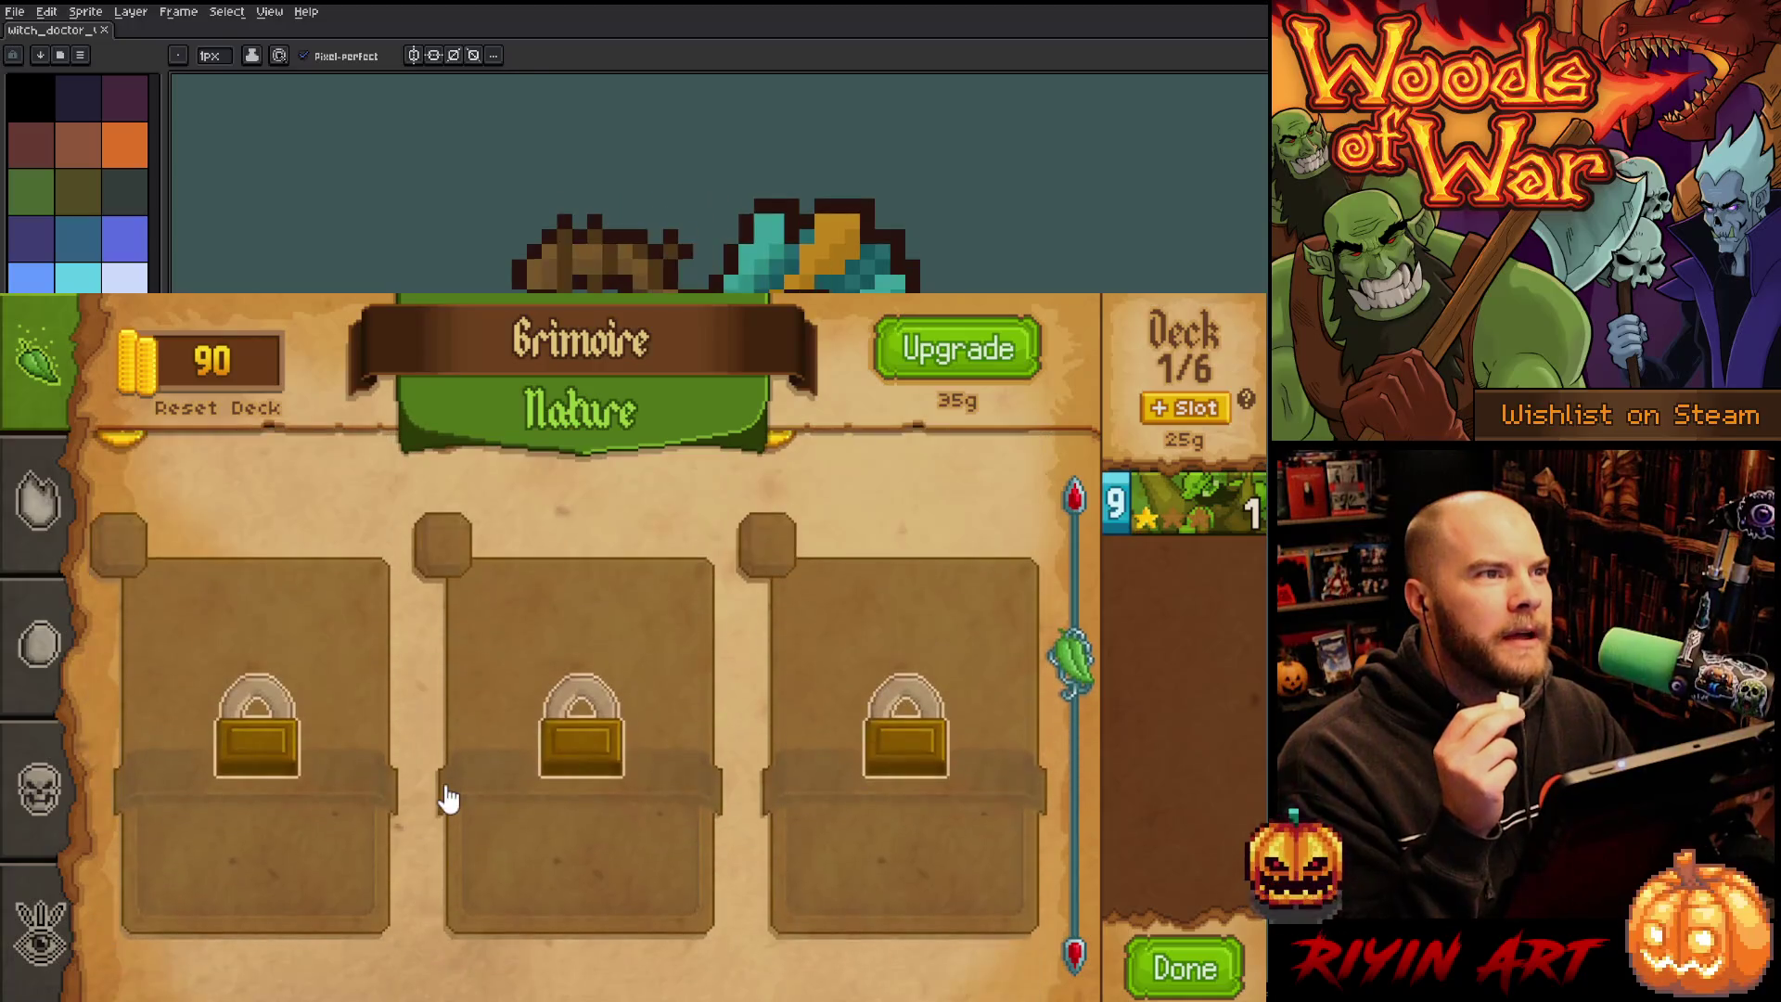
Buy the Spike Shot and Barricade cards in the Grimoire.
click(441, 788)
click(960, 349)
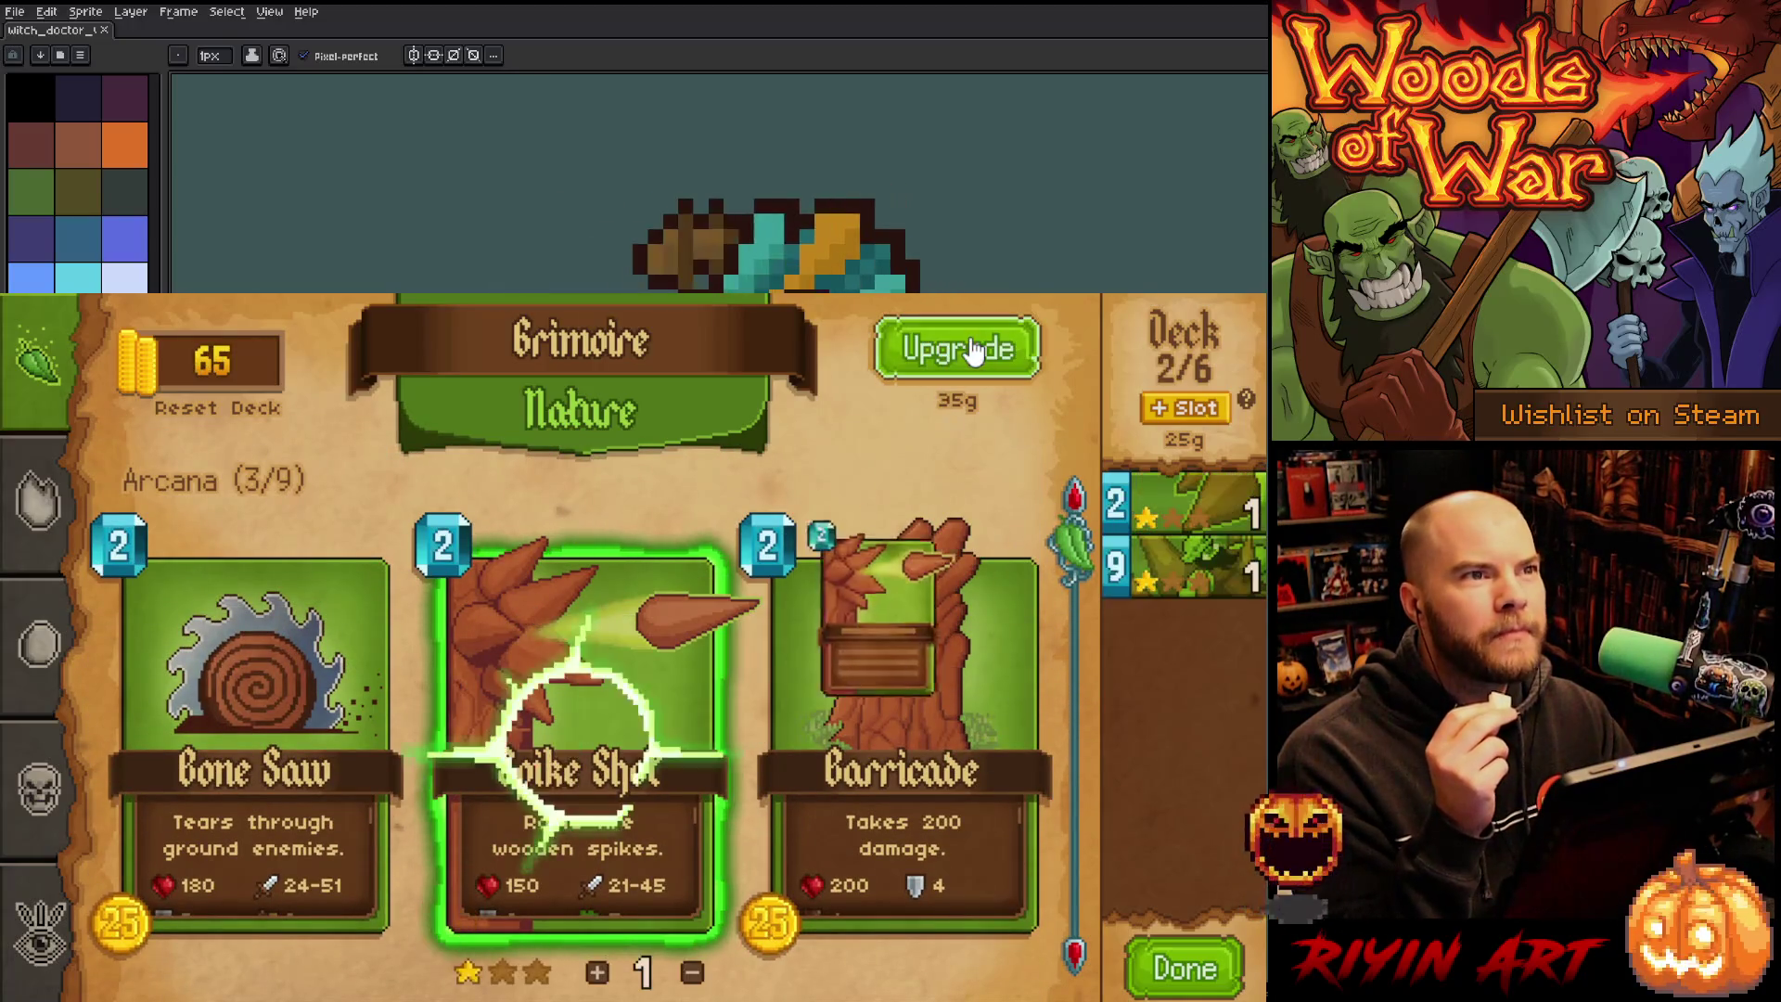
click(967, 547)
click(960, 350)
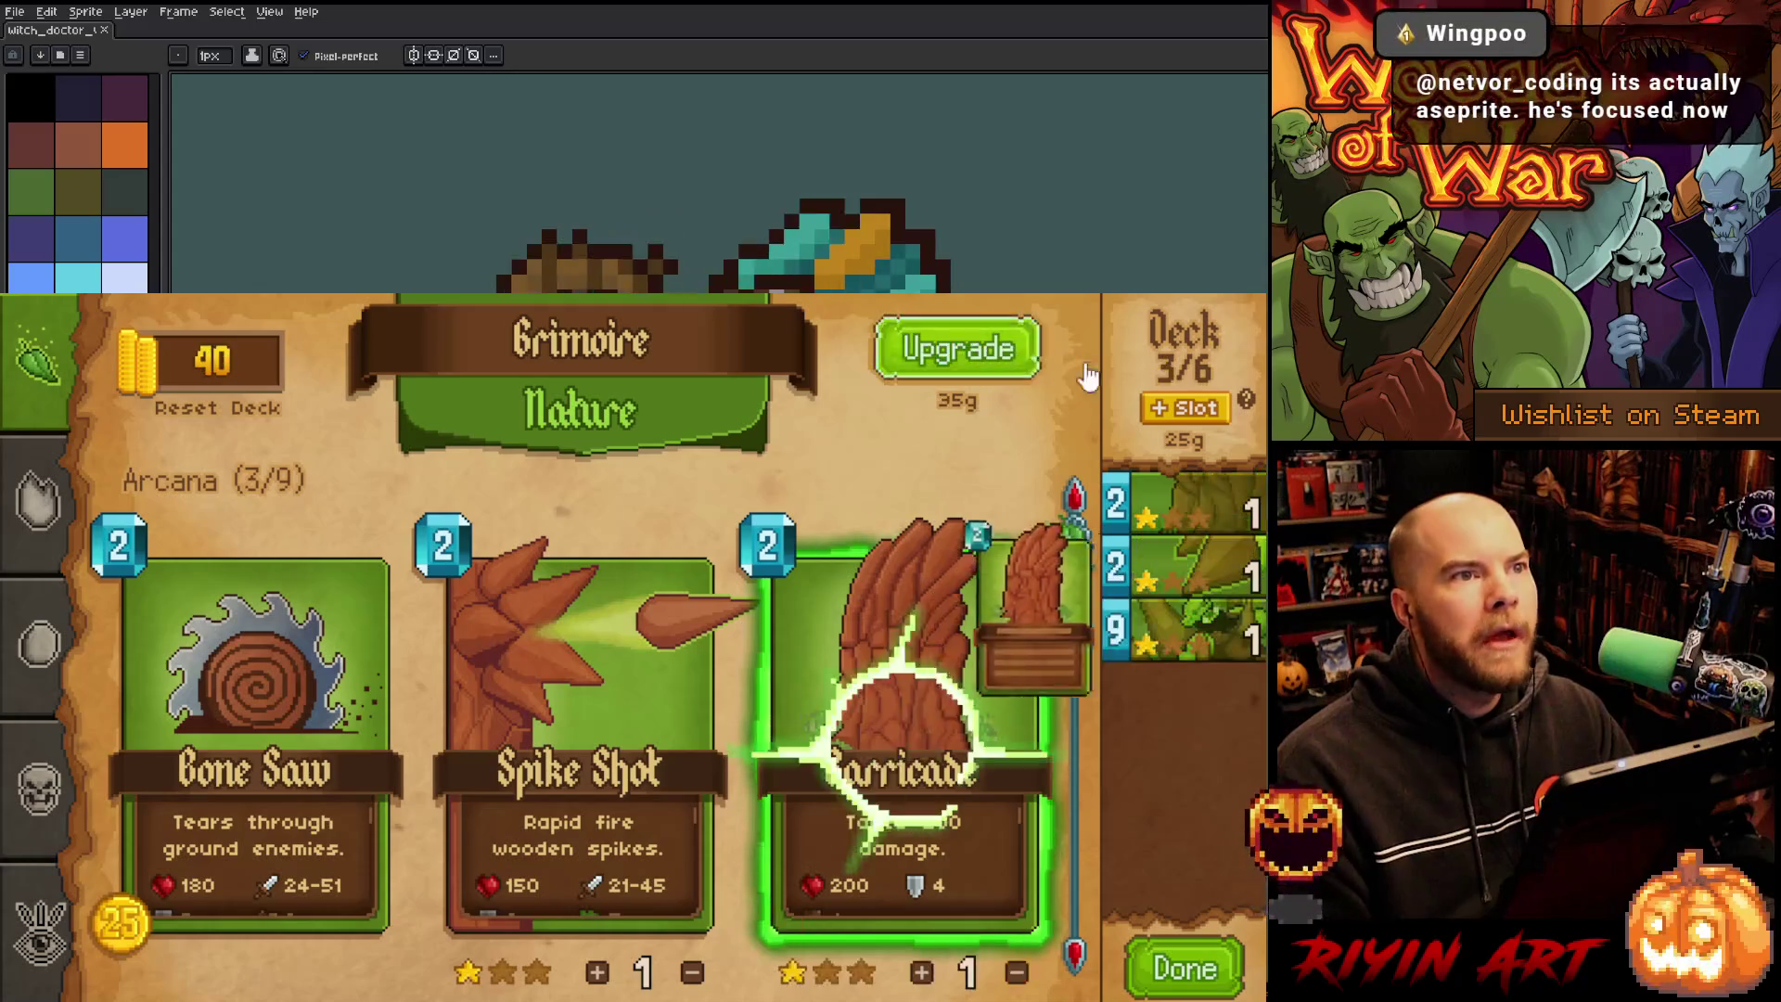
Fill the Nature deck to 6/6 with three Spike Shot and two Barricade, then finish editing.
click(1151, 518)
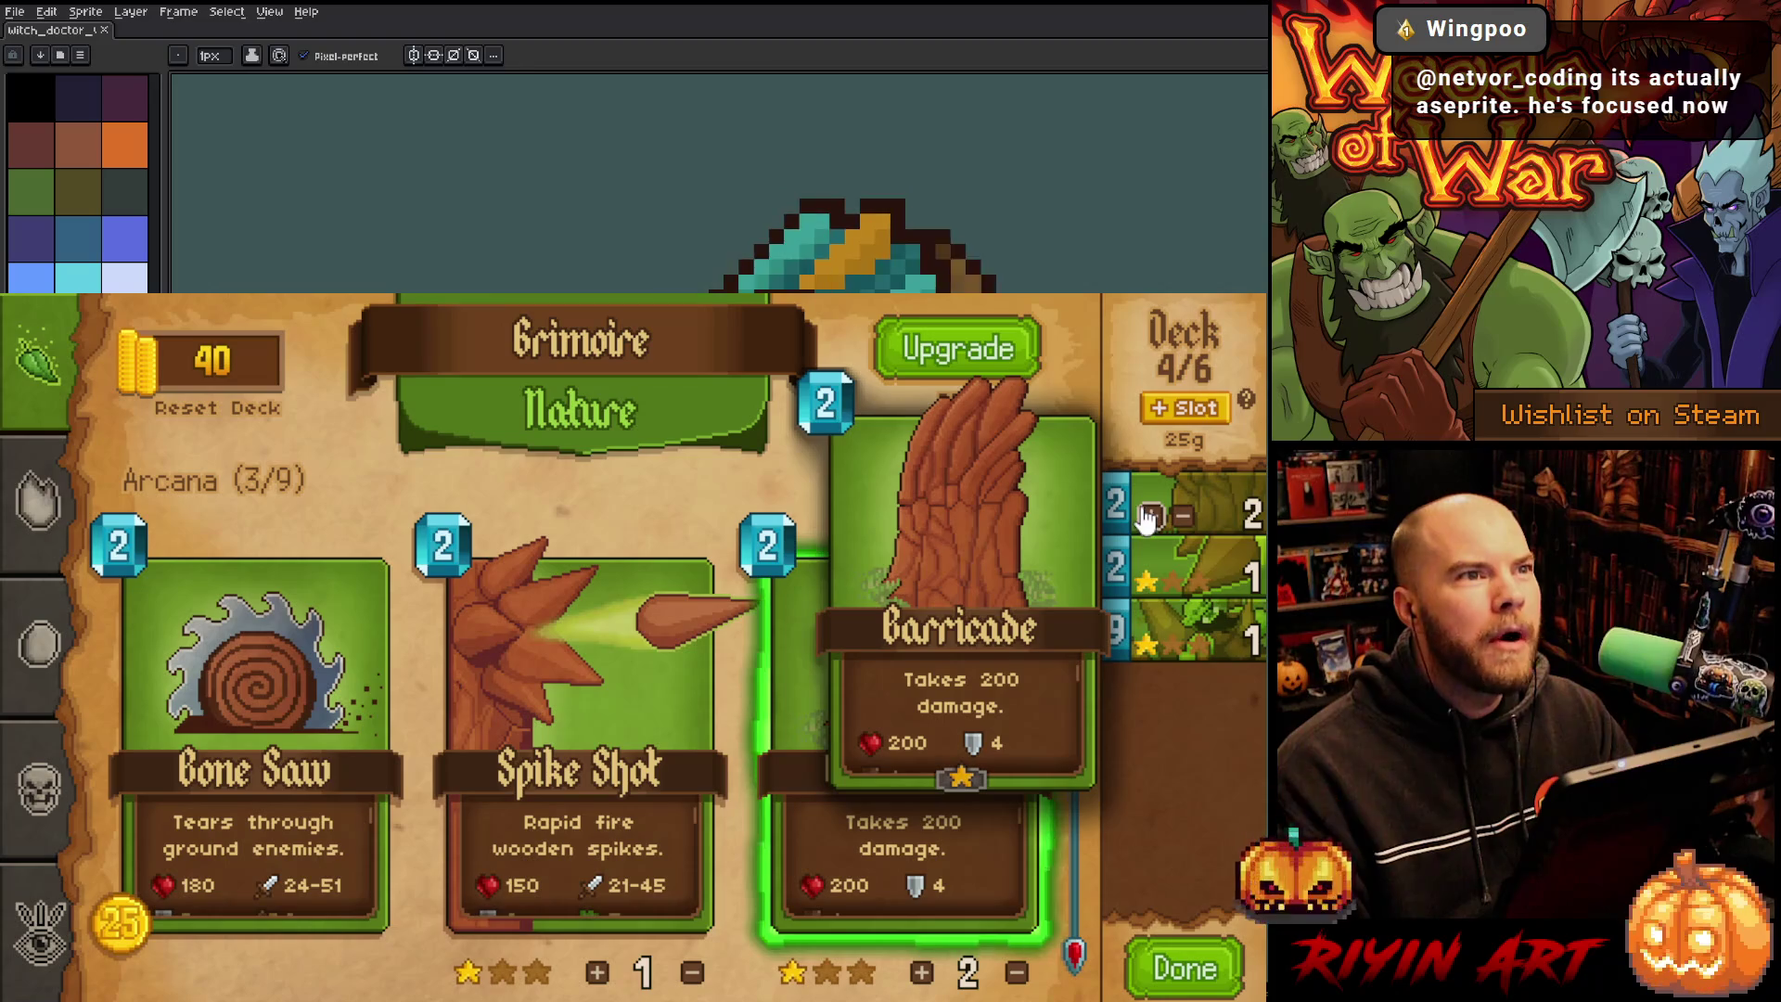
mouse_move(1150, 649)
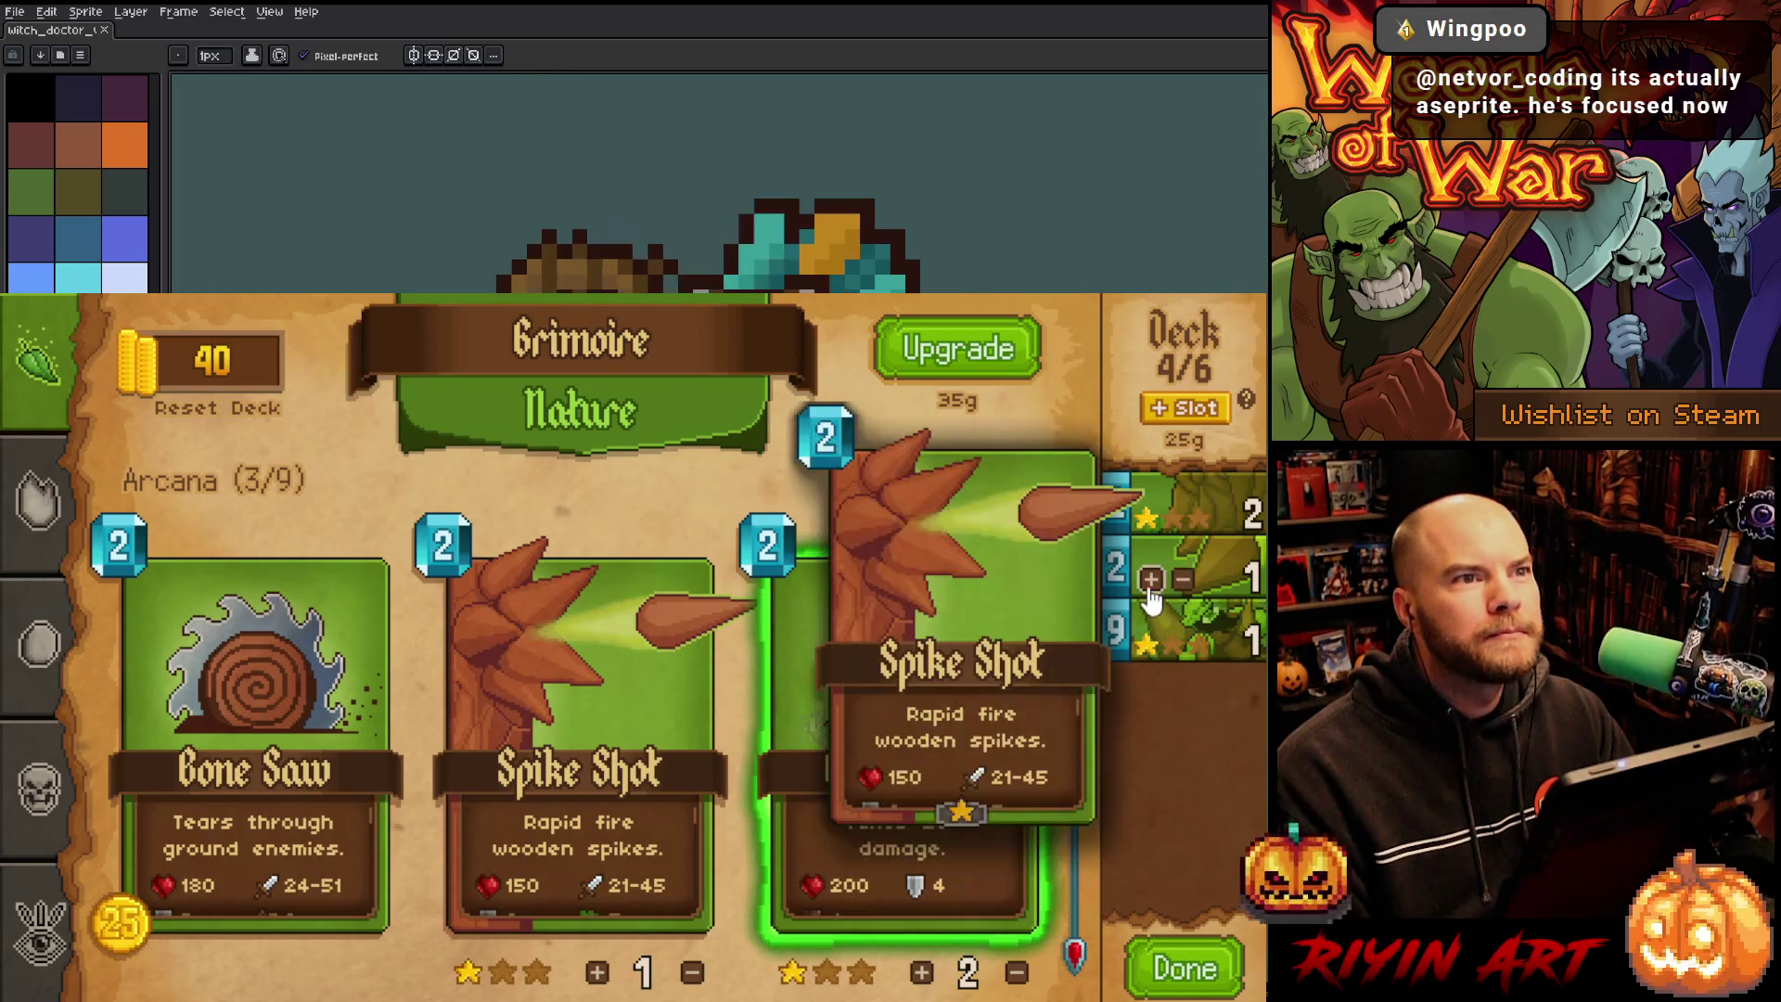
click(1150, 578)
click(1150, 516)
click(1184, 516)
click(1151, 579)
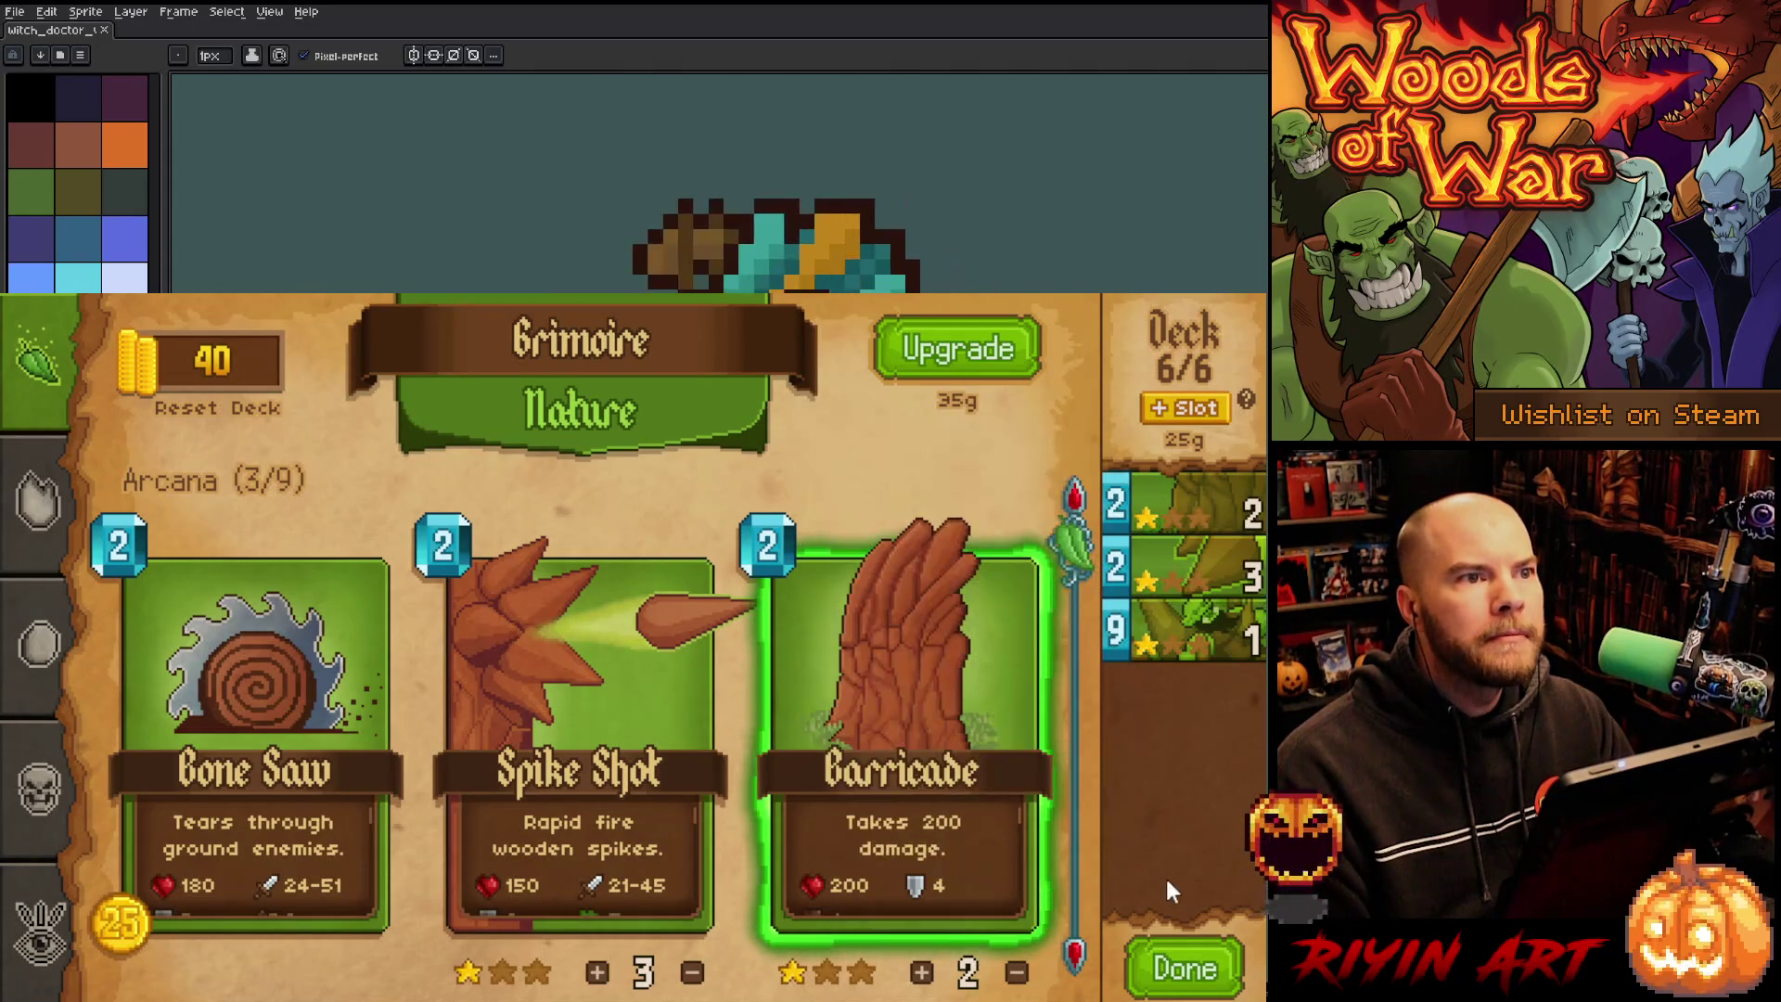
click(1171, 972)
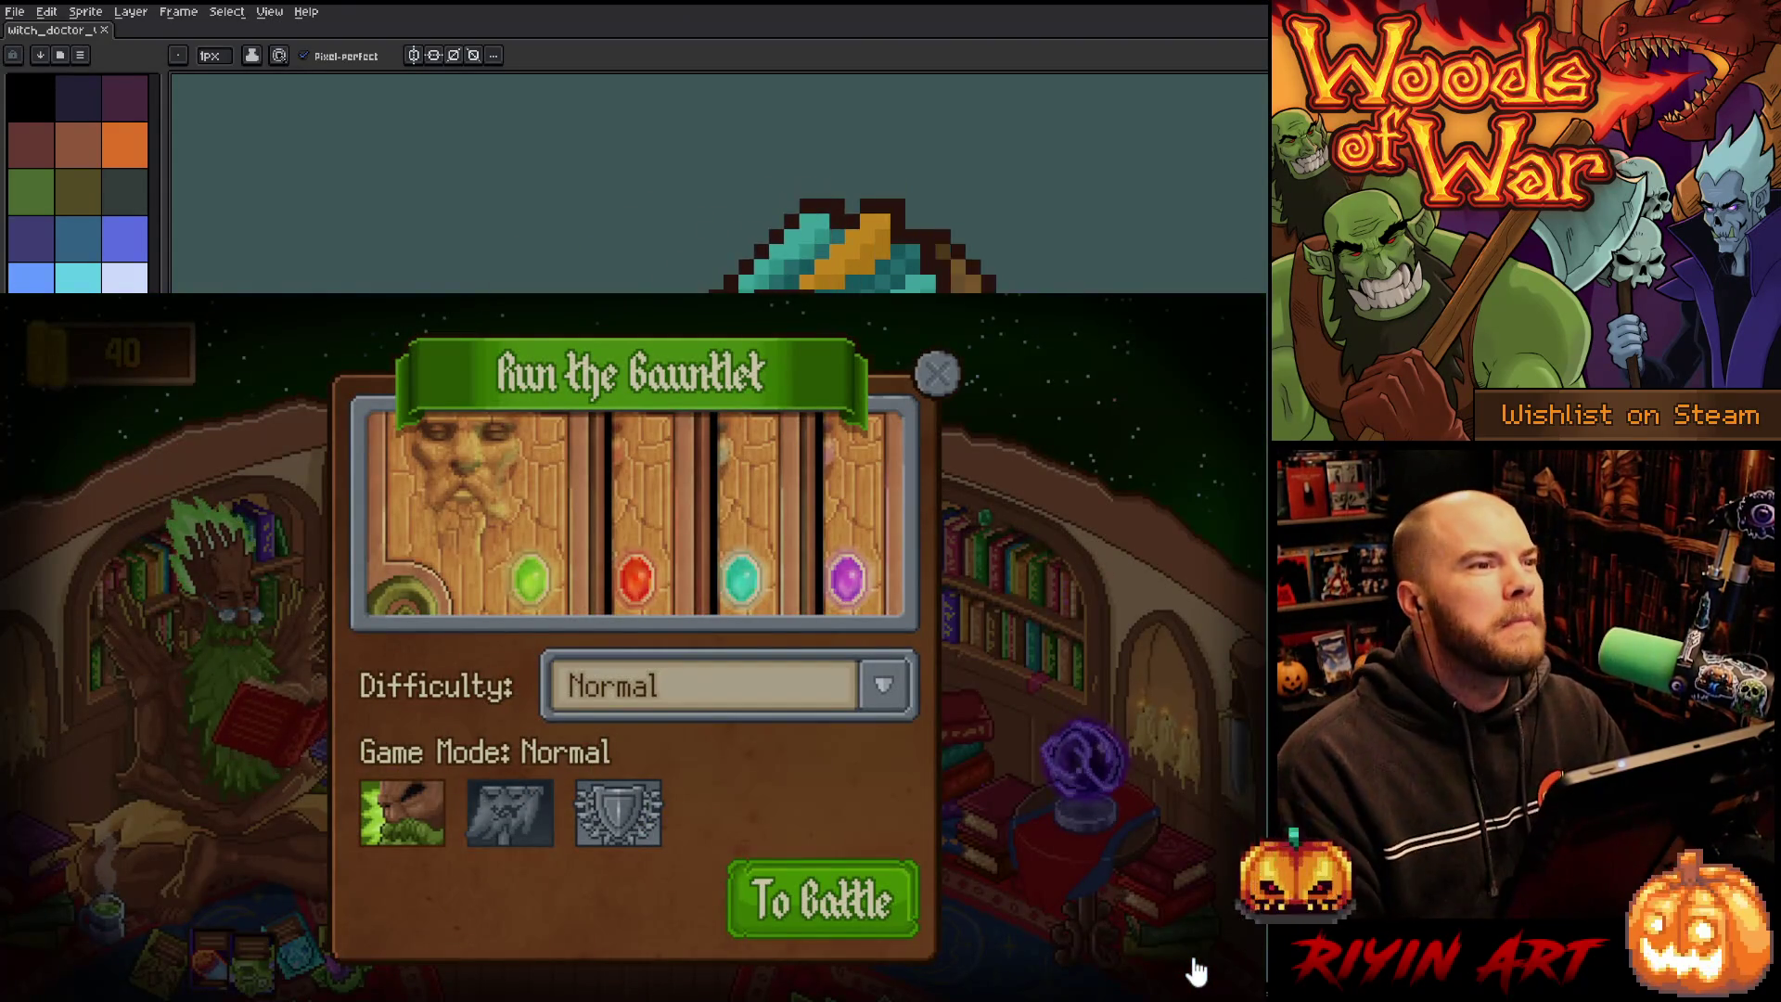
Close the Run the Gauntlet dialog and bring the code editor to the front.
key(Escape)
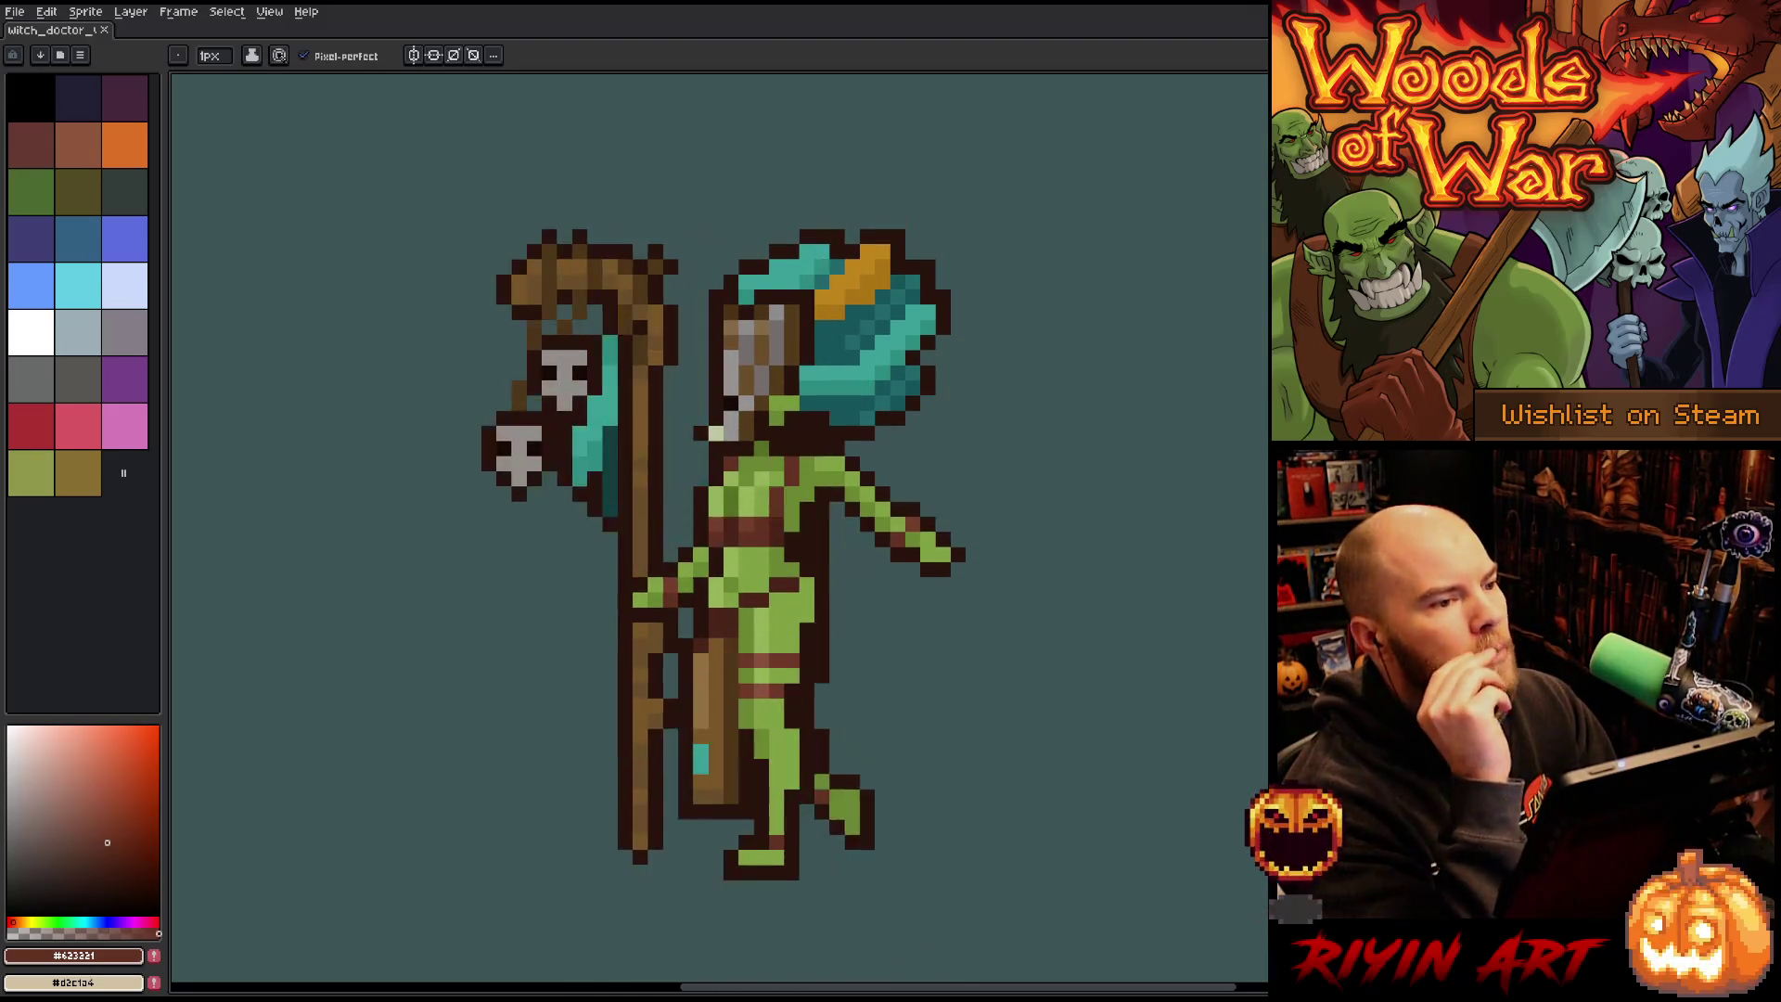
key(alt+Tab)
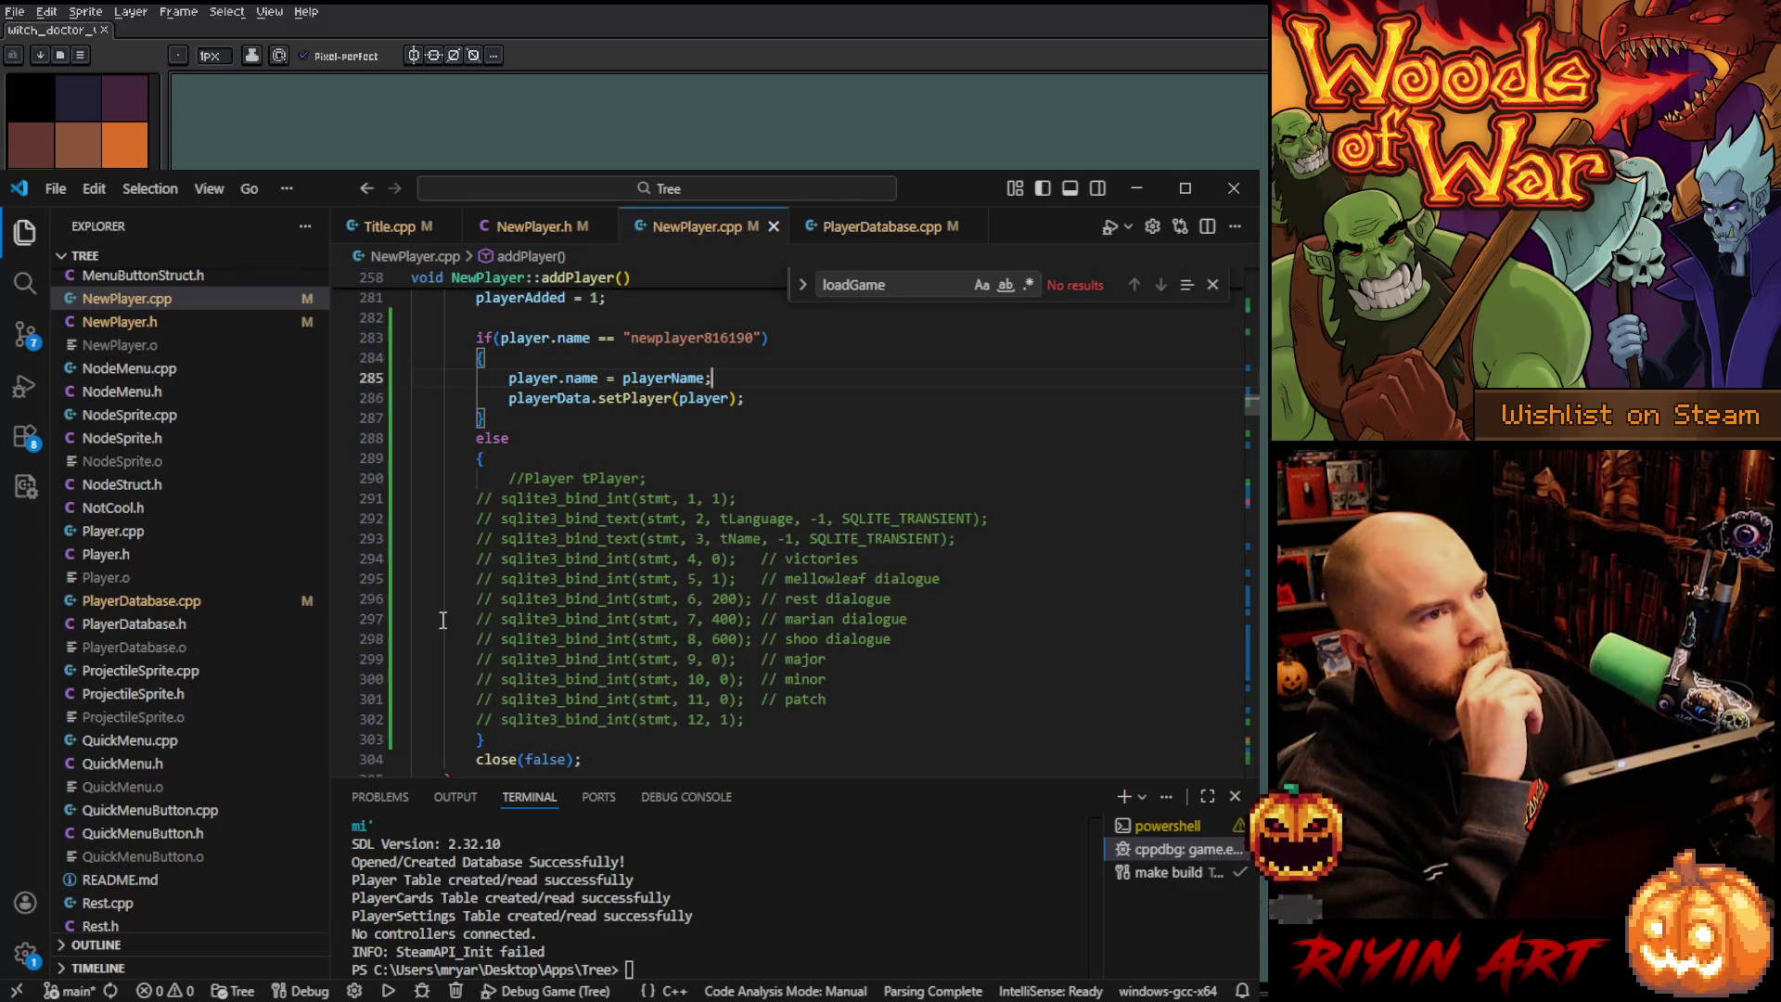
Start the game from VS Code's Run and Debug view and load the saved game.
click(26, 385)
click(151, 228)
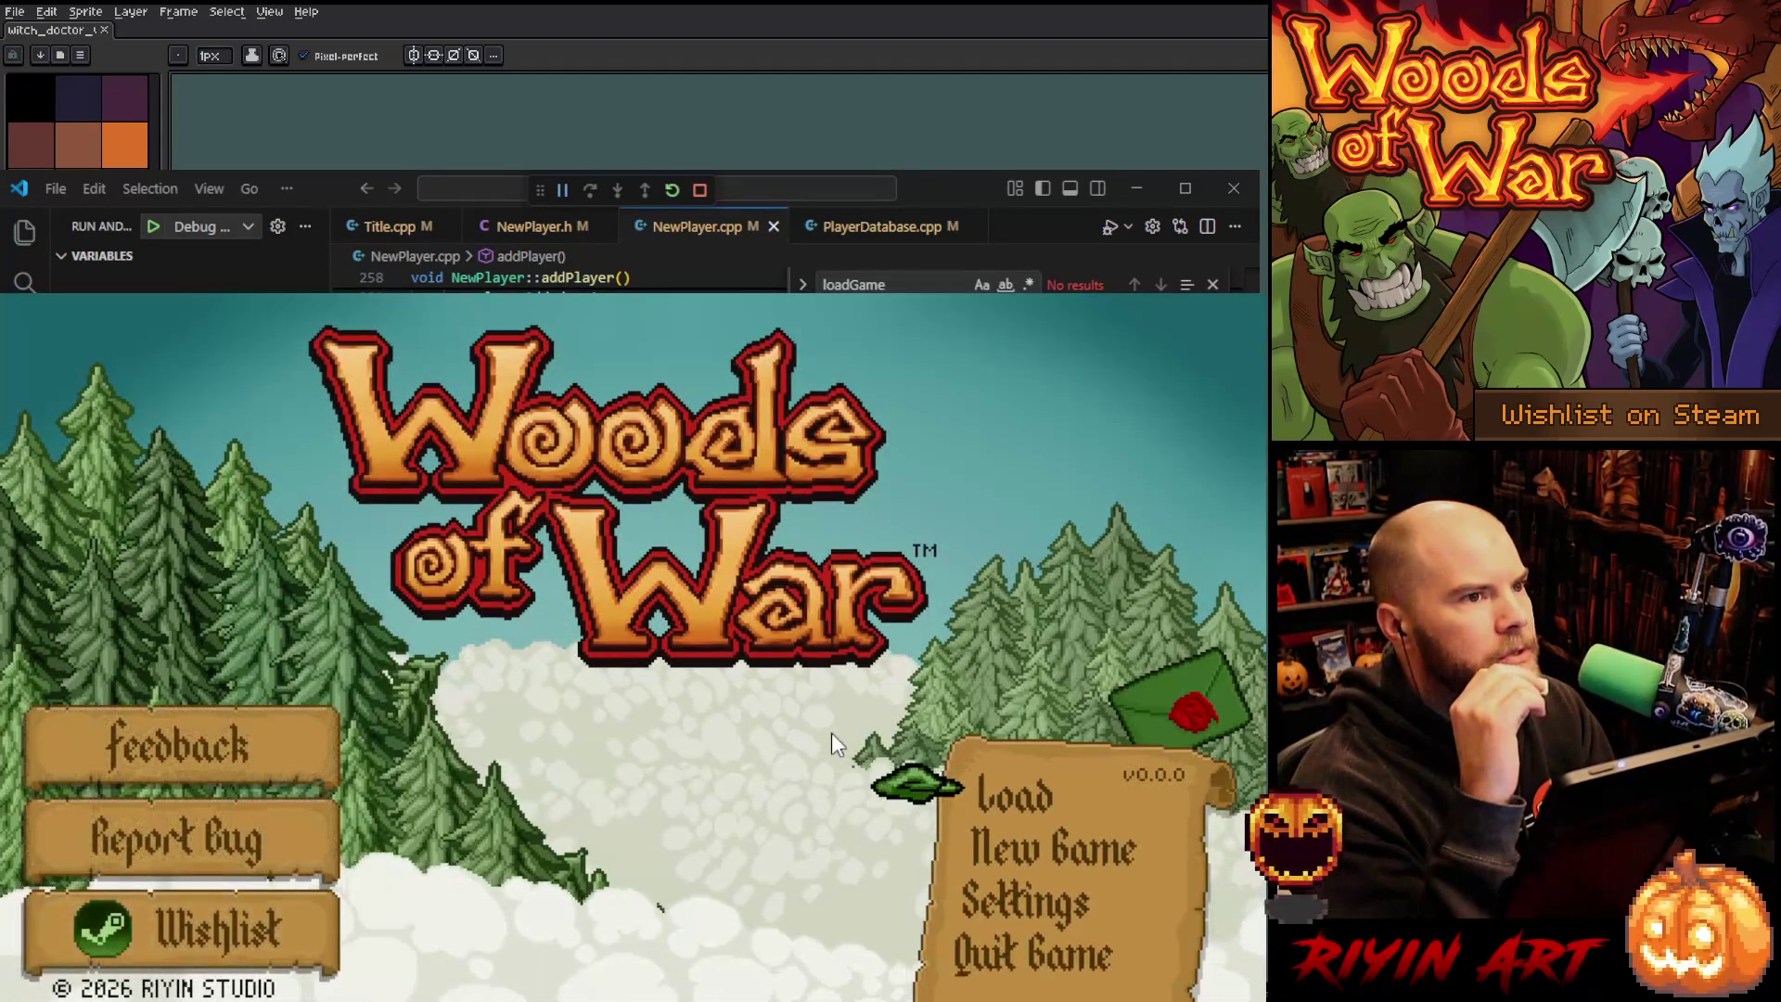
key(Return)
key(Return)
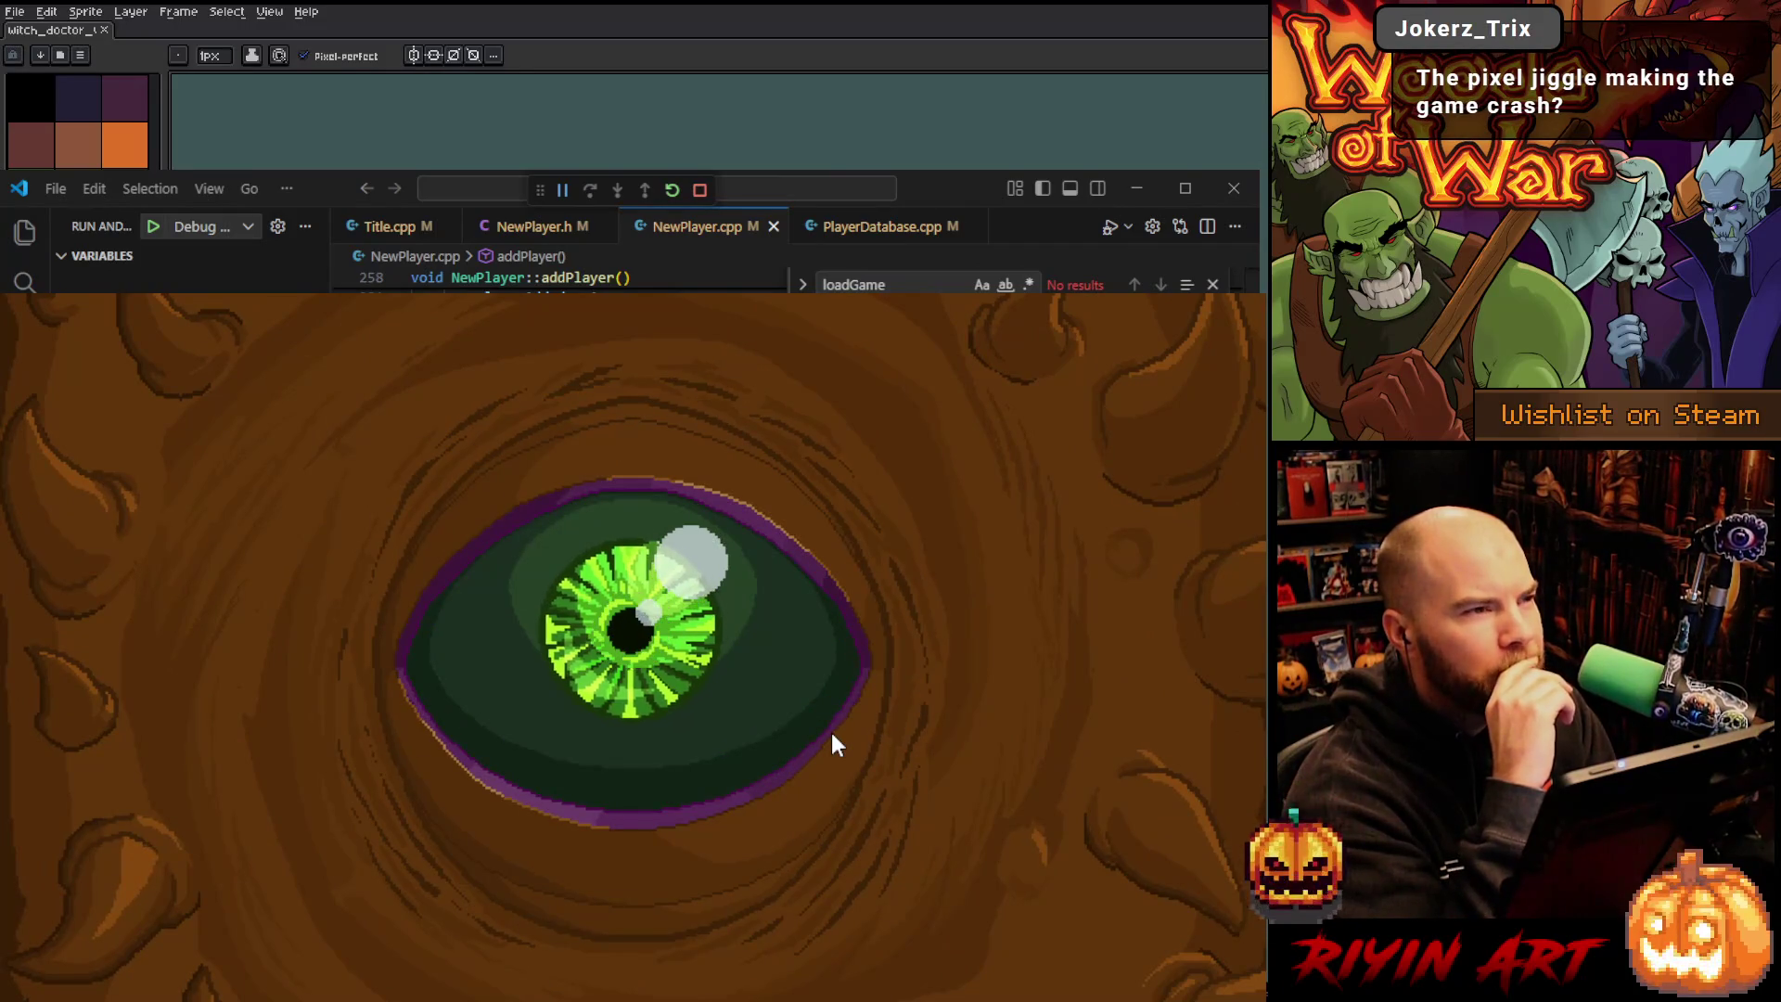
Buy Spike Shot for 25 gold from the Nature Grimoire and return to play.
click(833, 737)
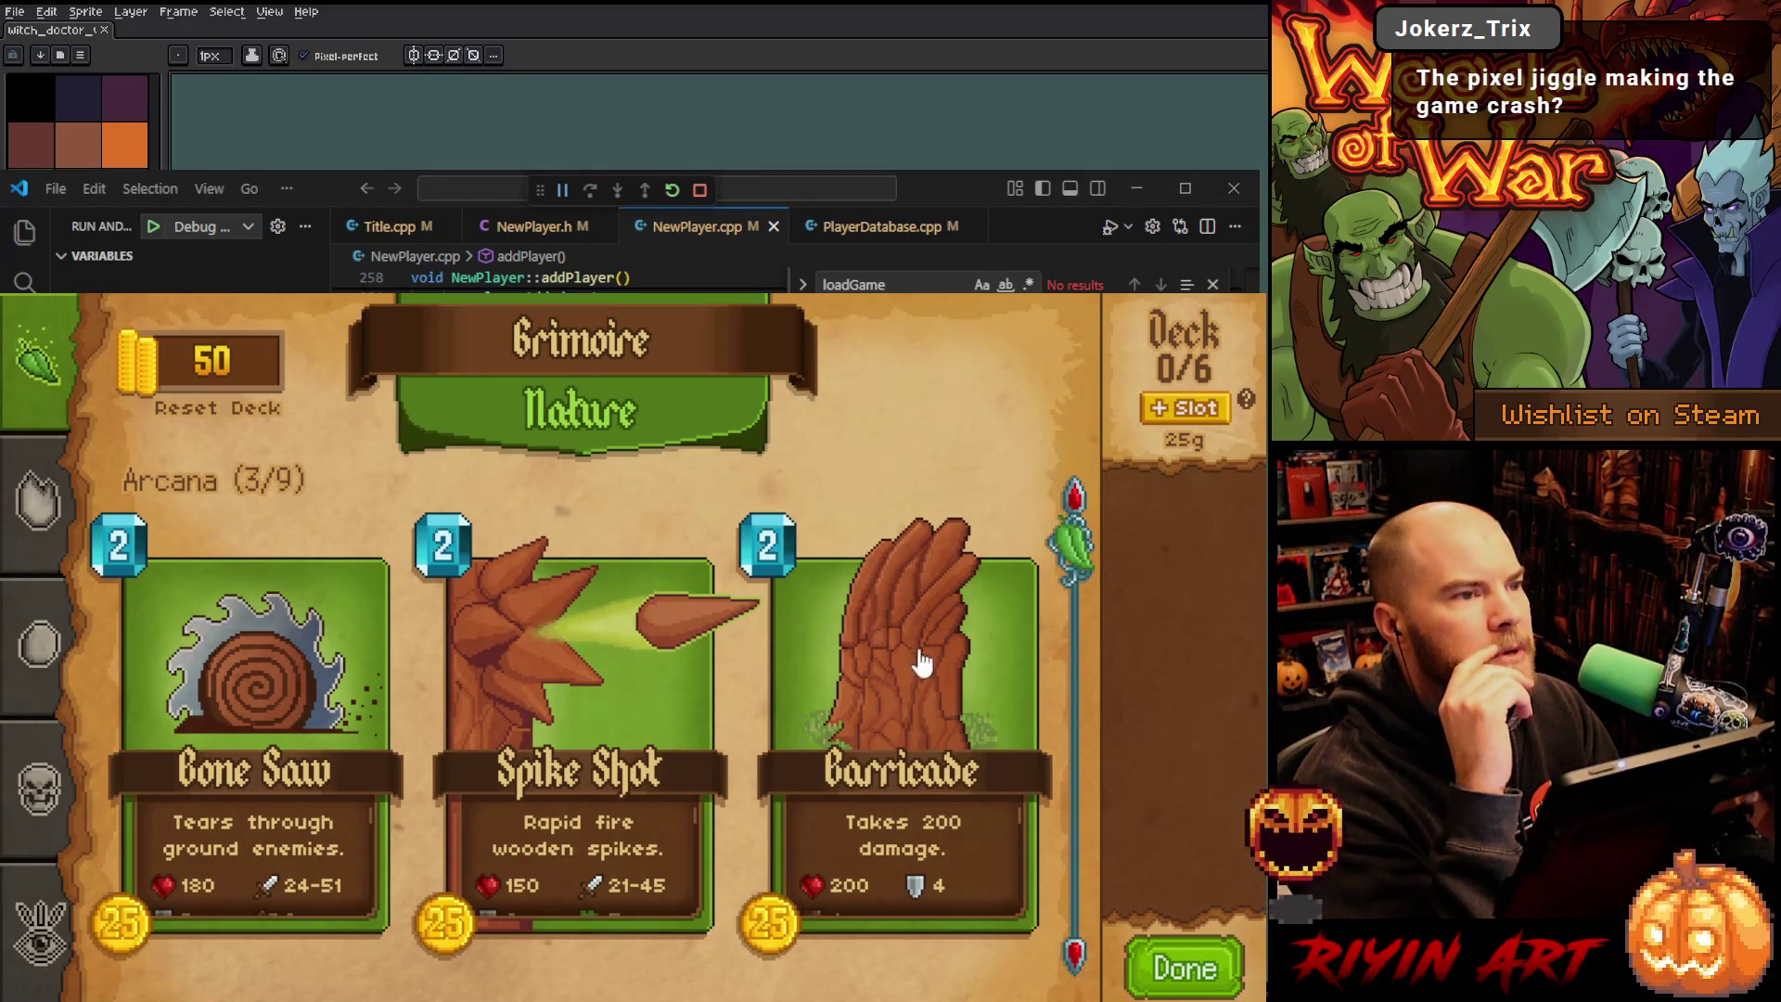
click(660, 668)
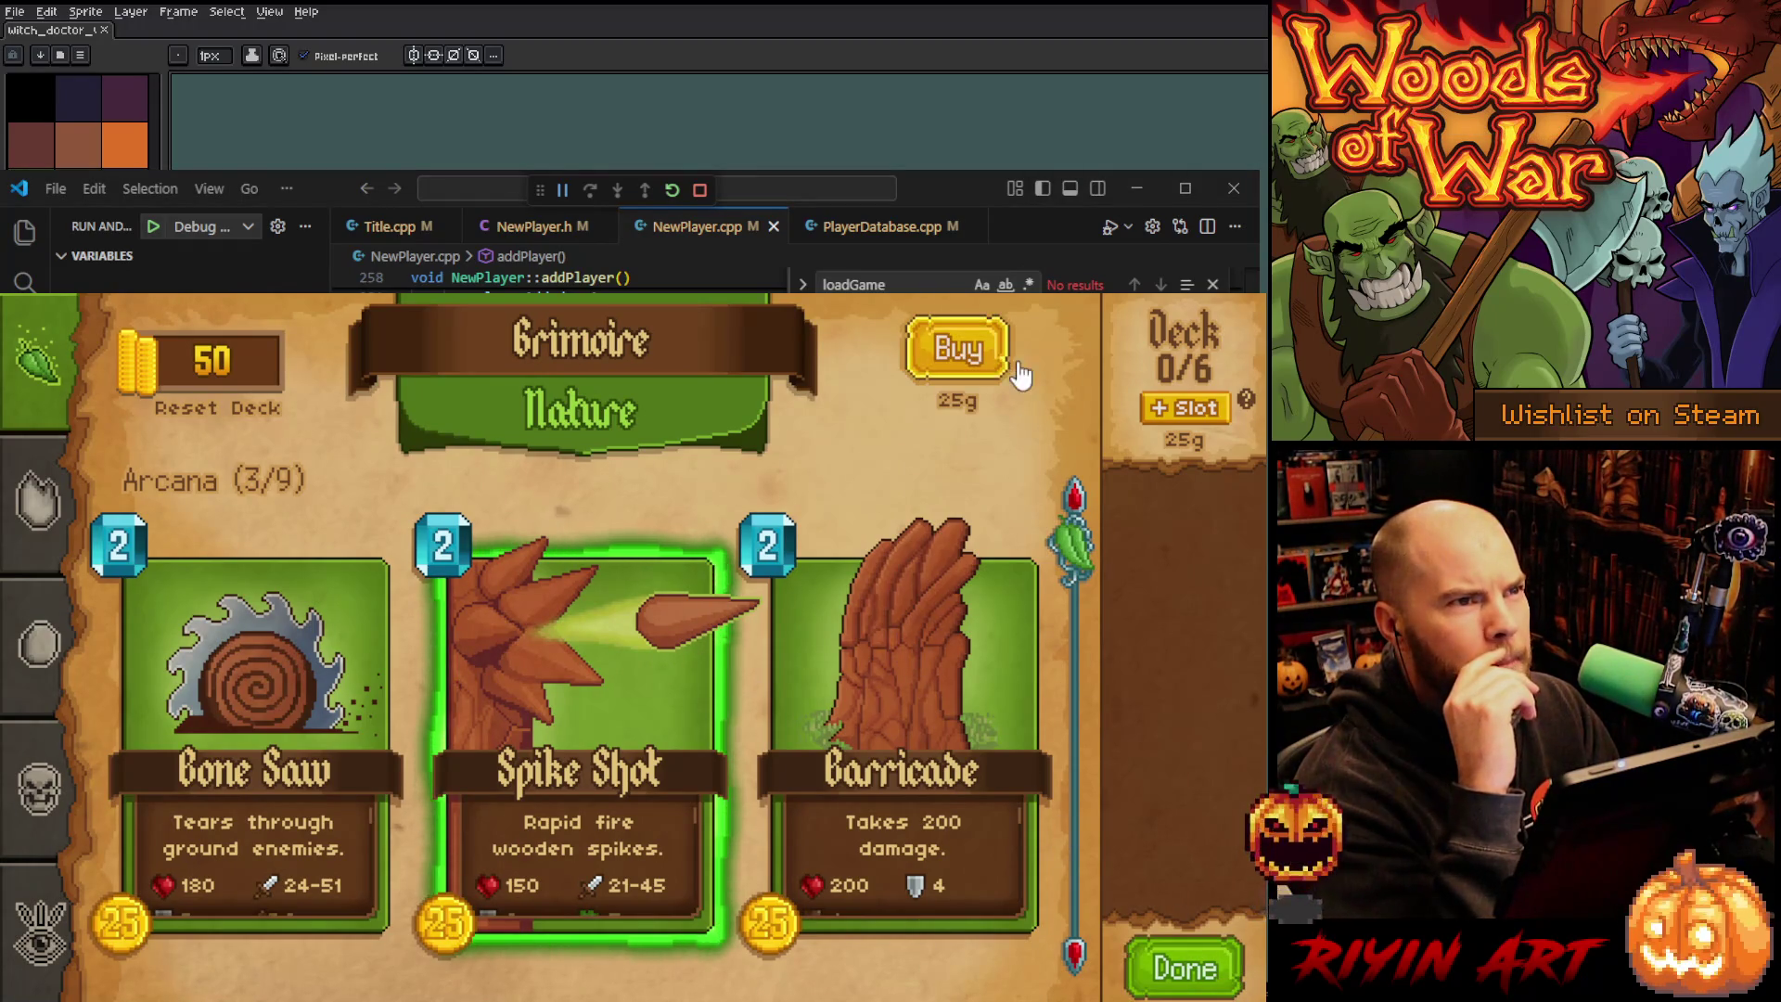
click(959, 350)
click(1184, 966)
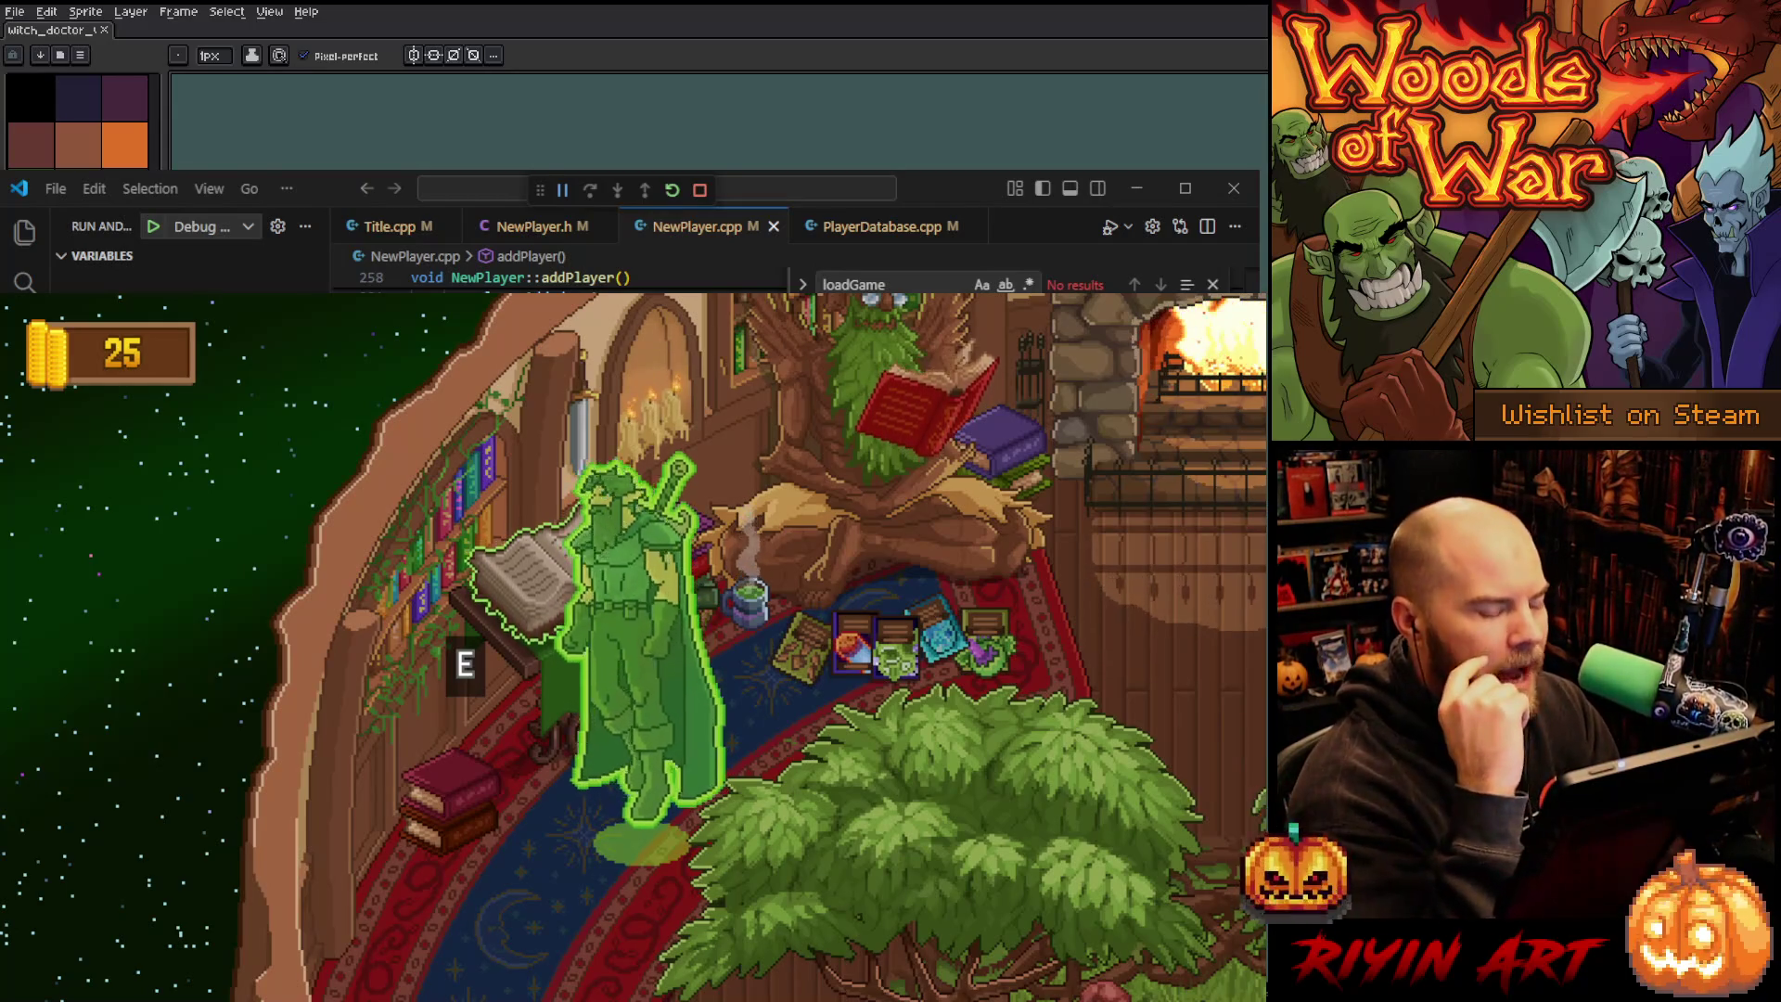
Bring up and dismiss the Run the Gauntlet dialog, then select SteamUserStats on line 662.
key(e)
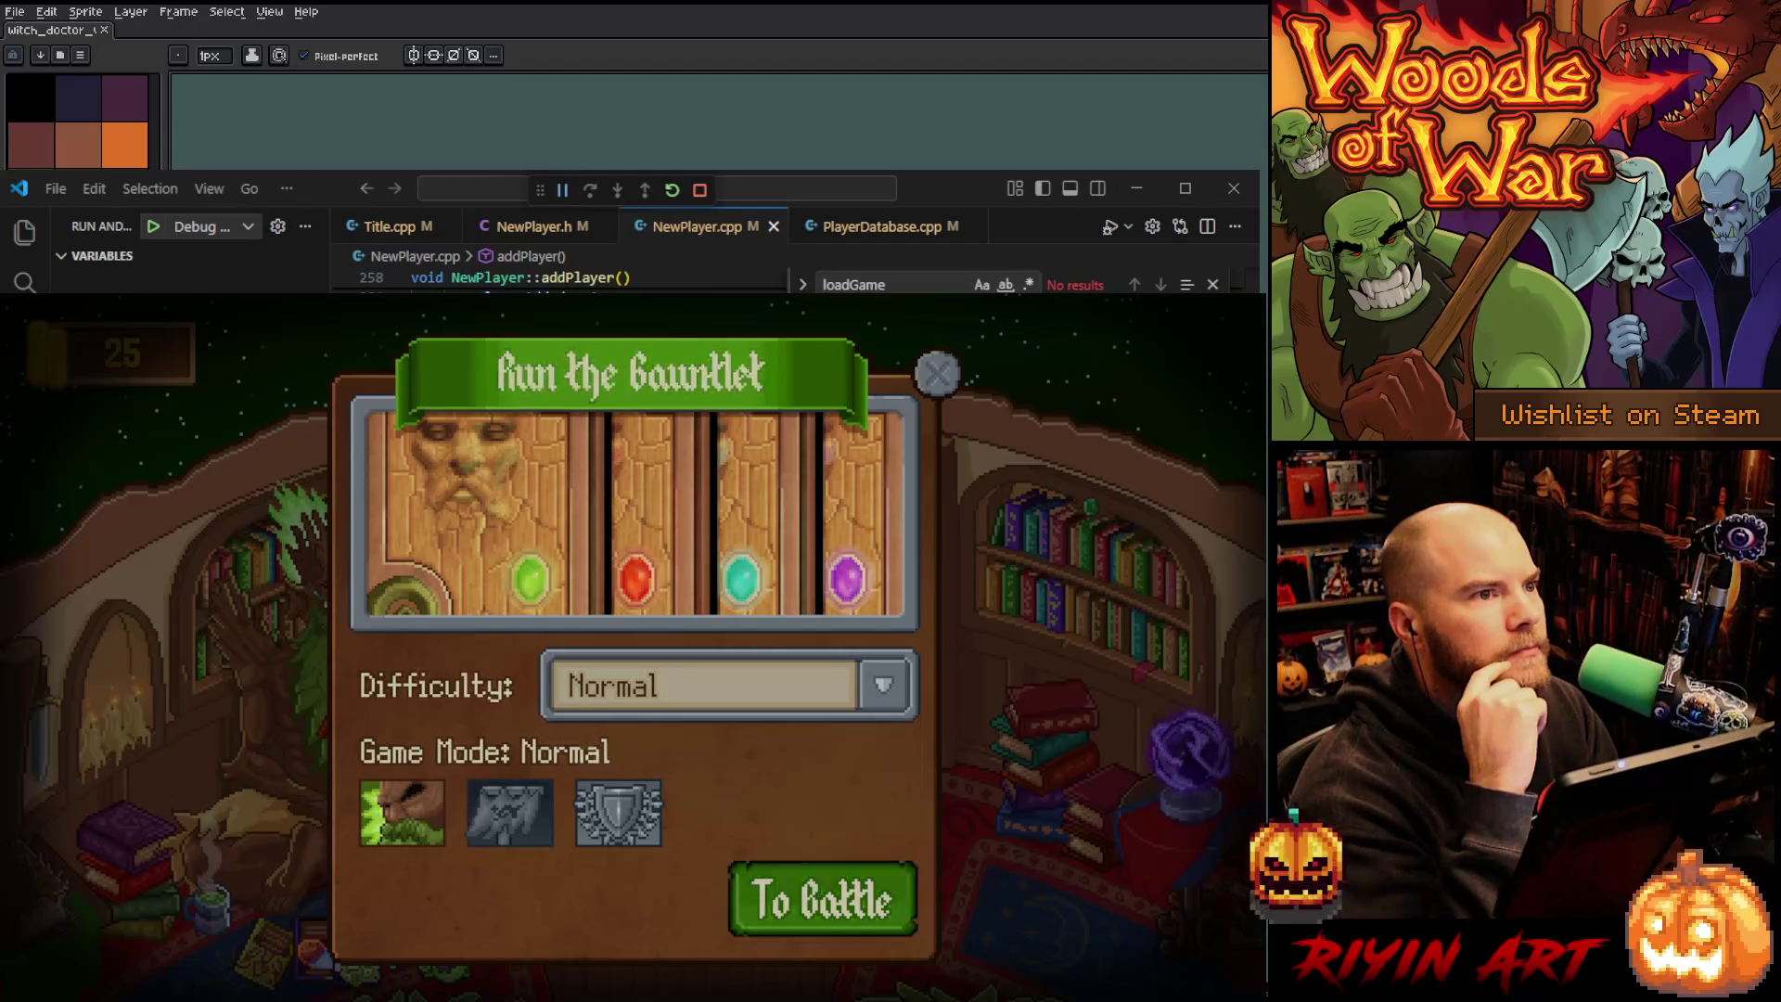
key(Escape)
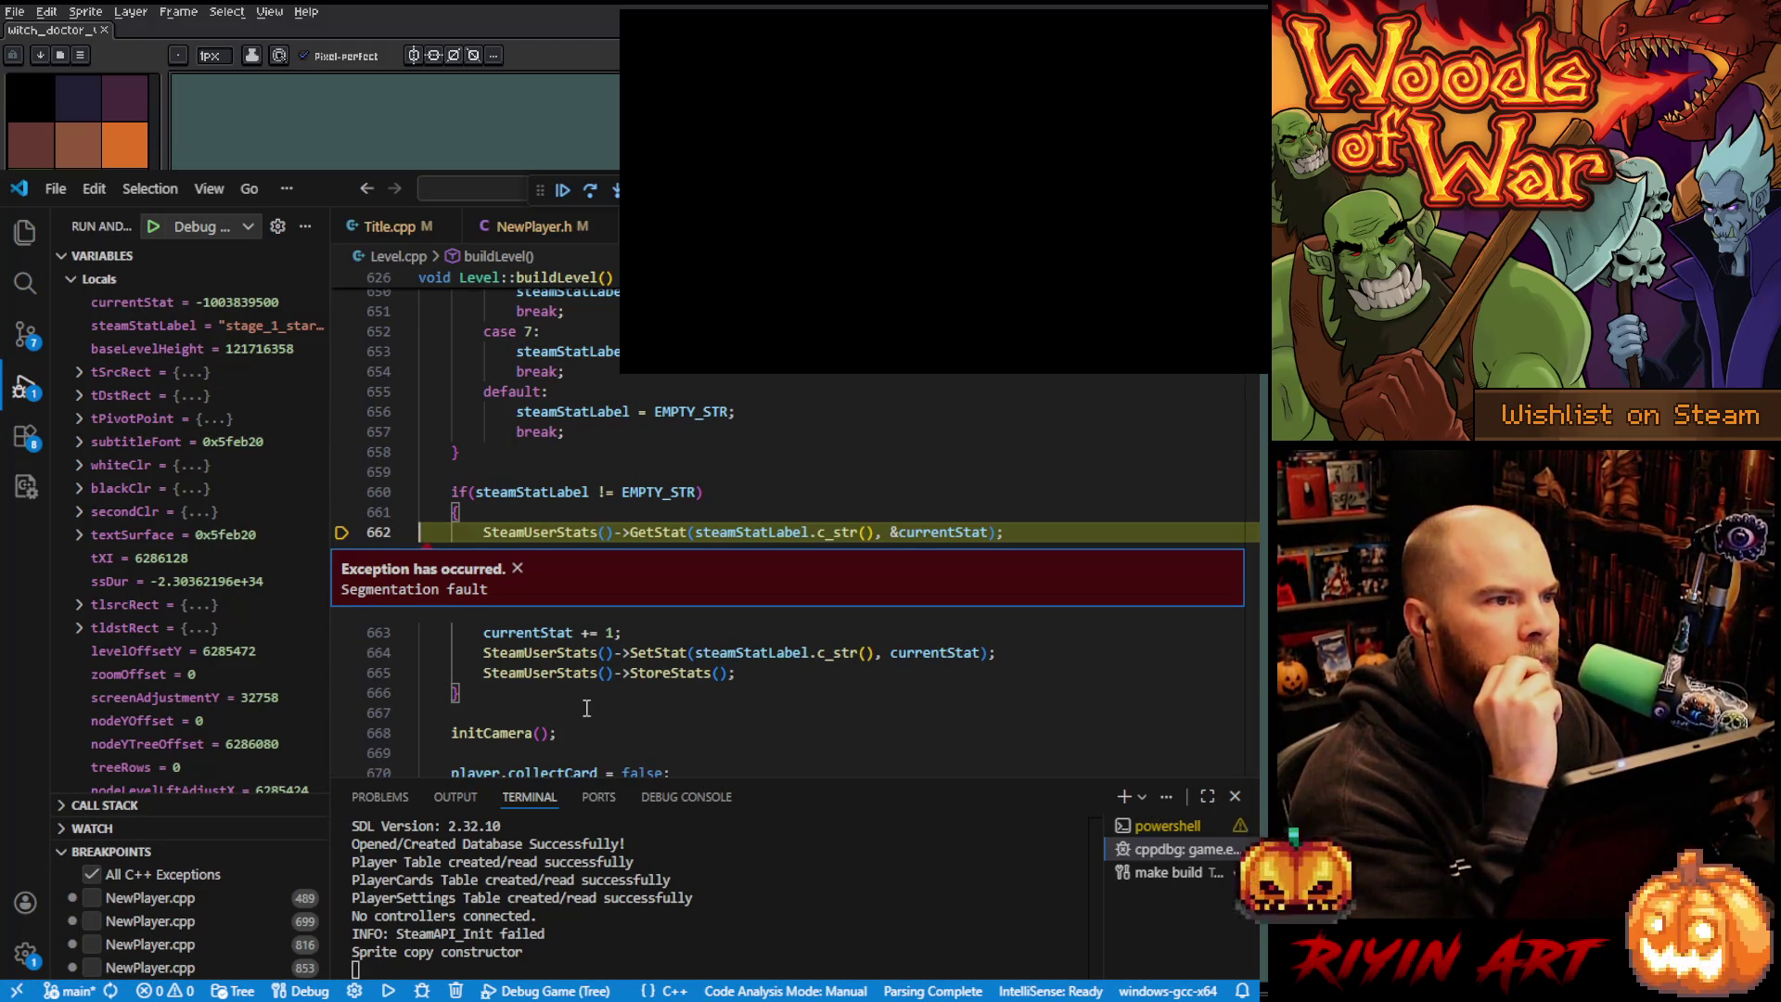
double_click(494, 533)
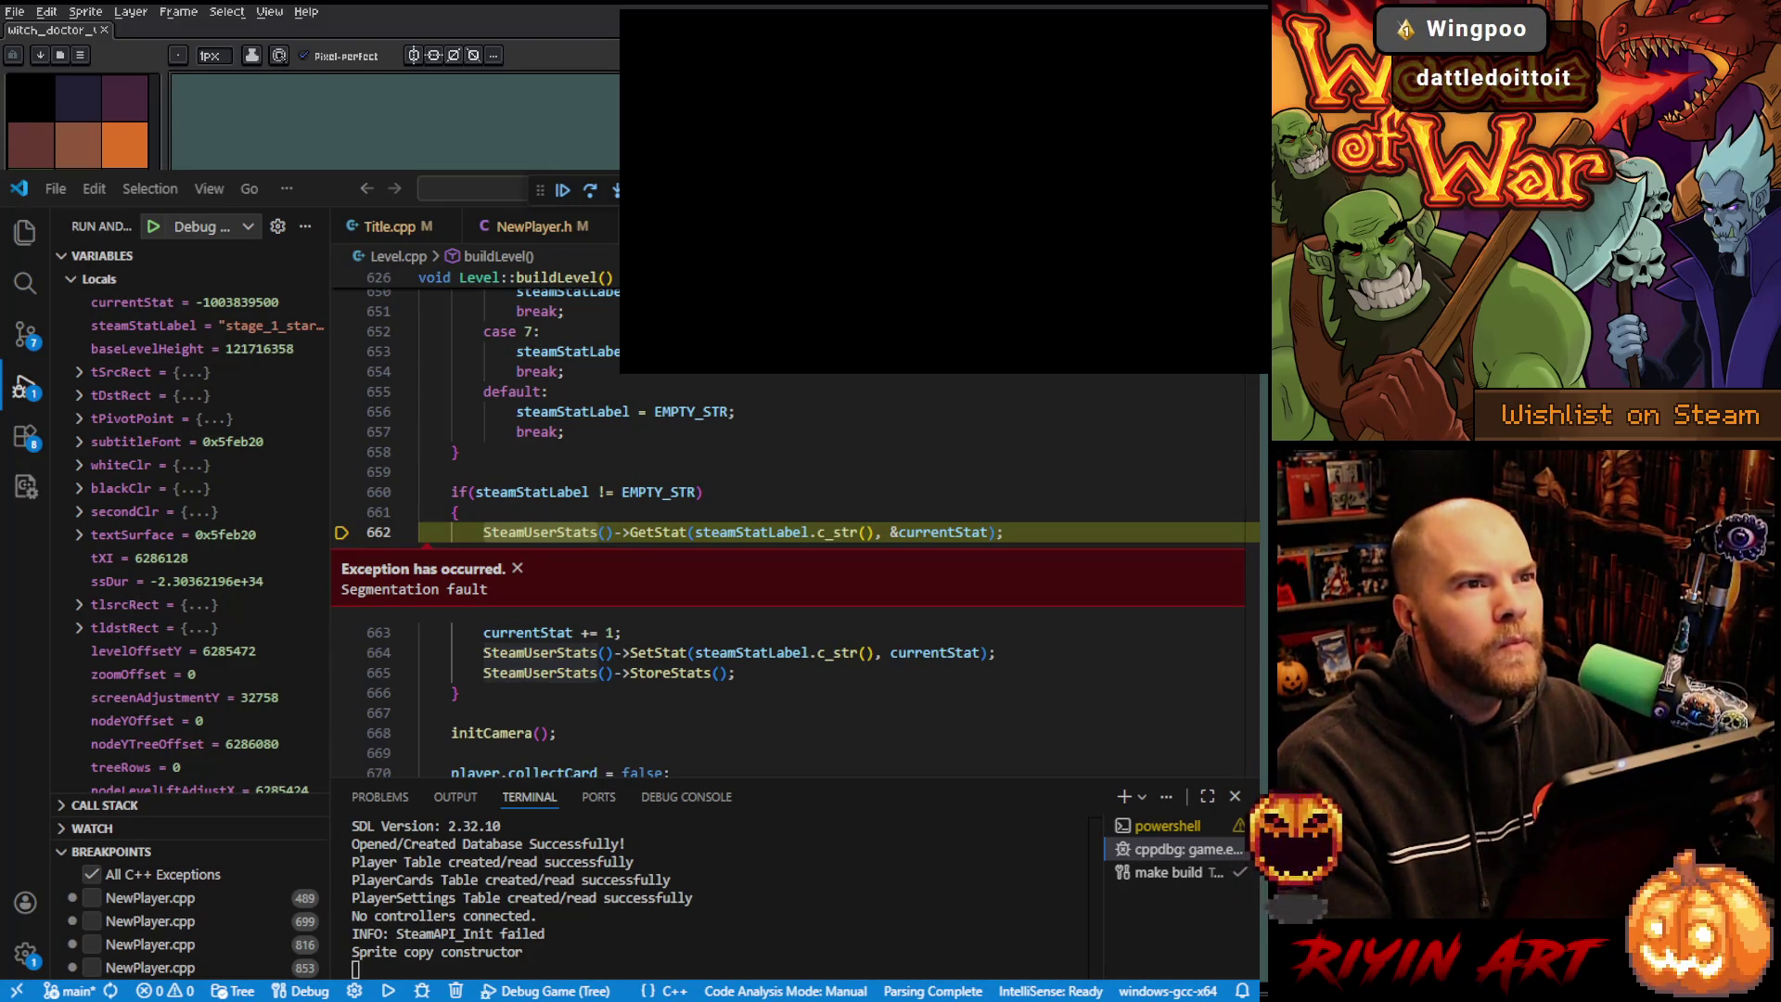
Highlight SteamUserStats, dismiss the segmentation fault notice, and select lines 662–665.
click(538, 531)
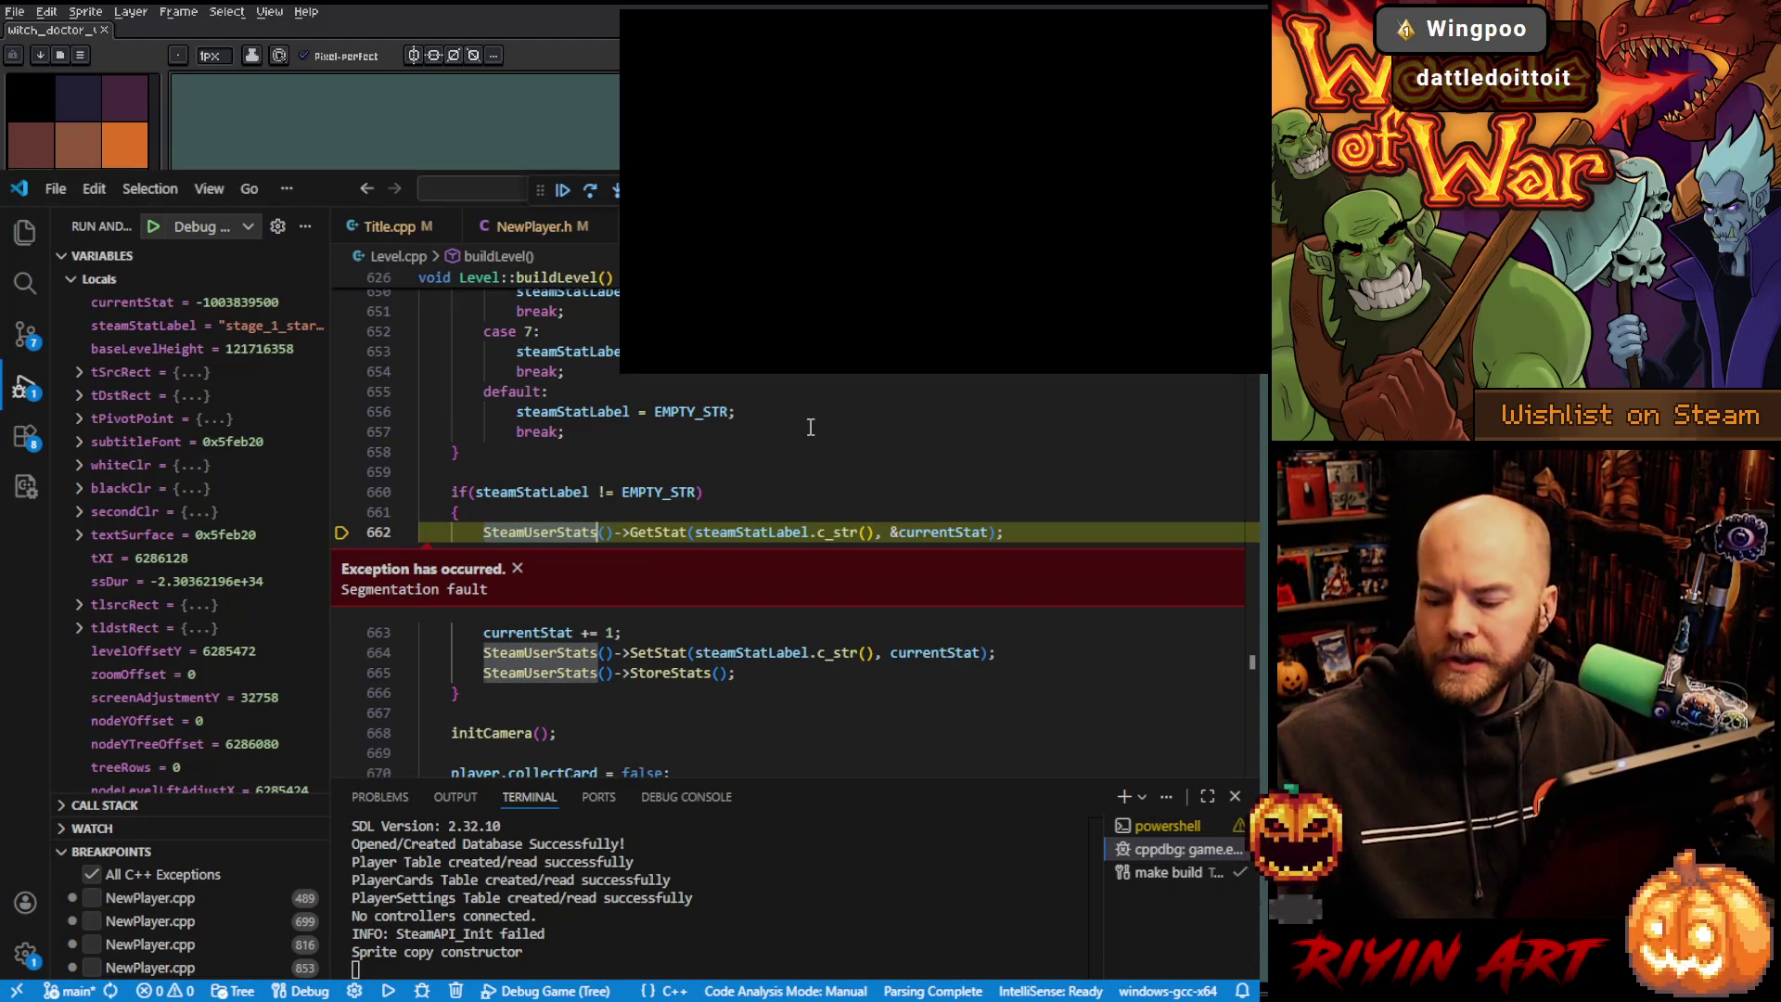
click(518, 568)
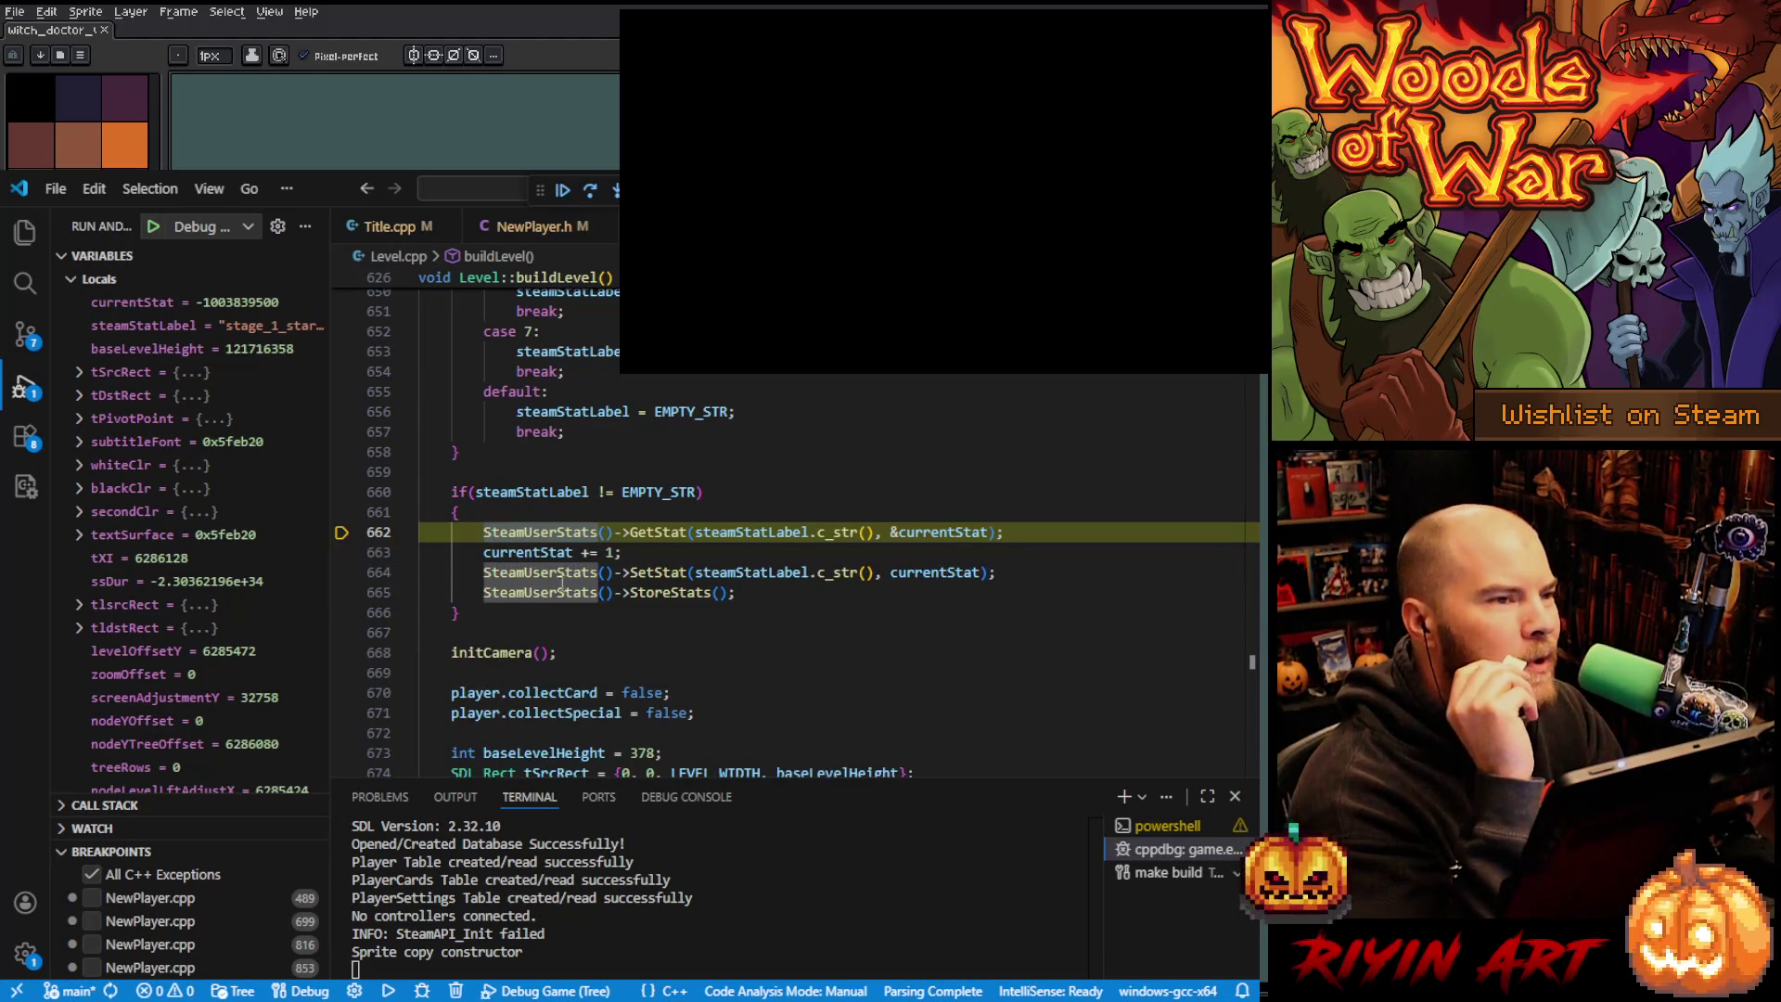
mouse_move(738, 594)
mouse_down()
mouse_move(603, 552)
mouse_move(711, 504)
mouse_up()
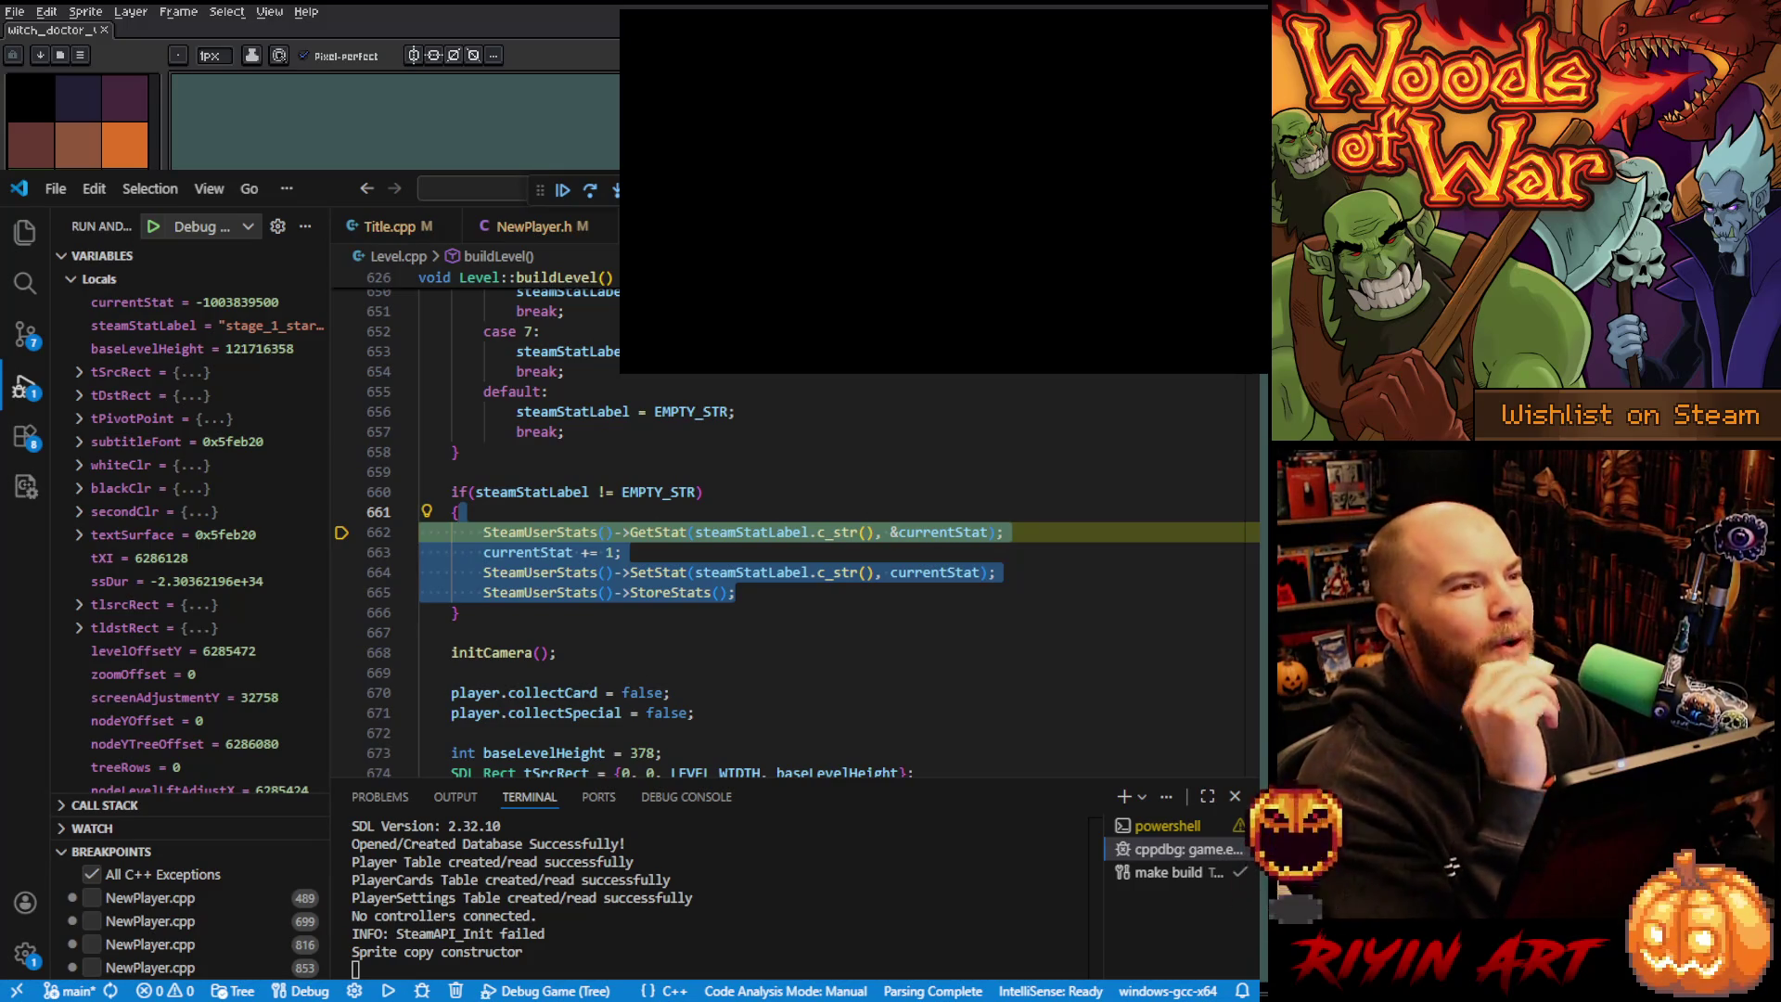
Return to the code editor and stop the debugging session with Shift+F5.
key(alt+Tab)
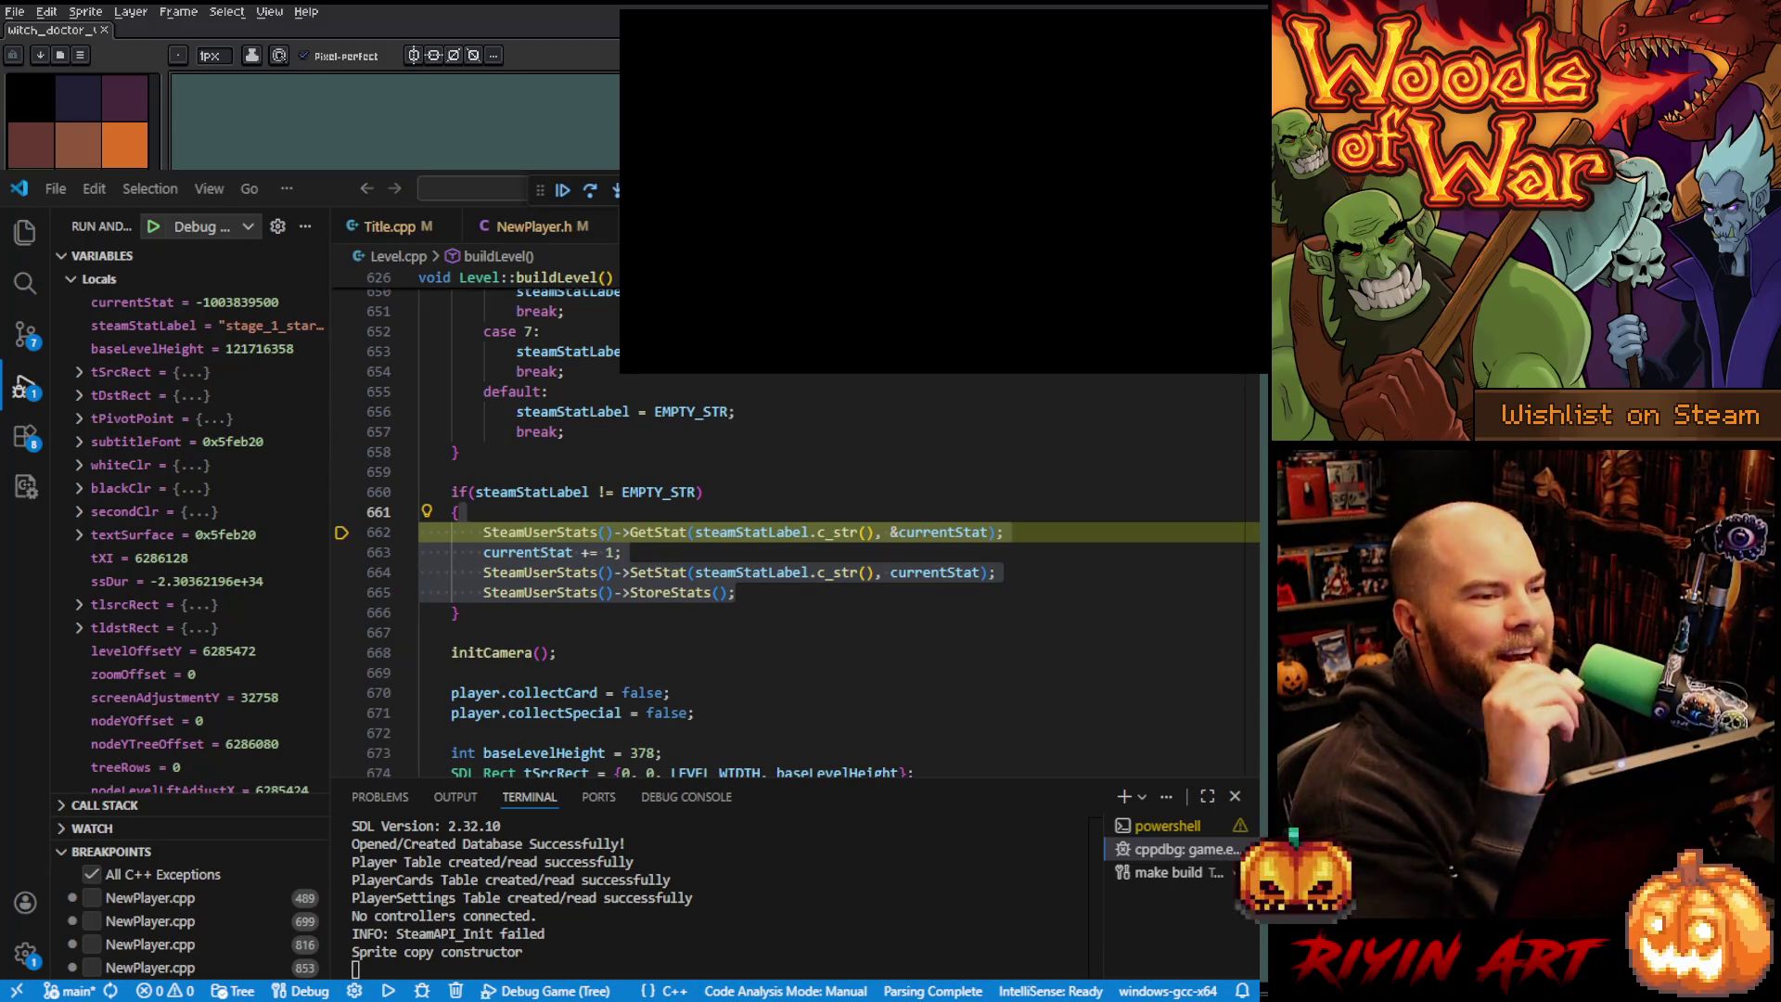
key(alt+Tab)
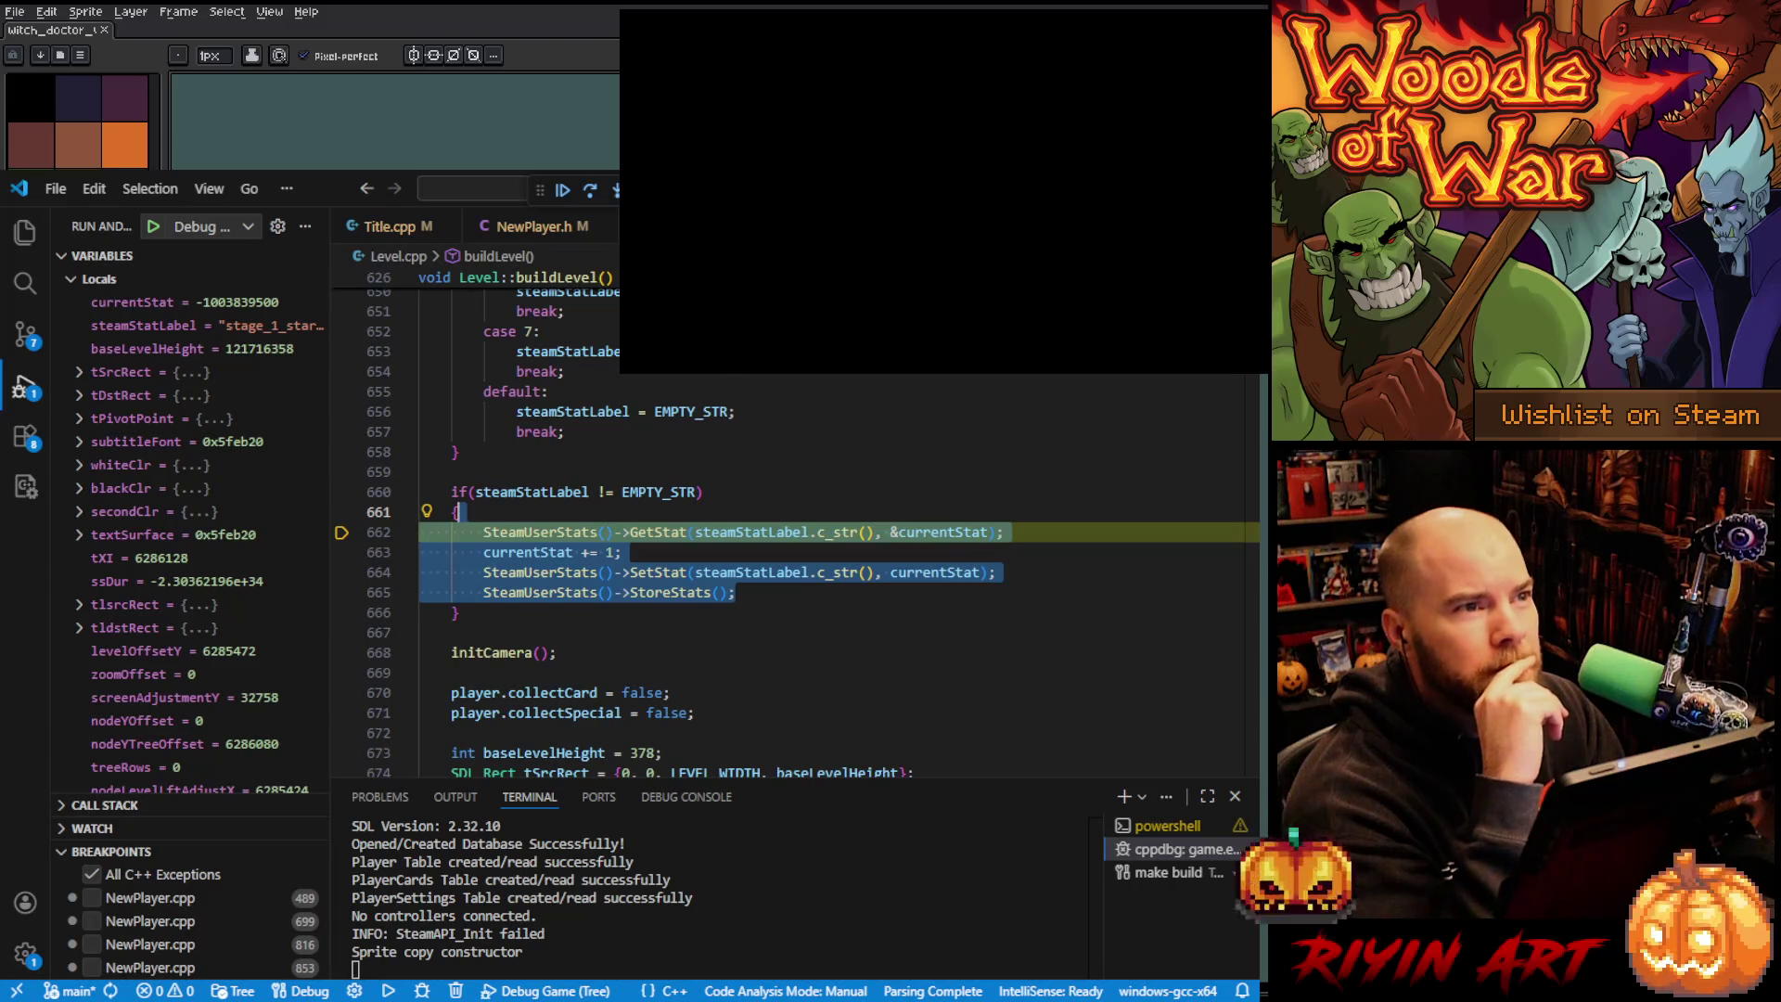
key(shift+F5)
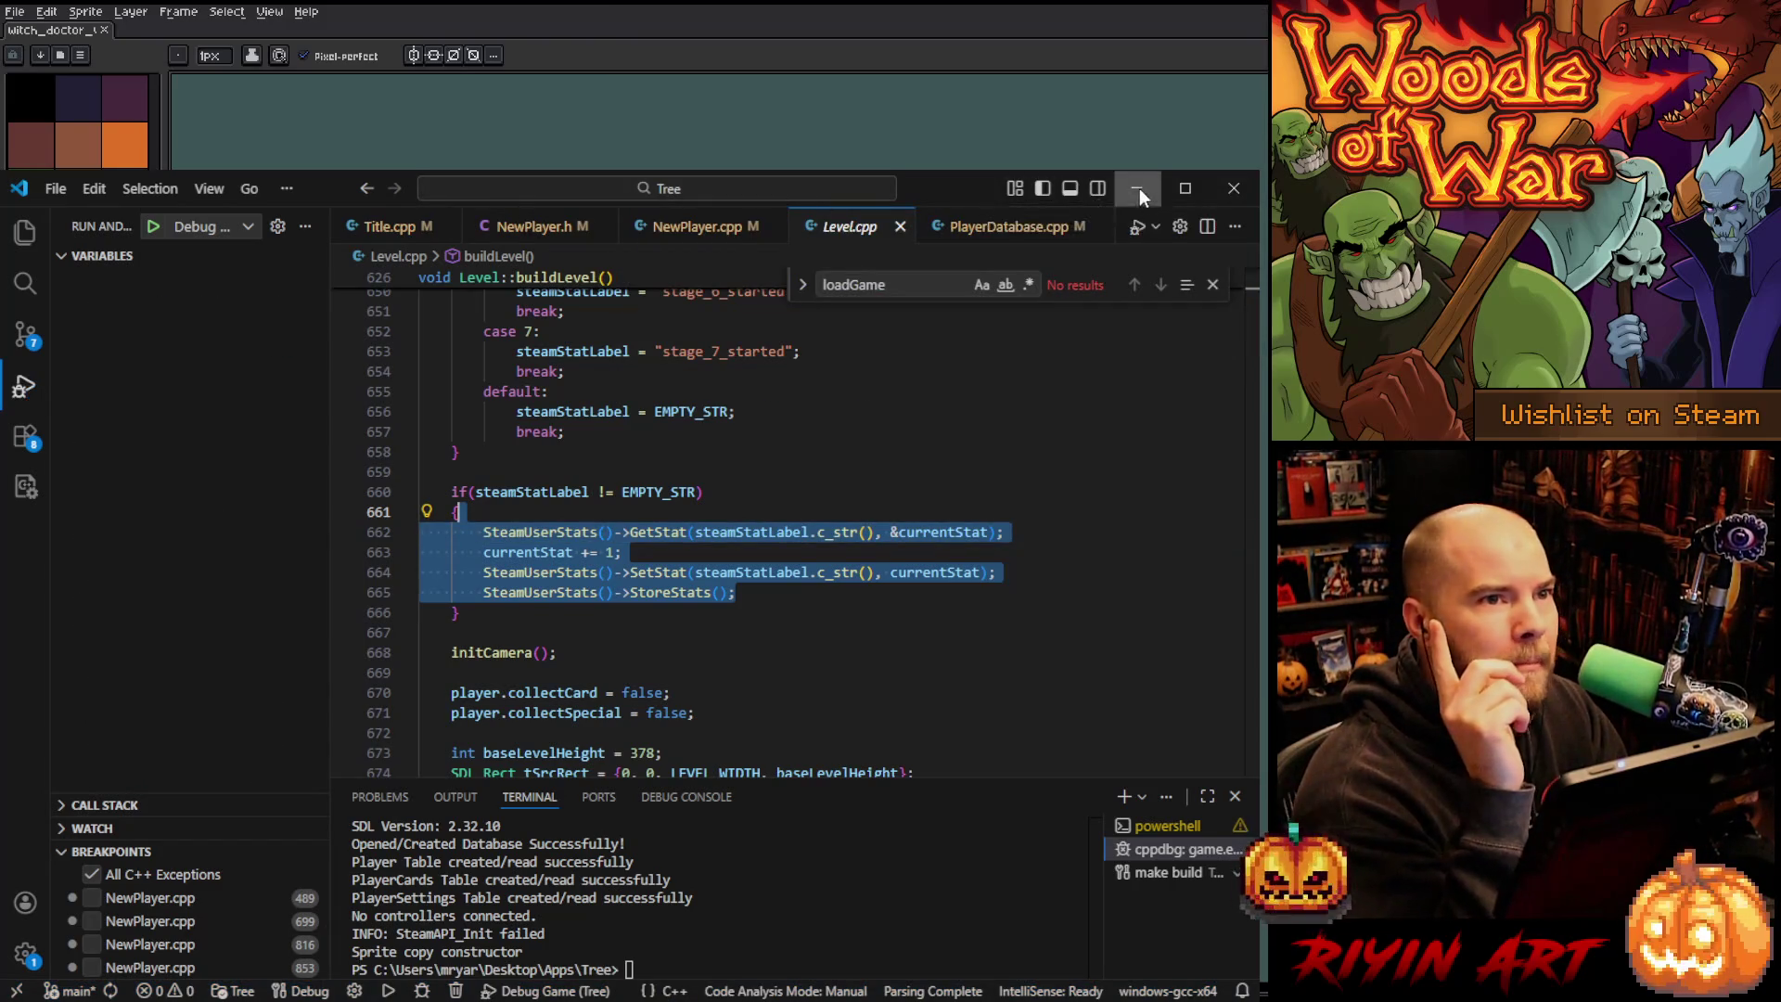
Minimize VS Code to reveal Aseprite playing the witch doctor animation.
click(1140, 188)
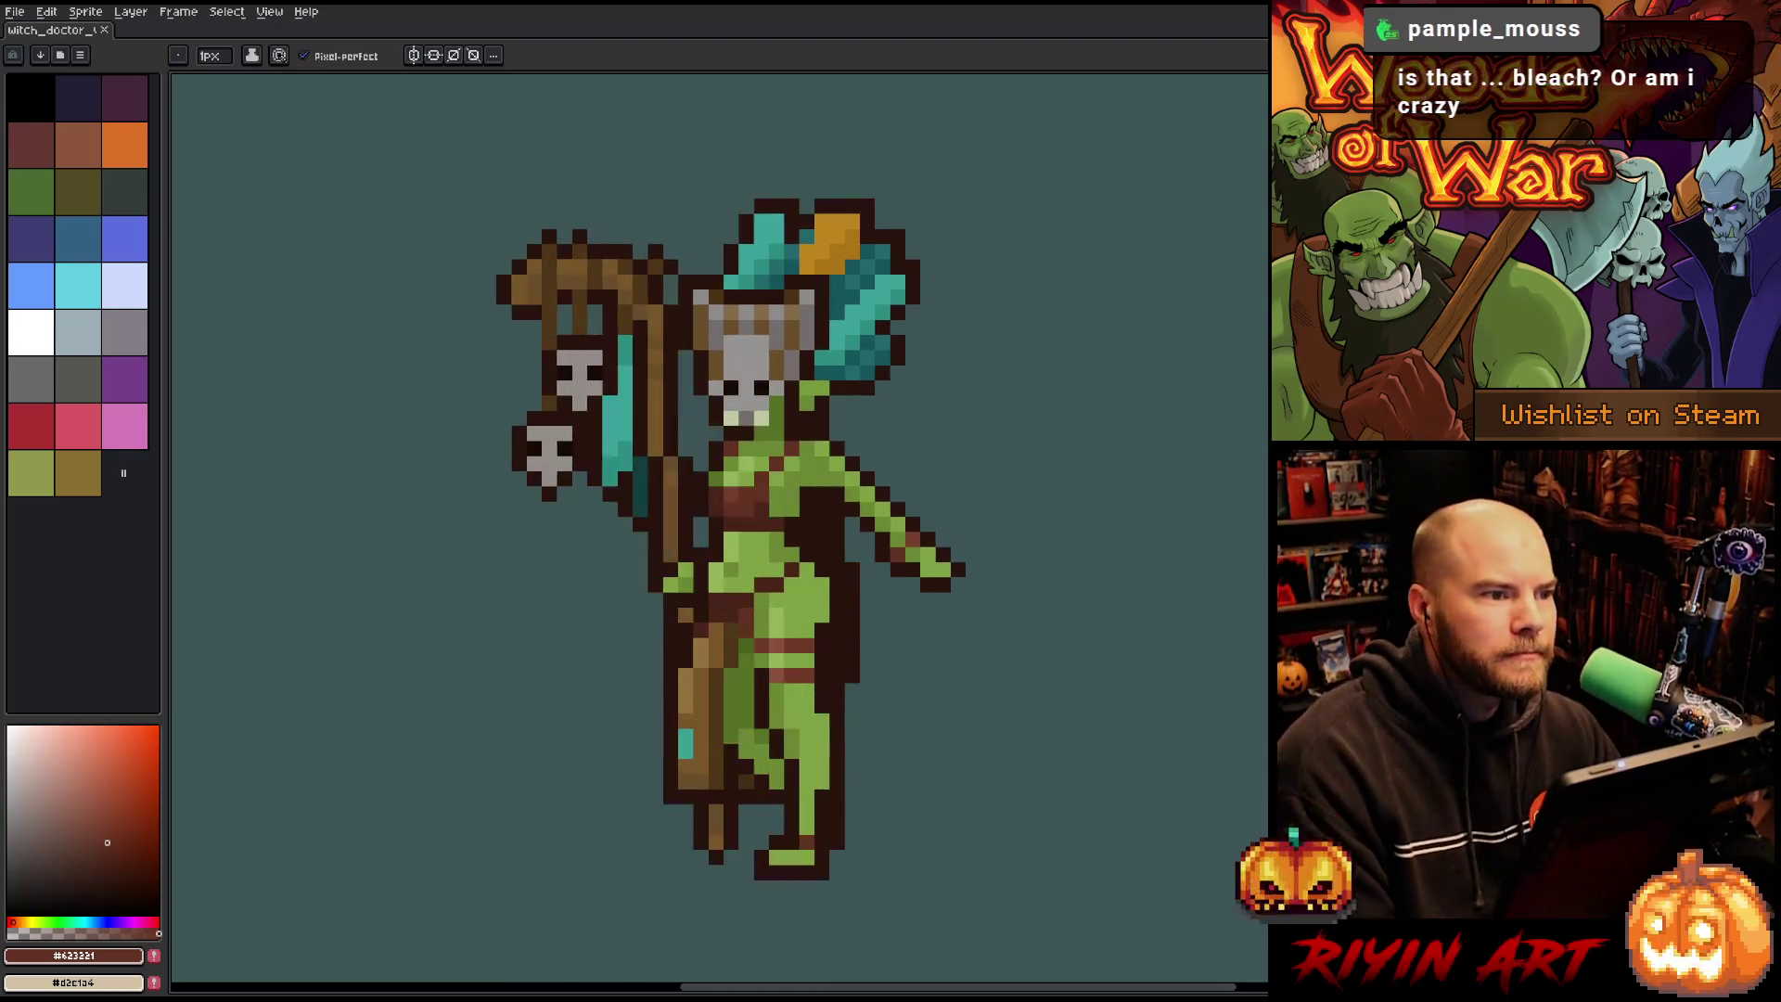
scroll(850, 536, down, 1)
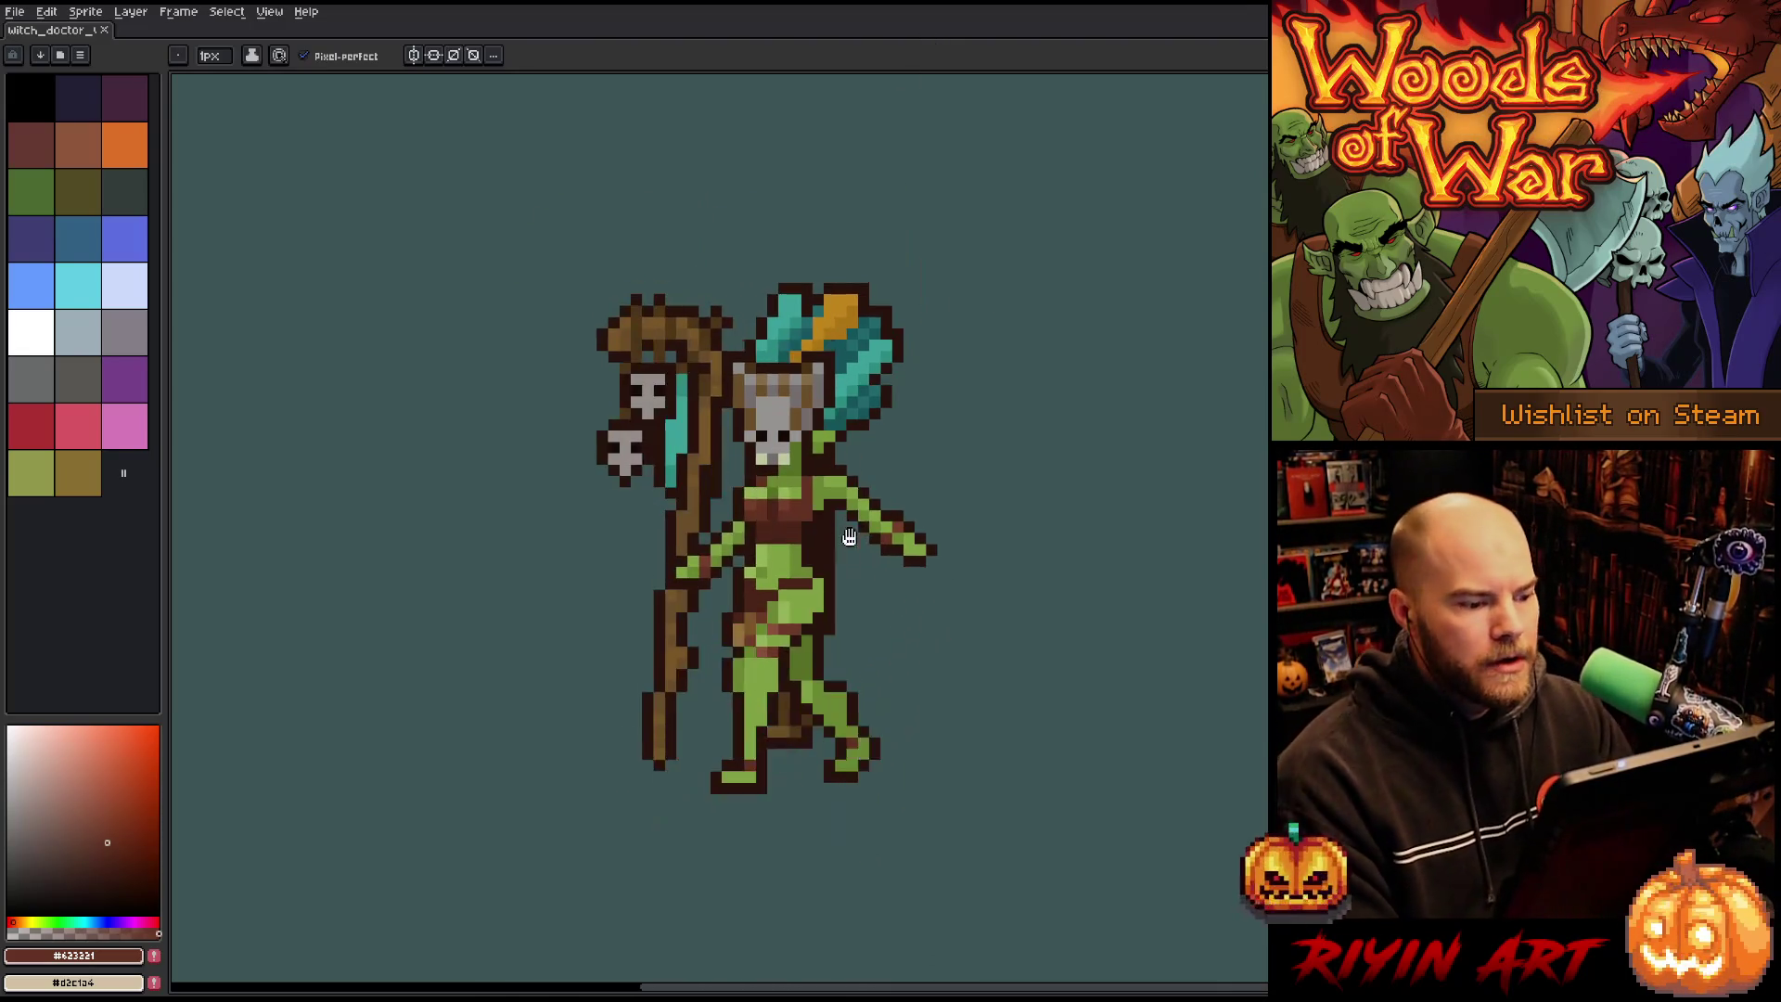
key(Return)
key(Tab)
mouse_move(974, 703)
mouse_down()
mouse_move(1030, 370)
mouse_move(1025, 494)
mouse_move(993, 594)
mouse_up()
scroll(838, 561, up, 1)
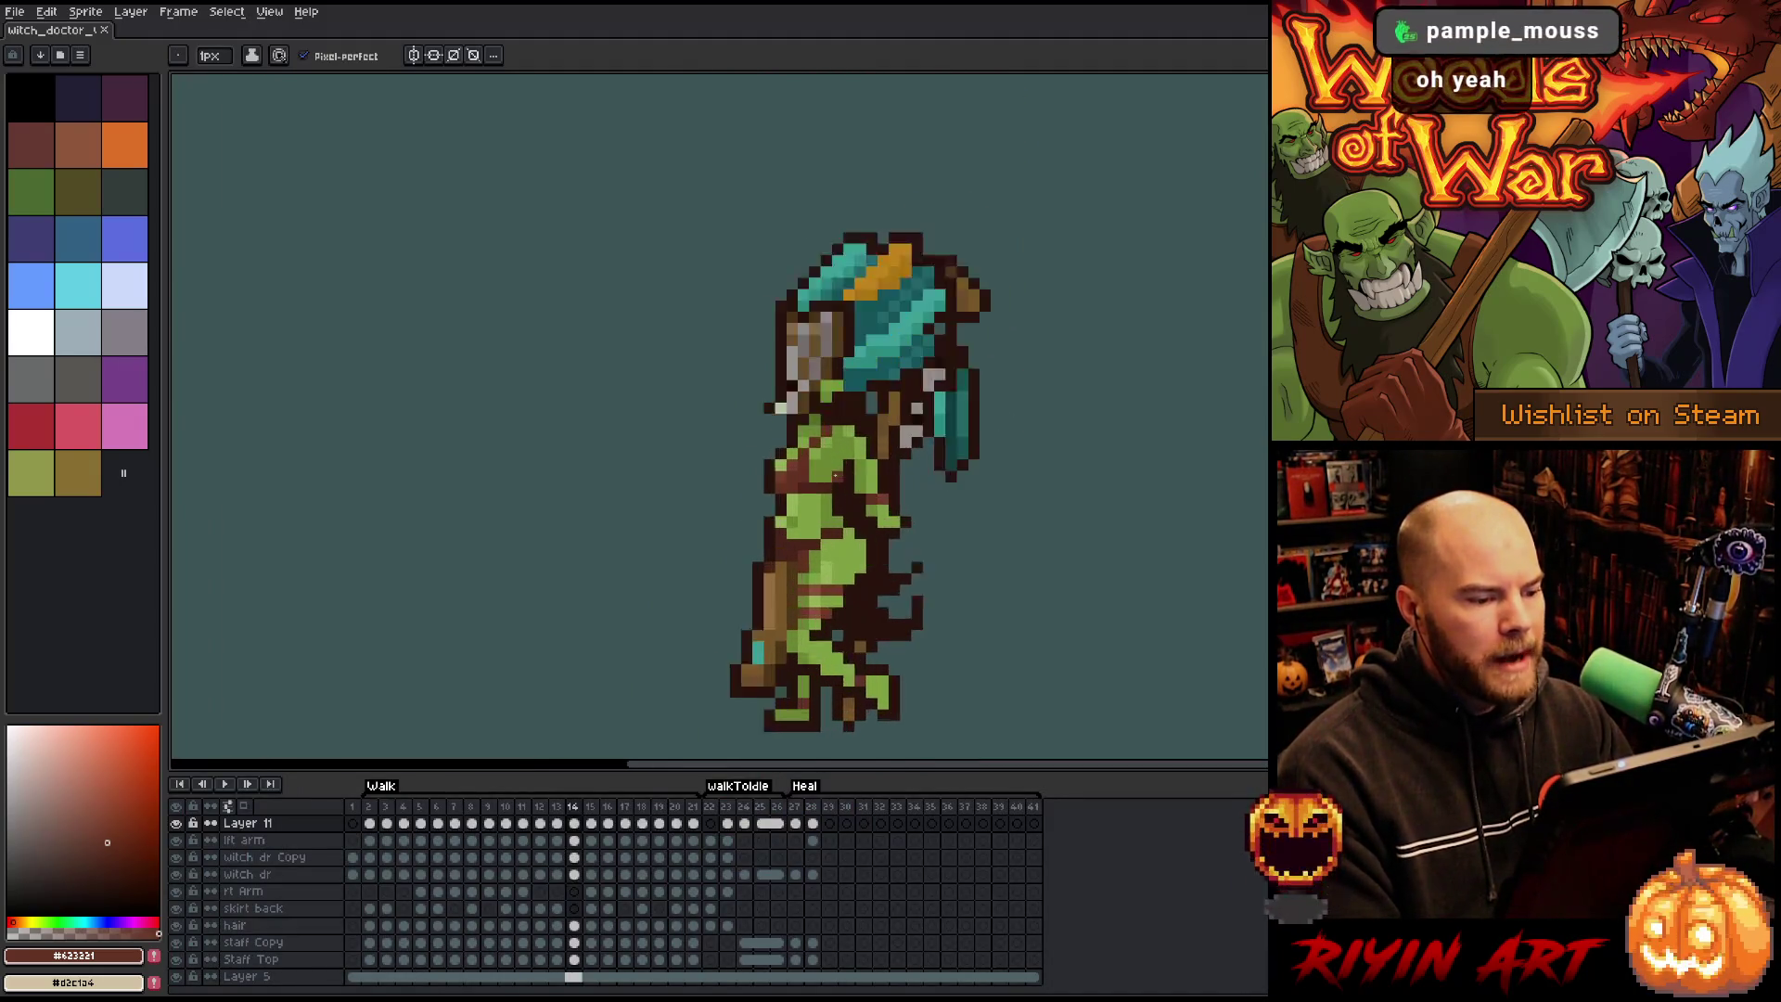
scroll(838, 561, down, 1)
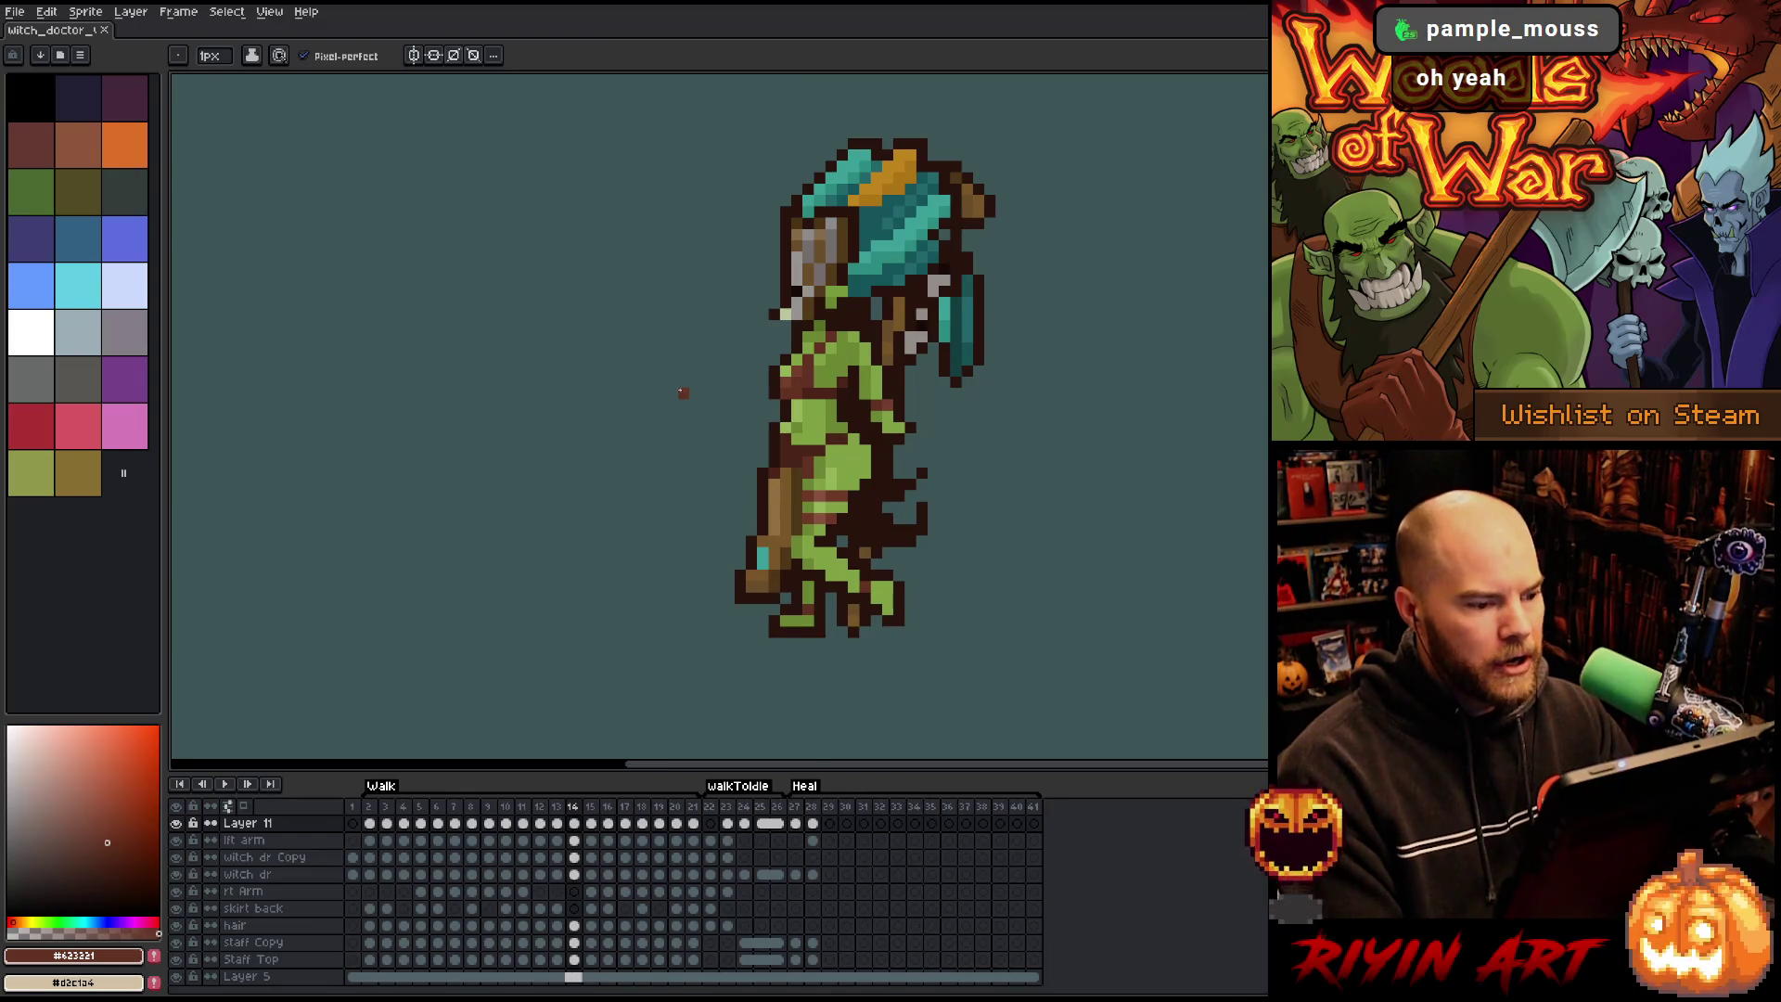
key(v)
key(ctrl+s)
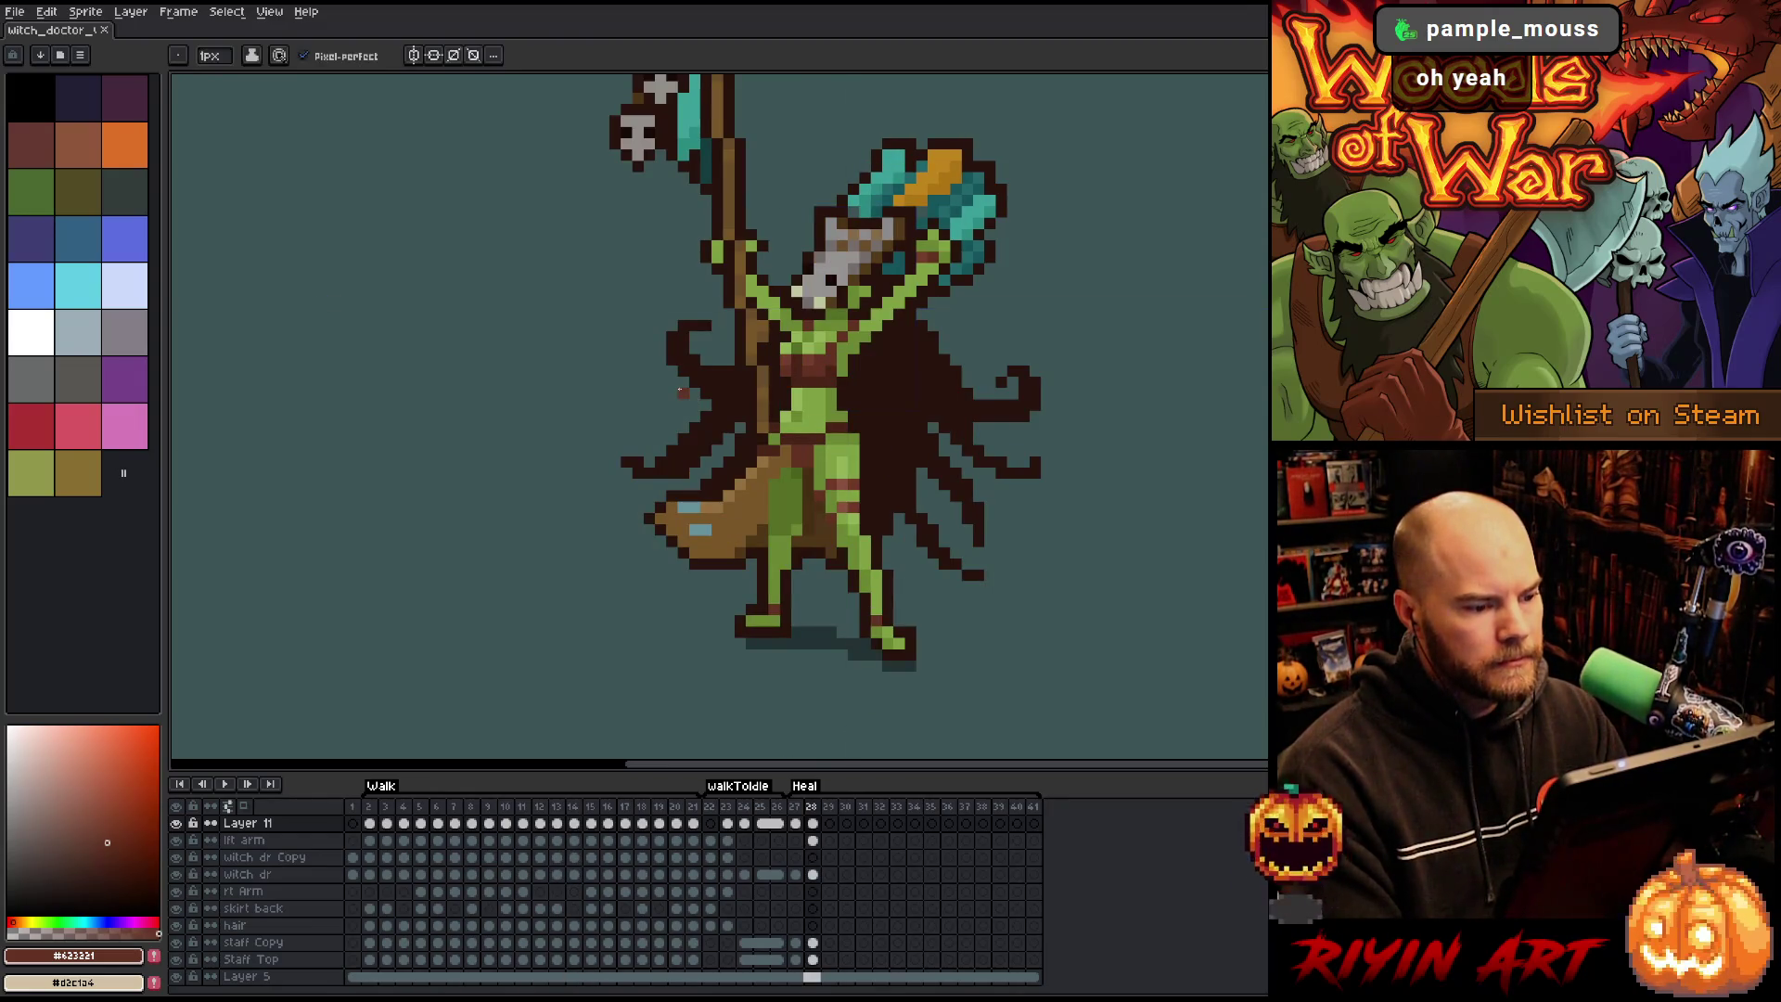
click(689, 399)
key(b)
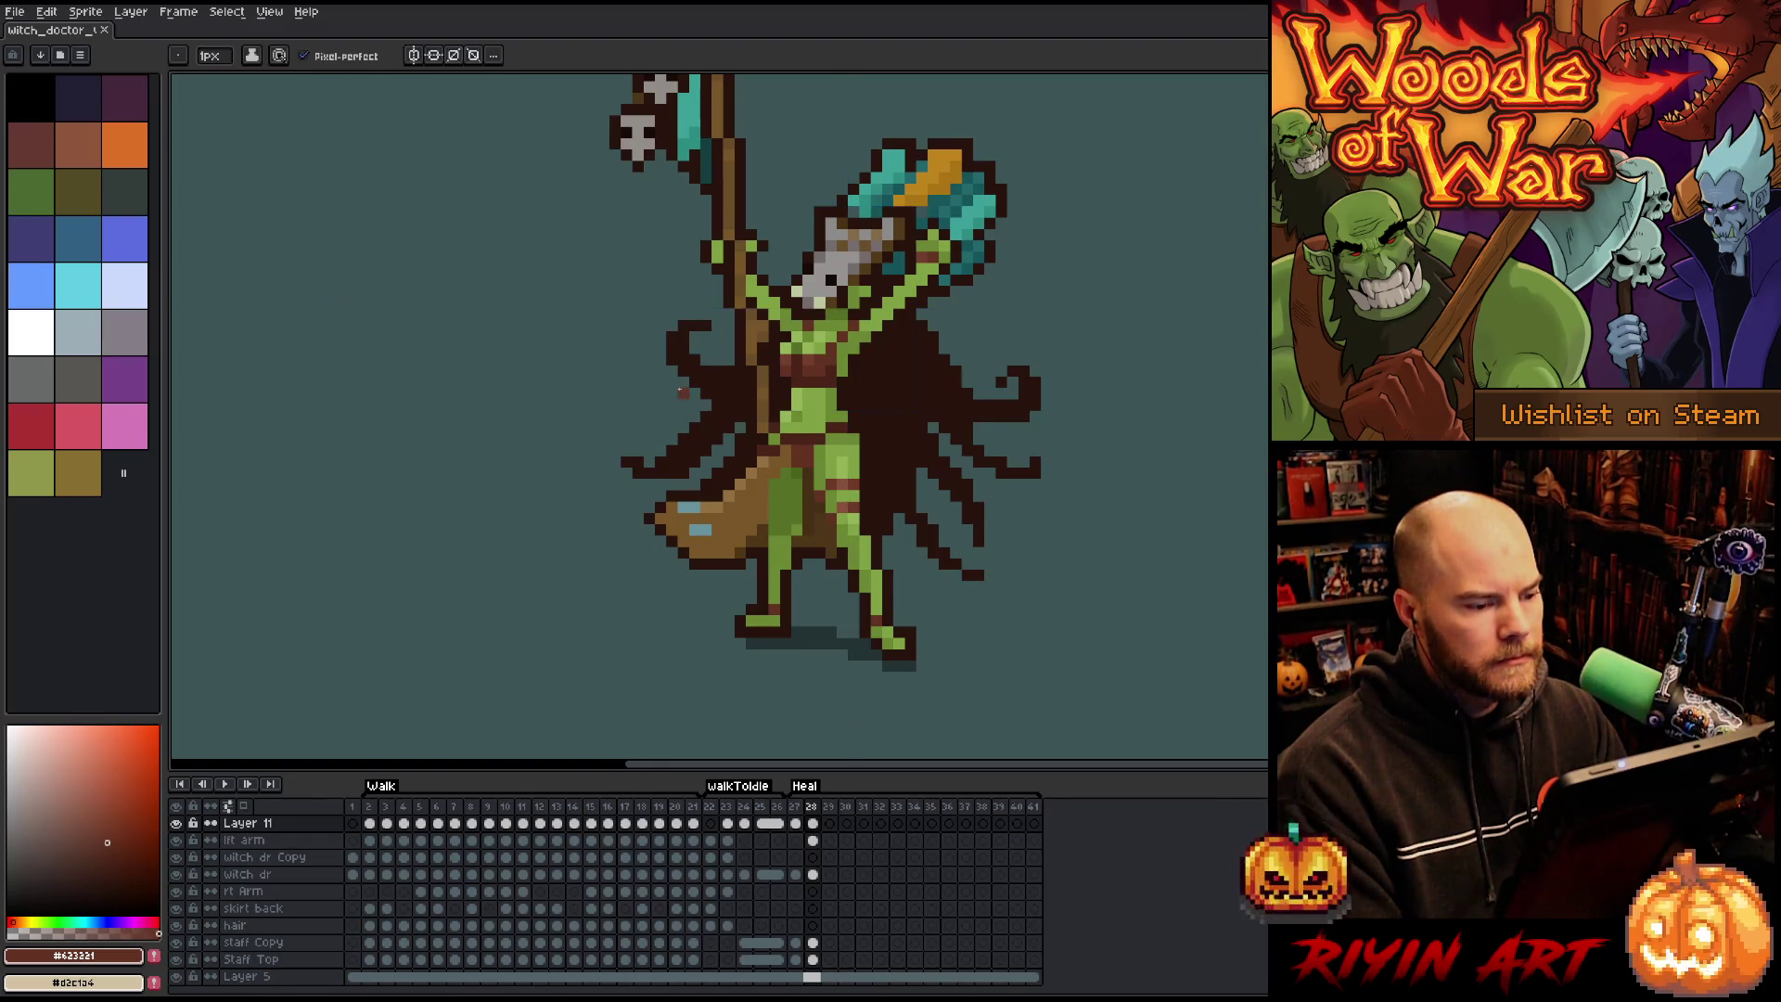
key(Left)
key(Right)
key(Right)
key(Left)
key(Left)
key(Right)
key(Left)
key(Right)
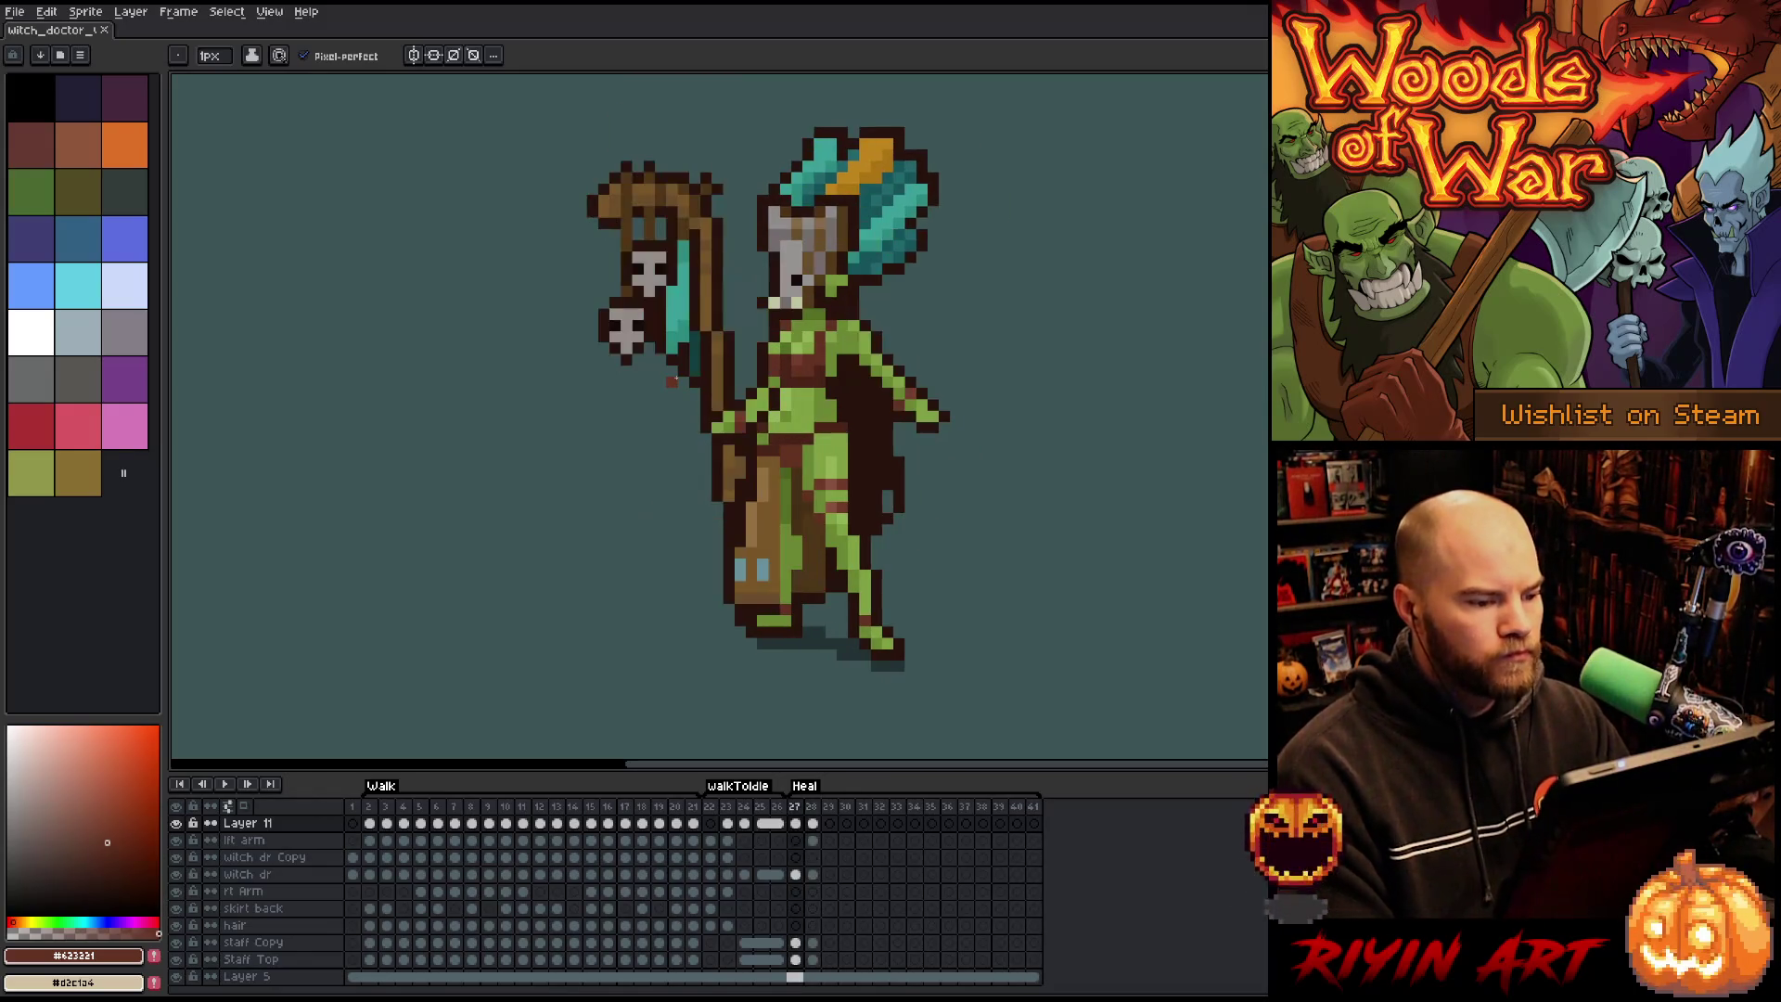
key(Left)
key(Right)
key(Right)
key(Left)
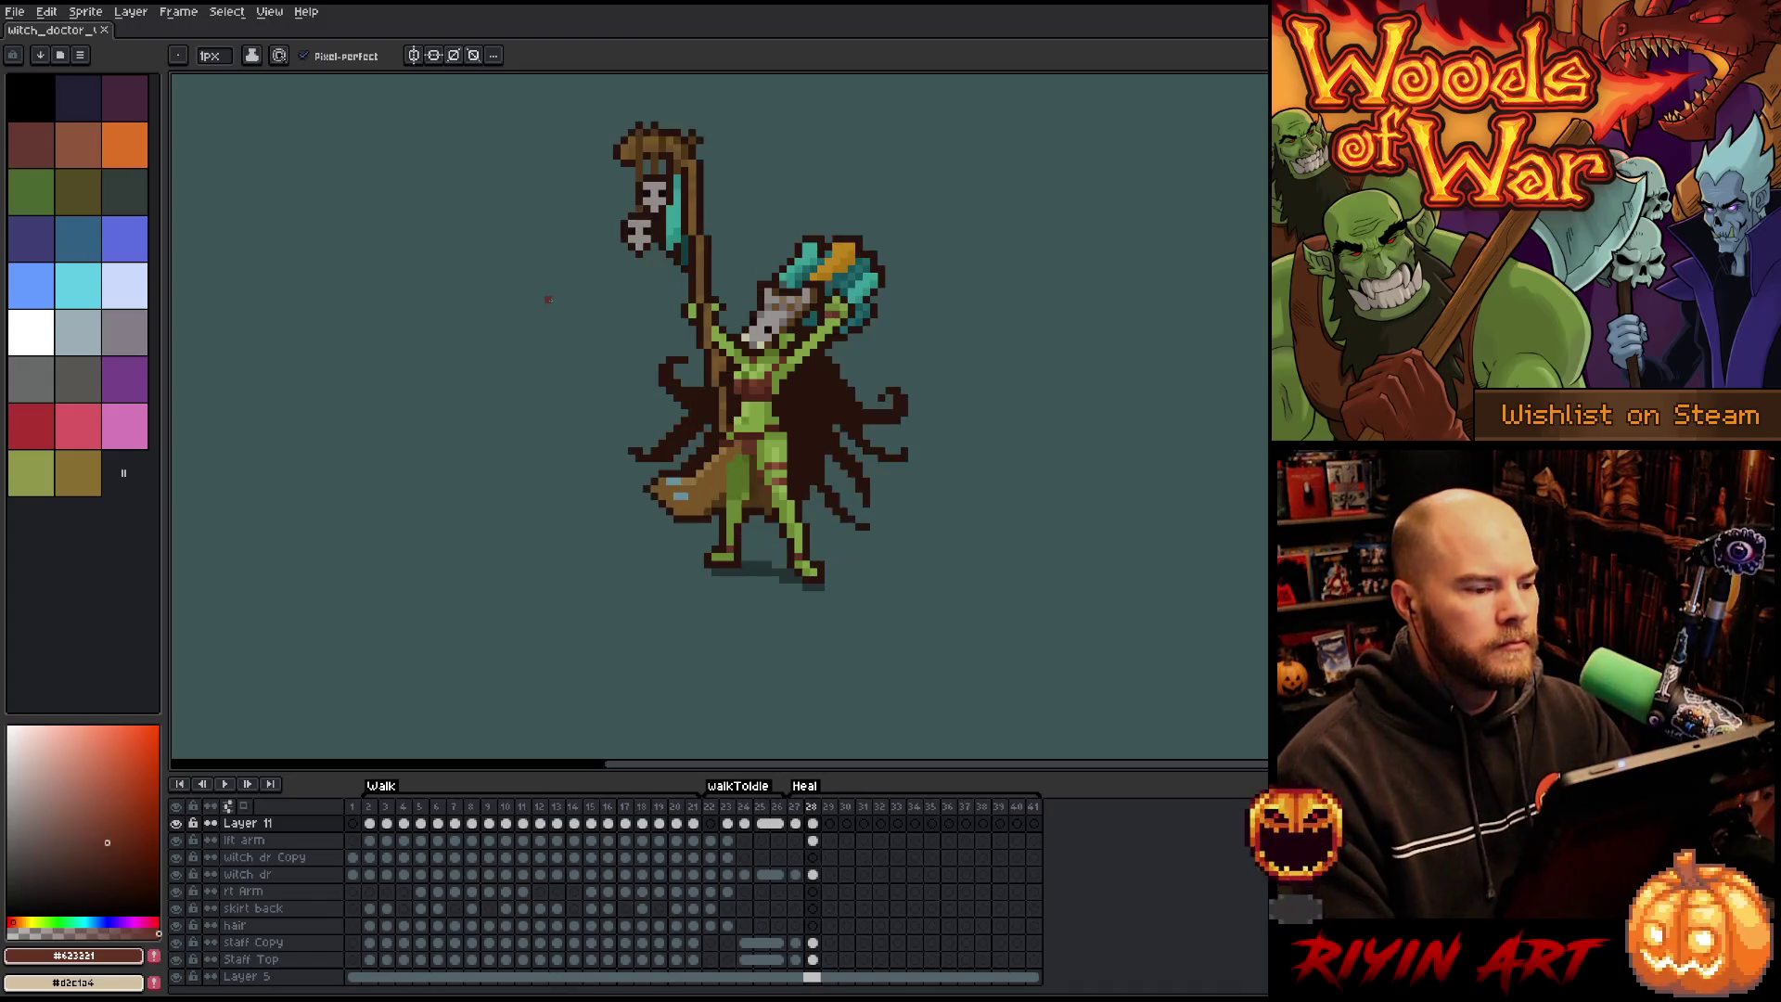
drag(813, 396, 855, 469)
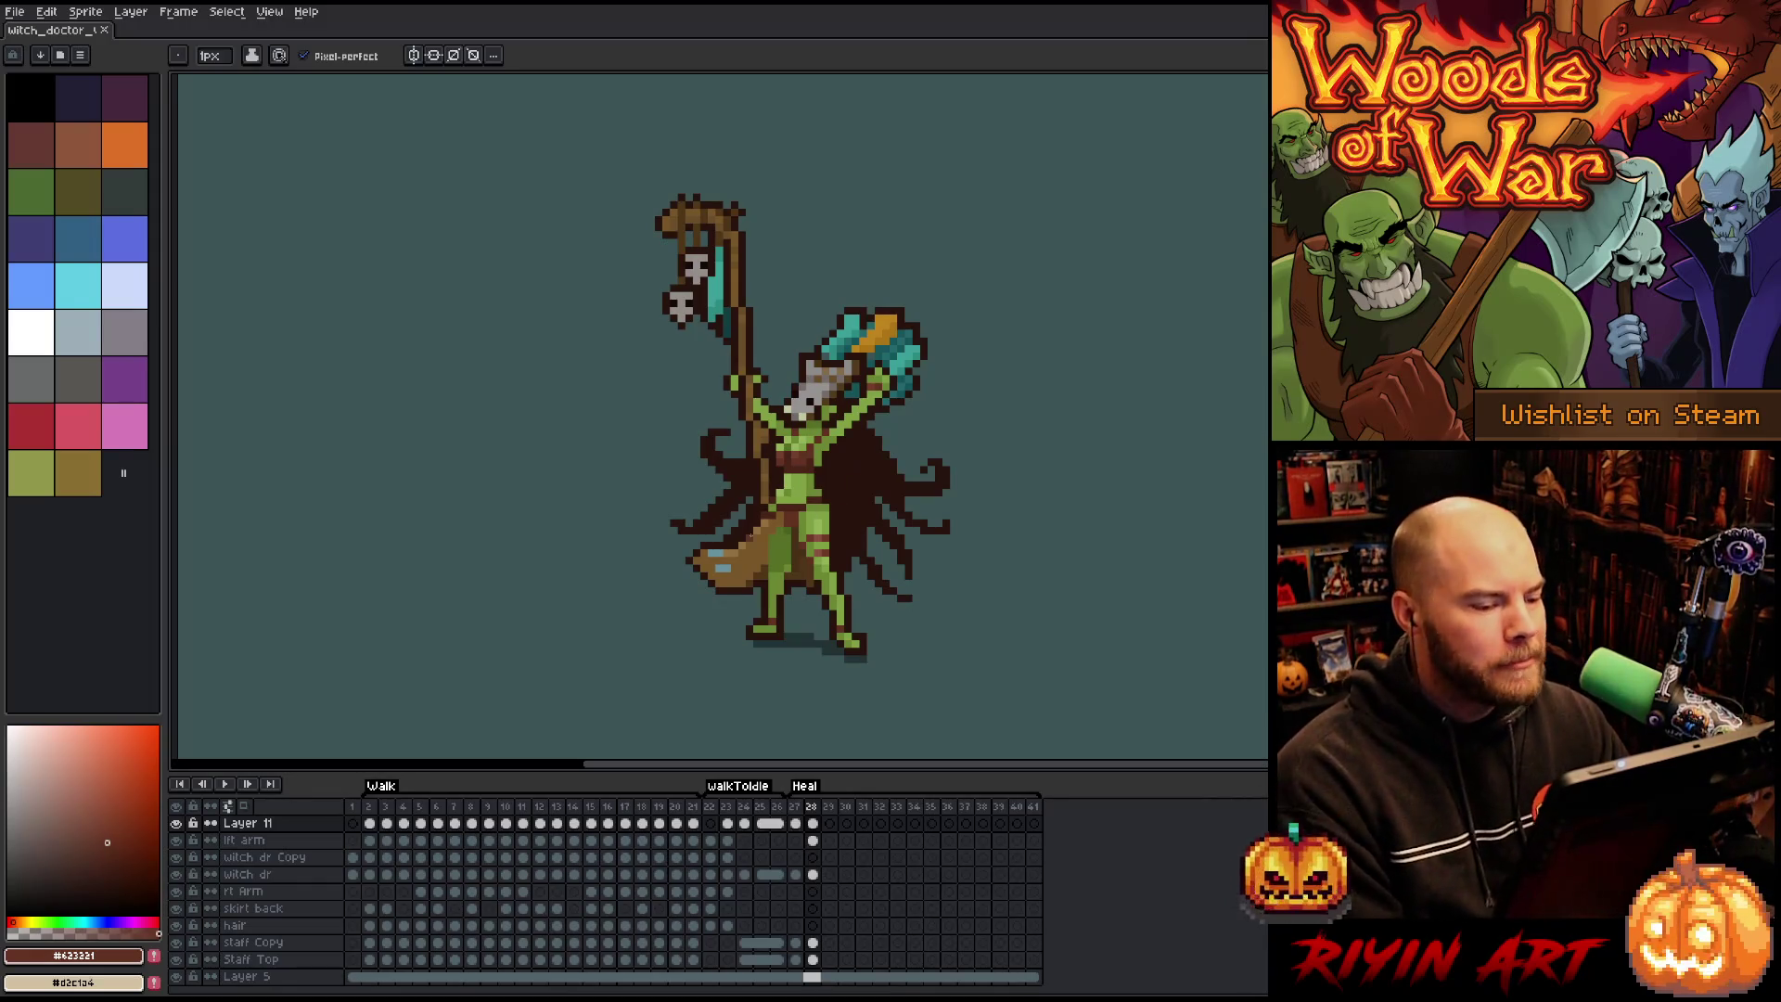
click(797, 809)
Return to the frame 28 arms-raised pose and select Layer 11's cel.
click(812, 817)
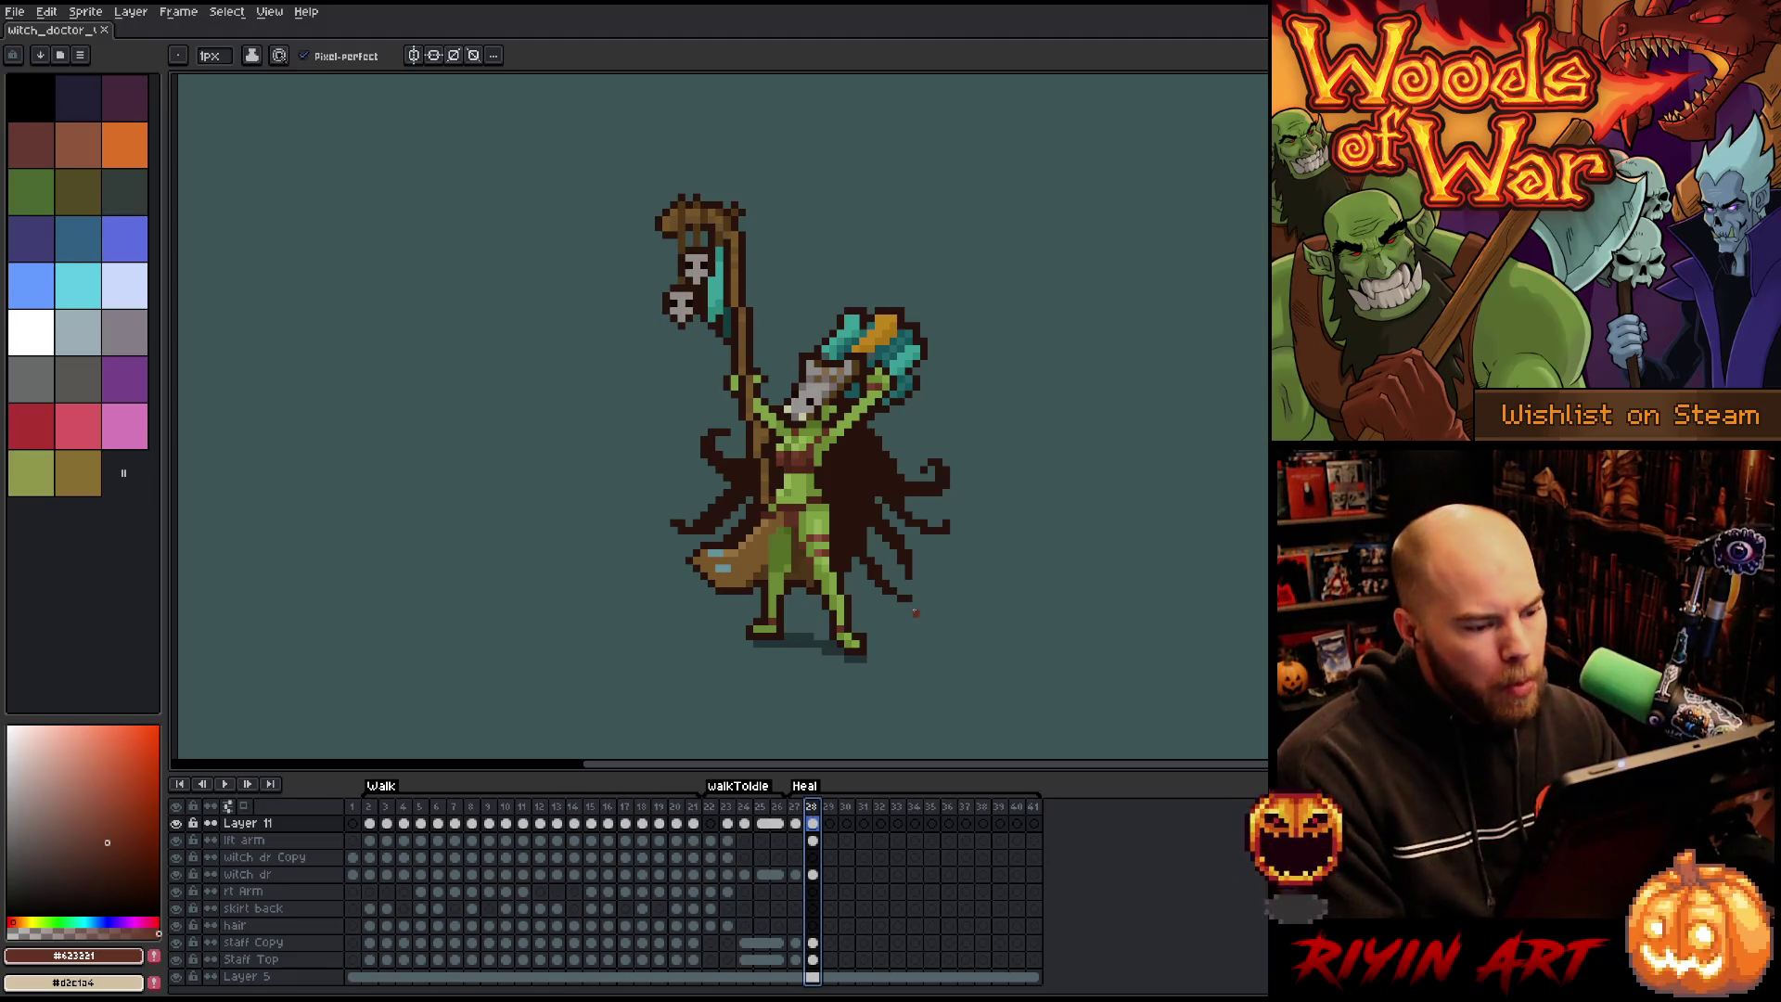
scroll(916, 612, up, 1)
scroll(928, 556, up, 1)
scroll(1007, 556, down, 2)
scroll(1008, 554, up, 1)
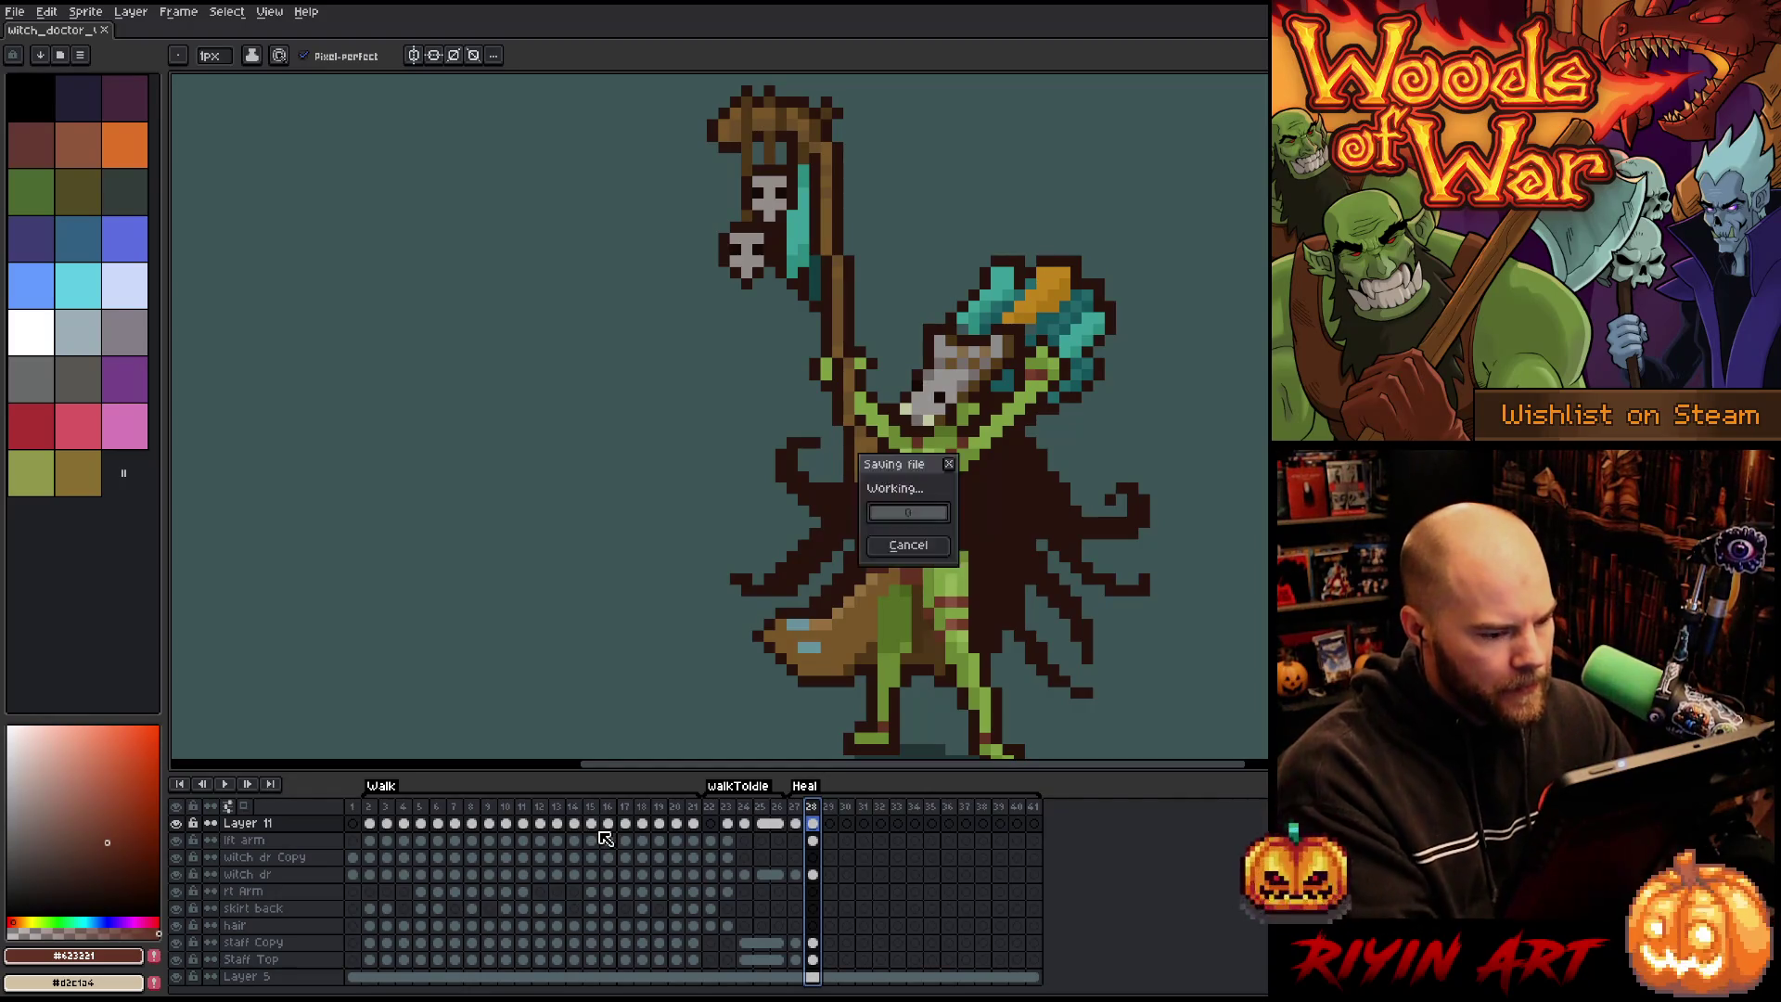
scroll(771, 567, down, 3)
scroll(807, 528, up, 2)
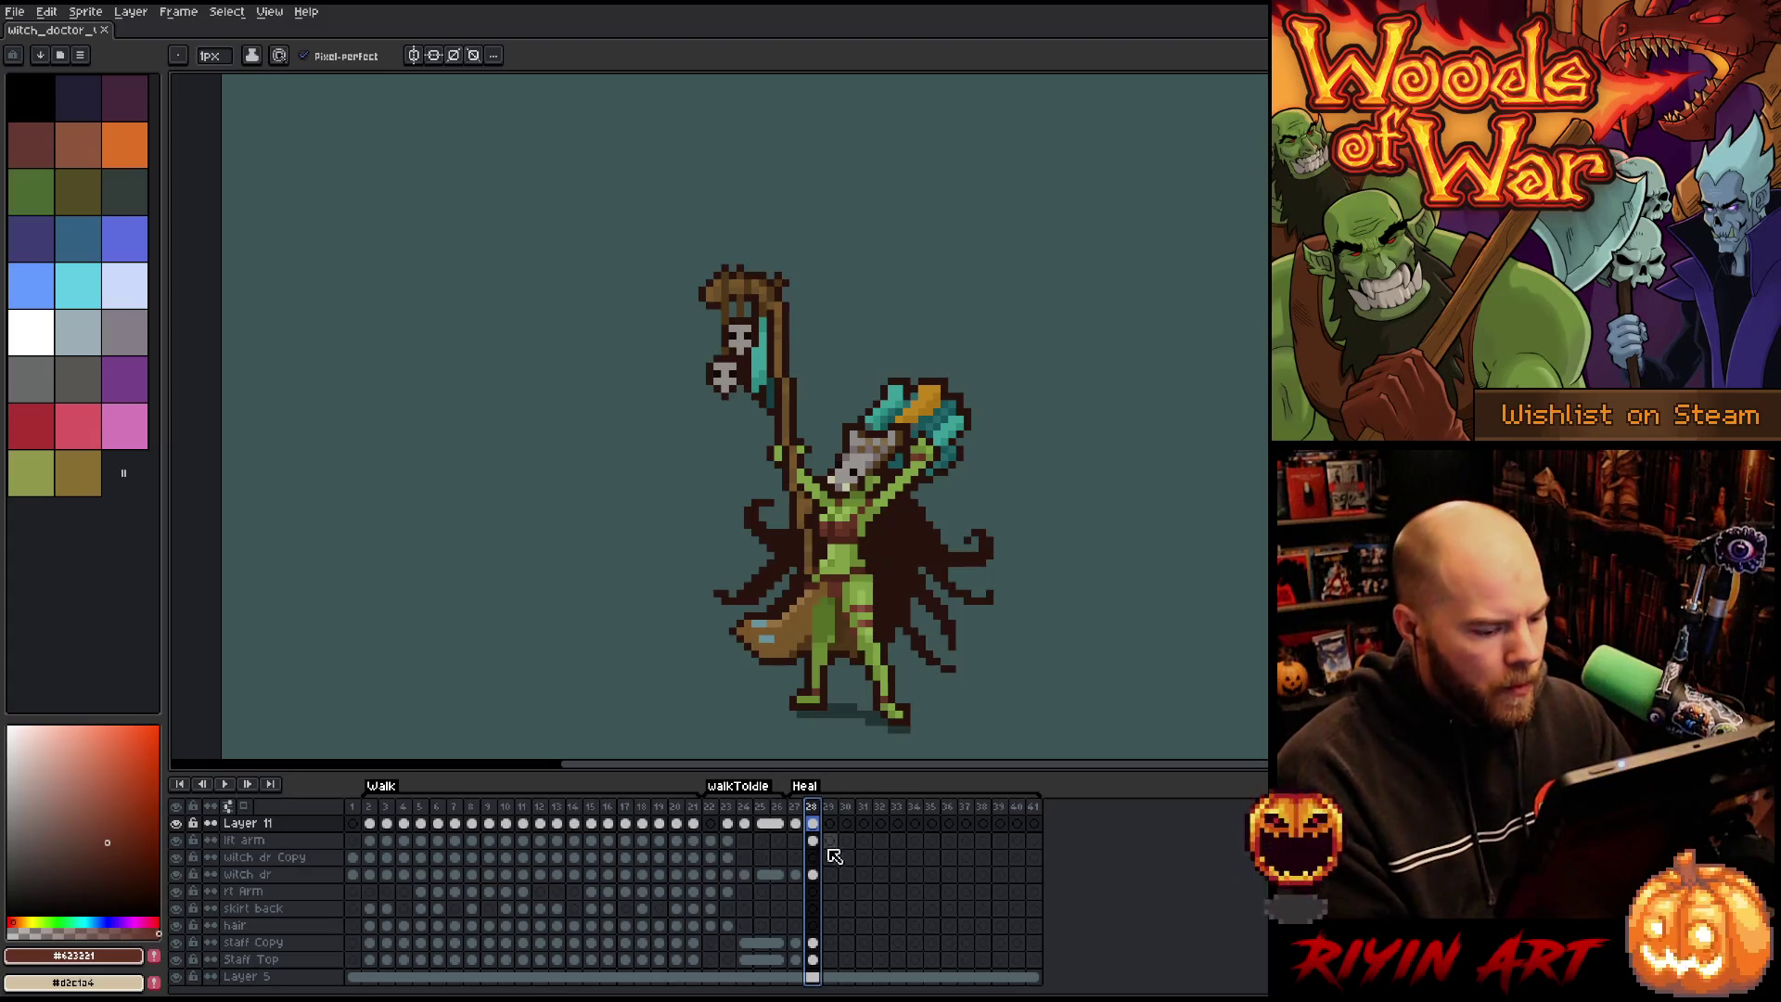
click(816, 824)
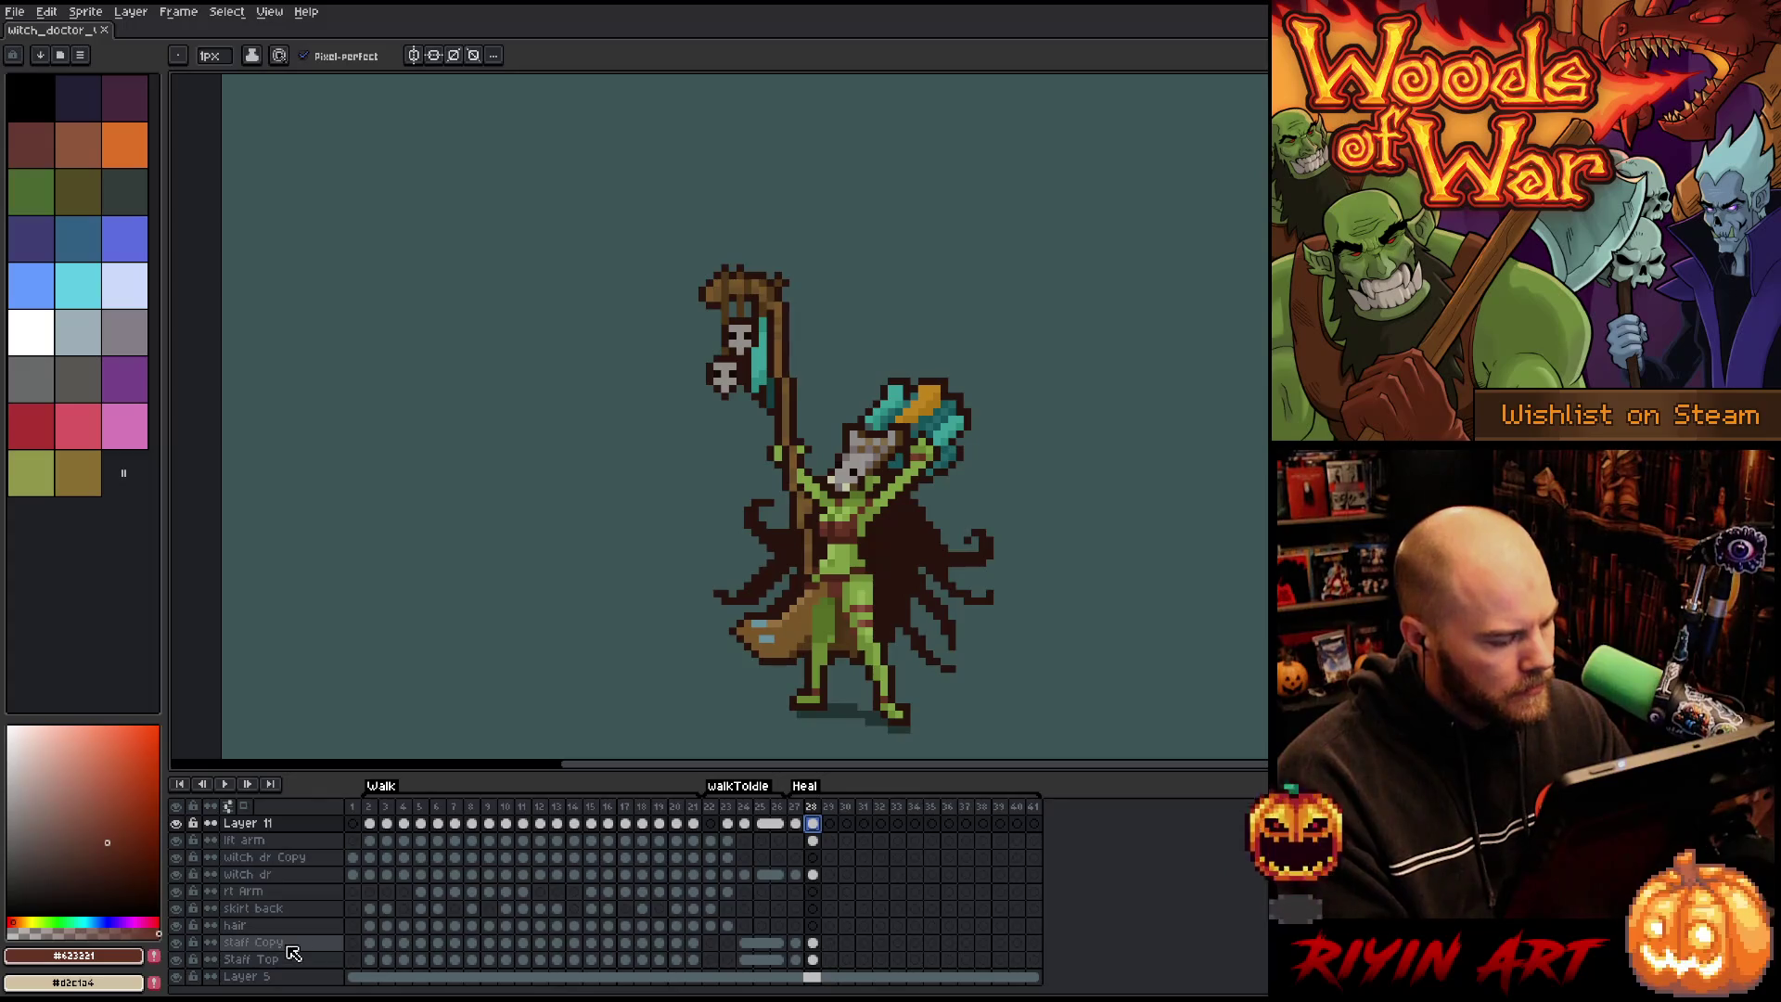
Cut frame 28's dark cape from Layer 11 and paste it in place on the lft arm layer.
click(183, 946)
click(184, 946)
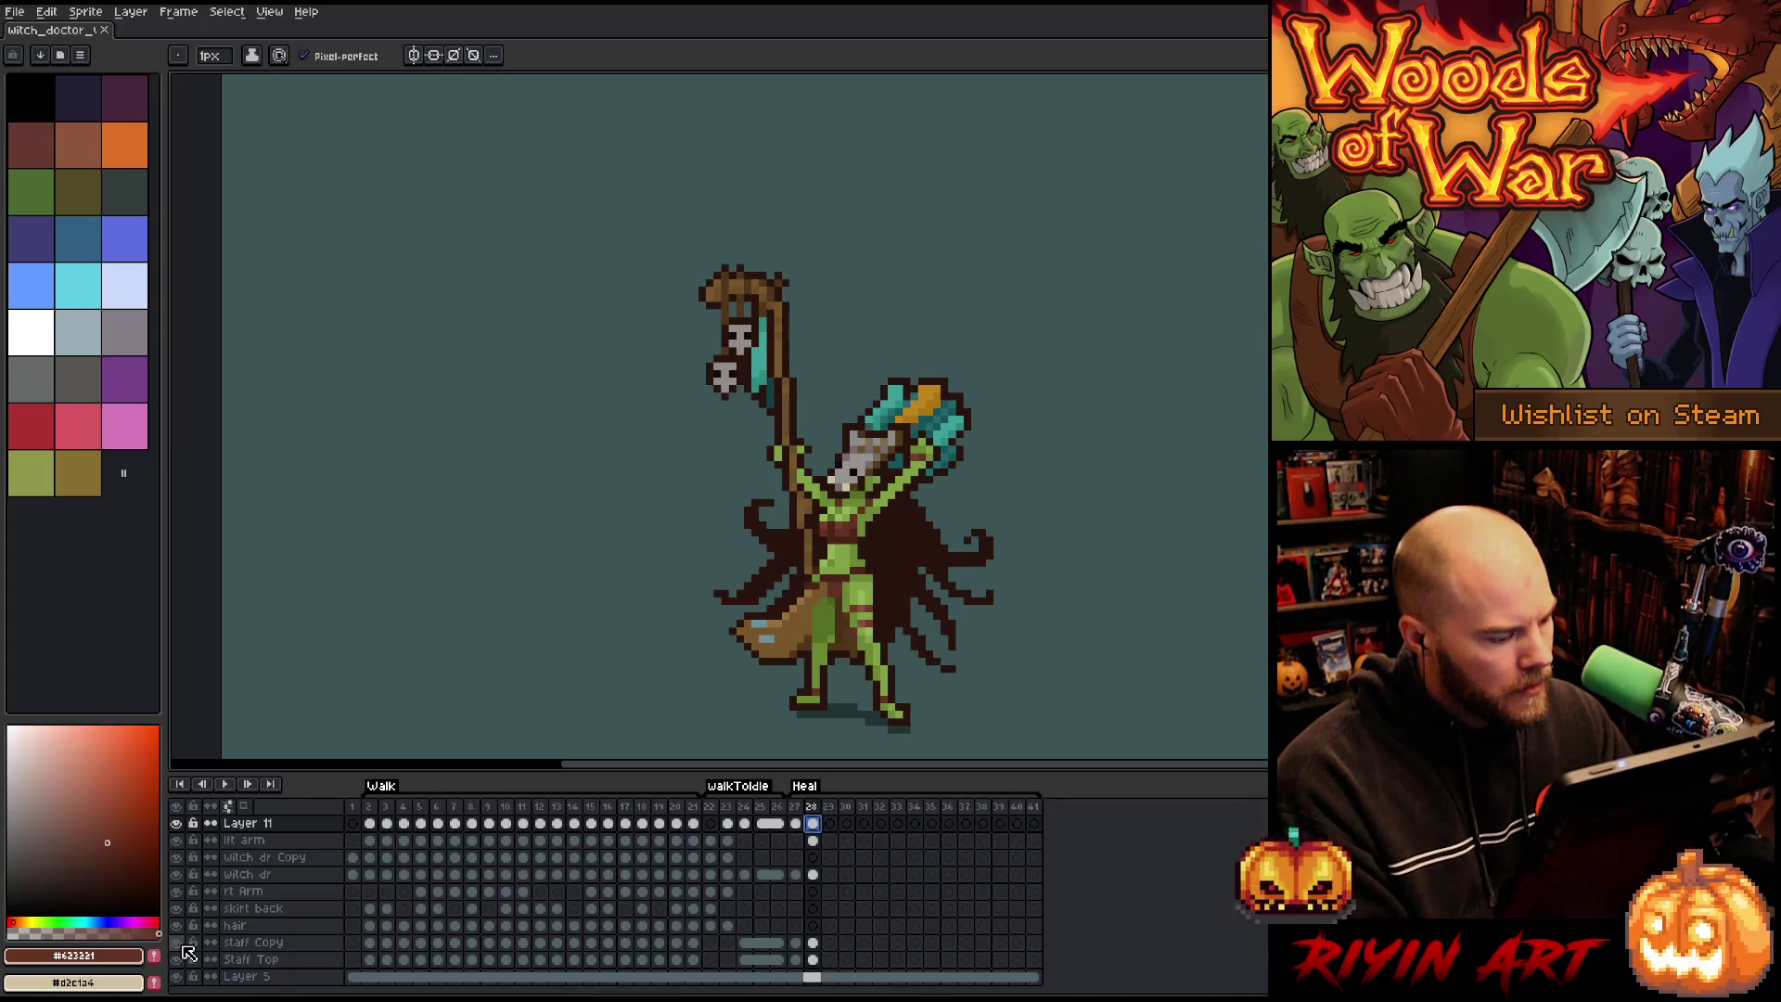
click(820, 875)
click(812, 807)
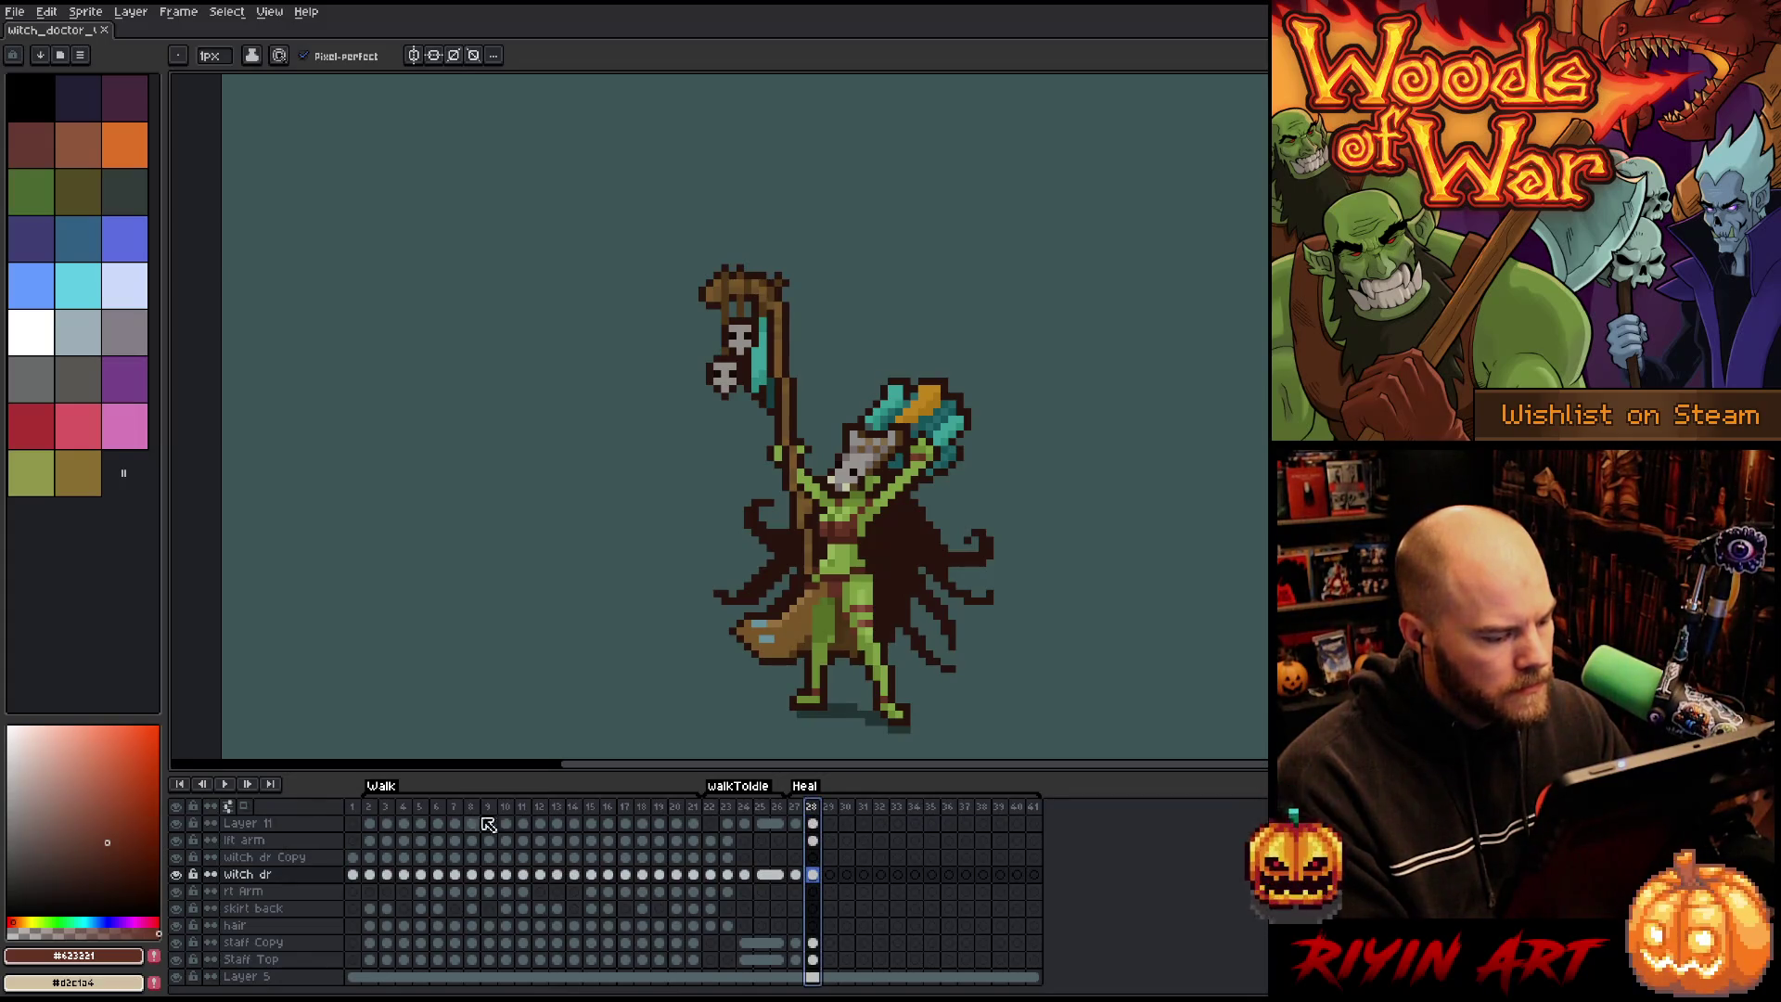
click(246, 823)
scroll(835, 816, down, 1)
key(shift+n)
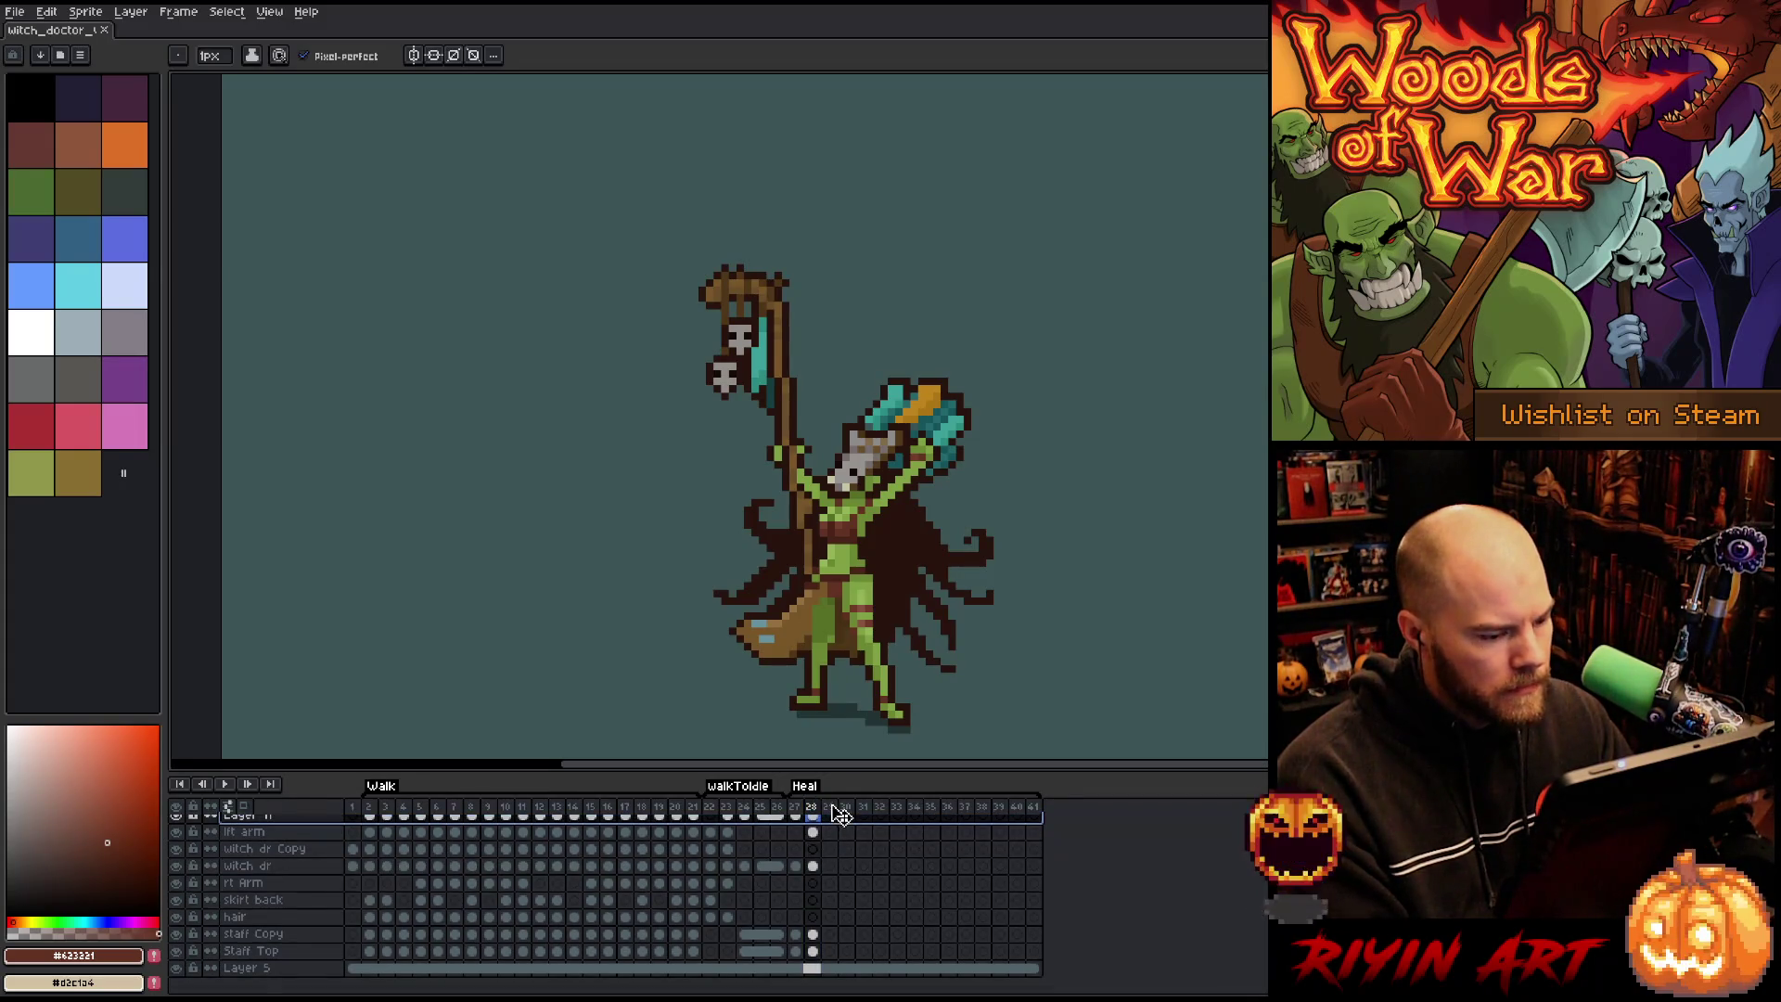
click(814, 857)
key(ctrl+v)
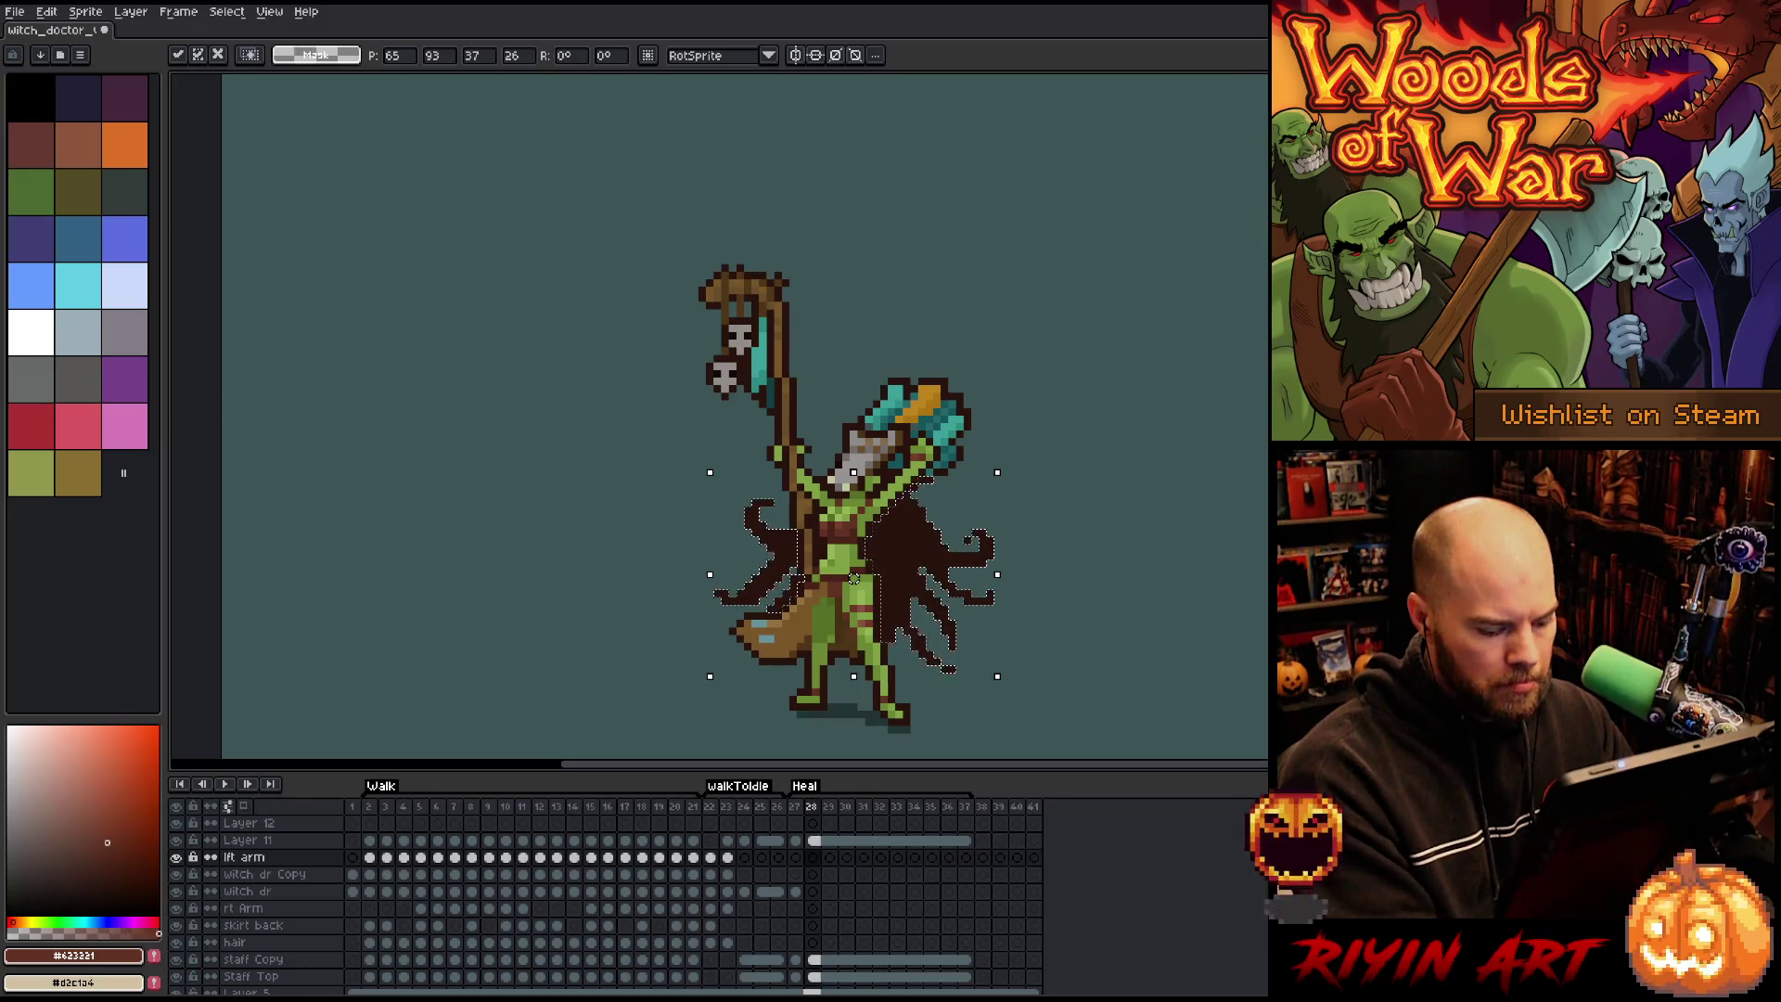
key(Return)
key(Return)
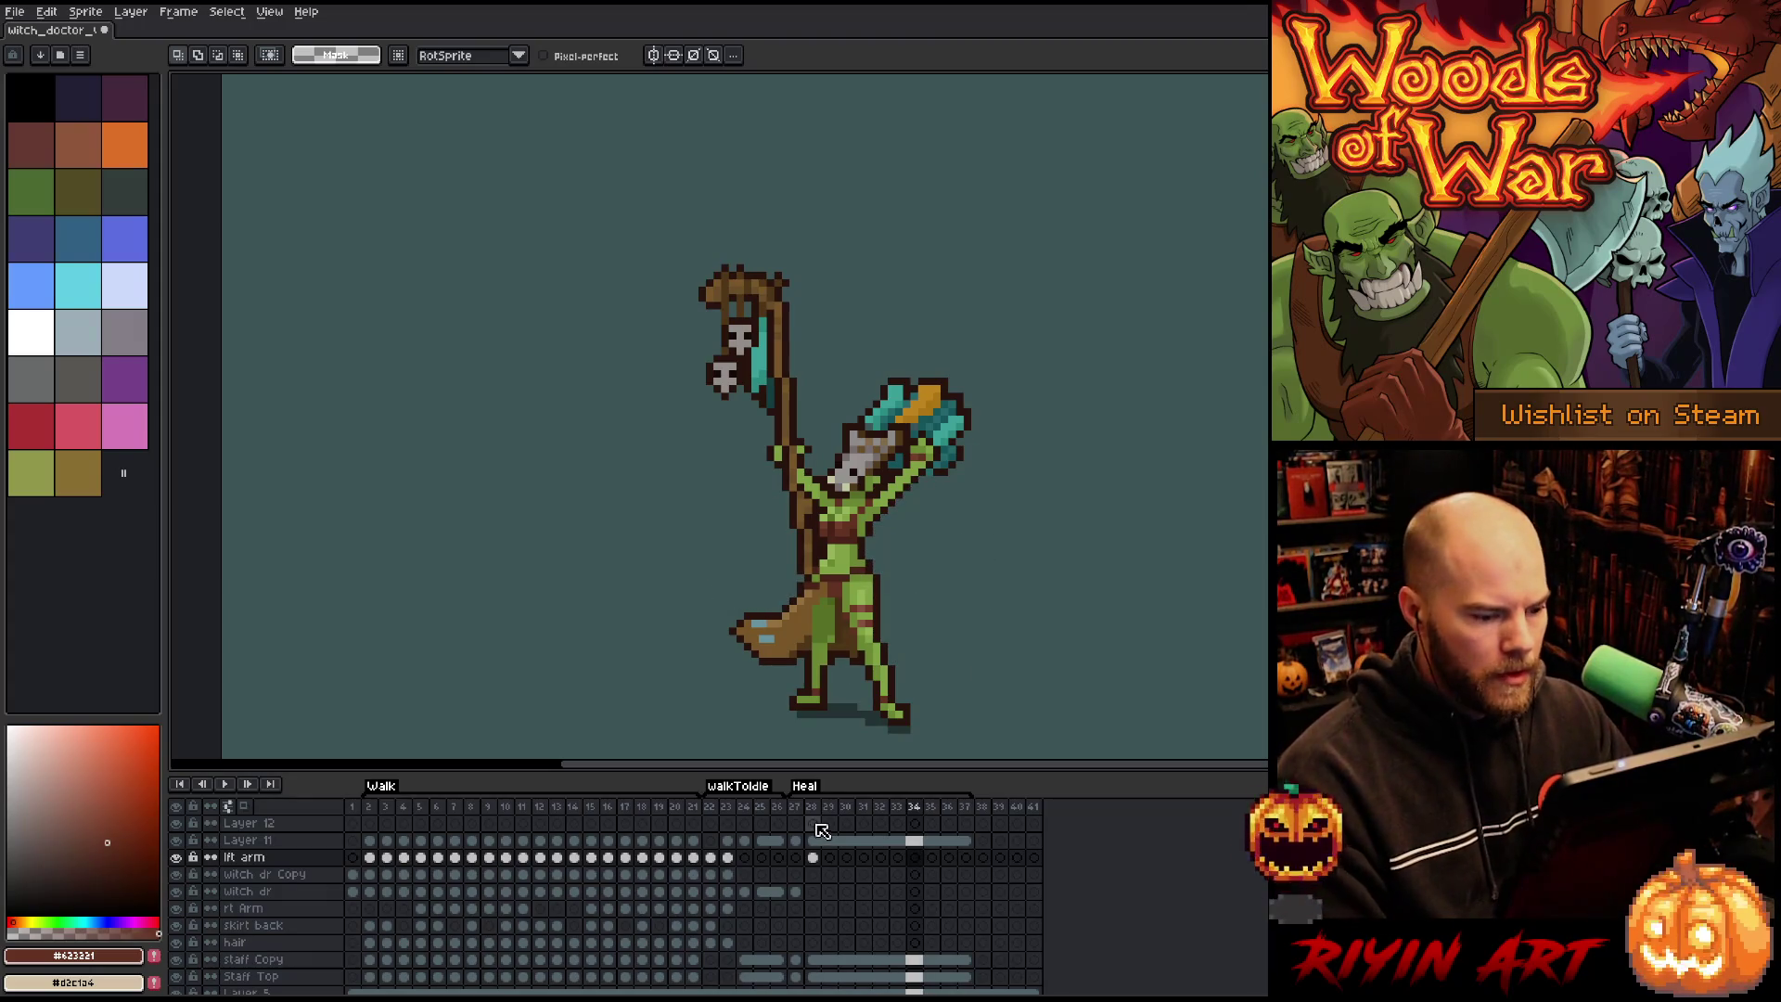
Start the Heal tag at frame 28, play it, and hide the background layer.
drag(790, 791, 807, 791)
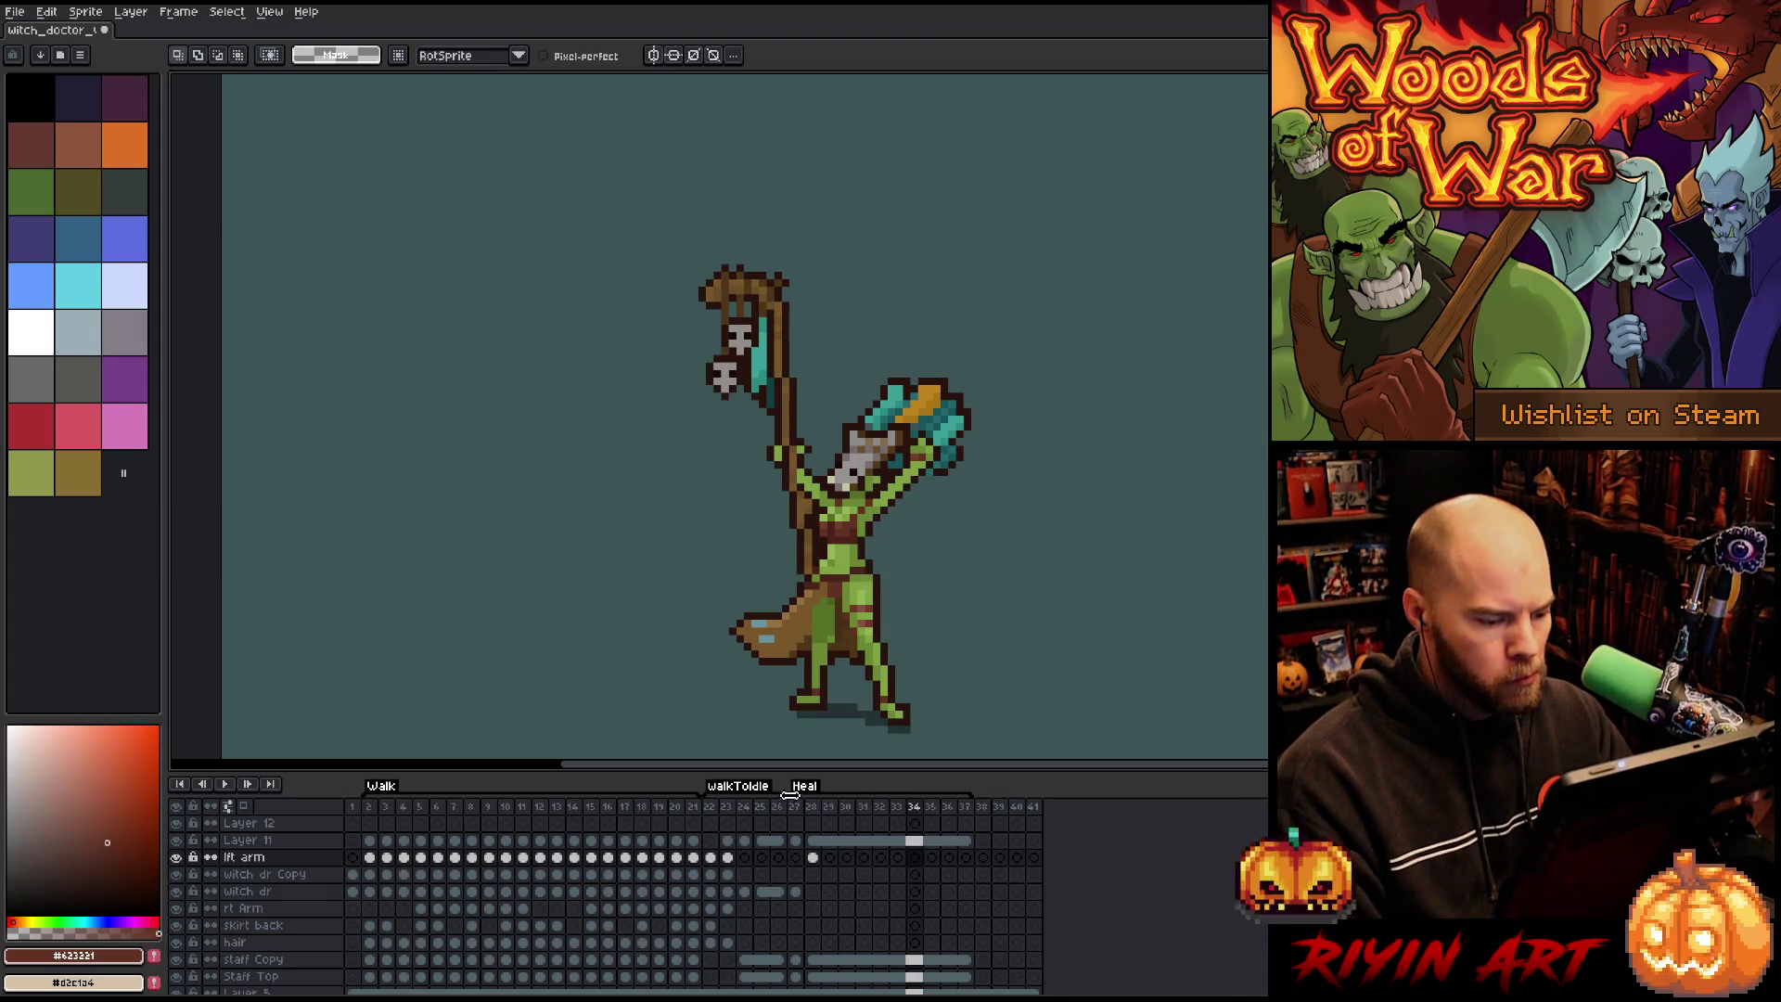
key(Return)
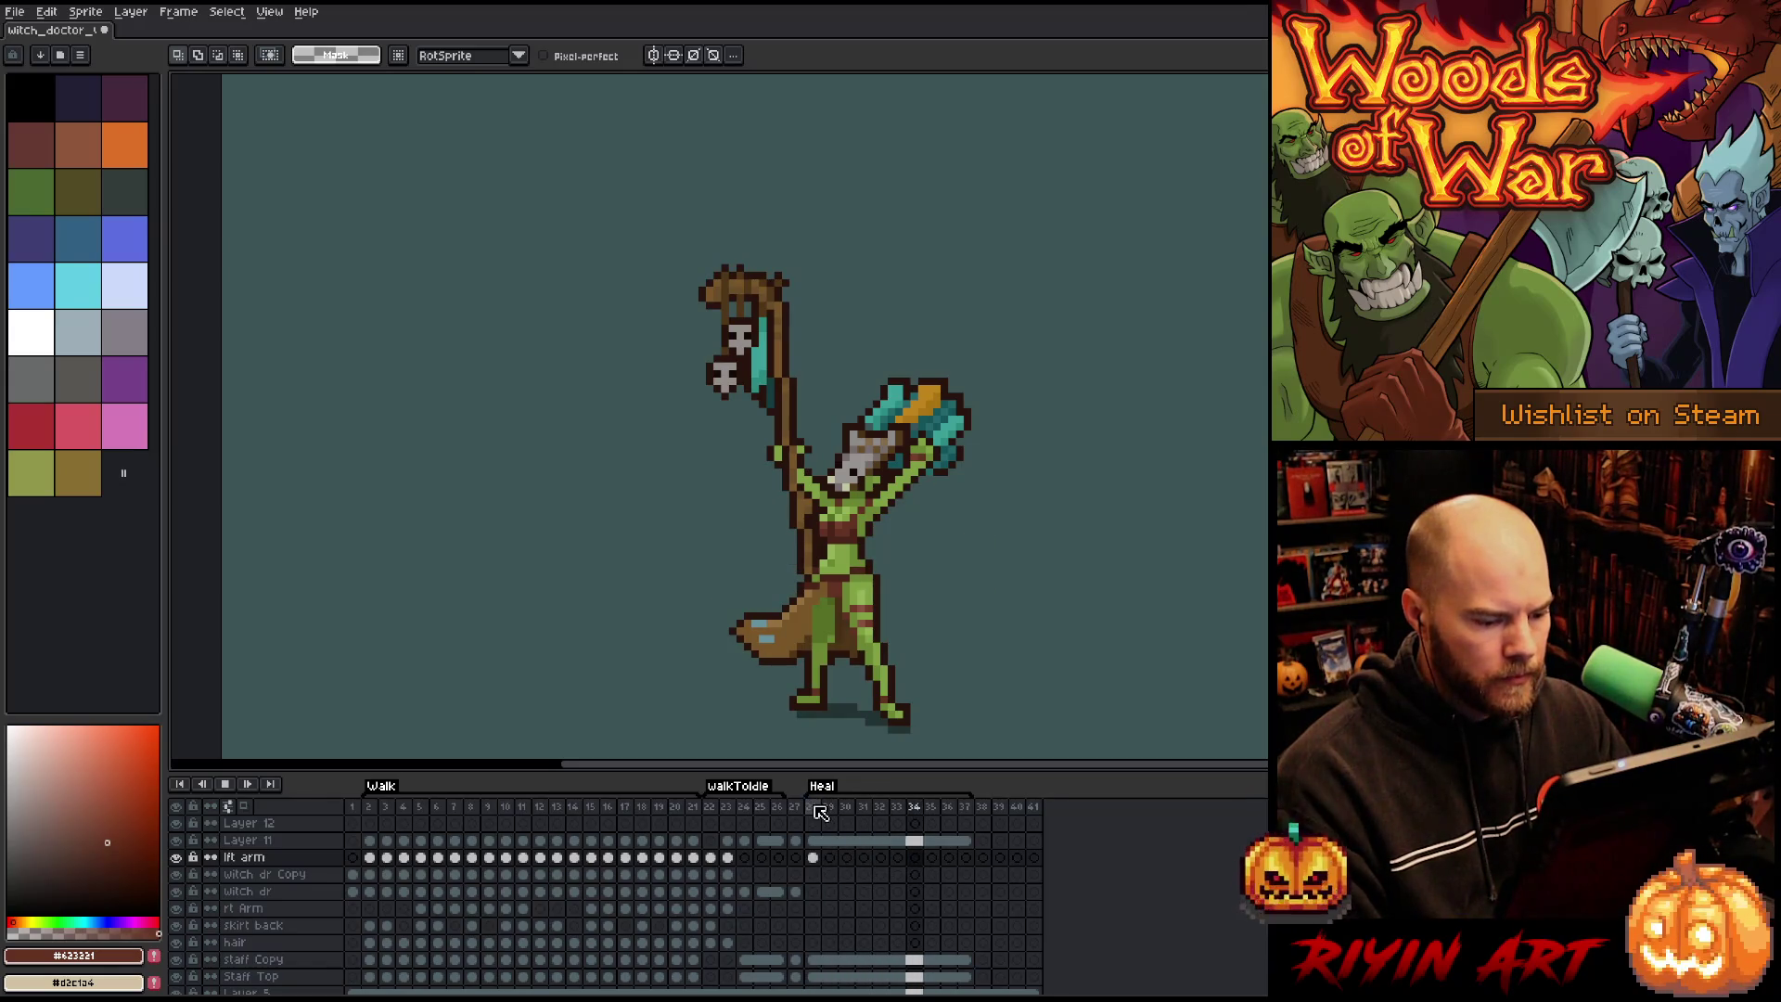
scroll(279, 928, down, 1)
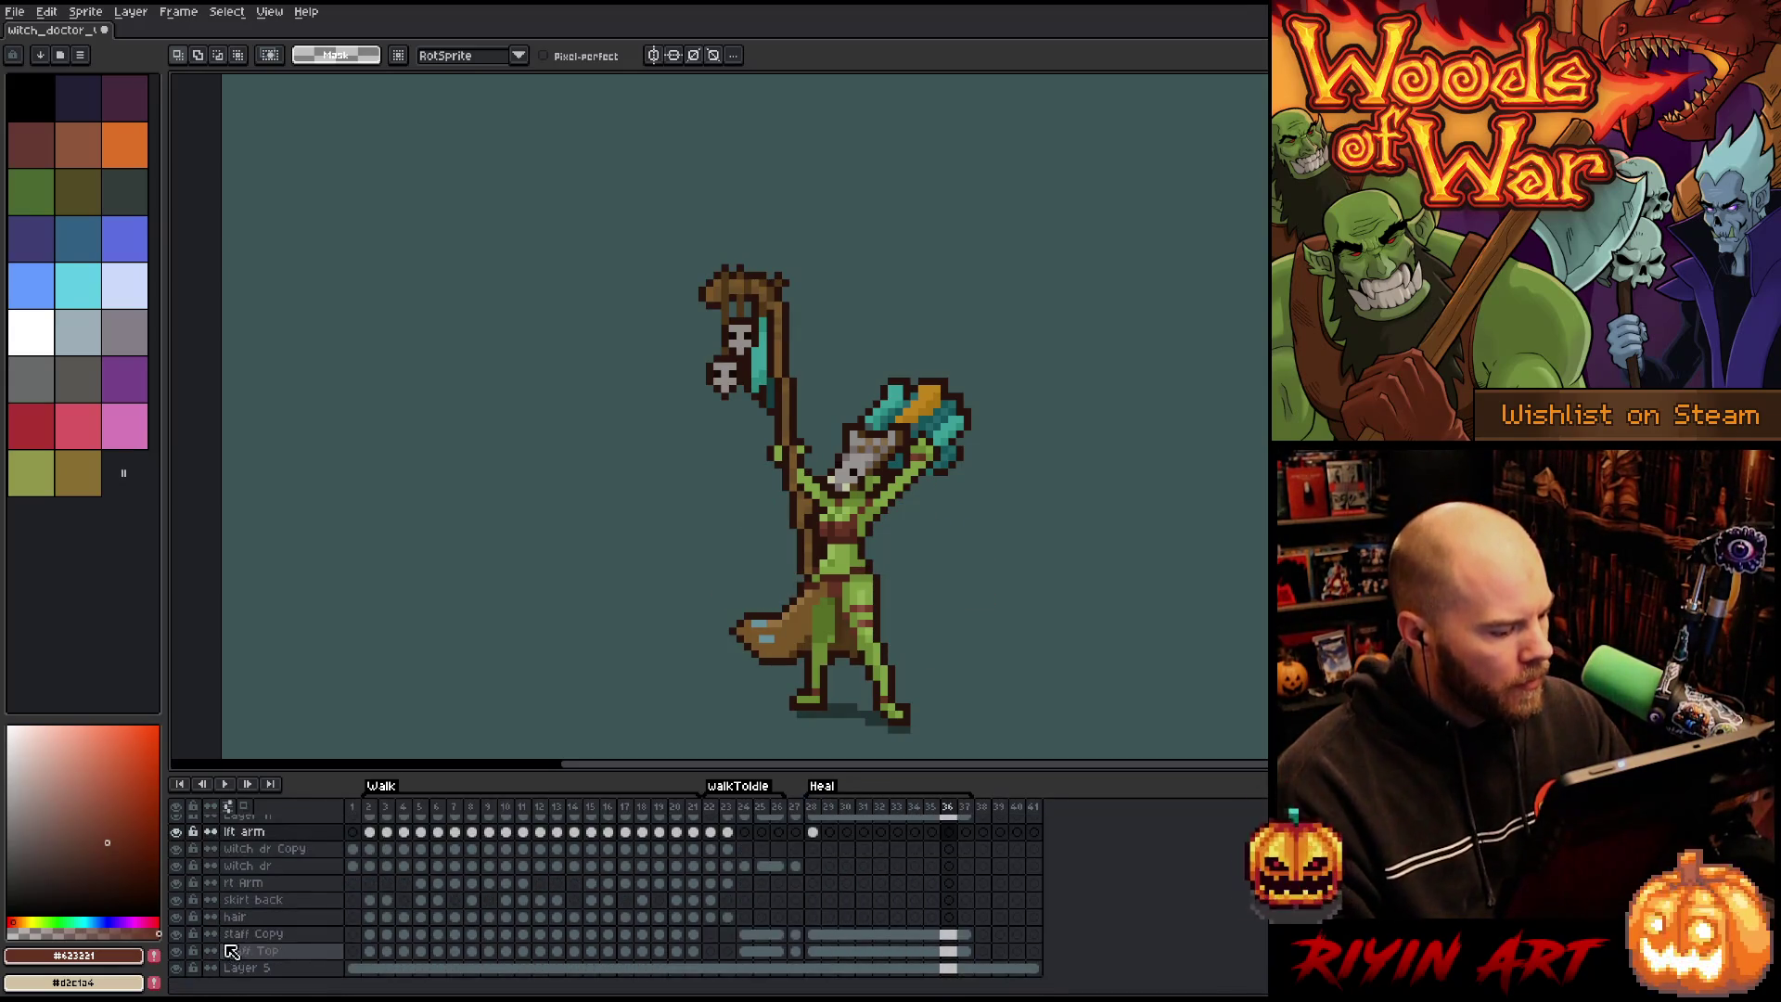
click(176, 968)
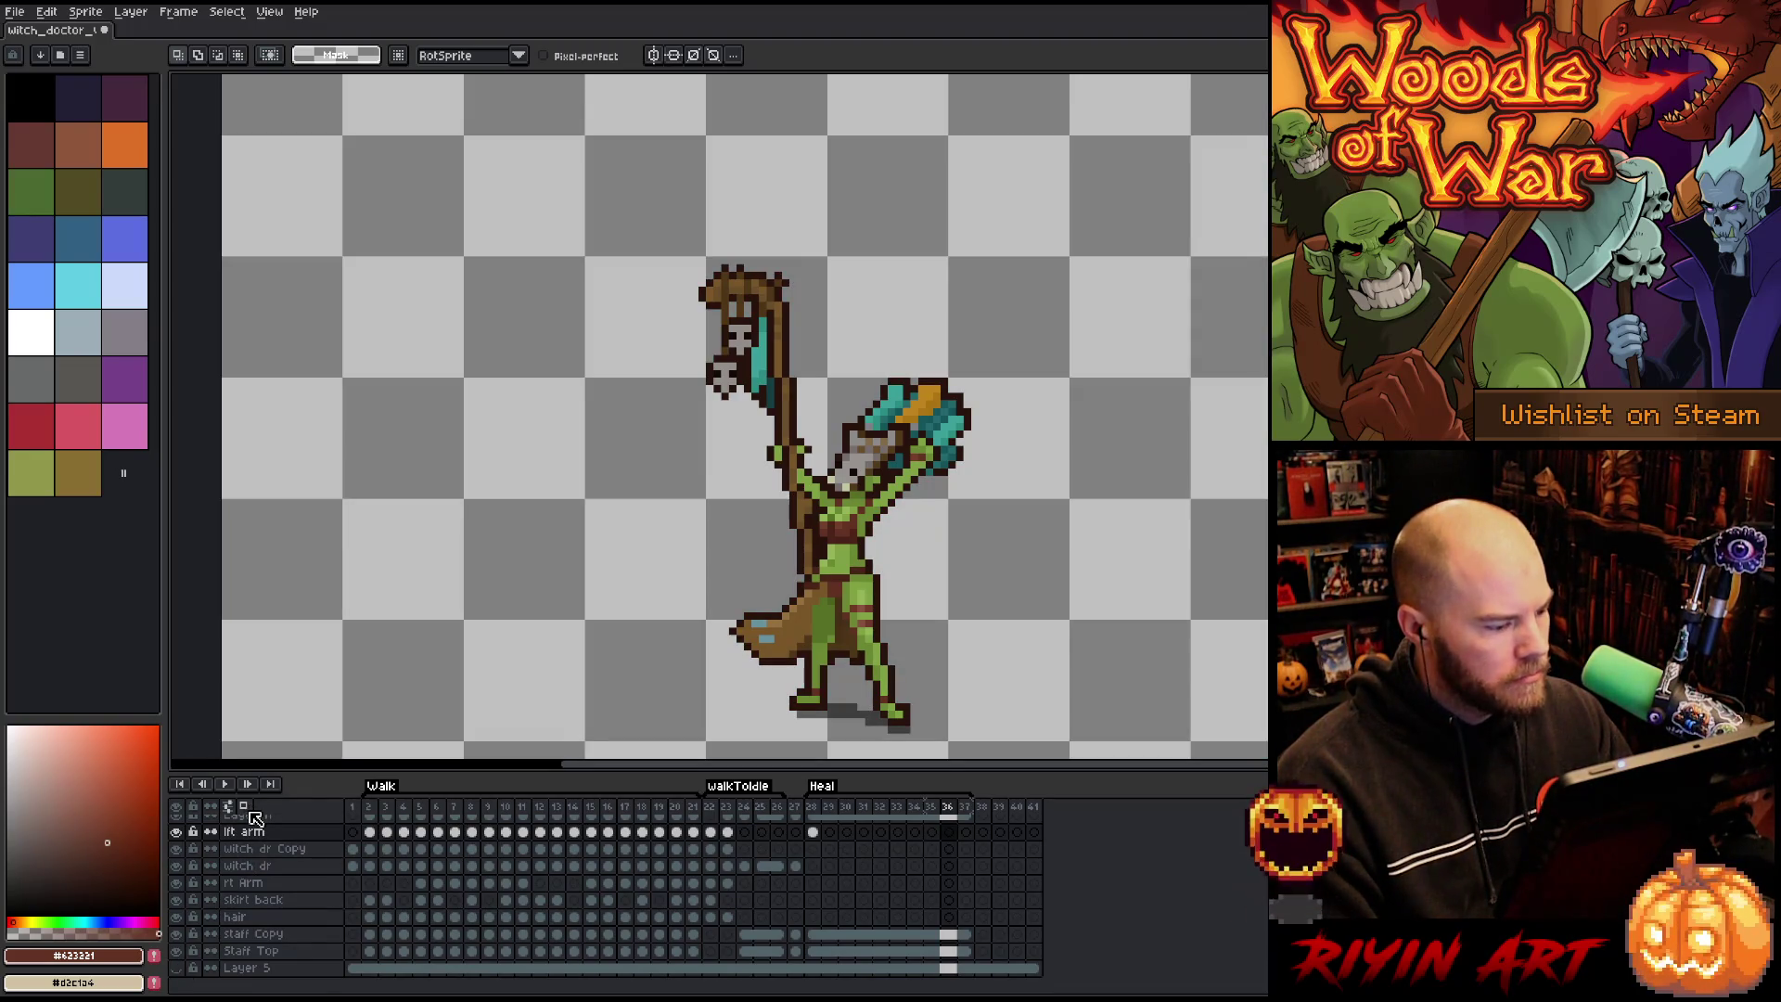
click(231, 807)
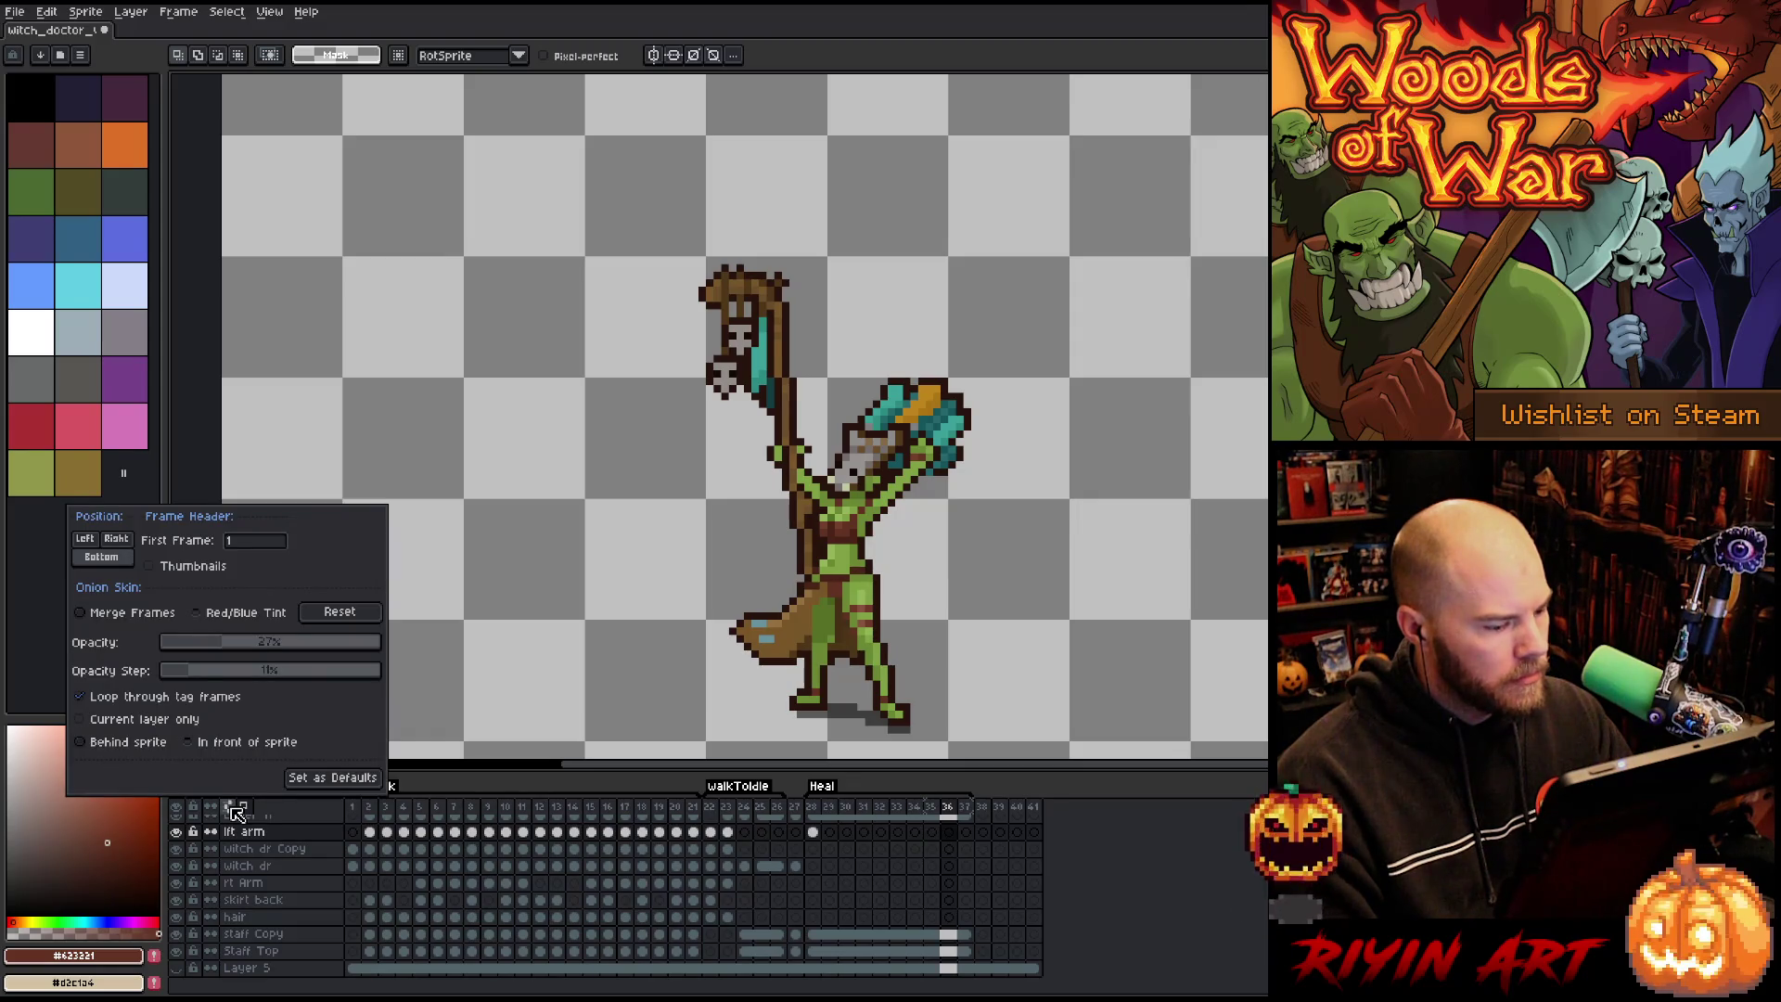
Turn on red/blue onion-skin tinting and zoom in on the witch doctor.
click(223, 612)
click(830, 835)
key(plus)
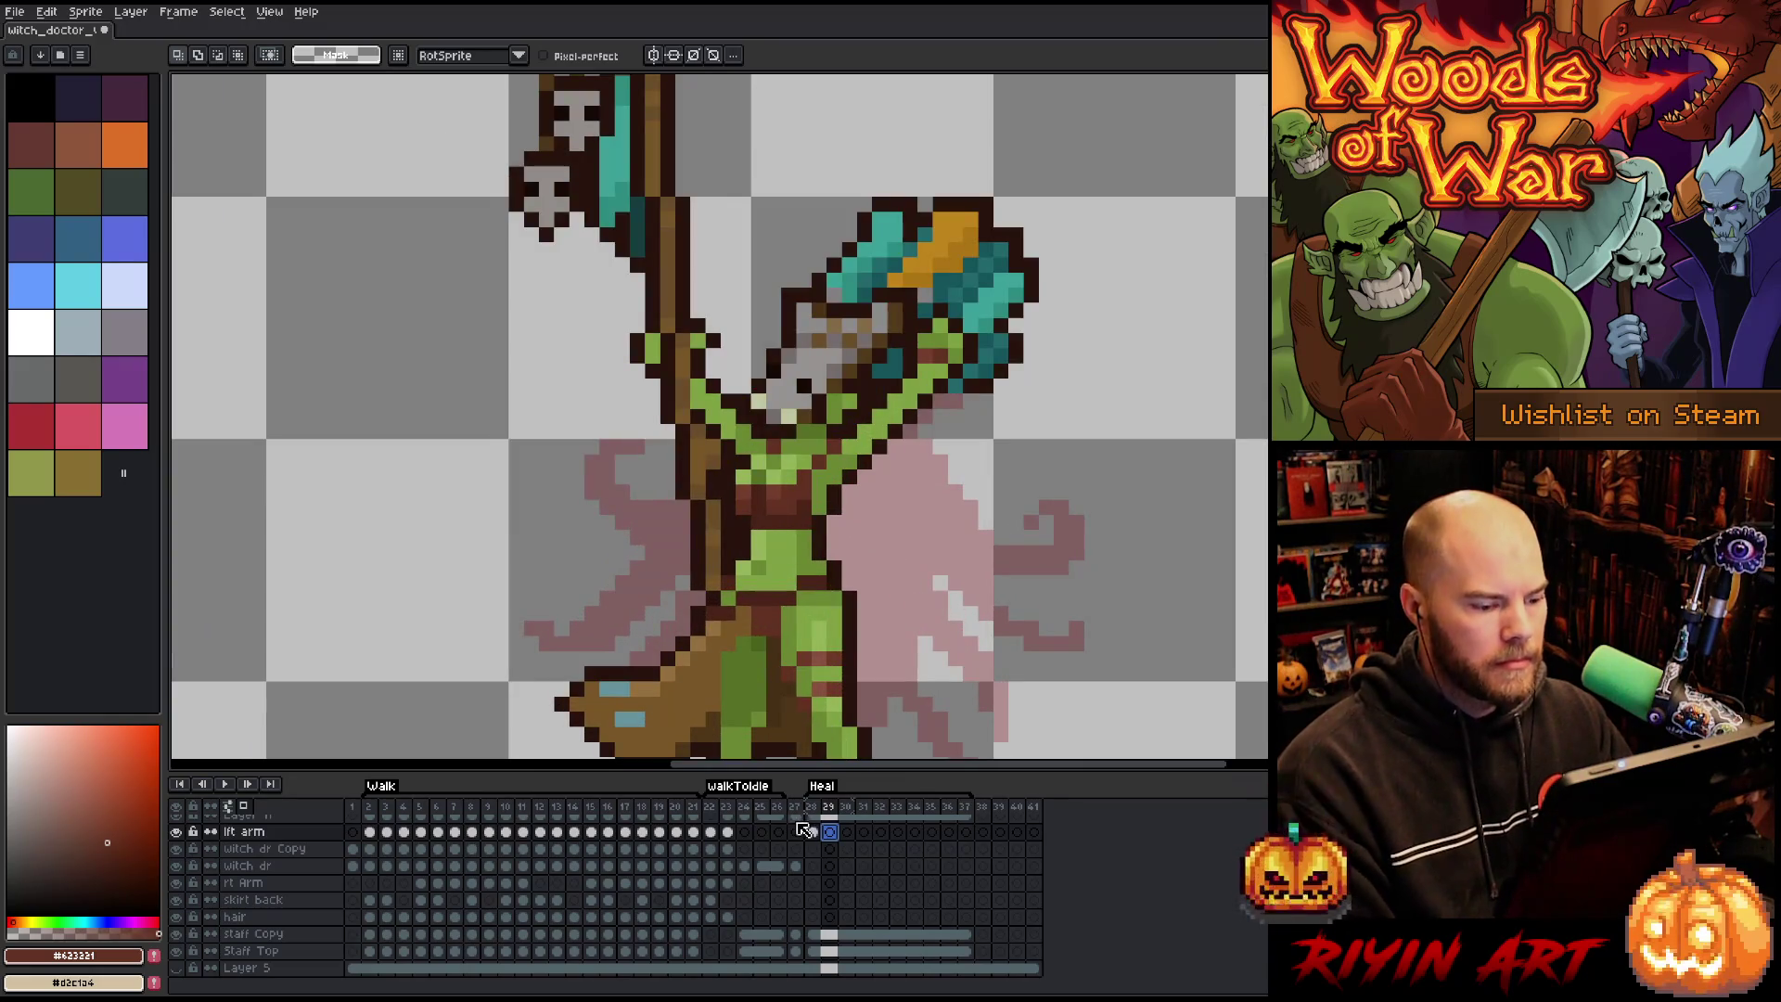
click(813, 832)
key(h)
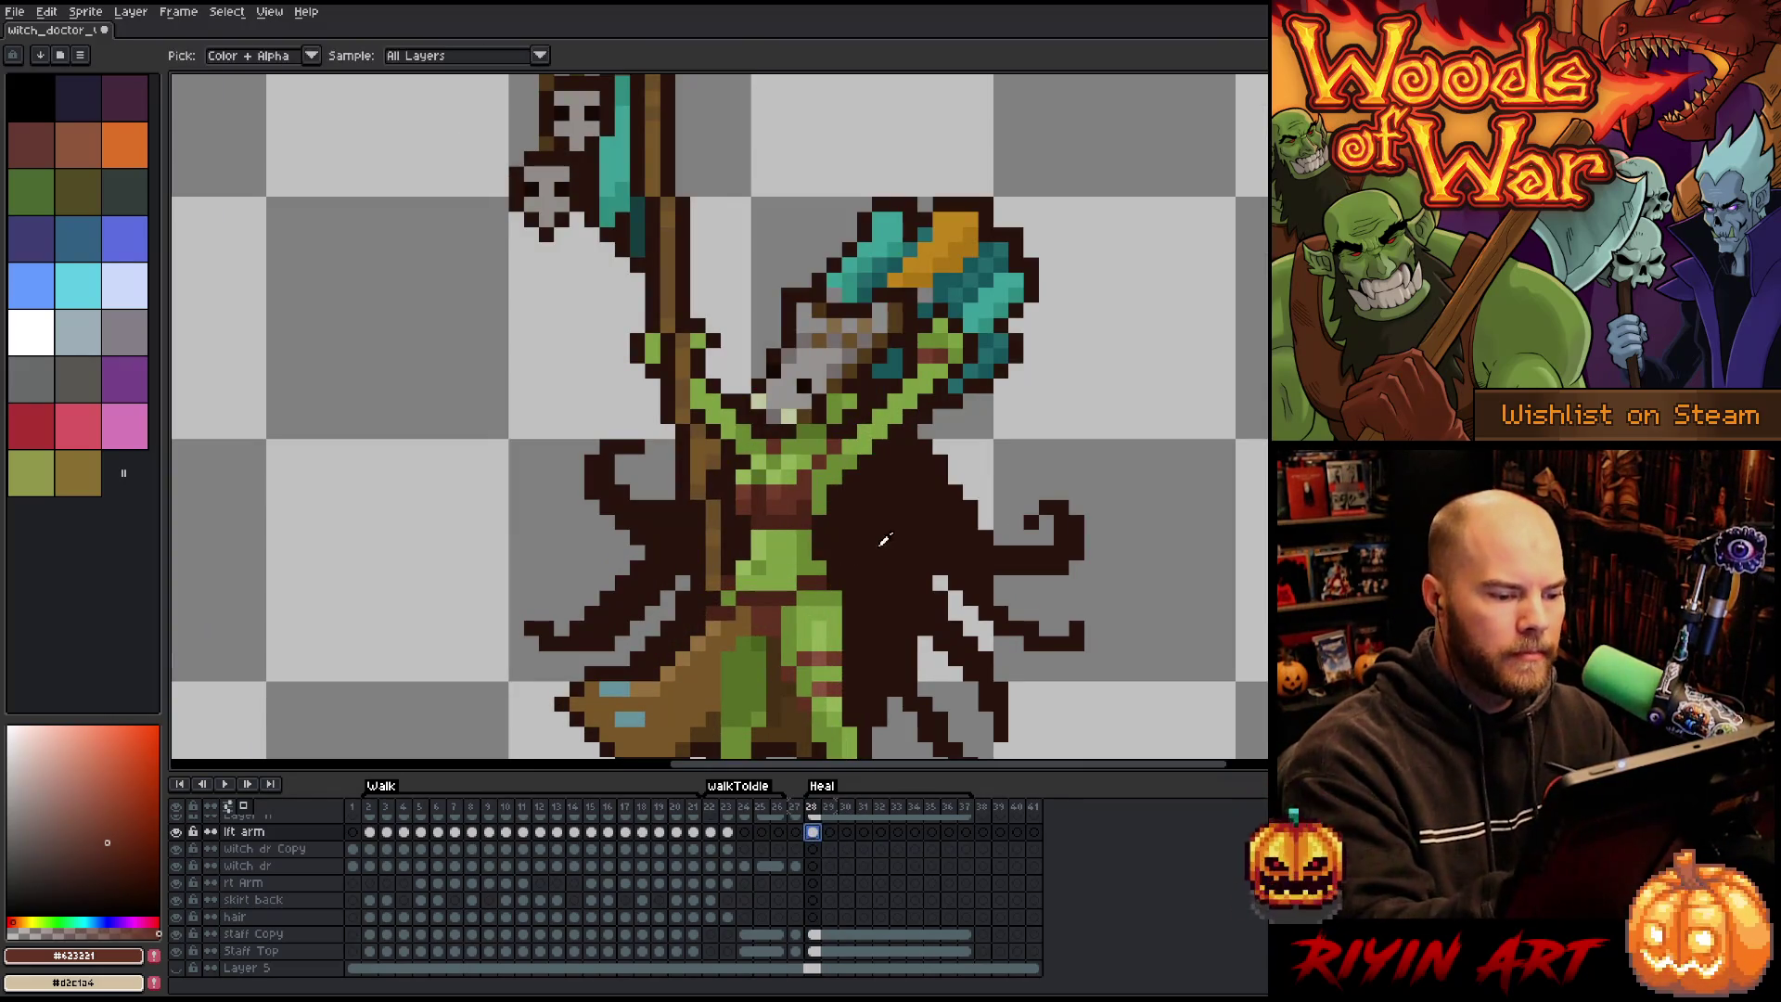
mouse_move(1010, 537)
mouse_down()
mouse_move(1003, 371)
mouse_move(998, 427)
mouse_up()
key(b)
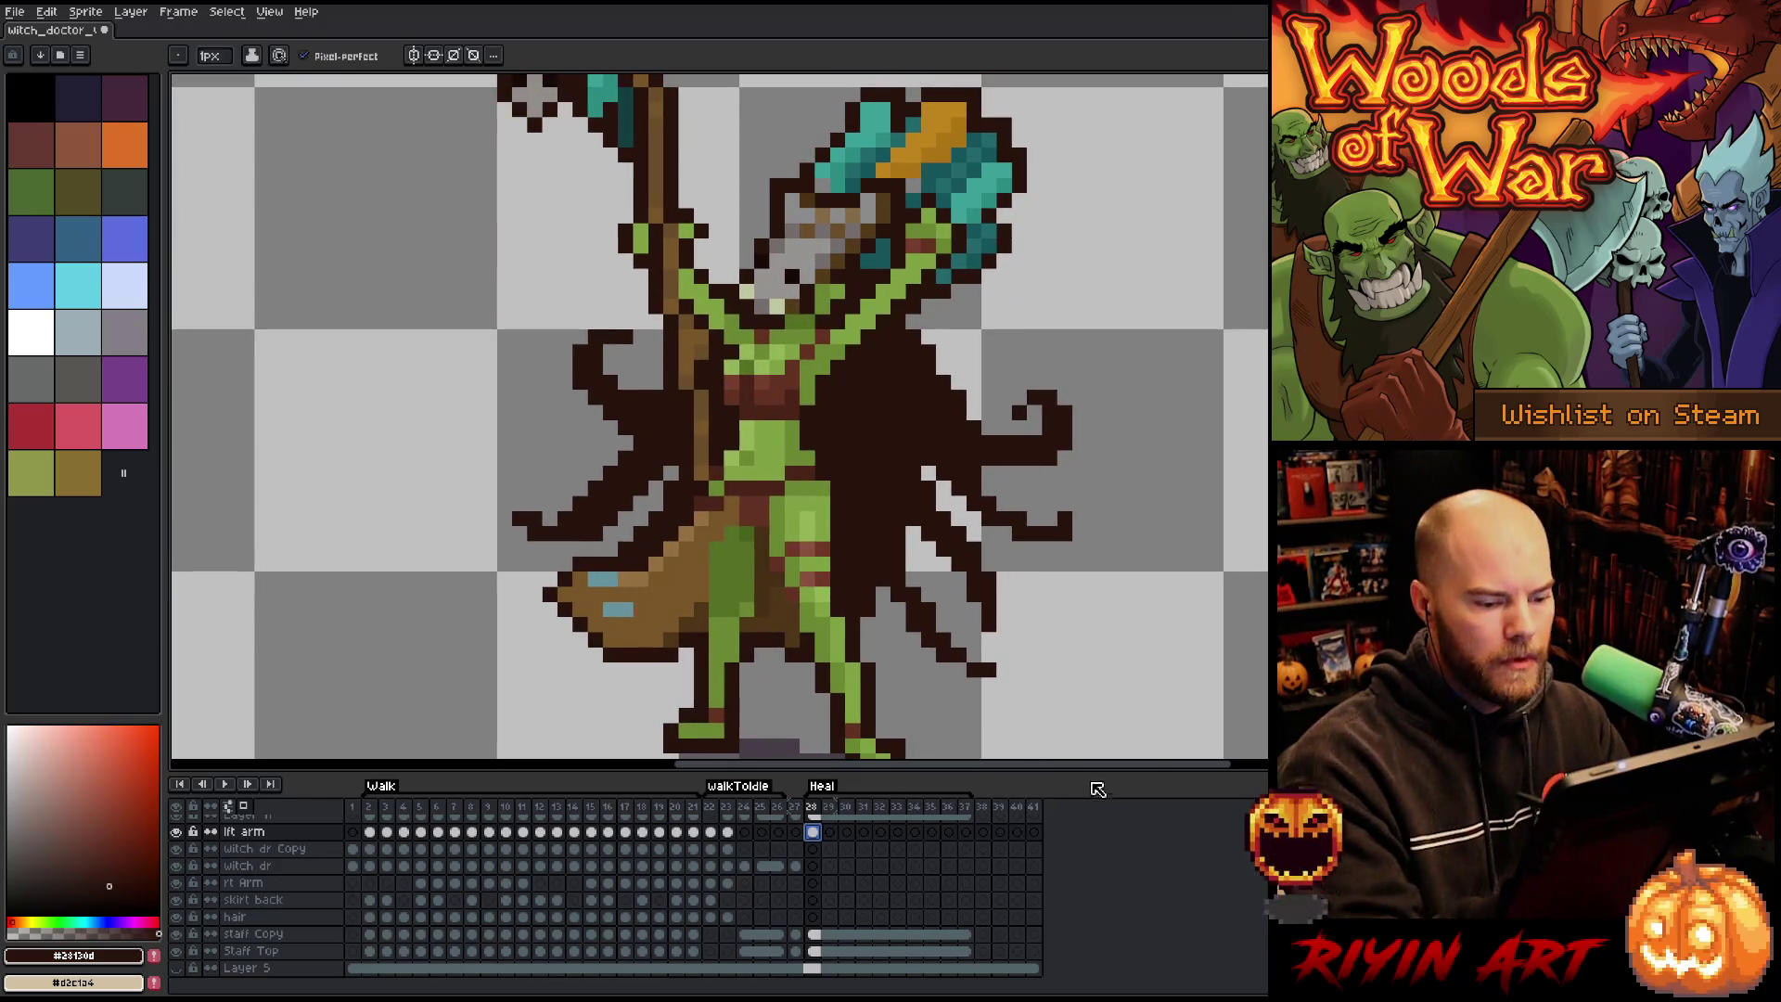
drag(1123, 773, 1123, 790)
key(h)
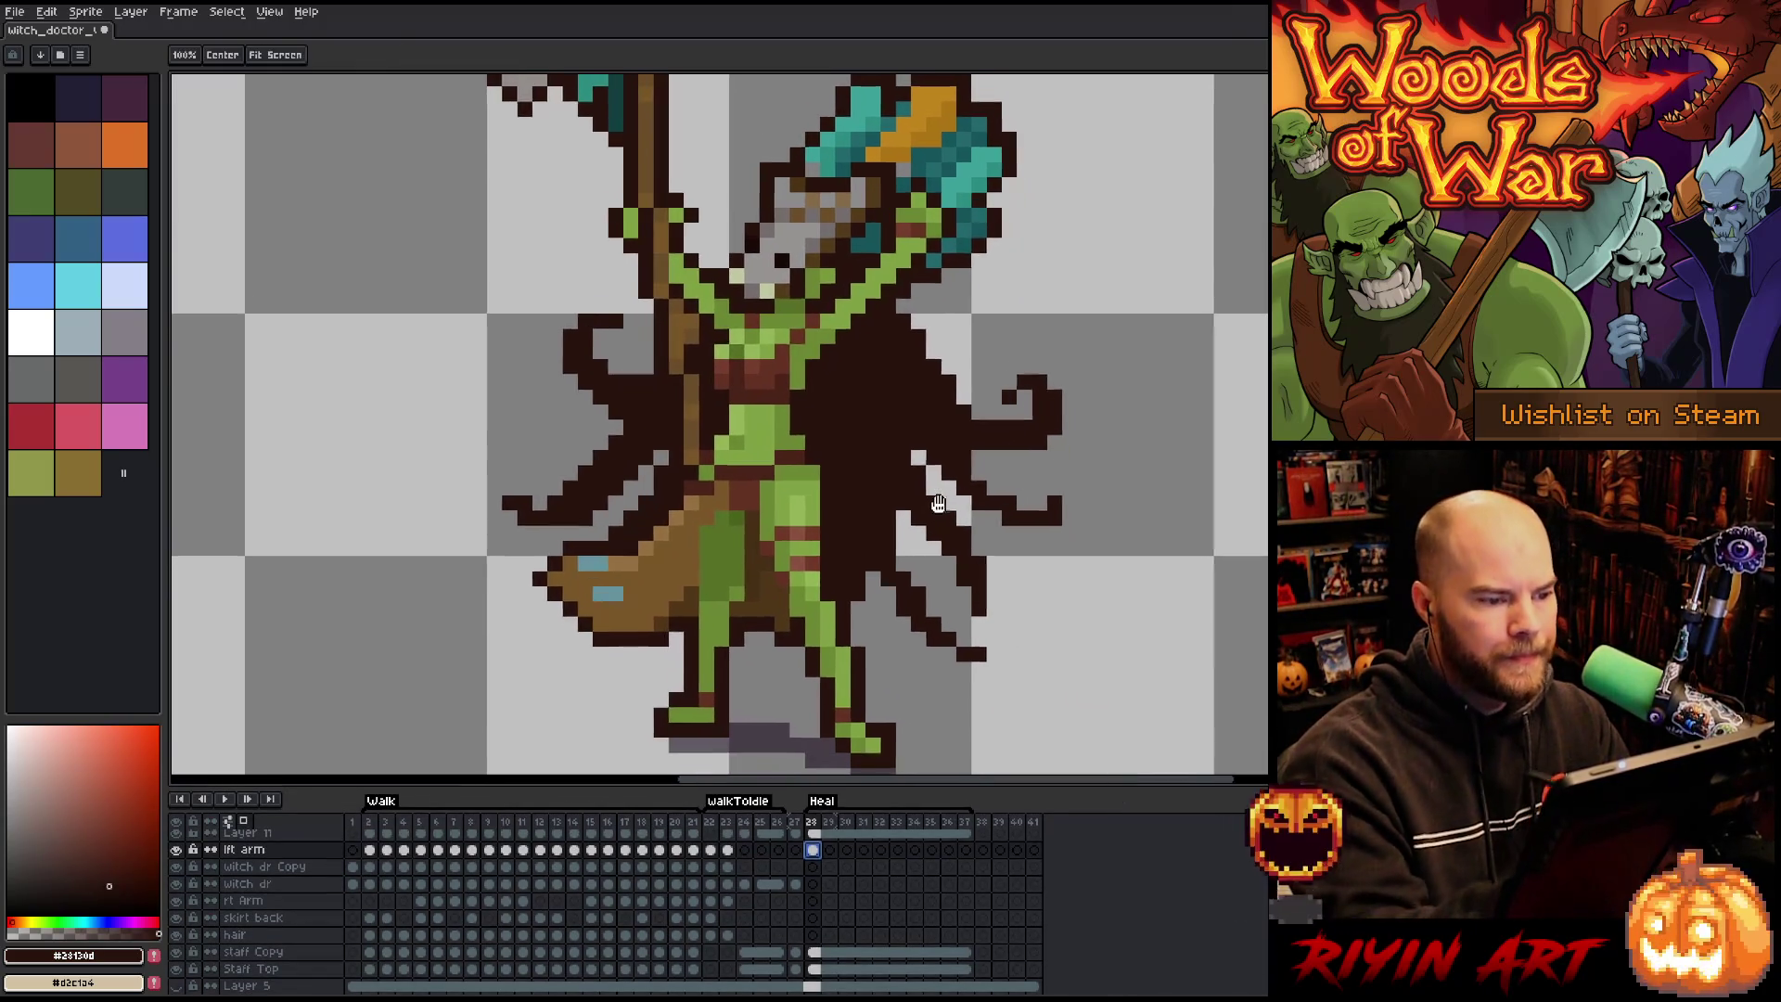
key(b)
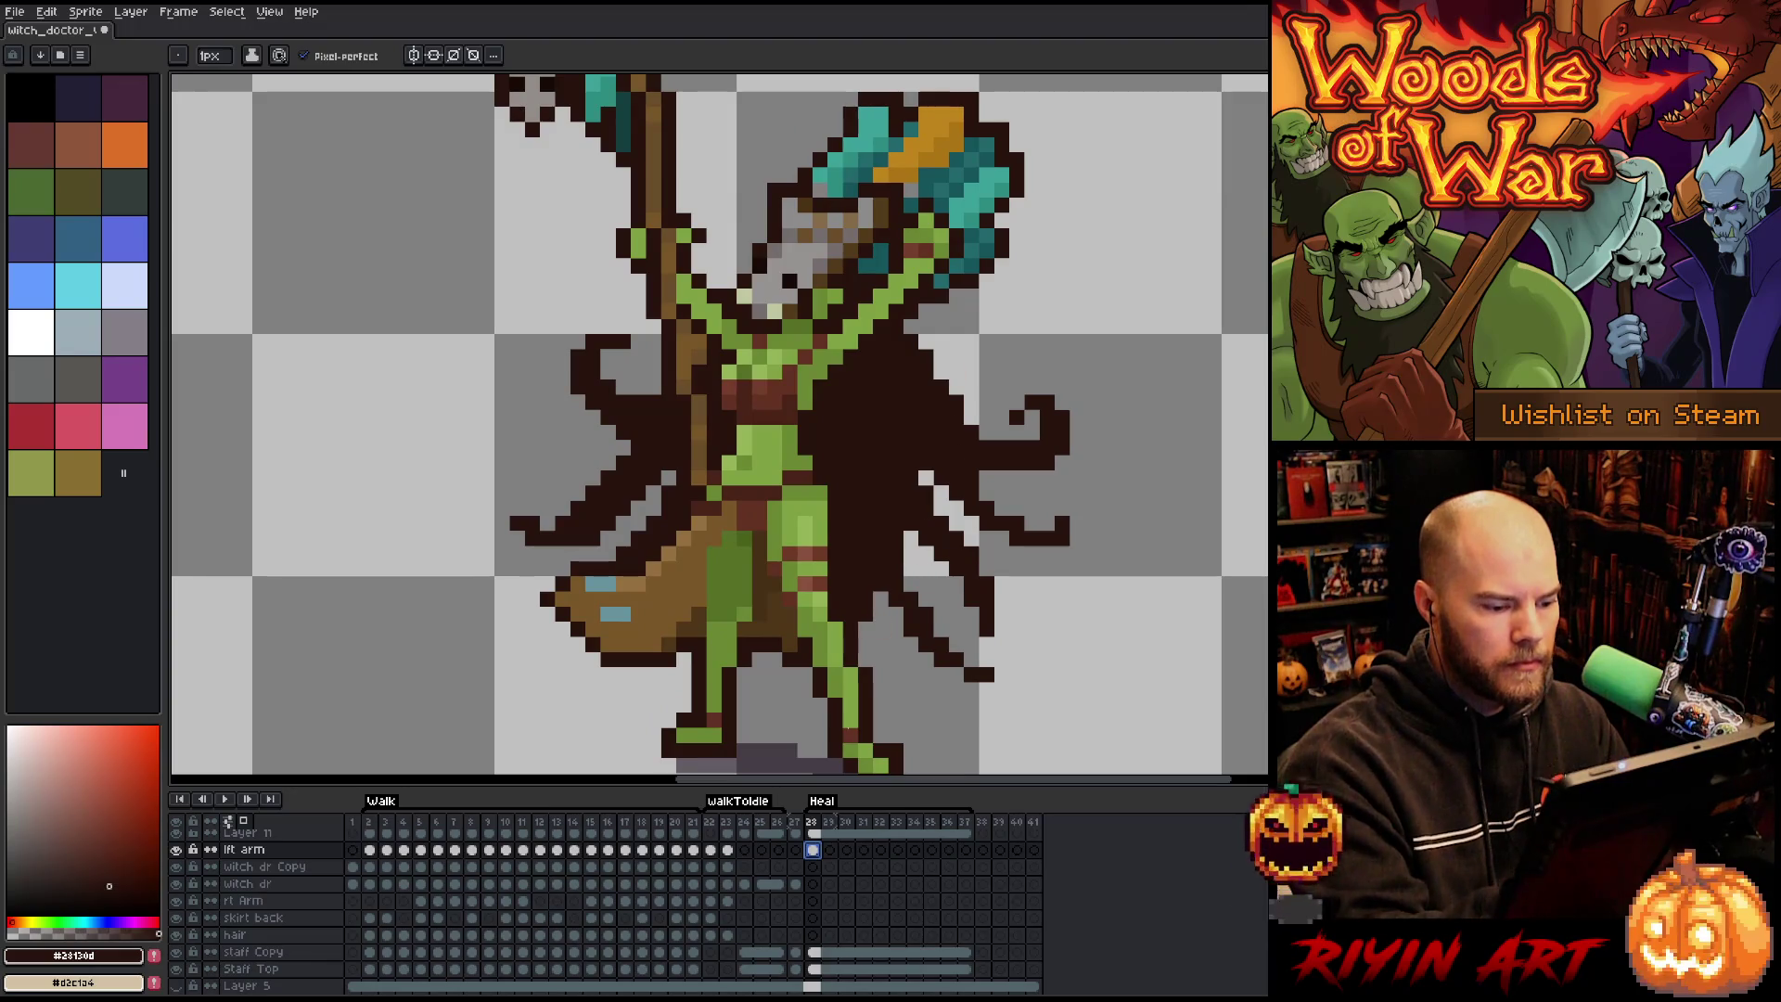
Sample the dark teal, orange, lighter teal and dark brown outline colours from the sprite.
click(813, 833)
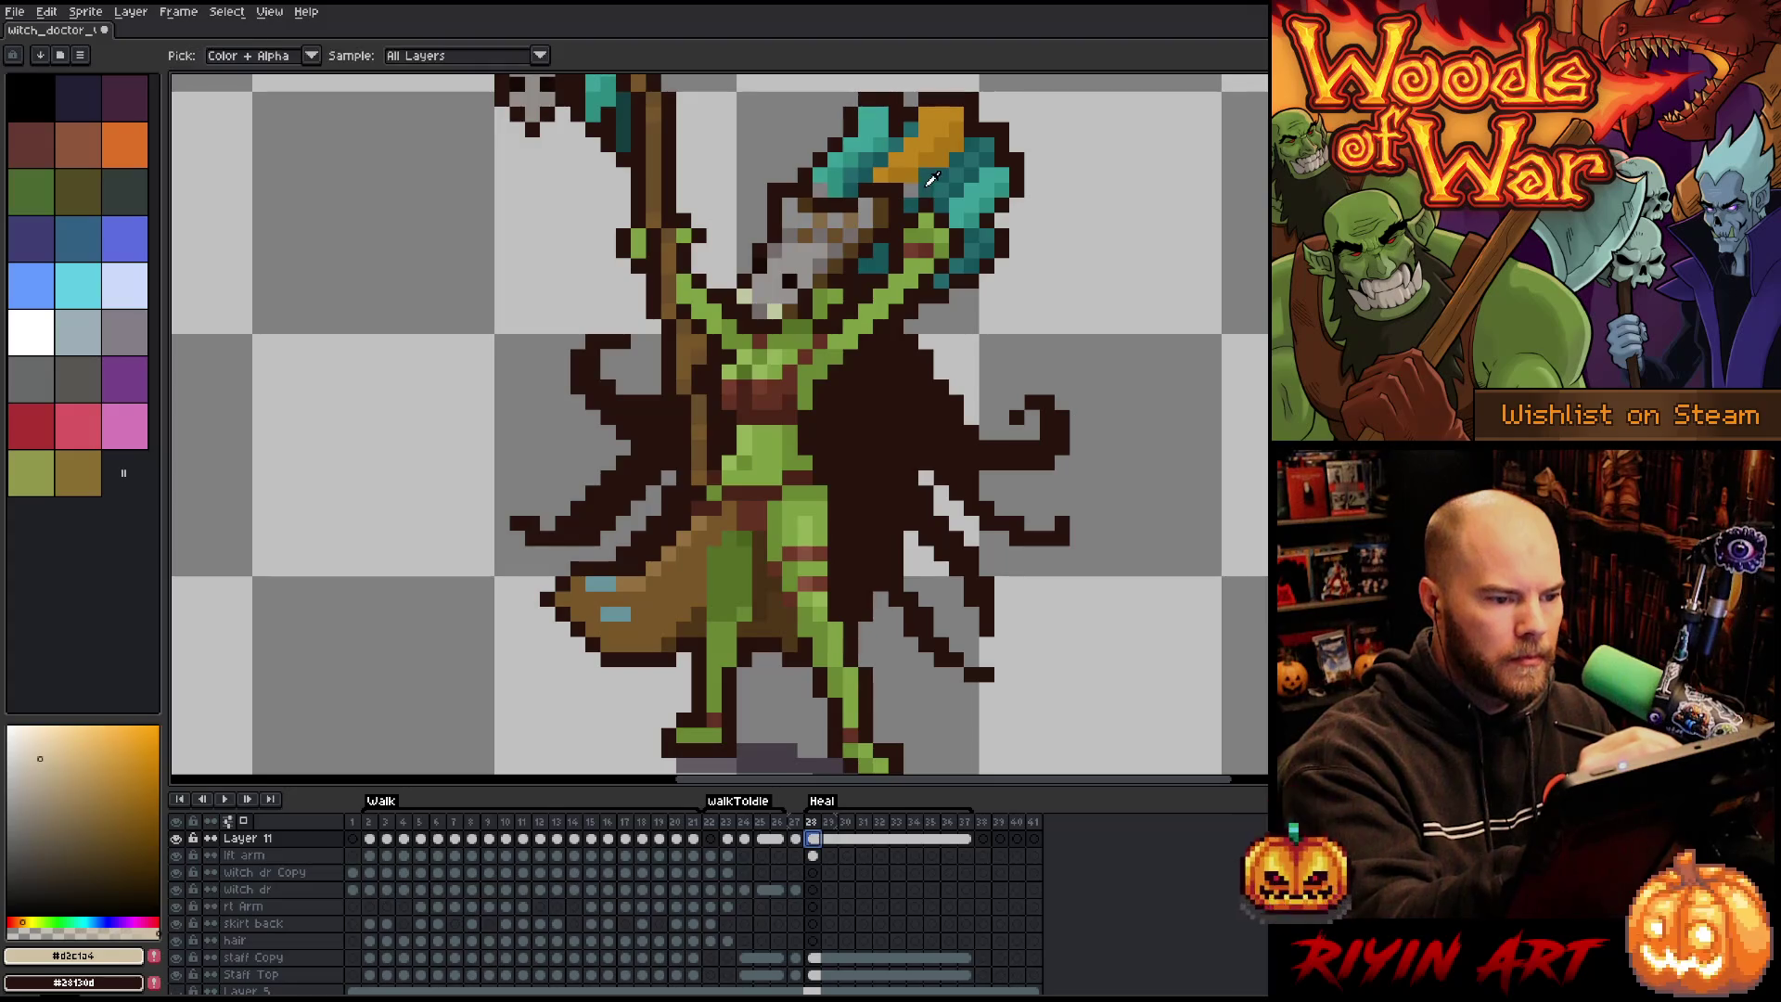
alt+click(930, 179)
alt+click(942, 130)
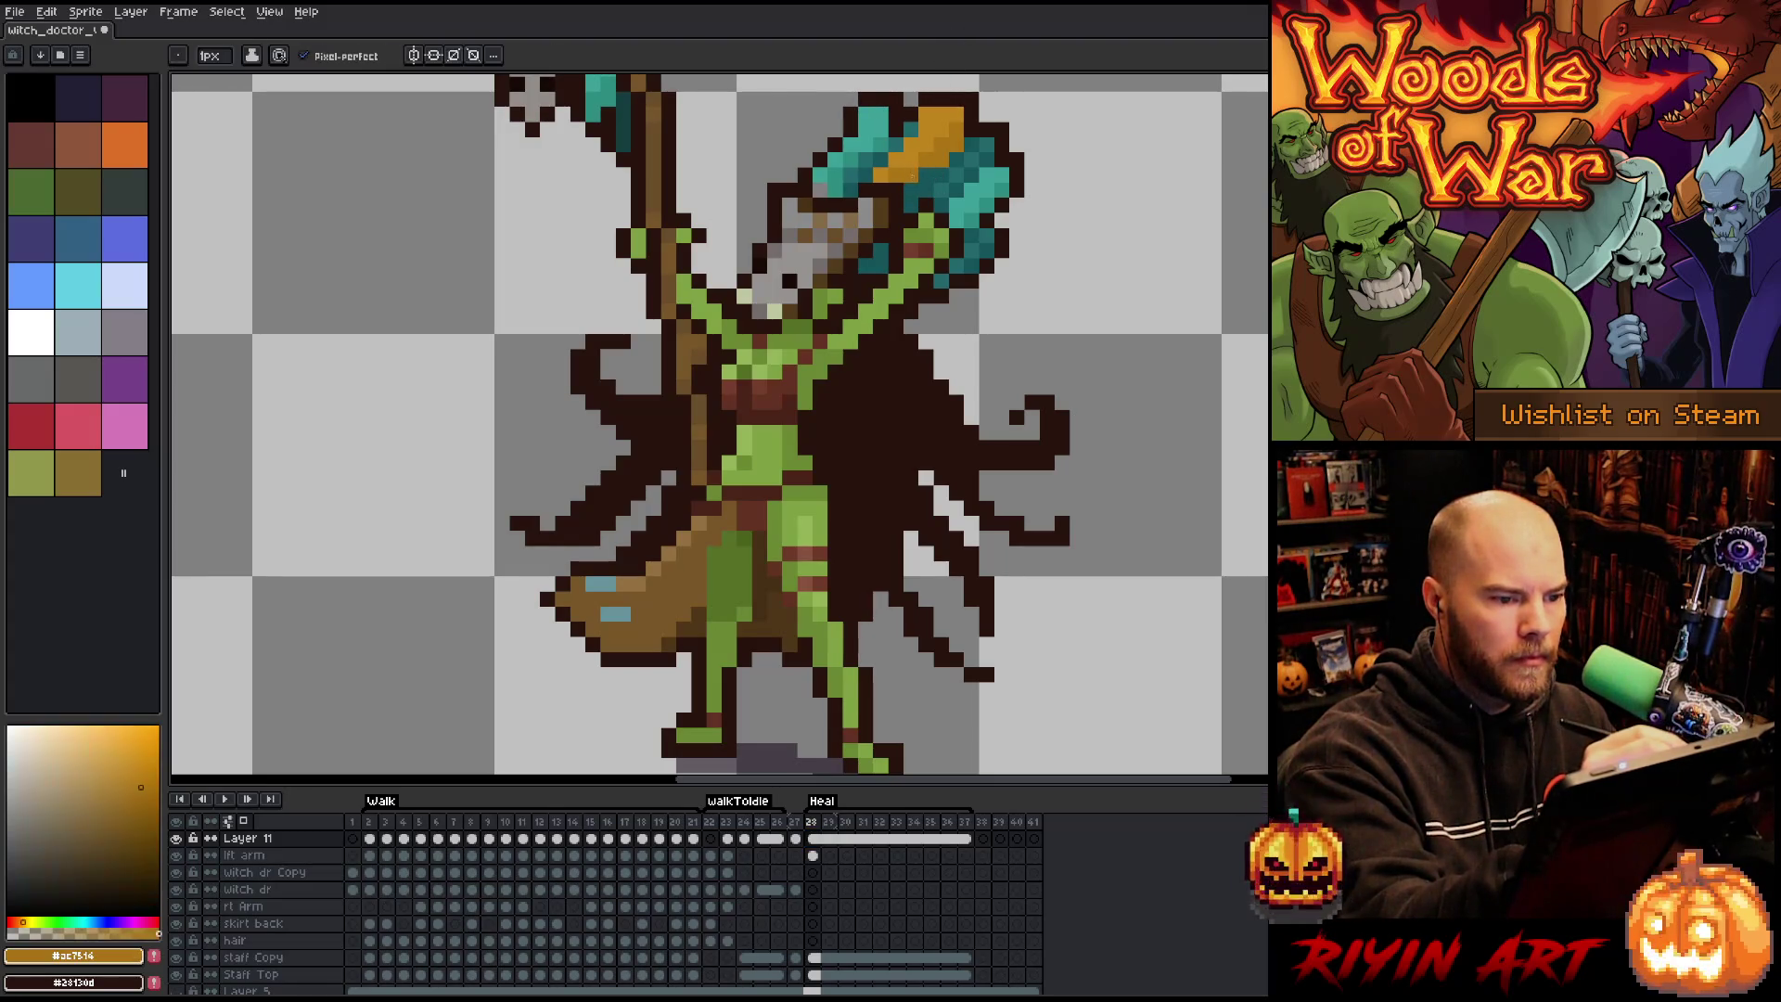
alt+click(833, 178)
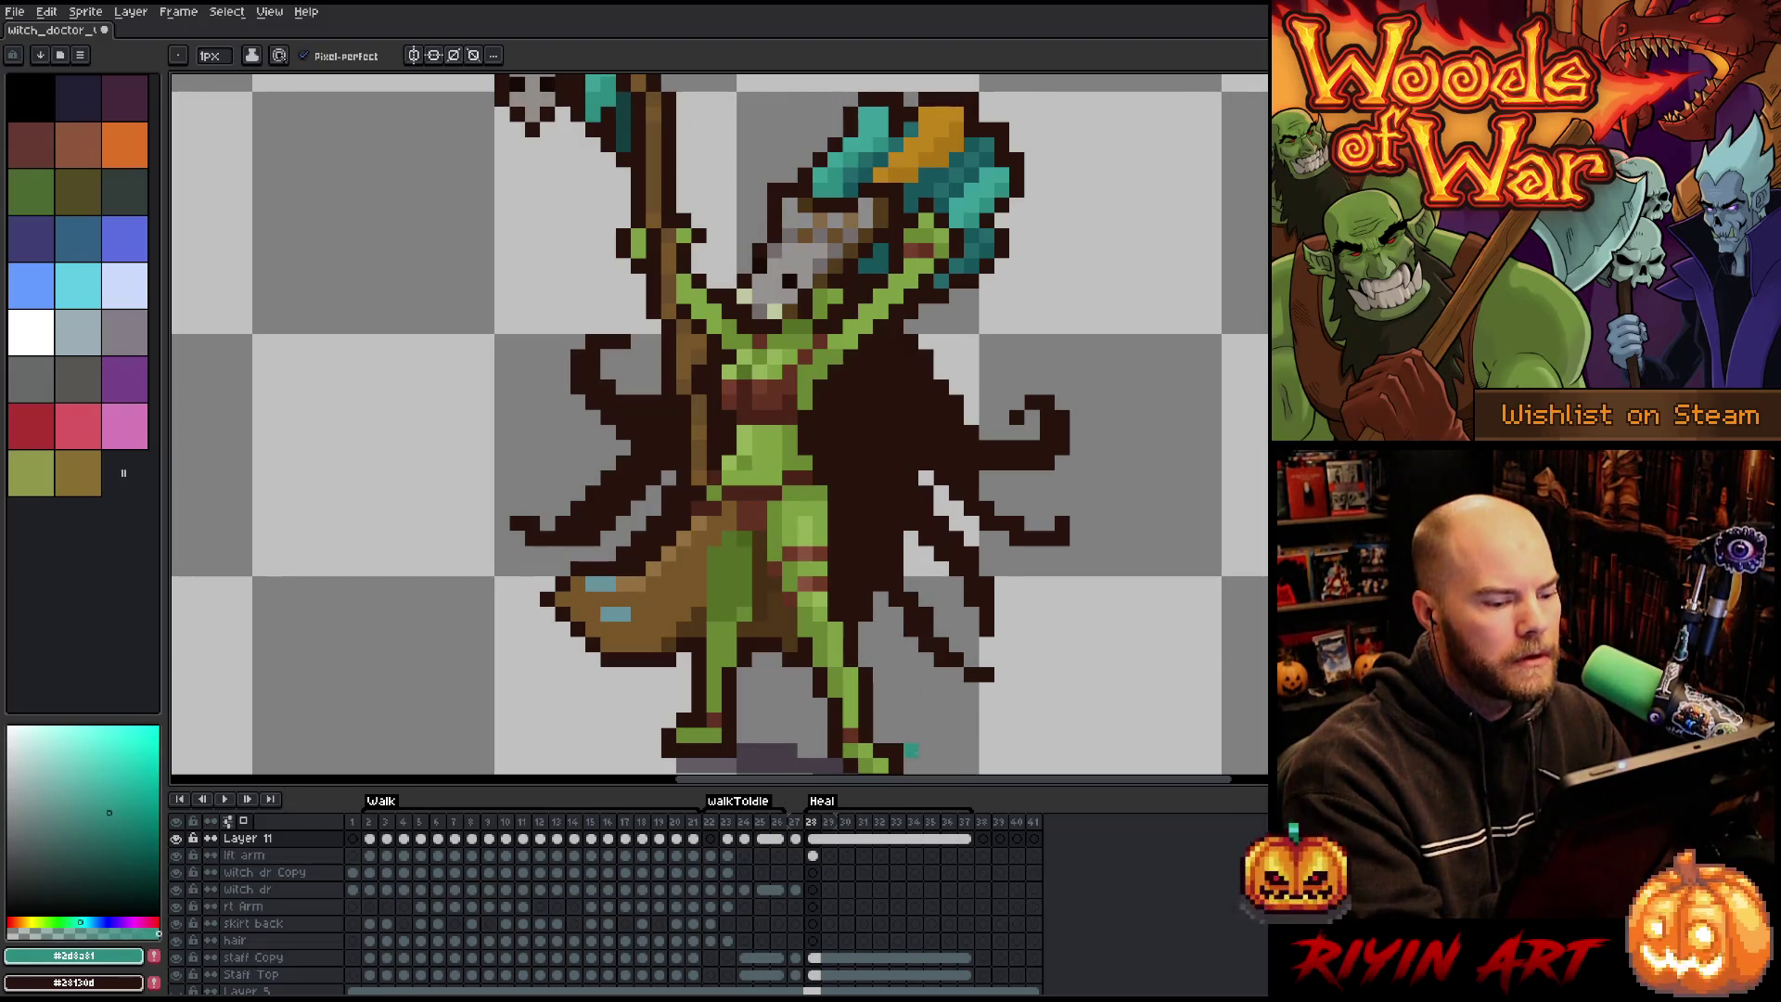
click(815, 855)
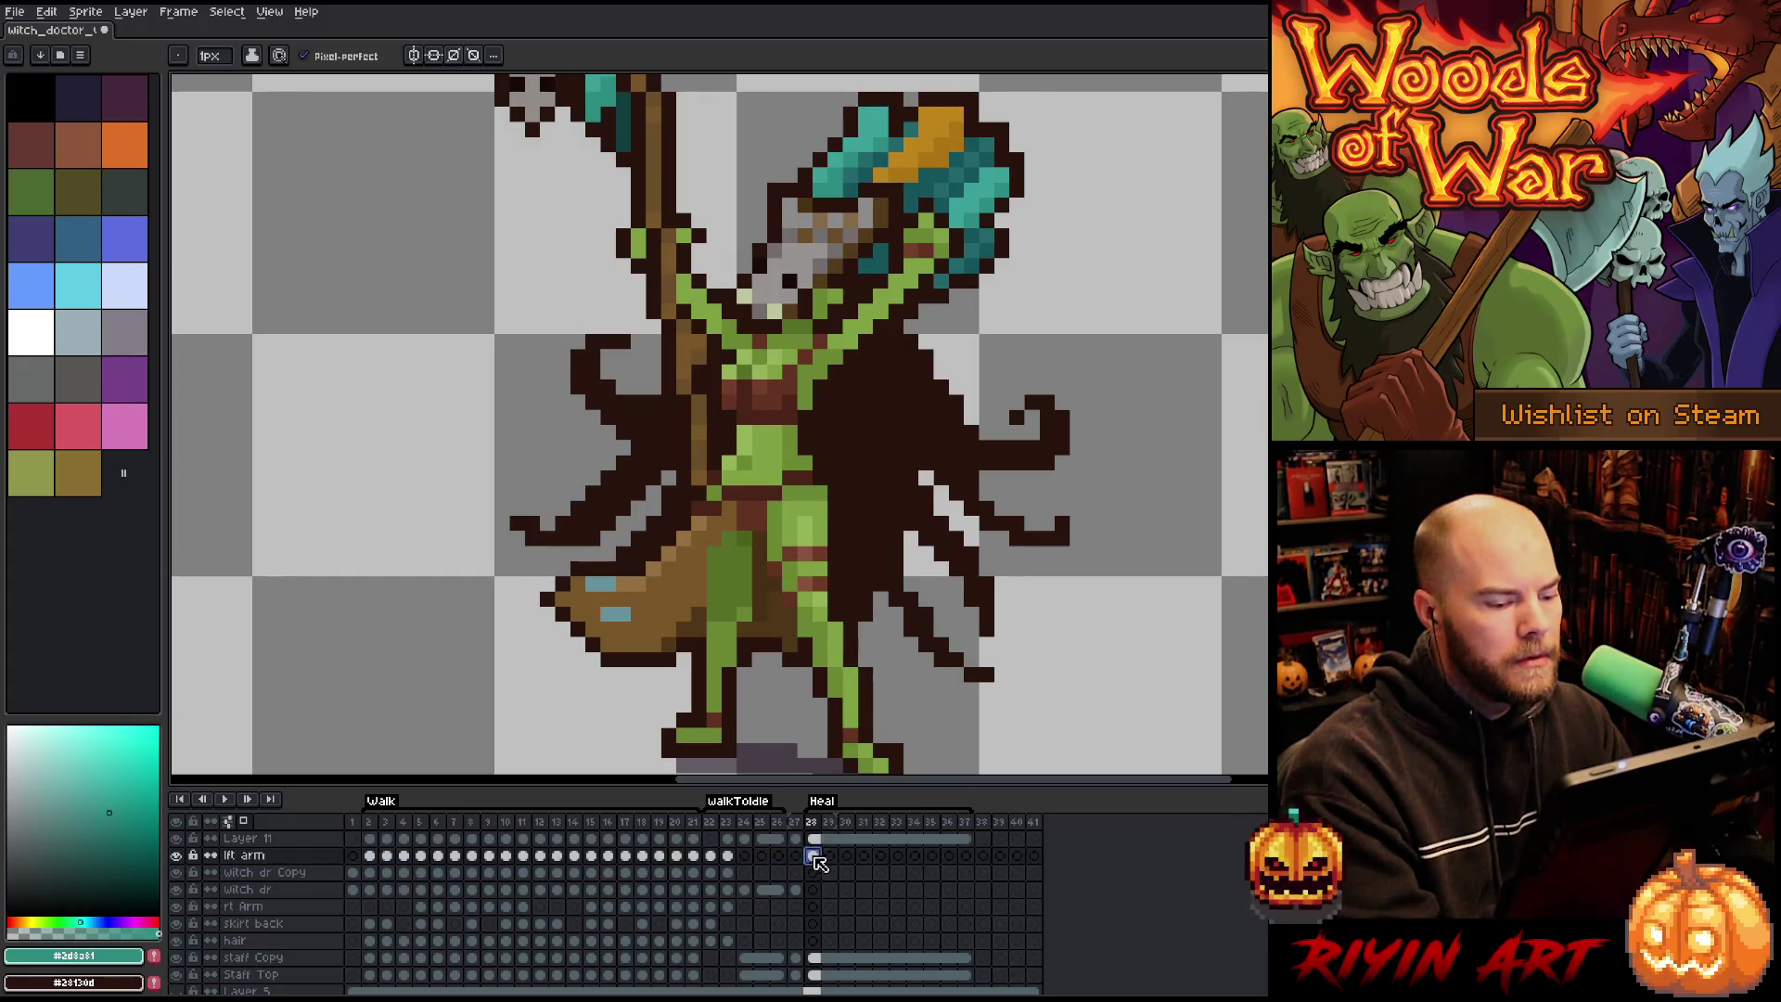
click(830, 855)
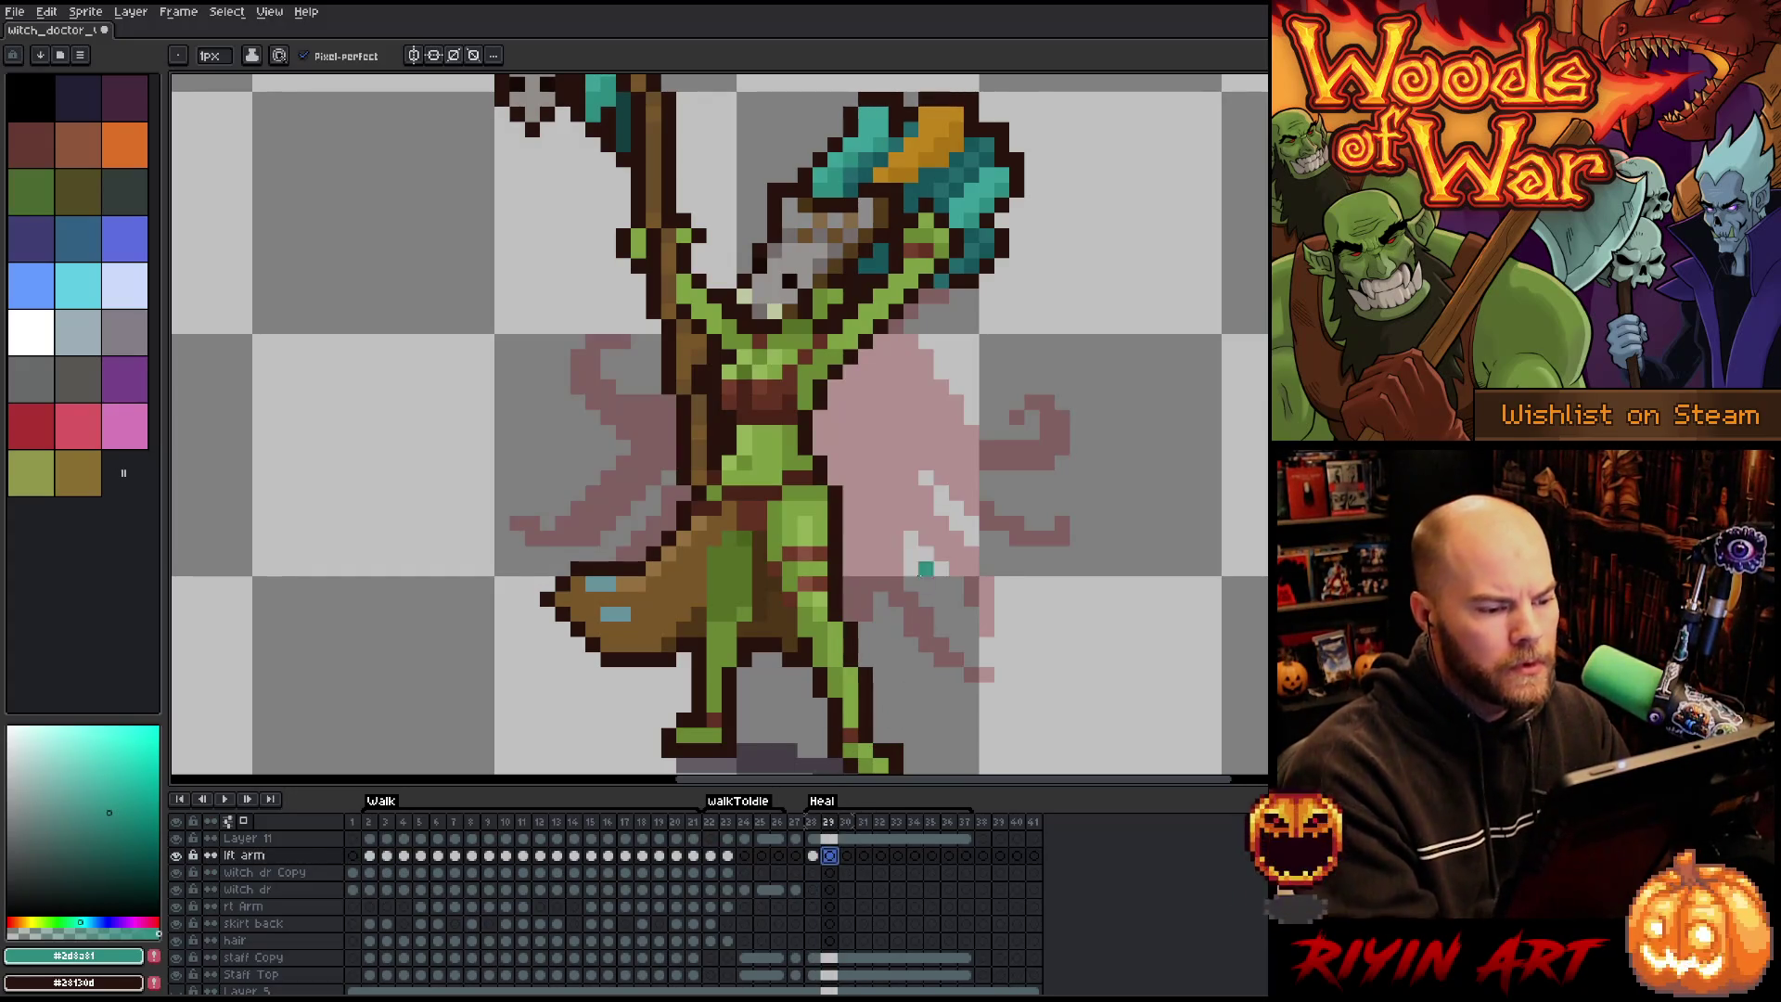
alt+click(921, 313)
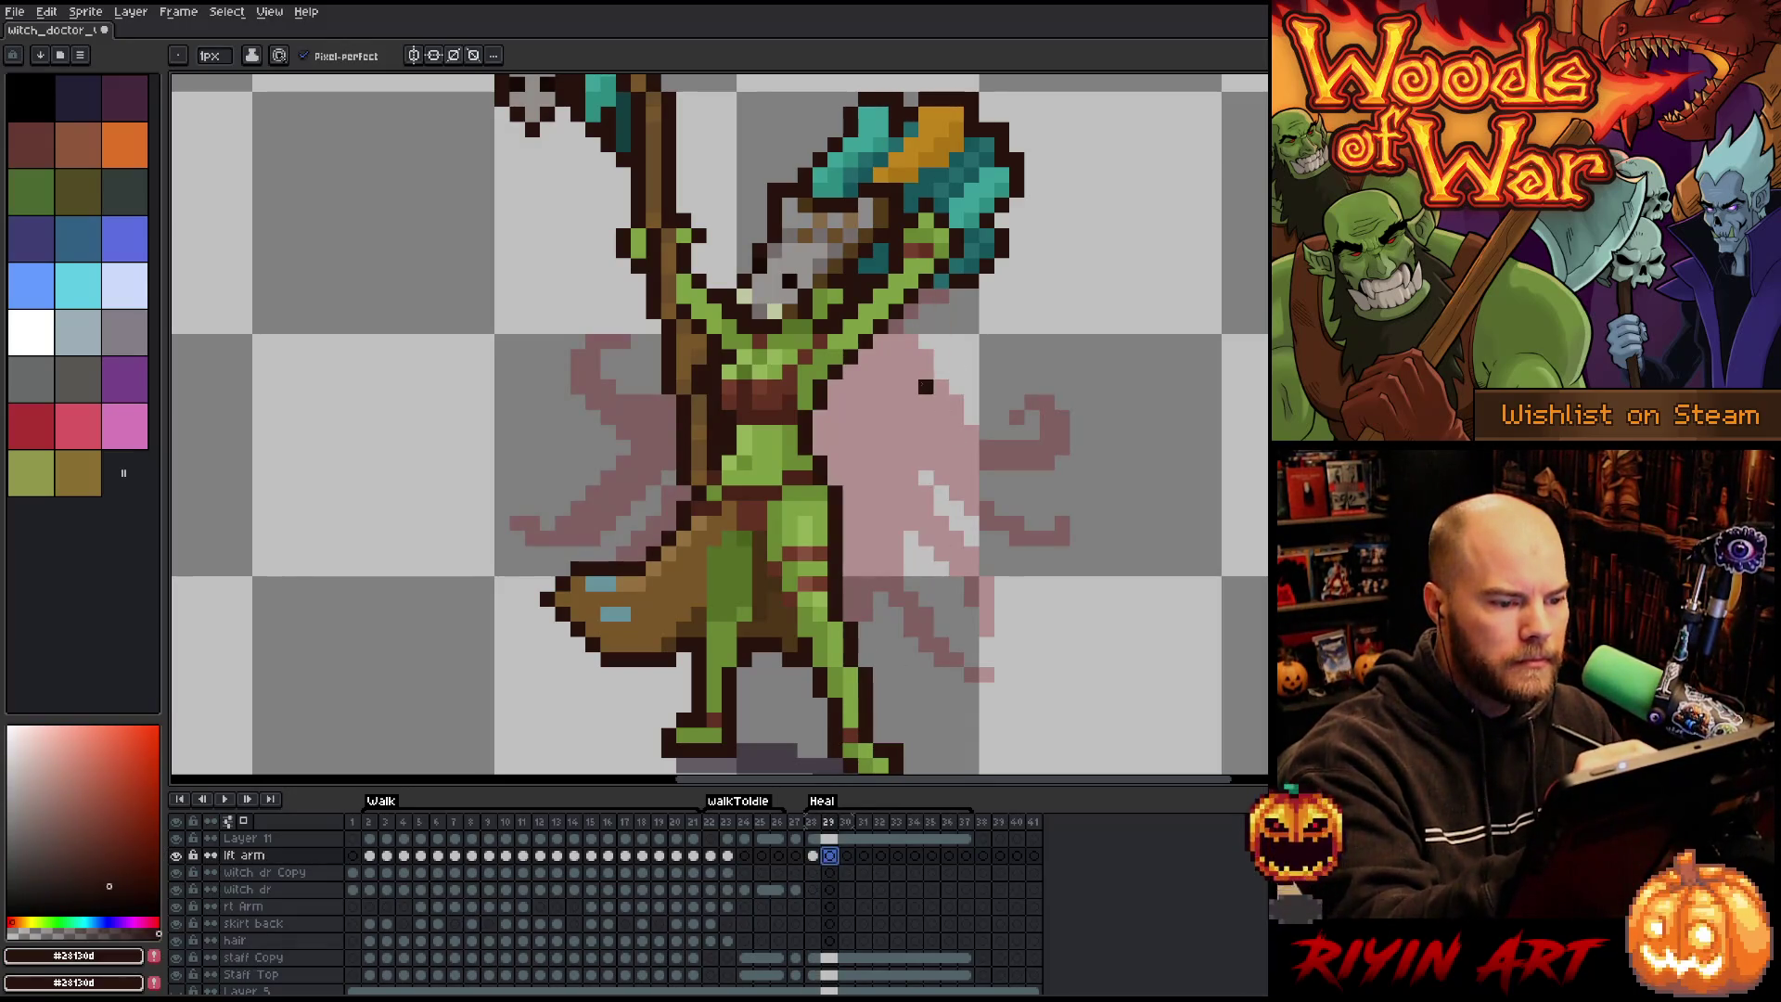
Compare frames 28 and 29, then select the lft arm cel at frame 29.
click(812, 855)
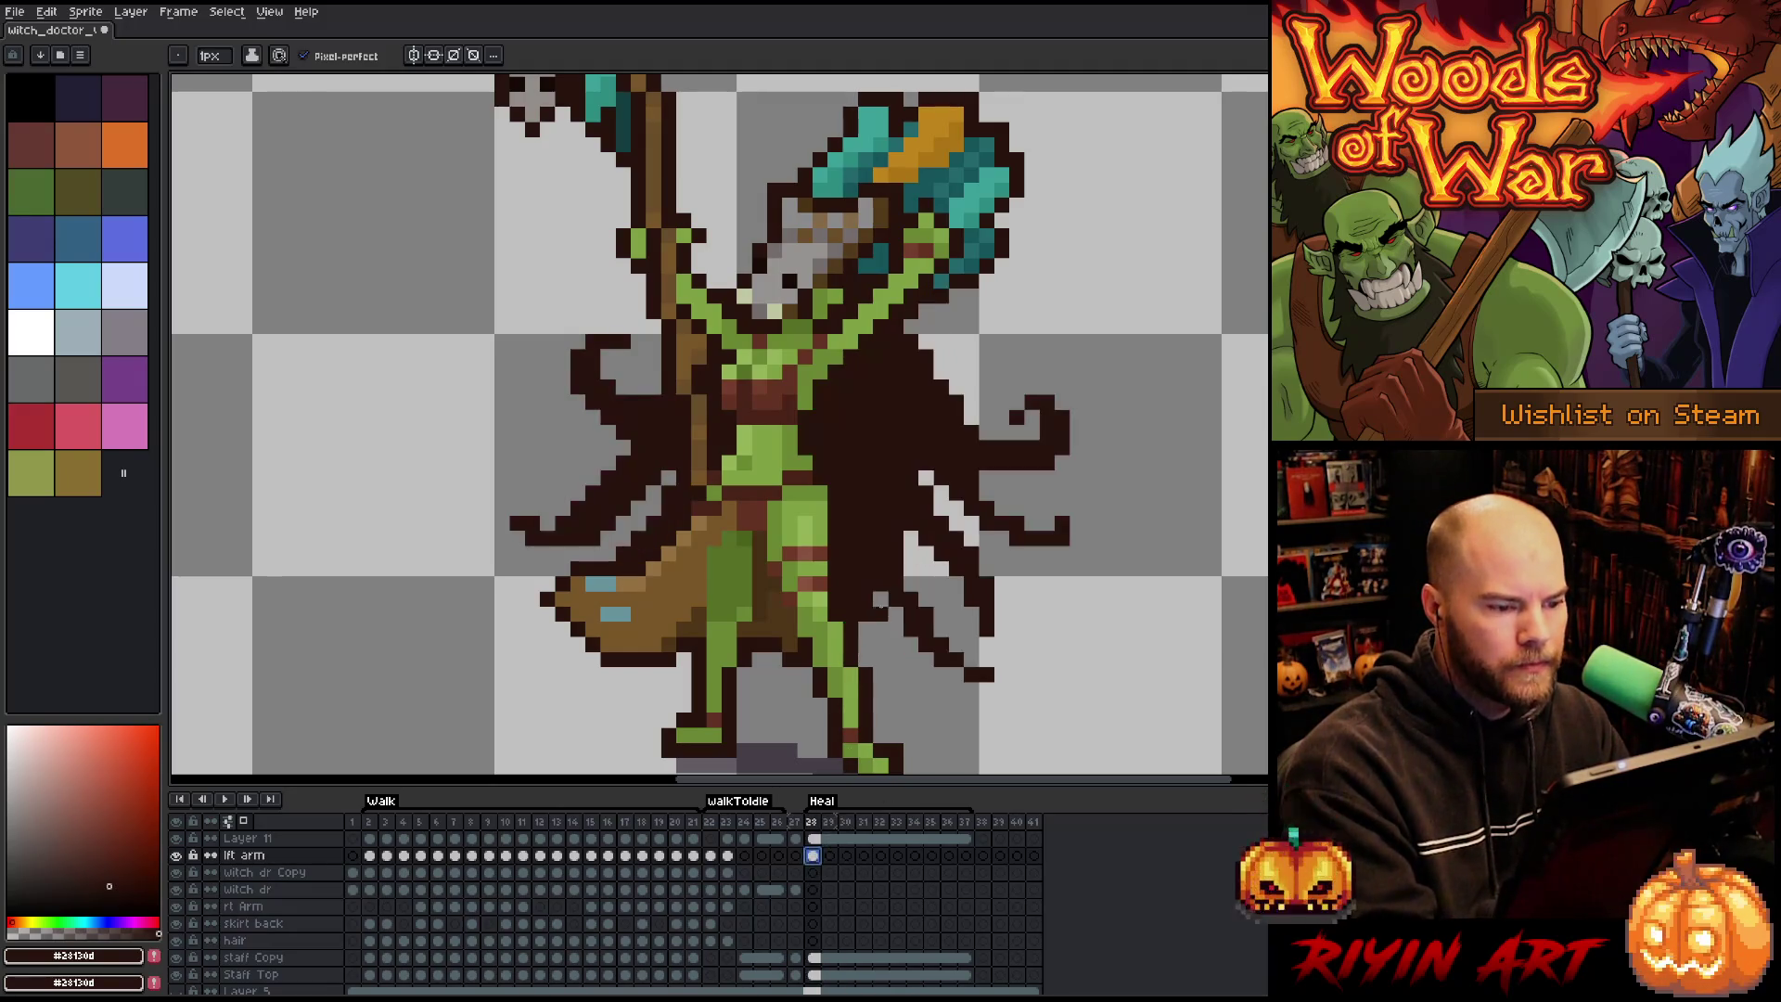
click(830, 855)
click(830, 837)
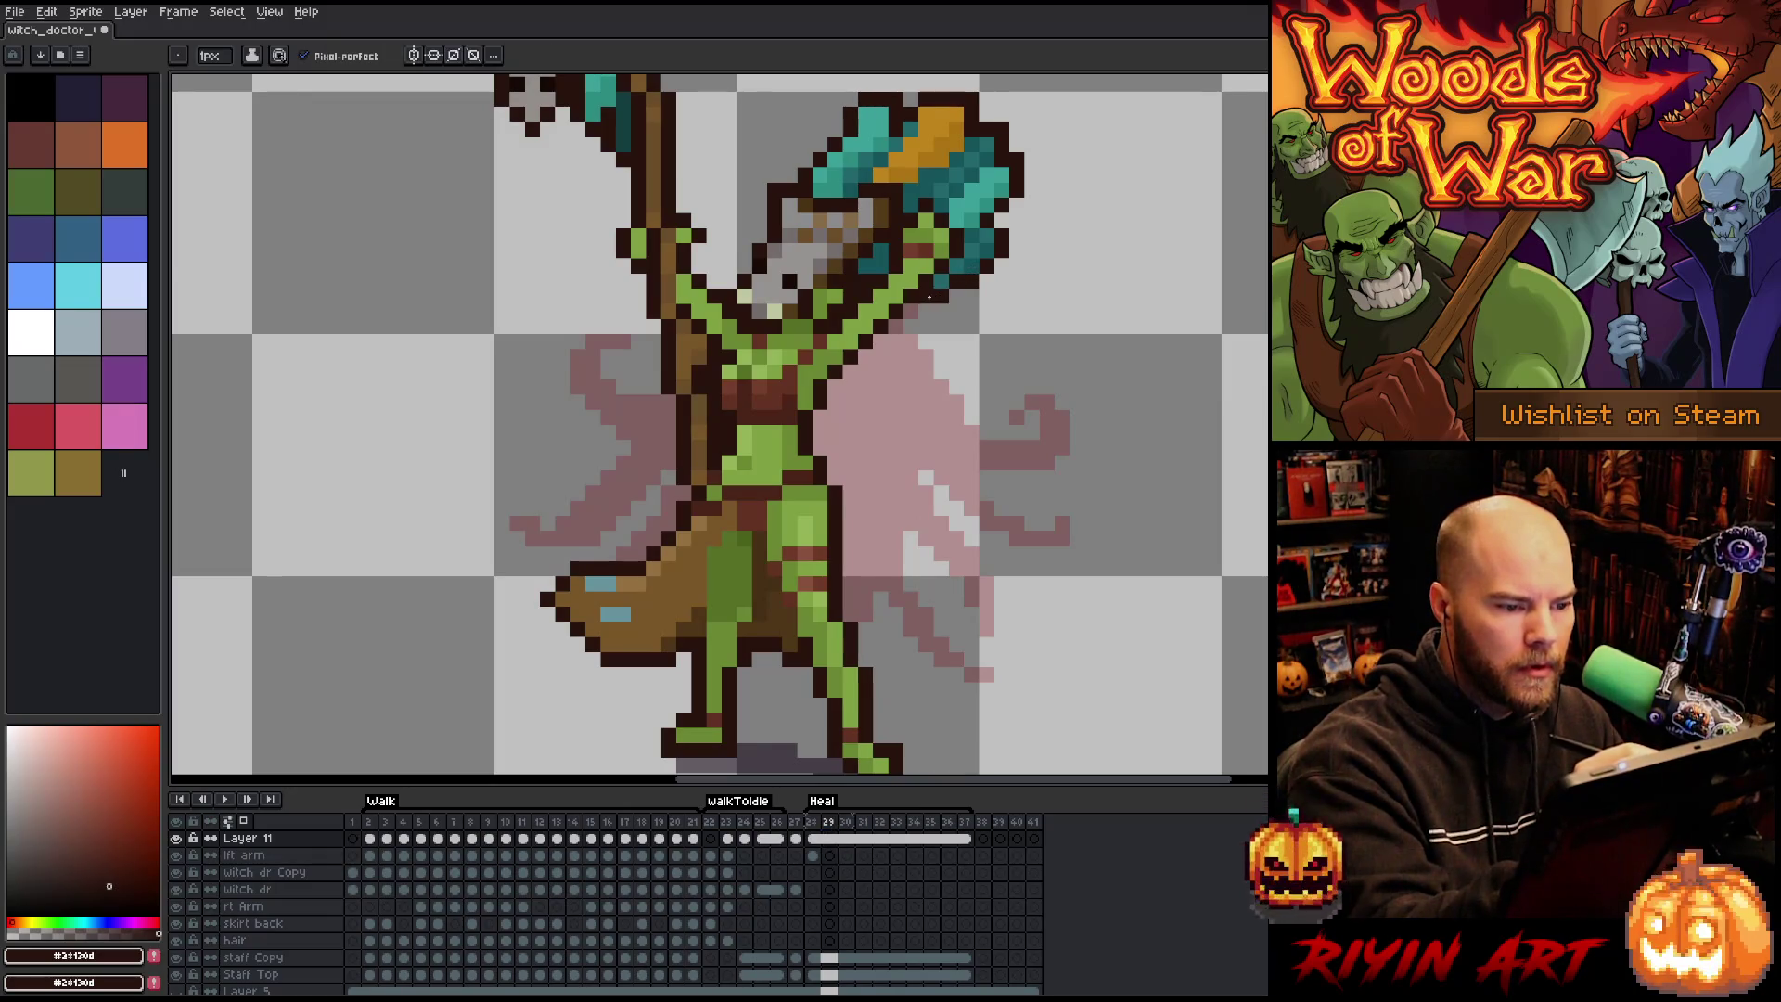
click(812, 856)
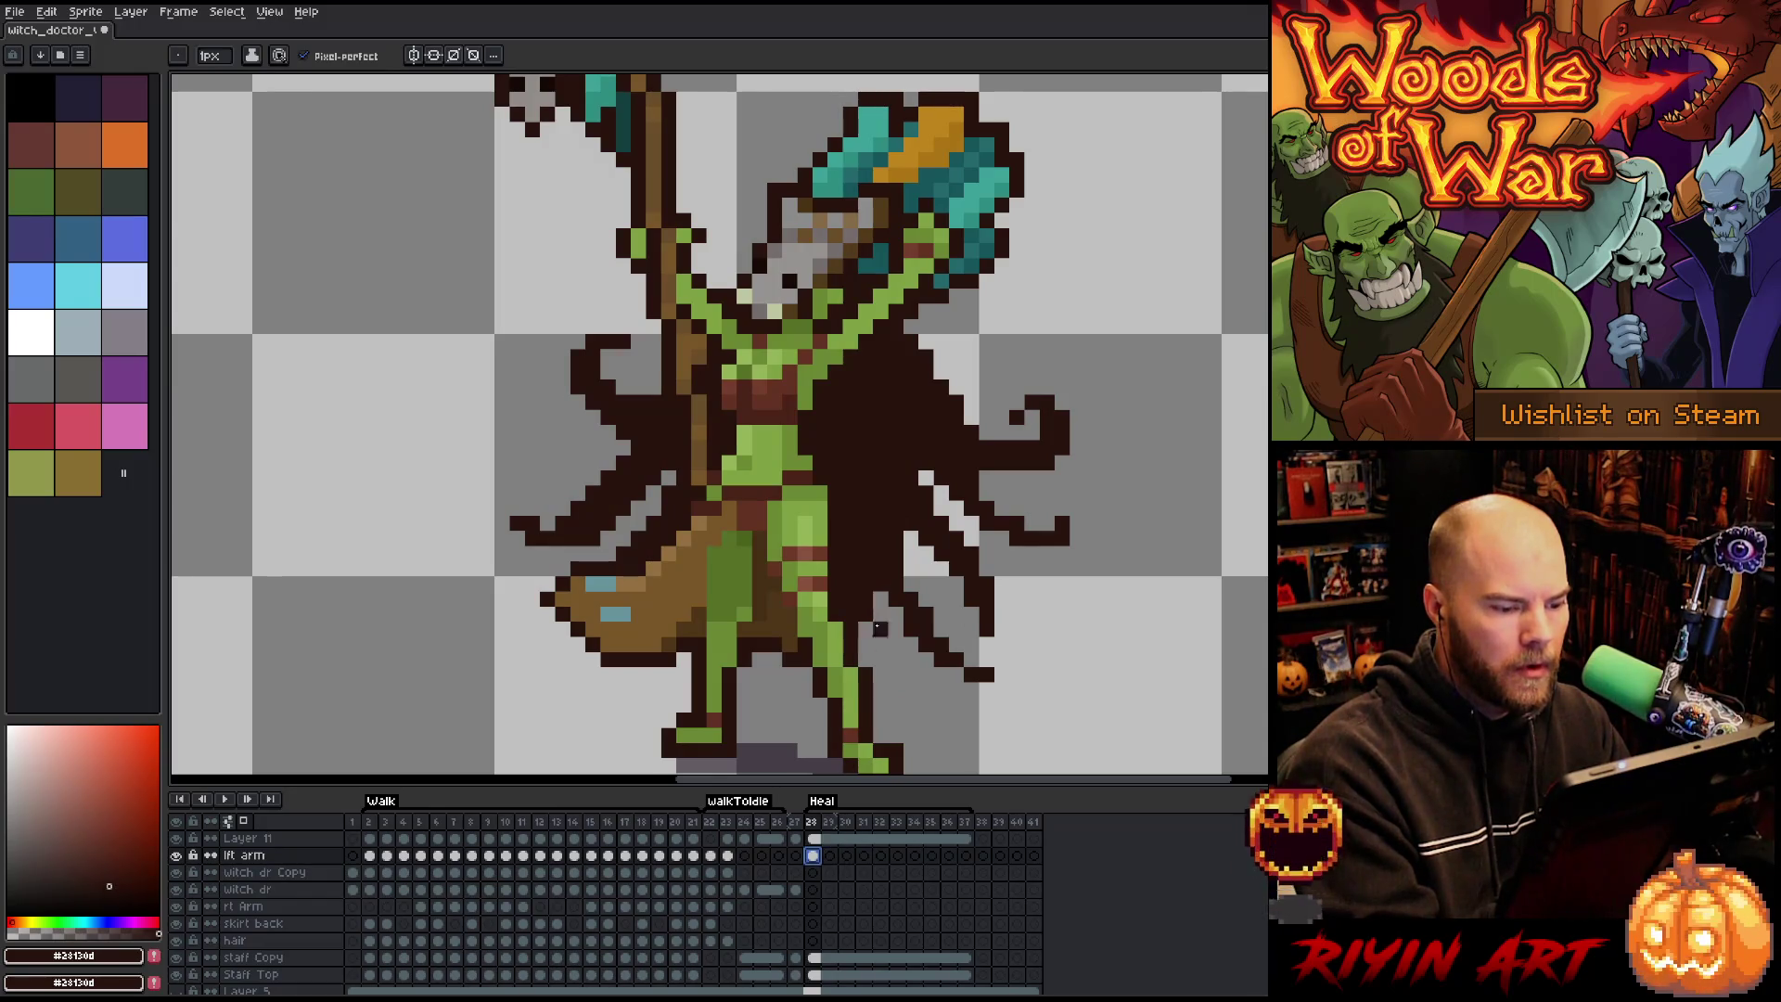
key(e)
click(829, 855)
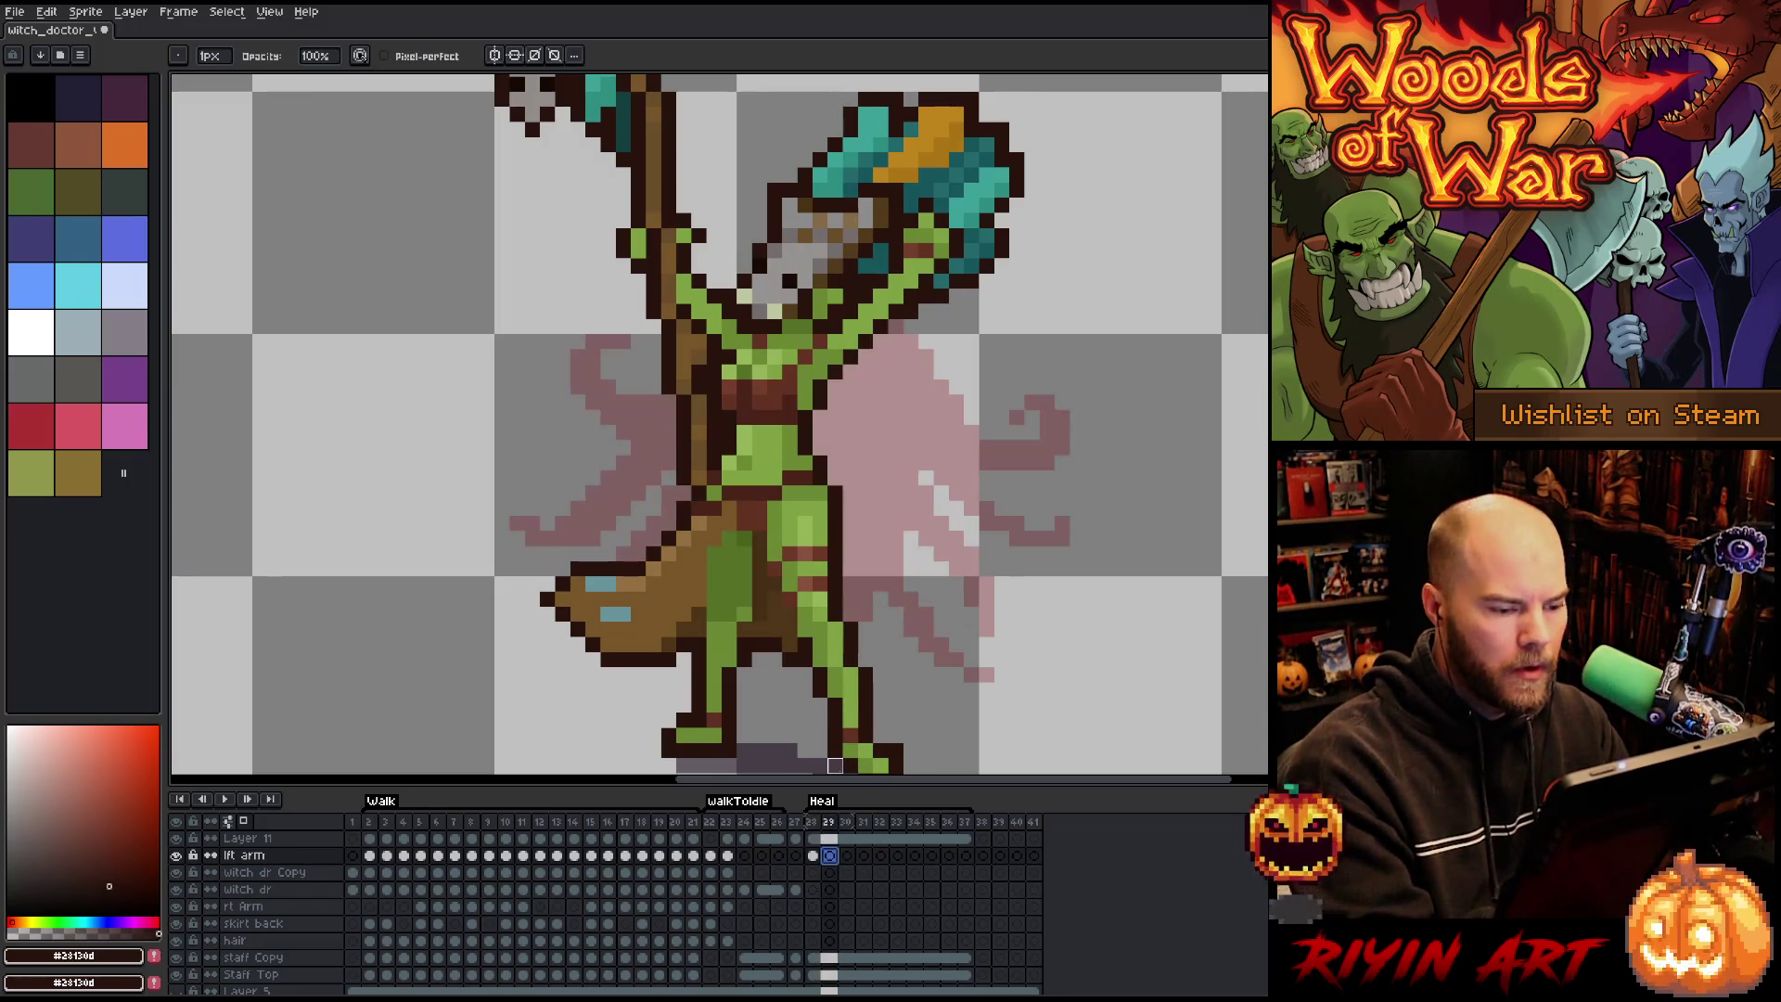
Draw dark outlines along the right cape's upper edge and folds on frame 29.
key(b)
mouse_move(916, 323)
mouse_down()
mouse_move(1009, 417)
mouse_move(1074, 399)
mouse_move(1063, 362)
mouse_move(1094, 399)
mouse_move(1078, 419)
mouse_move(951, 448)
mouse_move(1095, 524)
mouse_up()
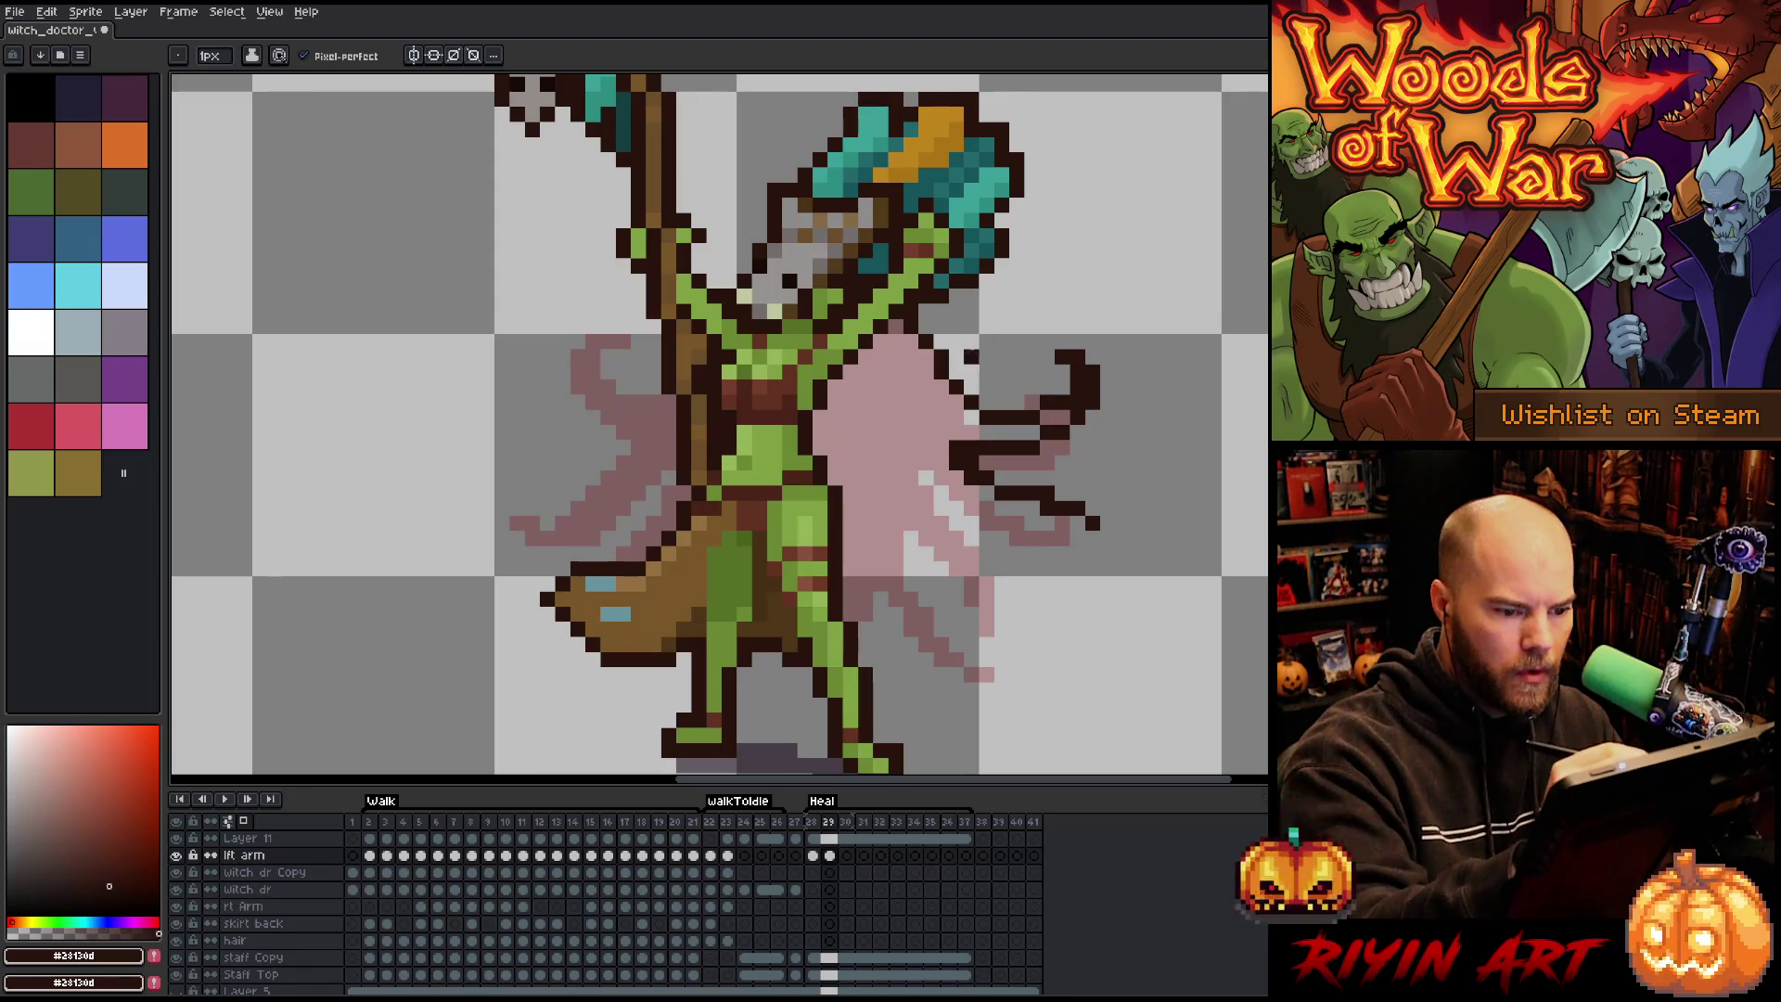
drag(937, 452, 909, 431)
mouse_move(970, 490)
mouse_down()
mouse_move(988, 556)
mouse_move(1018, 584)
mouse_up()
mouse_move(946, 485)
mouse_down()
mouse_move(905, 445)
mouse_move(939, 608)
mouse_move(974, 650)
mouse_up()
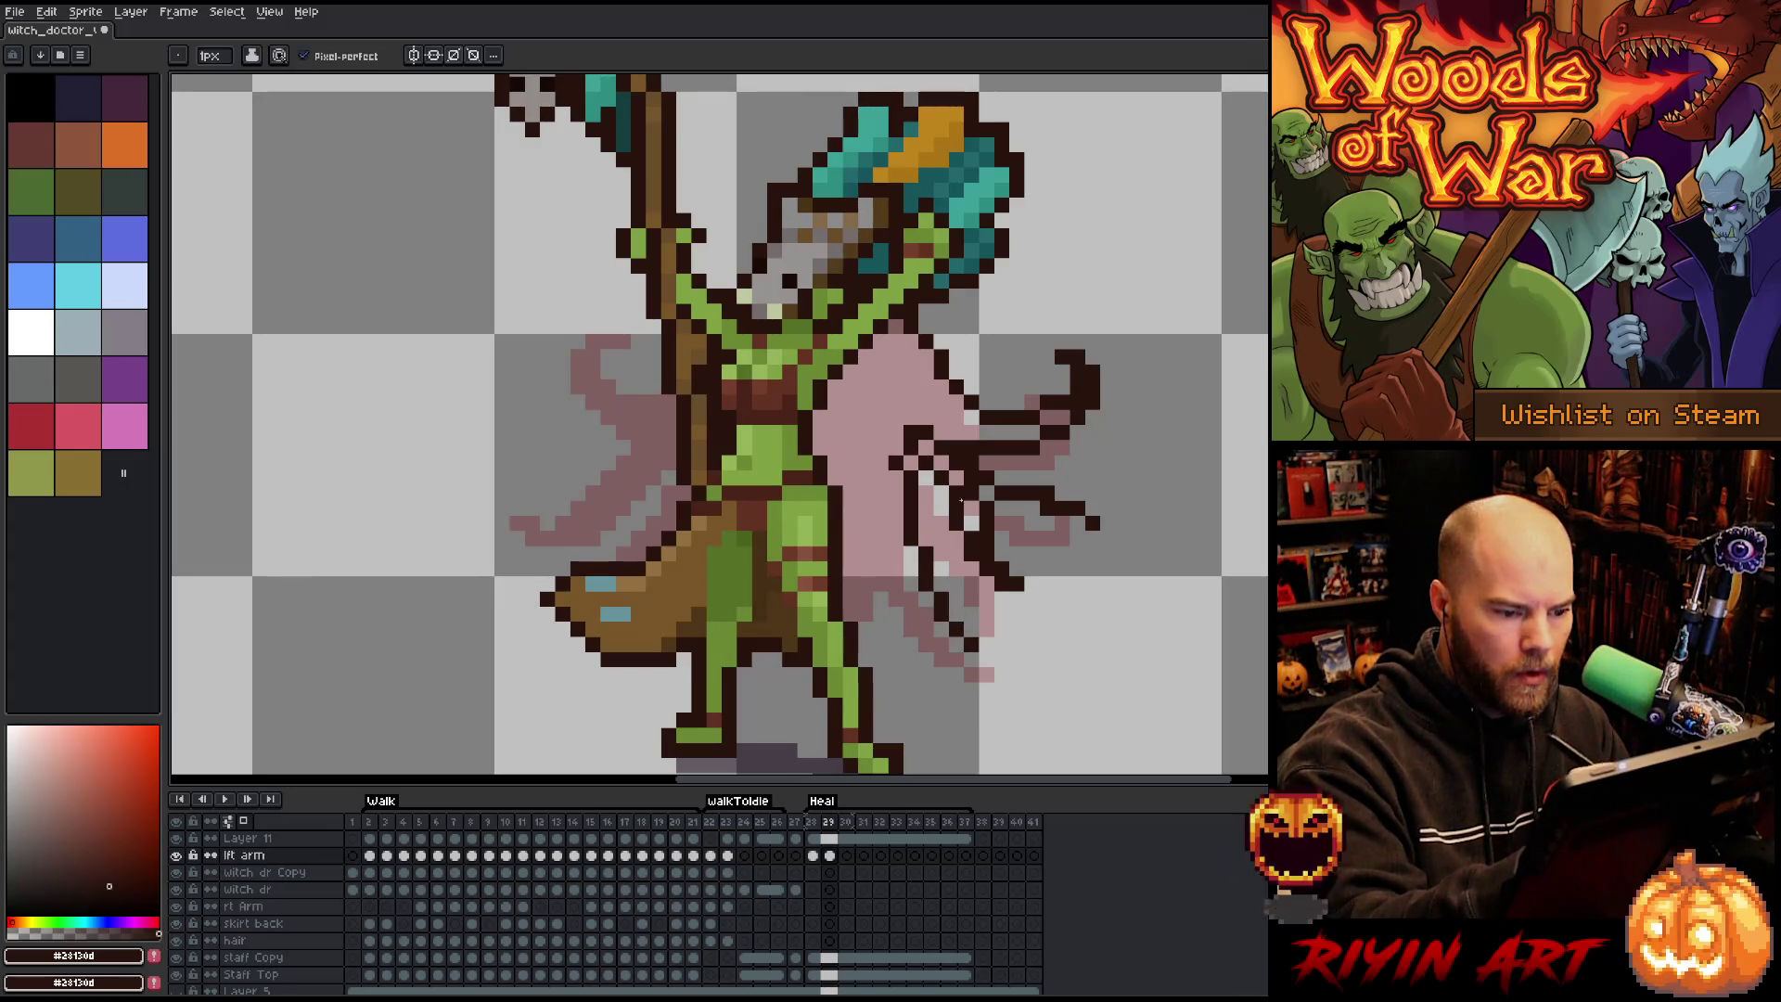
drag(948, 469, 898, 408)
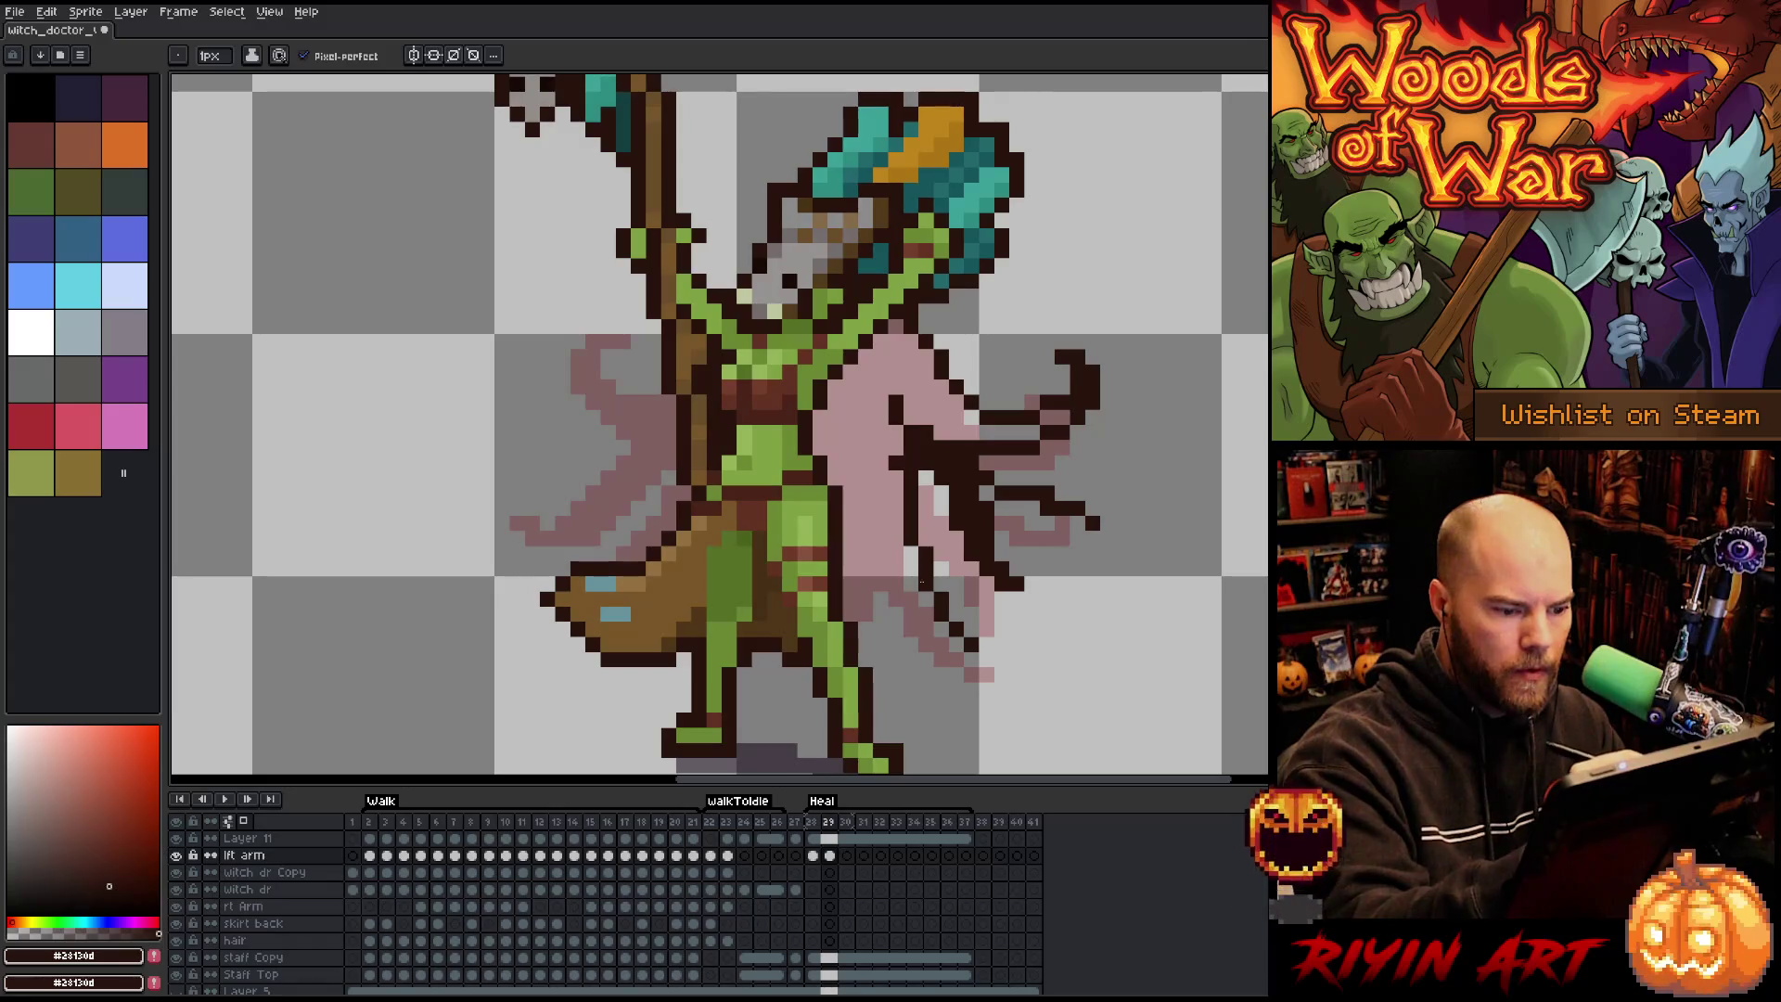
drag(919, 599, 848, 567)
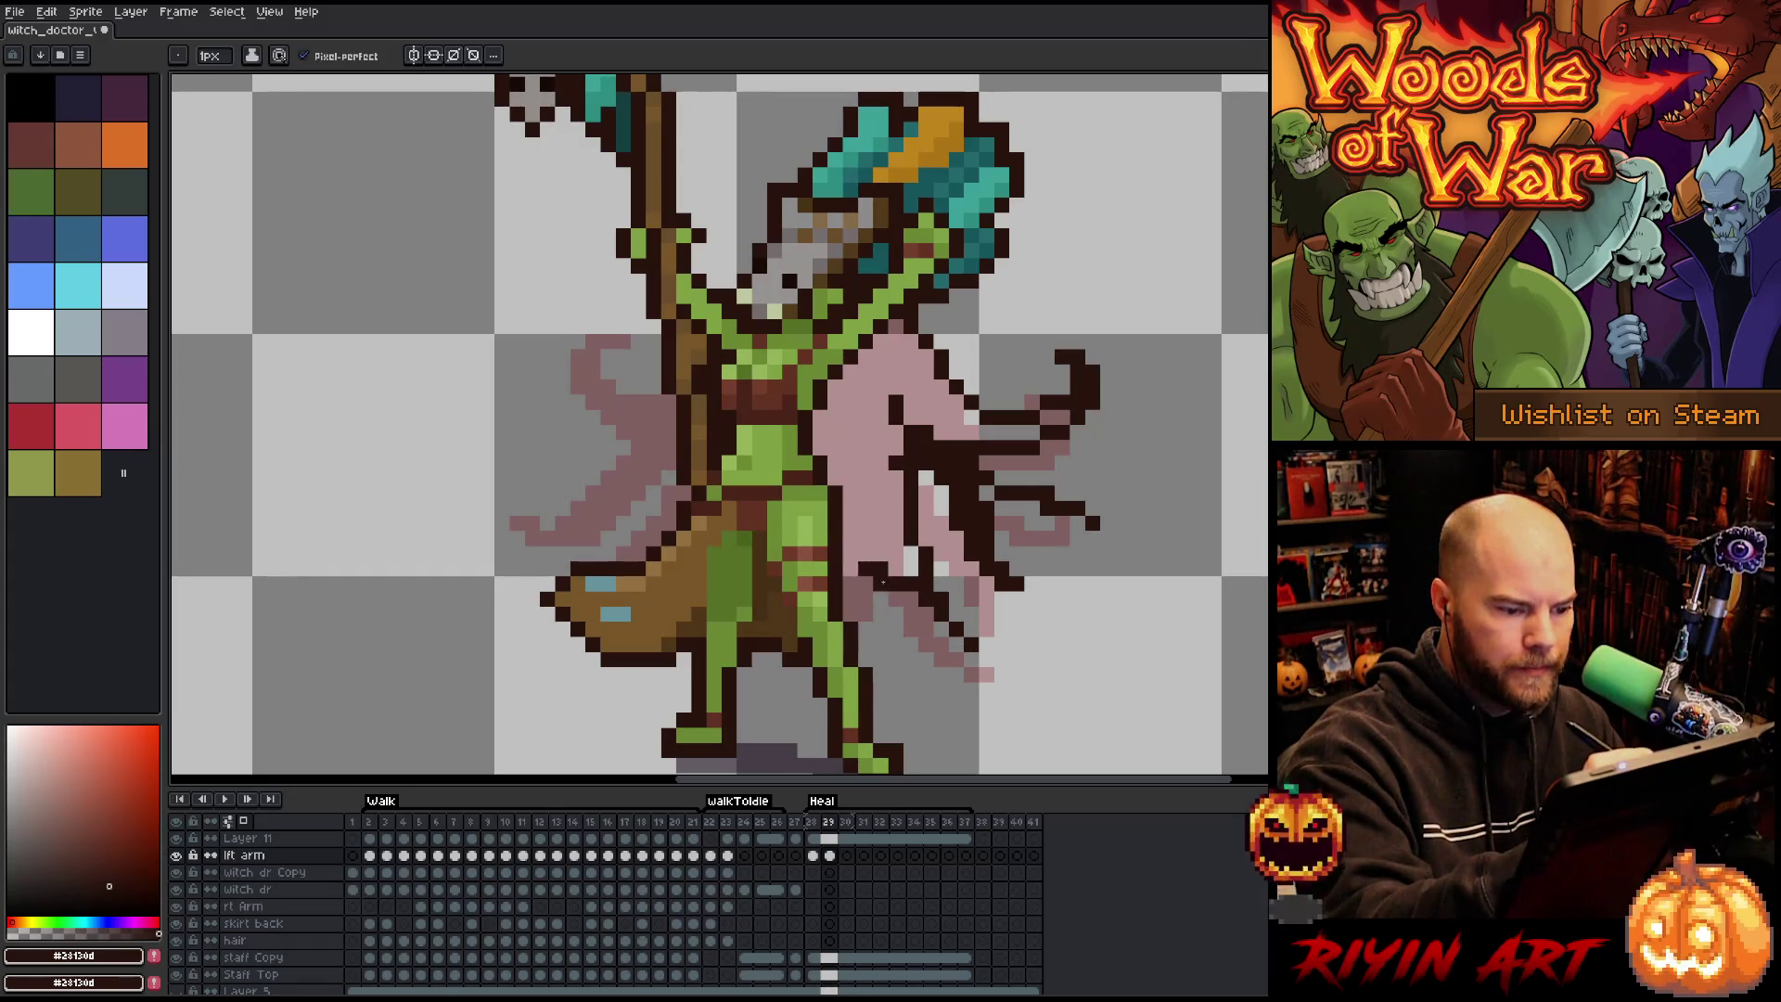
drag(960, 620, 1002, 646)
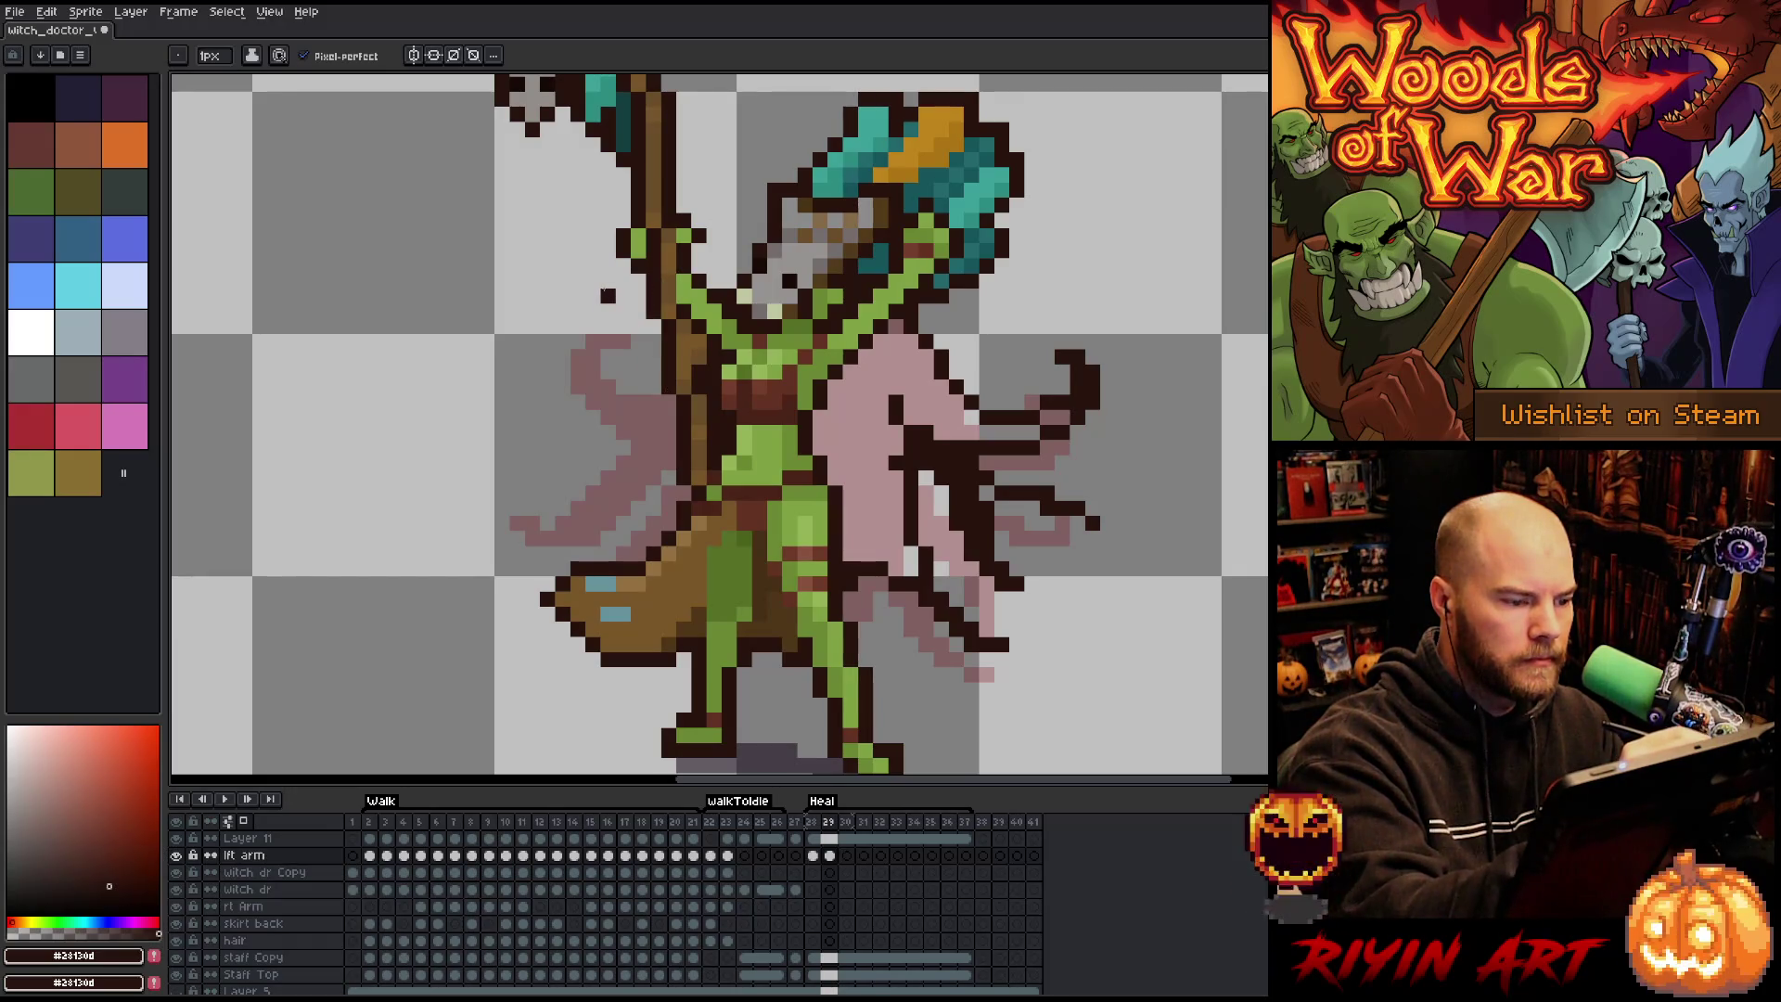
Outline the left side of the cape with dark diagonal fold lines, undoing misplaced strokes.
mouse_move(575, 312)
mouse_down()
mouse_move(609, 356)
mouse_move(673, 383)
mouse_up()
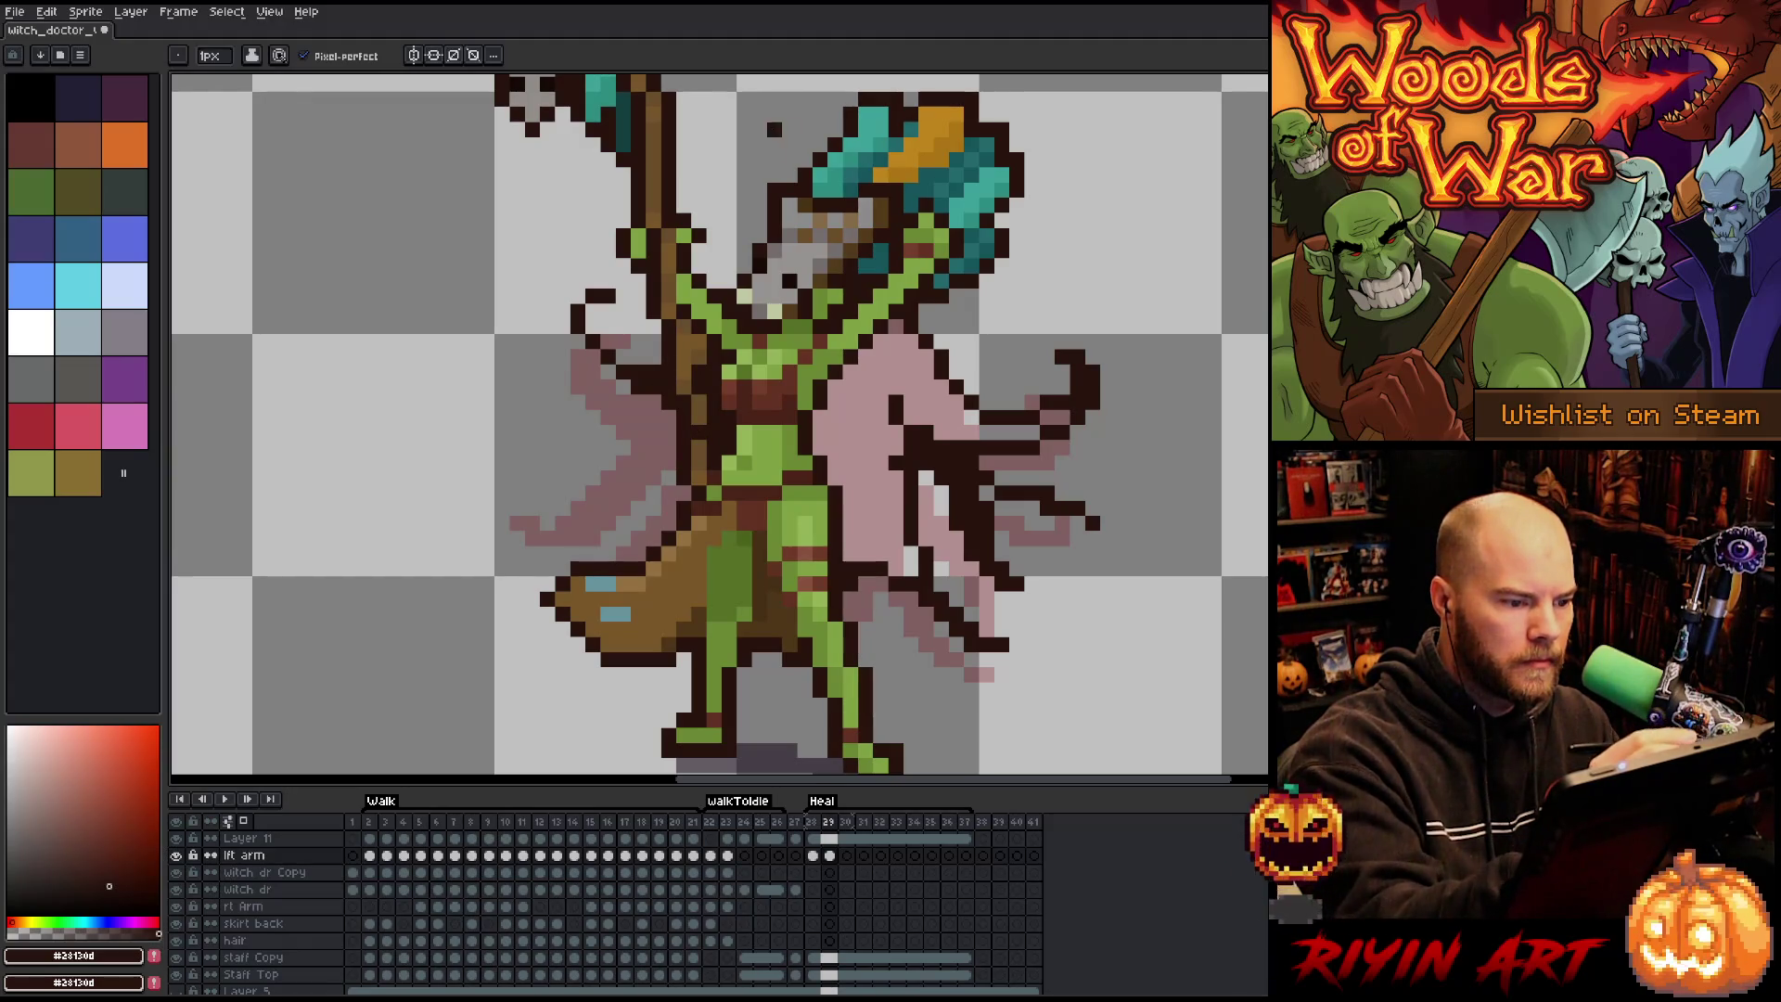
key(e)
key(b)
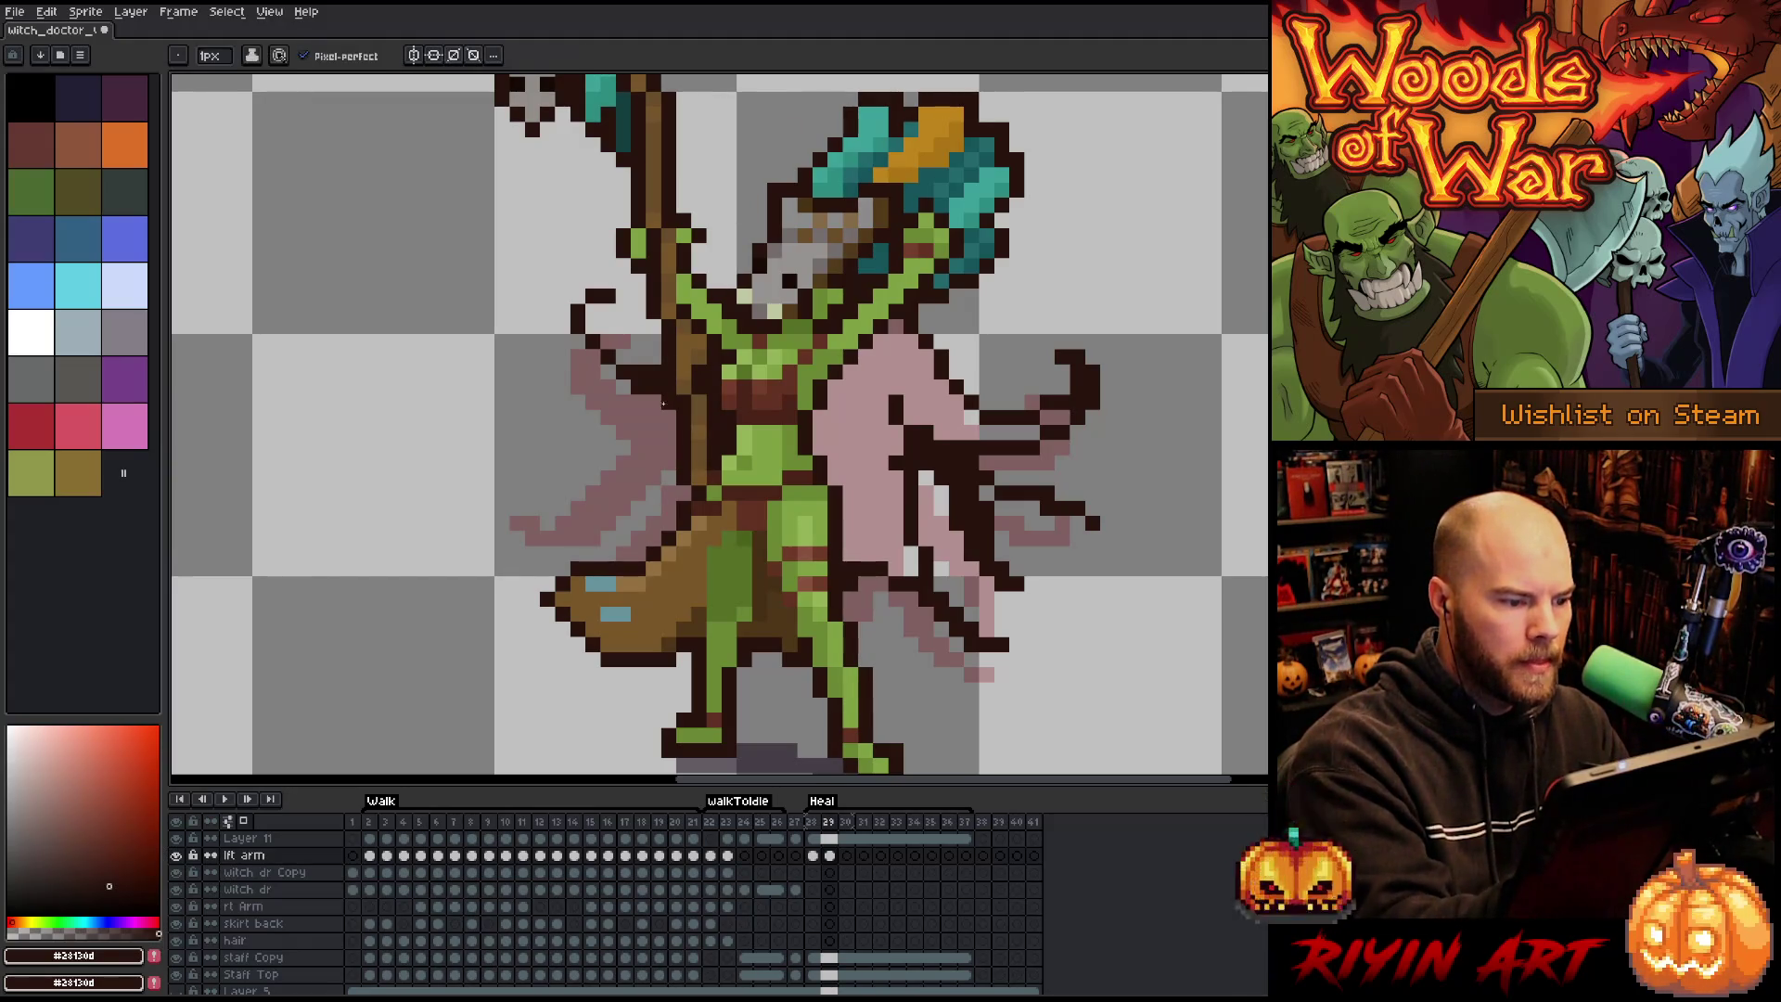
mouse_move(583, 342)
mouse_down()
mouse_move(642, 401)
mouse_move(525, 455)
mouse_move(512, 482)
mouse_up()
click(547, 509)
key(ctrl+z)
mouse_move(661, 429)
mouse_down()
mouse_move(498, 508)
mouse_move(650, 474)
mouse_move(650, 547)
mouse_move(605, 548)
mouse_up()
click(620, 460)
key(ctrl+z)
mouse_move(673, 499)
mouse_down()
mouse_move(620, 548)
mouse_move(674, 488)
mouse_up()
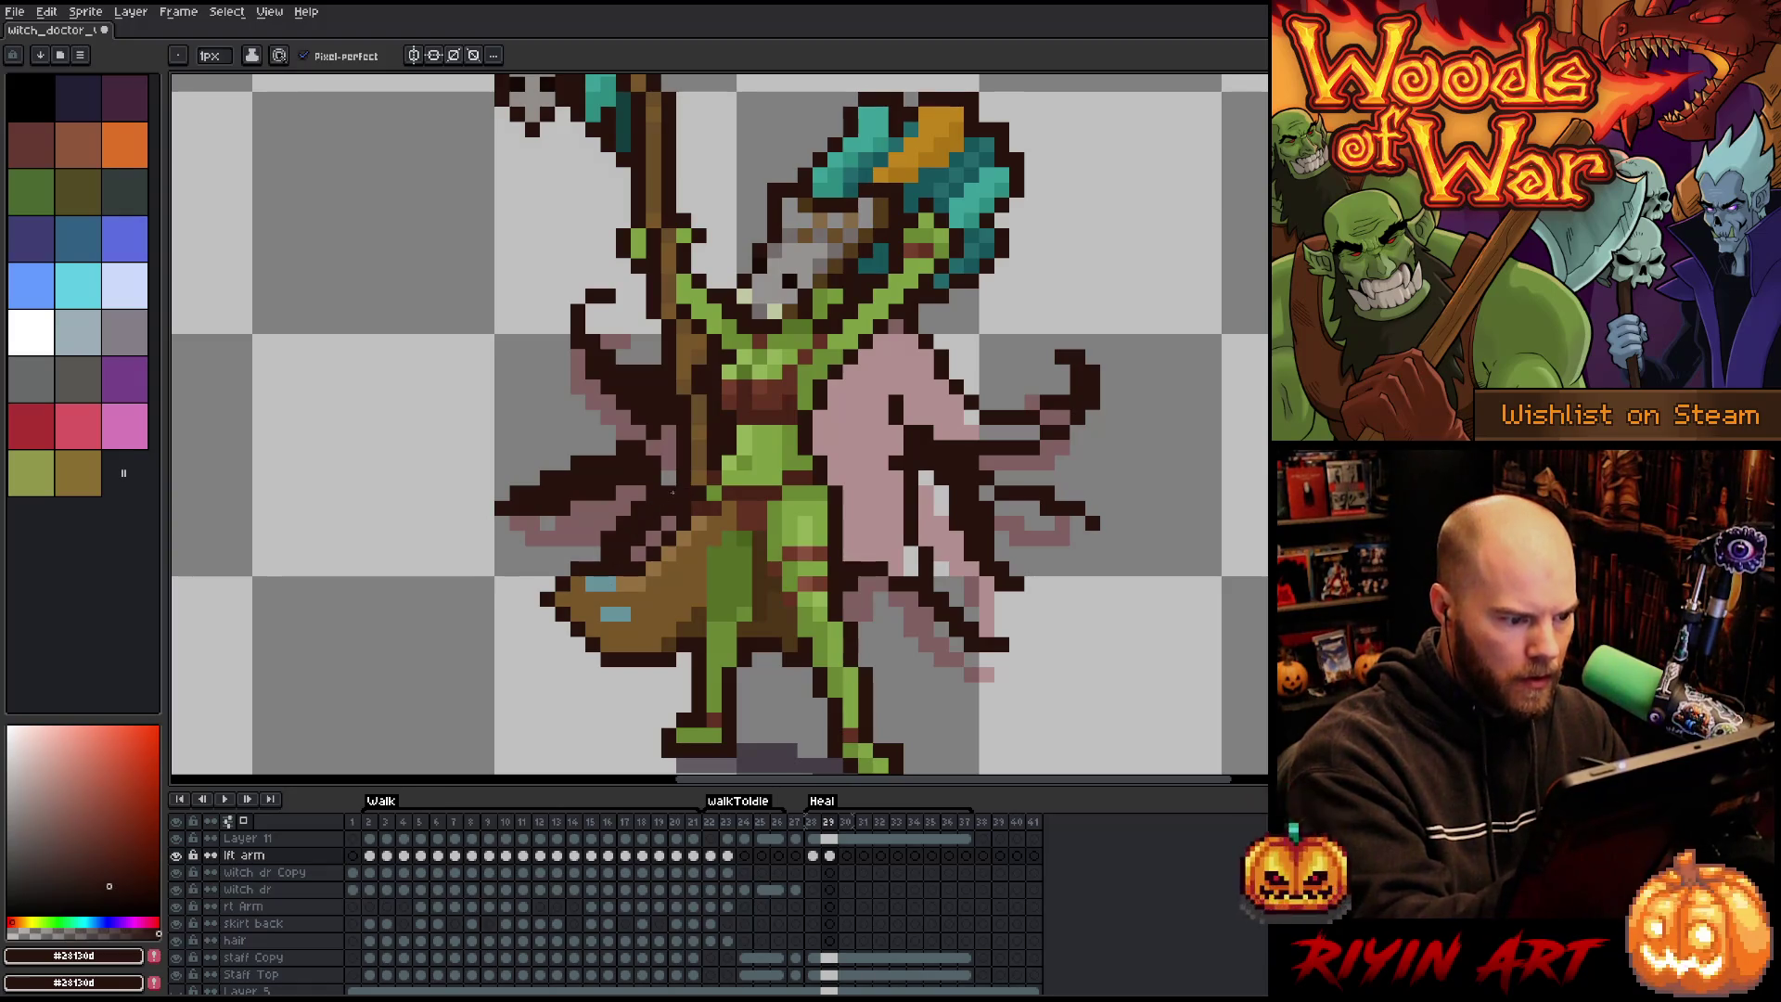
key(e)
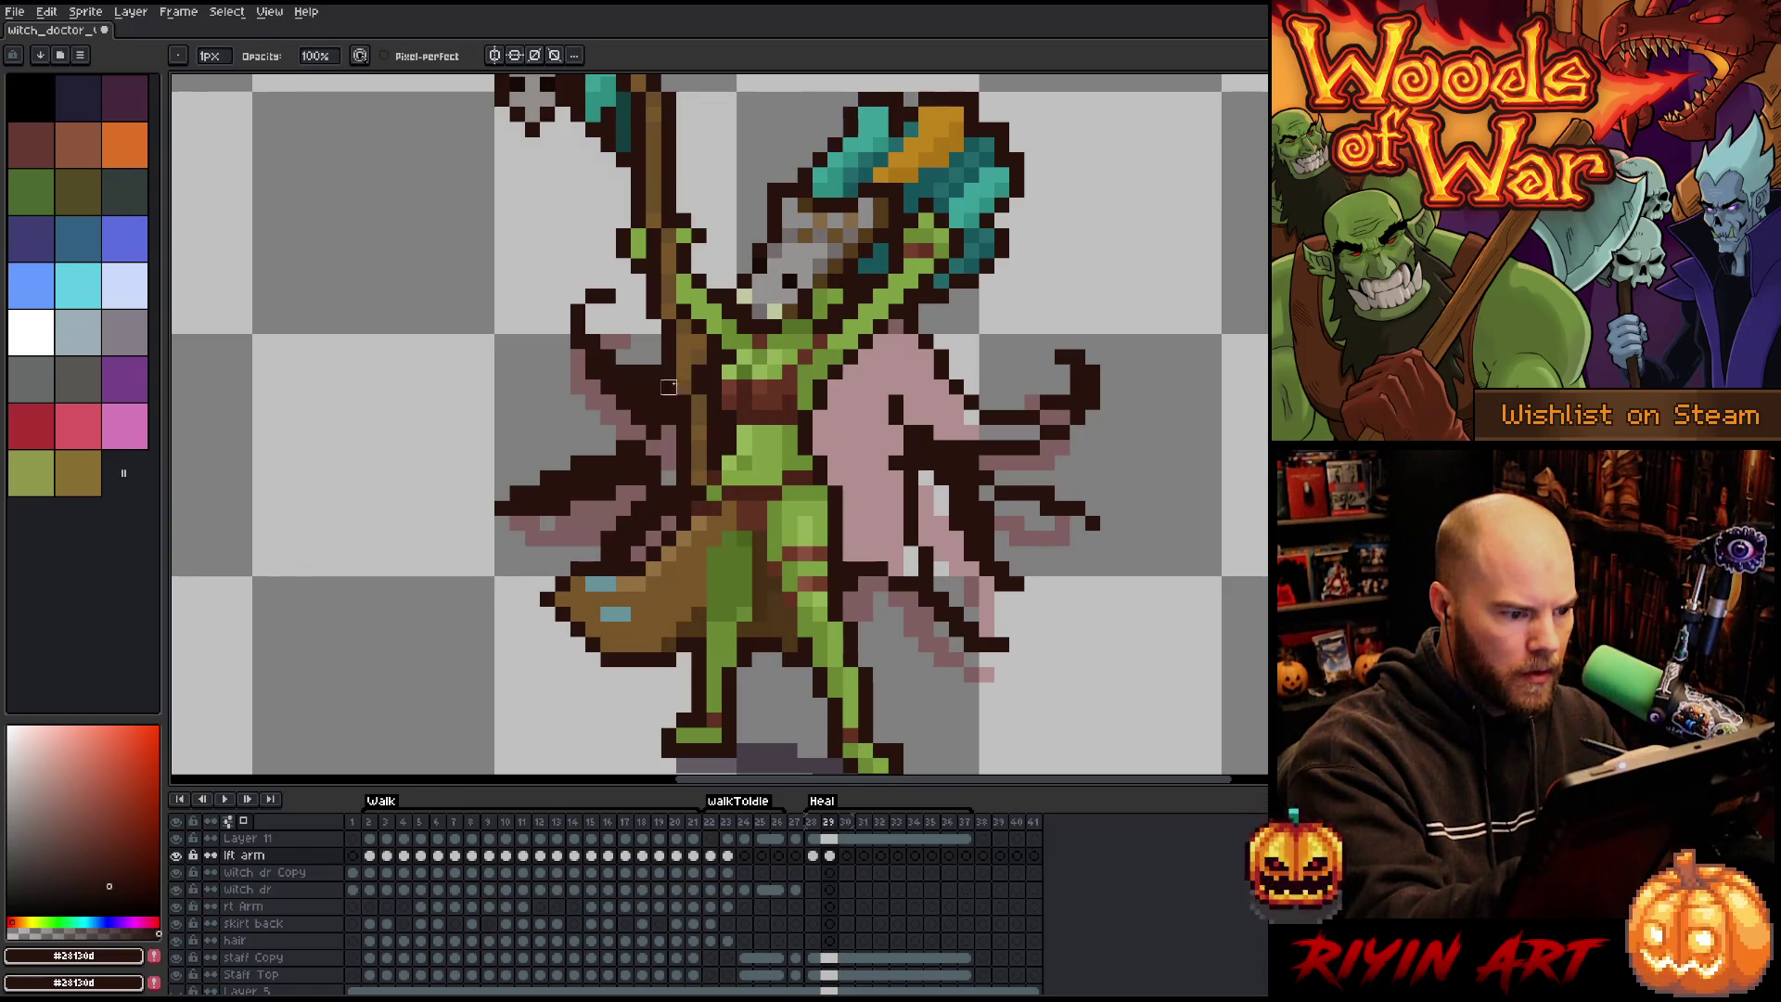
key(b)
click(668, 478)
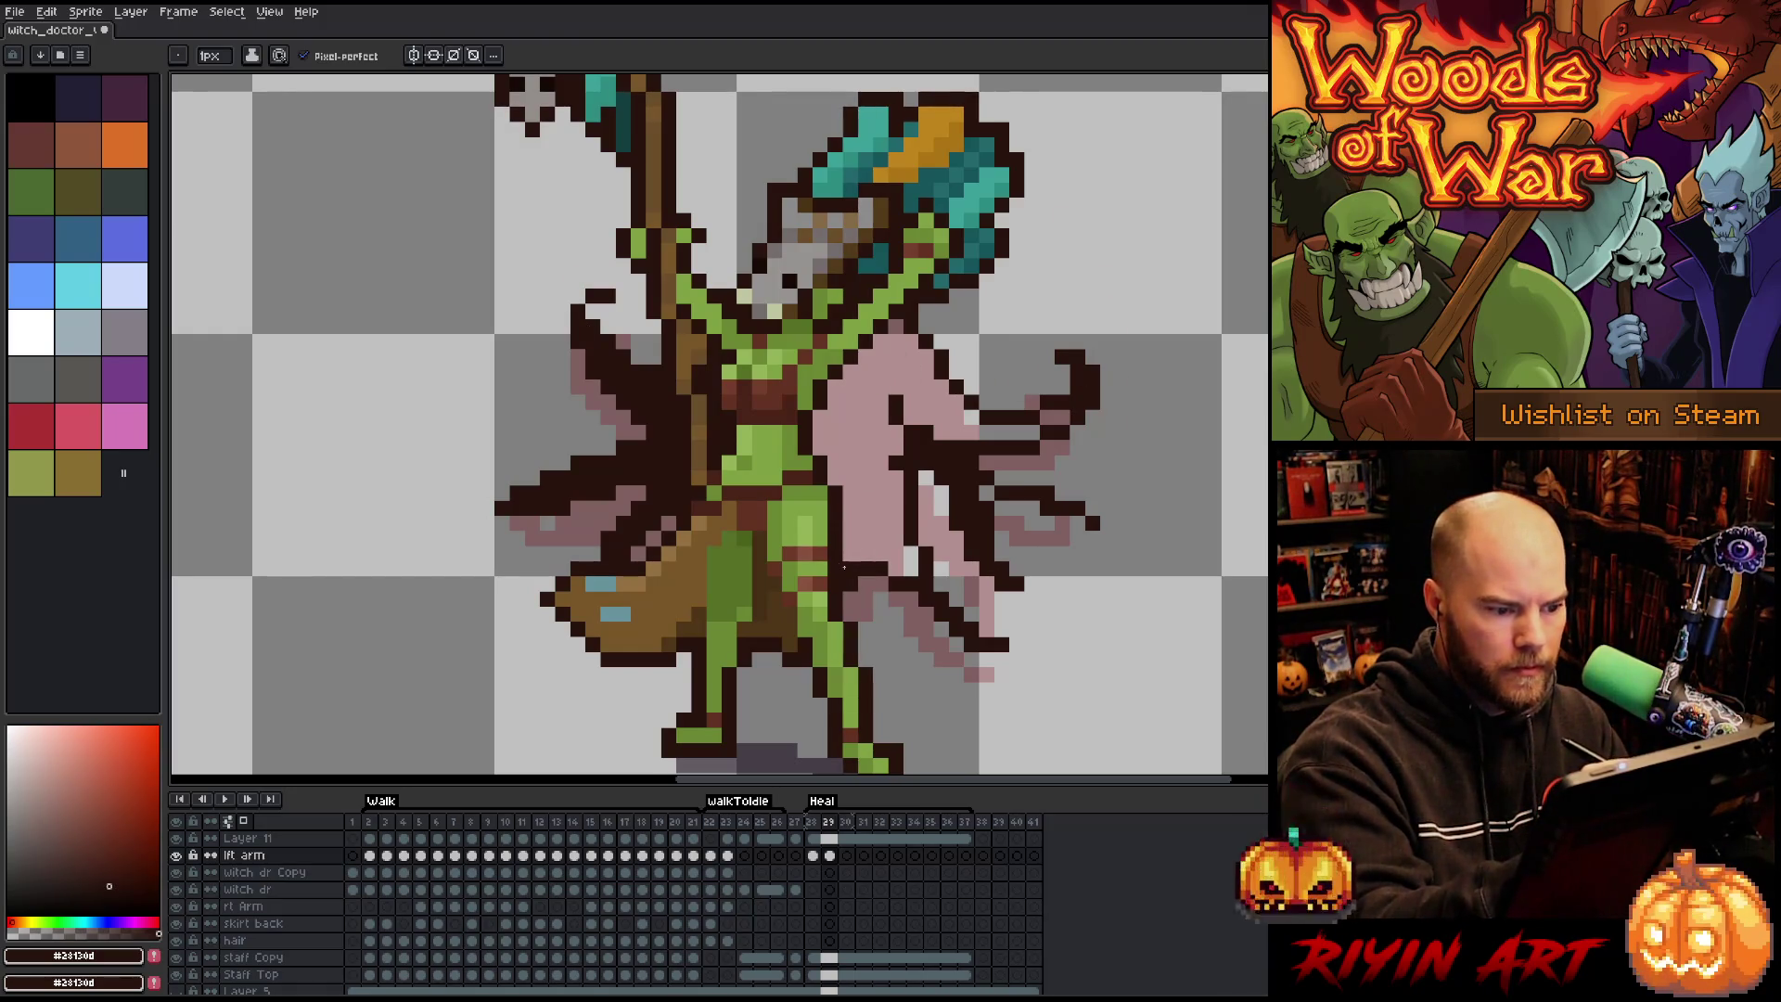
Flood-fill the right cape area dark brown, then select the lft arm cel at frame 30.
key(g)
click(913, 357)
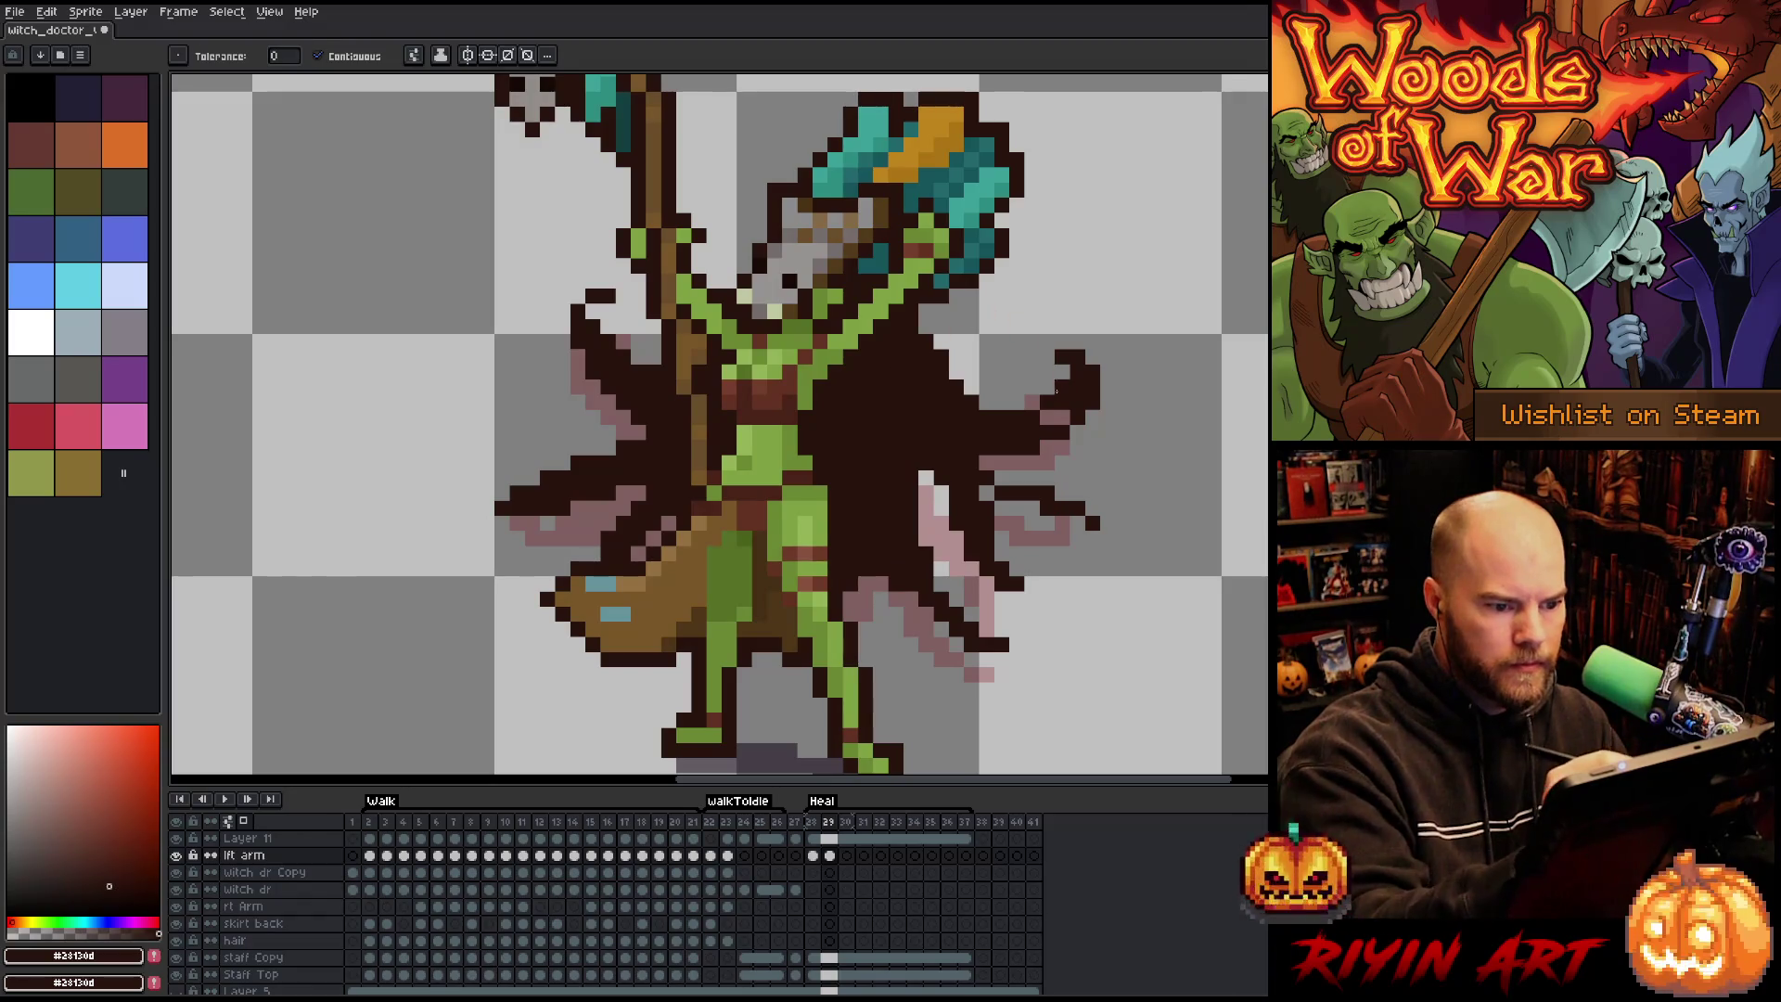
key(b)
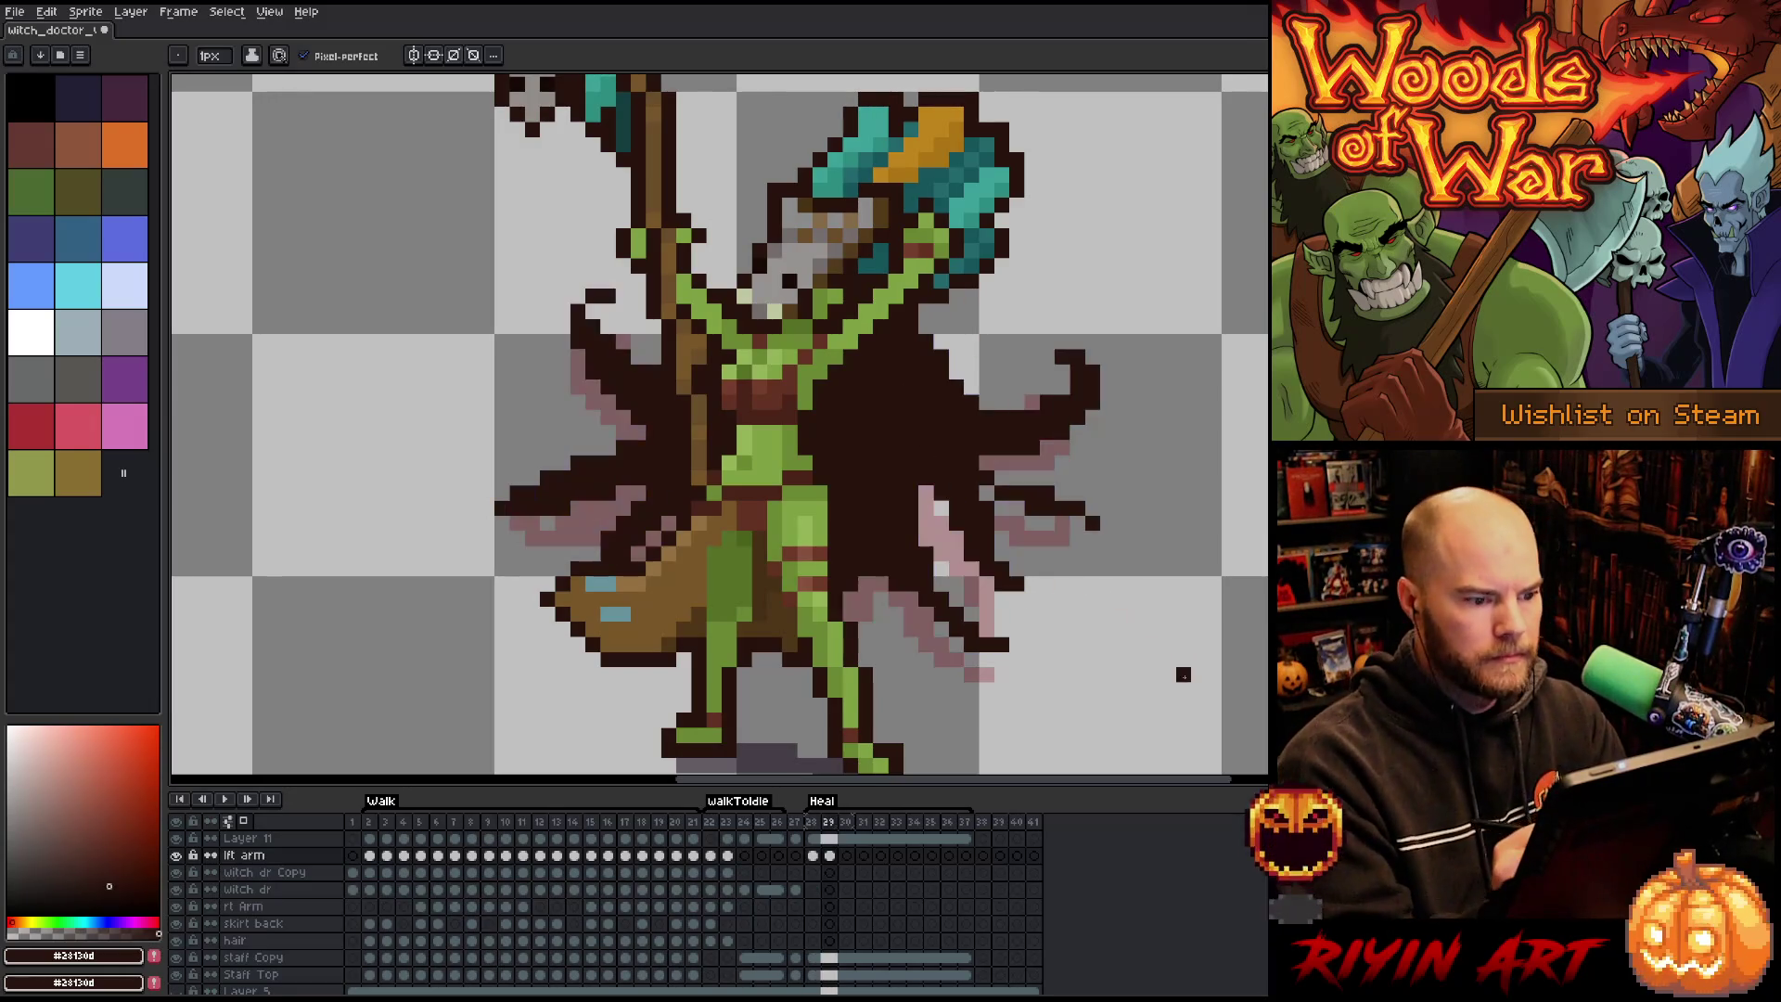
key(Right)
key(Left)
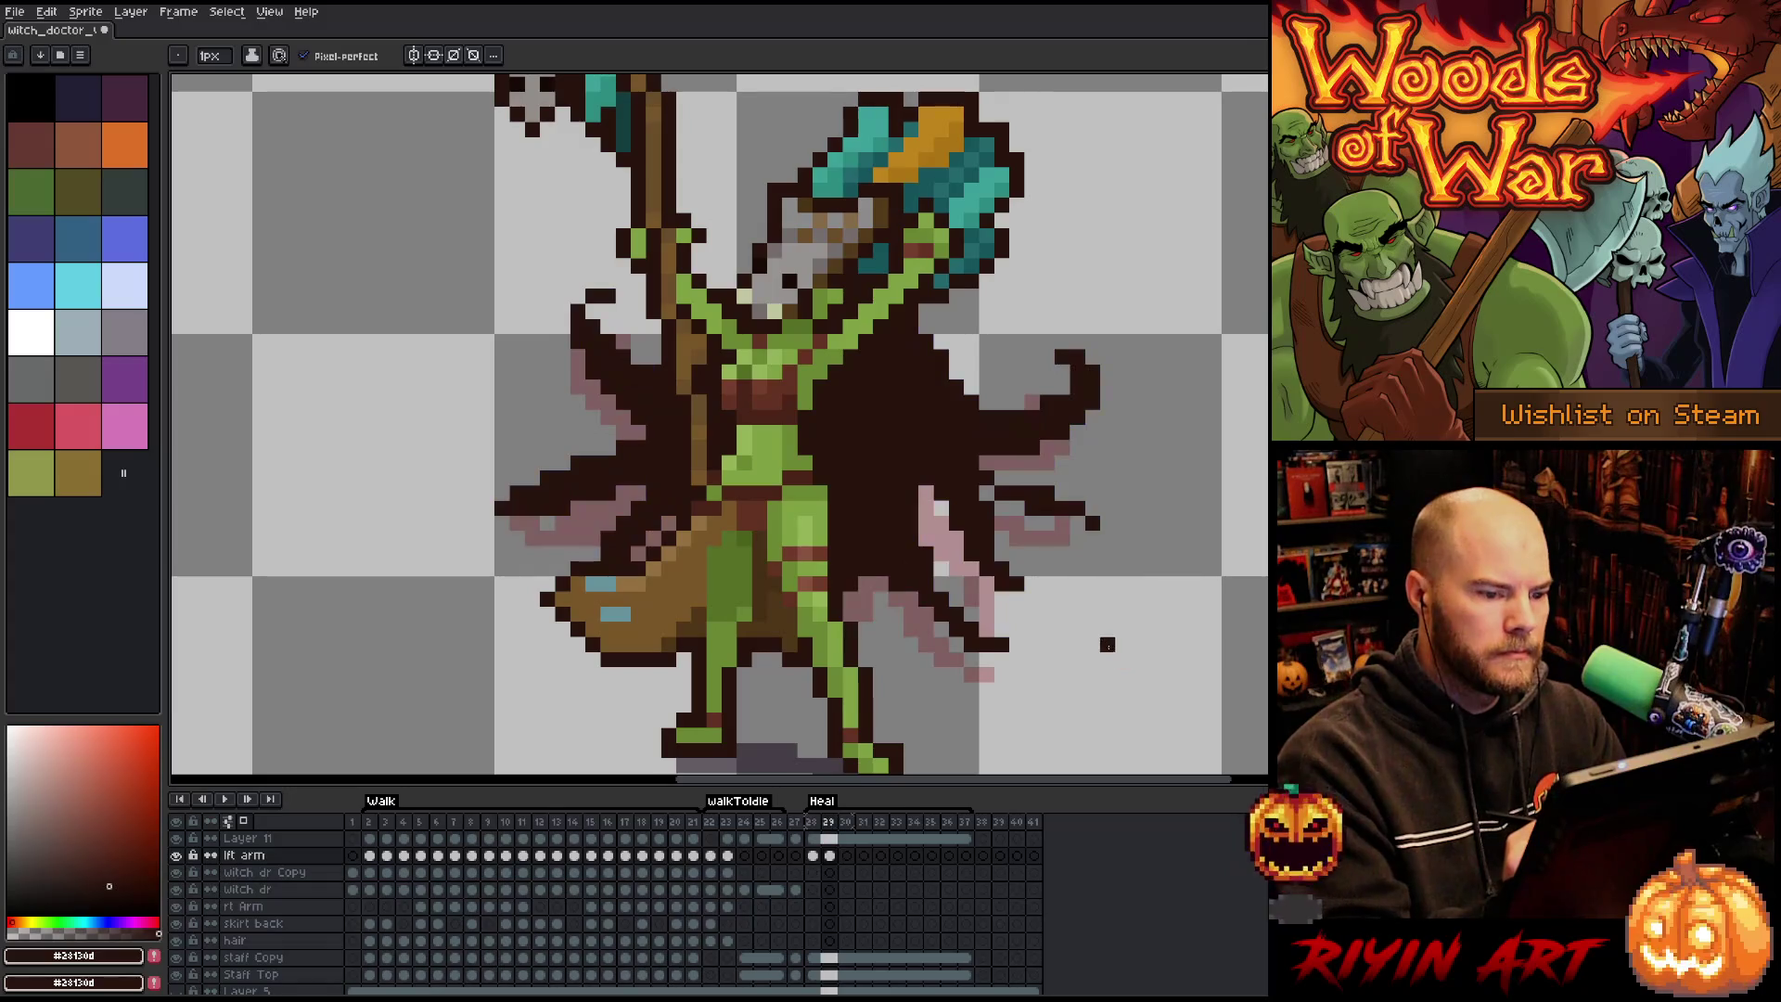
click(846, 855)
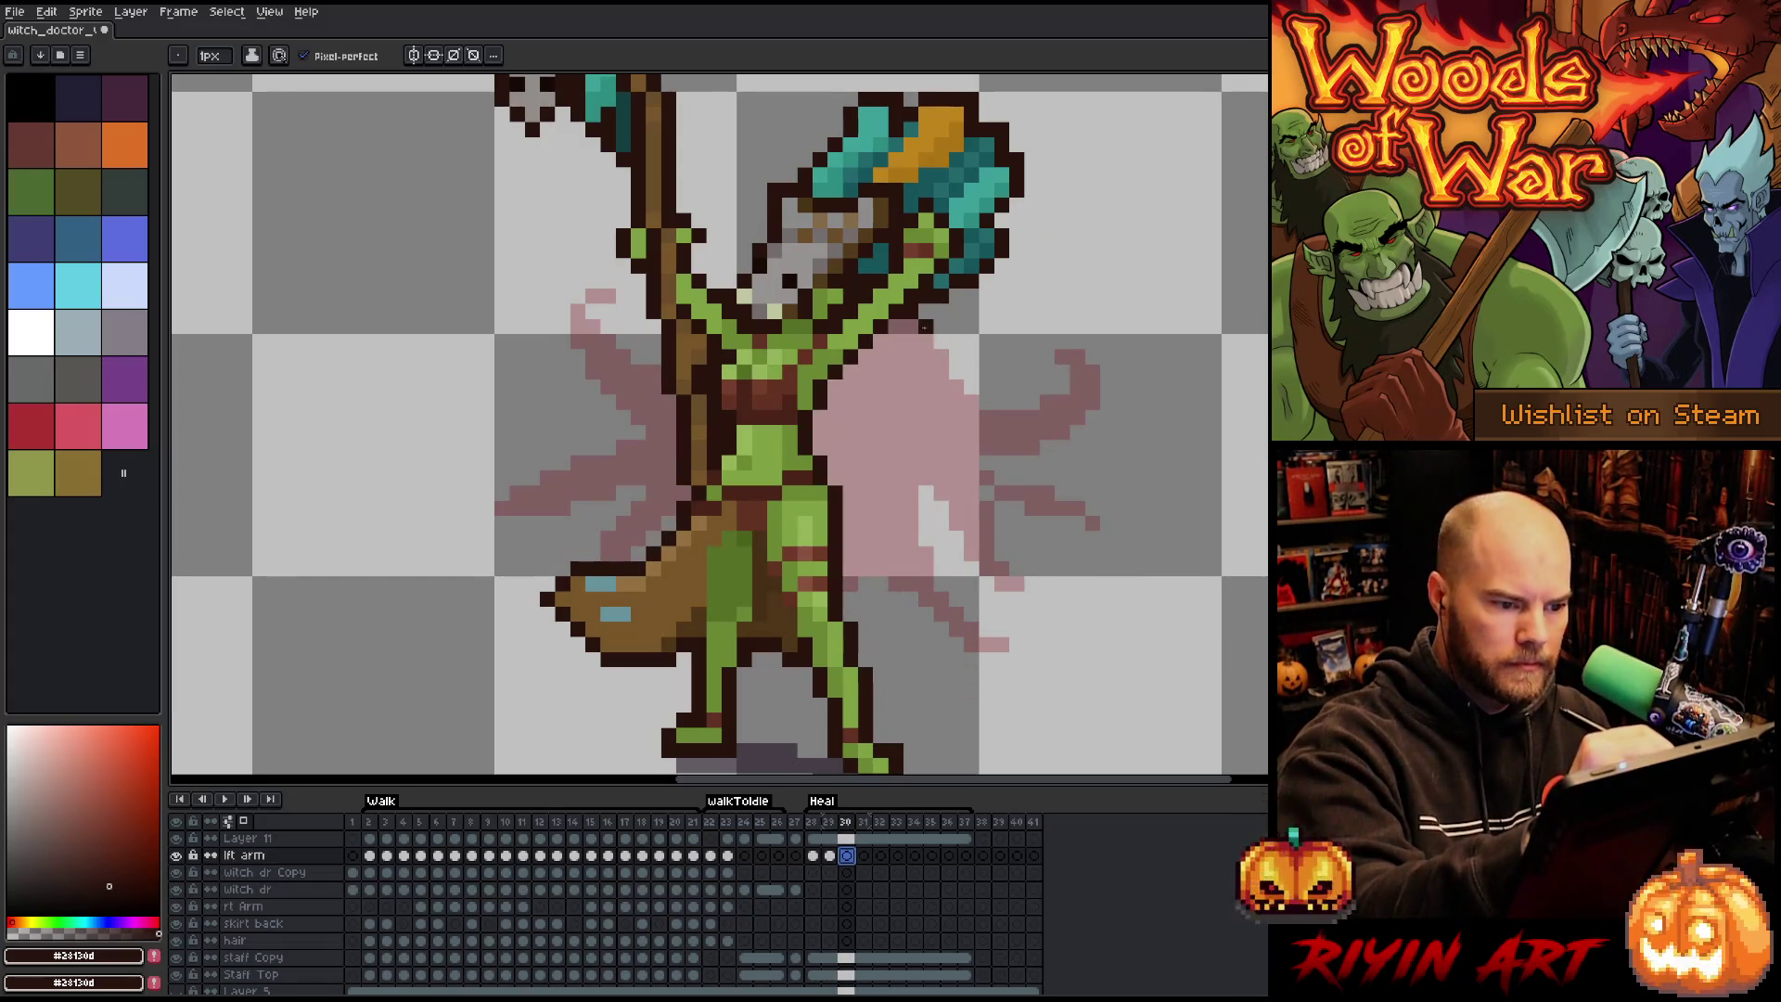
Pencil the right cape's dark outline and three fold lines on frame 30, redoing the misplaced top edge.
mouse_move(927, 316)
mouse_down()
mouse_move(966, 361)
mouse_move(1085, 376)
mouse_move(1124, 401)
mouse_move(937, 362)
mouse_move(964, 422)
mouse_move(1104, 494)
mouse_move(941, 400)
mouse_up()
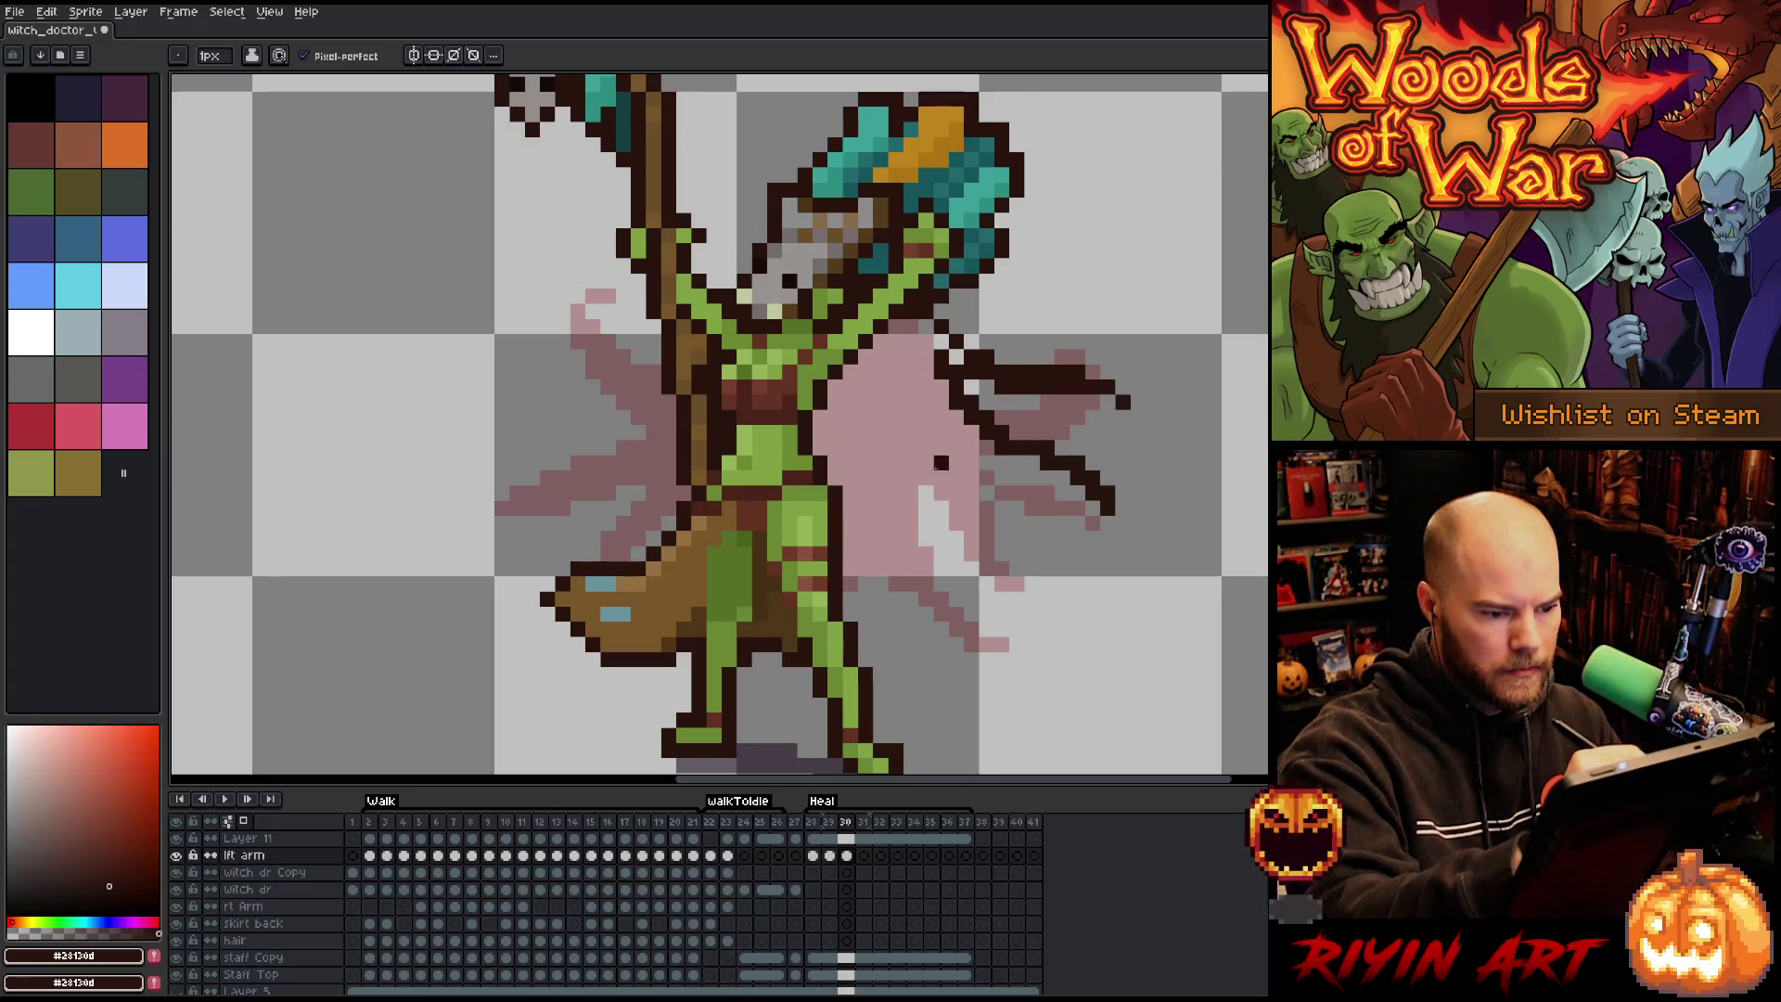
key(ctrl+z)
drag(926, 356, 1093, 446)
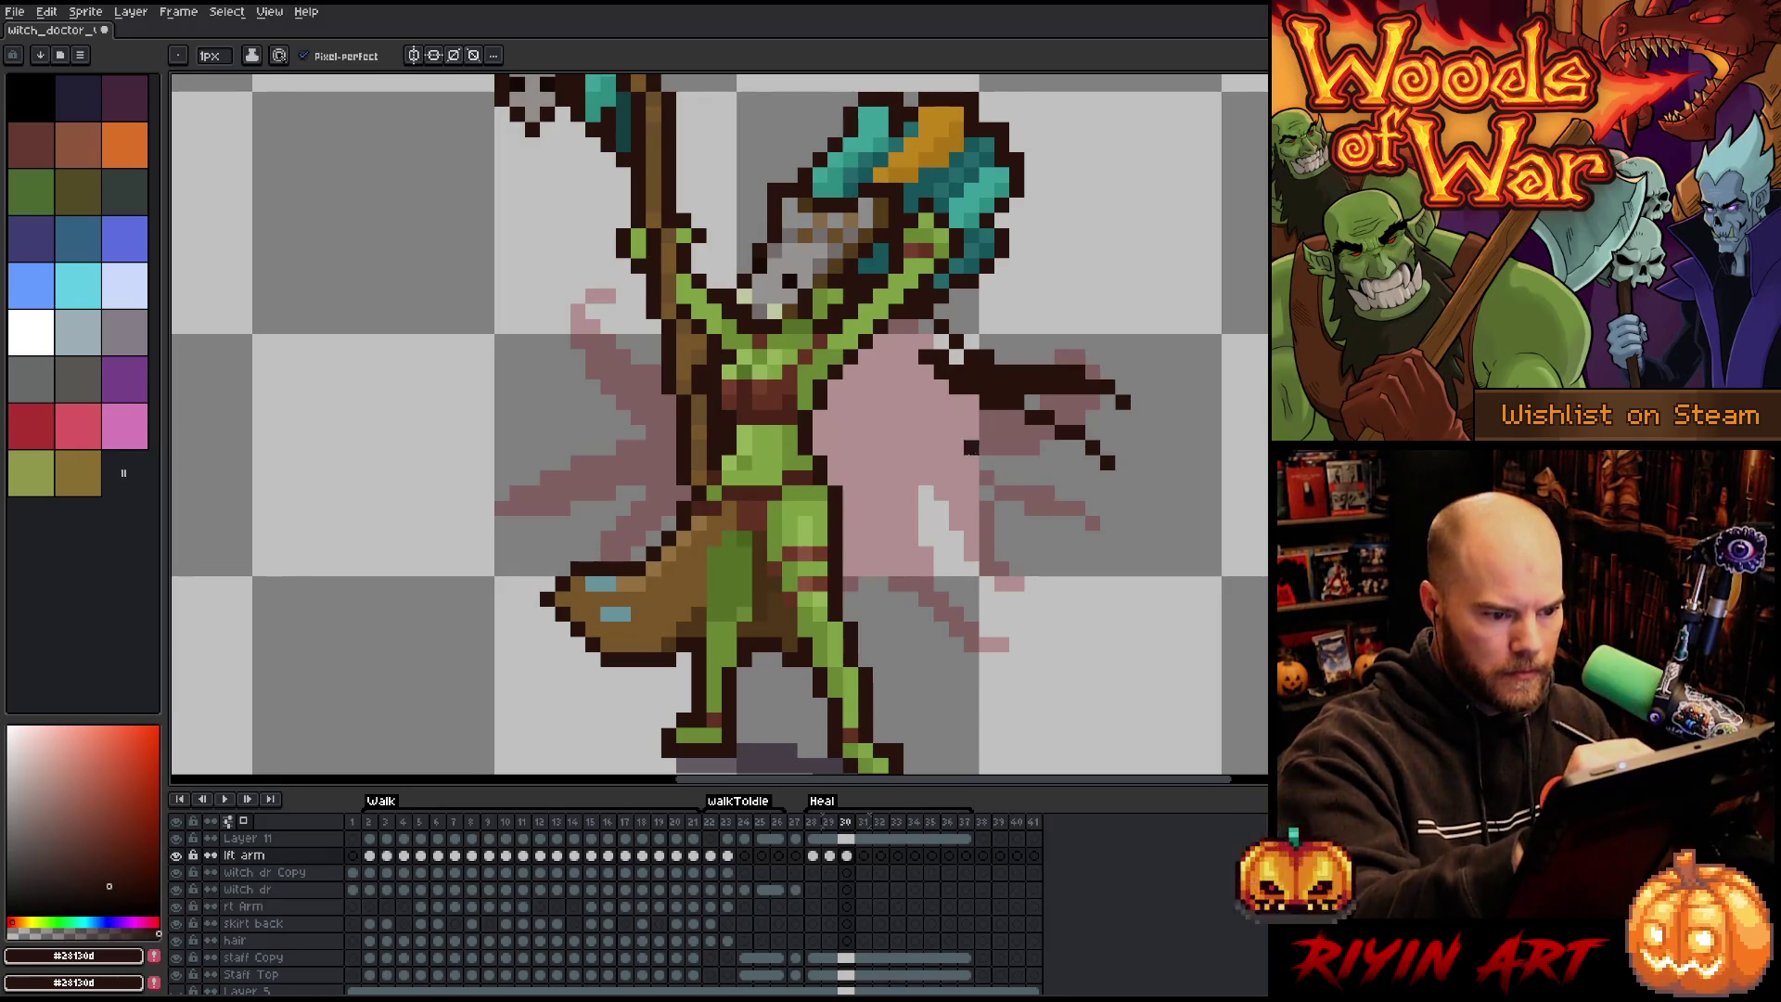
mouse_move(880, 448)
mouse_down()
mouse_move(1051, 570)
mouse_move(957, 355)
mouse_up()
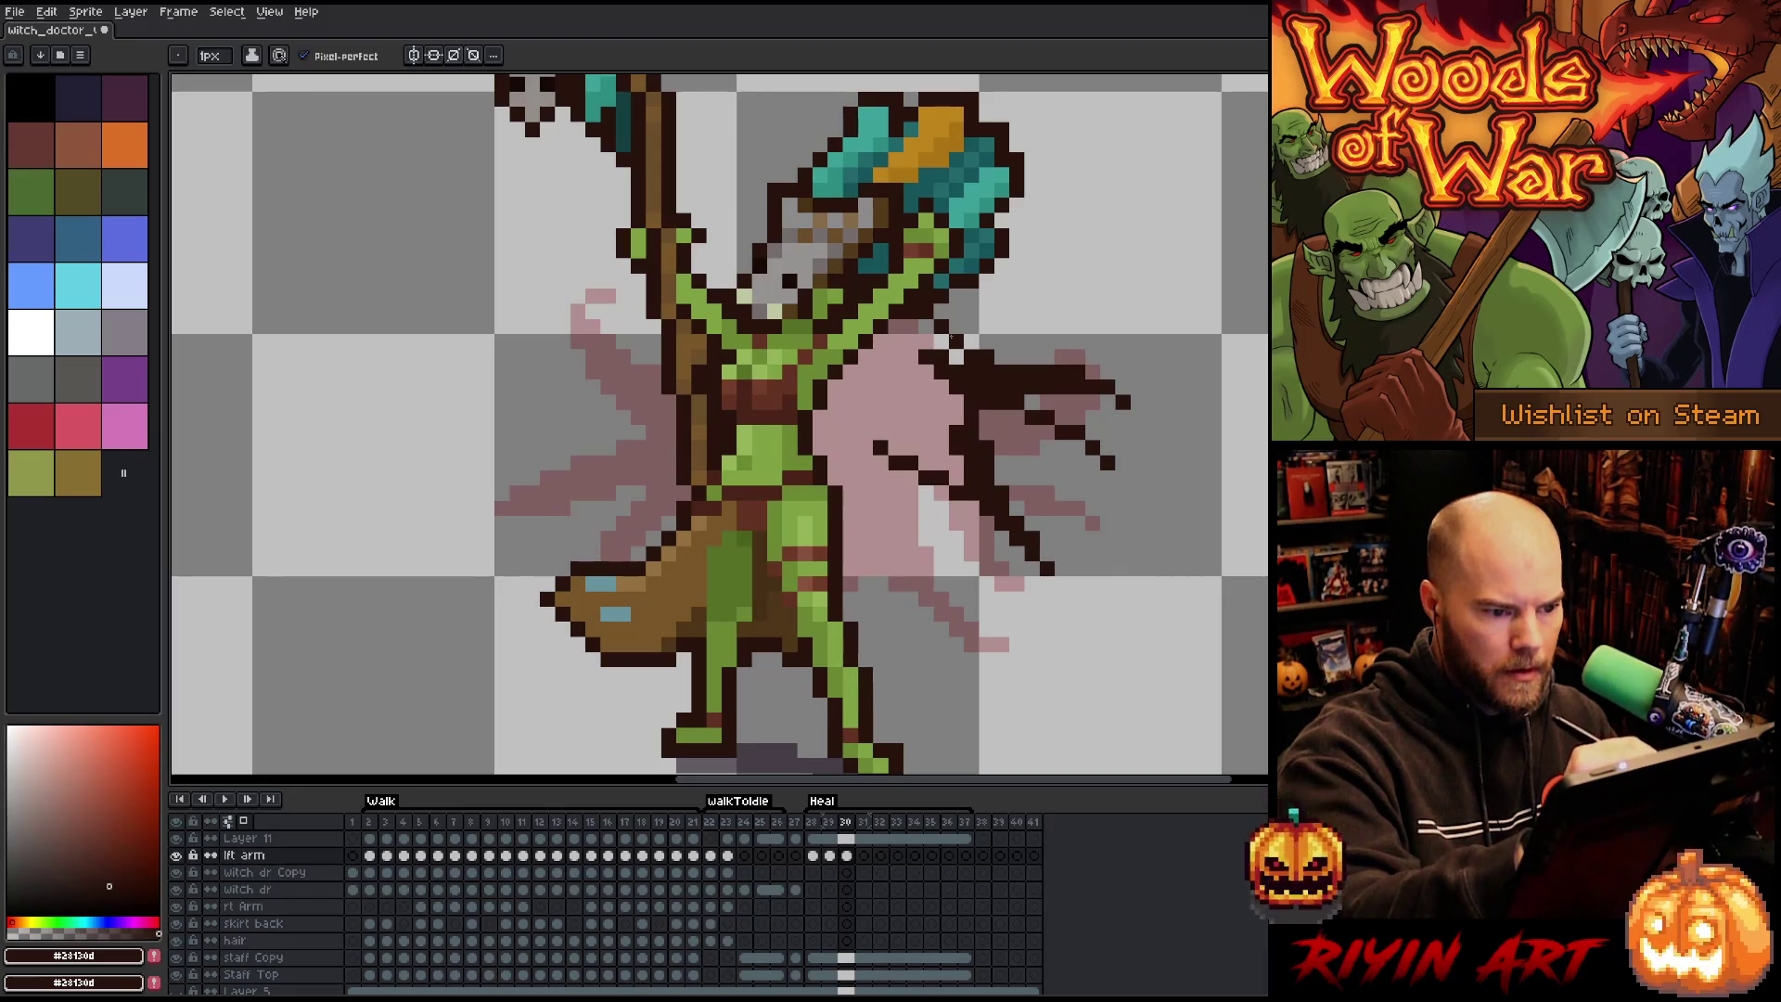
mouse_move(908, 477)
mouse_down()
mouse_move(985, 630)
mouse_move(960, 580)
mouse_up()
key(Left)
key(Right)
key(Left)
key(Right)
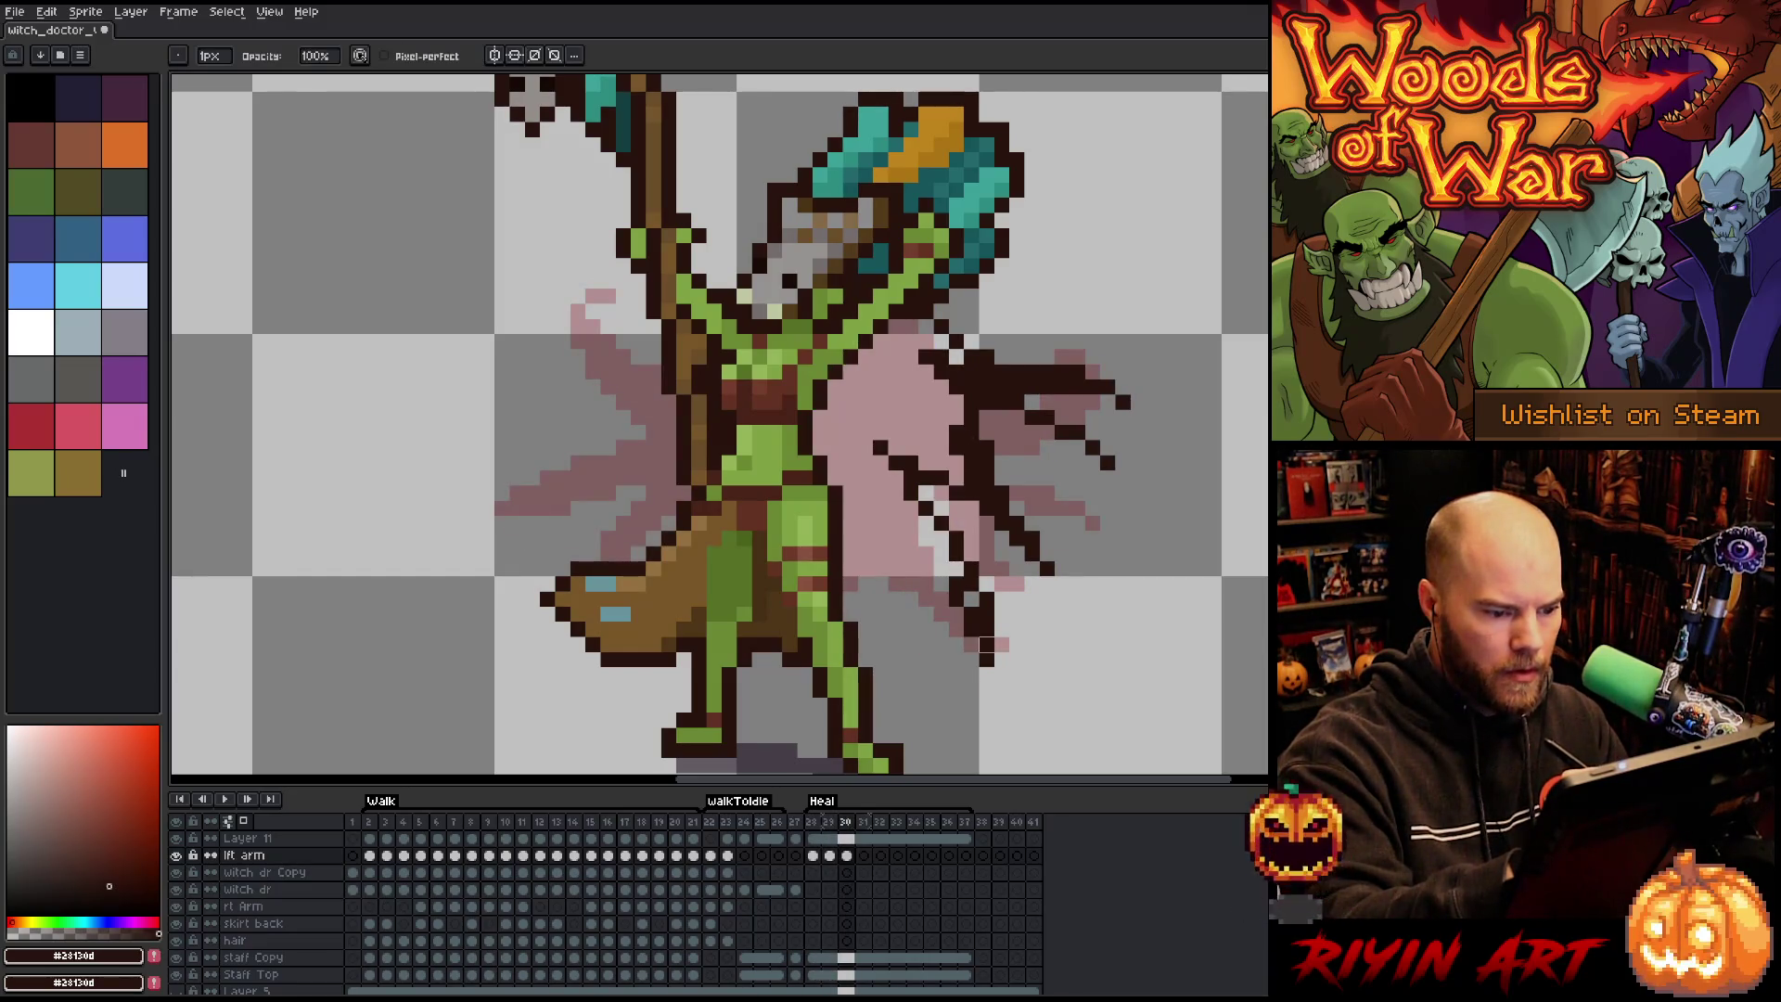
key(e)
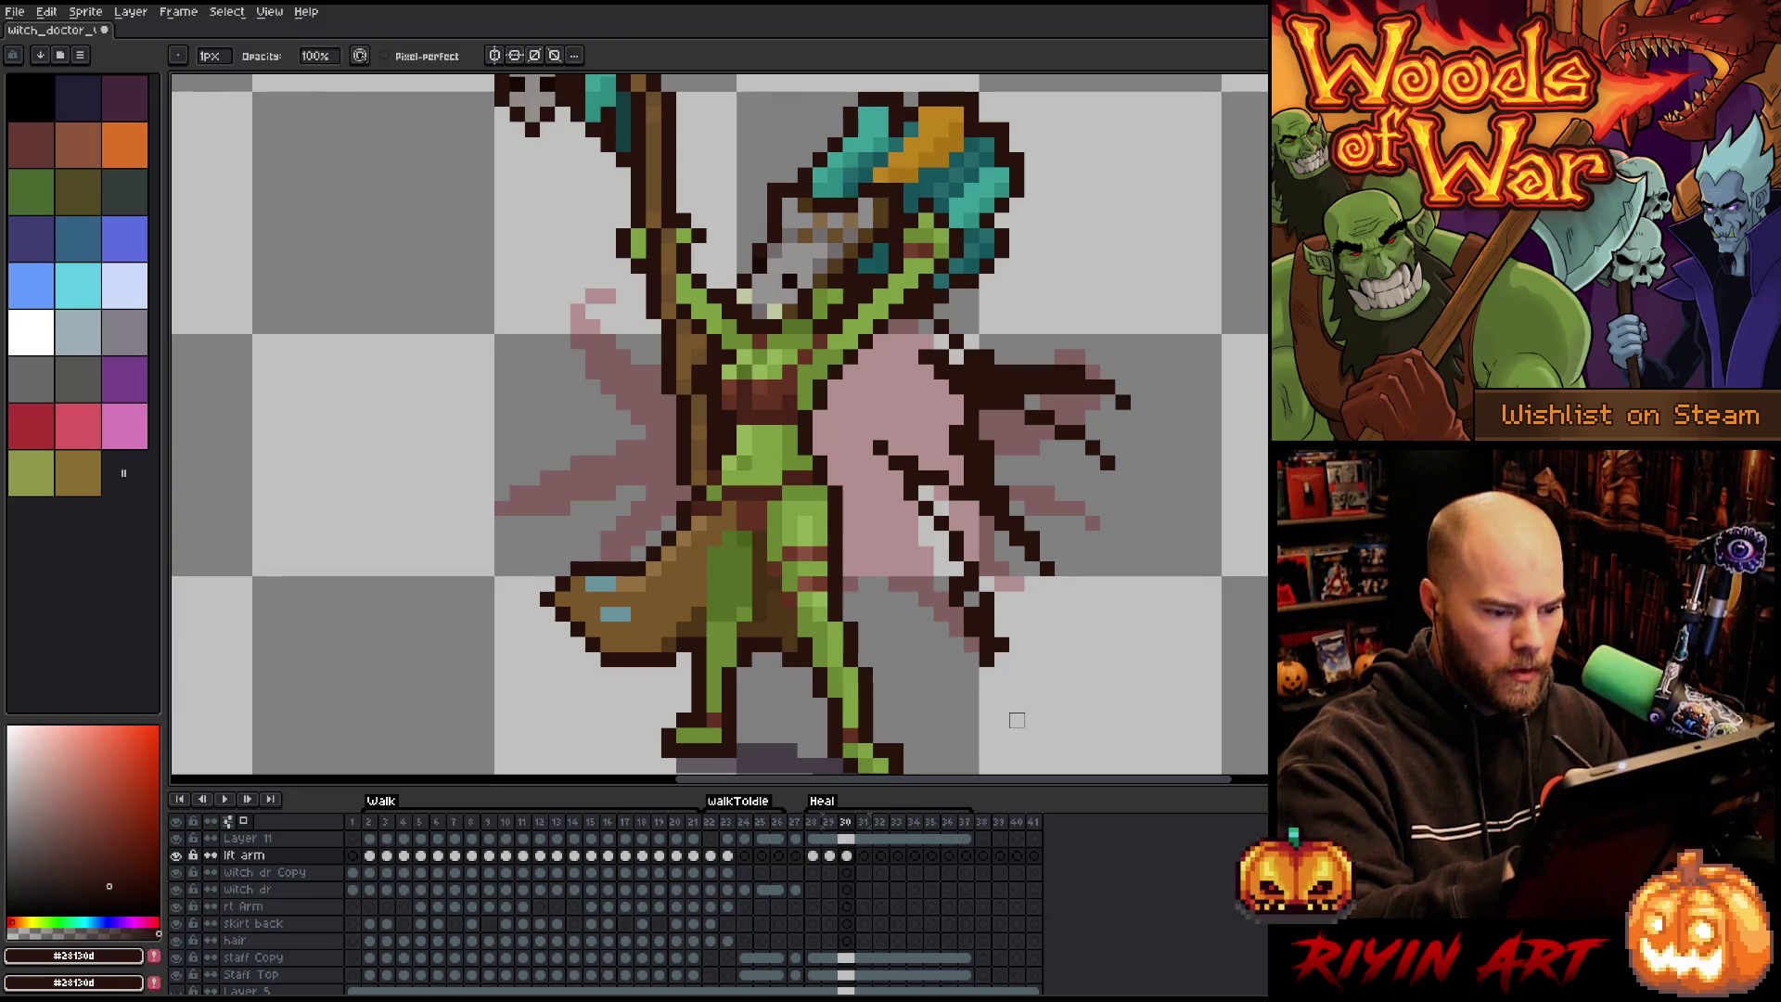
key(b)
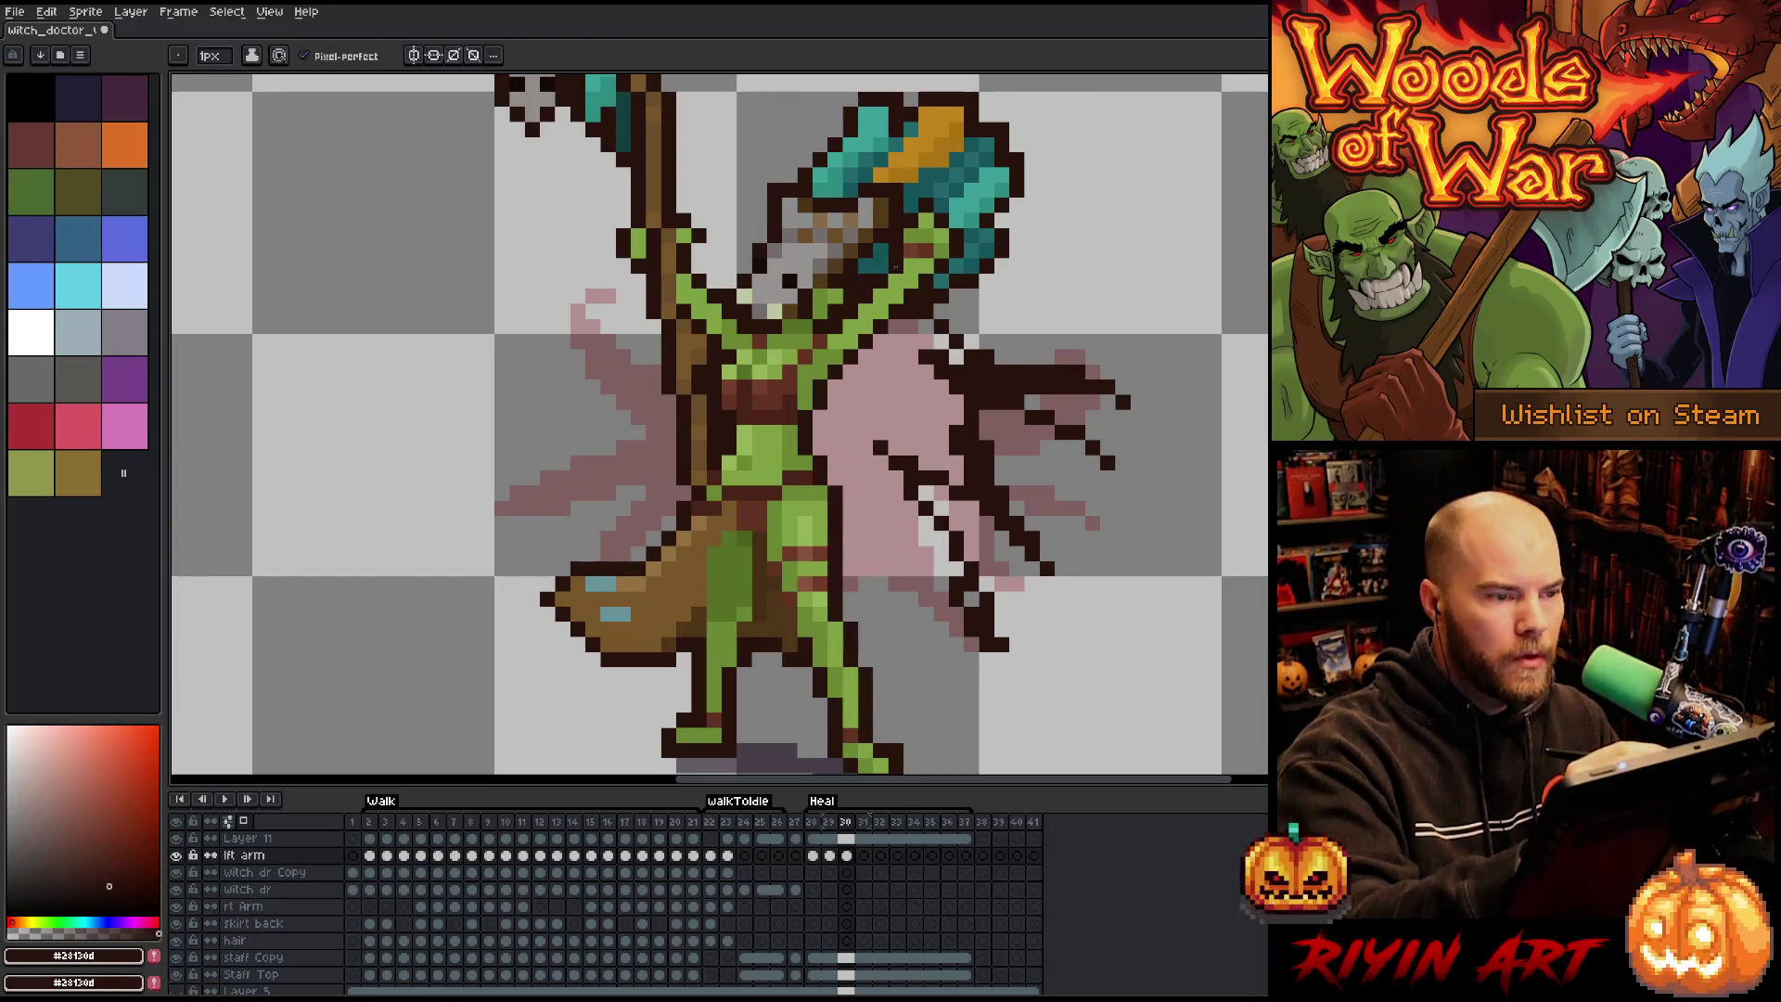
drag(937, 573, 858, 554)
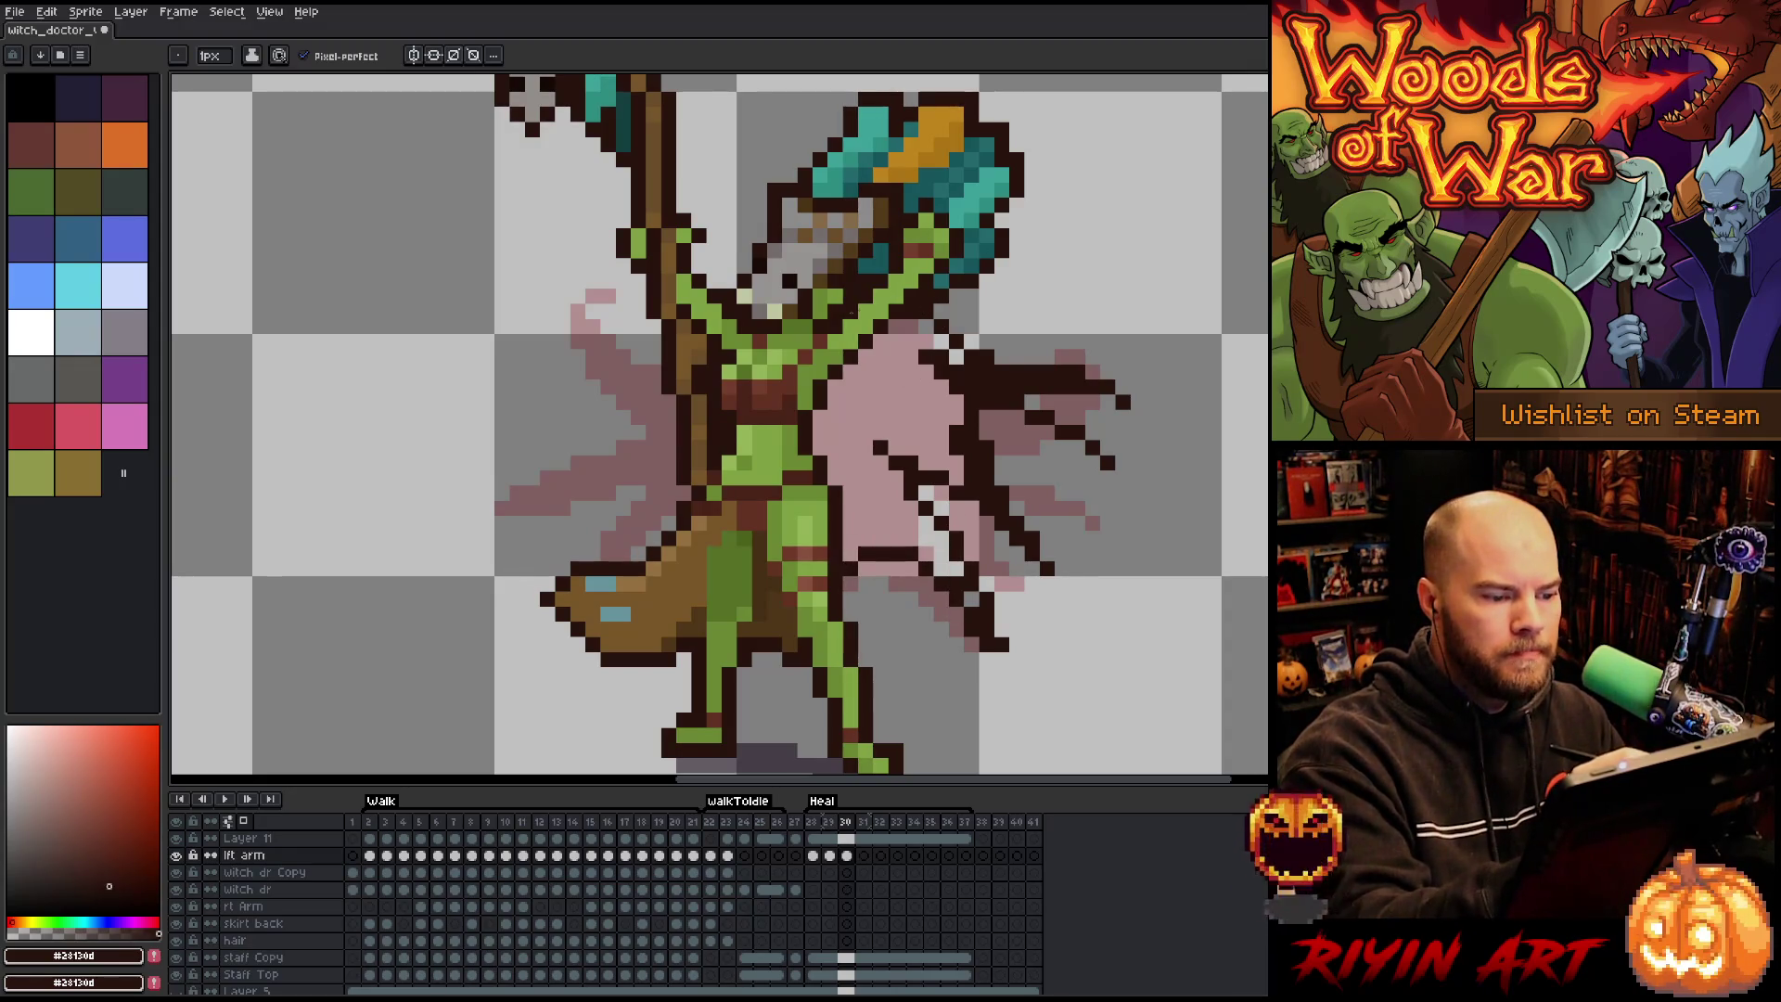
Bucket-fill the right cape dark brown and outline the cape left of the staff.
key(g)
click(849, 524)
key(b)
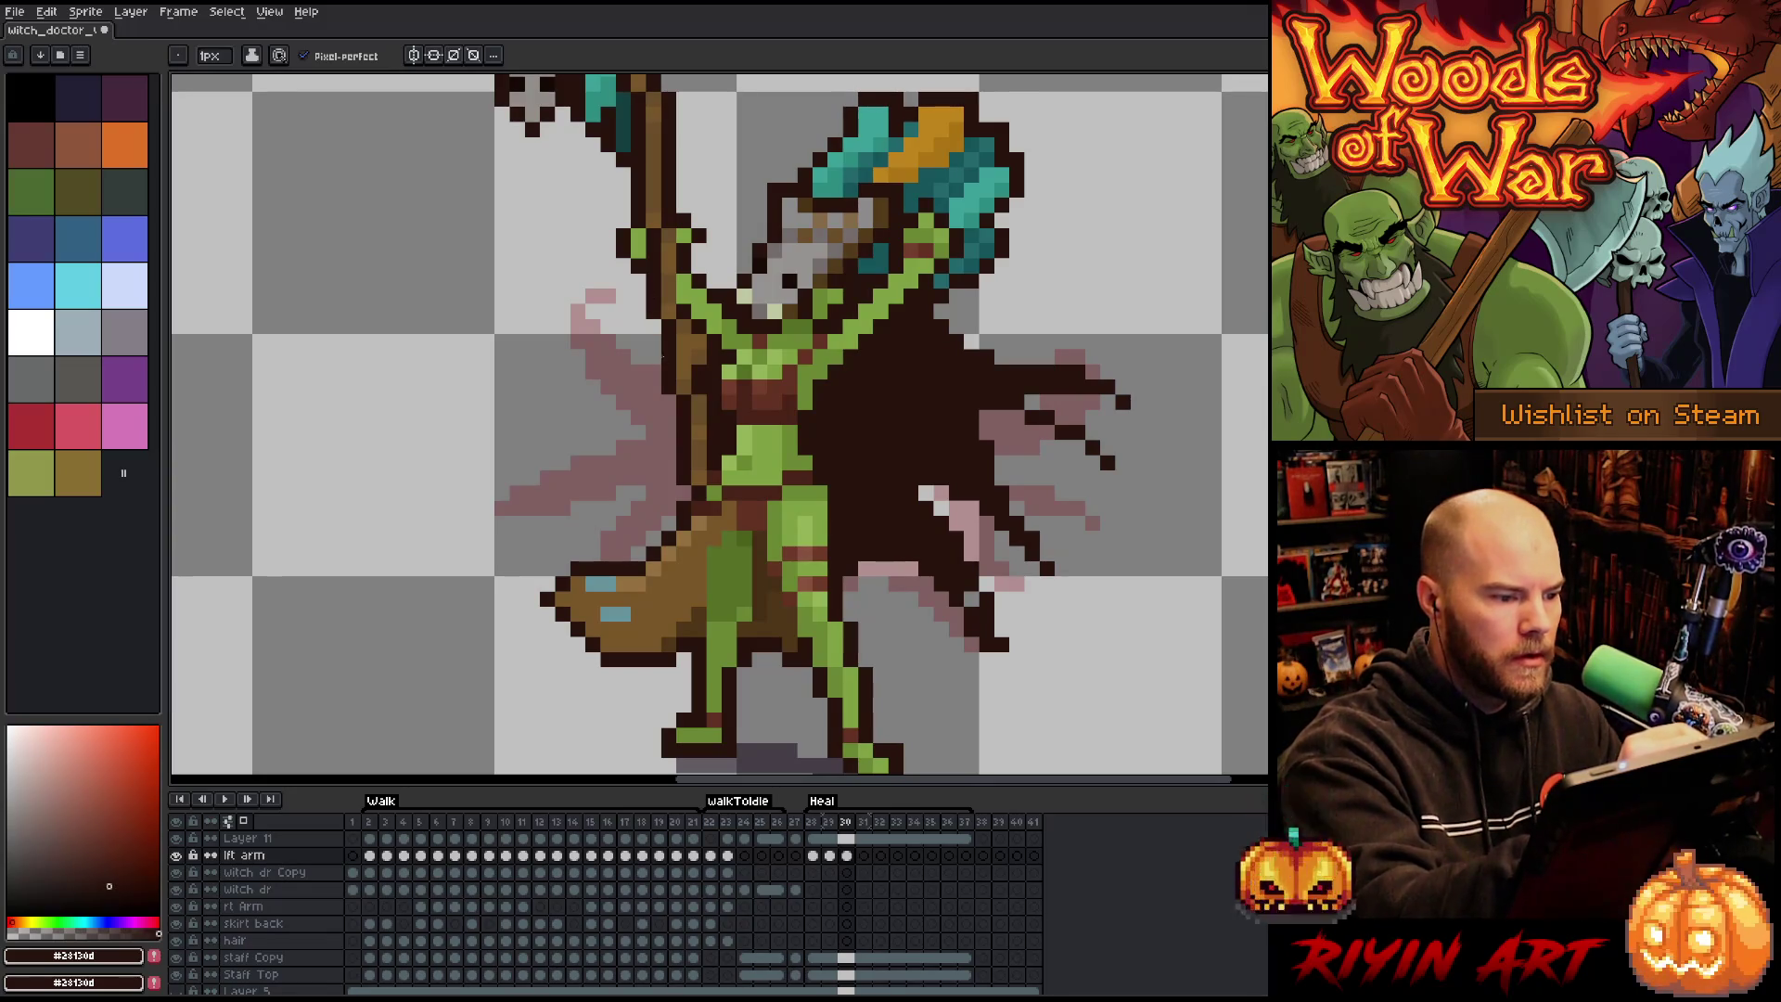
mouse_move(641, 351)
mouse_down()
mouse_move(558, 310)
mouse_move(645, 362)
mouse_move(671, 422)
mouse_move(611, 399)
mouse_move(497, 436)
mouse_move(614, 424)
mouse_up()
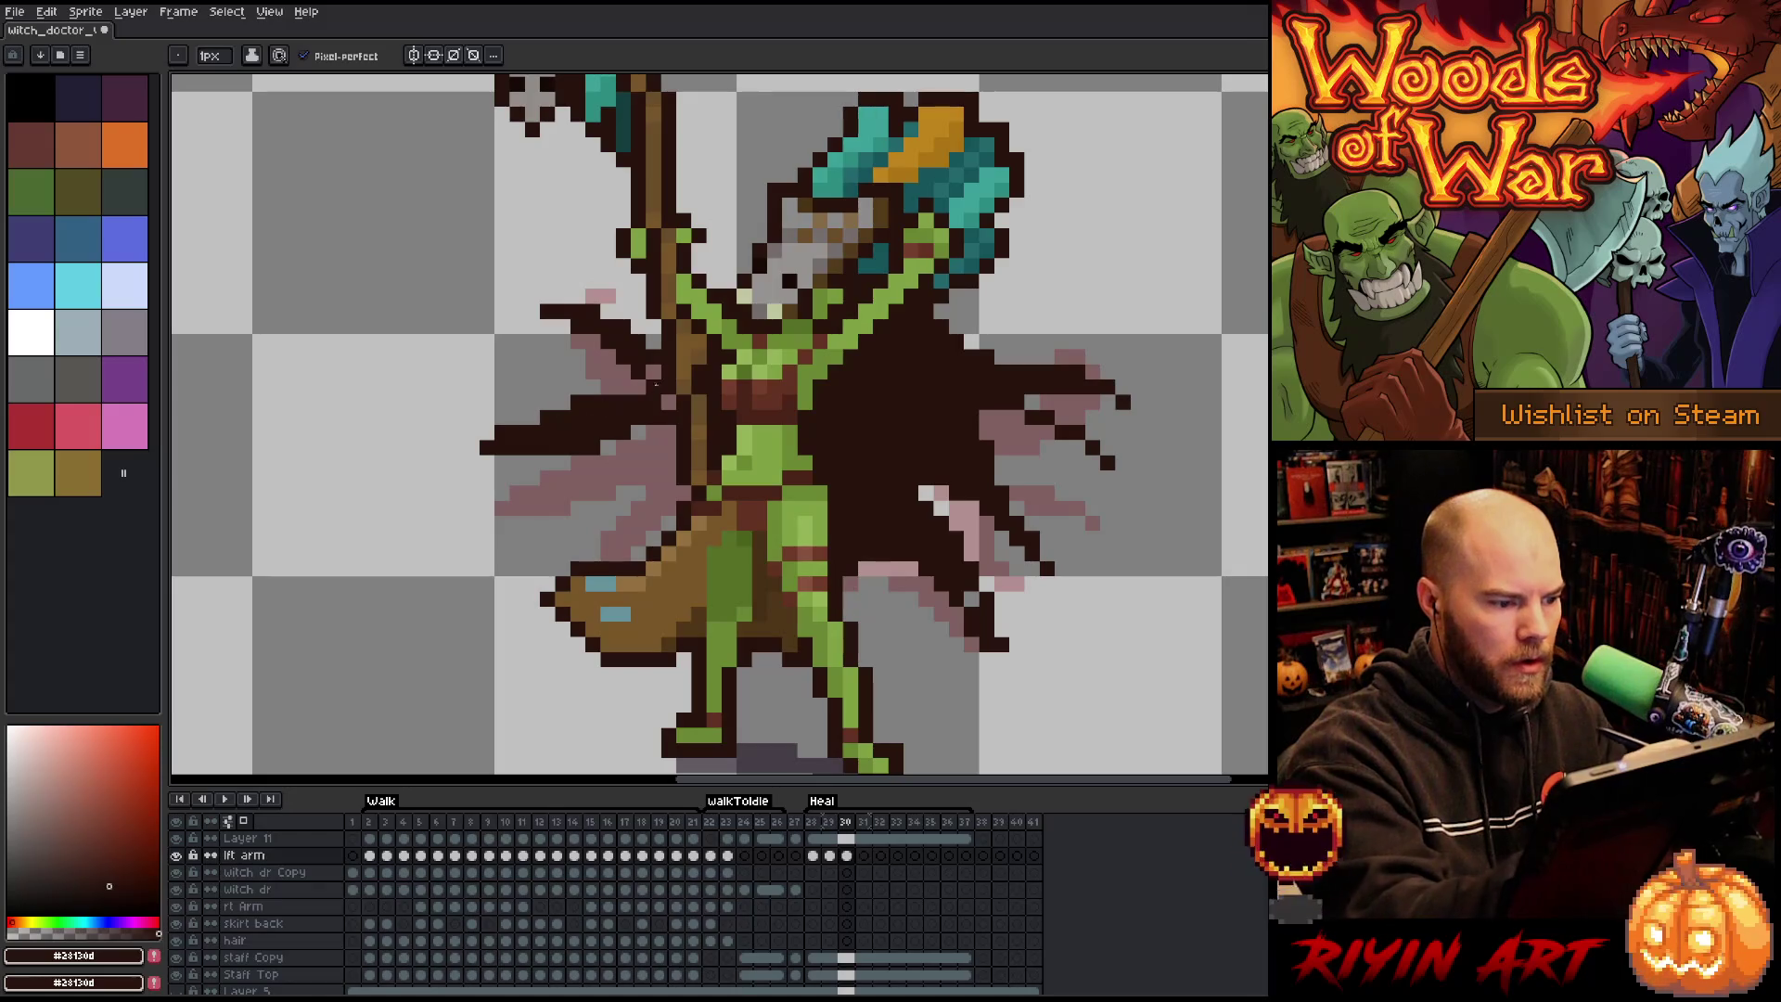
mouse_move(667, 479)
mouse_down()
mouse_move(598, 524)
mouse_move(649, 464)
mouse_move(601, 547)
mouse_up()
key(ctrl+z)
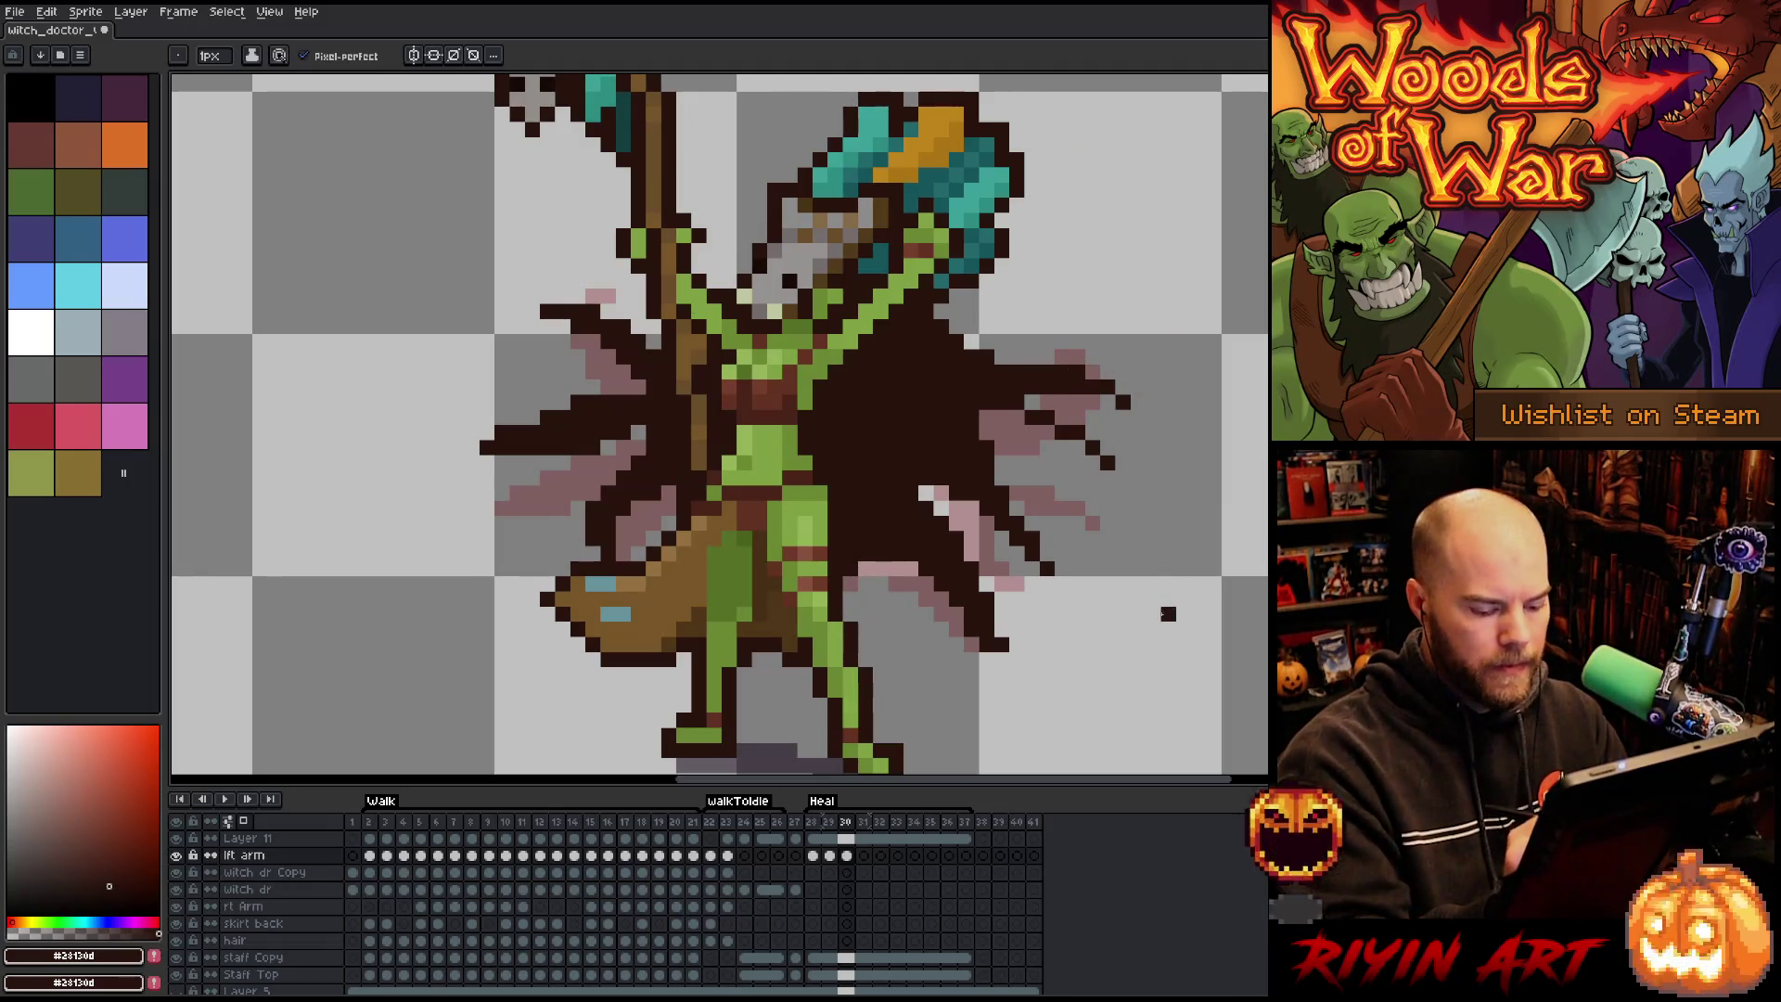
key(Right)
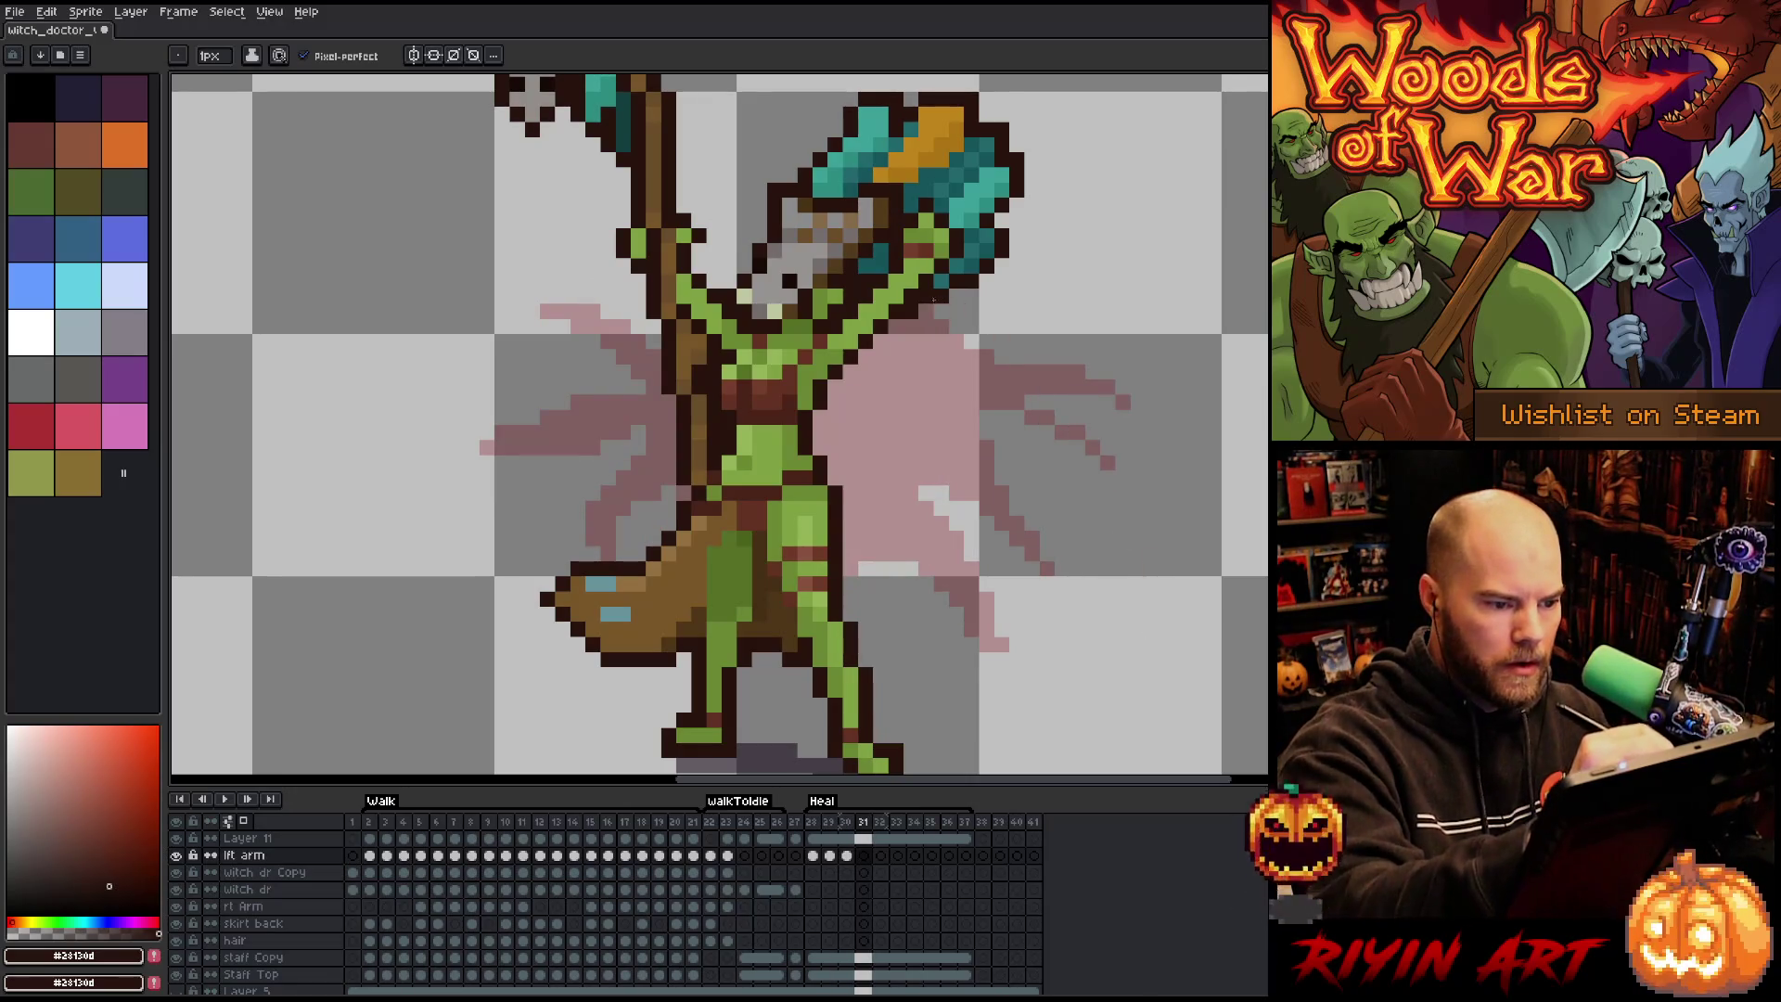
Outline the cape's top and right edge on frame 31, ending in an upturned tip.
key(Left)
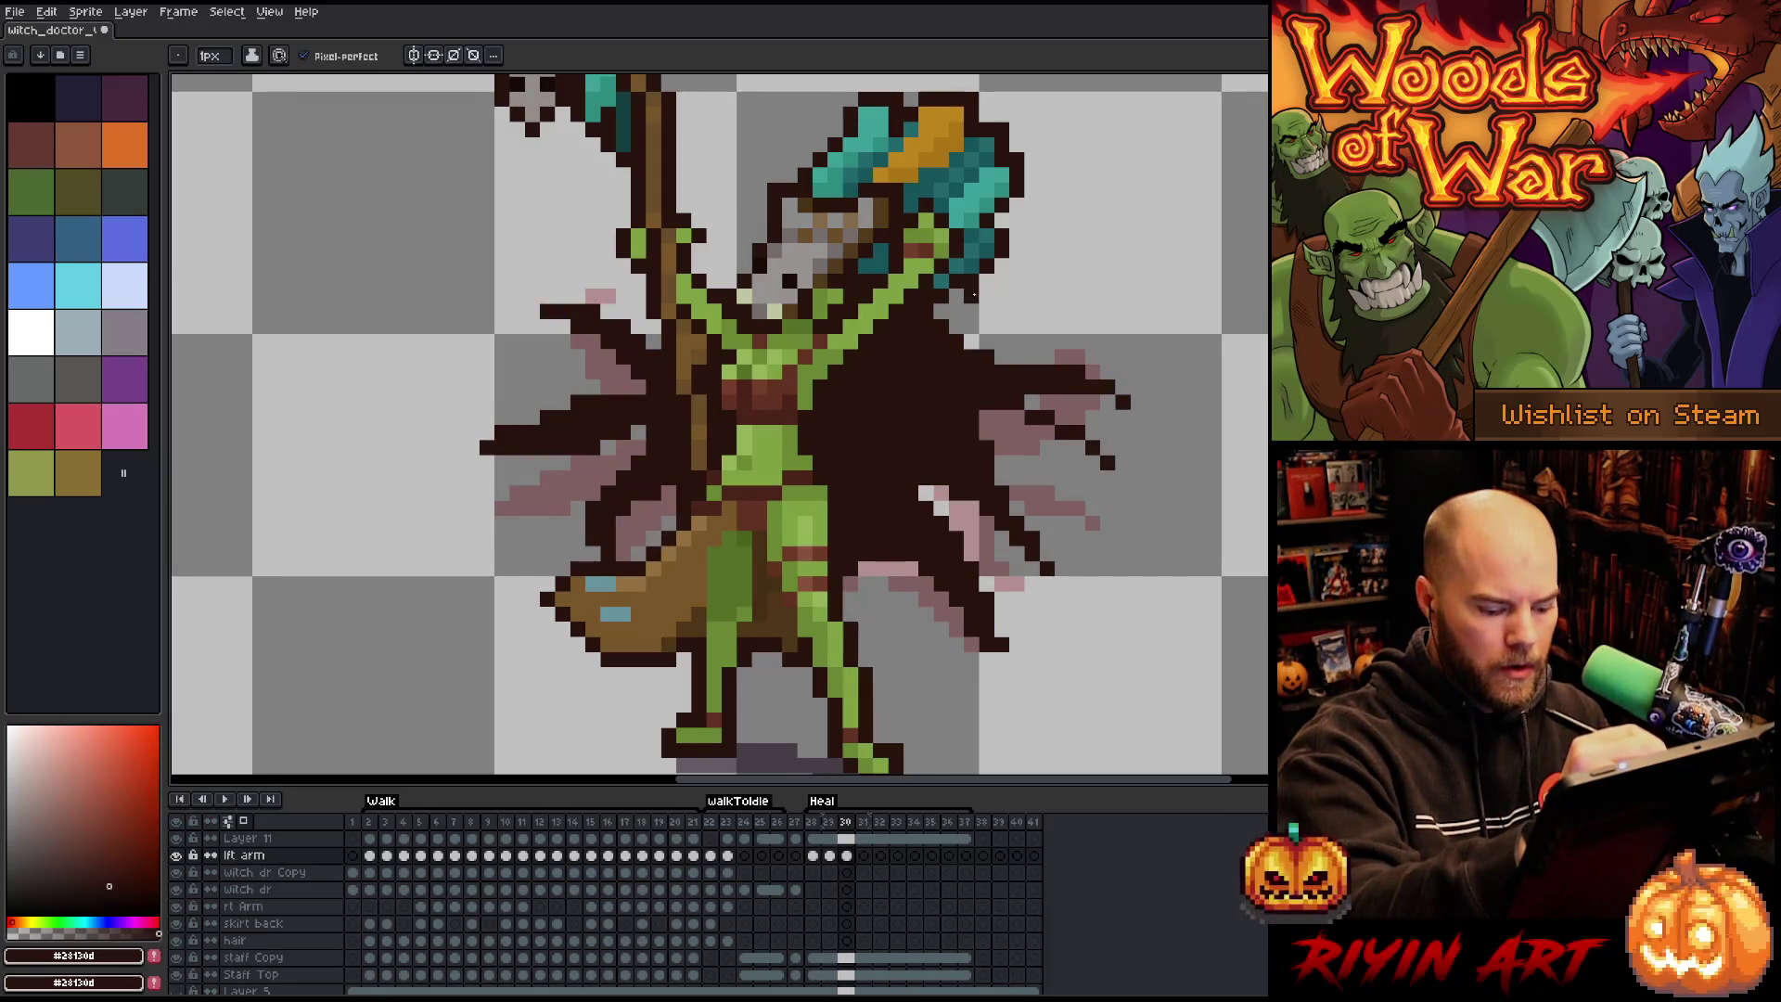
key(Right)
mouse_move(935, 309)
mouse_down()
mouse_move(1025, 311)
mouse_move(1109, 408)
mouse_move(985, 371)
mouse_move(1076, 432)
mouse_up()
click(1063, 401)
drag(1025, 342, 1081, 345)
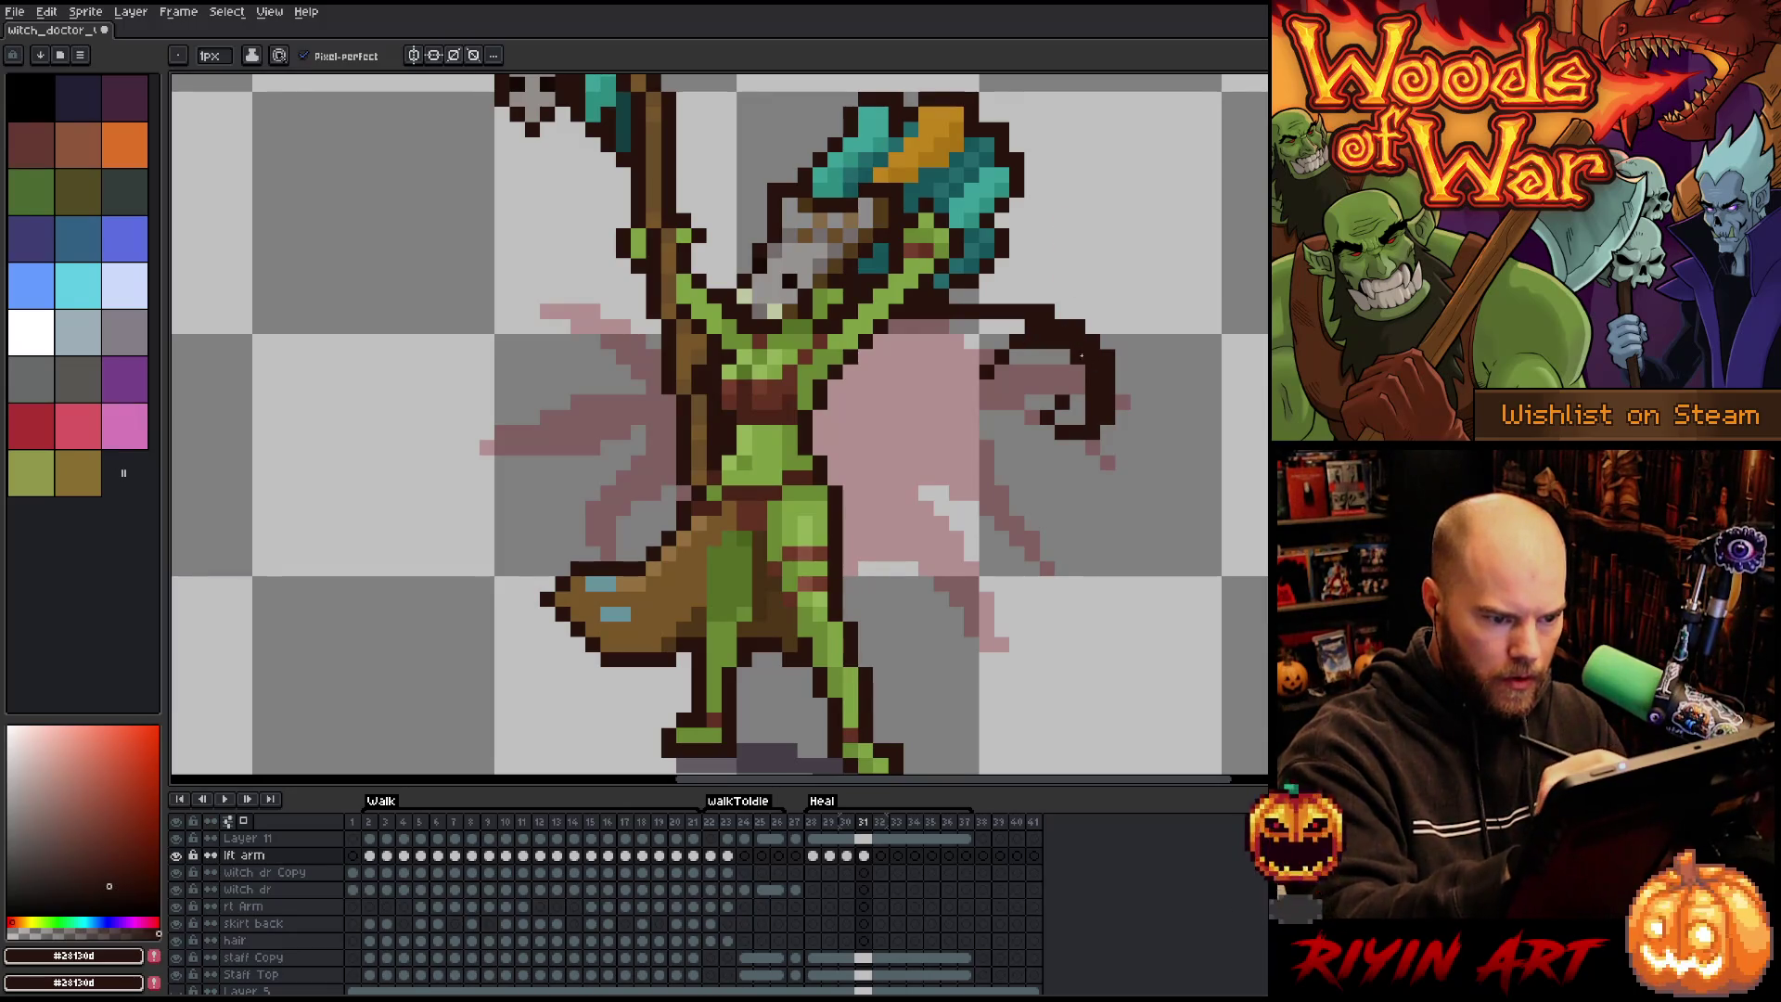
key(ctrl+z)
drag(971, 364, 1171, 405)
key(ctrl+z)
mouse_move(971, 373)
mouse_down()
mouse_move(1067, 373)
mouse_move(1149, 343)
mouse_up()
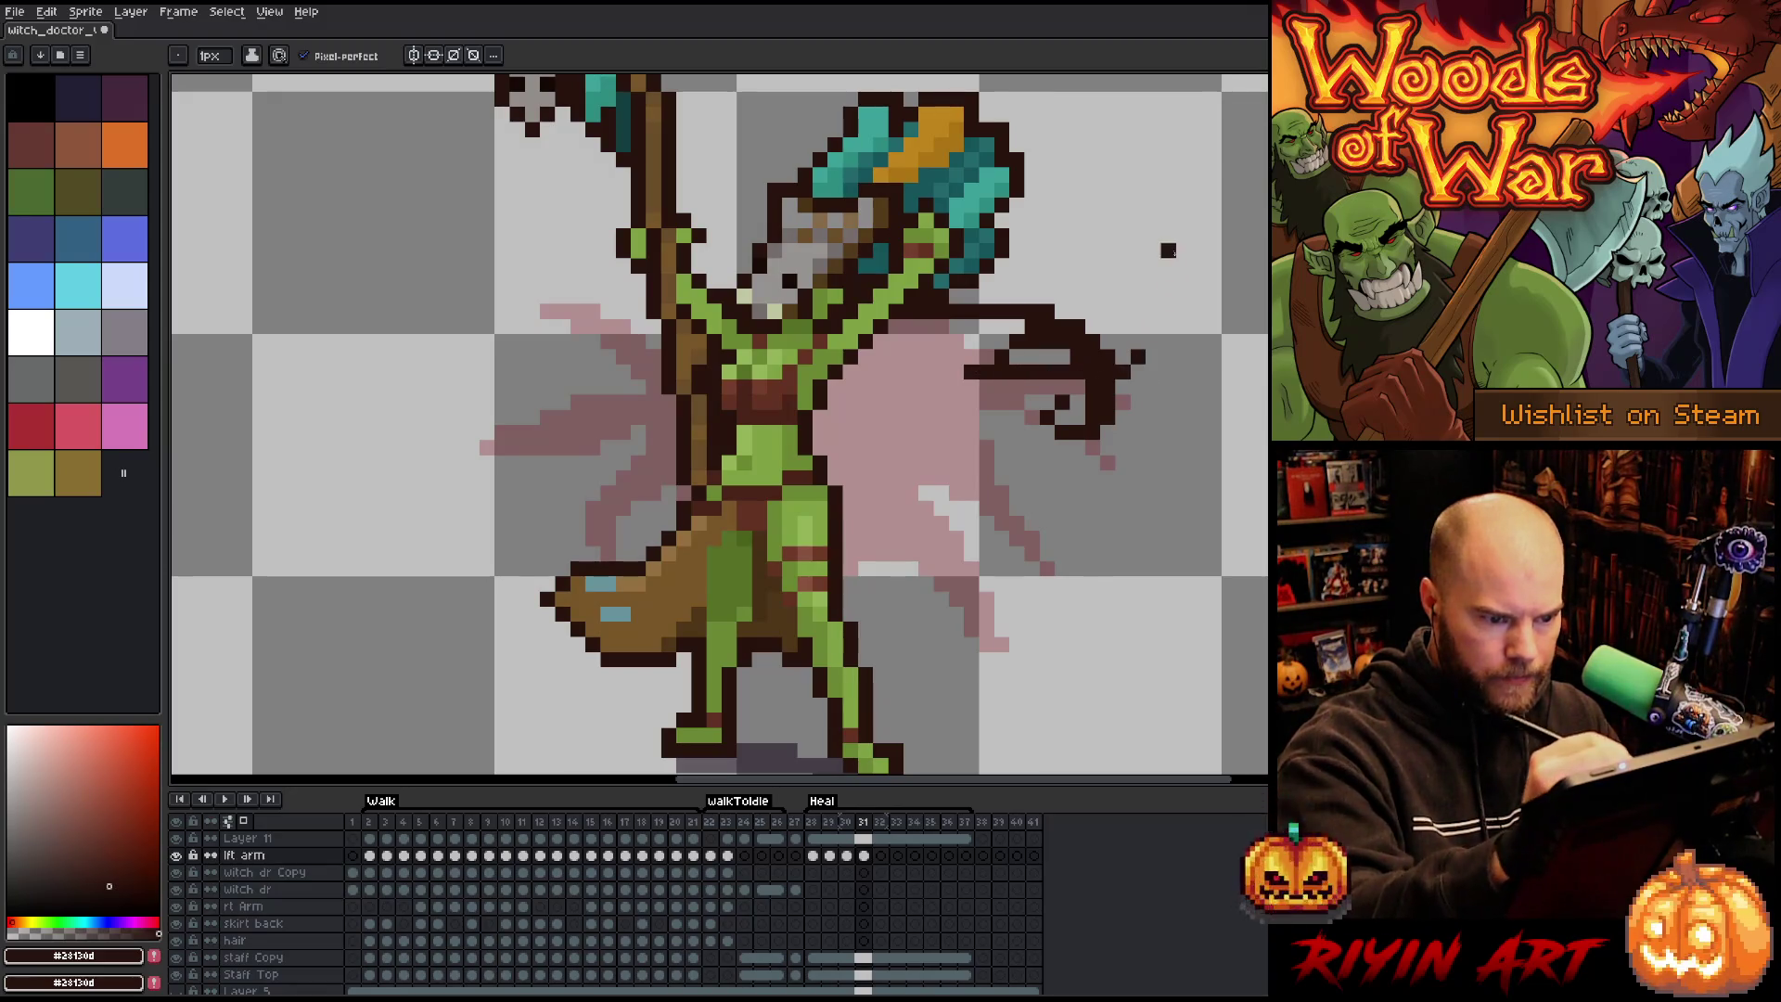
drag(985, 371, 1015, 462)
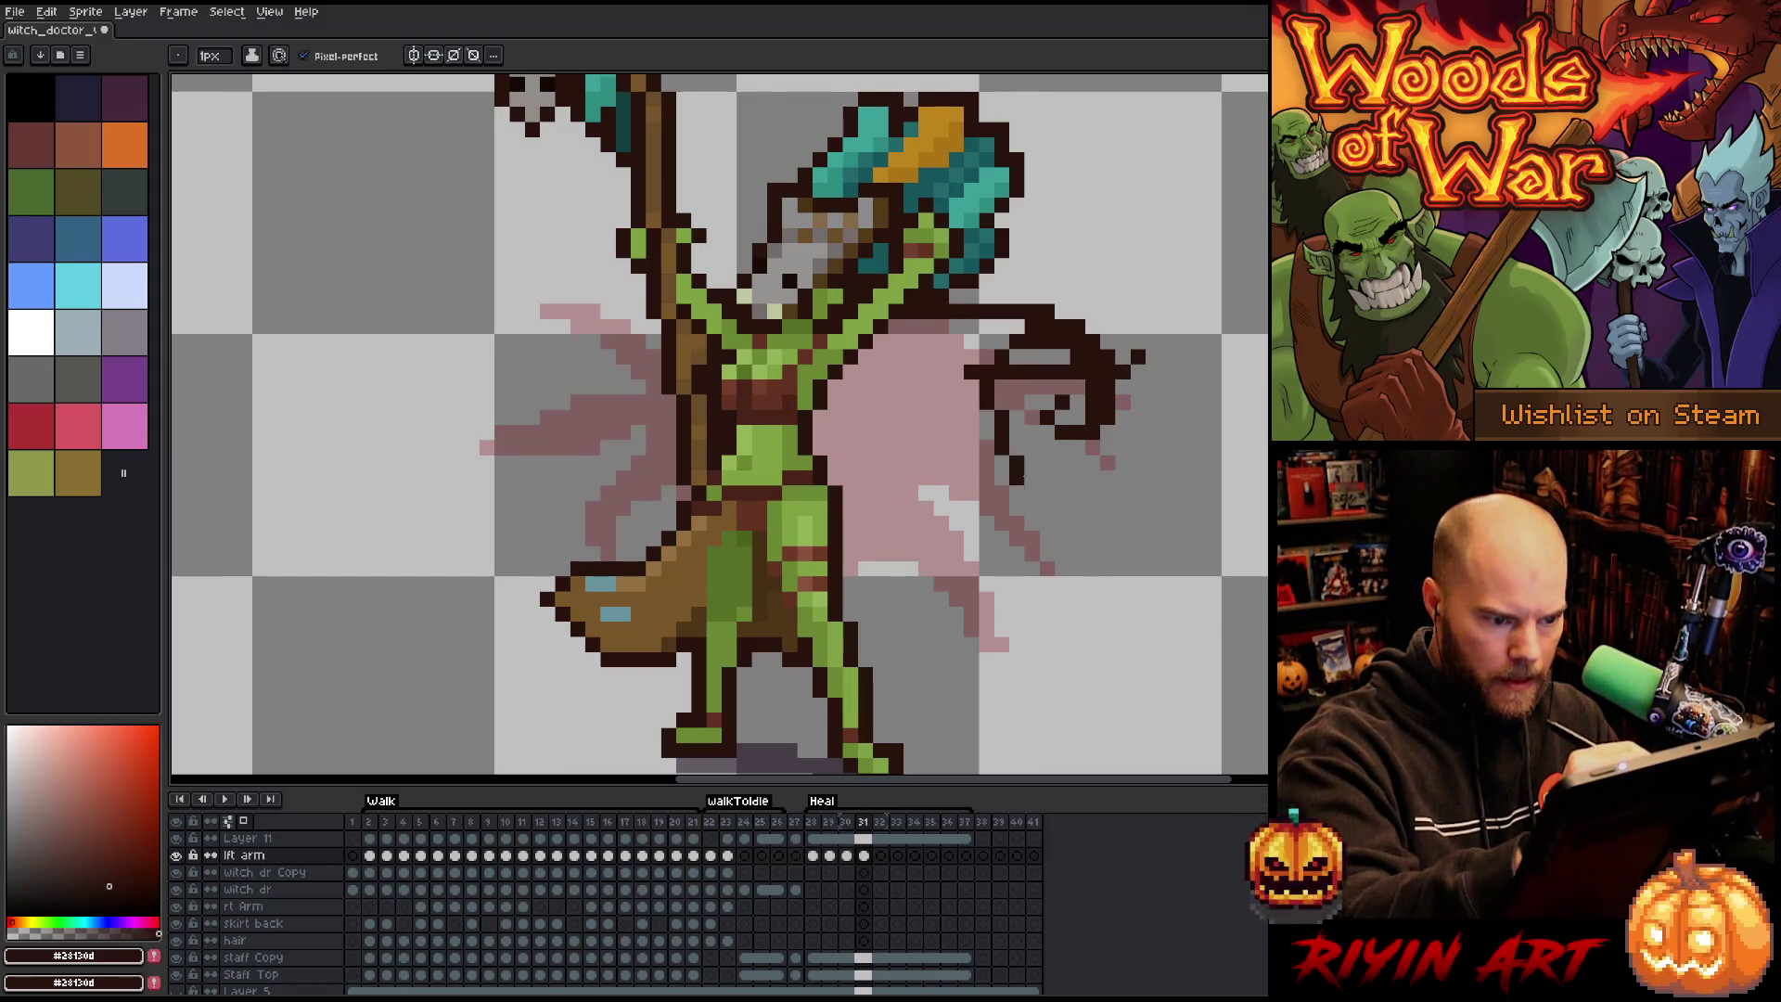
key(ctrl+z)
Draw a fold line down the cape and thicken the right cape's dark outline.
key(Left)
key(Left)
key(Right)
key(Right)
mouse_move(969, 382)
mouse_down()
mouse_move(1042, 553)
mouse_move(957, 402)
mouse_move(1033, 483)
mouse_up()
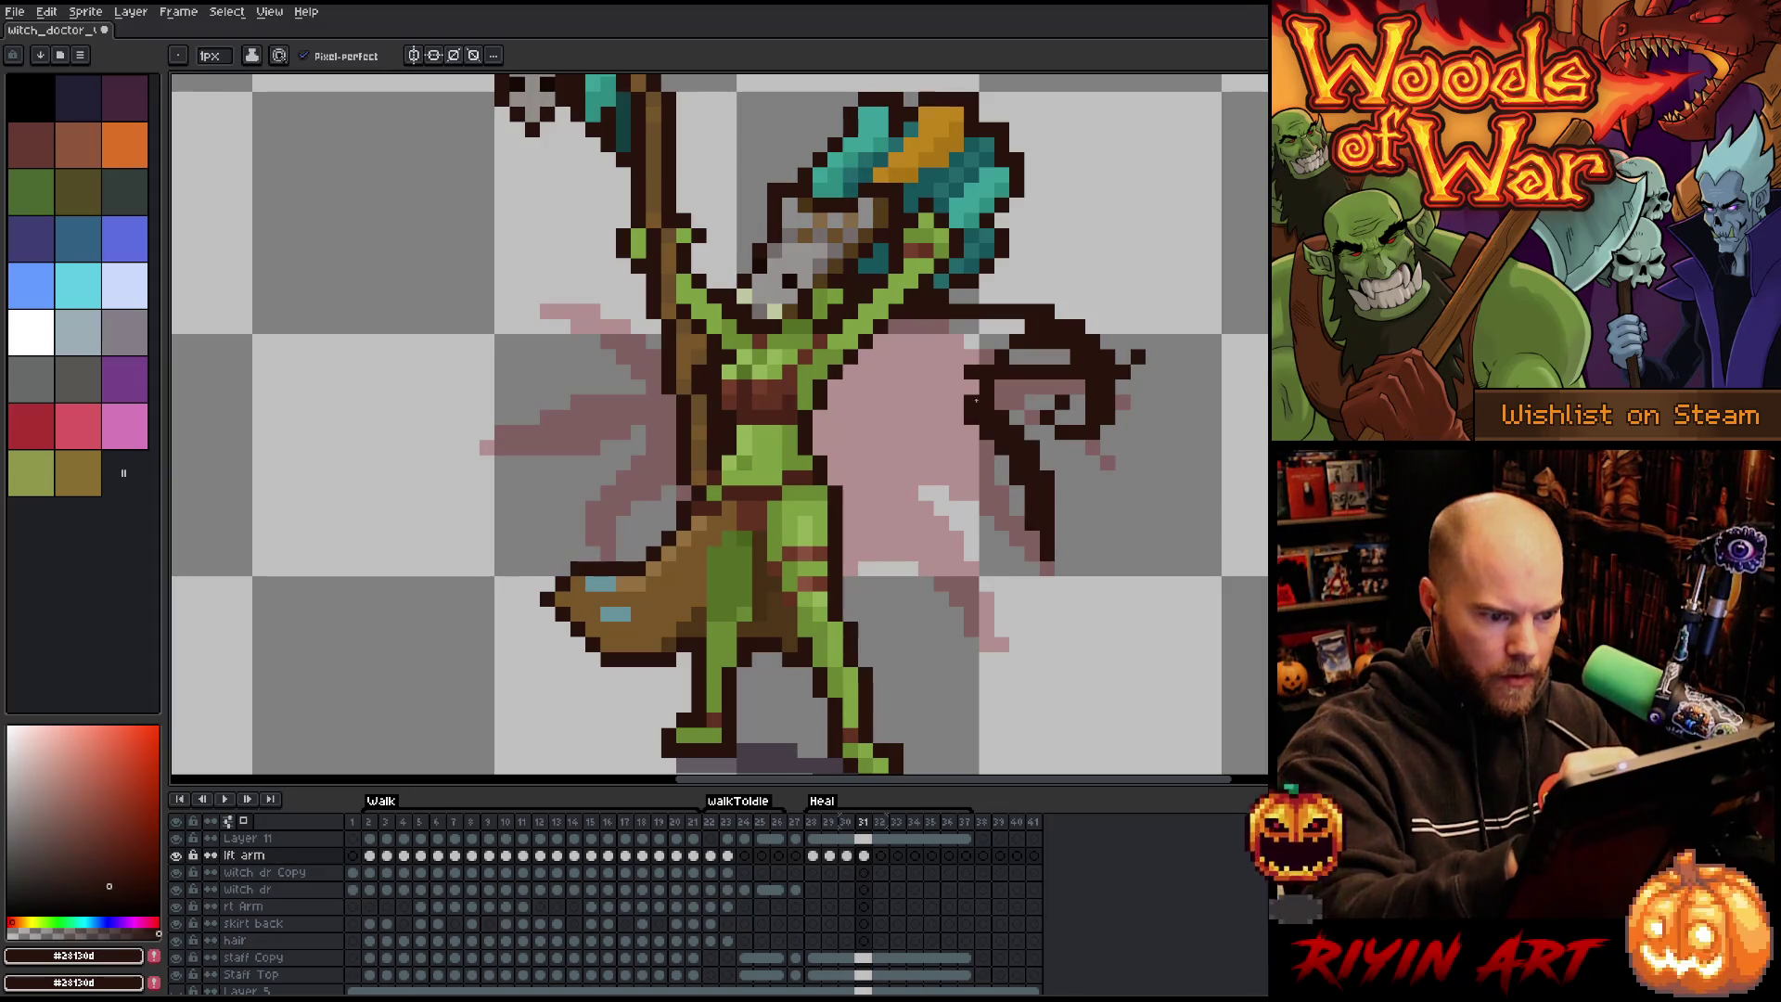
click(941, 387)
drag(956, 401, 971, 542)
key(ctrl+z)
mouse_move(957, 401)
mouse_down()
mouse_move(941, 427)
mouse_move(1021, 557)
mouse_up()
key(ctrl+z)
Add diagonal outline strokes across the lower right cape, removing the unwanted ones.
drag(974, 432, 896, 399)
key(ctrl+z)
mouse_move(1021, 496)
mouse_down()
mouse_move(892, 431)
mouse_move(937, 429)
mouse_move(877, 451)
mouse_move(891, 433)
mouse_move(992, 595)
mouse_up()
key(ctrl+z)
mouse_move(925, 461)
mouse_down()
mouse_move(999, 598)
mouse_move(876, 460)
mouse_up()
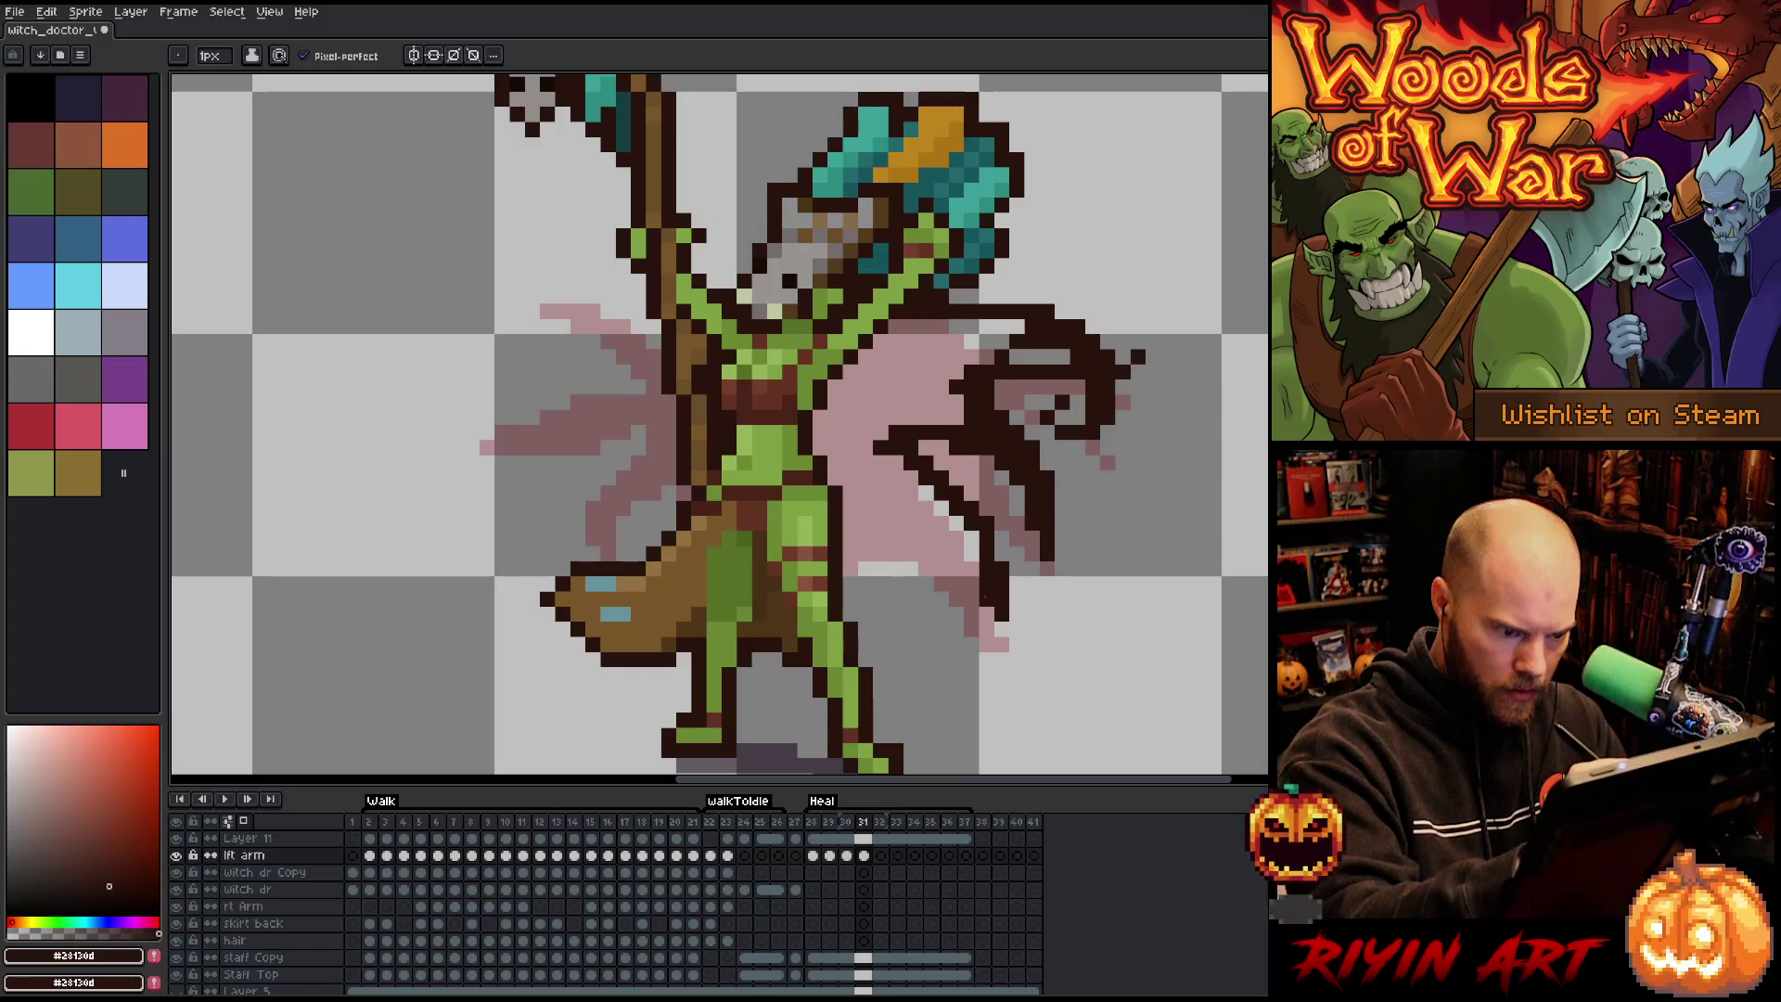
drag(989, 601, 840, 461)
drag(893, 522, 846, 504)
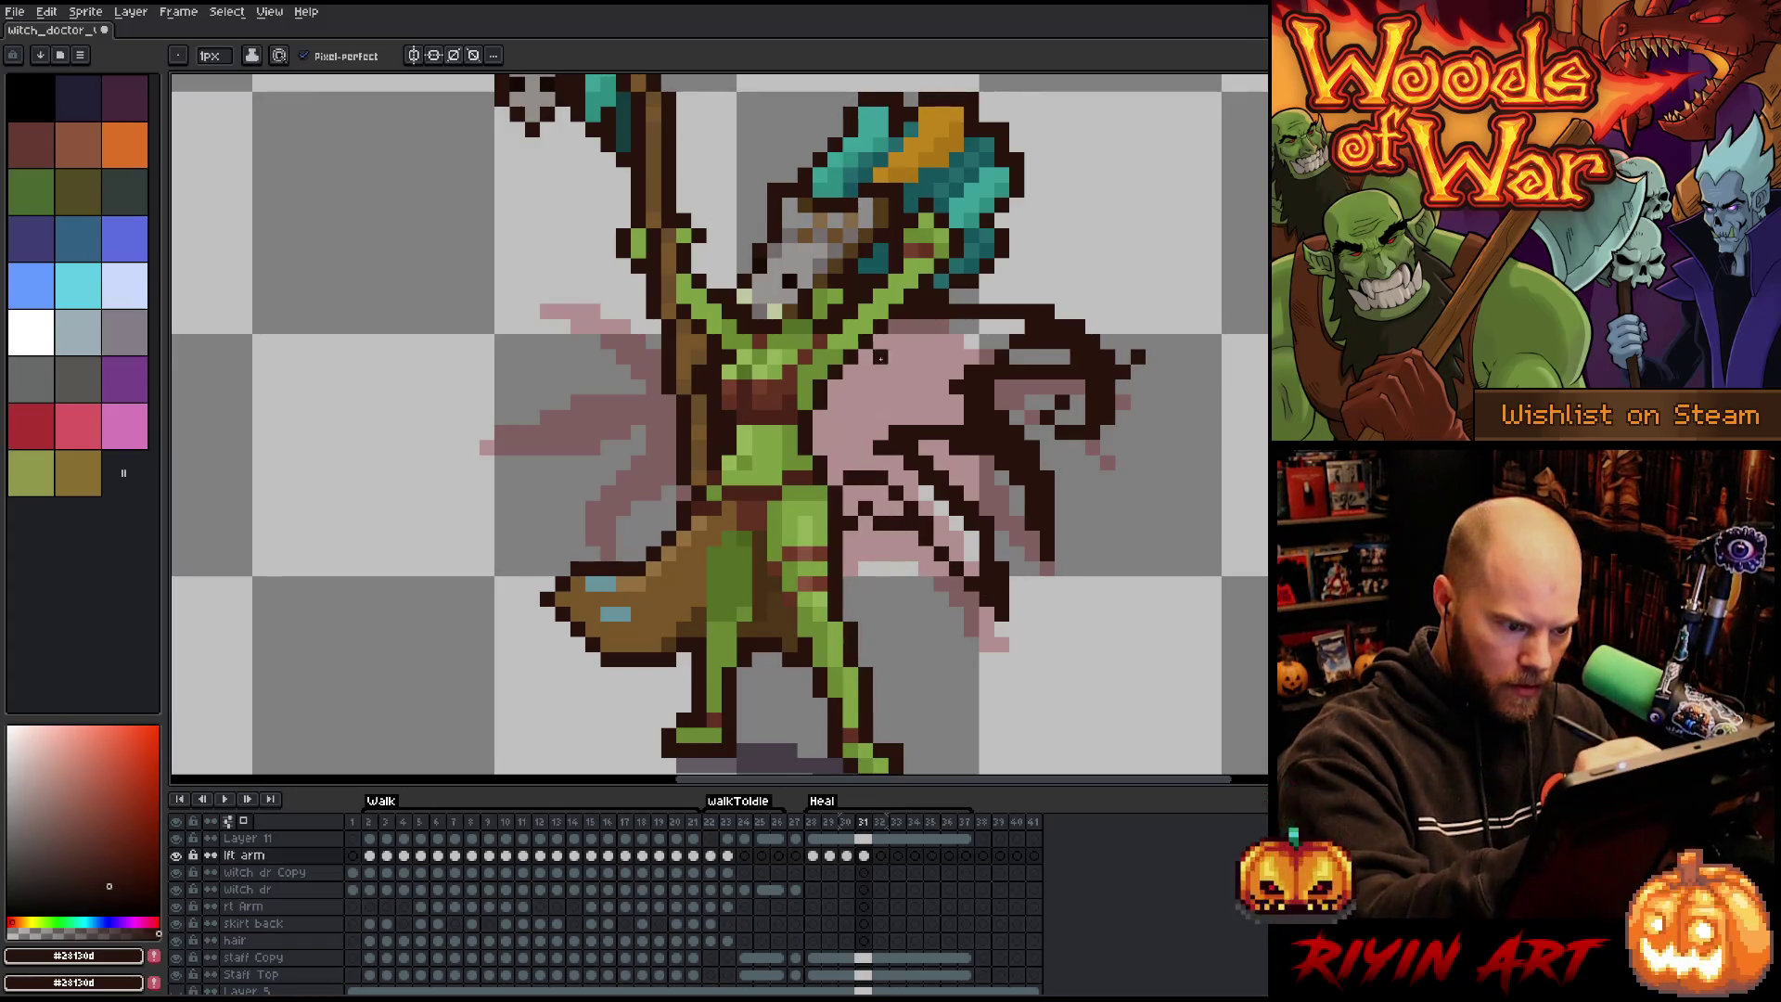
key(ctrl+z)
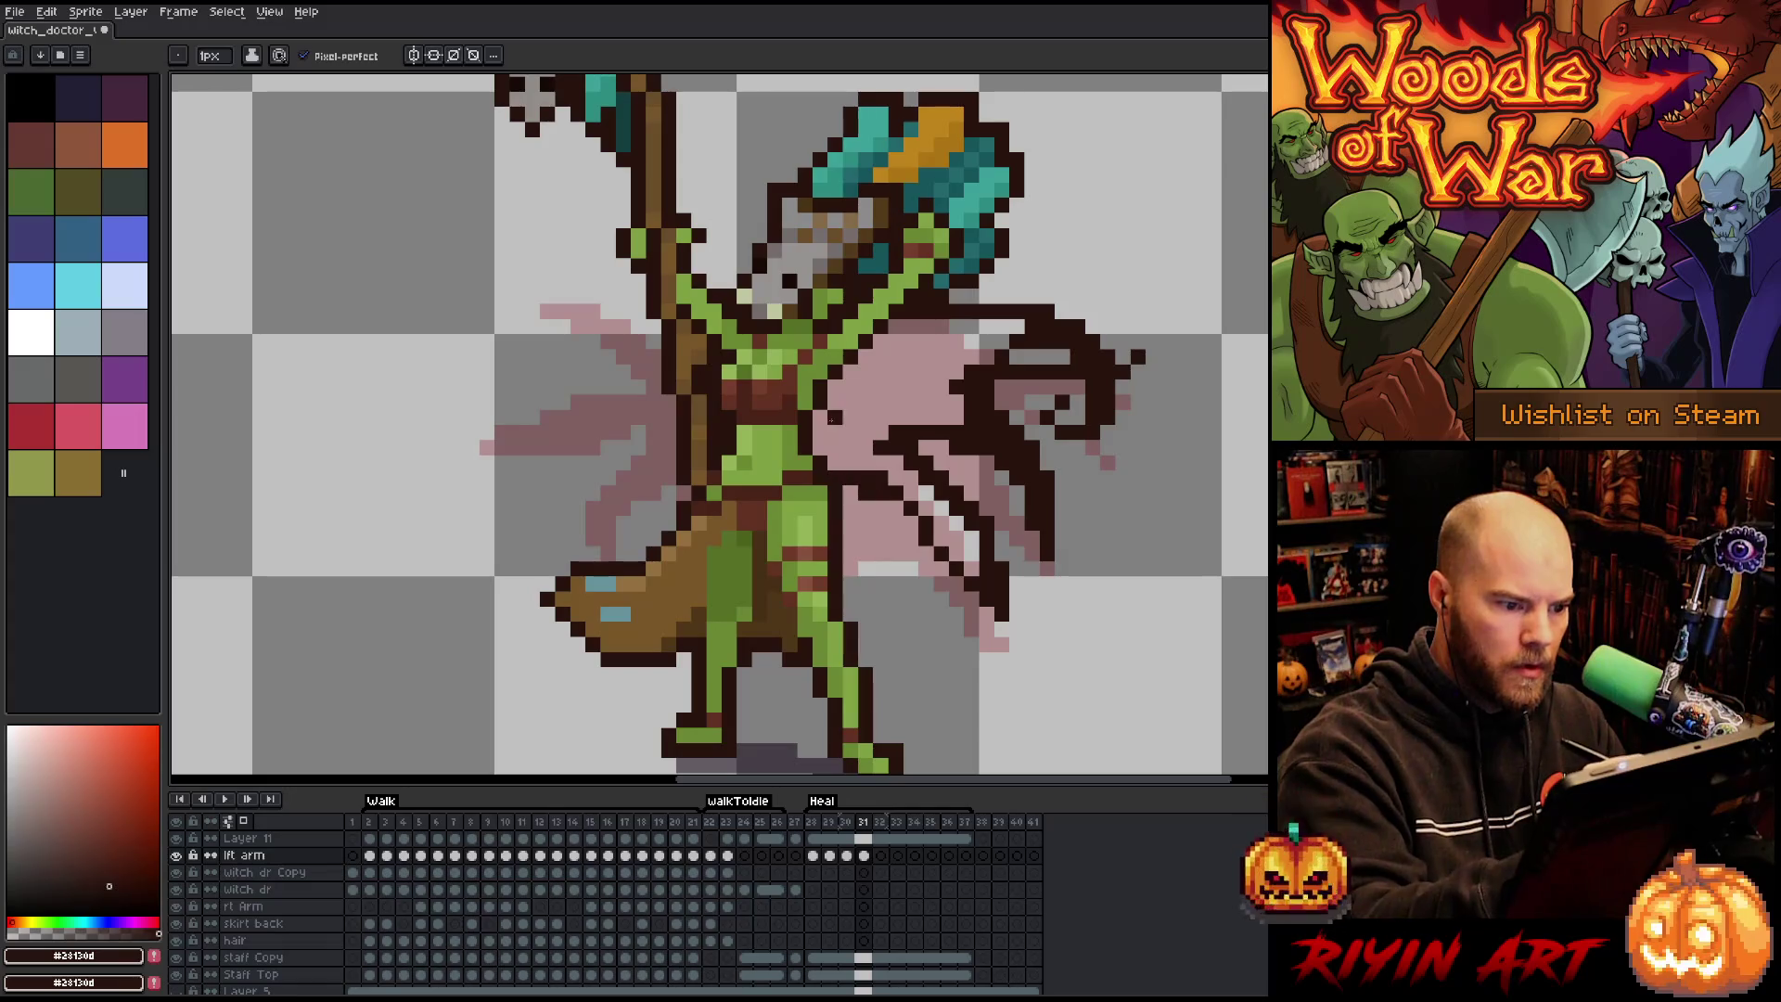
Outline the left cape up to the staff and bucket-fill the right cape solid dark brown.
mouse_move(670, 436)
mouse_down()
mouse_move(575, 491)
mouse_move(654, 413)
mouse_move(603, 444)
mouse_move(574, 403)
mouse_move(501, 447)
mouse_up()
mouse_move(624, 416)
mouse_down()
mouse_move(575, 417)
mouse_move(650, 399)
mouse_up()
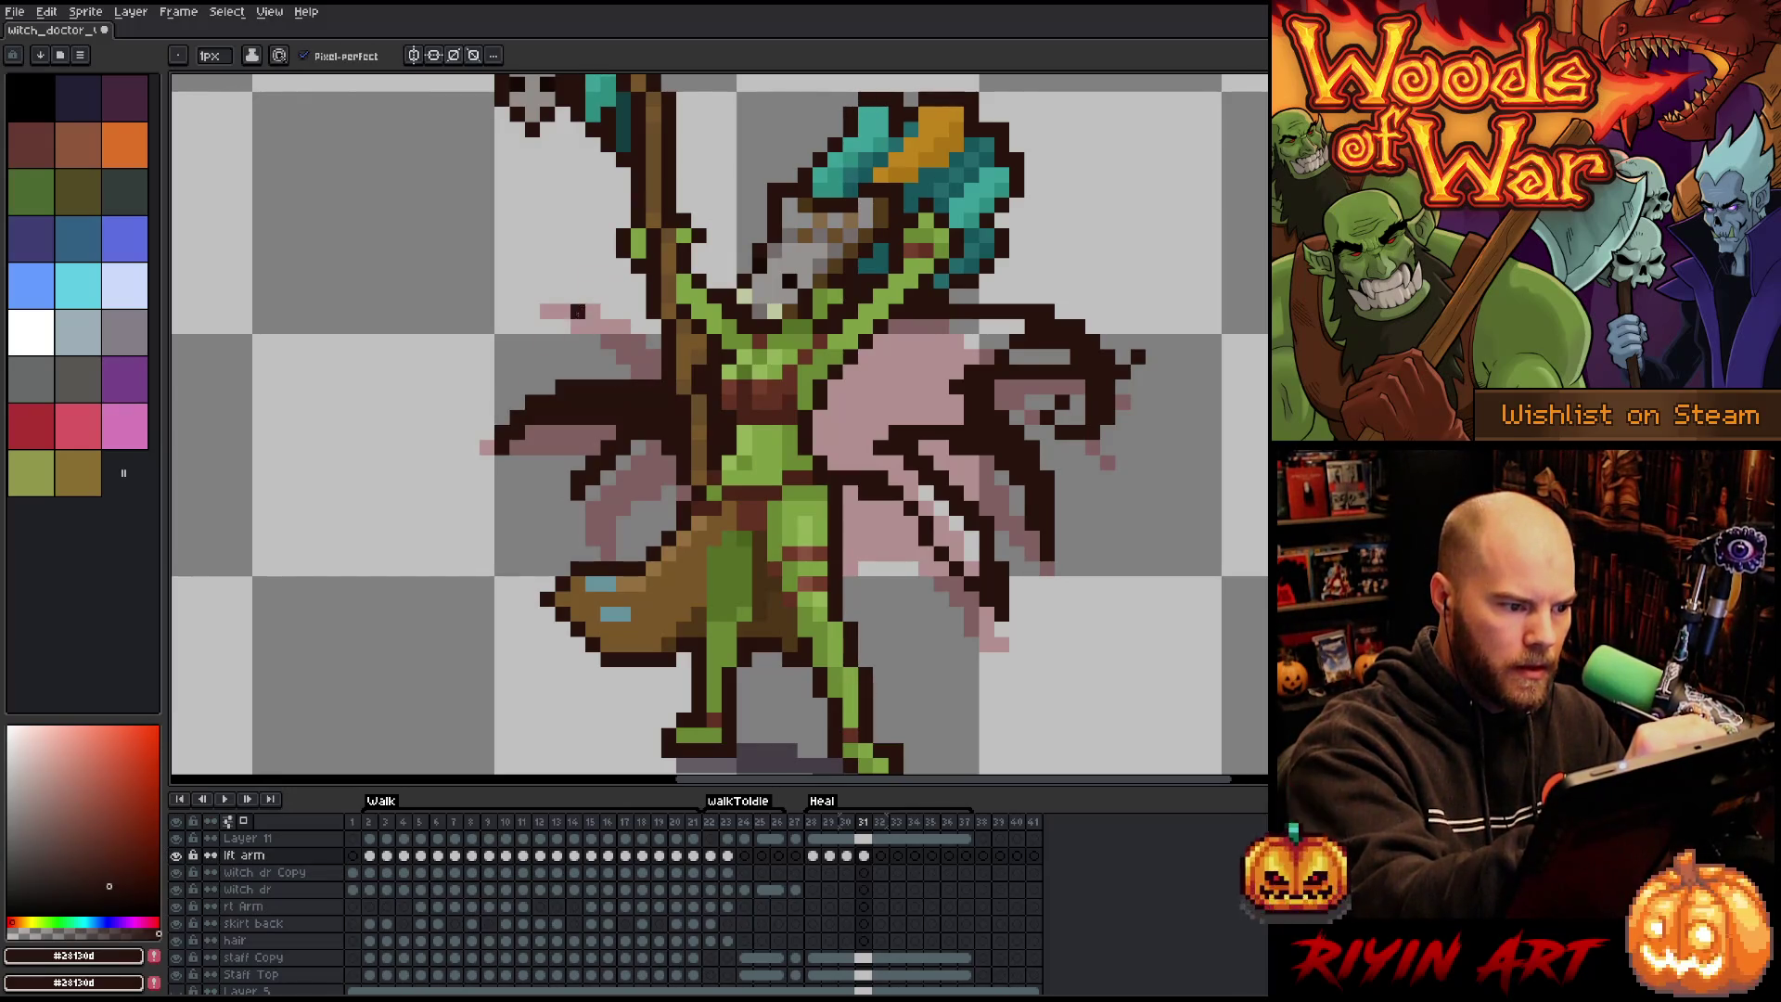
mouse_move(591, 357)
mouse_down()
mouse_move(617, 295)
mouse_move(658, 323)
mouse_move(639, 335)
mouse_up()
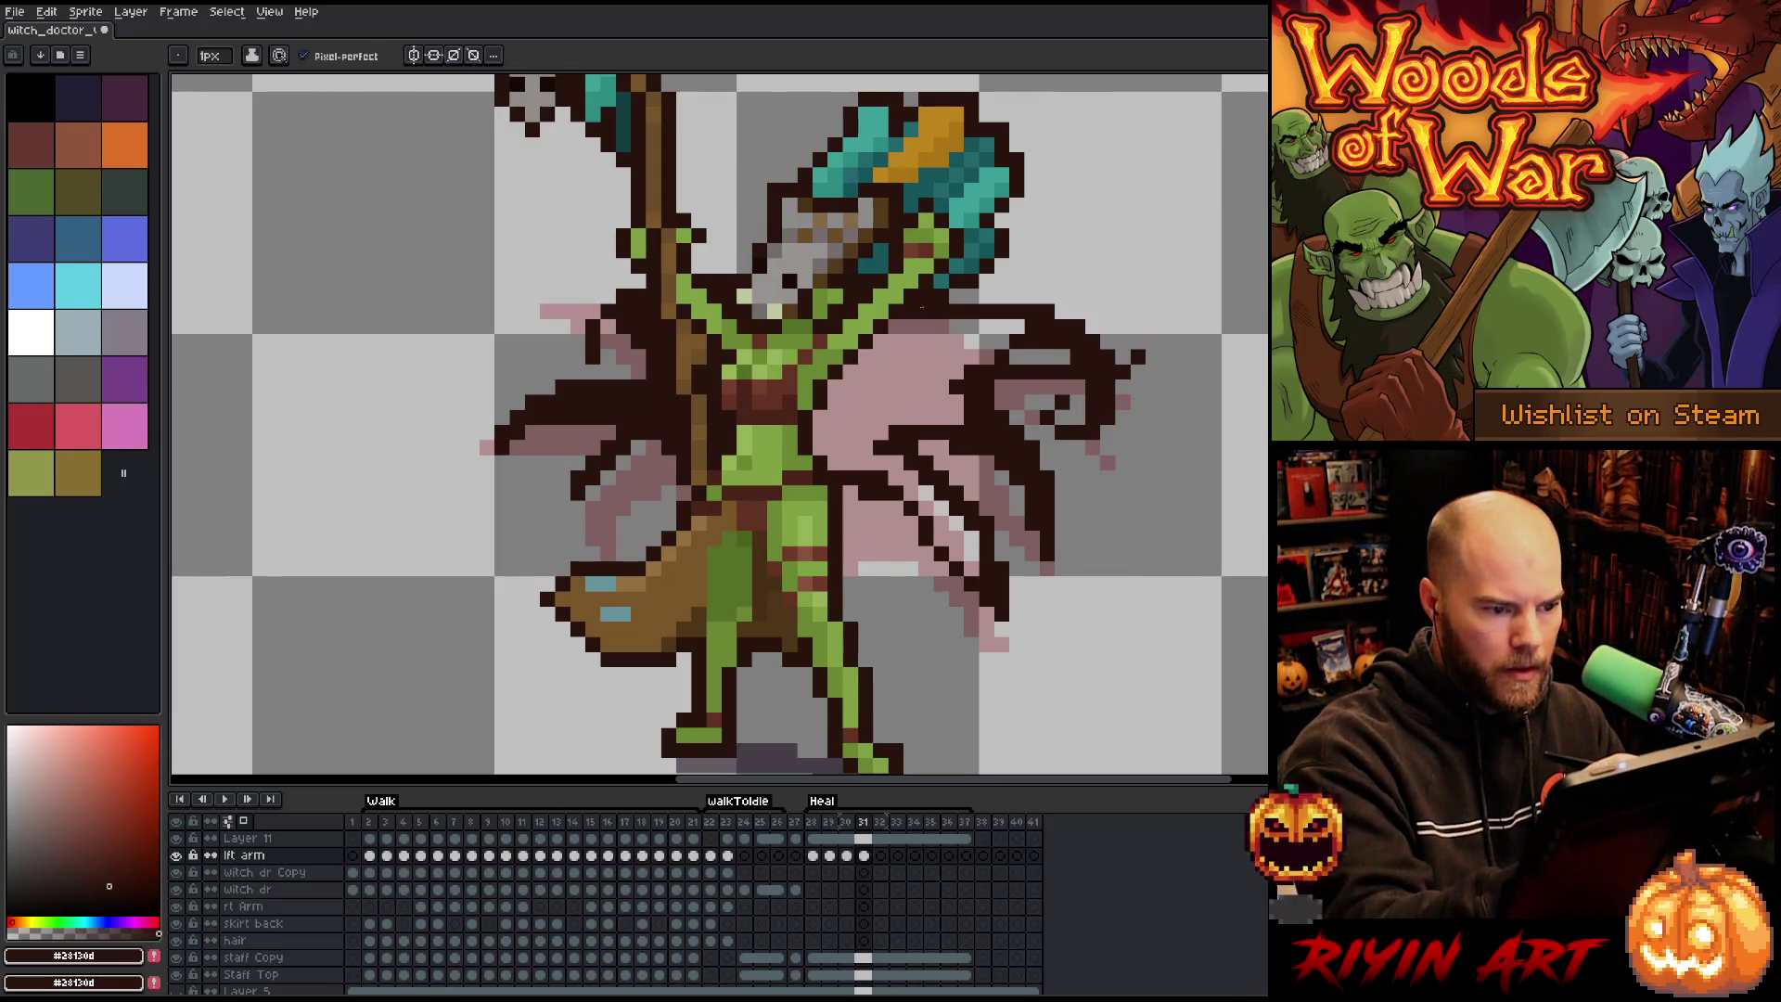
key(g)
click(918, 362)
key(b)
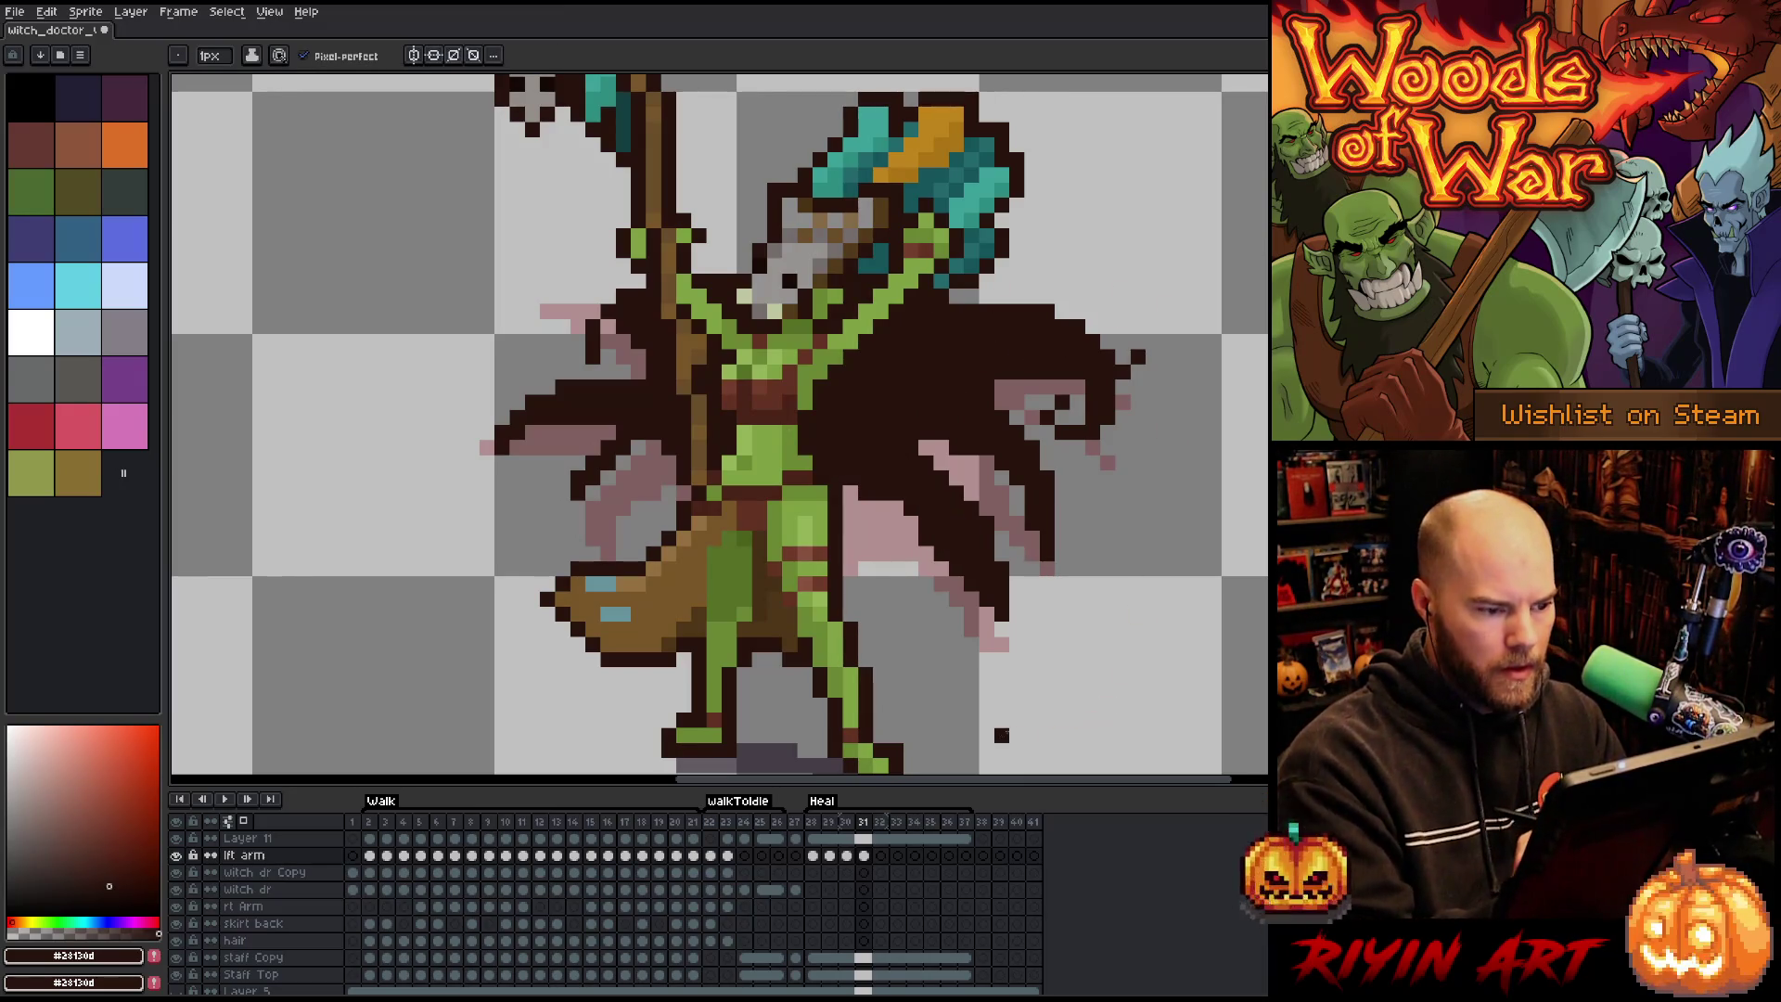
key(period)
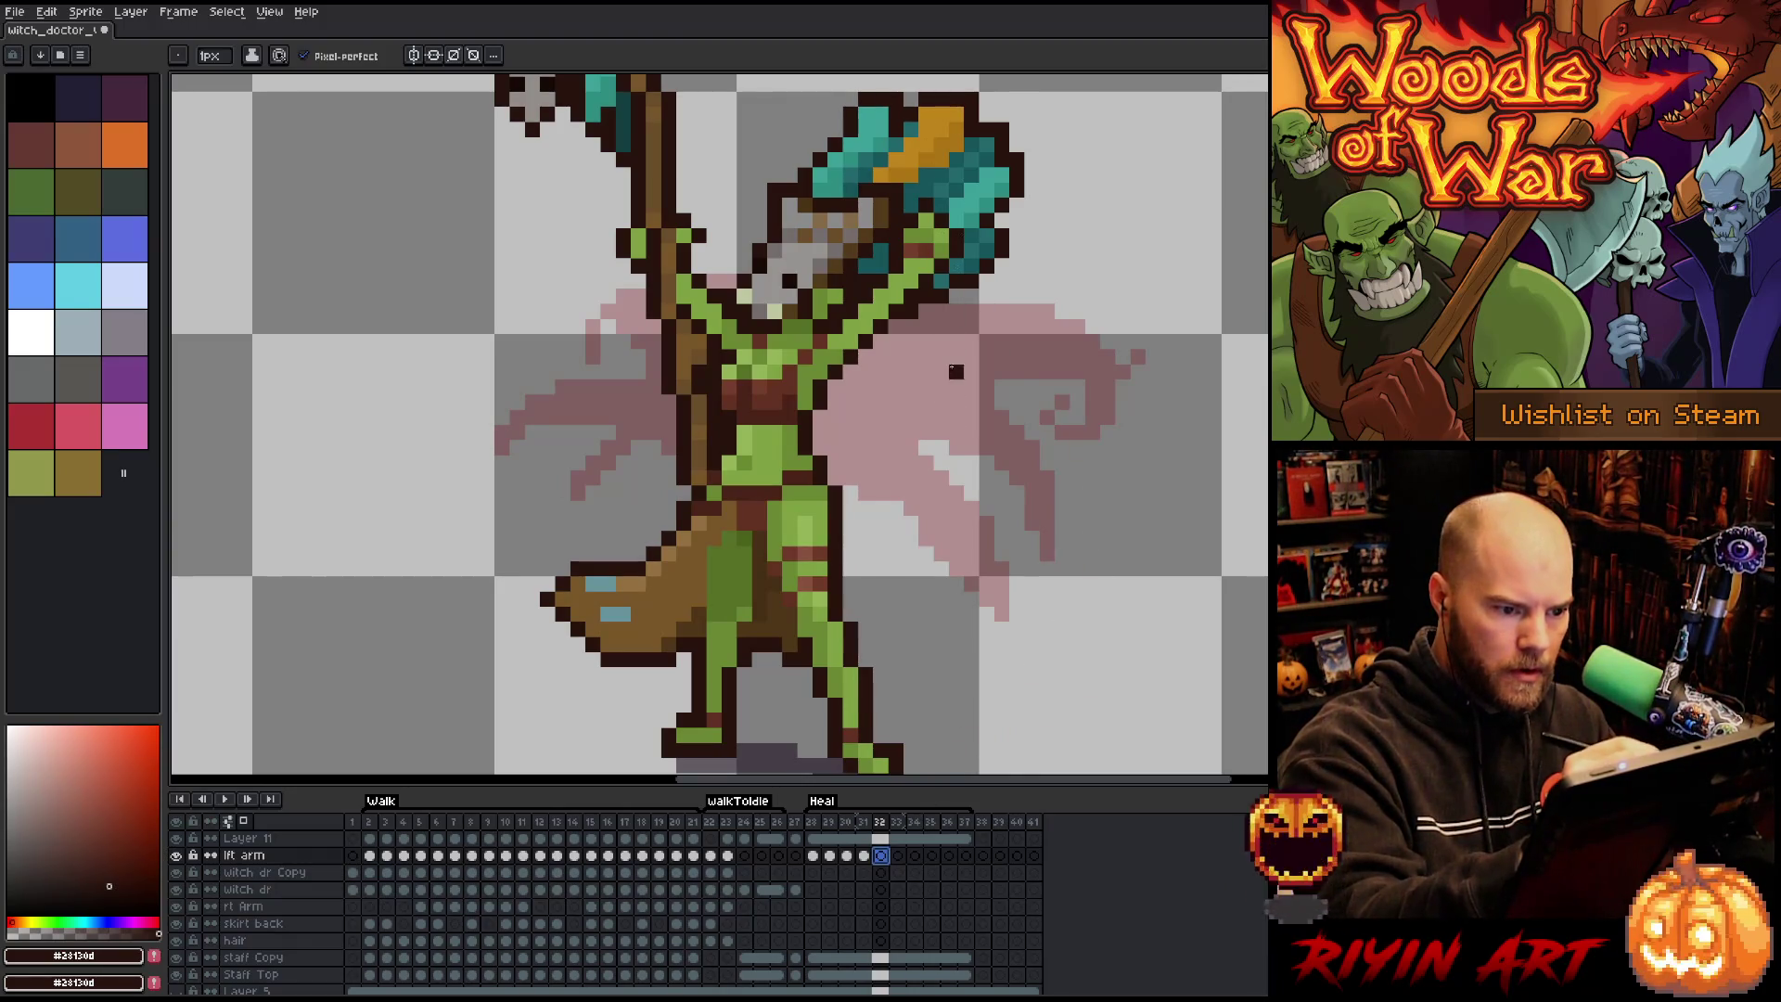
Pencil a curling dark outline down the right cape on frame 32, up to its tip.
mouse_move(941, 318)
mouse_down()
mouse_move(1009, 439)
mouse_move(1127, 436)
mouse_move(1109, 402)
mouse_move(986, 364)
mouse_move(1127, 428)
mouse_move(1142, 418)
mouse_move(936, 317)
mouse_move(1046, 444)
mouse_move(937, 501)
mouse_move(1020, 443)
mouse_move(1002, 431)
mouse_up()
key(ctrl+z)
key(ctrl+z)
key(ctrl+z)
mouse_move(939, 312)
mouse_down()
mouse_move(1034, 408)
mouse_move(928, 459)
mouse_move(973, 459)
mouse_move(1016, 428)
mouse_move(1020, 394)
mouse_move(964, 320)
mouse_move(1026, 401)
mouse_move(996, 404)
mouse_move(1113, 380)
mouse_up()
key(ctrl+z)
mouse_move(969, 417)
mouse_down()
mouse_move(1104, 351)
mouse_move(1092, 399)
mouse_move(969, 408)
mouse_move(1008, 402)
mouse_up()
key(ctrl+z)
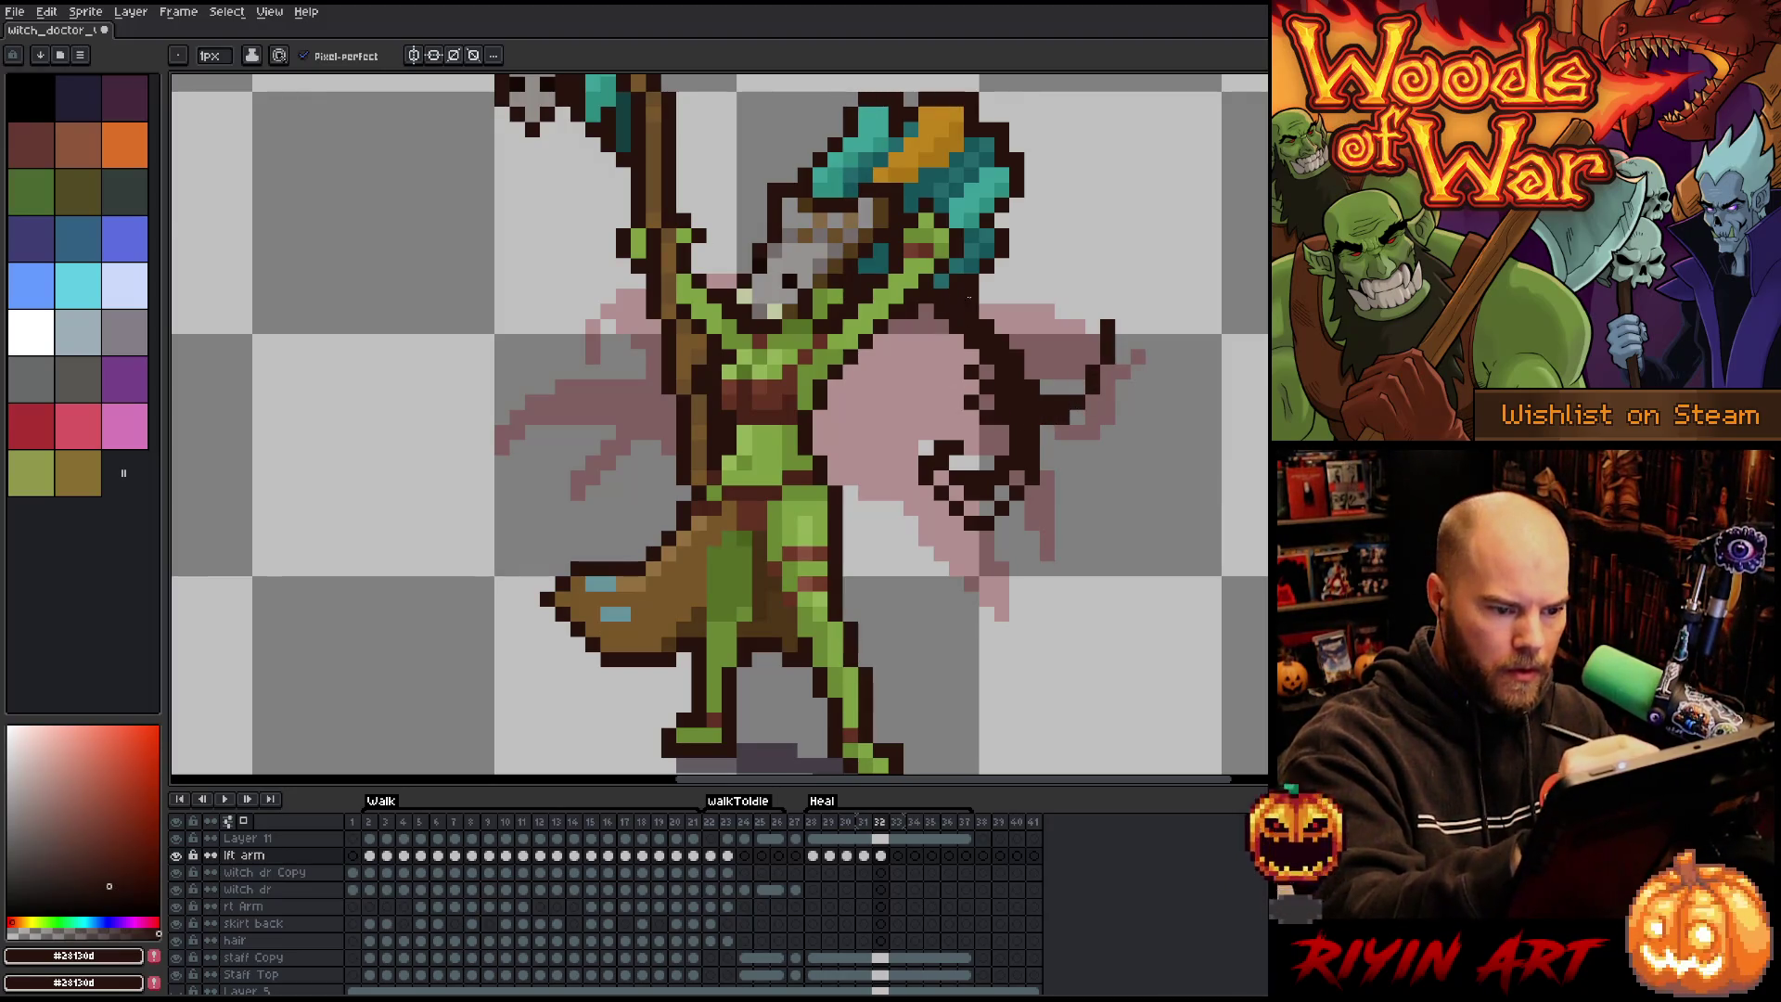
drag(1019, 474, 982, 505)
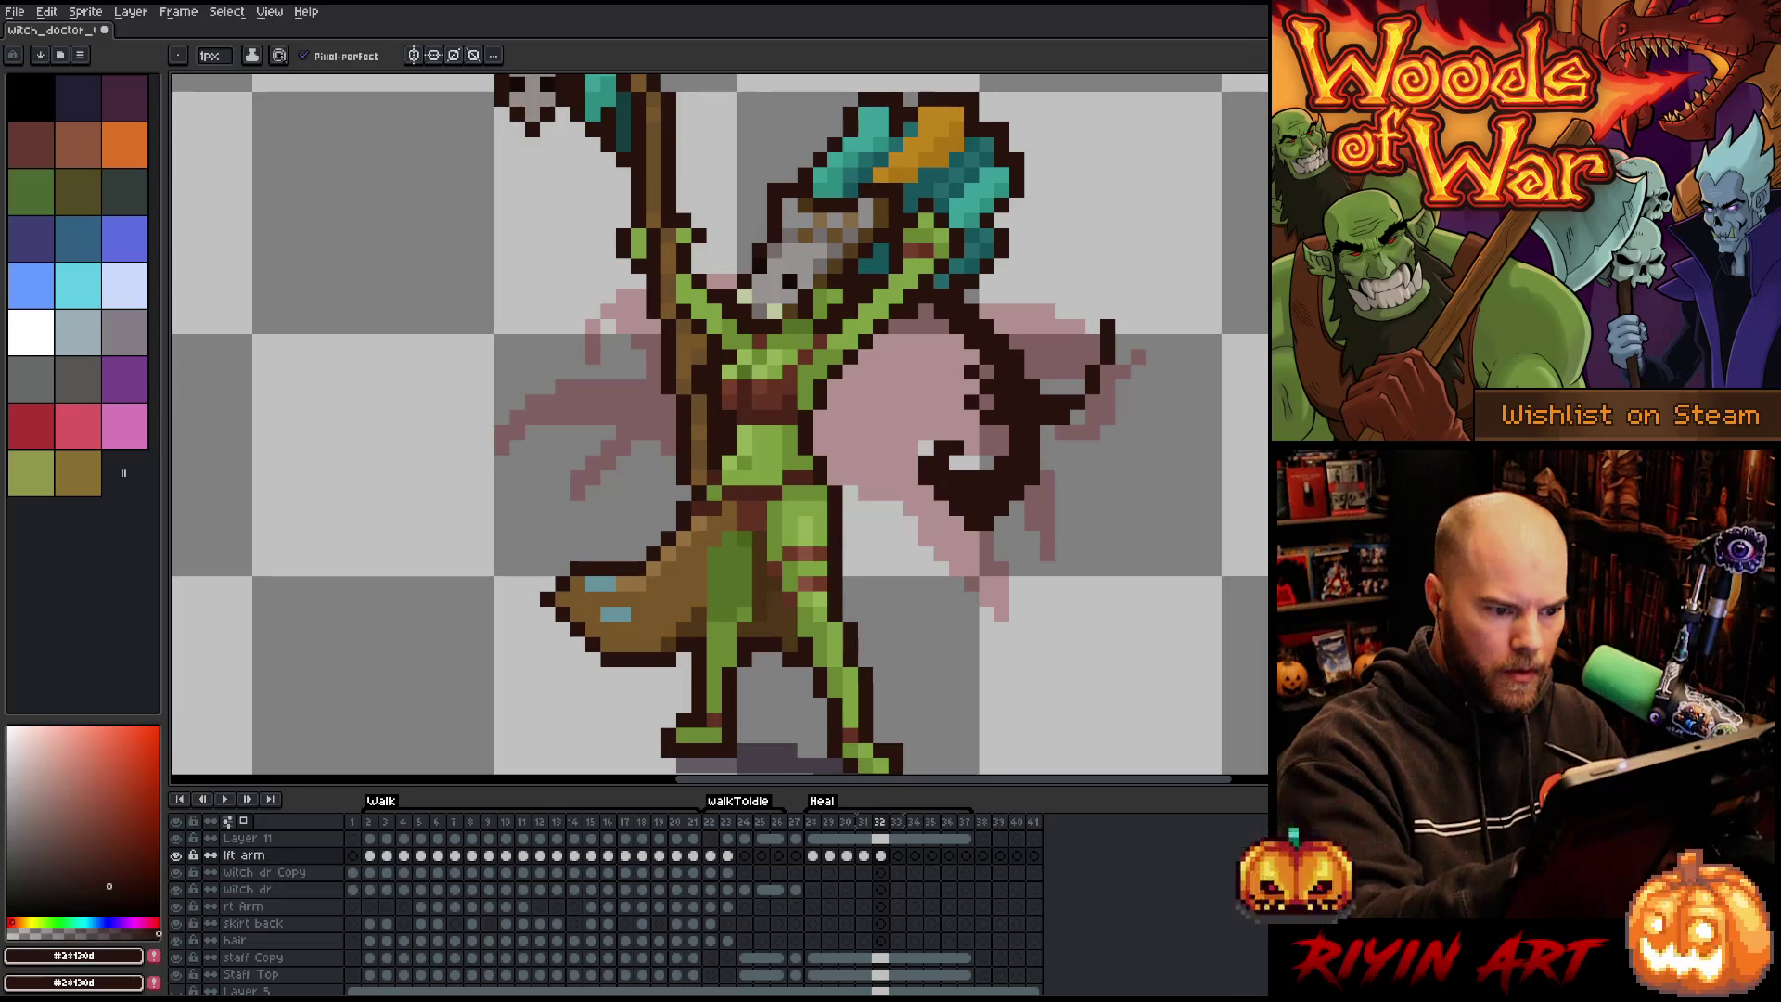
drag(965, 399, 937, 385)
mouse_move(1041, 459)
mouse_down()
mouse_move(1078, 494)
mouse_move(1076, 557)
mouse_up()
key(ctrl+z)
key(ctrl+z)
Finish the right cape's vertical and lower-left outlines and bucket-fill it dark brown.
mouse_move(936, 394)
mouse_down()
mouse_move(1011, 436)
mouse_move(1067, 603)
mouse_move(992, 455)
mouse_move(1029, 617)
mouse_move(965, 394)
mouse_move(1007, 455)
mouse_up()
key(ctrl+z)
key(ctrl+z)
key(ctrl+z)
key(ctrl+z)
drag(1025, 483, 1034, 603)
mouse_move(964, 413)
mouse_down()
mouse_move(993, 468)
mouse_move(956, 357)
mouse_move(909, 375)
mouse_up()
mouse_move(896, 462)
mouse_down()
mouse_move(932, 499)
mouse_move(926, 598)
mouse_move(969, 534)
mouse_up()
click(910, 356)
mouse_move(872, 462)
mouse_down()
mouse_move(830, 462)
mouse_move(910, 467)
mouse_up()
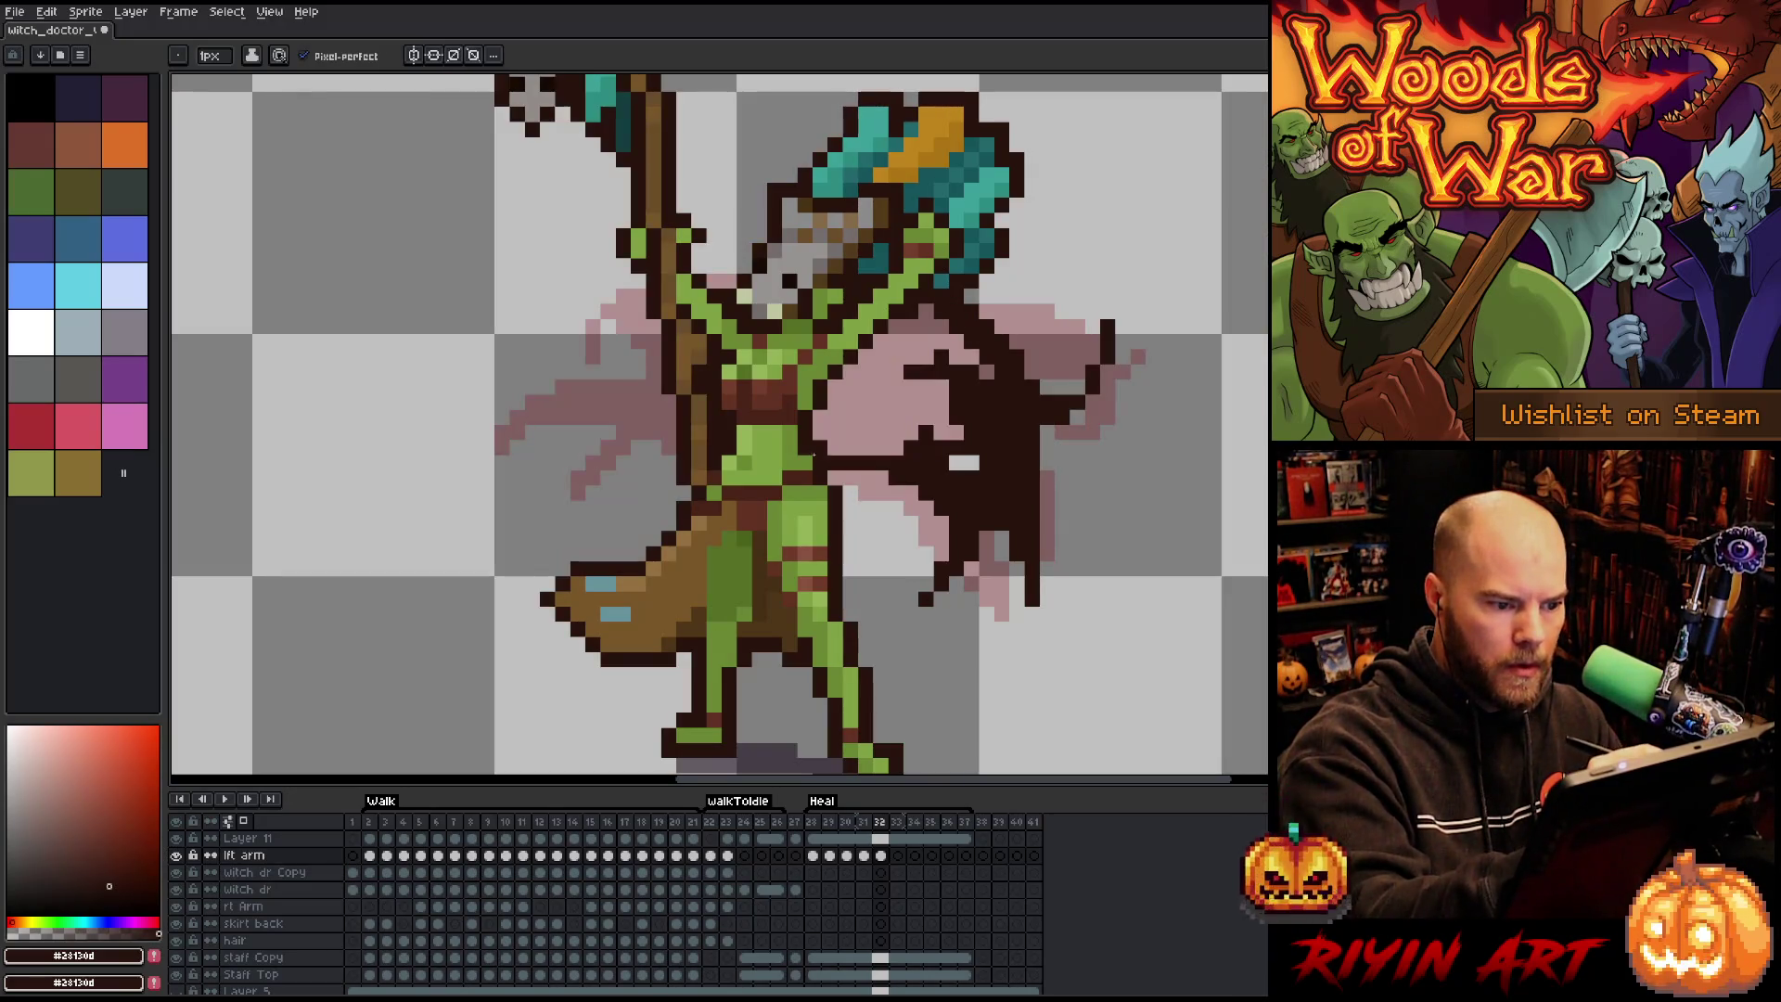
key(g)
click(816, 452)
key(b)
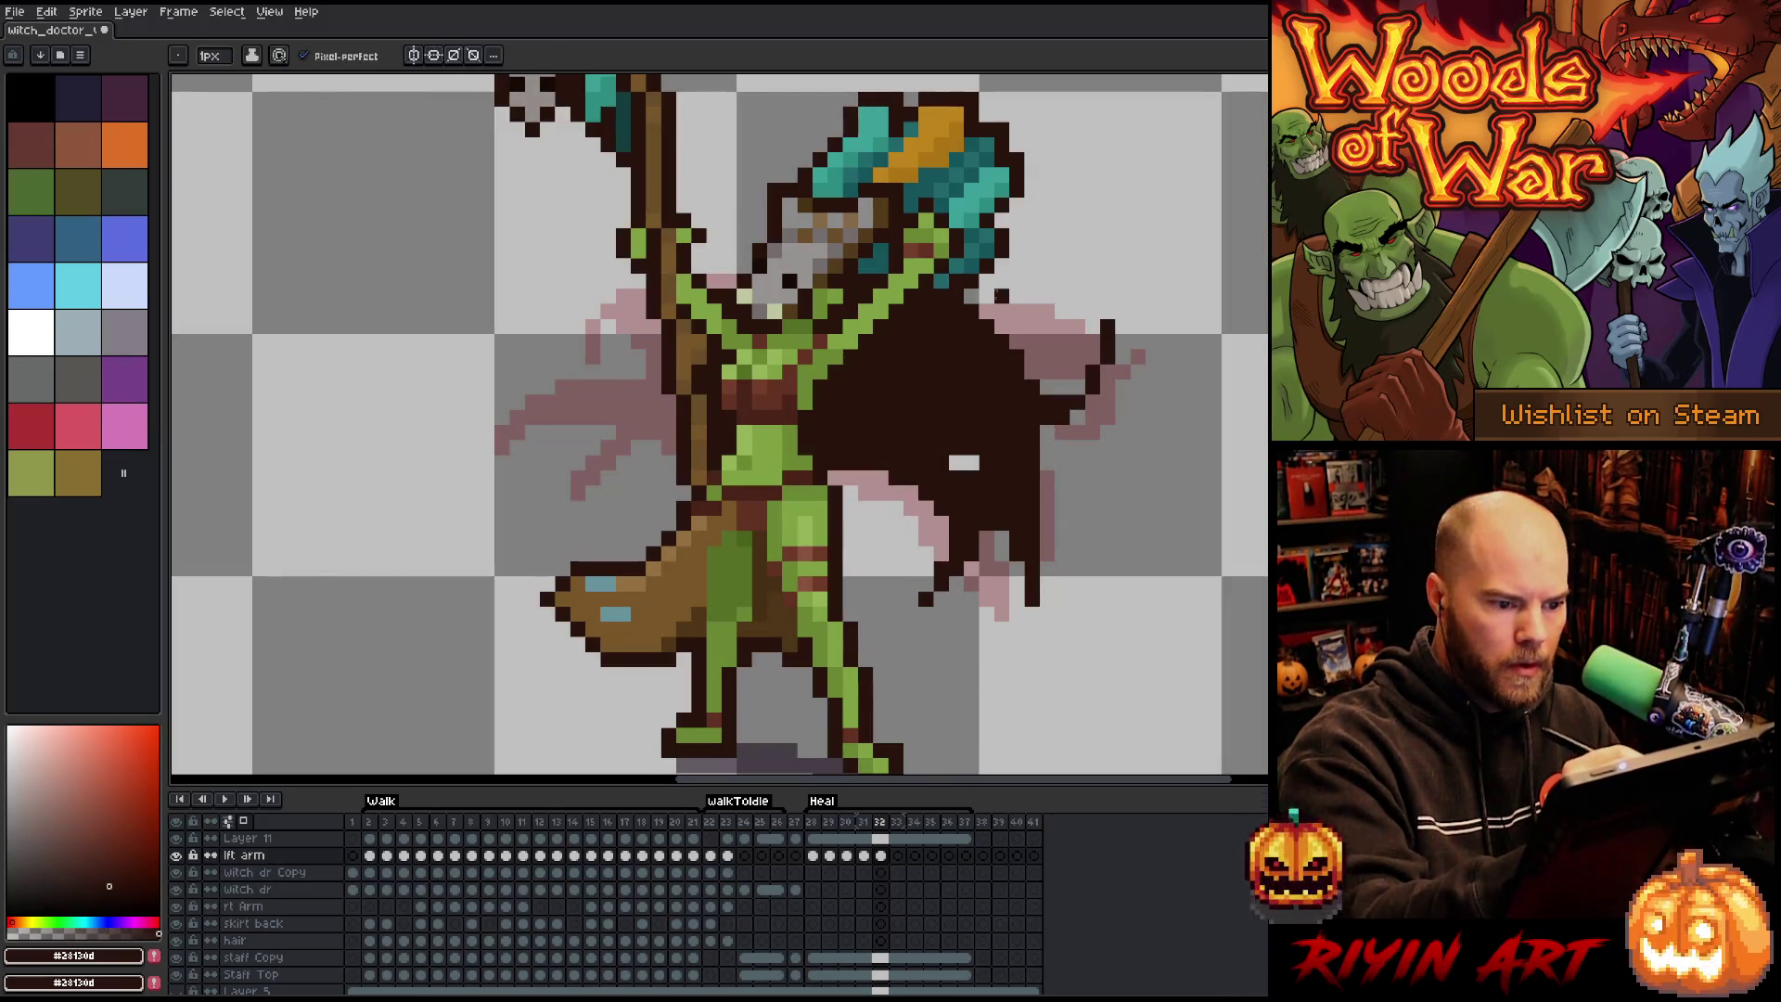
Outline the left cape's upper edge and inner folds, covering a stray light pixel.
mouse_move(648, 278)
mouse_down()
mouse_move(605, 318)
mouse_move(633, 356)
mouse_move(541, 412)
mouse_move(638, 363)
mouse_move(636, 306)
mouse_up()
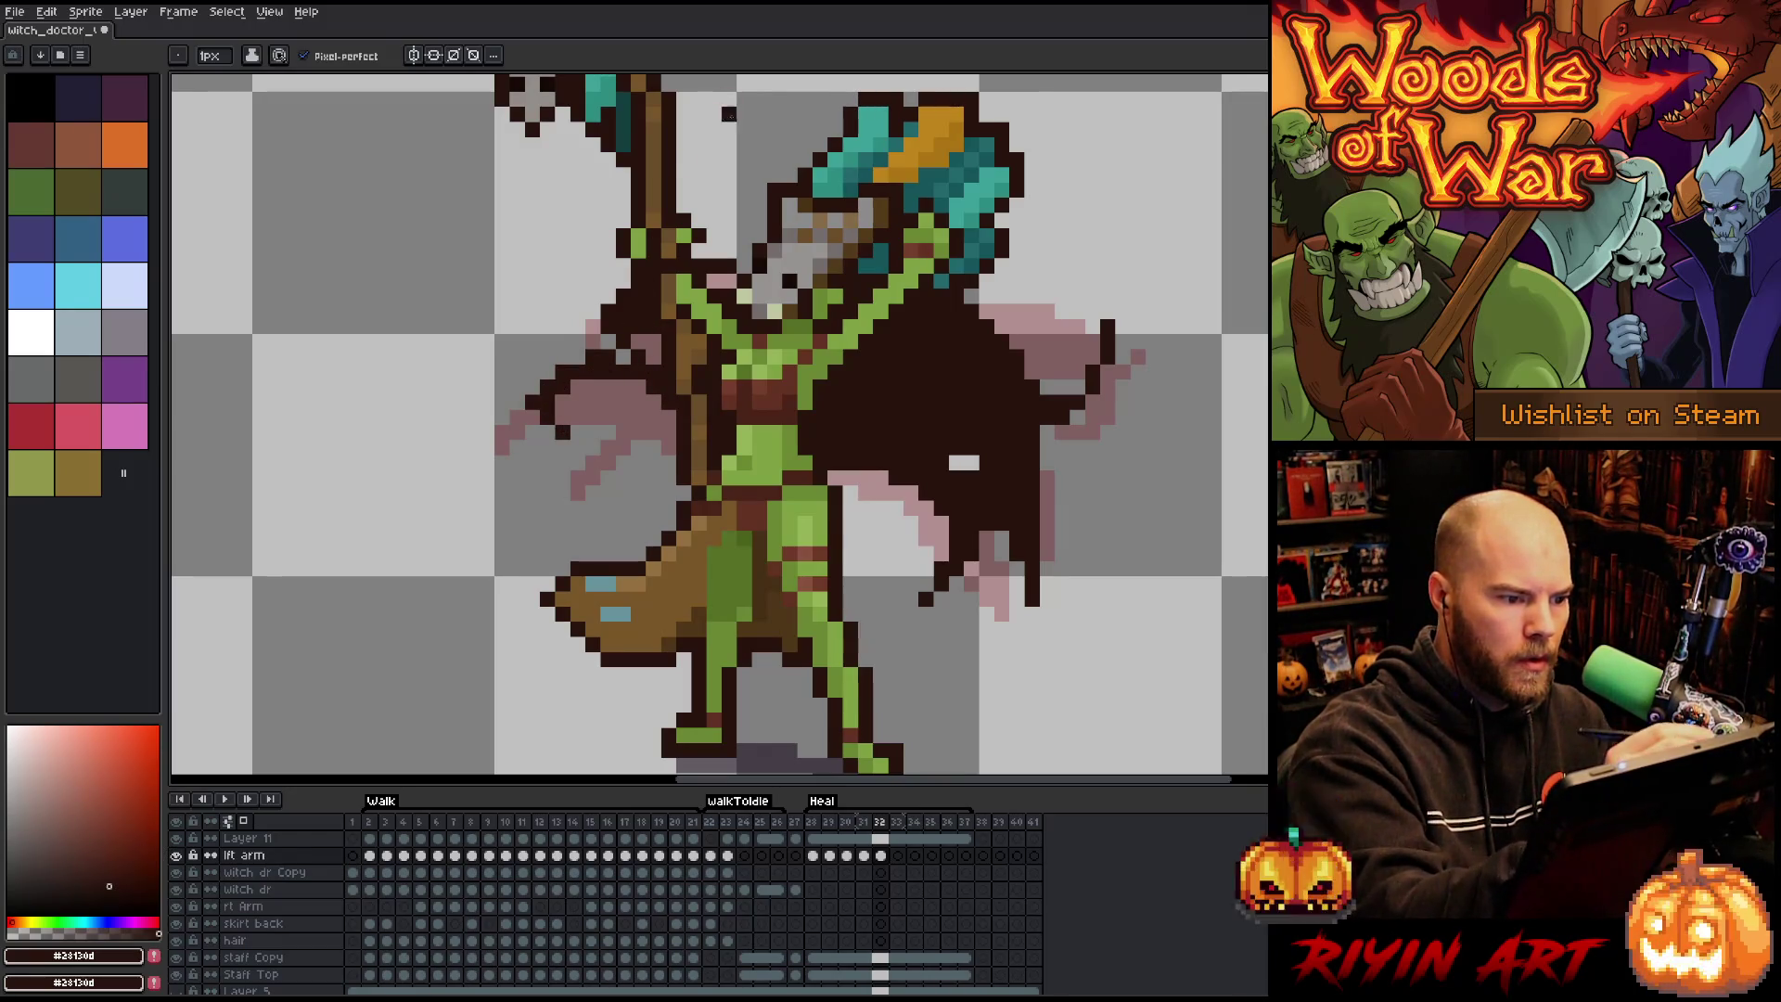
mouse_move(611, 491)
mouse_down()
mouse_move(640, 496)
mouse_move(651, 415)
mouse_move(642, 489)
mouse_up()
drag(658, 410, 602, 380)
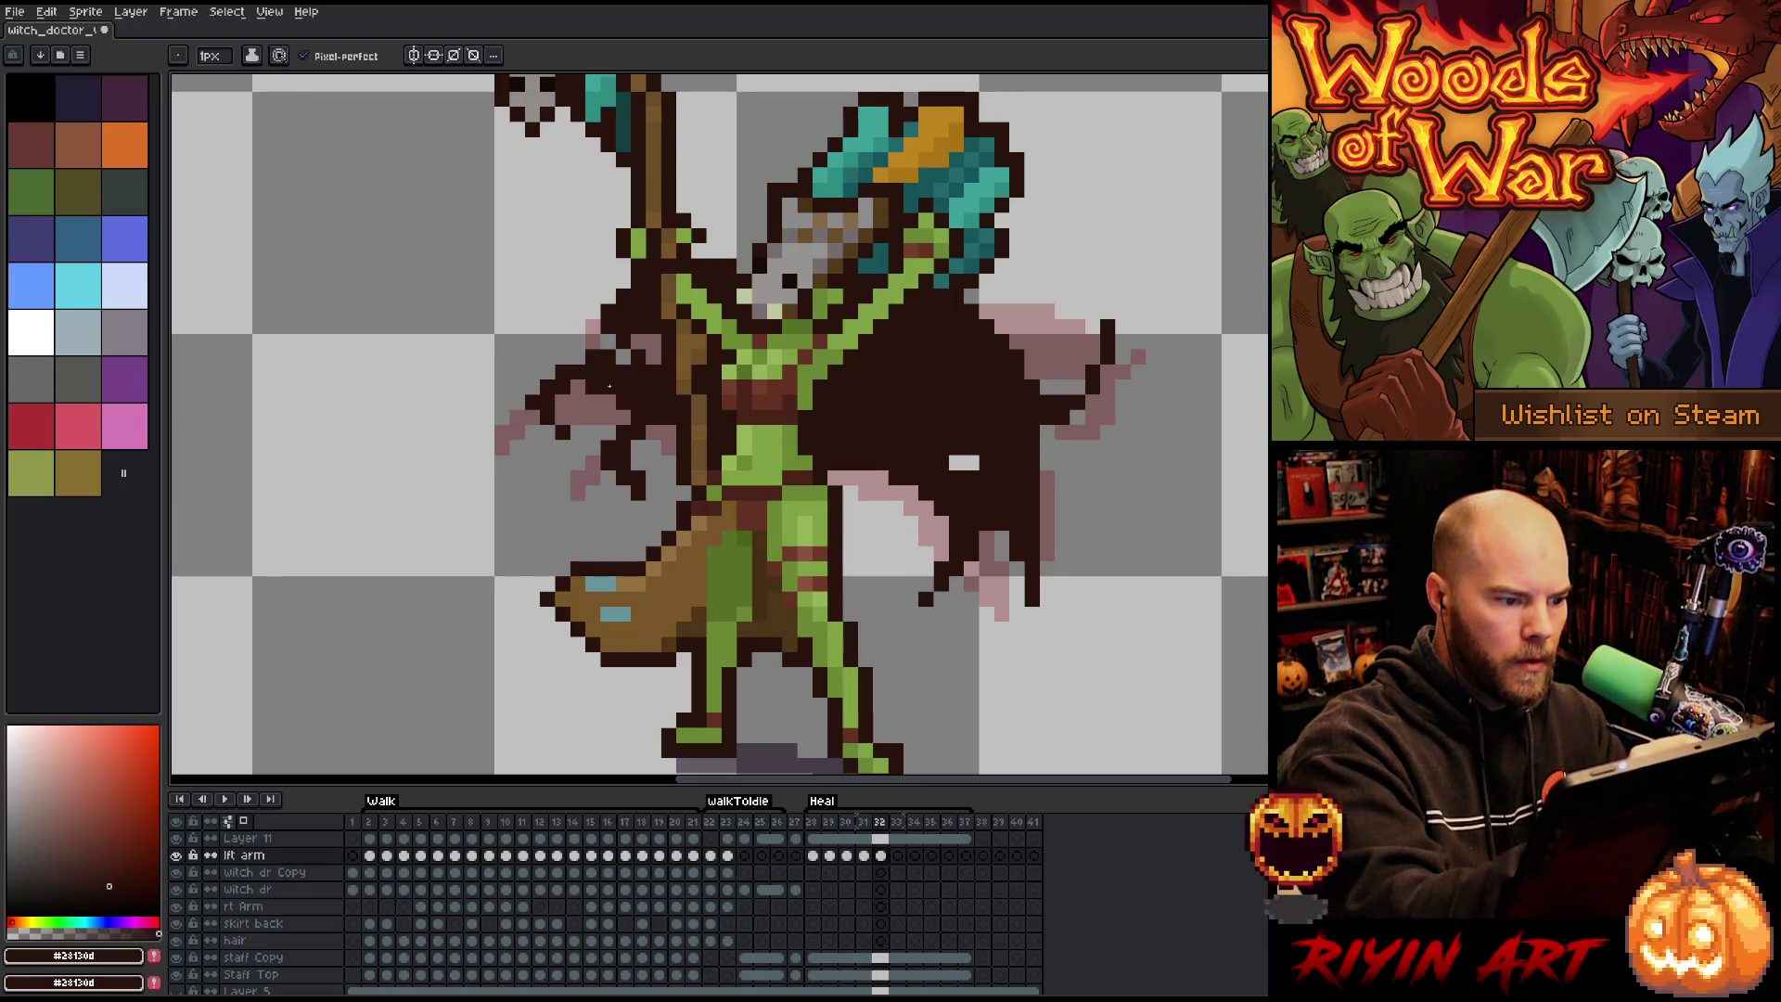
click(654, 343)
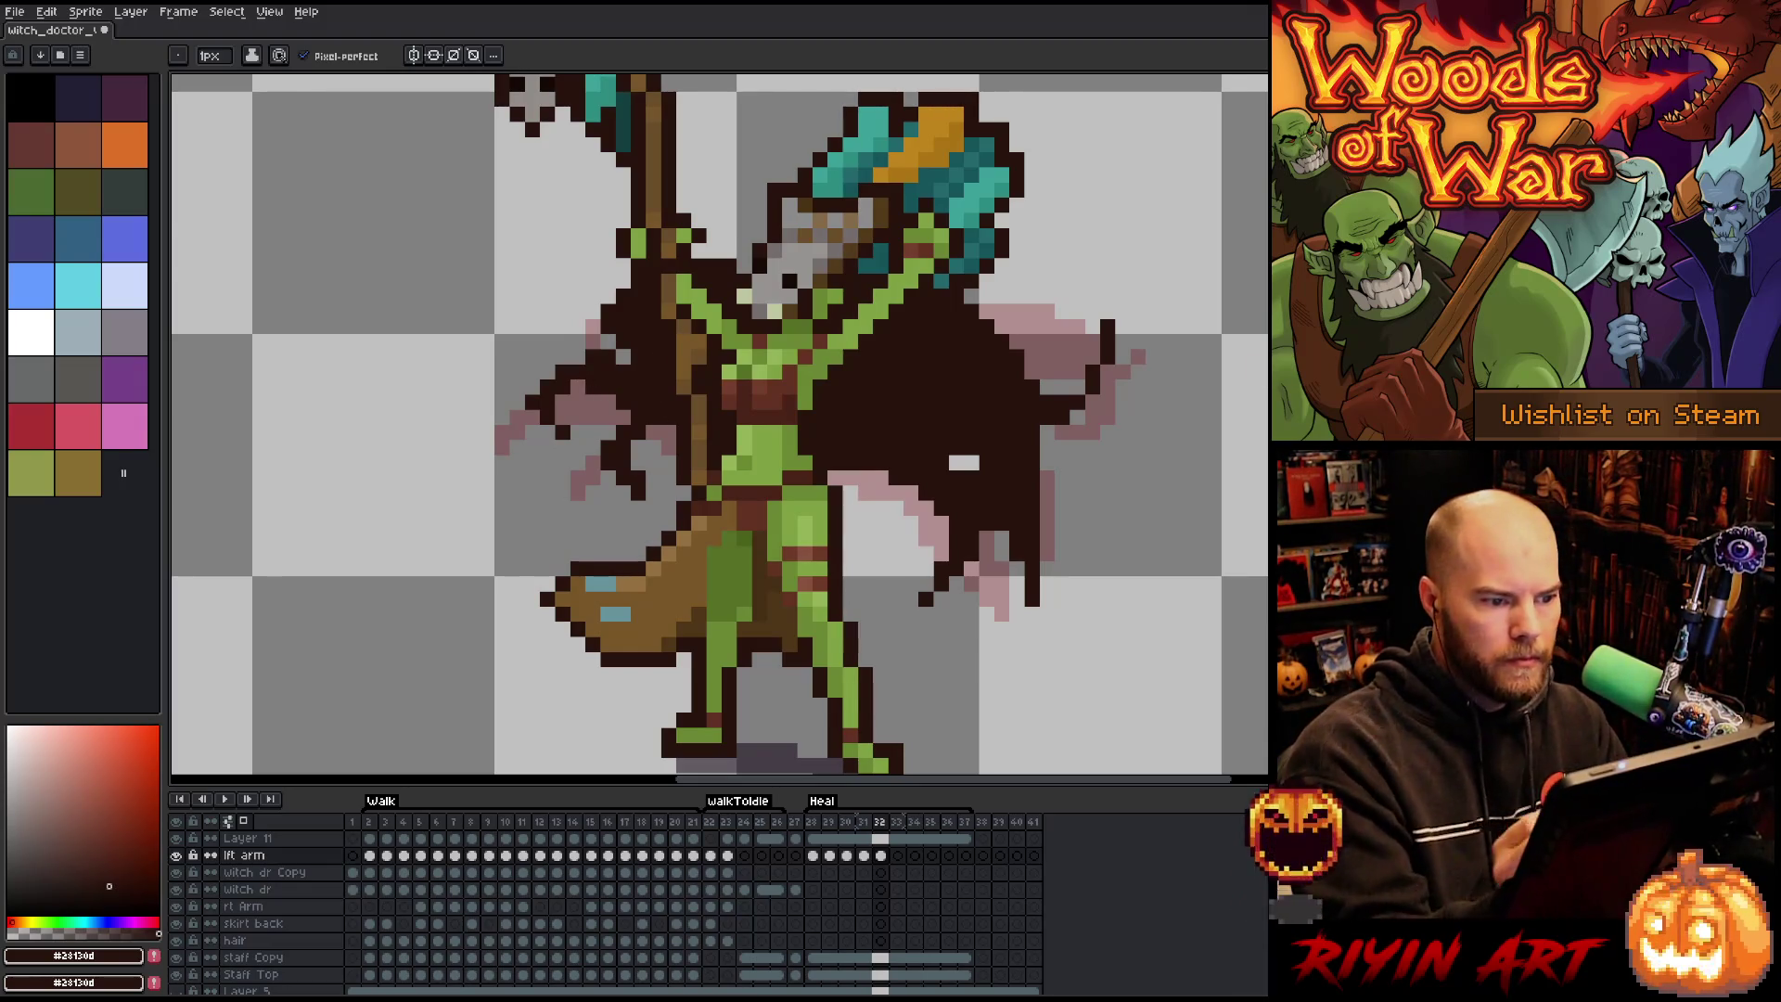
click(898, 855)
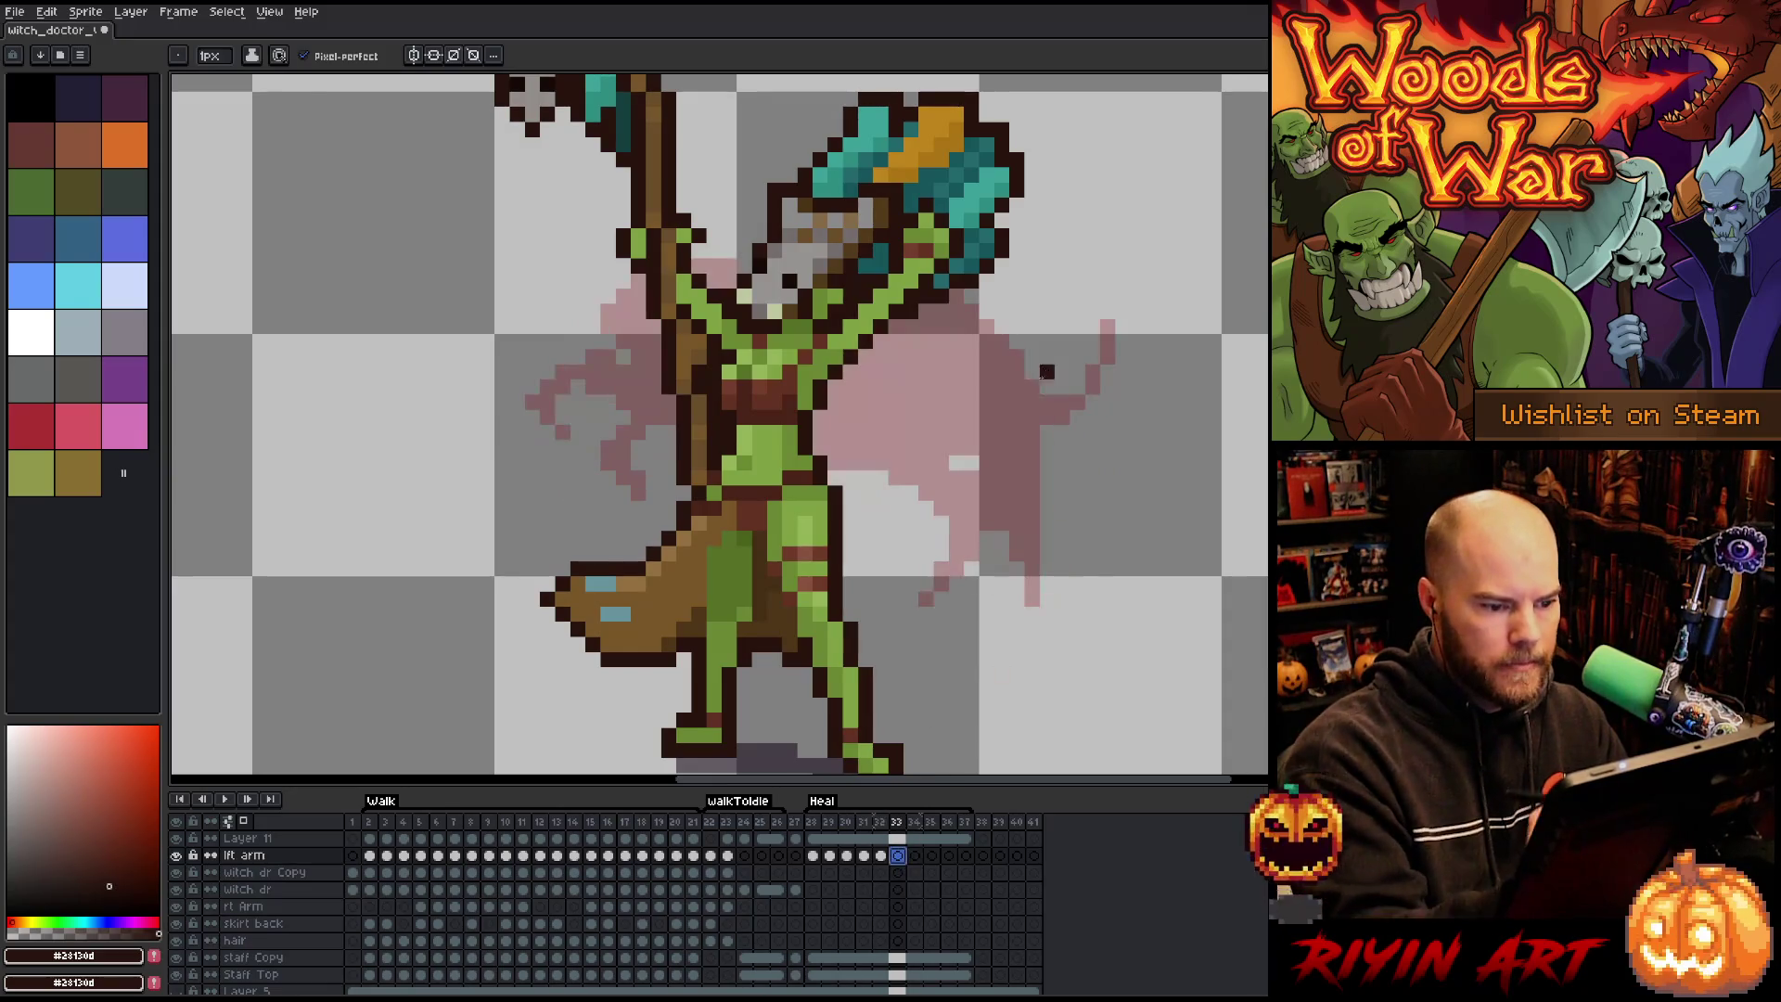
Pencil the right cape's outer, lower and inner edges on frame 33.
mouse_move(940, 341)
mouse_down()
mouse_move(1081, 444)
mouse_move(1020, 524)
mouse_move(1076, 554)
mouse_up()
mouse_move(969, 501)
mouse_down()
mouse_move(1034, 555)
mouse_move(1057, 540)
mouse_move(937, 571)
mouse_move(985, 619)
mouse_up()
drag(895, 445, 960, 556)
mouse_move(885, 470)
mouse_down()
mouse_move(905, 557)
mouse_move(956, 634)
mouse_up()
mouse_move(904, 487)
mouse_down()
mouse_move(932, 575)
mouse_move(891, 548)
mouse_up()
drag(843, 473, 848, 487)
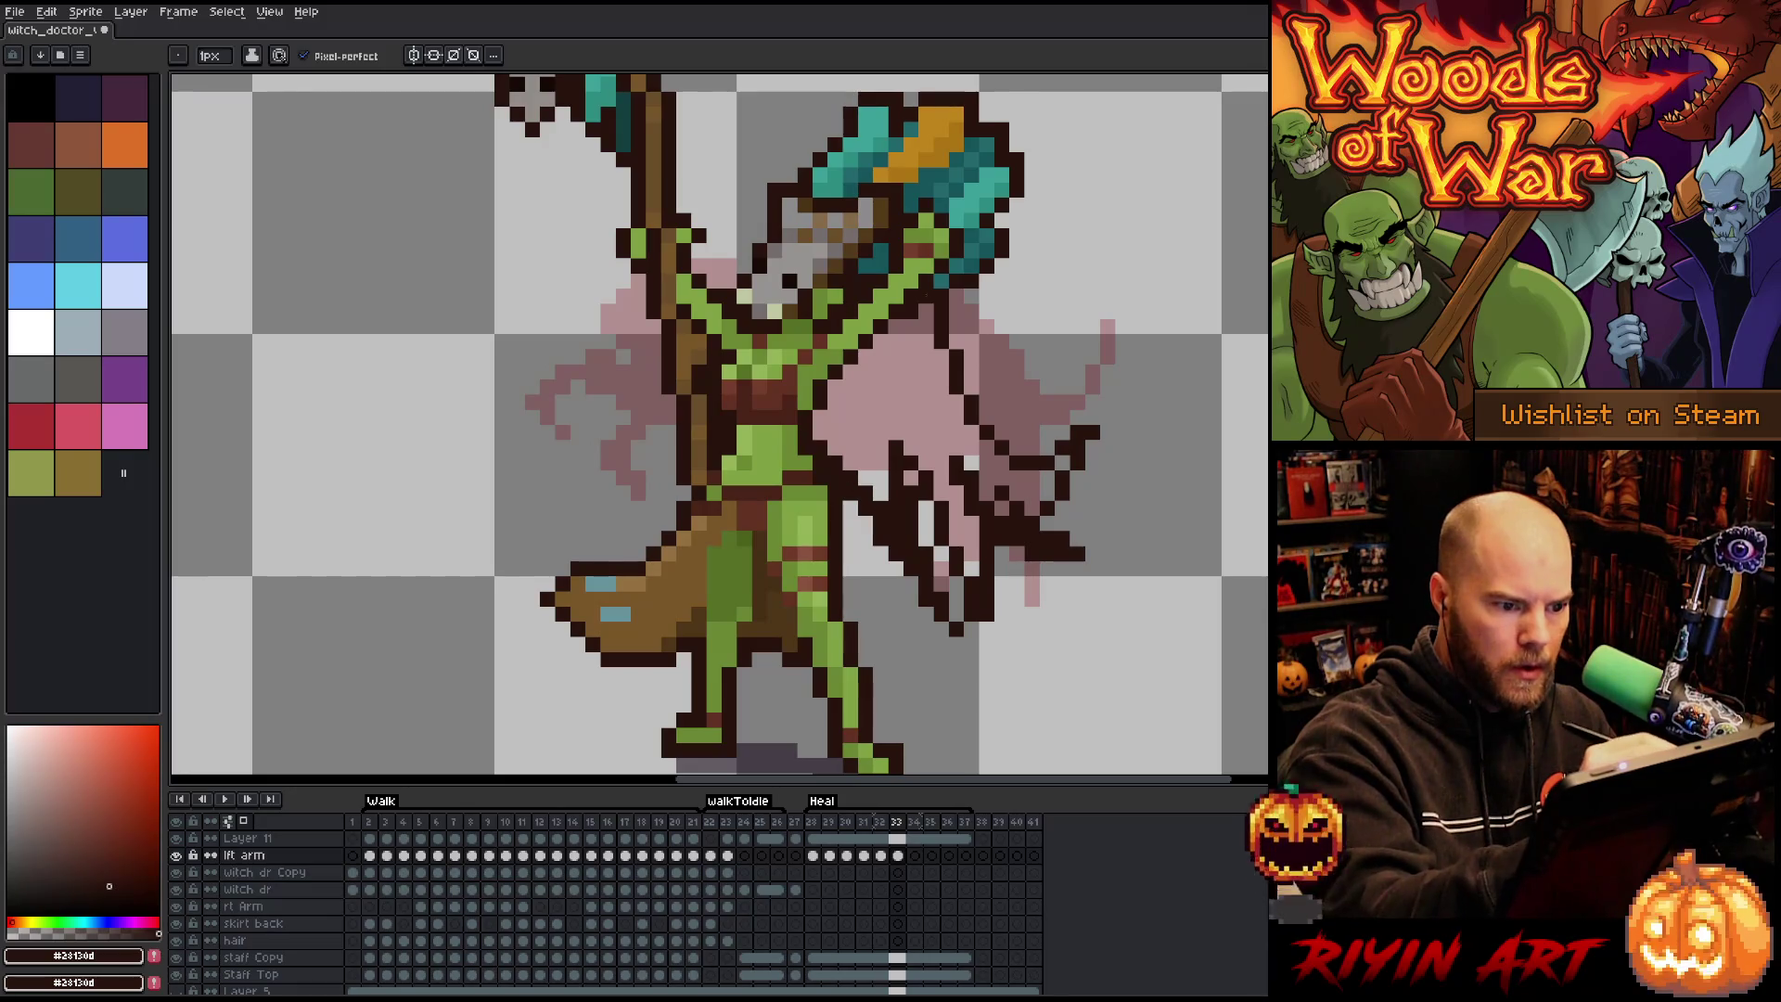
Bucket-fill the right cape dark brown, darken a light outline pixel, and outline the left cape.
key(g)
click(927, 334)
key(b)
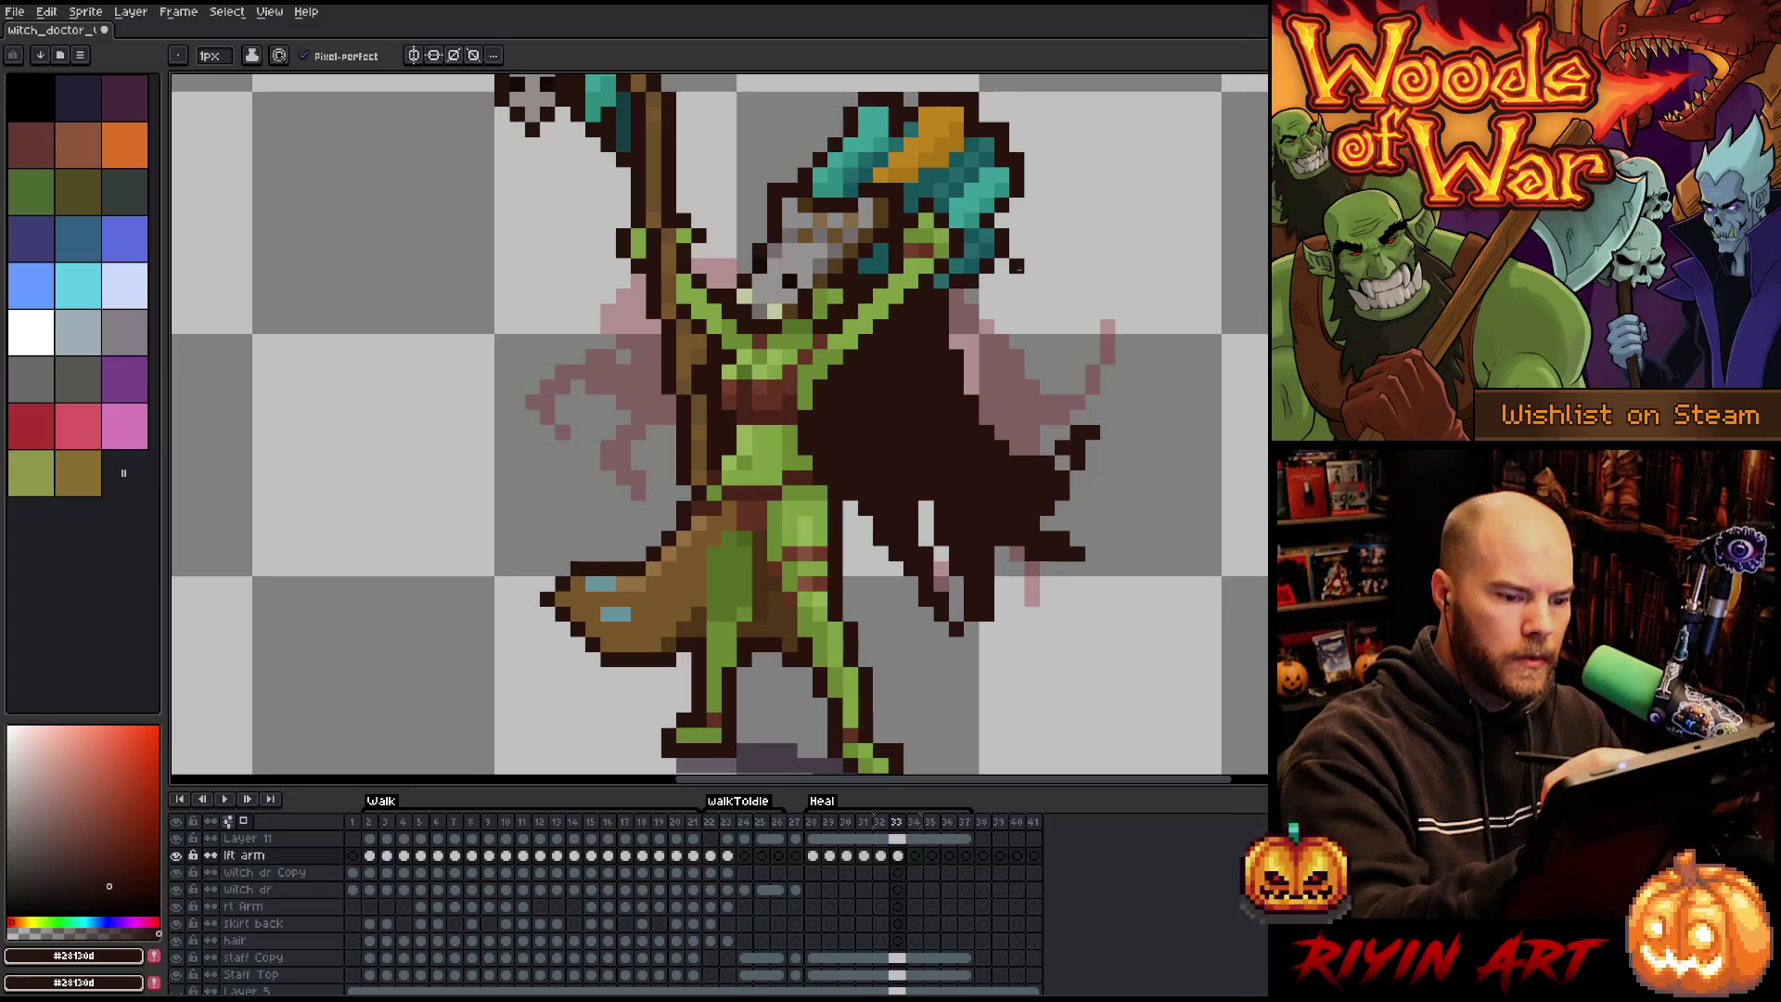
click(1058, 466)
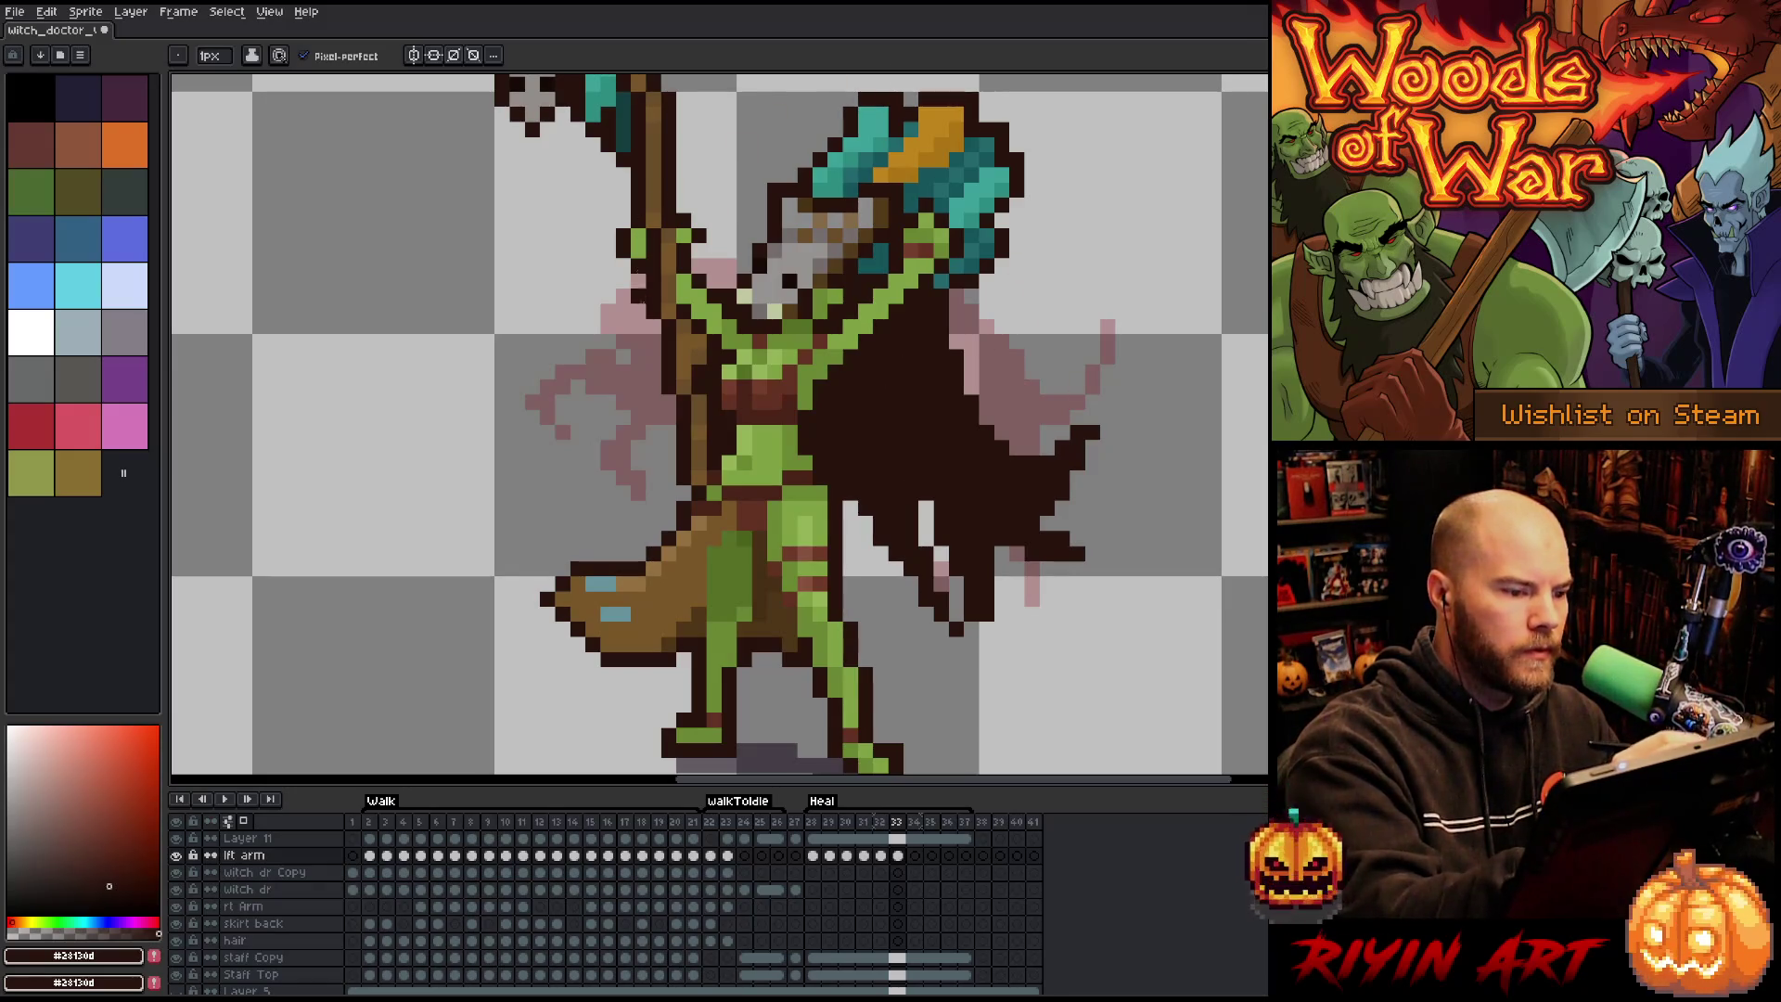
mouse_move(666, 423)
mouse_down()
mouse_move(558, 477)
mouse_move(664, 420)
mouse_move(529, 401)
mouse_move(667, 403)
mouse_move(622, 369)
mouse_move(639, 327)
mouse_move(593, 329)
mouse_move(643, 388)
mouse_up()
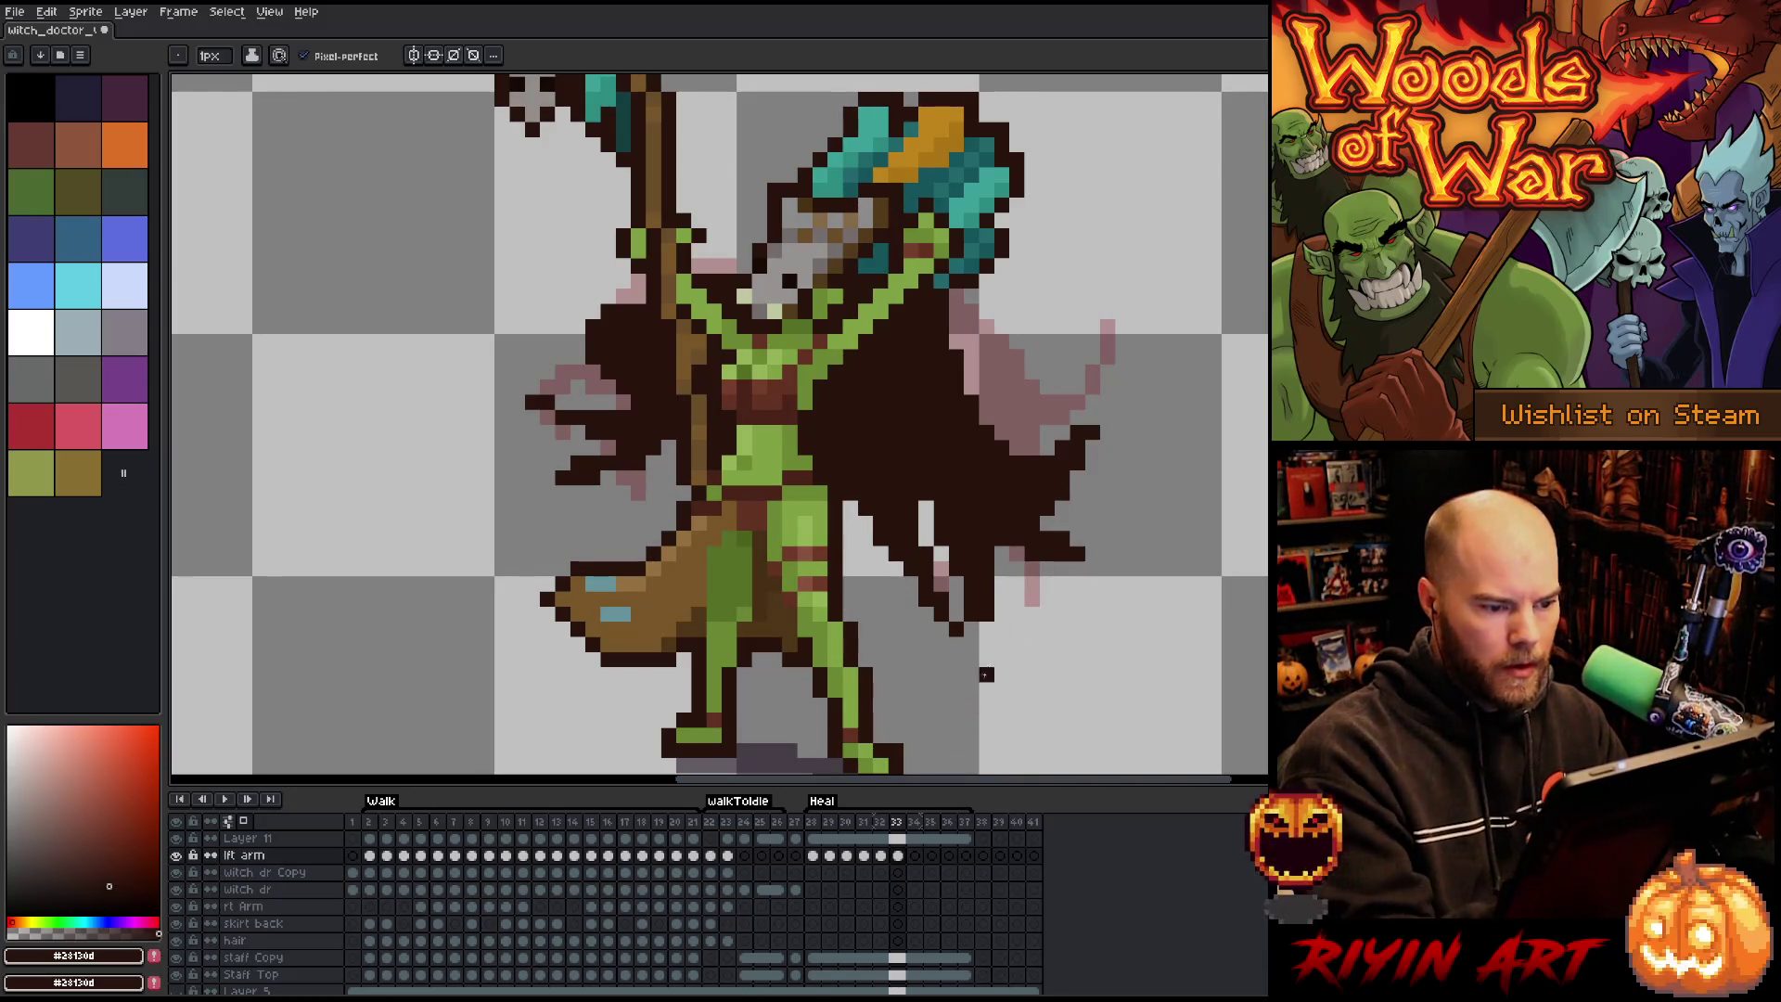
click(915, 854)
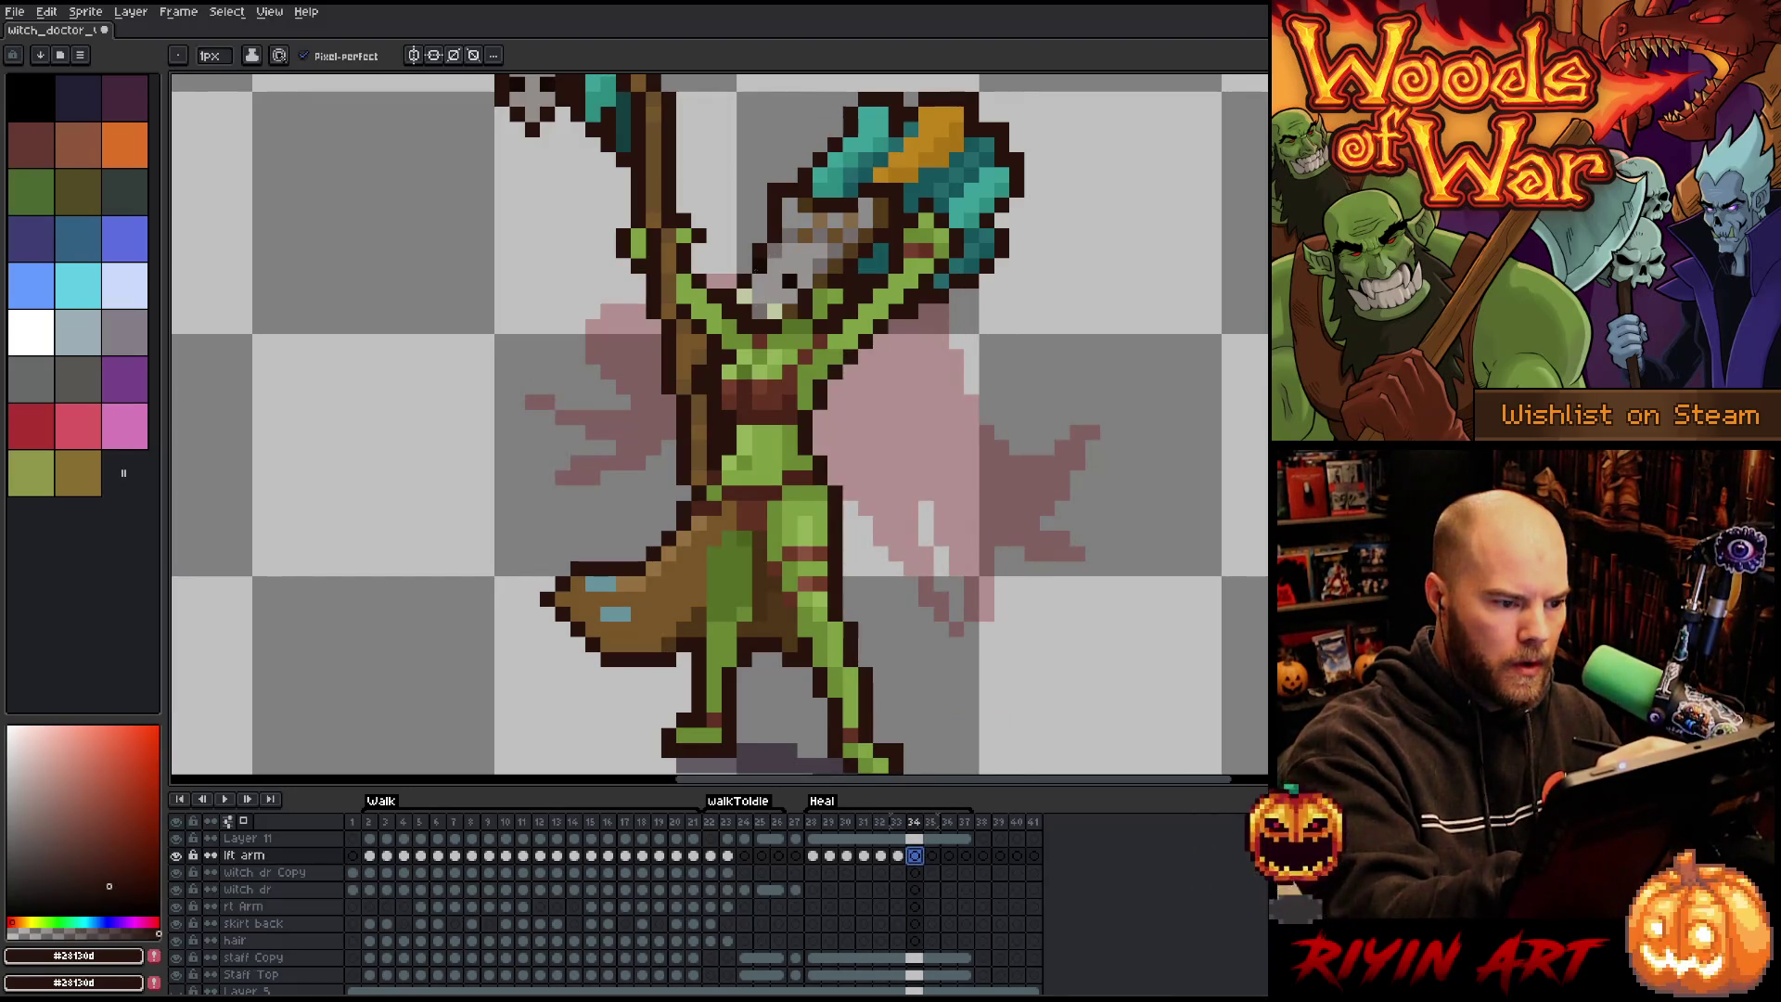
Outline the left cape and the right cape's upper edge and underside on frame 34.
mouse_move(685, 326)
mouse_down()
mouse_move(624, 464)
mouse_move(640, 417)
mouse_move(664, 408)
mouse_move(631, 464)
mouse_move(668, 409)
mouse_up()
click(592, 432)
click(957, 342)
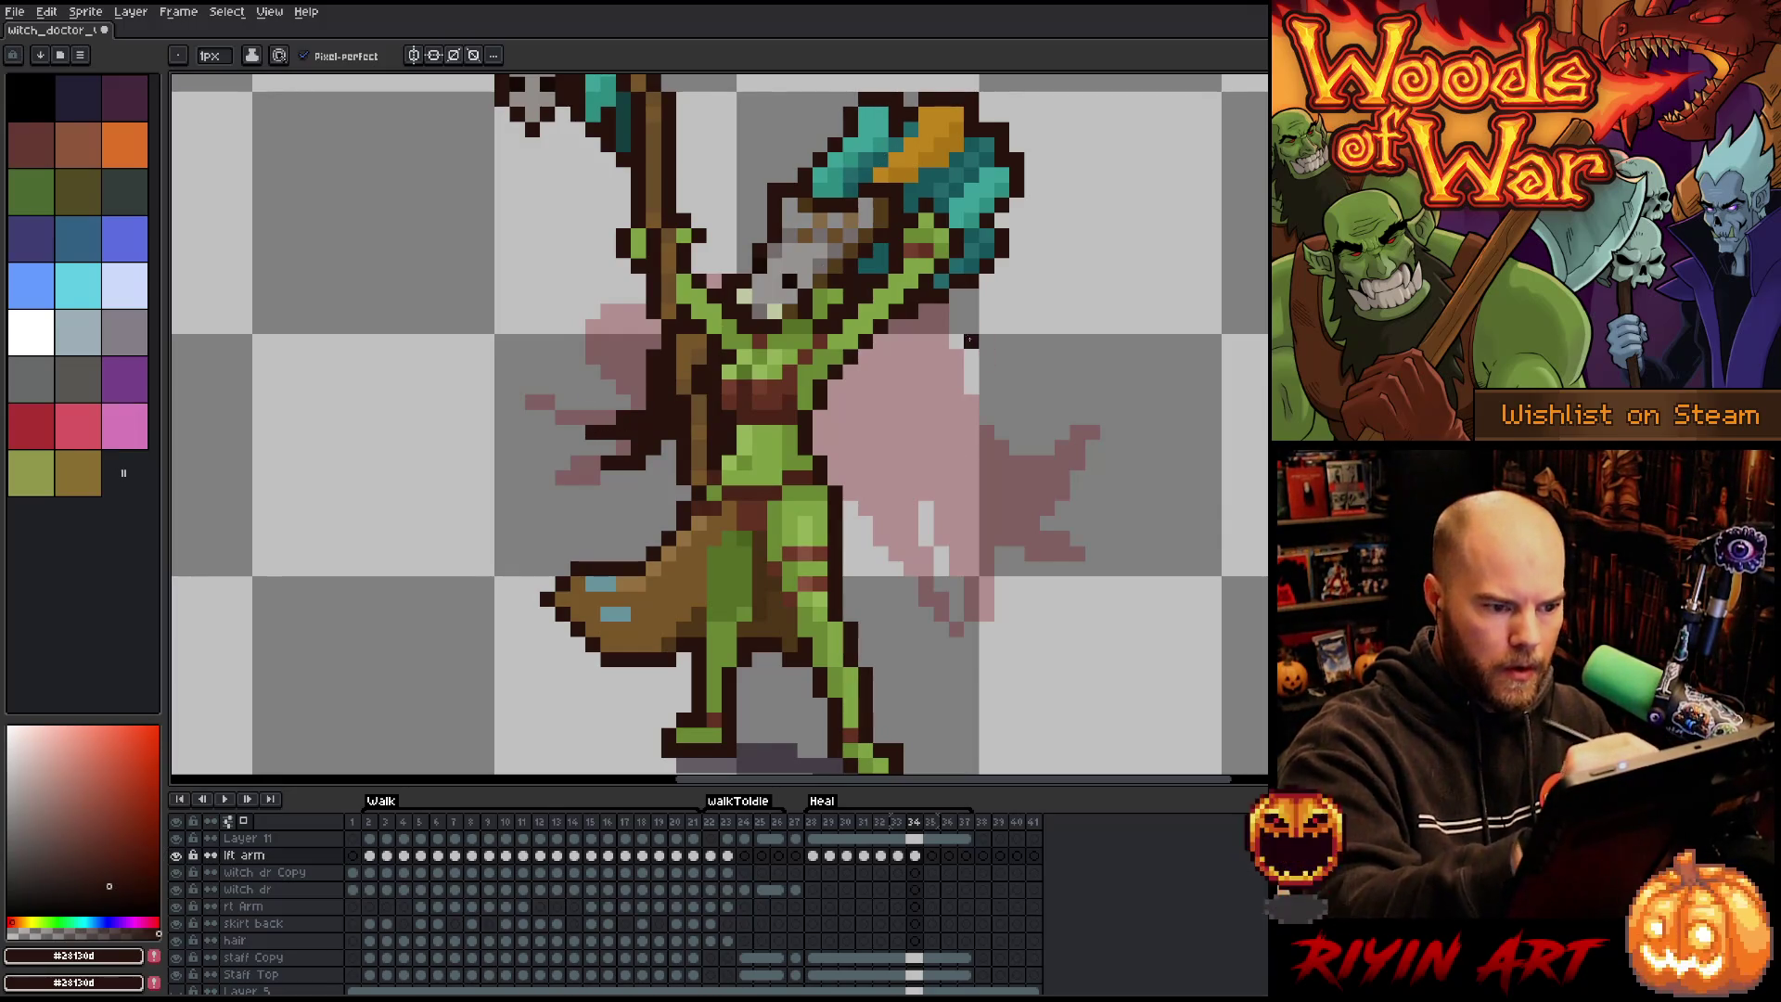
mouse_move(931, 305)
mouse_down()
mouse_move(964, 366)
mouse_move(1063, 436)
mouse_move(1062, 482)
mouse_move(1015, 447)
mouse_up()
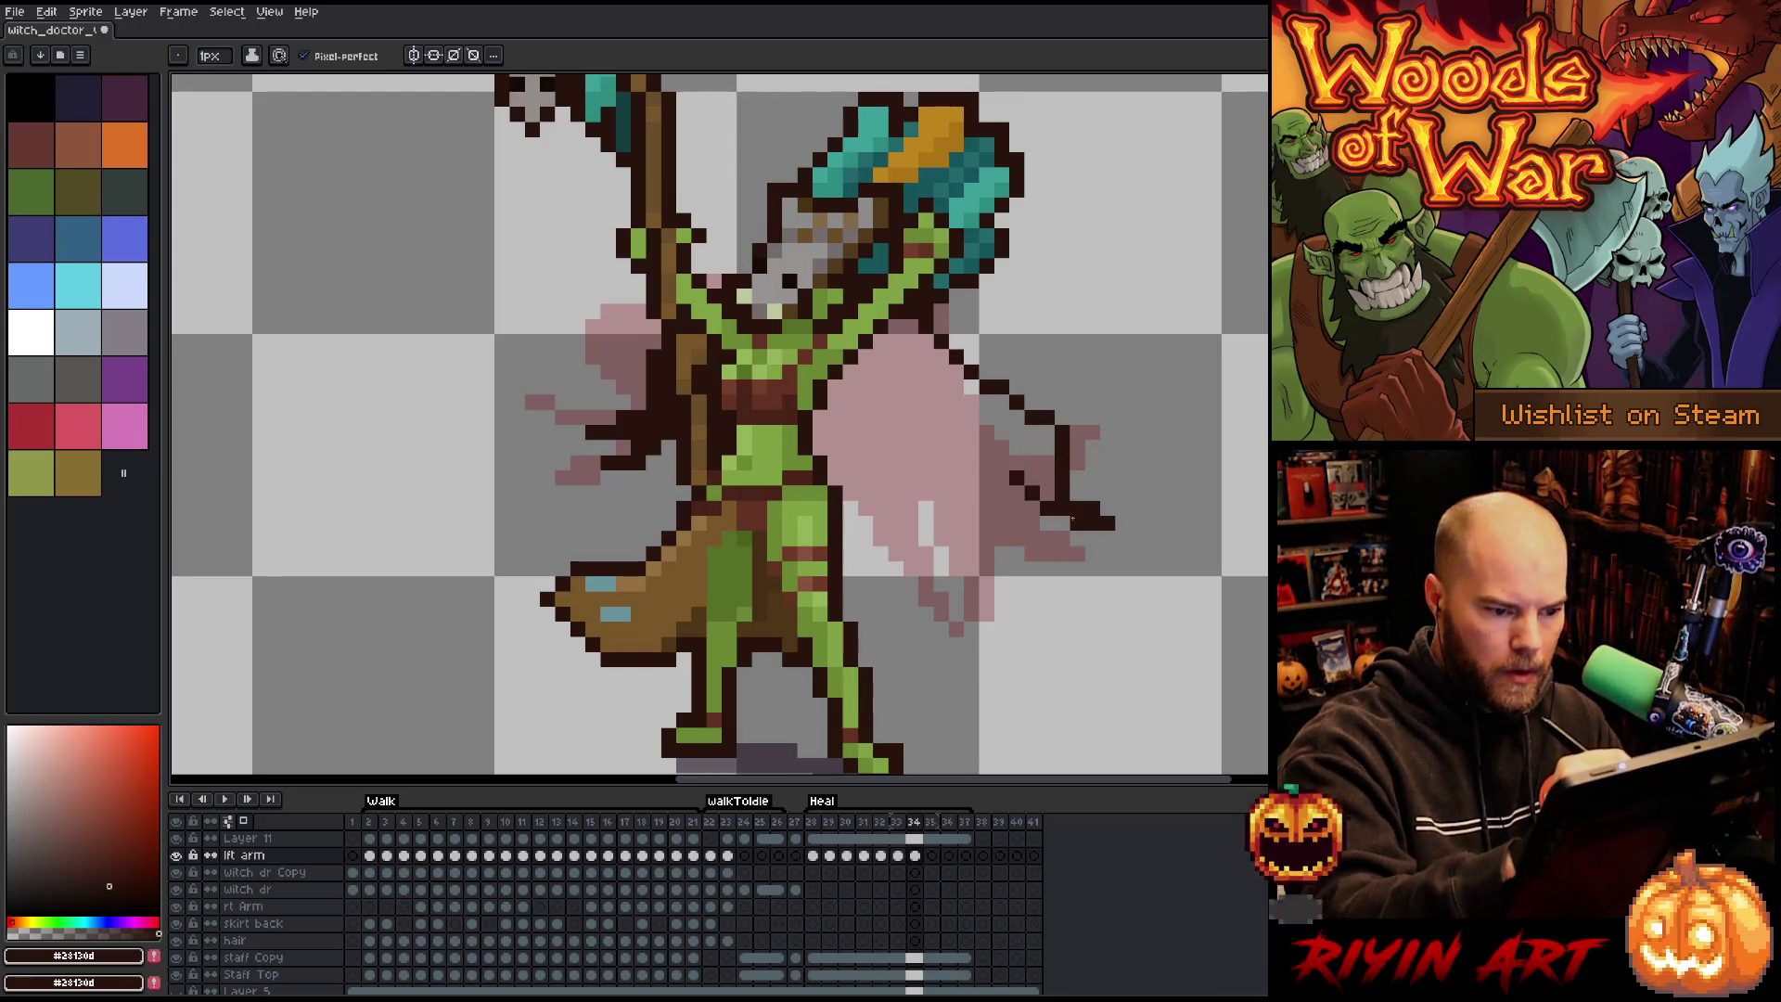
mouse_move(1055, 515)
mouse_down()
mouse_move(1016, 555)
mouse_move(995, 520)
mouse_move(941, 516)
mouse_move(941, 648)
mouse_up()
mouse_move(941, 506)
mouse_down()
mouse_move(923, 603)
mouse_move(877, 649)
mouse_move(868, 521)
mouse_move(836, 478)
mouse_up()
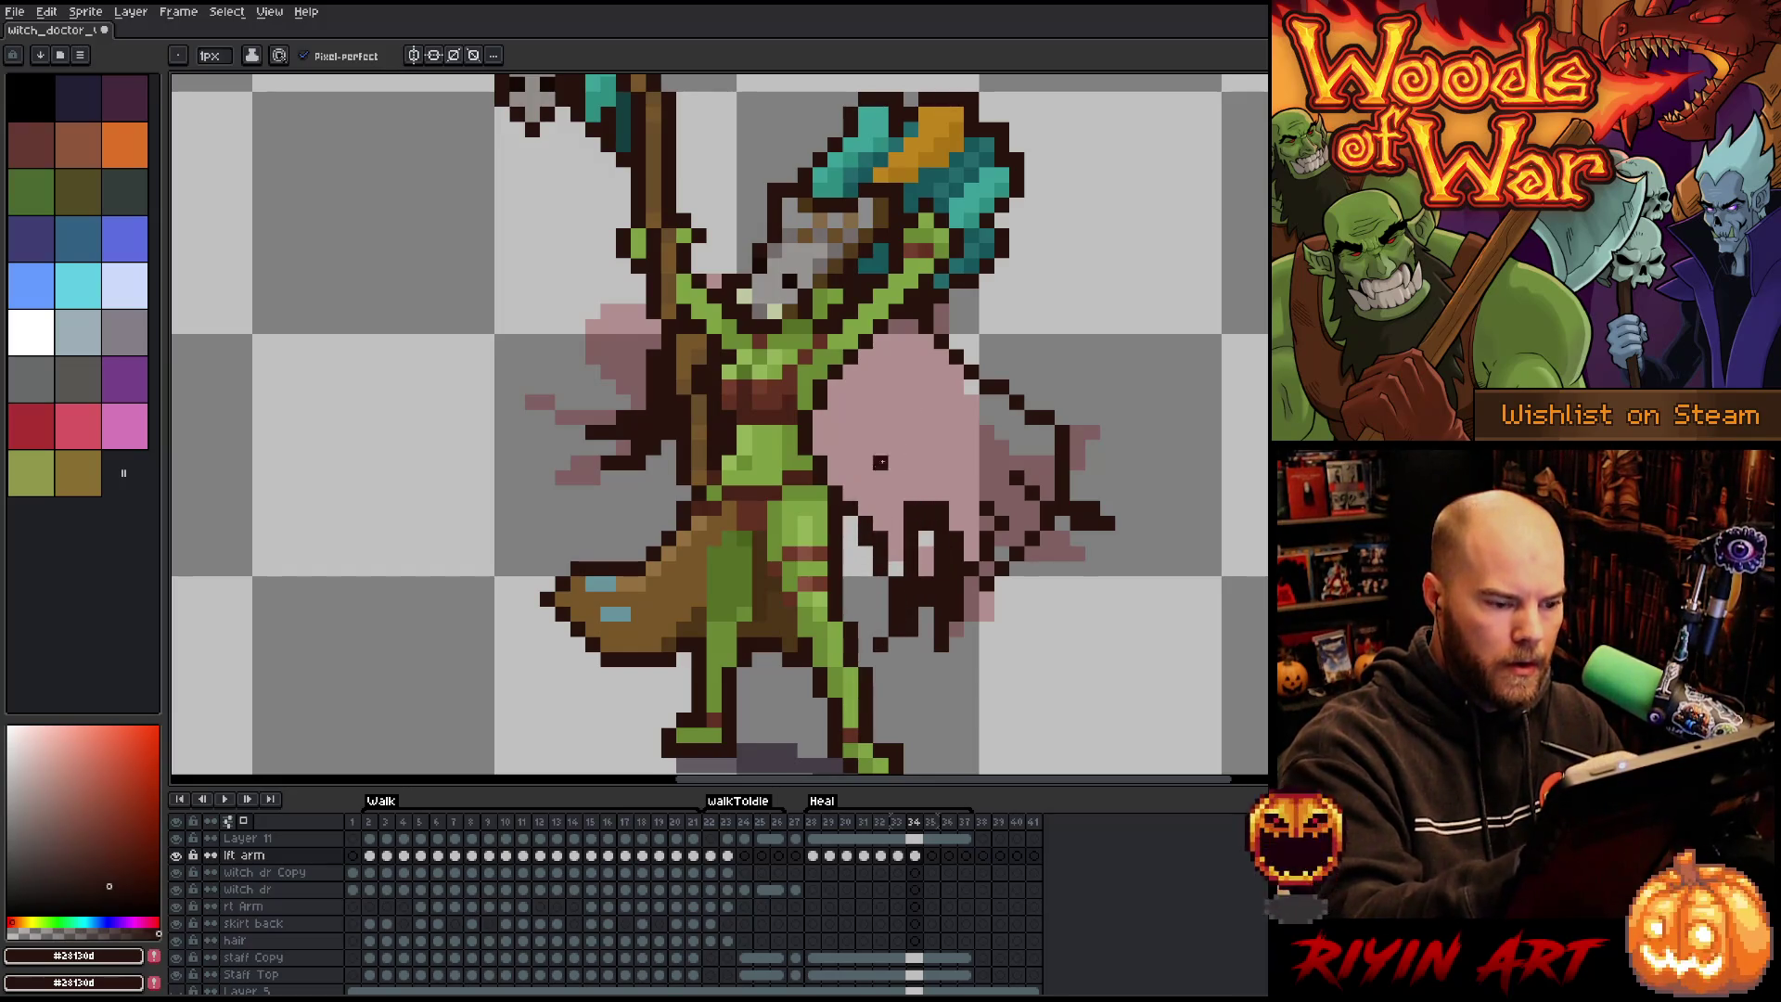
Bucket-fill the right cape dark brown, discarding an extra edge stroke.
key(g)
click(1003, 396)
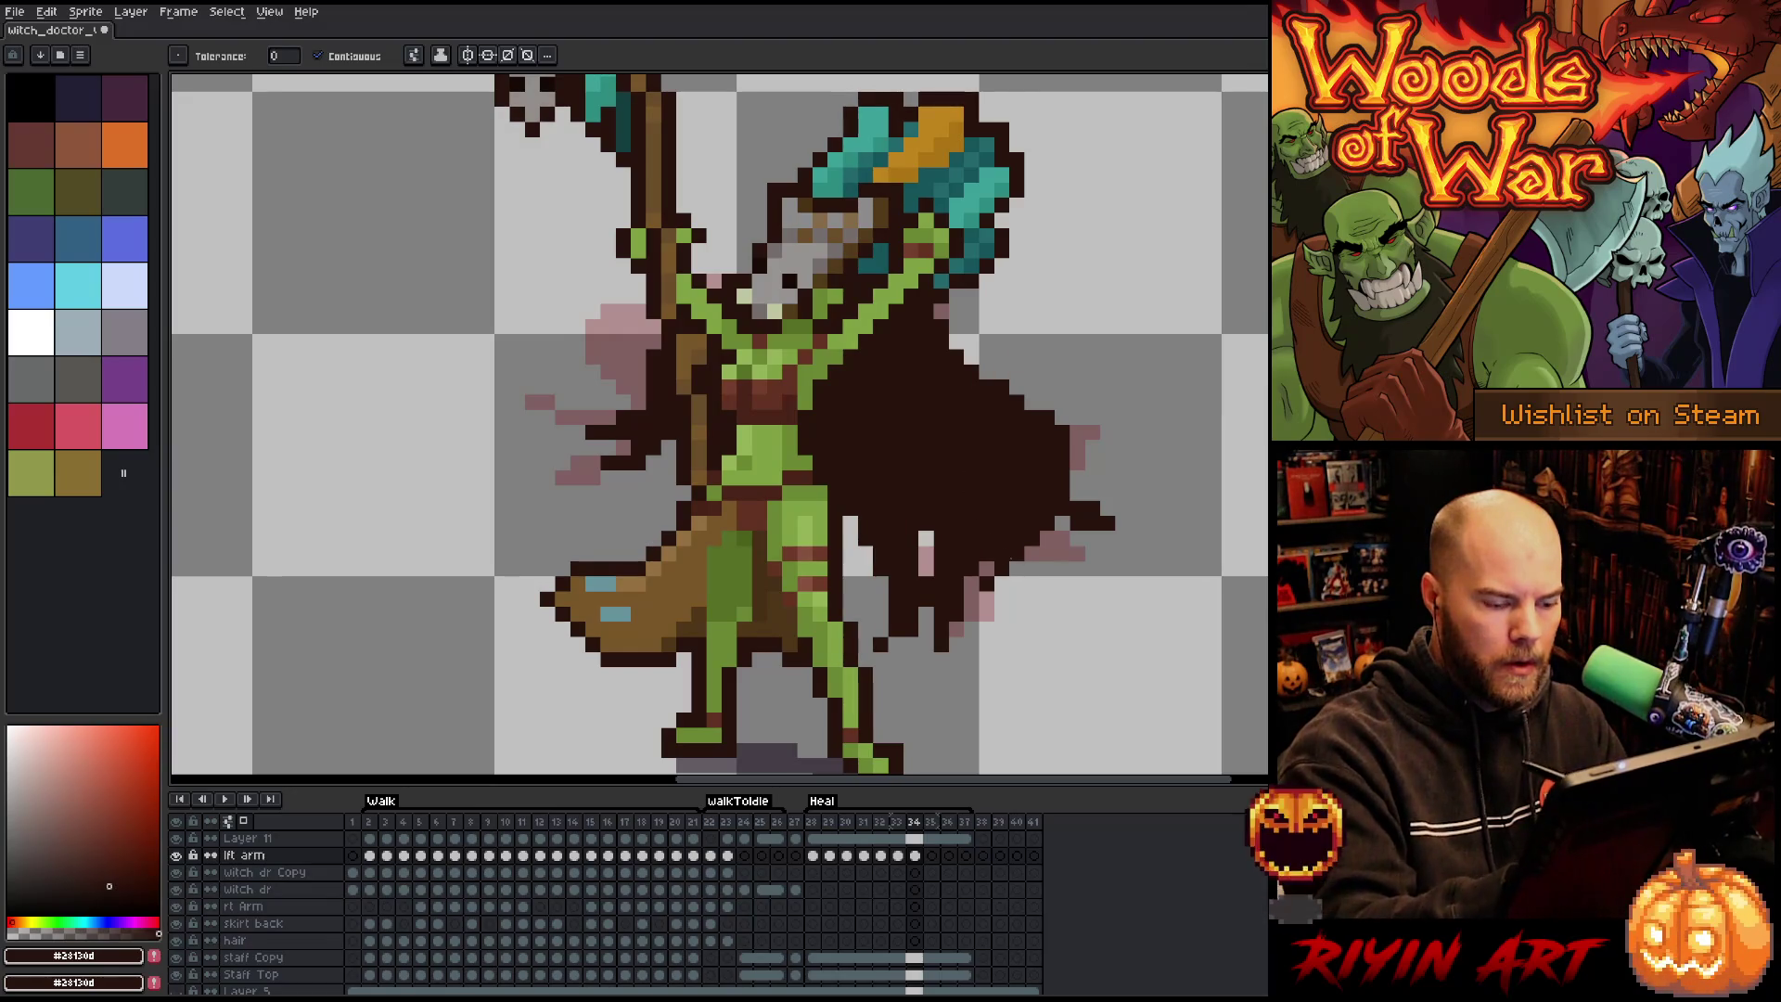
key(b)
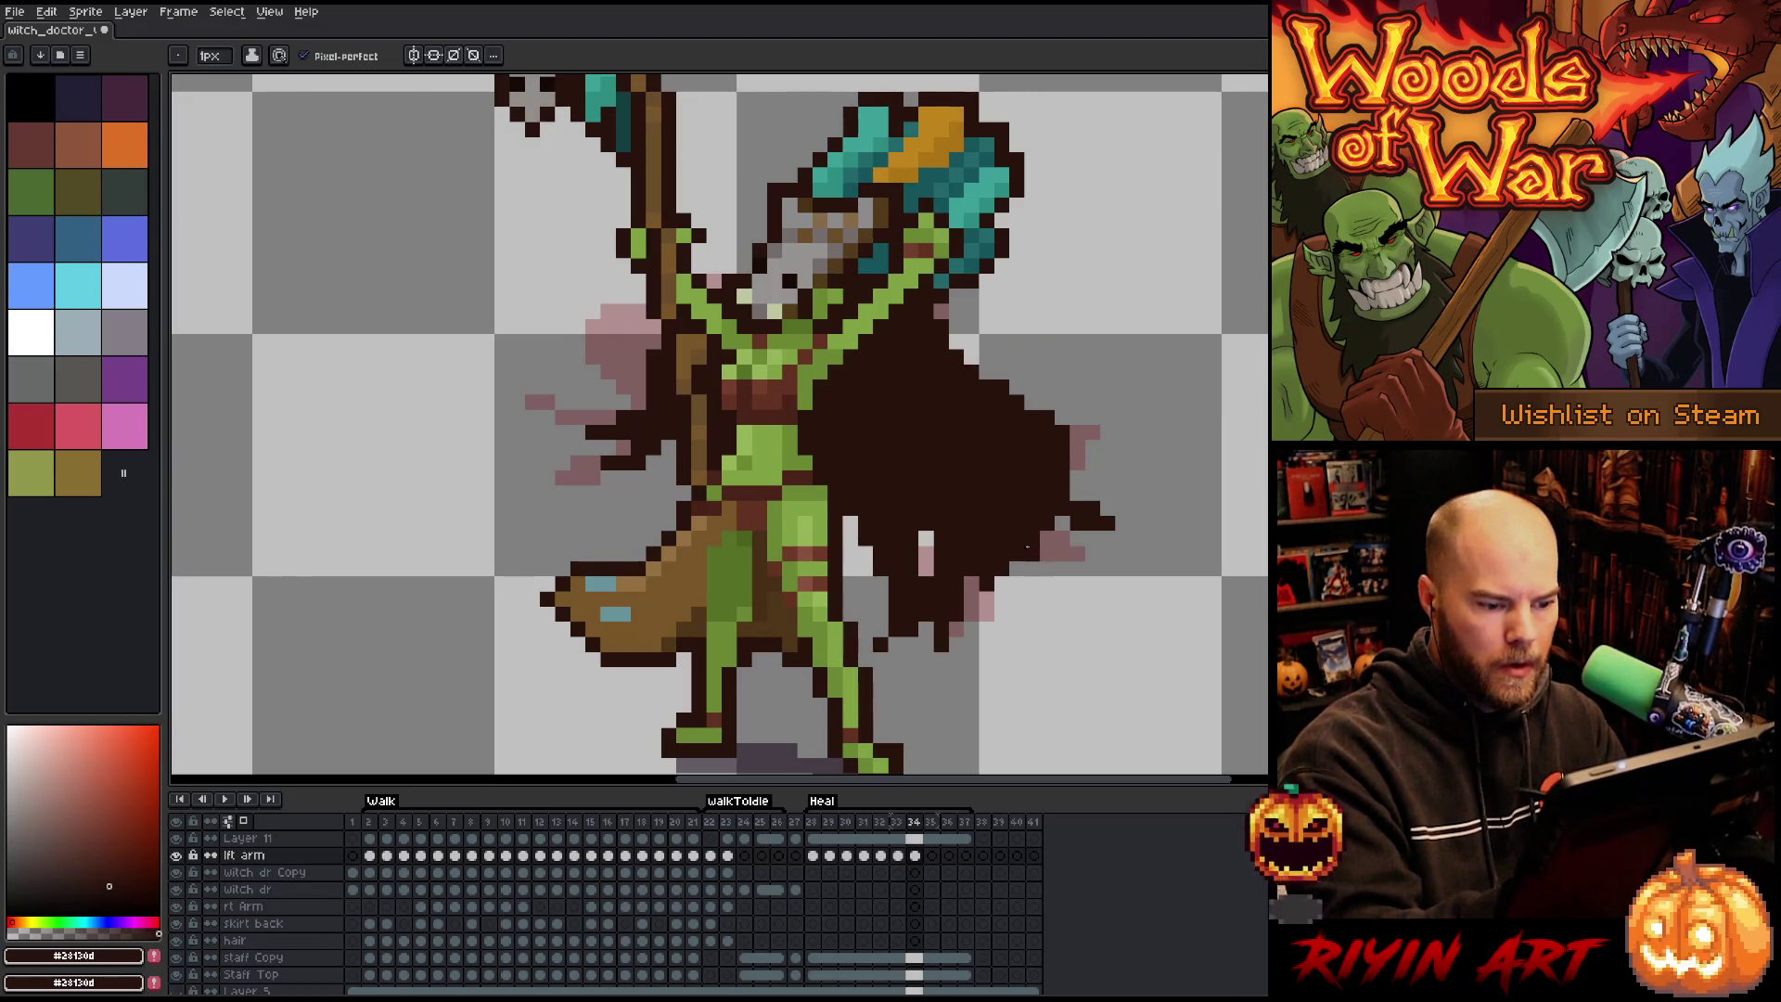
drag(1077, 492, 1077, 445)
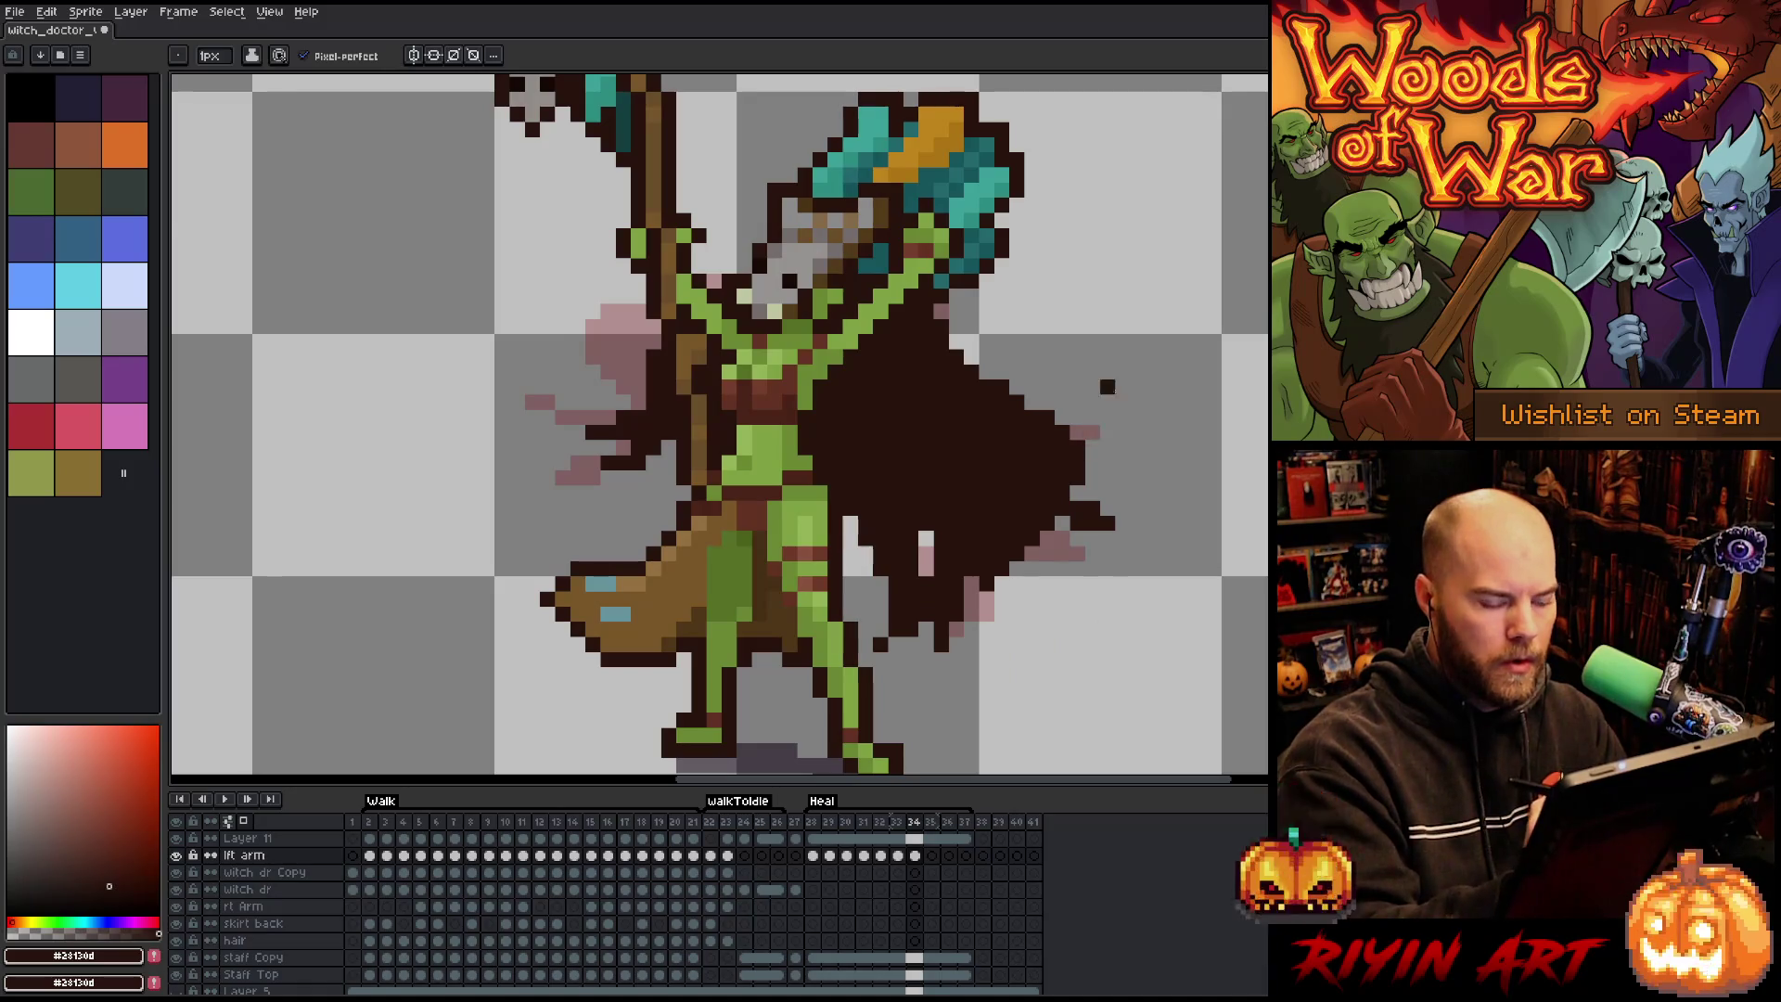
key(ctrl+z)
key(e)
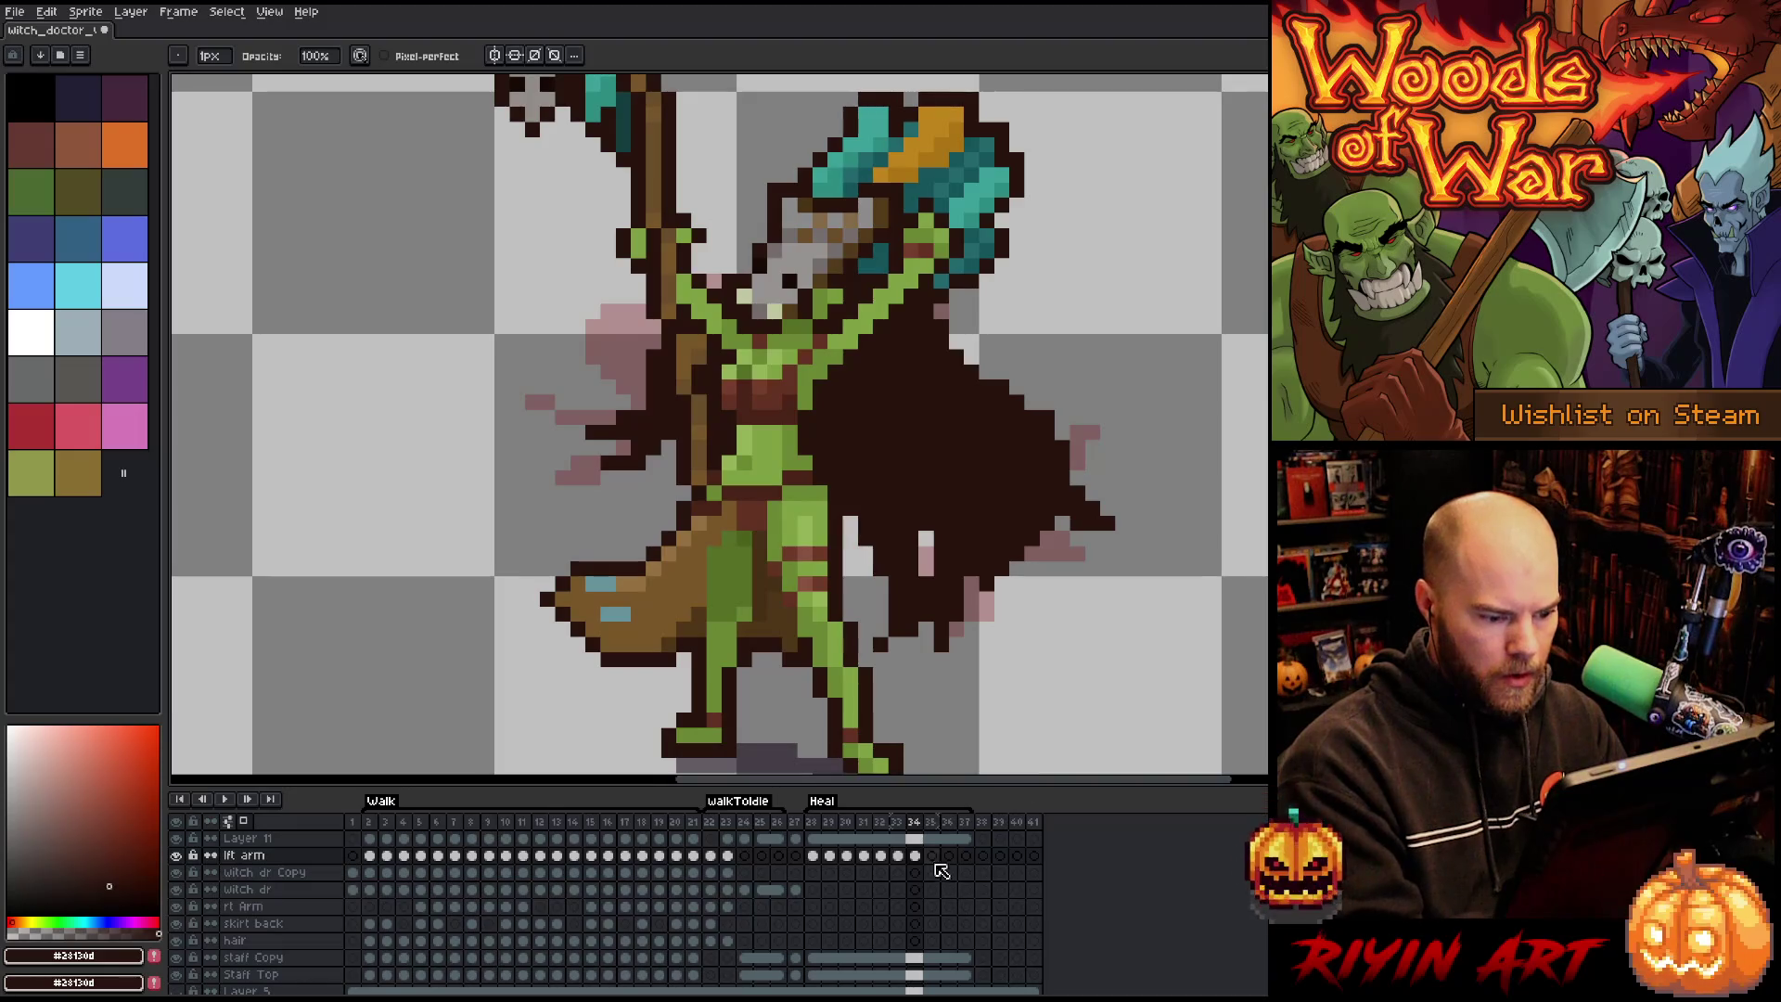
On frame 35, outline the right cape's top edge and add a dot below its tip.
click(932, 856)
key(b)
mouse_move(951, 322)
mouse_down()
mouse_move(1010, 366)
mouse_move(1146, 390)
mouse_move(1203, 436)
mouse_move(1077, 469)
mouse_move(1054, 493)
mouse_move(1192, 511)
mouse_move(1002, 432)
mouse_up()
click(1198, 462)
Draw the ragged lower edges of the cape wing on frame 35.
mouse_move(923, 489)
mouse_down()
mouse_move(1101, 506)
mouse_move(965, 427)
mouse_up()
key(ctrl+z)
key(ctrl+z)
mouse_move(997, 533)
mouse_down()
mouse_move(1039, 568)
mouse_move(1145, 538)
mouse_up()
mouse_move(1011, 478)
mouse_down()
mouse_move(1043, 524)
mouse_move(889, 520)
mouse_move(1054, 617)
mouse_up()
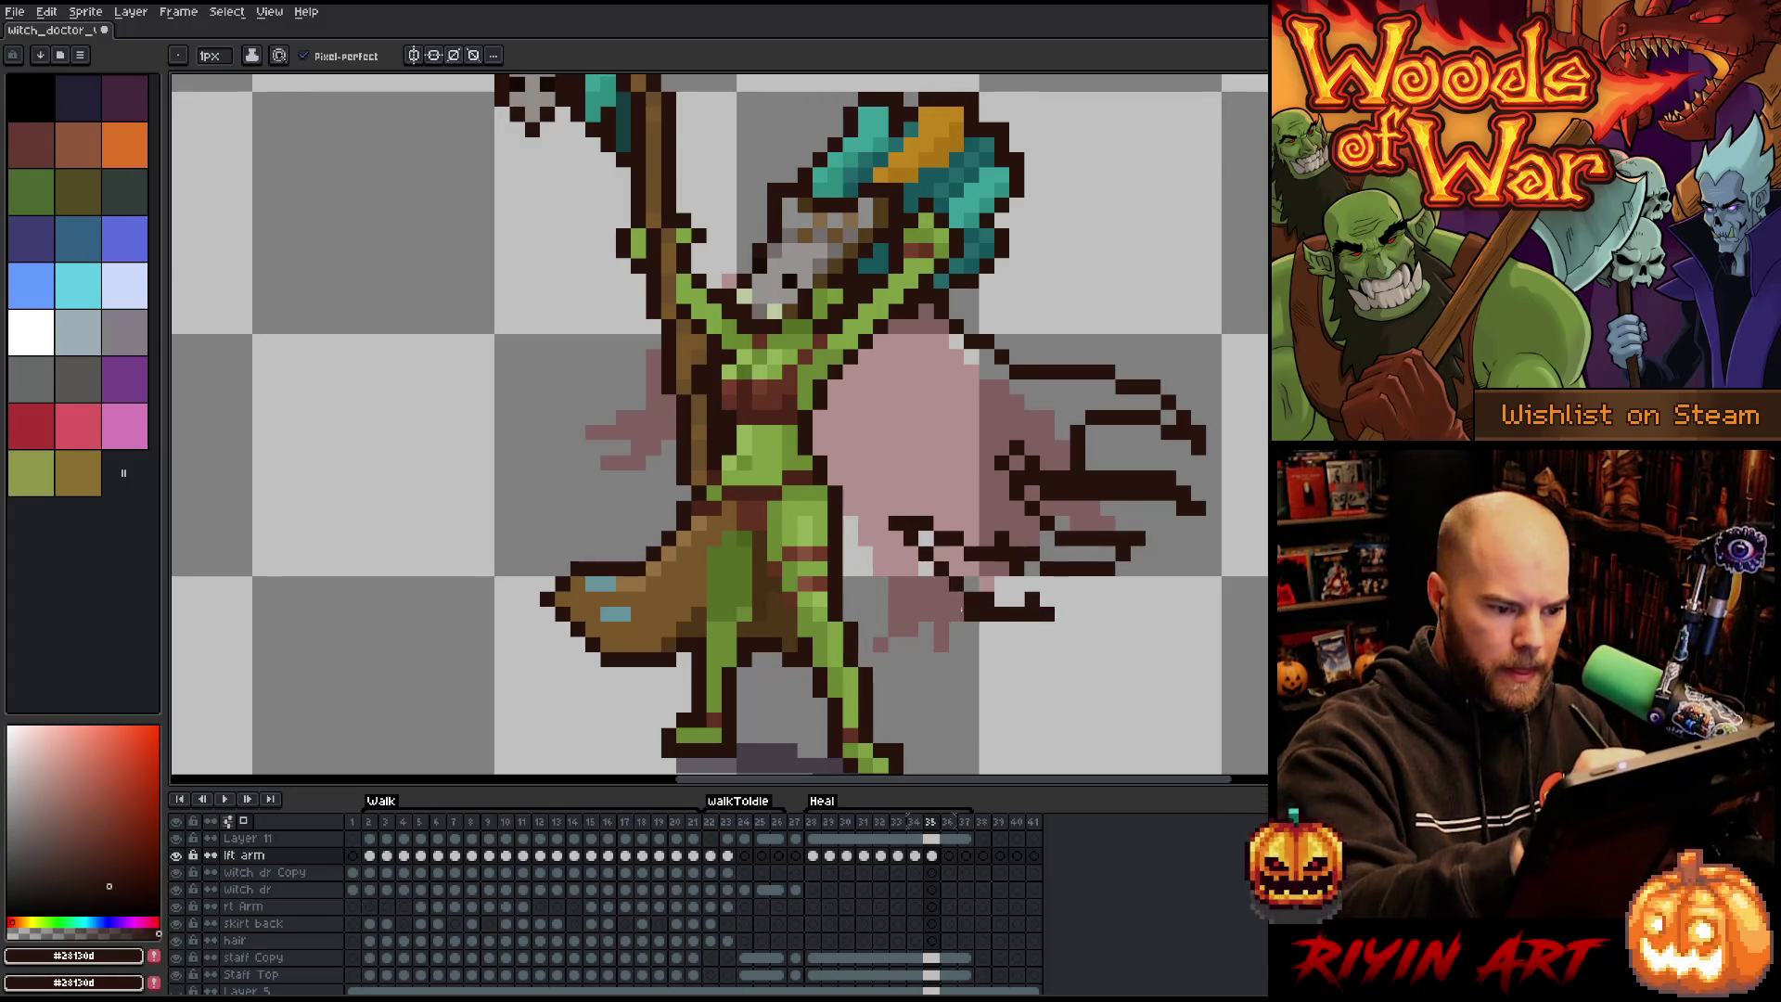
drag(858, 534, 979, 617)
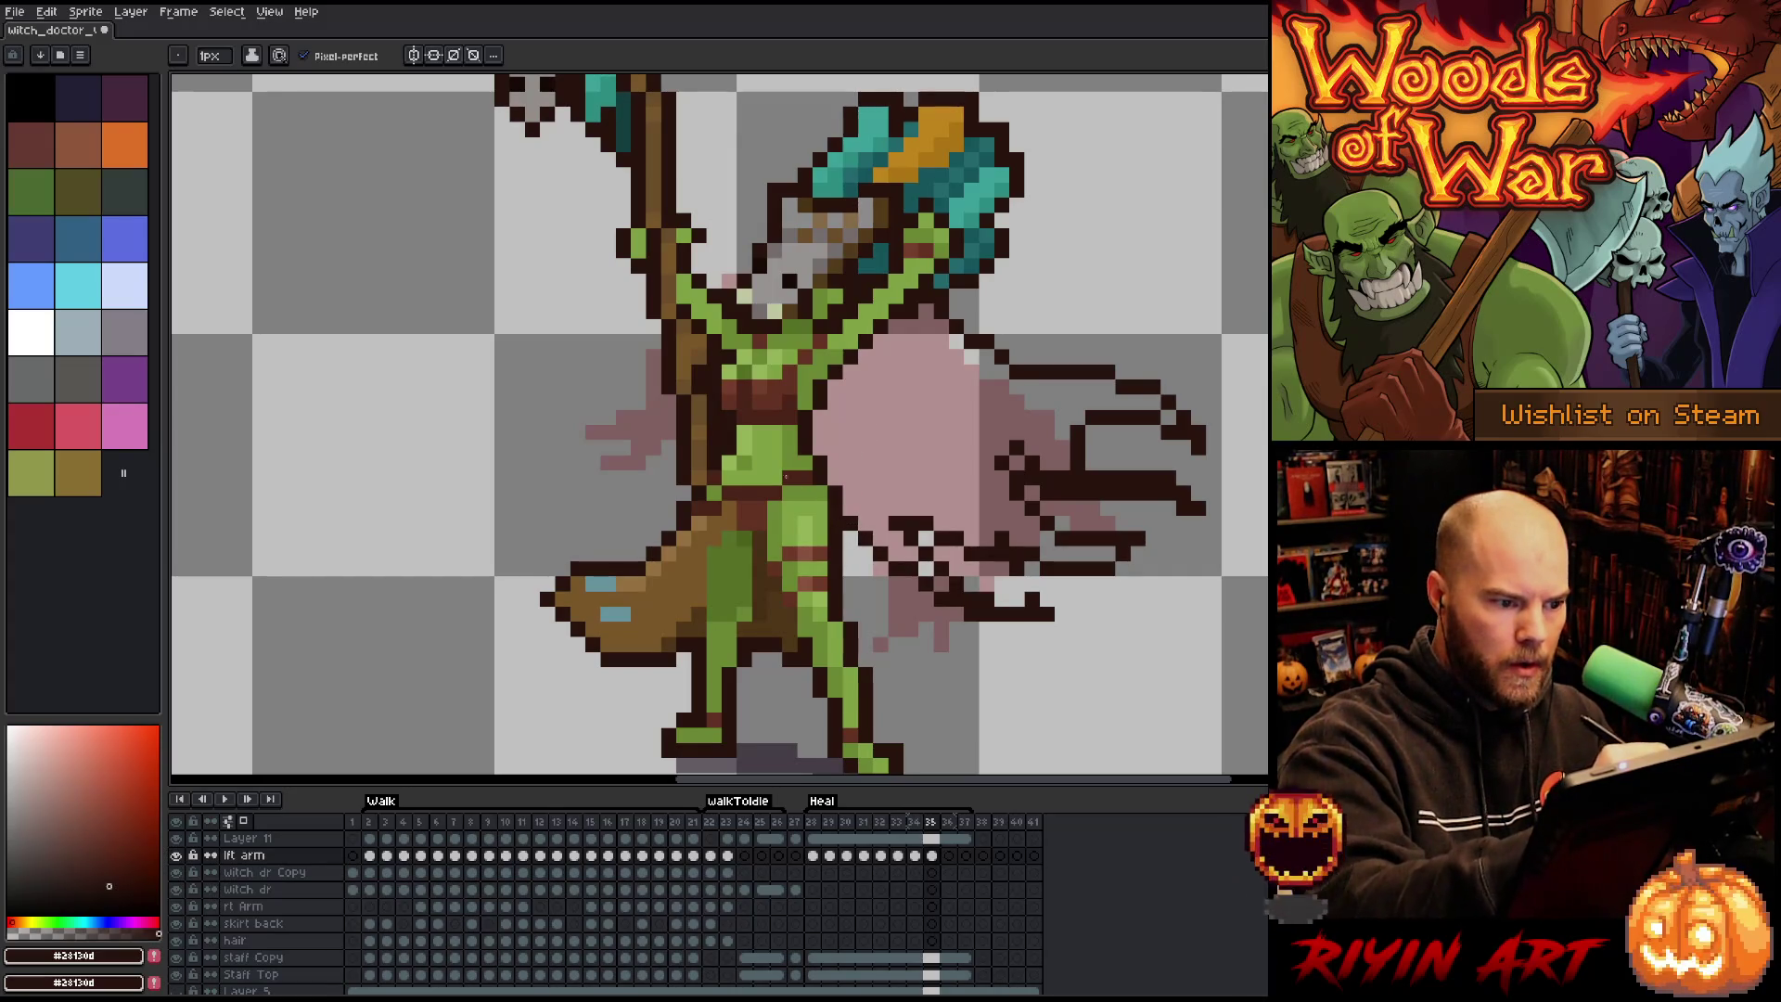
Bucket-fill the cape dark brown, close the lower-wing gap, and extend the wing upward.
key(g)
click(940, 373)
key(b)
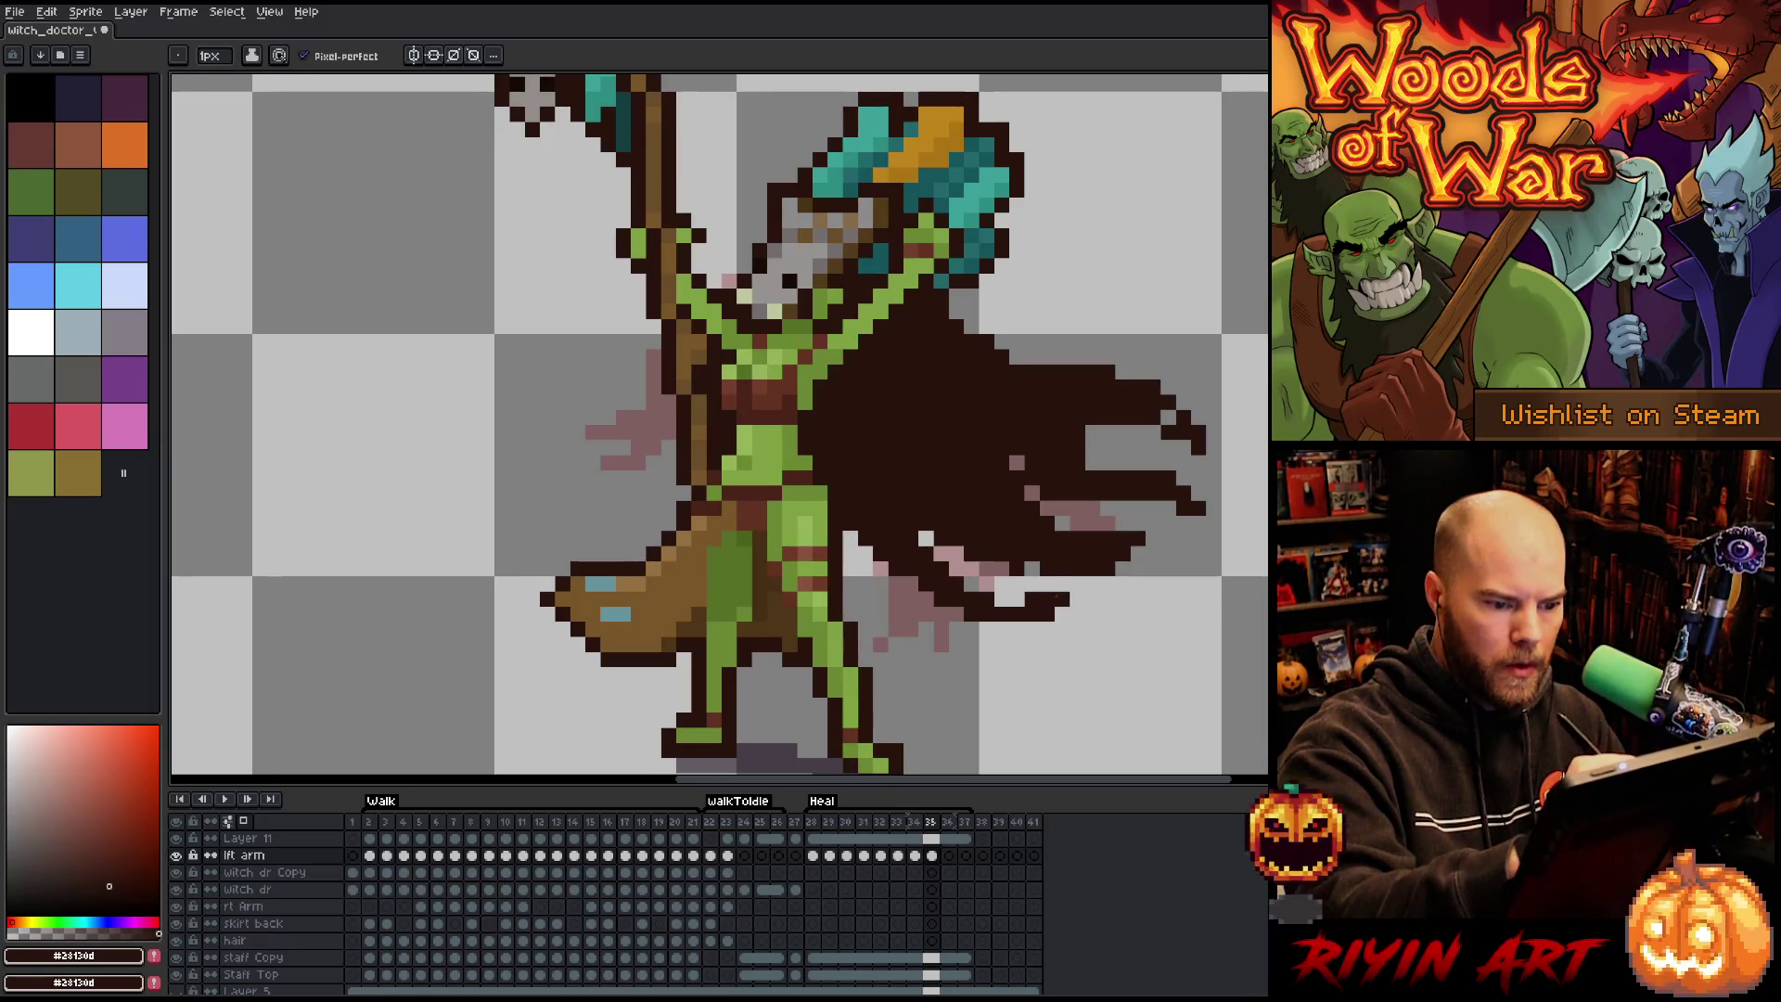
drag(1029, 601, 998, 598)
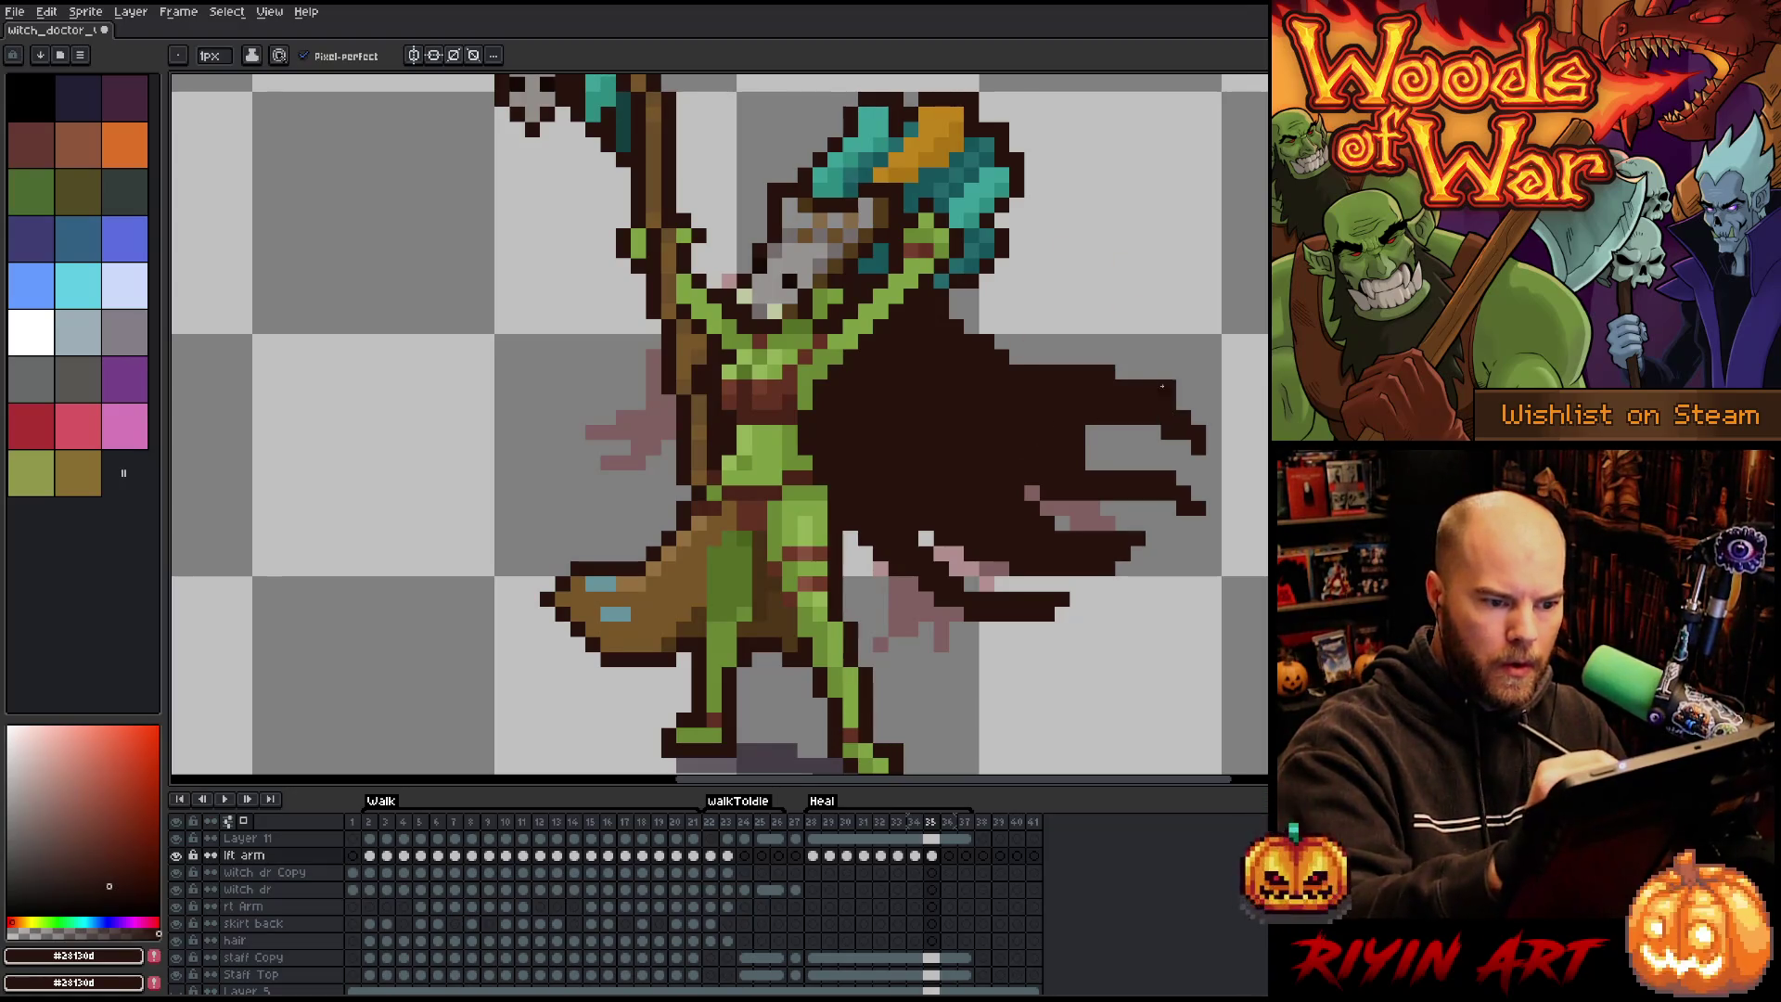
mouse_move(954, 347)
mouse_down()
mouse_move(1125, 295)
mouse_move(950, 326)
mouse_up()
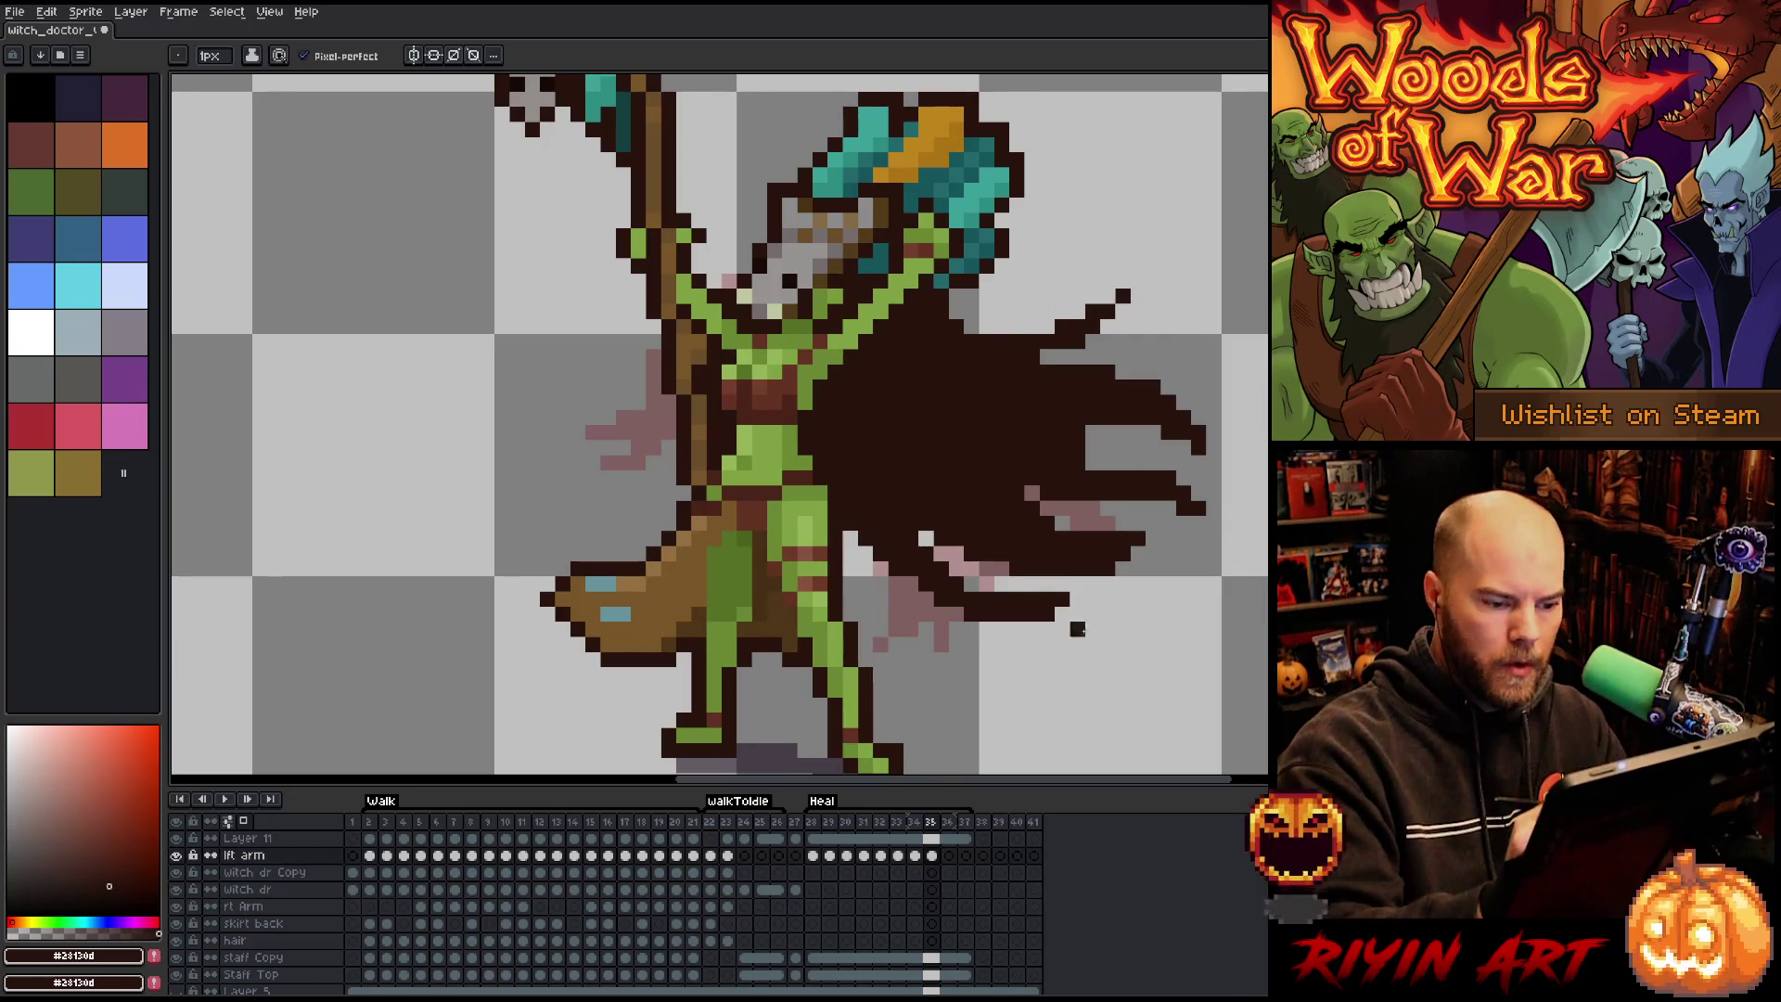
click(948, 854)
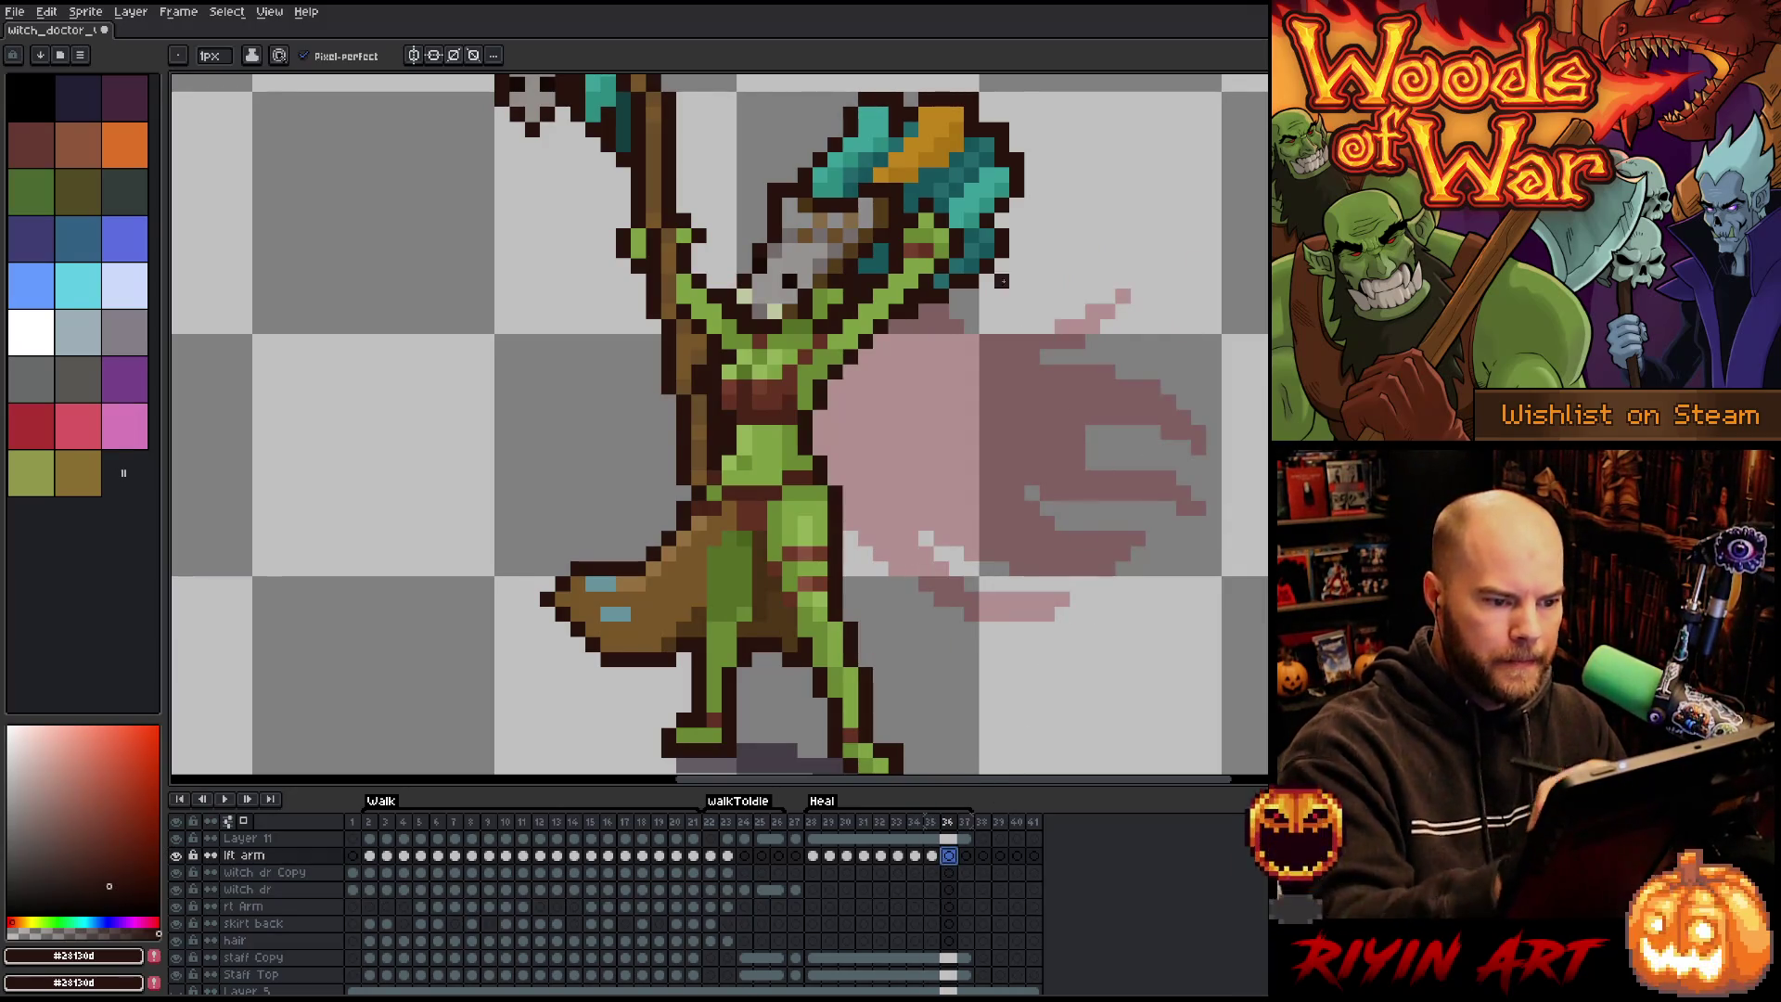
Draw the cape wing's top edge and thick diagonal bands on frame 36.
mouse_move(928, 334)
mouse_down()
mouse_move(1128, 343)
mouse_move(988, 364)
mouse_move(941, 328)
mouse_move(1151, 466)
mouse_up()
mouse_move(955, 361)
mouse_down()
mouse_move(1169, 479)
mouse_move(1077, 437)
mouse_up()
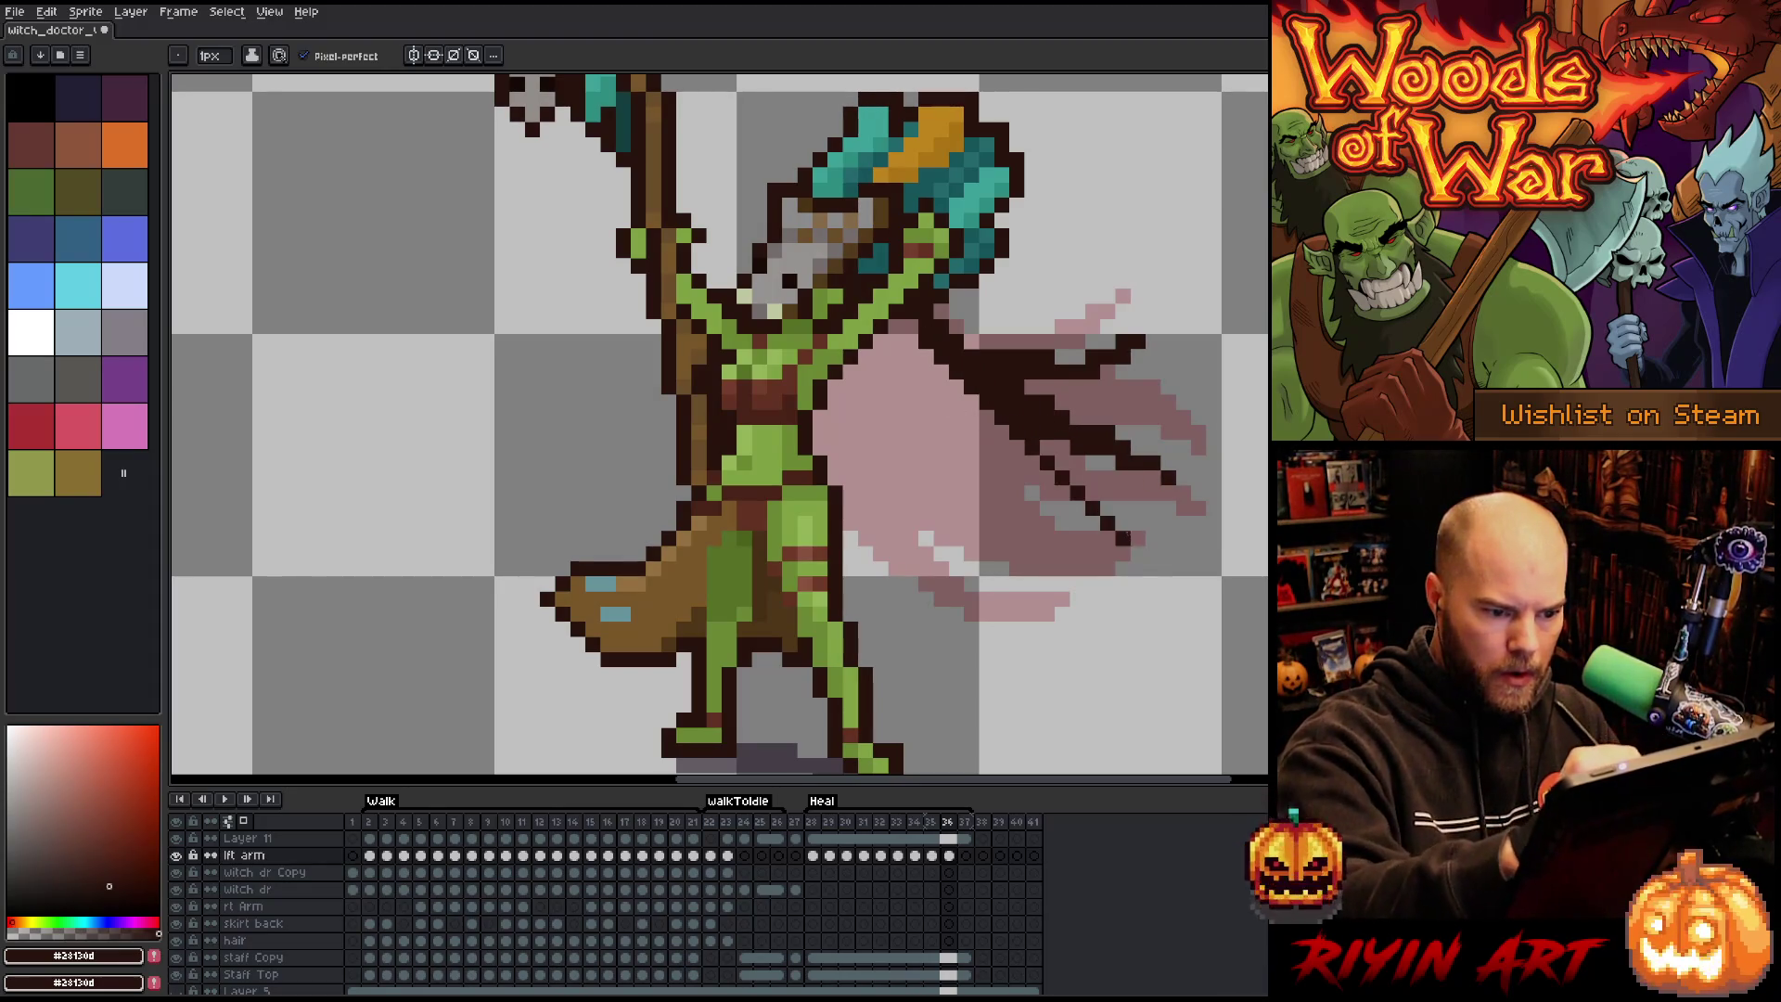
mouse_move(910, 343)
mouse_down()
mouse_move(1047, 496)
mouse_move(1127, 510)
mouse_up()
mouse_move(1113, 496)
mouse_down()
mouse_move(956, 380)
mouse_move(1067, 496)
mouse_up()
mouse_move(937, 385)
mouse_down()
mouse_move(1016, 464)
mouse_move(1020, 571)
mouse_move(1104, 627)
mouse_up()
Redraw the diagonal fold, add dark lower-wing strokes, and outline beside the skirt.
drag(895, 445, 1039, 593)
key(ctrl+z)
mouse_move(877, 446)
mouse_down()
mouse_move(1021, 571)
mouse_move(1099, 605)
mouse_move(1113, 575)
mouse_up()
key(ctrl+z)
key(ctrl+z)
key(ctrl+z)
drag(889, 475, 1109, 603)
drag(983, 473, 1103, 593)
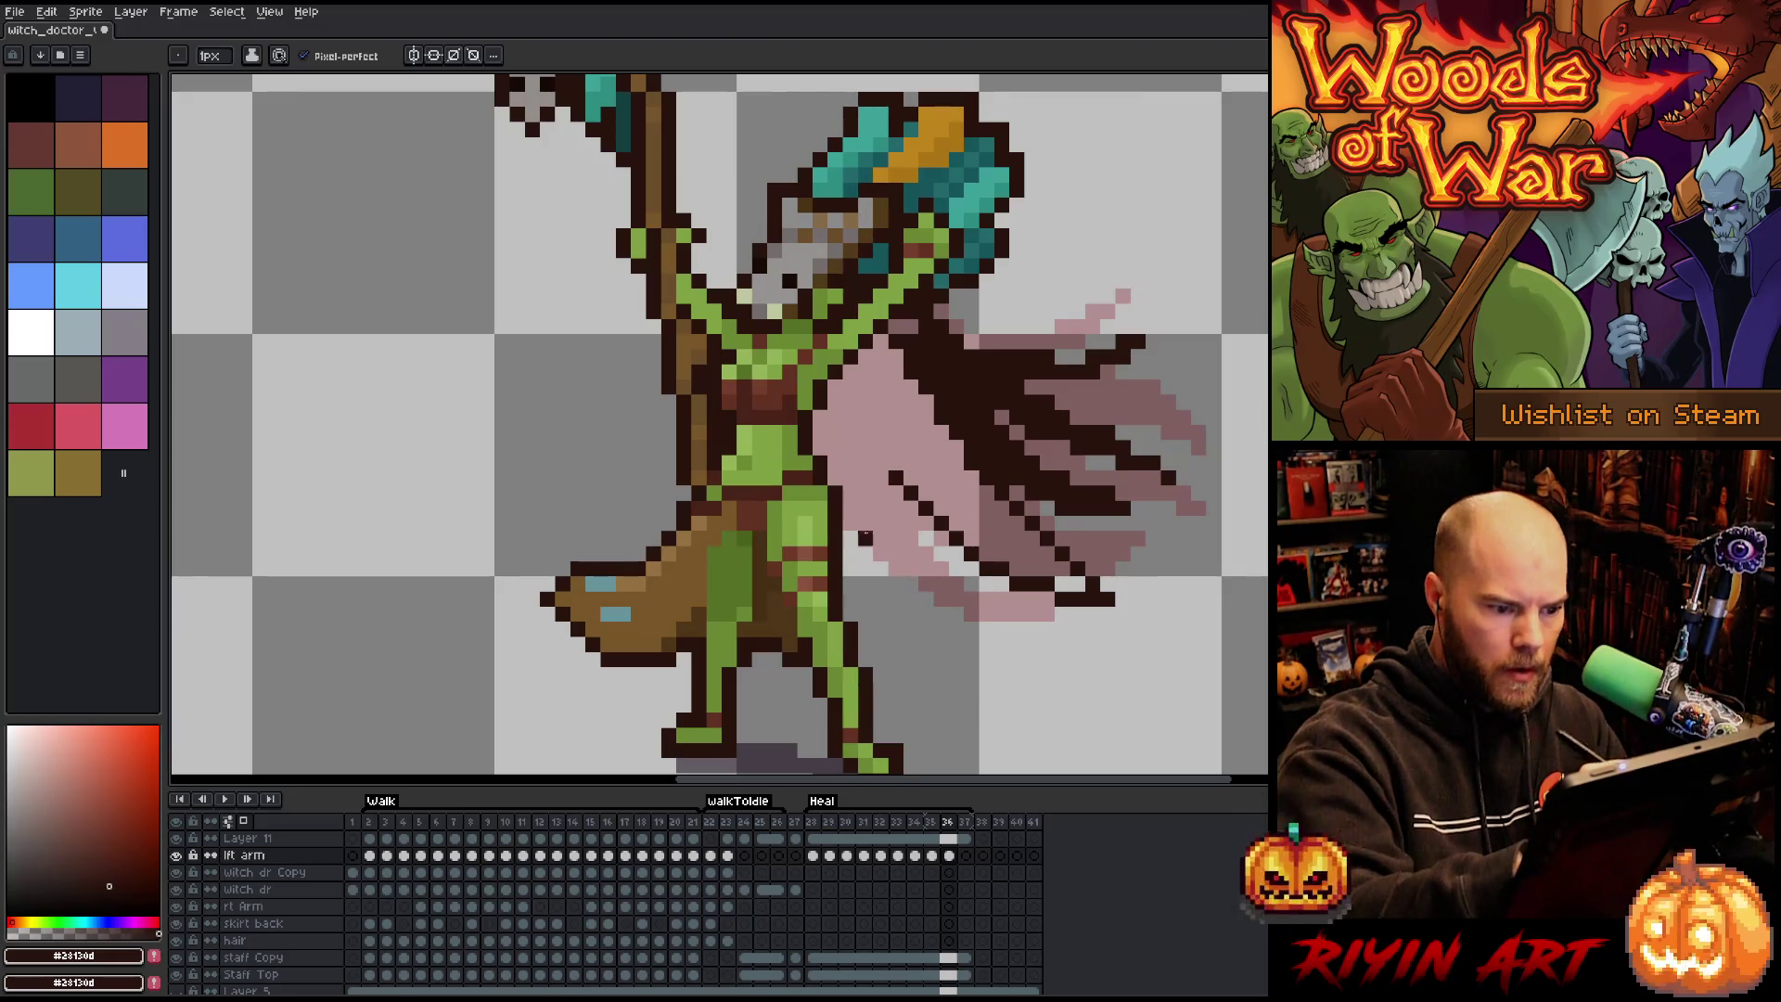
drag(865, 569, 993, 633)
drag(904, 501, 946, 589)
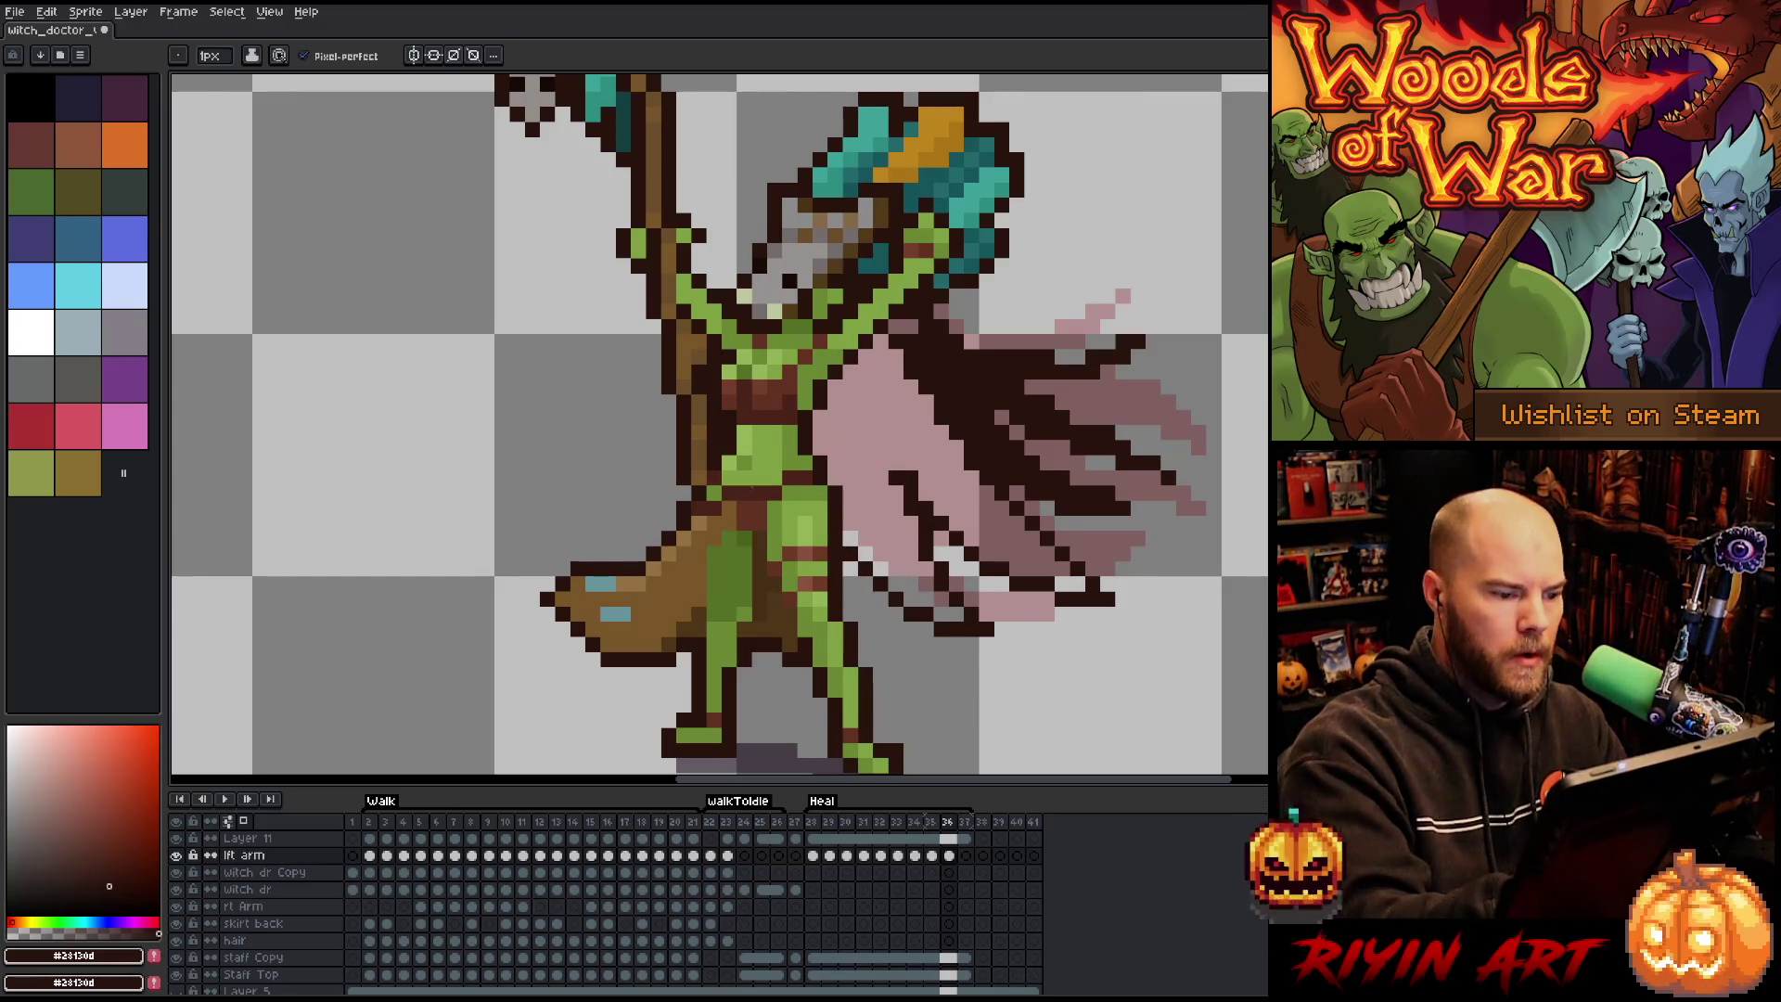
mouse_move(672, 434)
mouse_down()
mouse_move(638, 527)
mouse_move(664, 524)
mouse_up()
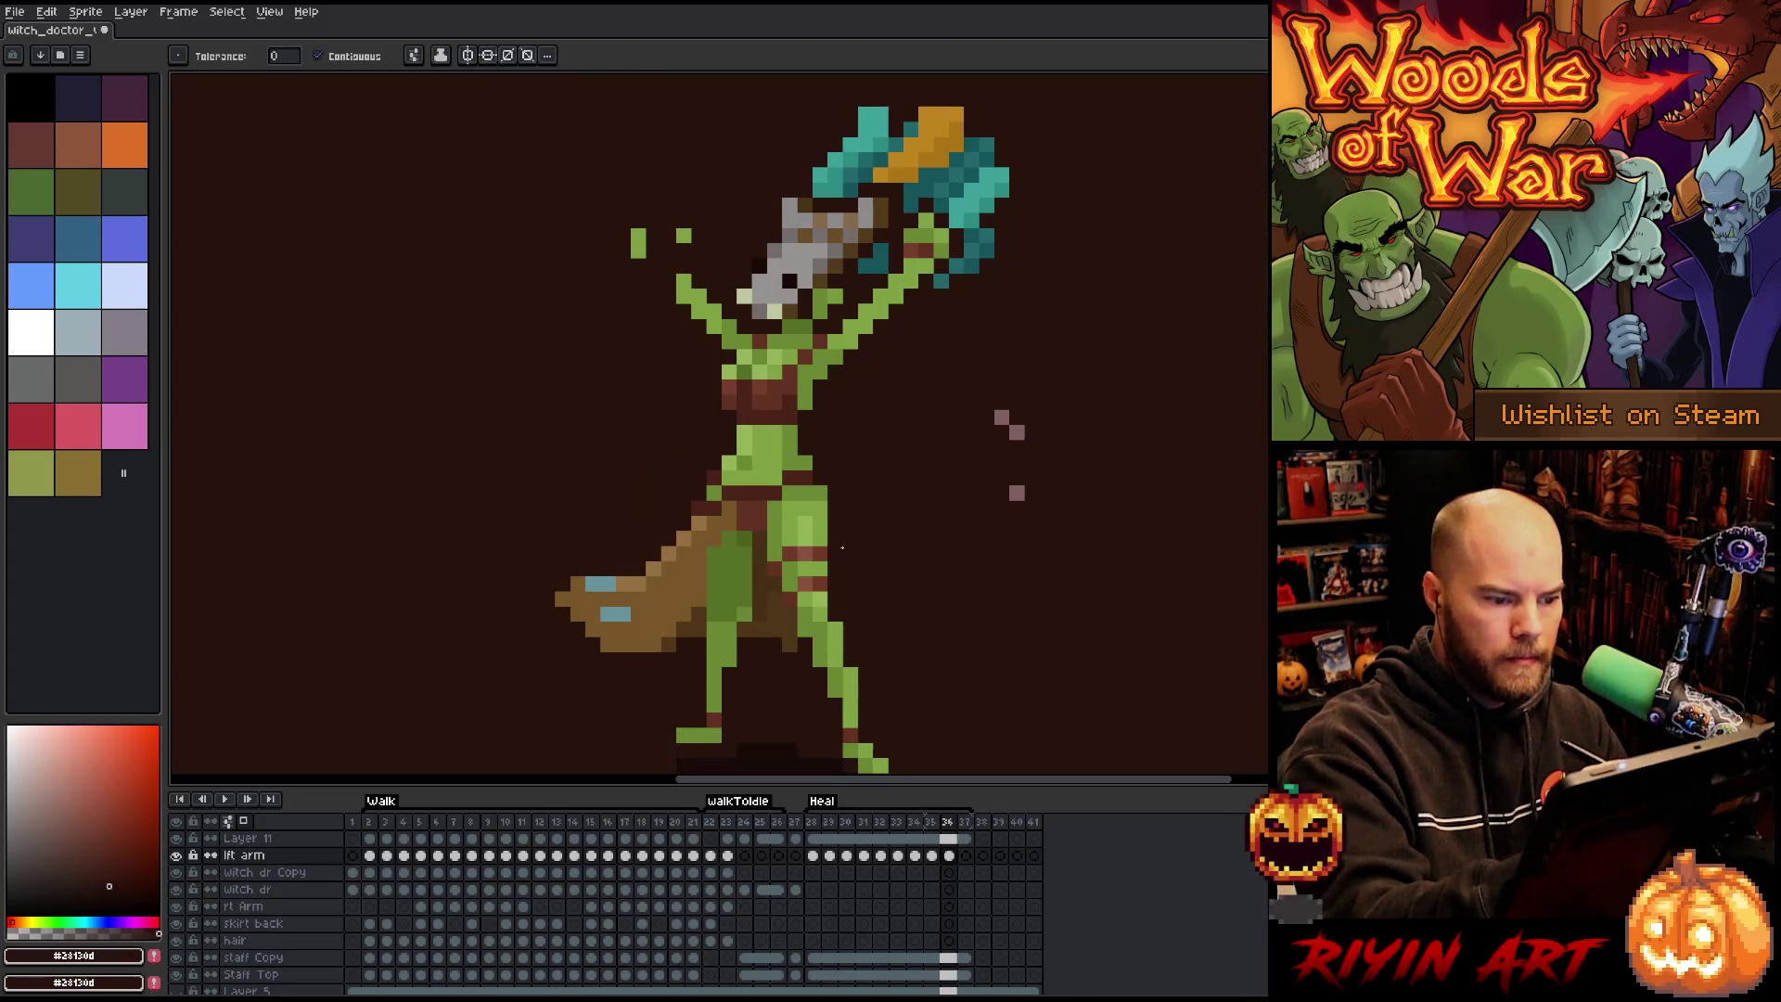
Bucket-fill the wing dark brown, undoing the fill that spilled into the background.
key(g)
click(850, 538)
key(ctrl+z)
key(b)
key(g)
click(859, 444)
key(b)
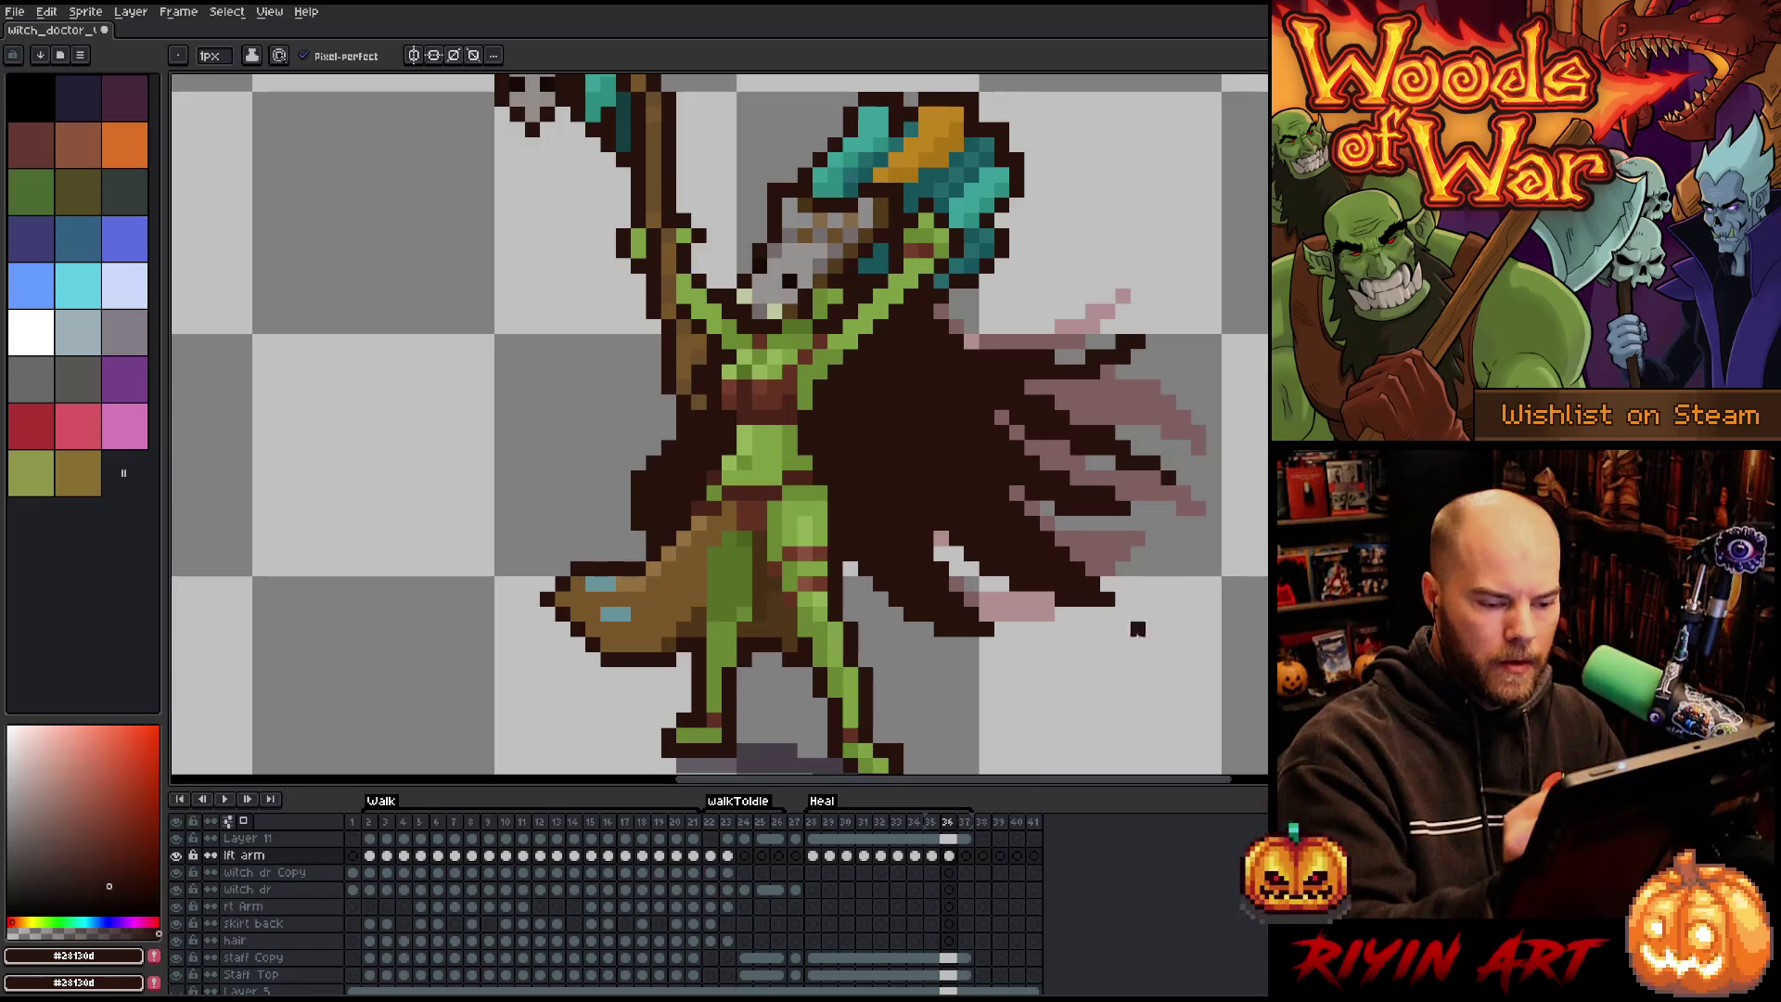
key(Right)
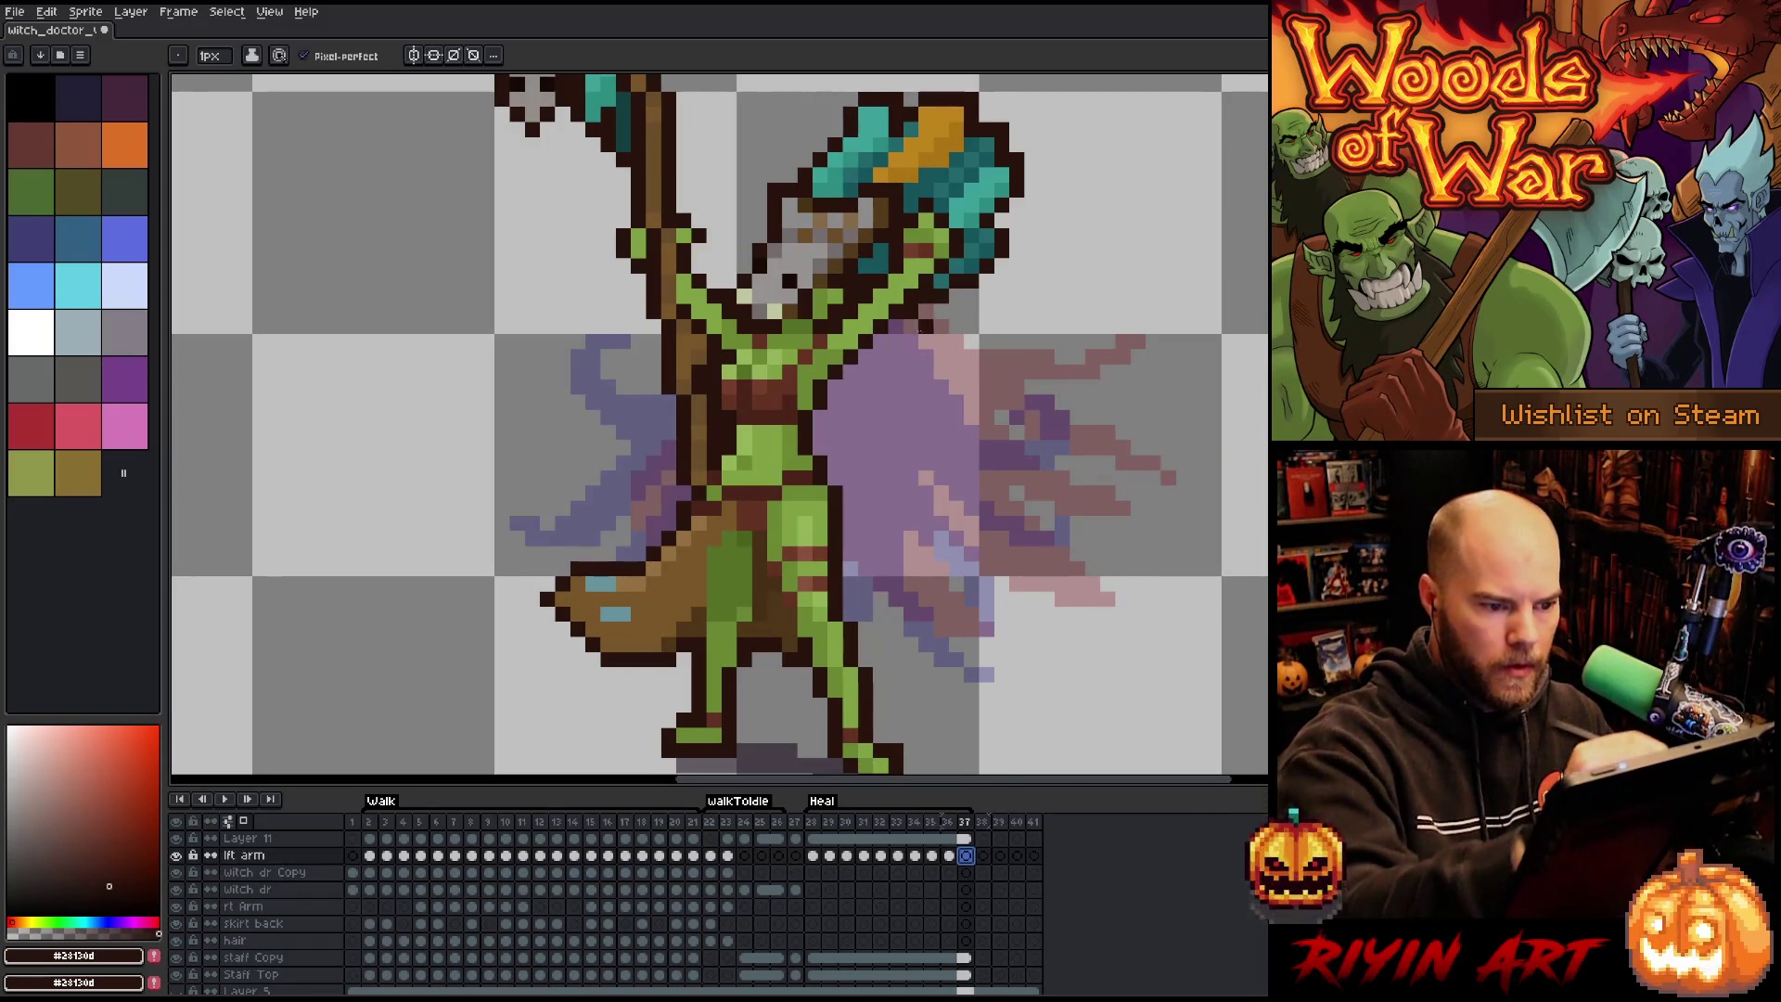
Draw the right wing's cape outline from the arm, with a diagonal tip and a low fold line.
mouse_move(923, 325)
mouse_down()
mouse_move(1035, 431)
mouse_move(1093, 366)
mouse_move(1028, 422)
mouse_move(1062, 427)
mouse_up()
key(e)
key(b)
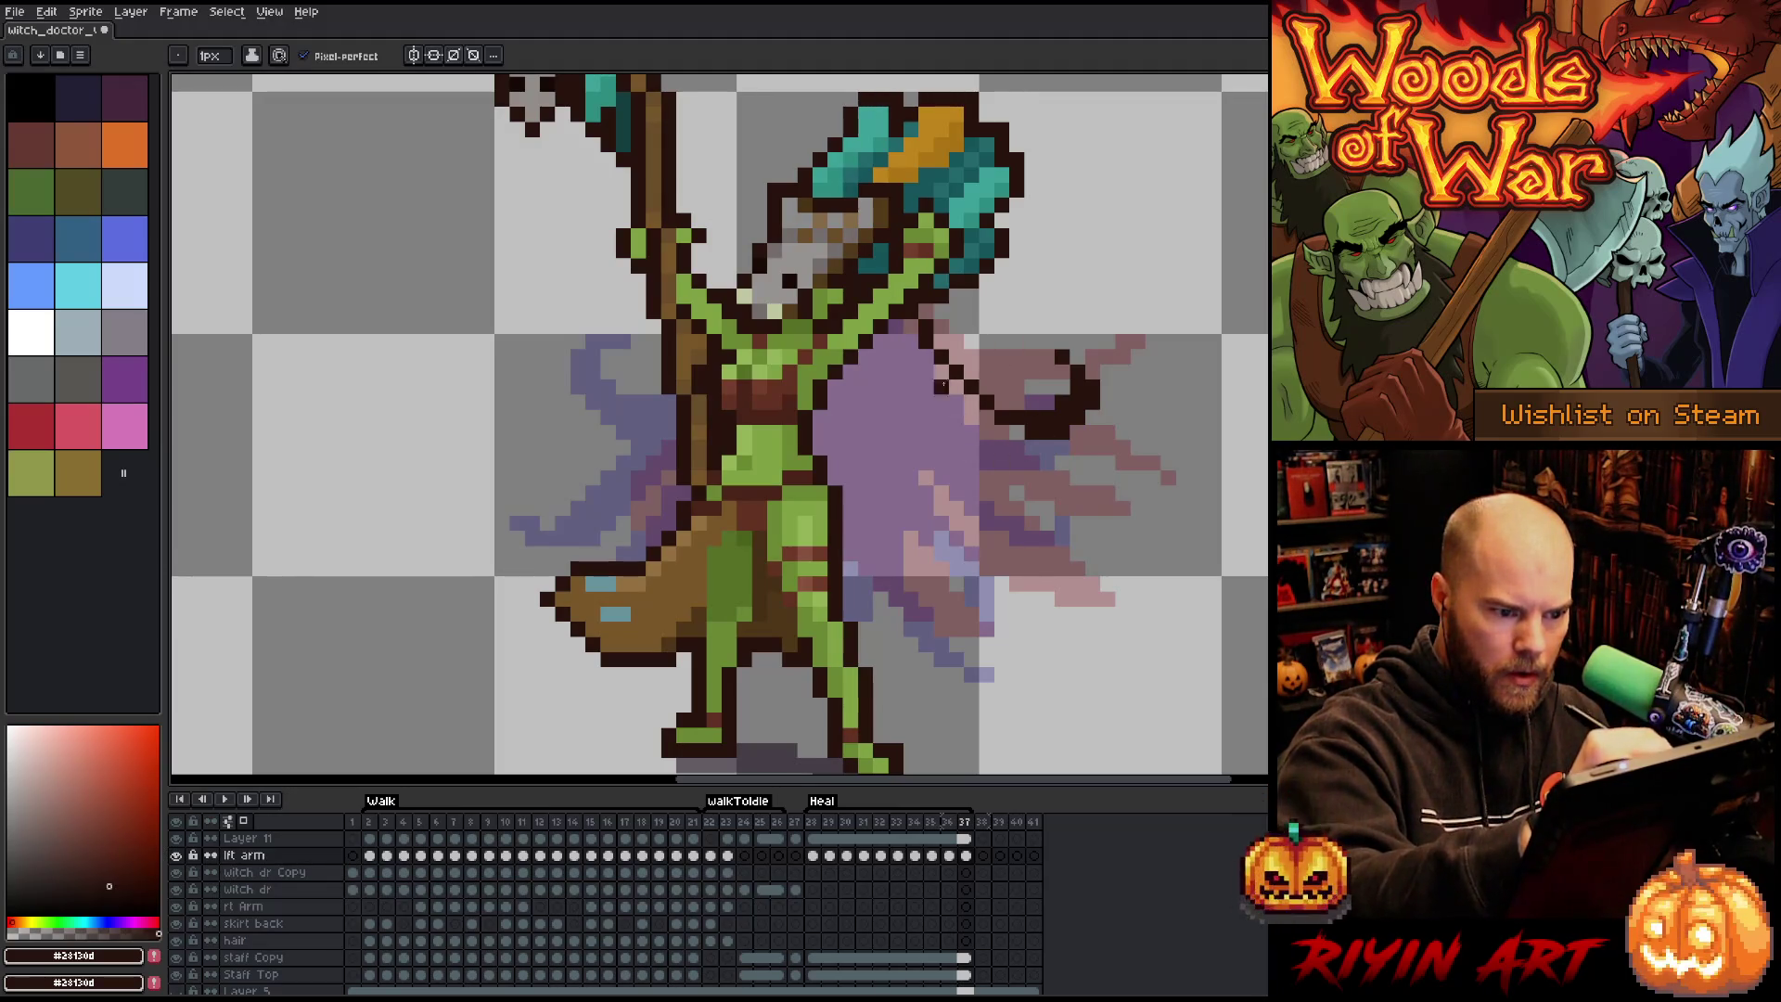
mouse_move(1032, 447)
mouse_down()
mouse_move(949, 447)
mouse_move(891, 400)
mouse_move(1010, 470)
mouse_move(1113, 494)
mouse_move(965, 485)
mouse_move(925, 447)
mouse_up()
key(ctrl+z)
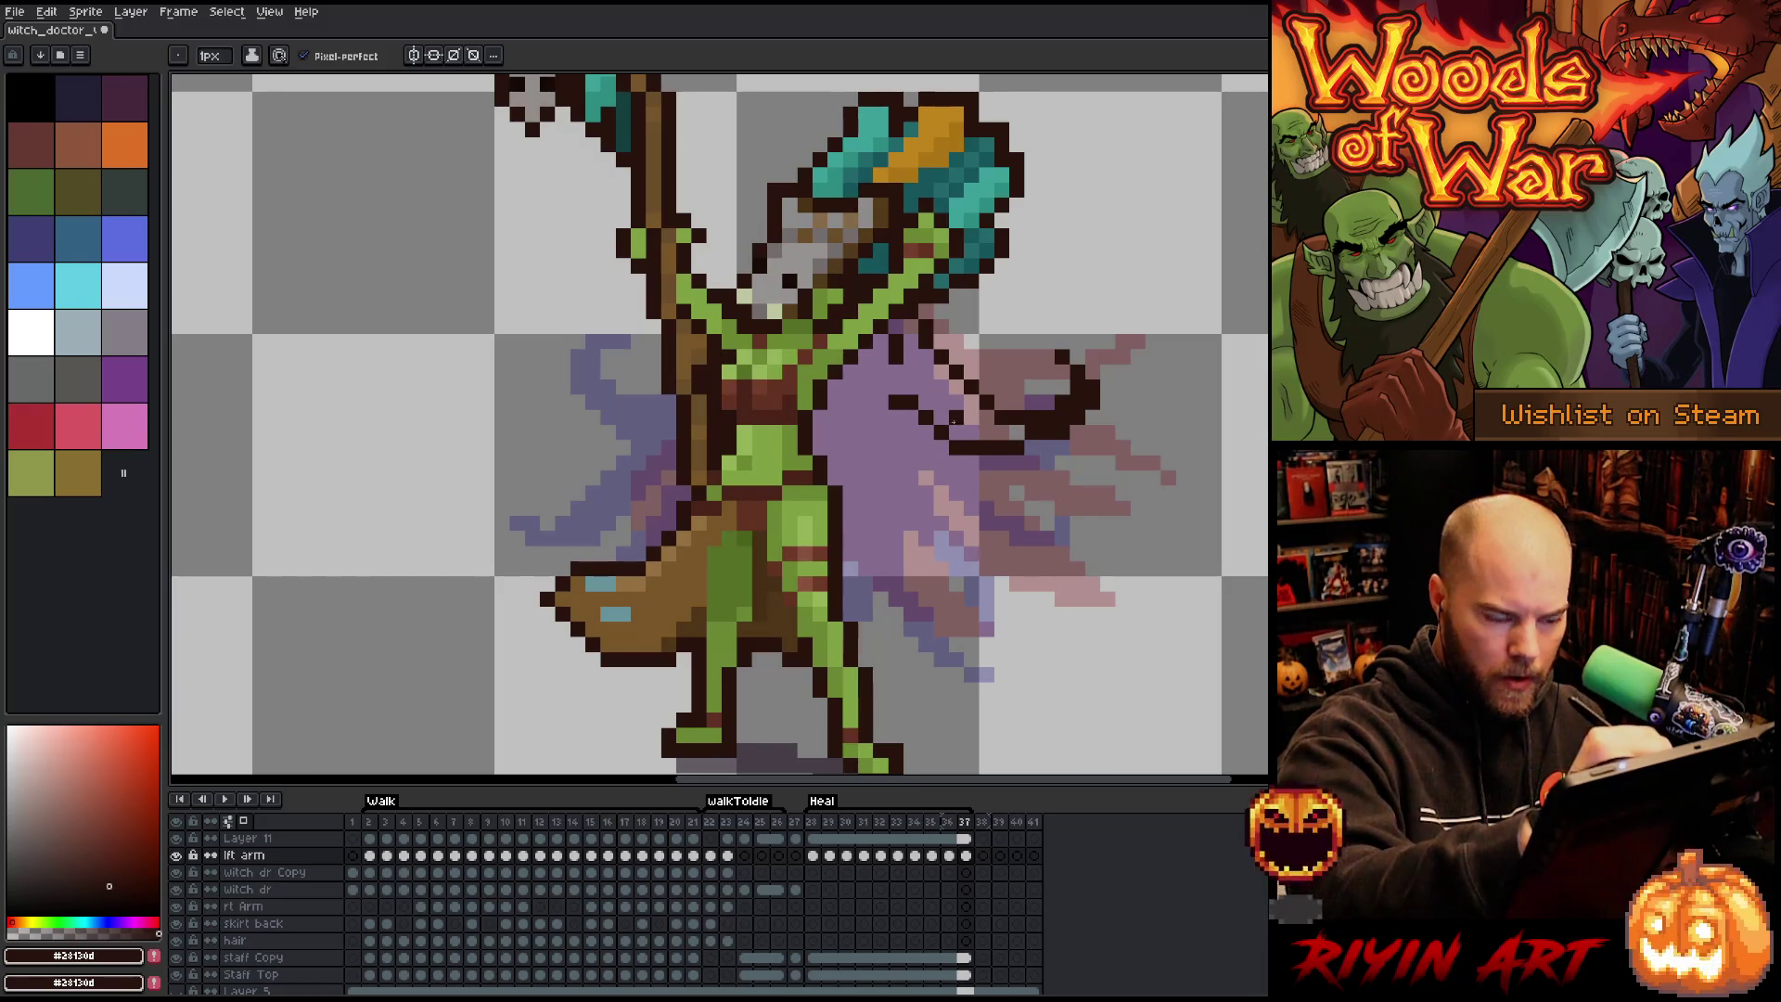
mouse_move(969, 456)
mouse_down()
mouse_move(1100, 510)
mouse_move(926, 441)
mouse_move(1028, 614)
mouse_move(904, 458)
mouse_up()
Reshape the right wing outline, add two more folds, and fill it dark brown.
key(e)
key(b)
mouse_move(1020, 617)
mouse_down()
mouse_move(1031, 598)
mouse_move(1020, 620)
mouse_move(965, 547)
mouse_up()
drag(890, 443, 965, 546)
drag(937, 487, 980, 562)
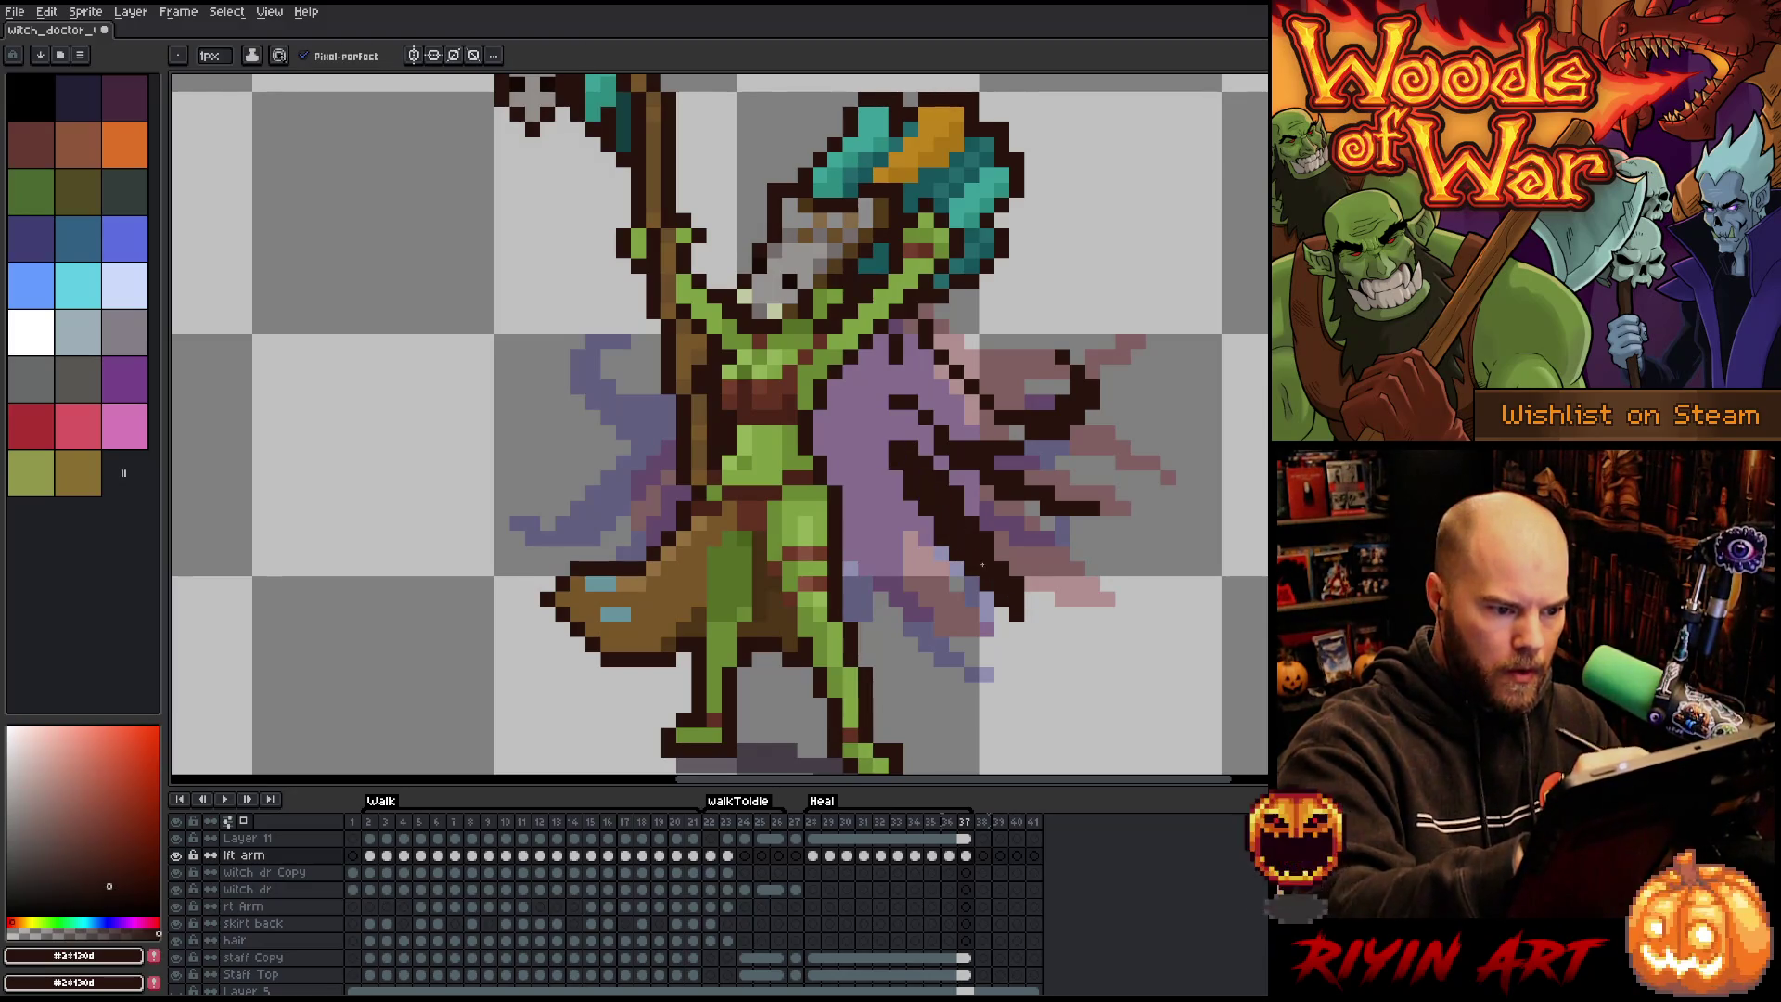
drag(863, 473, 895, 557)
mouse_move(892, 563)
mouse_down()
mouse_move(985, 662)
mouse_move(896, 541)
mouse_move(910, 554)
mouse_move(868, 533)
mouse_move(846, 552)
mouse_up()
click(895, 584)
click(881, 462)
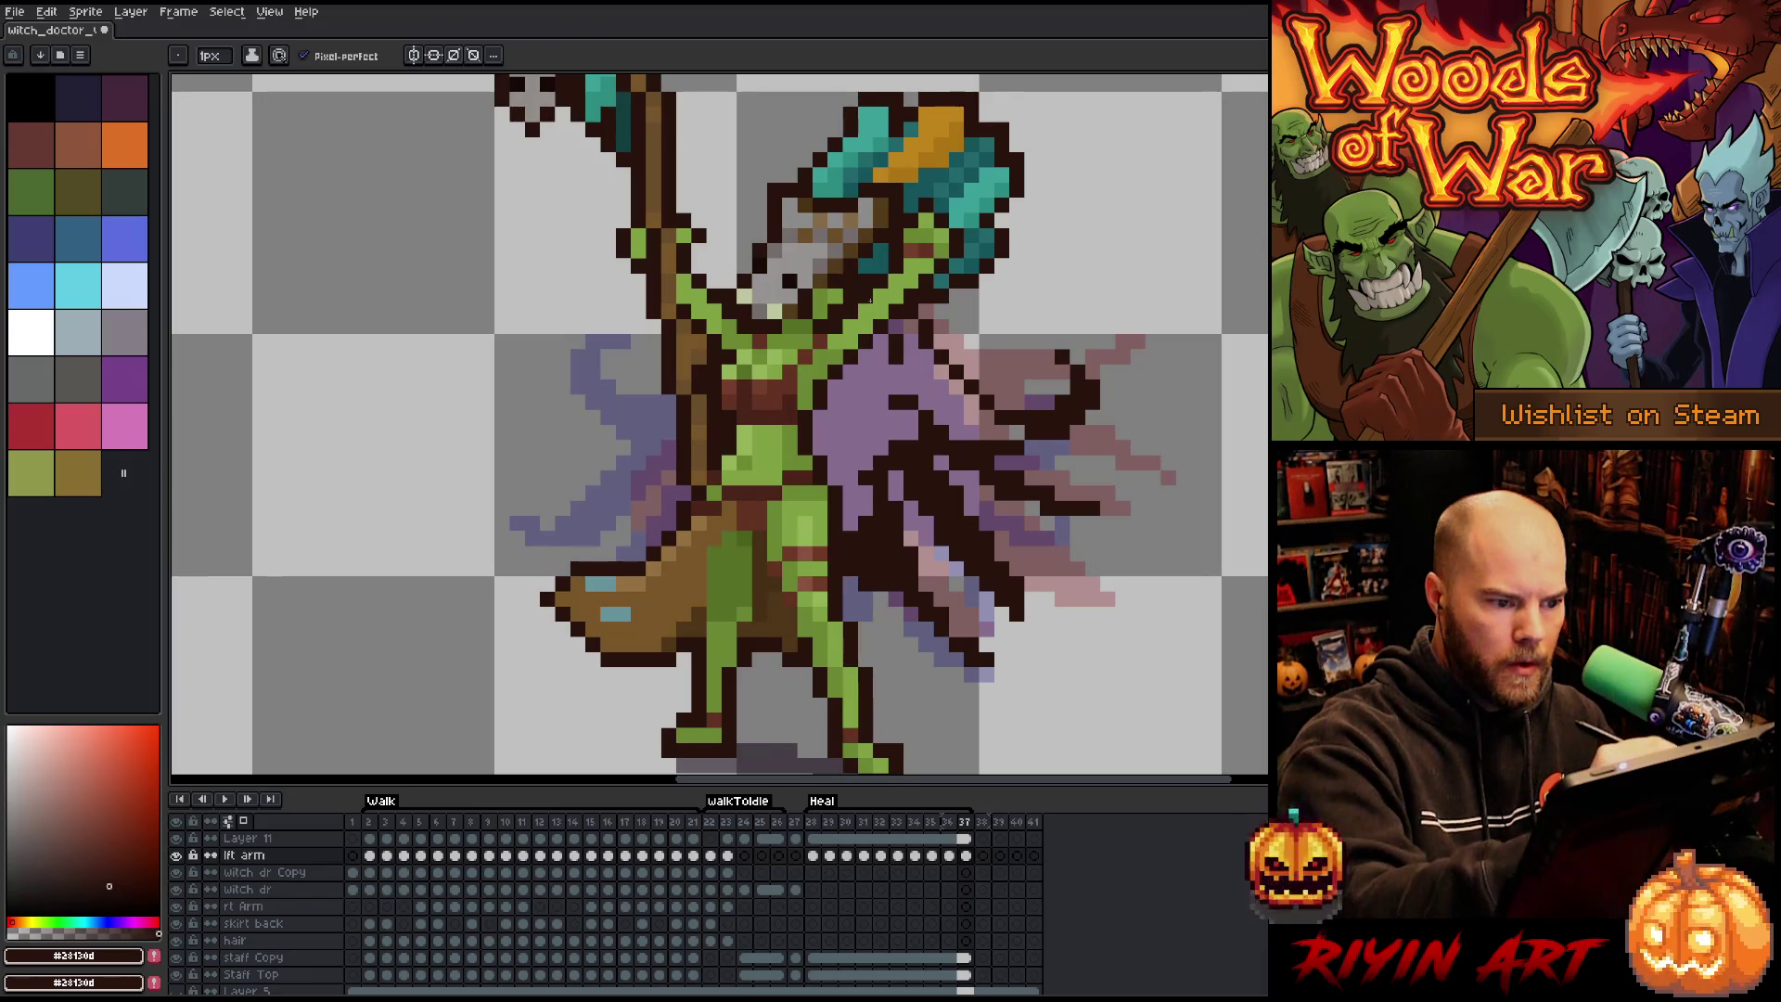
click(910, 353)
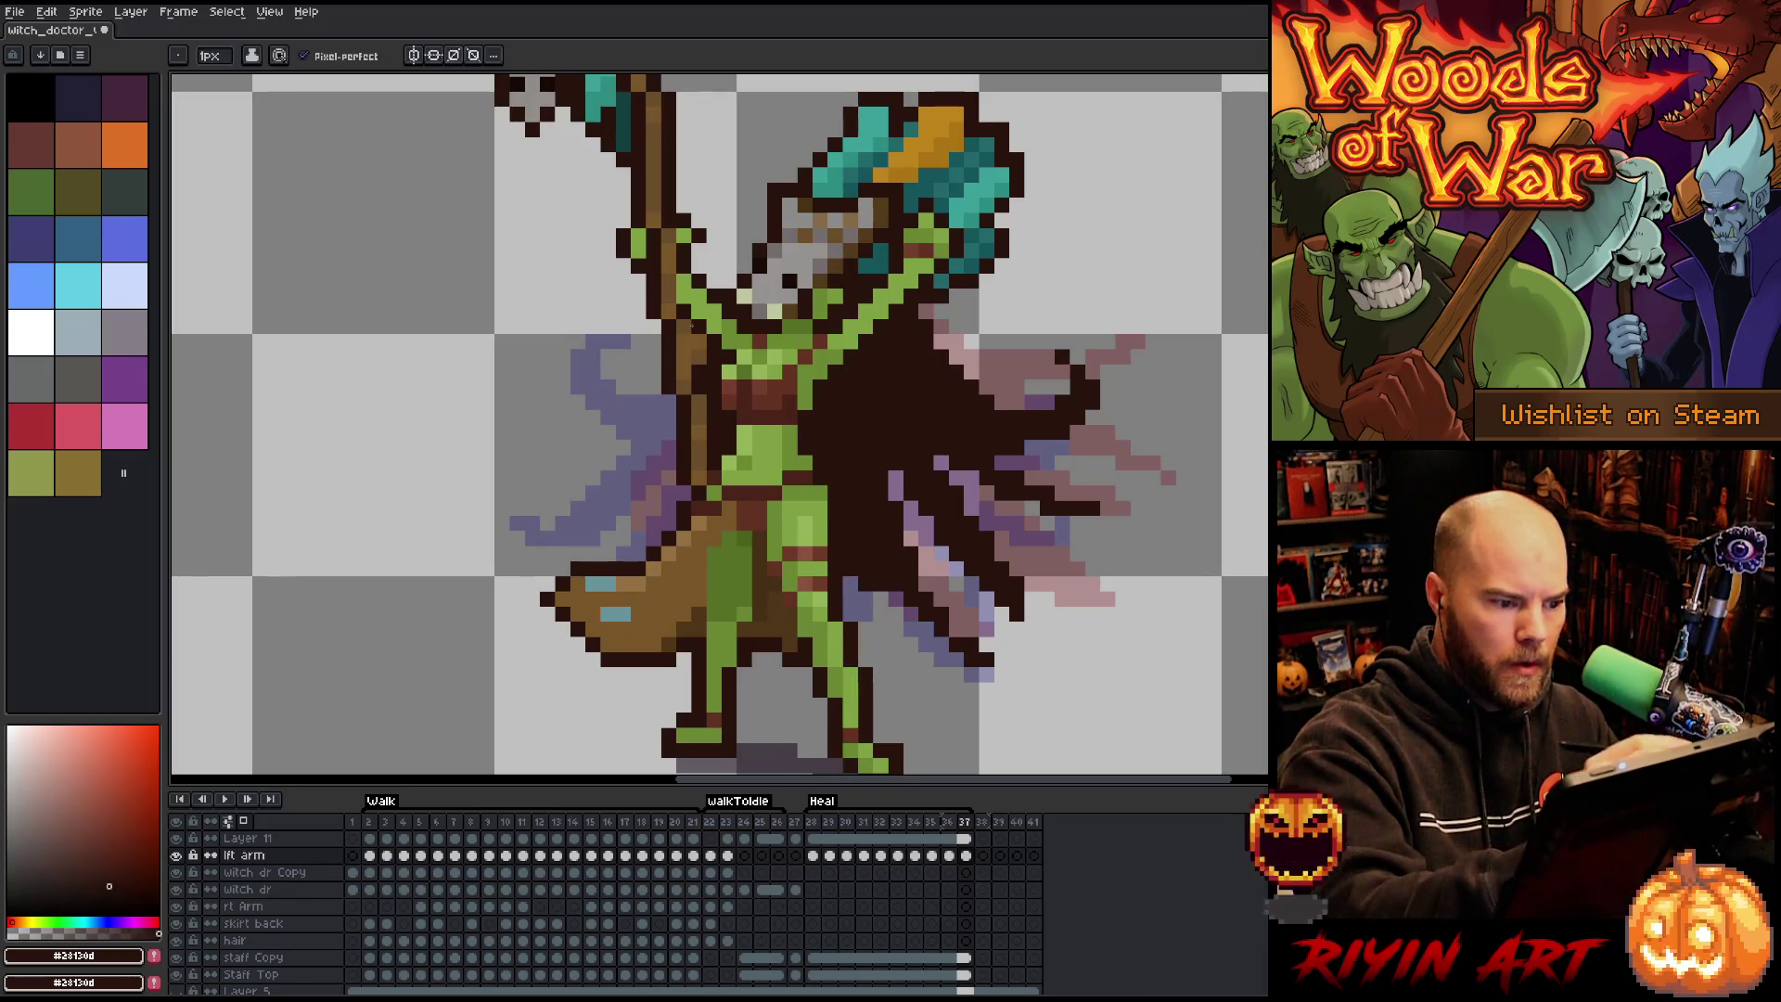
Outline the left wing's upper and lower edges and its tip.
mouse_move(680, 423)
mouse_down()
mouse_move(632, 445)
mouse_move(569, 392)
mouse_up()
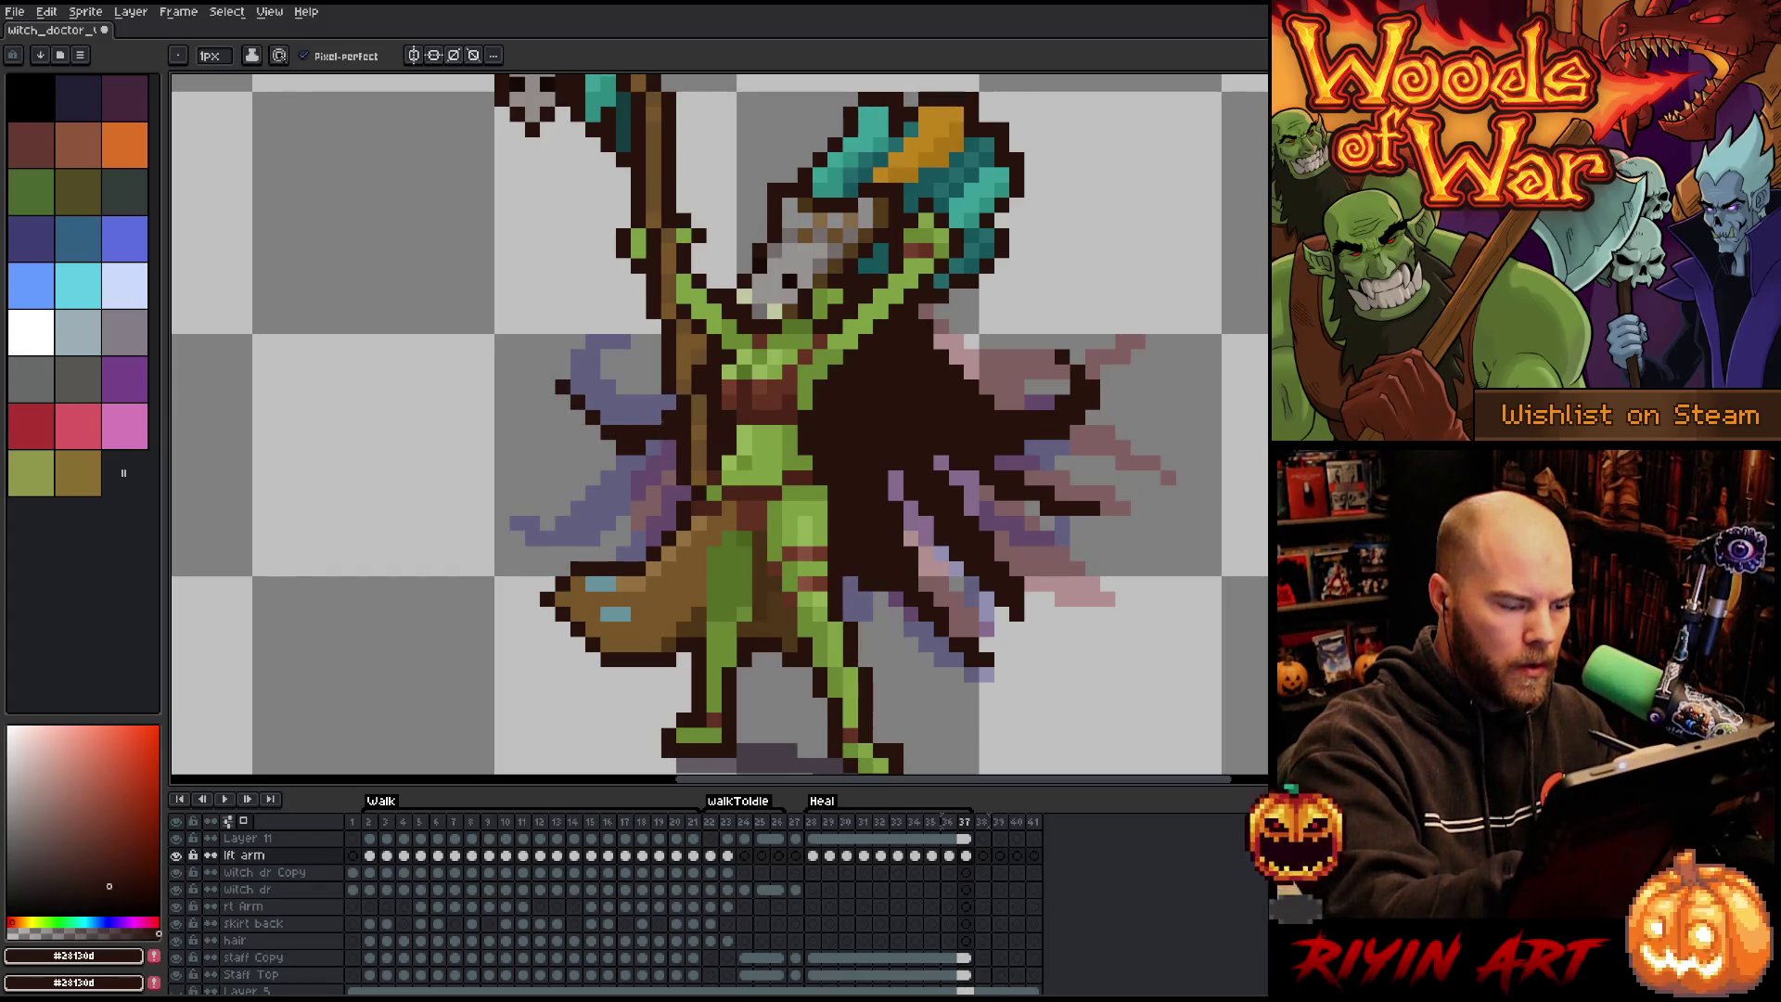
key(ctrl+z)
mouse_move(675, 419)
mouse_down()
mouse_move(617, 399)
mouse_move(603, 418)
mouse_move(664, 464)
mouse_move(557, 545)
mouse_up()
key(ctrl+z)
key(ctrl+z)
mouse_move(670, 454)
mouse_down()
mouse_move(557, 556)
mouse_move(669, 457)
mouse_up()
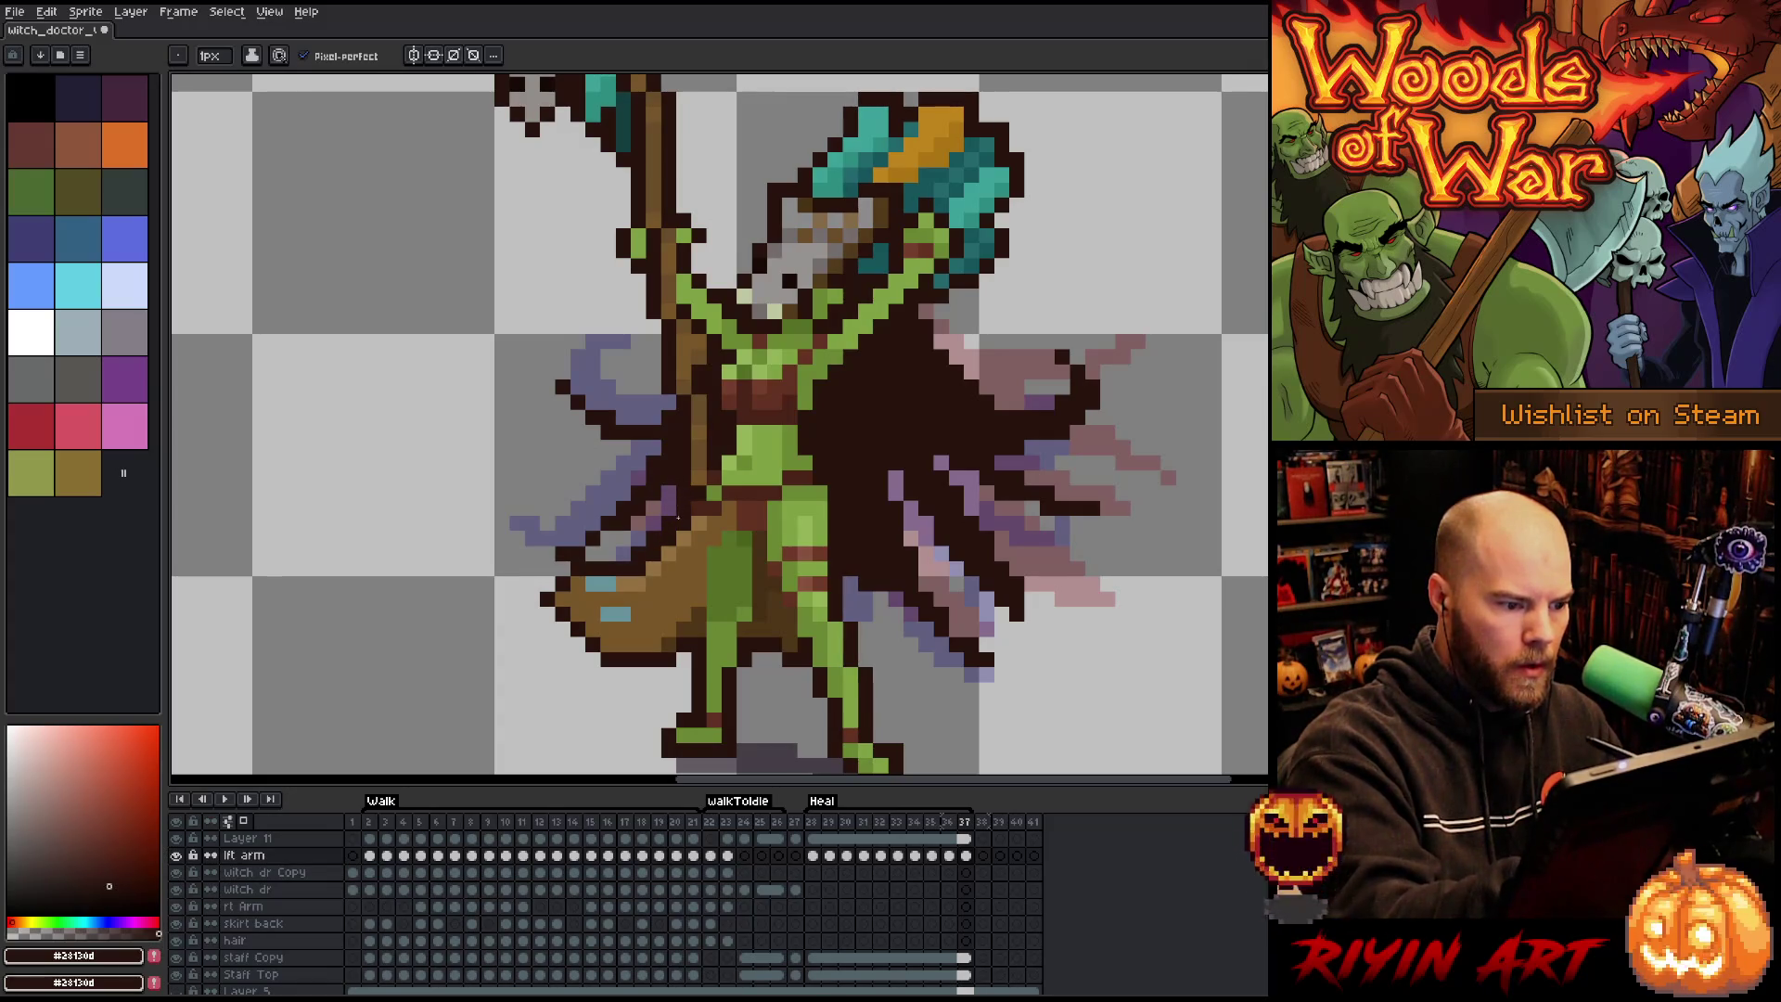
drag(594, 390, 654, 419)
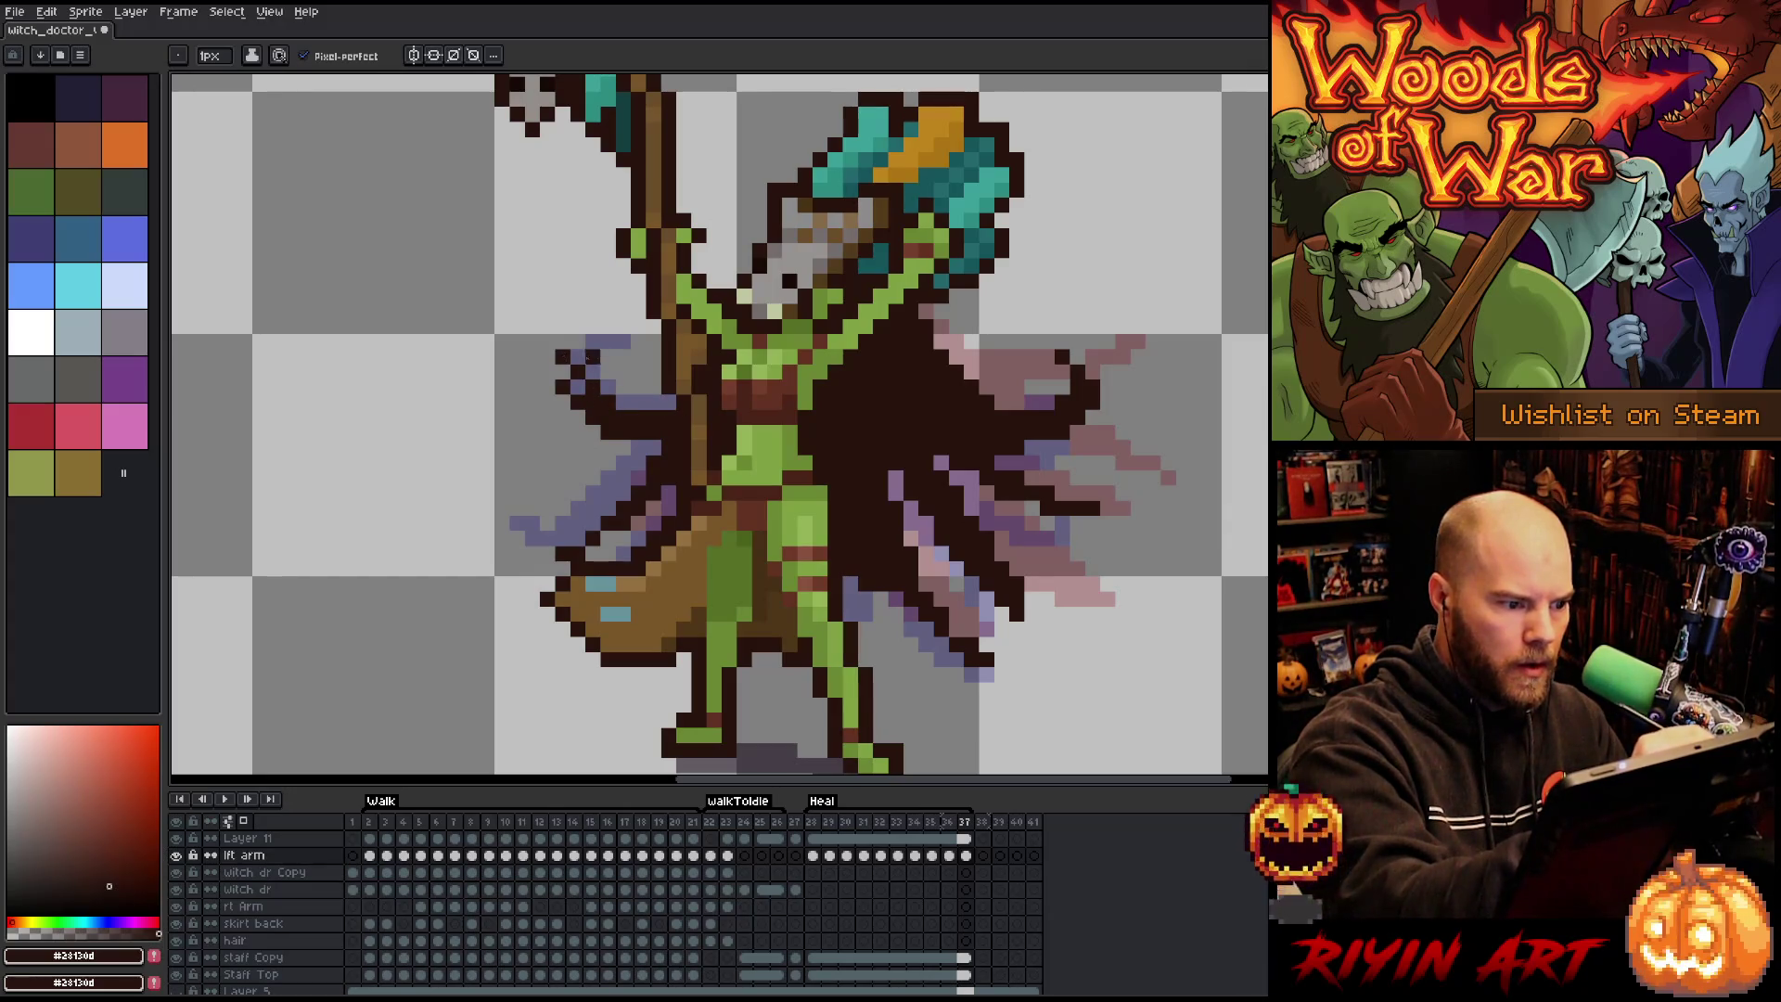
click(547, 357)
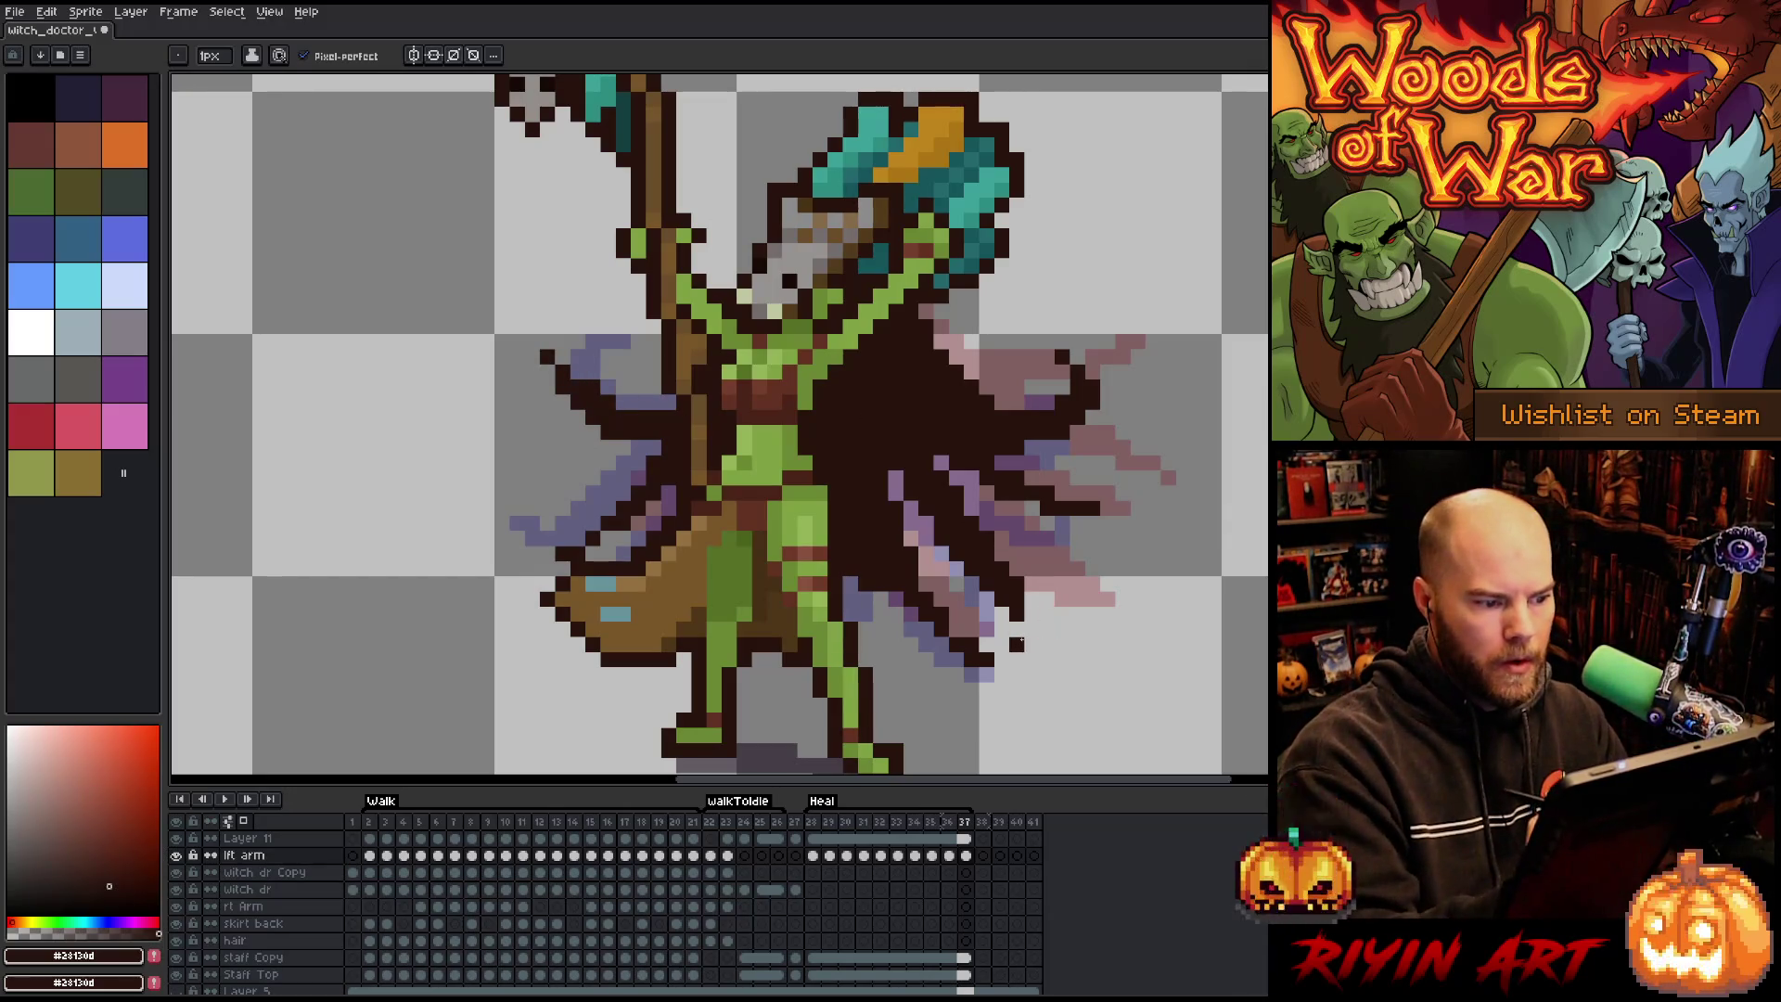
With onion skinning off, play the Heal animation to review frame 37's cape, then stop.
click(250, 822)
scroll(278, 974, down, 1)
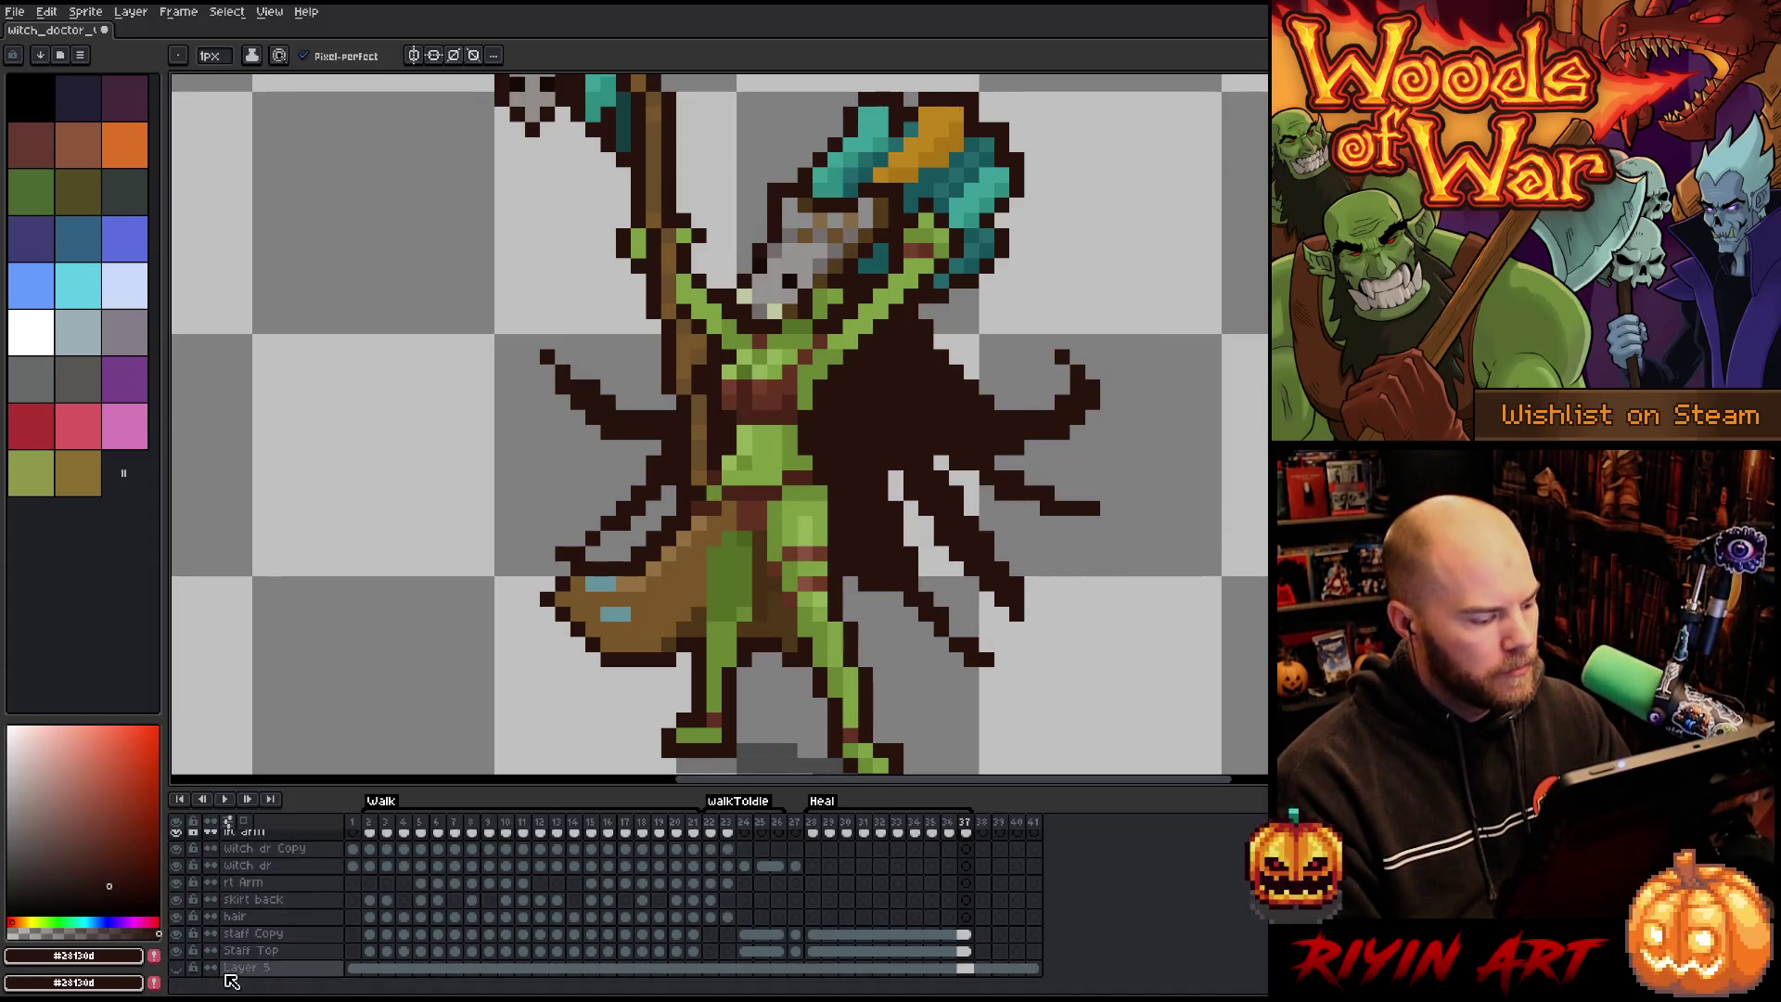
key(Return)
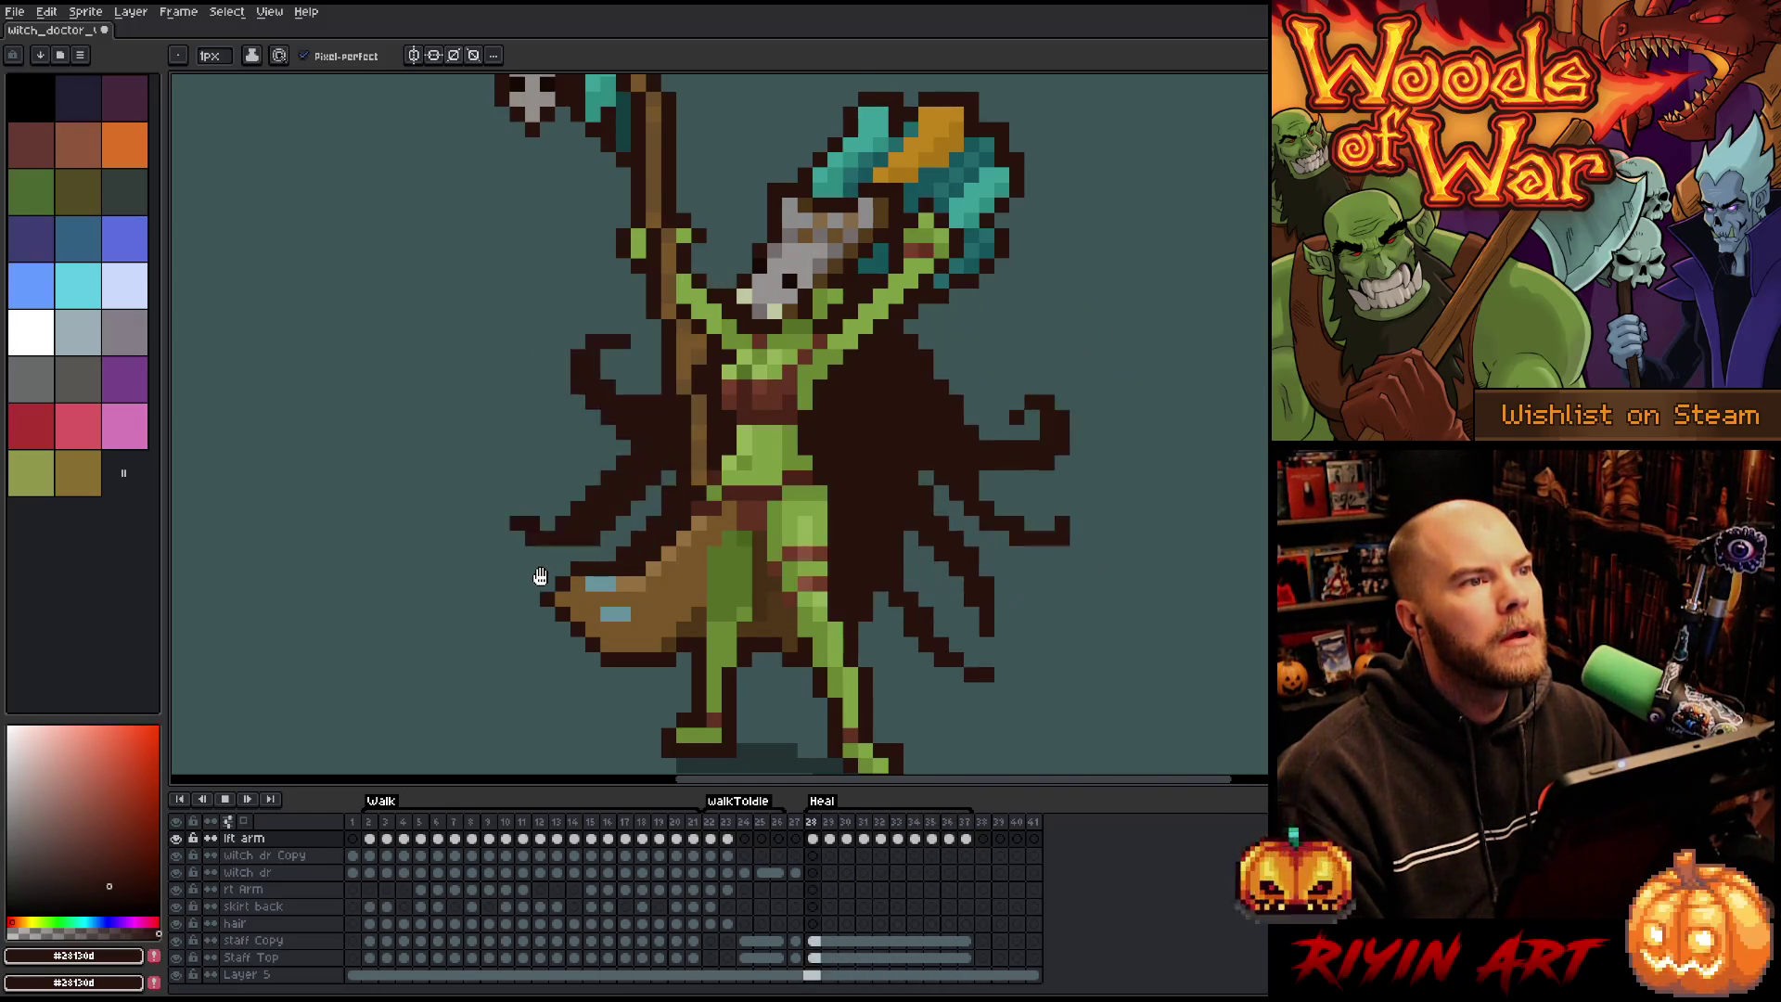
scroll(563, 450, down, 2)
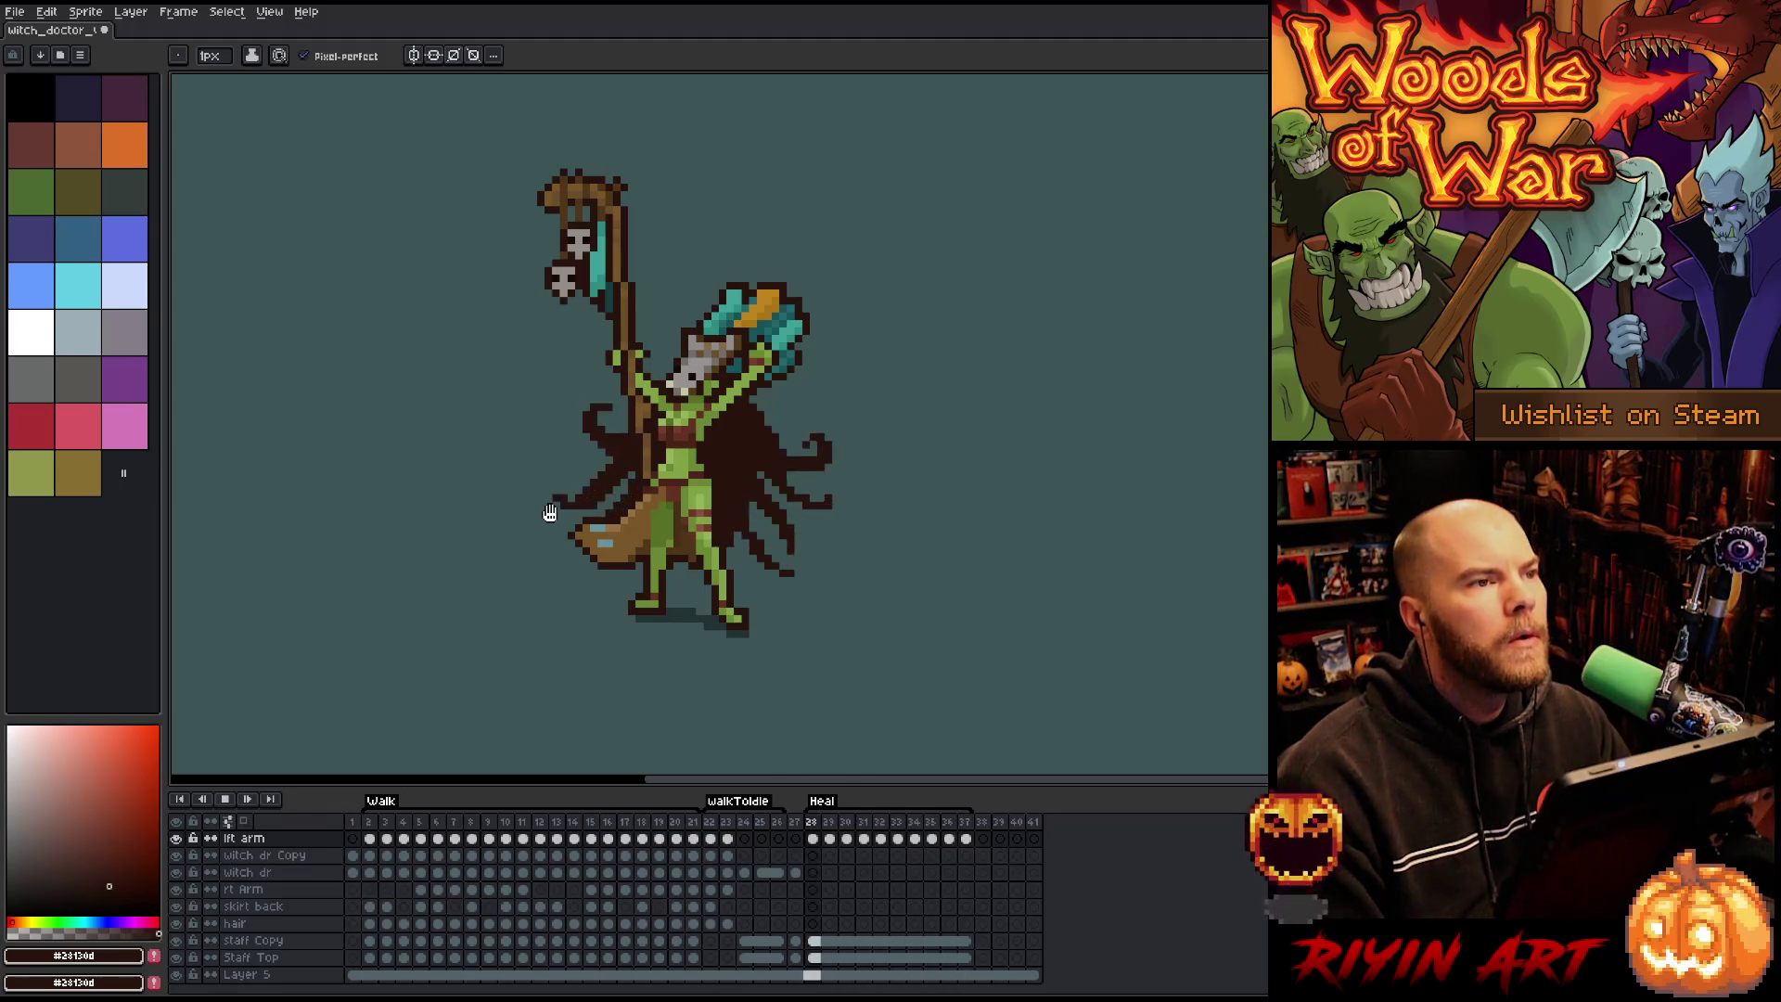
scroll(579, 501, up, 1)
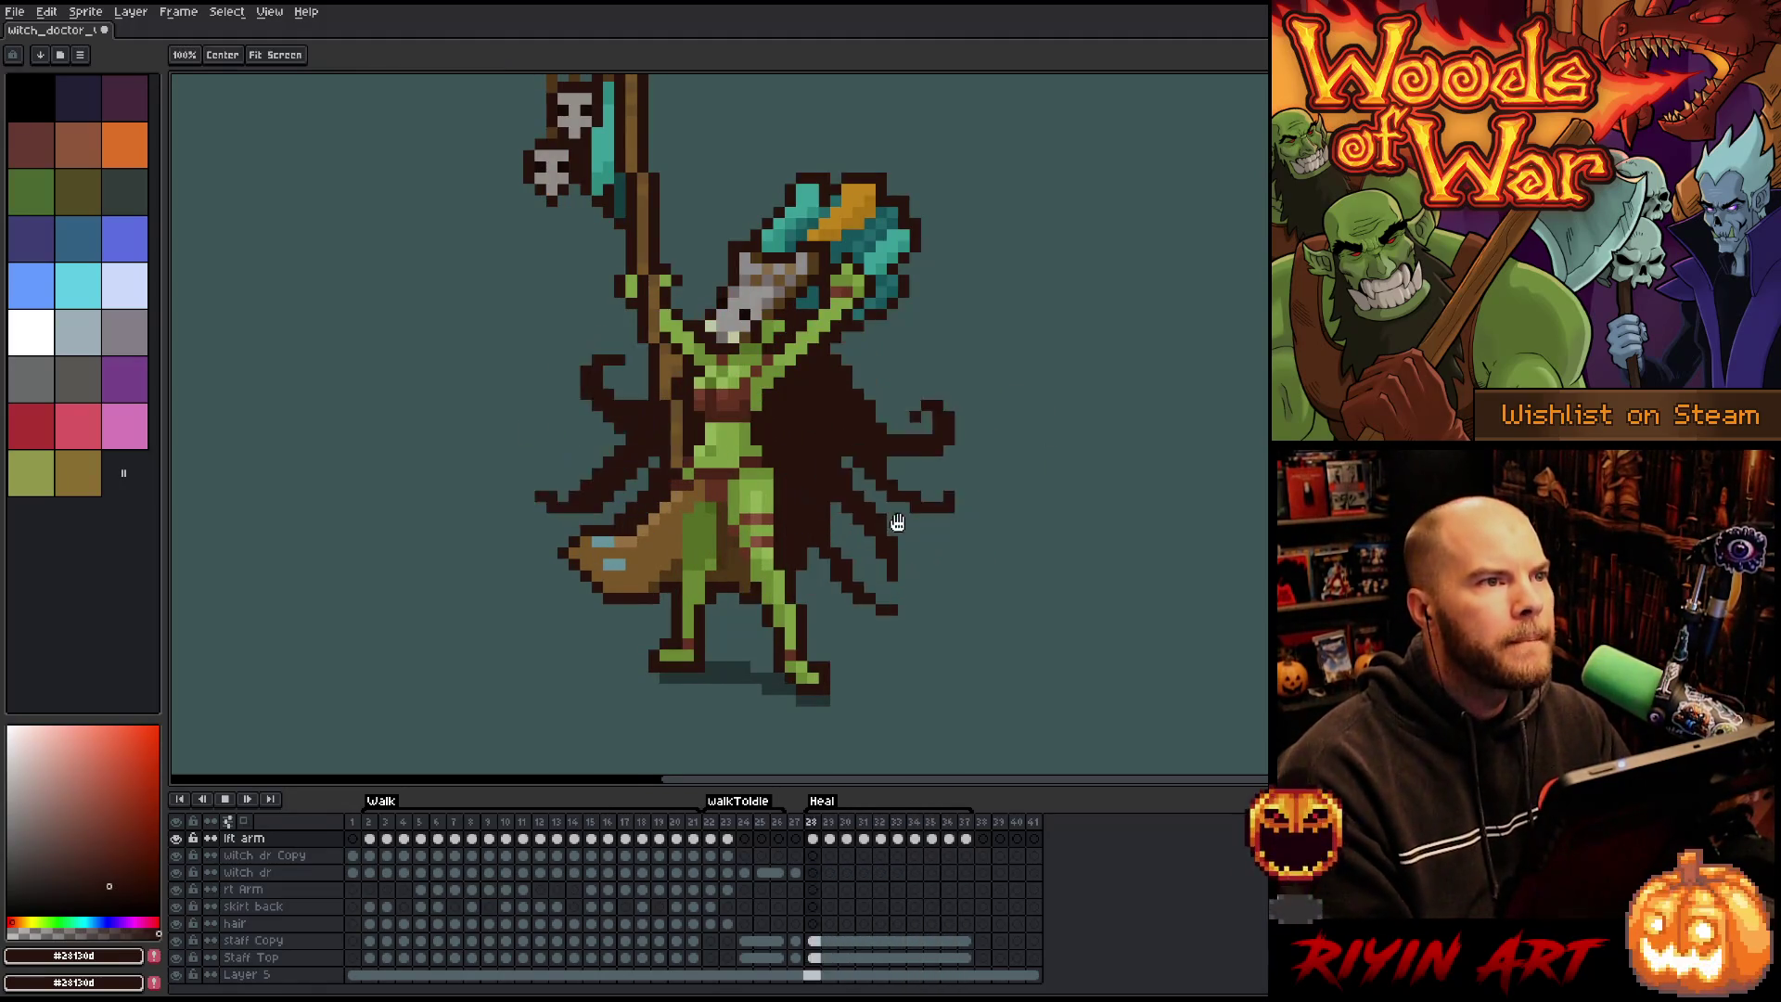
drag(891, 518, 918, 563)
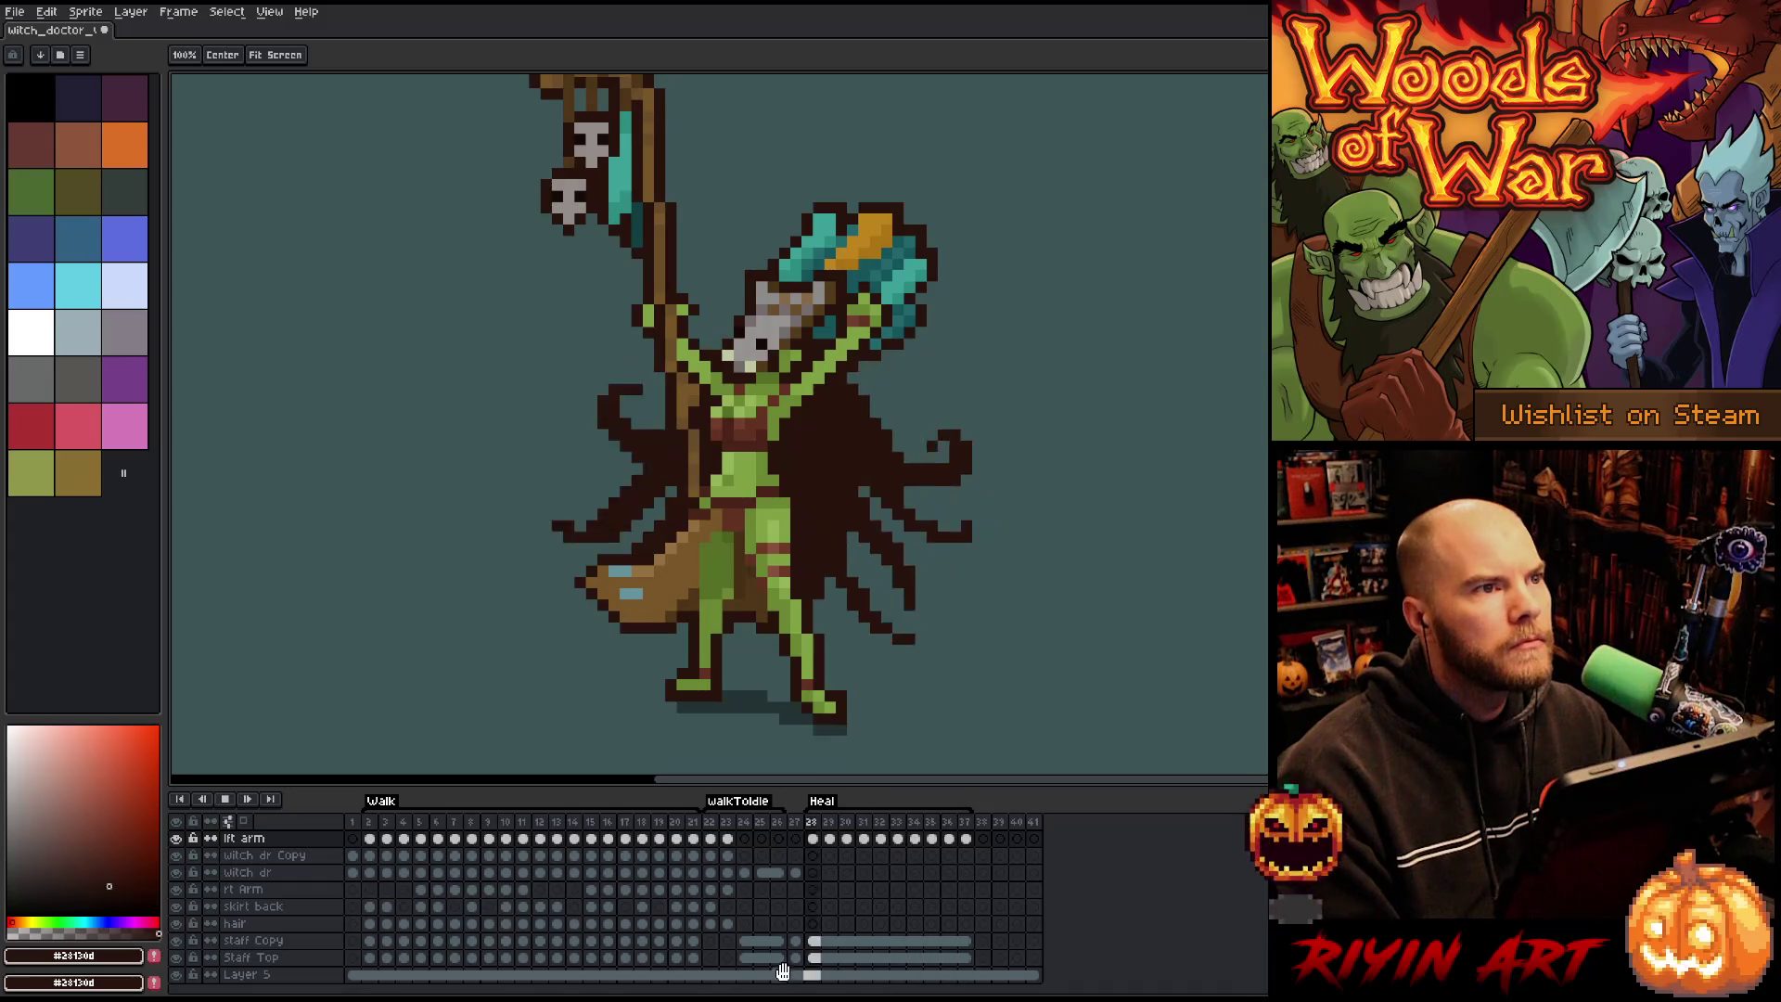
key(Return)
key(shift+n)
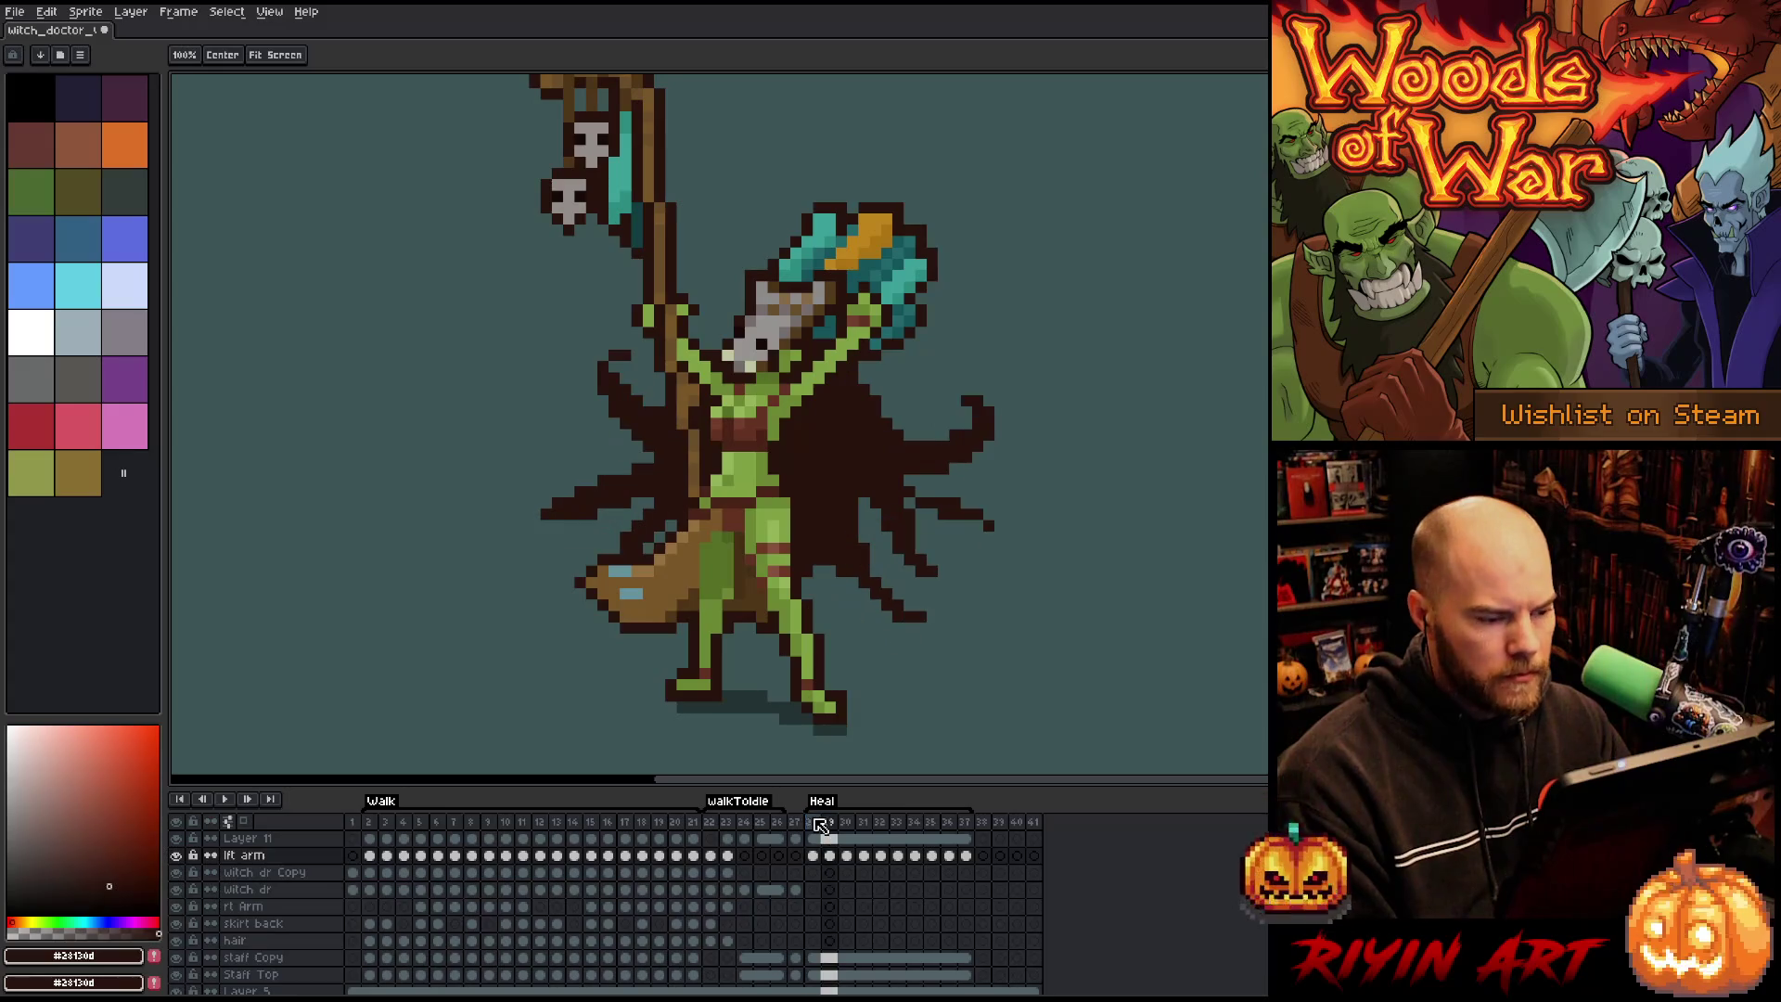
Remove the extra empty layer, hide the background layer, and turn onion skinning back on.
key(ctrl+z)
click(177, 968)
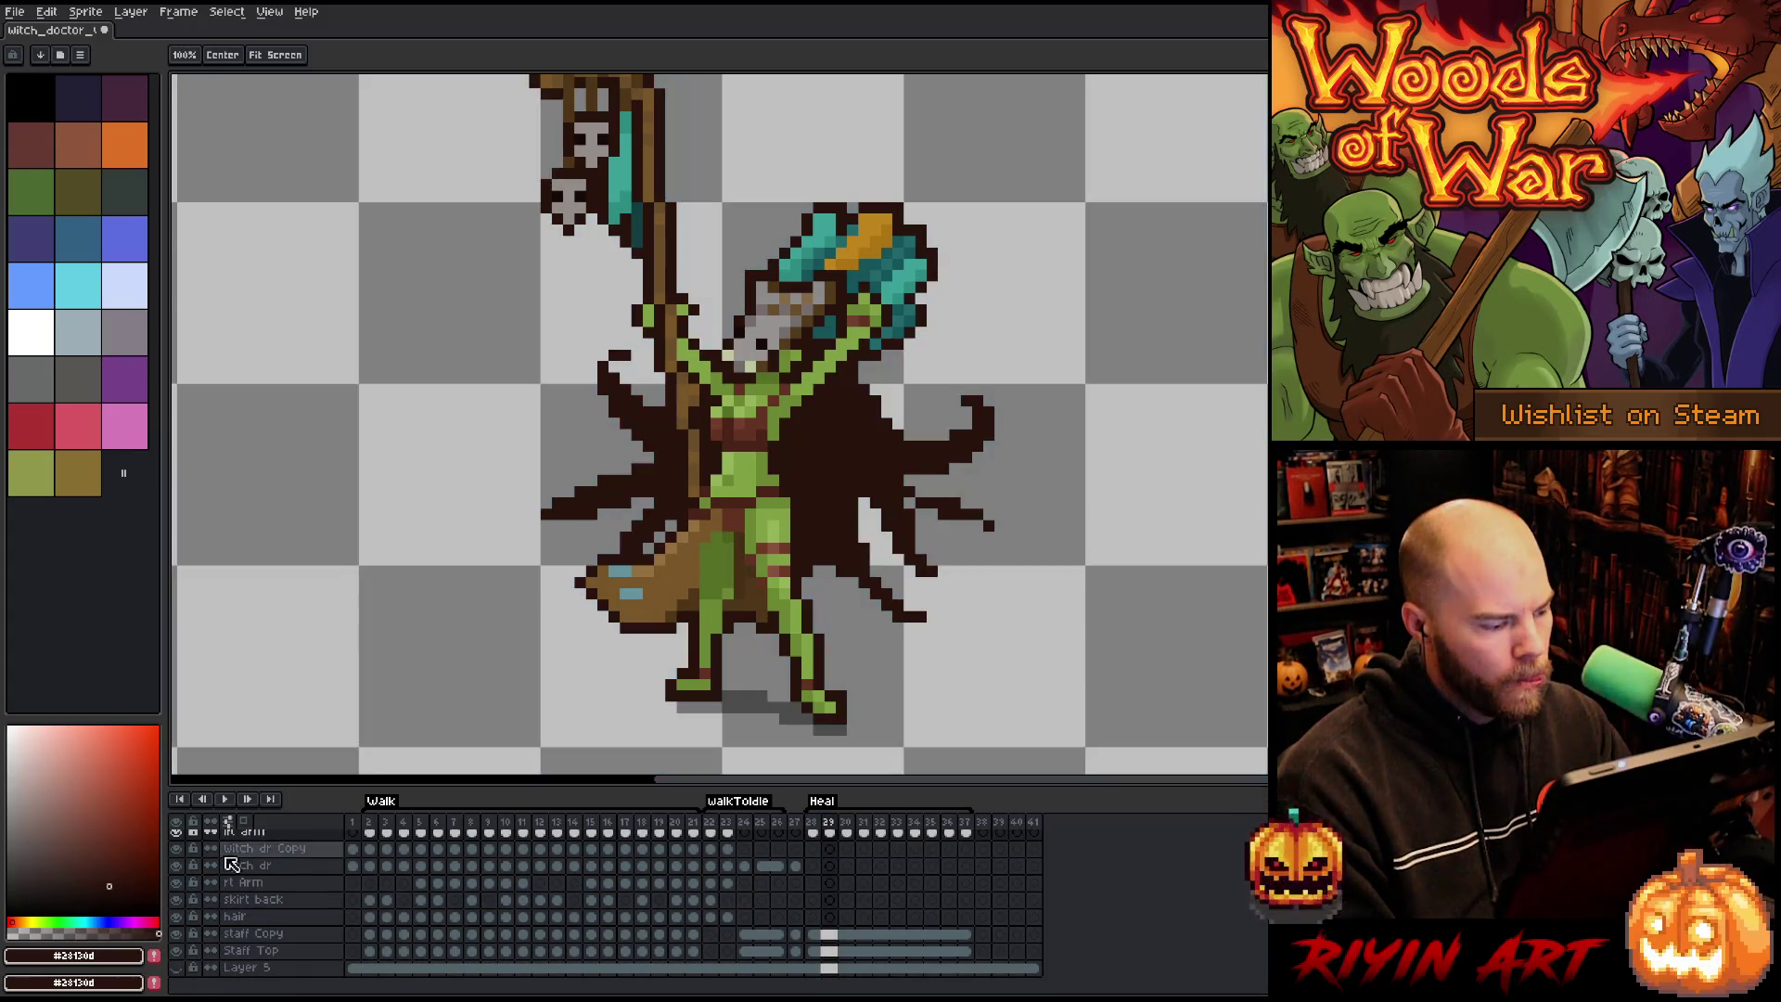
click(230, 824)
click(251, 826)
Flip between frames 33 and 34 comparing capes, then marquee-select frame 34's cape.
key(Right)
key(Right)
key(Right)
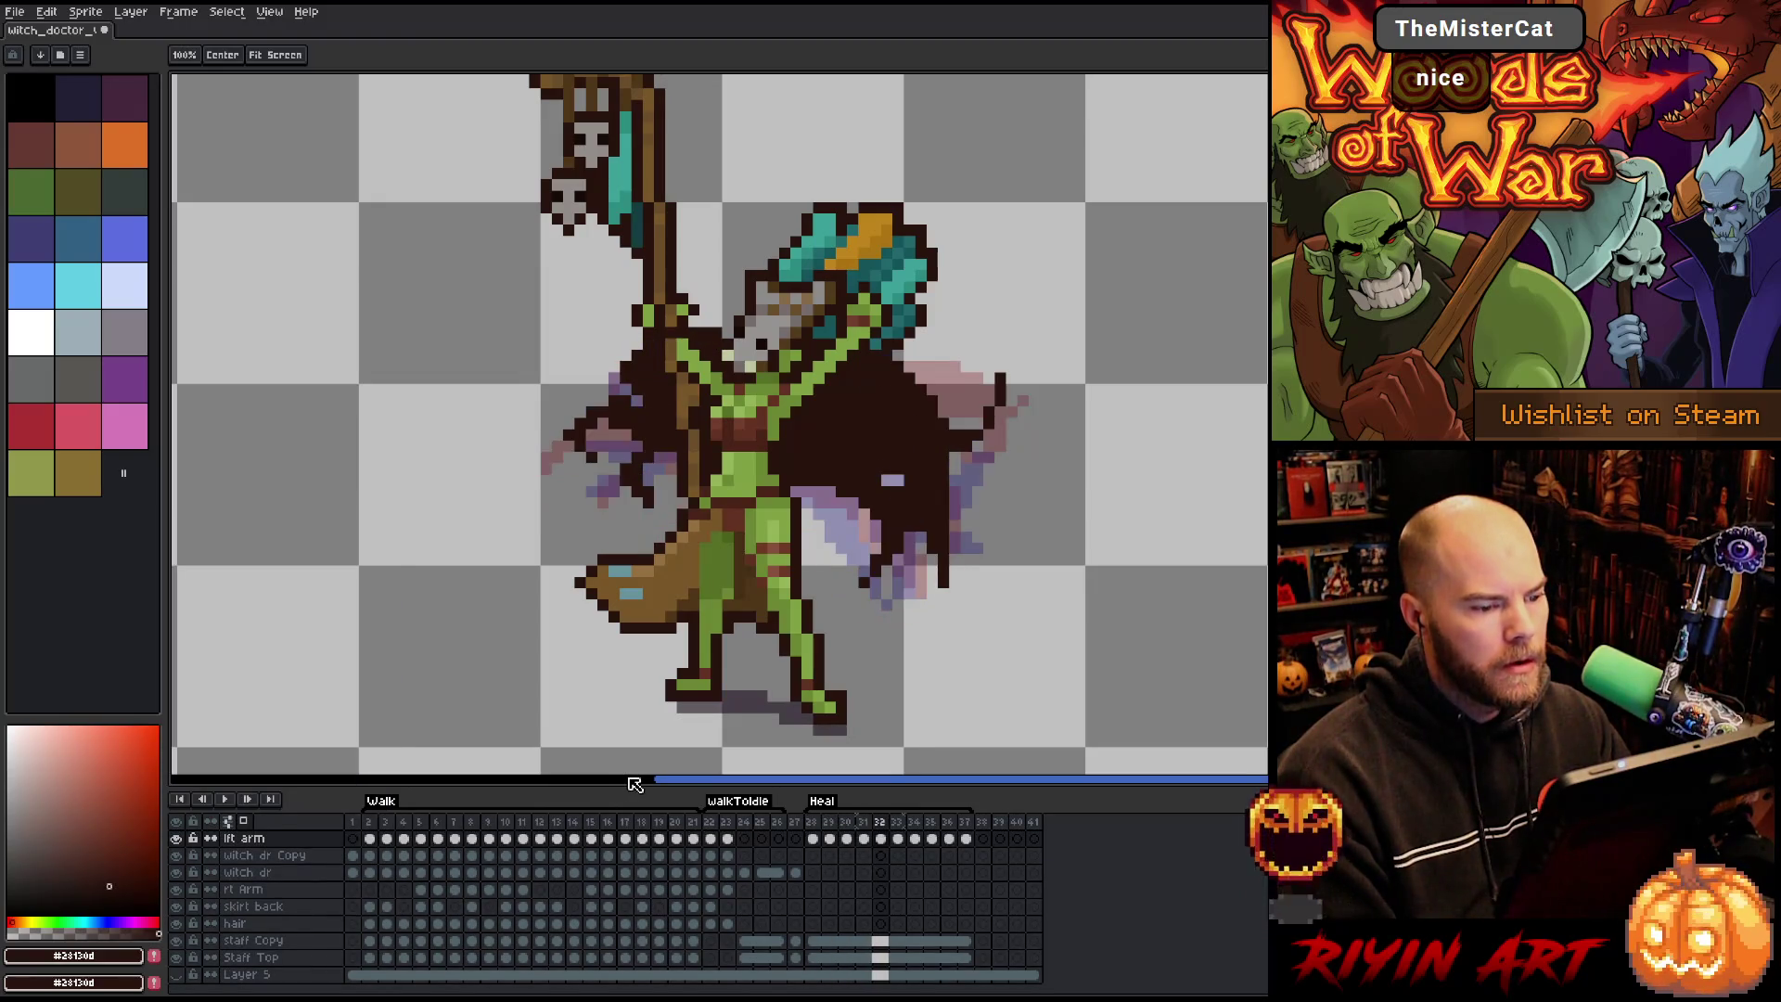
key(b)
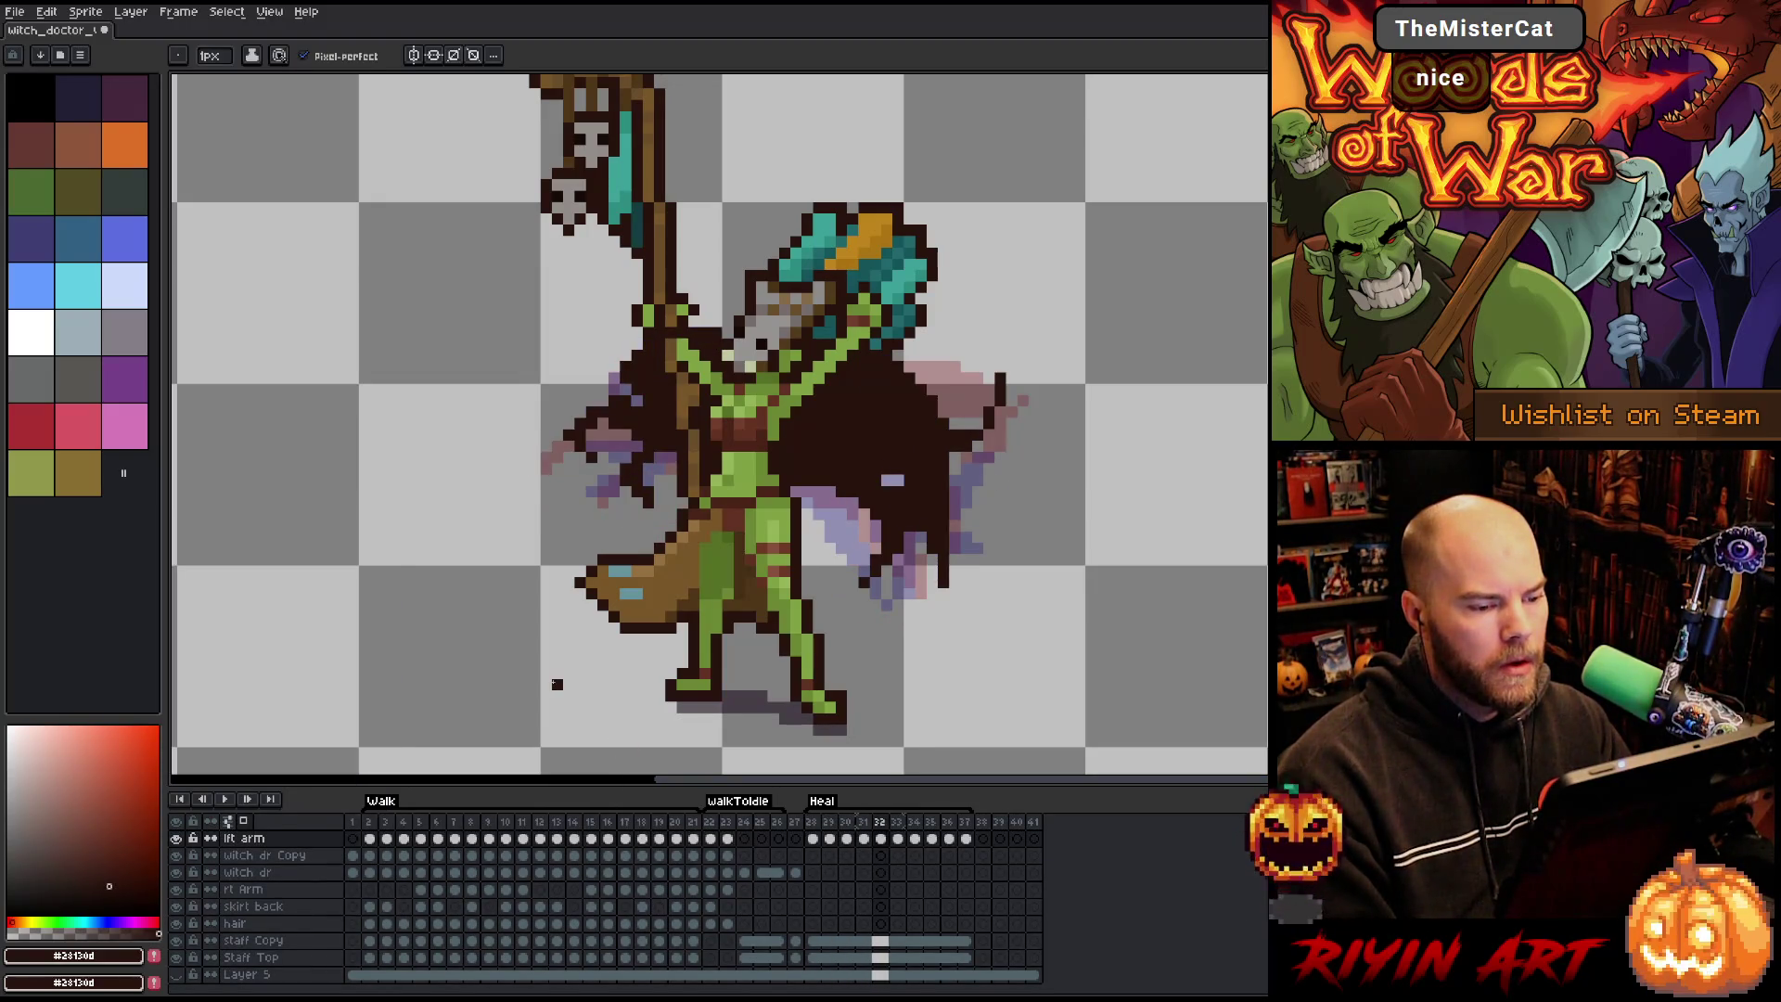
key(Left)
key(Right)
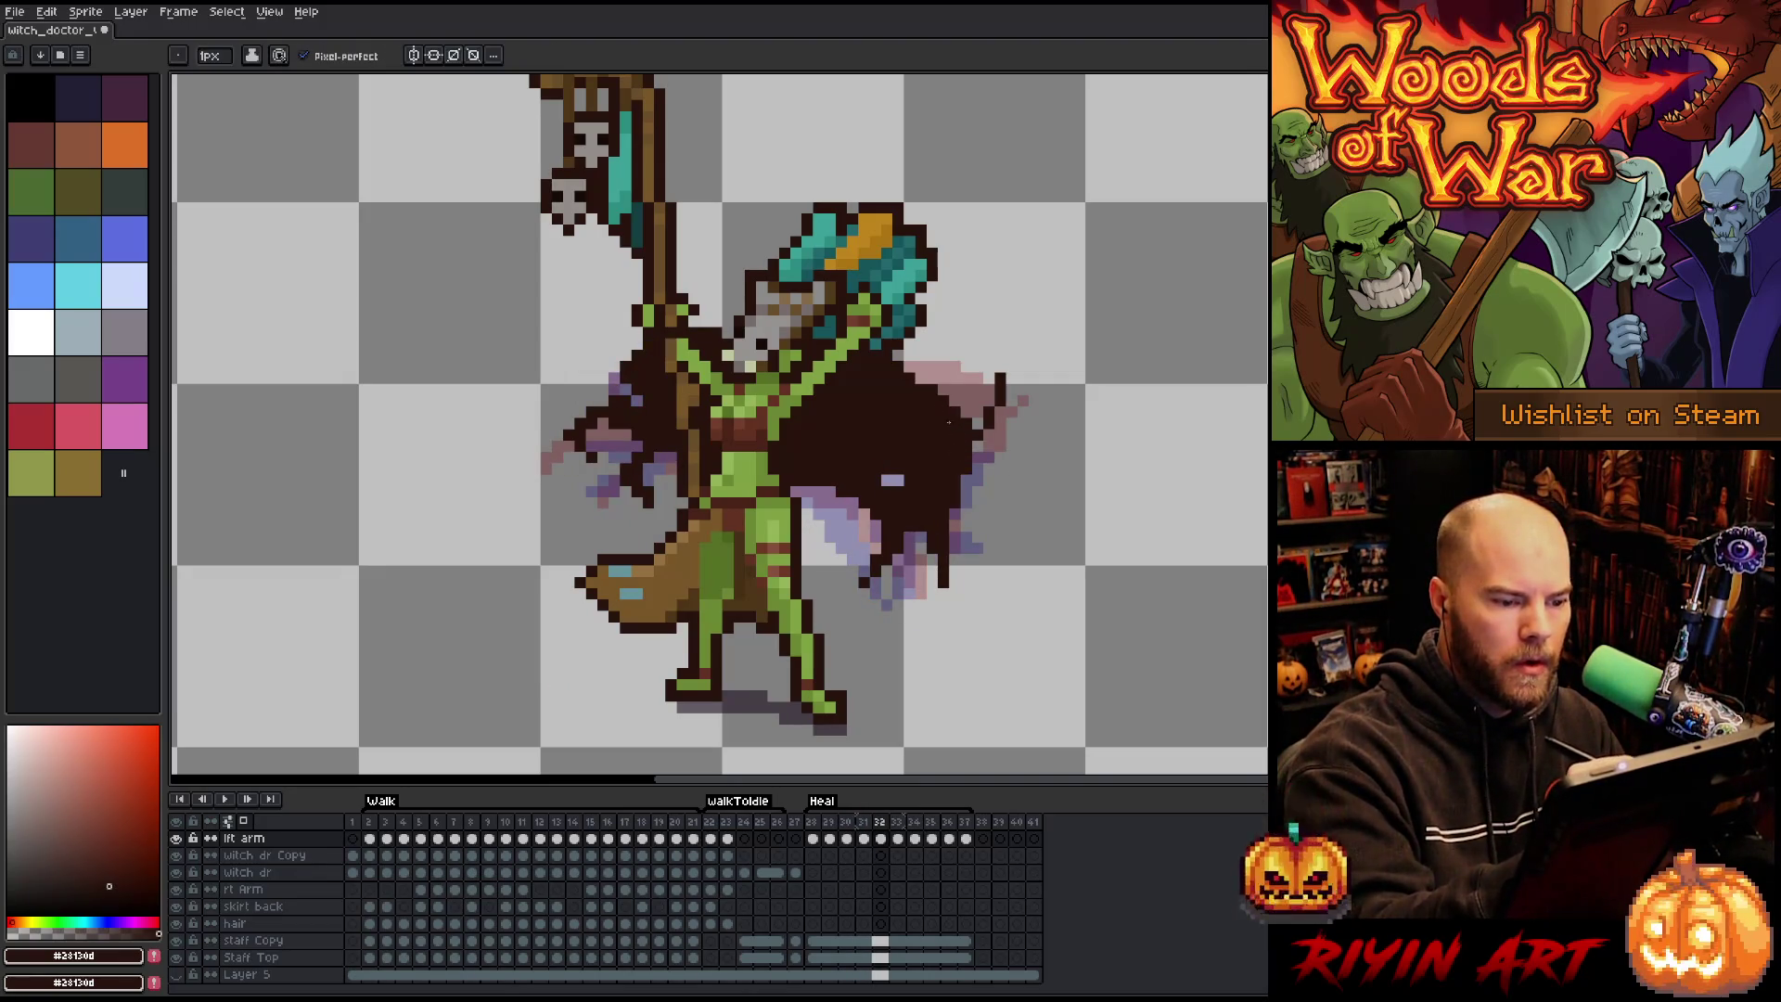
key(Left)
key(Right)
key(Right)
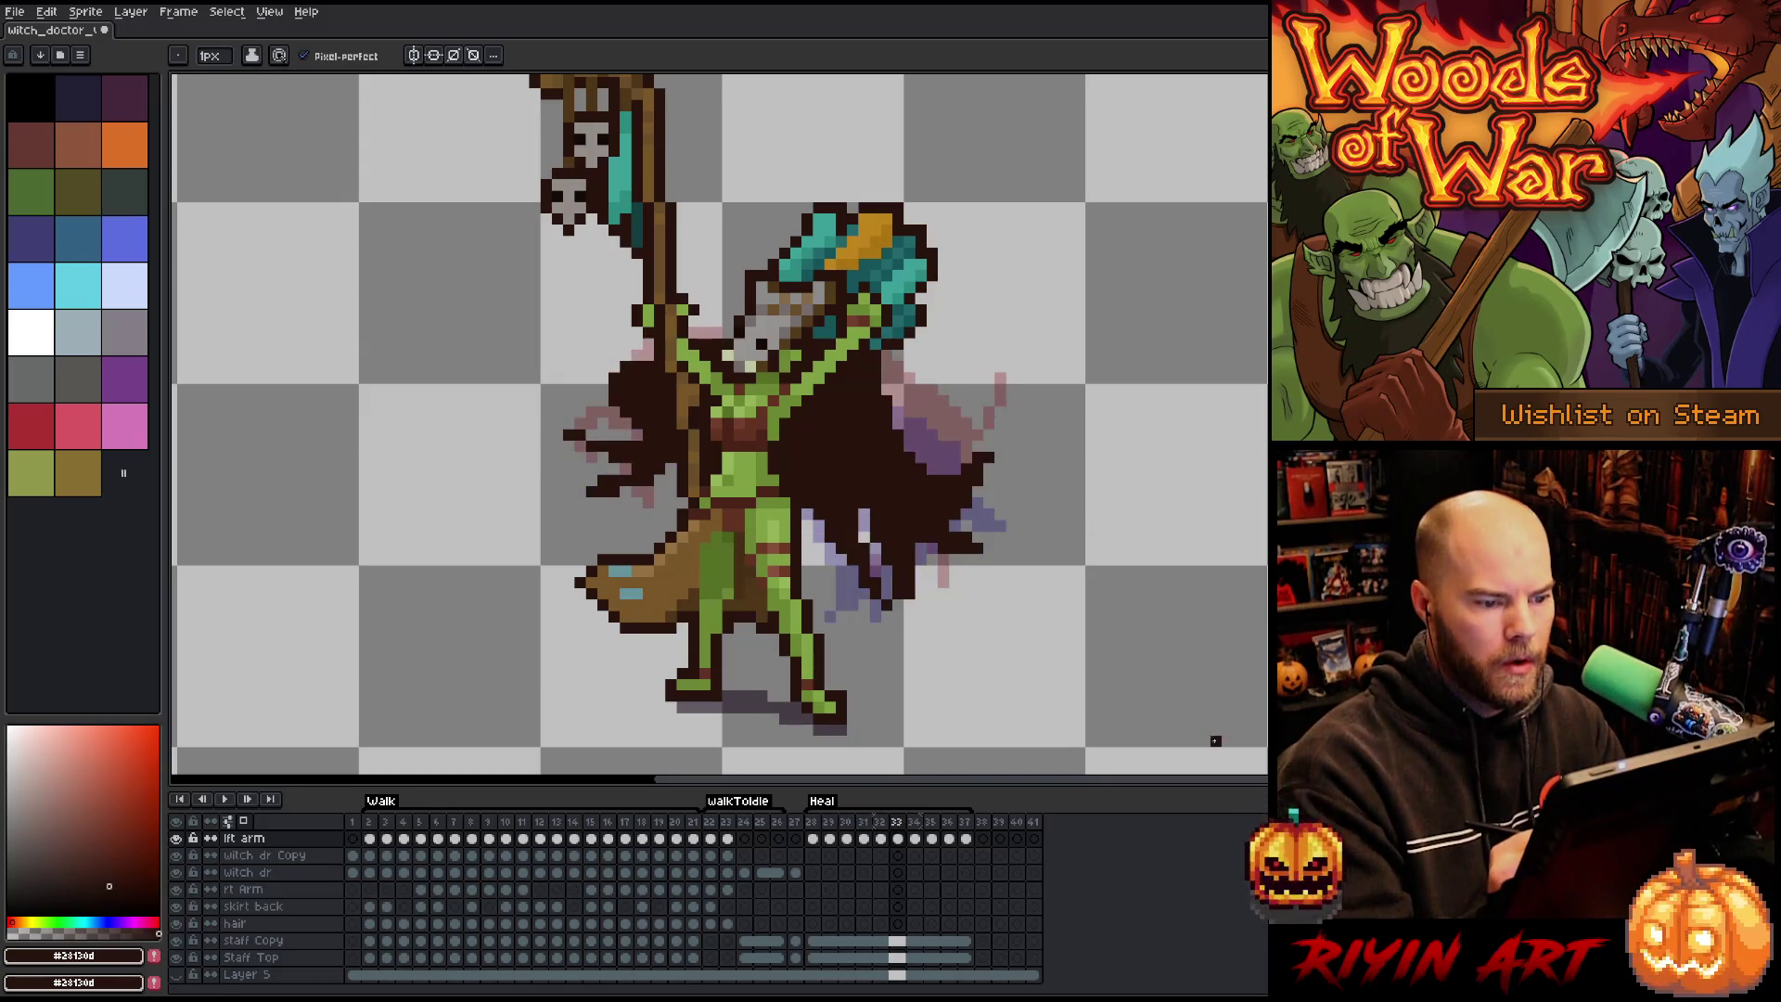
key(Right)
key(Left)
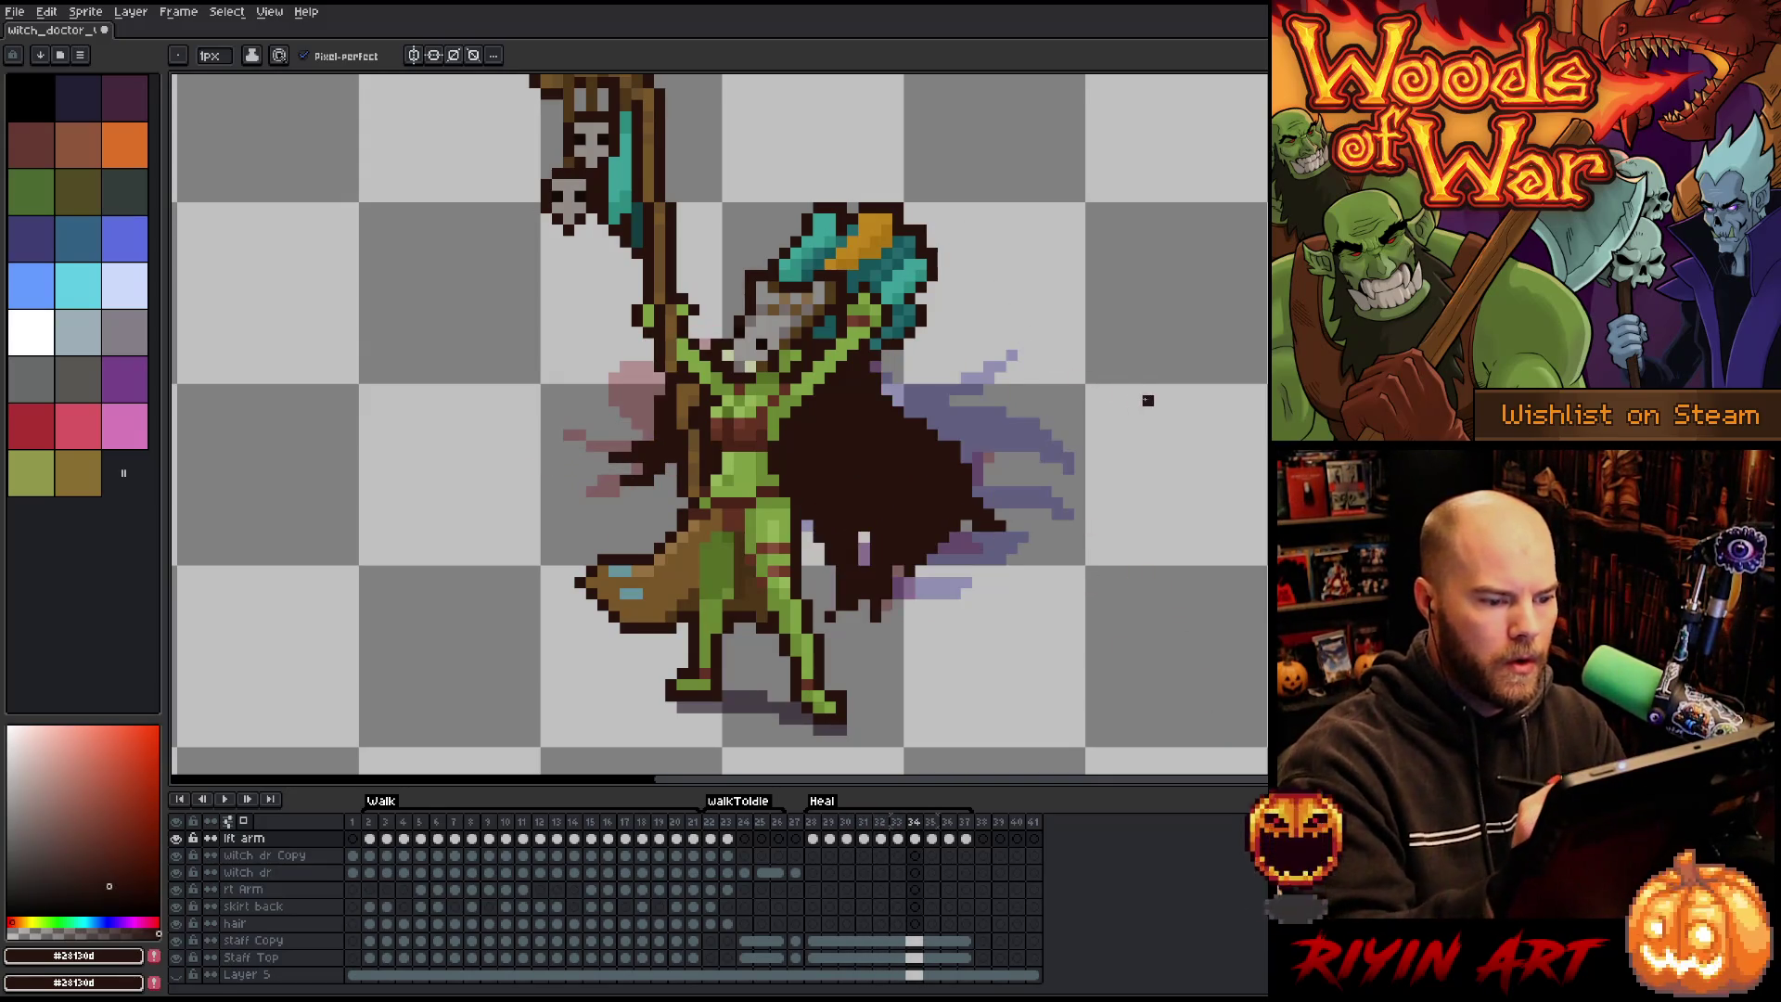
key(Right)
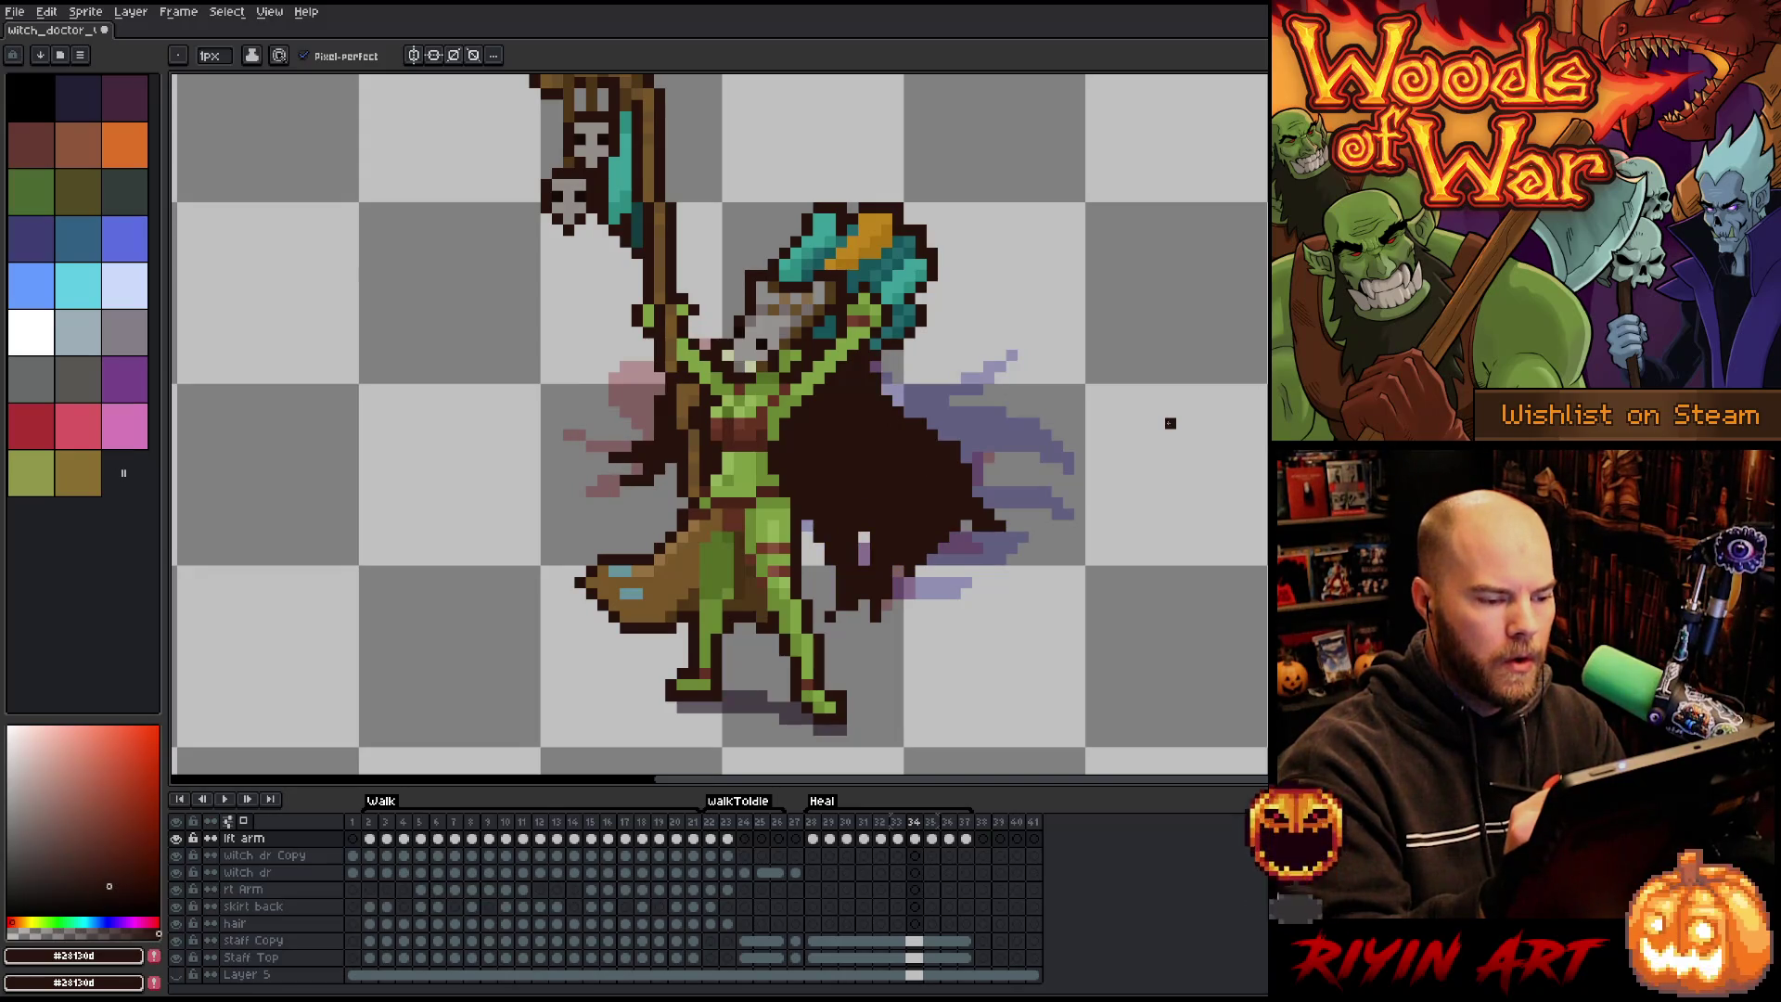
key(Left)
key(Right)
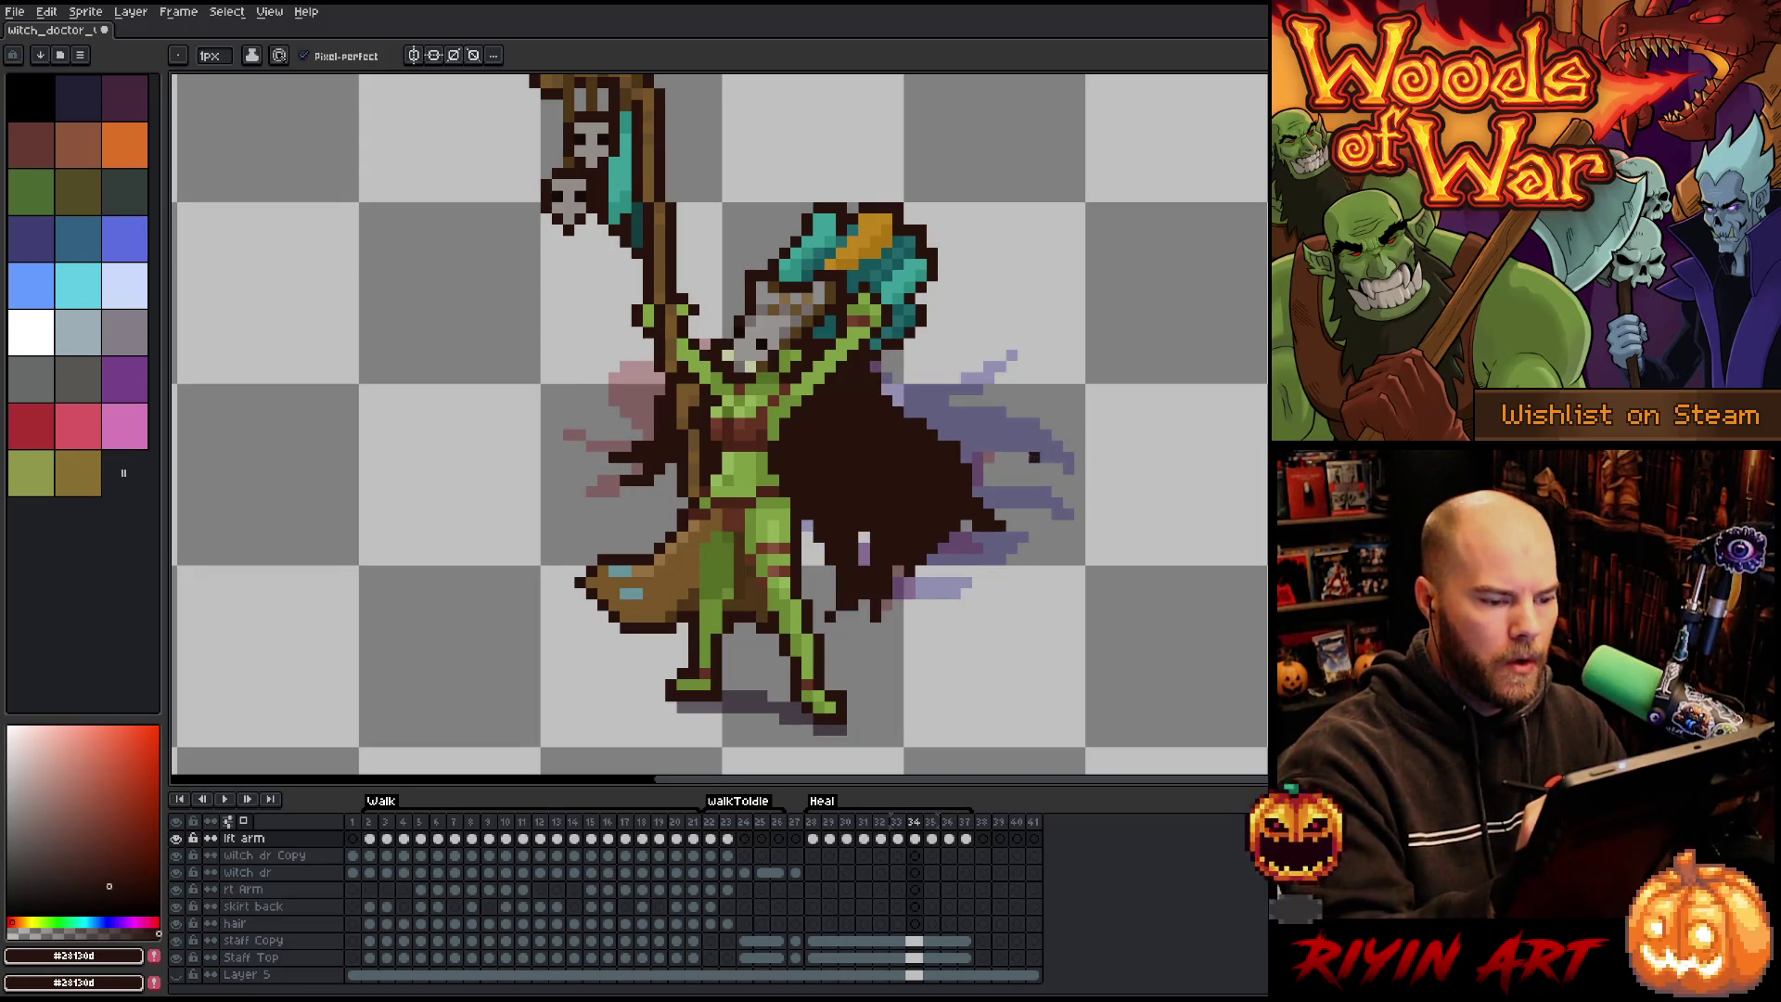
key(m)
mouse_move(1044, 614)
mouse_down()
mouse_move(922, 548)
mouse_move(889, 403)
mouse_up()
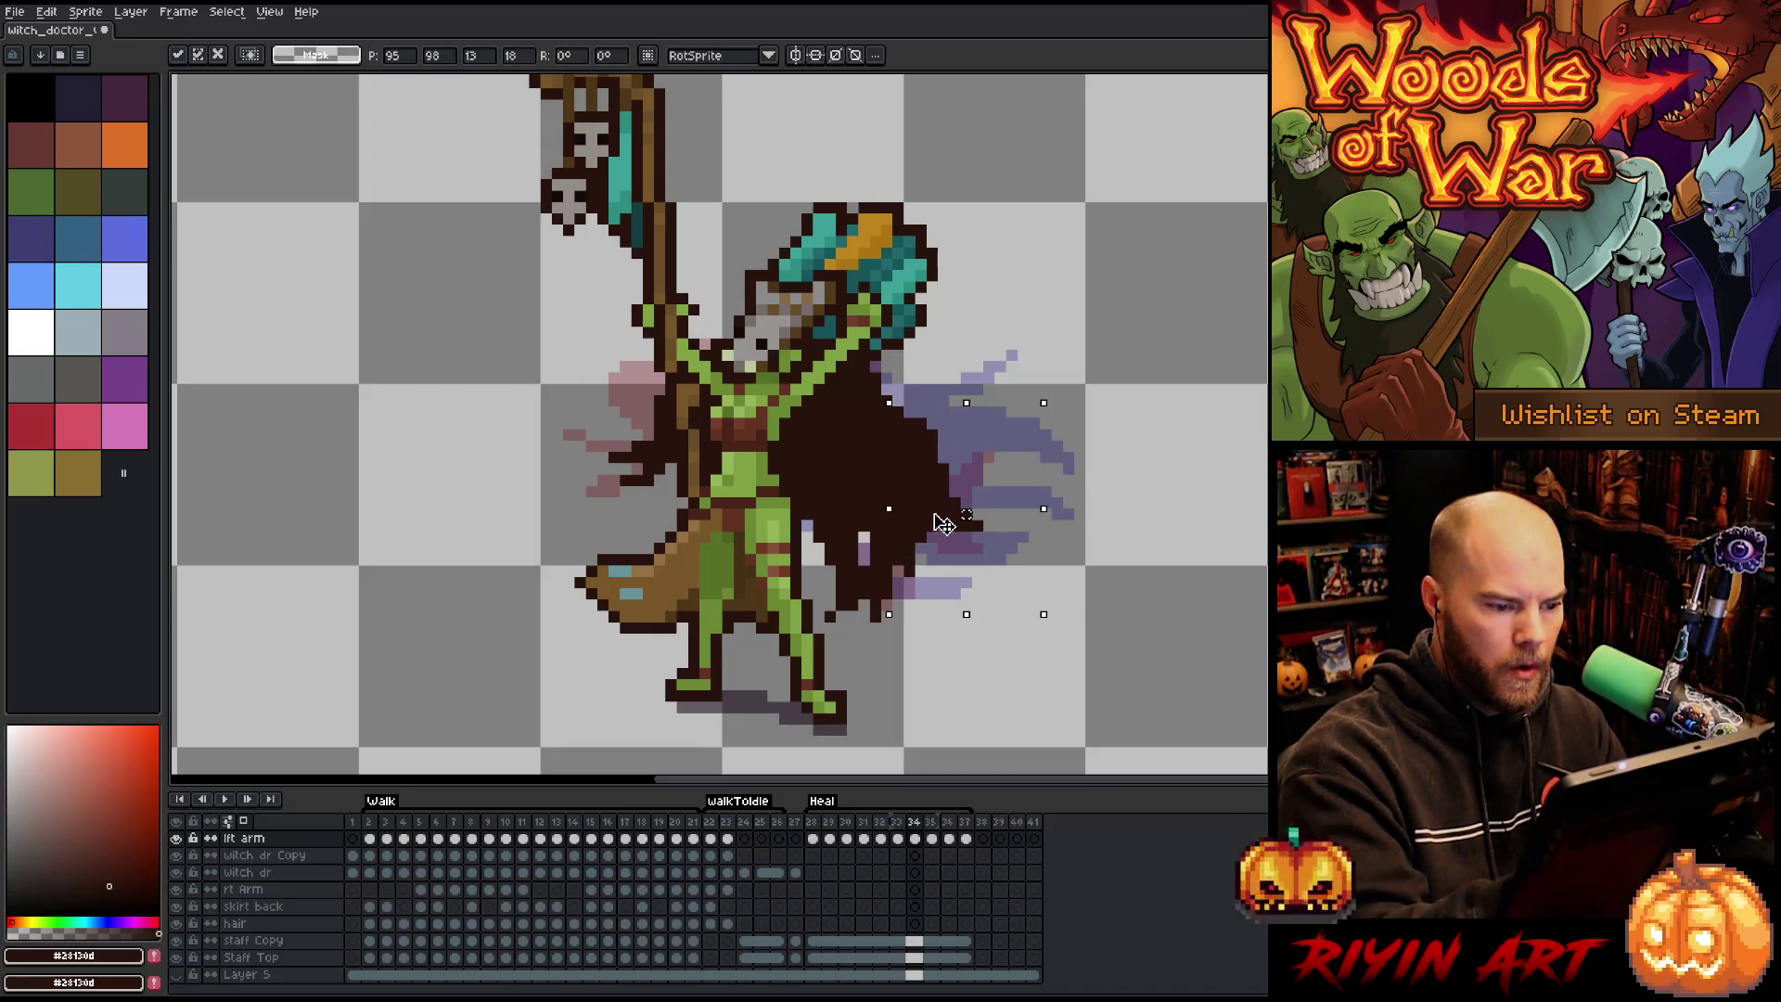
Nudge the selected cape down and to the right, then deselect.
drag(946, 524, 960, 531)
key(ctrl+d)
key(b)
key(e)
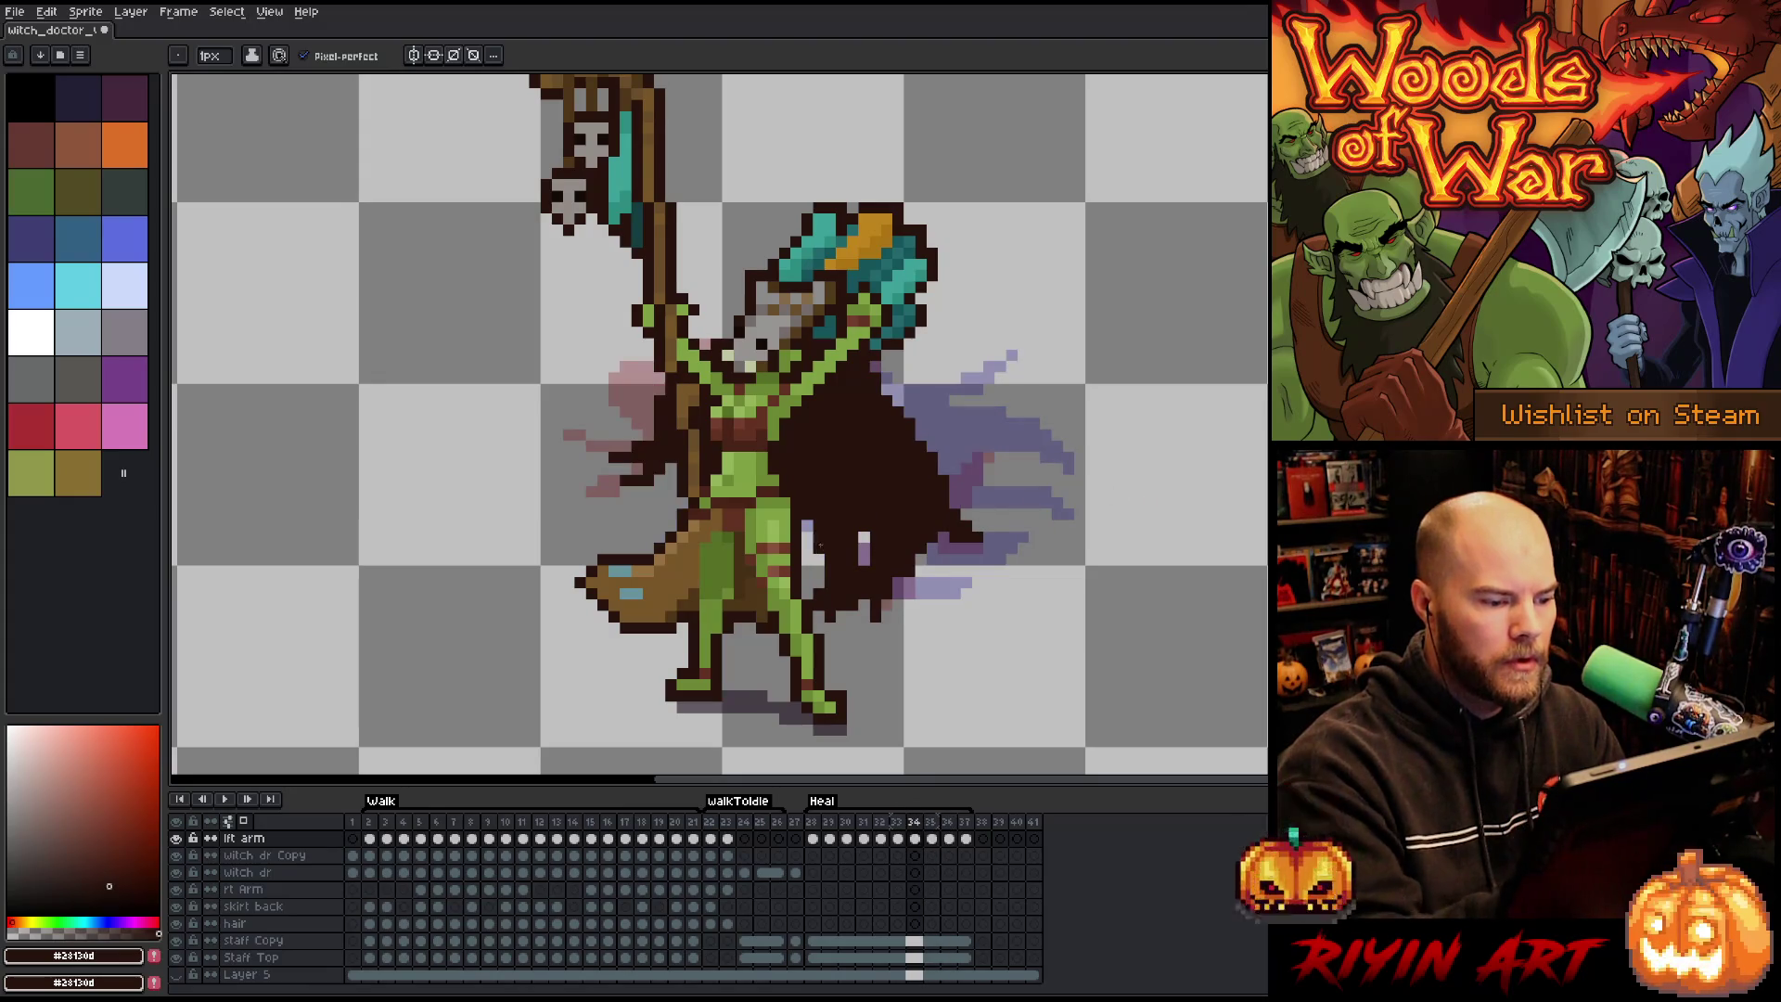
Insert a new empty frame after frame 35, comparing it with neighbouring cape frames.
key(Right)
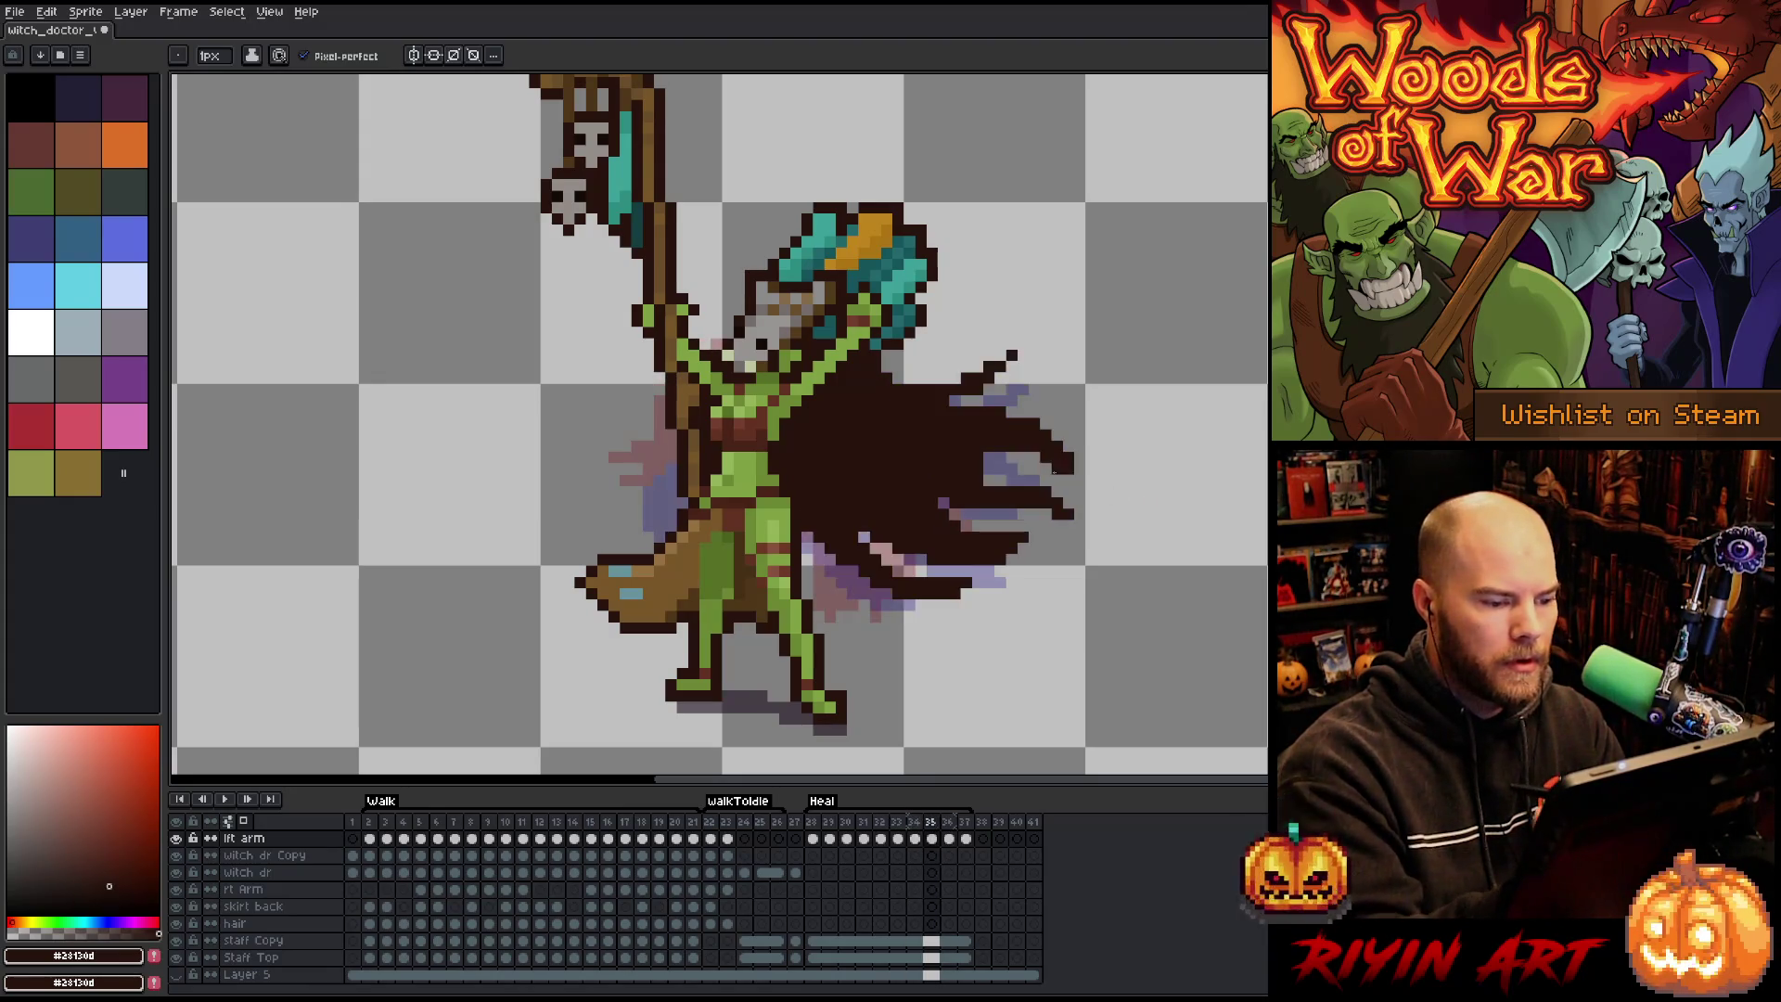
key(Left)
key(Right)
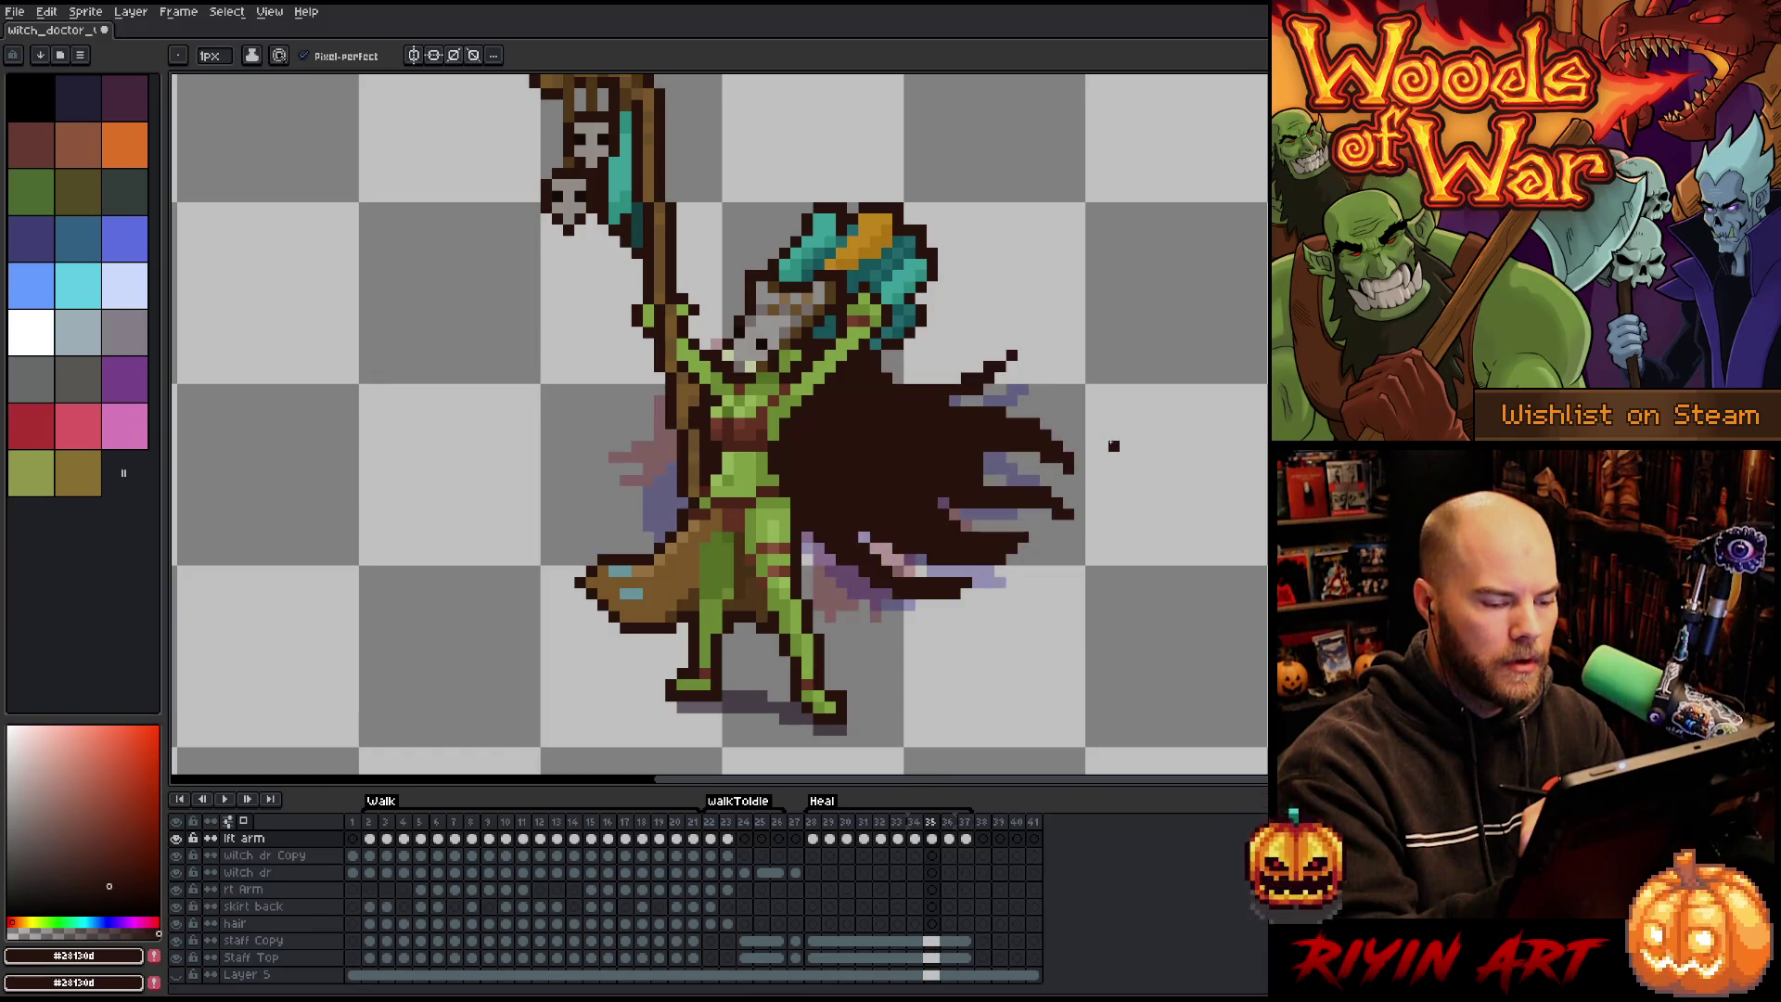
key(Left)
key(Right)
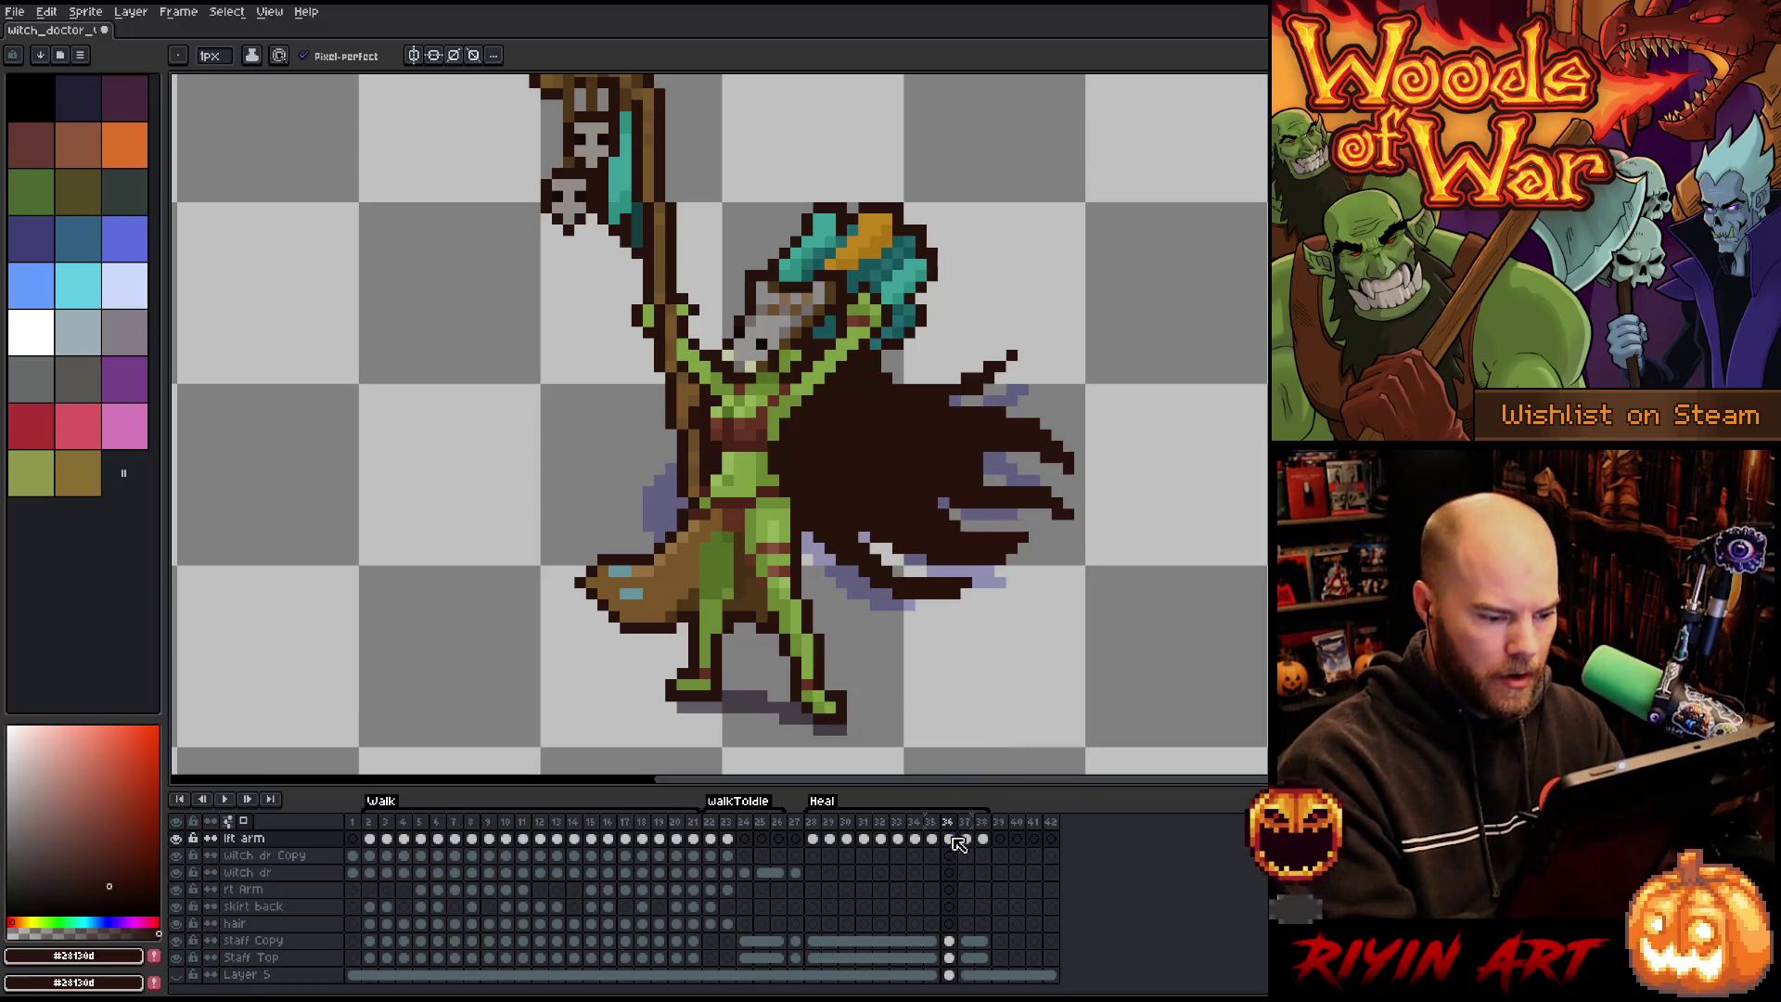
key(alt+n)
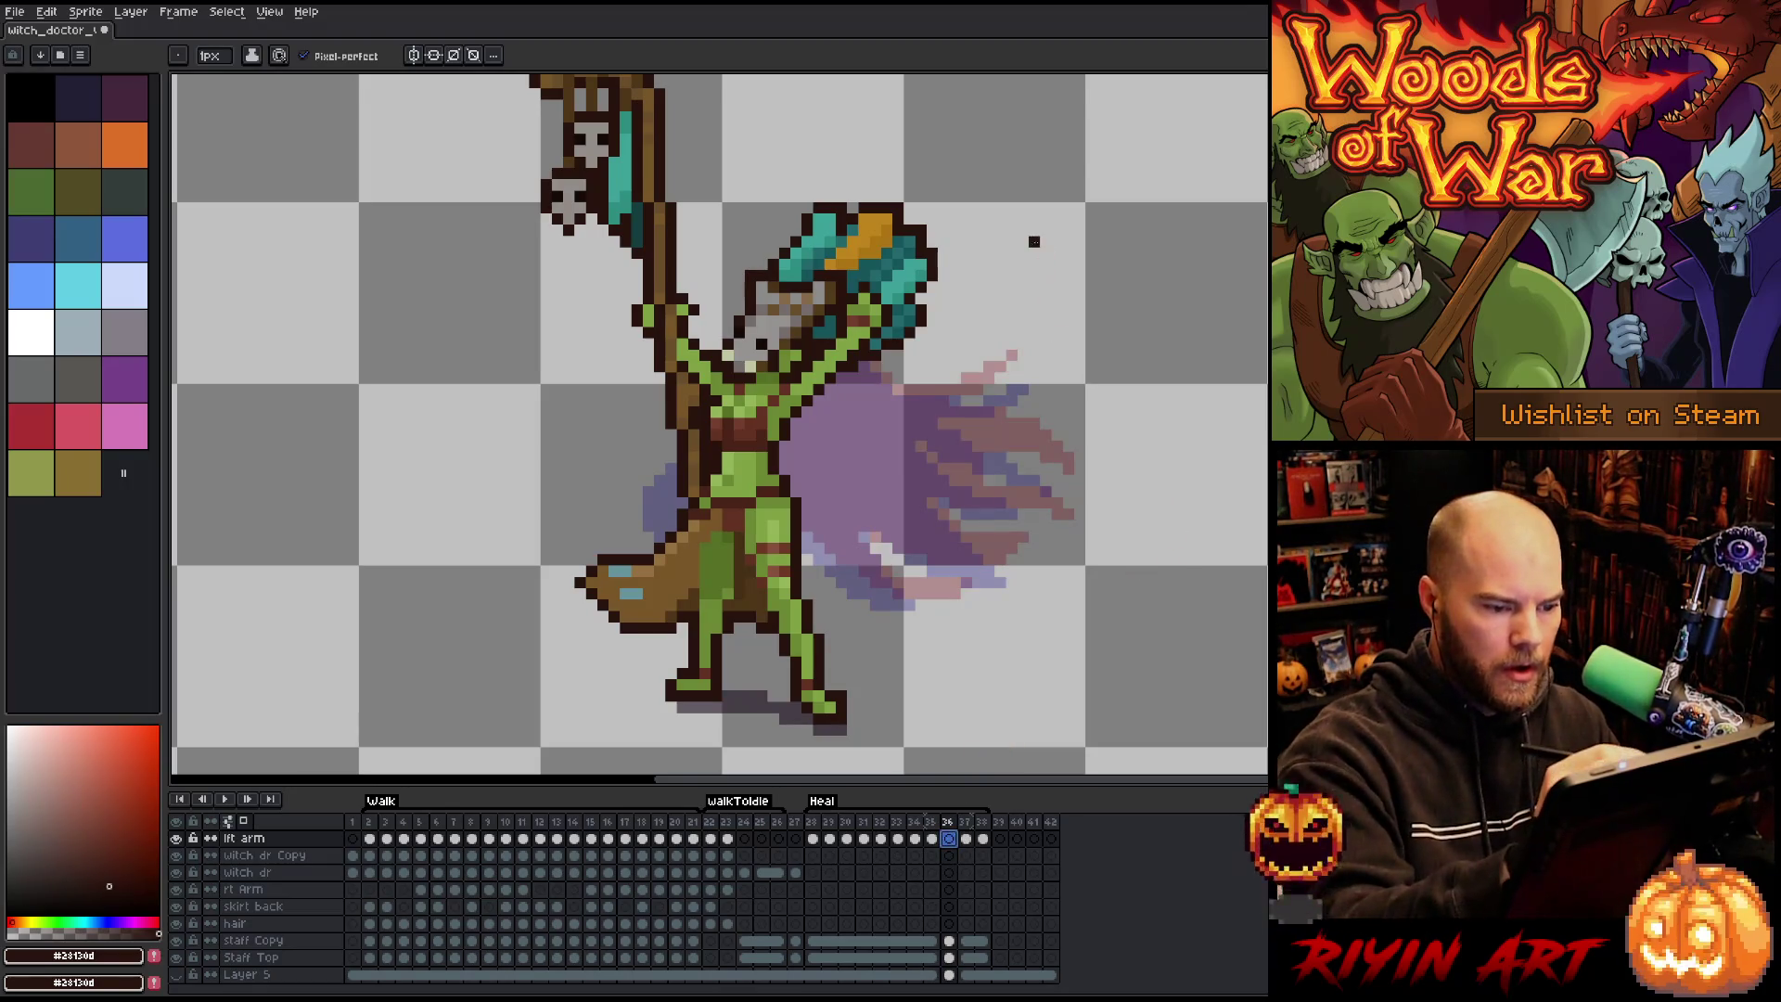
key(Left)
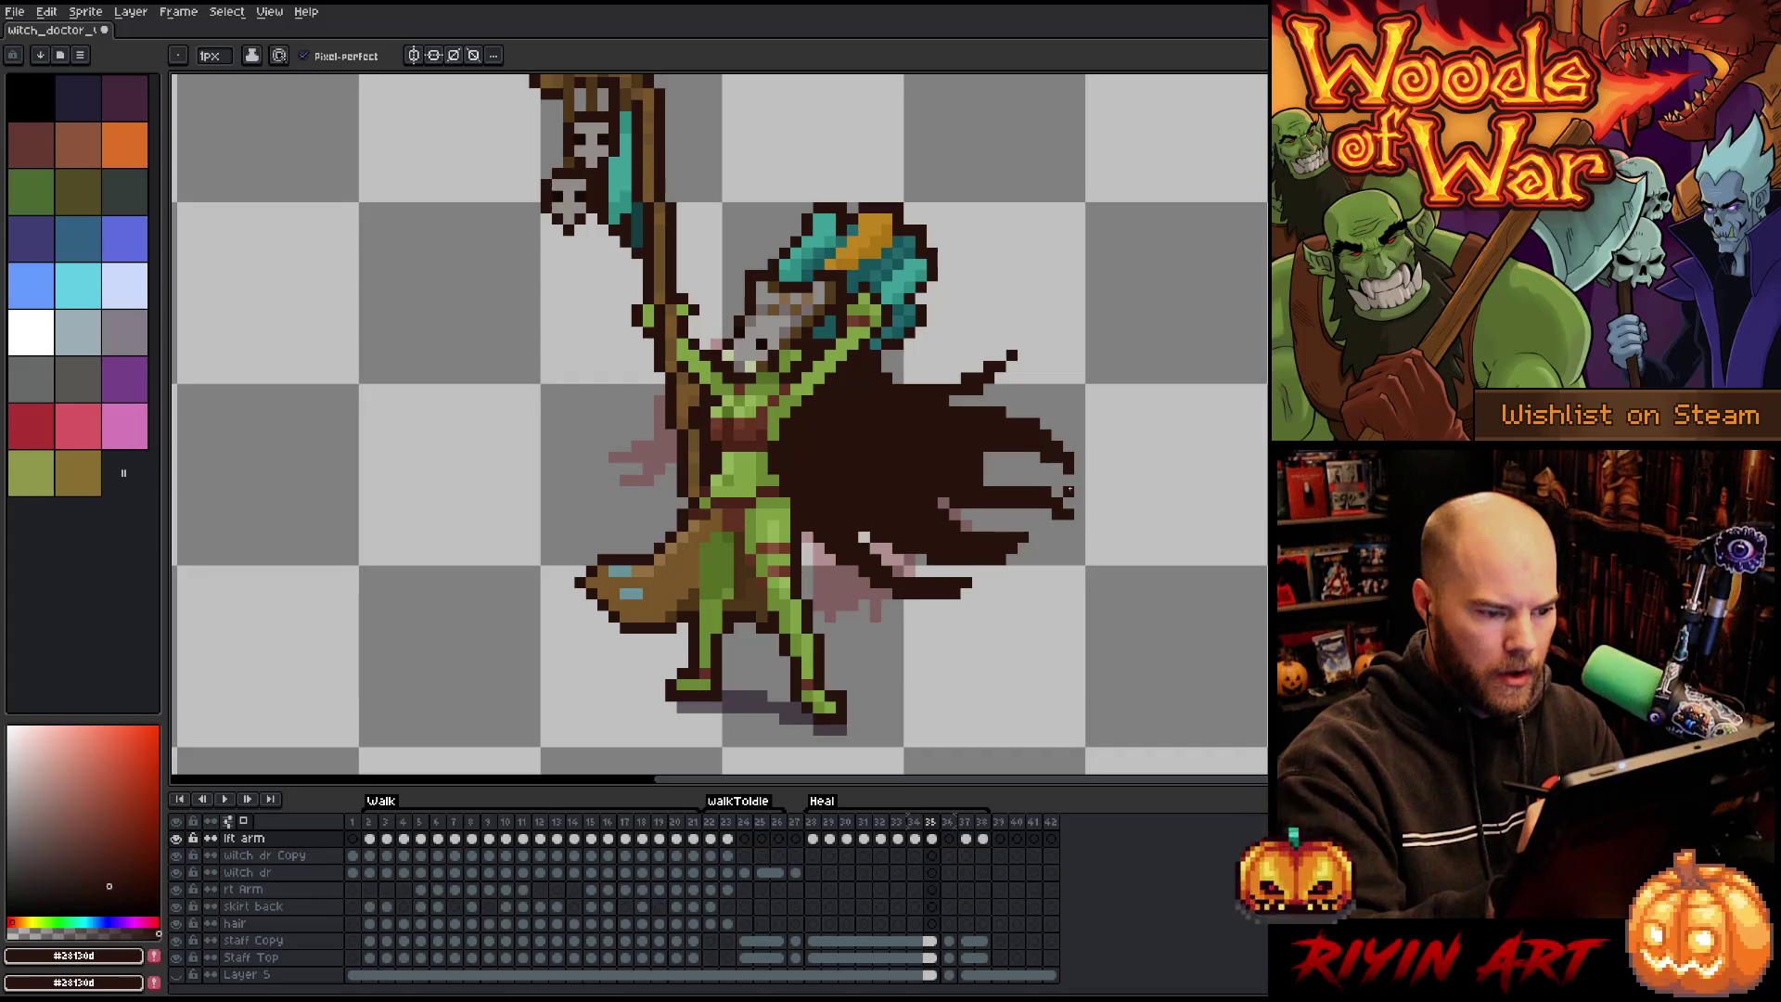
key(Right)
key(Left)
key(Right)
Insert a frame after frame 34, outline a new cape on it, and fill it dark brown.
key(Left)
key(Left)
key(alt+n)
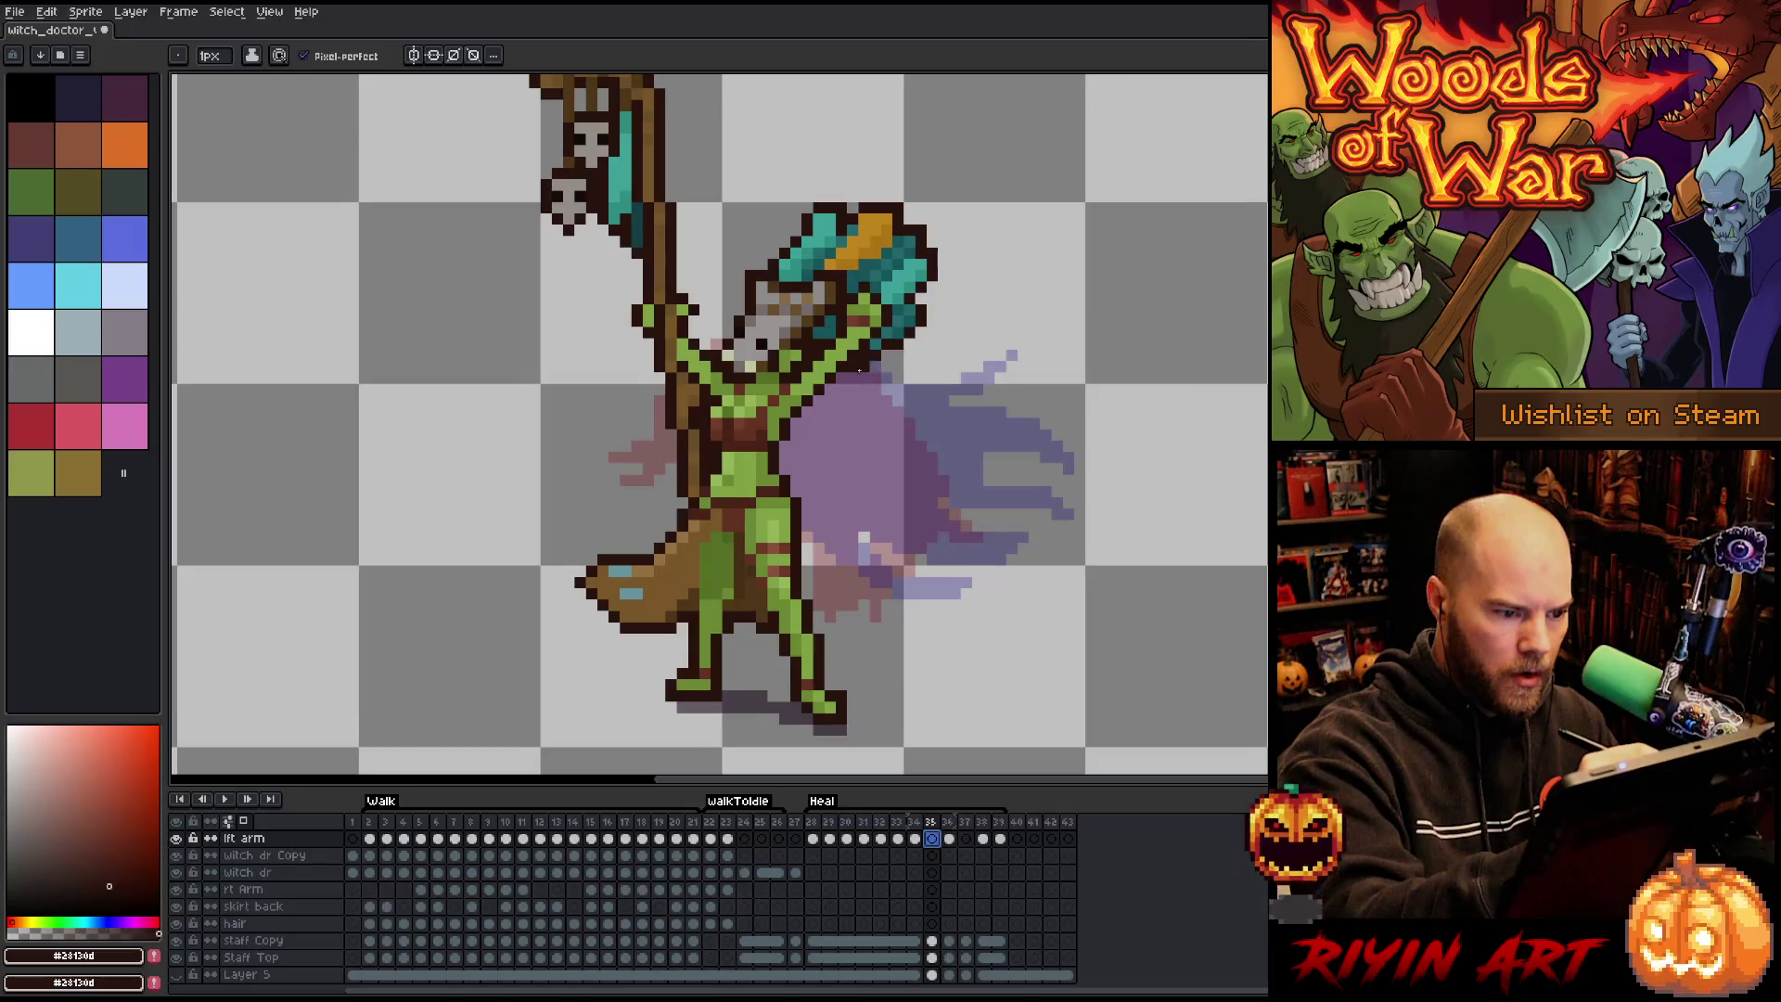
mouse_move(875, 374)
mouse_down()
mouse_move(965, 442)
mouse_move(939, 551)
mouse_move(823, 582)
mouse_move(886, 538)
mouse_move(840, 524)
mouse_move(793, 475)
mouse_up()
click(897, 526)
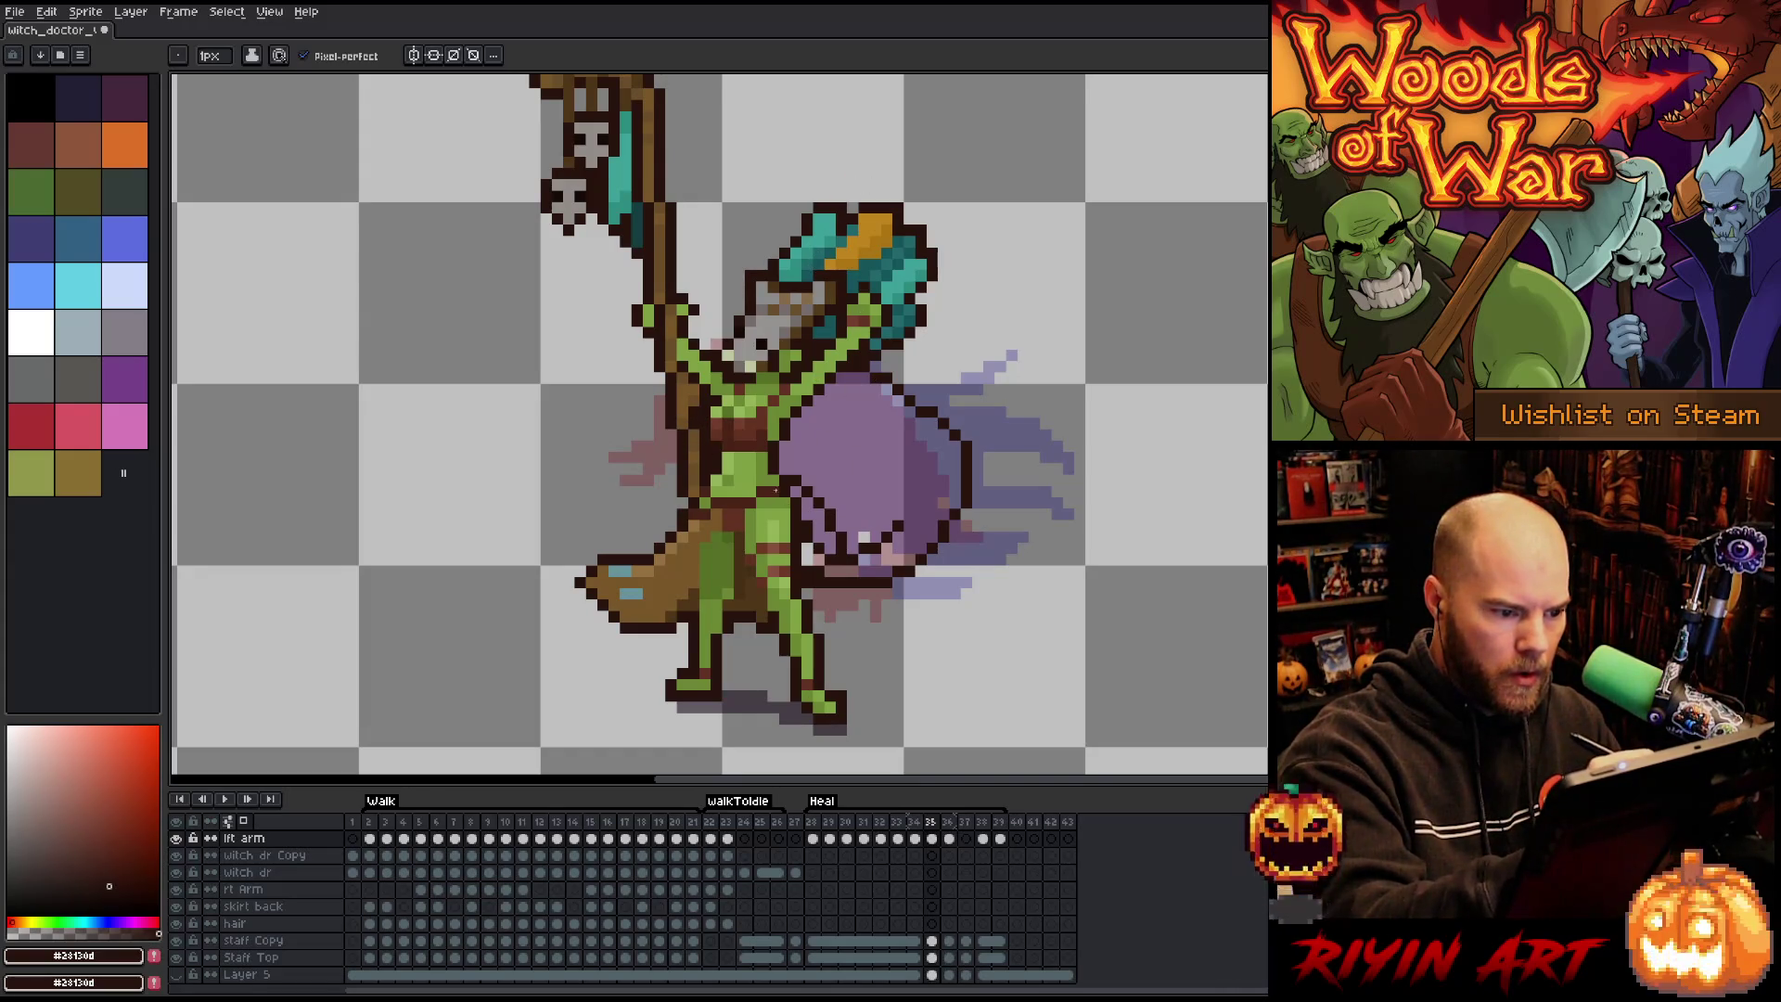
key(g)
click(839, 445)
click(819, 537)
click(829, 537)
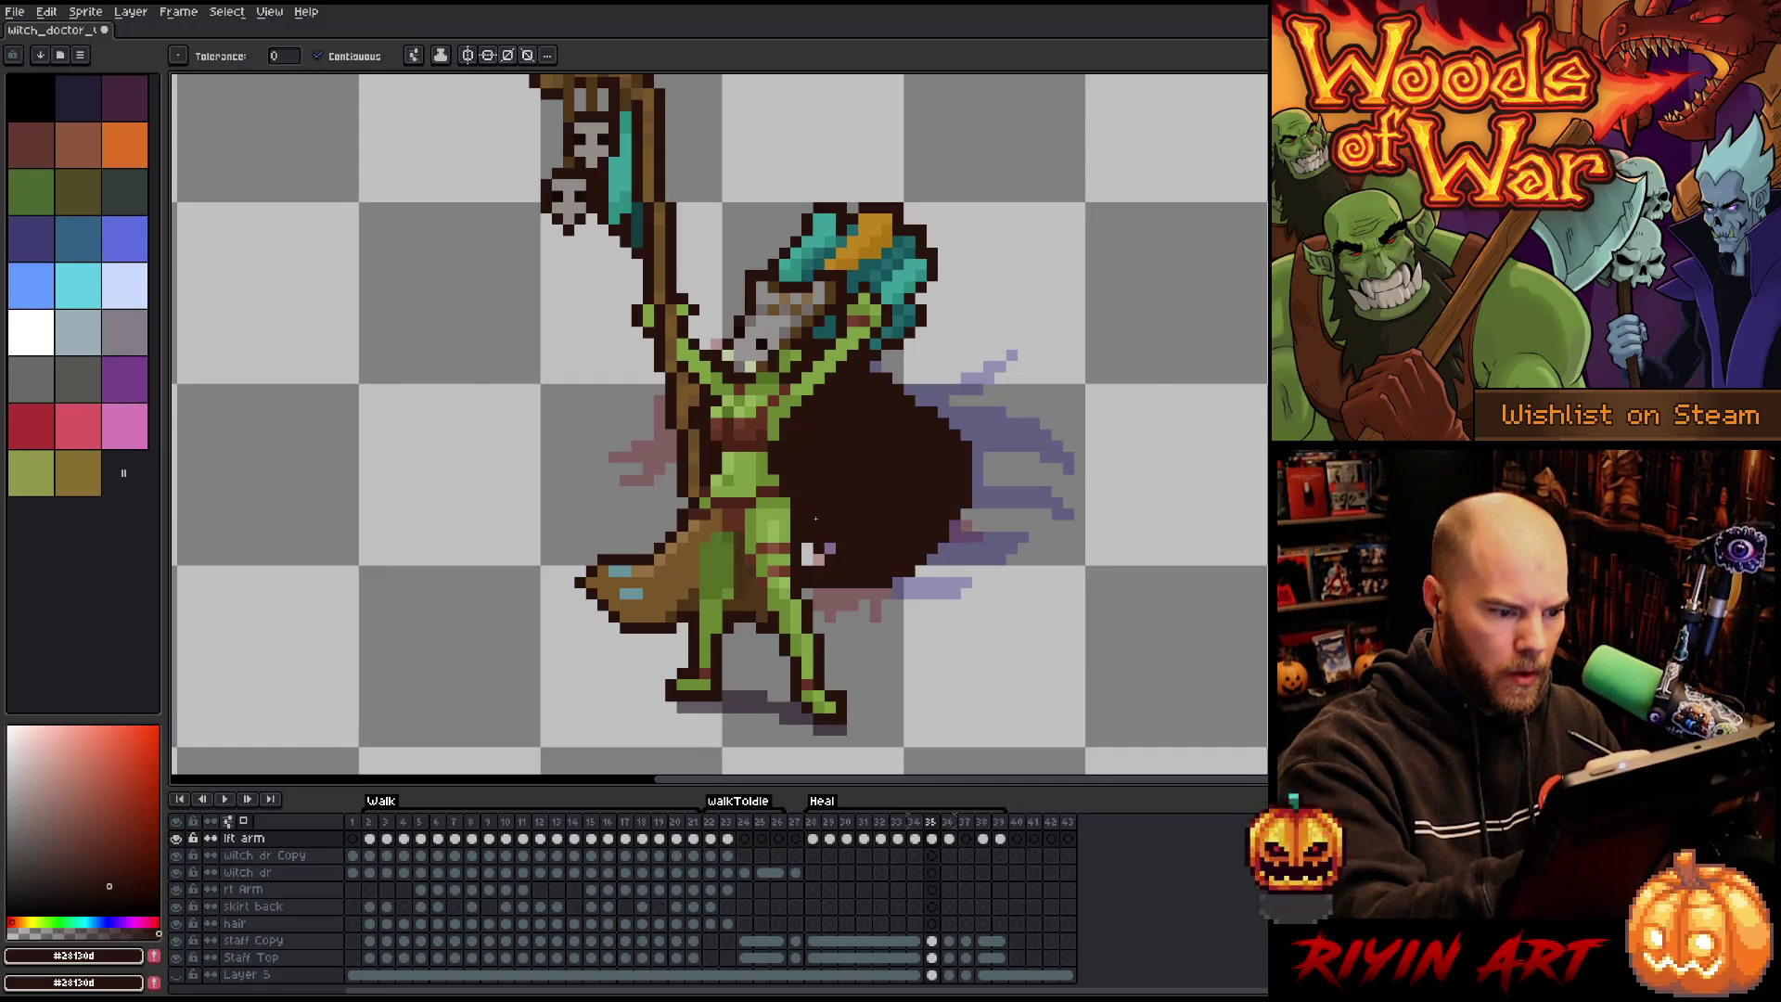
key(b)
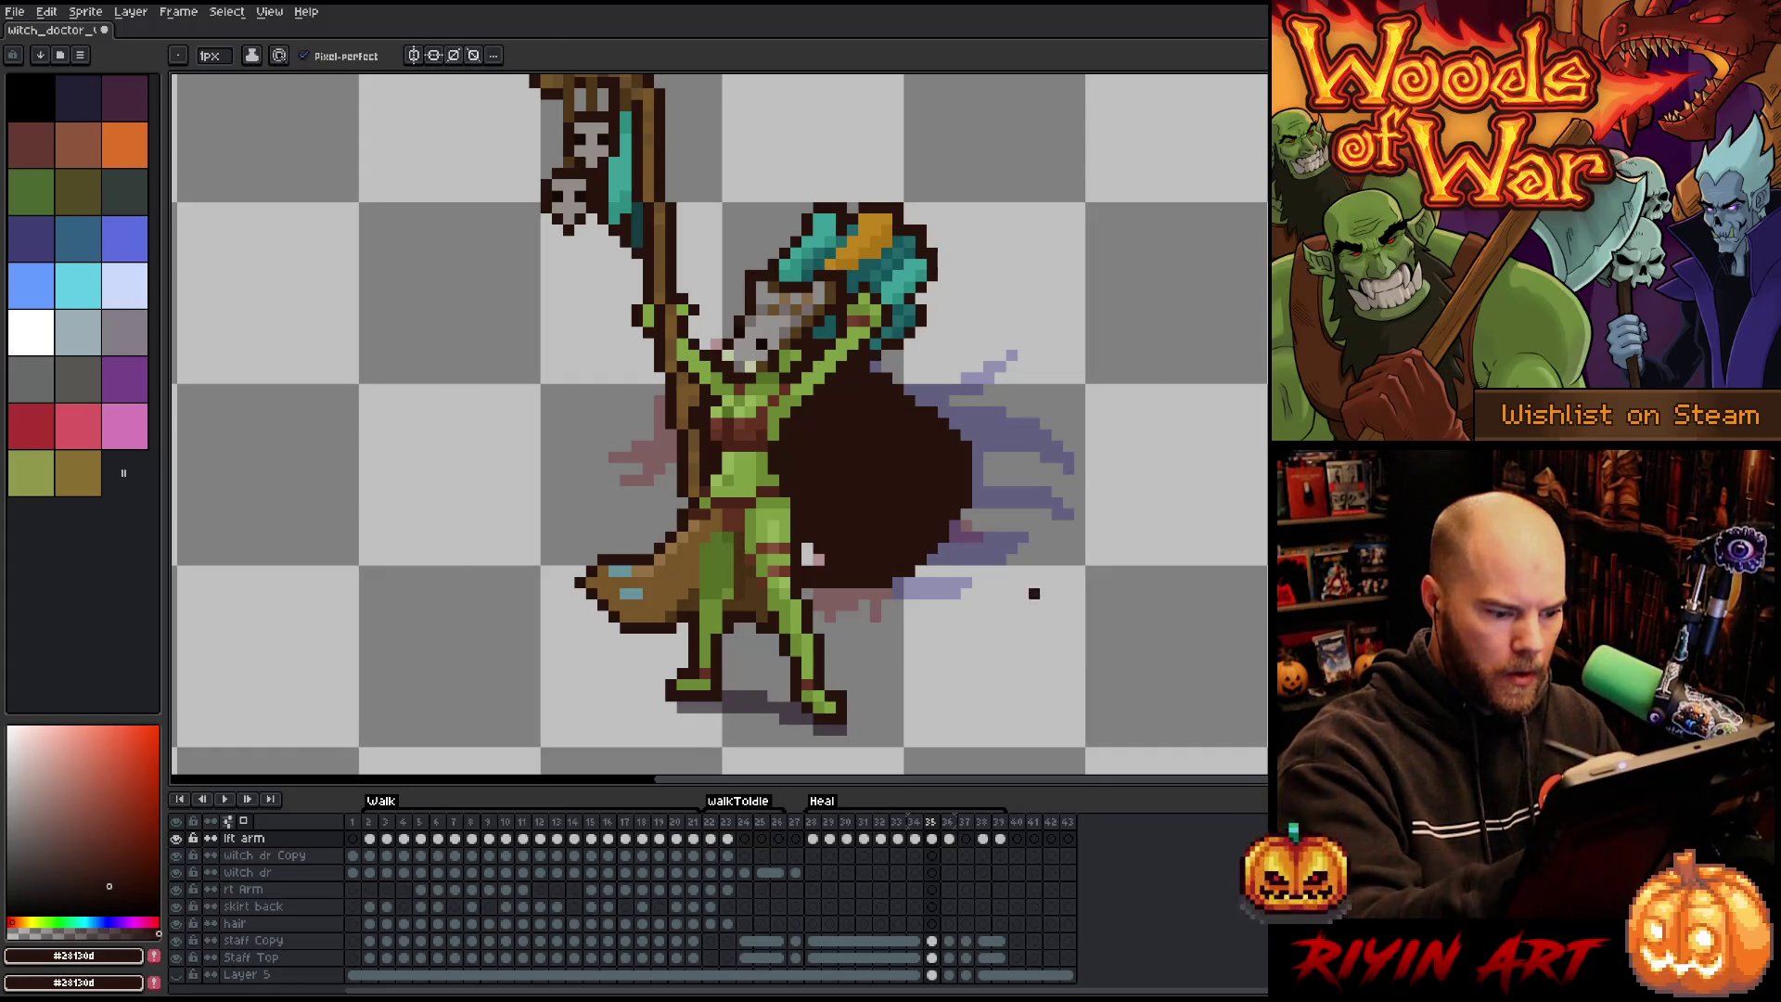
Compare frames 34 and 35, erase stray cape pixels near the waist, then check frame 38.
key(Left)
key(Right)
key(Left)
key(Right)
key(e)
drag(798, 478, 821, 555)
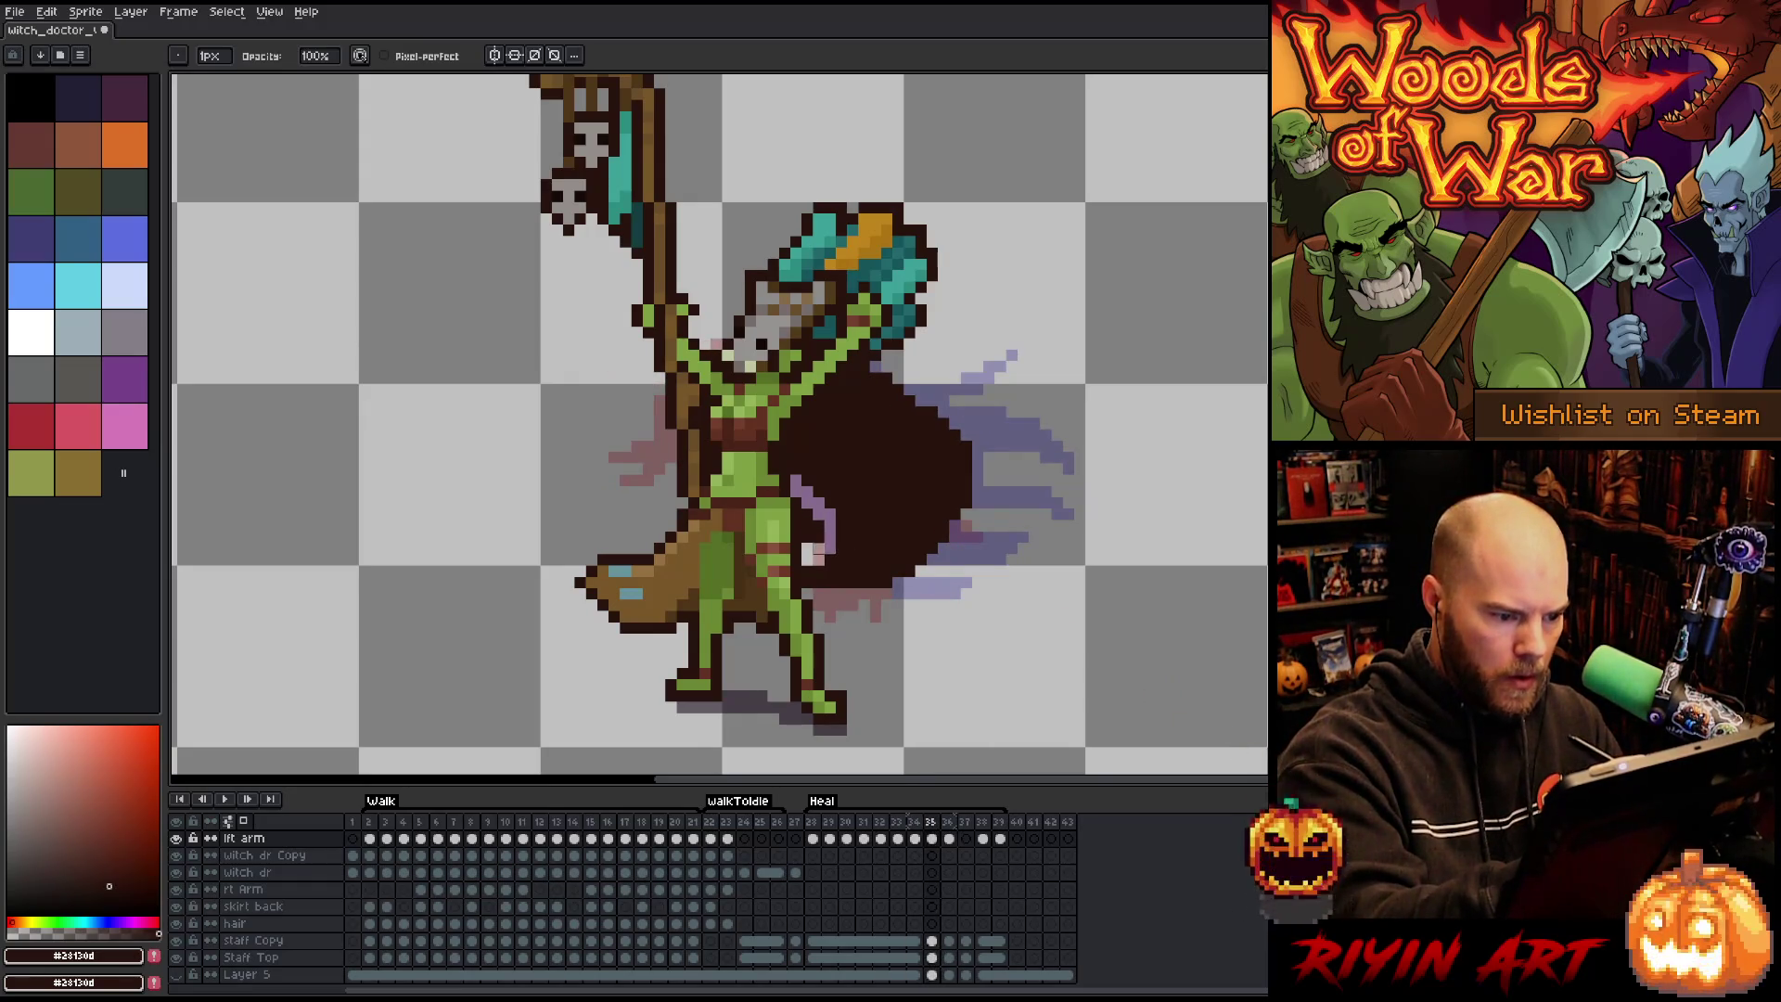
key(Right)
key(Left)
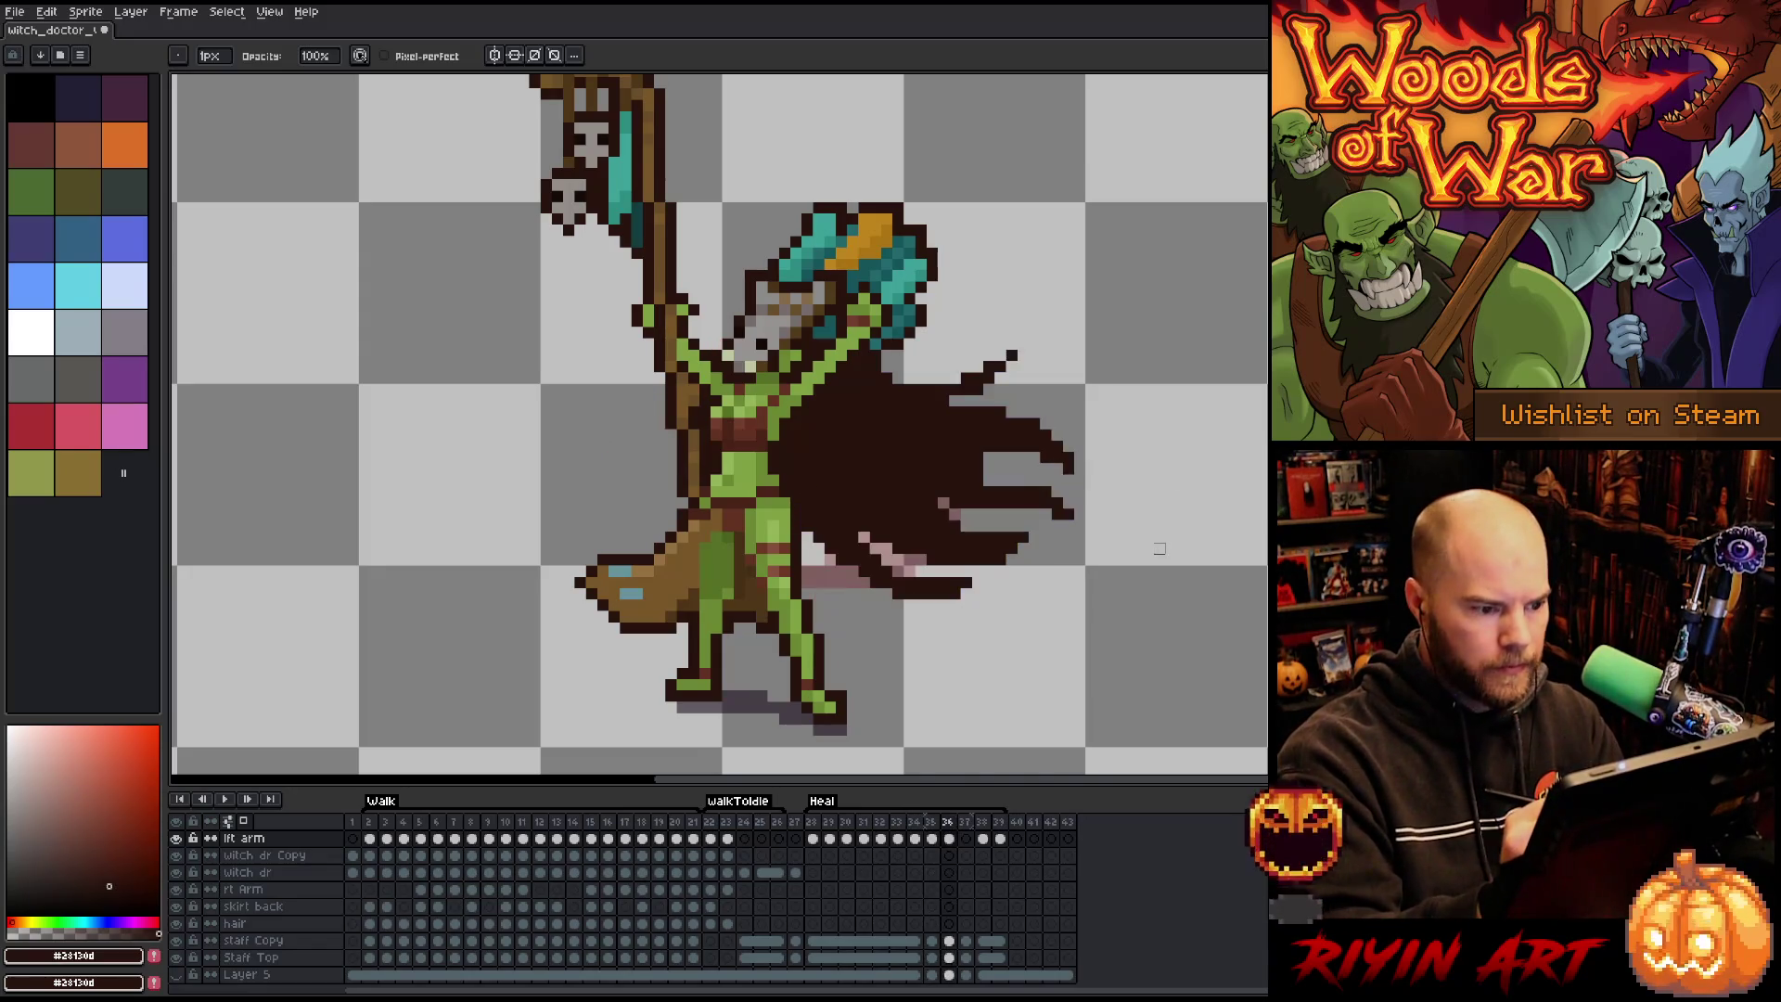
key(Right)
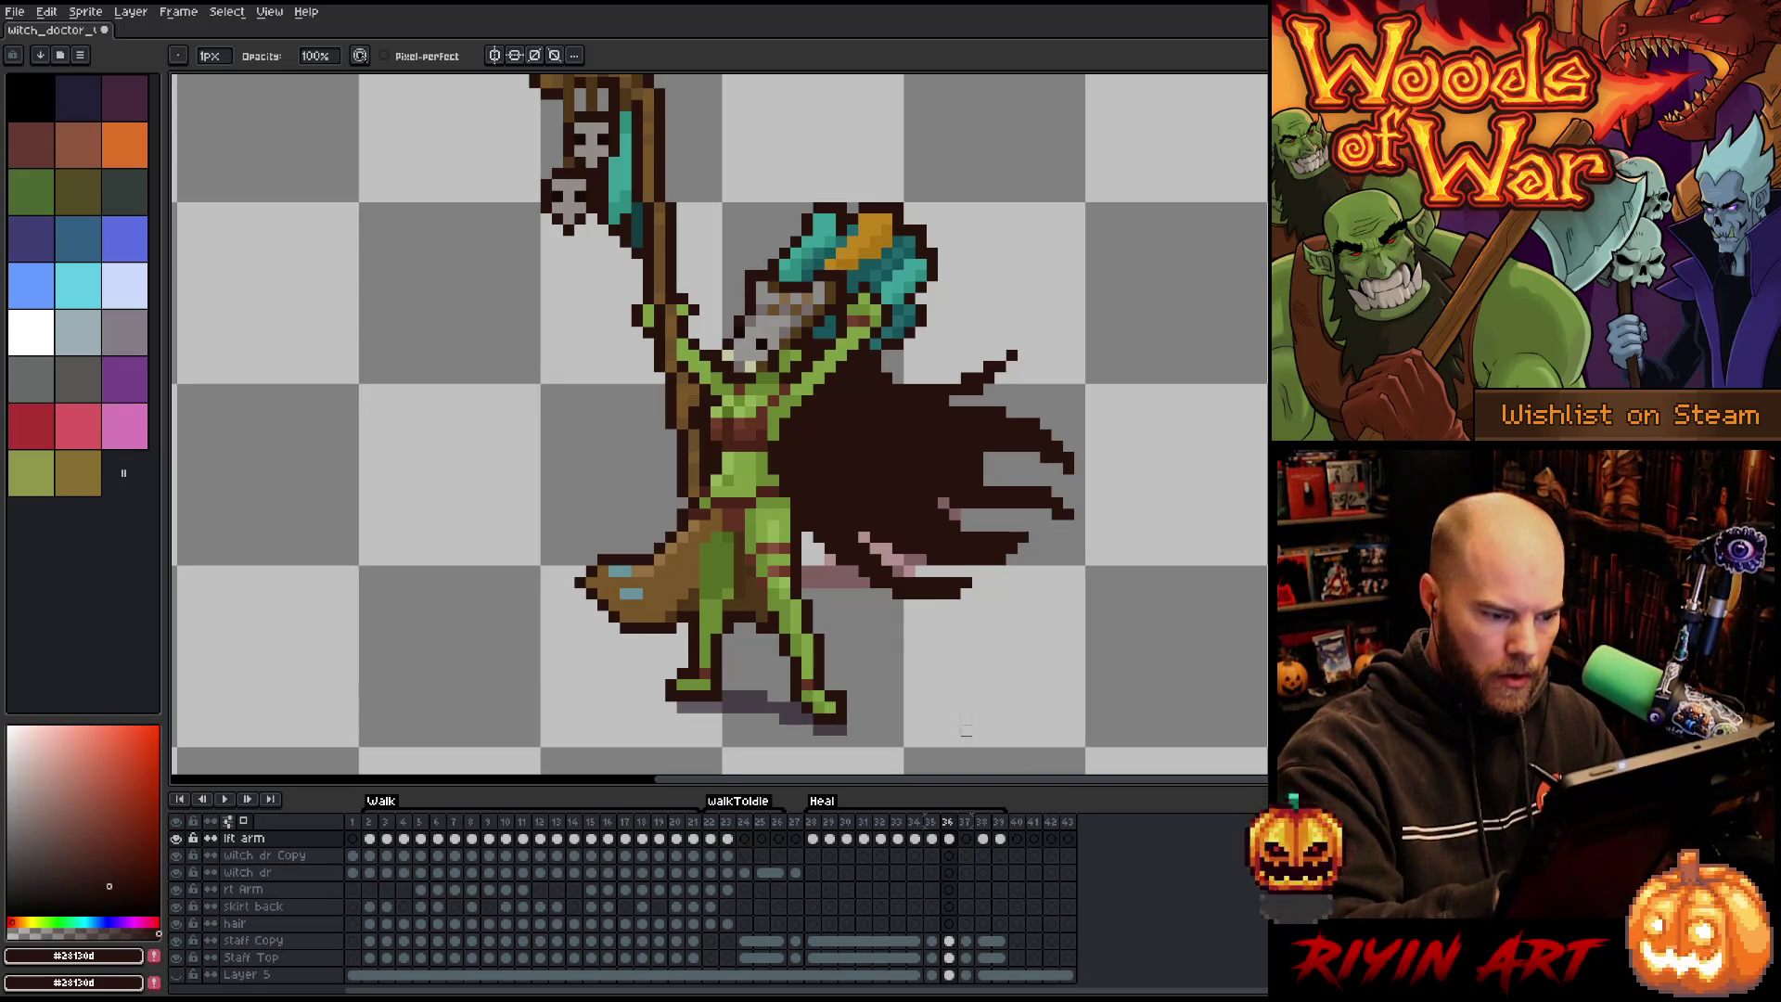
click(985, 834)
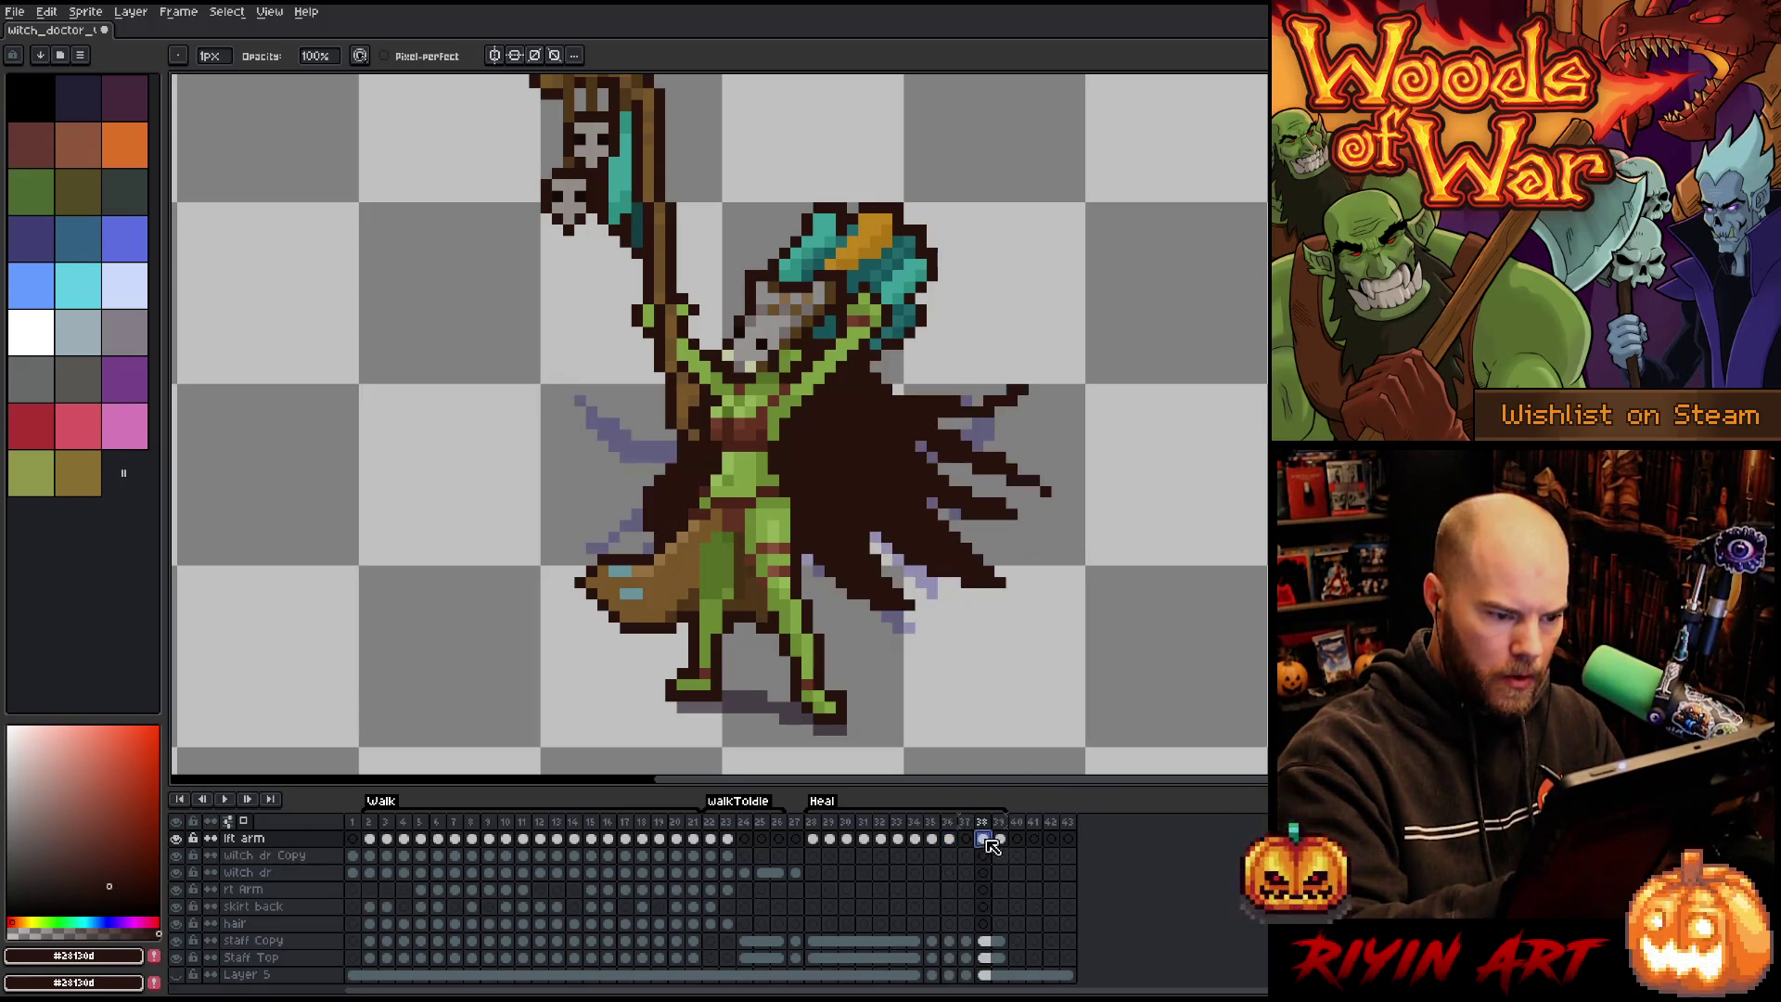
Clear frame 36's cape and redraw a longer outline rising right, filled dark brown.
click(950, 838)
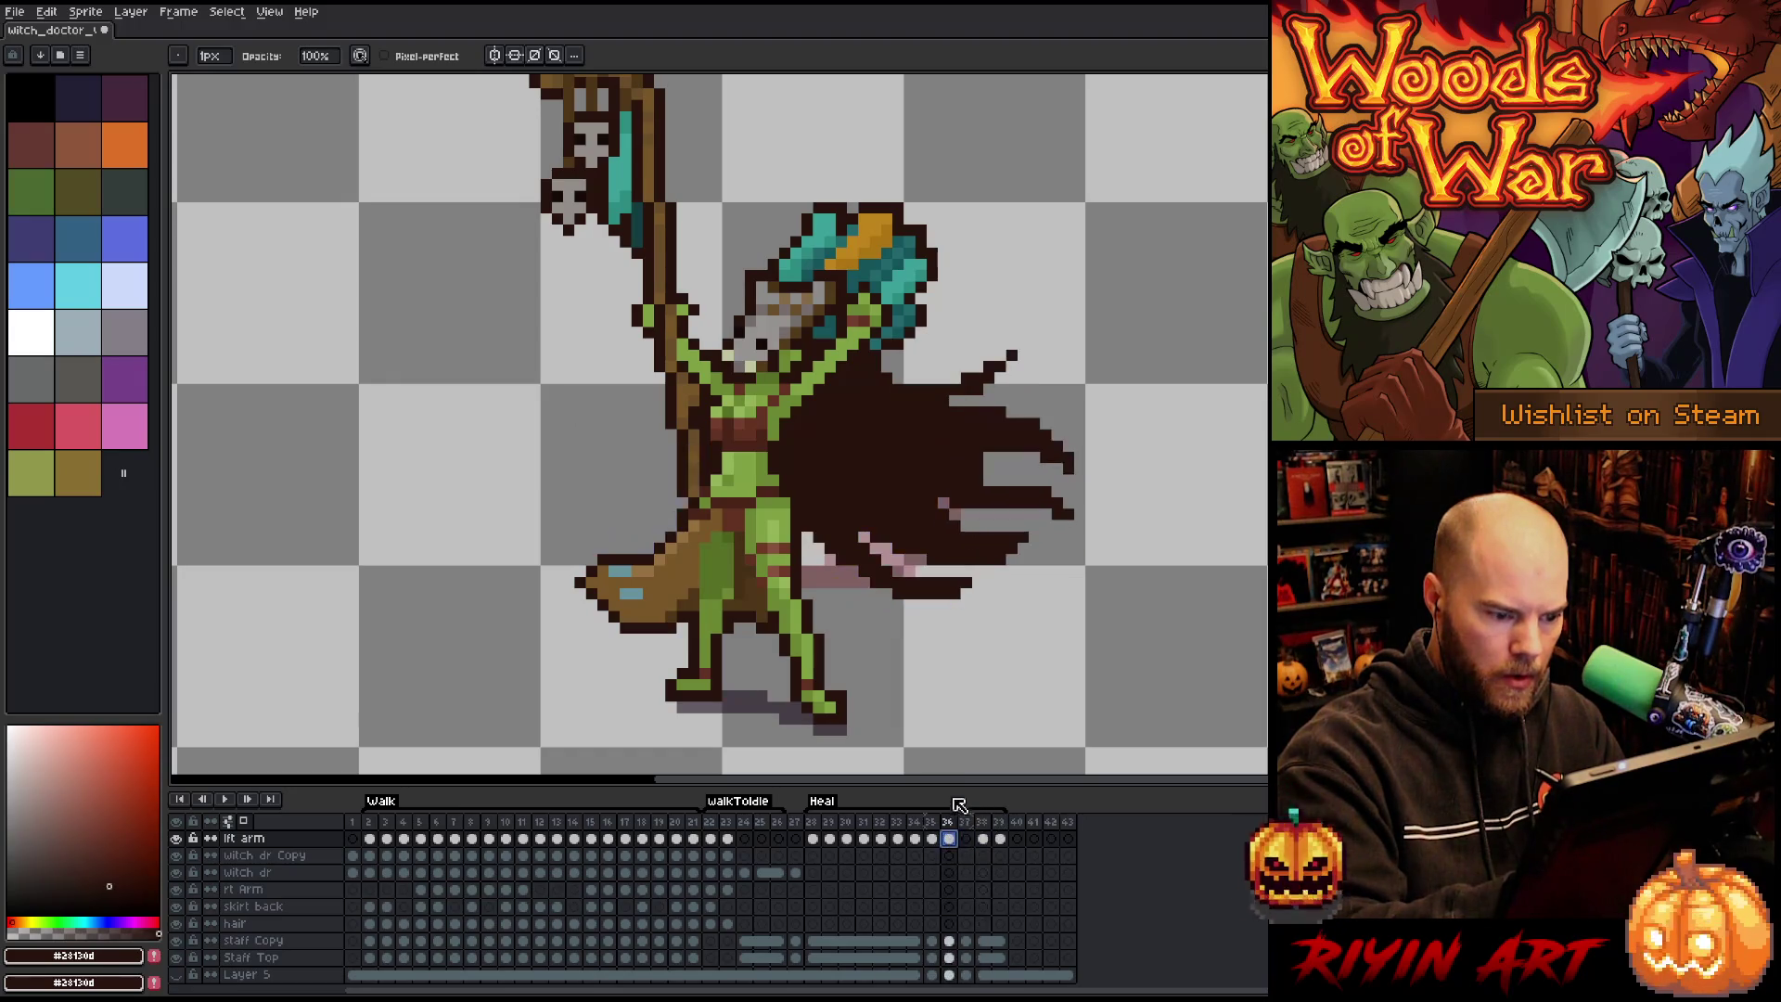
key(Delete)
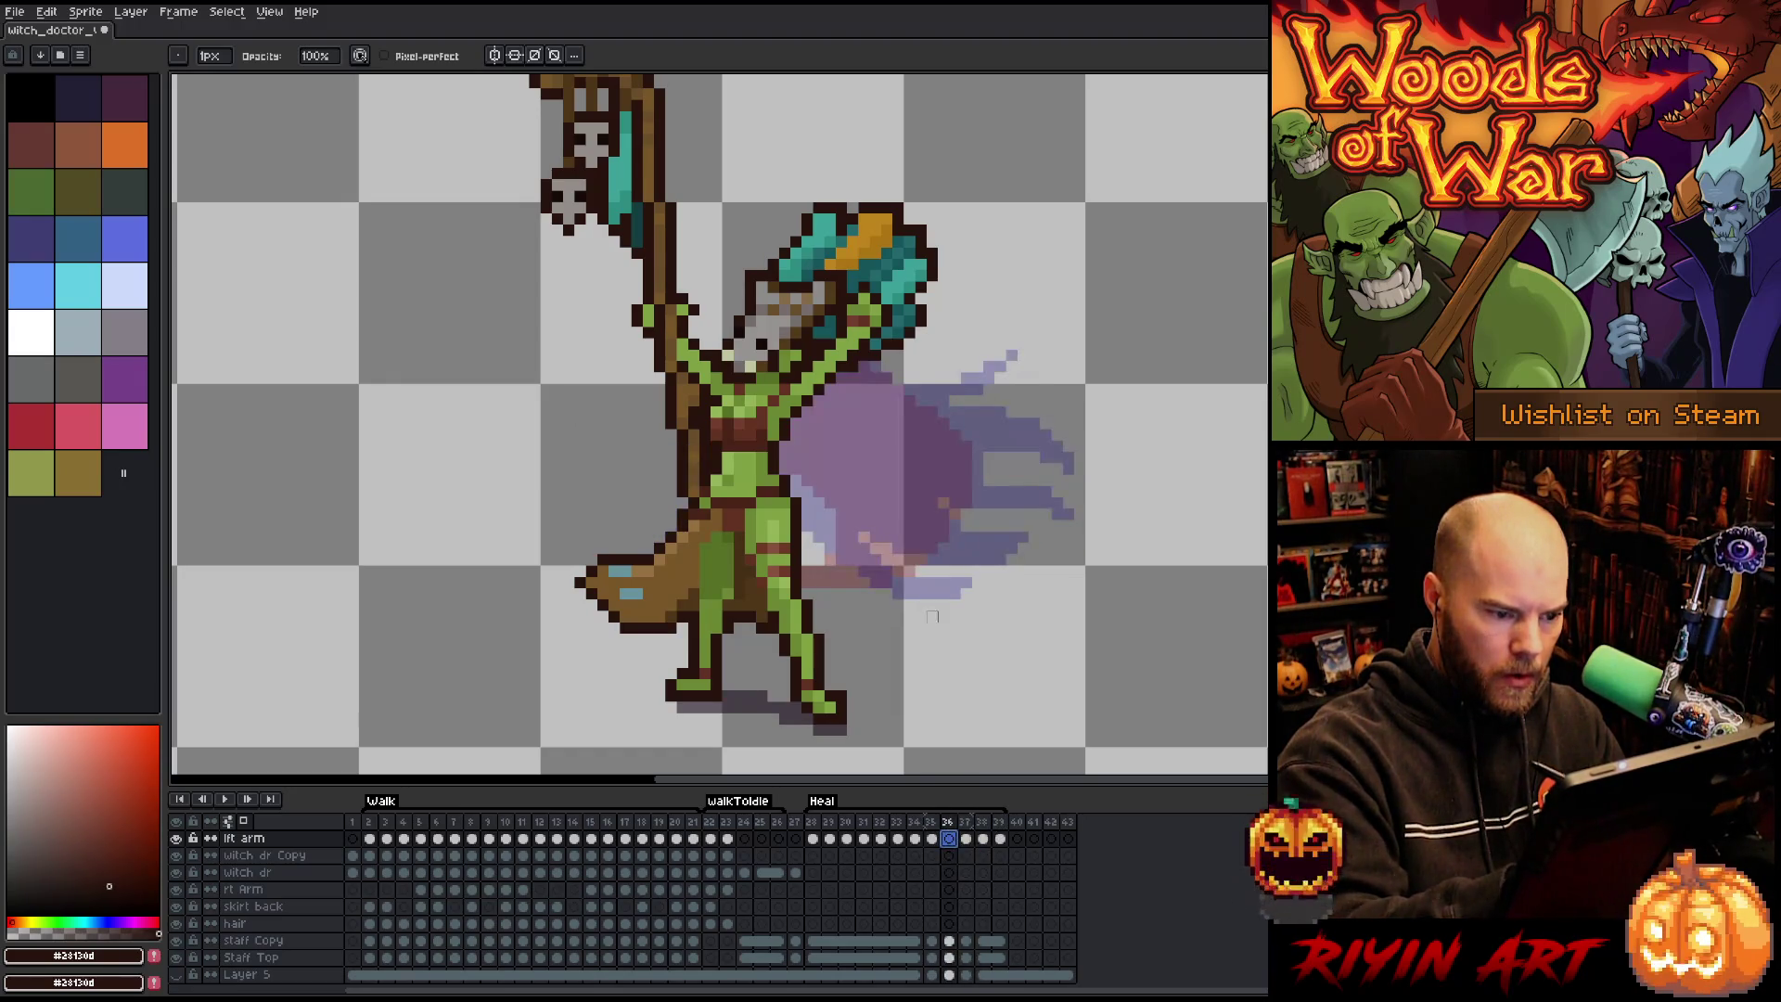
key(b)
mouse_move(784, 487)
mouse_down()
mouse_move(984, 521)
mouse_move(1060, 489)
mouse_up()
mouse_move(882, 379)
mouse_down()
mouse_move(1047, 320)
mouse_move(974, 382)
mouse_move(1118, 332)
mouse_move(1076, 404)
mouse_move(988, 469)
mouse_move(1063, 455)
mouse_move(1046, 490)
mouse_up()
key(g)
click(997, 380)
key(b)
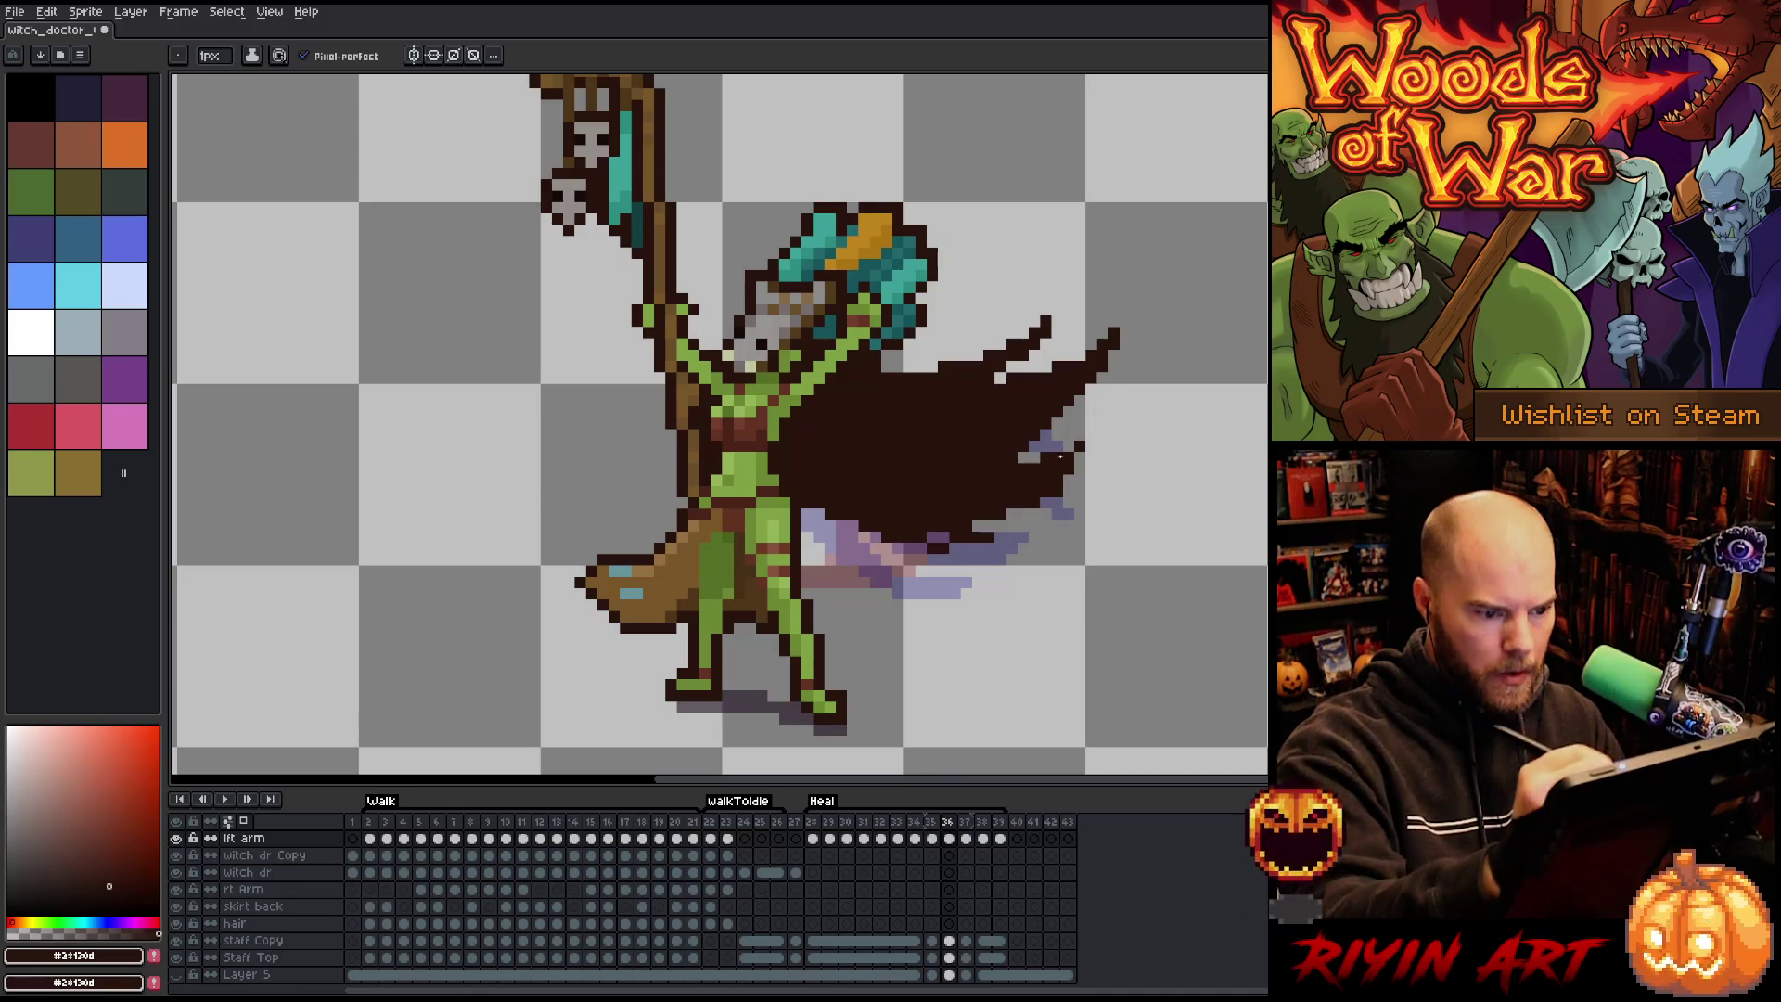
Flip between neighbouring frames to preview the redrawn cape.
key(Left)
key(Right)
key(Right)
key(Left)
key(Right)
key(Left)
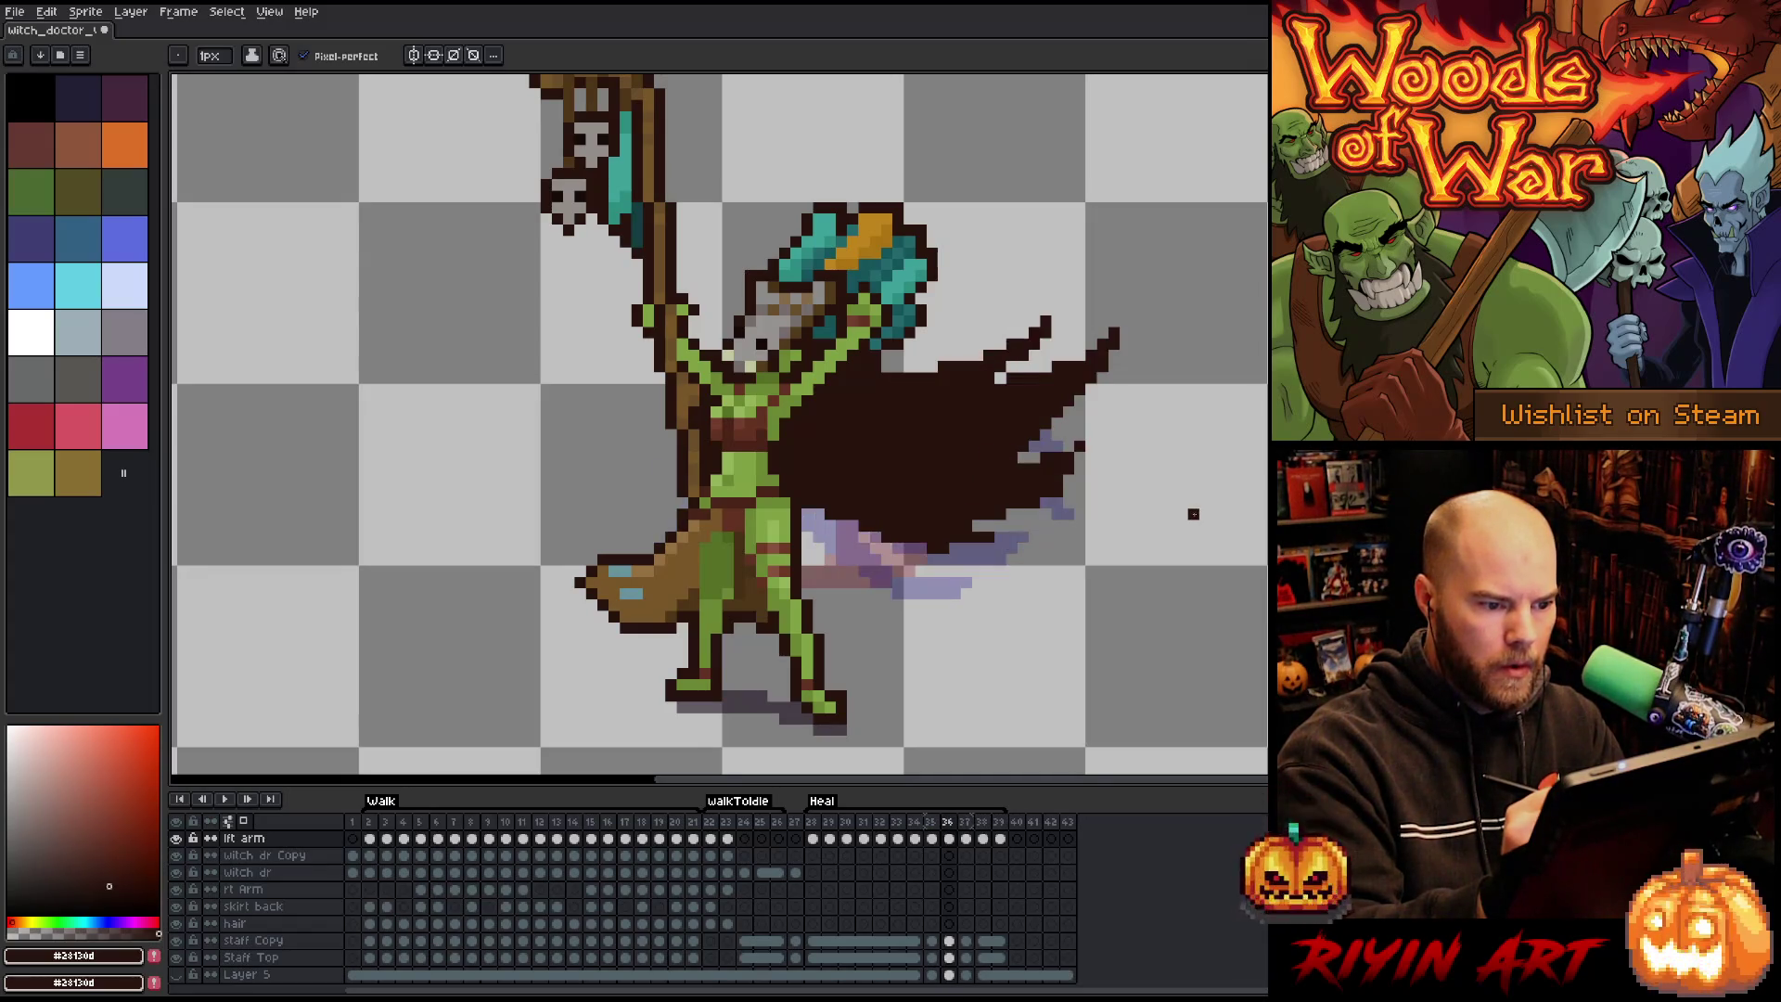
key(Right)
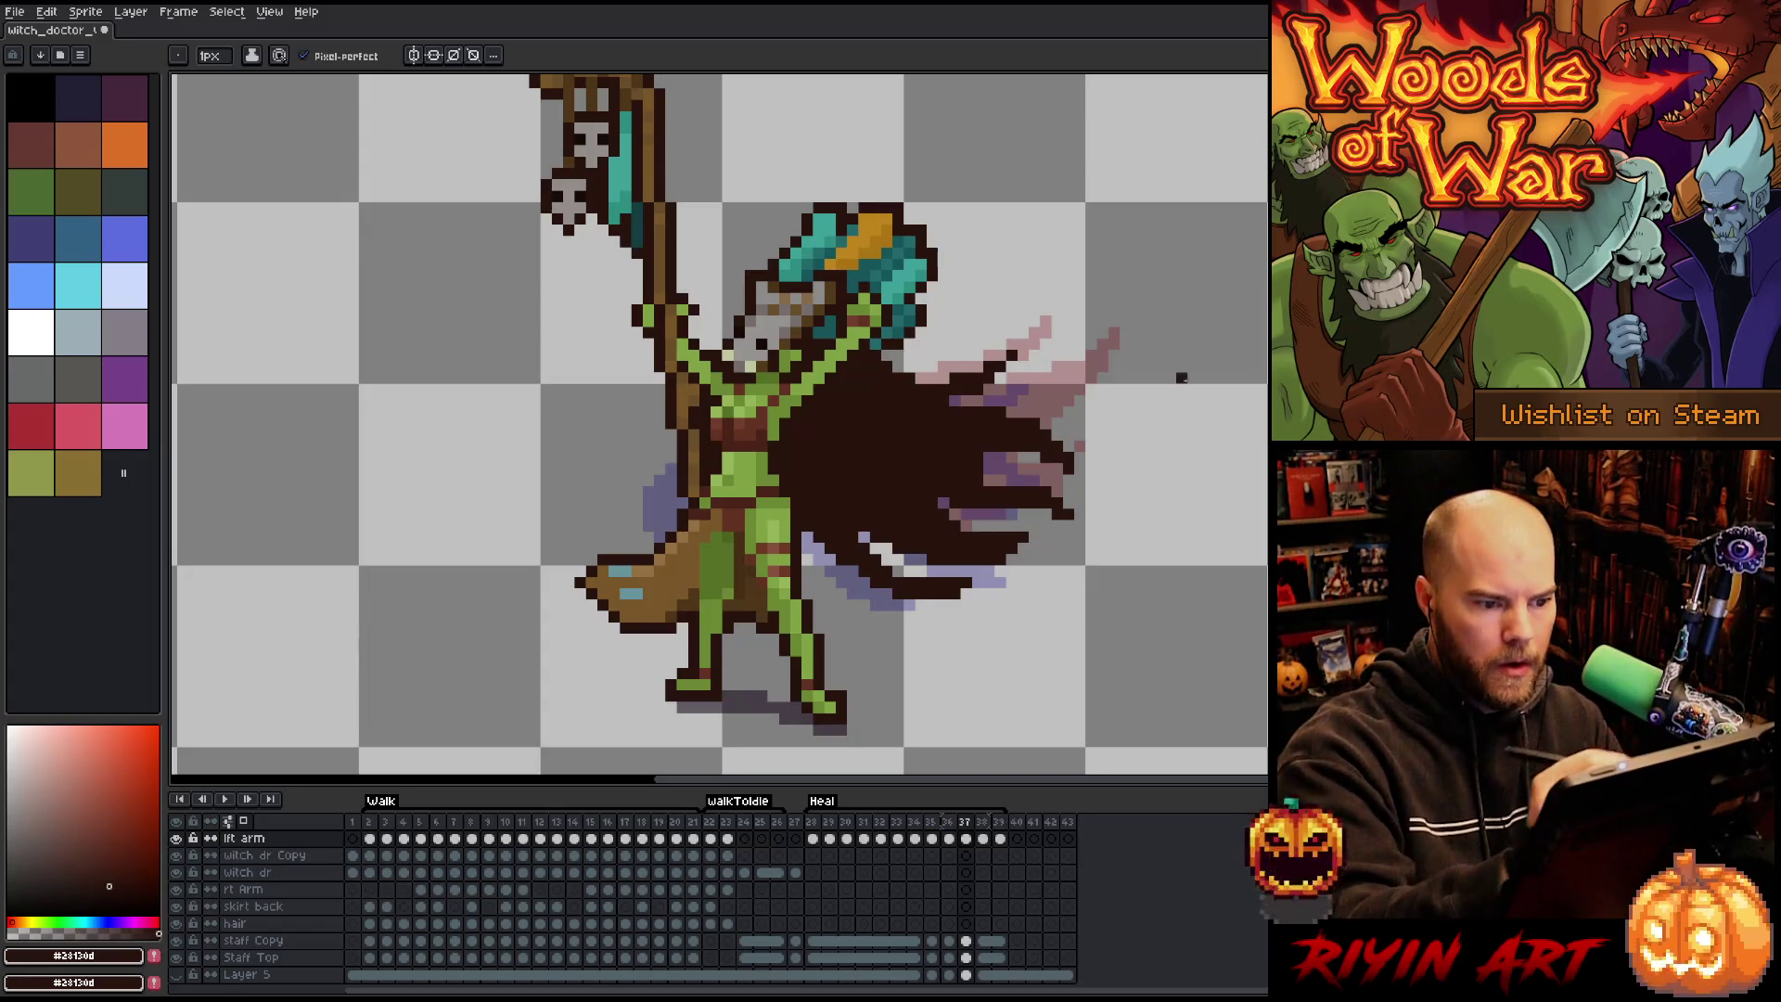
Add dark pixels along the cape's top edge and extend its tip up to the right.
key(Left)
key(Right)
key(Right)
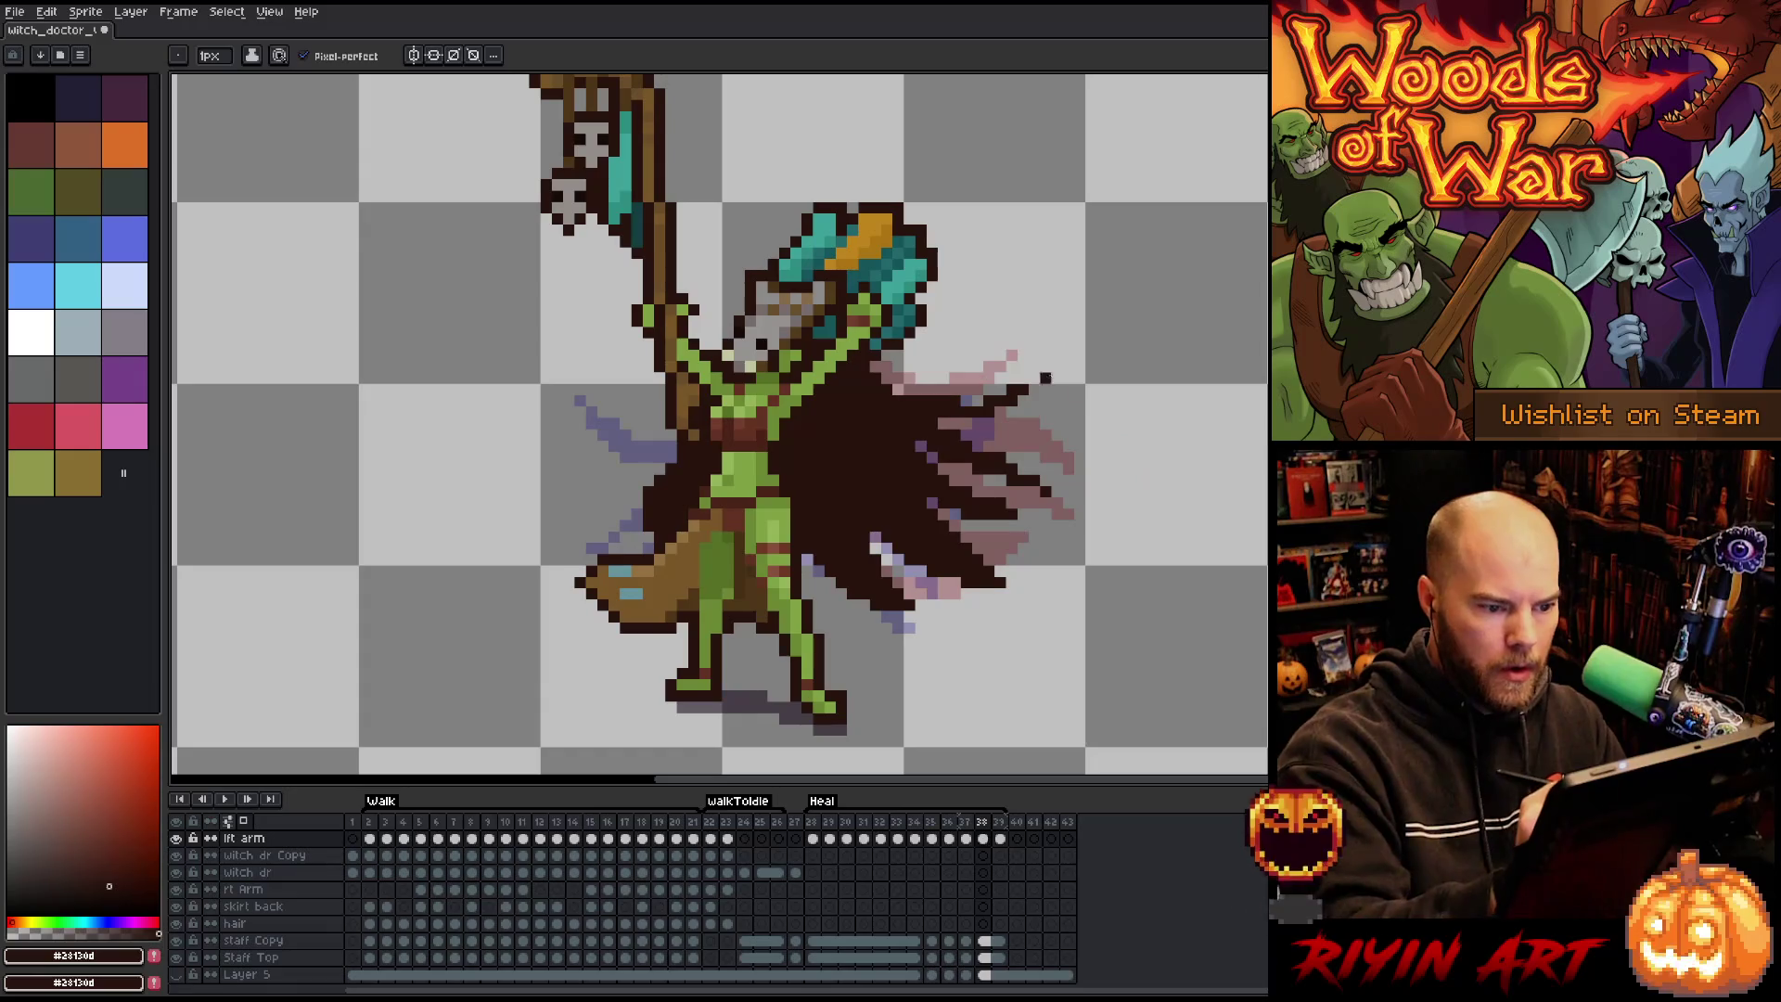
drag(904, 375, 923, 389)
key(e)
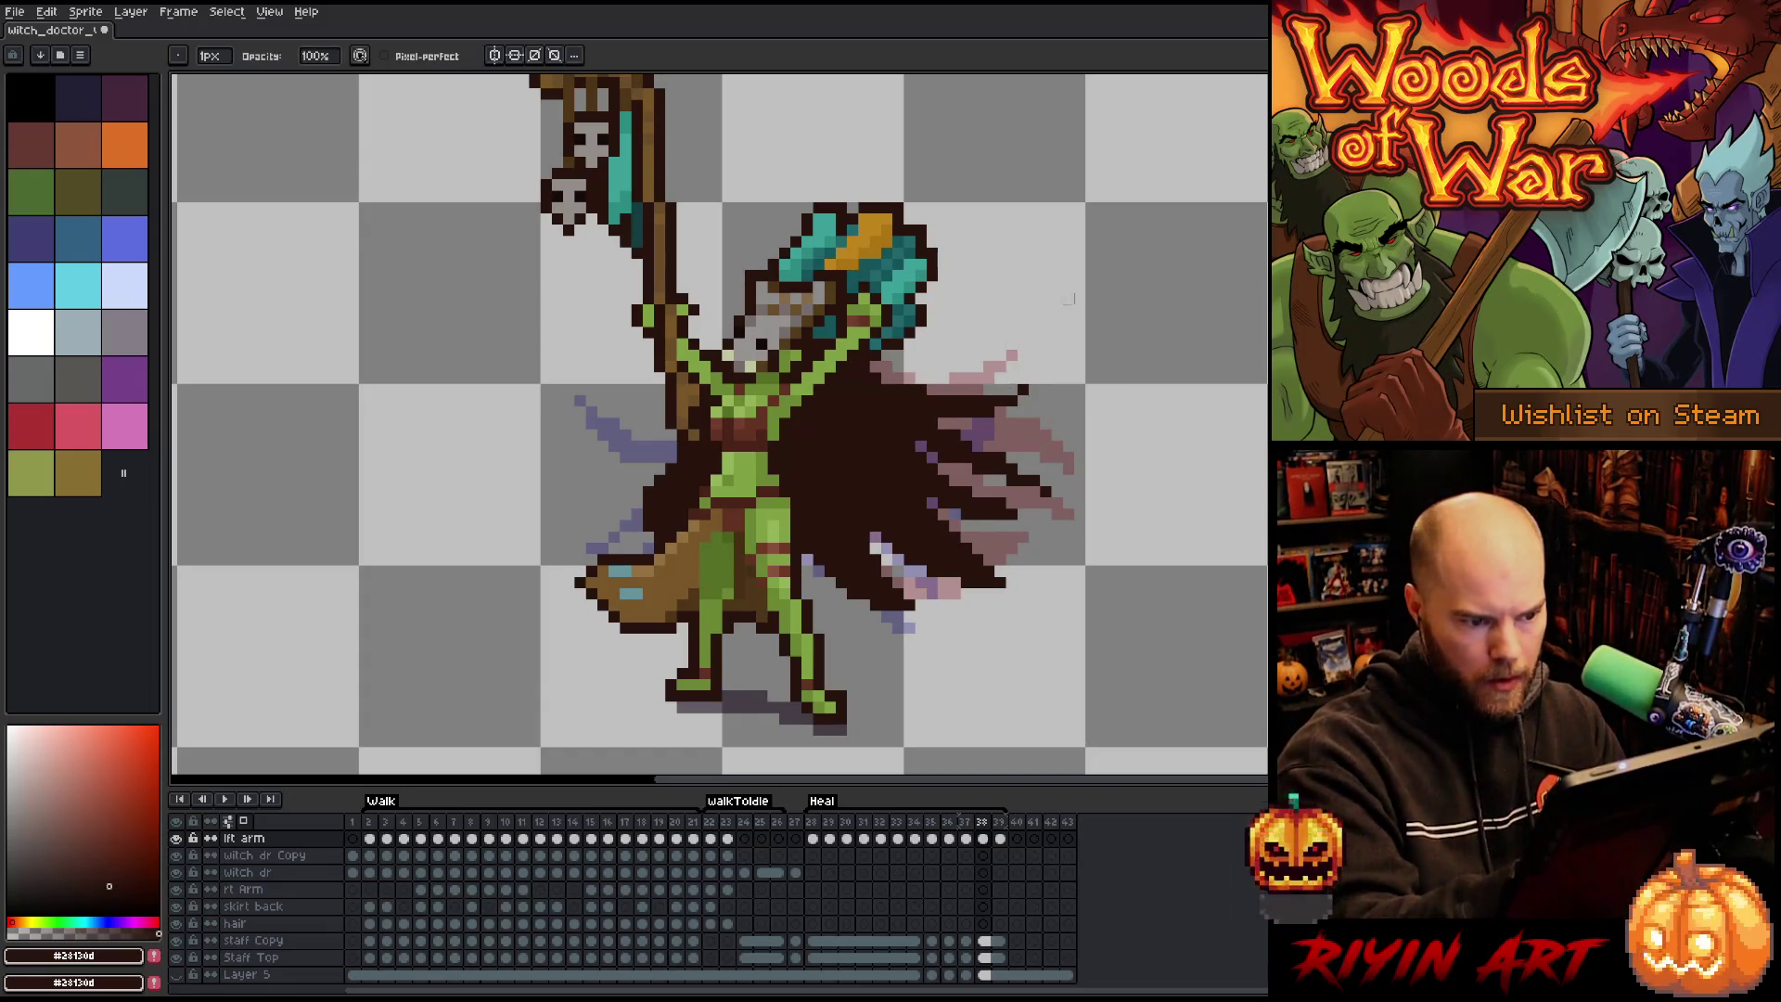
key(Left)
key(Right)
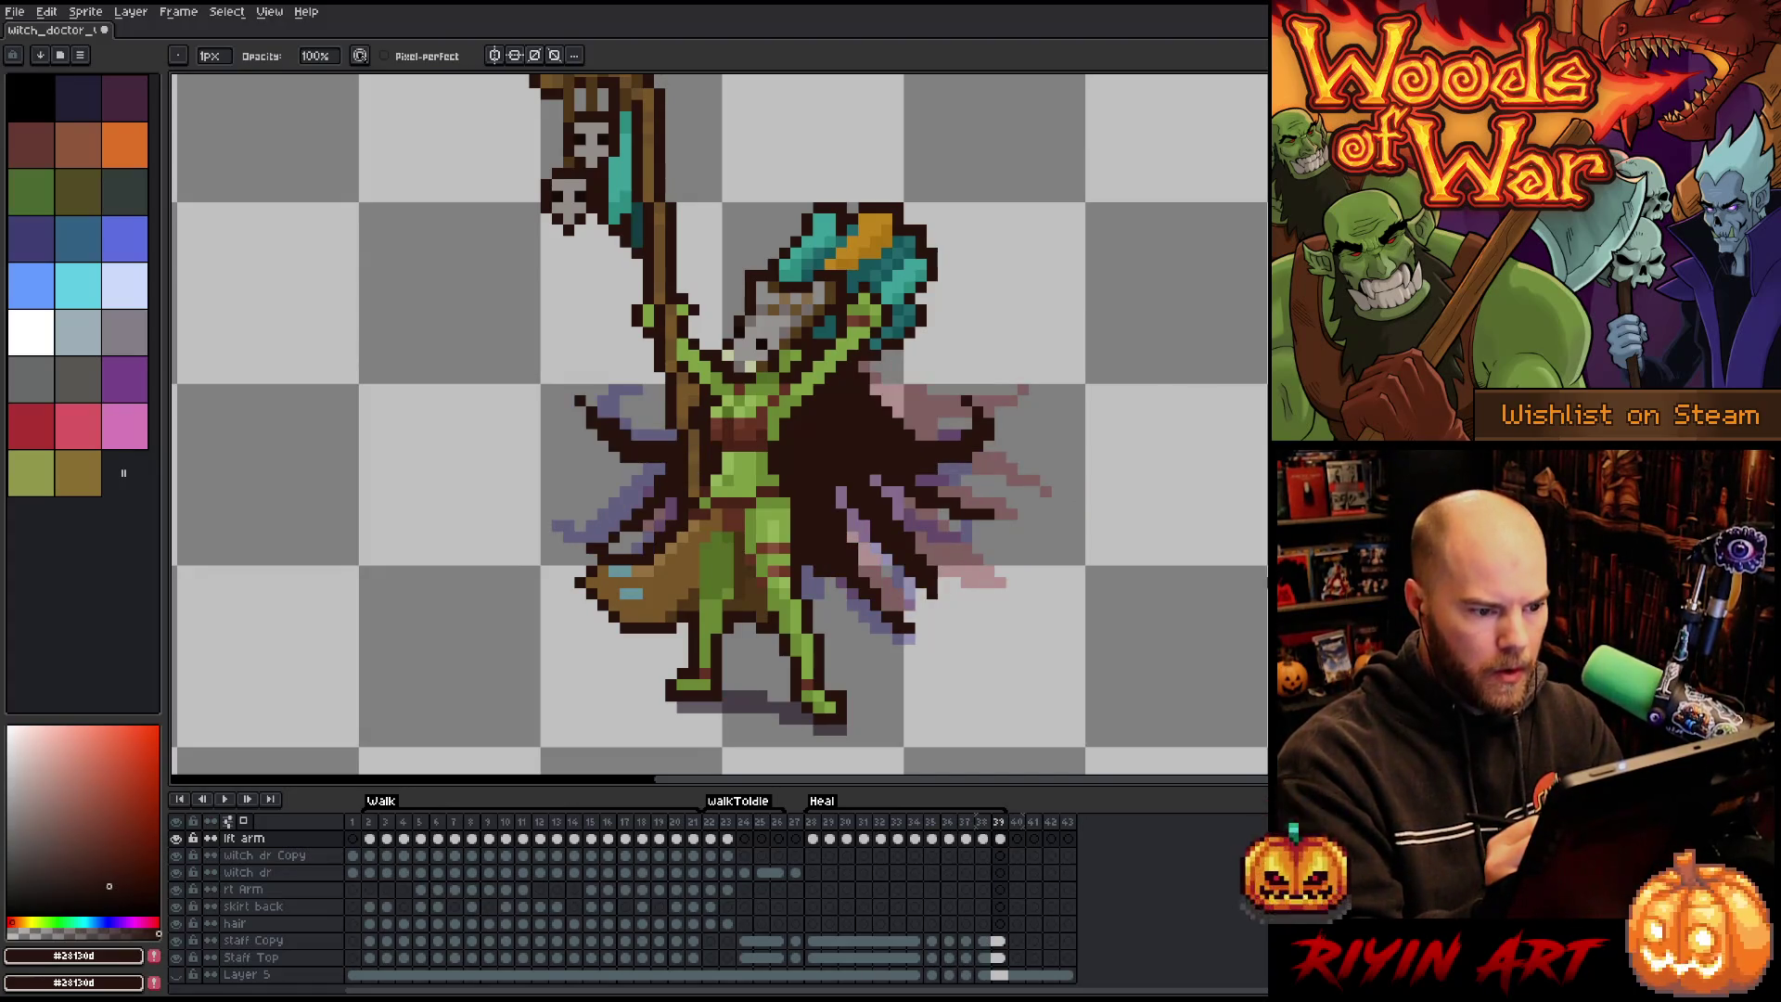
key(Left)
key(Right)
key(Left)
key(b)
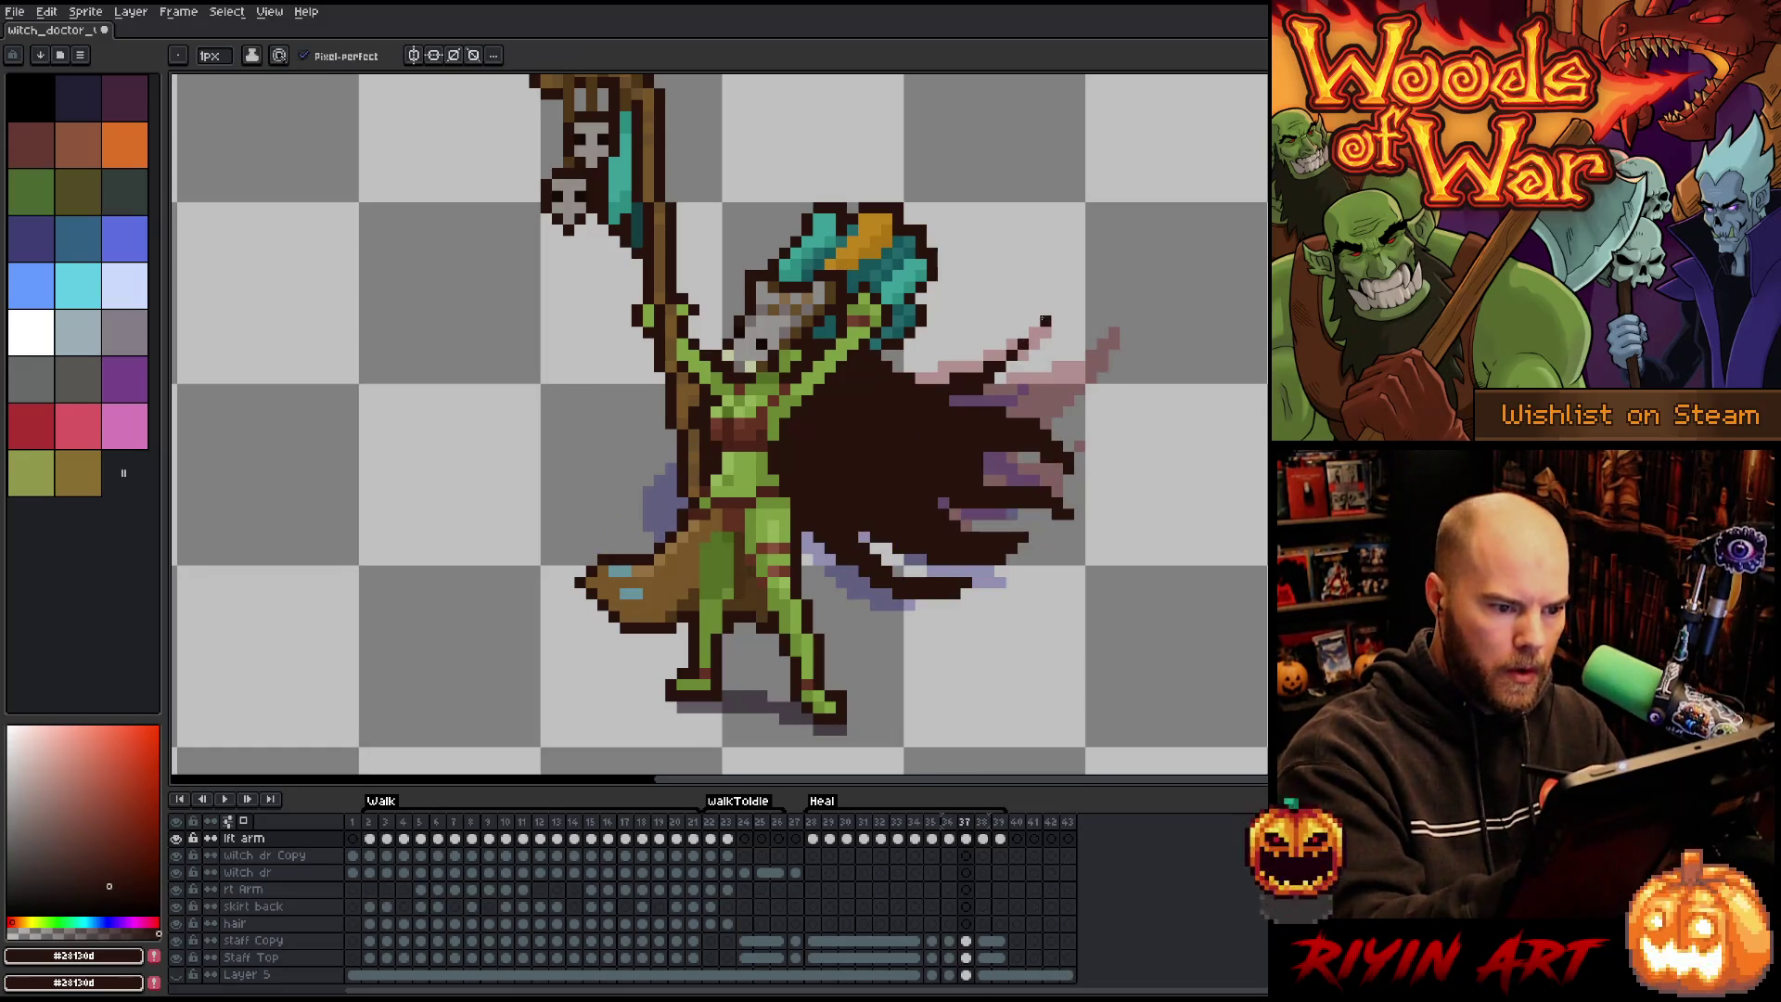
drag(1020, 355, 1034, 332)
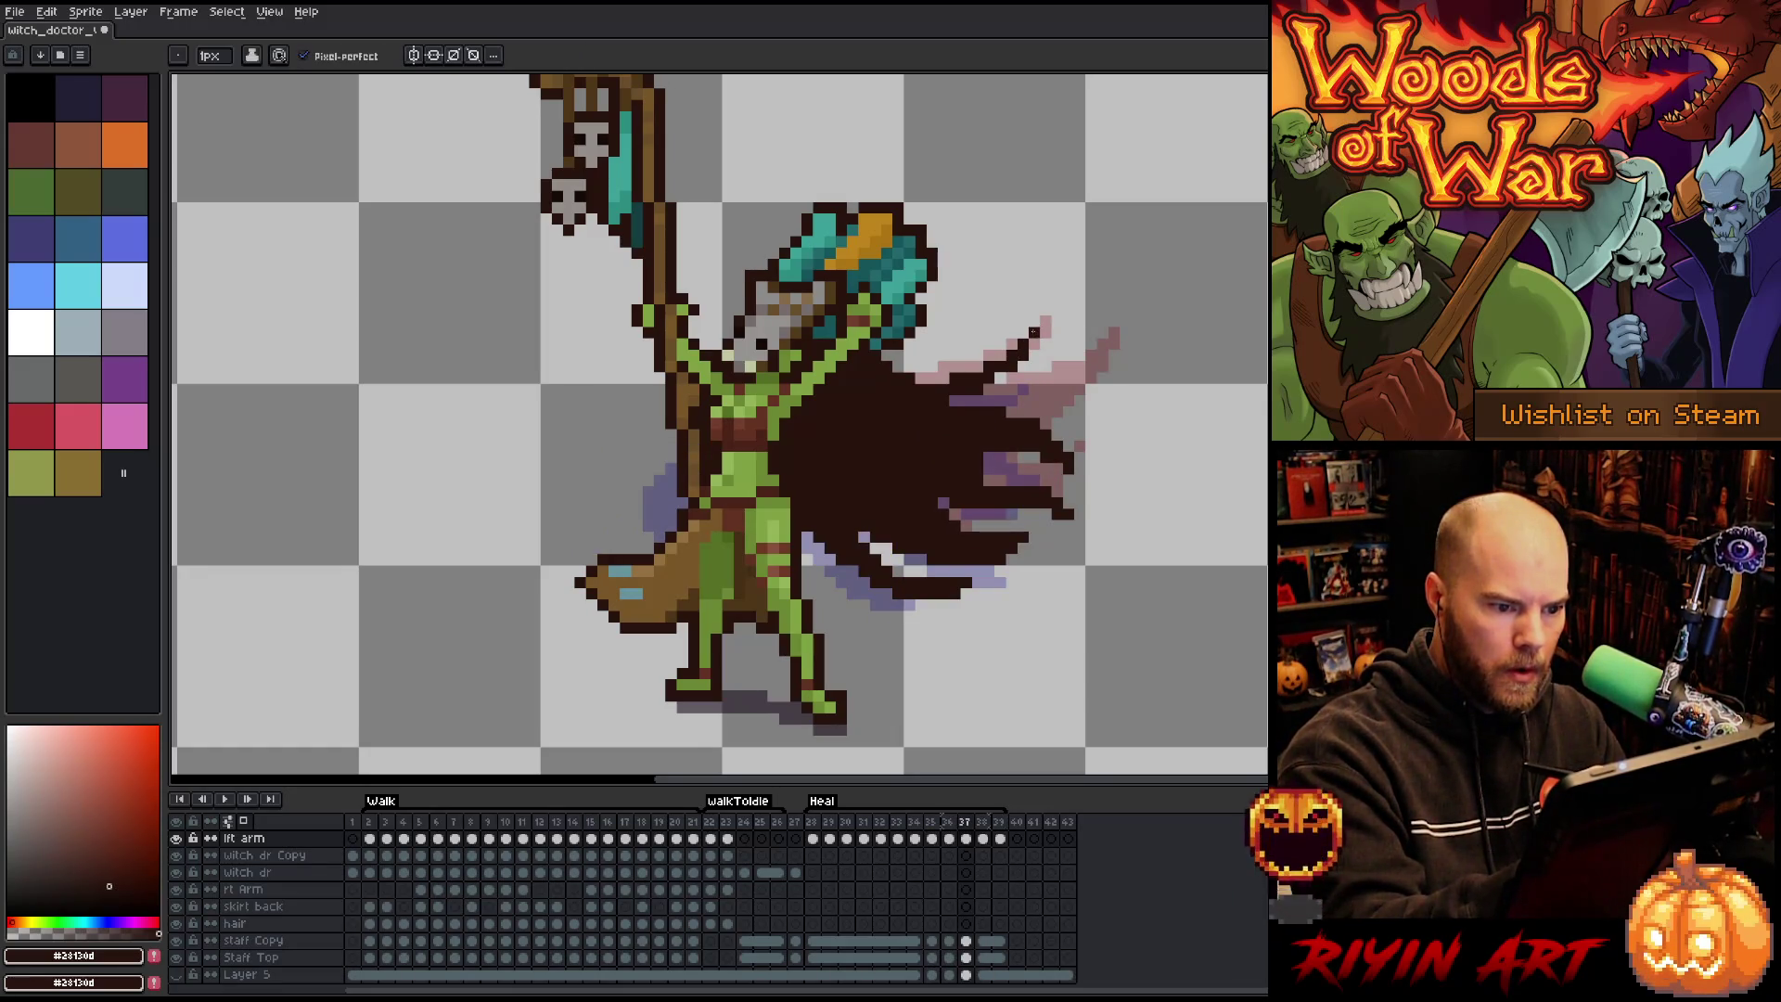
Erase the dark pixels across the cape's upper middle.
key(Left)
key(Right)
key(Right)
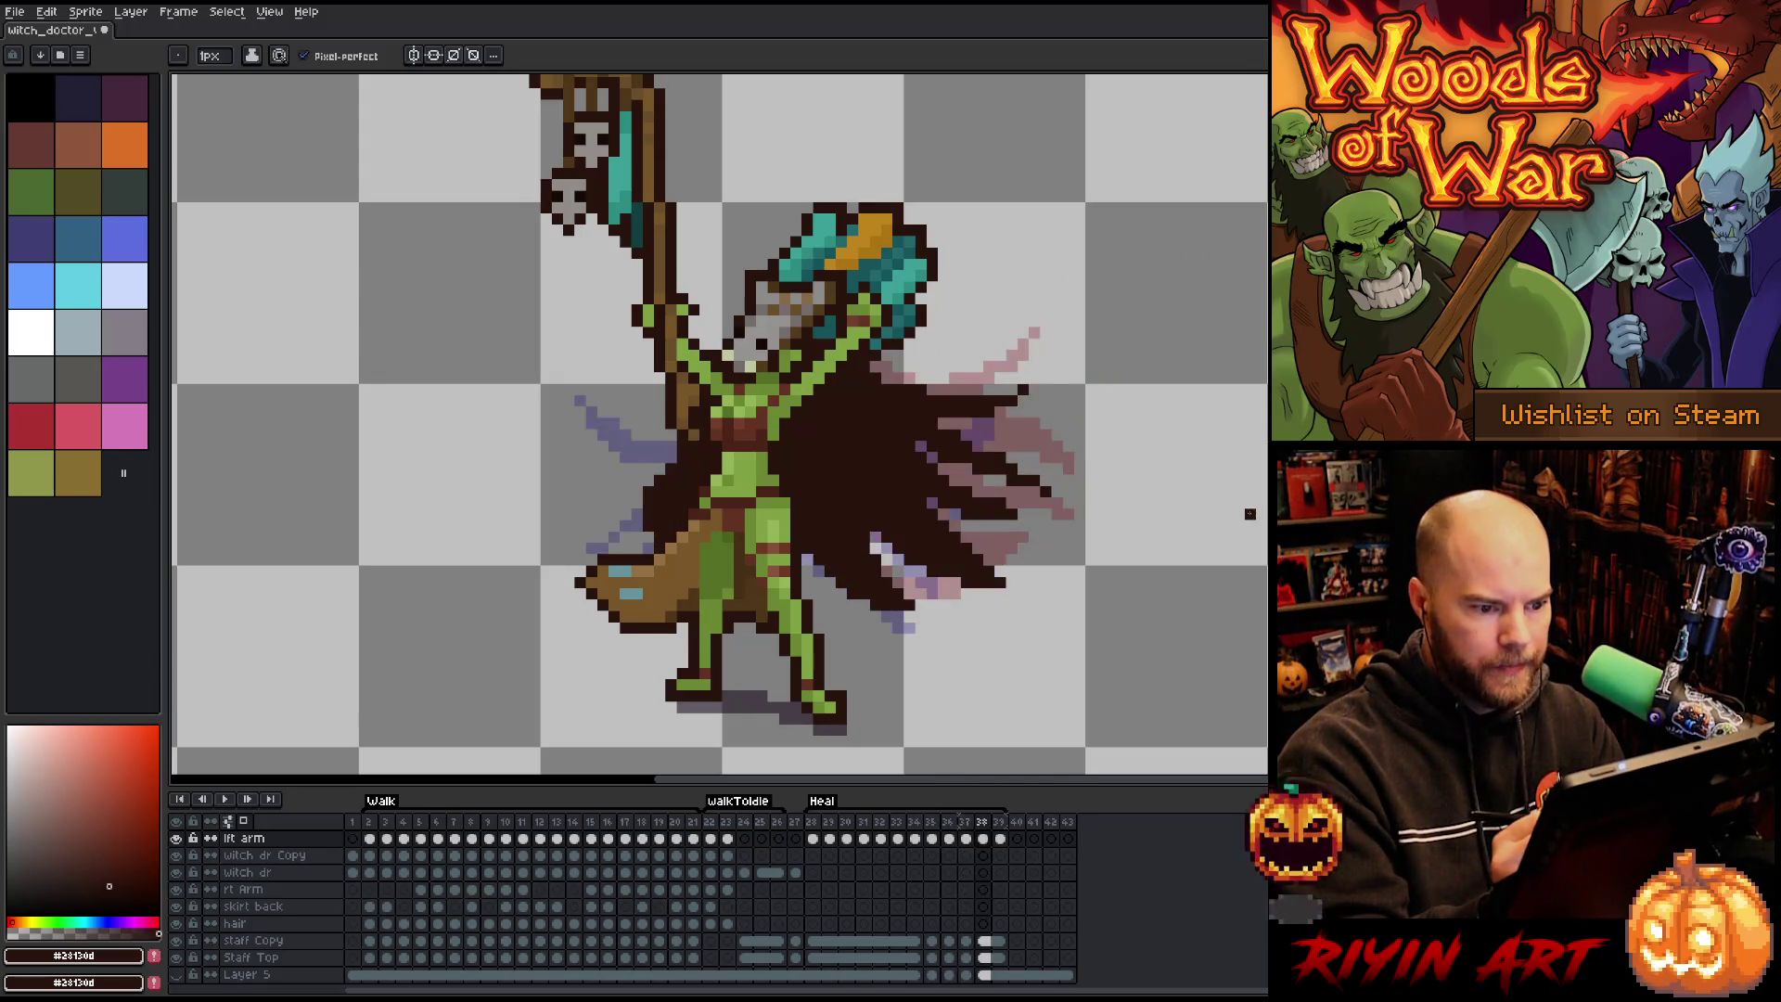
key(e)
drag(933, 408, 1012, 401)
key(b)
key(e)
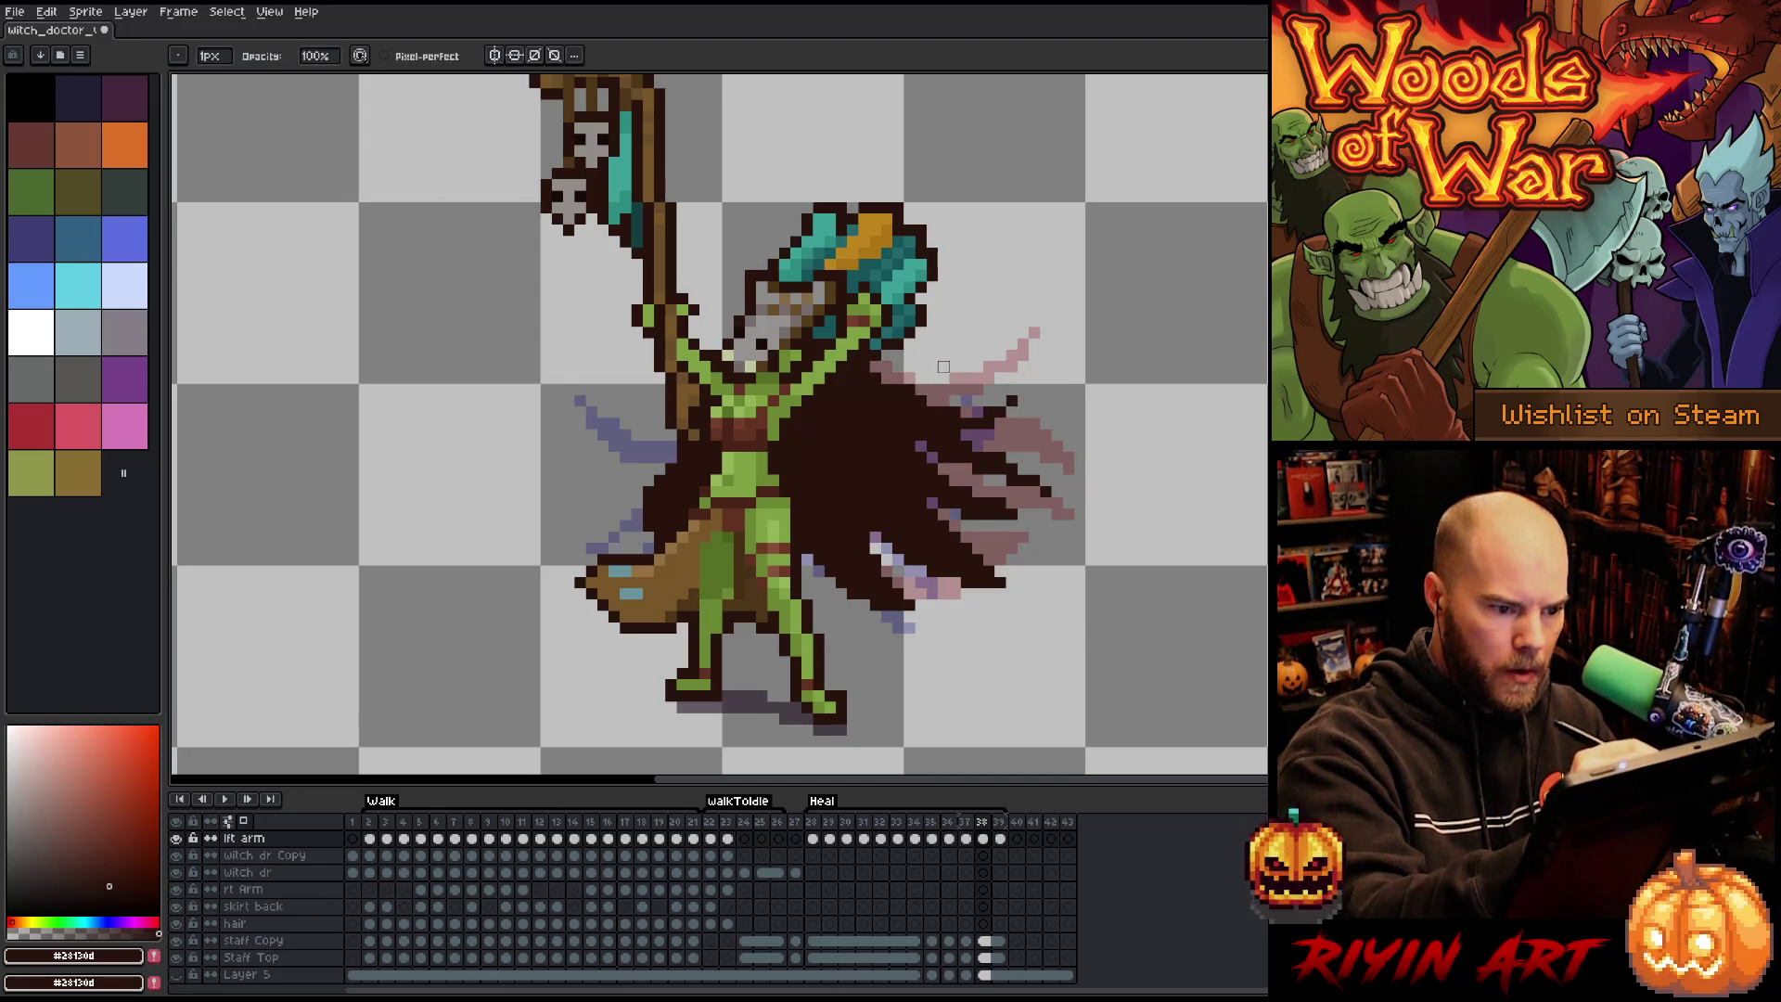
key(b)
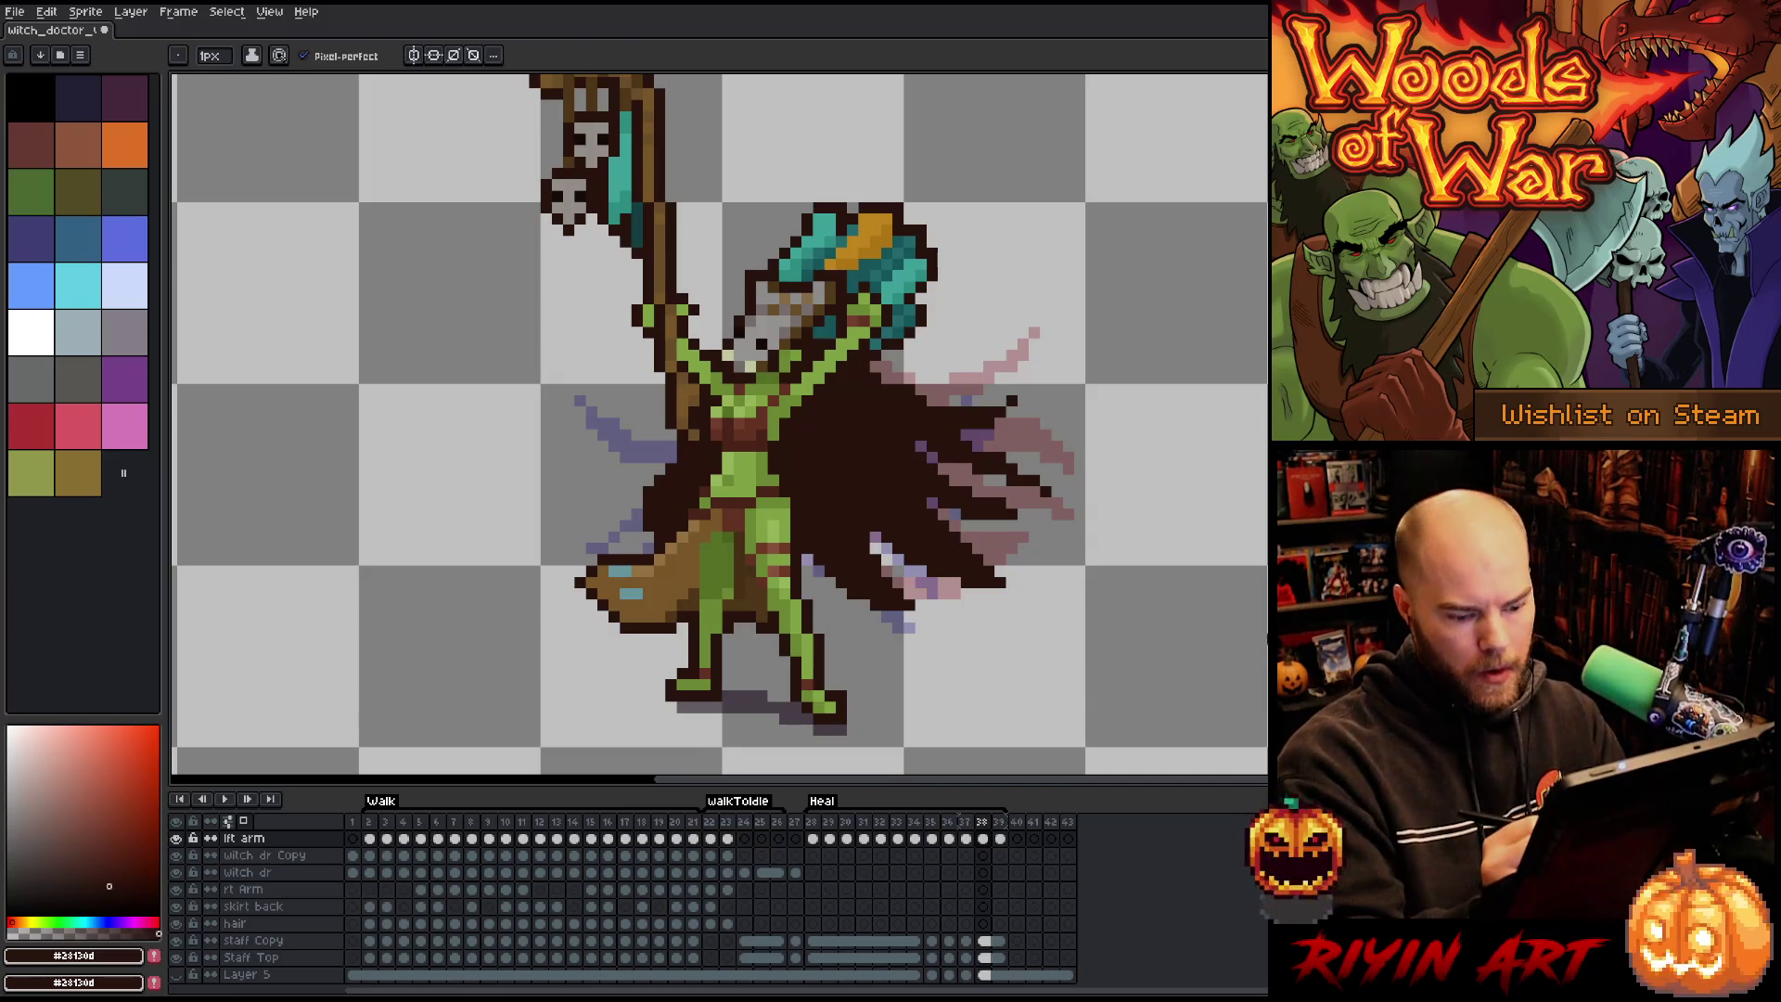
Compare neighbouring cape frames, then add and trim dark pixels on frame 37's upper spike.
key(Right)
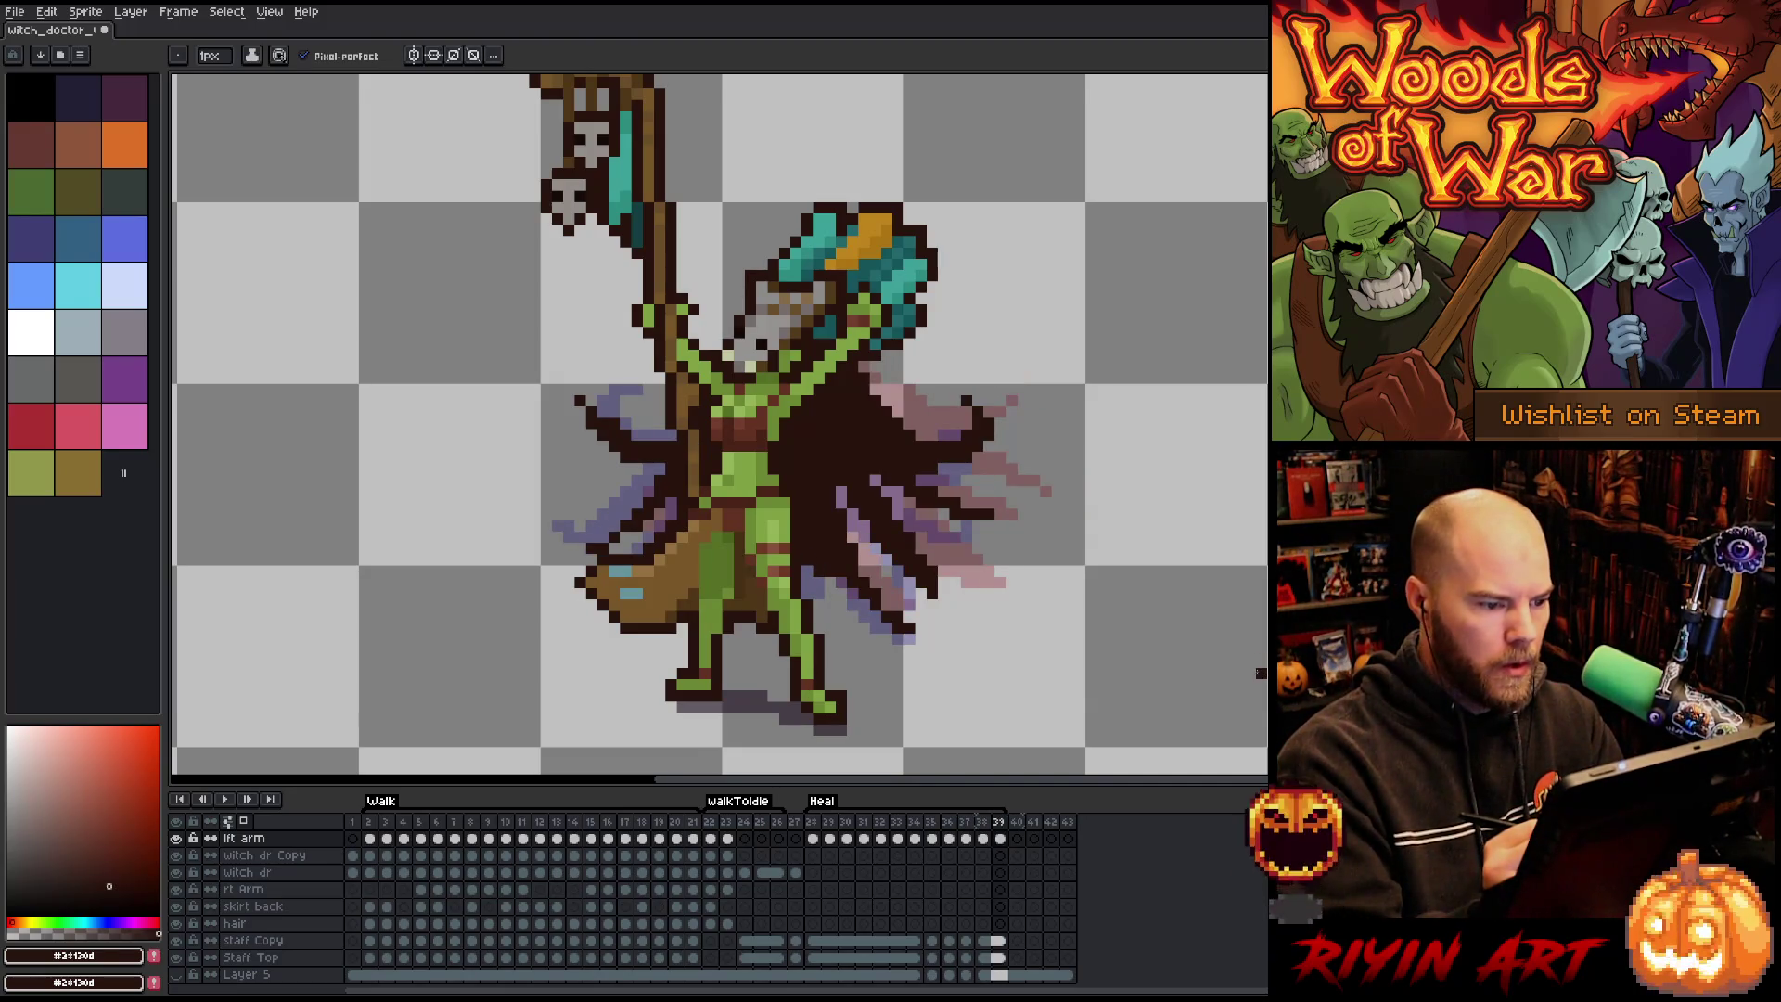
key(Left)
key(Left)
key(Right)
key(Right)
key(Left)
key(Left)
key(Left)
key(Right)
key(Right)
key(Right)
key(Left)
key(Left)
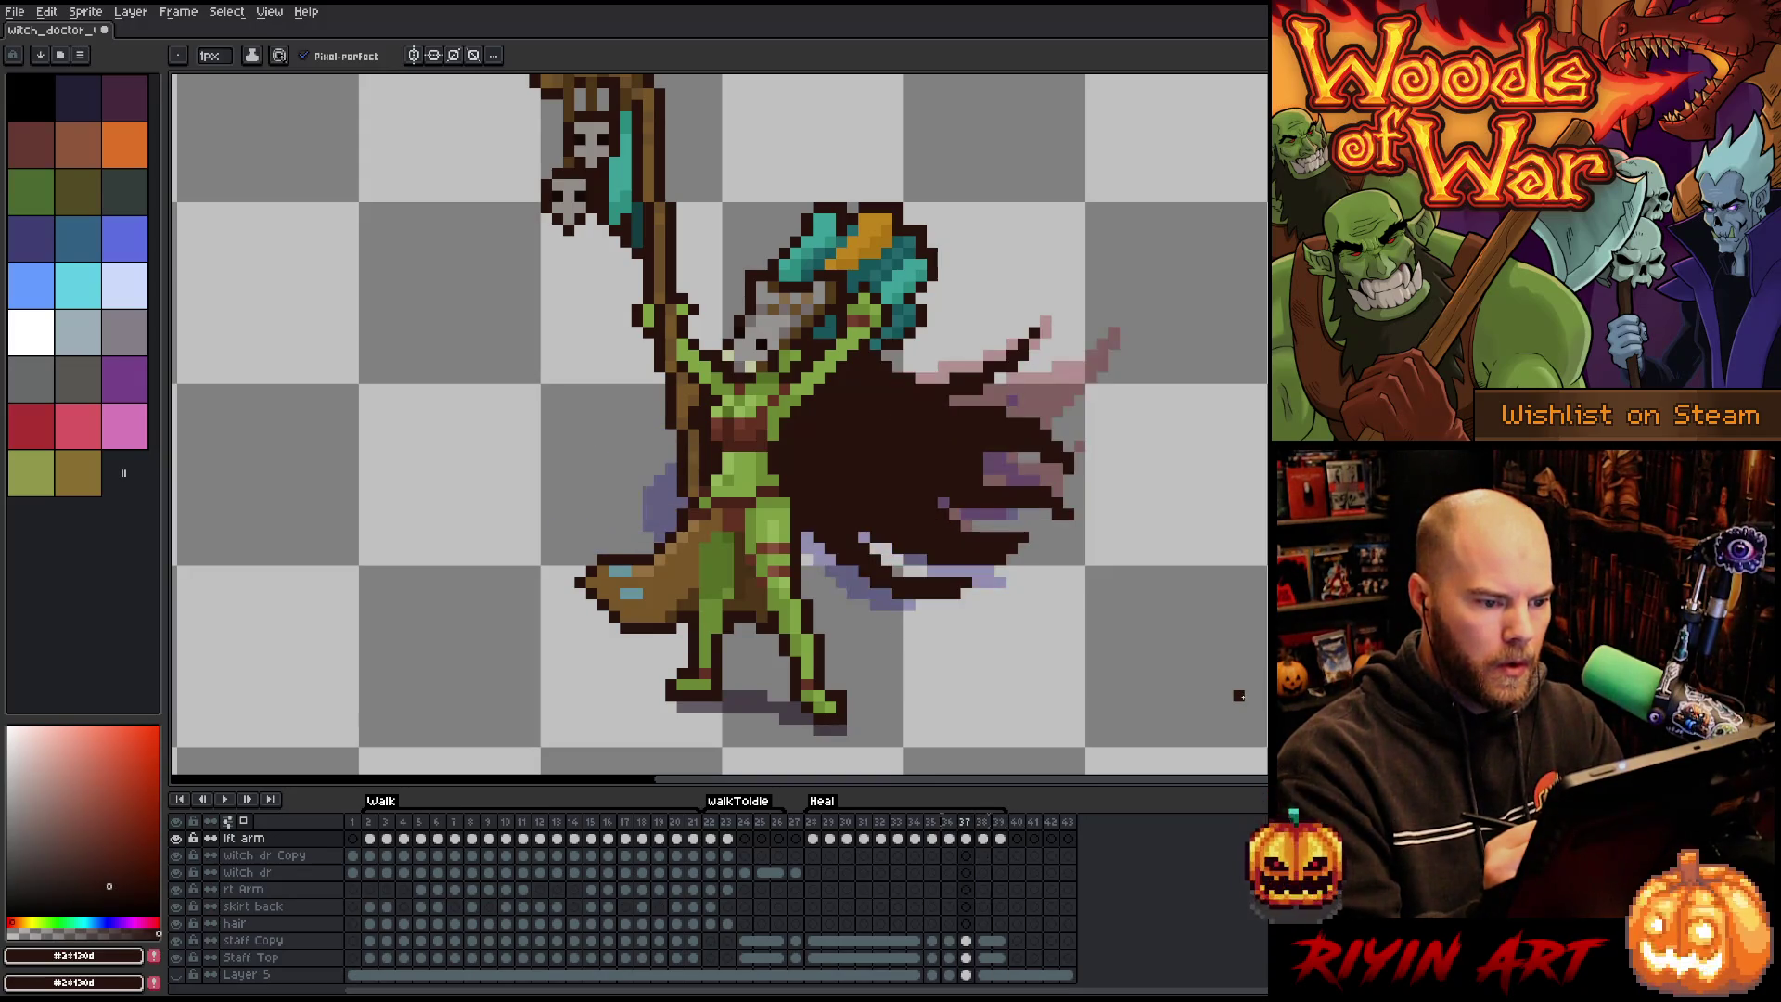
mouse_move(1004, 360)
mouse_down()
mouse_move(1001, 330)
mouse_move(1032, 360)
mouse_move(1002, 332)
mouse_up()
key(e)
Trim the cape's spike tip on frame 37 and extend frame 38's cape edge with dark pixels.
key(b)
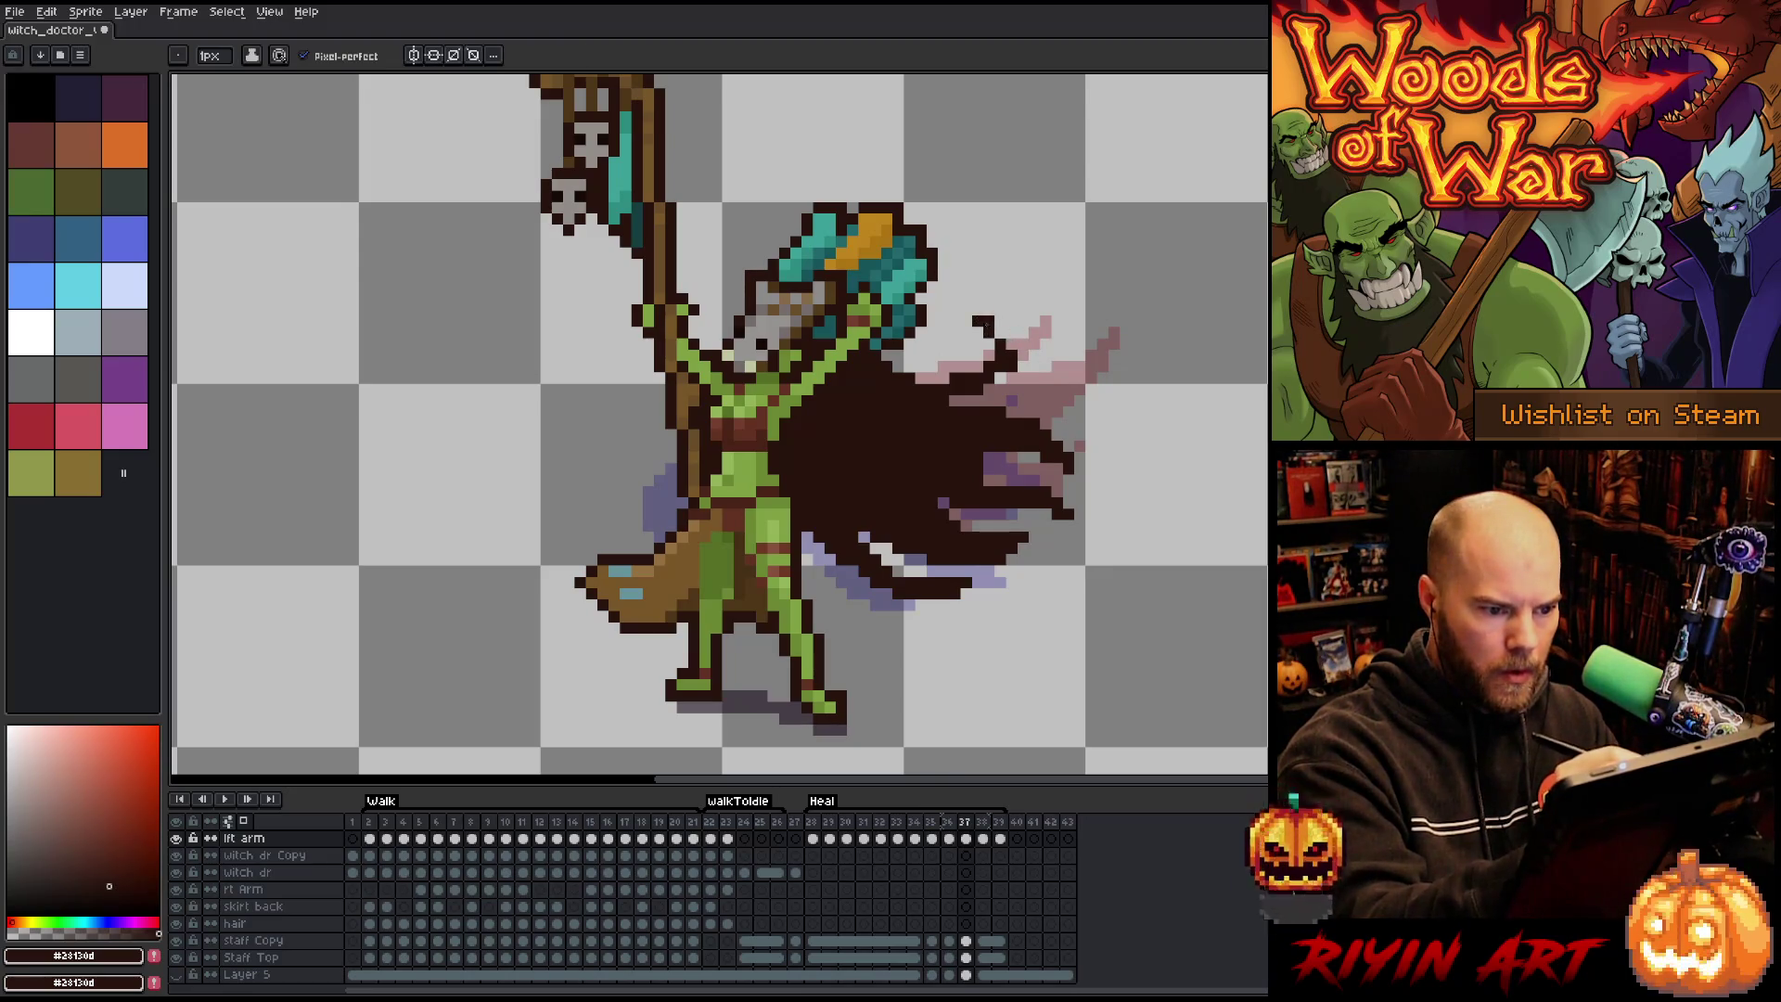
key(e)
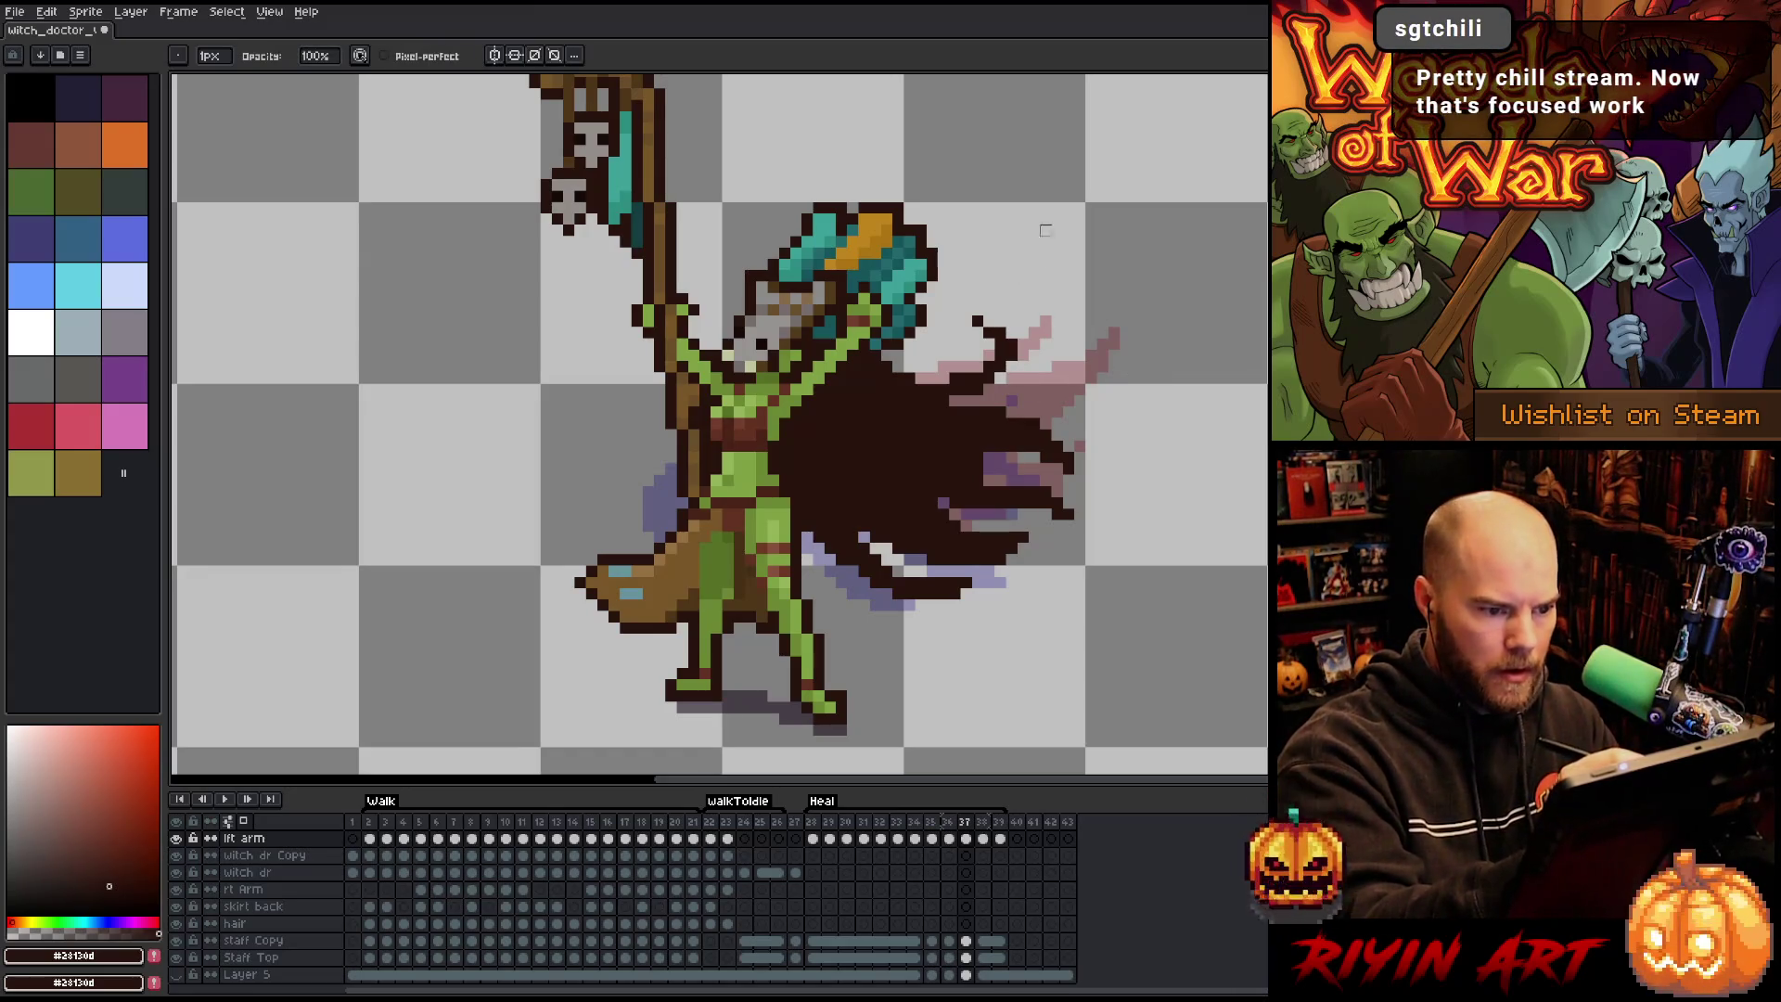
key(Right)
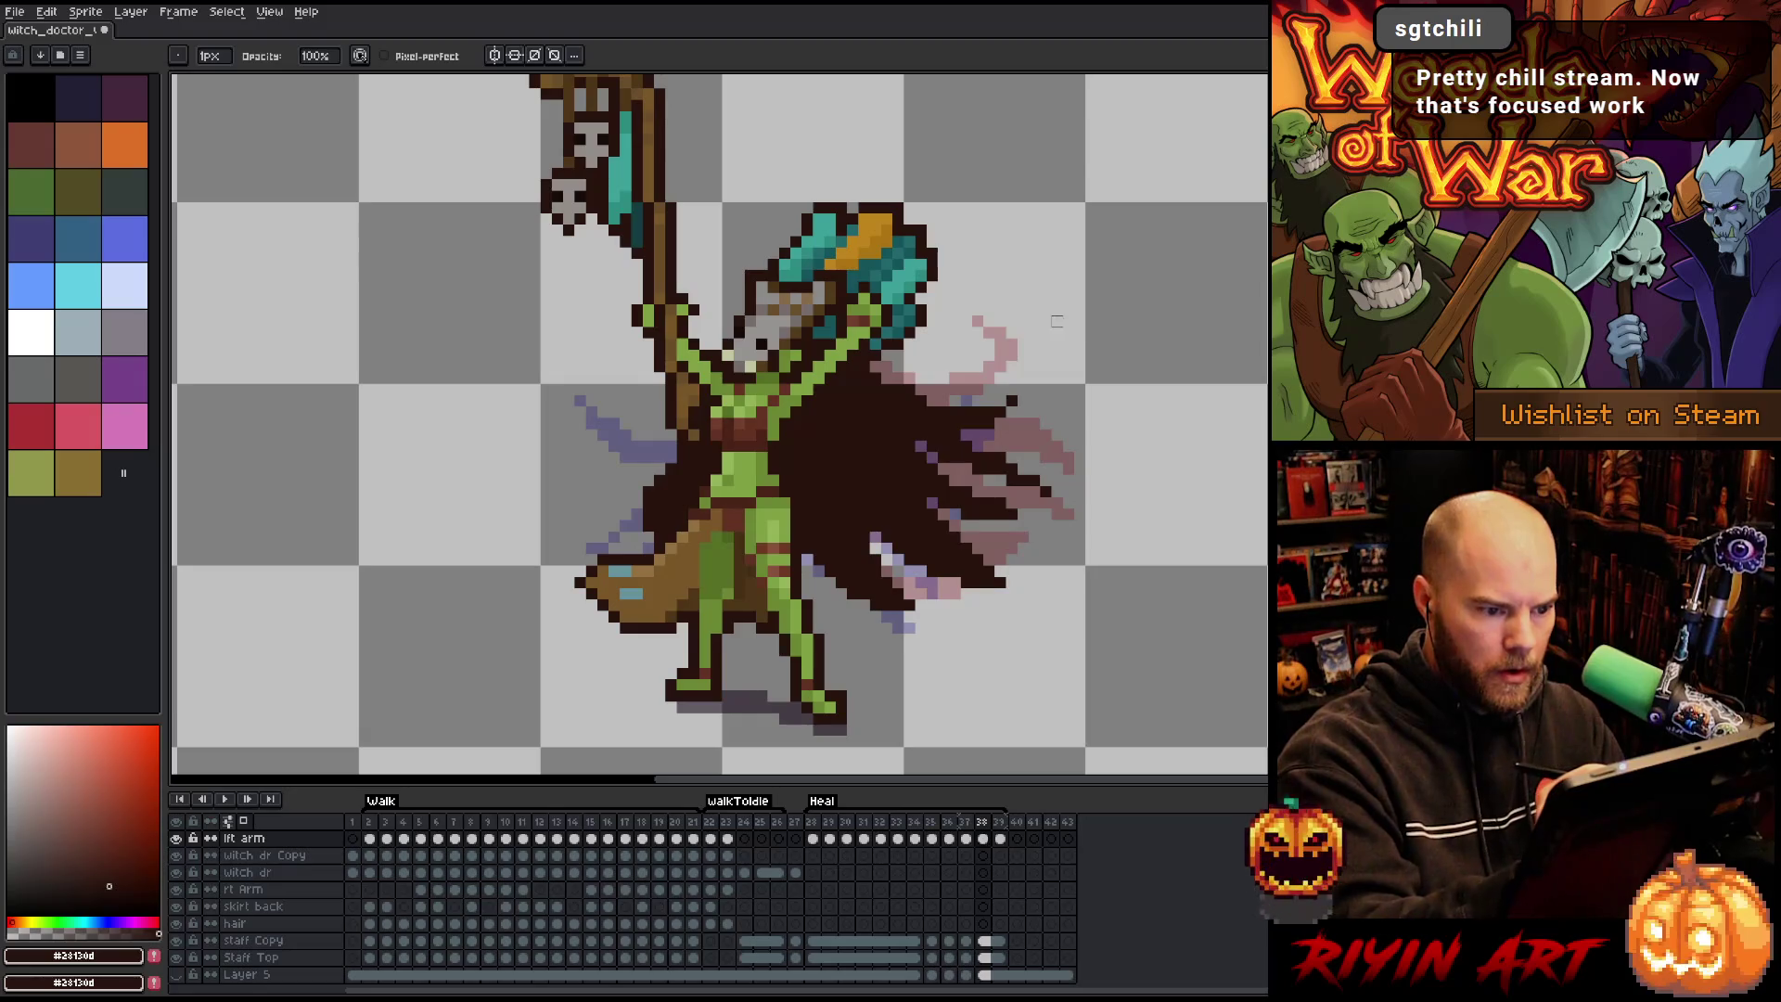
key(b)
drag(976, 366, 998, 396)
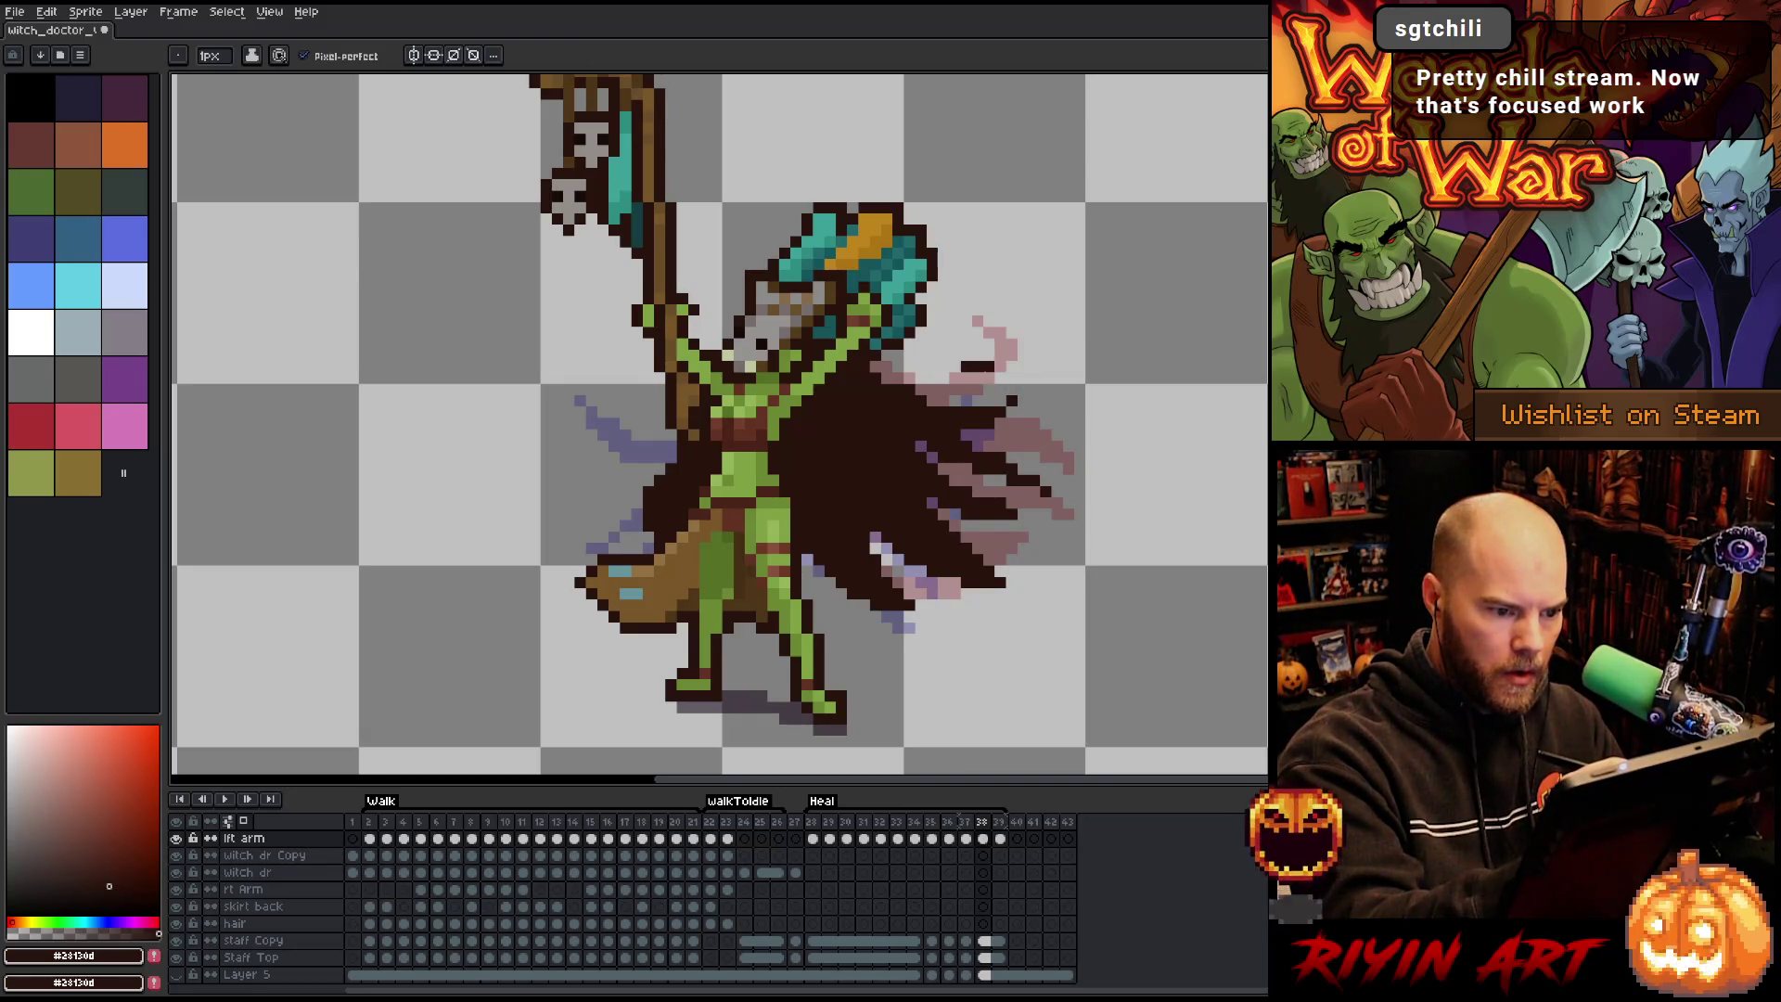
key(e)
On frame 39, draw a dark line right of the cape and erase dark pixels at its tip.
key(Right)
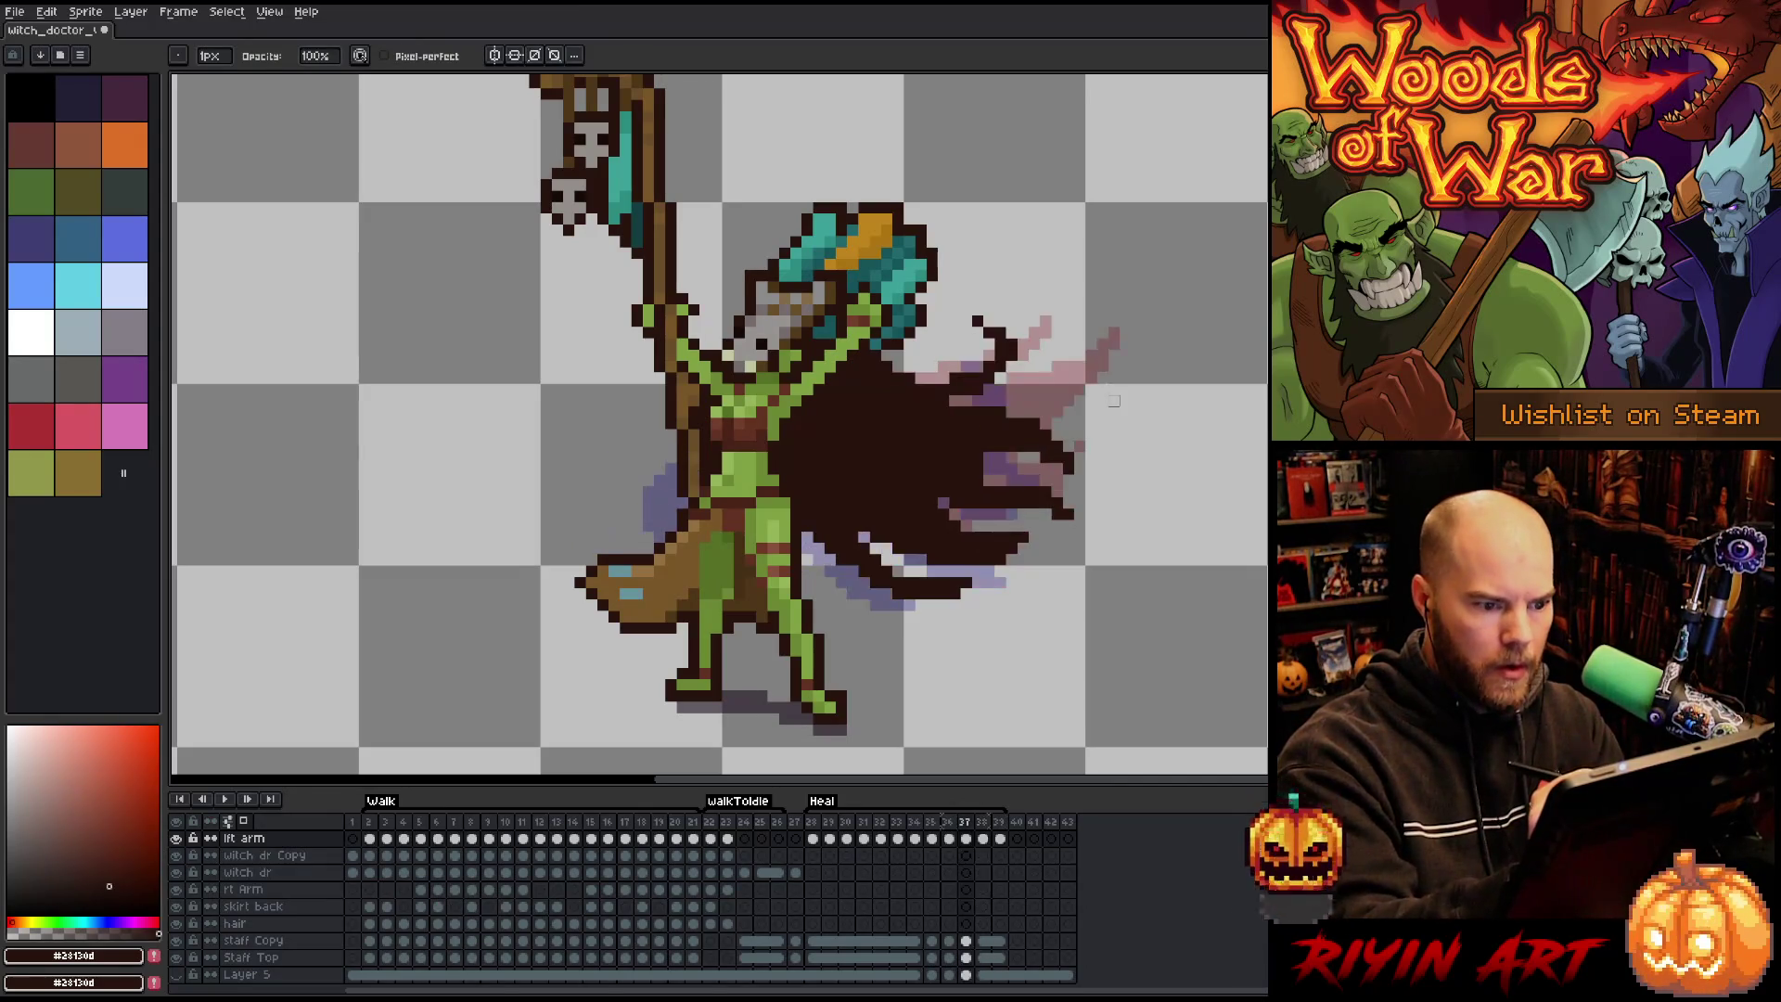
key(Left)
key(Right)
key(Right)
key(b)
mouse_move(918, 492)
mouse_down()
mouse_move(1005, 491)
mouse_move(1002, 469)
mouse_move(919, 442)
mouse_up()
key(e)
key(b)
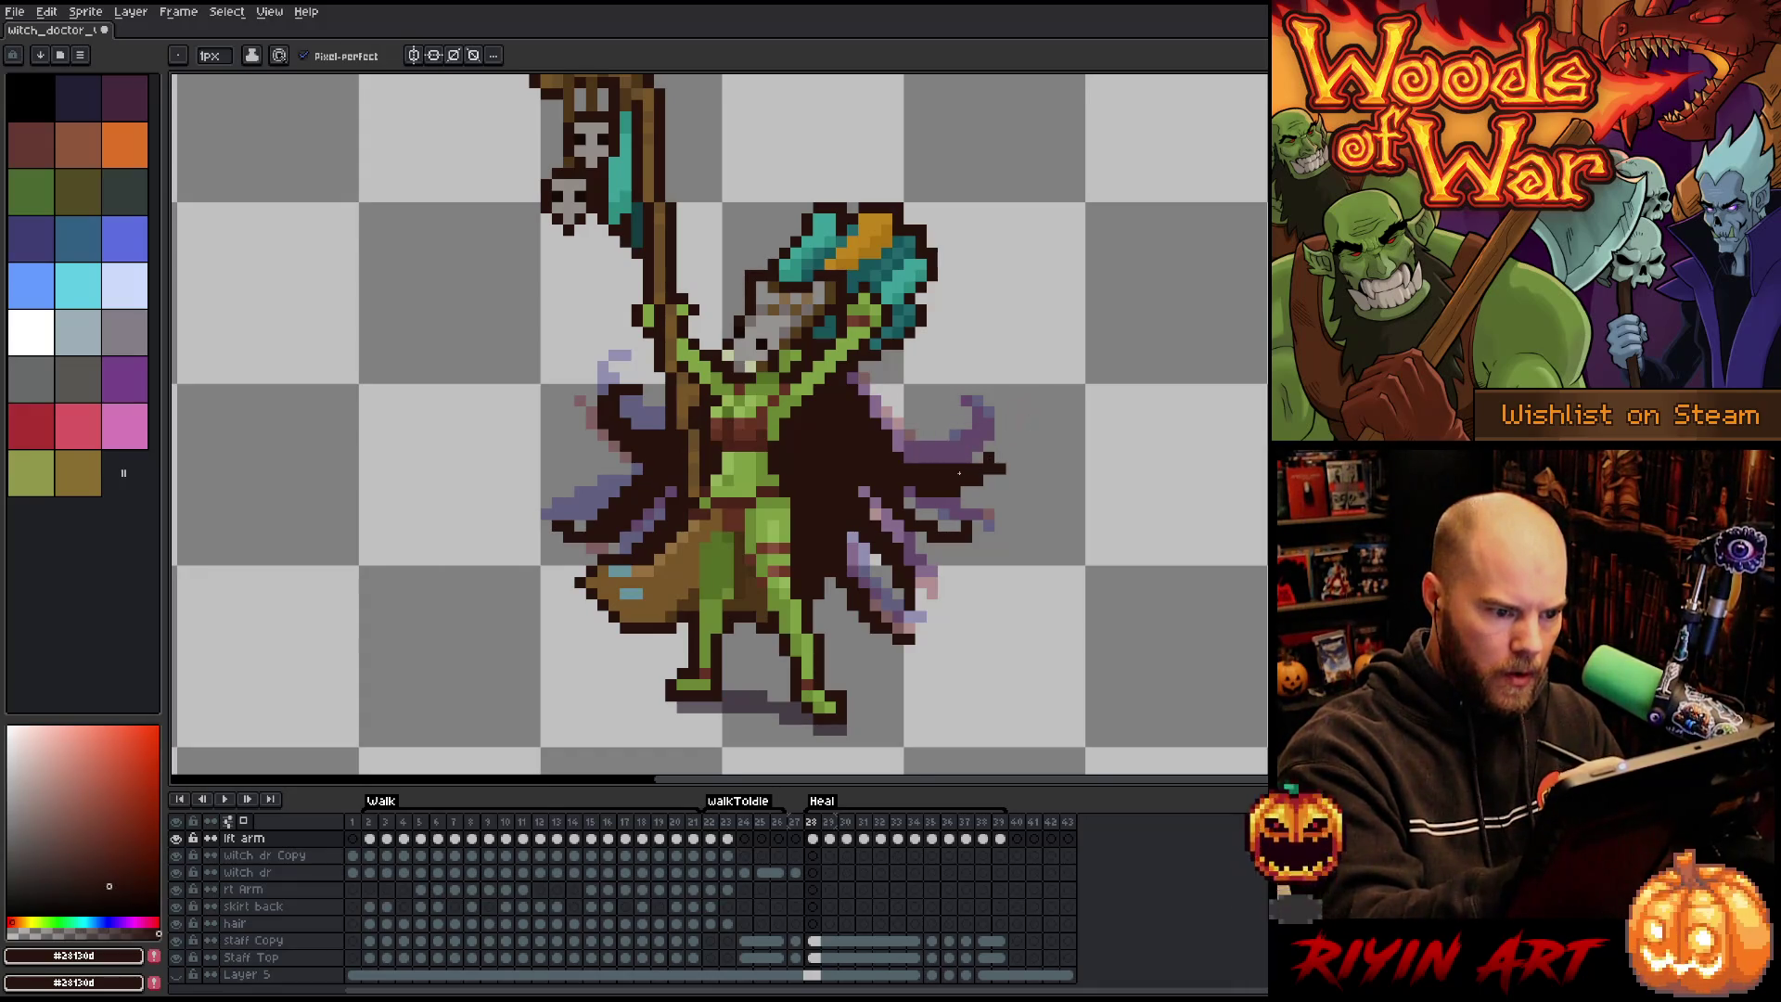
key(e)
drag(1002, 468, 969, 478)
key(b)
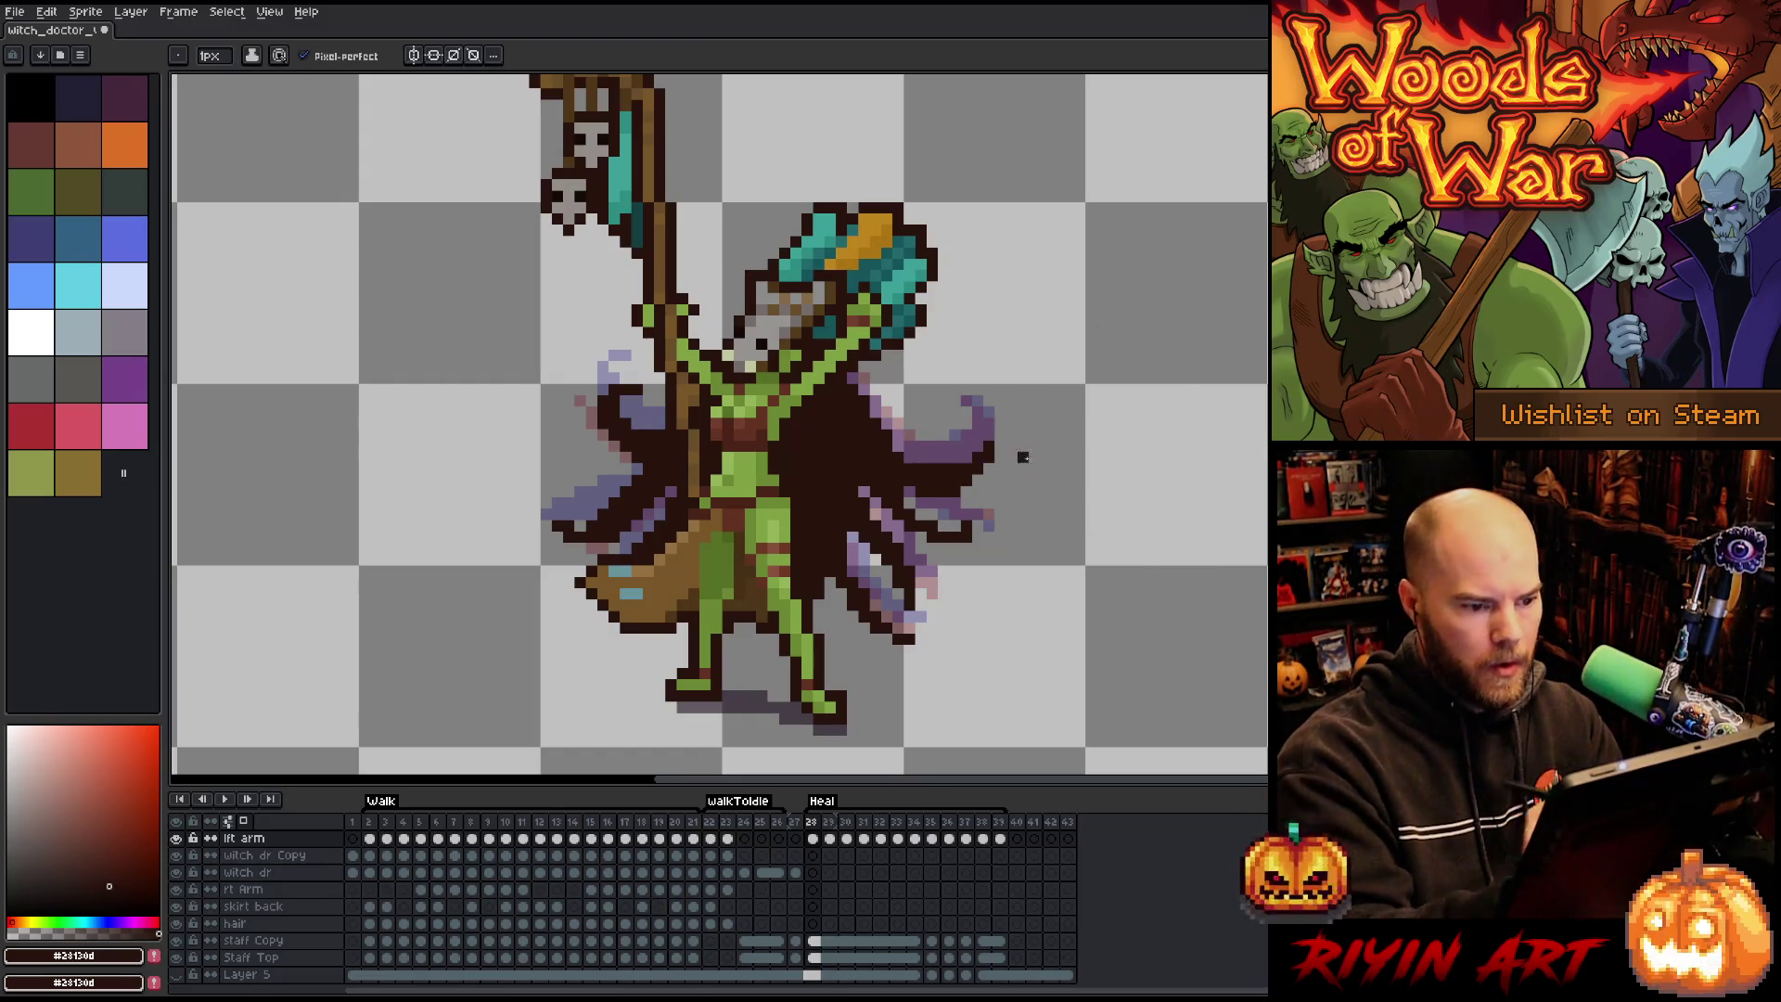
key(e)
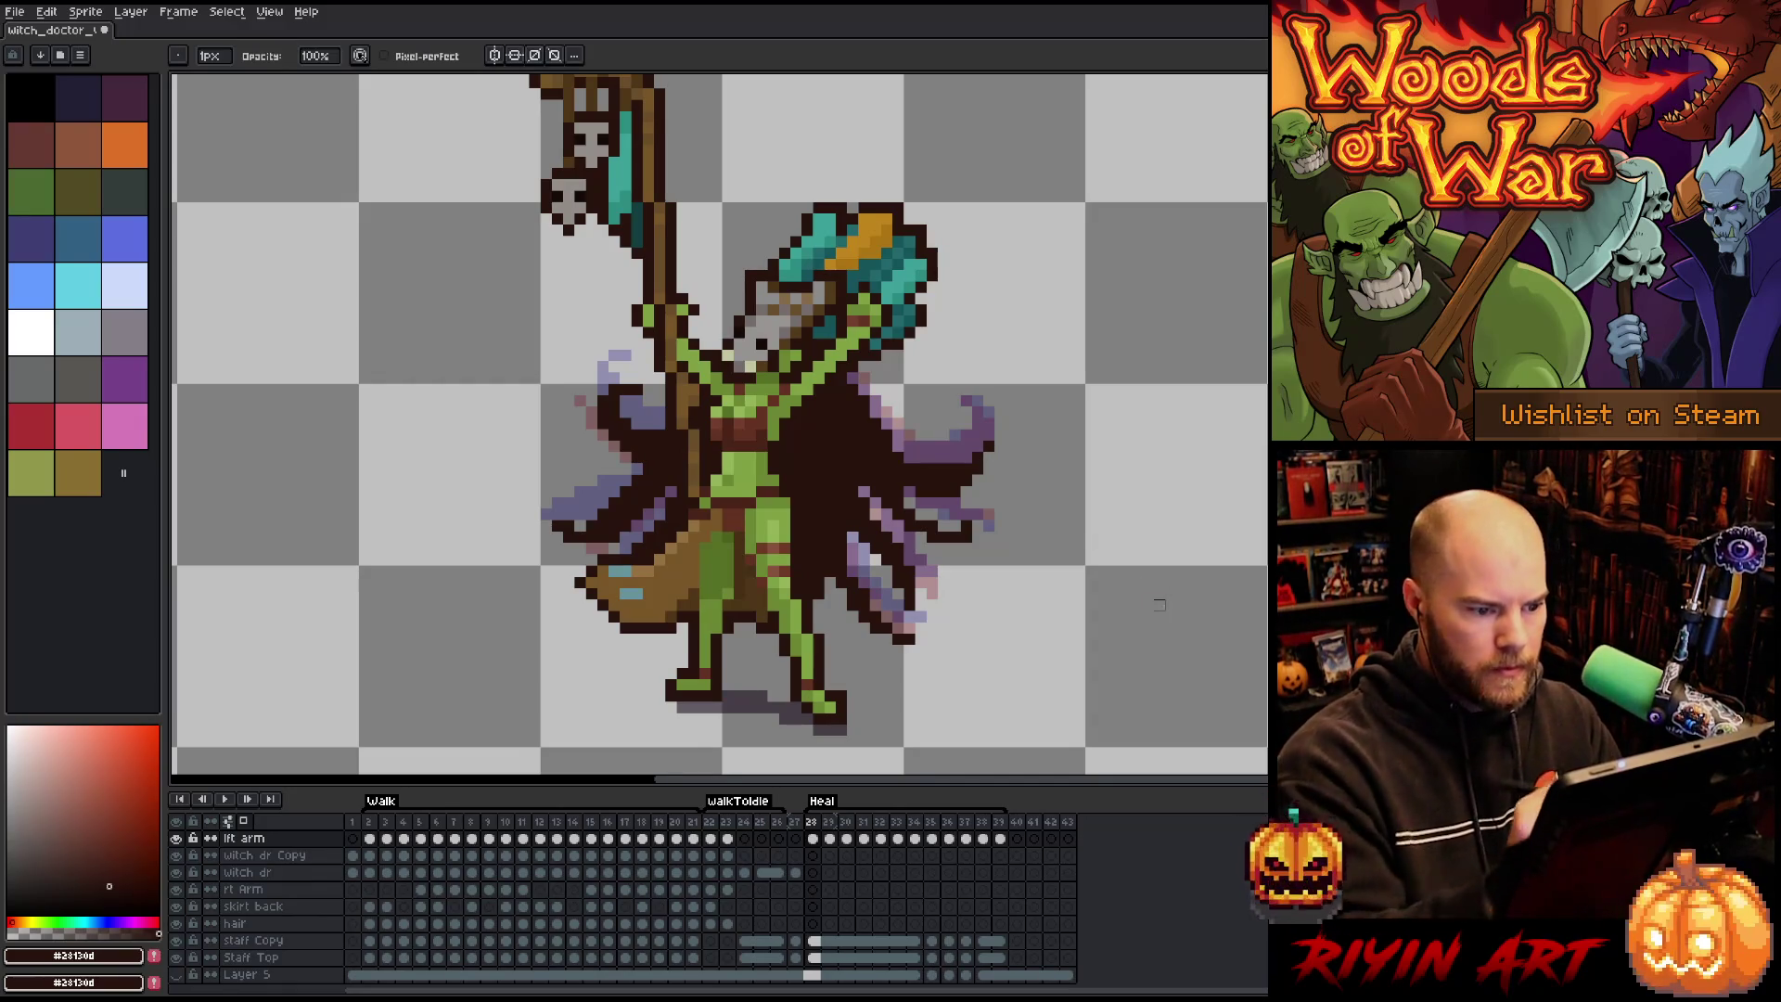
key(b)
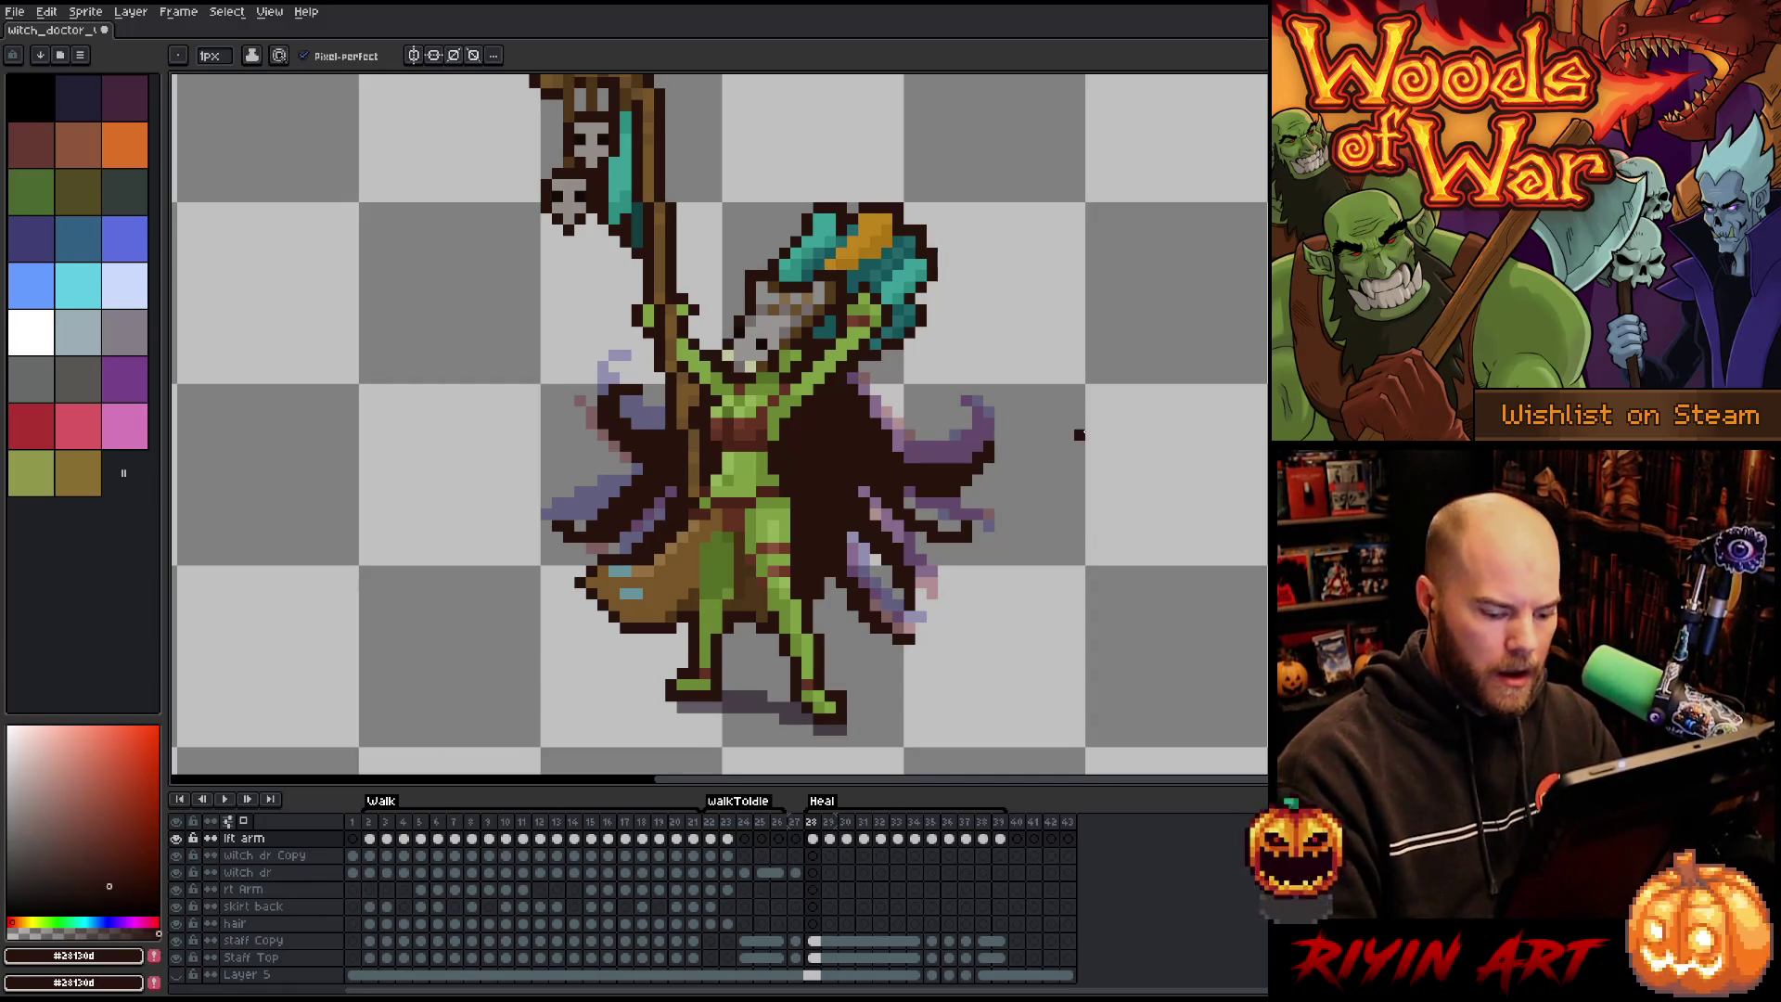
Step ahead through the cape frames and save the sprite.
key(period)
key(period)
key(period)
key(period)
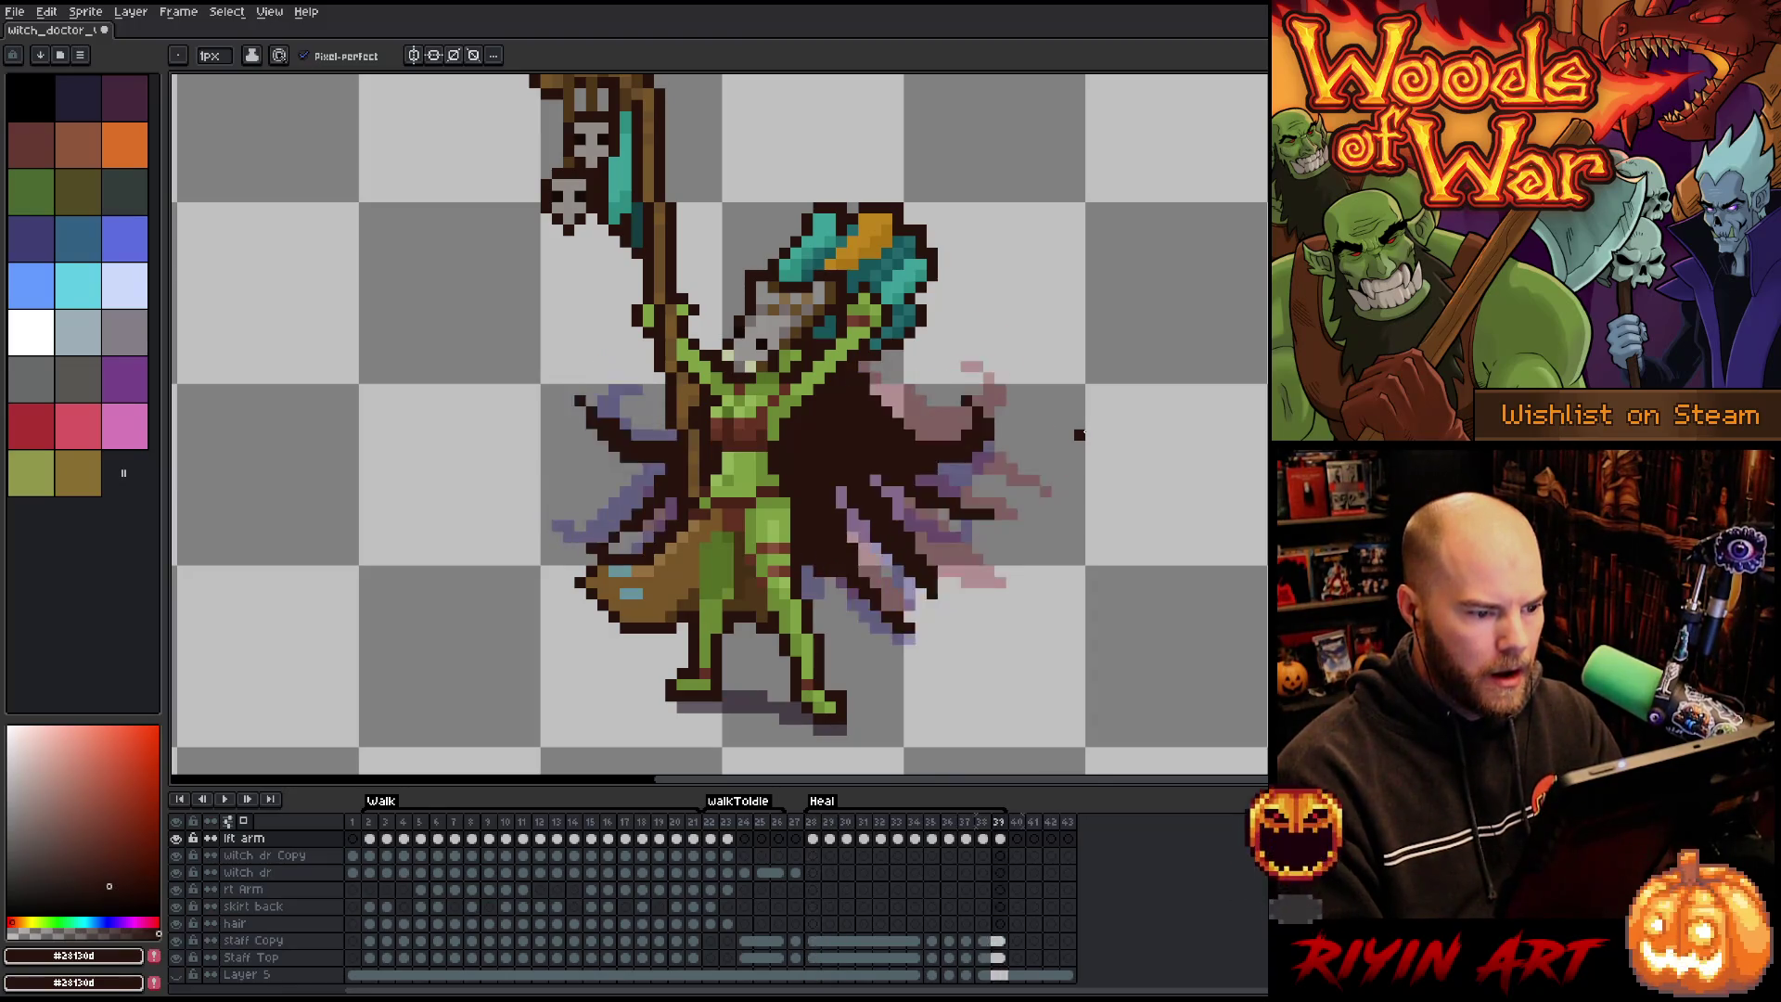
key(period)
key(period)
key(period)
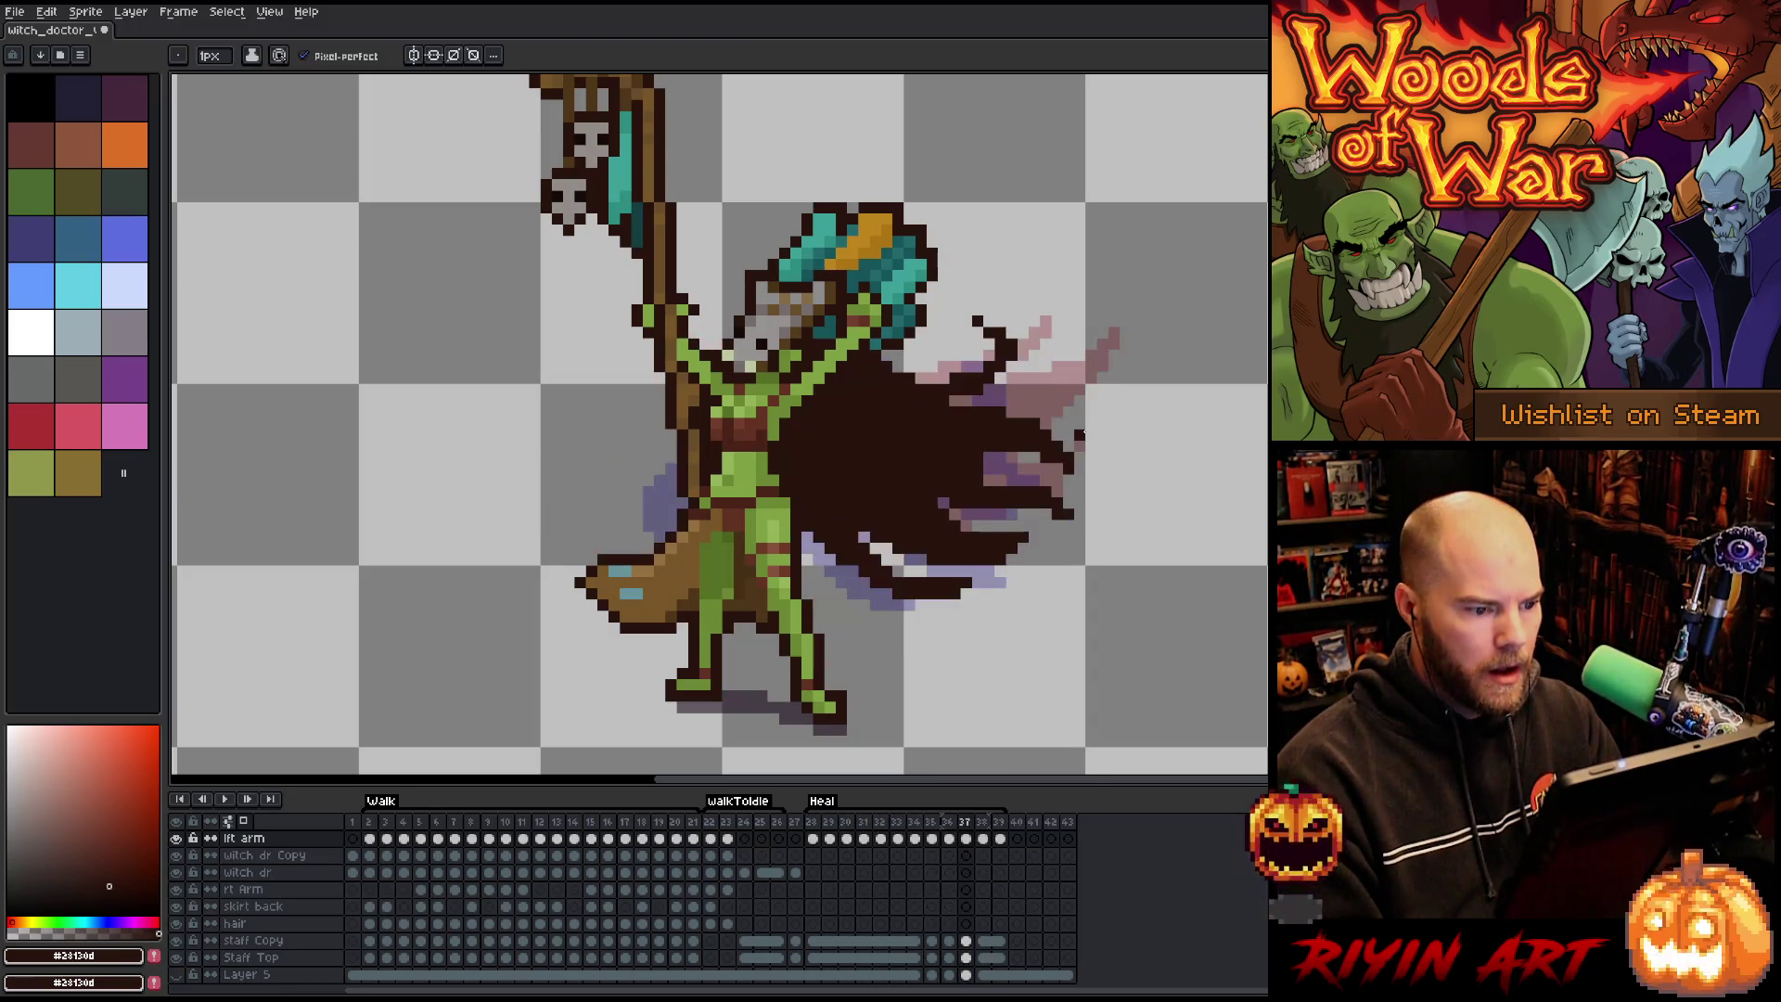
key(ctrl+s)
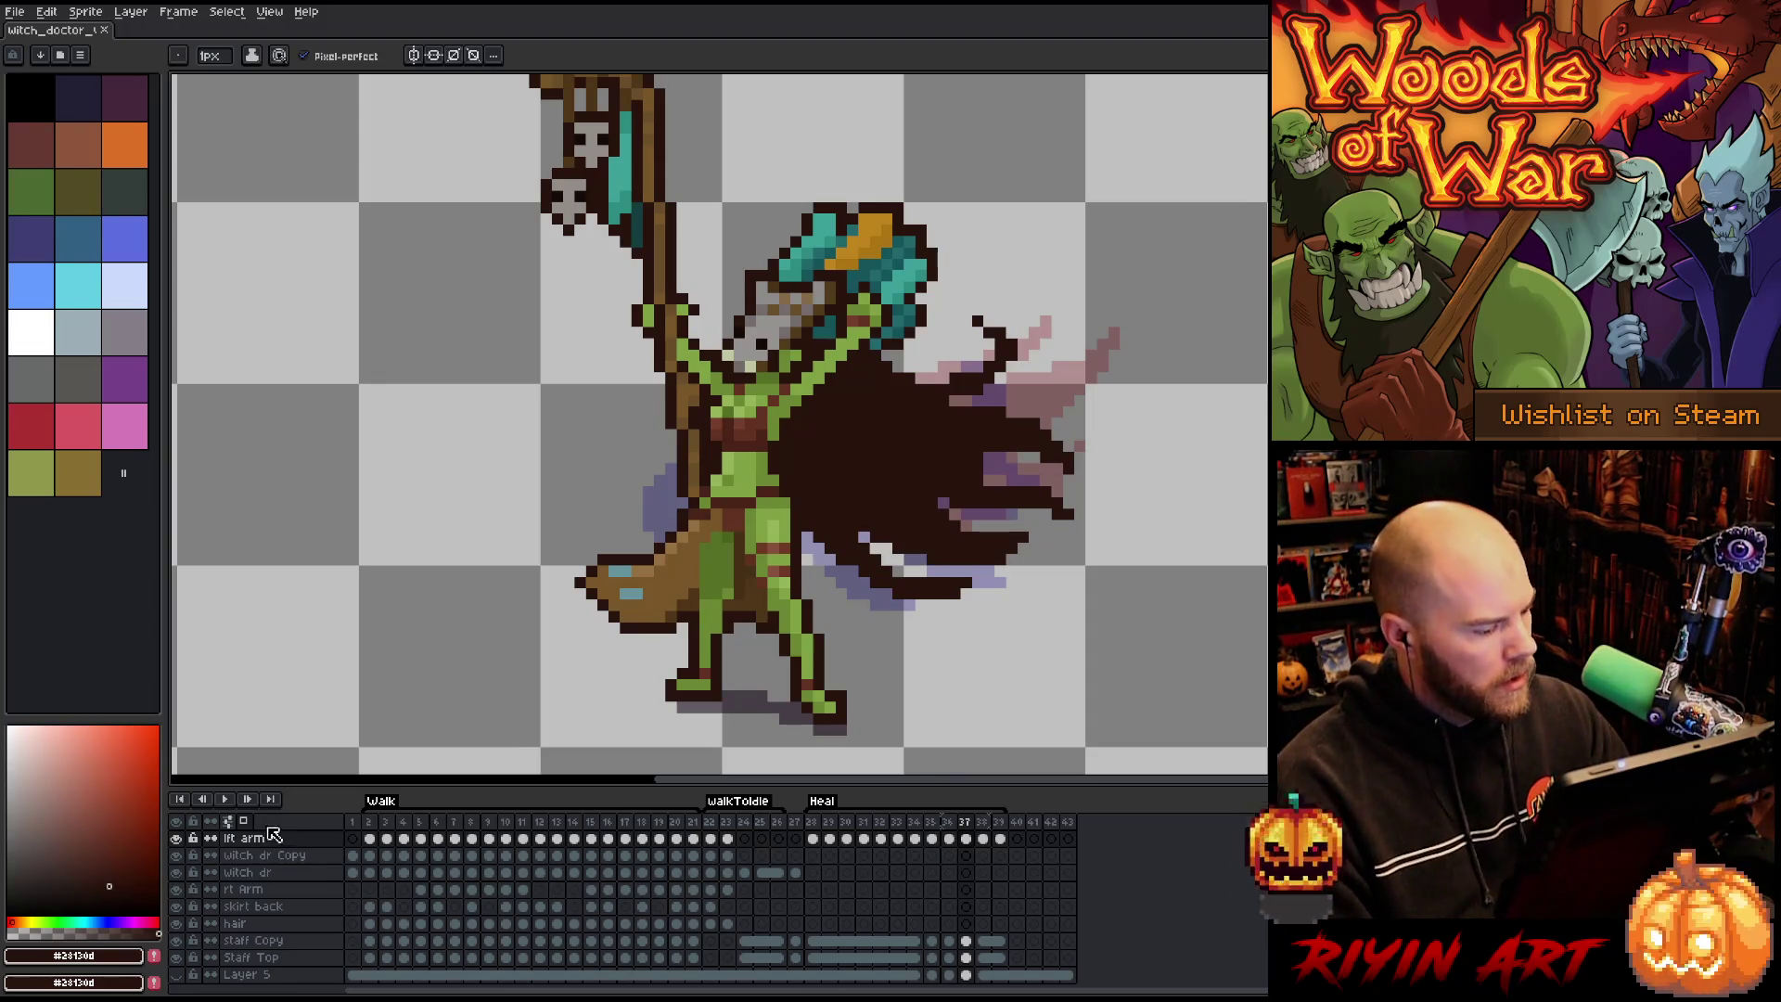
Glance at the onion skin settings, then play the Heal animation to watch the cape.
click(238, 827)
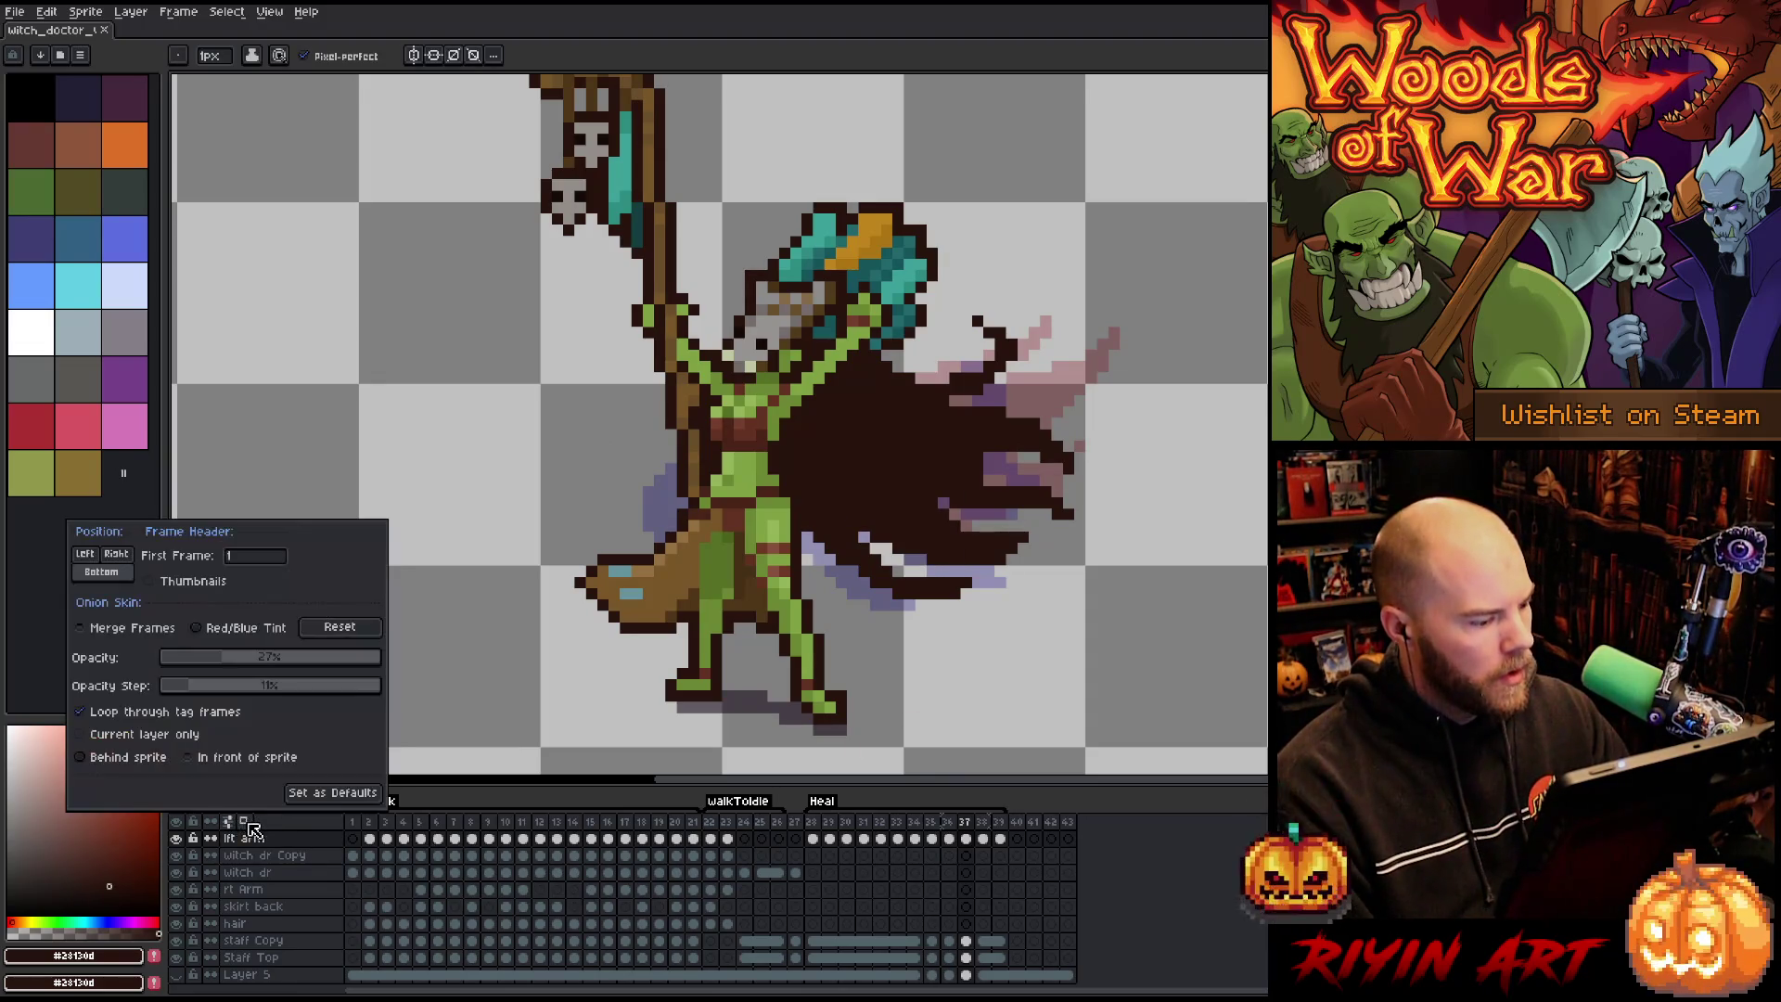
click(237, 826)
key(Return)
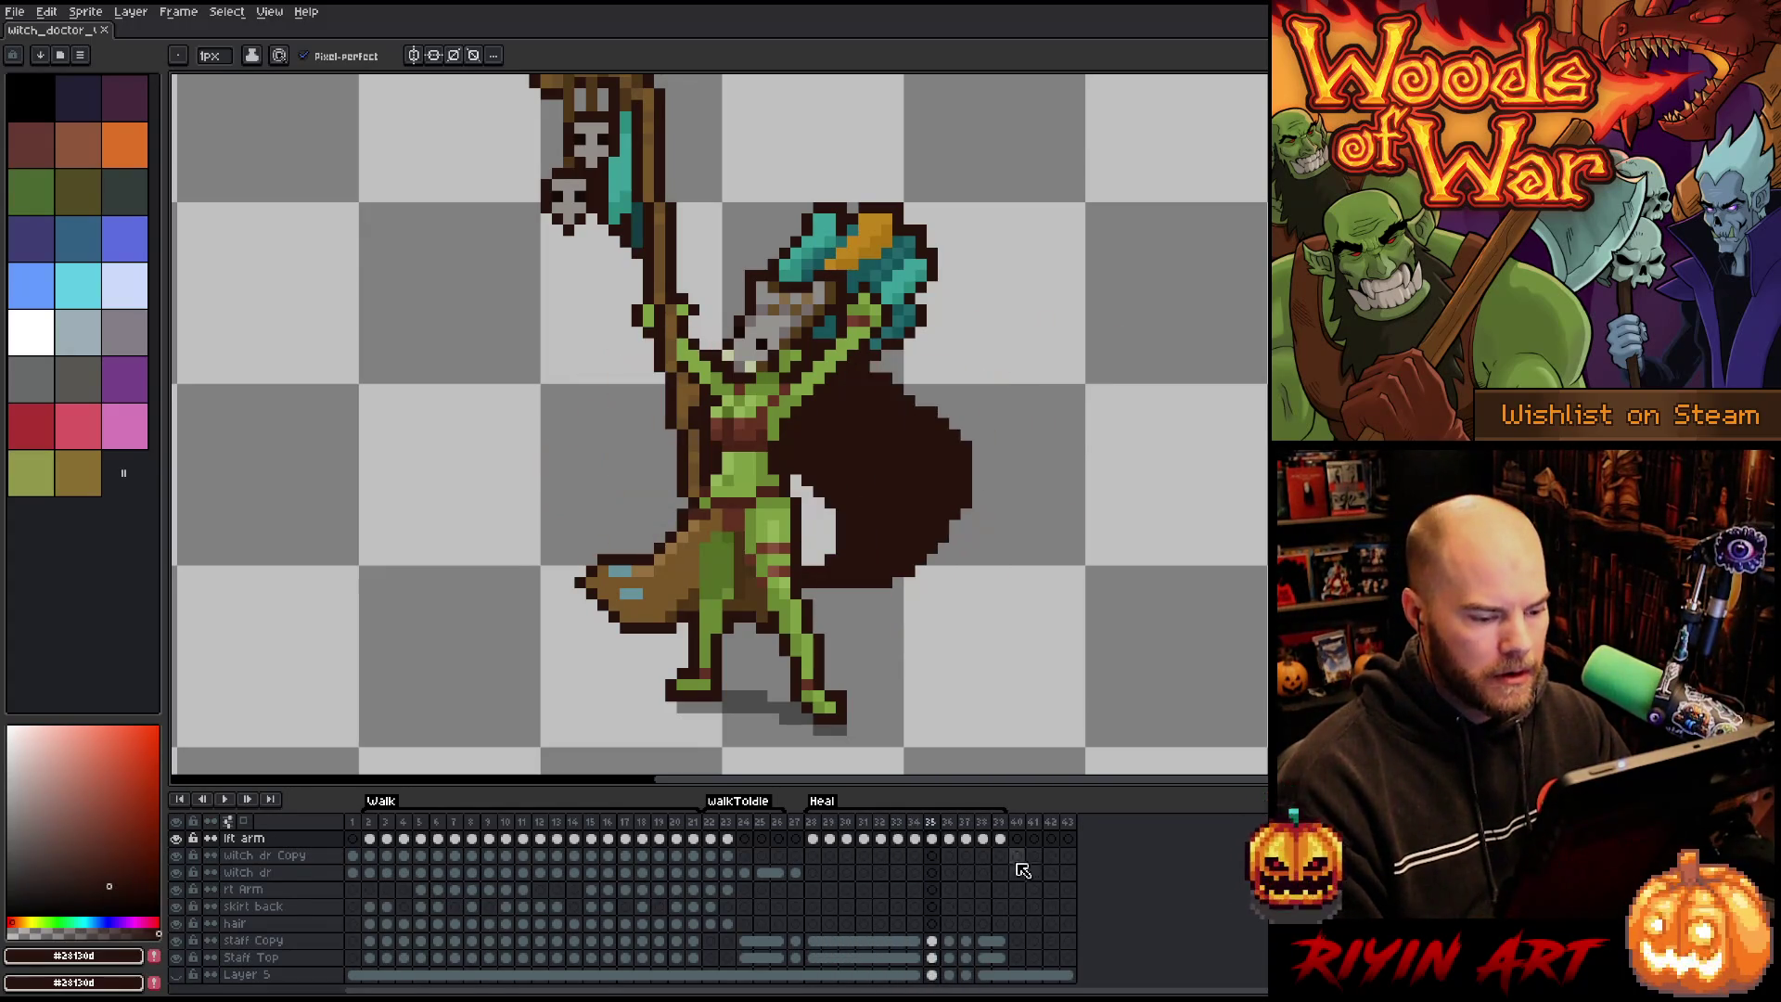
Stop playback on frame 35, duplicate the frame, and turn on onion skinning.
click(914, 822)
key(Return)
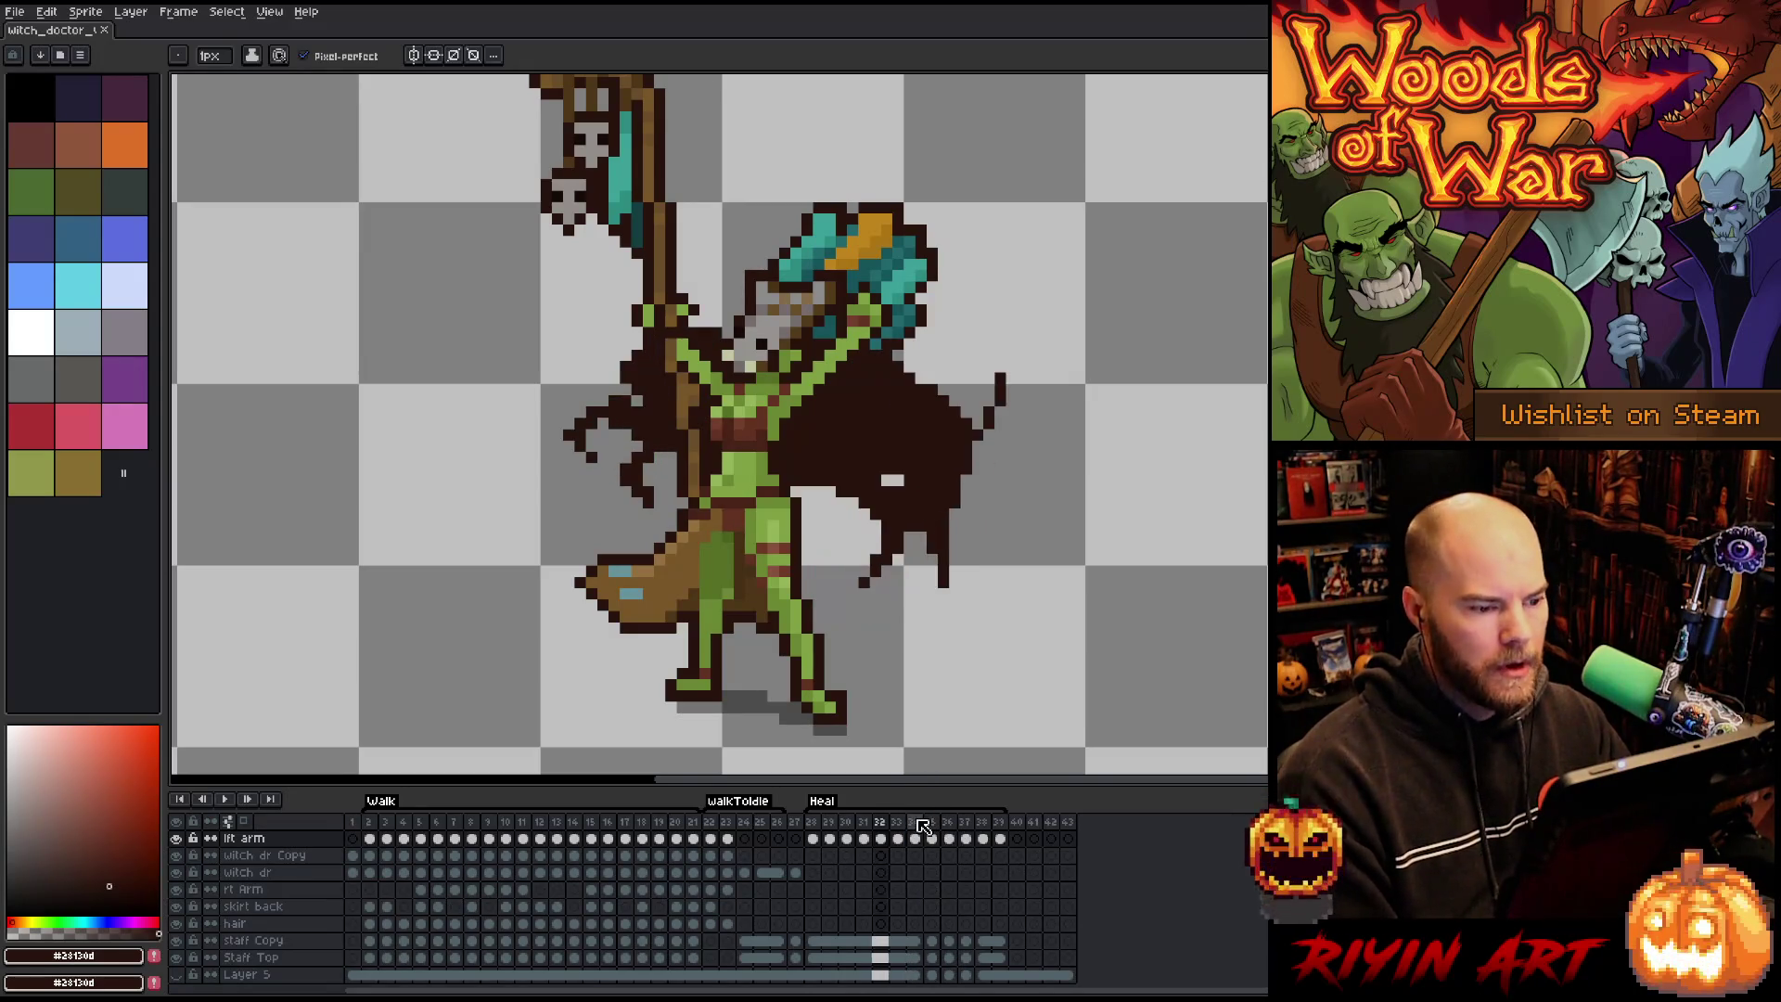
click(923, 824)
key(alt+n)
click(246, 822)
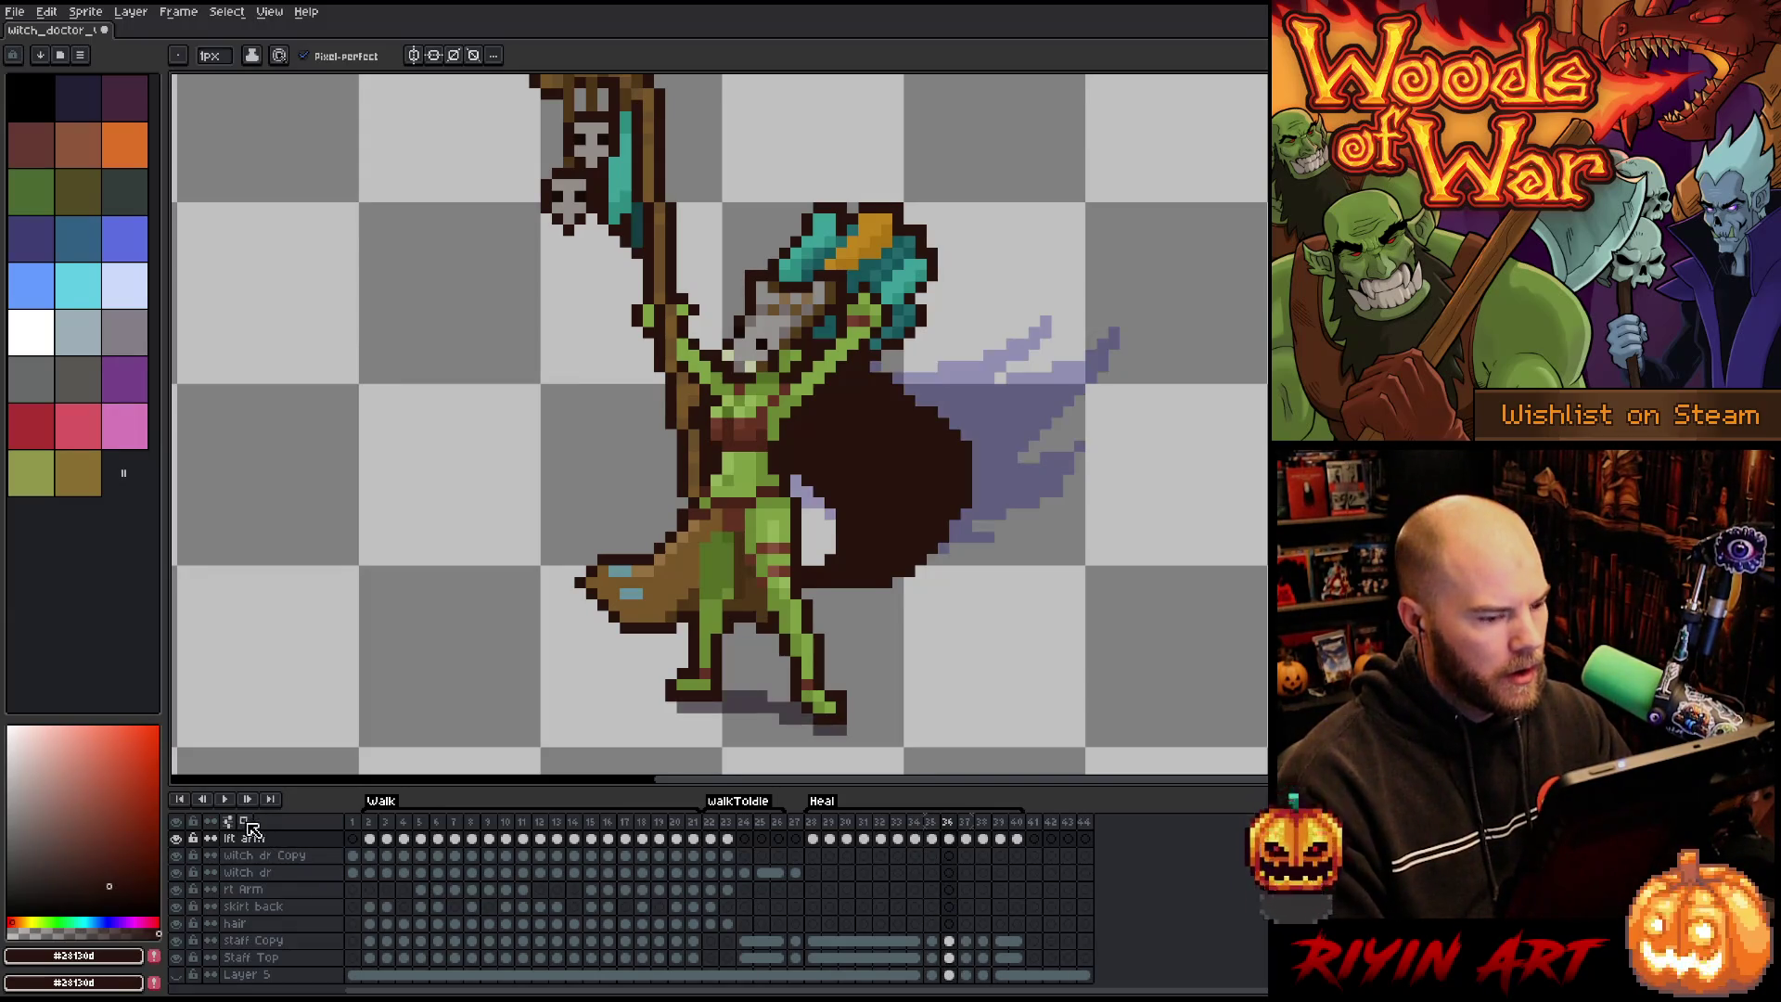
Outline a new cape on frame 36's lft arm layer and bucket-fill it dark.
click(951, 838)
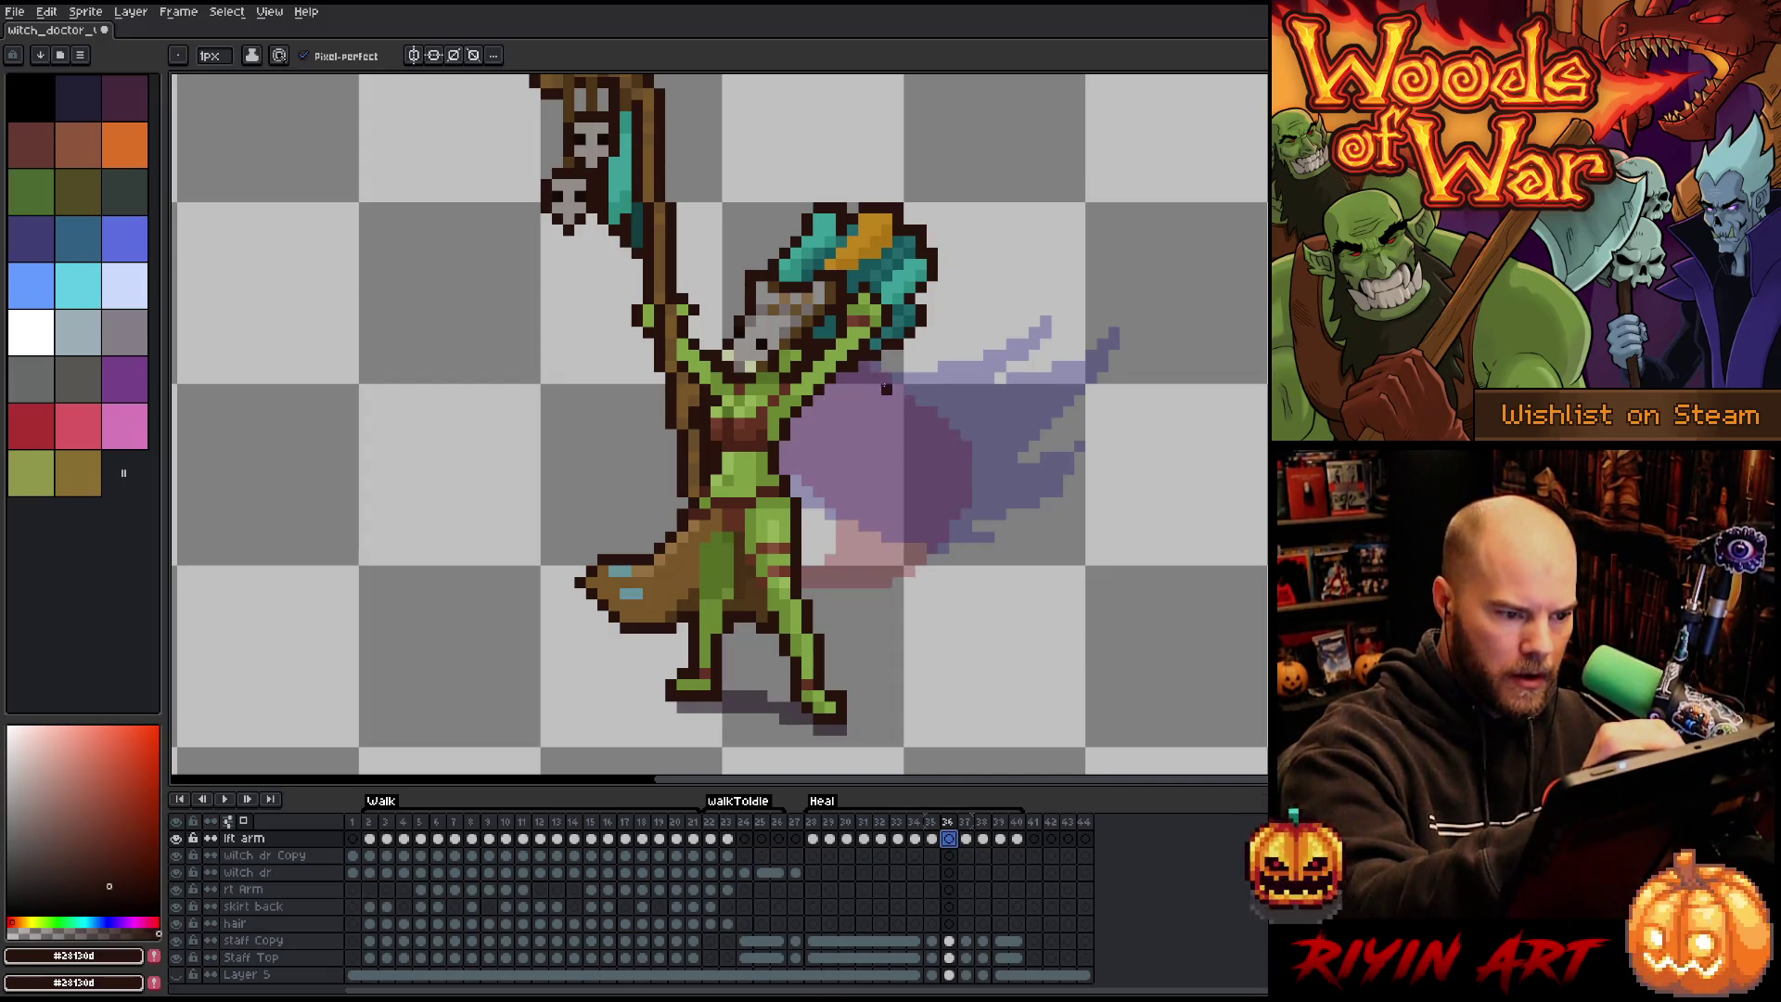
mouse_move(904, 388)
mouse_down()
mouse_move(993, 389)
mouse_move(1048, 432)
mouse_up()
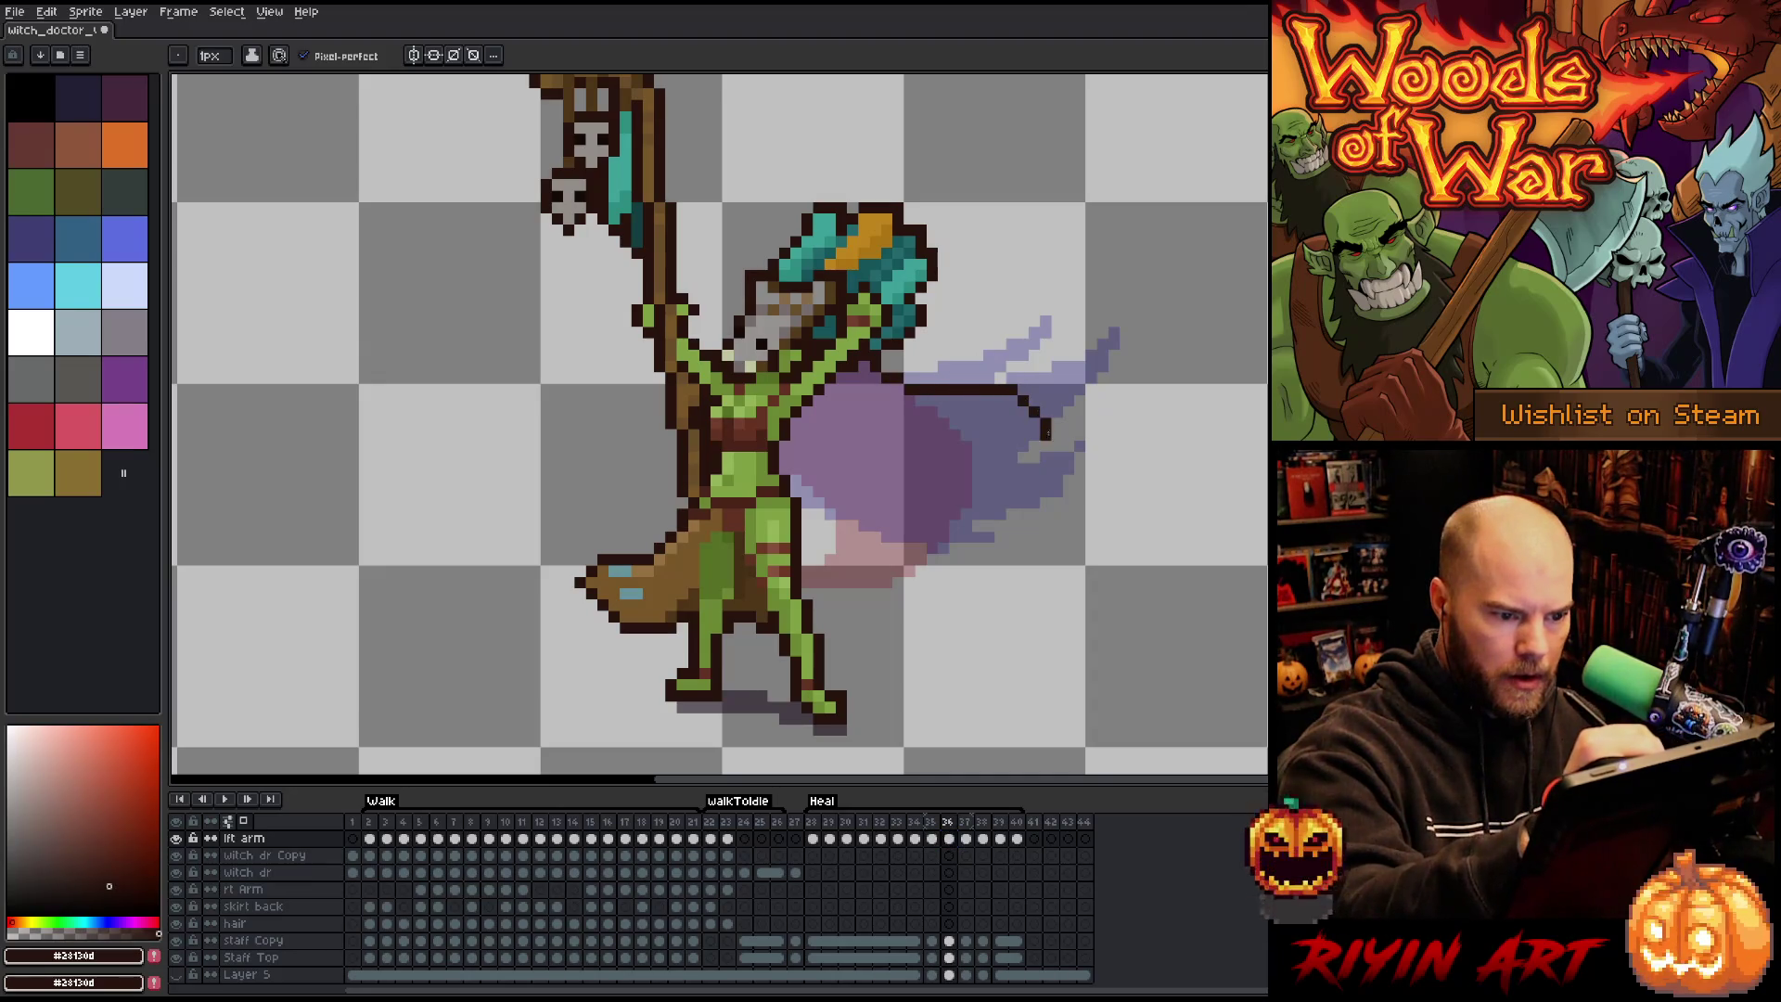
key(ctrl+z)
mouse_move(865, 370)
mouse_down()
mouse_move(937, 382)
mouse_move(1020, 438)
mouse_move(1011, 493)
mouse_move(924, 534)
mouse_move(863, 536)
mouse_move(932, 487)
mouse_move(779, 446)
mouse_up()
key(g)
click(925, 427)
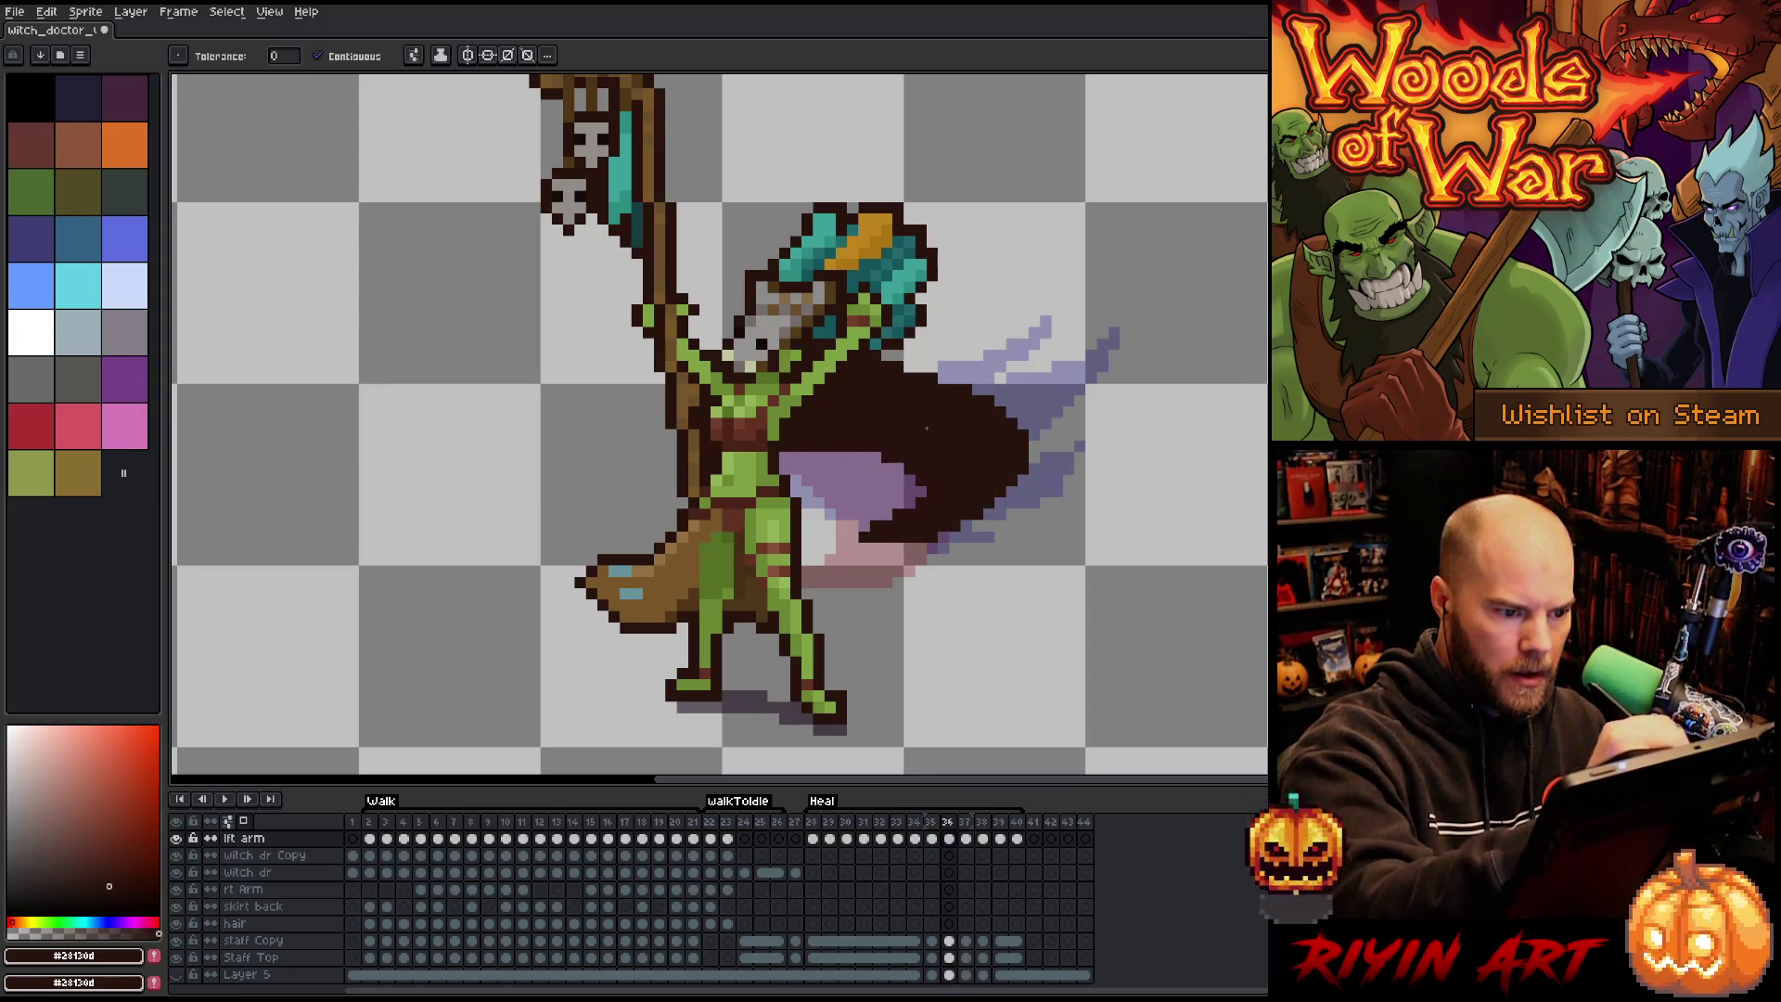
Touch up the cape pixels near frame 37's shoulder and replay the animation.
key(Right)
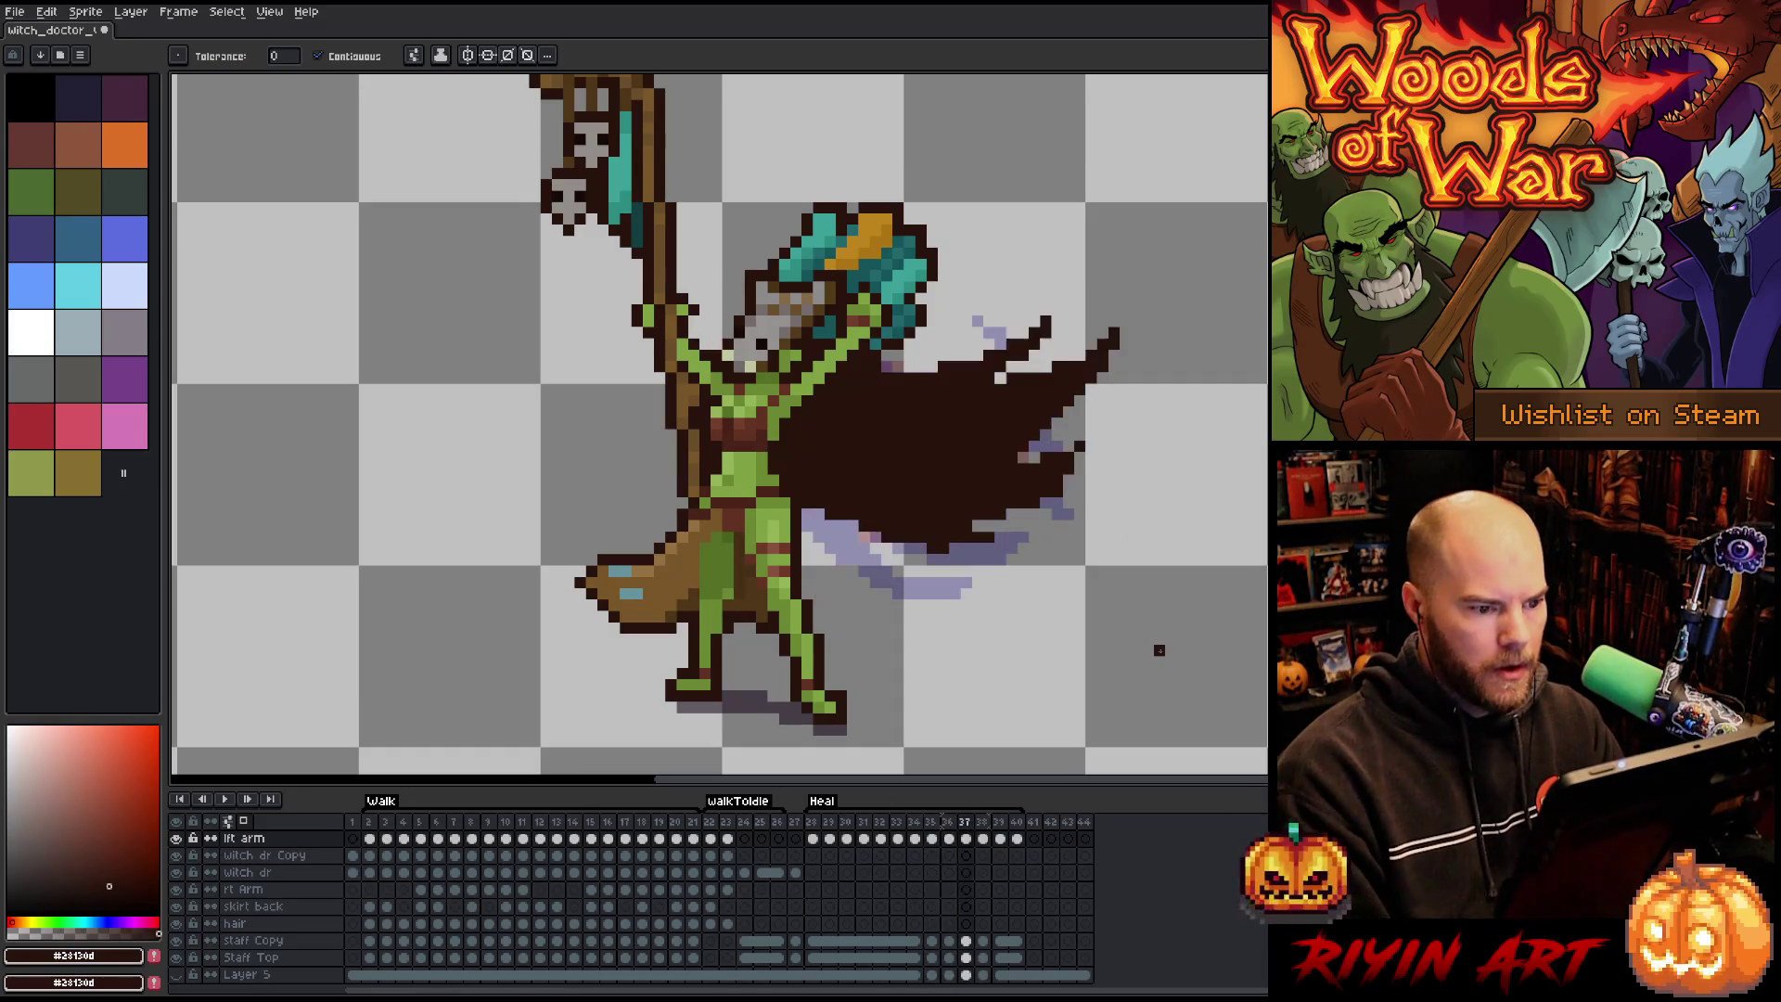
key(Left)
key(Right)
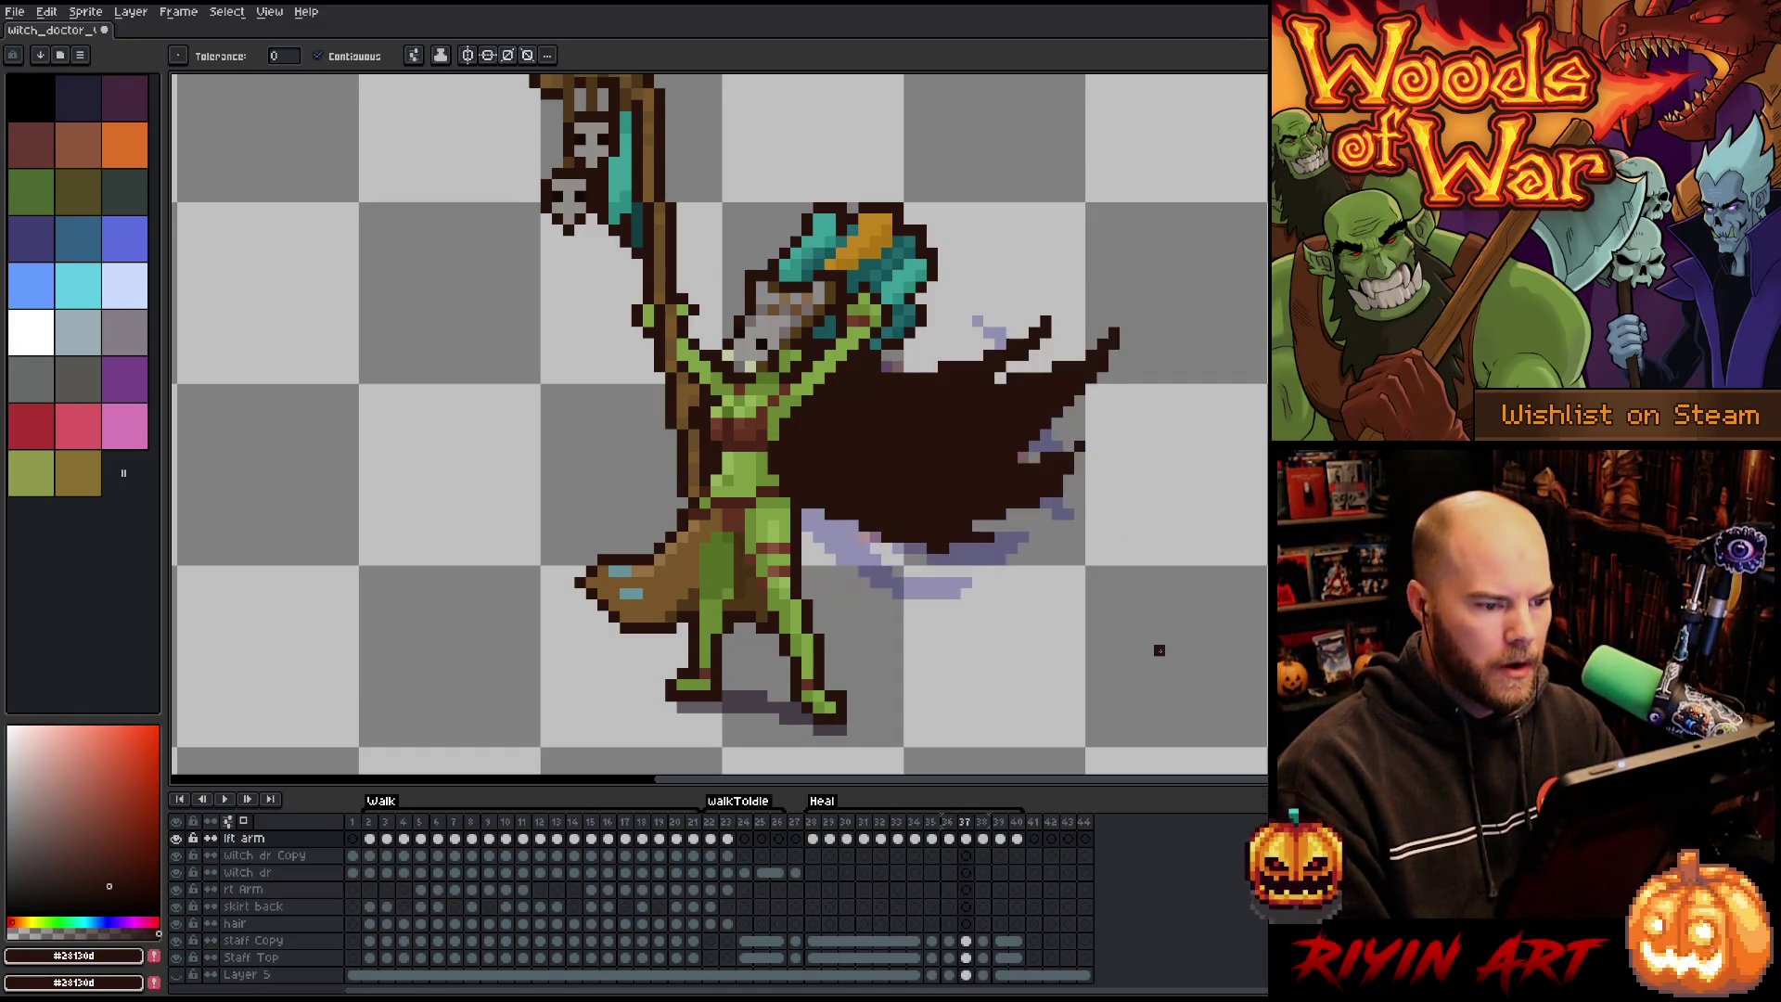
key(b)
mouse_move(944, 366)
mouse_down()
mouse_move(872, 394)
mouse_move(863, 357)
mouse_move(913, 377)
mouse_move(858, 394)
mouse_up()
key(e)
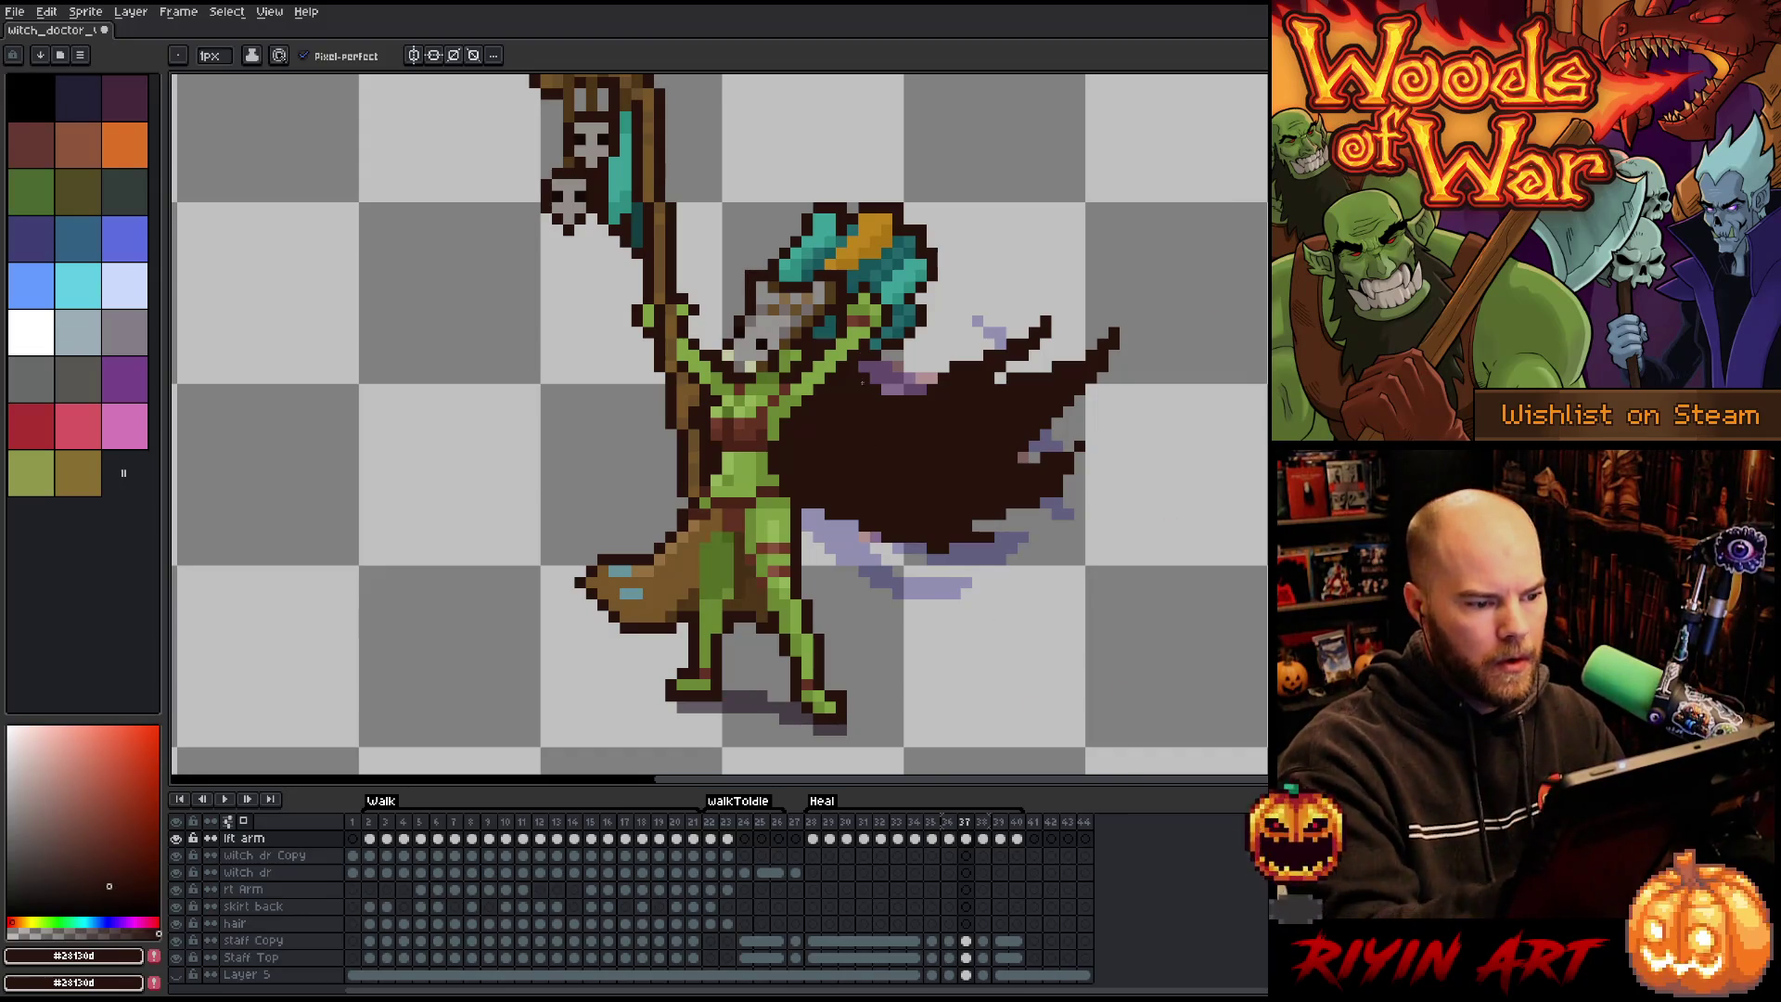
key(Return)
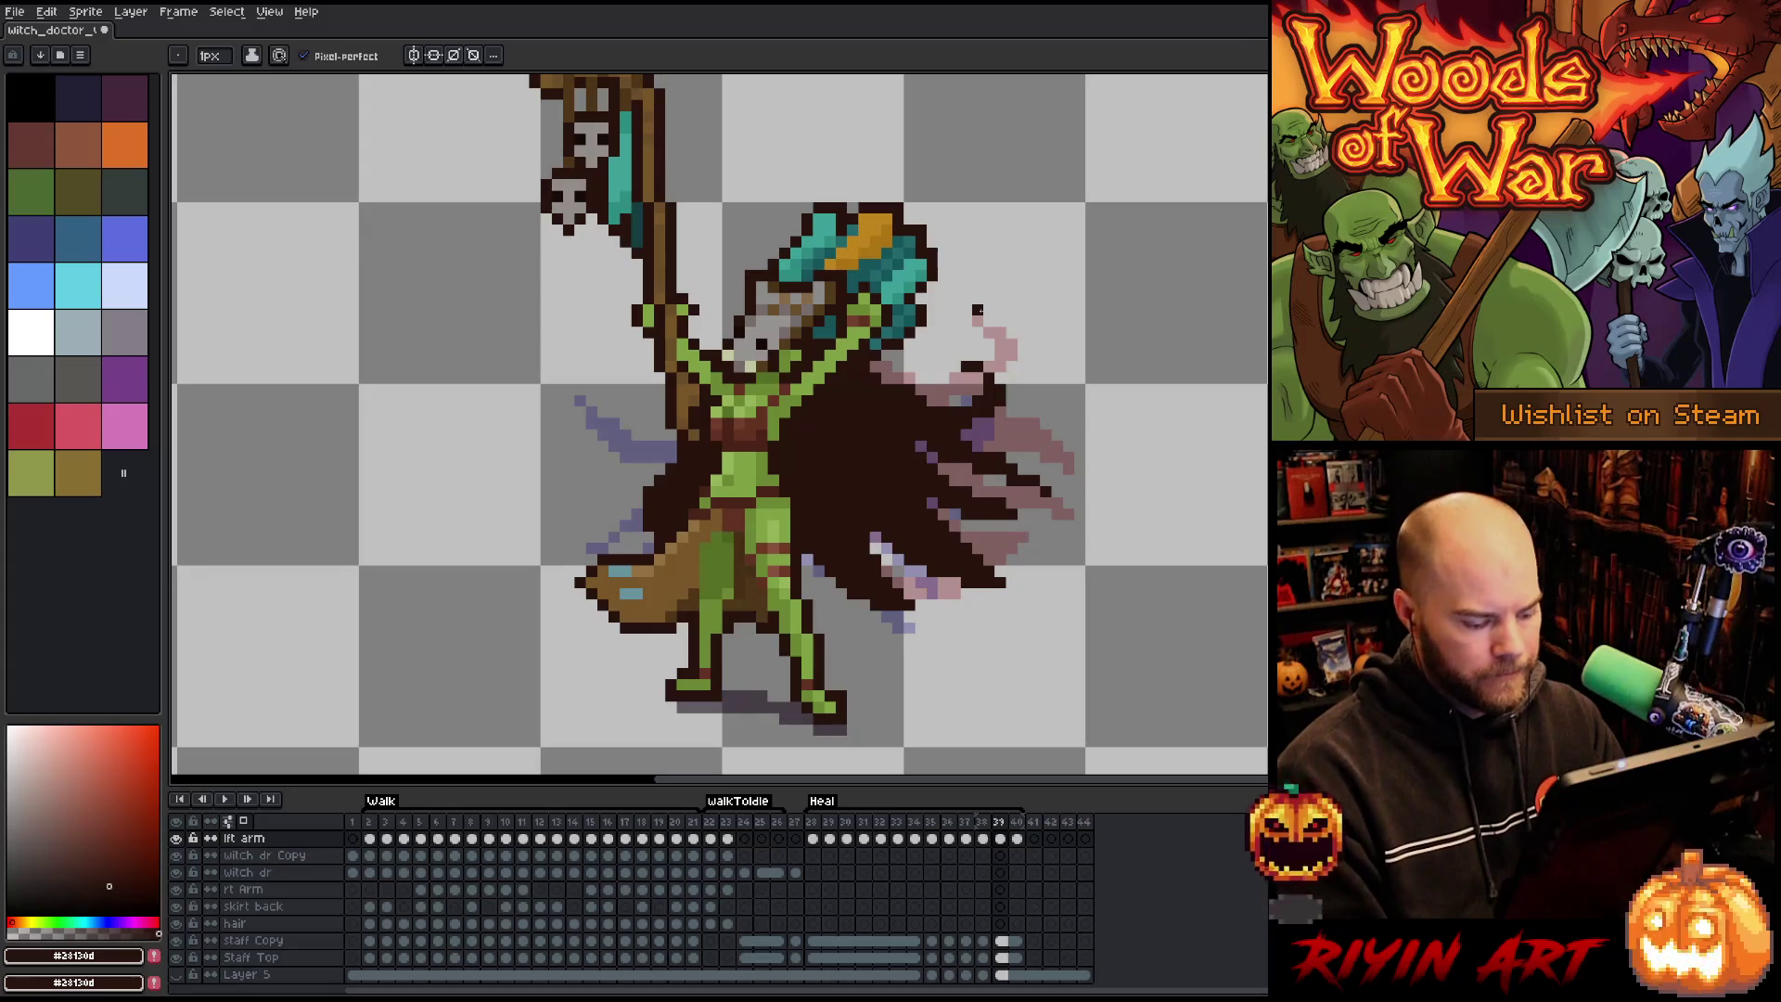
key(alt+n)
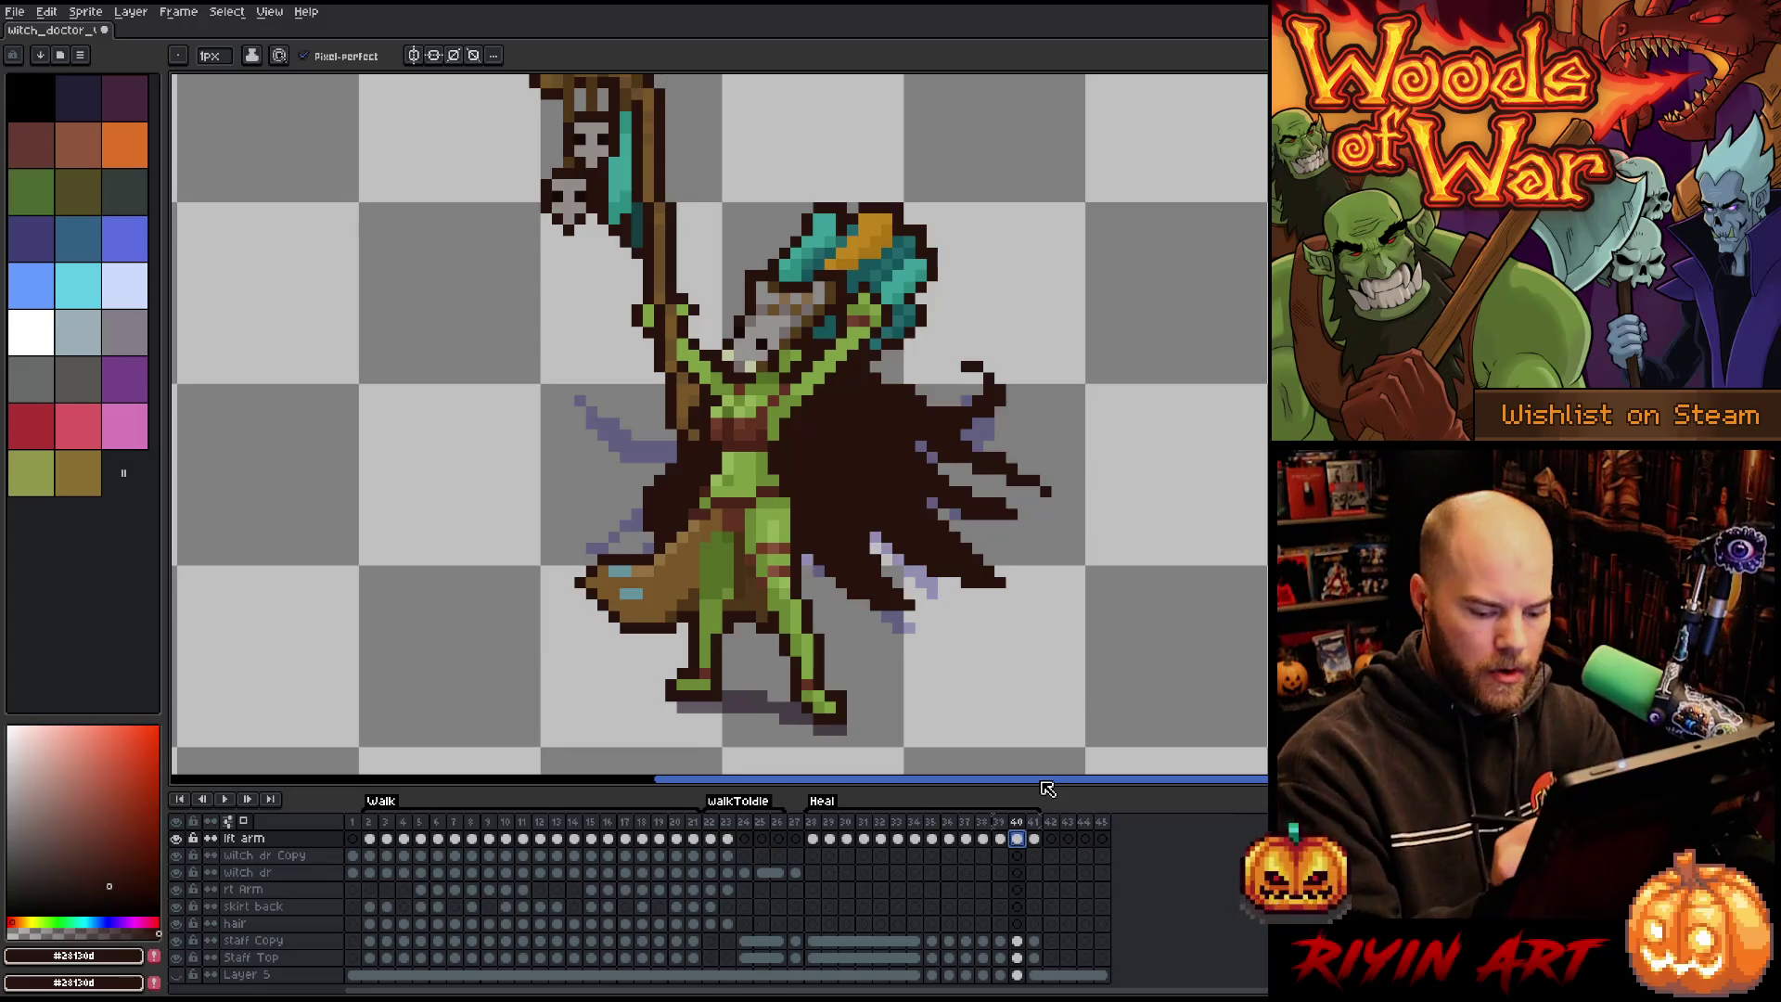
Clear frame 40's lft arm cel and paste the cape into it.
key(Delete)
key(Left)
key(Left)
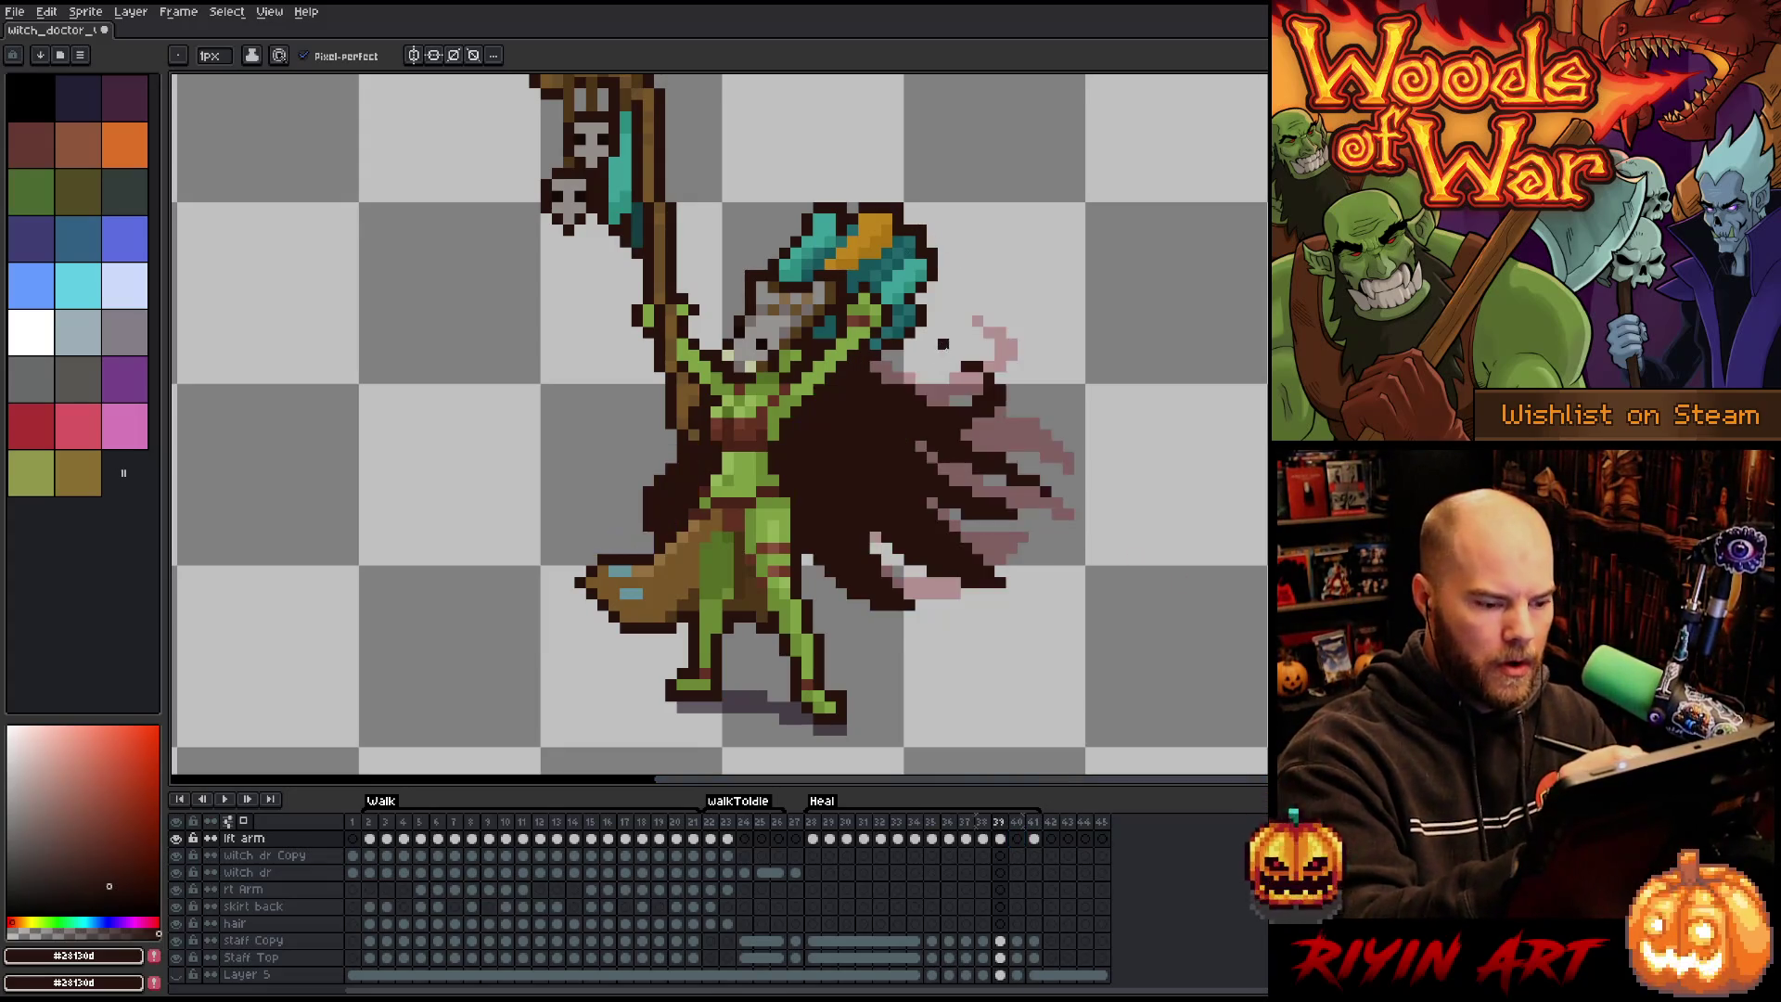
key(Right)
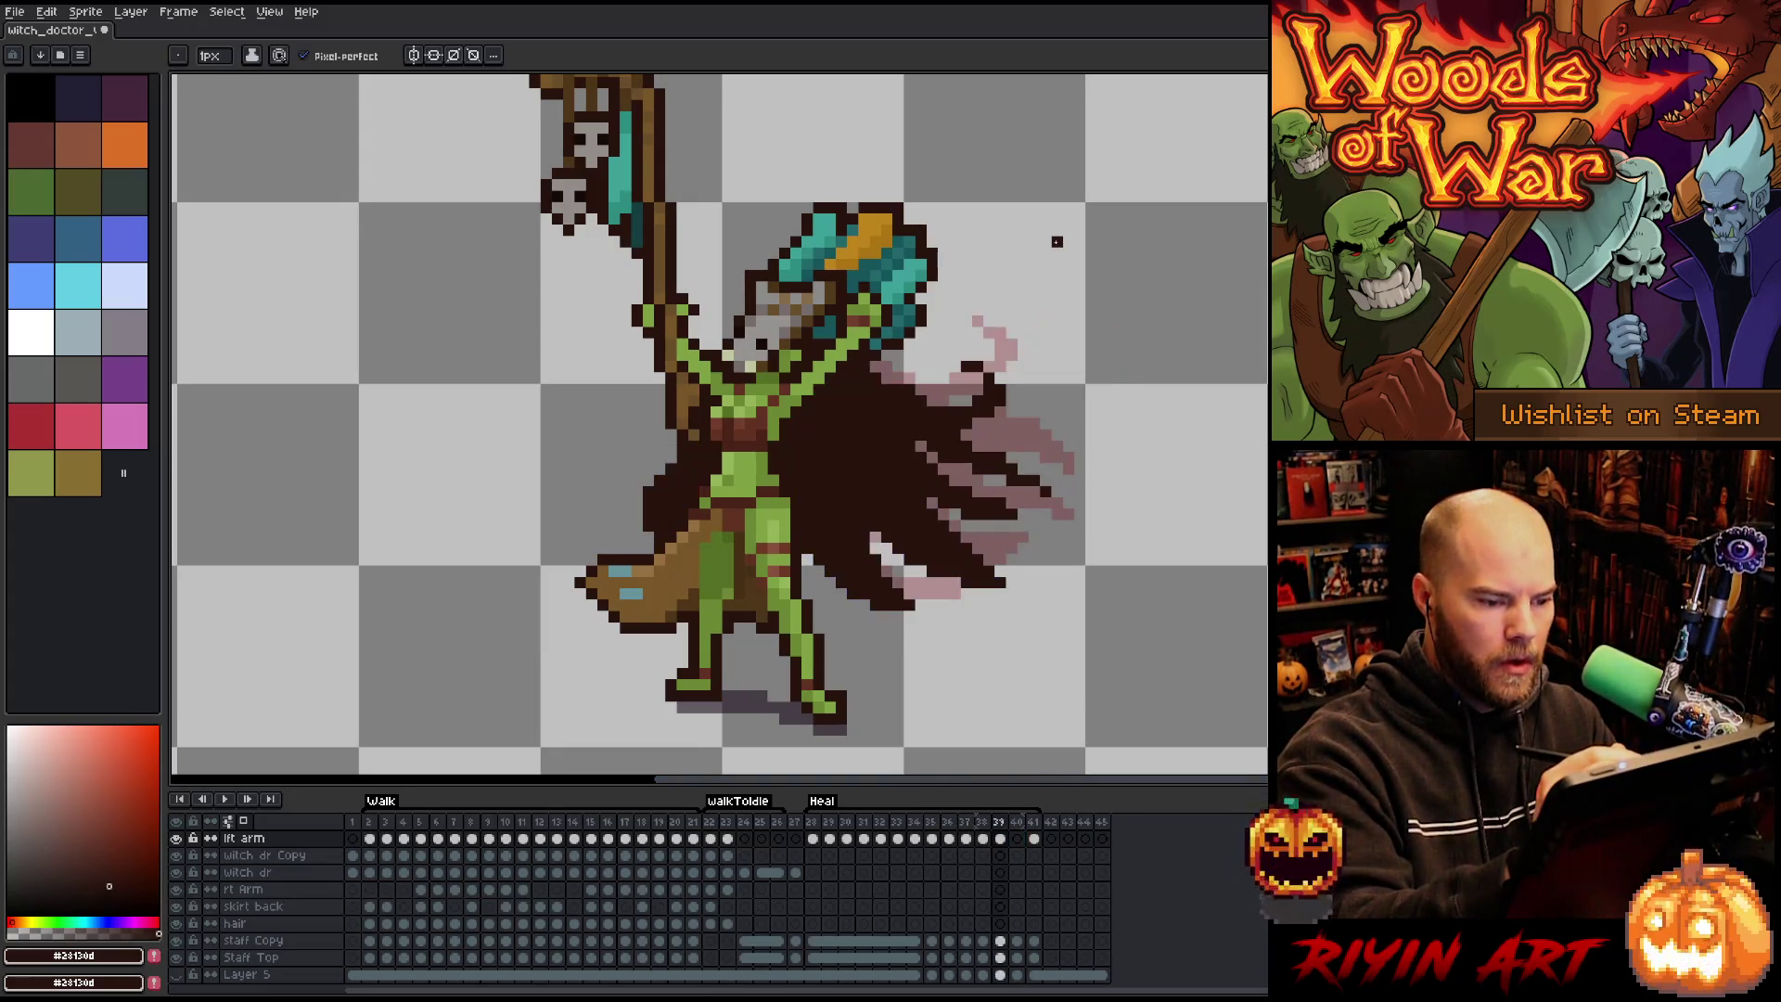
key(Left)
key(Right)
key(Right)
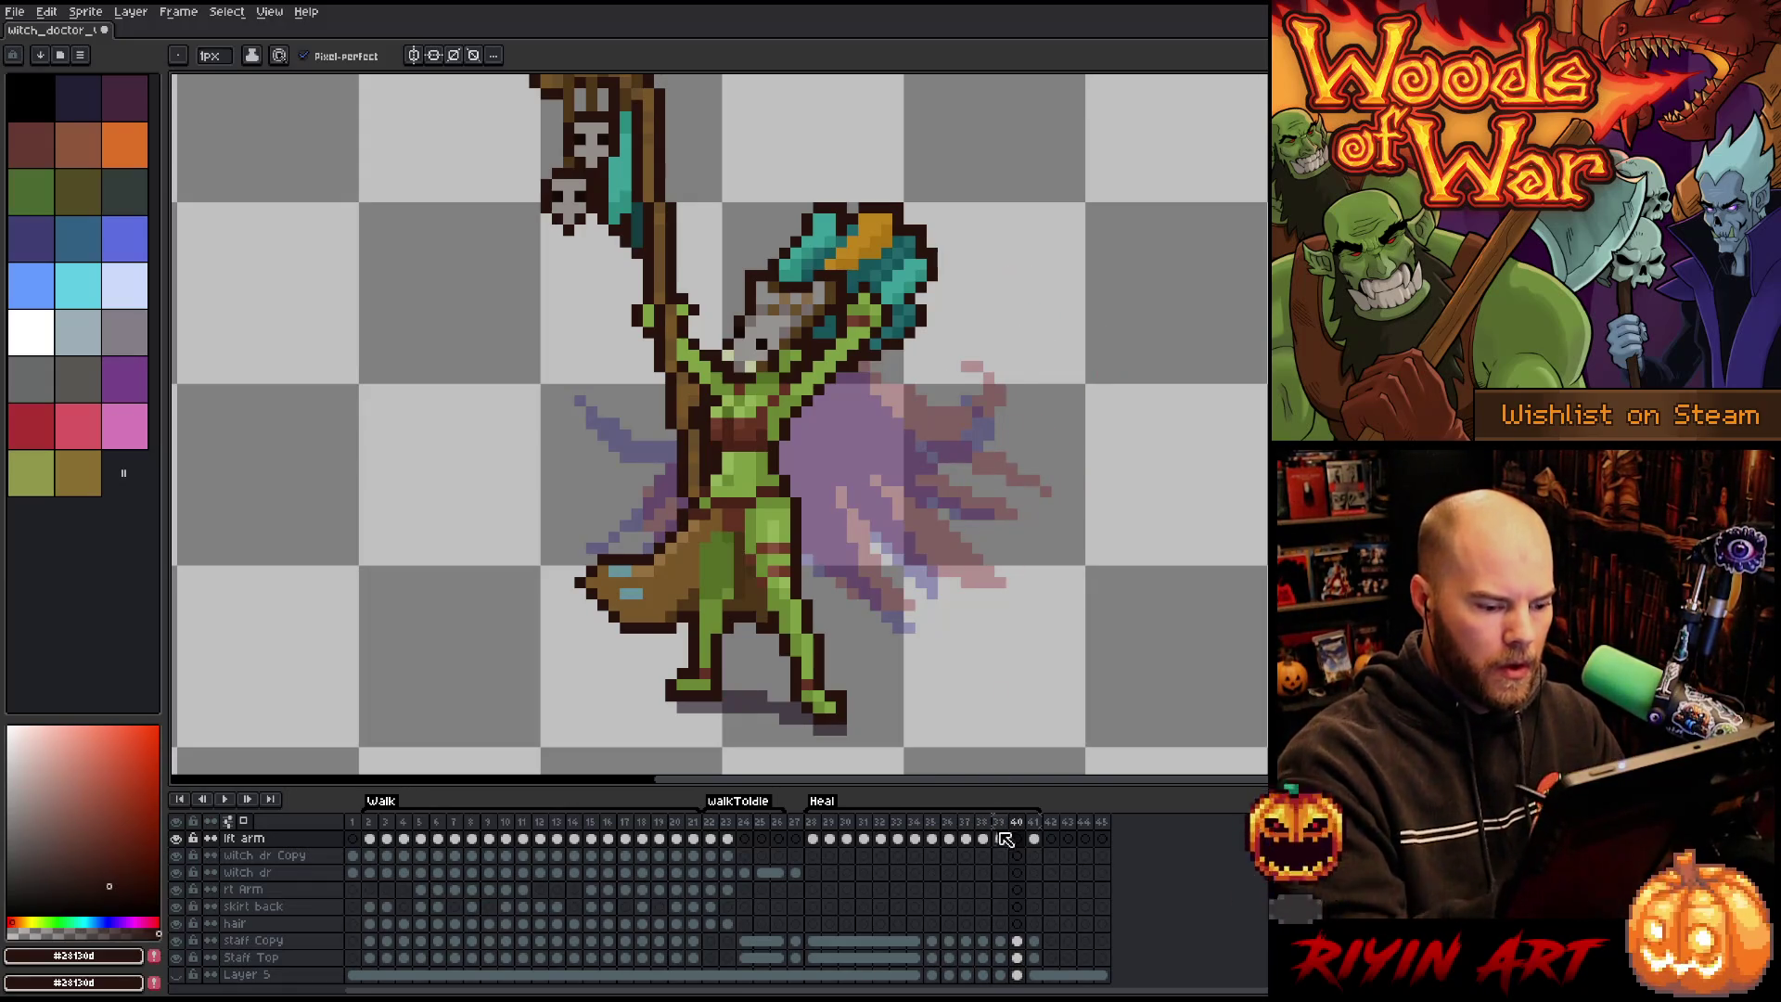
click(1017, 837)
key(ctrl+v)
Clear the old cloak from frame 39 and draw the new cape outline, including its lower edge.
key(Left)
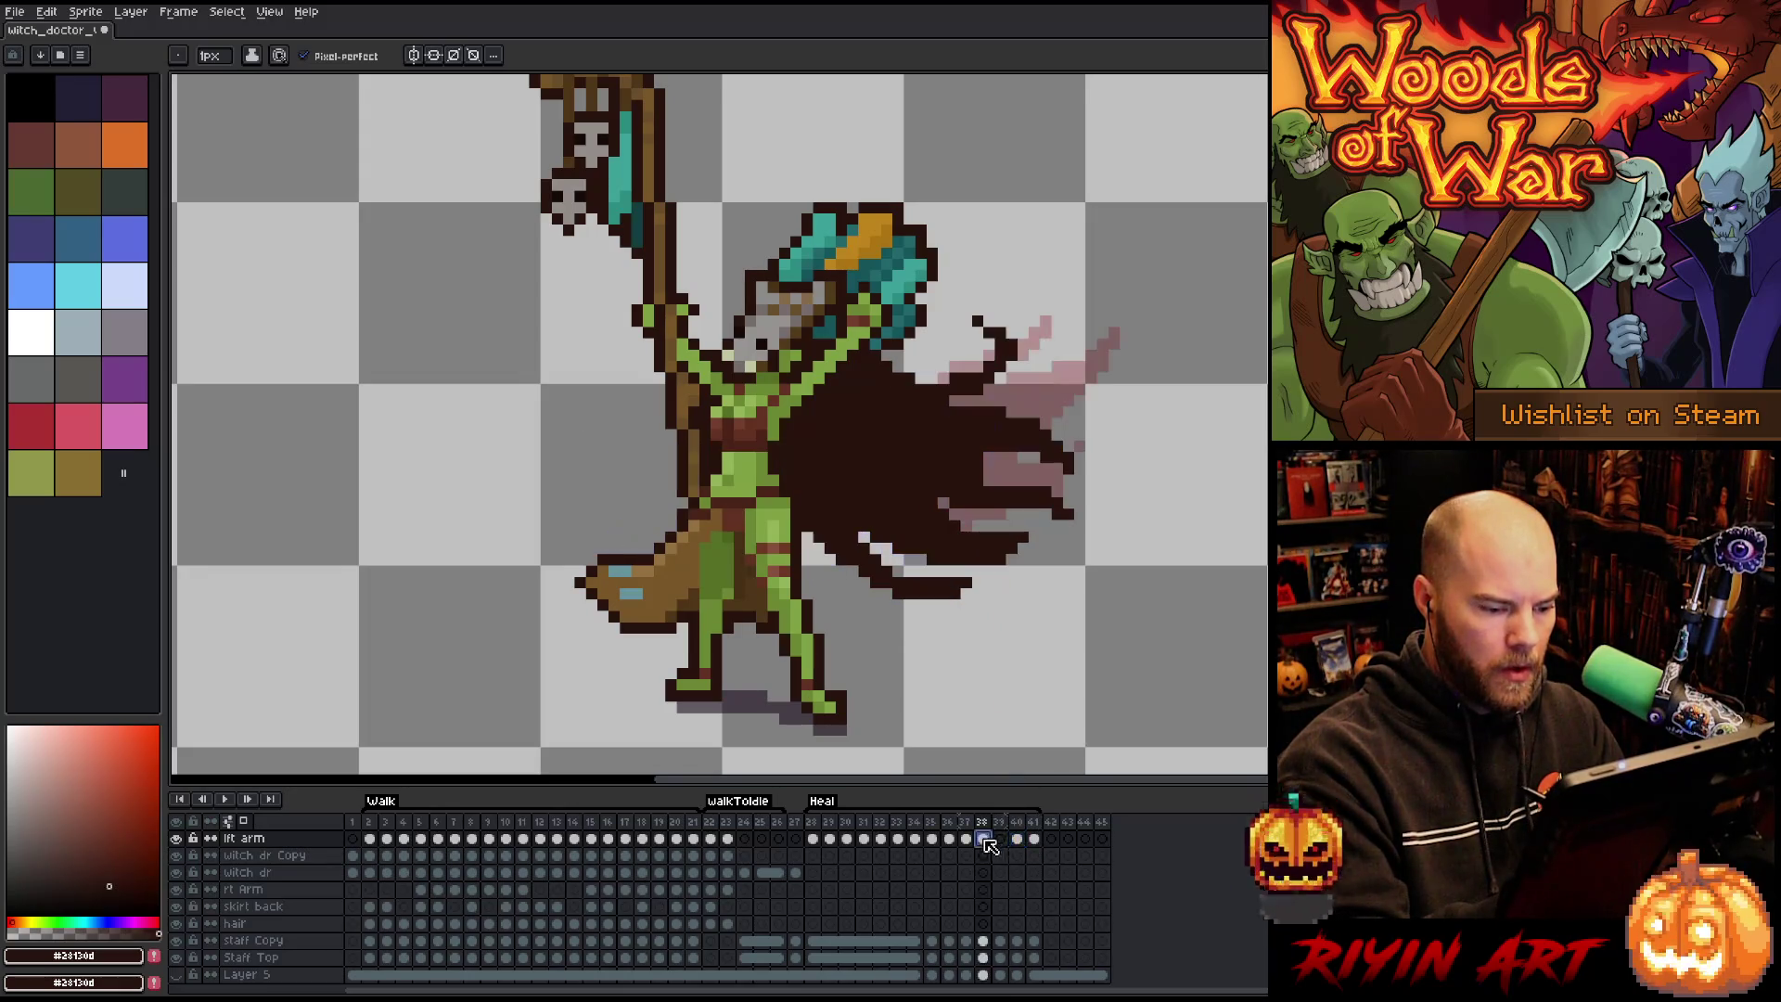
key(Delete)
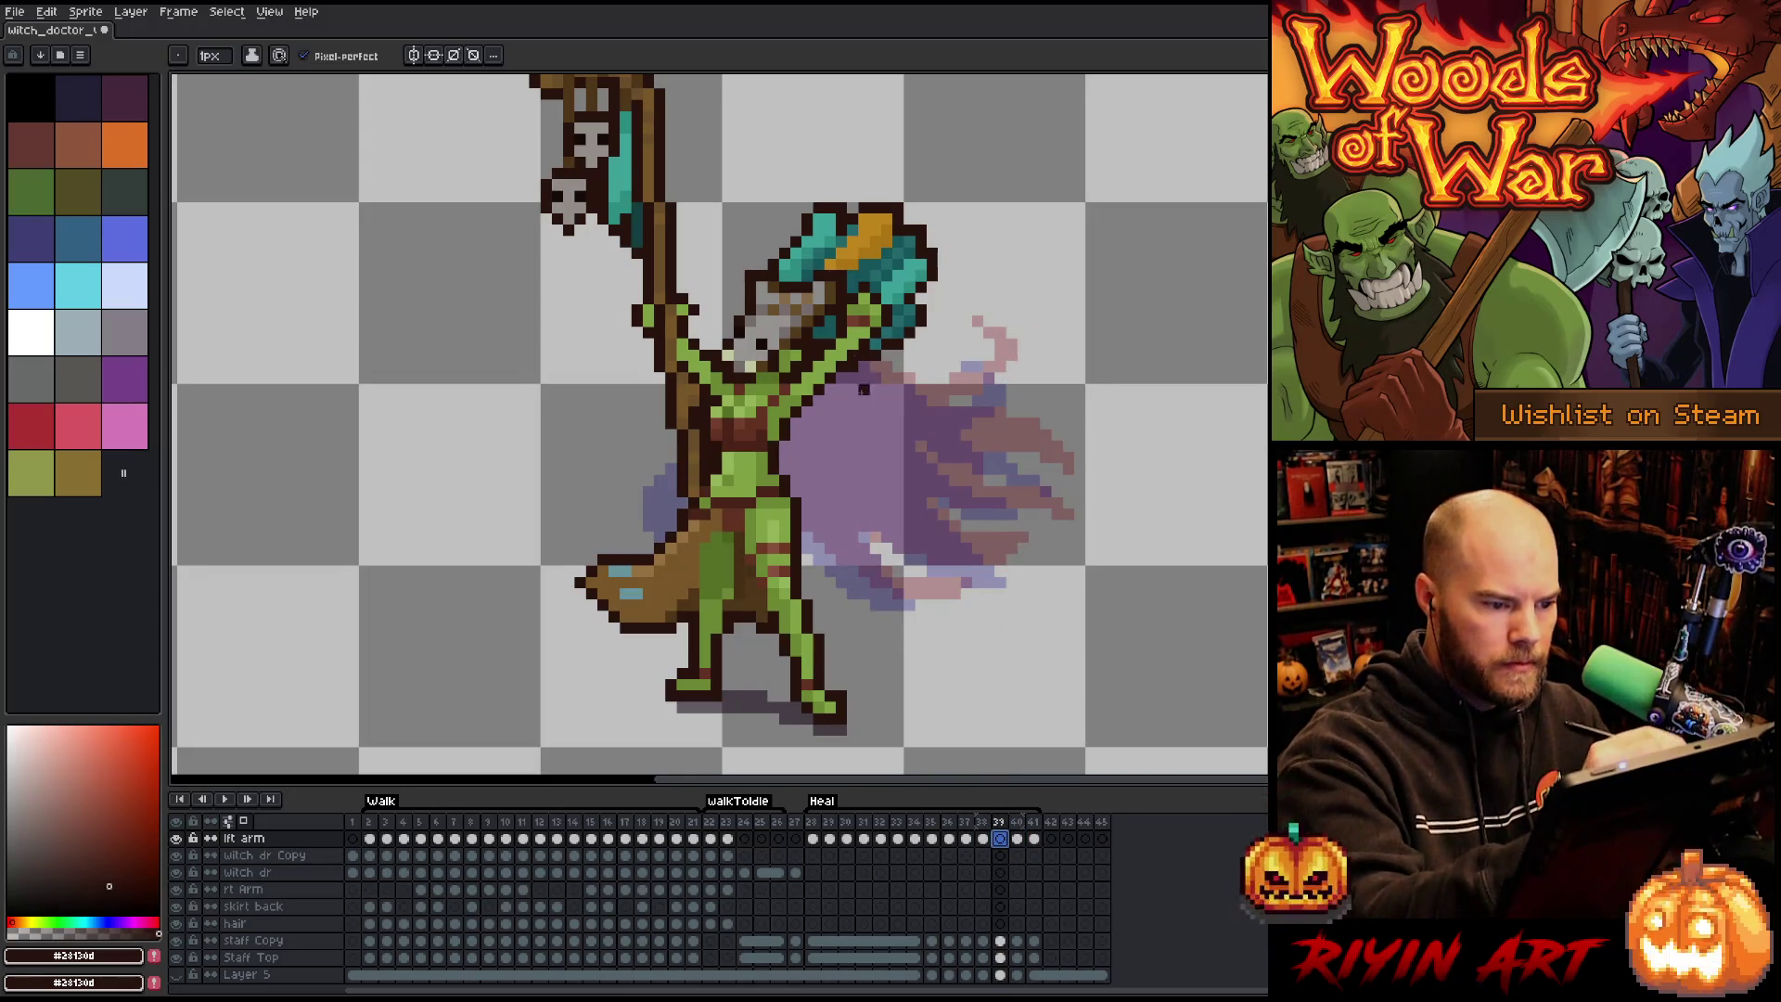
mouse_move(835, 384)
mouse_down()
mouse_move(881, 442)
mouse_move(988, 450)
mouse_move(833, 379)
mouse_up()
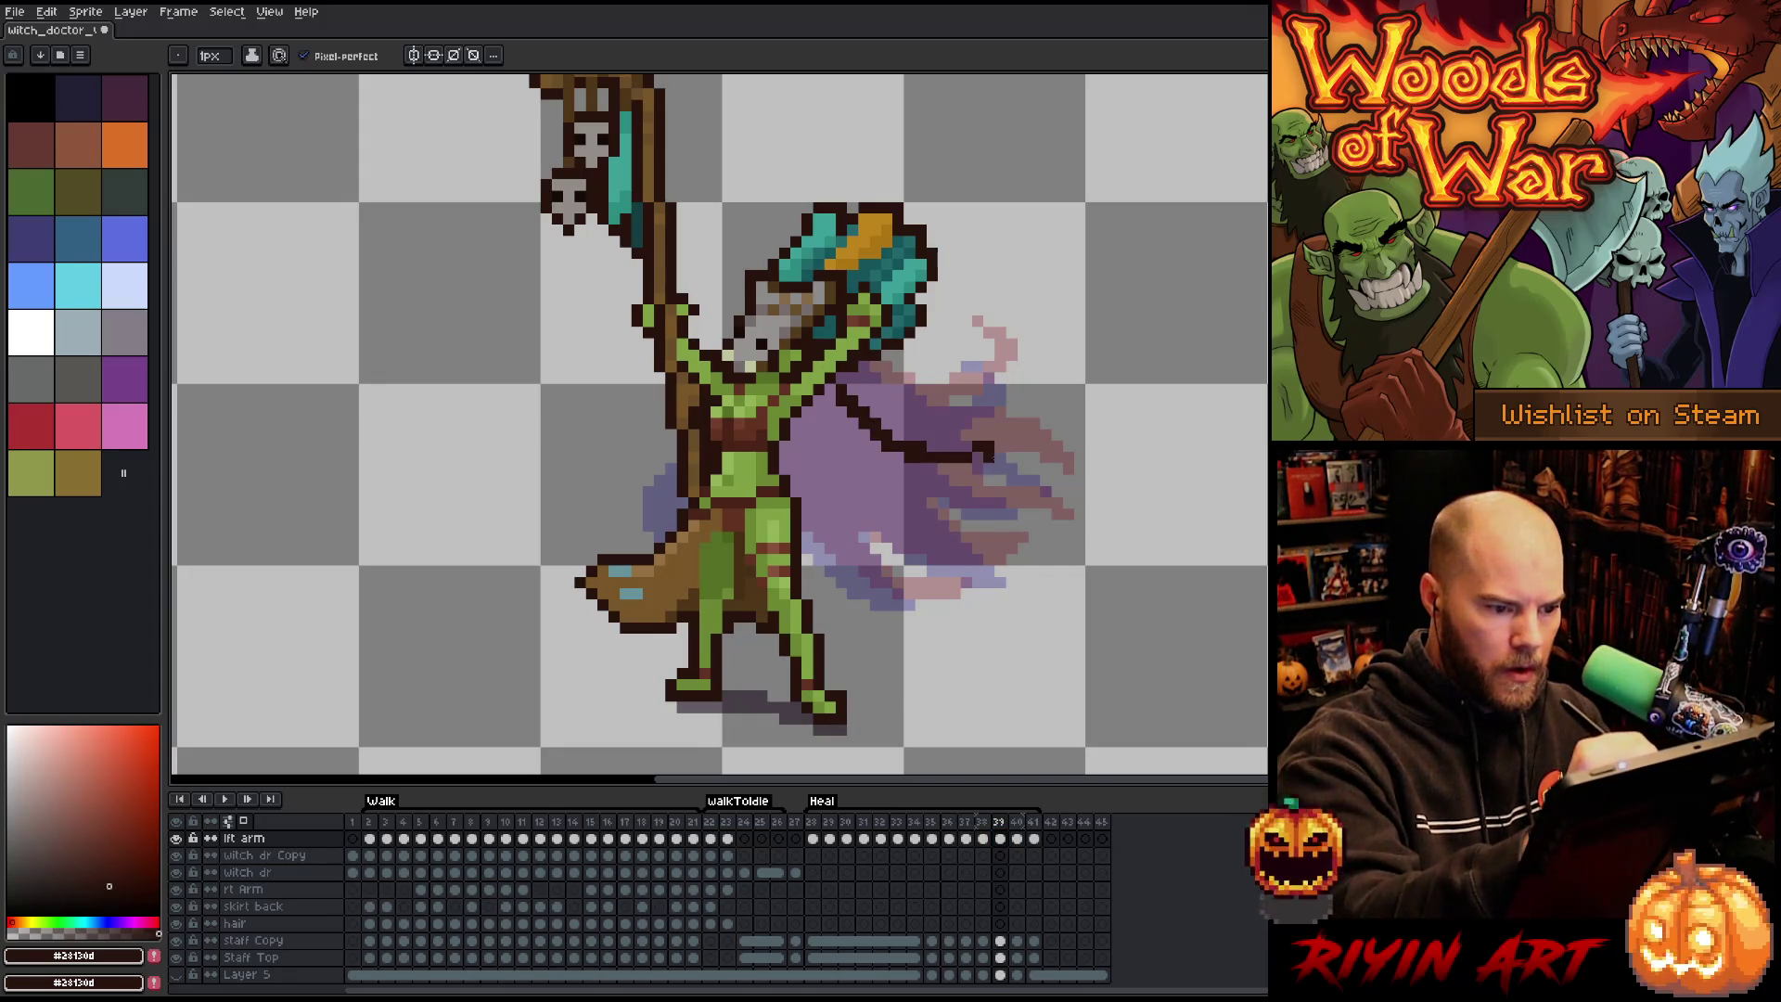
mouse_move(957, 450)
mouse_down()
mouse_move(989, 424)
mouse_move(966, 455)
mouse_move(974, 434)
mouse_up()
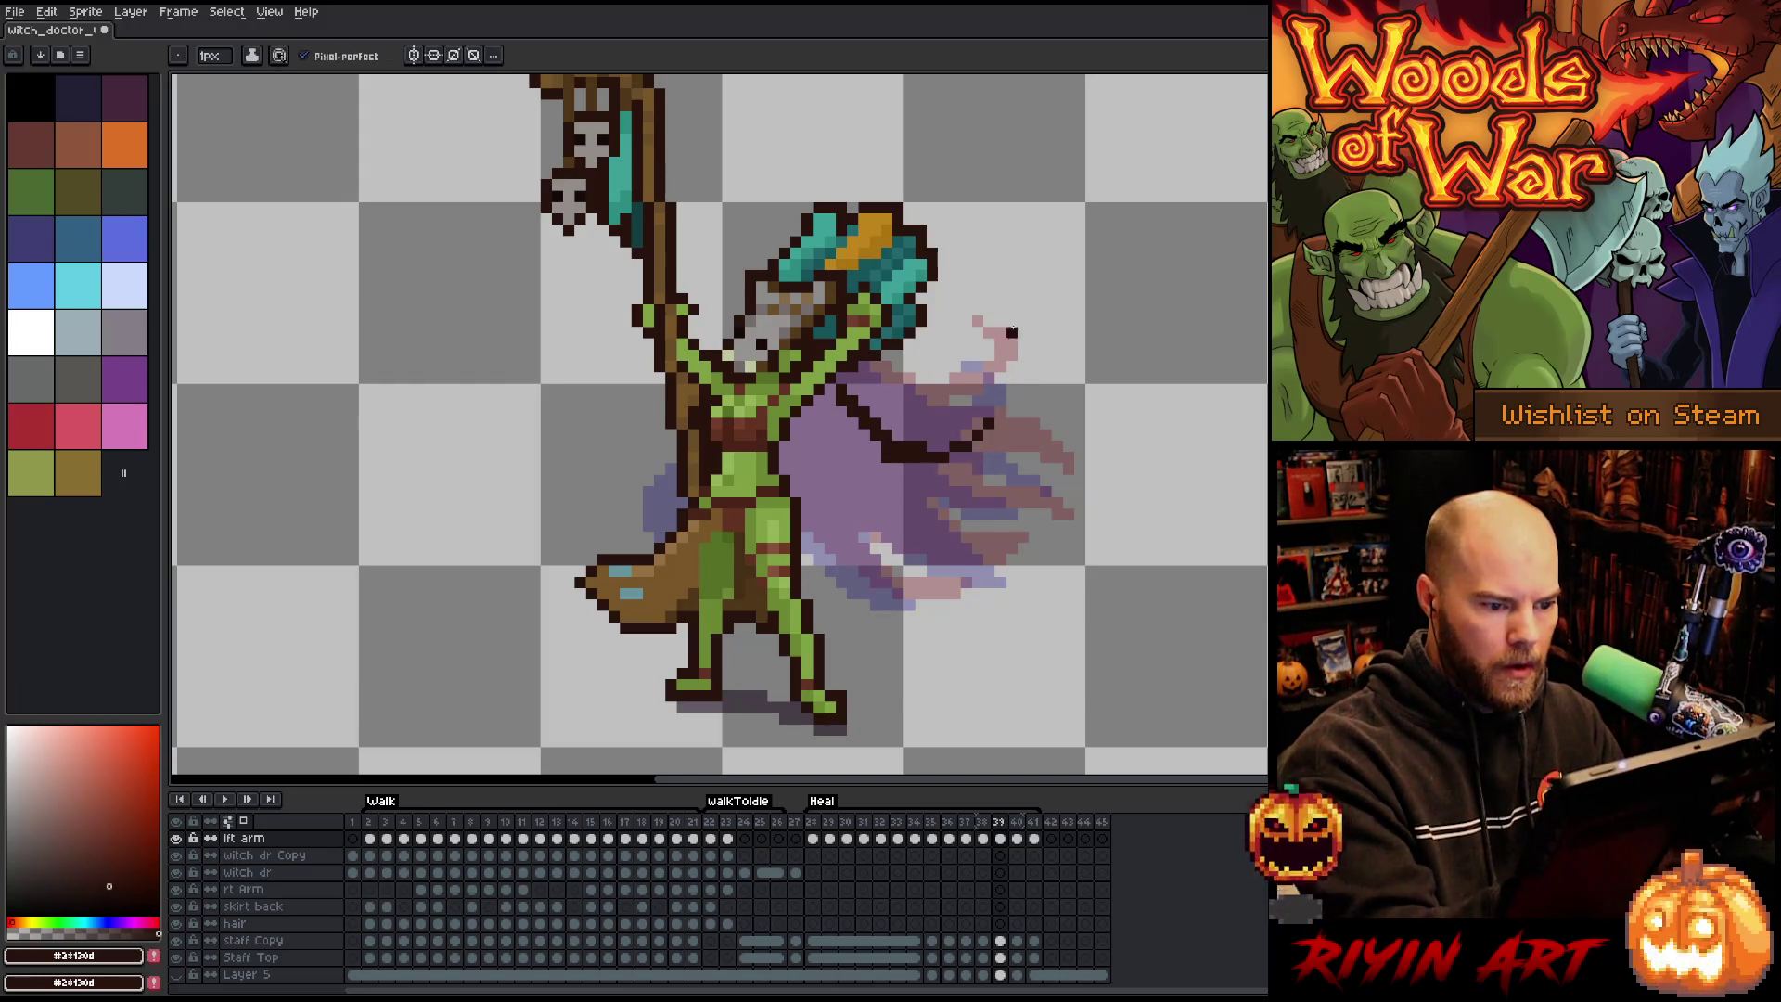
mouse_move(863, 457)
mouse_down()
mouse_move(888, 478)
mouse_move(992, 480)
mouse_move(927, 469)
mouse_move(904, 492)
mouse_up()
mouse_move(983, 422)
mouse_down()
mouse_move(898, 451)
mouse_move(840, 529)
mouse_move(803, 540)
mouse_up()
key(ctrl+z)
mouse_move(936, 502)
mouse_down()
mouse_move(805, 528)
mouse_move(911, 558)
mouse_move(805, 537)
mouse_up()
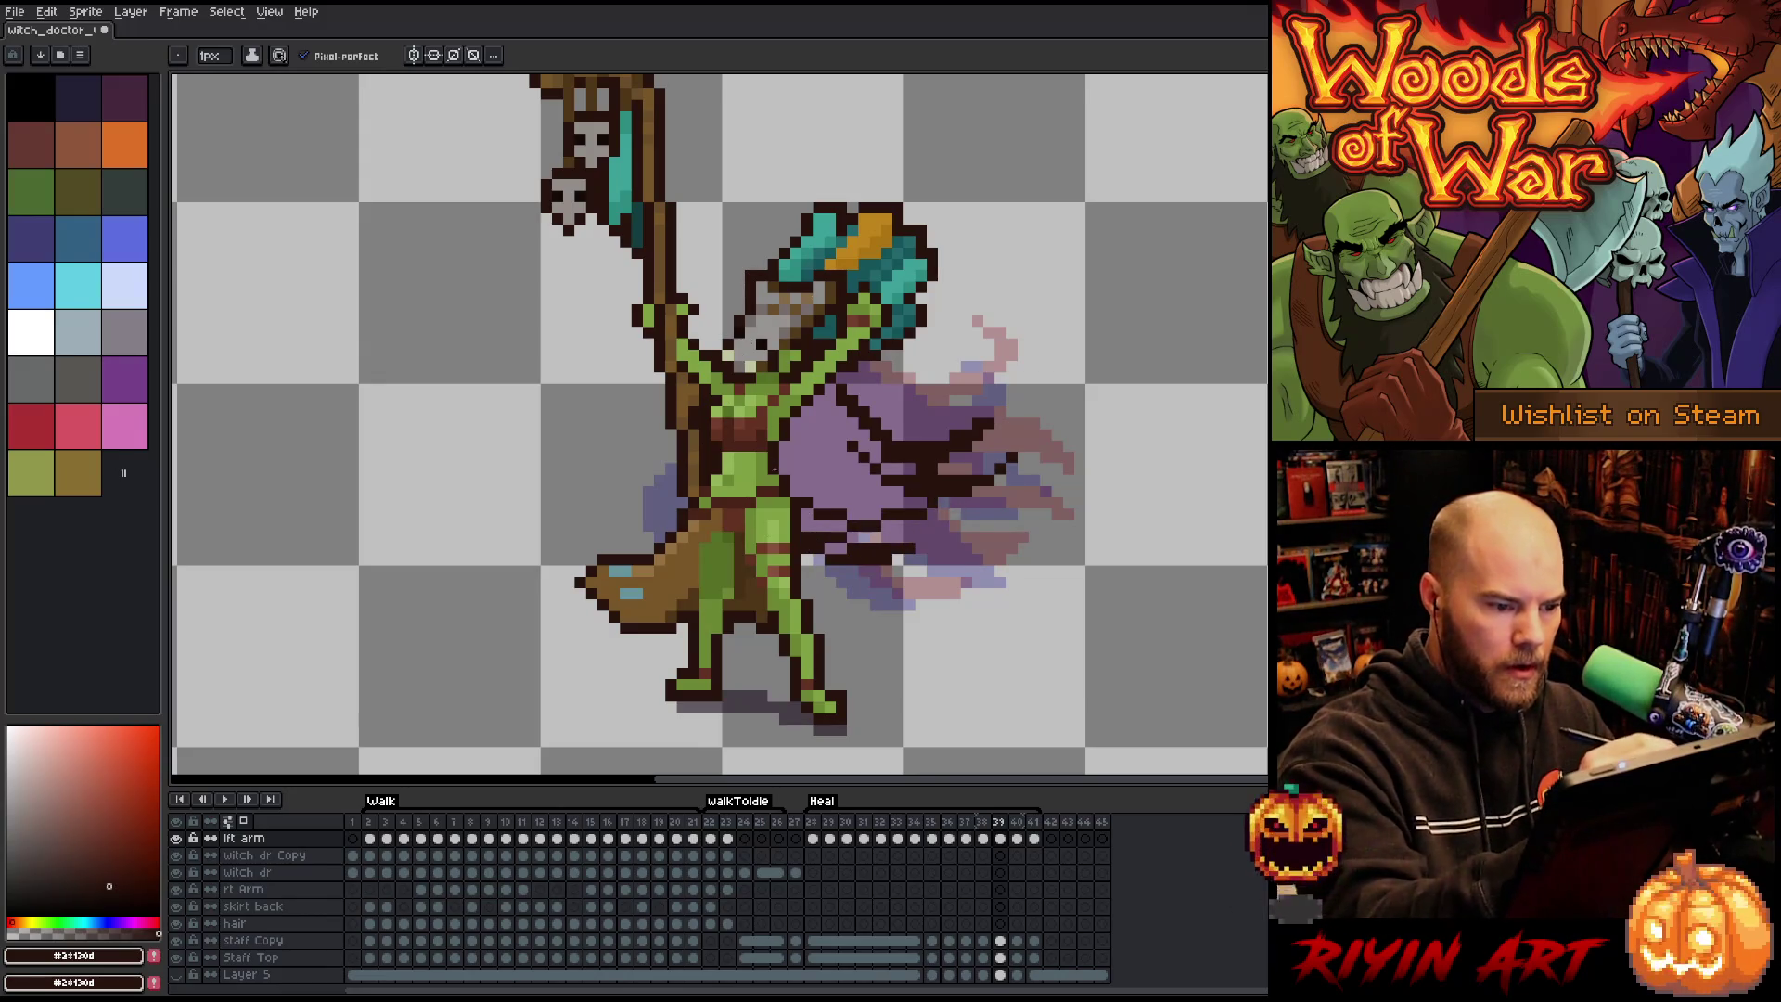
mouse_move(665, 477)
mouse_down()
mouse_move(646, 397)
mouse_move(638, 508)
mouse_up()
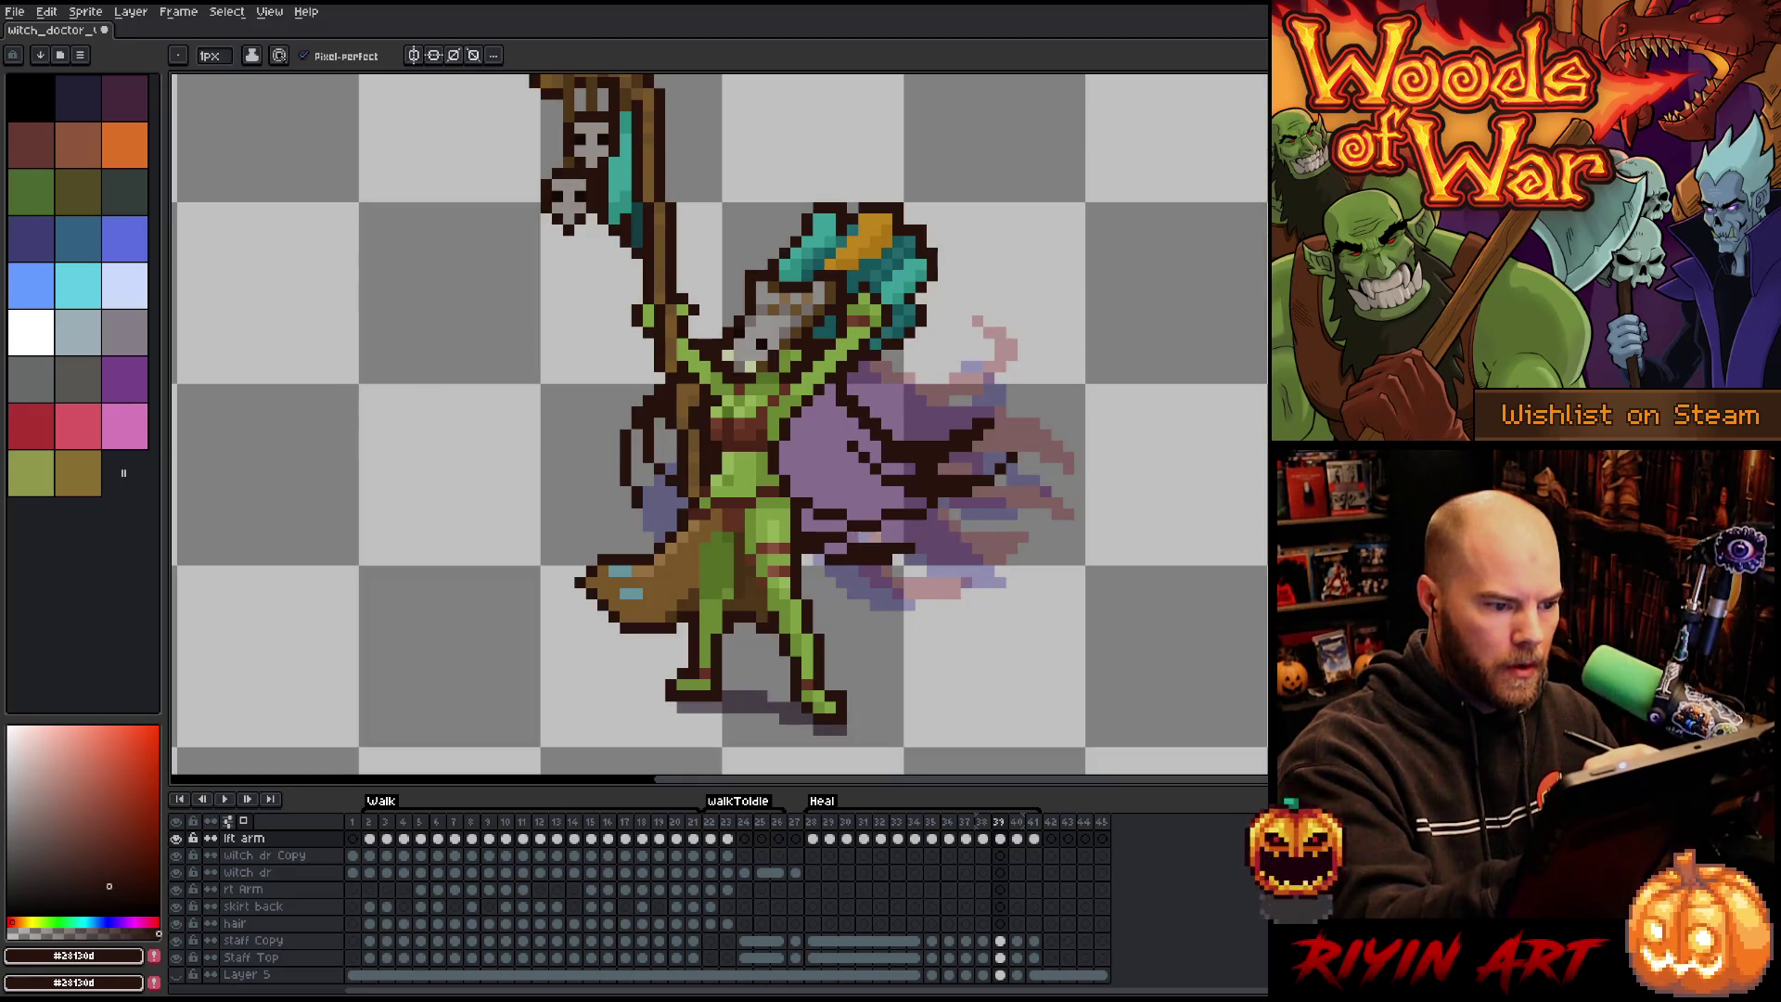
Fill the cape interior dark brown and recolour the leftover purple pixels.
click(786, 492)
drag(816, 526, 846, 525)
drag(883, 468, 917, 470)
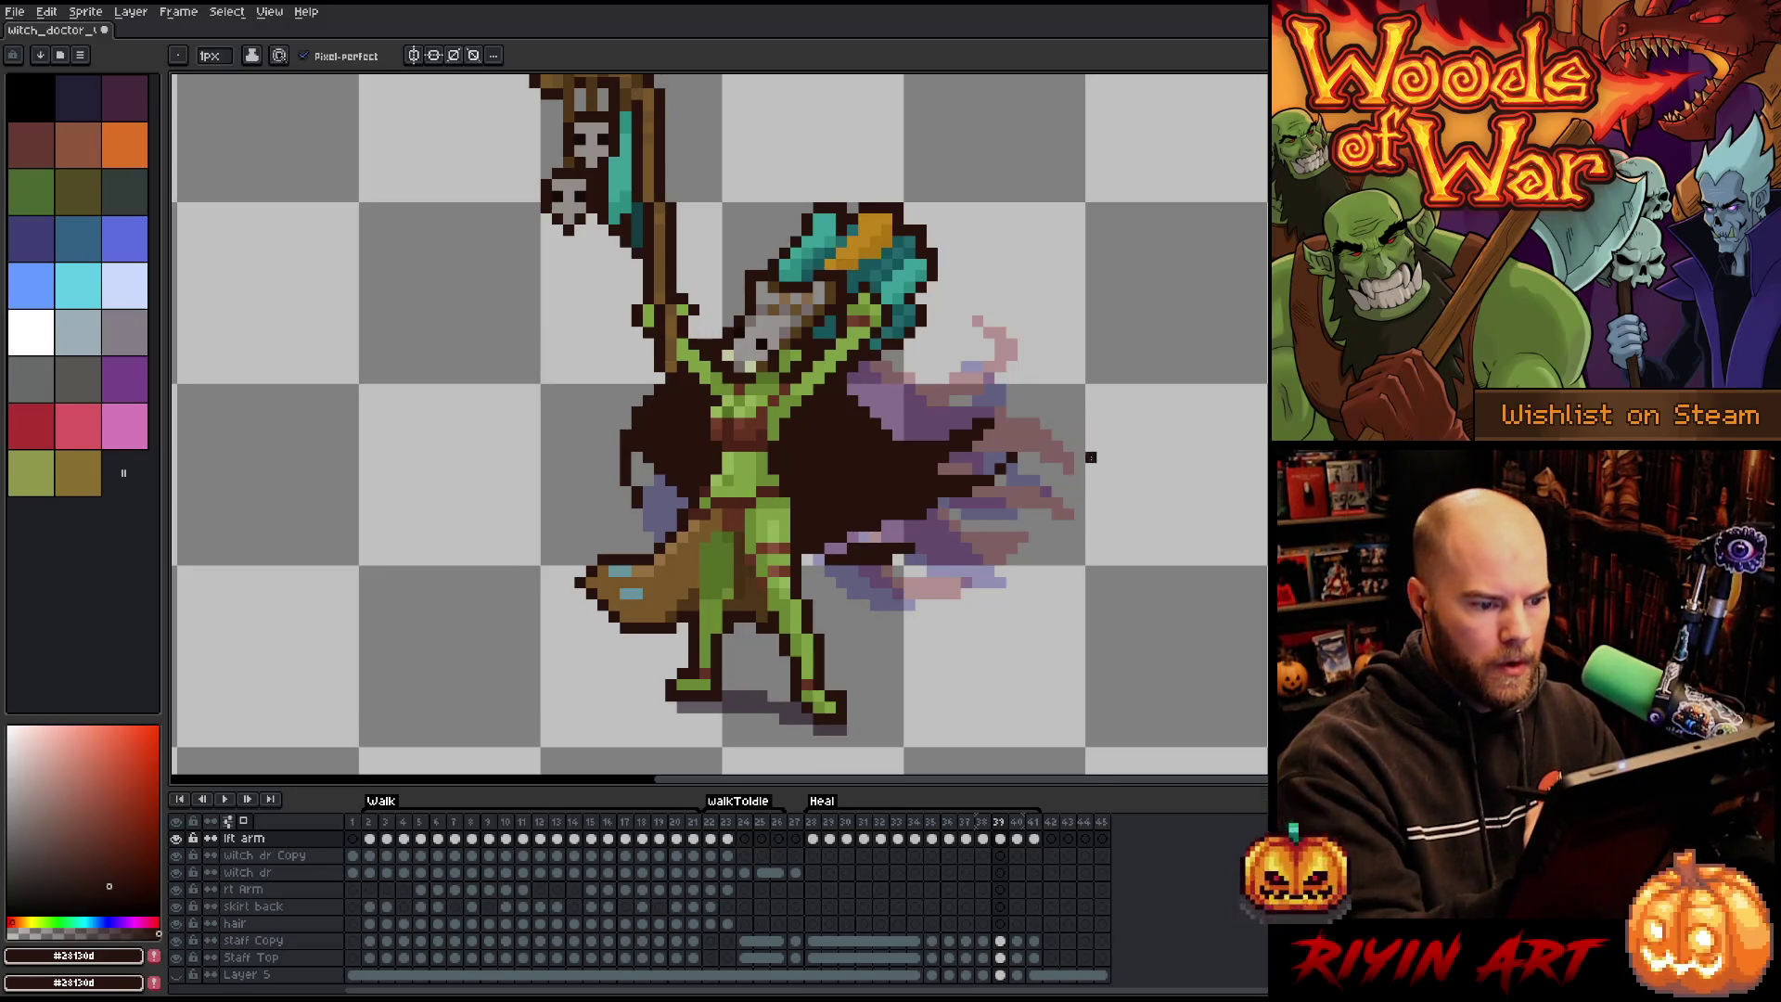
click(831, 549)
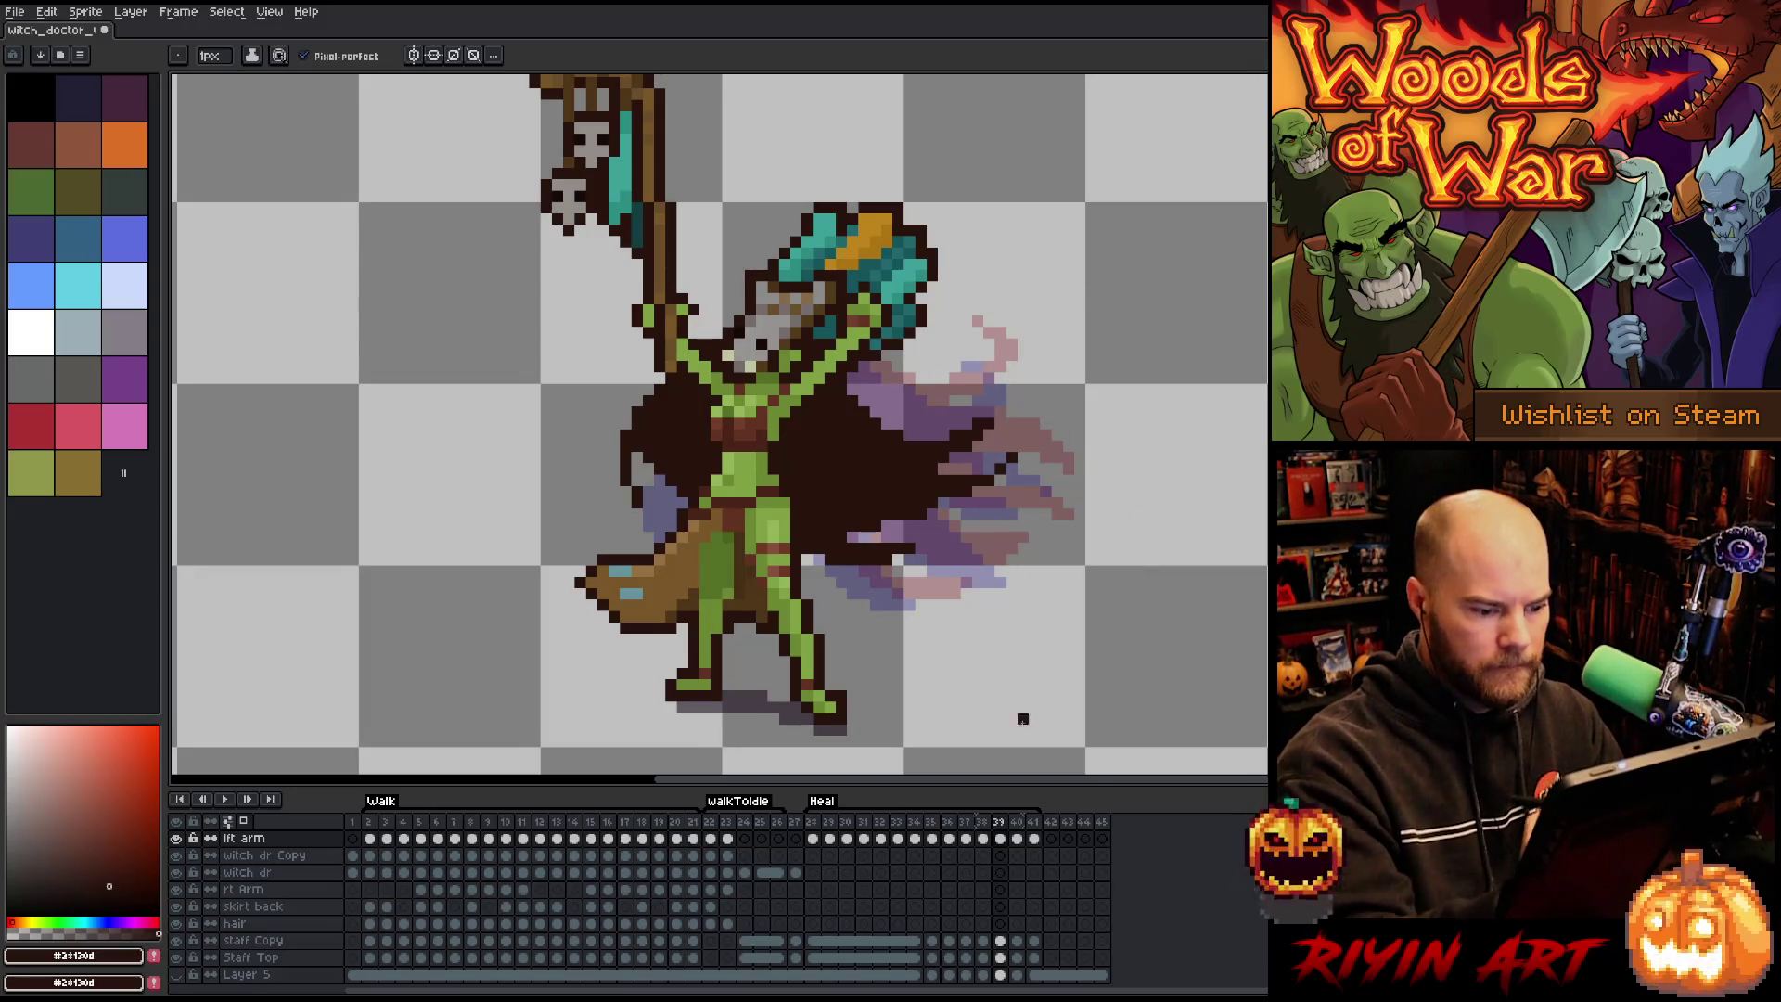
click(1020, 820)
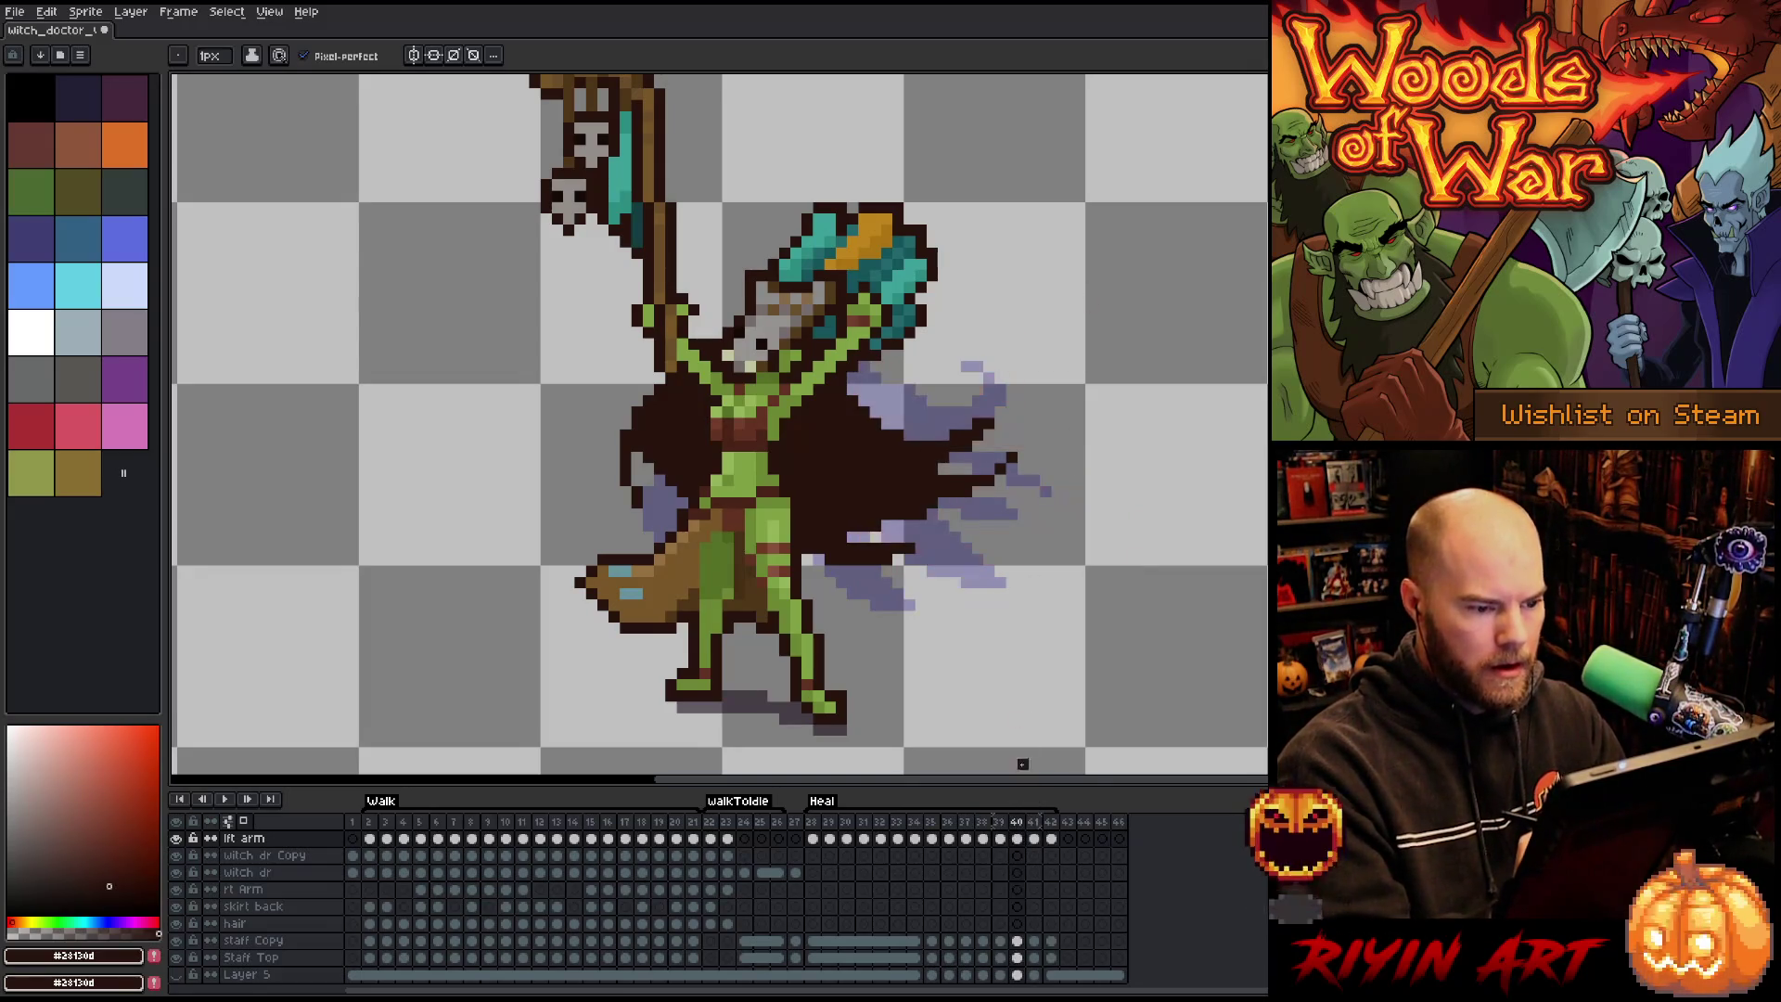
Clear frame 40's old cape and draw a diagonal cape line down-left from the shoulder.
key(Delete)
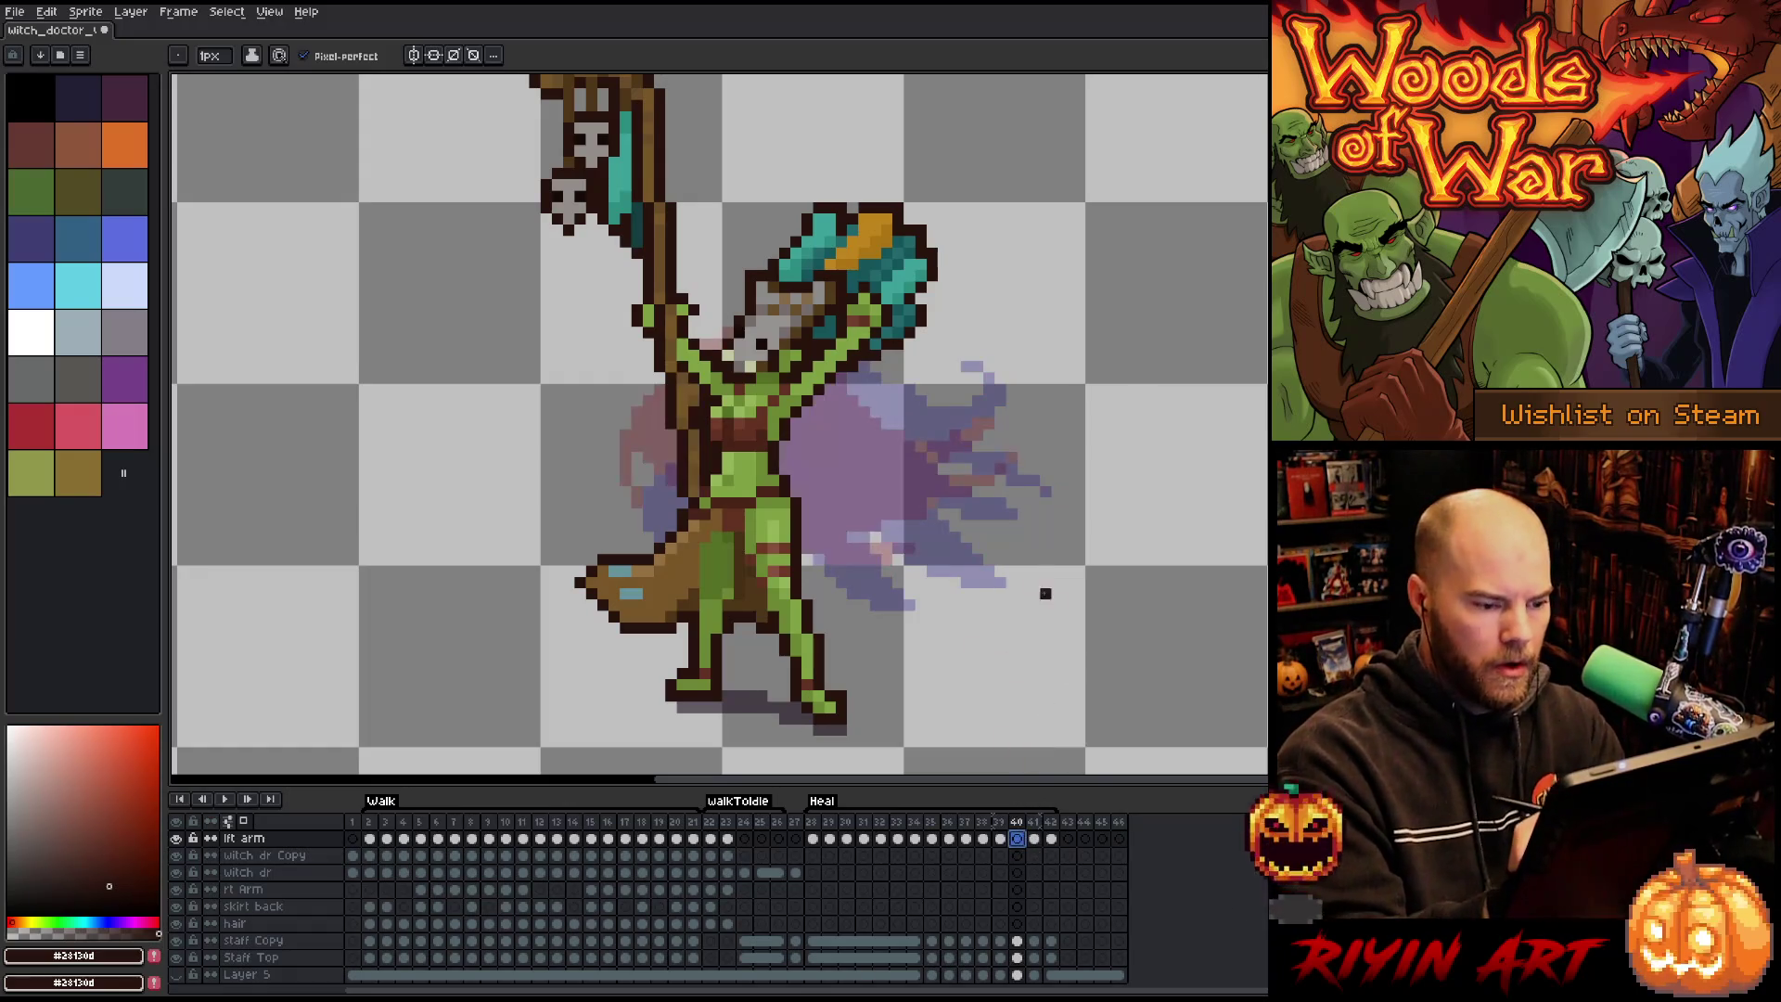
drag(733, 317, 575, 450)
key(ctrl+z)
drag(688, 318, 590, 390)
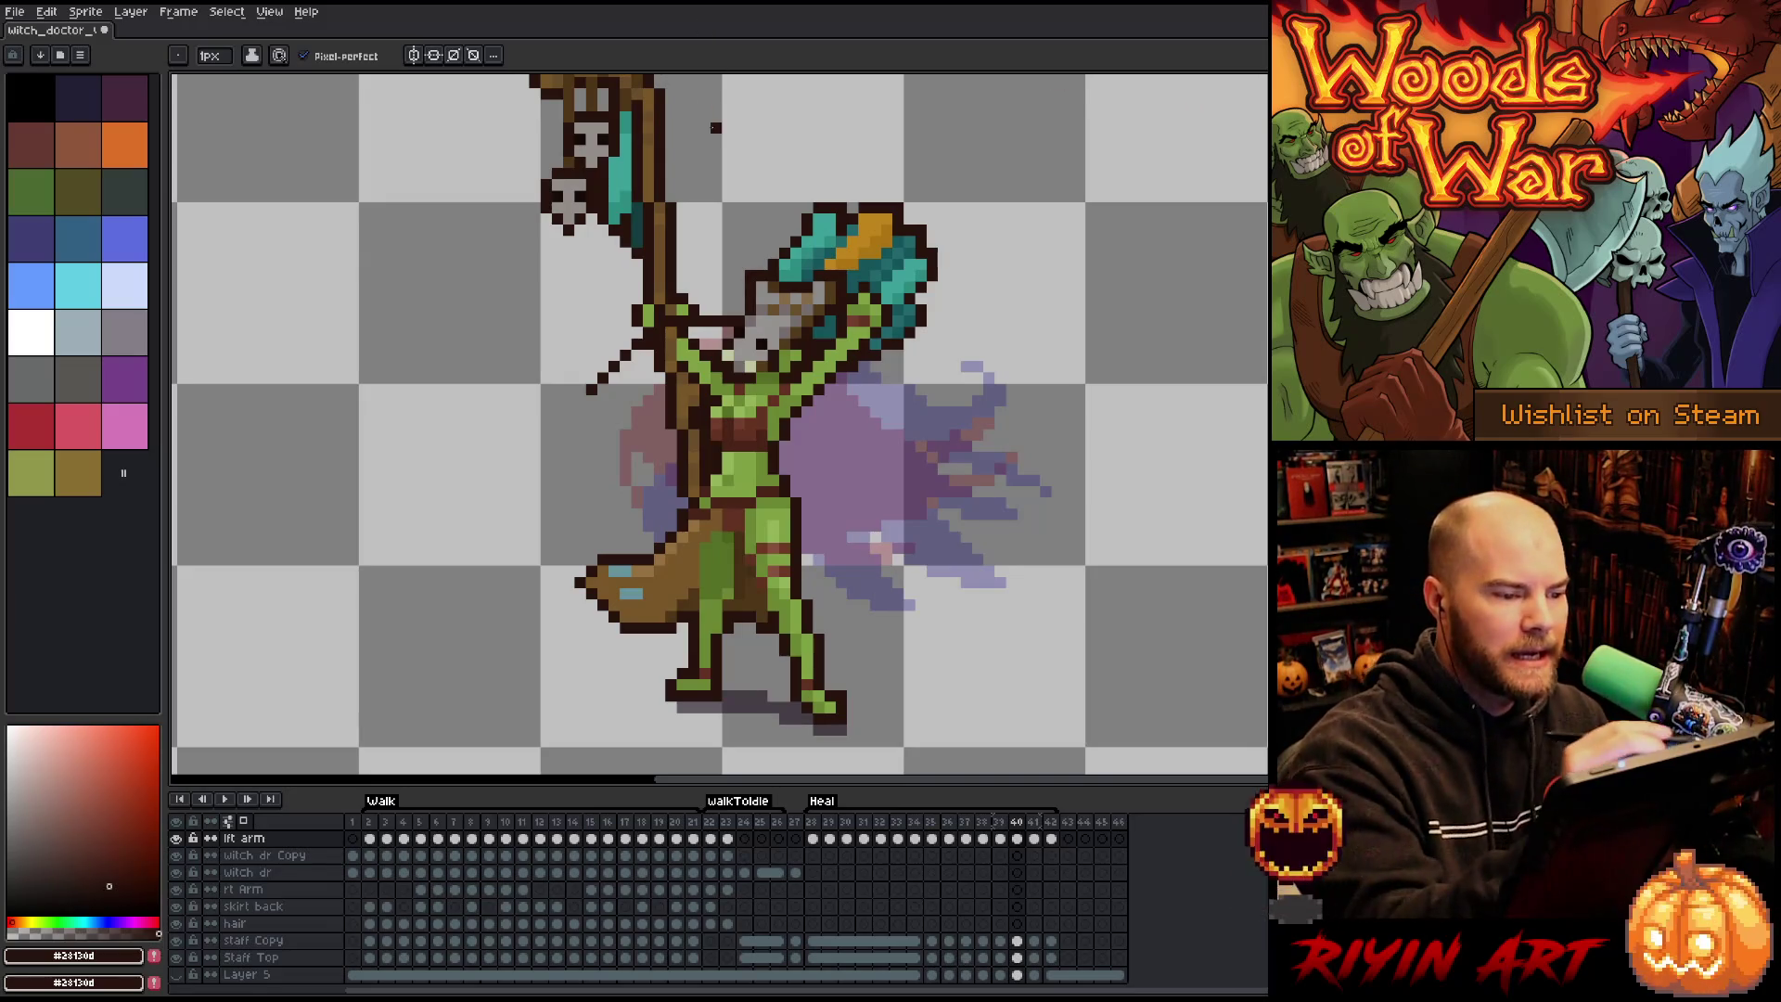
Outline the cape along the staff arm, right arm and skirt.
mouse_move(586, 450)
mouse_down()
mouse_move(623, 364)
mouse_move(733, 325)
mouse_move(631, 371)
mouse_move(660, 519)
mouse_up()
drag(647, 428, 649, 487)
drag(803, 567, 867, 583)
drag(803, 547, 858, 566)
drag(803, 512, 914, 503)
mouse_move(784, 468)
mouse_down()
mouse_move(877, 501)
mouse_move(825, 460)
mouse_move(846, 458)
mouse_up()
Close the staff-arm outline, add right-sleeve pixels, and paint the left sleeve dark brown.
mouse_move(733, 302)
mouse_down()
mouse_move(542, 334)
mouse_move(732, 311)
mouse_up()
click(614, 297)
drag(614, 297, 717, 302)
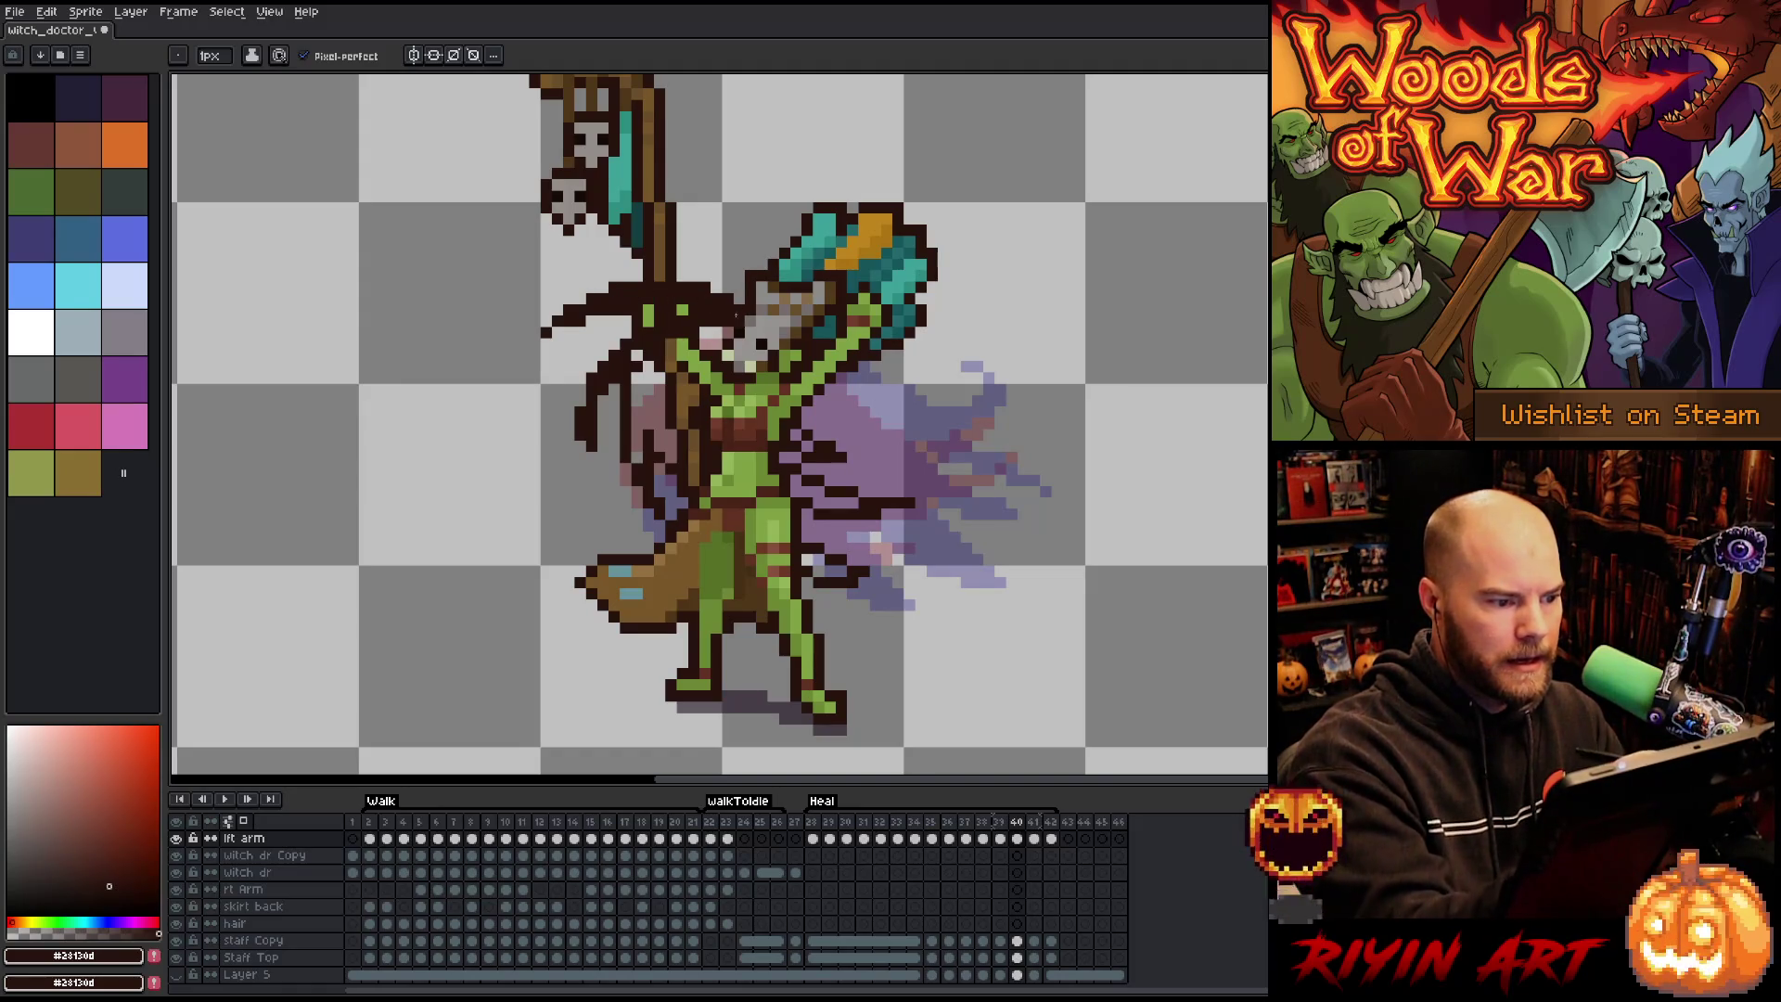
drag(808, 409, 808, 428)
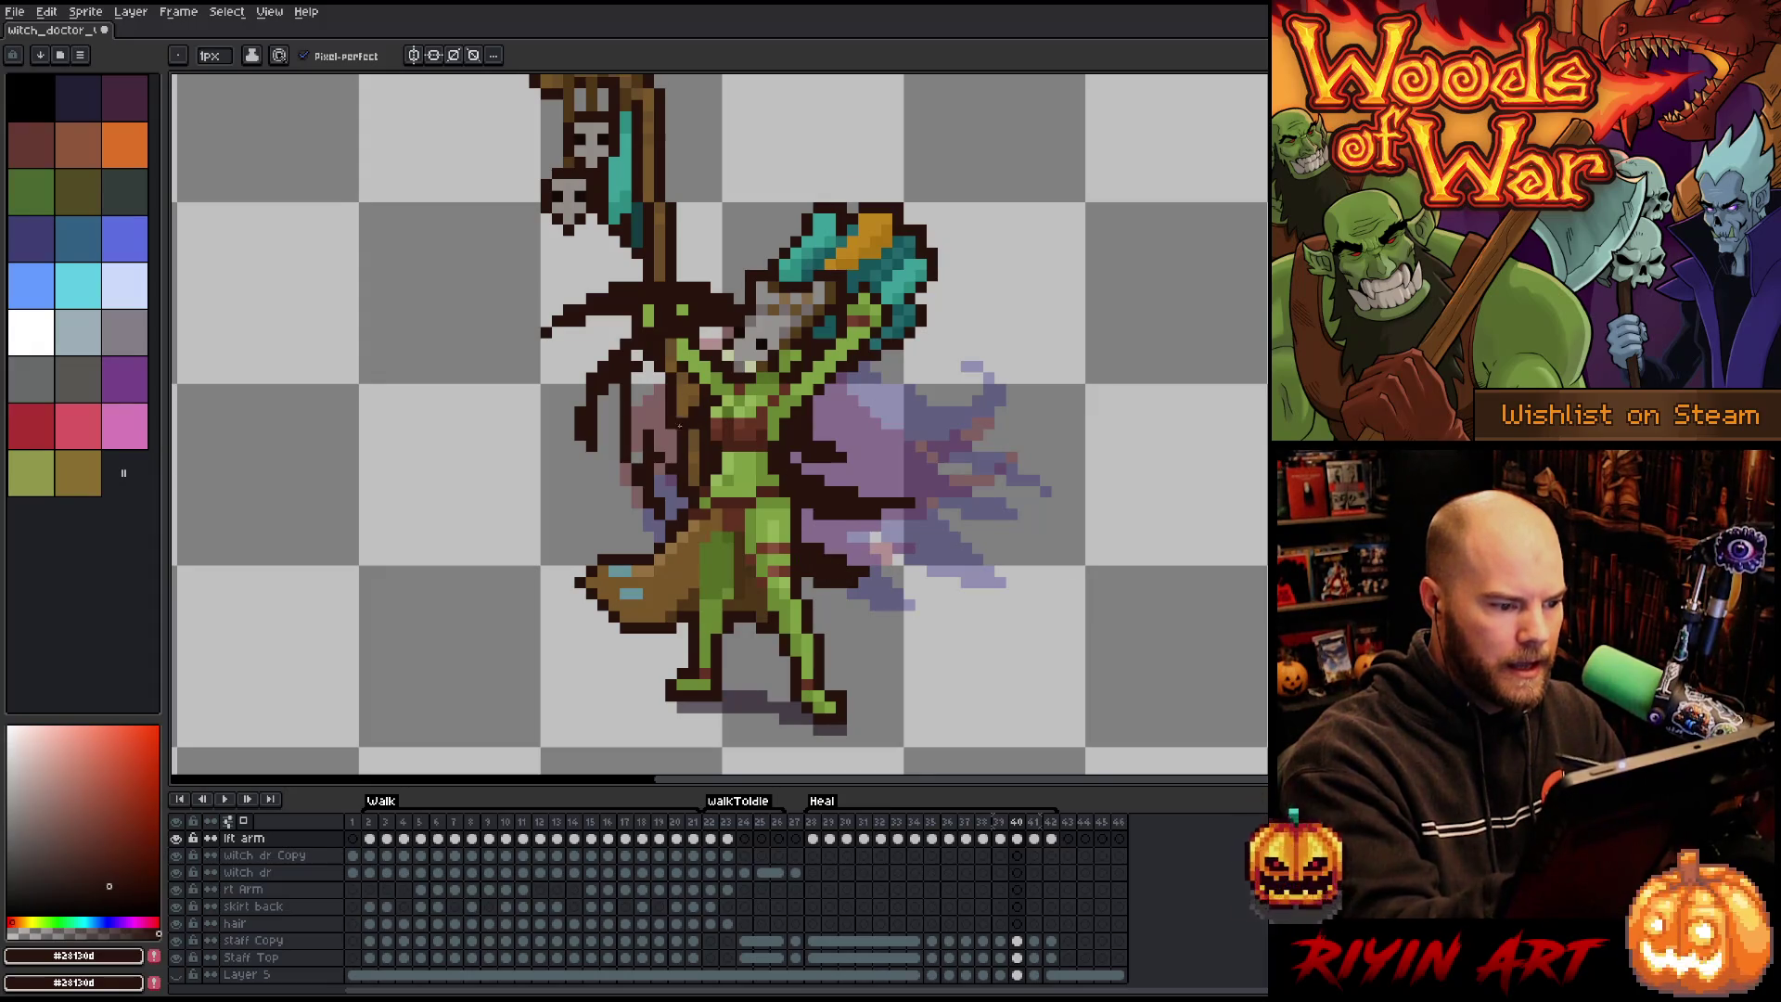
drag(673, 432, 671, 463)
mouse_move(660, 389)
mouse_down()
mouse_move(660, 453)
mouse_move(636, 464)
mouse_move(638, 369)
mouse_move(728, 338)
mouse_up()
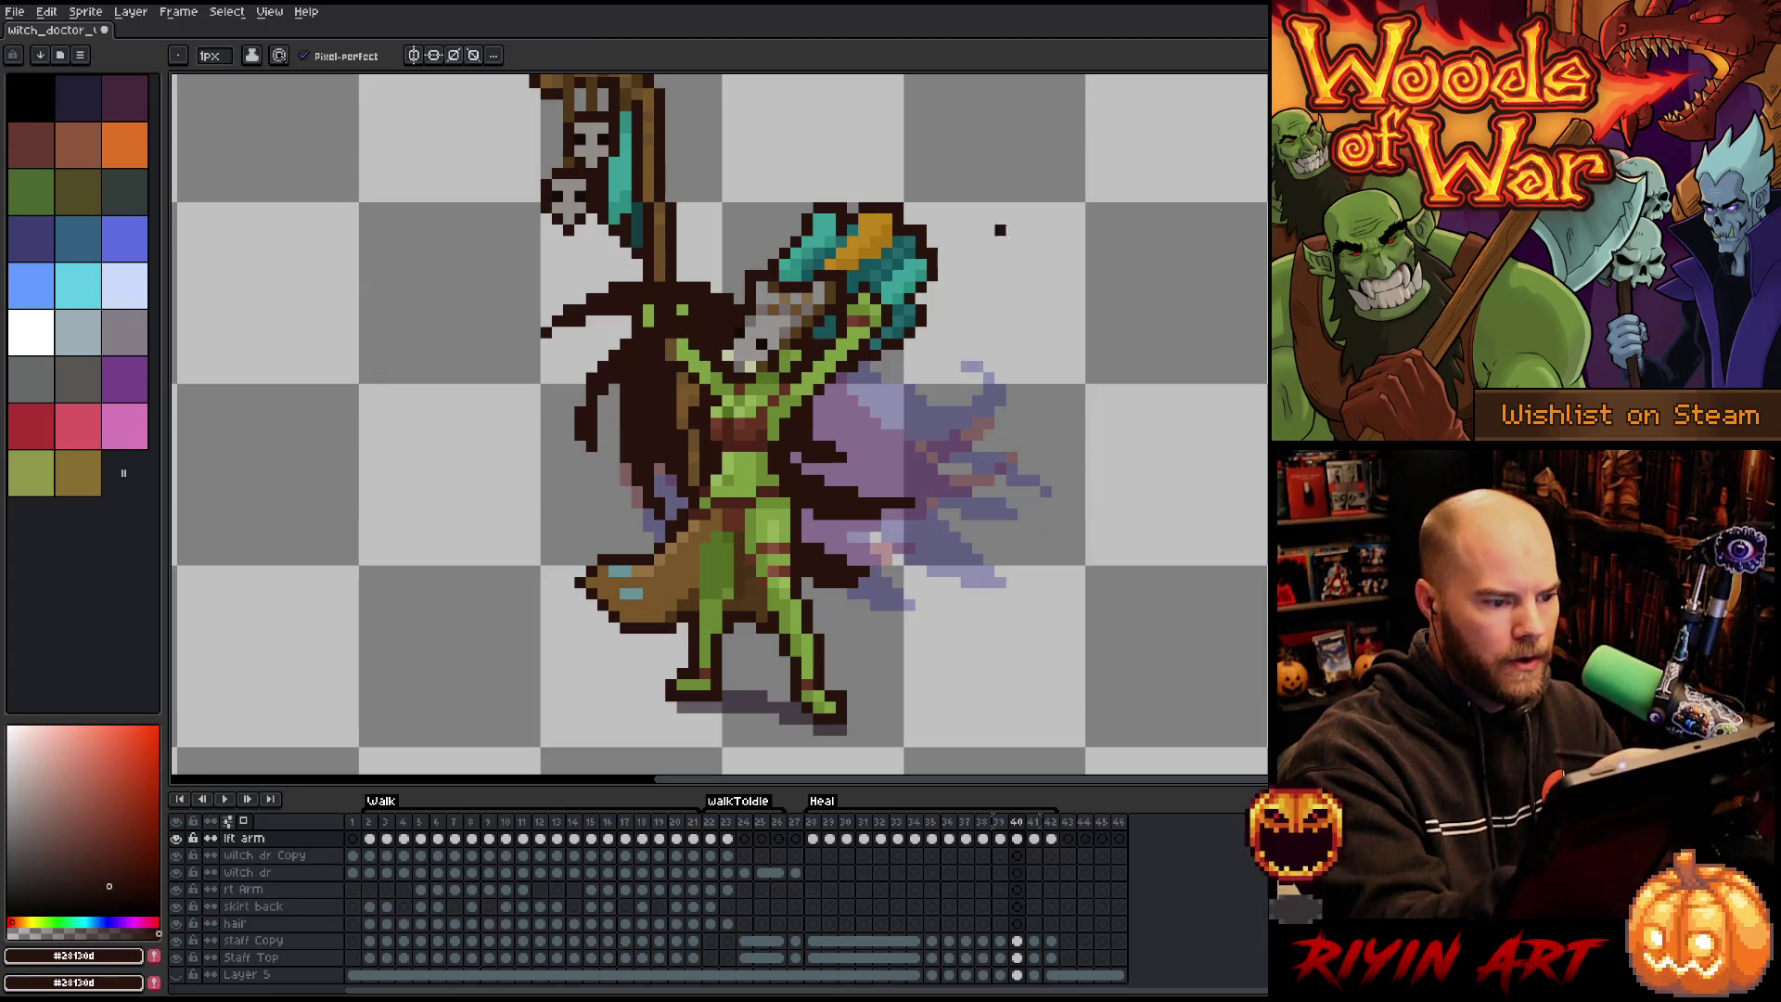
key(alt+n)
Clear frame 41's lft arm cel and outline a new arm reaching down-left.
click(1034, 839)
key(Delete)
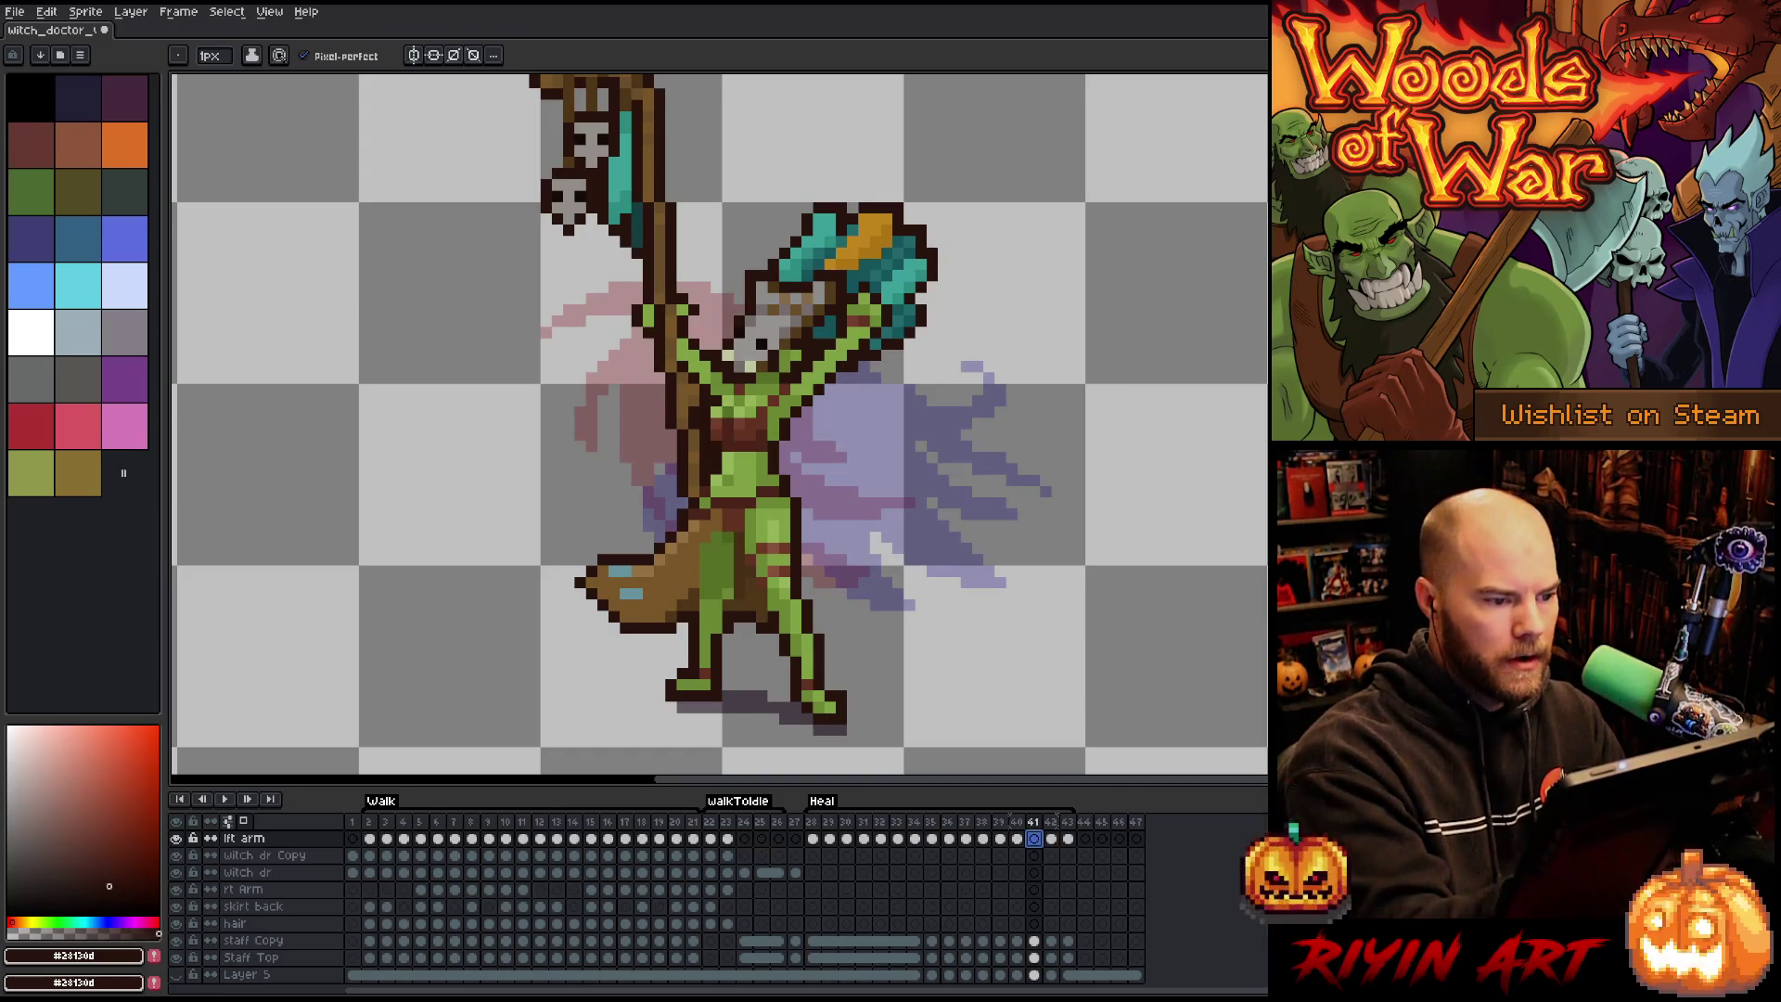
mouse_move(739, 310)
mouse_down()
mouse_move(501, 398)
mouse_move(487, 436)
mouse_move(591, 380)
mouse_move(545, 450)
mouse_up()
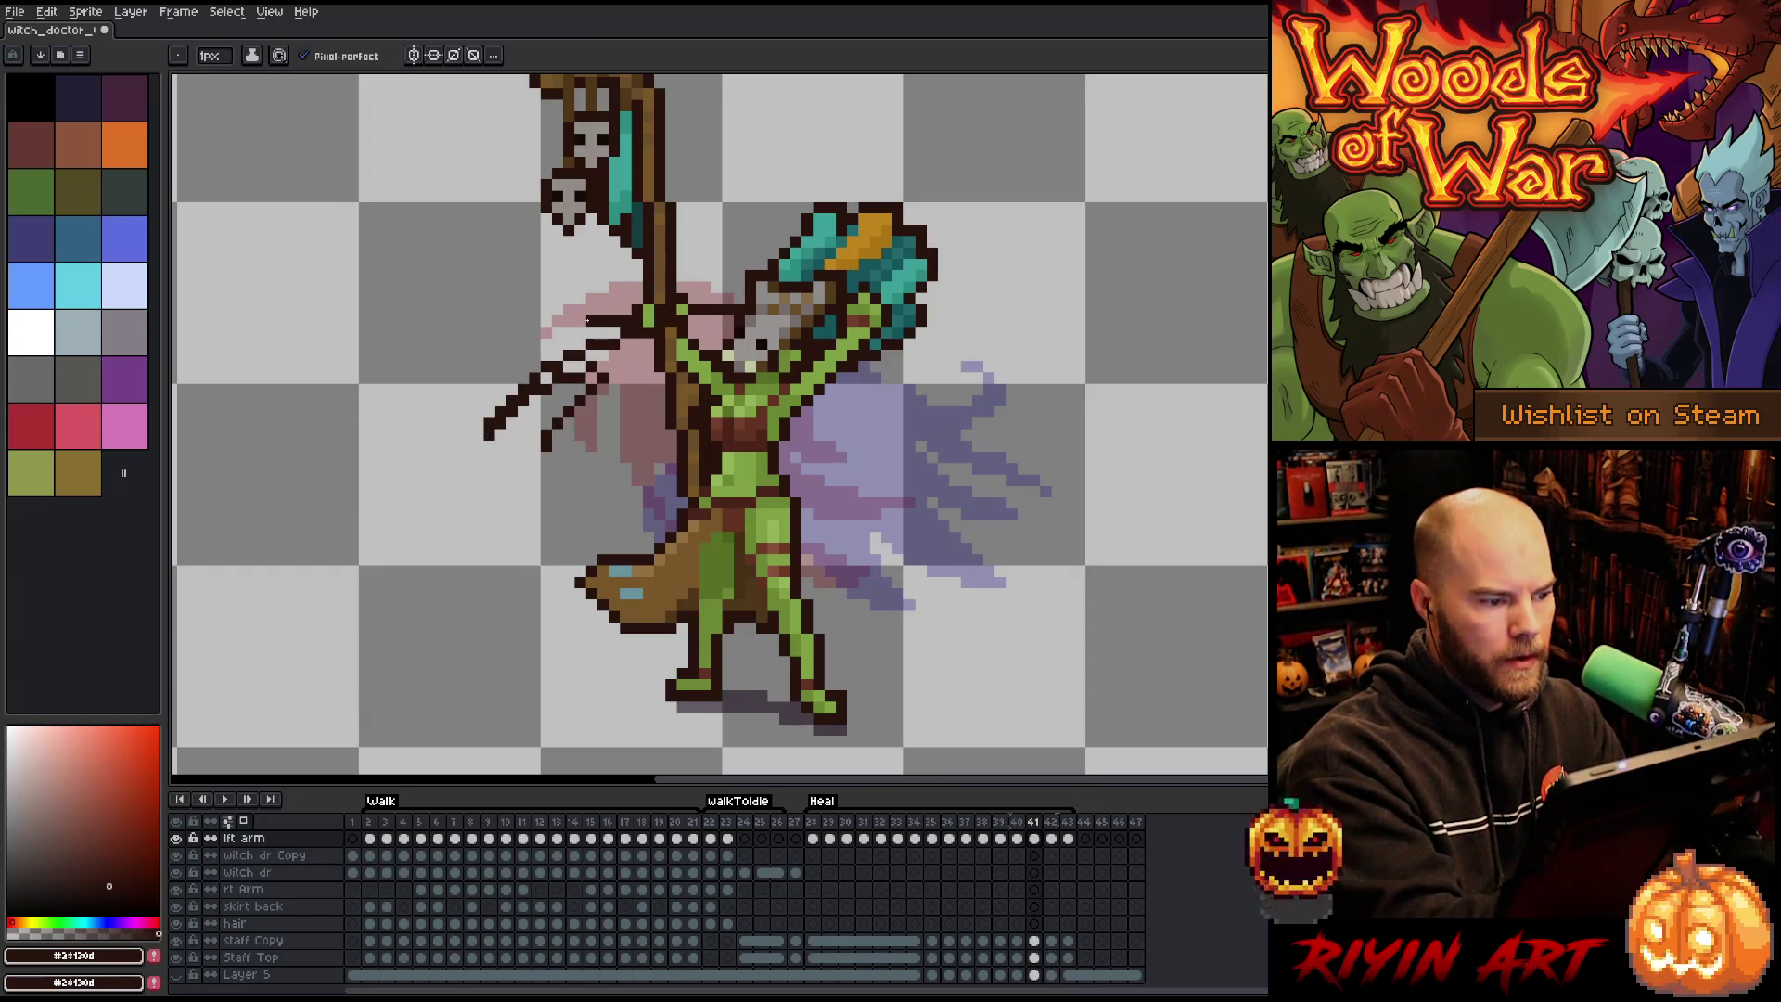
drag(533, 272, 631, 327)
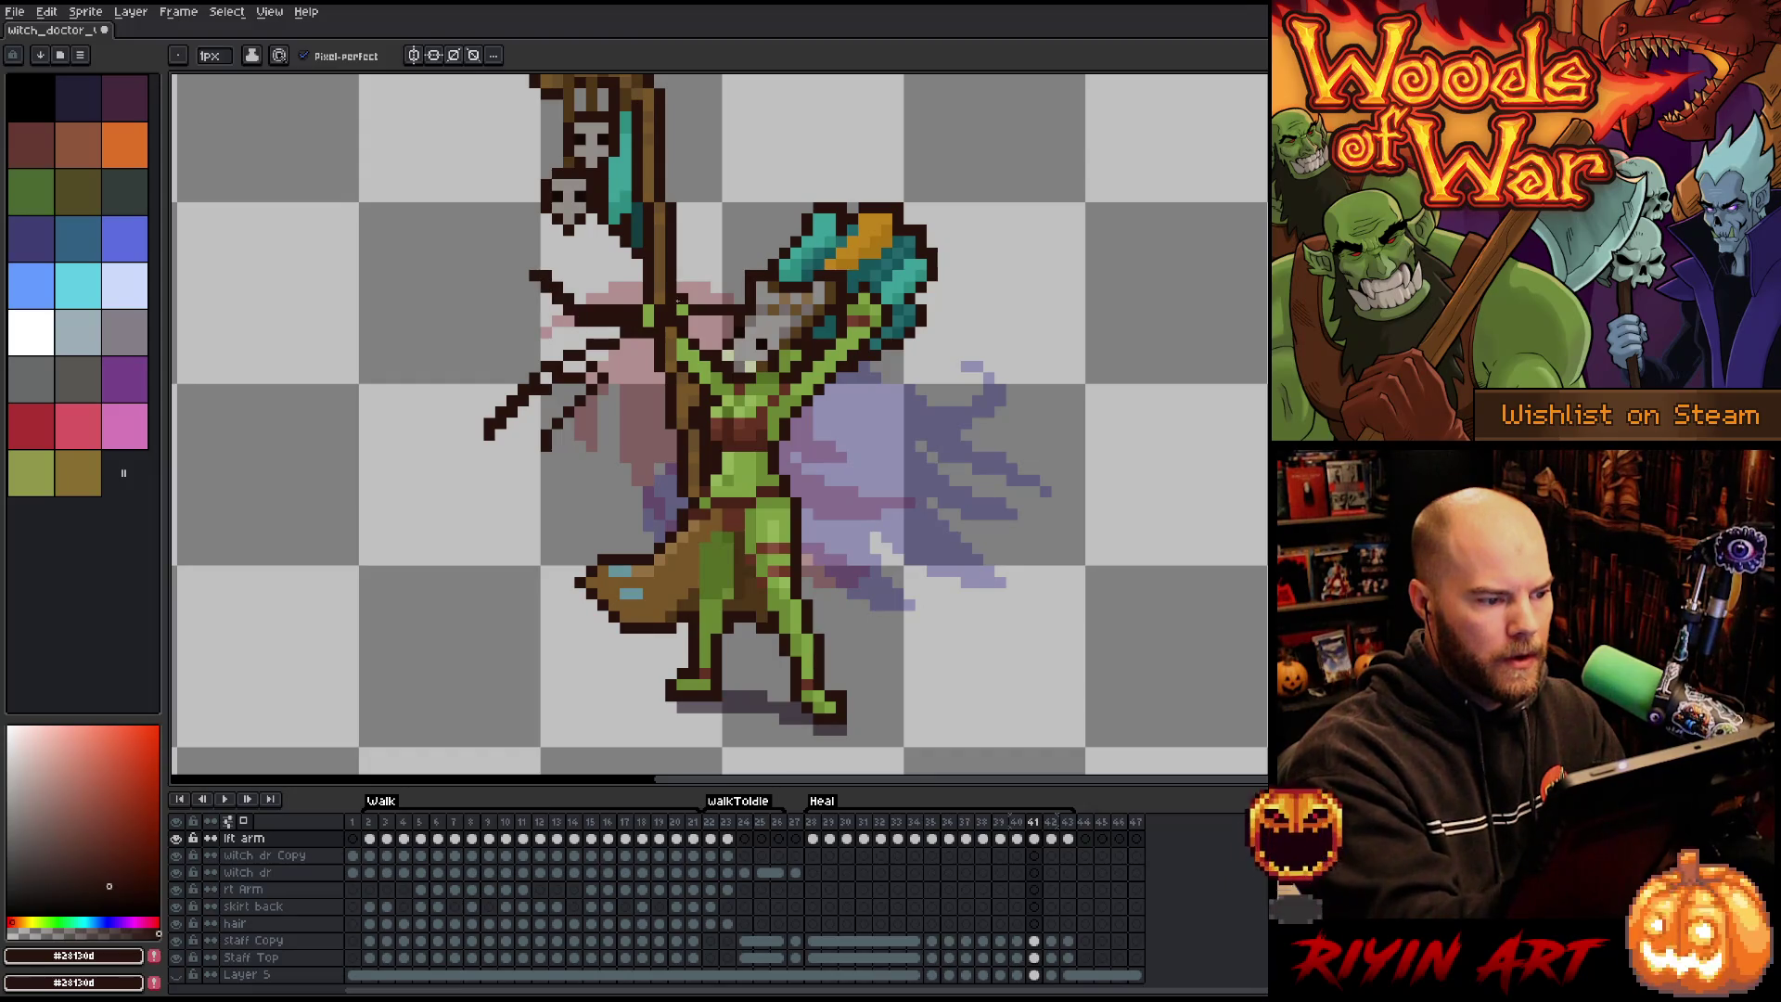
key(e)
click(535, 275)
key(b)
Outline the clawed hand and body's right side, then fill the left cape dark brown.
drag(542, 442, 520, 506)
mouse_move(605, 446)
mouse_down()
mouse_move(544, 529)
mouse_move(684, 504)
mouse_up()
drag(793, 475, 846, 371)
key(g)
click(631, 417)
key(b)
click(576, 366)
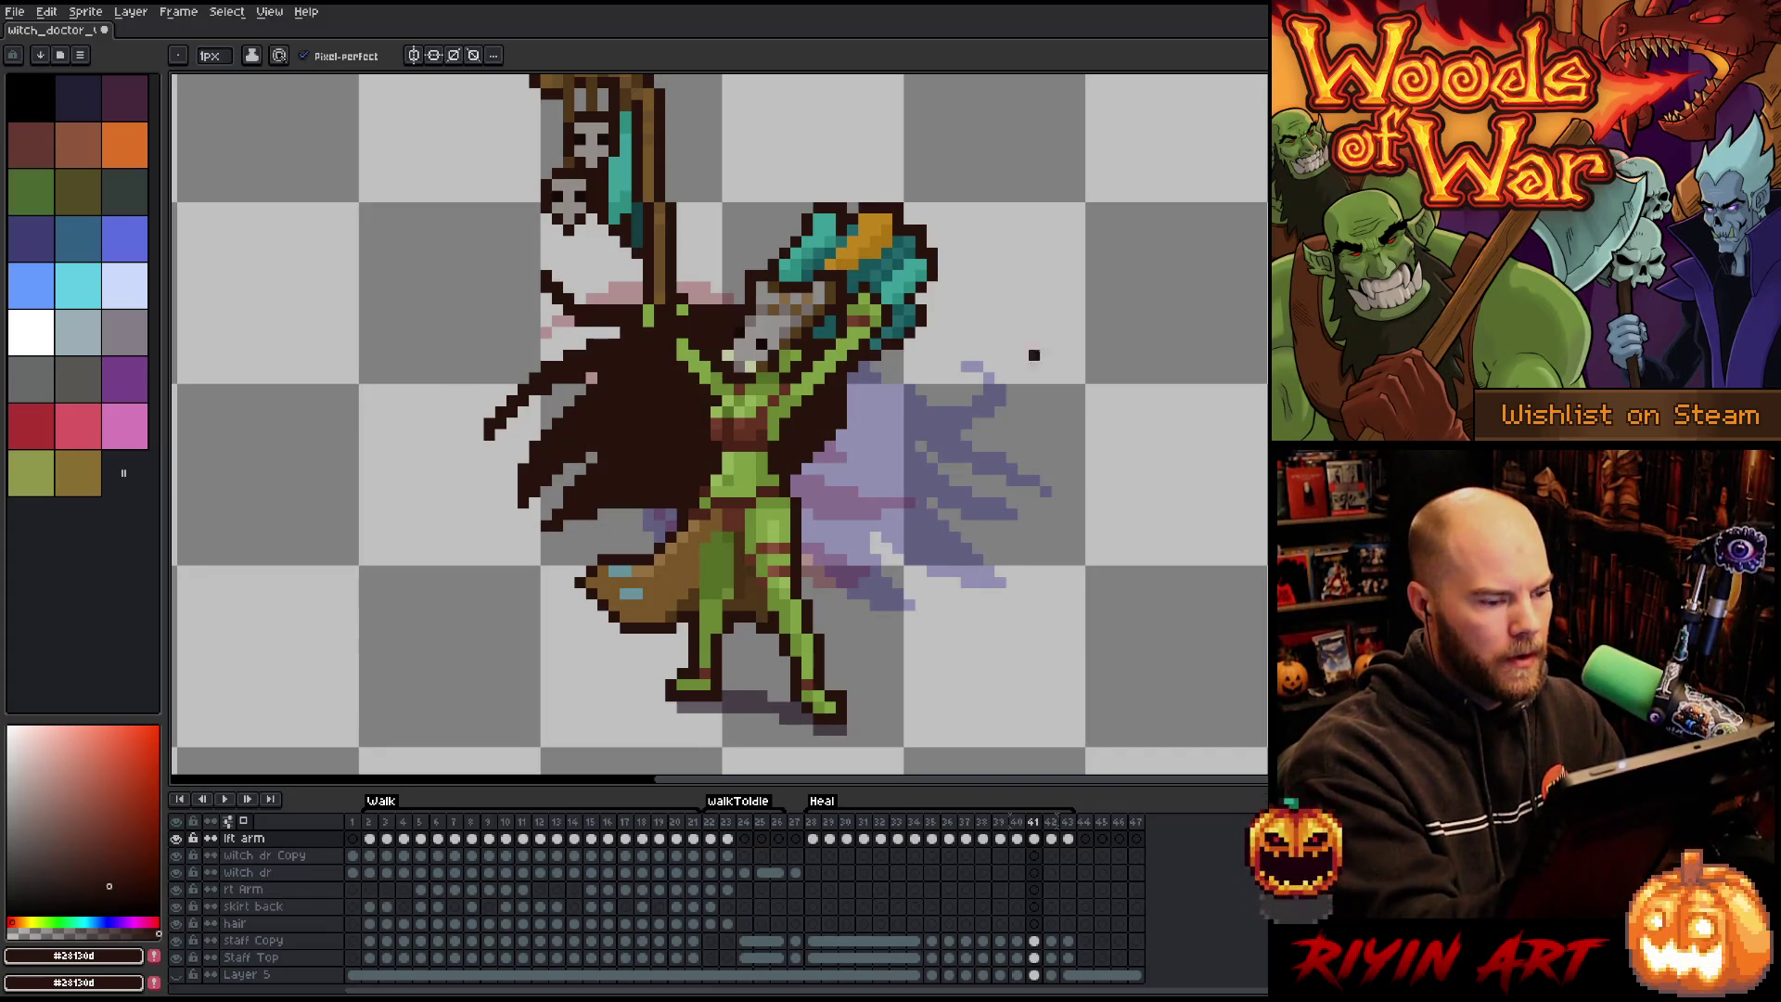
Add frame 42, clear its lft arm cel, and outline a new arm down from the head.
key(alt+n)
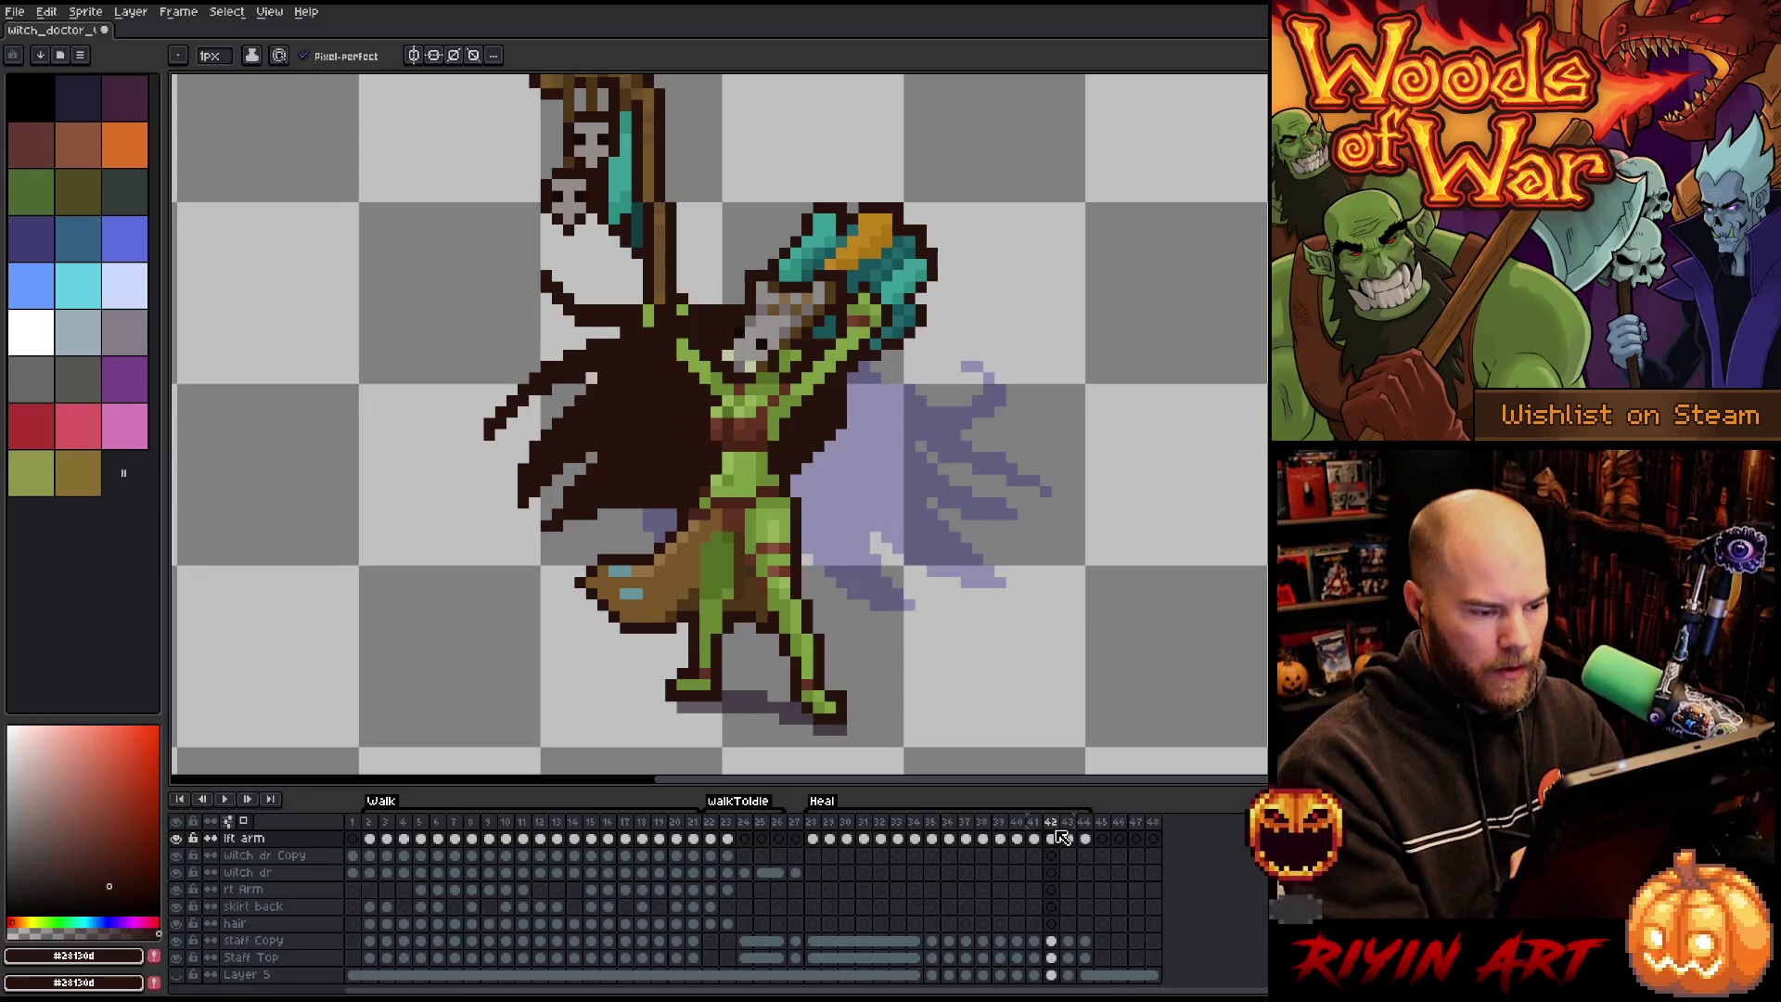
click(1051, 838)
key(Delete)
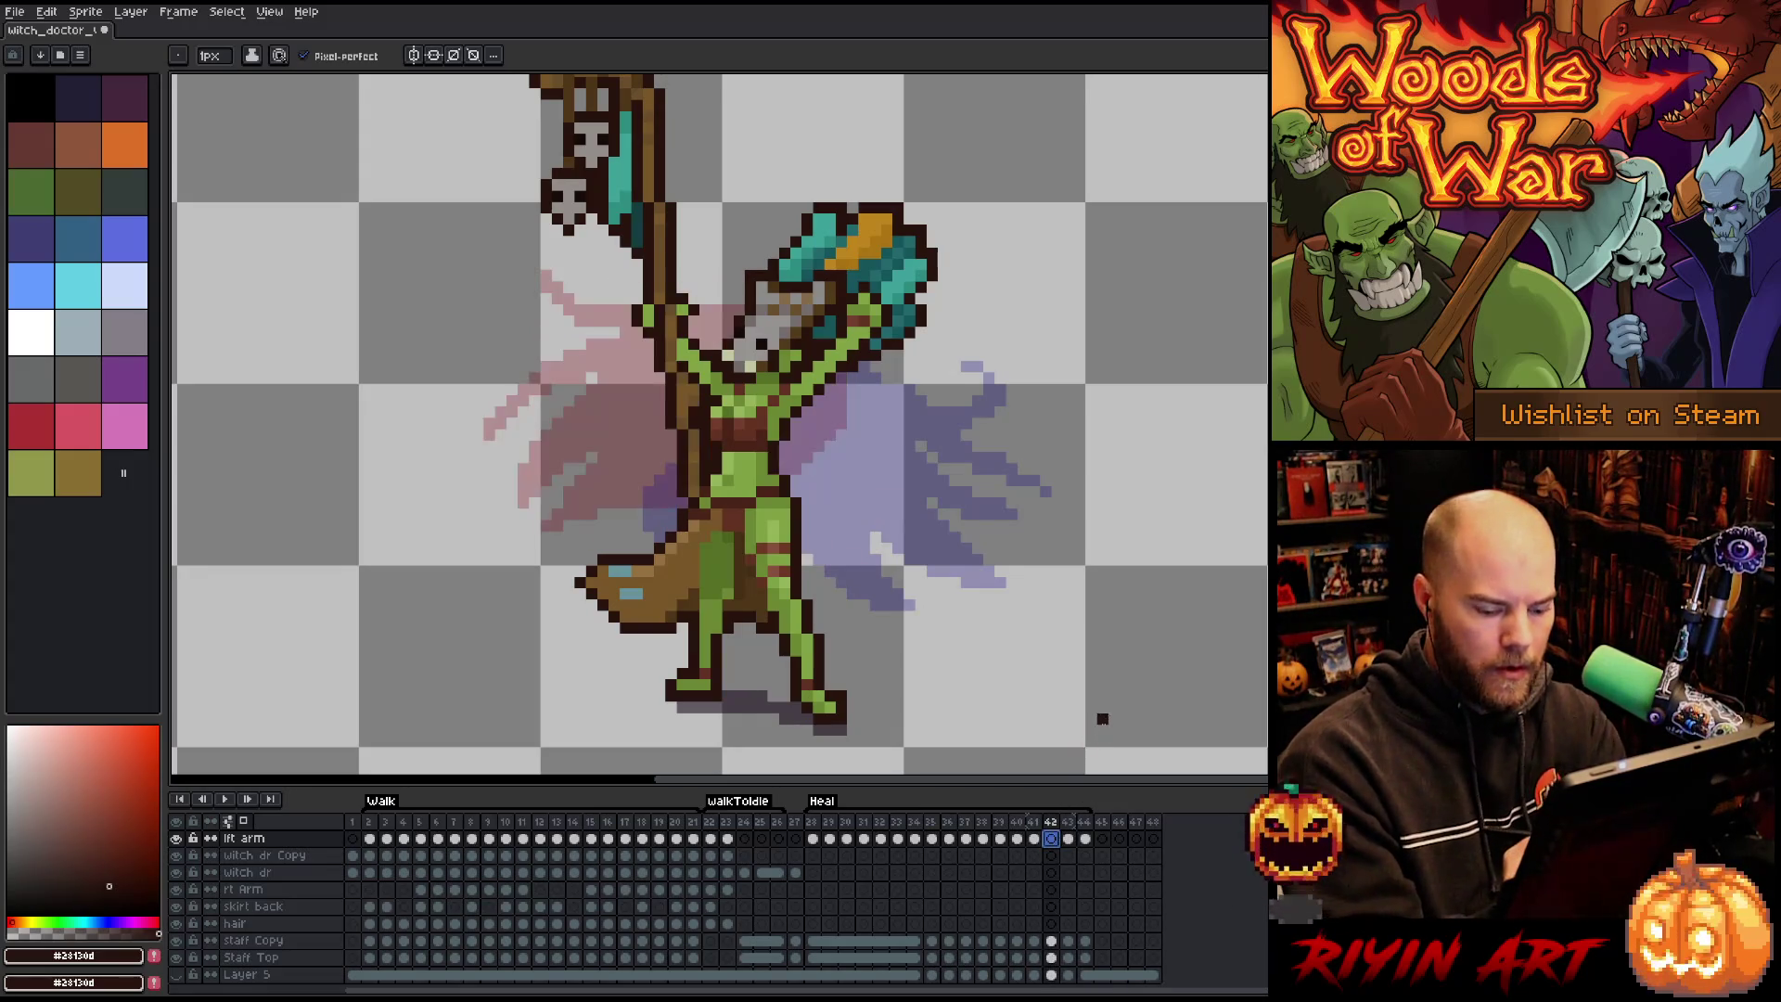
mouse_move(742, 312)
mouse_down()
mouse_move(594, 401)
mouse_move(688, 388)
mouse_move(596, 391)
mouse_move(557, 449)
mouse_move(694, 436)
mouse_move(554, 512)
mouse_move(678, 518)
mouse_up()
mouse_move(842, 381)
mouse_down()
mouse_move(914, 452)
mouse_move(982, 457)
mouse_move(928, 446)
mouse_up()
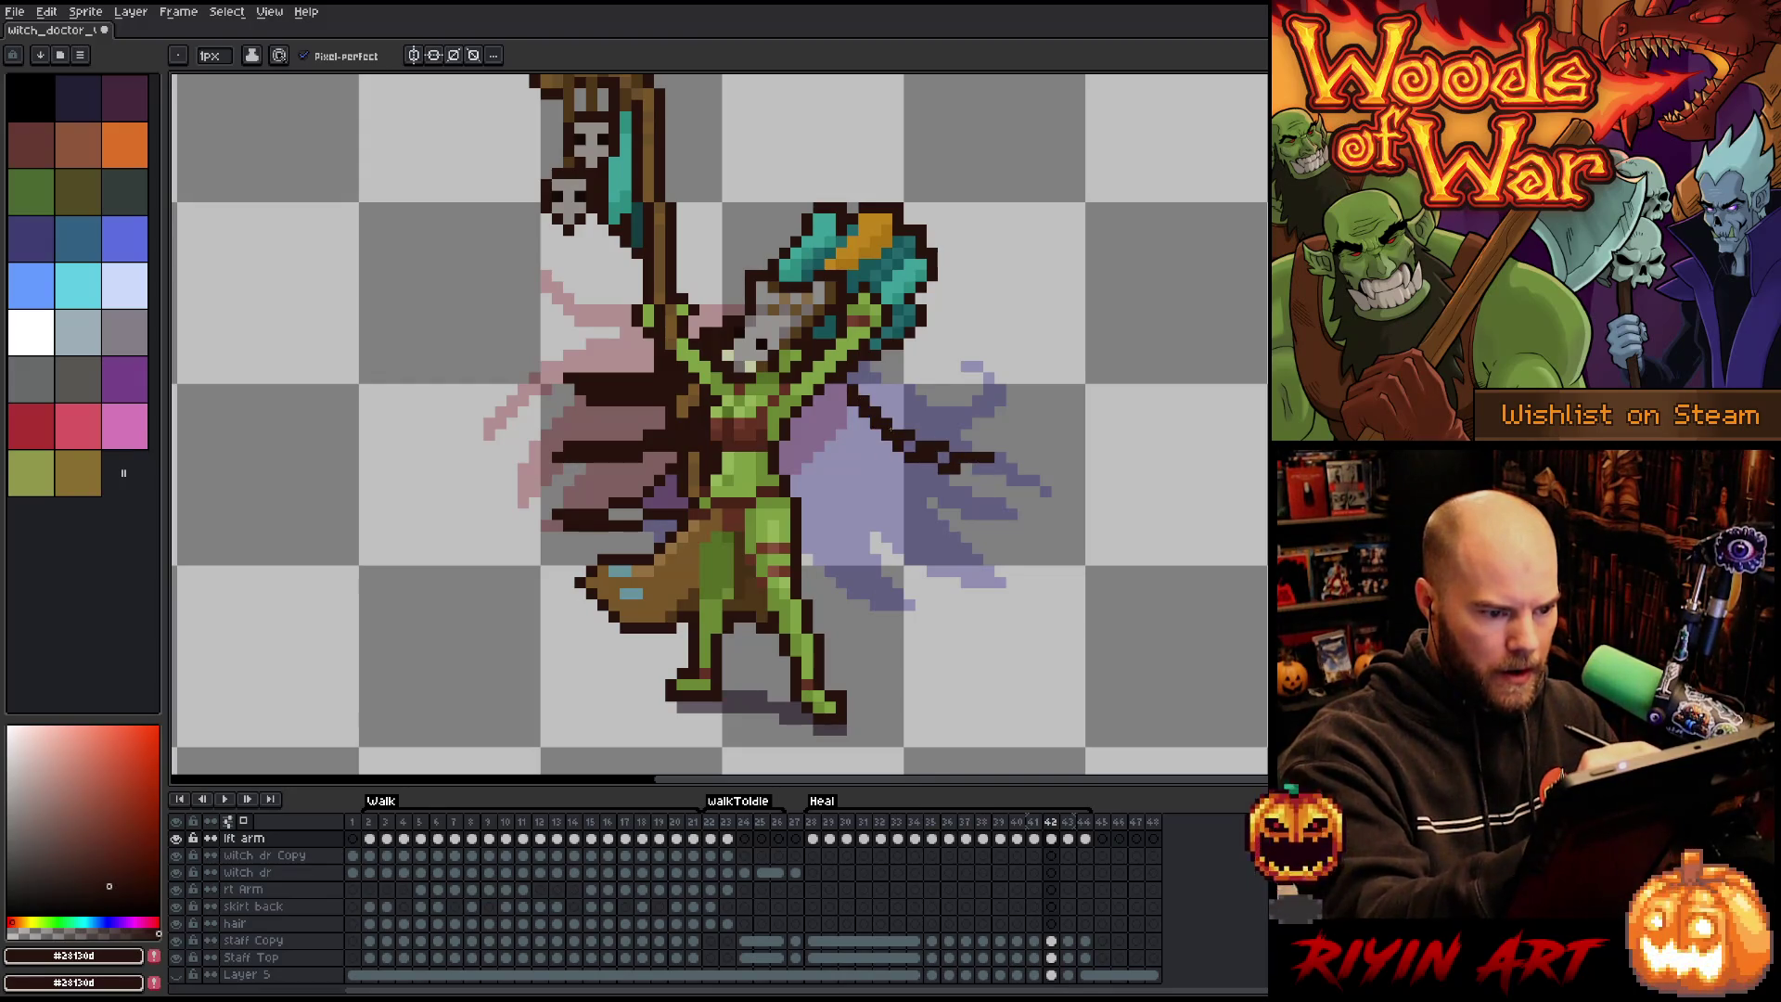
key(ctrl+z)
Draw the diagonal right-sleeve outlines on frame 42, undoing a mistaken background fill.
mouse_move(842, 373)
mouse_down()
mouse_move(890, 497)
mouse_move(991, 538)
mouse_move(852, 435)
mouse_move(953, 487)
mouse_move(983, 469)
mouse_up()
mouse_move(979, 547)
mouse_down()
mouse_move(905, 545)
mouse_move(803, 452)
mouse_up()
key(ctrl+z)
mouse_move(979, 510)
mouse_down()
mouse_move(974, 531)
mouse_move(823, 419)
mouse_up()
key(ctrl+z)
mouse_move(798, 483)
mouse_down()
mouse_move(858, 554)
mouse_move(935, 596)
mouse_up()
drag(858, 496, 918, 585)
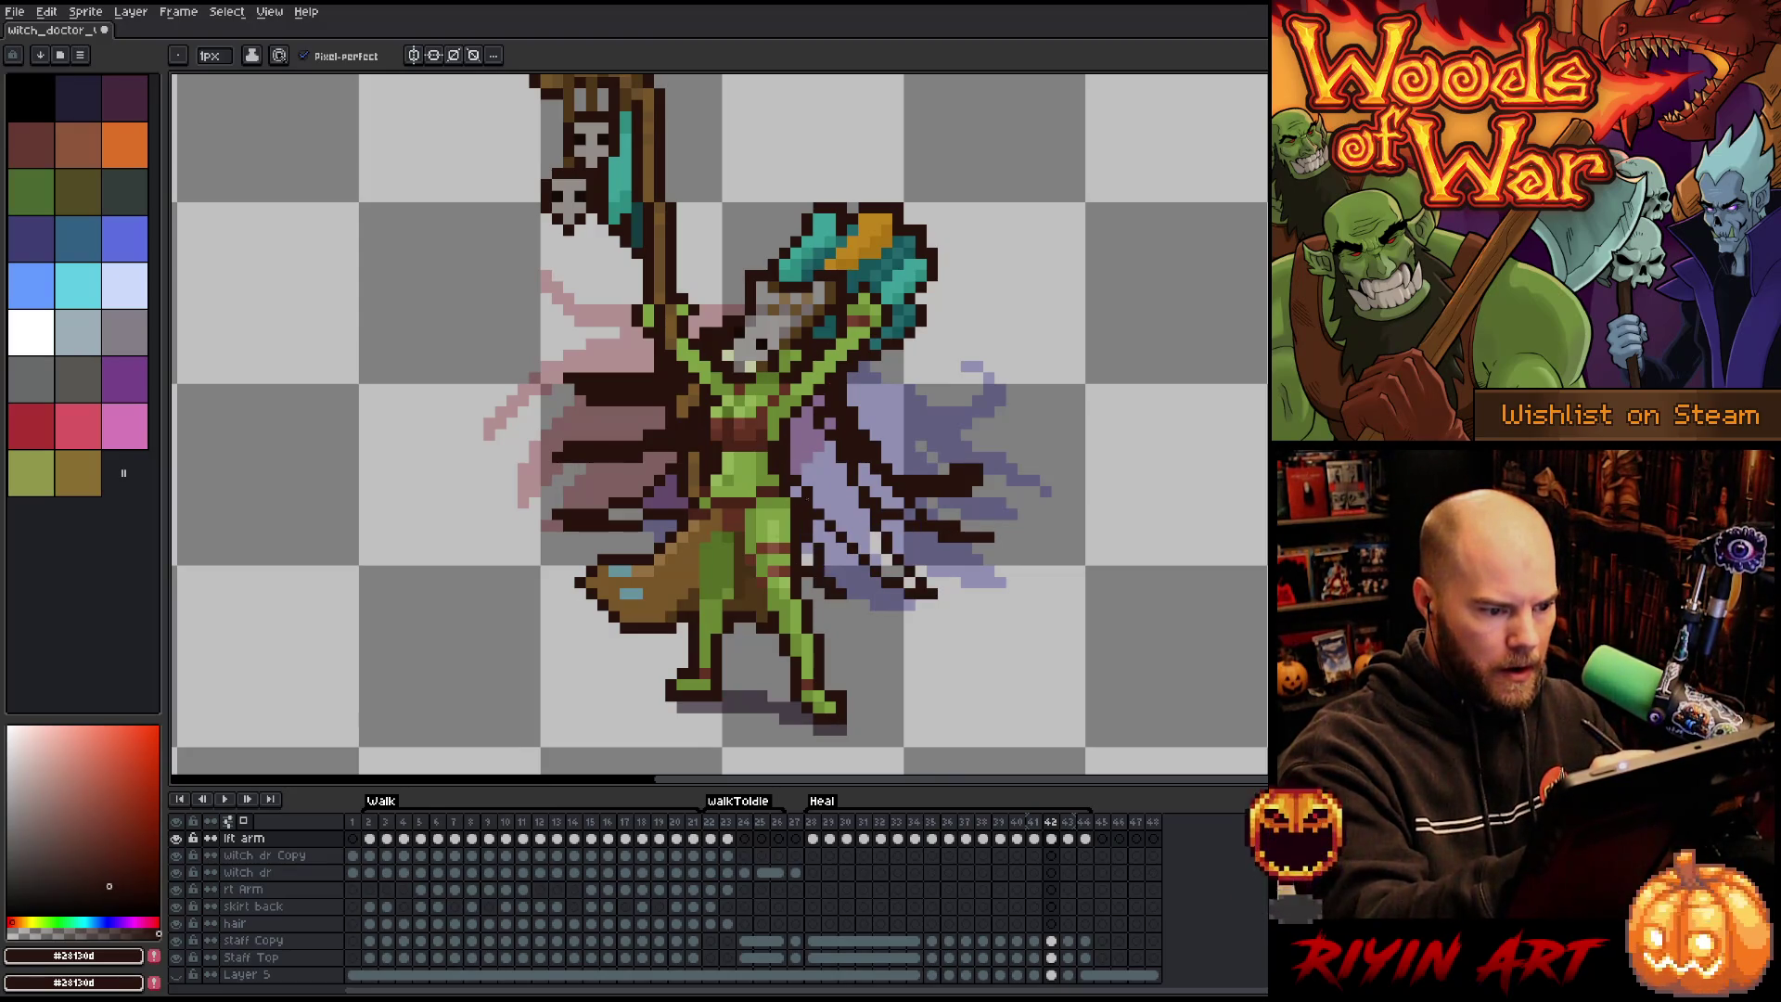
key(g)
click(830, 491)
key(ctrl+z)
key(b)
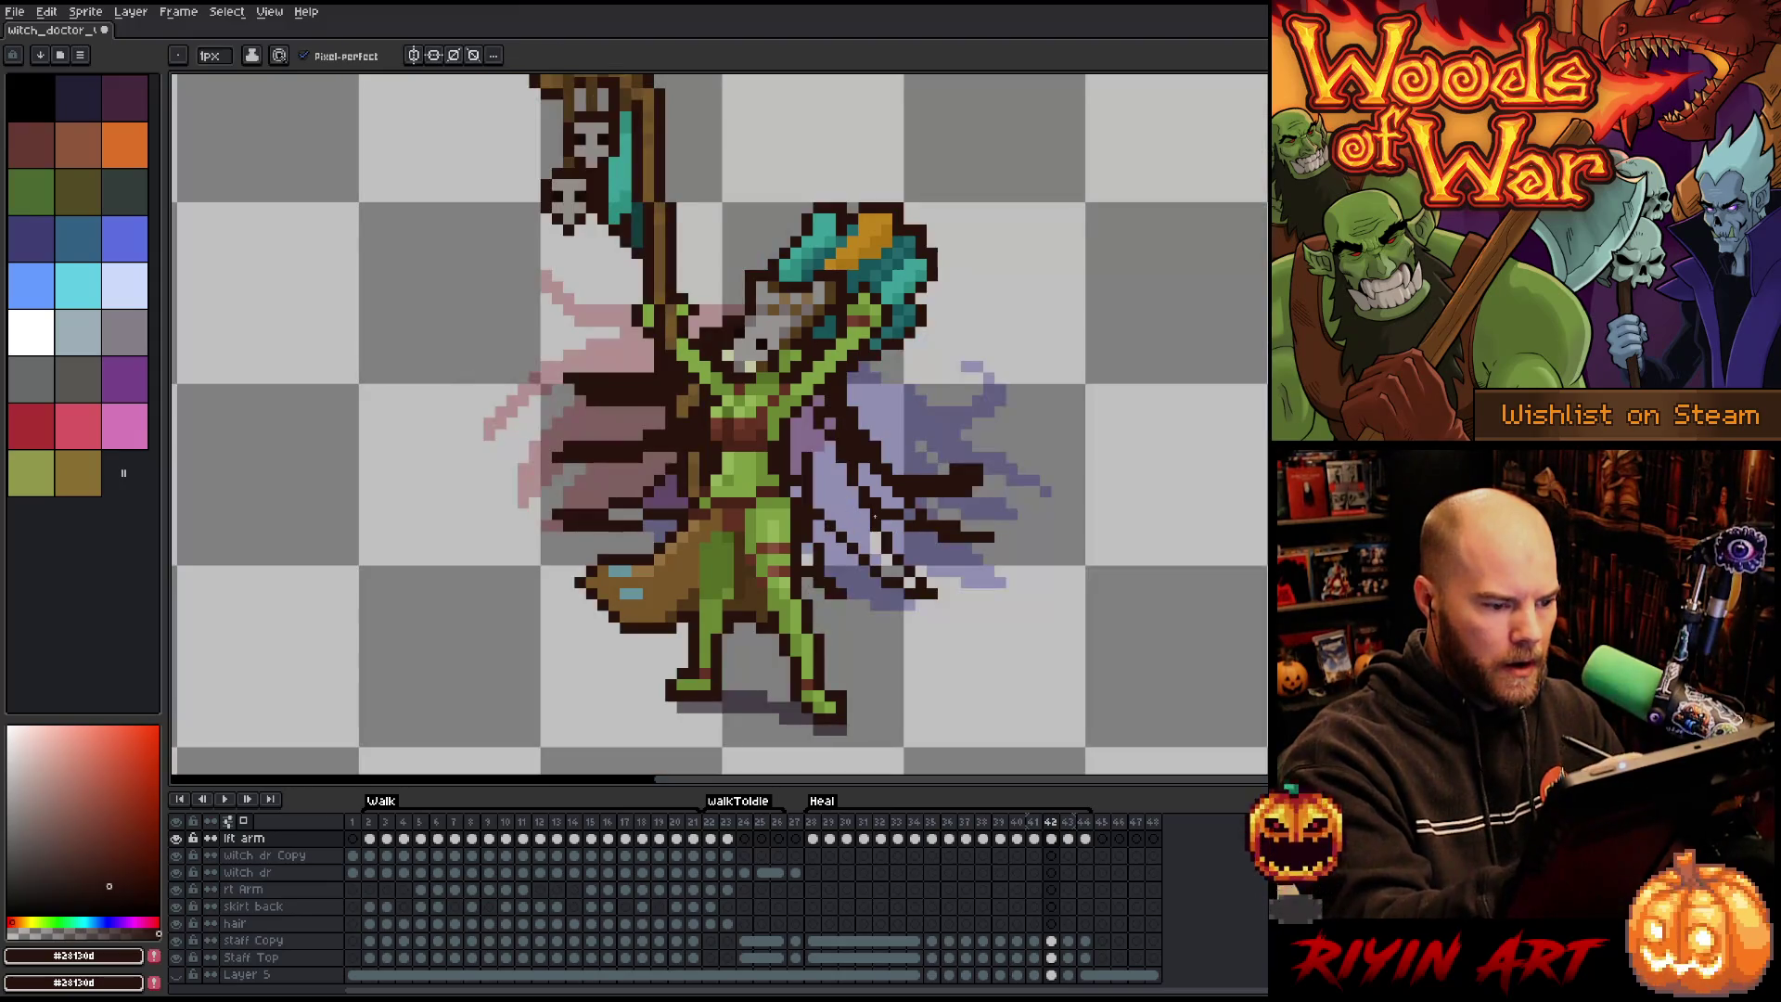
Paint outline pixels over the left skirt and erase stray dark pixels along the staff.
mouse_move(613, 513)
mouse_down()
mouse_move(694, 484)
mouse_move(686, 498)
mouse_up()
key(e)
click(683, 383)
click(694, 440)
click(688, 425)
click(694, 457)
drag(694, 457, 693, 470)
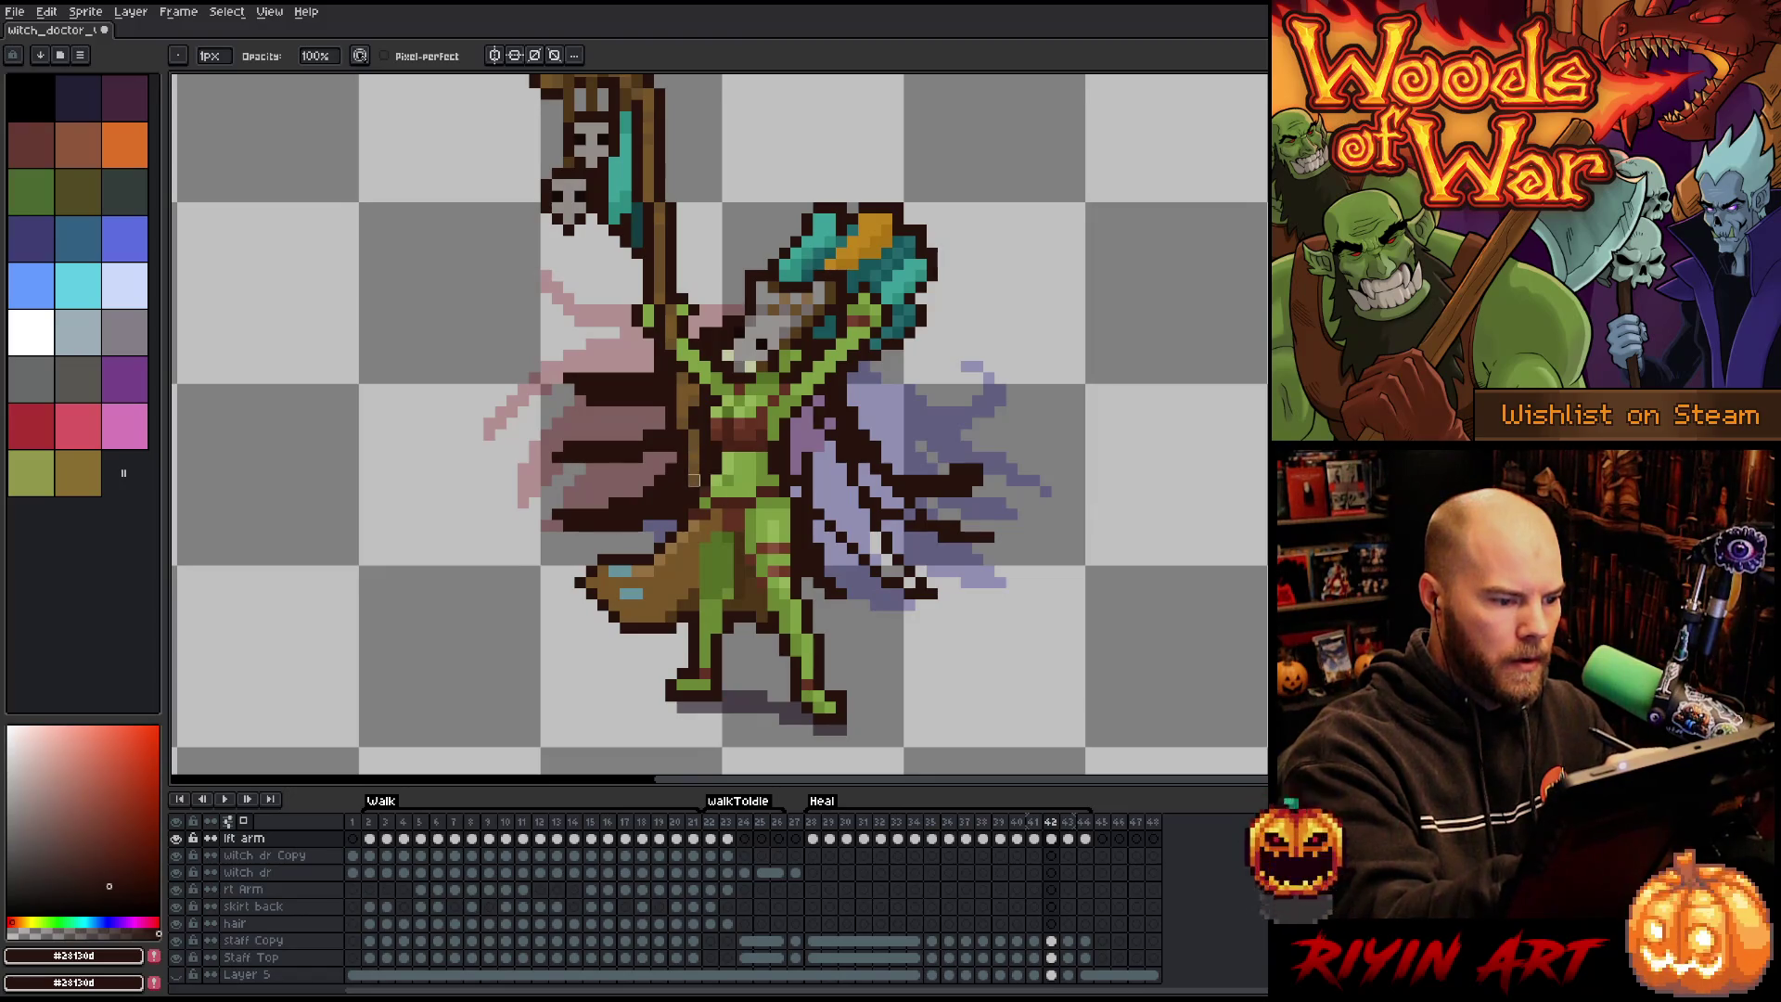
Draw dark lines across the purple cloak, extend its right edge, and play the animation.
key(b)
mouse_move(790, 431)
mouse_down()
mouse_move(796, 496)
mouse_move(876, 564)
mouse_move(825, 434)
mouse_move(913, 520)
mouse_up()
drag(989, 460, 996, 446)
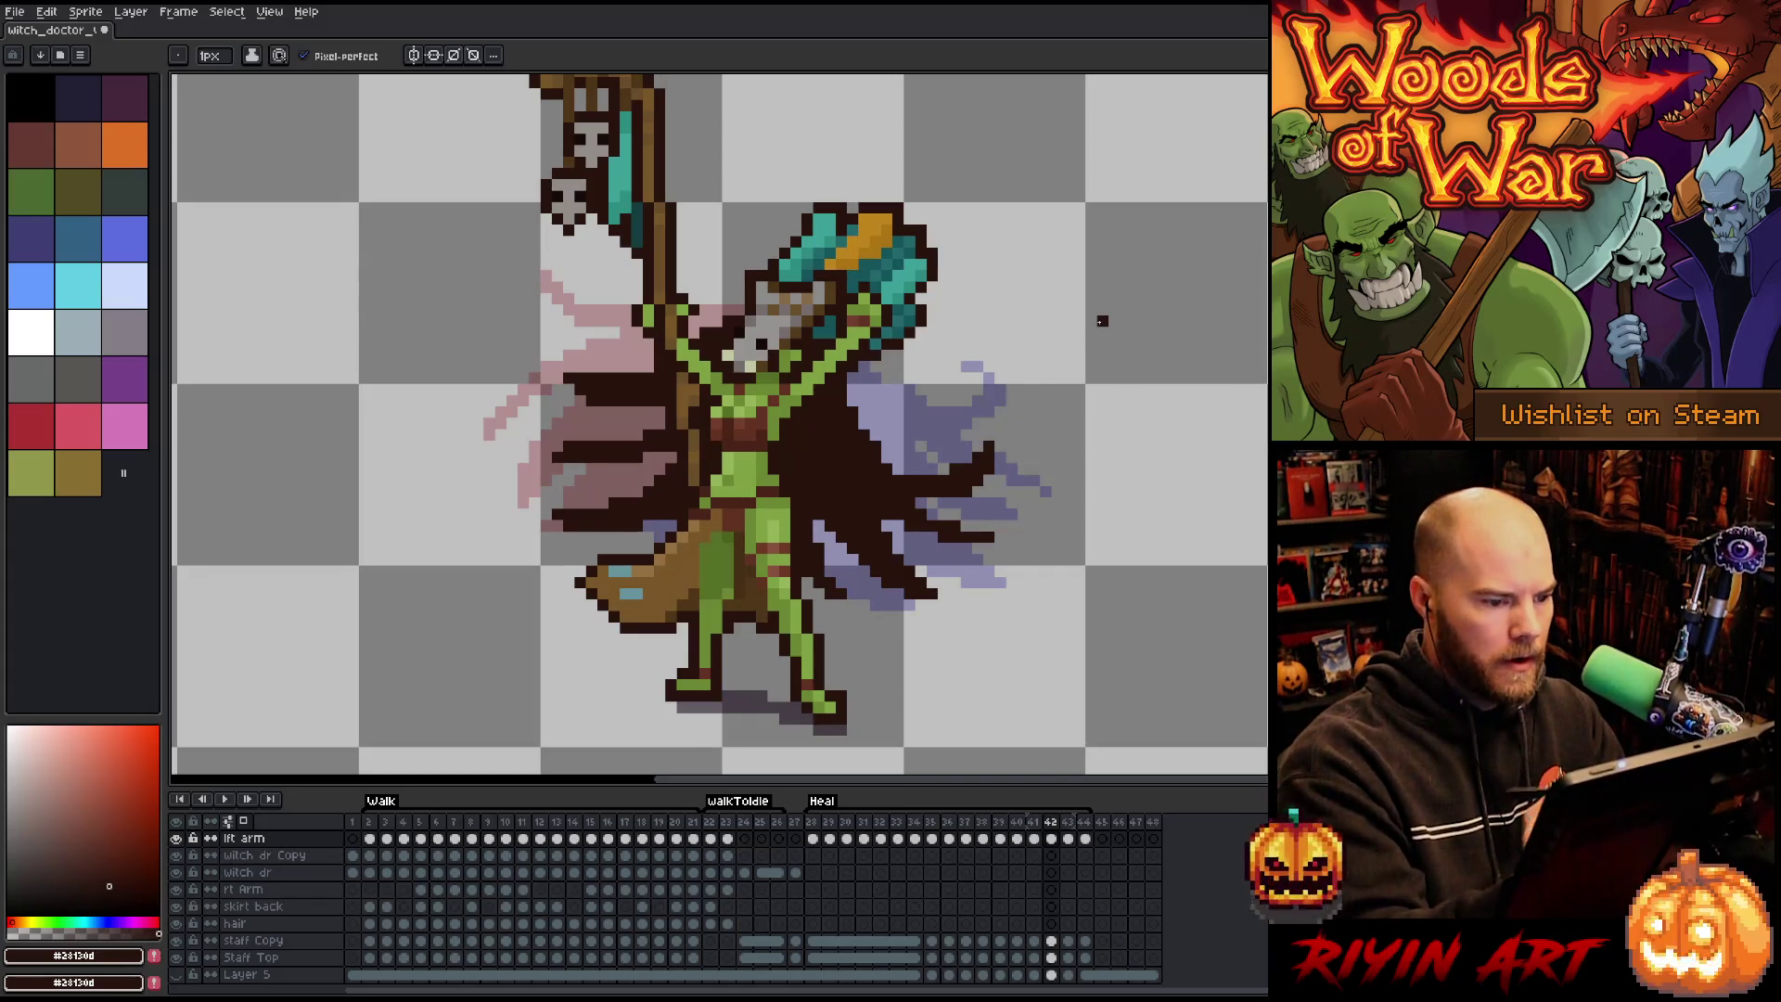
key(Return)
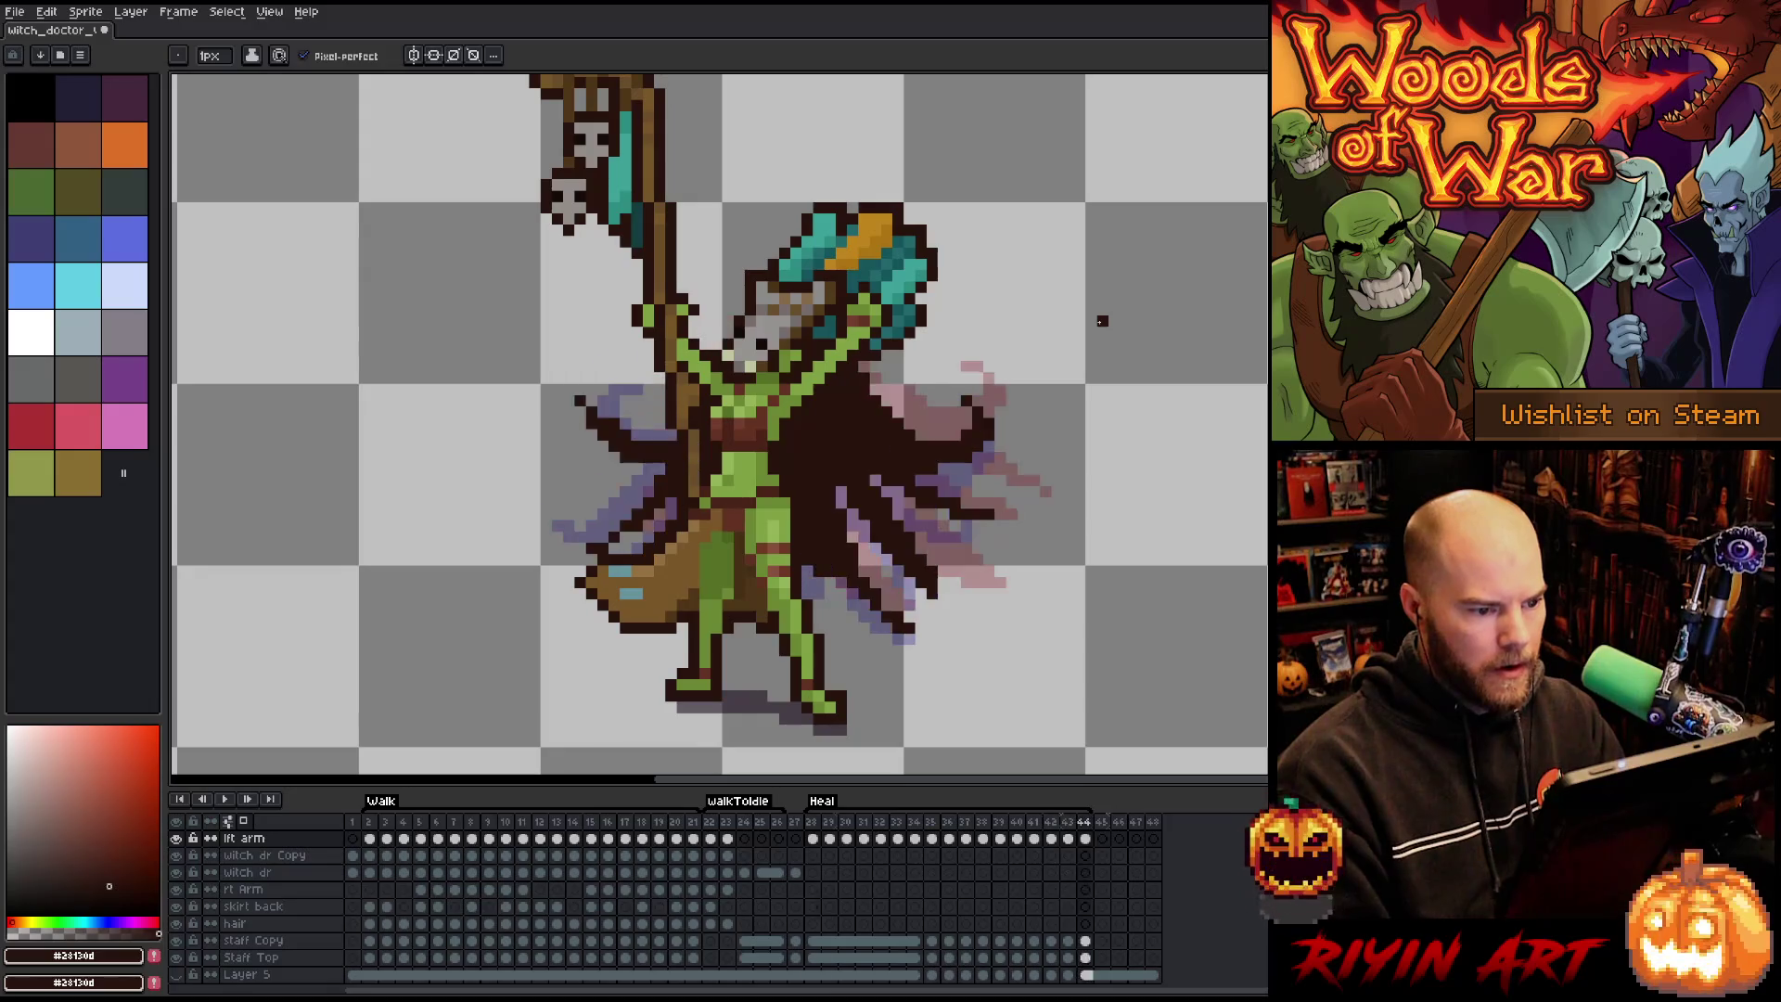
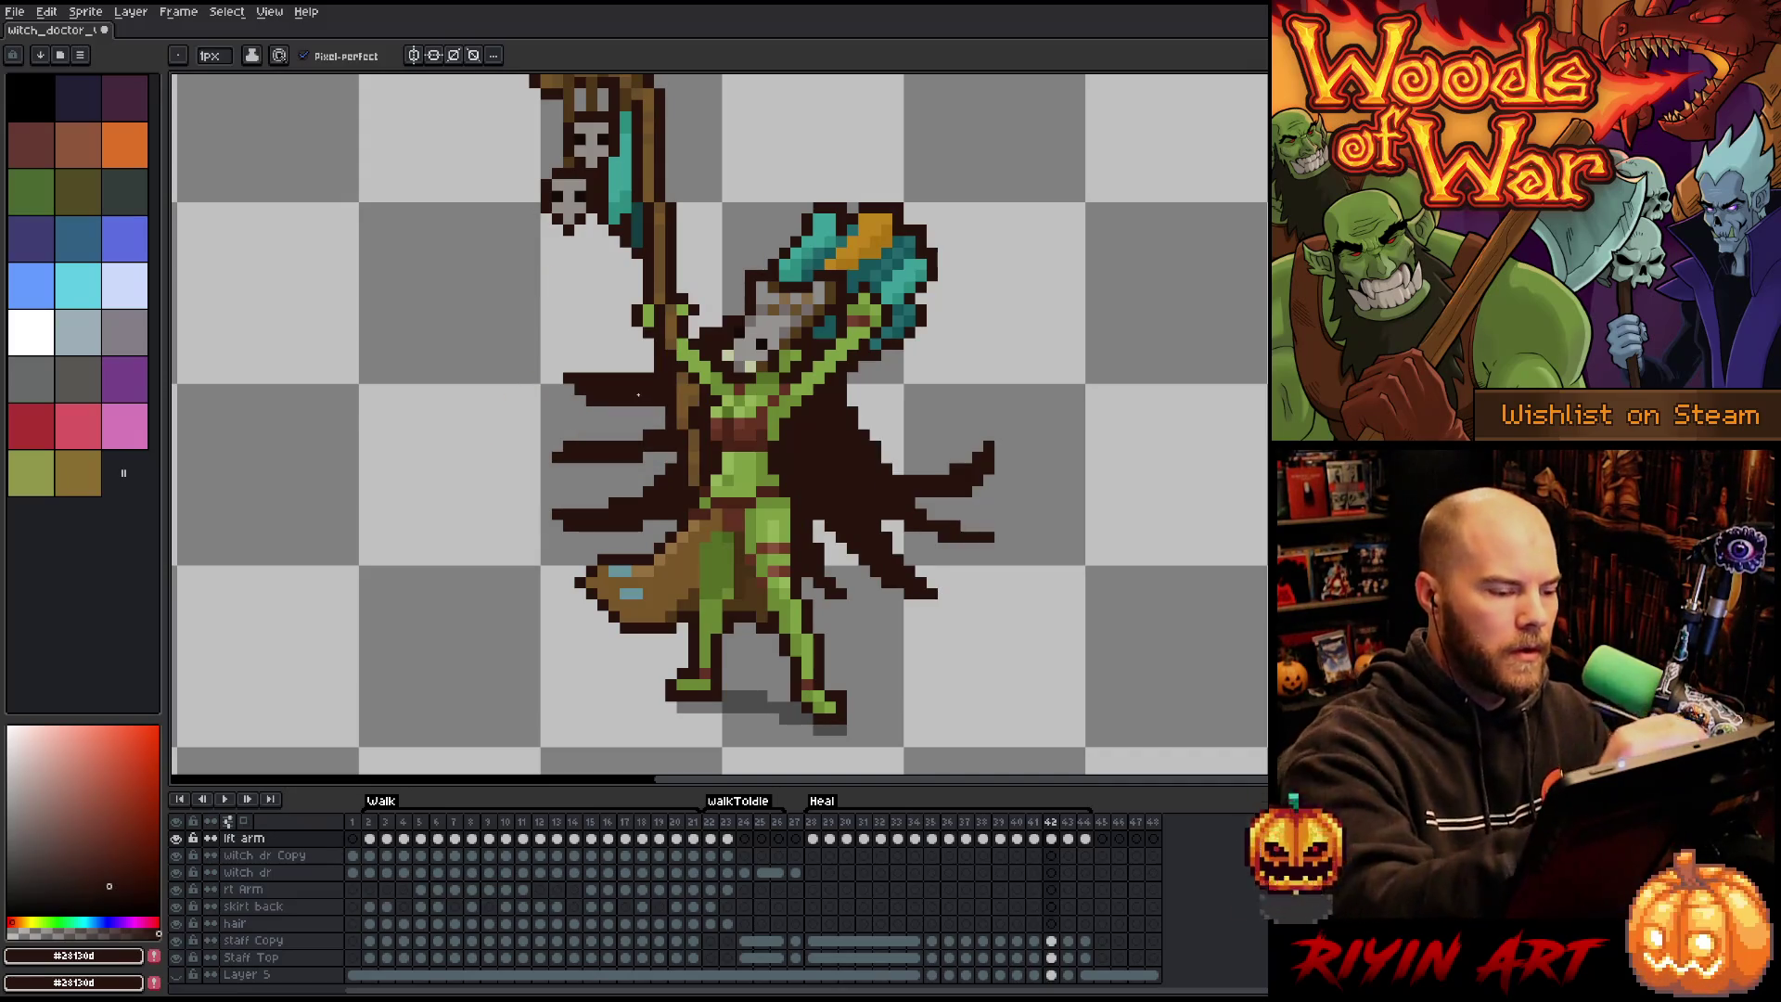
Redraw the dark cape's ragged left strands on frame 42, adding dark pixels along its edge.
mouse_move(539, 360)
mouse_down()
mouse_move(664, 417)
mouse_move(591, 412)
mouse_move(603, 425)
mouse_move(660, 387)
mouse_up()
key(e)
click(637, 355)
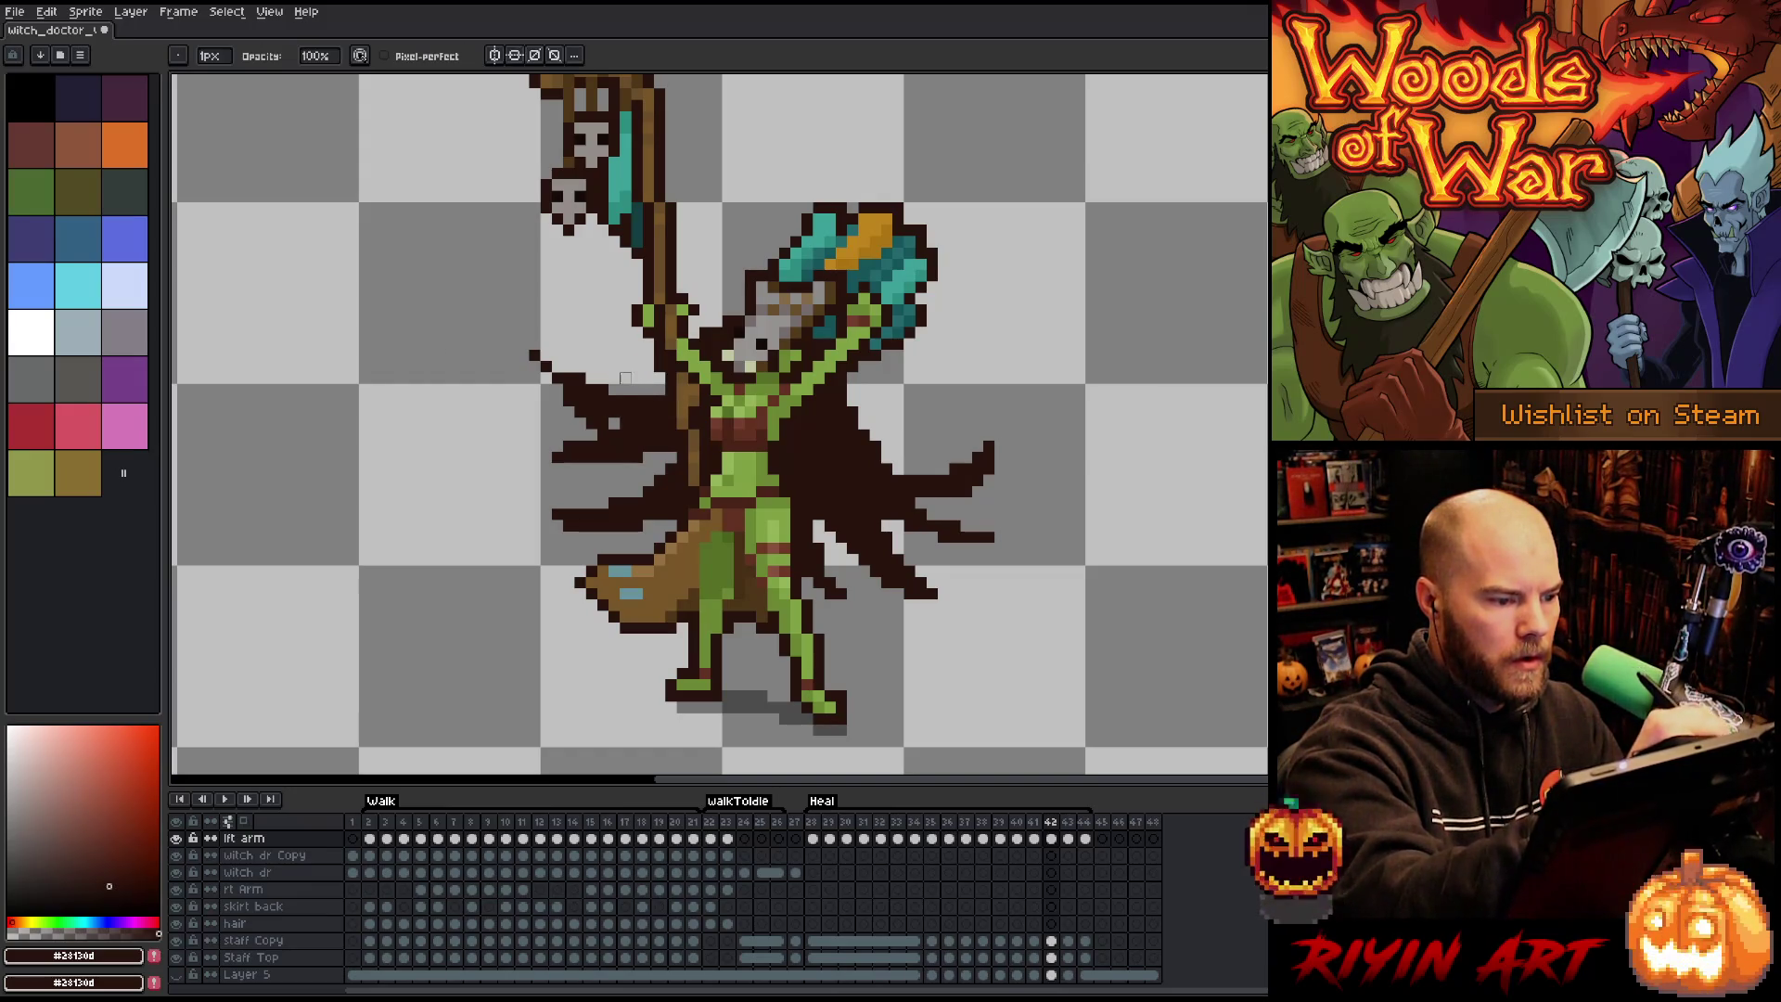
key(b)
mouse_move(537, 416)
mouse_down()
mouse_move(581, 446)
mouse_move(599, 503)
mouse_move(580, 524)
mouse_move(556, 515)
mouse_up()
Paint dark cloak pixels left of the staff and compare the pose against frame 41.
key(e)
key(b)
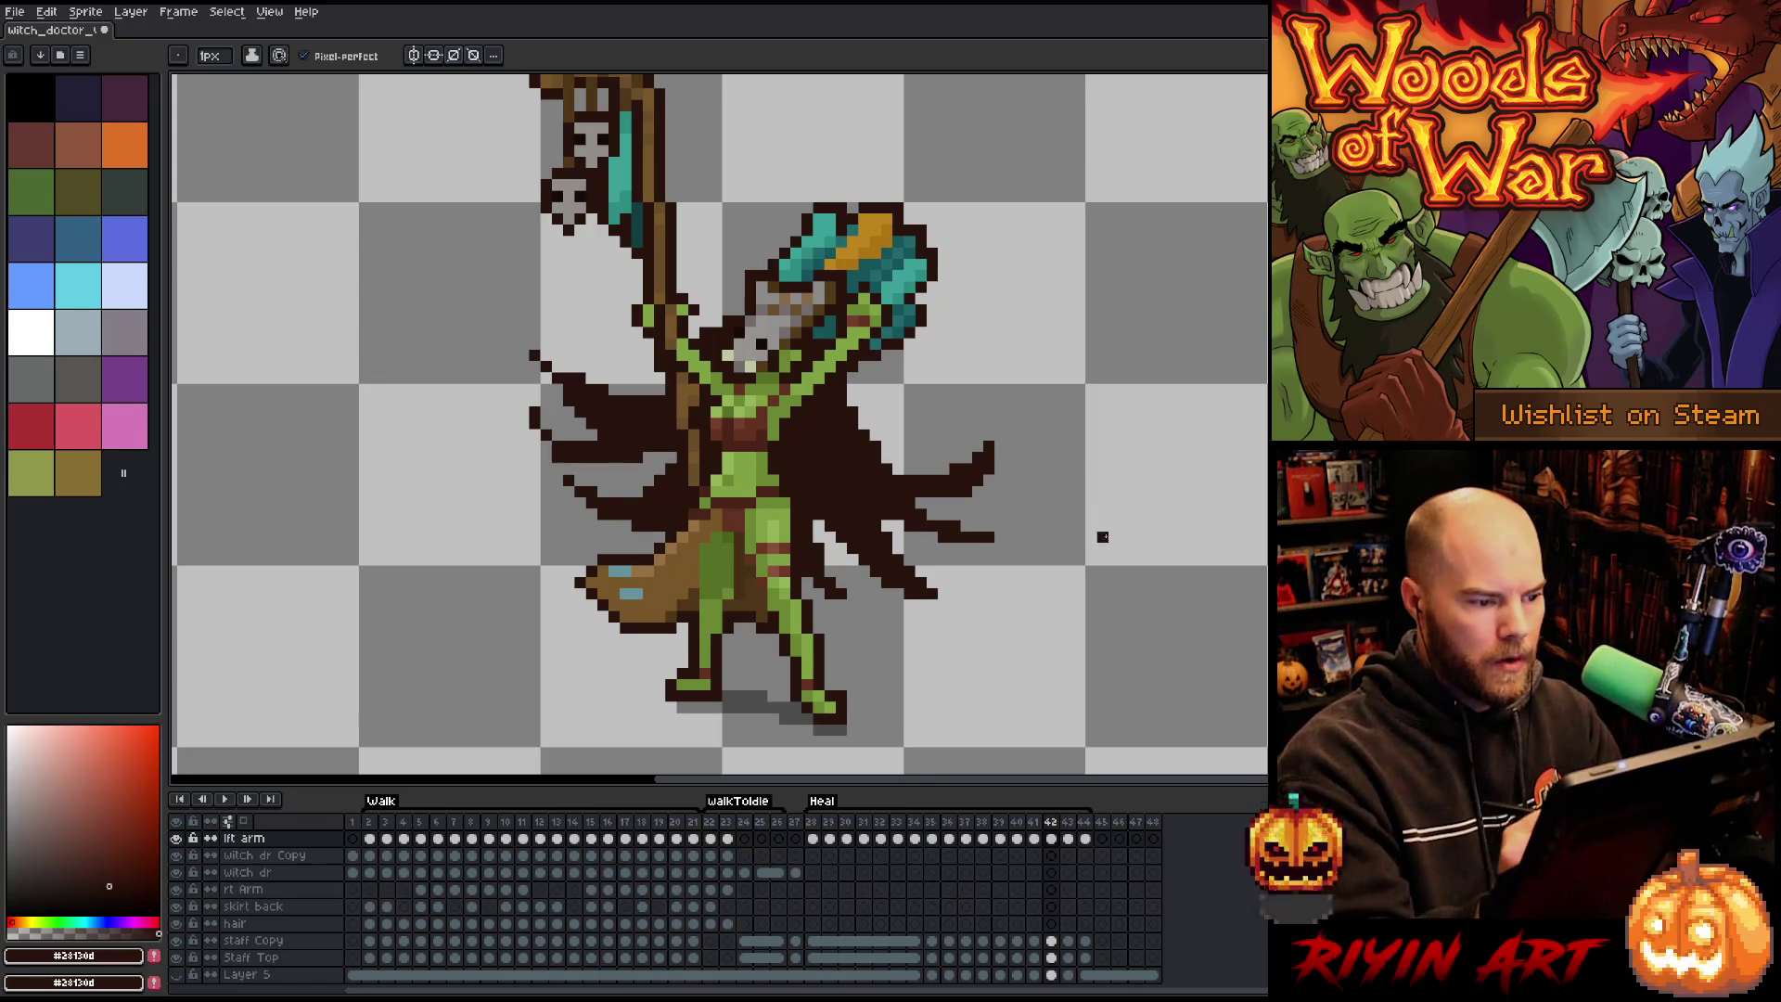
mouse_move(632, 470)
mouse_down()
mouse_move(698, 454)
mouse_move(664, 464)
mouse_up()
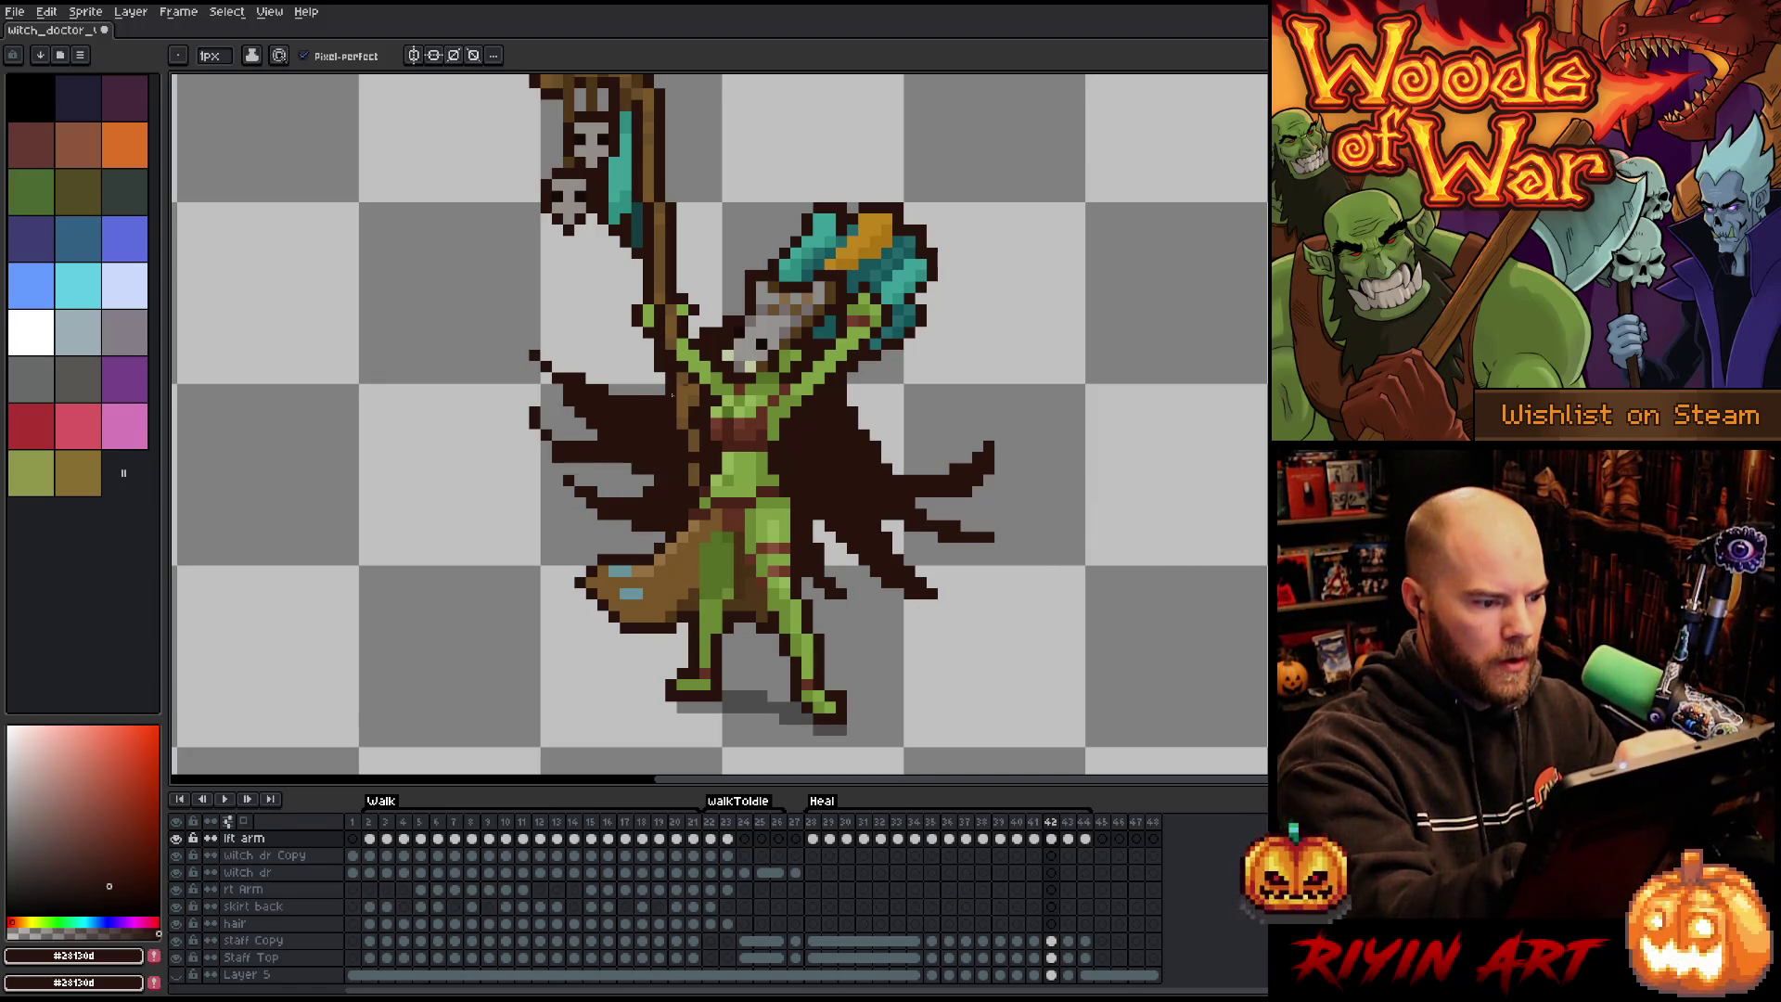
key(e)
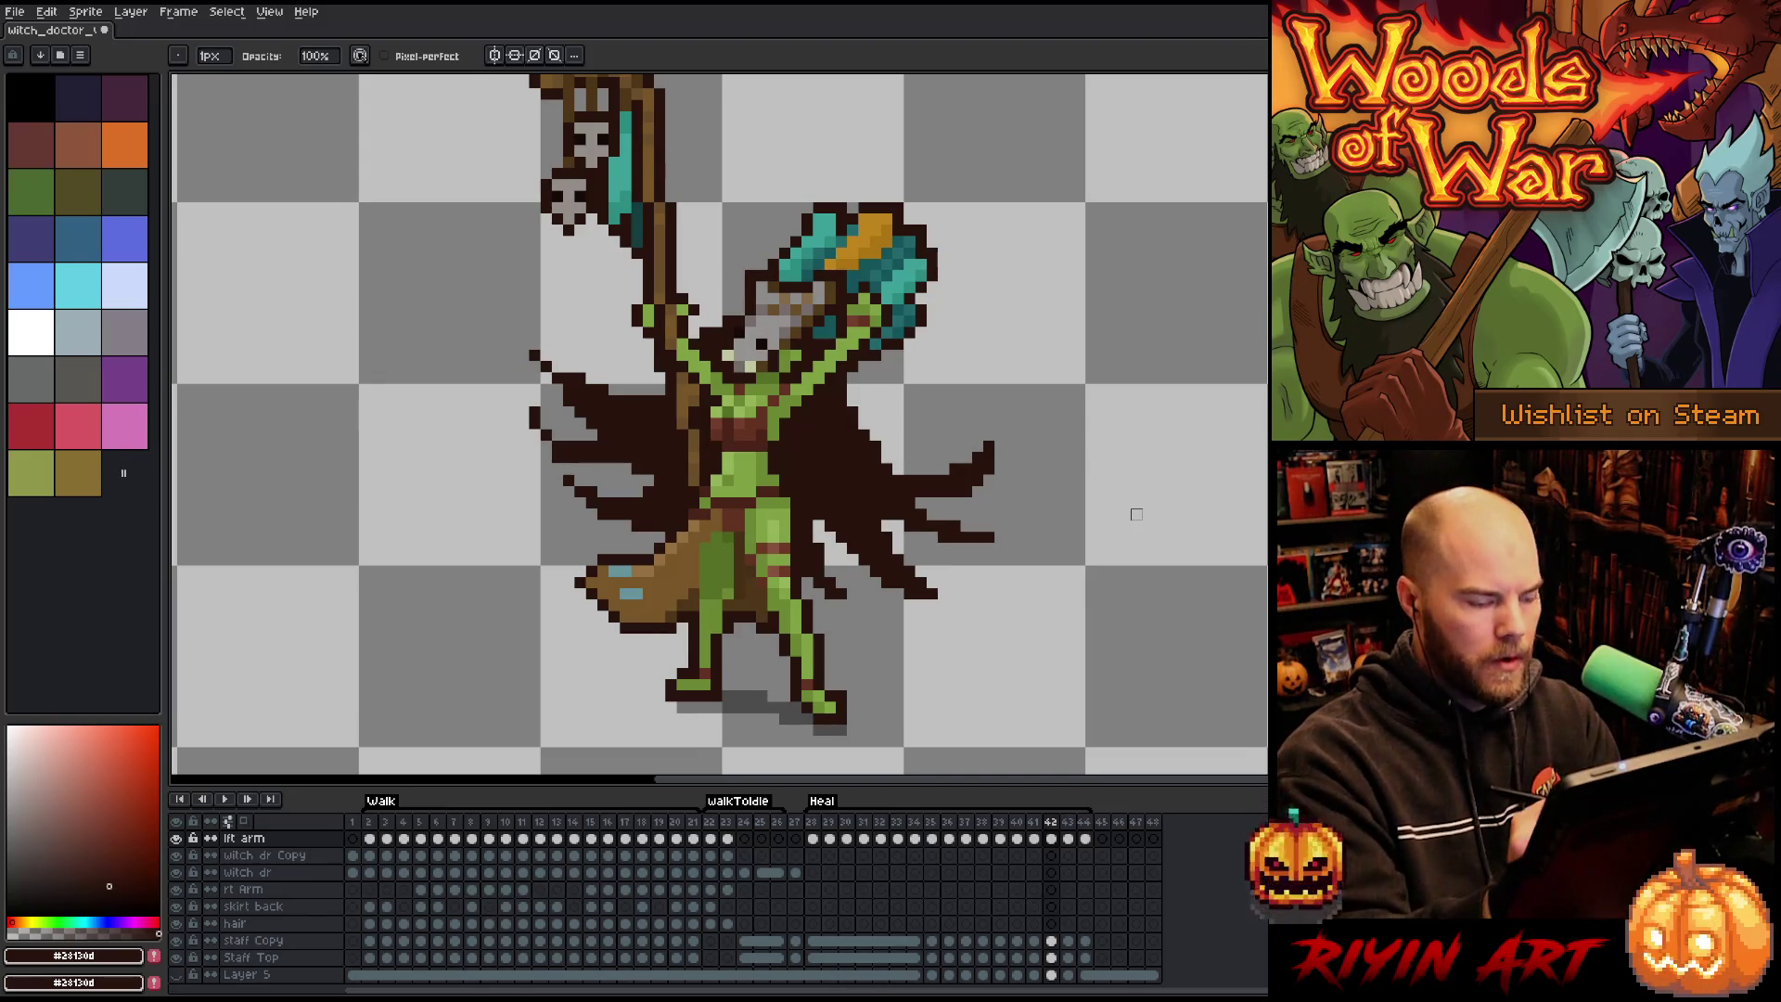
key(Left)
key(Right)
key(Left)
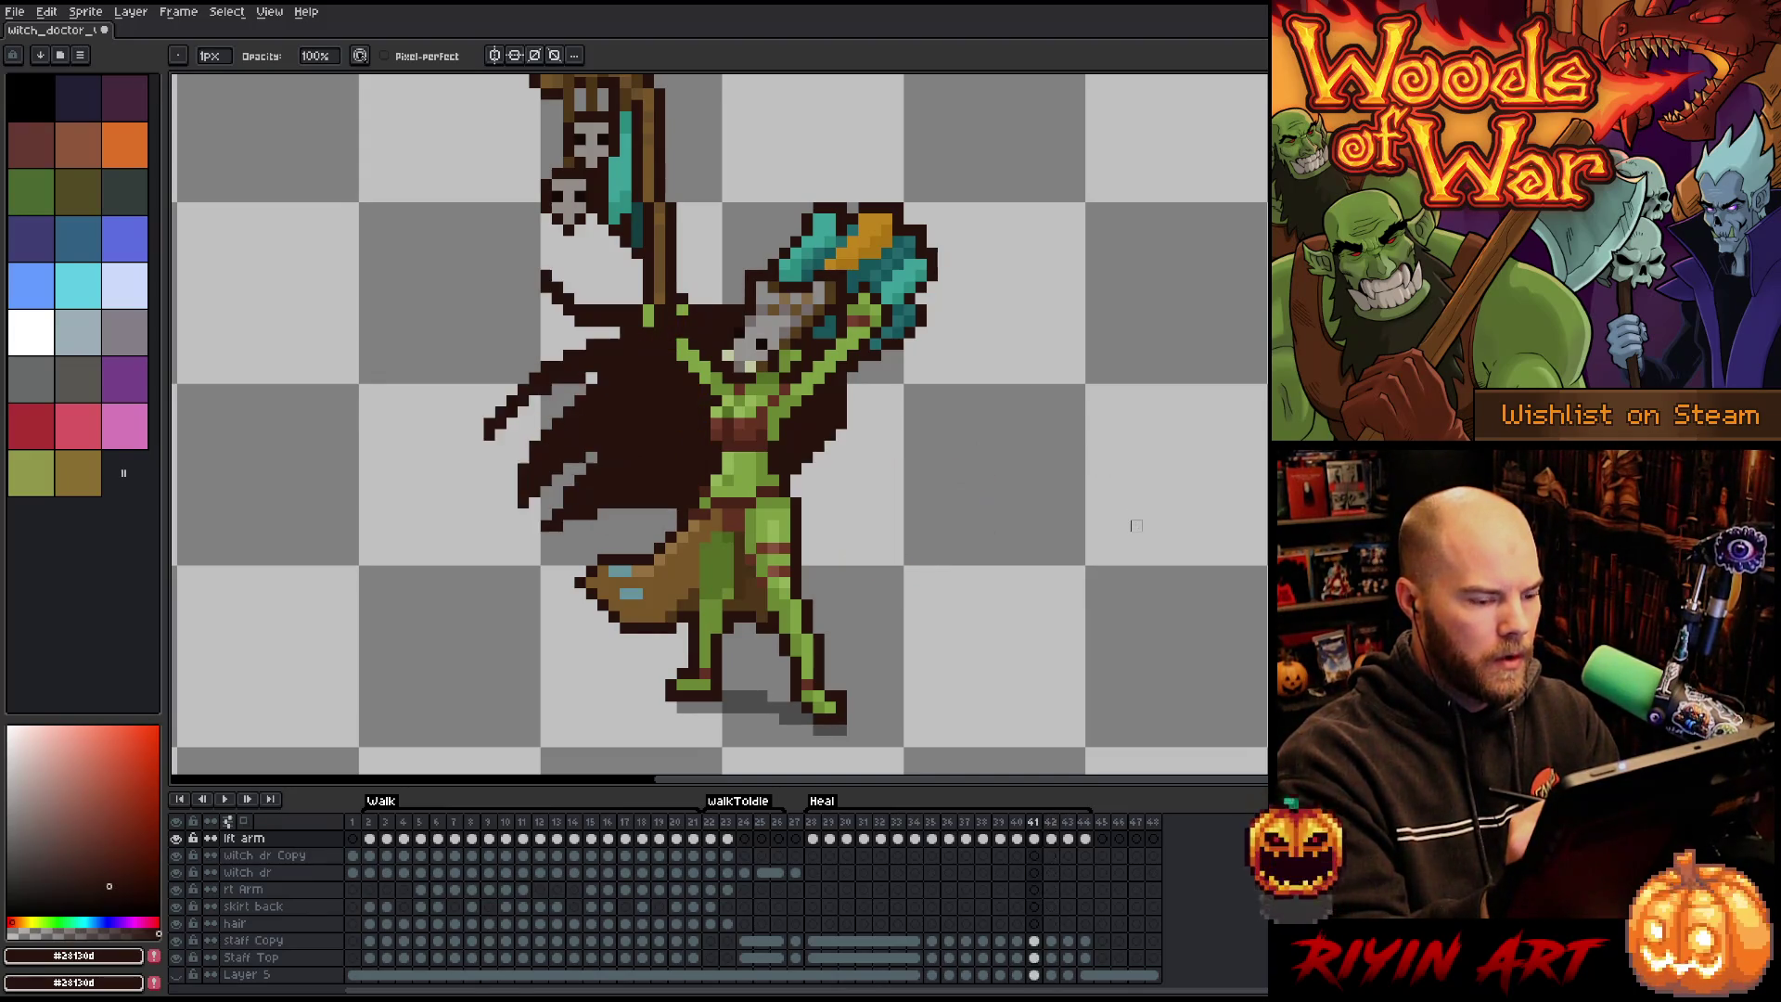
key(Right)
key(b)
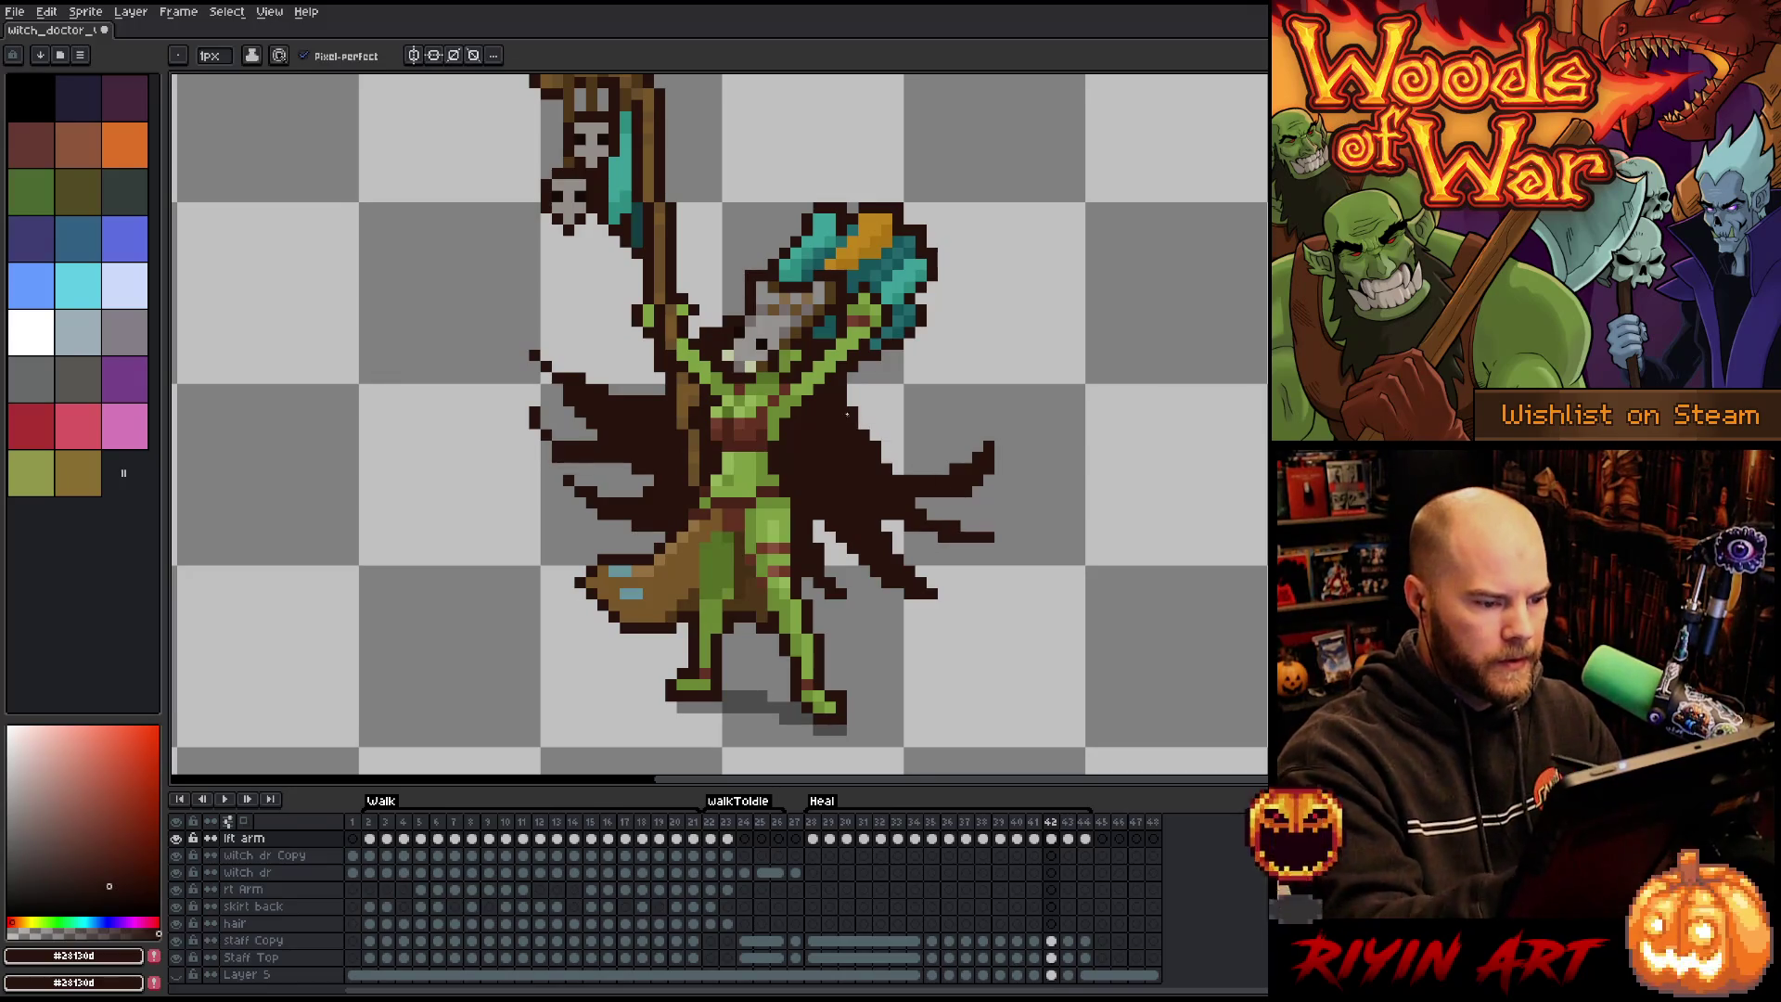
Add a new frame and erase the dark pixels between the skirt and the right wing.
key(alt+n)
key(e)
mouse_move(853, 387)
mouse_down()
mouse_move(851, 450)
mouse_move(800, 543)
mouse_up()
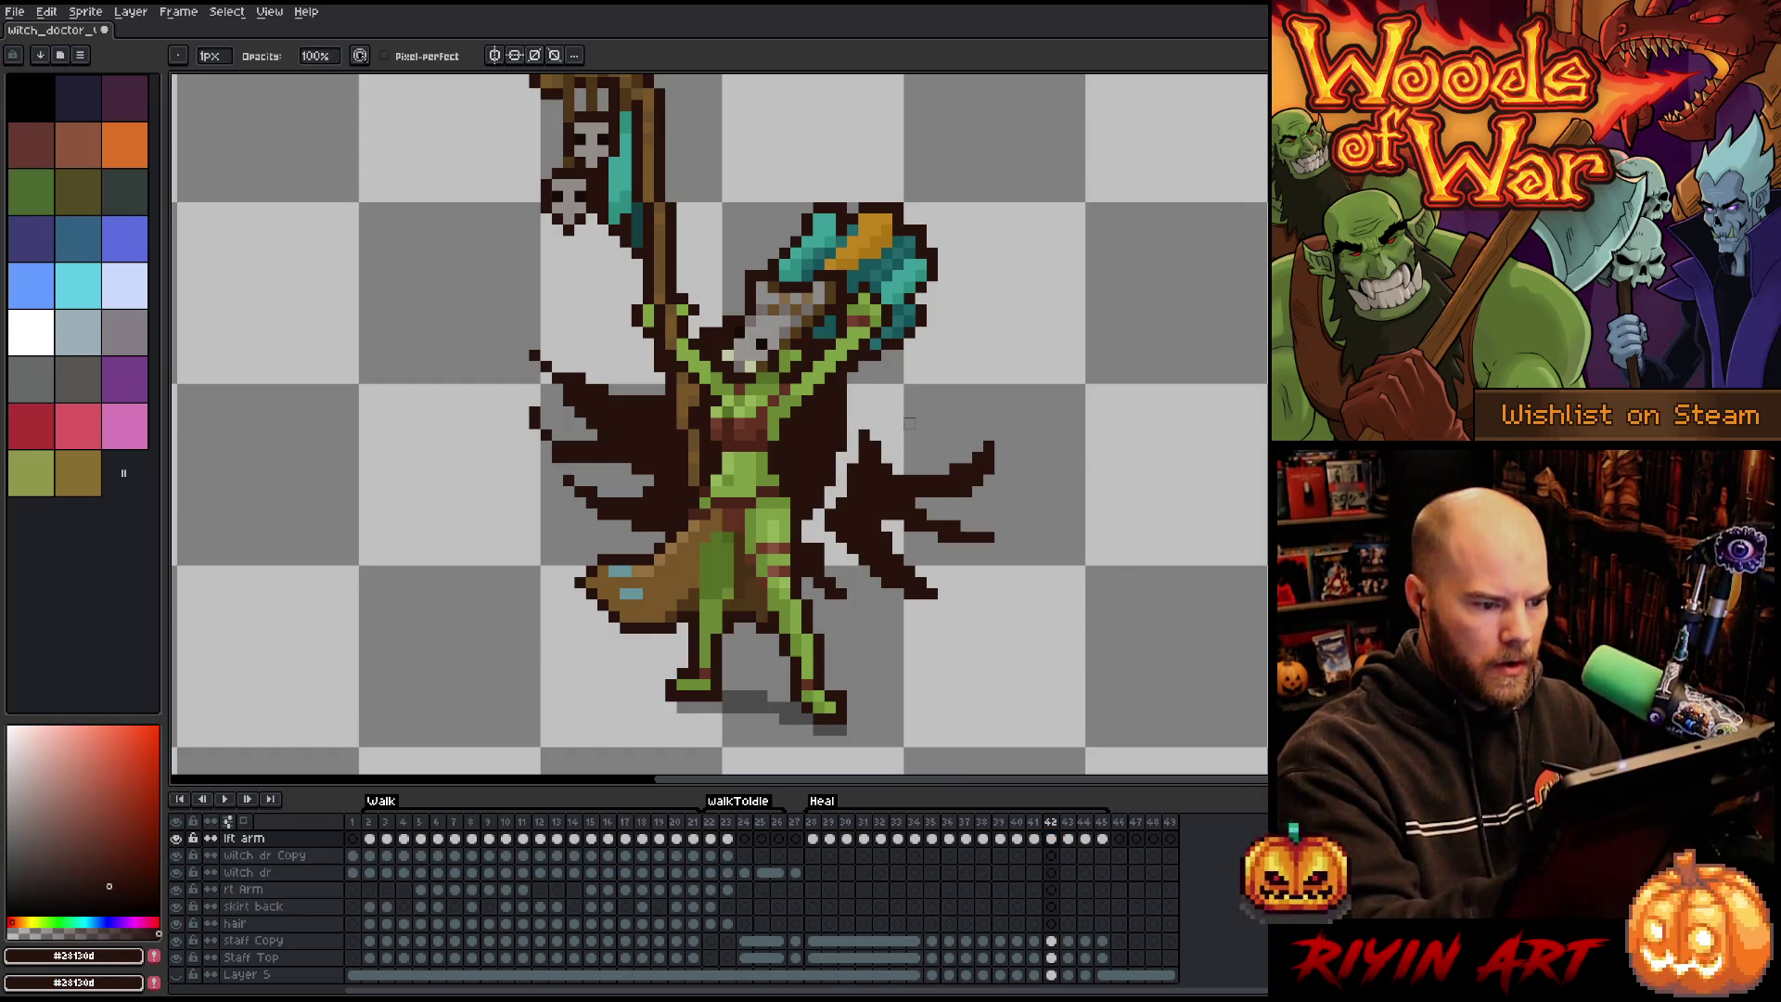
click(853, 388)
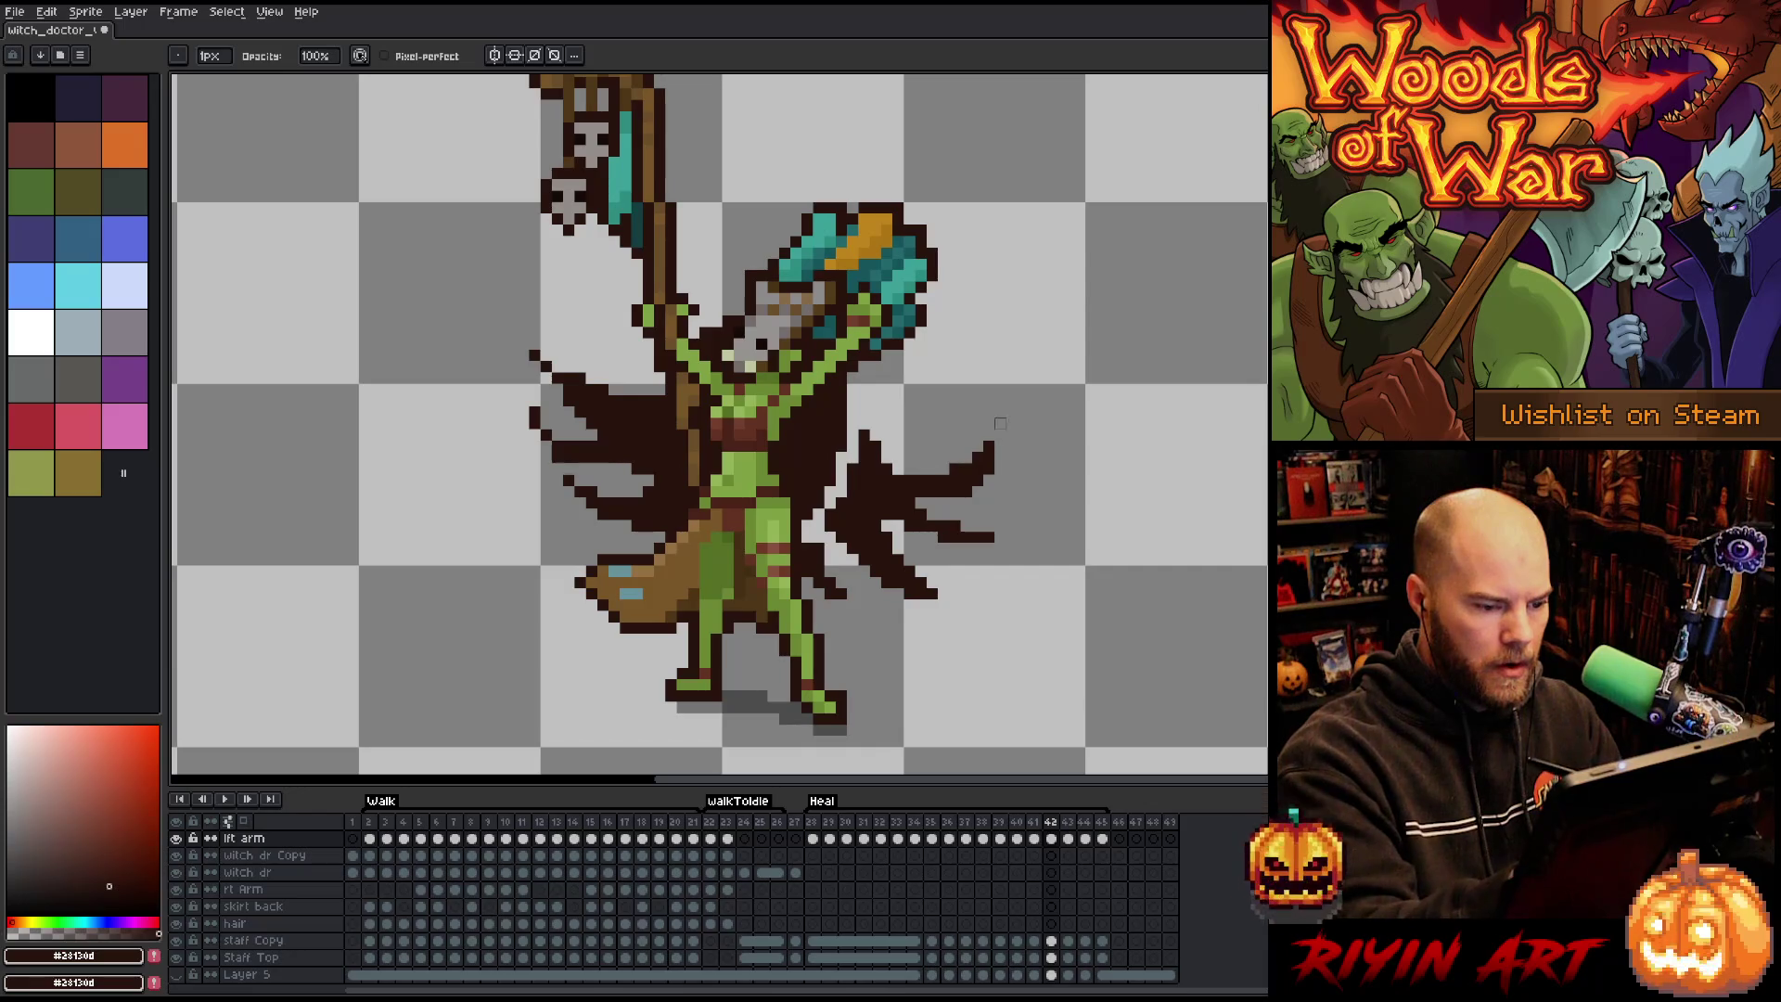
key(Left)
key(Right)
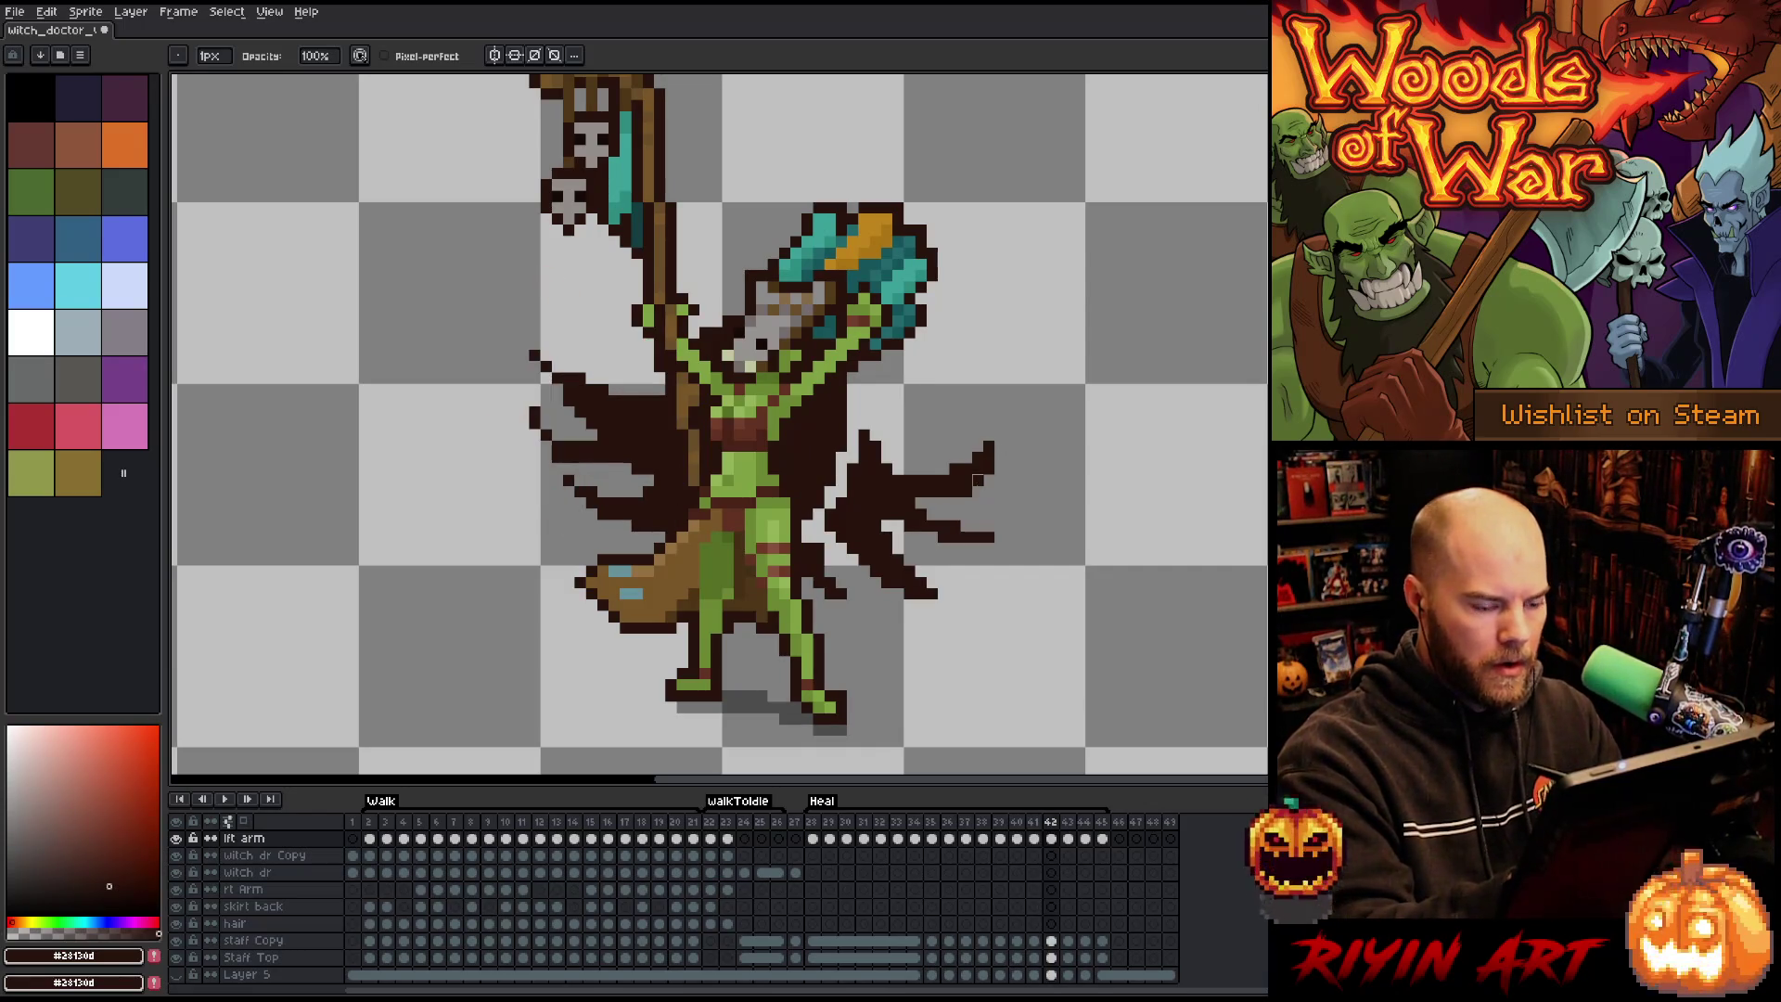
Erase most of the right wing and redraw its edge as cape hanging beside the body.
mouse_move(1000, 434)
mouse_down()
mouse_move(928, 638)
mouse_move(955, 529)
mouse_move(862, 594)
mouse_move(965, 469)
mouse_up()
key(b)
mouse_move(850, 385)
mouse_down()
mouse_move(875, 538)
mouse_move(820, 605)
mouse_move(843, 556)
mouse_move(811, 592)
mouse_move(853, 560)
mouse_move(841, 456)
mouse_move(877, 399)
mouse_up()
key(e)
drag(920, 480, 909, 502)
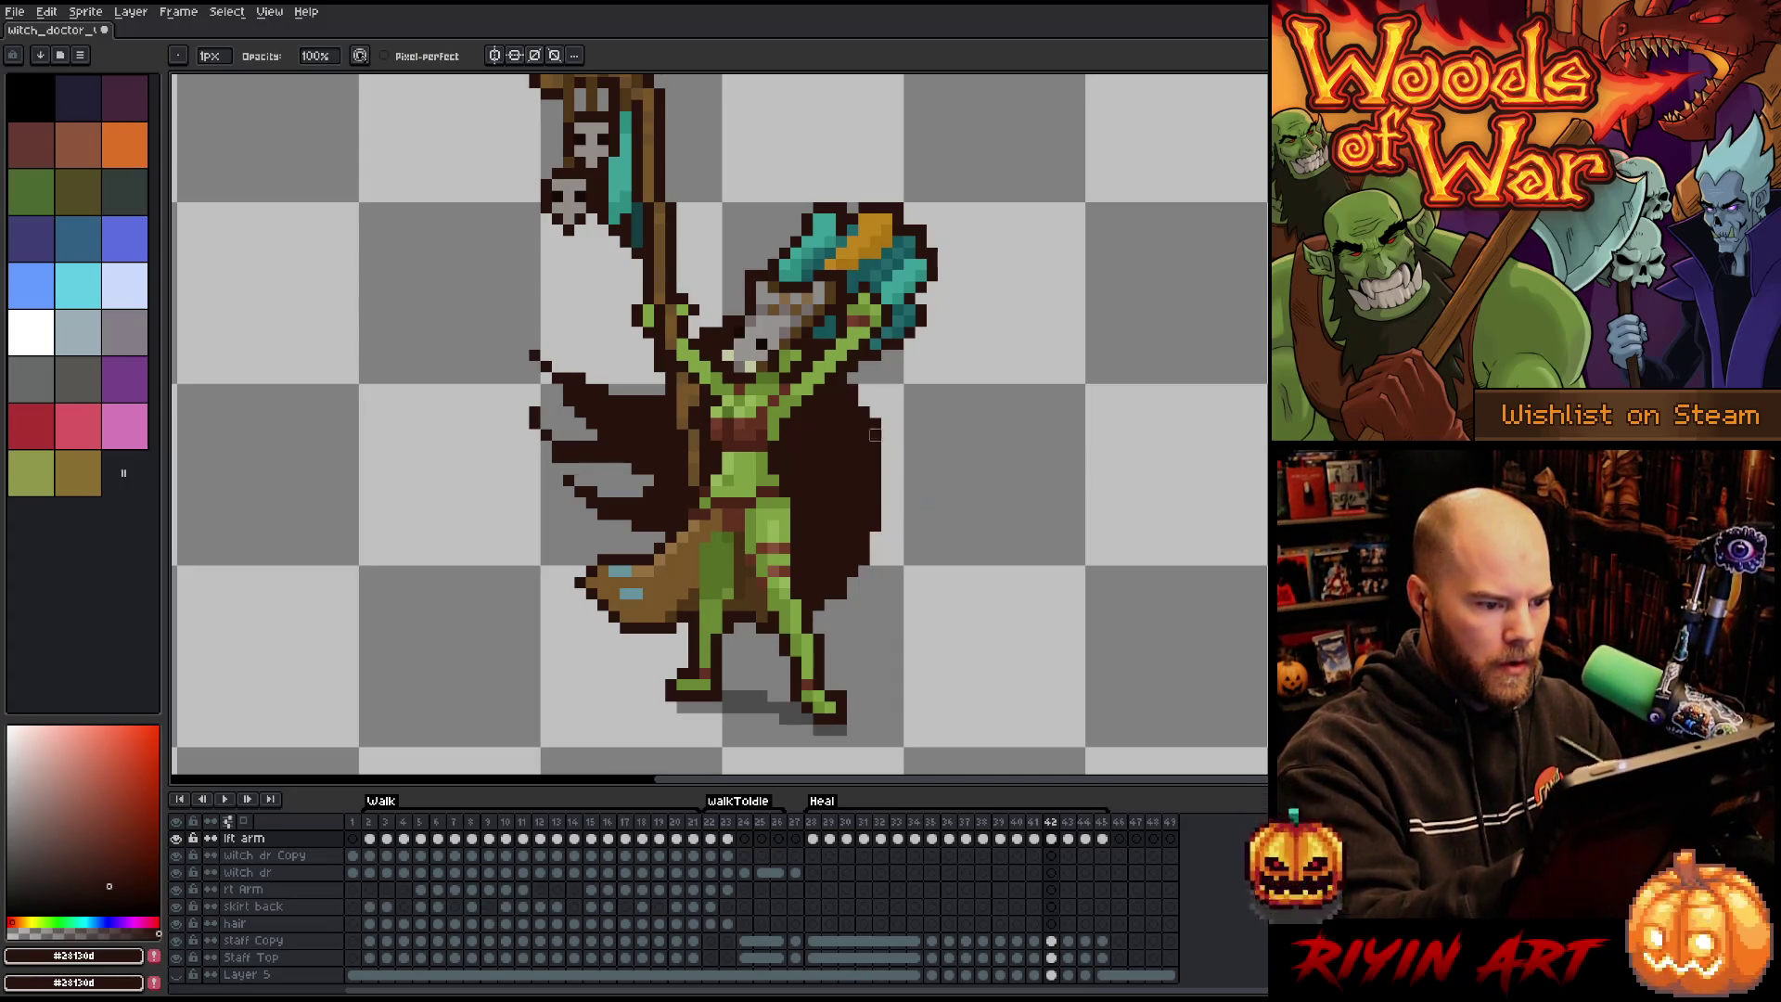
drag(854, 389, 880, 501)
mouse_move(881, 436)
mouse_down()
mouse_move(876, 532)
mouse_move(876, 506)
mouse_up()
key(b)
key(e)
key(b)
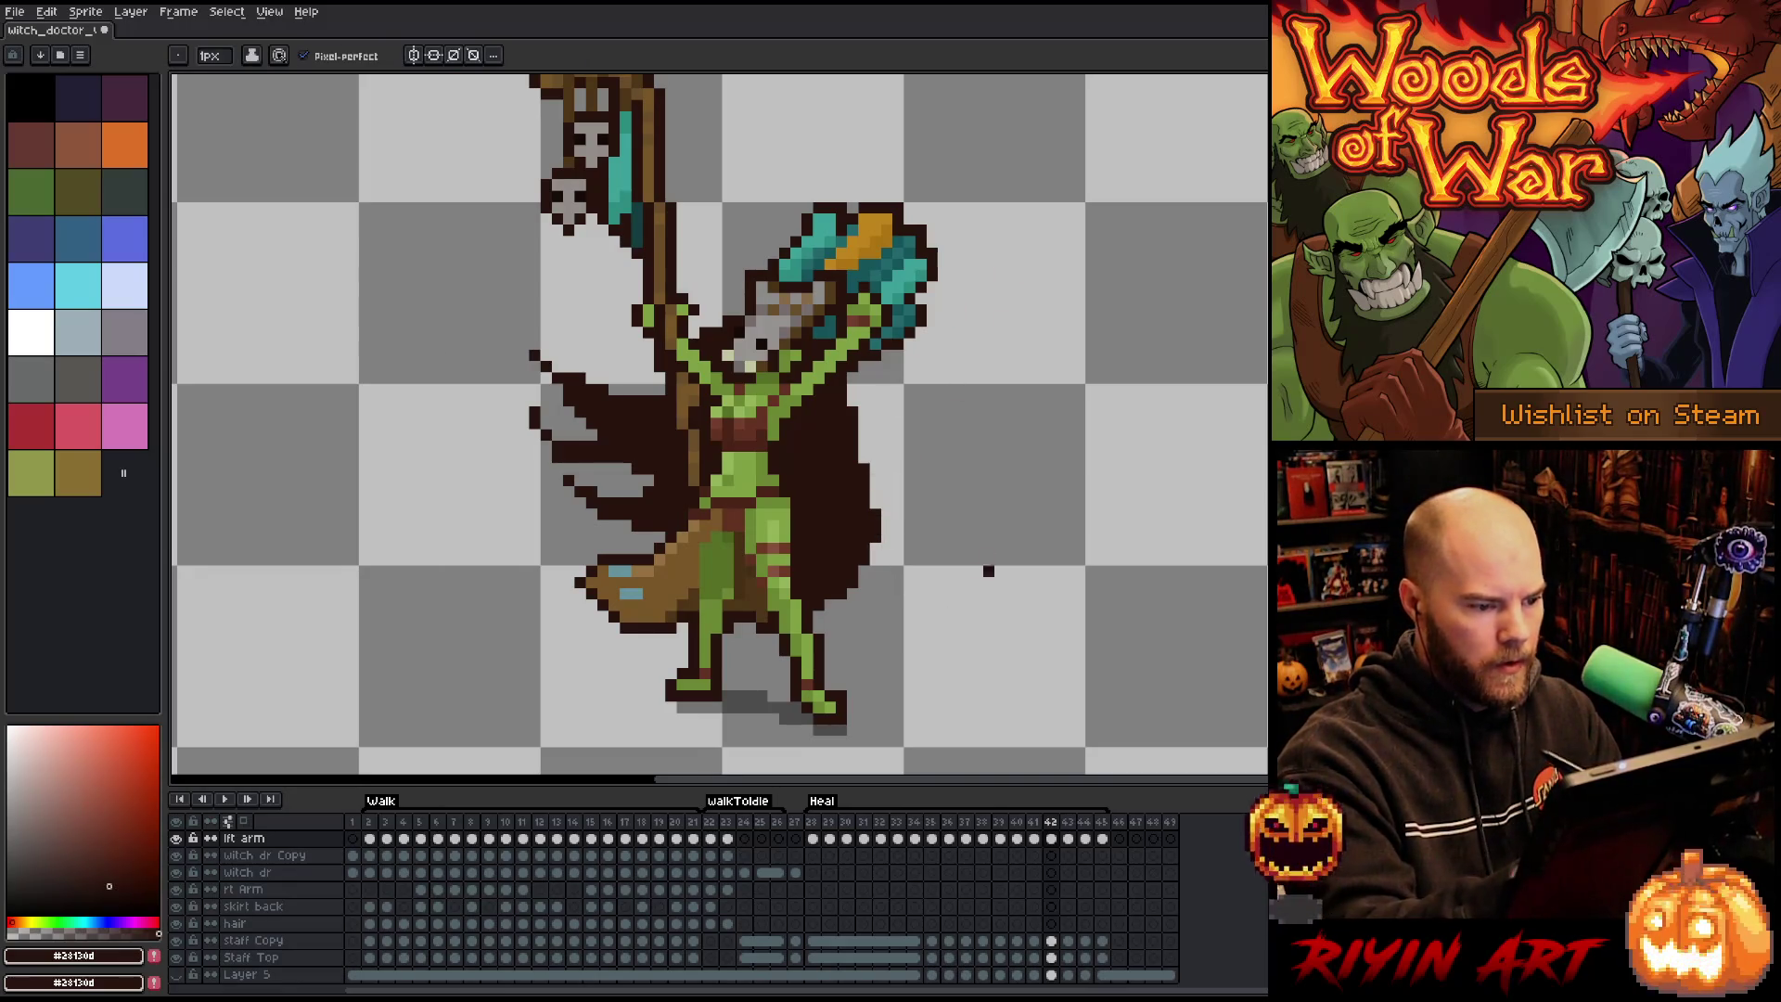
Flip between neighbouring frames to check the cape motion, ending on frame 43.
key(Left)
key(Right)
key(Left)
key(Right)
key(e)
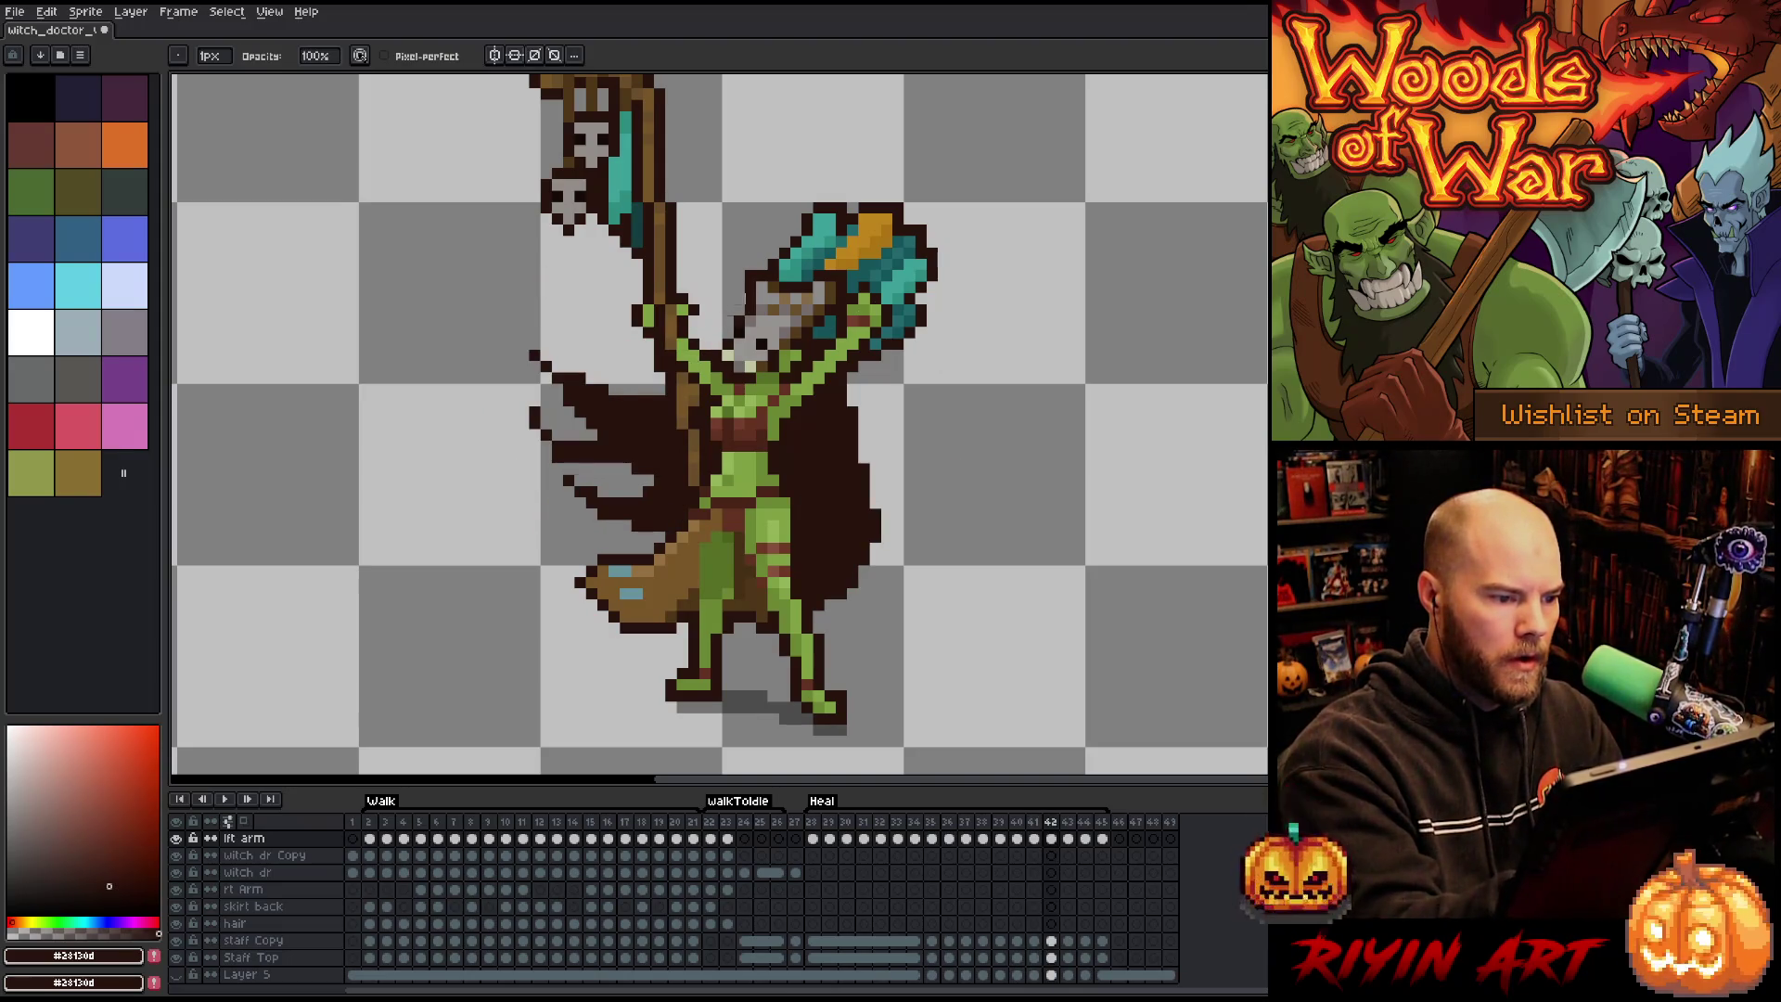
key(Left)
key(Right)
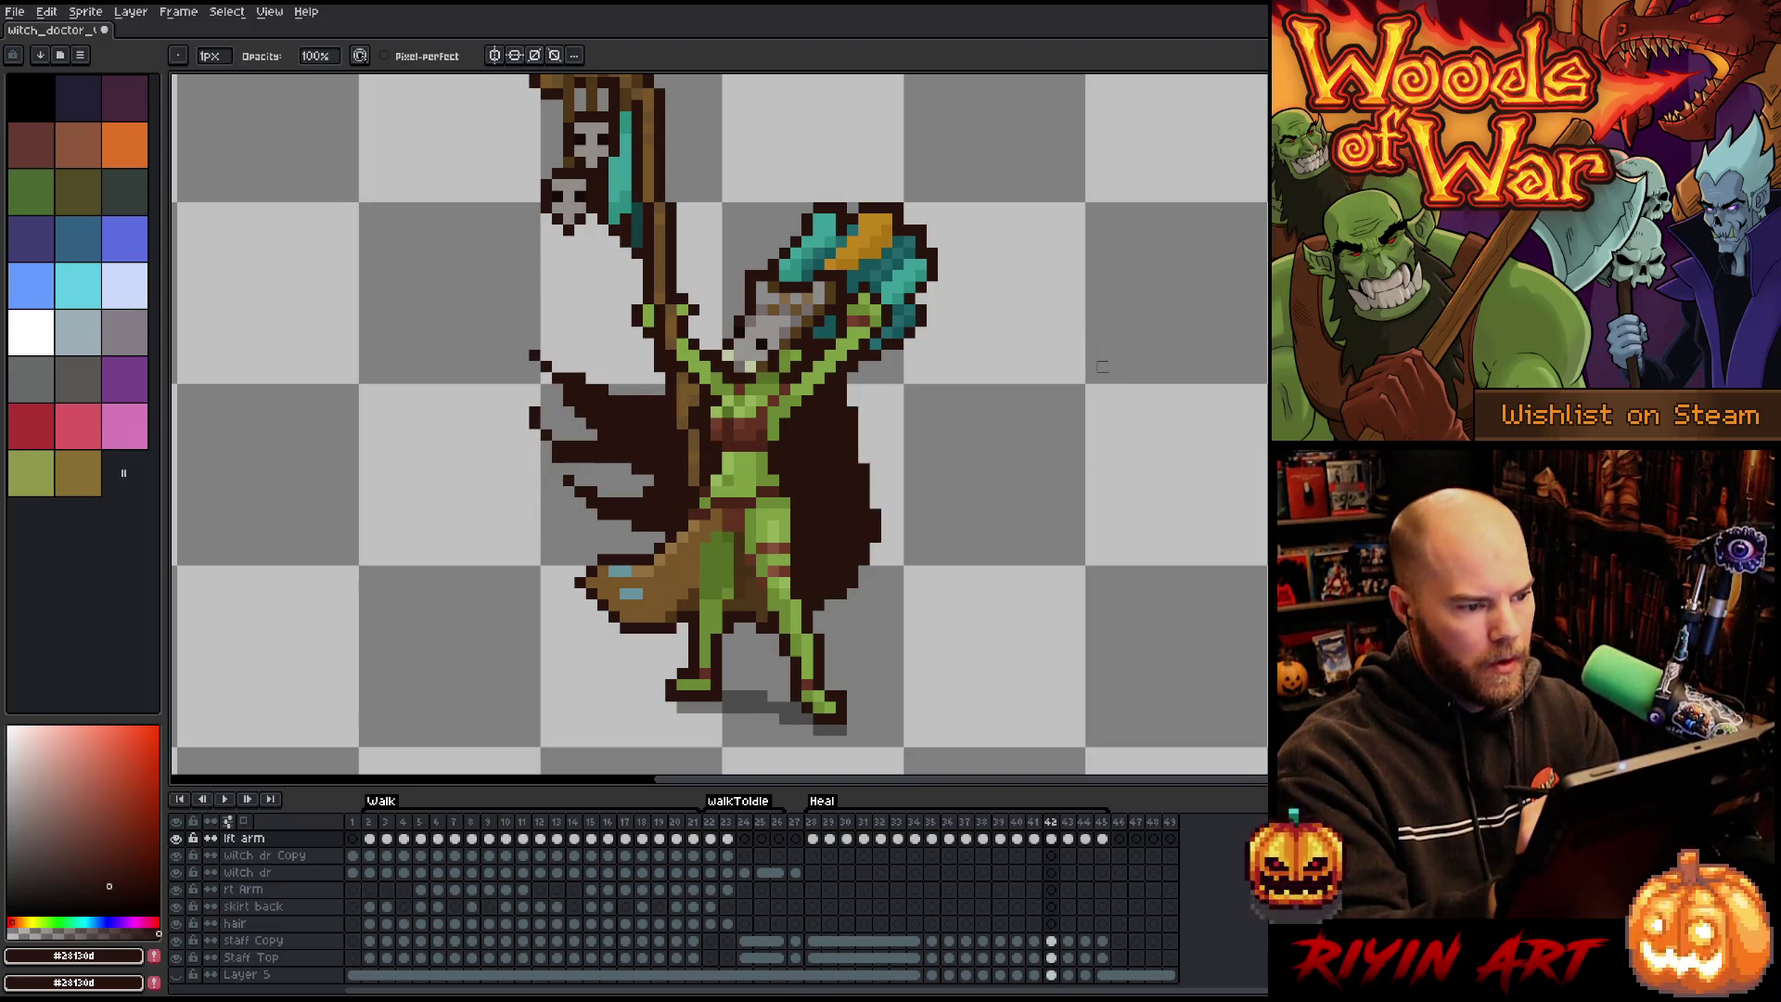
key(Right)
key(Left)
key(Right)
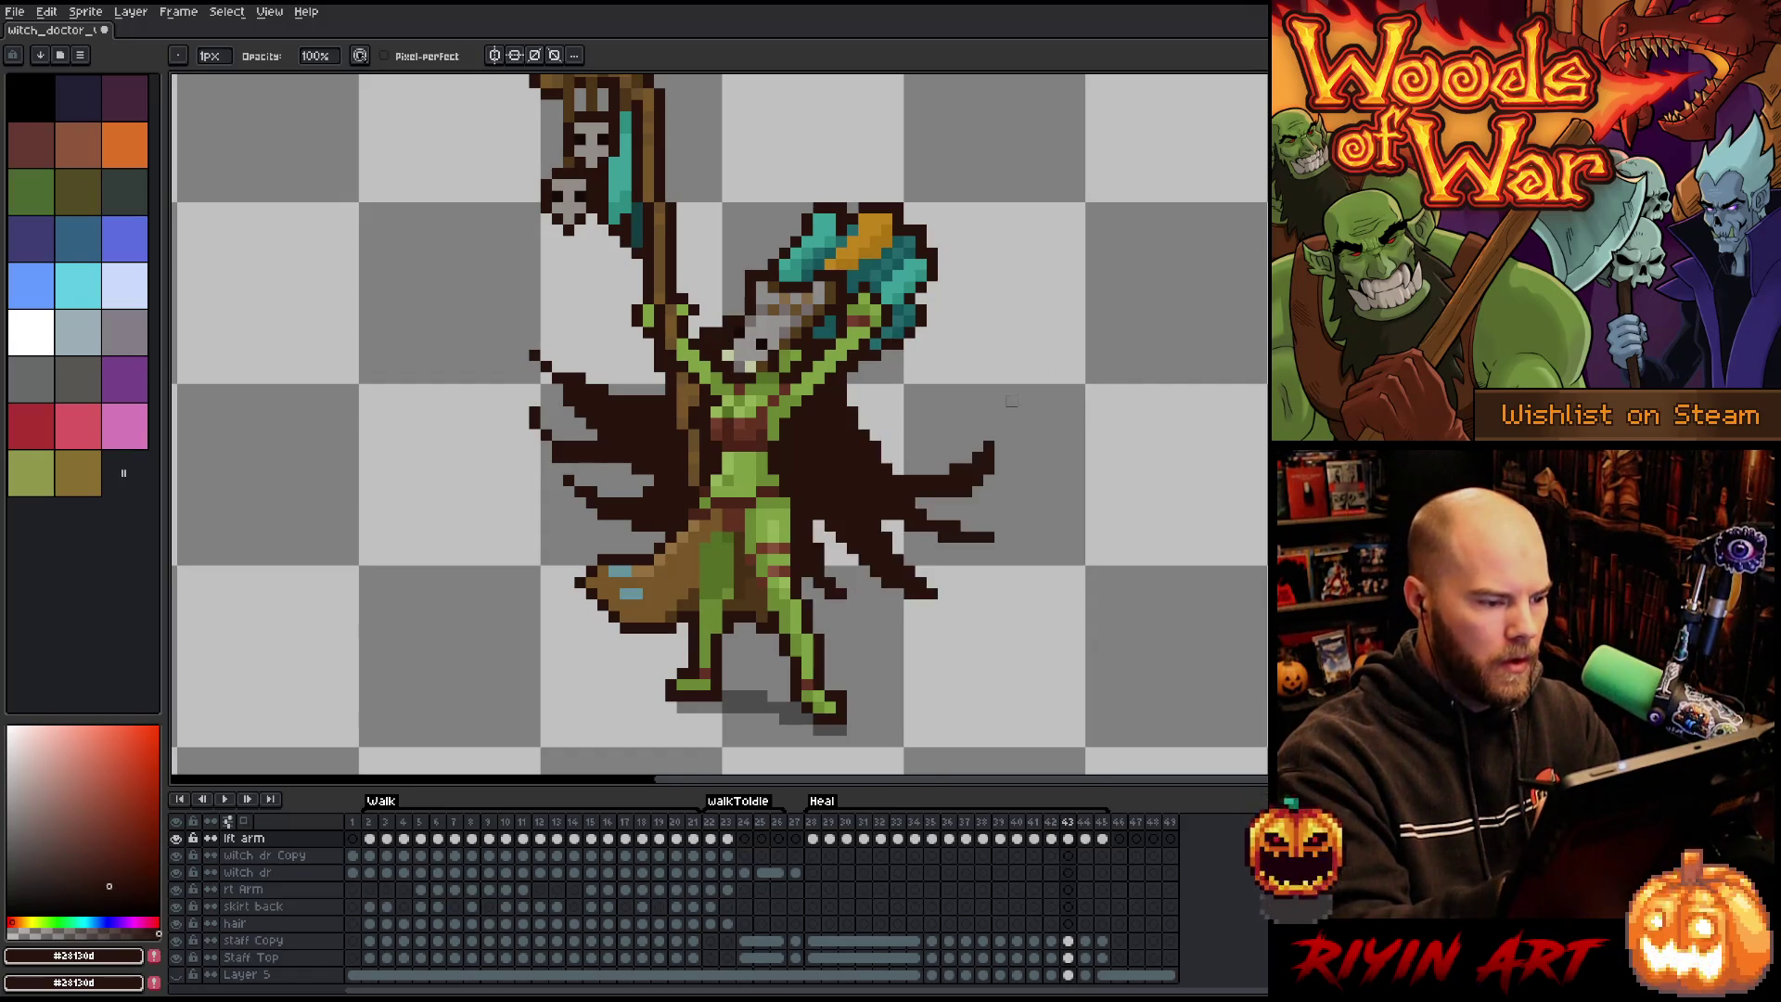
Erase the long left cape strands on frame 43 and repaint shorter ragged ones, including the lower-left edge.
mouse_move(660, 412)
mouse_down()
mouse_move(612, 436)
mouse_move(575, 408)
mouse_move(523, 458)
mouse_move(558, 332)
mouse_up()
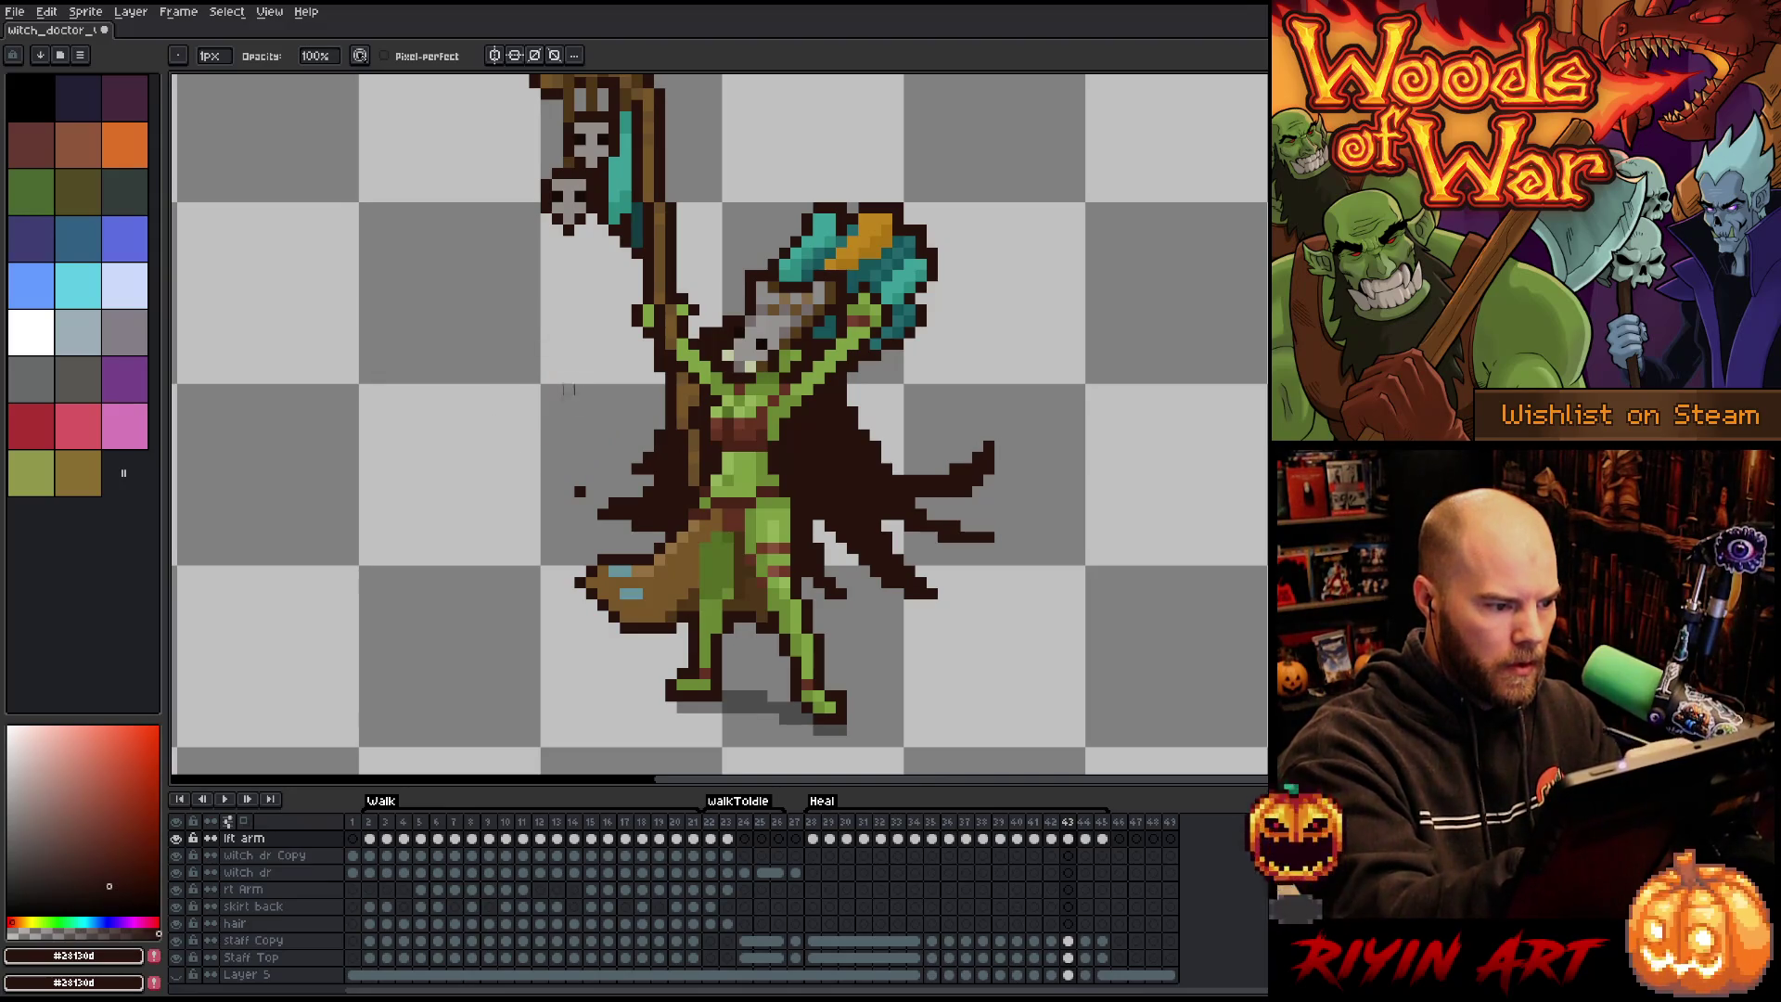
mouse_move(649, 446)
mouse_down()
mouse_move(575, 510)
mouse_move(649, 482)
mouse_move(557, 503)
mouse_move(649, 455)
mouse_move(580, 492)
mouse_move(590, 458)
mouse_up()
key(b)
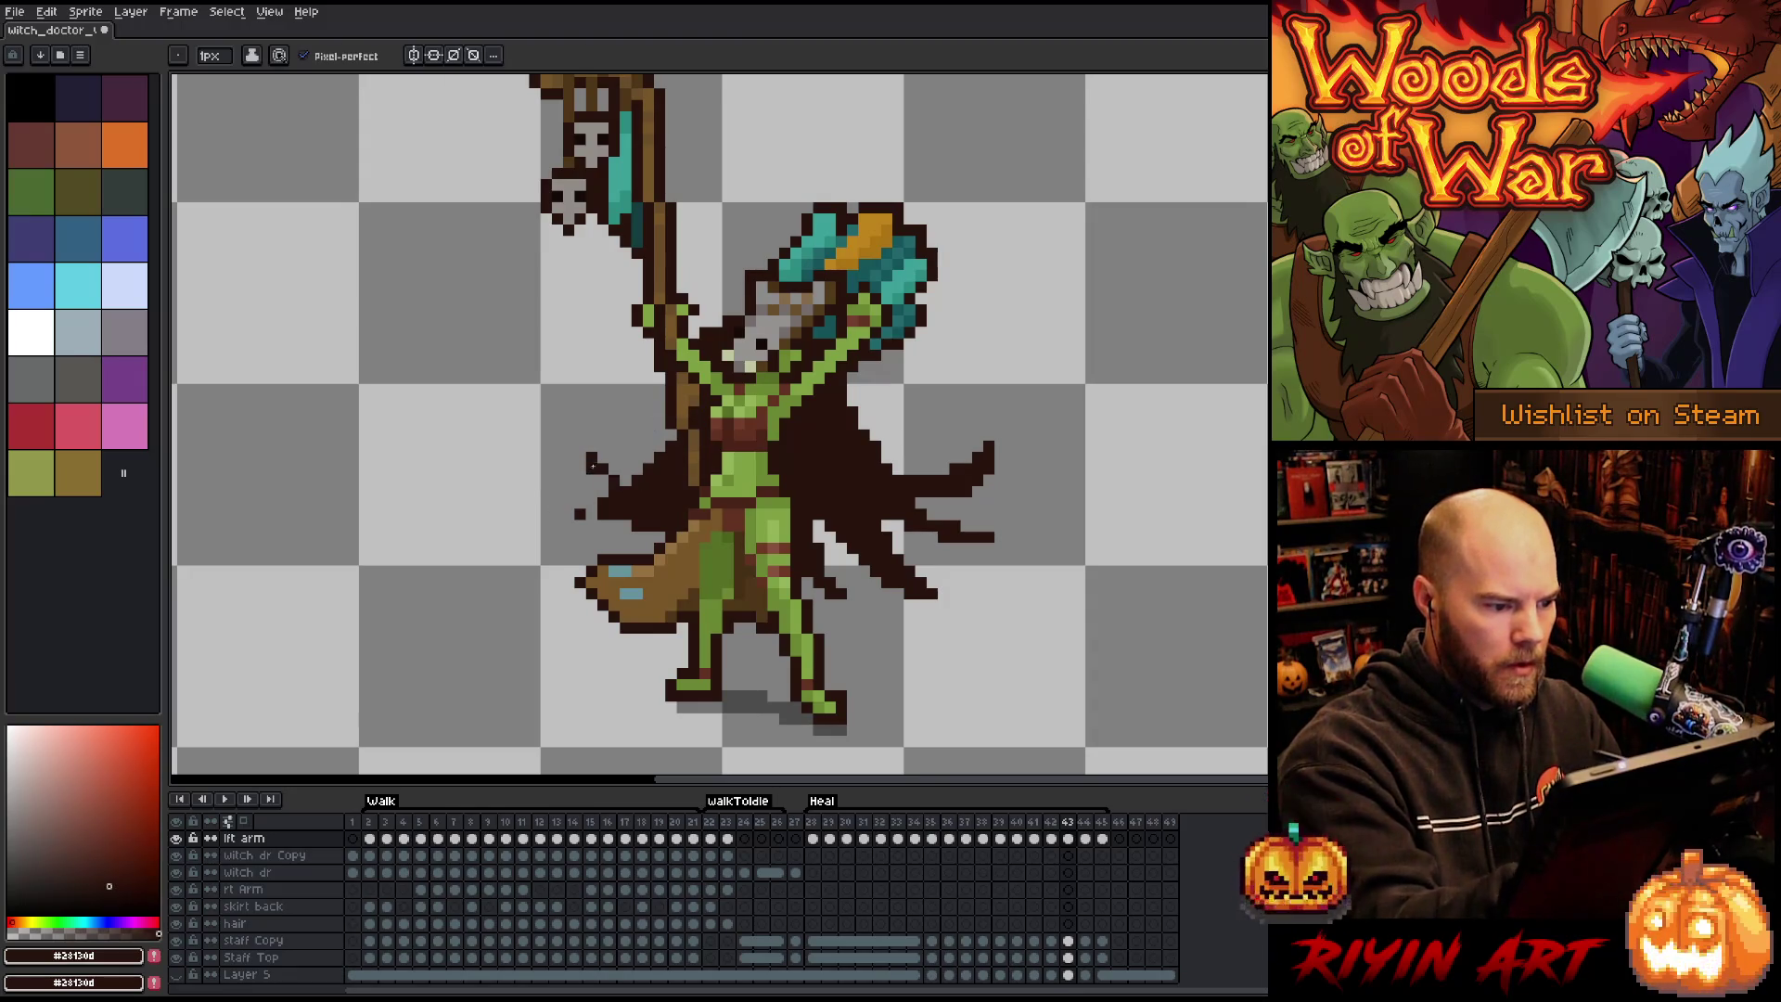
mouse_move(614, 537)
mouse_down()
mouse_move(677, 520)
mouse_move(663, 491)
mouse_move(614, 490)
mouse_move(687, 471)
mouse_up()
key(e)
key(b)
key(b)
key(e)
key(b)
key(e)
key(b)
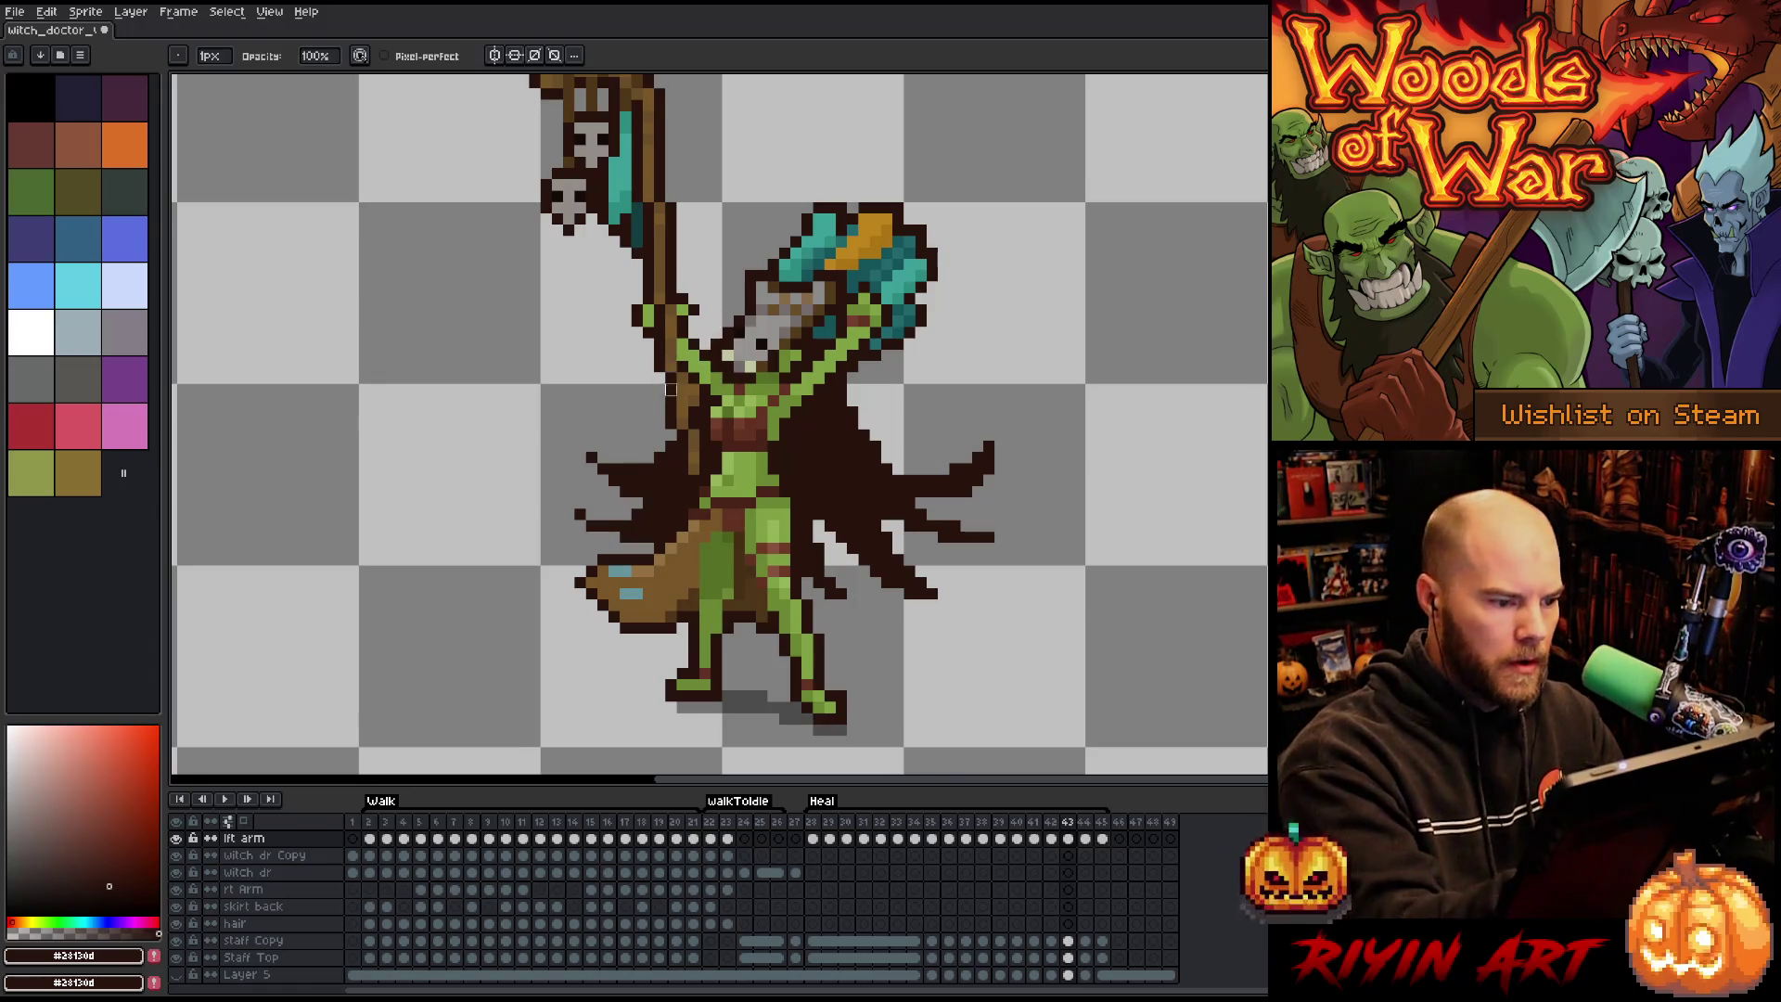
Preview the animation, add frame 45, and turn on the previous-frame ghost.
key(Return)
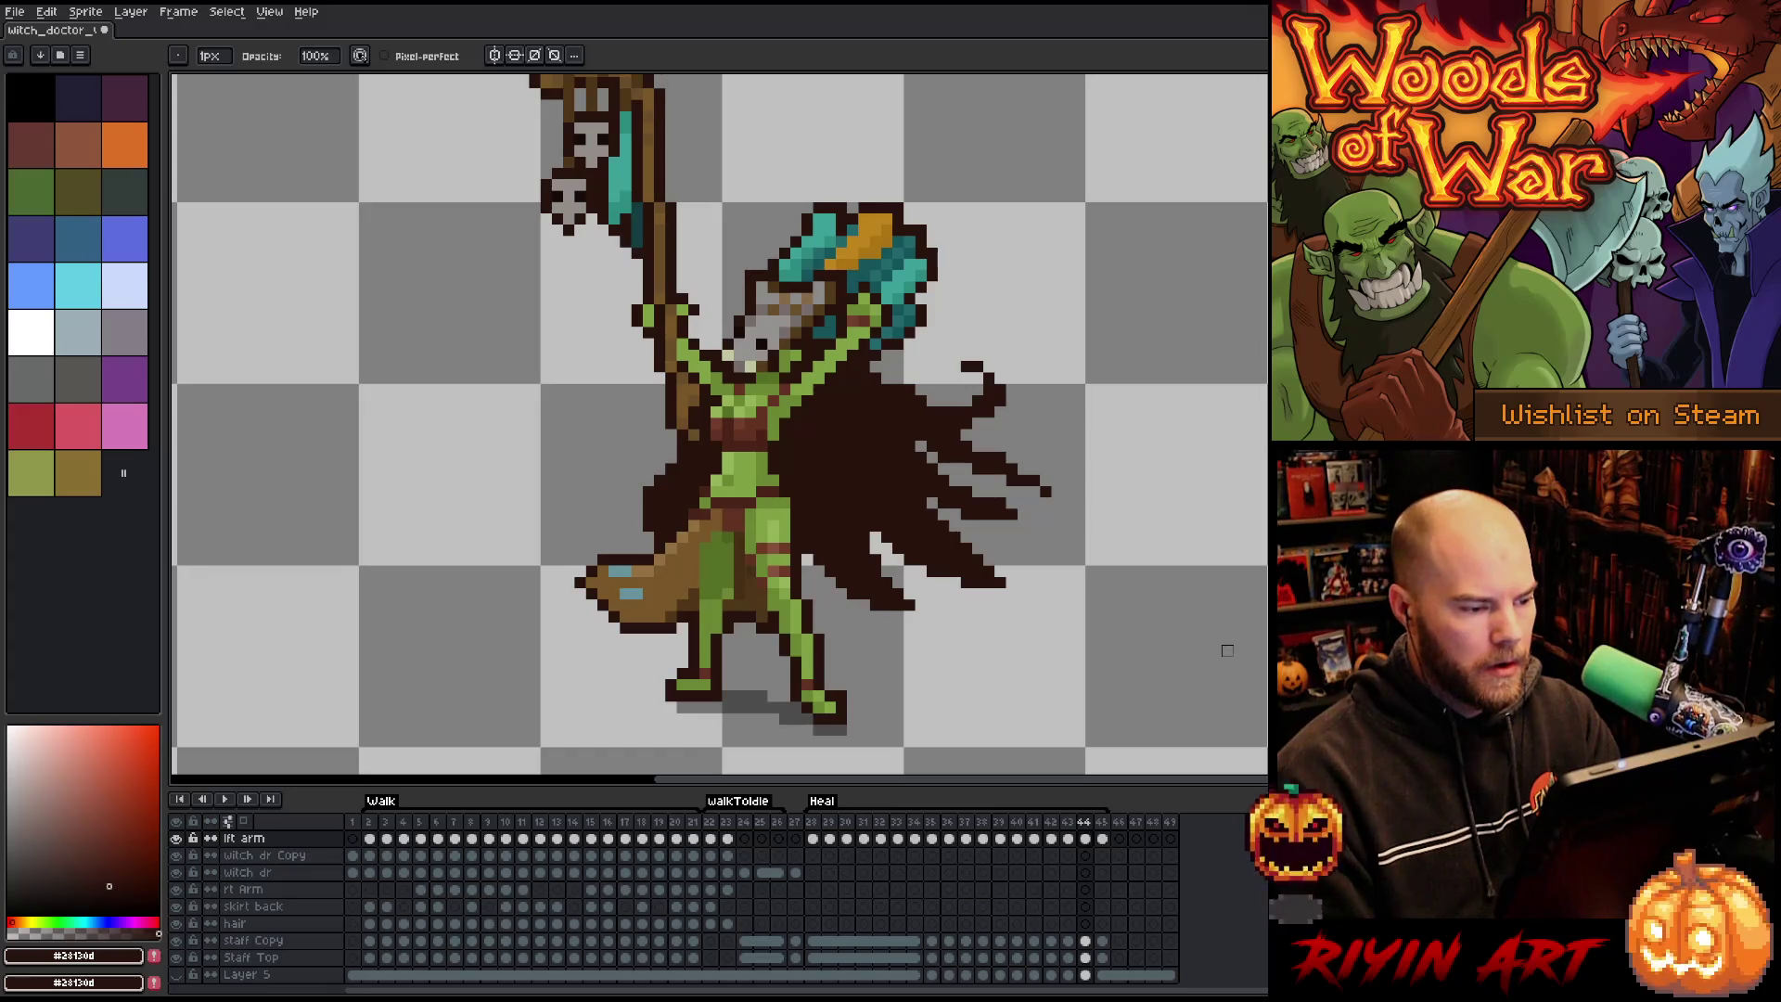
key(alt+n)
click(243, 820)
Clear the cape from frame 45 and sketch a new dark cape outline over frame 44's ghost.
click(1102, 838)
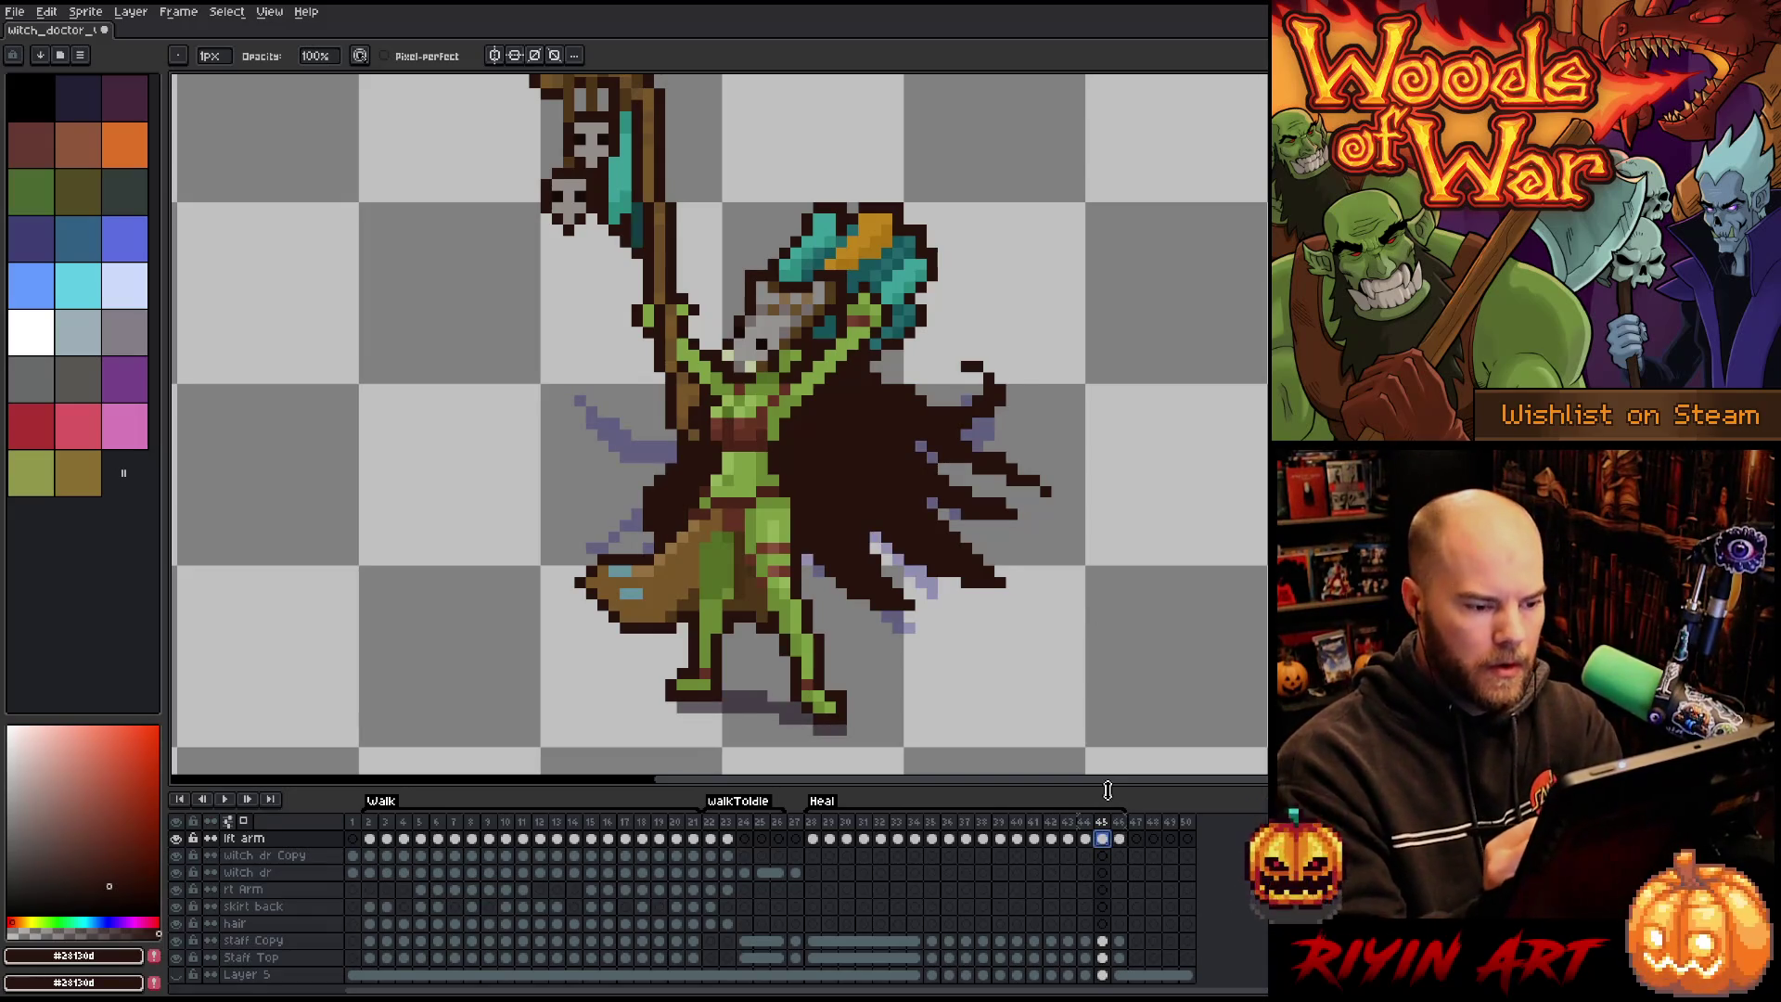
key(Delete)
key(b)
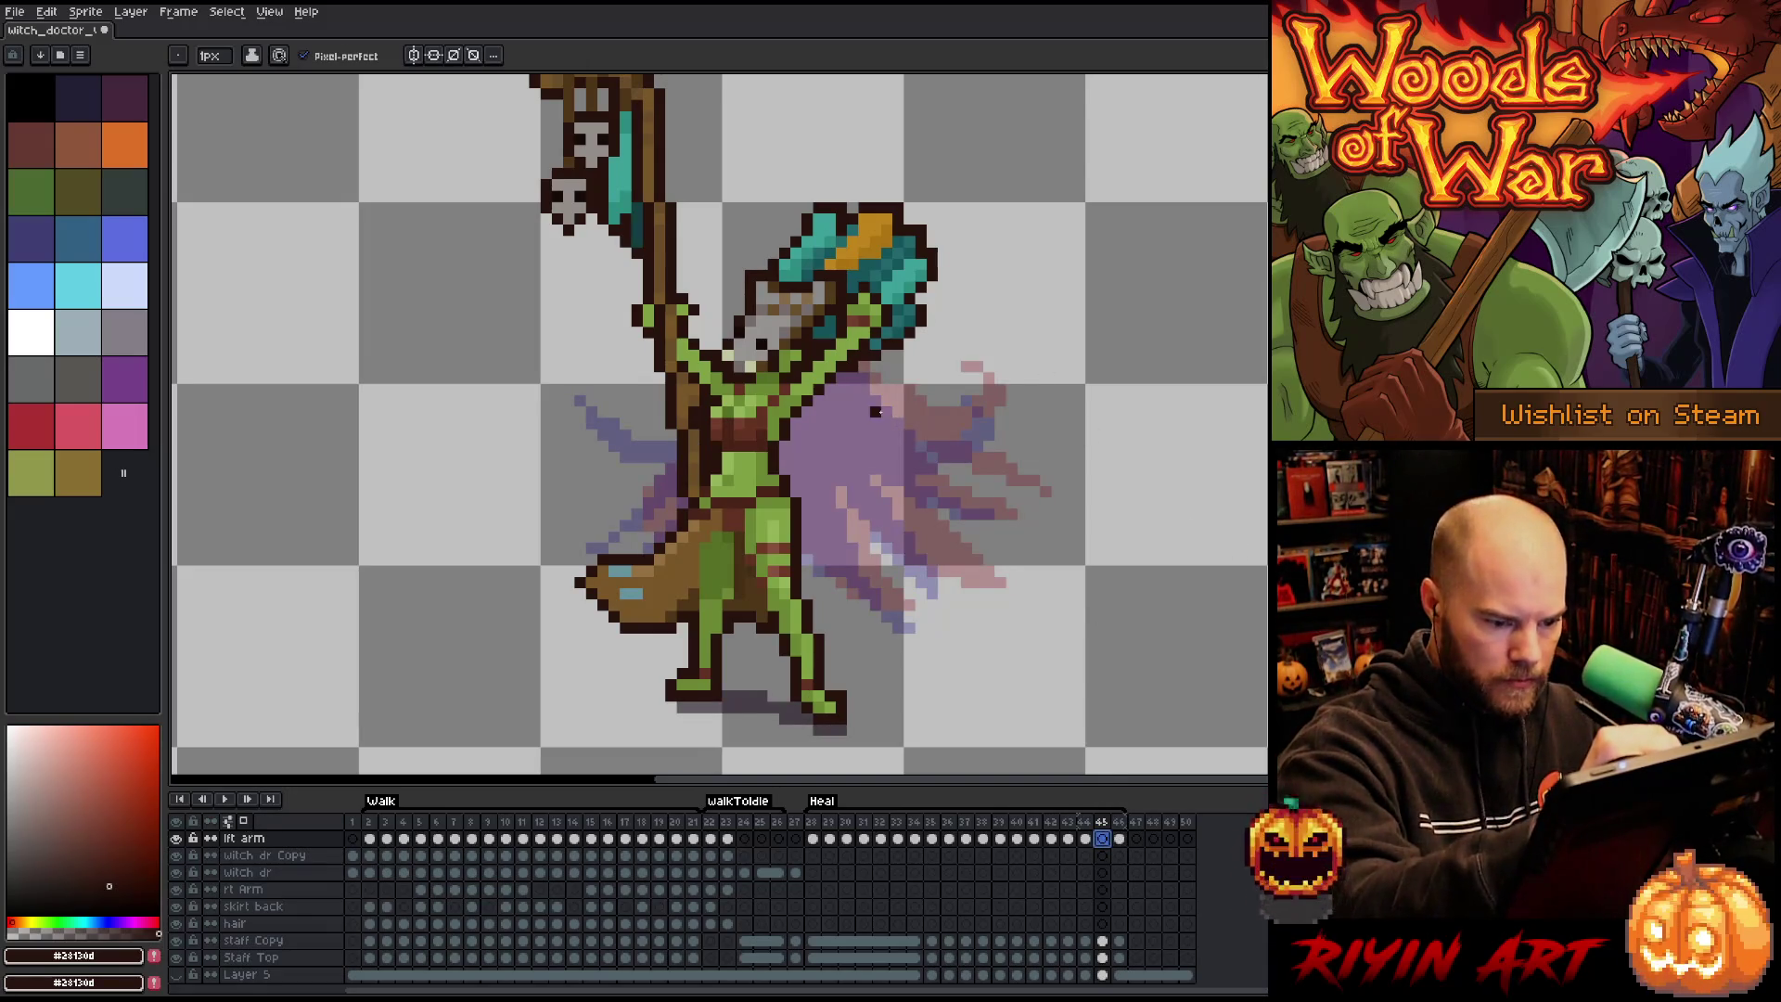
key(comma)
key(period)
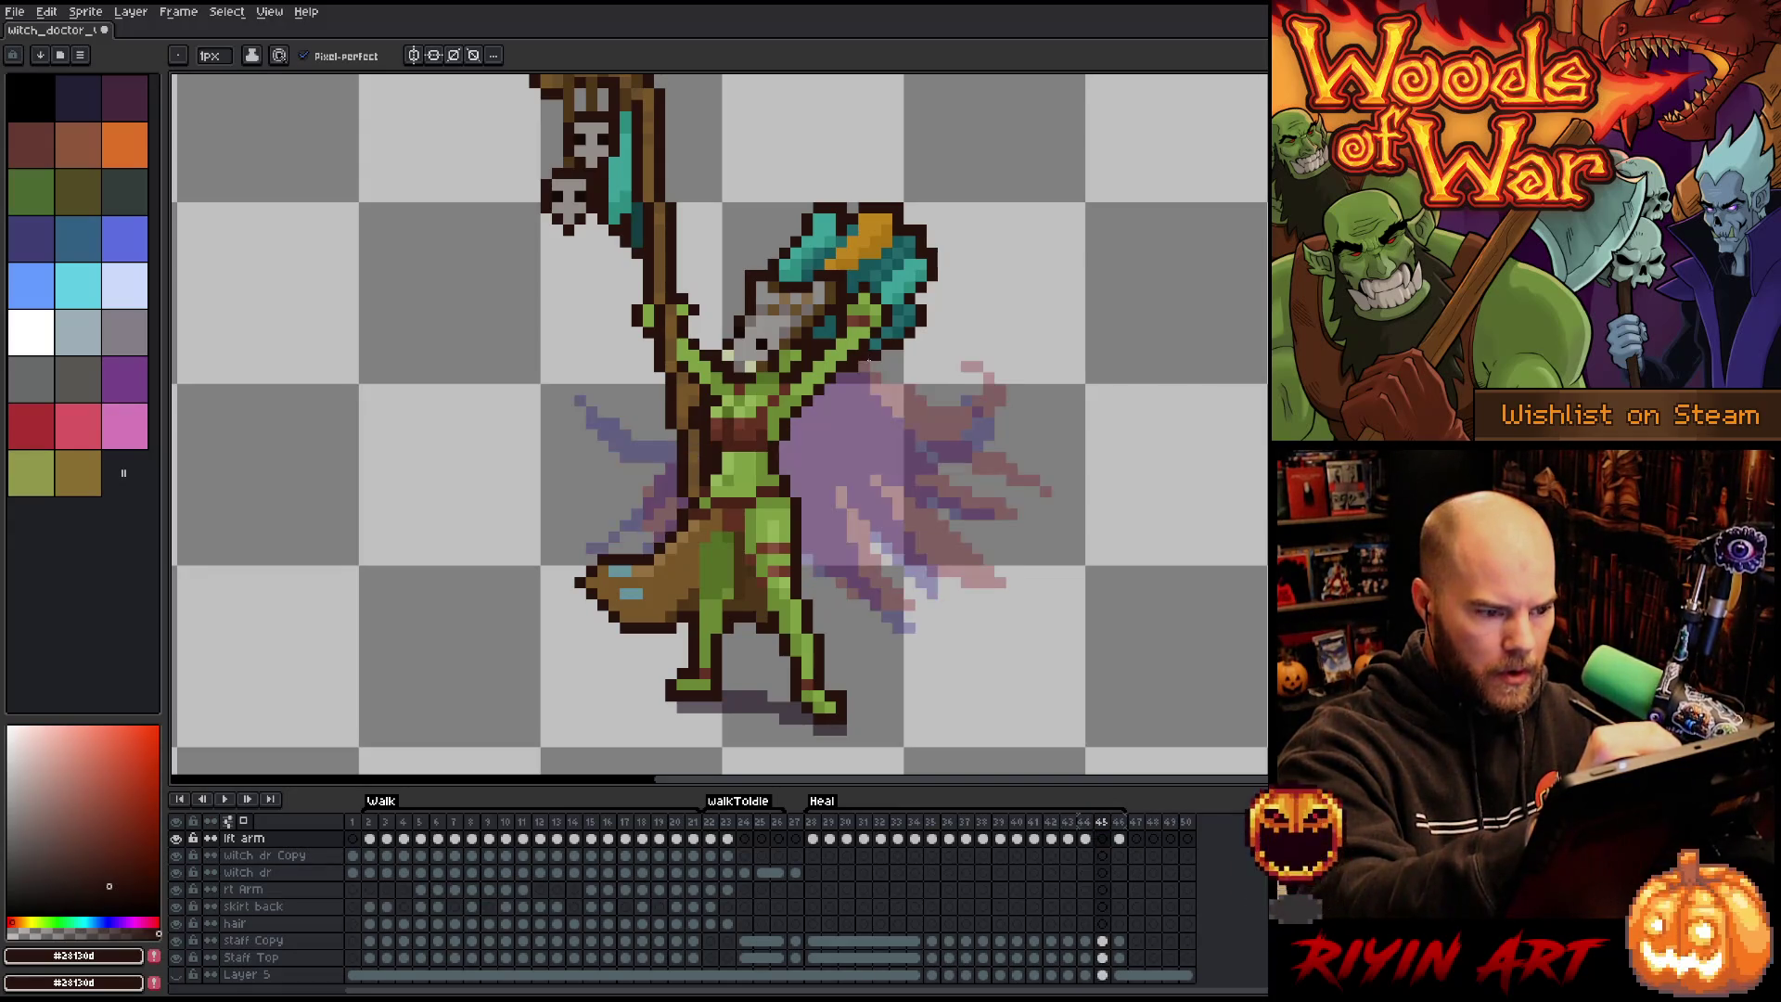
mouse_move(868, 372)
mouse_down()
mouse_move(979, 422)
mouse_move(974, 408)
mouse_move(946, 436)
mouse_move(888, 415)
mouse_up()
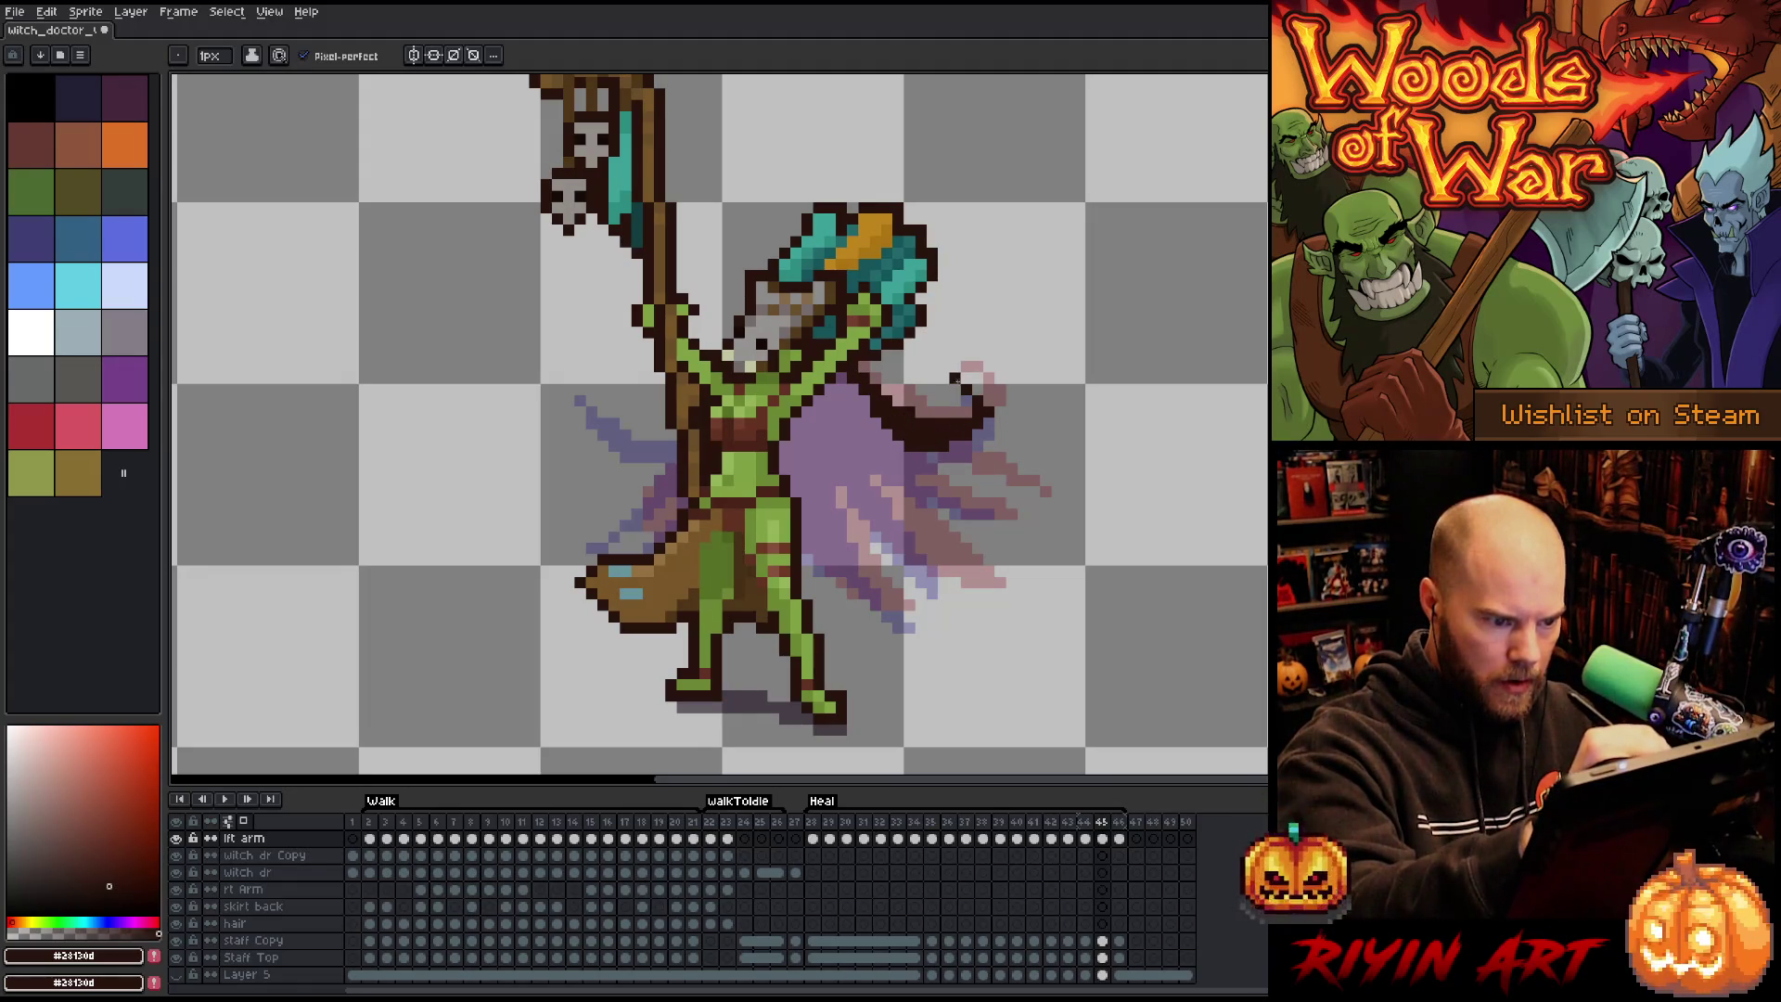
drag(974, 389, 968, 378)
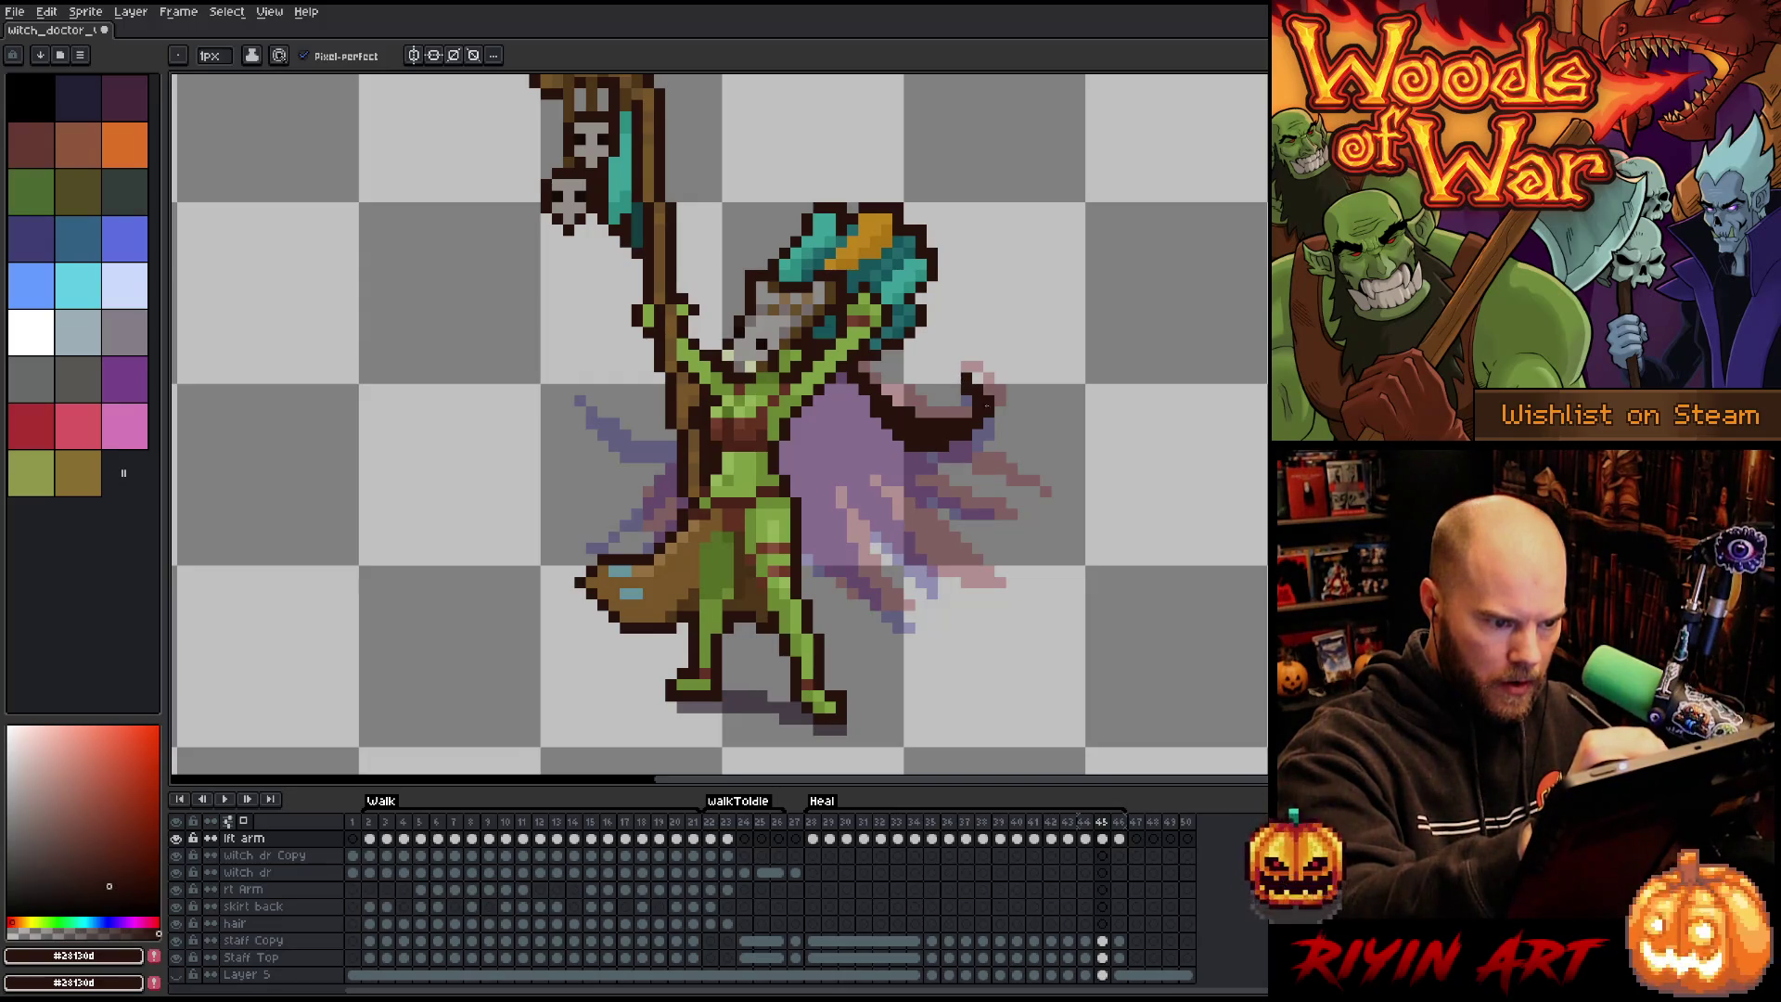
Add a dark row under the cape curl and compare it against frame 44.
key(e)
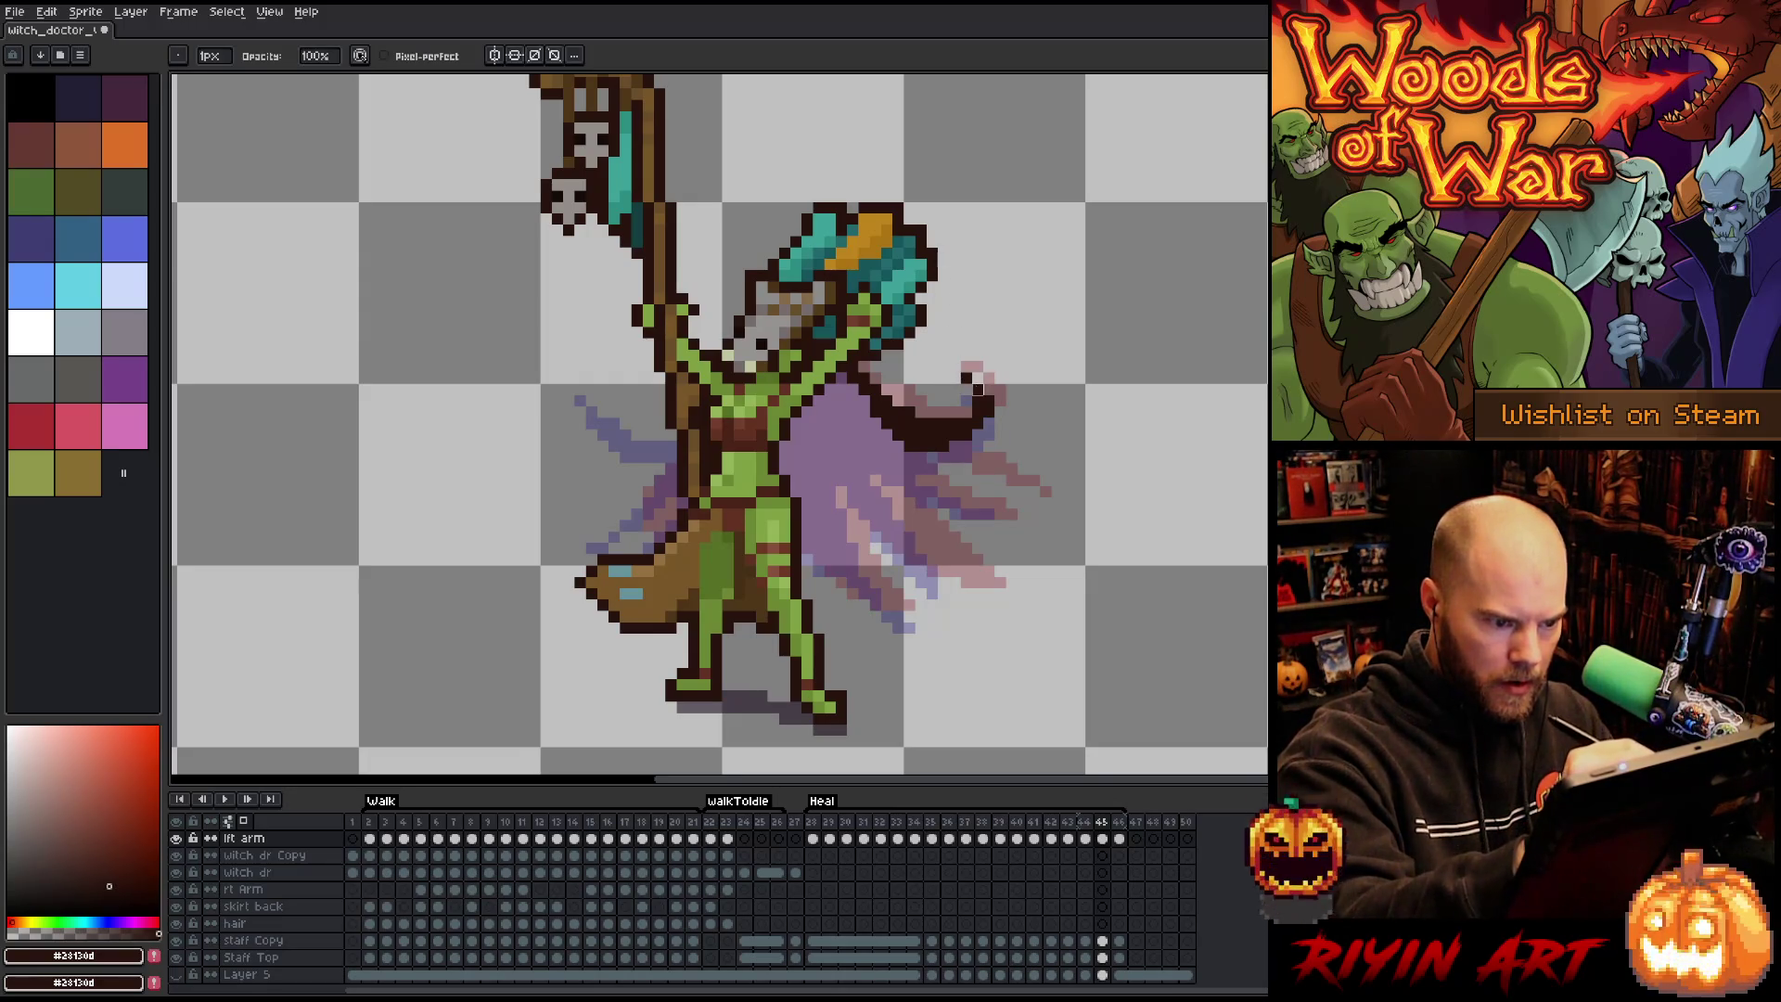
key(b)
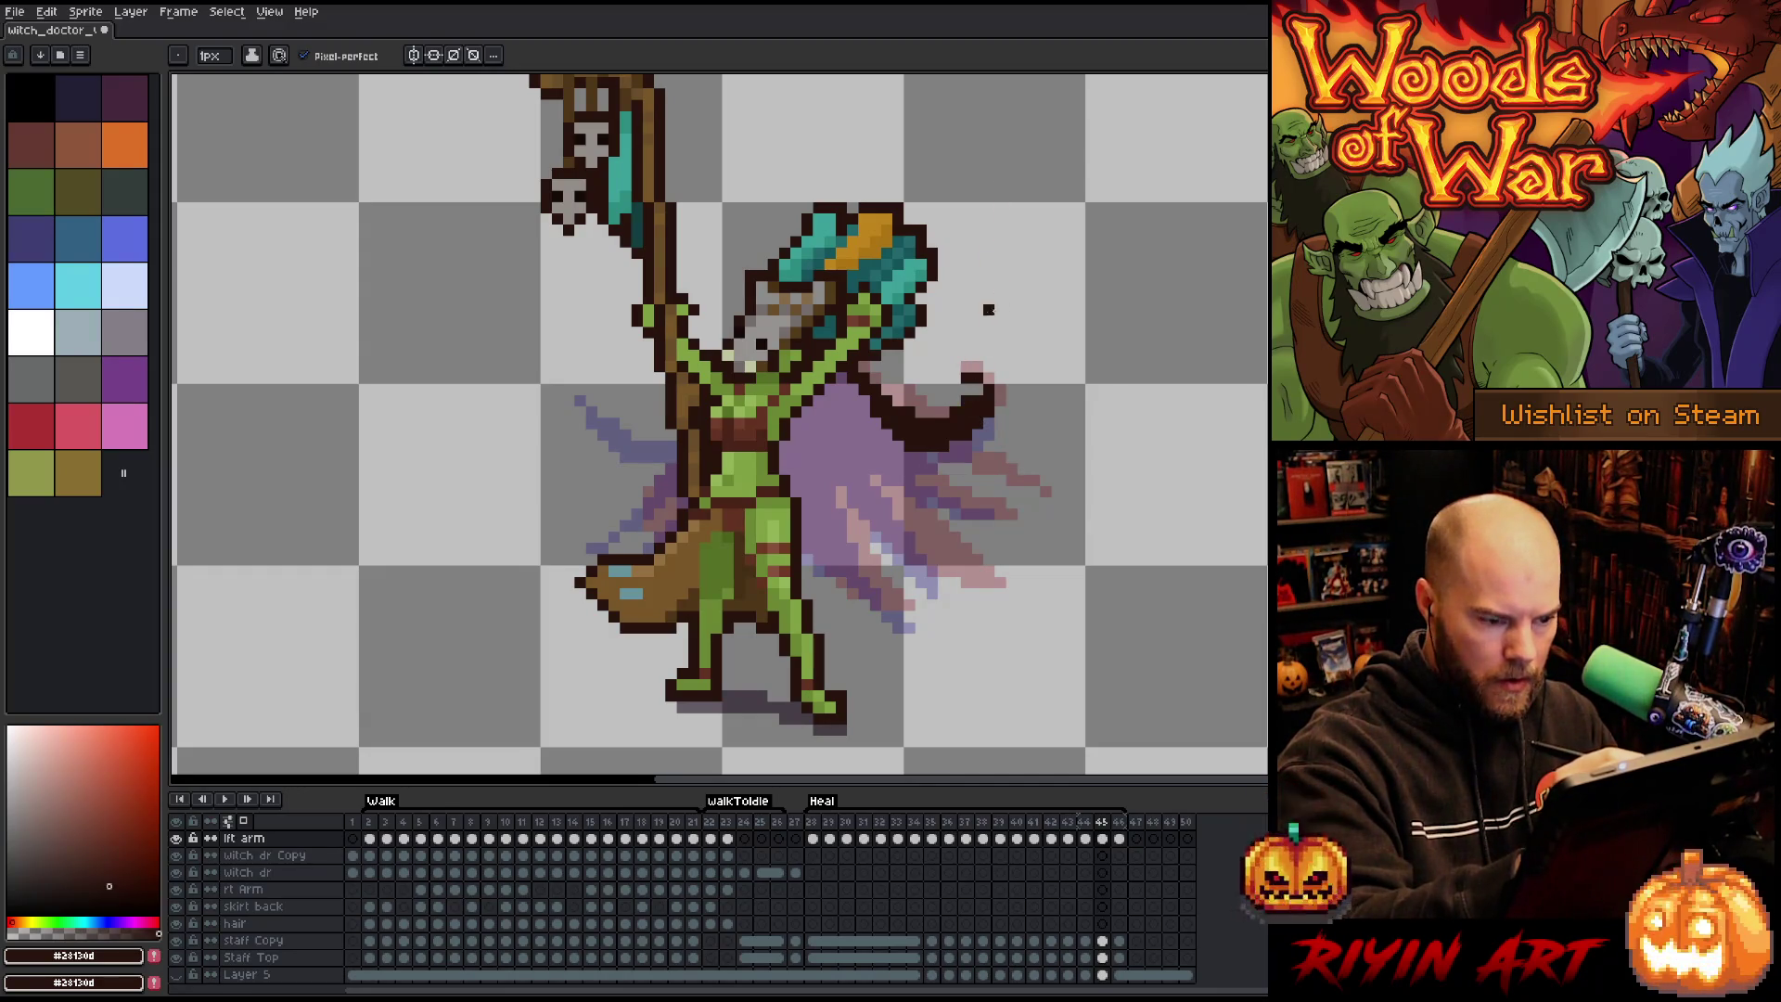
key(e)
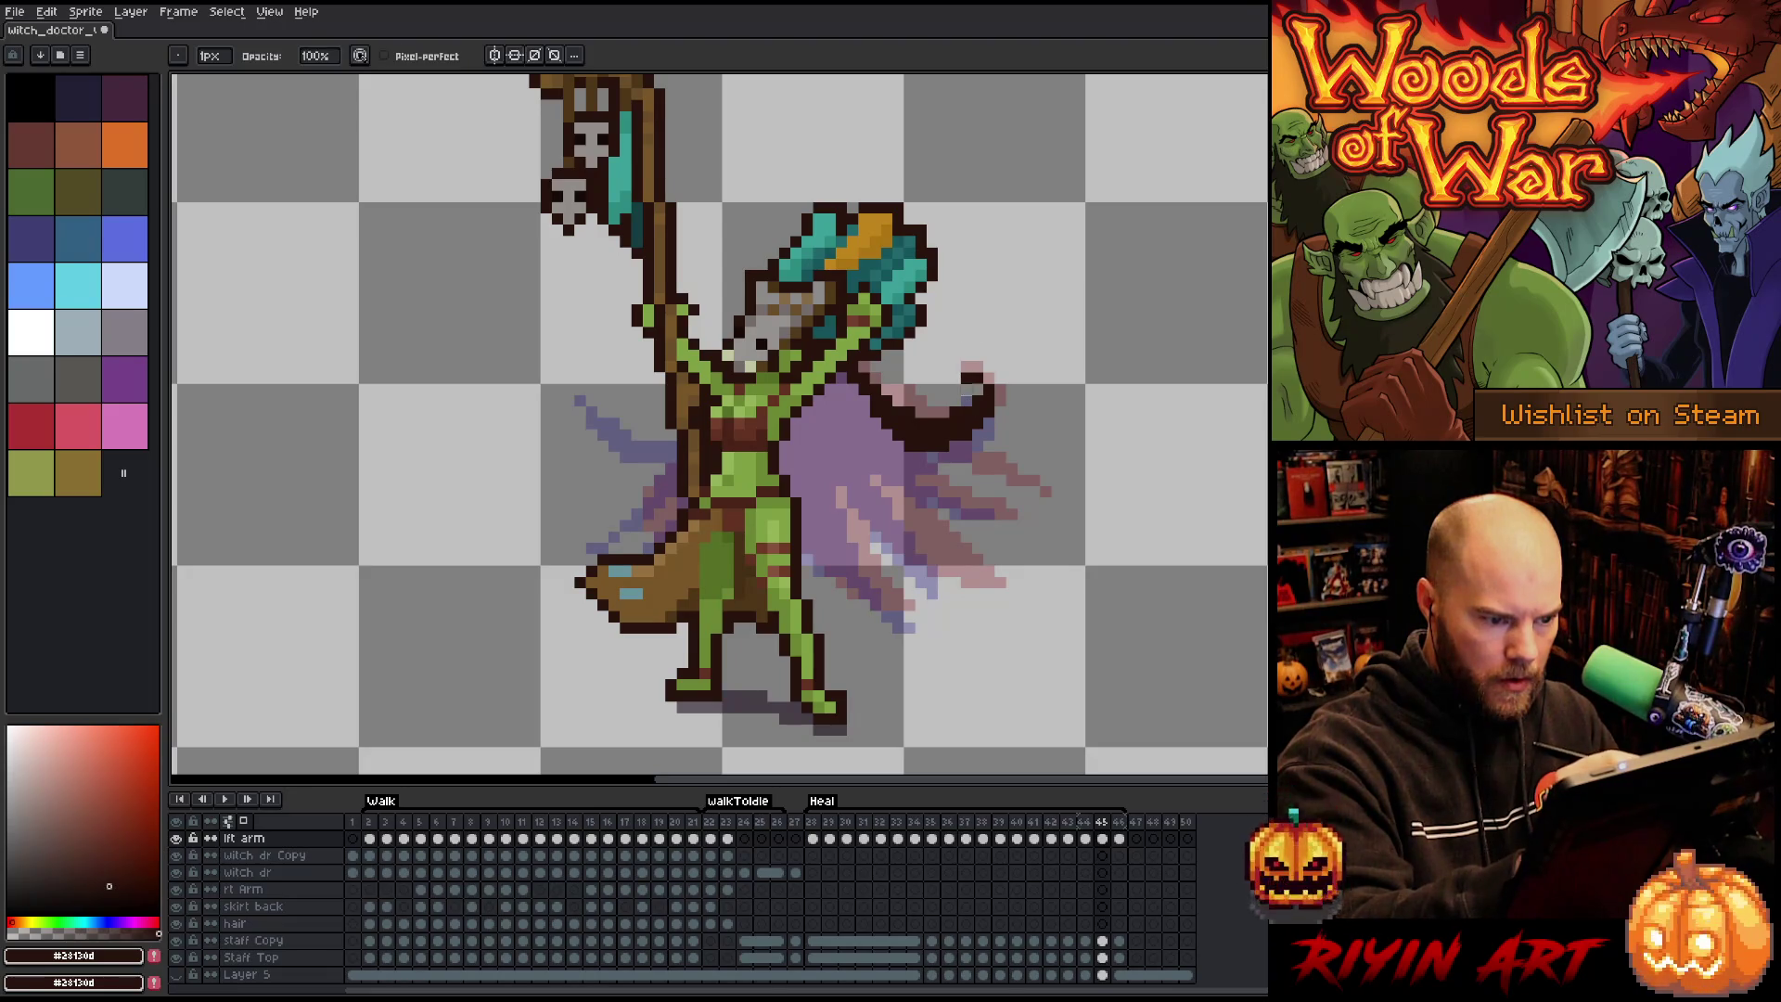
key(b)
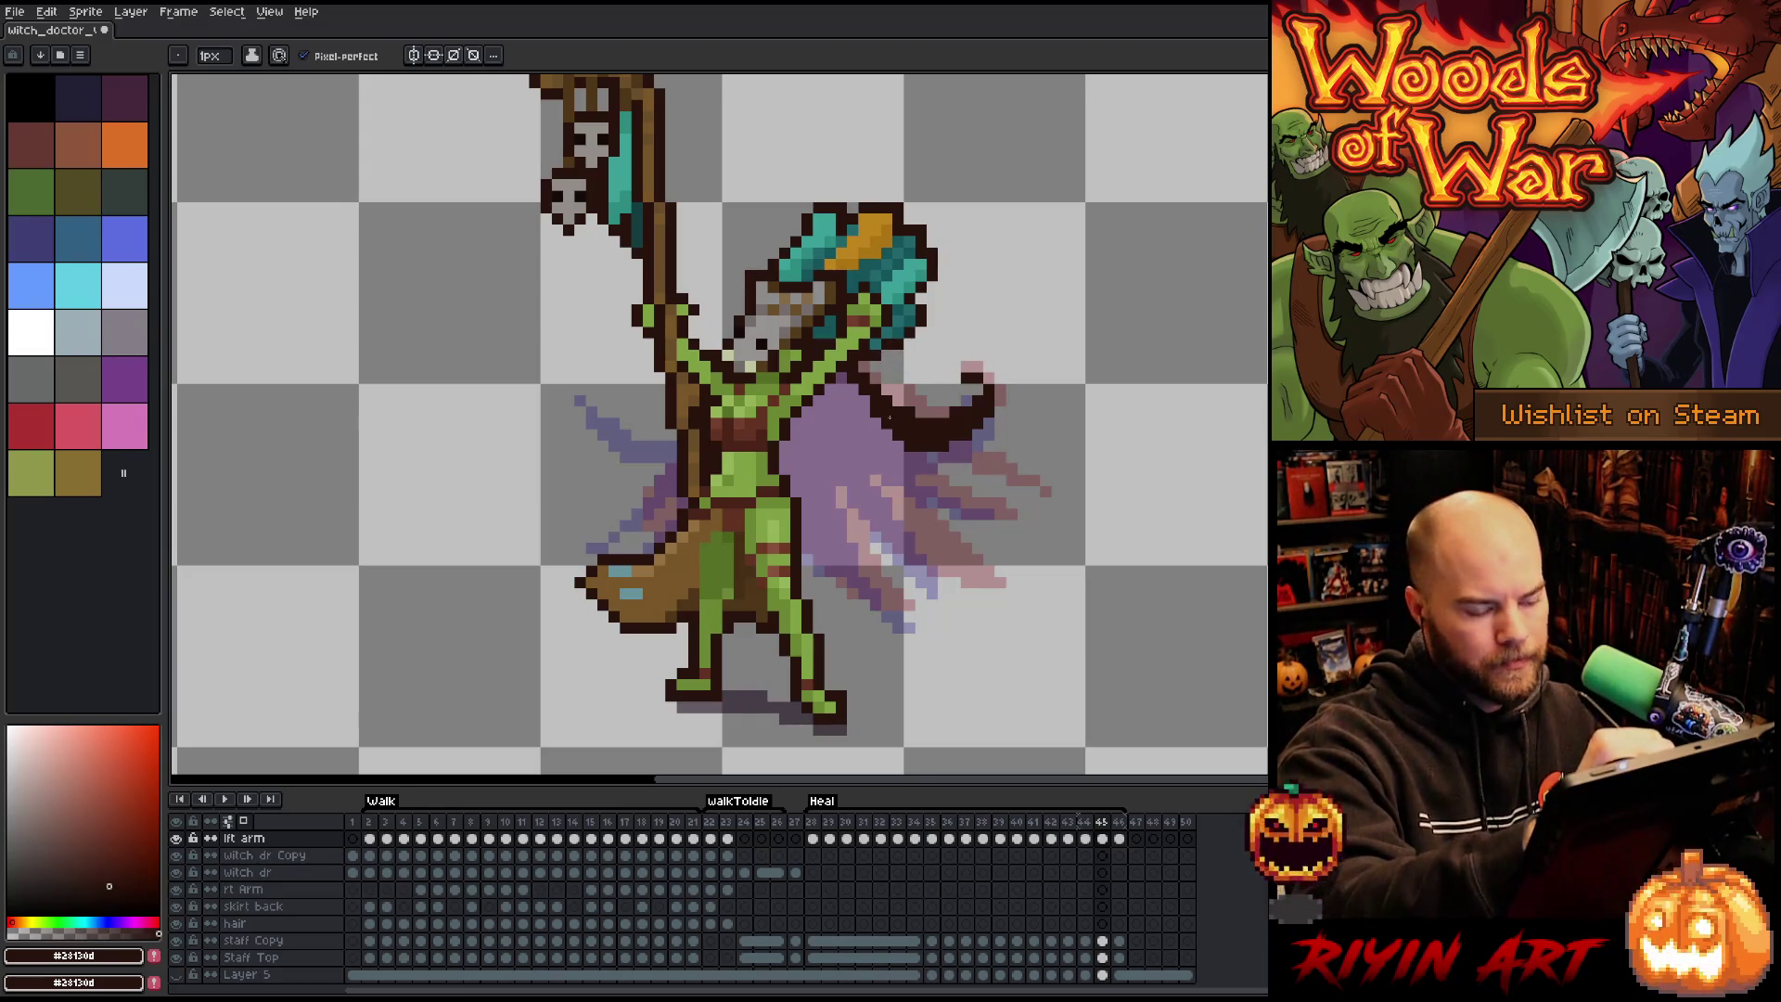
drag(920, 457, 954, 458)
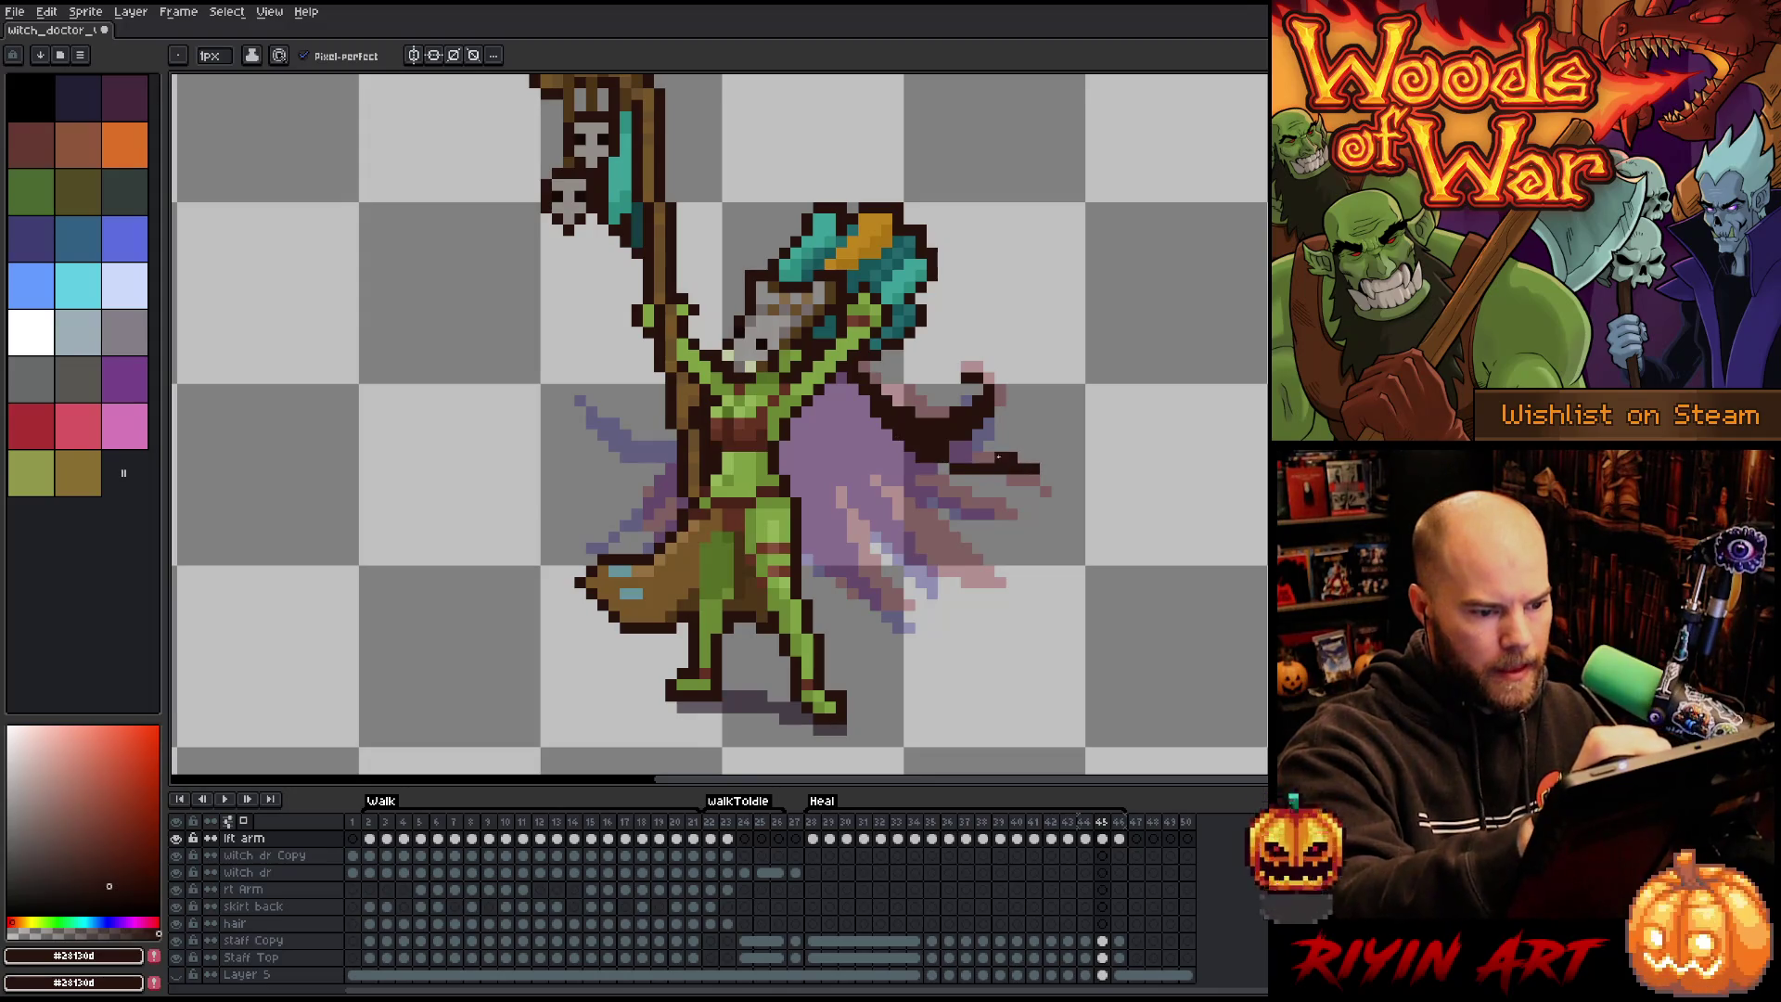
key(Left)
key(Right)
key(Left)
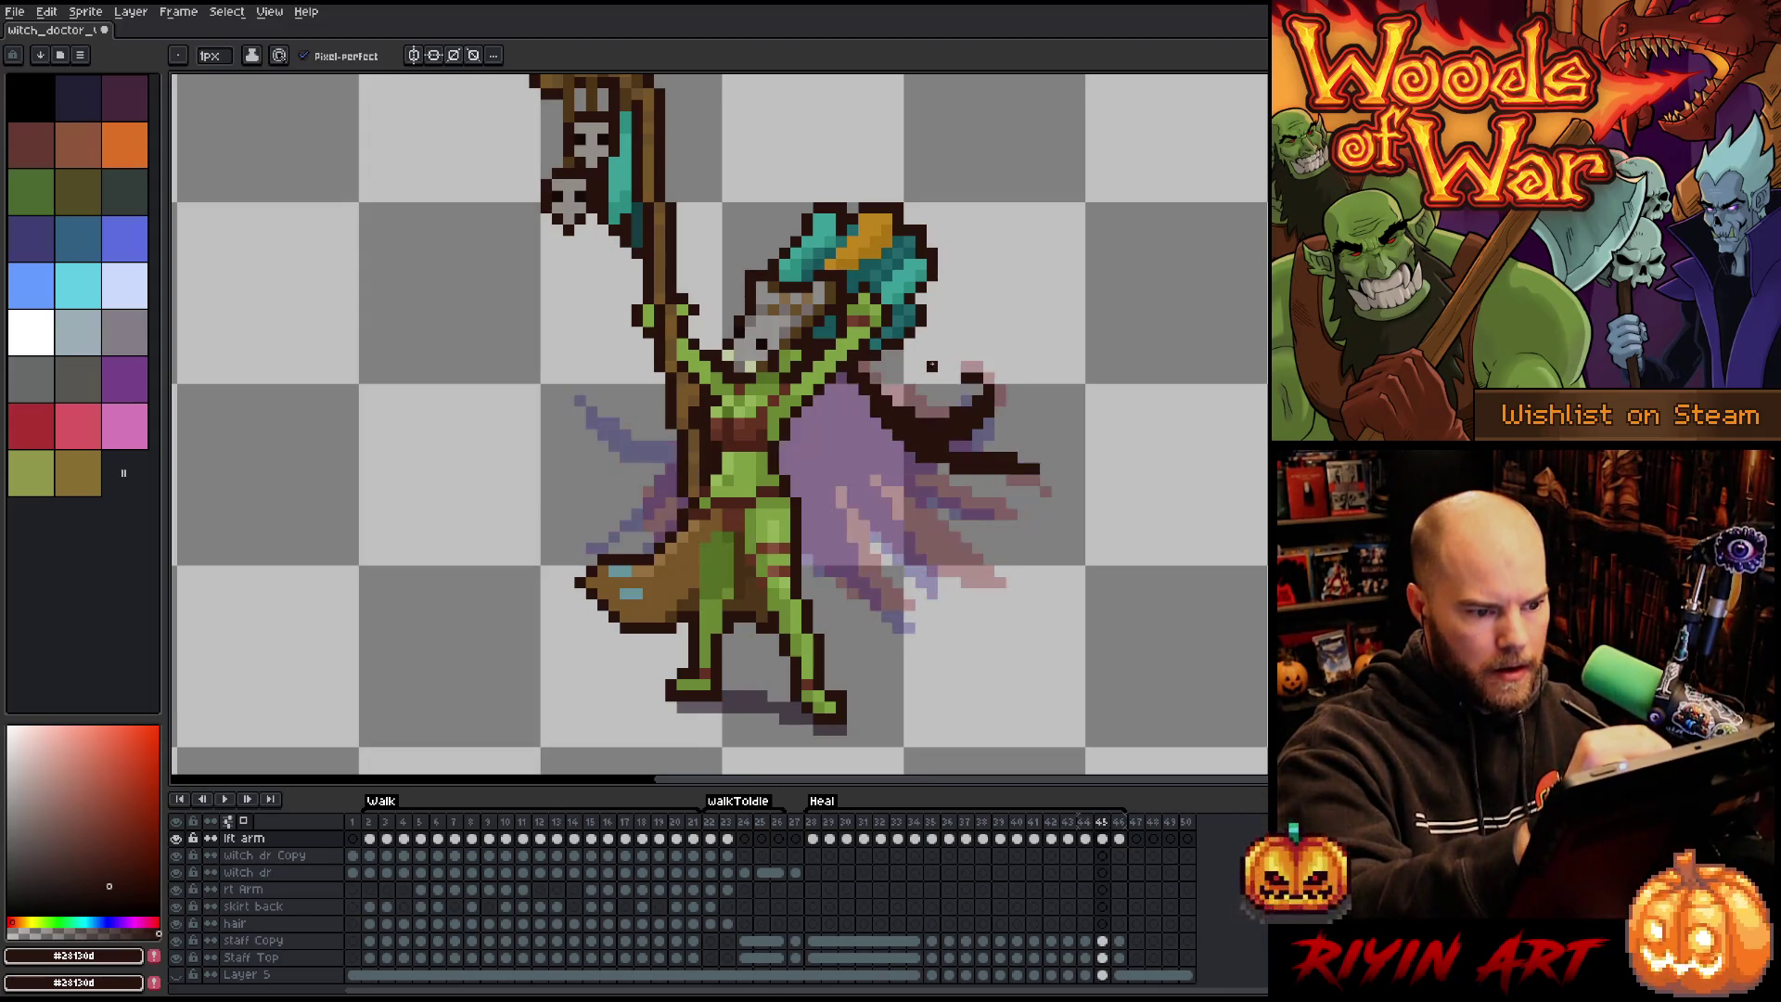
key(Right)
key(e)
Lower the curl stroke and draw dark fold lines down through the purple cape.
mouse_move(978, 469)
mouse_down()
mouse_move(1011, 459)
mouse_move(1003, 502)
mouse_move(1025, 515)
mouse_move(992, 461)
mouse_up()
key(b)
key(e)
key(b)
key(e)
key(b)
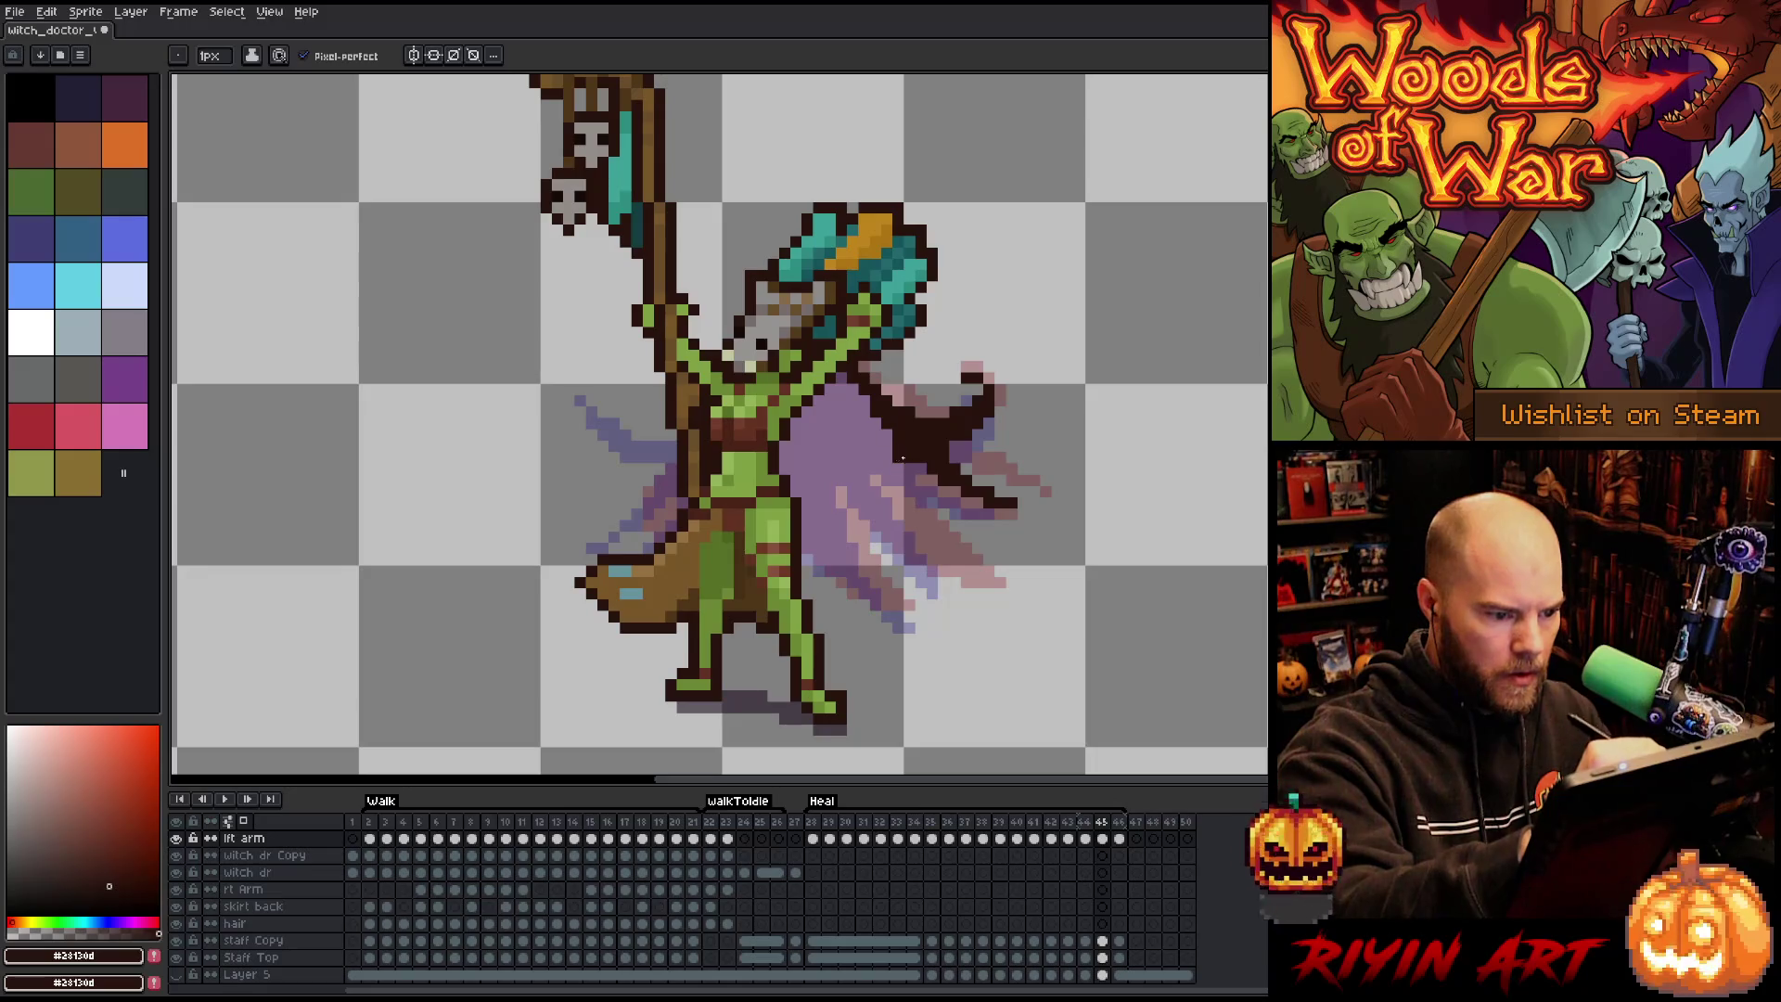
mouse_move(893, 433)
mouse_down()
mouse_move(927, 556)
mouse_move(972, 598)
mouse_up()
mouse_move(950, 577)
mouse_down()
mouse_move(870, 447)
mouse_move(854, 473)
mouse_move(904, 603)
mouse_move(814, 475)
mouse_up()
mouse_move(870, 589)
mouse_down()
mouse_move(803, 522)
mouse_move(790, 471)
mouse_up()
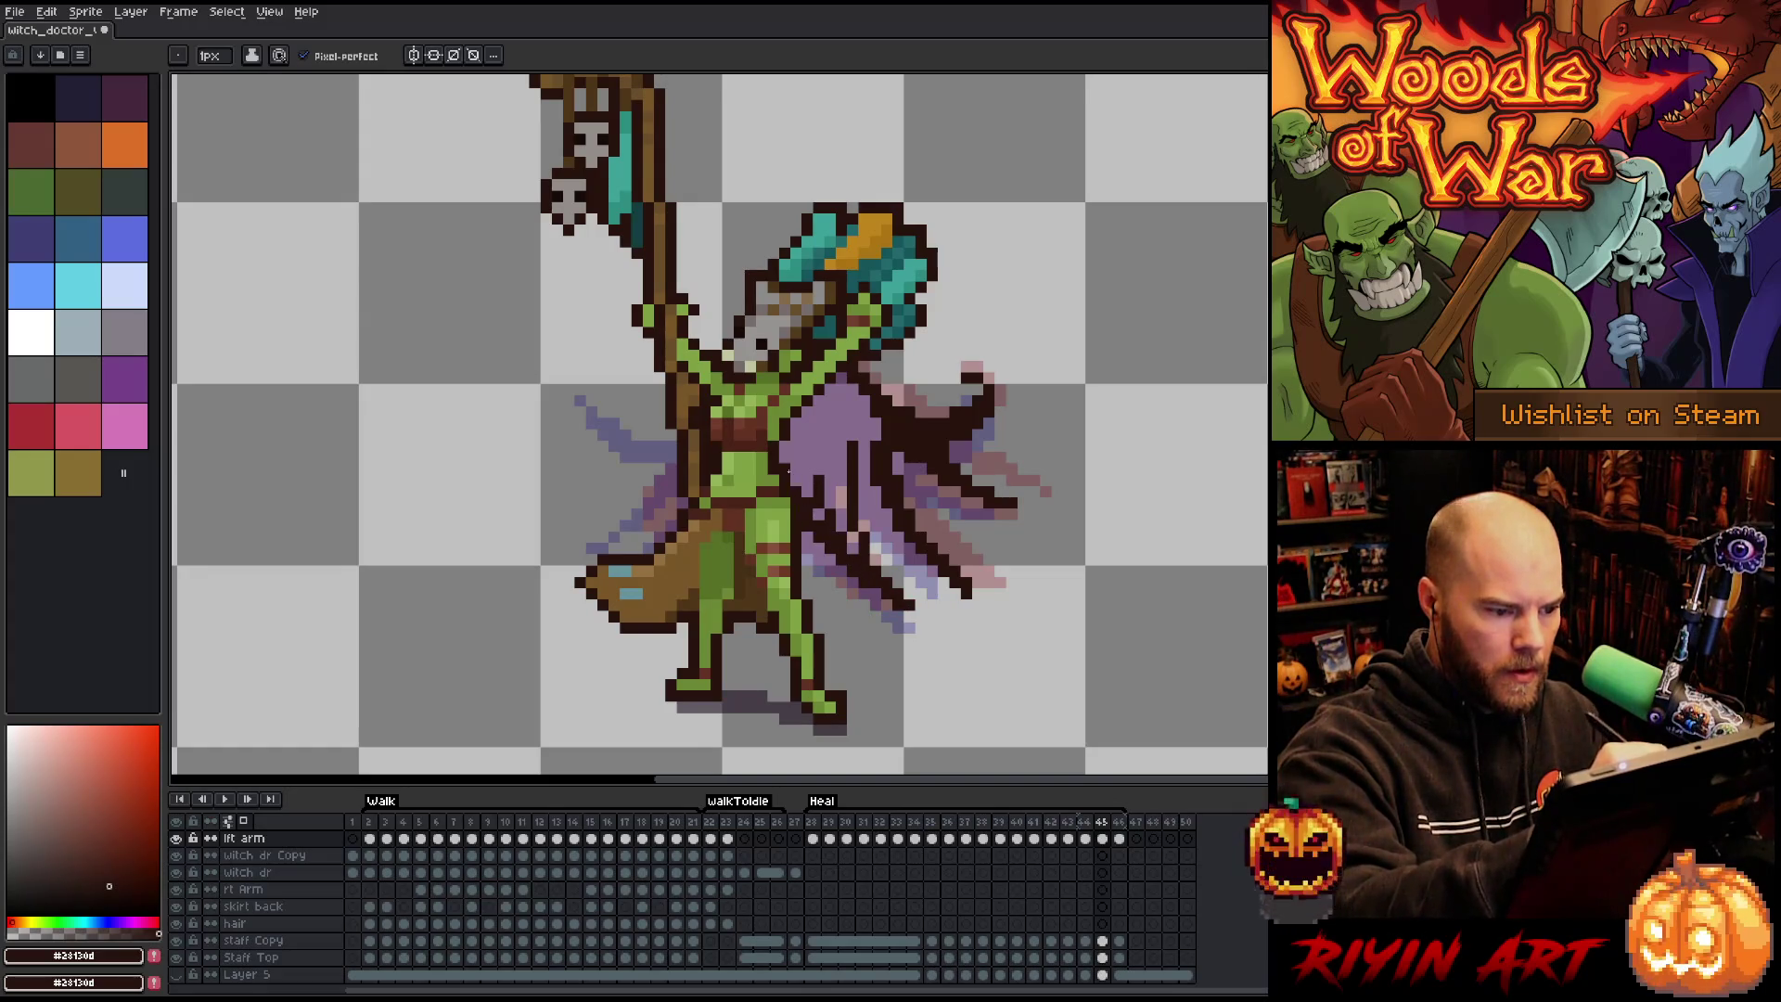
Bucket-fill the purple cape patches with dark brown #28130d, undoing an accidental background fill.
key(g)
click(847, 529)
key(ctrl+z)
key(b)
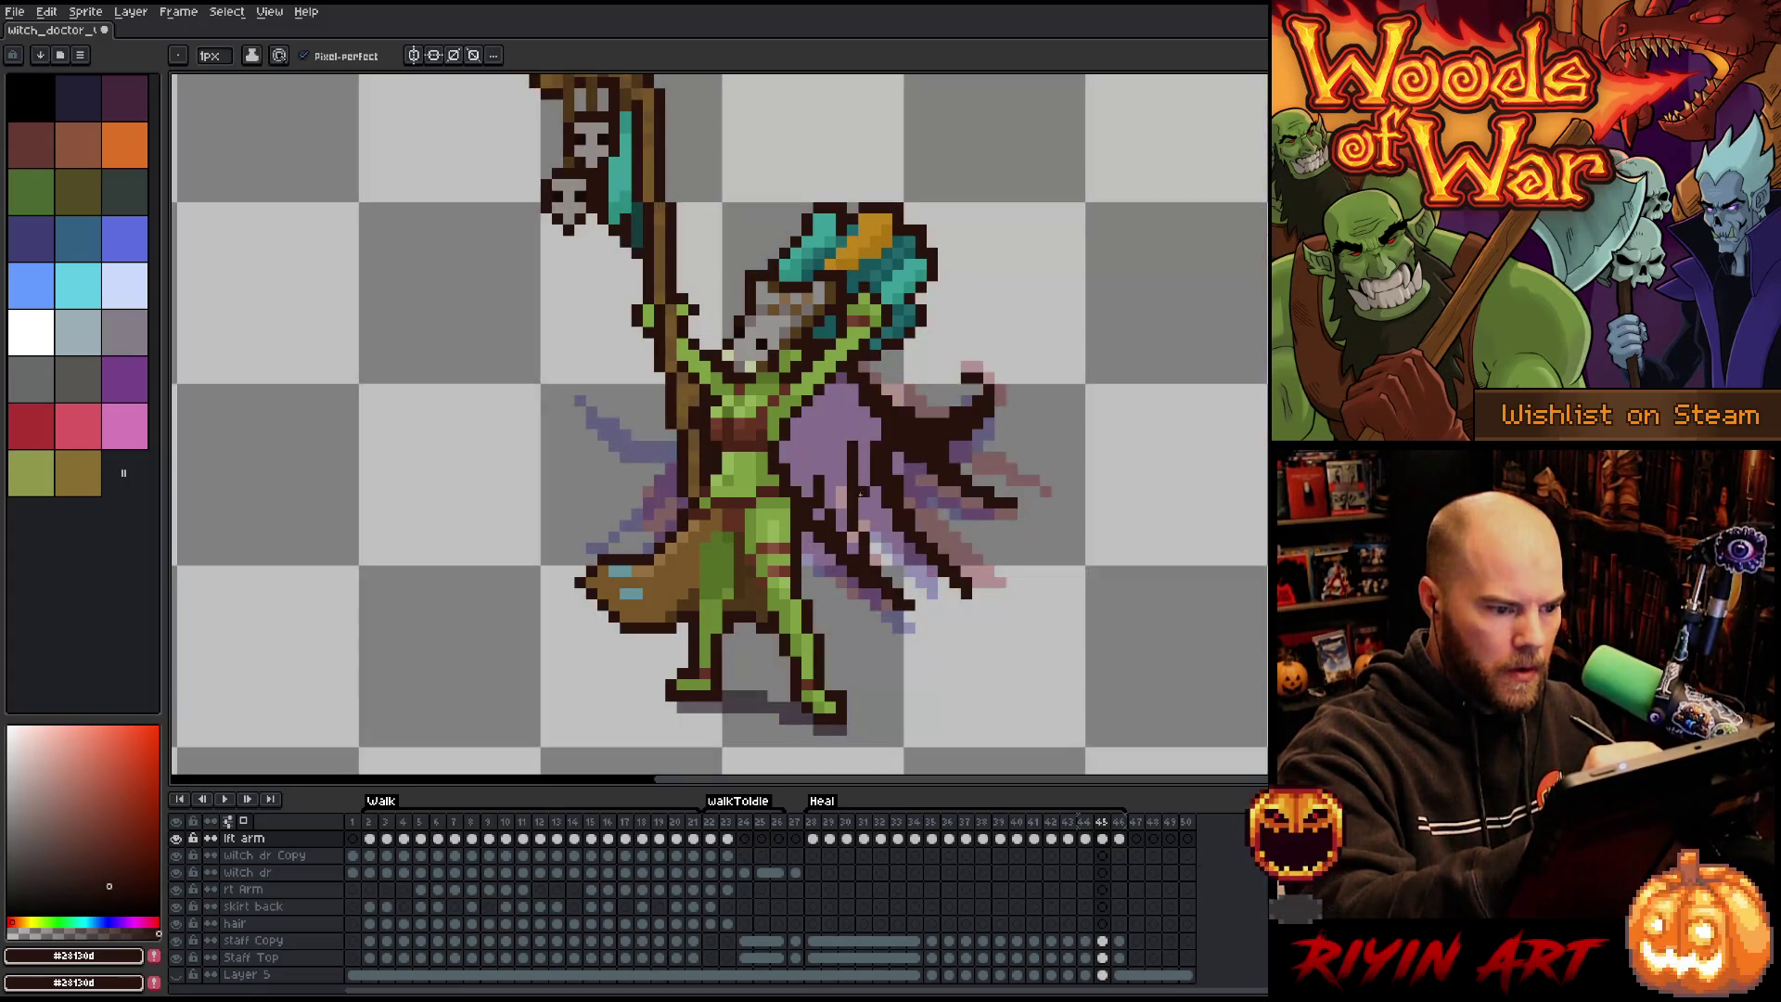
click(863, 436)
key(g)
click(835, 445)
key(b)
mouse_move(875, 491)
mouse_down()
mouse_move(888, 520)
mouse_move(847, 535)
mouse_up()
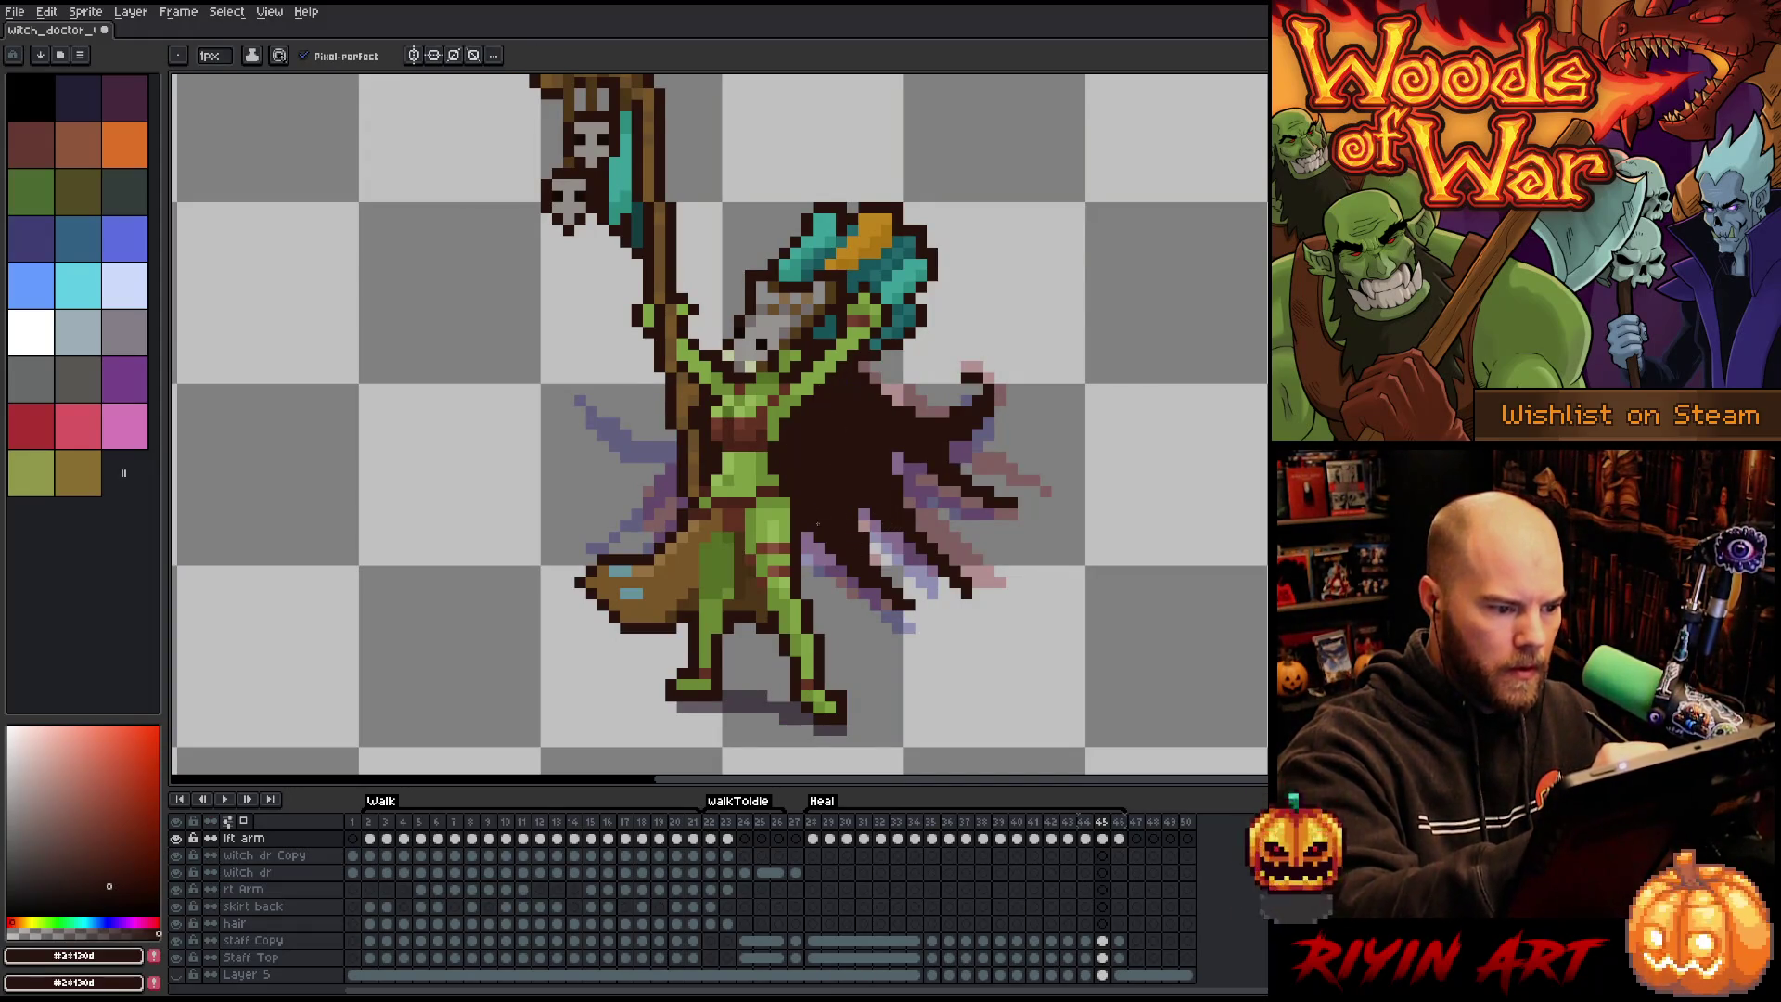
Paint dark brown over the cape's left and lower-left side, then play the animation.
mouse_move(686, 464)
mouse_down()
mouse_move(598, 475)
mouse_move(691, 469)
mouse_move(577, 458)
mouse_up()
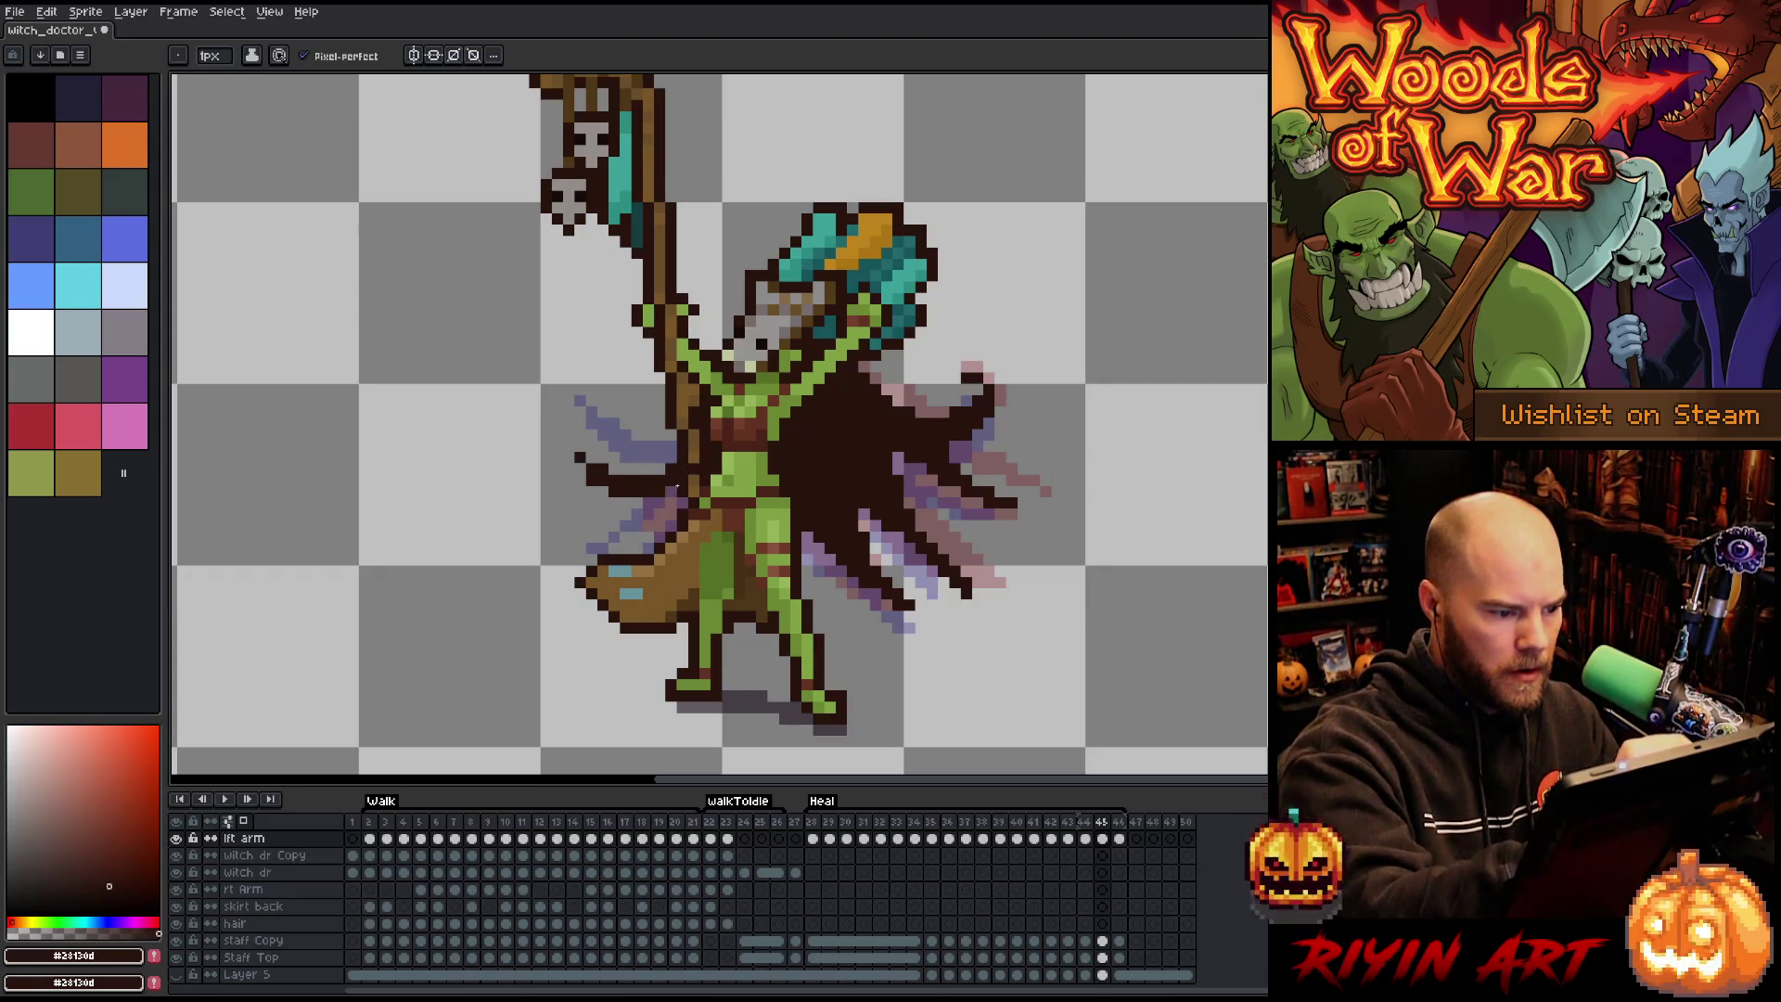
drag(677, 494, 638, 537)
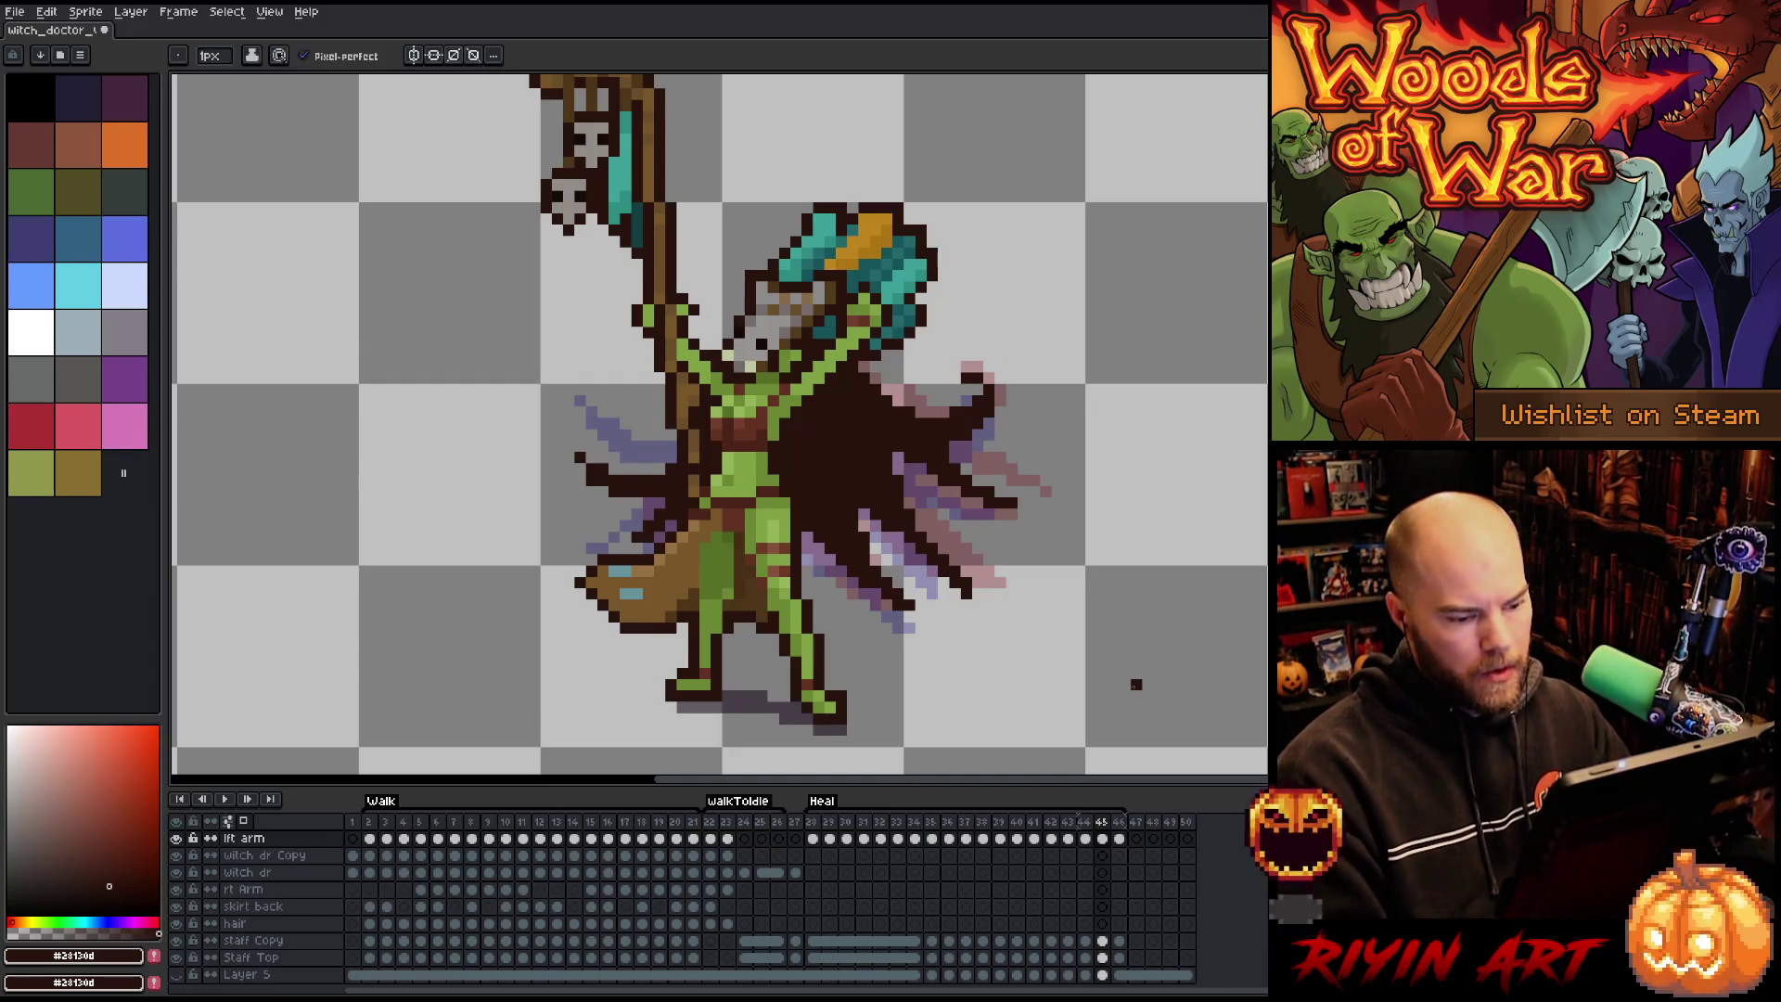
key(Return)
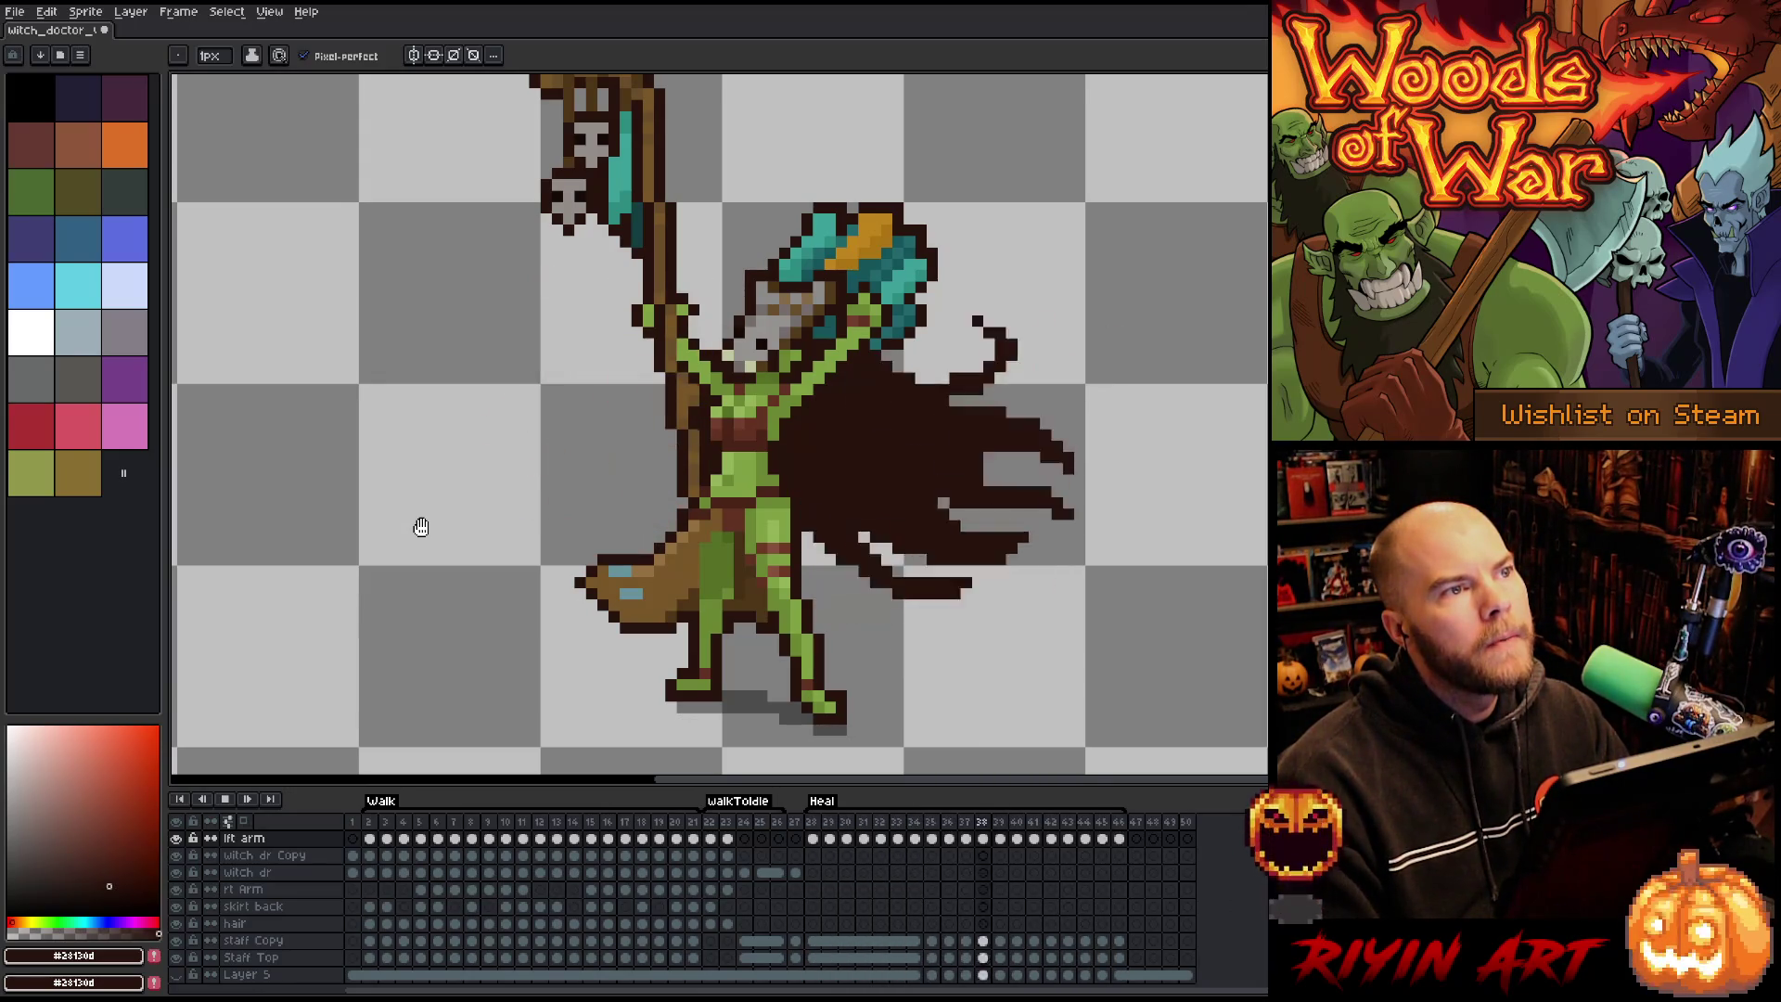
Stop playback and erase the dark cape strokes on the figure's left in frame 45.
key(Return)
key(Right)
key(Right)
key(Right)
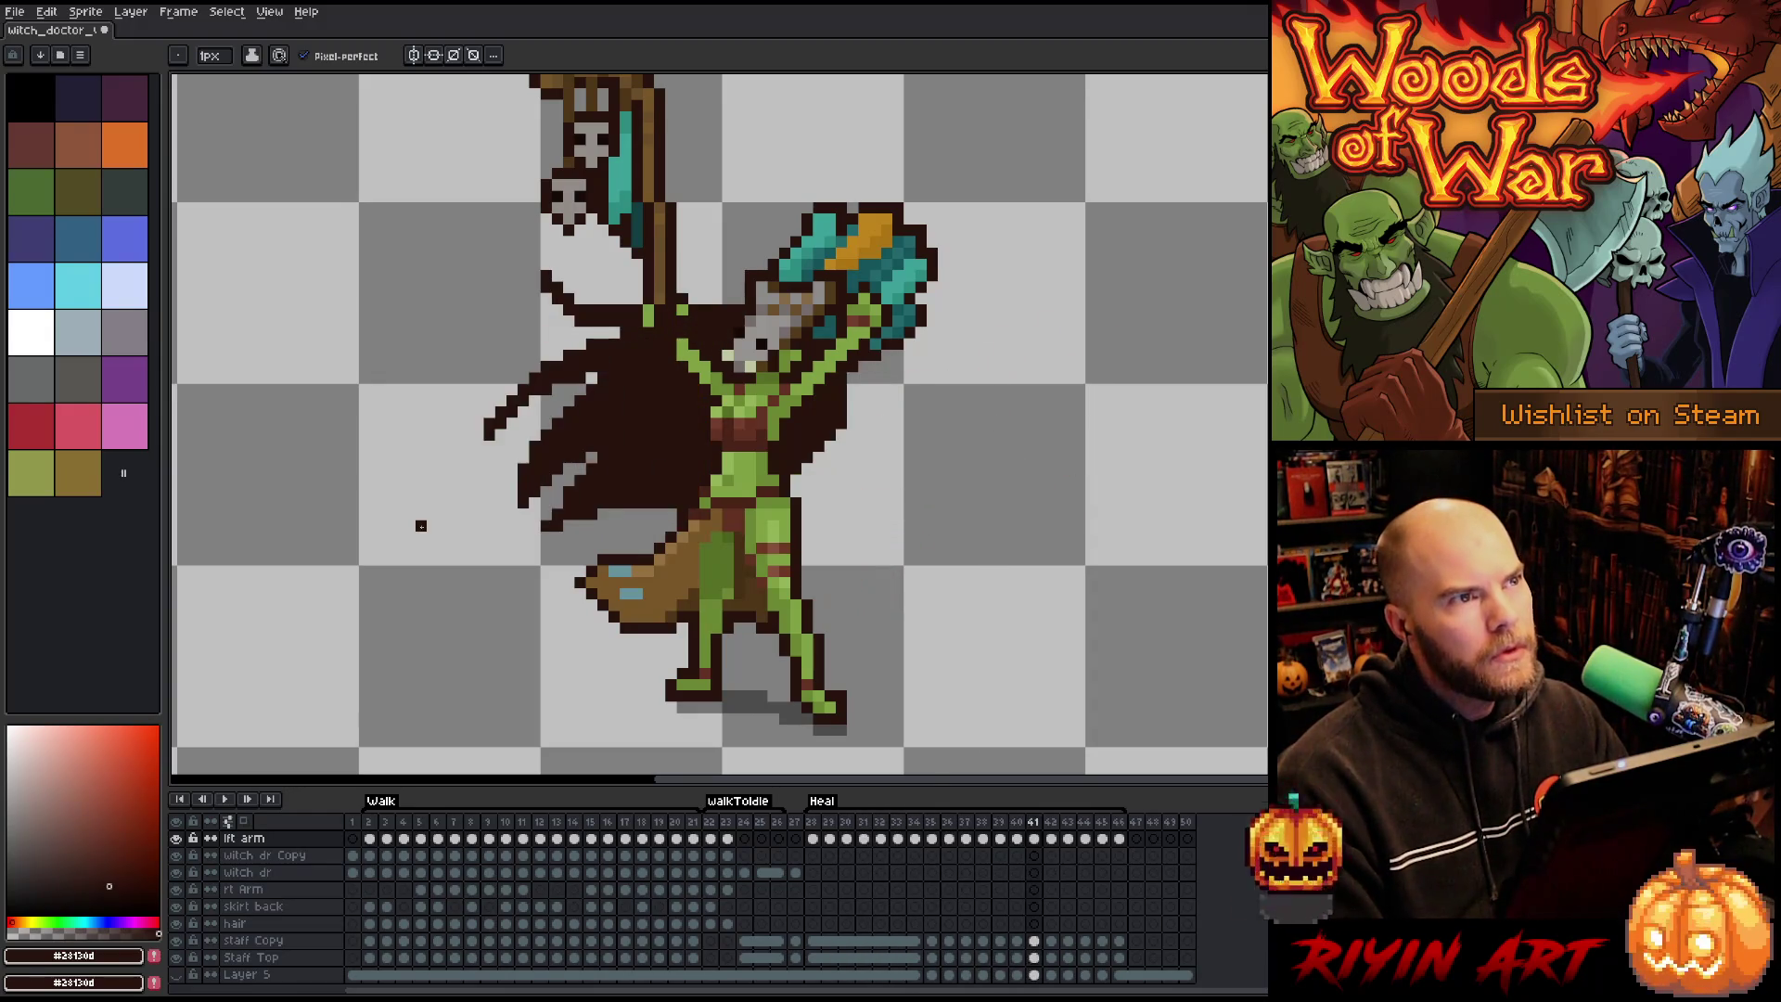
key(Right)
key(Right)
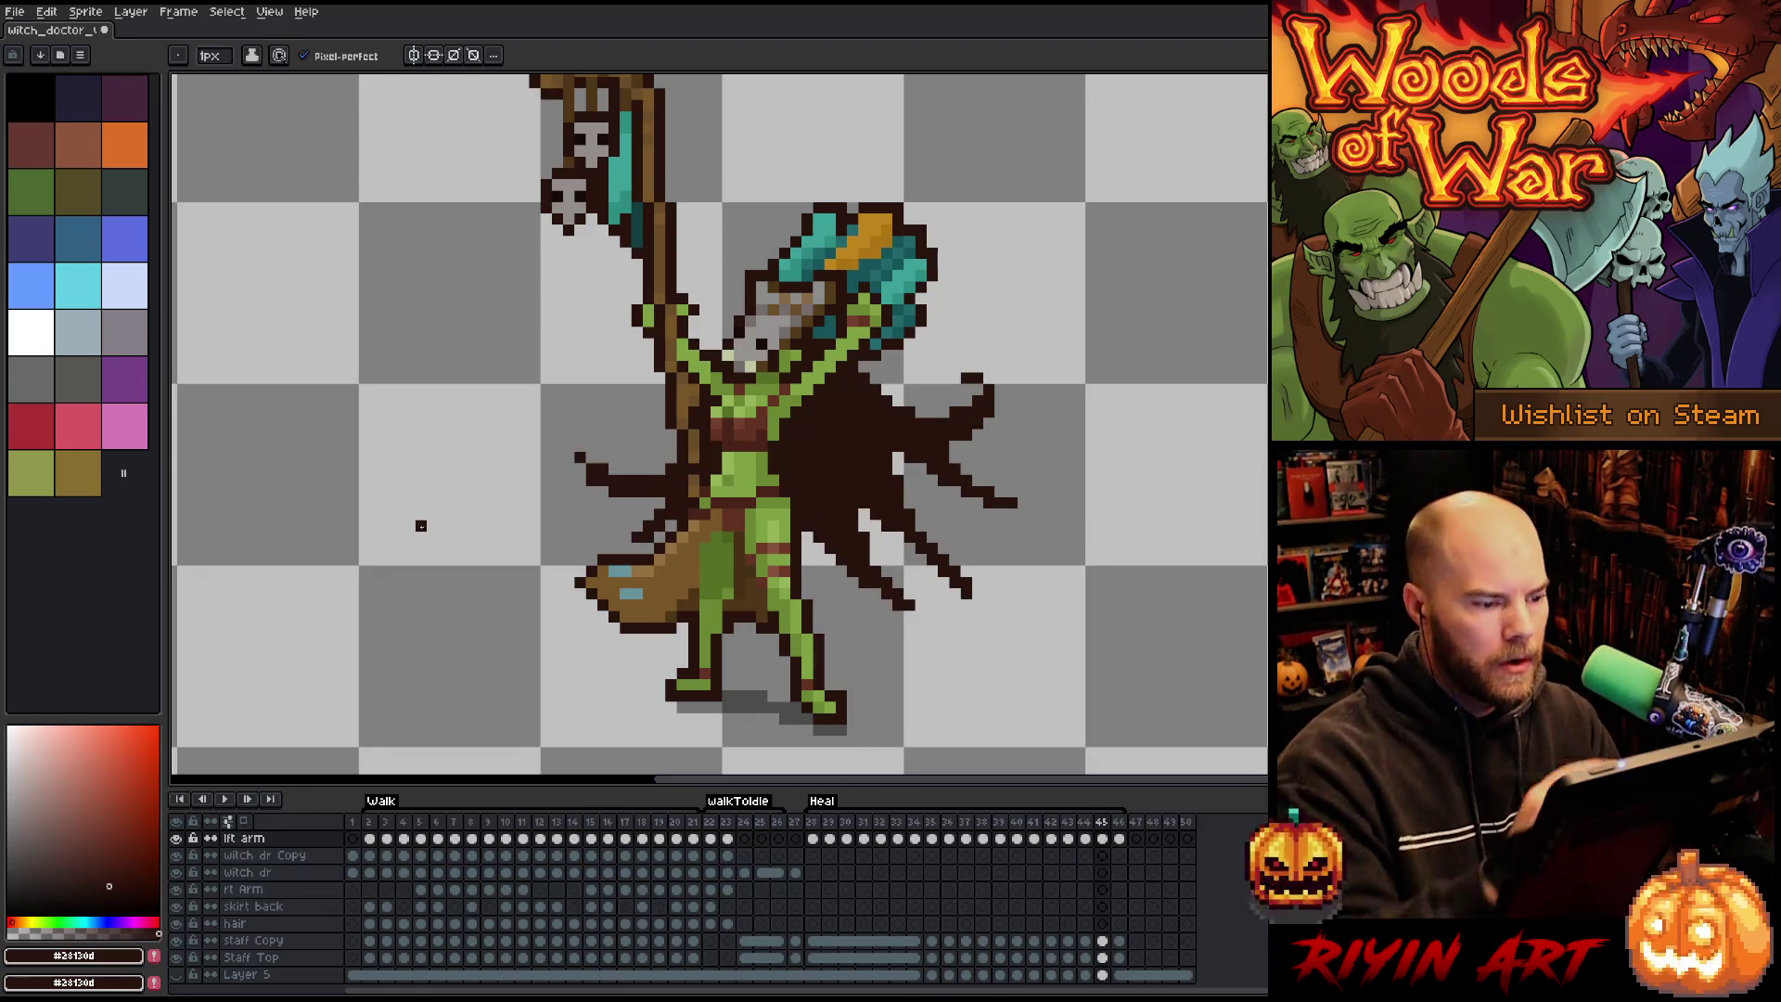
key(e)
mouse_move(693, 559)
mouse_down()
mouse_move(668, 514)
mouse_move(649, 529)
mouse_move(569, 458)
mouse_up()
key(Left)
key(Right)
Draw a dark cape mass along the staff's left edge on frame 45.
key(b)
drag(673, 432, 660, 524)
key(e)
key(Left)
key(Right)
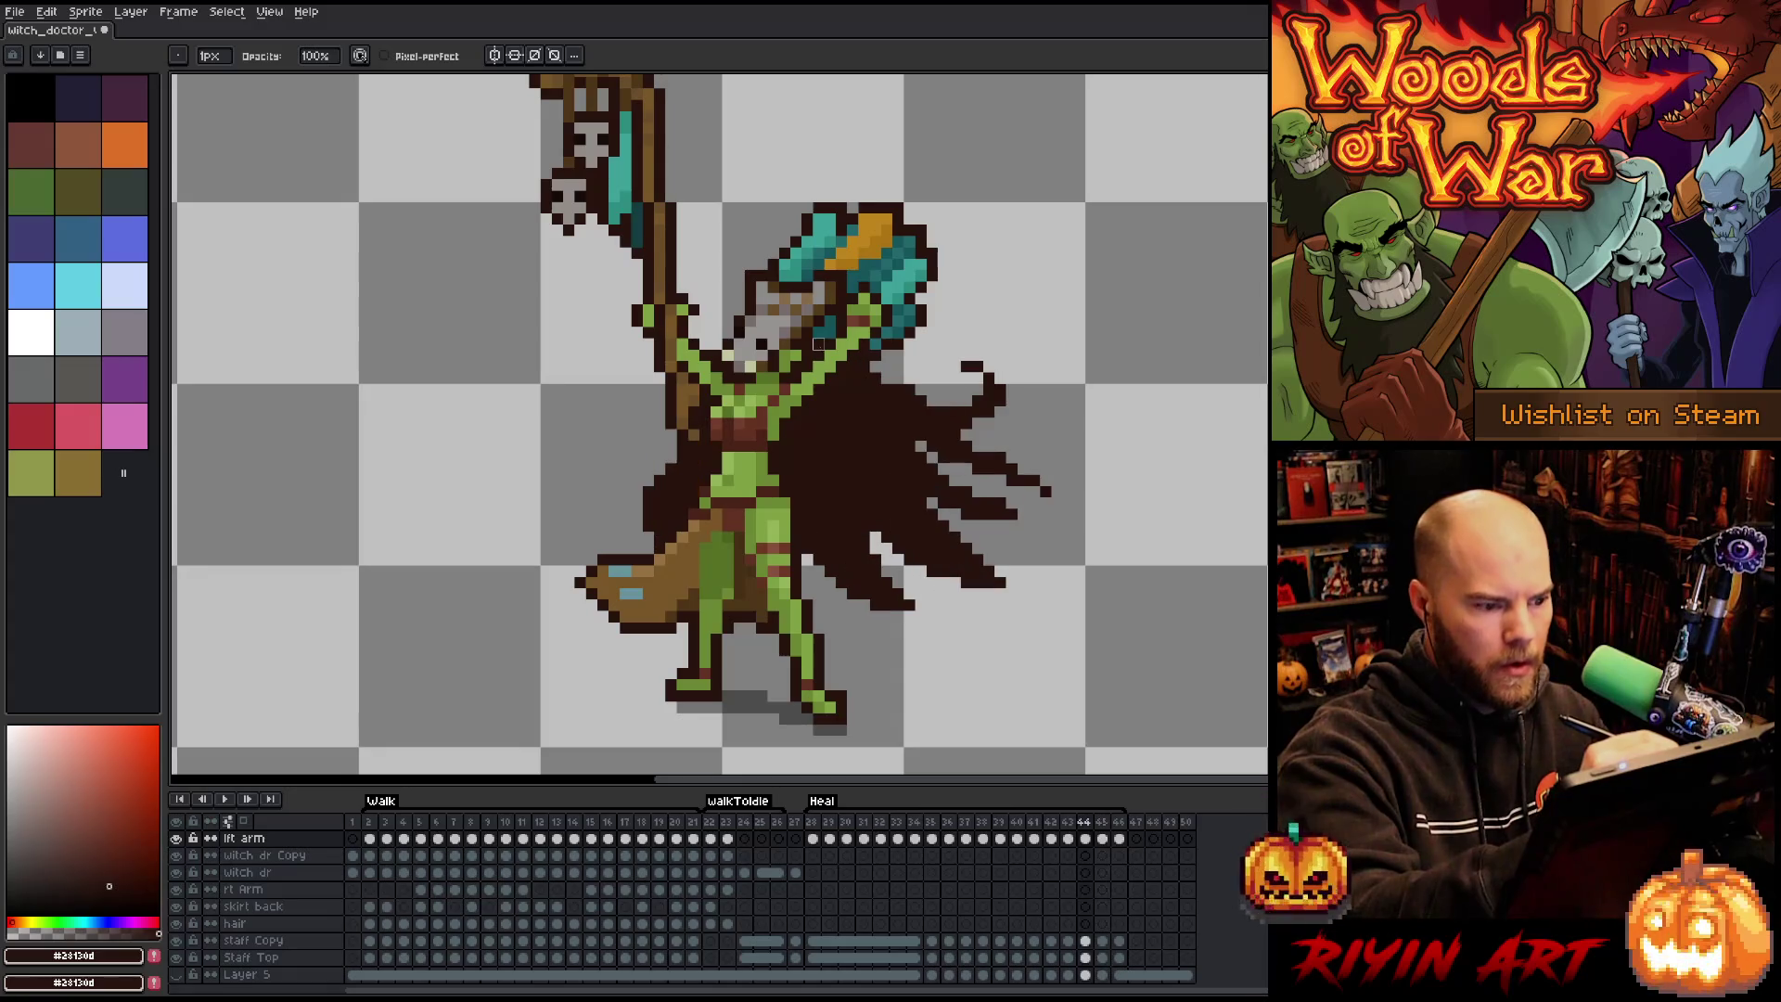
key(b)
mouse_move(661, 413)
mouse_down()
mouse_move(640, 547)
mouse_move(649, 479)
mouse_up()
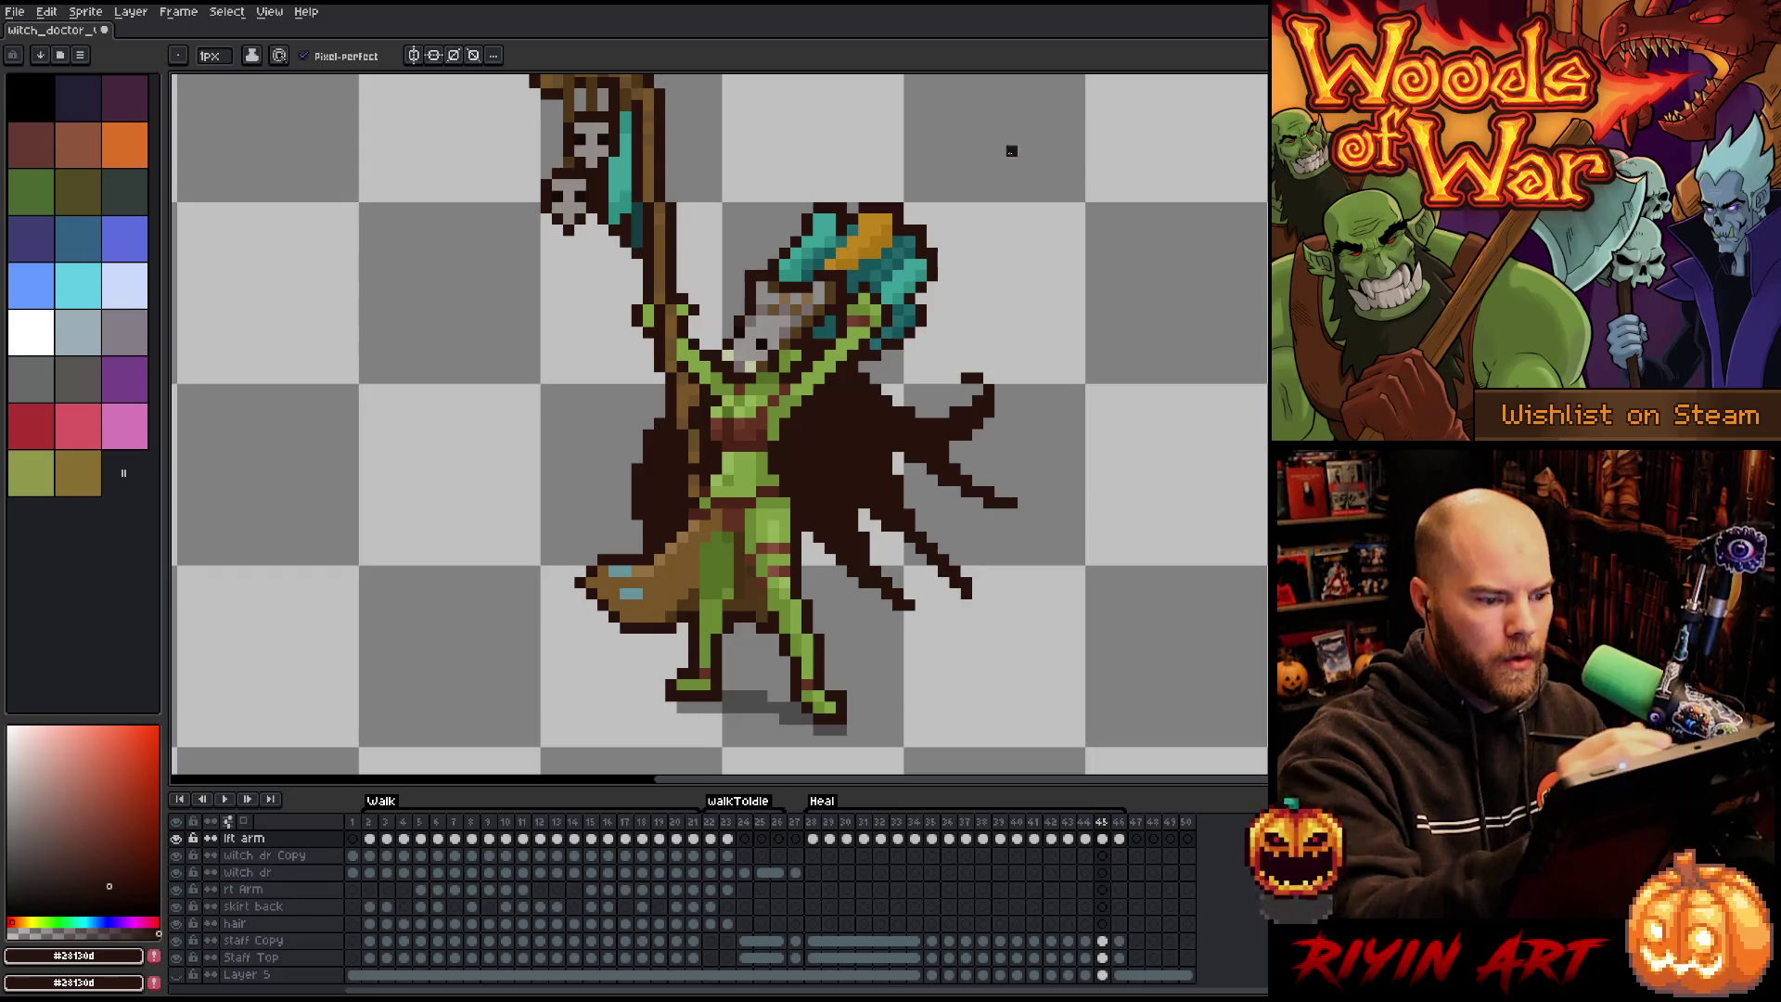
Compare frames 44–46, then draw the cape's left edge from the staff down on frame 46.
key(Left)
key(Right)
key(Left)
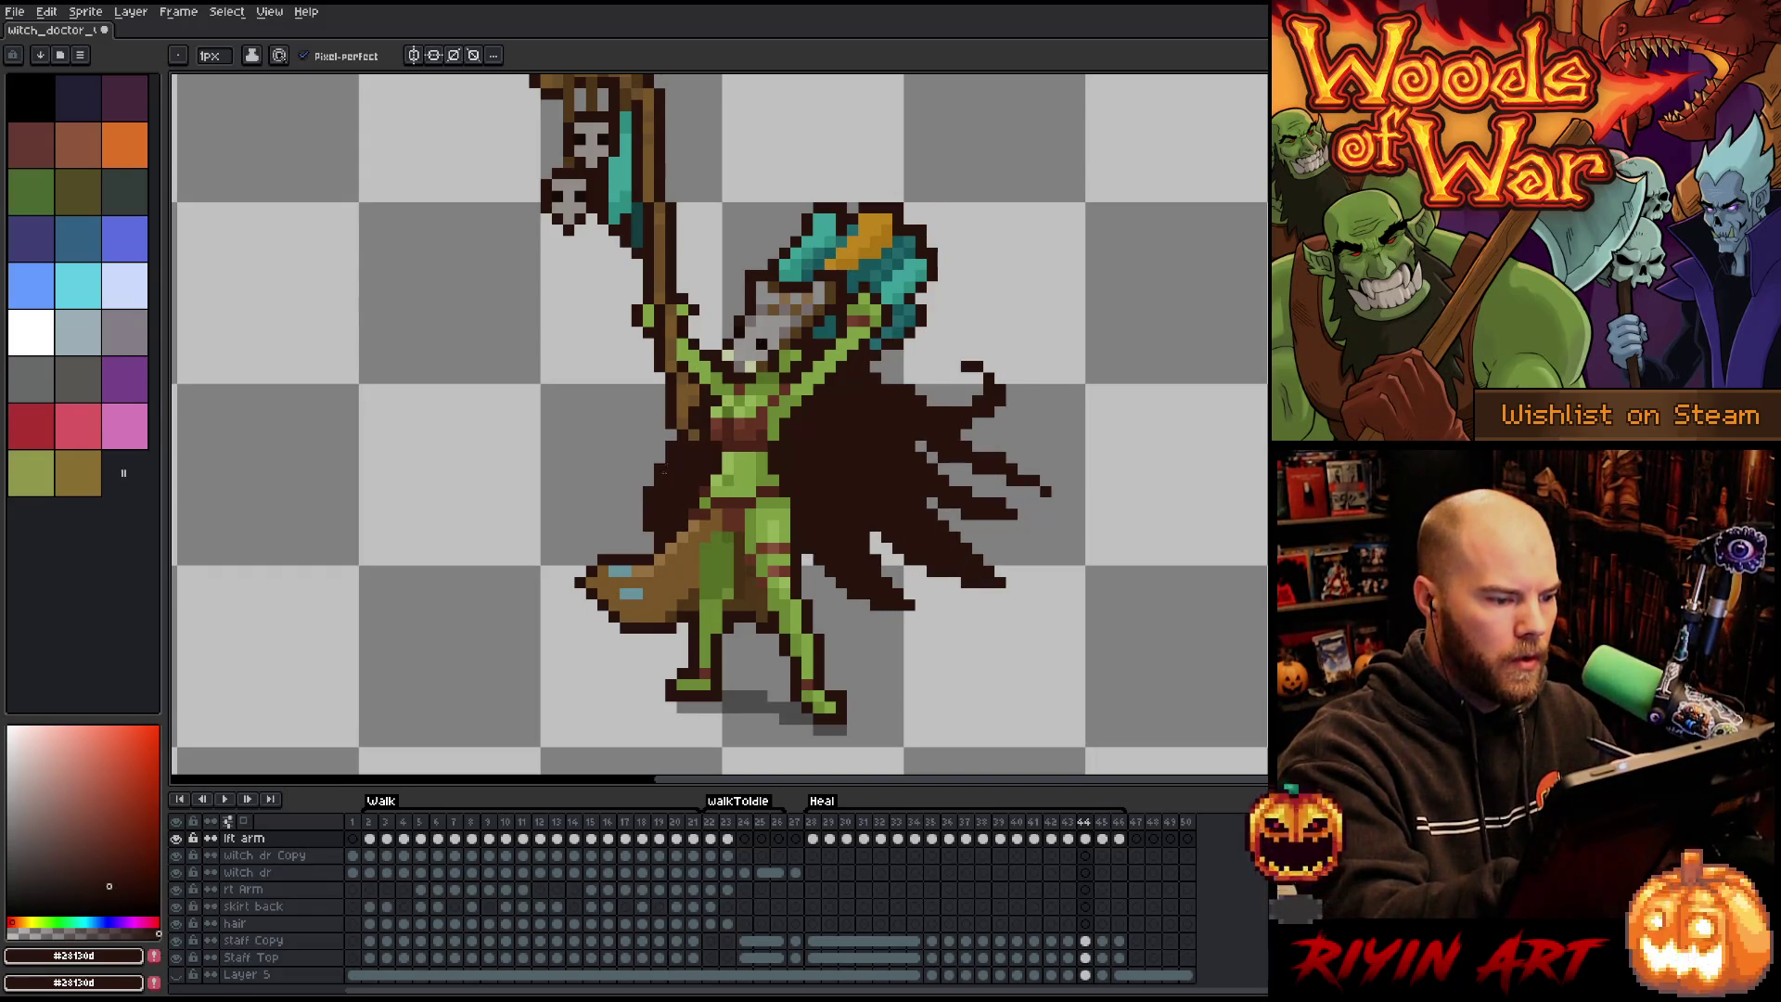
key(e)
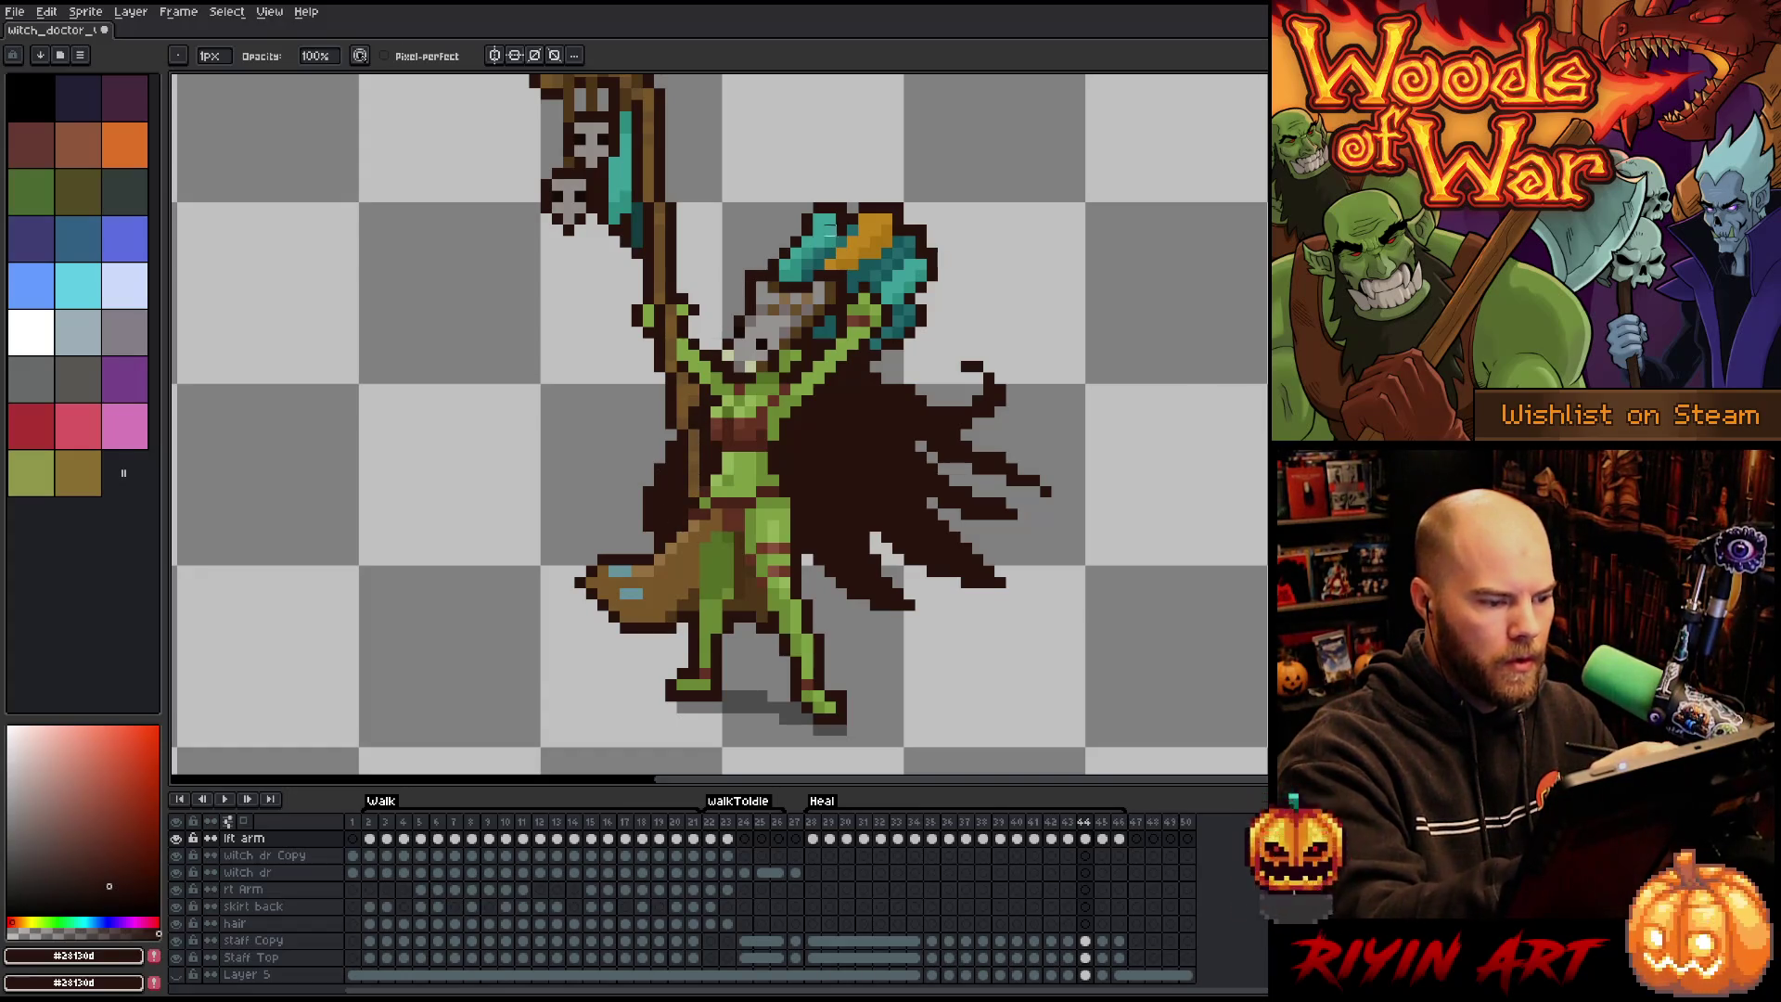
key(Right)
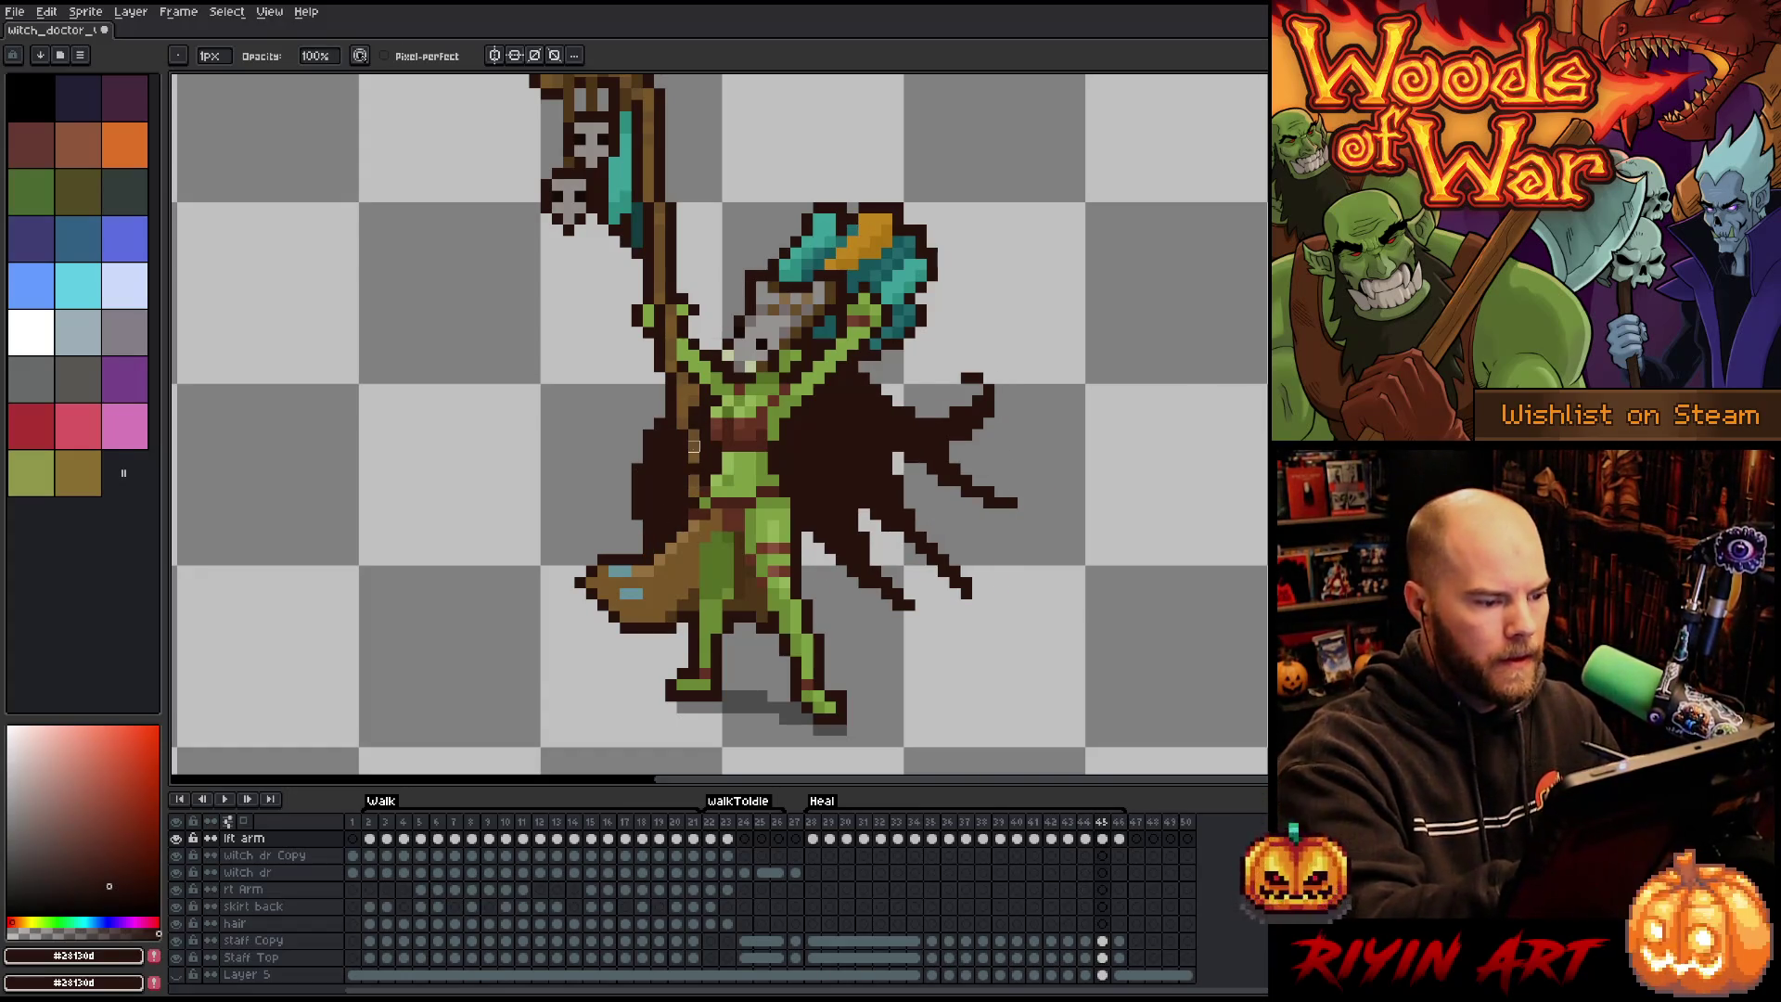
key(Right)
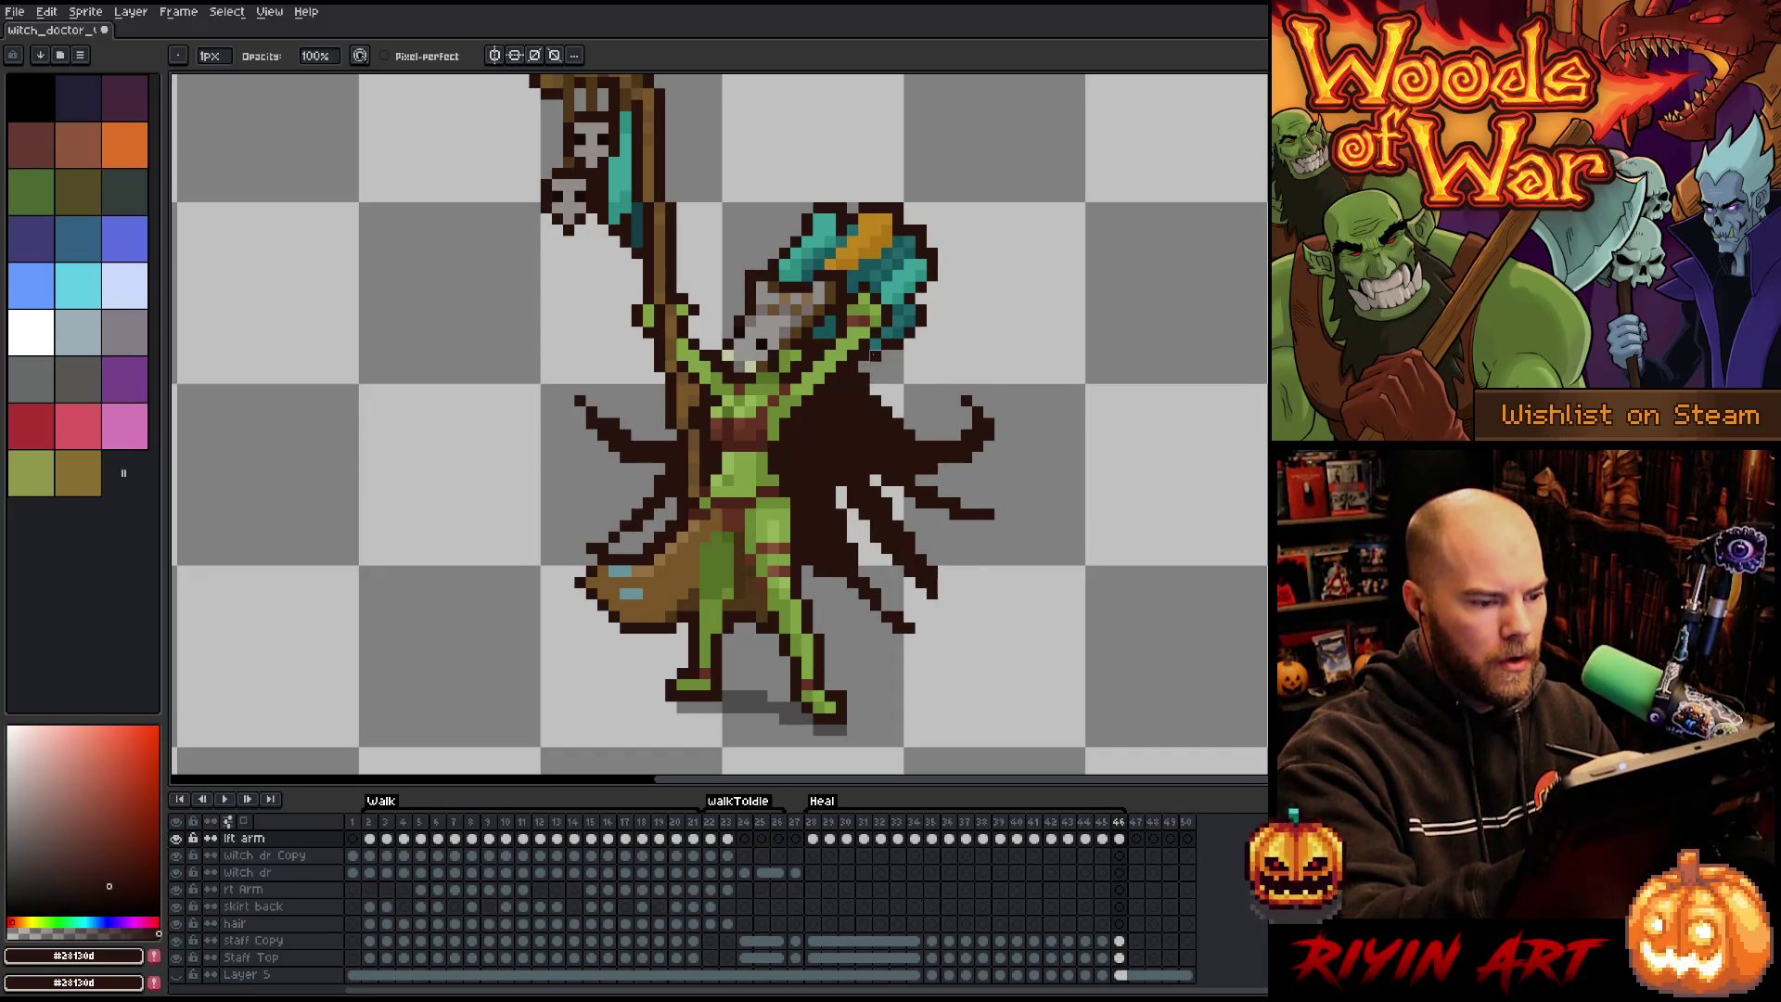
key(e)
key(Left)
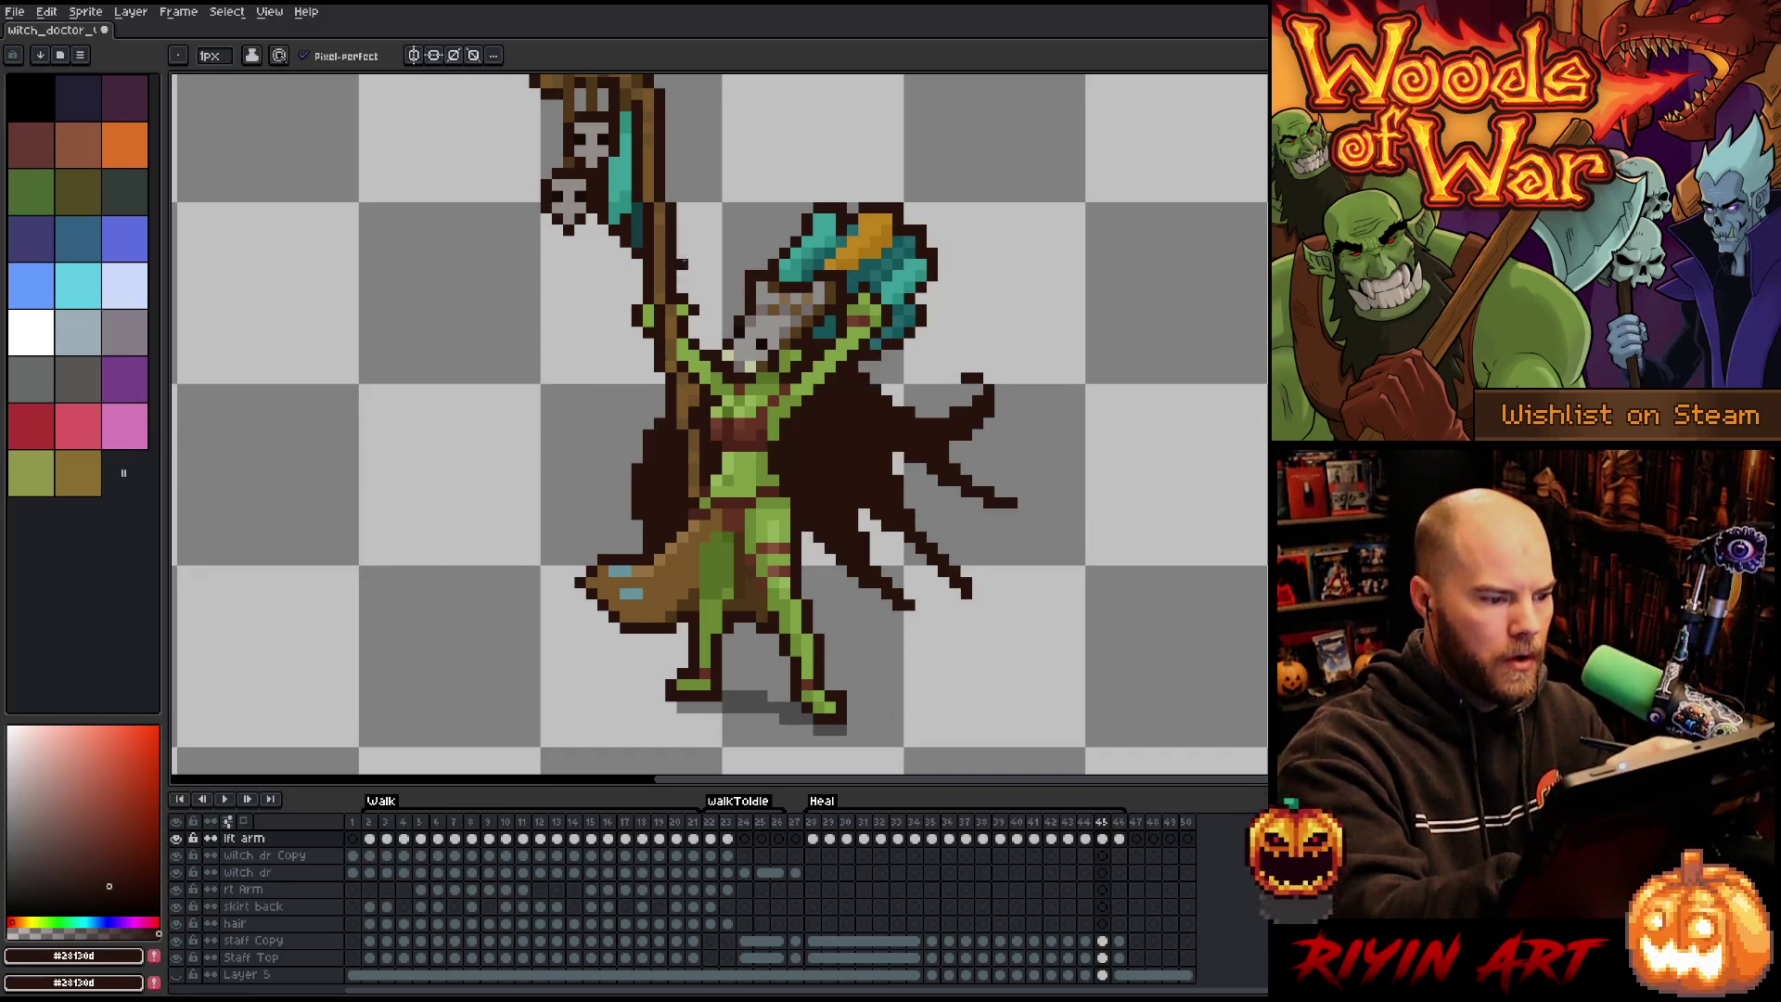
key(Right)
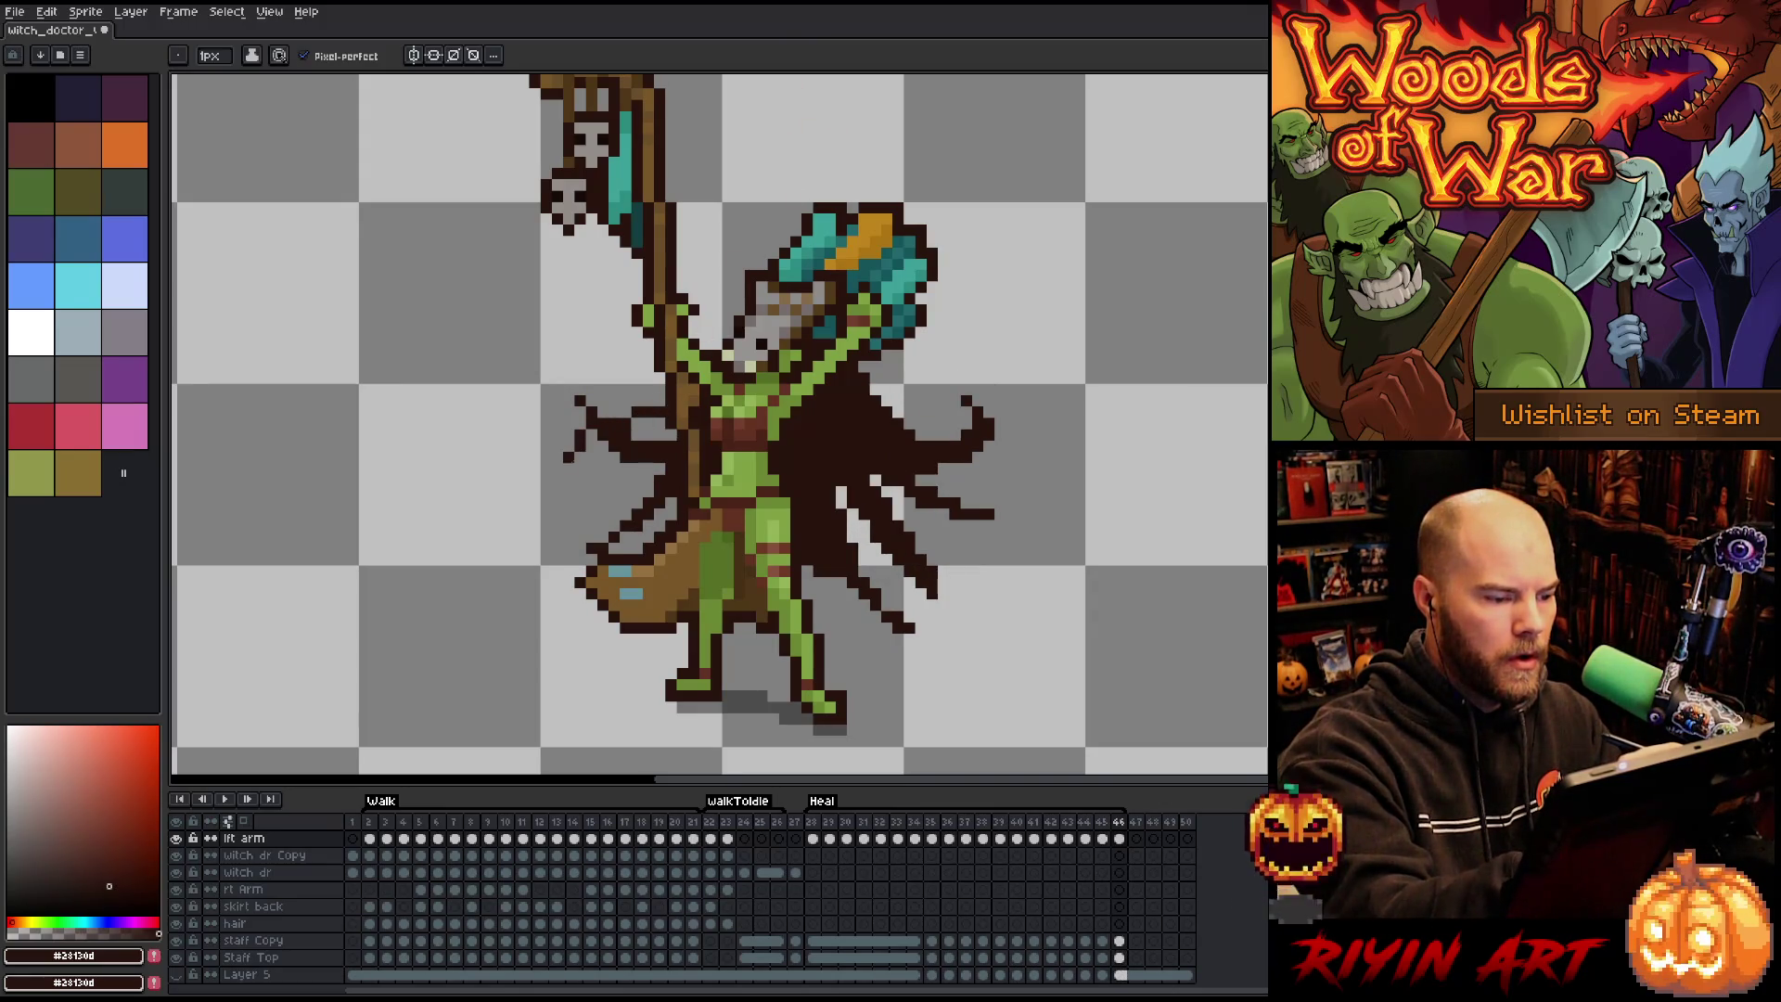
mouse_move(653, 409)
mouse_down()
mouse_move(614, 428)
mouse_move(586, 548)
mouse_move(630, 538)
mouse_move(659, 469)
mouse_move(593, 515)
mouse_move(619, 458)
mouse_move(668, 436)
mouse_move(573, 413)
mouse_move(558, 492)
mouse_up()
Clean stray pixels and add jagged dark pixels along the cape's upper-left edge, then go to frame 28.
key(e)
click(596, 418)
key(b)
mouse_move(612, 415)
mouse_down()
mouse_move(569, 479)
mouse_move(601, 492)
mouse_move(579, 515)
mouse_up()
key(e)
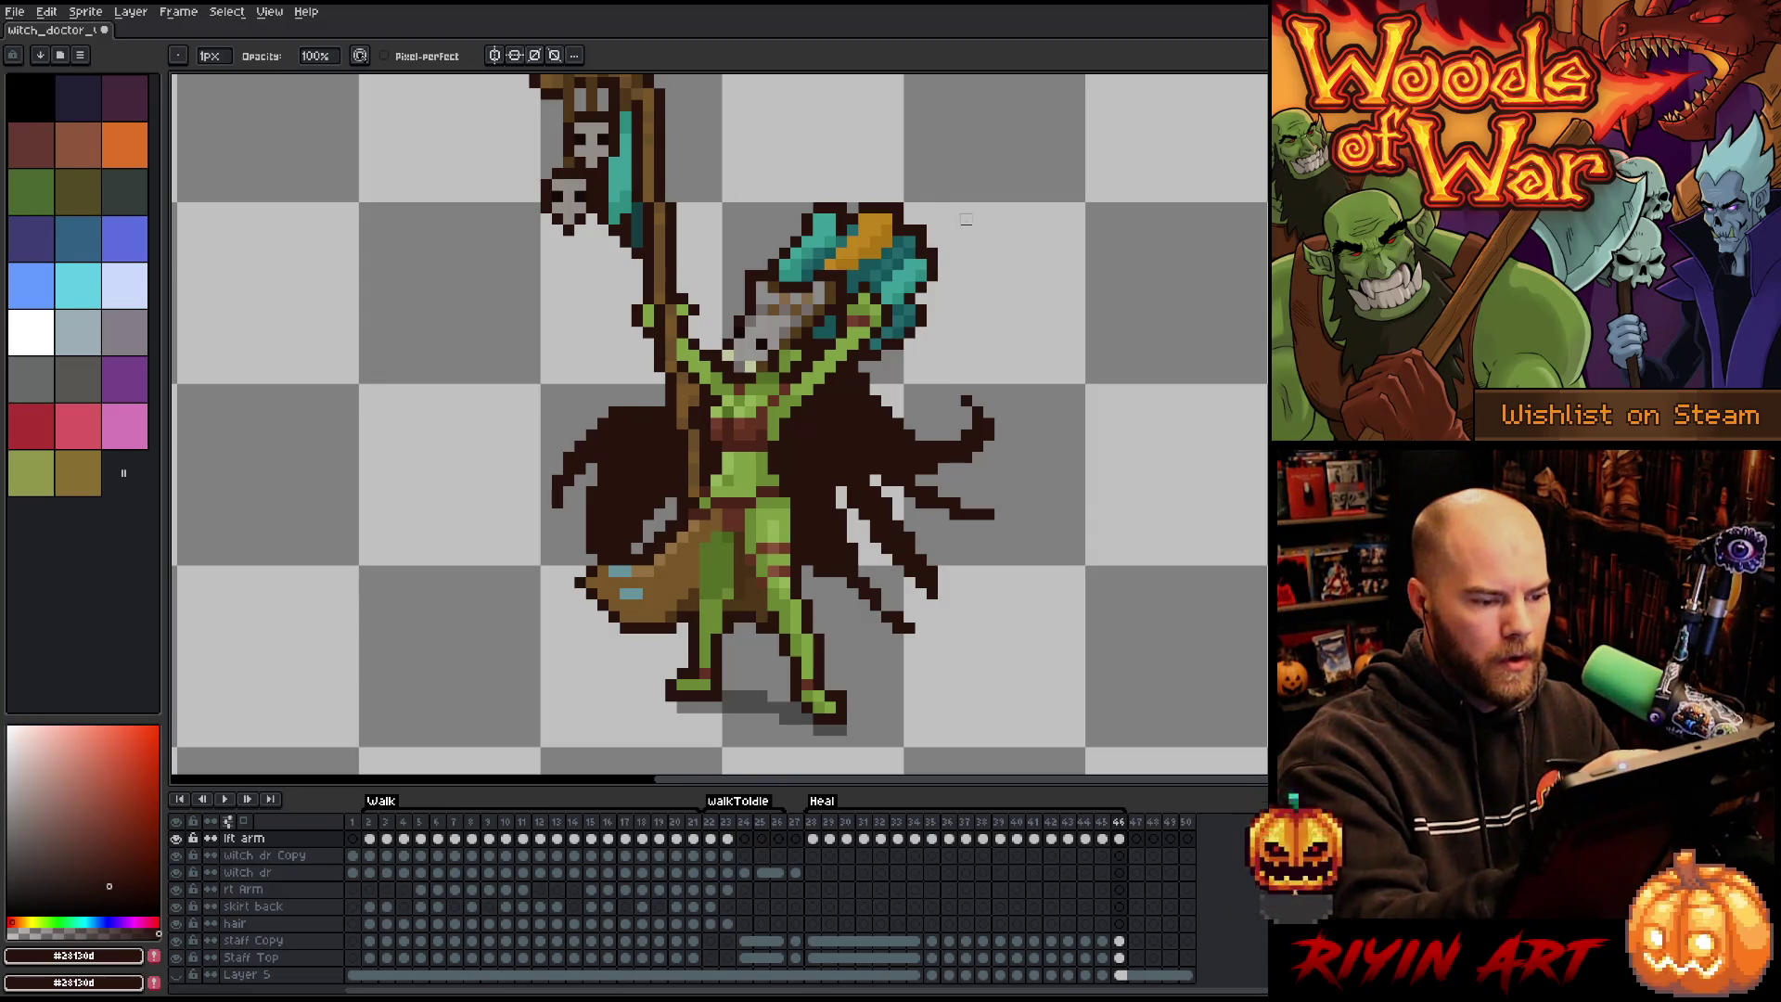
key(Right)
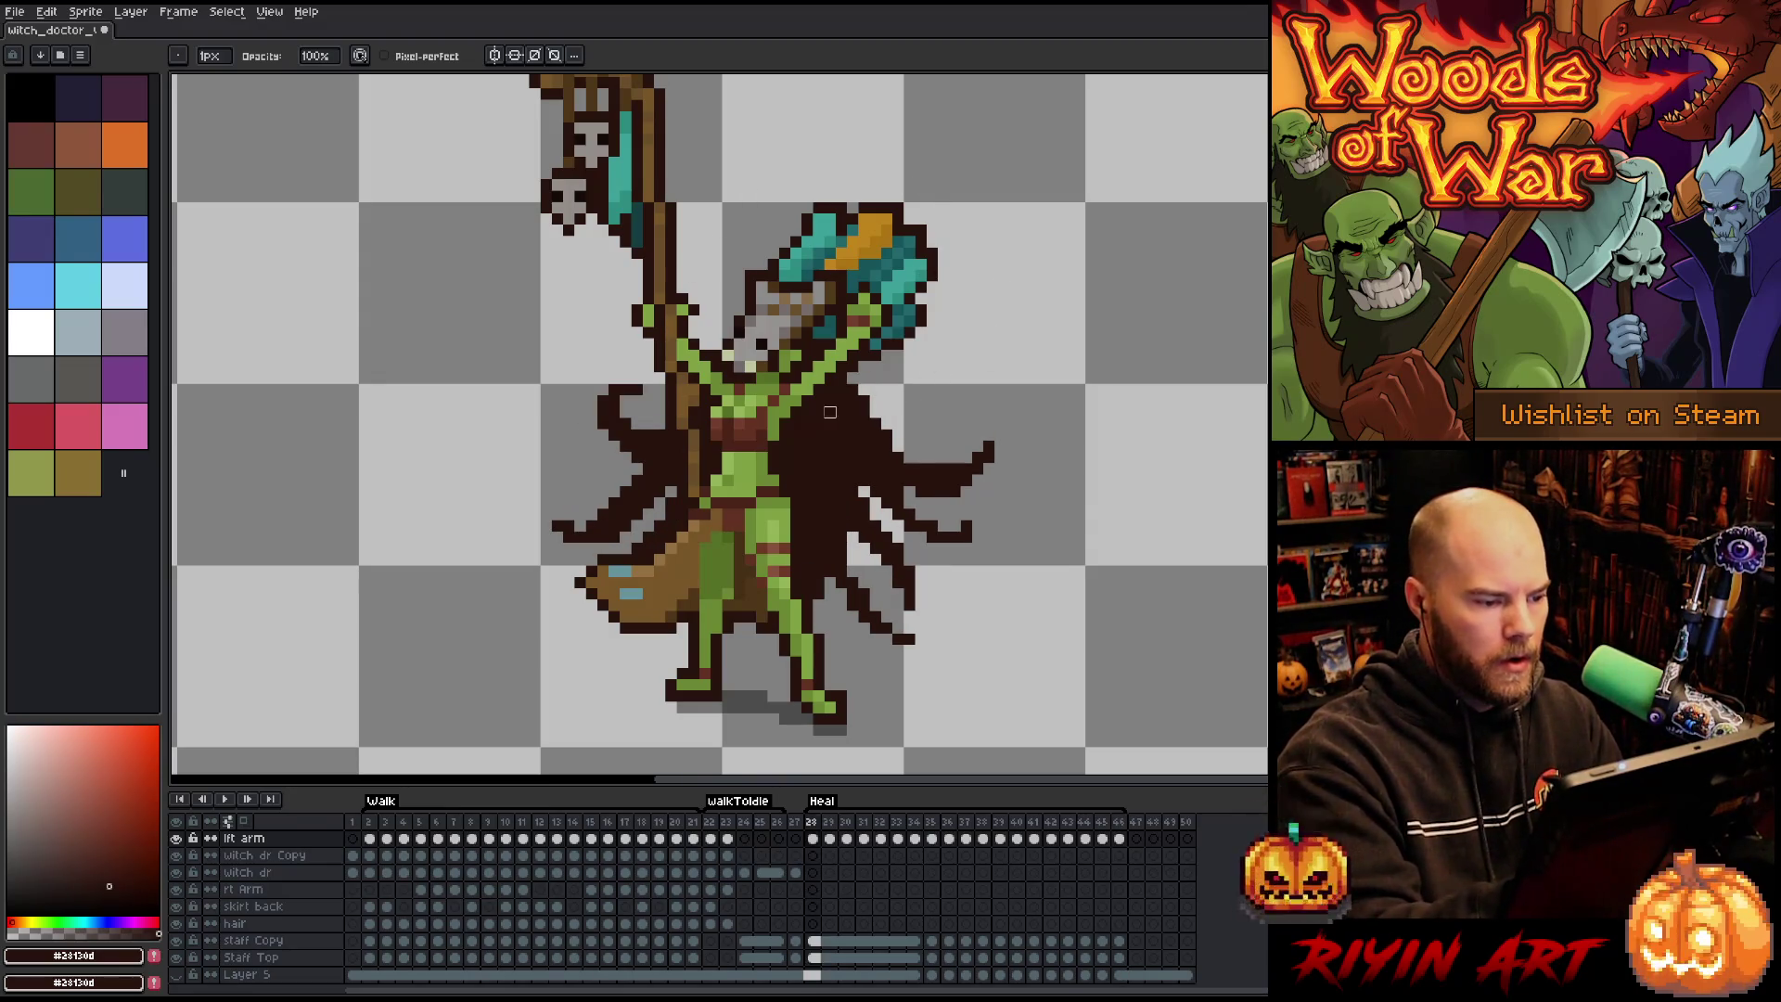
Erase dark pixels at the cape's upper left and redraw a long dark spike on the lower-left cape.
mouse_move(617, 436)
mouse_down()
mouse_move(601, 394)
mouse_move(603, 413)
mouse_move(635, 413)
mouse_up()
key(b)
click(590, 423)
key(Left)
key(Right)
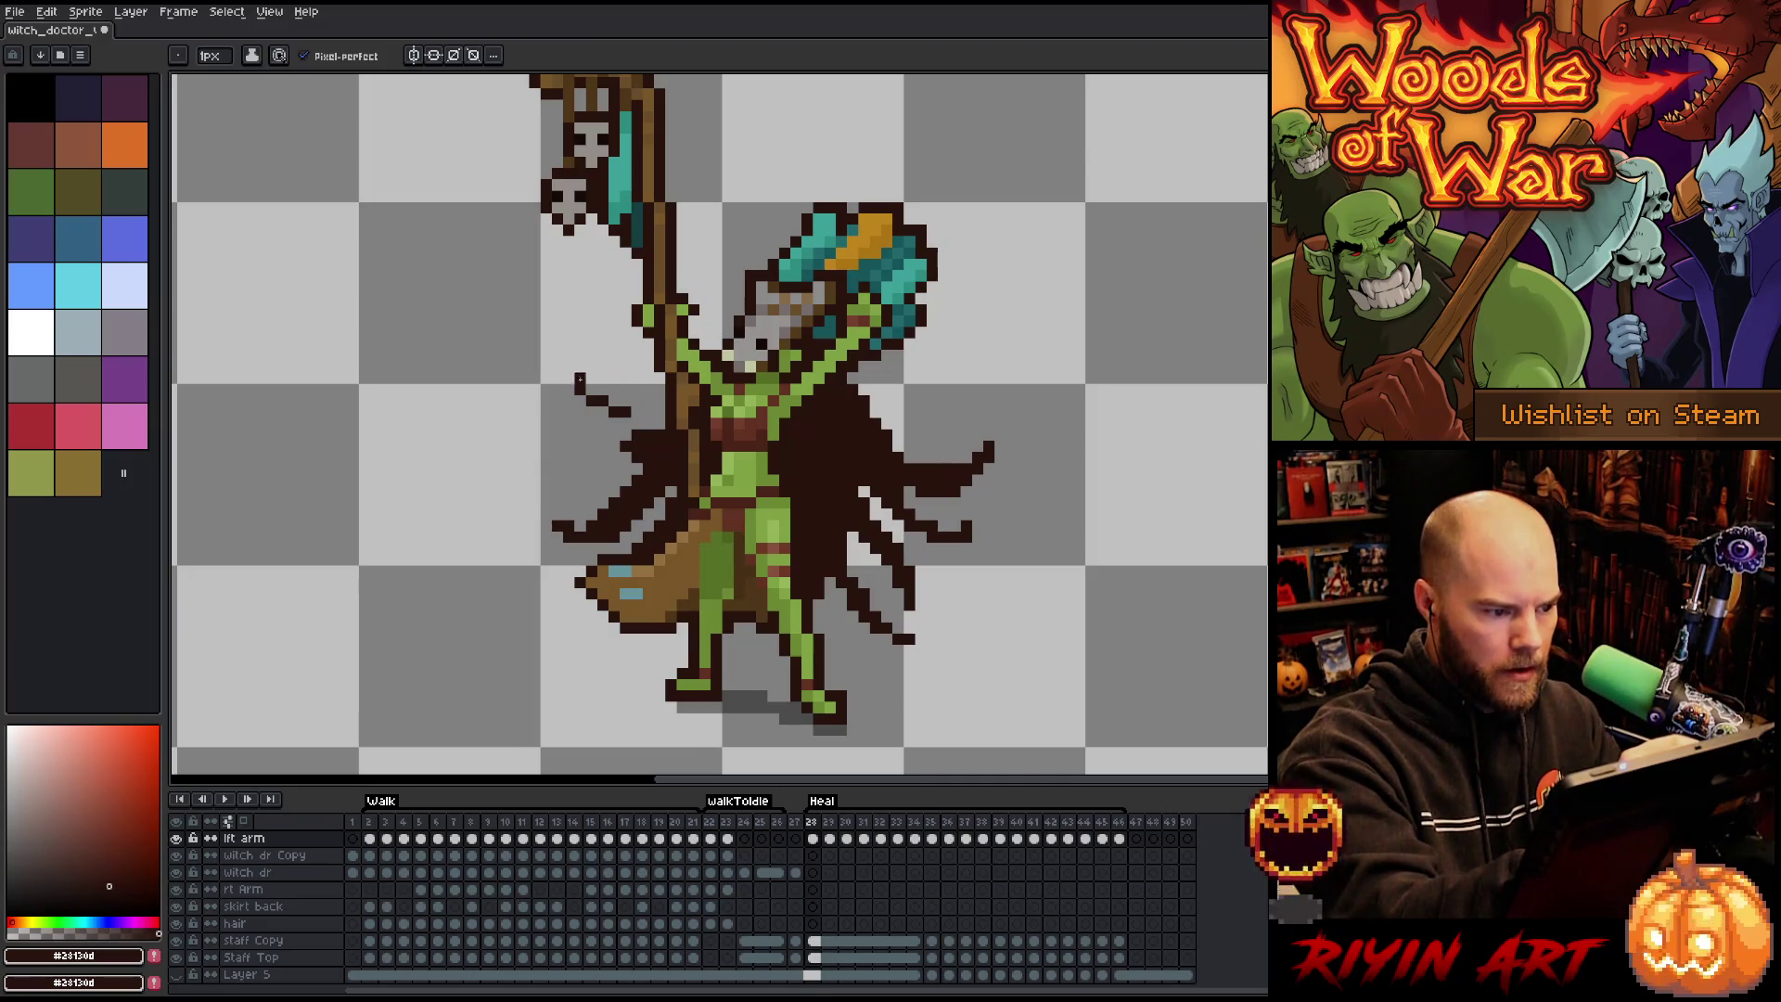
mouse_move(531, 387)
mouse_down()
mouse_move(664, 427)
mouse_move(620, 490)
mouse_move(497, 526)
mouse_up()
key(ctrl+z)
key(ctrl+z)
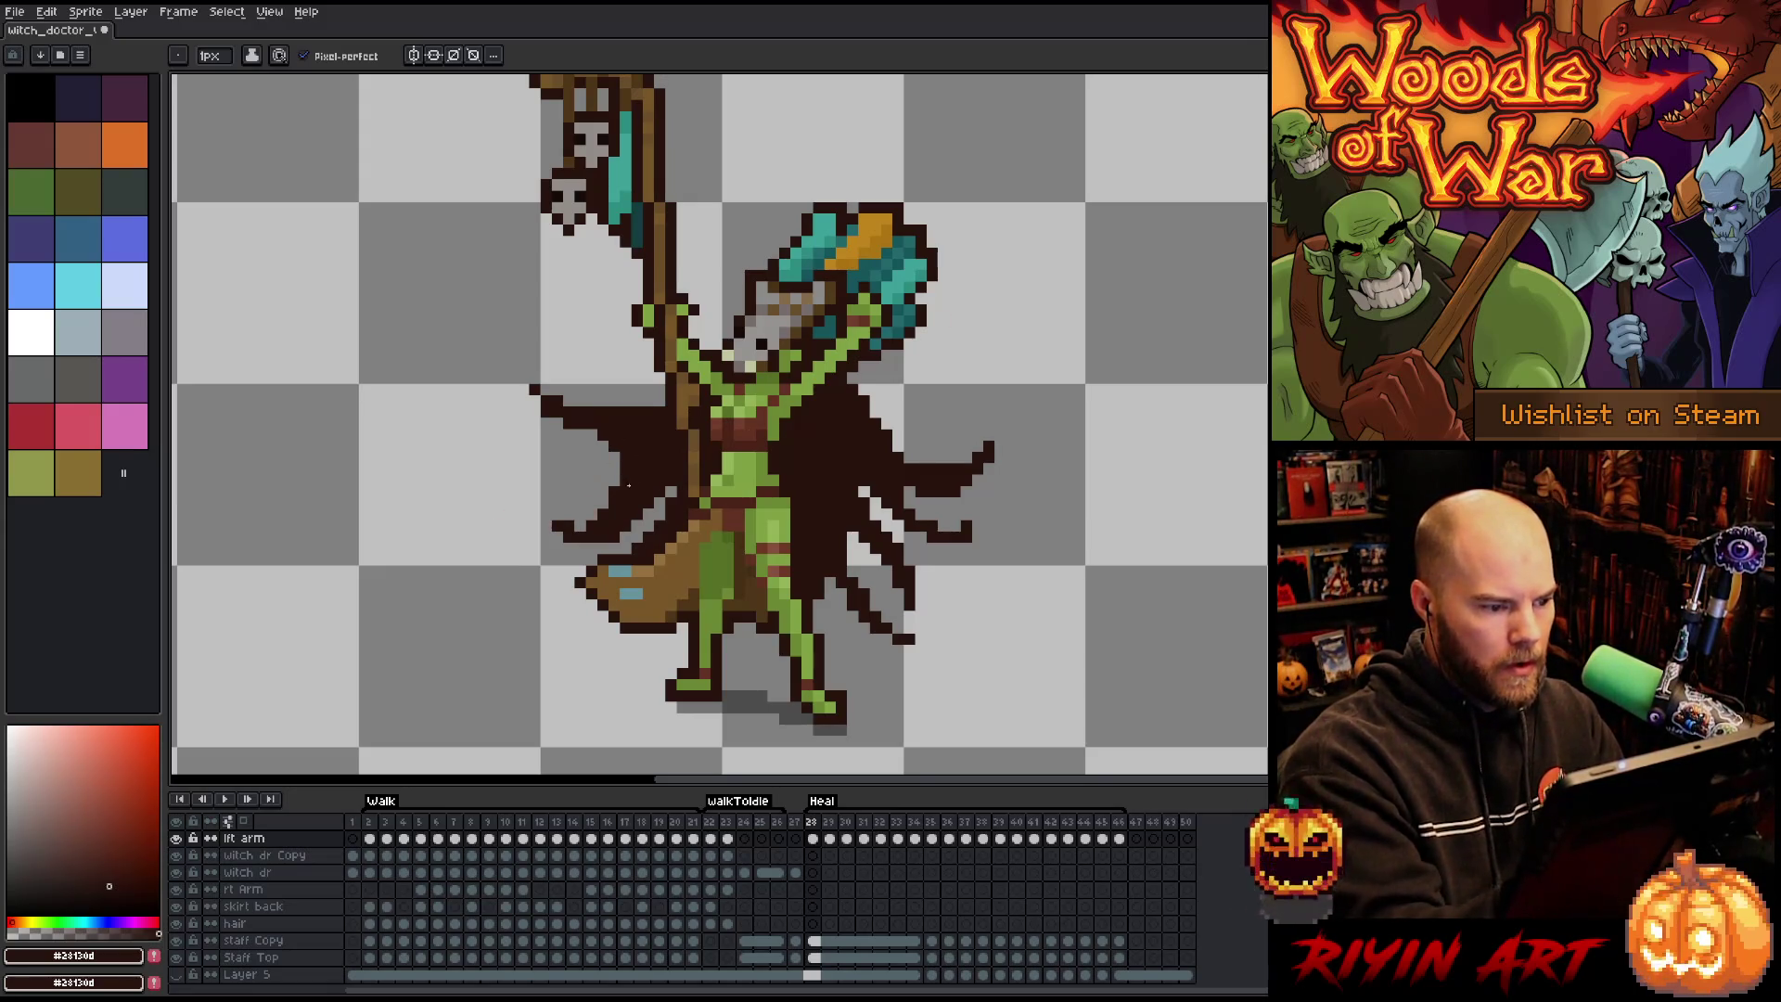
mouse_move(624, 476)
mouse_down()
mouse_move(530, 527)
mouse_move(594, 508)
mouse_up()
Compare heal frames 28 and 46 and add a dark pixel at the cape's upper-left edge.
key(e)
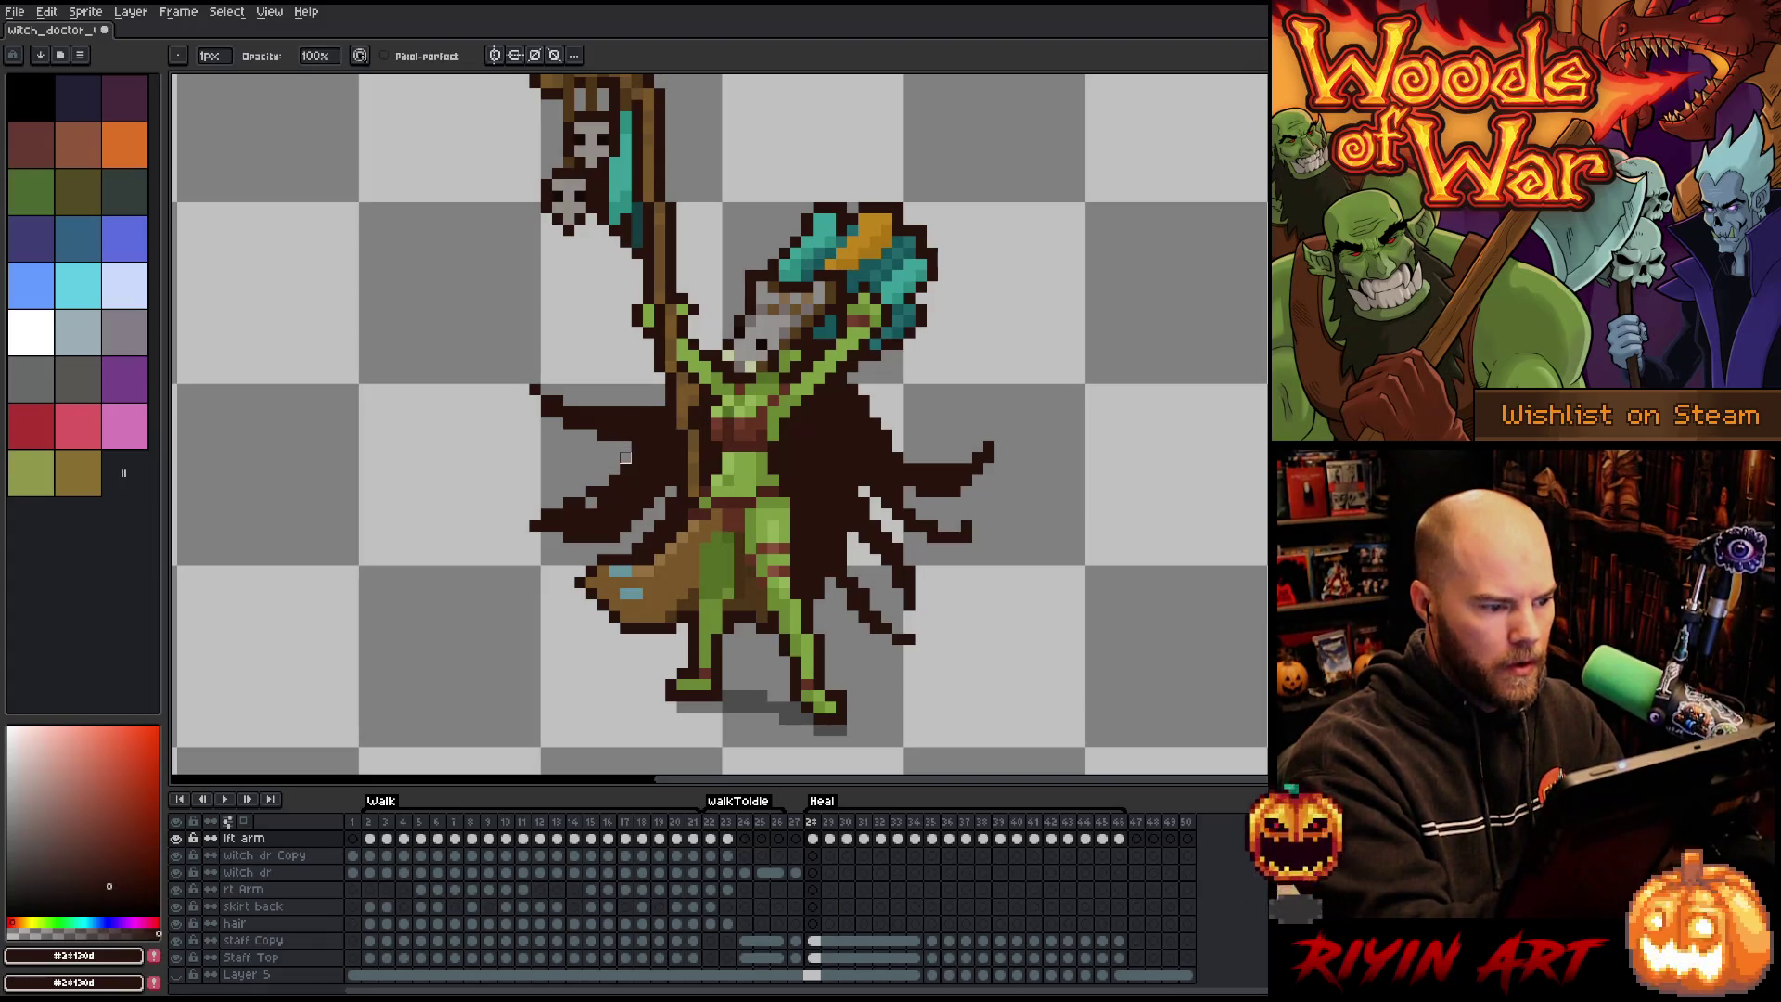
key(b)
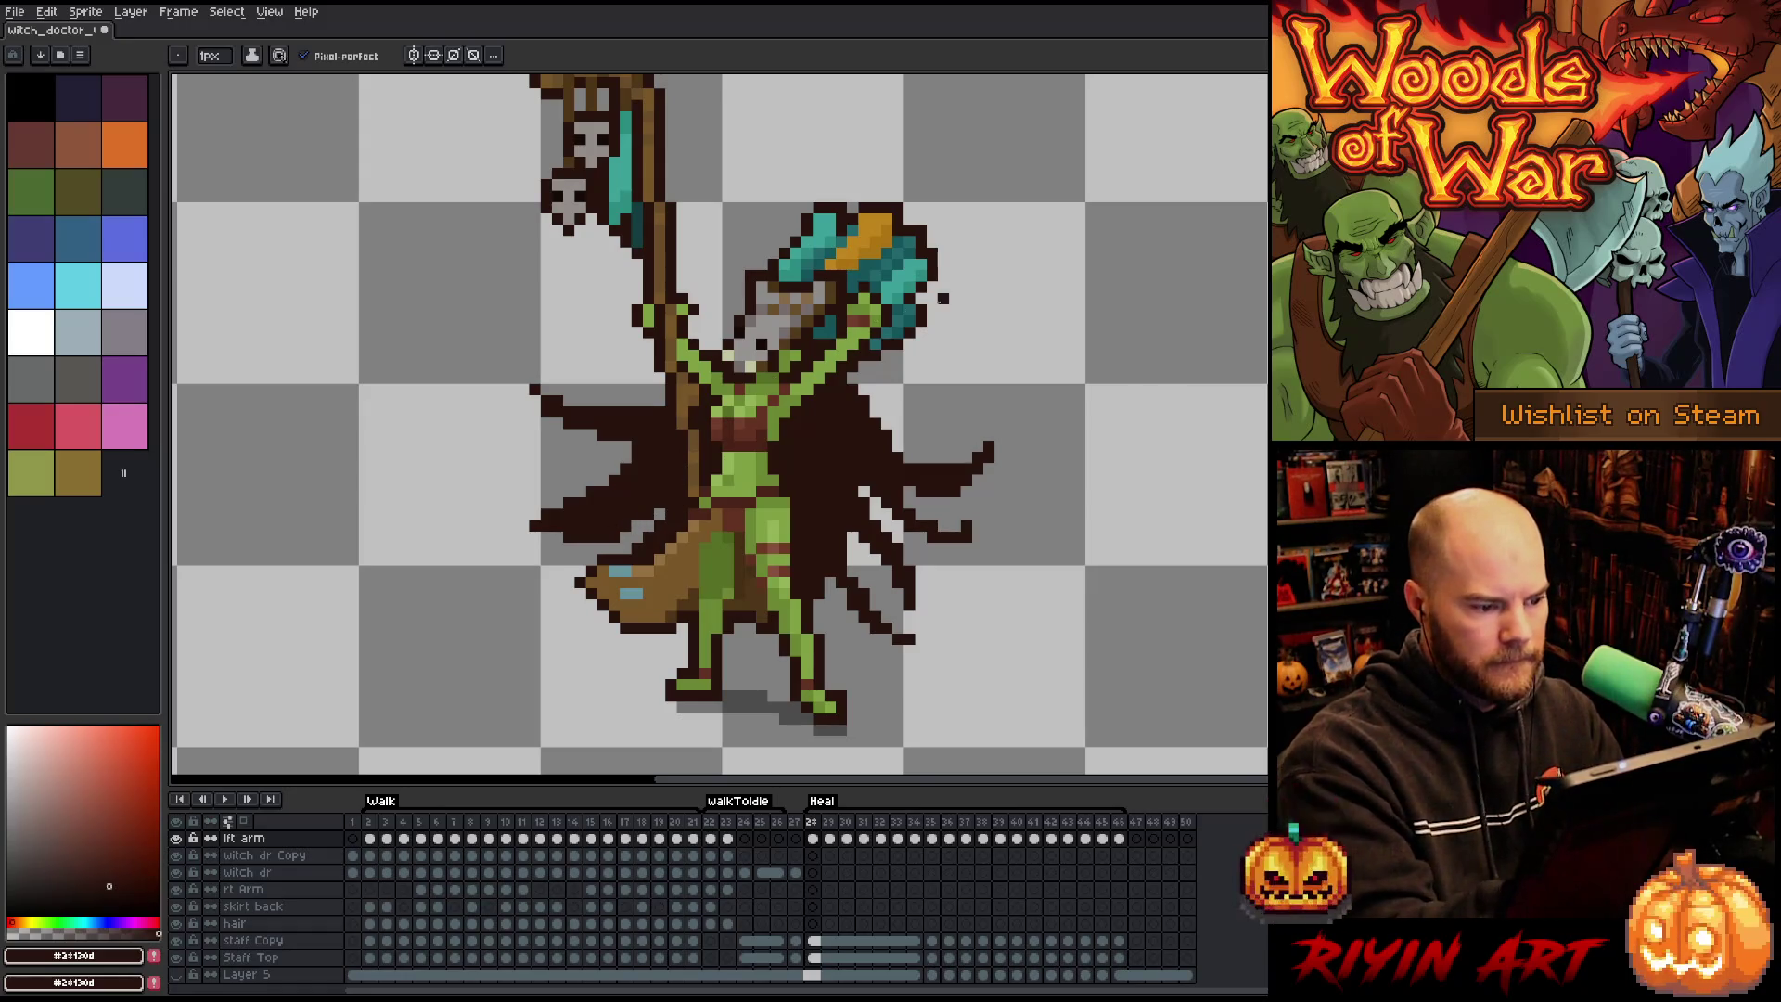
key(e)
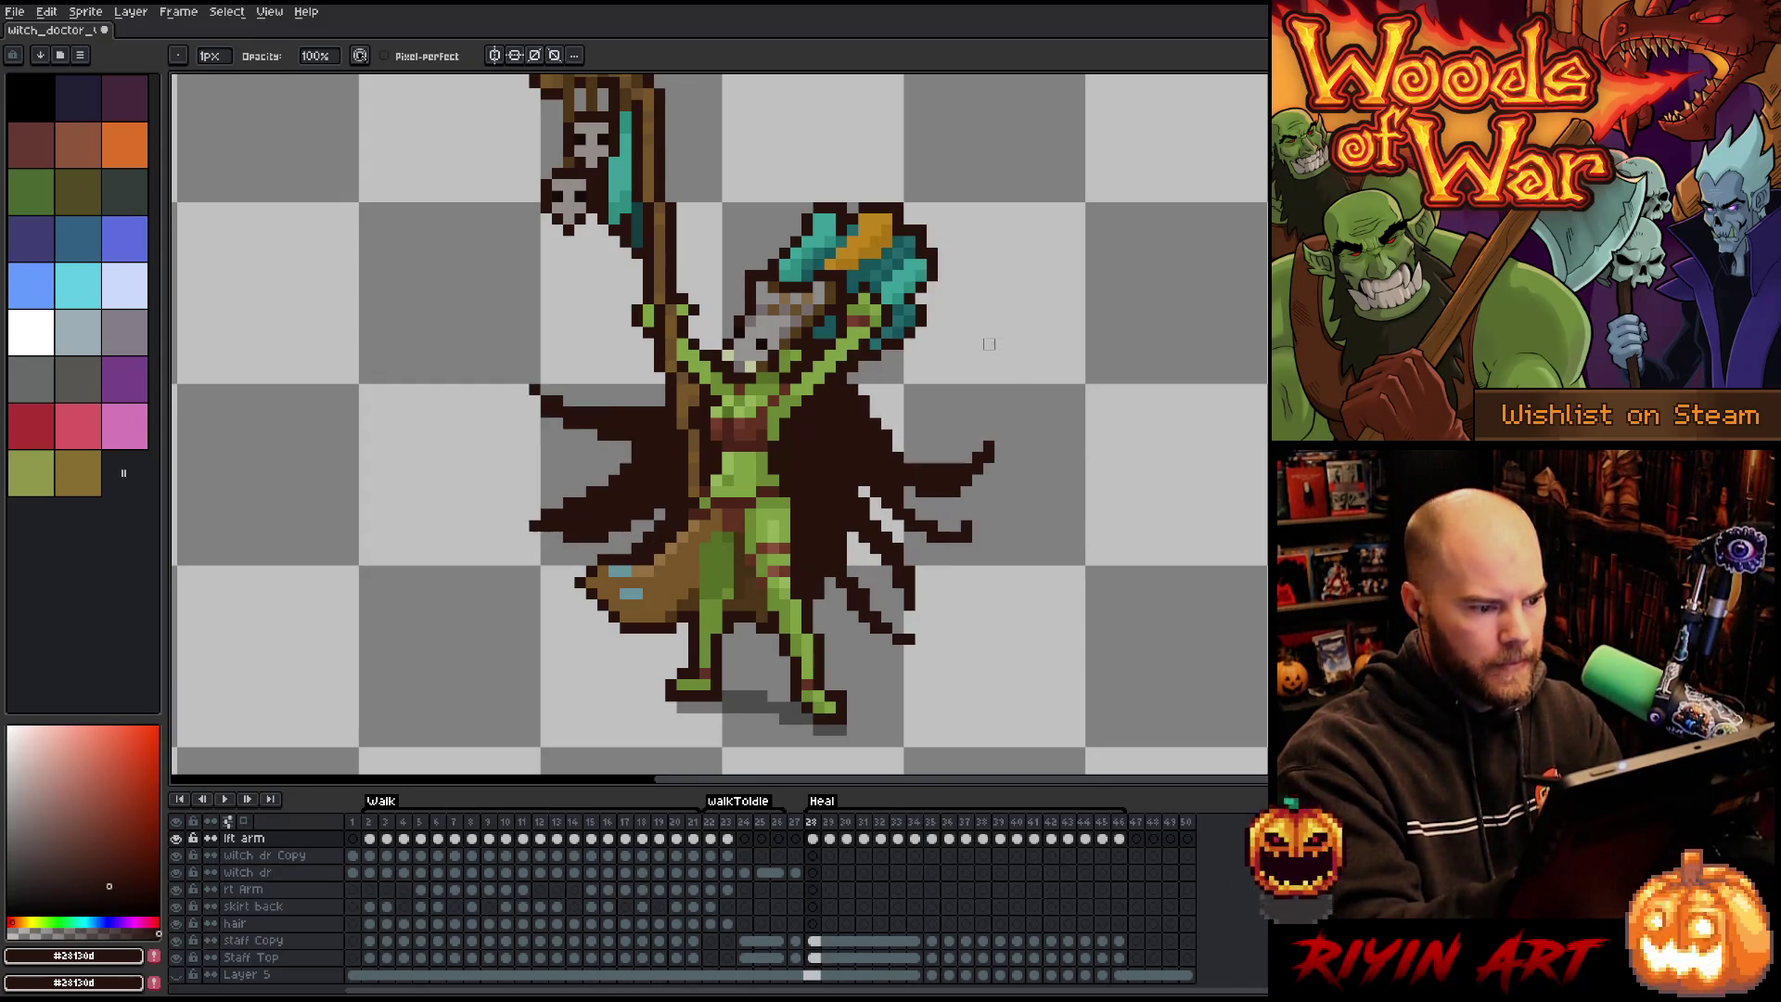
key(Right)
key(Left)
key(b)
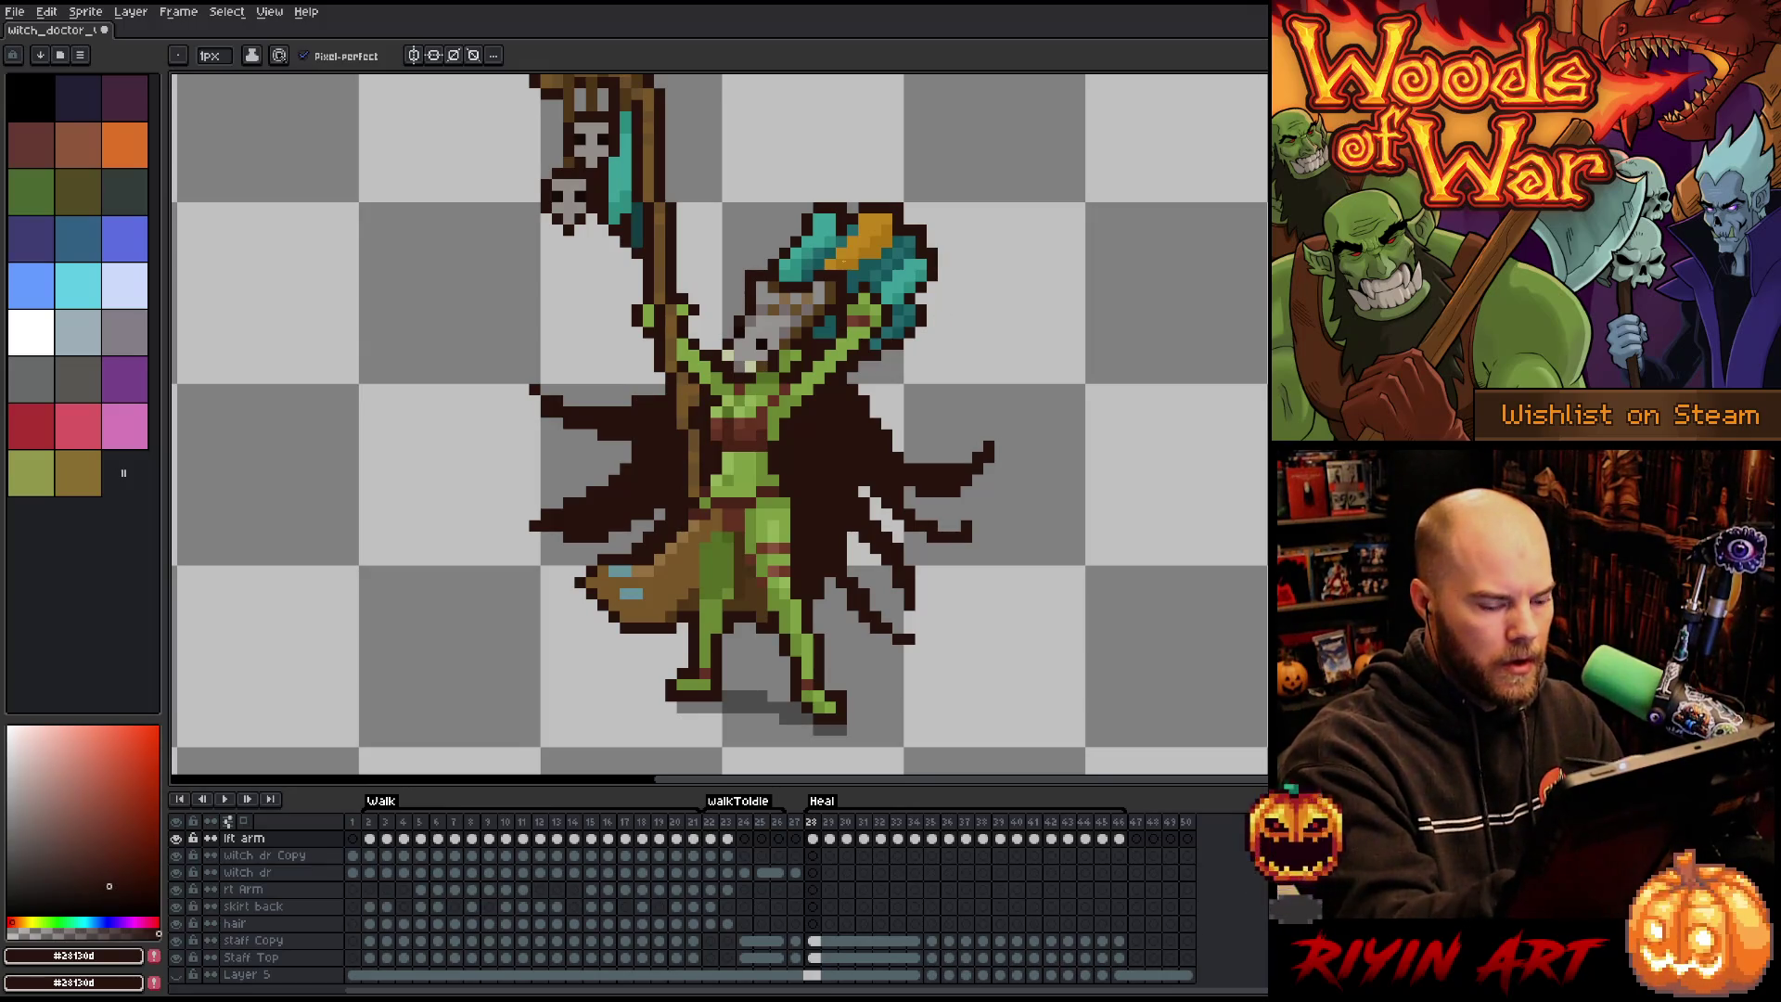
key(Left)
click(603, 413)
key(e)
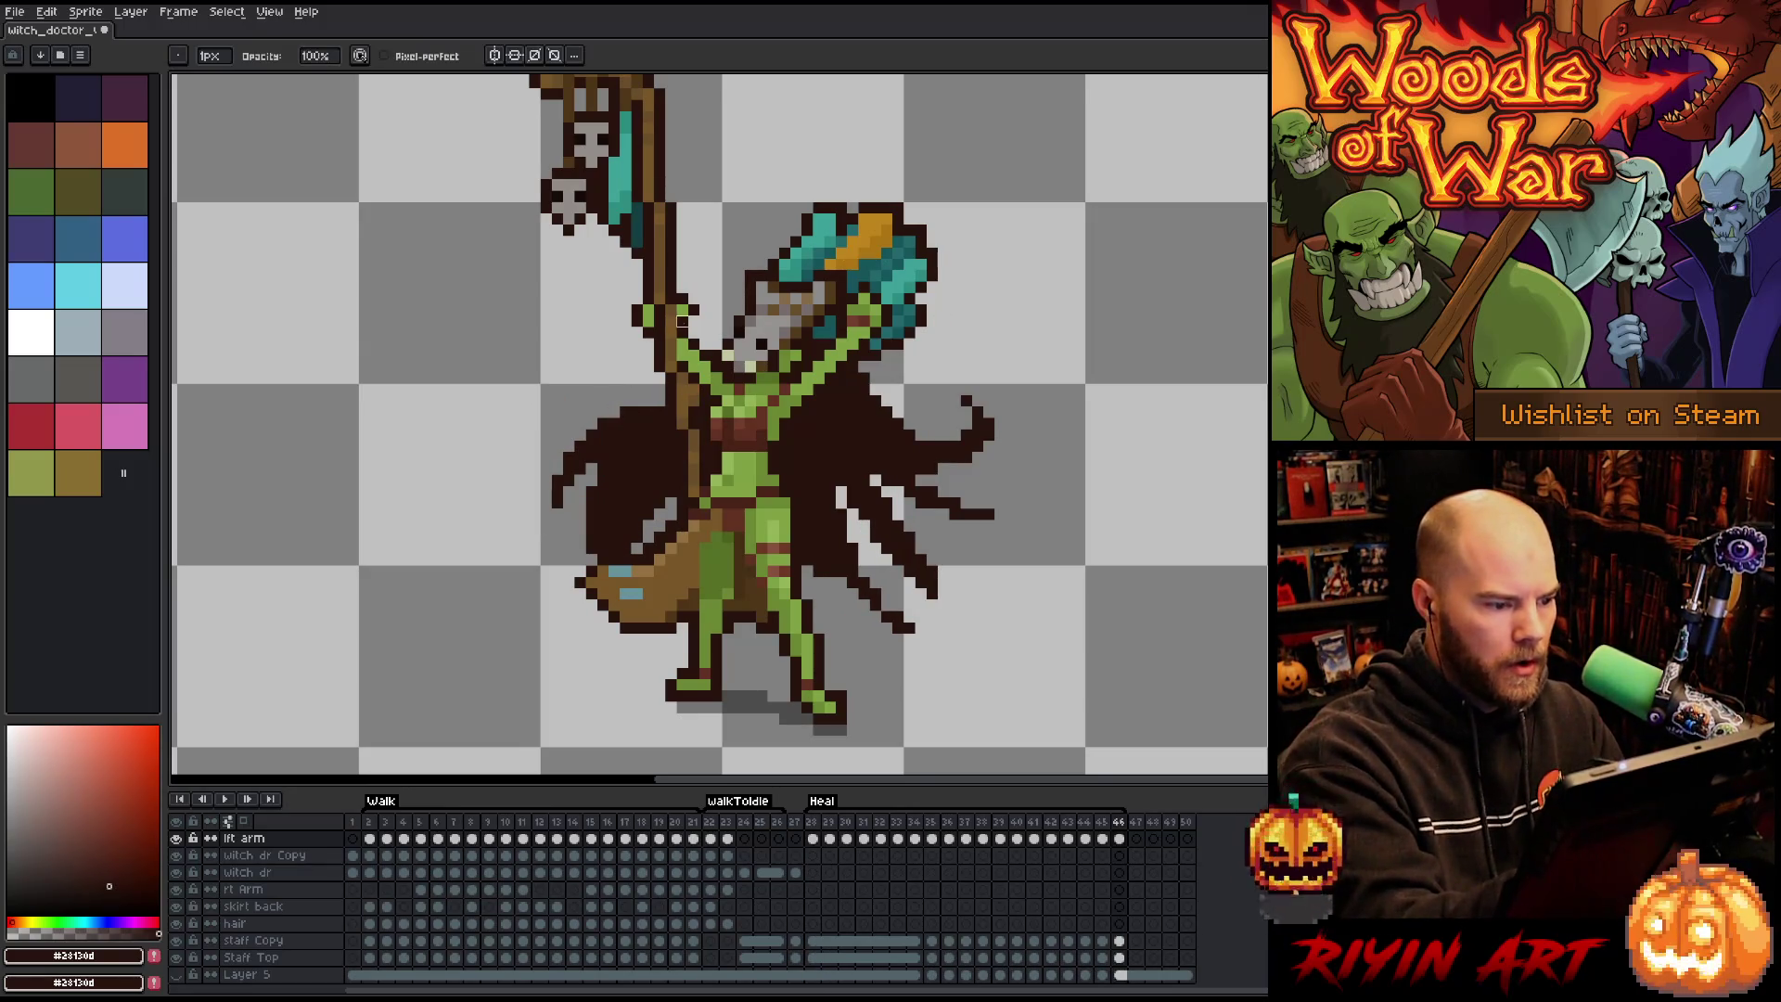
key(b)
key(Right)
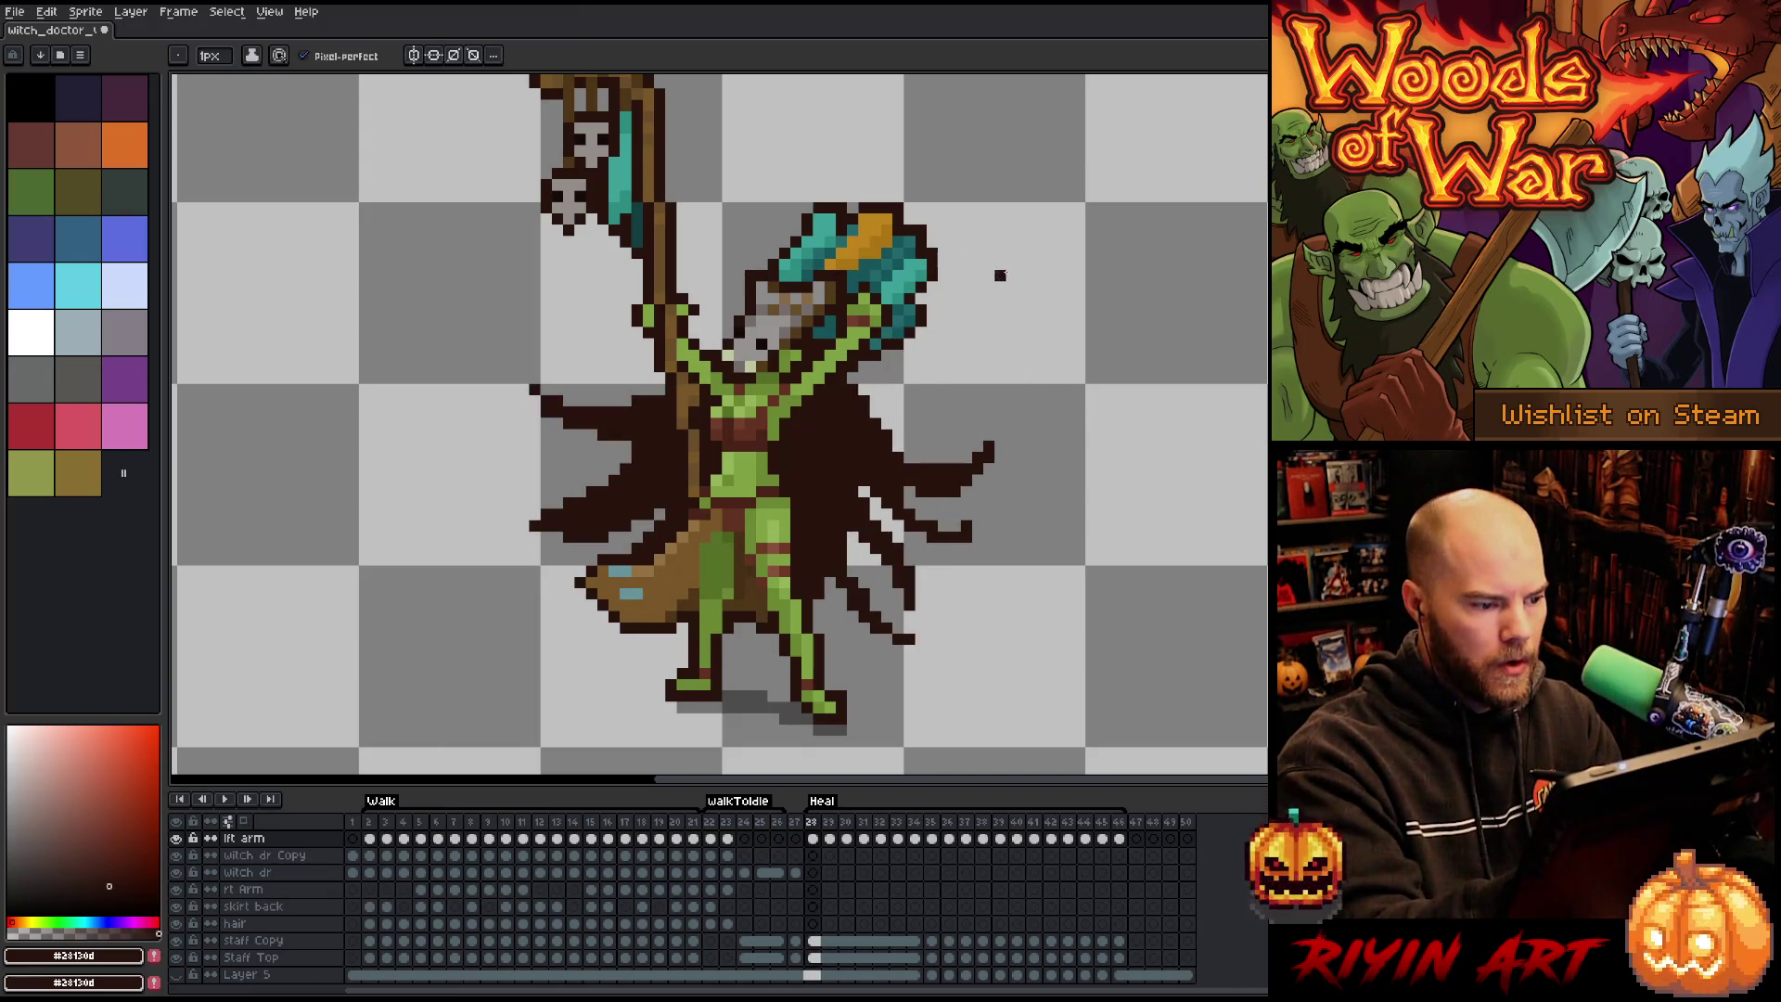
On frame 29, draw a new dark outline stroke across the top of the cape.
key(Right)
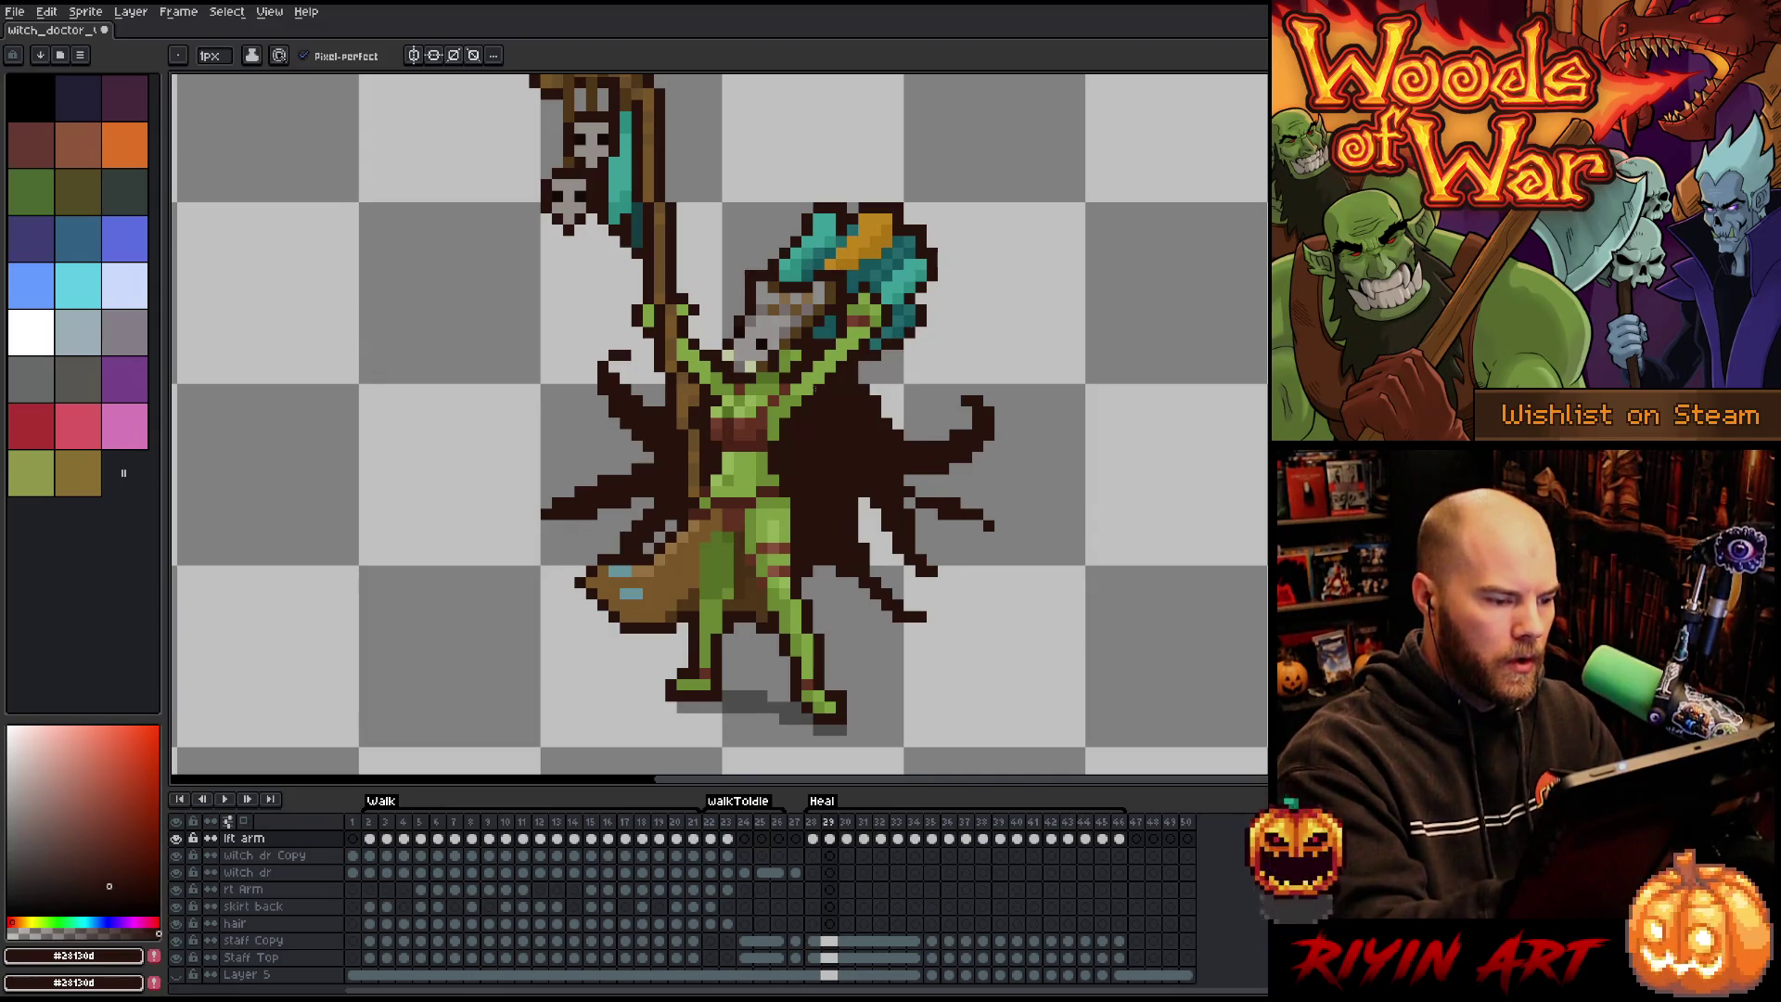
key(Left)
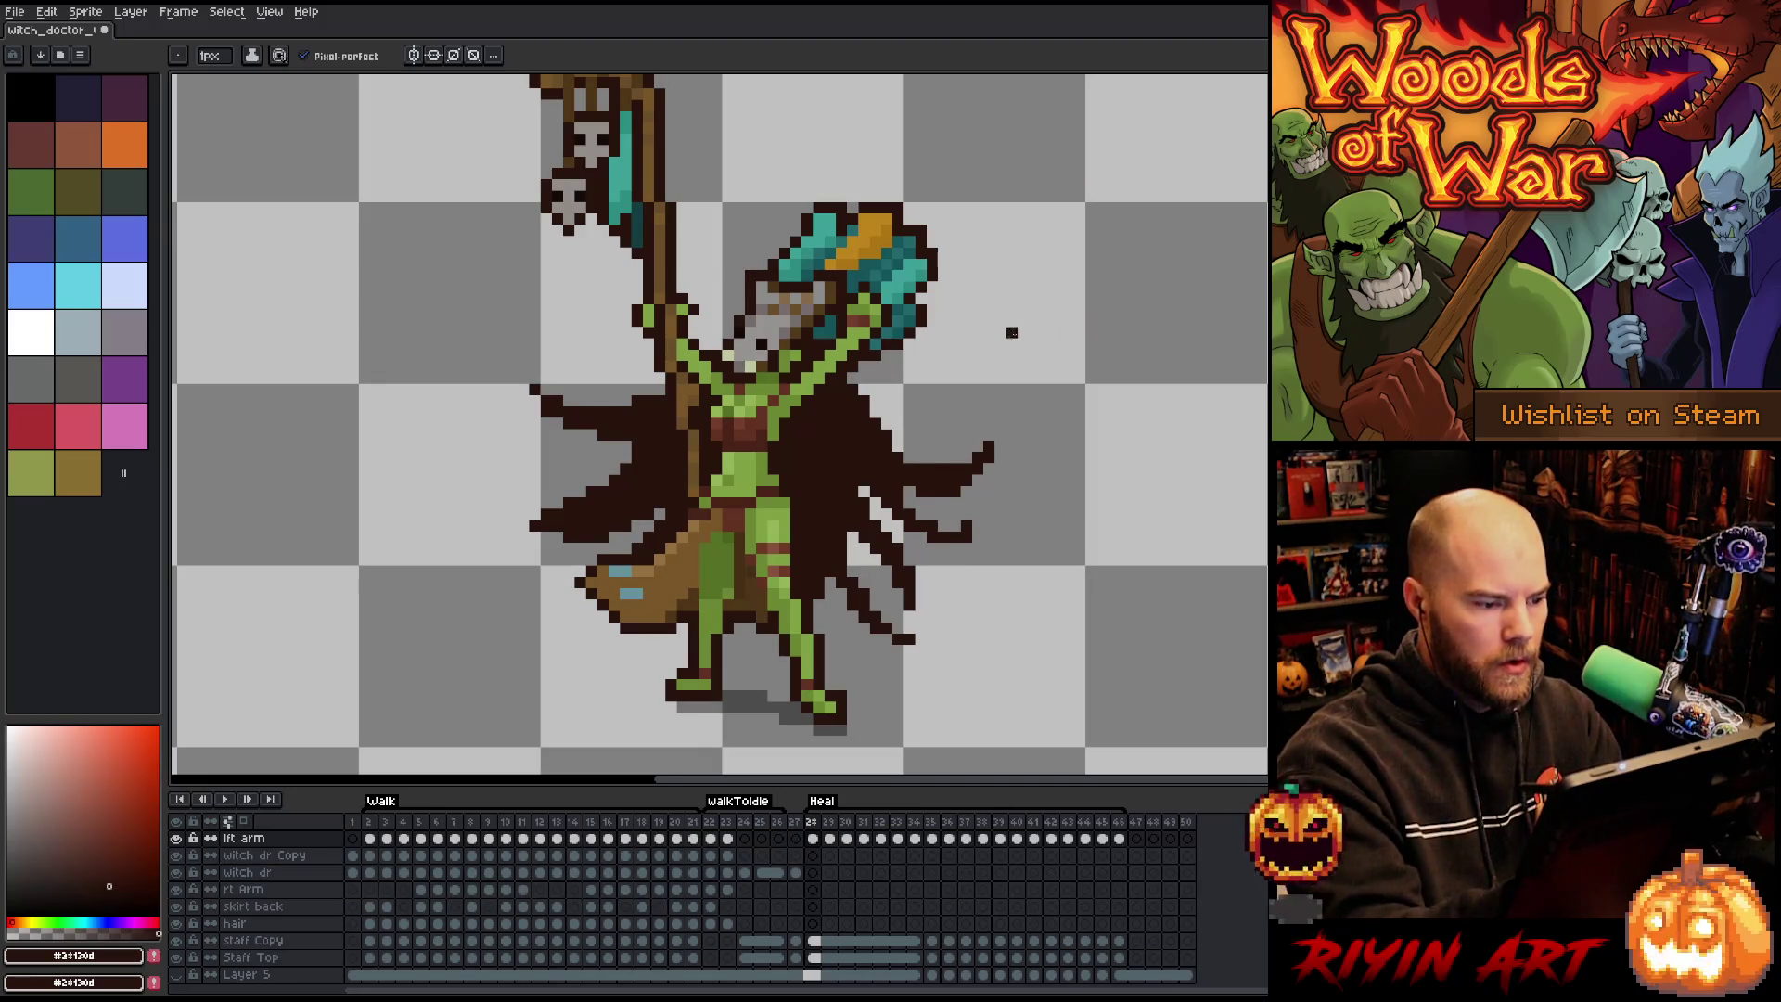
key(Right)
key(e)
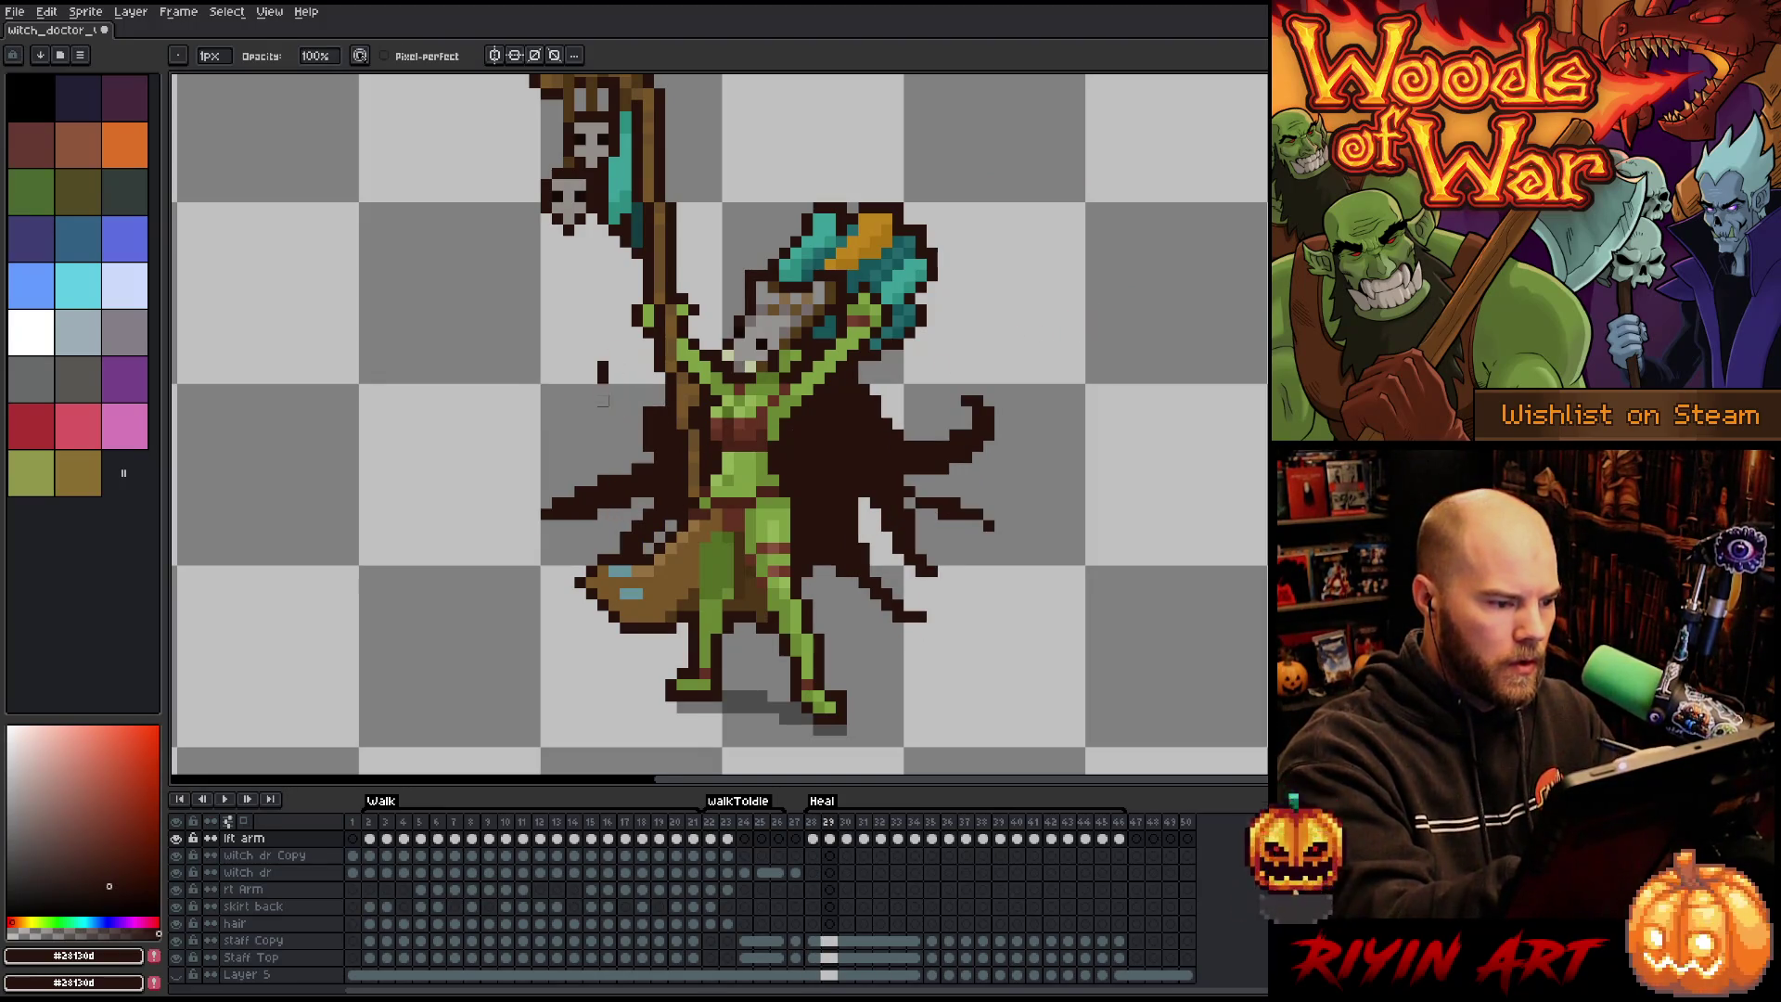
key(b)
key(Left)
key(Right)
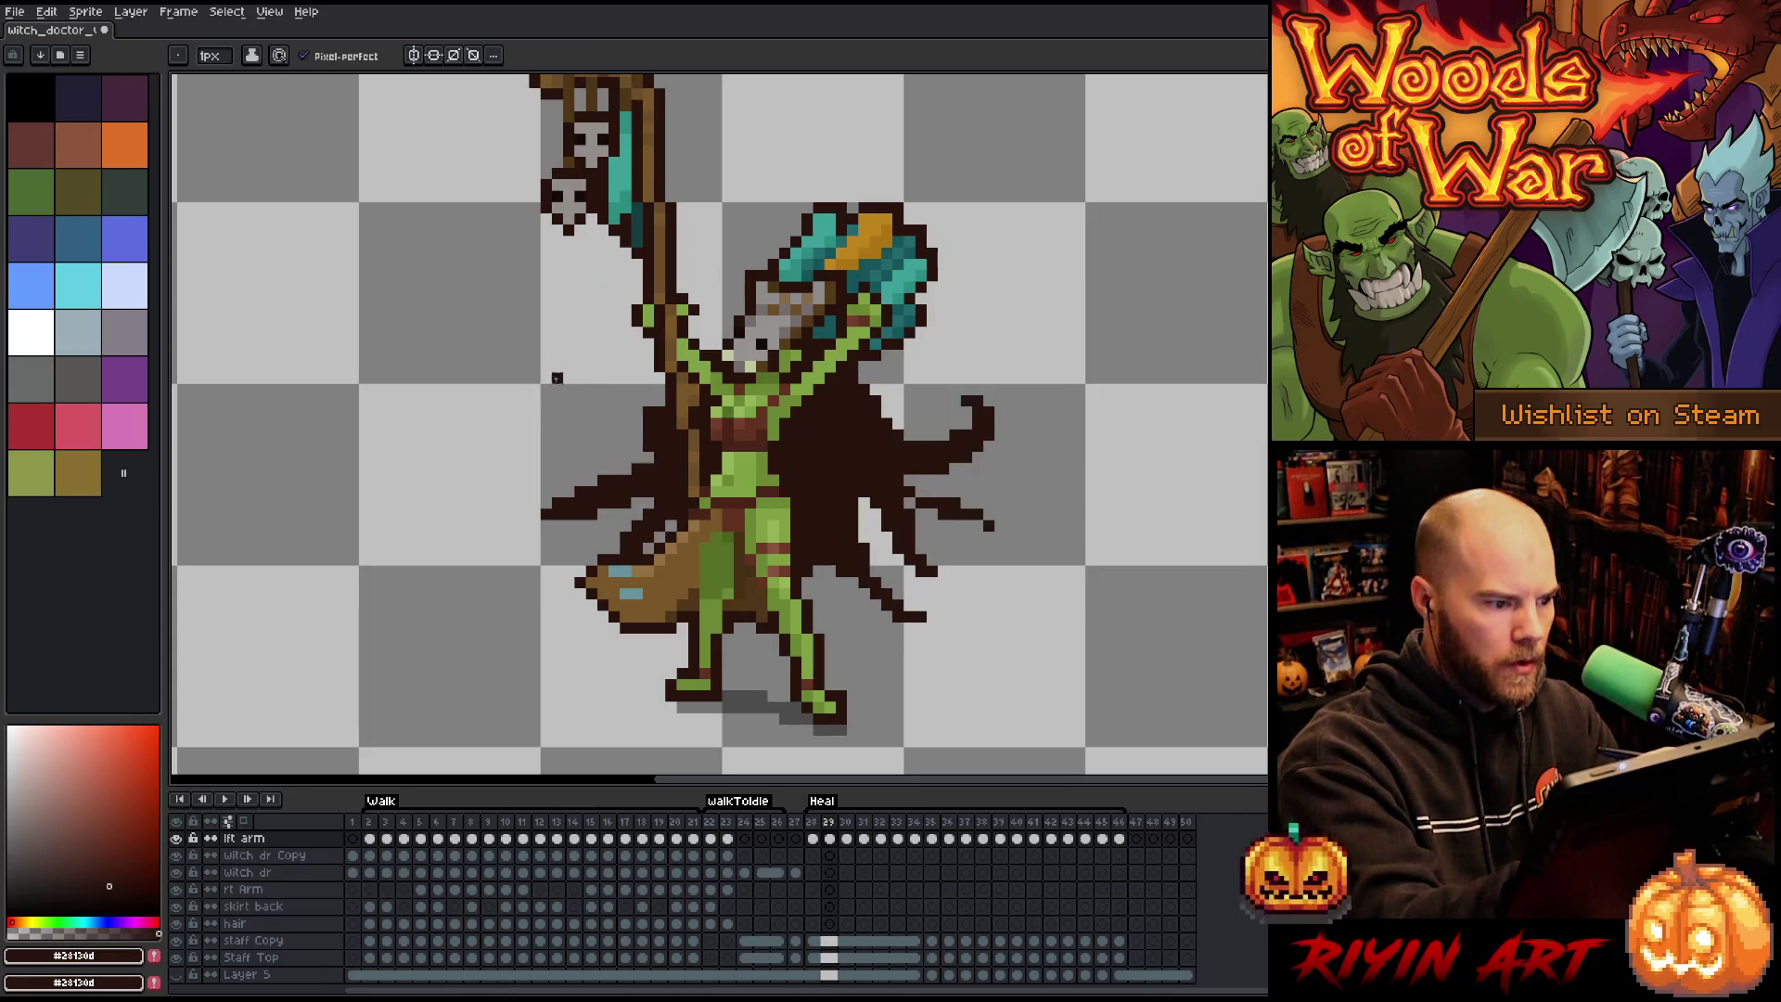
mouse_move(557, 390)
mouse_down()
mouse_move(542, 447)
mouse_move(650, 415)
mouse_move(547, 427)
mouse_move(680, 389)
mouse_up()
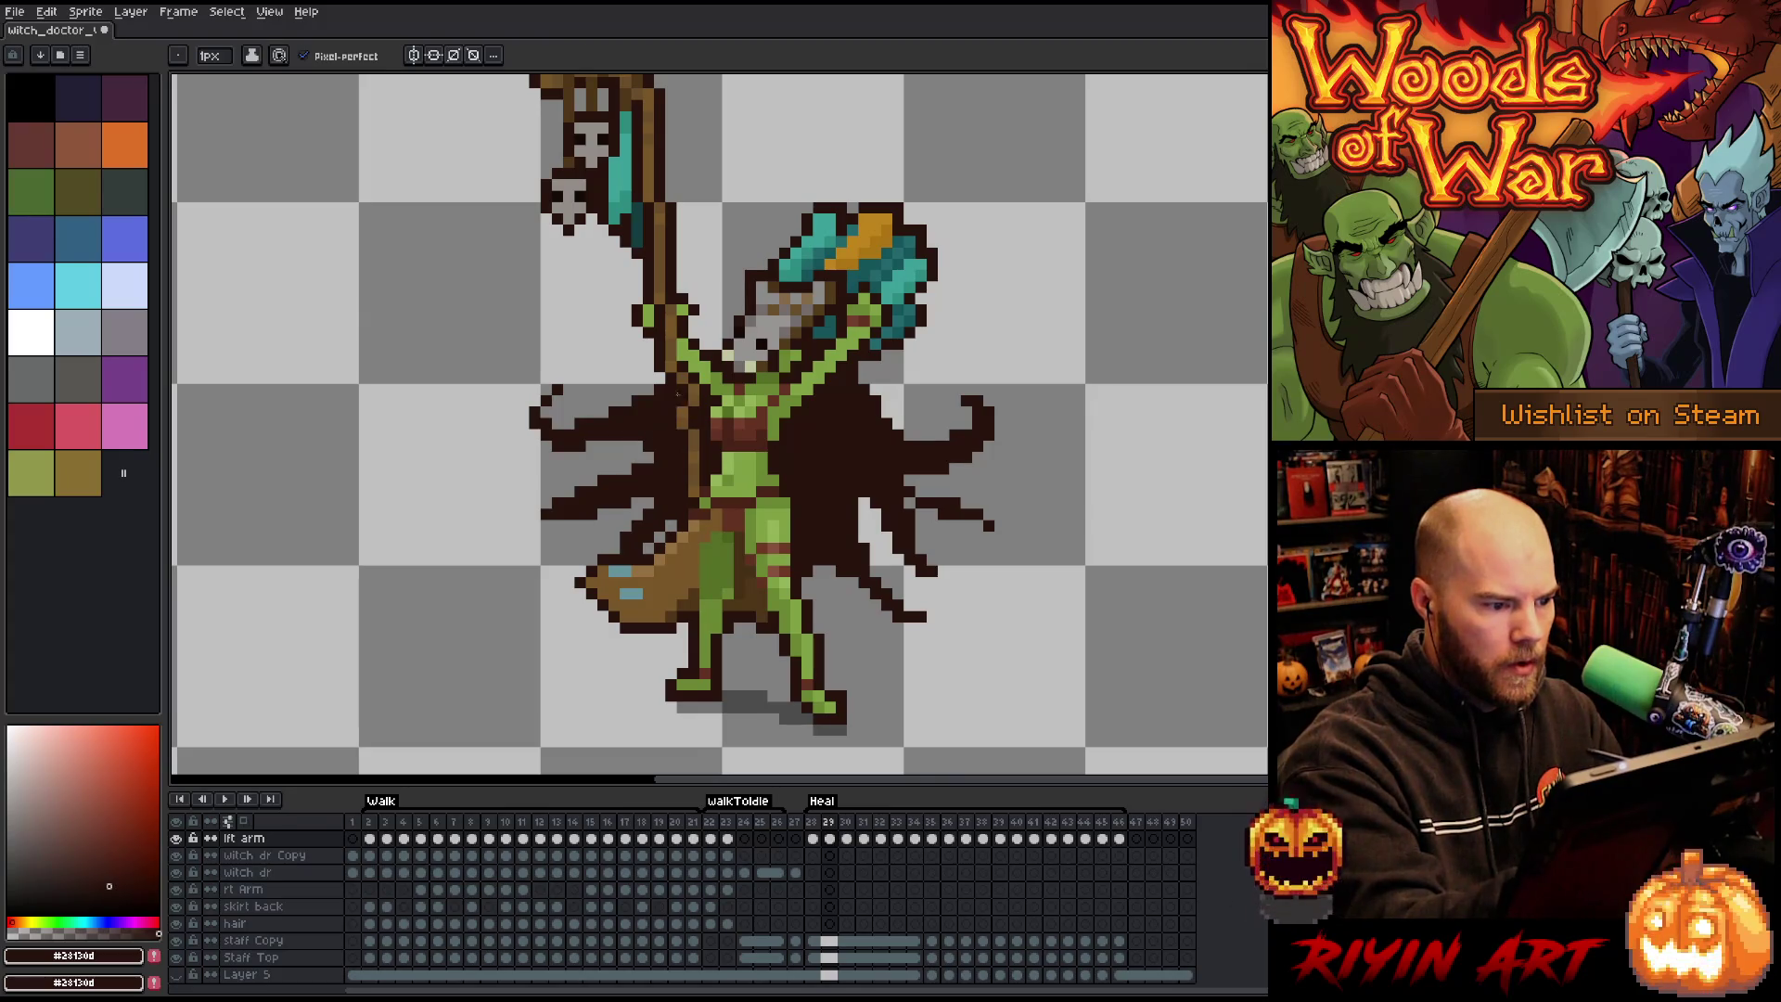
key(Left)
key(Right)
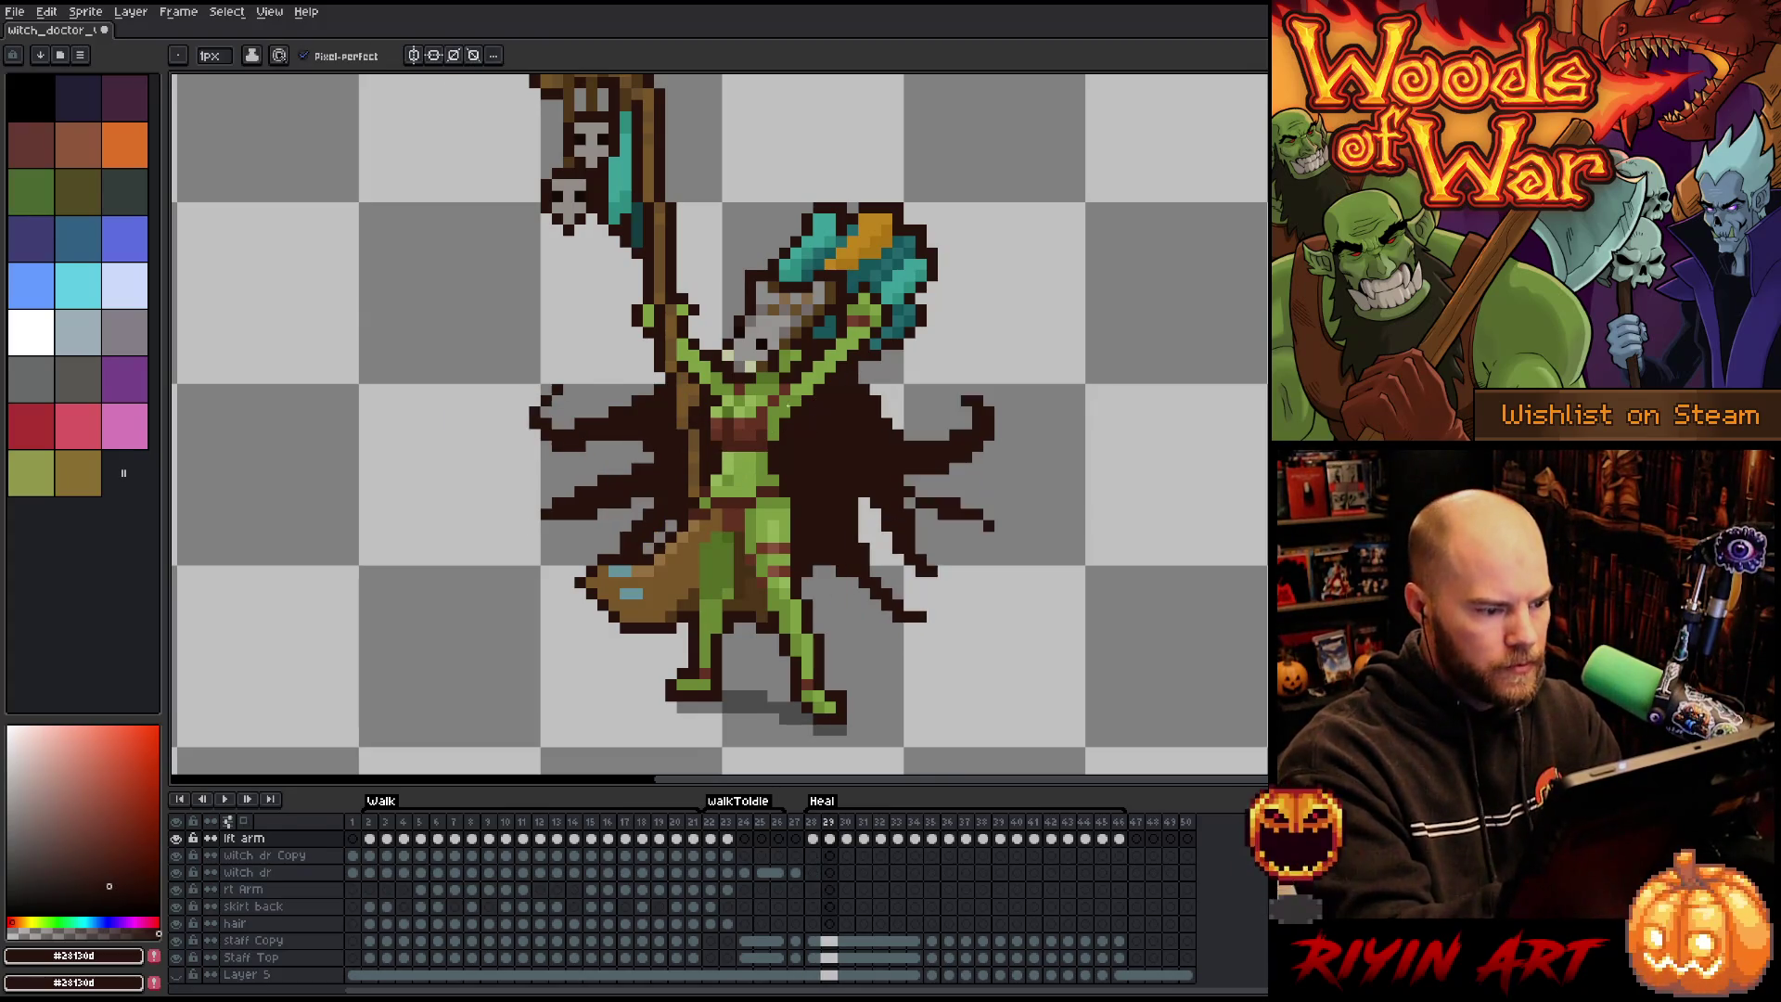
Fill the left-cape gap, erase stray lower-left pixels, and add a diagonal dark strand on frame 29.
mouse_move(592, 494)
mouse_down()
mouse_move(547, 477)
mouse_move(635, 476)
mouse_up()
key(e)
drag(533, 501, 648, 514)
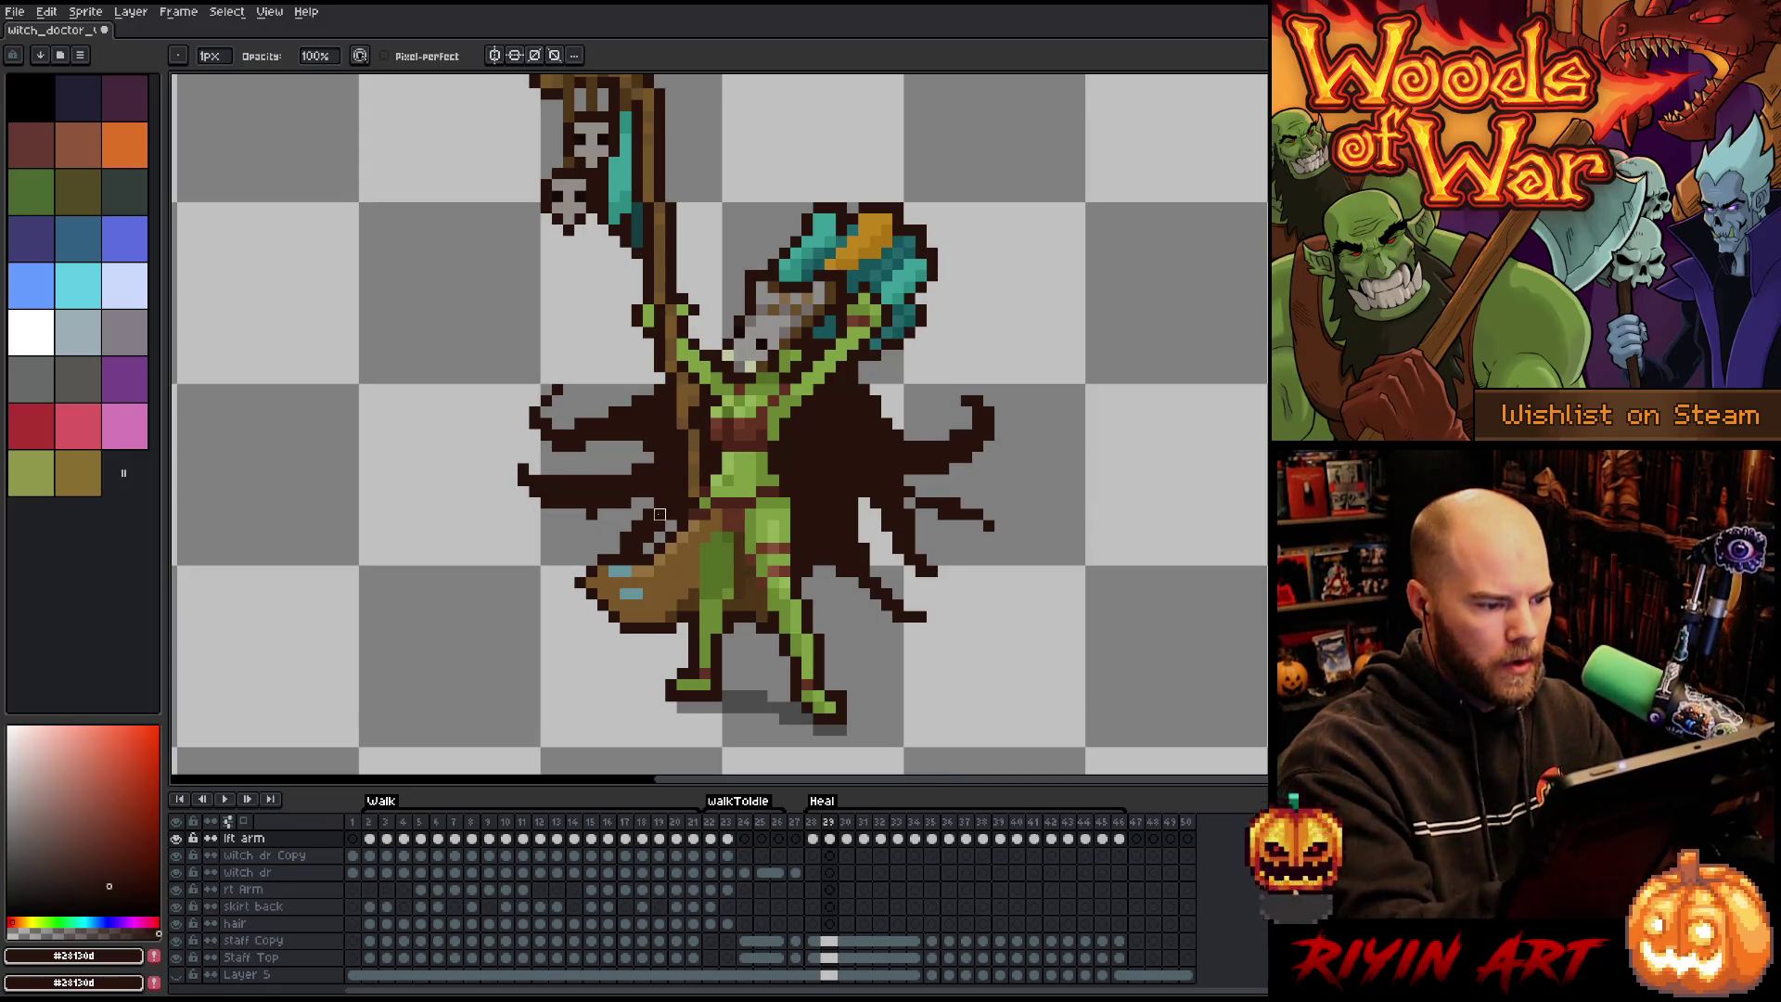
key(b)
key(Left)
key(Right)
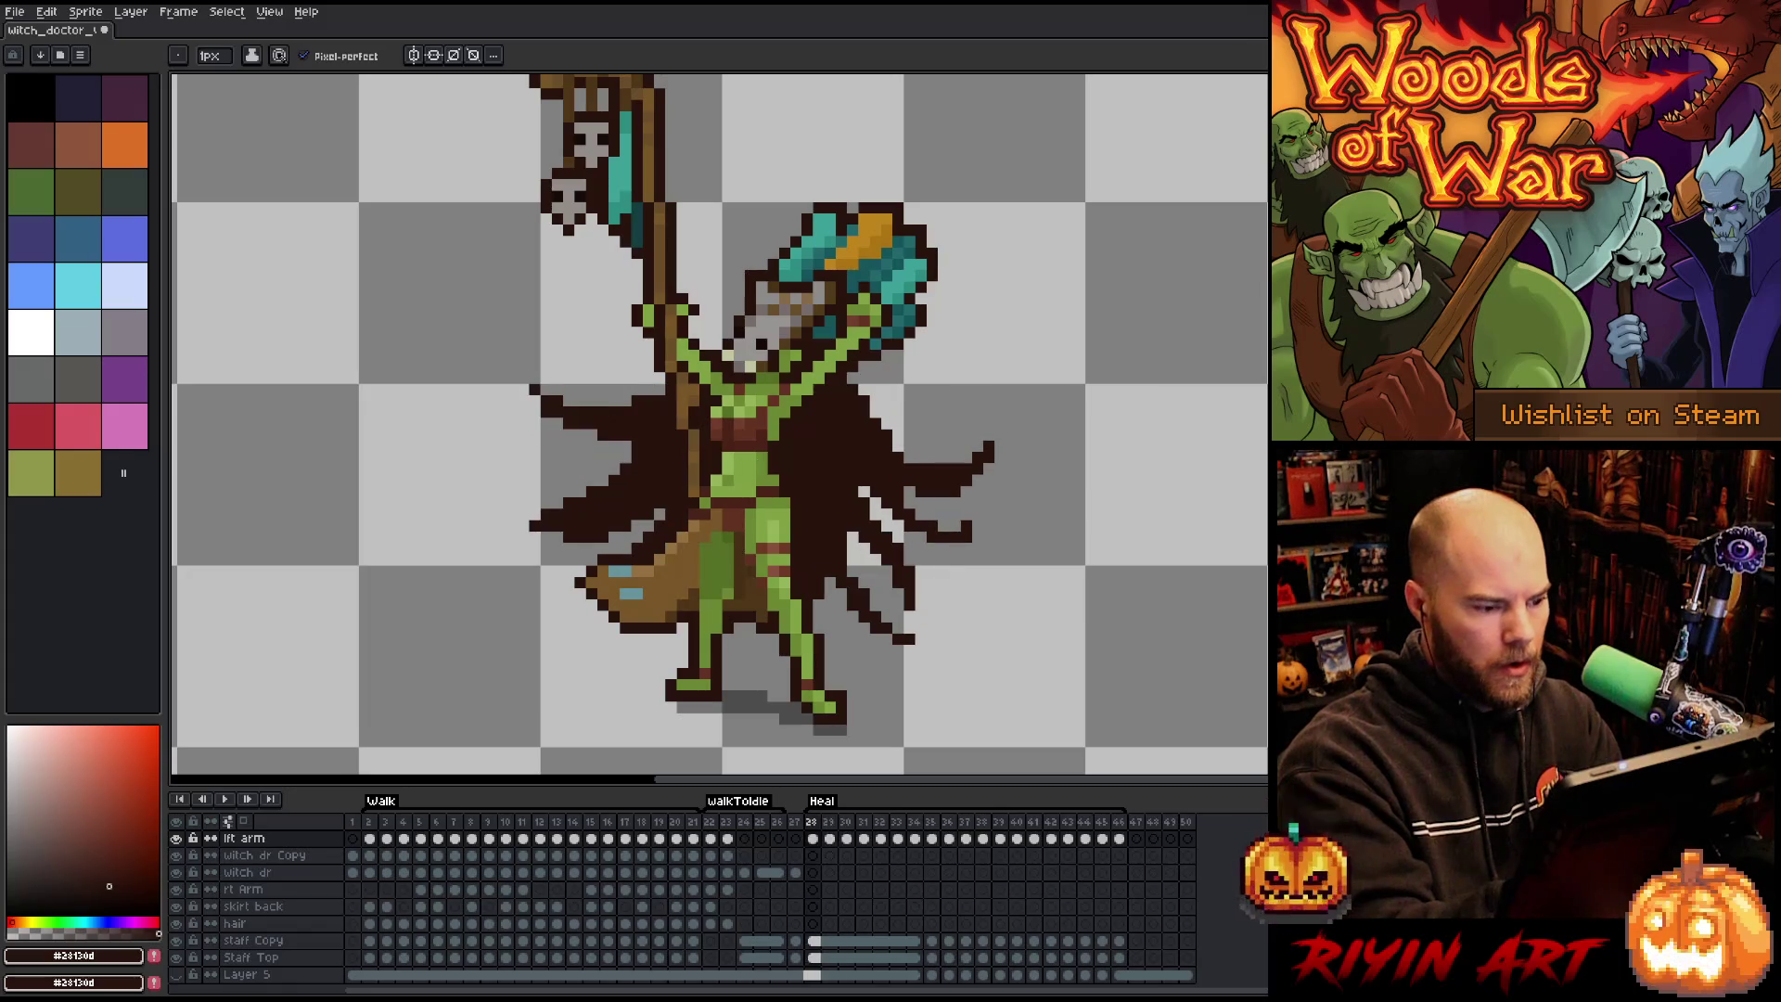
drag(559, 525, 591, 547)
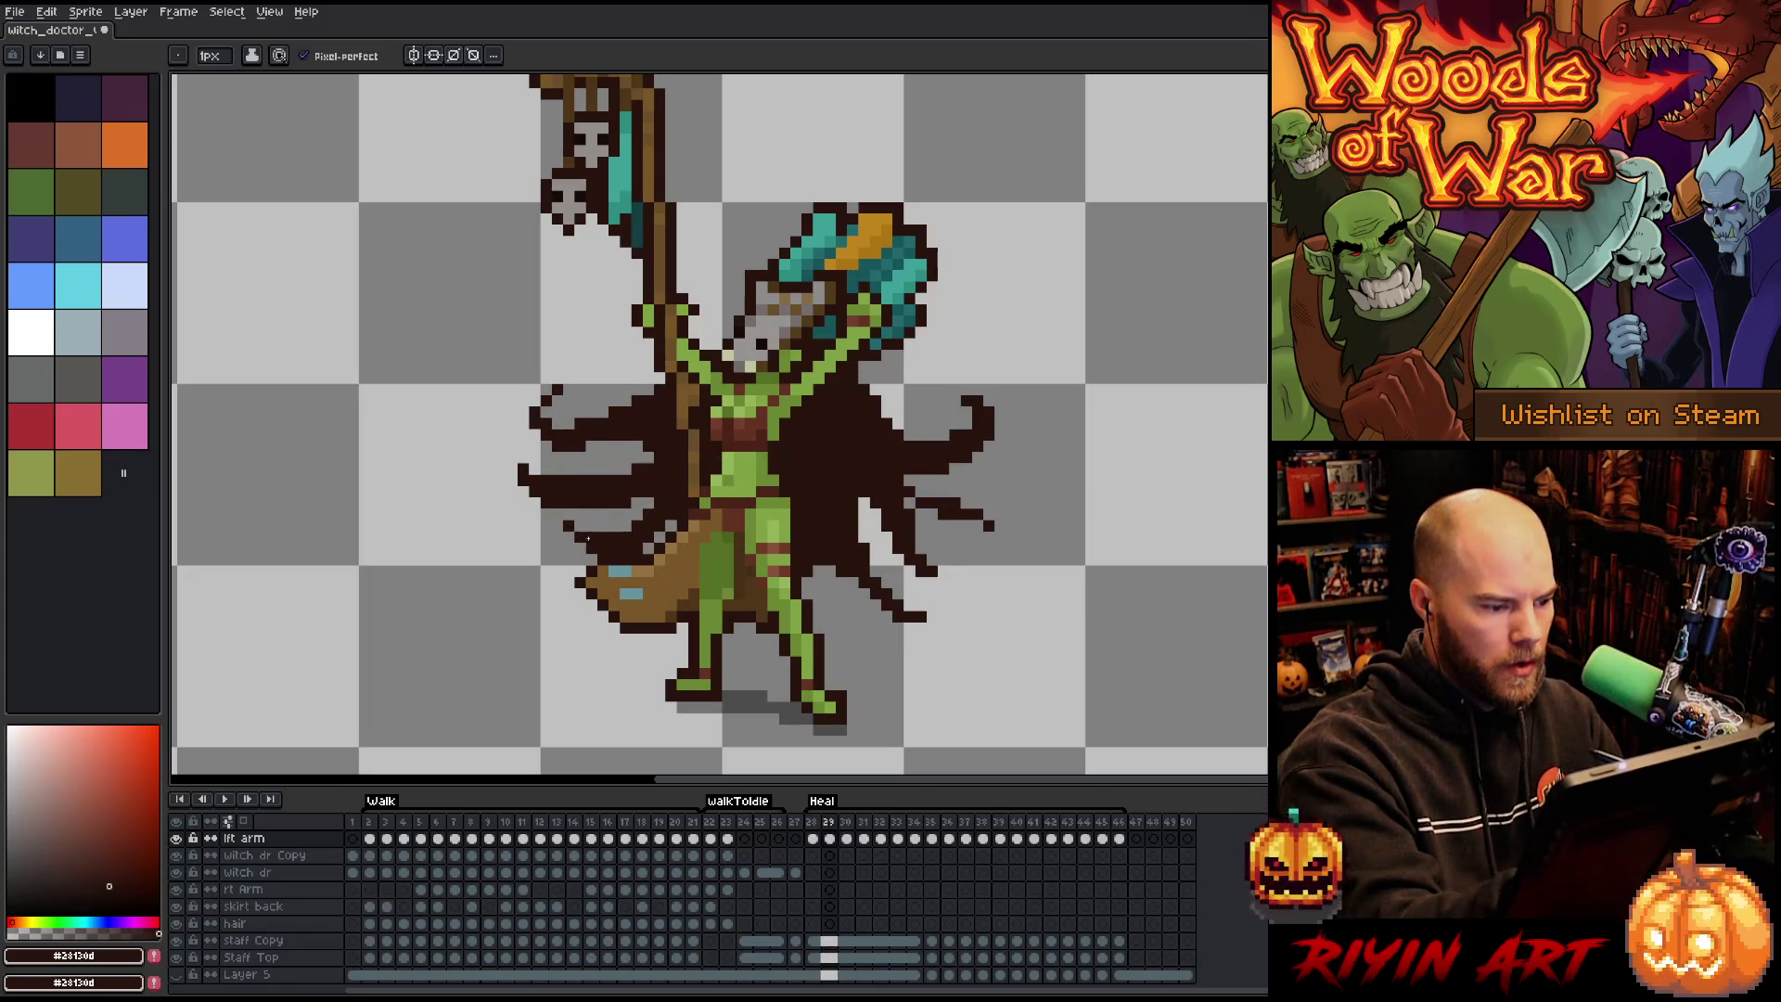
On frame 30, erase the dark stroke across the cape and draw a strand down it.
key(Right)
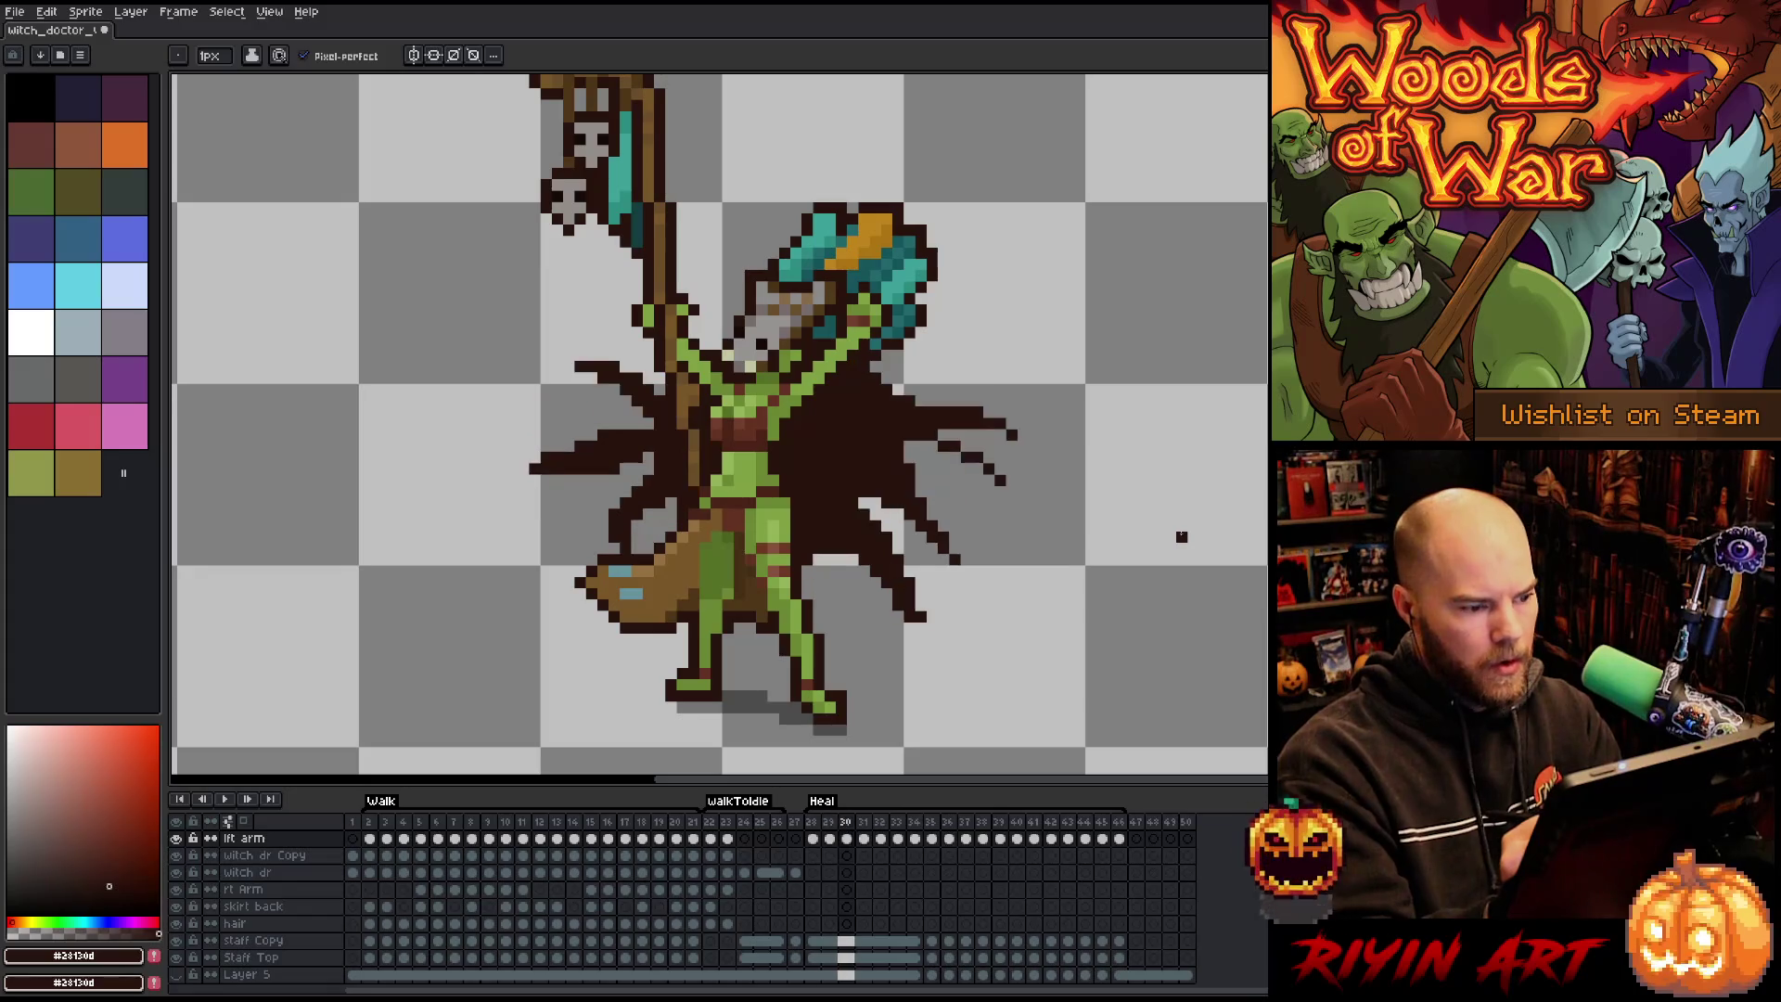
key(e)
drag(639, 388, 562, 367)
key(Left)
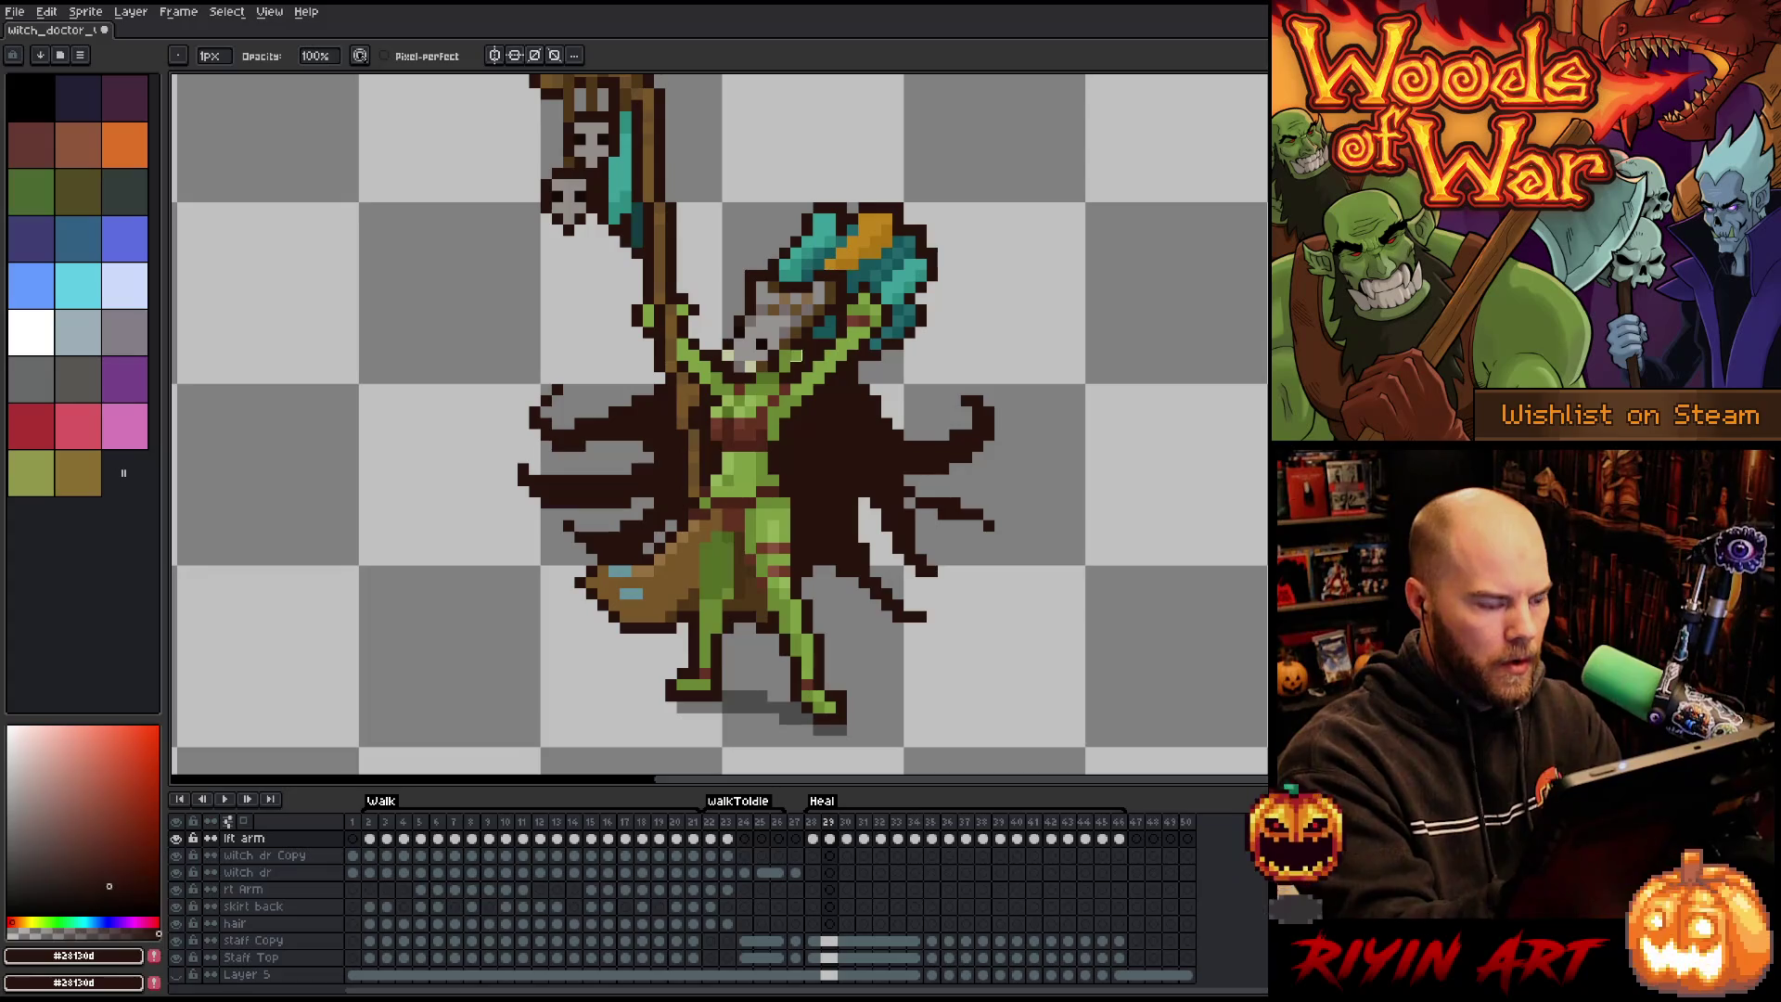
key(Right)
key(b)
mouse_move(598, 401)
mouse_down()
mouse_move(604, 432)
mouse_move(643, 428)
mouse_move(608, 416)
mouse_up()
Fill the left cape below its edge with dark pixels and compare against frame 29.
key(e)
key(b)
key(e)
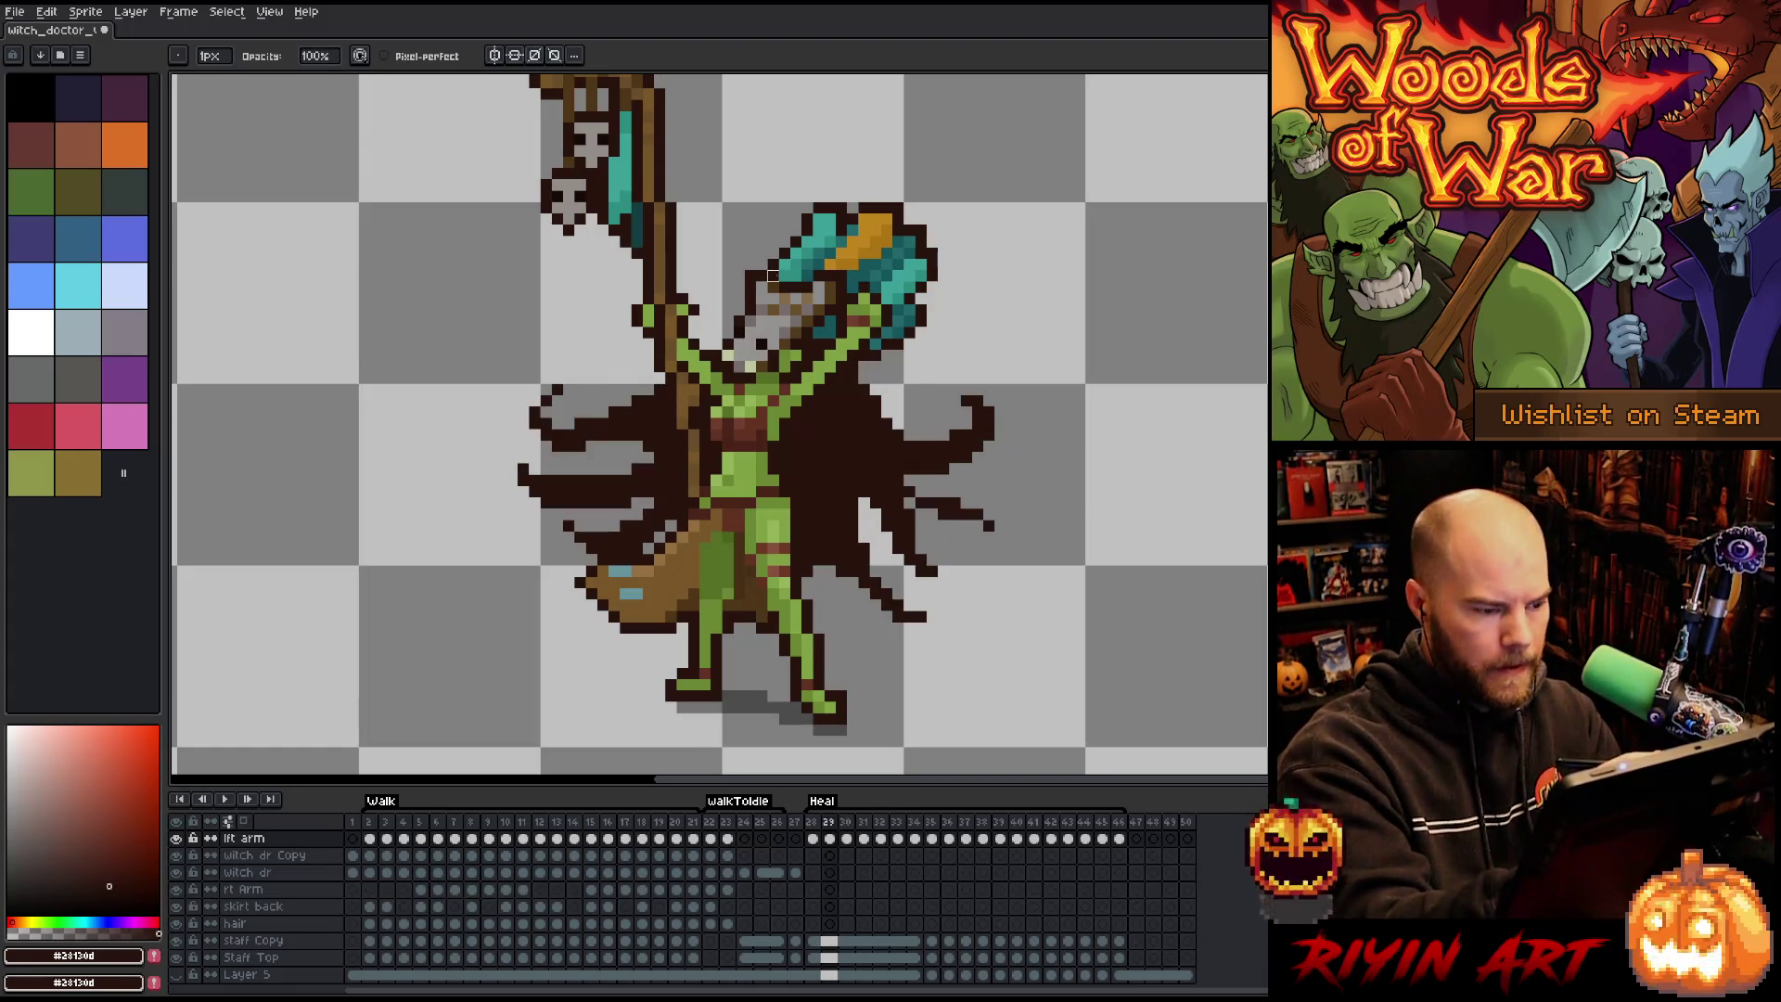
key(b)
mouse_move(554, 484)
mouse_down()
mouse_move(640, 473)
mouse_move(595, 479)
mouse_up()
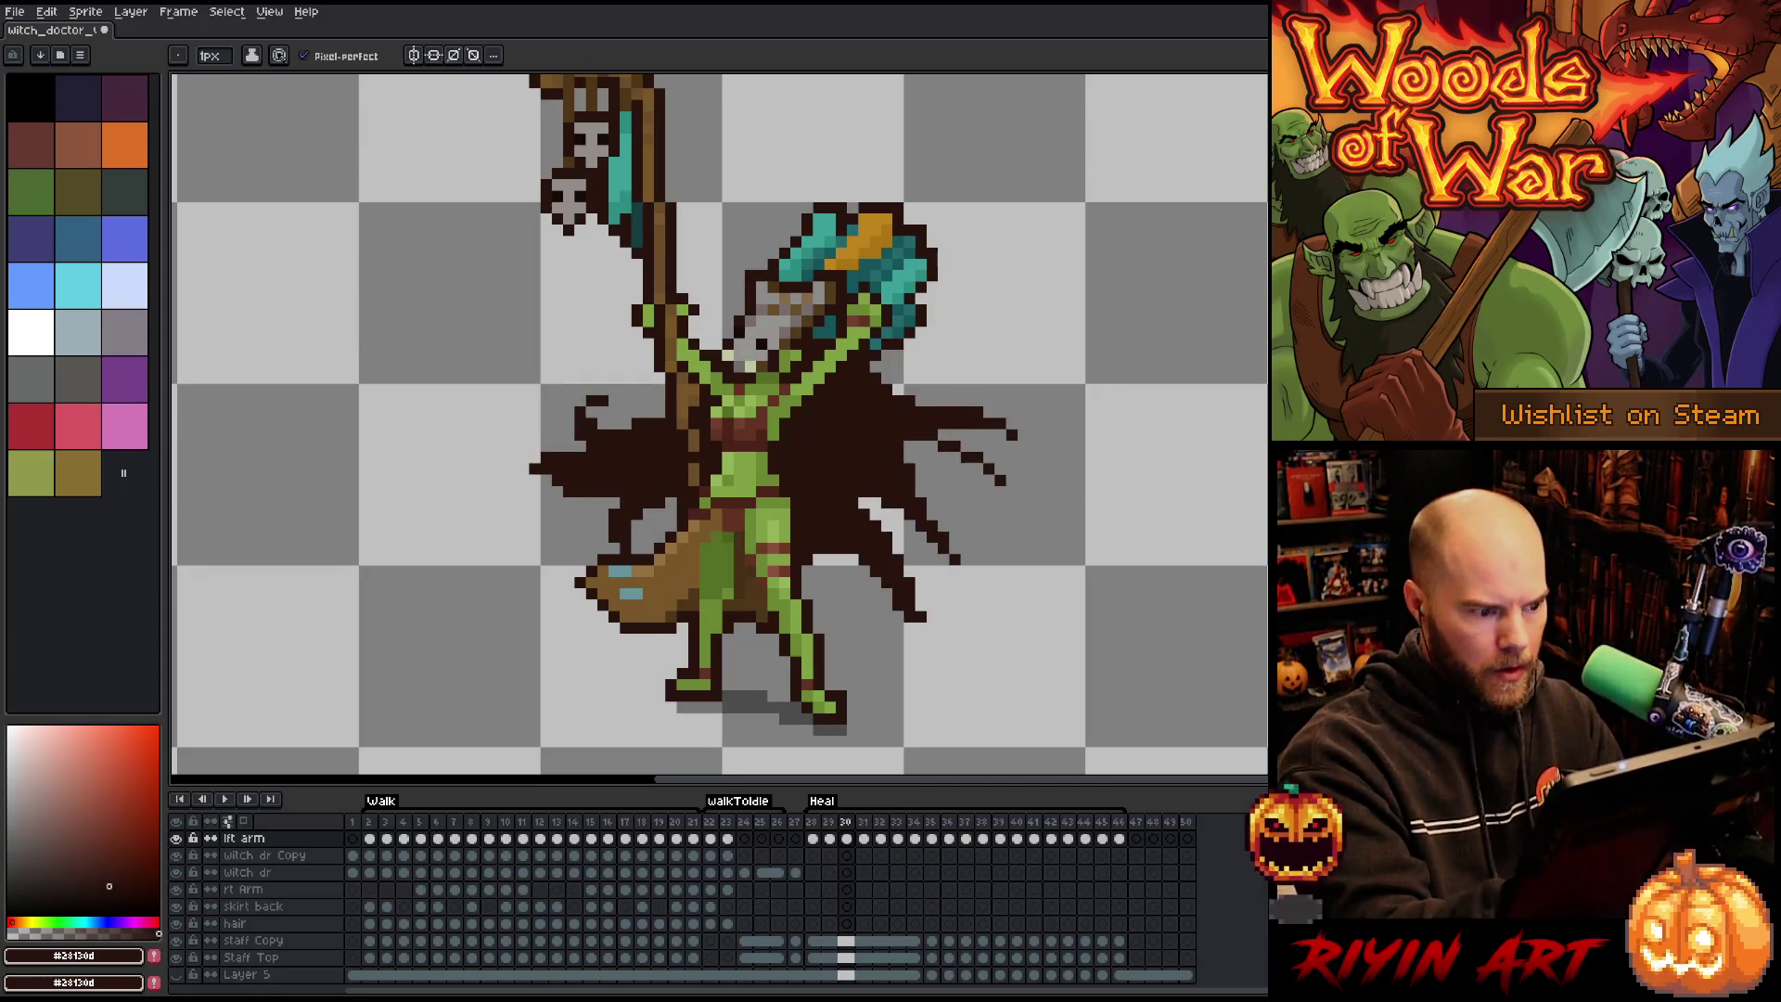
key(m)
key(comma)
key(period)
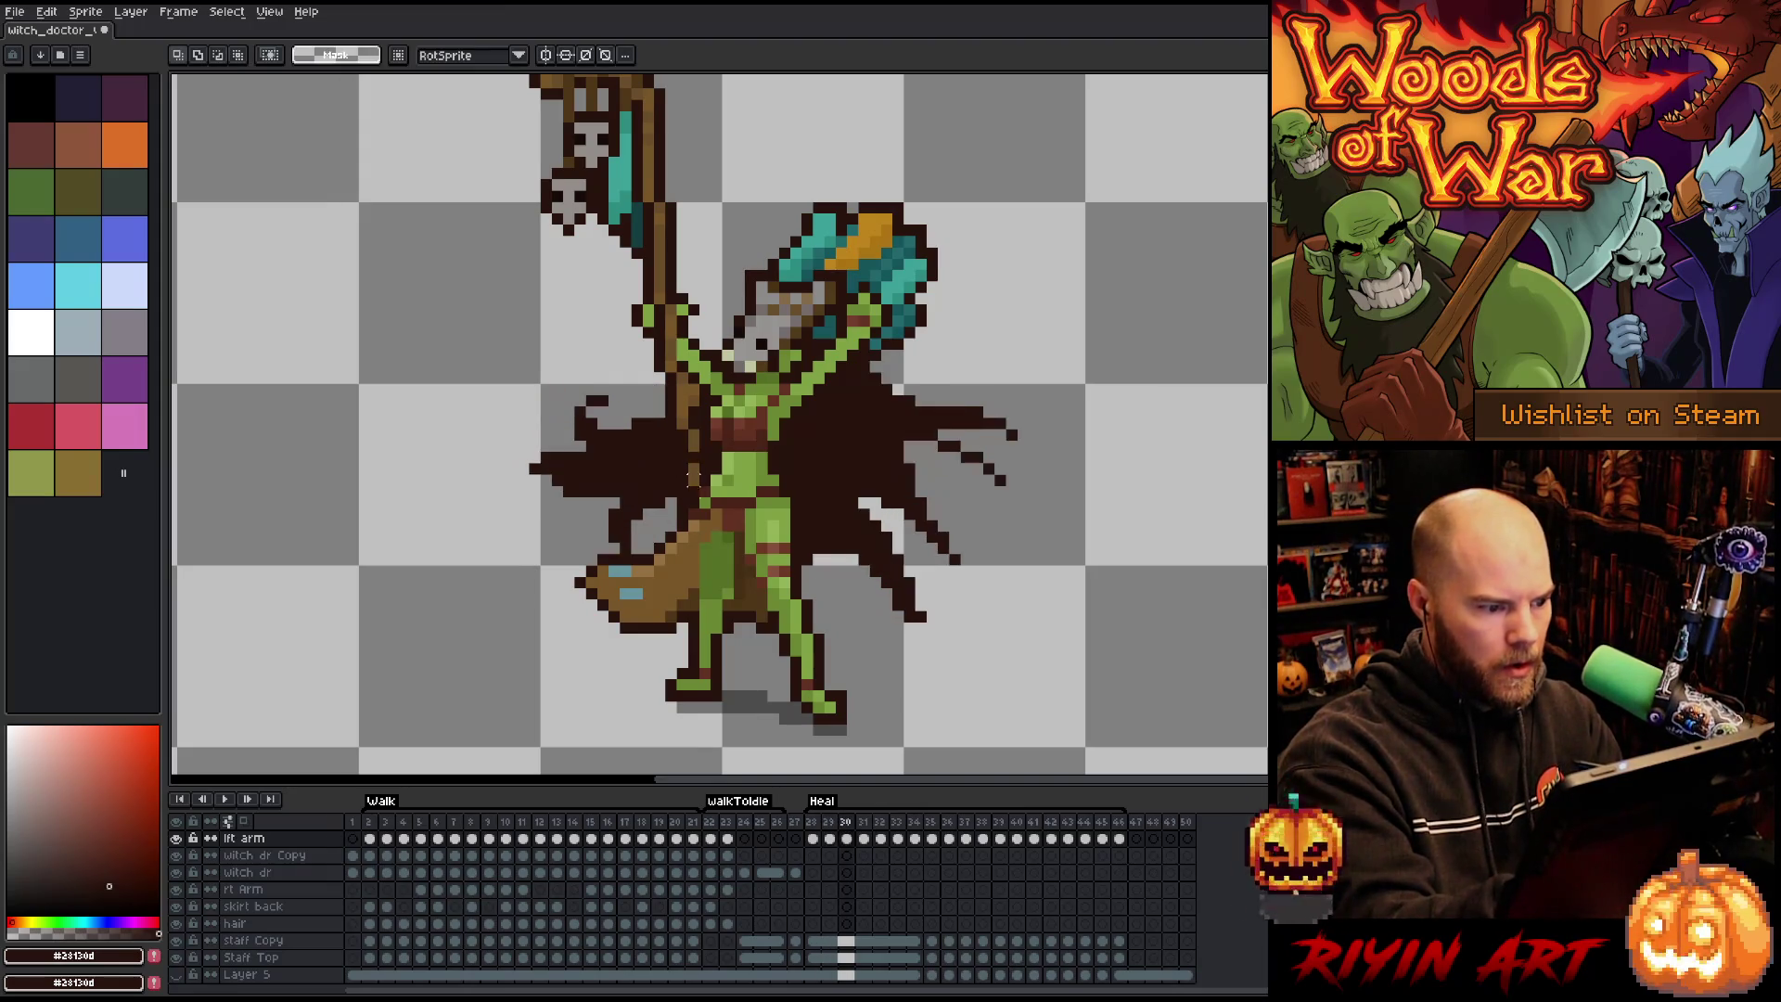
Play the animation, then add and erase dark right-cape pixels on frames 45 and 46.
key(b)
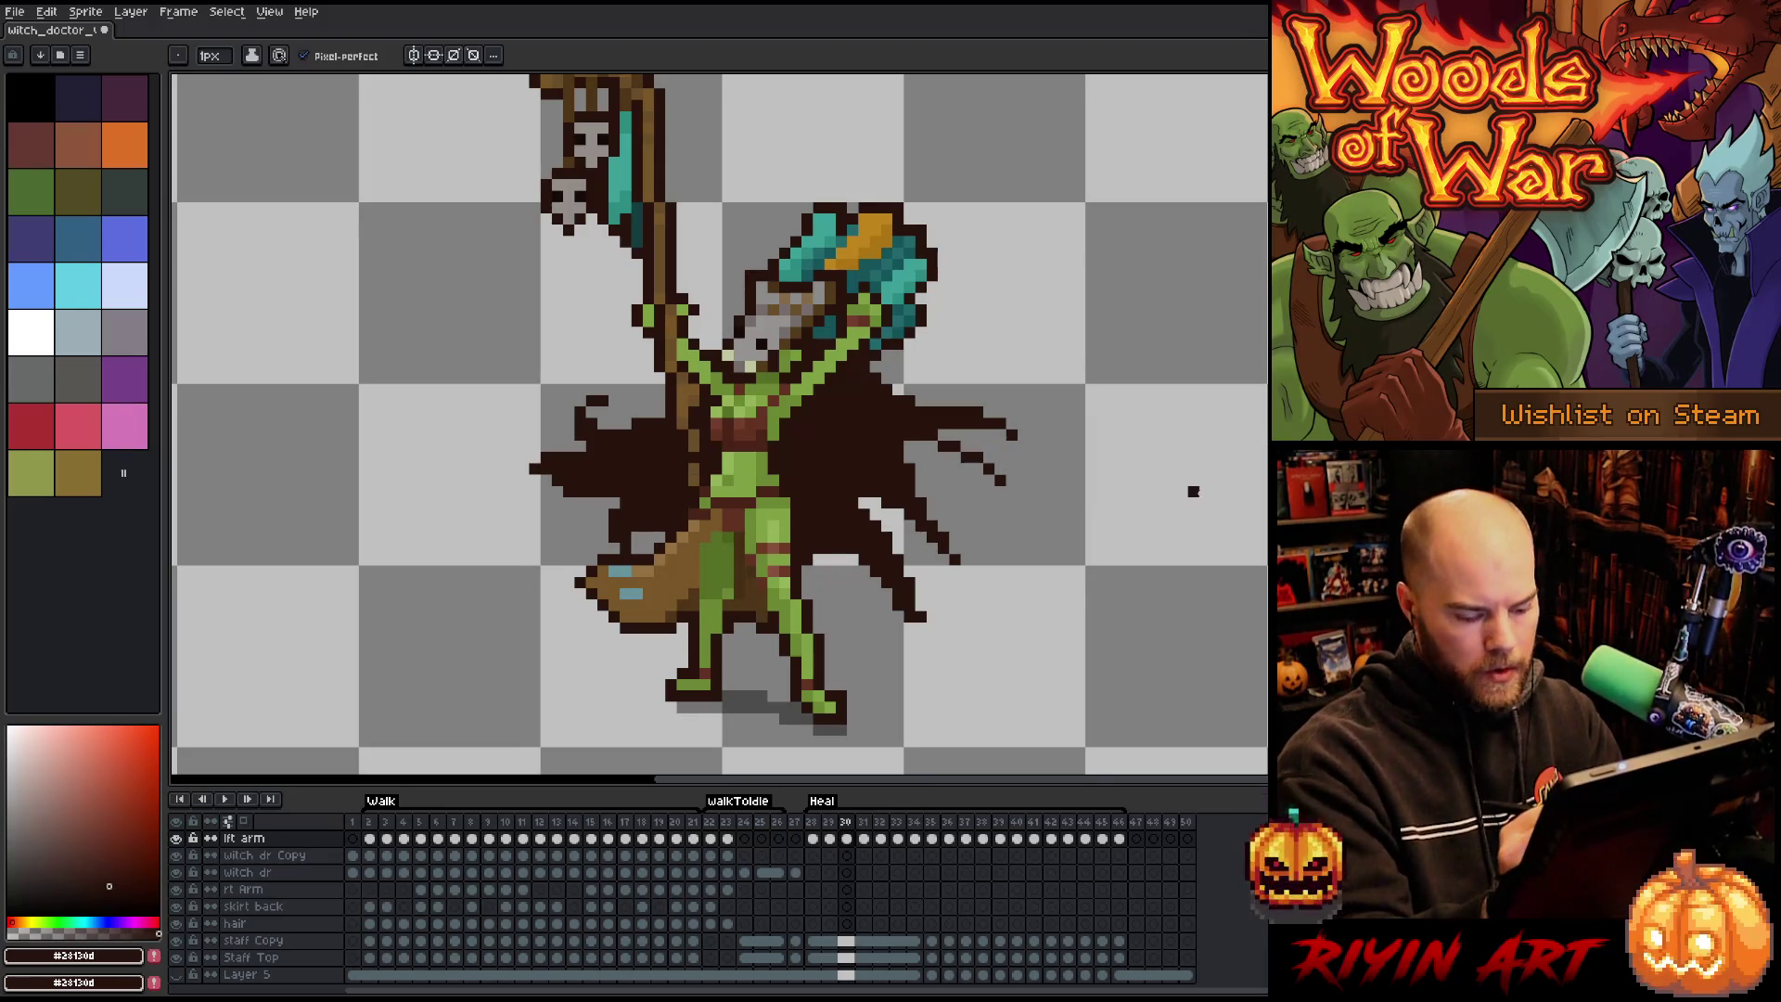
key(period)
key(period)
key(period)
key(period)
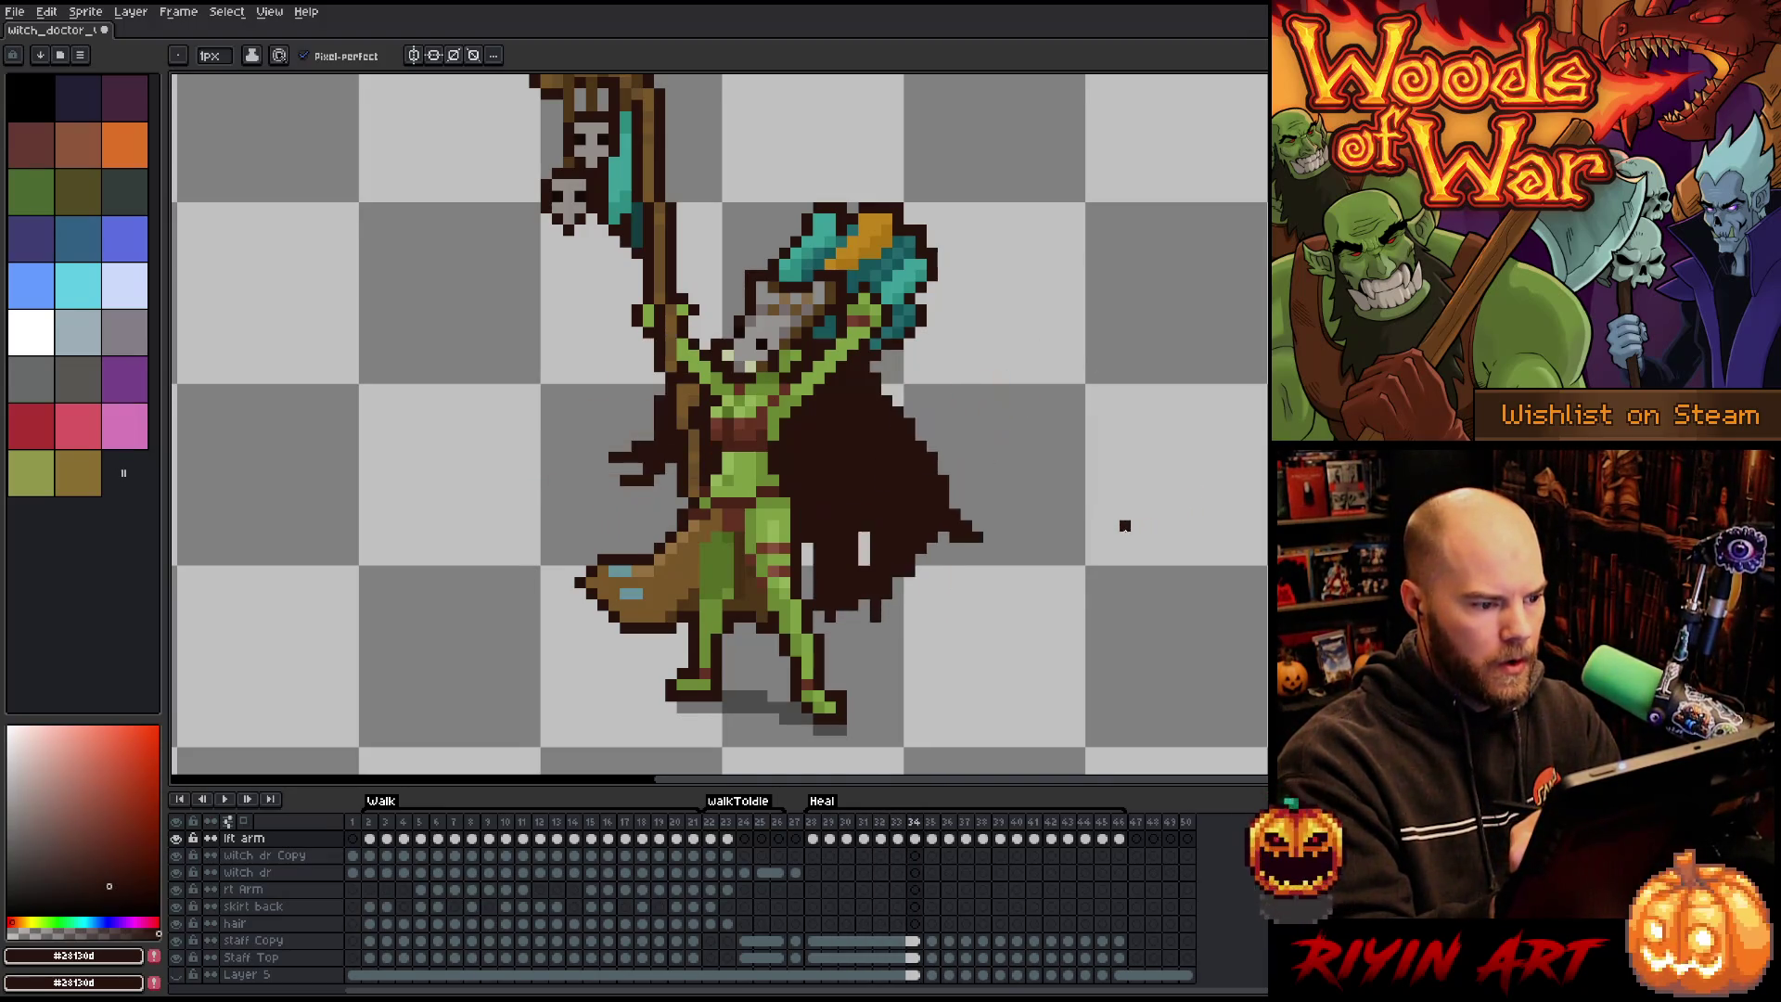
key(Return)
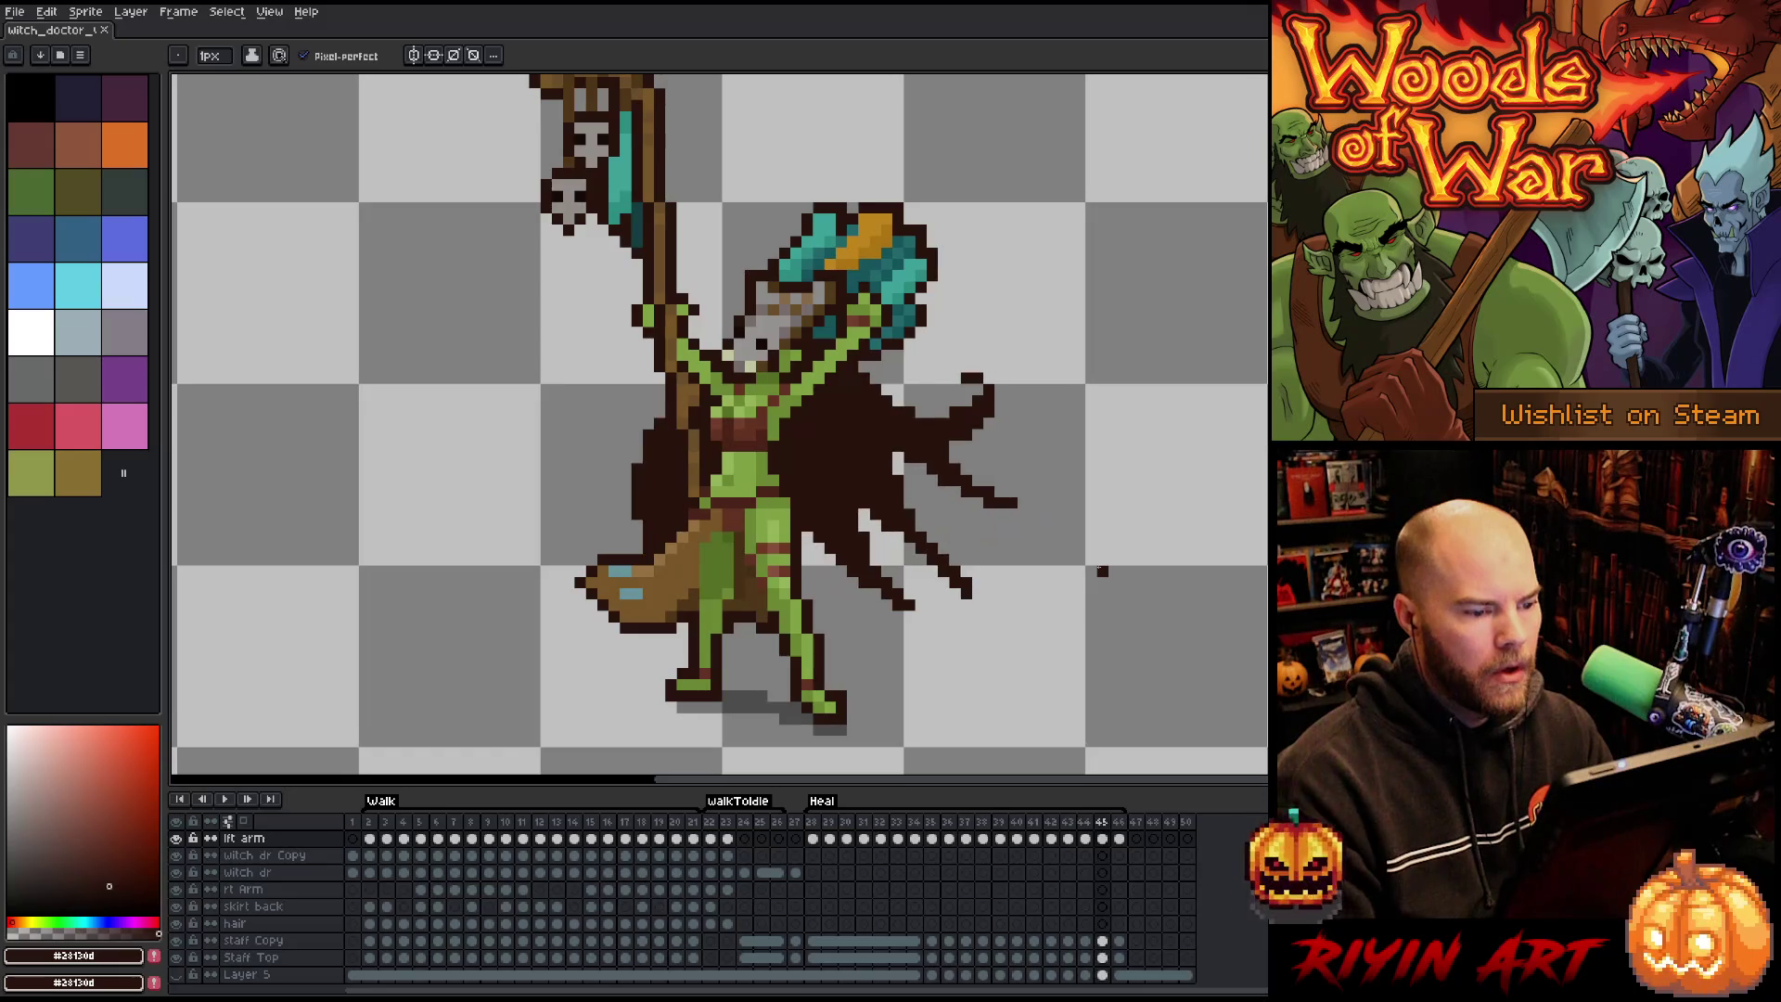
mouse_move(921, 466)
mouse_down()
mouse_move(988, 446)
mouse_move(956, 436)
mouse_move(978, 399)
mouse_move(989, 418)
mouse_up()
key(e)
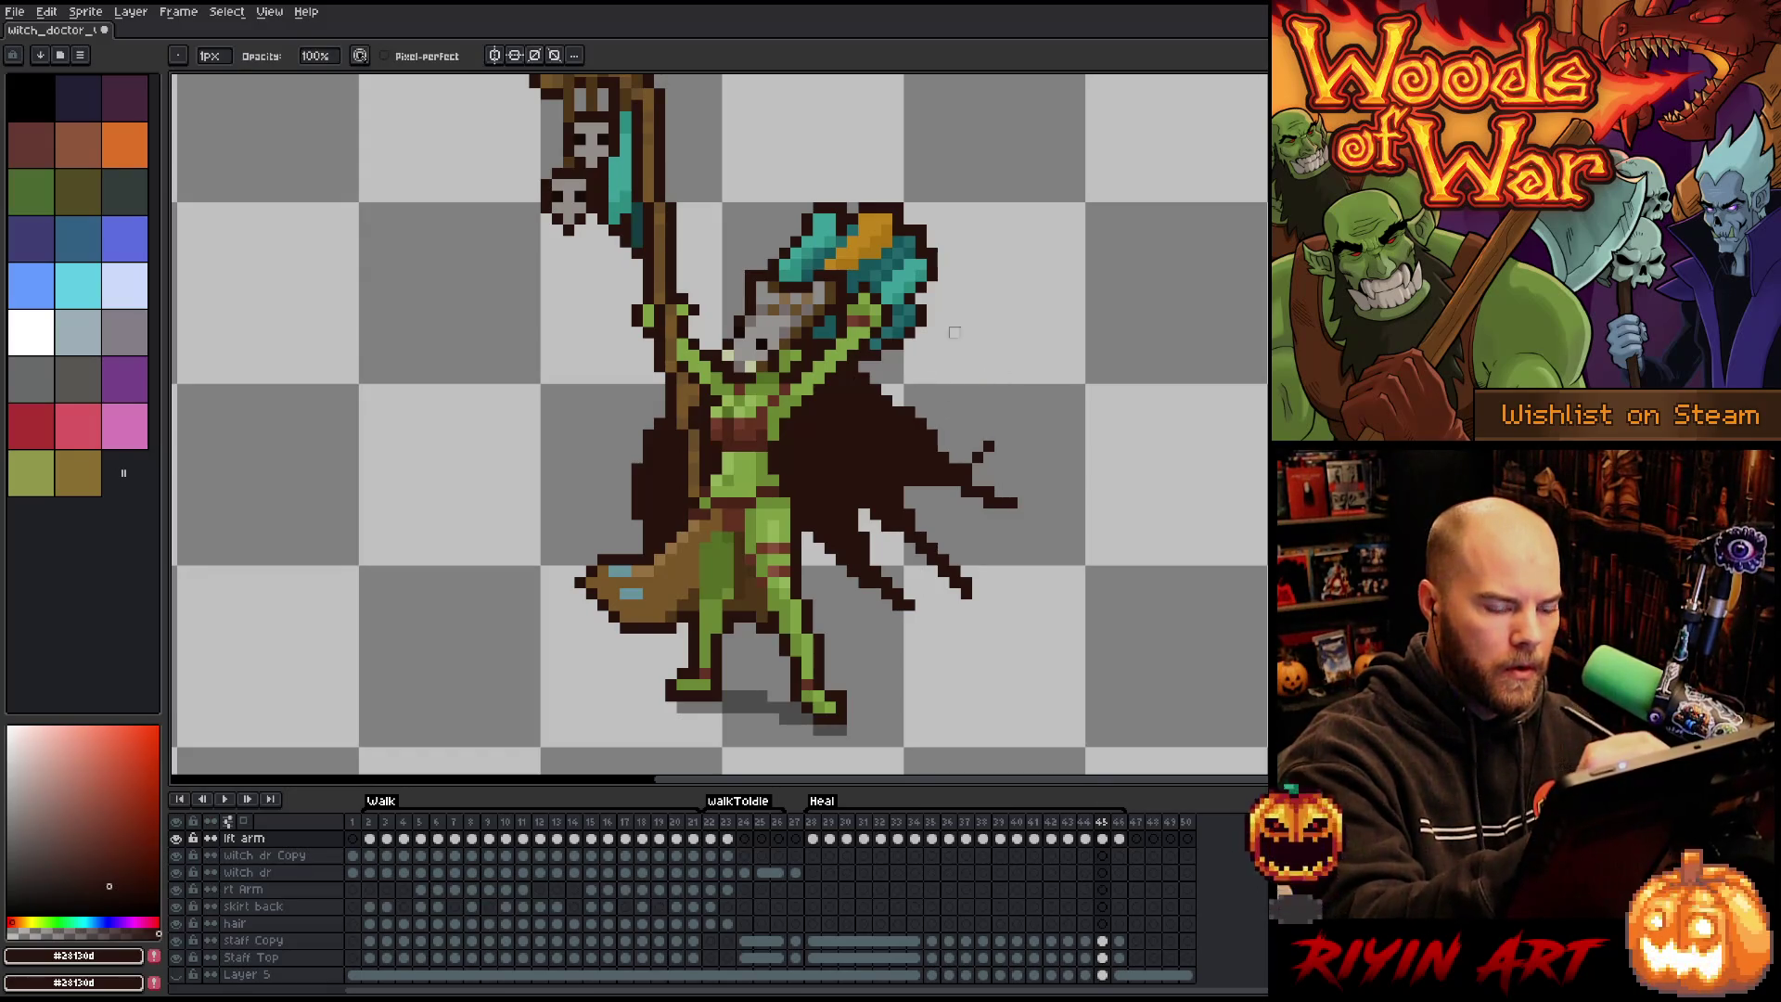
key(Right)
key(b)
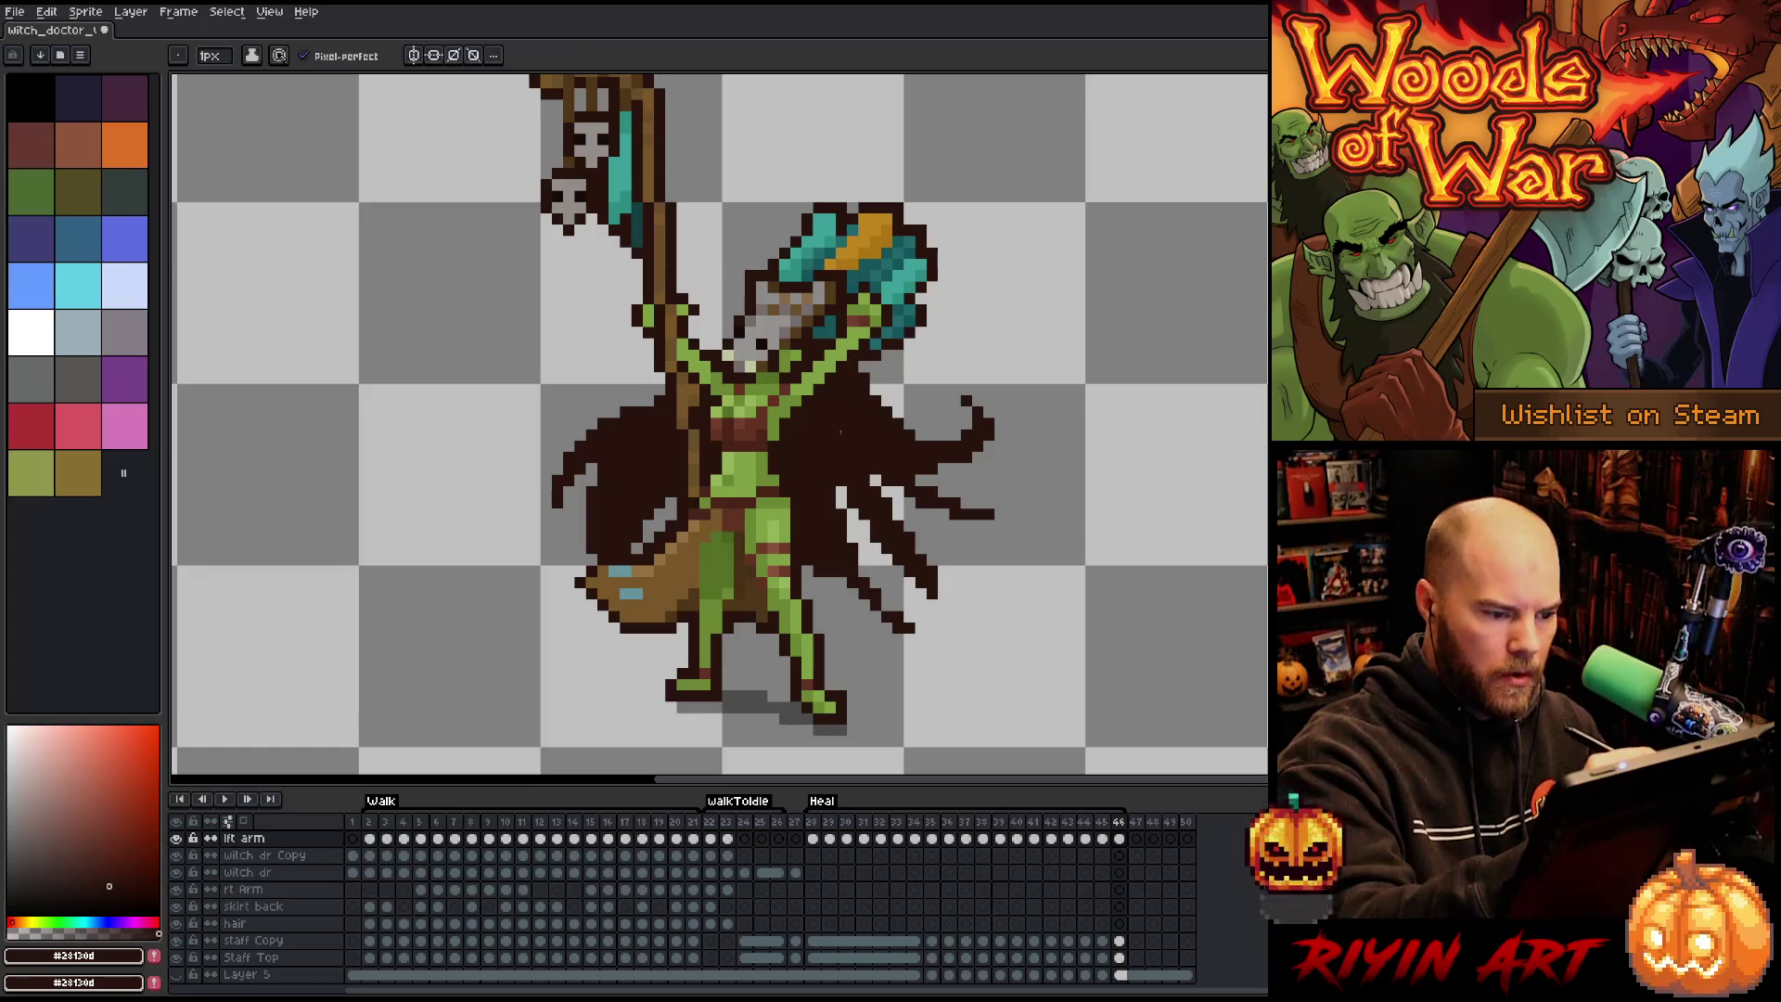
mouse_move(909, 520)
mouse_down()
mouse_move(955, 478)
mouse_move(944, 492)
mouse_up()
click(955, 389)
key(e)
mouse_move(897, 424)
mouse_down()
mouse_move(932, 468)
mouse_move(976, 410)
mouse_up()
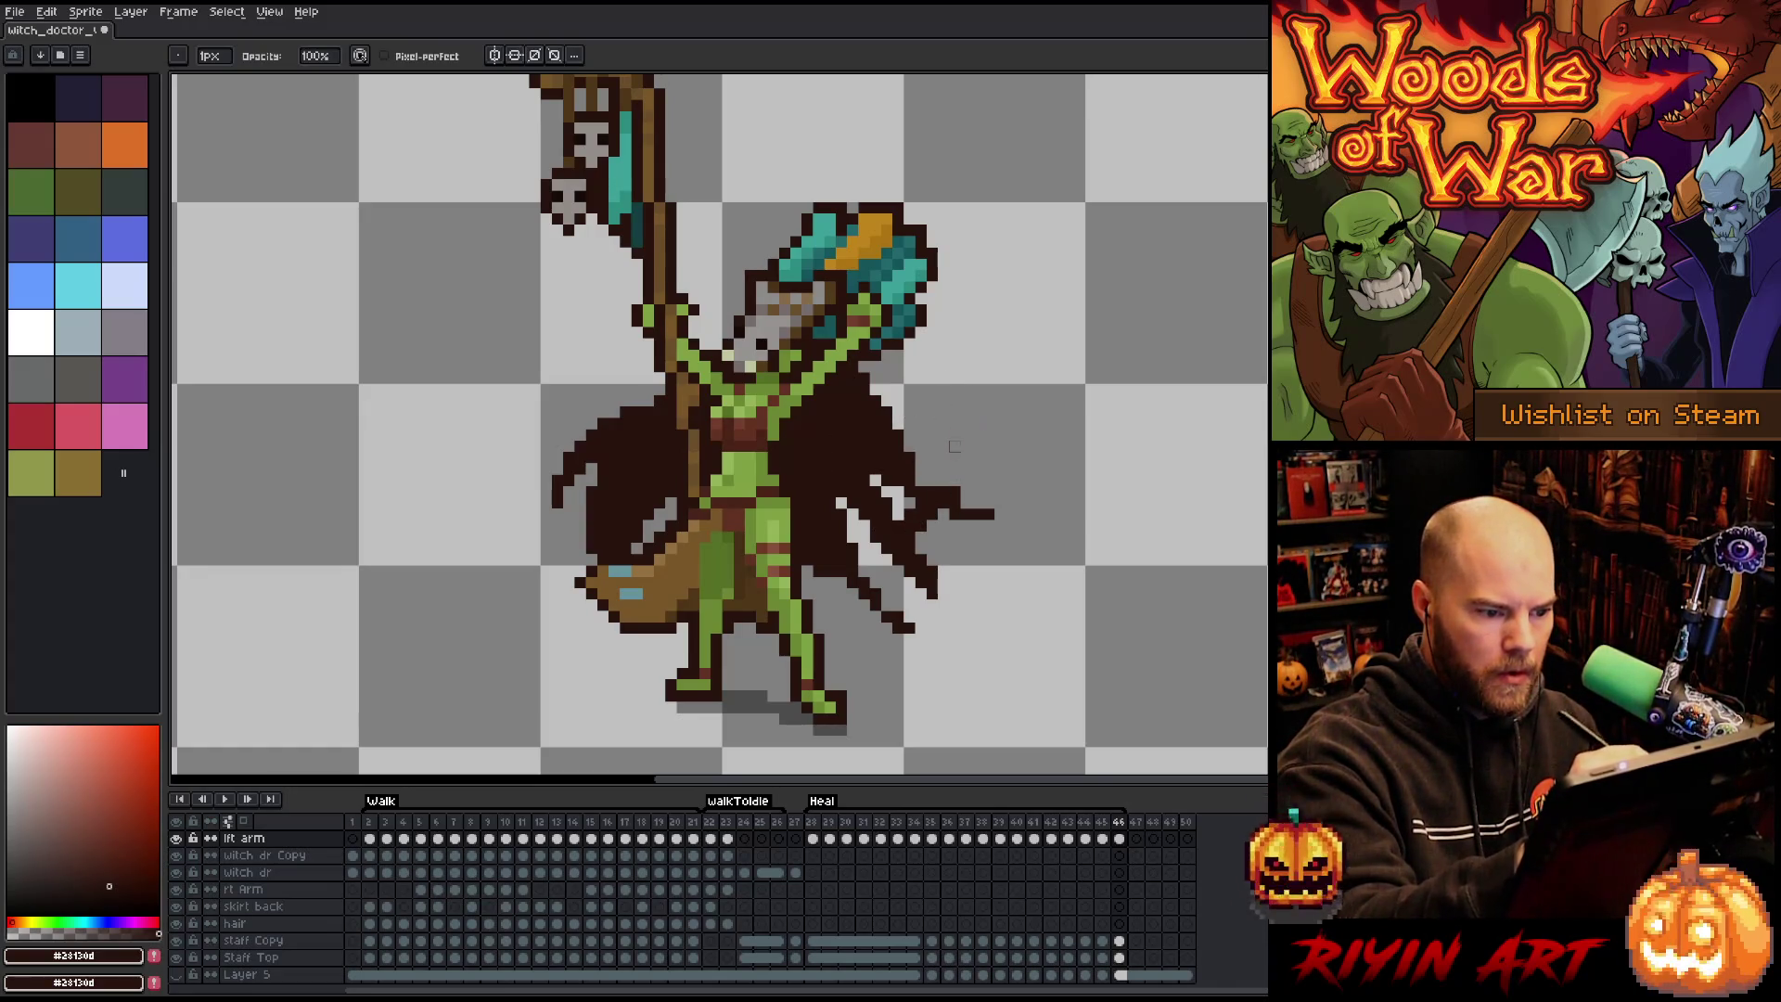
key(b)
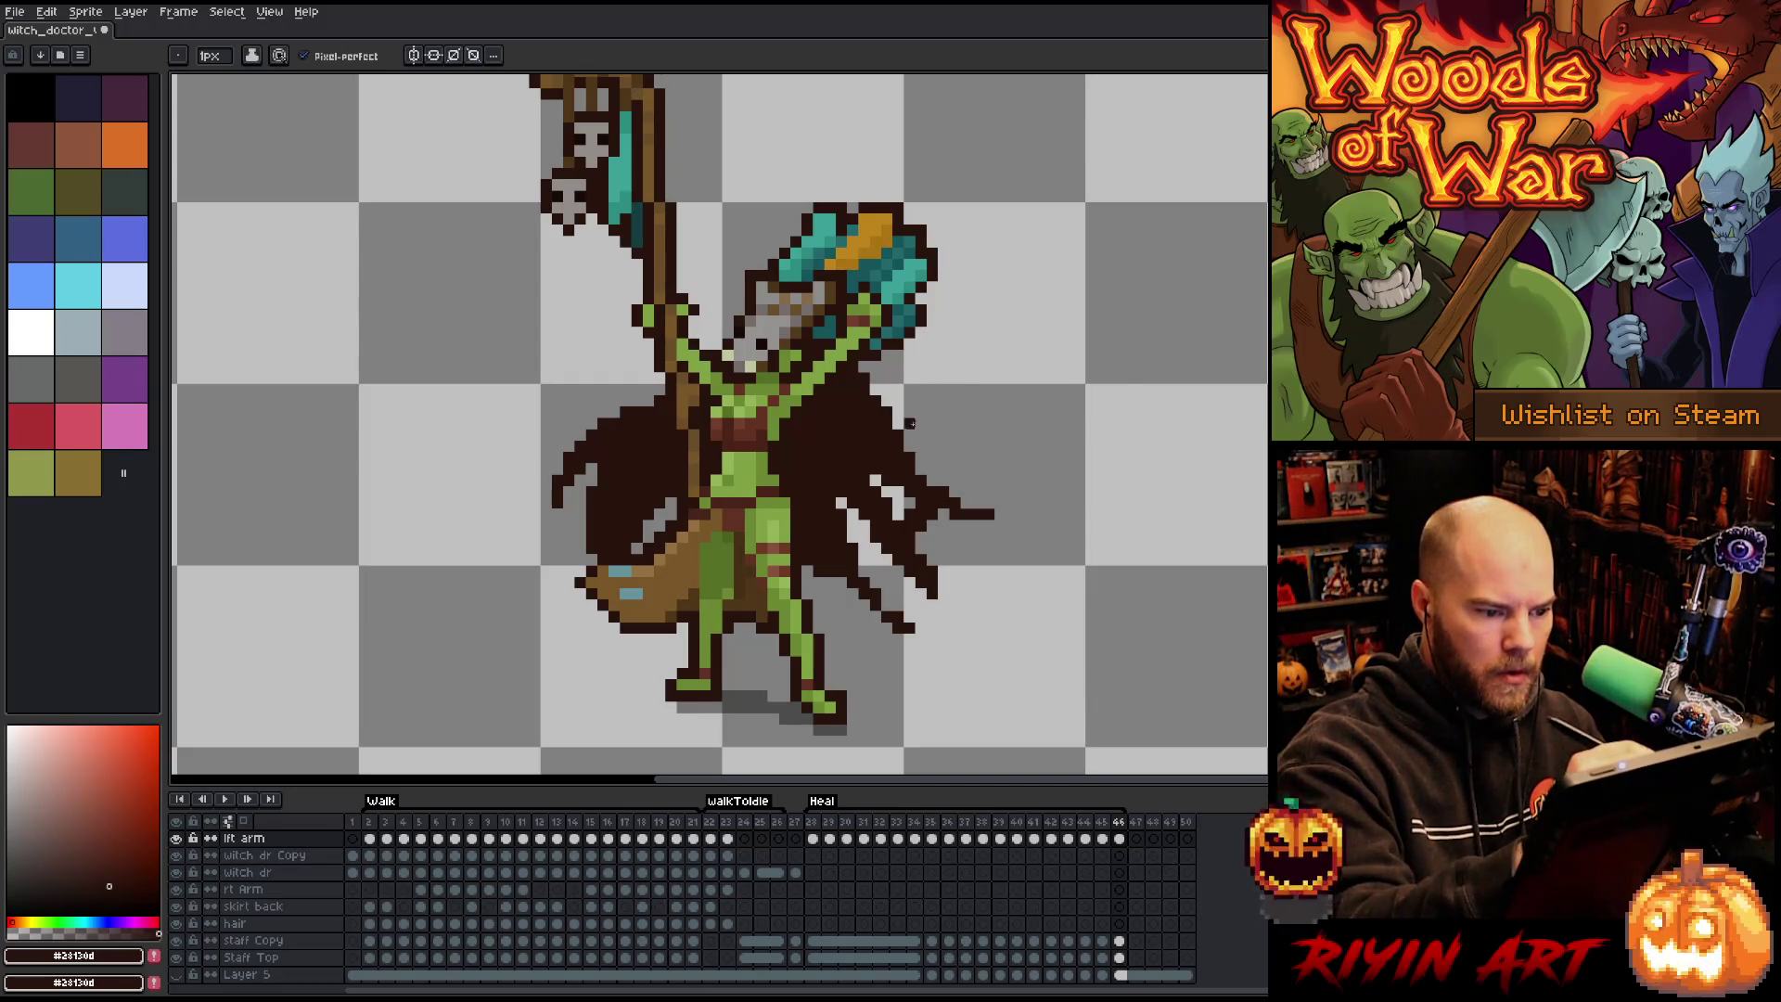
On frames 28 and 29, erase the right cape's hooked tips and fill its lower-right gaps.
key(period)
key(e)
mouse_move(907, 459)
mouse_down()
mouse_move(956, 500)
mouse_move(979, 456)
mouse_up()
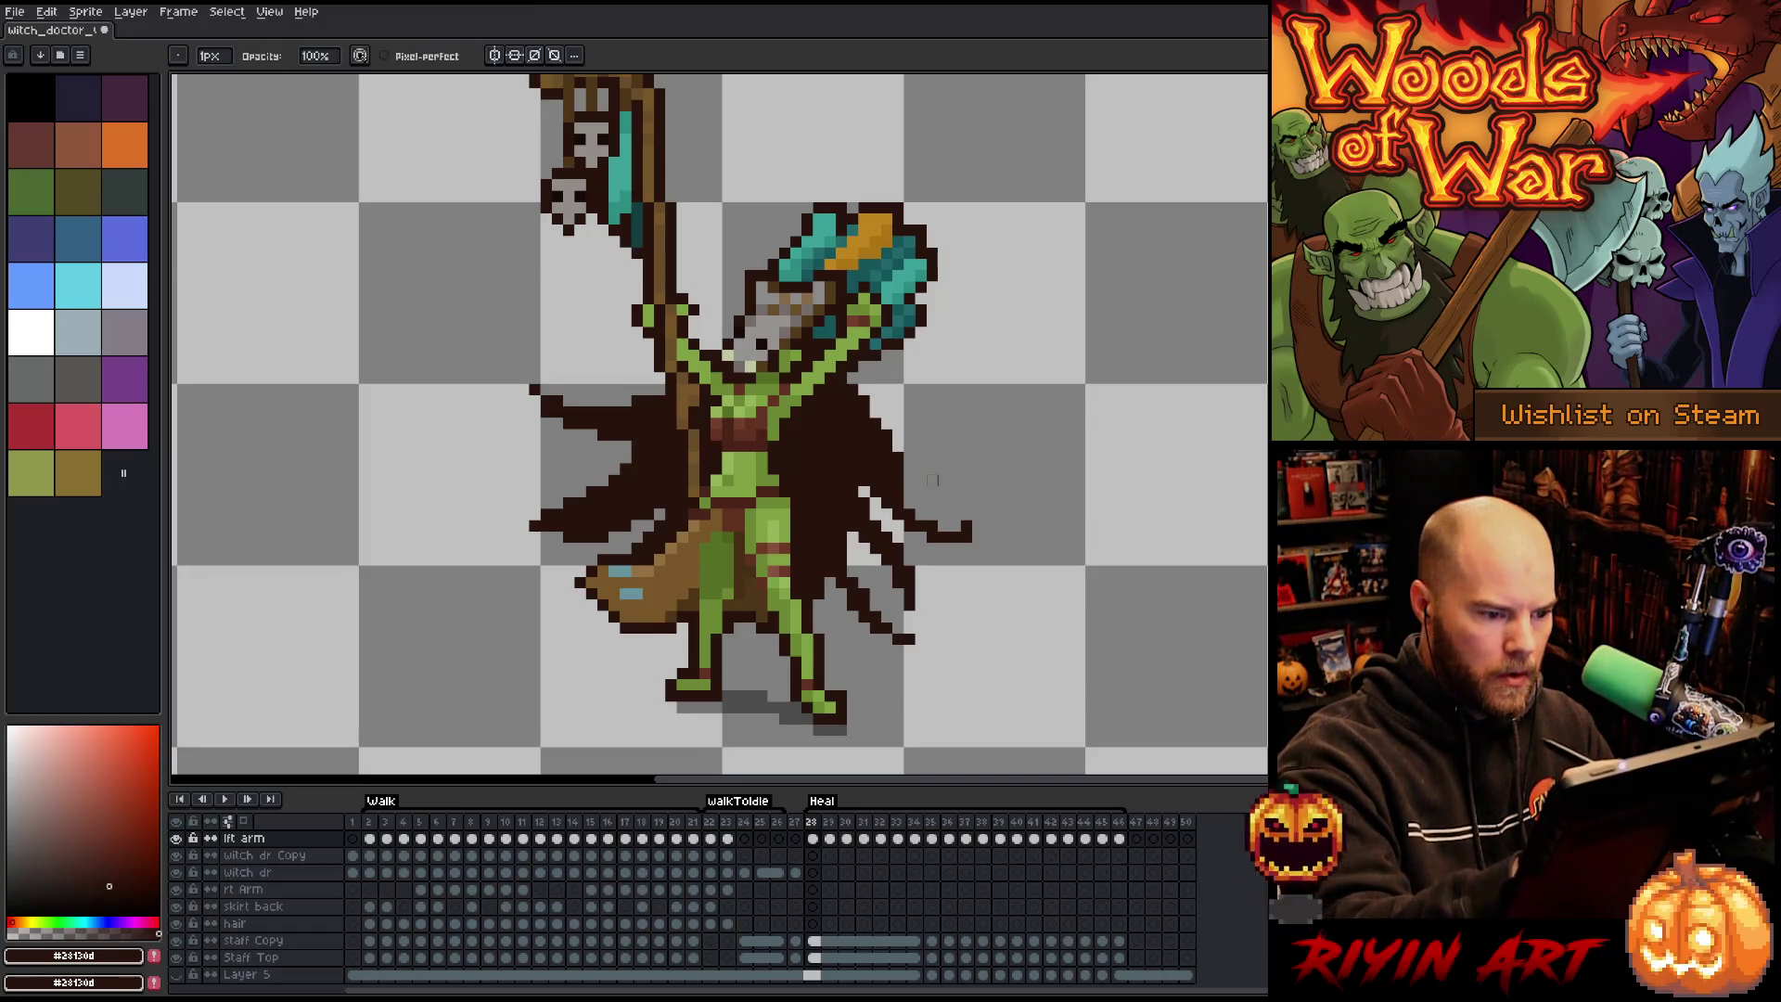
key(b)
drag(875, 560, 862, 570)
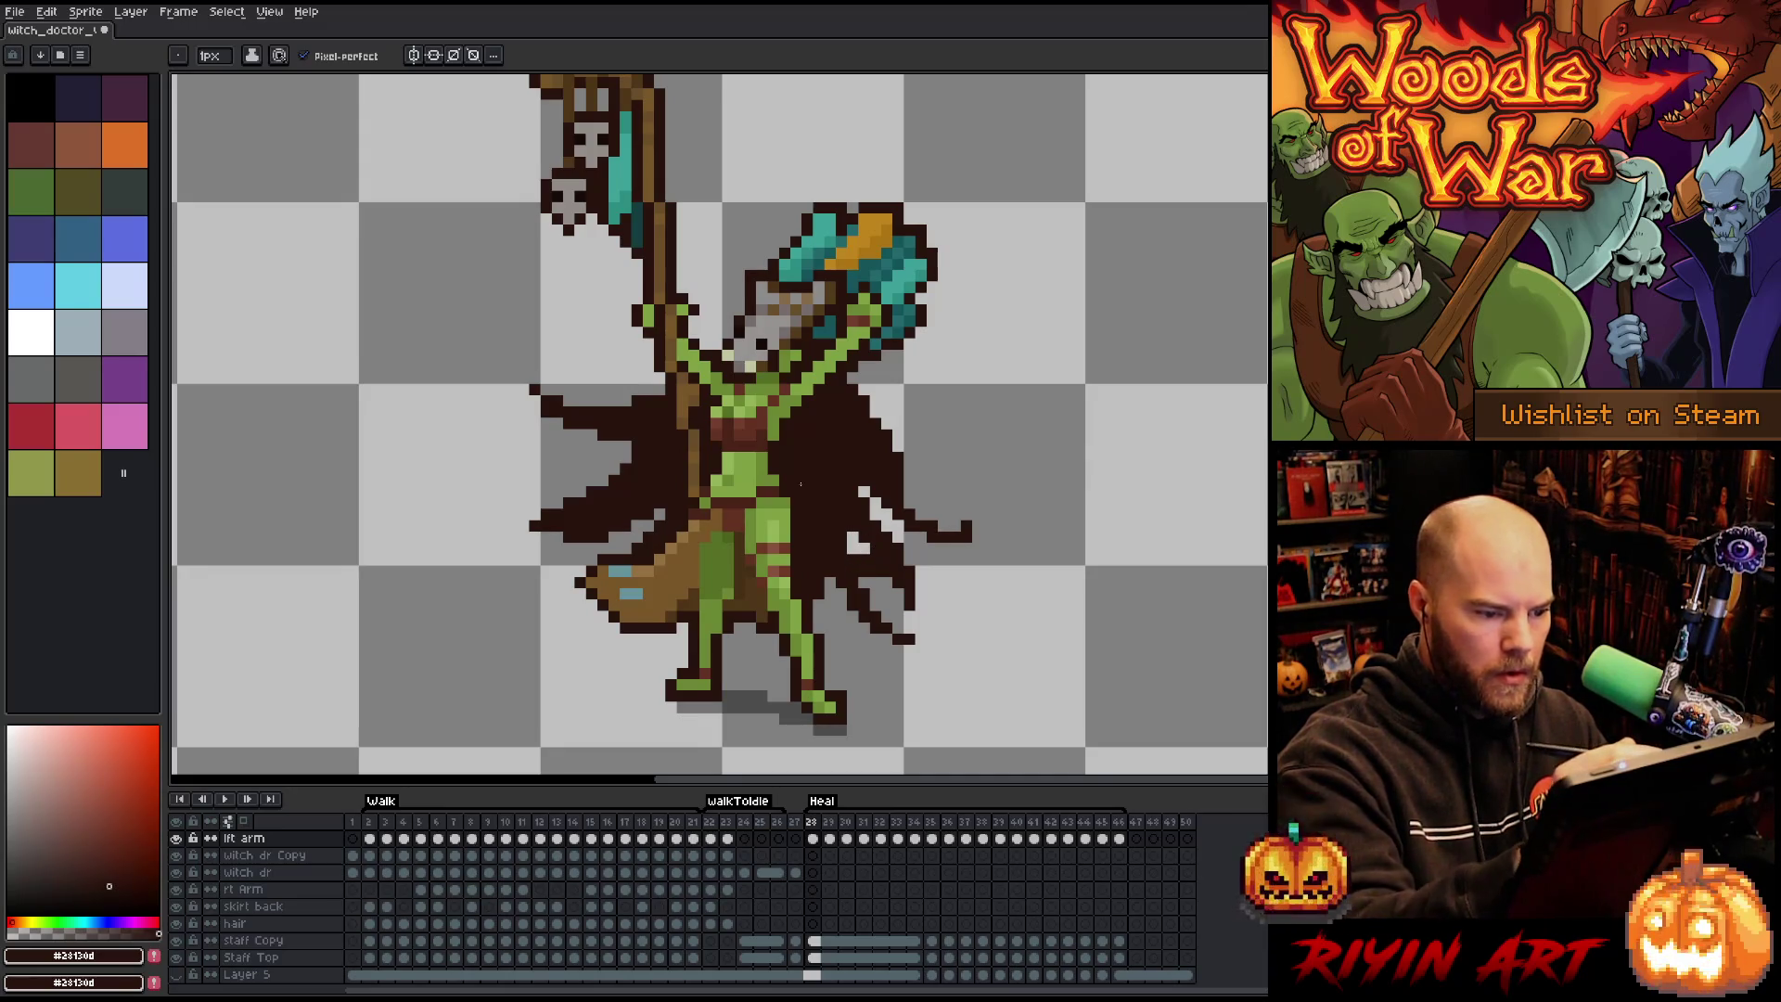
key(e)
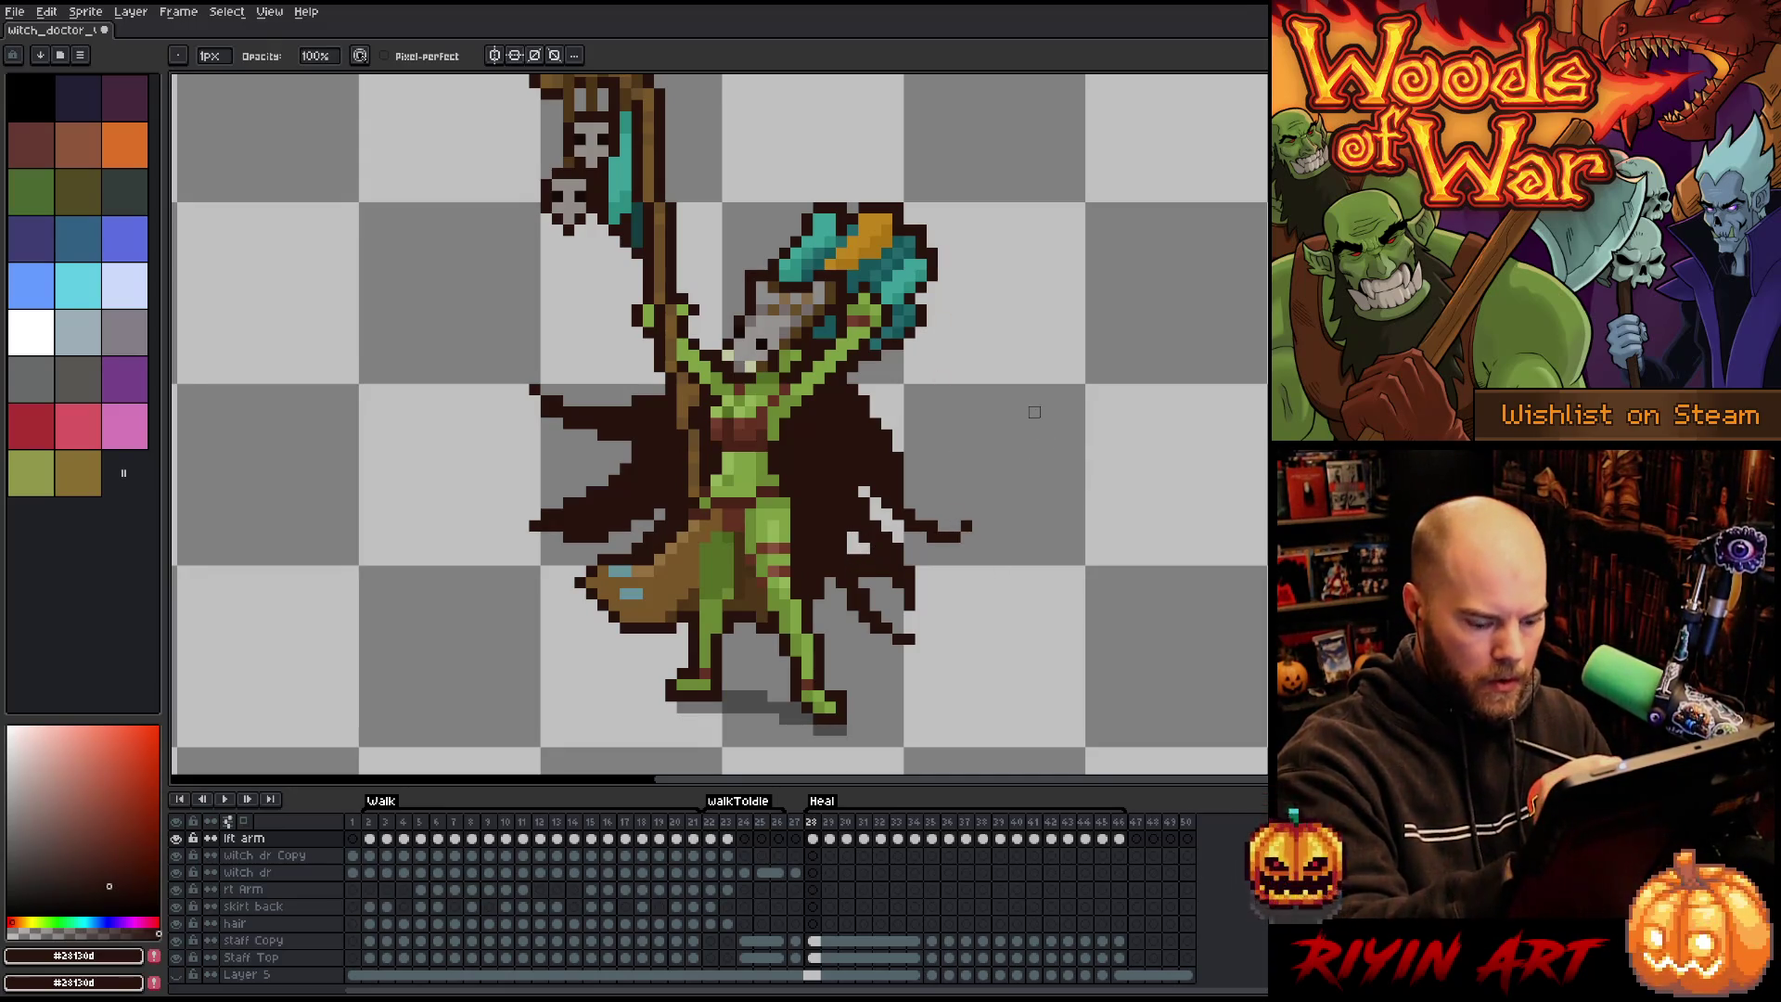
key(Right)
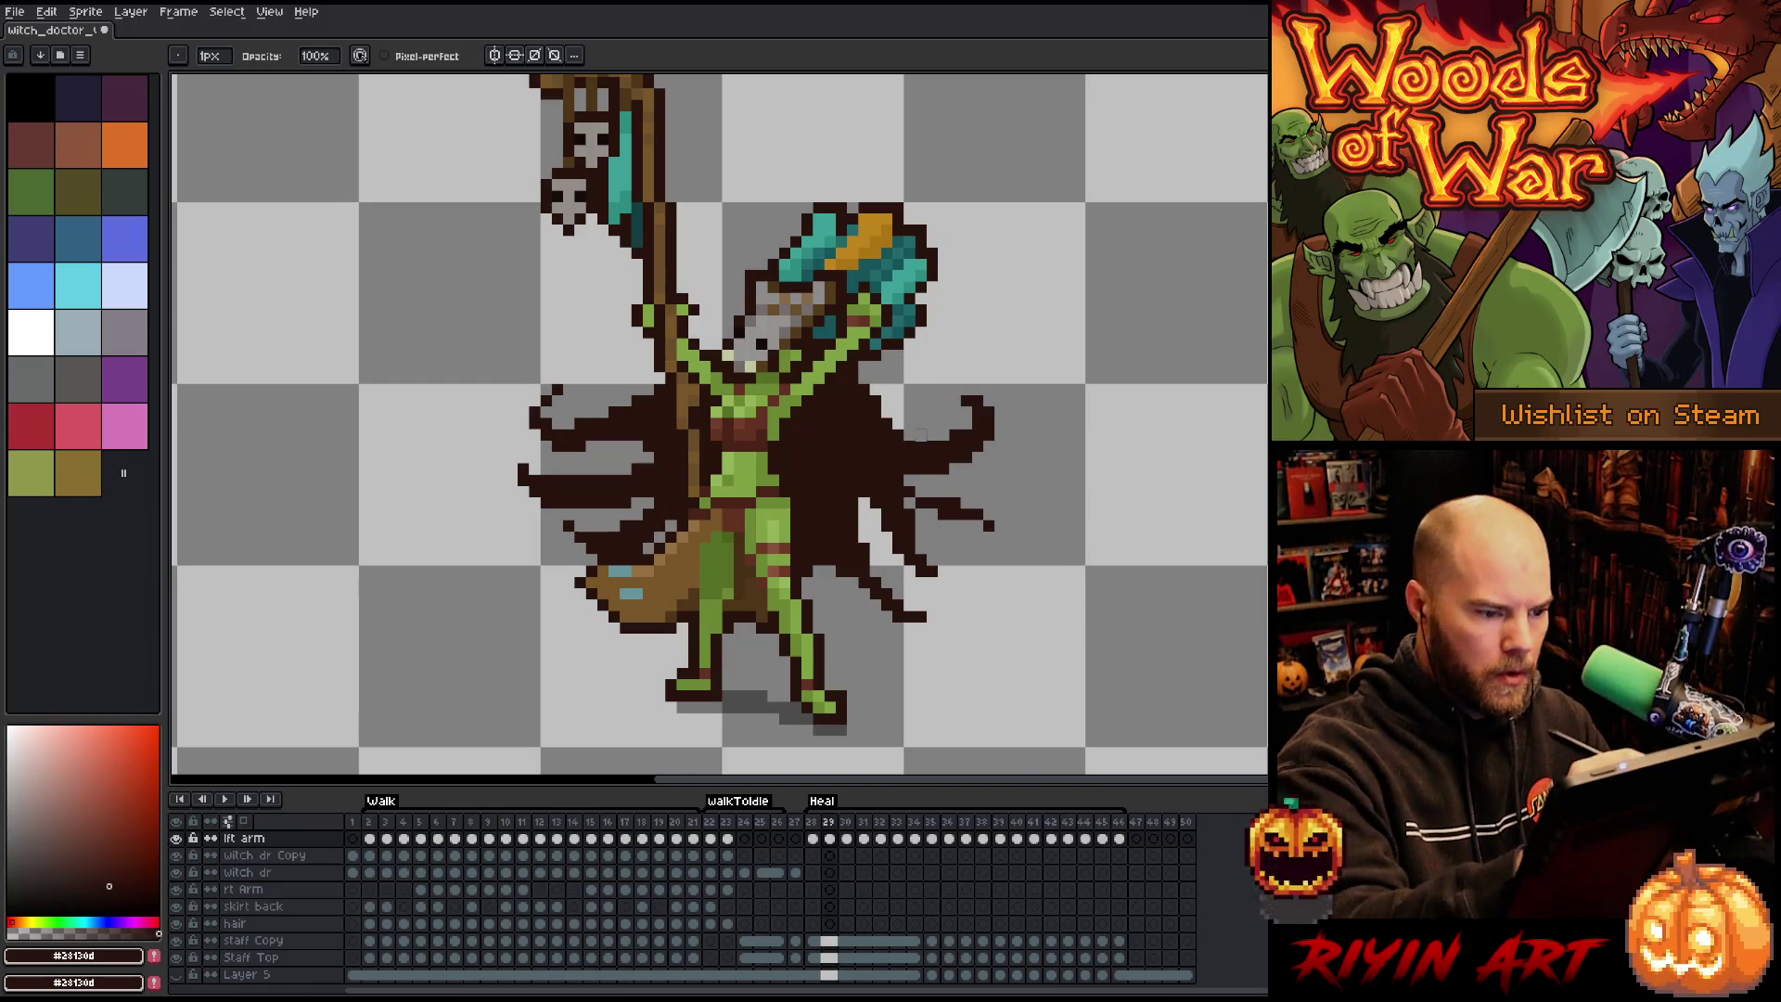
mouse_move(897, 413)
mouse_down()
mouse_move(923, 468)
mouse_move(983, 408)
mouse_move(966, 468)
mouse_move(937, 475)
mouse_move(960, 552)
mouse_move(909, 481)
mouse_move(870, 573)
mouse_up()
key(b)
key(ctrl+z)
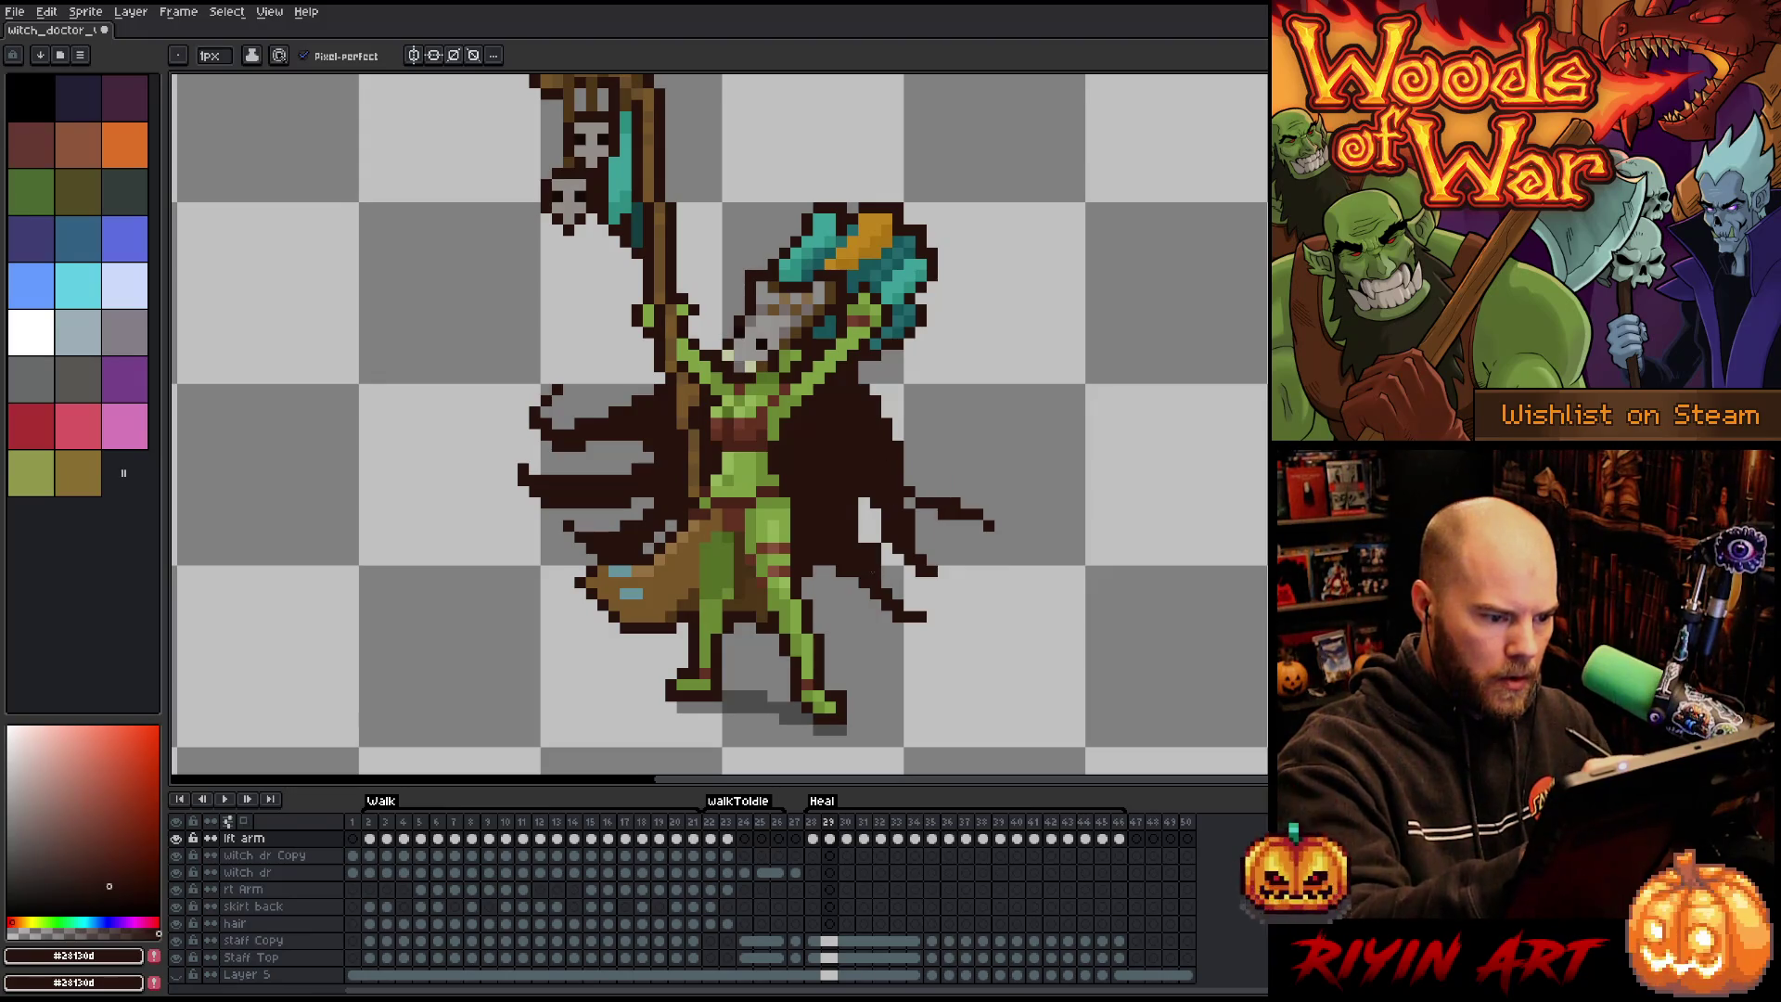
drag(865, 429, 883, 582)
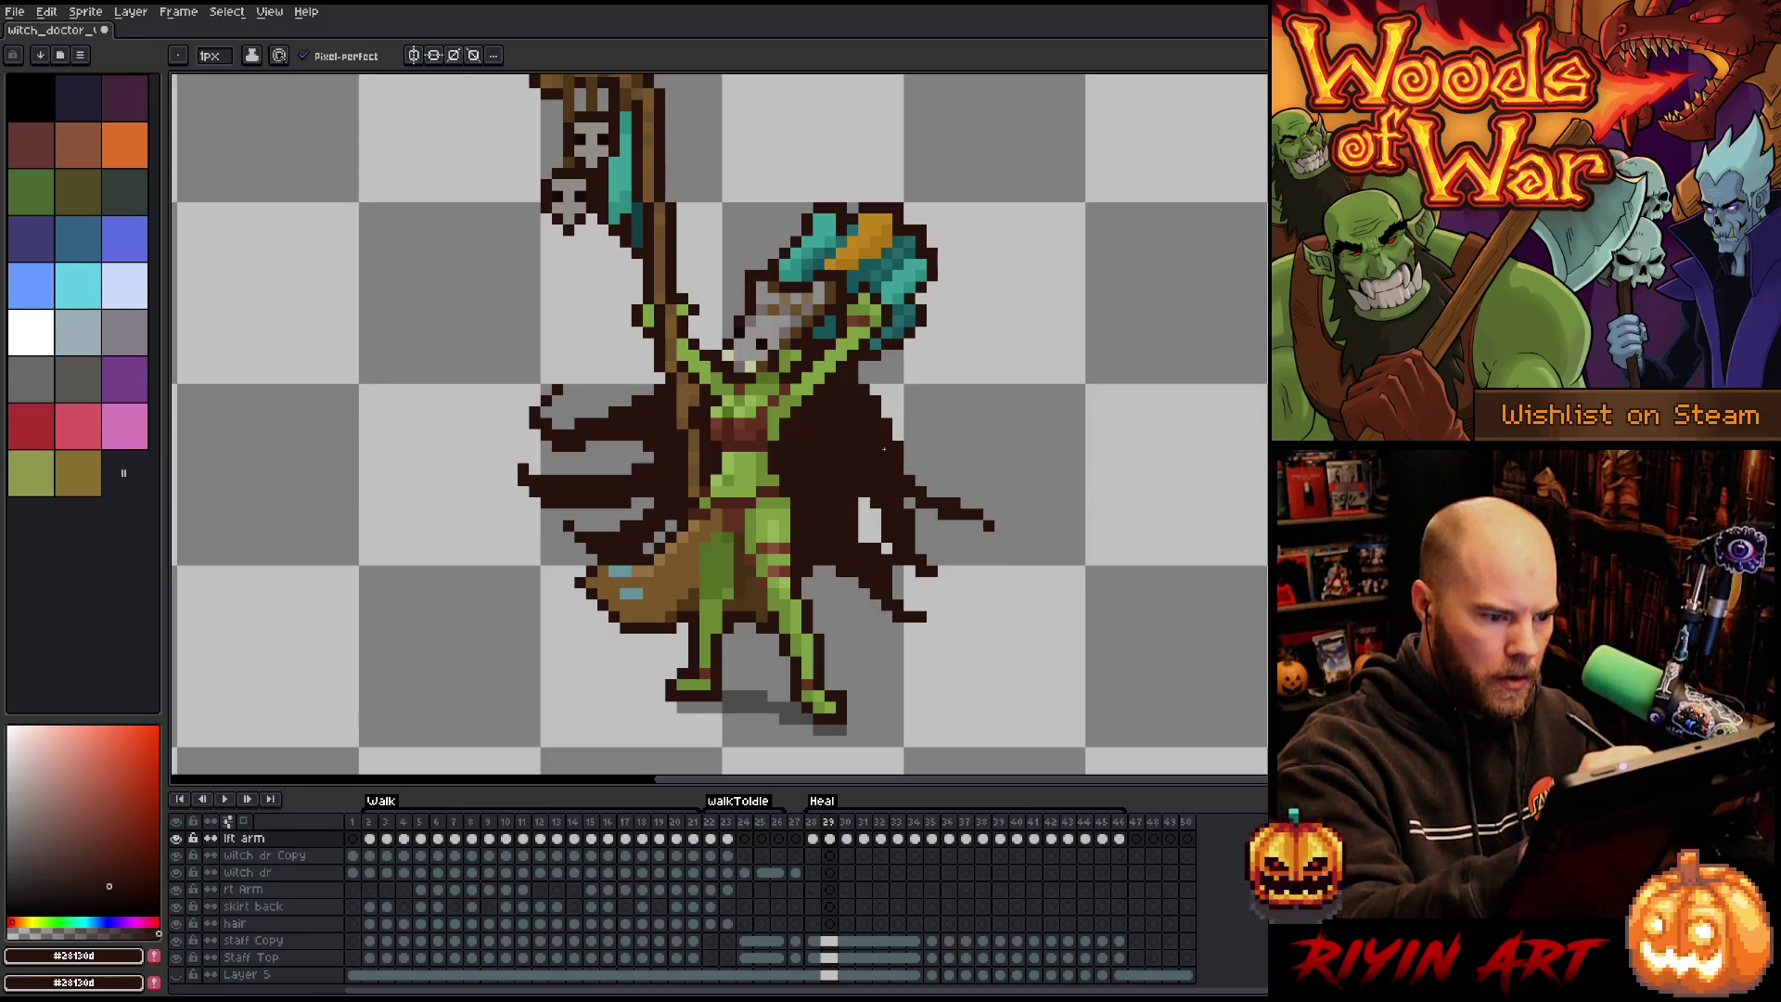
Play back the animation to check the cape and save the sprite.
key(Right)
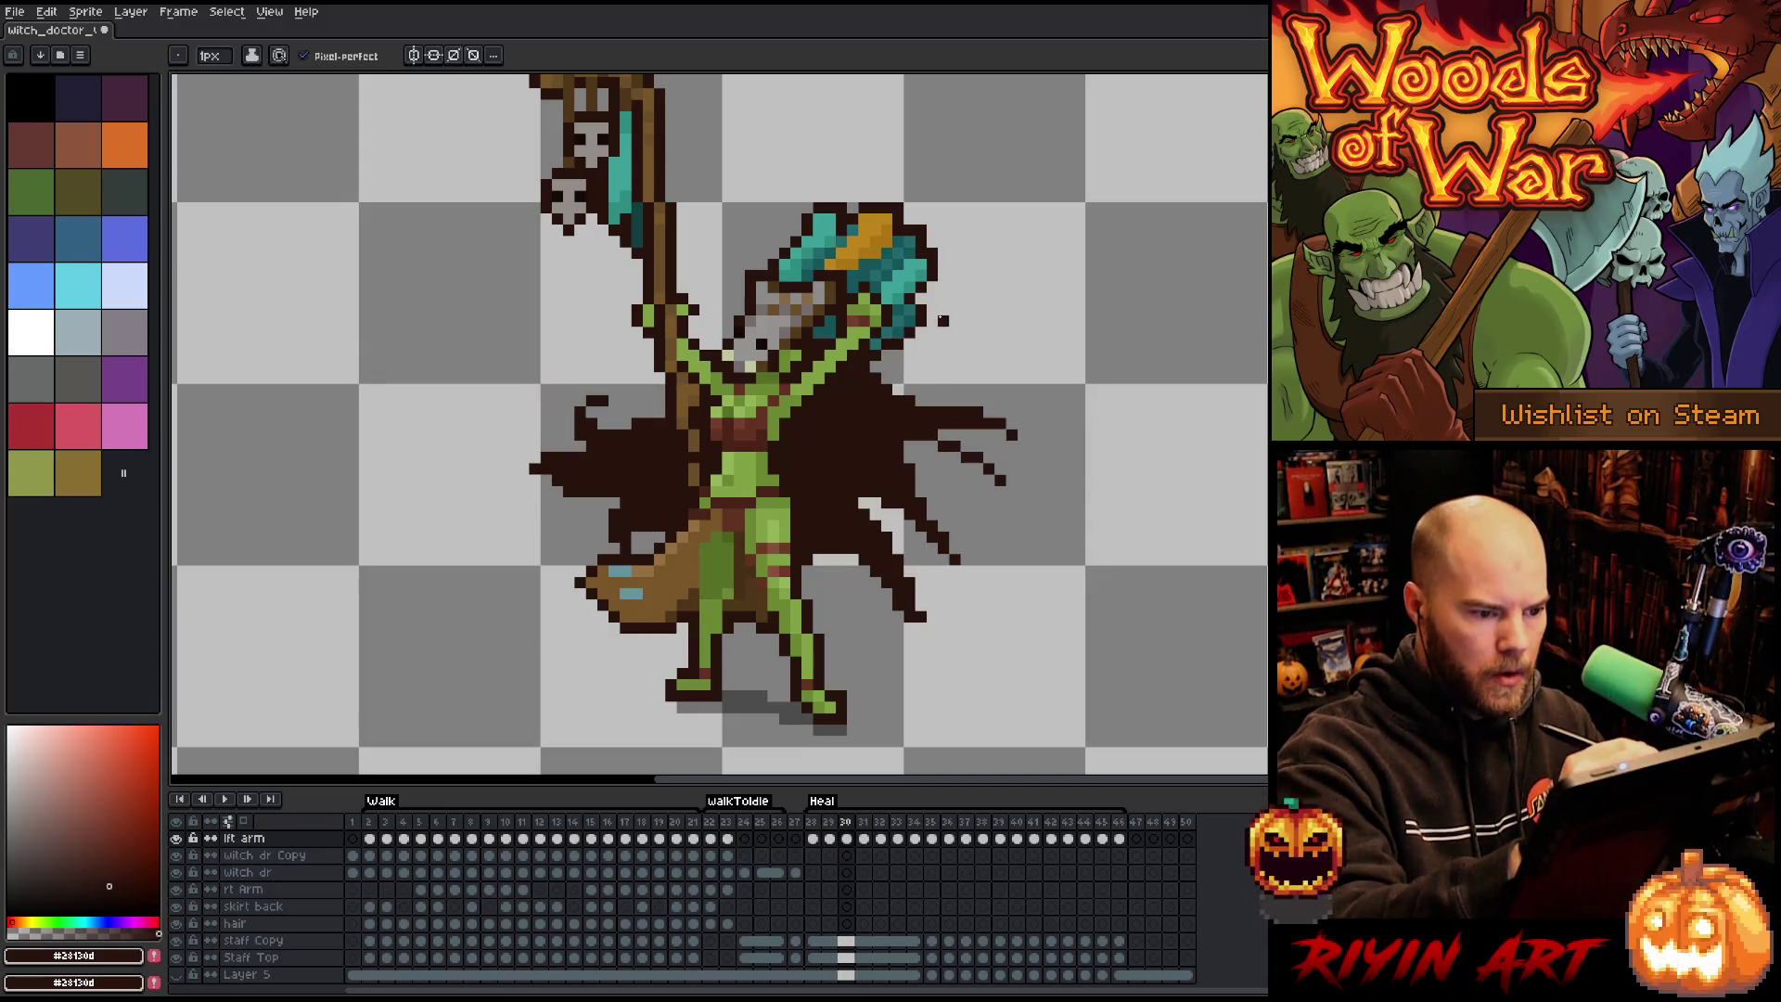
key(Return)
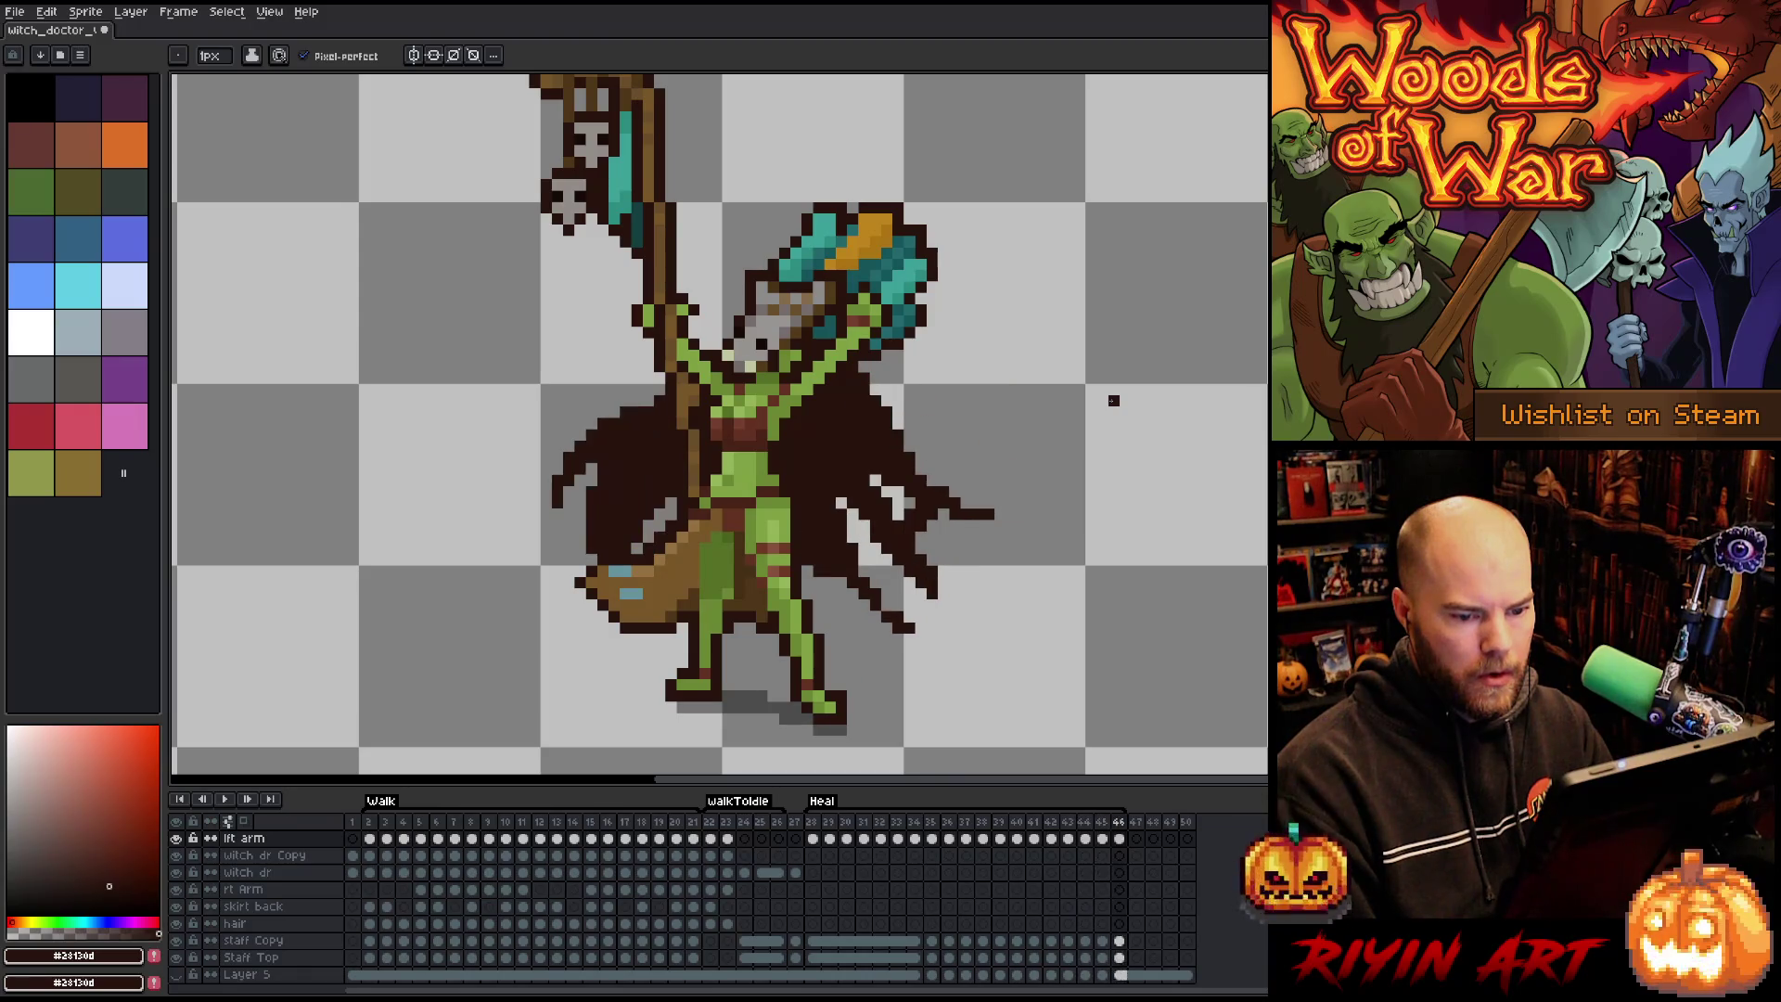
key(Return)
key(ctrl+s)
key(Return)
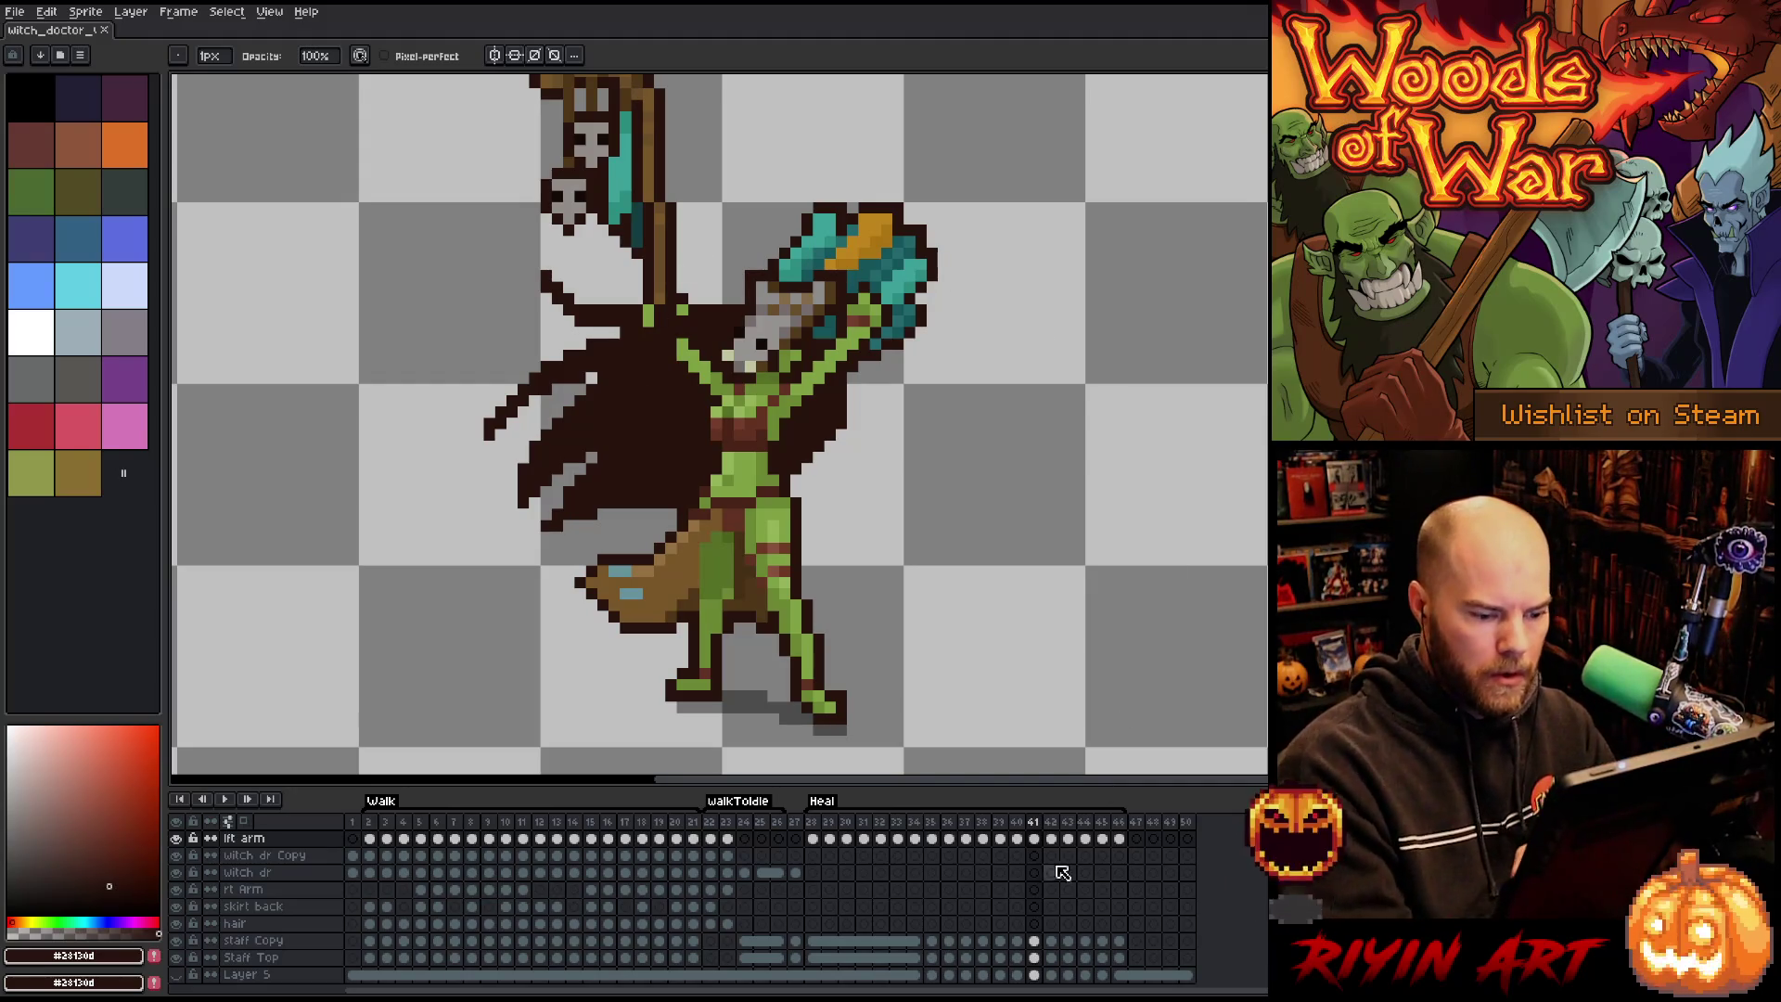
On frame 40, select the staff shaft and stretch it down to hip level.
click(1017, 838)
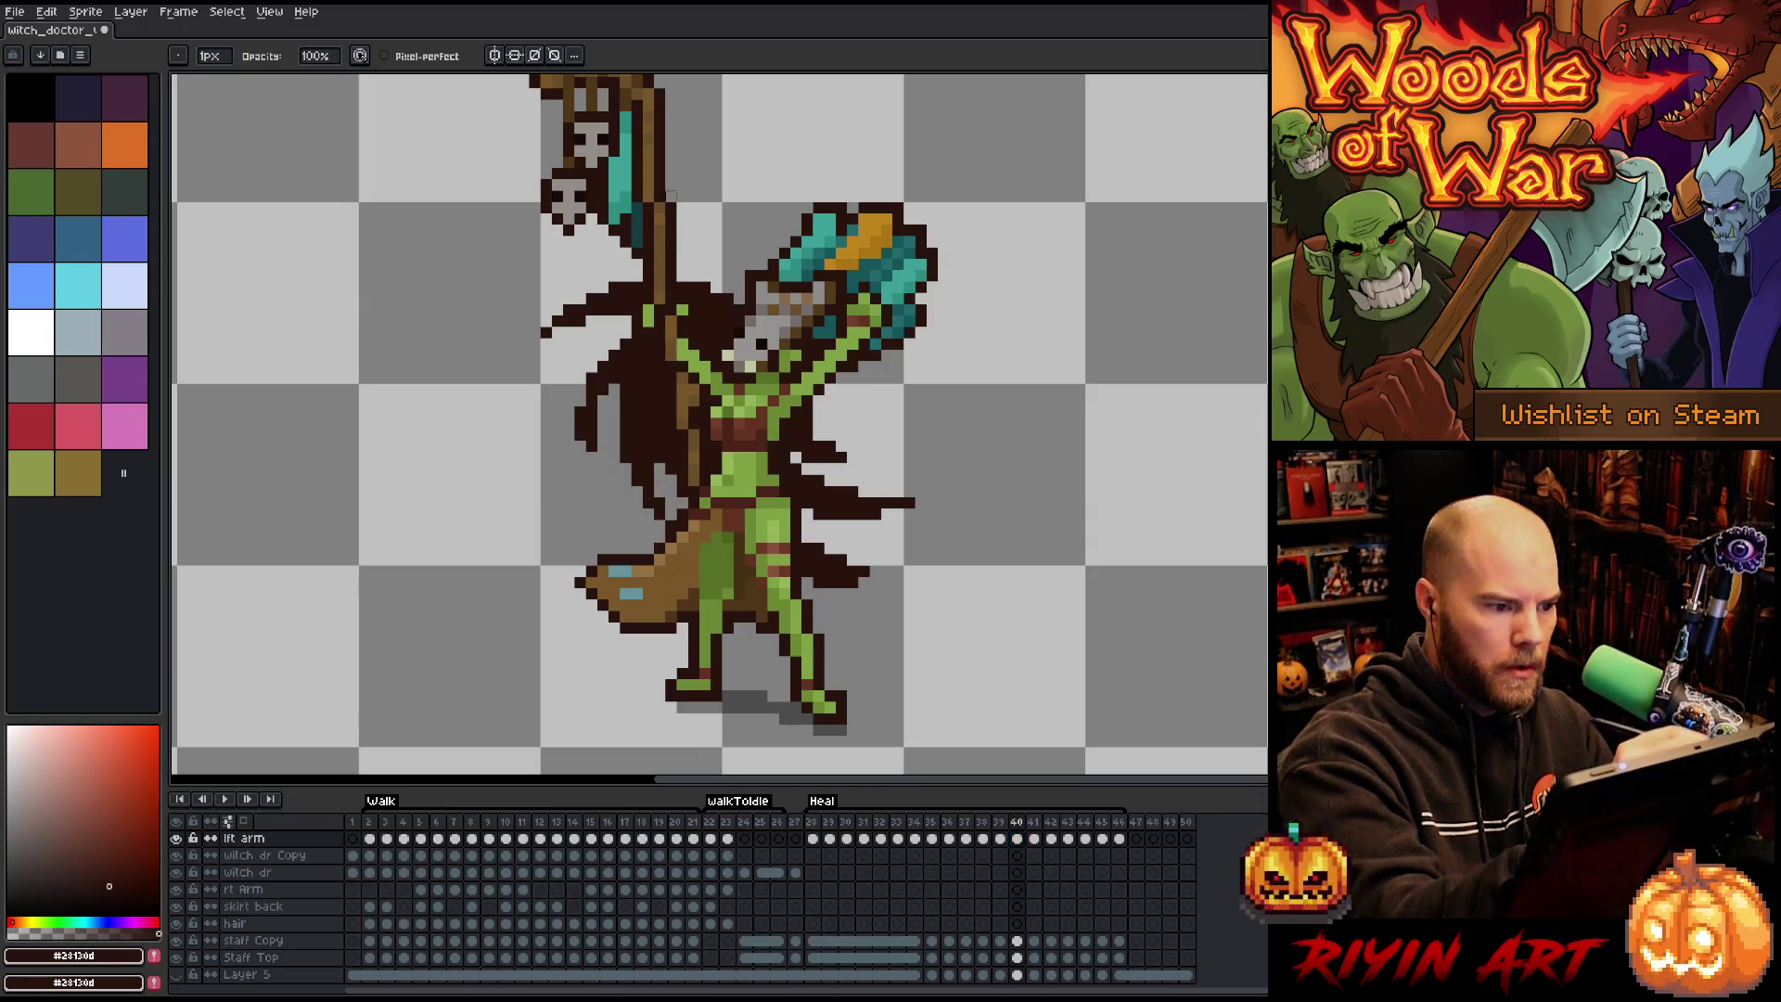
click(660, 310)
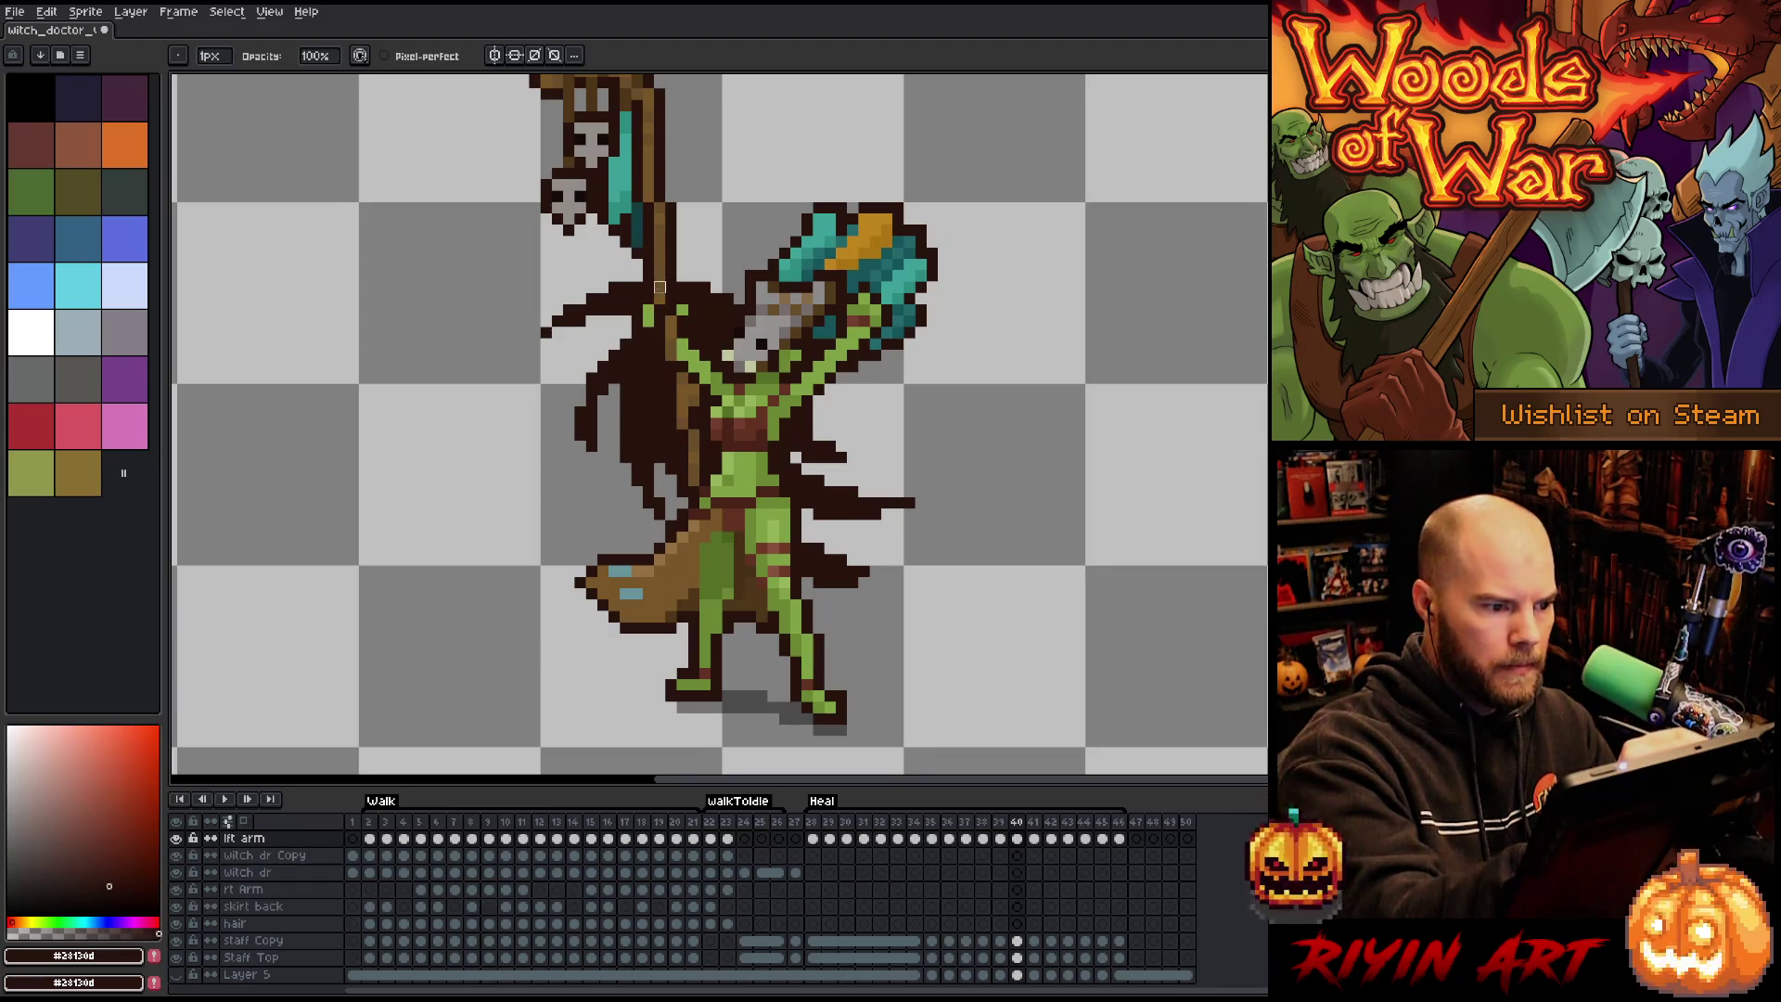
key(m)
mouse_move(649, 308)
mouse_down()
mouse_move(670, 232)
mouse_move(682, 332)
mouse_up()
drag(693, 452, 693, 508)
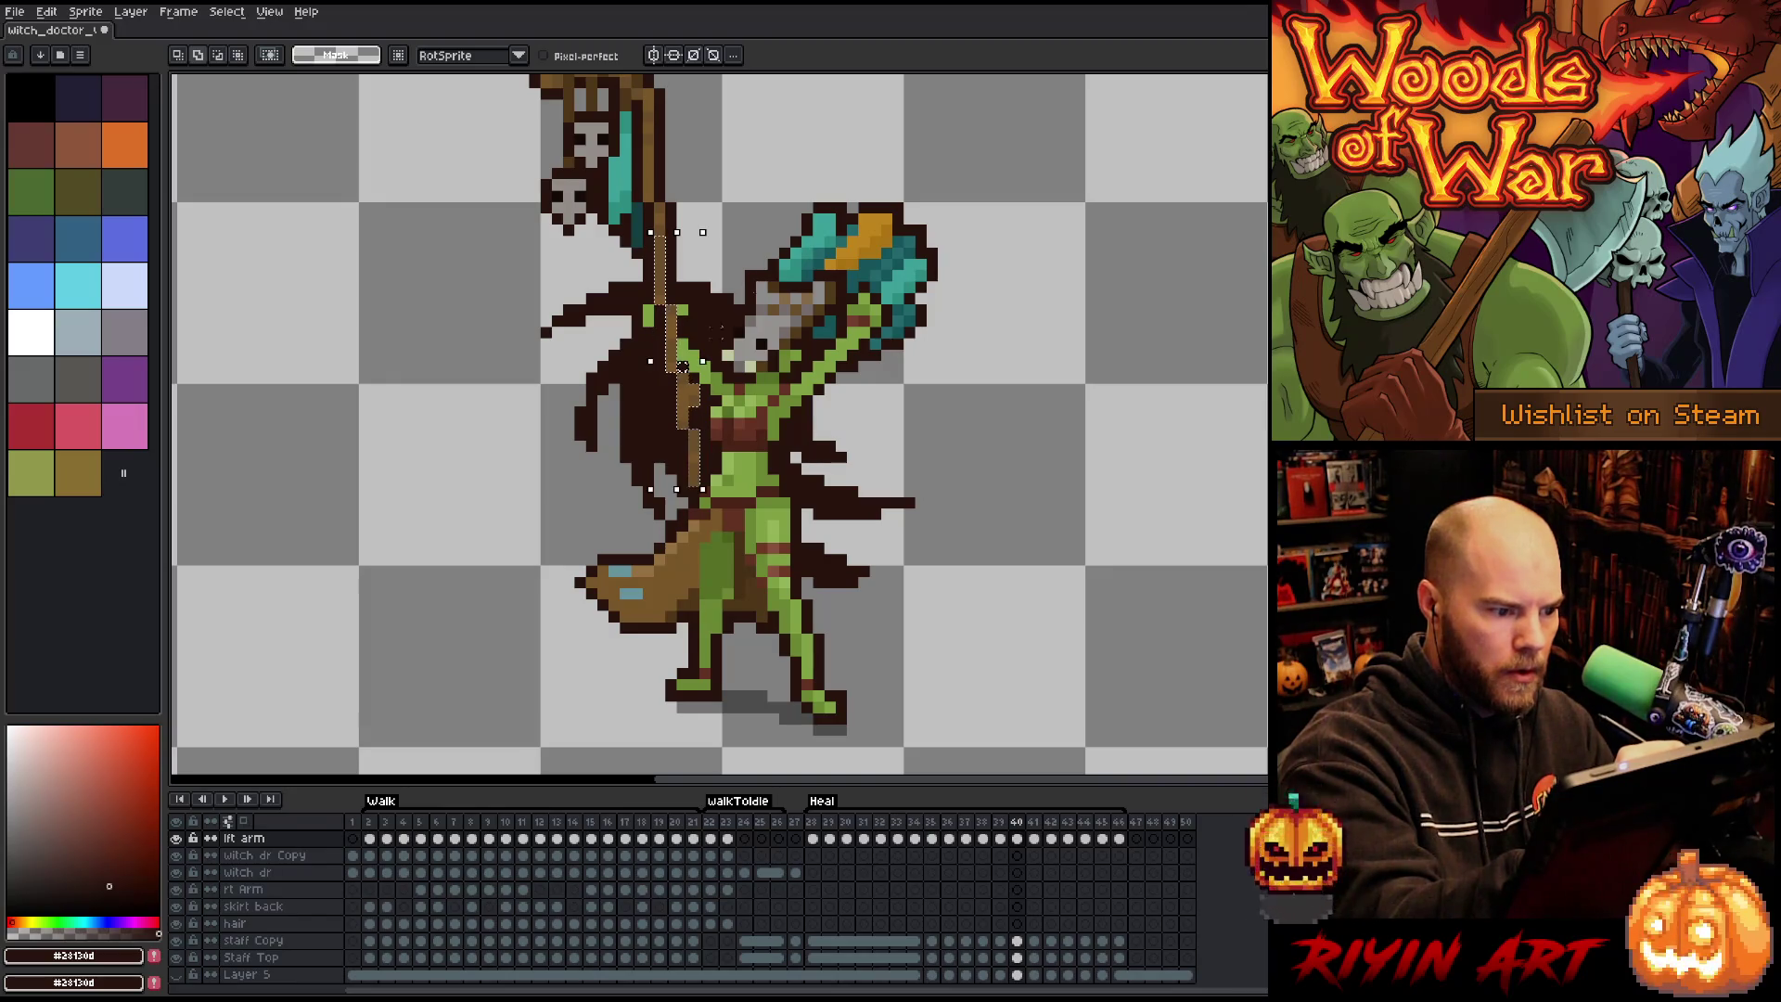
Select the lft arm cels across frames 28–46 and stretch the staff further down.
drag(812, 839, 1067, 839)
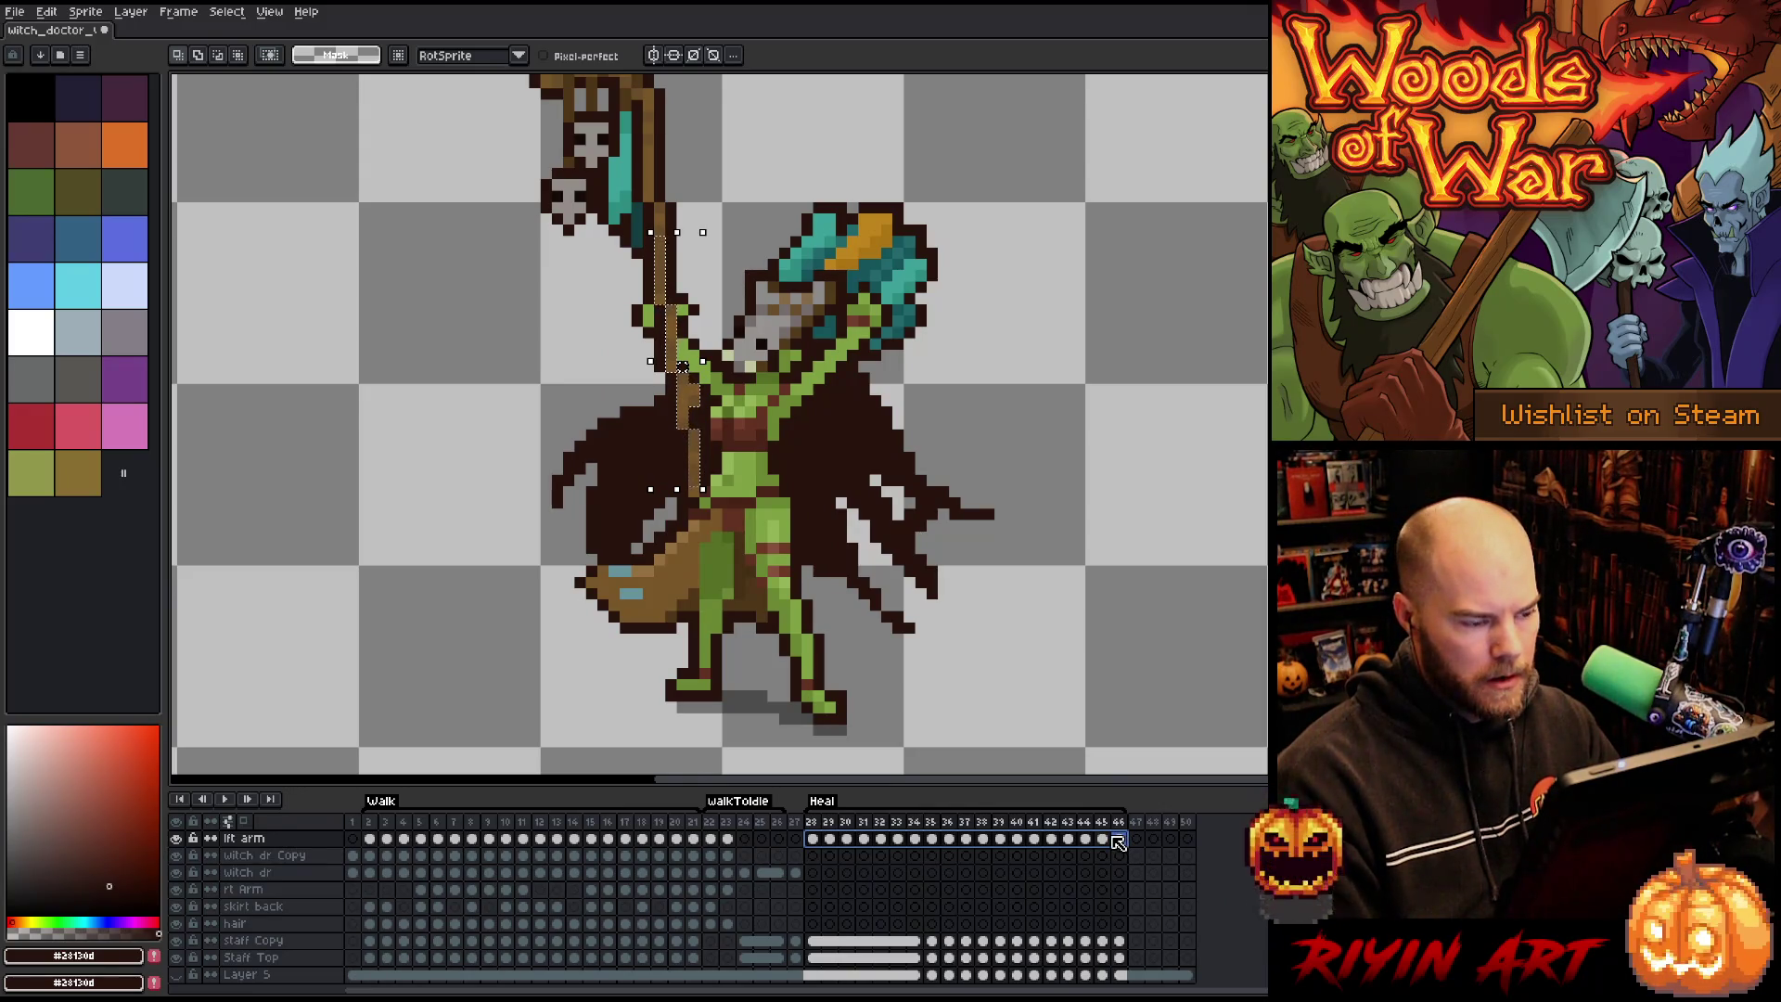
click(1119, 840)
drag(693, 492, 693, 503)
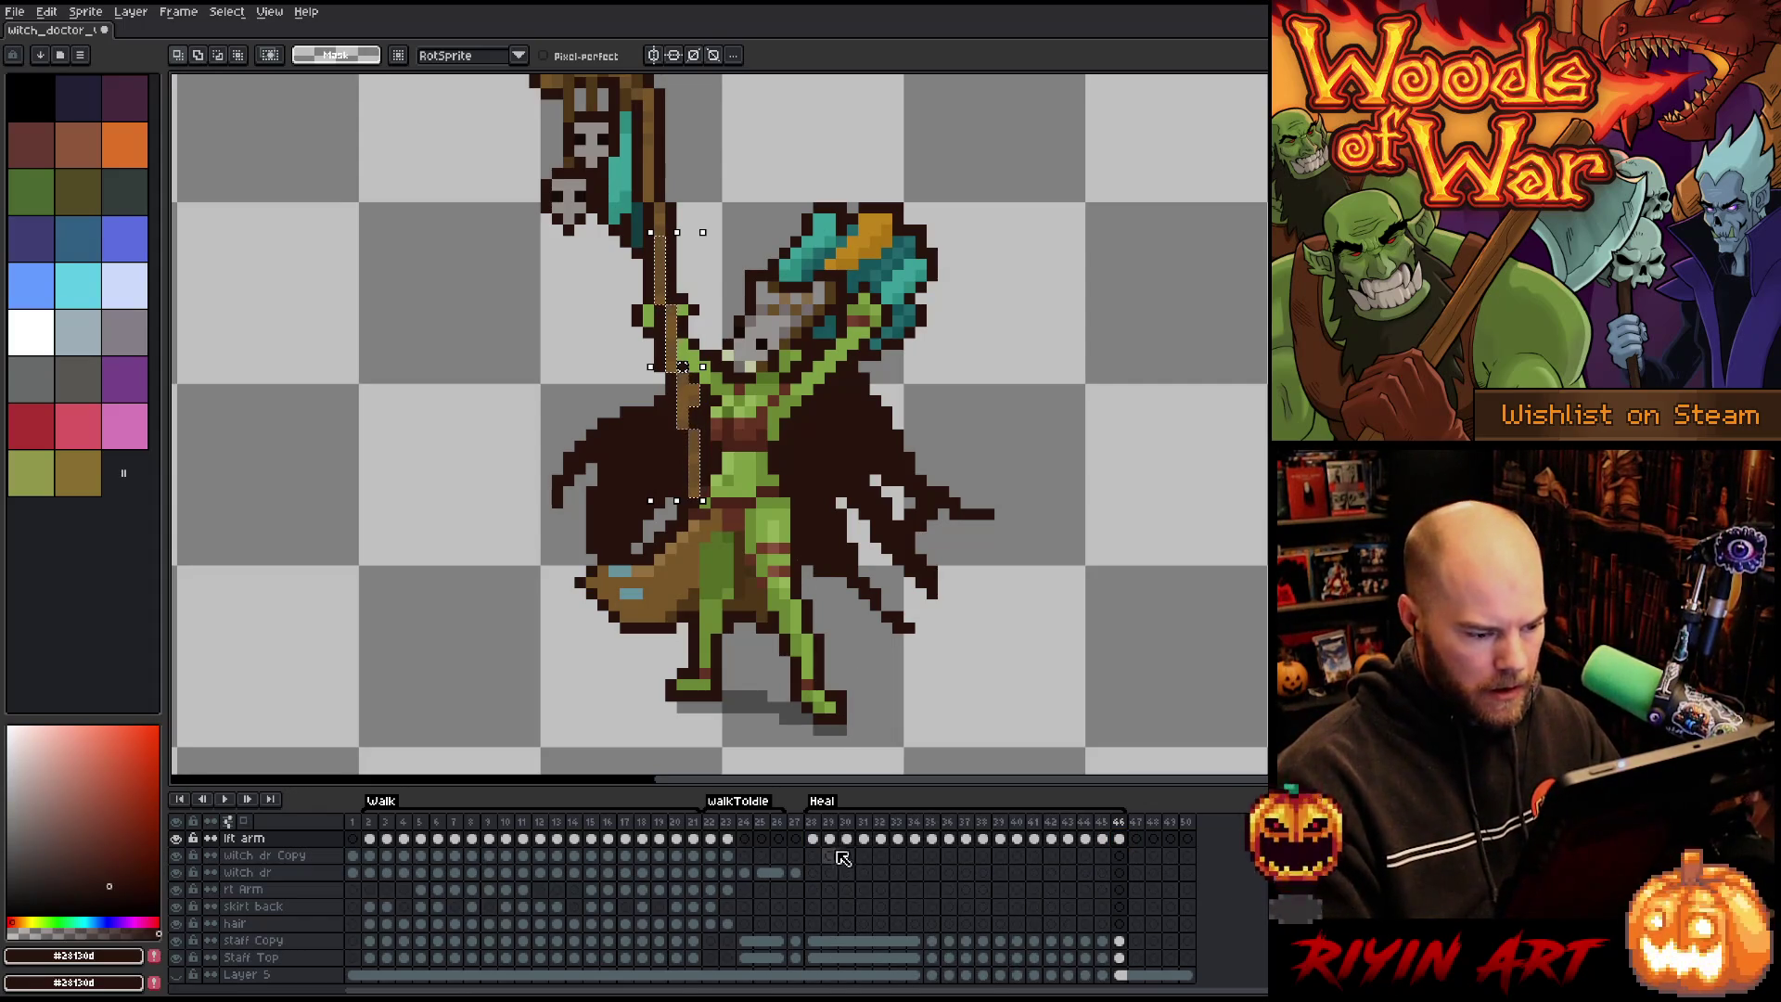
drag(812, 839, 1130, 842)
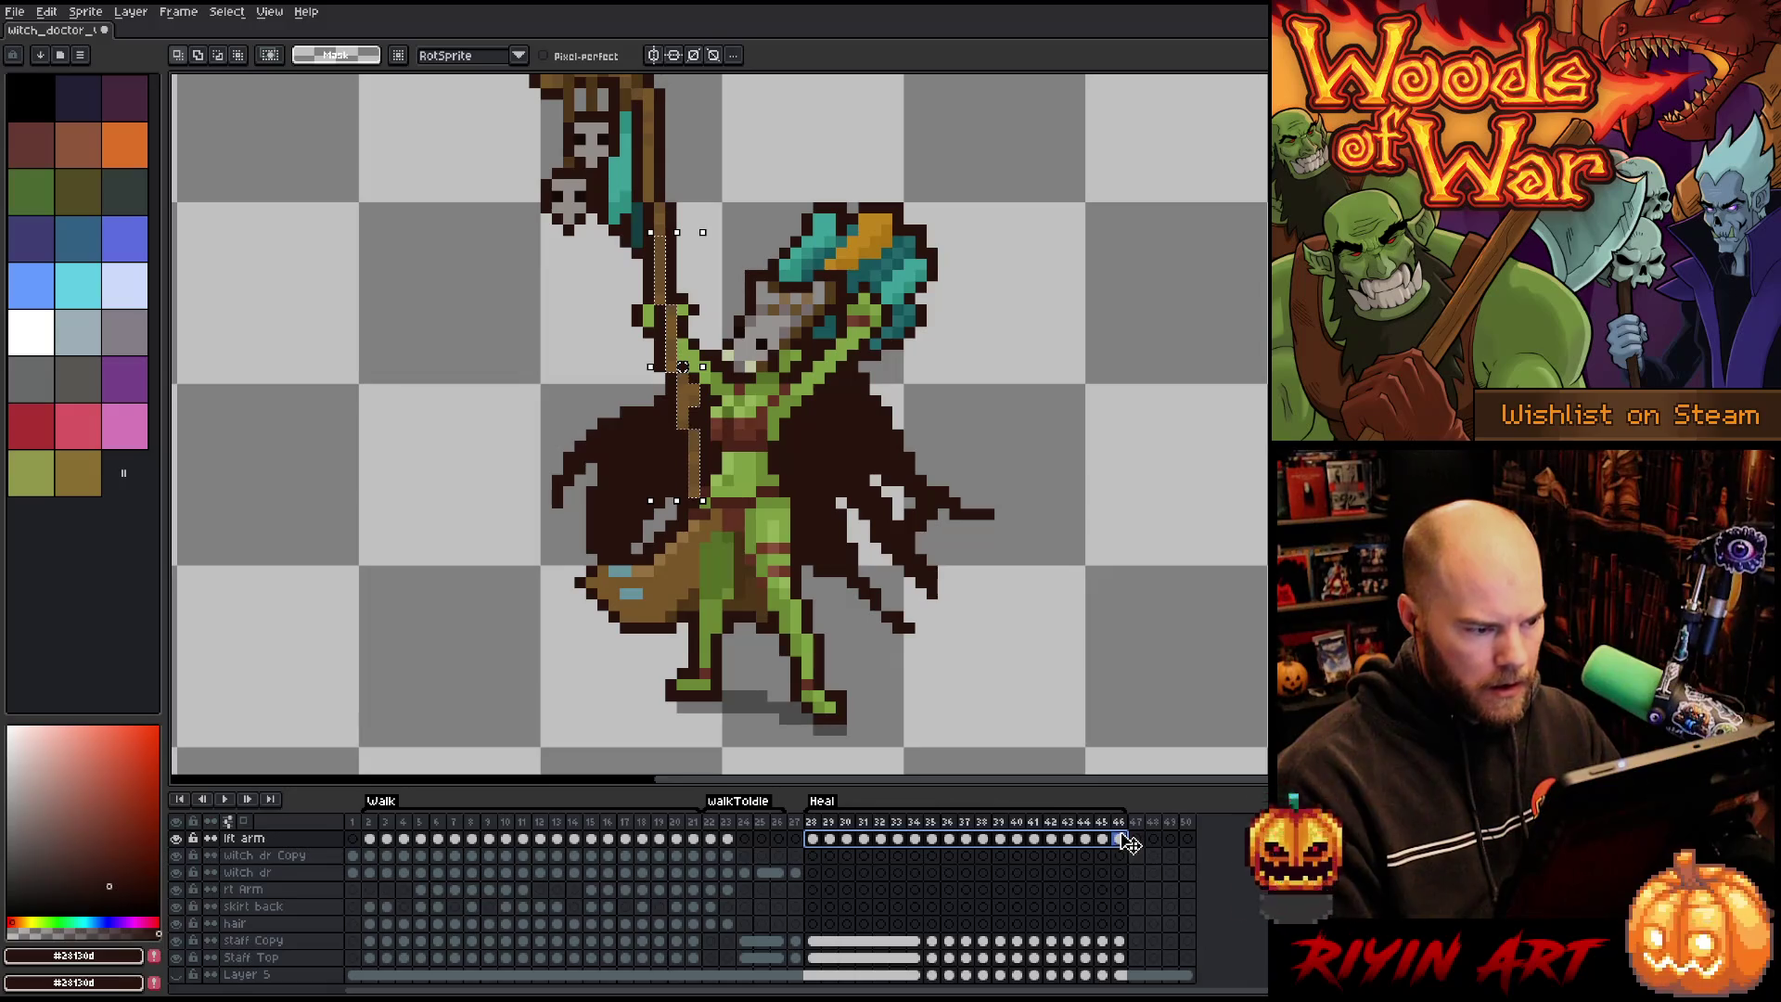
key(Return)
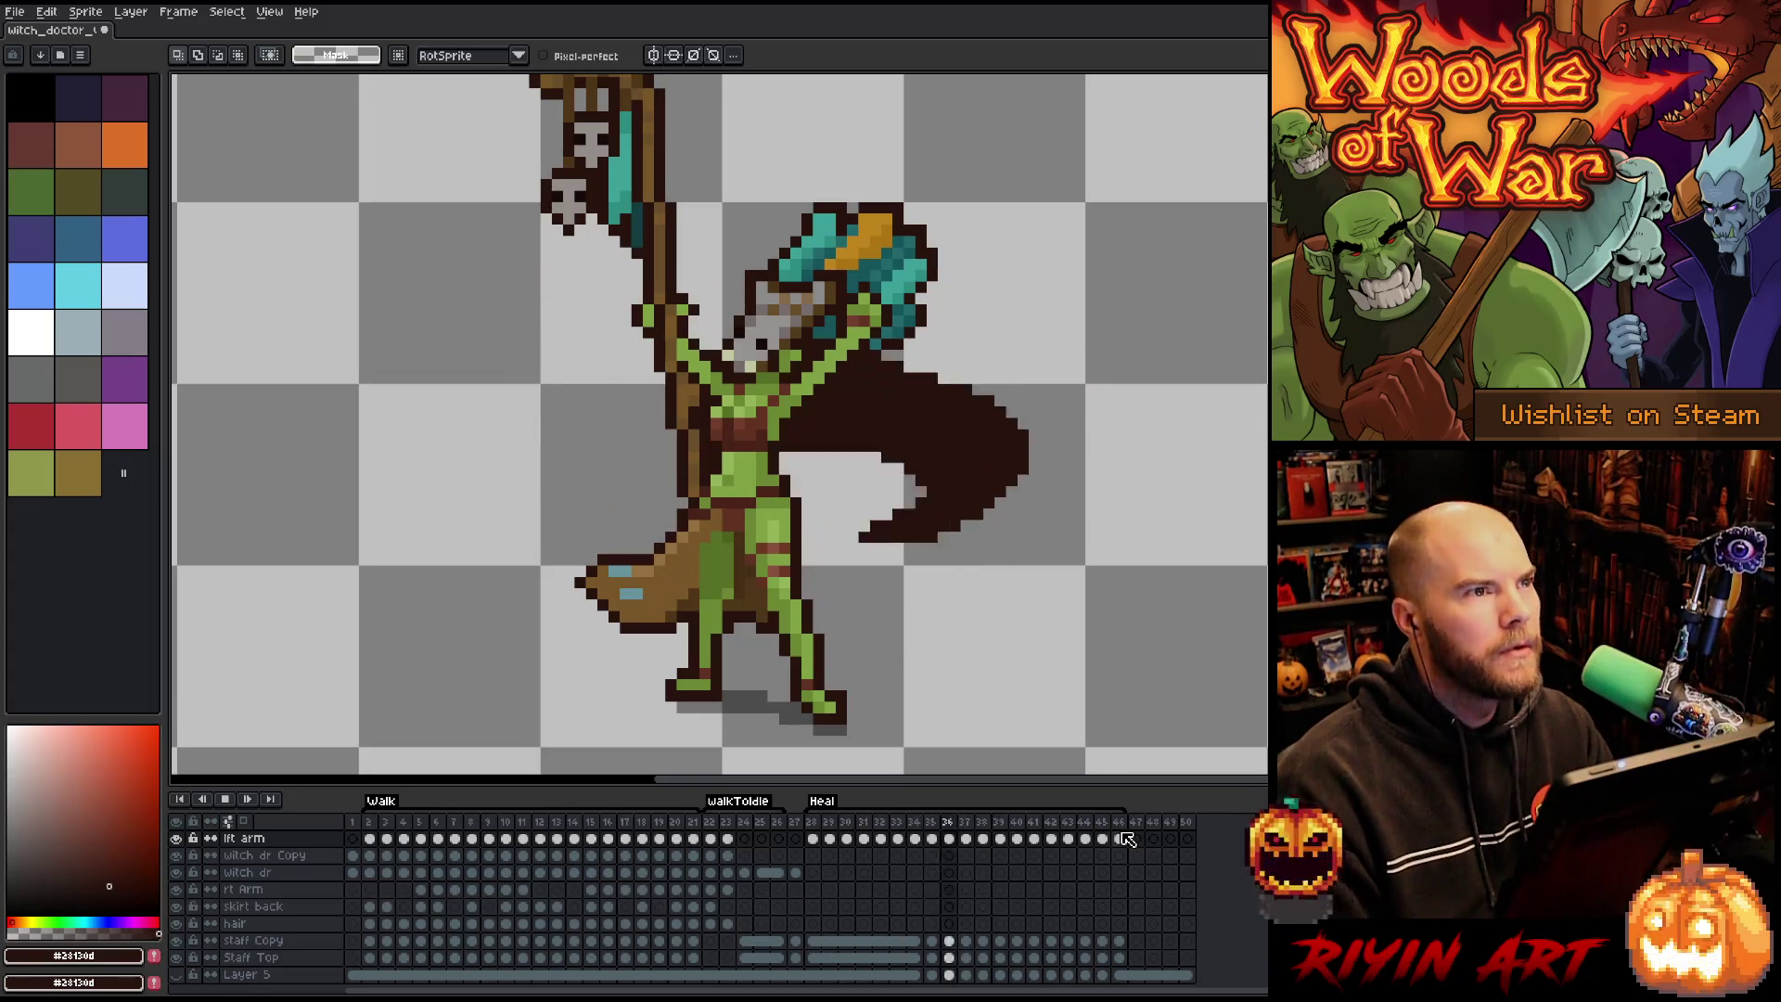
Save, add a frame after 32, clear its lft arm cel, and show onion-skin ghosts.
key(ctrl+s)
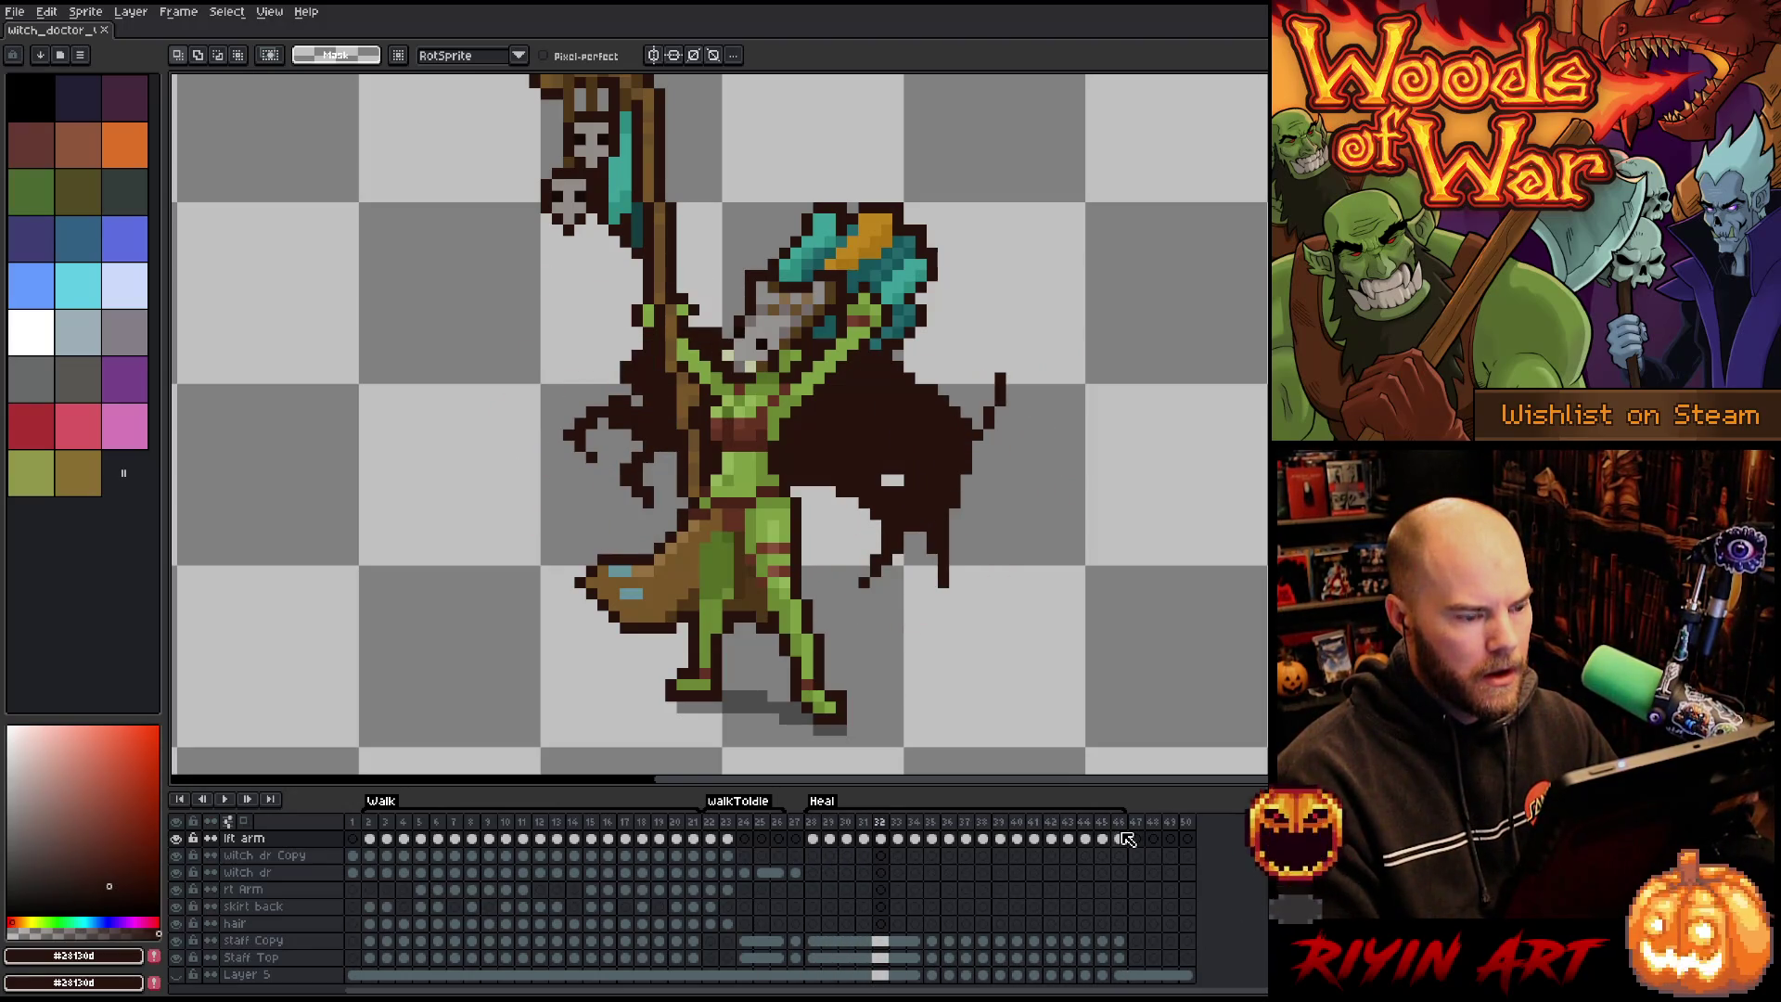
key(Left)
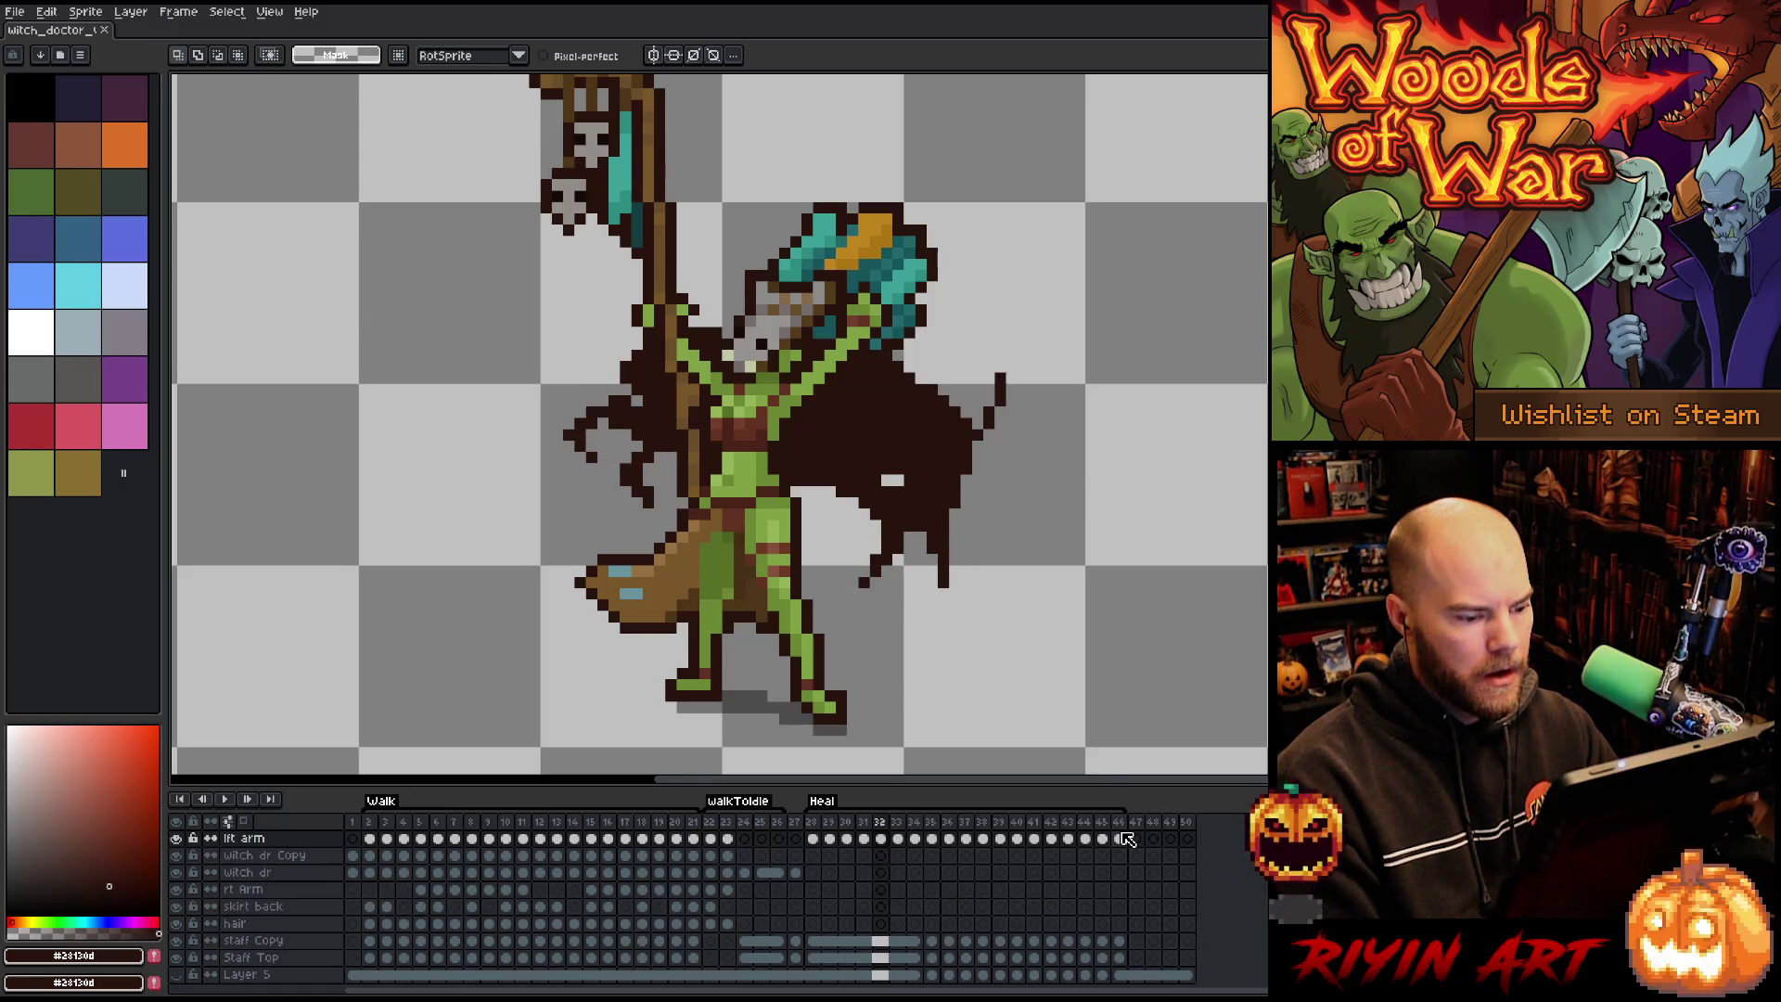
key(alt+n)
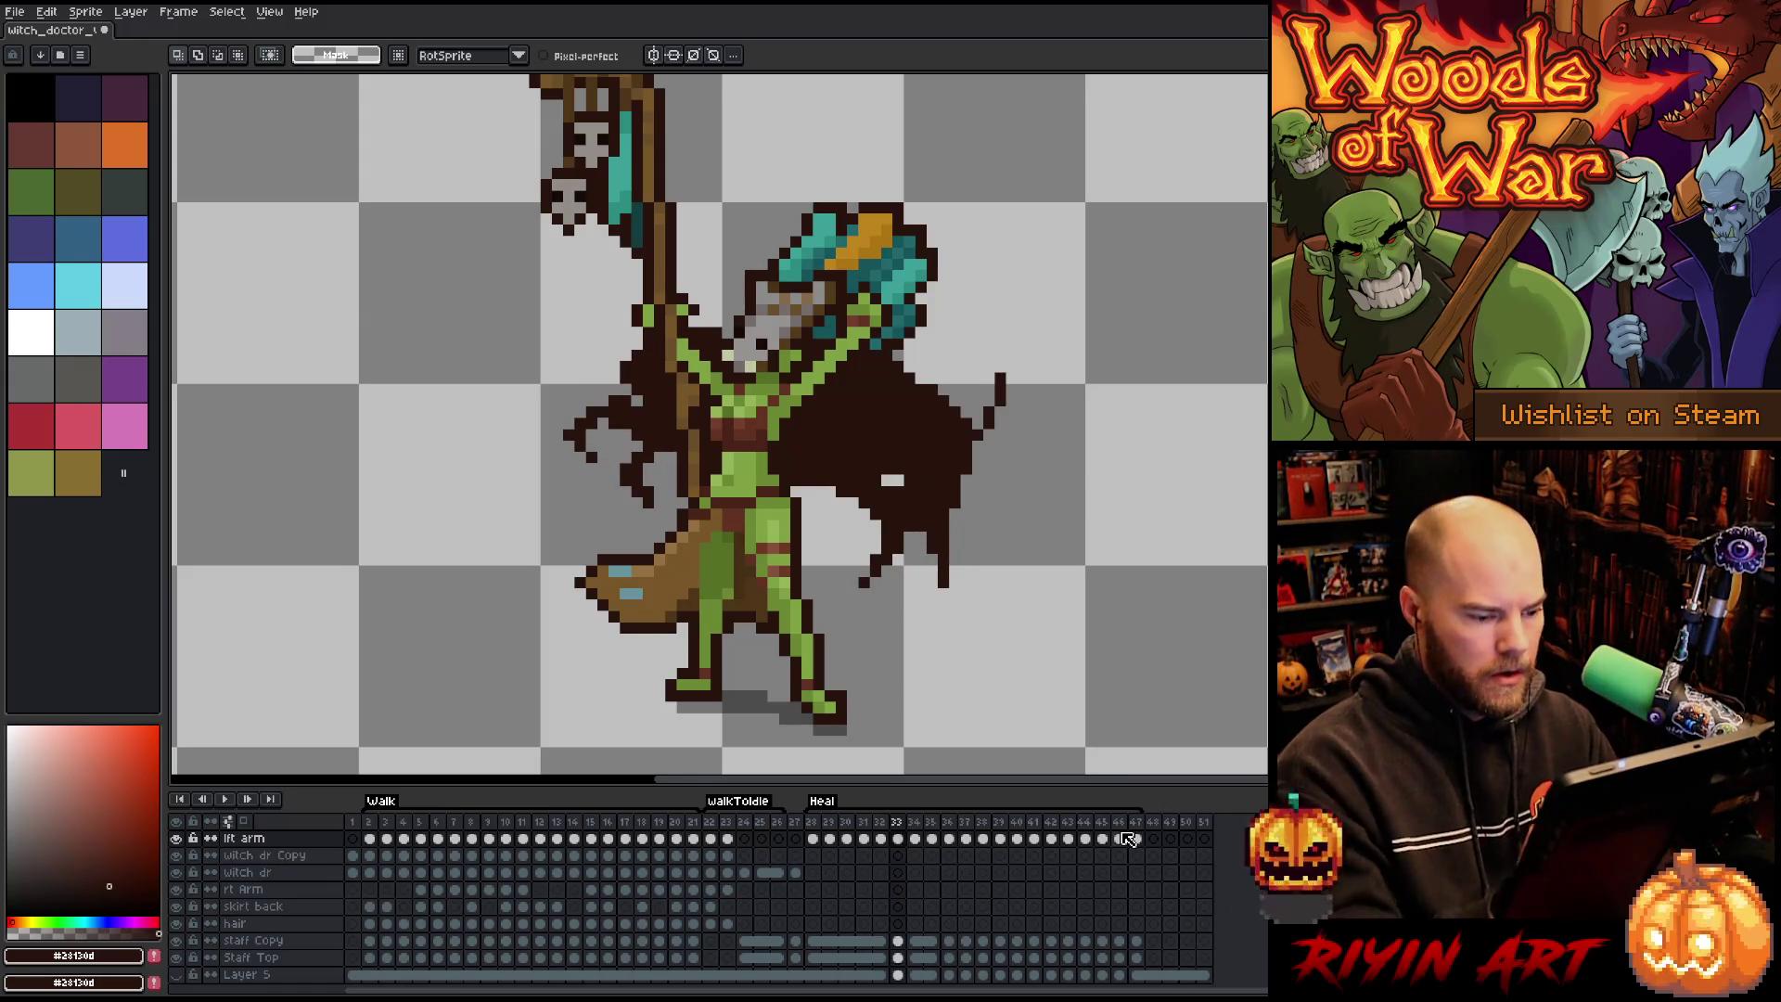
click(897, 839)
key(Delete)
click(243, 821)
key(b)
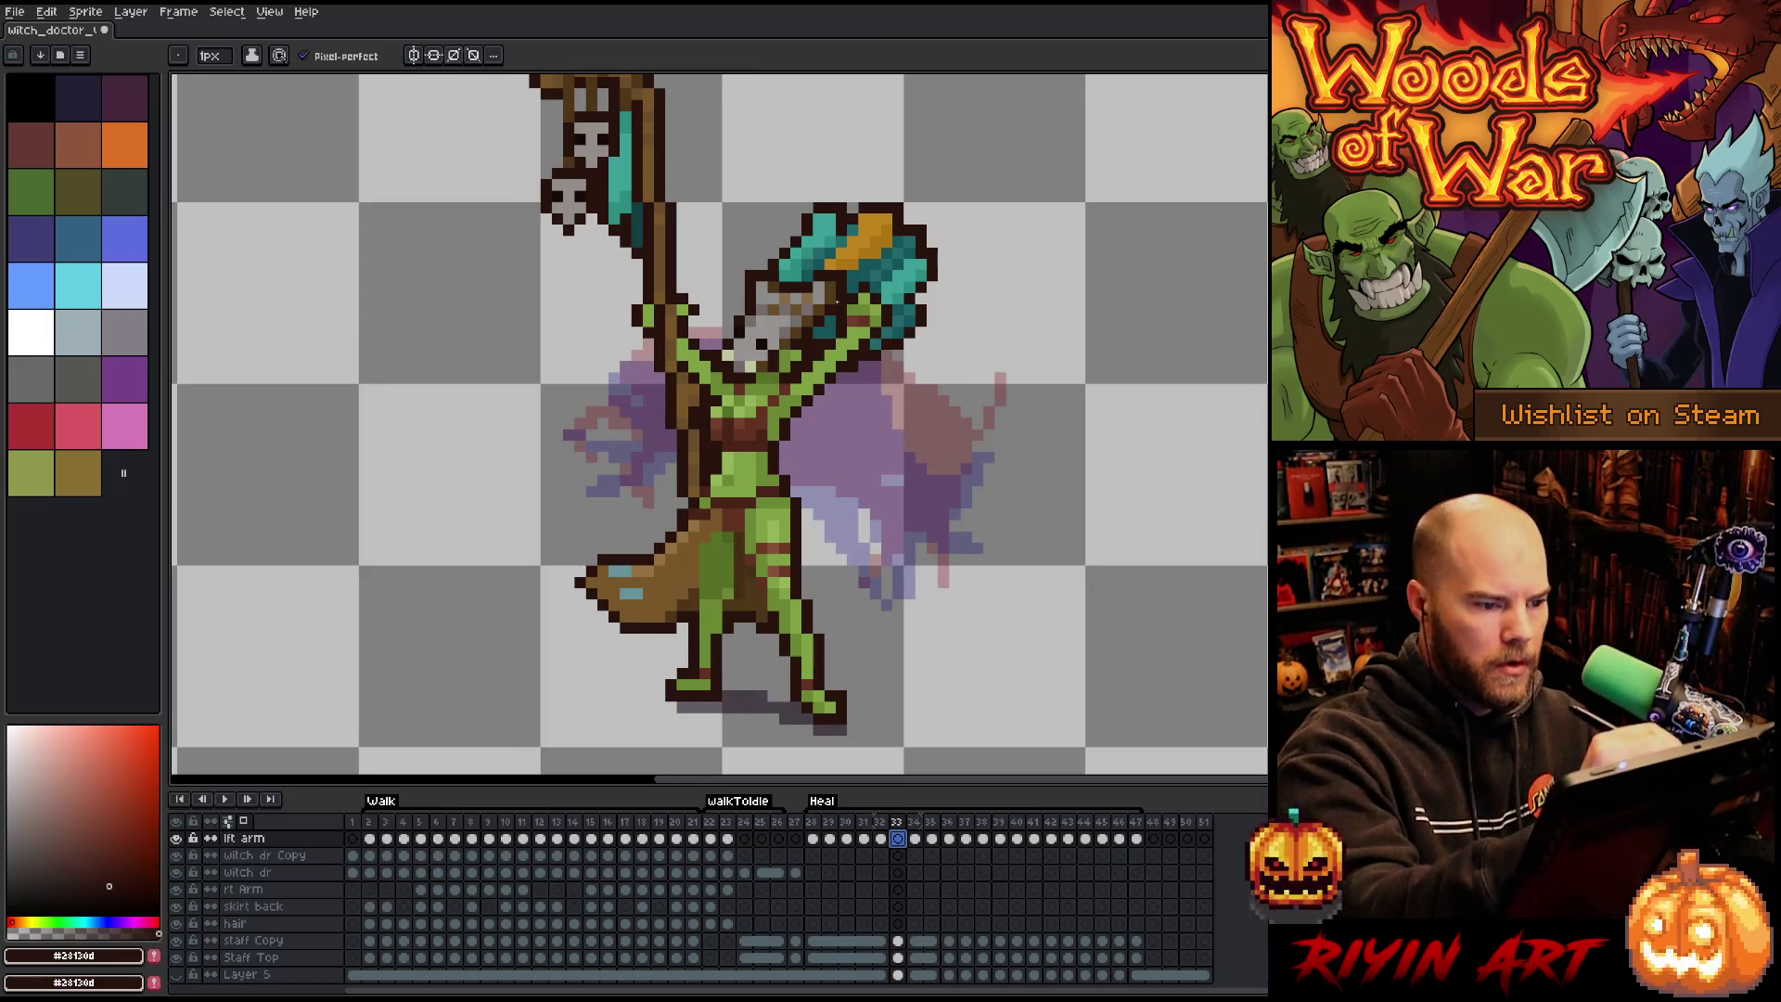
Outline the cape on frame 33: right side, left side, inner fold, and shoulder edge.
mouse_move(791, 432)
mouse_down()
mouse_move(891, 464)
mouse_move(937, 575)
mouse_move(969, 501)
mouse_move(957, 423)
mouse_move(1015, 436)
mouse_move(905, 332)
mouse_up()
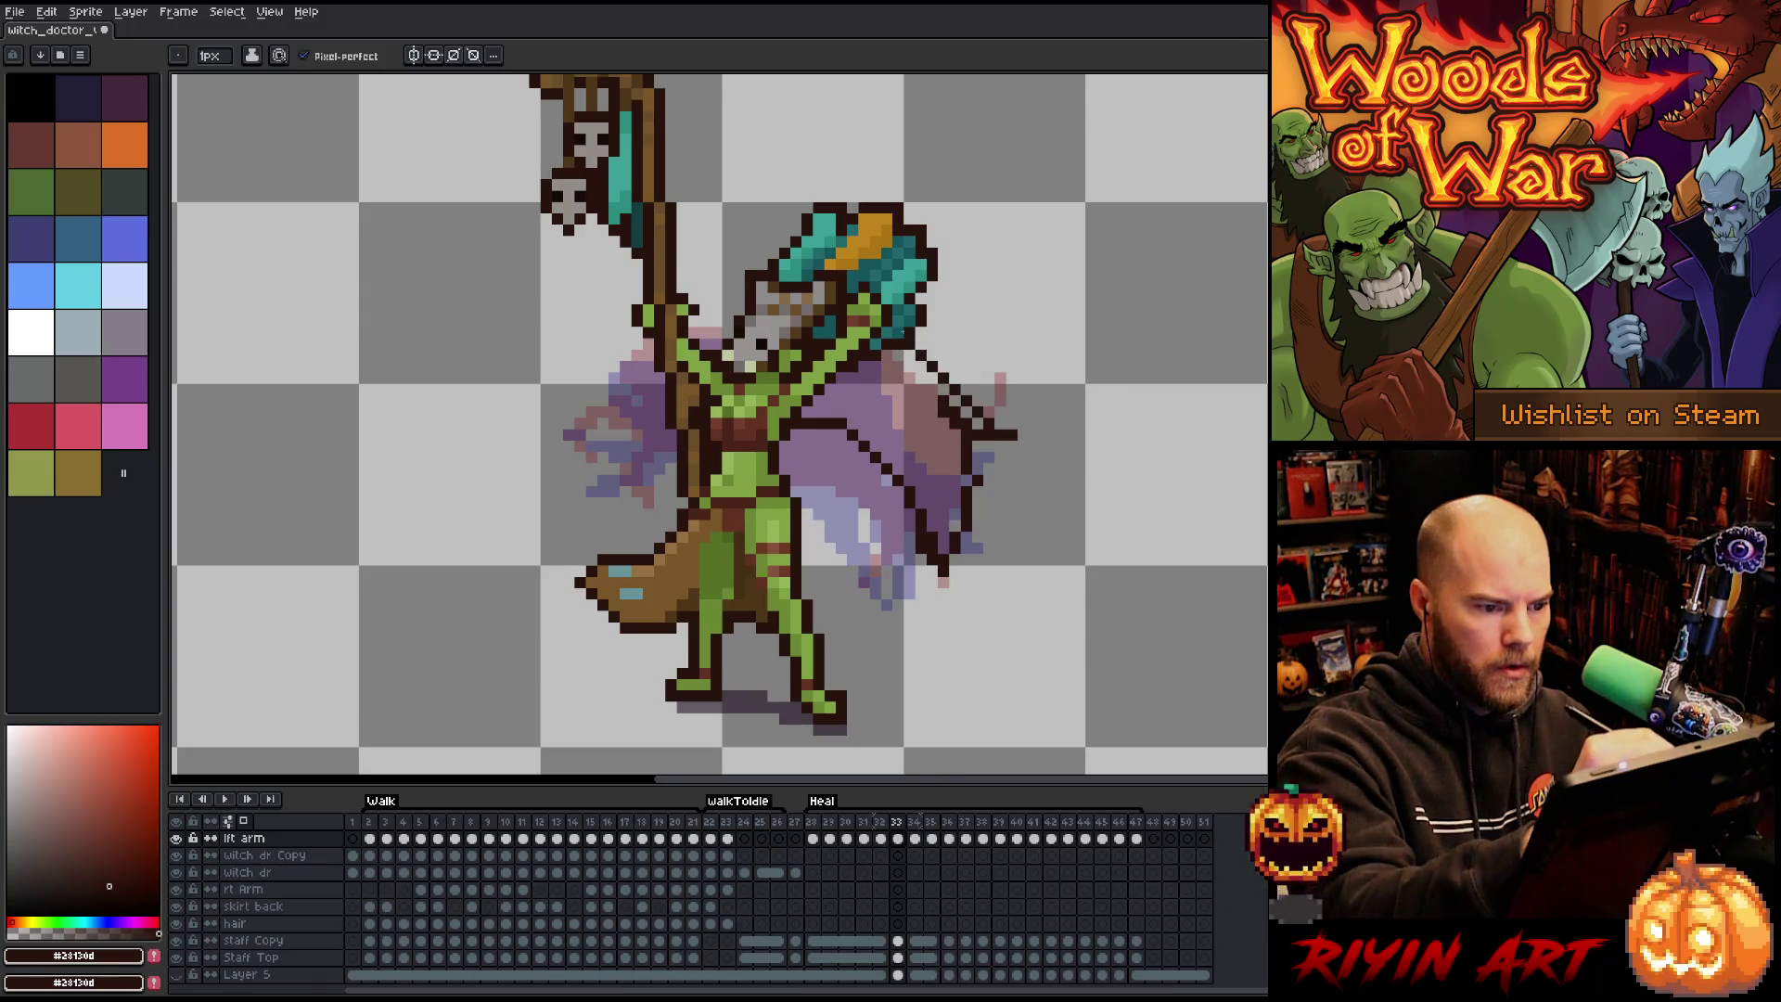
mouse_move(742, 309)
mouse_down()
mouse_move(668, 322)
mouse_move(580, 408)
mouse_move(612, 462)
mouse_move(687, 376)
mouse_up()
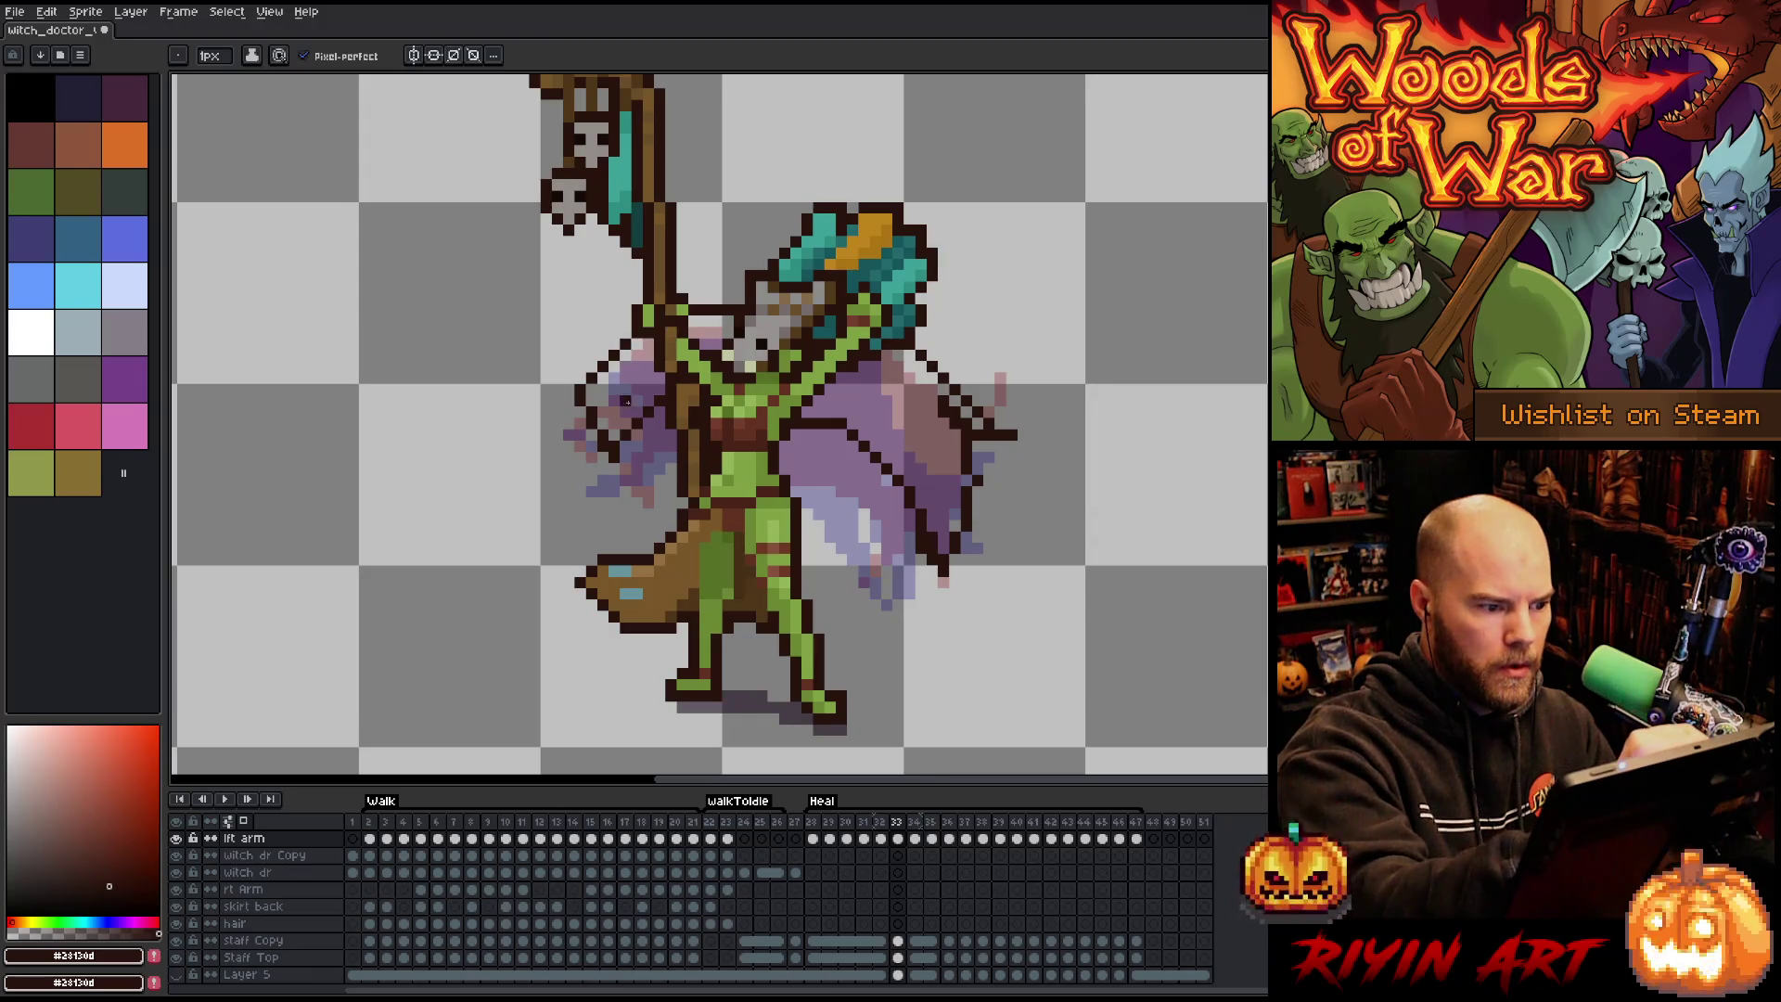
drag(624, 317, 598, 452)
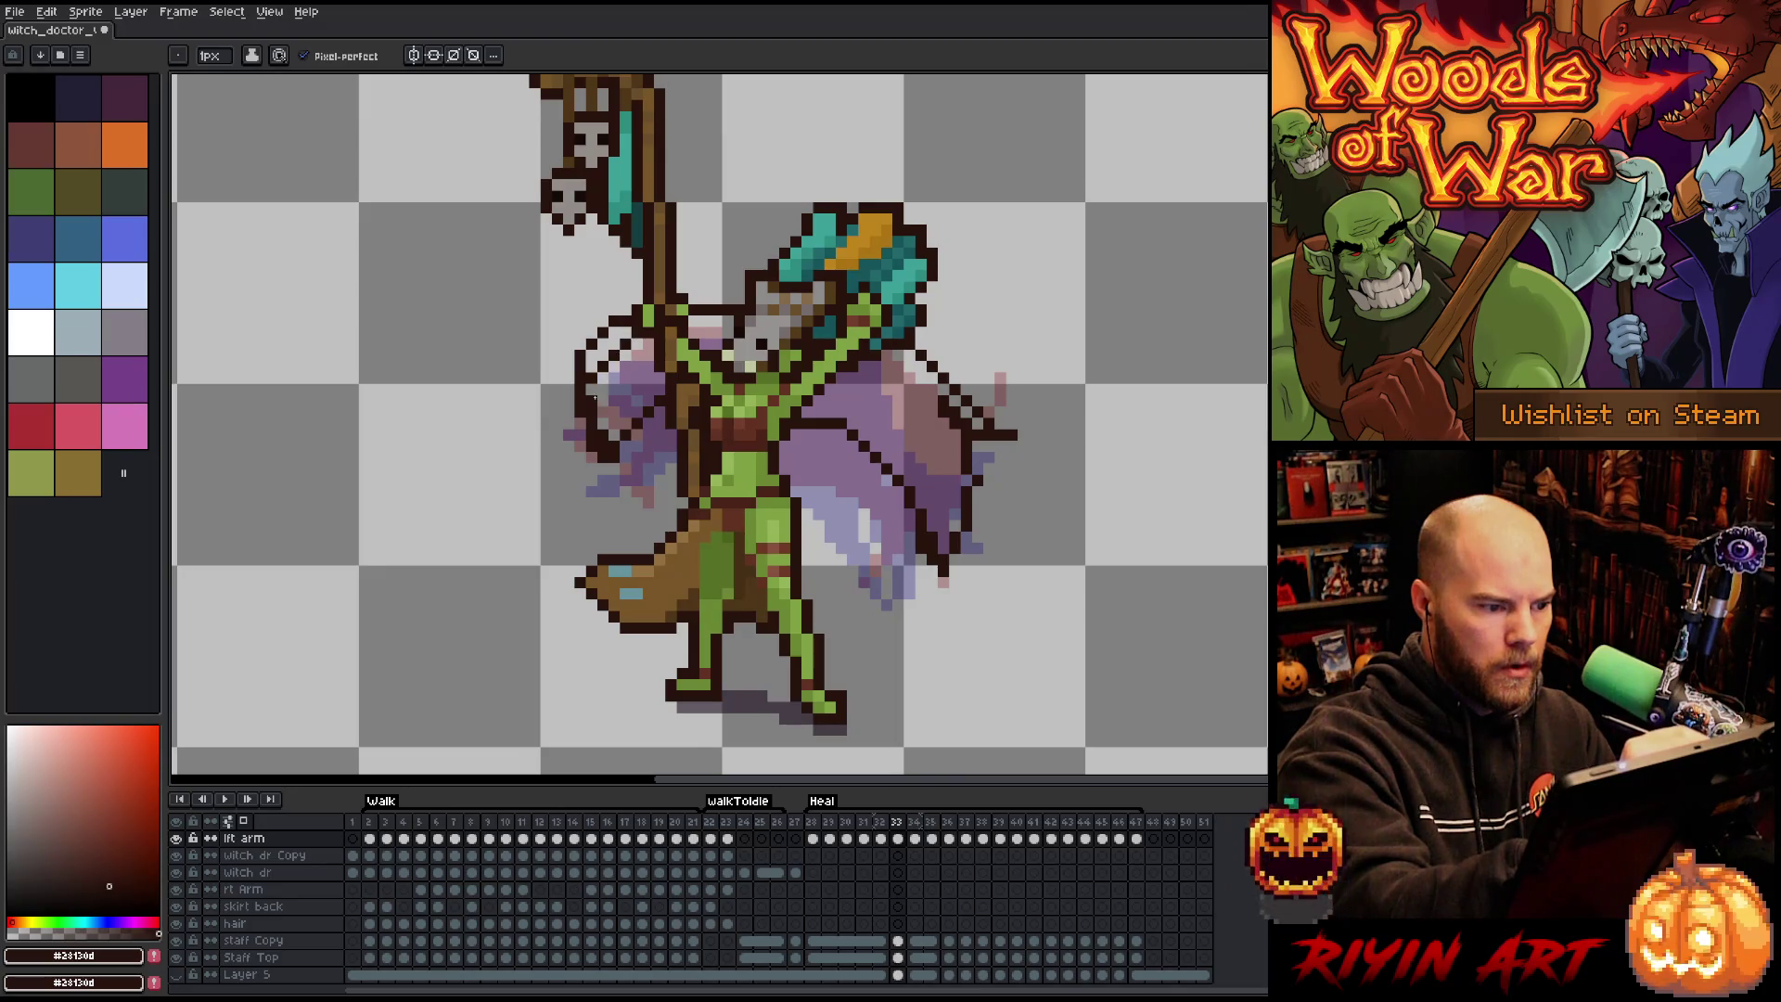
drag(613, 442, 630, 345)
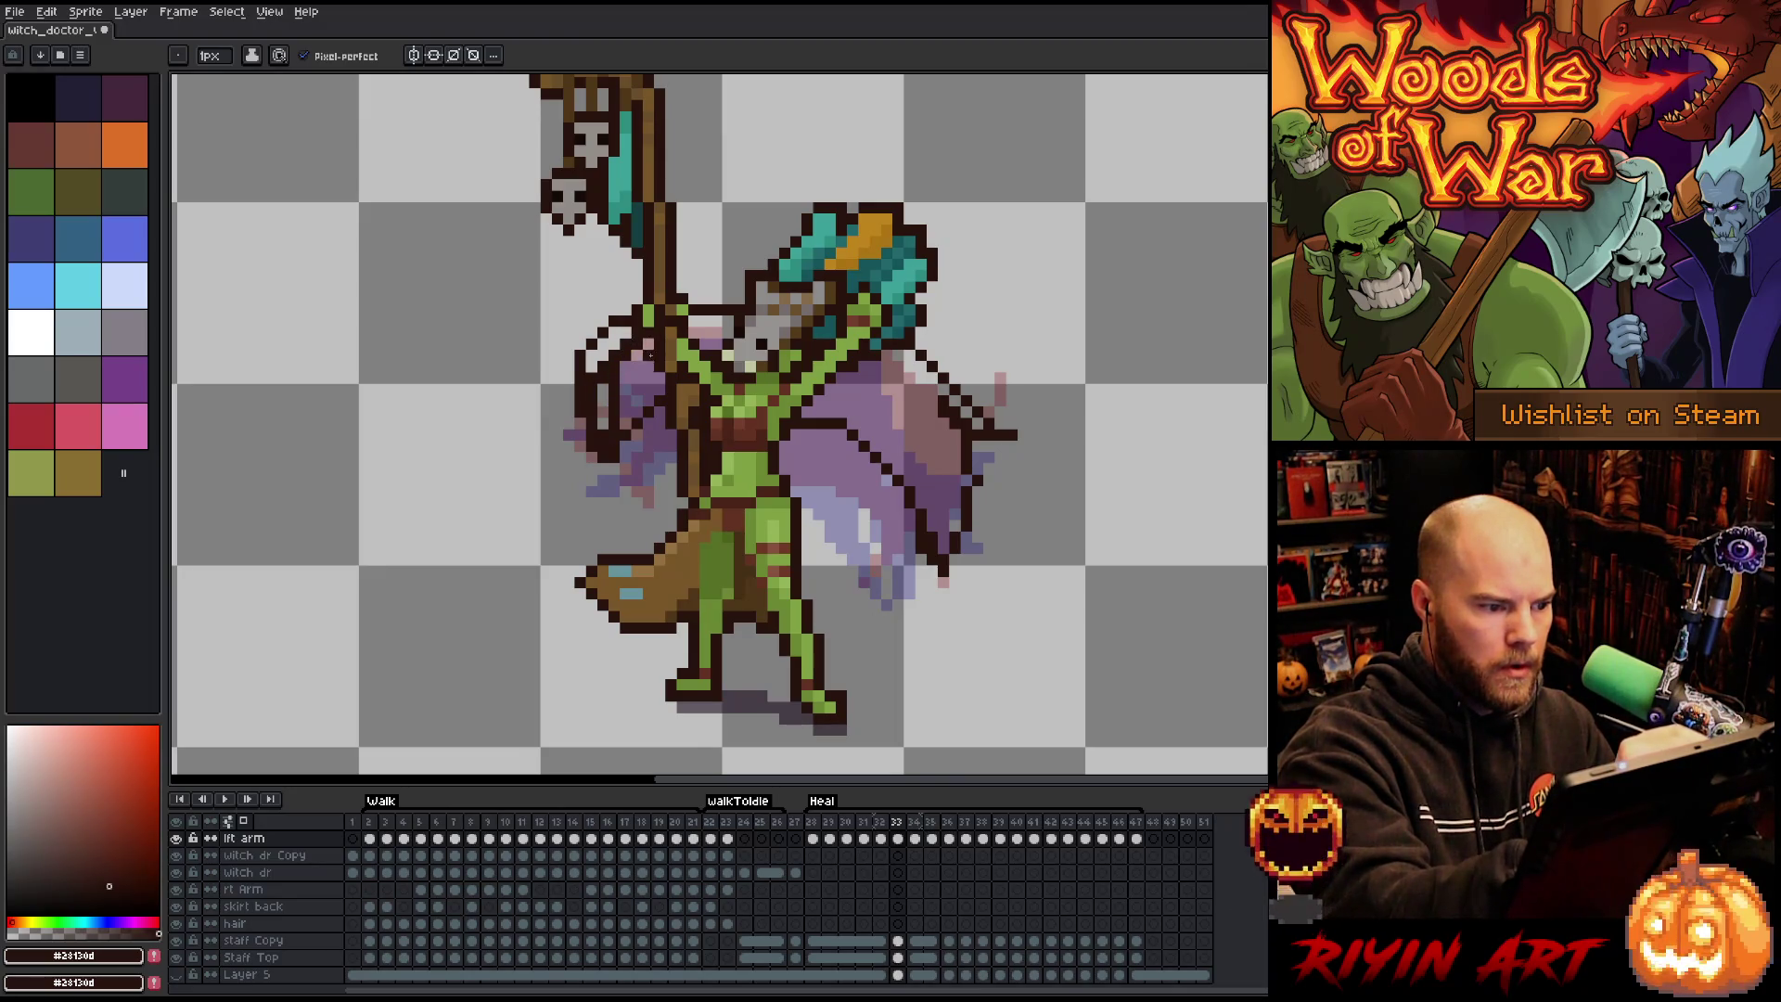
mouse_move(673, 299)
mouse_down()
mouse_move(724, 285)
mouse_move(703, 295)
mouse_up()
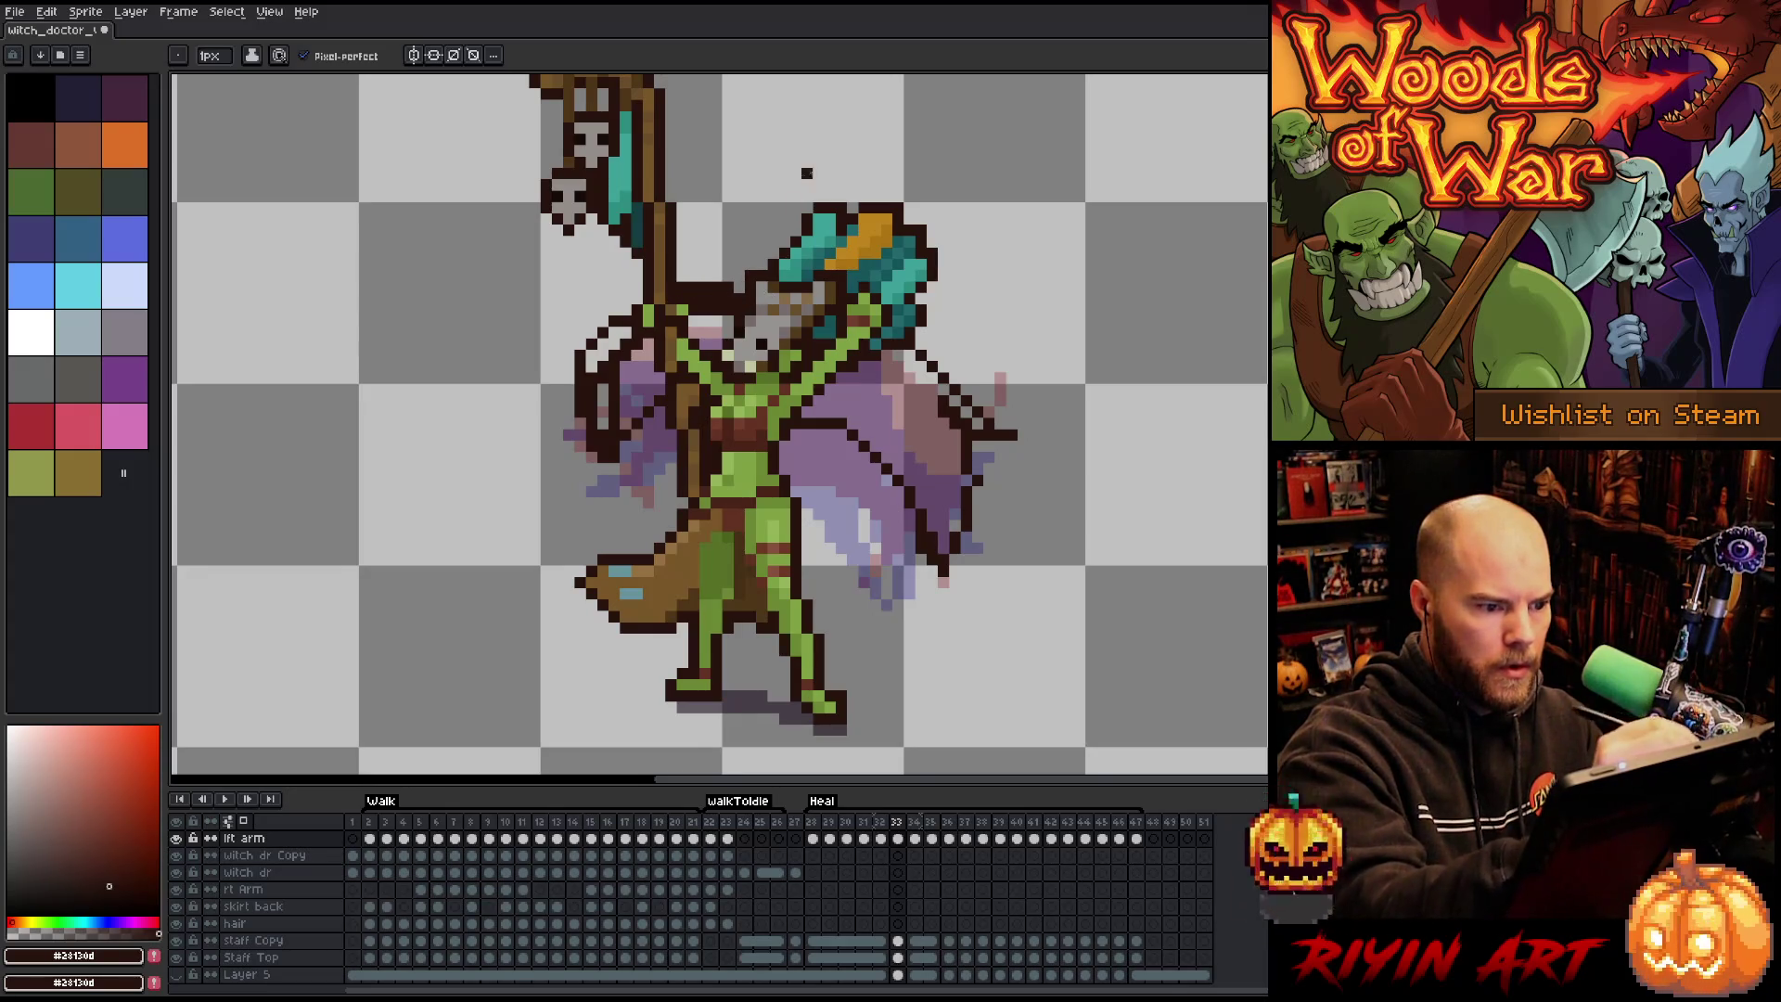
Fill the cape dark brown, darken its right edges and lavender strip, and add frame 34.
key(g)
click(655, 406)
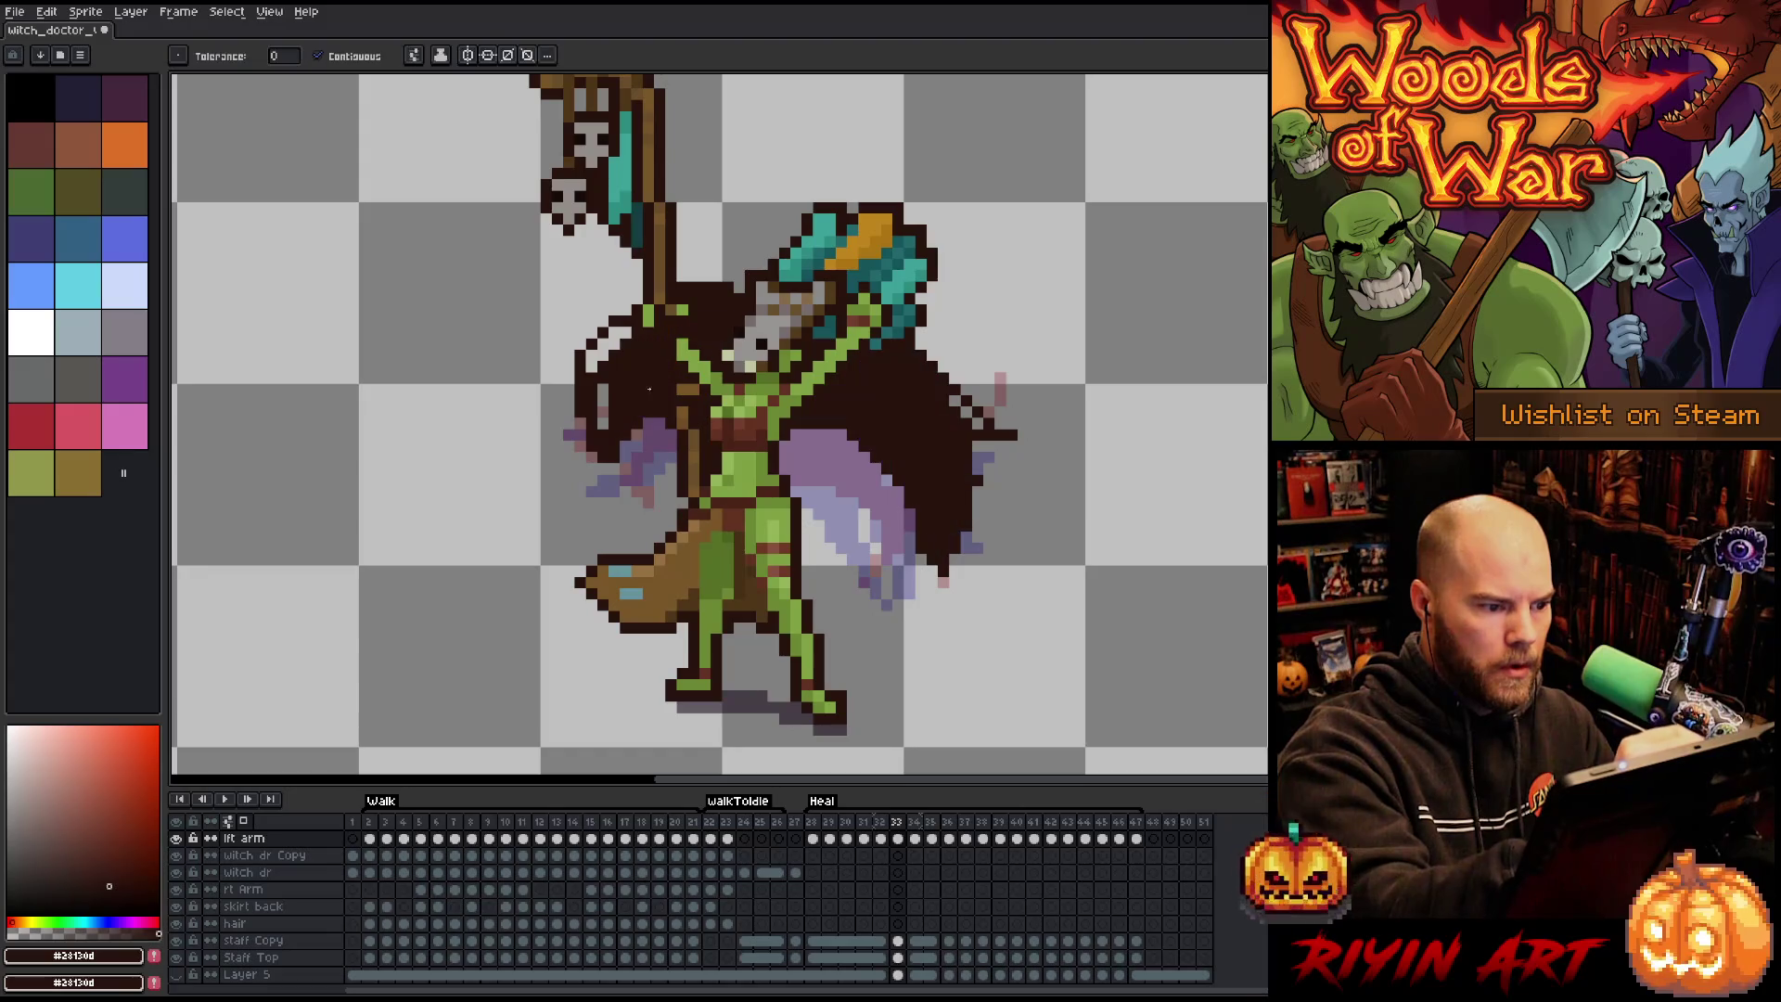
click(607, 348)
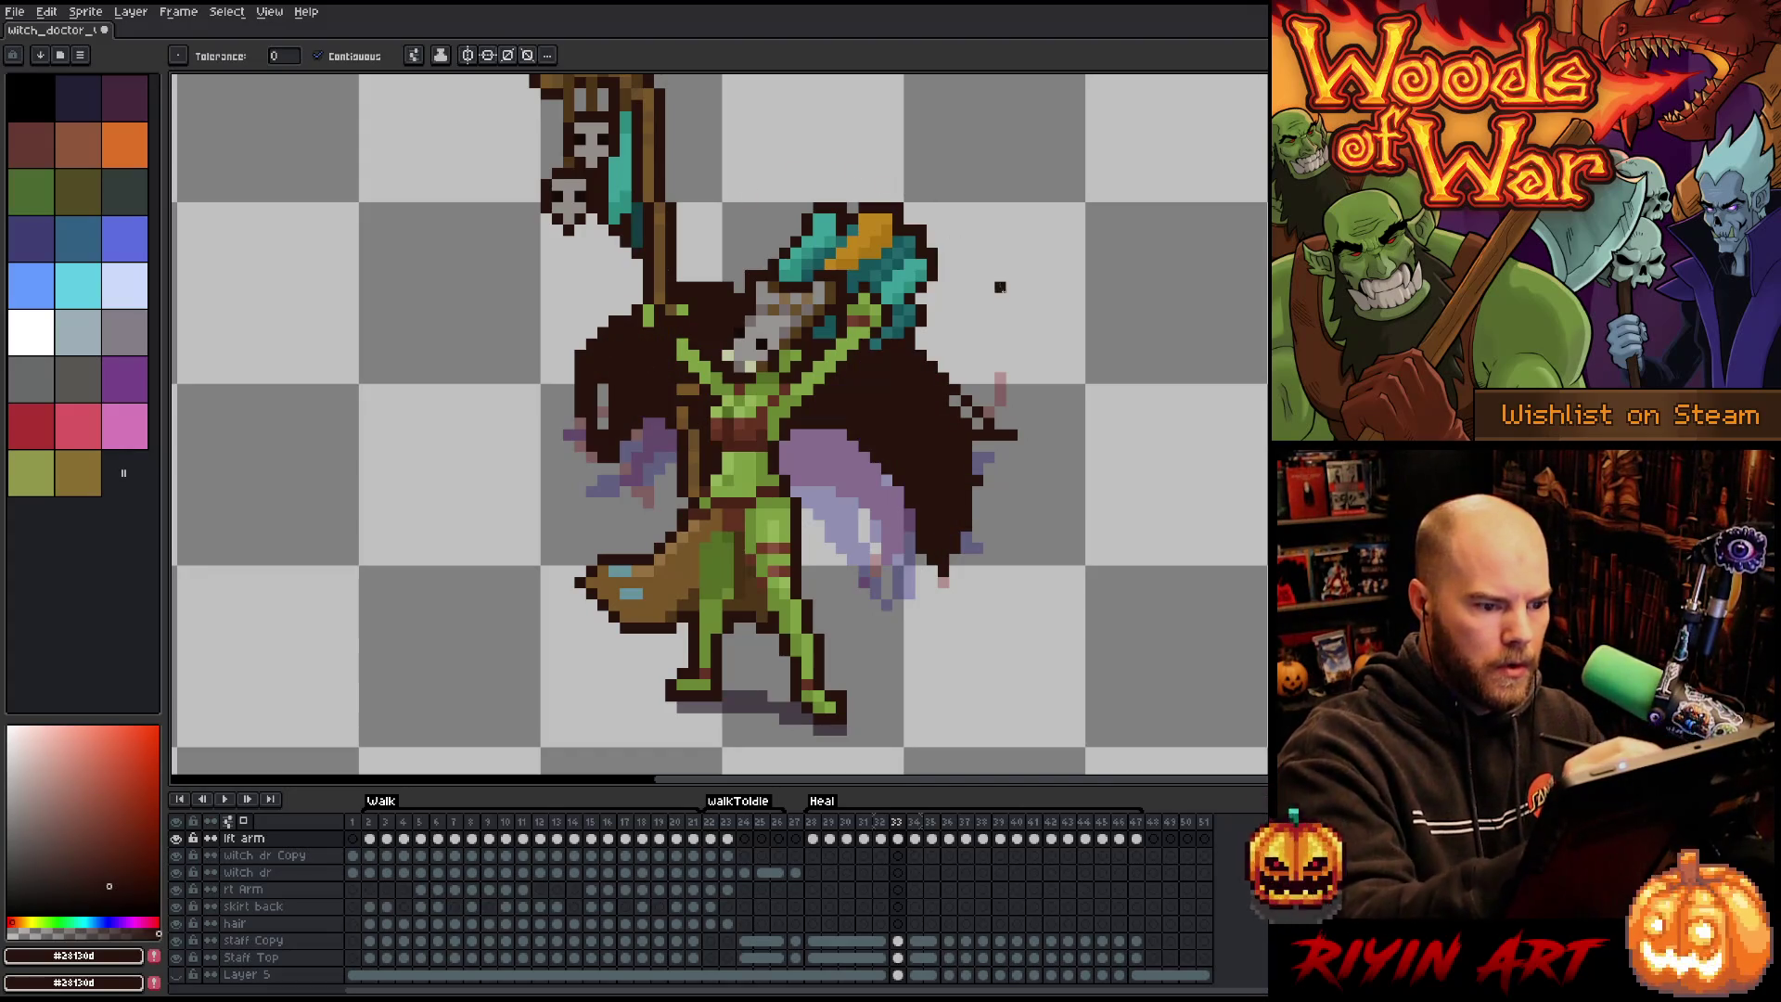
key(b)
drag(987, 491, 986, 528)
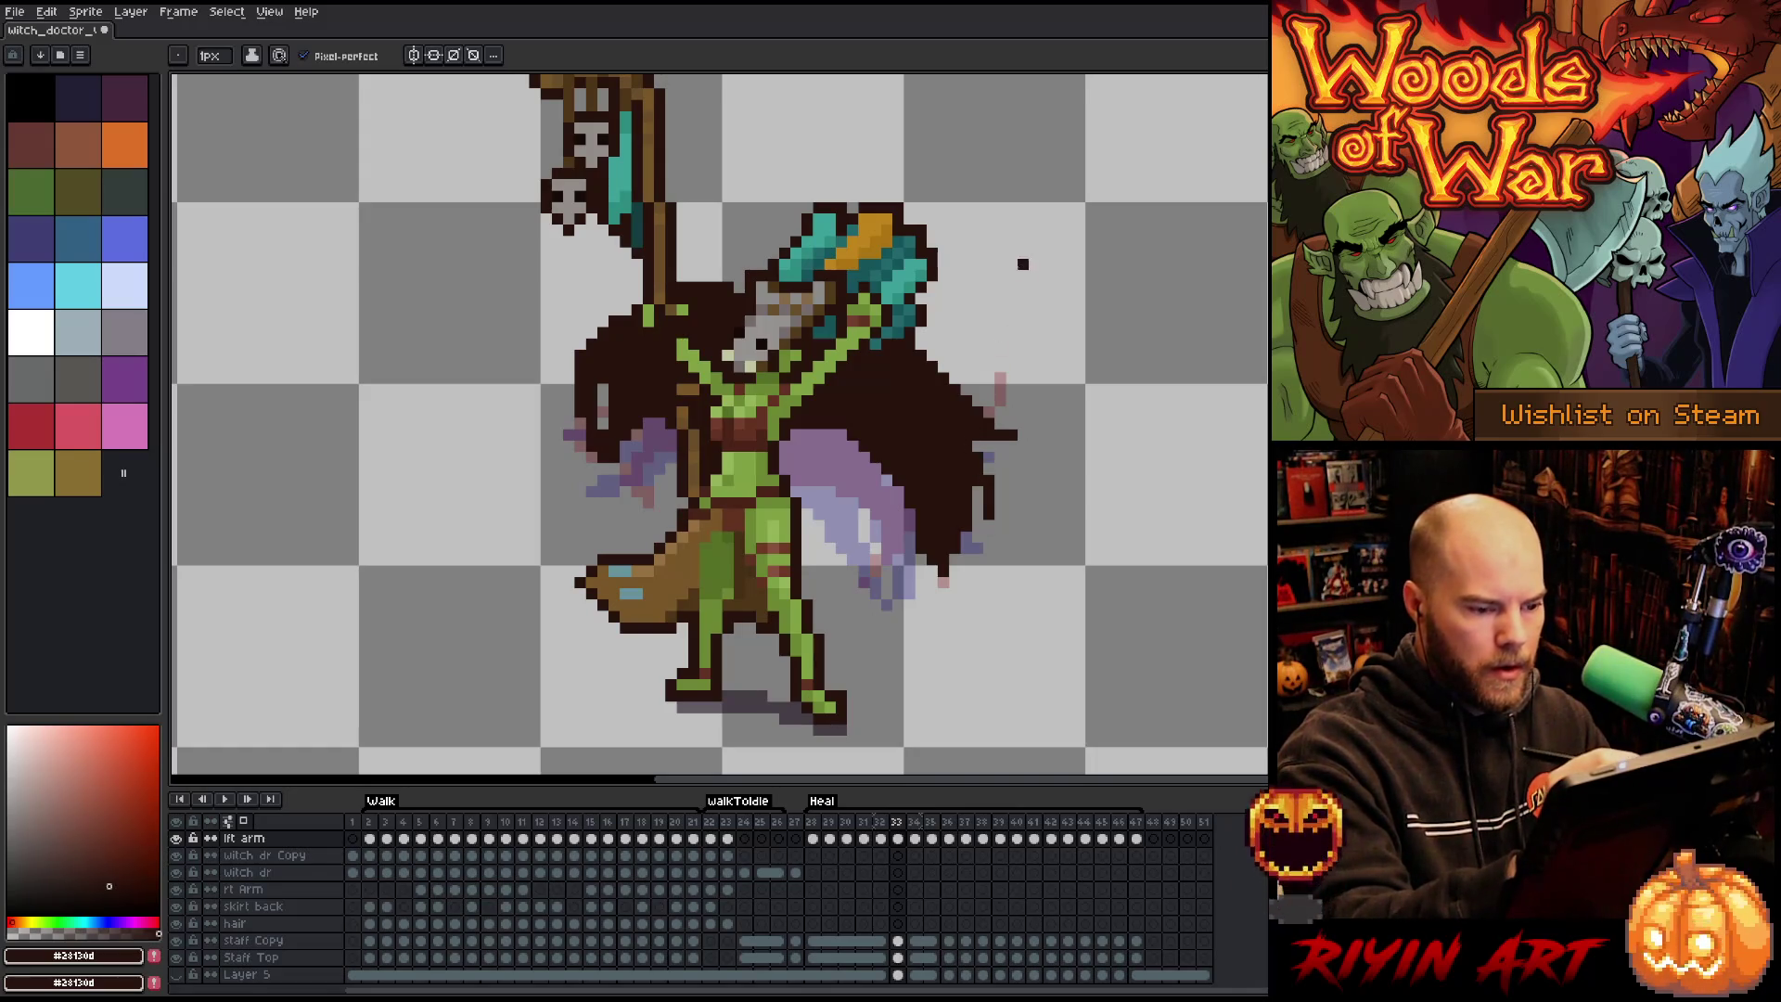
key(comma)
key(period)
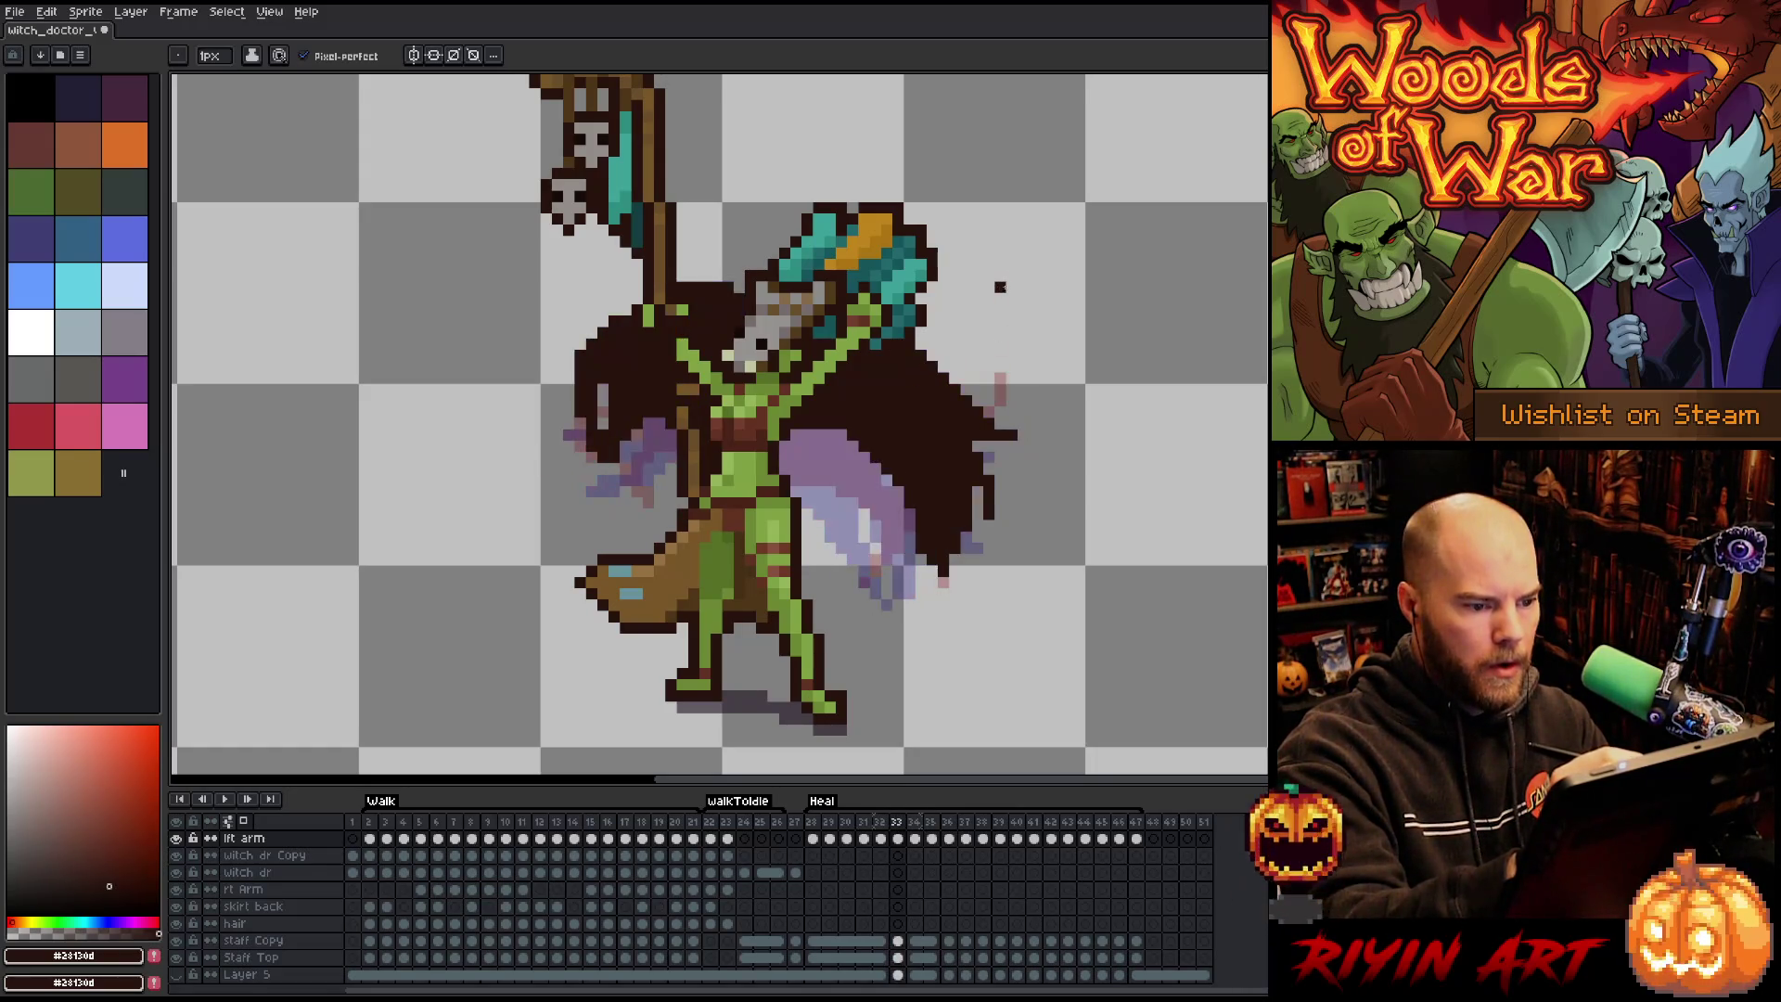
mouse_move(934, 321)
mouse_down()
mouse_move(956, 381)
mouse_move(921, 343)
mouse_up()
mouse_move(848, 441)
mouse_down()
mouse_move(848, 508)
mouse_move(840, 430)
mouse_up()
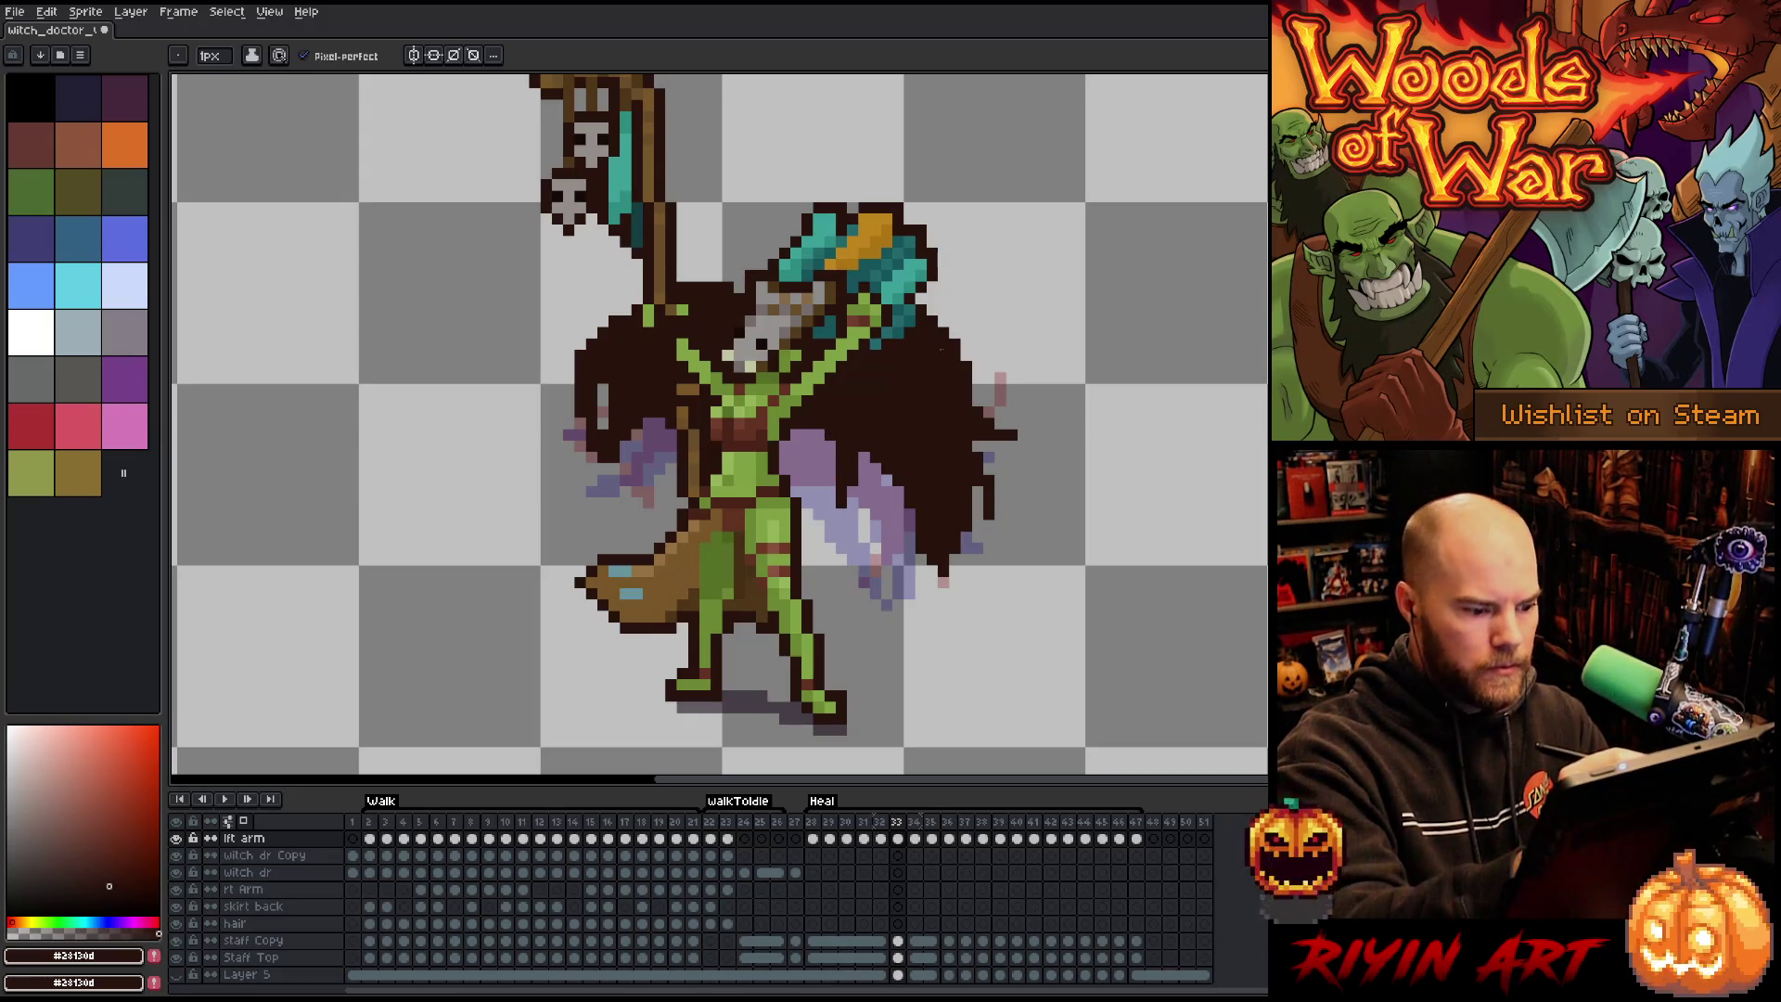
key(alt+n)
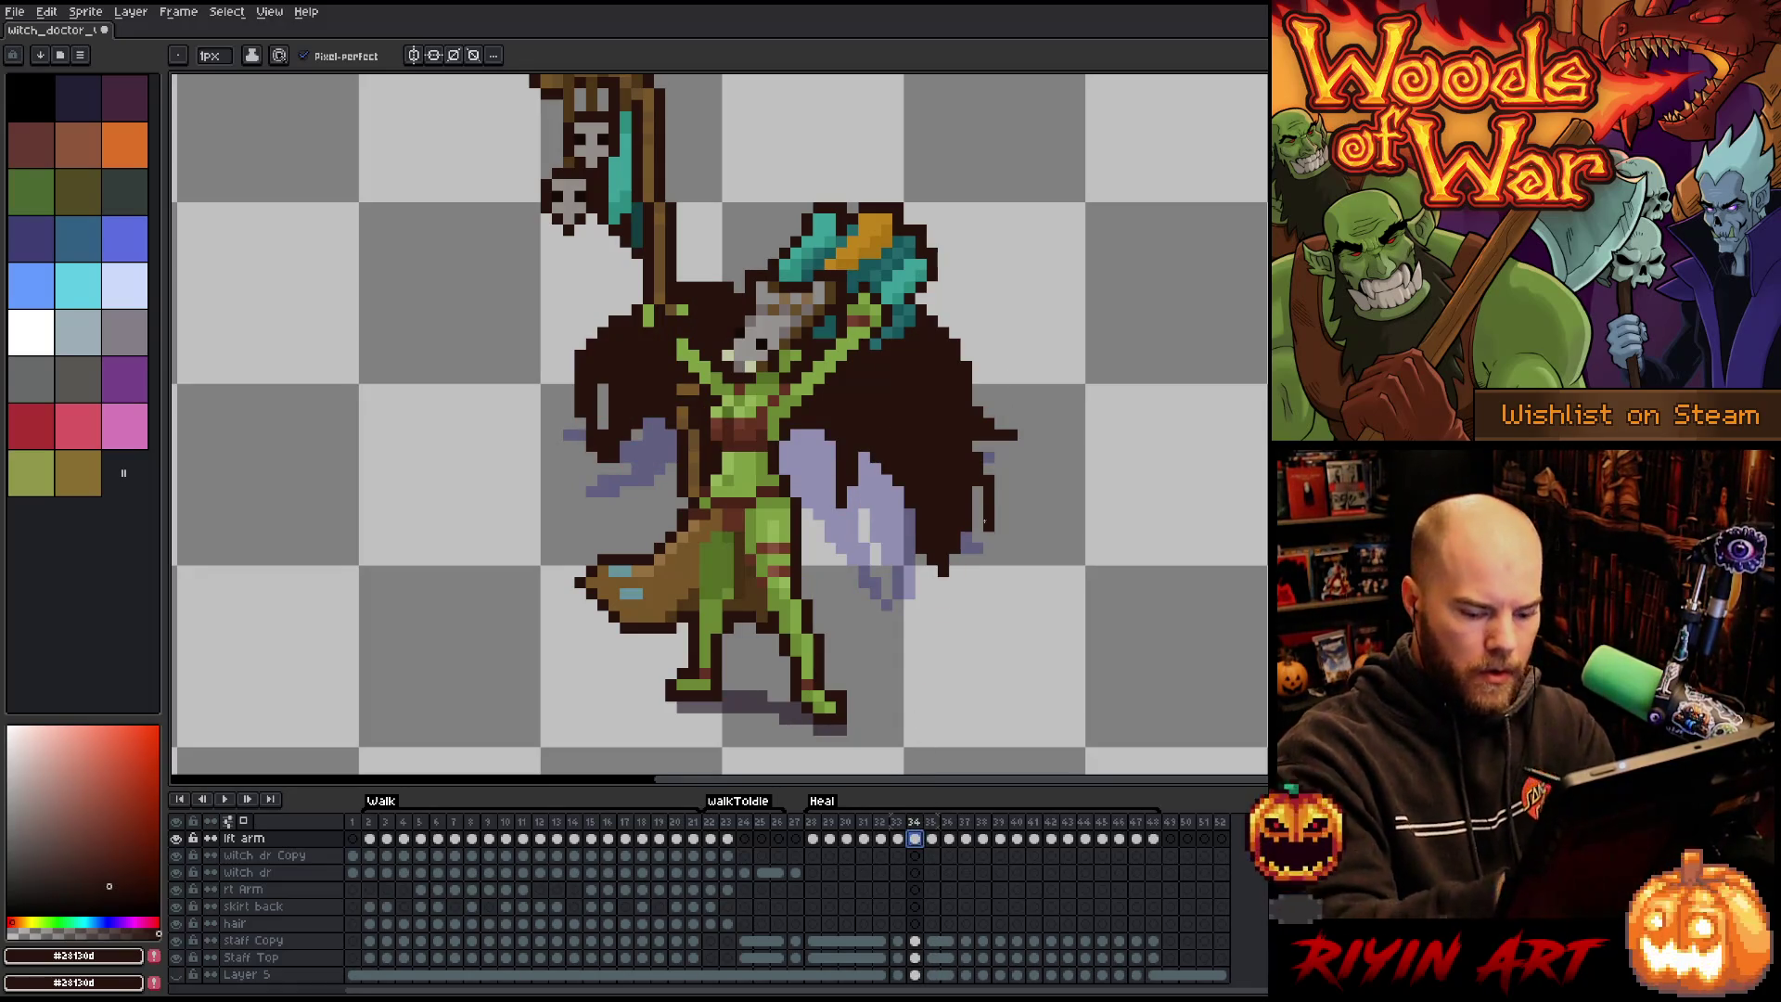
Clear frame 34's copied cape, outline a new pose, and darken the right cape and lower-edge pixels.
key(Delete)
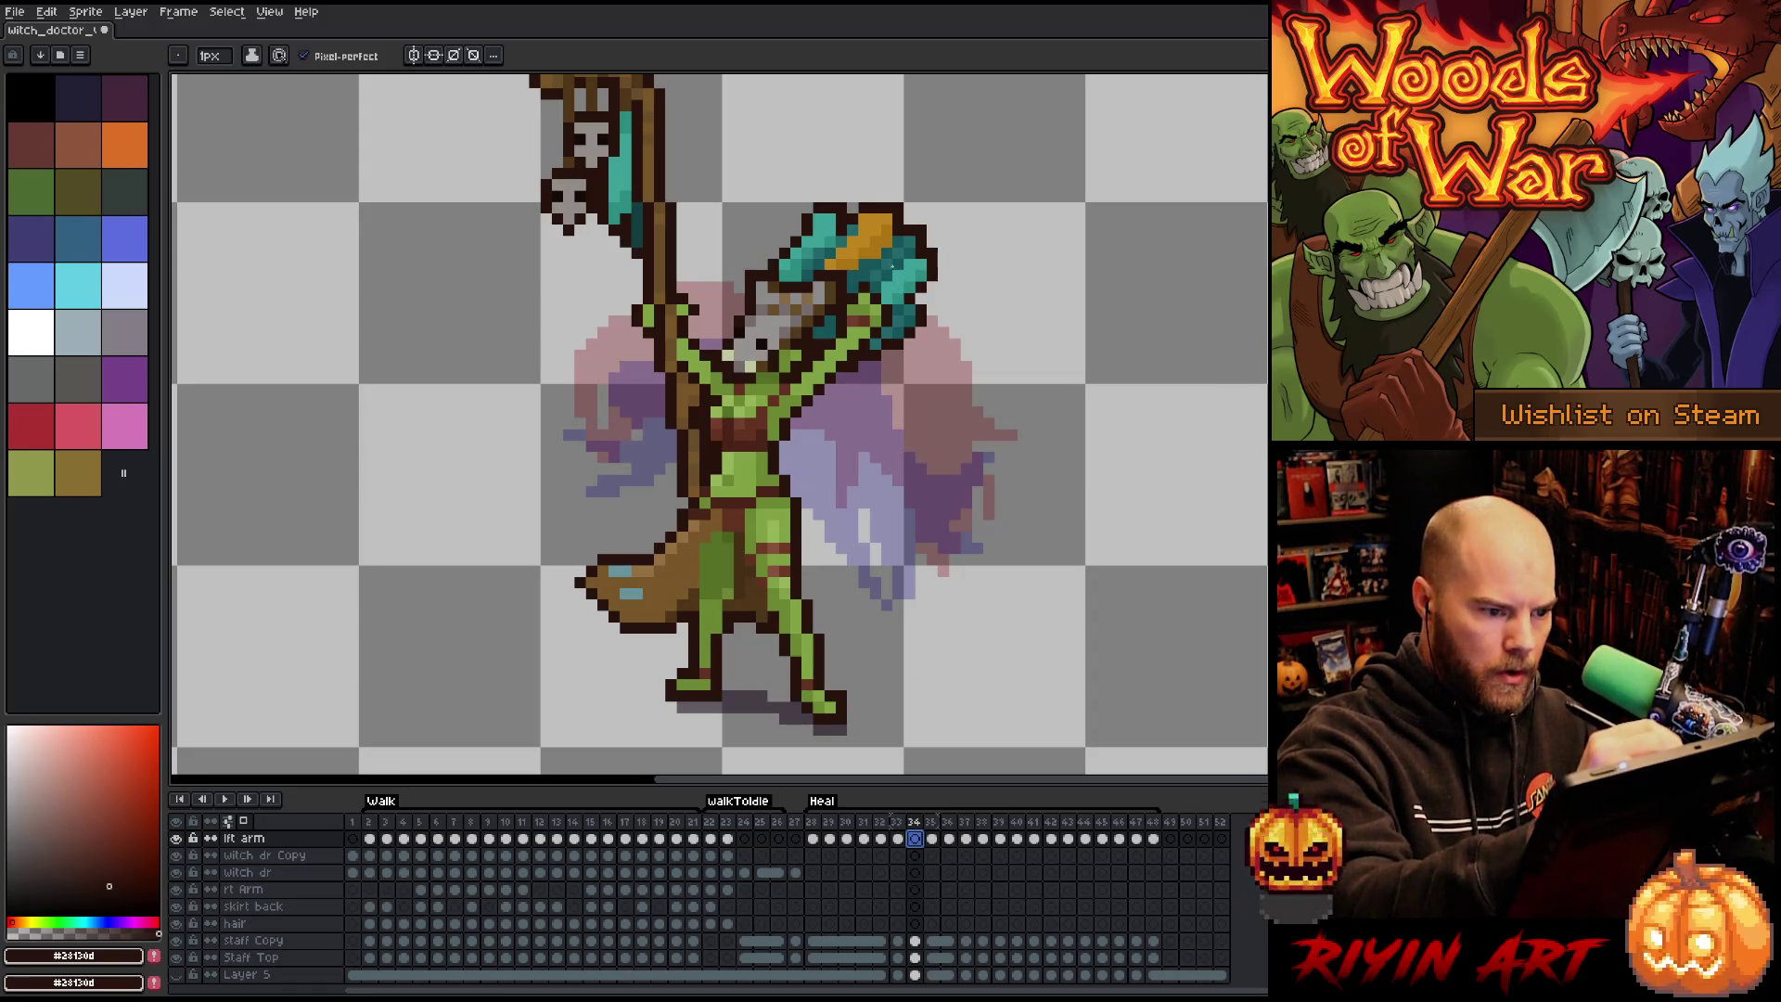
mouse_move(935, 270)
mouse_down()
mouse_move(970, 392)
mouse_move(1013, 369)
mouse_move(988, 427)
mouse_move(927, 473)
mouse_move(821, 393)
mouse_up()
mouse_move(698, 401)
mouse_down()
mouse_move(638, 390)
mouse_move(583, 315)
mouse_move(631, 325)
mouse_move(731, 237)
mouse_move(784, 241)
mouse_up()
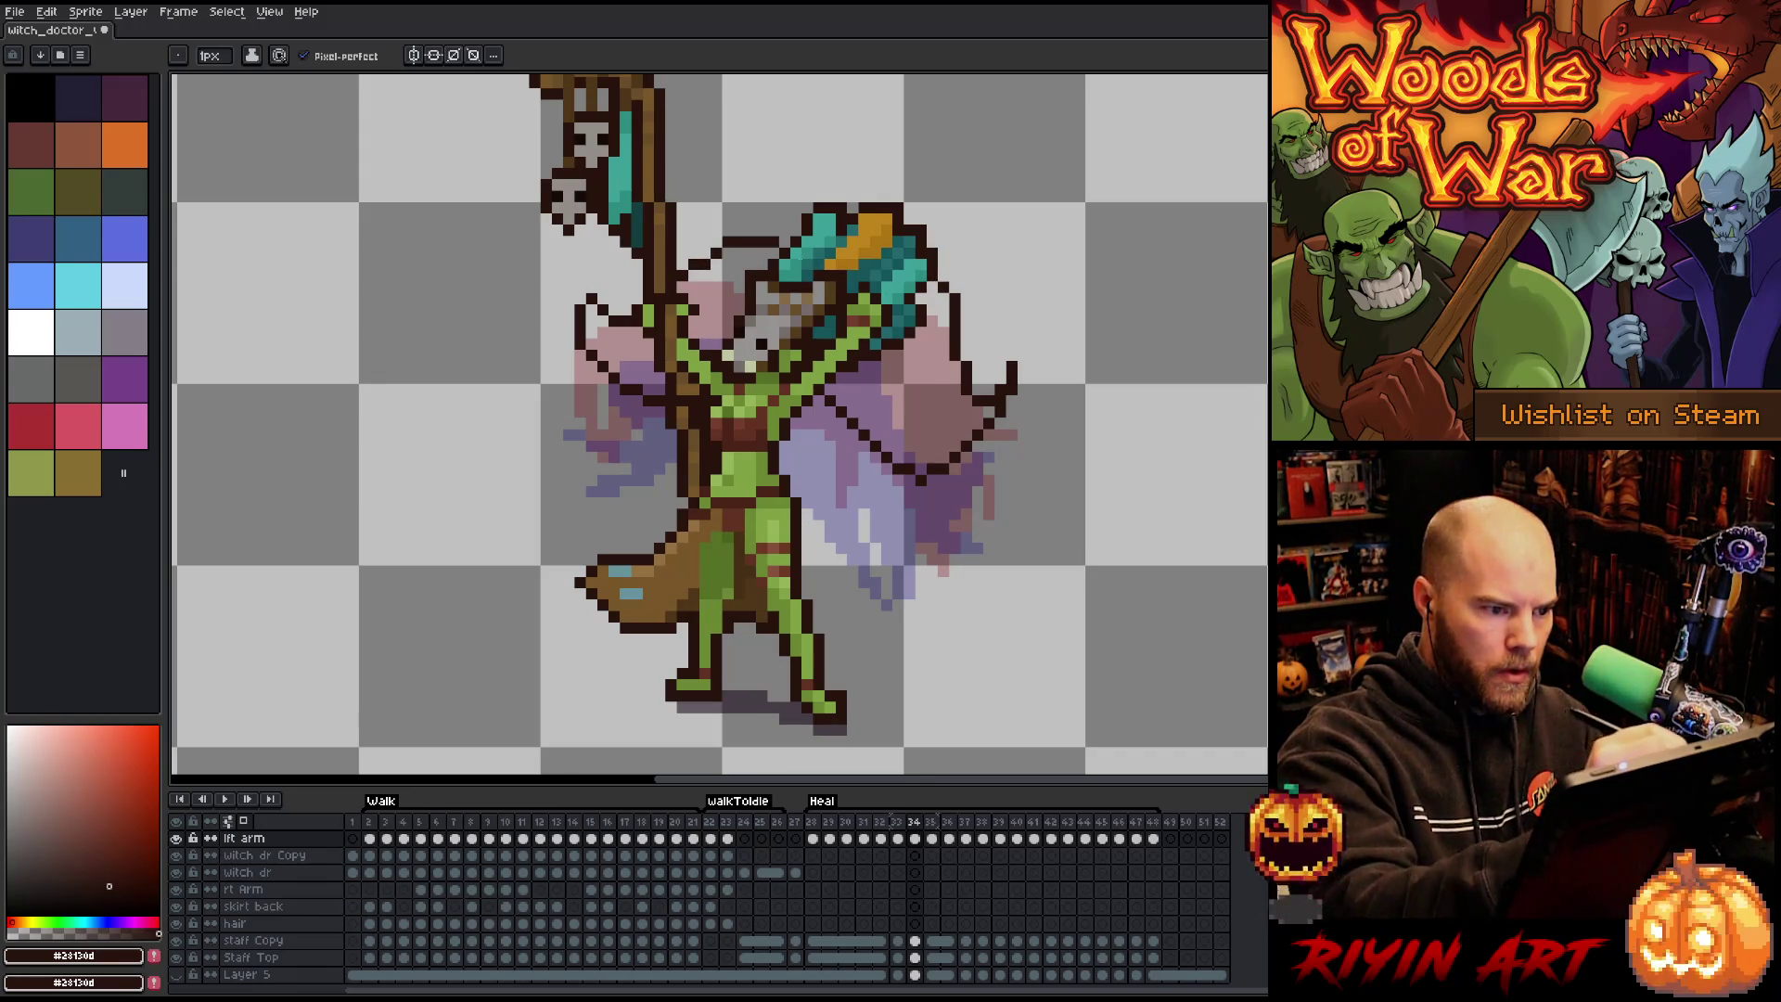
mouse_move(812, 409)
mouse_down()
mouse_move(860, 454)
mouse_move(932, 445)
mouse_up()
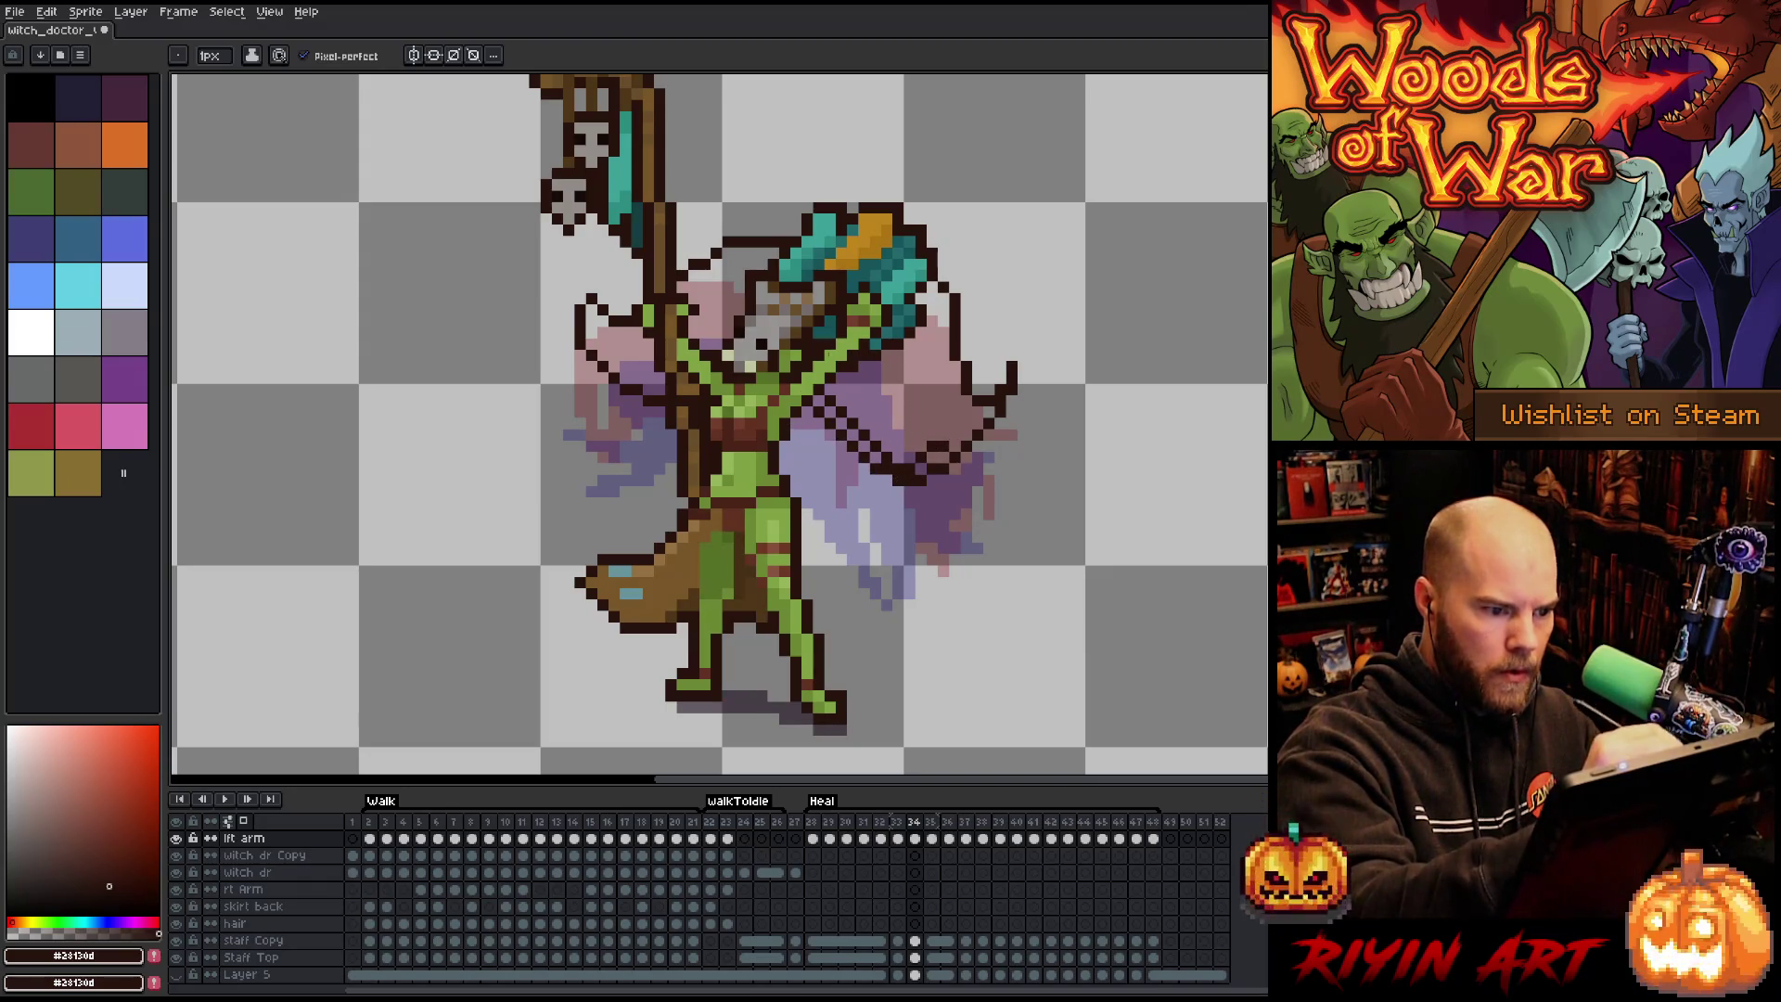
click(922, 356)
click(864, 452)
click(875, 457)
click(932, 457)
click(920, 469)
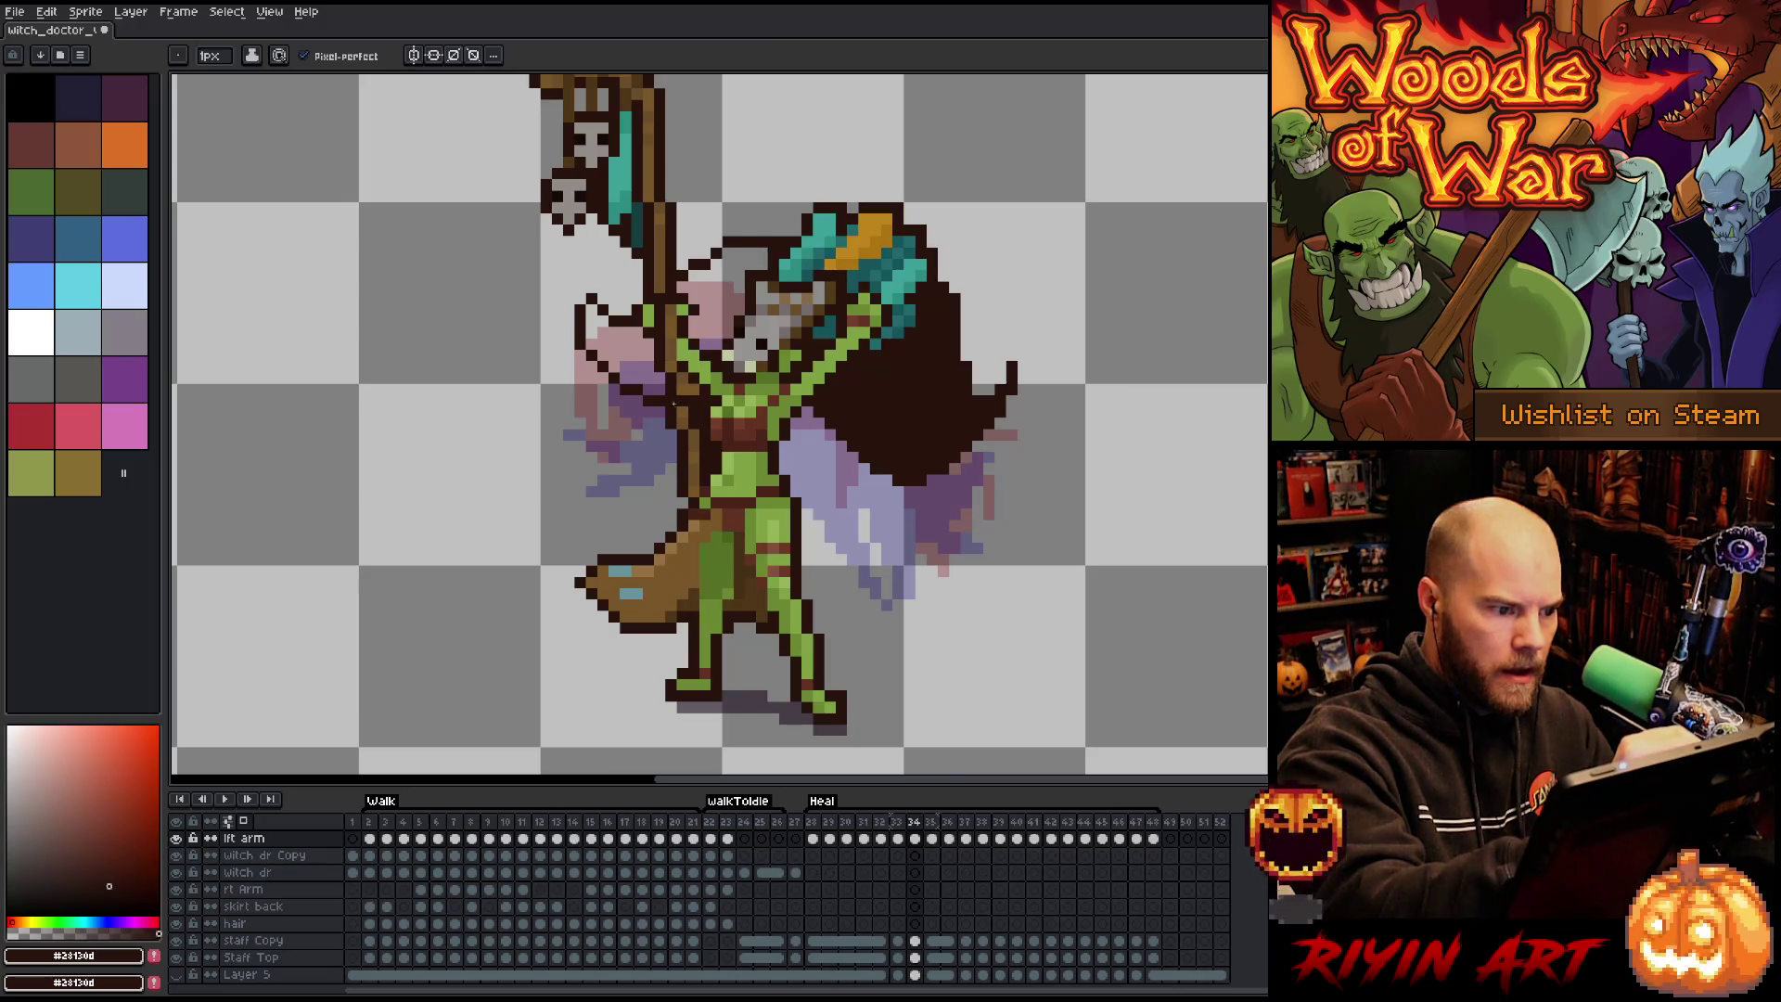
Fill the left cape dark brown, clear the selection, and add frame 35.
key(g)
click(719, 279)
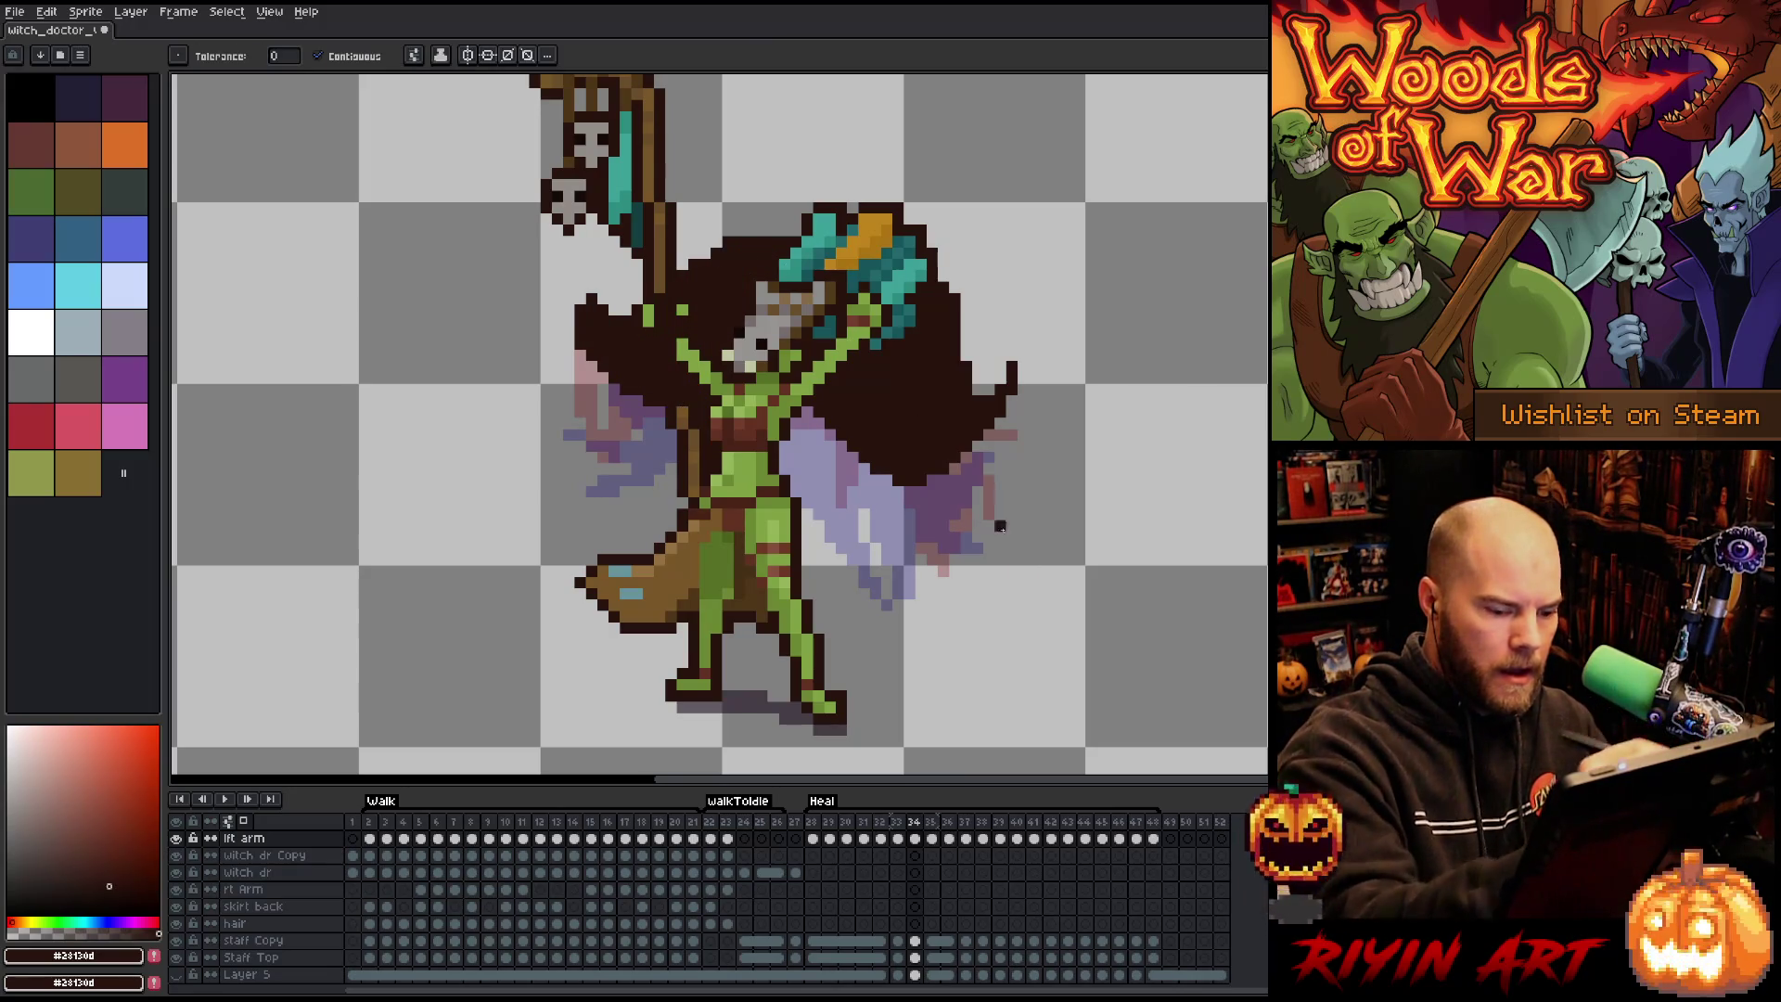
click(932, 839)
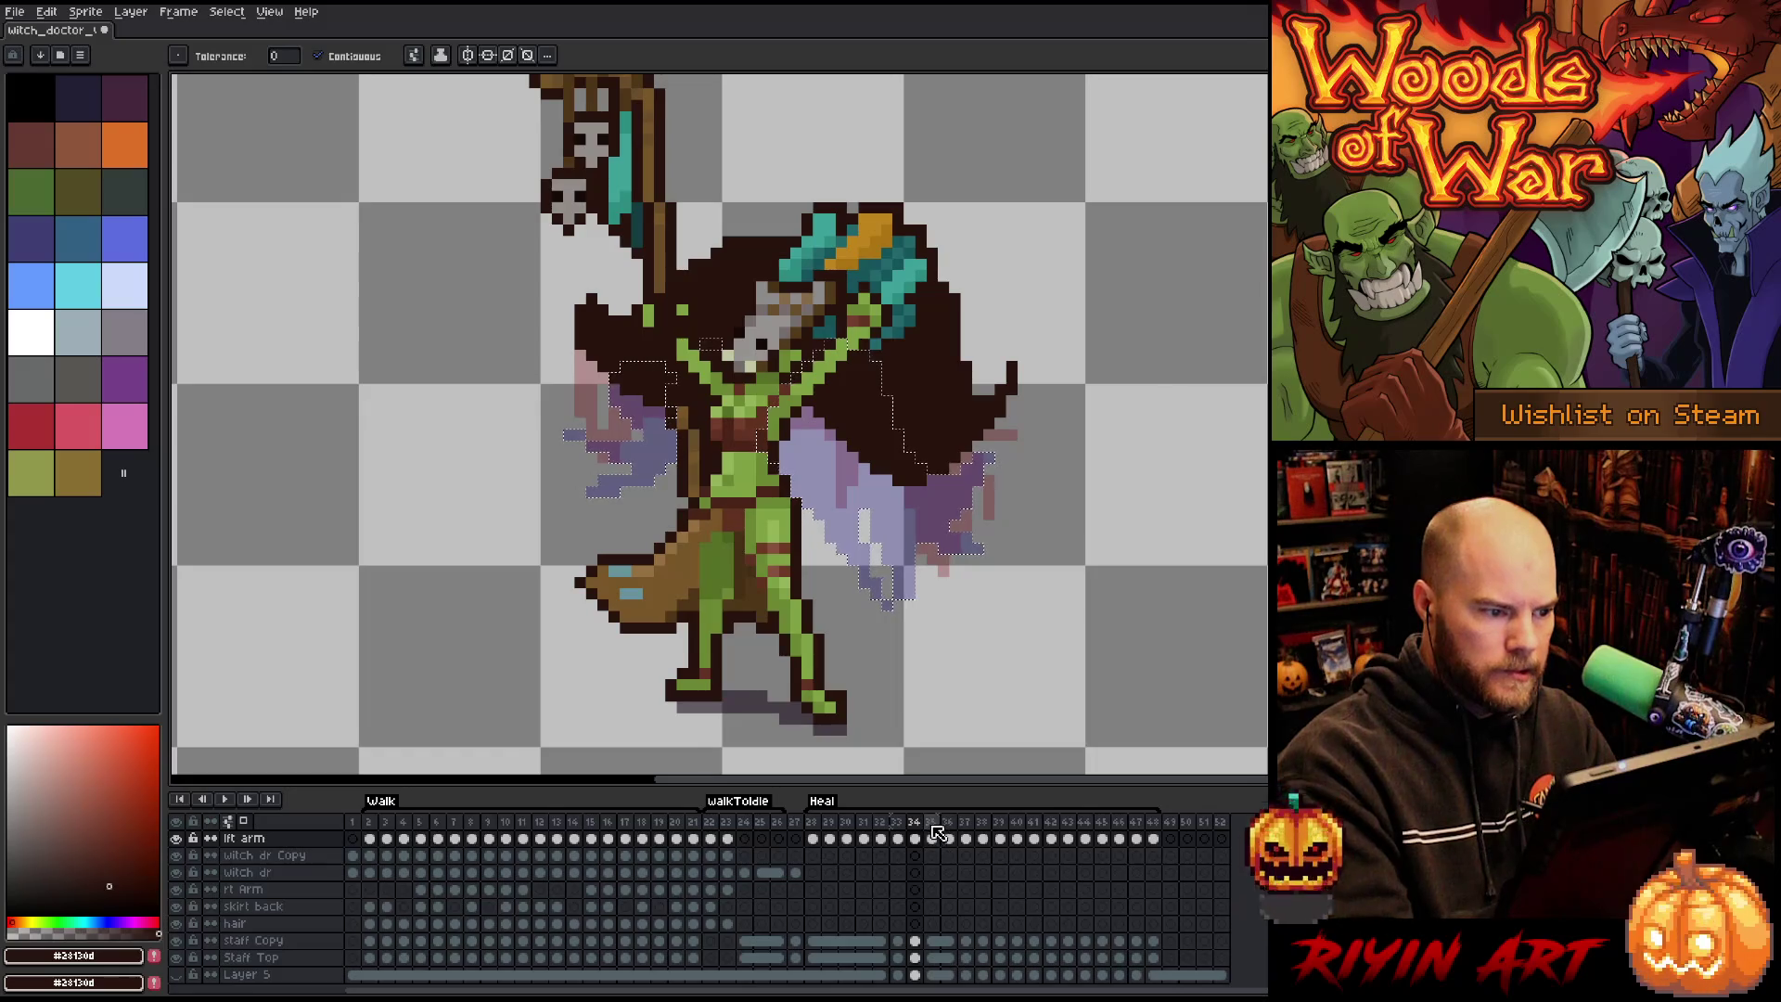
click(914, 840)
key(ctrl+d)
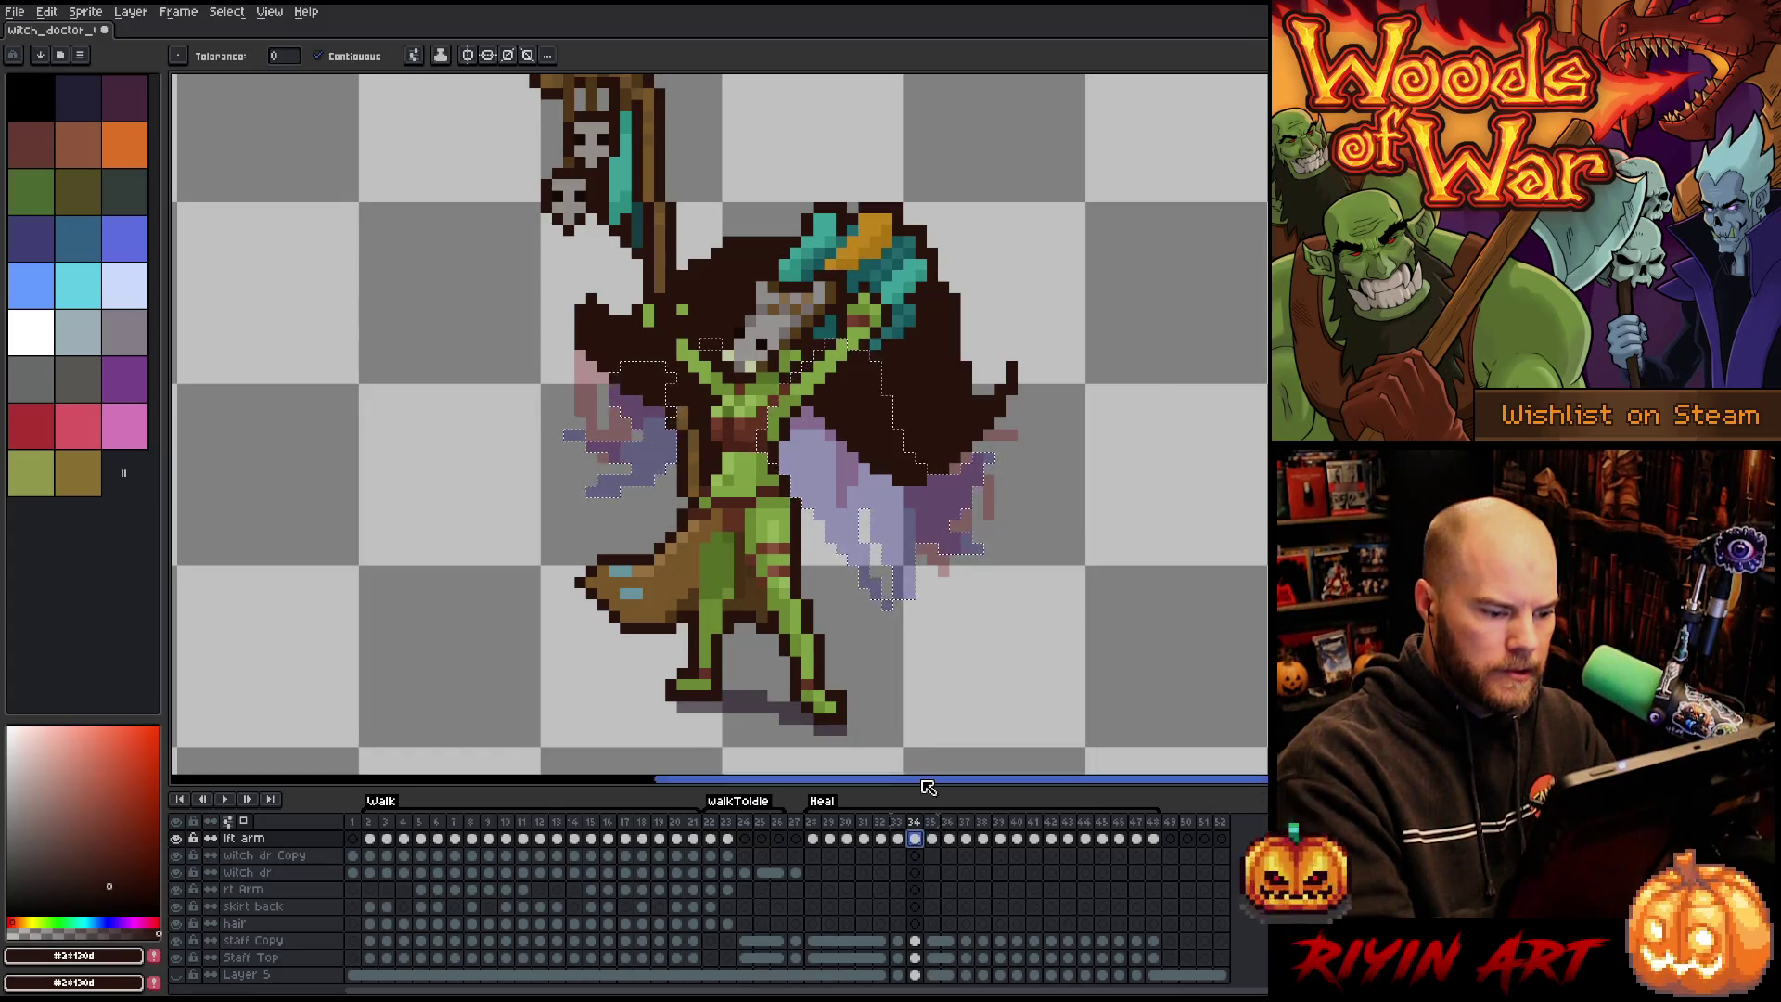
key(b)
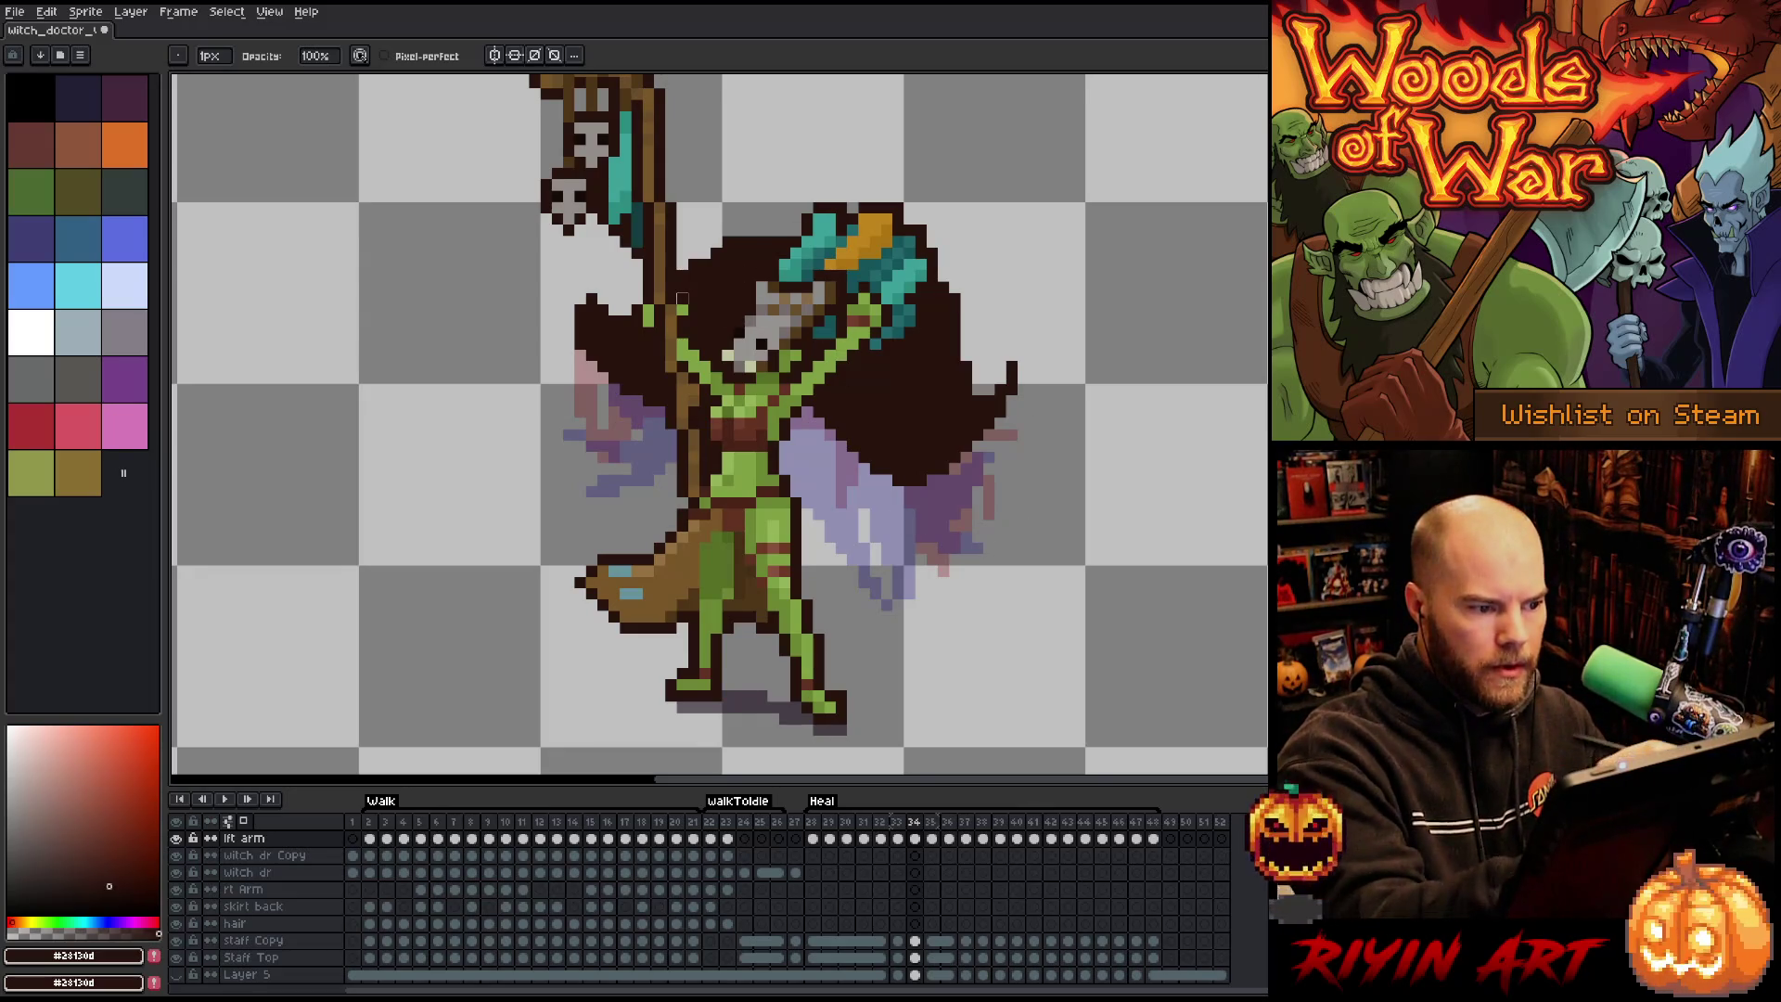
key(Right)
key(Left)
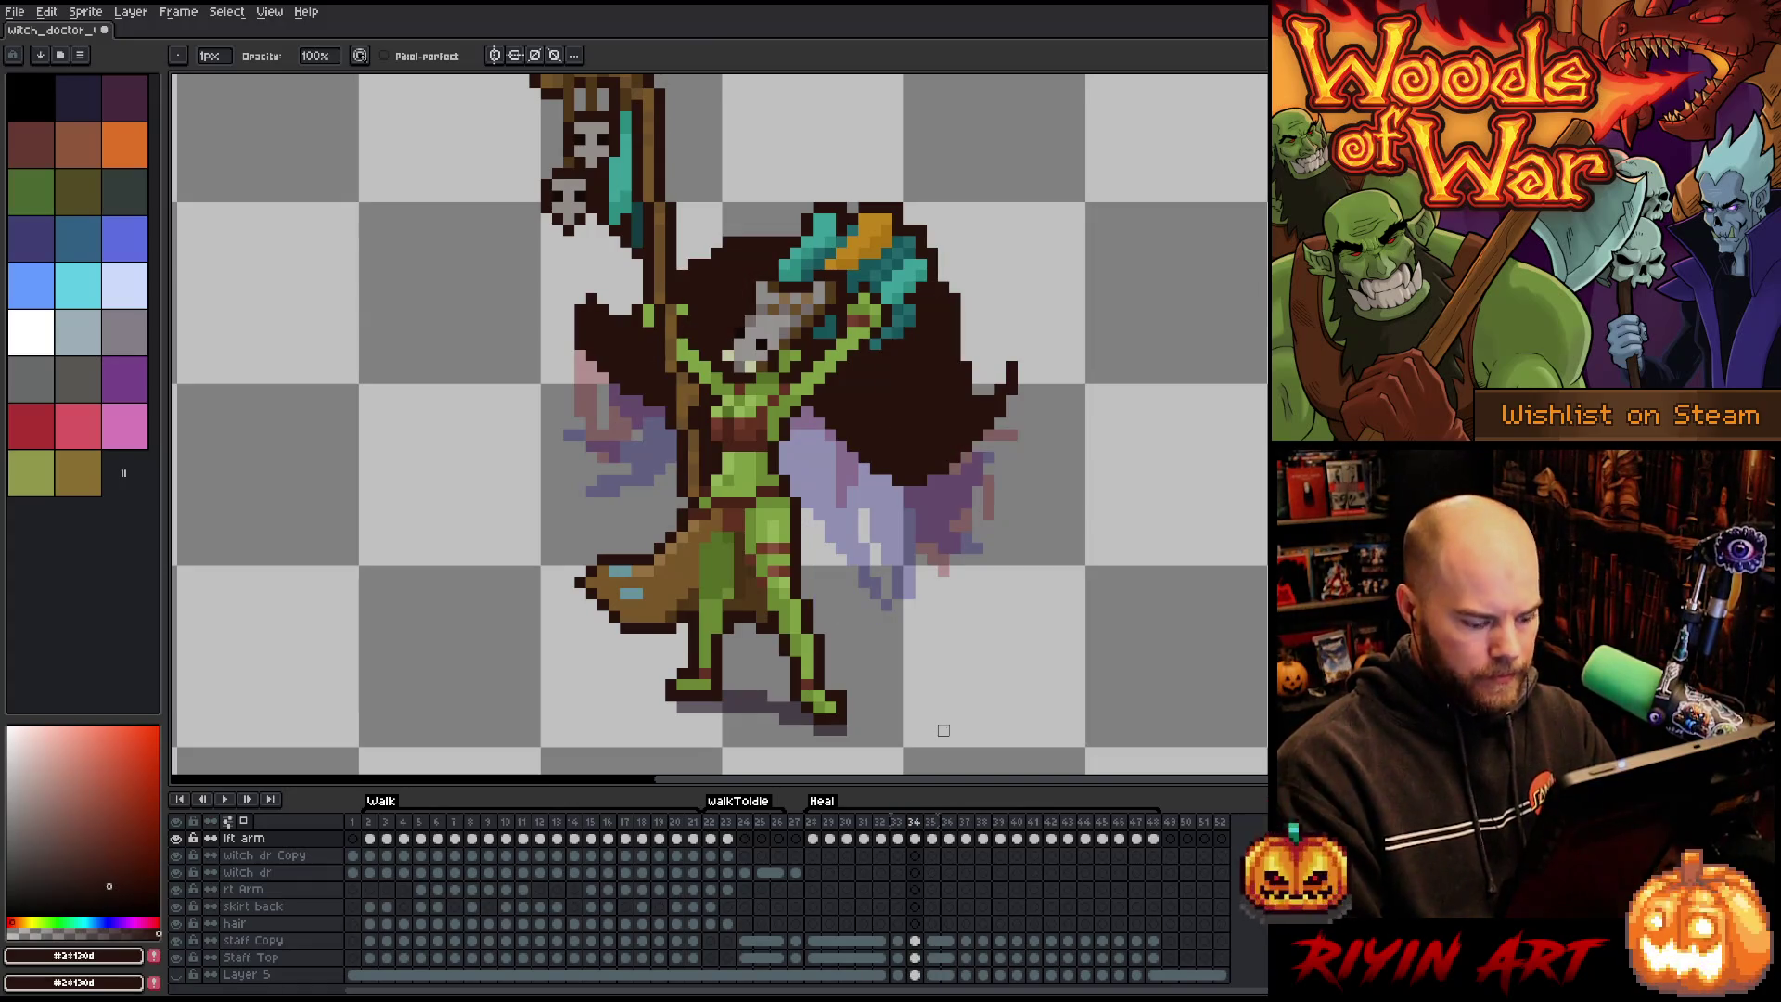
key(alt+n)
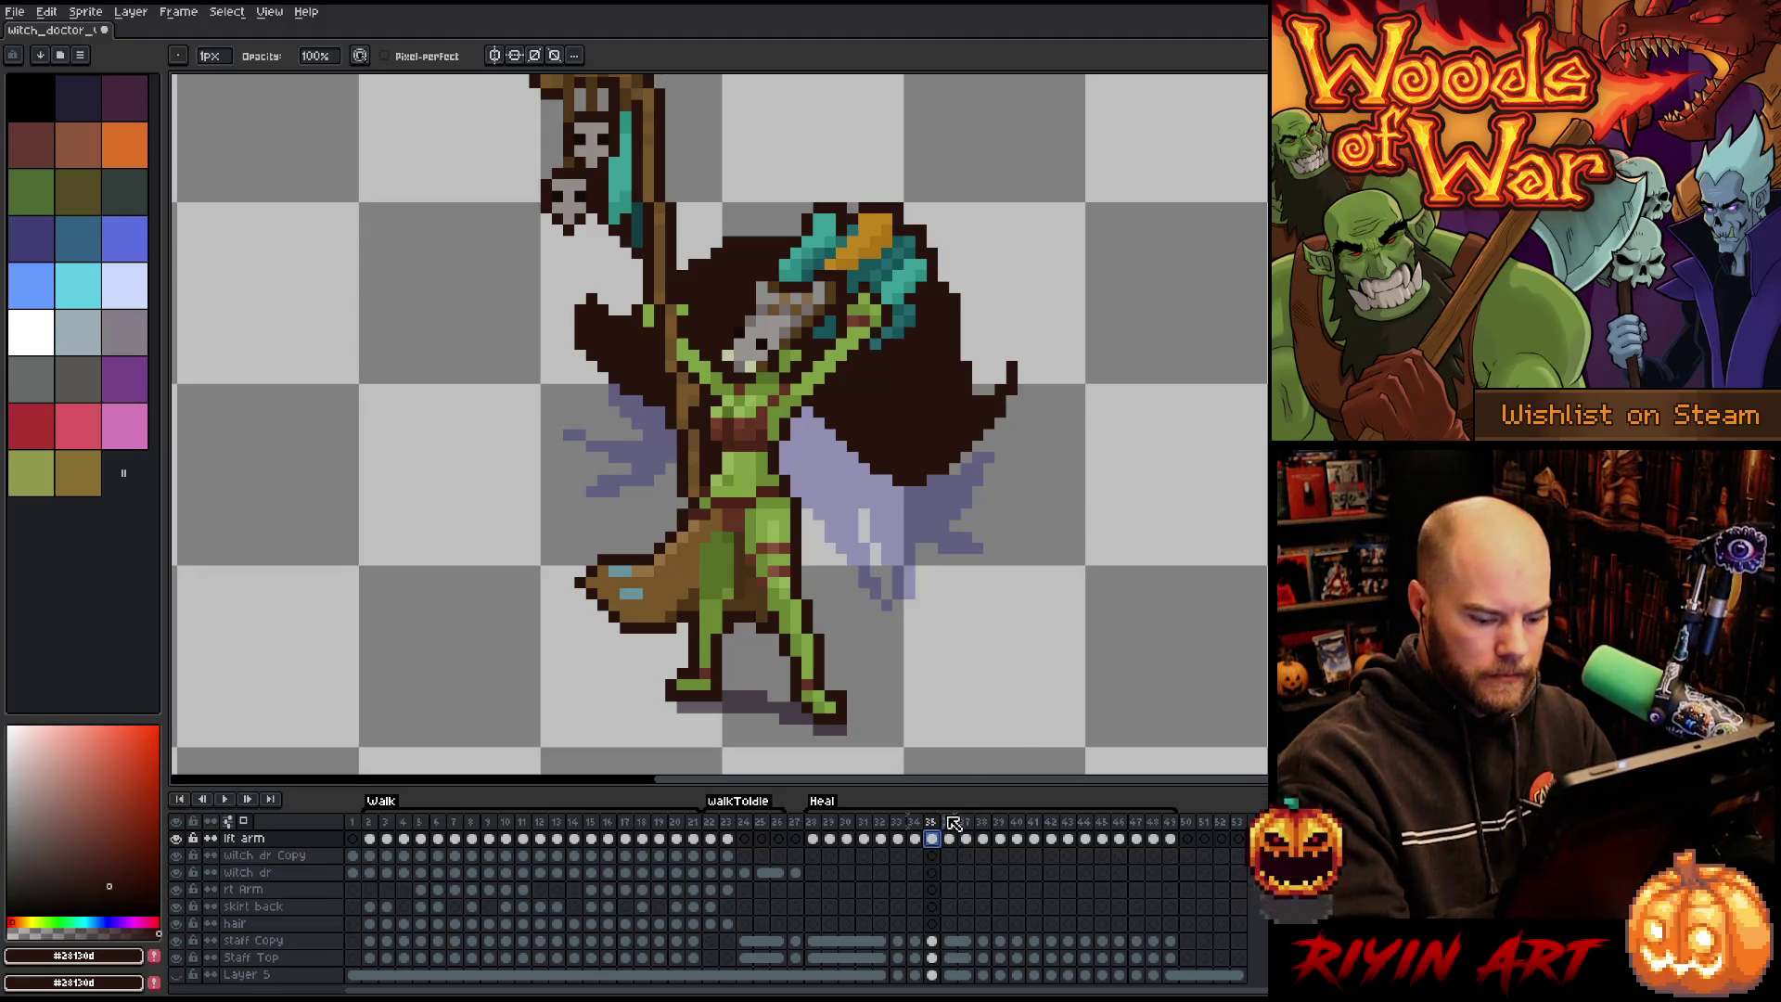
Clear the copied cape, redraw its left and right outlines, and fill both areas dark brown.
key(Delete)
key(b)
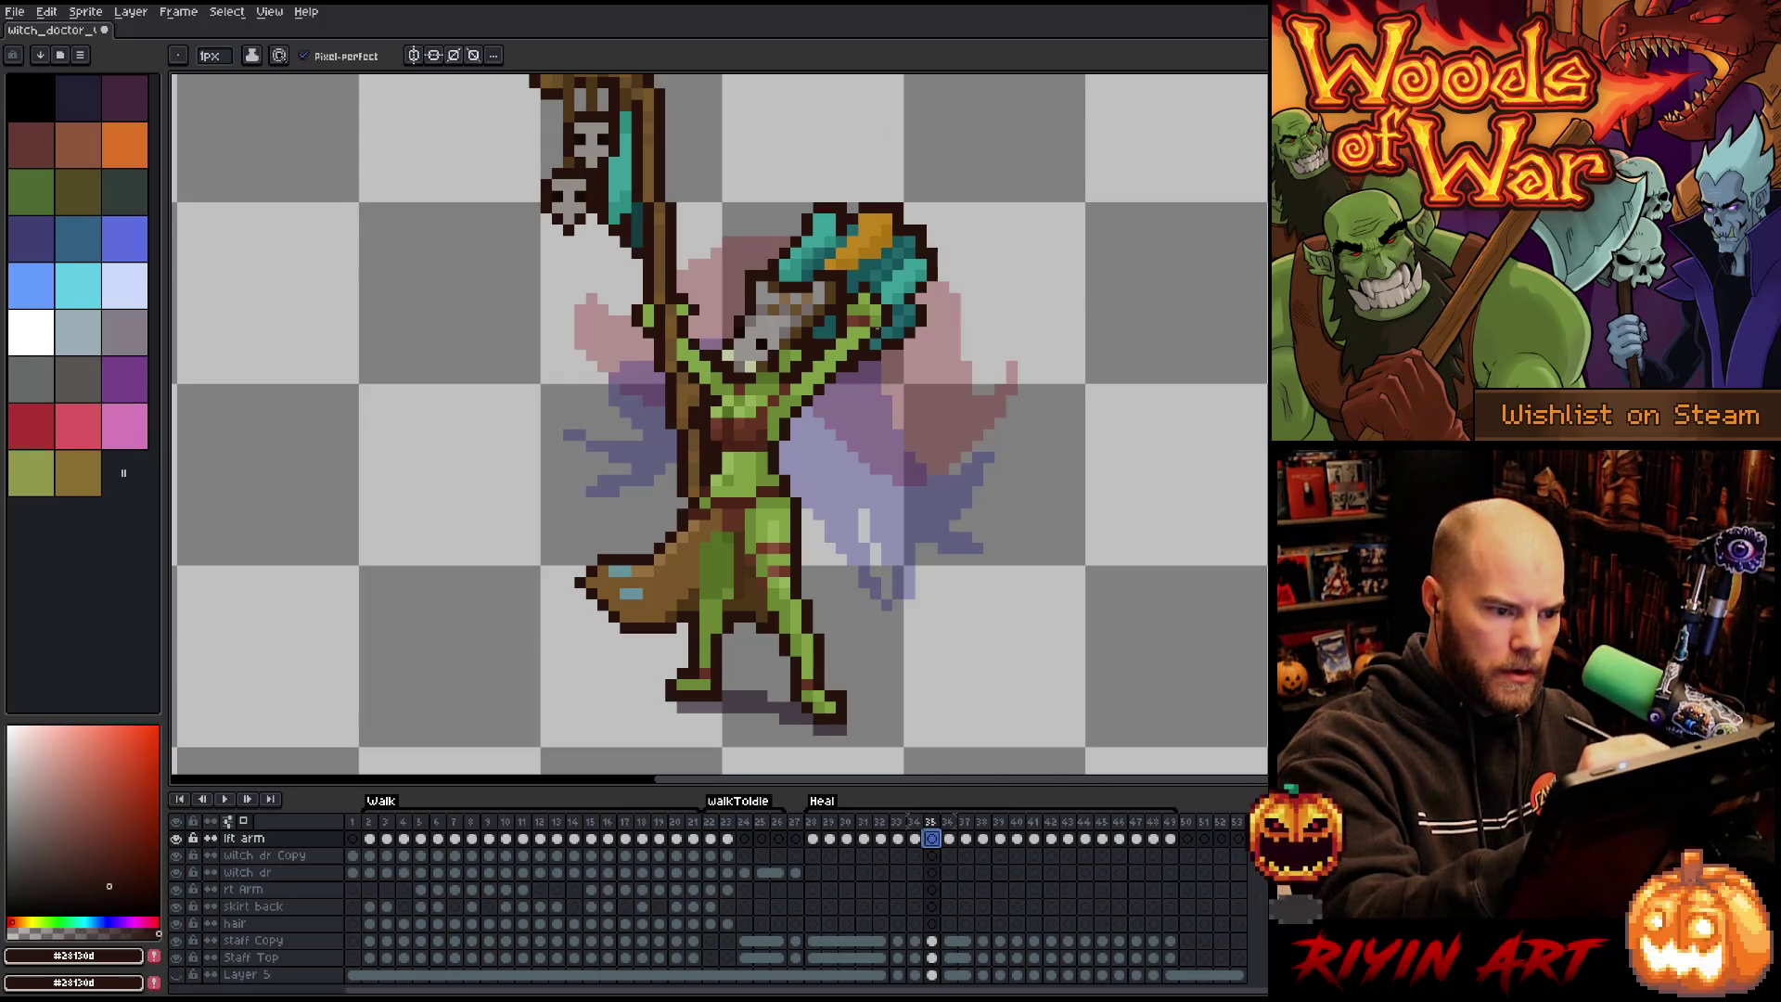
mouse_move(846, 371)
mouse_down()
mouse_move(893, 453)
mouse_move(992, 351)
mouse_move(1004, 364)
mouse_move(958, 481)
mouse_move(904, 527)
mouse_move(804, 475)
mouse_move(788, 447)
mouse_move(837, 506)
mouse_move(910, 461)
mouse_move(994, 366)
mouse_move(1000, 295)
mouse_up()
key(e)
key(b)
mouse_move(913, 458)
mouse_down()
mouse_move(1004, 408)
mouse_move(940, 473)
mouse_up()
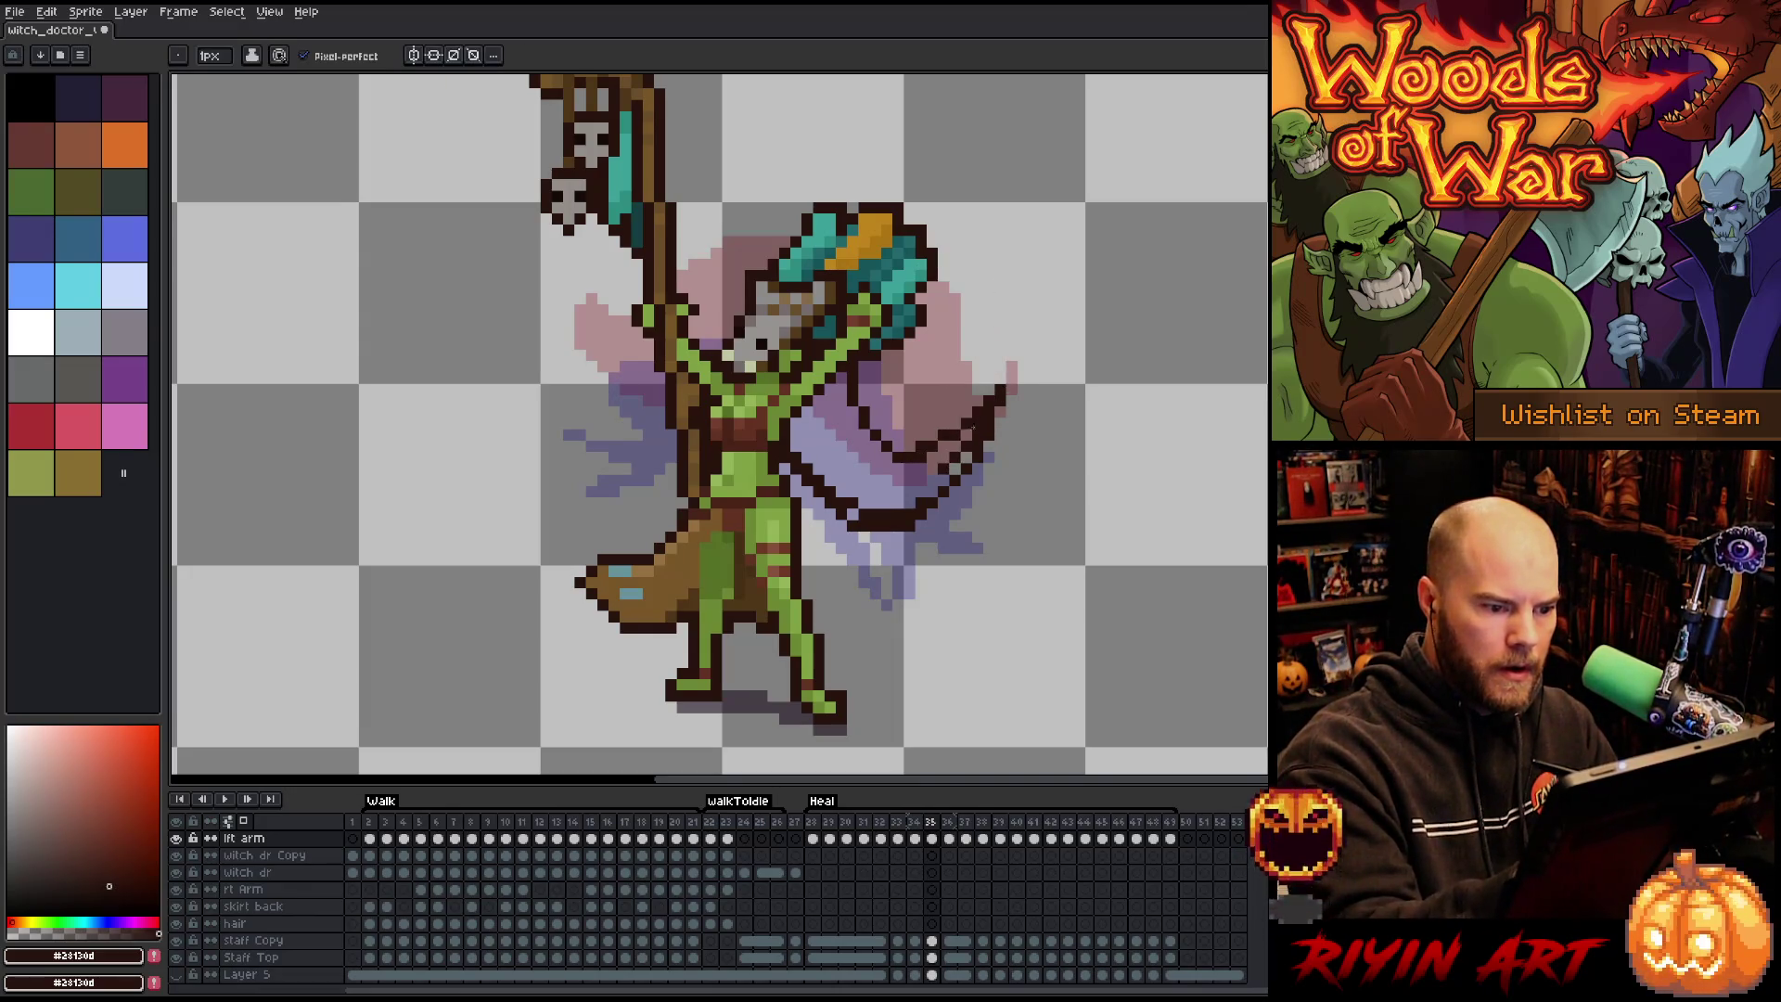
mouse_move(748, 278)
mouse_down()
mouse_move(598, 406)
mouse_move(568, 462)
mouse_move(677, 440)
mouse_up()
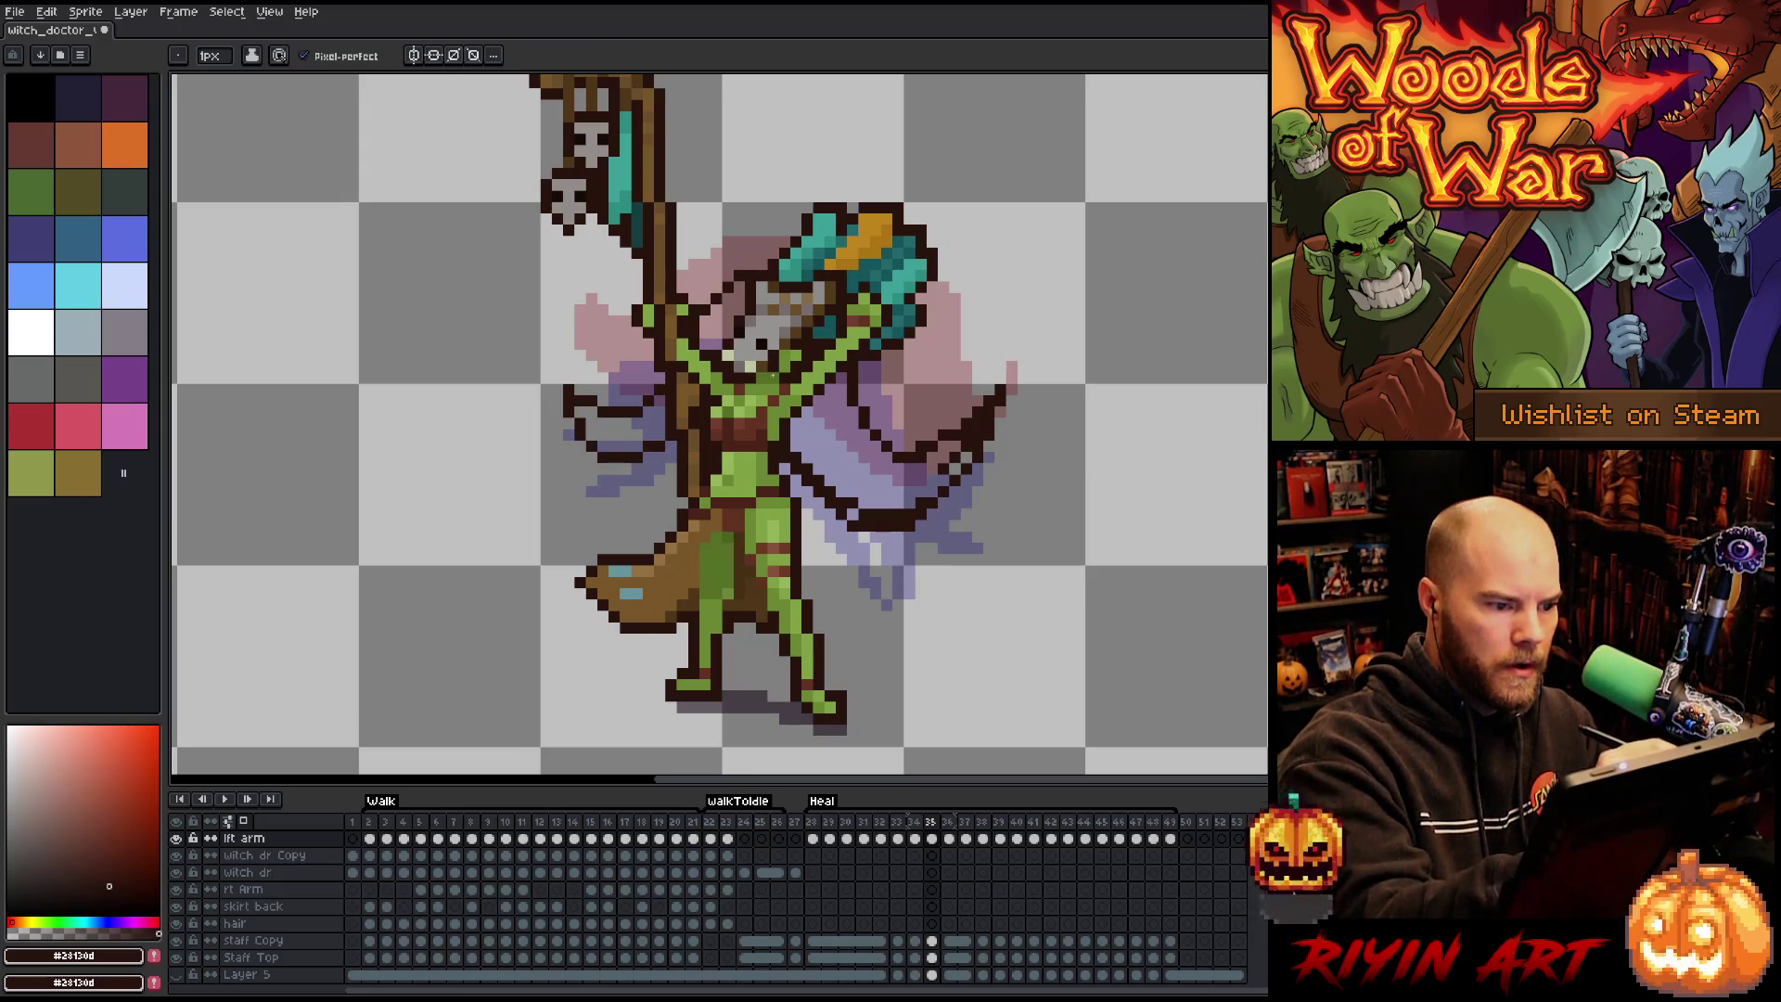
key(g)
click(844, 430)
Play the Heal animation to review the new cape, then stop playback.
key(b)
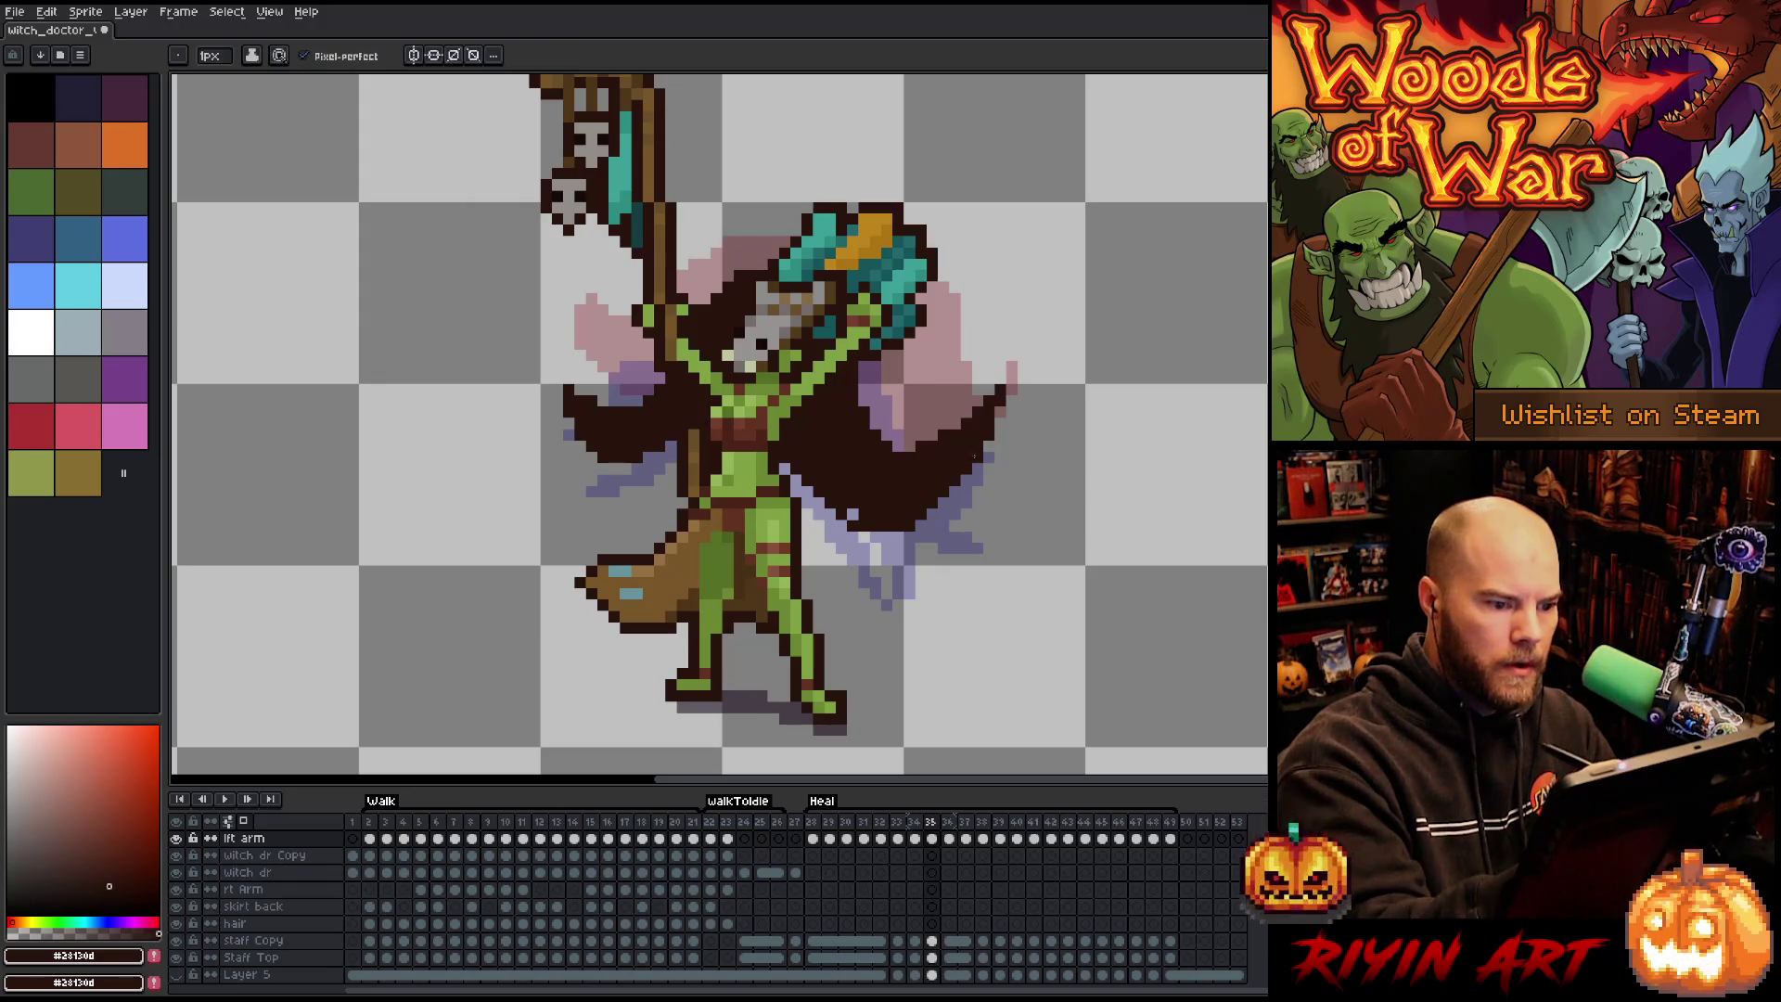
key(Return)
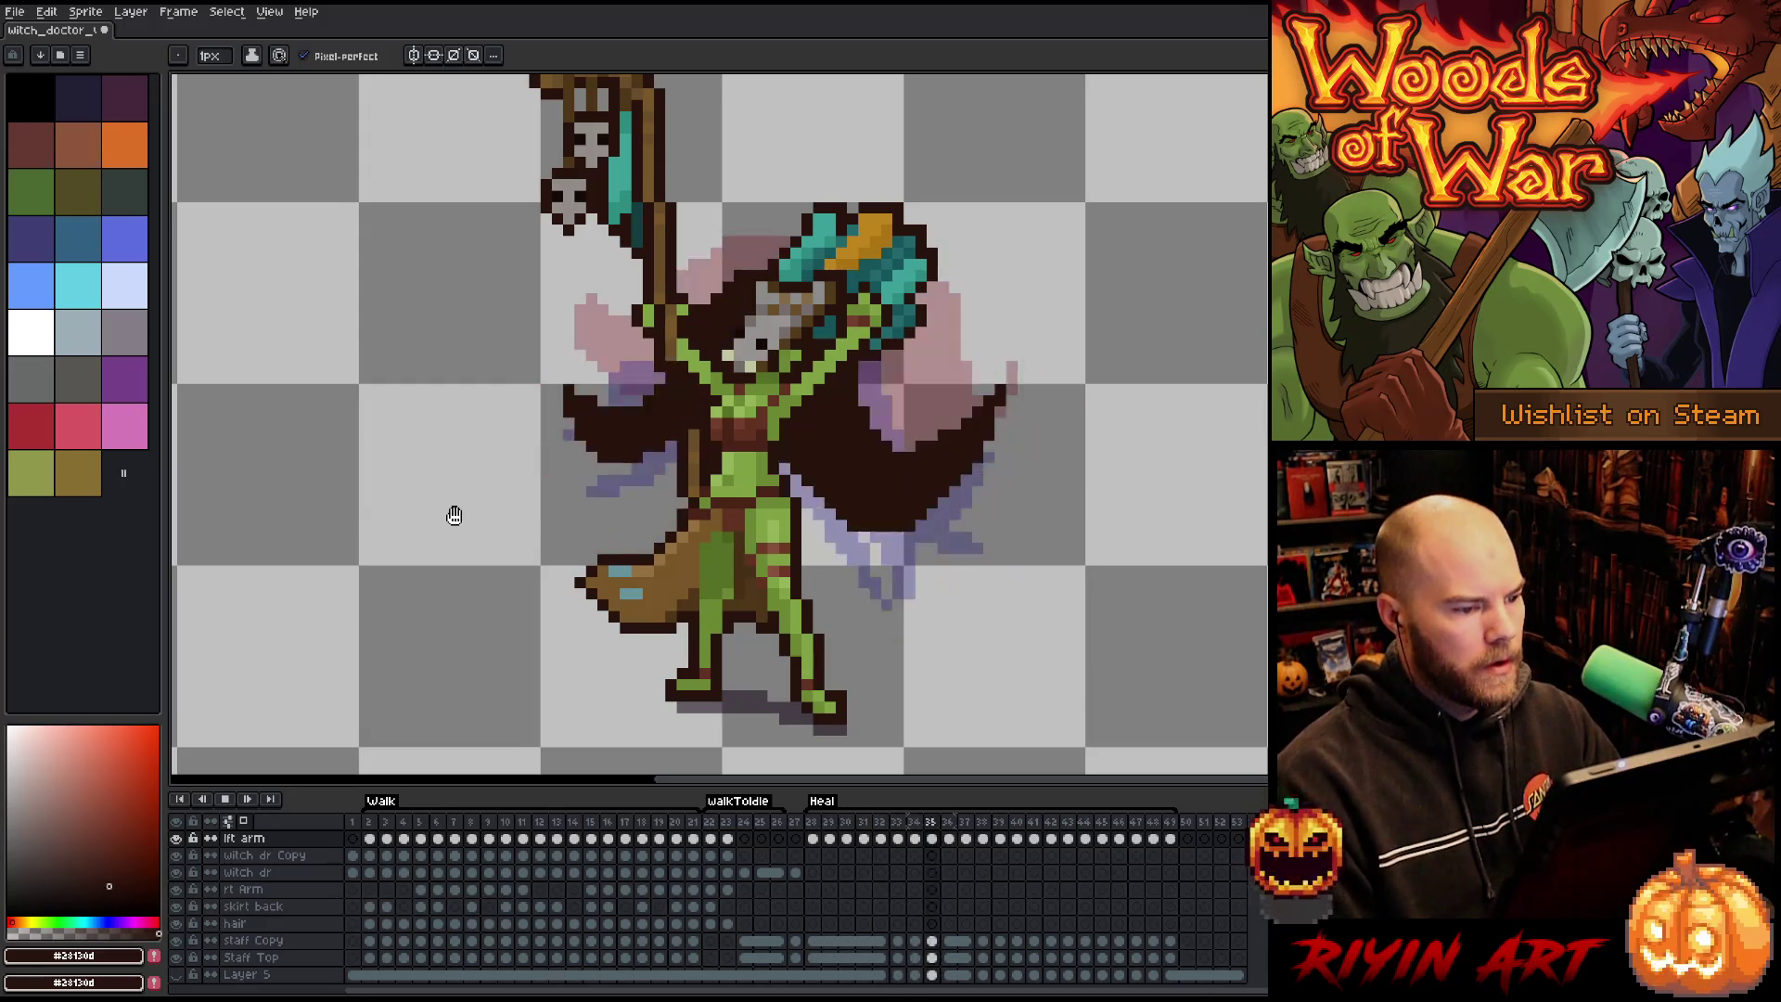
key(Return)
key(Return)
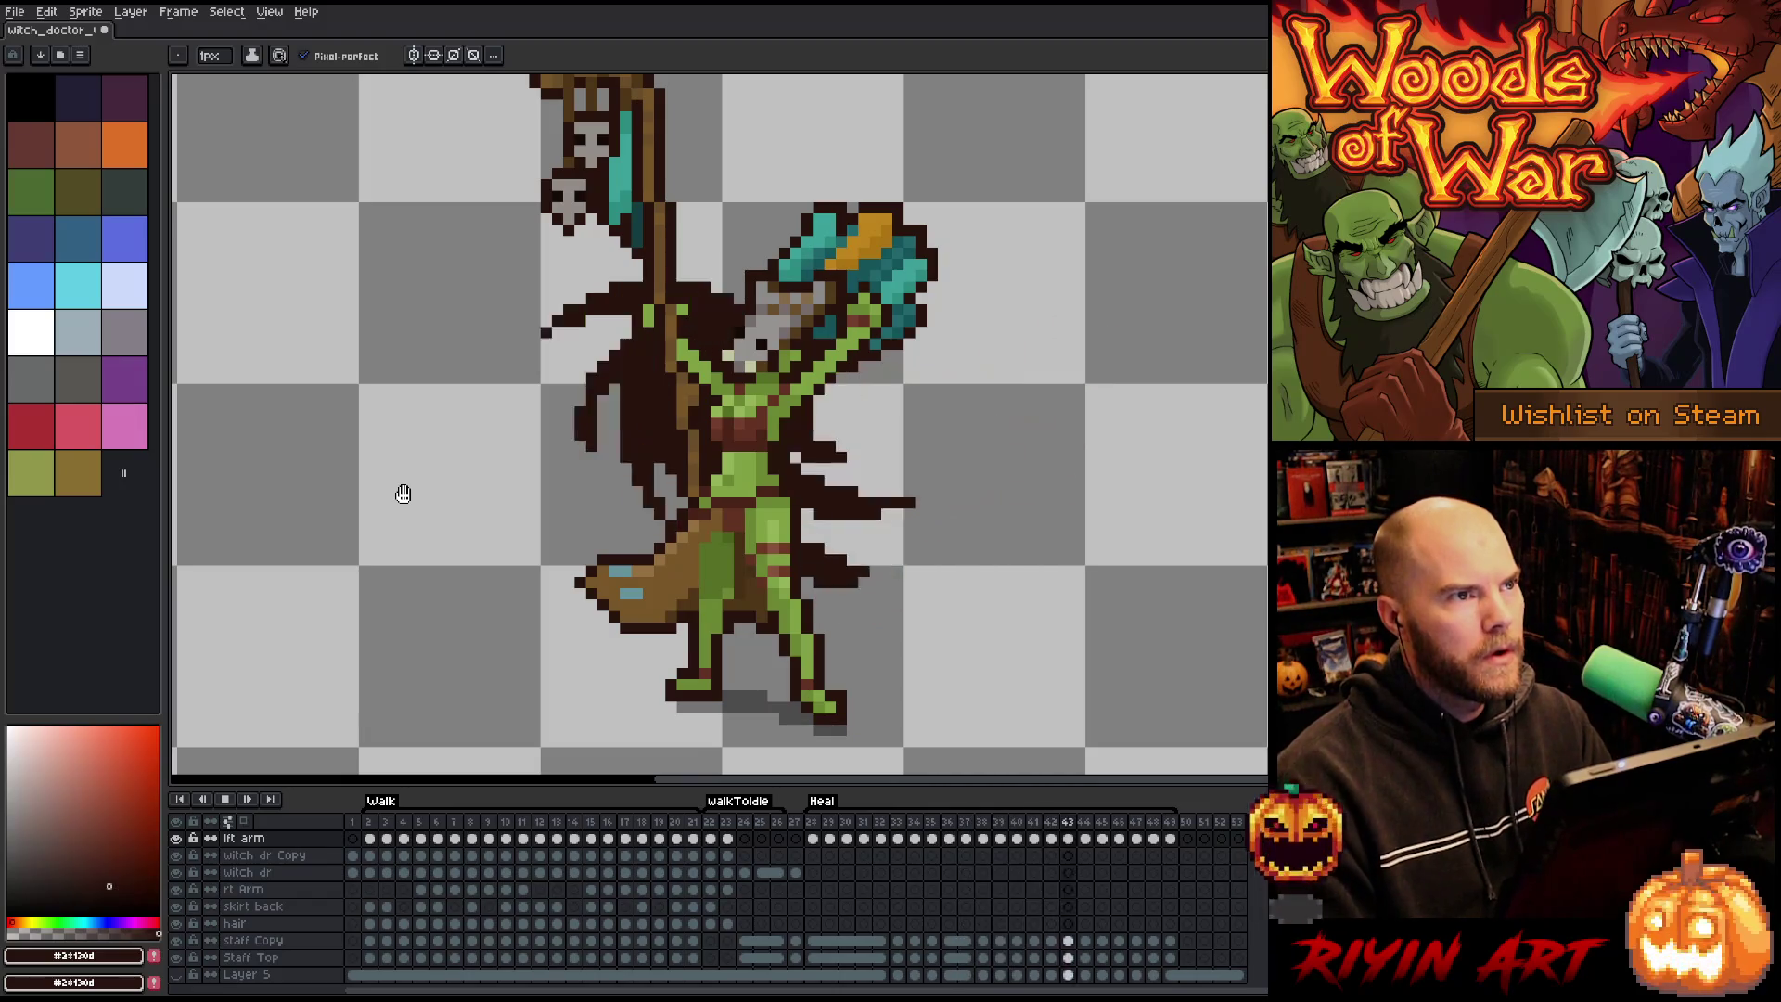
key(Return)
key(Return)
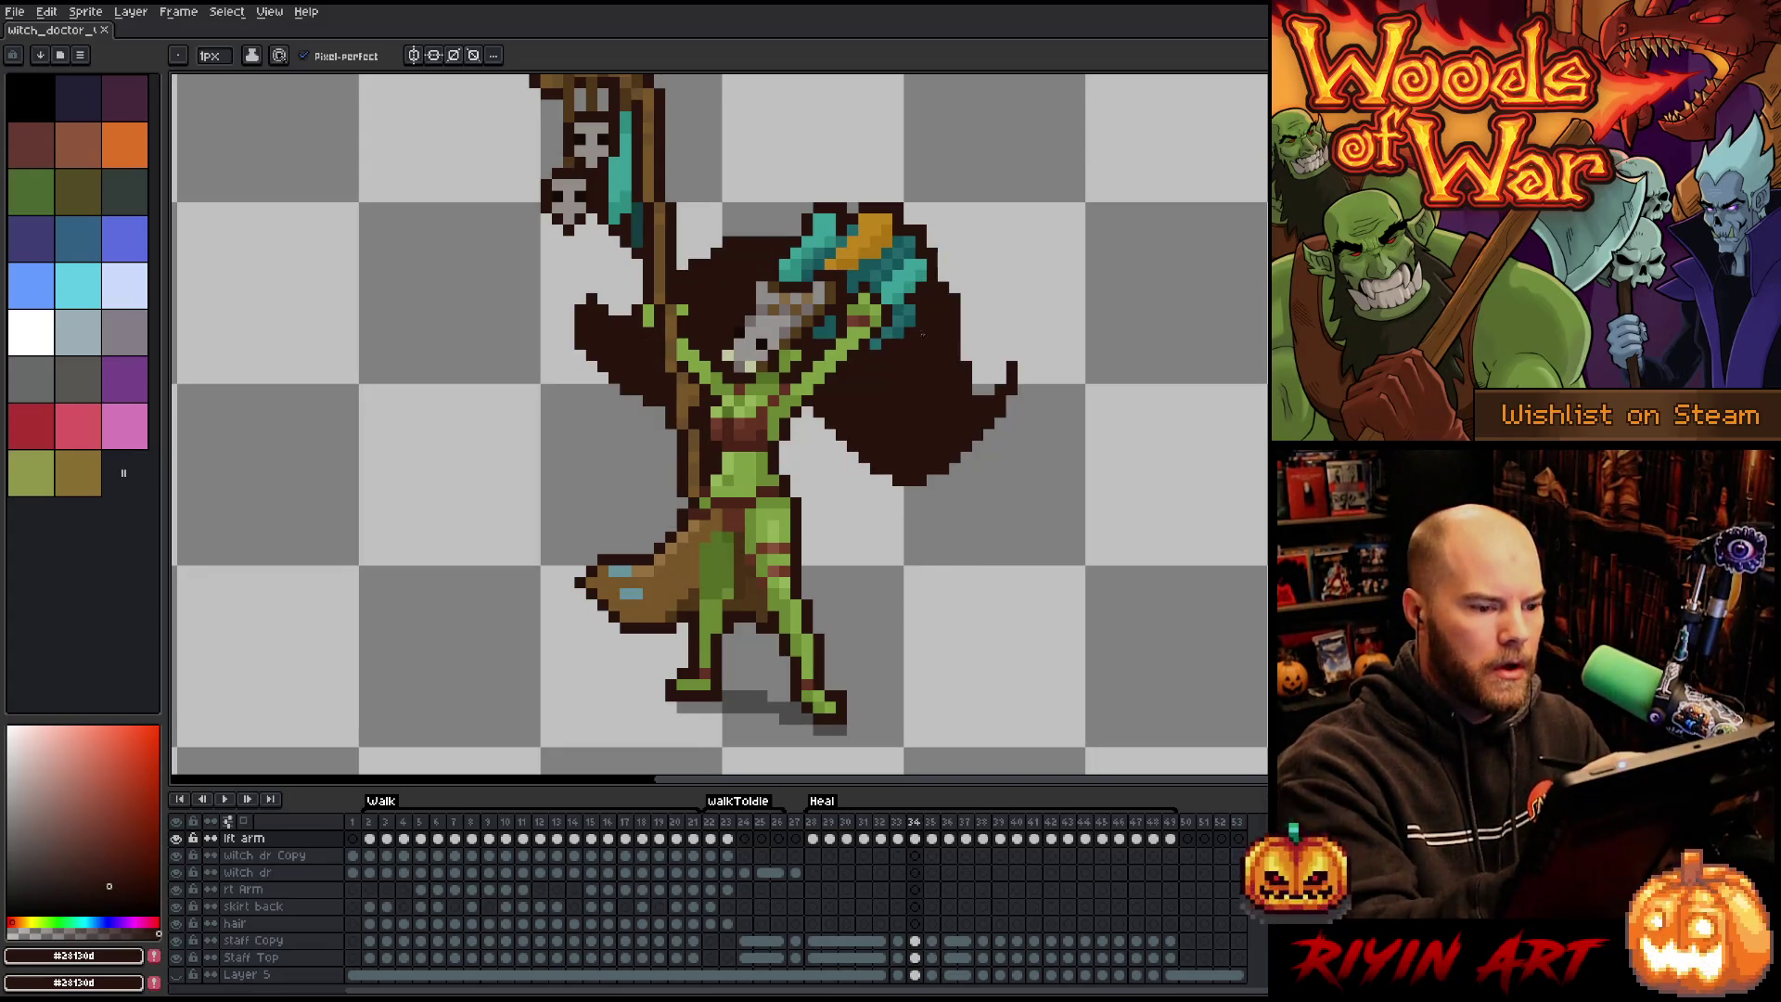
Add jagged spikes along the cape's lower, upper-right, upper-left and left edges, undoing the stroke near the staff top.
mouse_move(830, 435)
mouse_down()
mouse_move(840, 482)
mouse_move(932, 505)
mouse_move(842, 470)
mouse_up()
mouse_move(958, 326)
mouse_down()
mouse_move(989, 279)
mouse_move(974, 329)
mouse_up()
drag(580, 299, 580, 286)
mouse_move(670, 393)
mouse_down()
mouse_move(568, 390)
mouse_move(660, 388)
mouse_up()
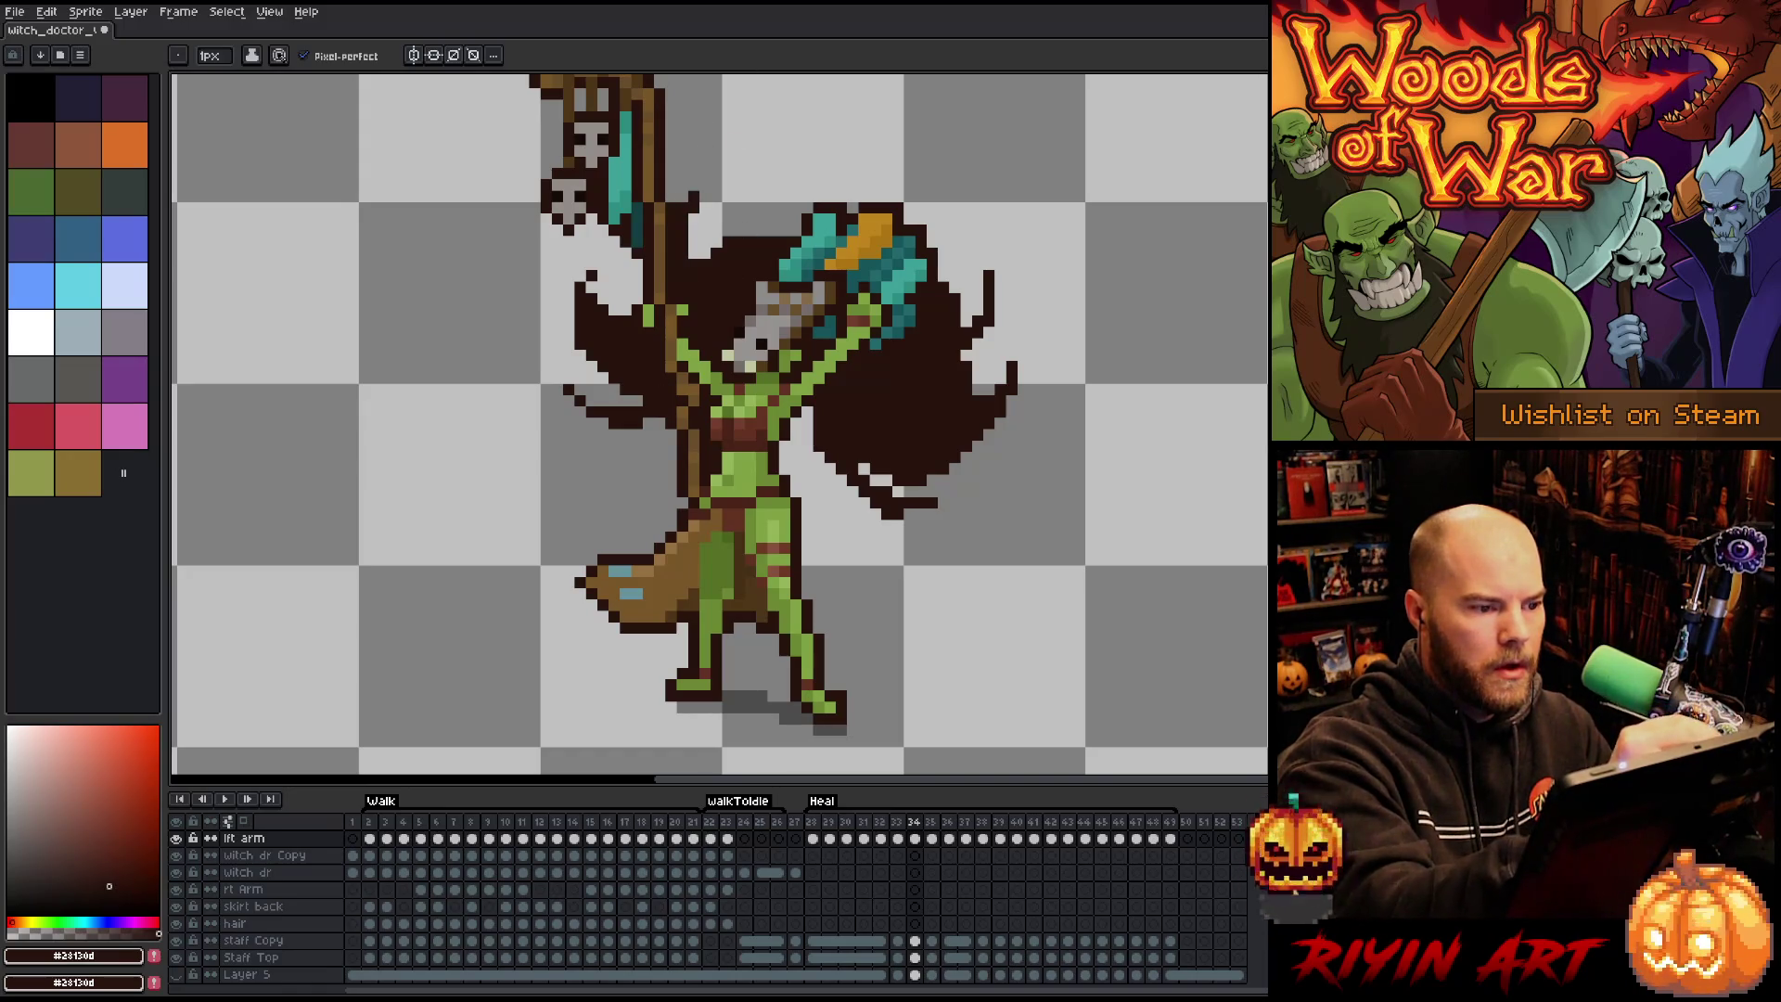
mouse_move(709, 243)
mouse_down()
mouse_move(689, 213)
mouse_move(714, 227)
mouse_move(705, 252)
mouse_up()
key(ctrl+z)
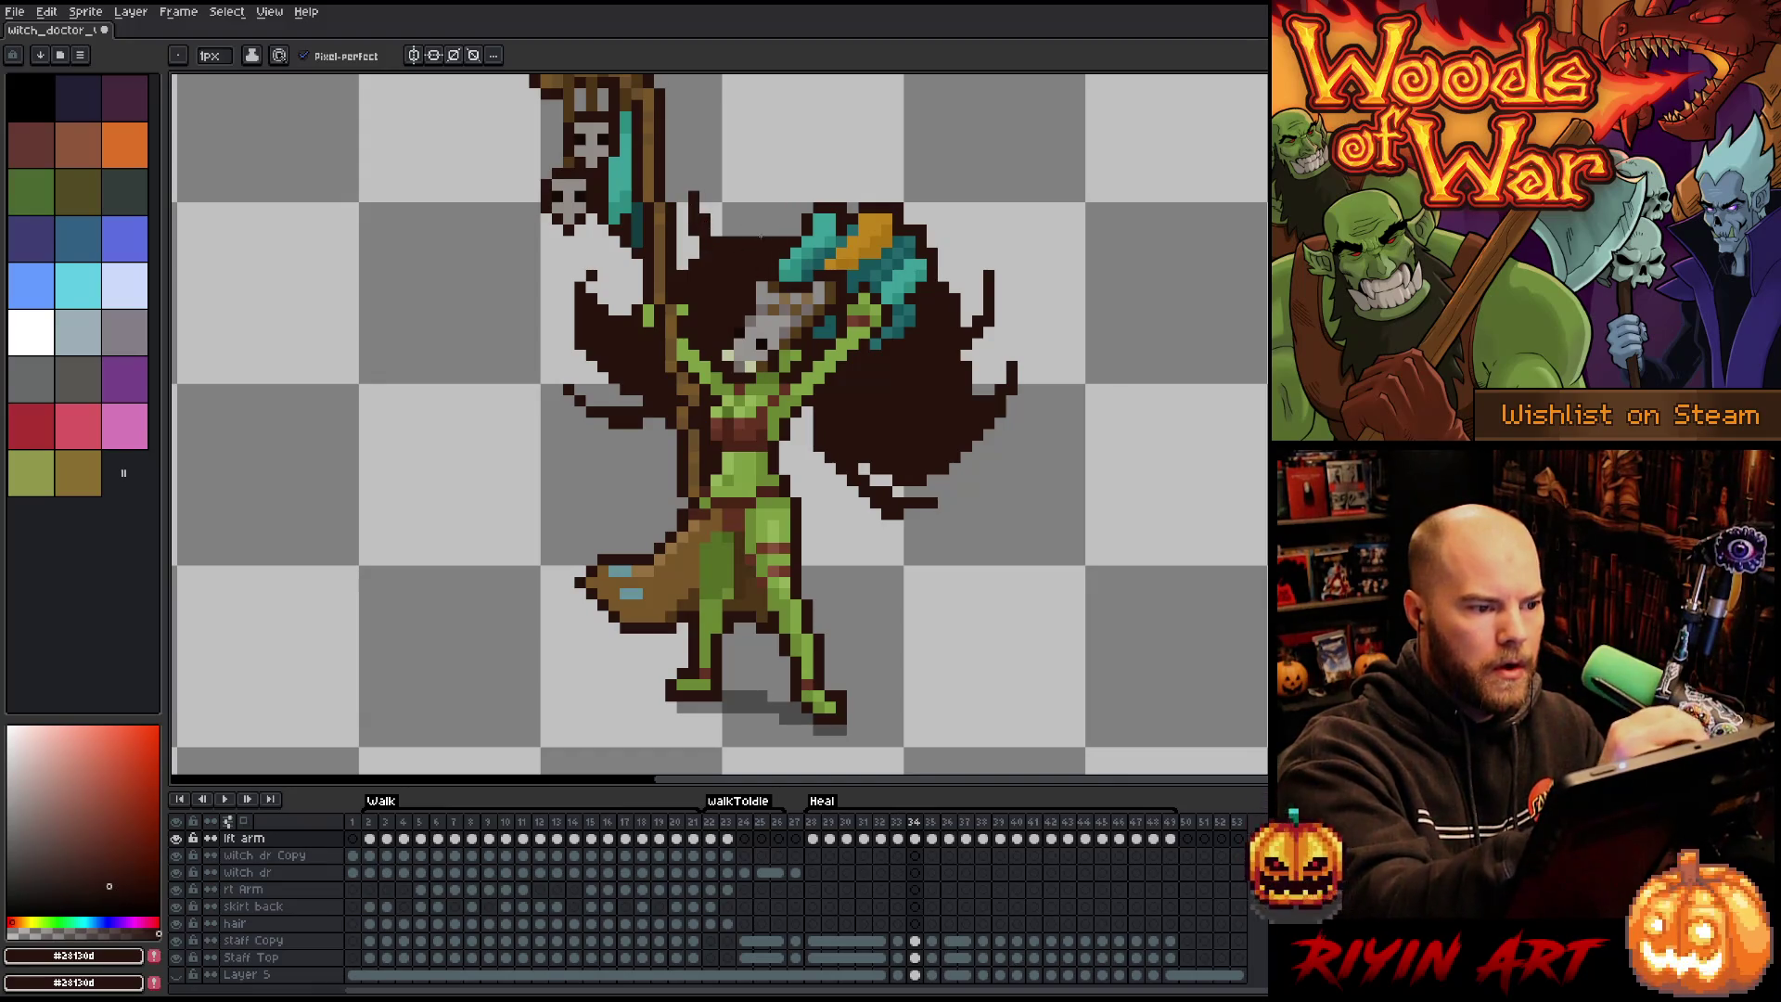
key(Left)
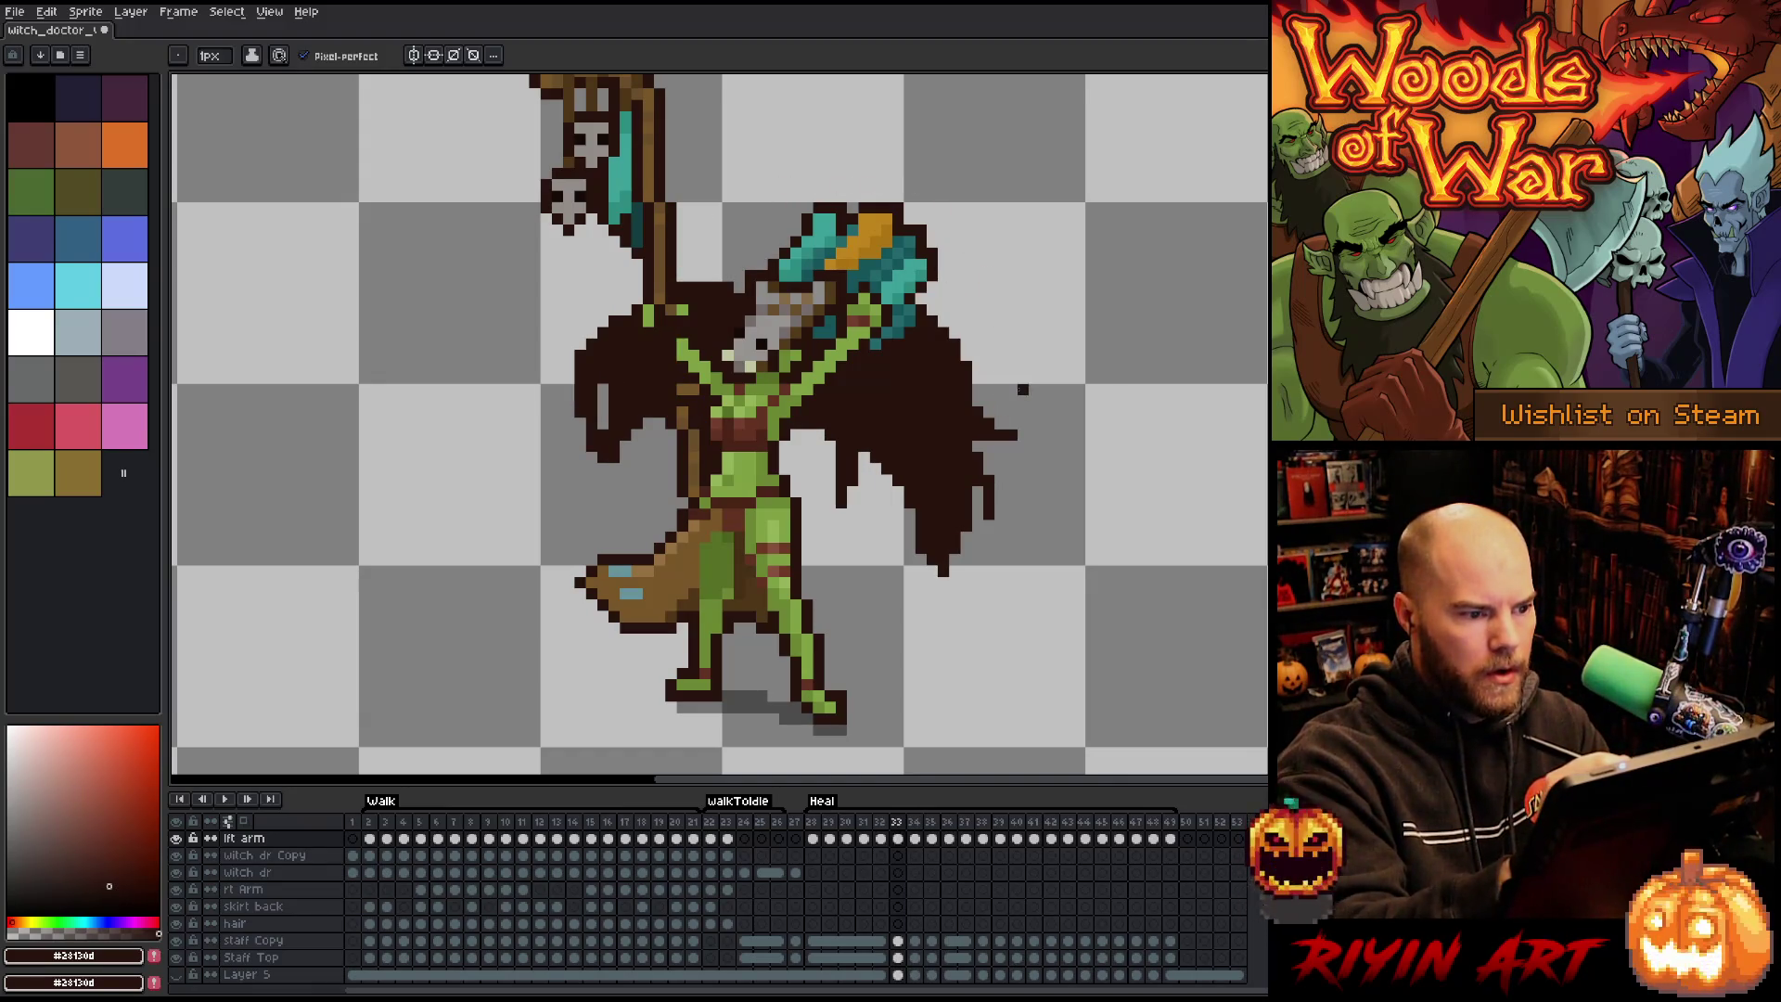
Paint short dark hair strands left of the head and a dark pixel atop the hair.
key(Right)
key(Left)
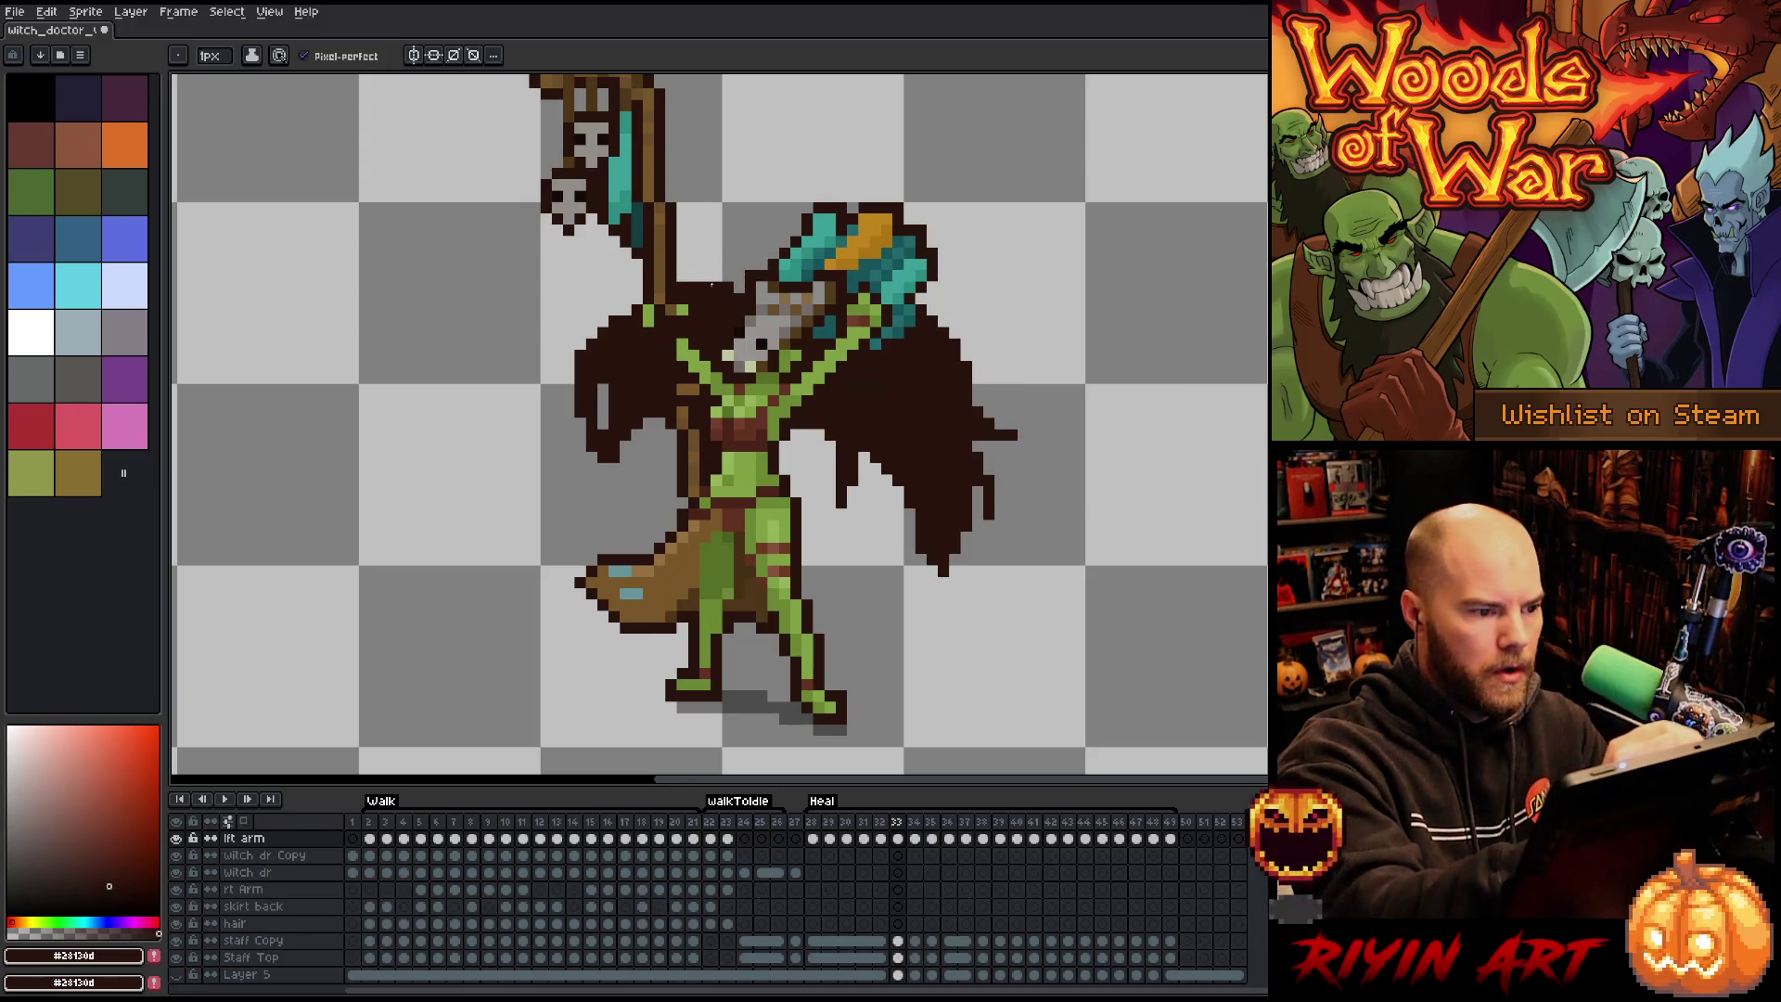
drag(640, 299, 552, 322)
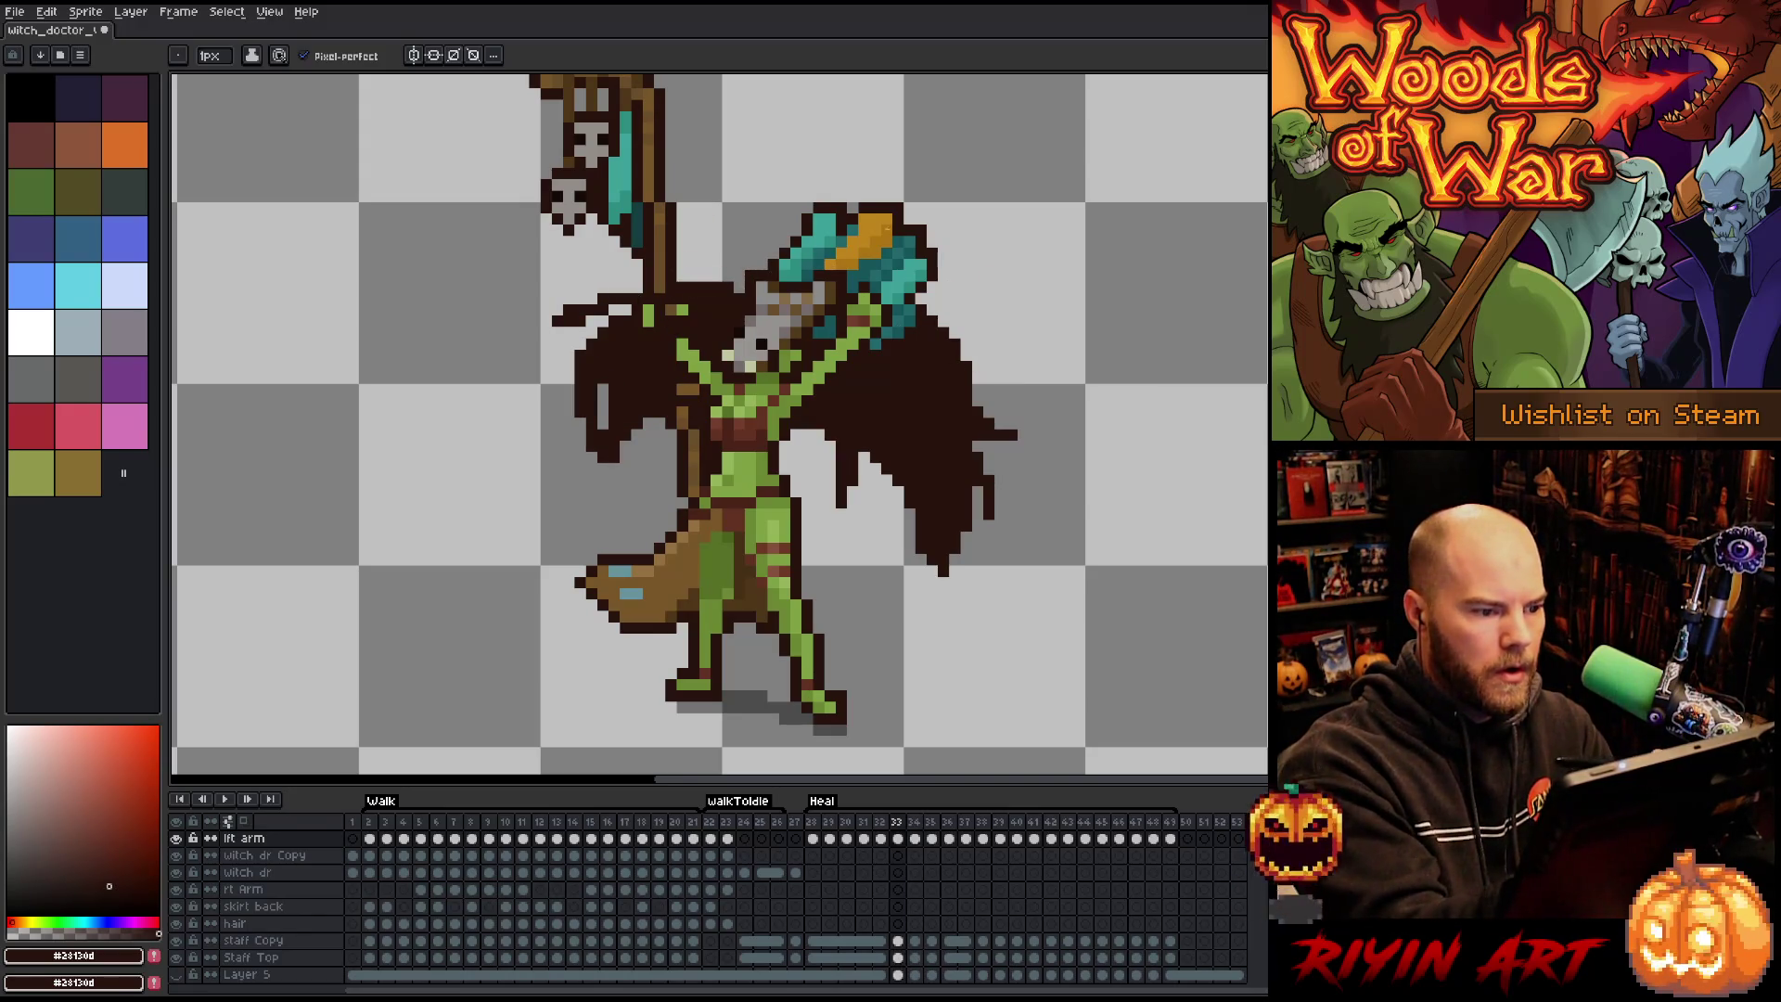
key(ctrl+z)
drag(724, 275, 586, 310)
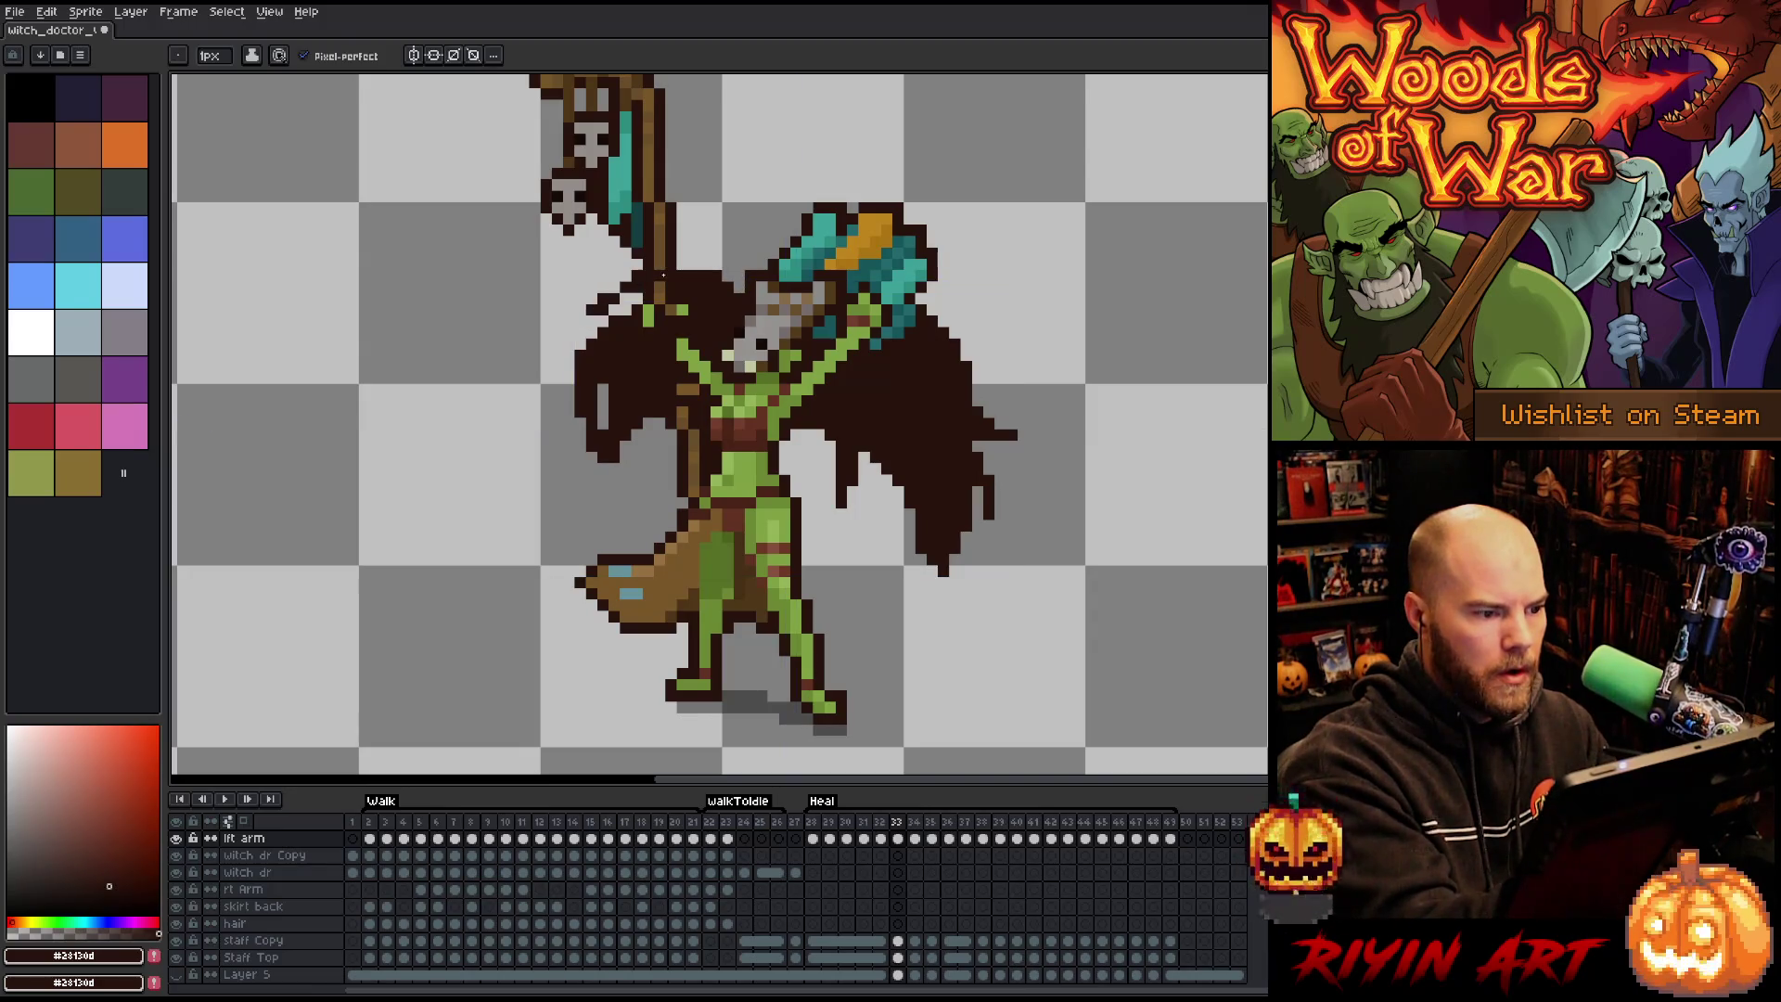
click(807, 207)
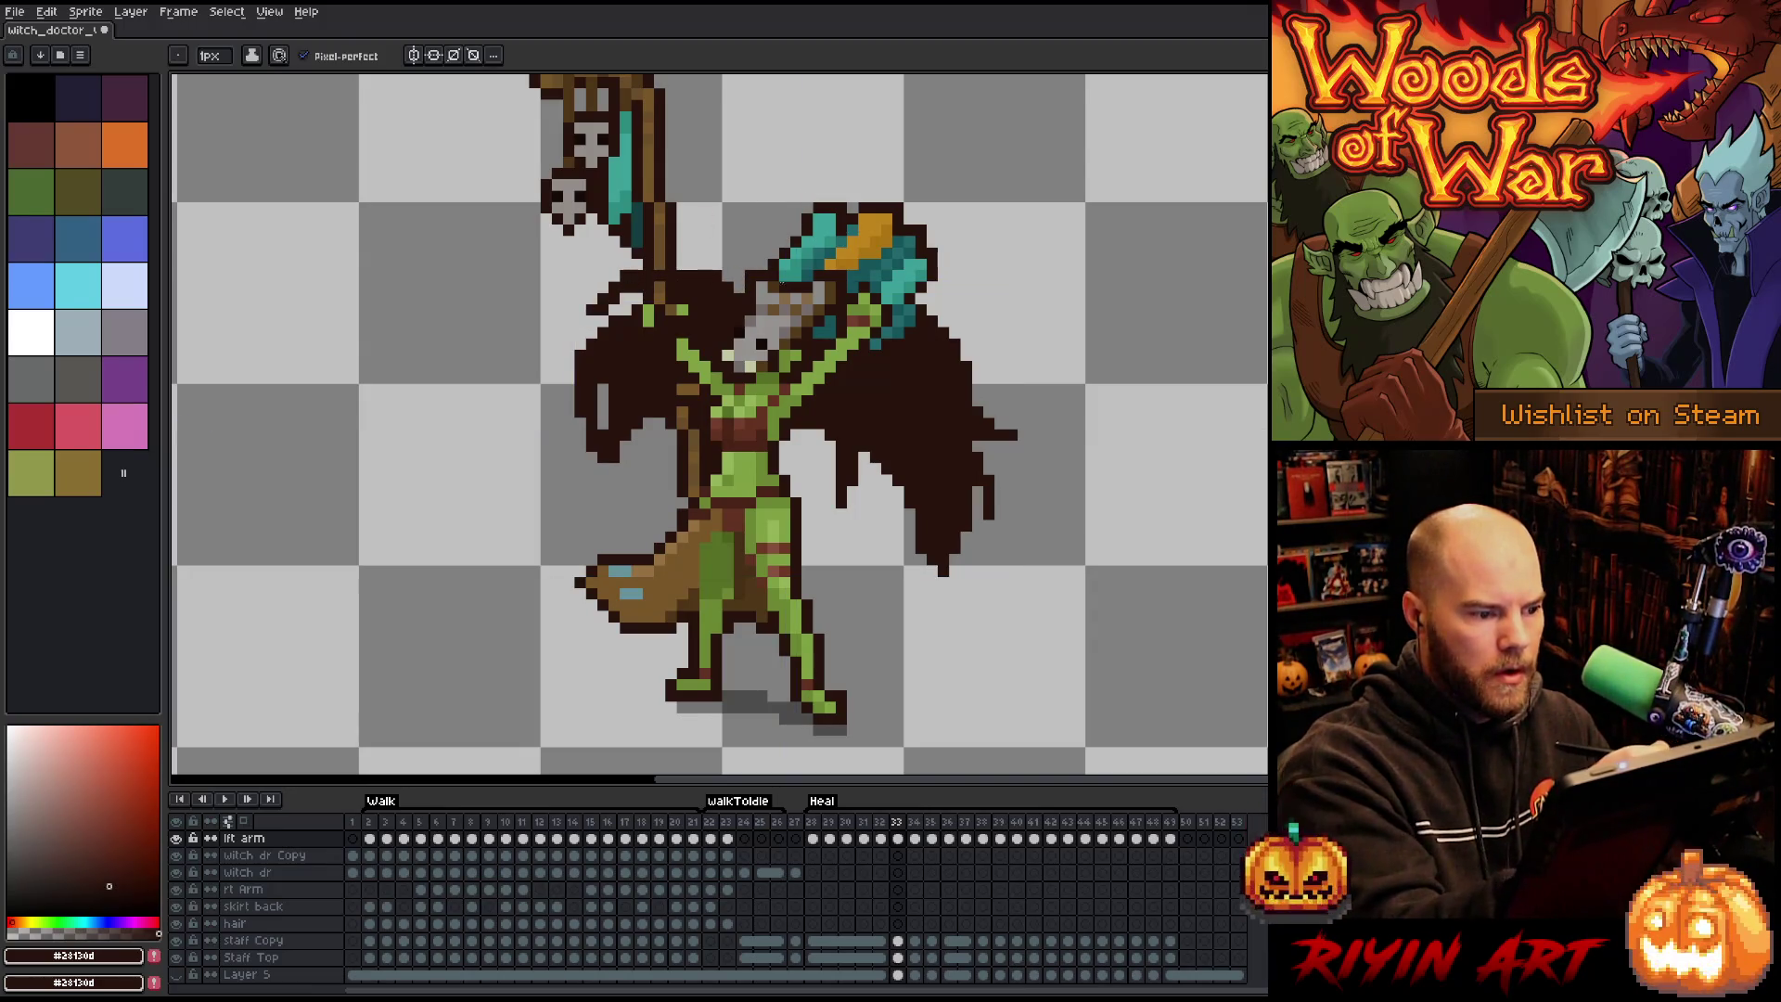
Extend the left wing's lower edge and the right wing's diagonal upper edge, filling its gaps.
key(e)
key(b)
drag(614, 494, 603, 461)
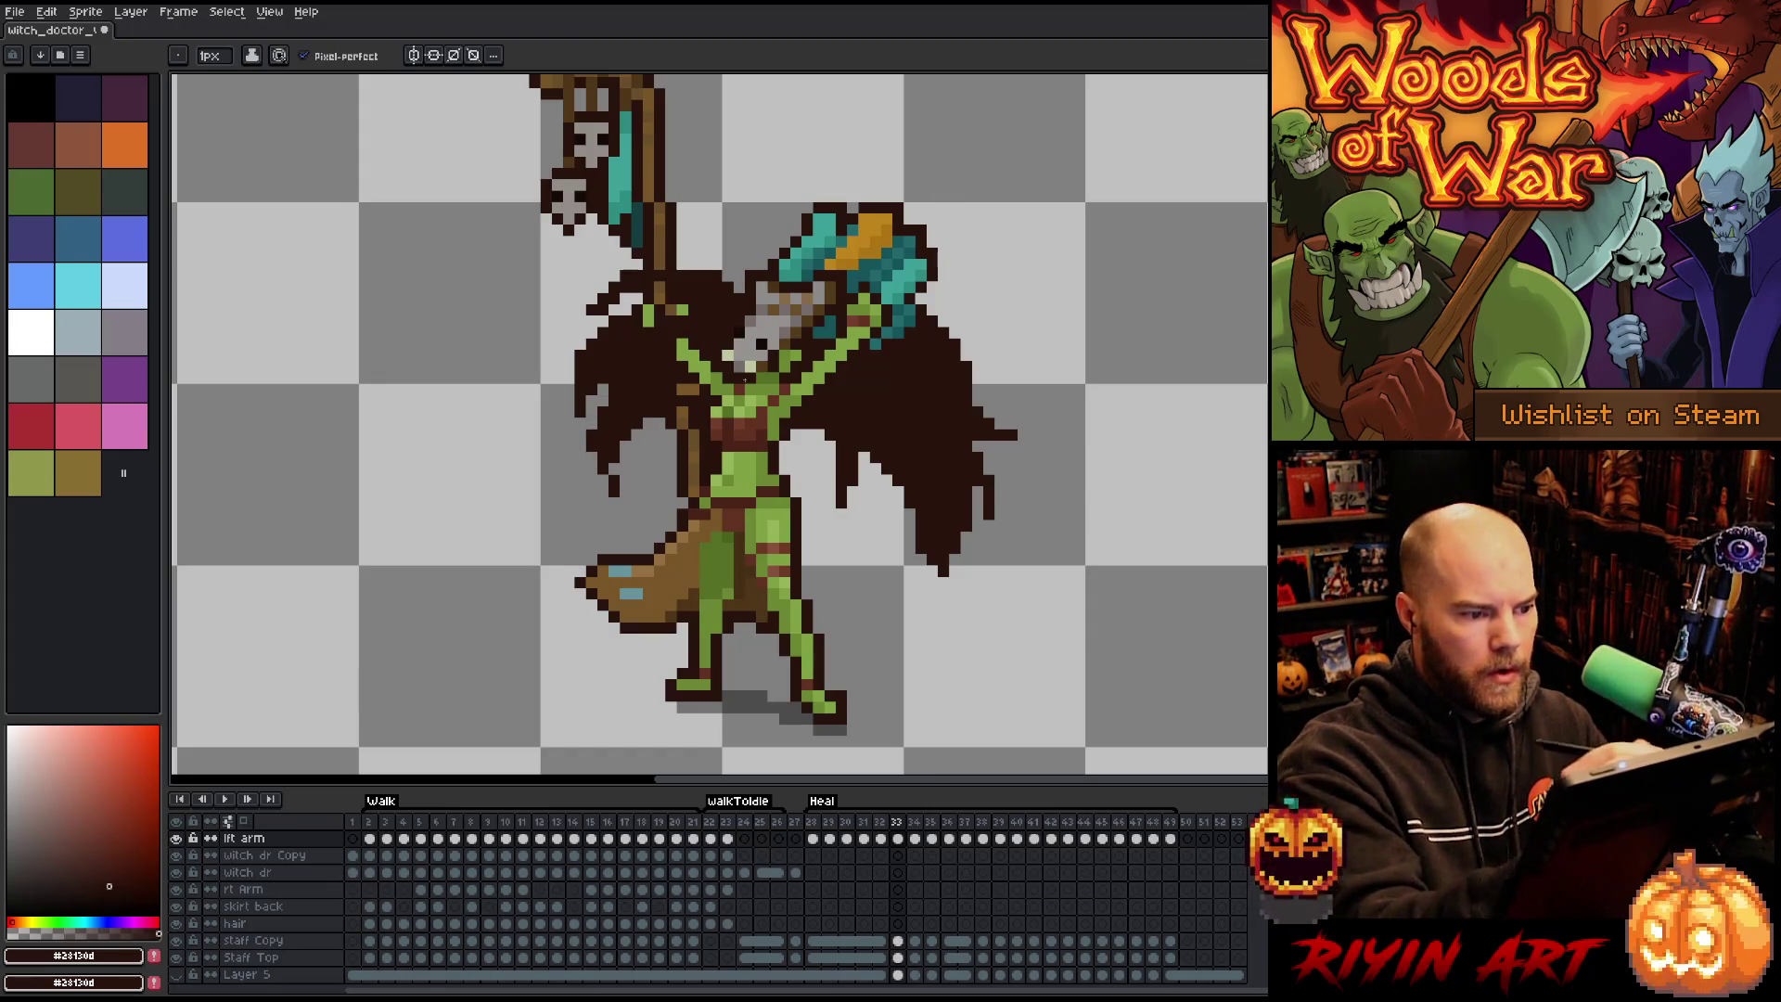
drag(930, 306, 998, 389)
drag(967, 321, 989, 376)
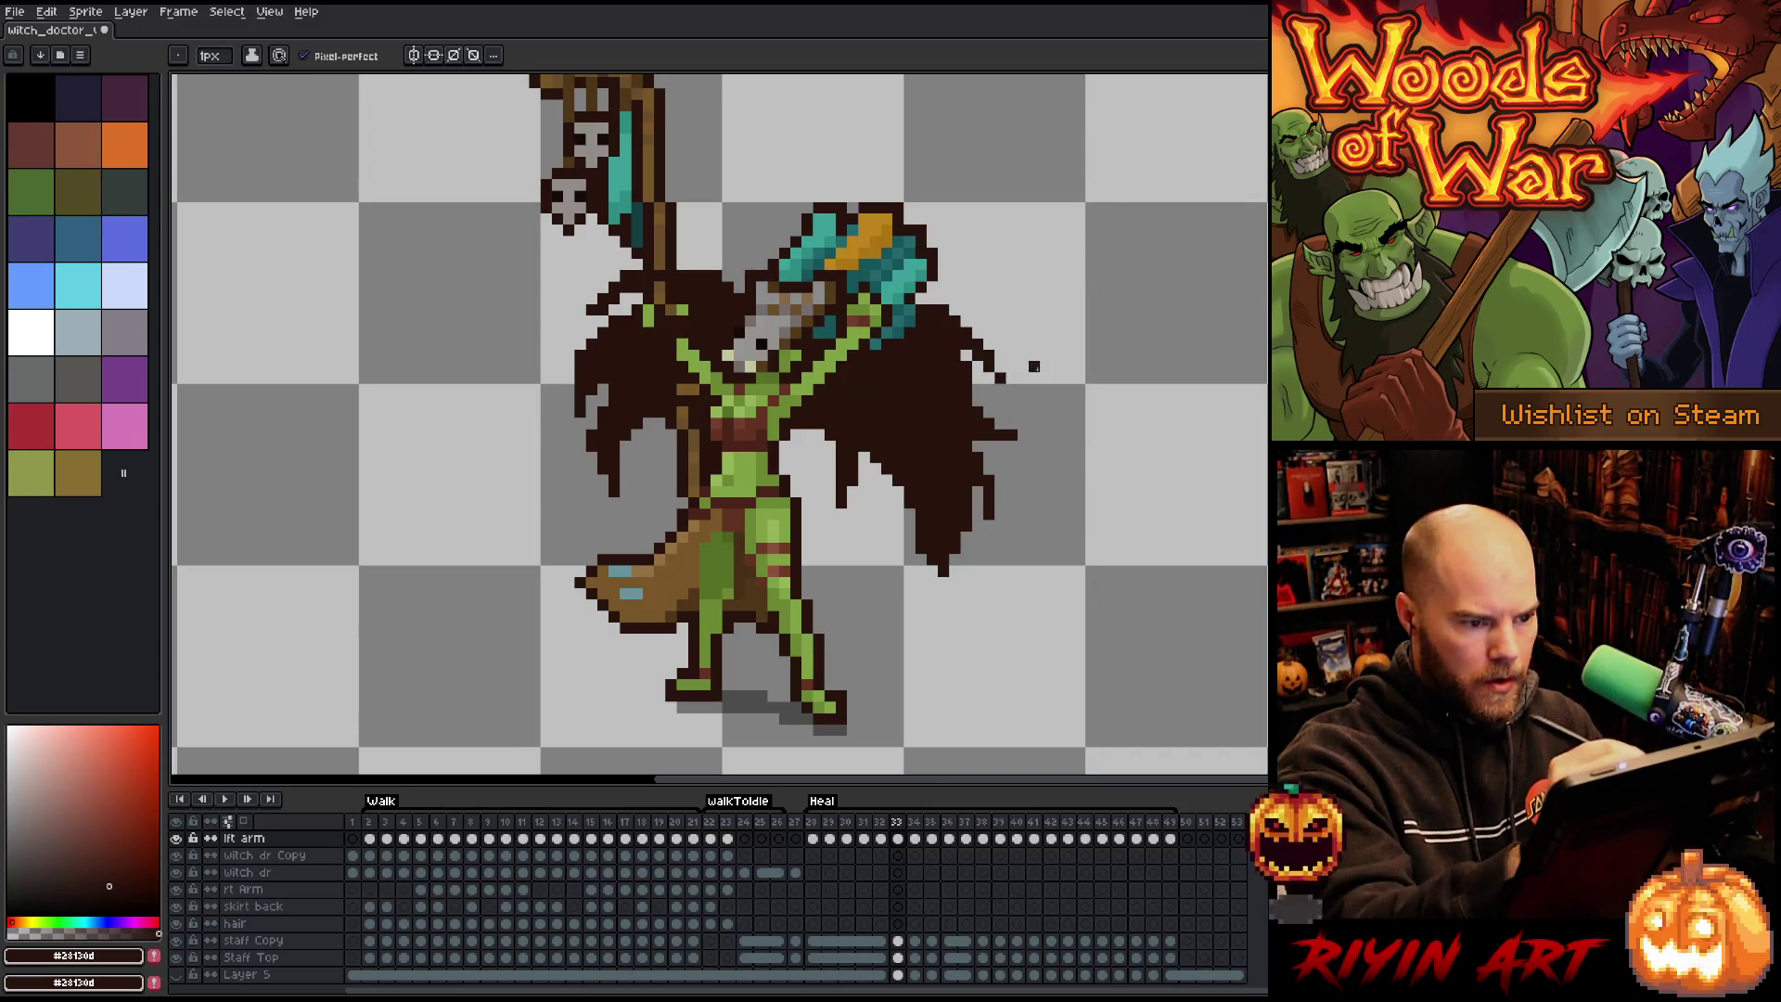
key(Left)
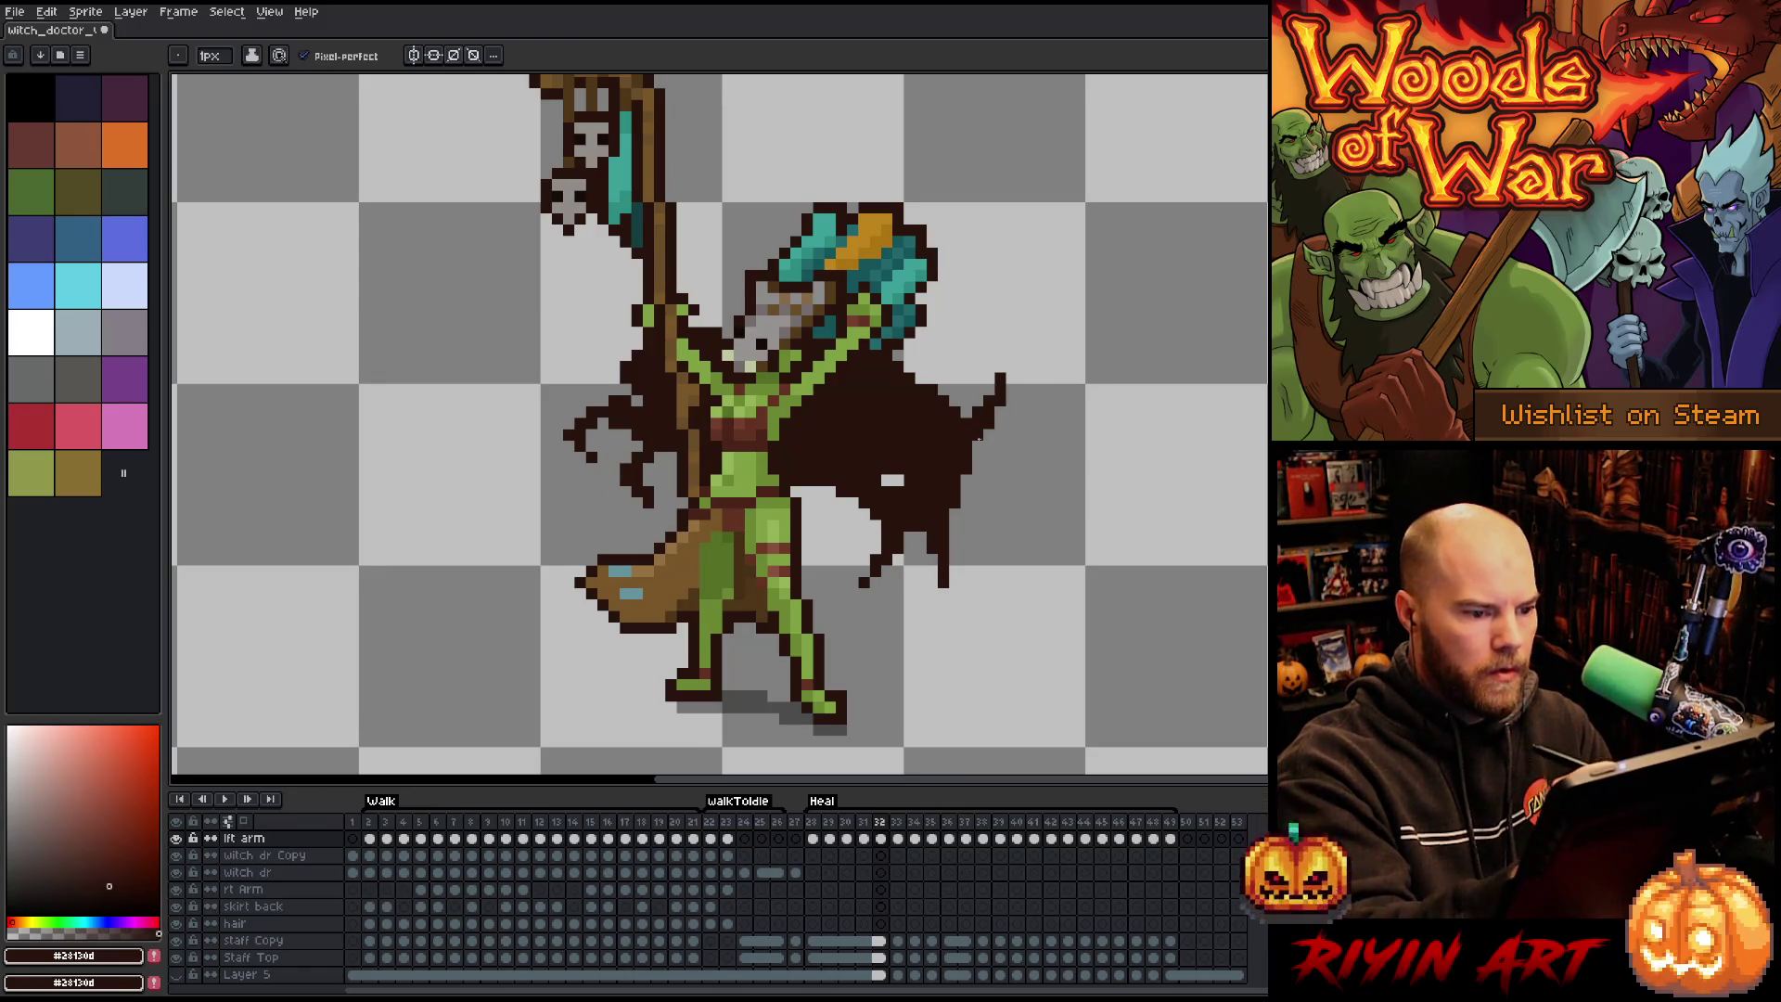
key(Right)
key(Right)
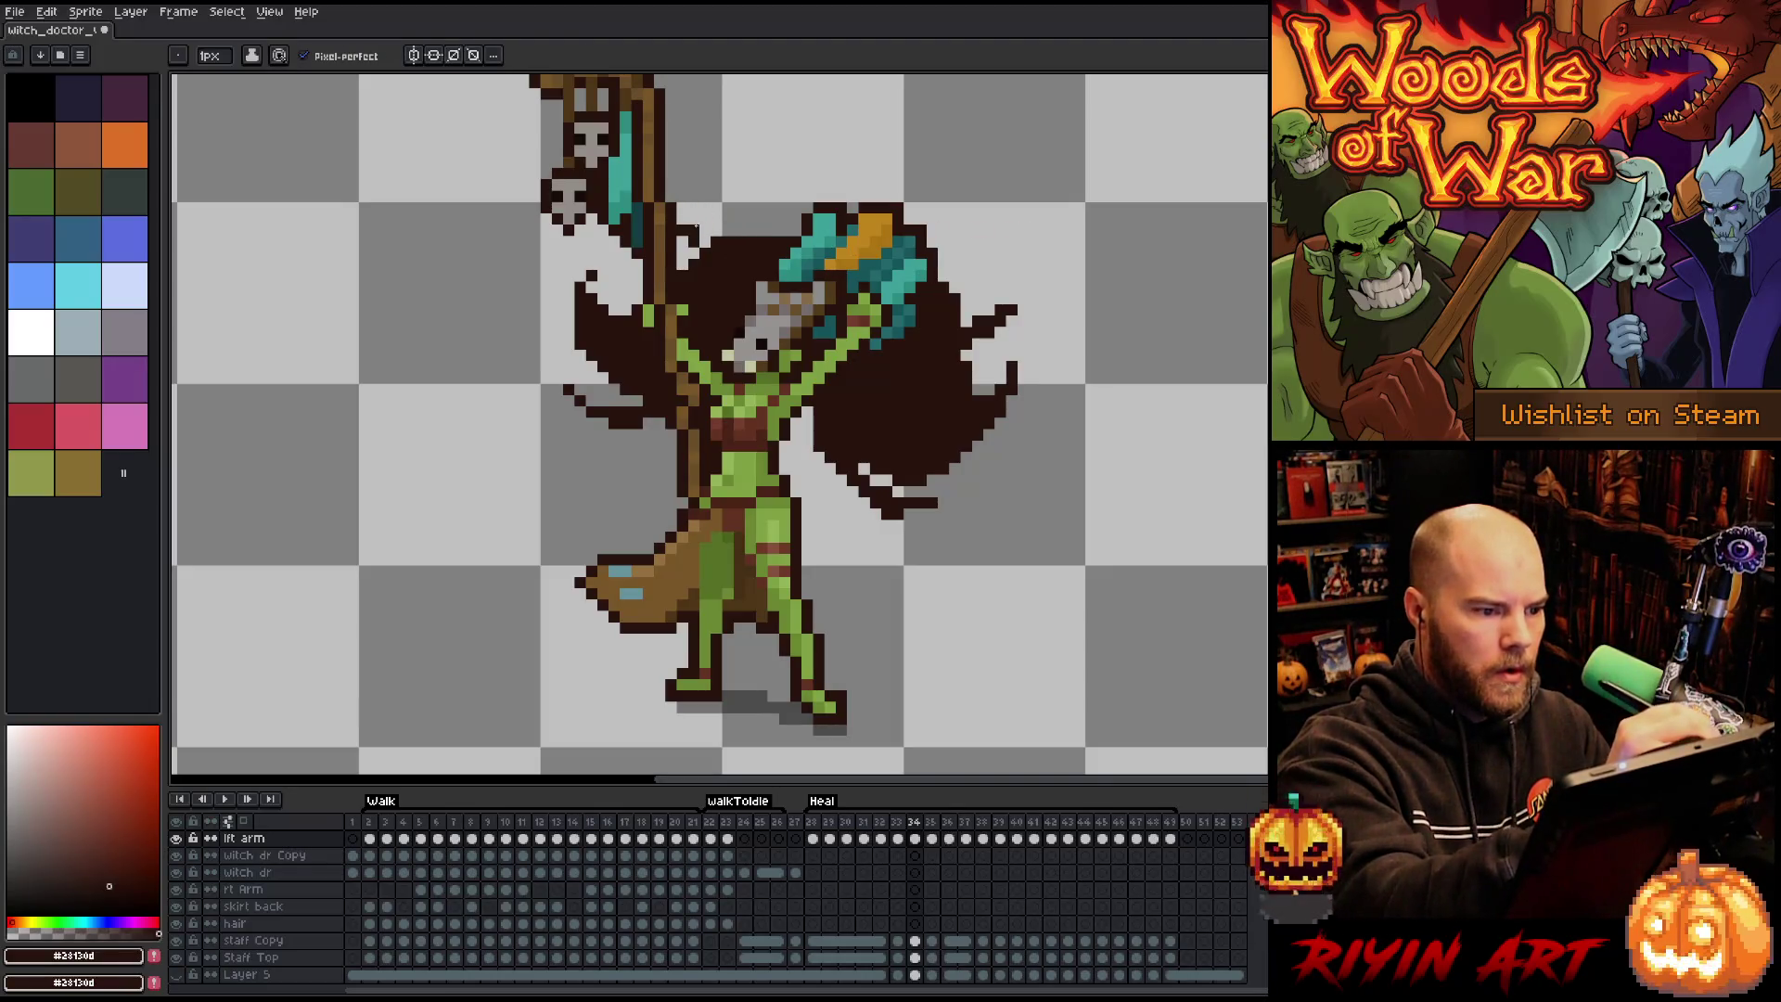
key(Left)
key(Right)
key(Right)
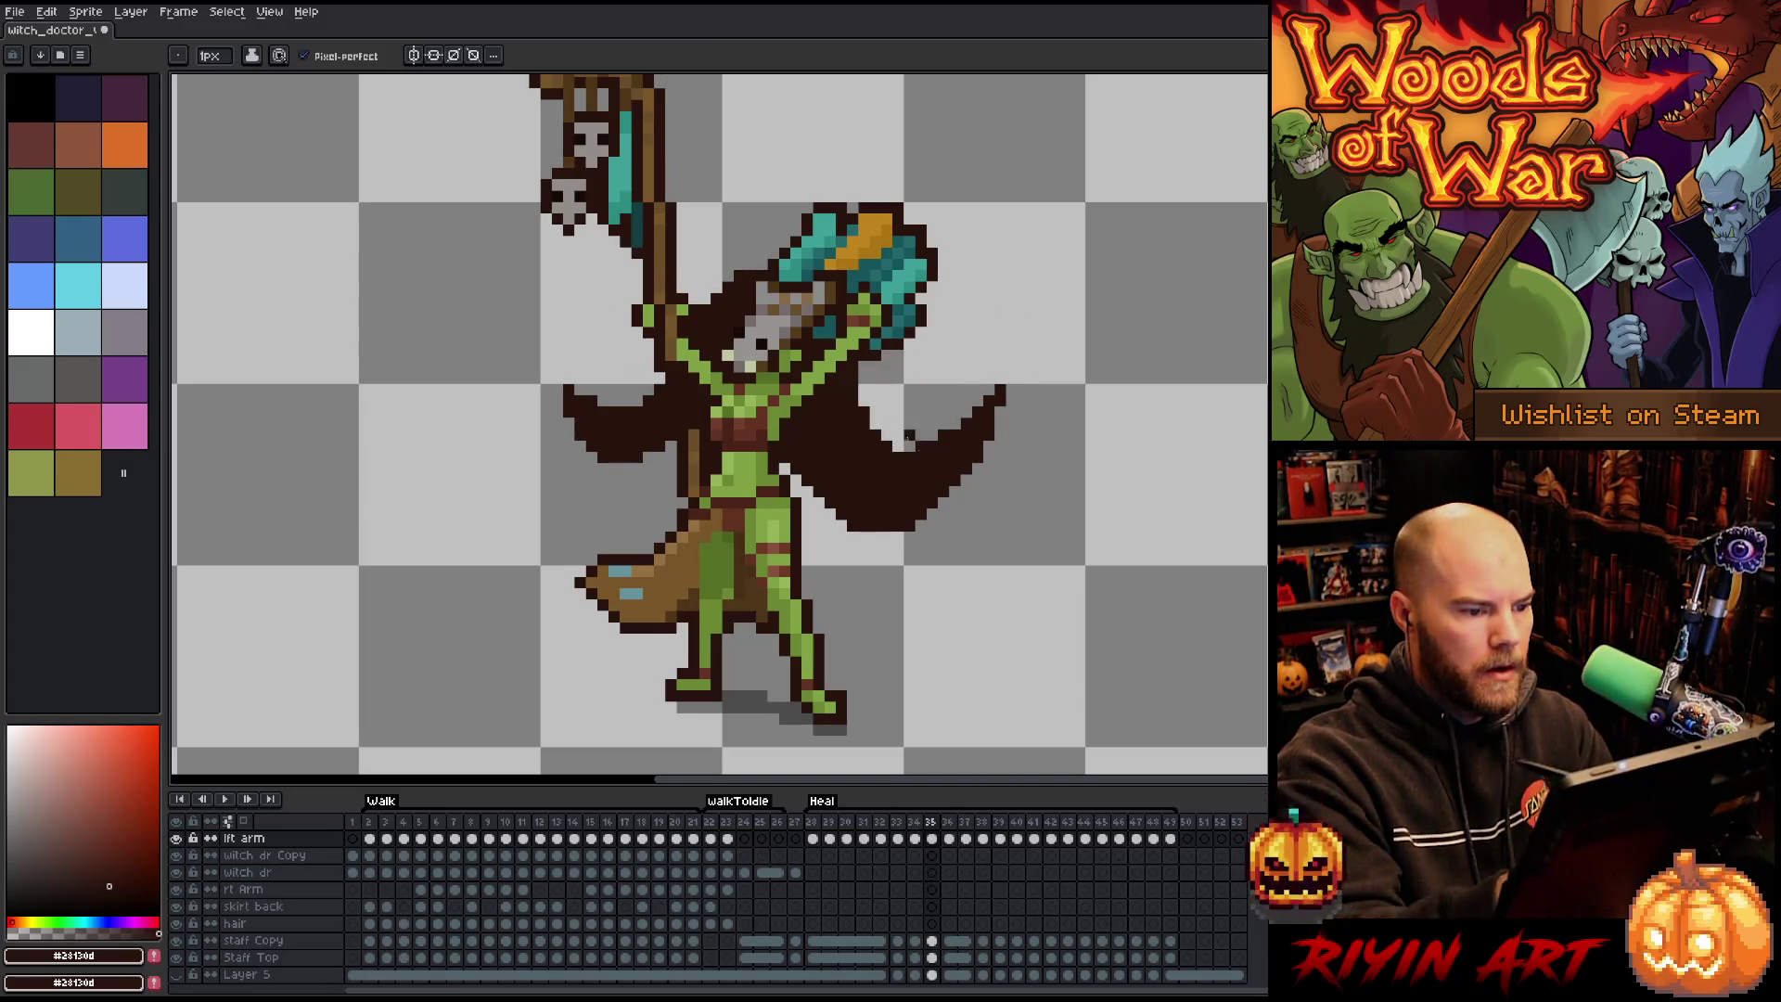
On frame 35, add right-wing strands and tip, curved strands left of the staff, and ragged left-wing edges.
mouse_move(869, 415)
mouse_down()
mouse_move(960, 350)
mouse_move(867, 419)
mouse_up()
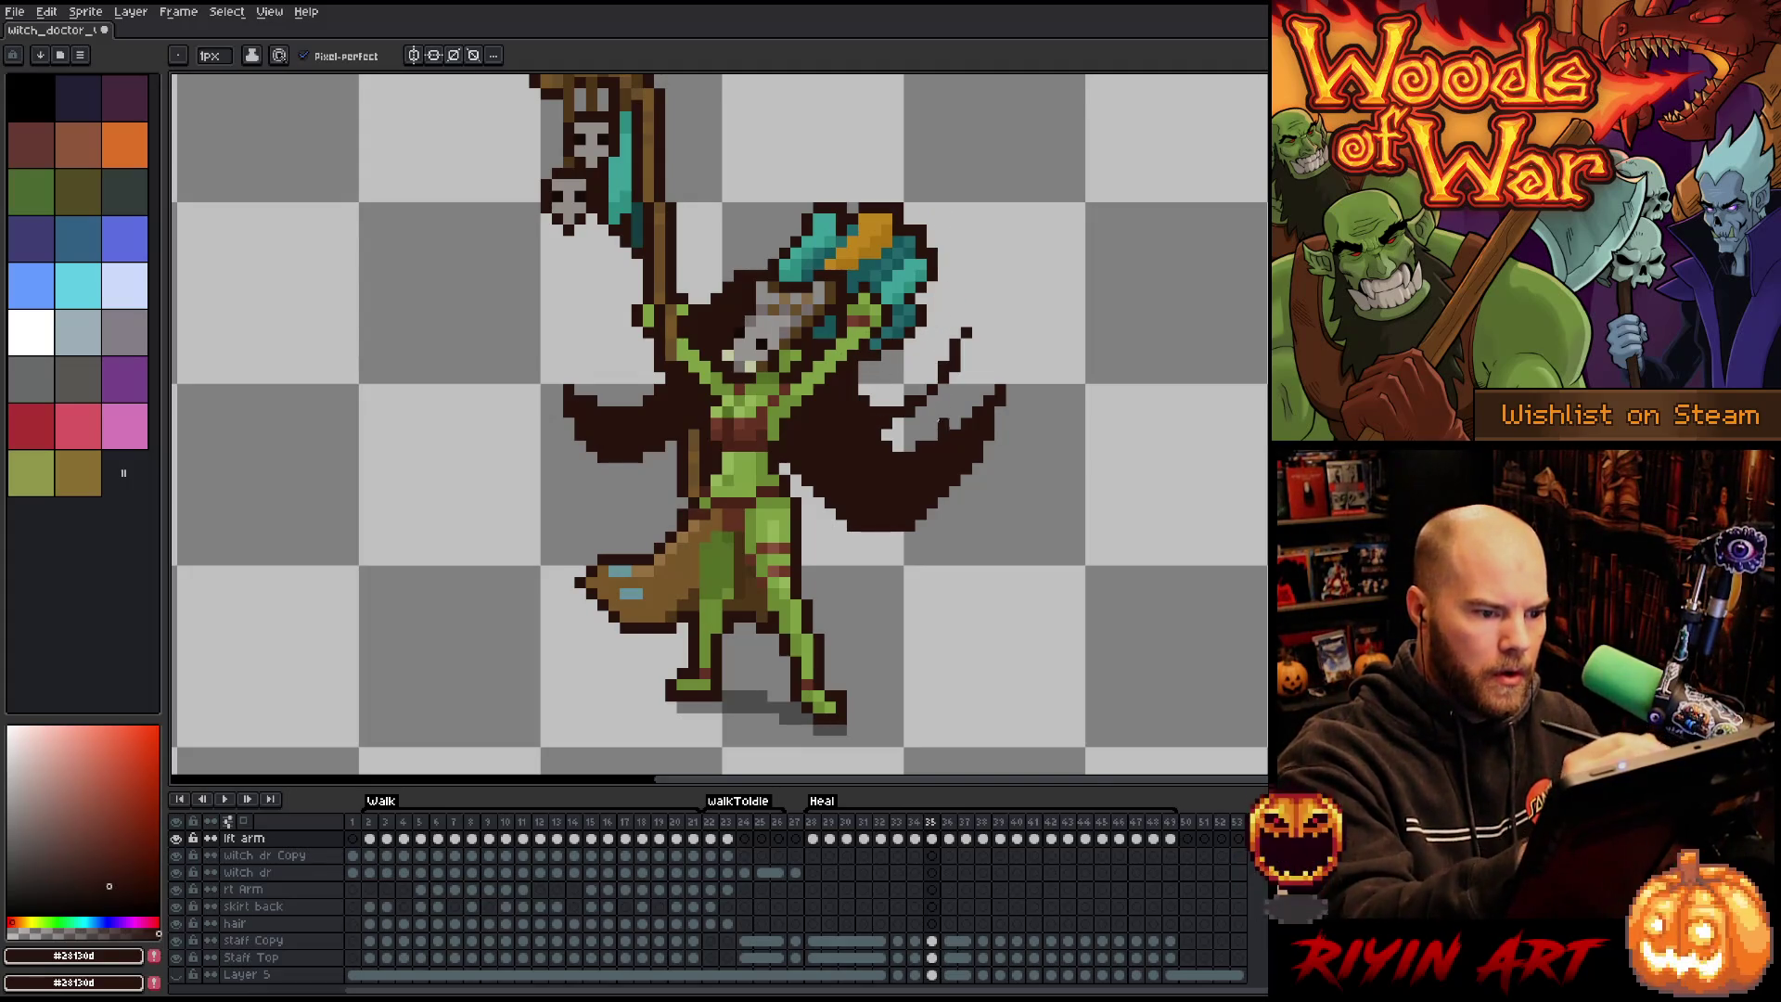
drag(986, 457, 1023, 423)
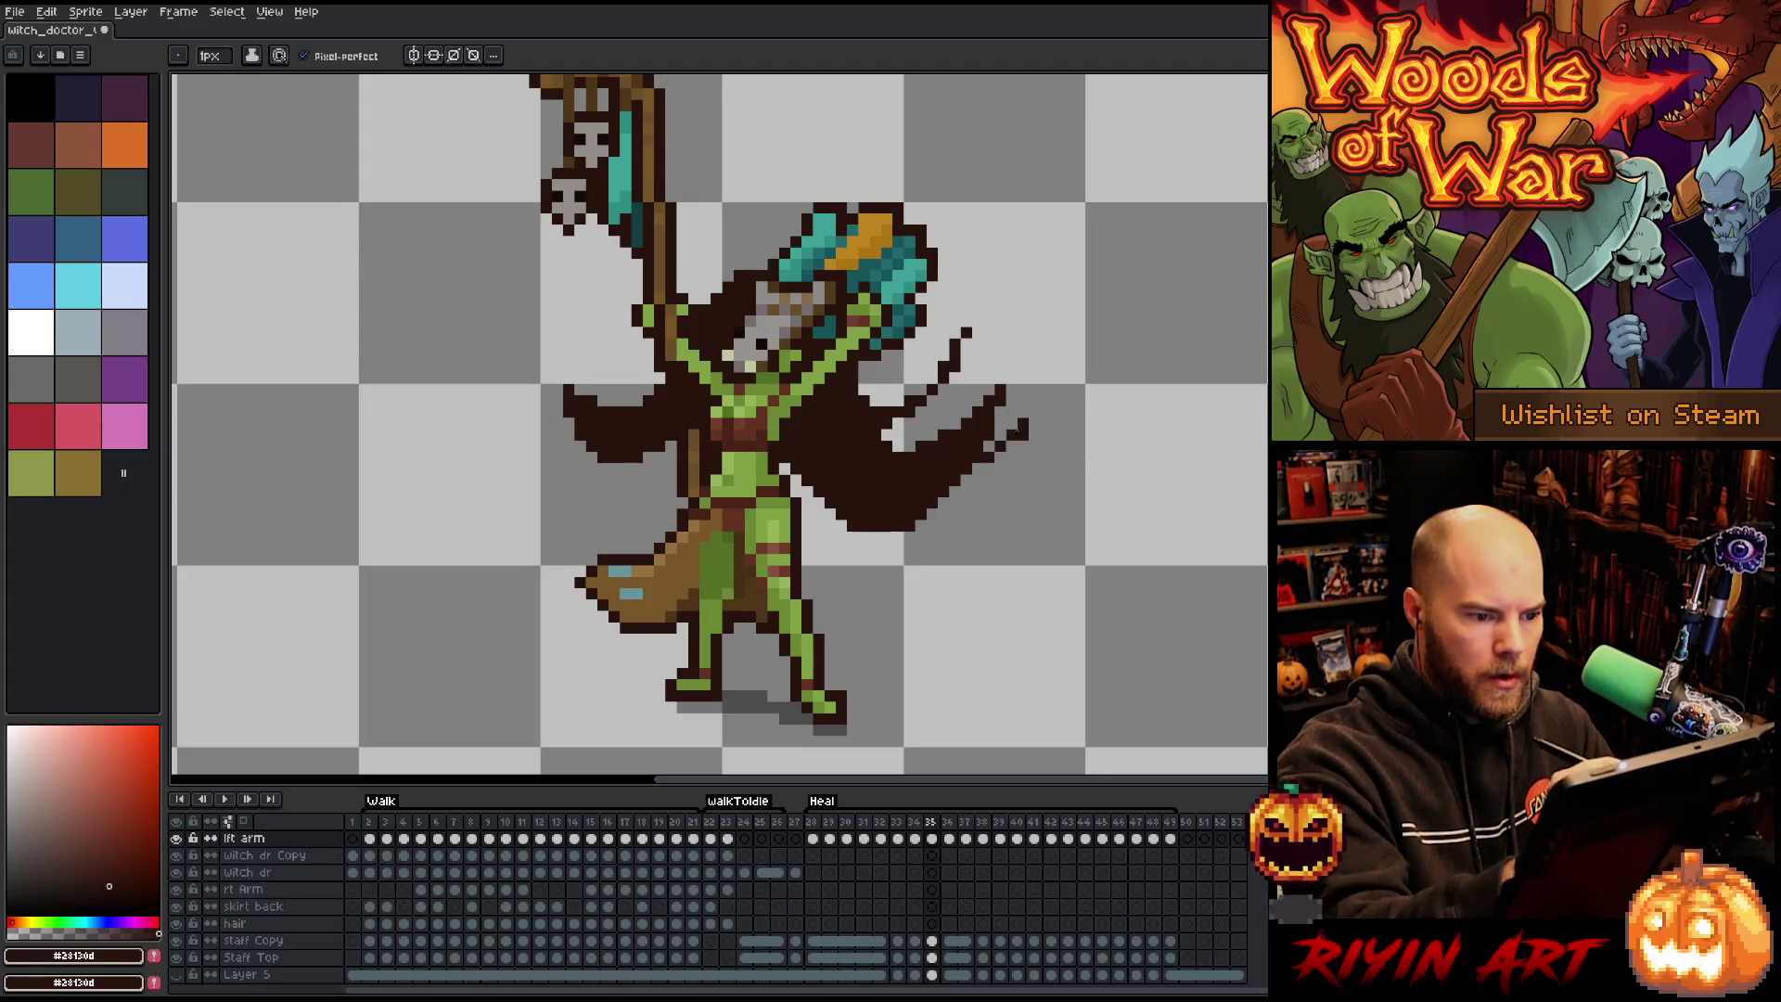
drag(945, 377, 870, 414)
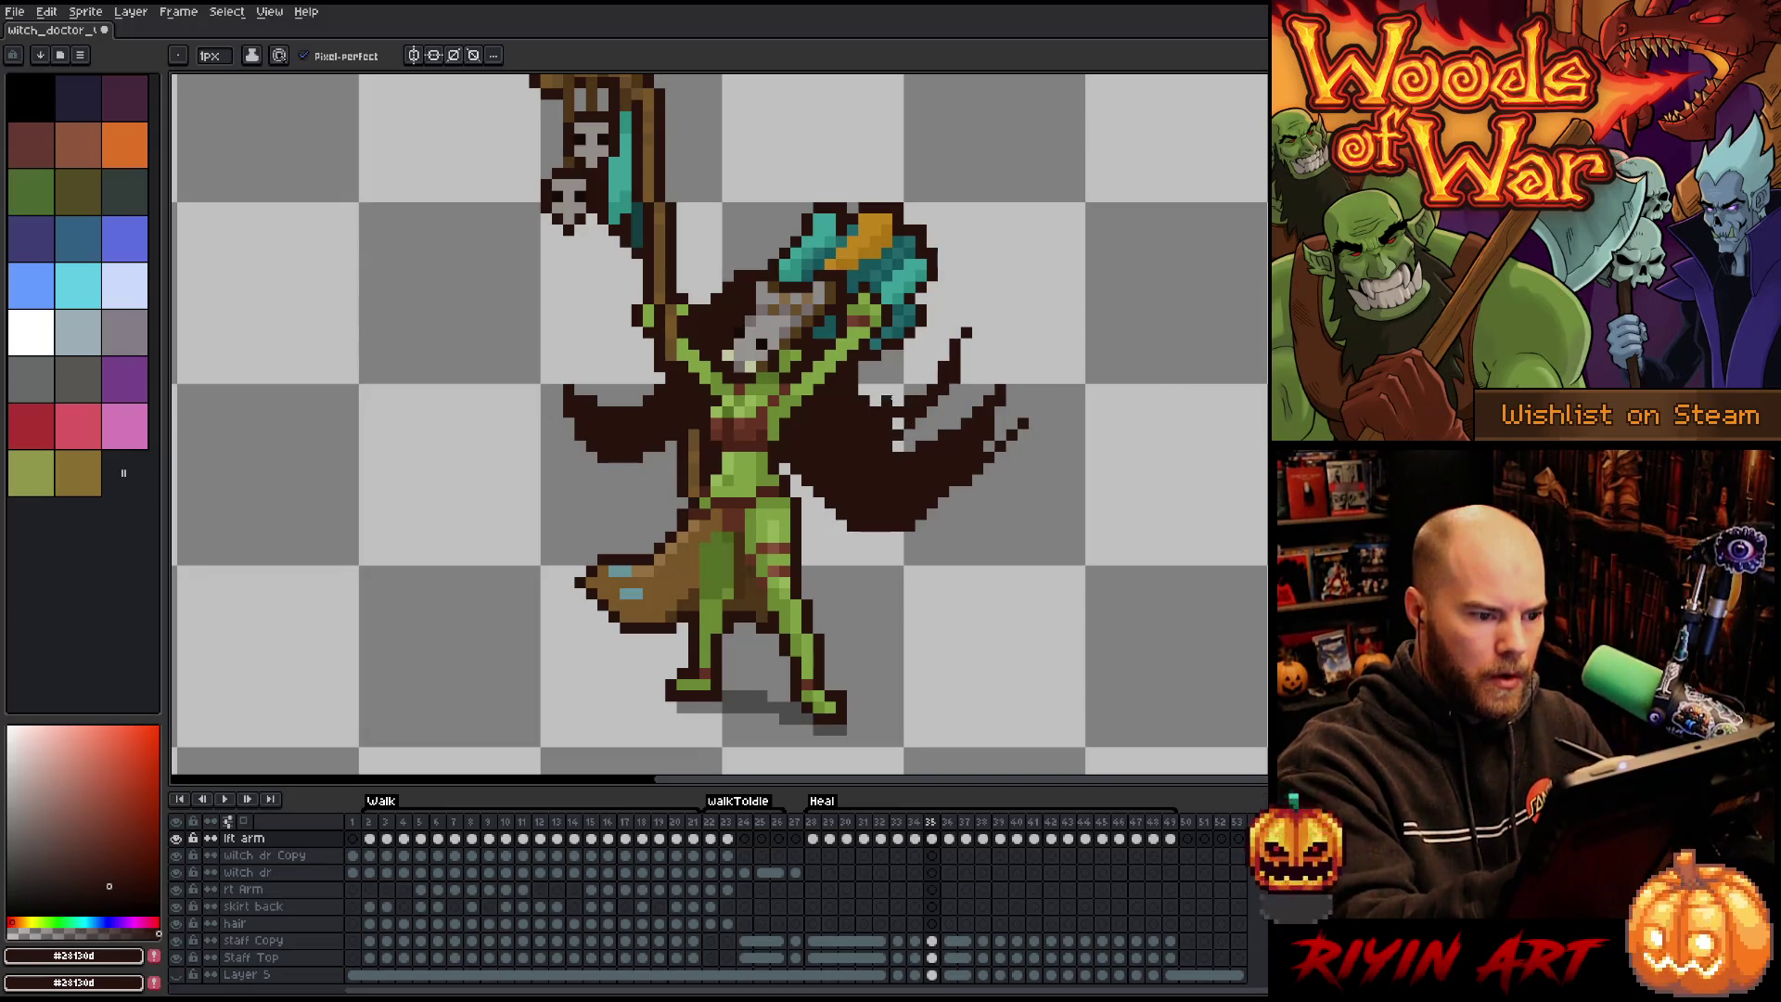
mouse_move(652, 382)
mouse_down()
mouse_move(600, 320)
mouse_move(614, 282)
mouse_move(699, 237)
mouse_up()
click(649, 389)
drag(696, 261, 653, 371)
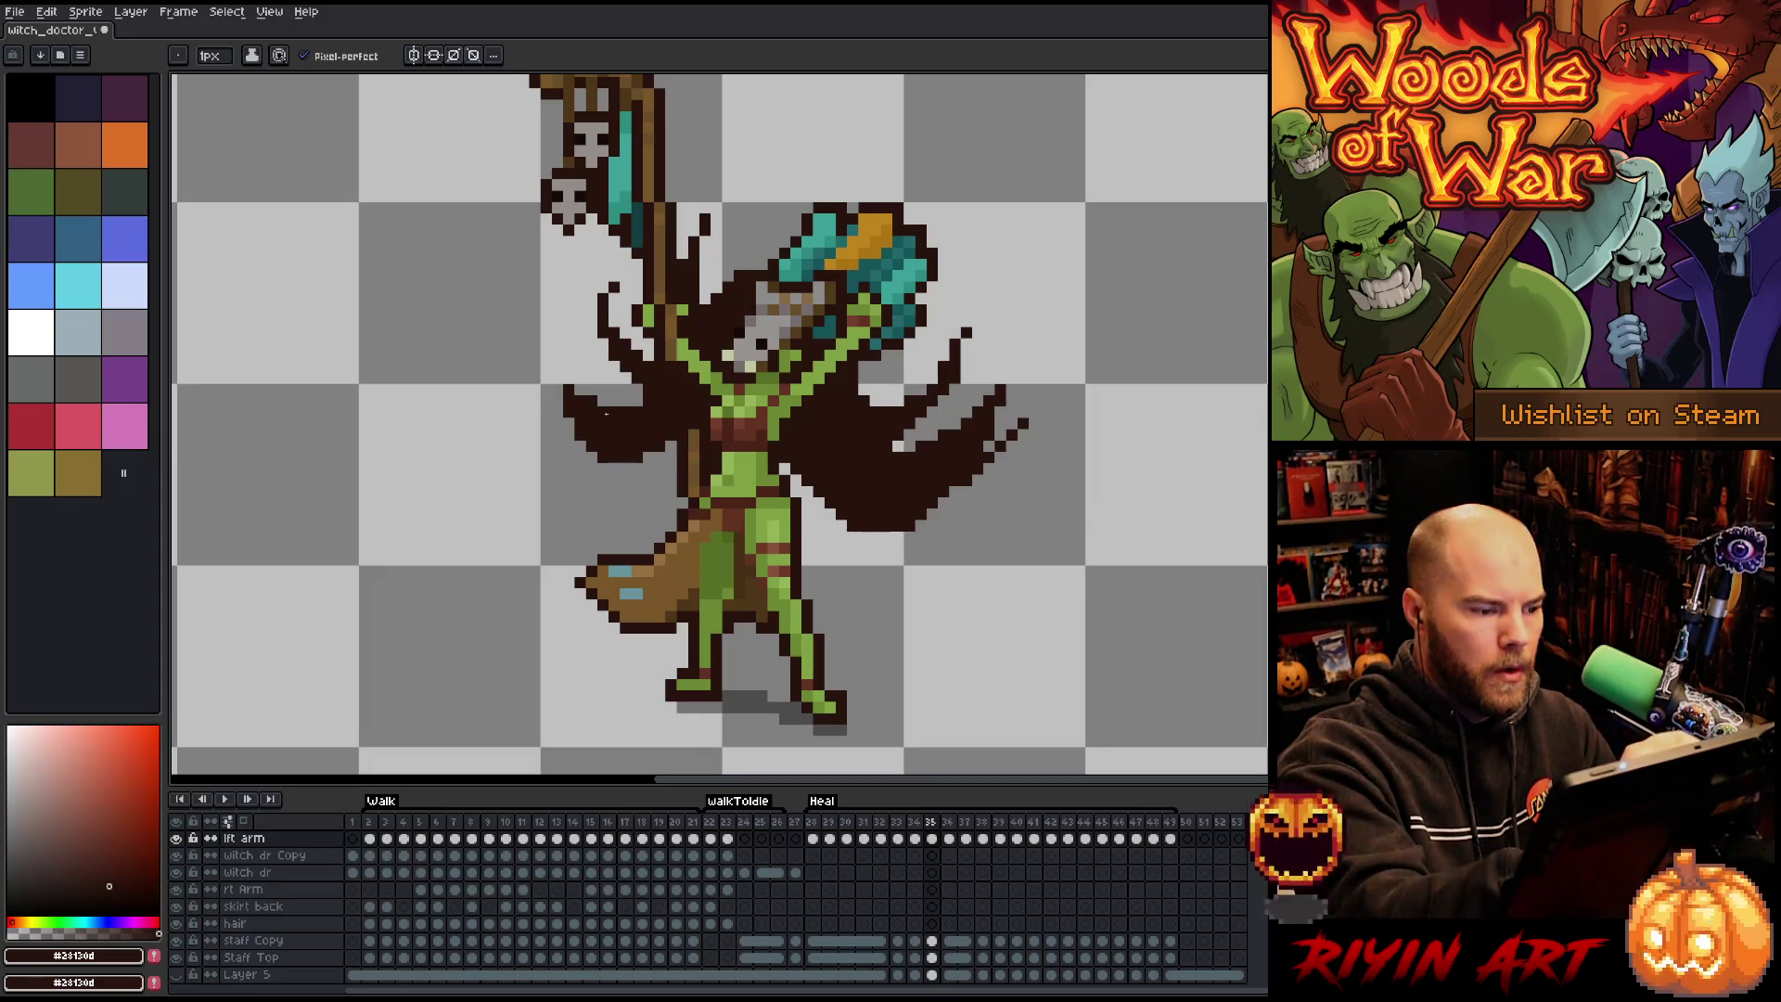
mouse_move(573, 382)
mouse_down()
mouse_move(553, 328)
mouse_move(616, 403)
mouse_move(631, 462)
mouse_up()
key(e)
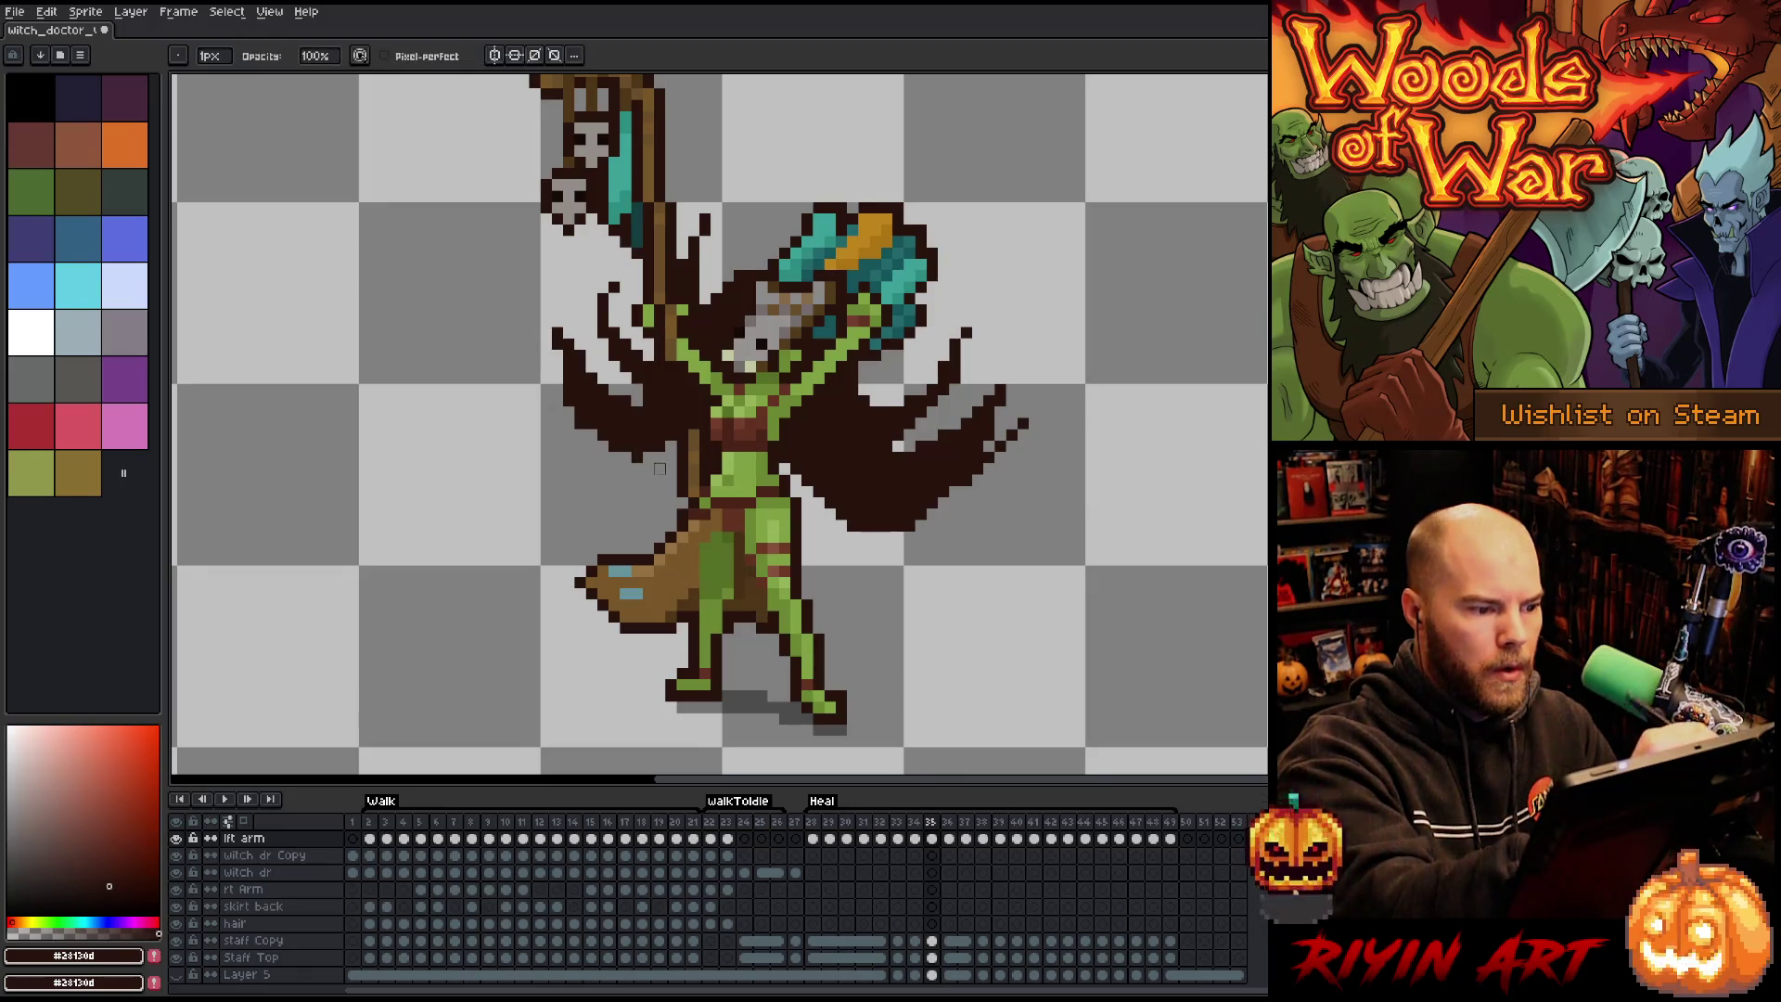
drag(583, 399, 574, 434)
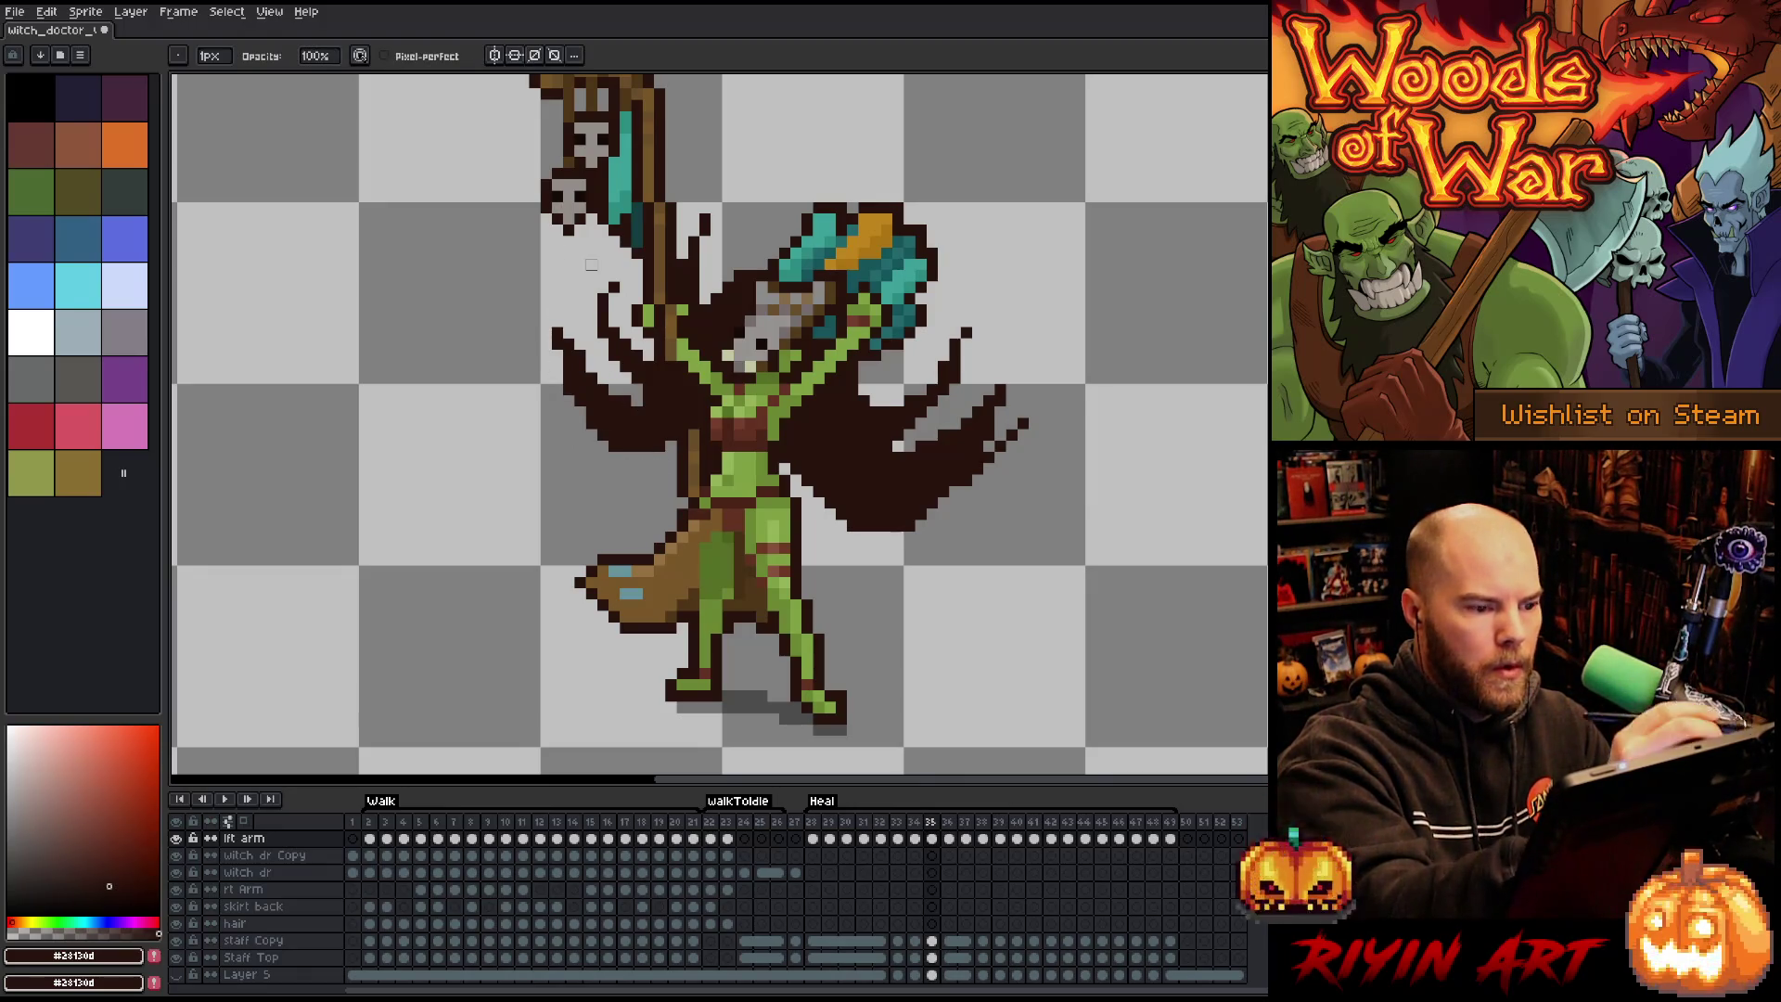
key(b)
On frame 36, add wing outline and strands beside the staff plus a diagonal wing strand, then play the animation.
key(Right)
key(Left)
key(Right)
drag(626, 295, 612, 369)
key(ctrl+z)
mouse_move(614, 306)
mouse_down()
mouse_move(624, 371)
mouse_move(601, 376)
mouse_up()
drag(705, 274, 705, 336)
key(e)
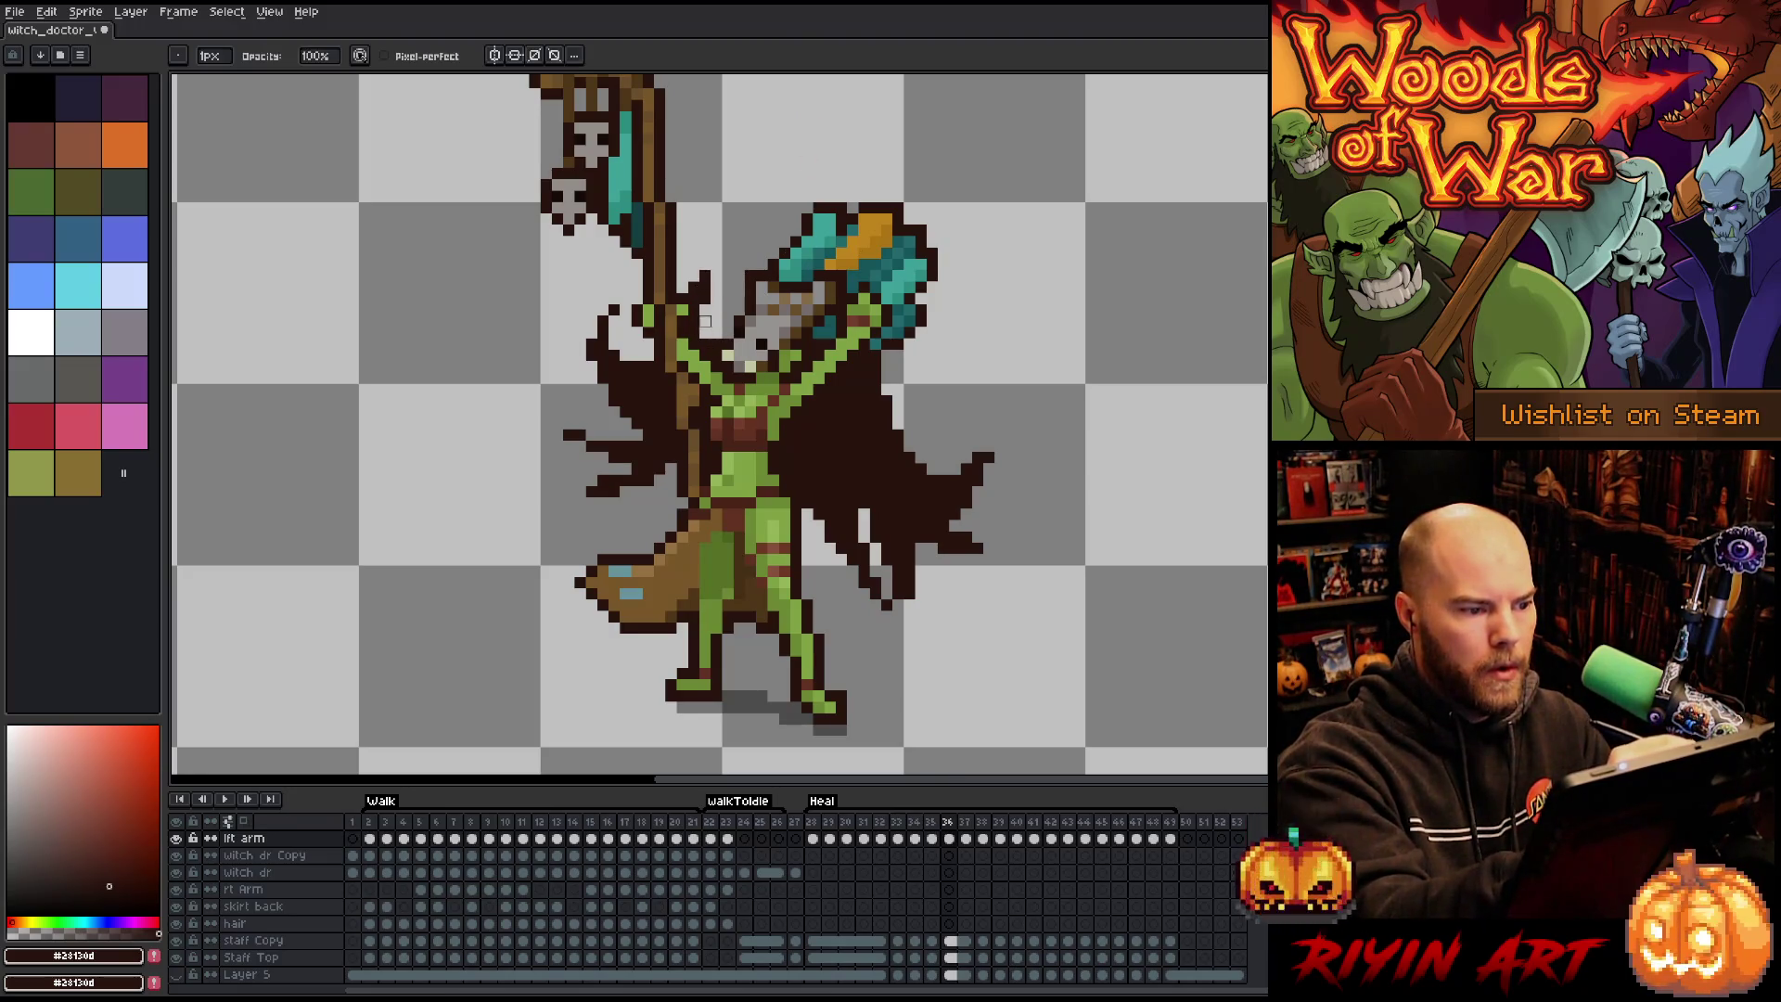
key(Left)
key(Right)
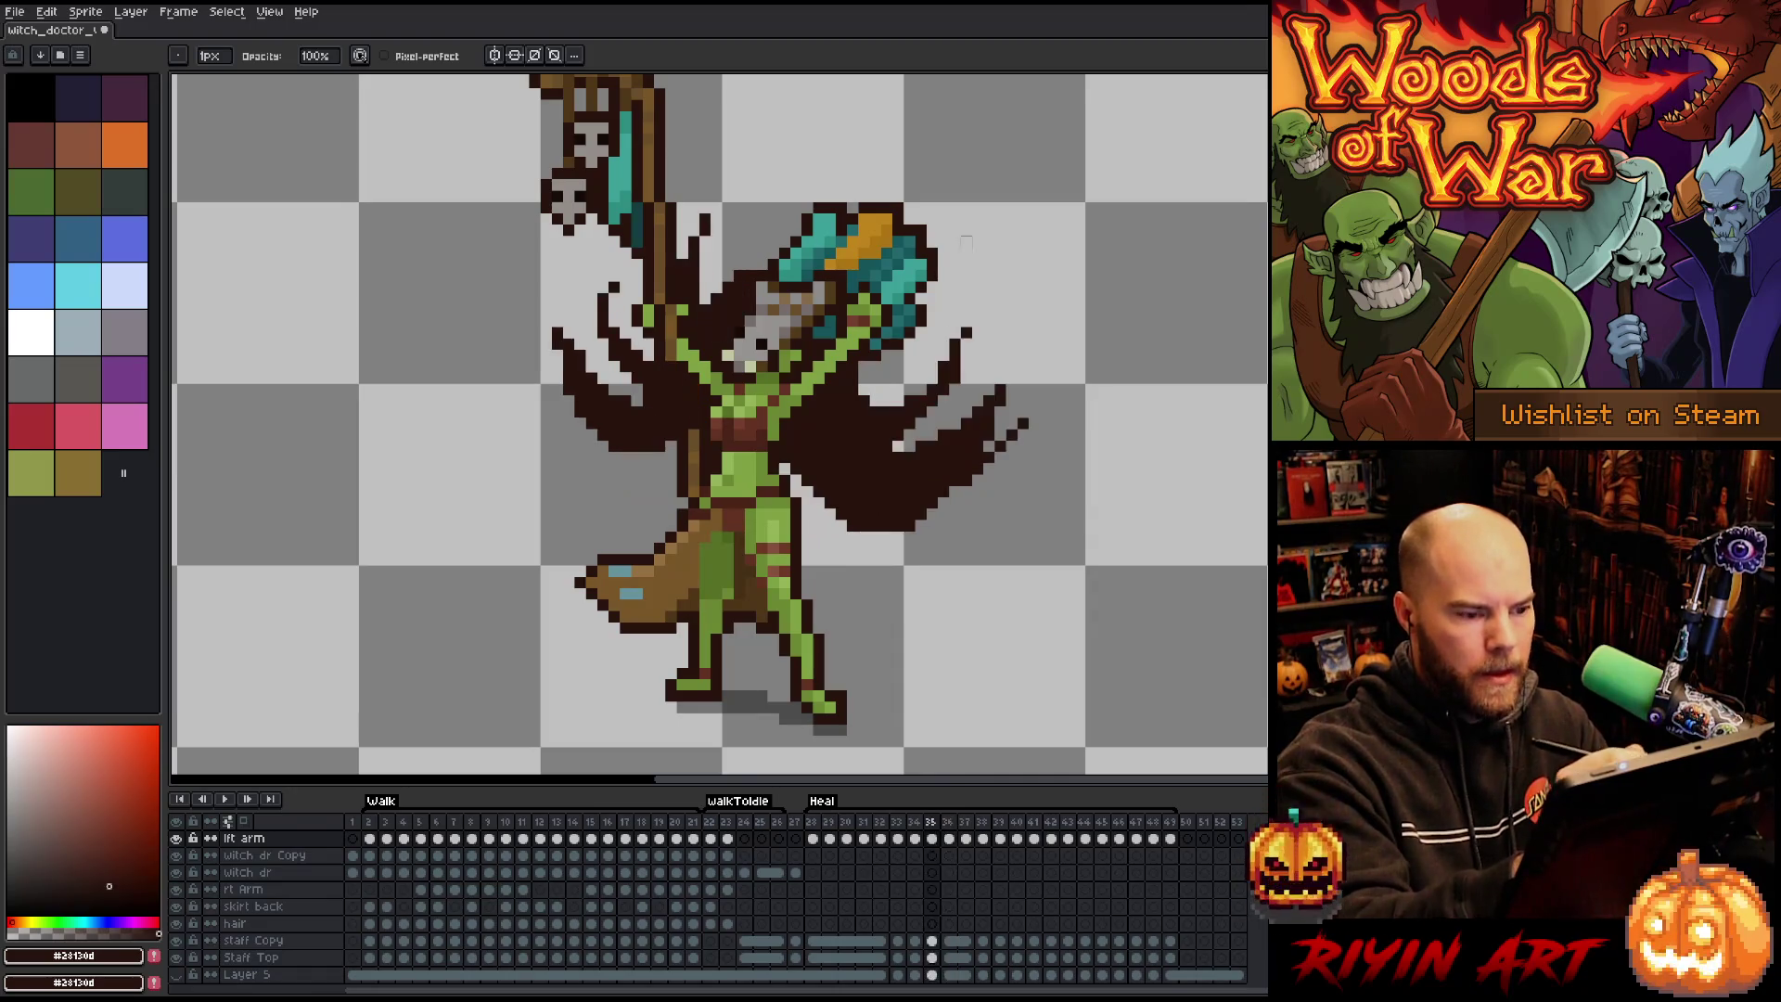
key(b)
drag(928, 428, 955, 401)
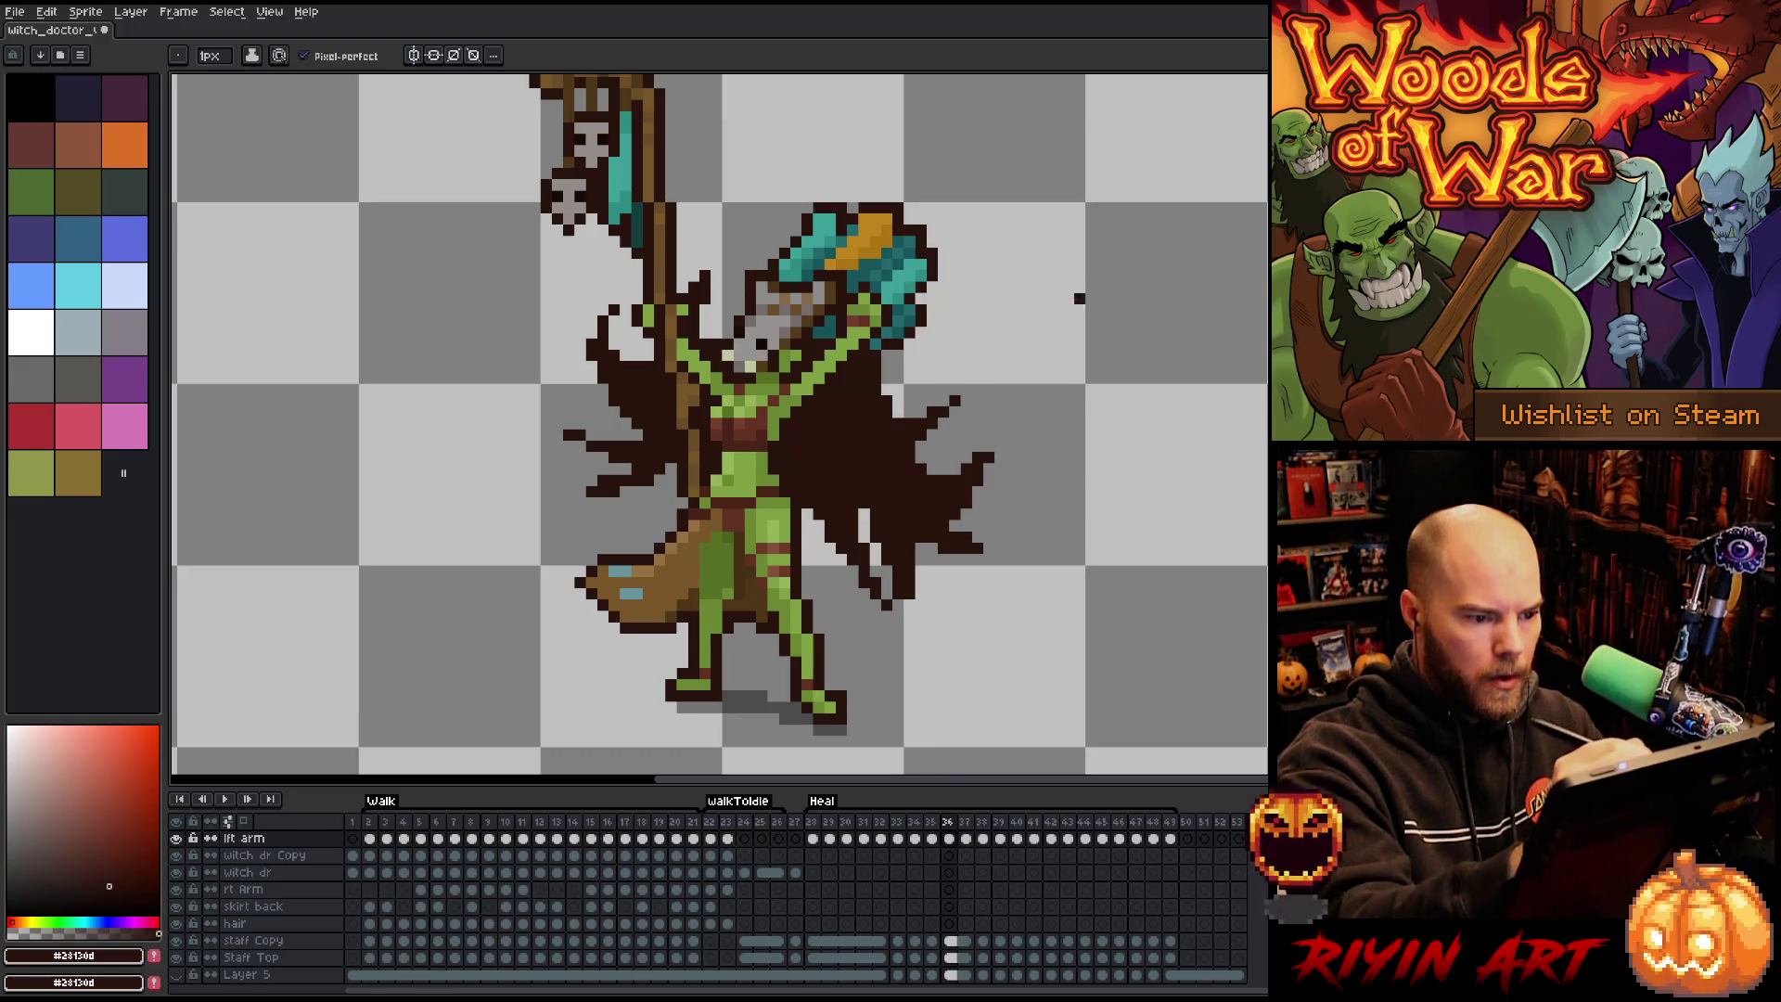
key(Return)
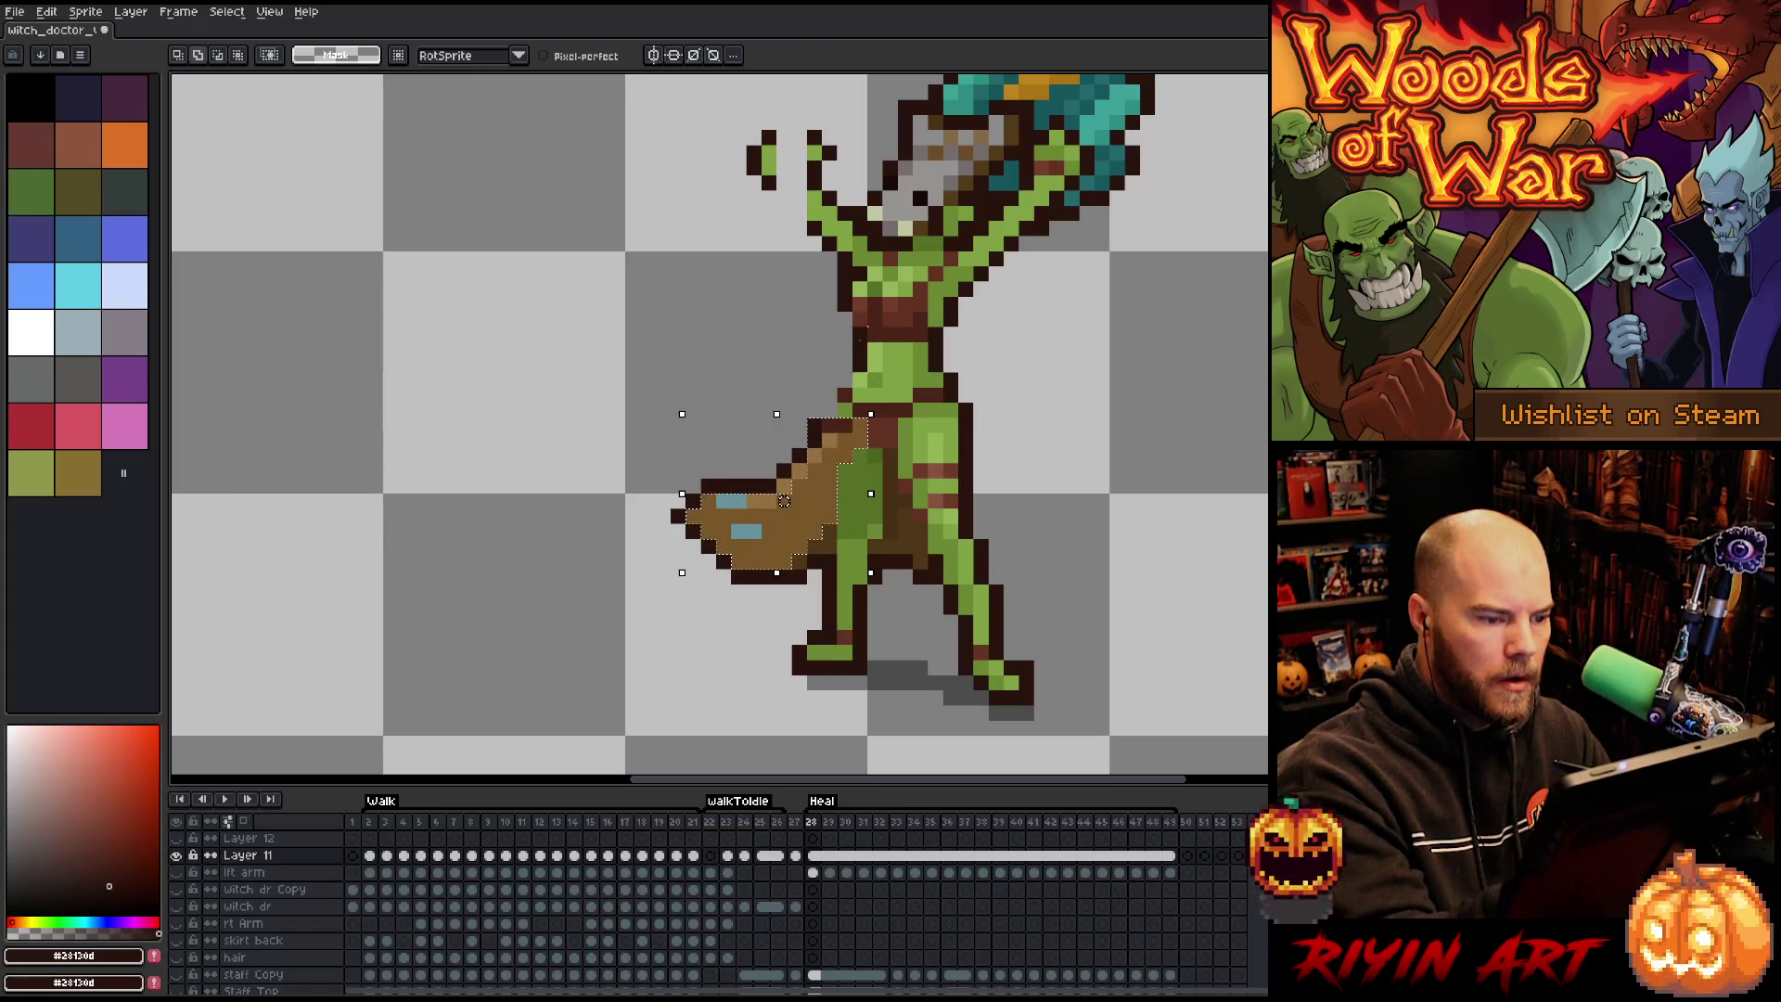
Delete the rotated brown cloth and broom, re-show the hidden layer, and select Layer 12 on frame 28.
drag(784, 501, 769, 471)
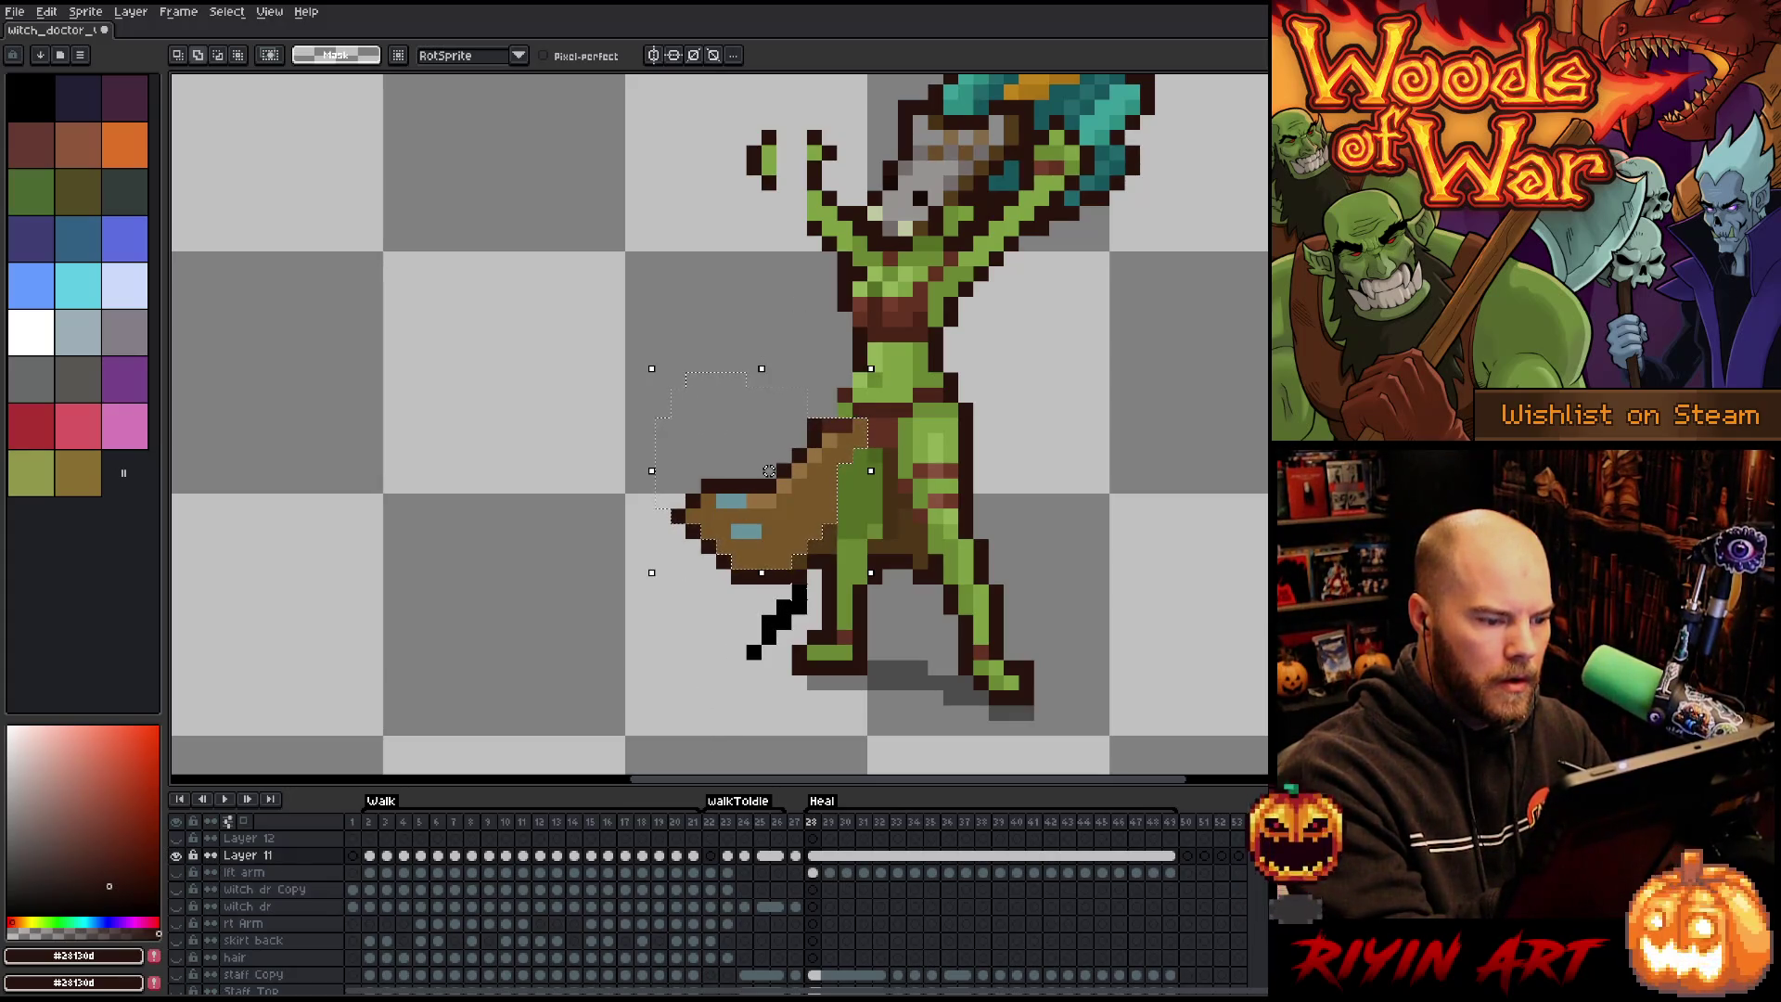
drag(769, 472, 753, 517)
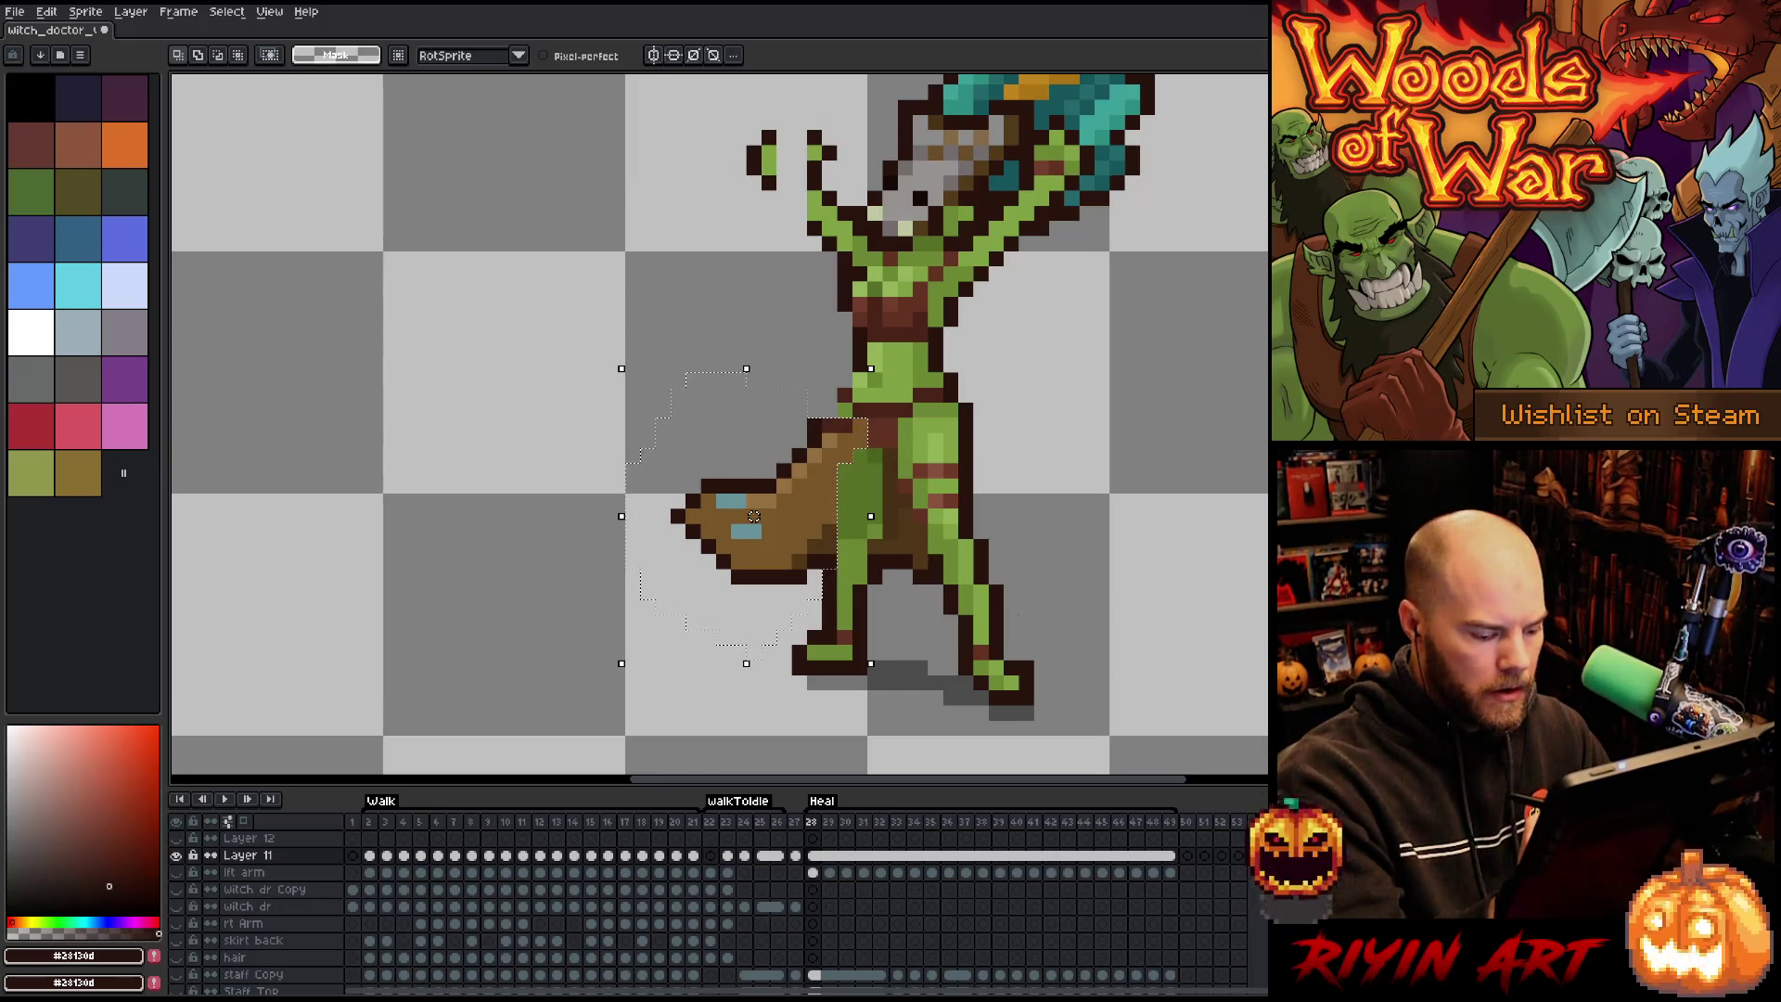
key(Delete)
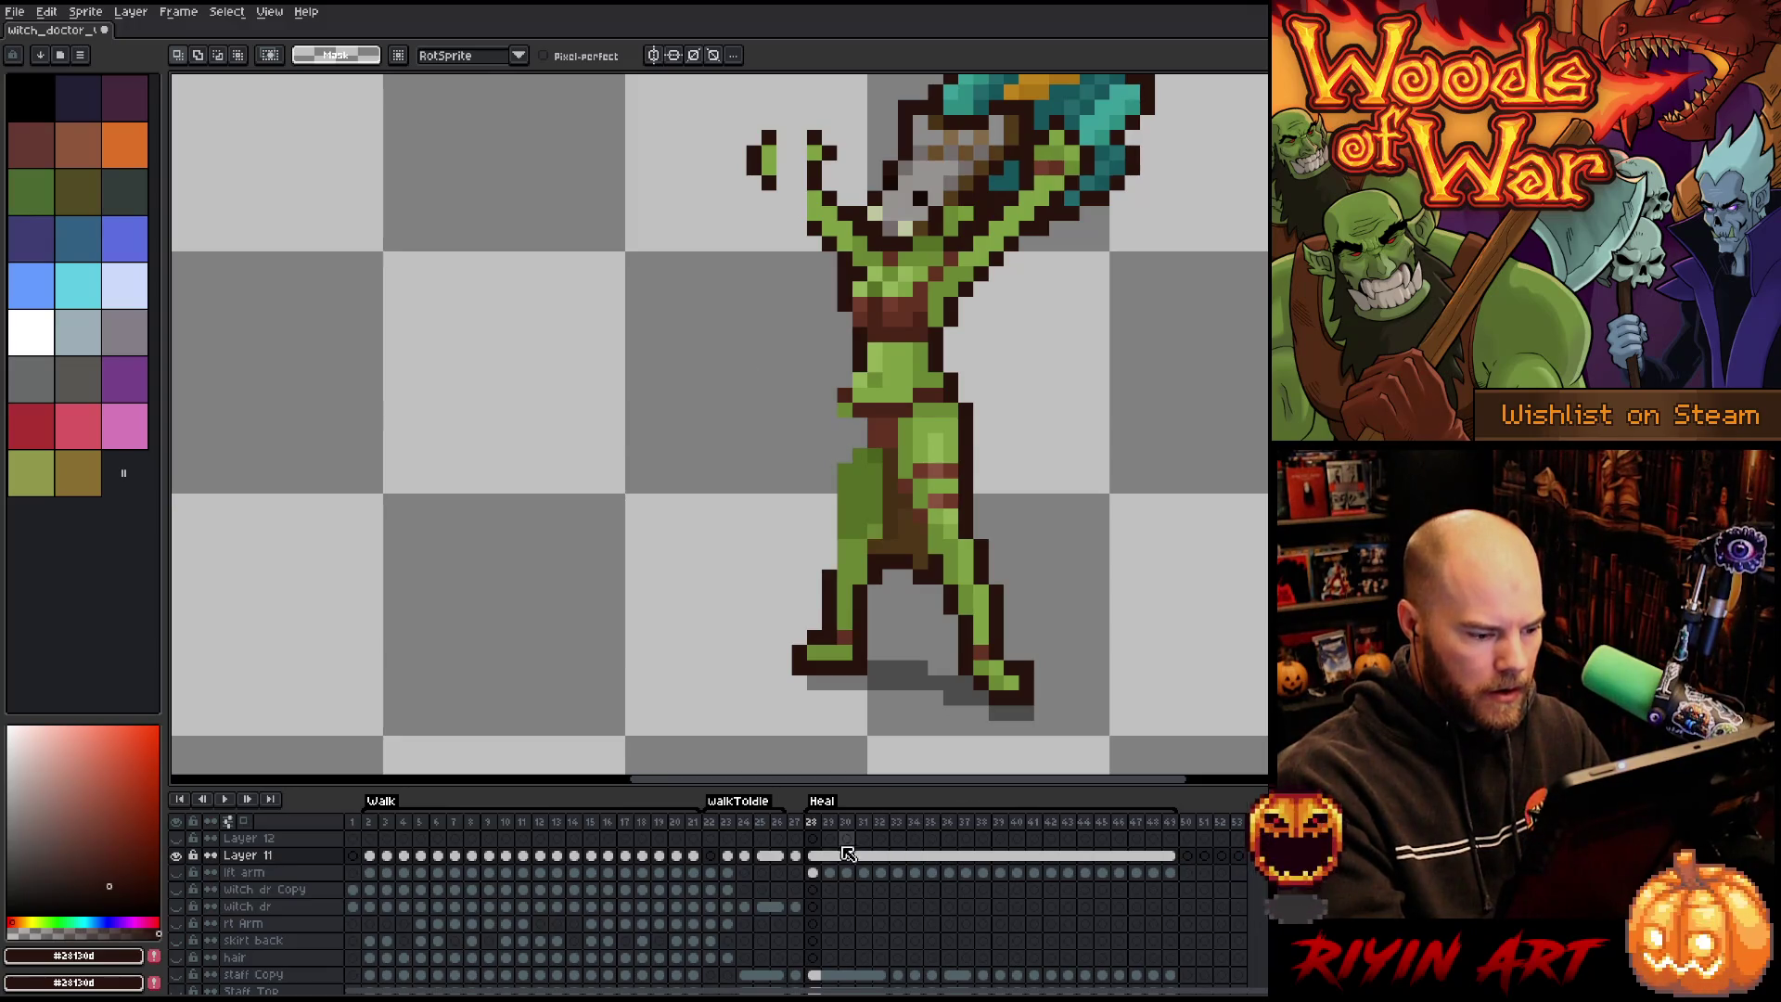
click(812, 838)
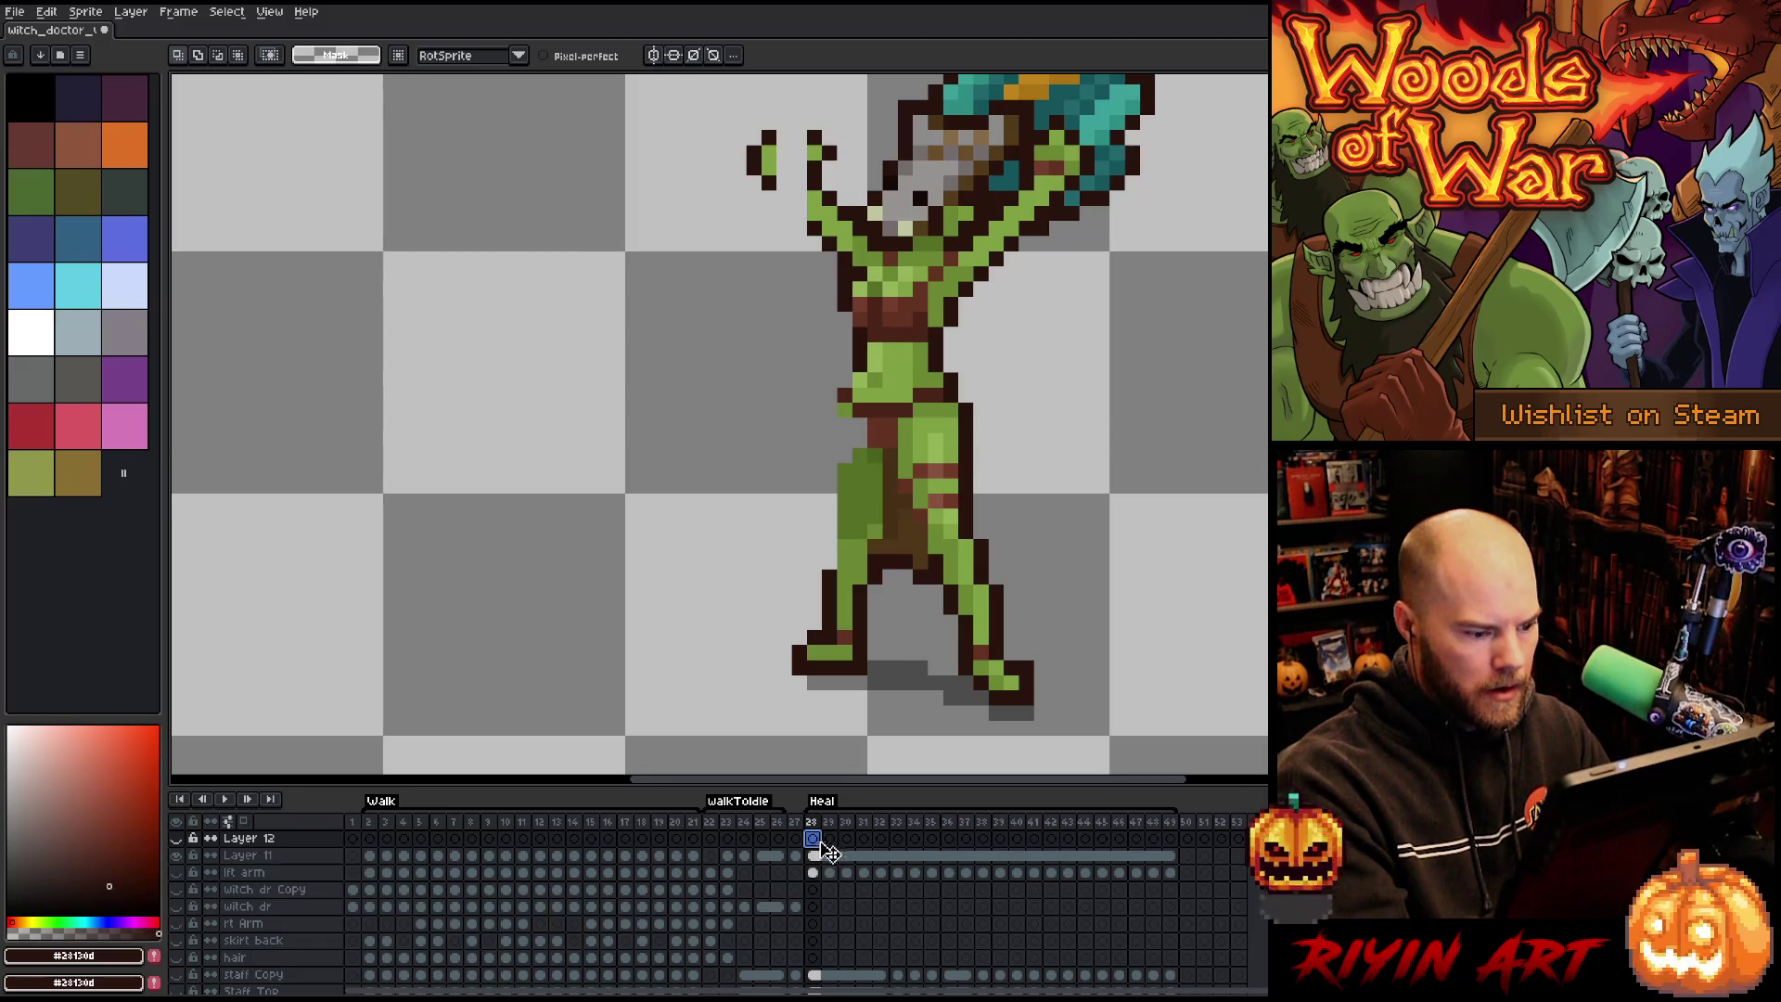
click(825, 856)
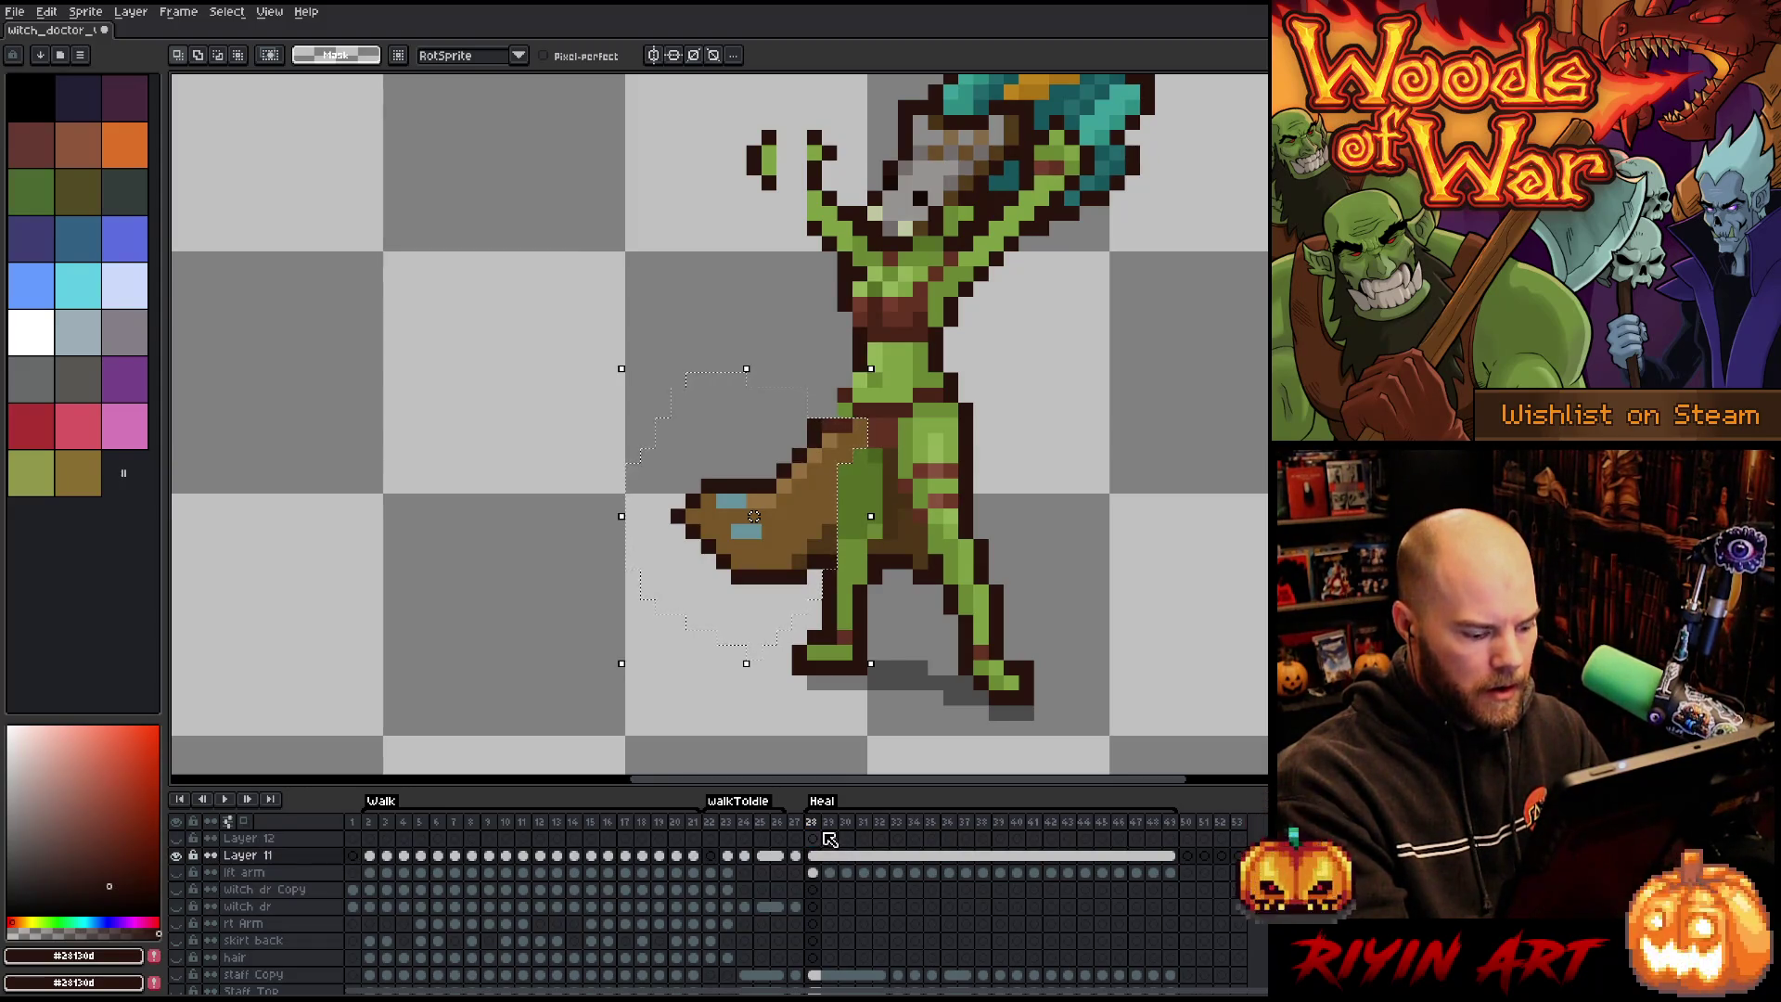
click(816, 838)
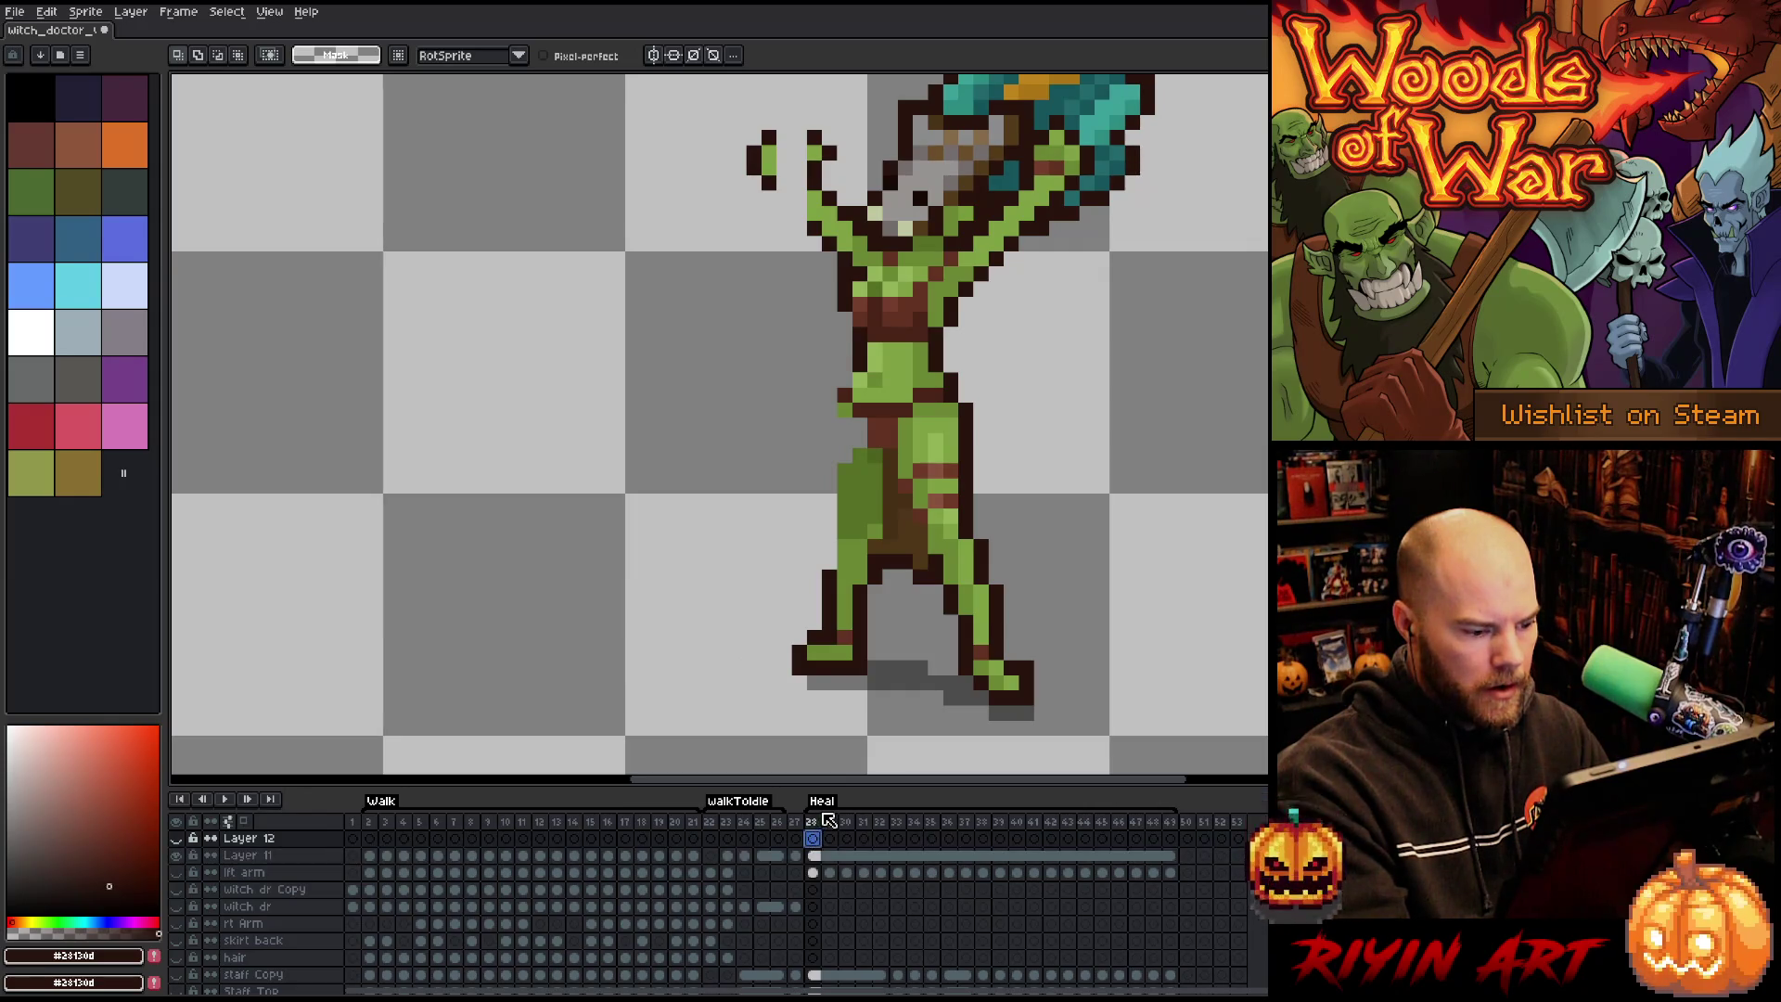
click(815, 856)
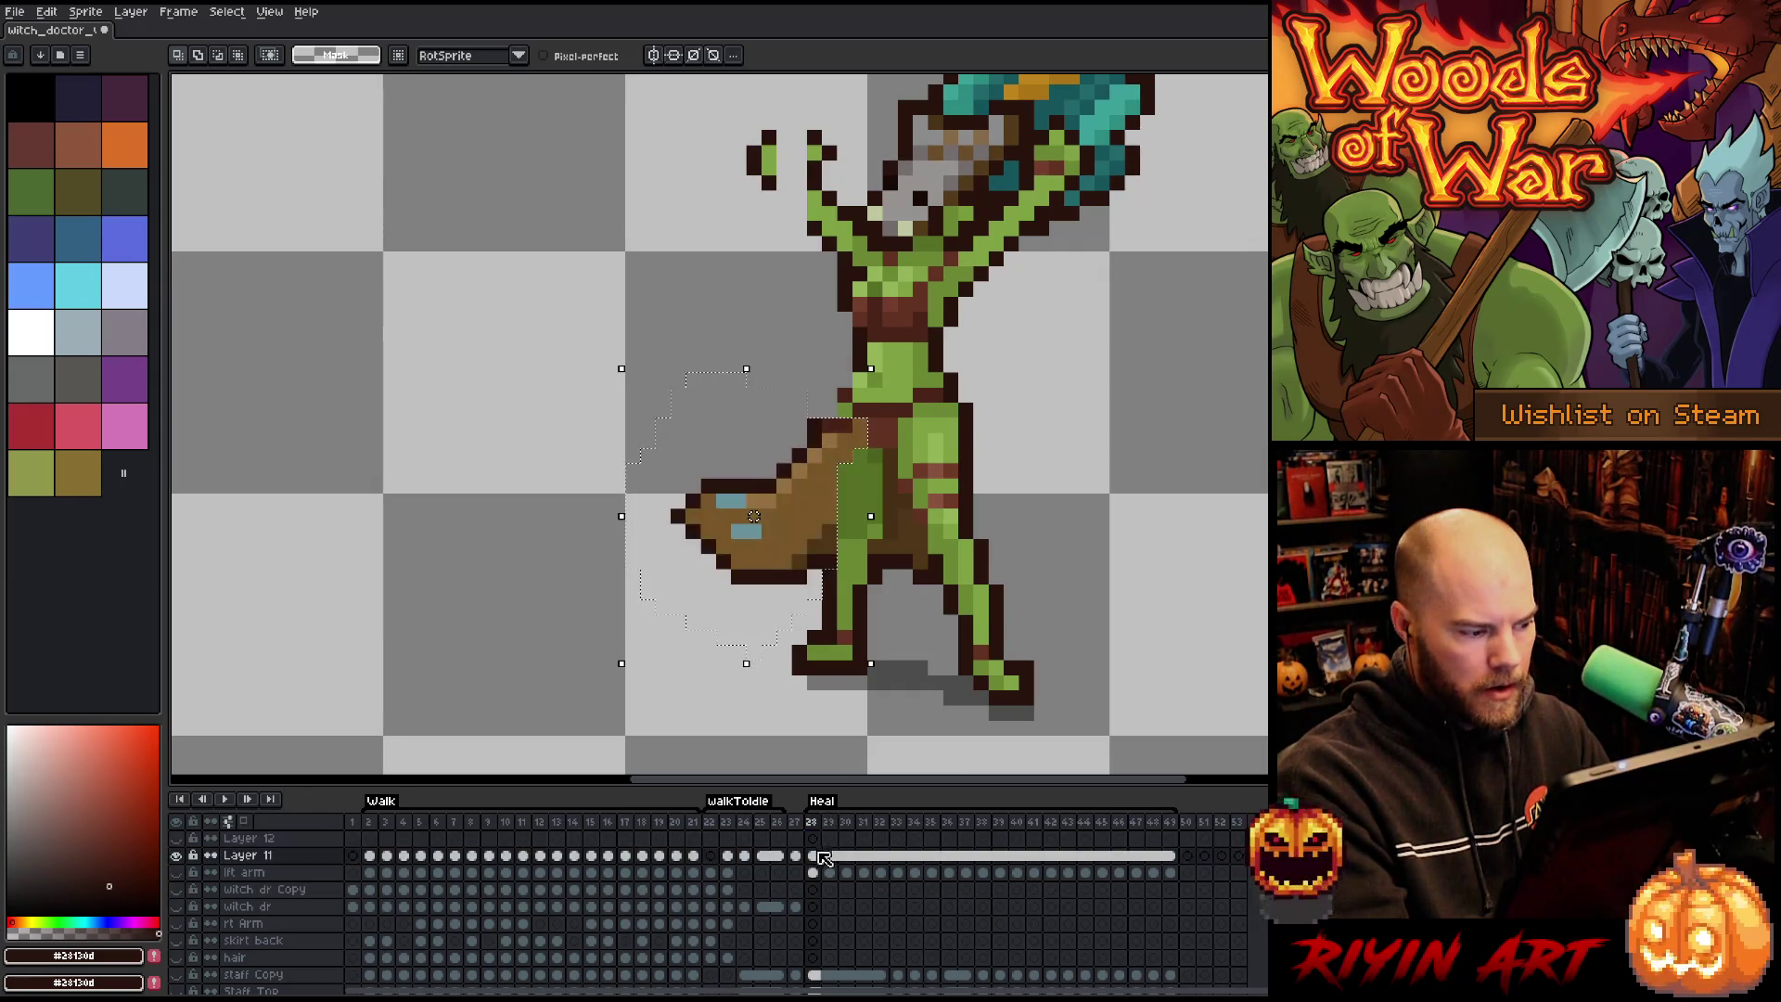
key(Delete)
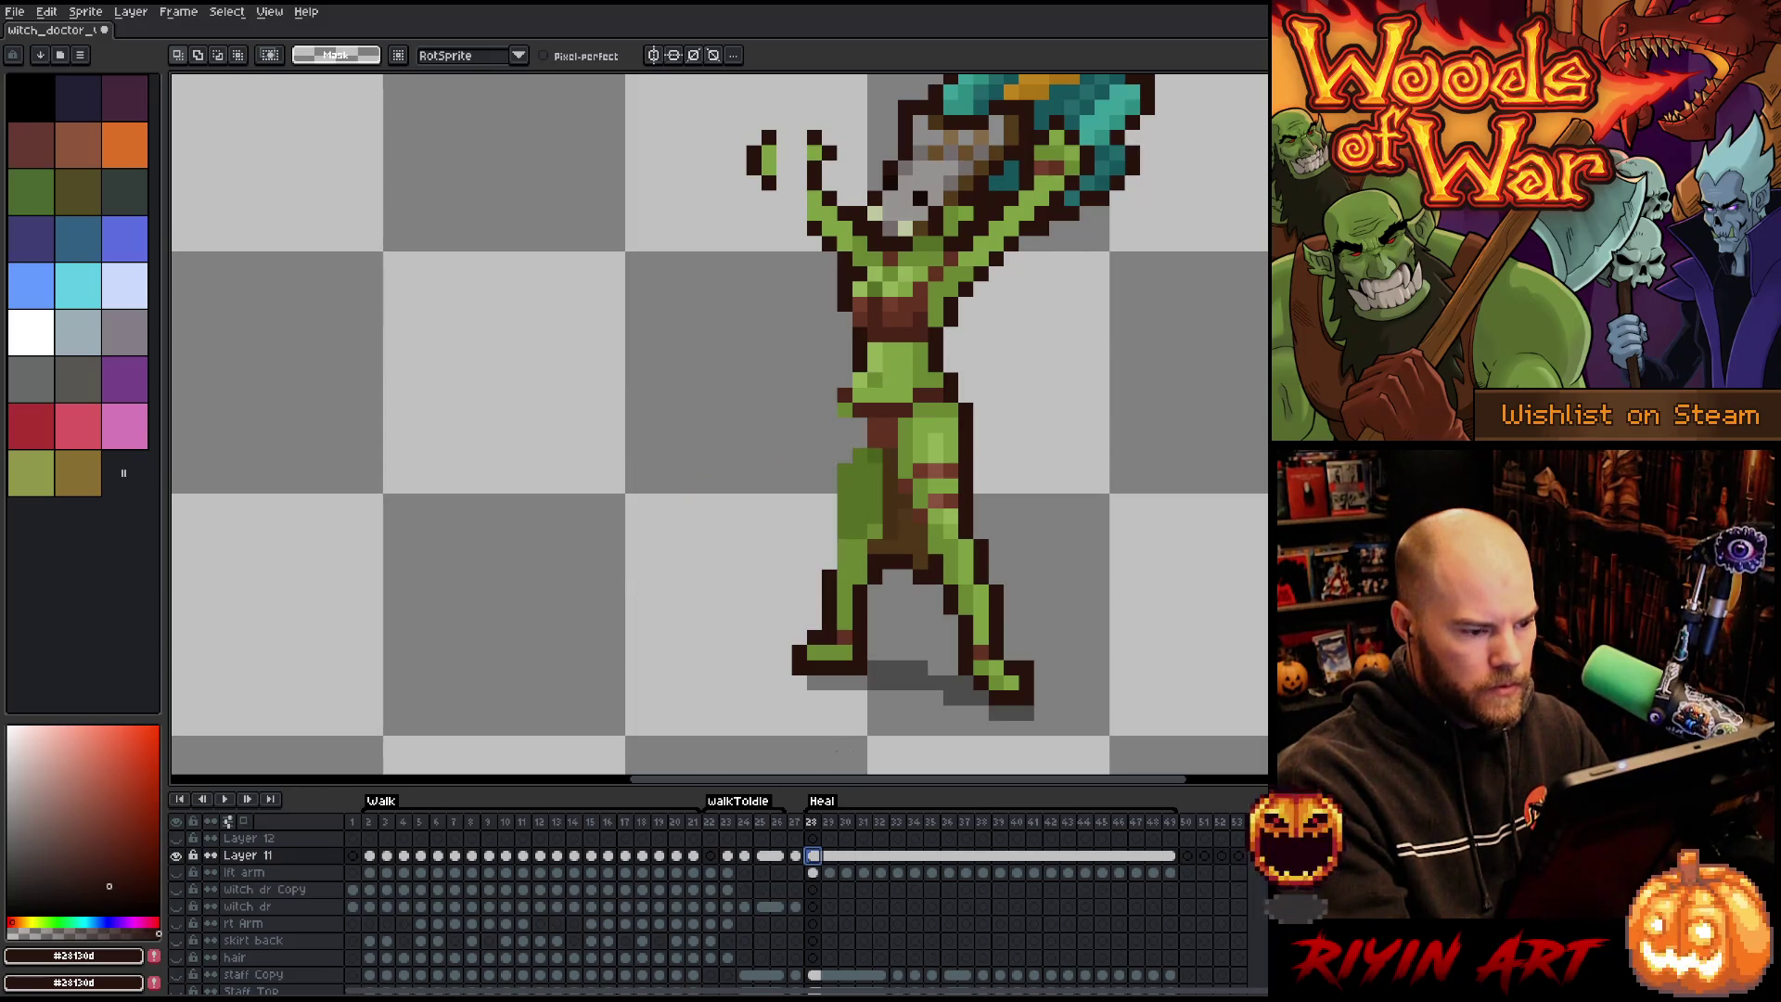
click(178, 855)
click(812, 837)
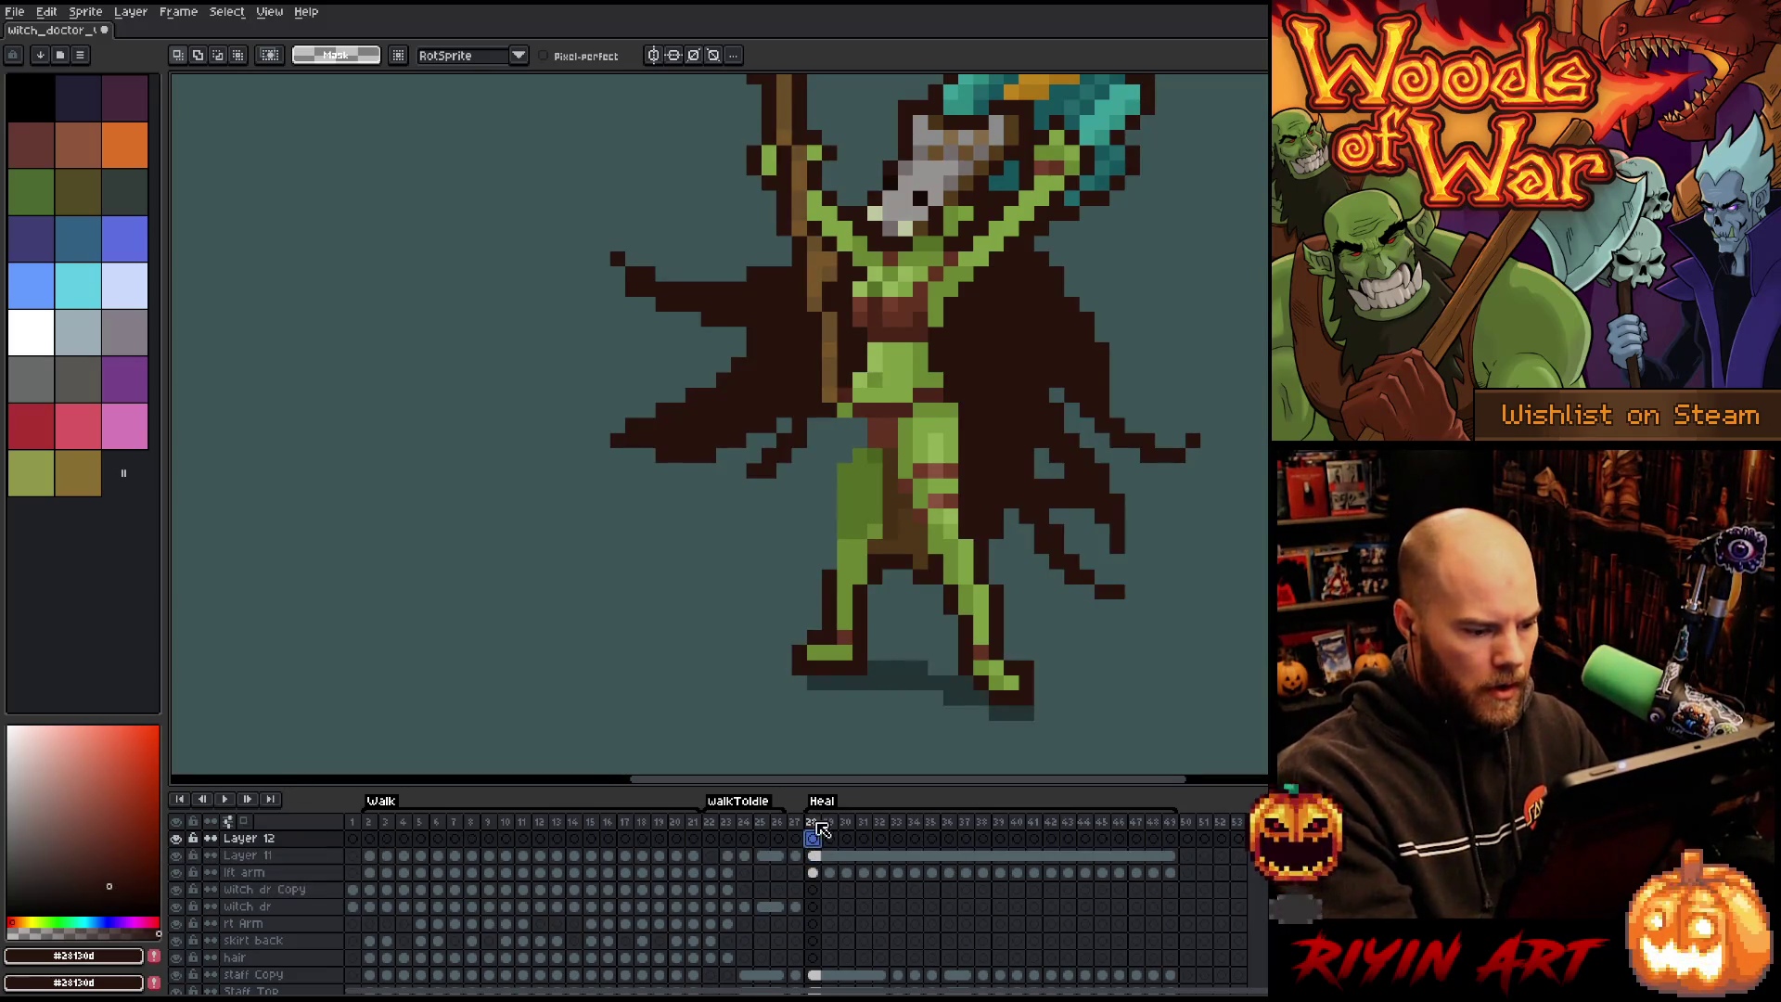
Paste and commit the brown cloth on Layer 12, hide Layer 12, and select Layer 11 at frame 28.
key(ctrl+v)
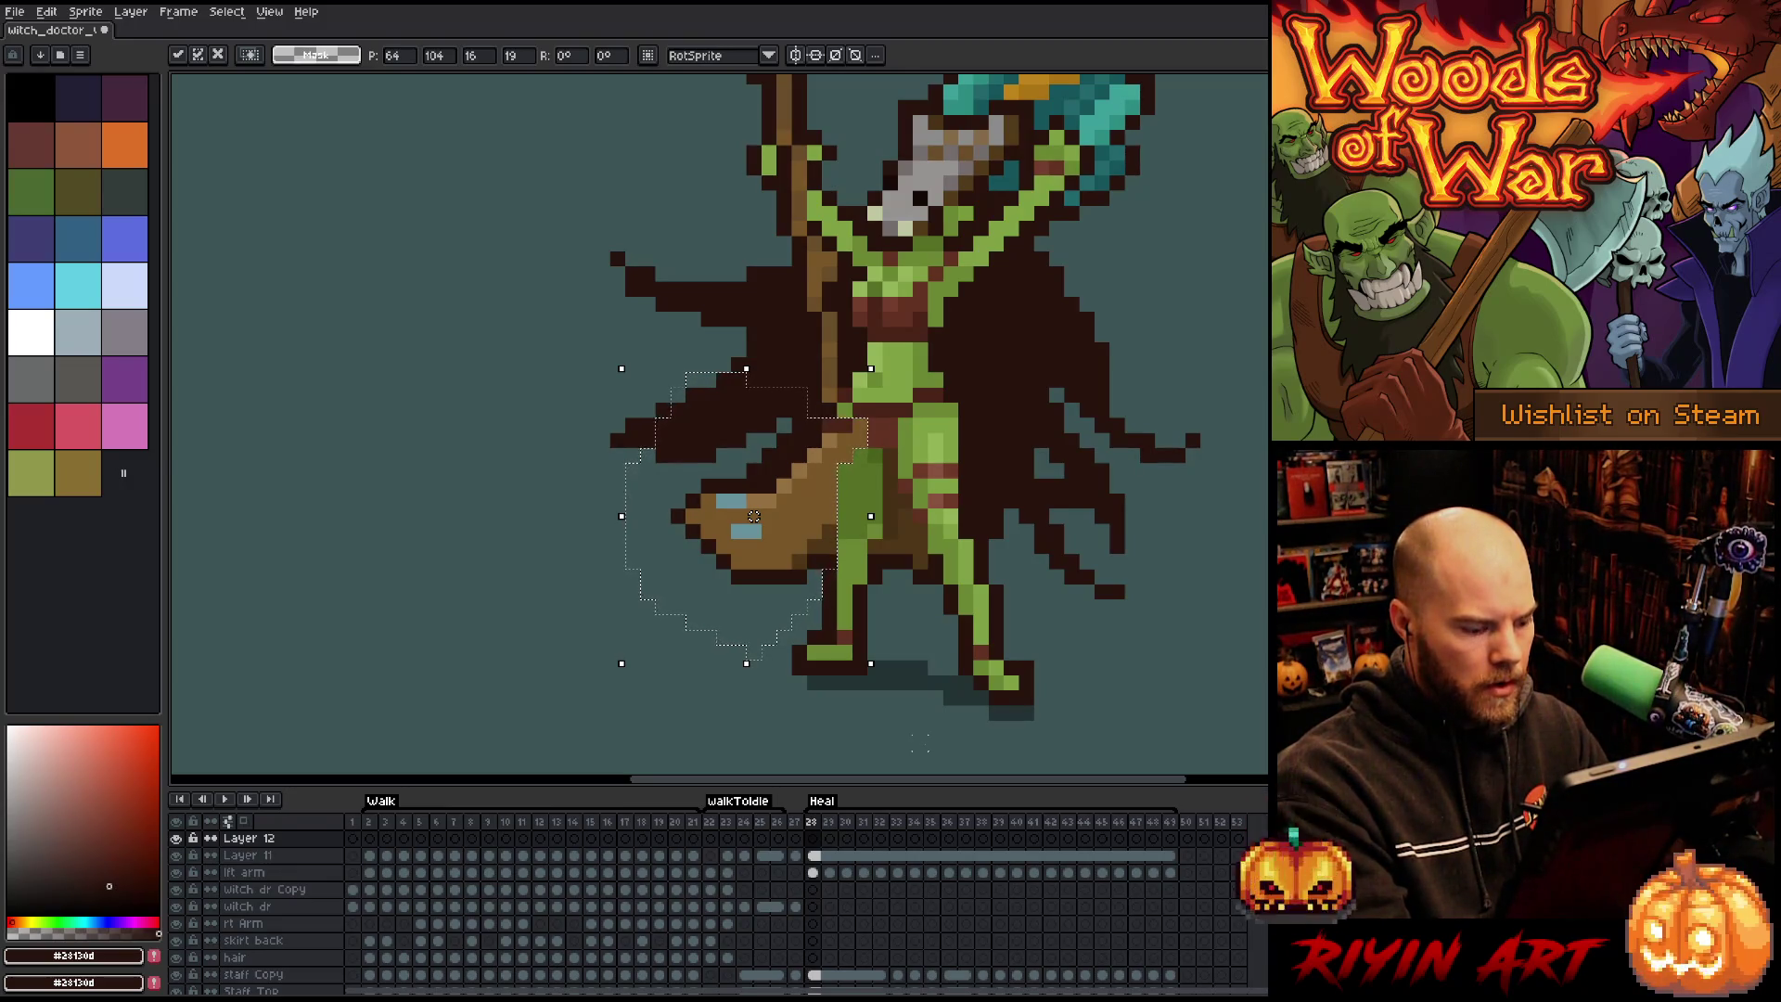
key(Return)
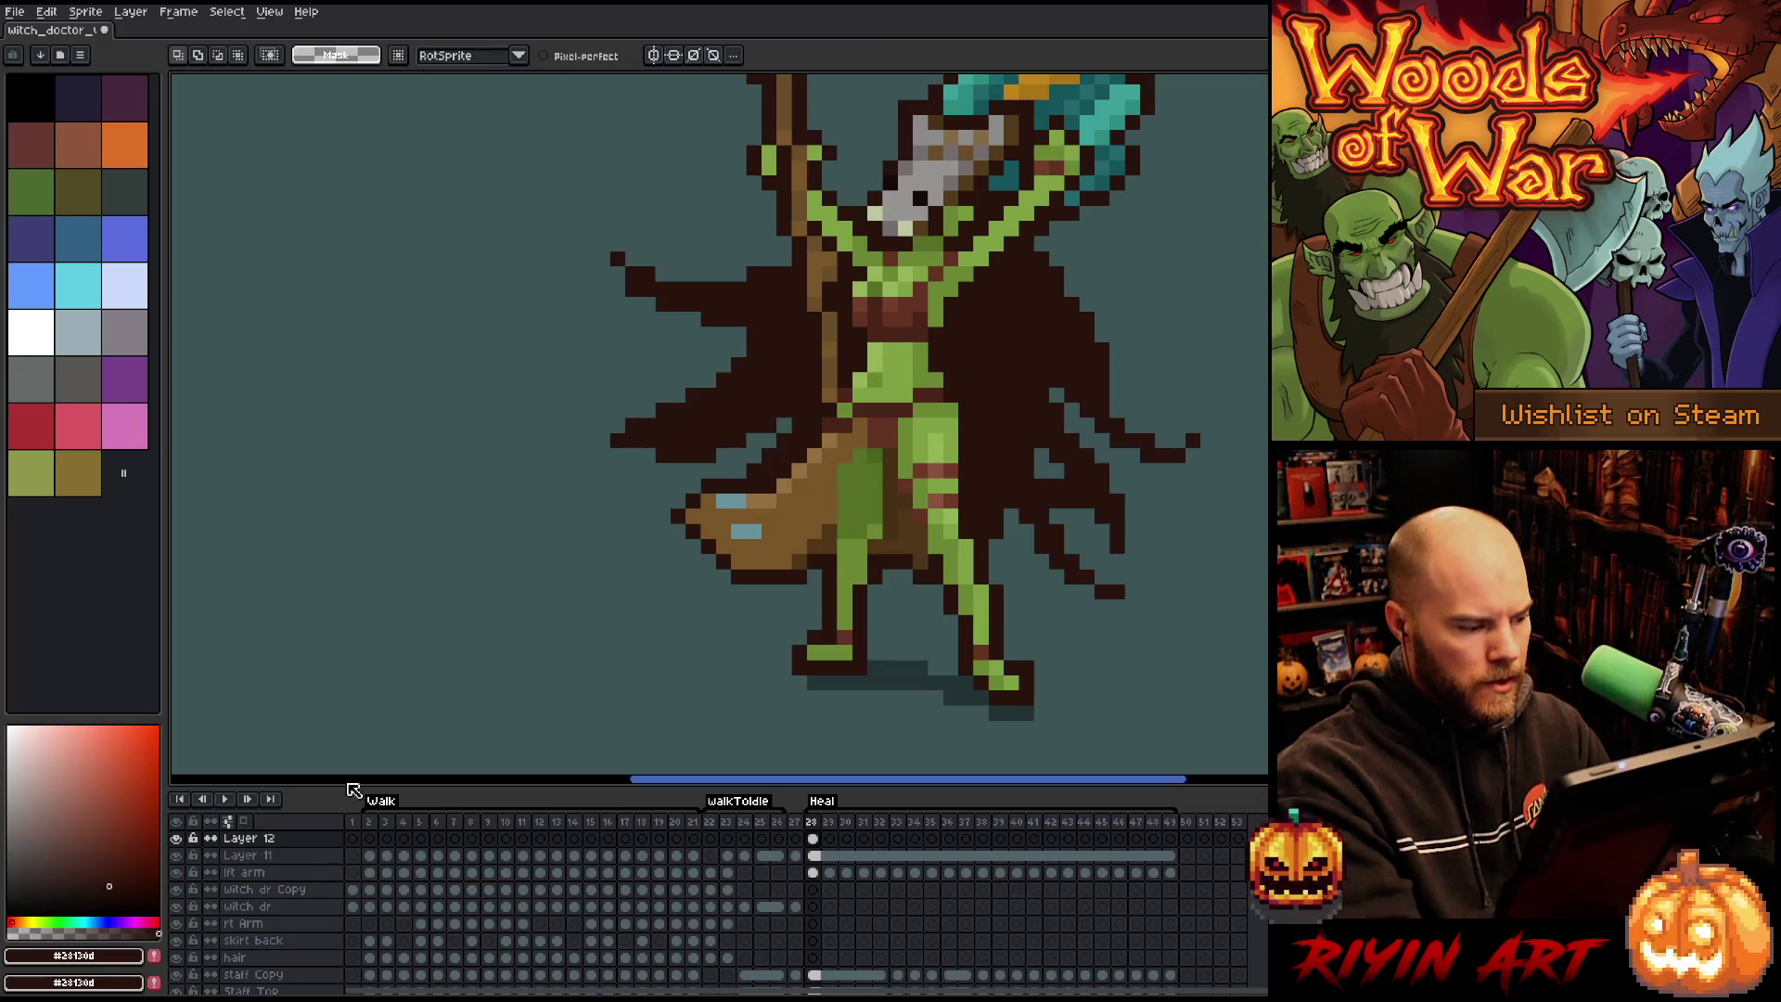
click(175, 838)
key(i)
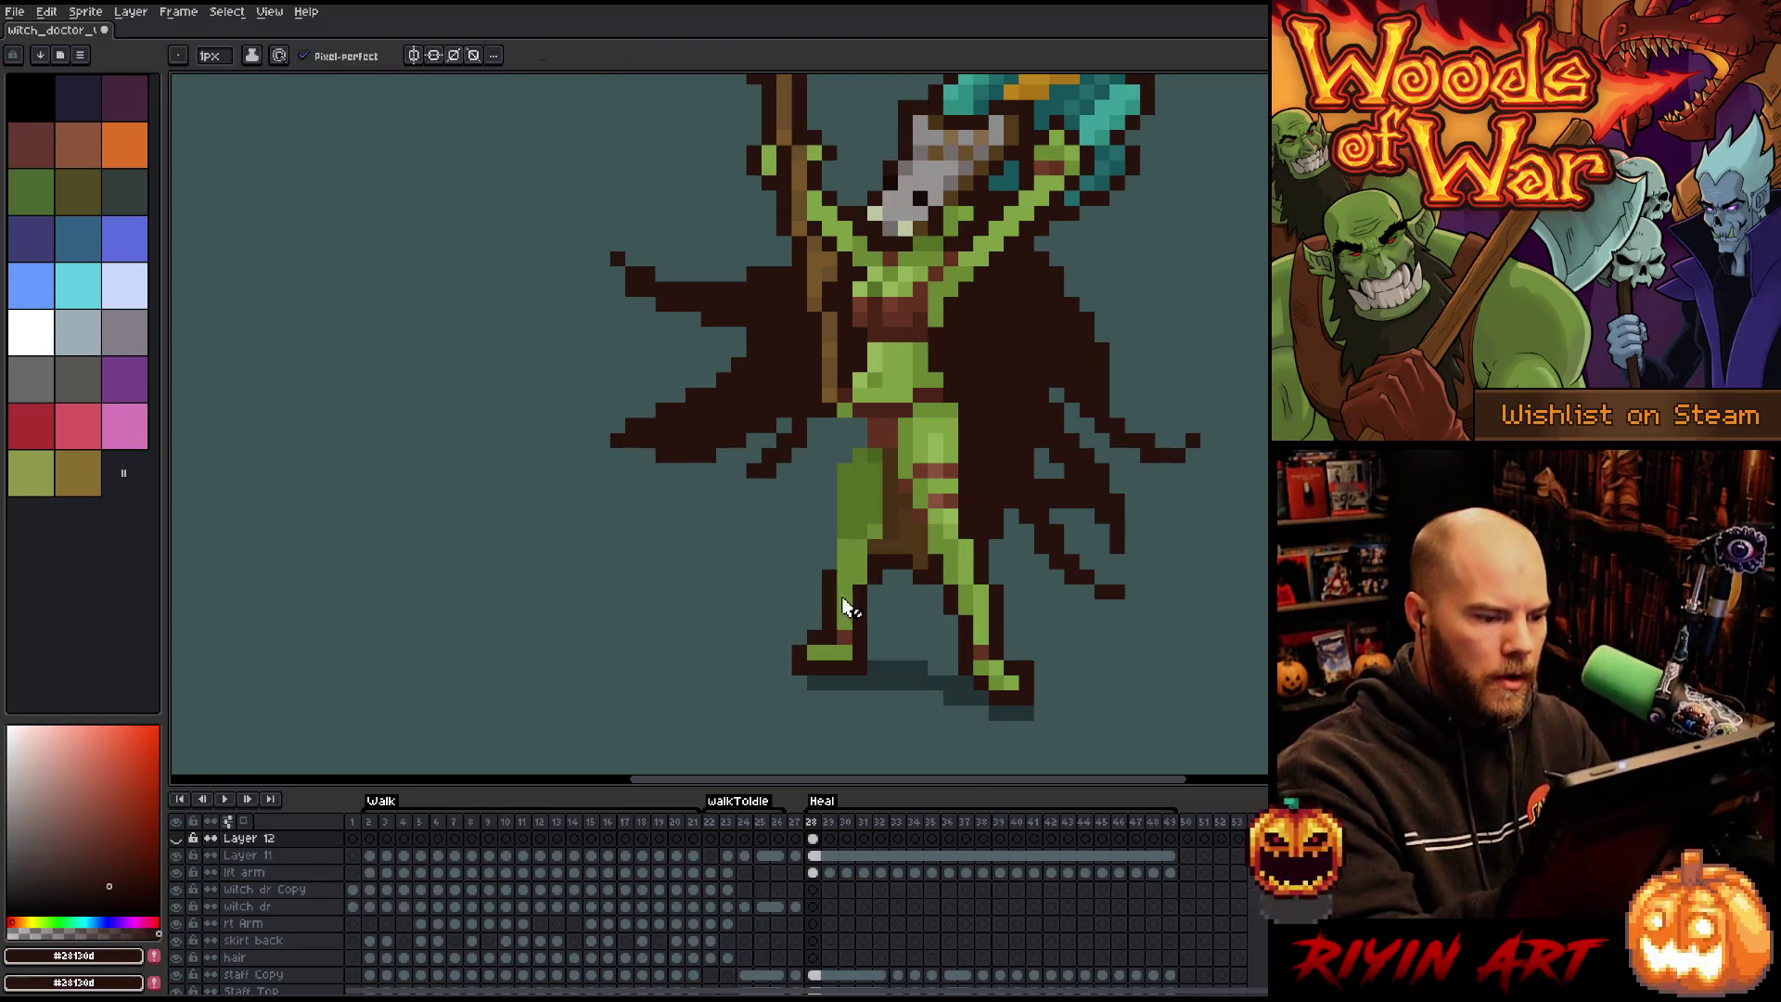
key(b)
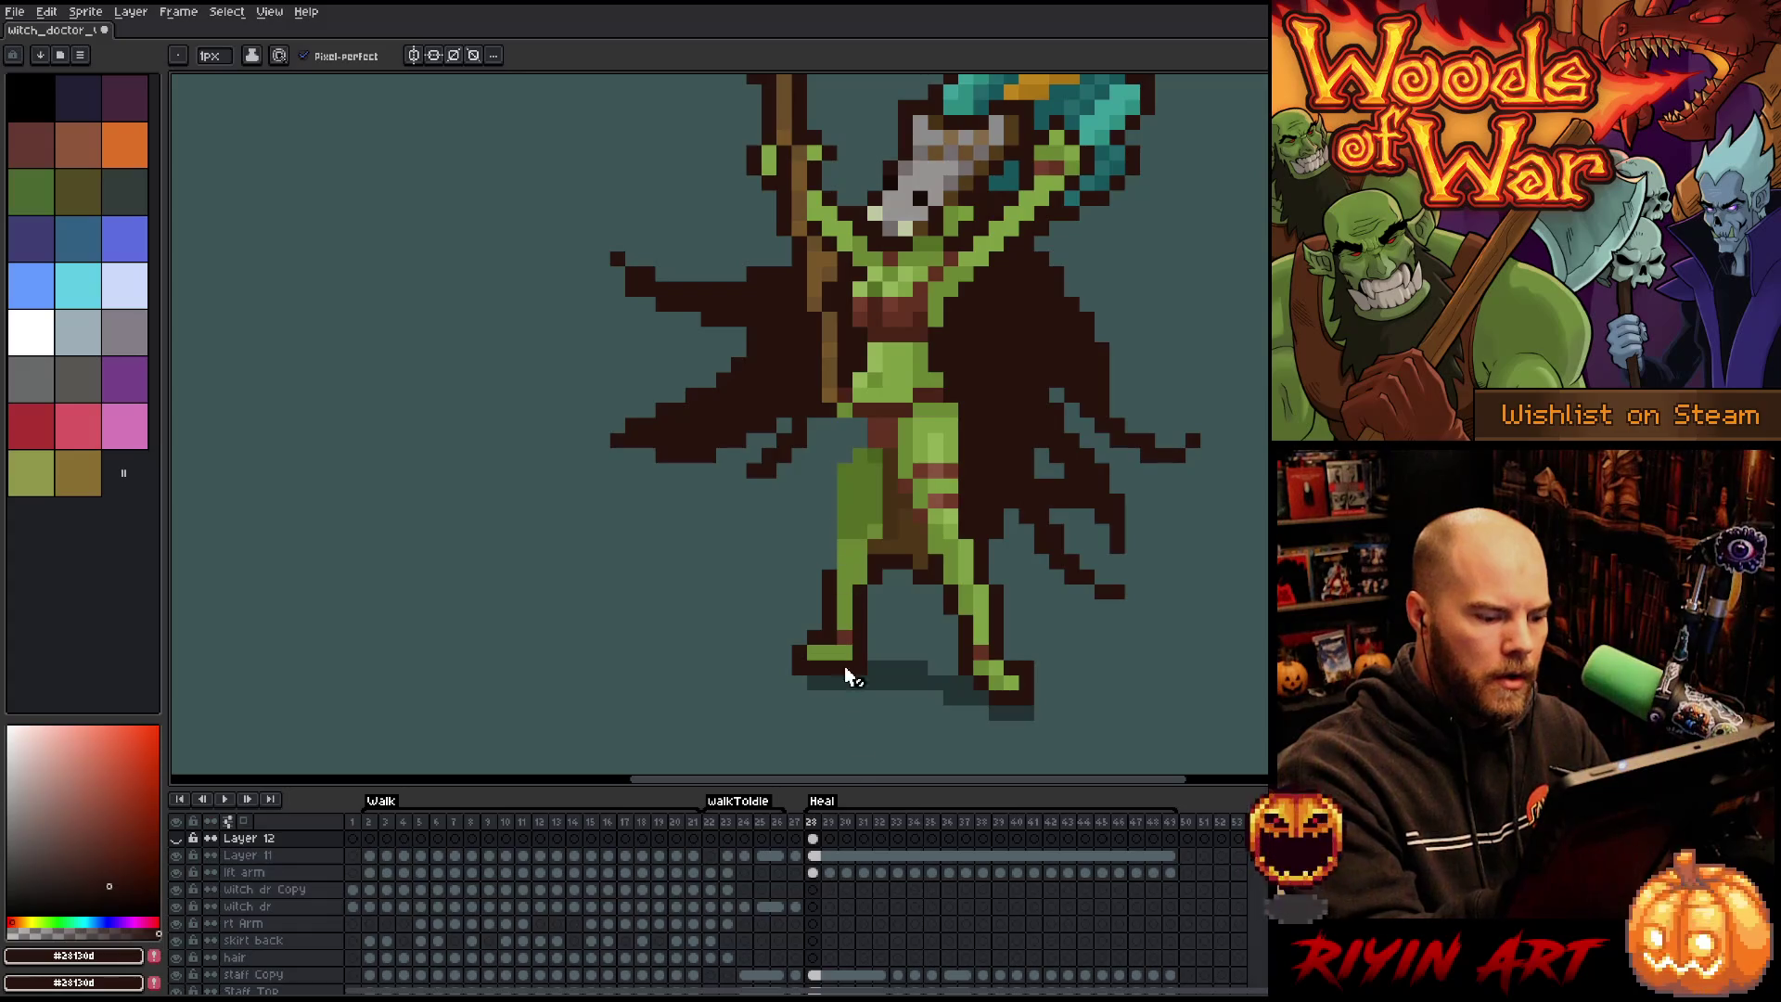
click(814, 855)
Redraw the left leg's dark outline and repaint its stray dark pixels green using sampled colours.
drag(829, 501, 829, 562)
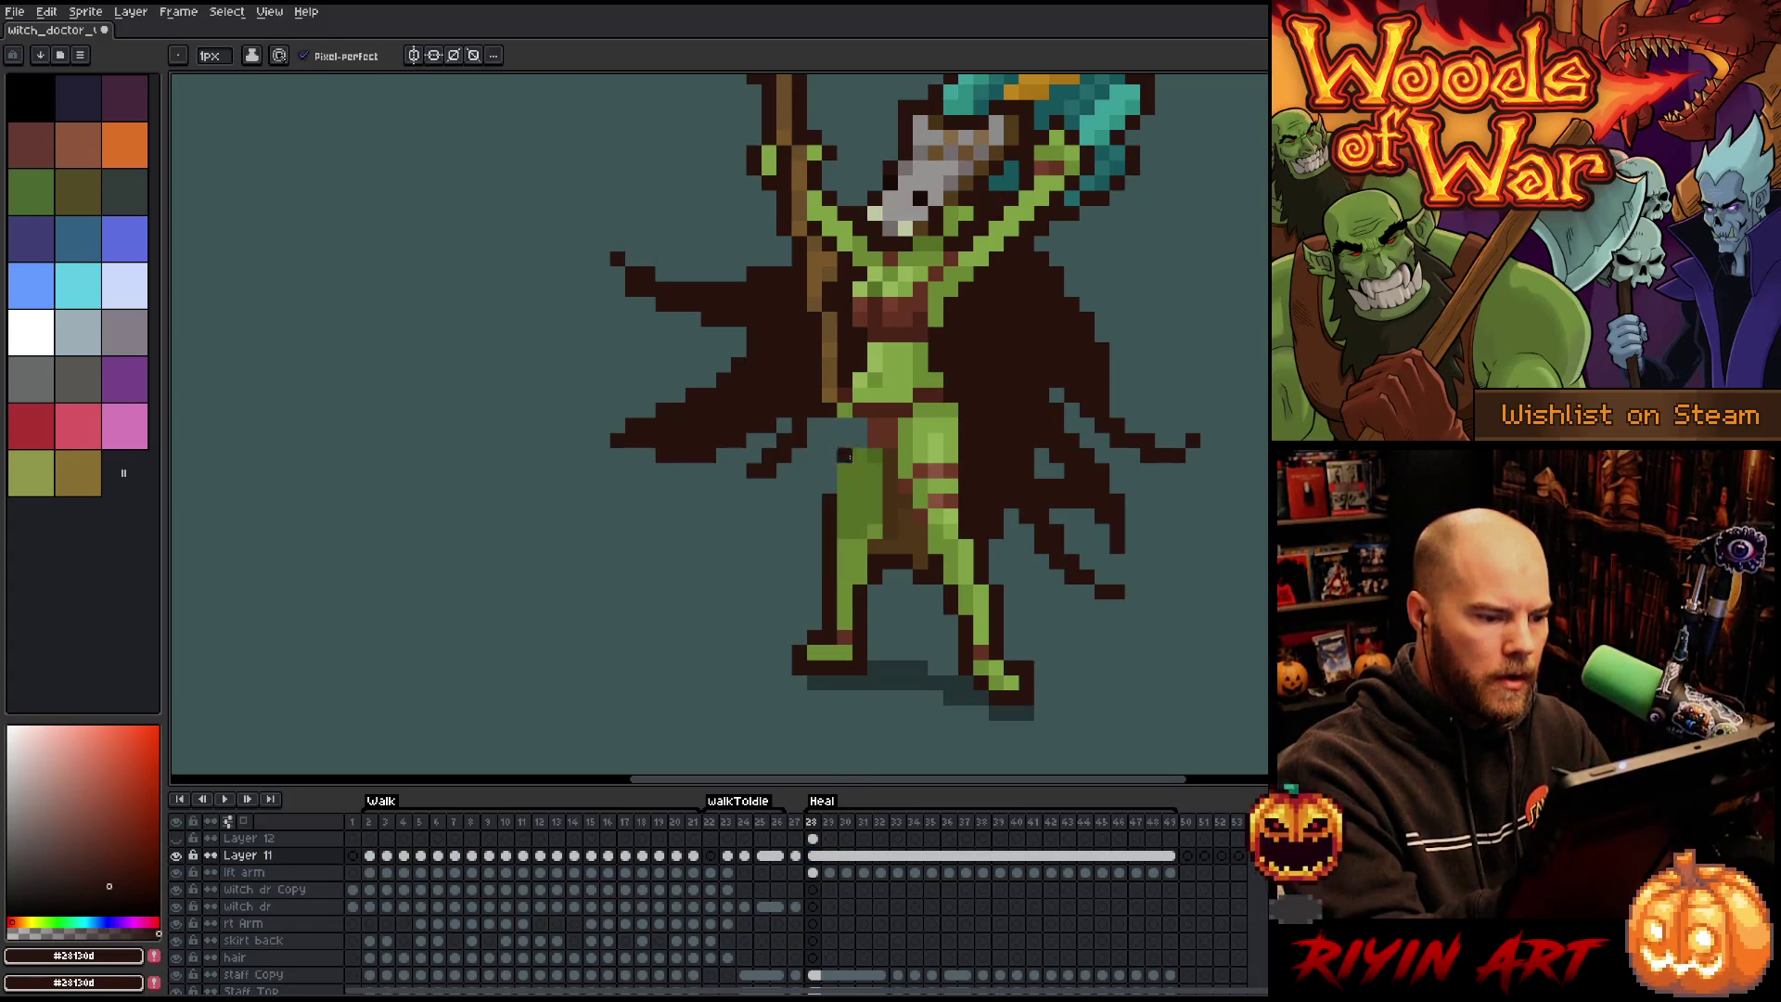
alt+click(877, 445)
mouse_move(844, 422)
mouse_down()
mouse_move(844, 456)
mouse_move(859, 444)
mouse_up()
alt+click(860, 440)
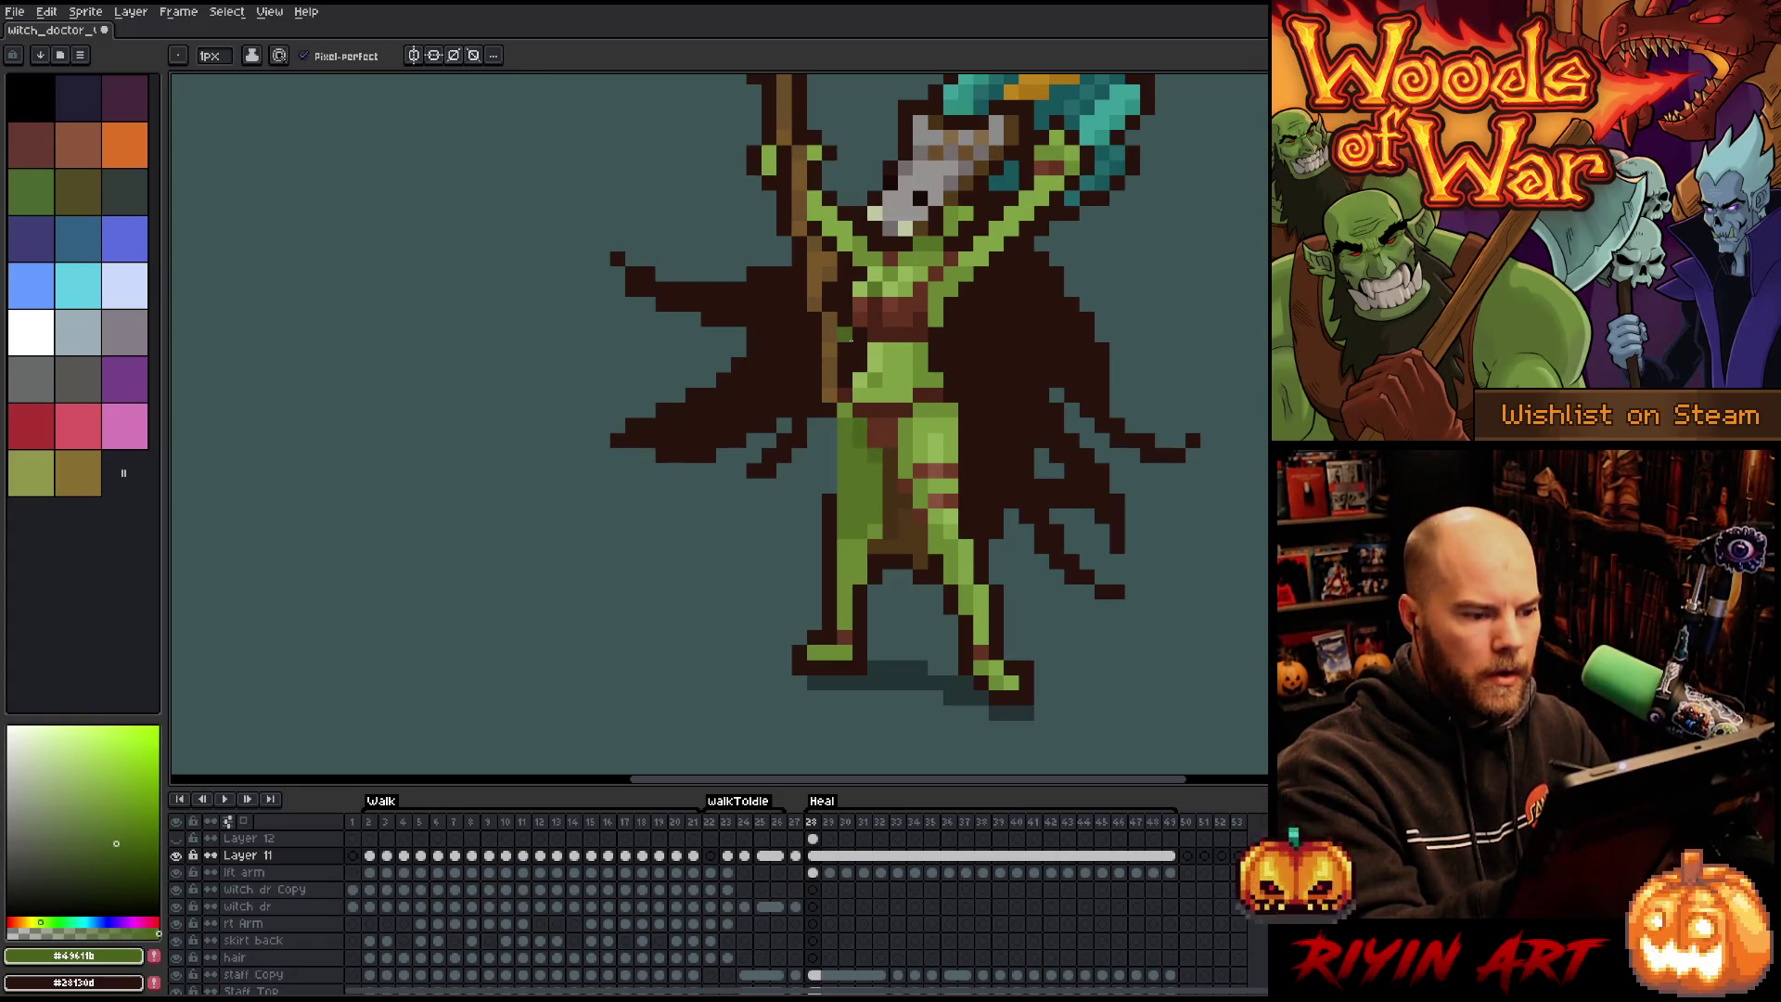
alt+click(832, 495)
drag(829, 494, 830, 432)
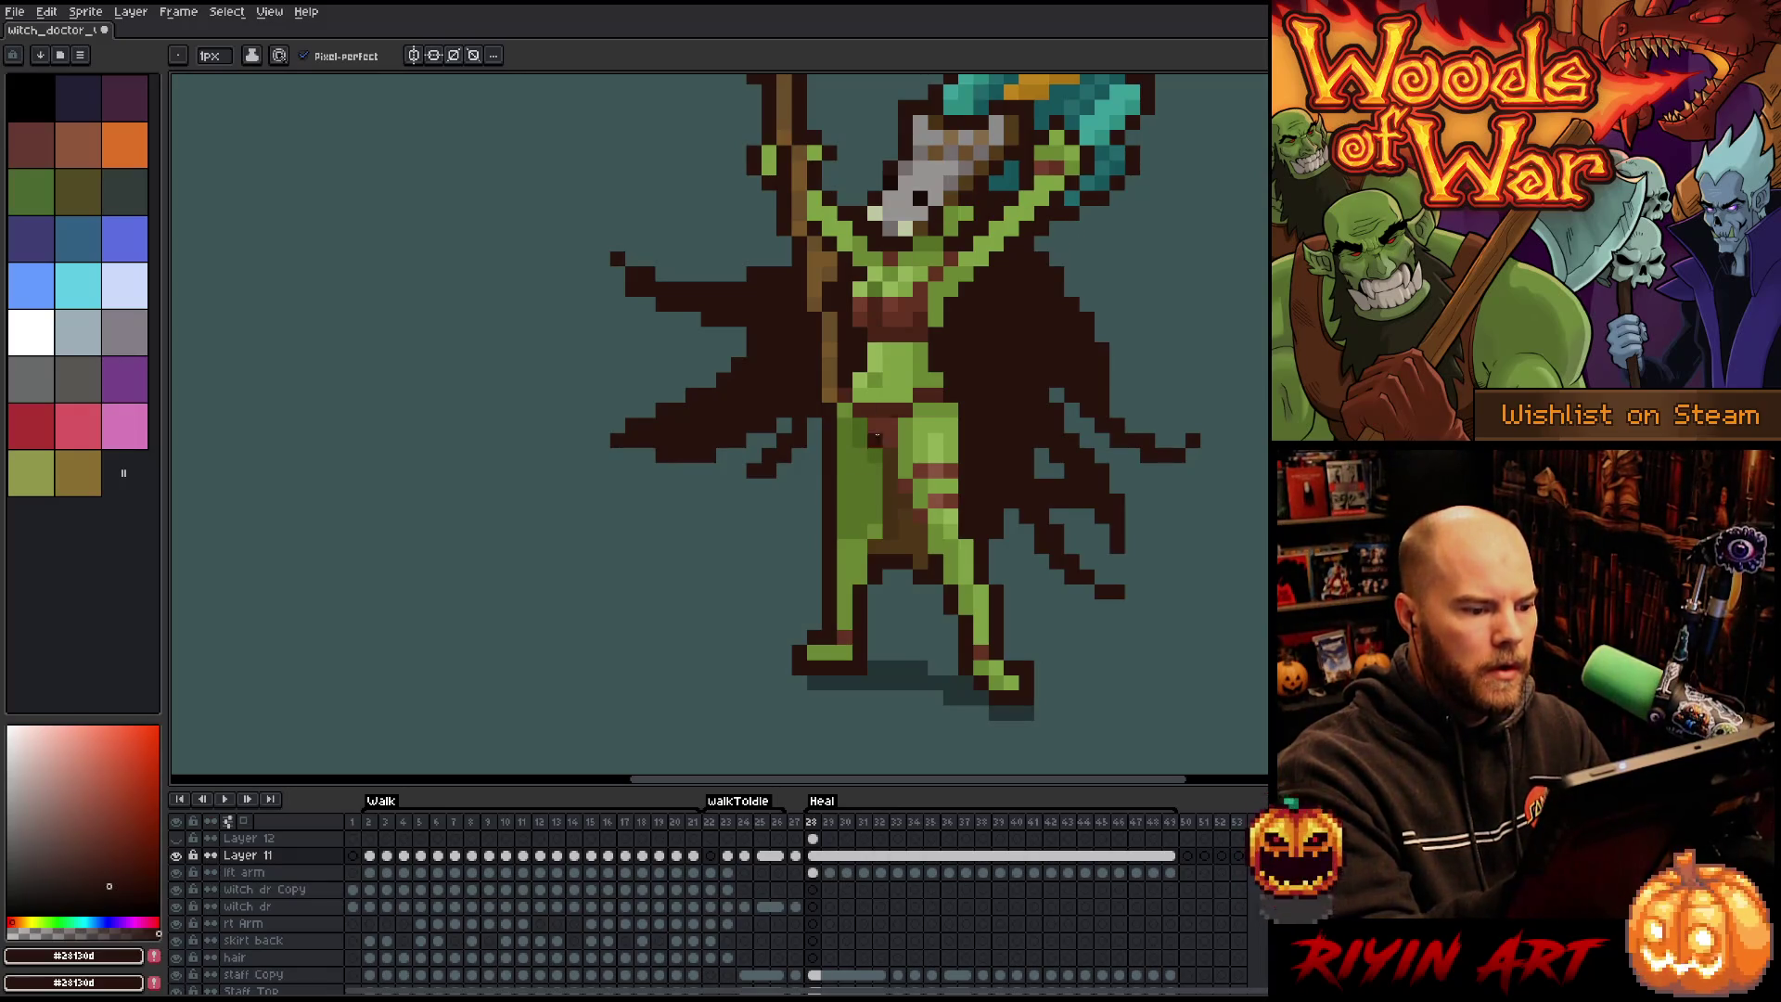
alt+click(835, 461)
alt+click(875, 318)
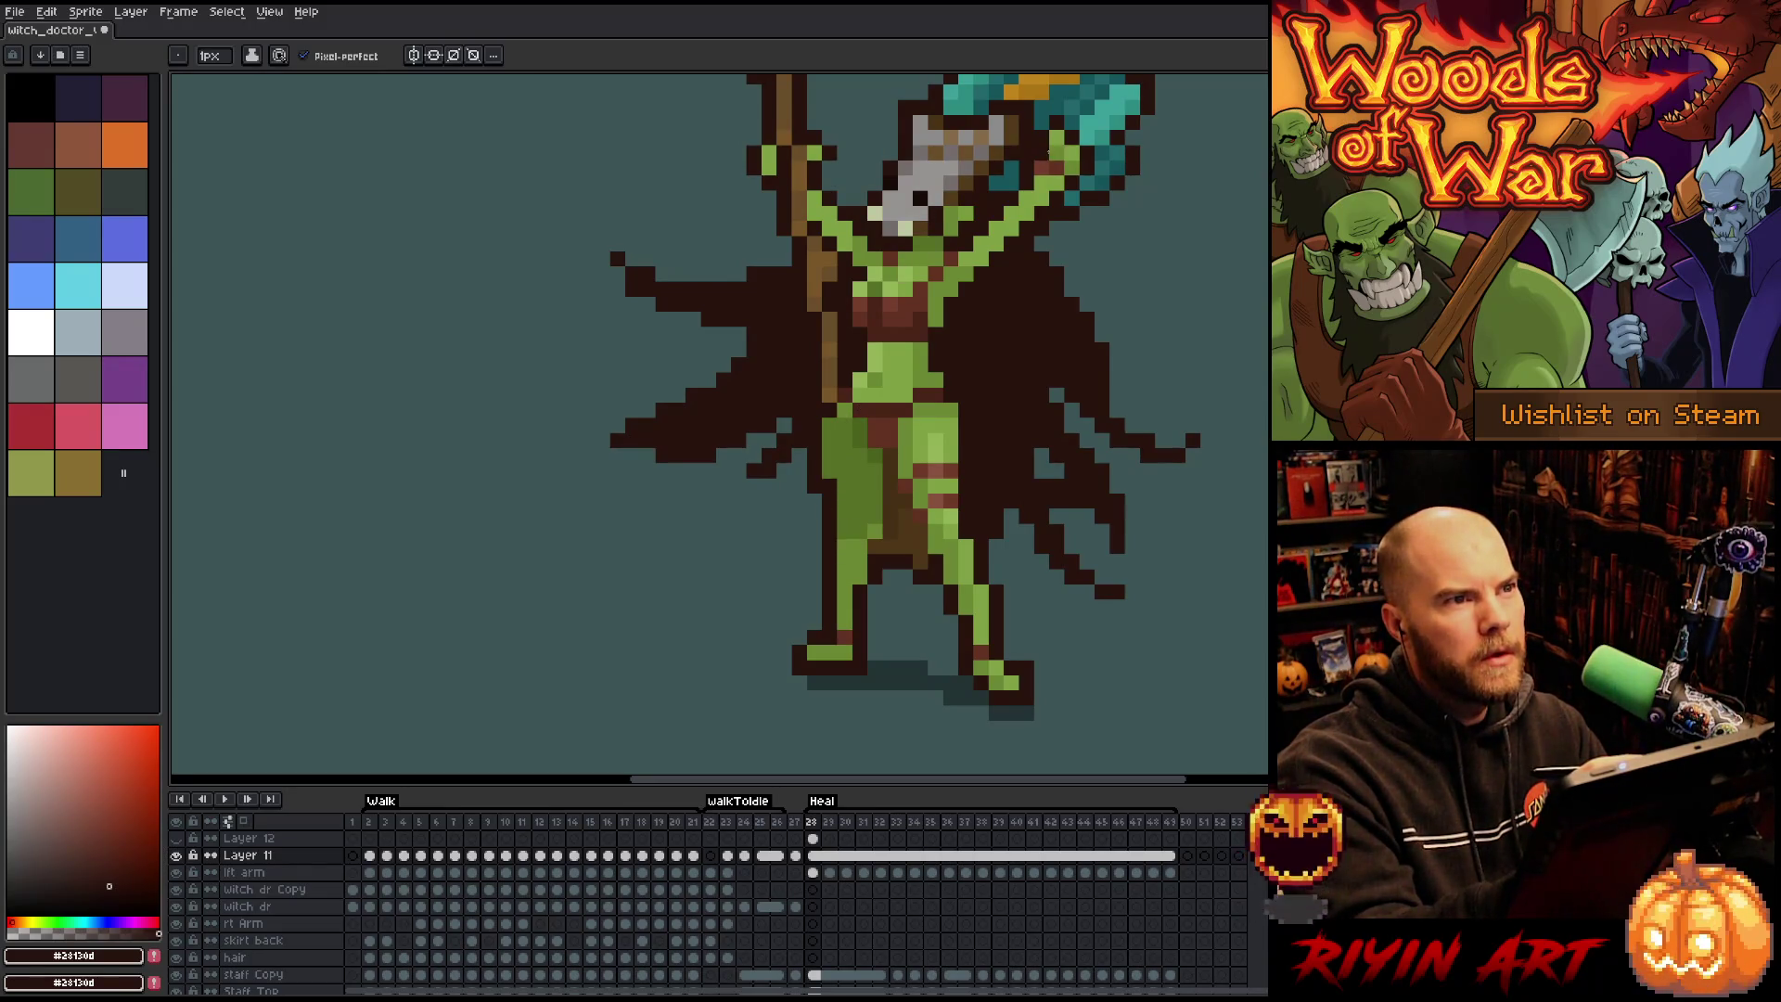
key(b)
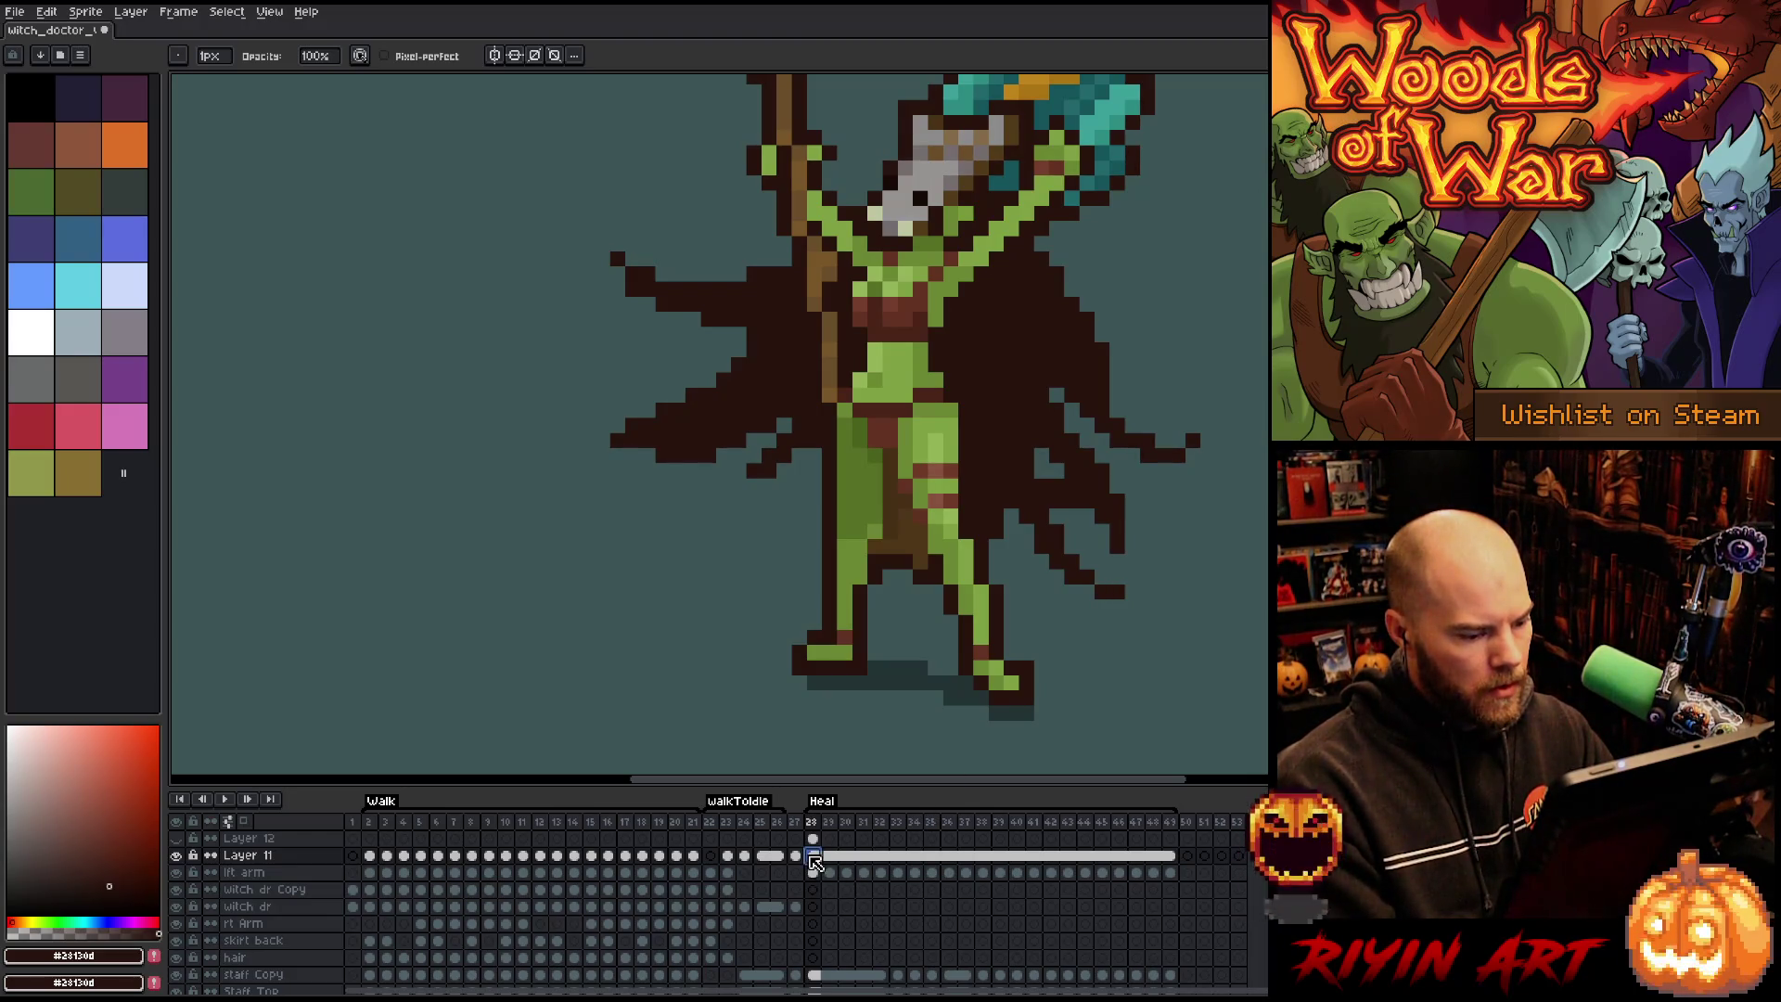
Add Layer 13 above lft arm and Magic Wand select the skirt and leg on Layer 11.
click(293, 874)
key(shift+n)
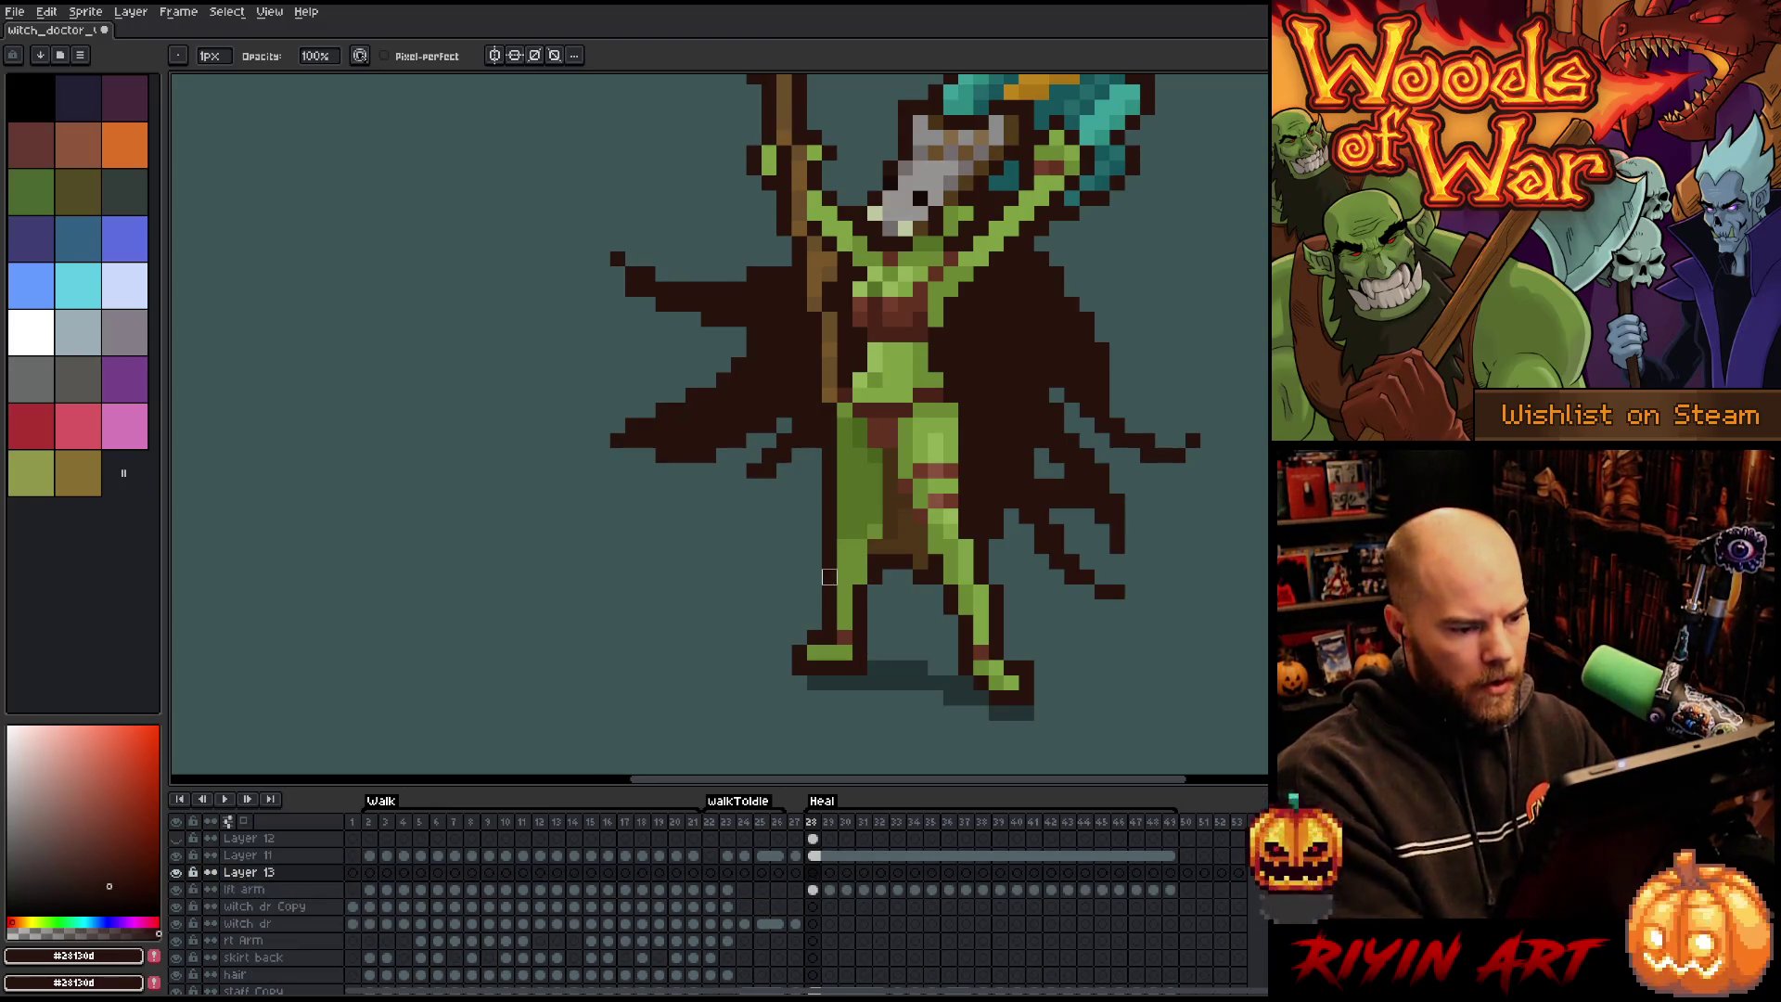
click(813, 855)
key(w)
click(890, 491)
shift+click(905, 516)
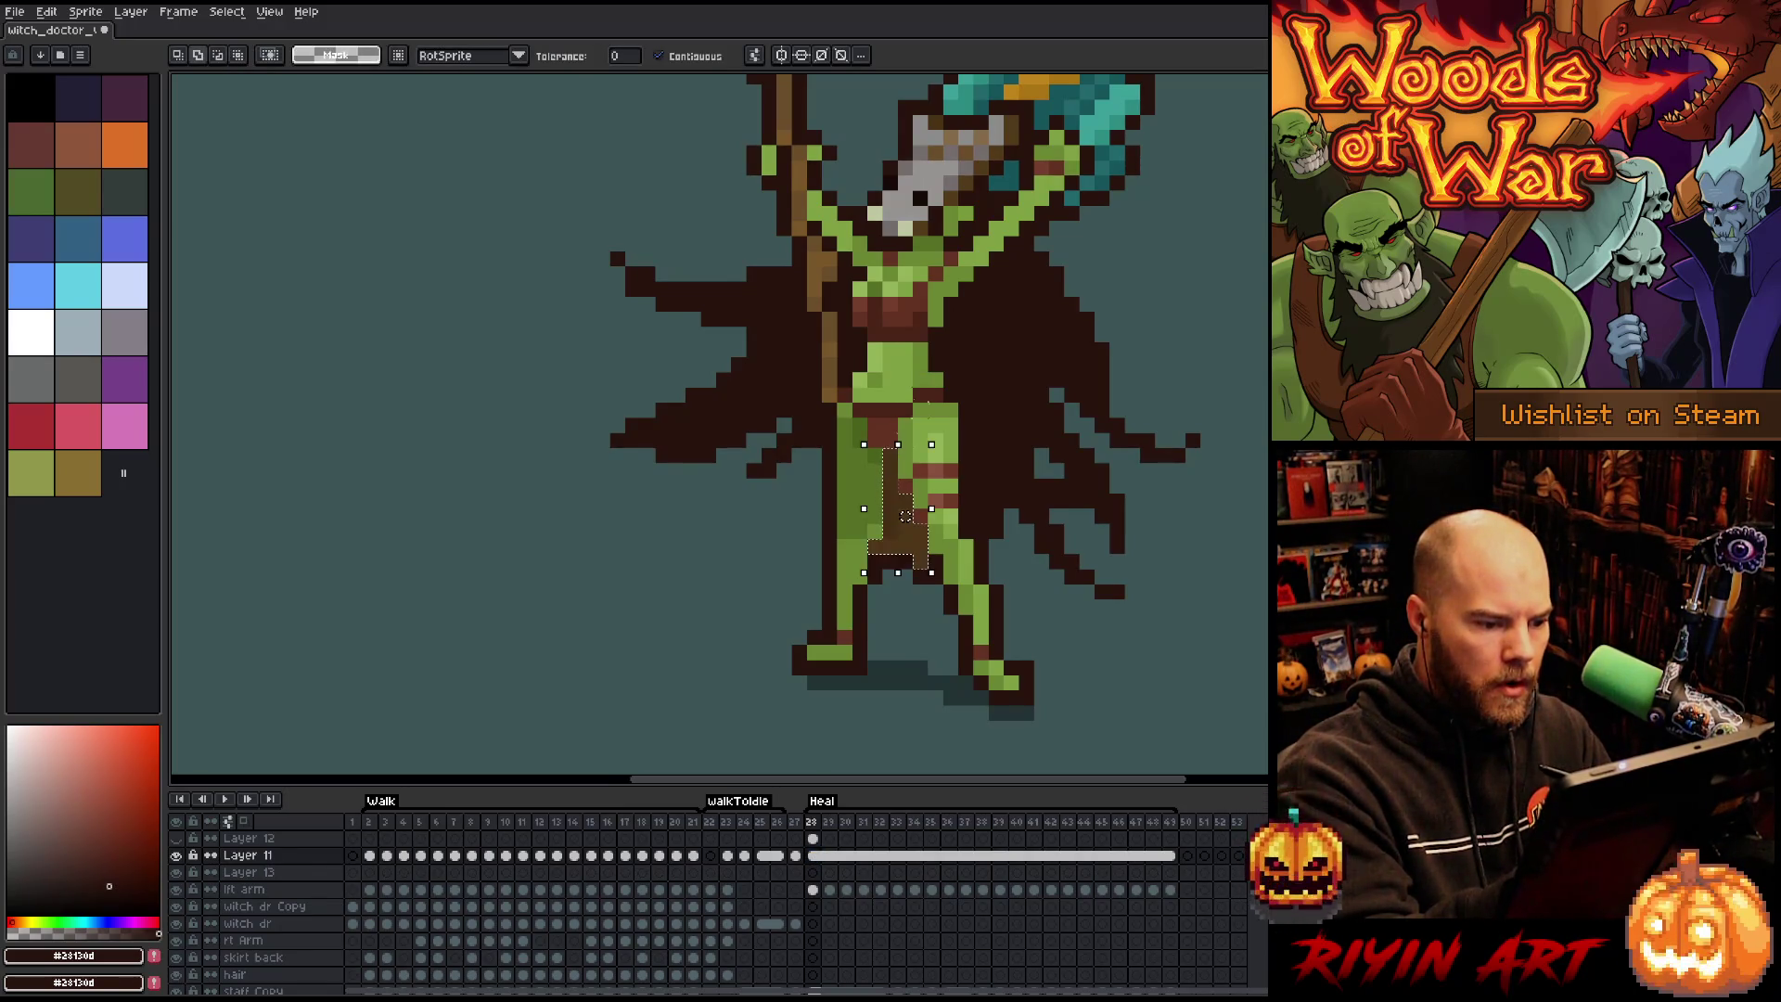
key(b)
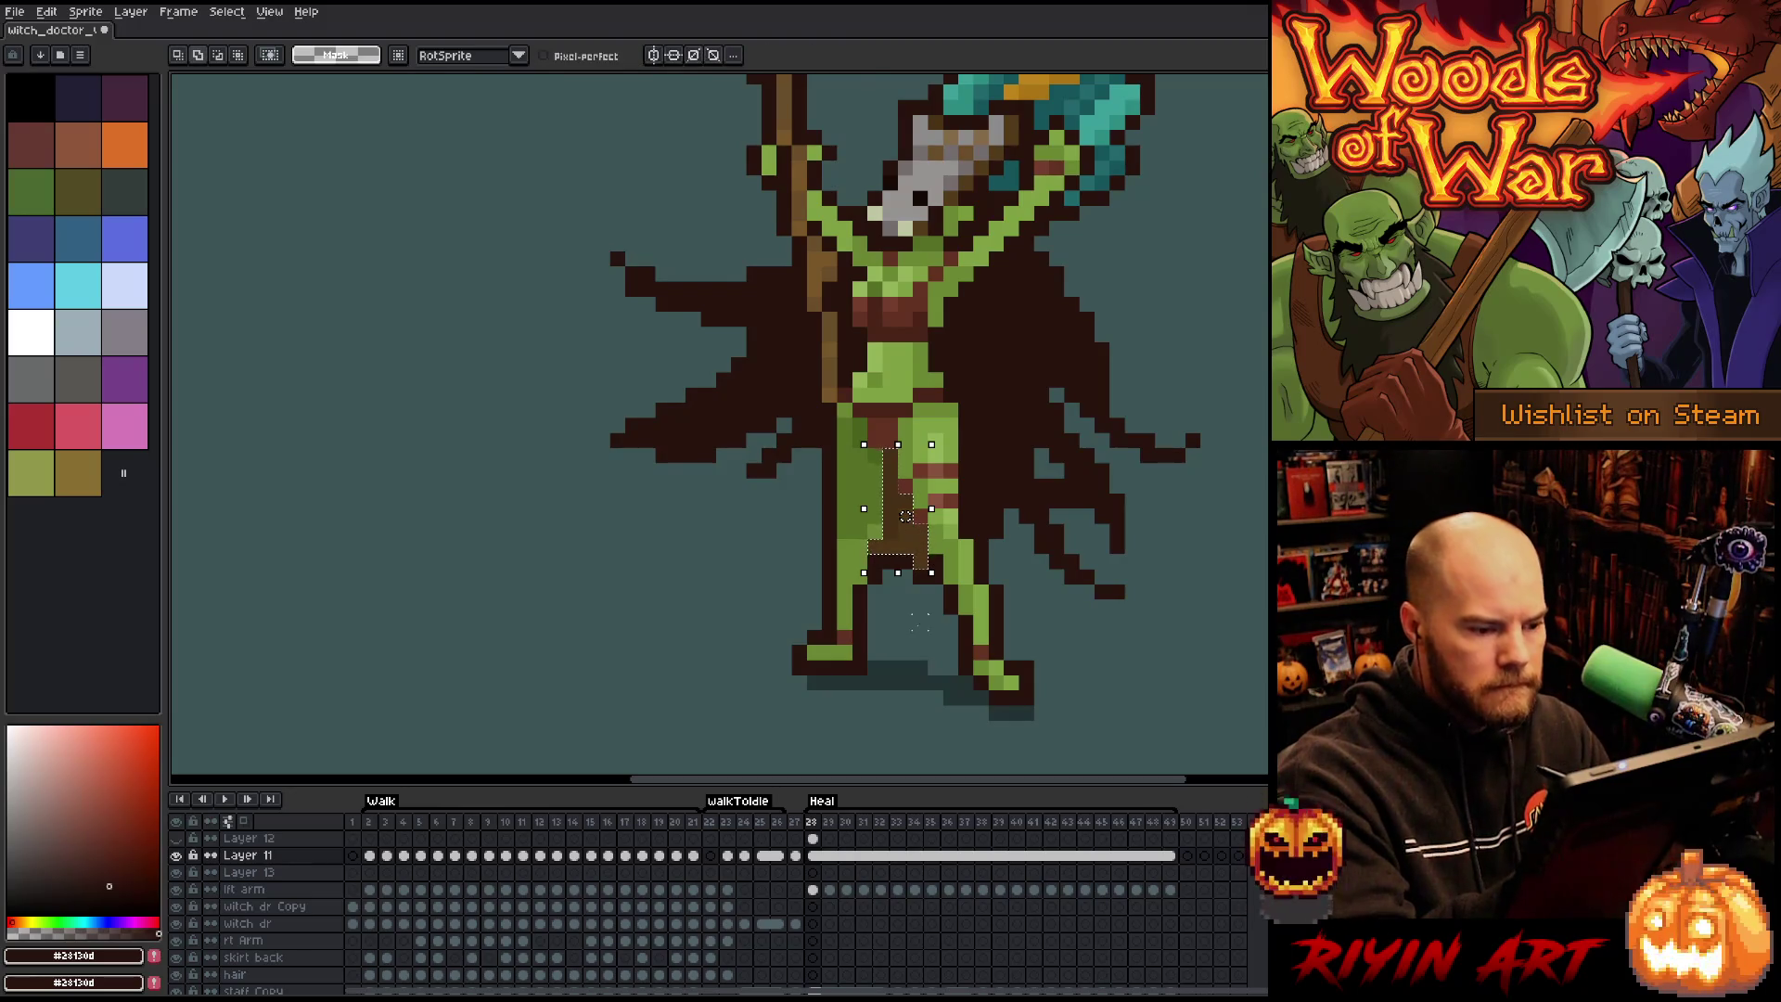
shift+click(905, 547)
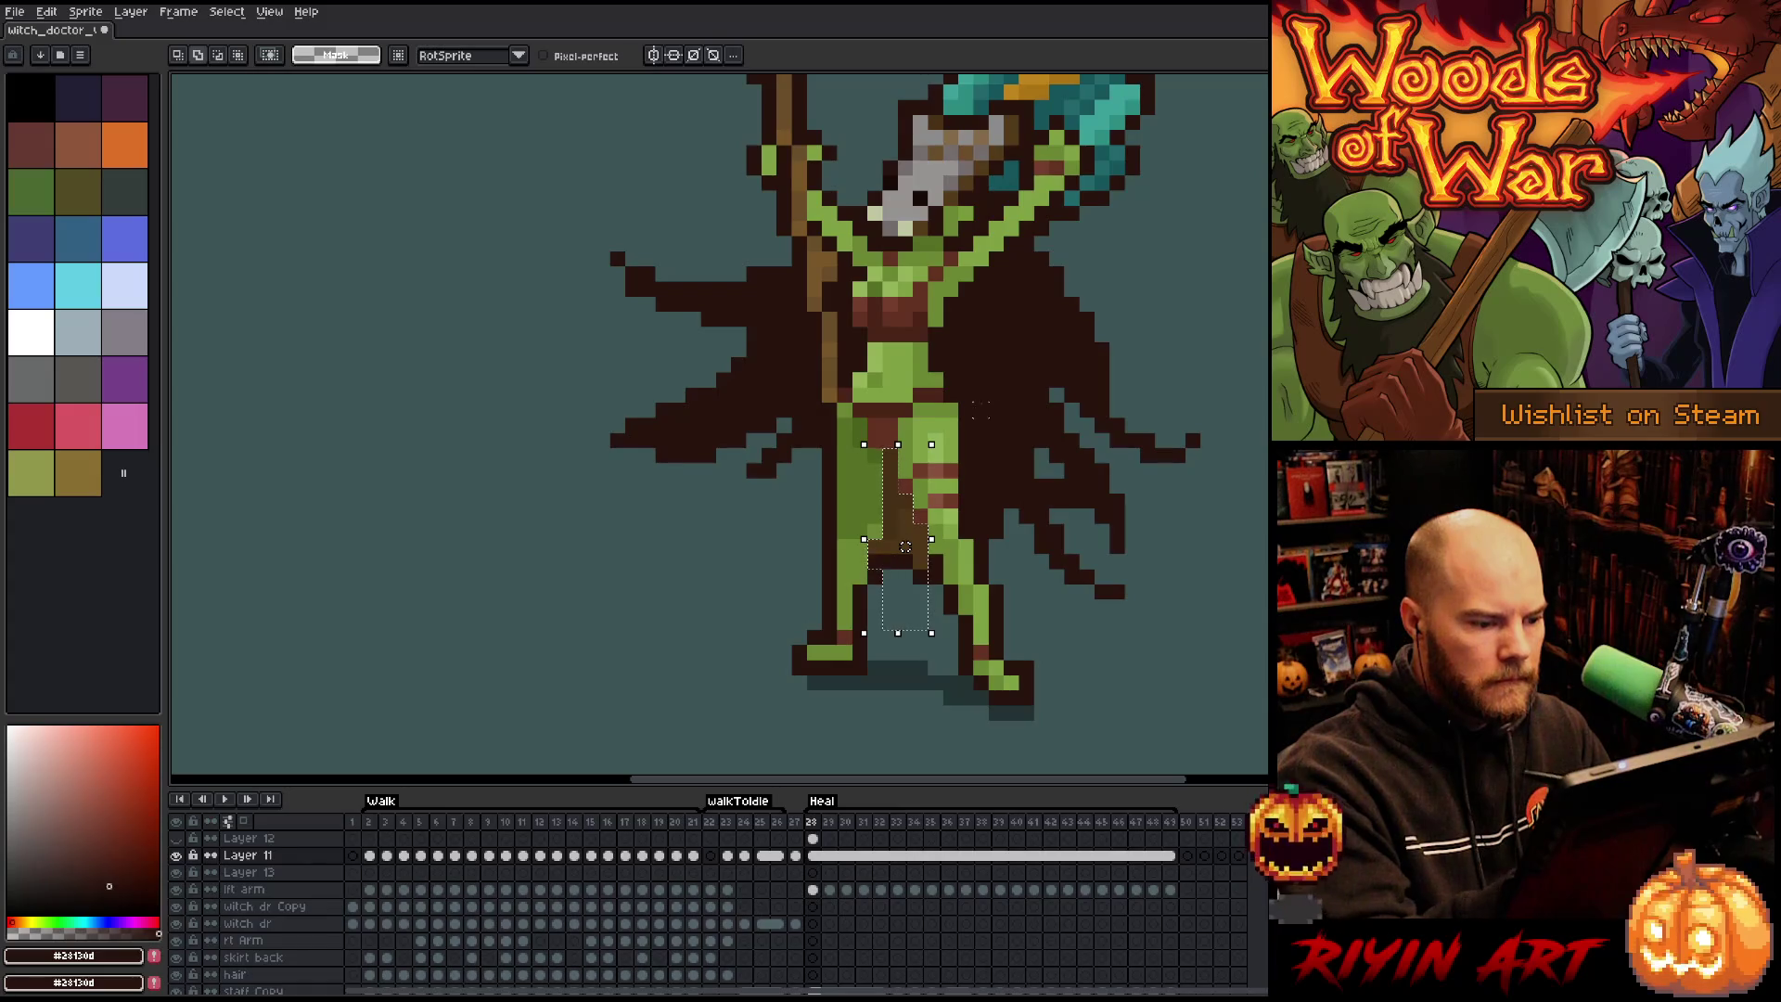
Move the selected leg pixels onto Layer 13, deselect, and show Layer 12's brown cloth again.
click(1011, 441)
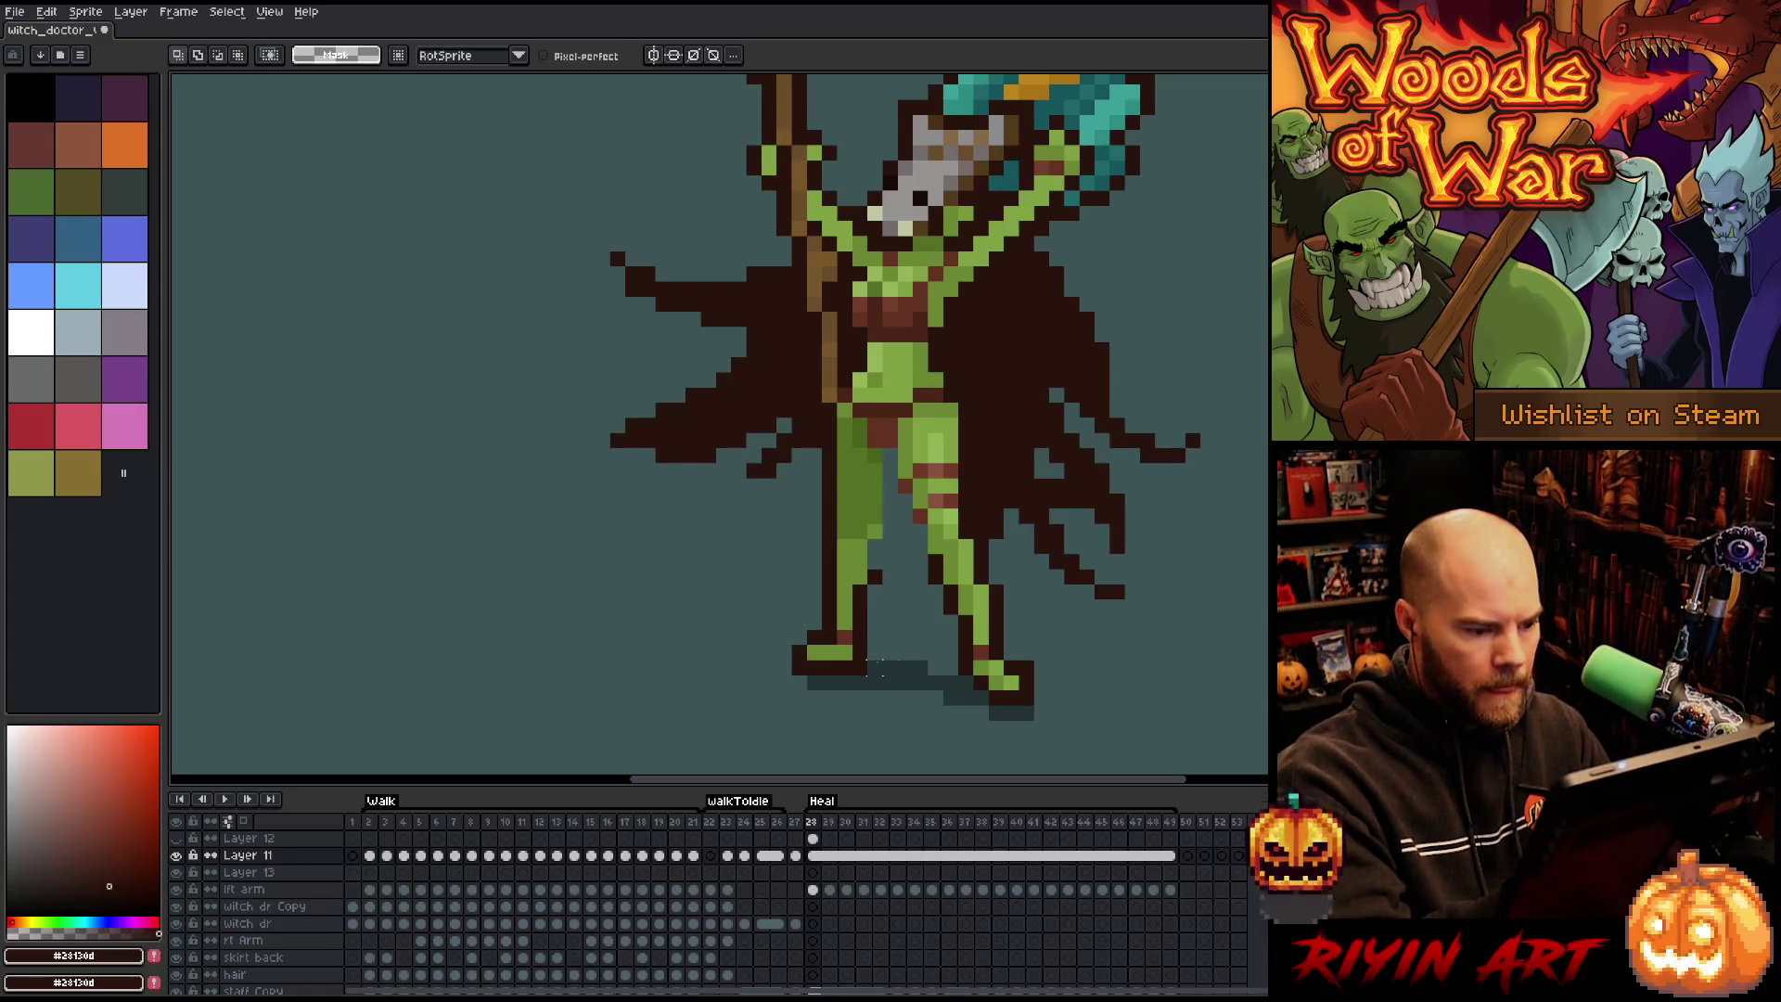
click(813, 872)
click(905, 547)
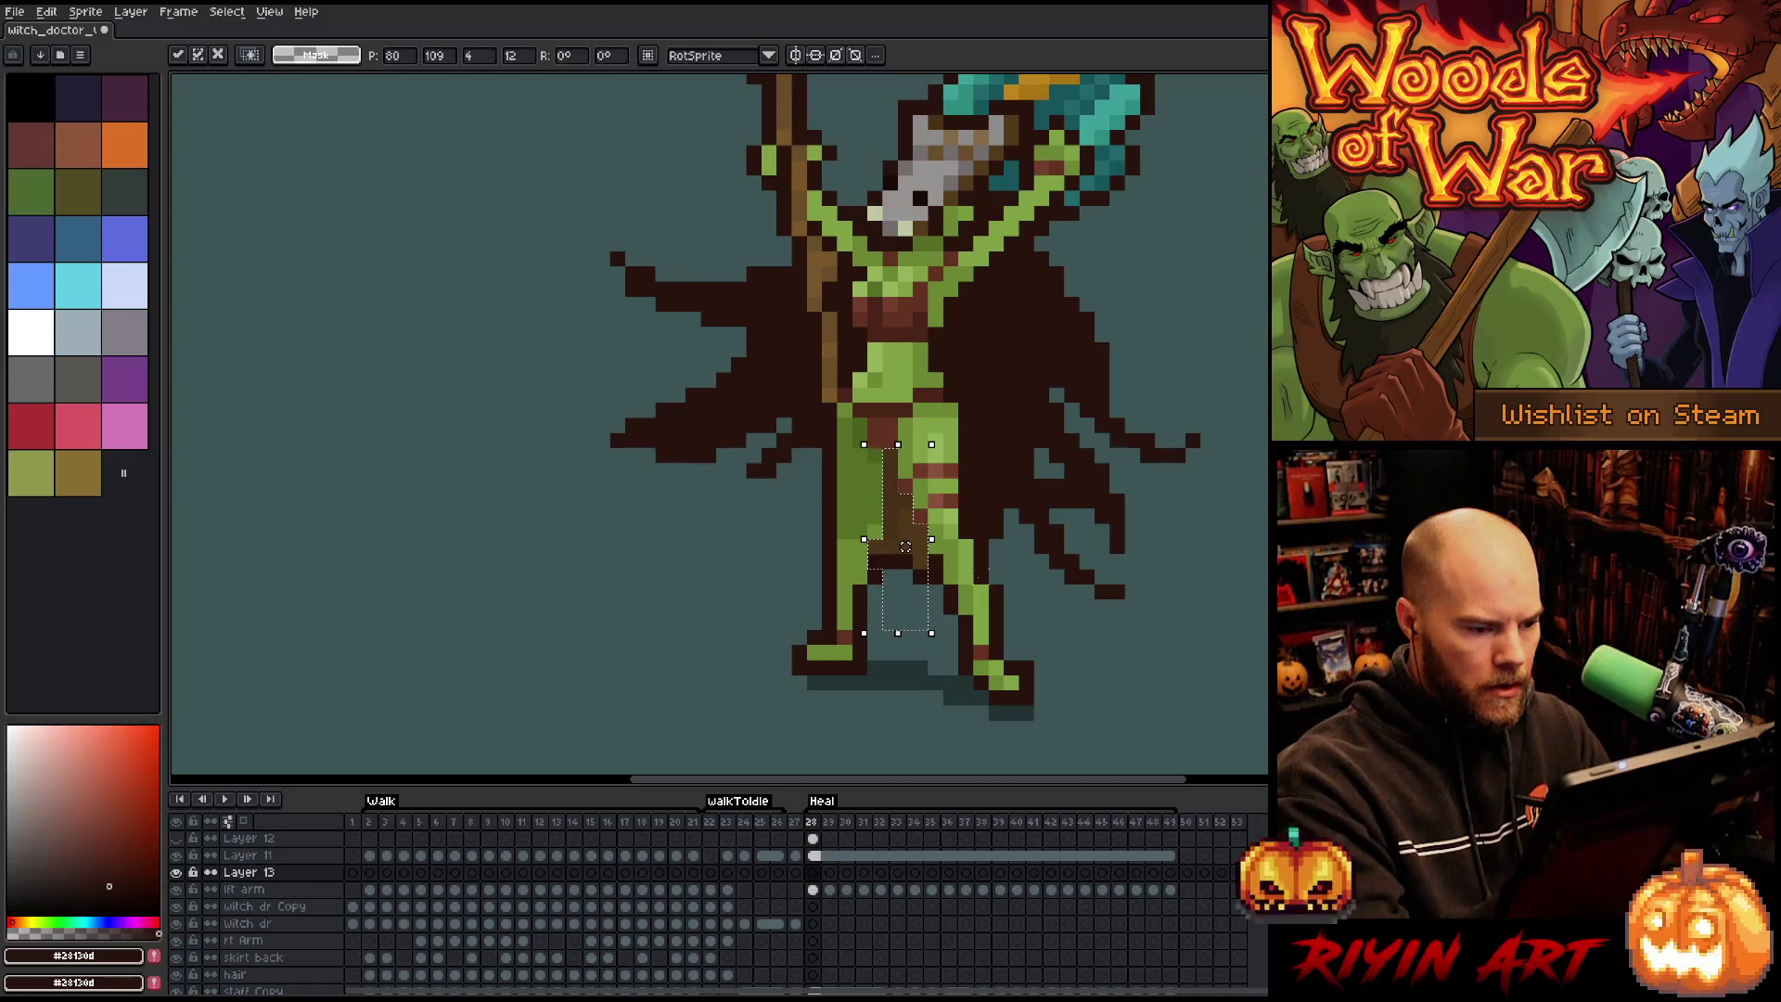
key(Return)
key(ctrl+d)
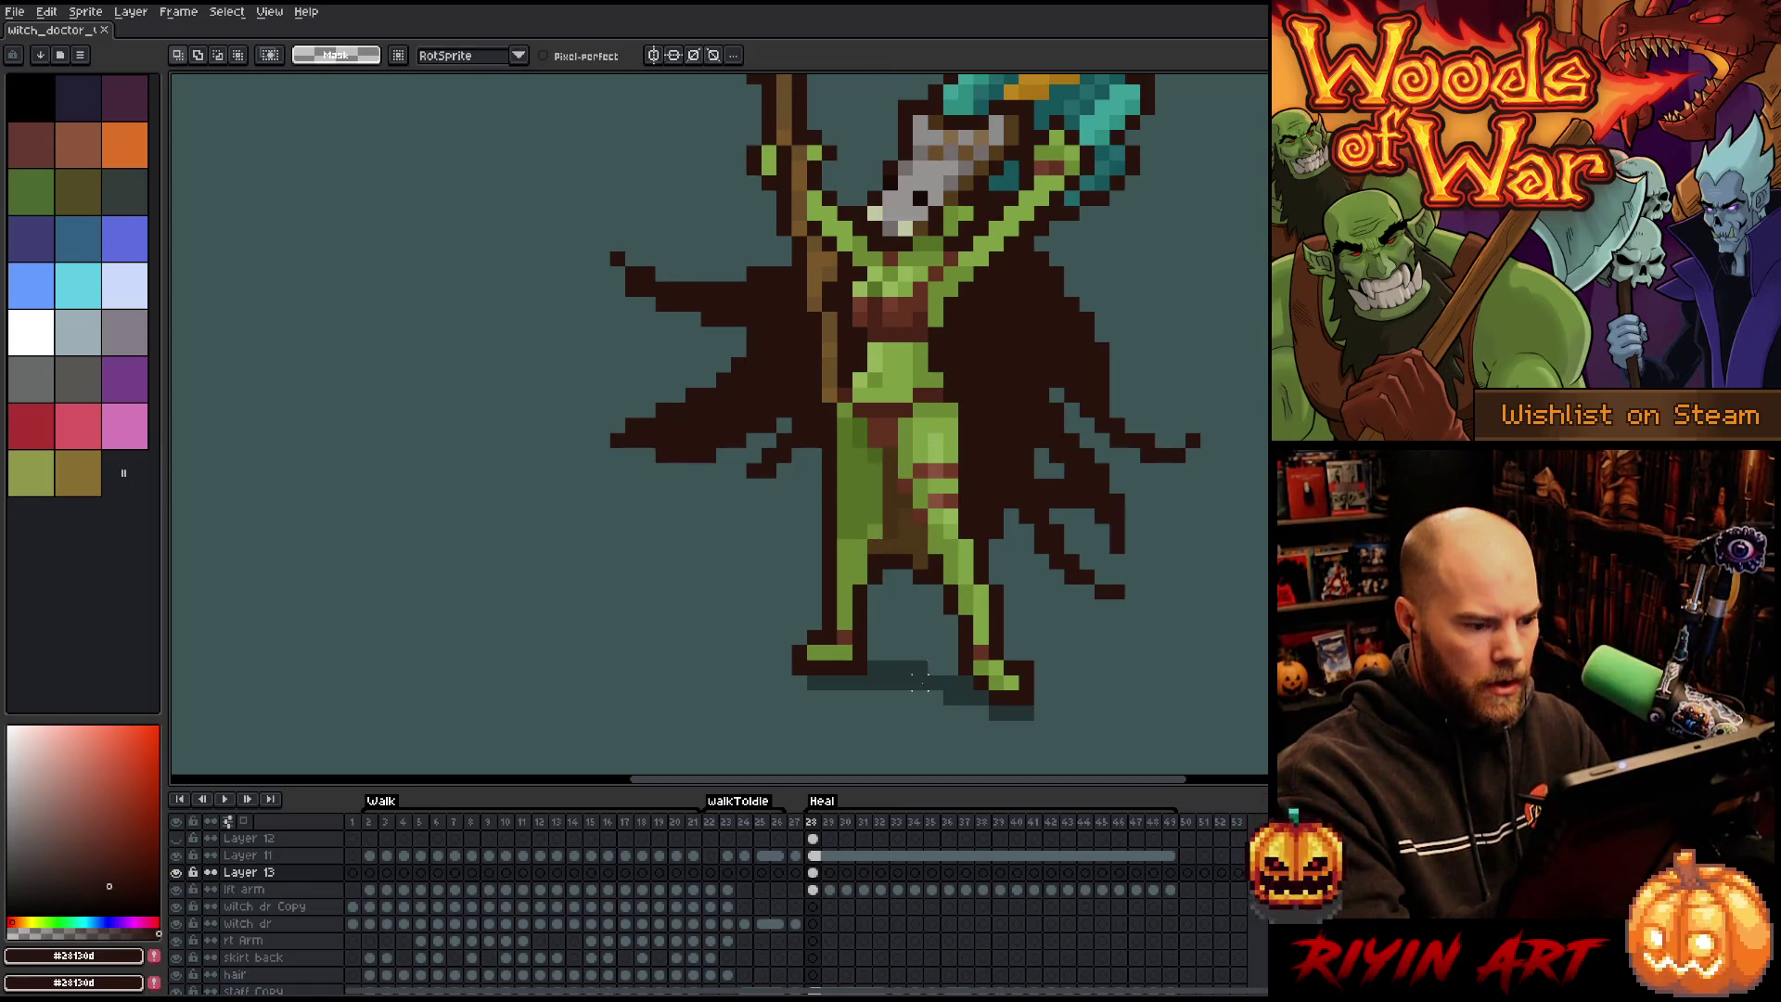
click(177, 839)
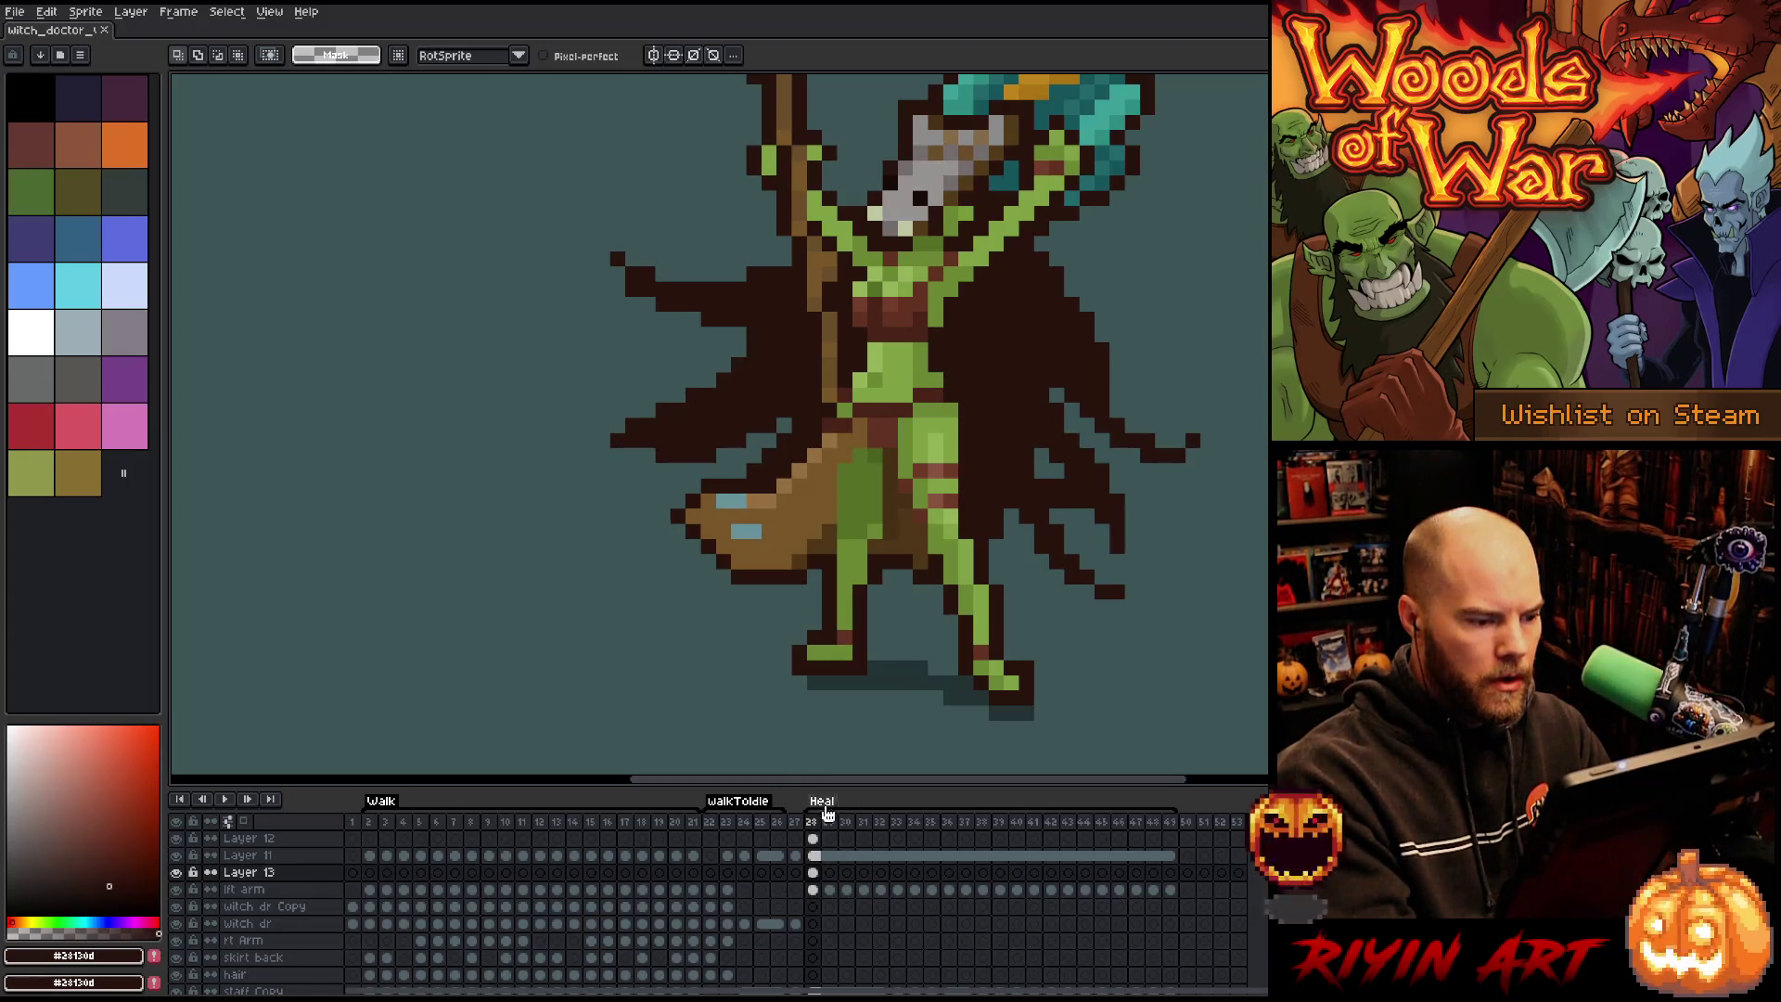
On frame 29 of Layer 12, draw the brown staff angling down-left from the hand.
key(b)
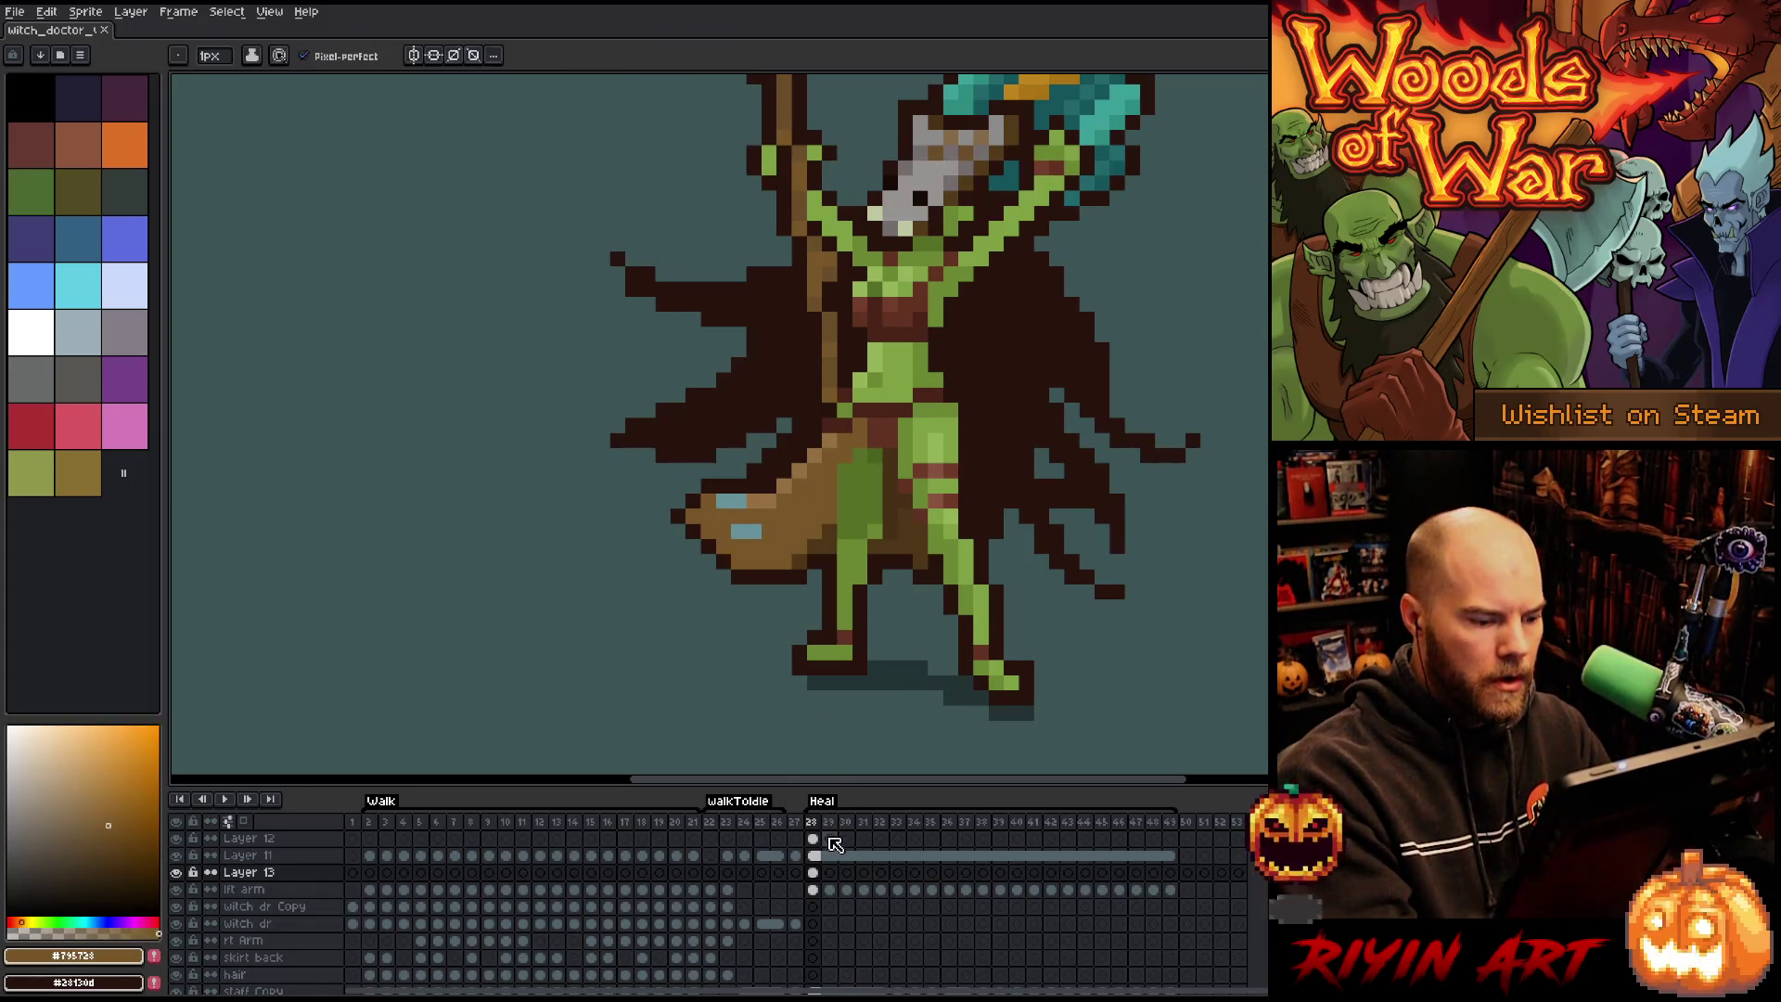
click(830, 838)
key(comma)
key(period)
key(comma)
key(period)
key(period)
key(comma)
key(comma)
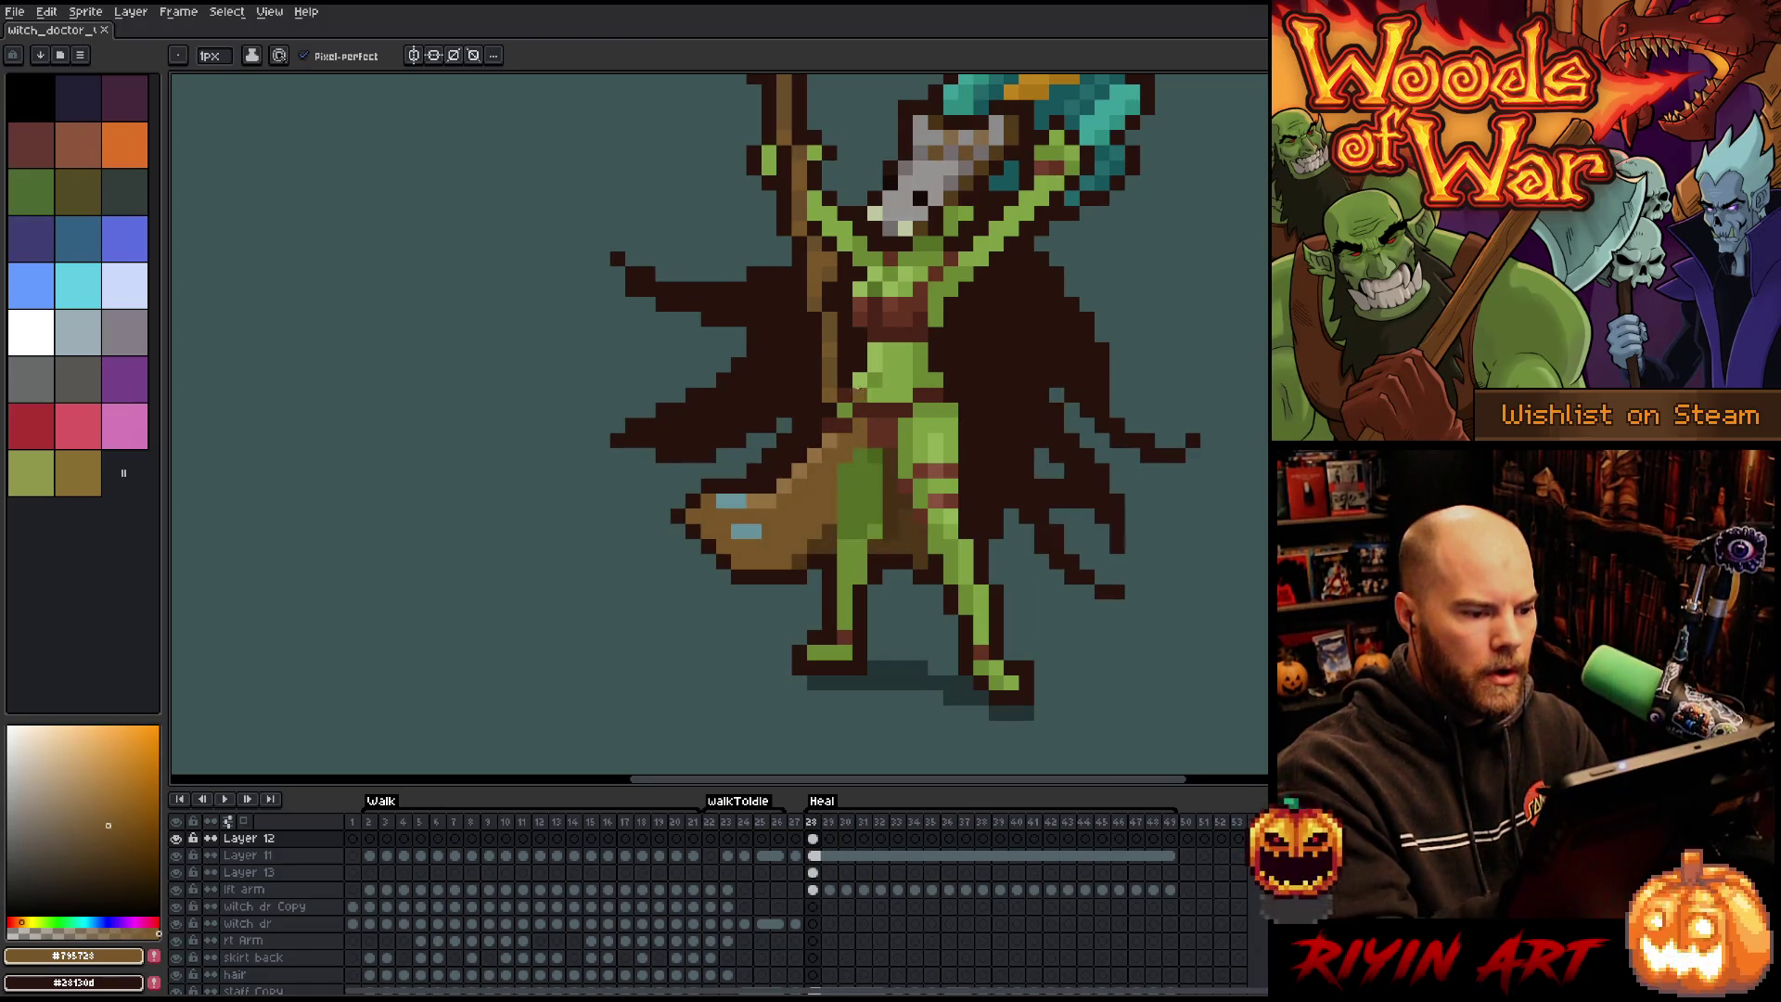
key(period)
key(comma)
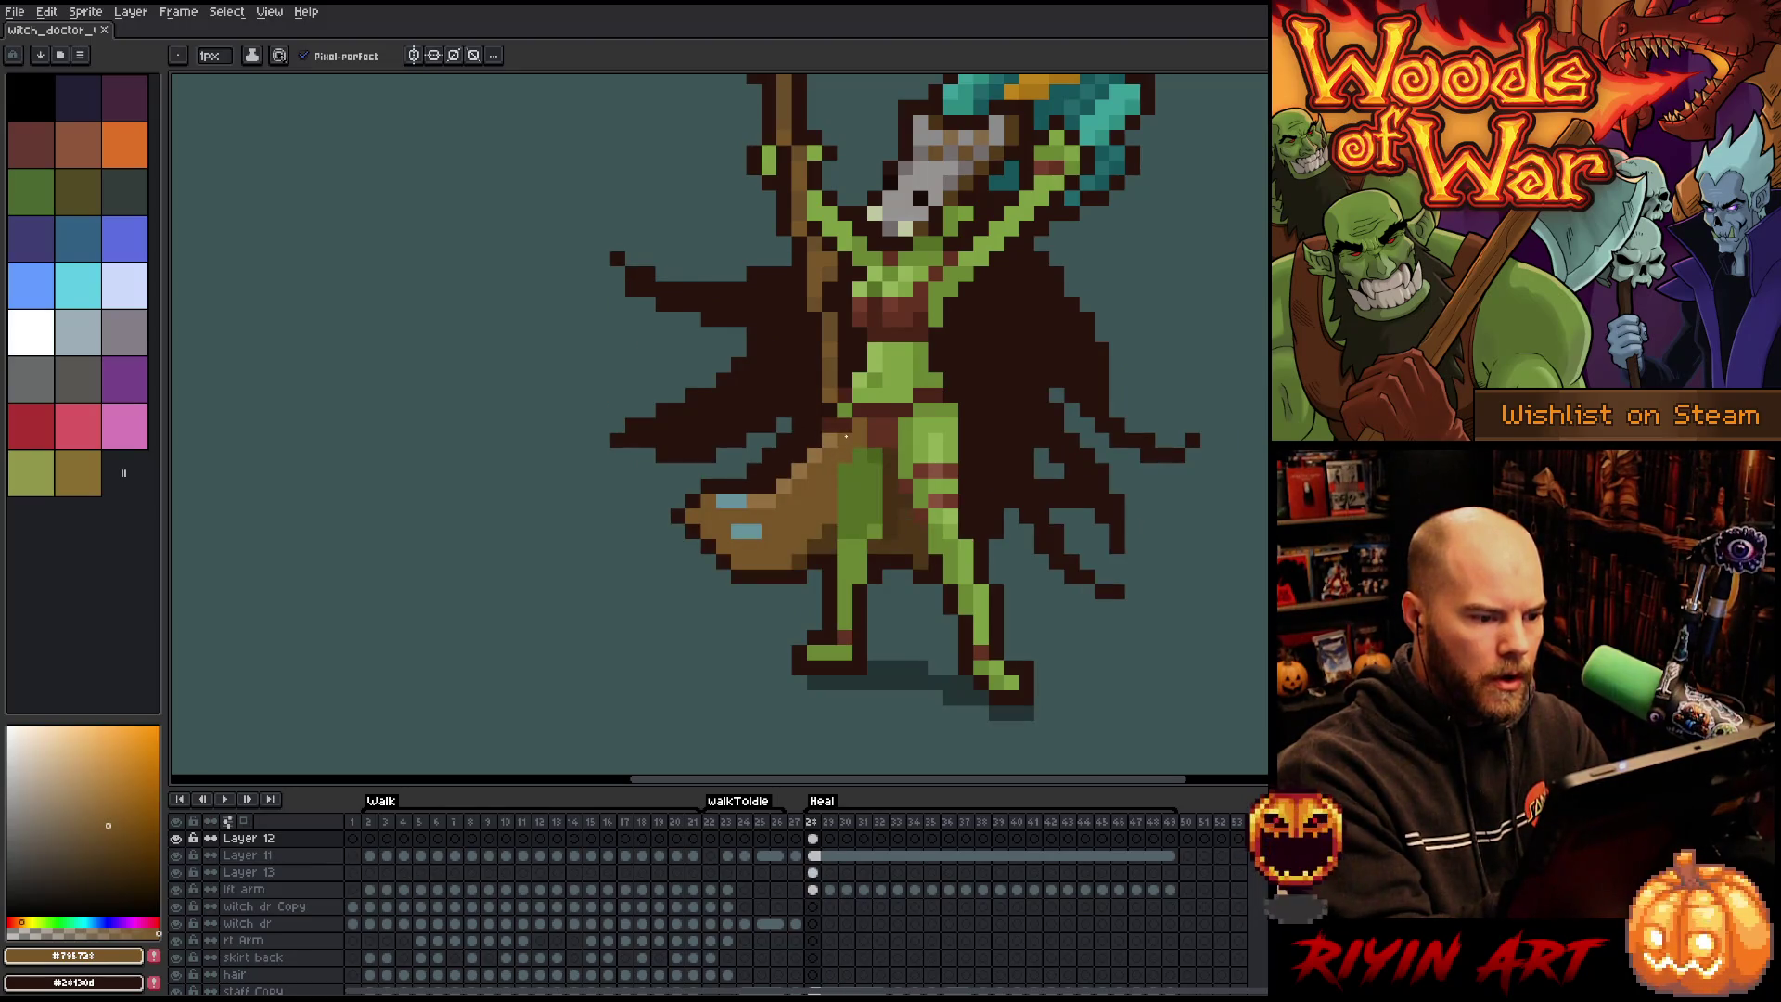
key(period)
mouse_move(839, 440)
mouse_down()
mouse_move(765, 455)
mouse_move(710, 506)
mouse_move(760, 507)
mouse_move(844, 433)
mouse_move(730, 501)
mouse_move(756, 469)
mouse_move(707, 529)
mouse_move(826, 454)
mouse_up()
Flip between frames 28 and 29 to check the staff's length and the neighbouring poses.
key(comma)
key(period)
key(comma)
key(period)
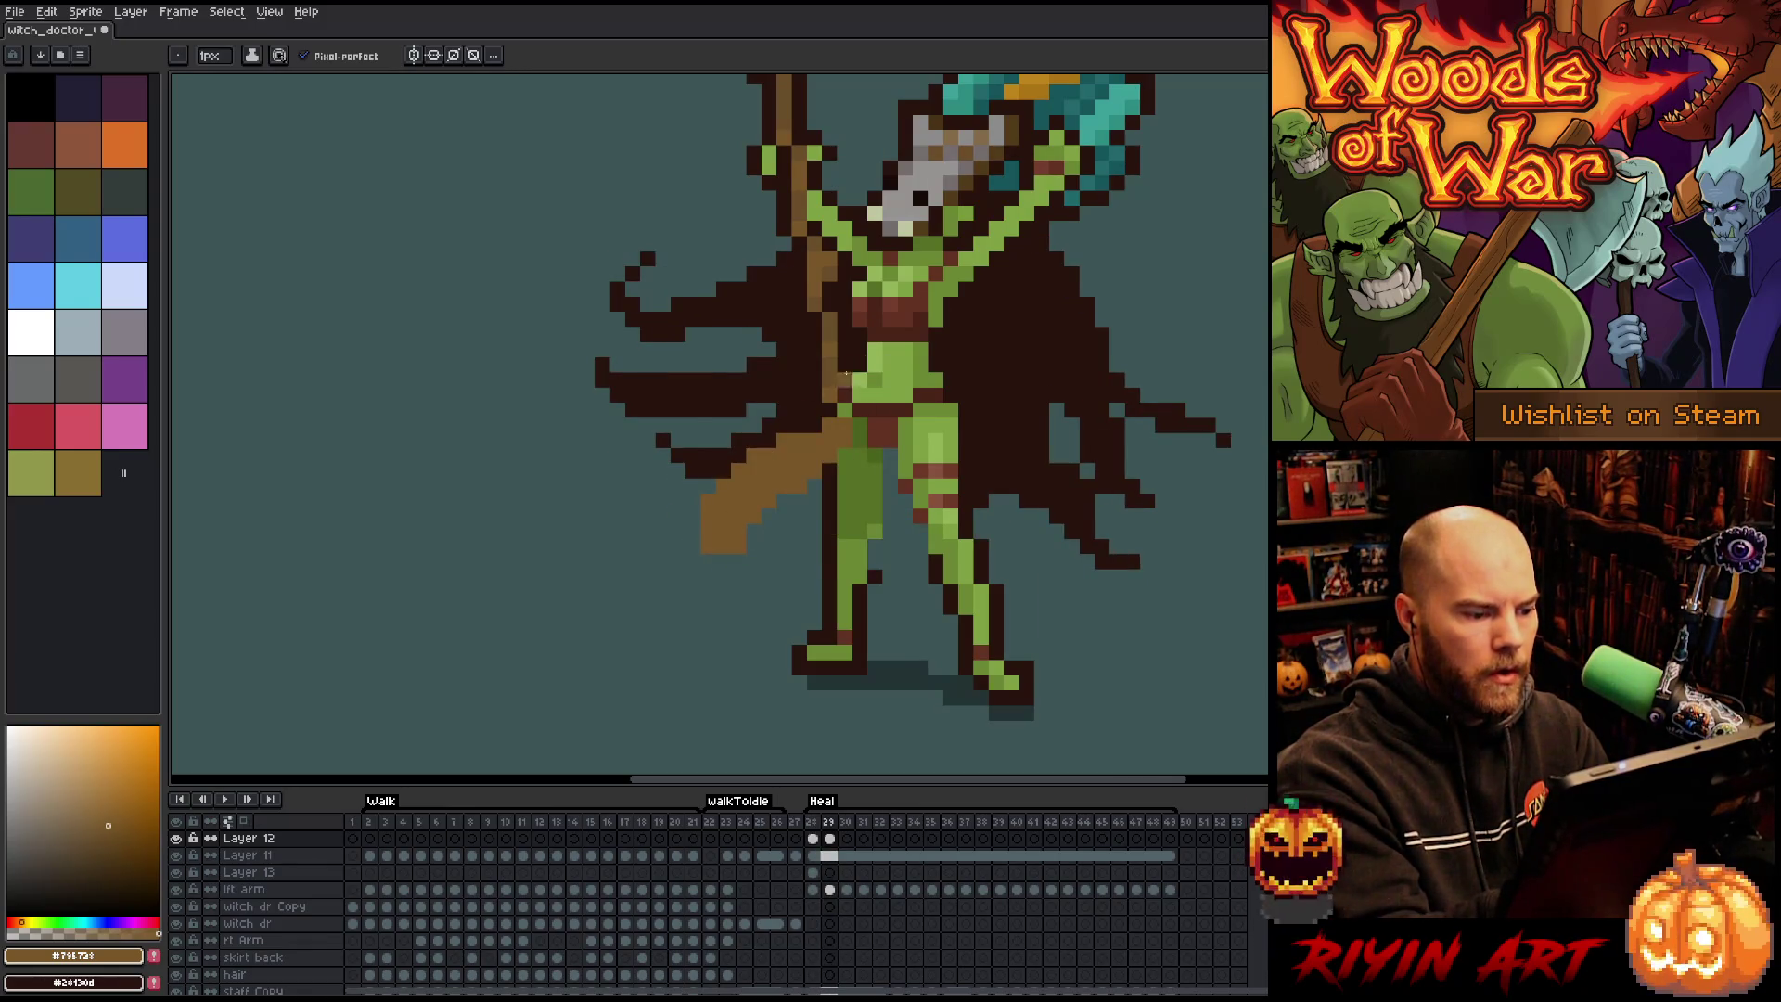
key(comma)
key(period)
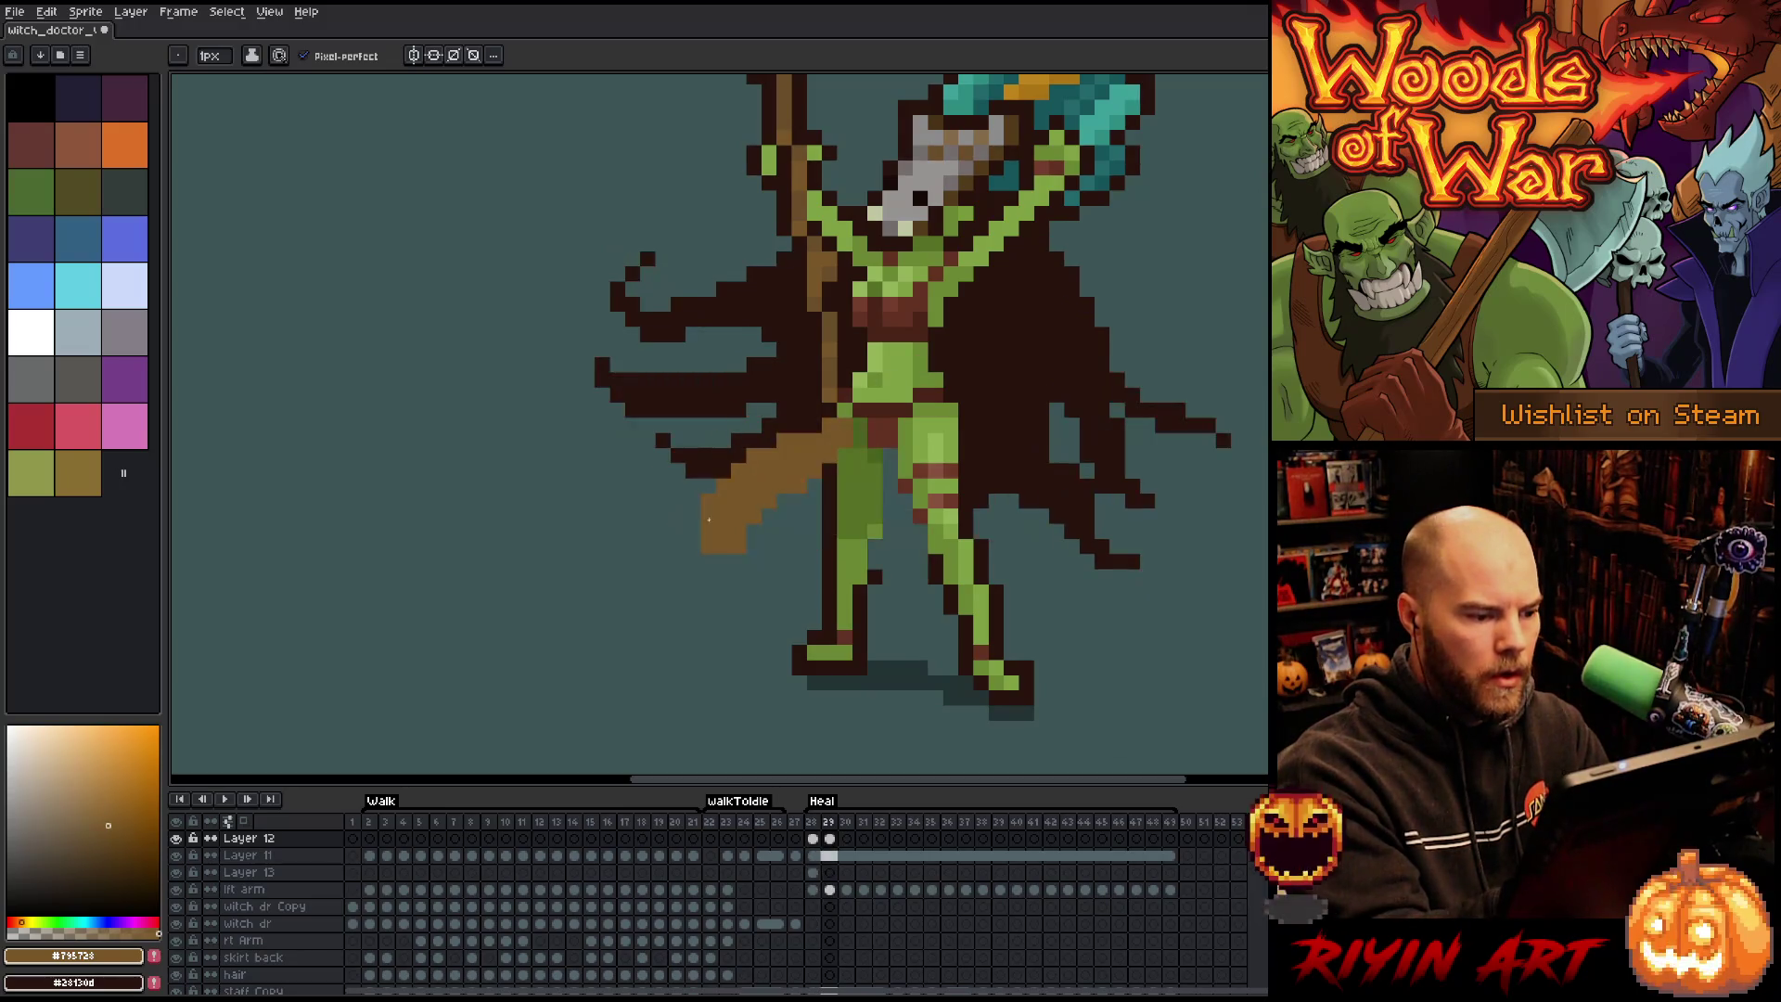
key(comma)
key(comma)
key(period)
key(period)
key(comma)
key(period)
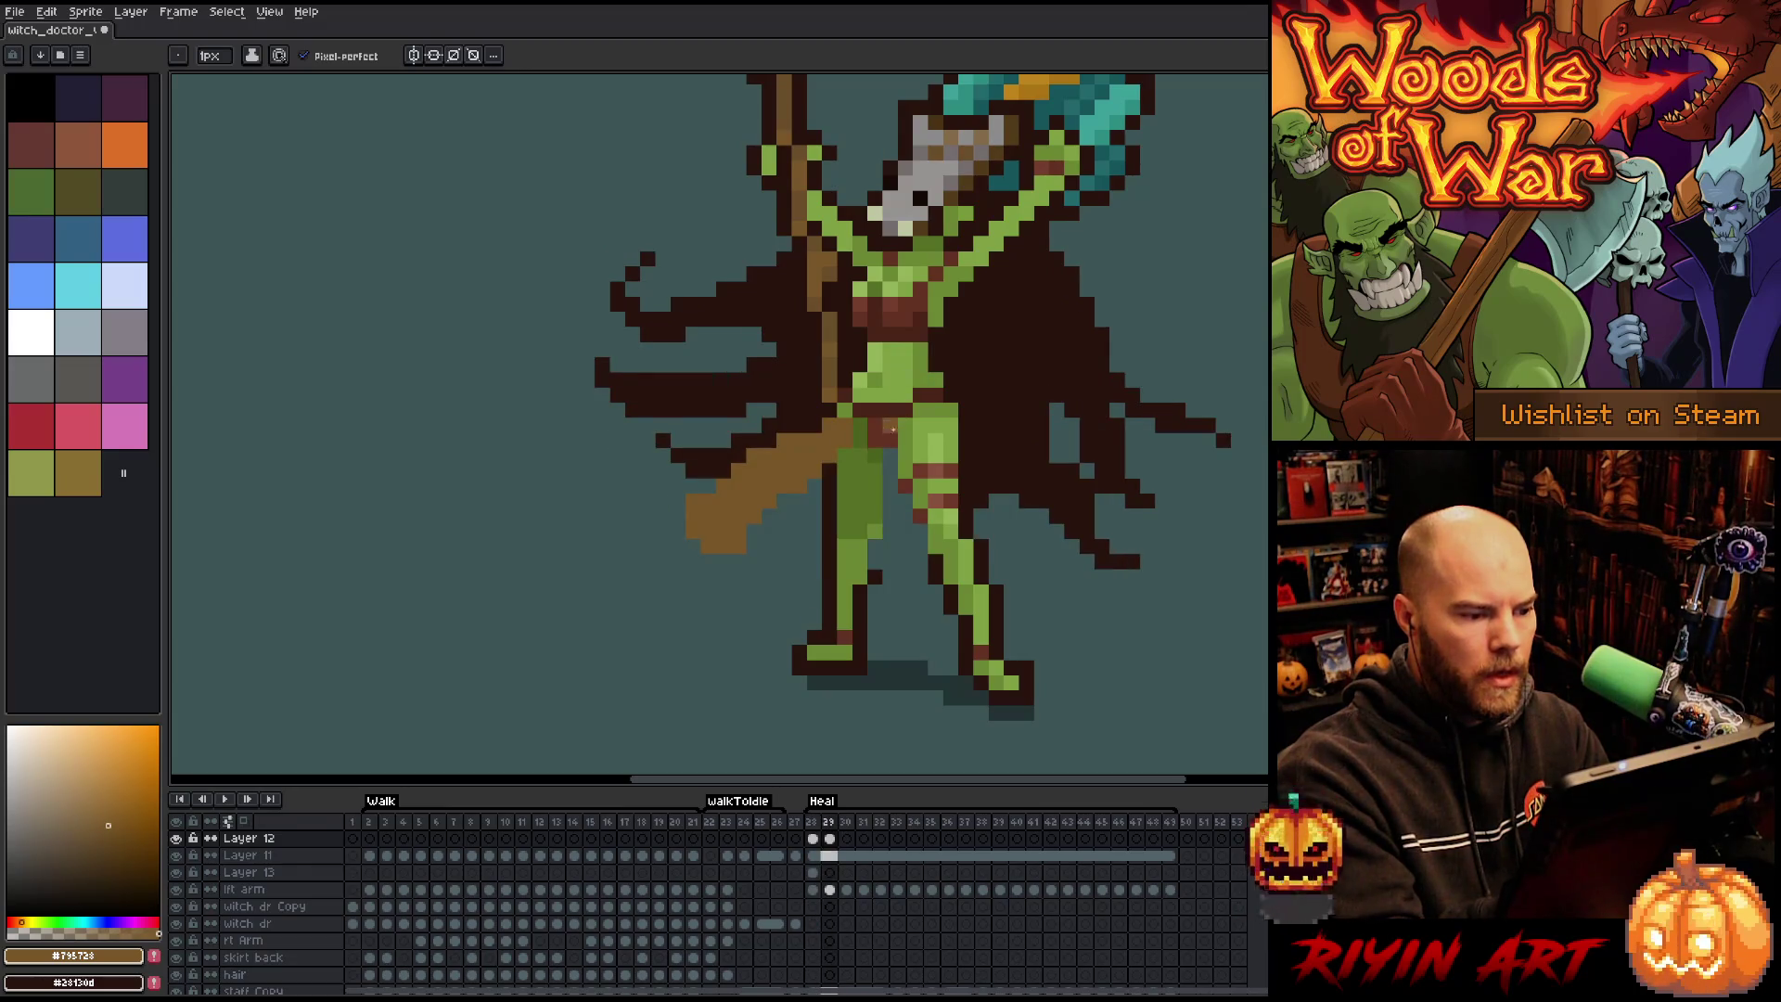
key(comma)
key(period)
key(period)
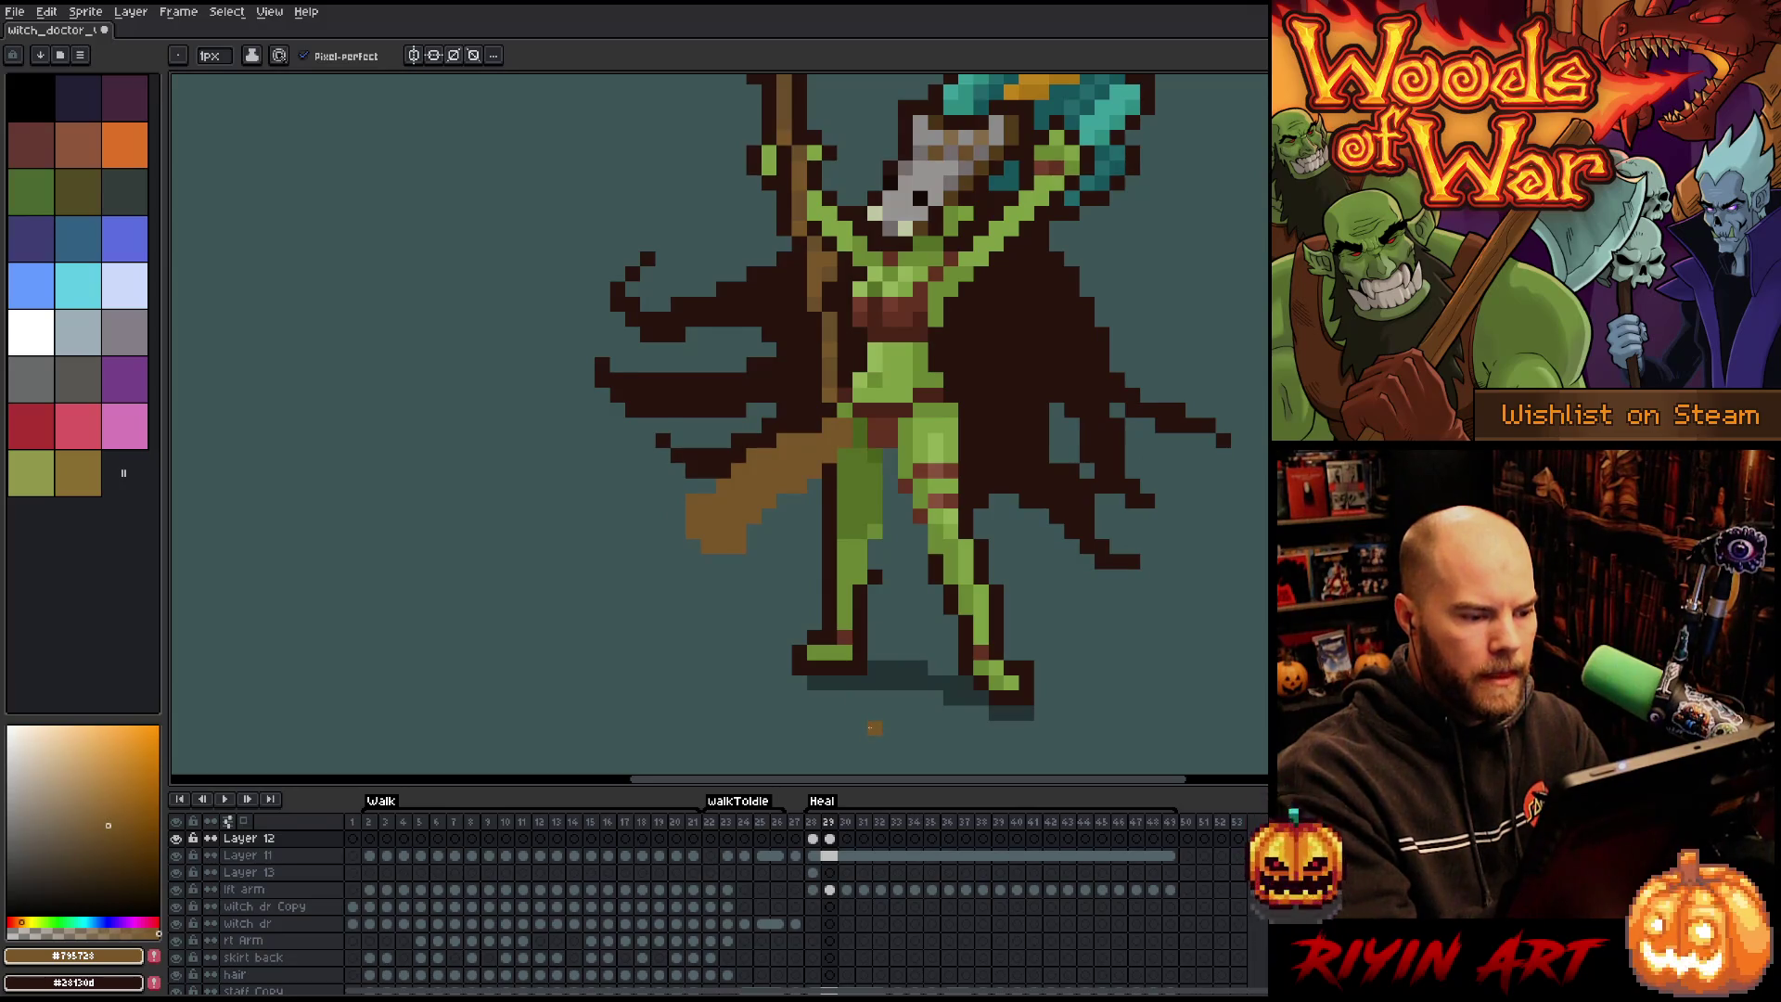
key(comma)
key(period)
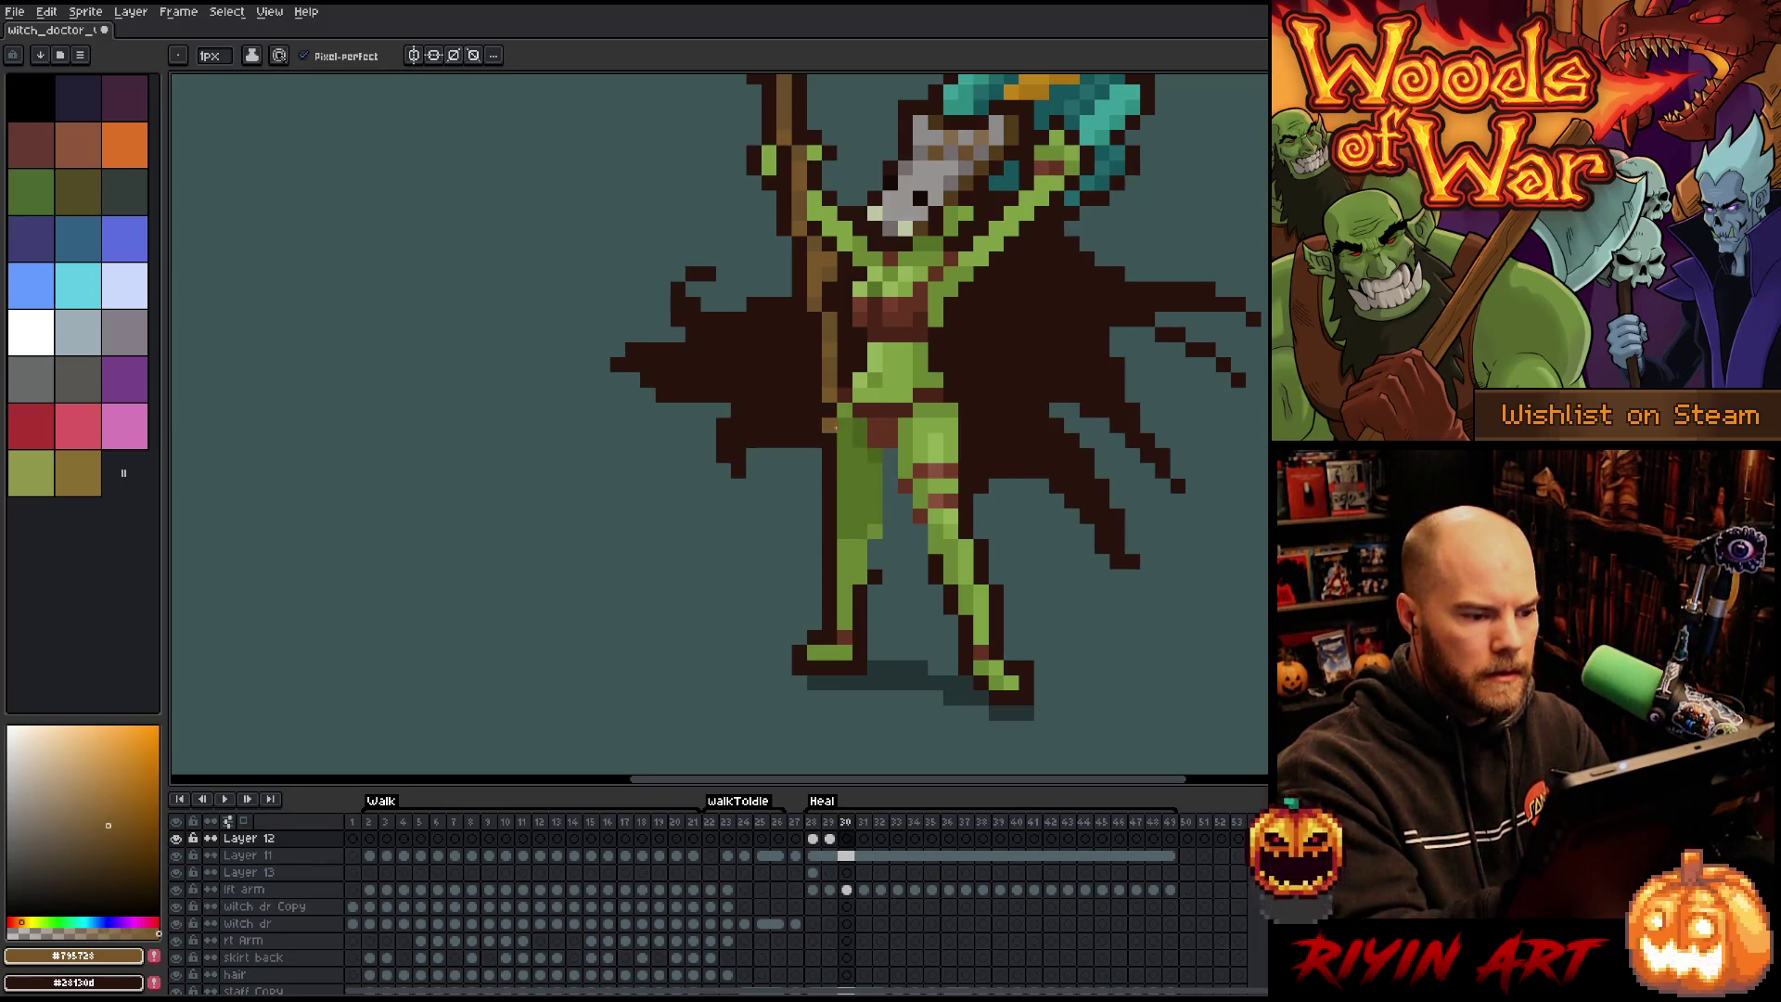
Paint the brown staff over the cape on frame 30, running from below up to the hand.
drag(840, 435, 814, 436)
drag(754, 530, 784, 453)
drag(751, 530, 824, 420)
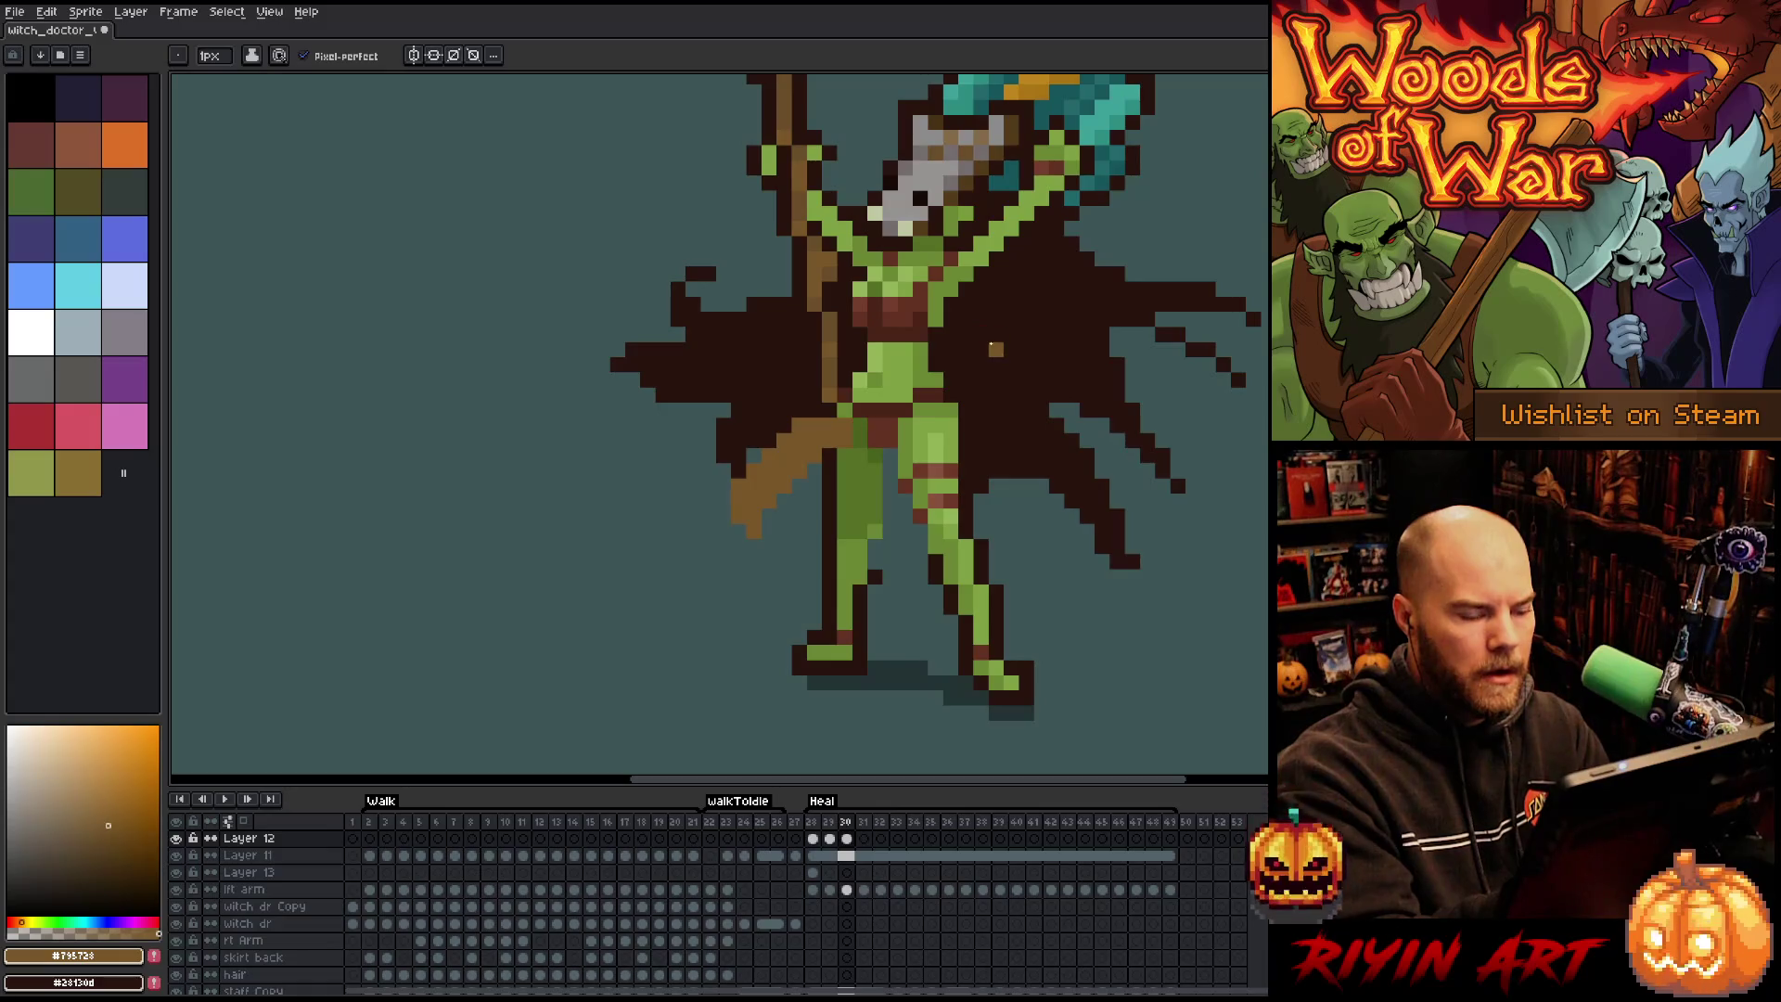
key(Left)
key(Right)
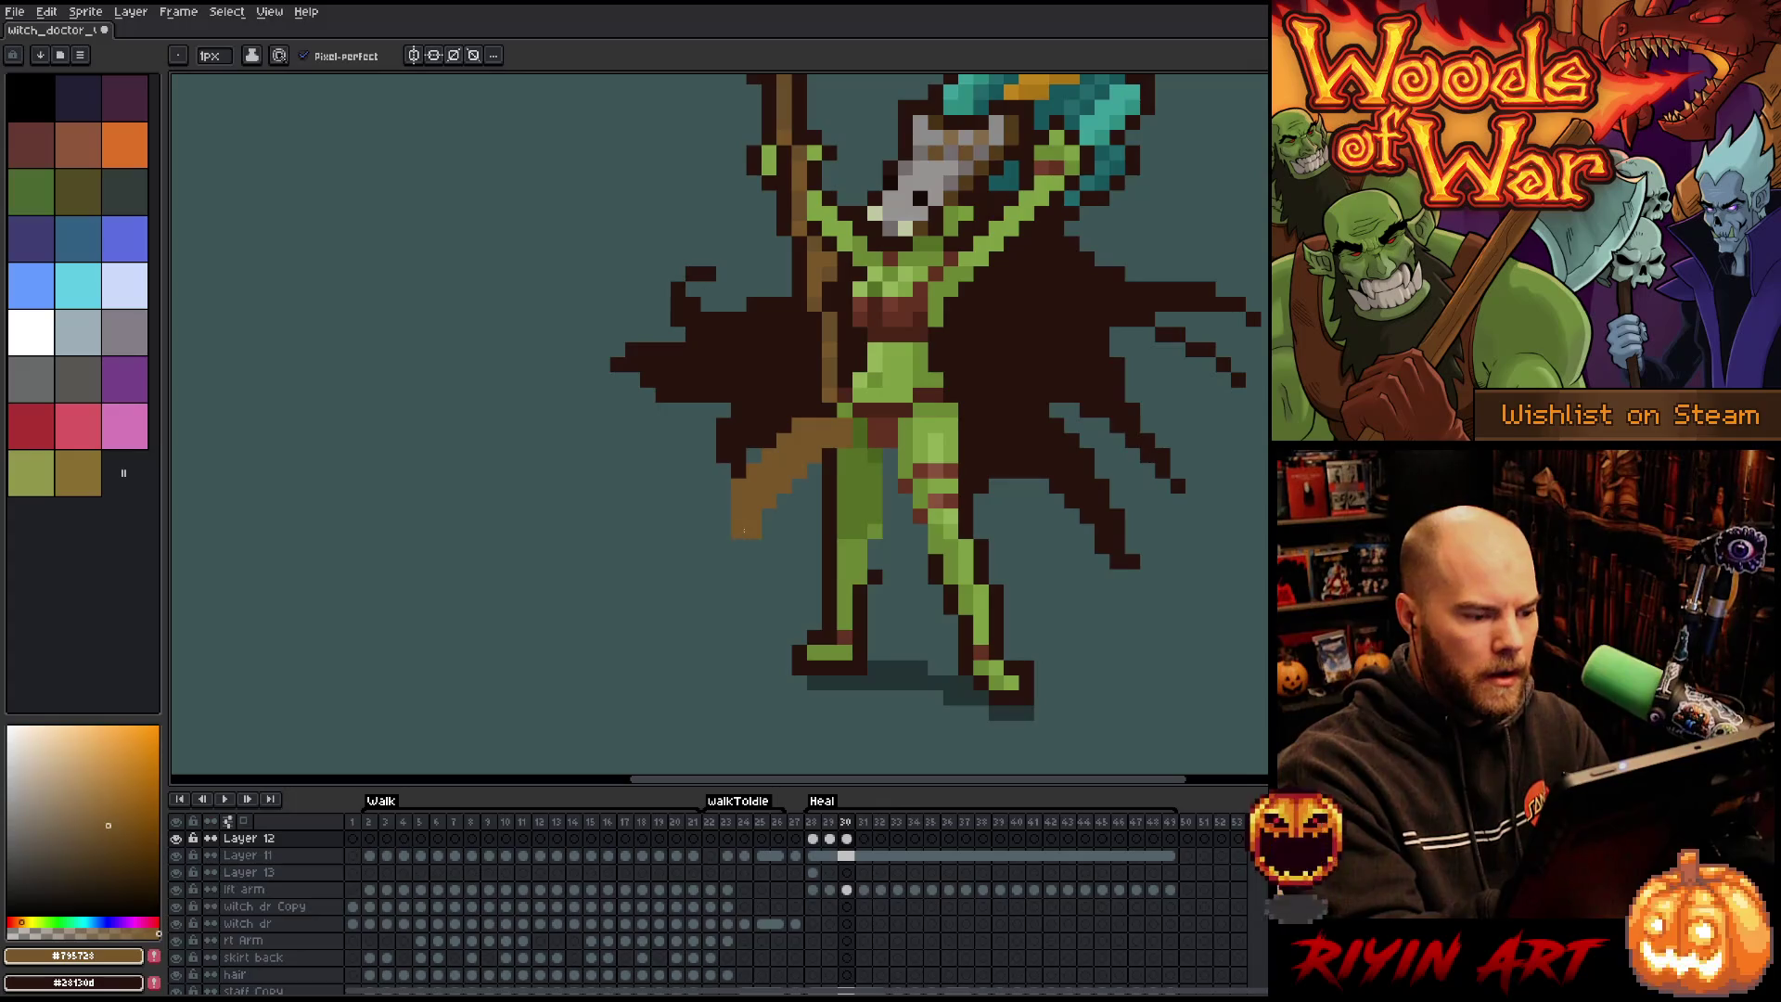
Draw the brown staff left of the hips on frame 31 and a cloth flap beside the hip on frame 32.
key(Right)
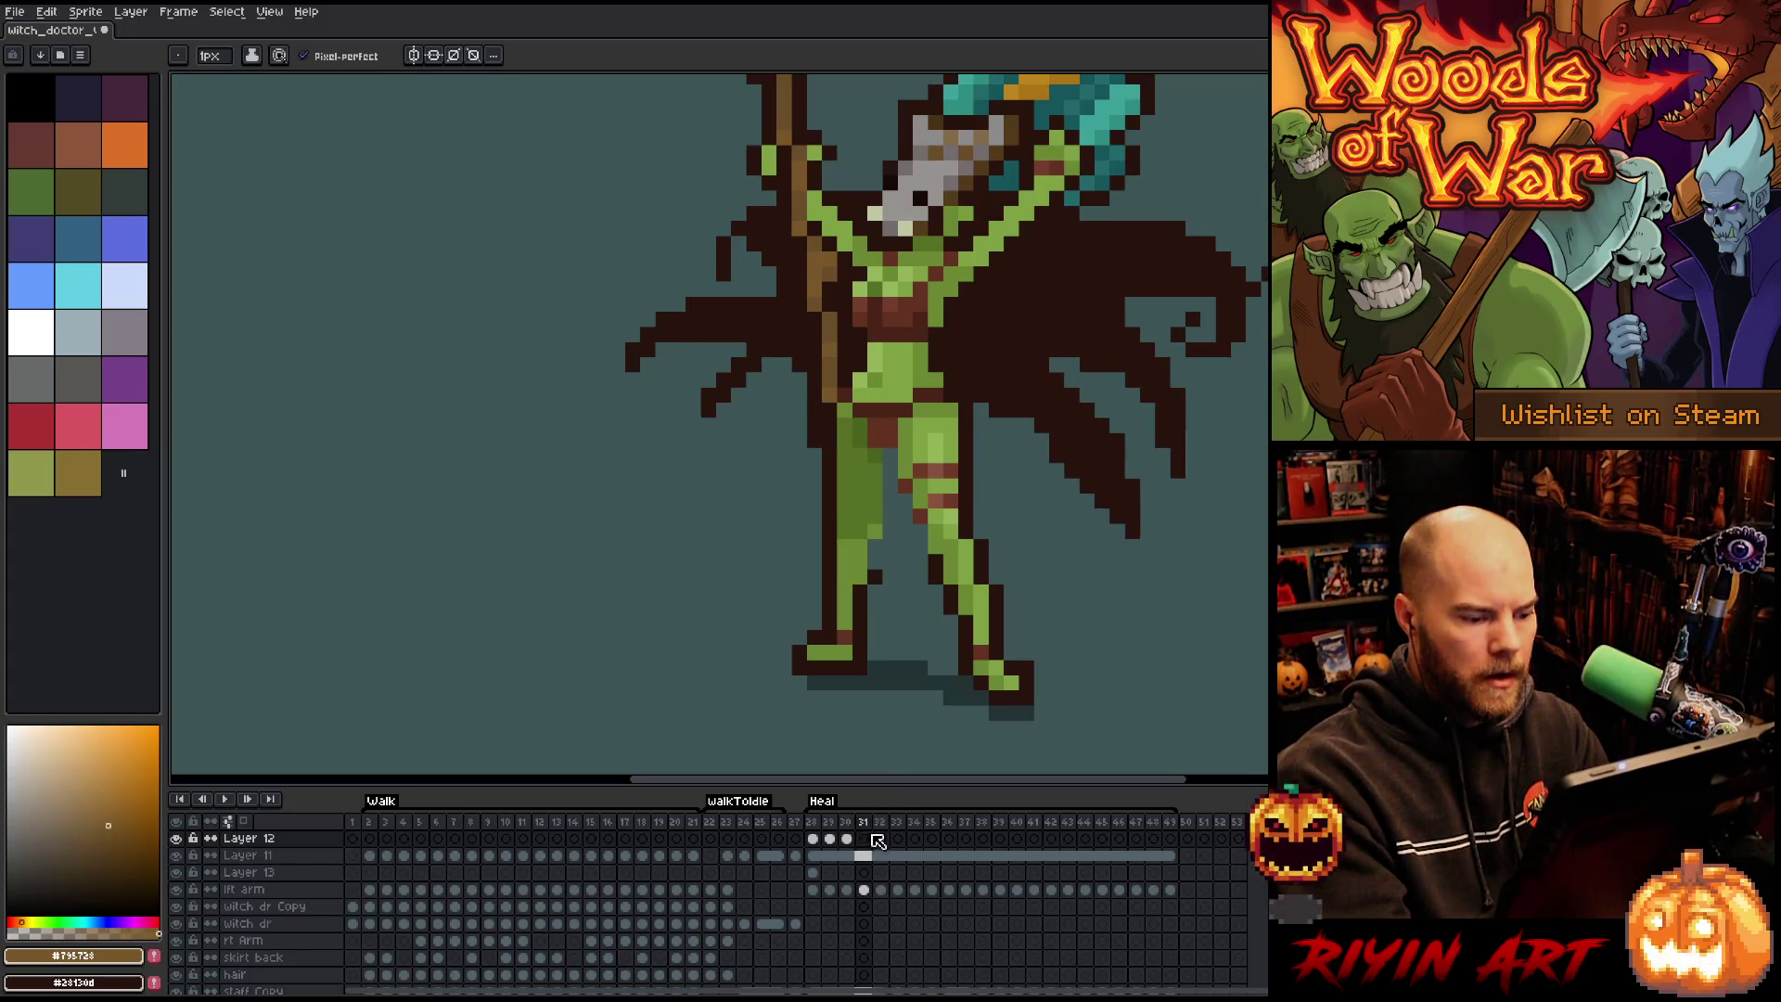
mouse_move(846, 424)
mouse_down()
mouse_move(805, 432)
mouse_move(771, 502)
mouse_move(814, 472)
mouse_move(789, 470)
mouse_move(782, 517)
mouse_move(802, 490)
mouse_up()
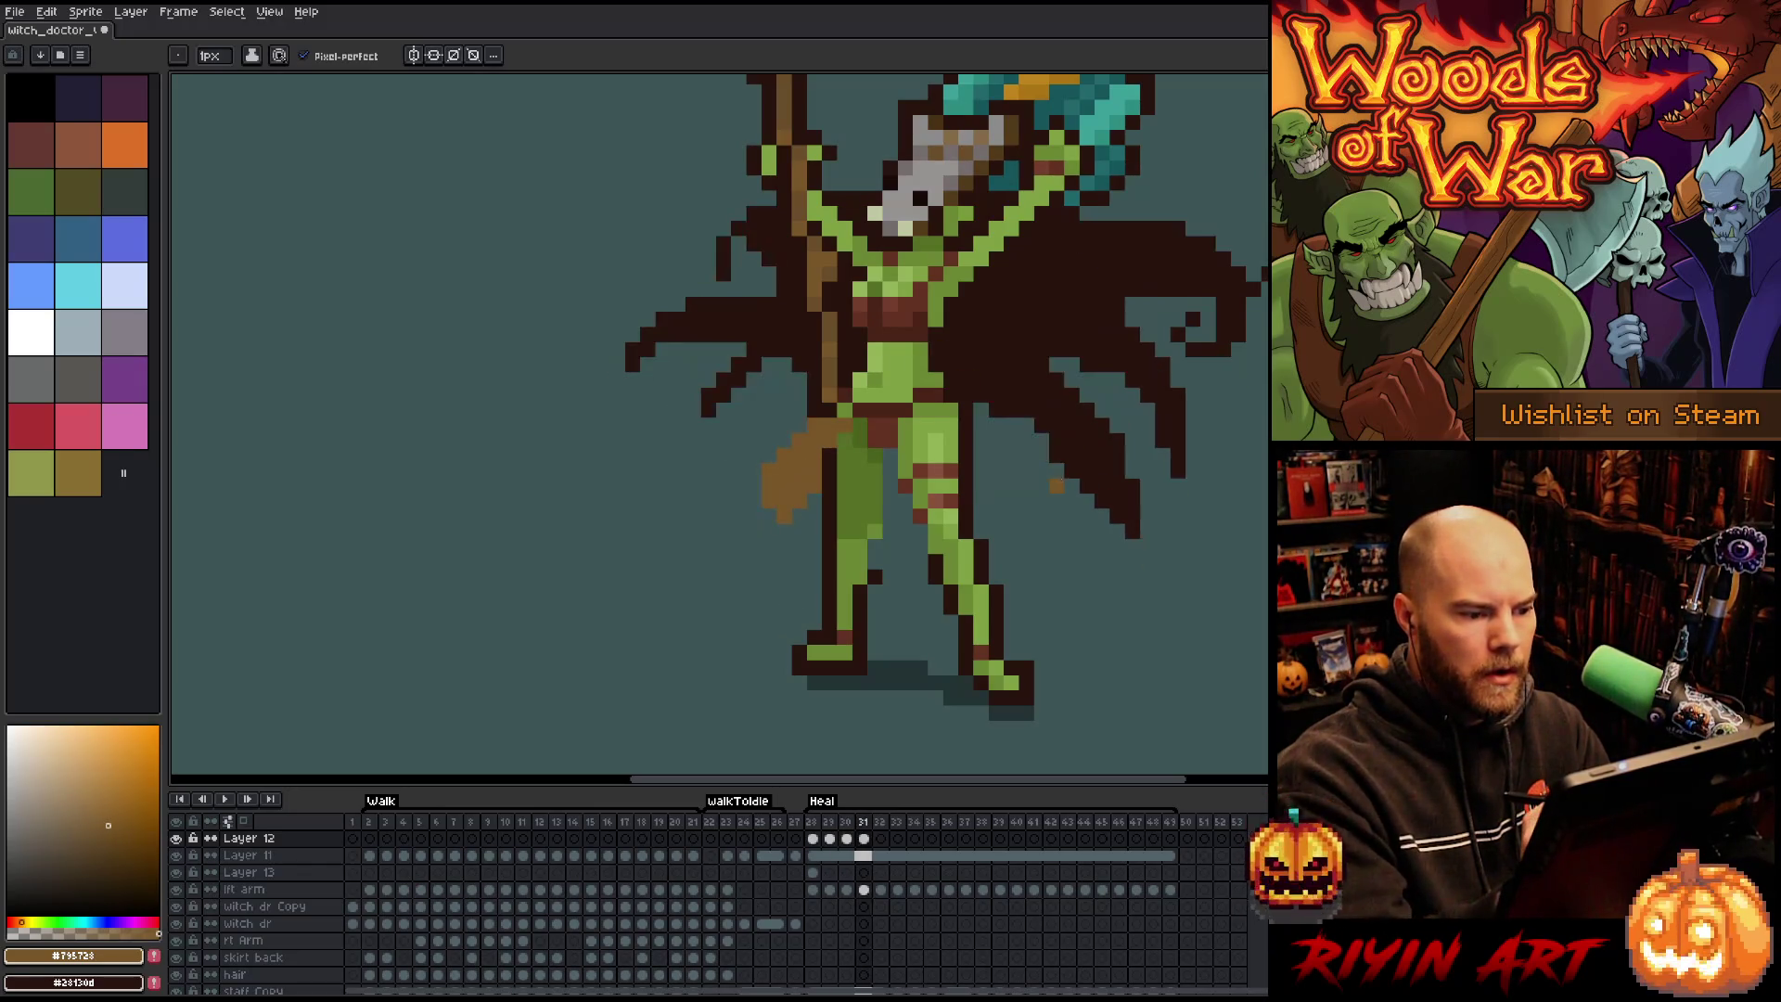
key(Left)
key(Right)
key(Left)
key(Right)
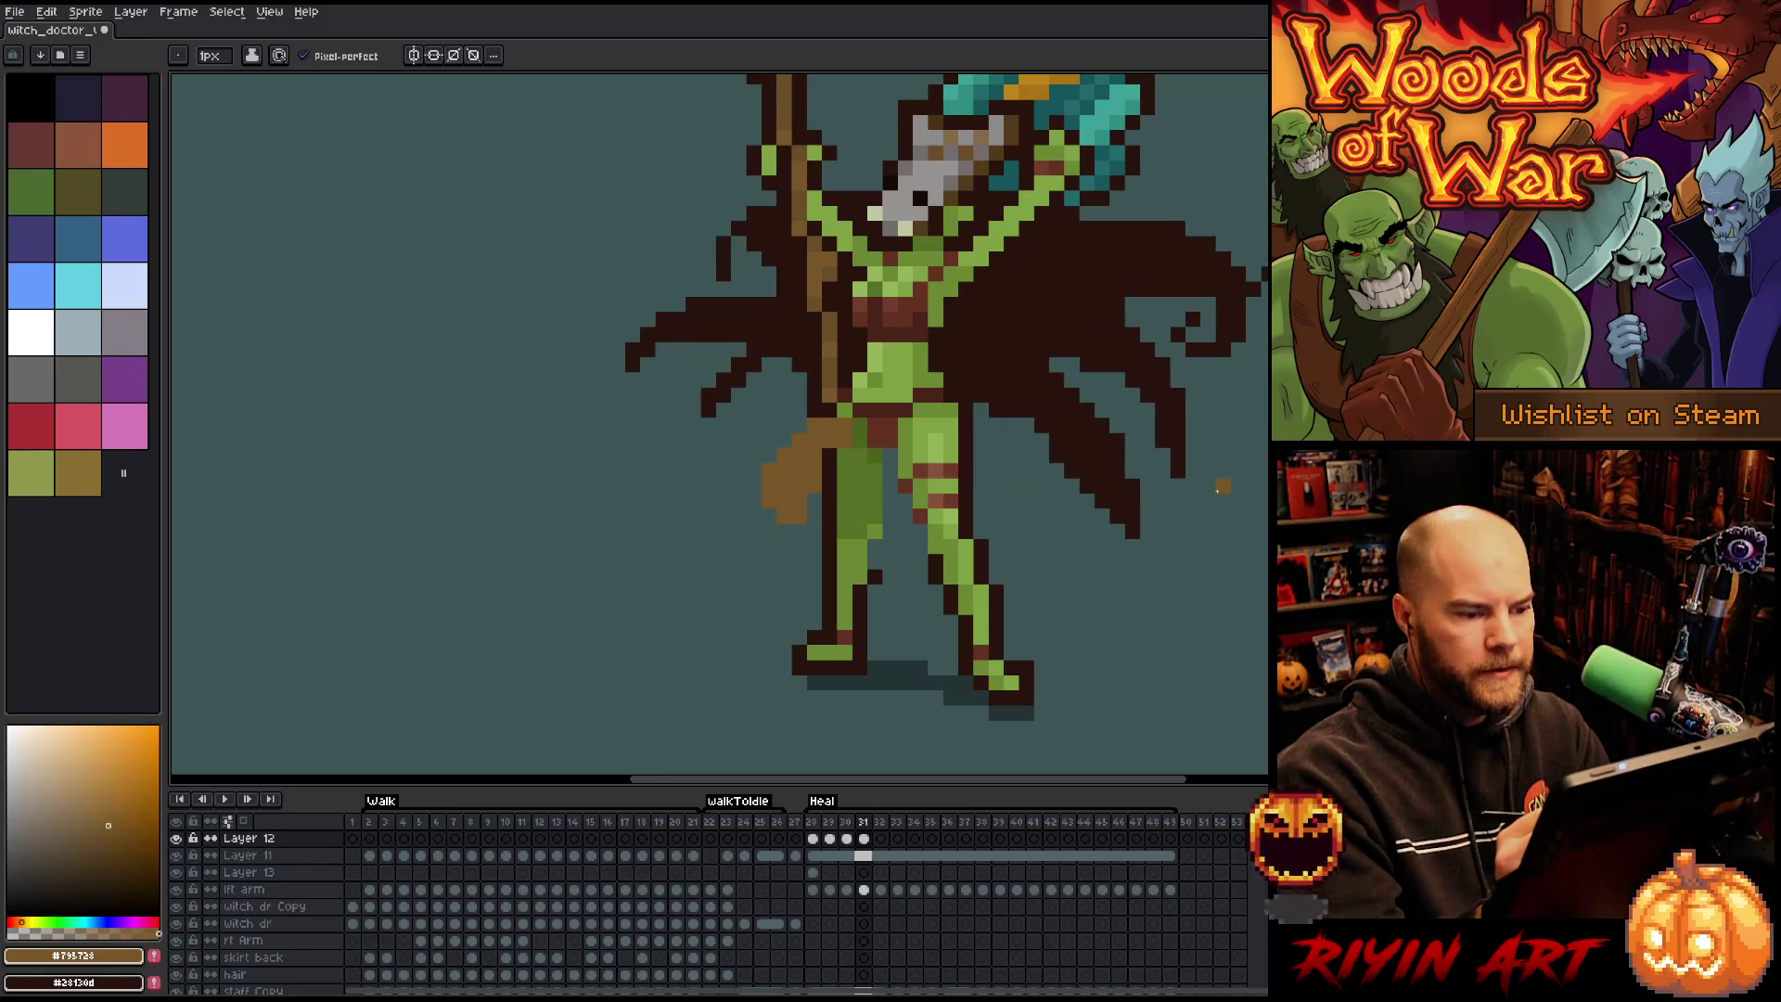
key(Left)
key(Right)
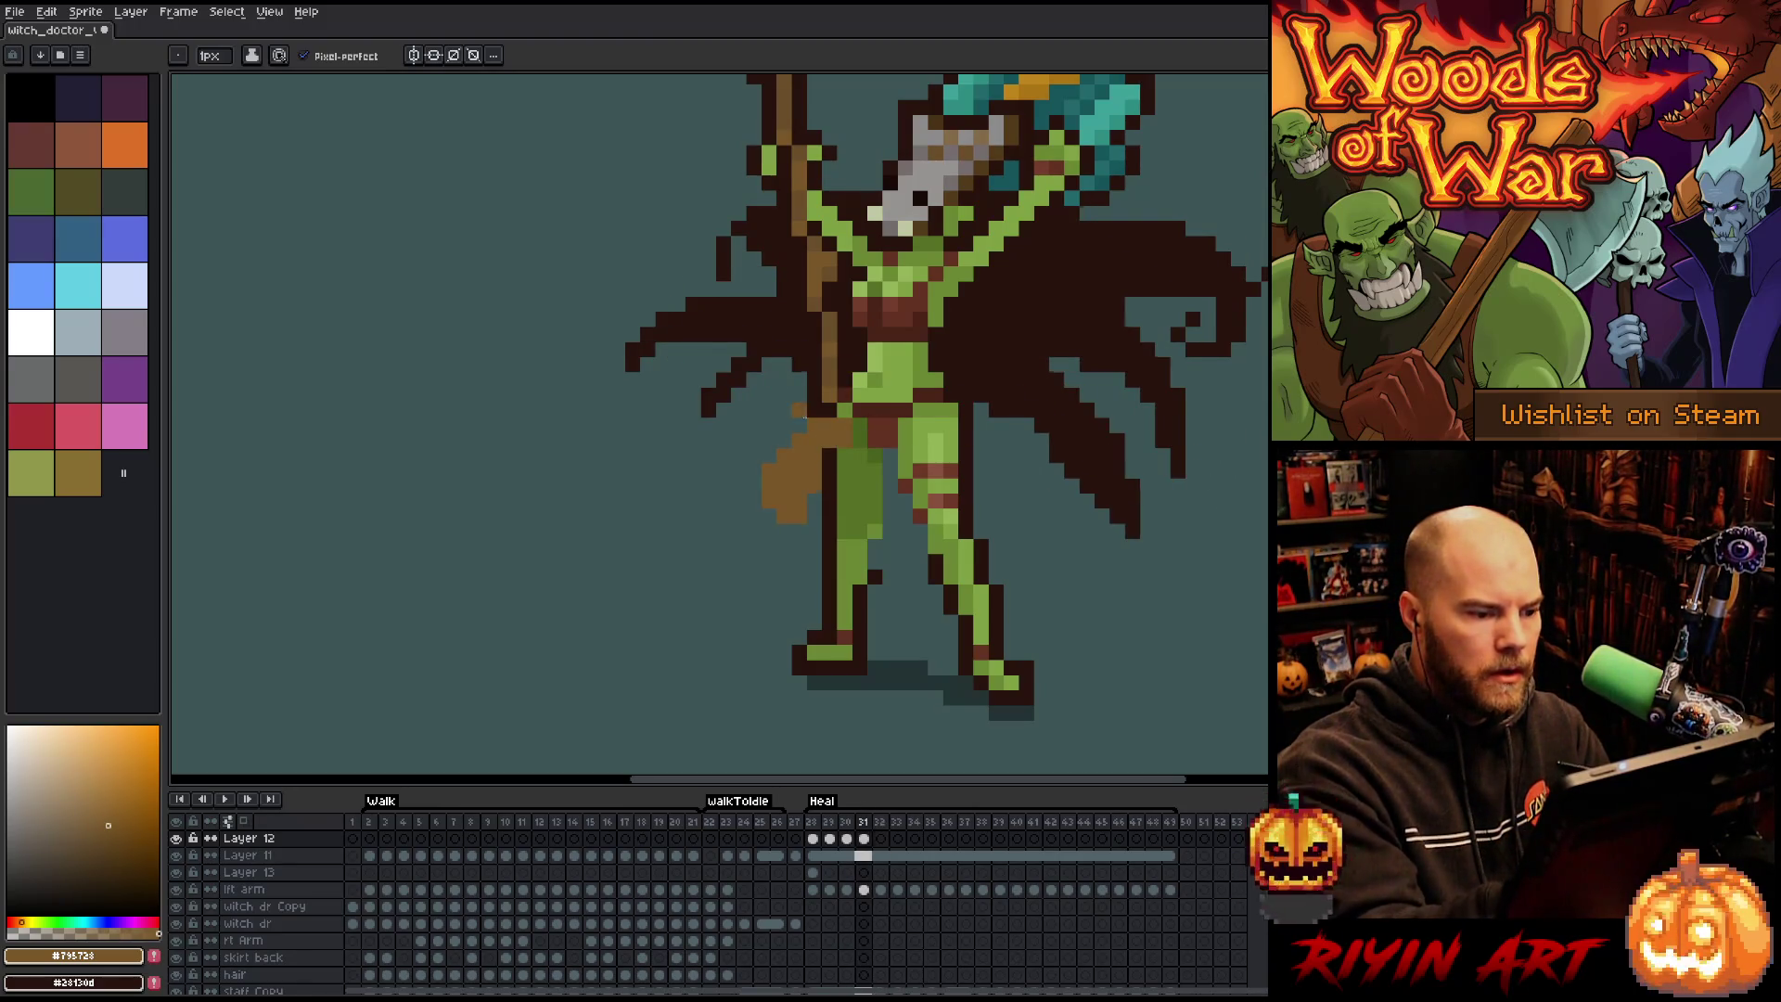
key(Right)
mouse_move(800, 409)
mouse_down()
mouse_move(784, 487)
mouse_move(800, 455)
mouse_move(800, 487)
mouse_move(828, 473)
mouse_move(829, 442)
mouse_move(784, 417)
mouse_up()
Compare frames 31–32, then draw a bent brown cloth shape from the hip on frame 33.
key(e)
key(b)
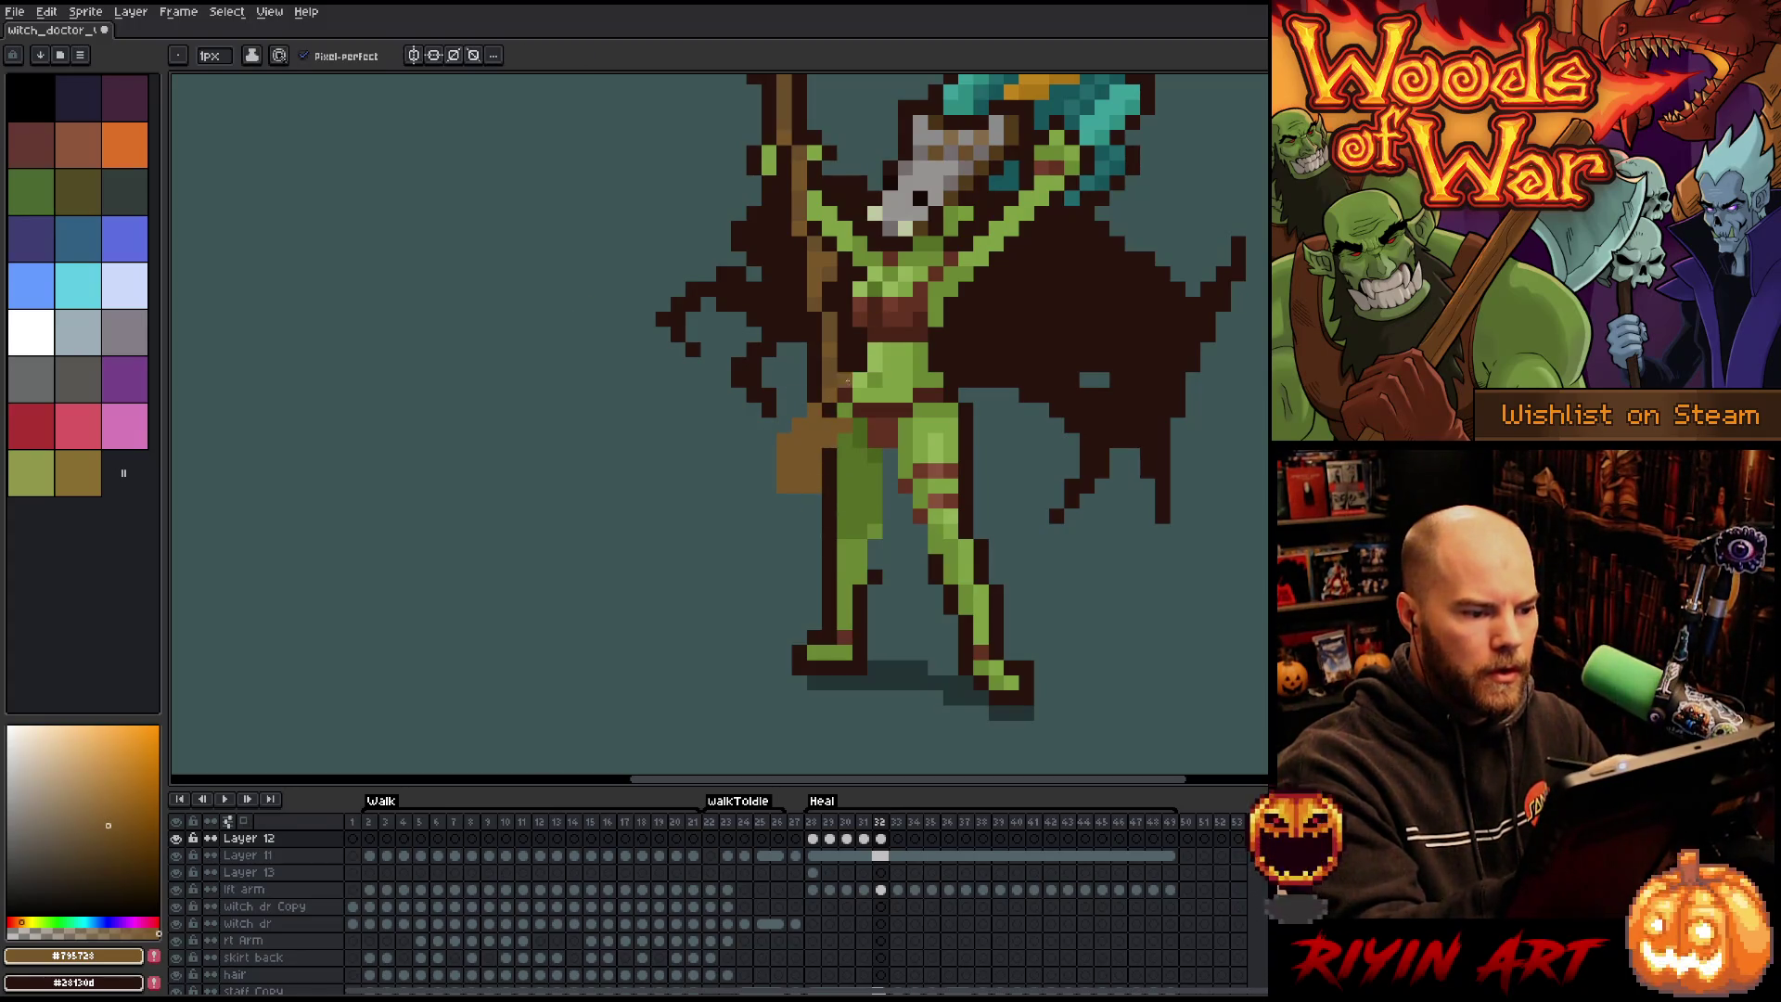
key(Left)
key(Right)
key(Left)
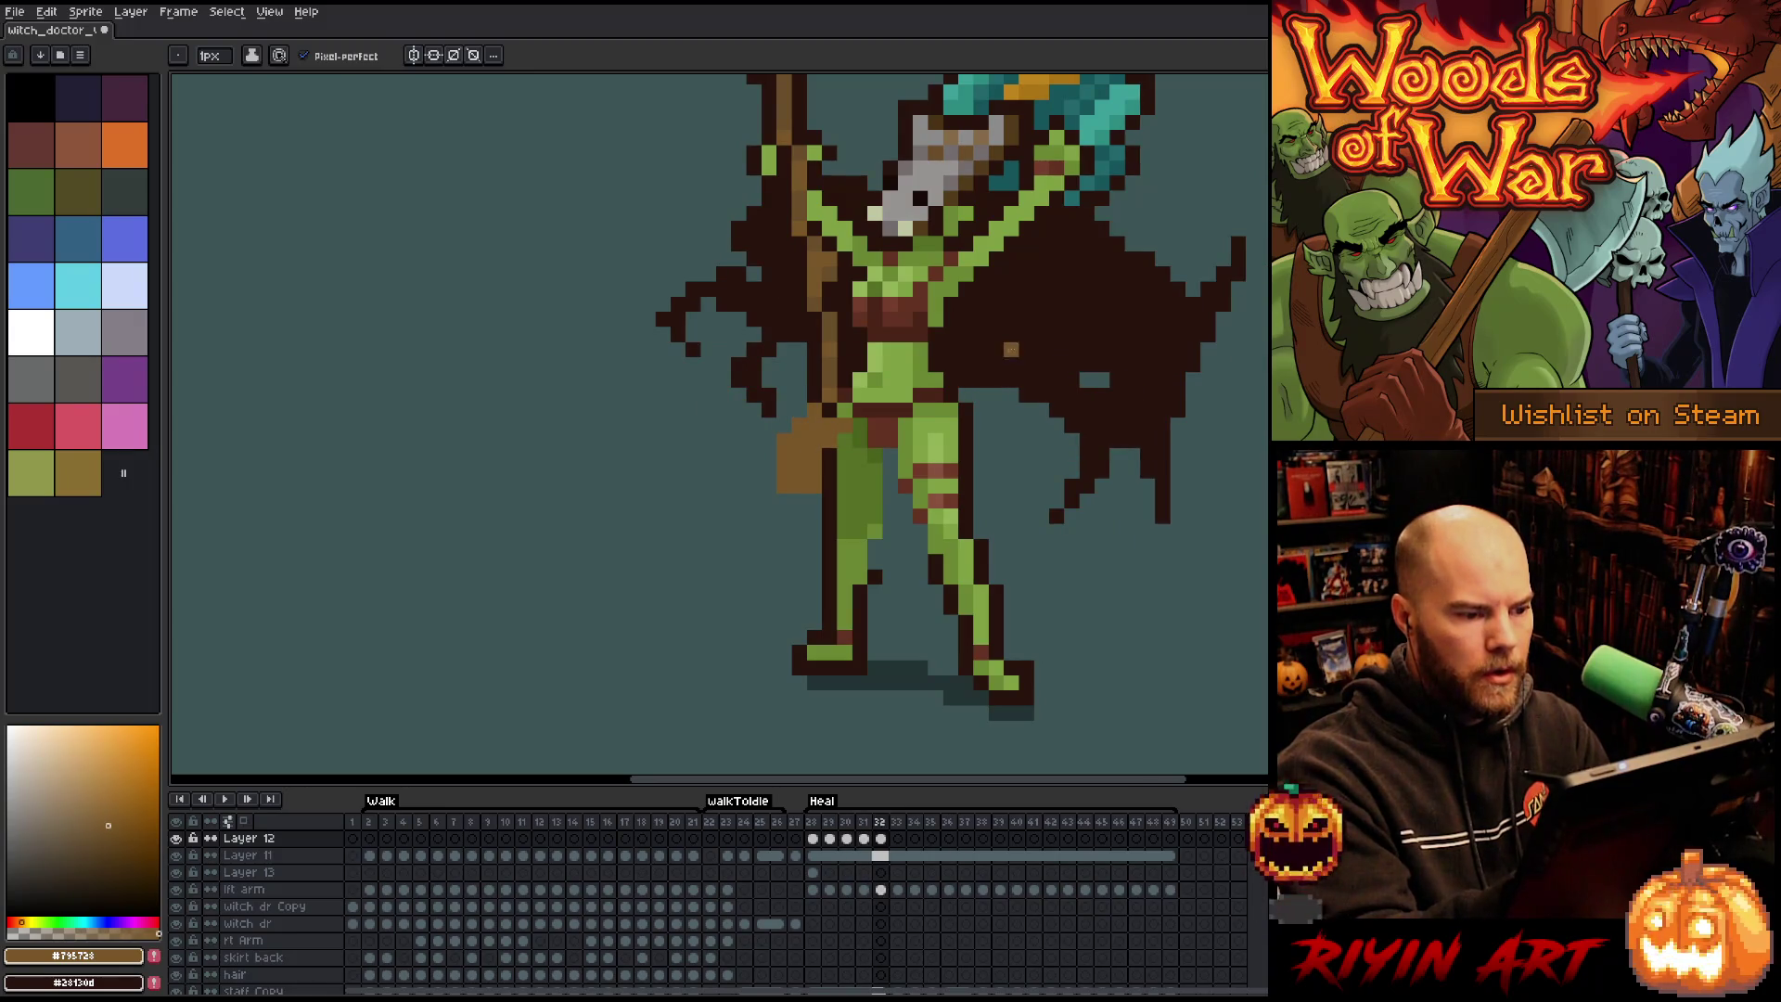
key(Right)
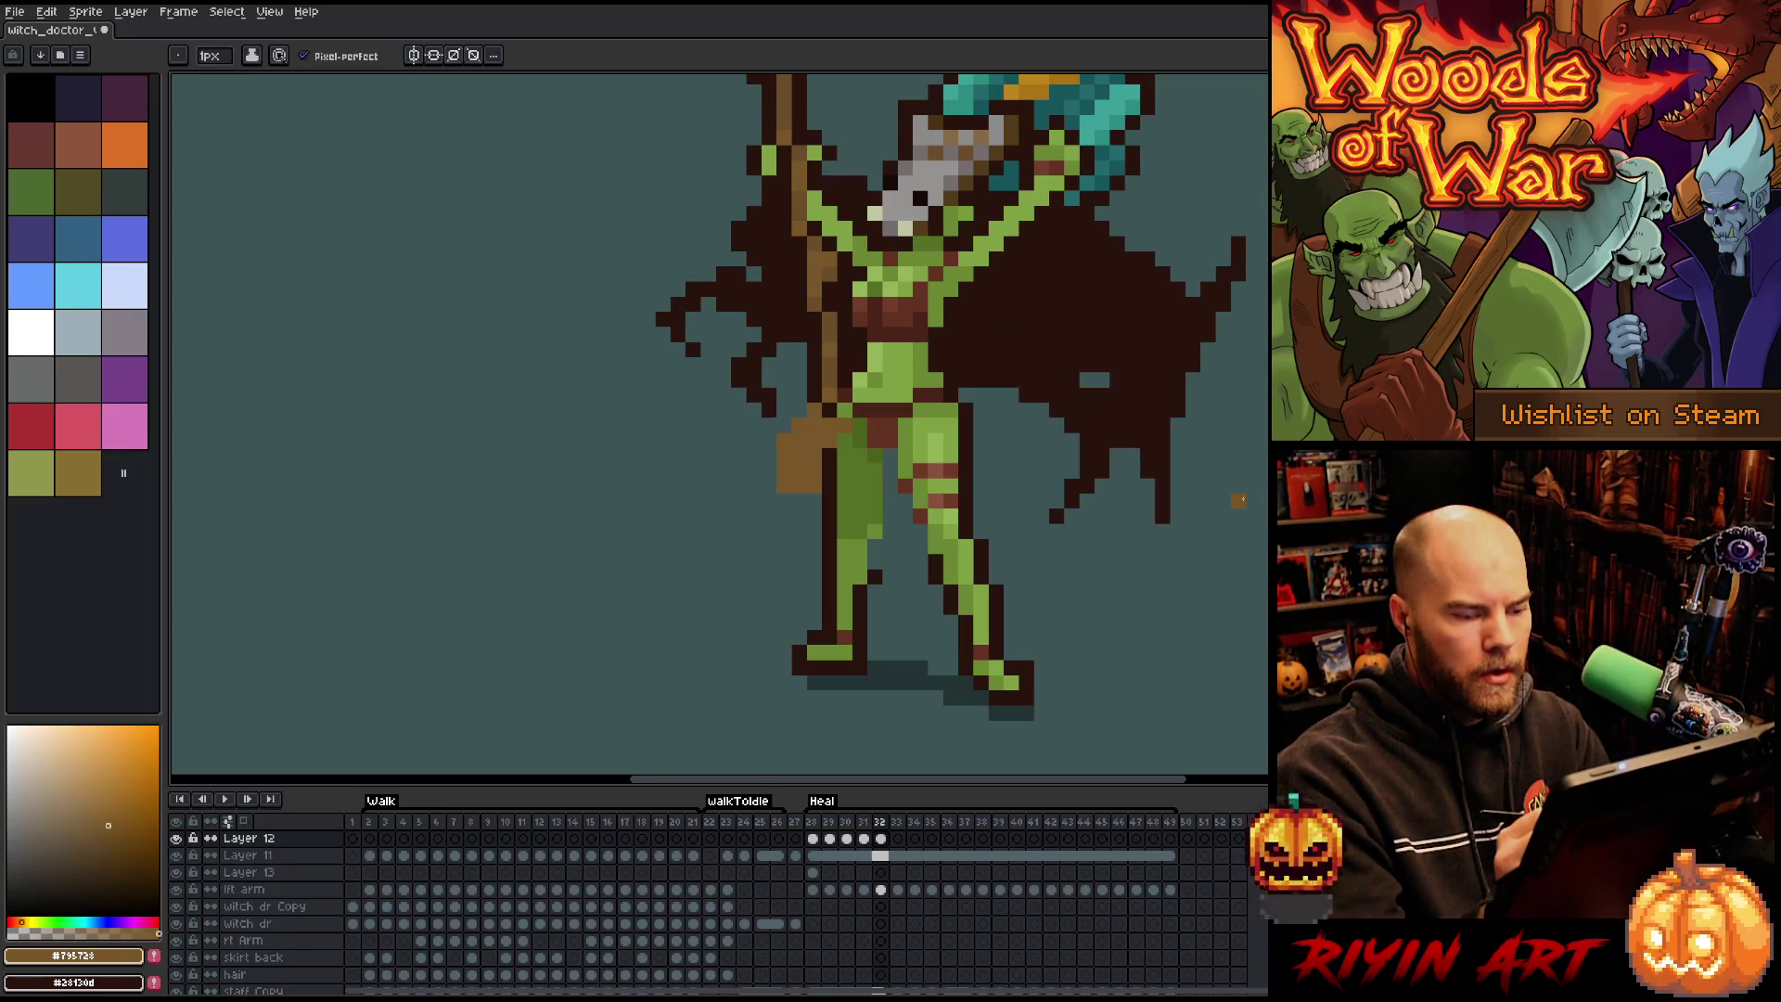
key(Right)
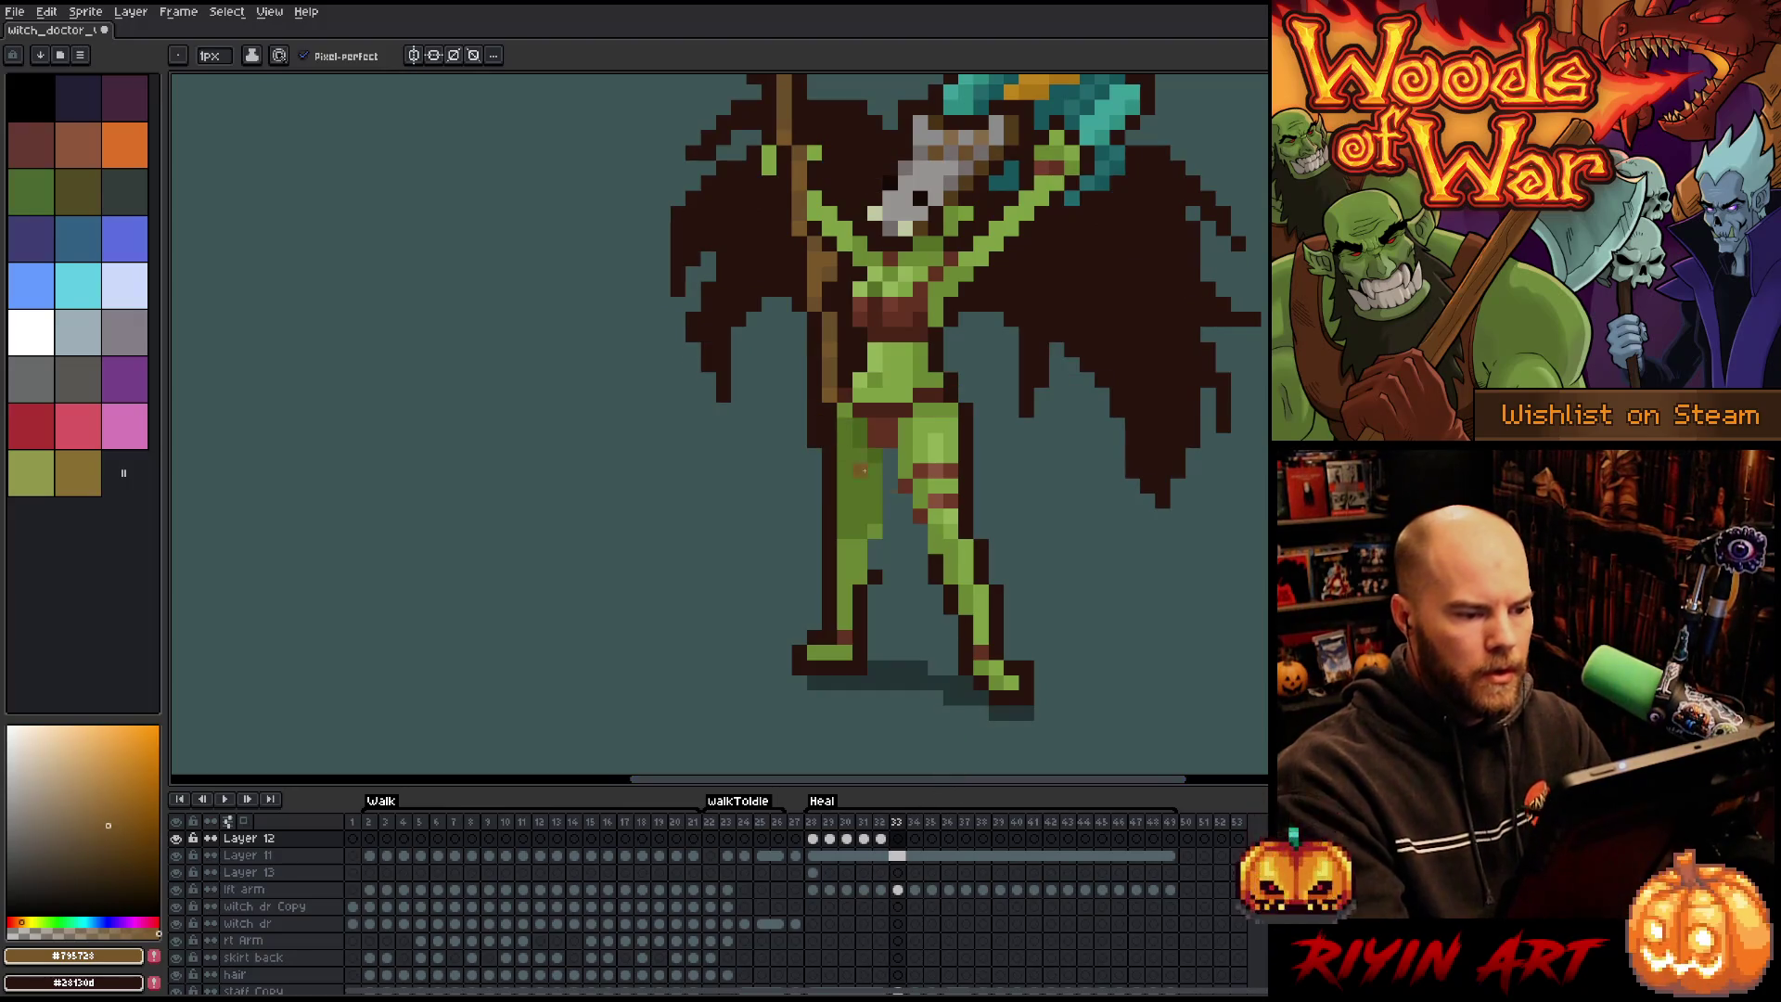
key(Left)
key(Right)
mouse_move(837, 395)
mouse_down()
mouse_move(809, 409)
mouse_move(780, 348)
mouse_move(739, 428)
mouse_move(710, 422)
mouse_move(776, 387)
mouse_move(812, 401)
mouse_up()
Touch up the brown cloth on frame 32 and erase pixels at its right edge.
key(e)
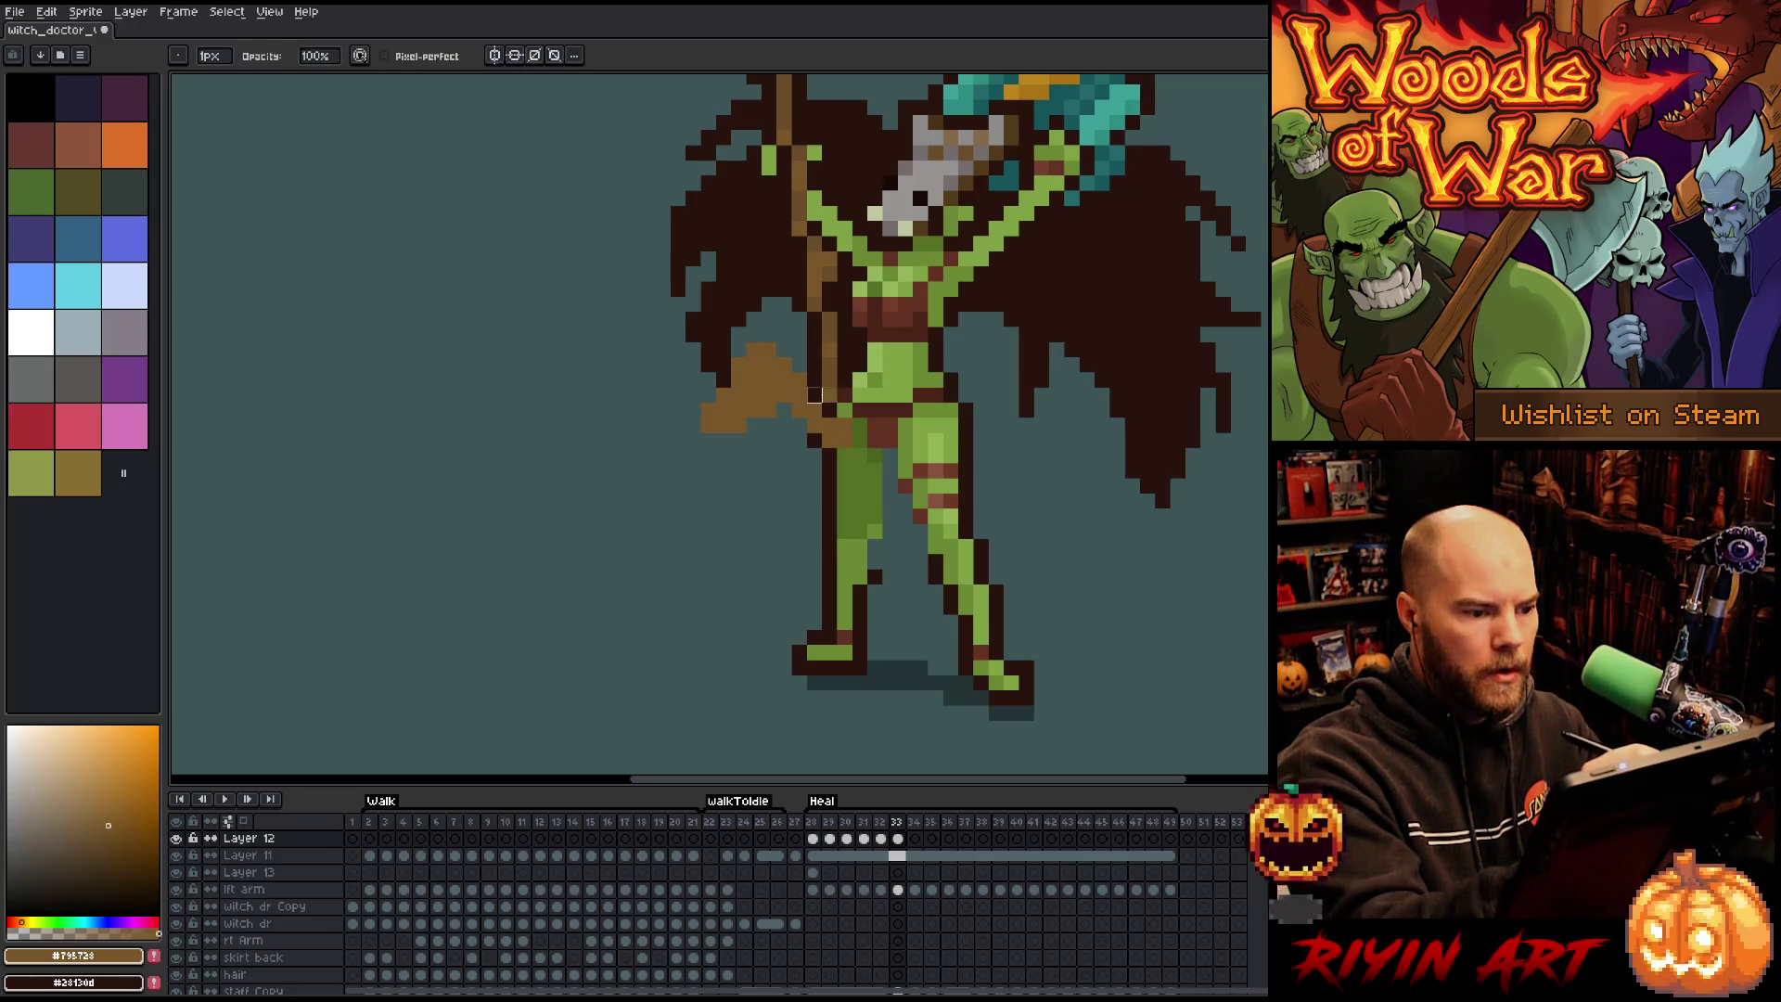
key(b)
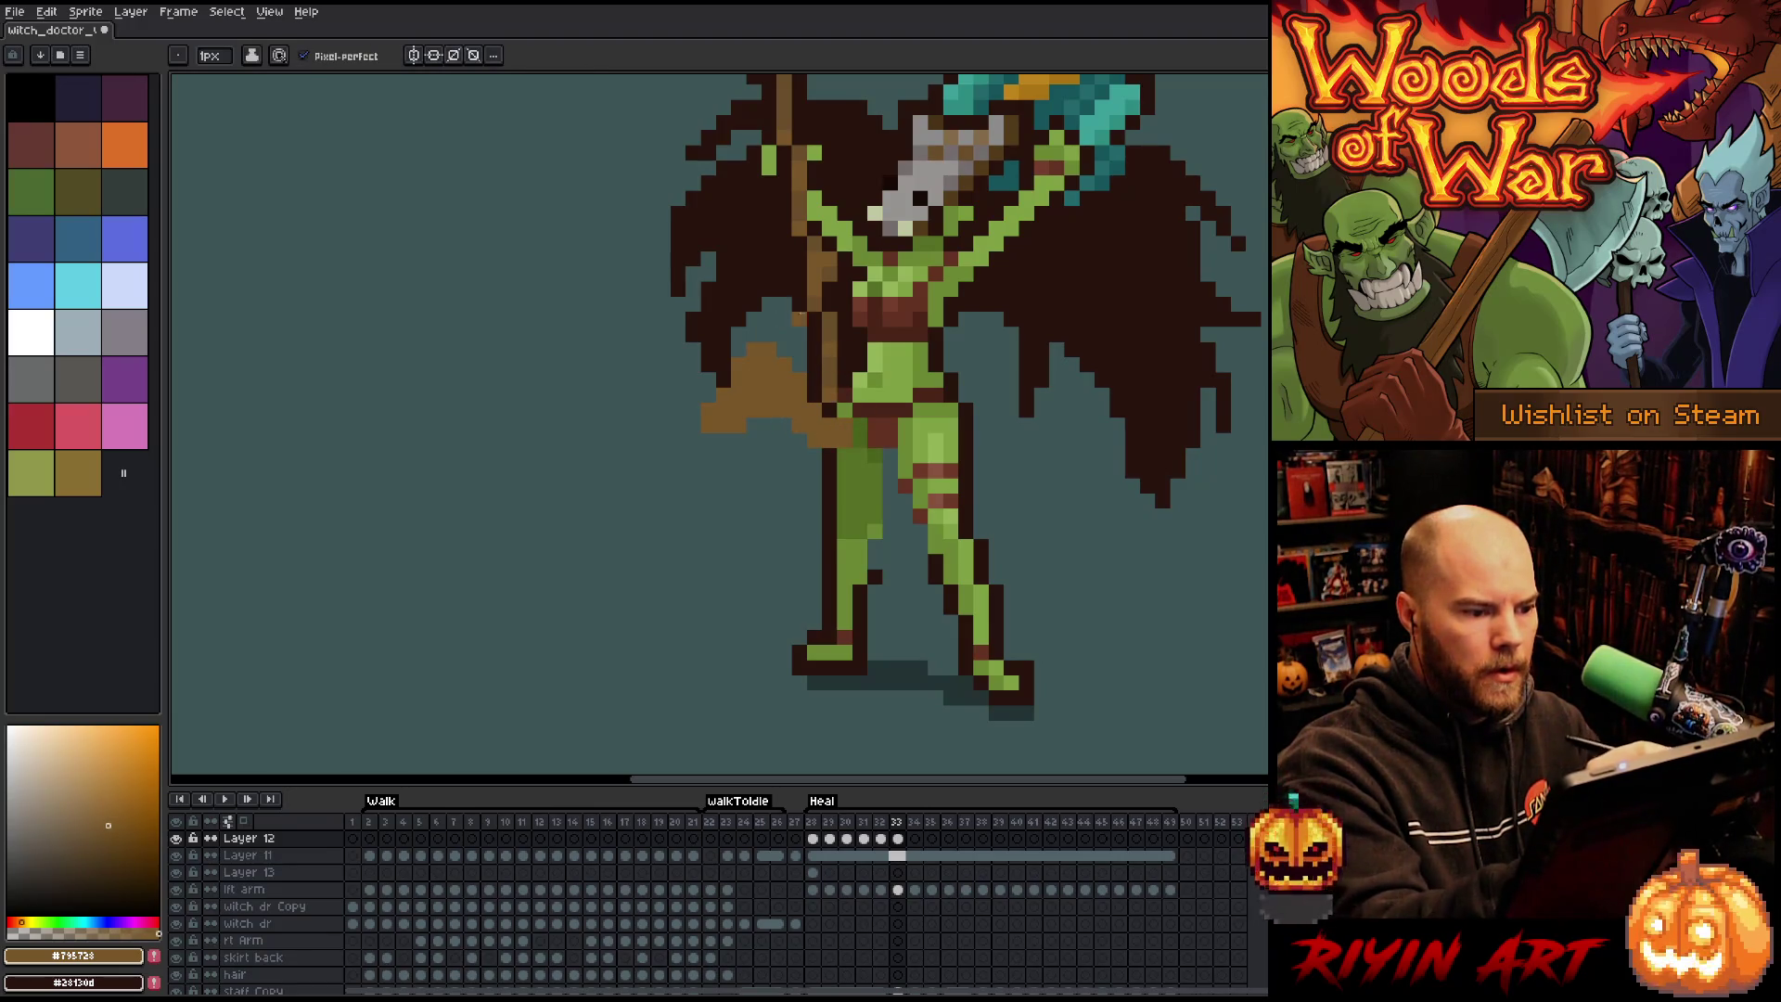
key(comma)
mouse_move(763, 462)
mouse_down()
mouse_move(761, 427)
mouse_move(753, 455)
mouse_move(829, 516)
mouse_up()
key(e)
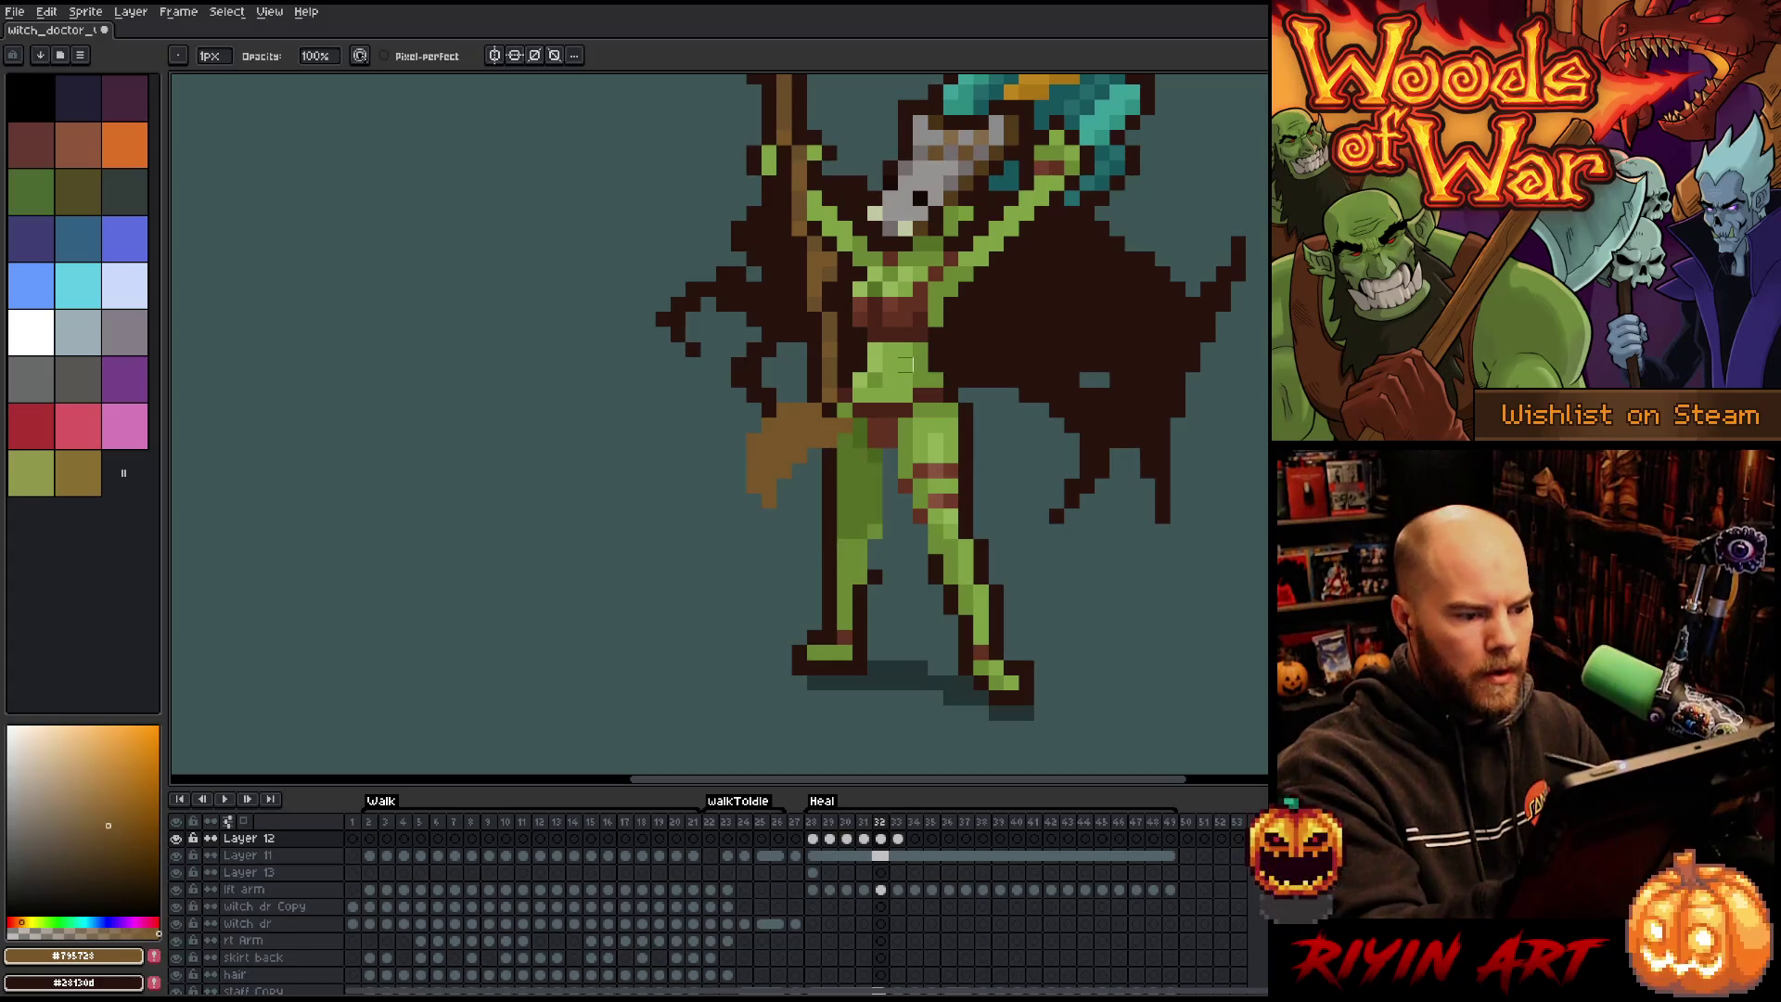
On frame 34, draw a thick diagonal brown cloth band from the waist and trim its top.
key(period)
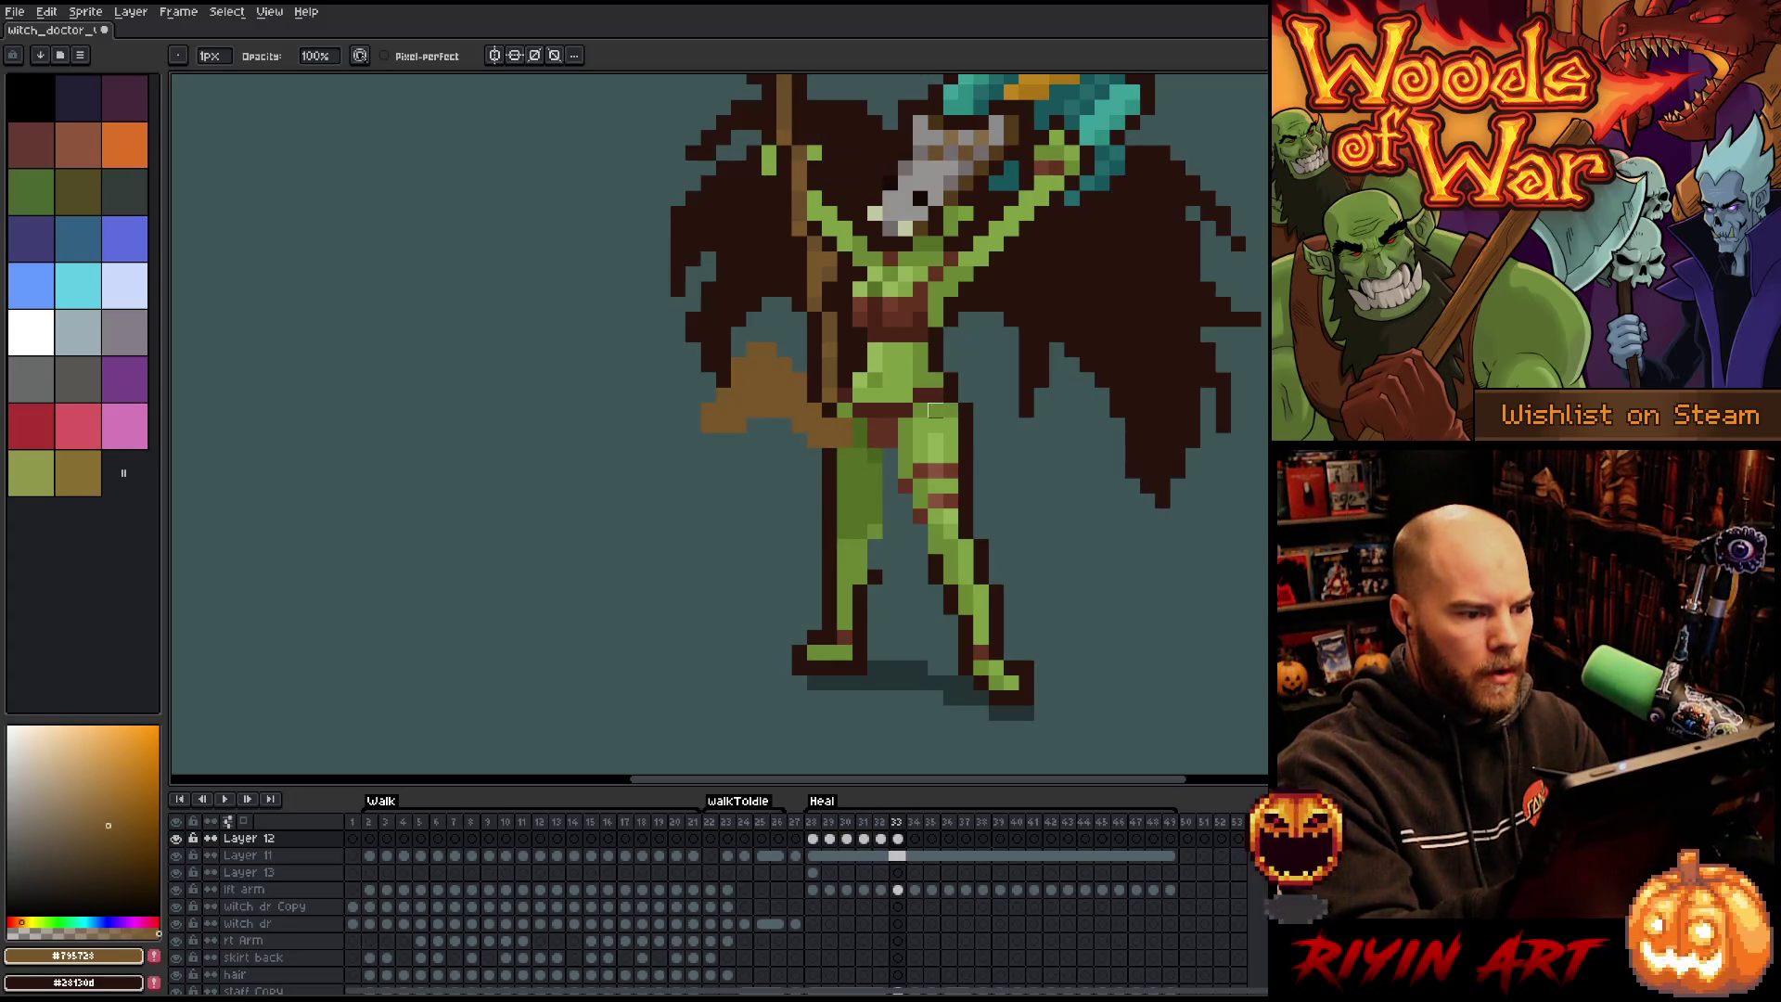
key(period)
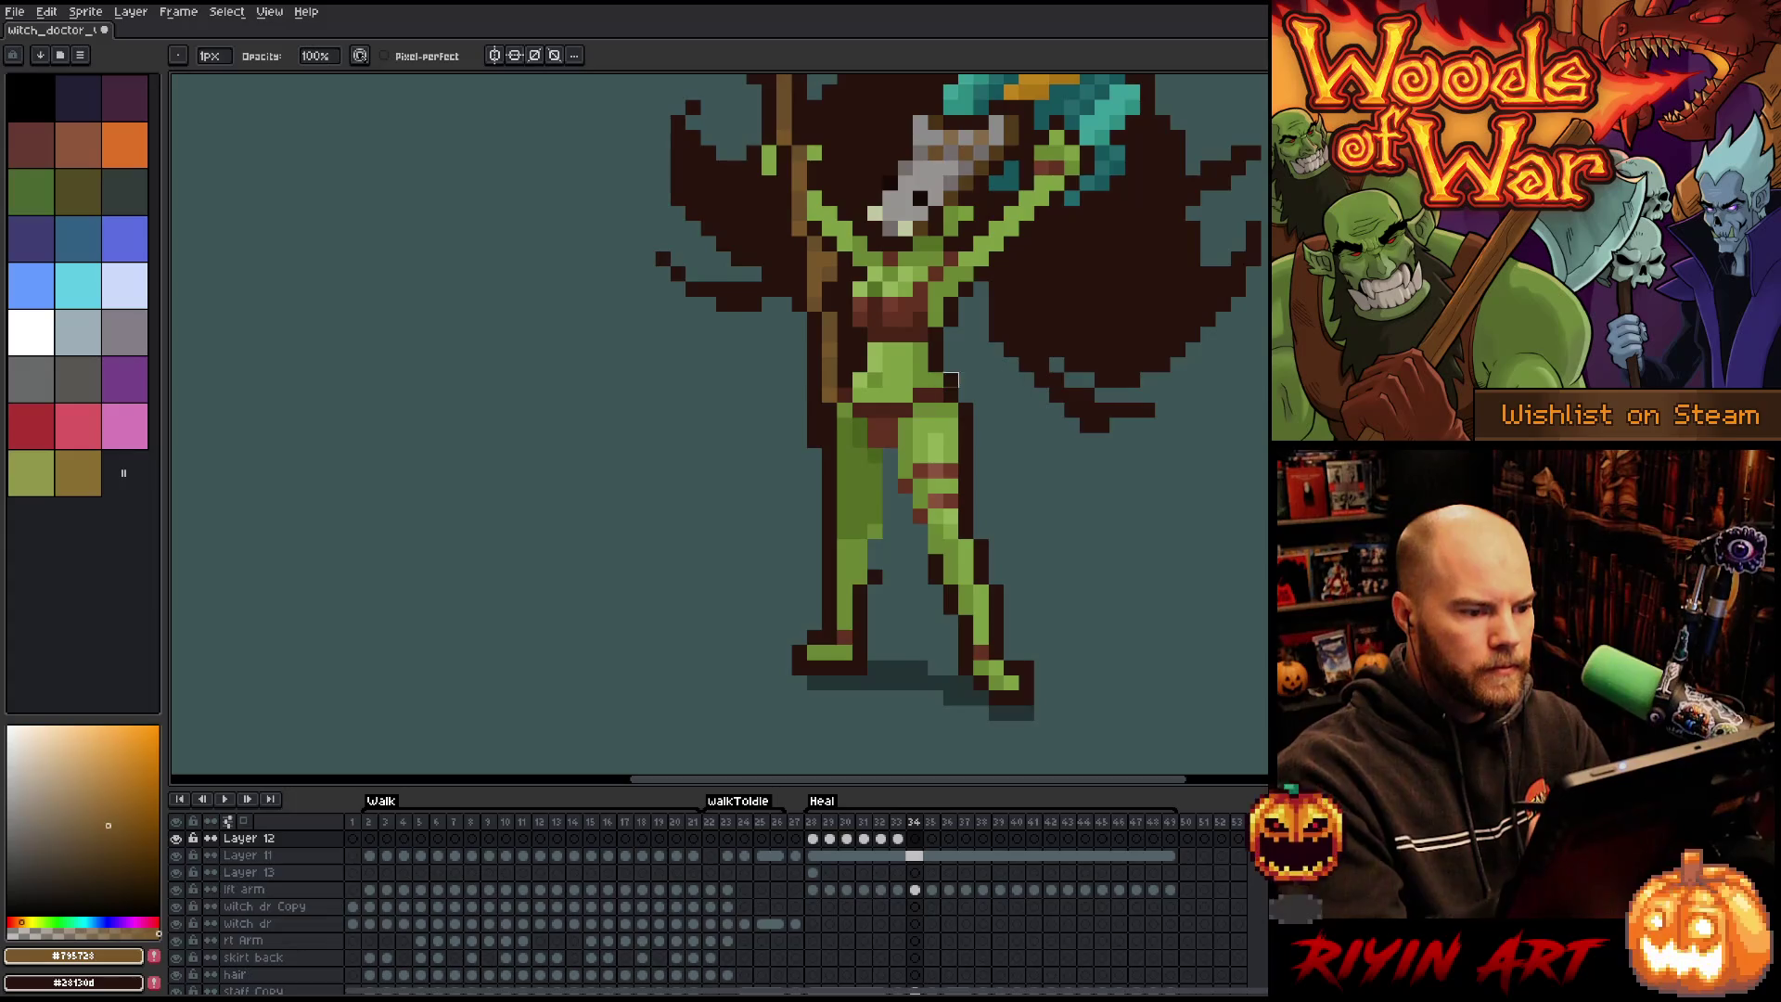
key(b)
mouse_move(839, 429)
mouse_down()
mouse_move(770, 362)
mouse_move(737, 283)
mouse_move(809, 411)
mouse_up()
drag(723, 315, 770, 412)
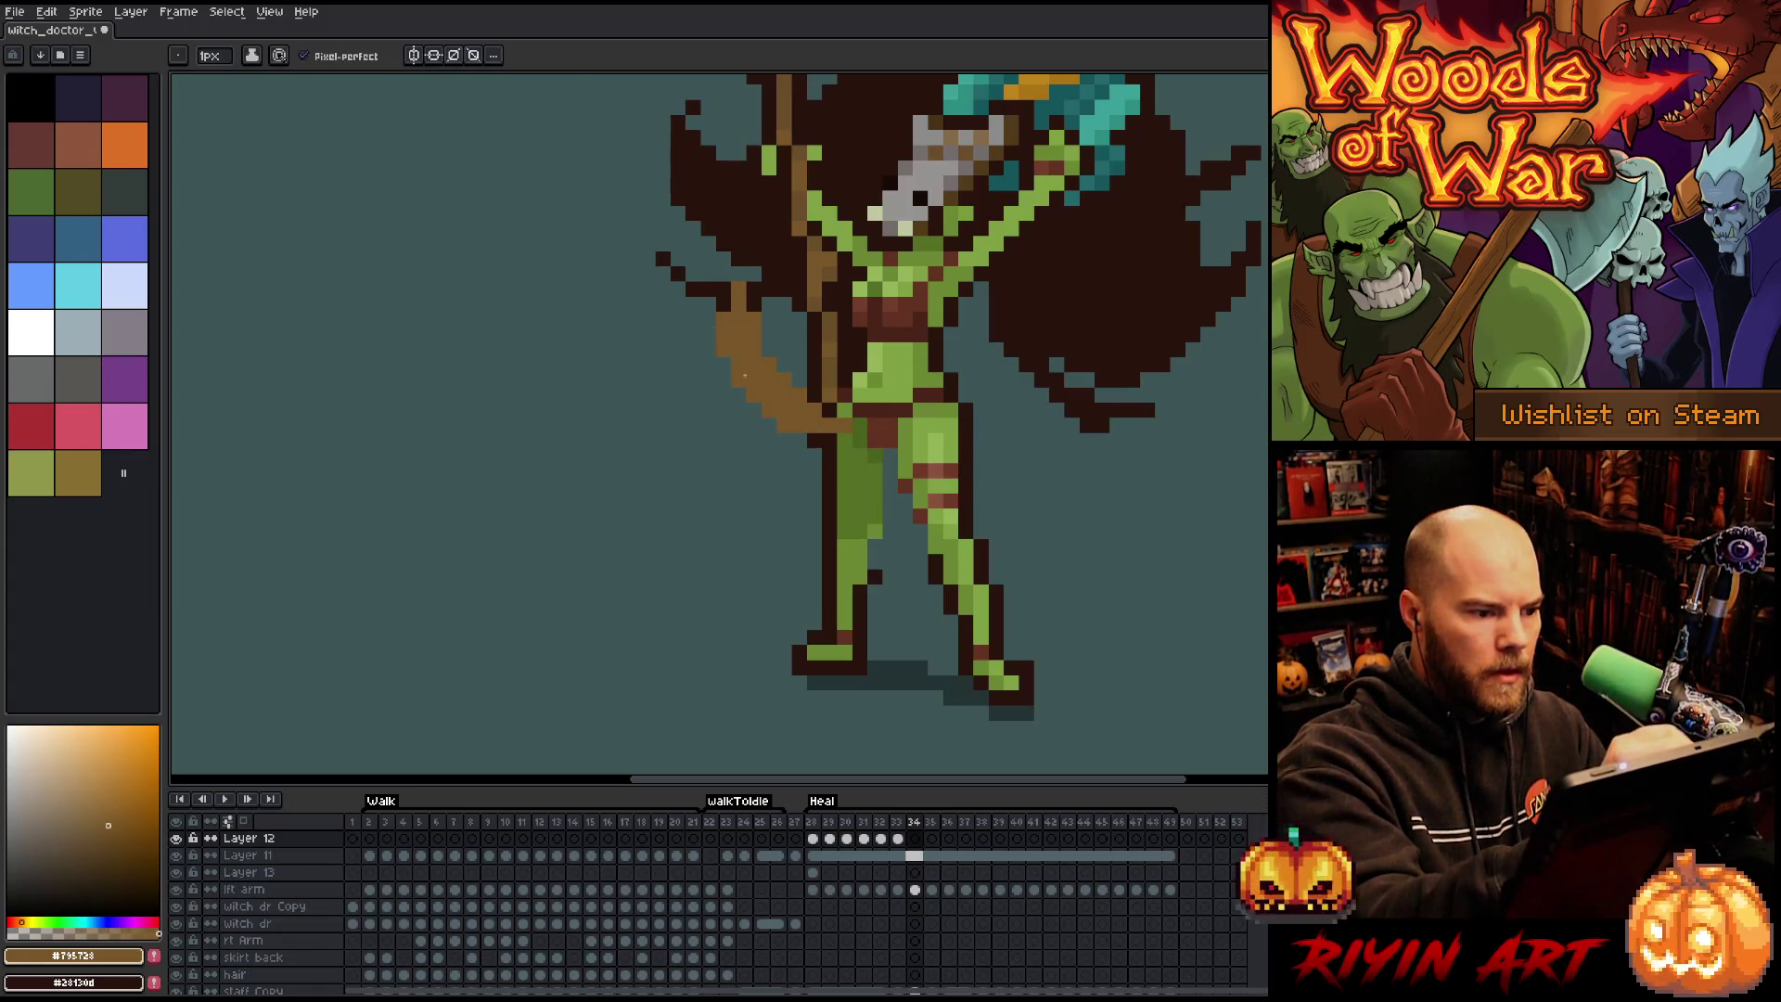
click(825, 439)
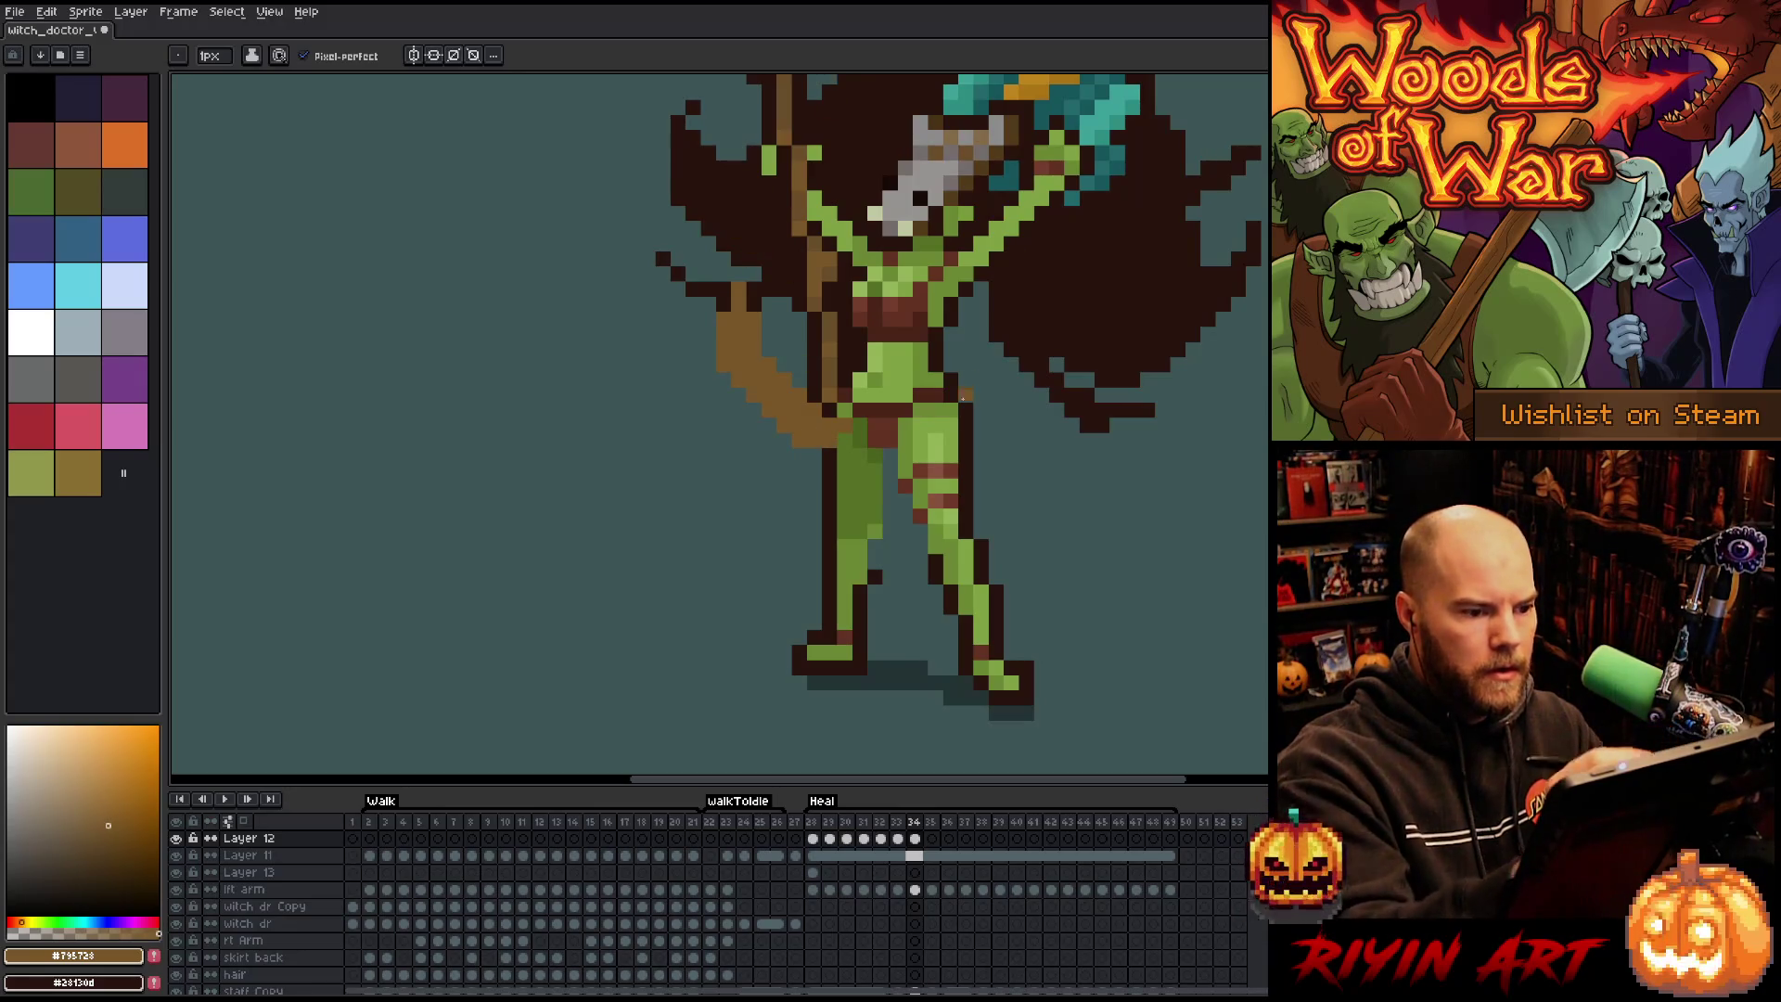
drag(694, 347, 784, 442)
key(e)
drag(737, 350, 724, 274)
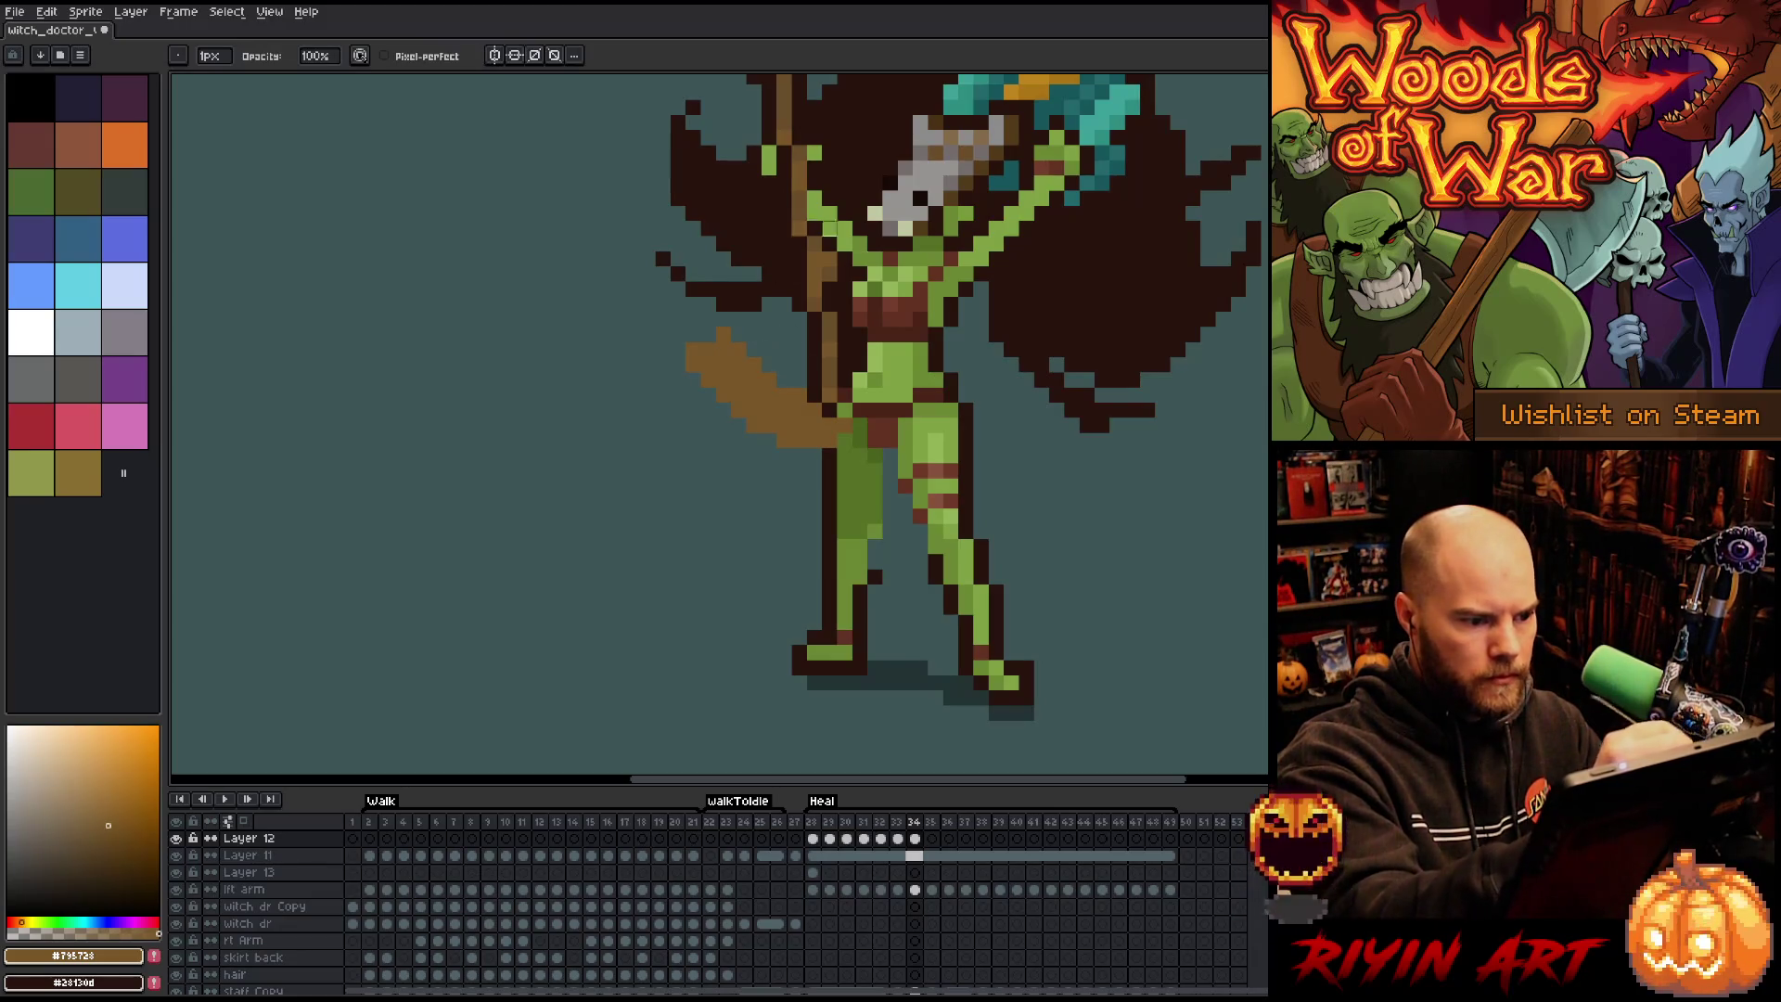
key(b)
key(e)
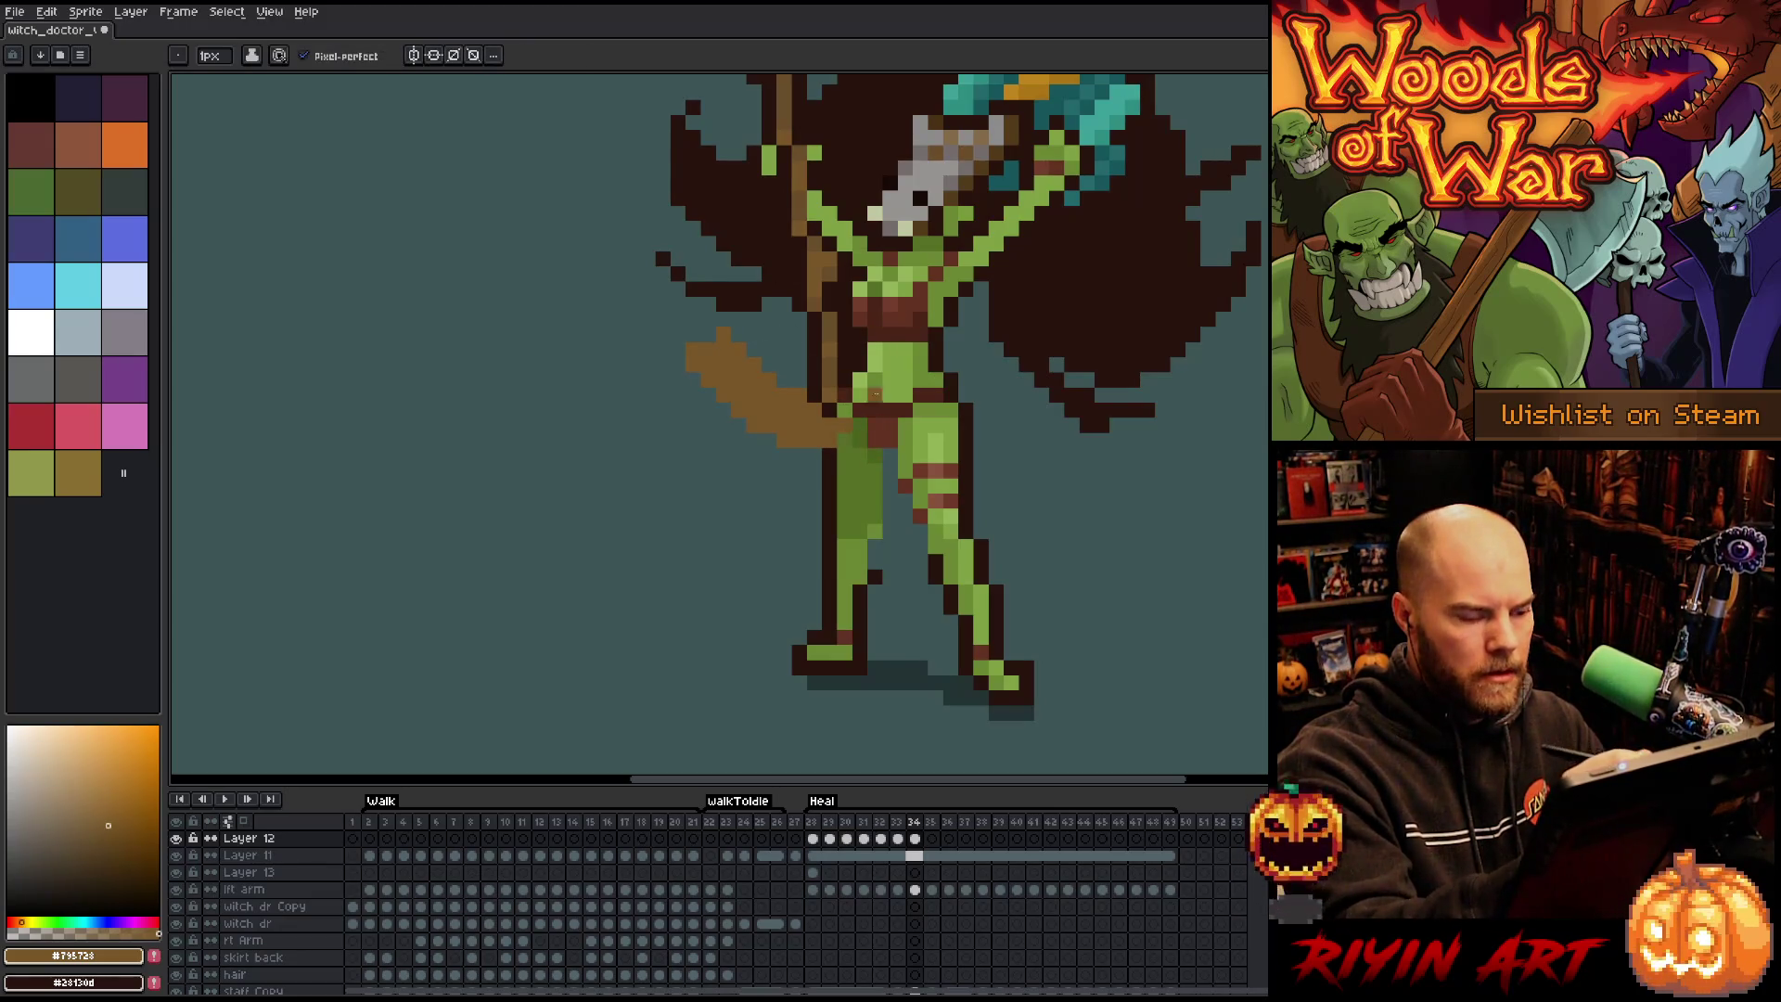
key(b)
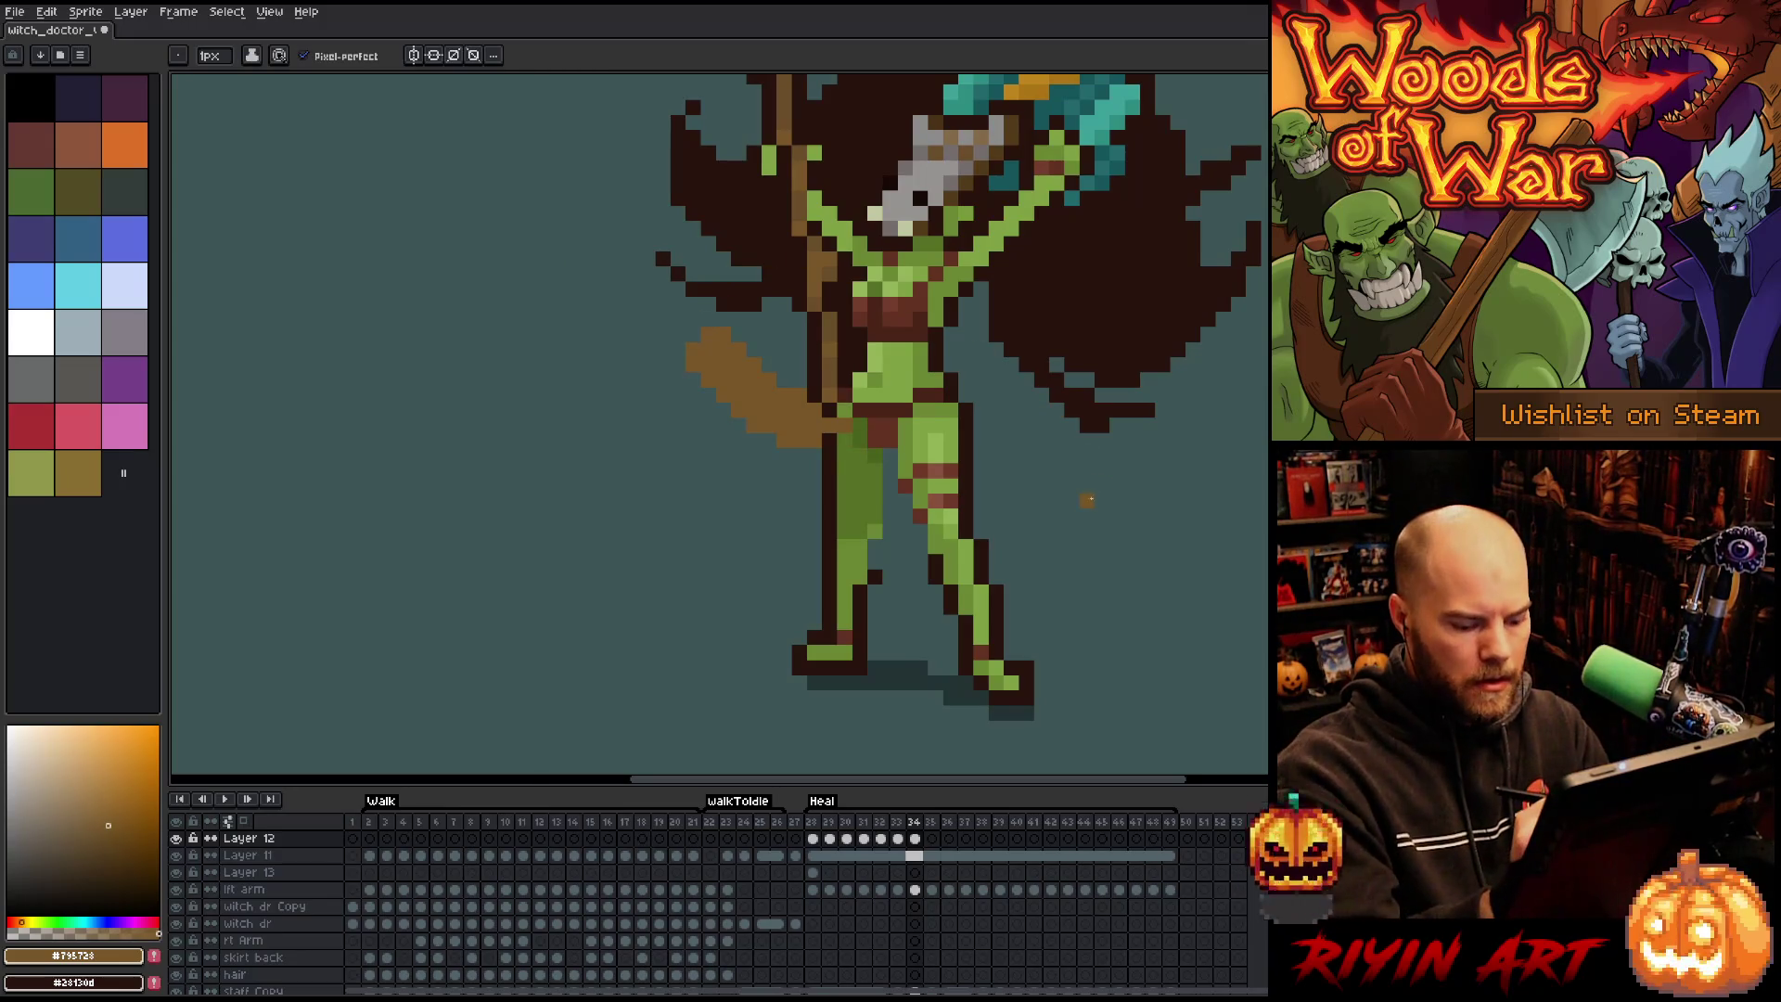
On frame 33, move the cloth's end piece further left and erase its top row.
key(Left)
key(e)
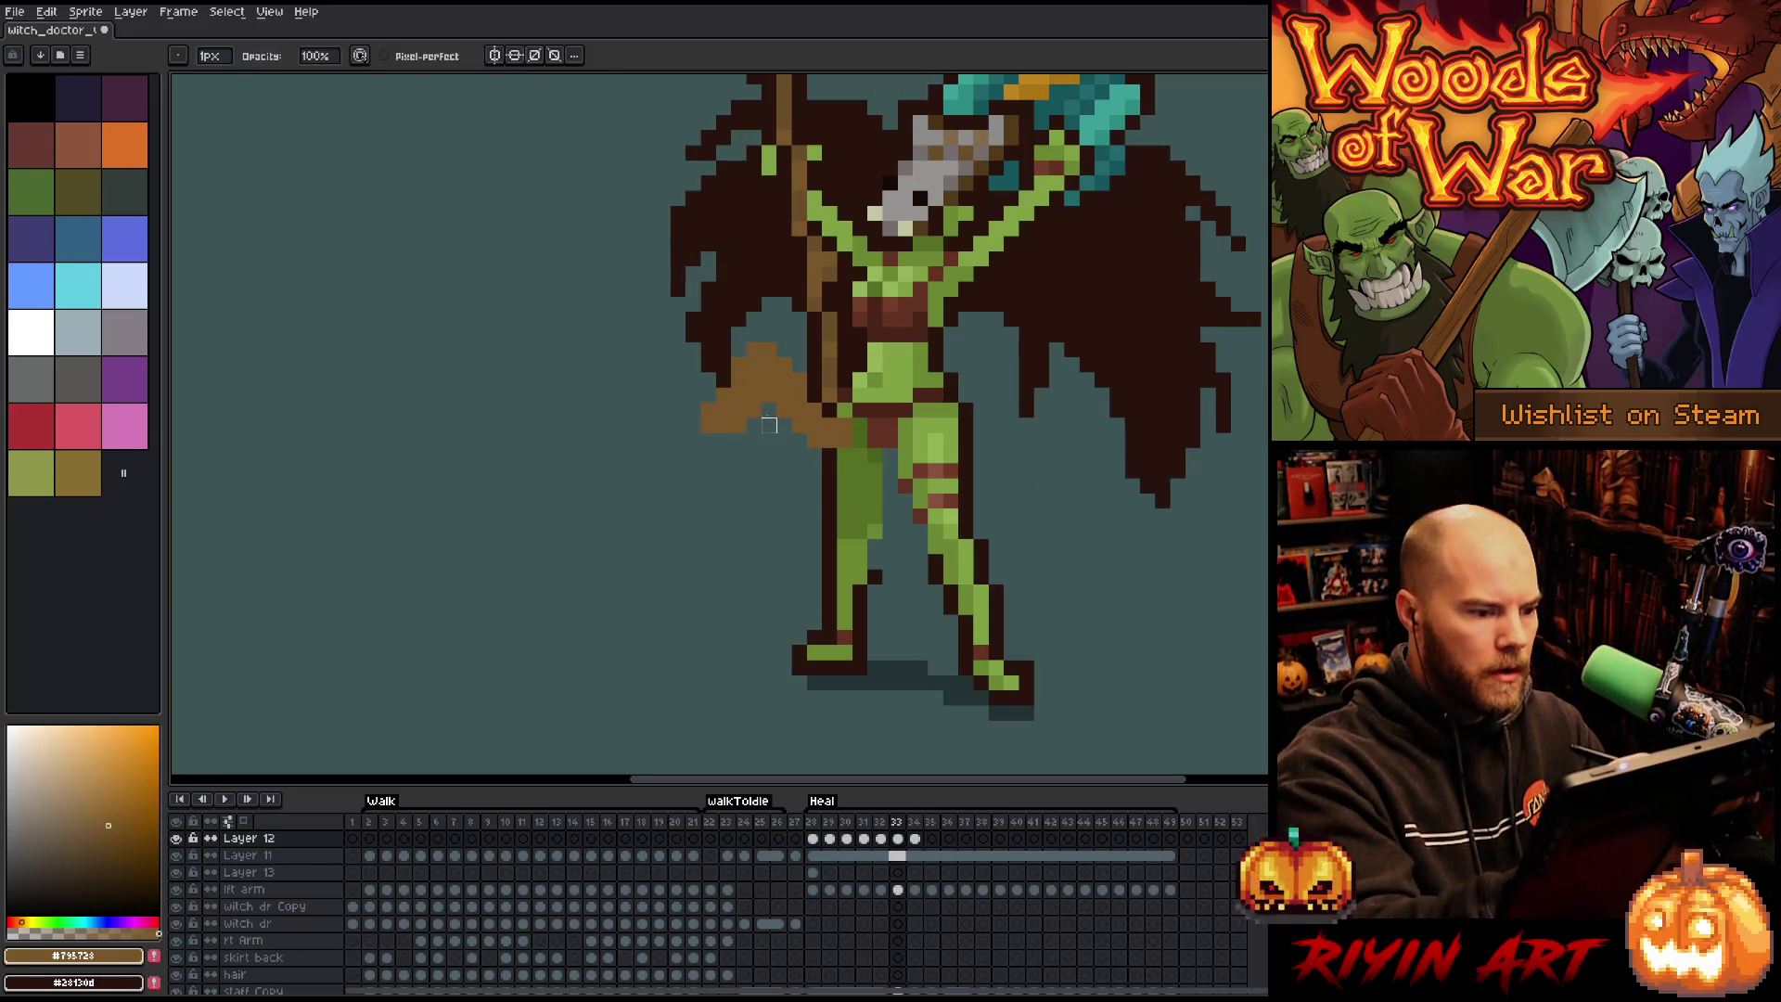
key(m)
mouse_move(701, 353)
mouse_down()
mouse_move(799, 467)
mouse_move(730, 424)
mouse_up()
key(b)
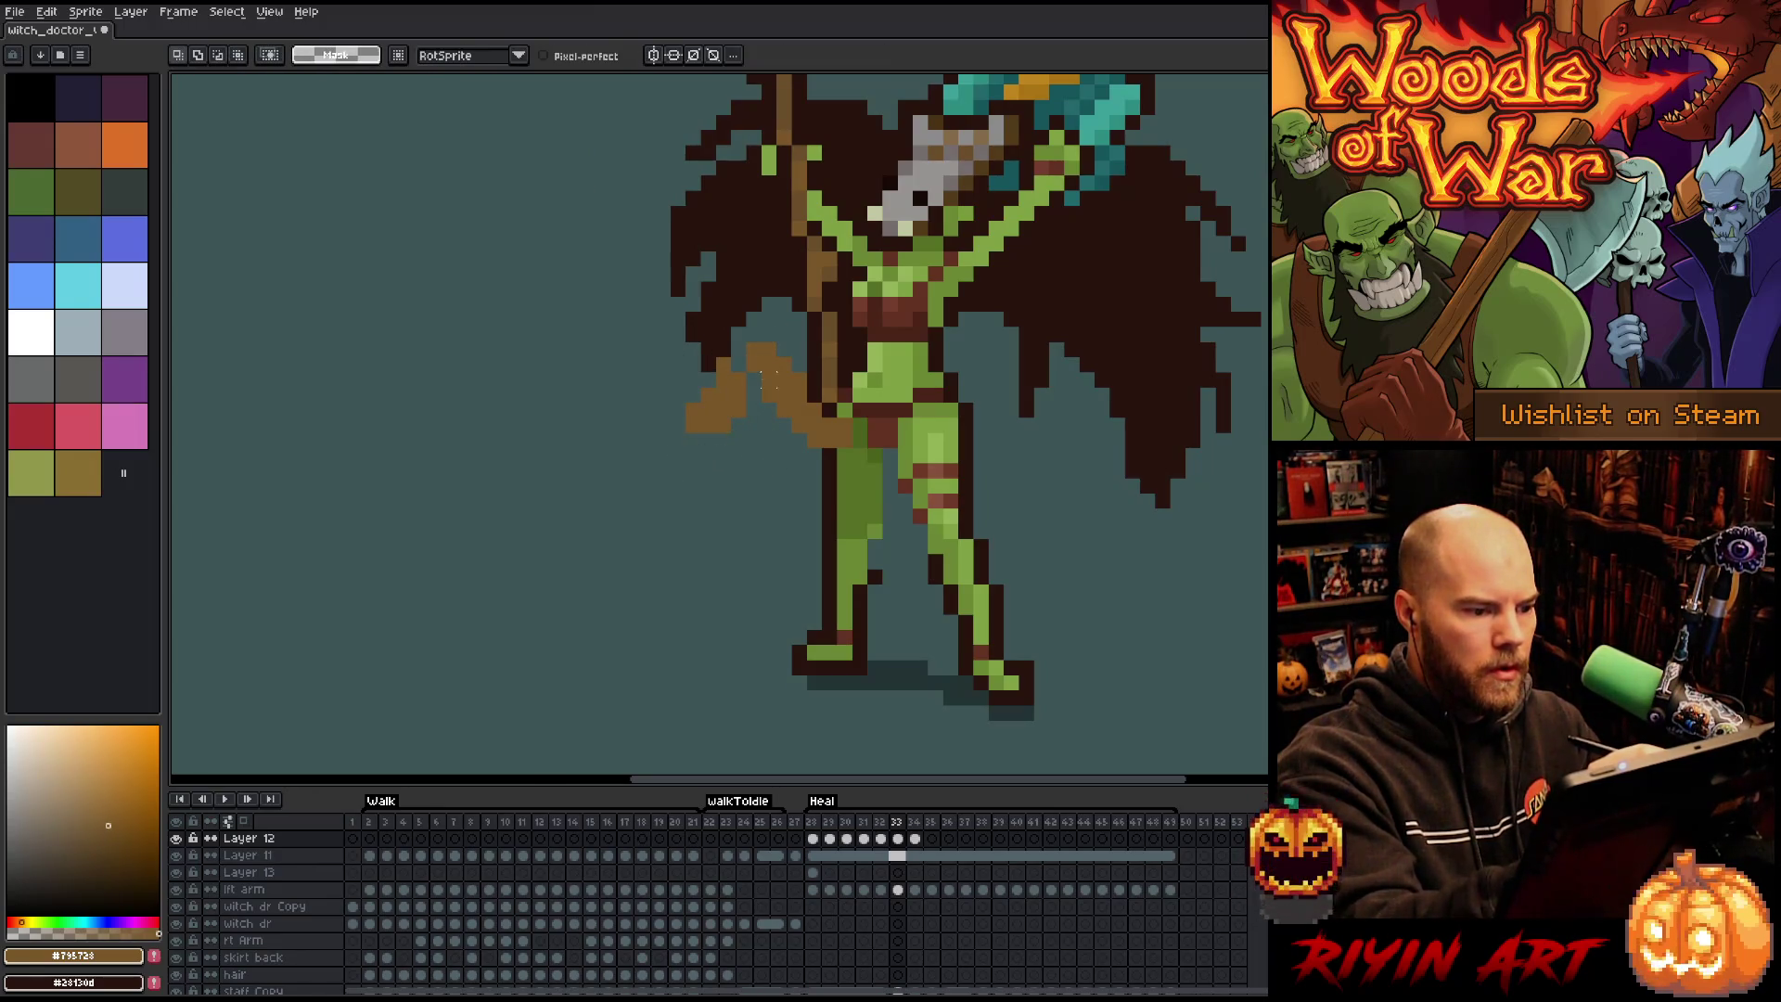
key(b)
key(e)
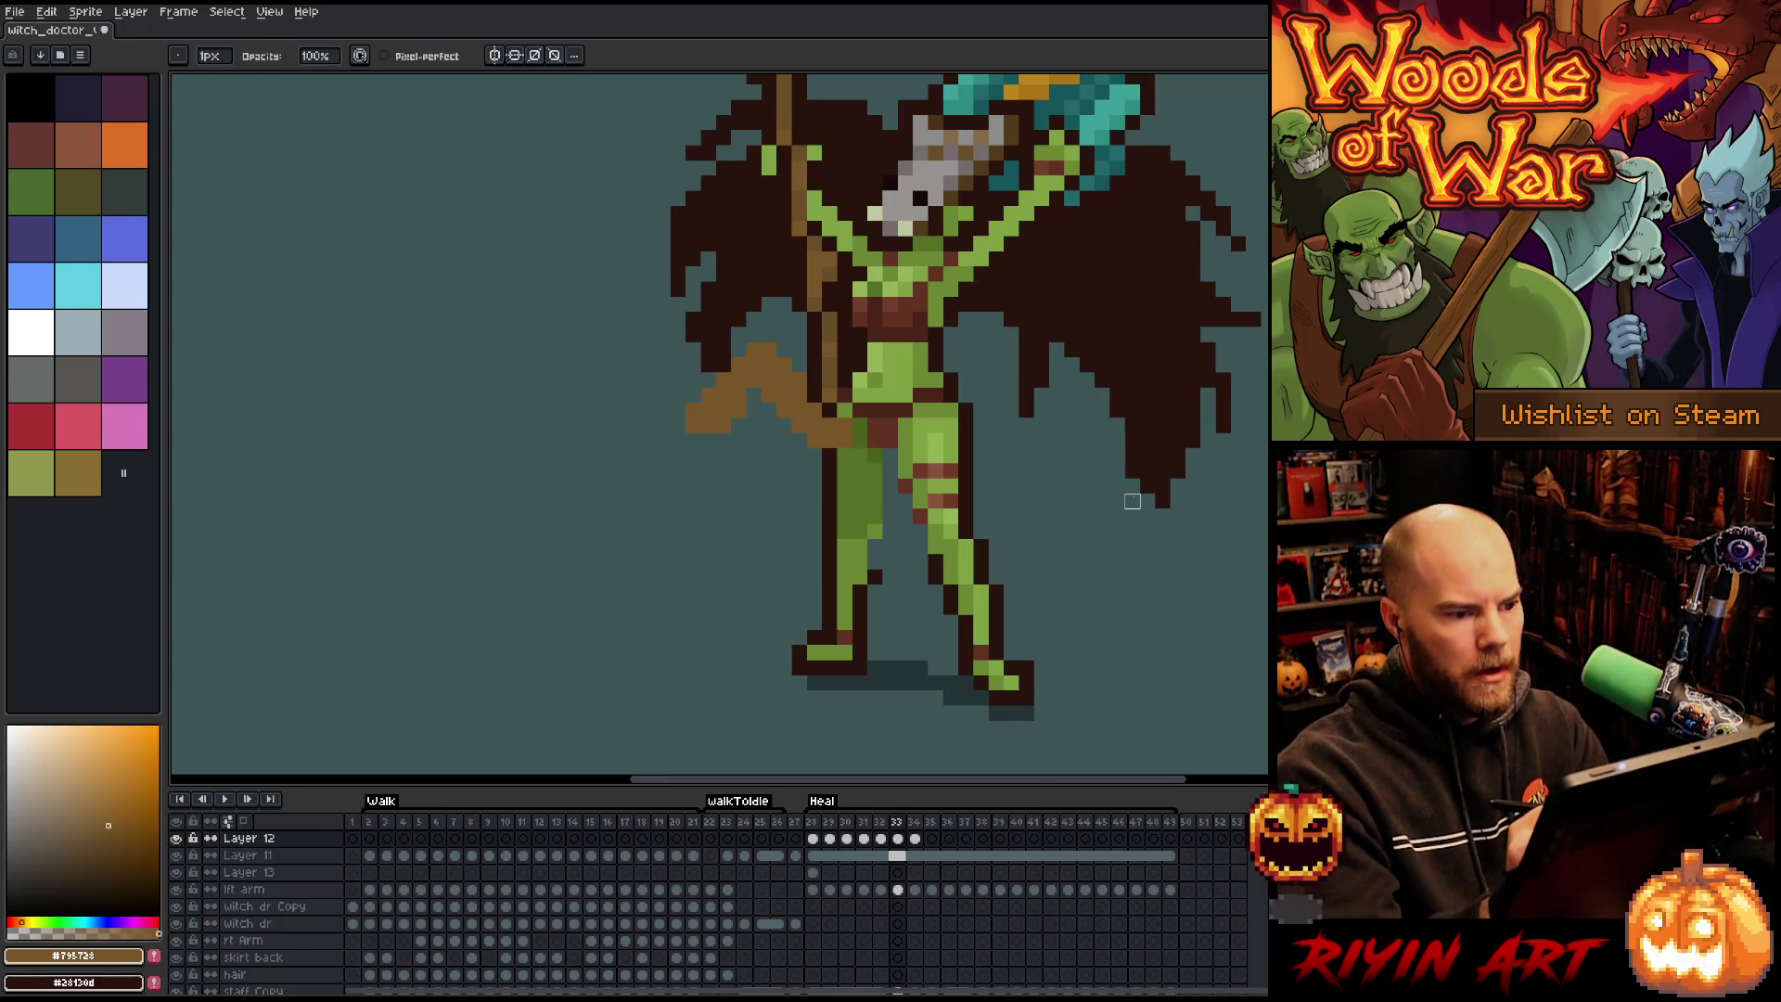
key(Right)
key(Left)
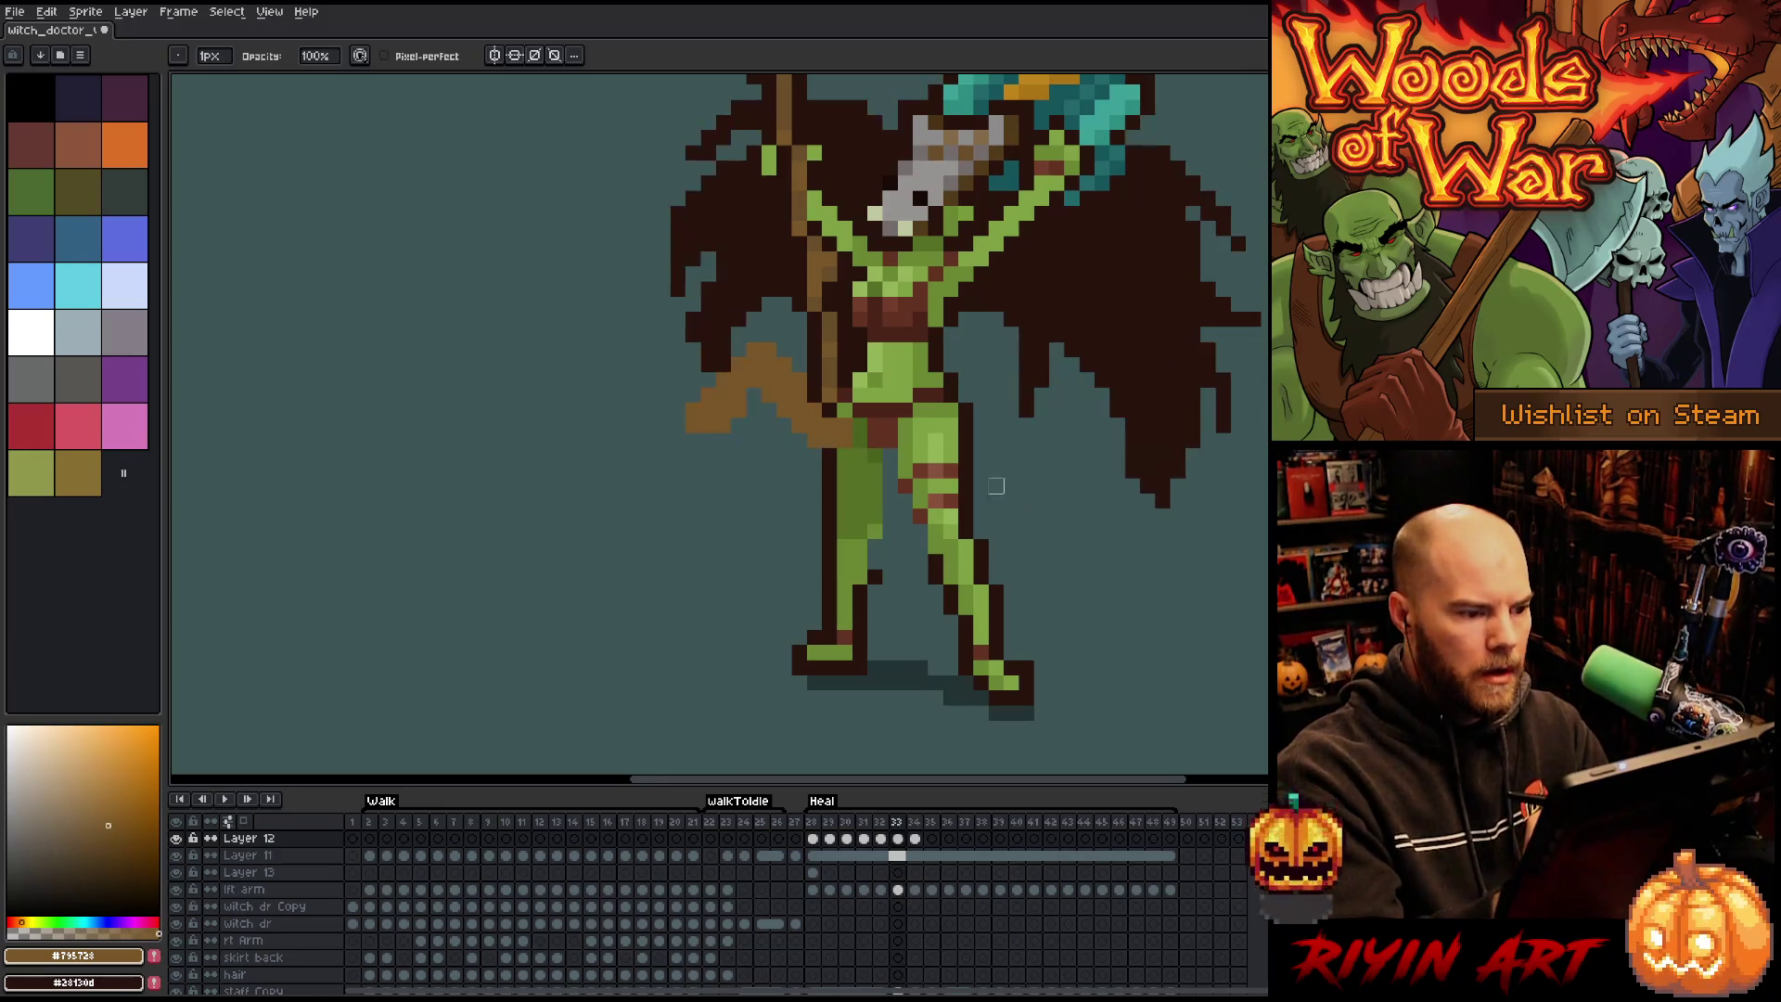
drag(738, 349, 785, 350)
key(Right)
key(Left)
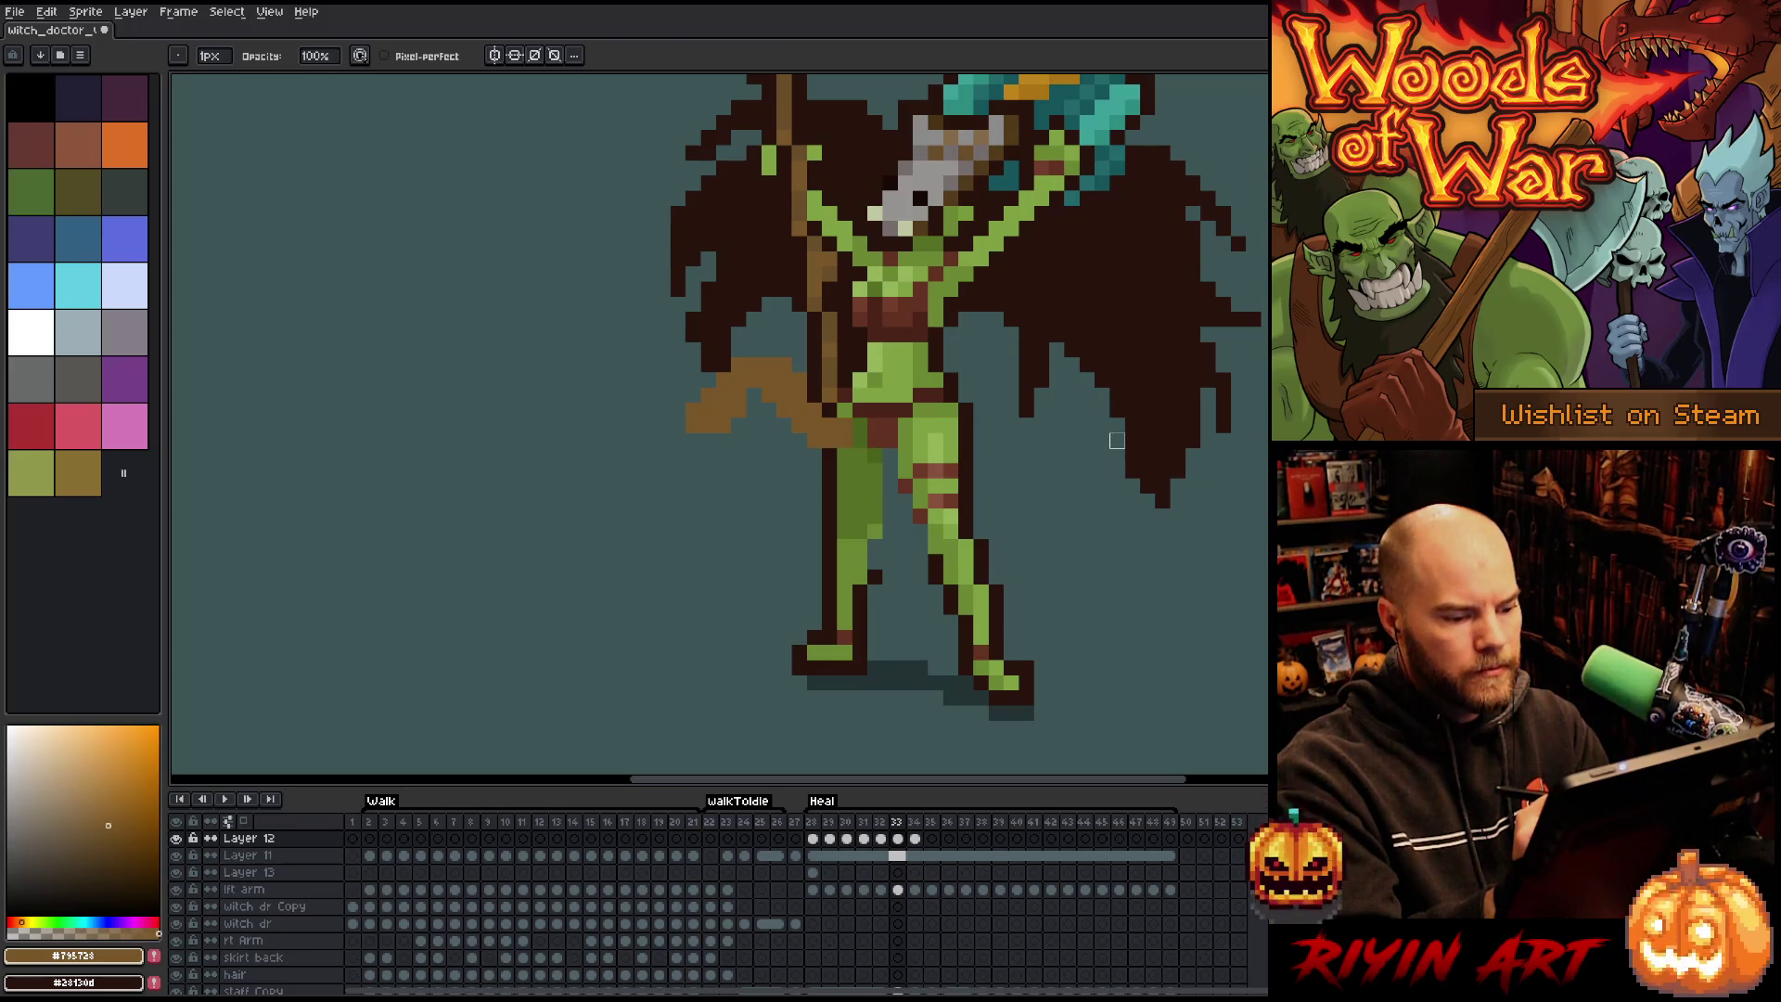
key(Right)
key(Right)
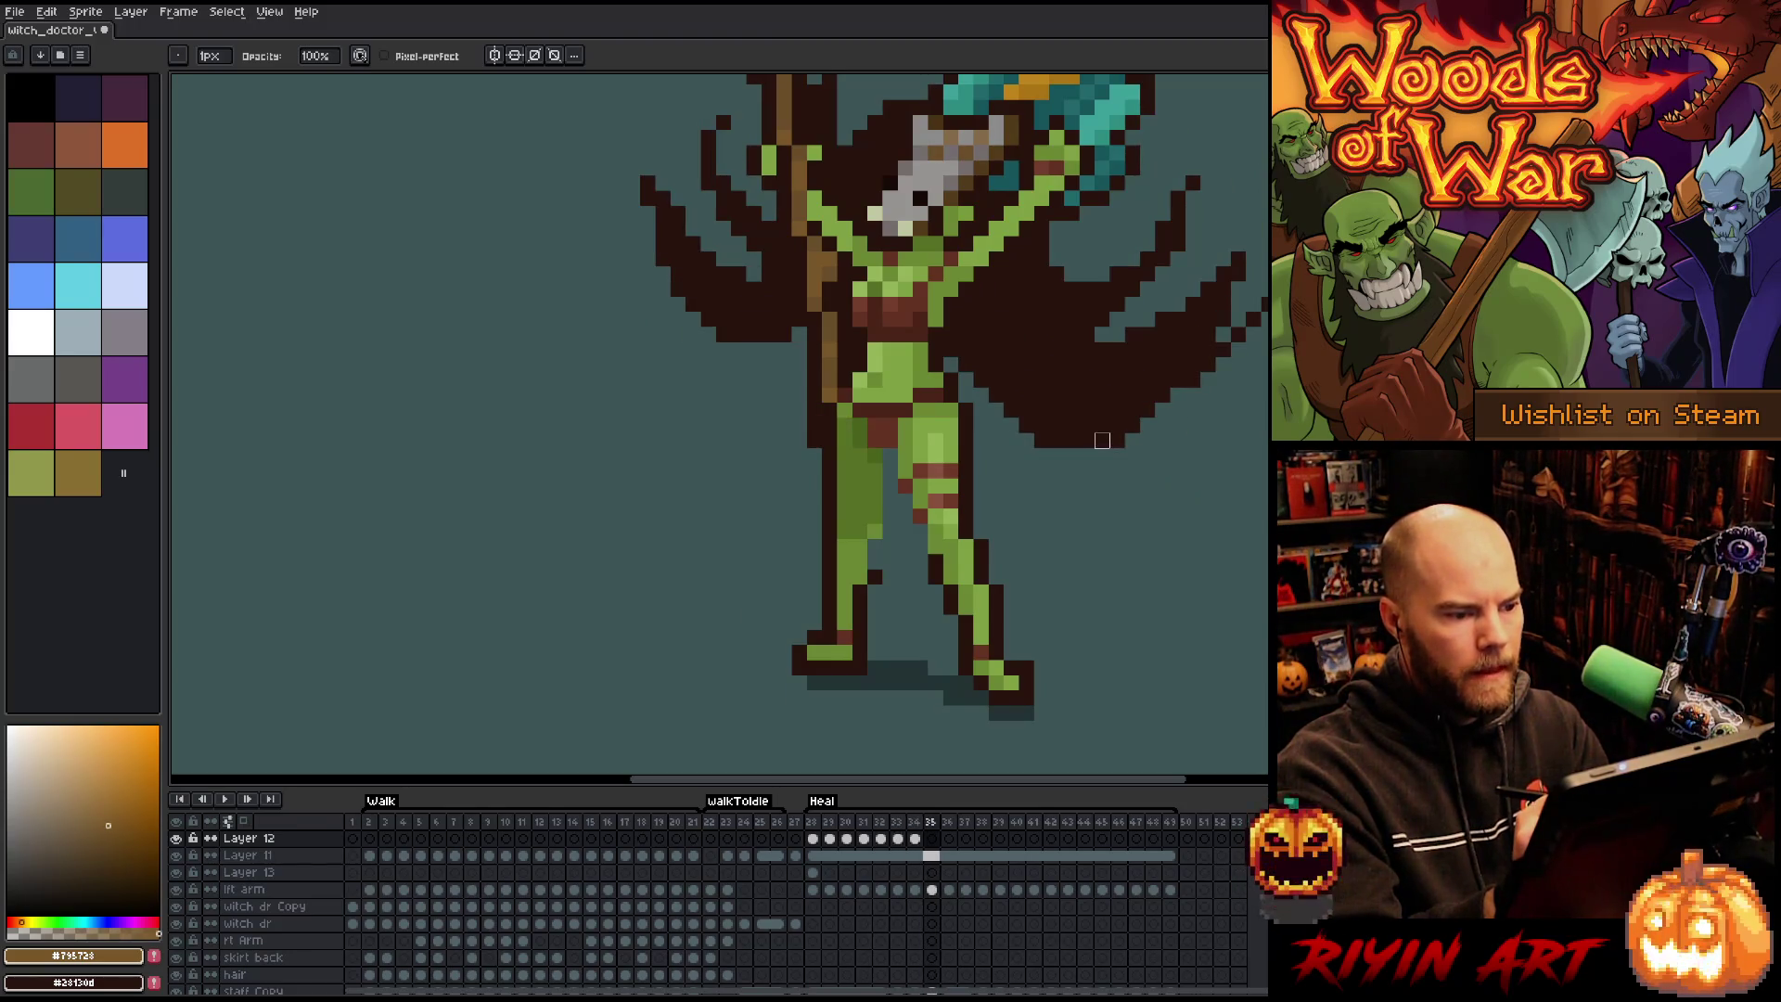
On frame 35, paint a curved brown cloth sweeping down-right from the hip.
key(b)
mouse_move(850, 425)
mouse_down()
mouse_move(769, 395)
mouse_move(772, 307)
mouse_up()
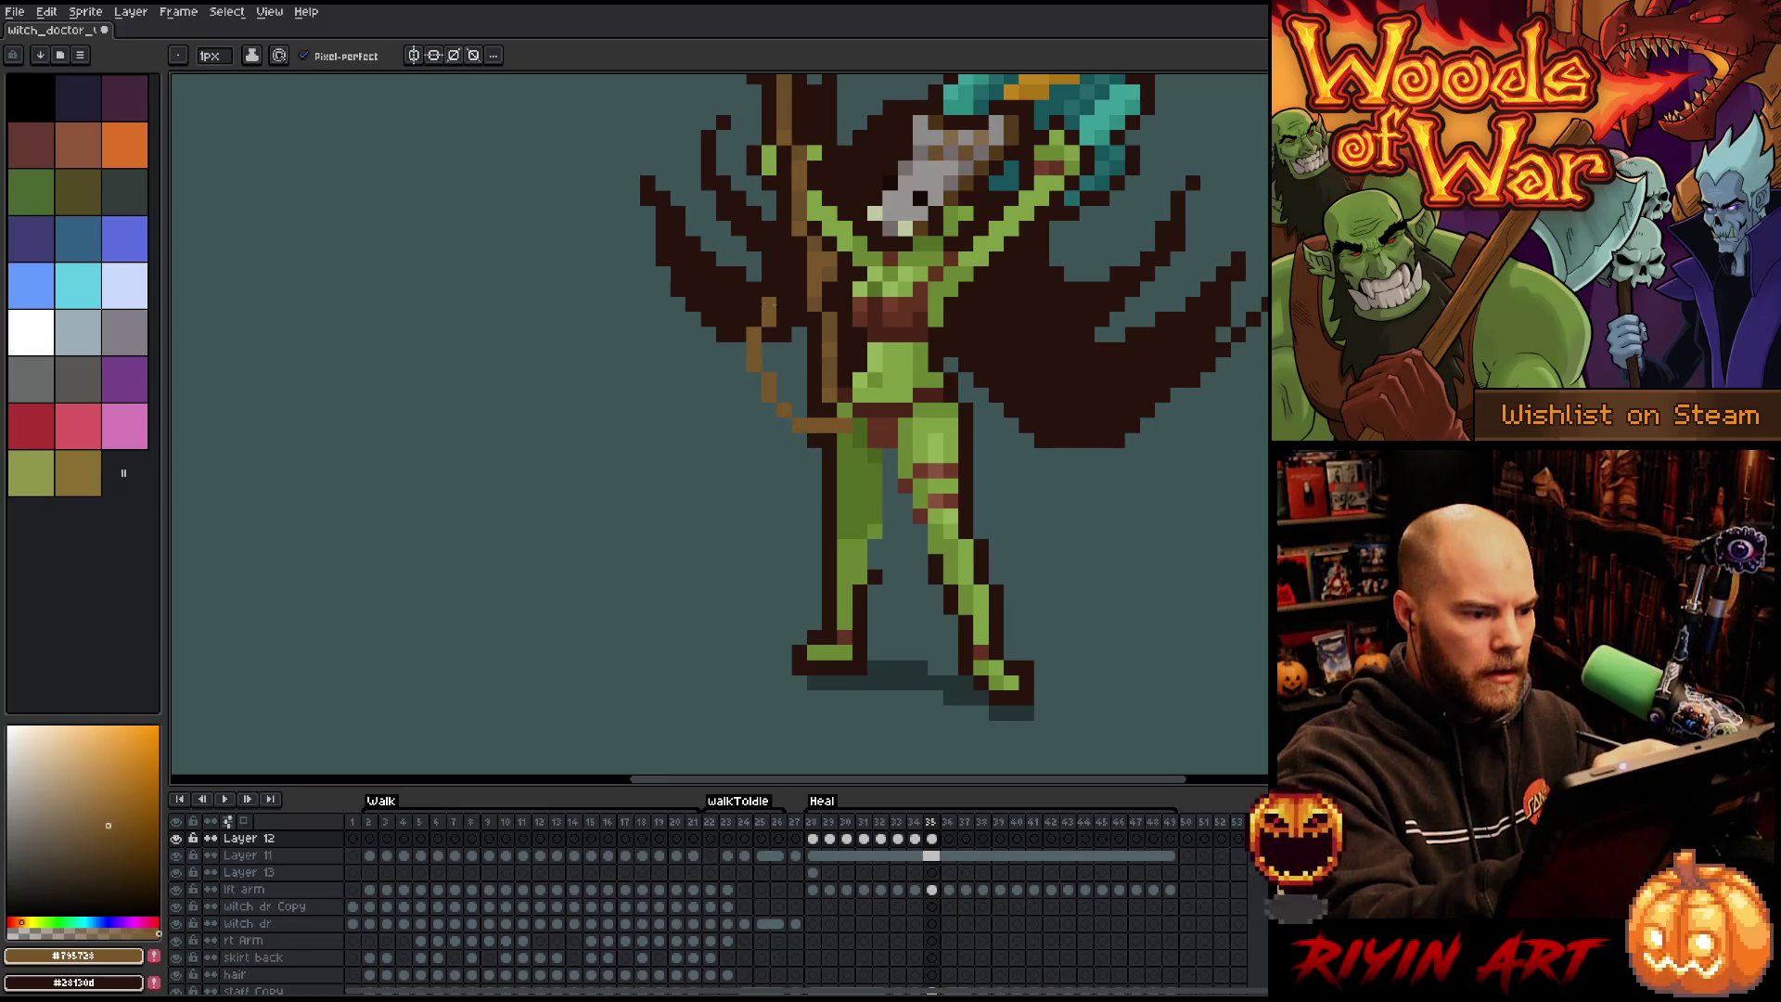
key(ctrl+z)
key(ctrl+z)
key(ctrl+z)
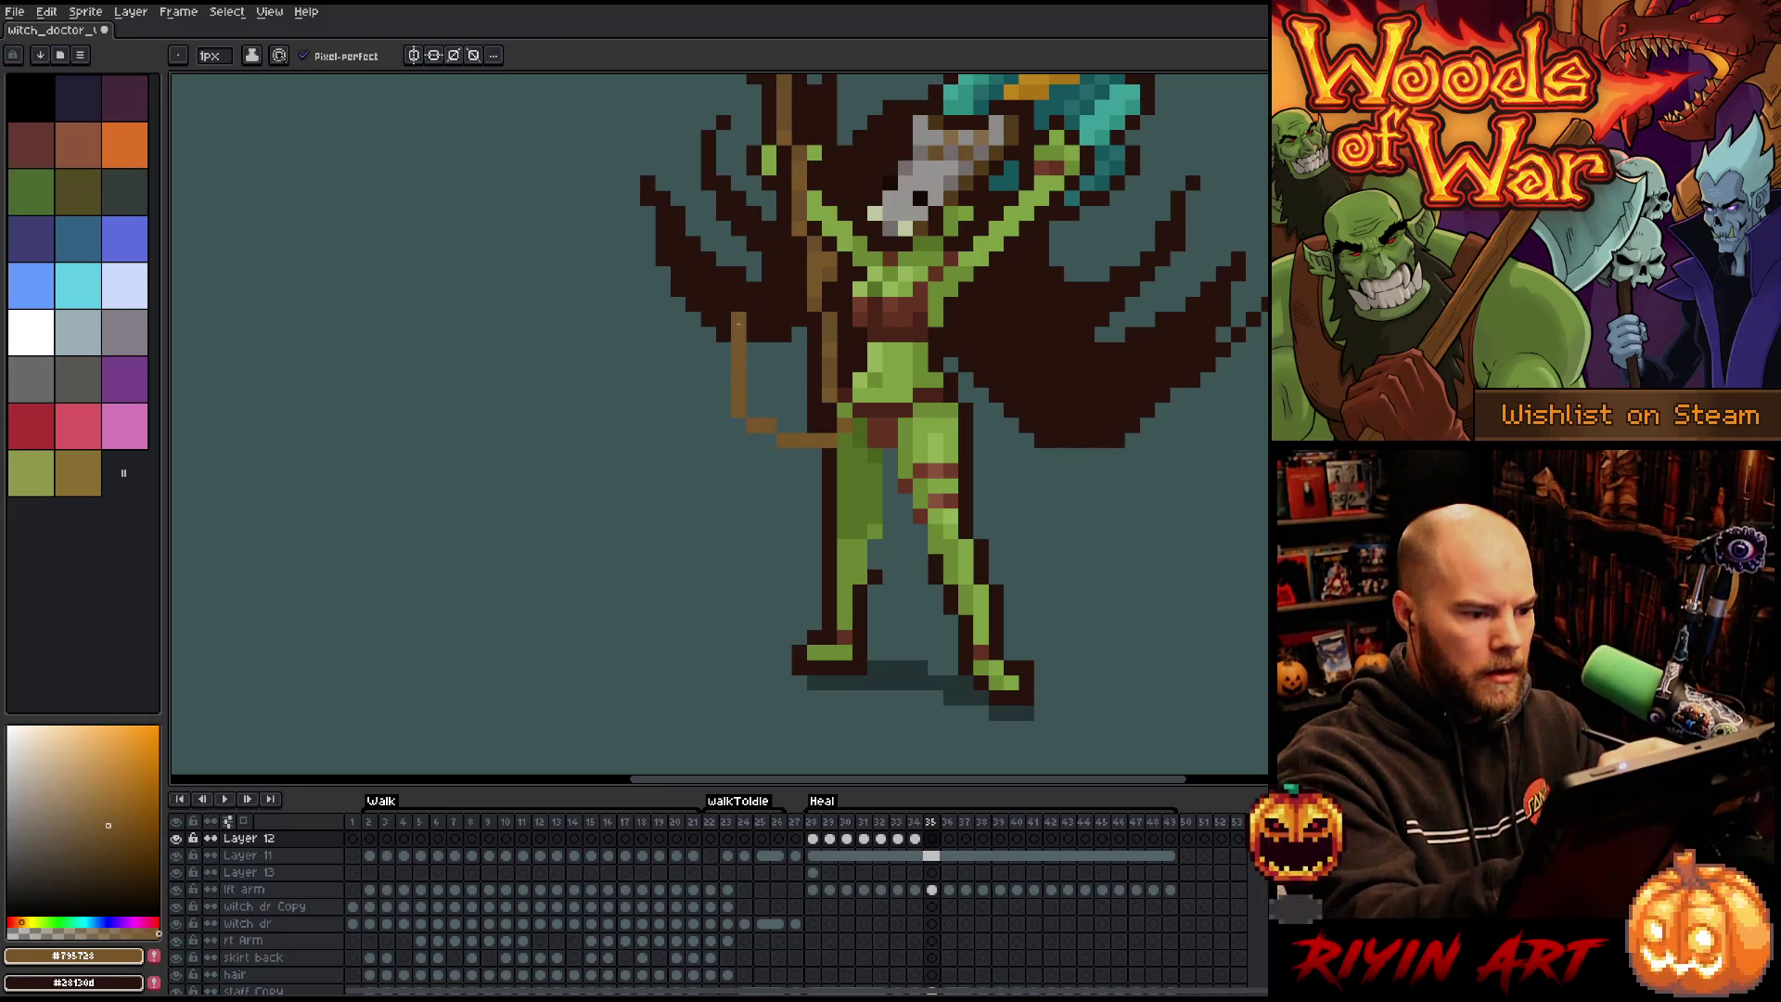
mouse_move(753, 376)
mouse_down()
mouse_move(789, 405)
mouse_move(846, 376)
mouse_up()
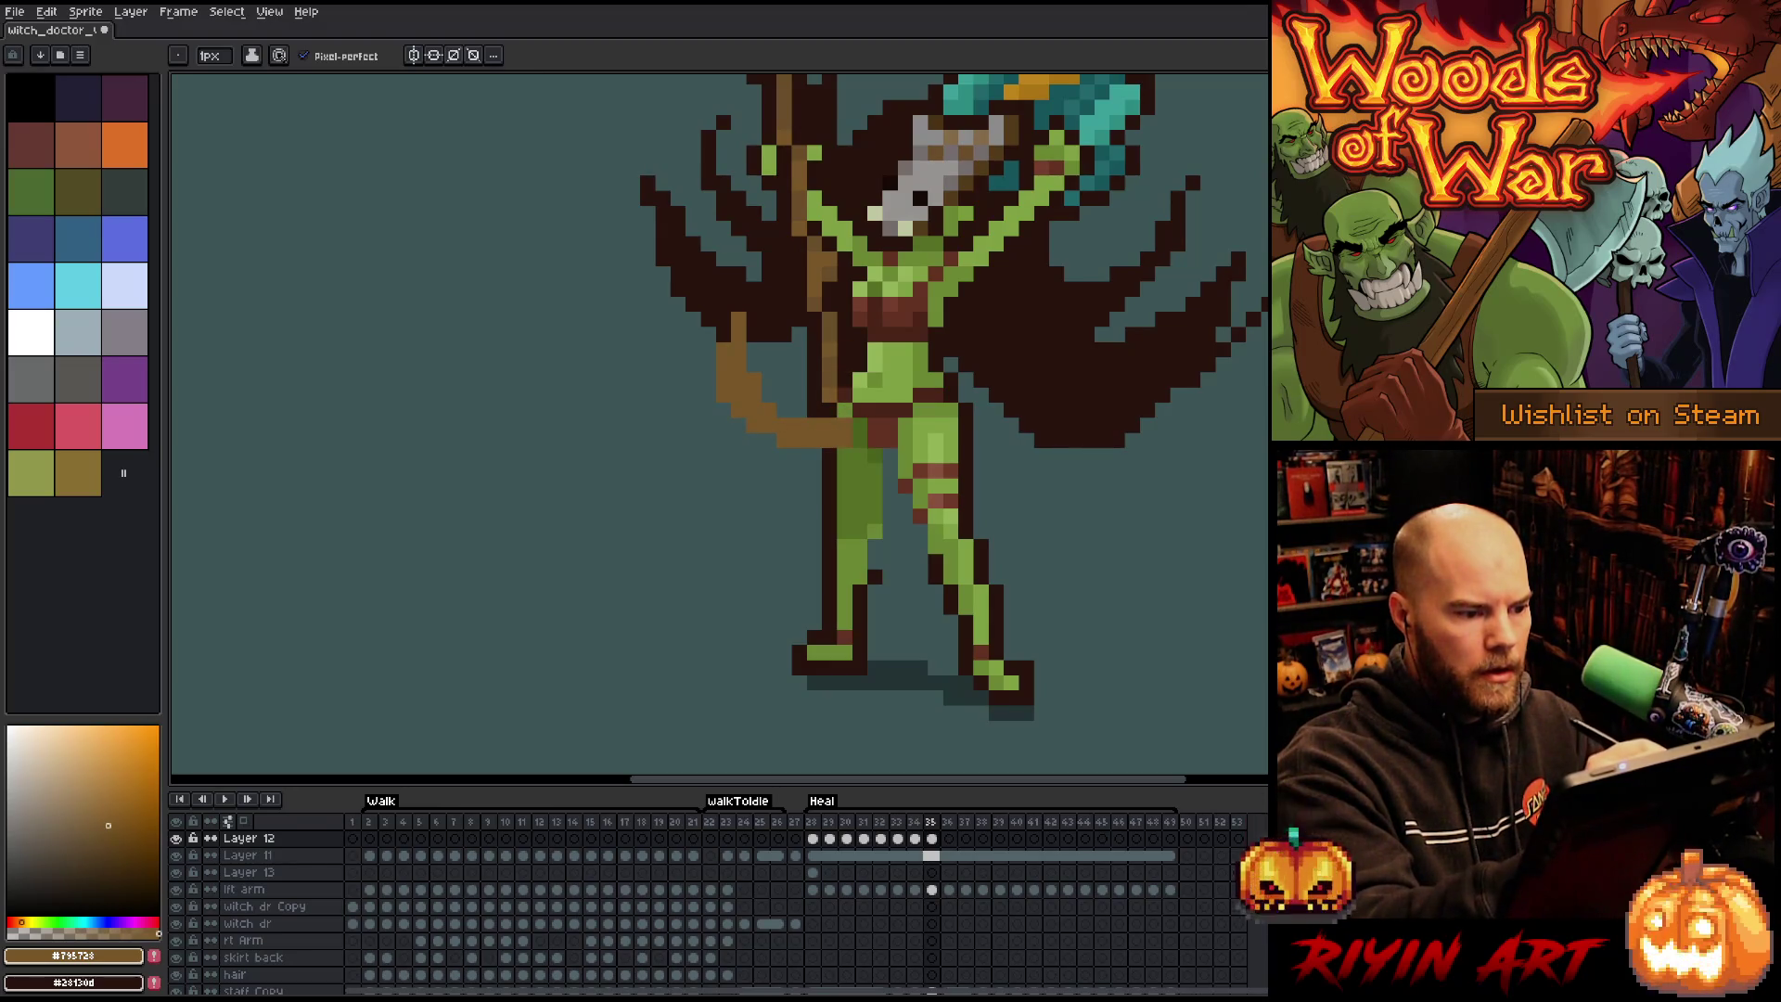
drag(779, 455, 804, 455)
drag(747, 359, 755, 319)
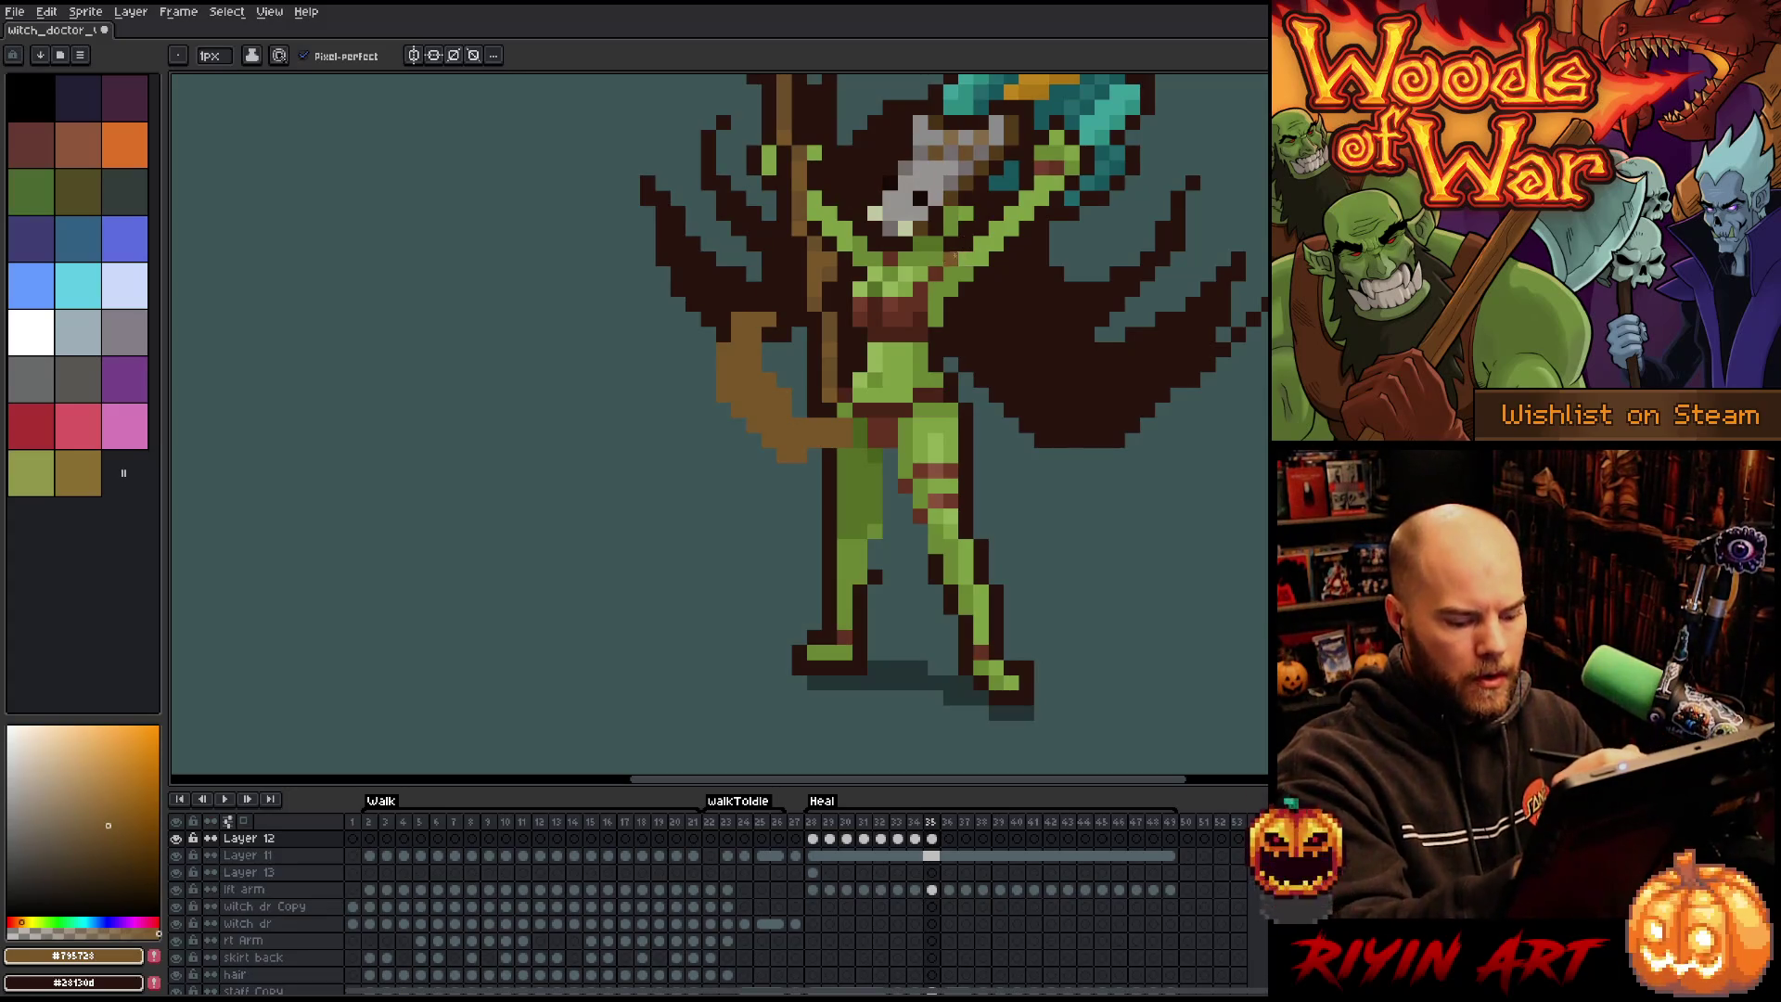
key(e)
key(b)
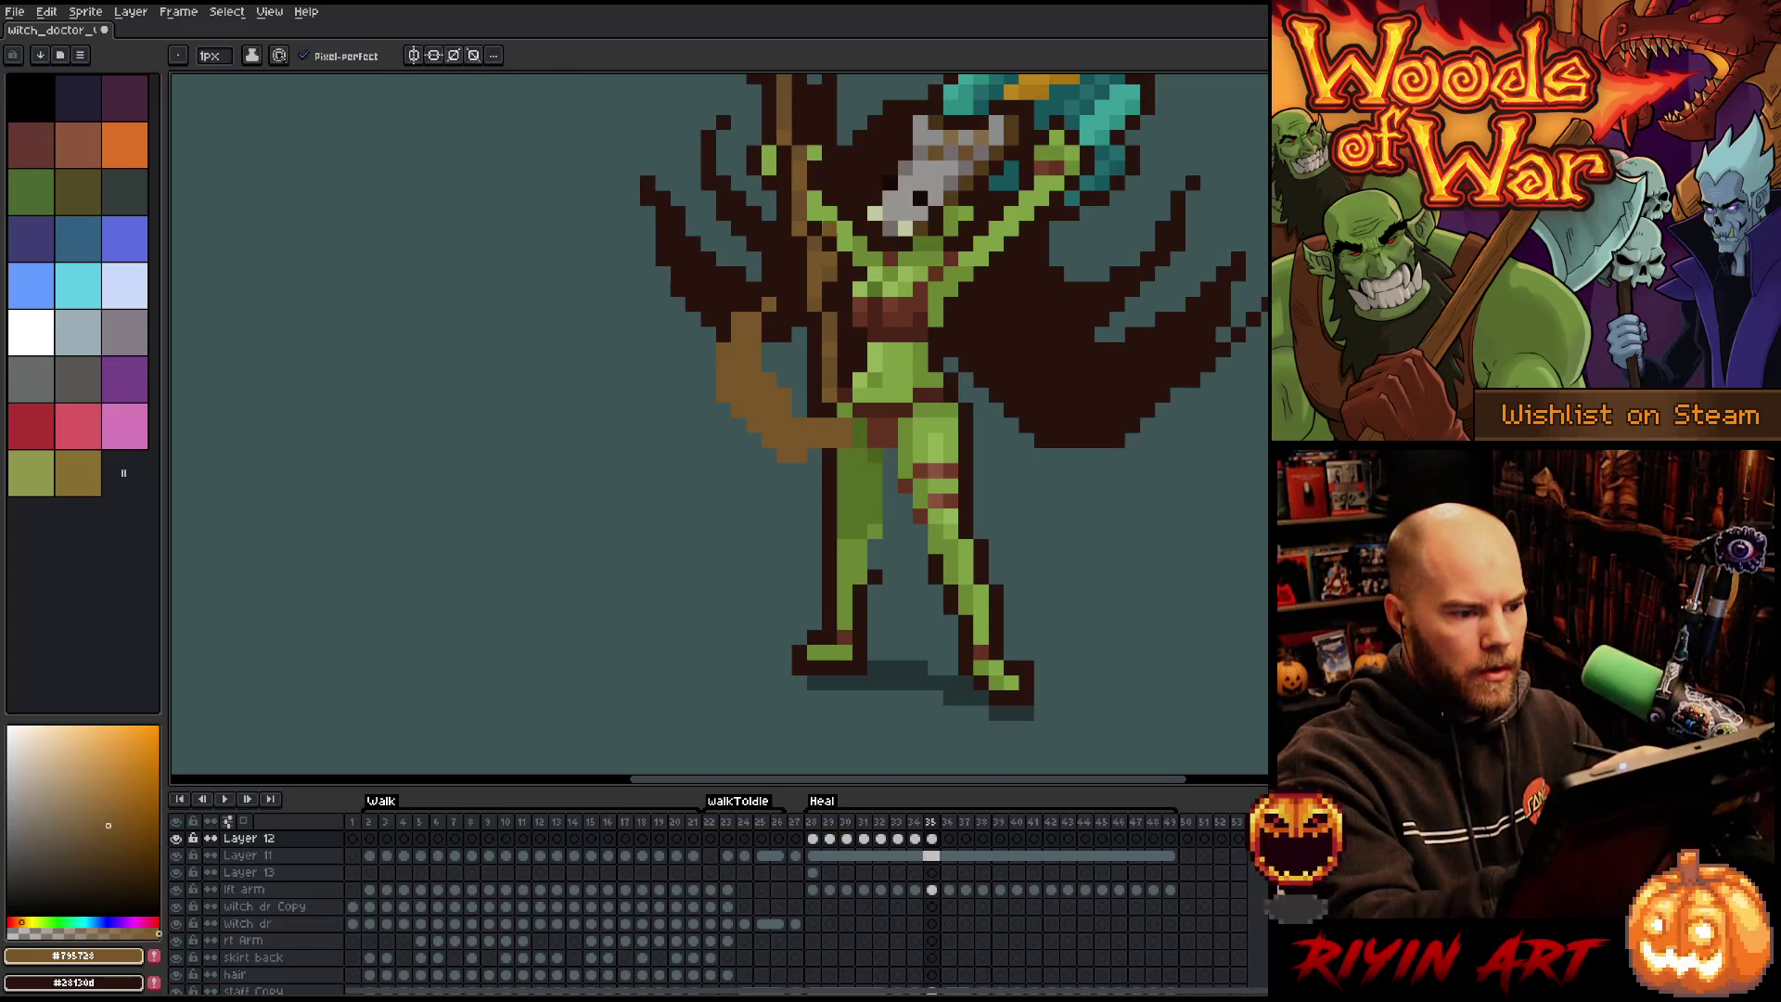
key(Left)
key(Right)
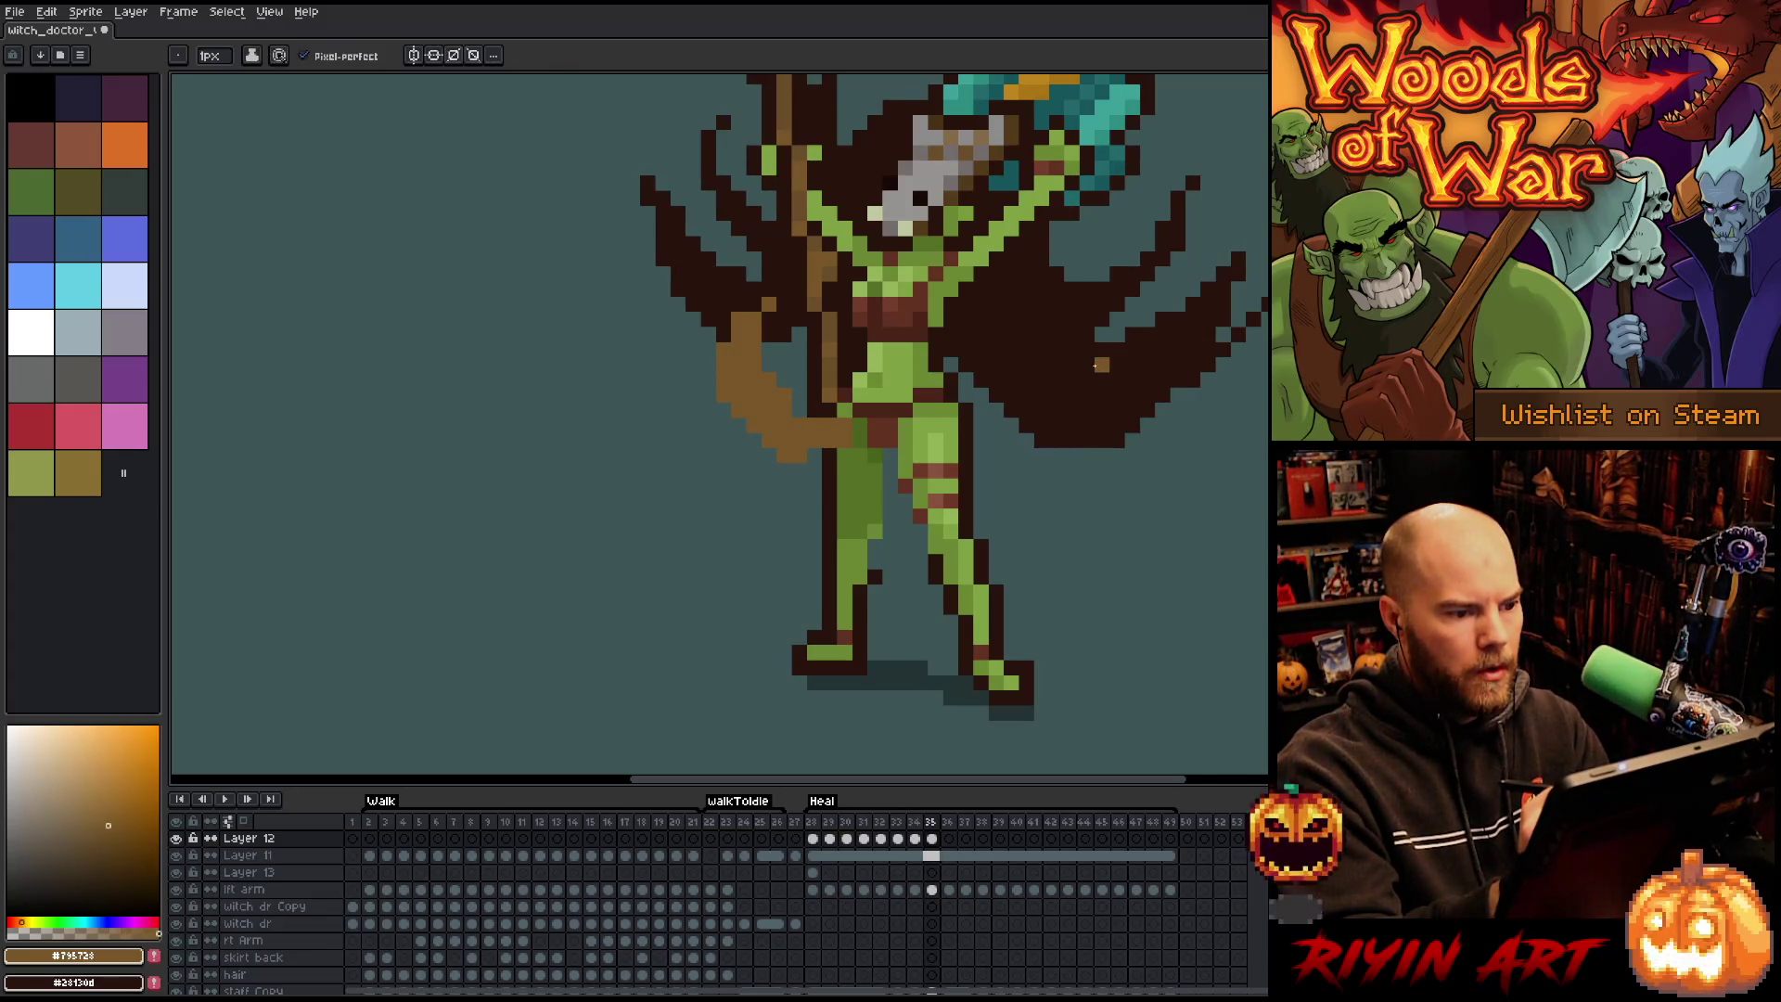
Draw a shorter hooked brown cloth flap left of the figure on frame 36.
key(Right)
drag(804, 455, 738, 373)
mouse_move(738, 436)
mouse_down()
mouse_move(768, 501)
mouse_move(781, 473)
mouse_move(761, 488)
mouse_up()
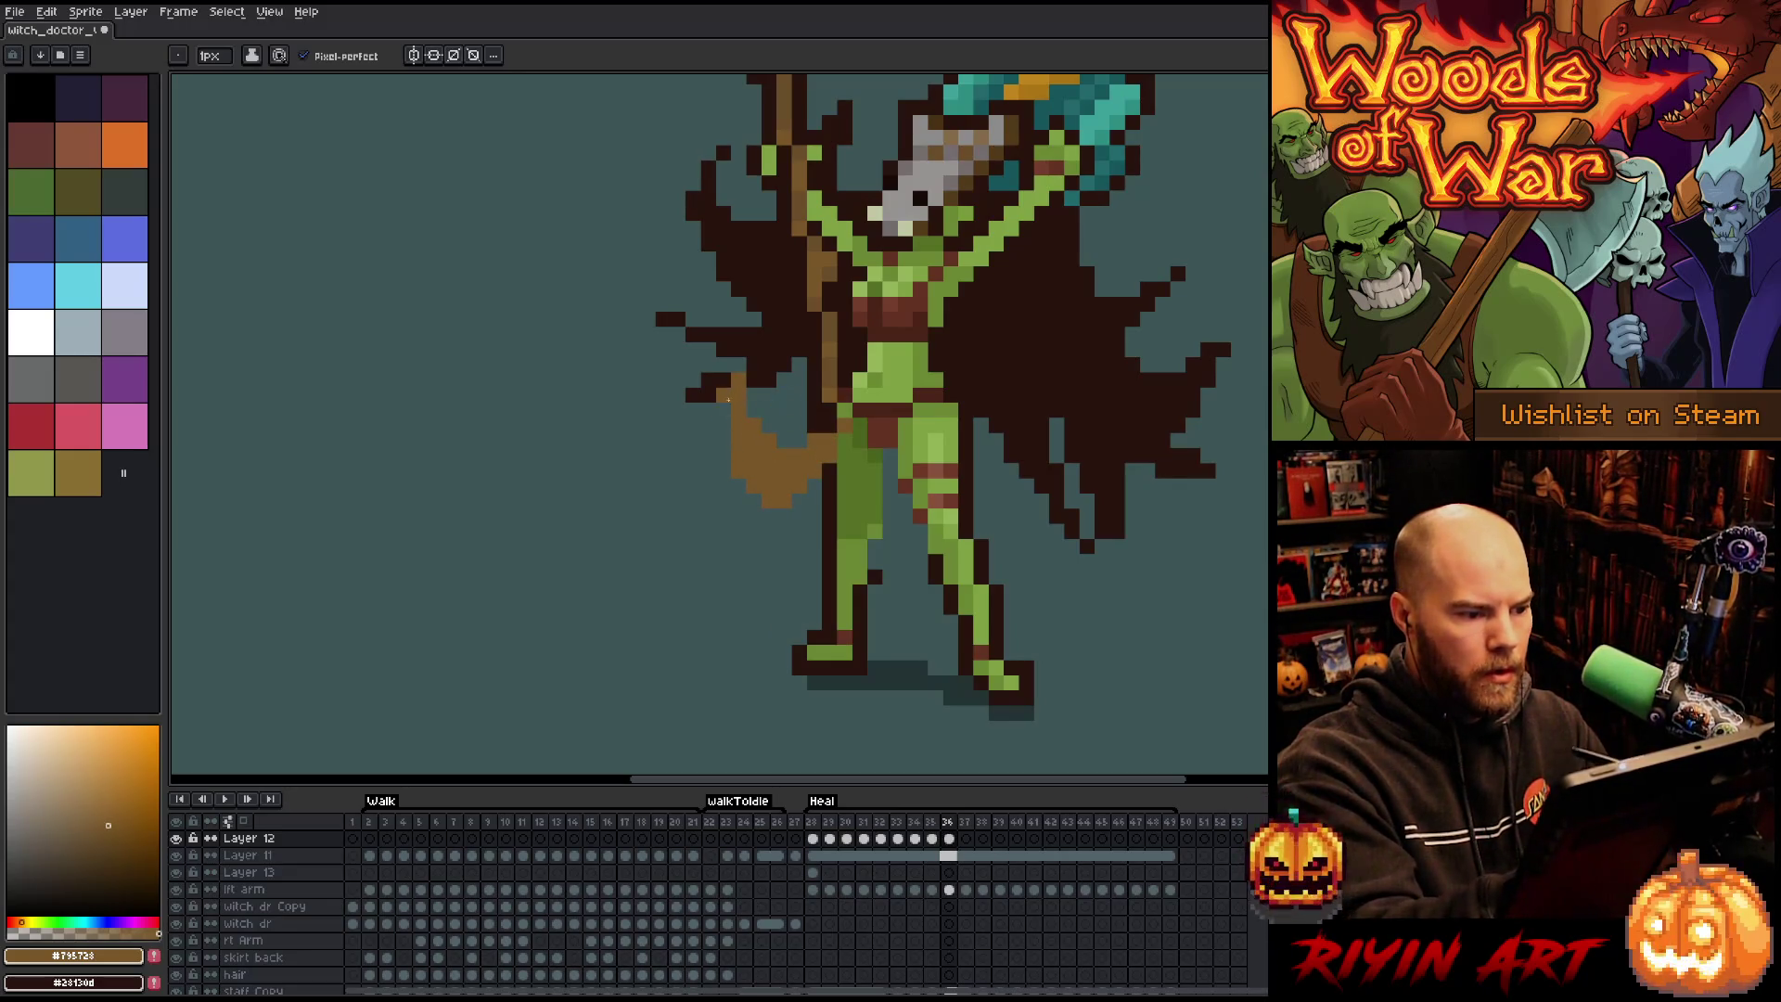
Sketch a brown cloth shape left of the figure on the next heal frame.
key(Left)
key(Right)
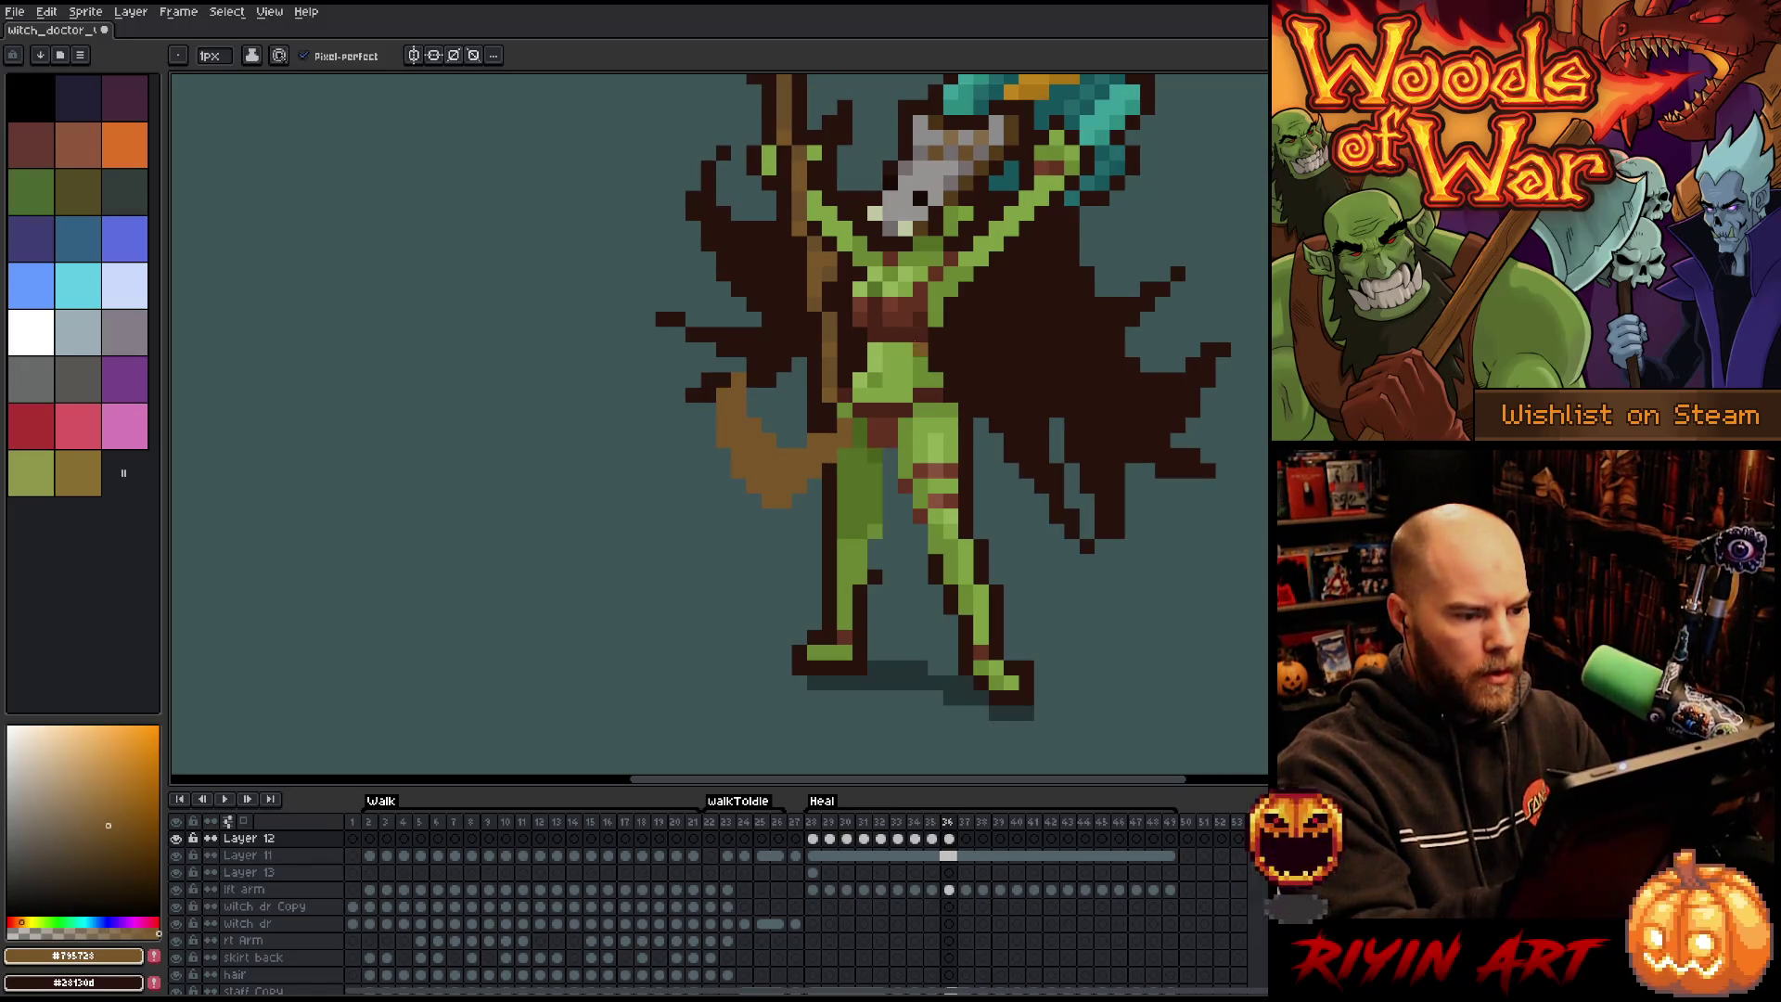
key(Right)
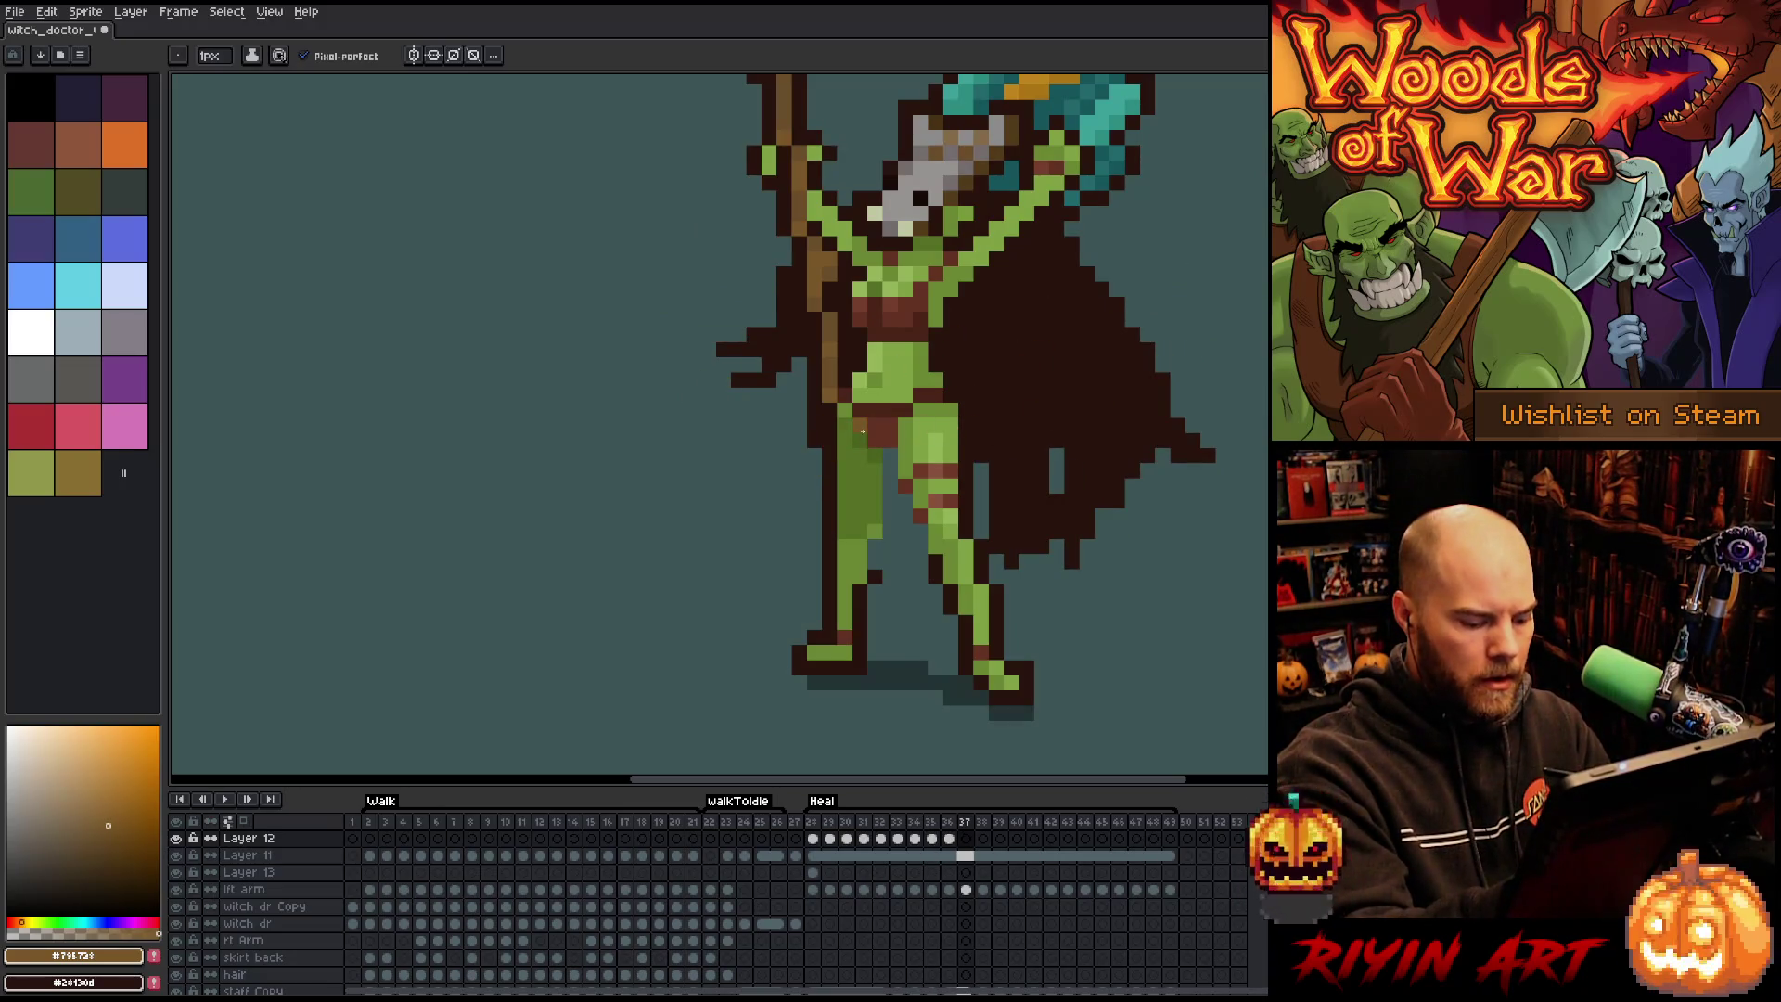
key(Left)
key(Right)
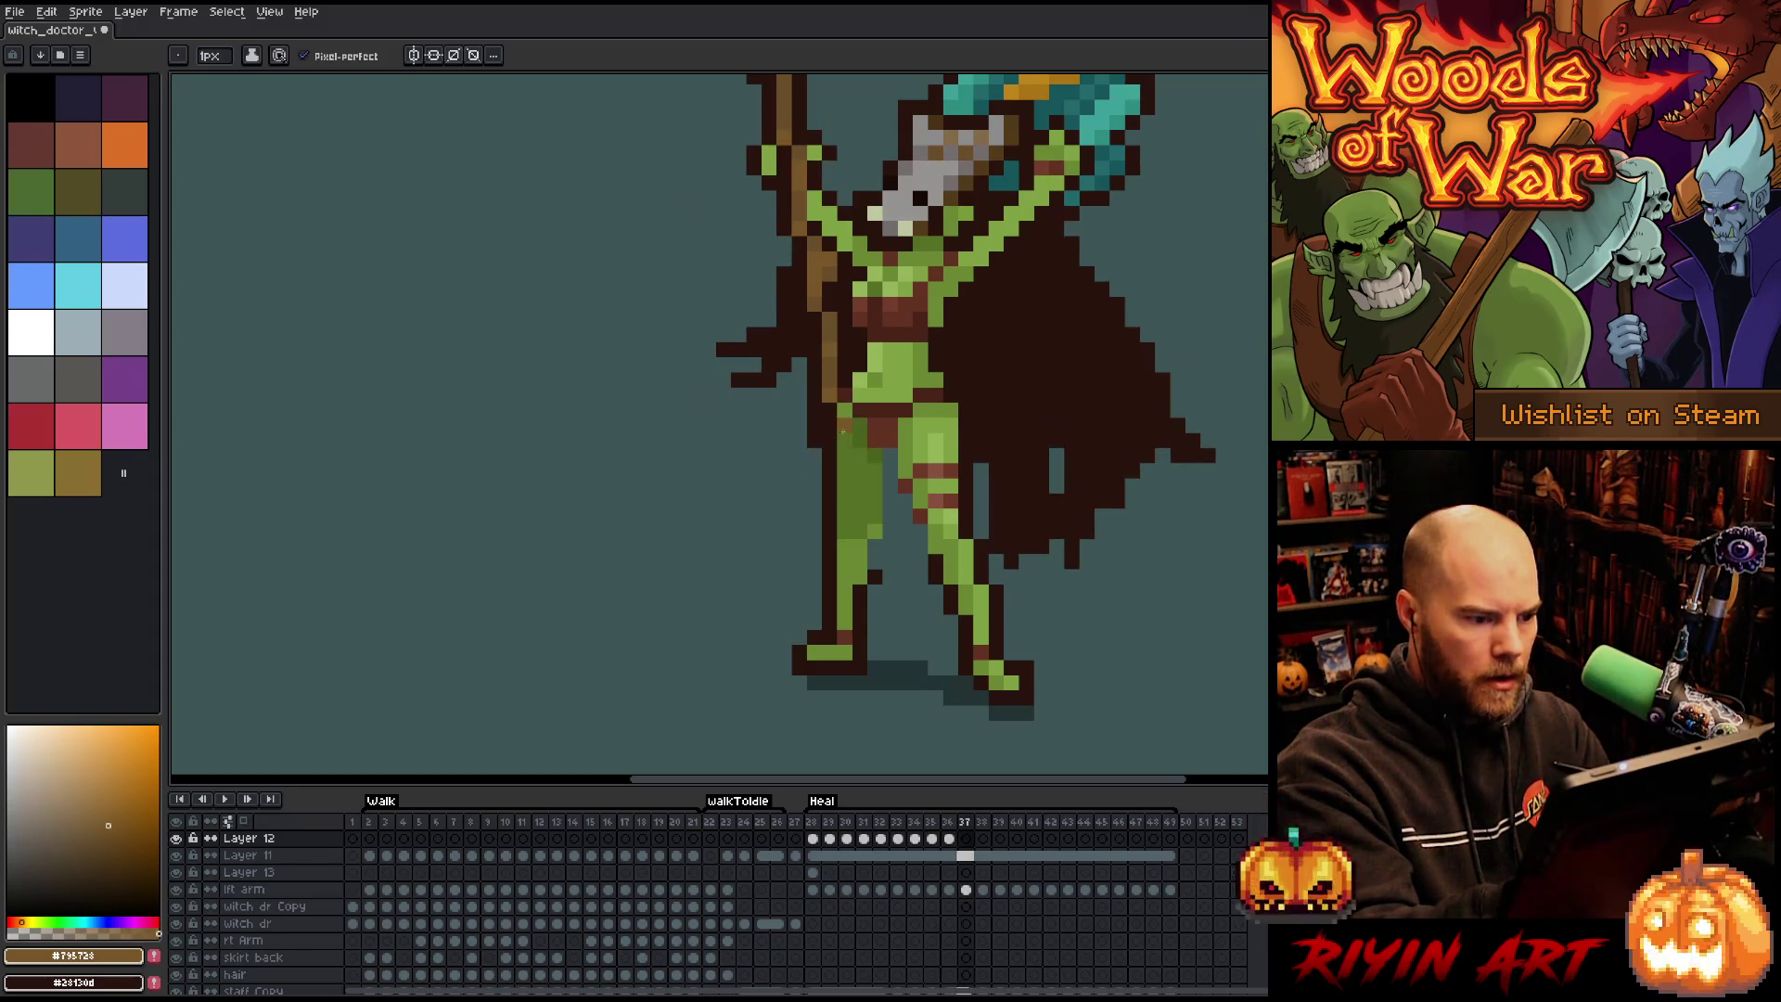
mouse_move(831, 436)
mouse_down()
mouse_move(770, 473)
mouse_move(783, 487)
mouse_up()
mouse_move(770, 408)
mouse_down()
mouse_move(800, 487)
mouse_move(766, 422)
mouse_move(813, 477)
mouse_move(831, 425)
mouse_up()
key(e)
key(b)
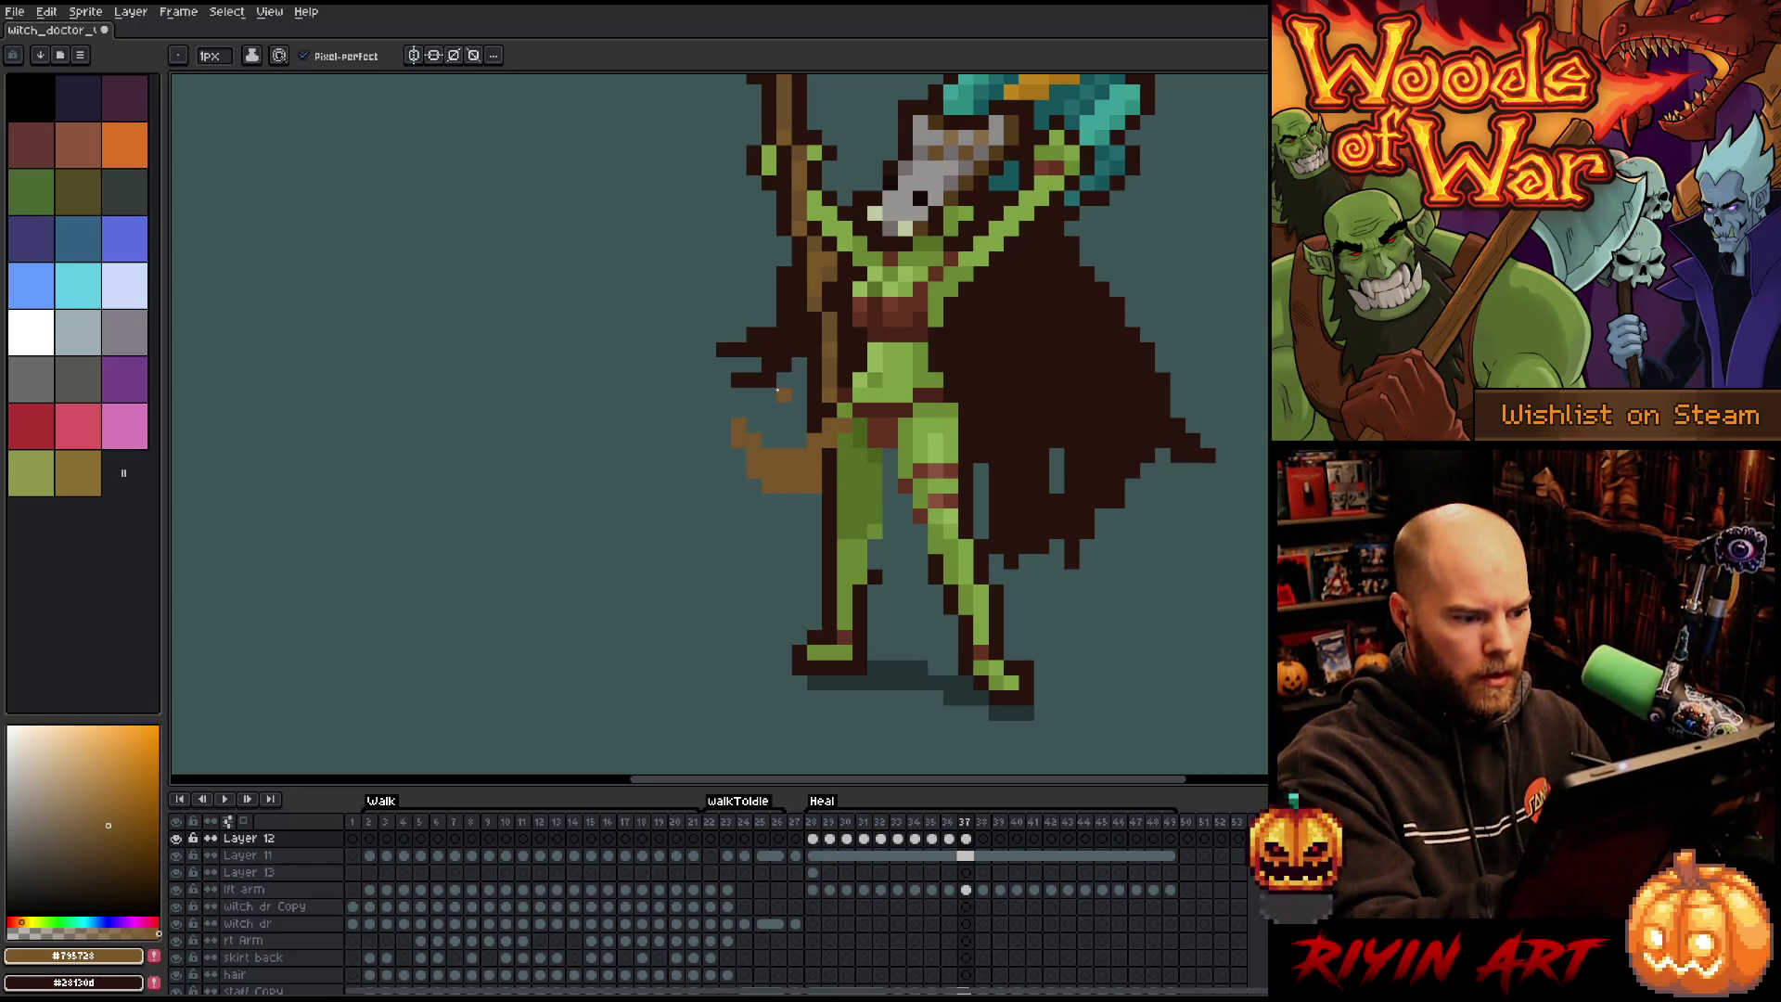
On frame 38, draw a down-left brown cloth sweep beside the left thigh and hips.
key(comma)
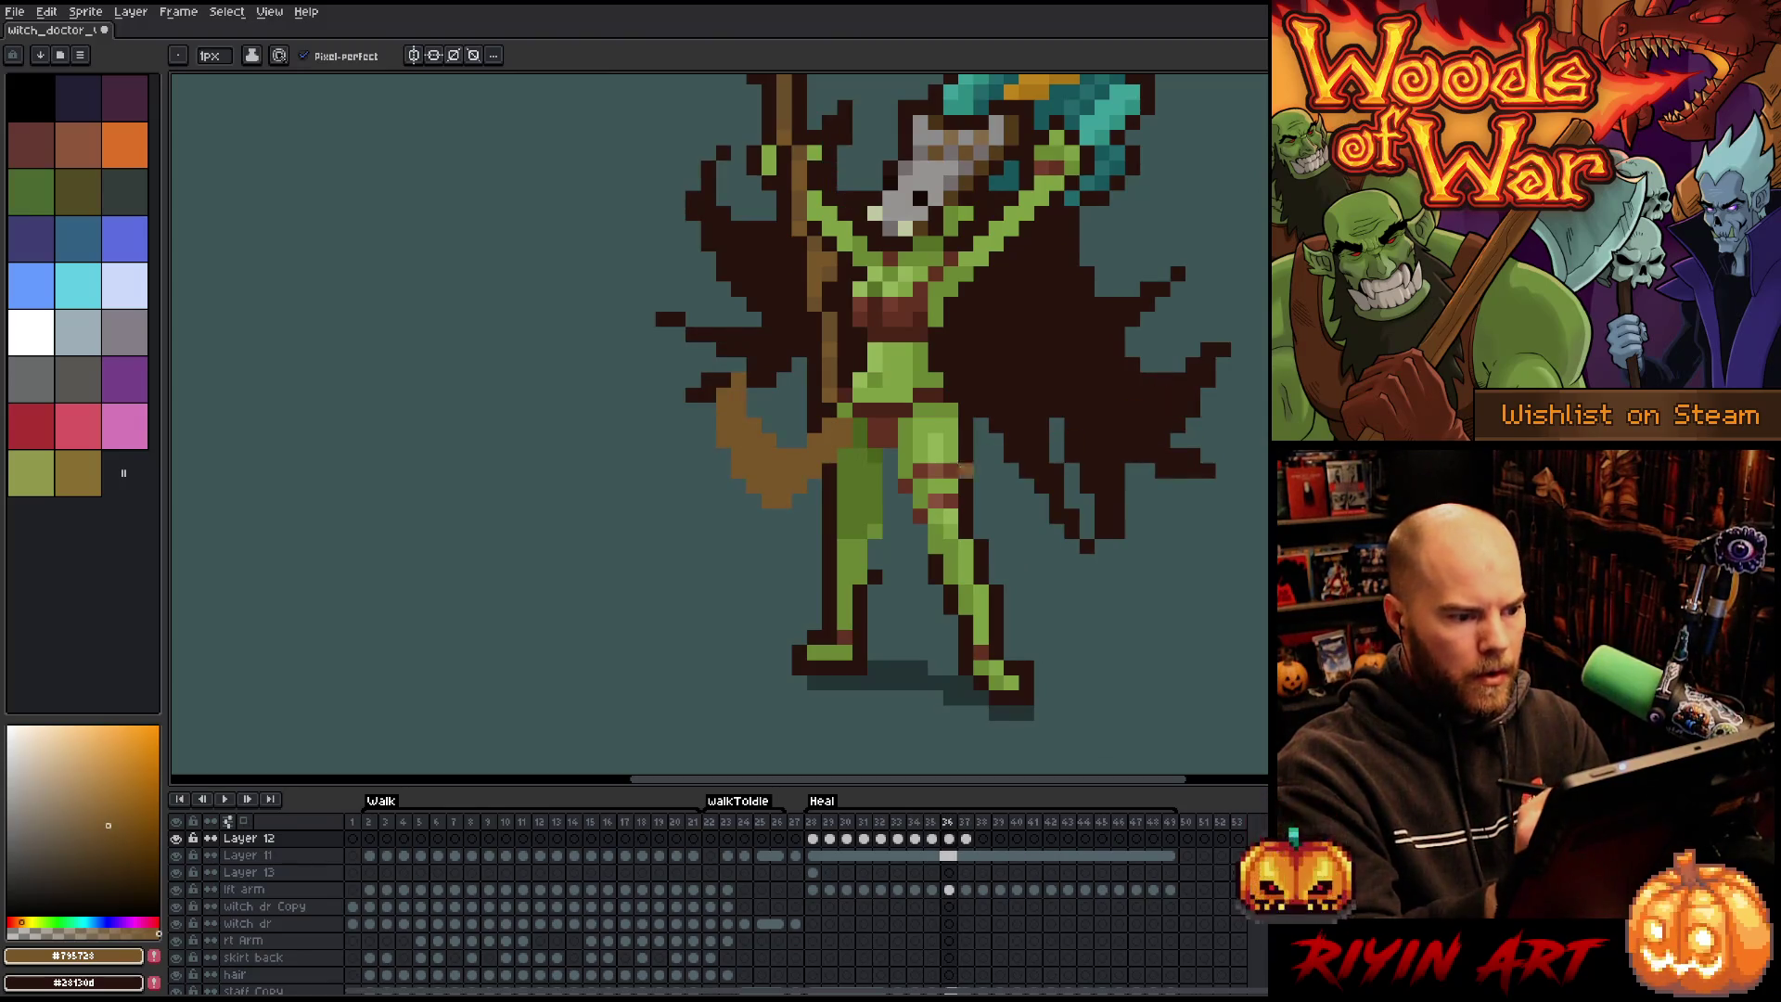
key(period)
key(period)
mouse_move(848, 431)
mouse_down()
mouse_move(815, 439)
mouse_move(808, 470)
mouse_up()
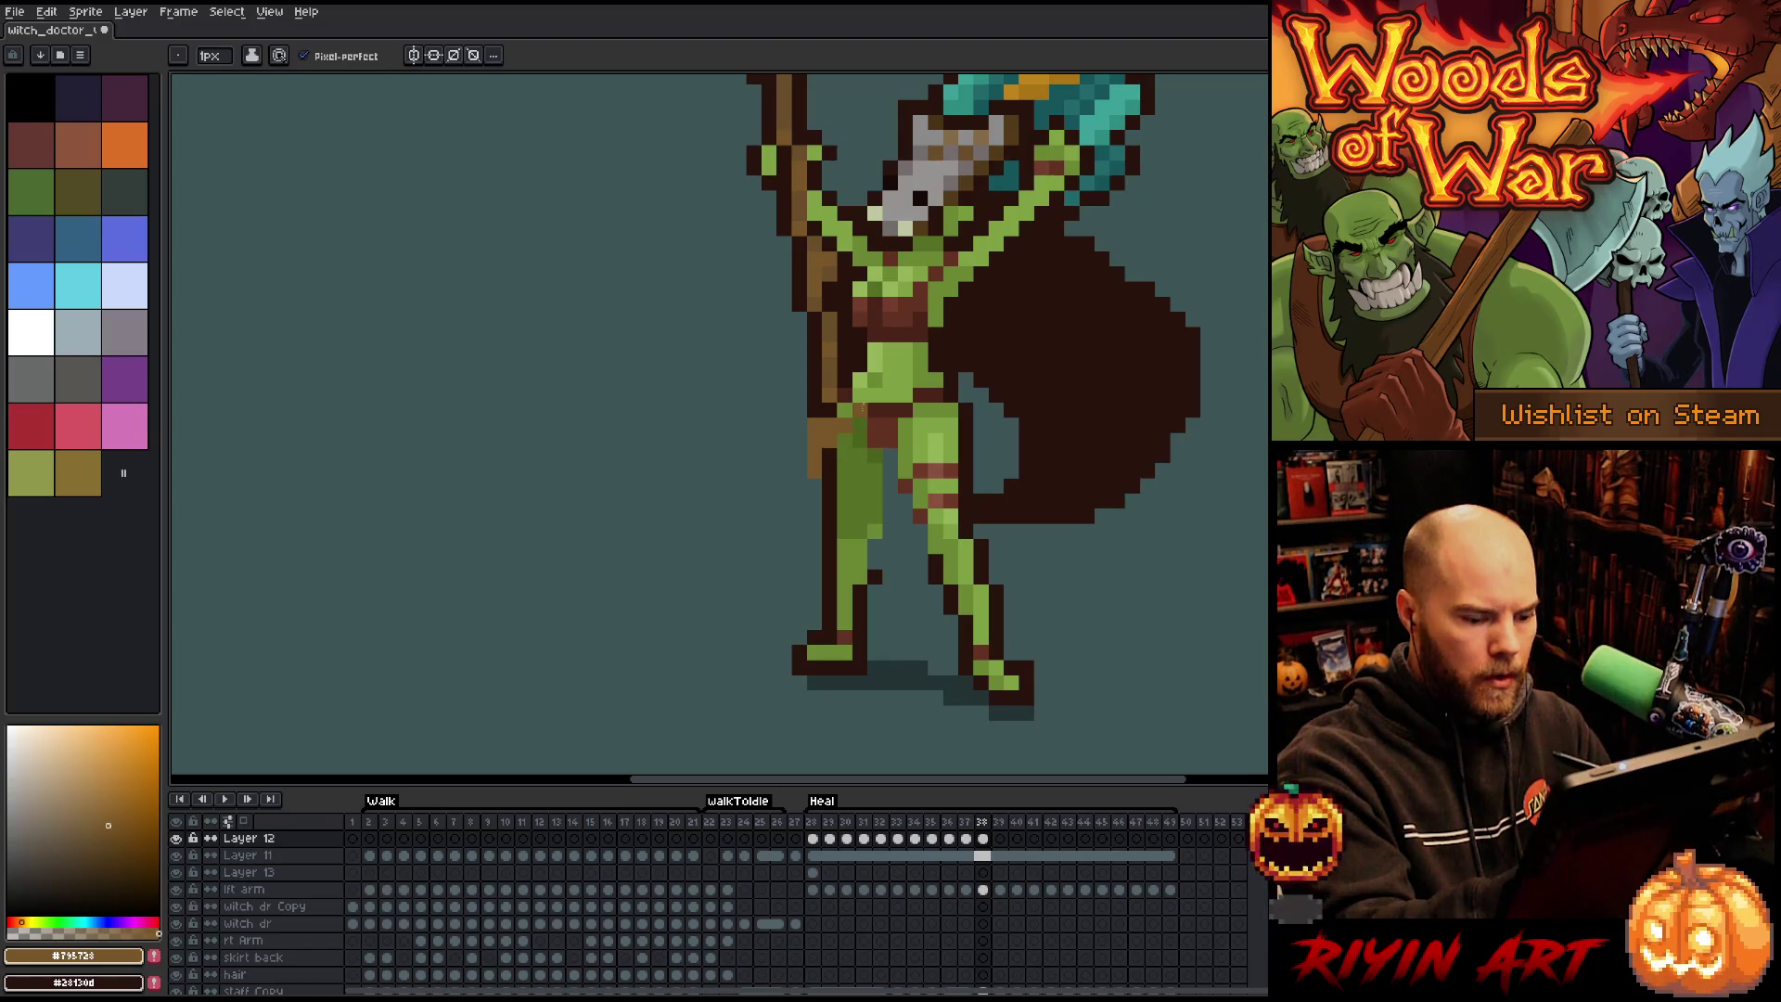
key(Left)
key(Right)
key(Left)
key(Right)
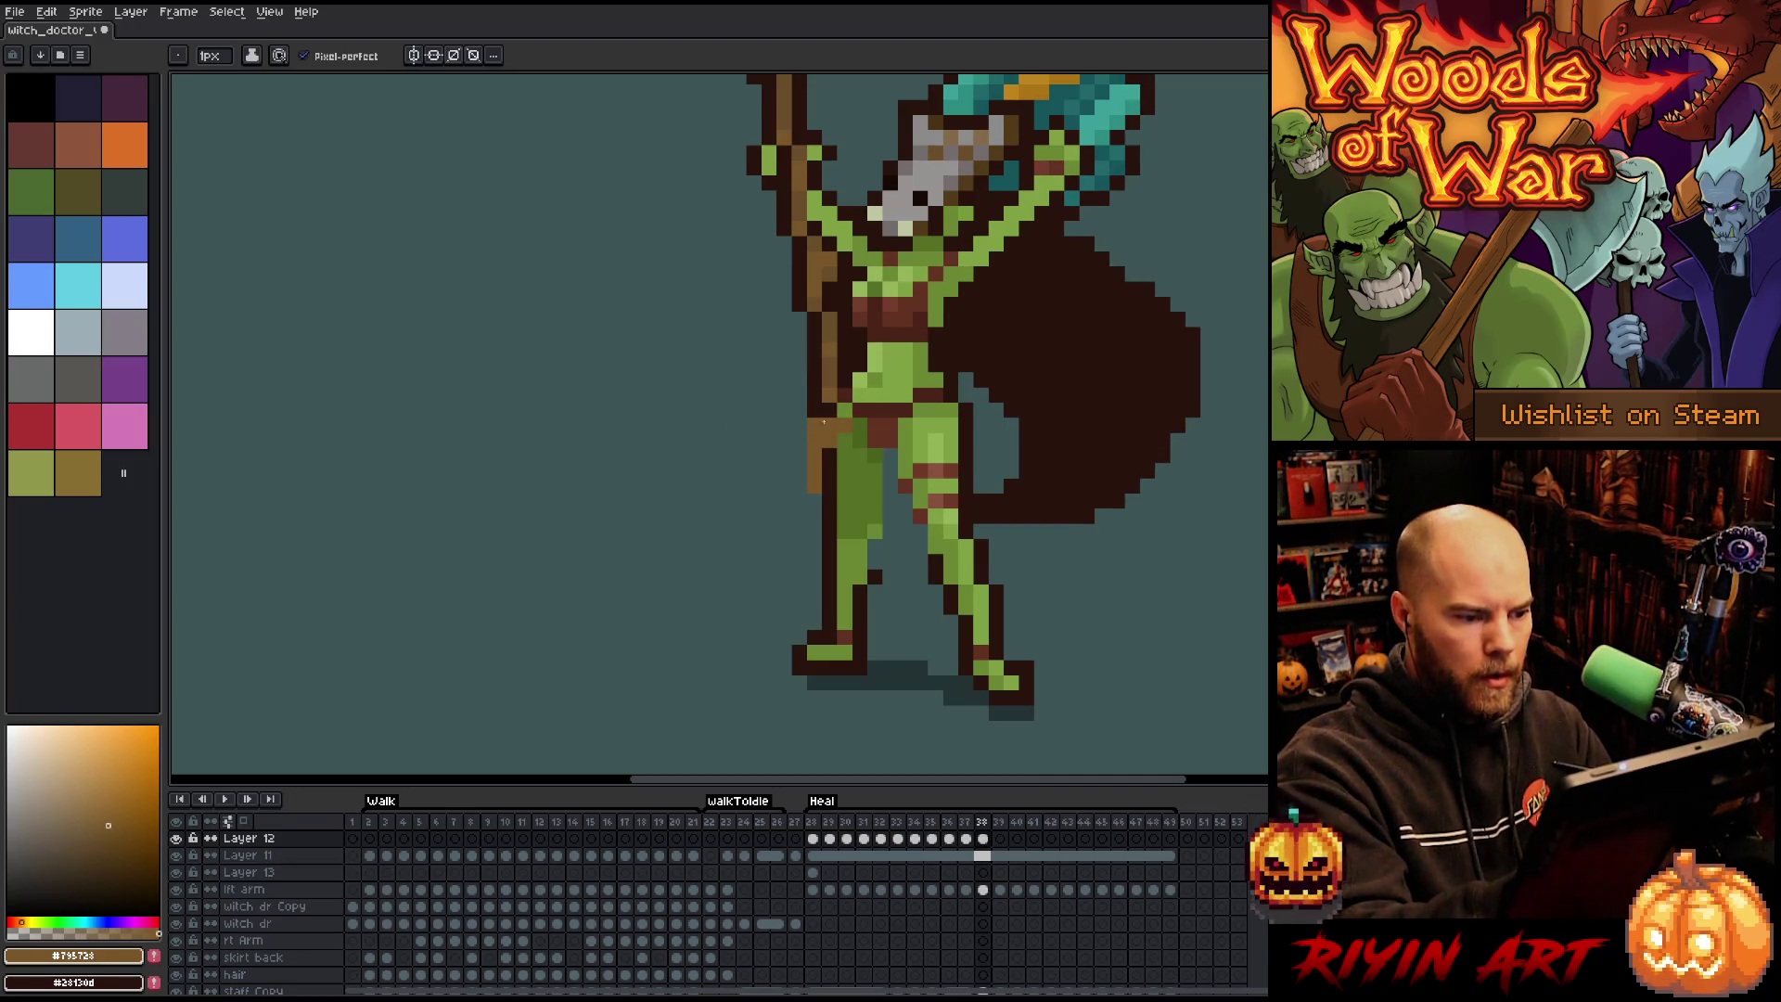
mouse_move(798, 424)
mouse_down()
mouse_move(769, 478)
mouse_move(790, 463)
mouse_up()
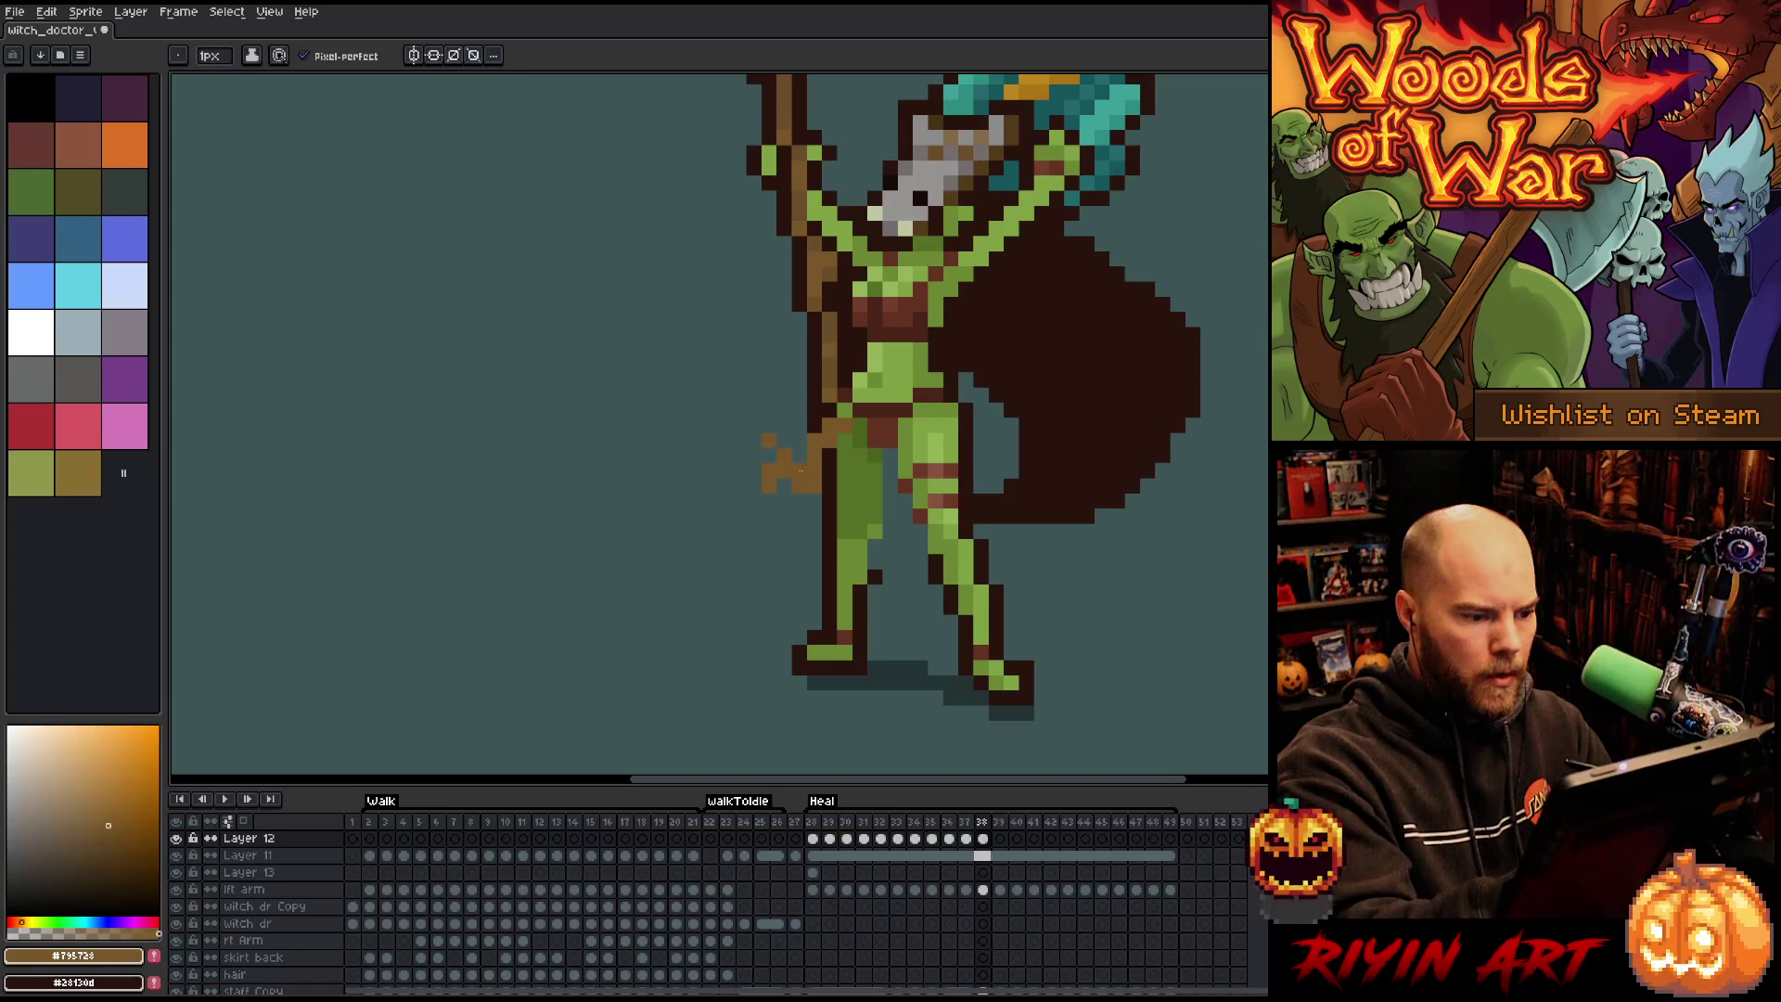
key(e)
key(Left)
key(Right)
key(Right)
key(b)
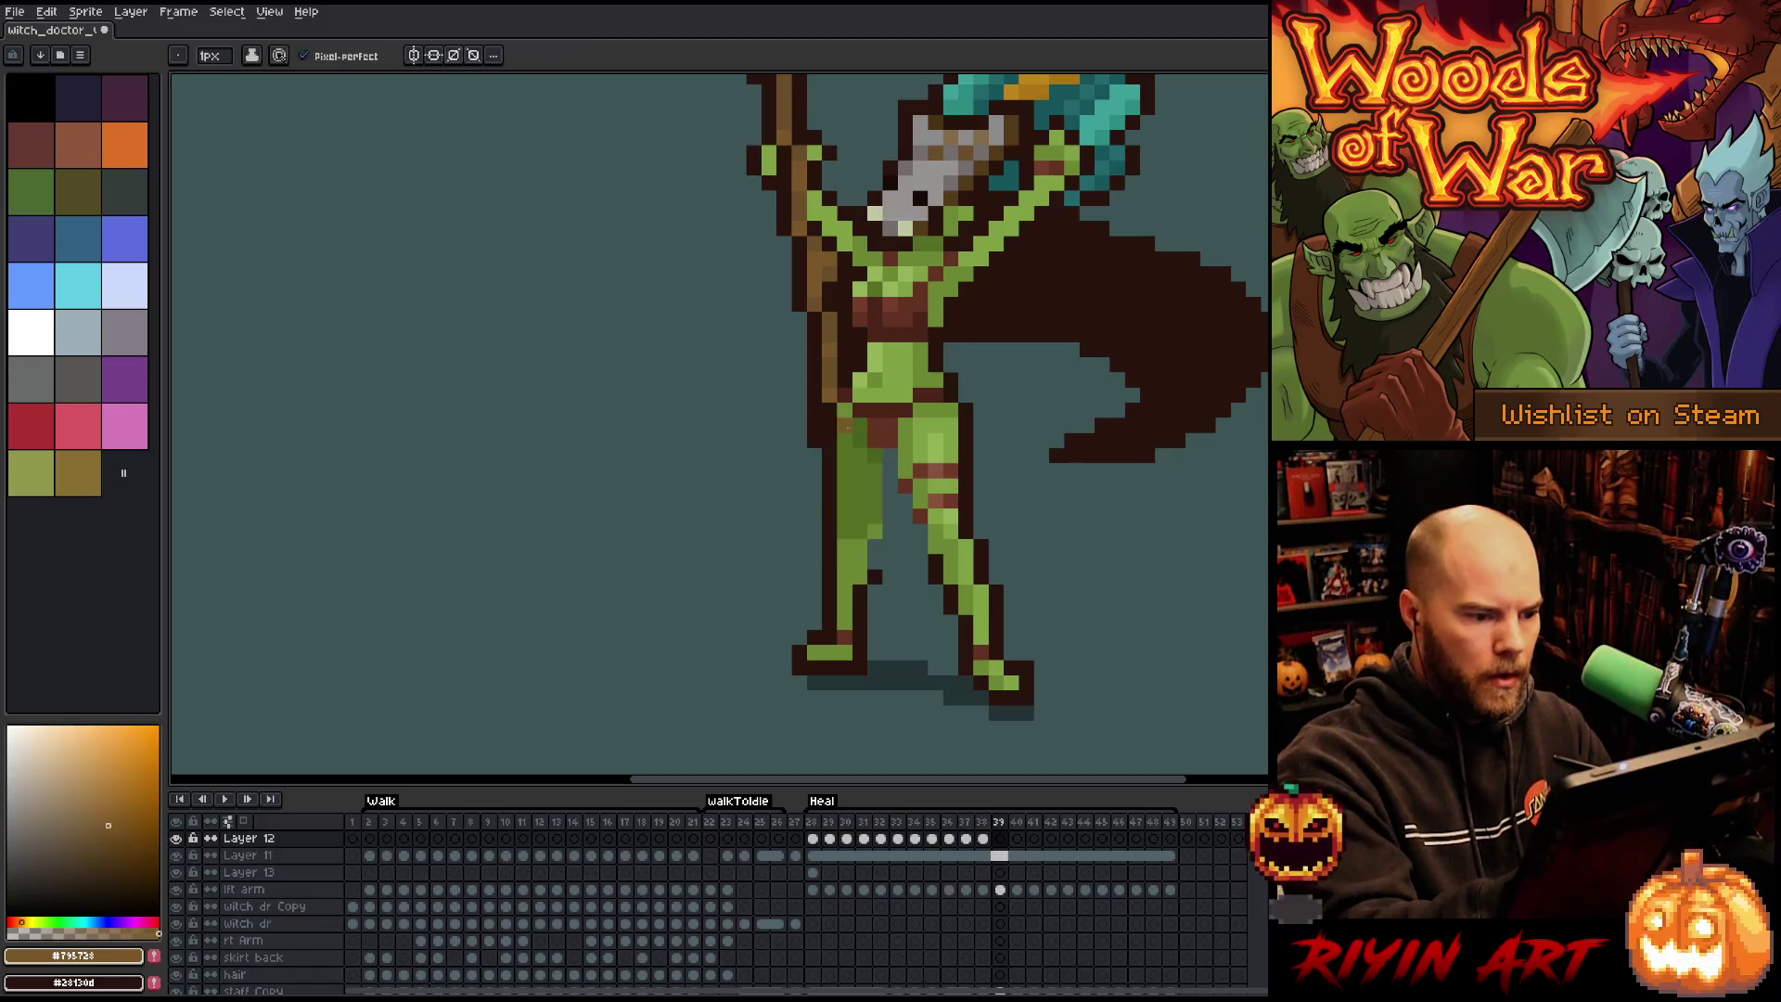
On frame 39, add a short brown strip below the staff at the hip.
key(Left)
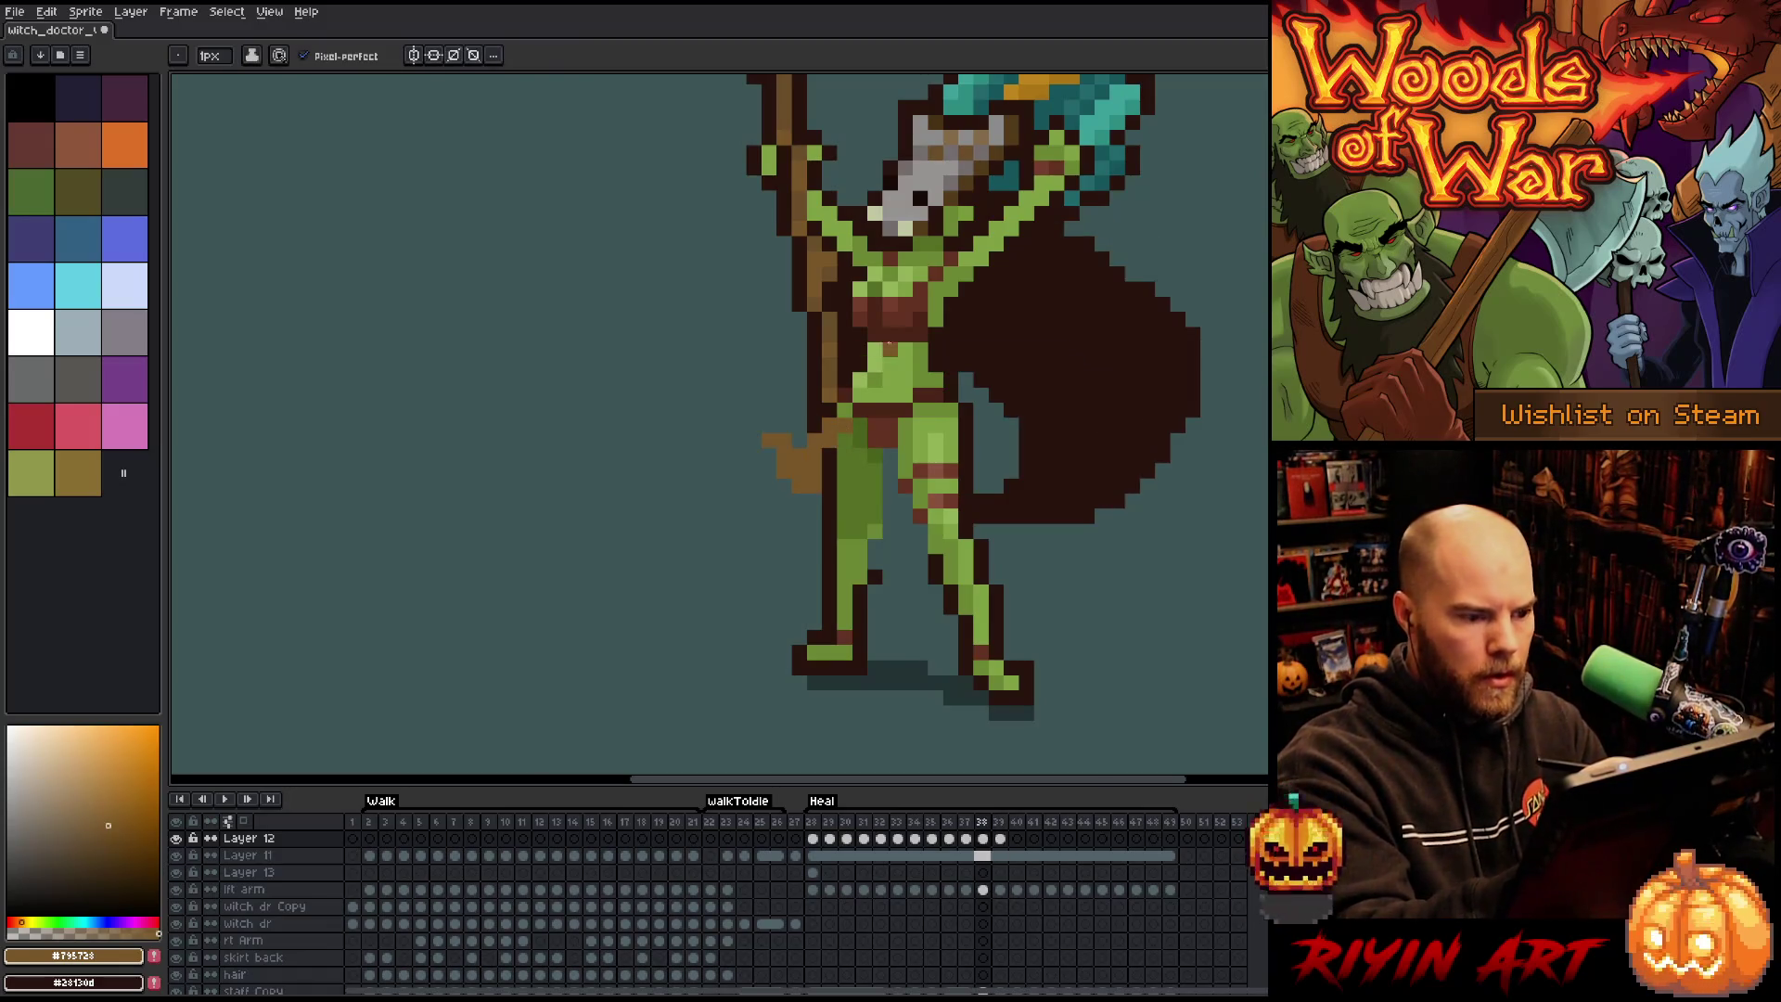
key(Right)
key(Left)
key(Right)
key(Left)
key(e)
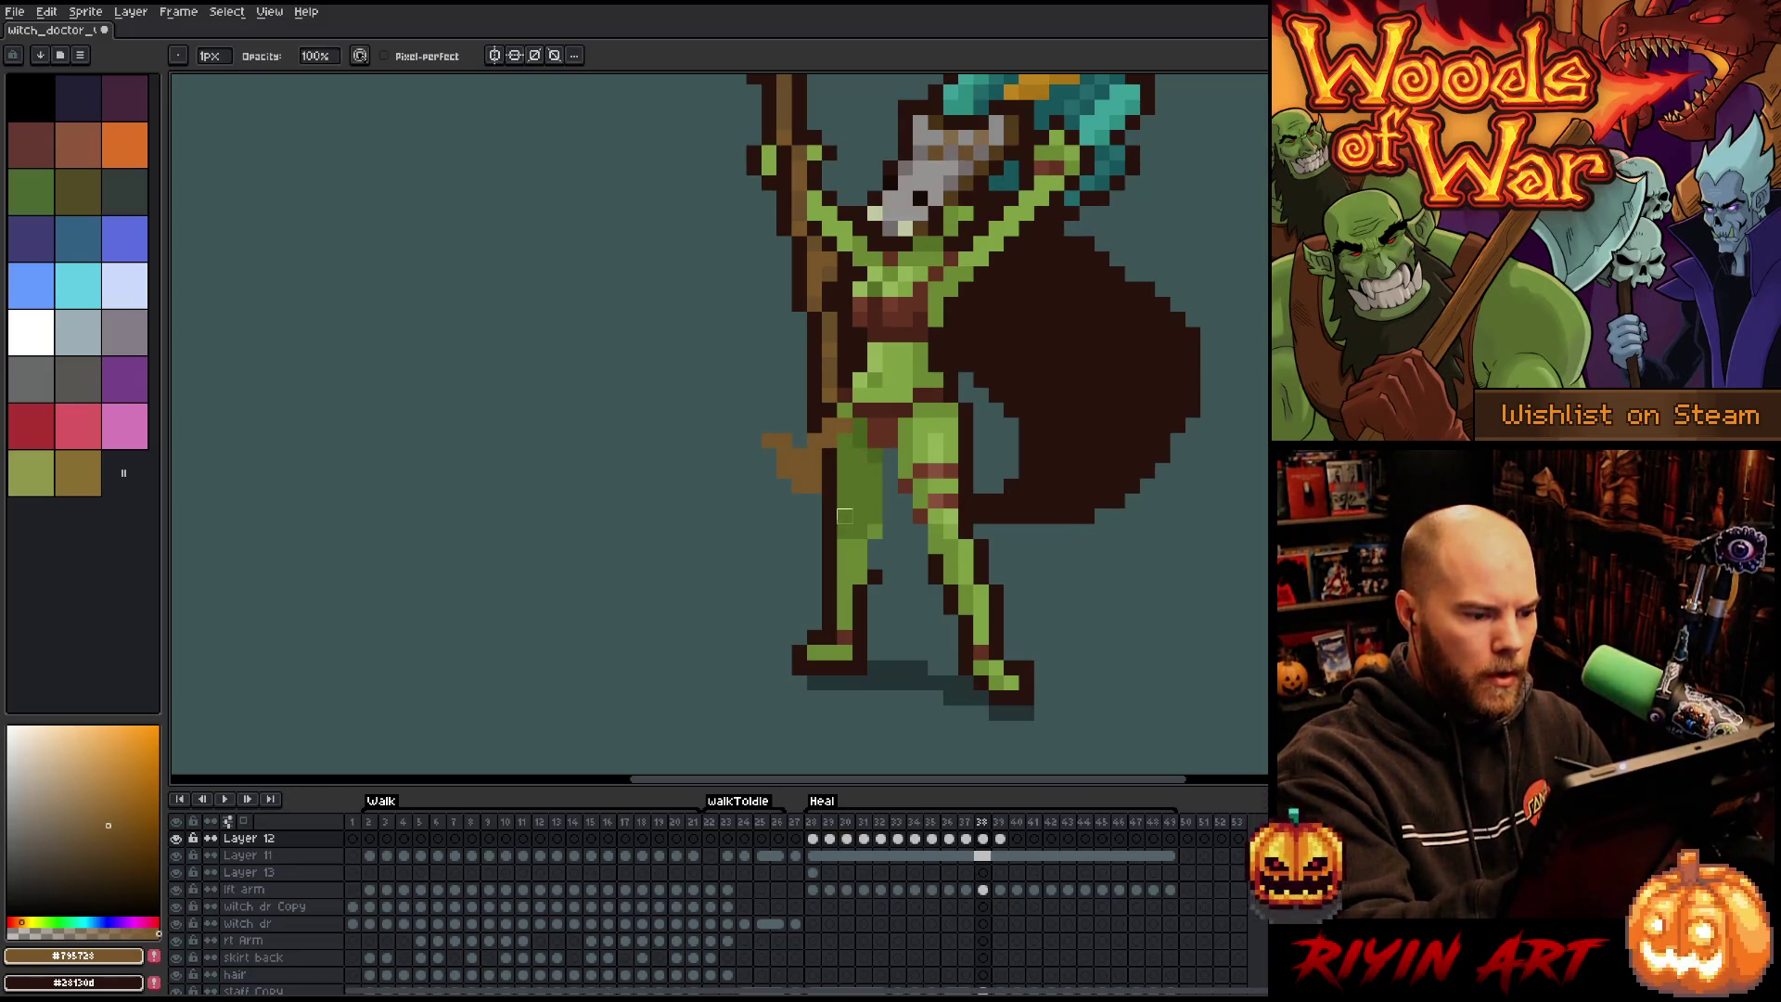
key(Right)
key(b)
click(813, 455)
Check frame 39 against frame 38, then draw brown cloth at the left hip on frame 40.
key(Left)
key(Right)
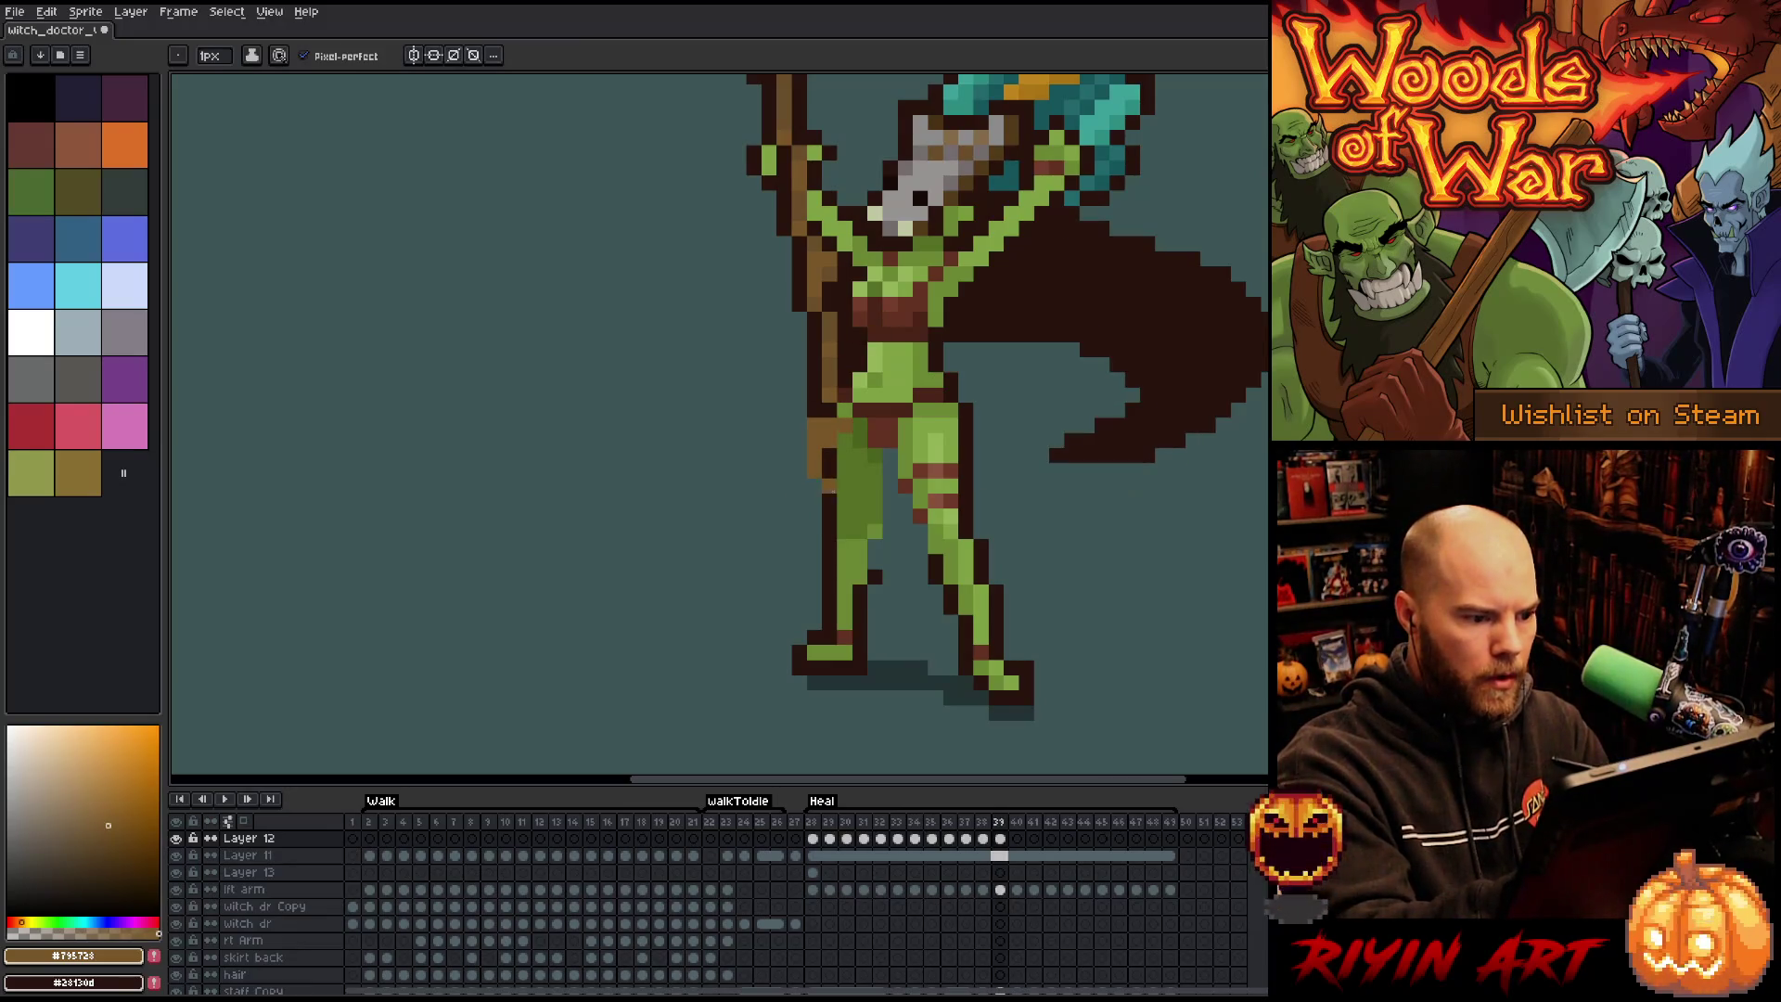
key(Left)
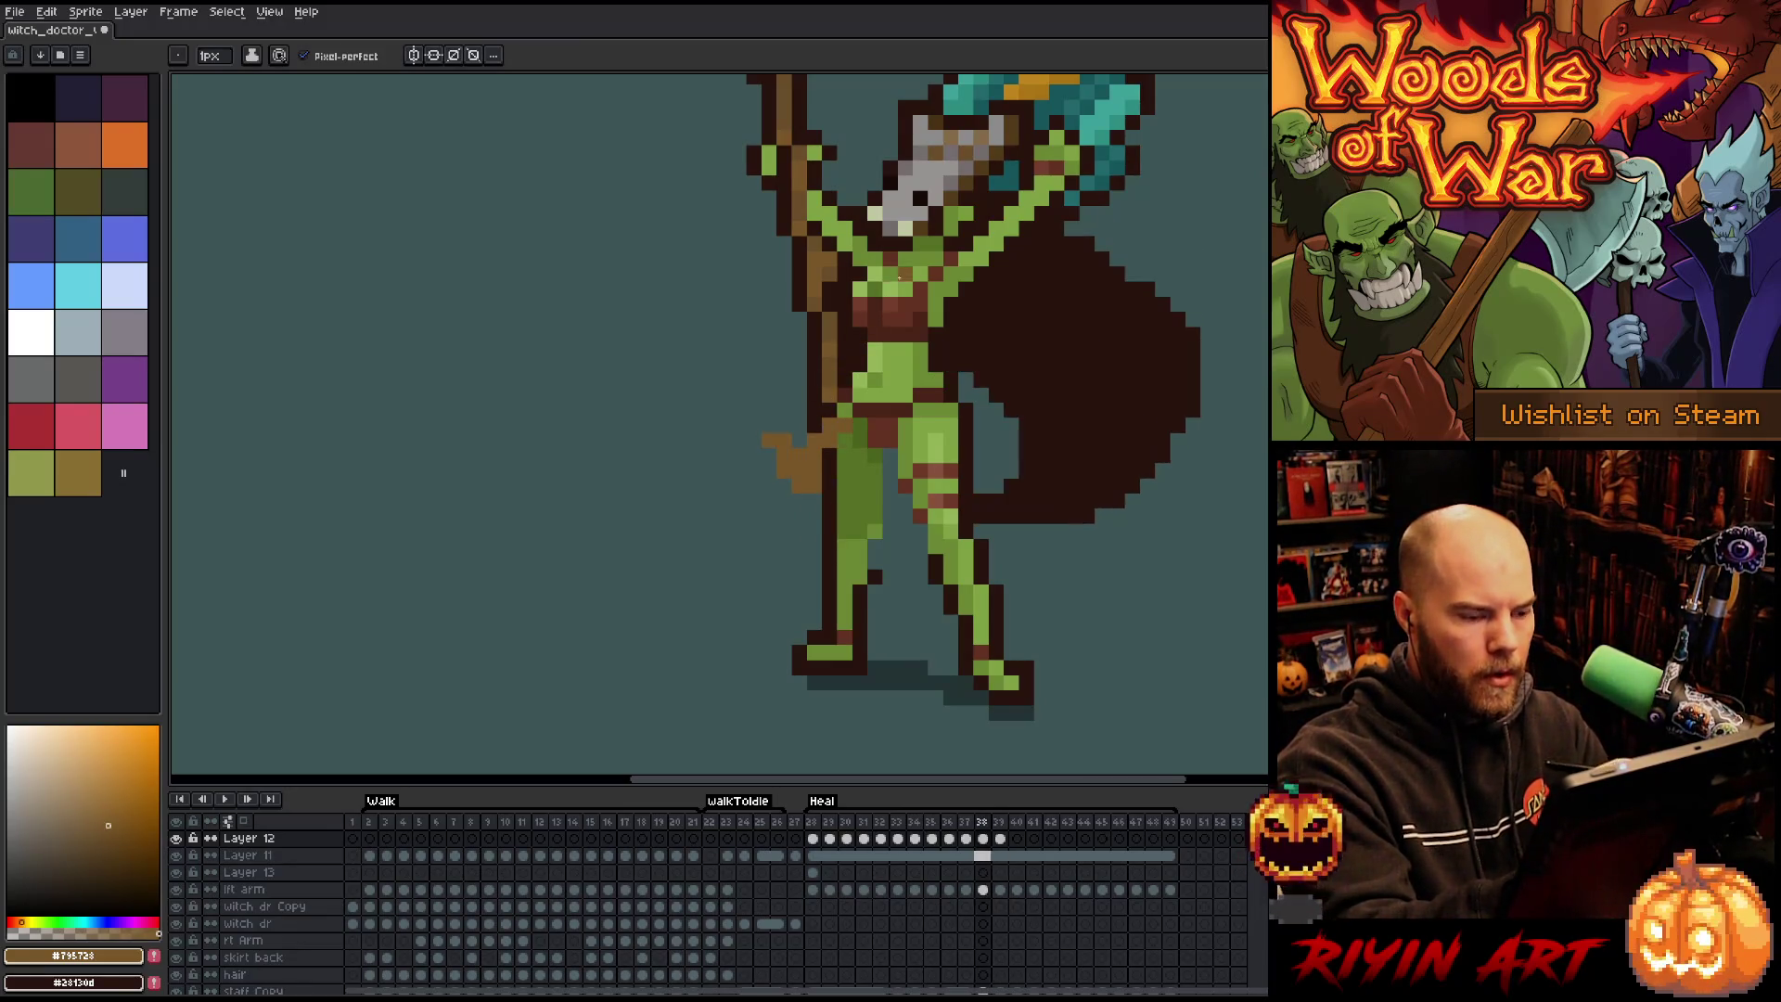
key(Right)
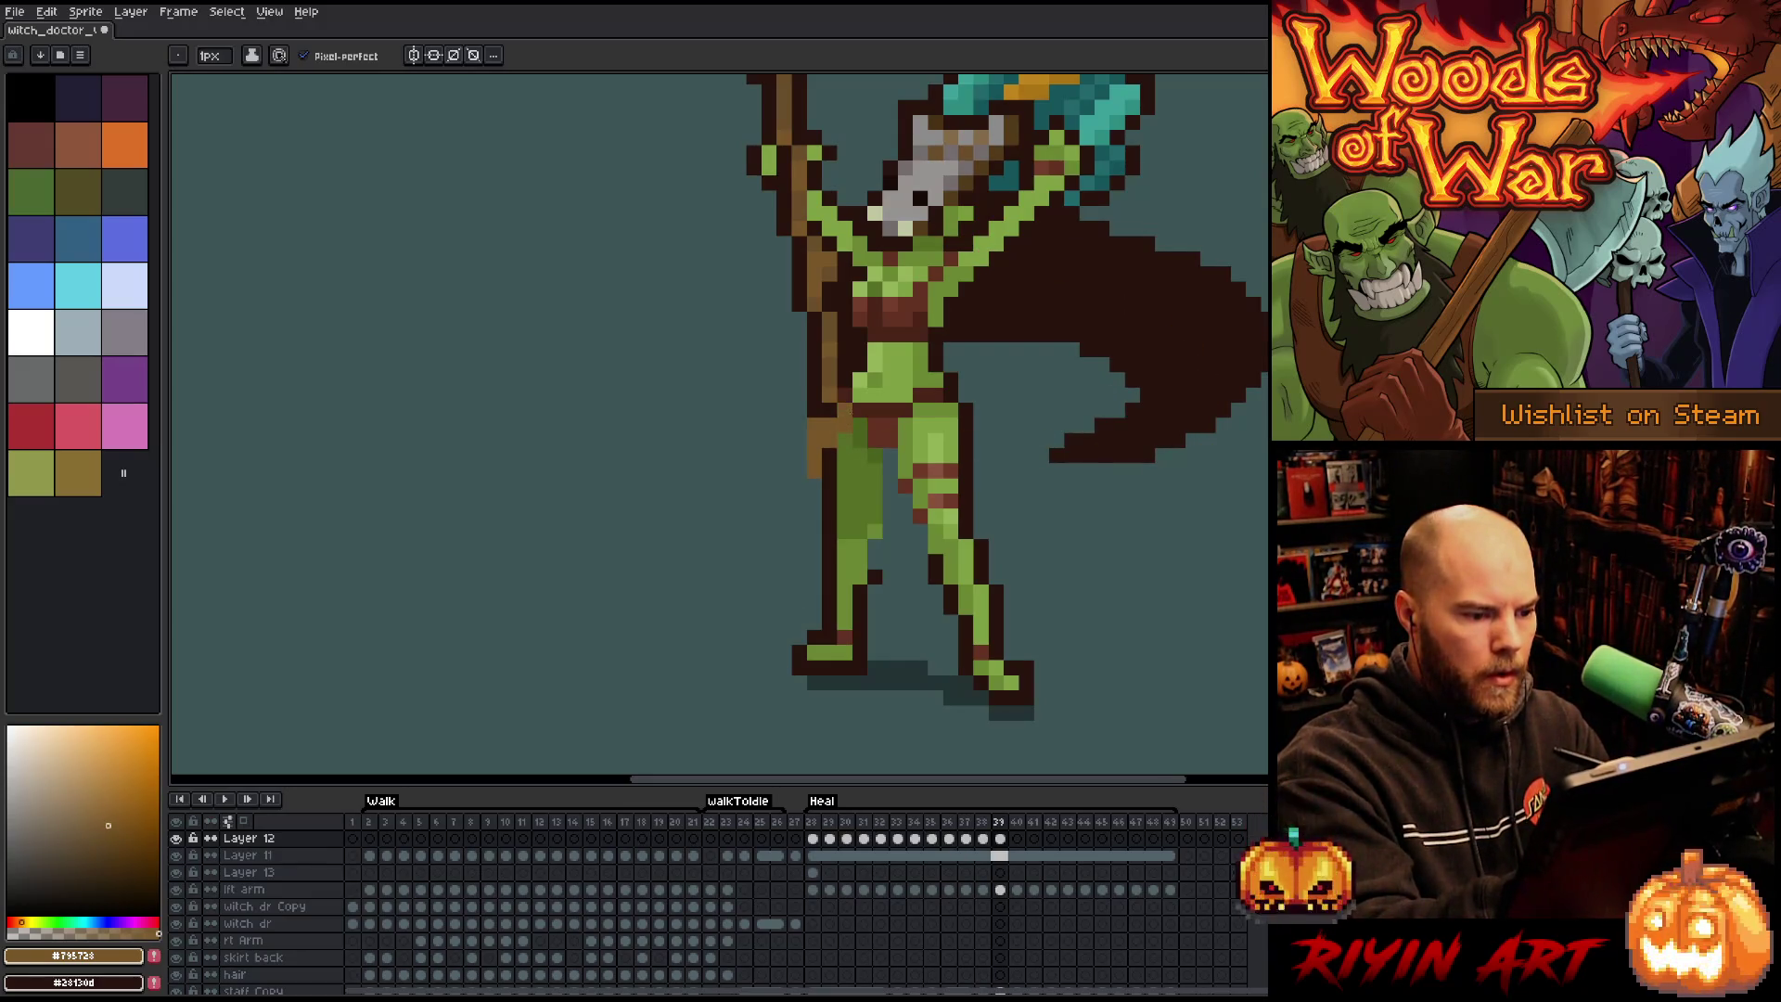
key(Right)
drag(846, 424, 815, 440)
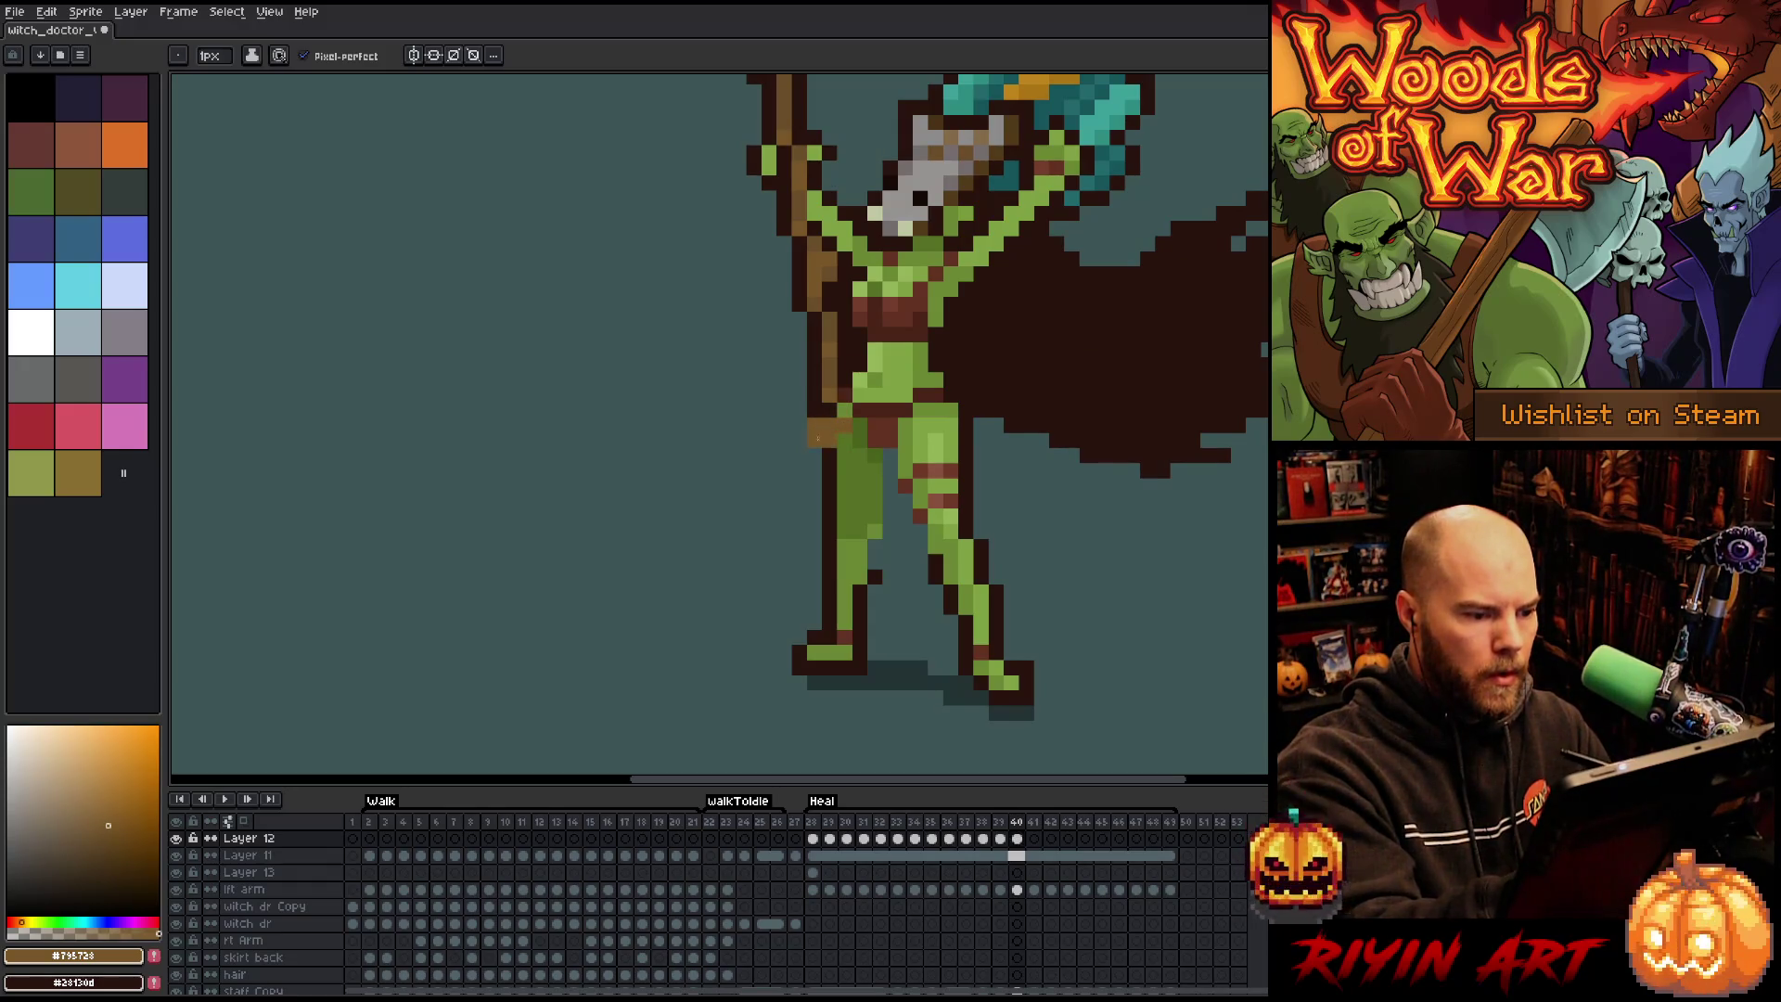
On frame 41, paint the brown cloth up along the staff and widen it down-left.
key(Right)
key(Left)
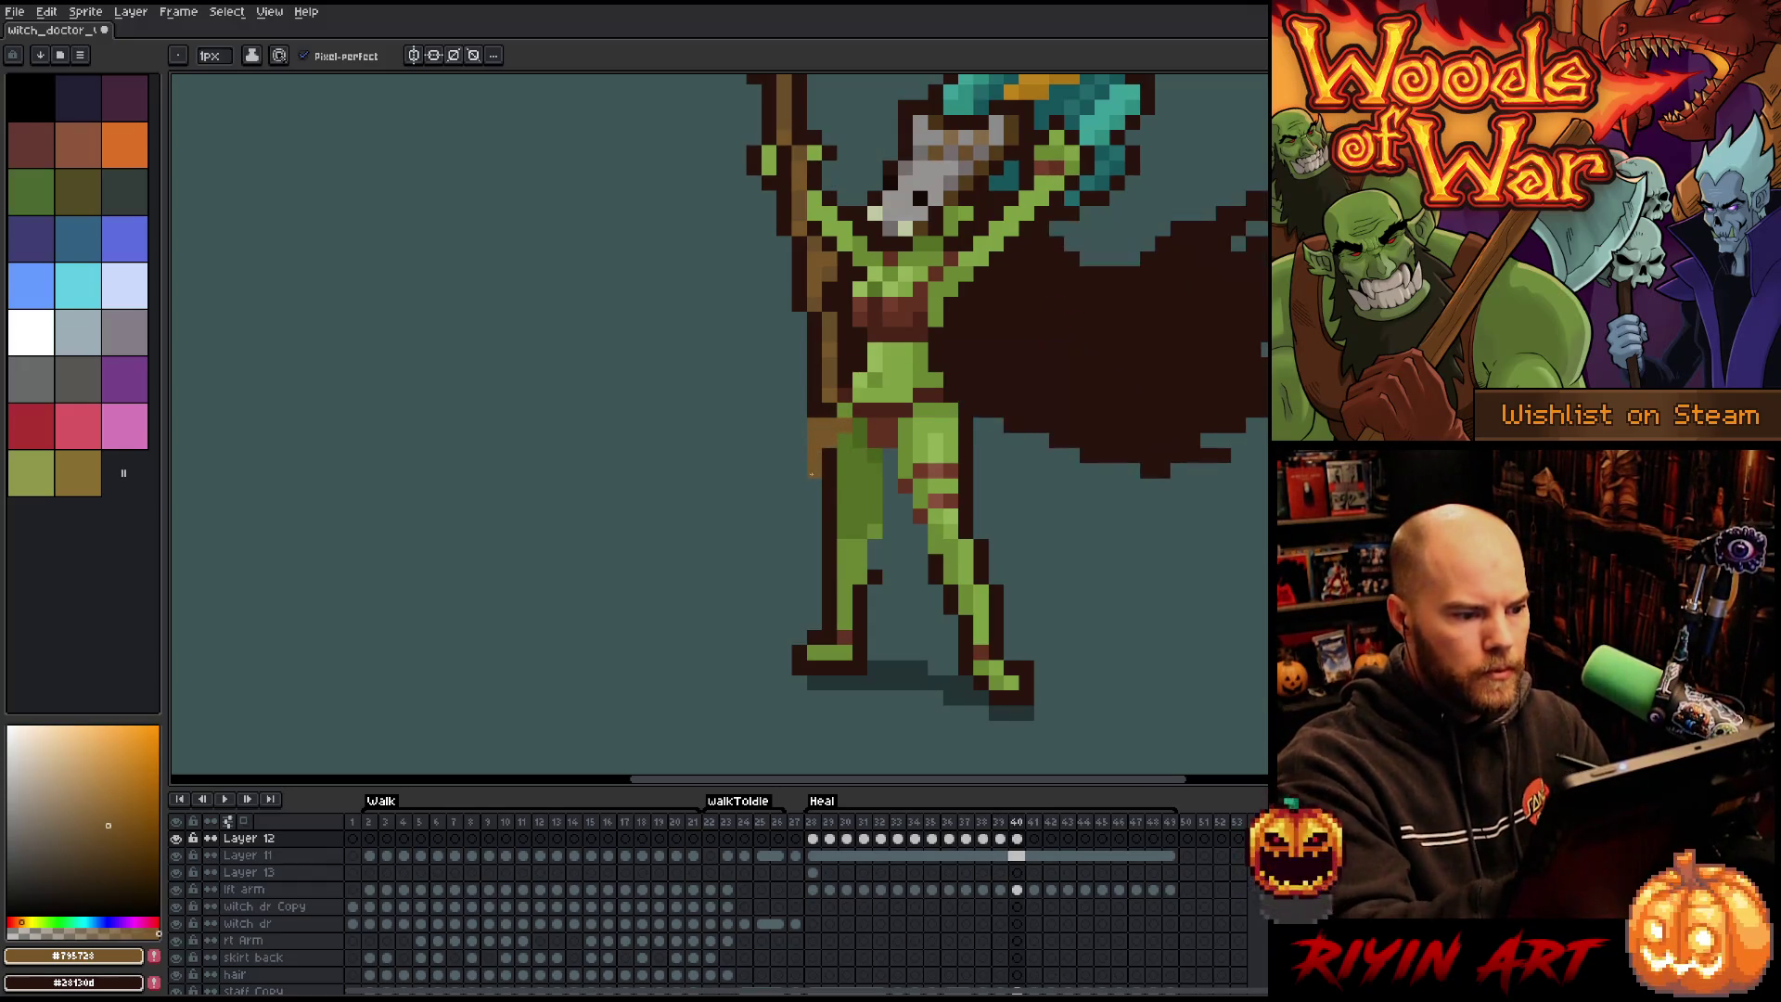
key(Right)
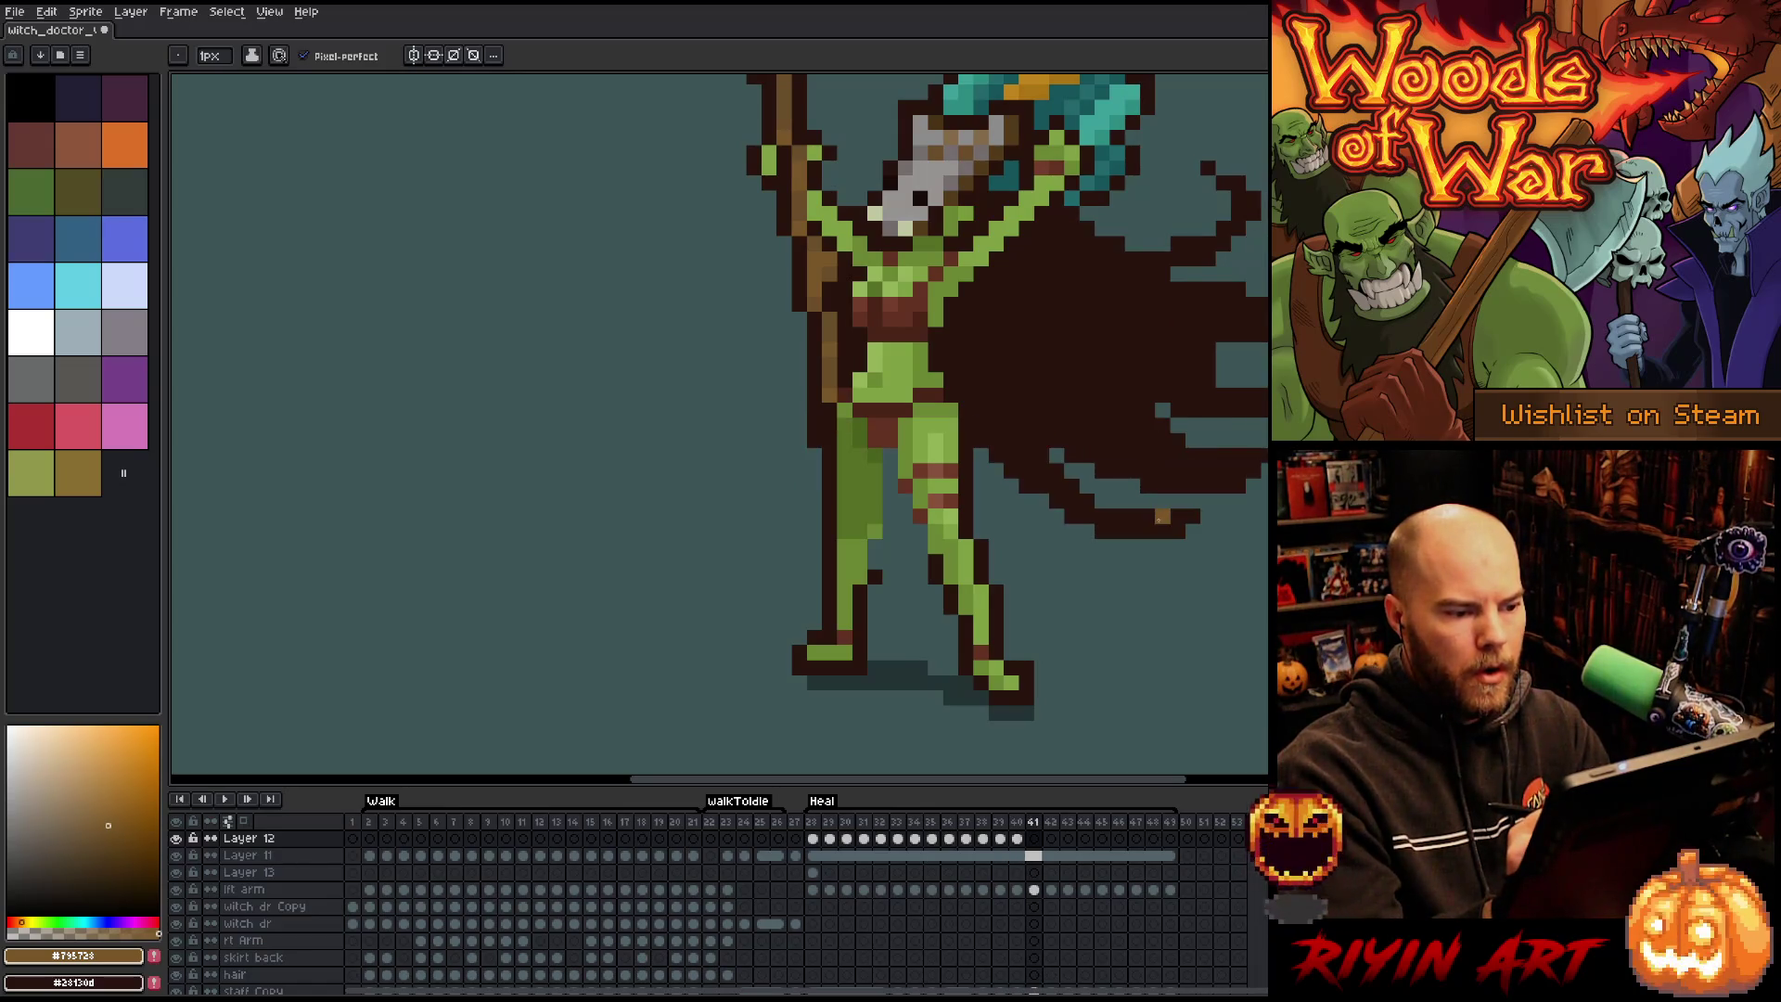
key(Left)
key(Right)
drag(814, 493, 829, 426)
key(Left)
key(Right)
key(Right)
mouse_move(836, 440)
mouse_down()
mouse_move(829, 427)
mouse_move(799, 454)
mouse_move(805, 502)
mouse_move(817, 480)
mouse_up()
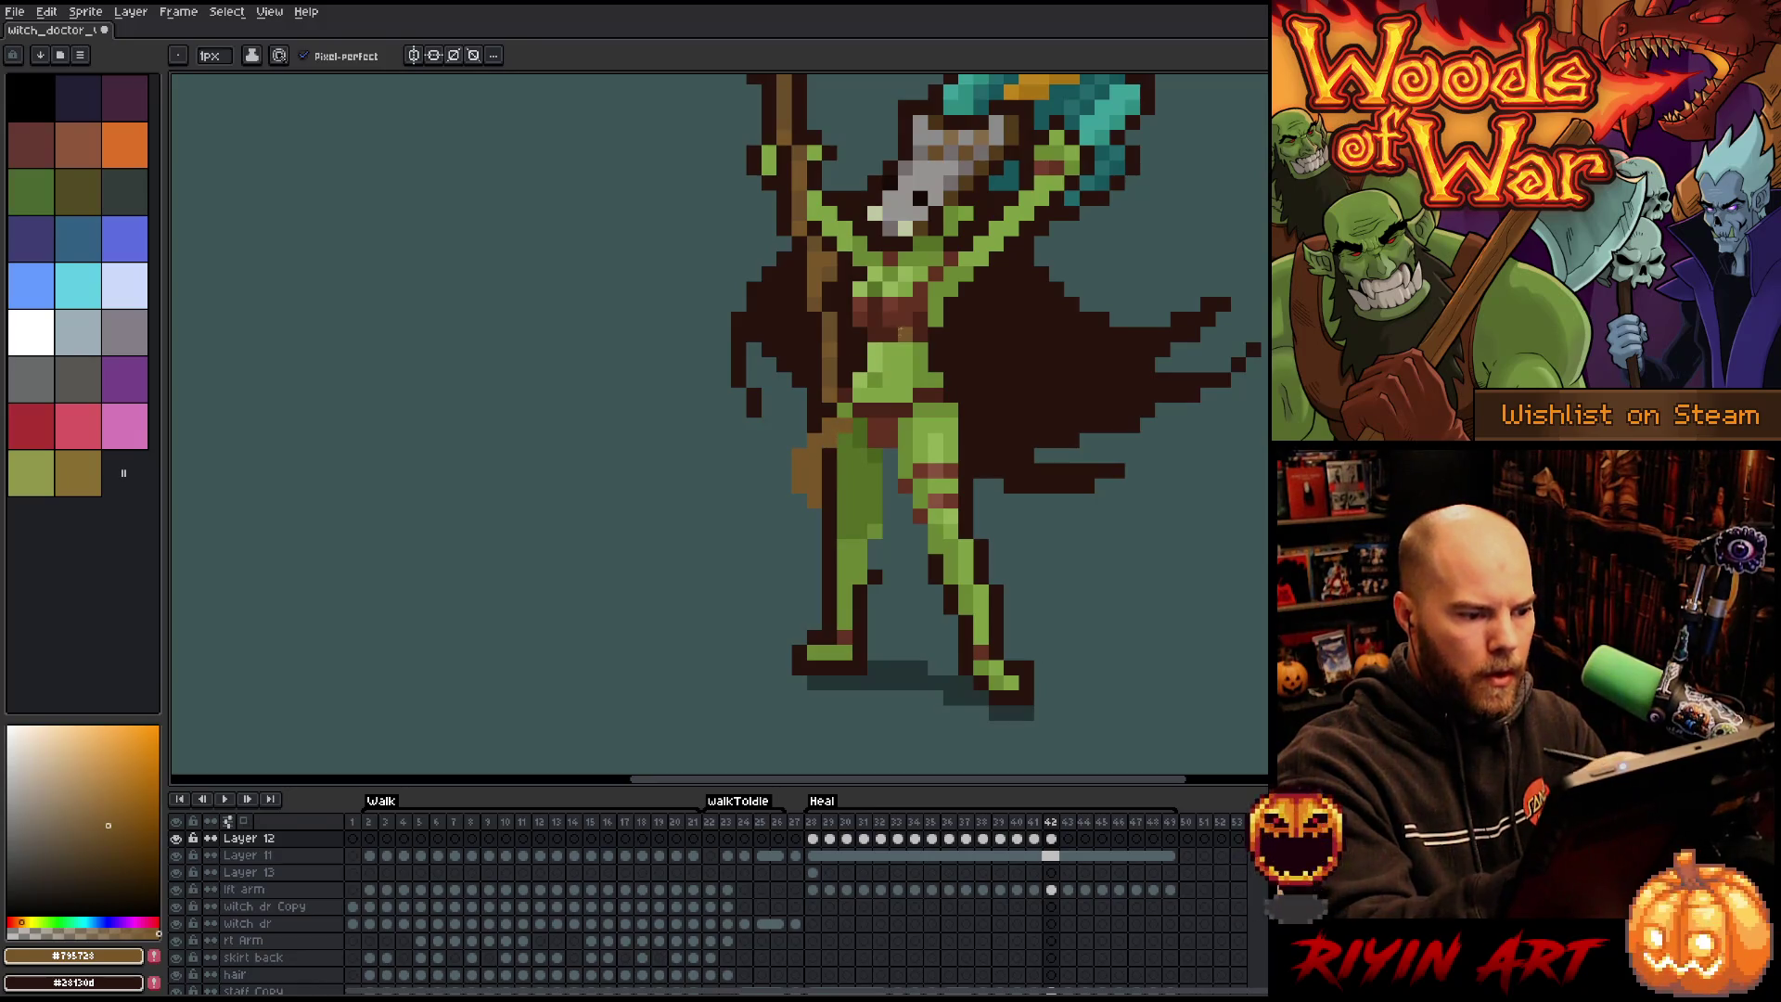
key(Left)
key(Right)
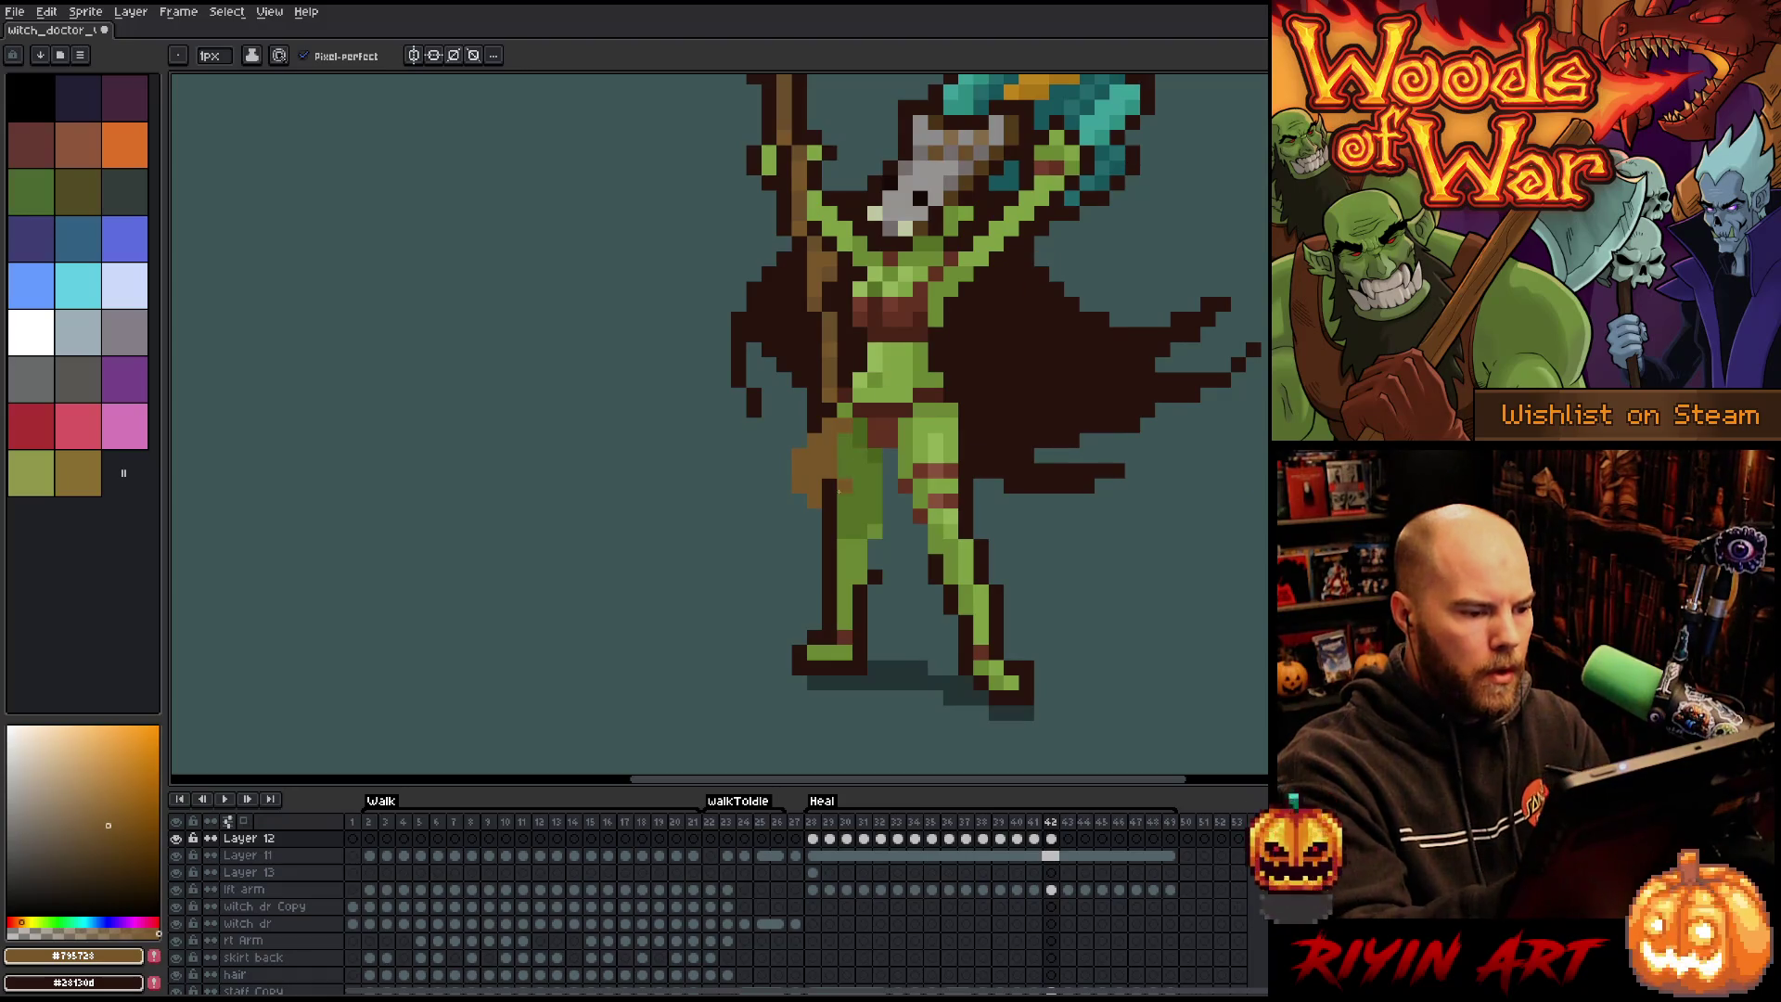
On frame 43, draw a thick cloth curving left from the hip and erase stray brown and orange pixels.
key(e)
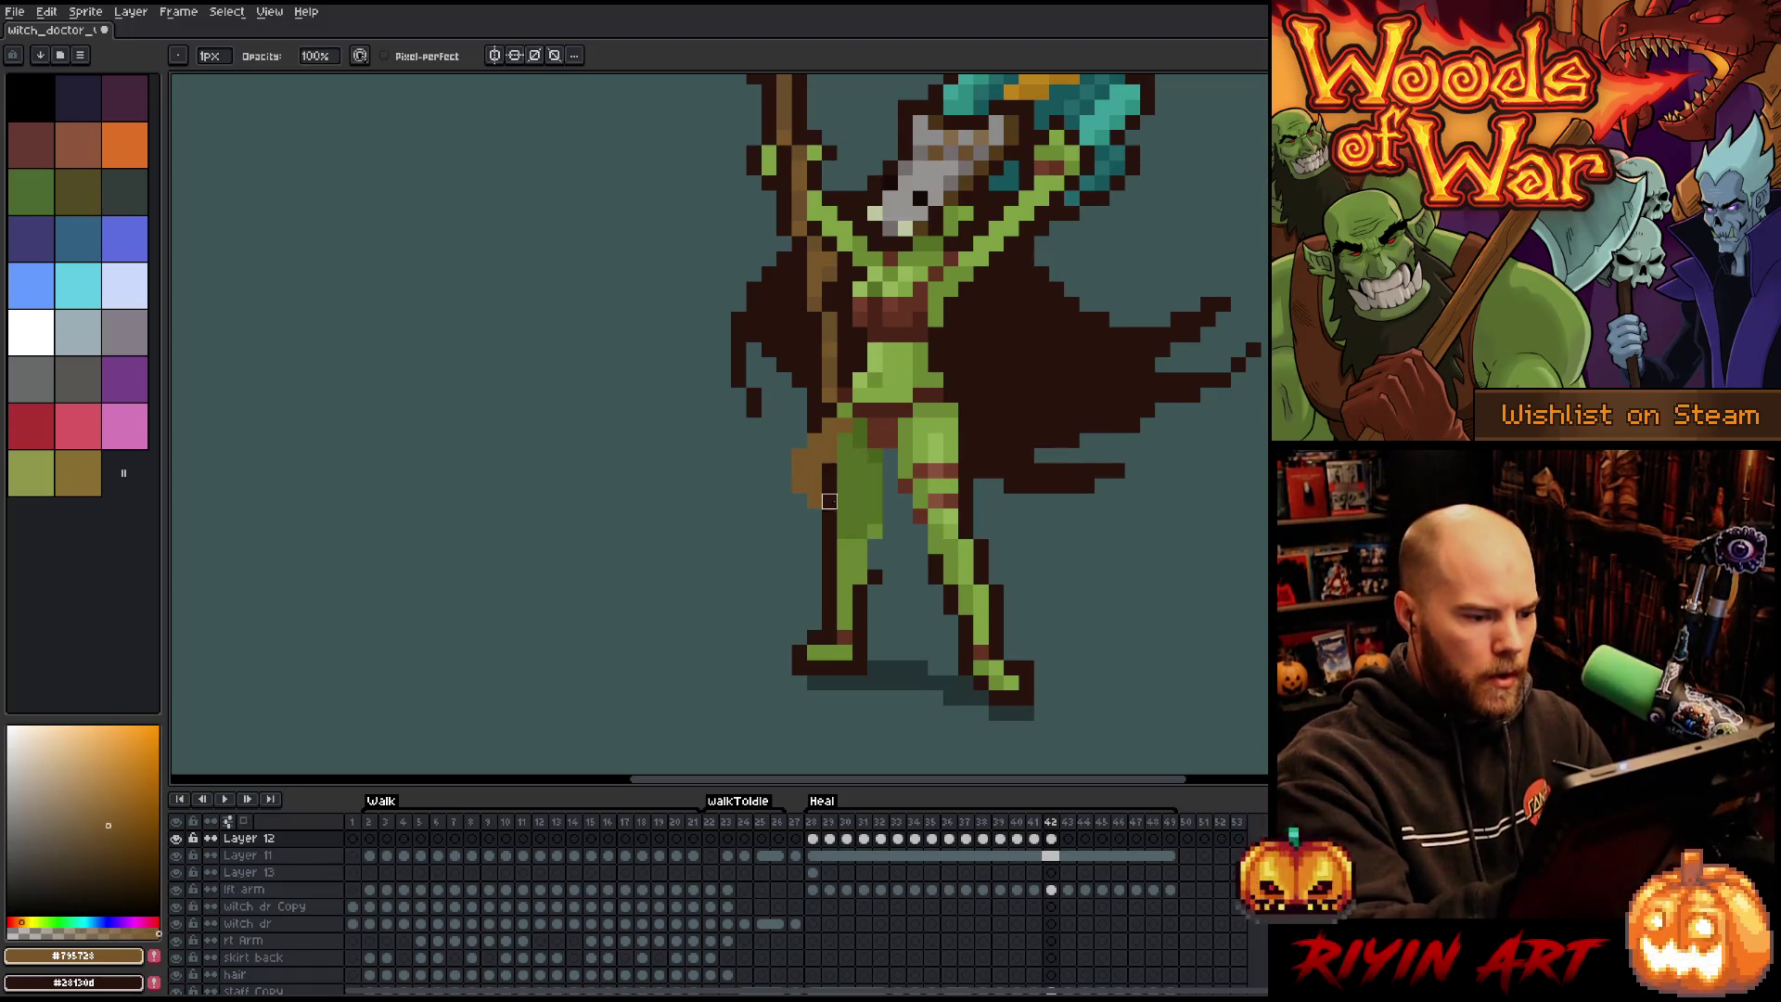
key(Right)
key(b)
key(Left)
key(Right)
key(Right)
key(Left)
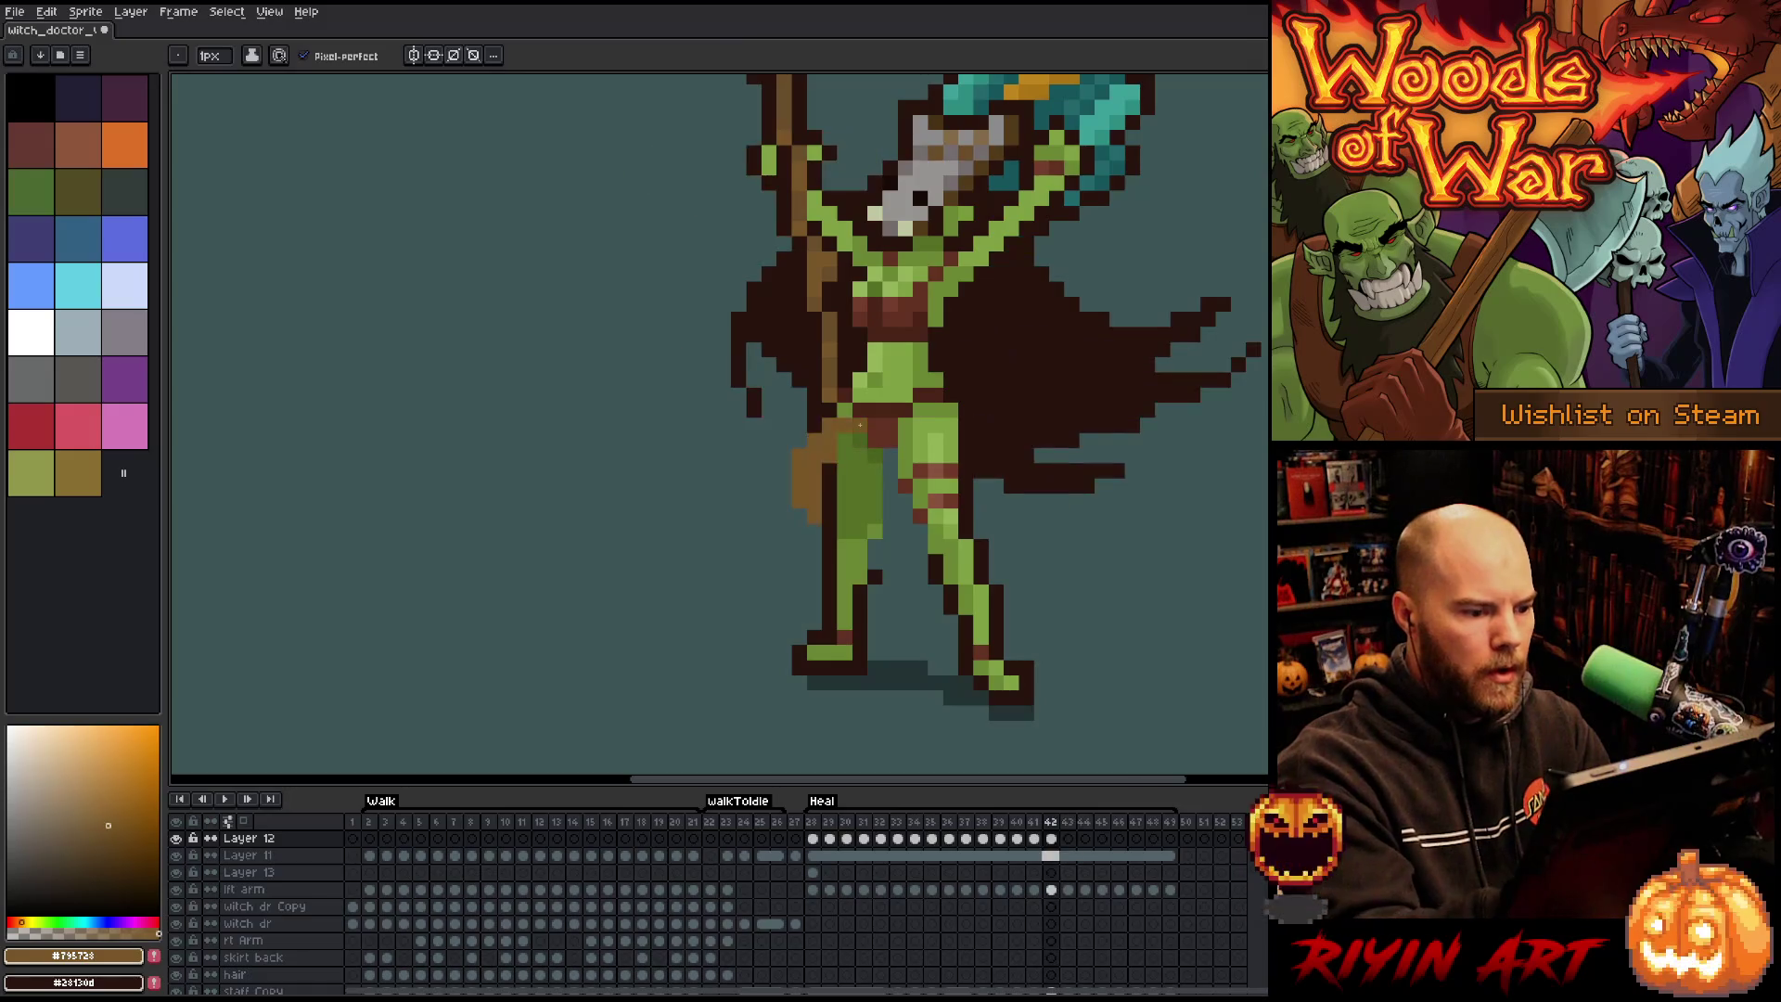
key(Right)
mouse_move(830, 440)
mouse_down()
mouse_move(754, 456)
mouse_move(768, 516)
mouse_up()
mouse_move(818, 424)
mouse_down()
mouse_move(739, 474)
mouse_move(793, 420)
mouse_move(779, 491)
mouse_move(798, 487)
mouse_move(794, 517)
mouse_up()
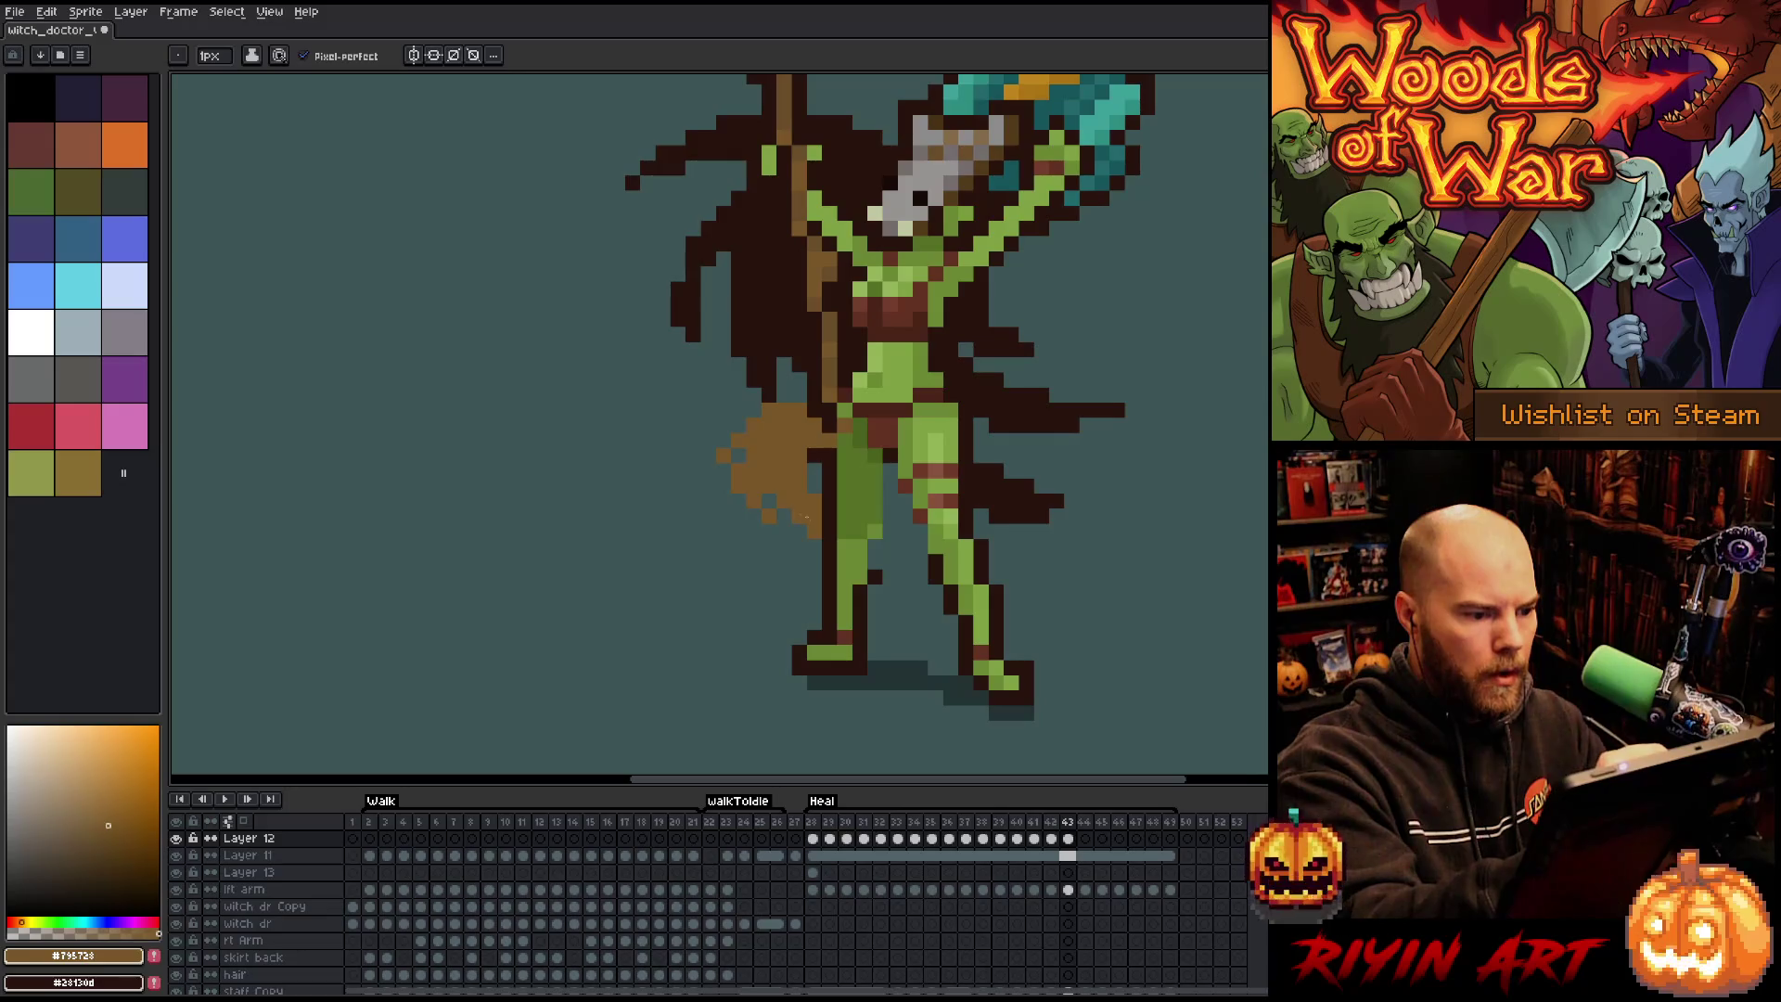
key(e)
drag(791, 408, 739, 439)
click(753, 425)
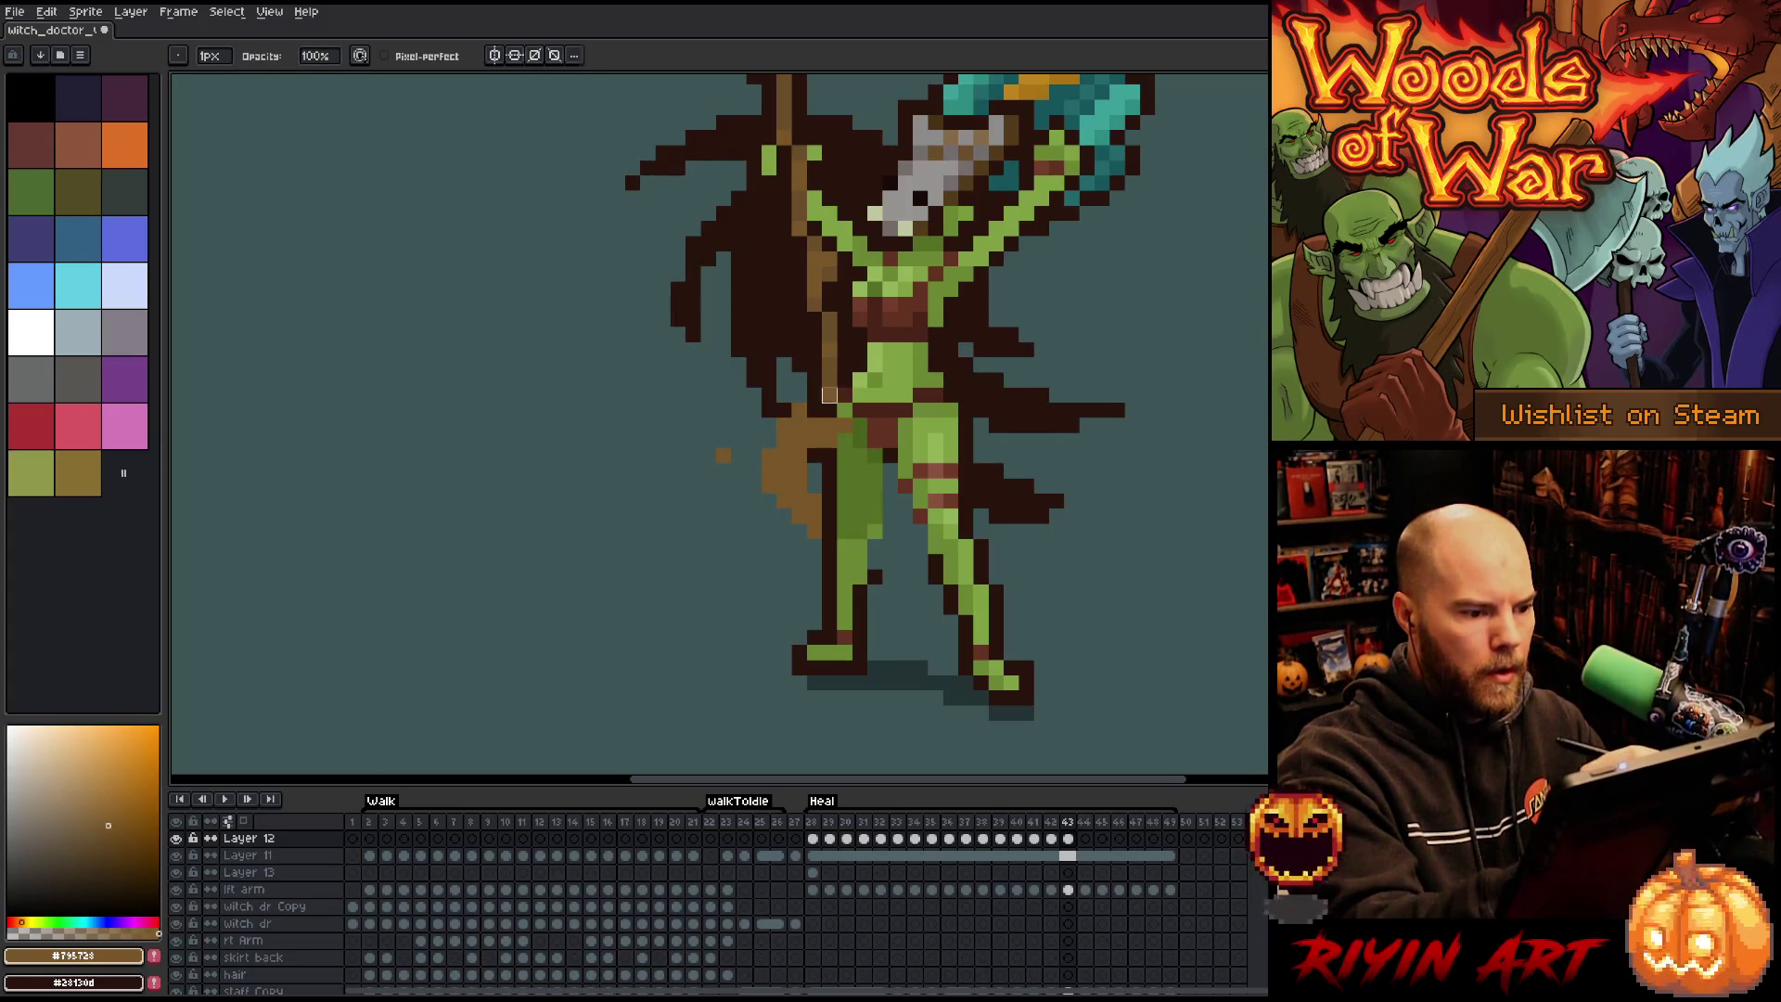
click(723, 455)
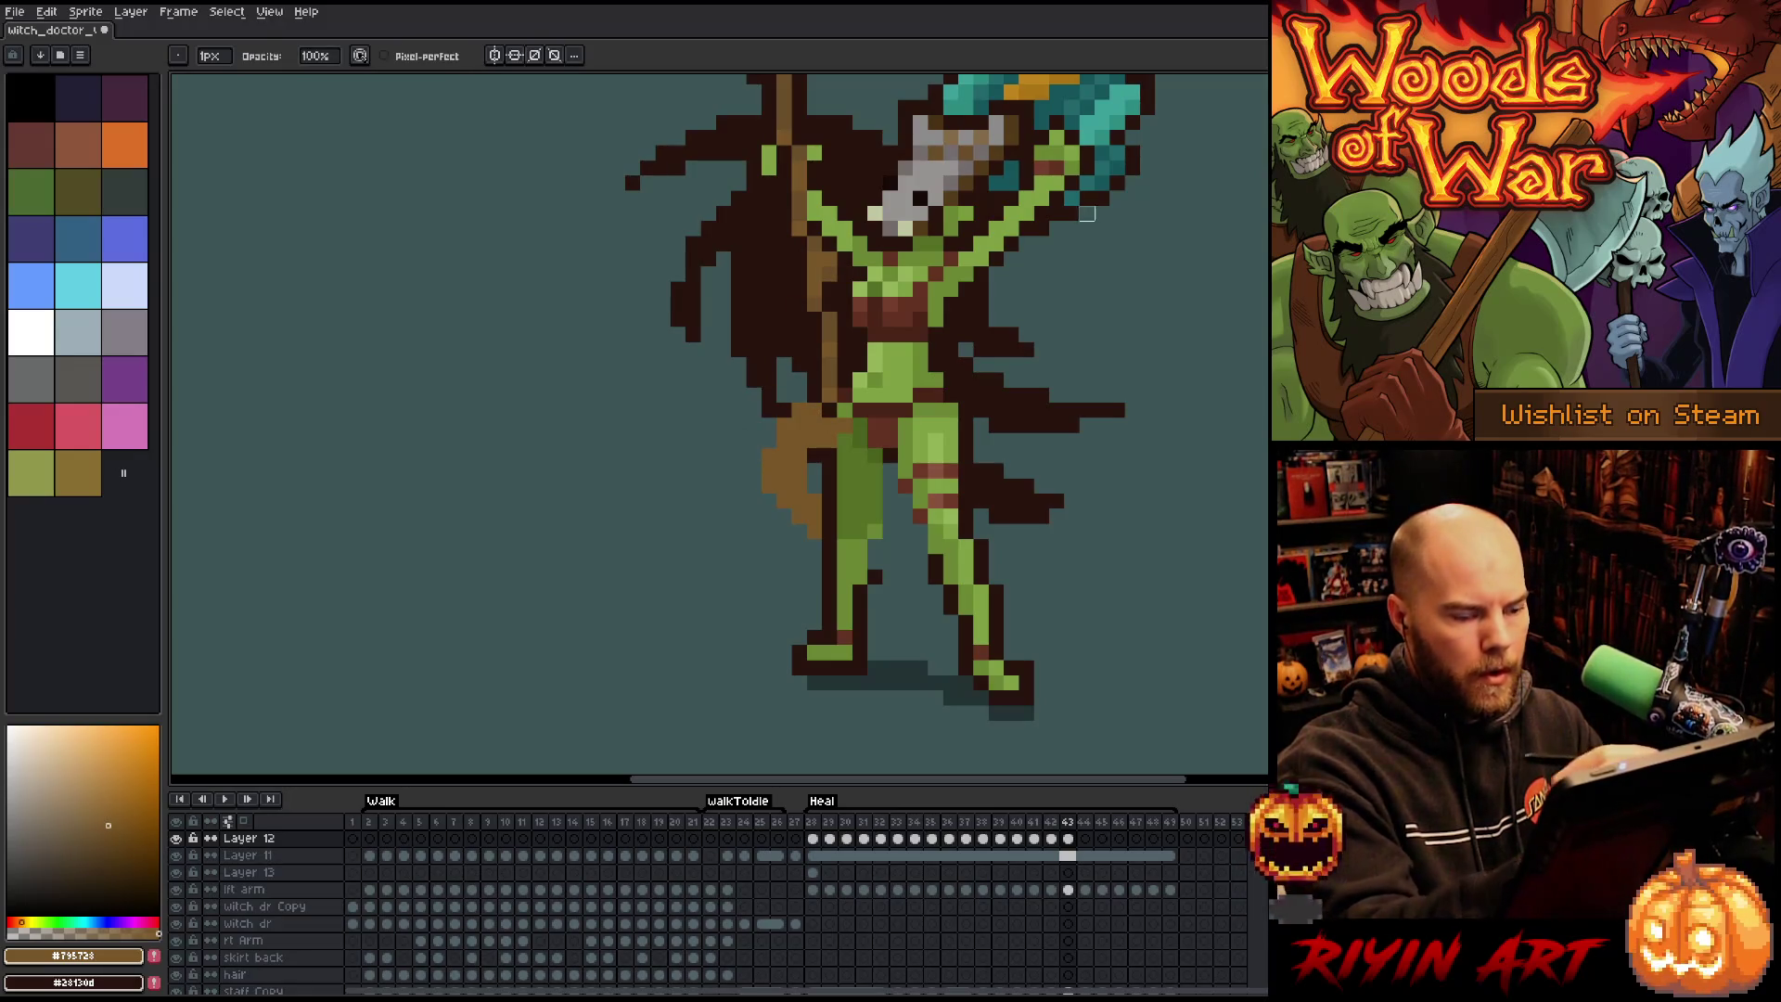
Paint a broad tan cloth flap on frame 44 and a thin hooked sweep on frame 45.
key(Left)
key(Right)
key(Right)
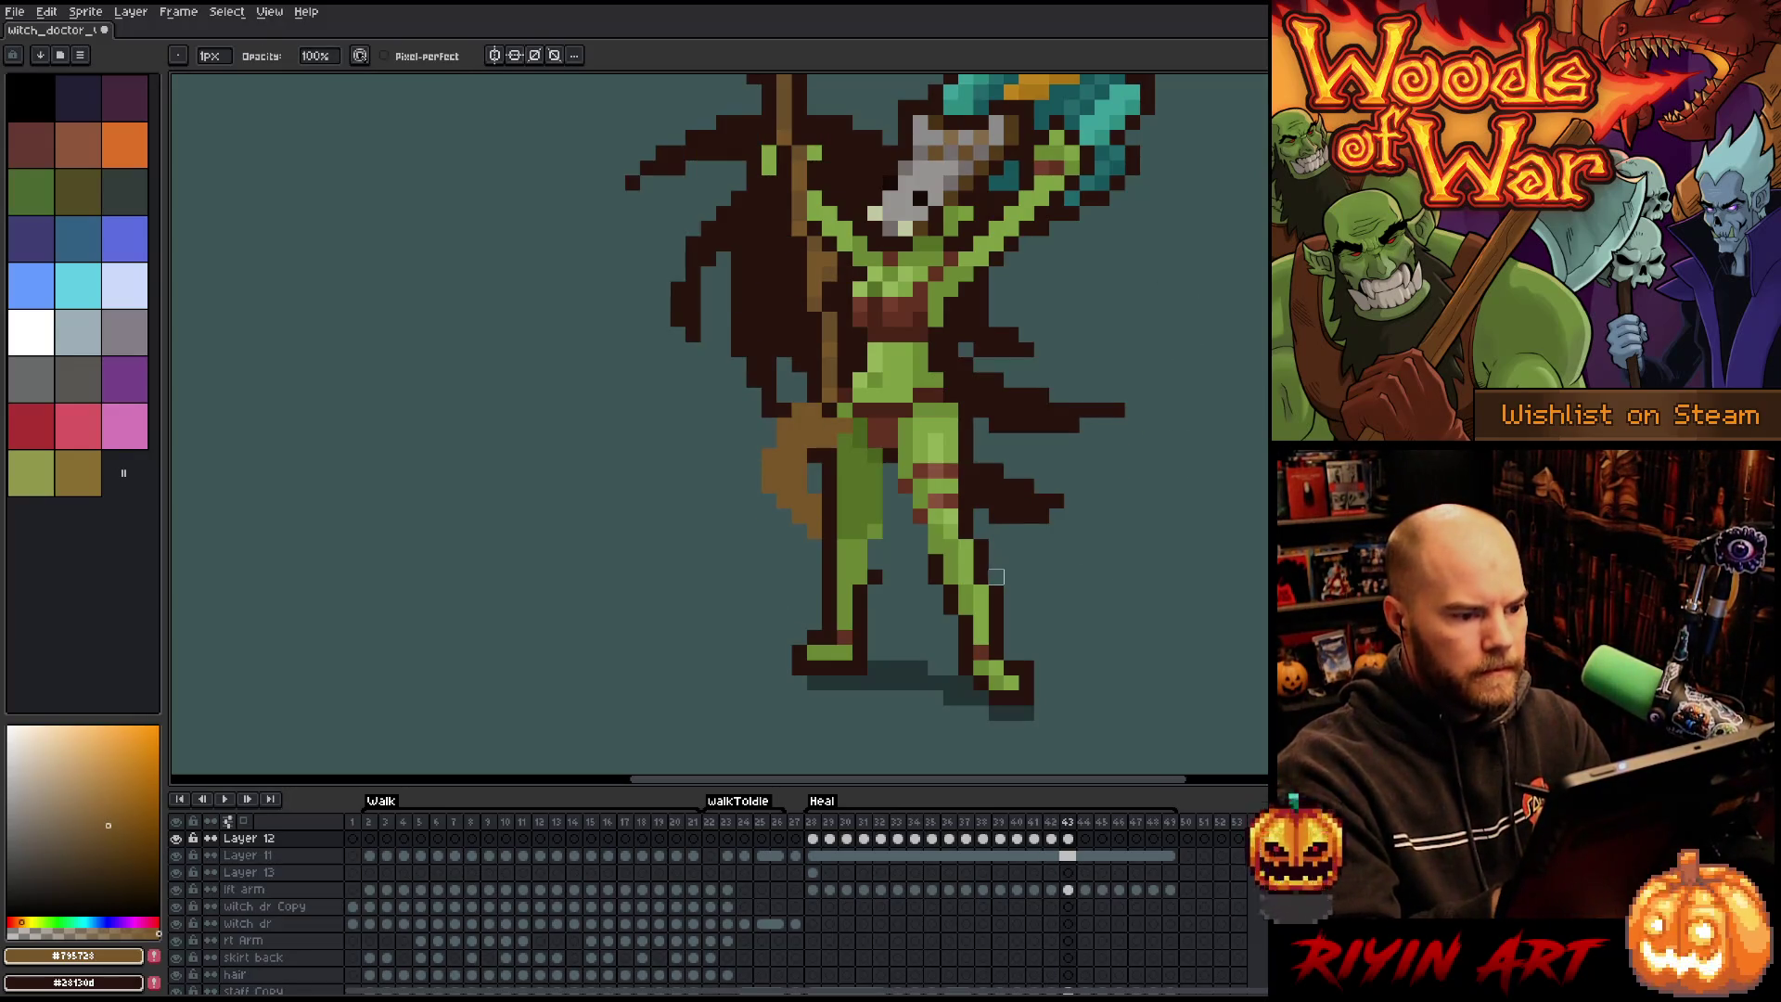
key(b)
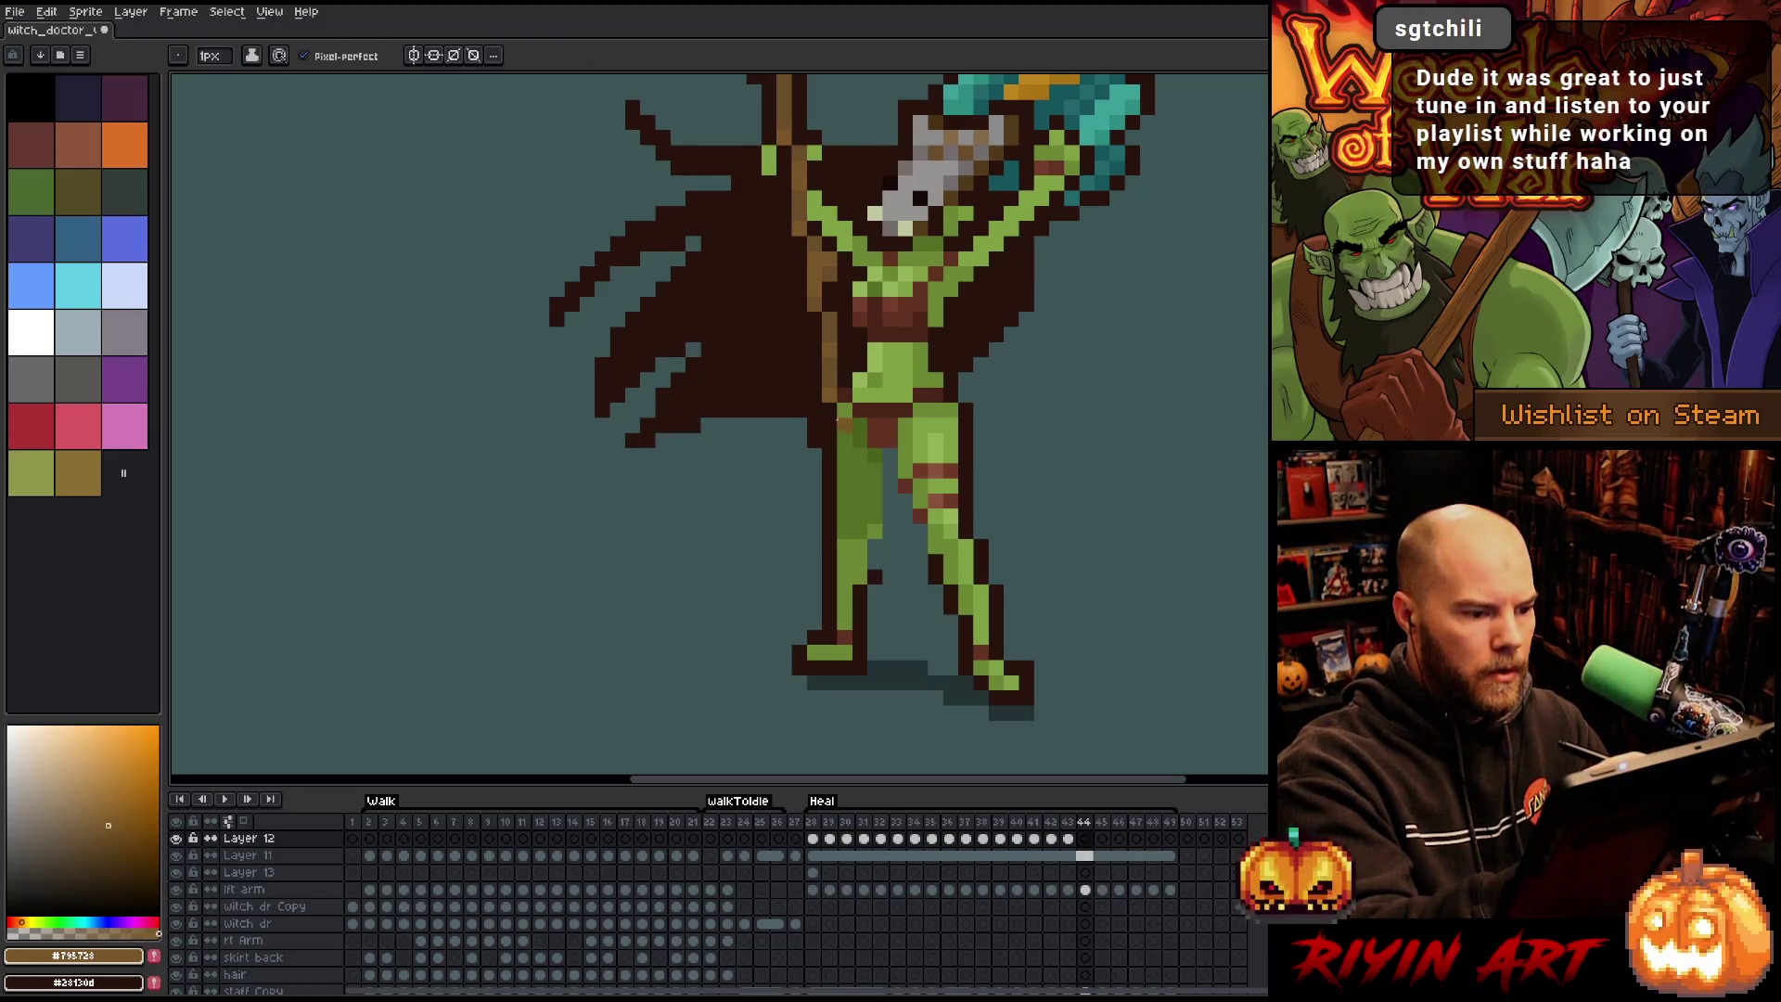
mouse_move(839, 423)
mouse_down()
mouse_move(747, 418)
mouse_move(660, 336)
mouse_move(751, 410)
mouse_move(628, 356)
mouse_move(663, 365)
mouse_move(663, 436)
mouse_move(859, 393)
mouse_up()
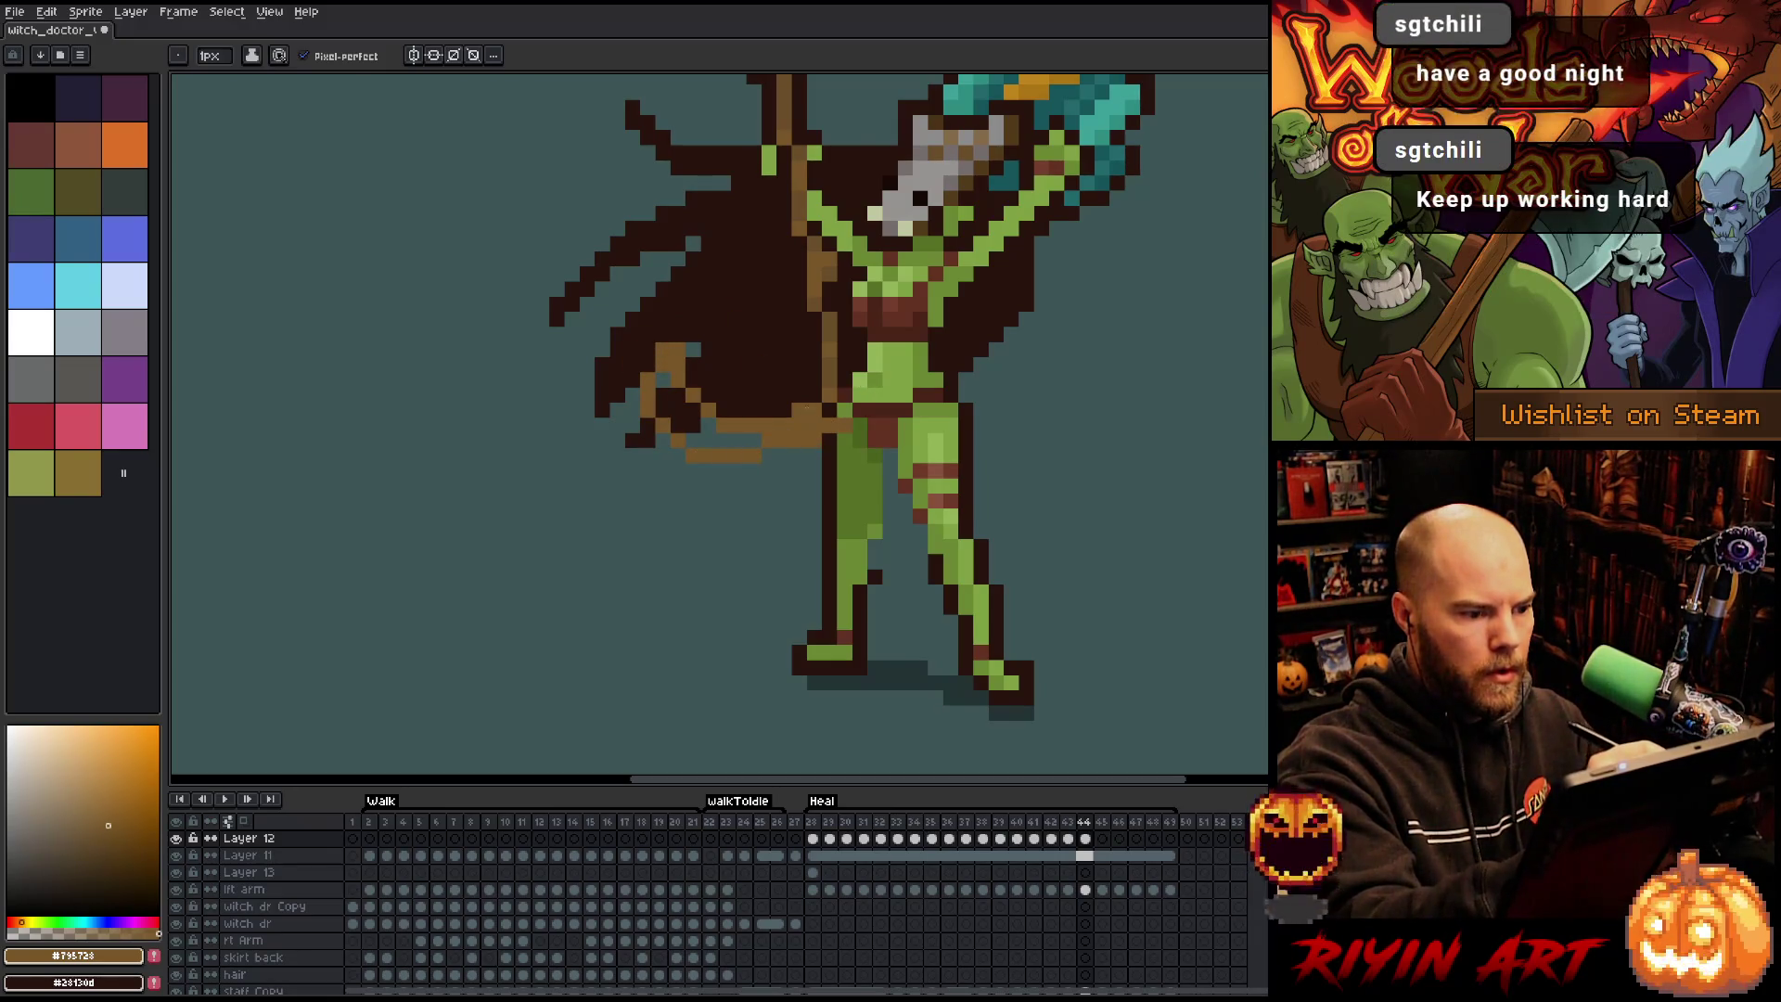
mouse_move(740, 440)
mouse_down()
mouse_move(679, 396)
mouse_move(722, 417)
mouse_up()
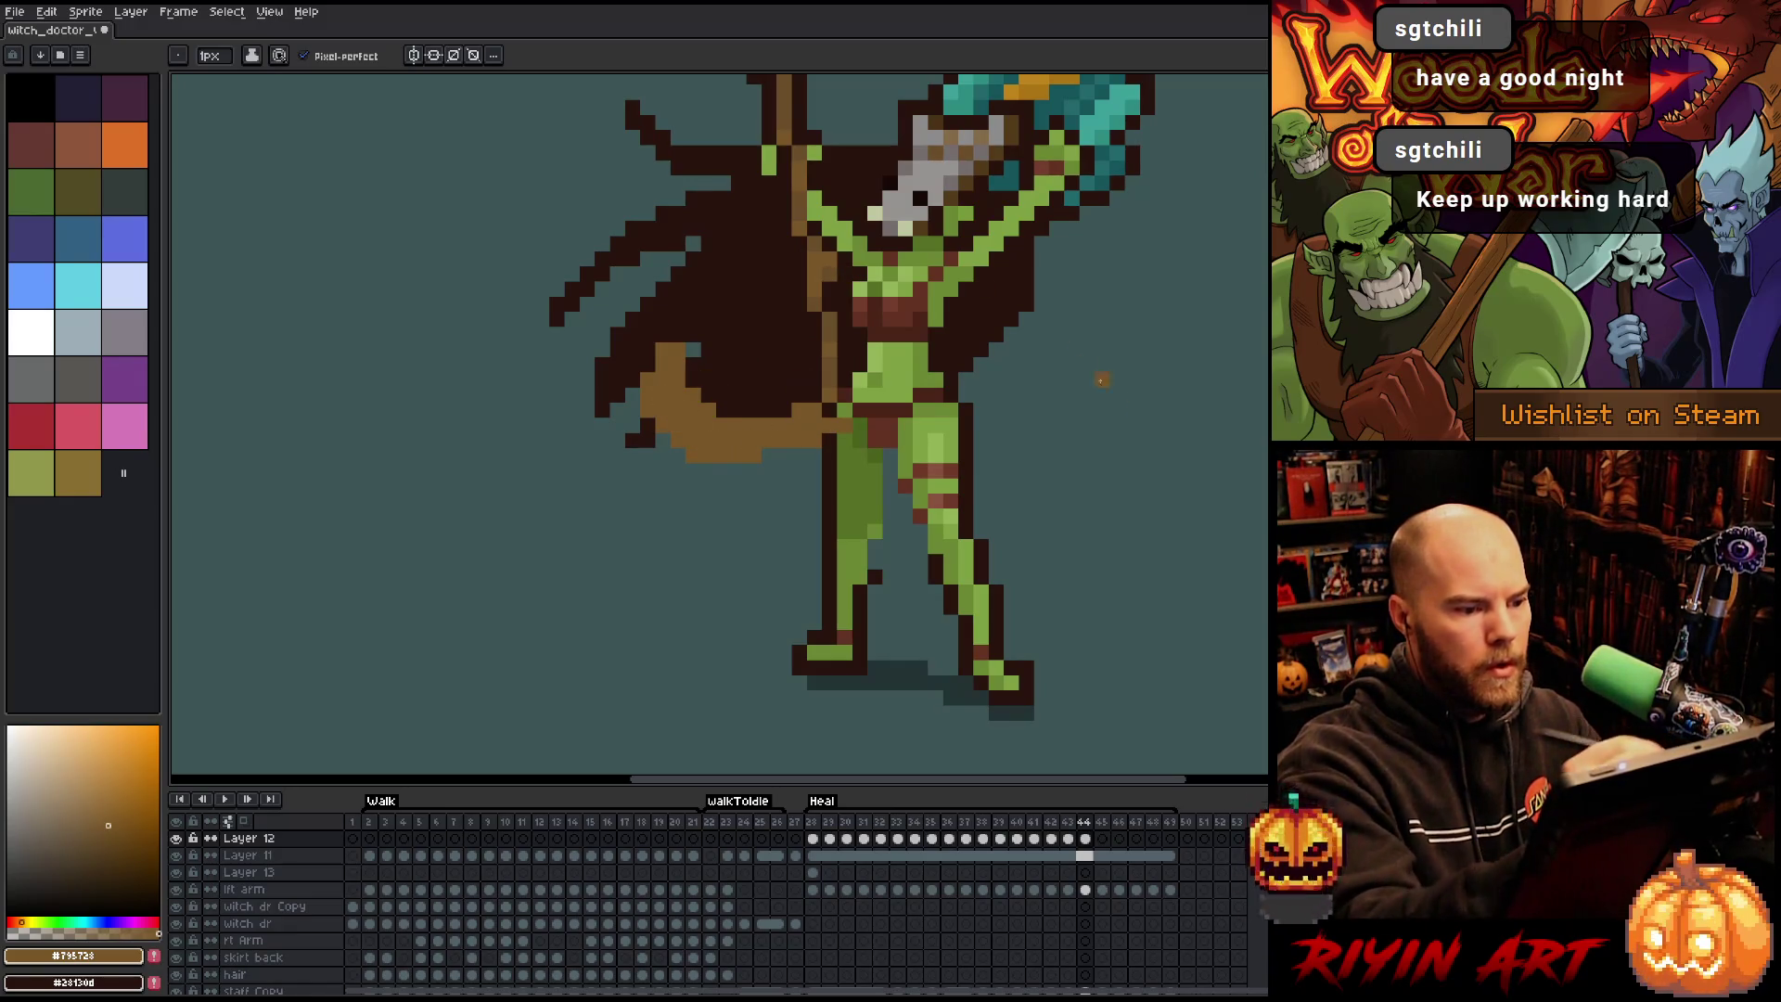
key(period)
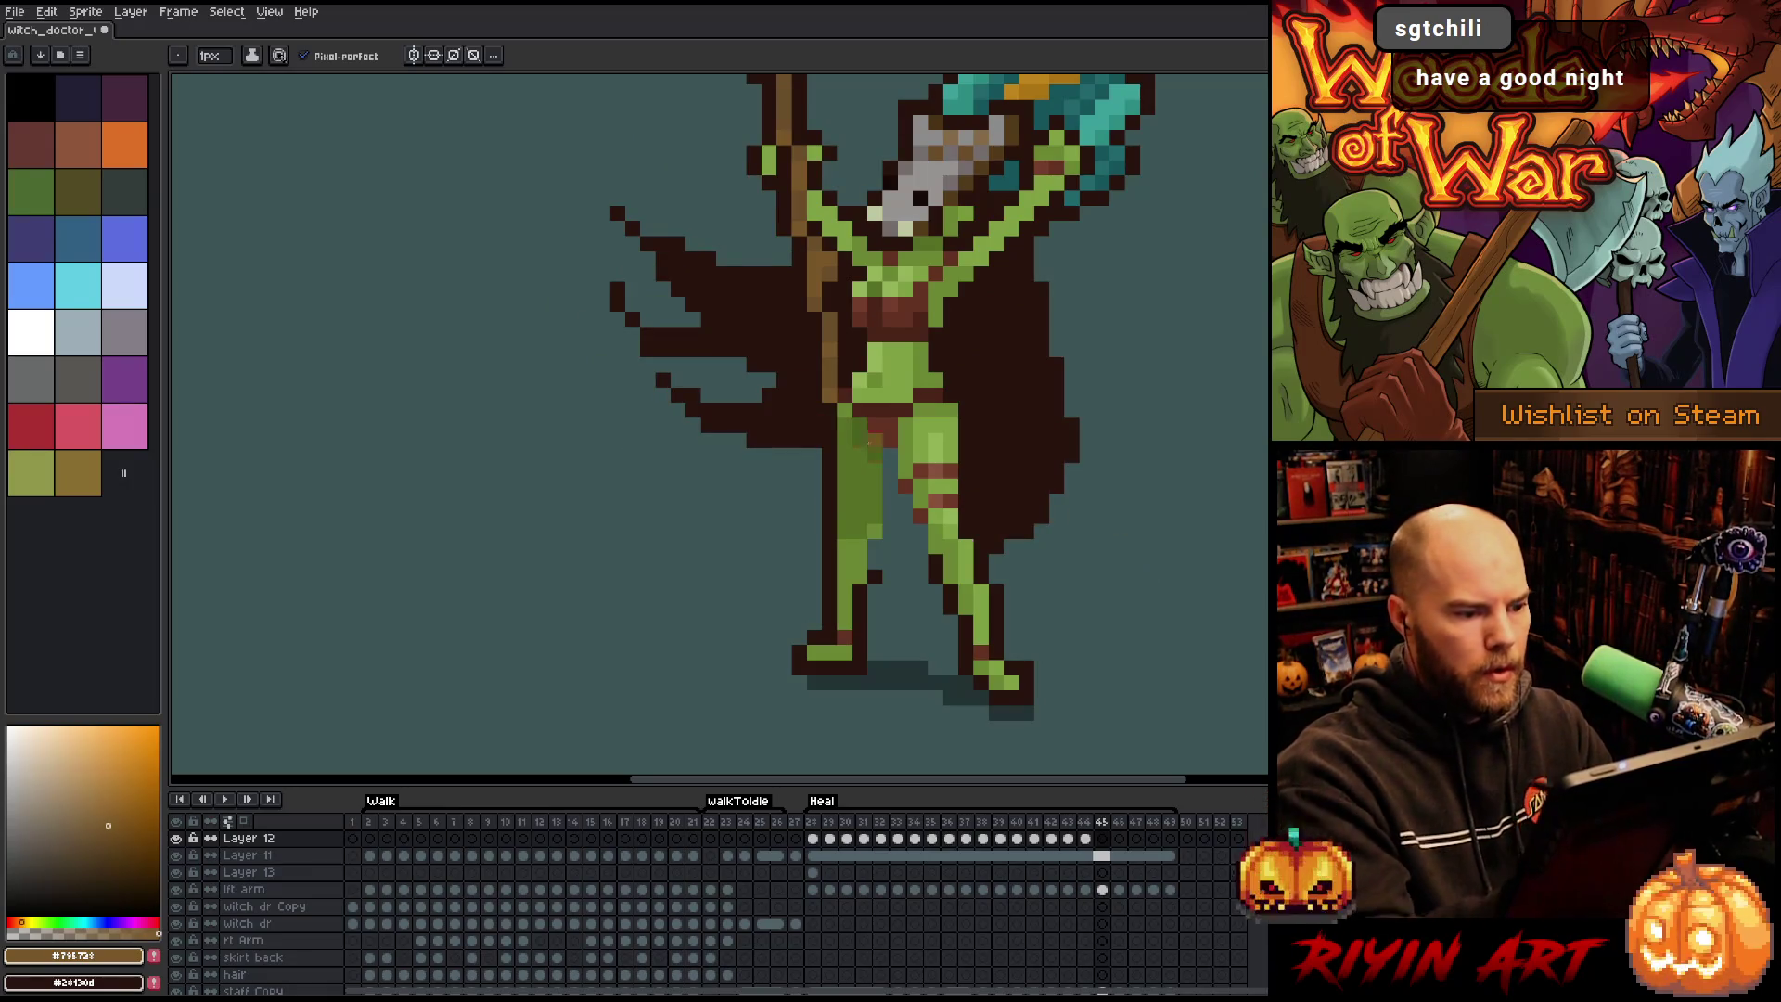
mouse_move(830, 436)
mouse_down()
mouse_move(719, 471)
mouse_move(742, 501)
mouse_move(717, 479)
mouse_move(841, 445)
mouse_up()
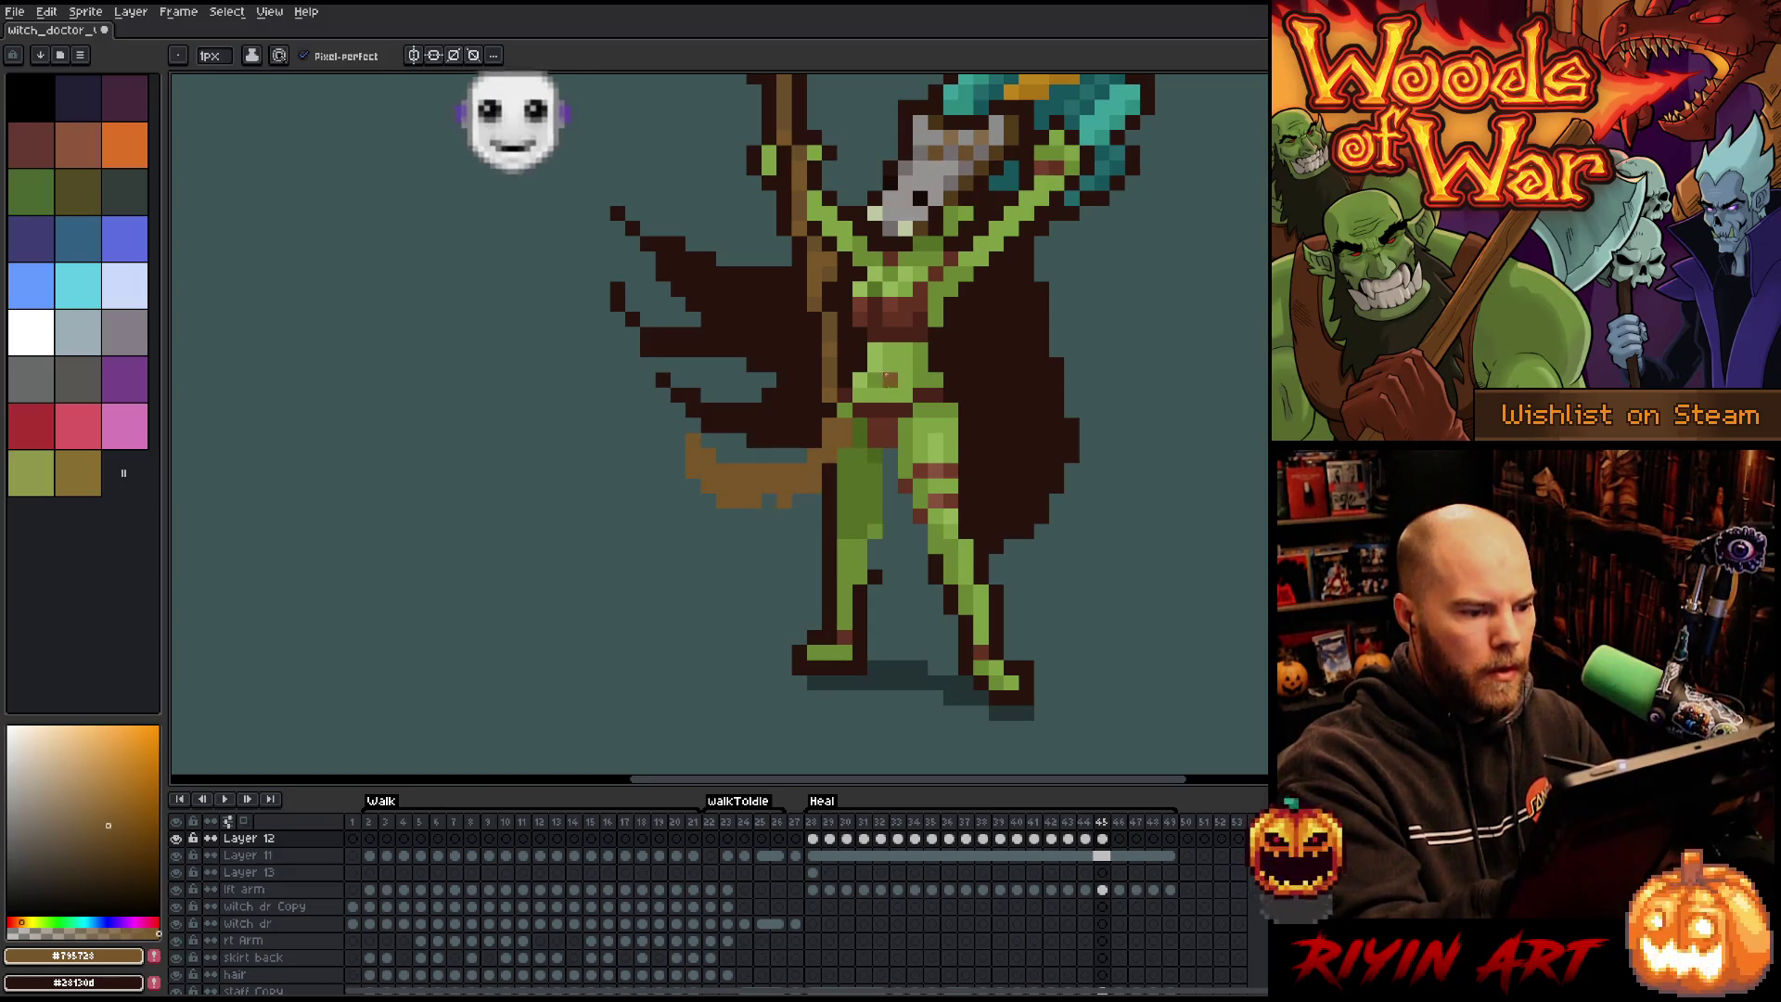
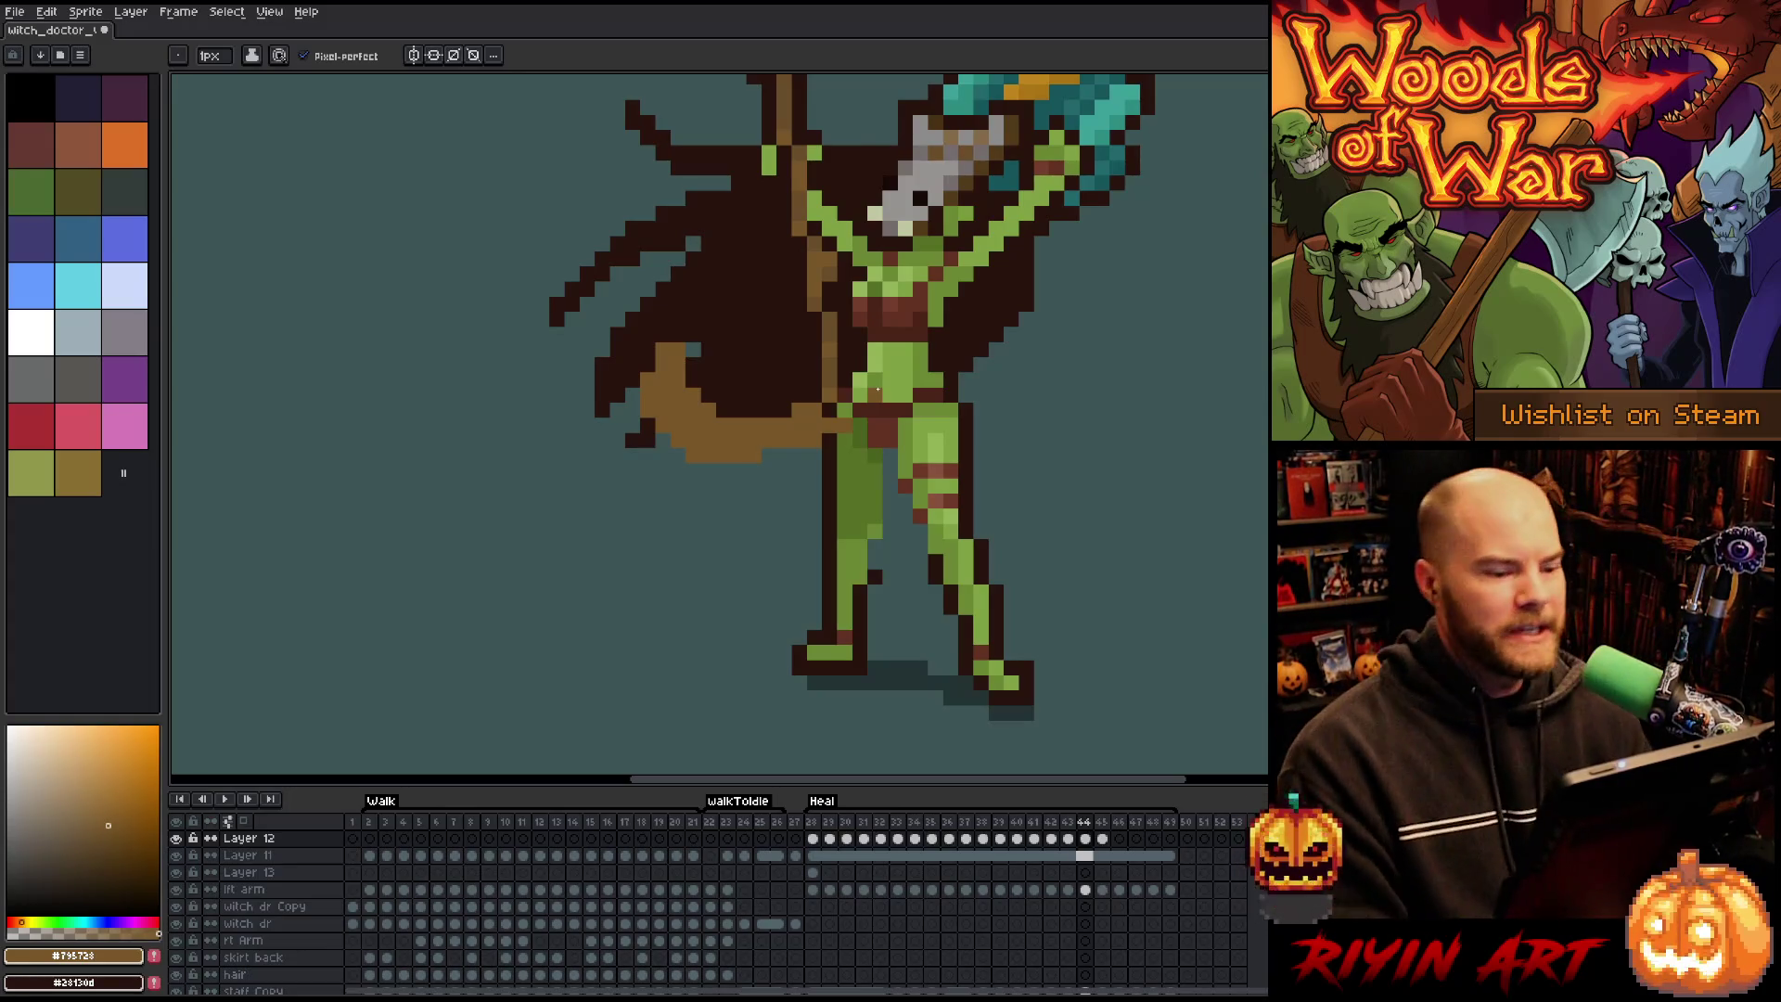
Step to Heal frame 46 and draw the brown staff line down along the leg.
key(Right)
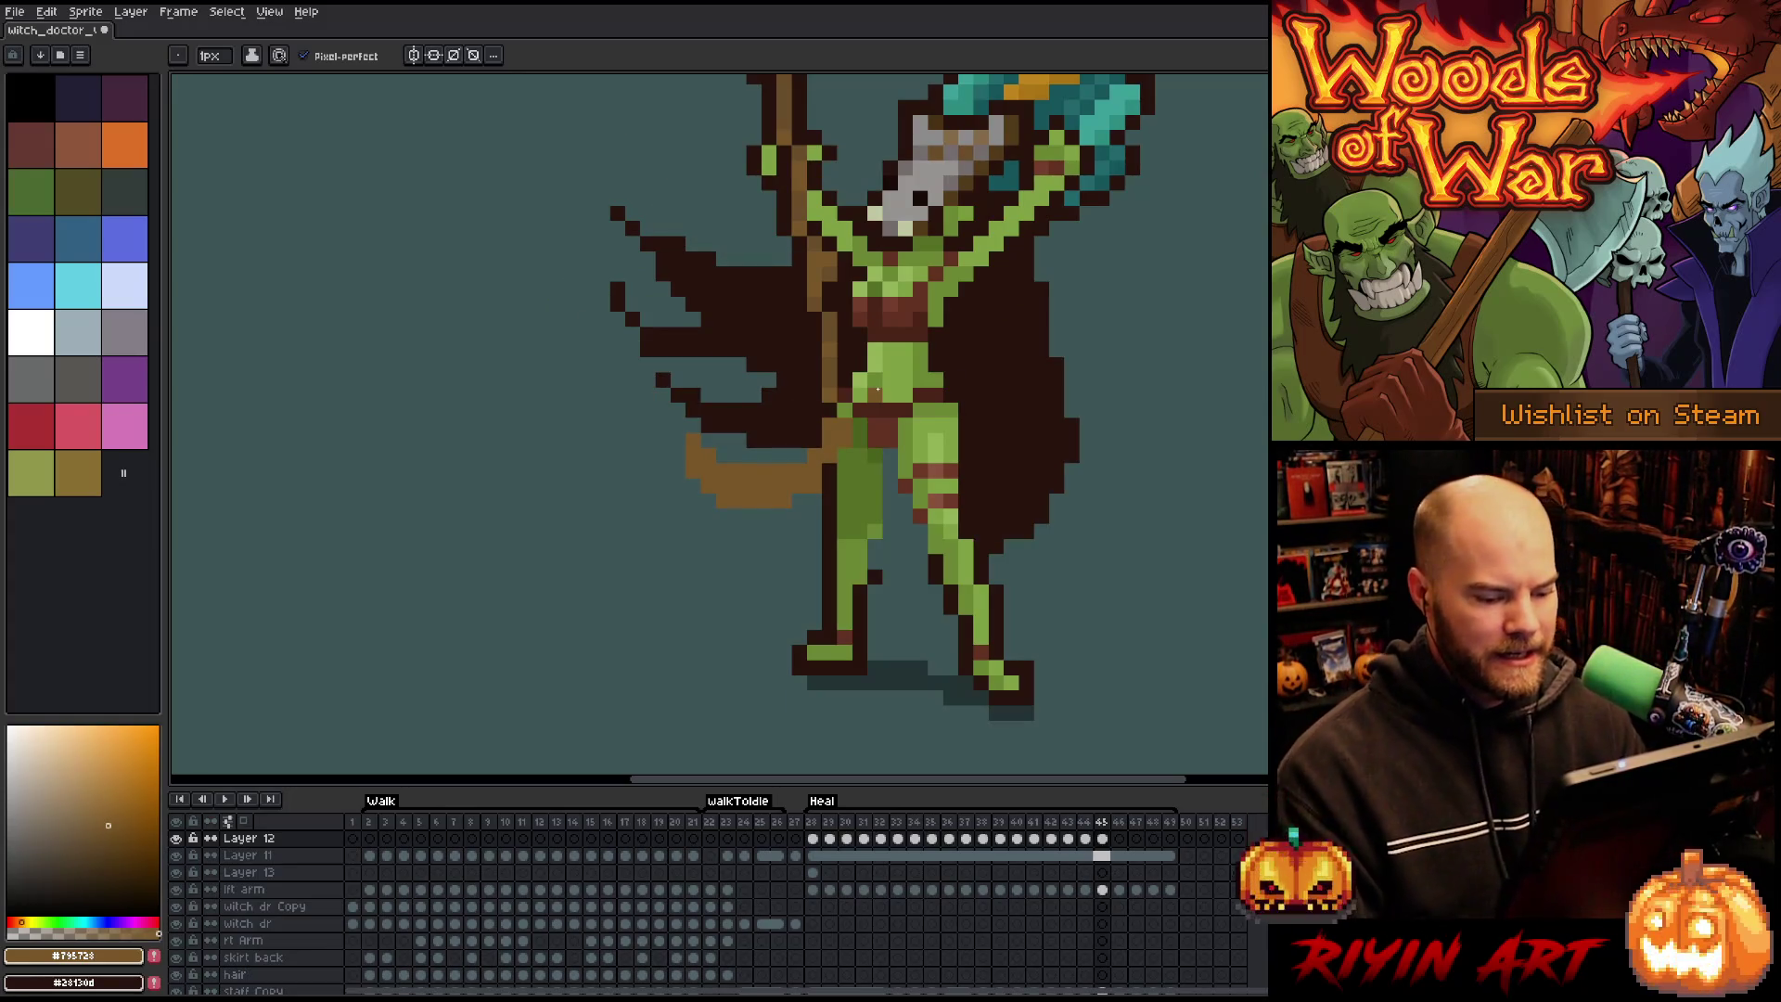
key(Right)
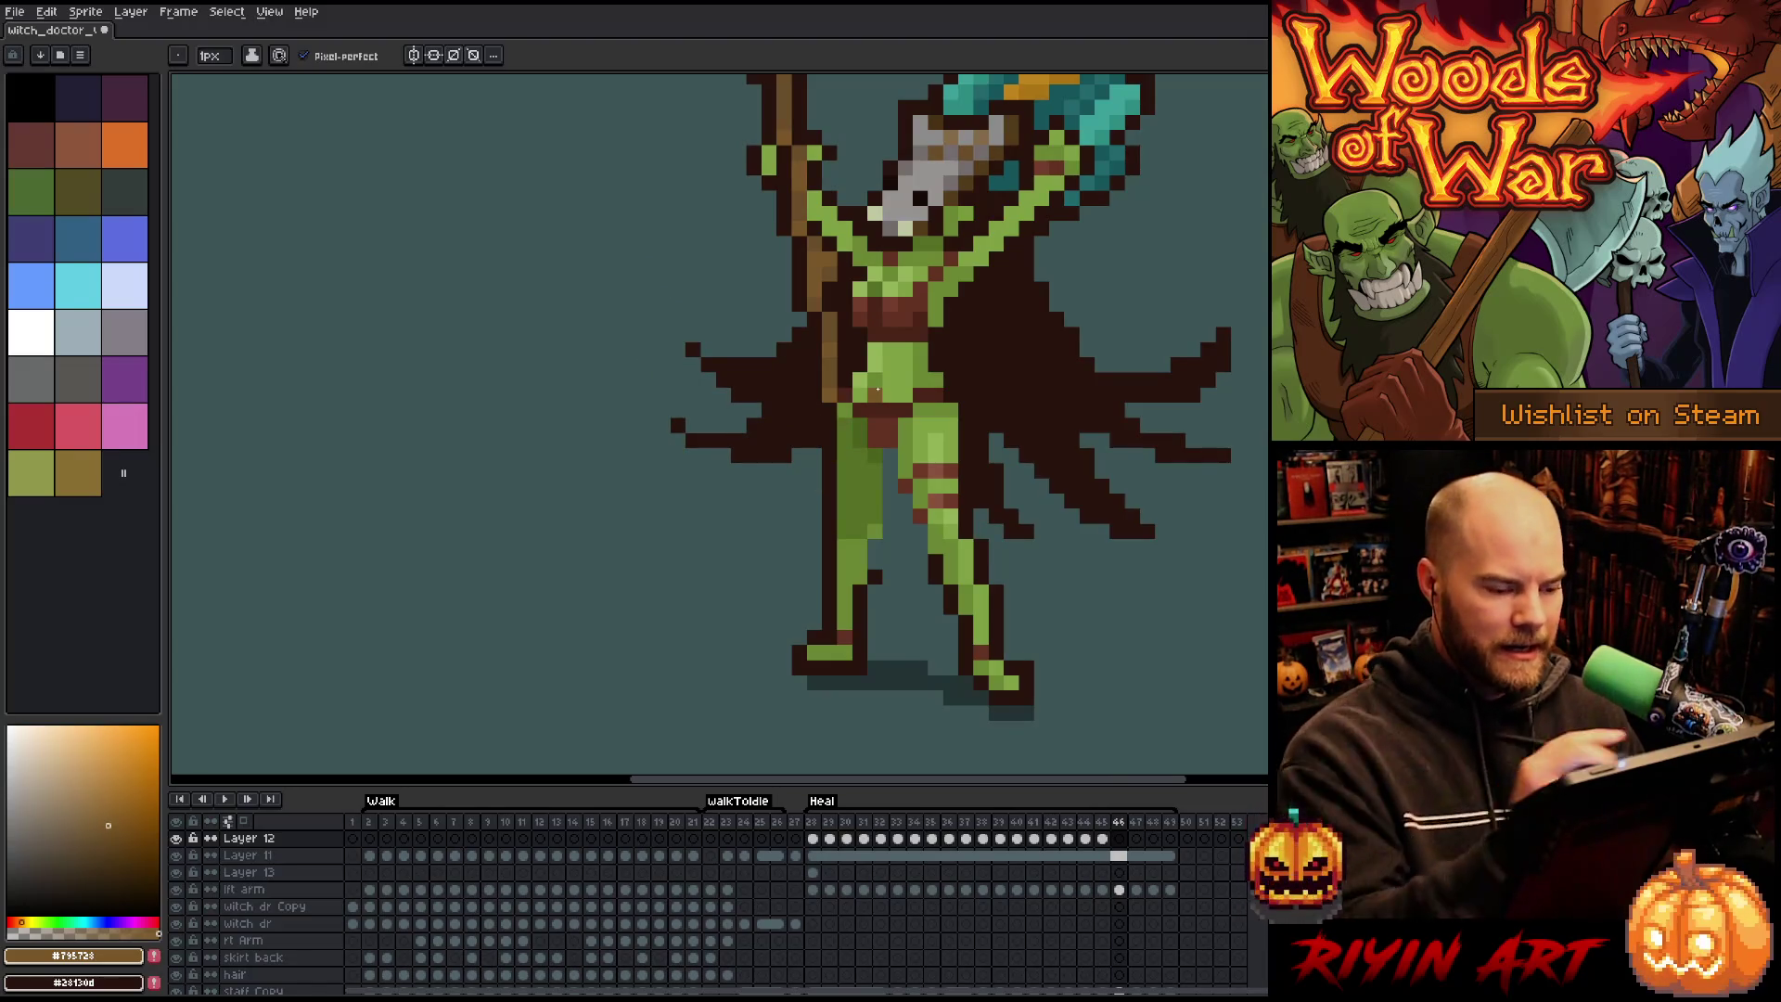
key(Left)
key(Right)
drag(845, 425, 796, 536)
mouse_move(837, 421)
mouse_down()
mouse_move(795, 464)
mouse_move(773, 538)
mouse_up()
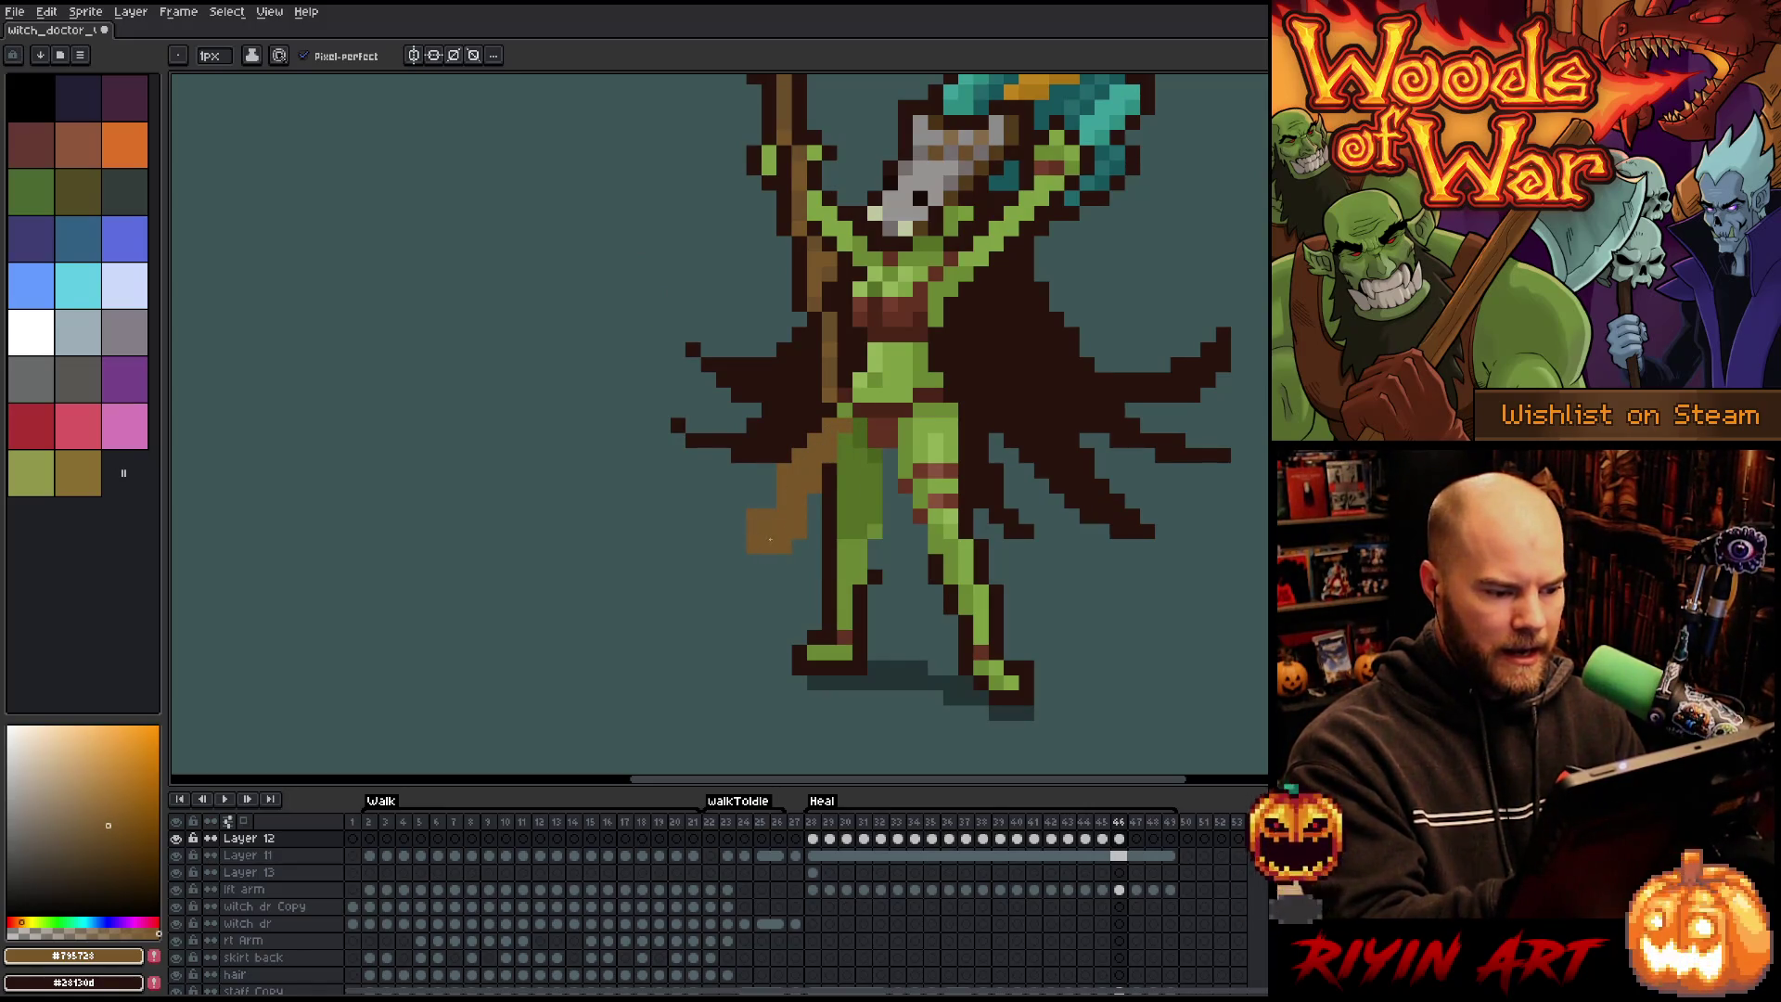
Draw the staff beside the leg on frames 47 and 48, then move to frame 49.
key(Right)
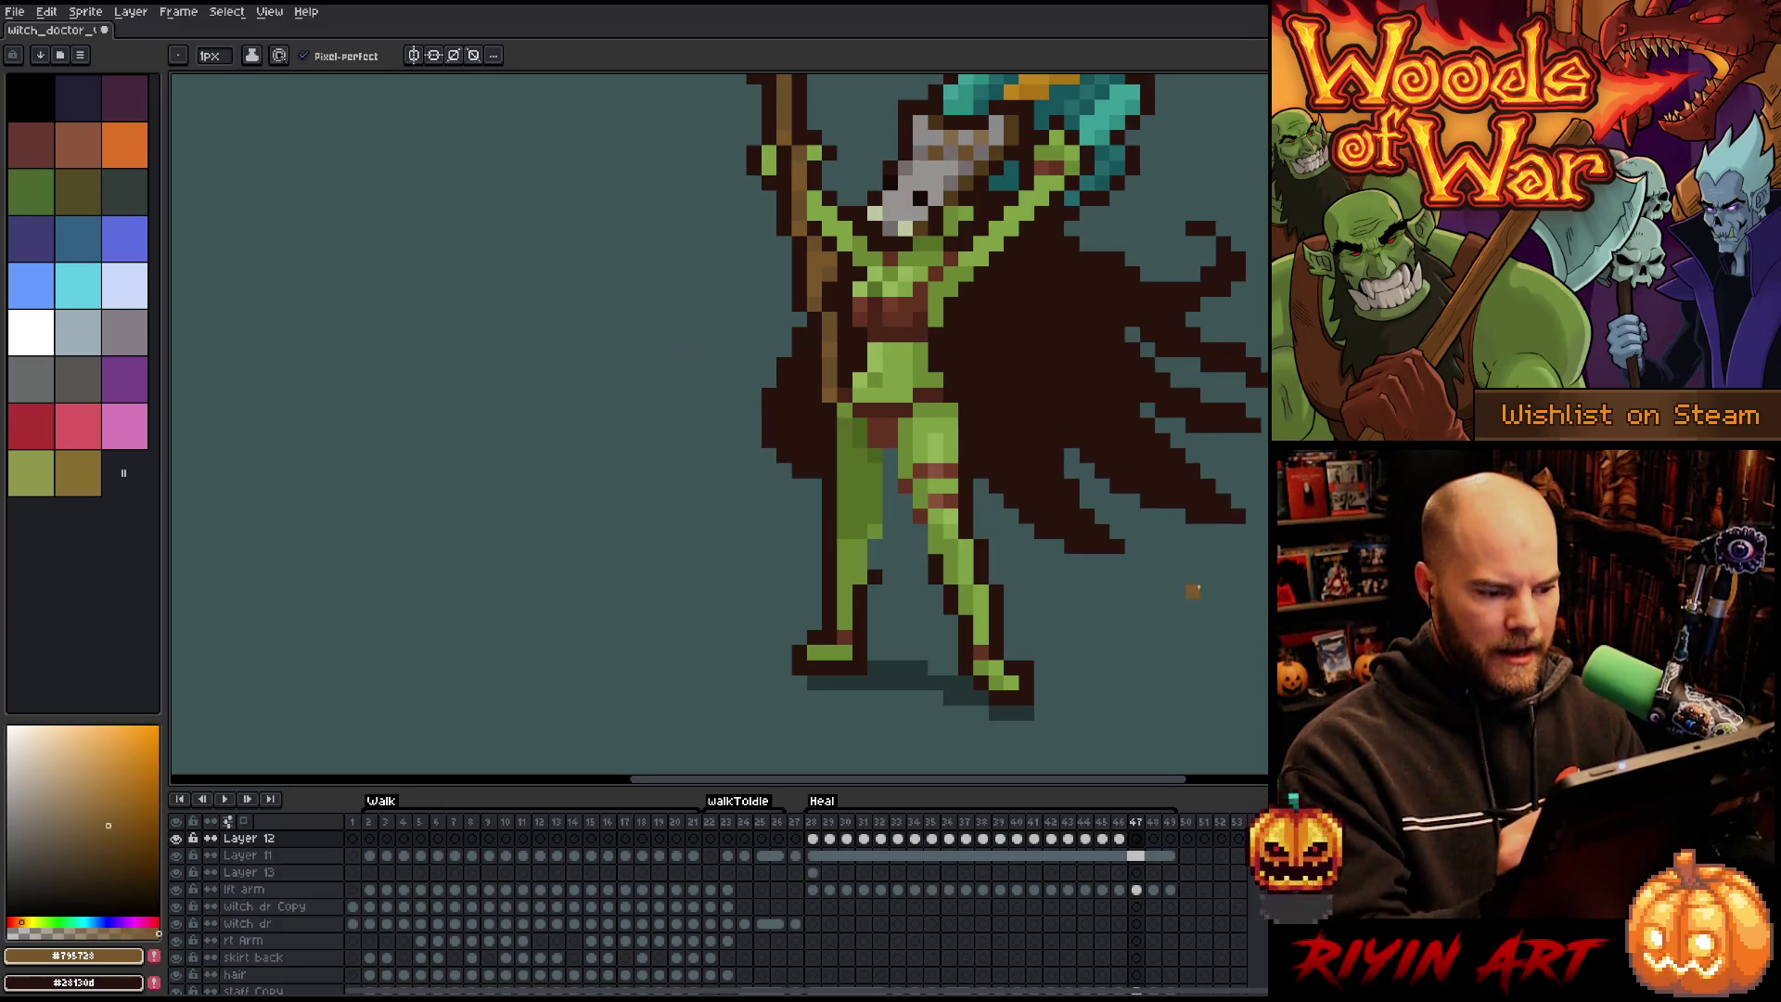
drag(824, 444, 819, 536)
drag(843, 420, 799, 505)
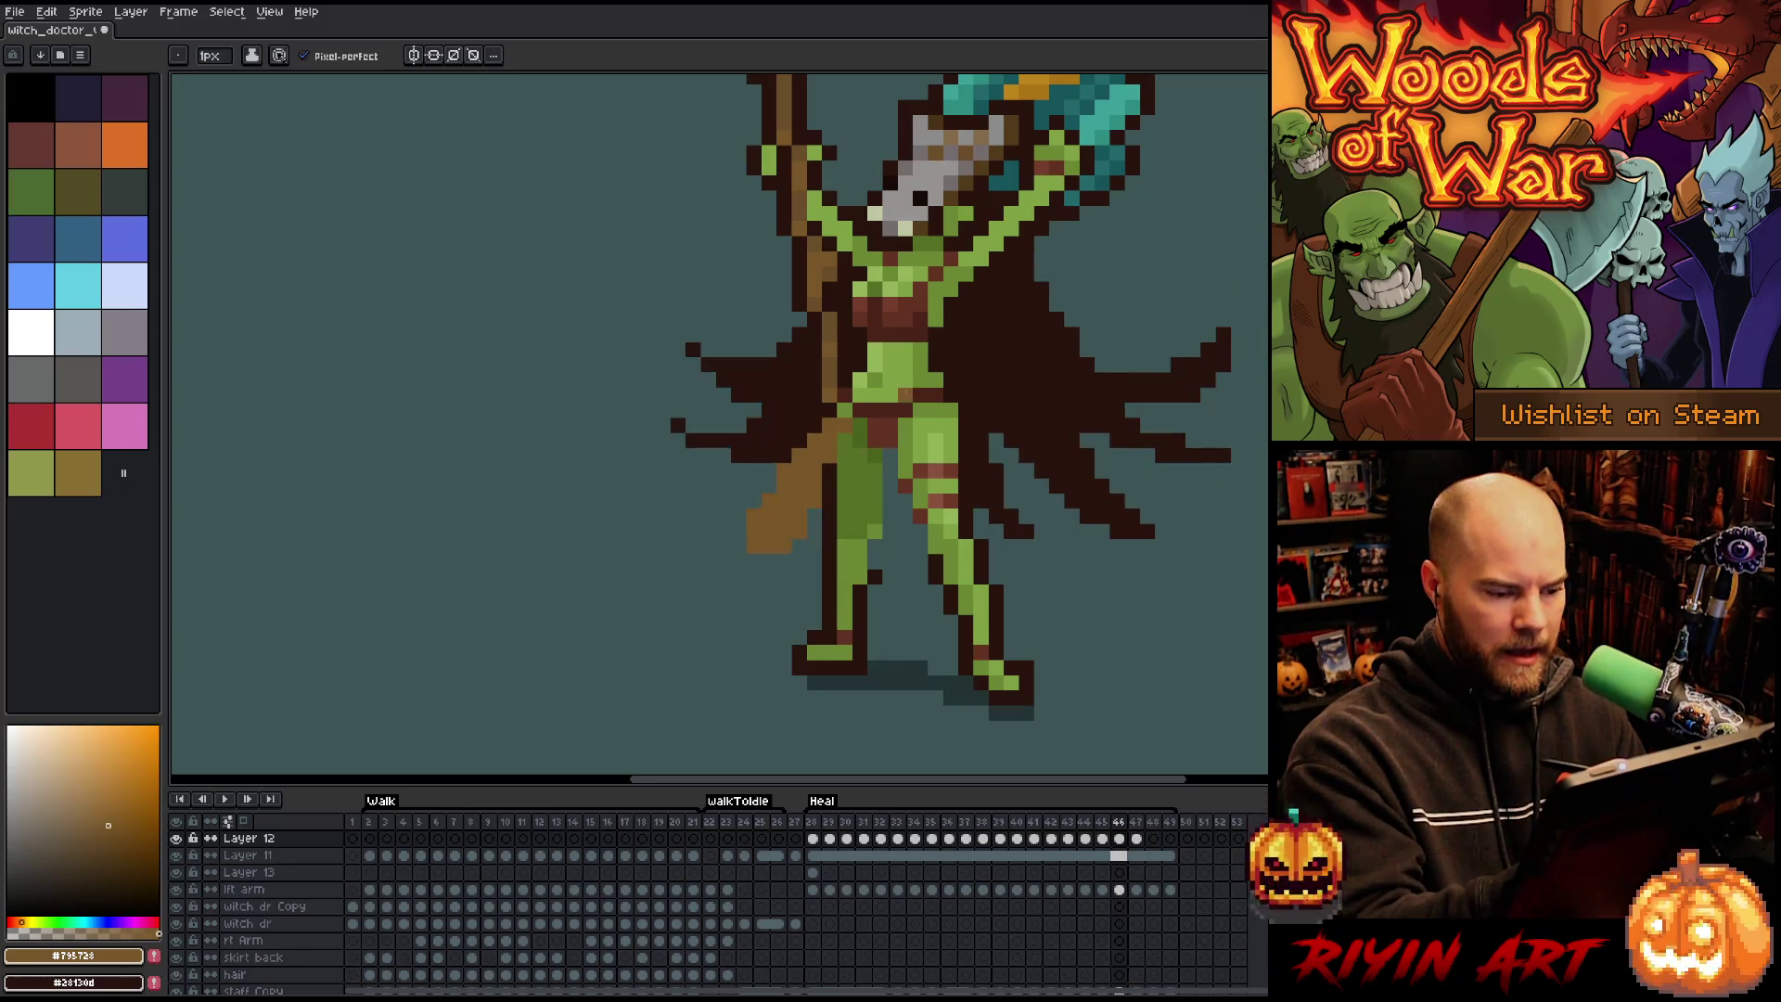
key(Right)
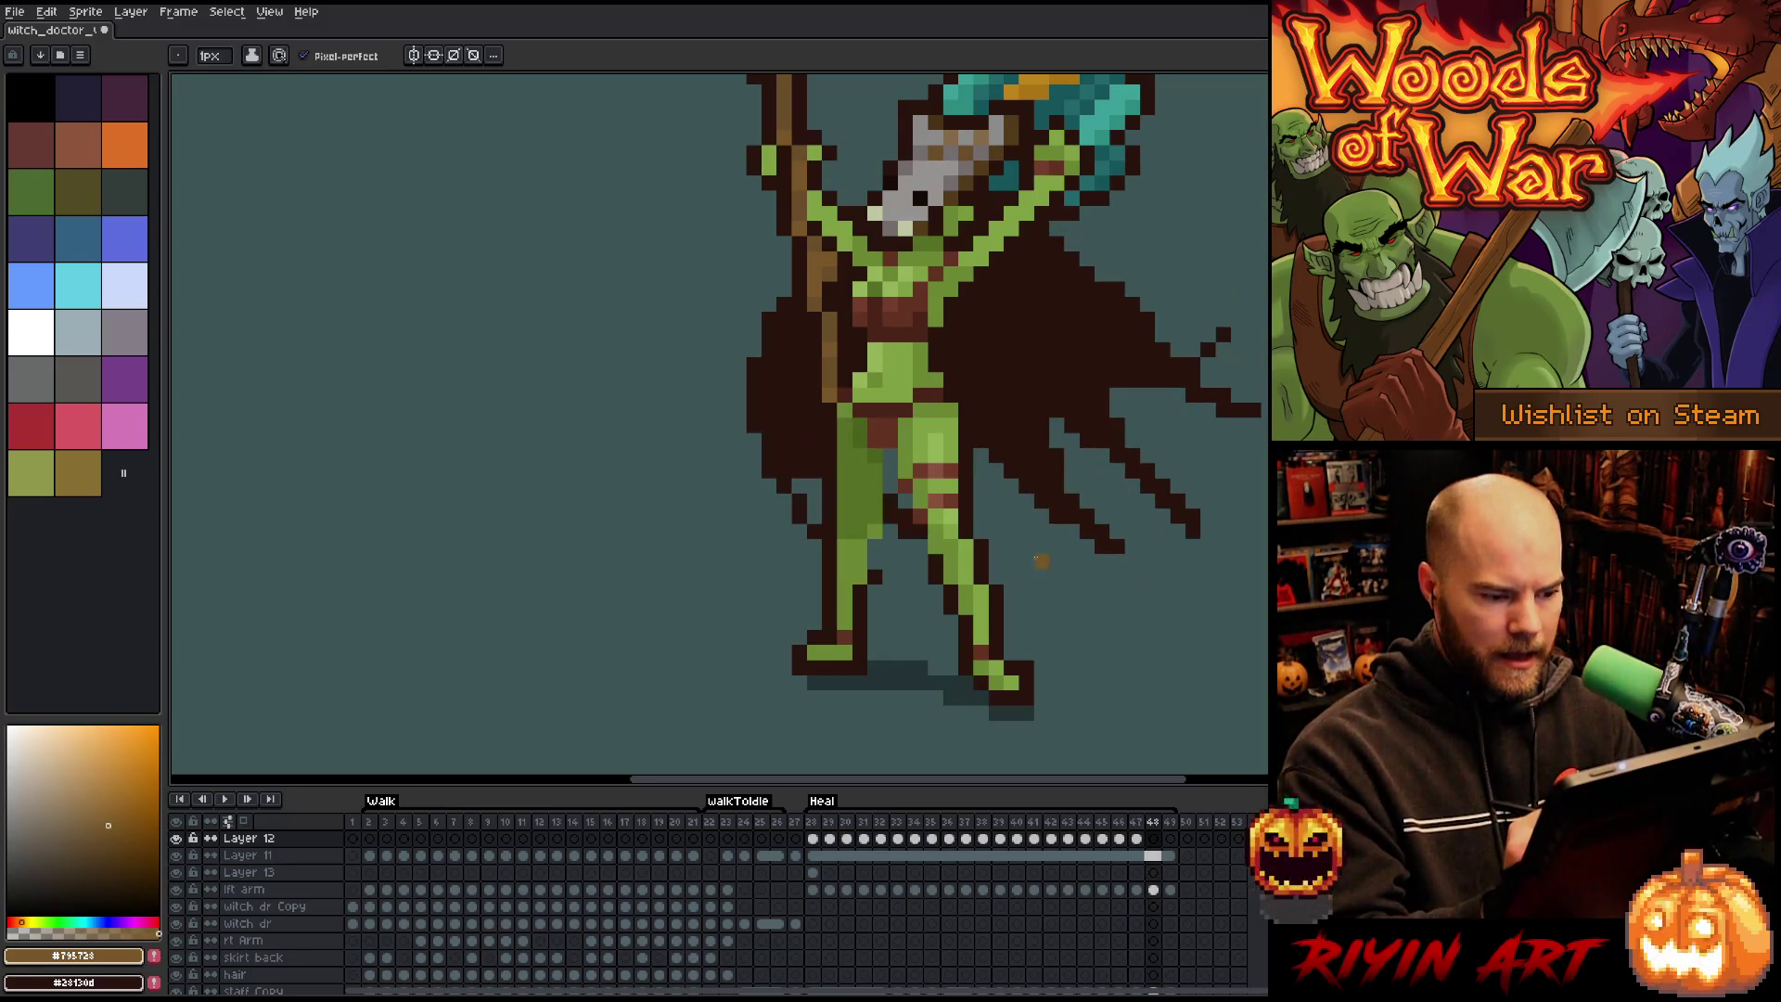
mouse_move(840, 426)
mouse_down()
mouse_move(814, 529)
mouse_move(819, 450)
mouse_up()
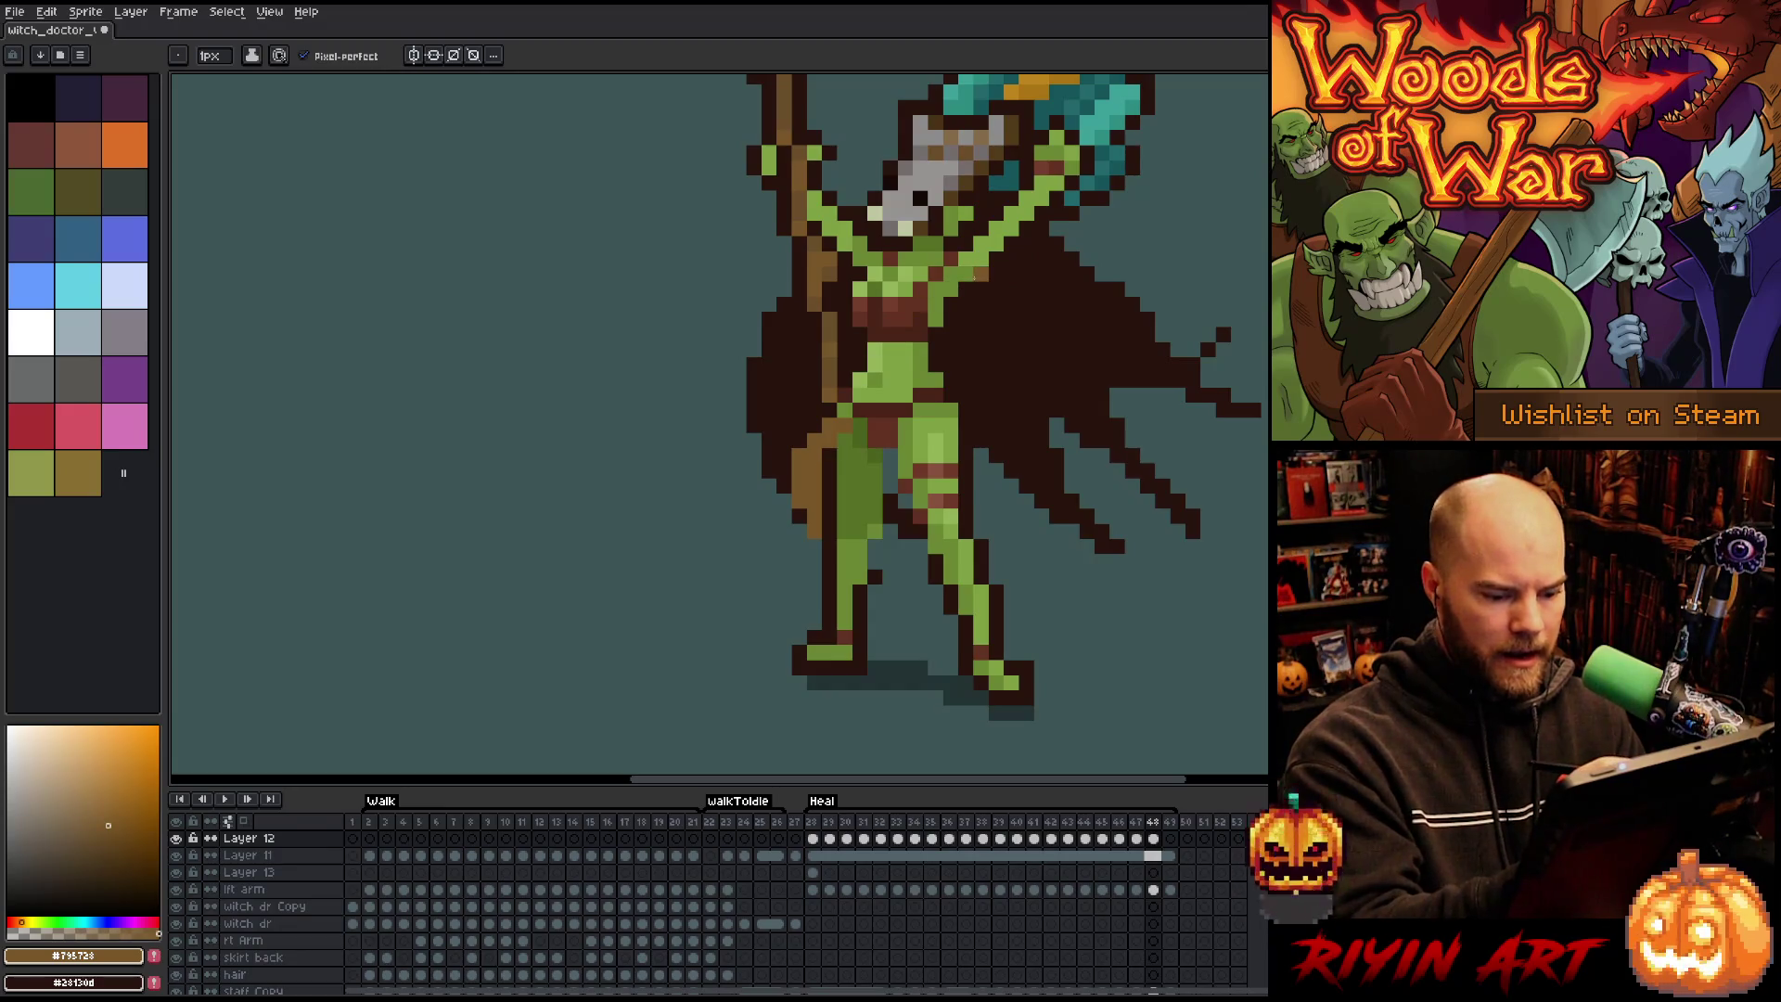
key(period)
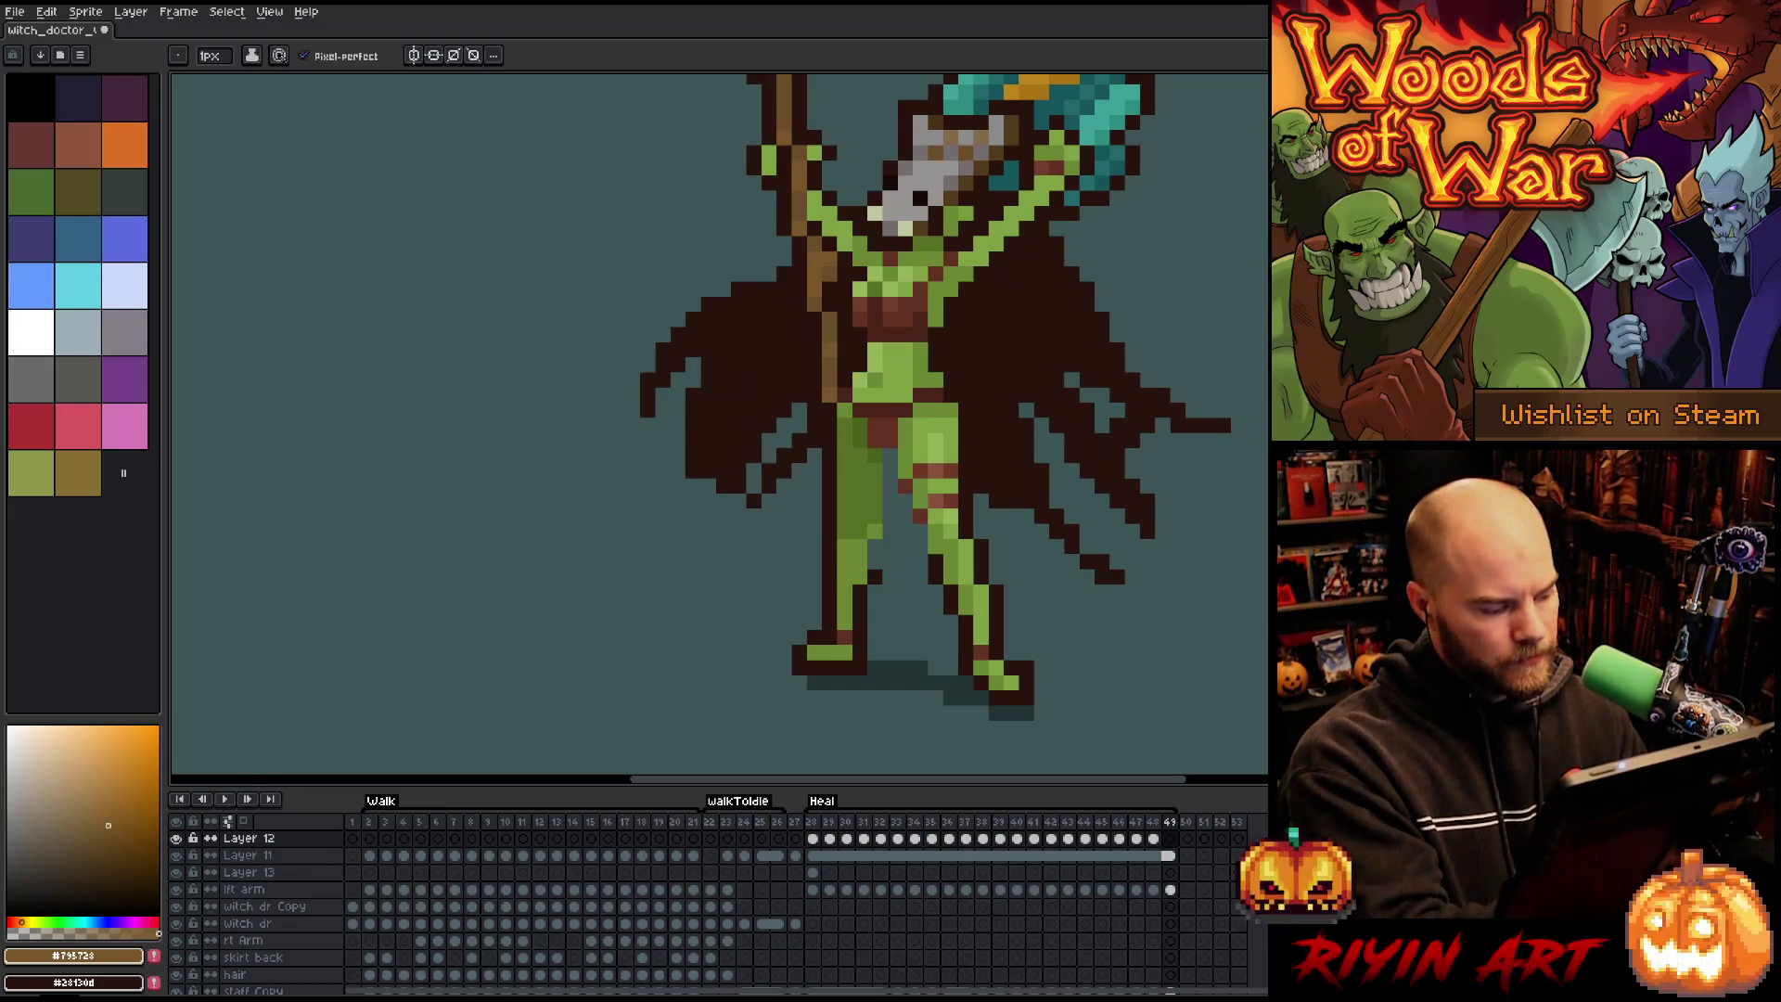
scroll(232, 882, down, 3)
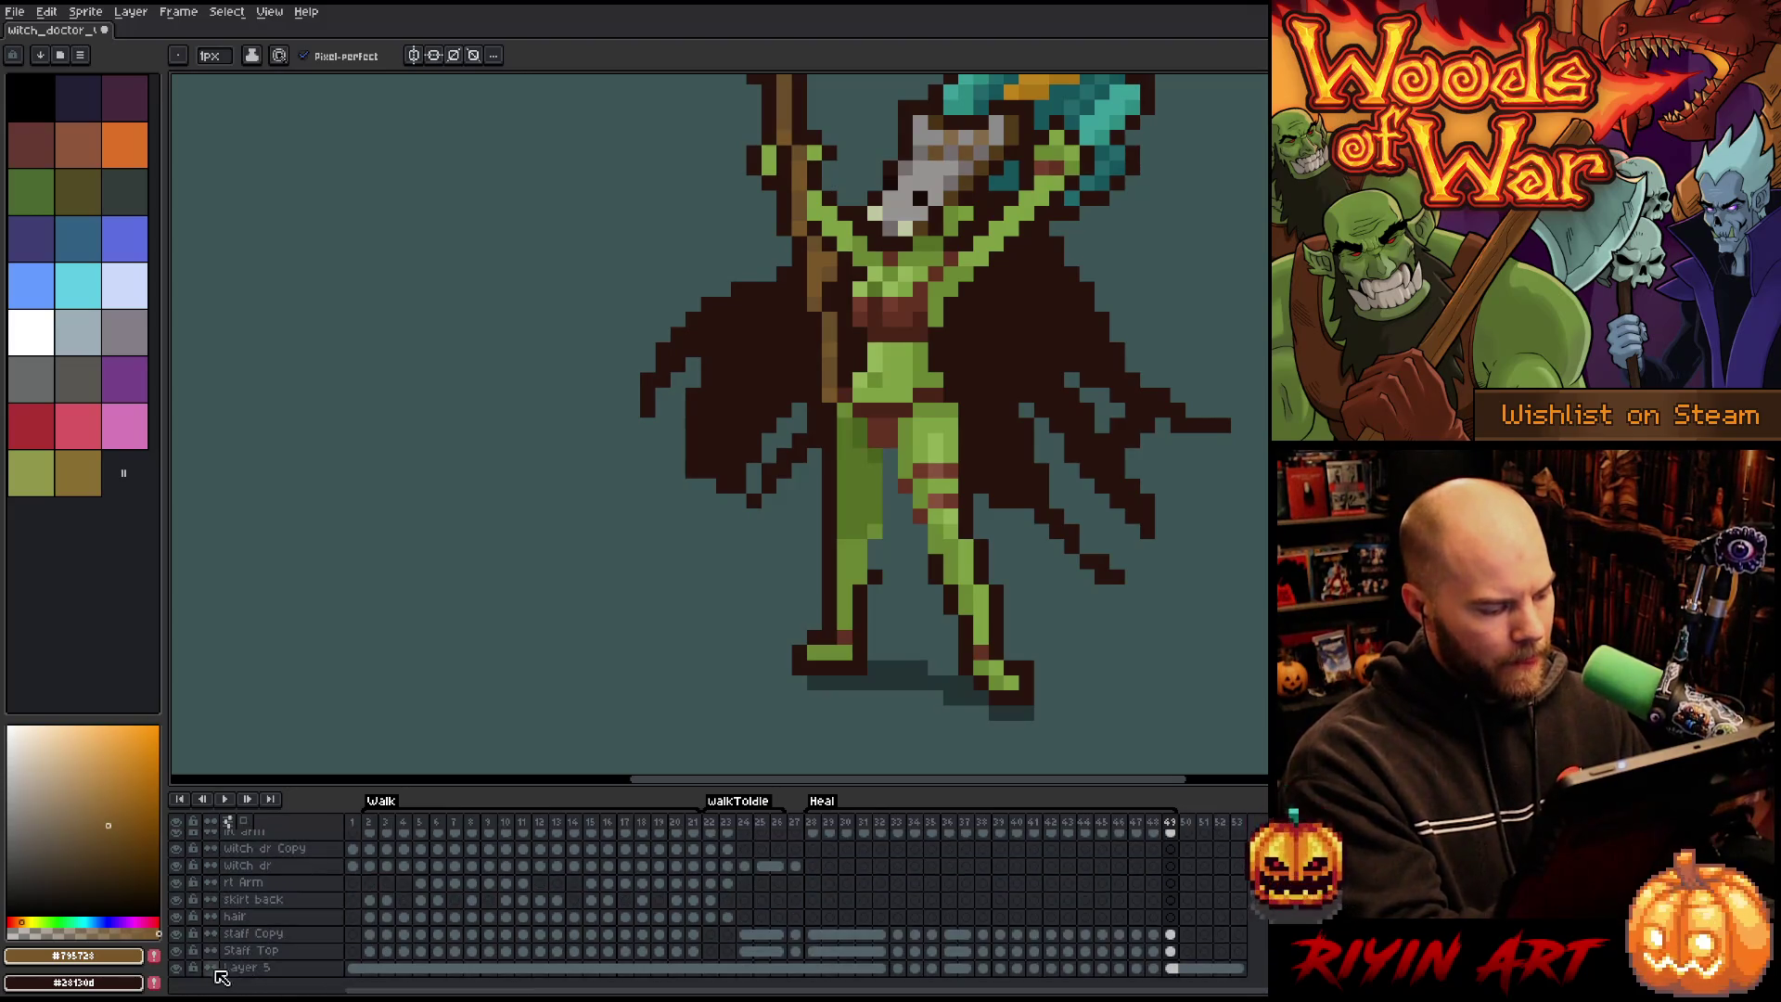
Hide Layer 5 and the lft arm layer, turn on onion skins, and select Layer 12's frame-49 cel.
click(178, 970)
click(243, 822)
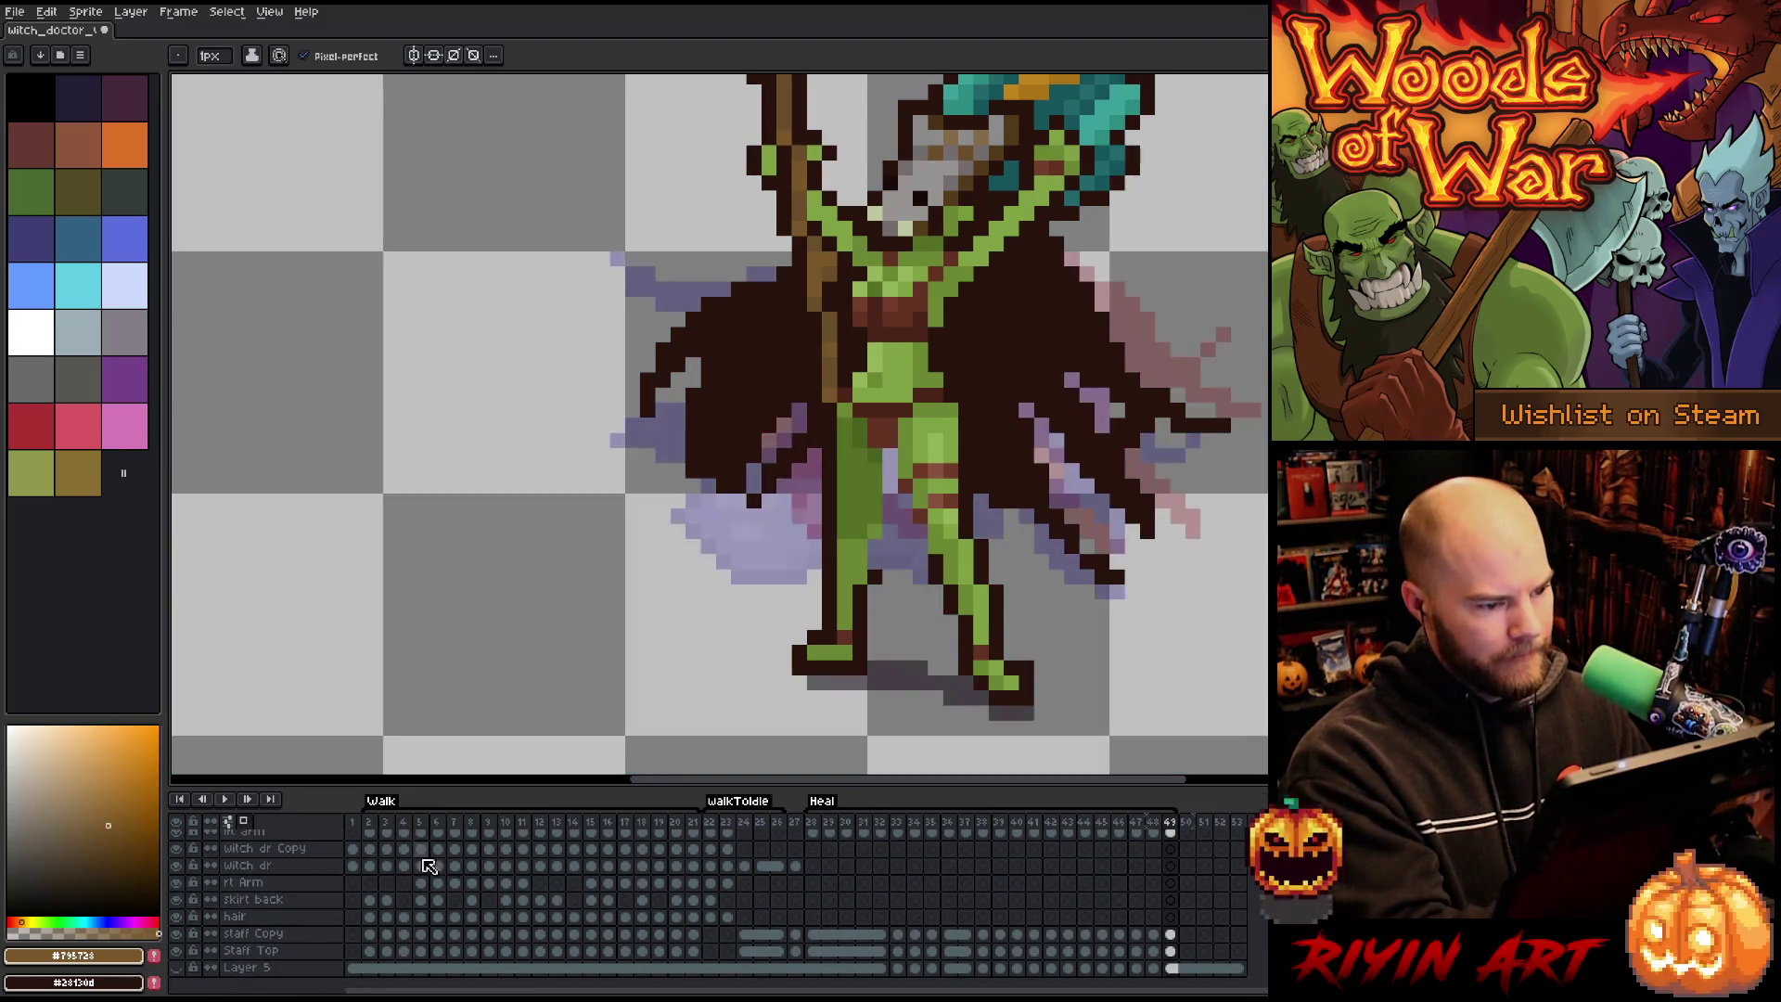
scroll(666, 840, up, 3)
scroll(909, 733, up, 3)
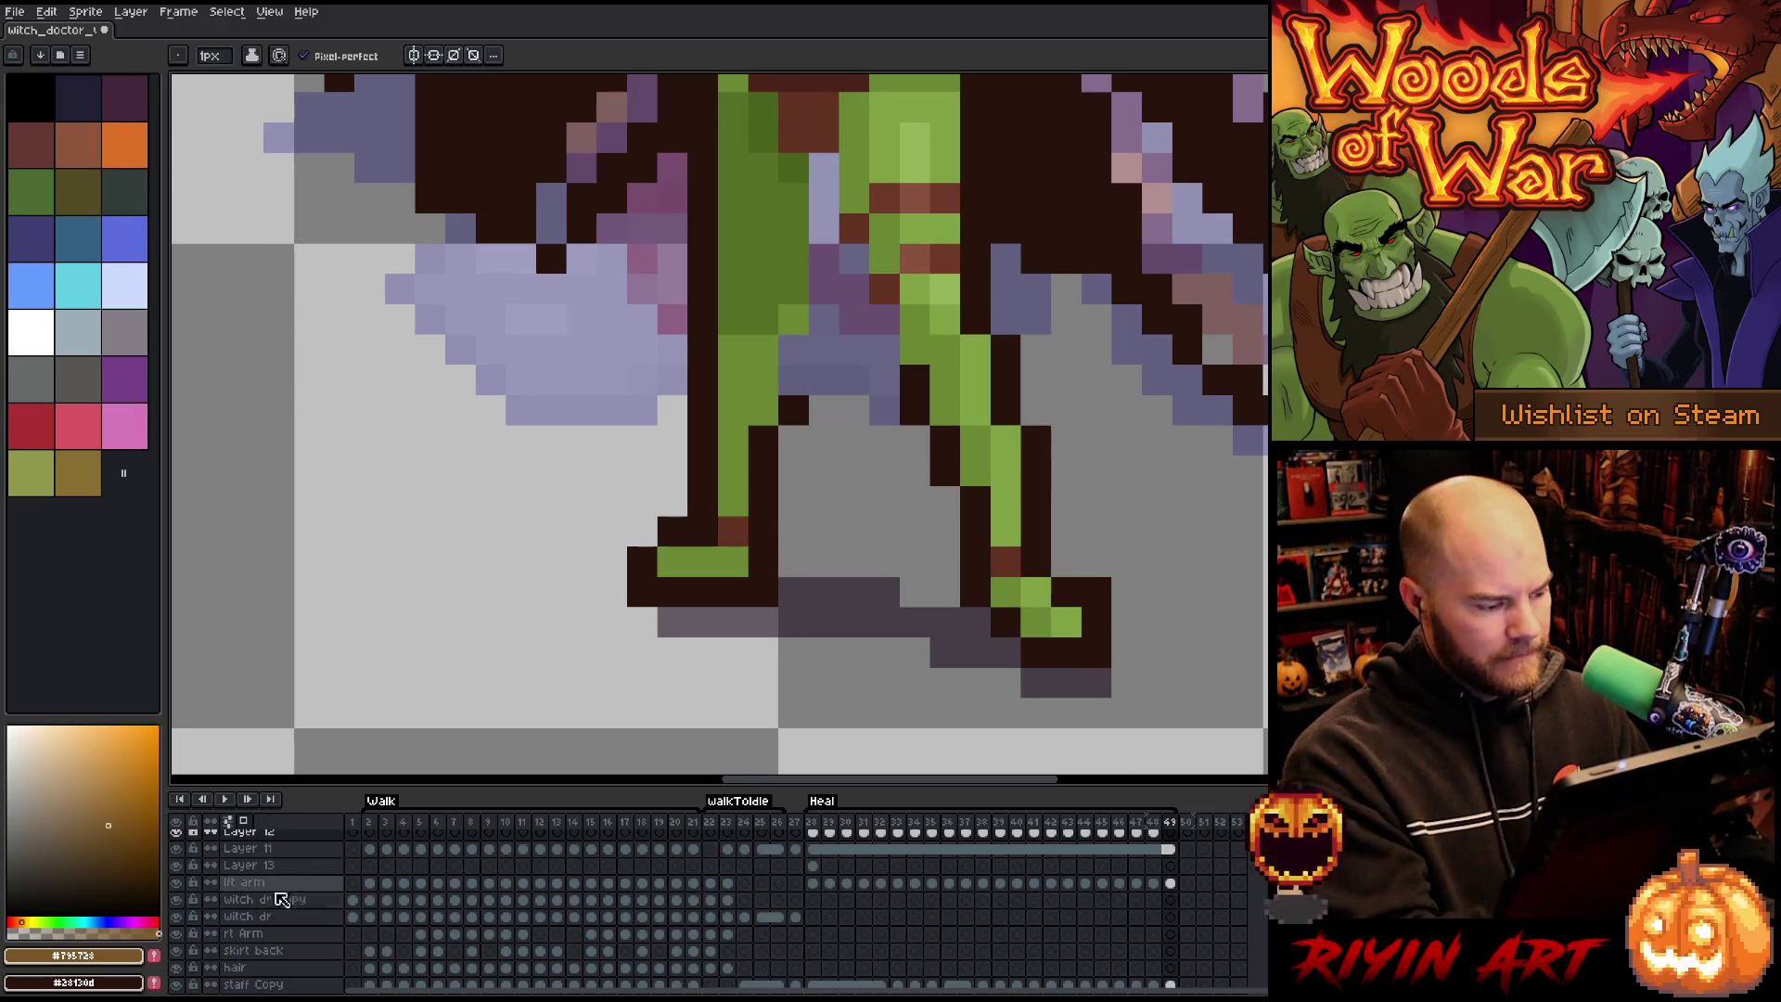
click(177, 885)
scroll(1160, 881, up, 1)
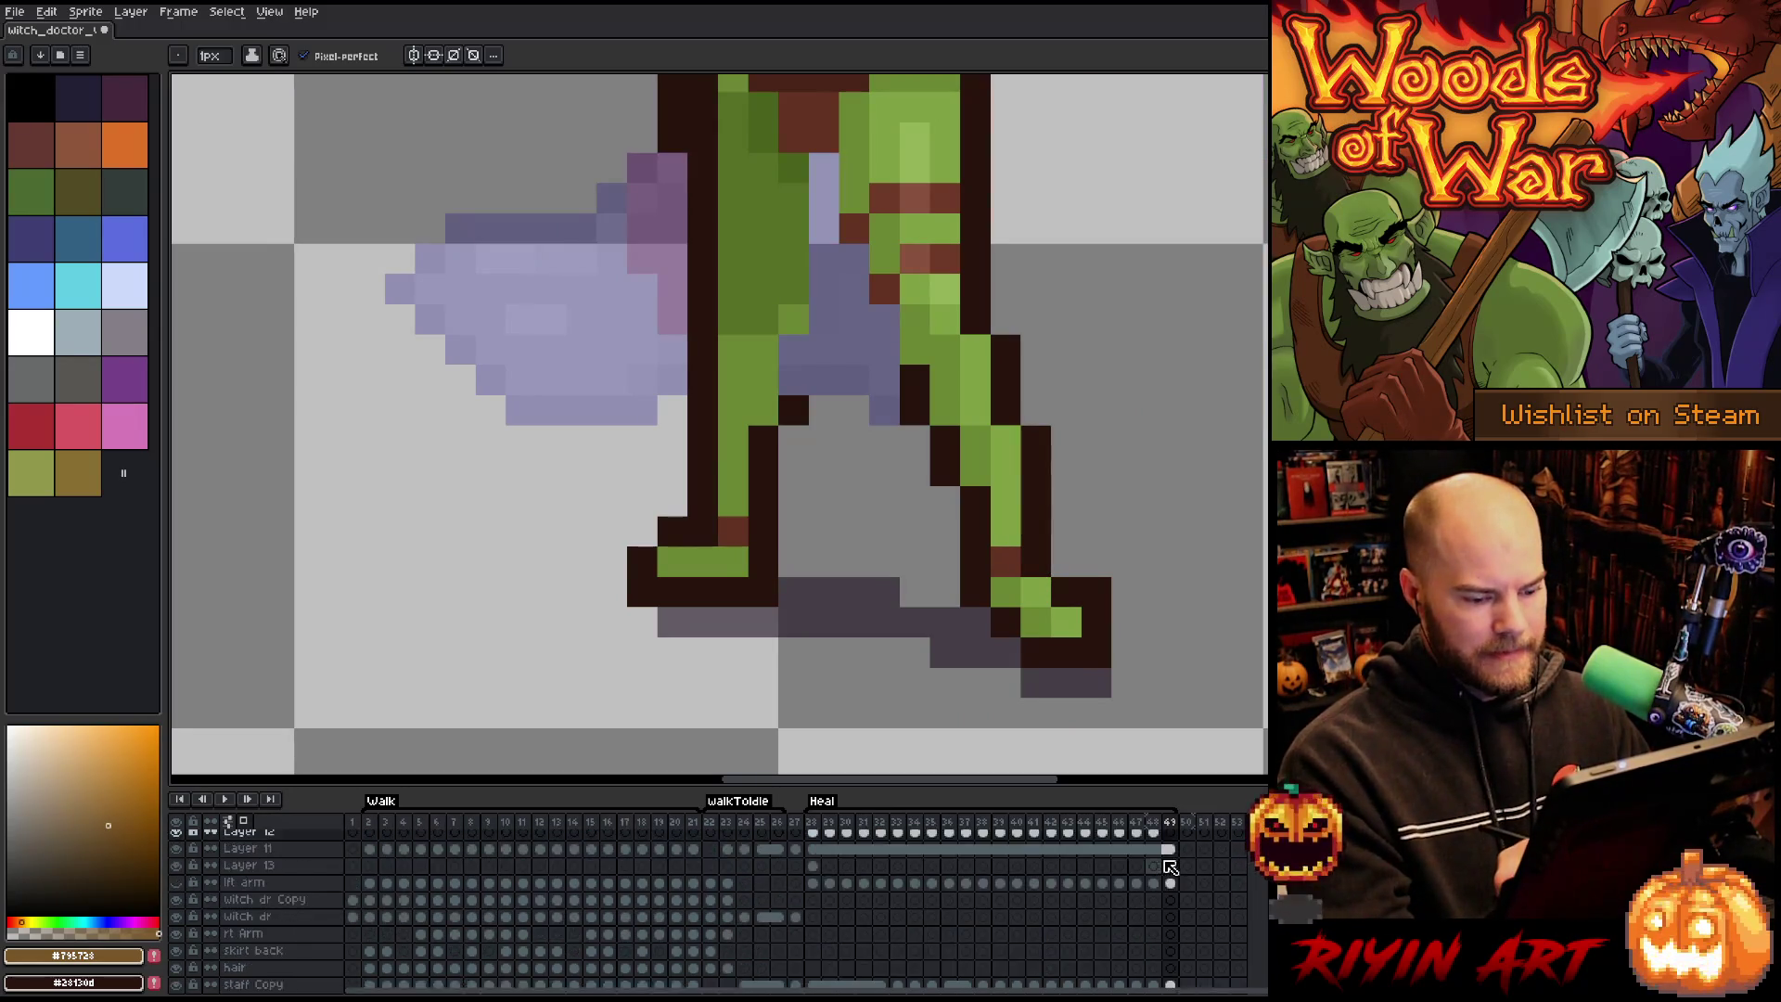
click(1170, 837)
Paint the brown hand and staff running across the axe head on frame 49.
drag(705, 296, 847, 404)
click(873, 209)
mouse_move(872, 210)
mouse_down()
mouse_move(640, 399)
mouse_move(733, 454)
mouse_move(834, 394)
mouse_up()
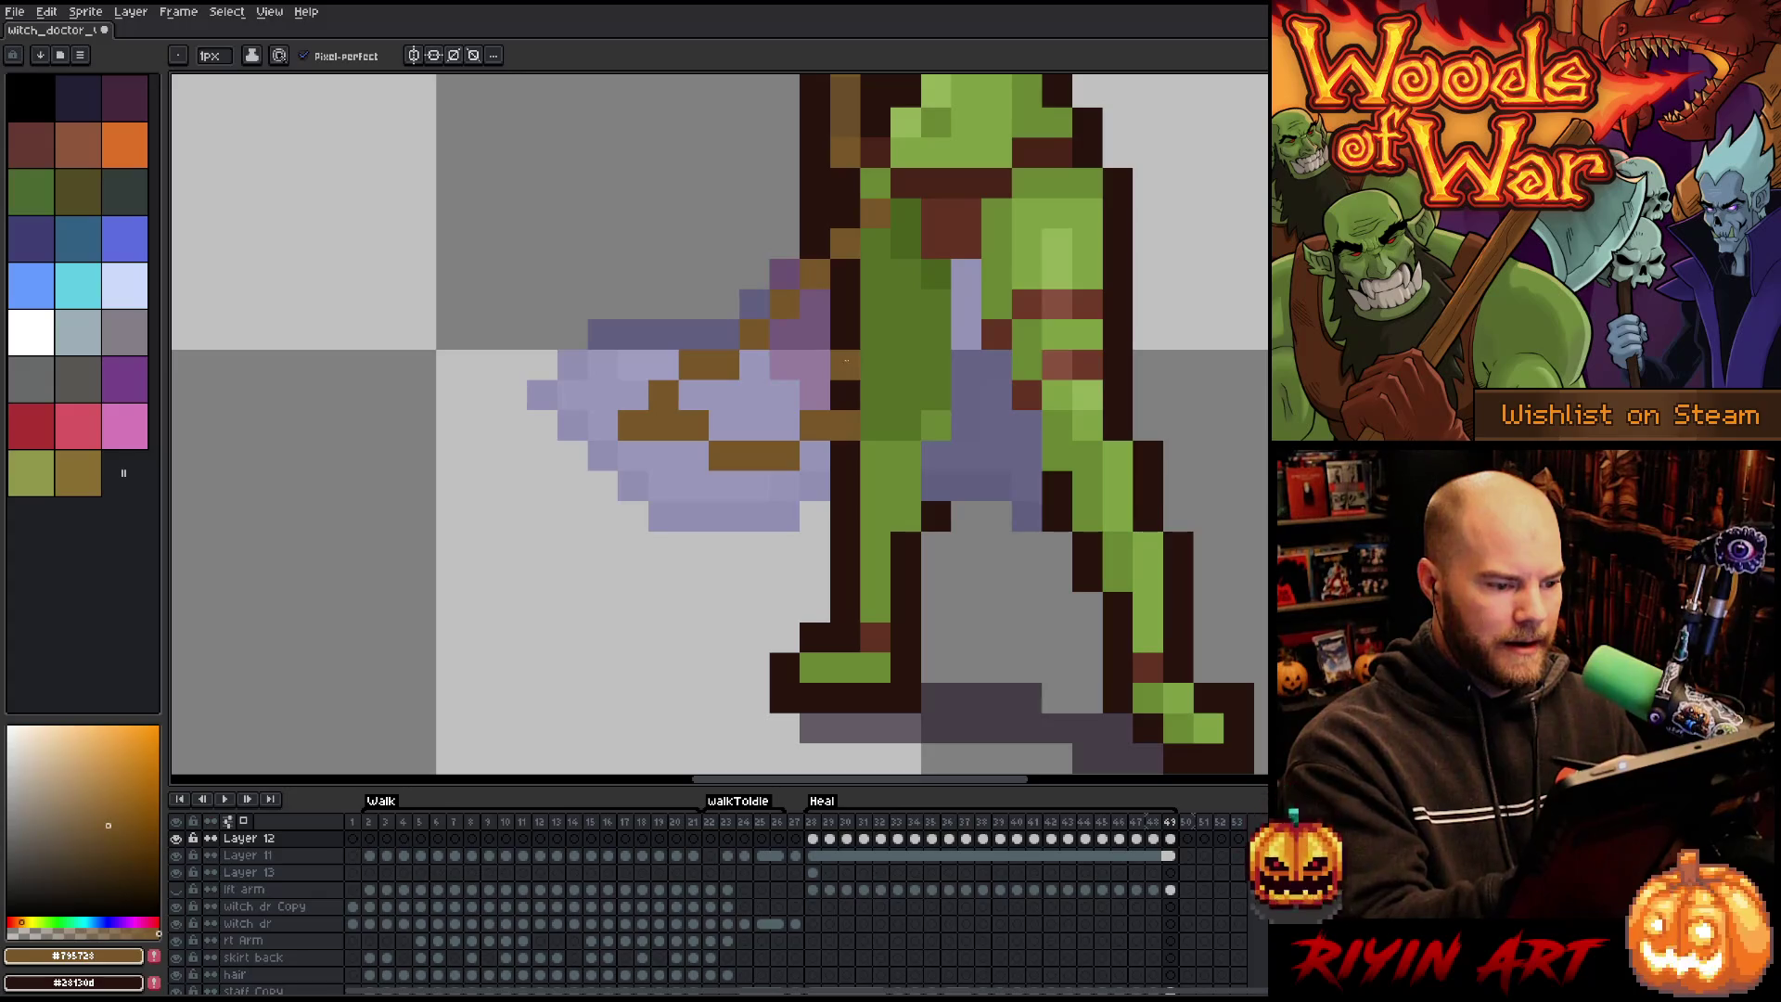
mouse_move(844, 394)
mouse_down()
mouse_move(905, 275)
mouse_move(875, 243)
mouse_move(860, 306)
mouse_up()
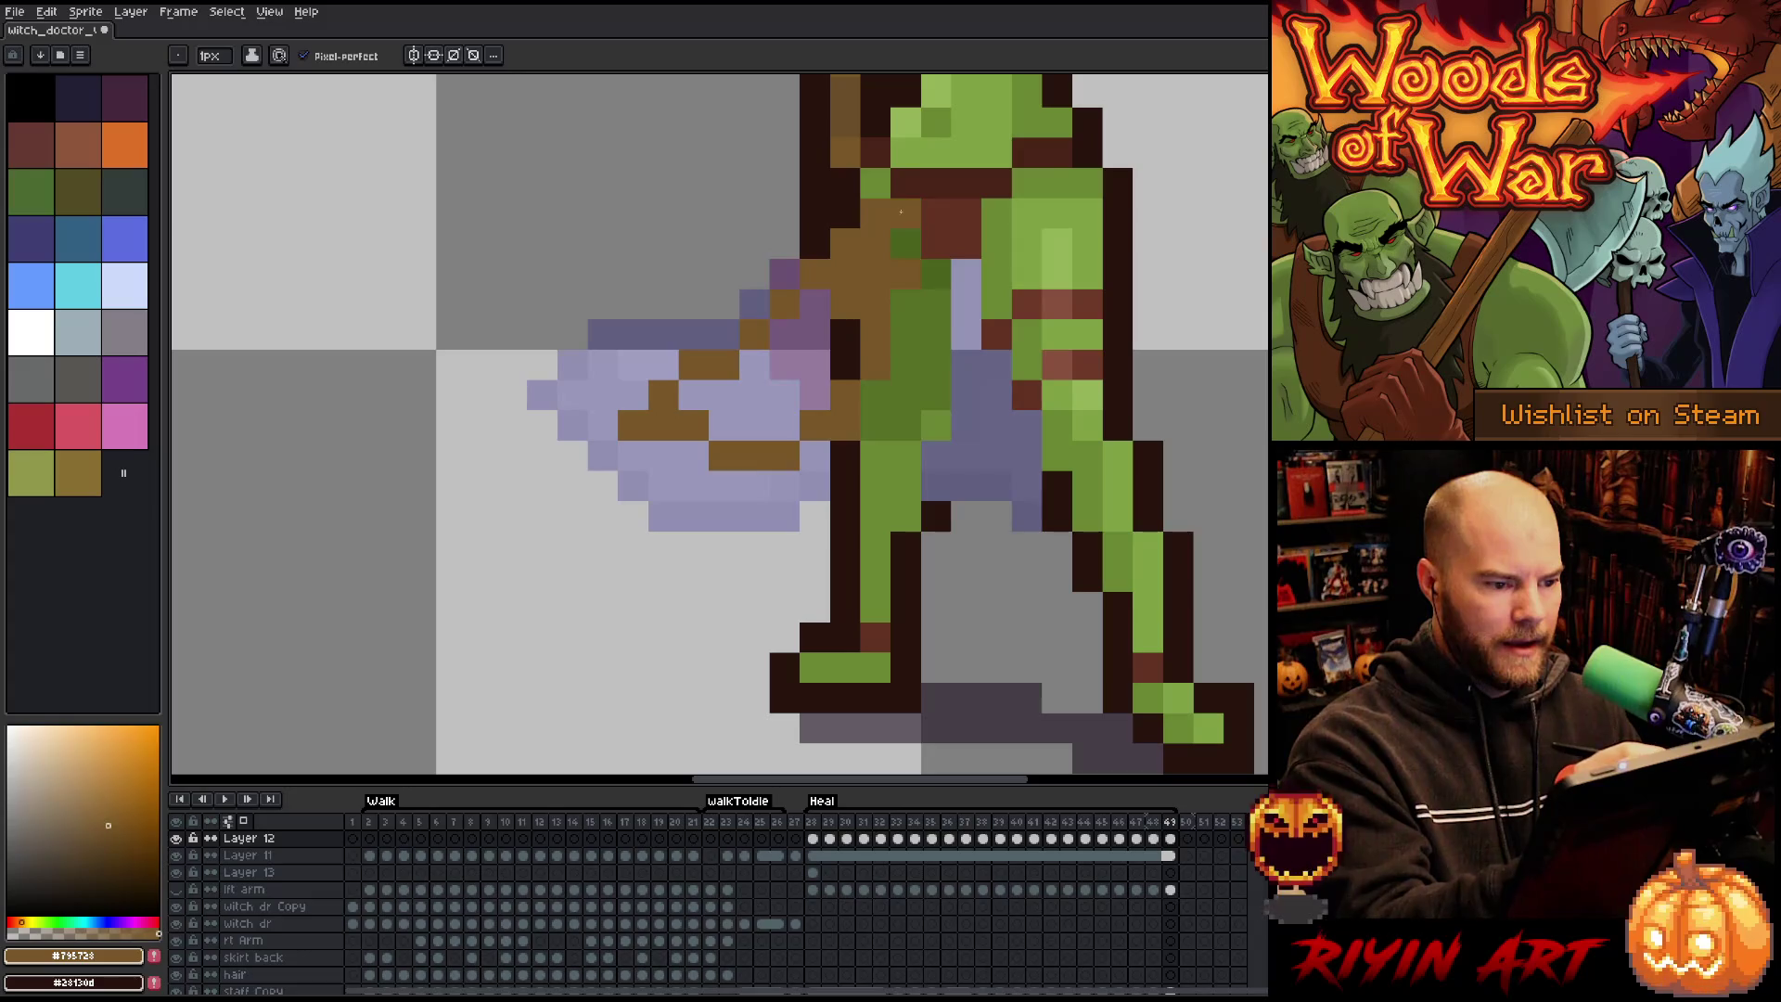
key(e)
mouse_move(905, 243)
mouse_down()
mouse_move(874, 417)
mouse_move(853, 331)
mouse_move(785, 426)
mouse_move(723, 364)
mouse_move(693, 395)
mouse_move(710, 448)
mouse_up()
key(b)
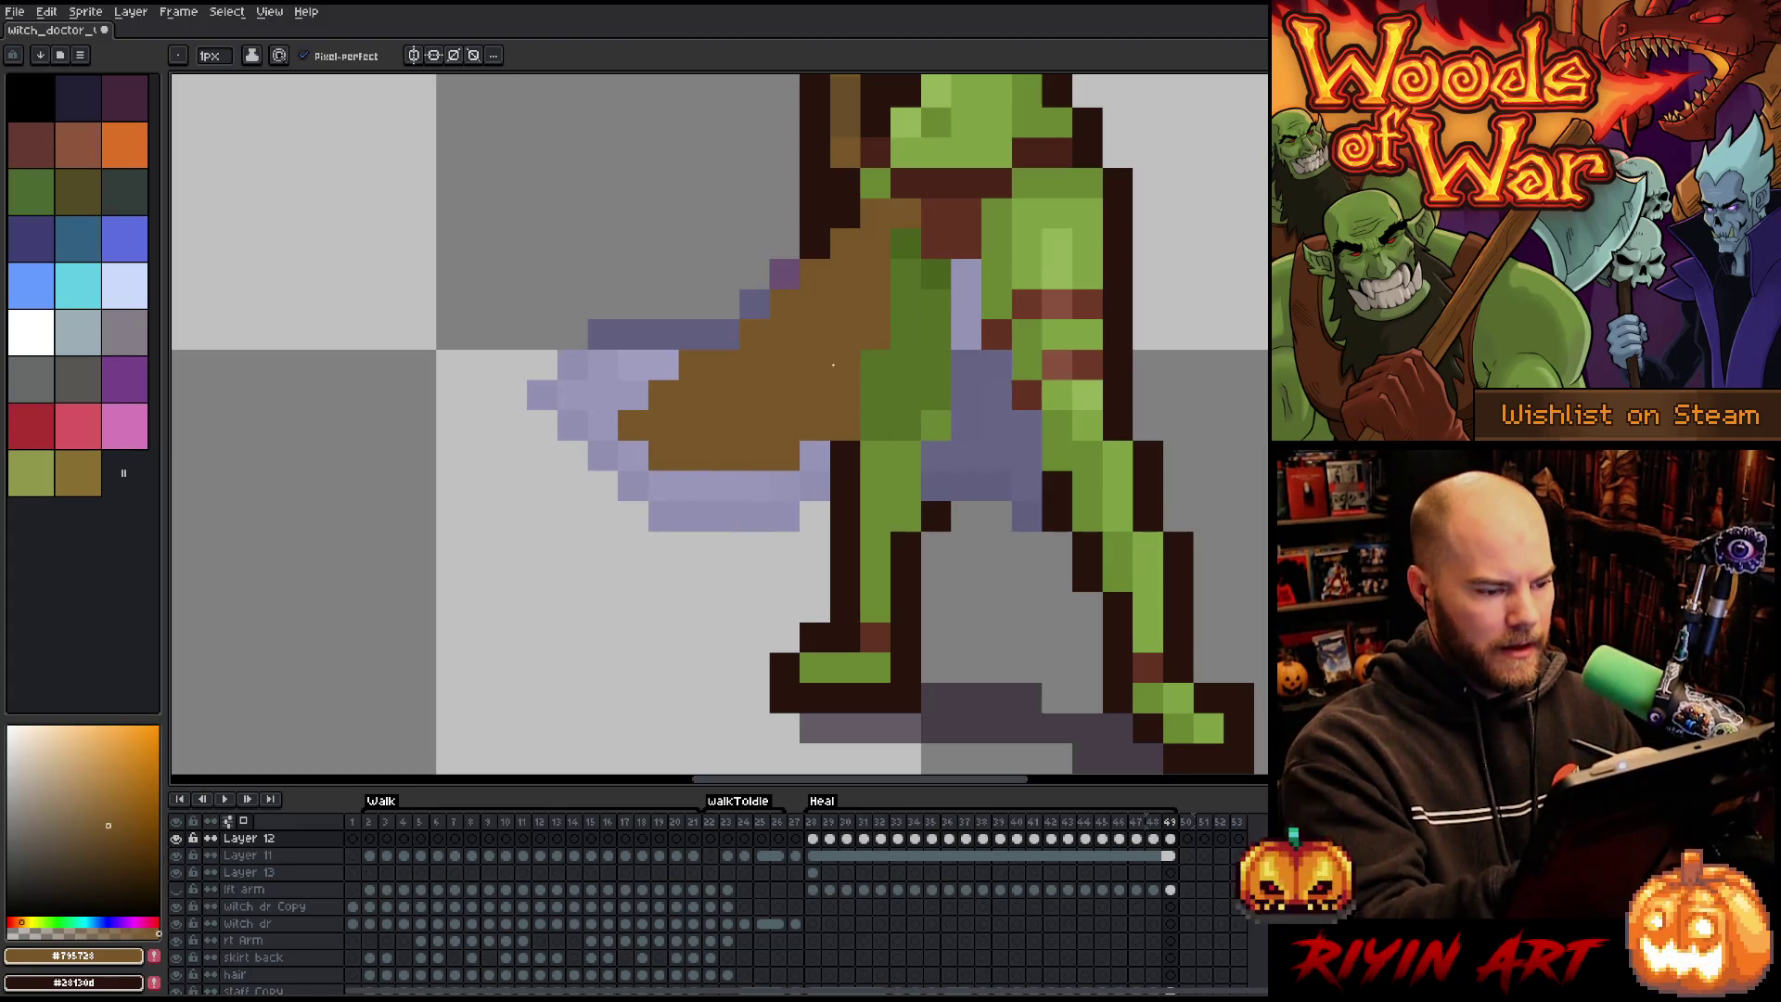
Erase stray brown arm pixels near the blade and paint the blade pixels brown.
key(e)
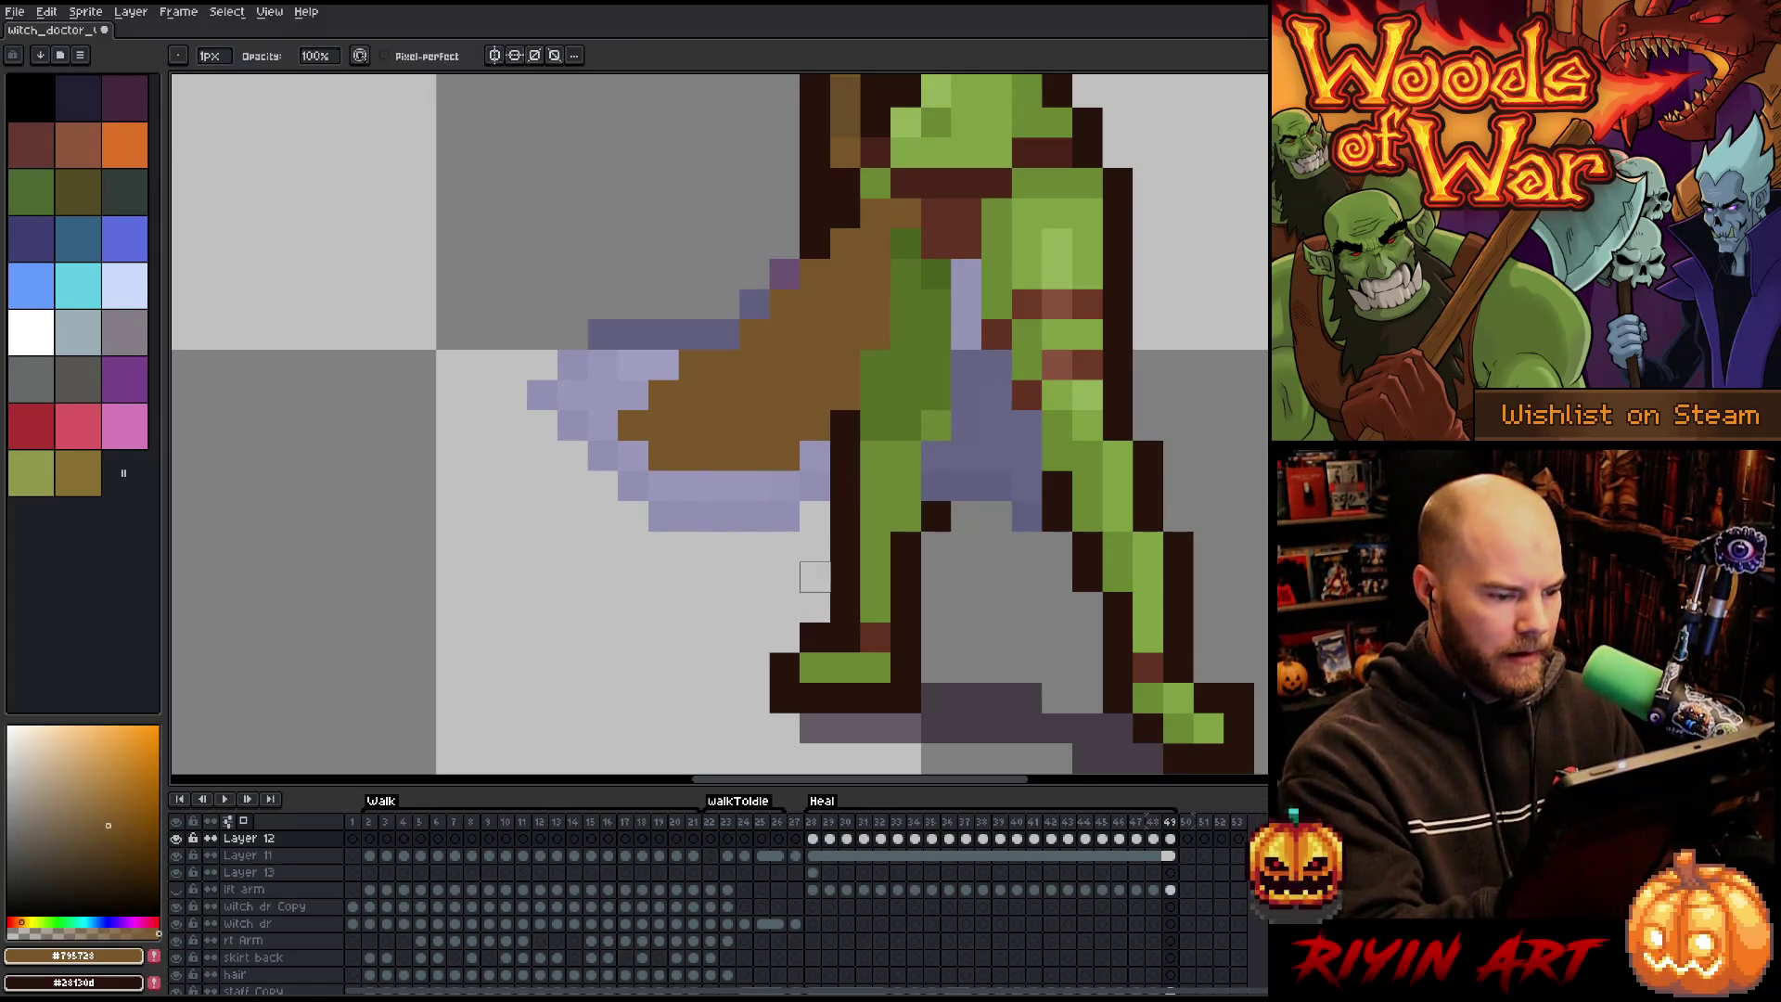
drag(877, 394, 784, 485)
key(b)
mouse_move(603, 395)
mouse_down()
mouse_move(664, 365)
mouse_move(634, 365)
mouse_up()
scroll(769, 383, down, 3)
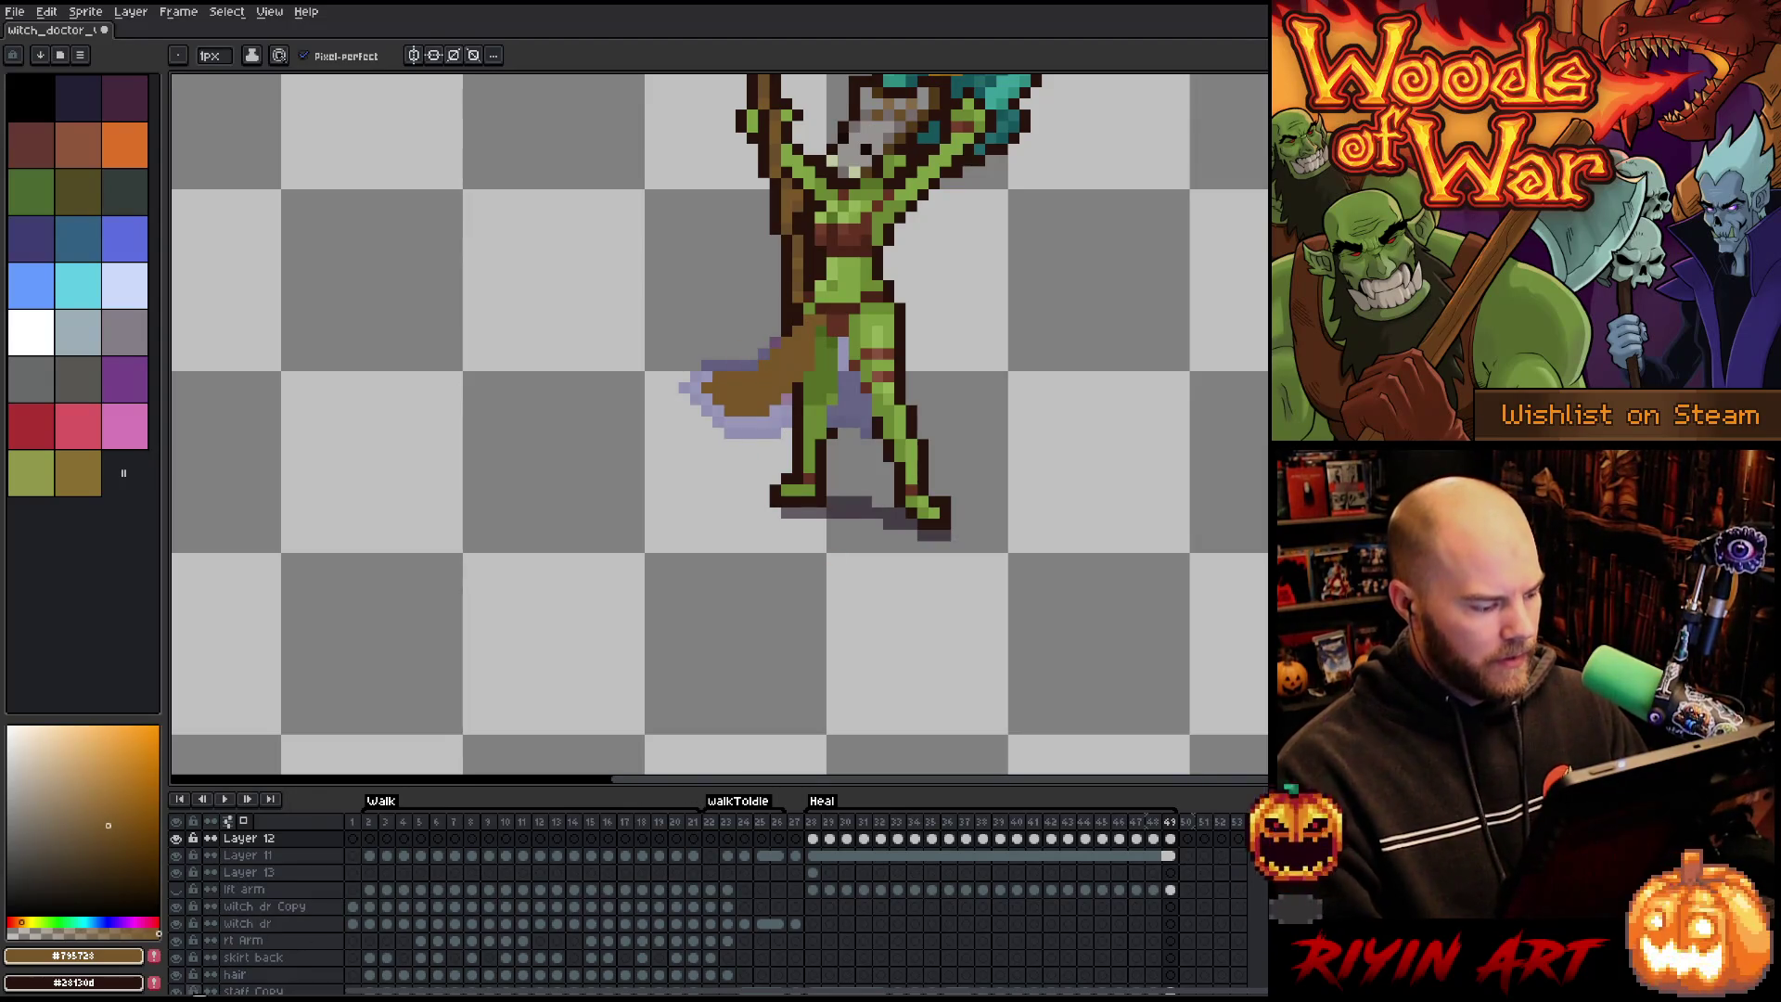
Play and stop the Heal animation, then step to frame 29 and compare it with frame 28.
key(Return)
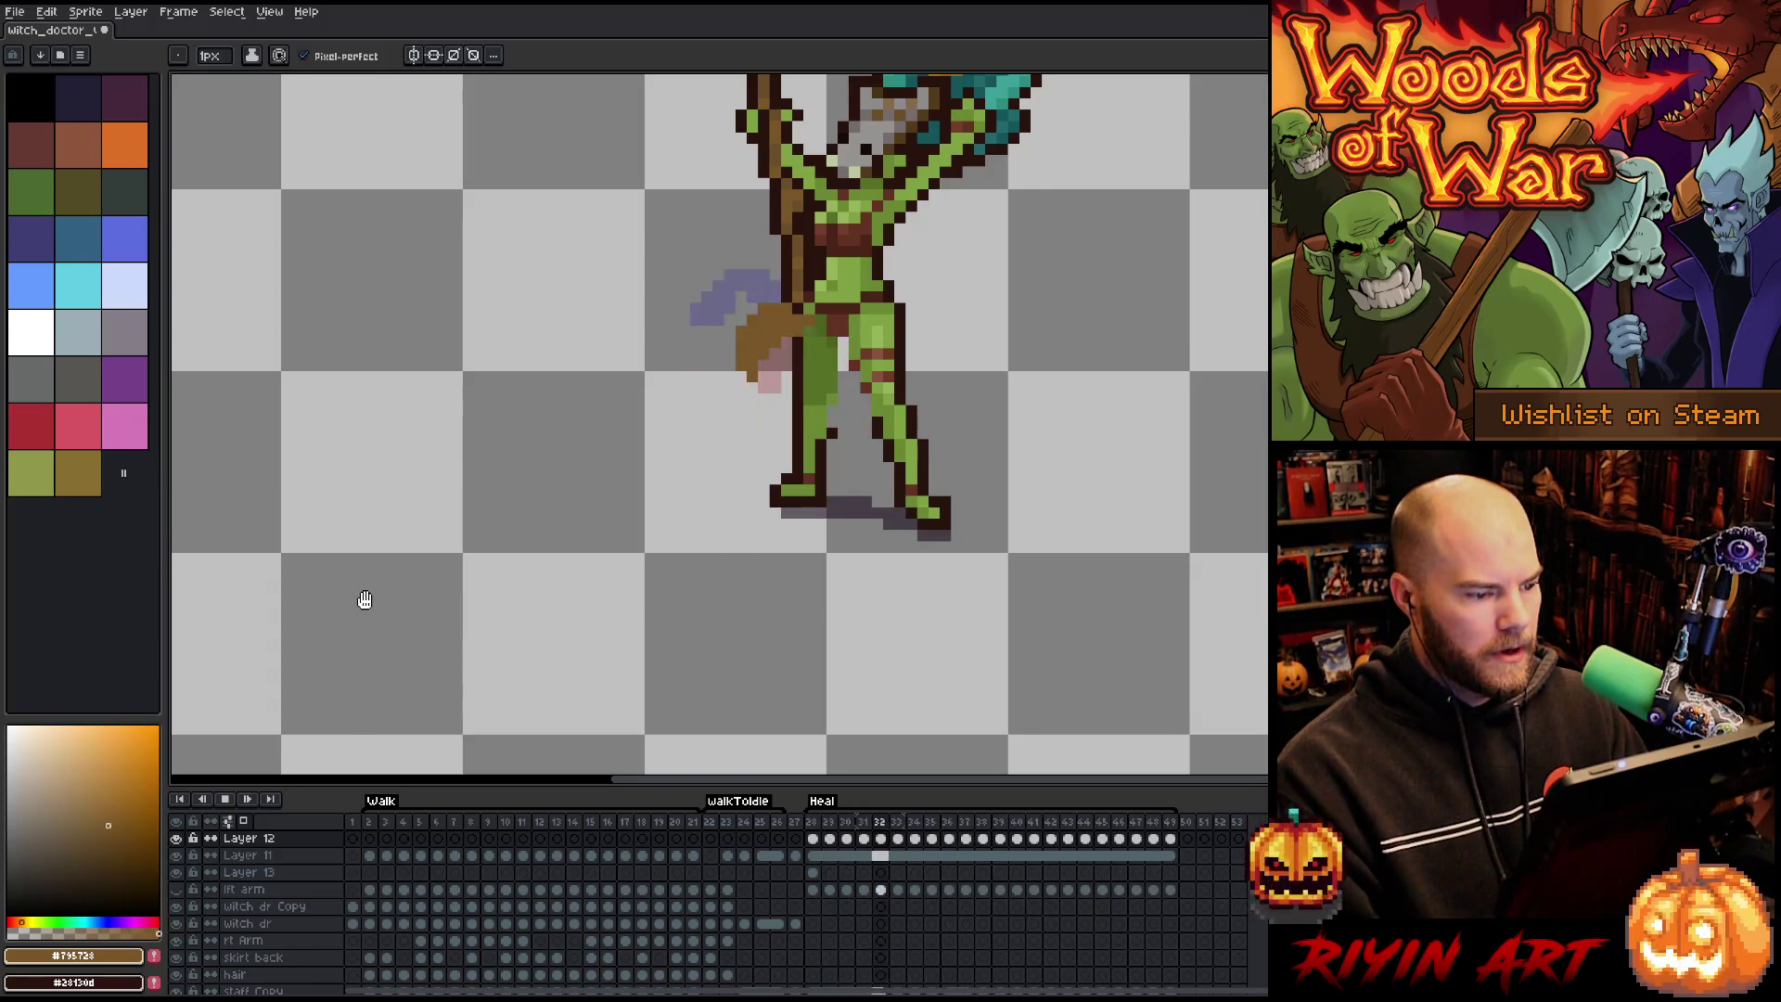
key(Return)
key(Right)
key(Right)
key(Right)
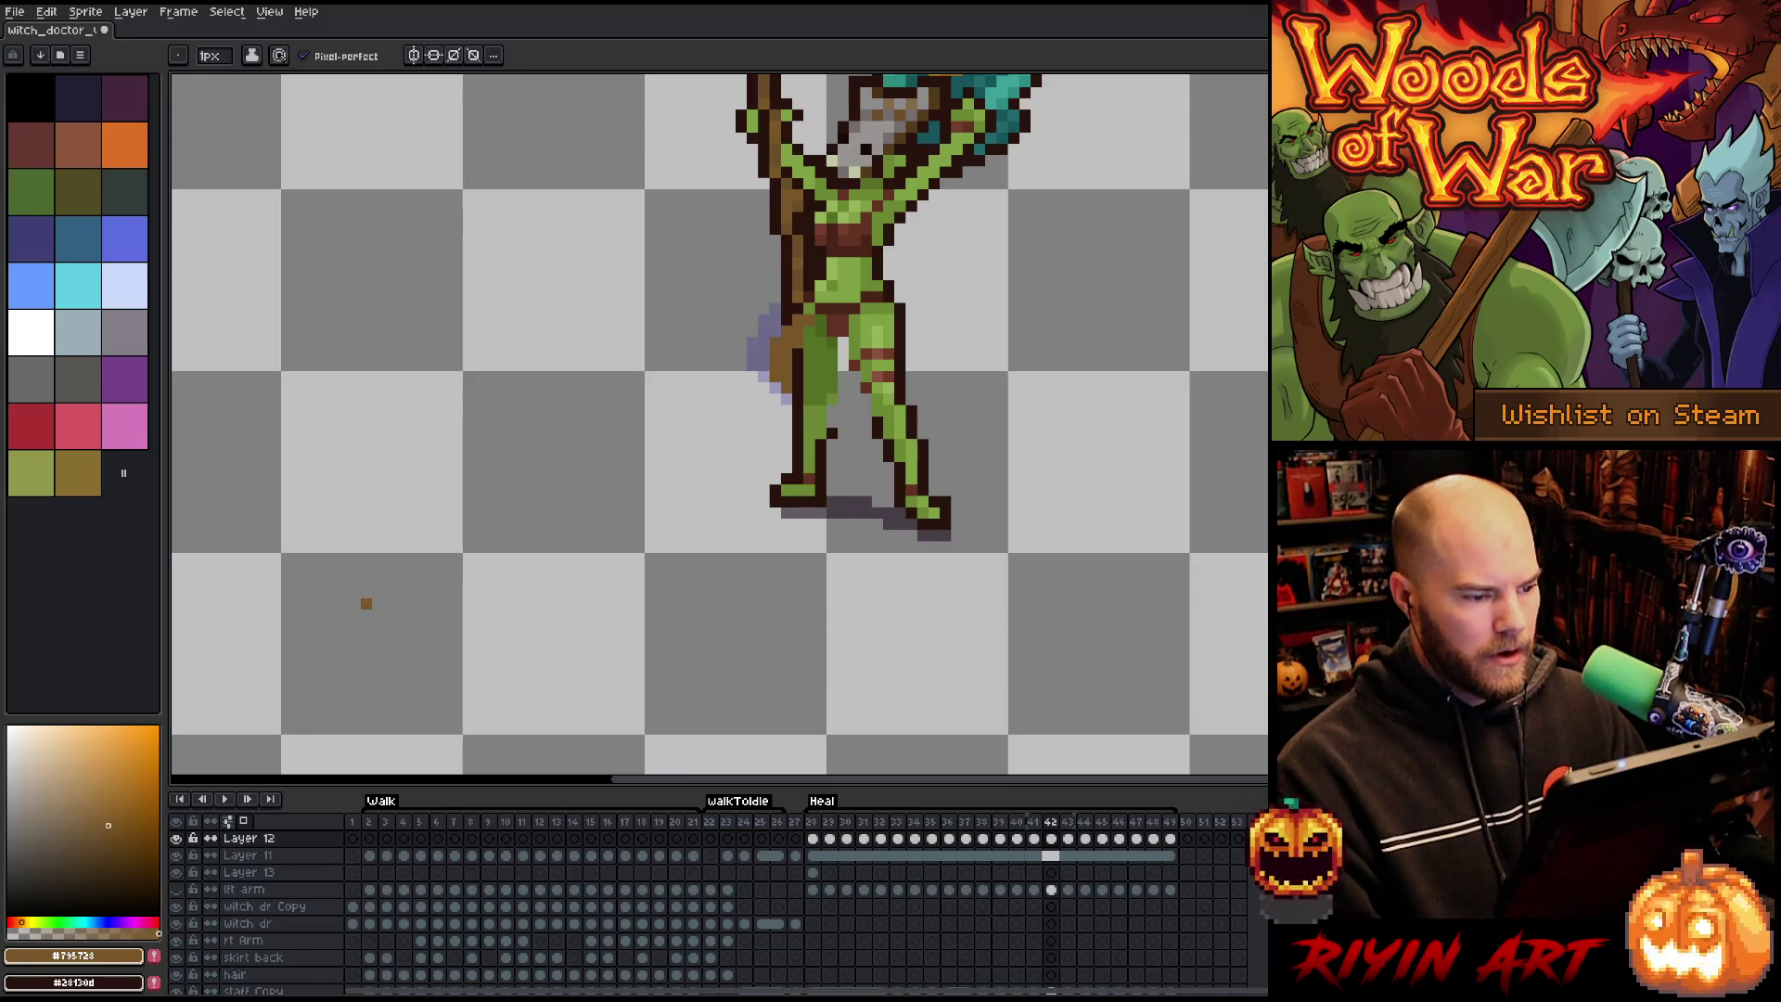
key(Right)
key(Right)
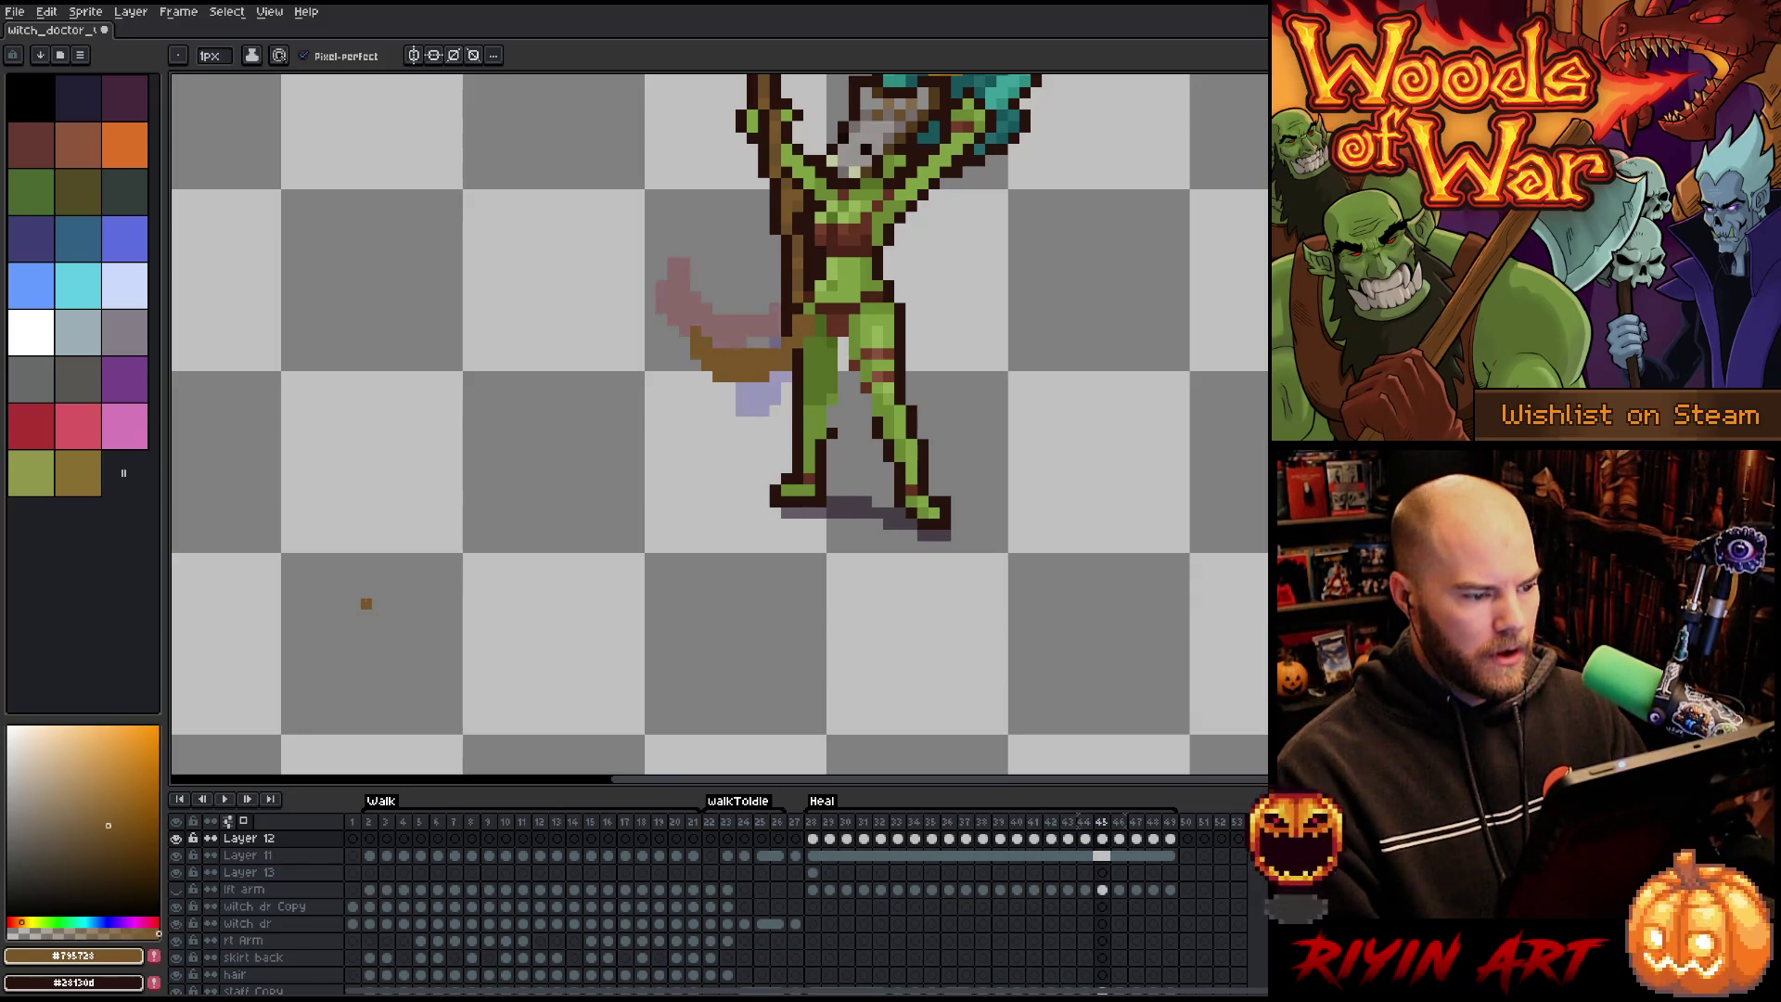
key(Right)
key(Right)
key(Right)
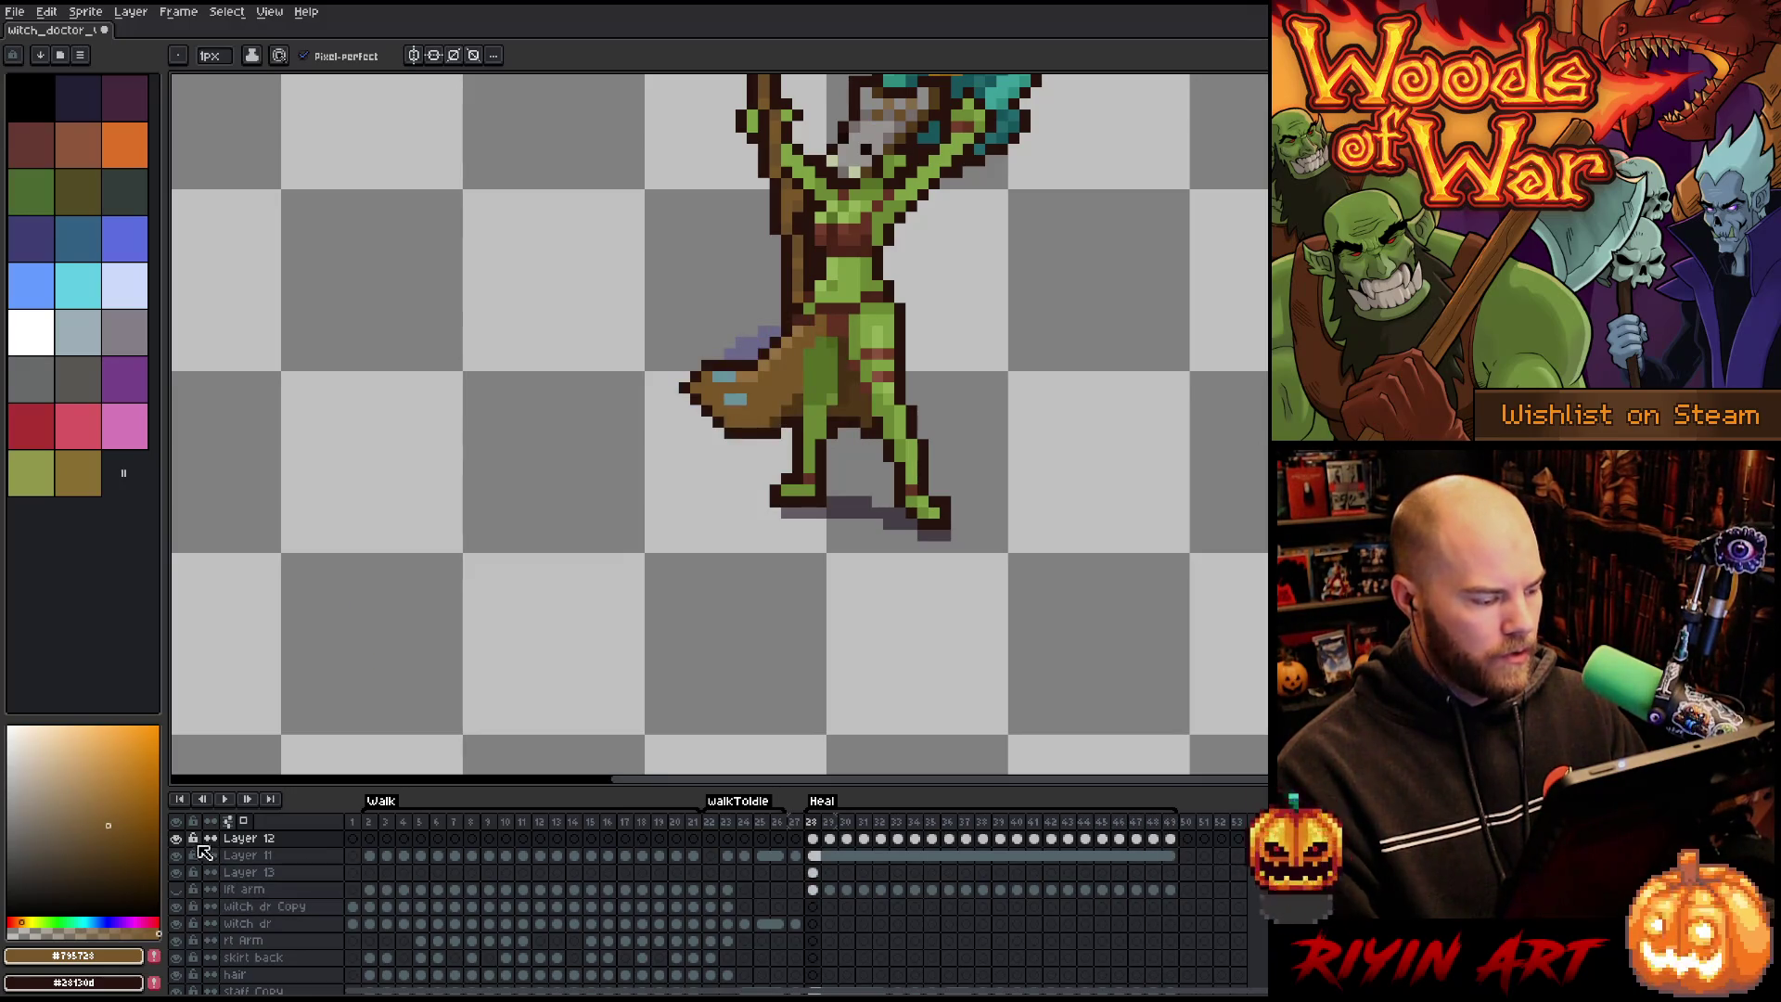
key(Right)
drag(592, 410, 664, 573)
key(Left)
key(Right)
key(Right)
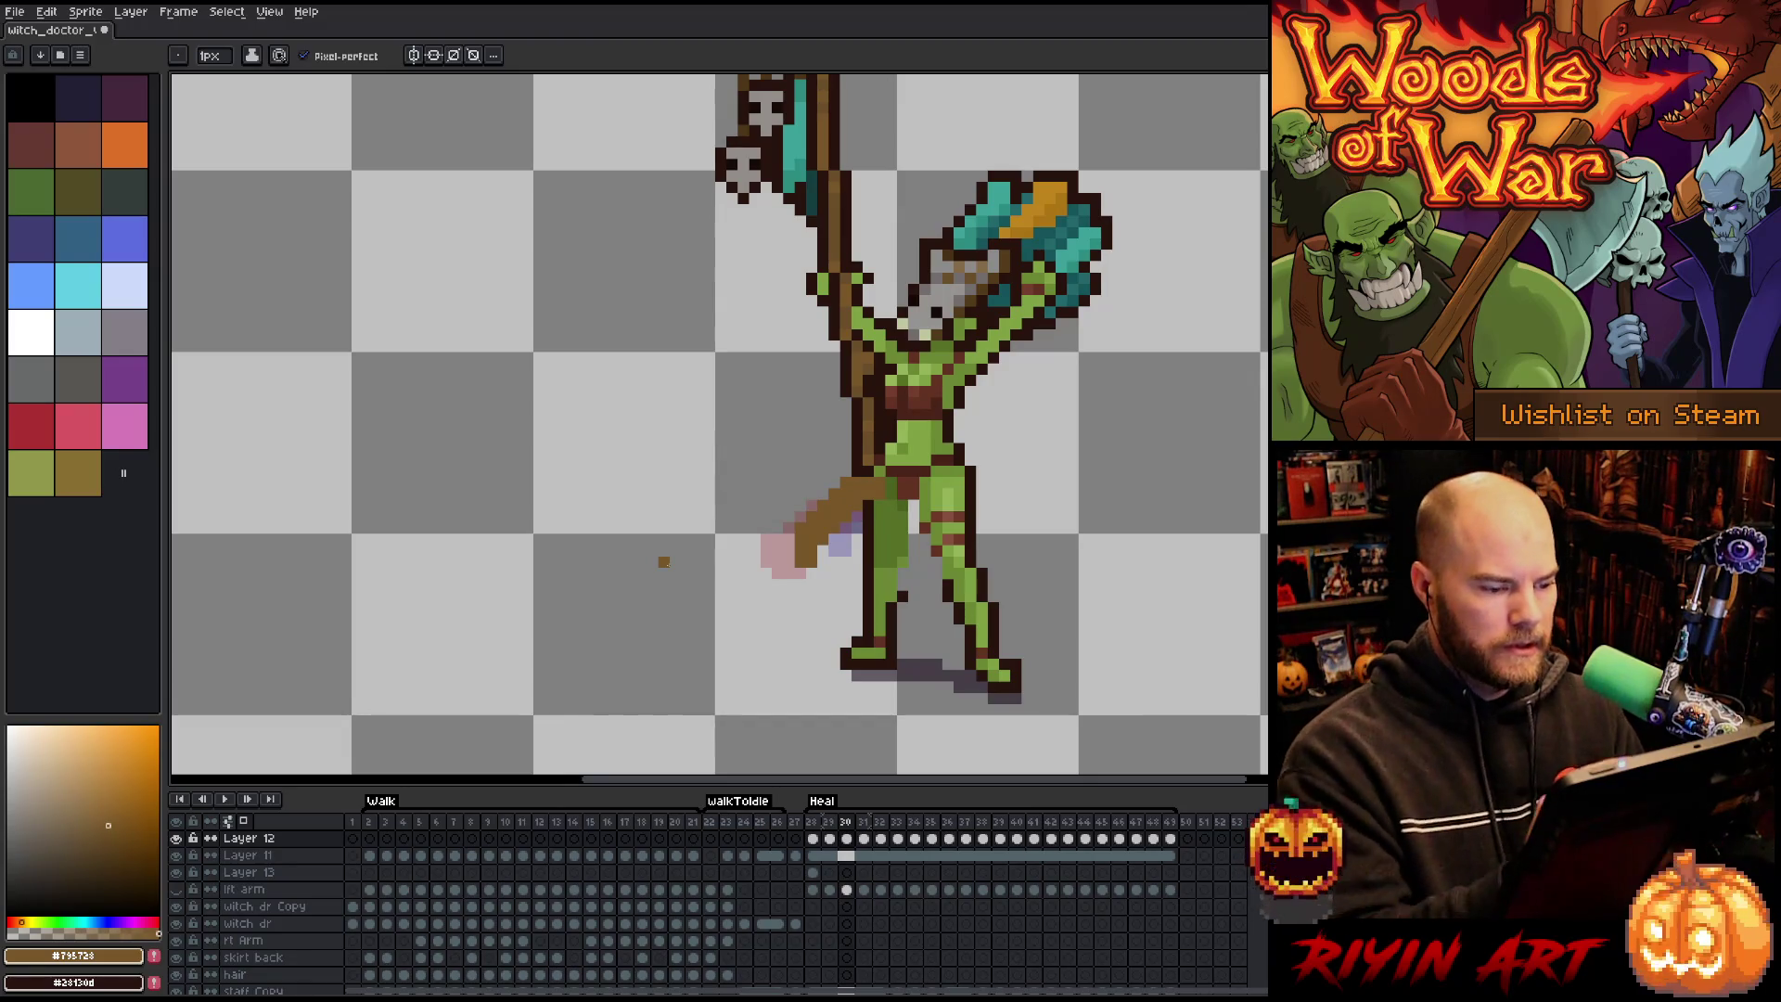
Try a brown tail fill on frame 30, undo it, and step ahead to frame 32.
mouse_move(788, 549)
mouse_down()
mouse_move(807, 487)
mouse_move(785, 556)
mouse_up()
key(ctrl+z)
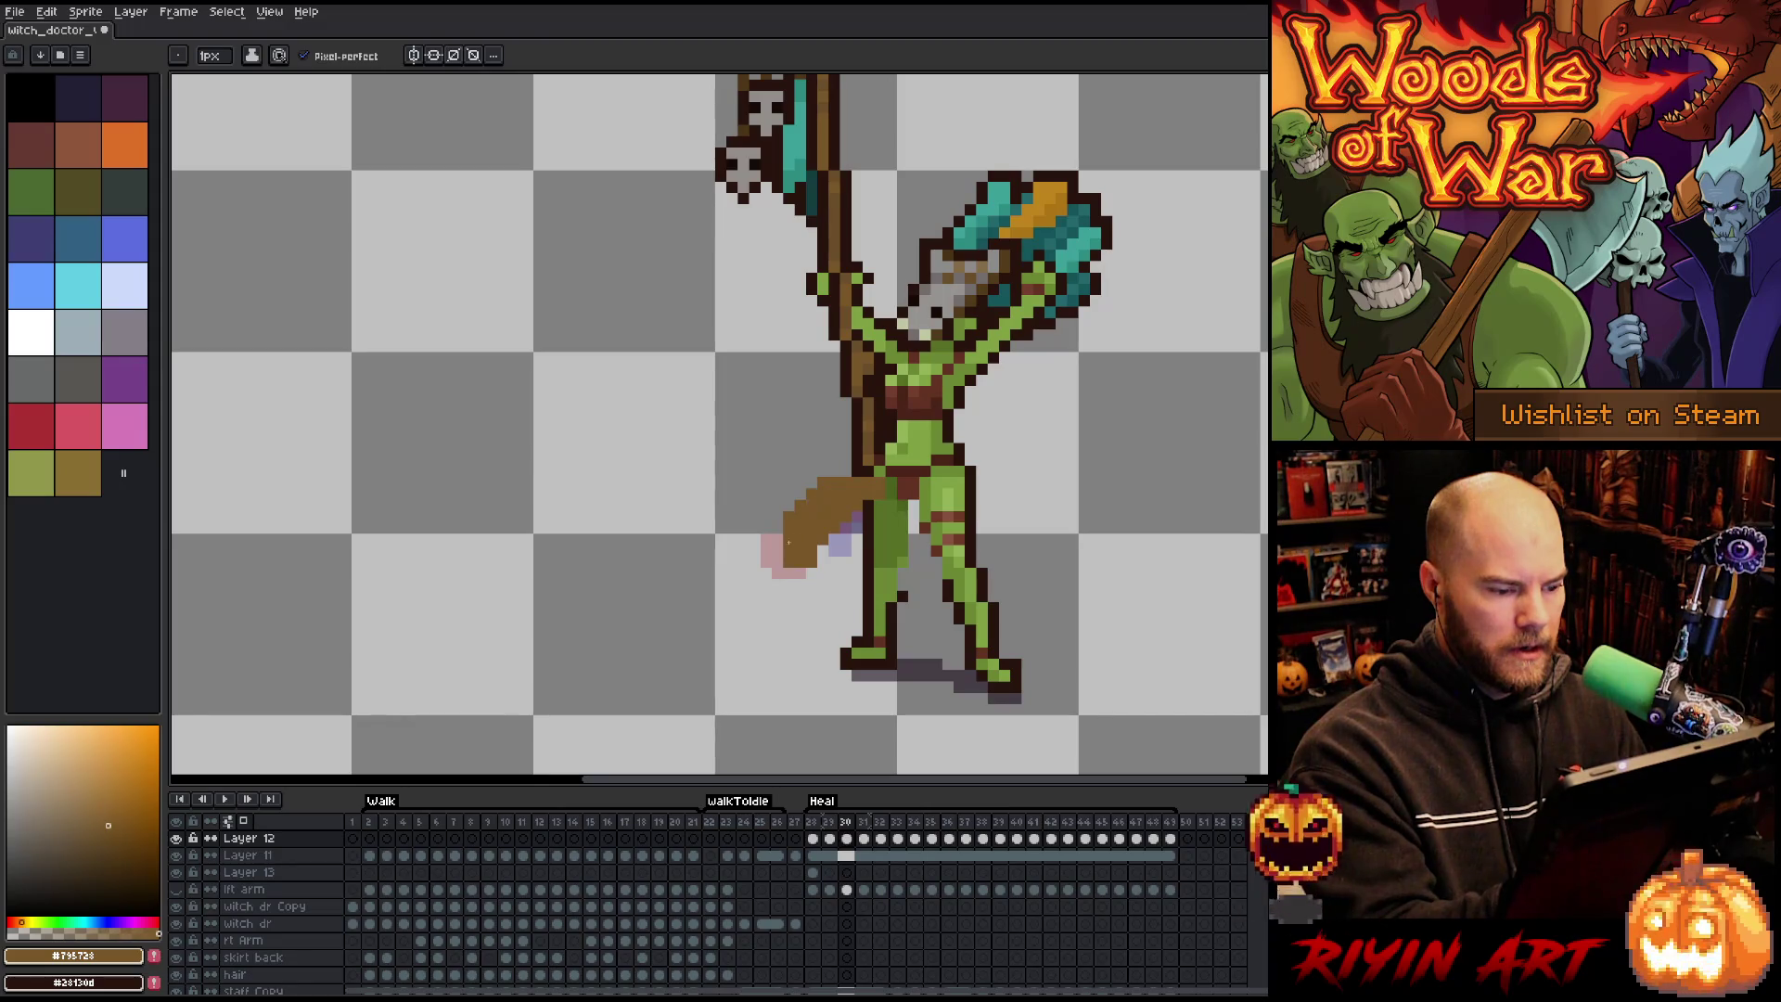
key(Left)
key(Right)
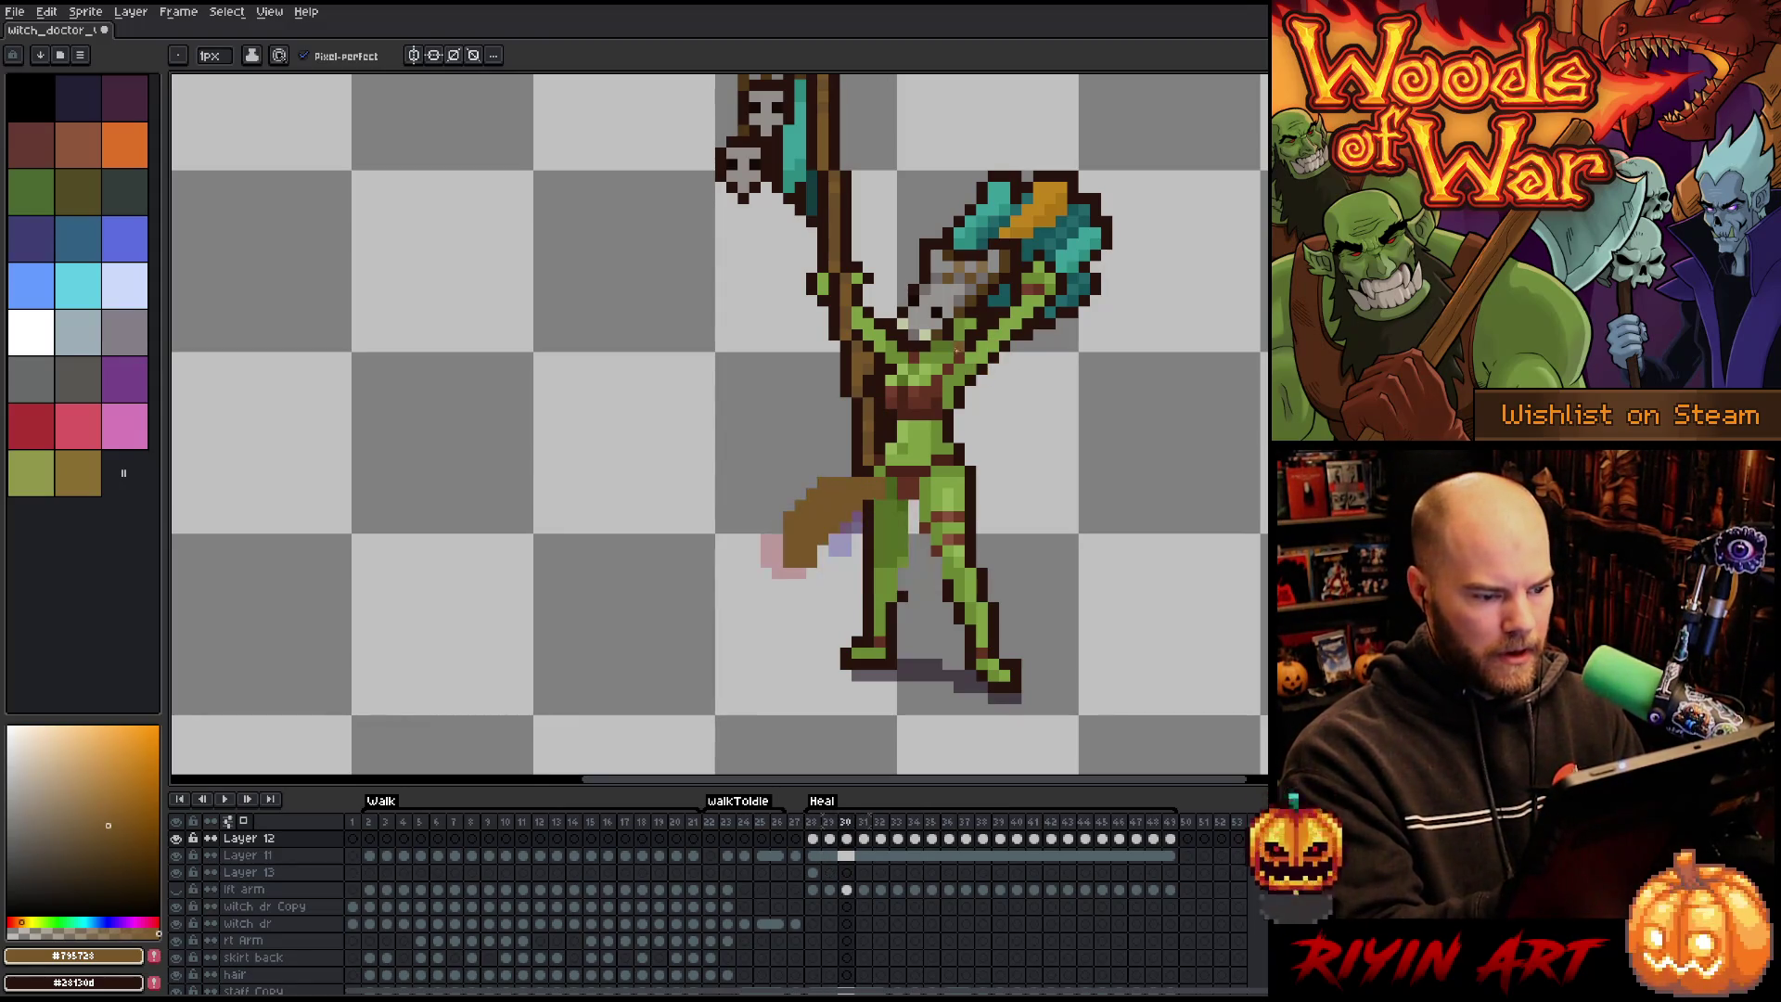
key(Right)
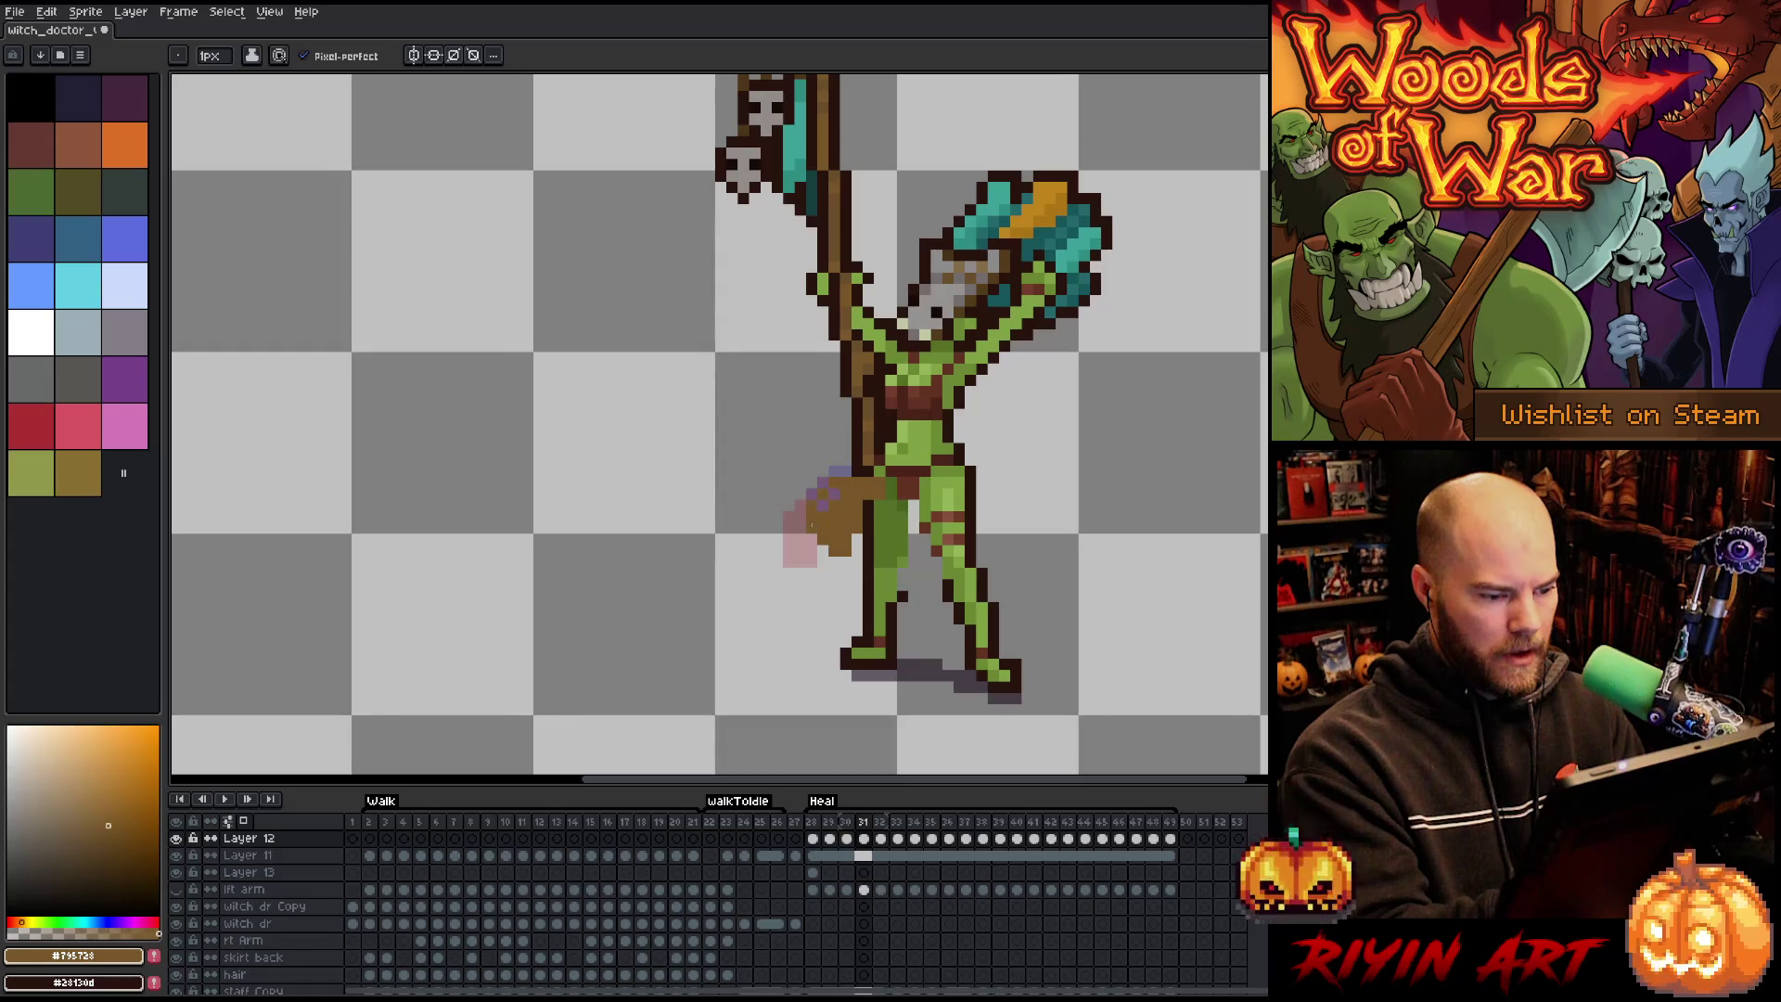
key(Right)
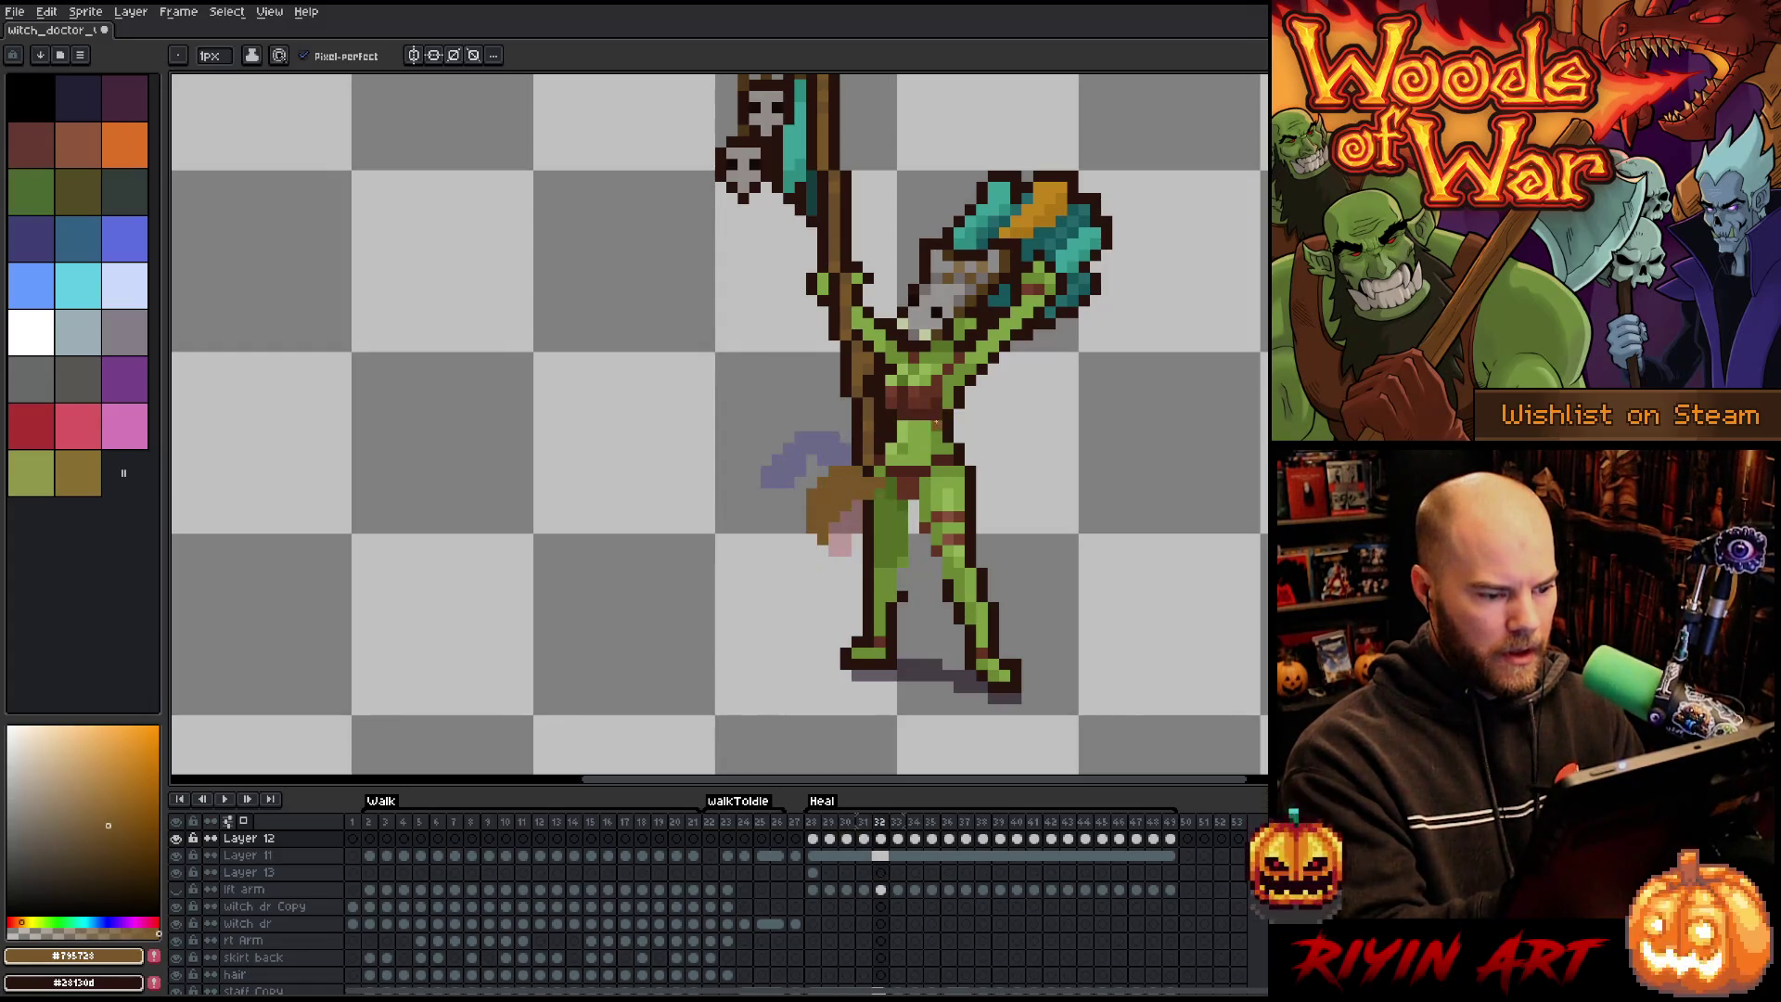
Redraw the brown tail sweeping down-left on frames 32 and 33, then reach frame 35.
mouse_move(852, 457)
mouse_down()
mouse_move(786, 520)
mouse_move(835, 561)
mouse_move(844, 516)
mouse_up()
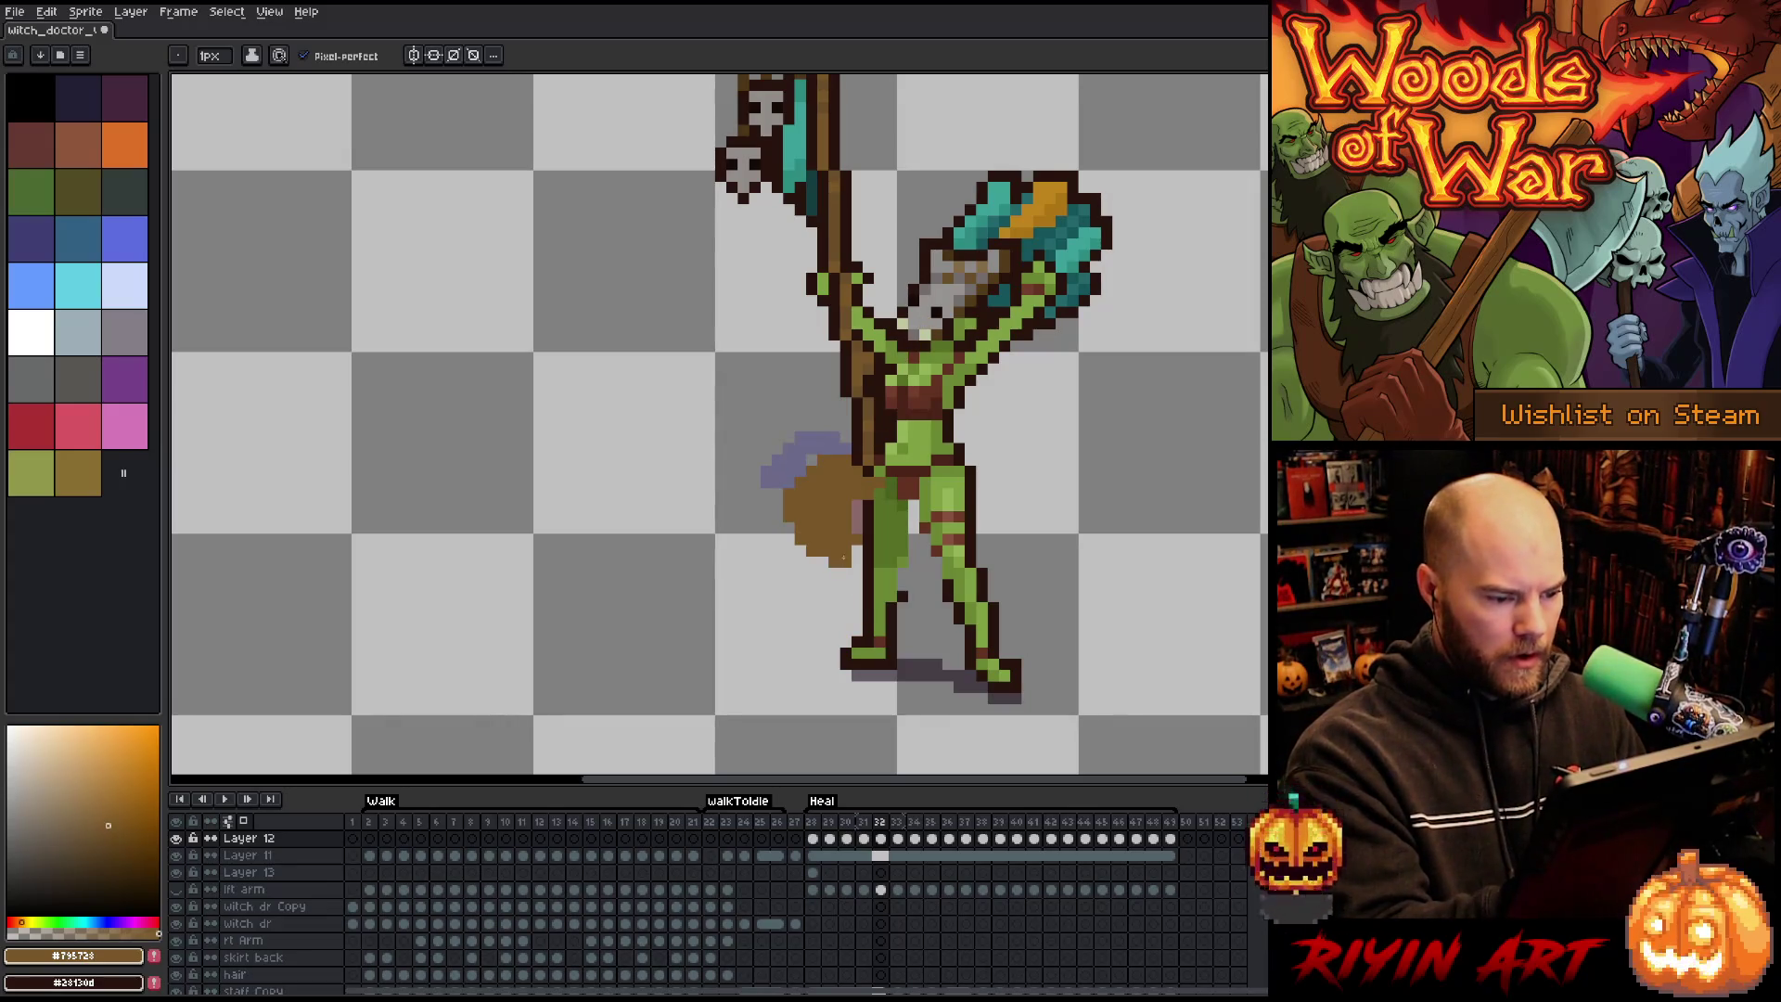
key(Right)
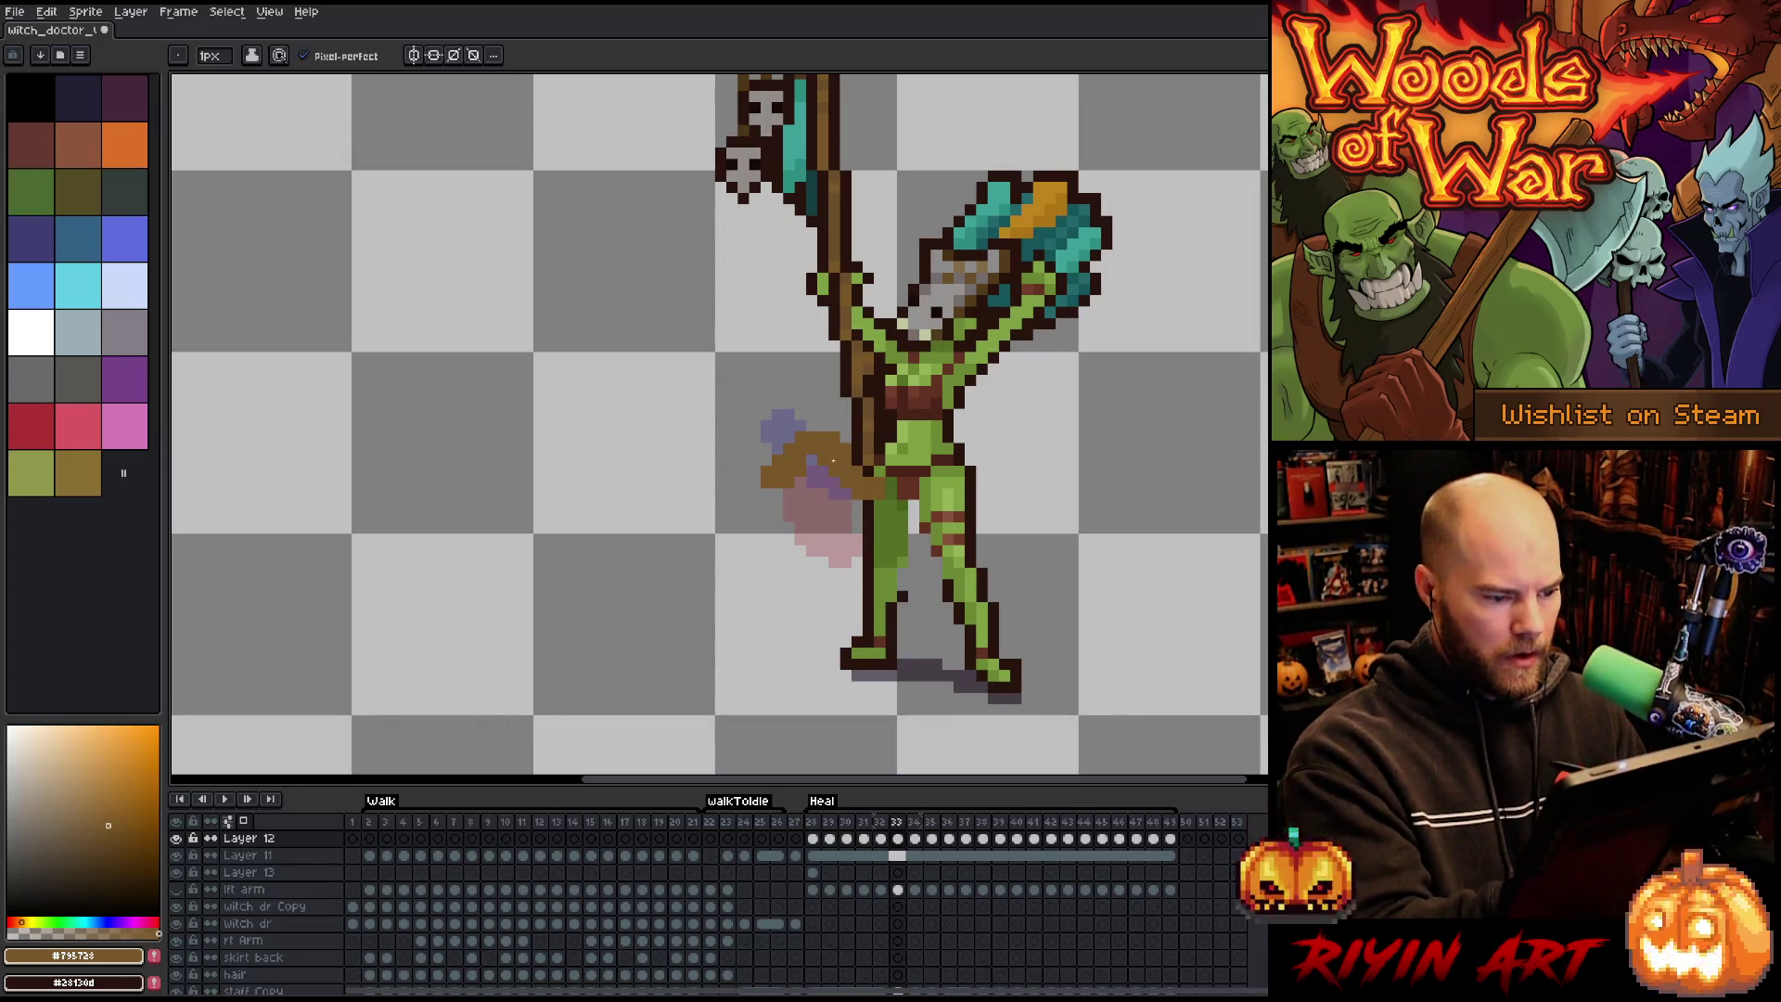
drag(824, 427, 778, 449)
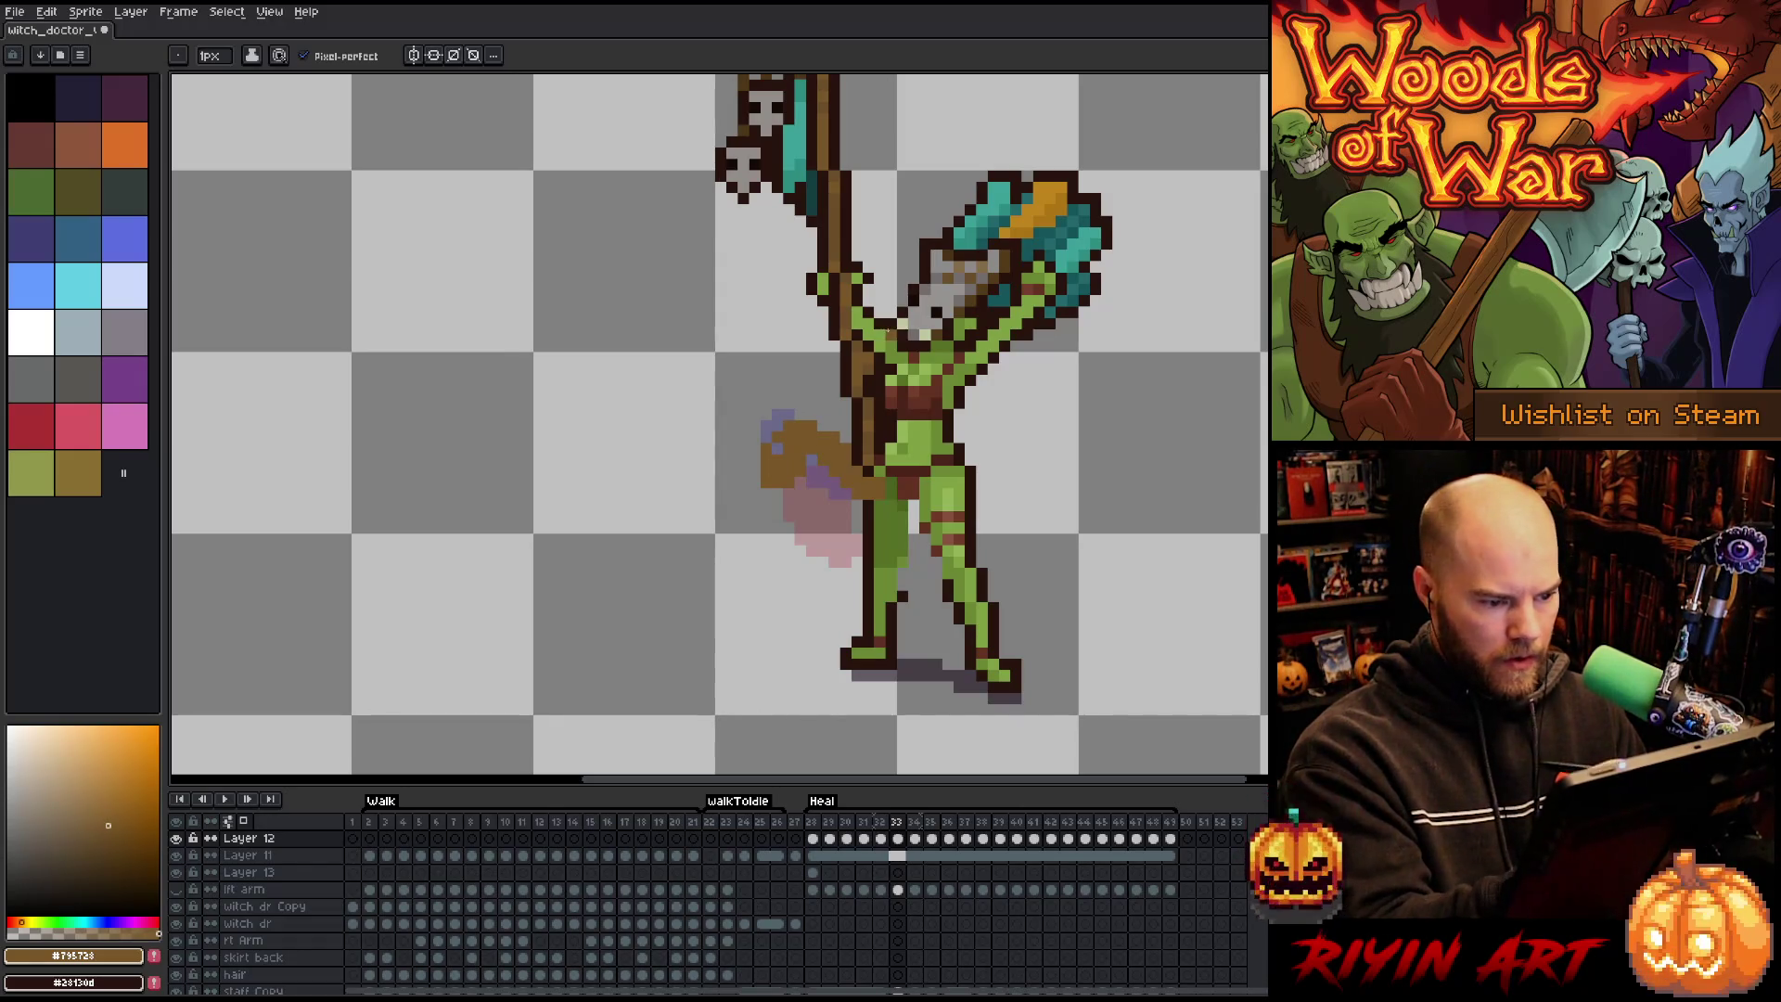
key(Right)
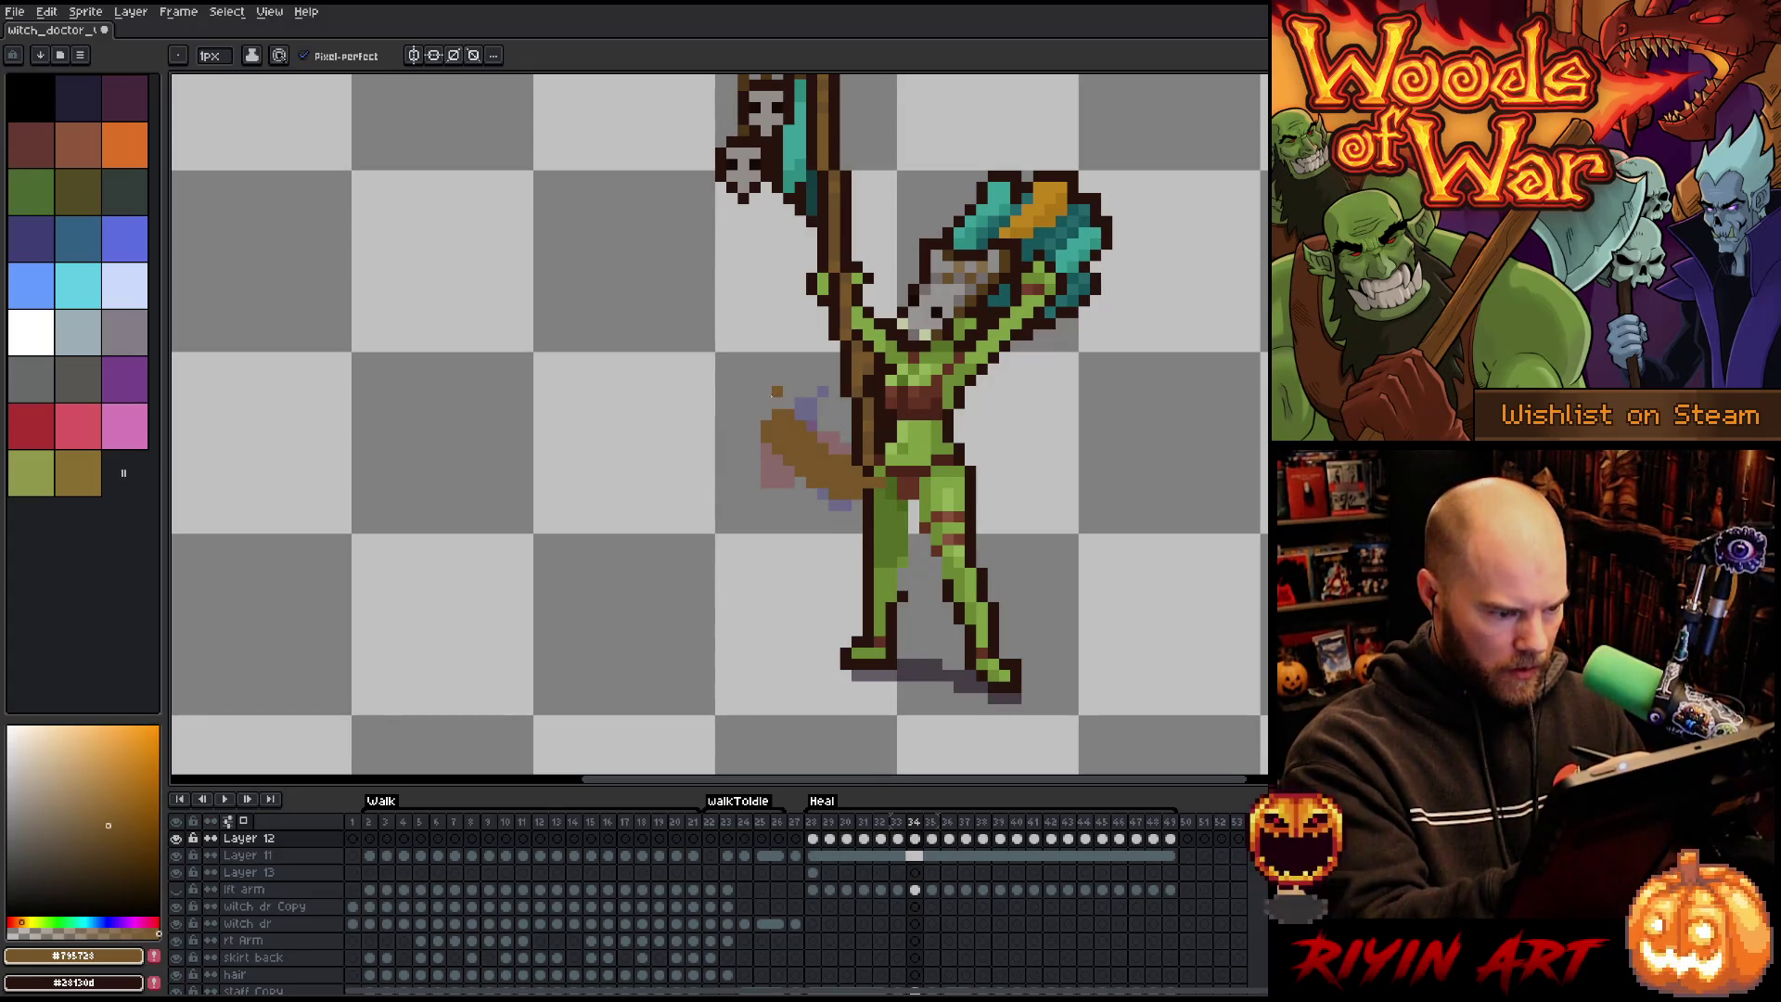
key(Right)
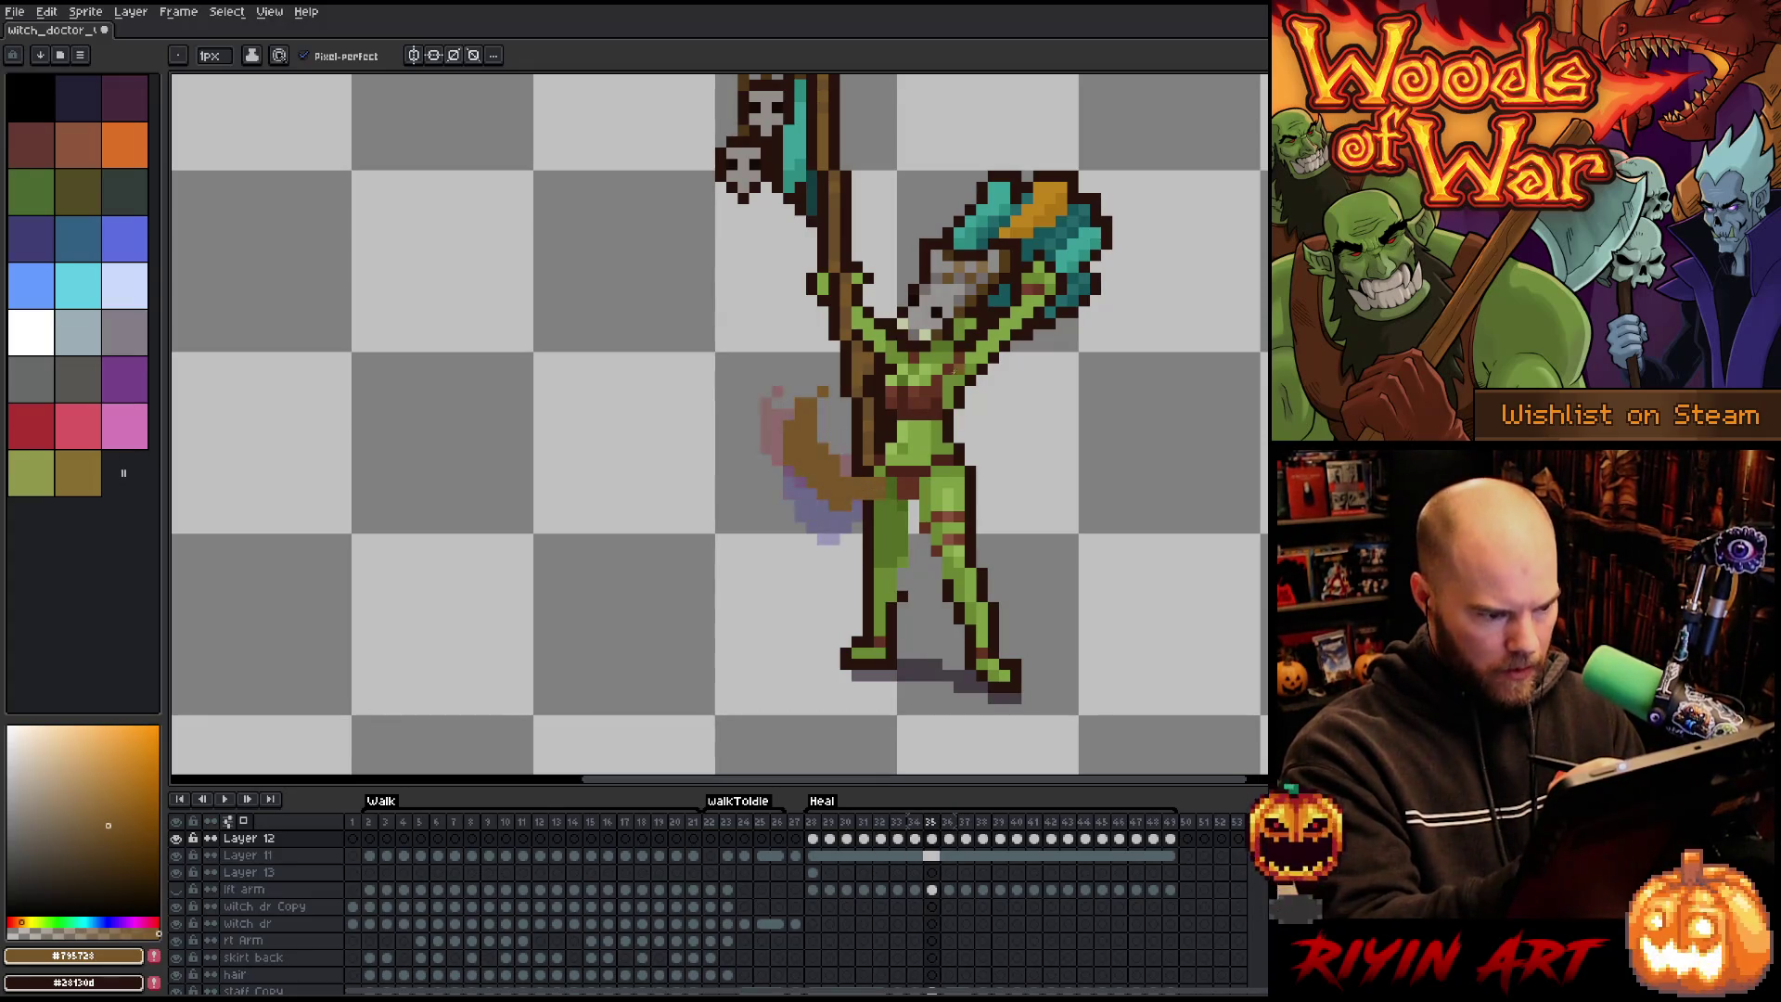
key(Left)
key(Right)
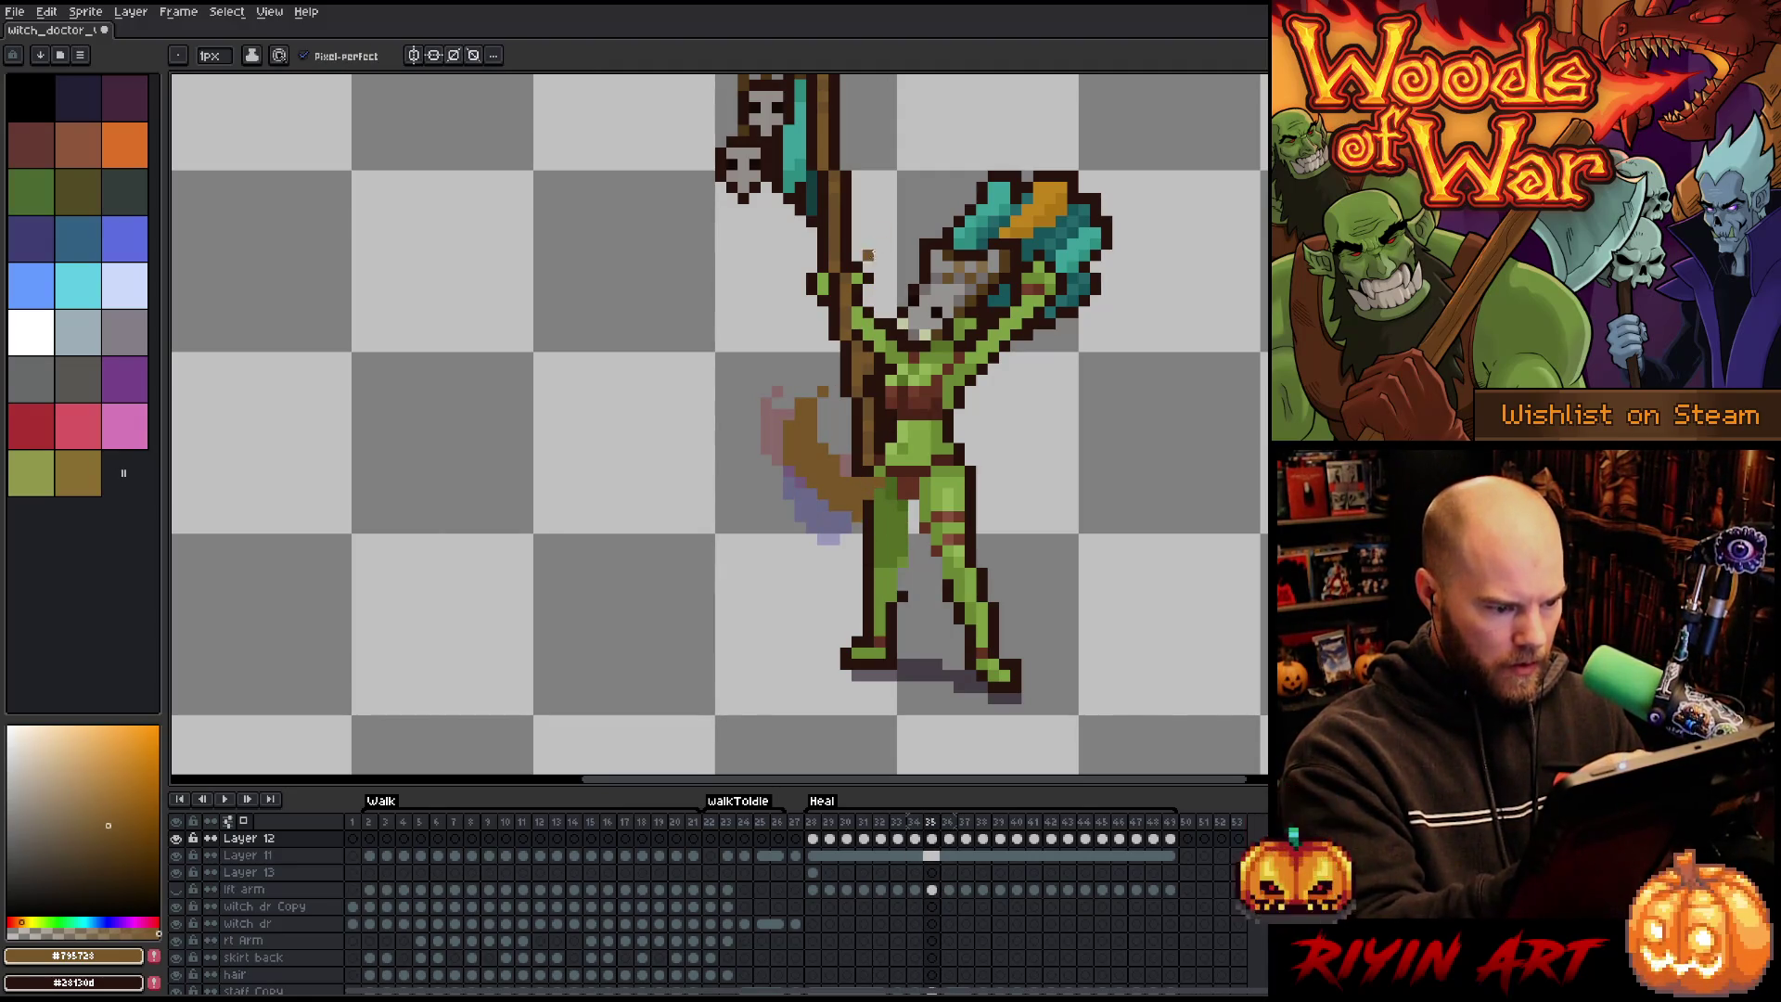
Paint the brown swinging shape beside the hip on frames 36, 37 and 38.
key(Right)
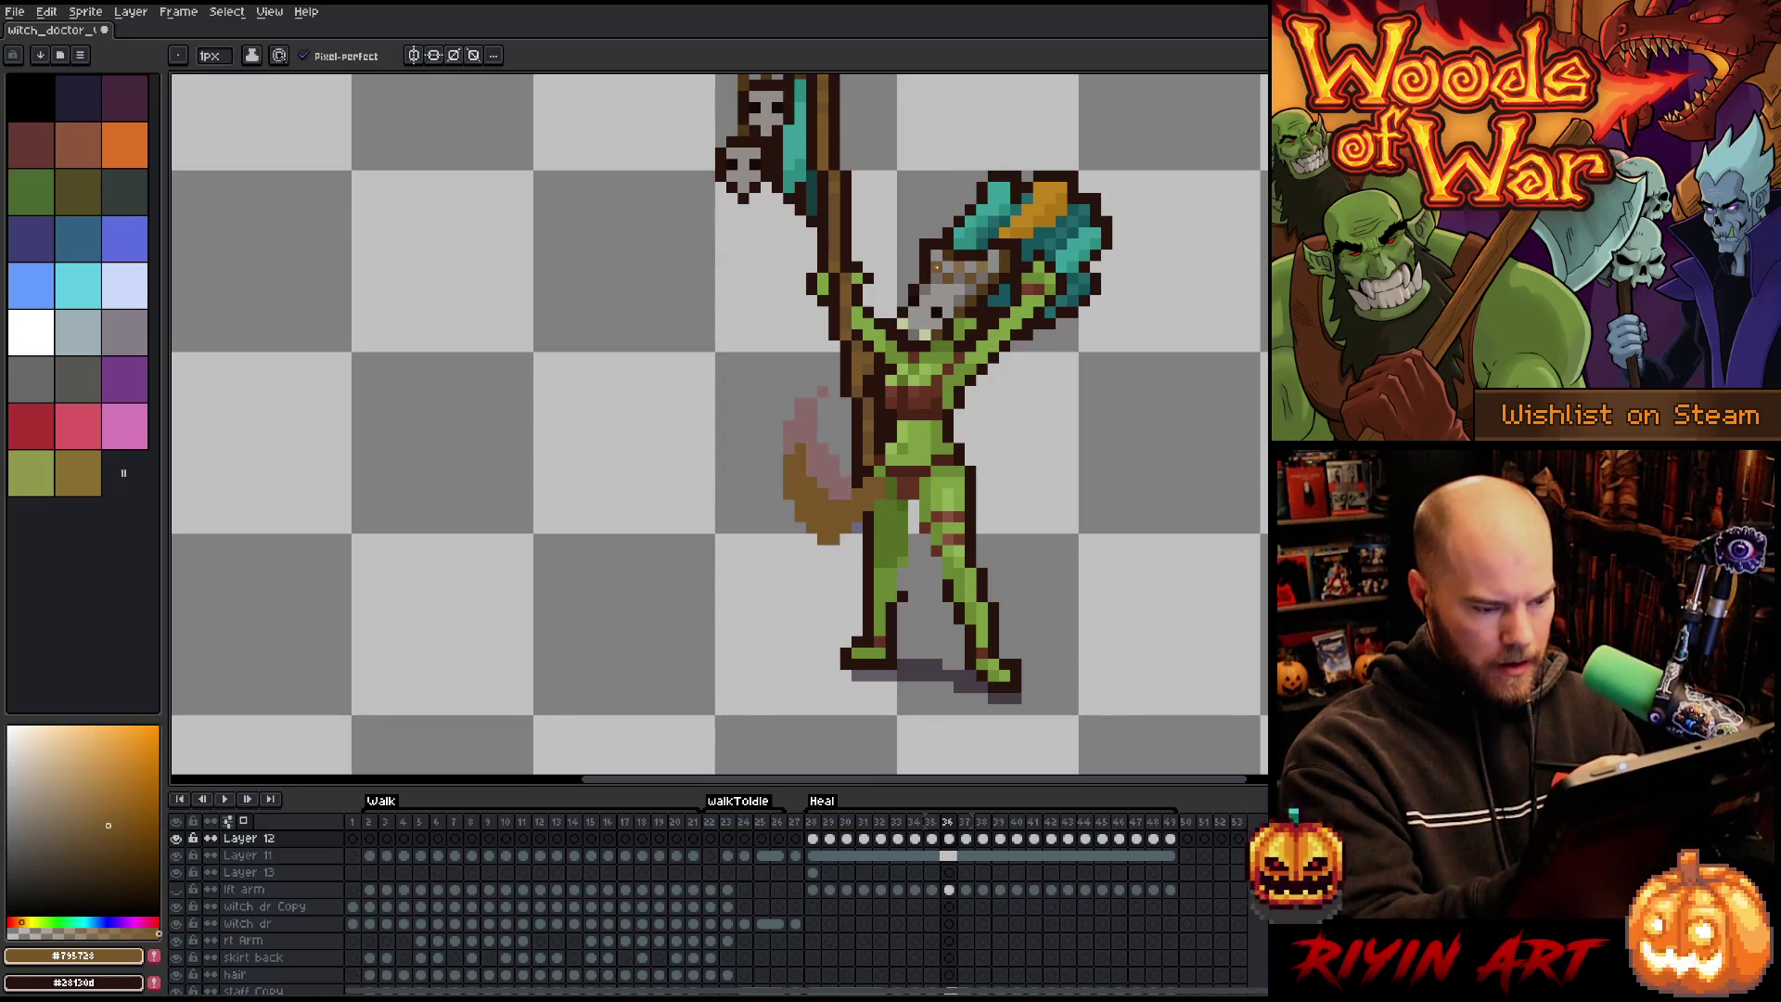
drag(785, 462, 811, 539)
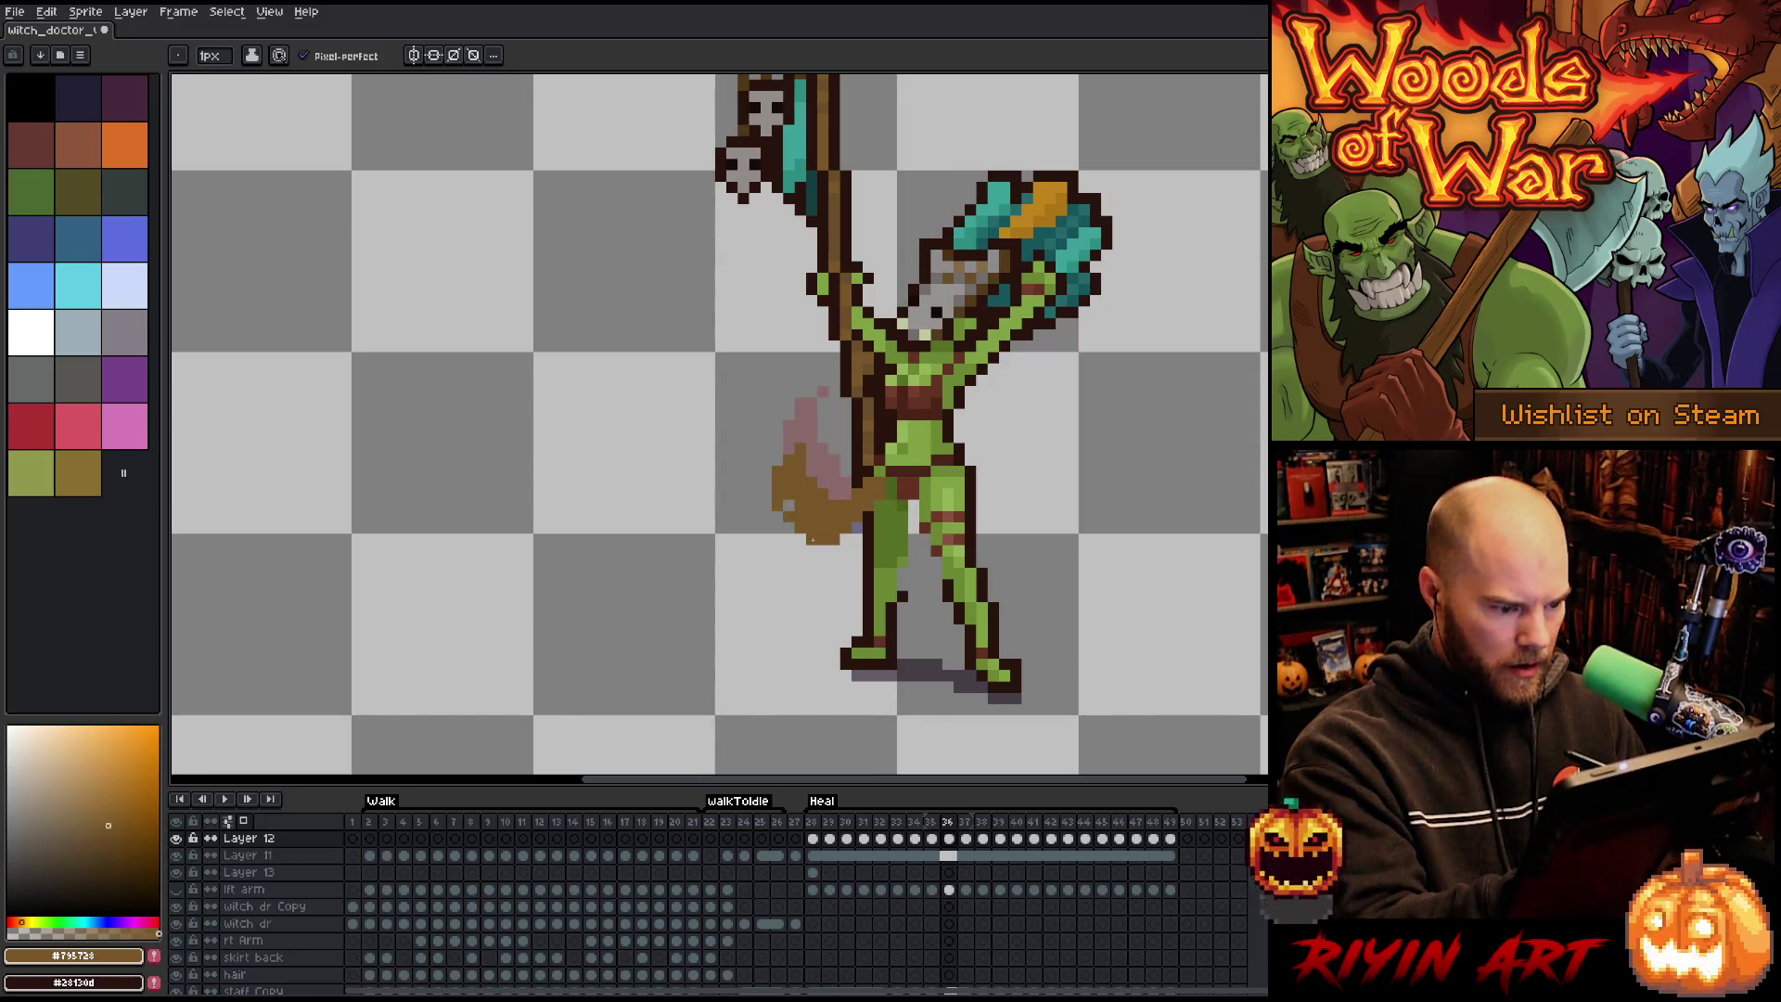
key(Right)
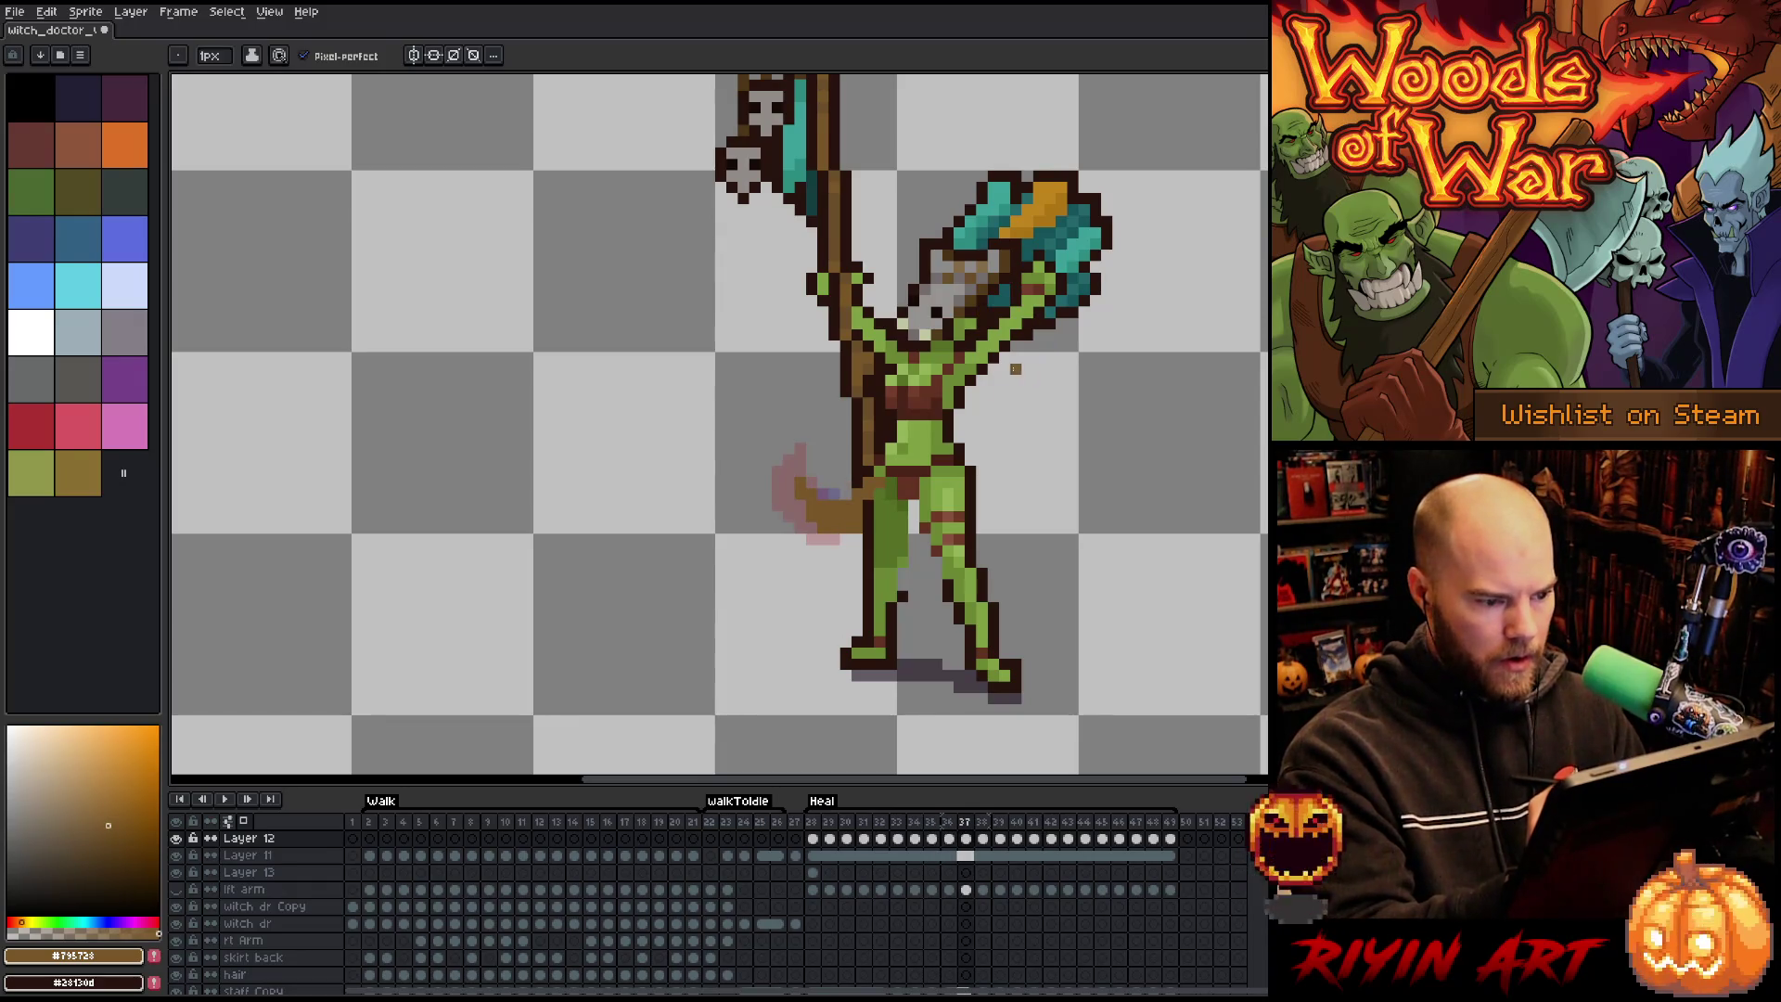
drag(806, 520, 739, 485)
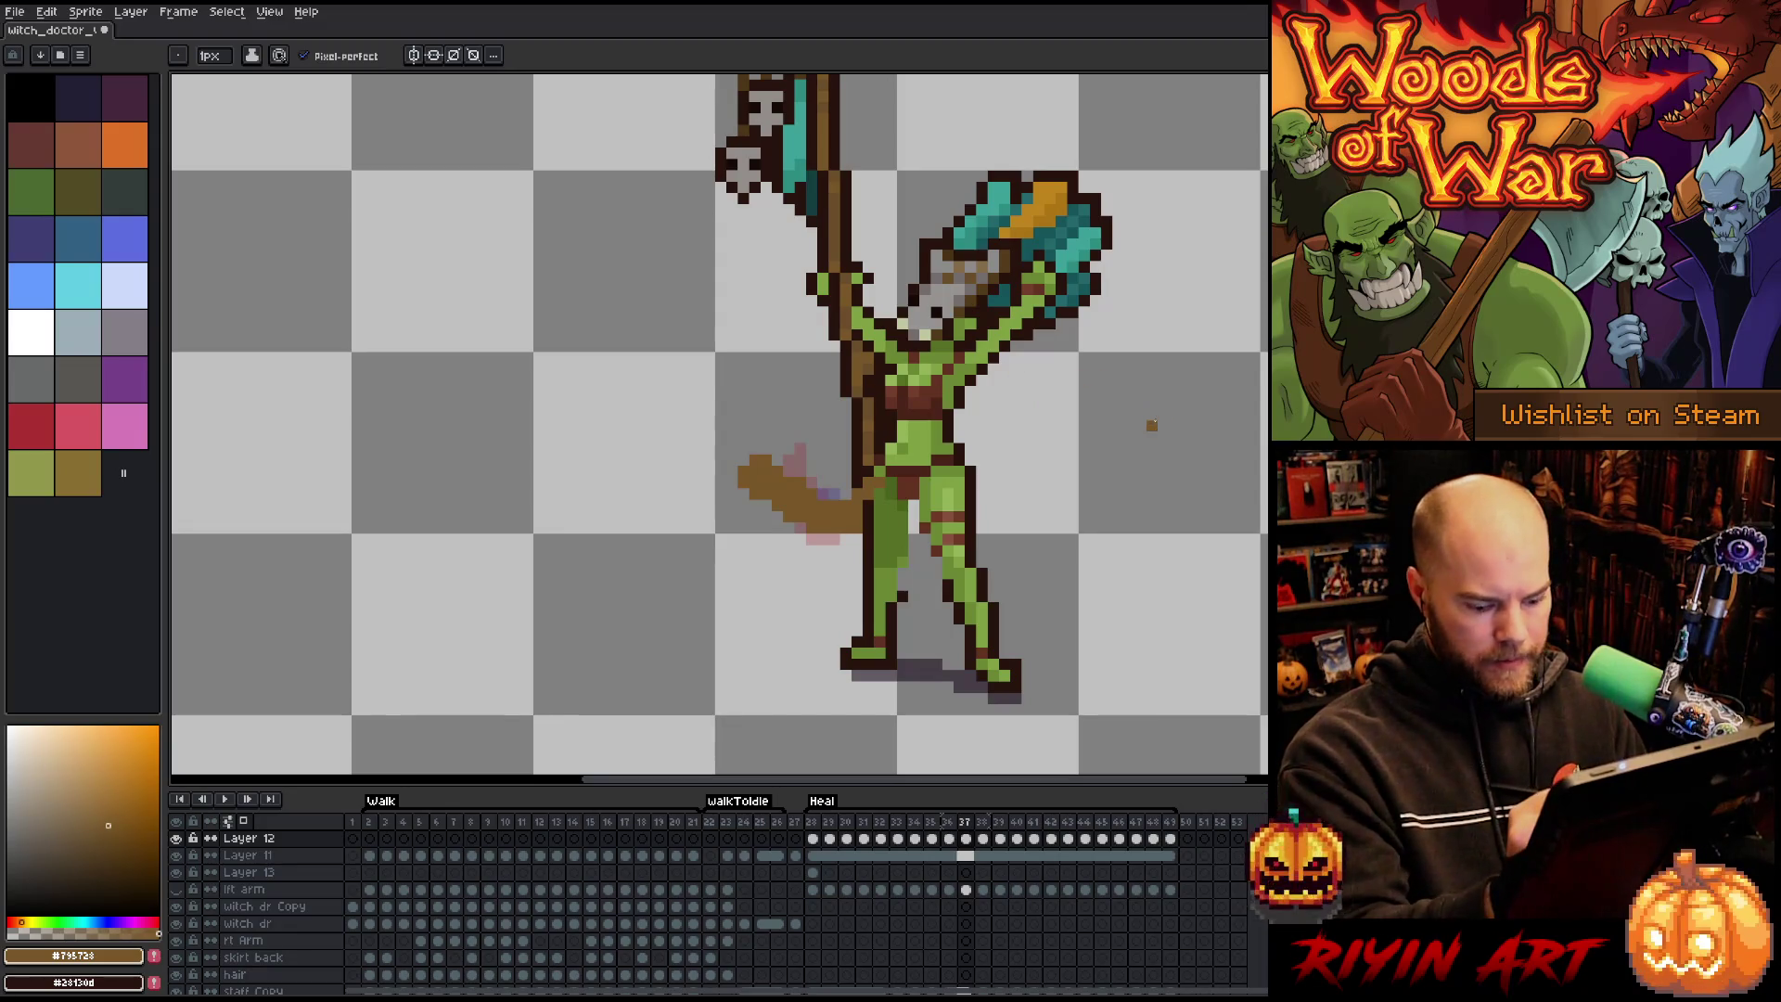
key(Right)
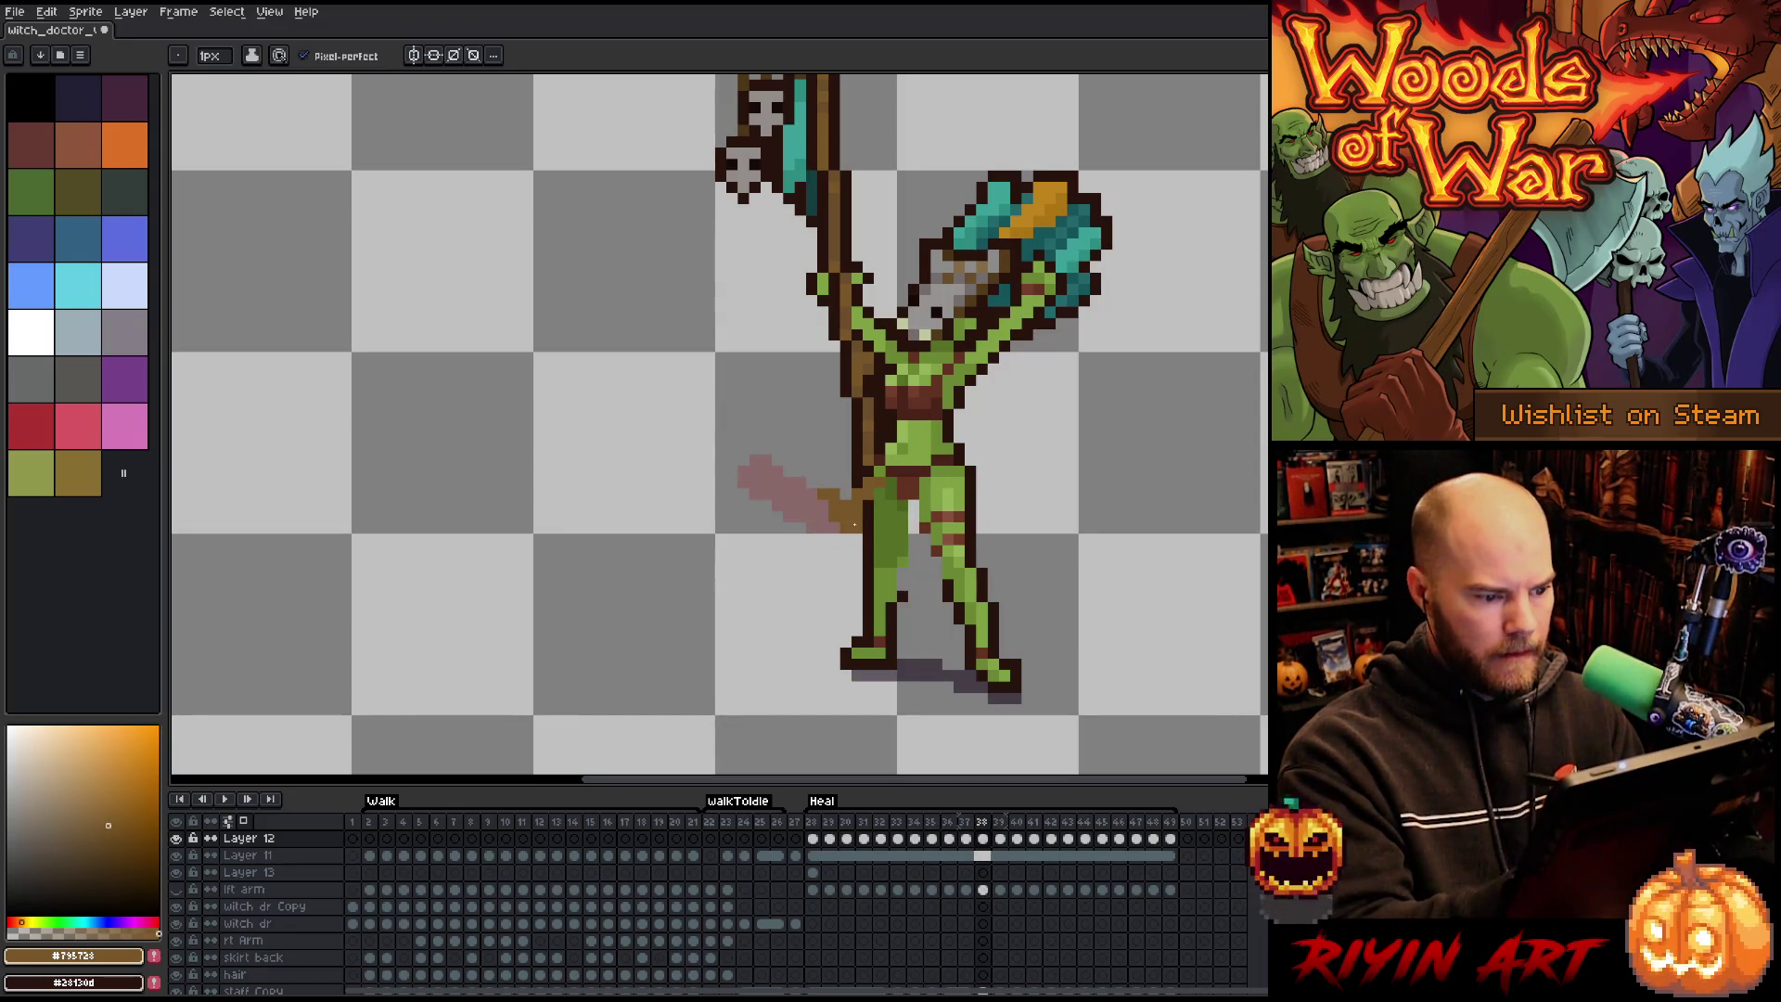
mouse_move(833, 528)
mouse_down()
mouse_move(834, 501)
mouse_move(763, 518)
mouse_up()
key(e)
key(b)
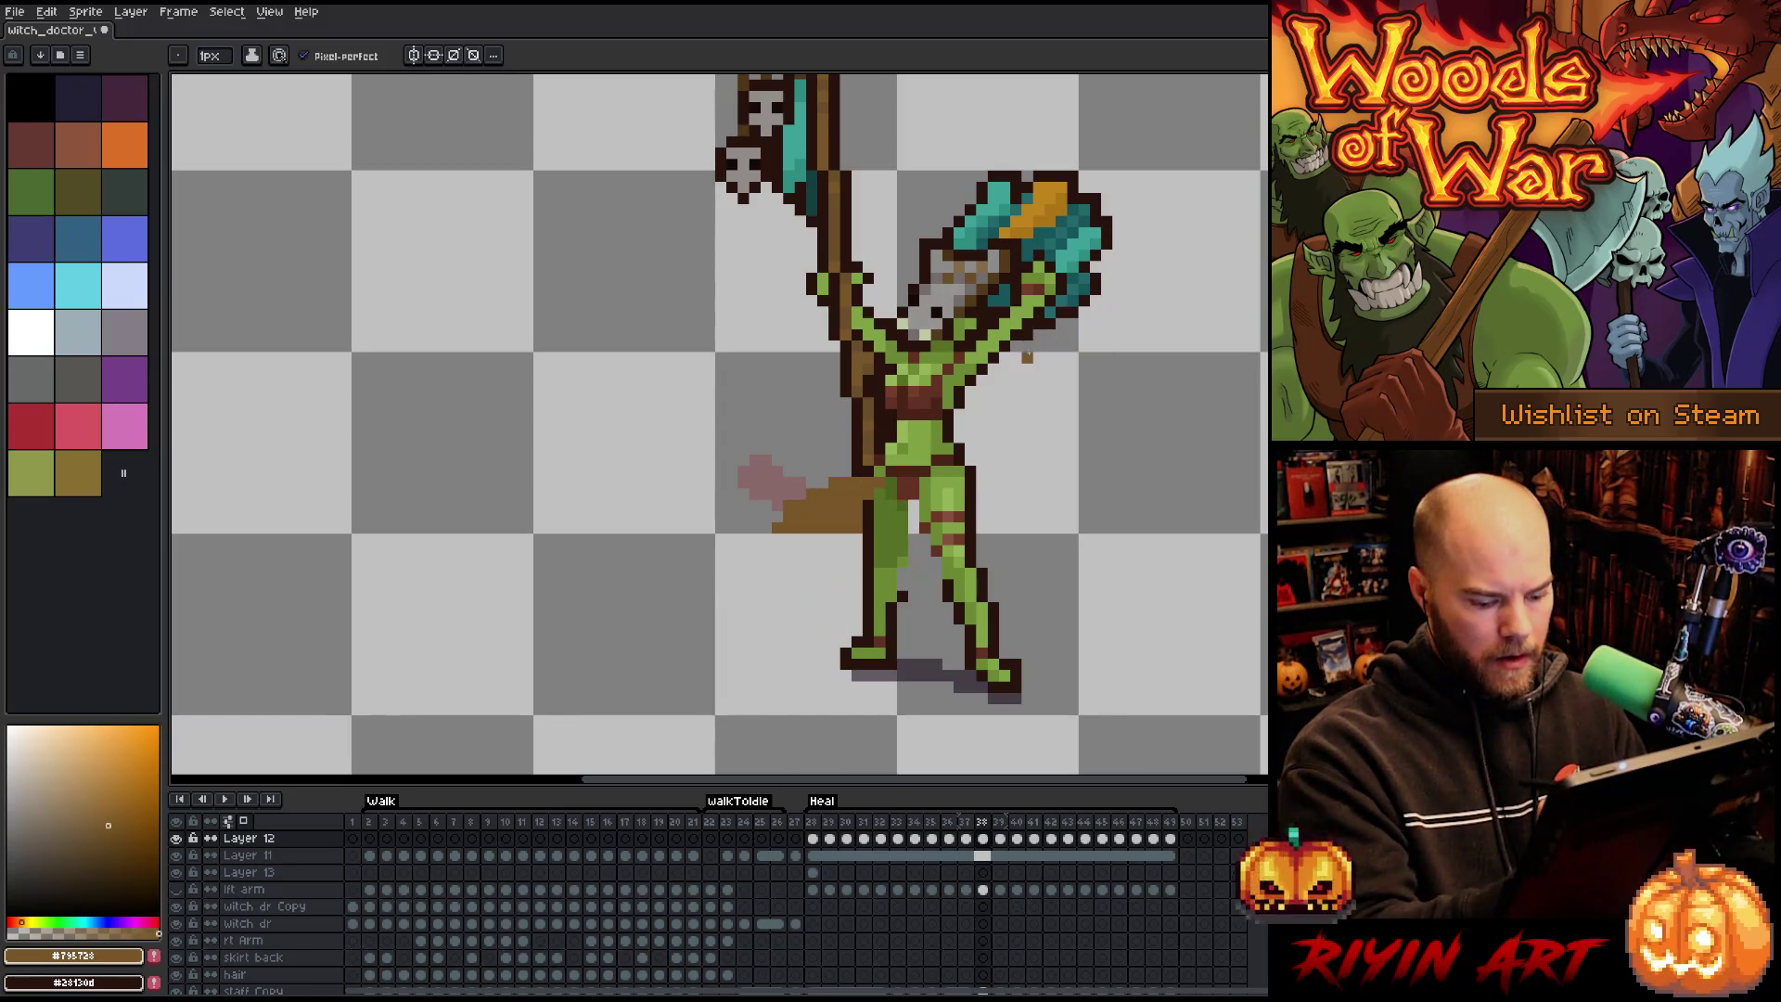
Cover the pink shape by the hip with brown on frame 39 and frame 45.
key(period)
drag(846, 491, 841, 509)
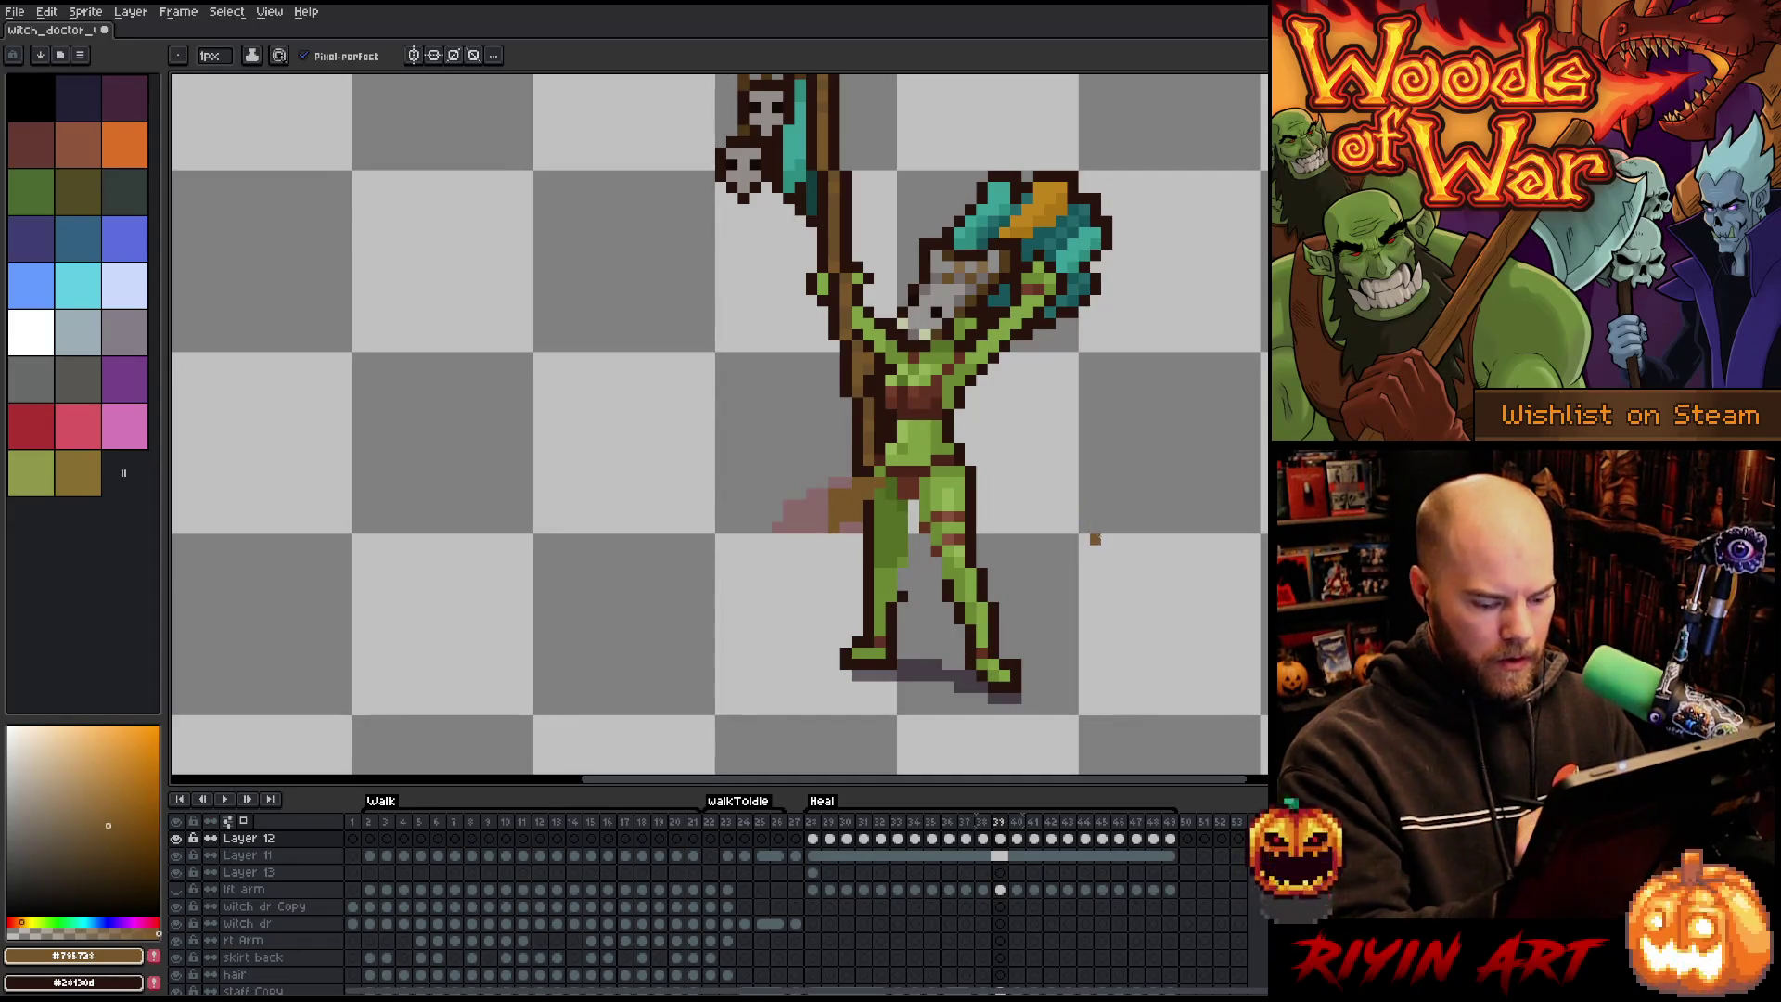
key(Return)
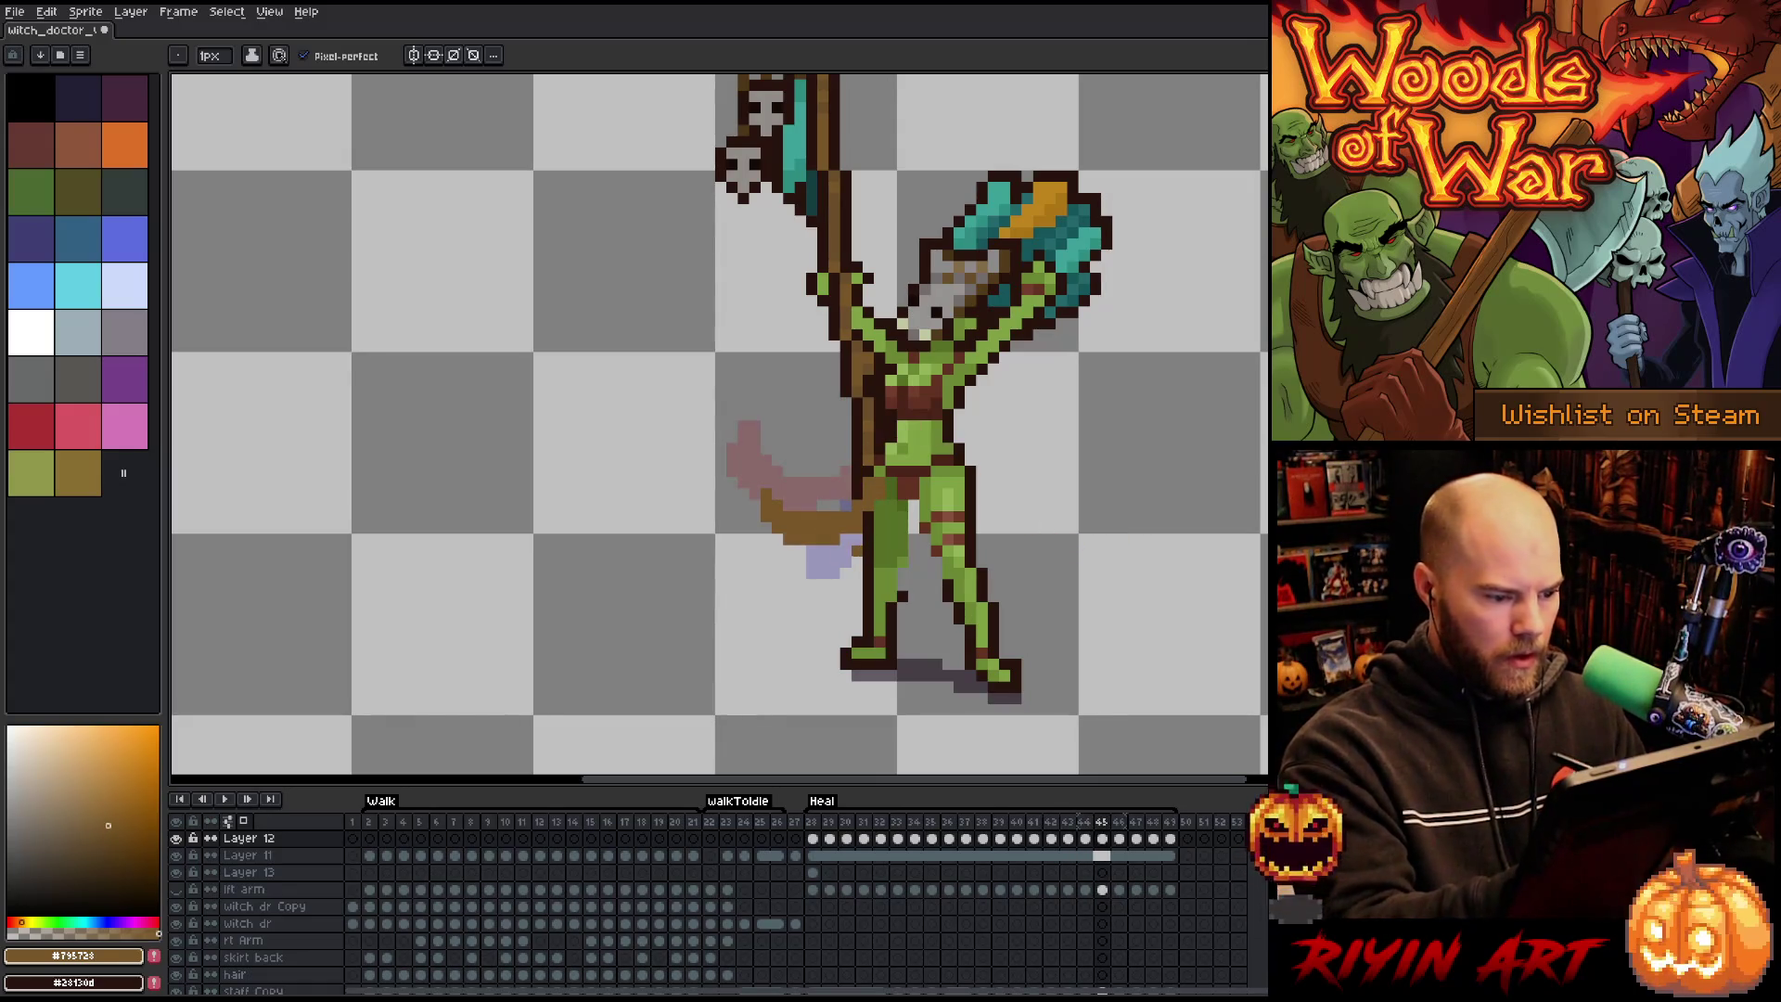
mouse_move(742, 477)
mouse_down()
mouse_move(750, 519)
mouse_move(789, 536)
mouse_move(727, 504)
mouse_up()
key(e)
key(b)
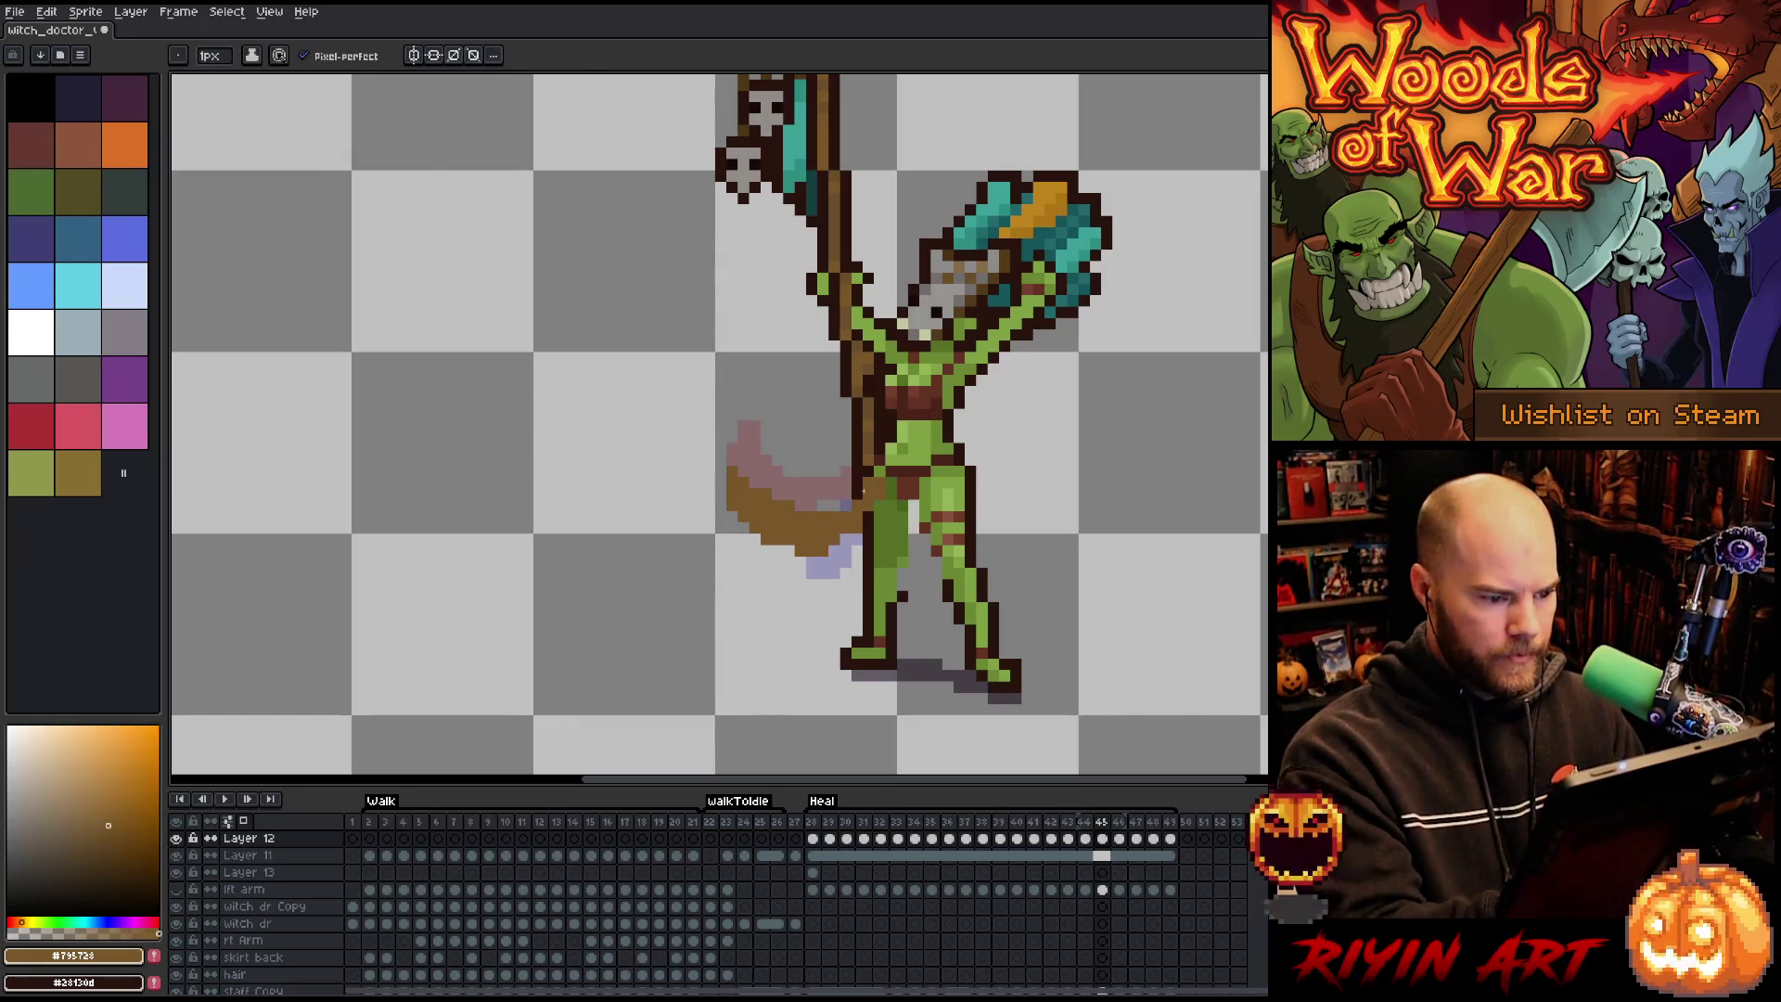
Extend the brown tip down-left on frame 46 and paint the staff below the hand on frame 47.
key(period)
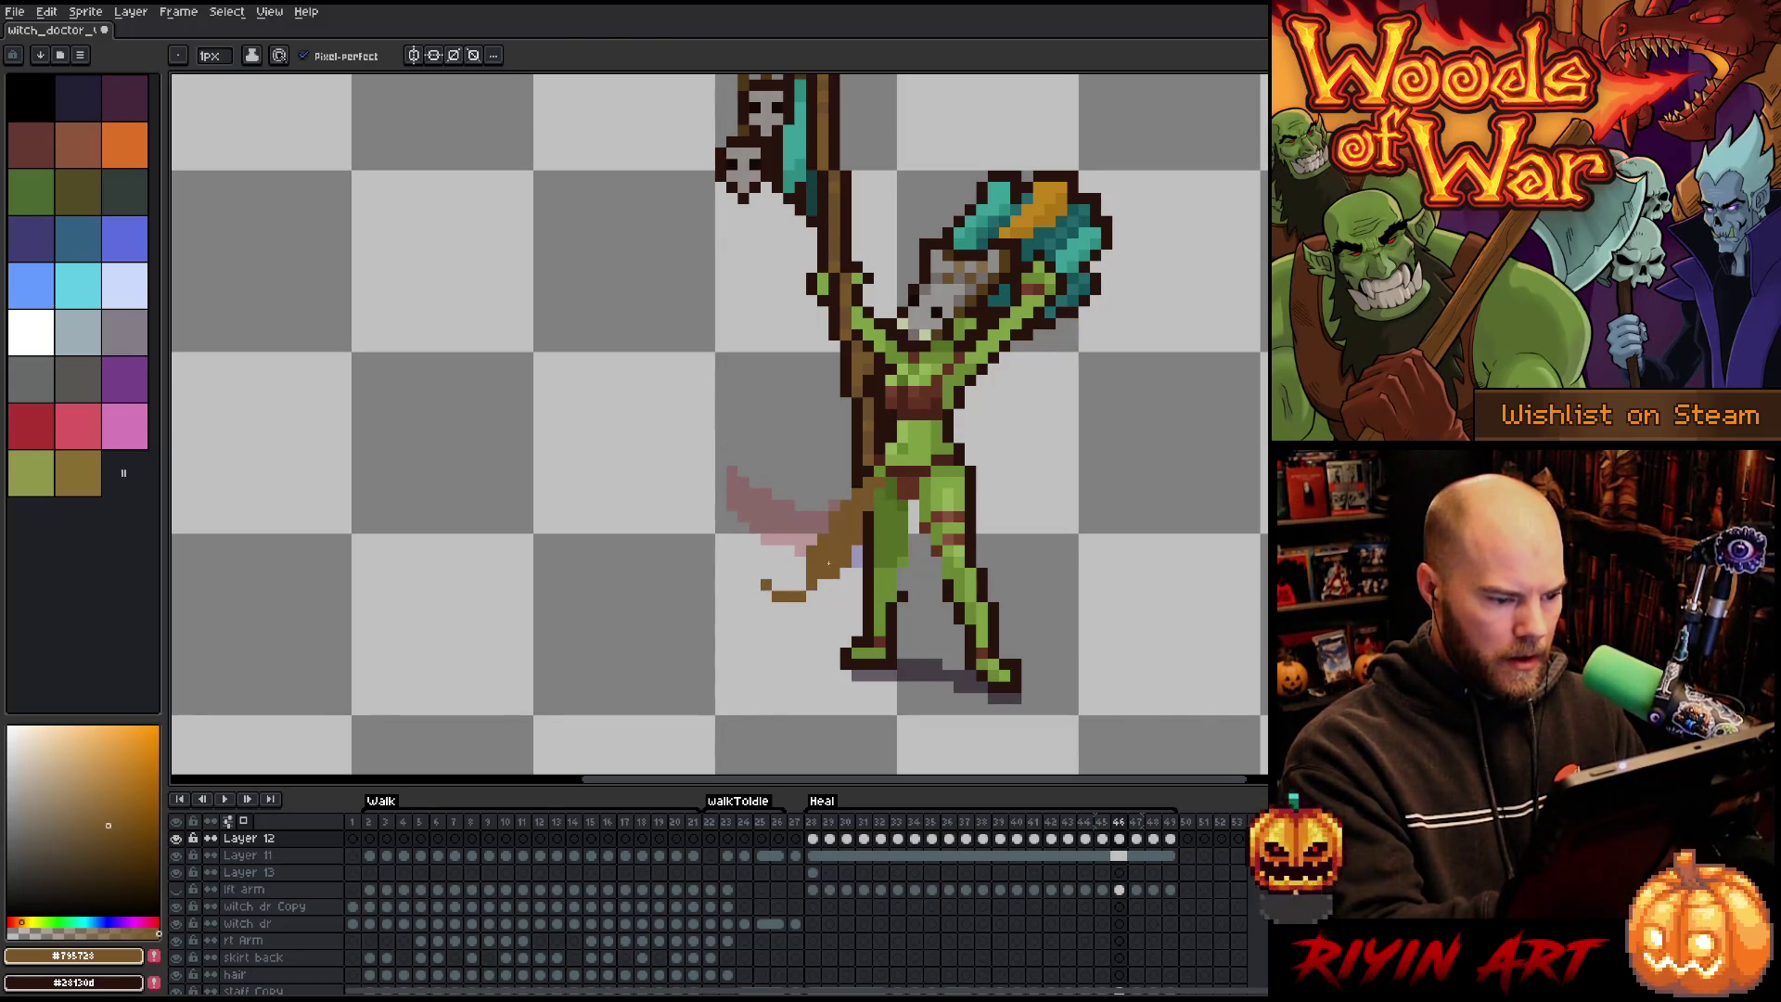
drag(811, 594, 743, 608)
key(e)
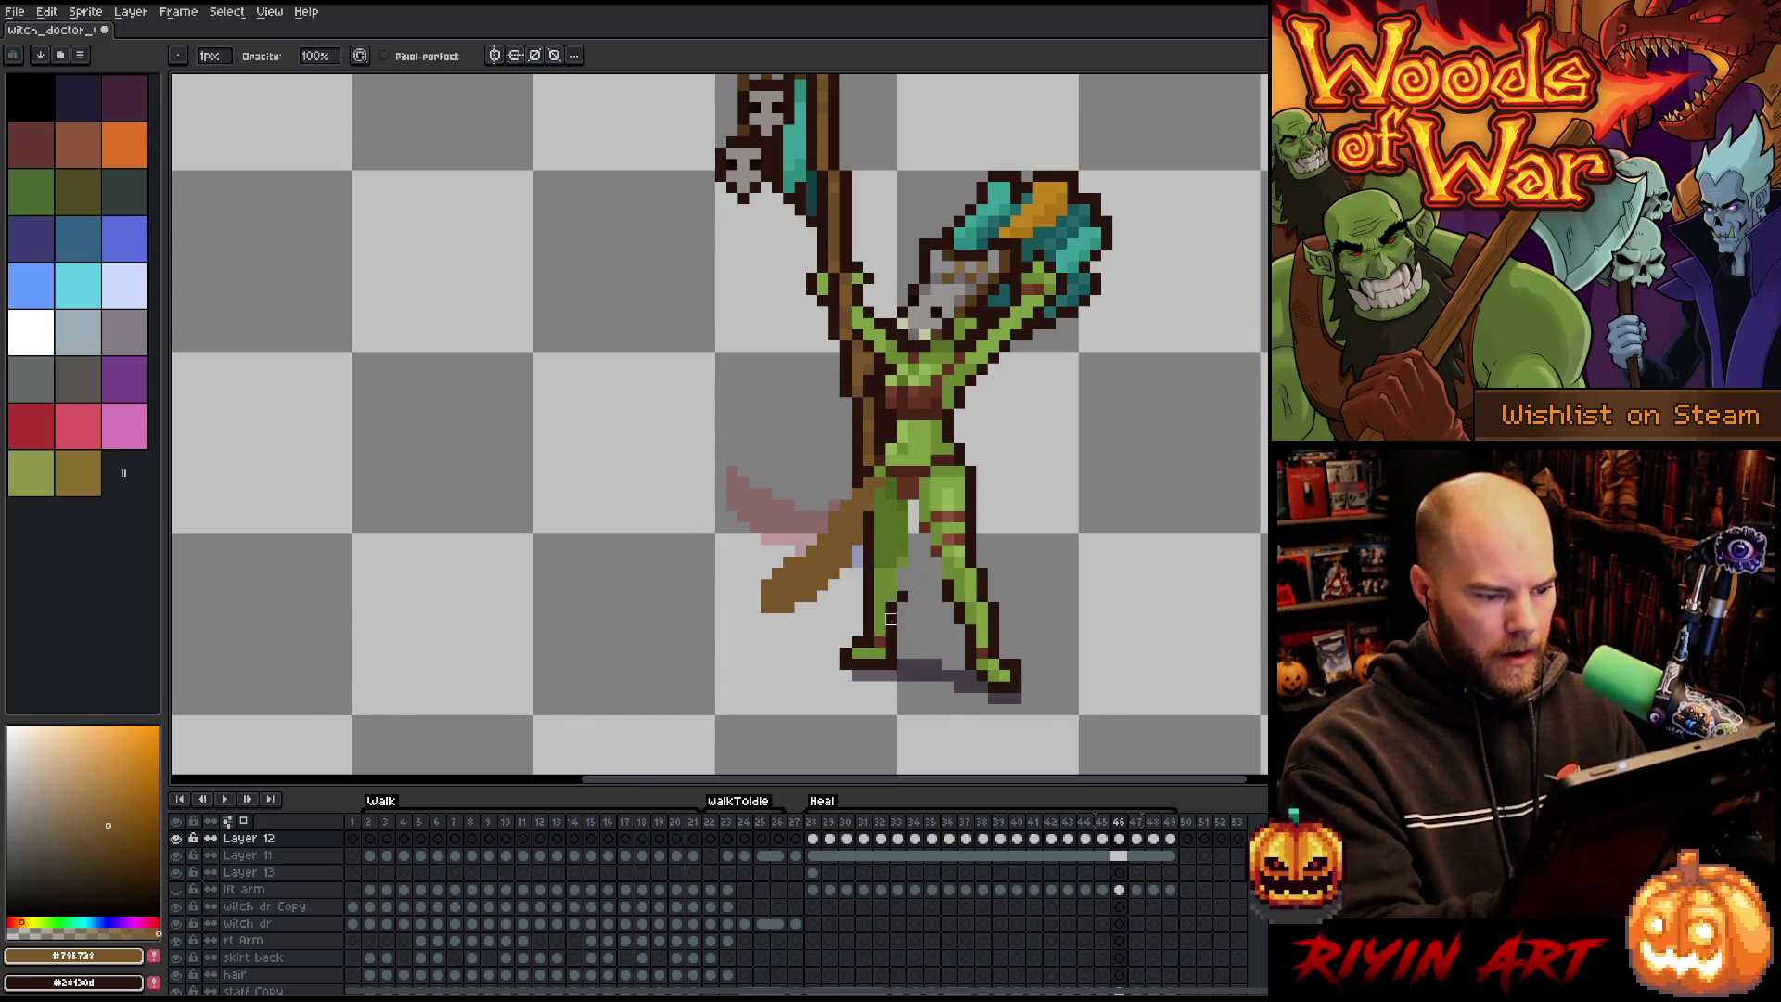
key(b)
click(756, 573)
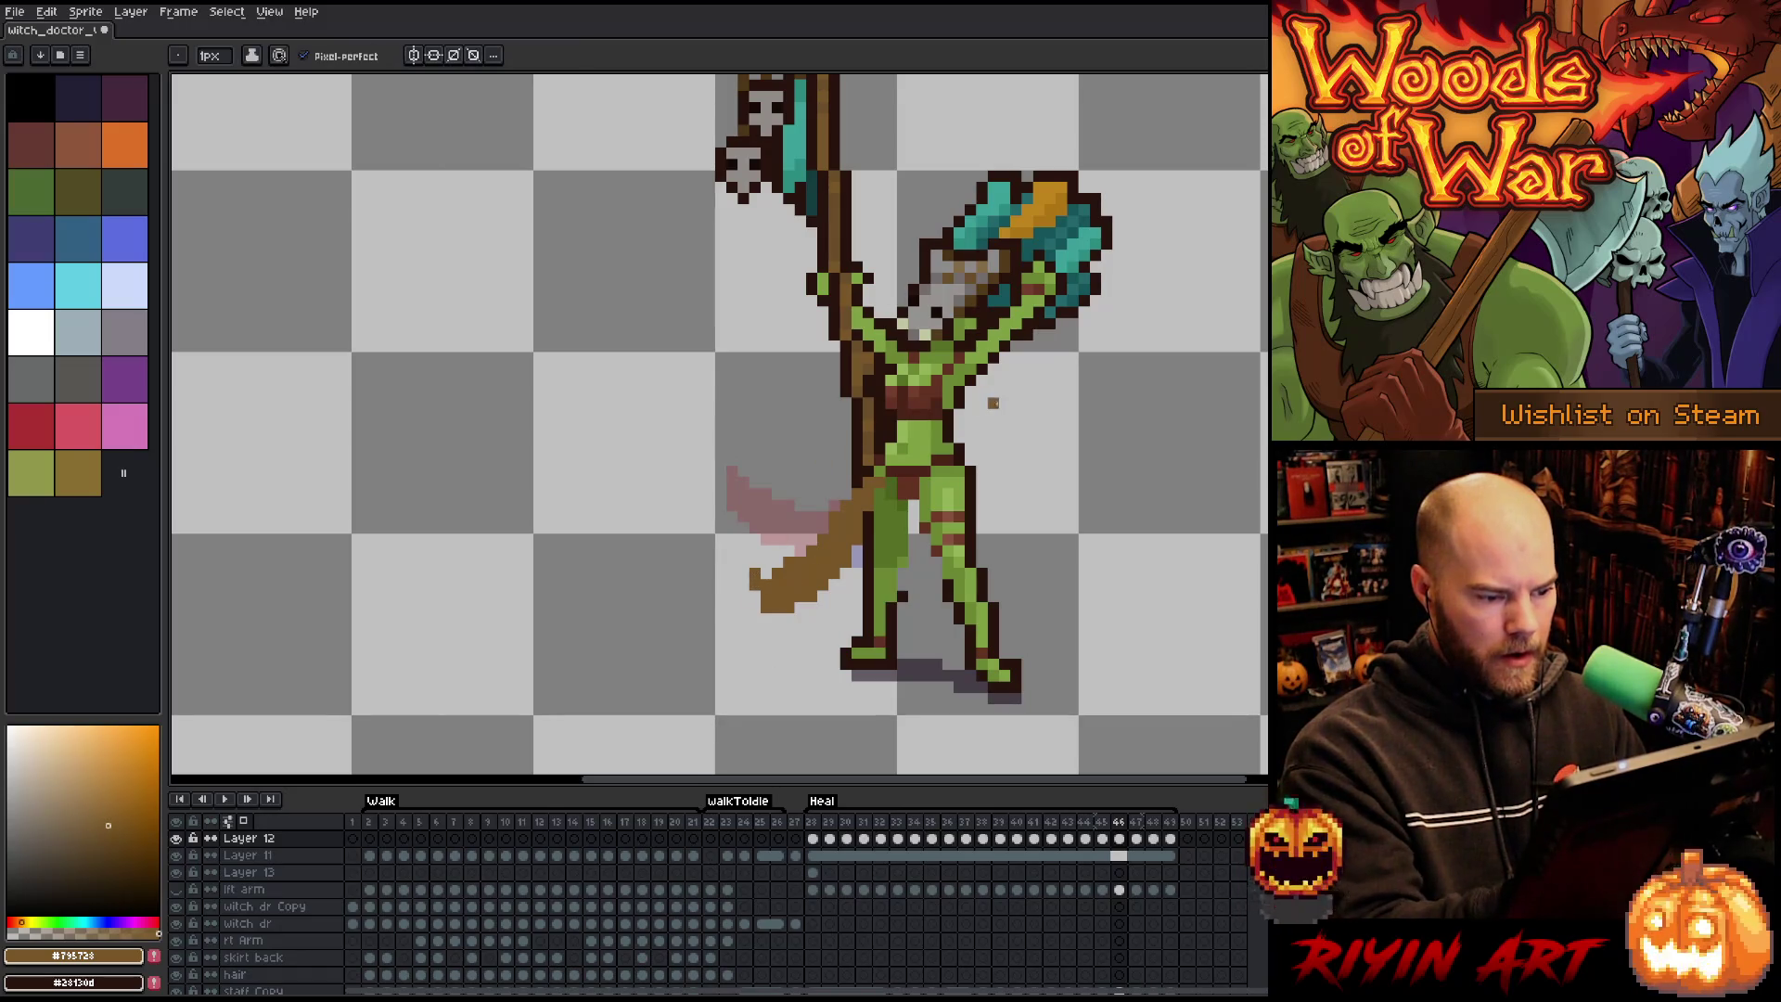
key(e)
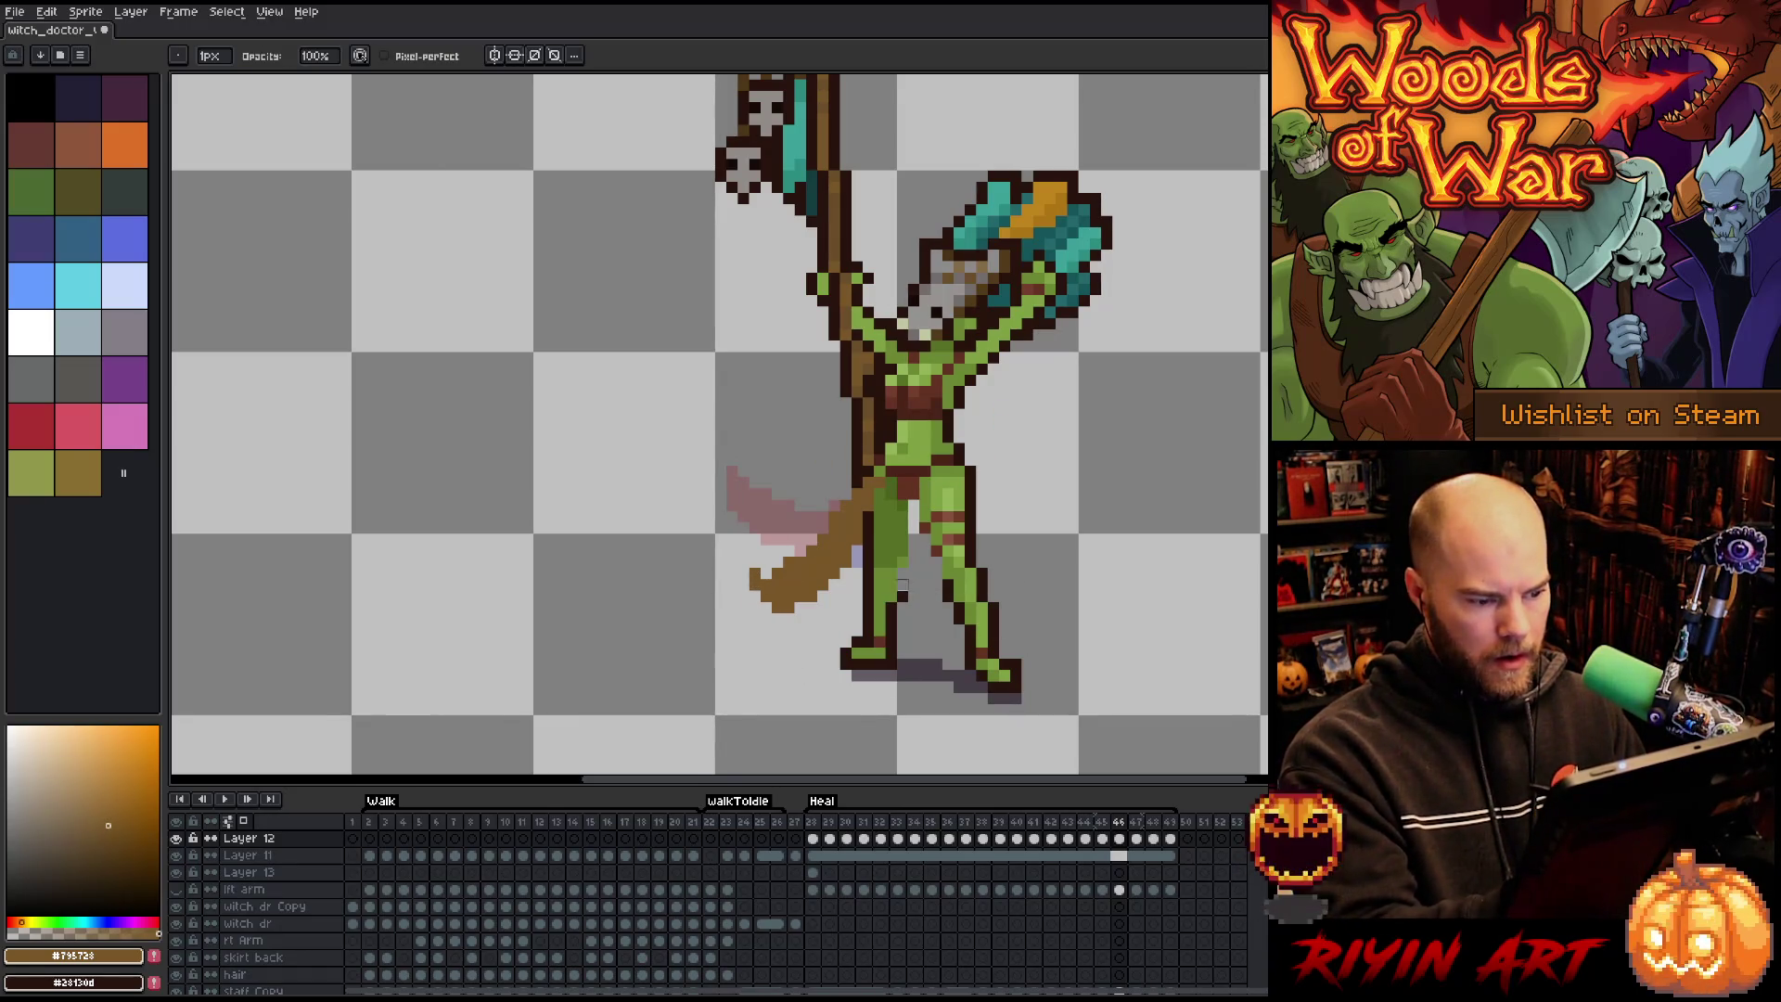
key(period)
key(b)
mouse_move(847, 536)
mouse_down()
mouse_move(816, 605)
mouse_move(830, 576)
mouse_move(825, 589)
mouse_up()
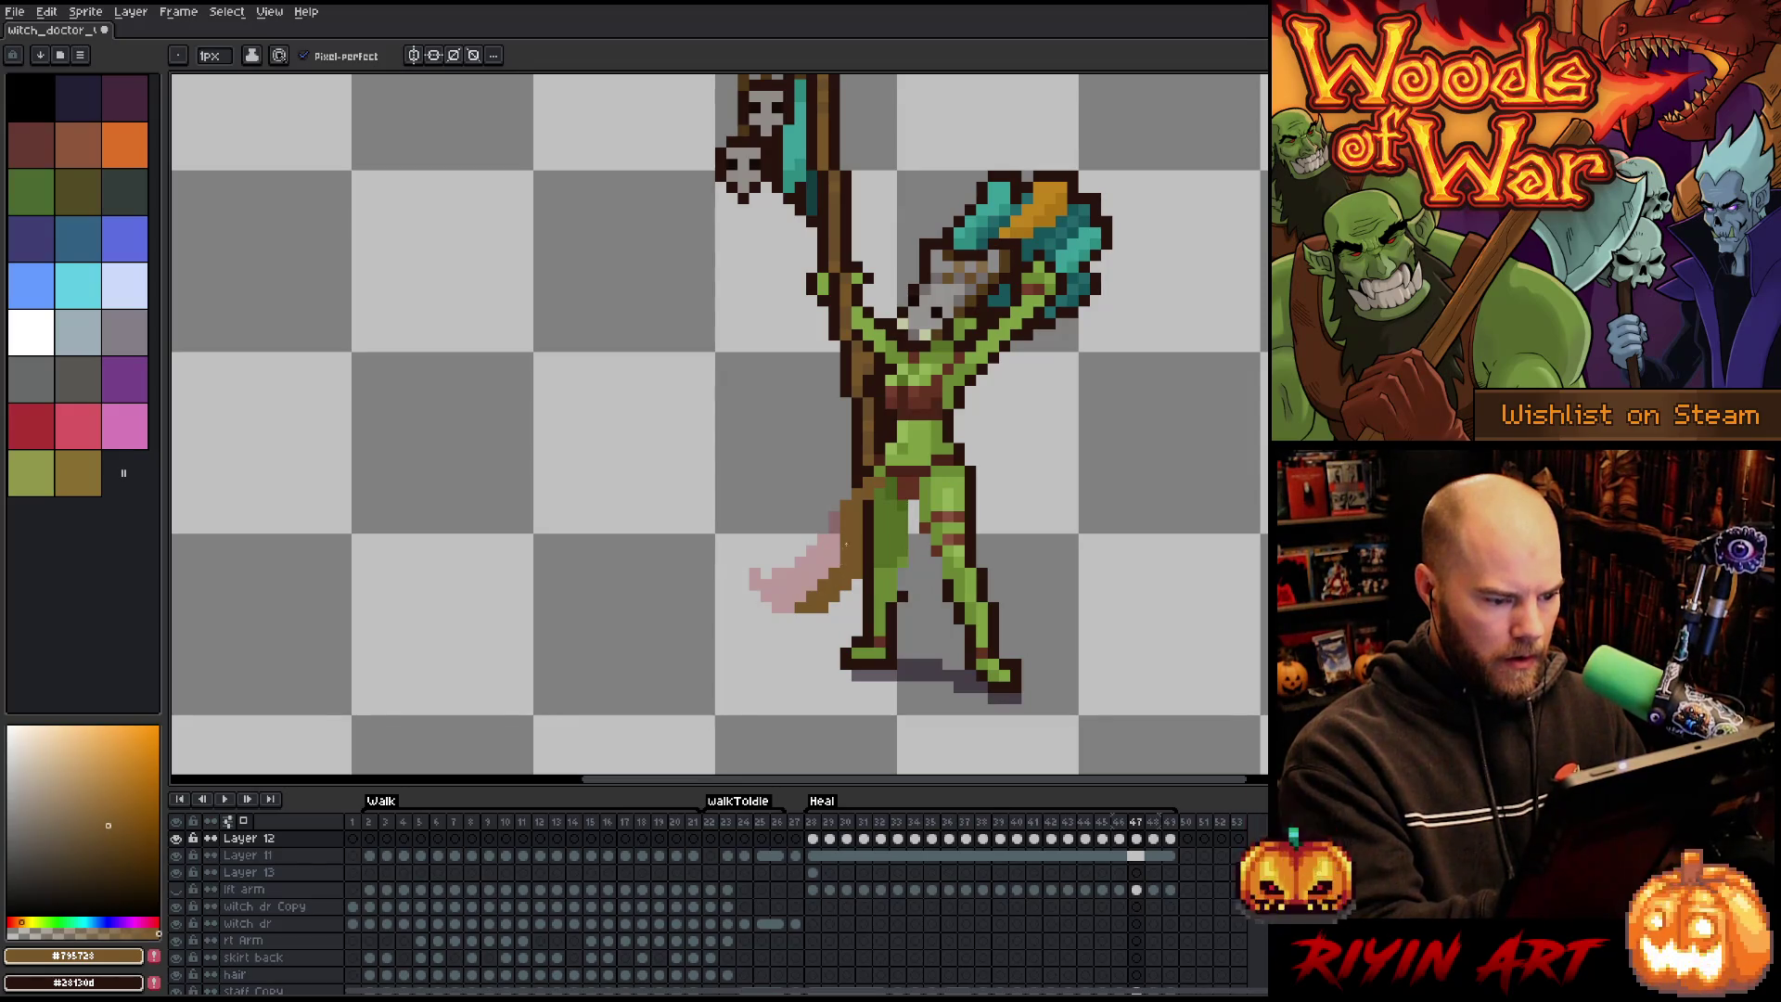
Erase the old brown shape over the skirt on frame 49.
key(period)
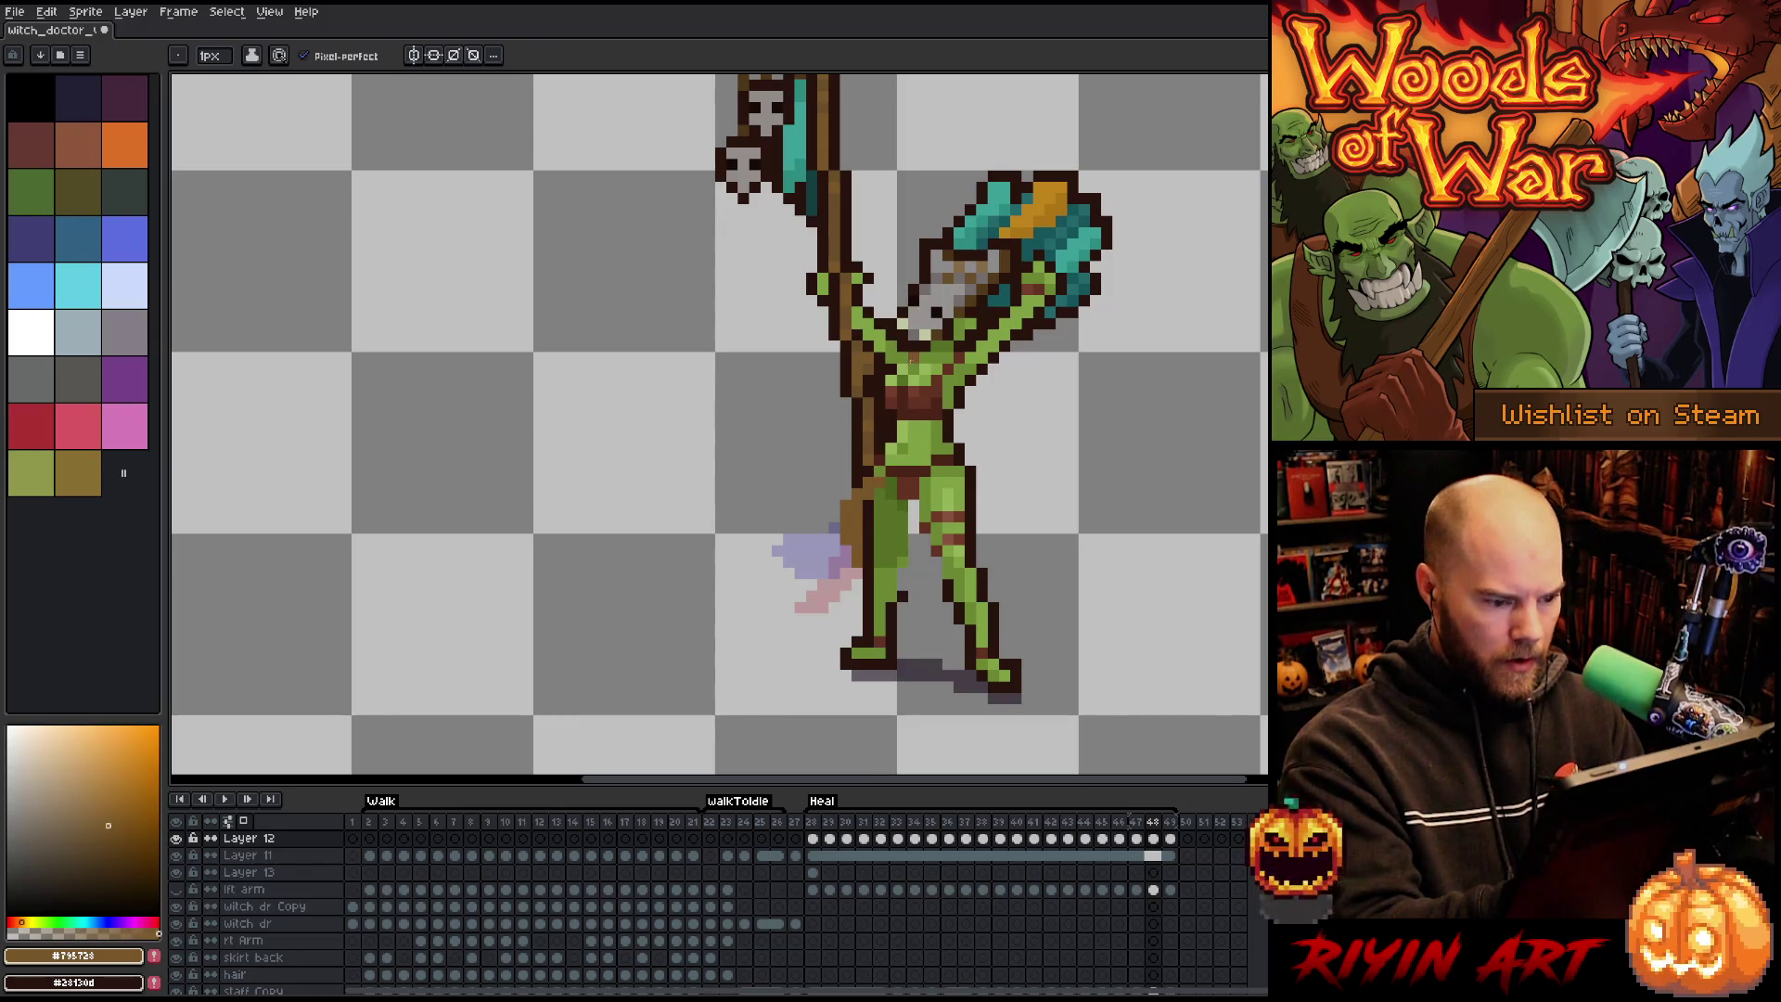
key(period)
key(e)
mouse_move(835, 529)
mouse_down()
mouse_move(788, 584)
mouse_move(779, 571)
mouse_move(789, 607)
mouse_move(835, 534)
mouse_move(825, 572)
mouse_up()
key(b)
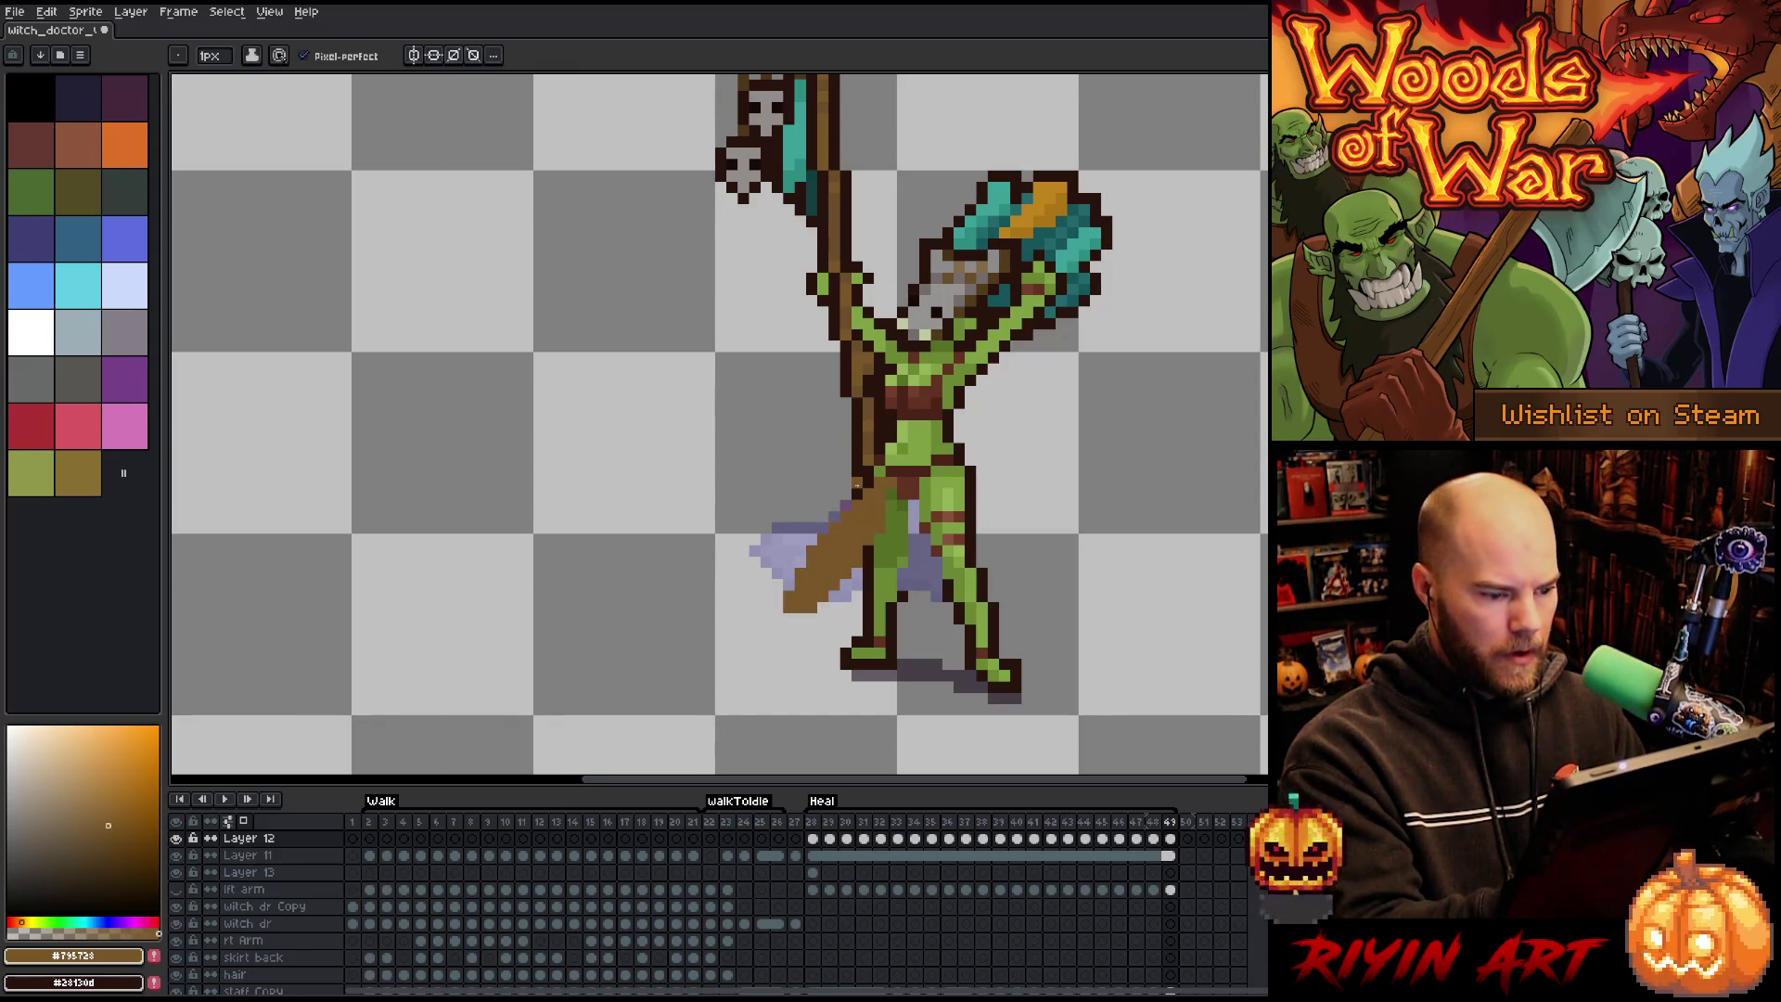
Save the sprite with Ctrl+S and play the animation back.
key(ctrl+s)
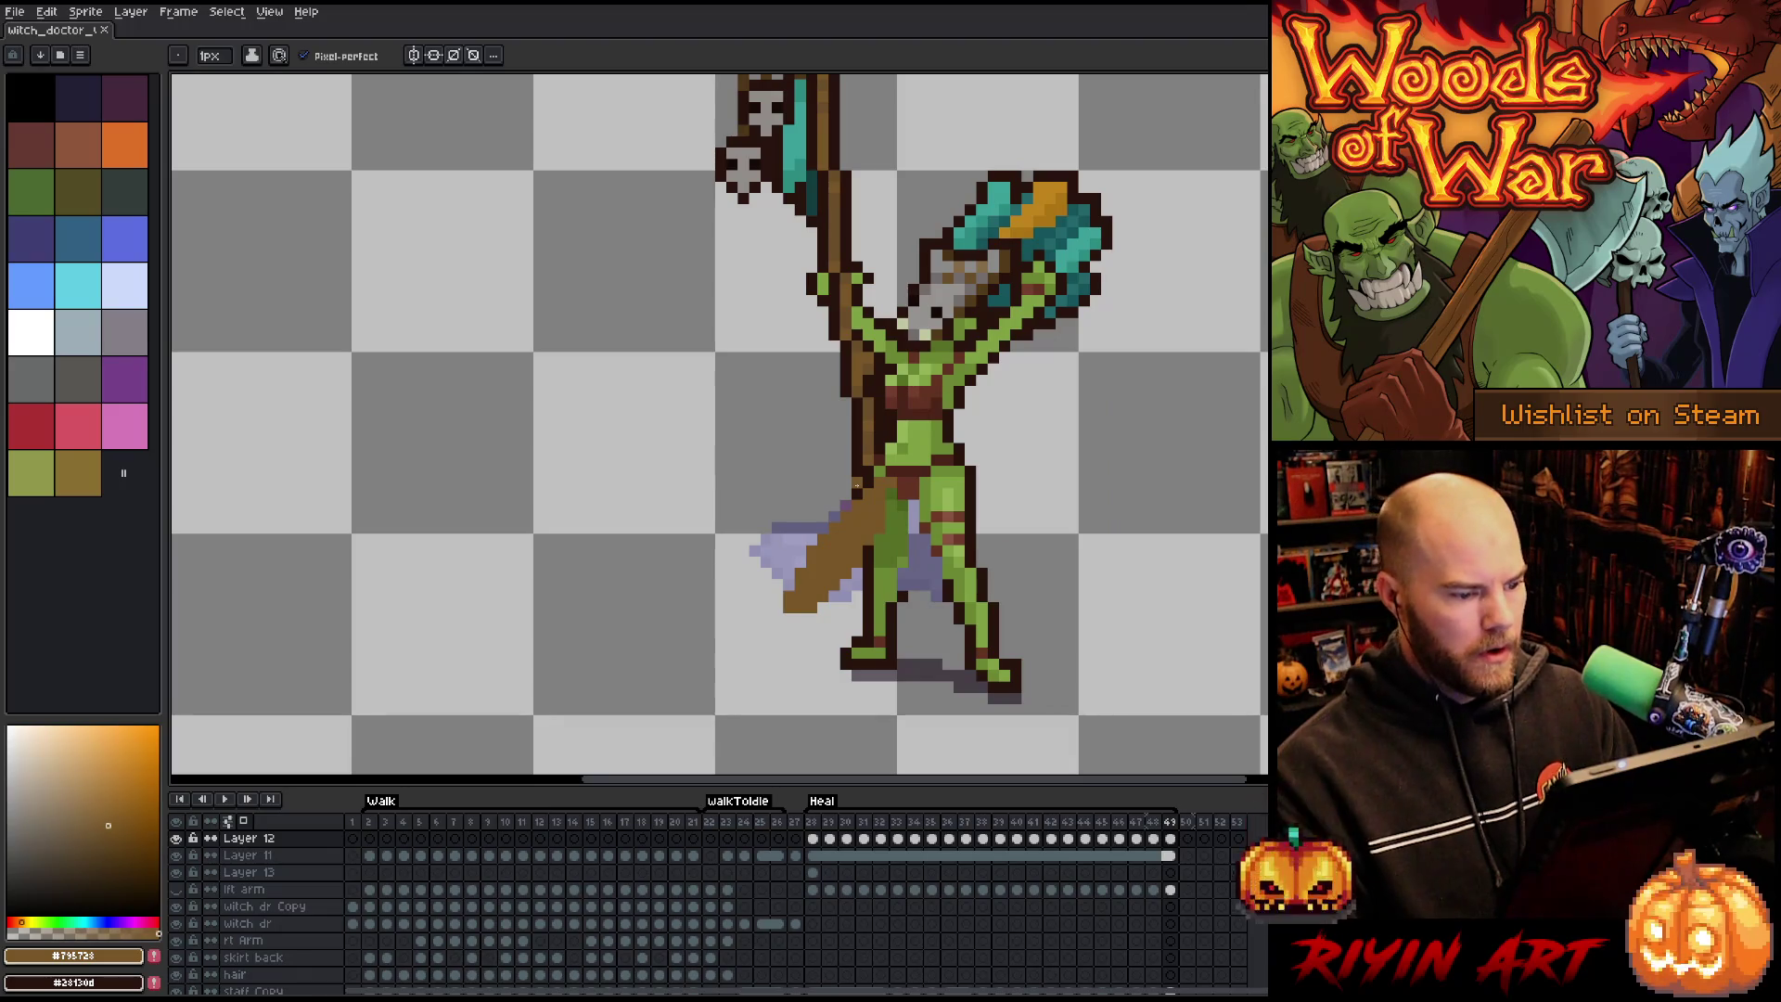
key(Return)
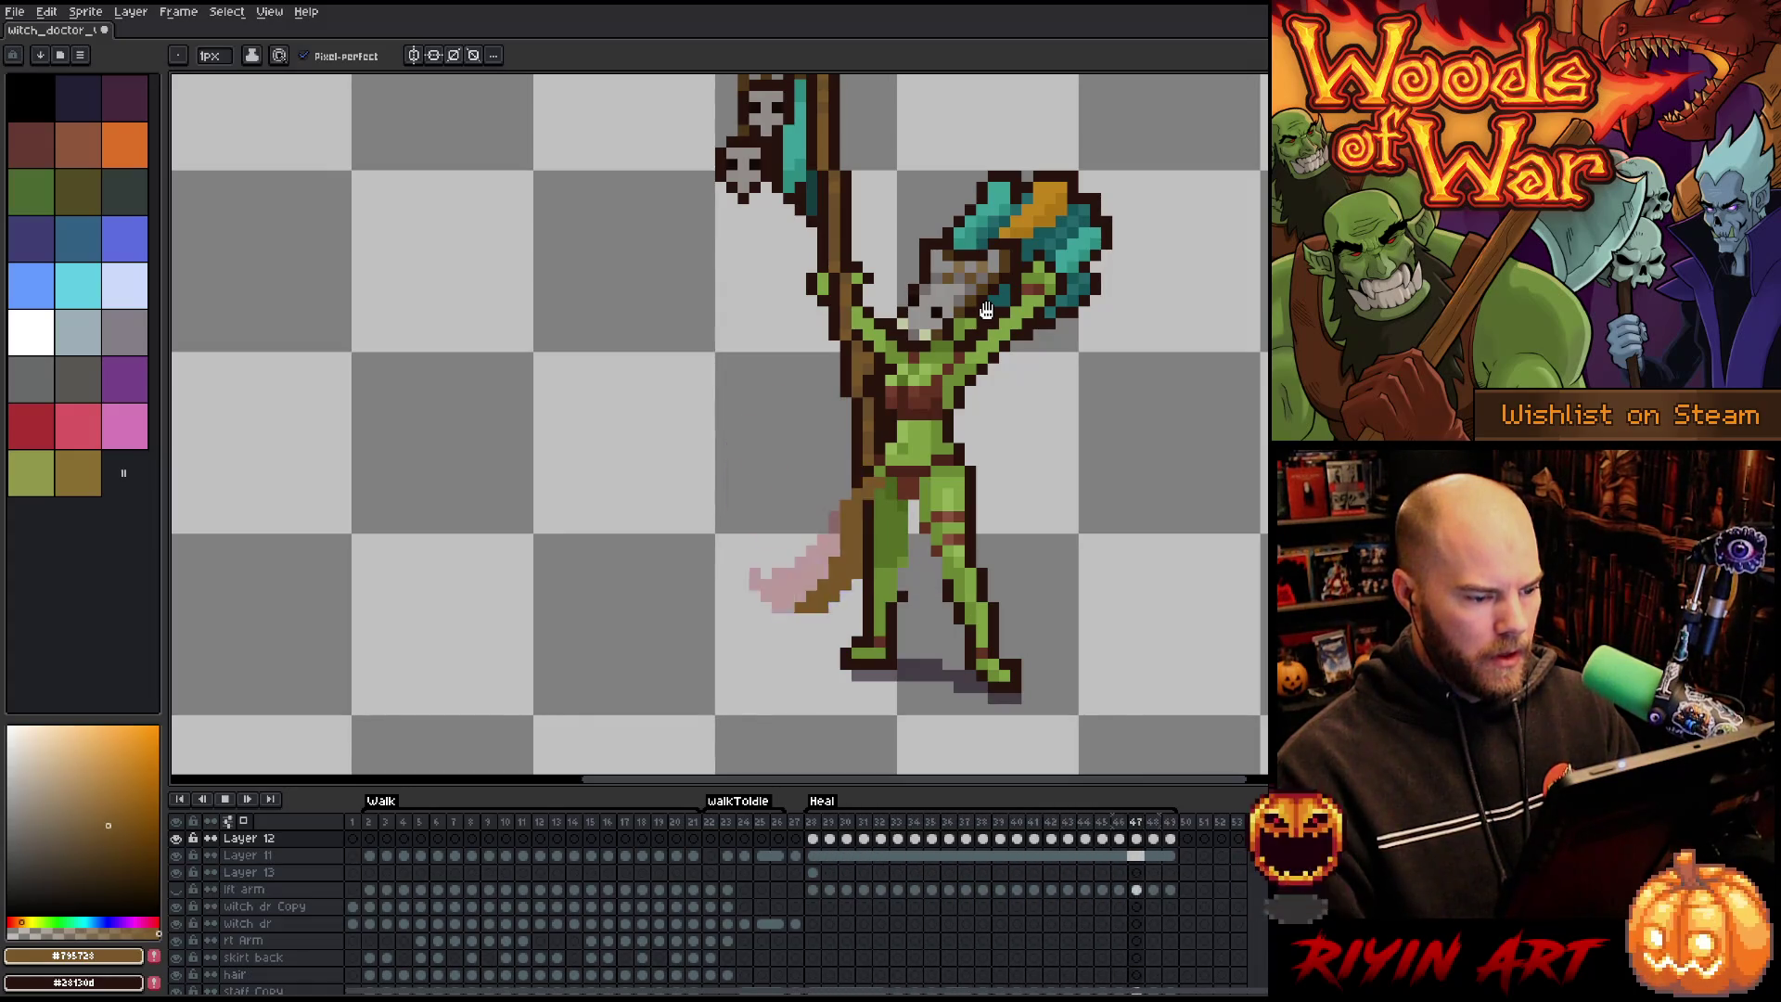
key(Return)
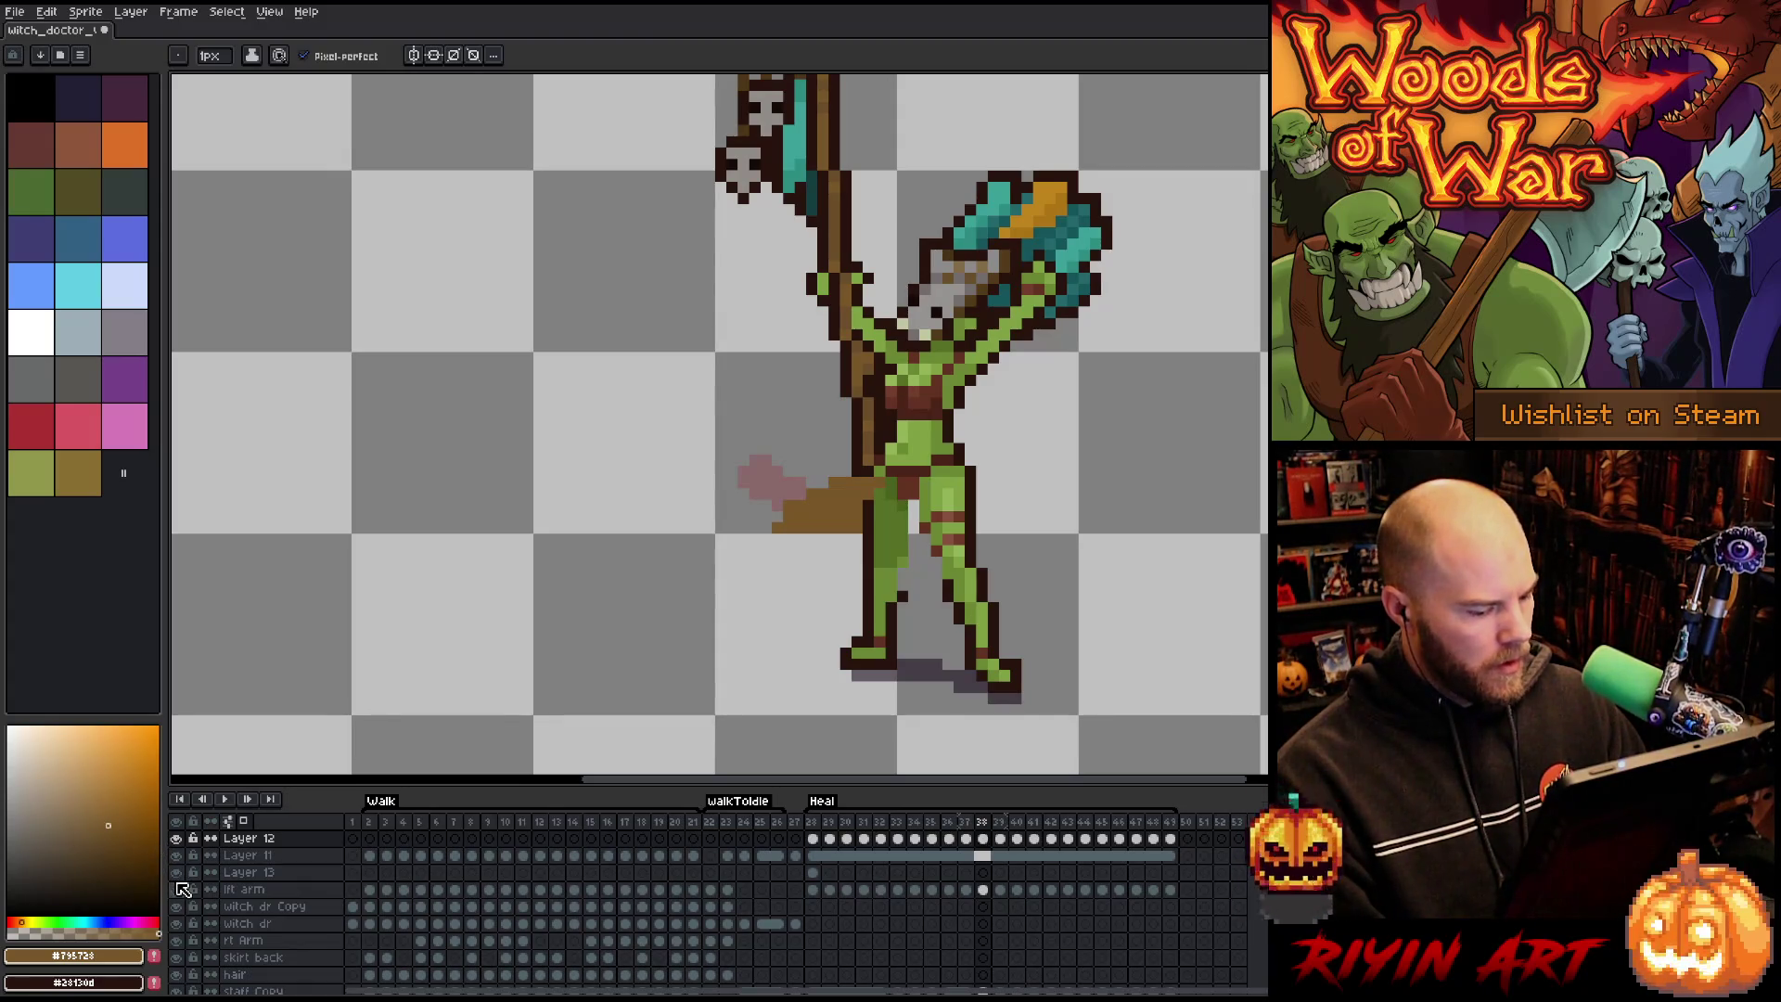
key(Return)
key(minus)
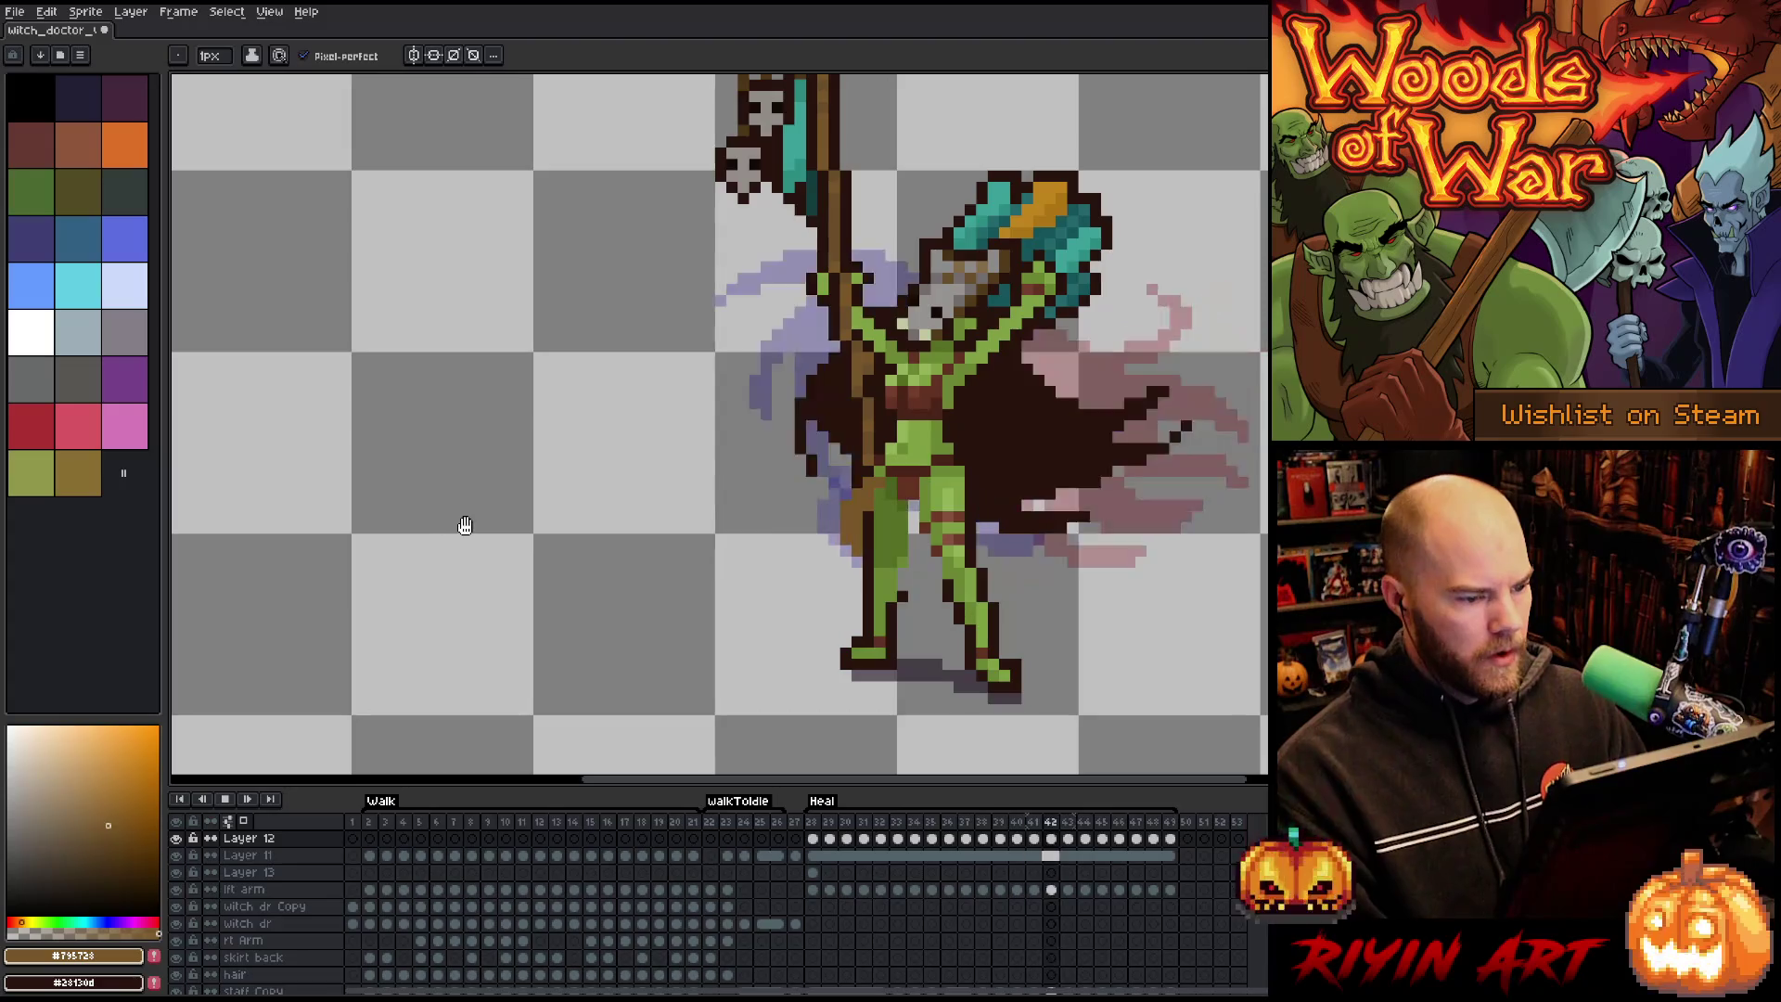
scroll(487, 511, up, 2)
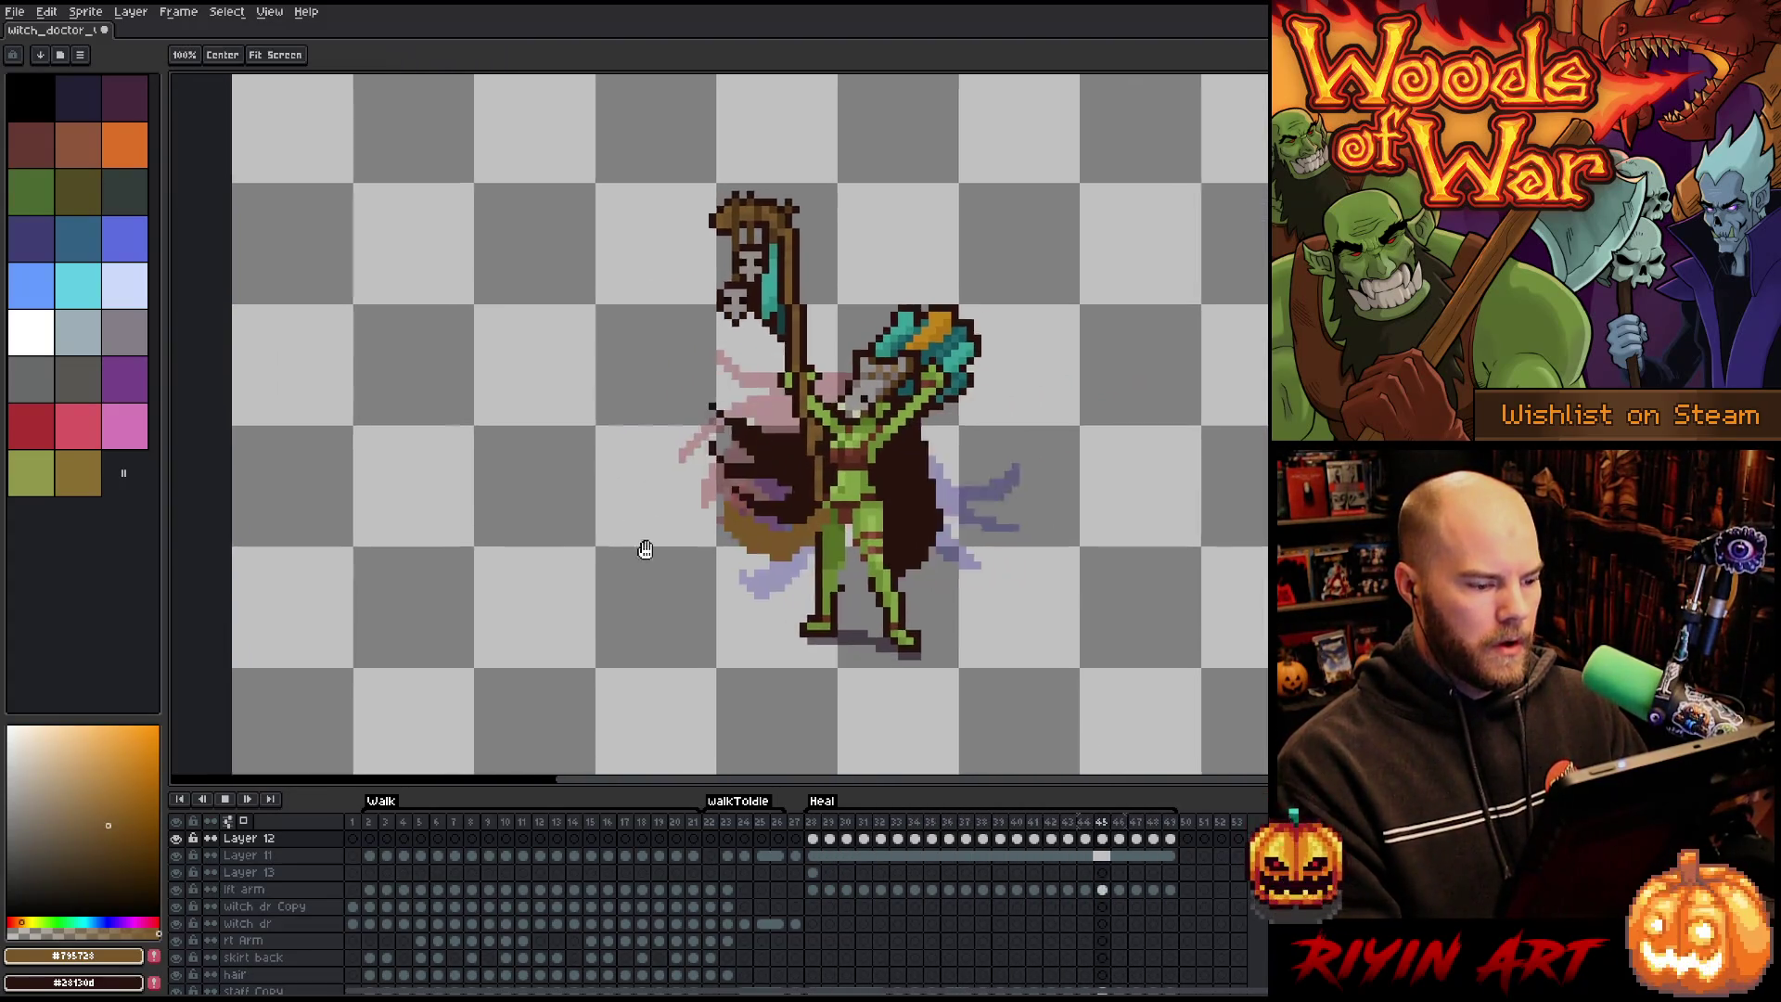
Turn Layer 5's teal background back on and zoom around the figure while the Heal animation plays.
drag(645, 549, 764, 504)
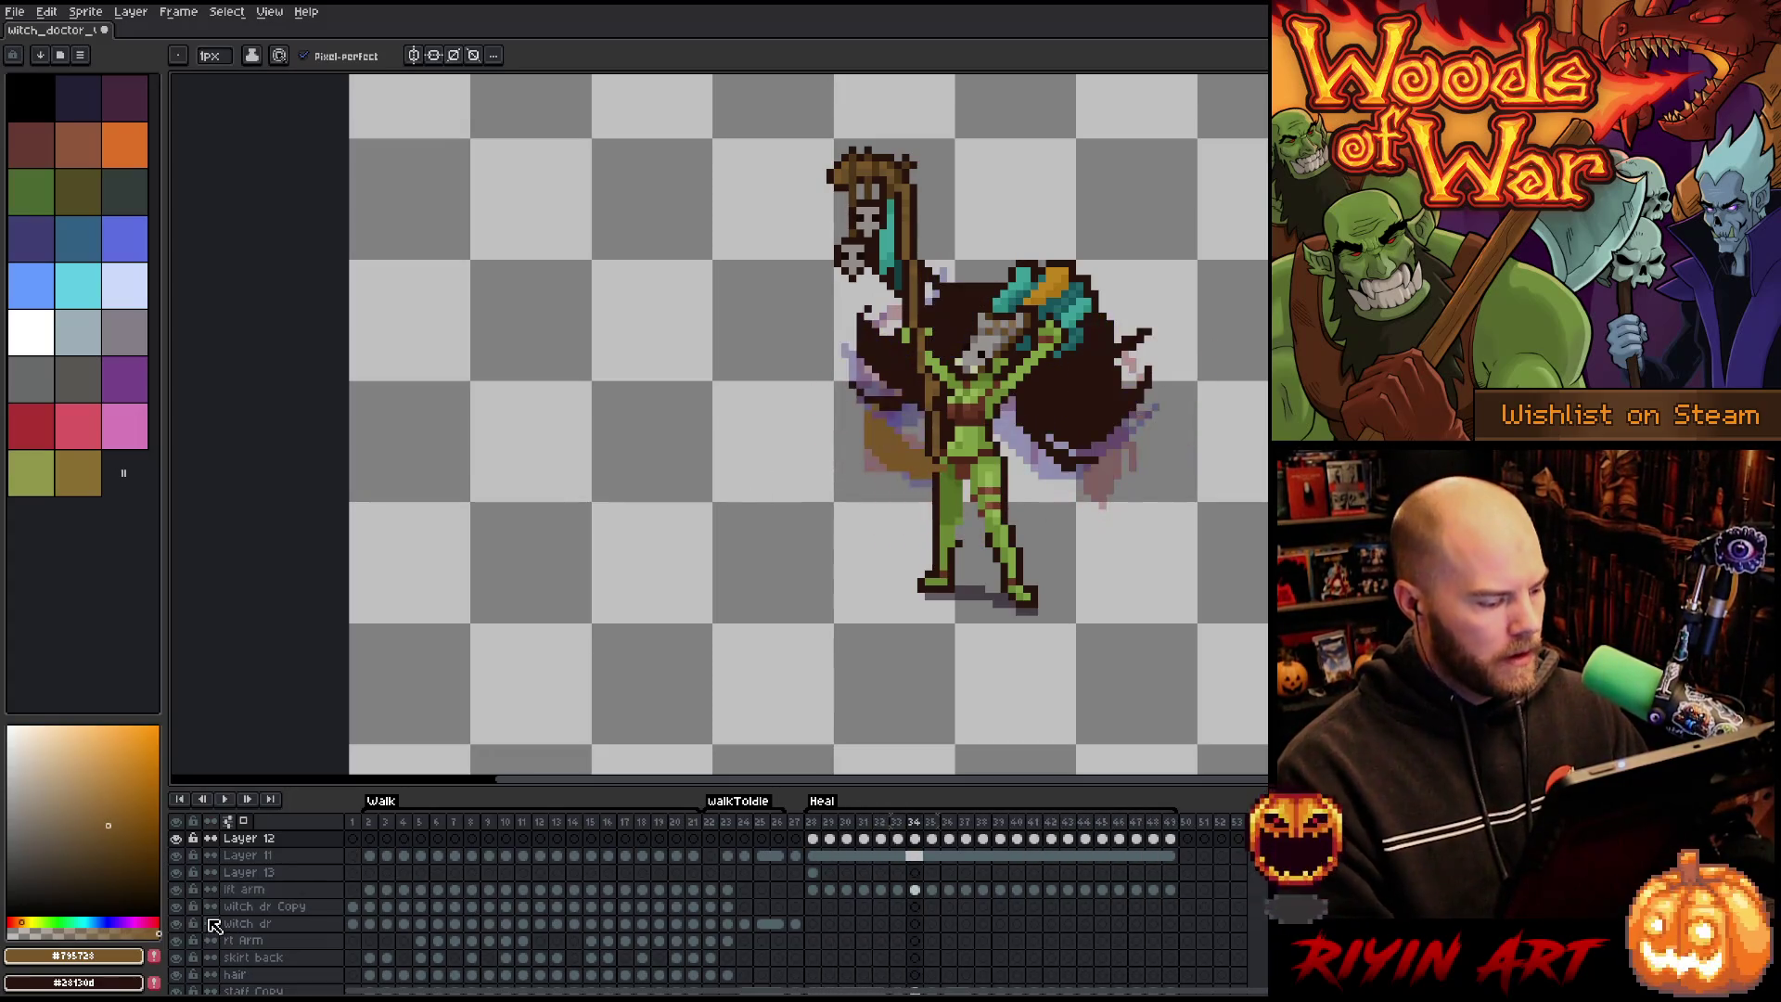
scroll(199, 968, down, 2)
click(176, 967)
key(Return)
scroll(872, 297, up, 3)
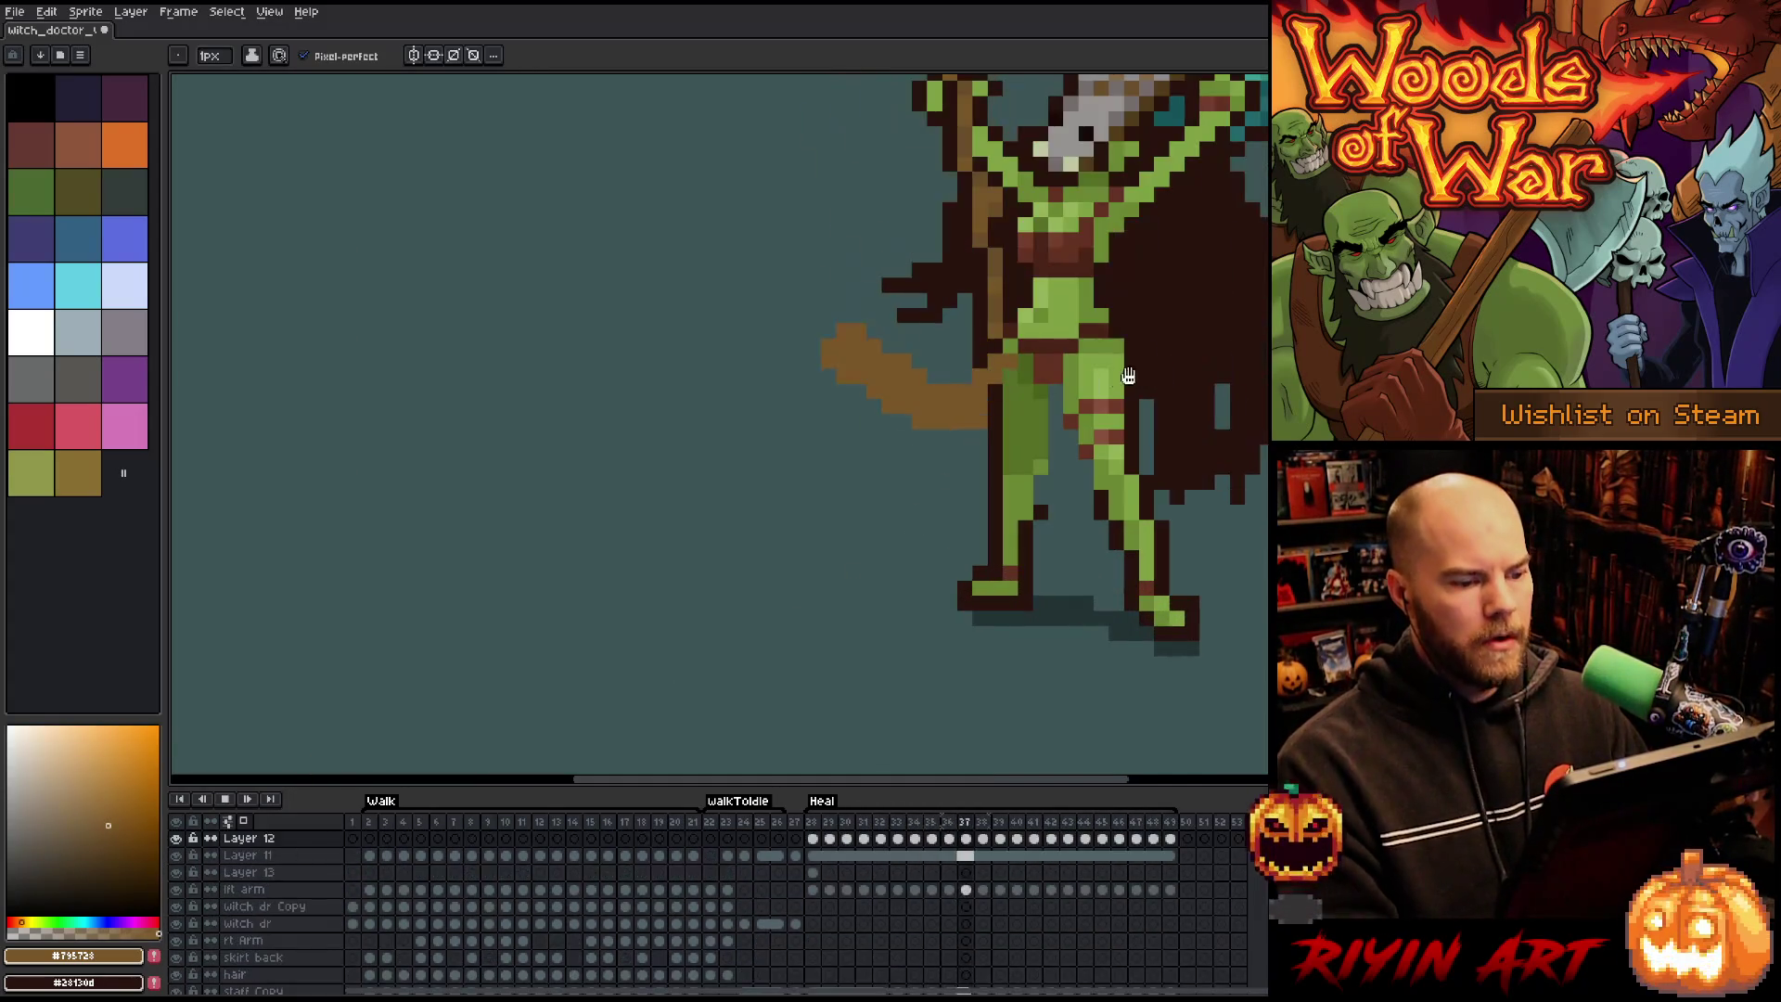
scroll(1137, 474, down, 2)
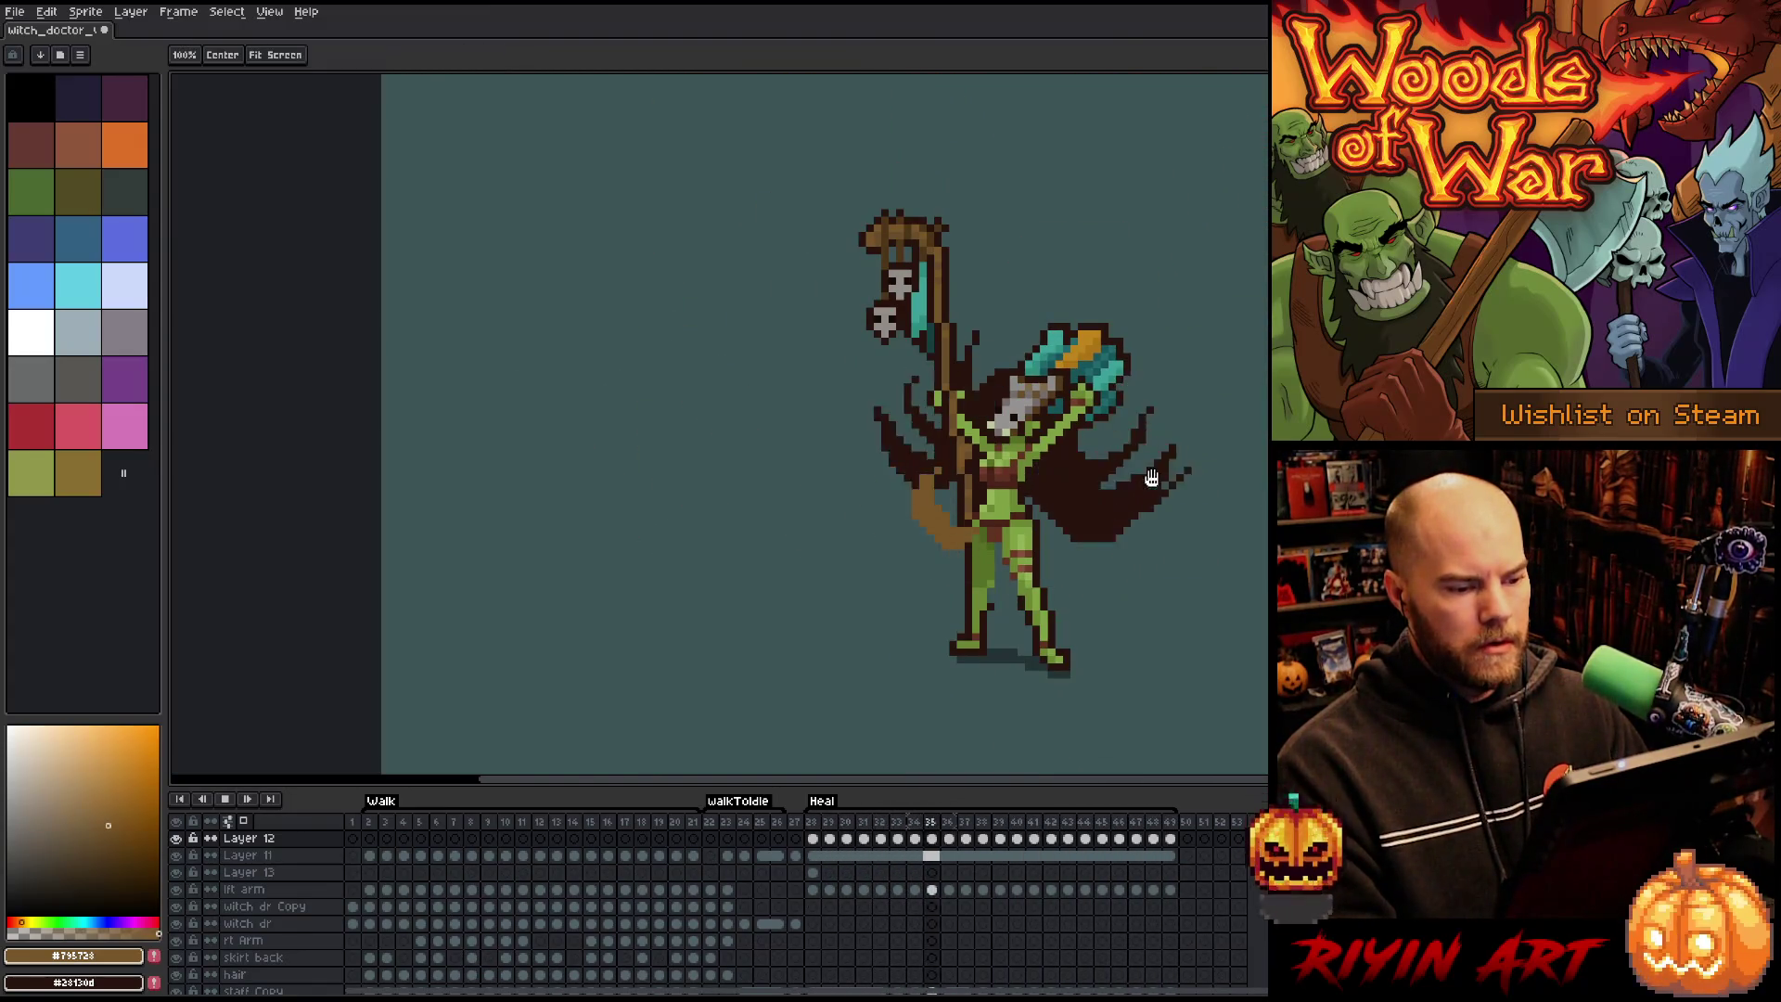
drag(1149, 458, 1028, 452)
scroll(1028, 452, up, 1)
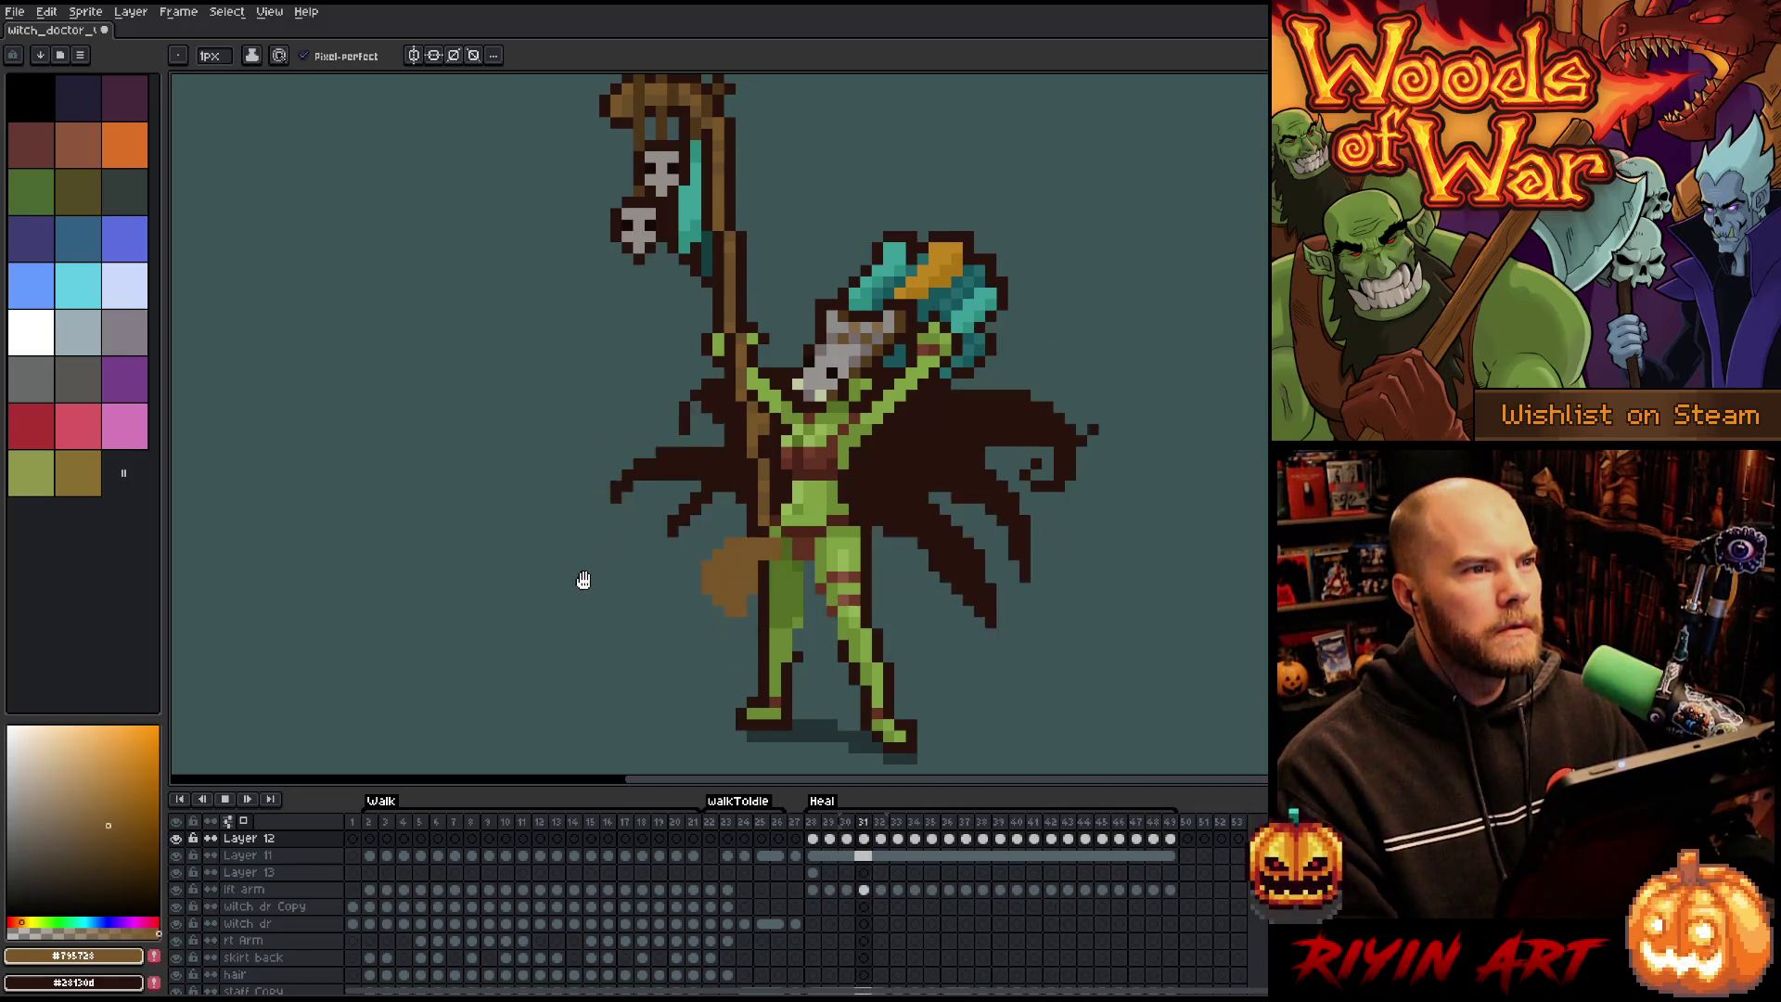
drag(552, 558, 644, 525)
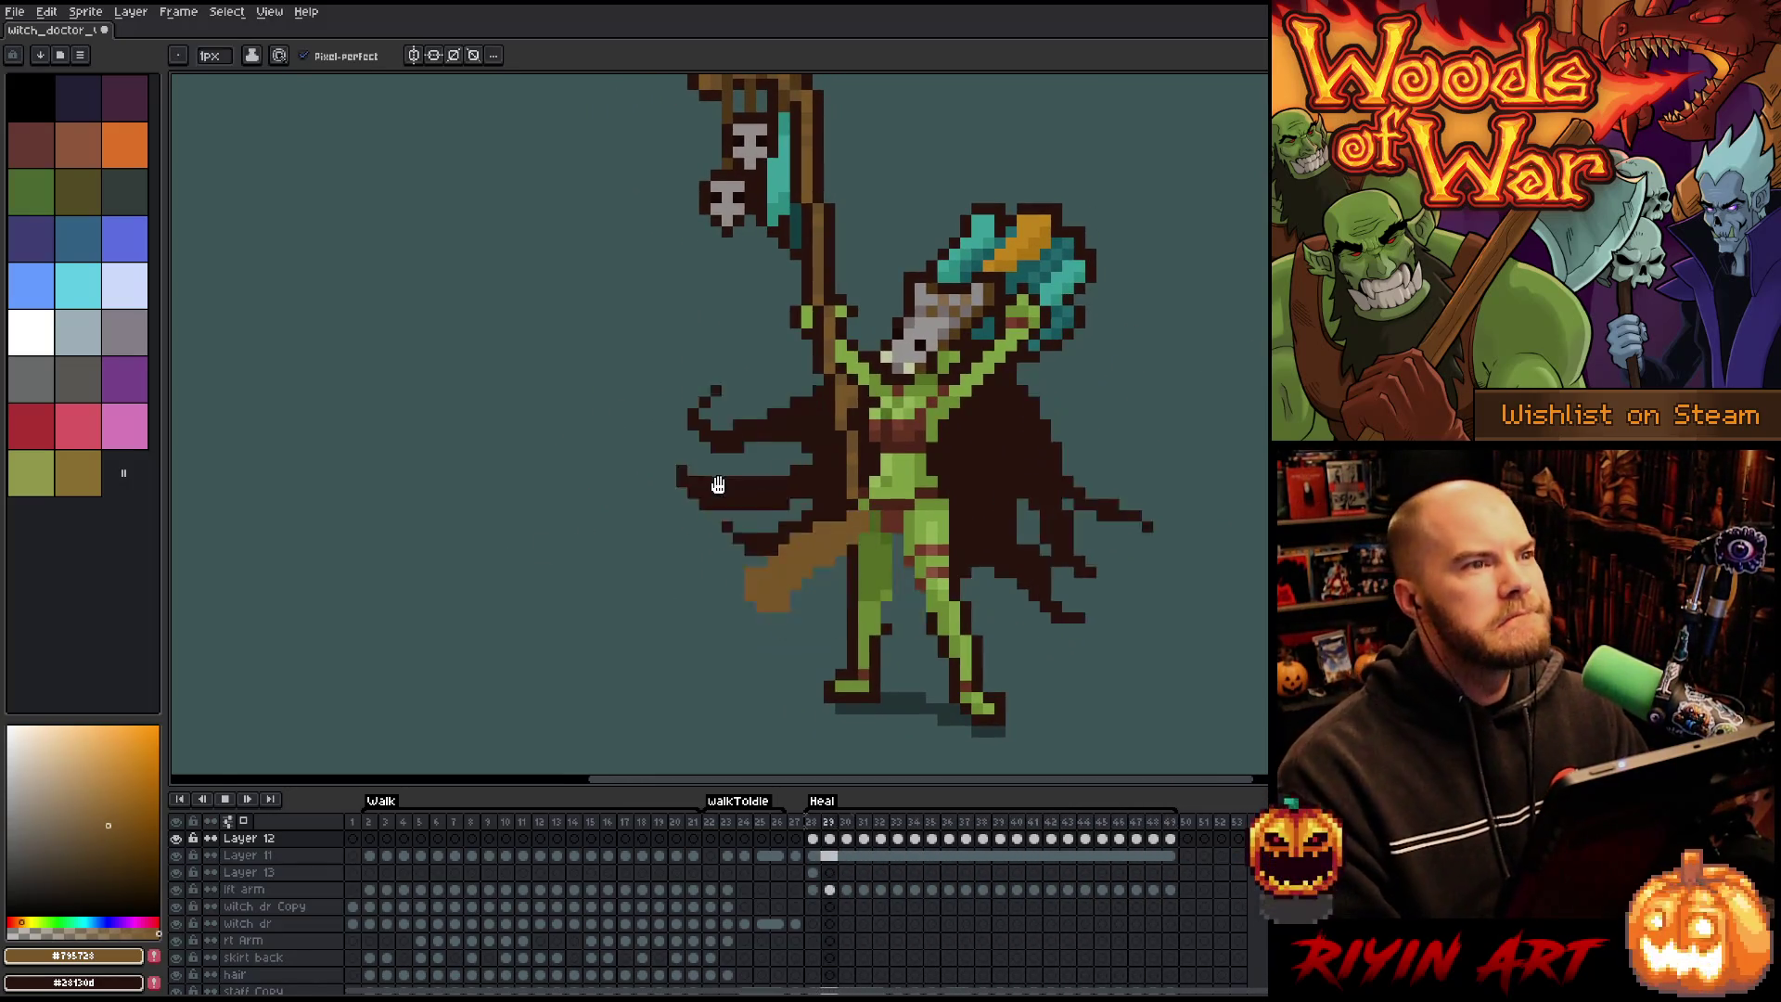
scroll(728, 463, down, 1)
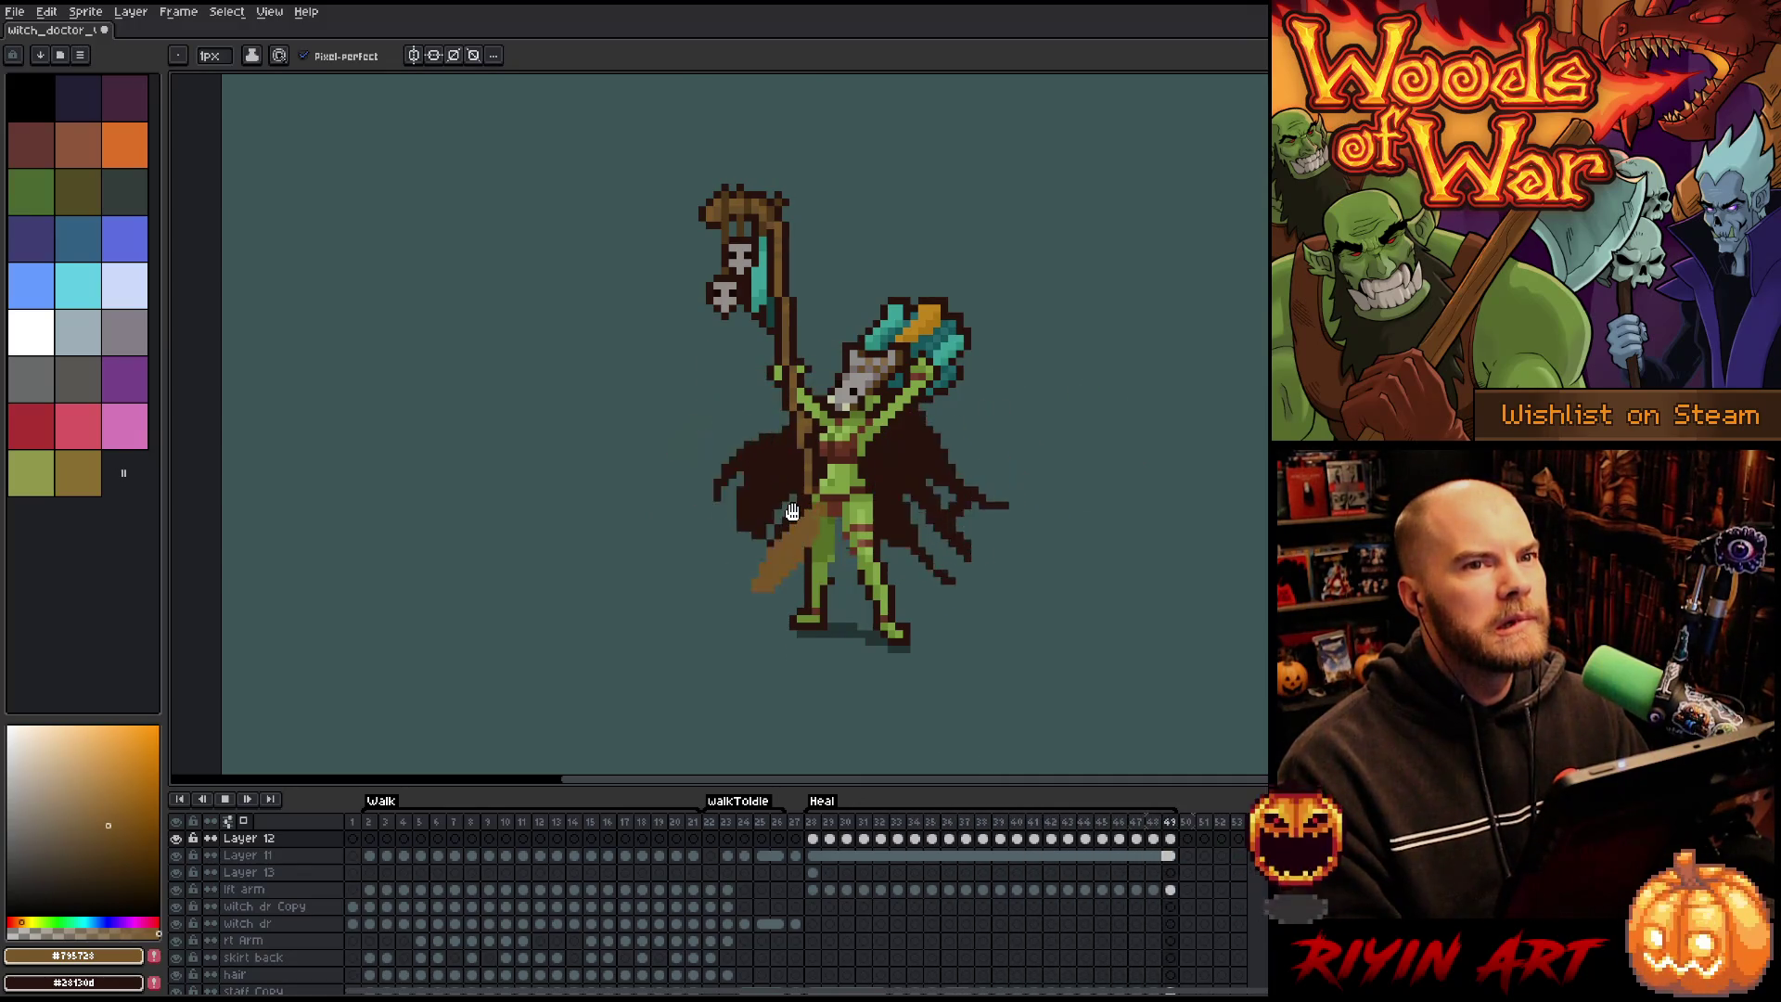
scroll(795, 511, up, 1)
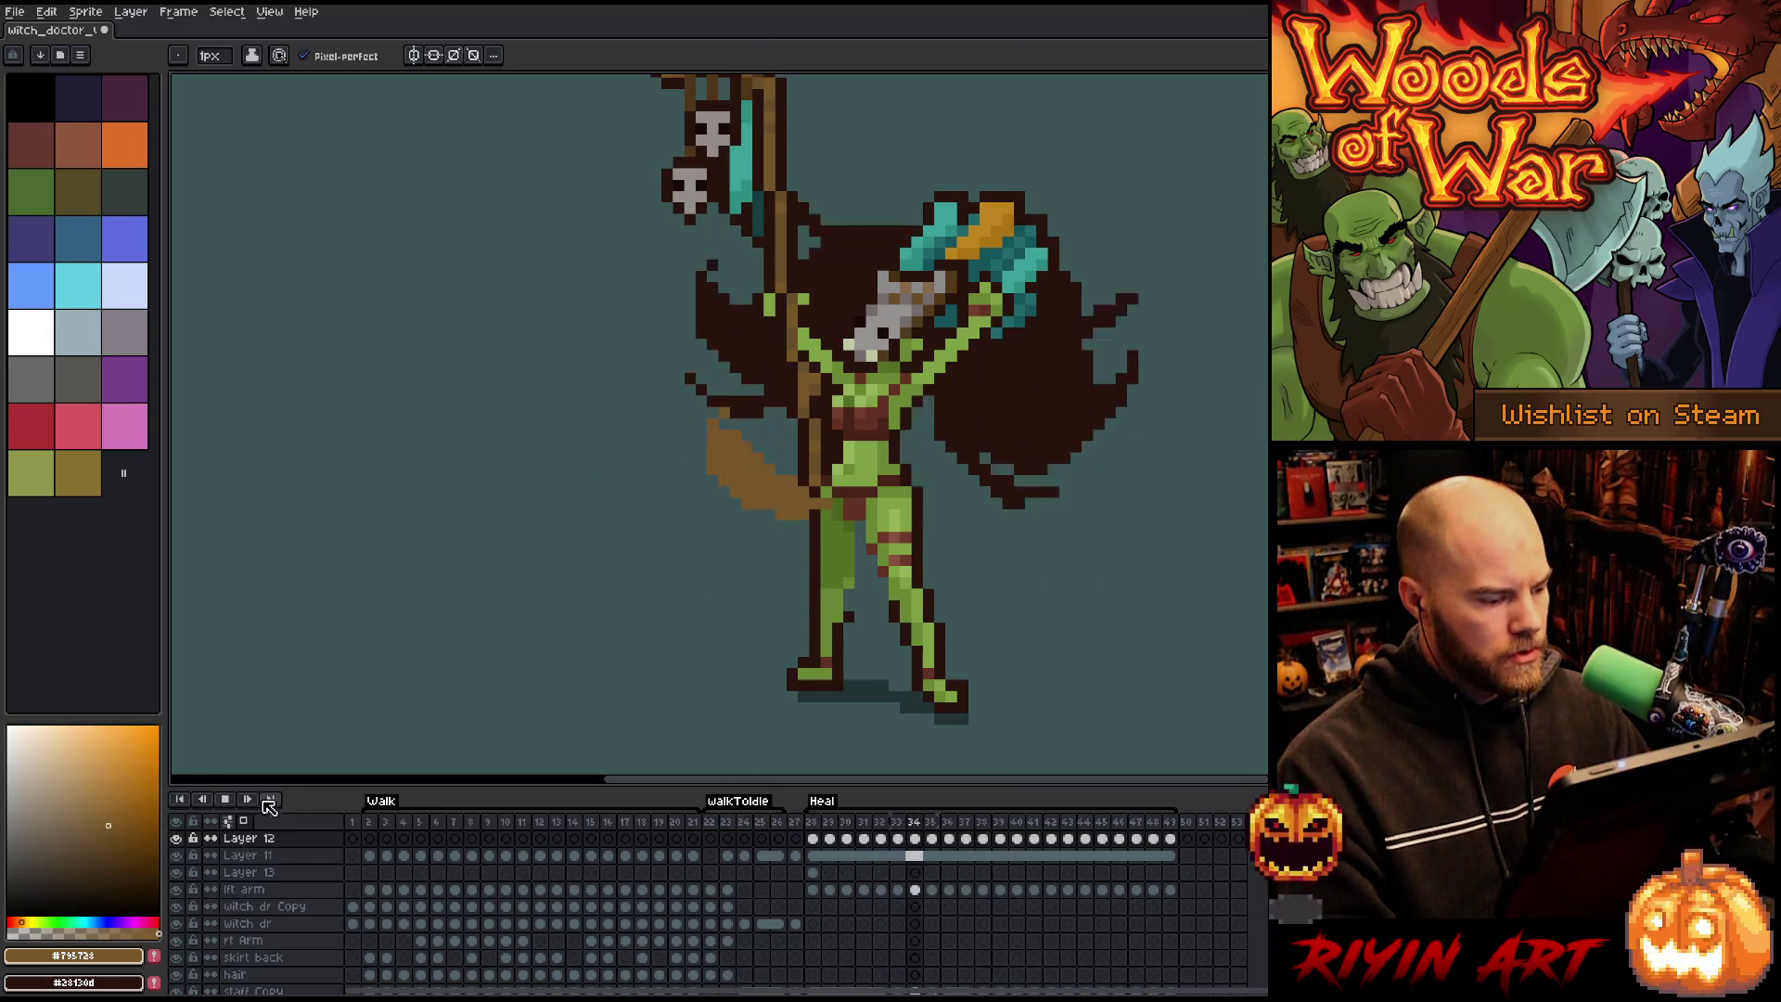
On Layer 13, pick the dark brown and darken the leg area on frames 29 and 30.
click(812, 872)
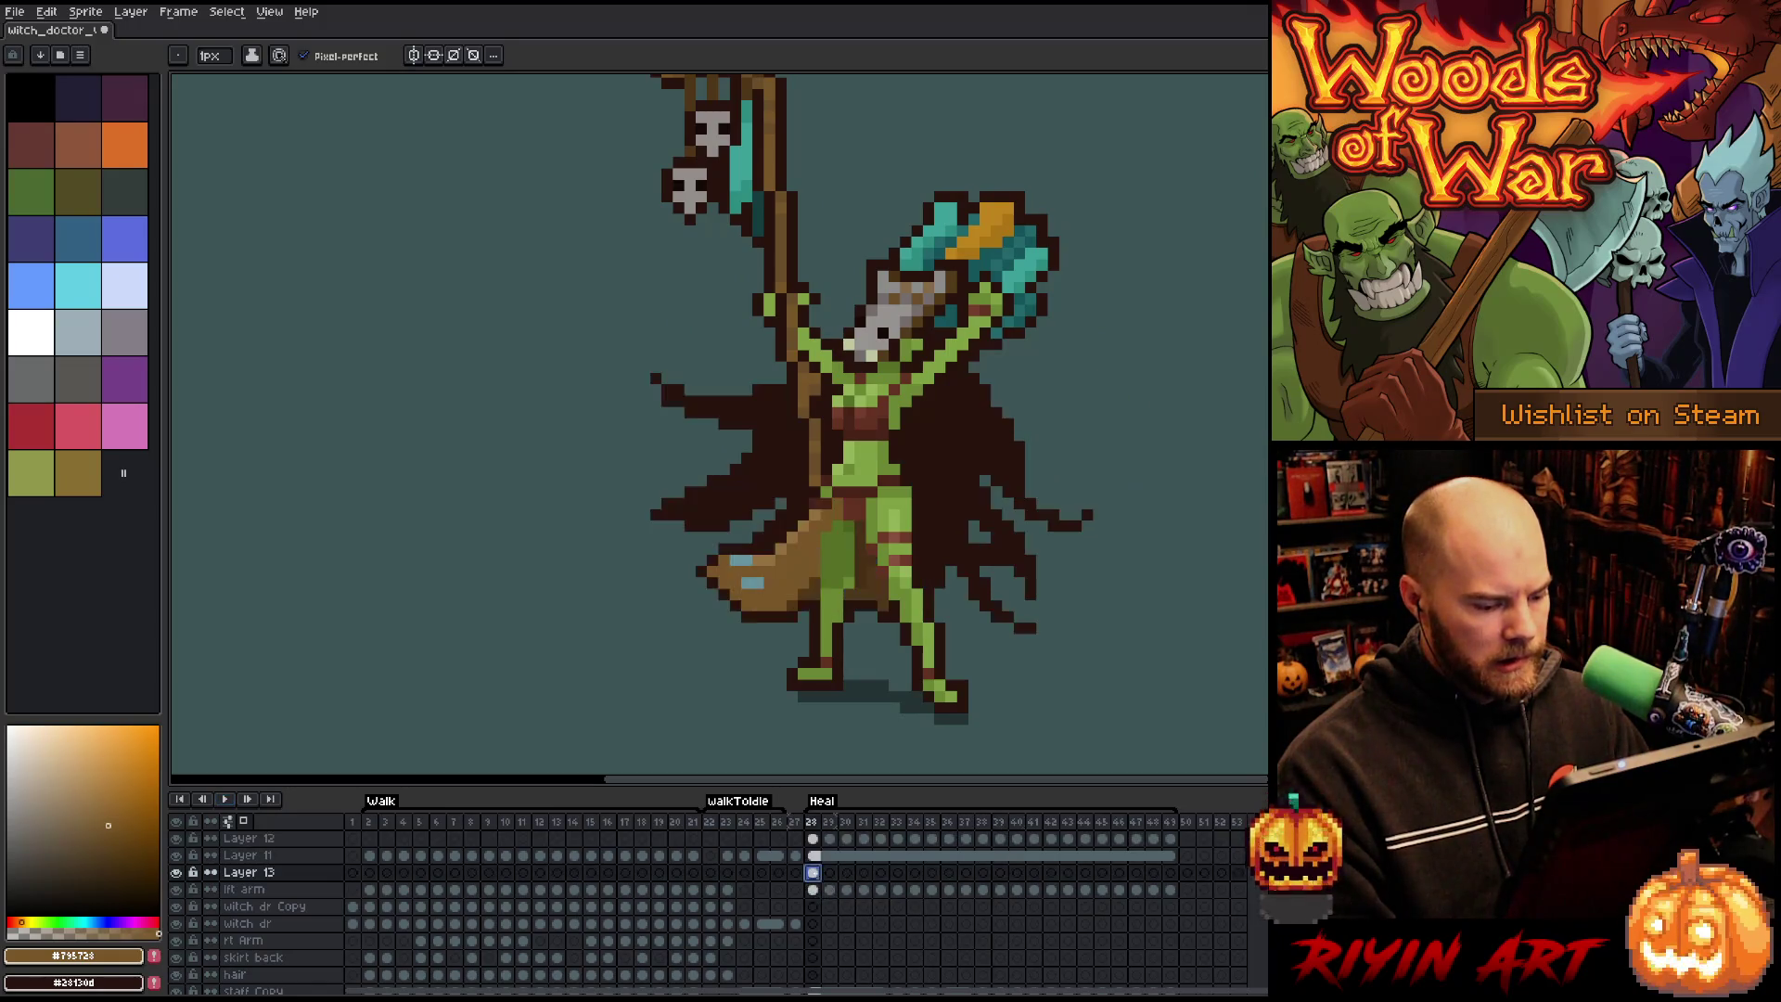
alt+click(876, 581)
key(Right)
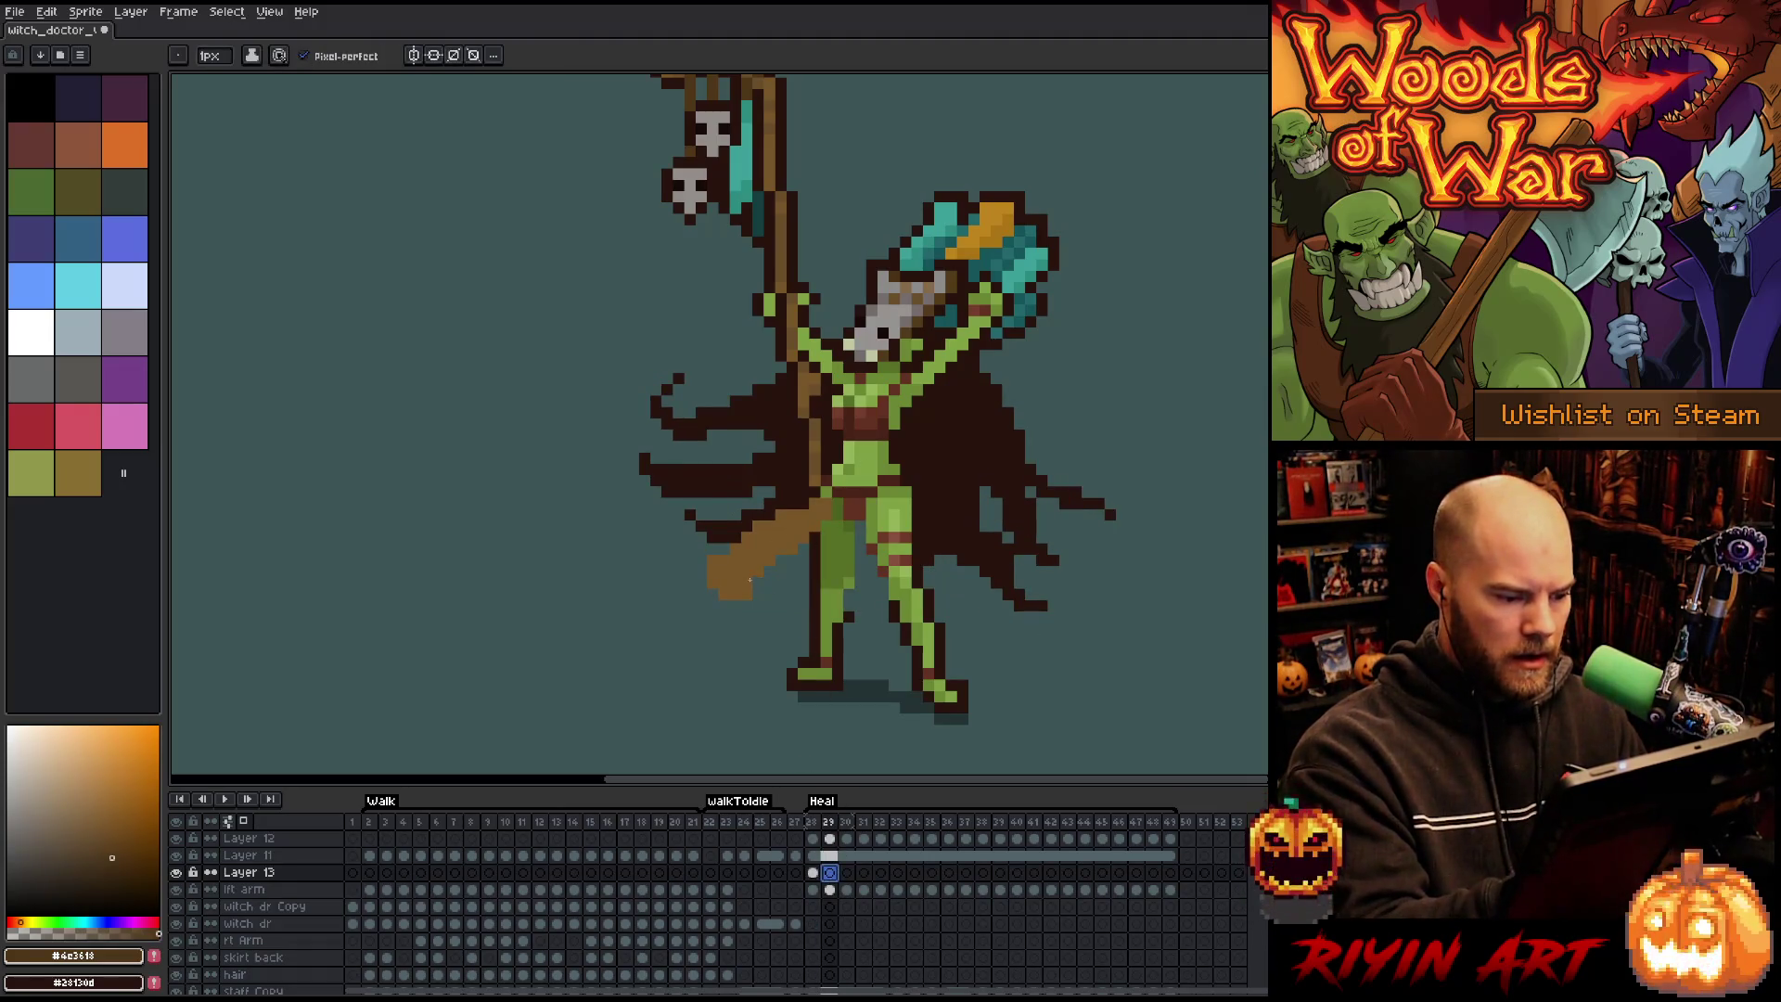
mouse_move(858, 569)
mouse_down()
mouse_move(871, 581)
mouse_move(863, 551)
mouse_up()
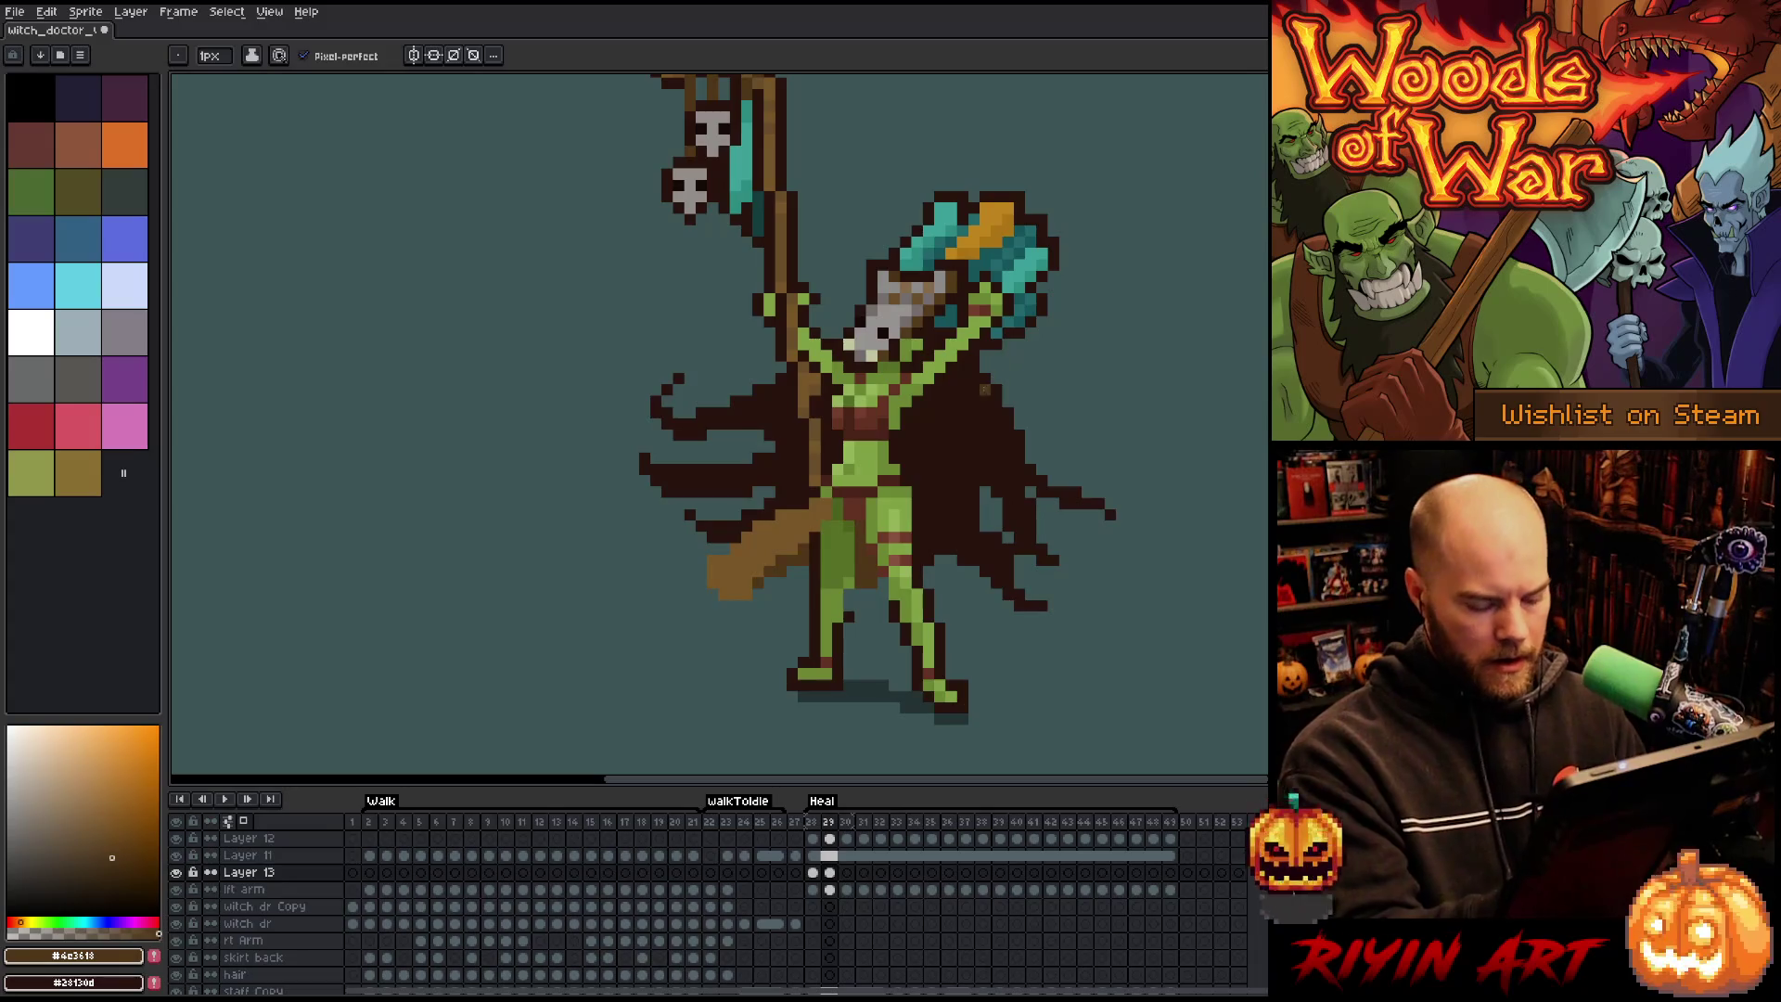
key(Right)
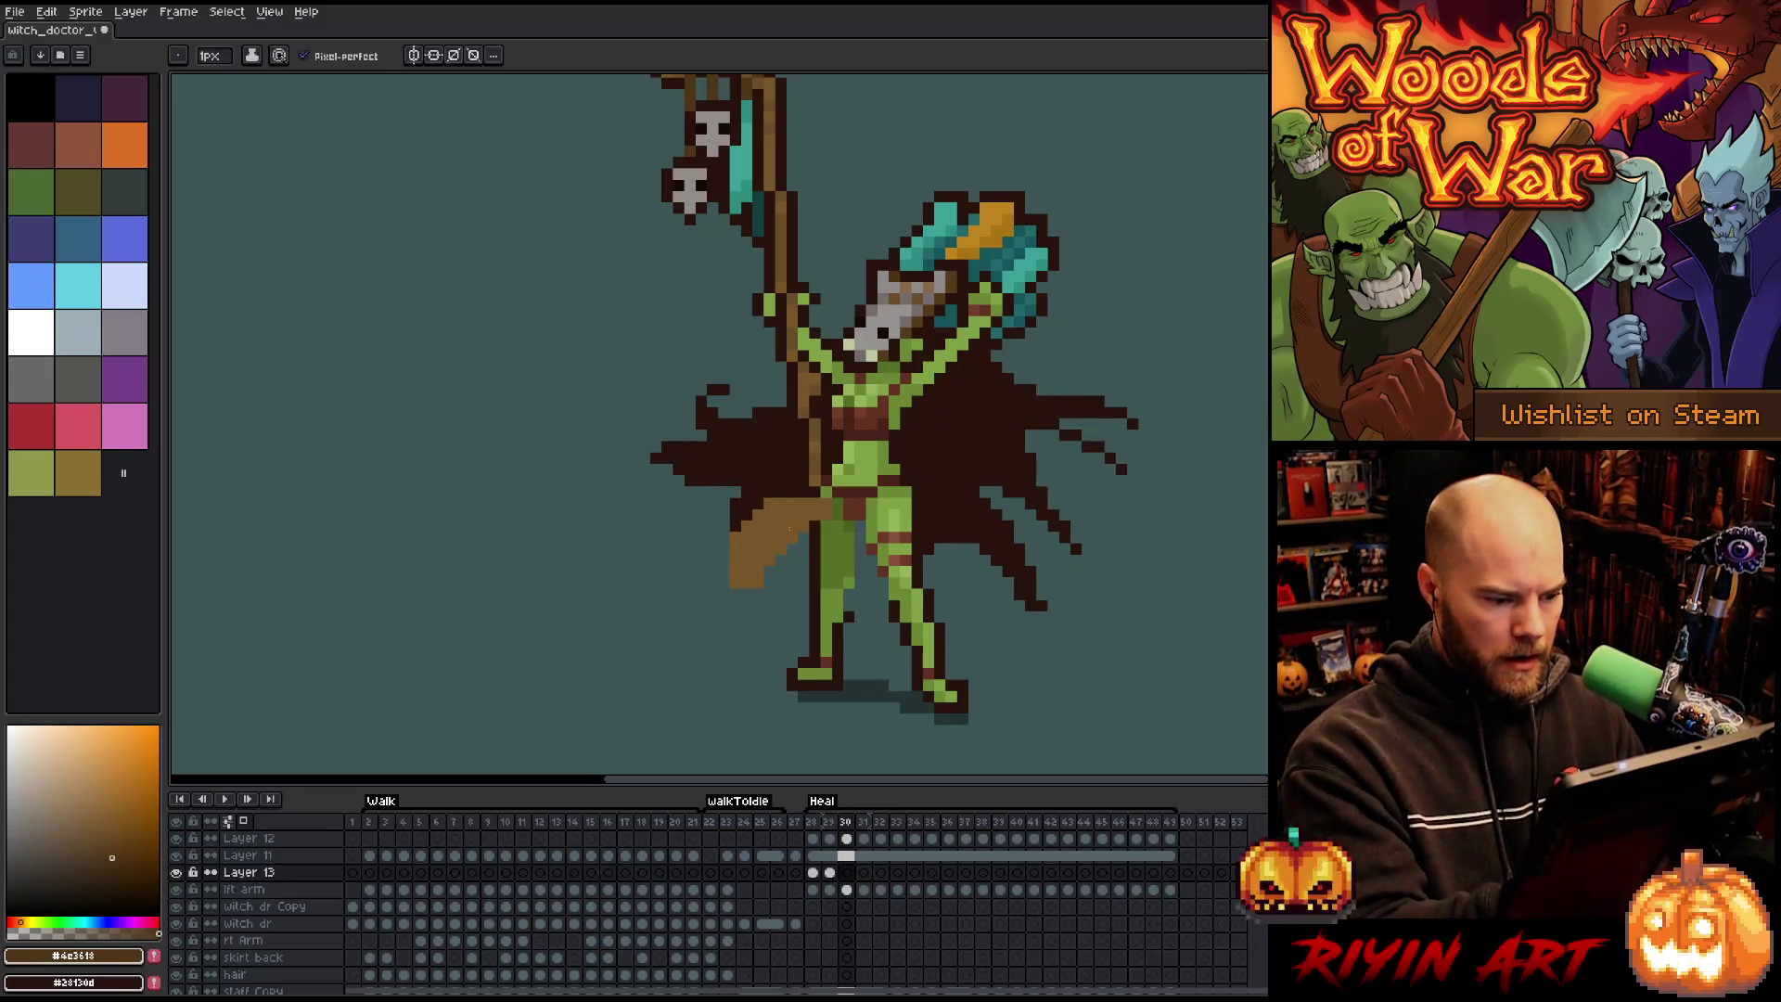
drag(860, 560, 865, 523)
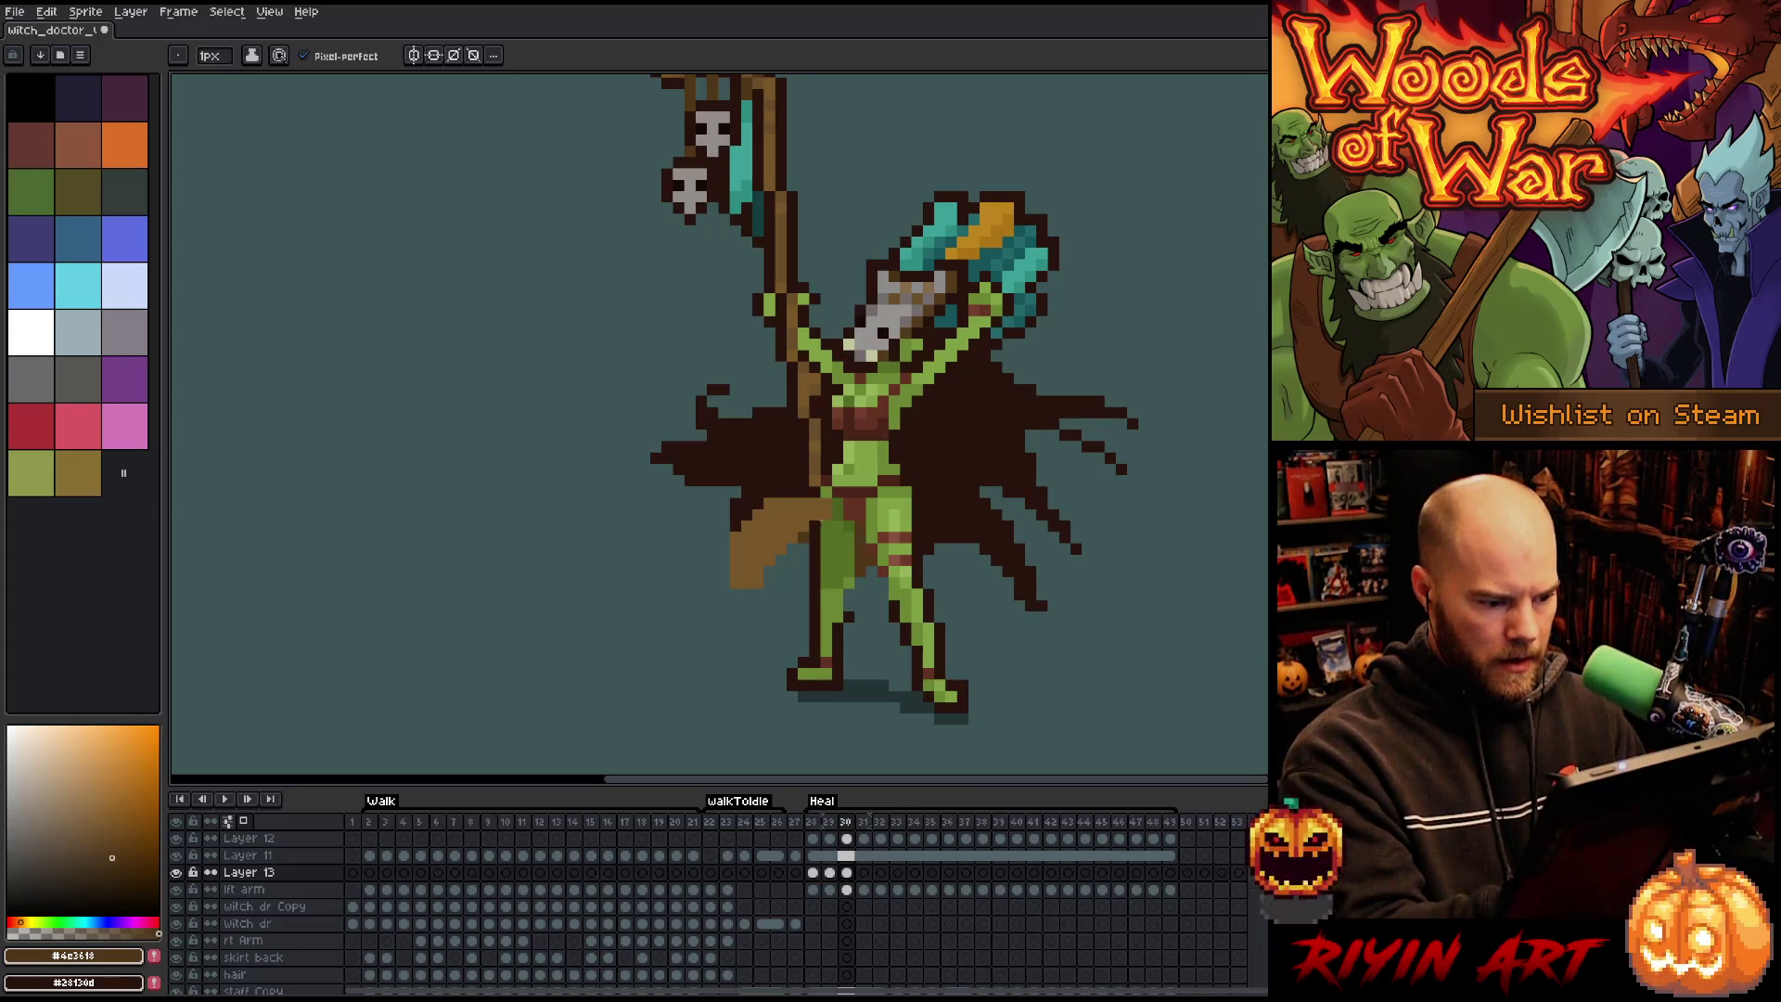
Add a dark pixel on the leg in frame 31, compare neighbouring poses, and advance to frame 33.
key(Right)
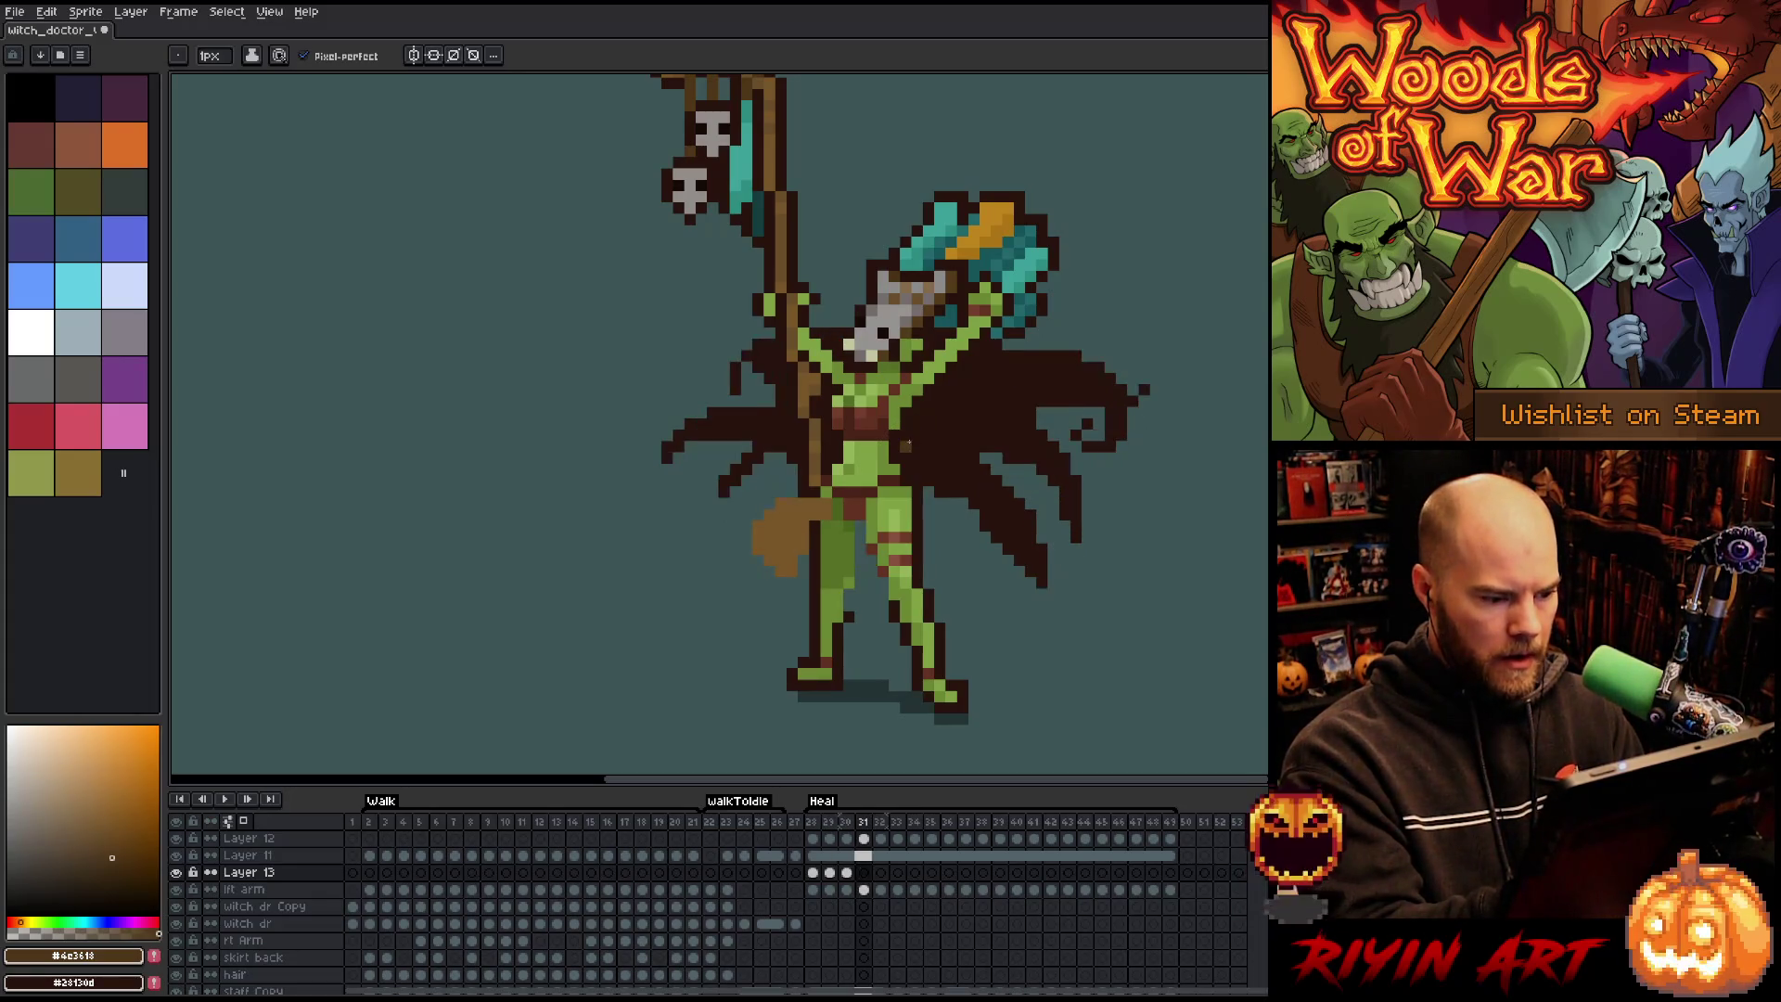
click(866, 560)
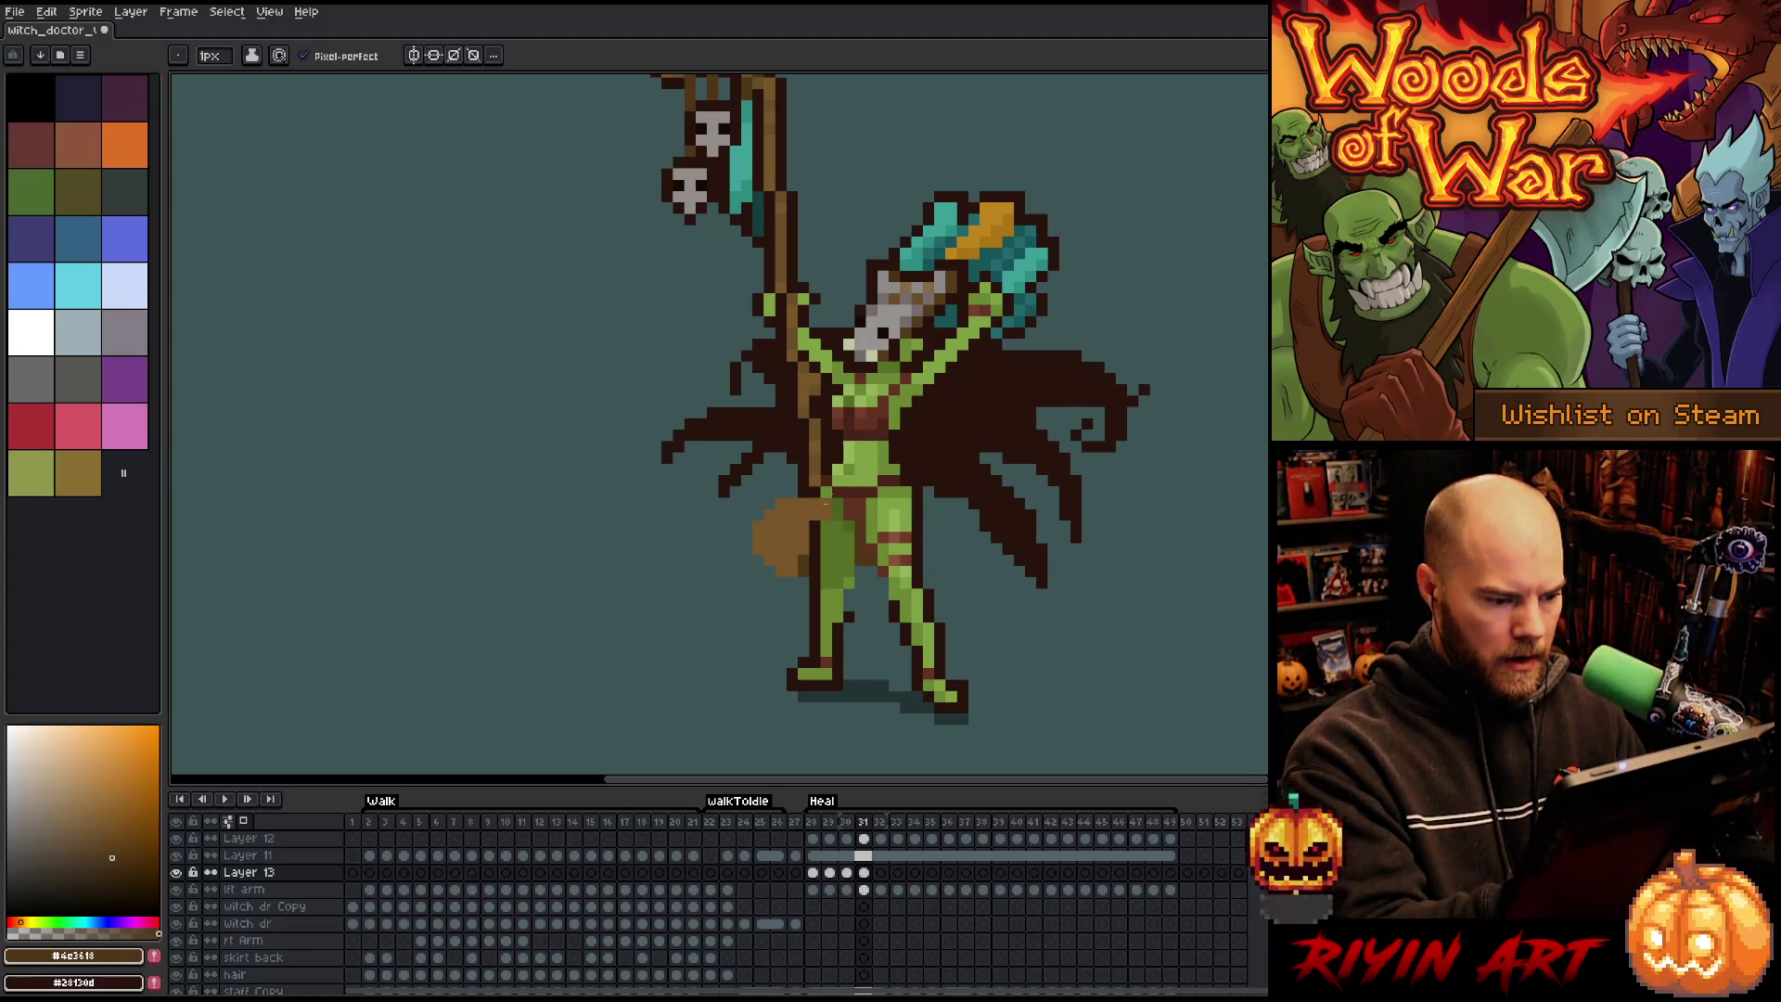
key(e)
key(b)
key(Left)
key(Right)
key(Left)
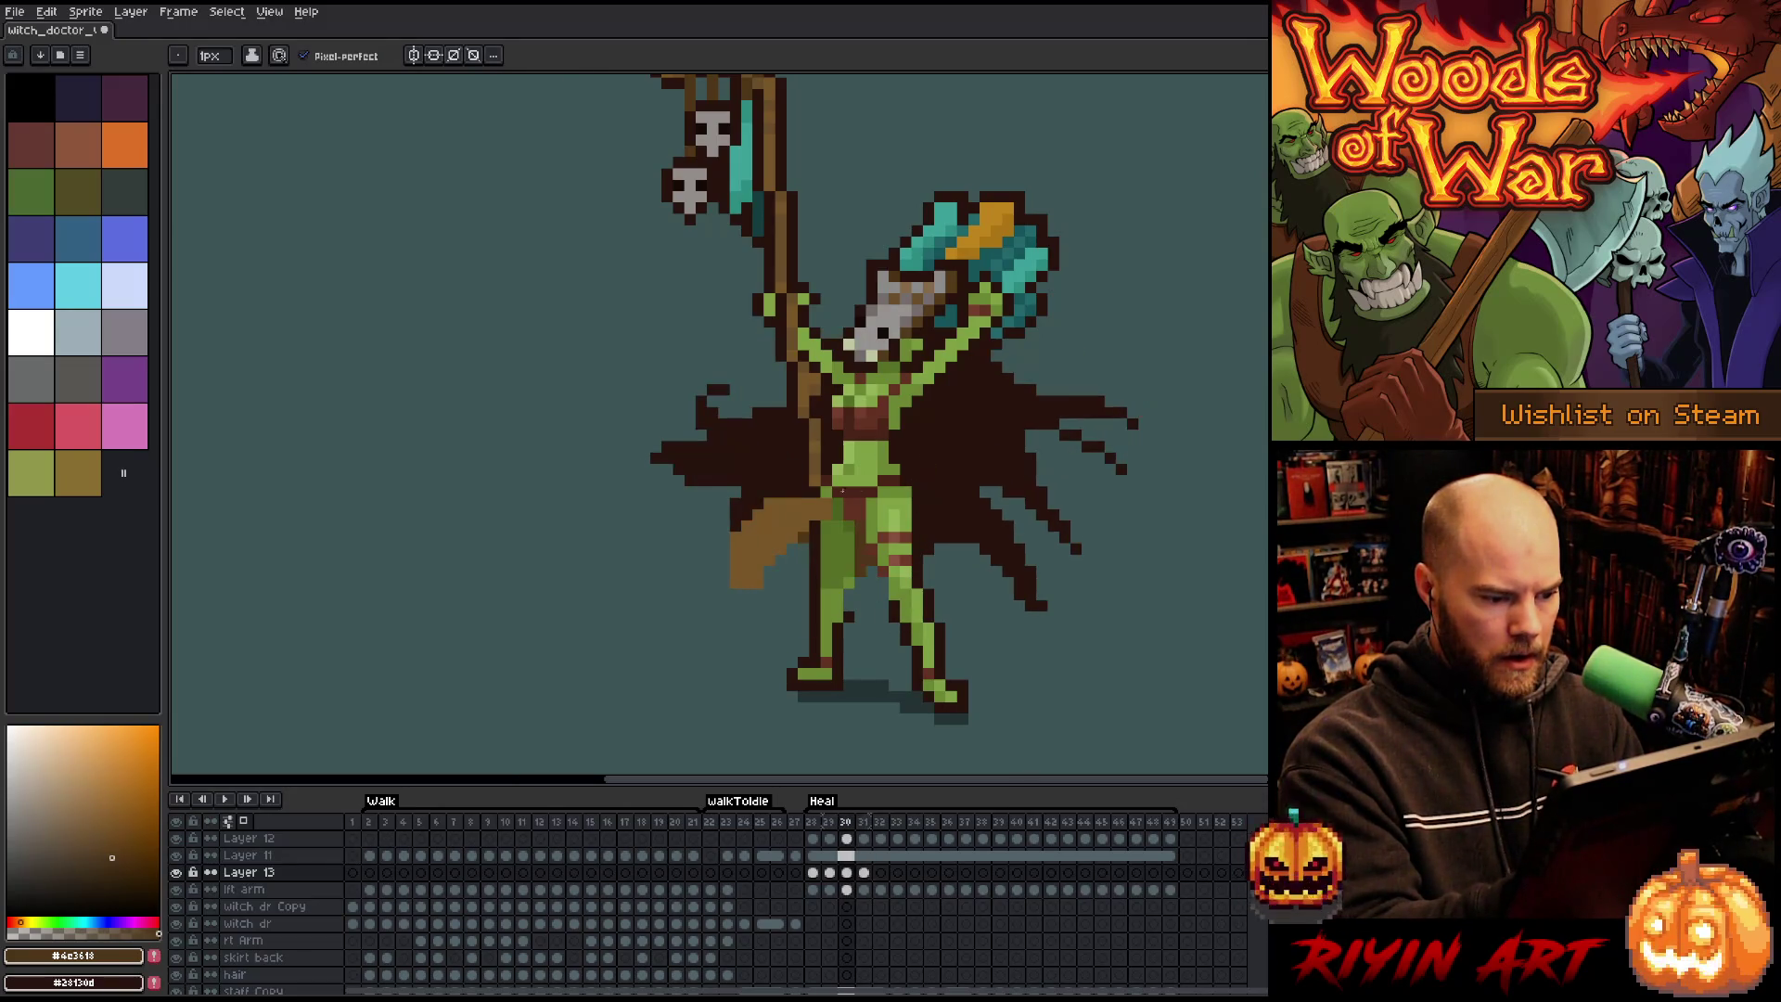
key(Right)
key(Left)
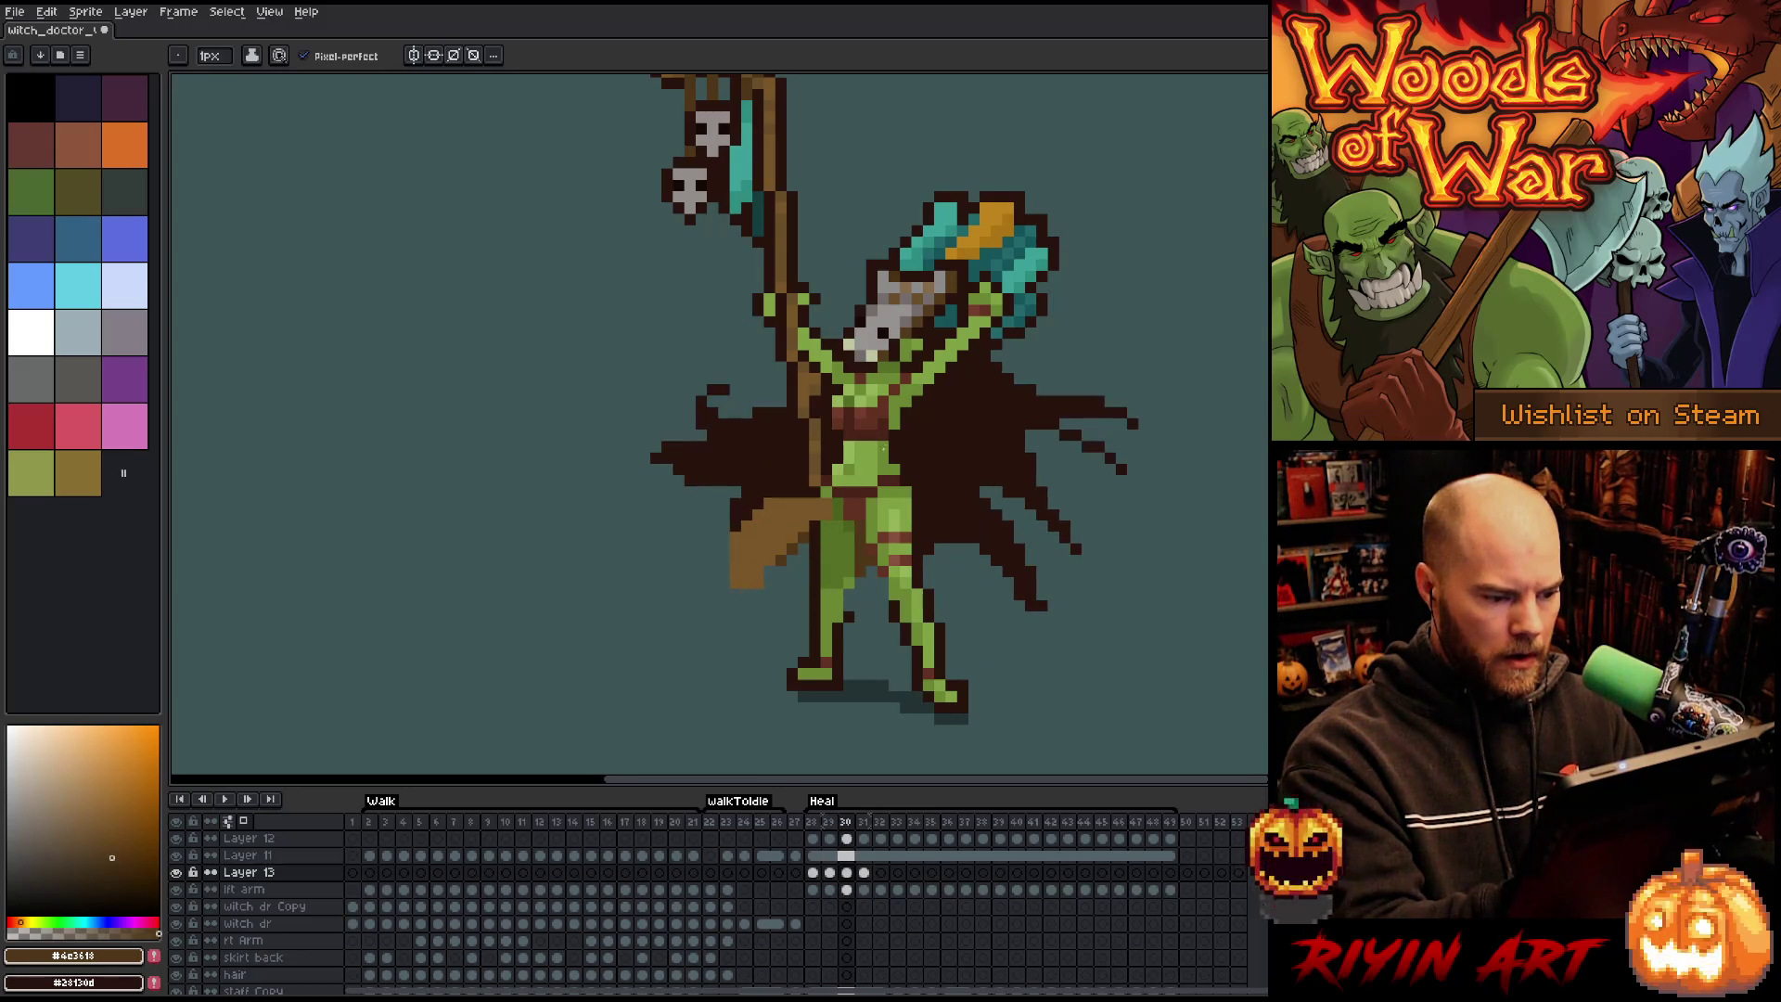
key(Right)
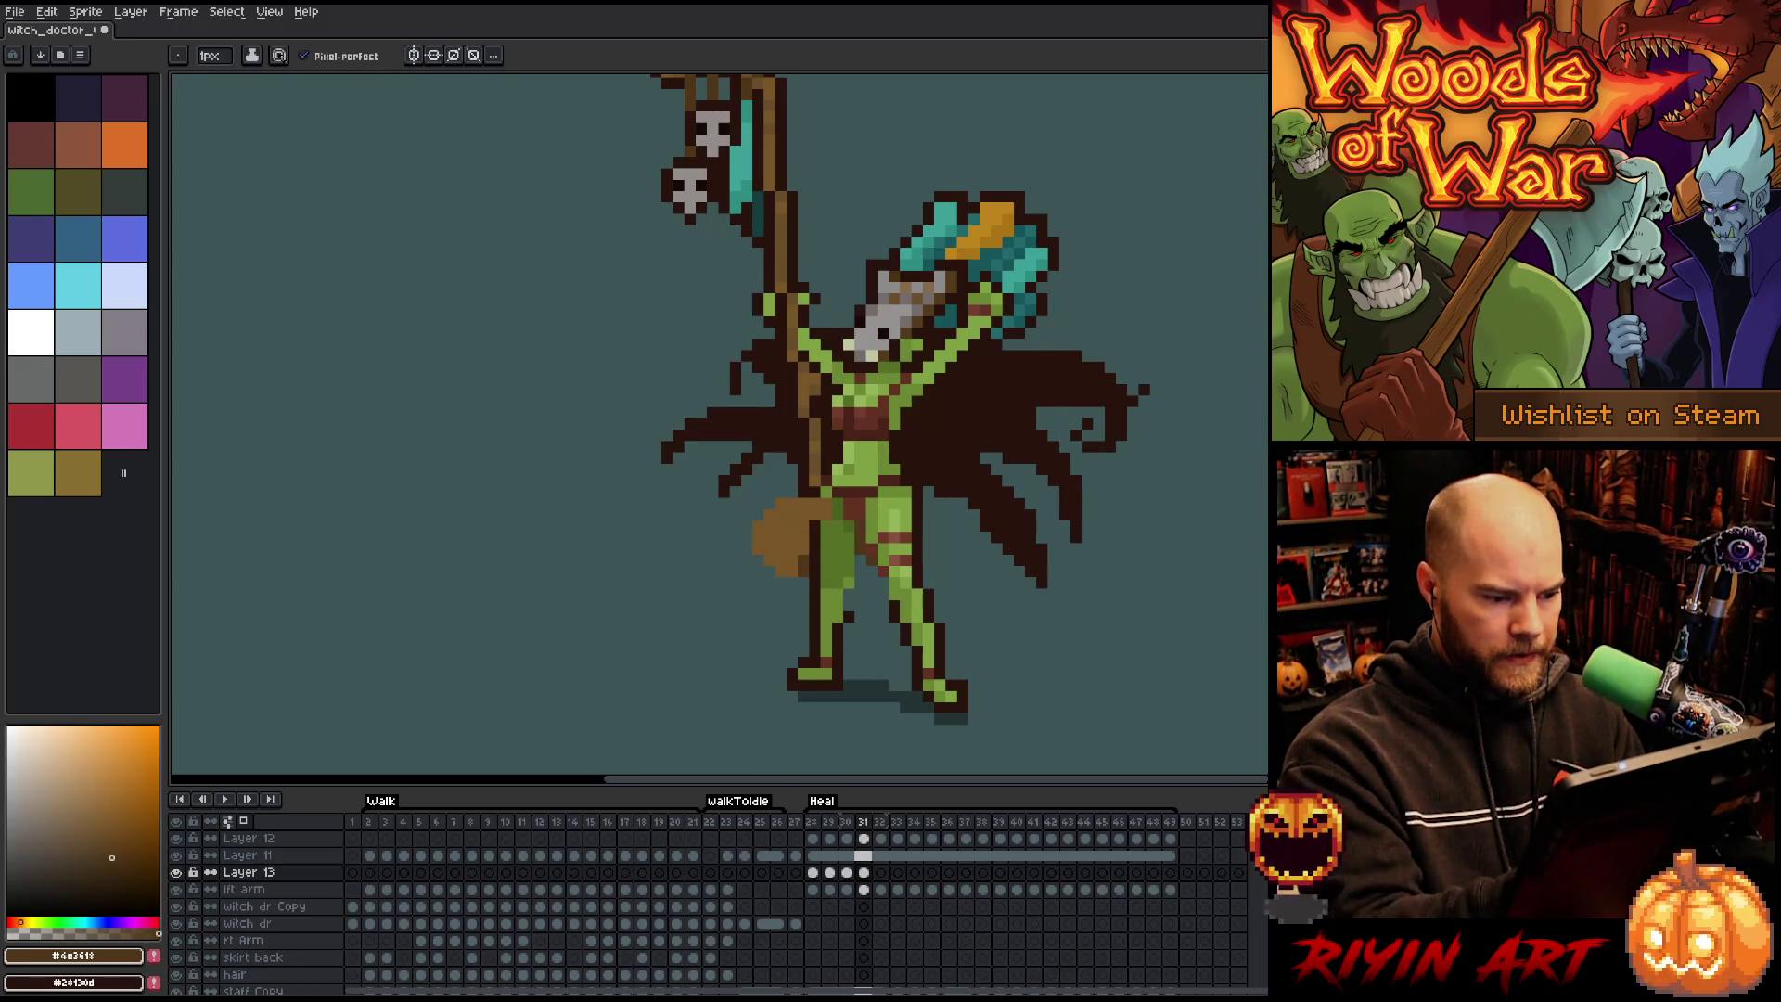
key(Right)
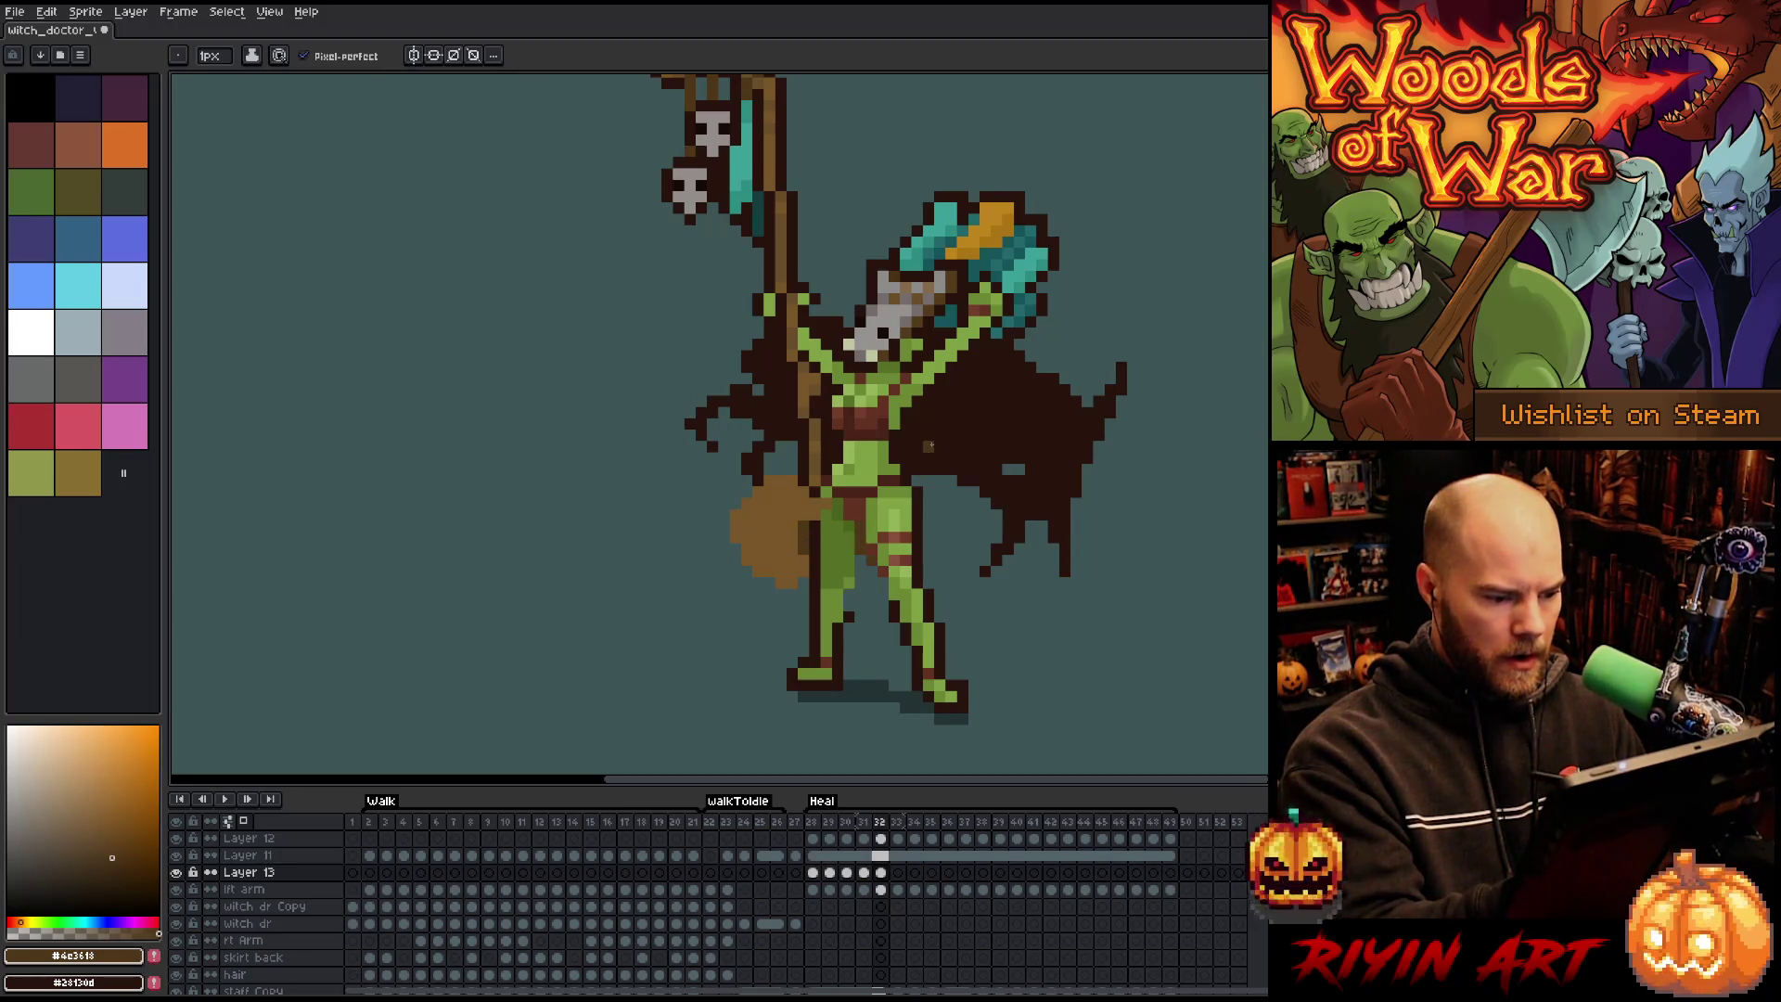
key(Right)
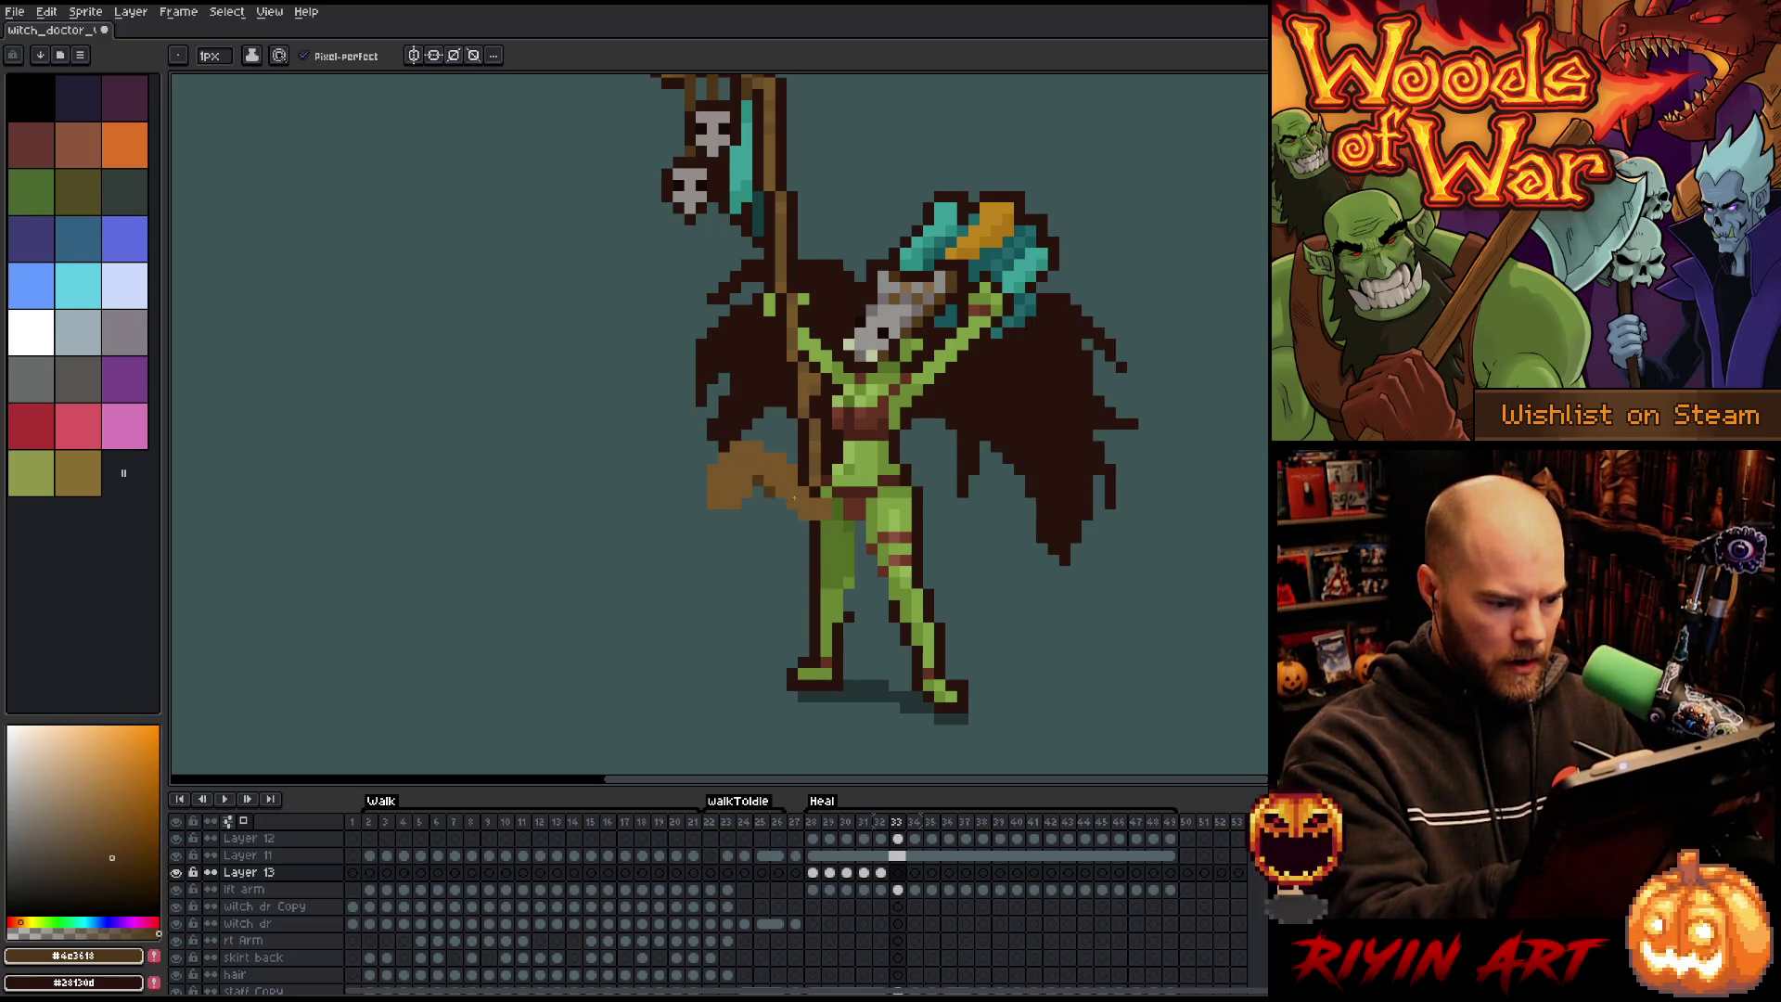
Draw a dark brown line from the bag to the leg on frame 33, then sample the staff's lighter brown on Layer 12, frame 34.
mouse_move(748, 496)
mouse_down()
mouse_move(786, 520)
mouse_move(782, 559)
mouse_up()
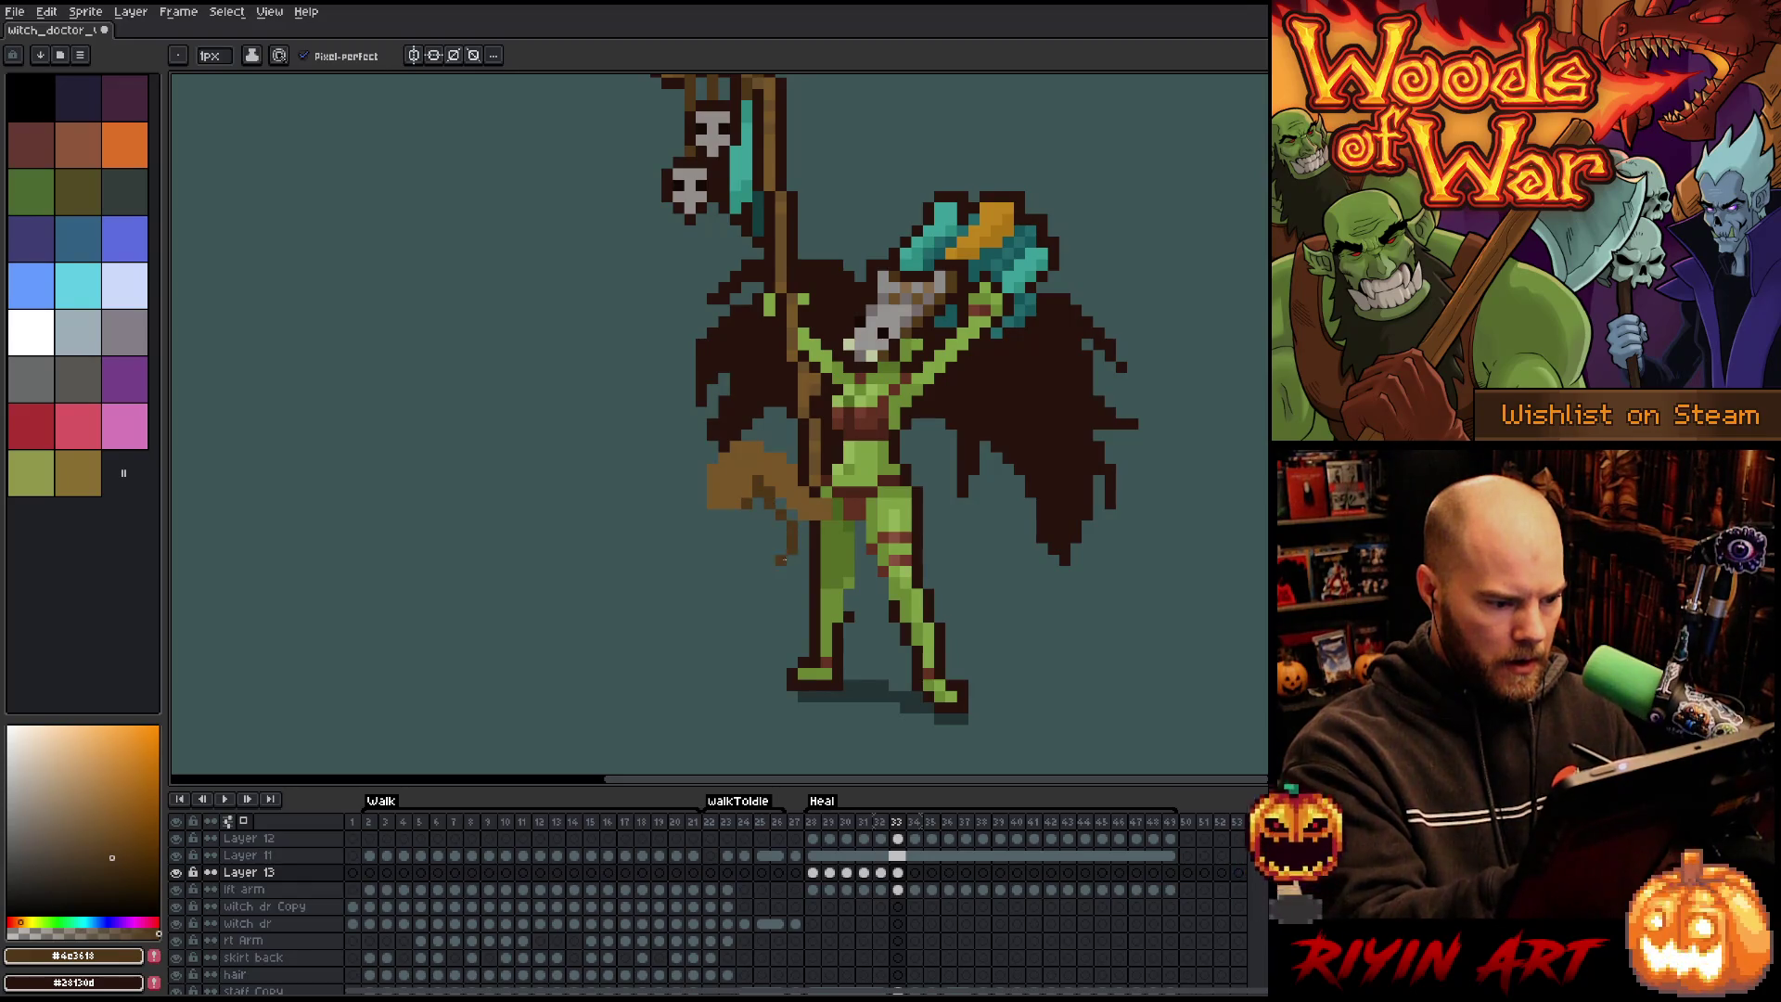
click(786, 509)
key(e)
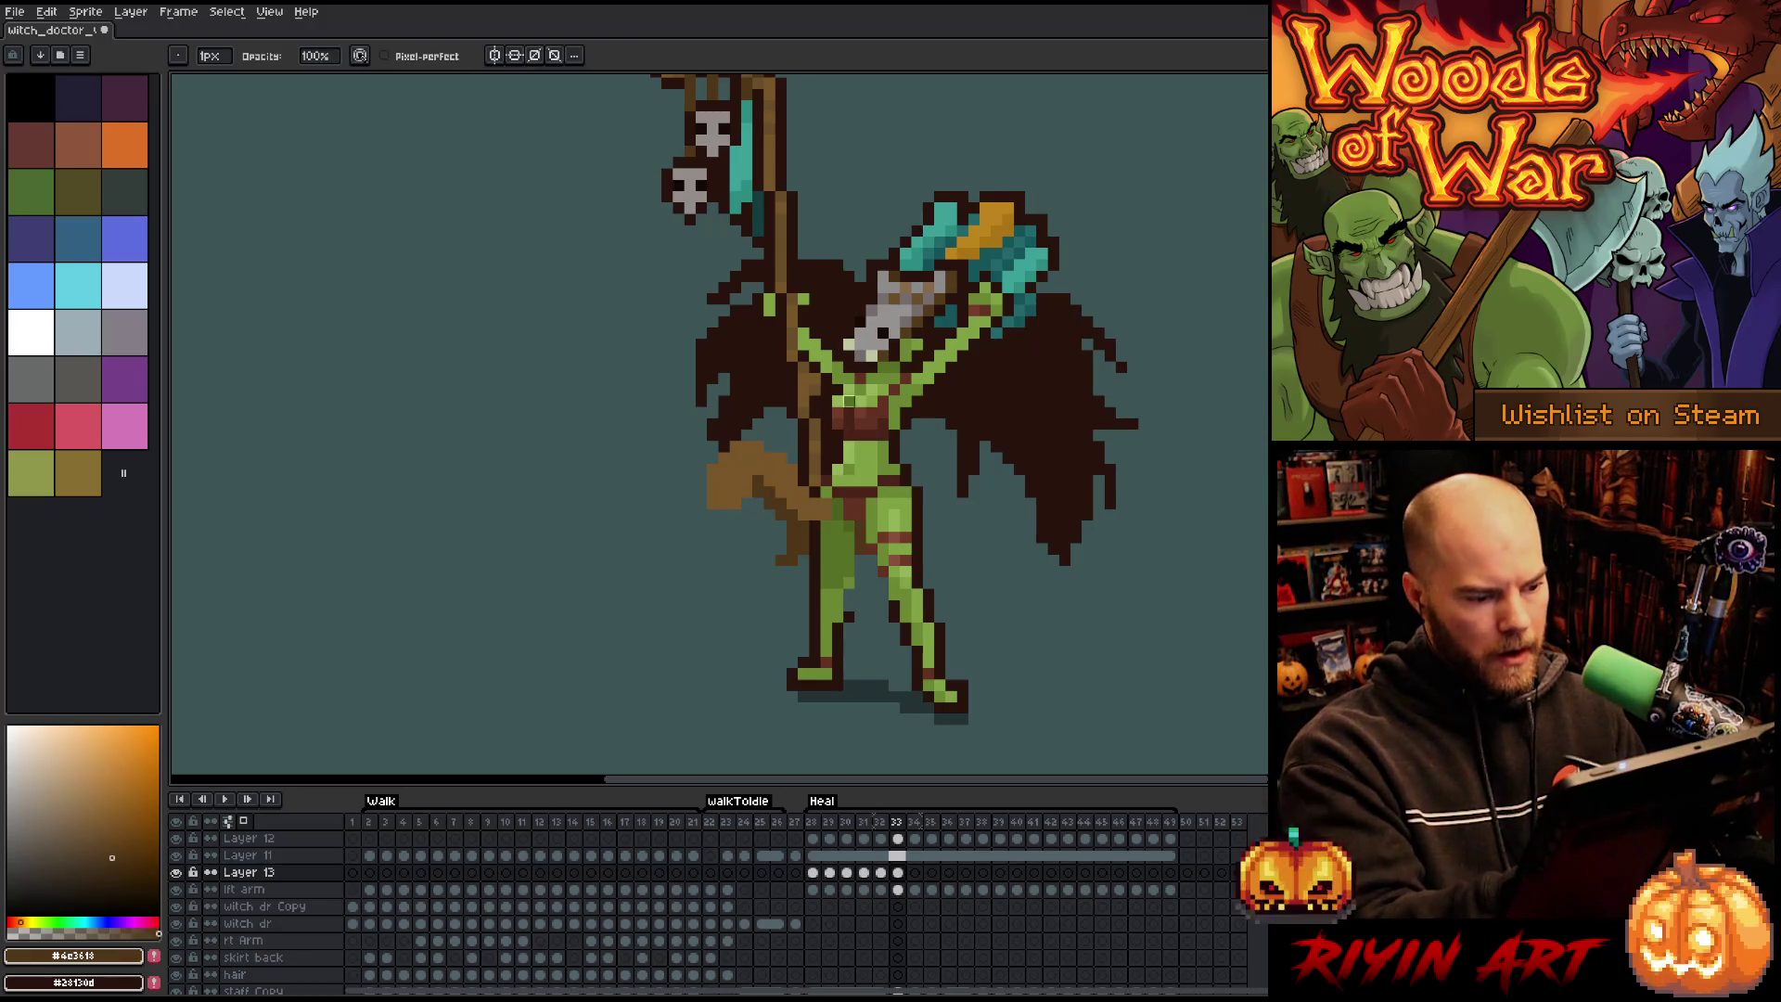
key(Right)
key(b)
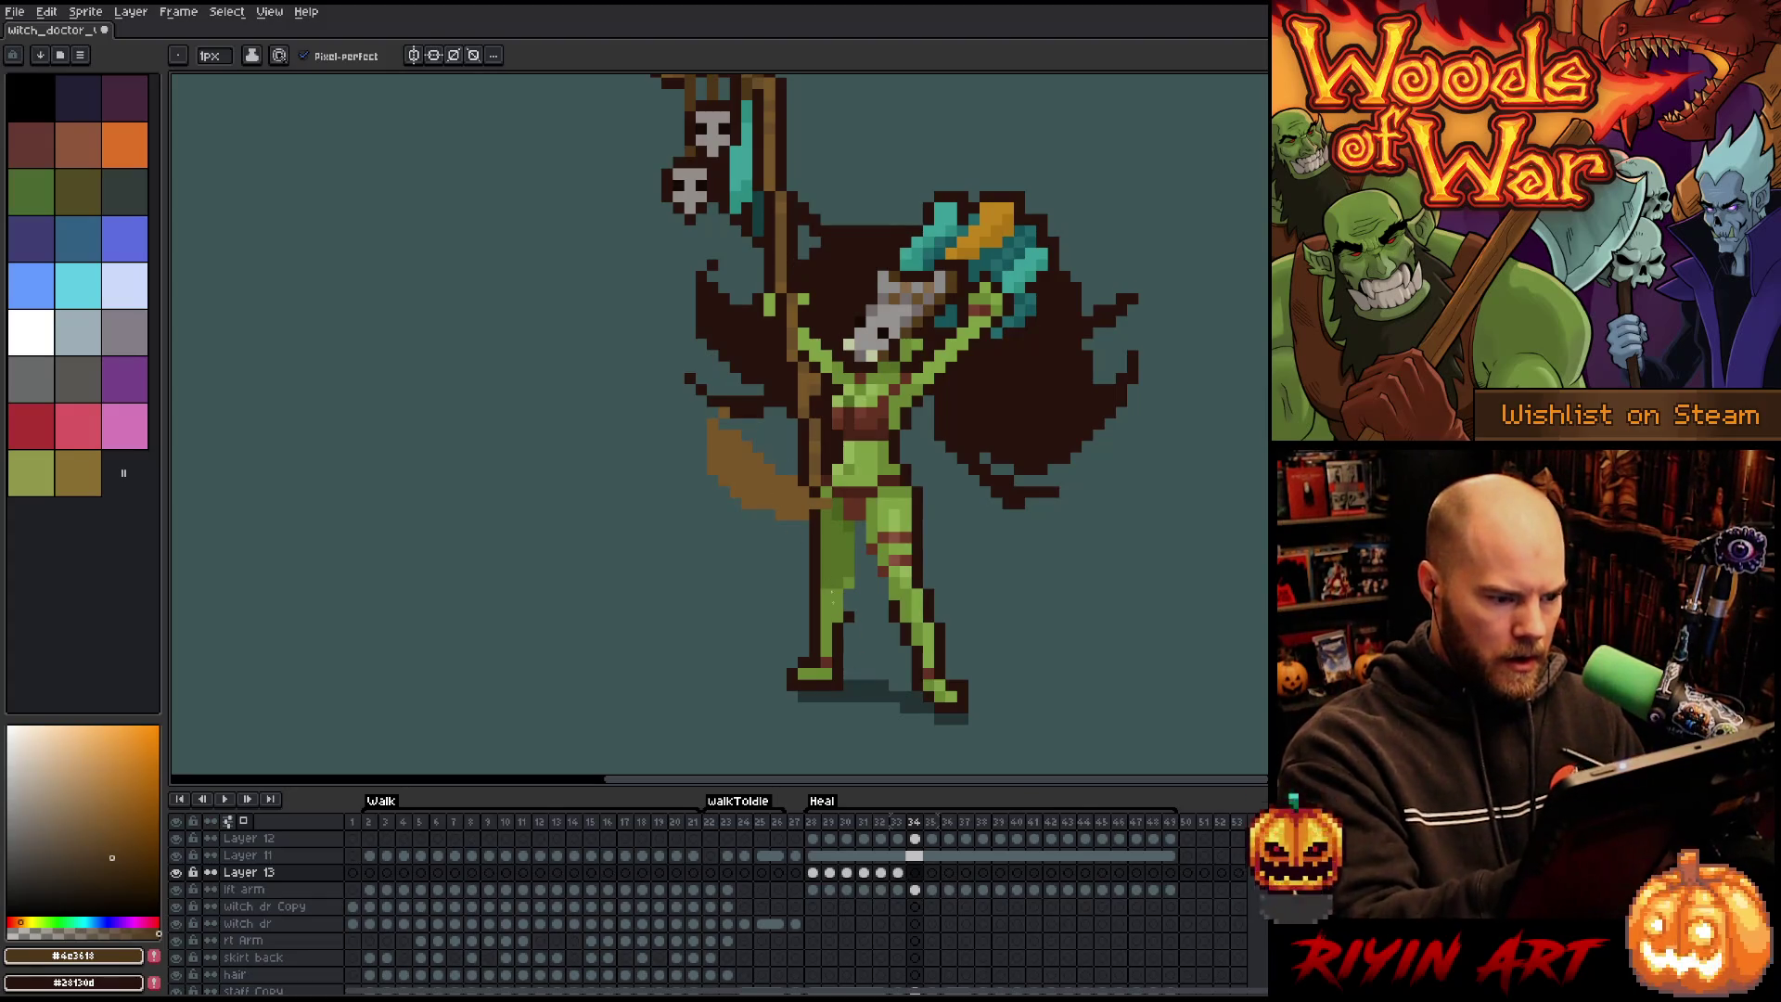
click(916, 837)
alt+click(750, 448)
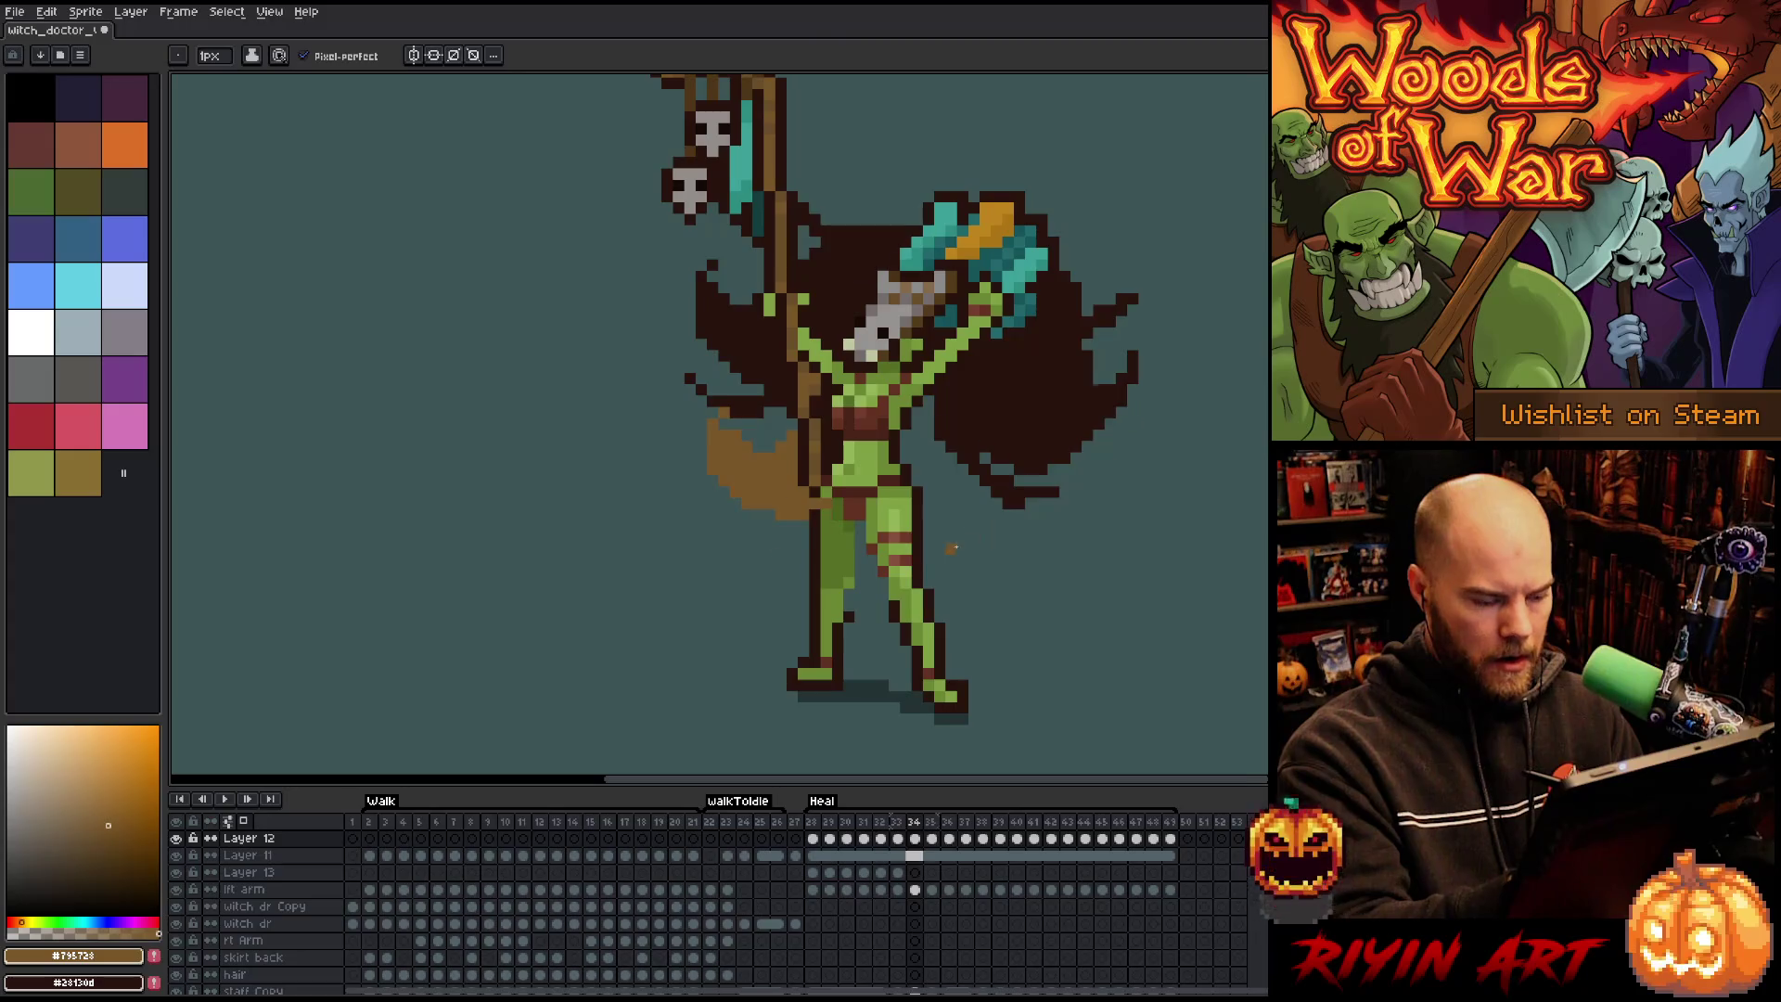
Sample the dark brown again and return to Layer 13 on frames 33 and 34.
alt+click(788, 501)
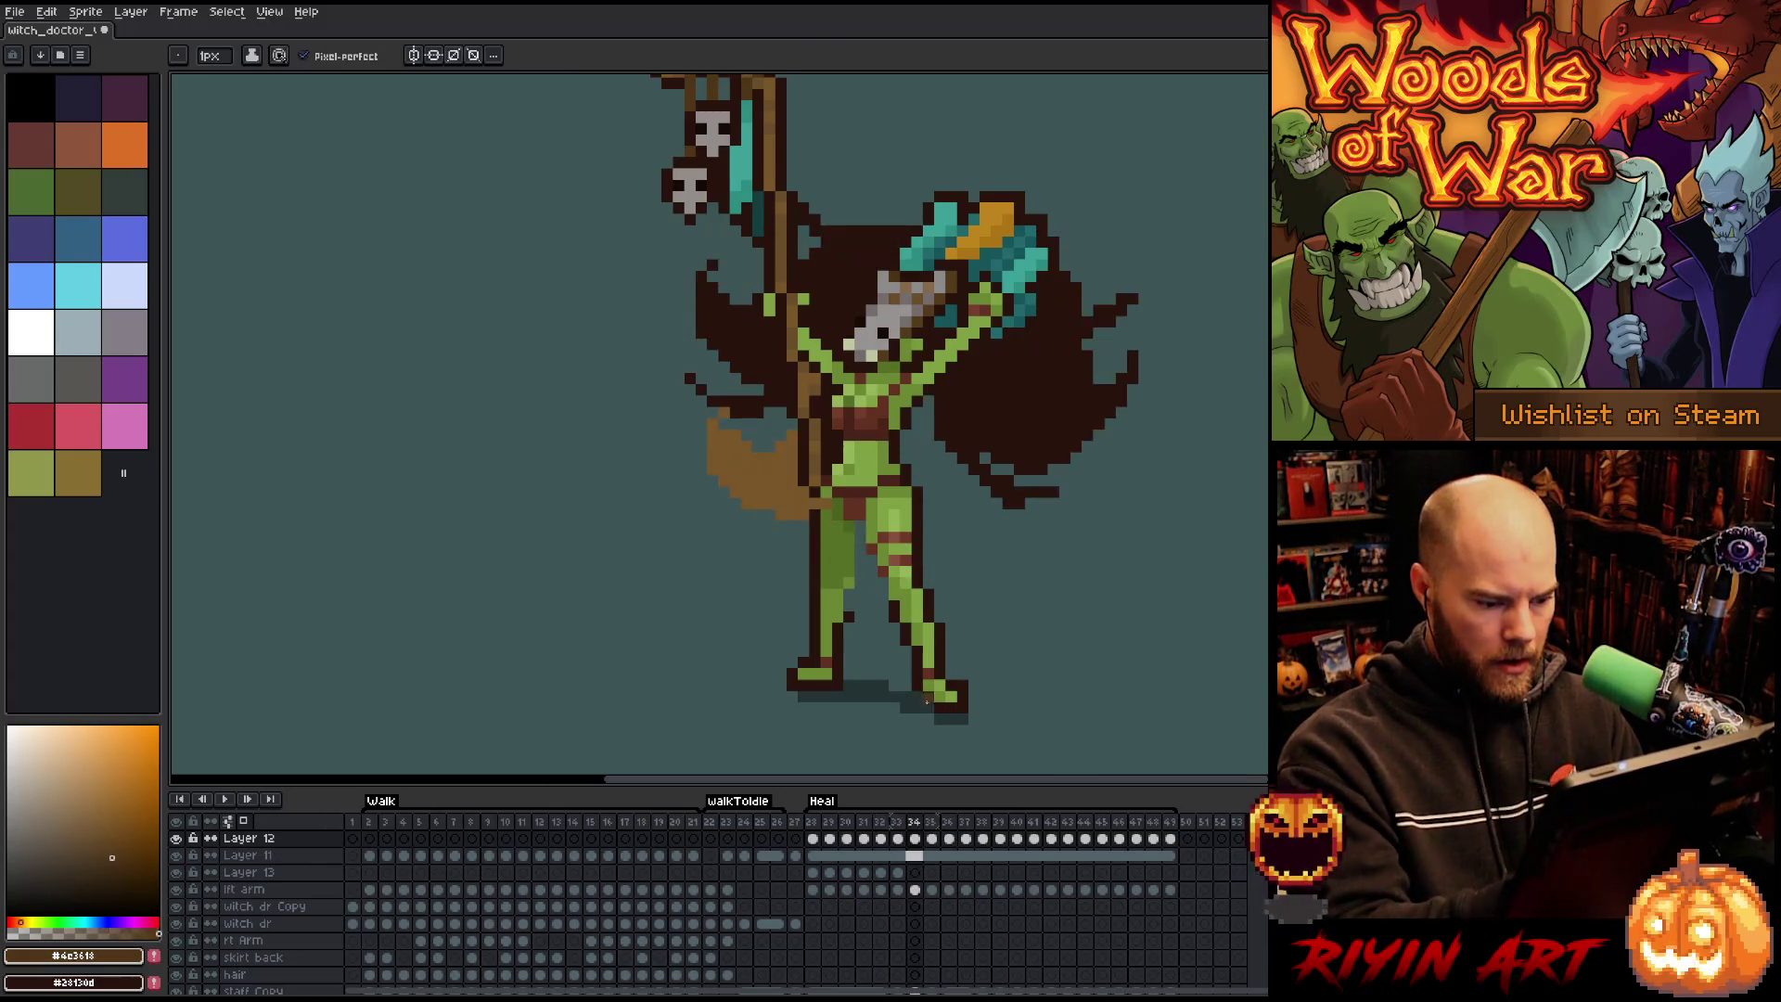
key(Down)
key(Down)
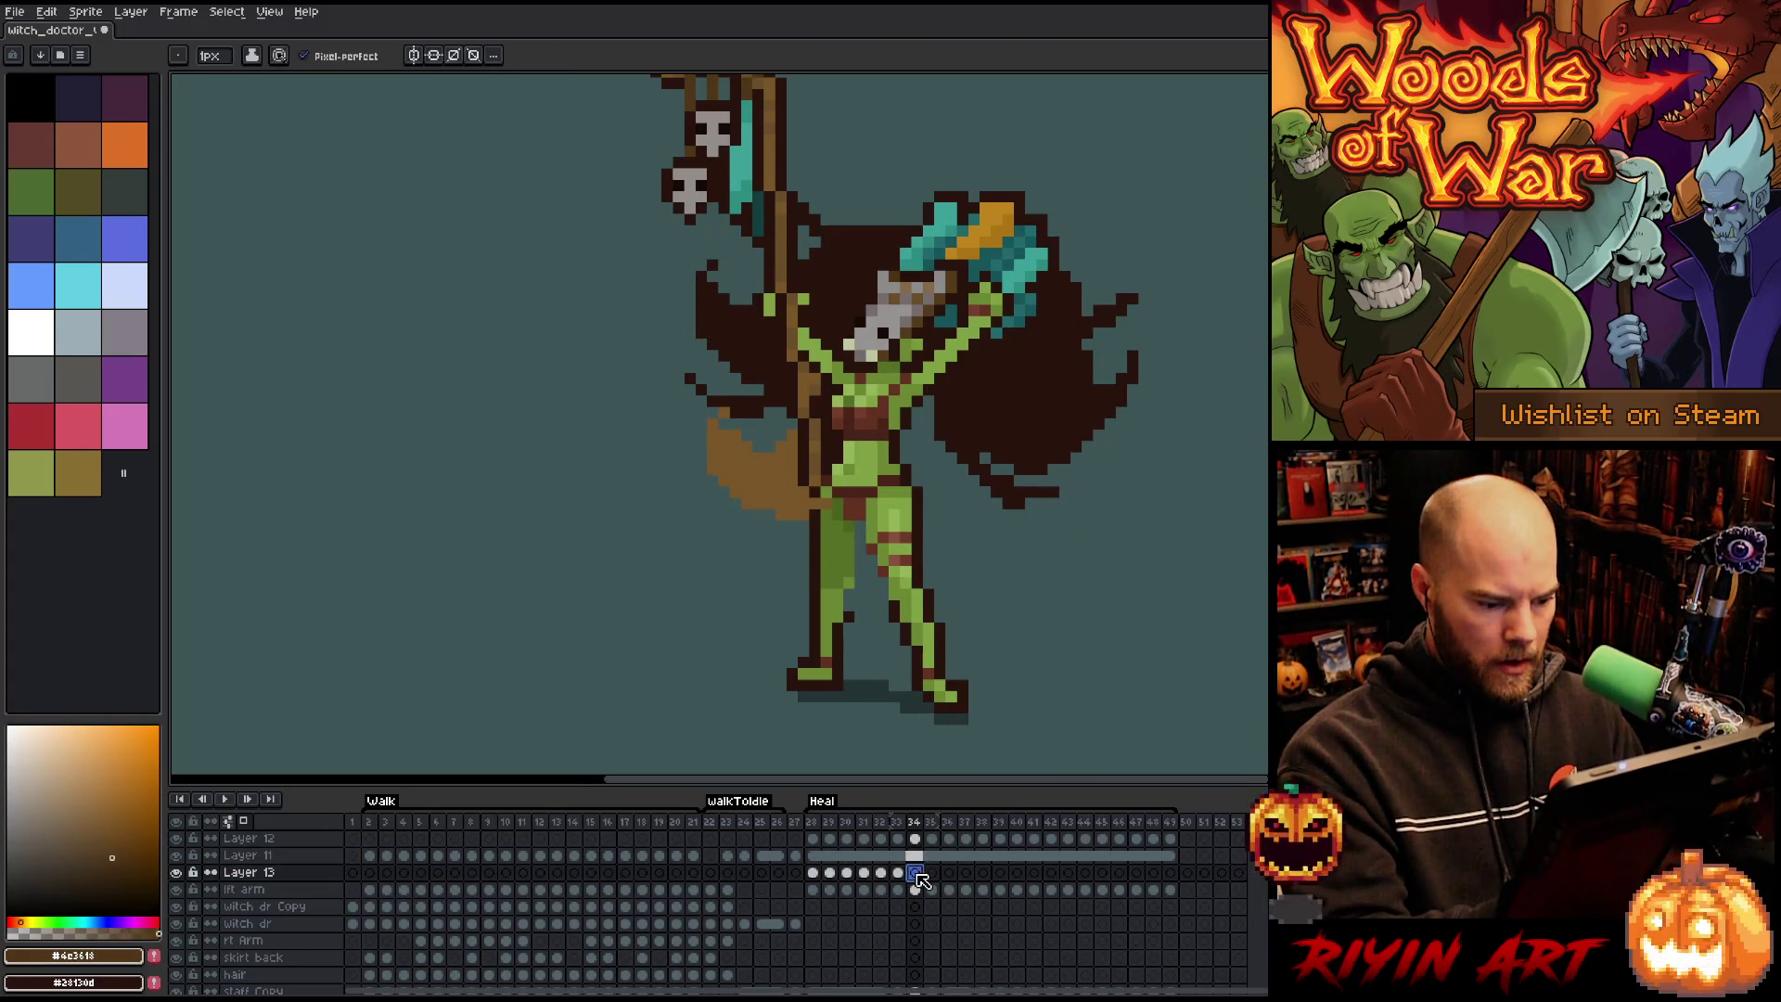
click(897, 872)
click(914, 872)
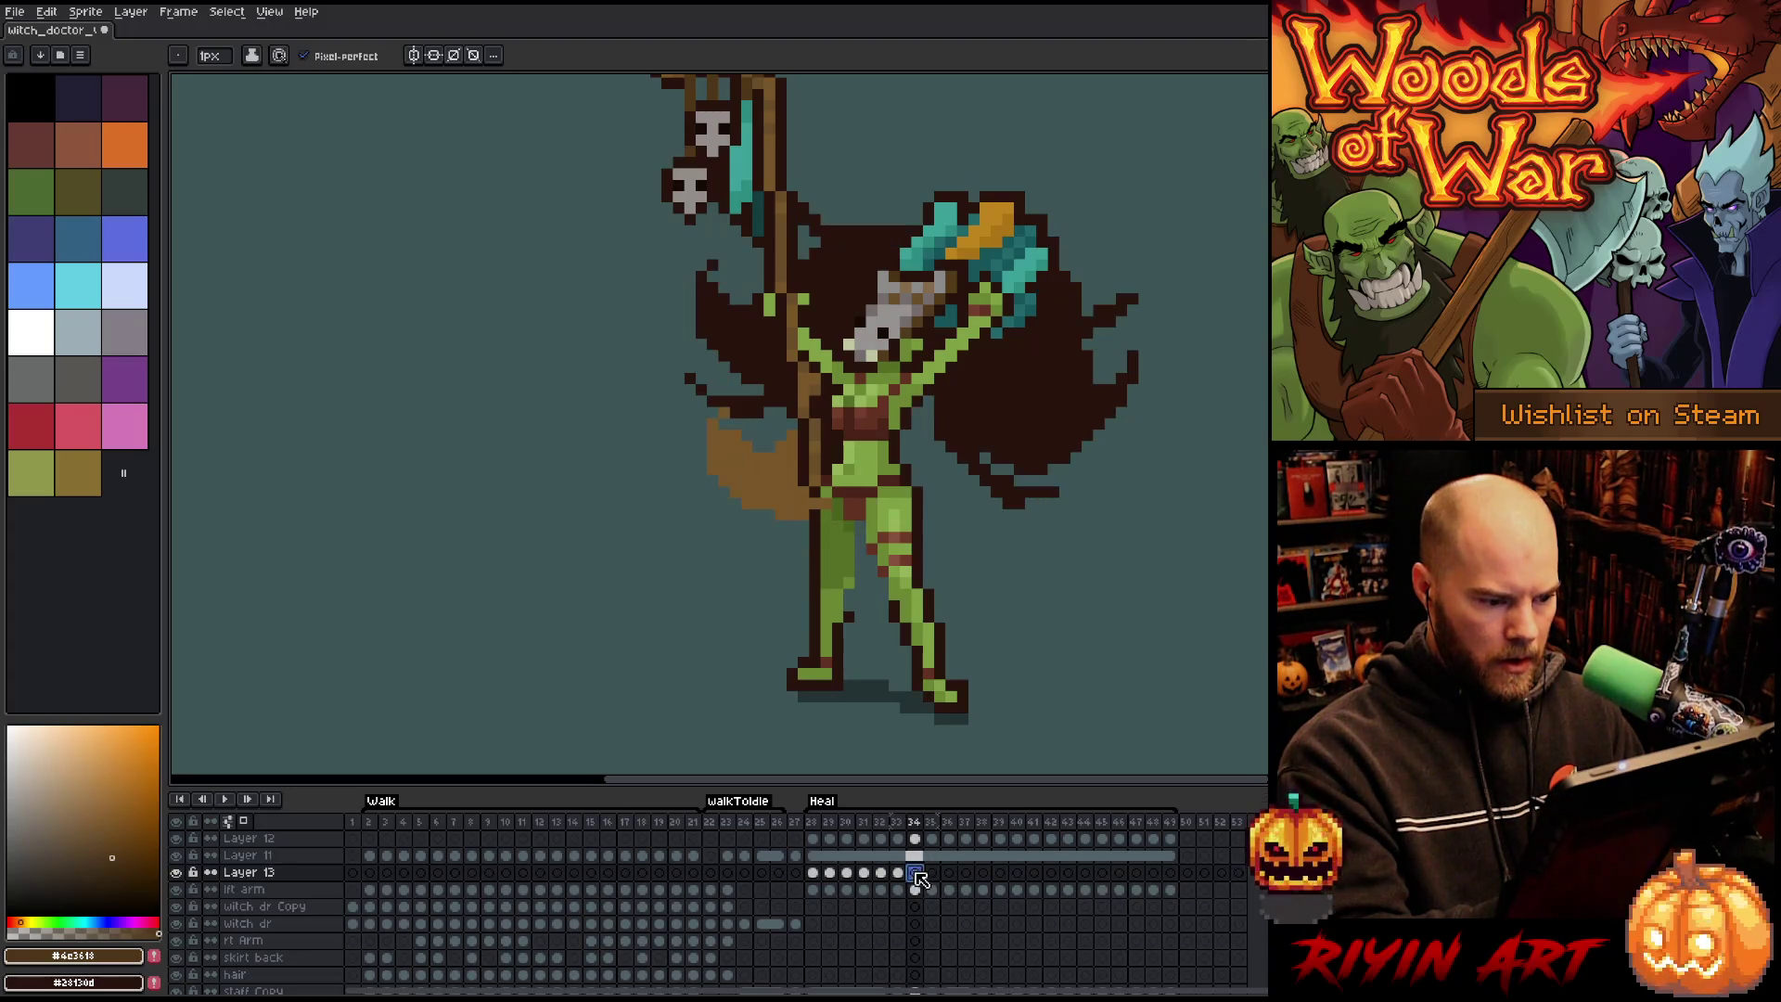
On frame 35, repaint part of the Layer 12 staff with the lighter brown.
click(932, 873)
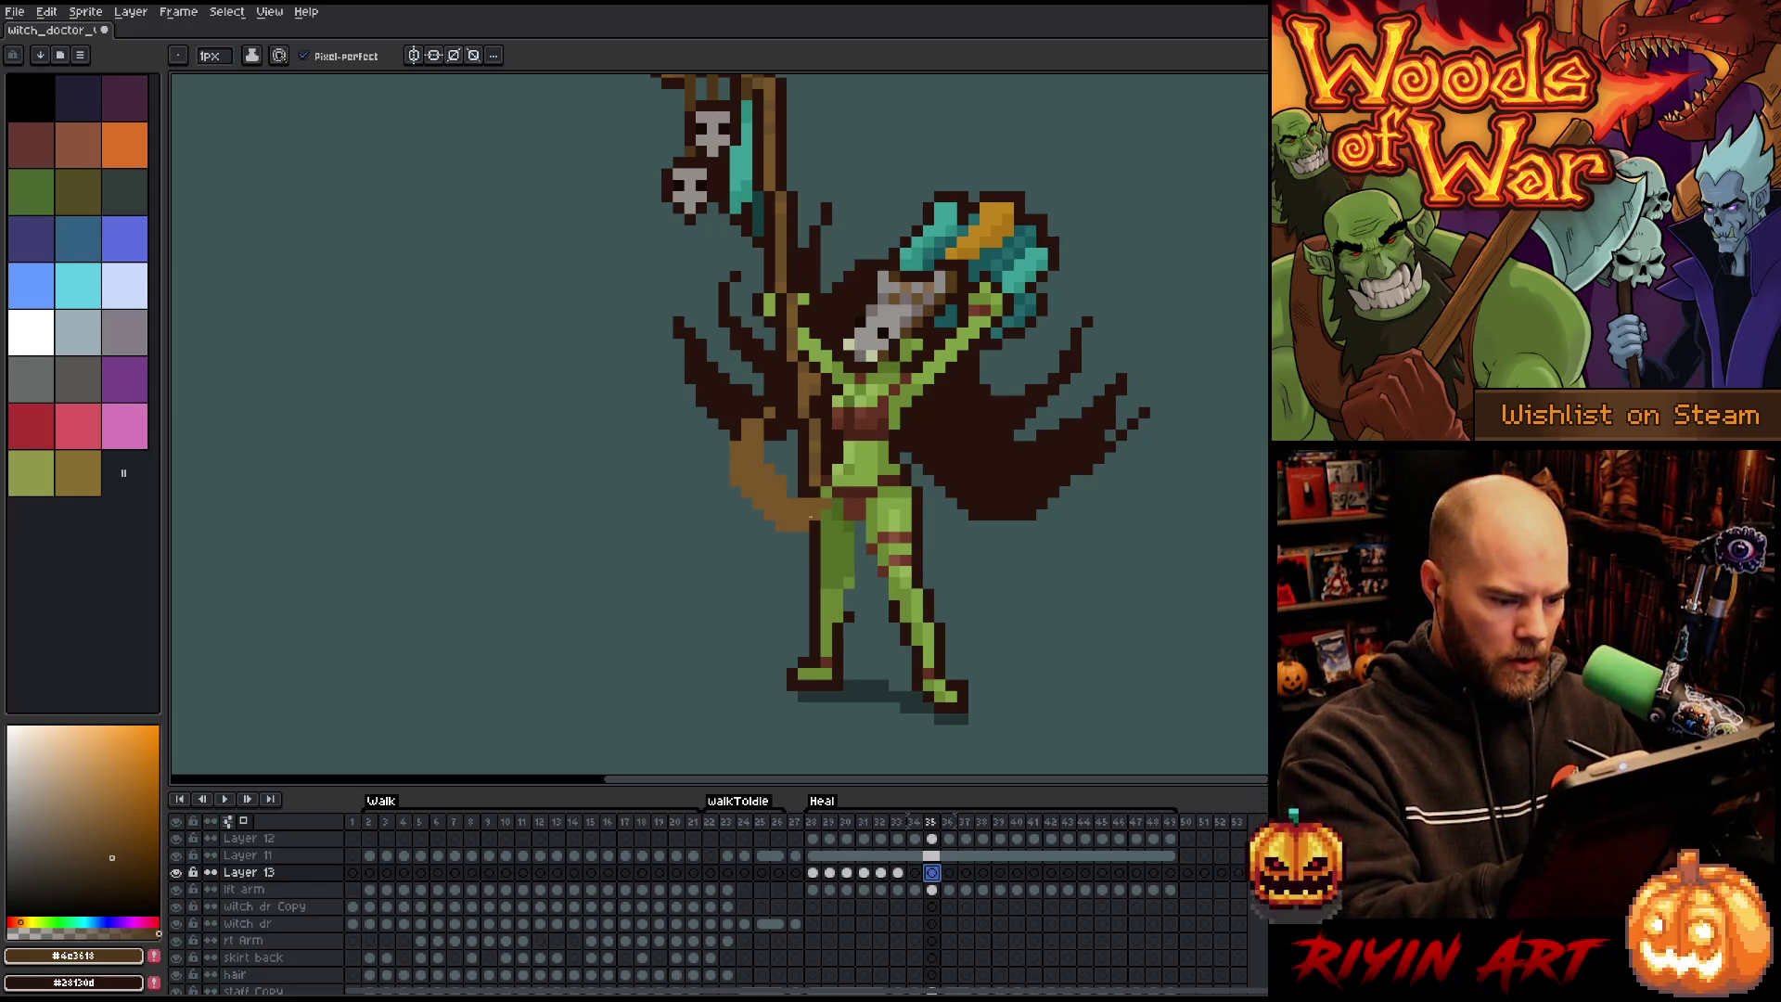
click(932, 838)
alt+click(788, 459)
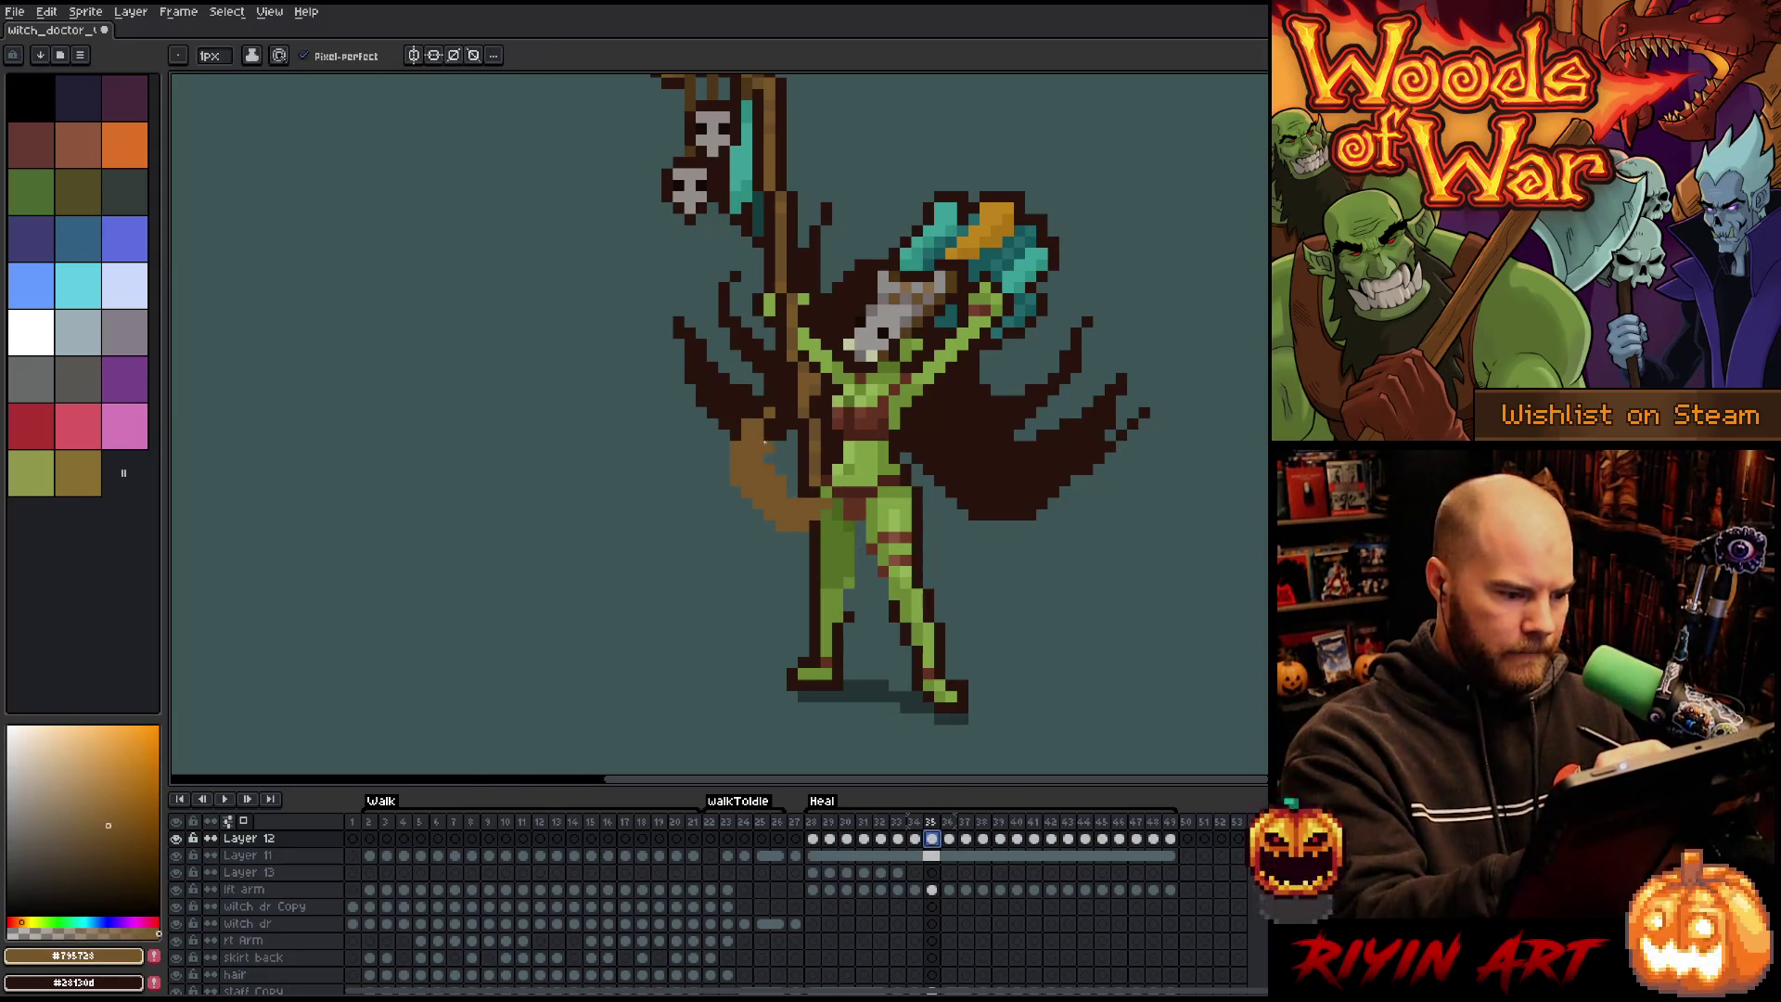
drag(788, 464, 795, 498)
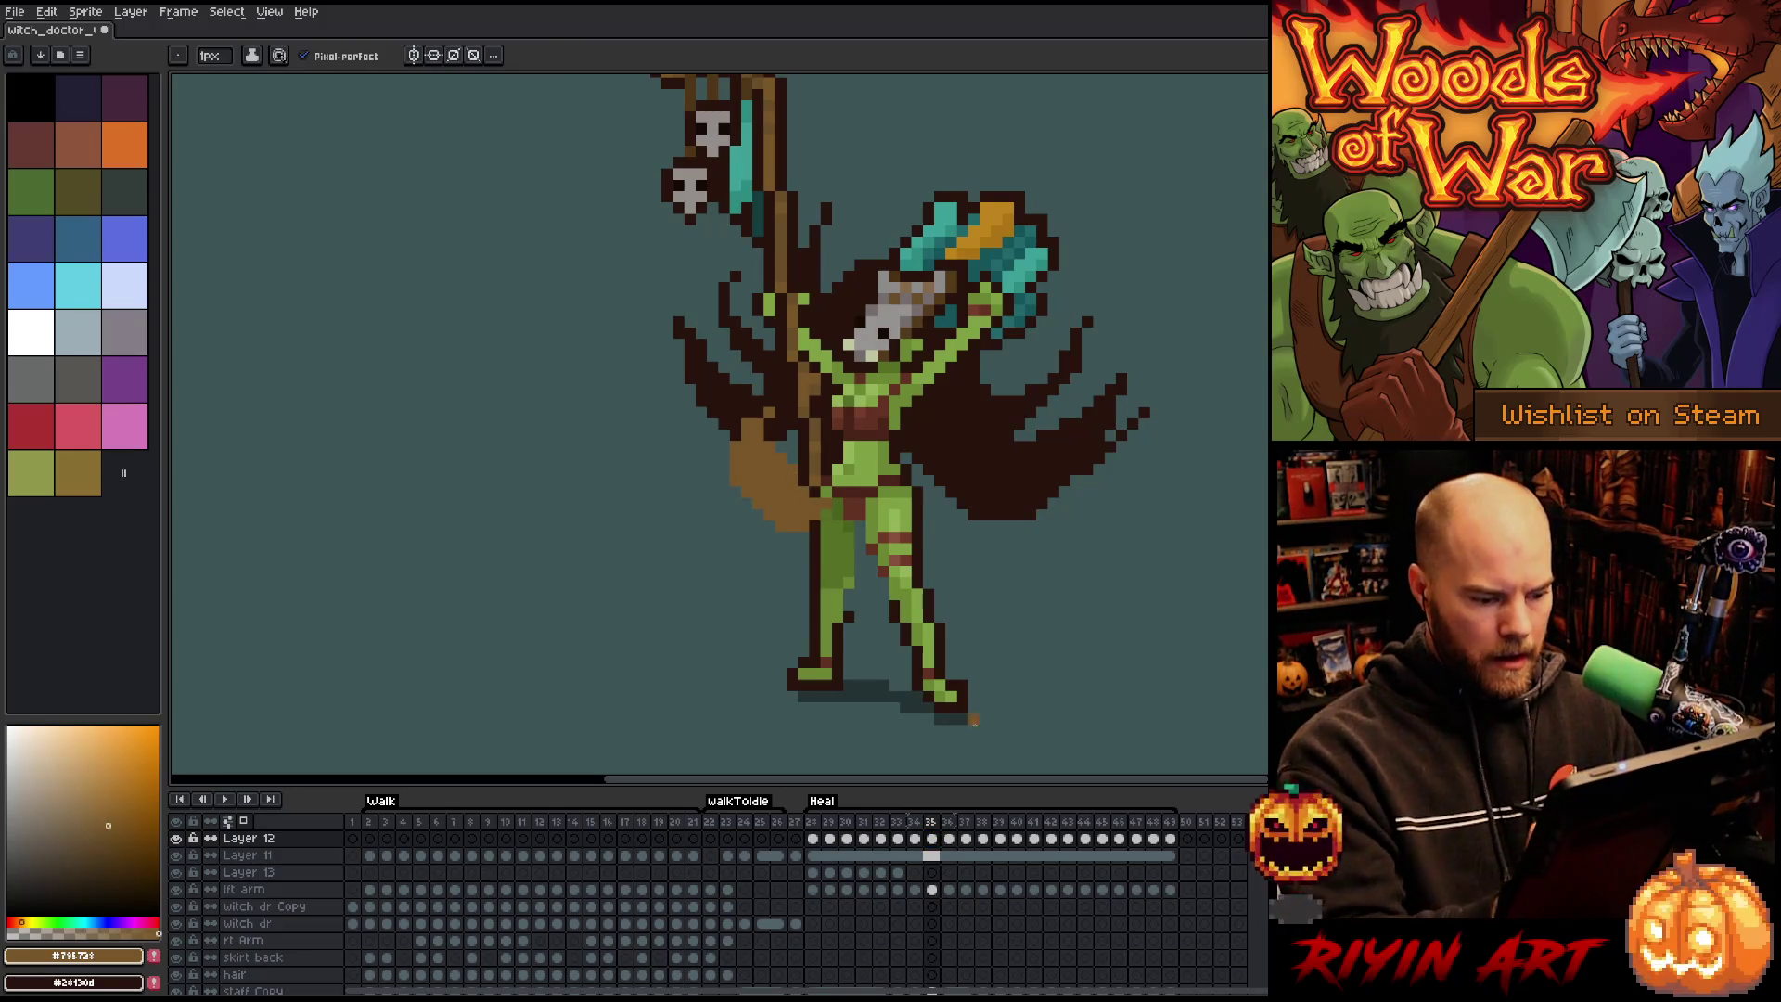
Check frame 36, then go back to frame 33 on Layer 13 and sample the dark brown again.
click(948, 838)
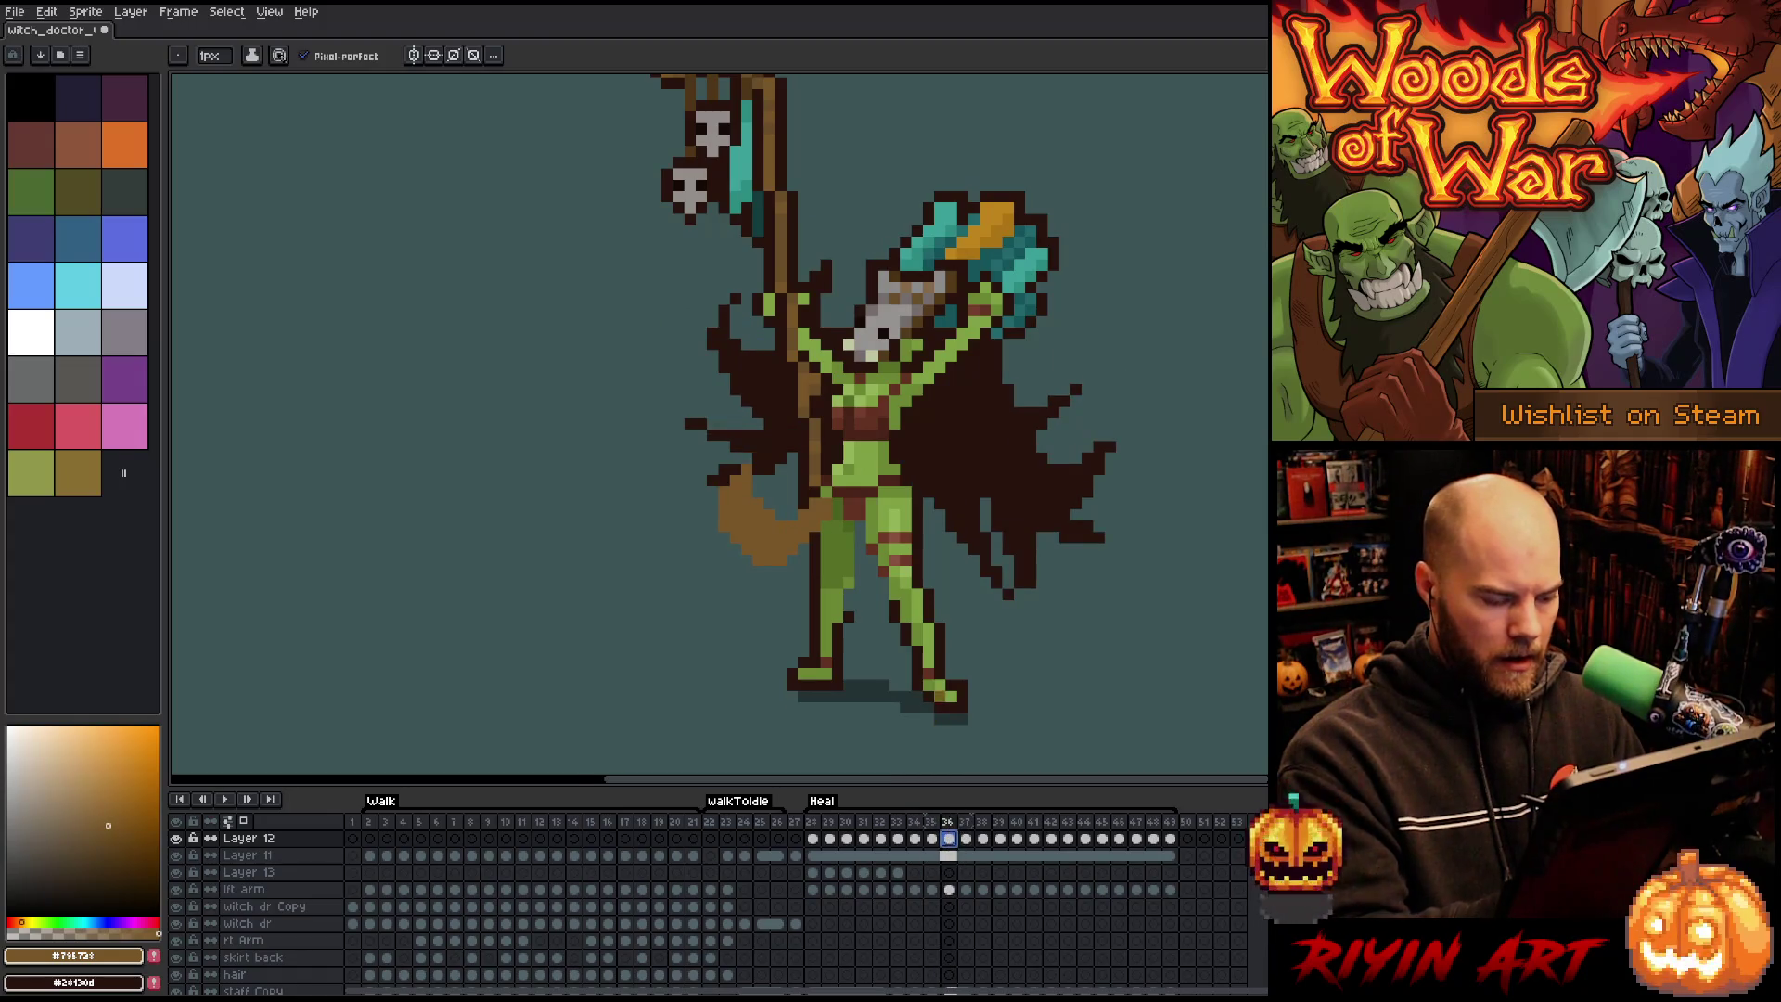
click(897, 872)
key(alt)
click(807, 535)
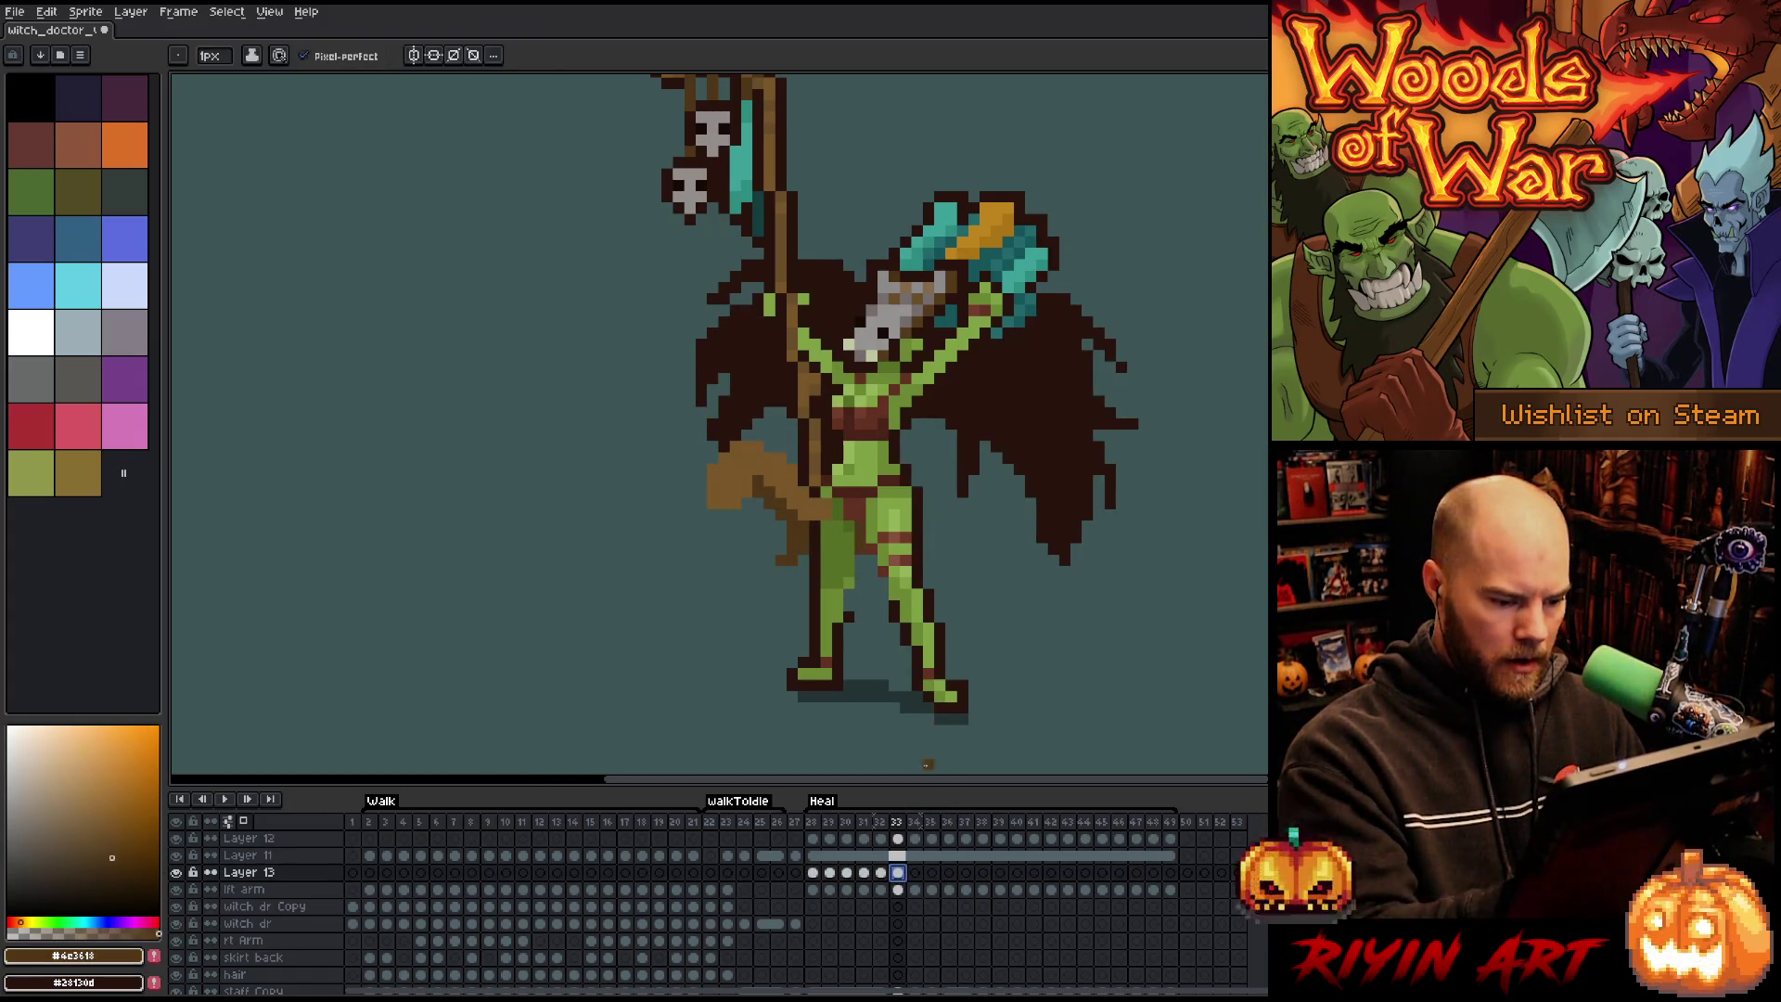
Flip between frames 35 and 36 to compare the cape poses.
click(932, 872)
click(949, 873)
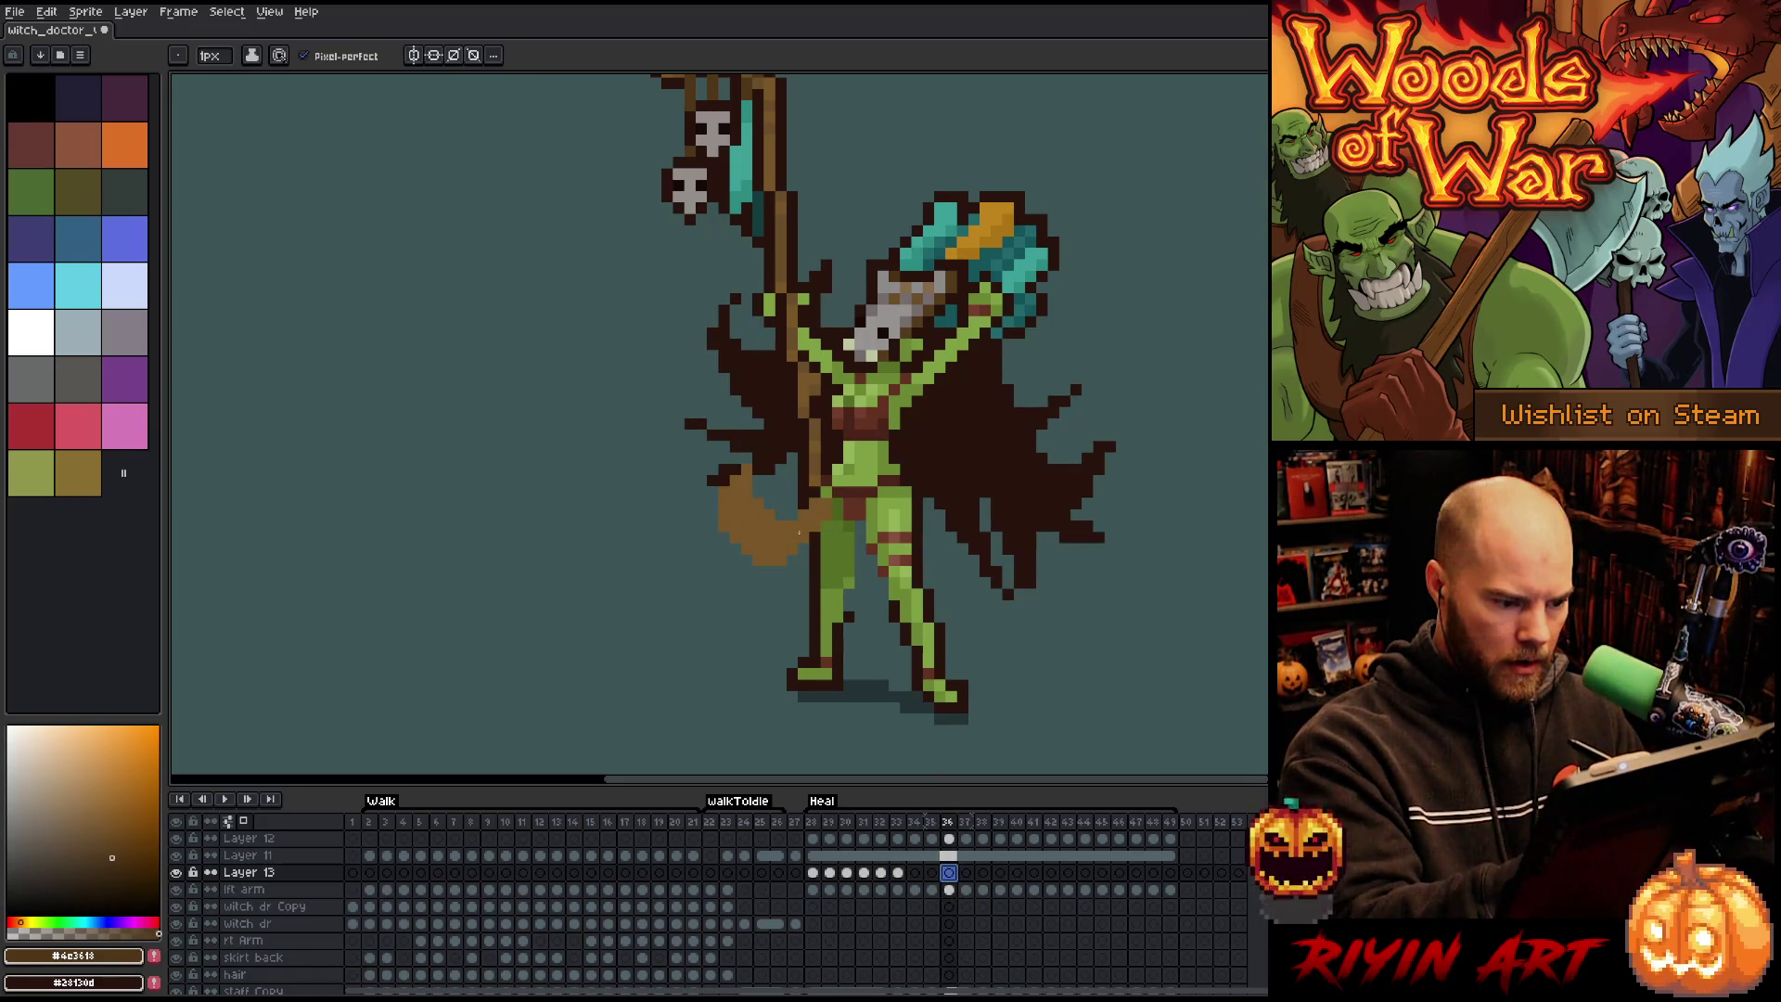
key(comma)
key(period)
key(comma)
key(period)
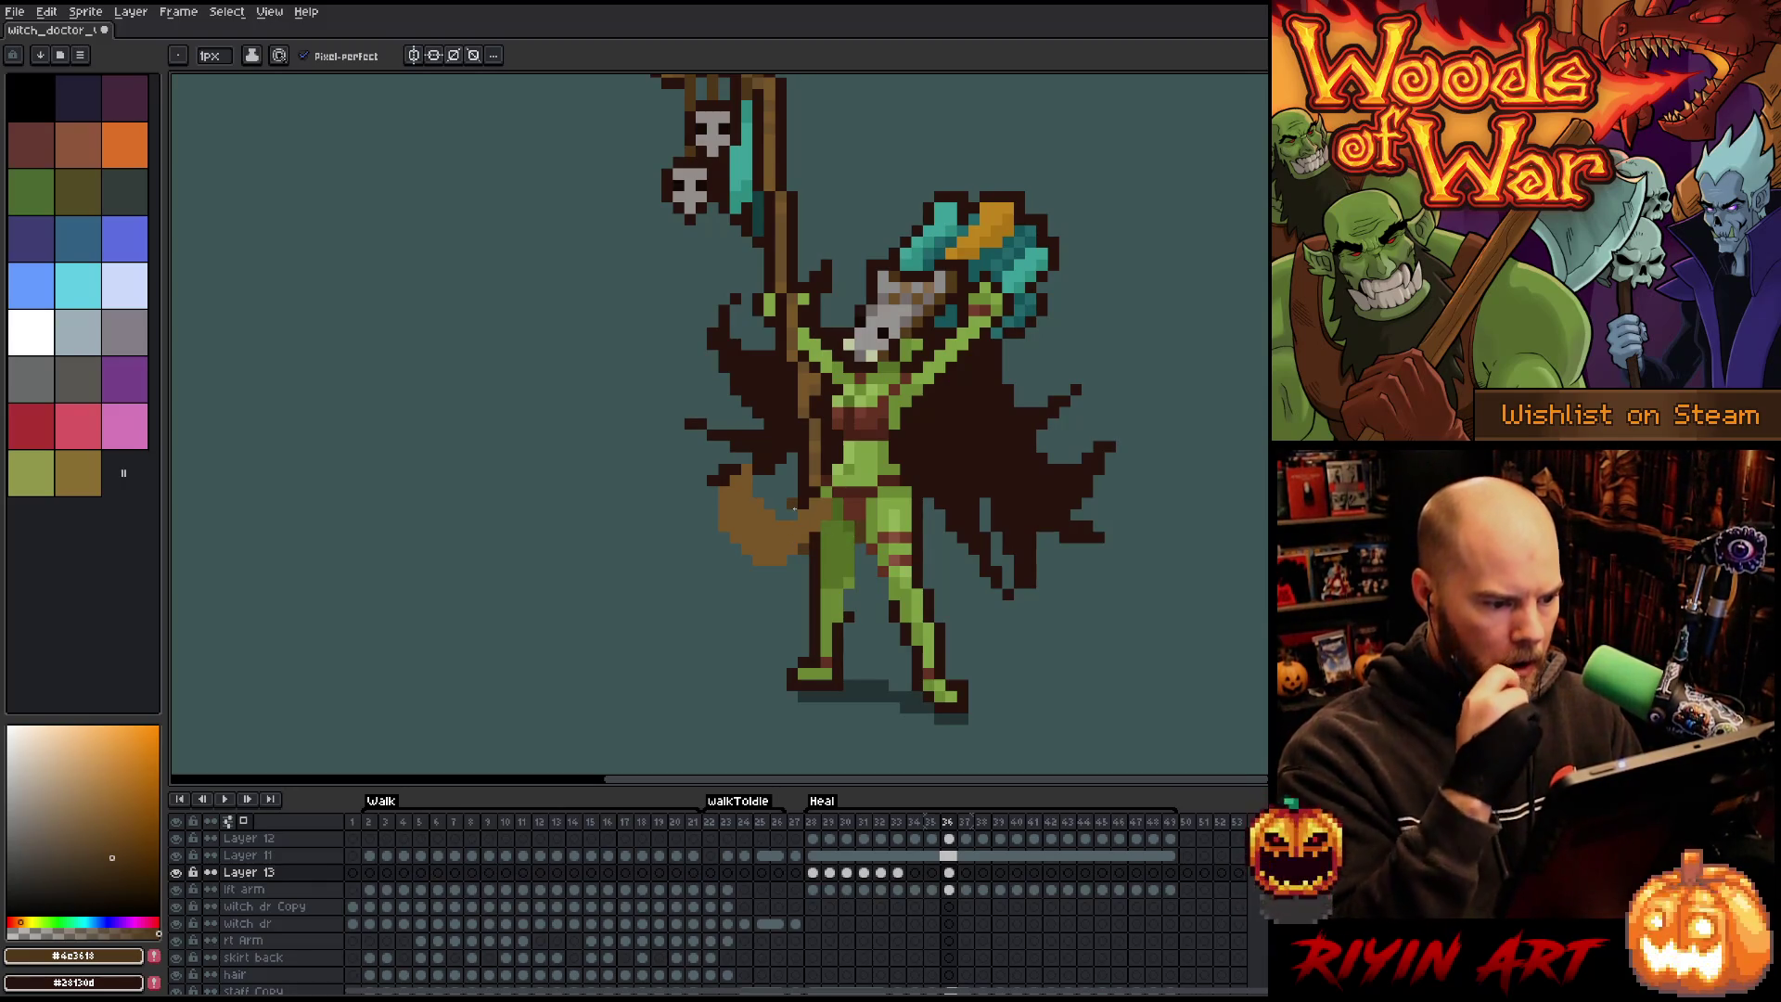
Shade the bottom of the brown tail dark on frame 37, then test a dark stroke between the legs on frame 39.
key(period)
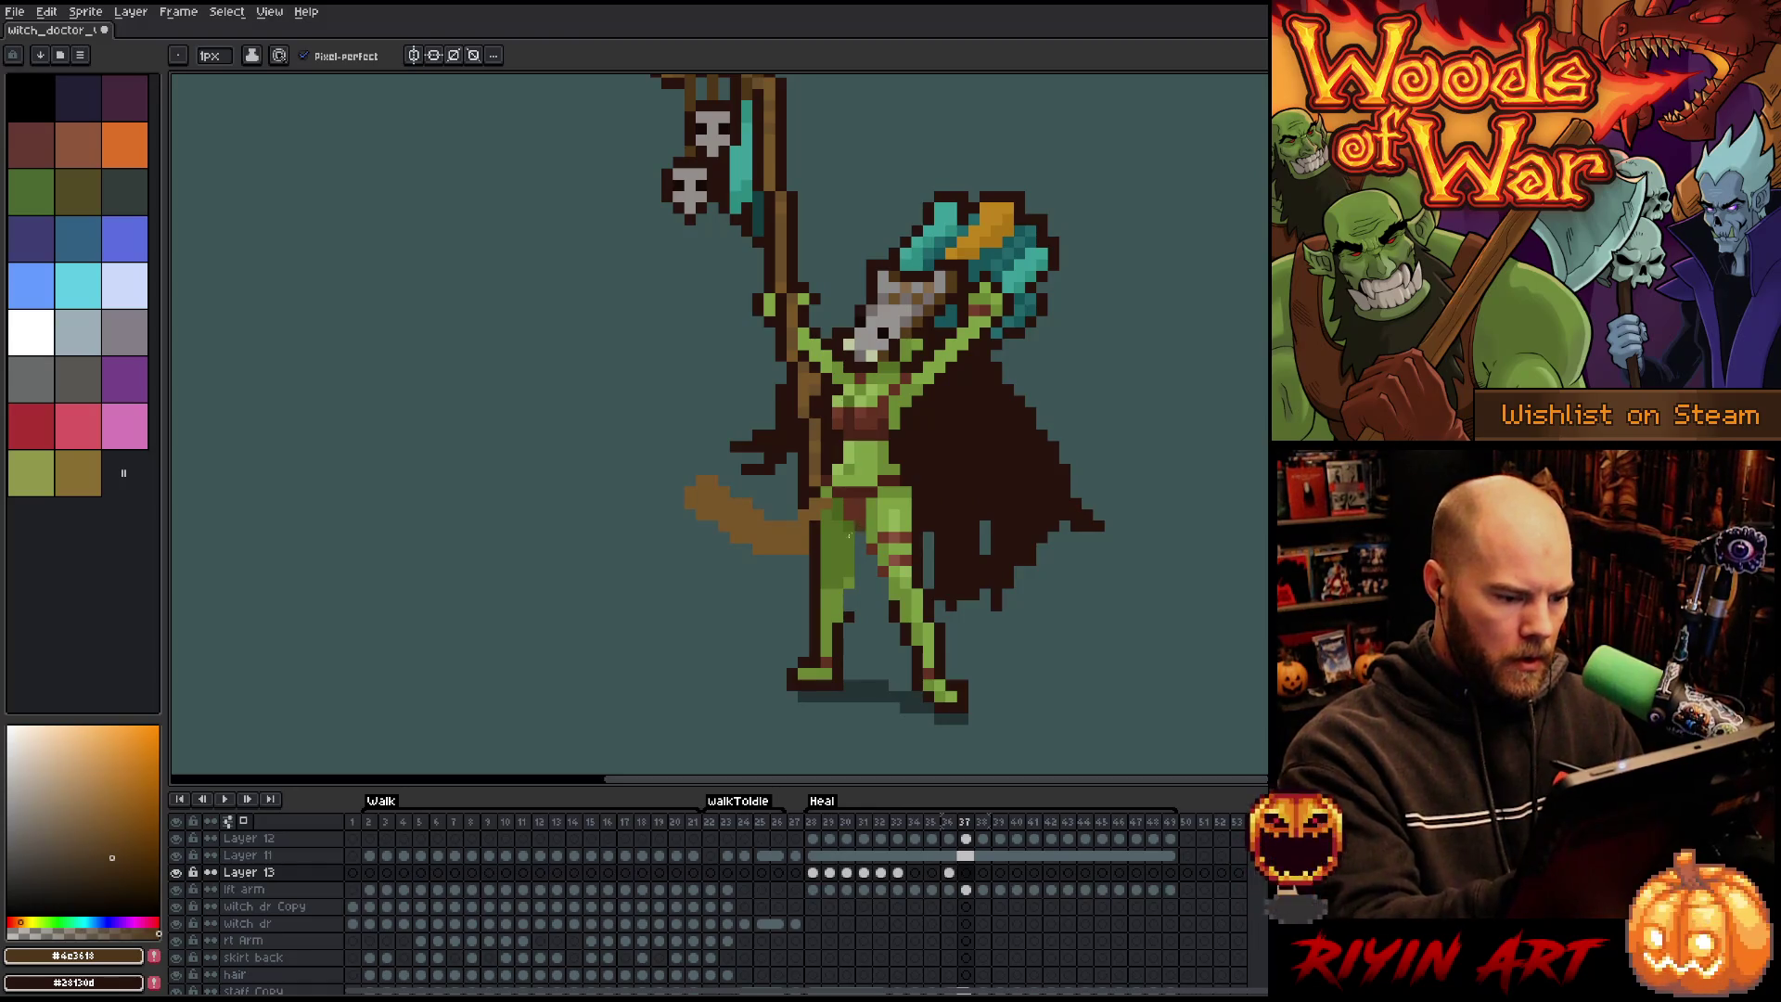
mouse_move(751, 549)
mouse_down()
mouse_move(705, 529)
mouse_move(782, 557)
mouse_up()
key(Right)
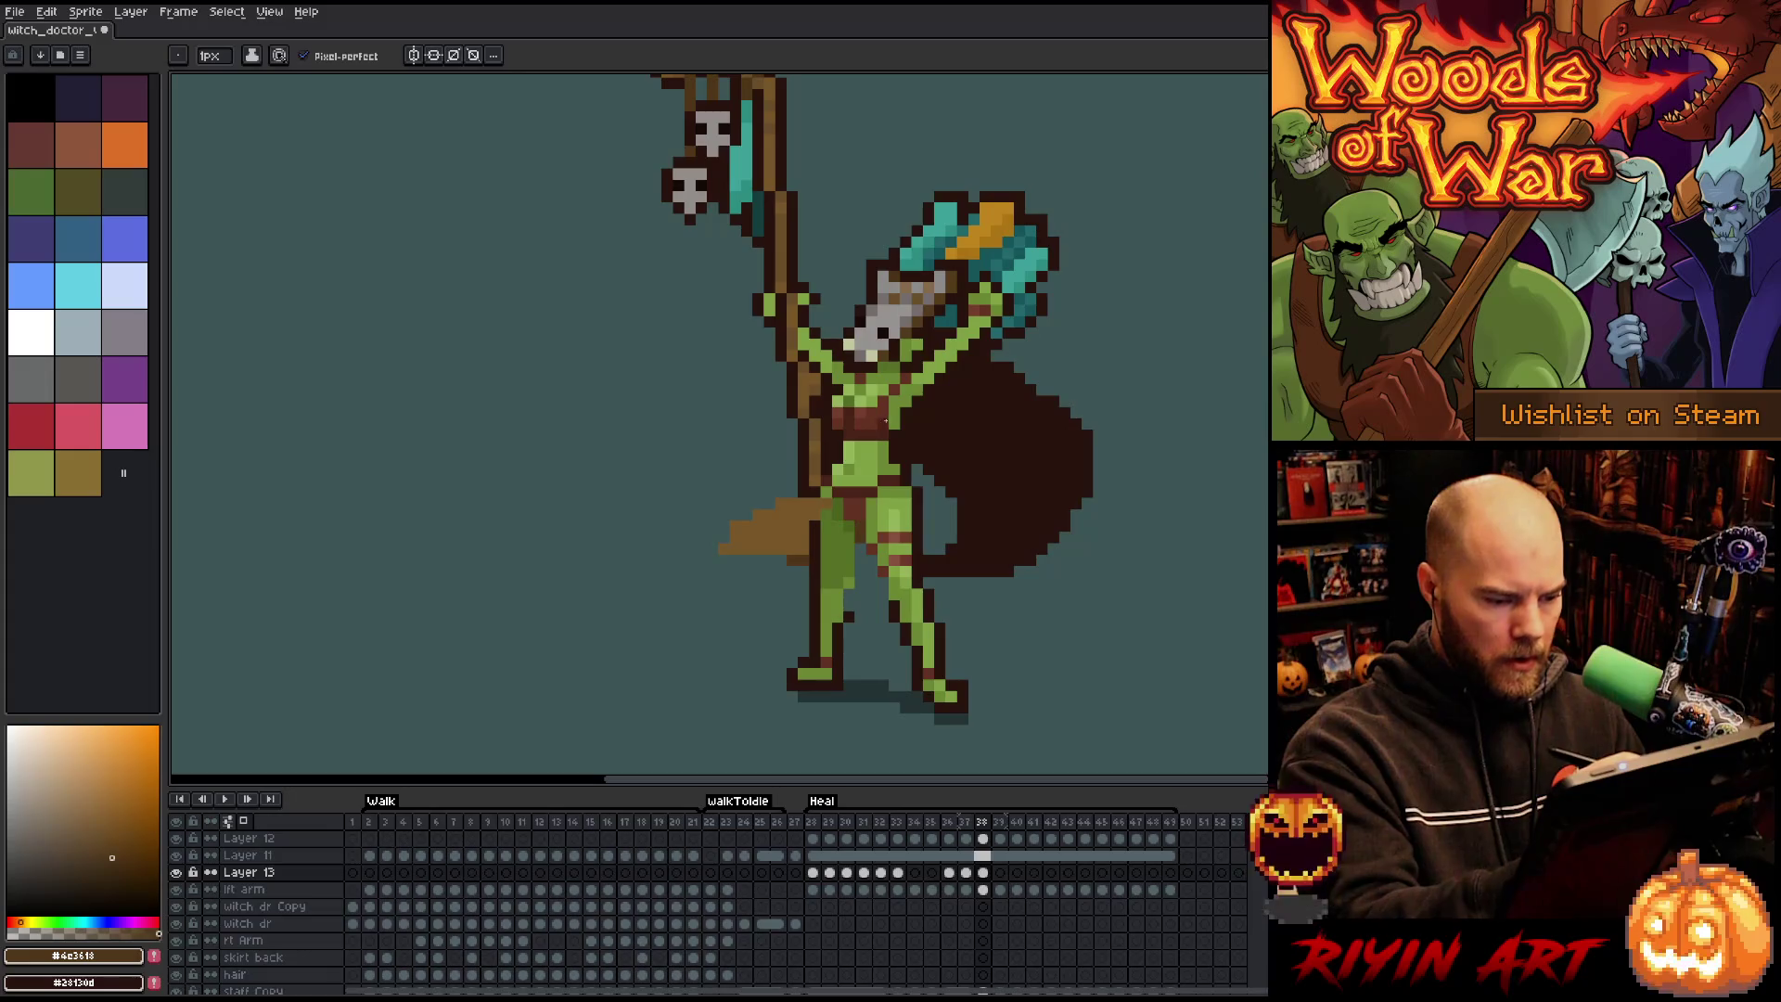
key(Right)
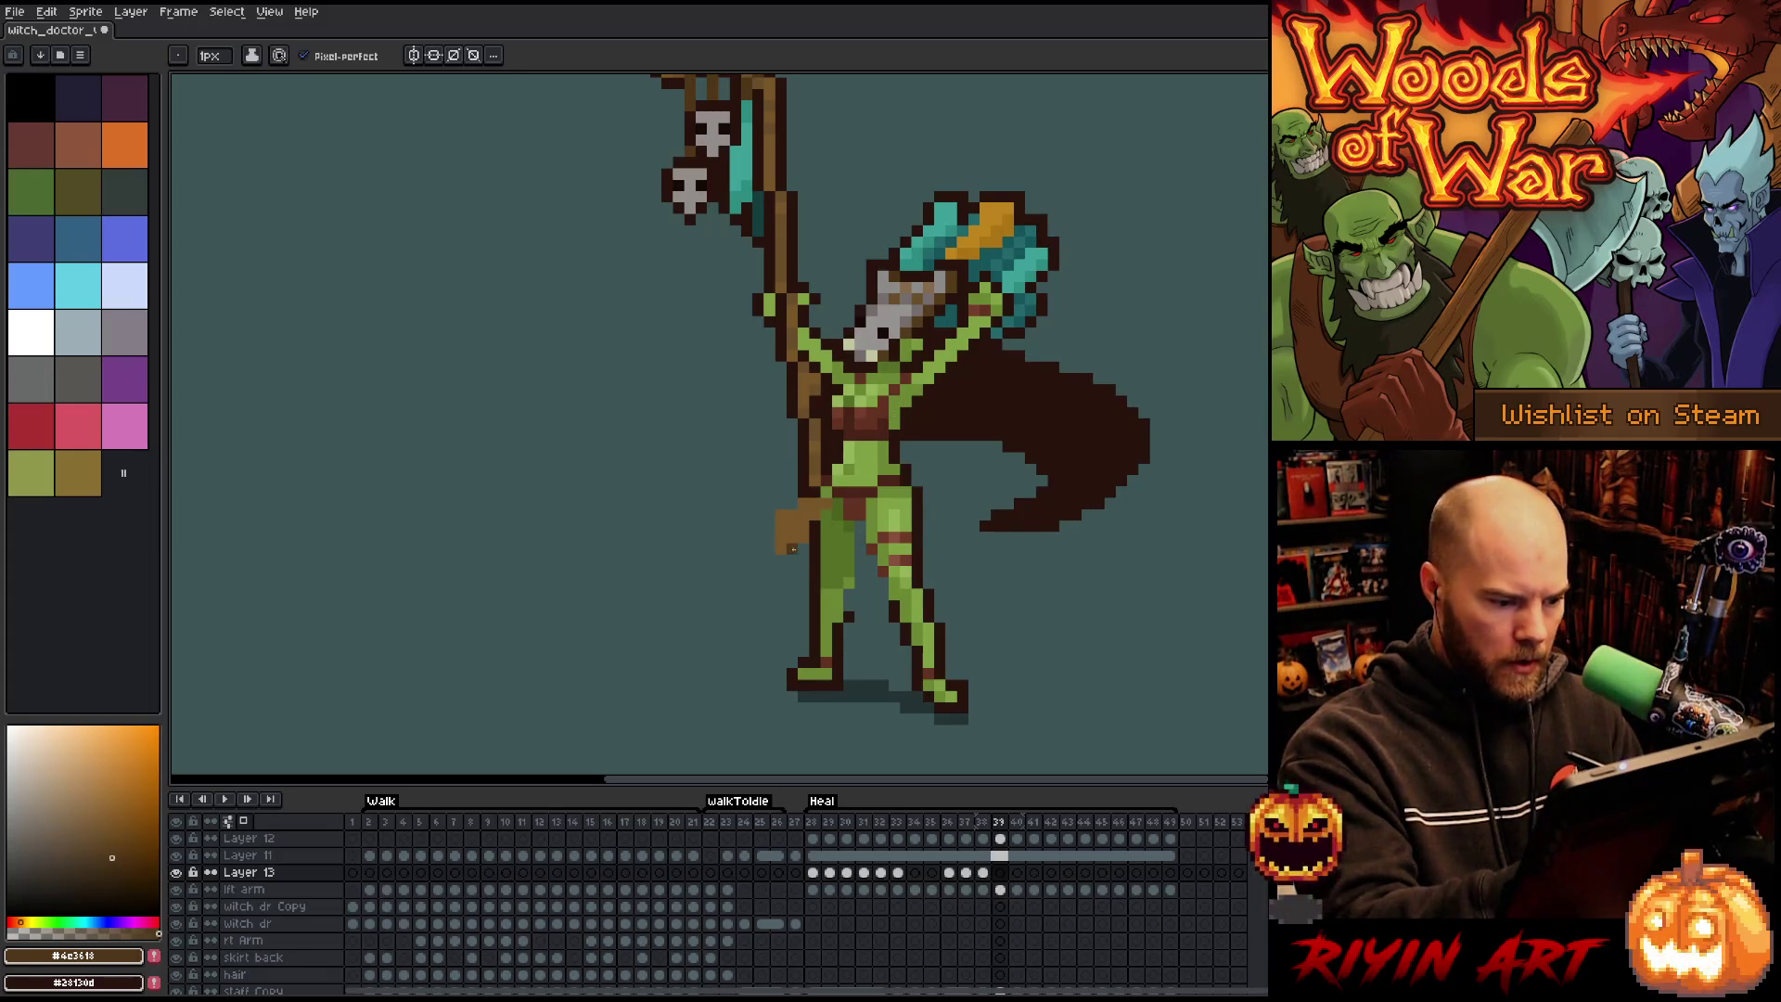
mouse_move(855, 583)
mouse_down()
mouse_move(935, 551)
mouse_move(887, 609)
mouse_up()
key(ctrl+z)
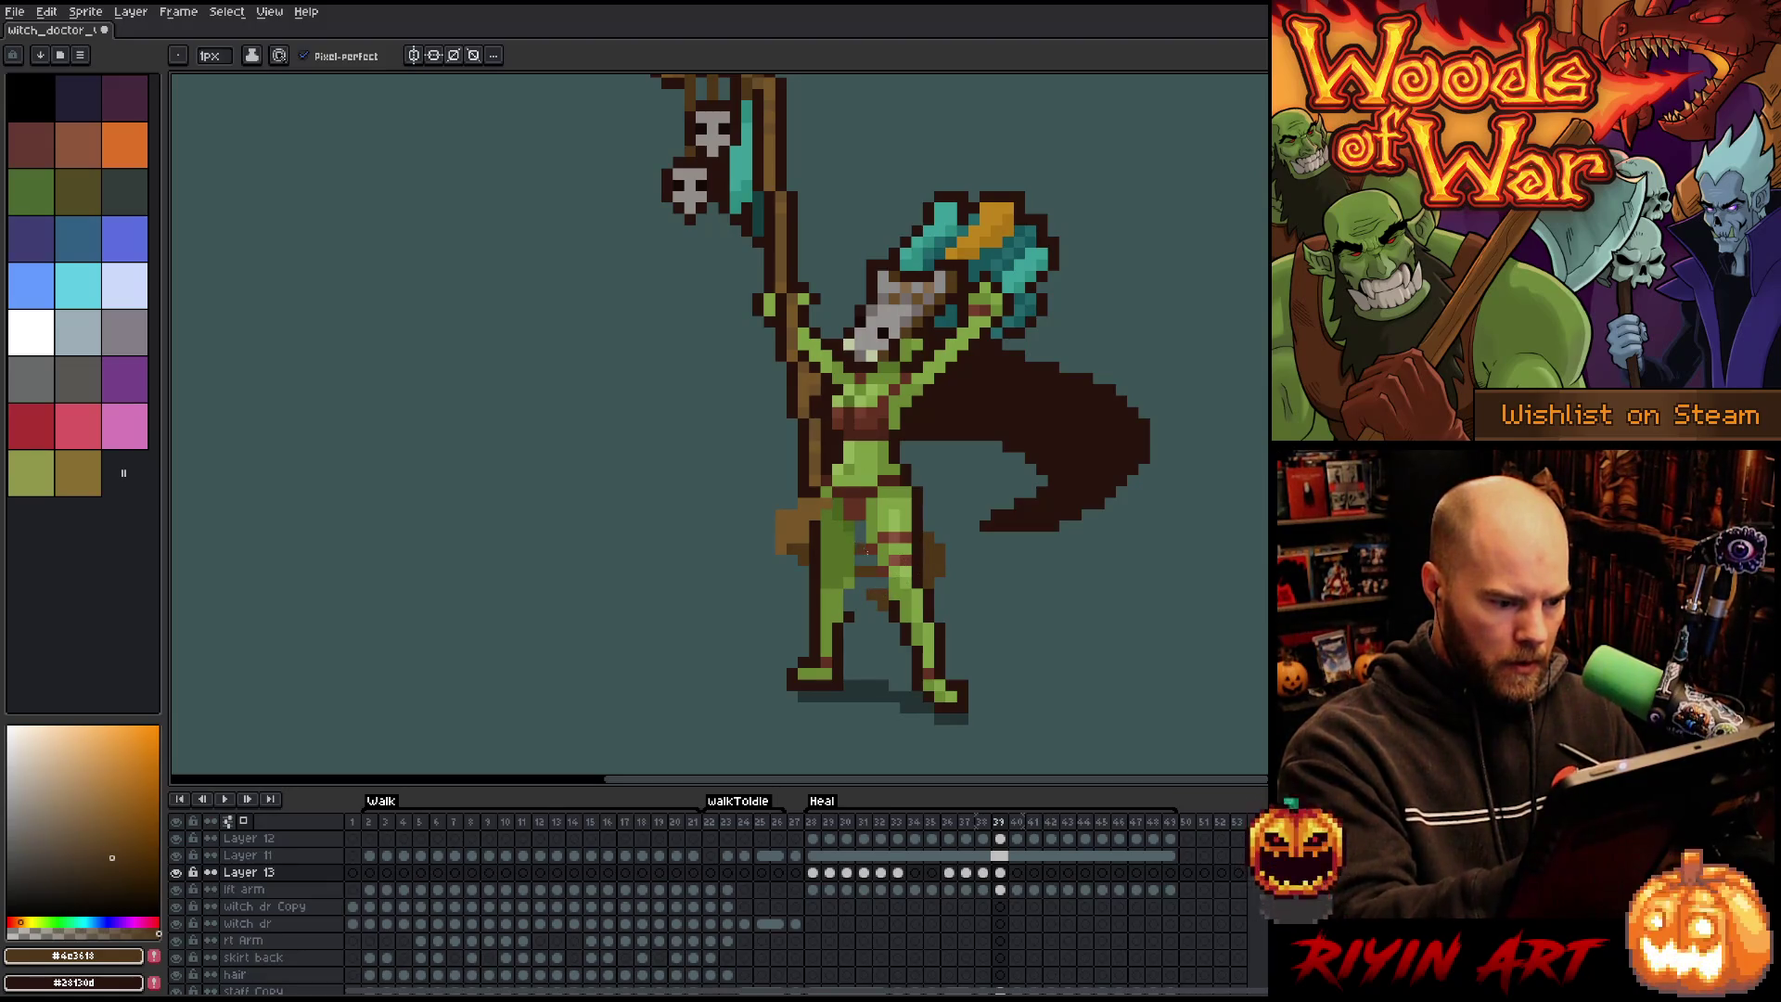
Alternate eraser and pencil across frames 38–40, then outline a cape region beside the skirt on frame 40.
key(e)
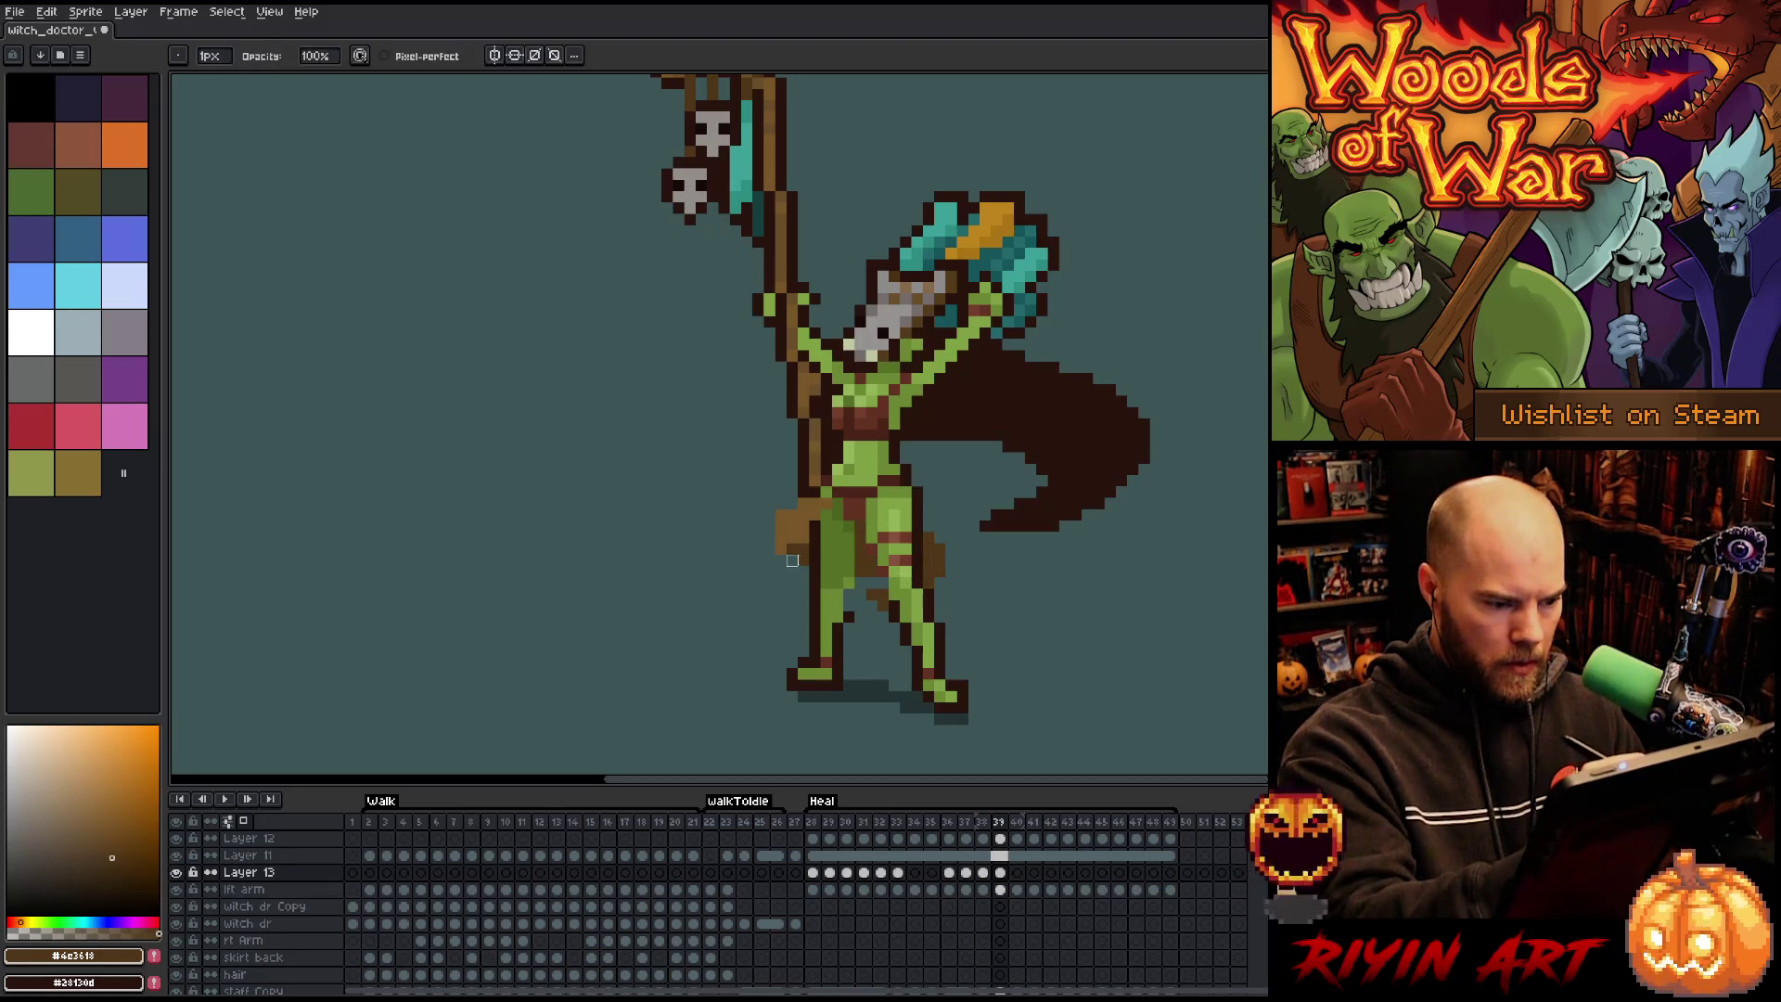
key(b)
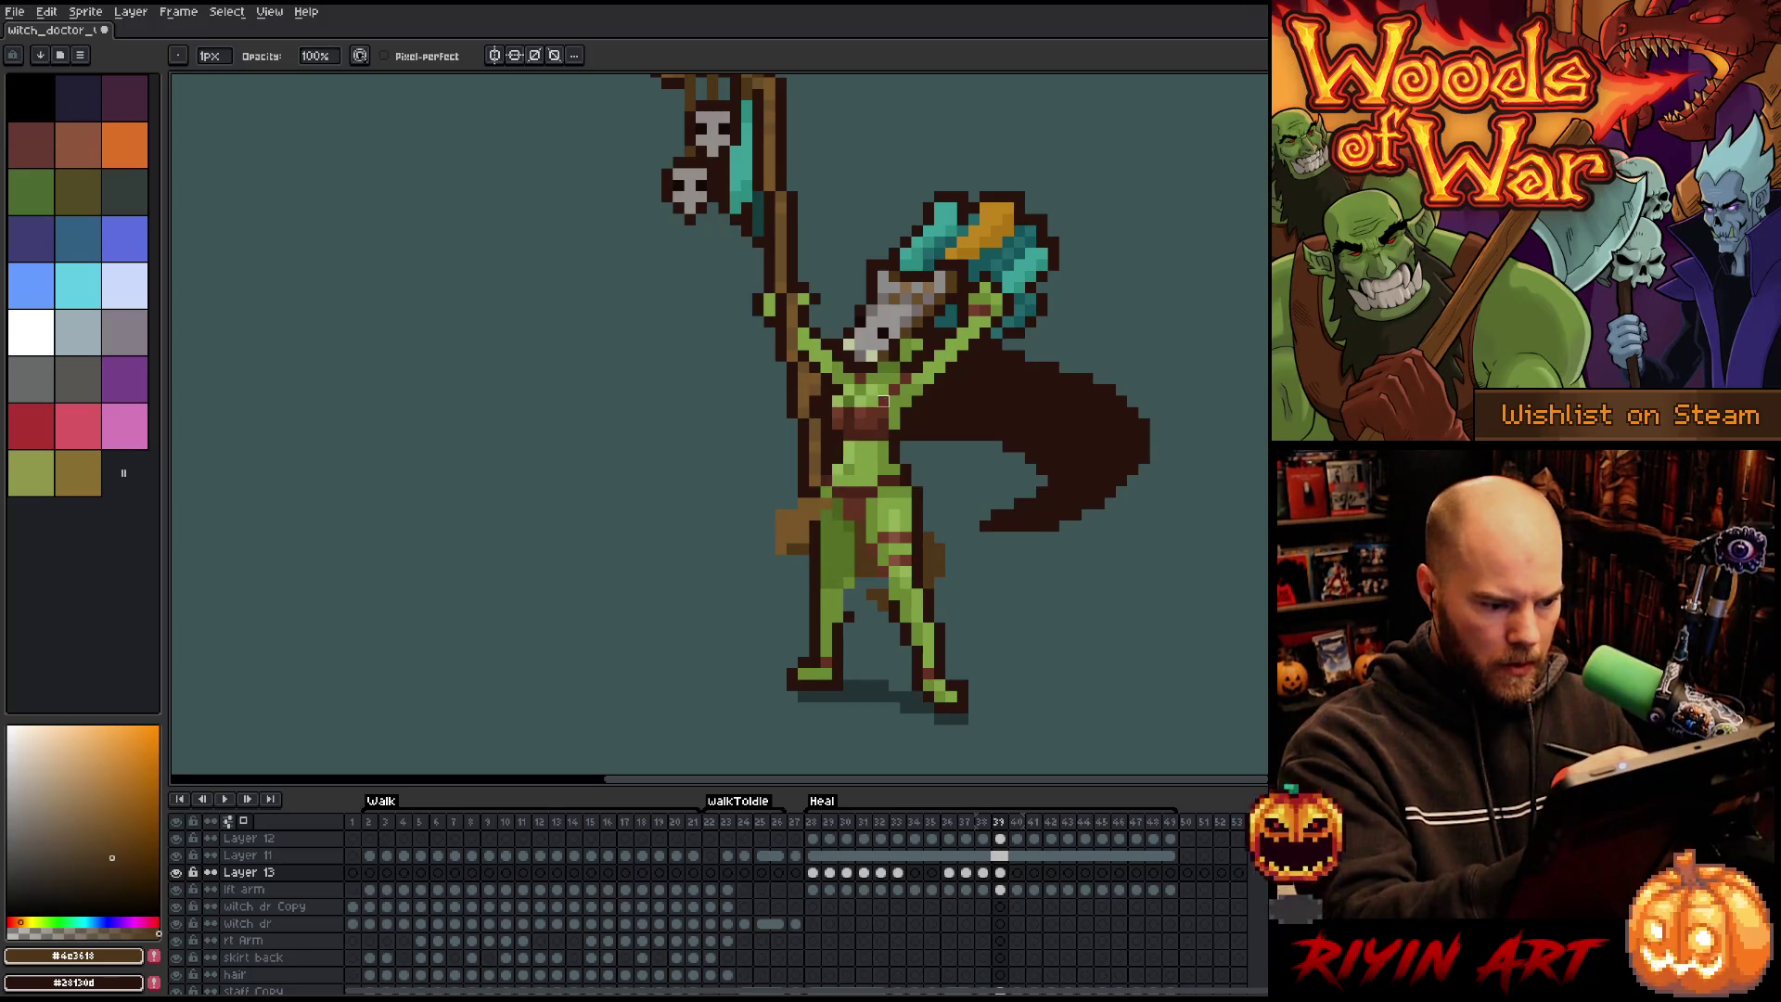
key(e)
key(b)
key(Left)
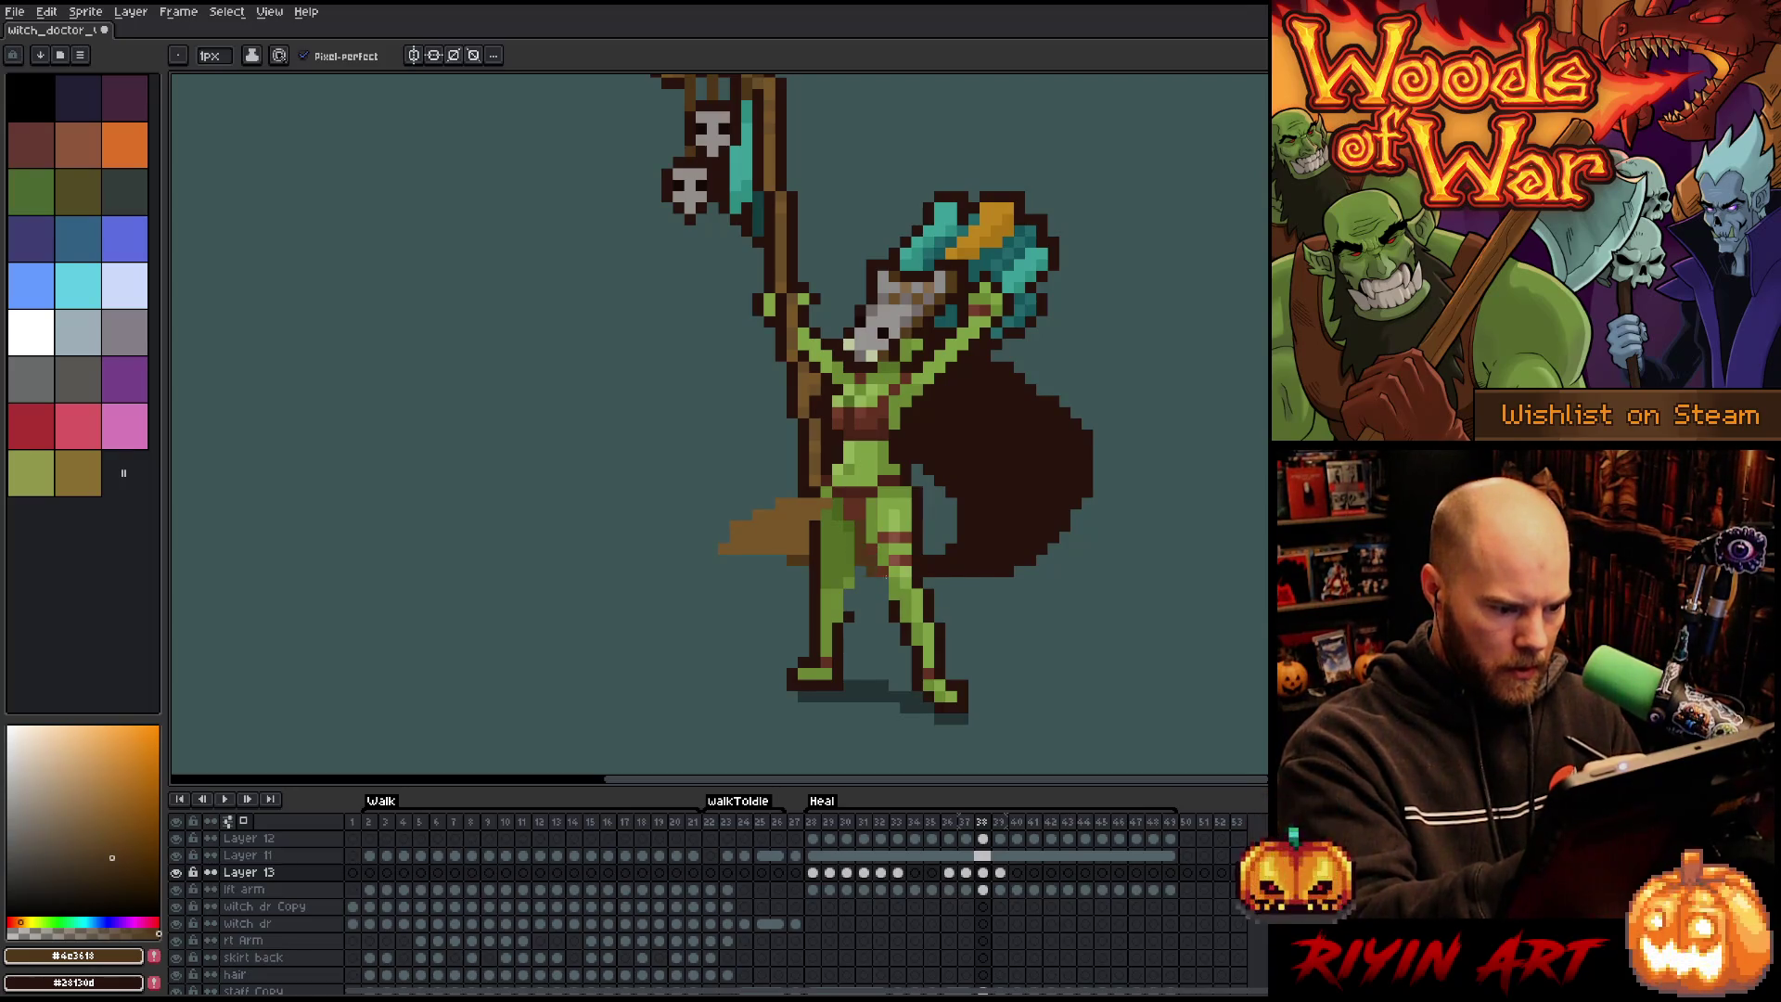
key(Right)
key(b)
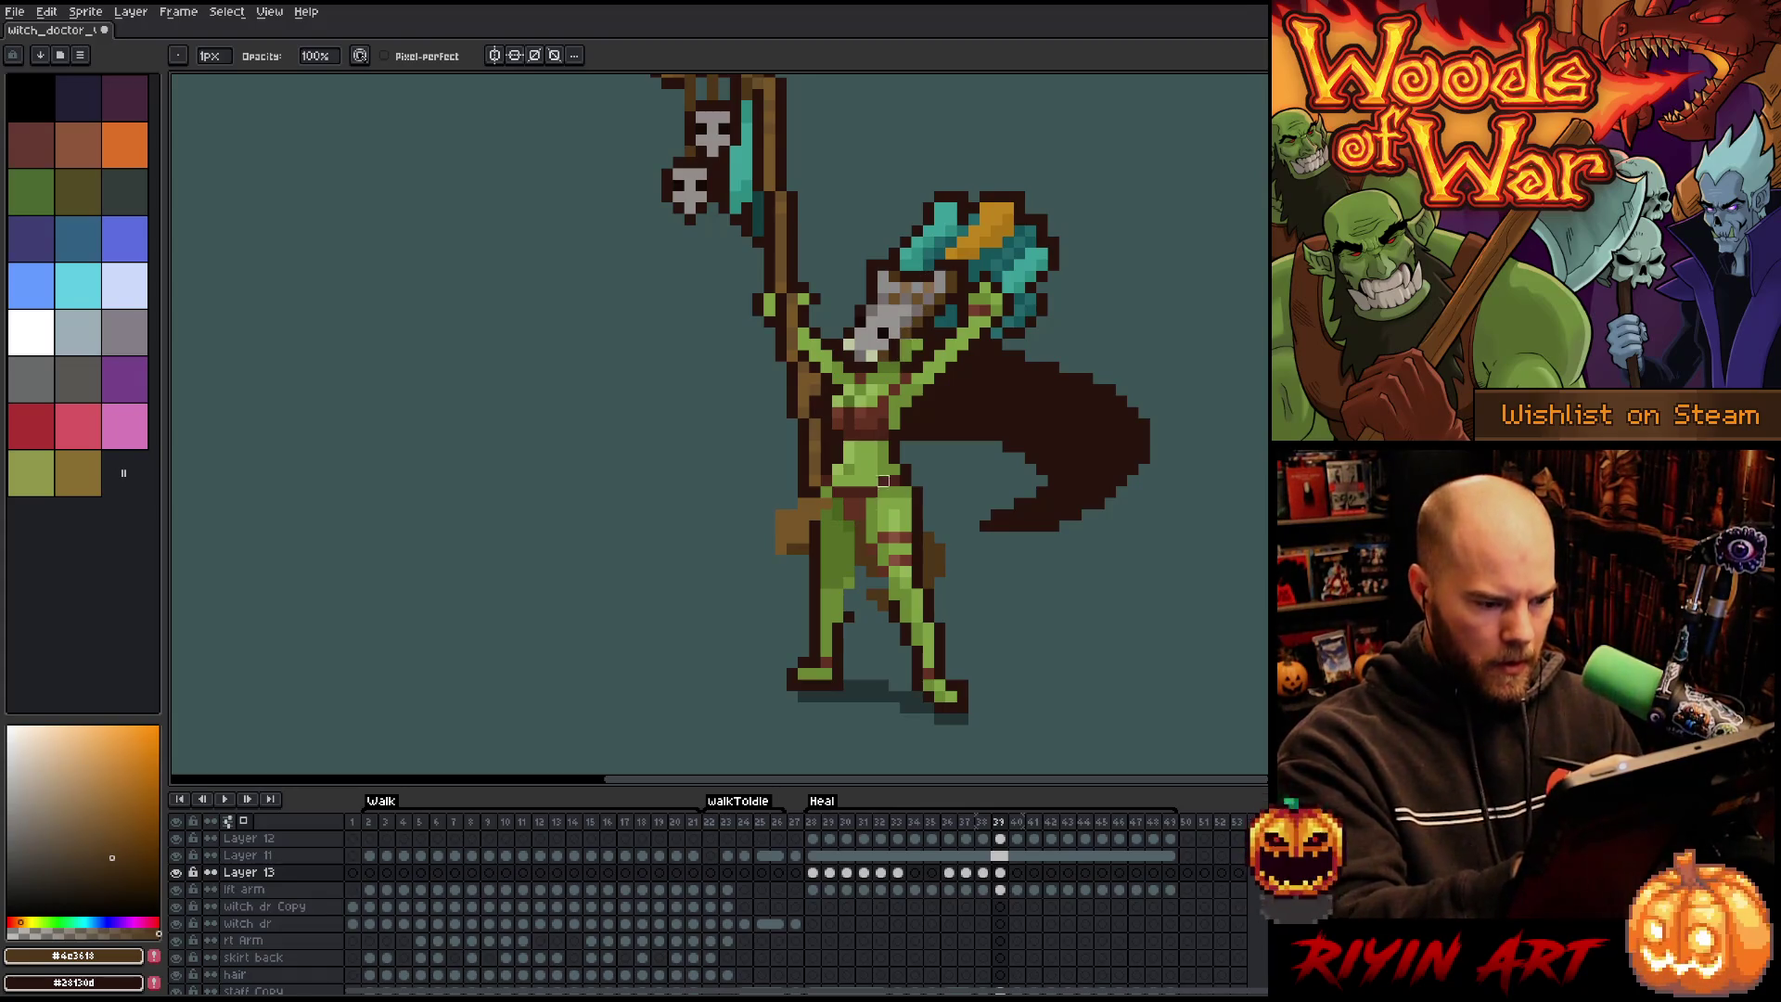
key(Right)
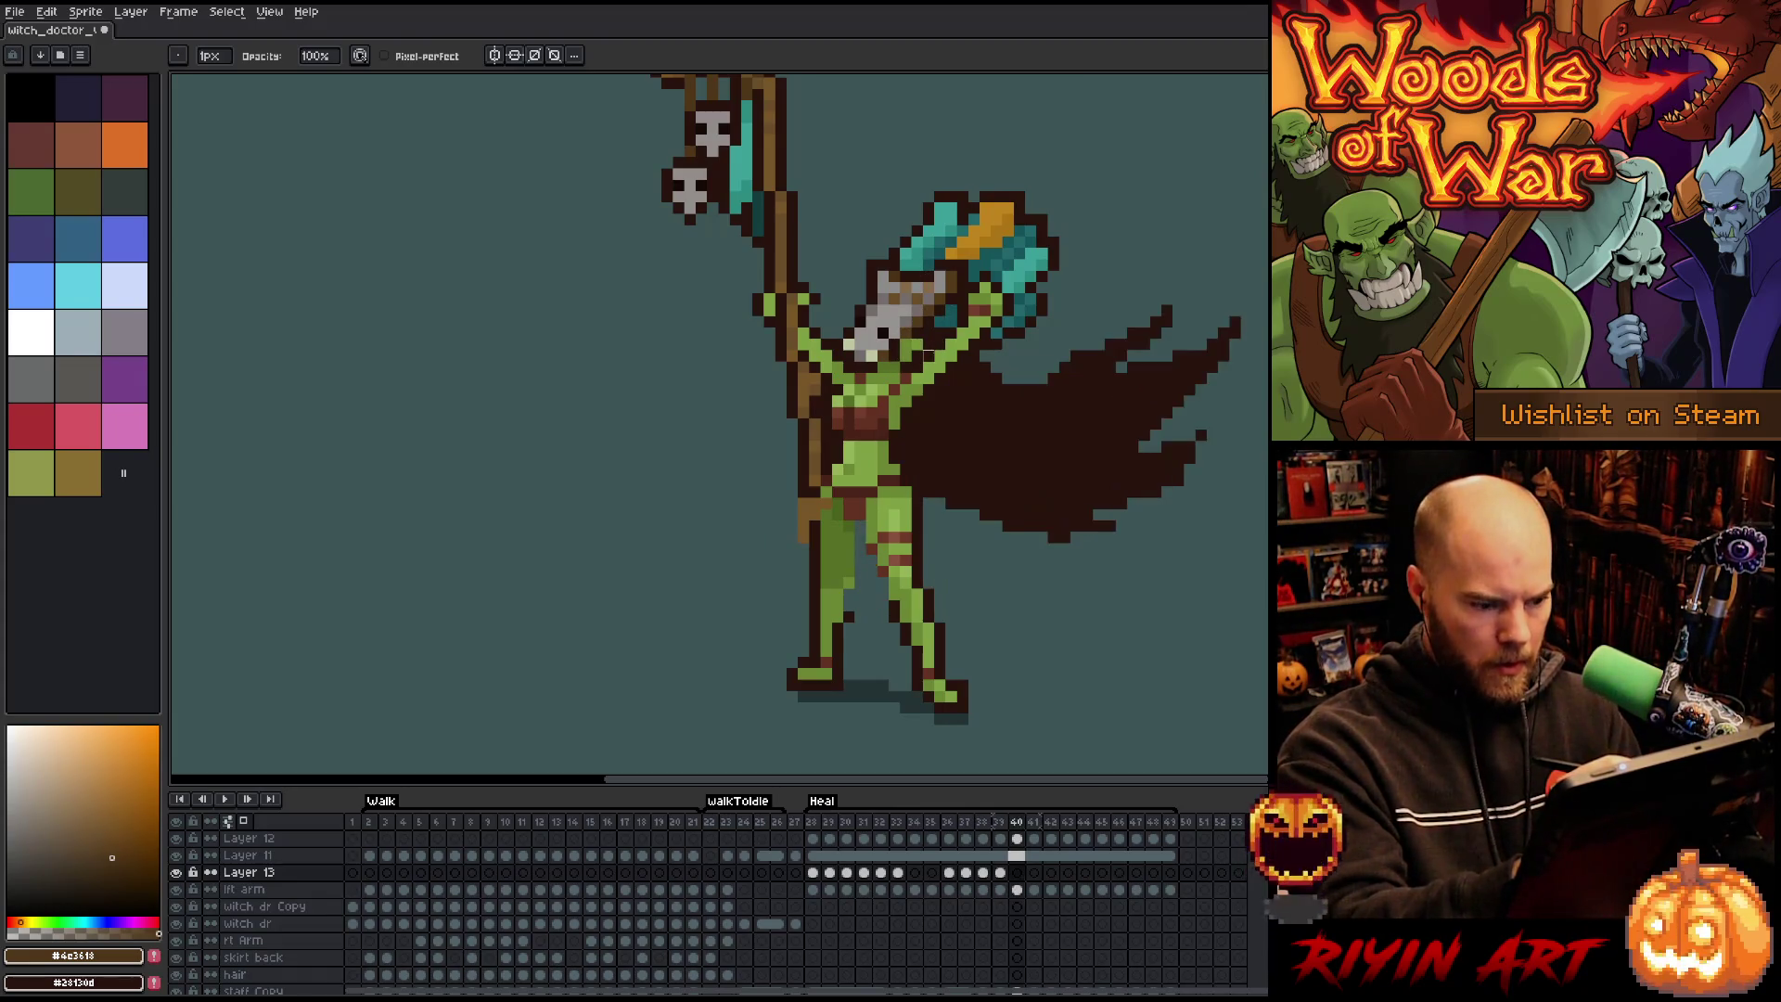
key(e)
mouse_move(935, 564)
mouse_down()
mouse_move(940, 583)
mouse_move(968, 570)
mouse_move(942, 526)
mouse_move(964, 563)
mouse_move(1007, 549)
mouse_move(957, 576)
mouse_up()
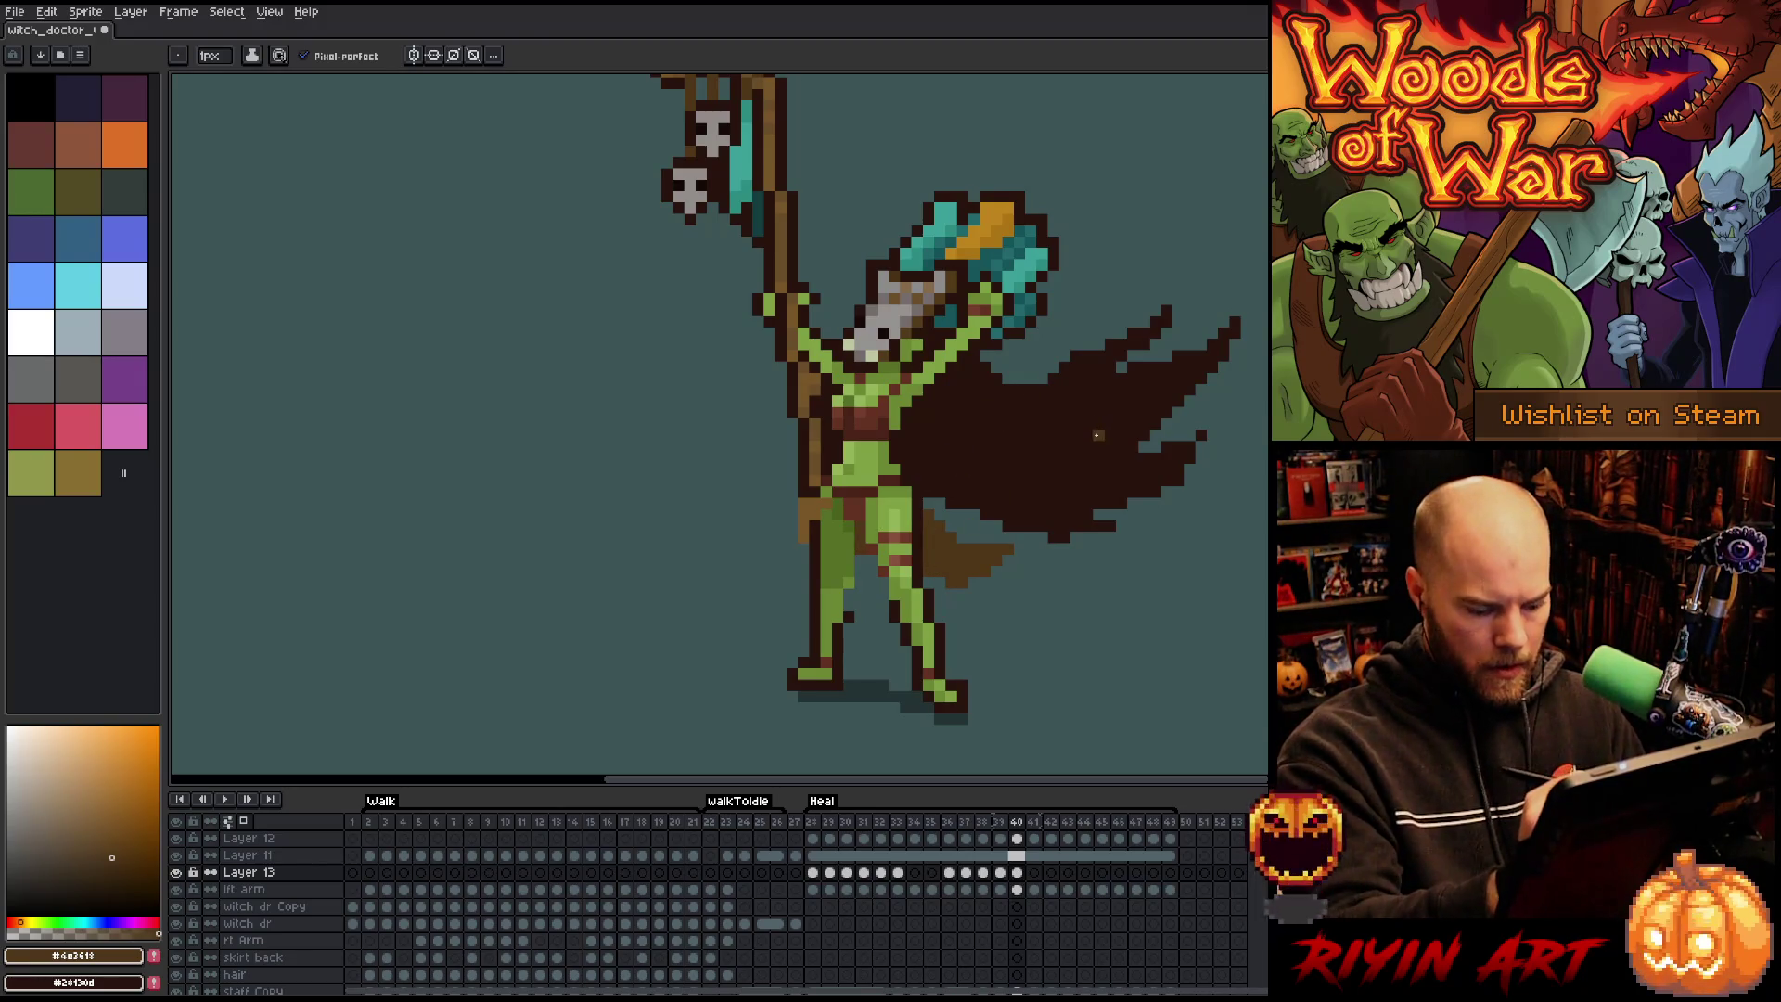
Paint dark brown robe cloth between the legs on frames 41, 42 and 43.
key(Right)
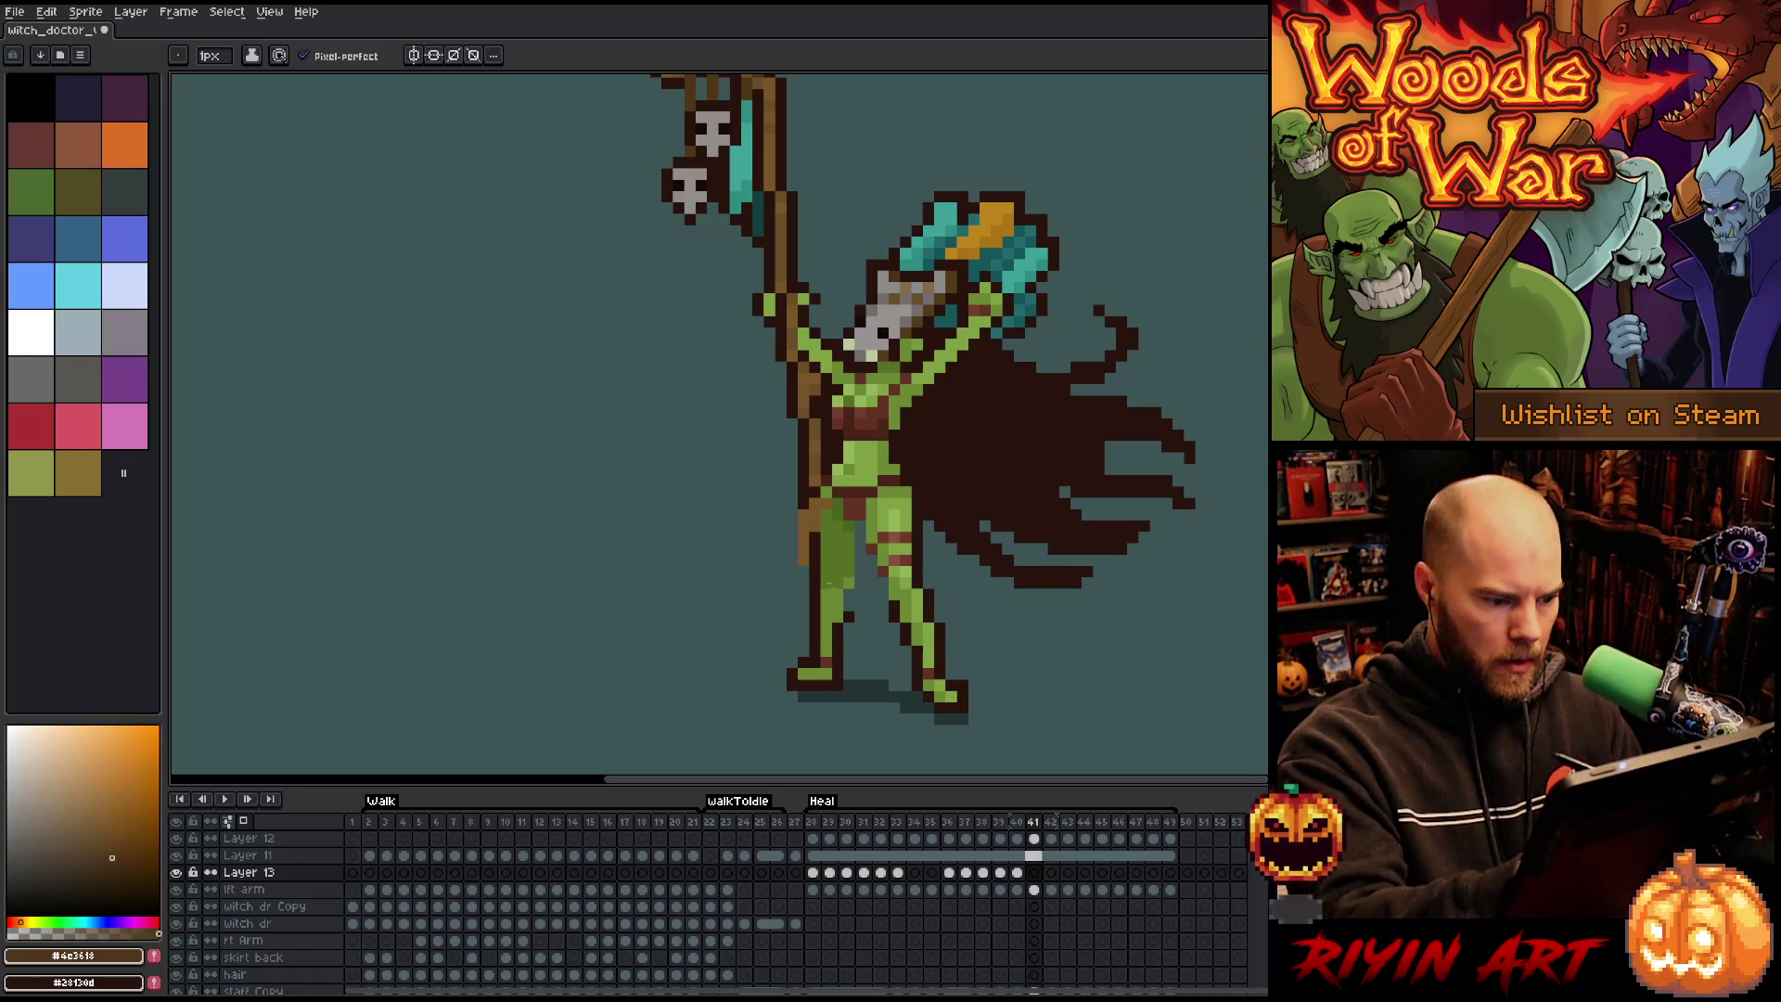
mouse_move(846, 608)
mouse_down()
mouse_move(968, 605)
mouse_move(924, 567)
mouse_move(871, 582)
mouse_move(860, 529)
mouse_move(882, 593)
mouse_move(948, 597)
mouse_up()
key(Right)
mouse_move(850, 594)
mouse_down()
mouse_move(886, 594)
mouse_move(861, 538)
mouse_move(859, 586)
mouse_move(942, 582)
mouse_up()
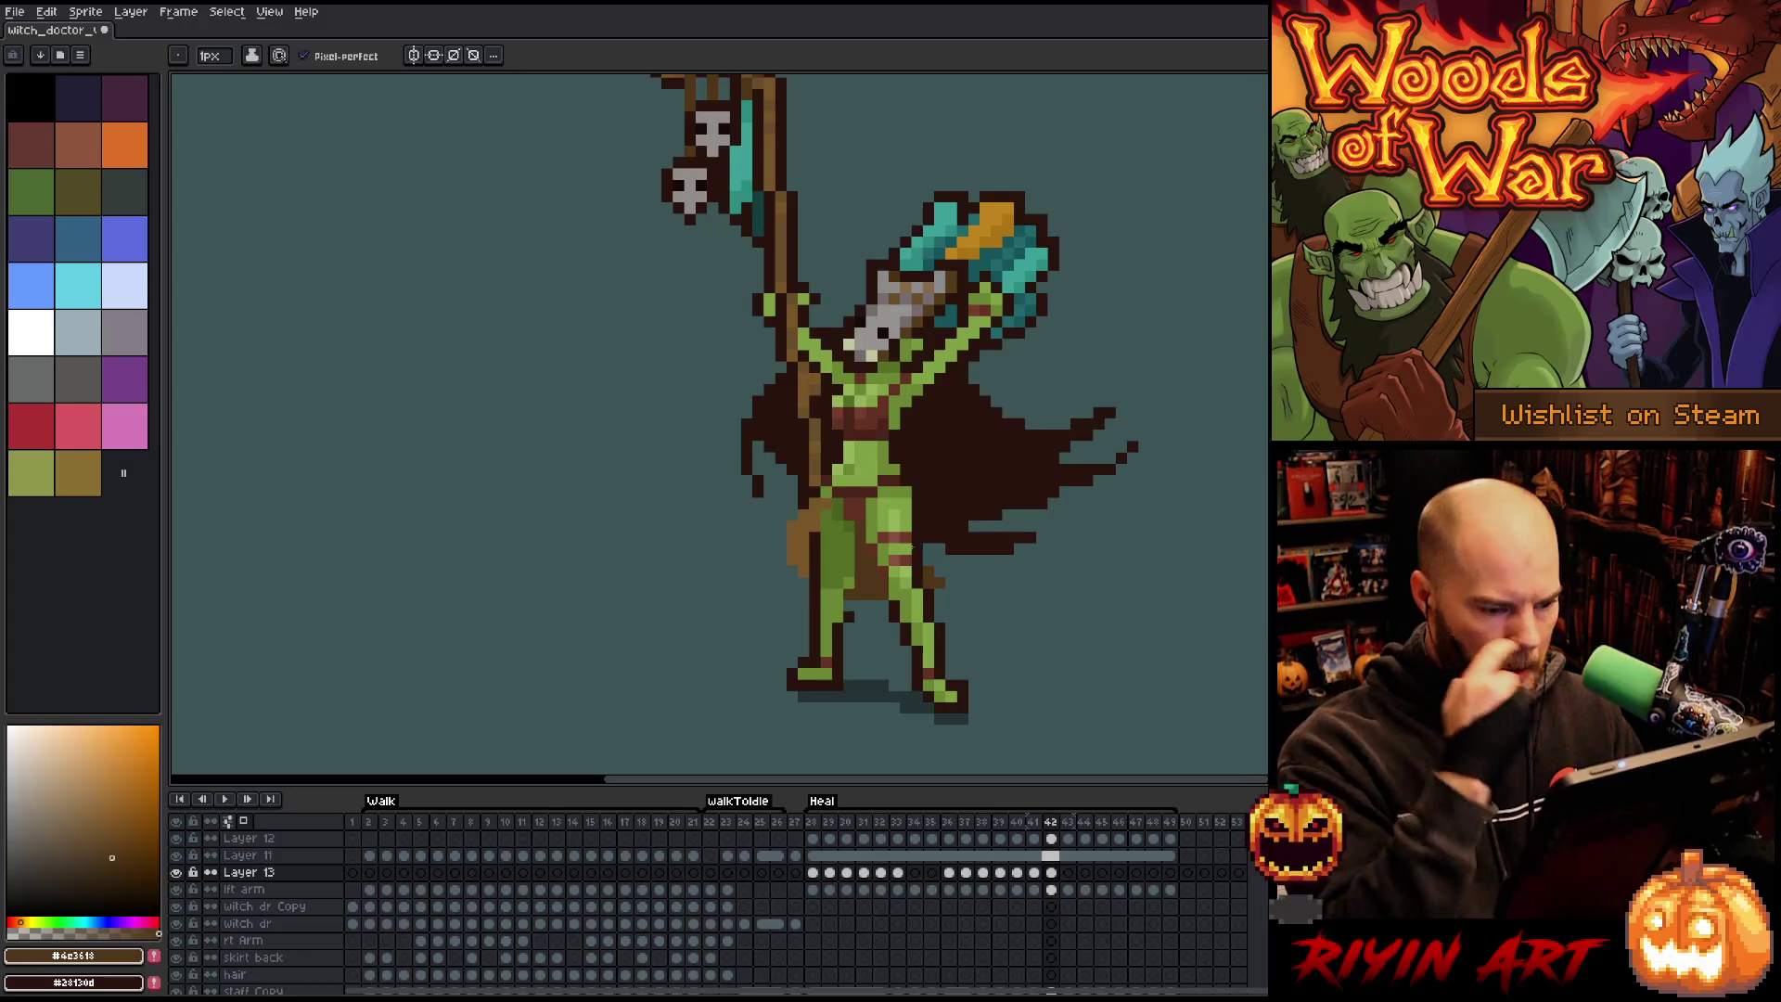
key(period)
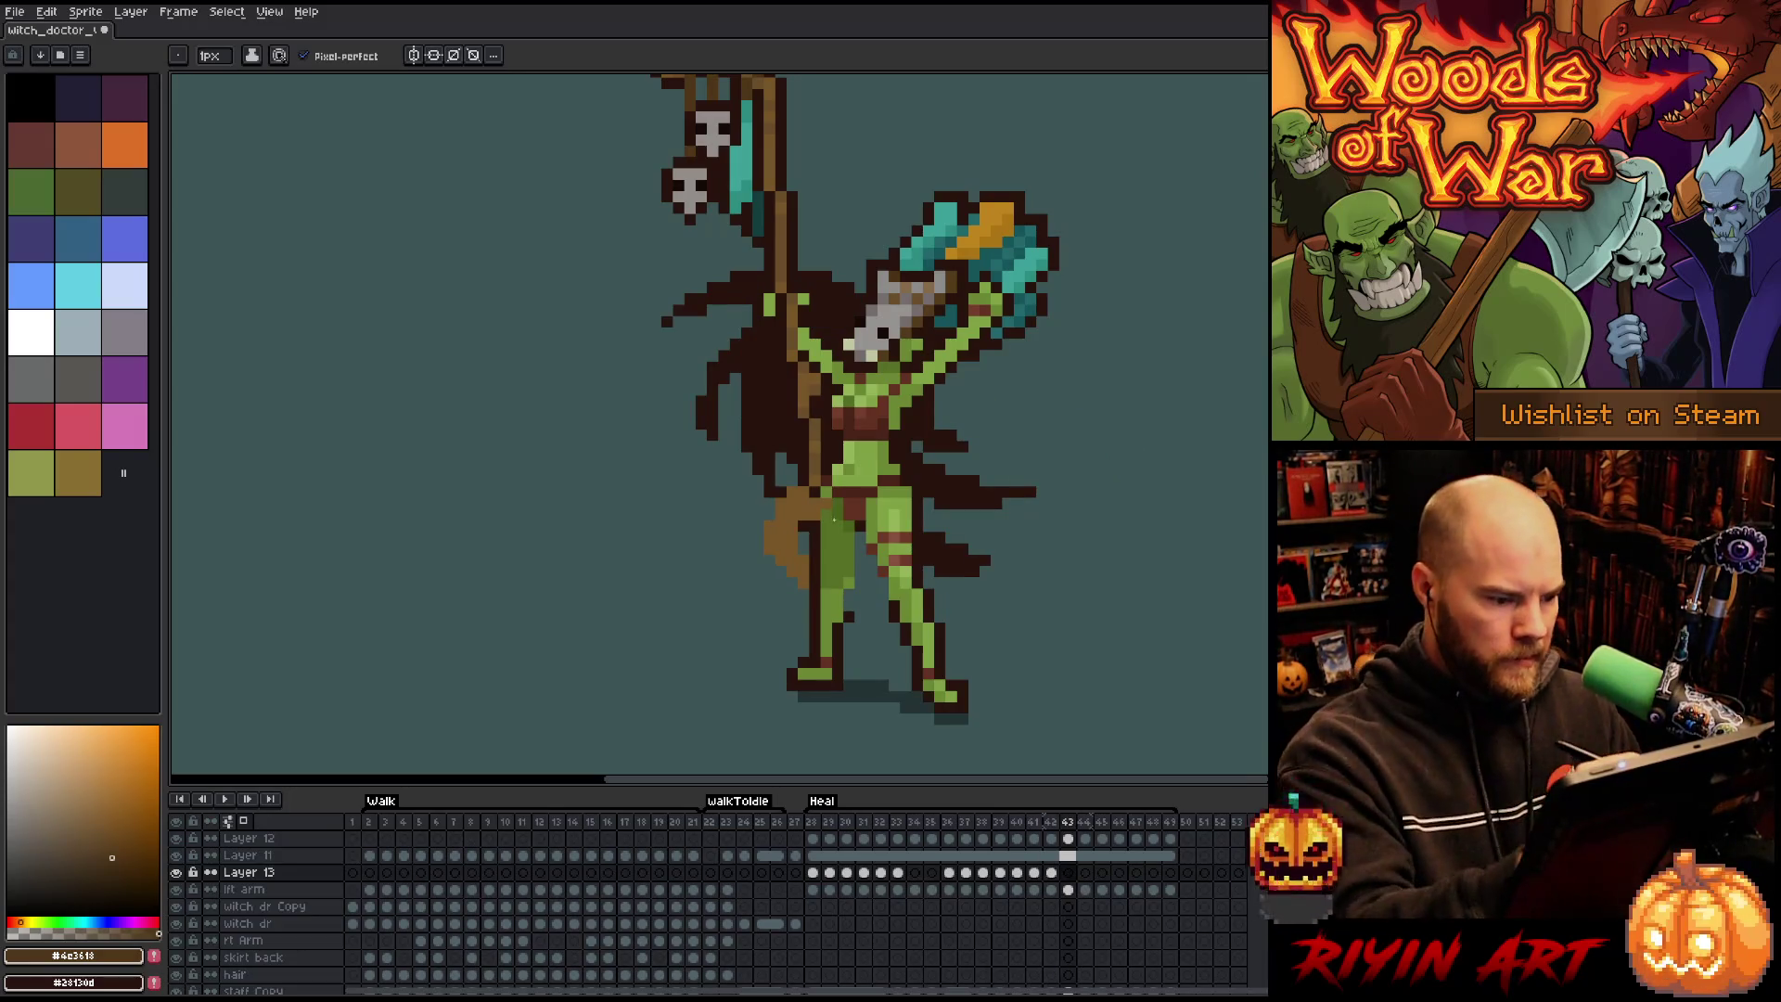
mouse_move(846, 593)
mouse_down()
mouse_move(876, 595)
mouse_move(859, 588)
mouse_move(862, 529)
mouse_move(872, 568)
mouse_up()
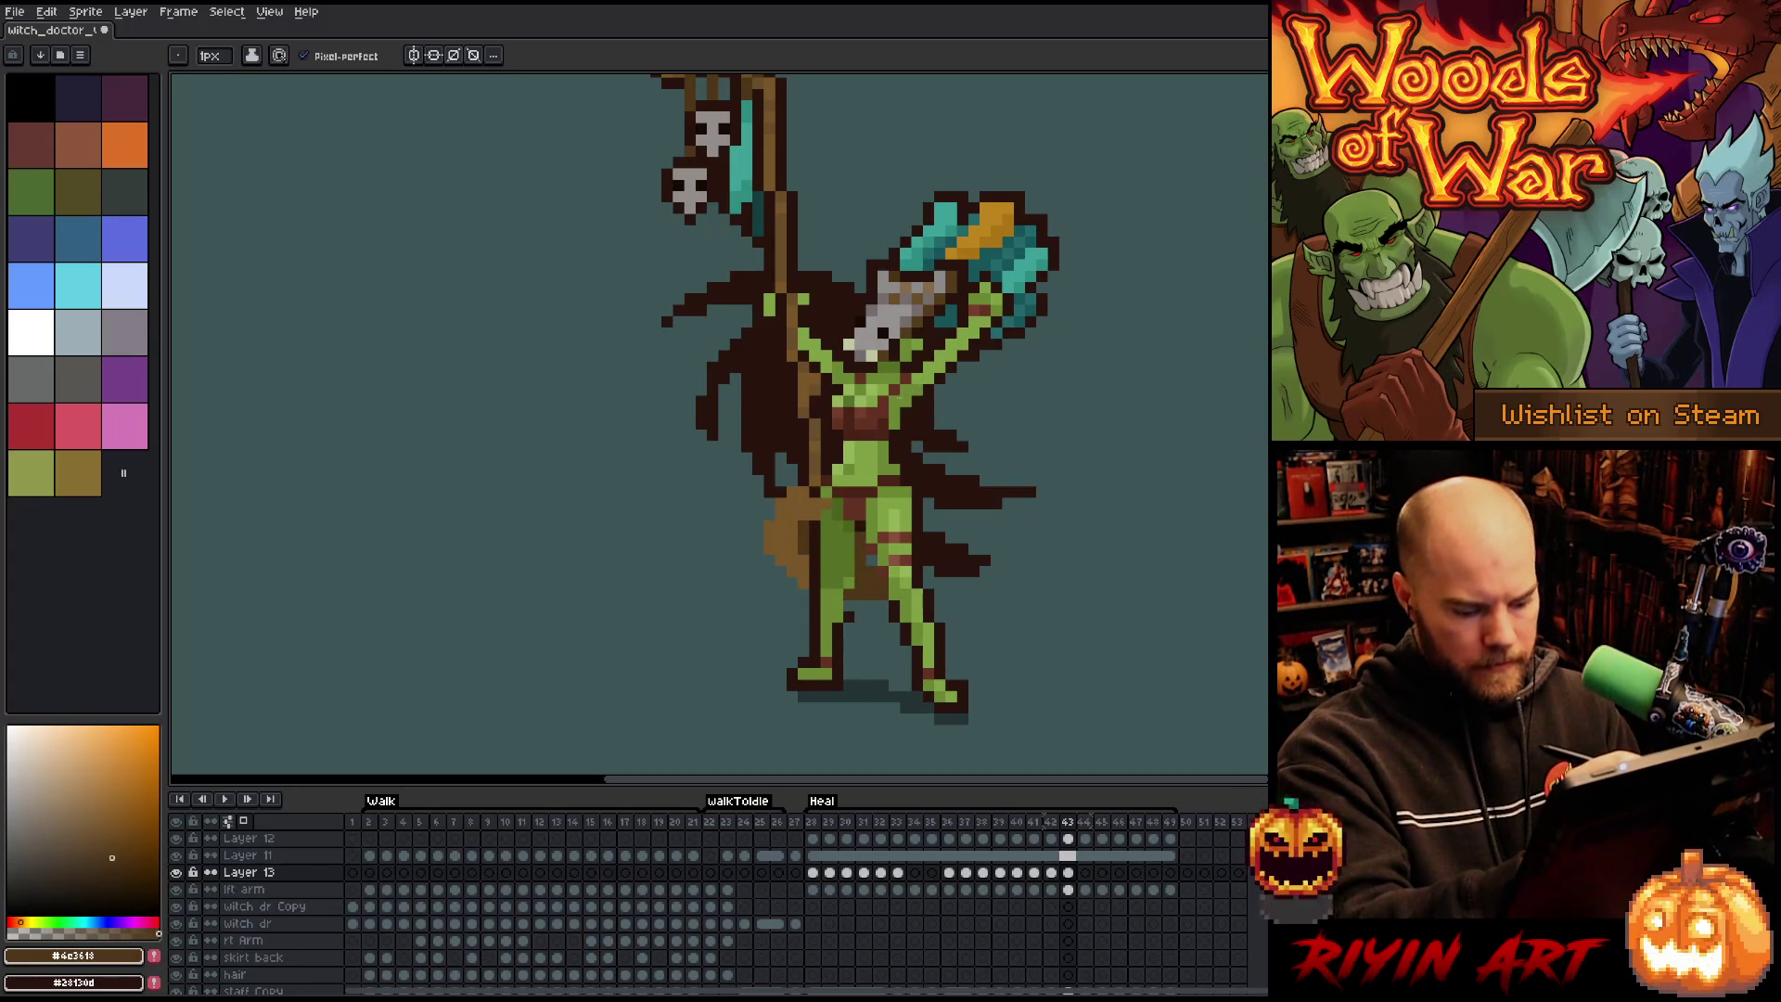
Darken the brown cloth beside the leg on frame 45.
key(Right)
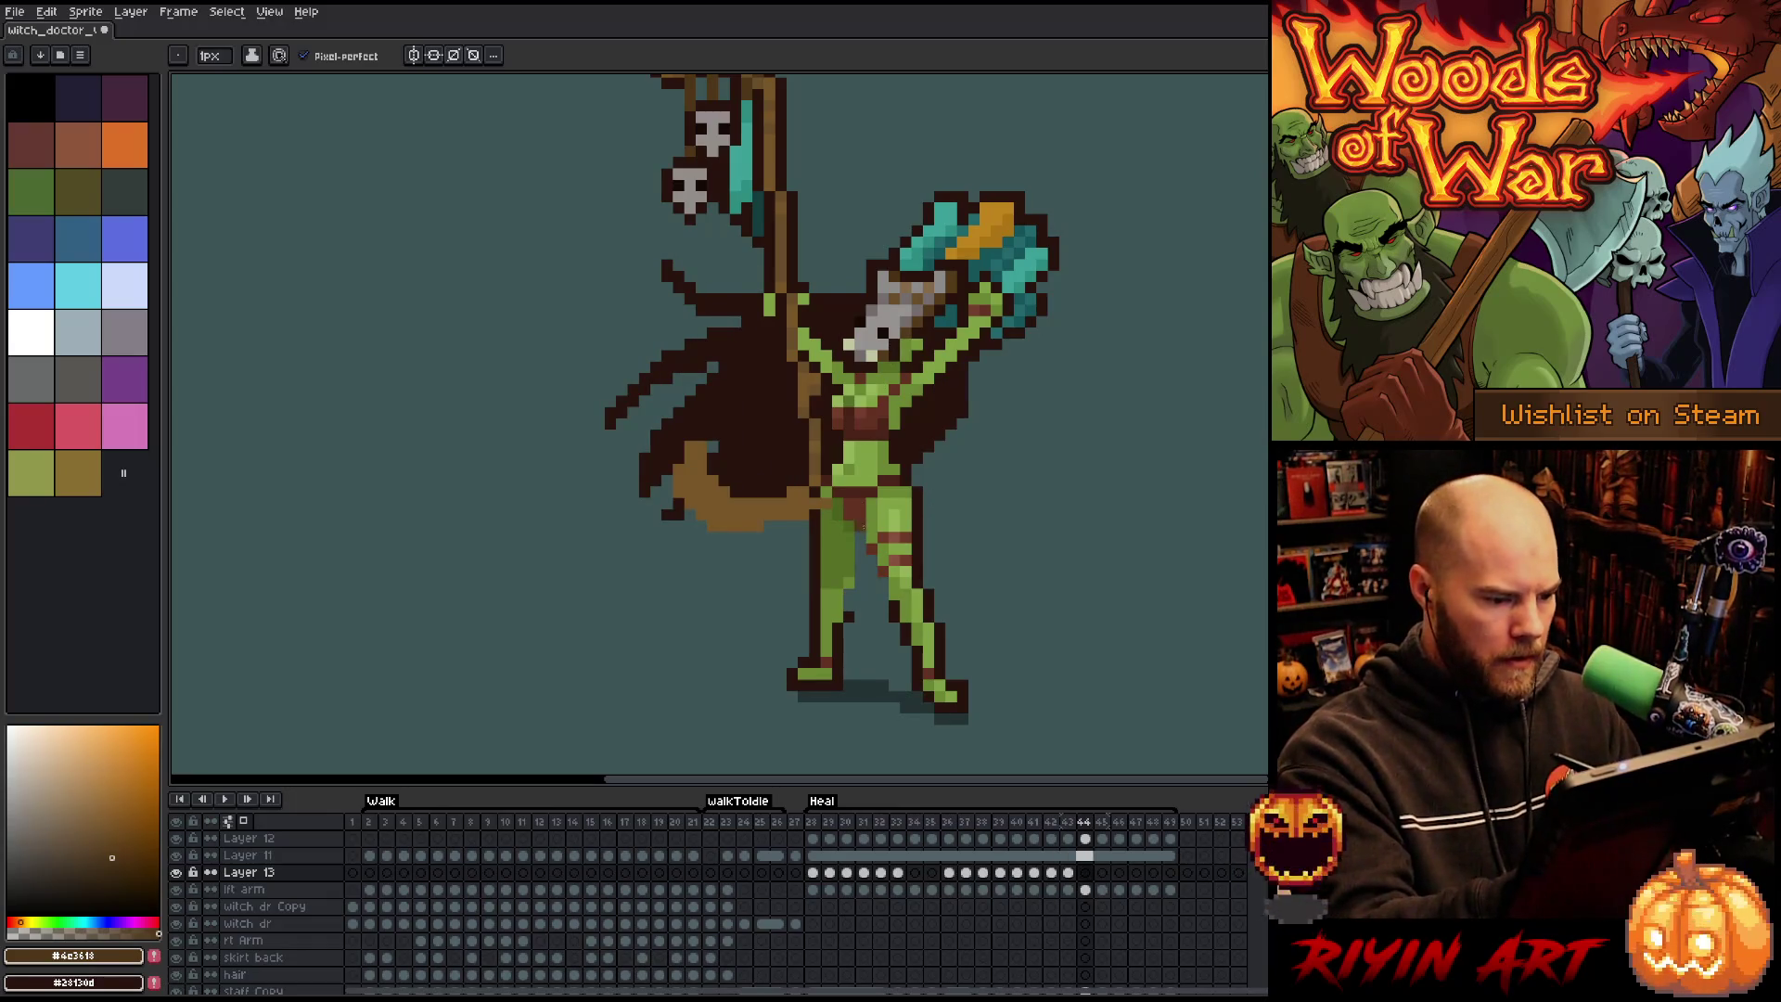
key(Right)
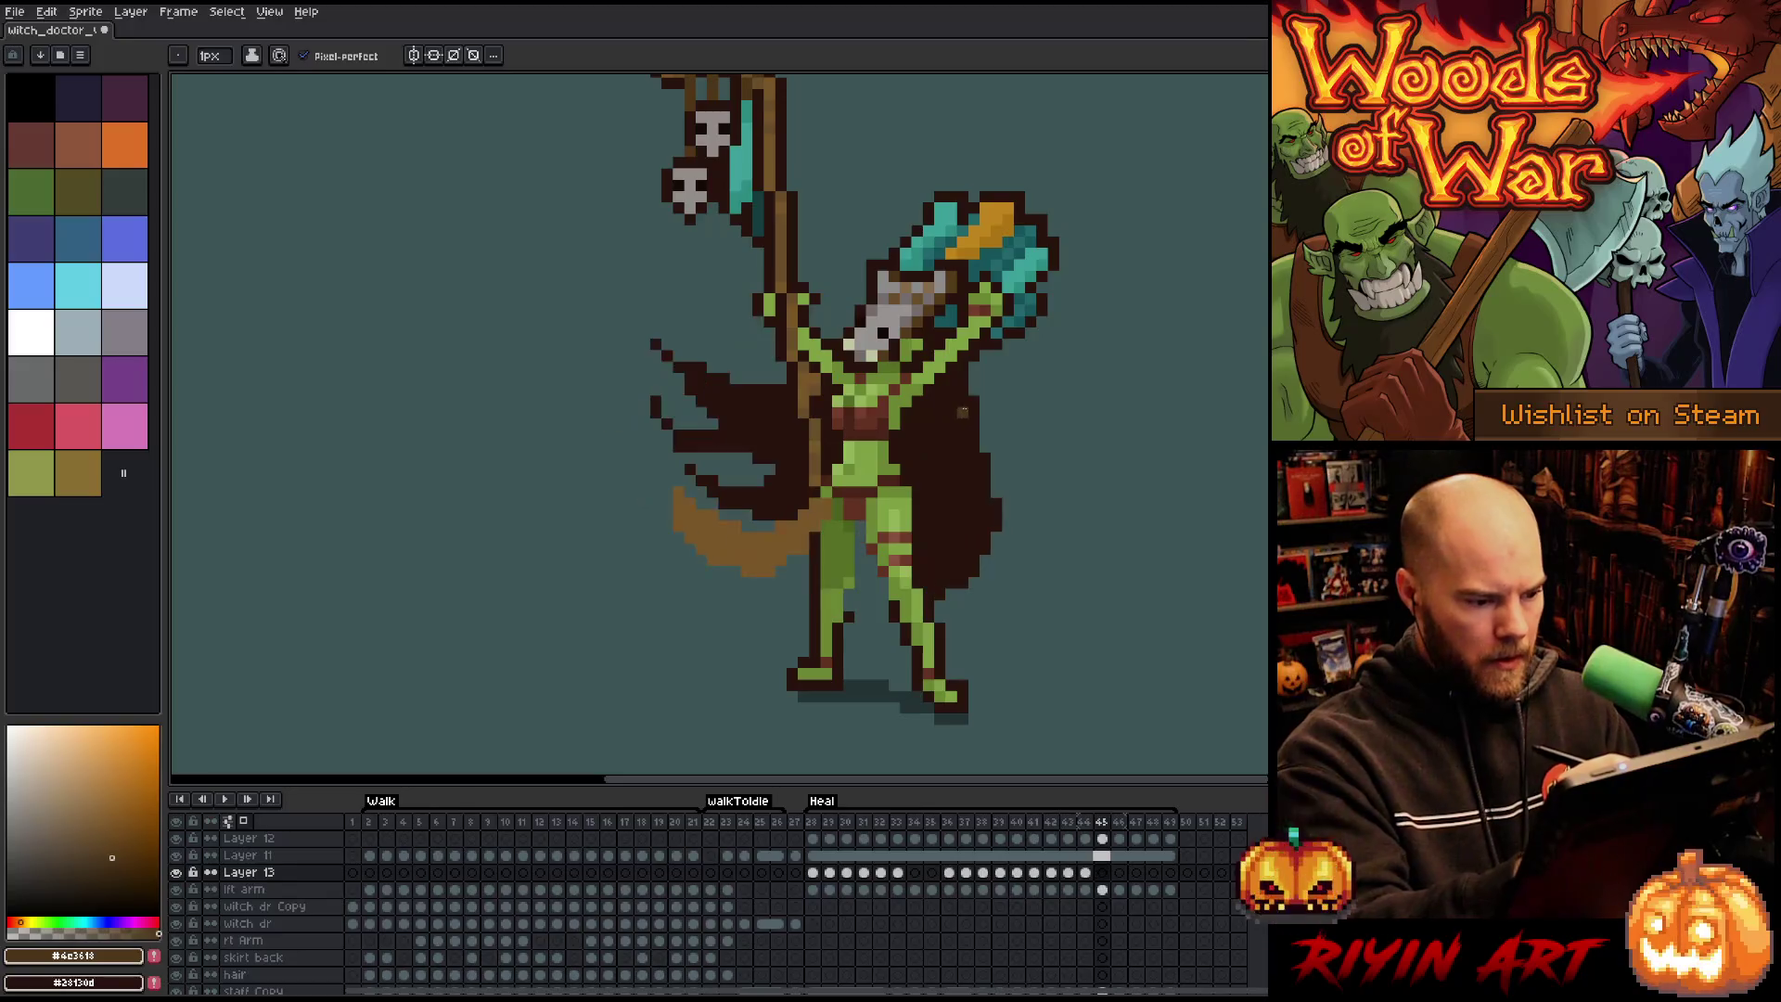
drag(782, 568, 813, 555)
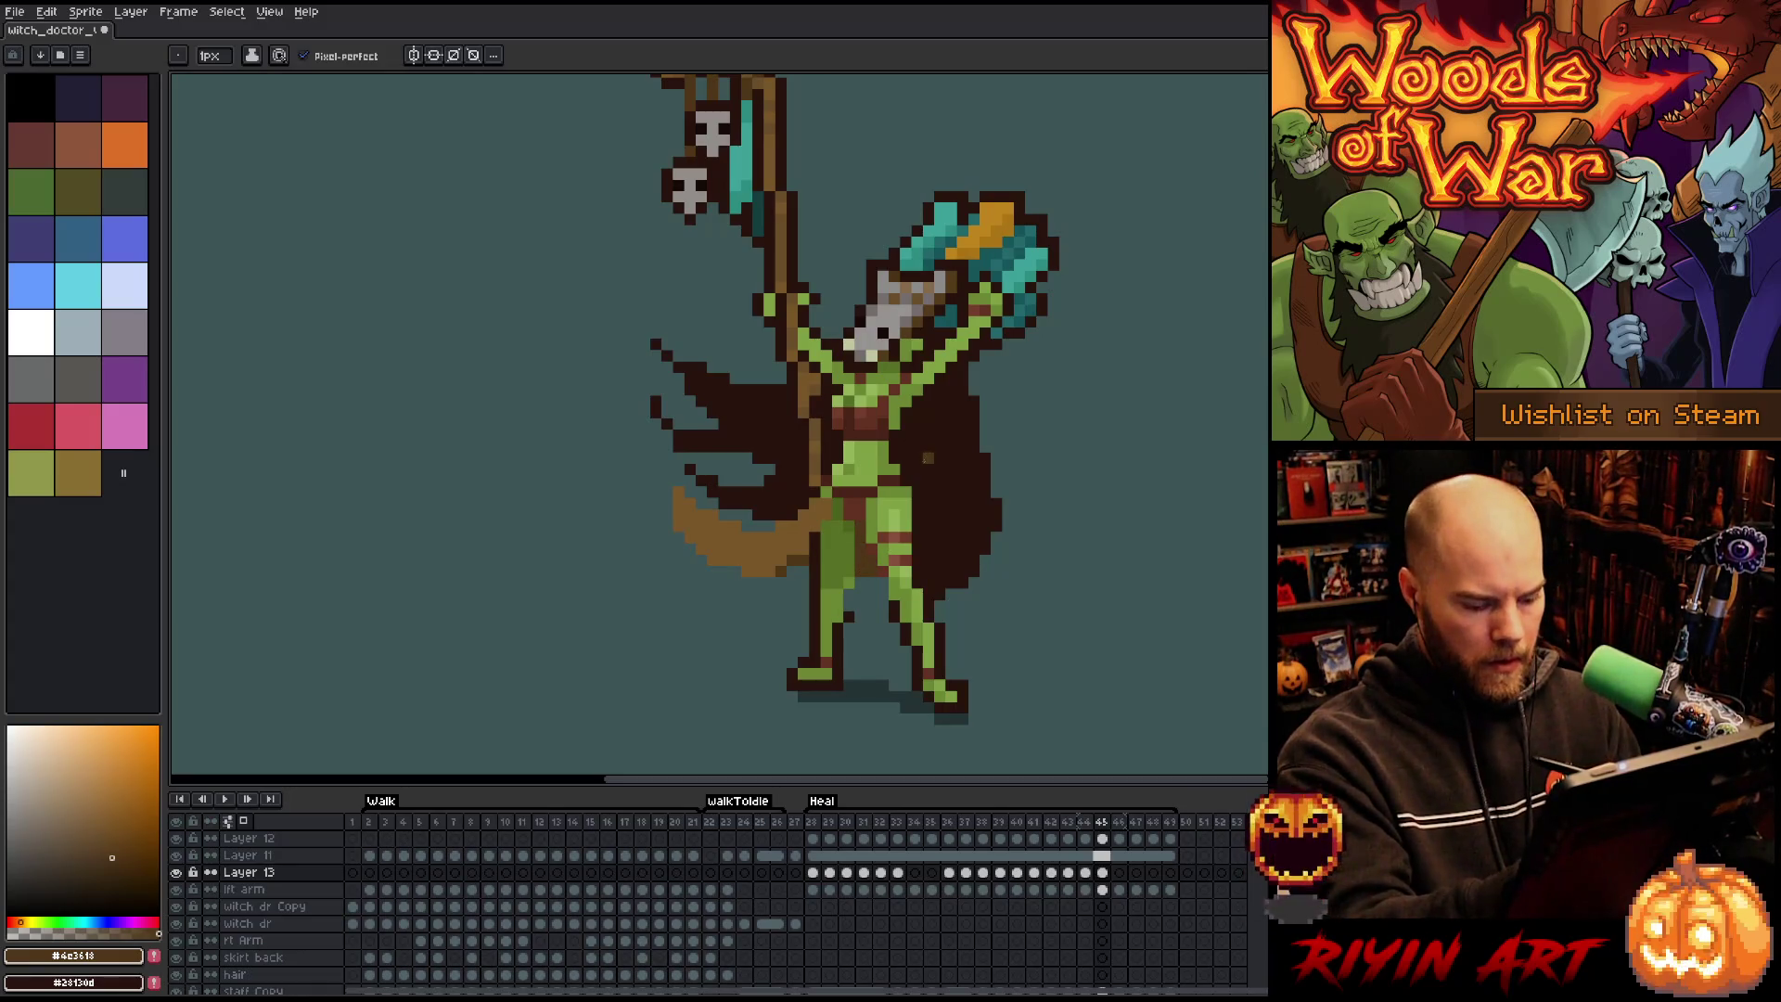
key(period)
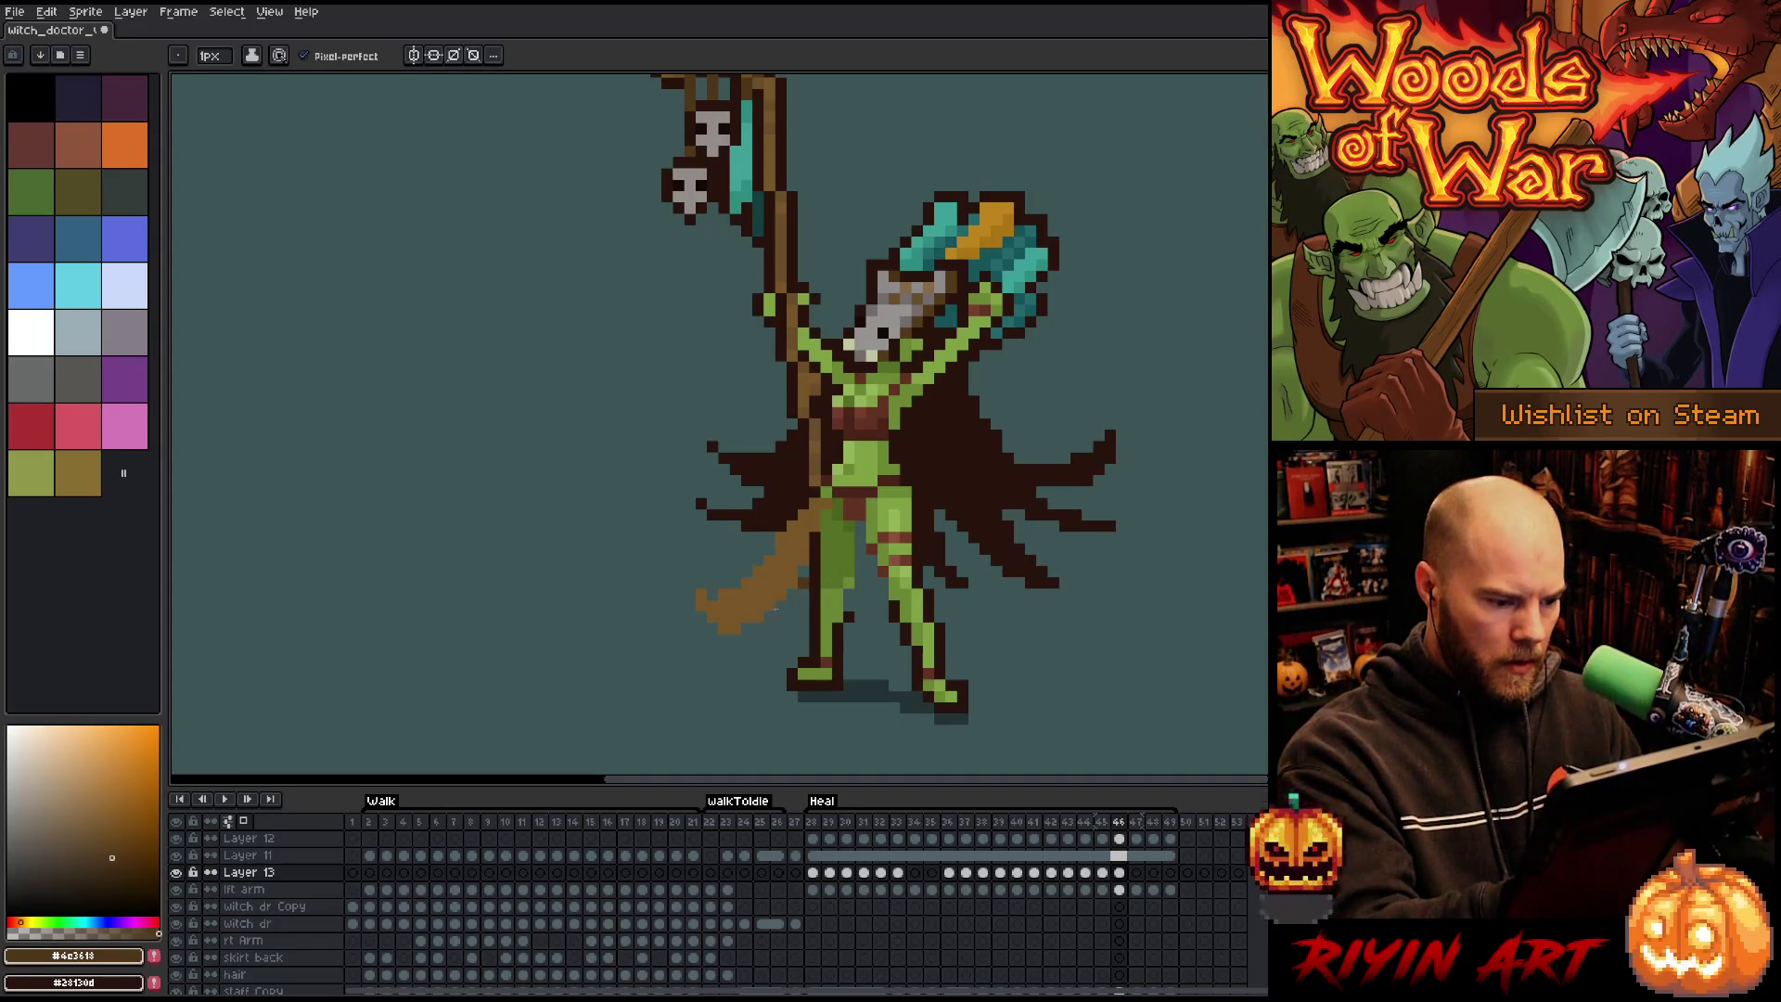
Paint dark brown robe strokes between the legs on frames 46, 47 and 48.
drag(860, 524, 860, 584)
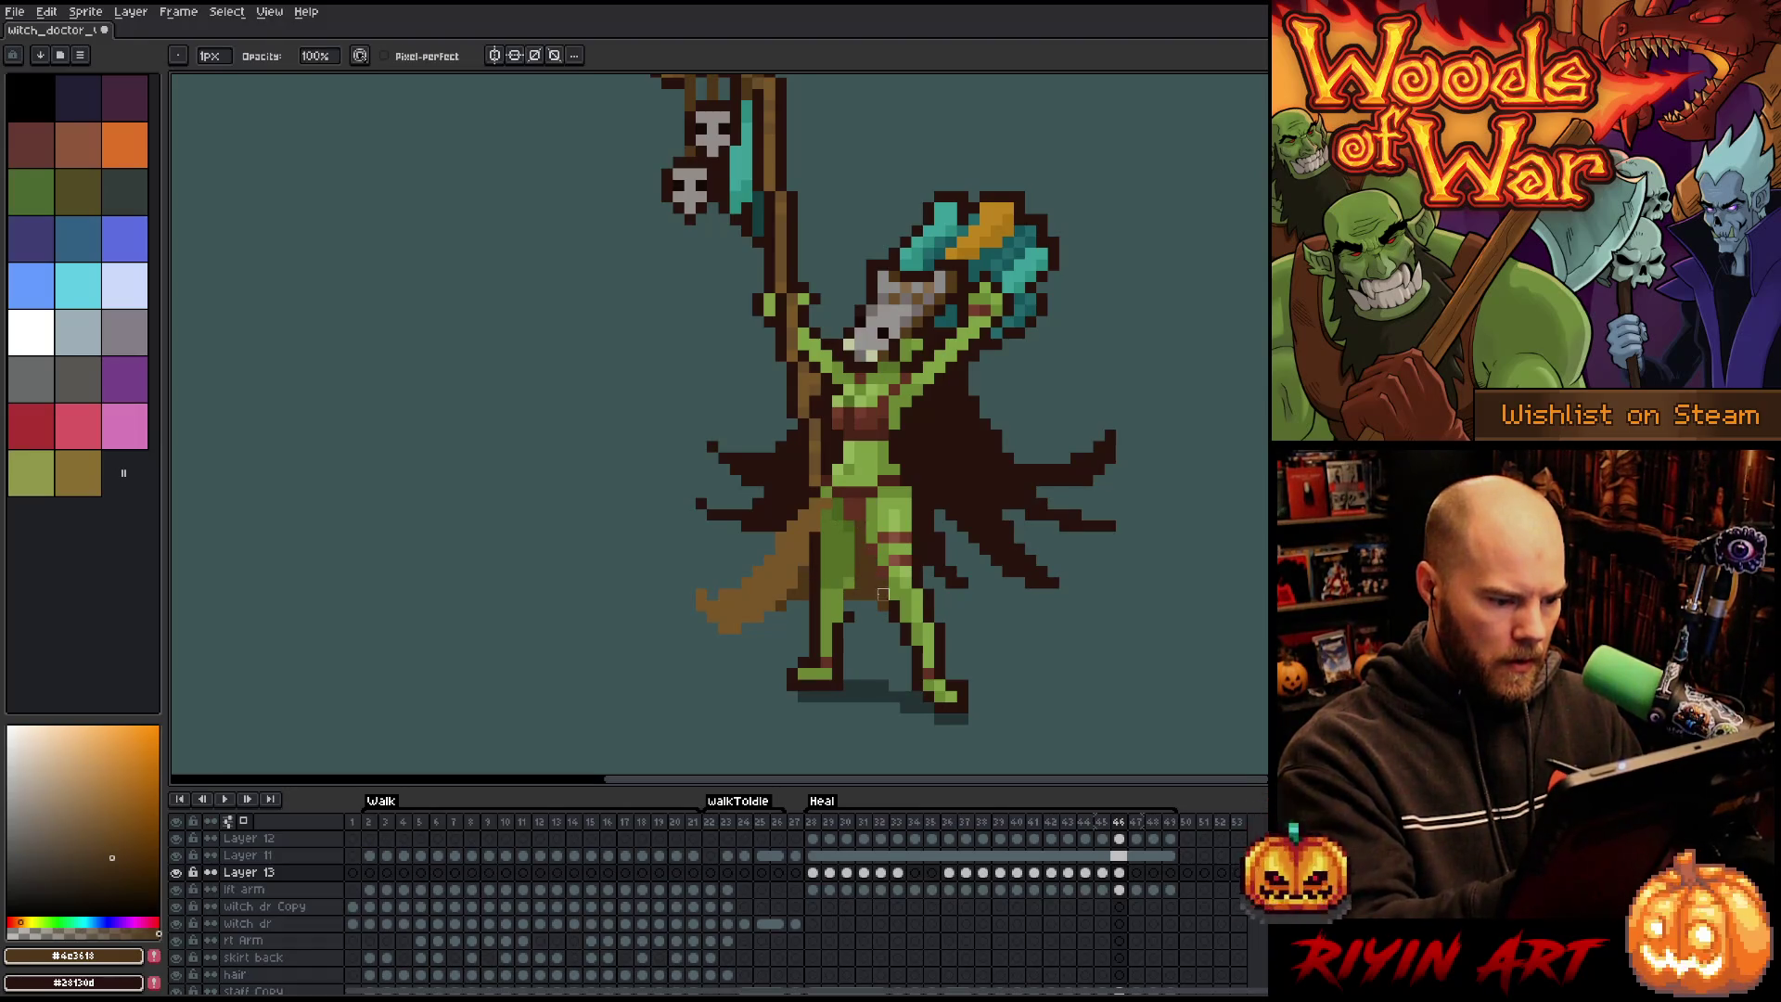
drag(871, 632, 869, 601)
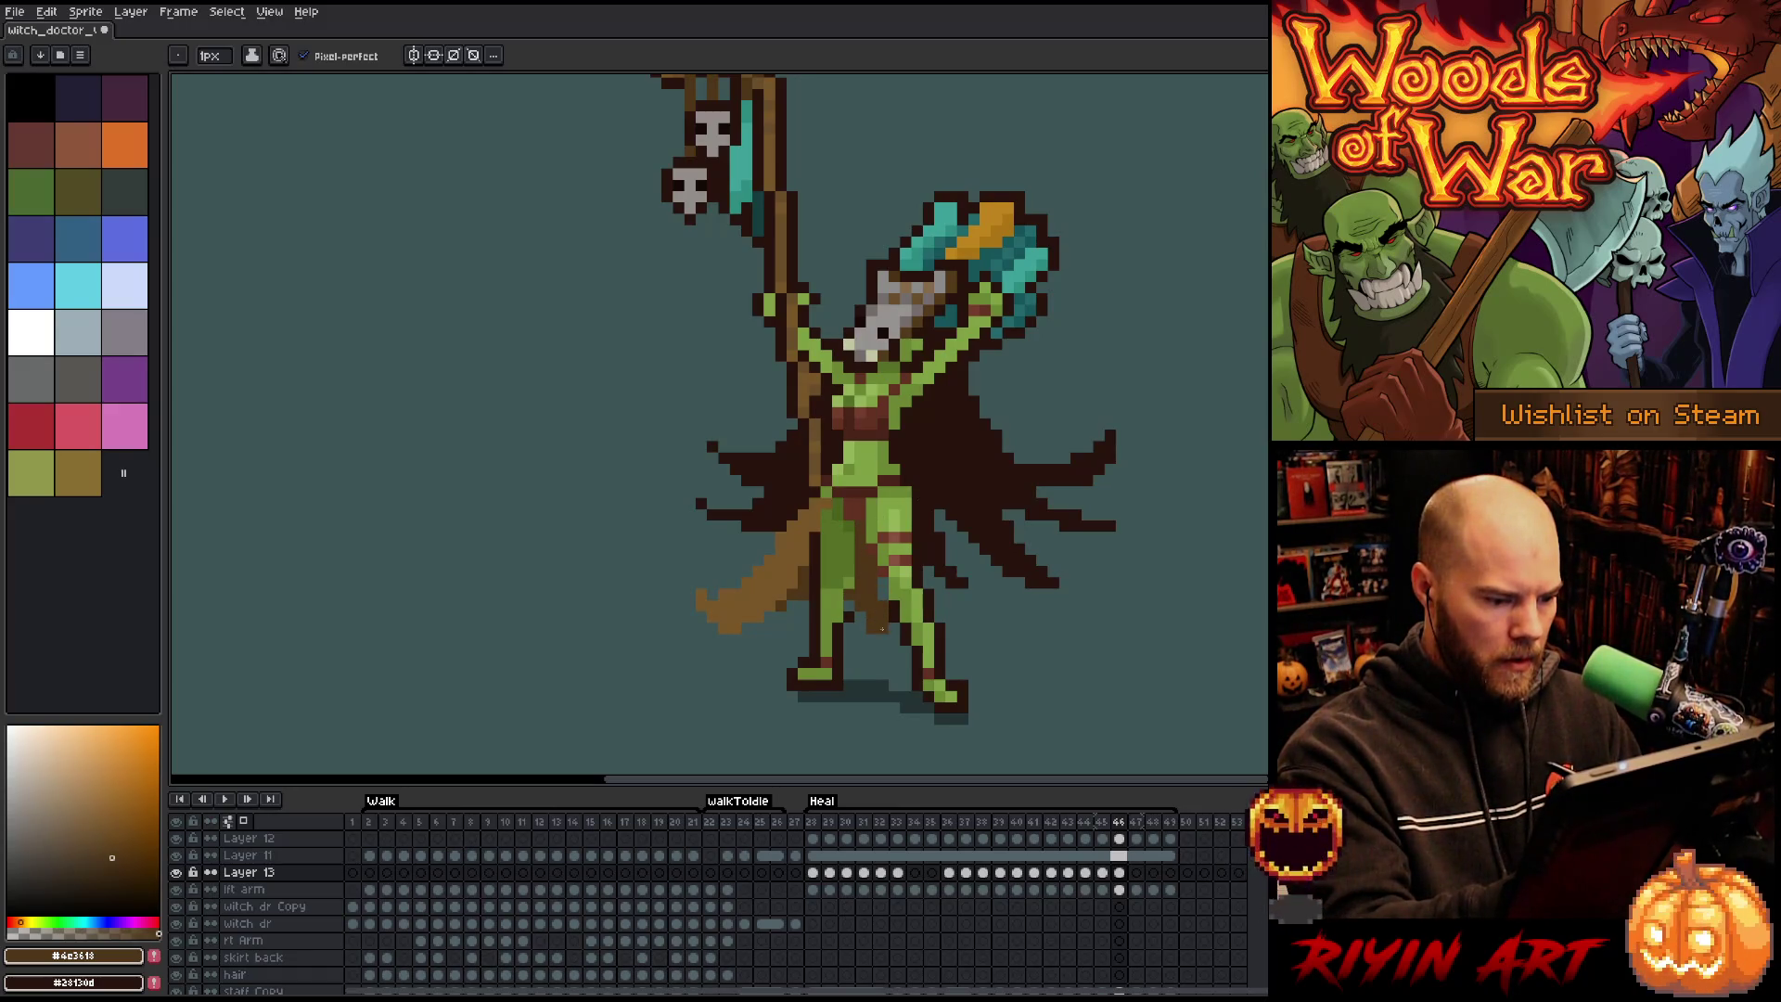
key(Right)
mouse_move(844, 606)
mouse_down()
mouse_move(884, 608)
mouse_move(860, 547)
mouse_move(866, 592)
mouse_up()
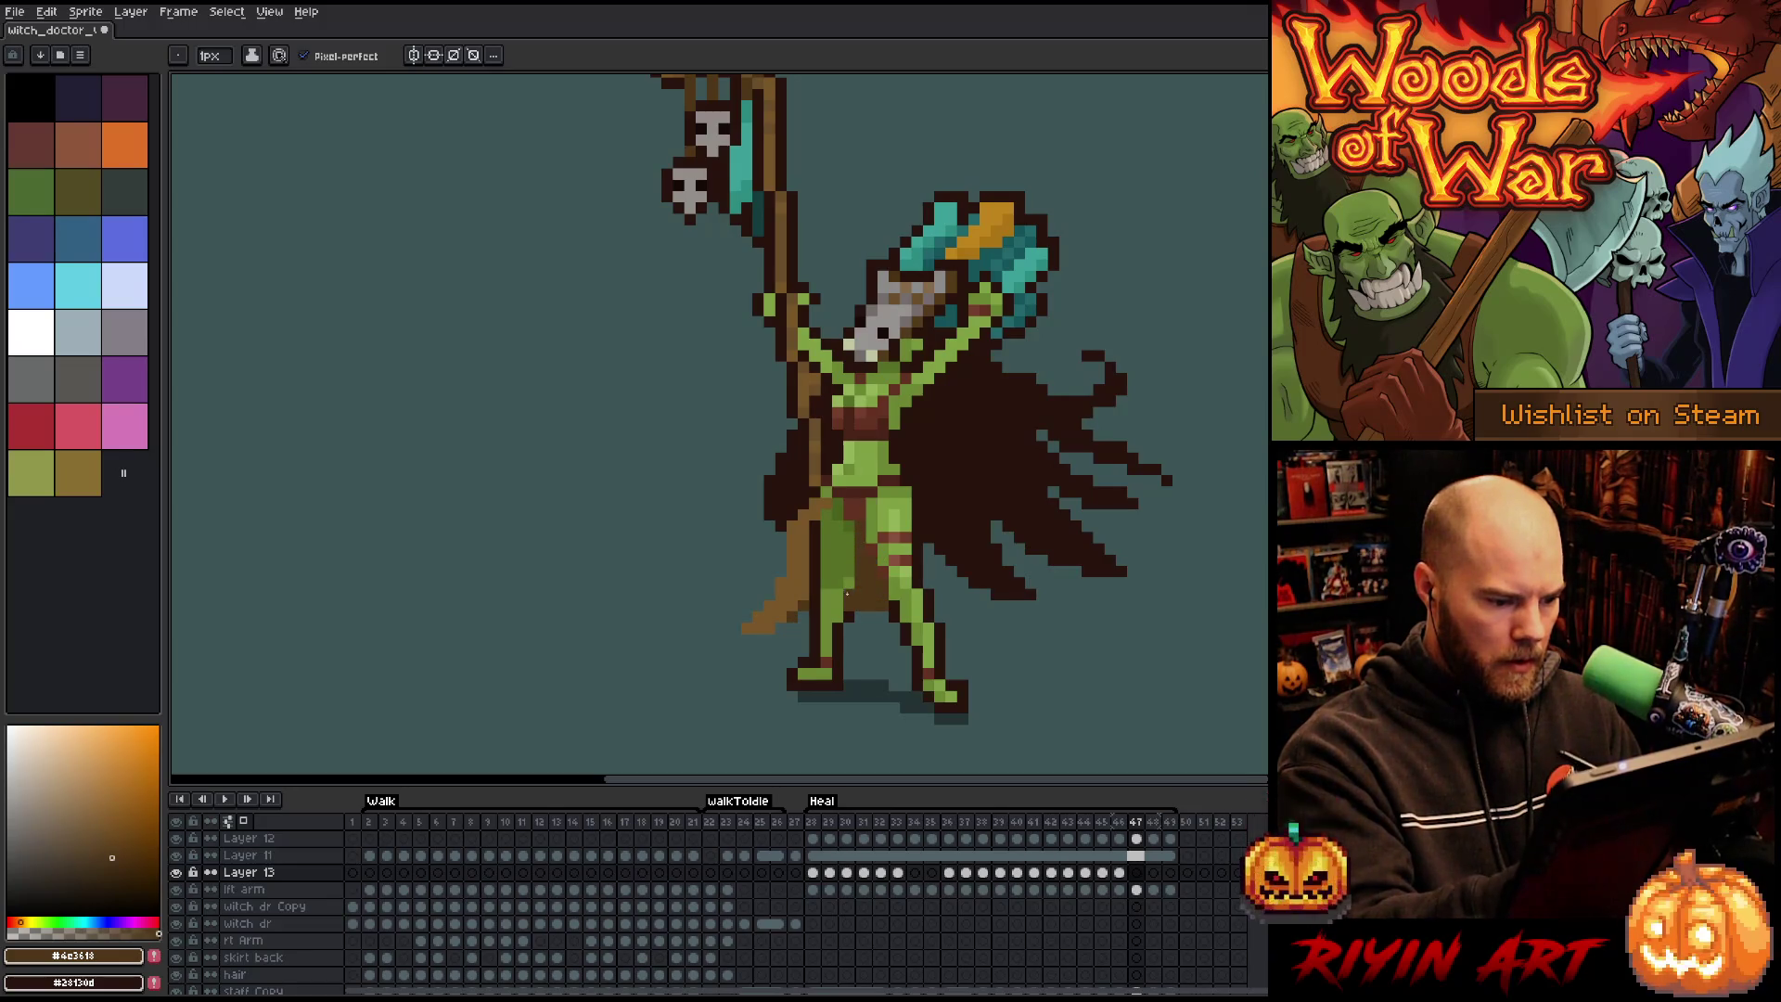
key(Right)
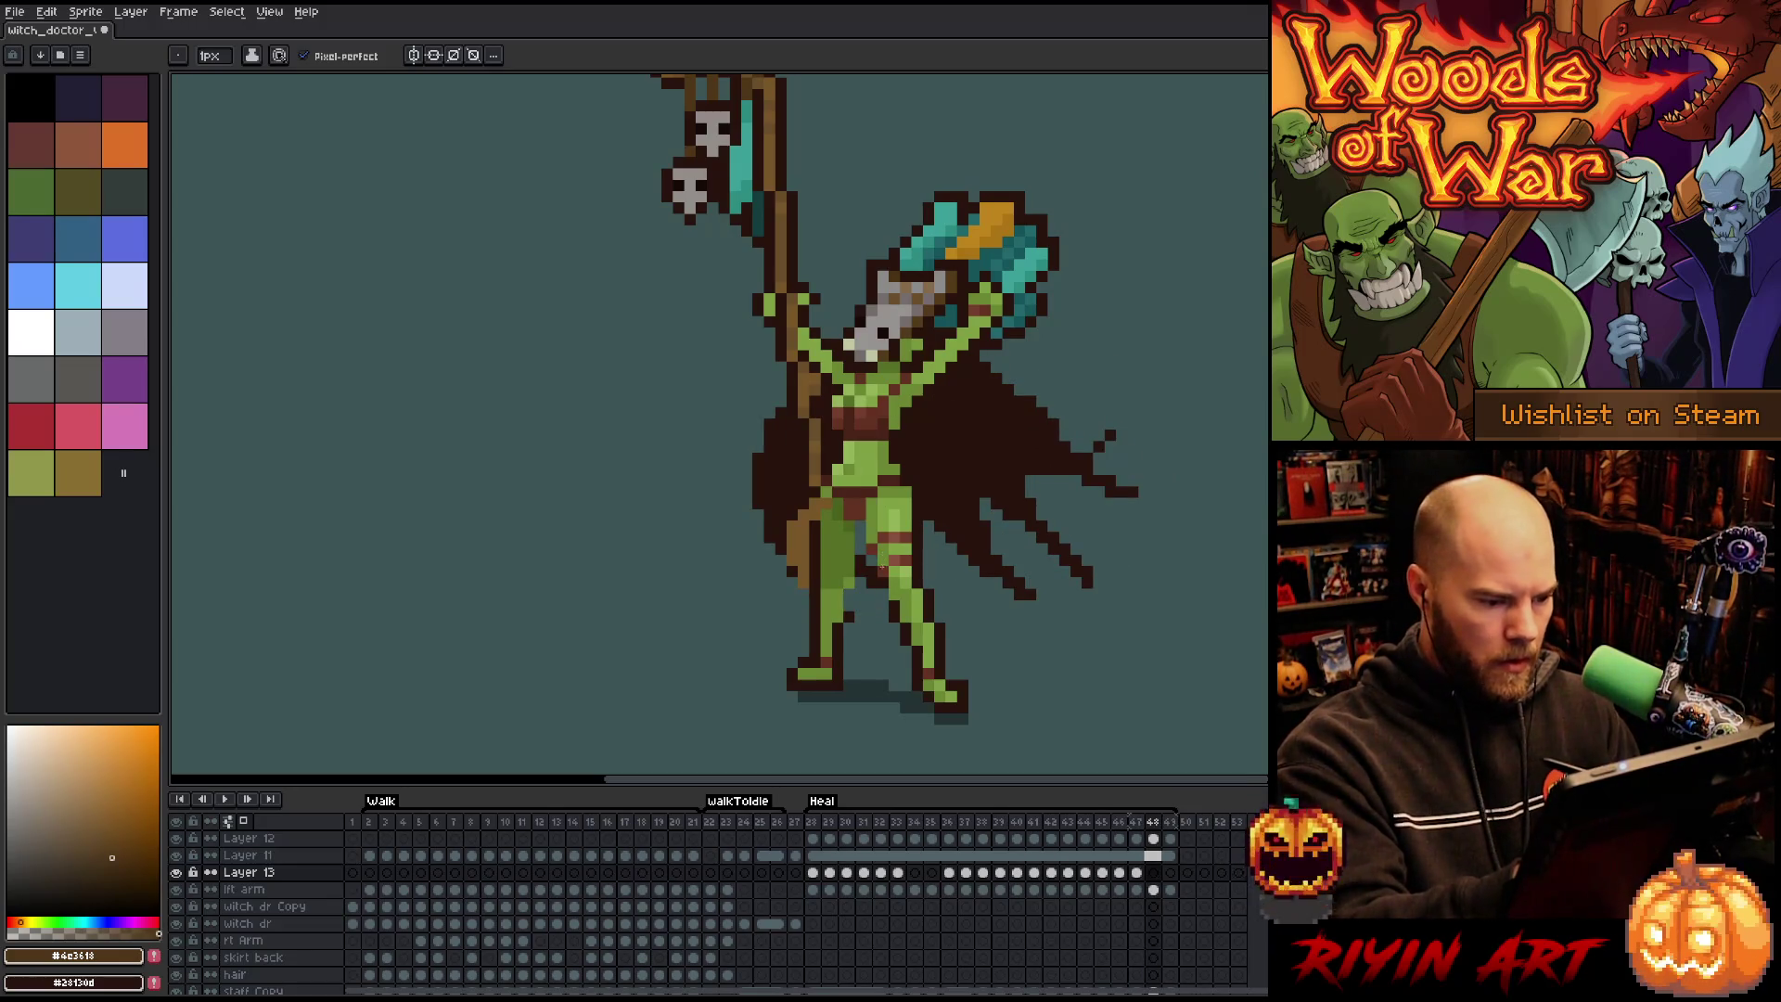
mouse_move(856, 615)
mouse_down()
mouse_move(885, 630)
mouse_move(949, 608)
mouse_up()
drag(860, 515, 865, 622)
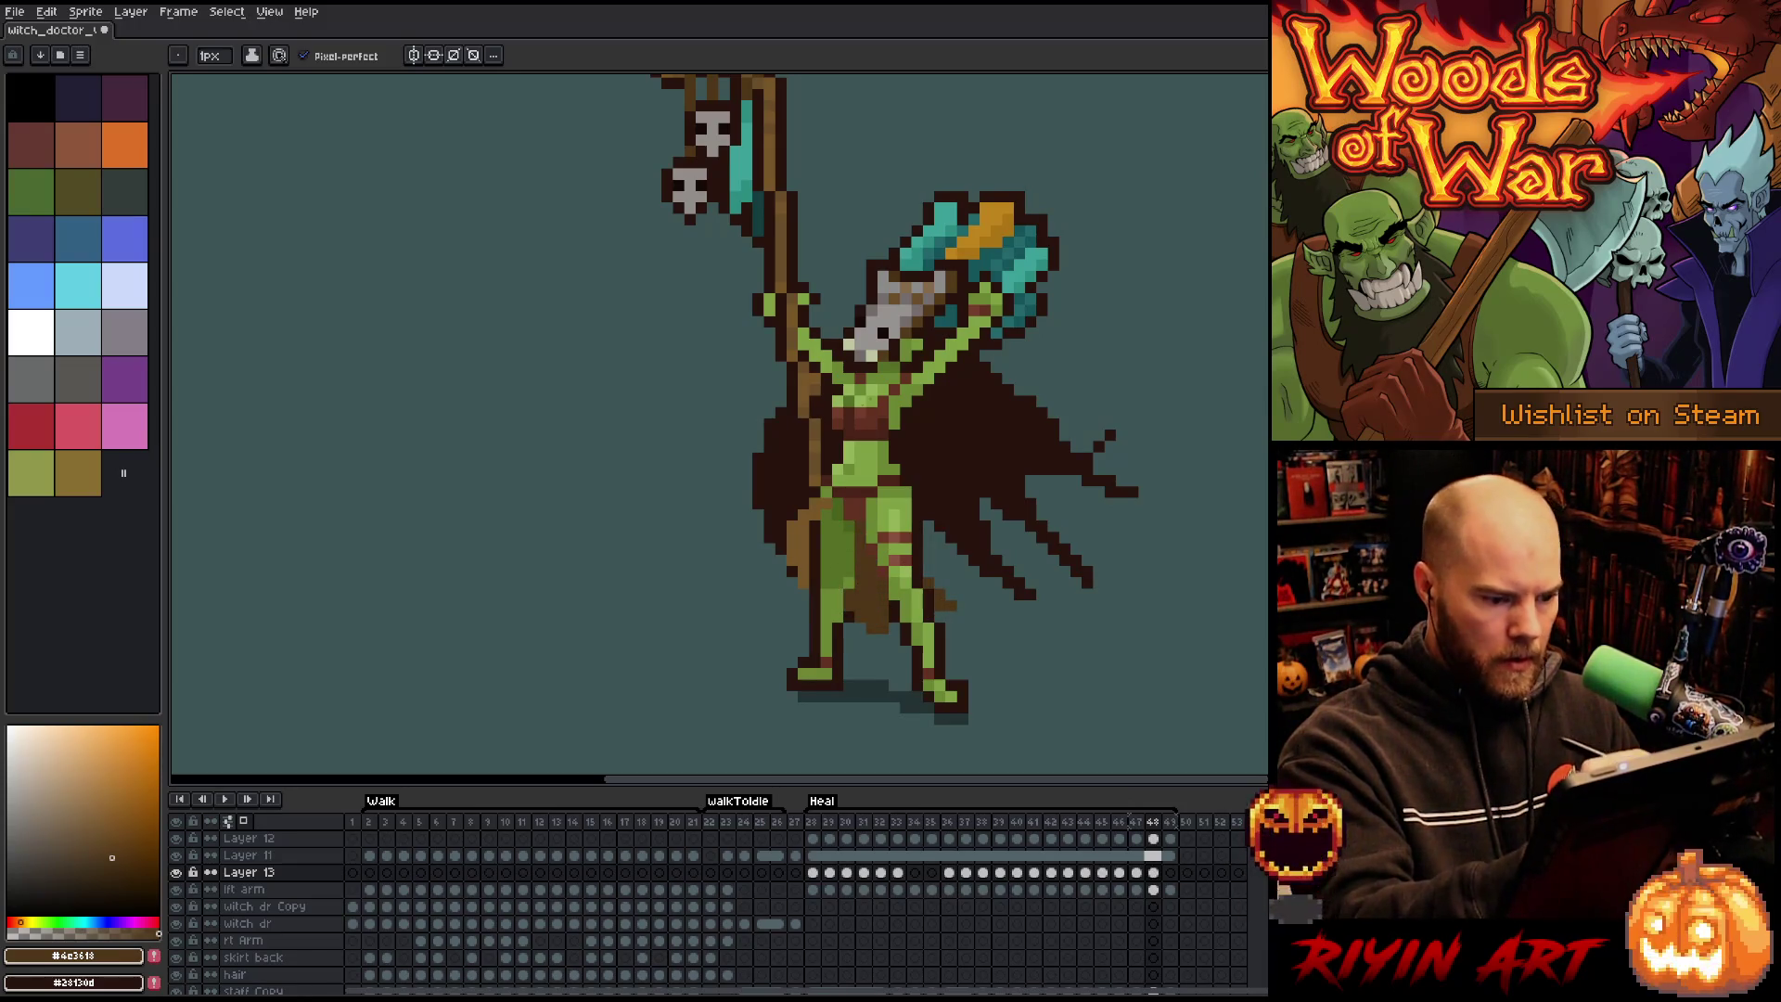
Paint dark brown robe on frame 49, compare with its neighbour, and undo a stray stroke.
key(Right)
mouse_move(789, 615)
mouse_down()
mouse_move(871, 559)
mouse_move(866, 583)
mouse_move(891, 593)
mouse_move(855, 526)
mouse_up()
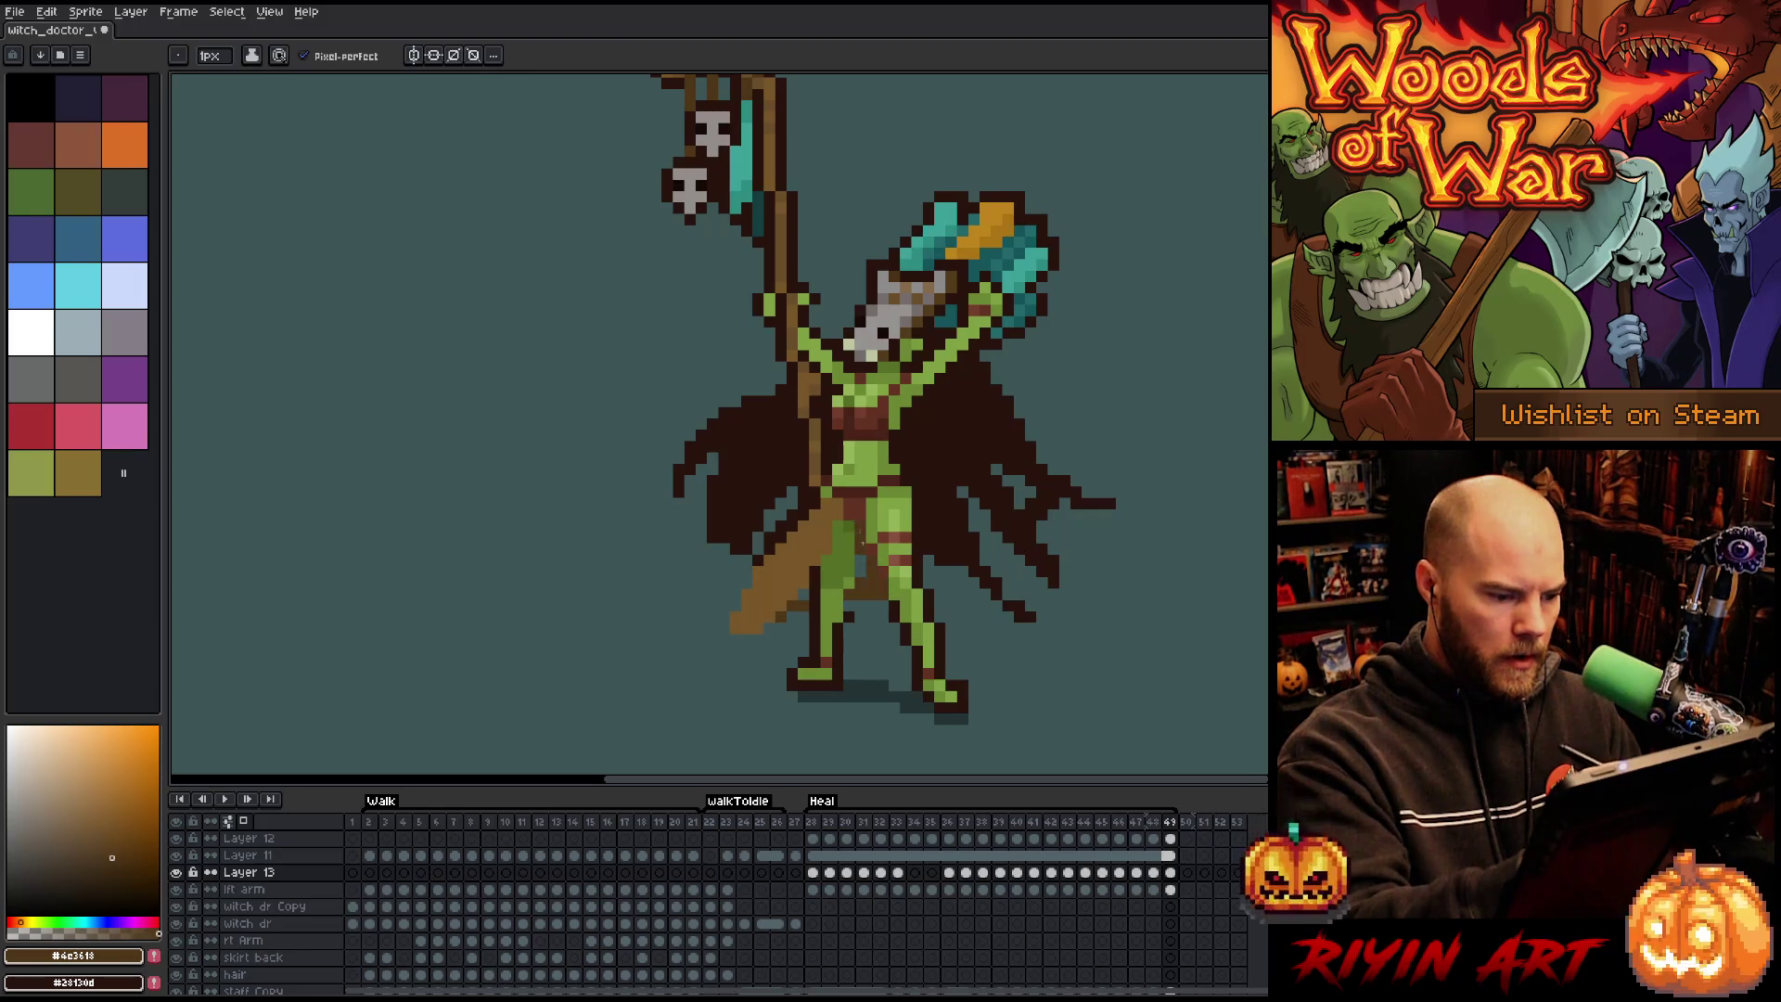
key(Left)
key(Right)
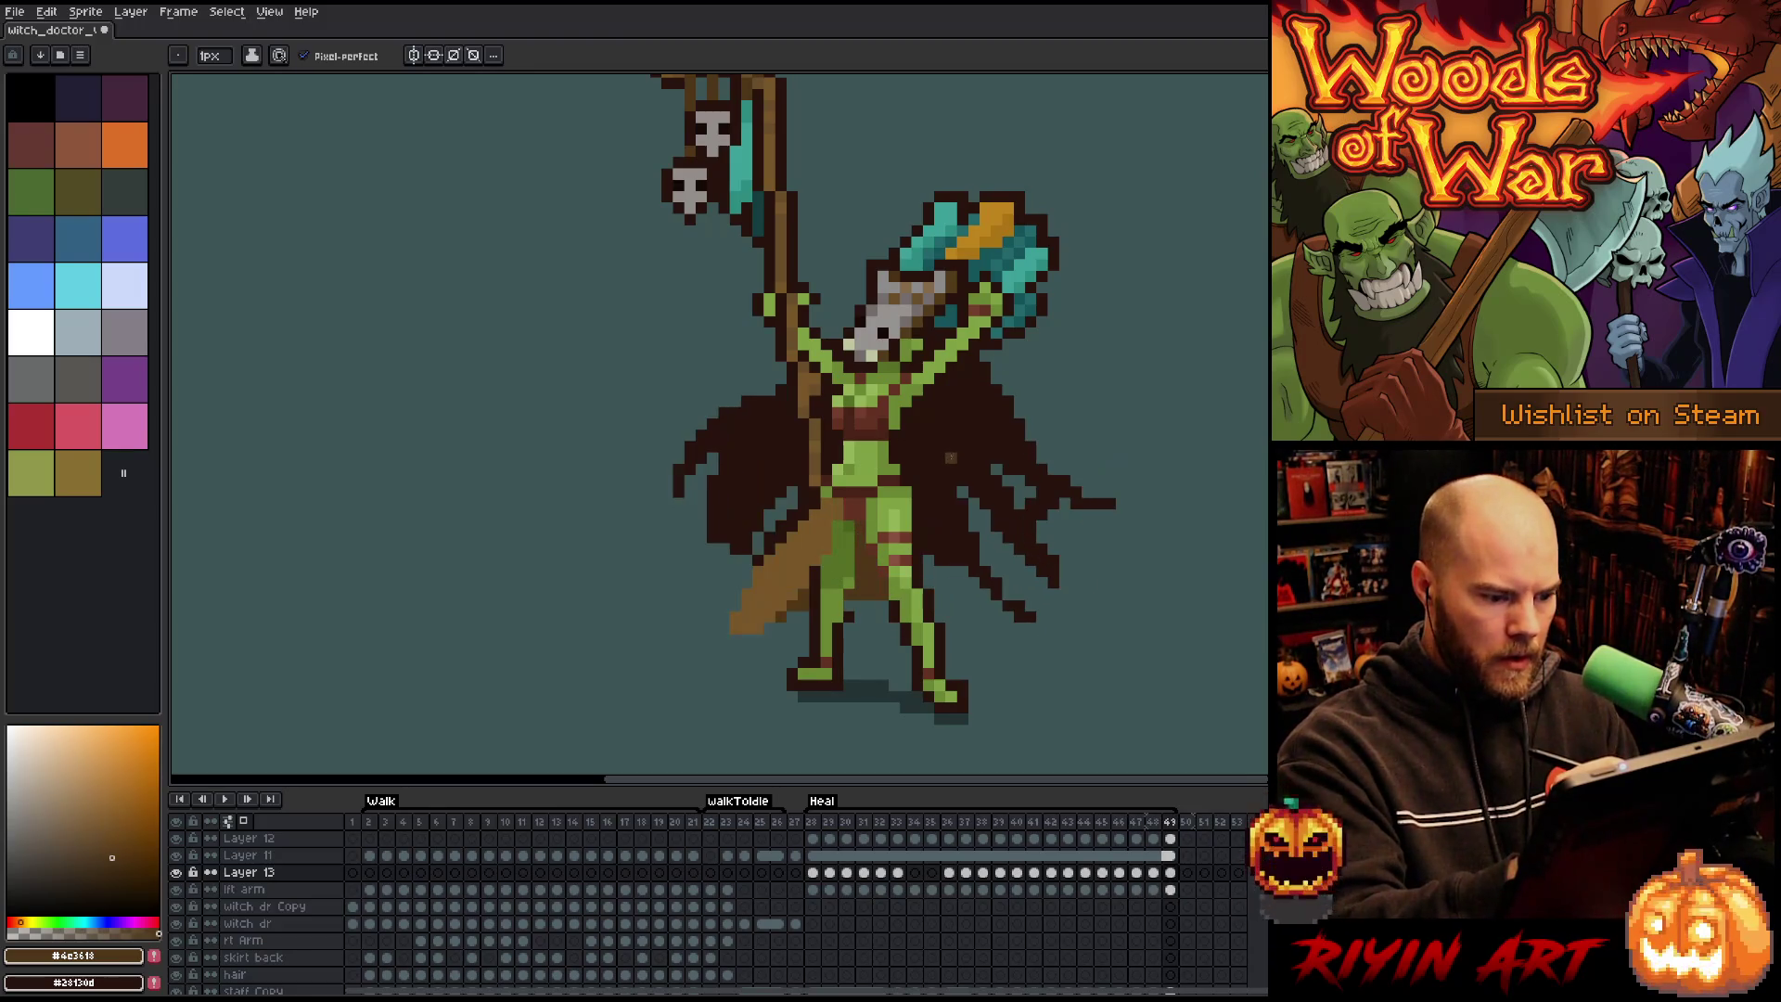
mouse_move(803, 617)
mouse_down()
mouse_move(886, 619)
mouse_move(809, 618)
mouse_move(894, 638)
mouse_move(872, 550)
mouse_up()
key(ctrl+z)
Try a robe pixel between the legs, undo it, and play the animation.
click(884, 605)
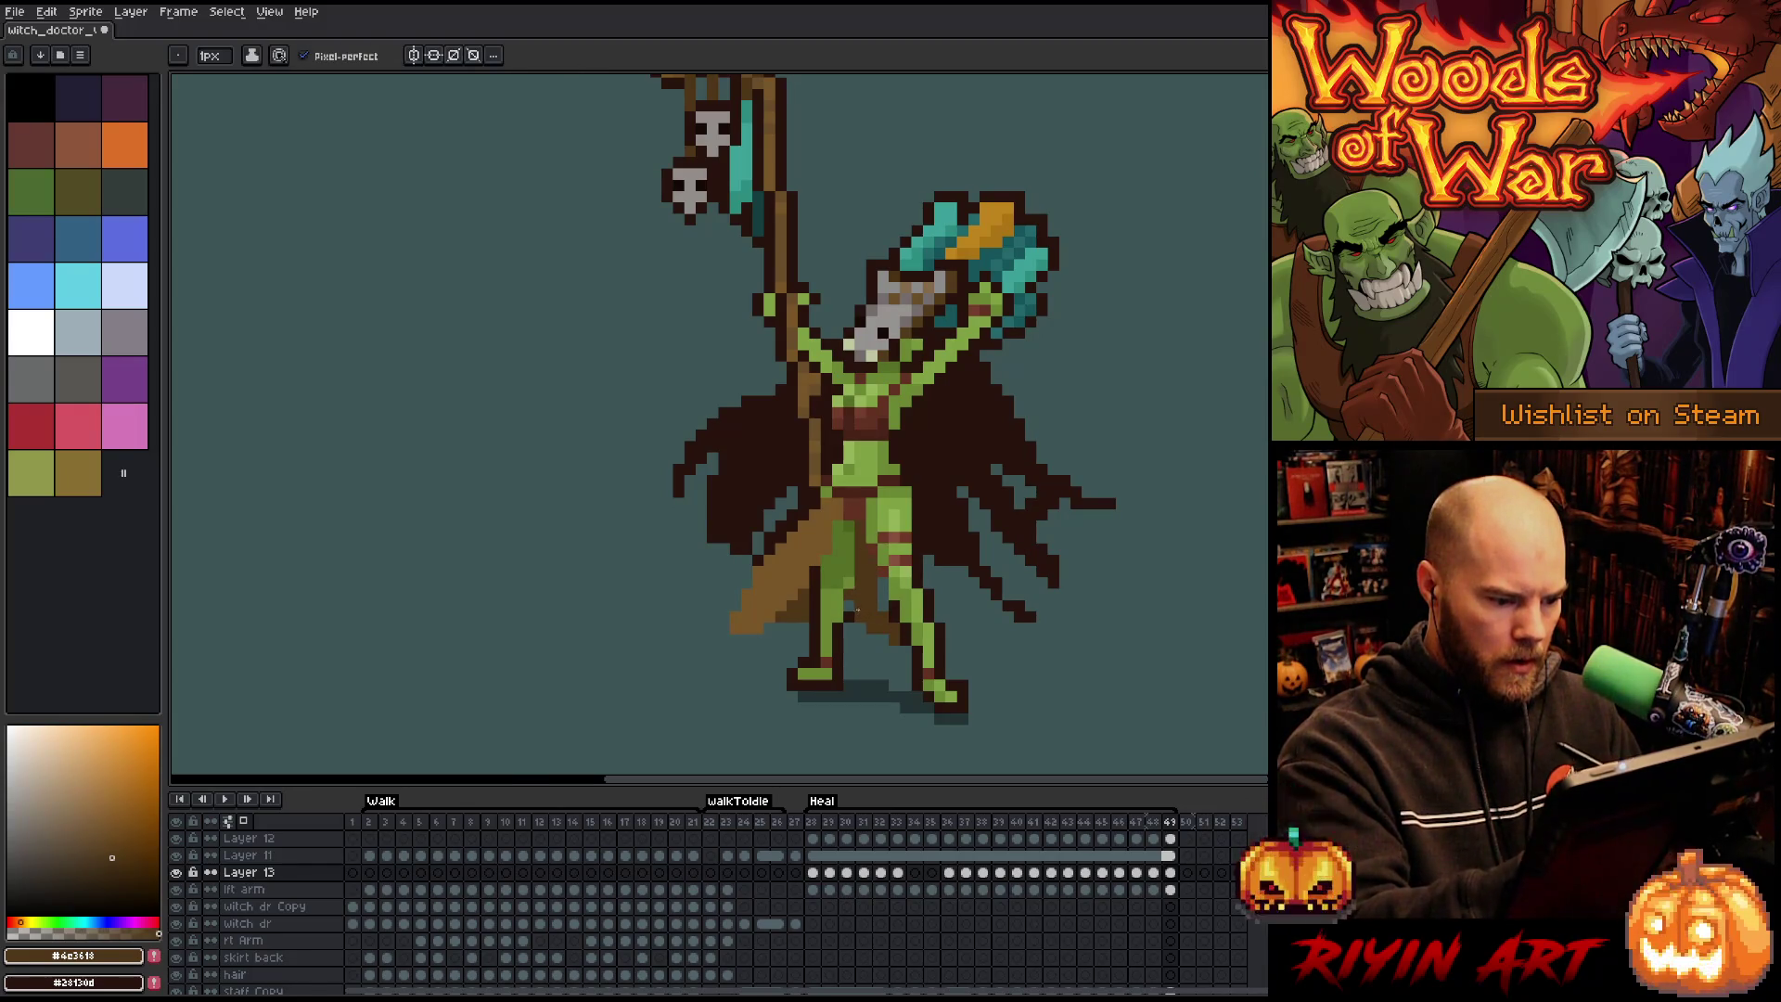
key(ctrl+z)
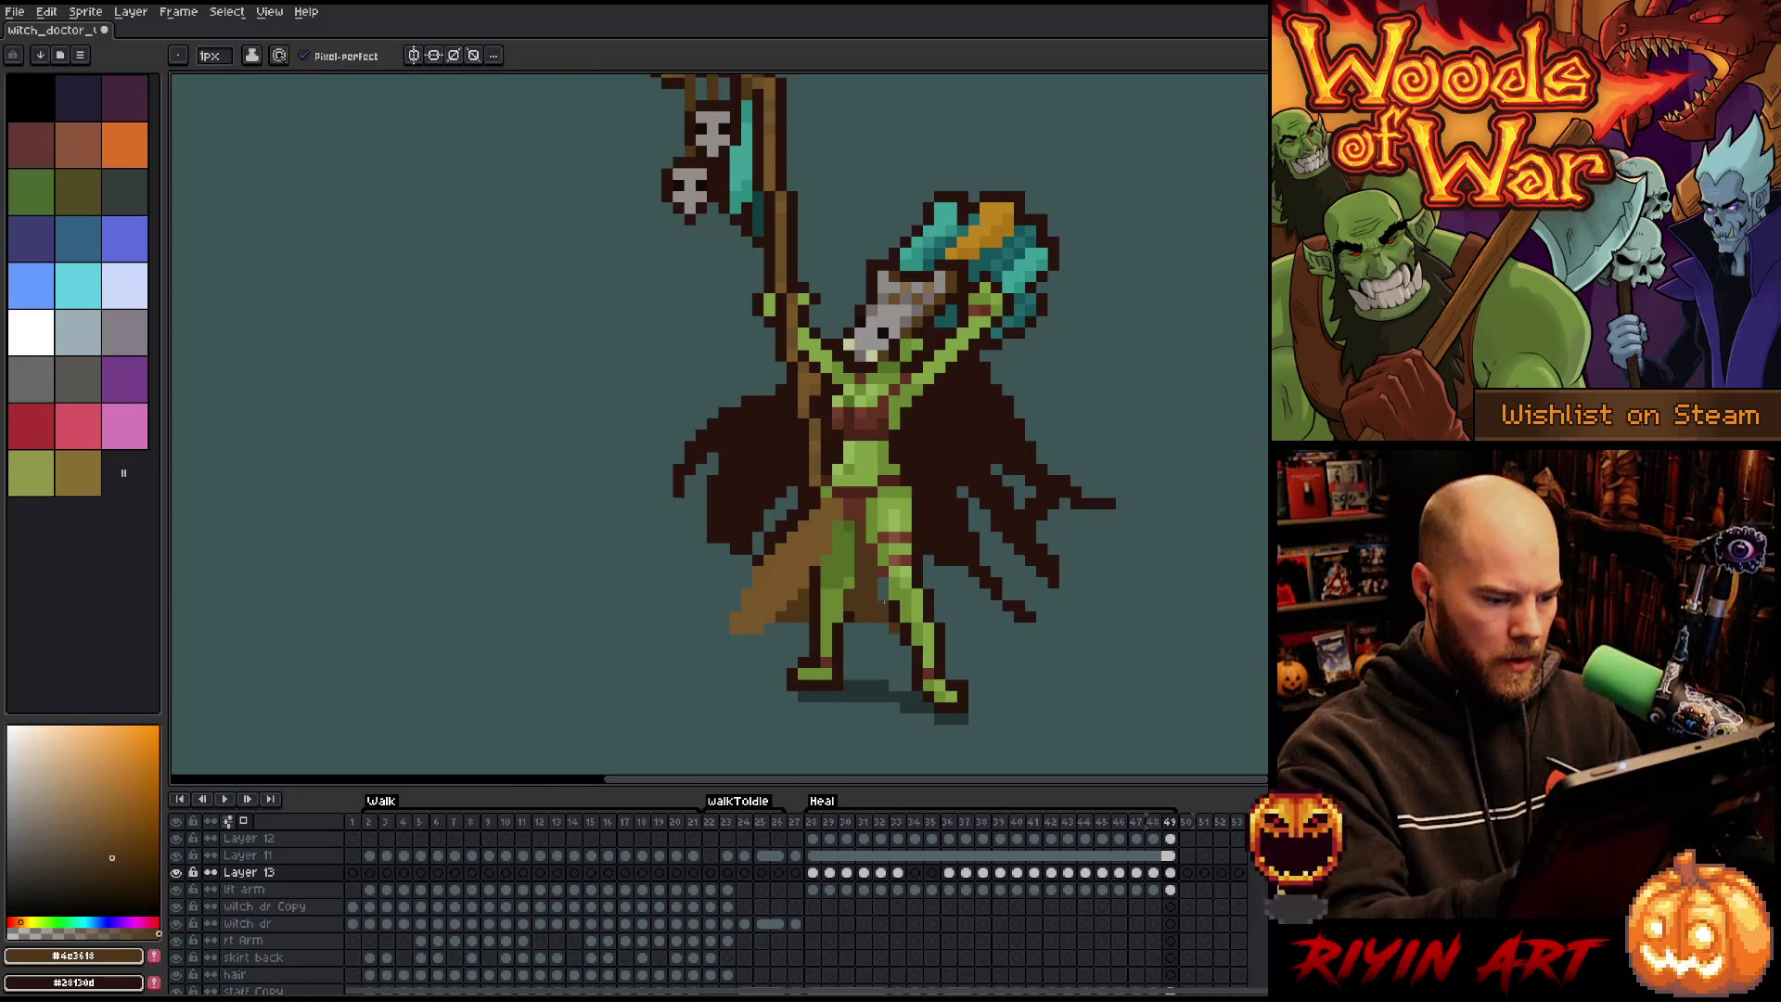
key(Return)
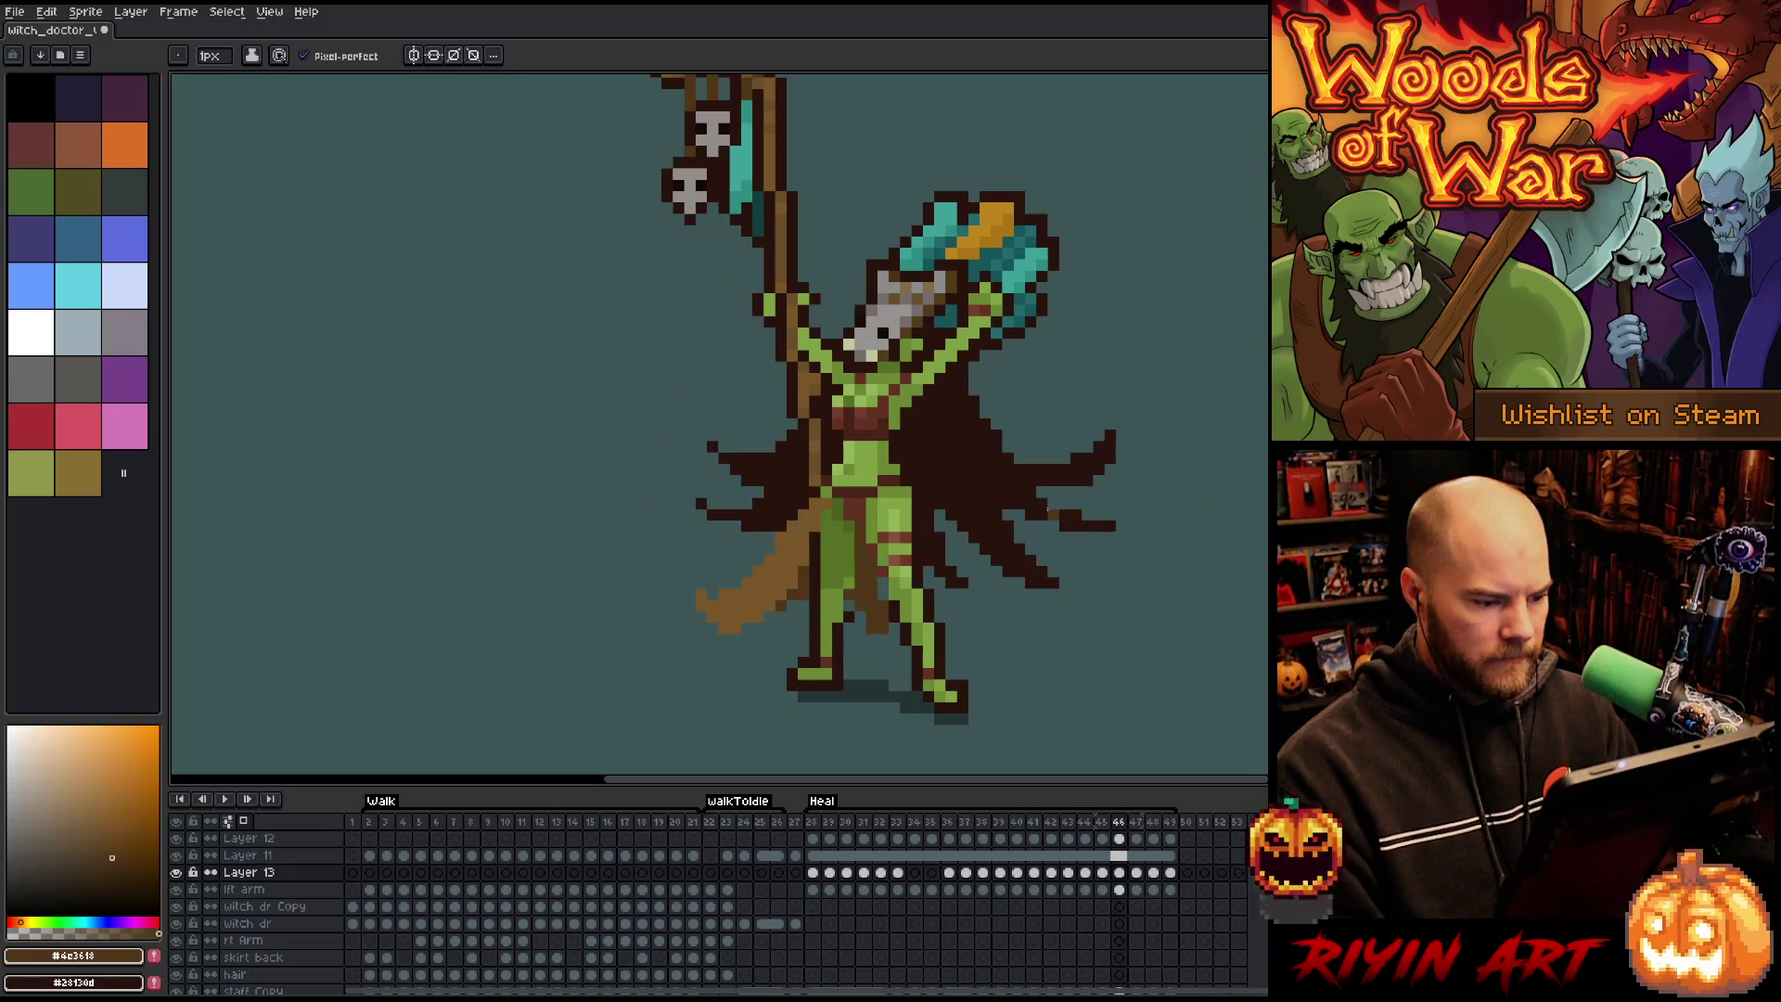
Compare frames 45 and 46, then make Layer 12 active and move to frame 47.
key(e)
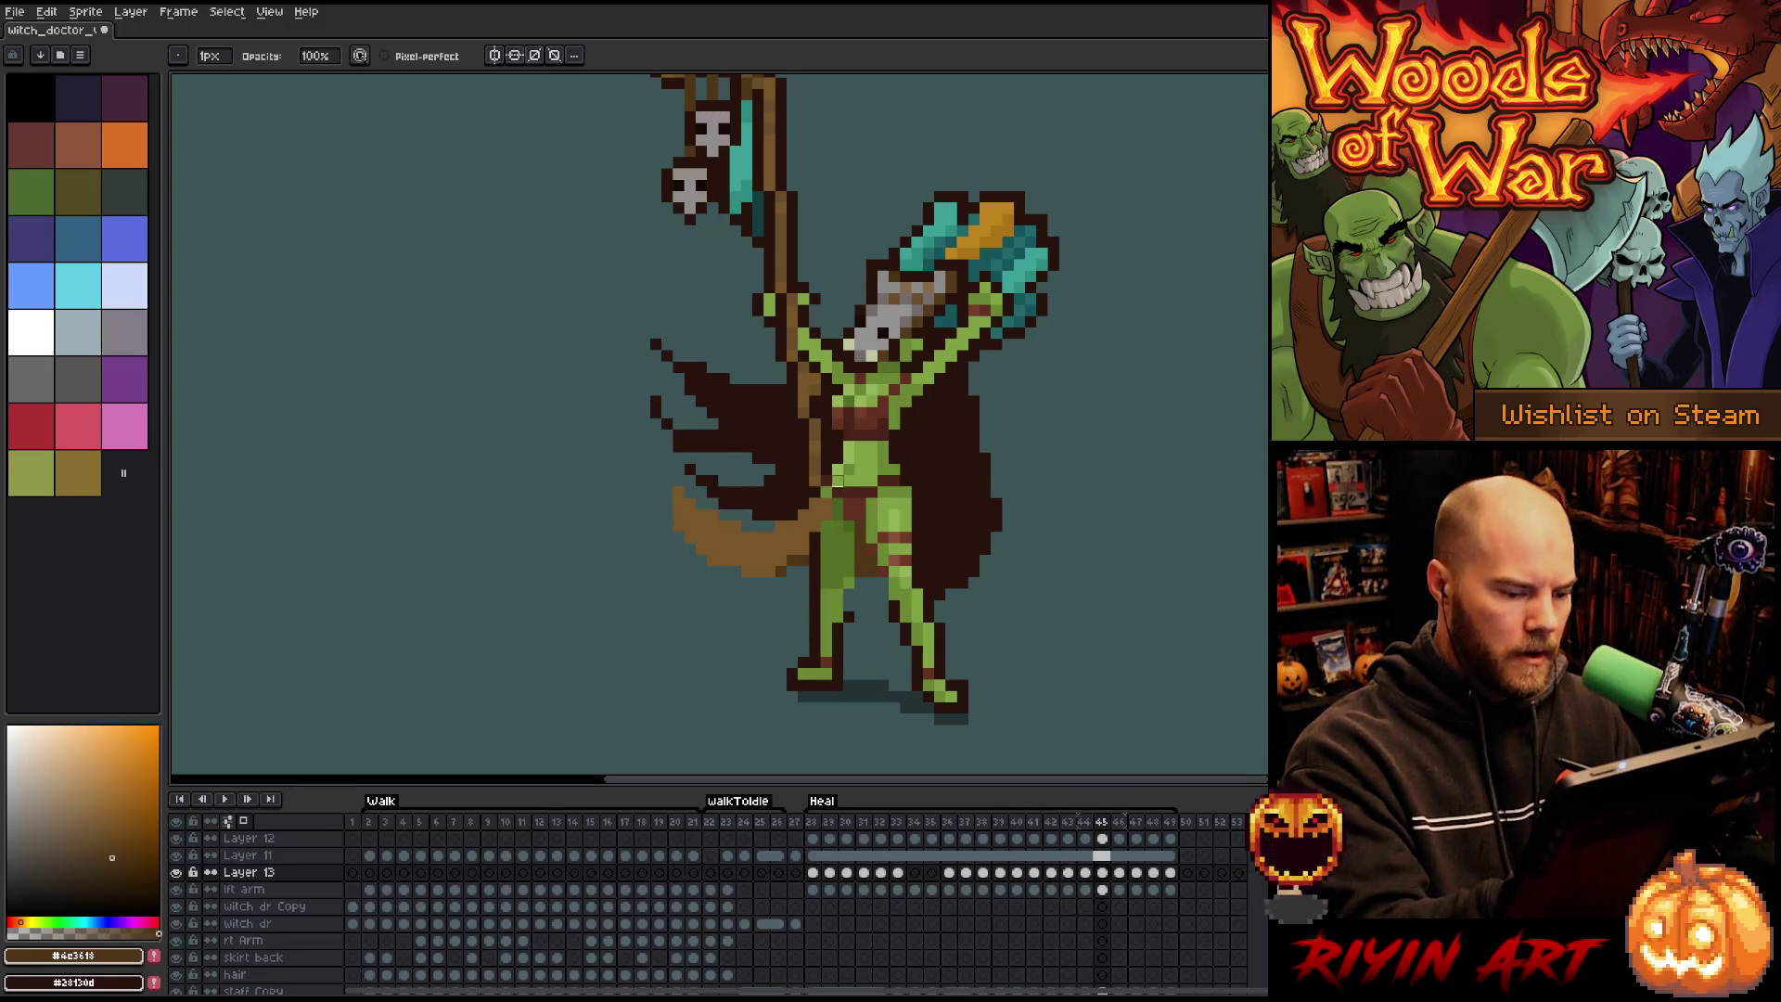
key(Left)
key(Right)
key(Left)
key(Up)
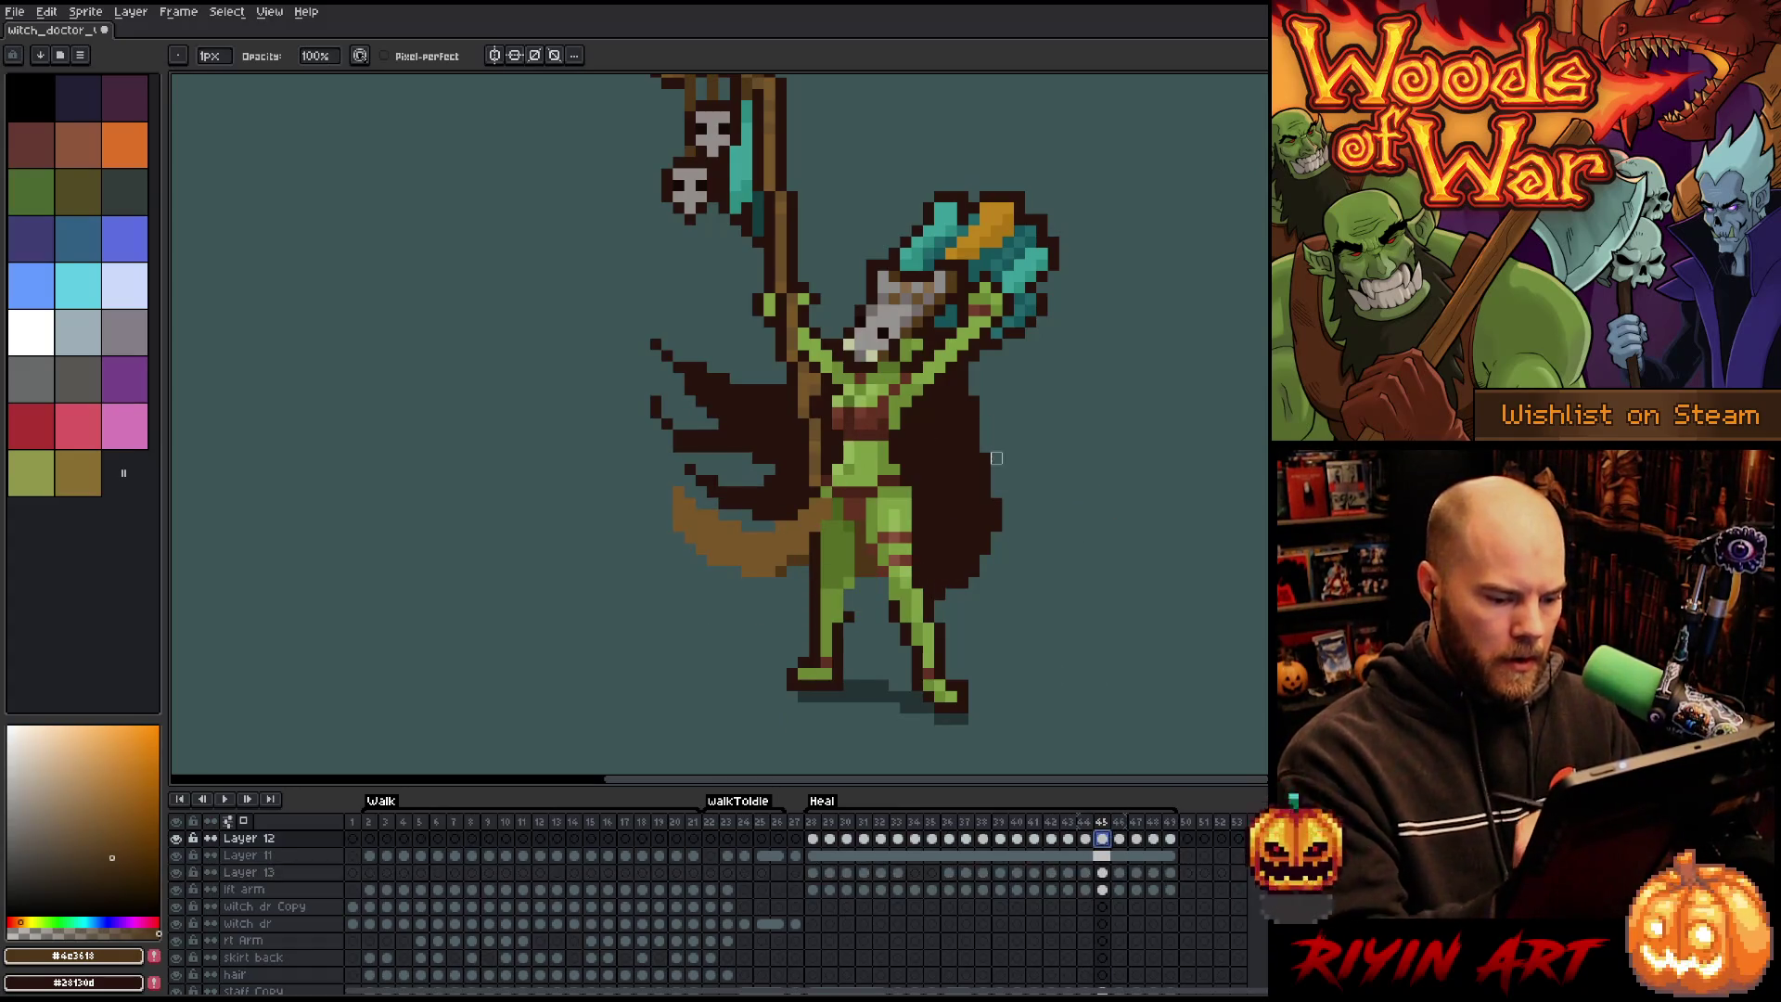
key(Right)
key(Right)
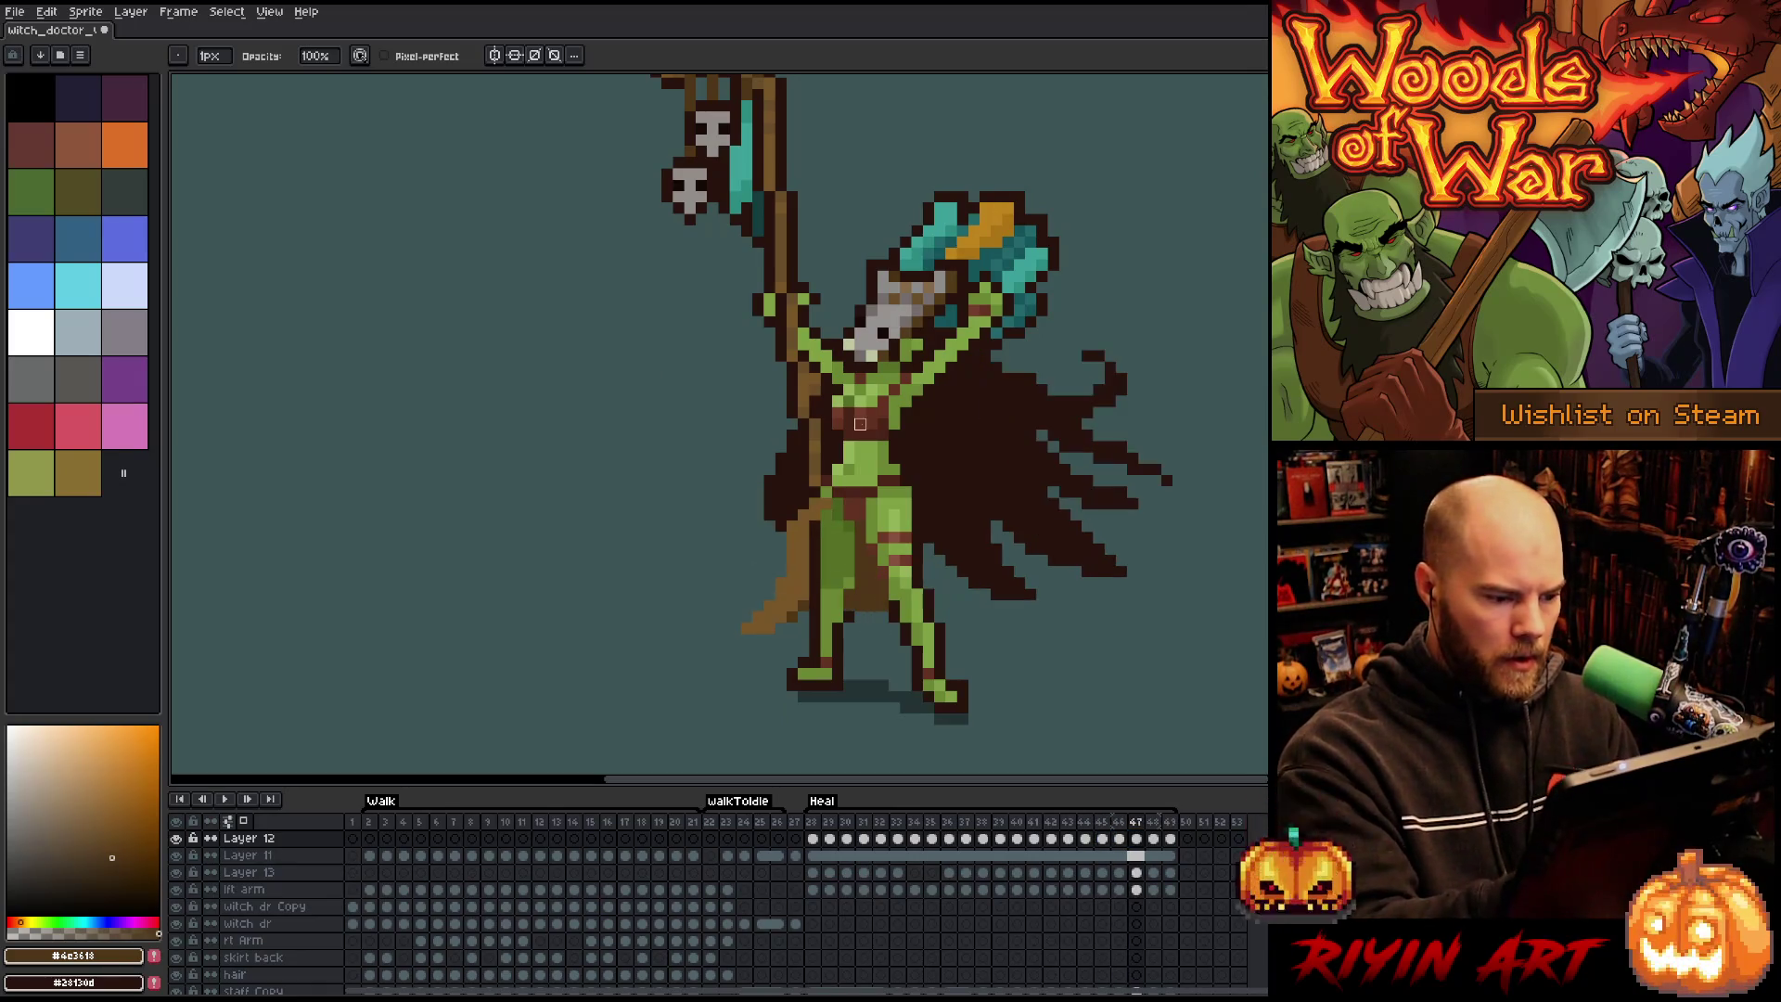
key(Left)
key(Right)
Eyedrop the light brown #795728 from the cloth and compare frames 48 and 49.
alt+click(826, 516)
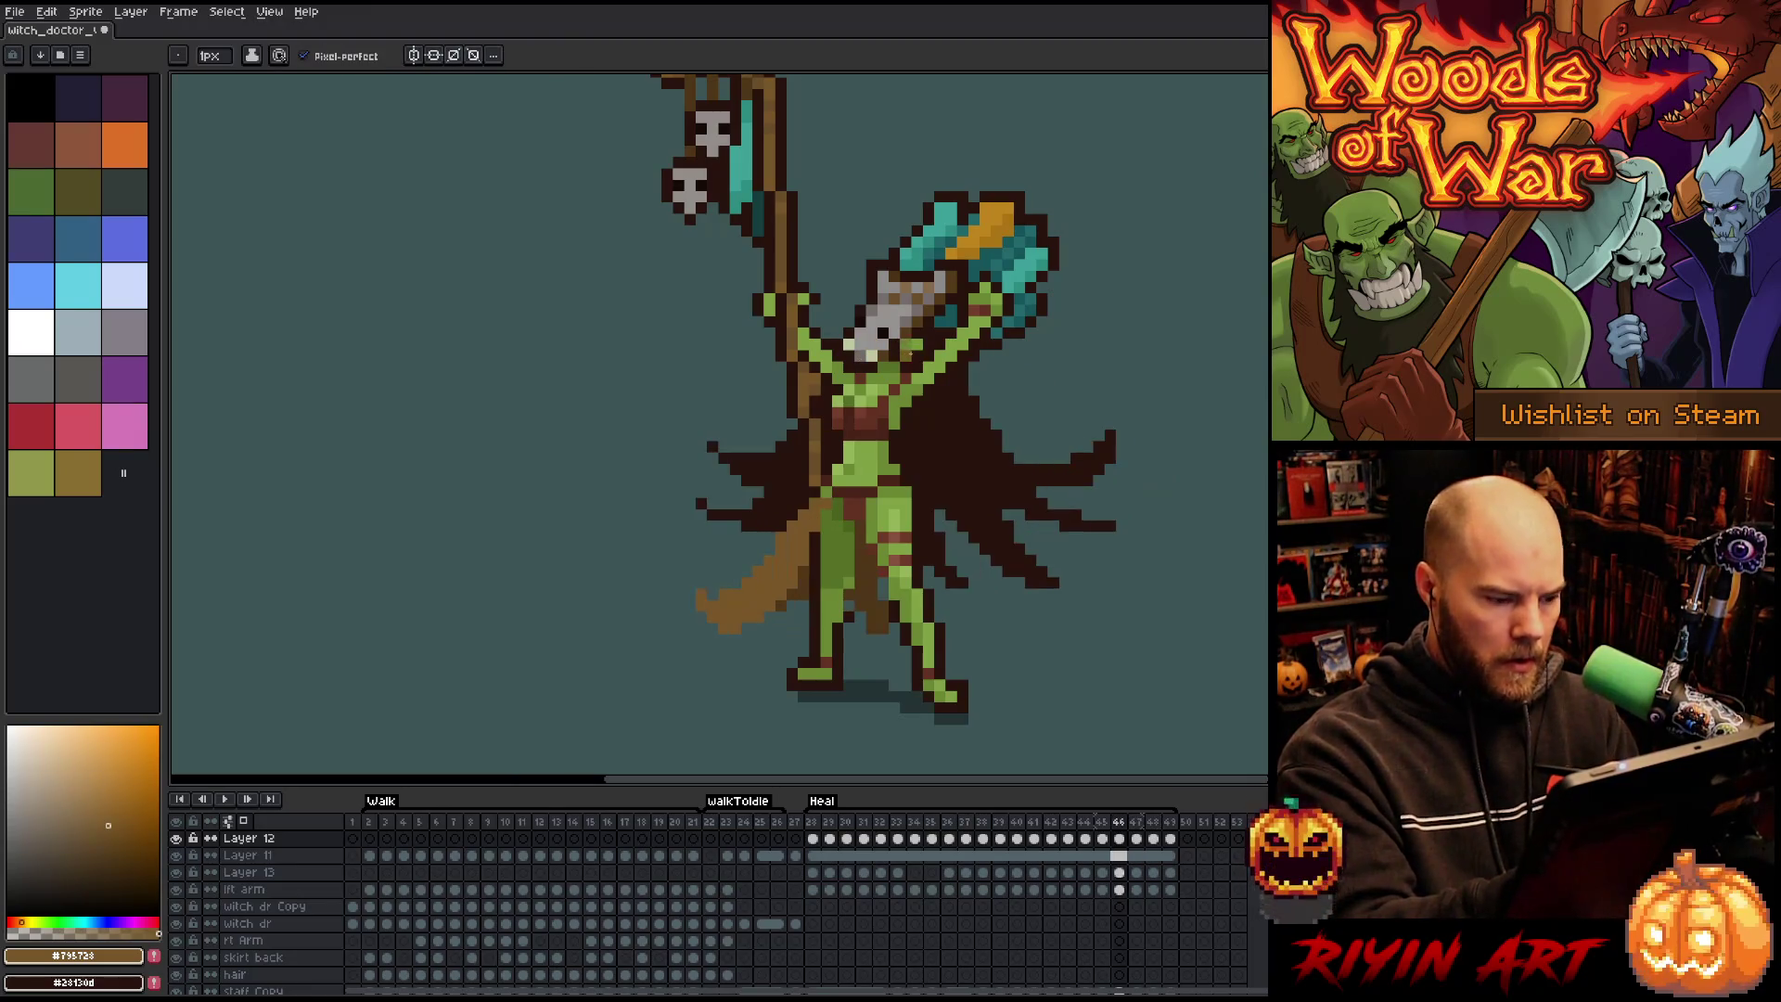
key(Right)
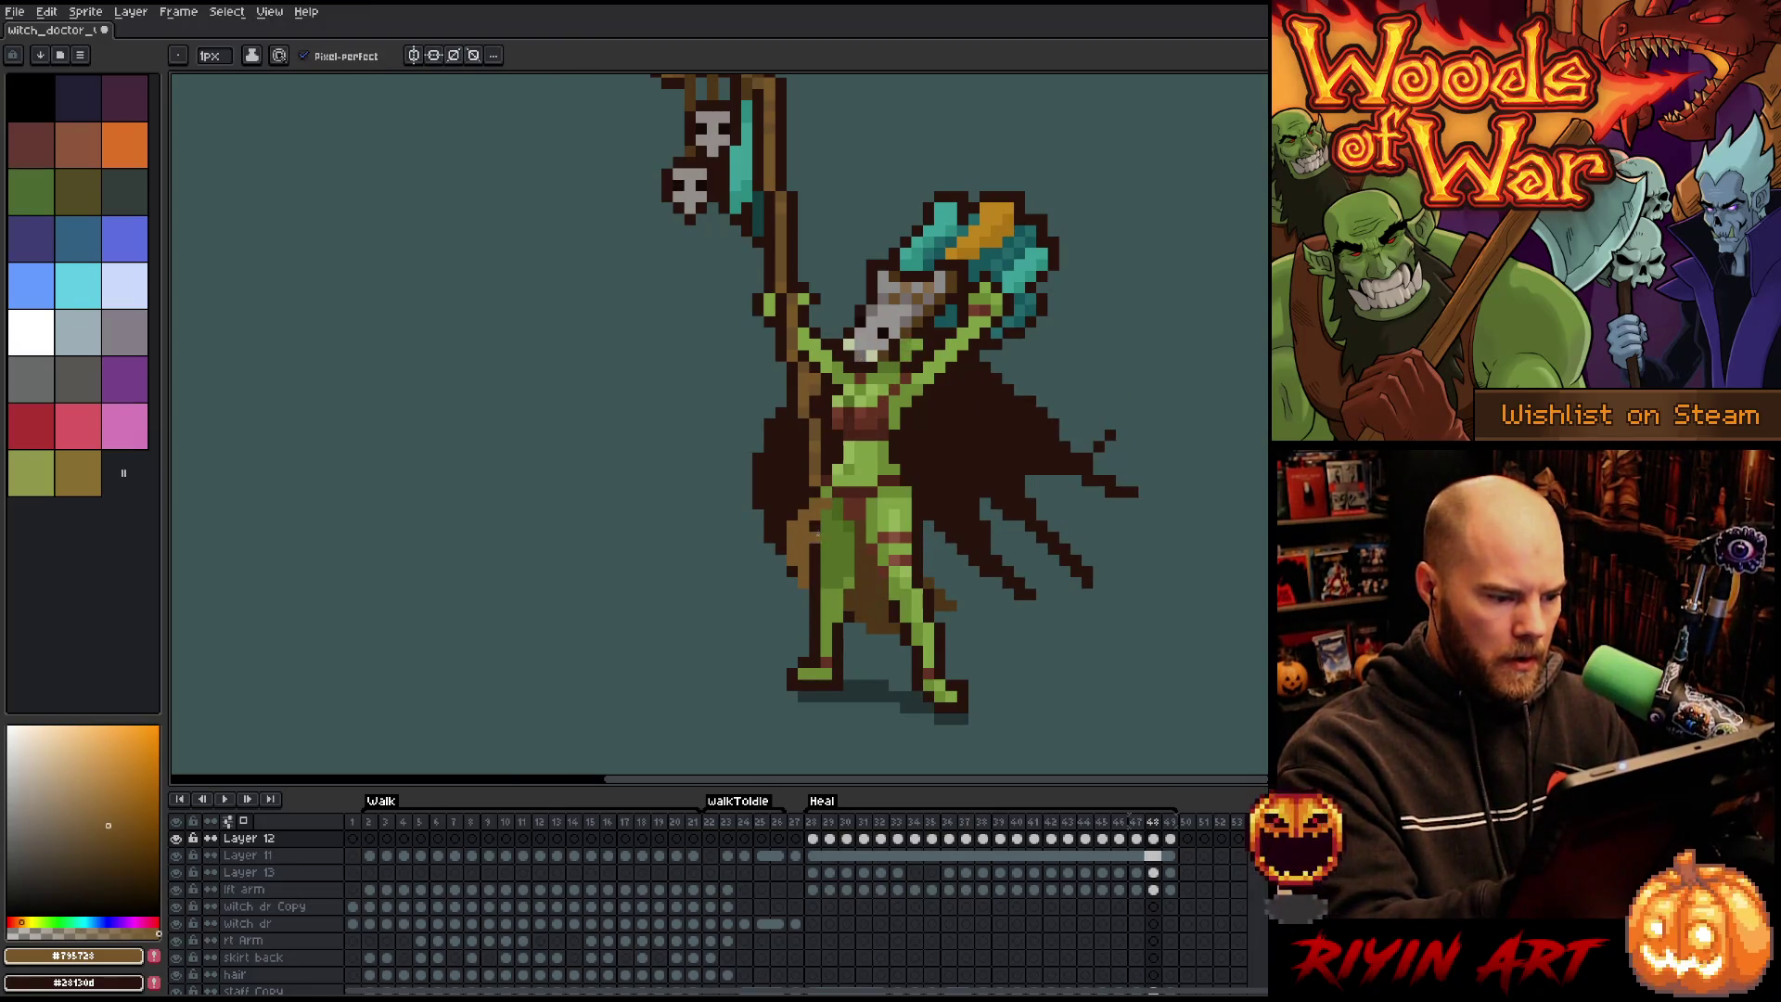
key(Left)
key(Right)
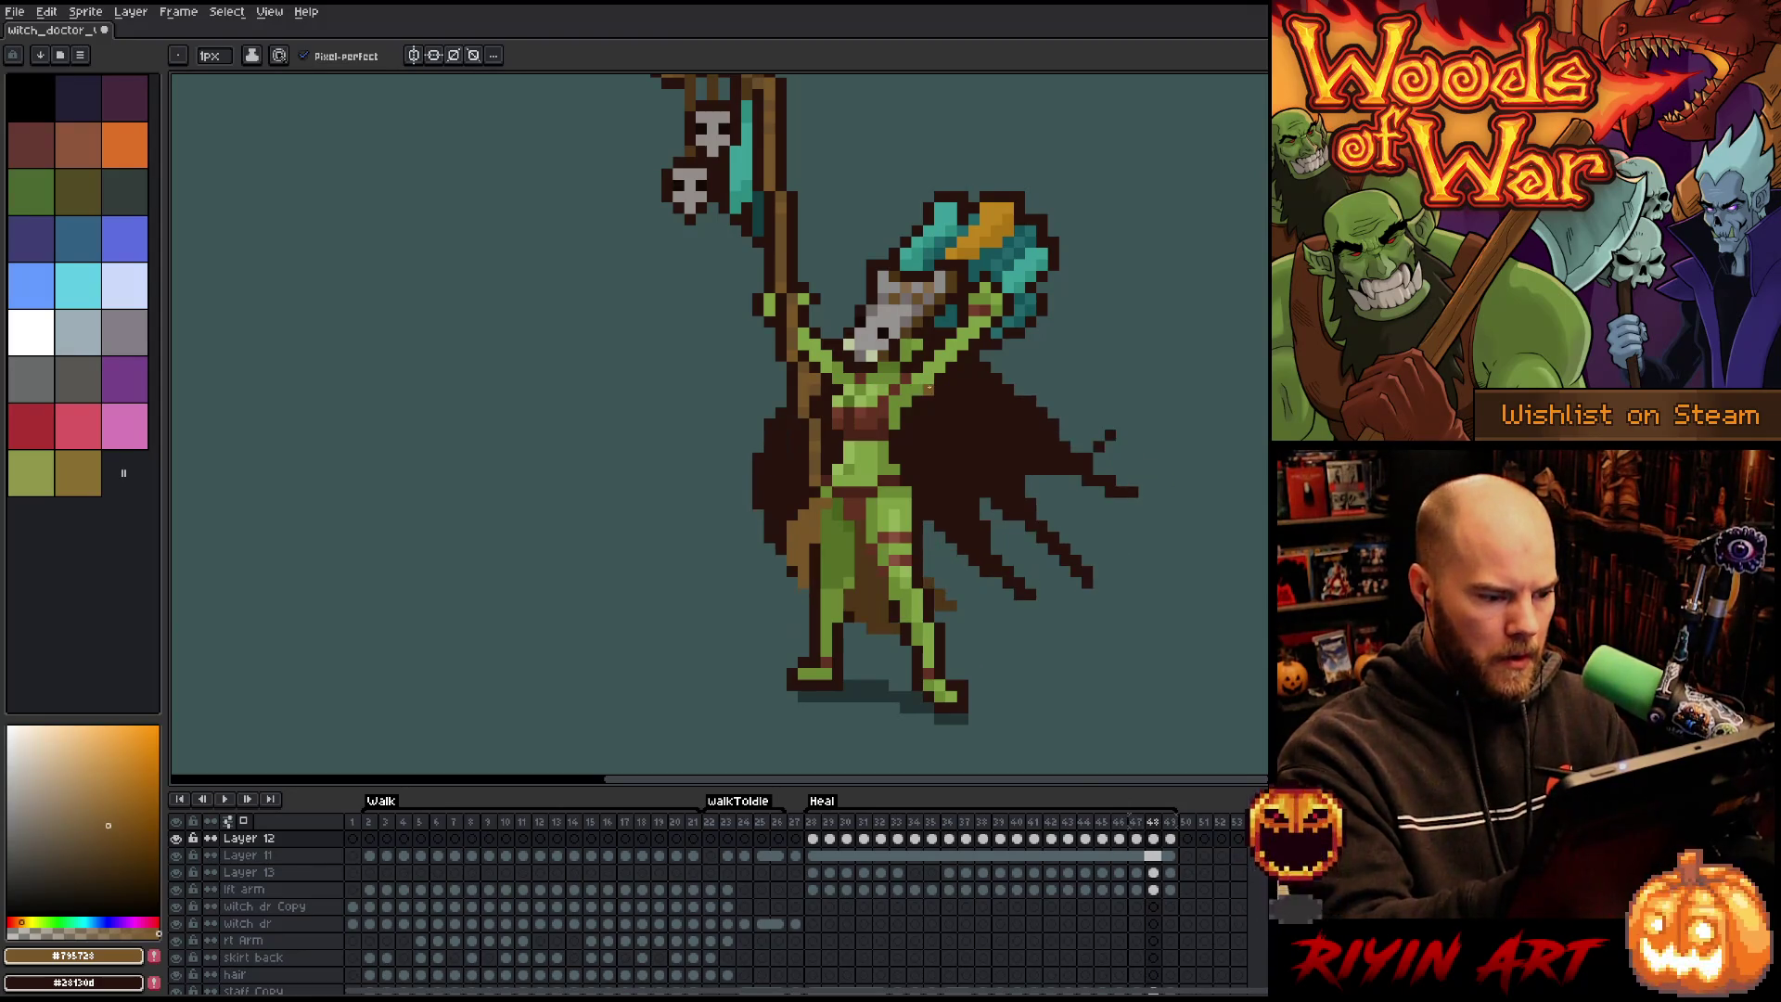
key(Left)
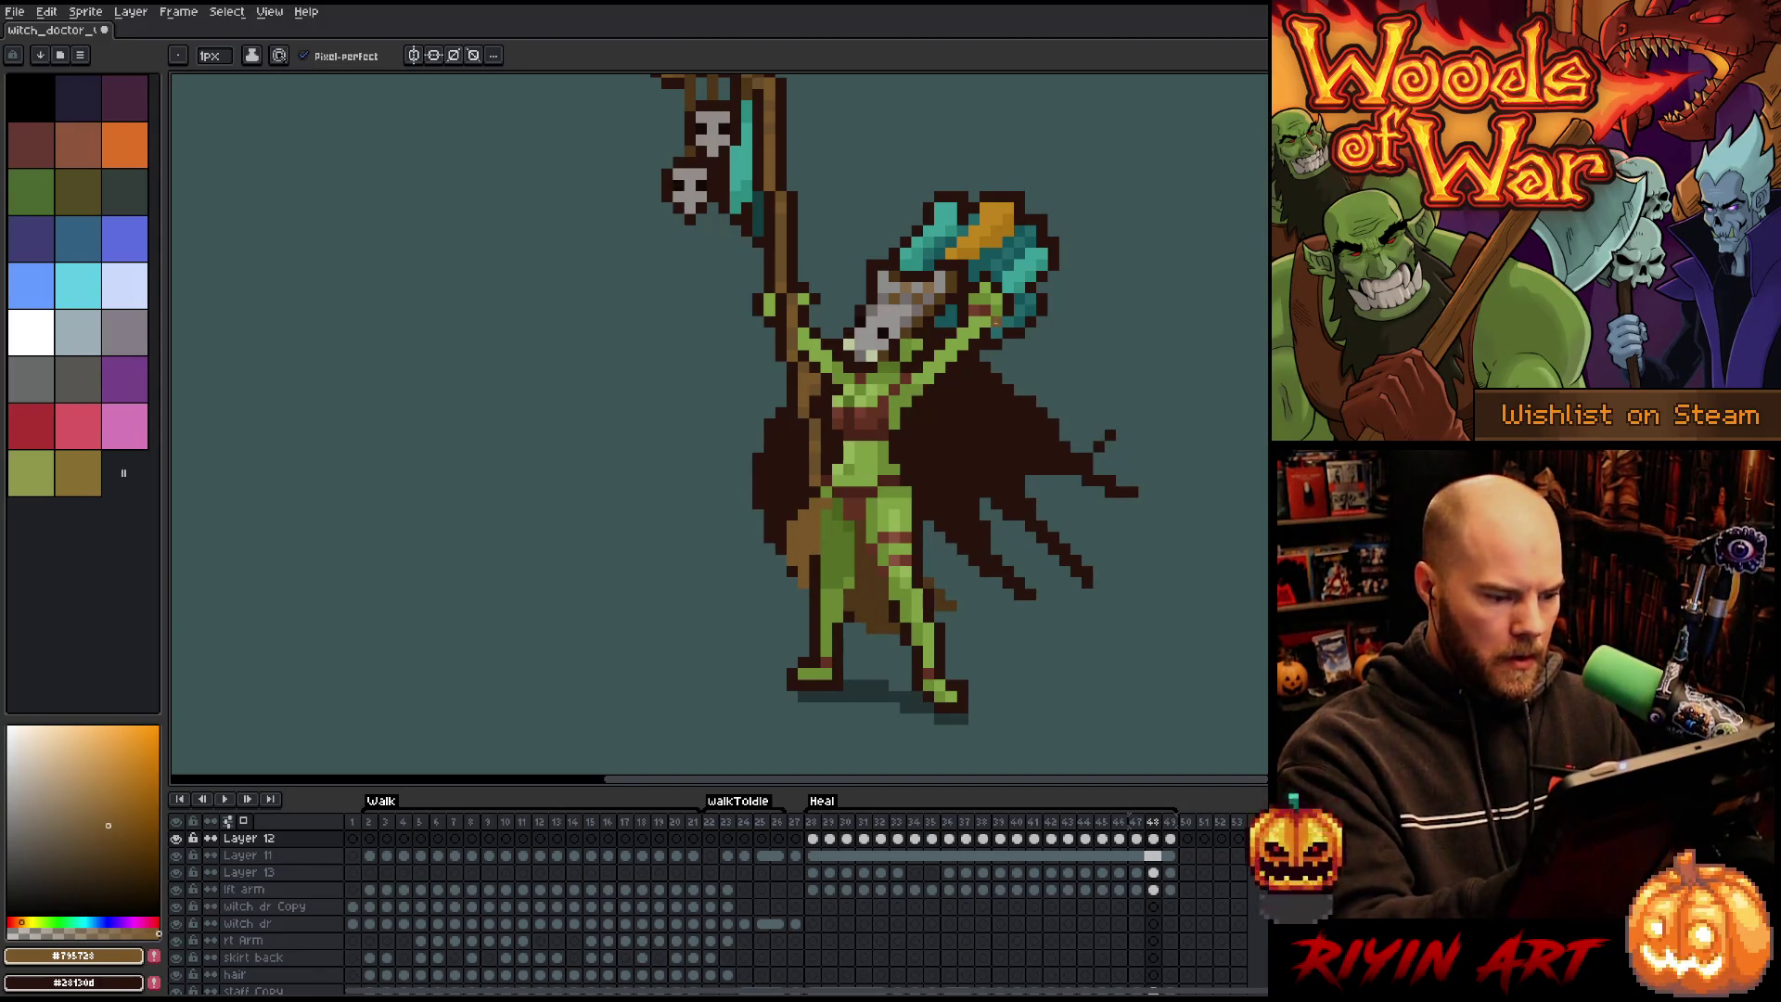
key(Right)
key(Right)
key(Left)
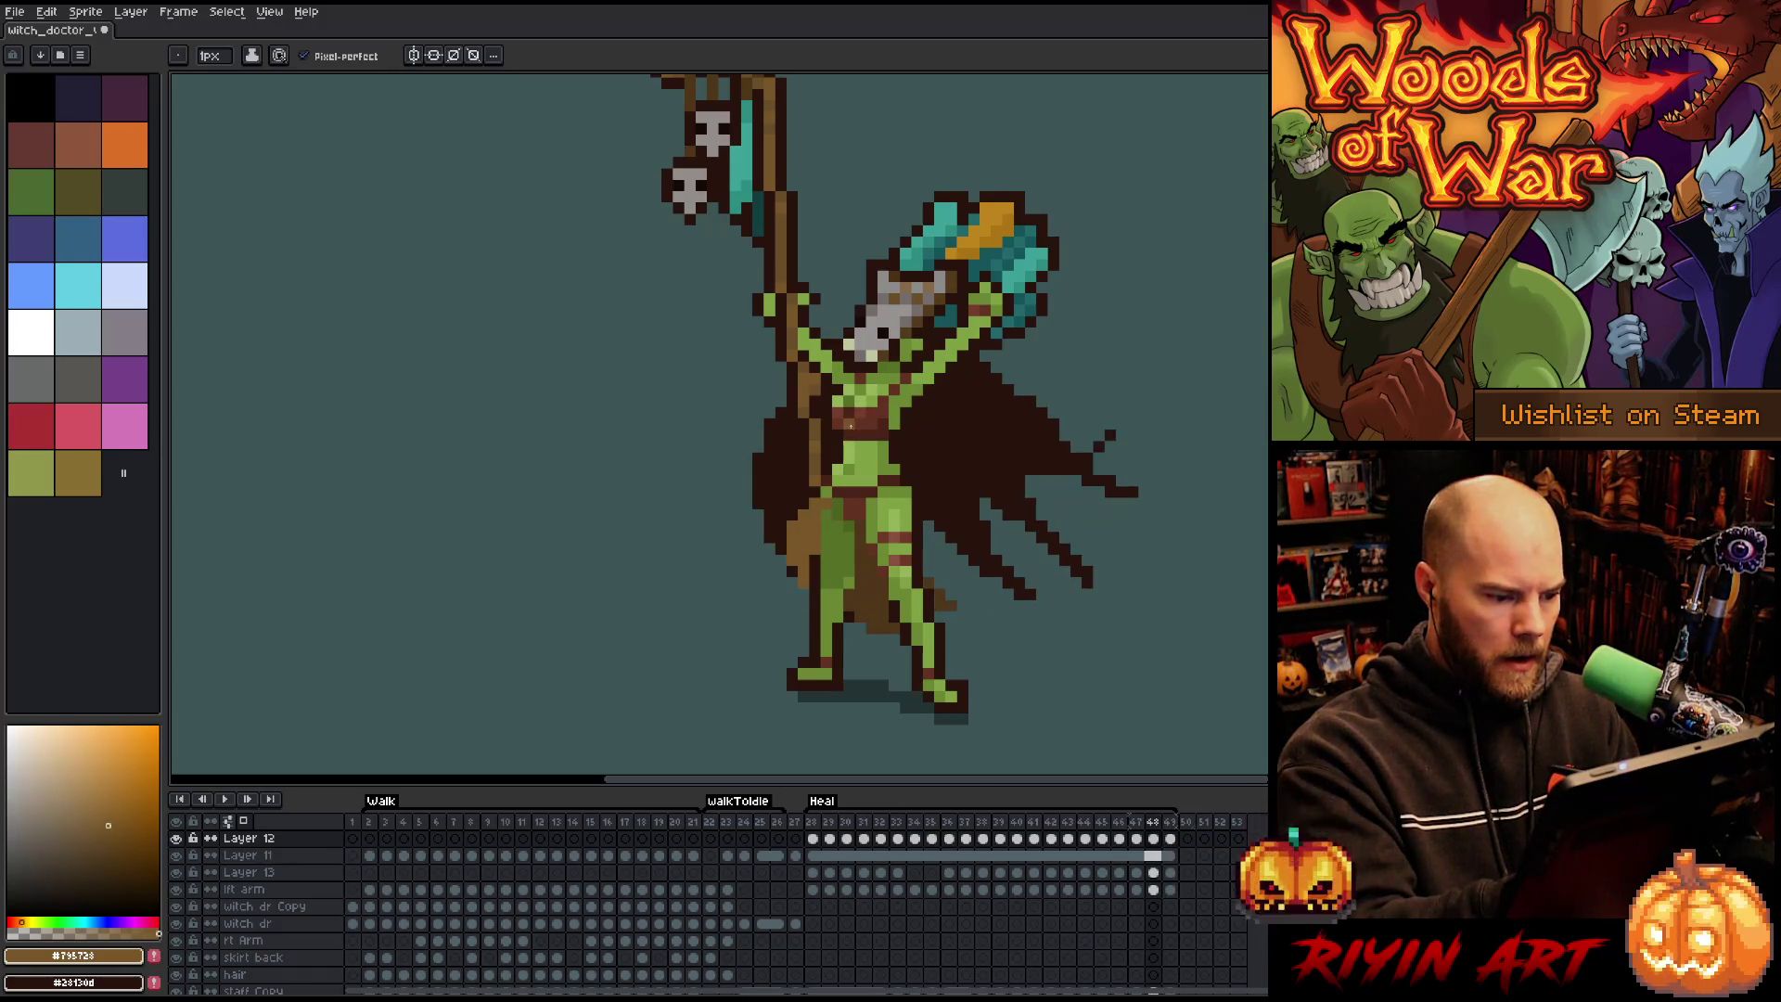
key(Right)
Switch back to the pencil and flip between frames 47–49 comparing cape poses.
key(e)
key(Left)
key(b)
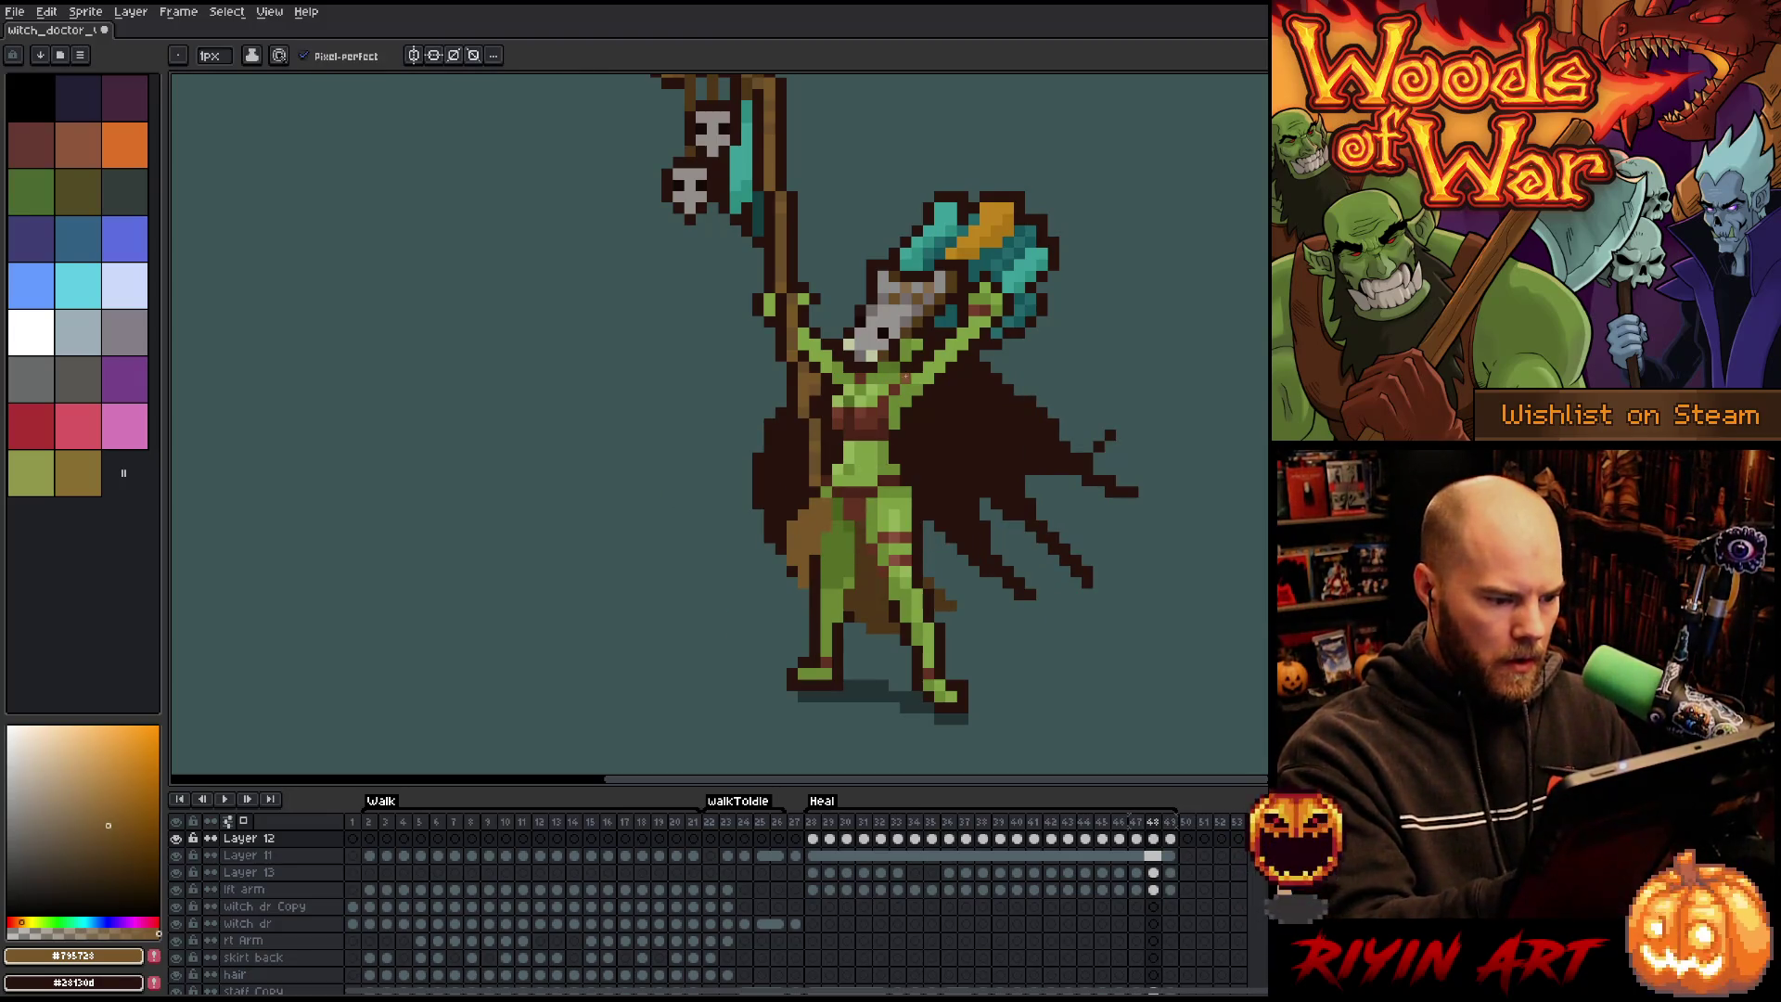
key(Left)
key(Right)
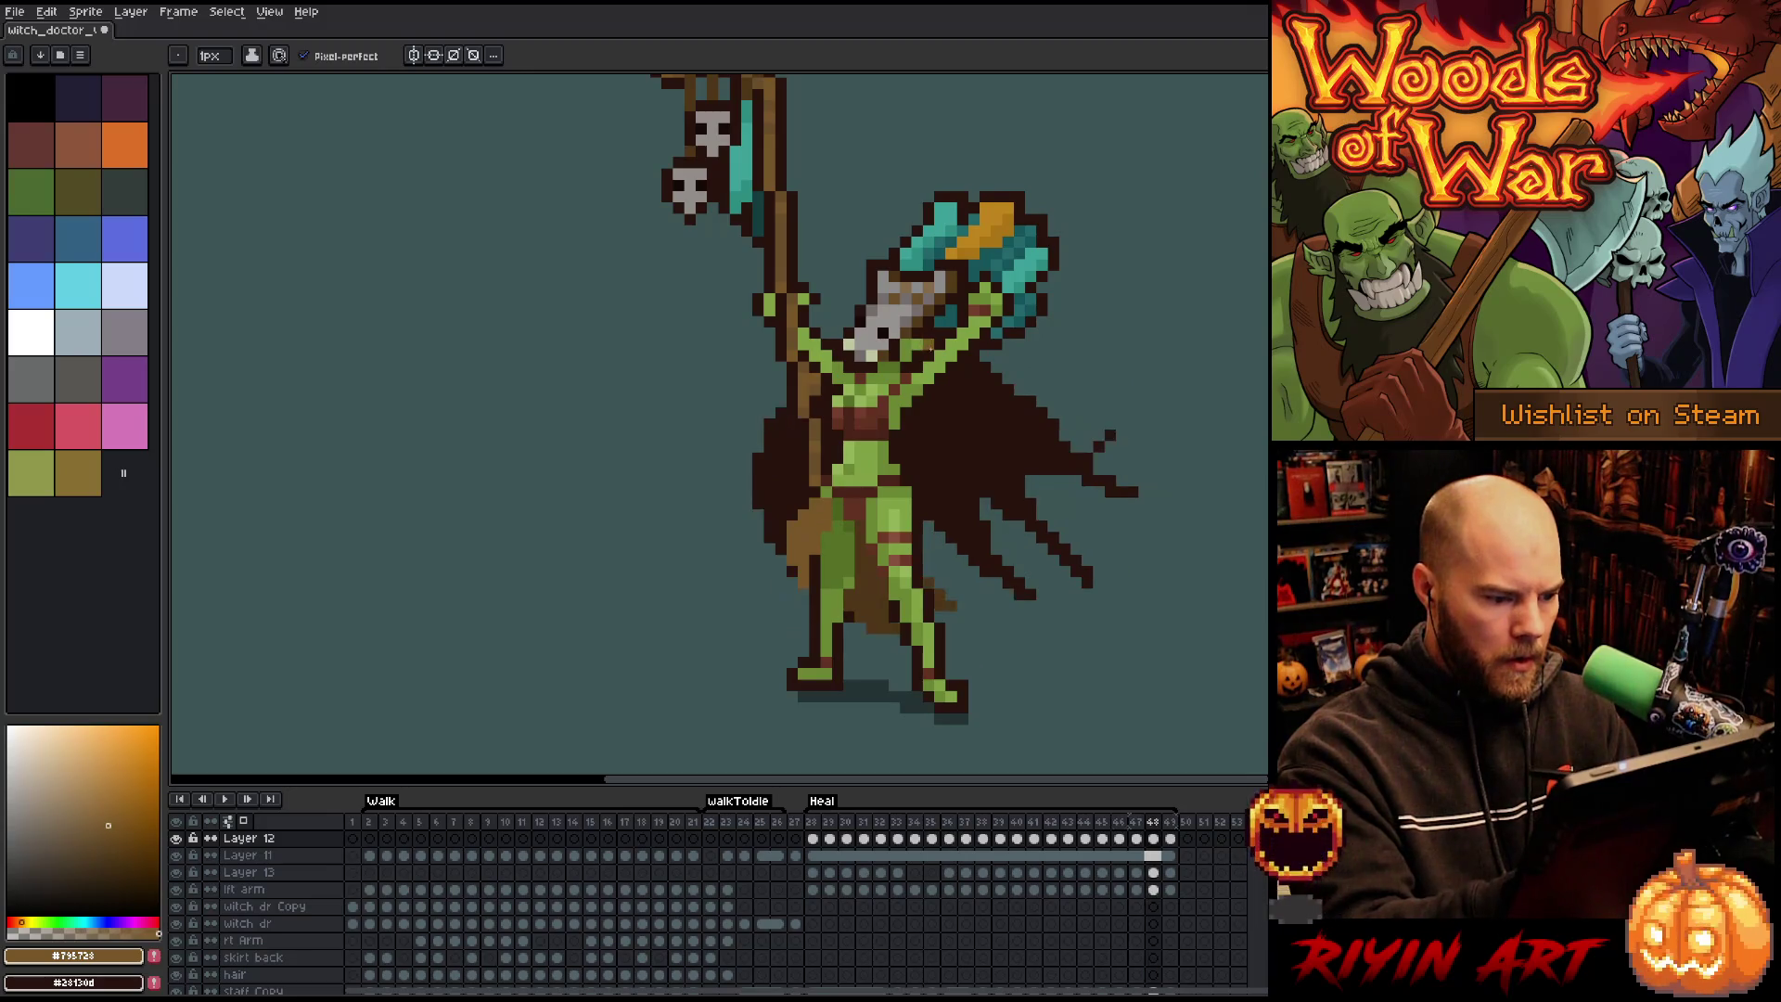
key(Right)
key(Left)
key(Left)
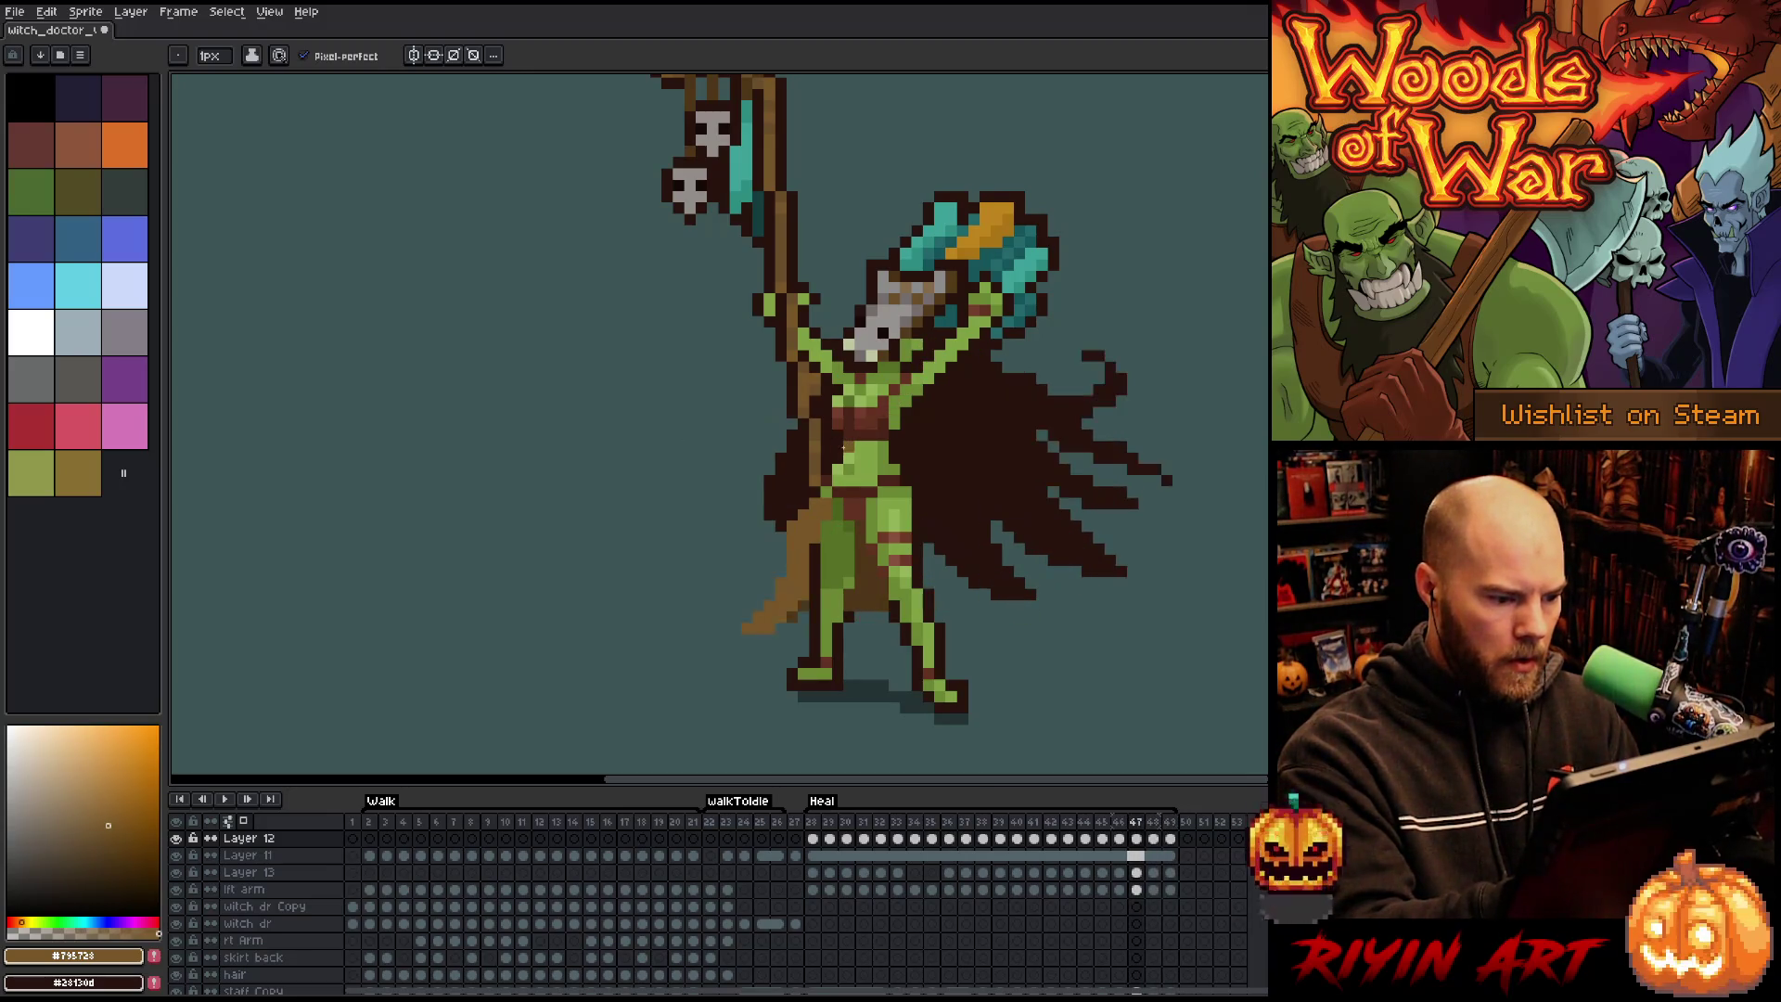
key(Left)
key(Right)
key(Right)
key(Right)
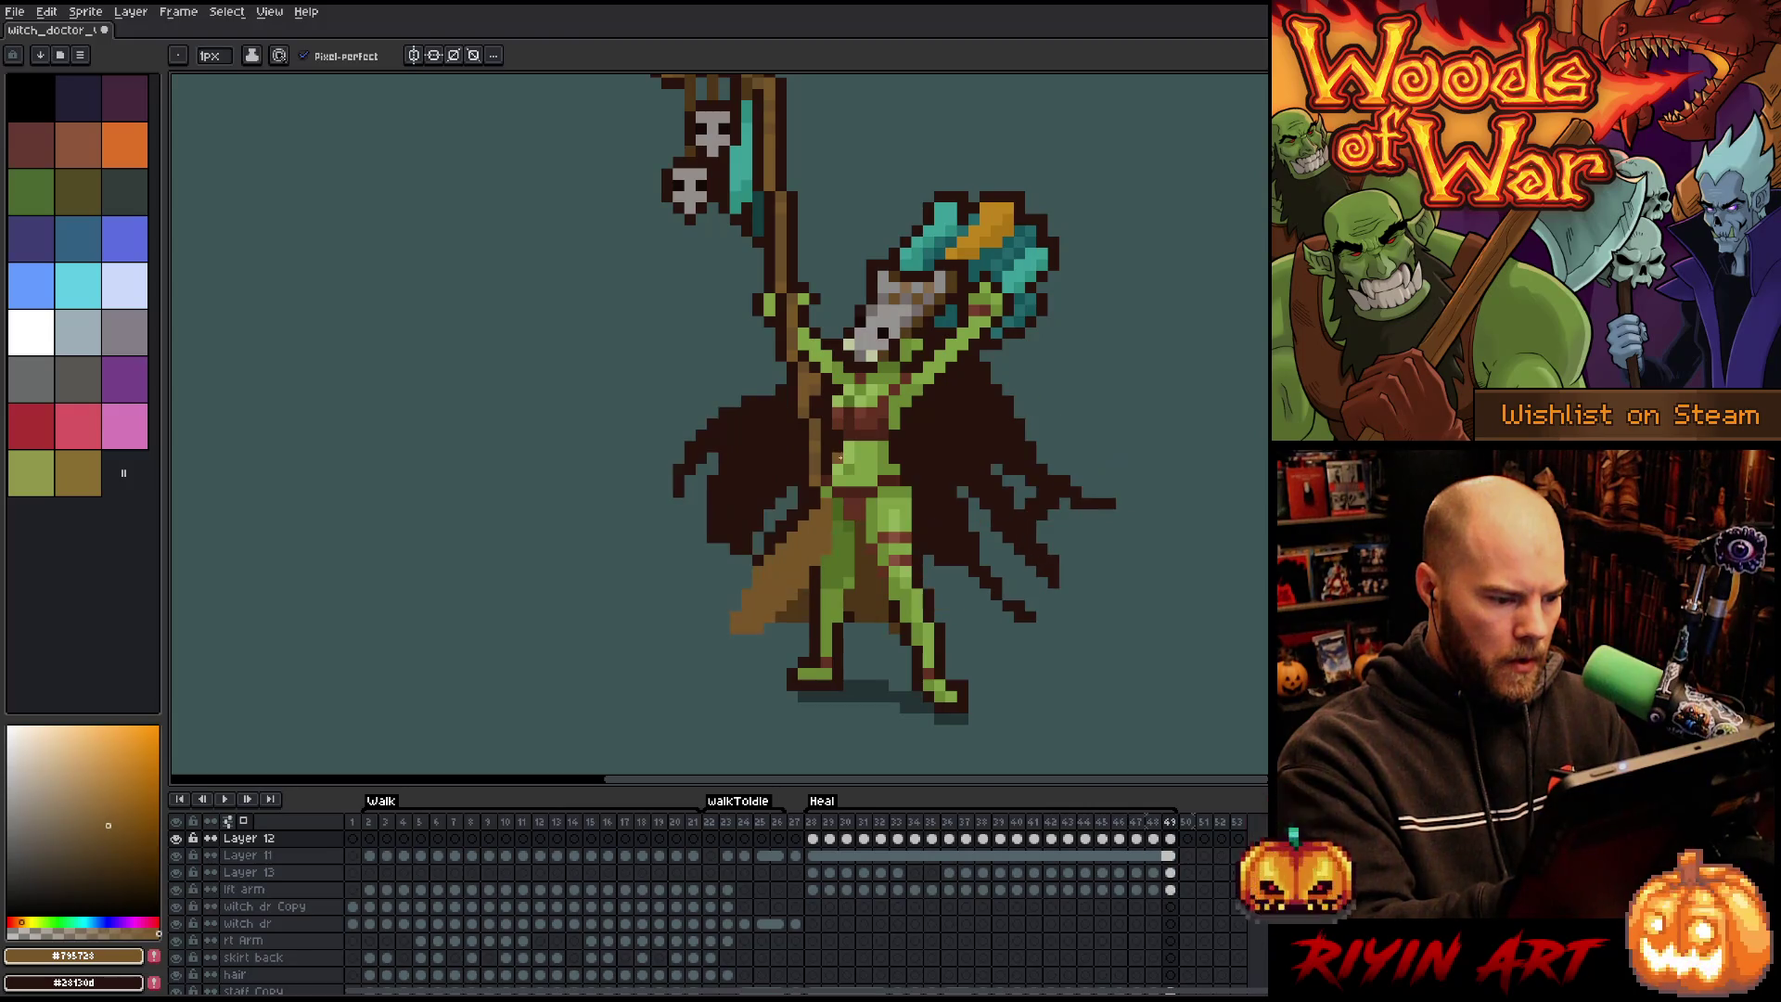
key(Right)
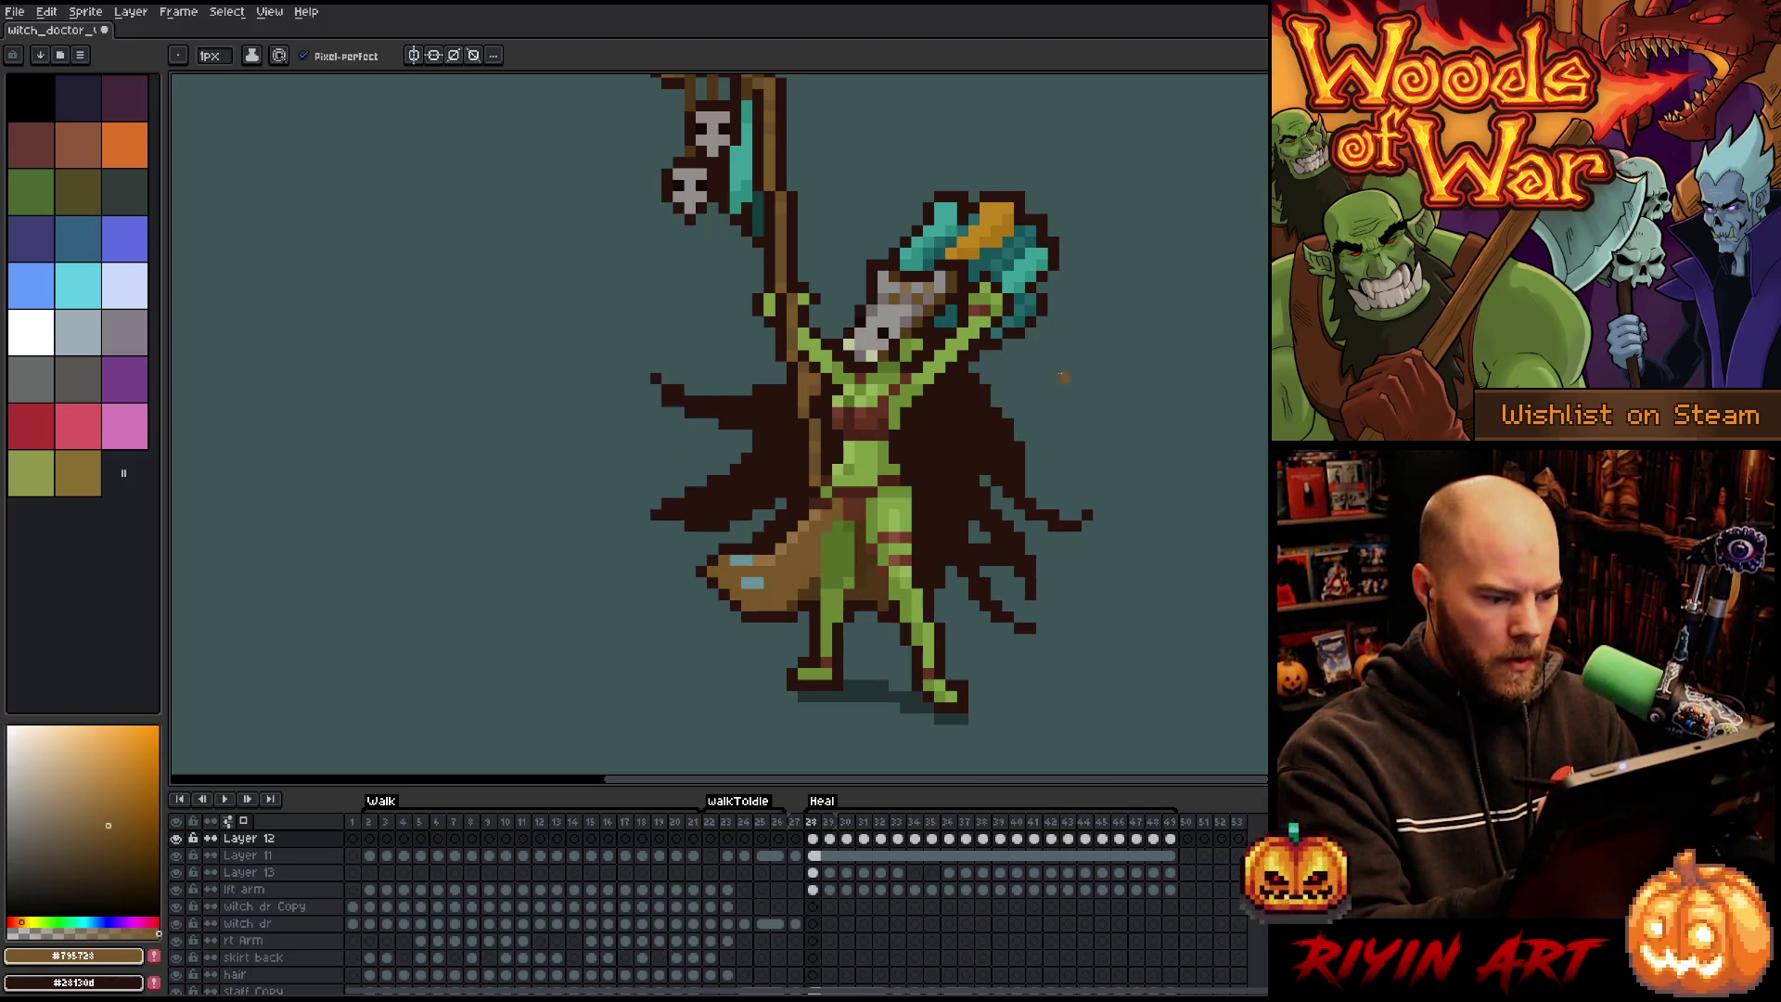
Paint a darker shading line on the left thigh, then step ahead through the Heal frames.
drag(843, 512, 844, 562)
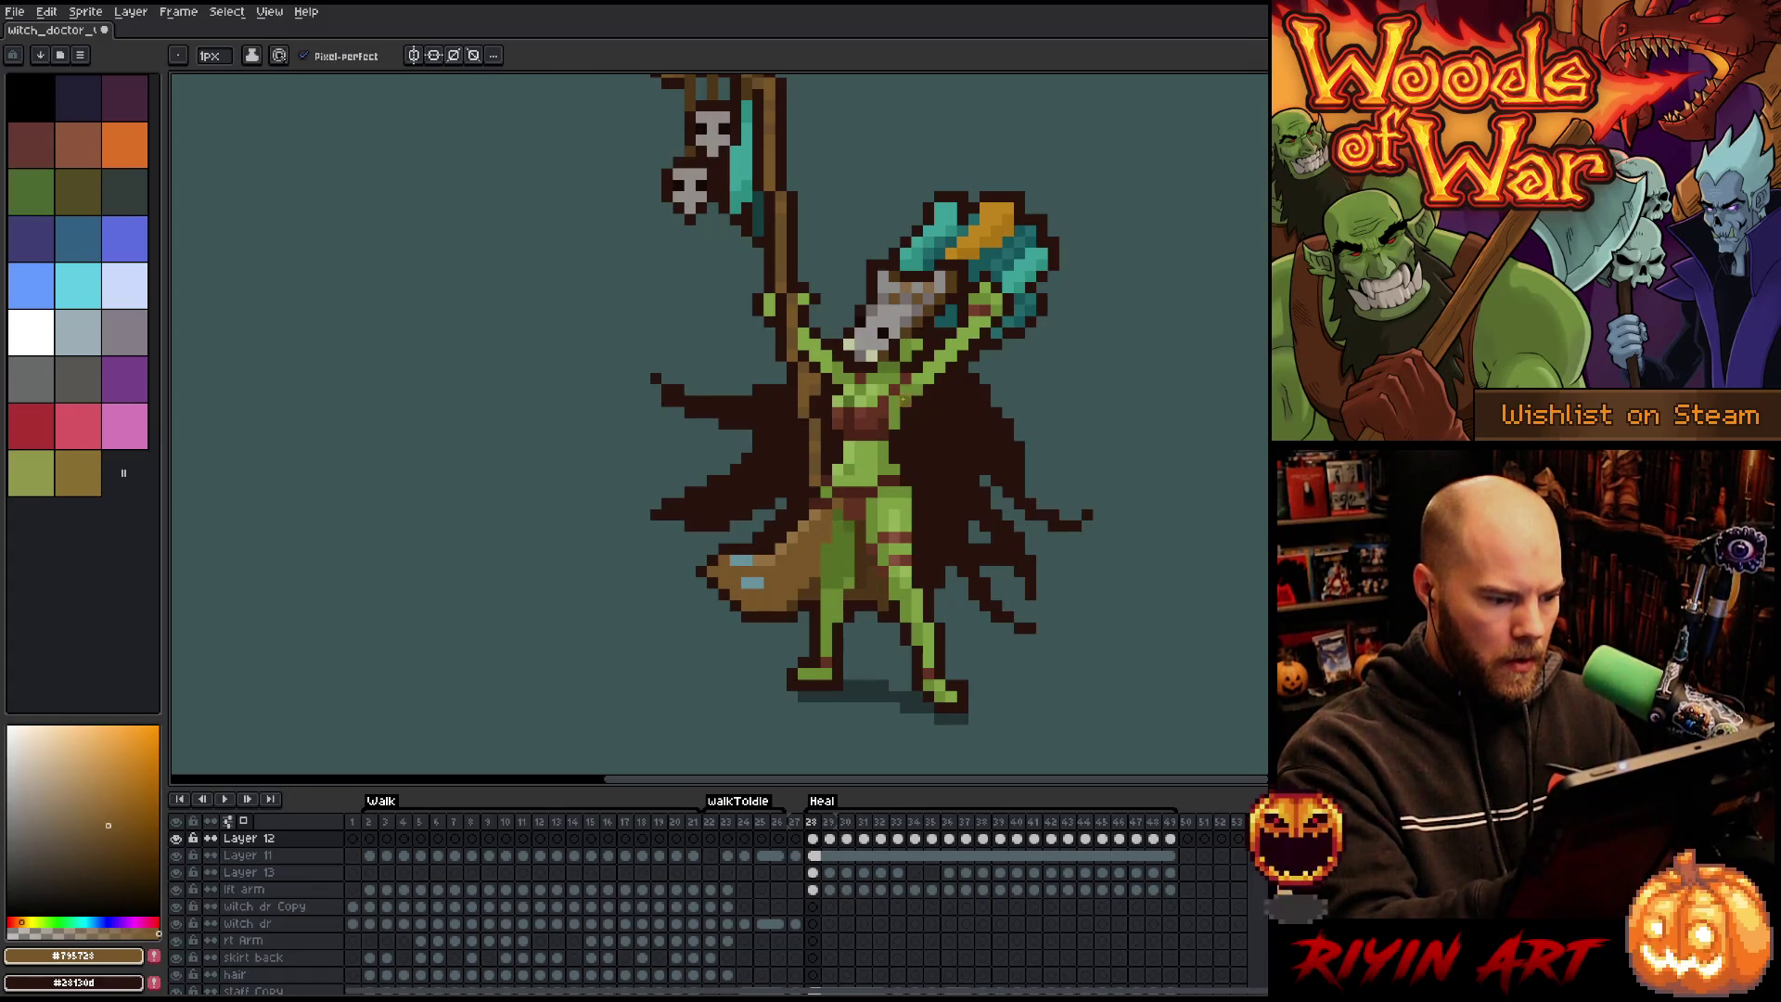
key(Right)
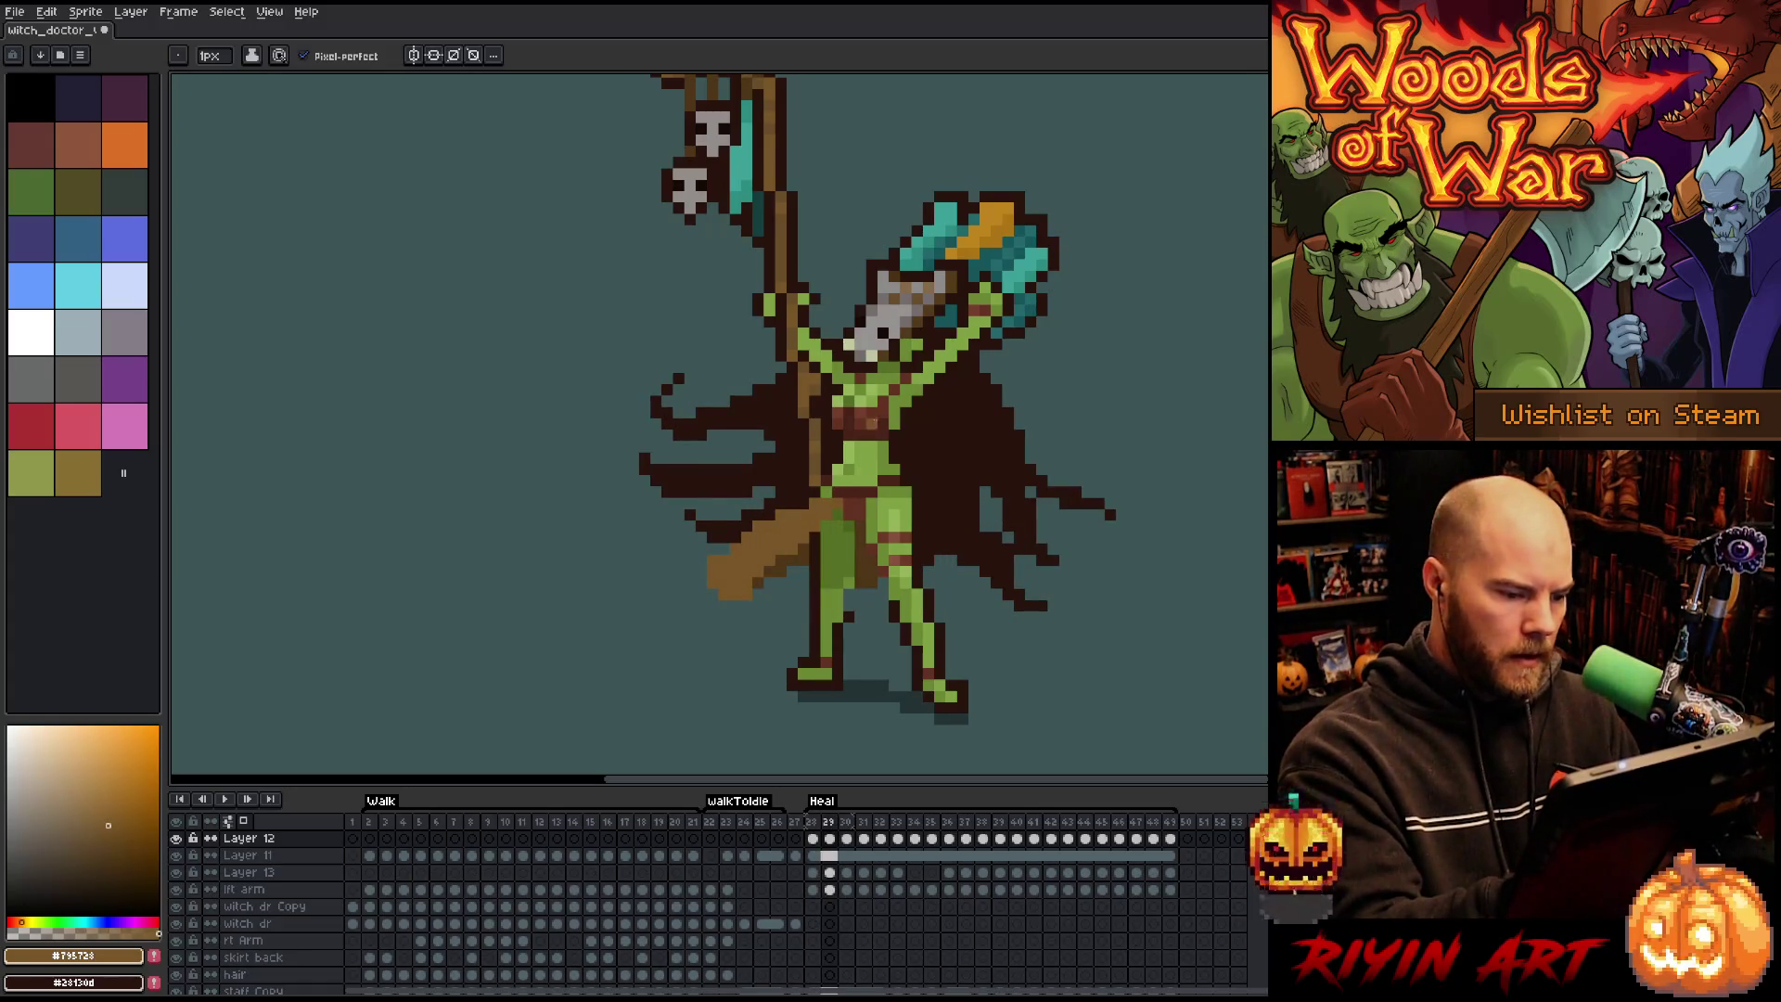
key(Right)
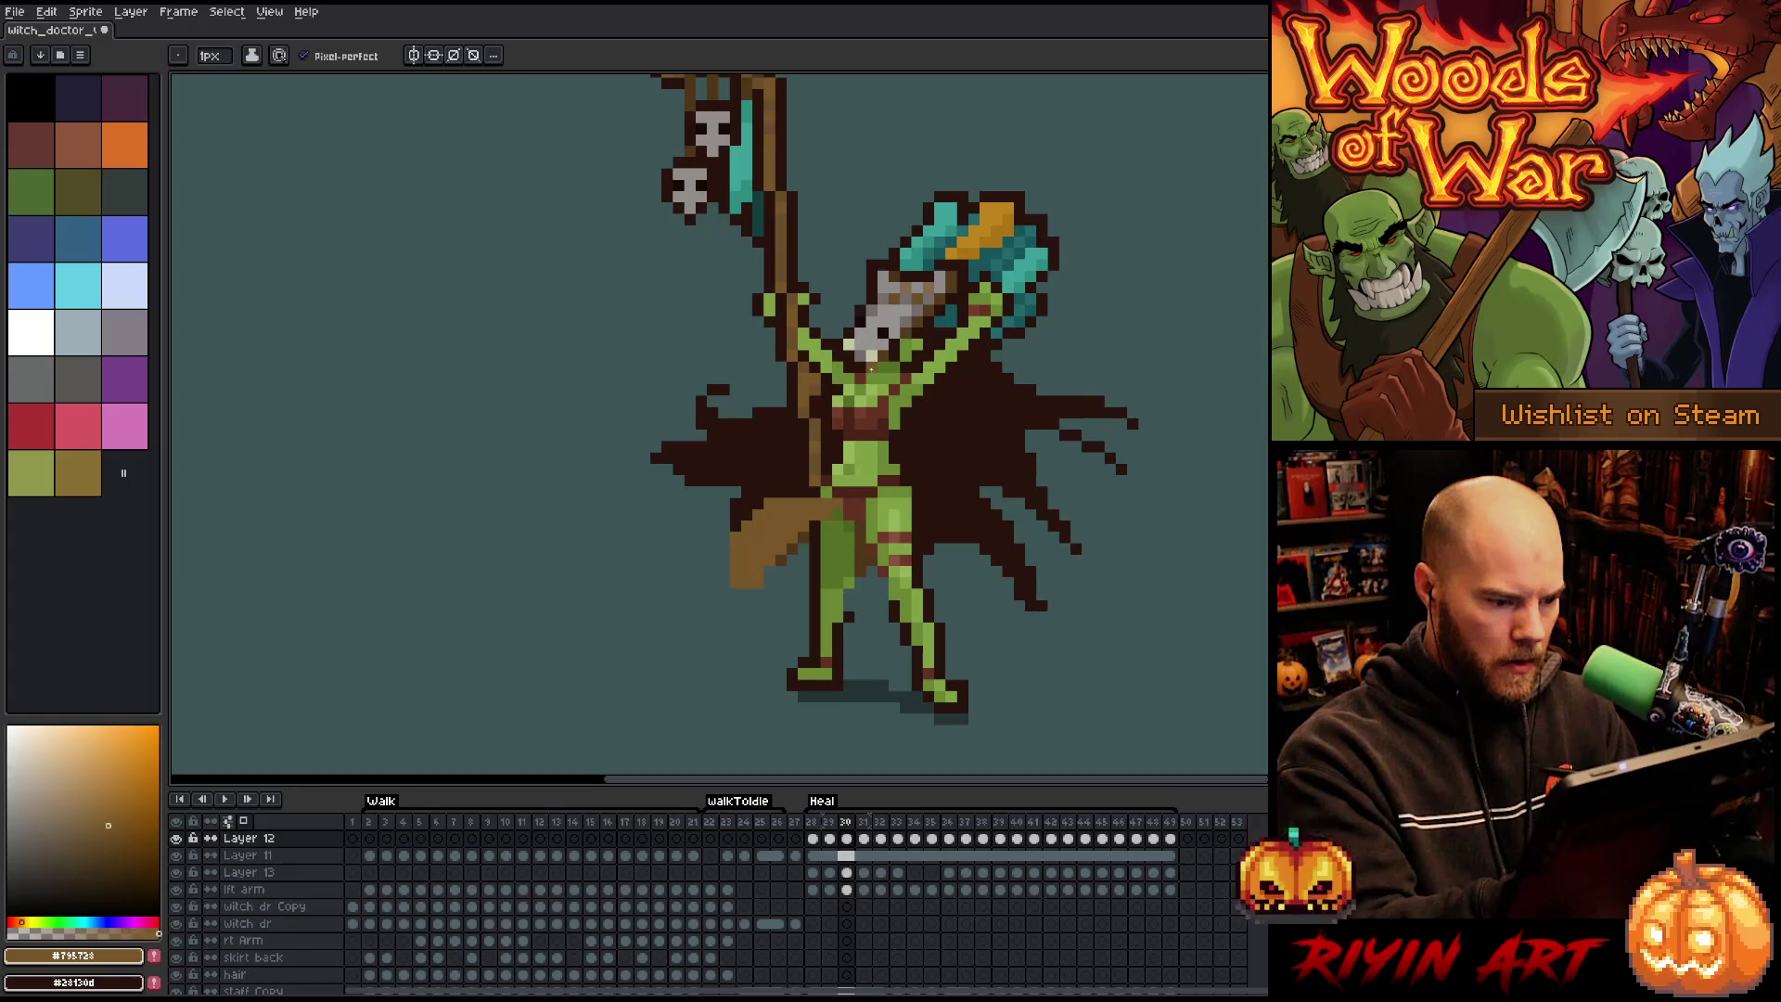
key(Right)
key(Right)
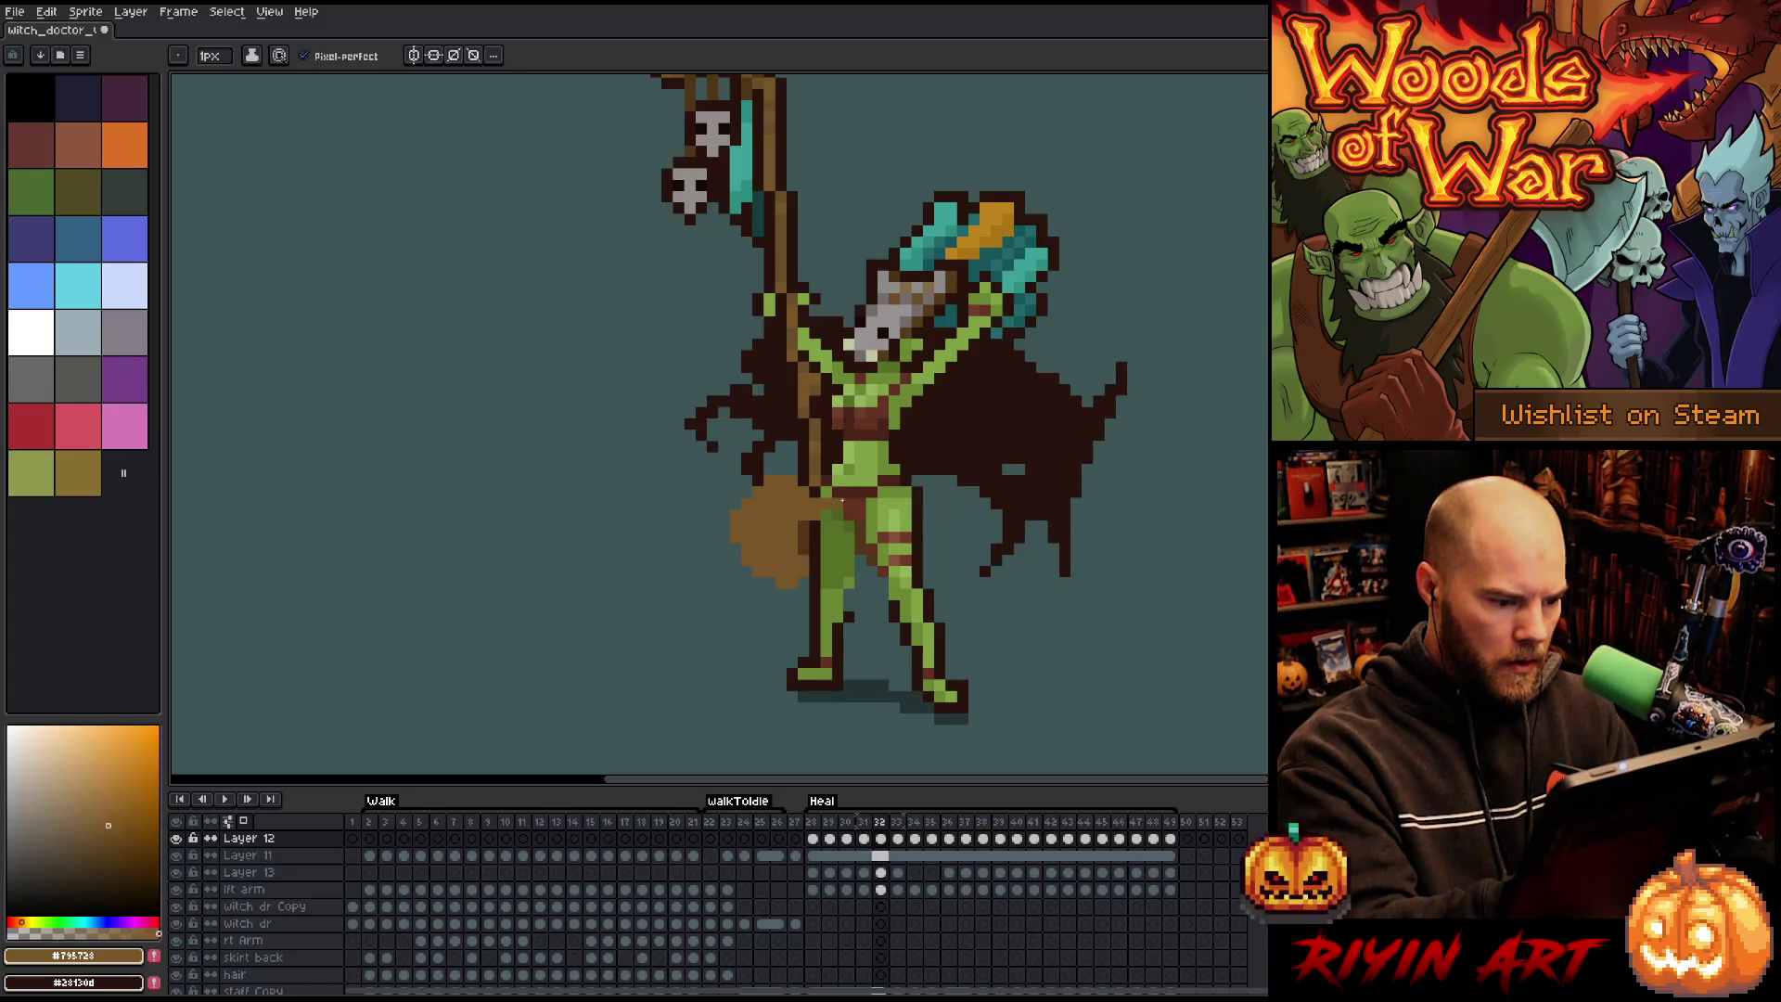
key(Right)
Go back to the start of the Heal frames and compare the cape poses on frames 33 to 35.
key(Left)
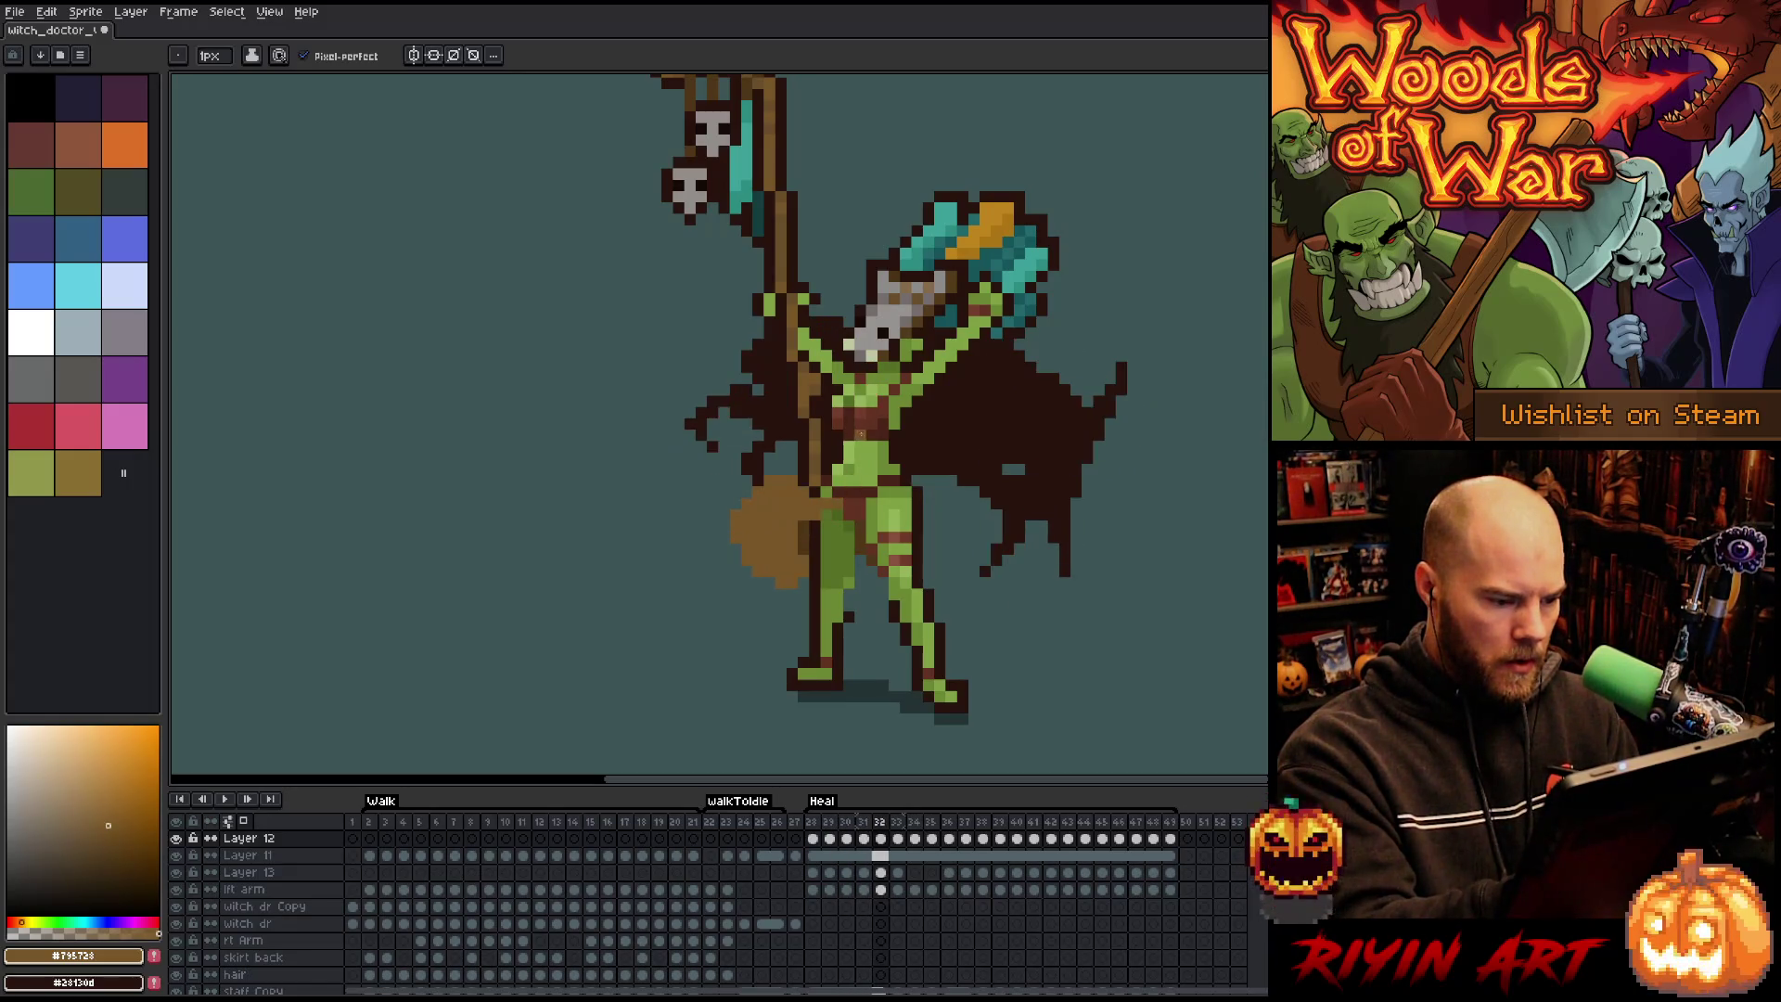
key(Left)
key(Left)
key(Left)
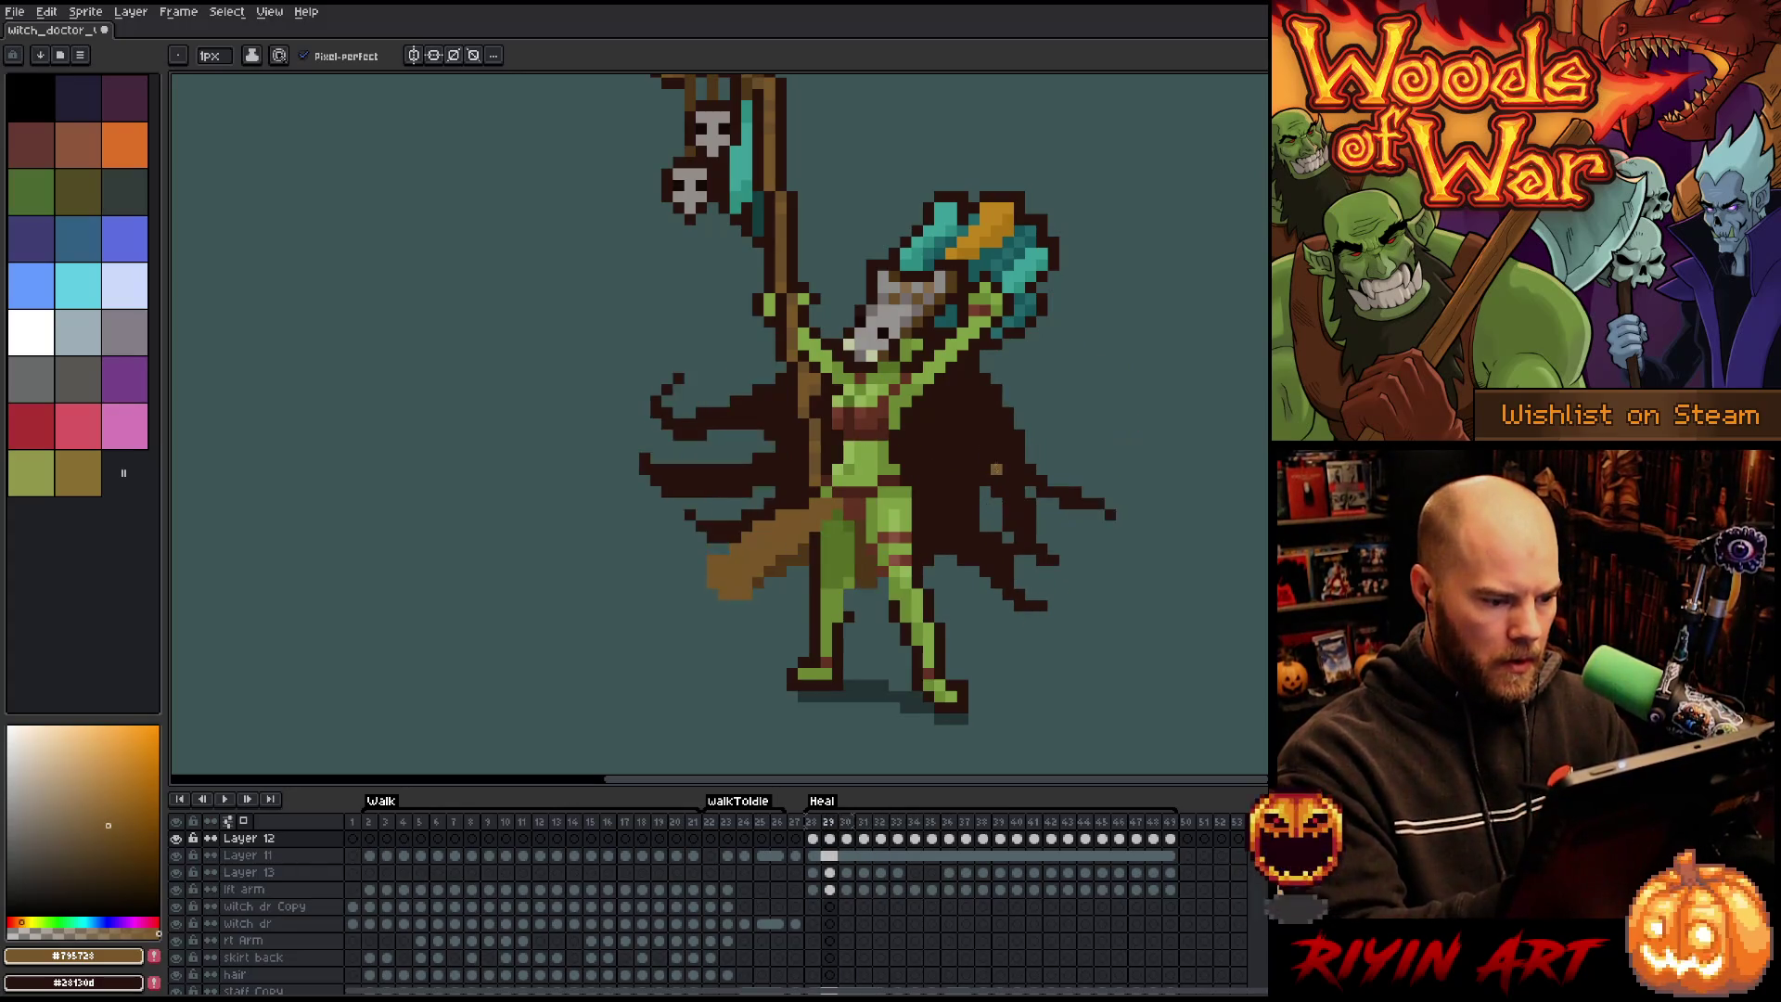
key(Right)
key(Right)
key(Right)
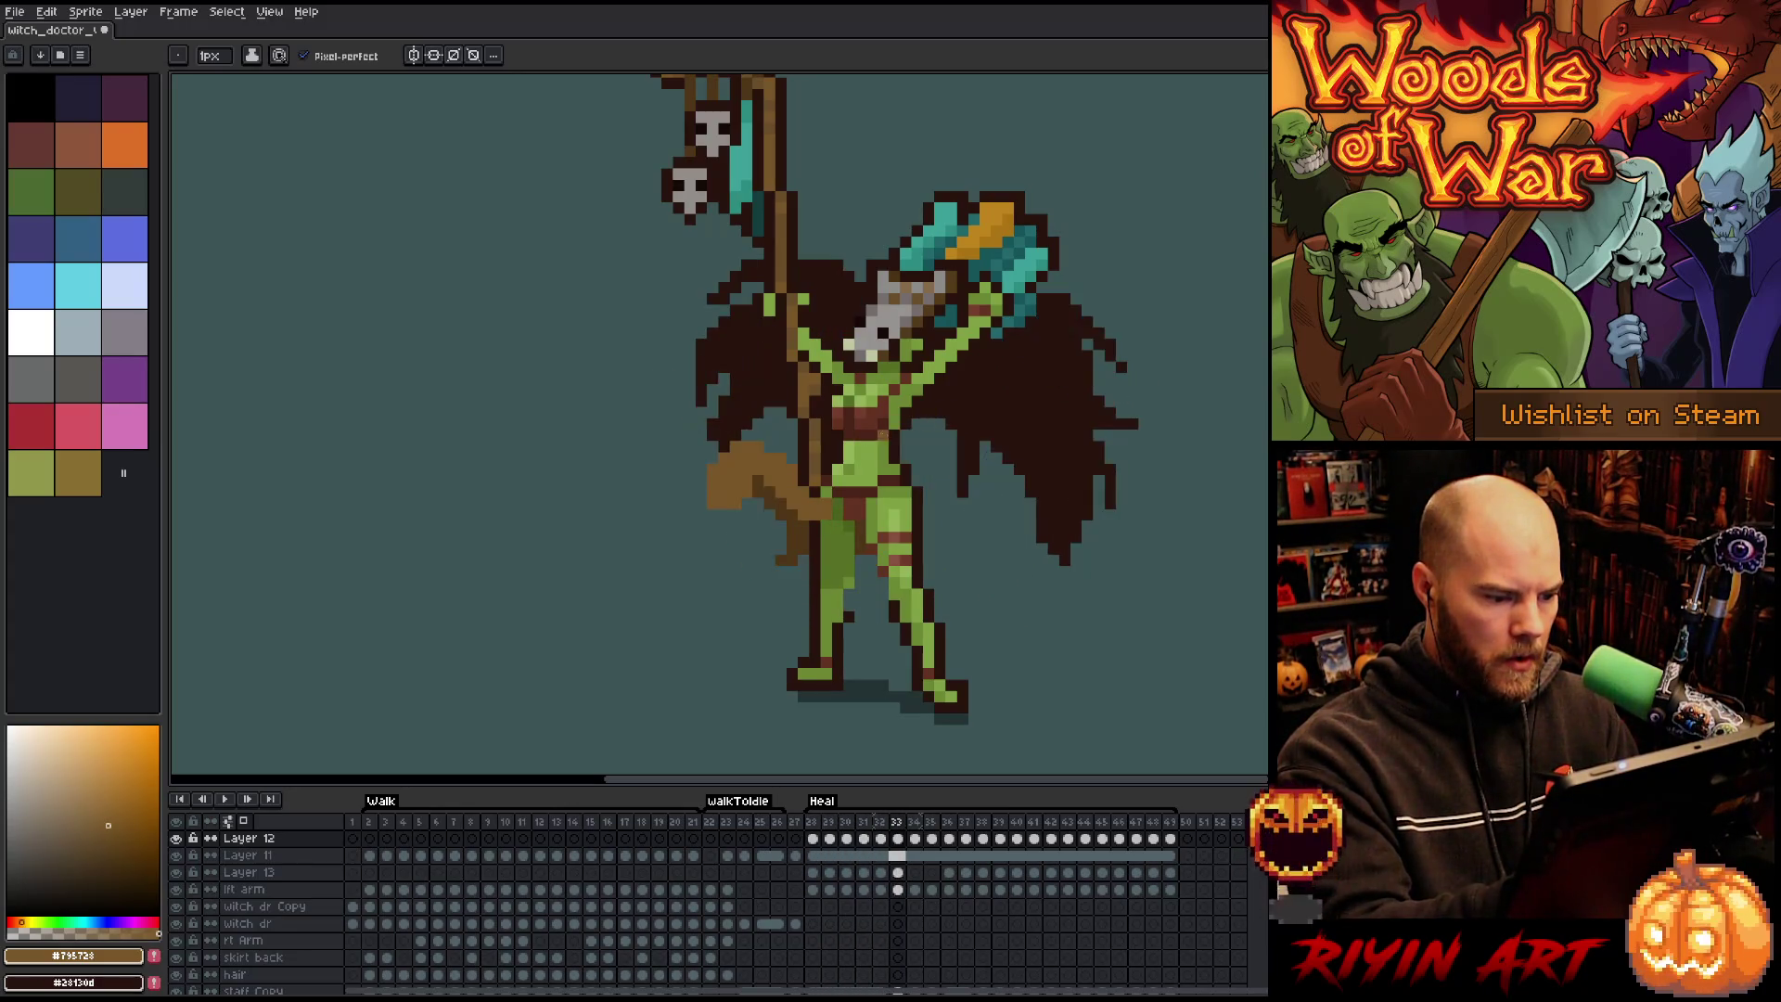
key(Right)
key(Right)
key(Left)
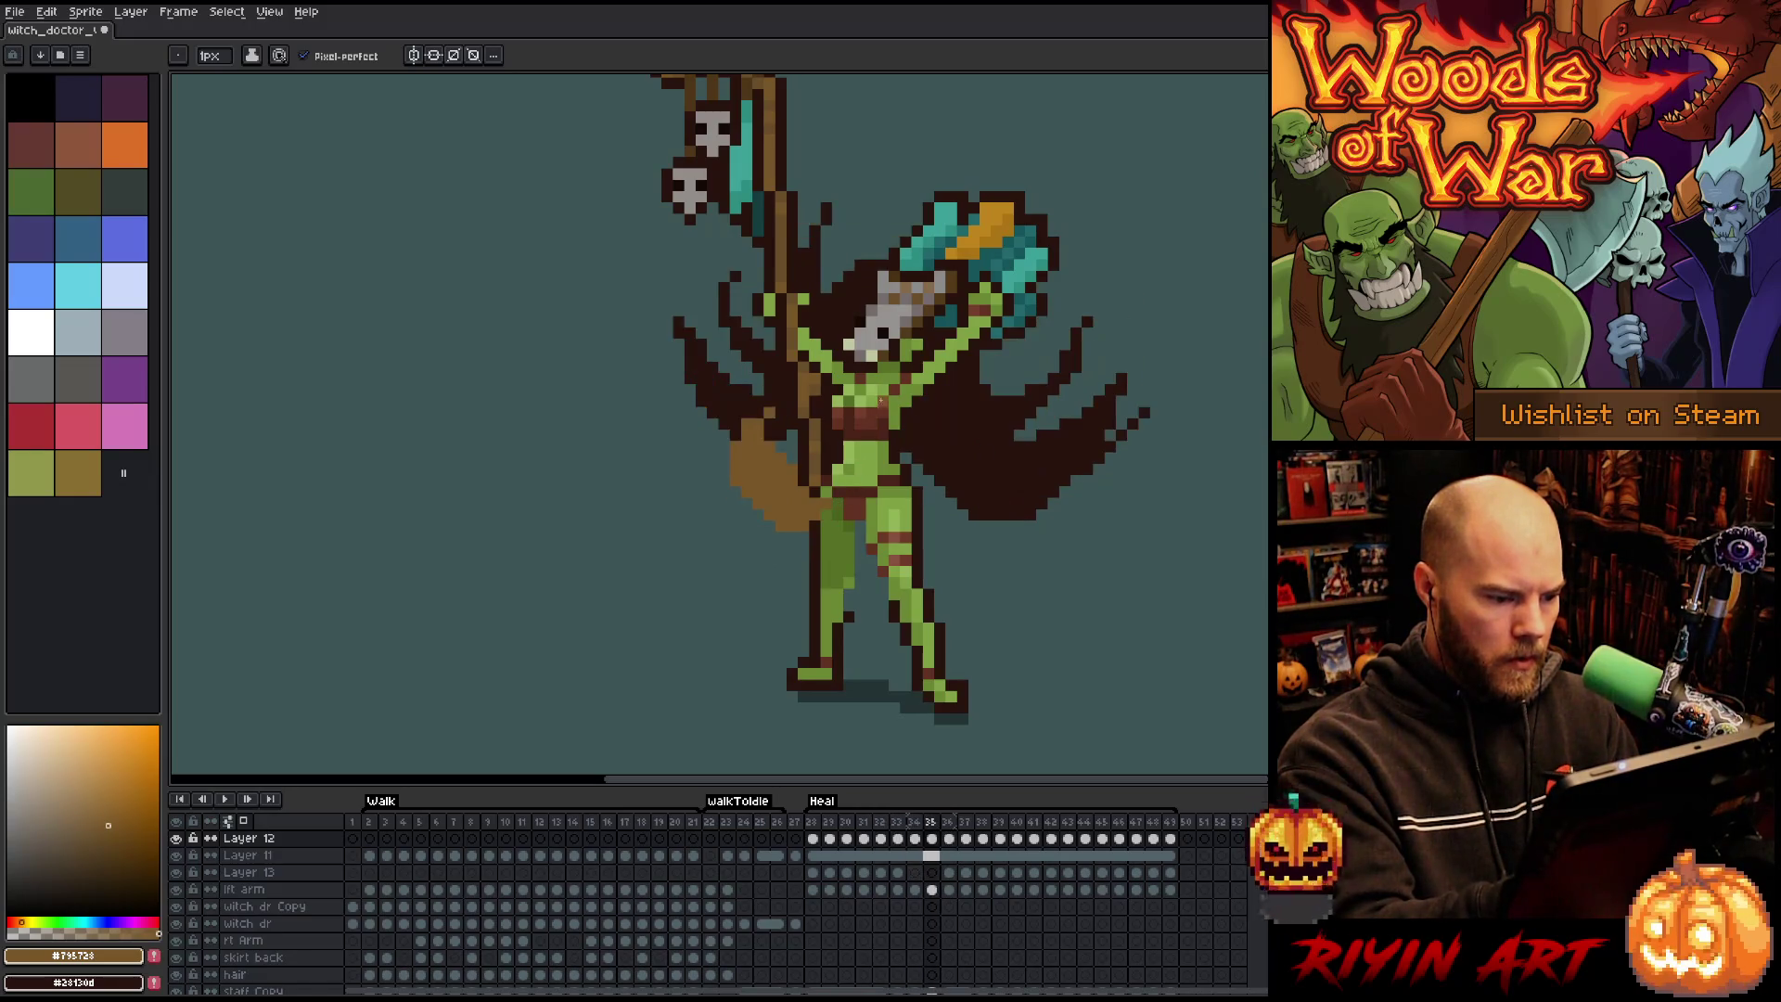
key(Right)
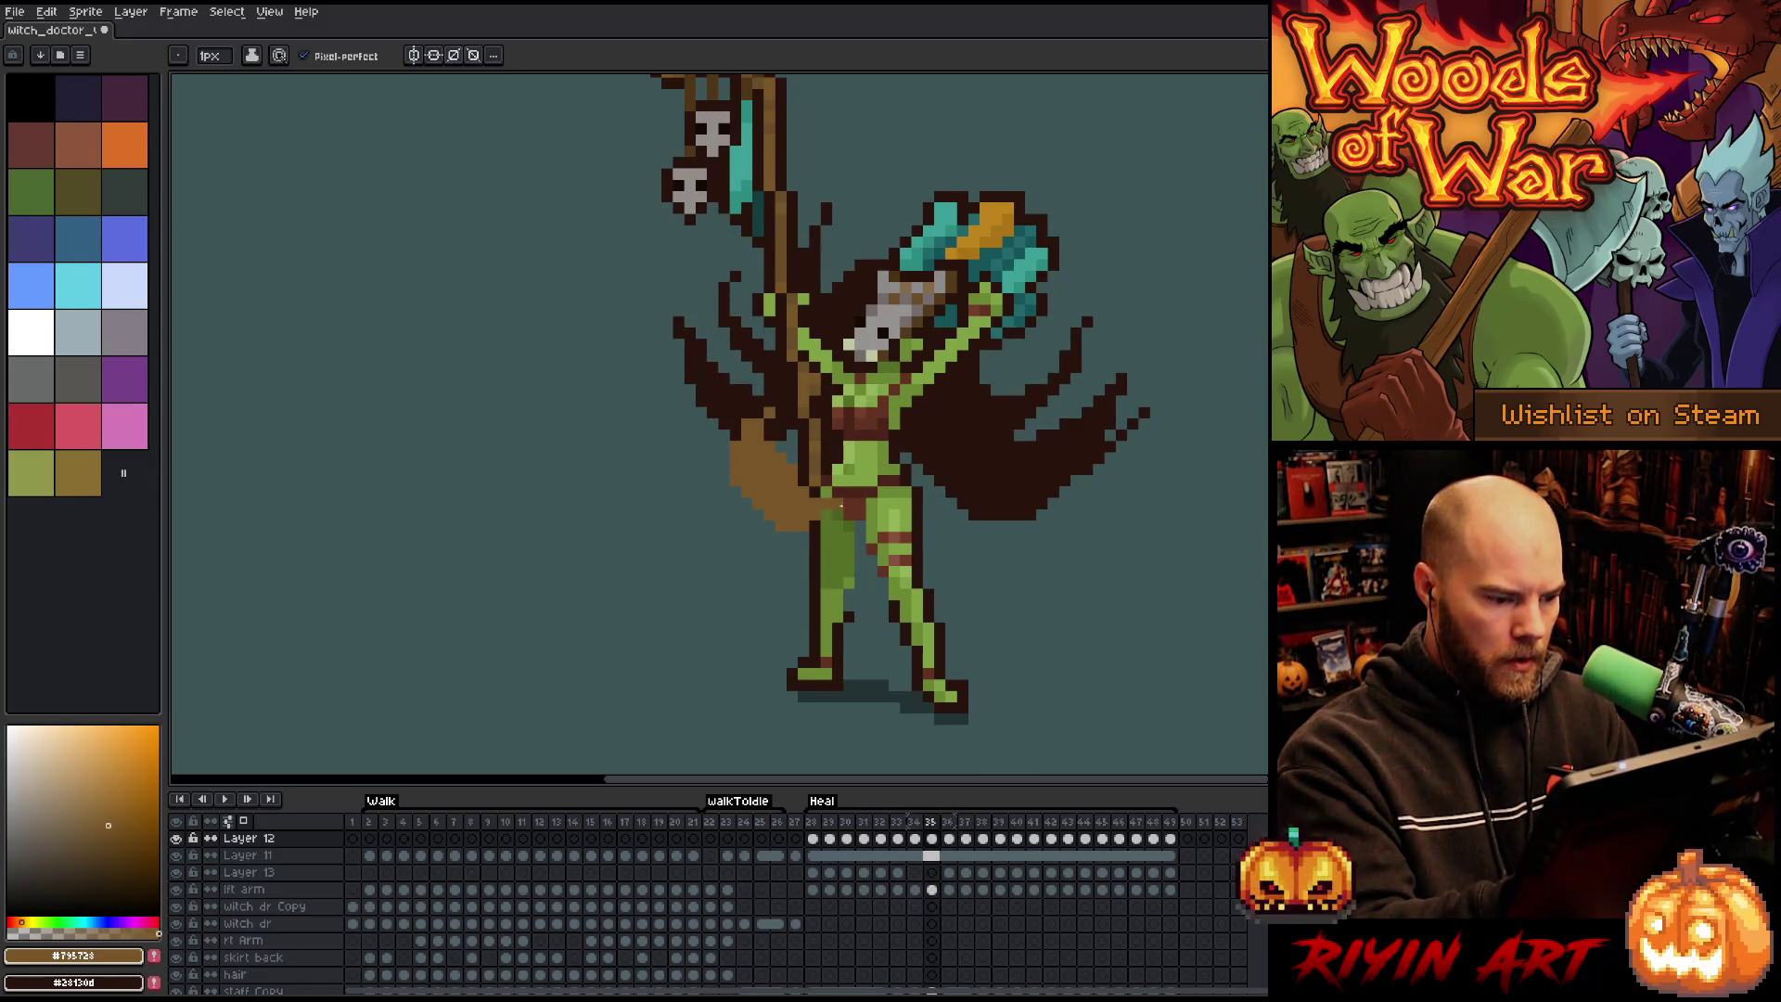
key(Left)
key(Left)
key(Right)
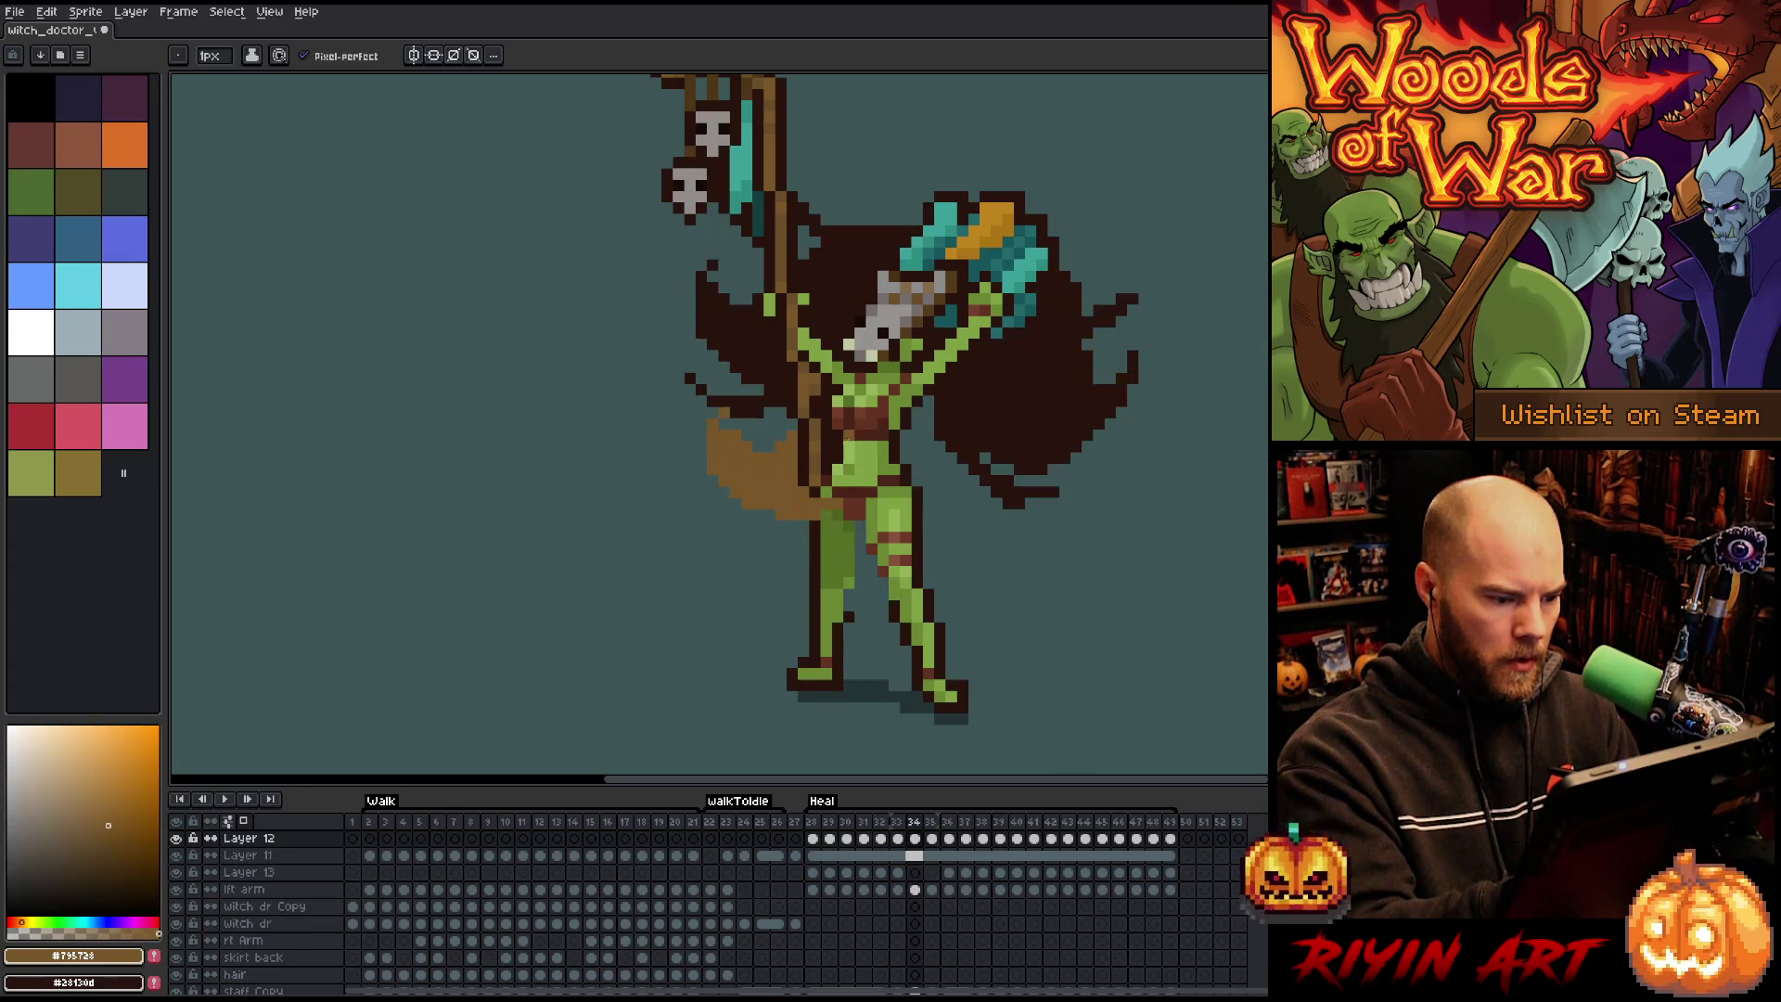
key(Right)
key(Left)
key(Left)
key(Right)
key(Right)
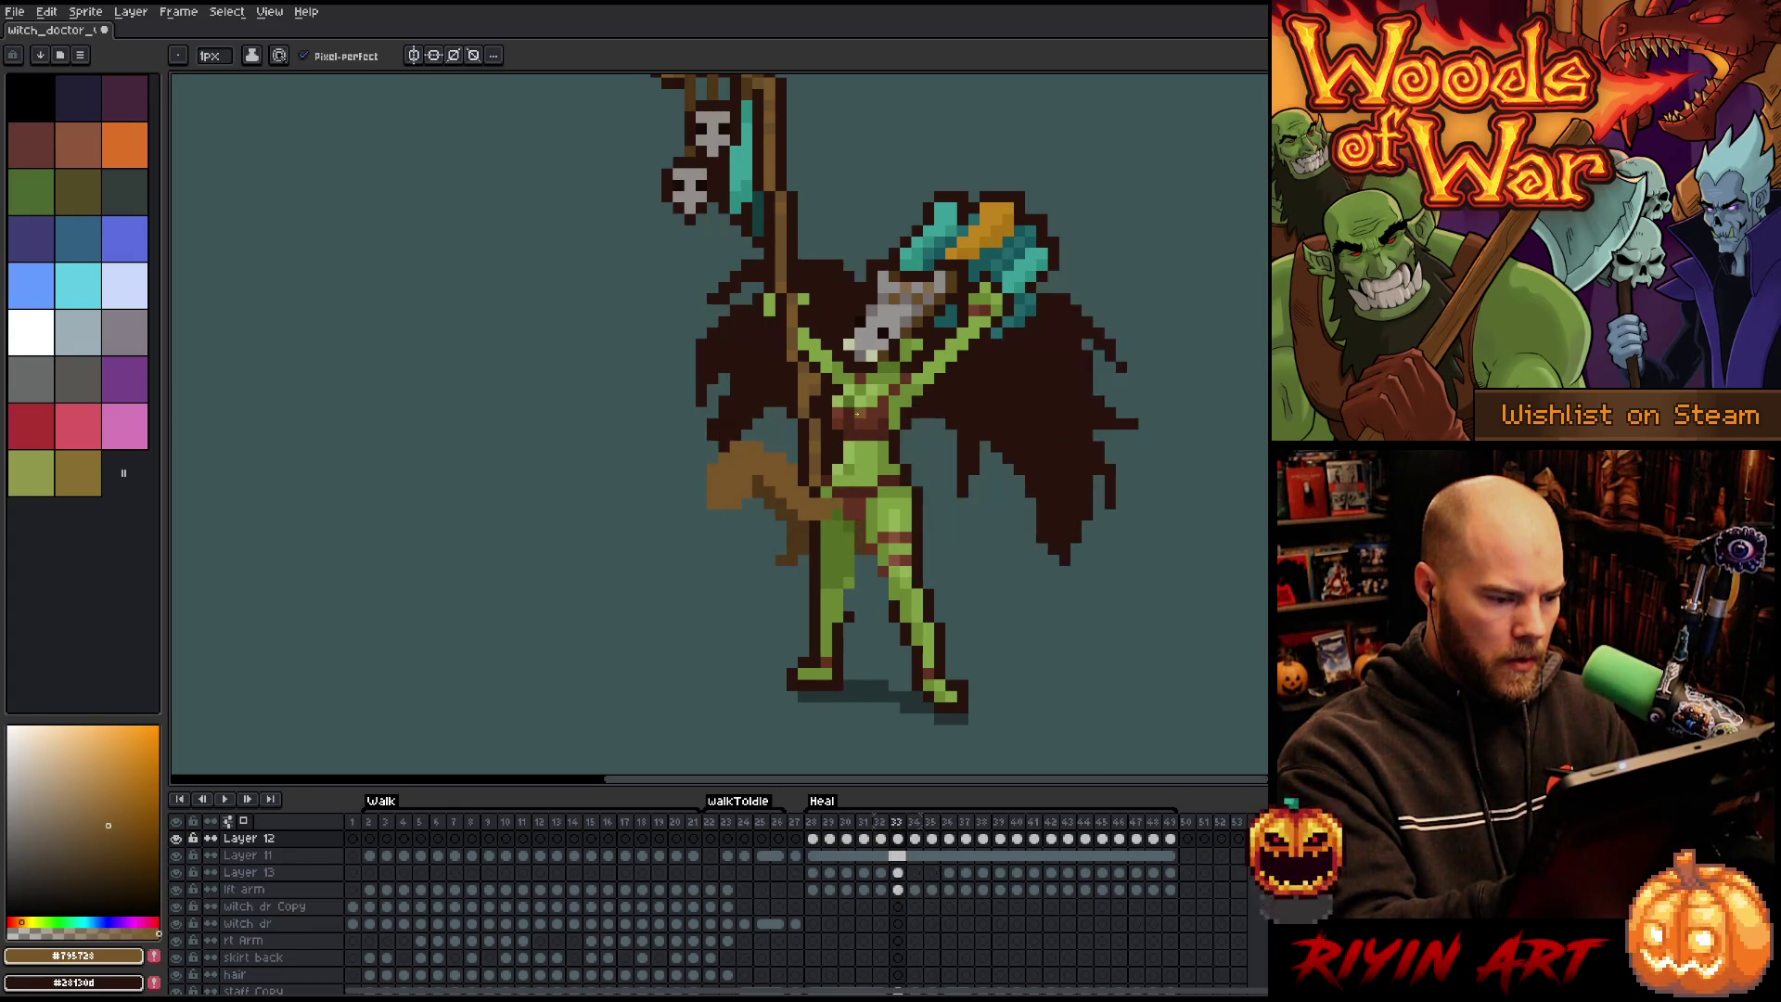
key(Right)
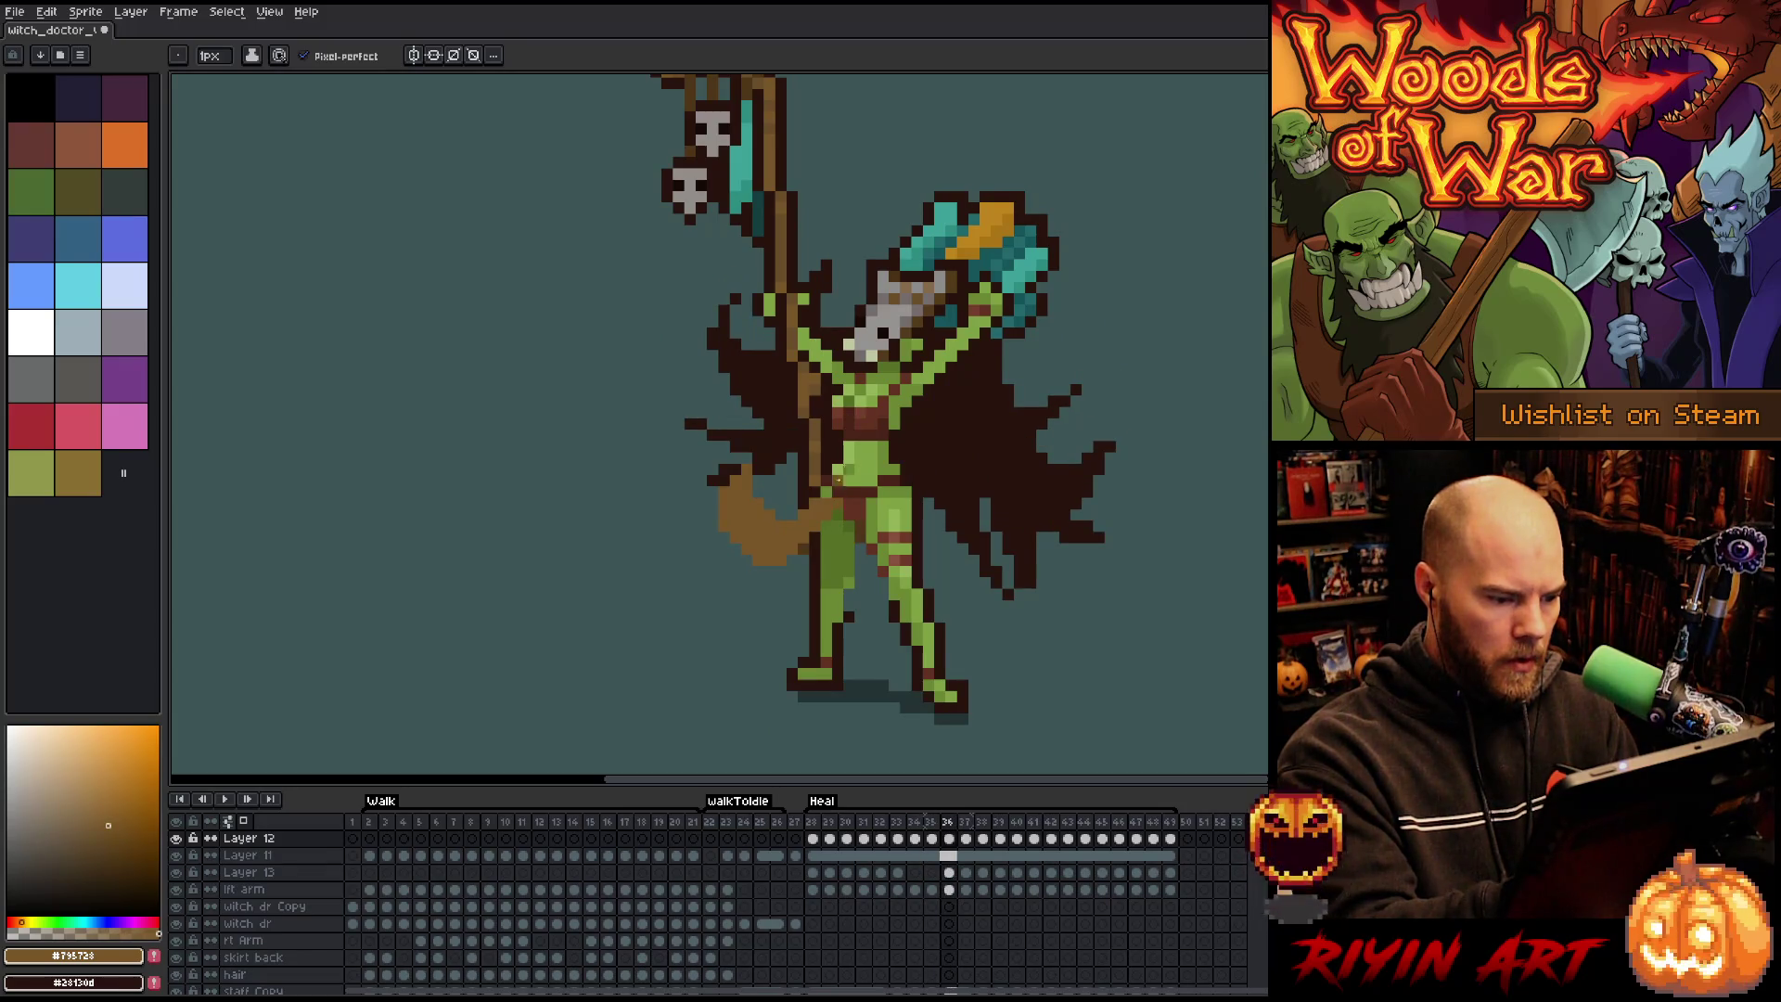
Step through frames 37–49 to the start of the loop and play the animation.
key(period)
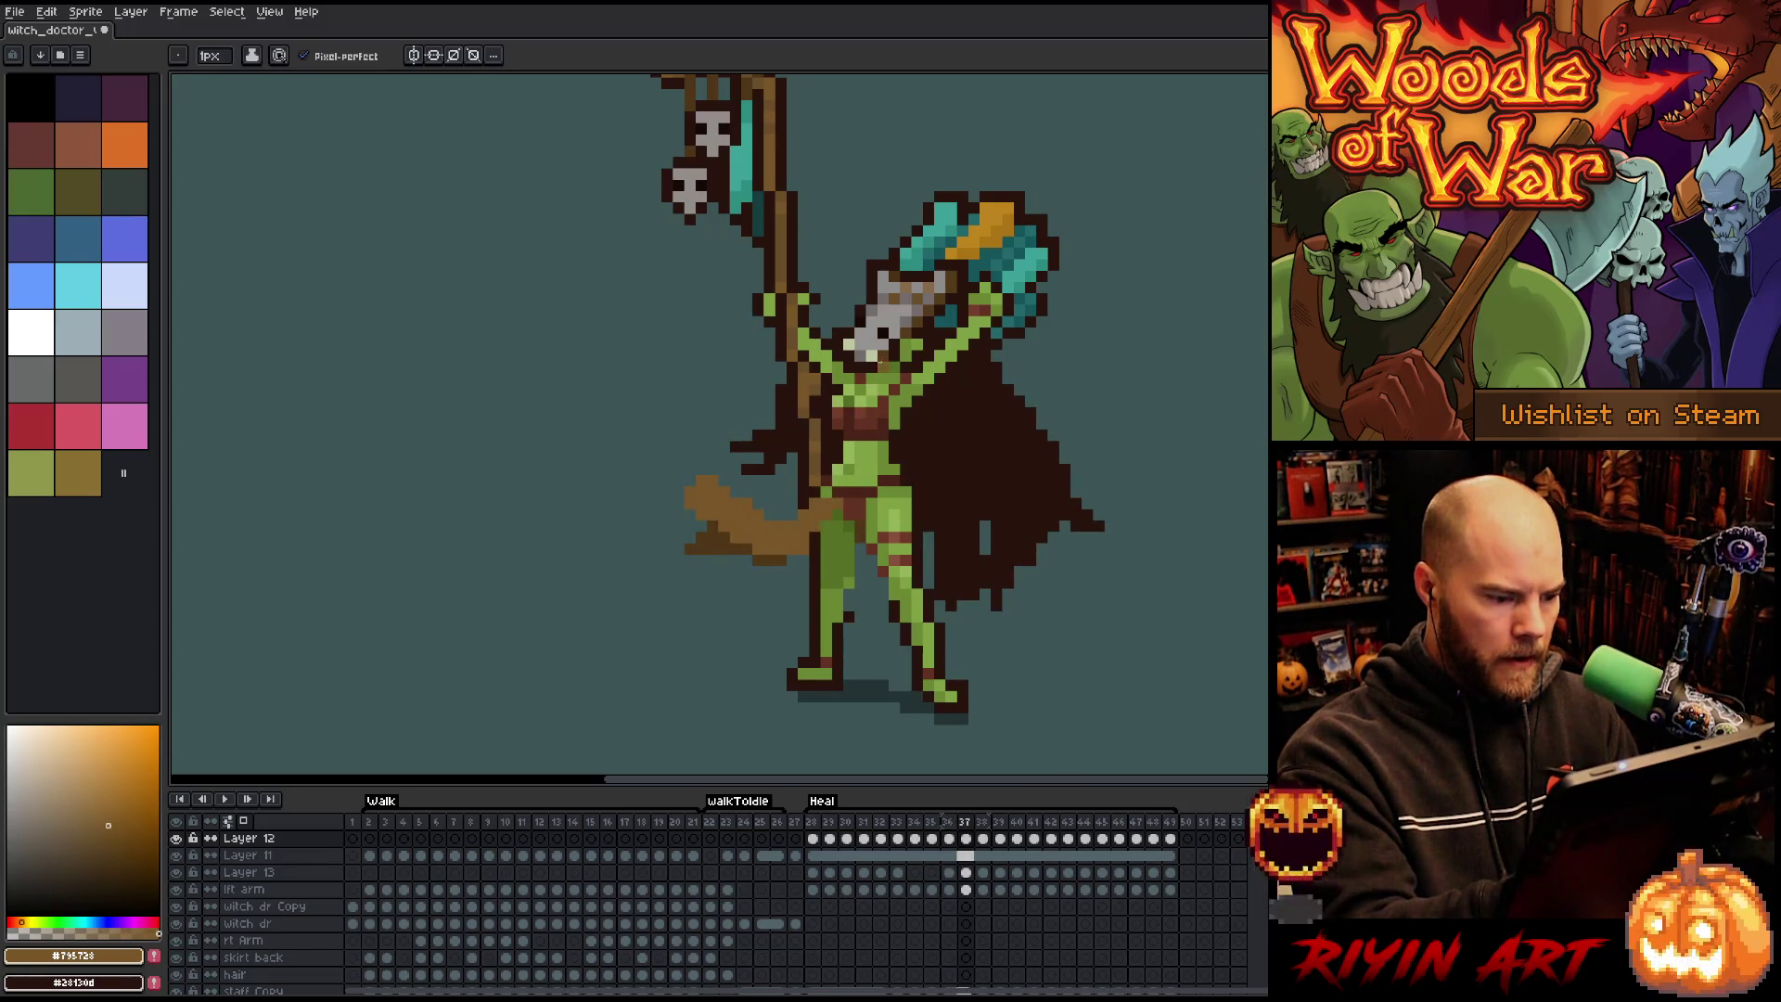
key(period)
key(period)
key(period)
key(period)
key(period)
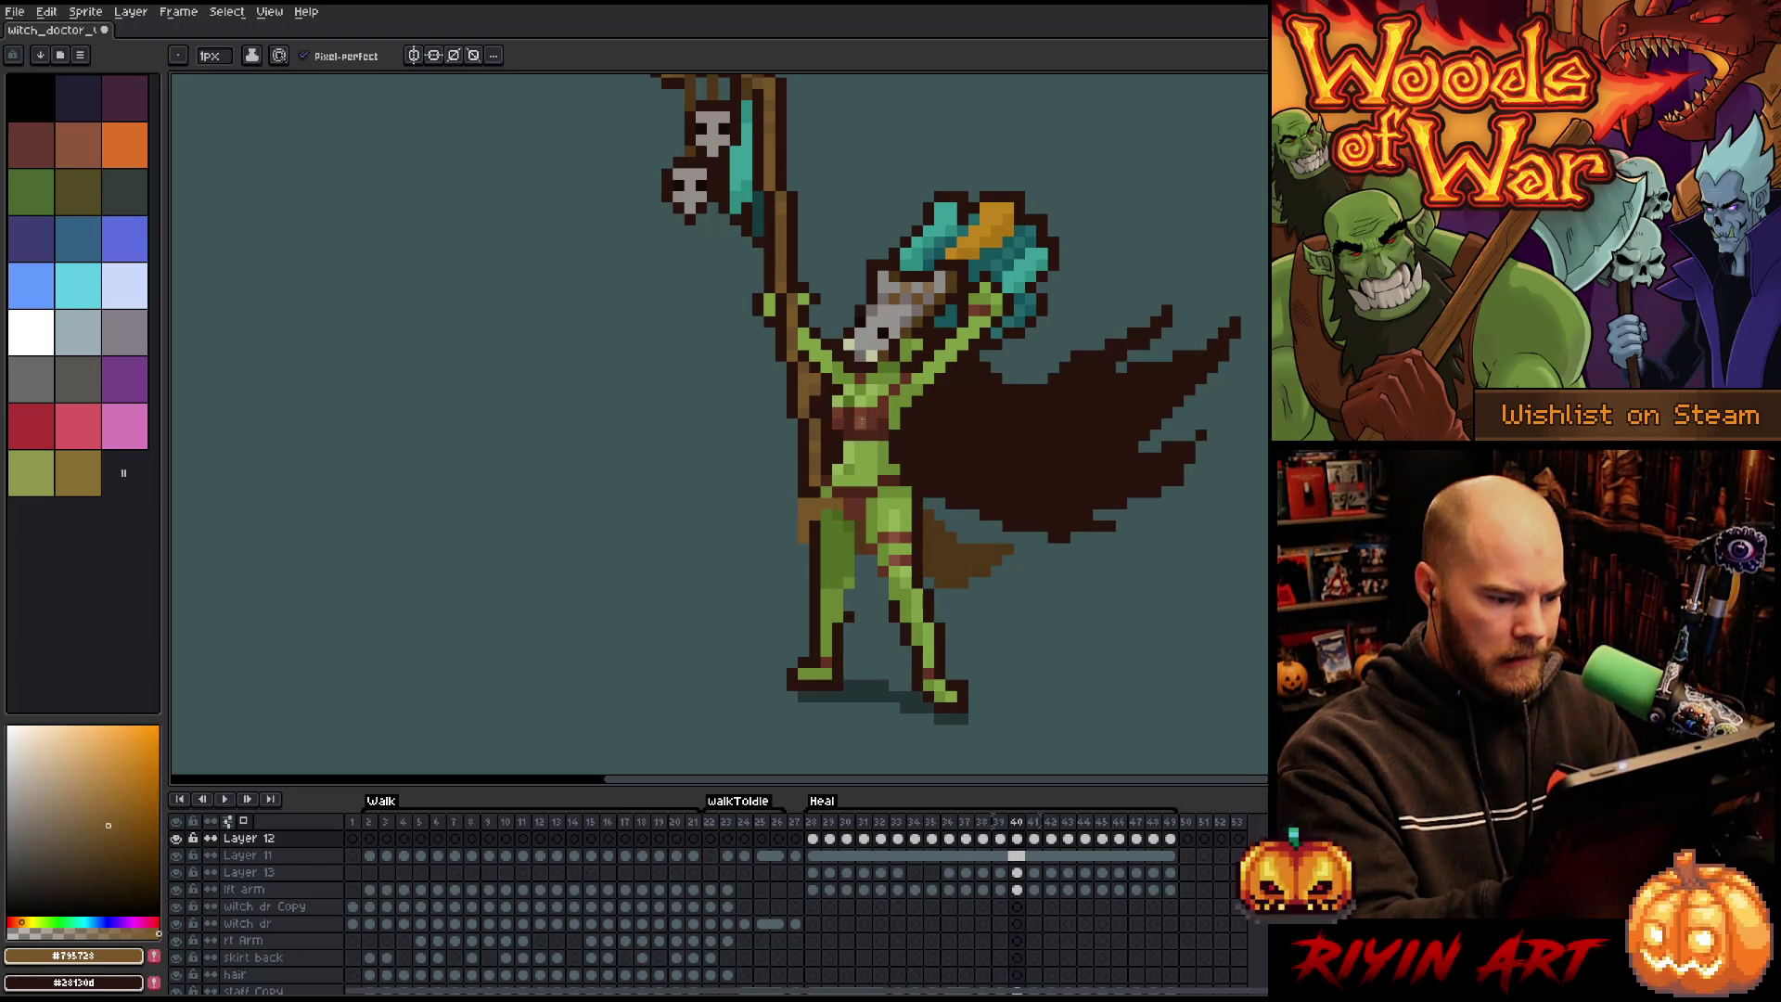
key(period)
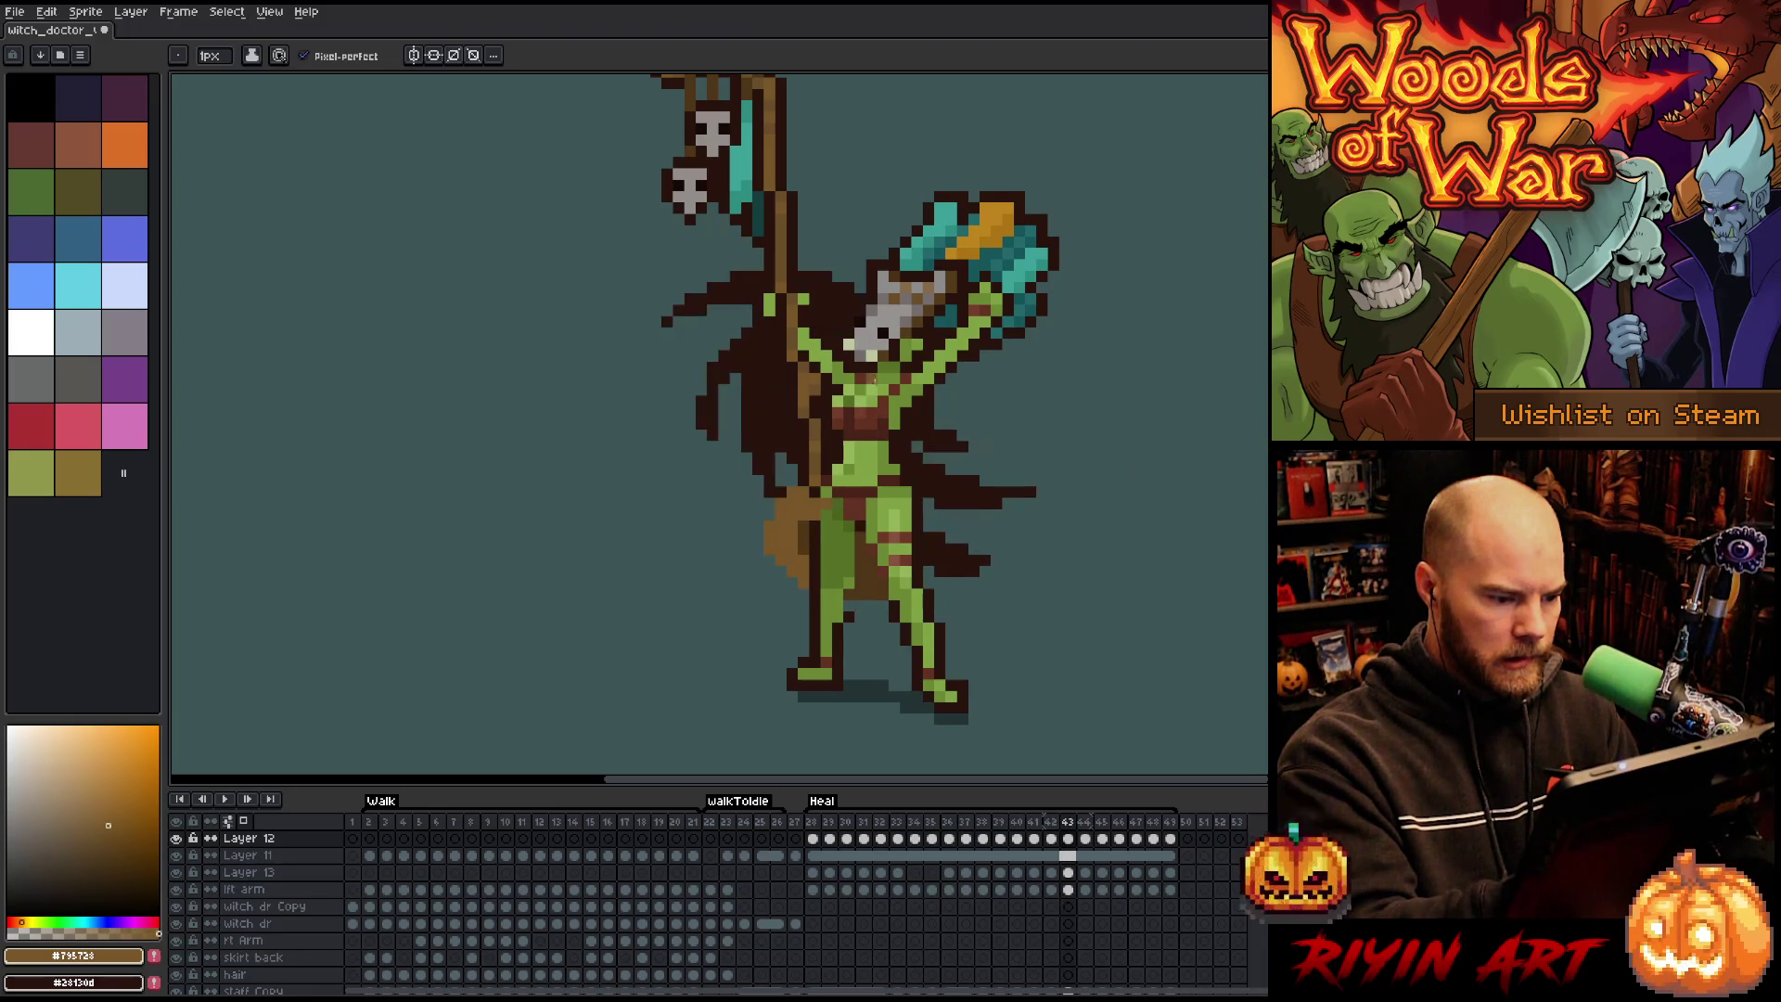
key(period)
key(period)
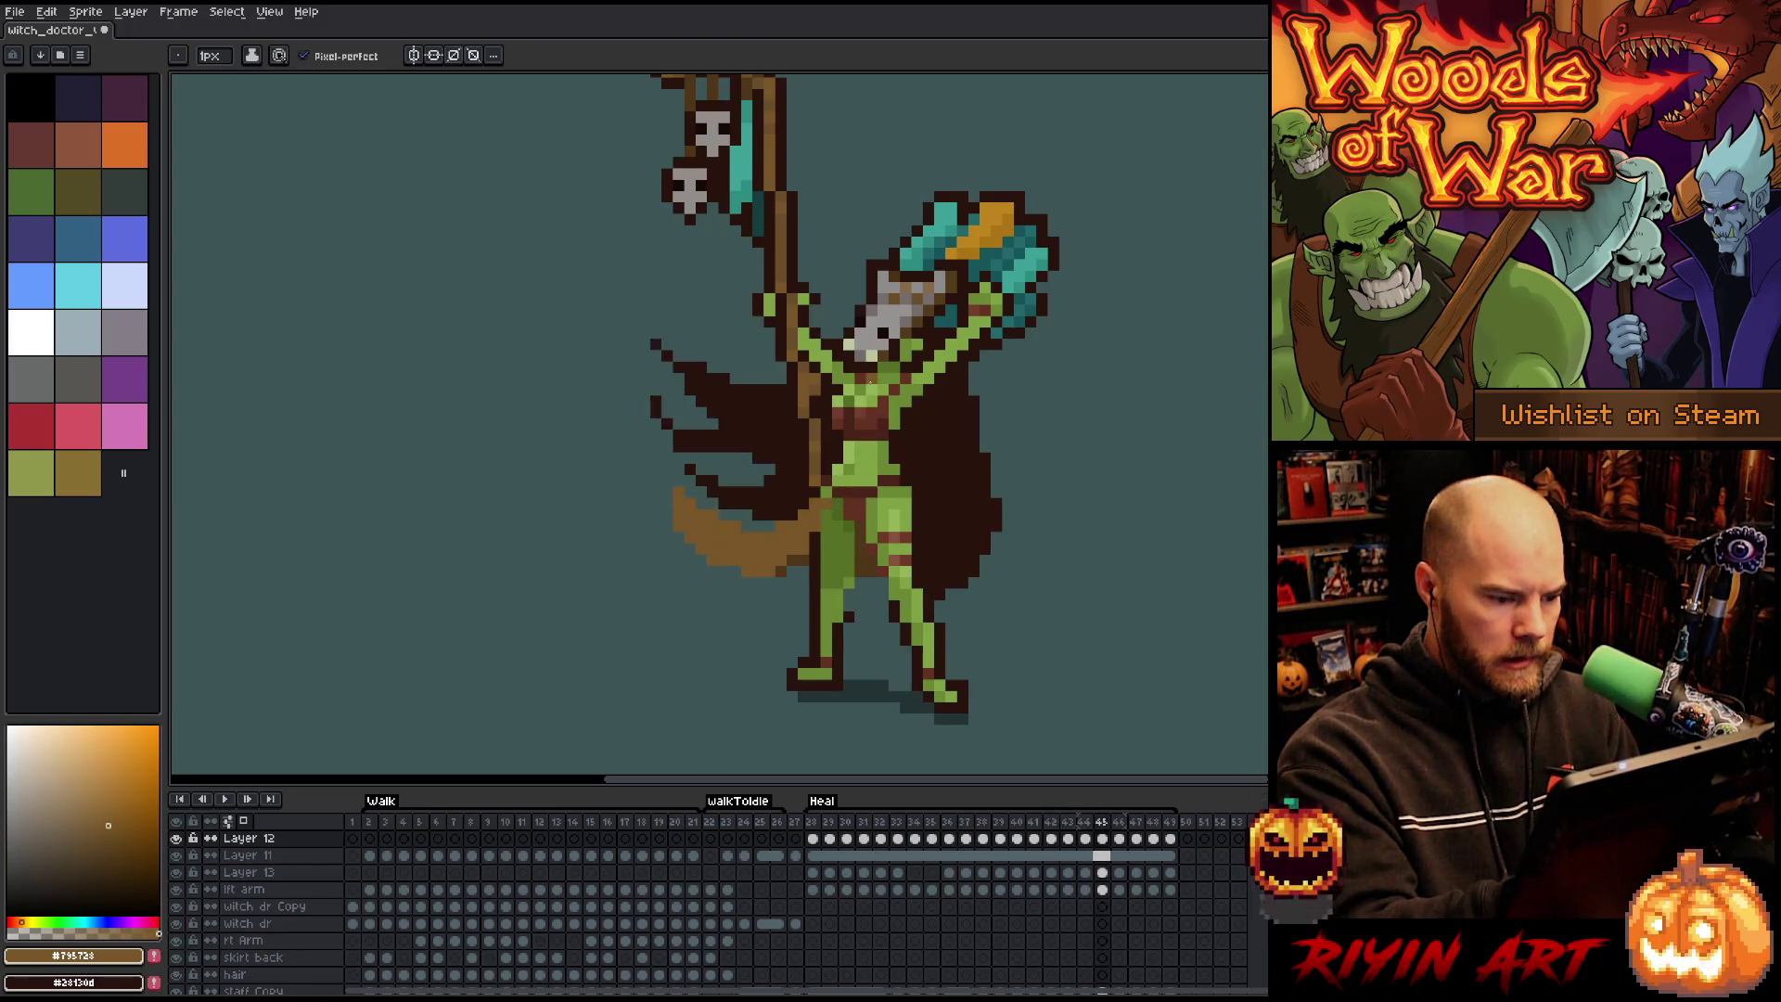
key(period)
key(period)
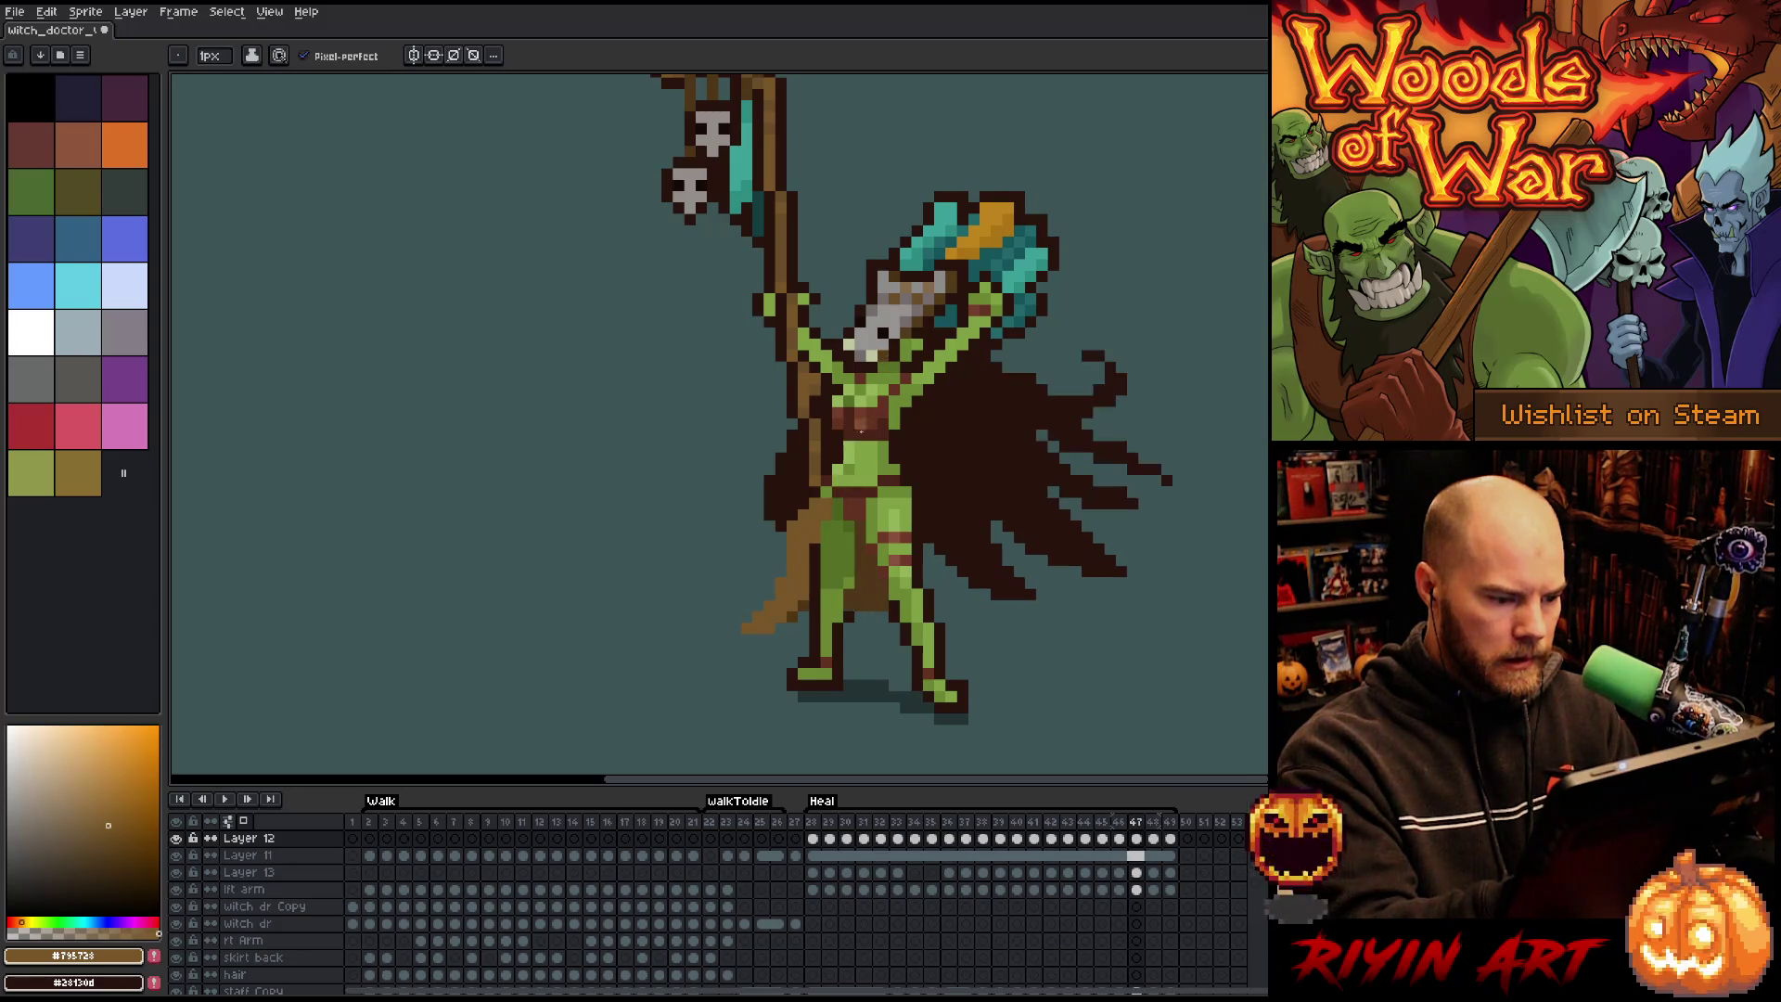
key(period)
key(period)
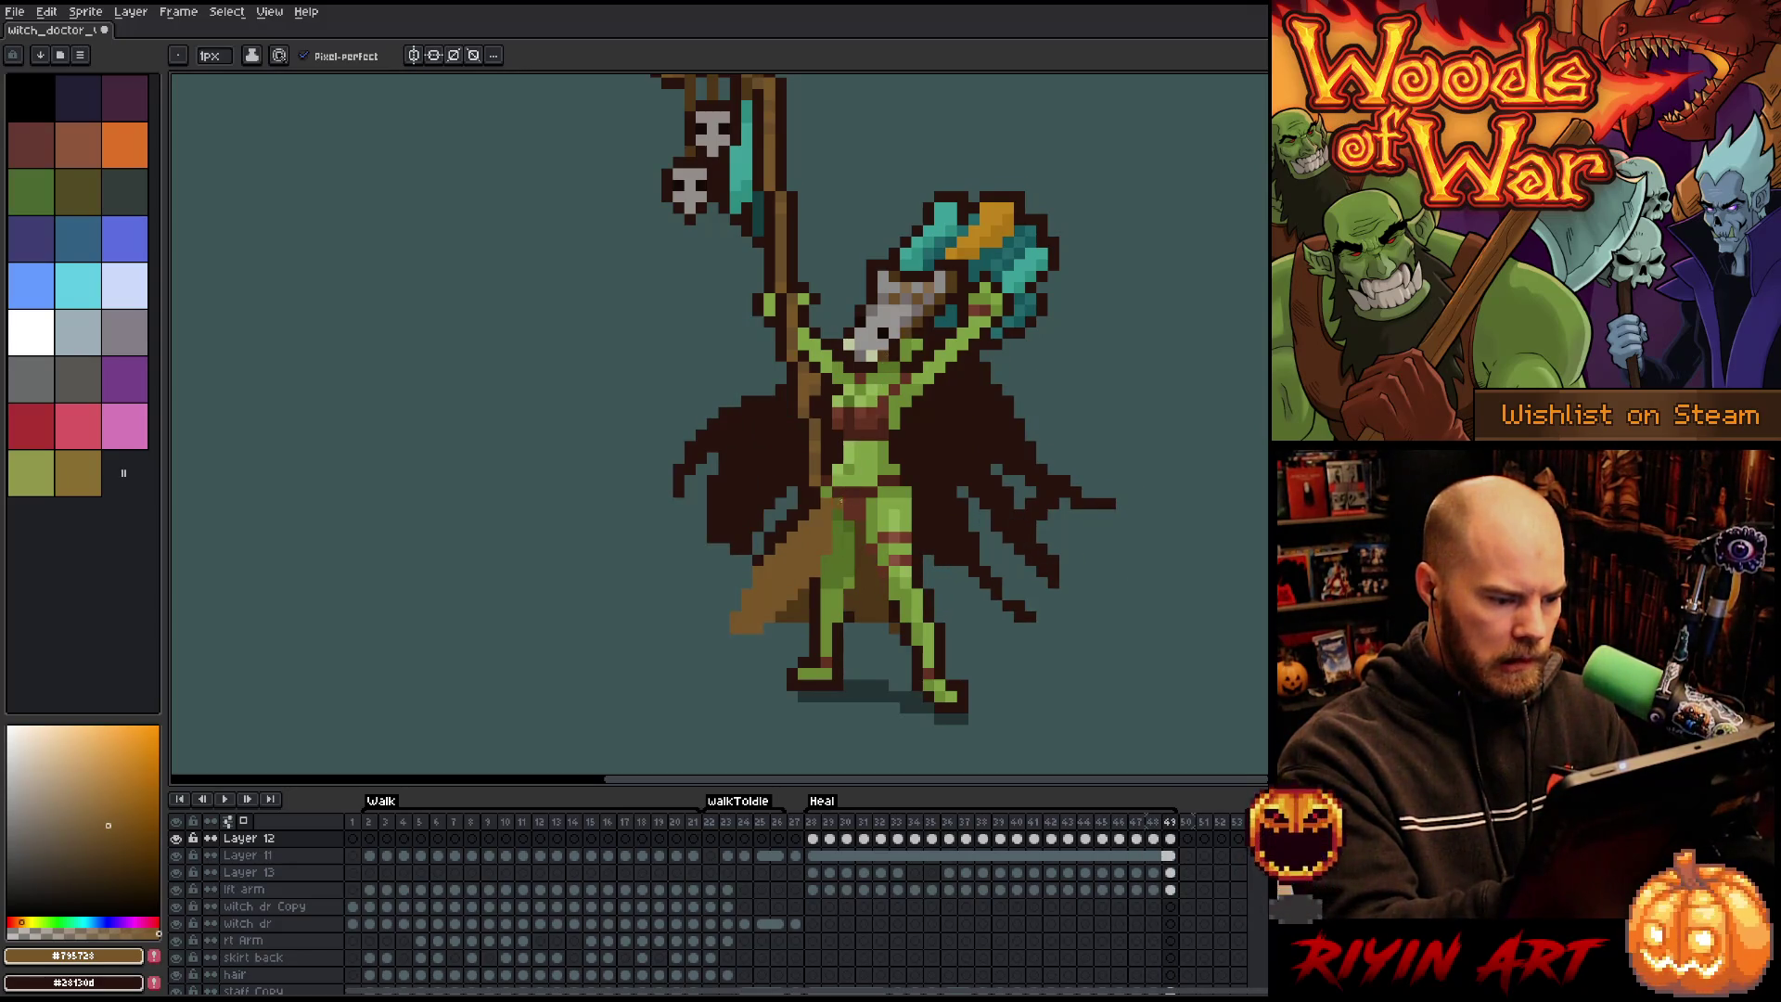
key(period)
key(period)
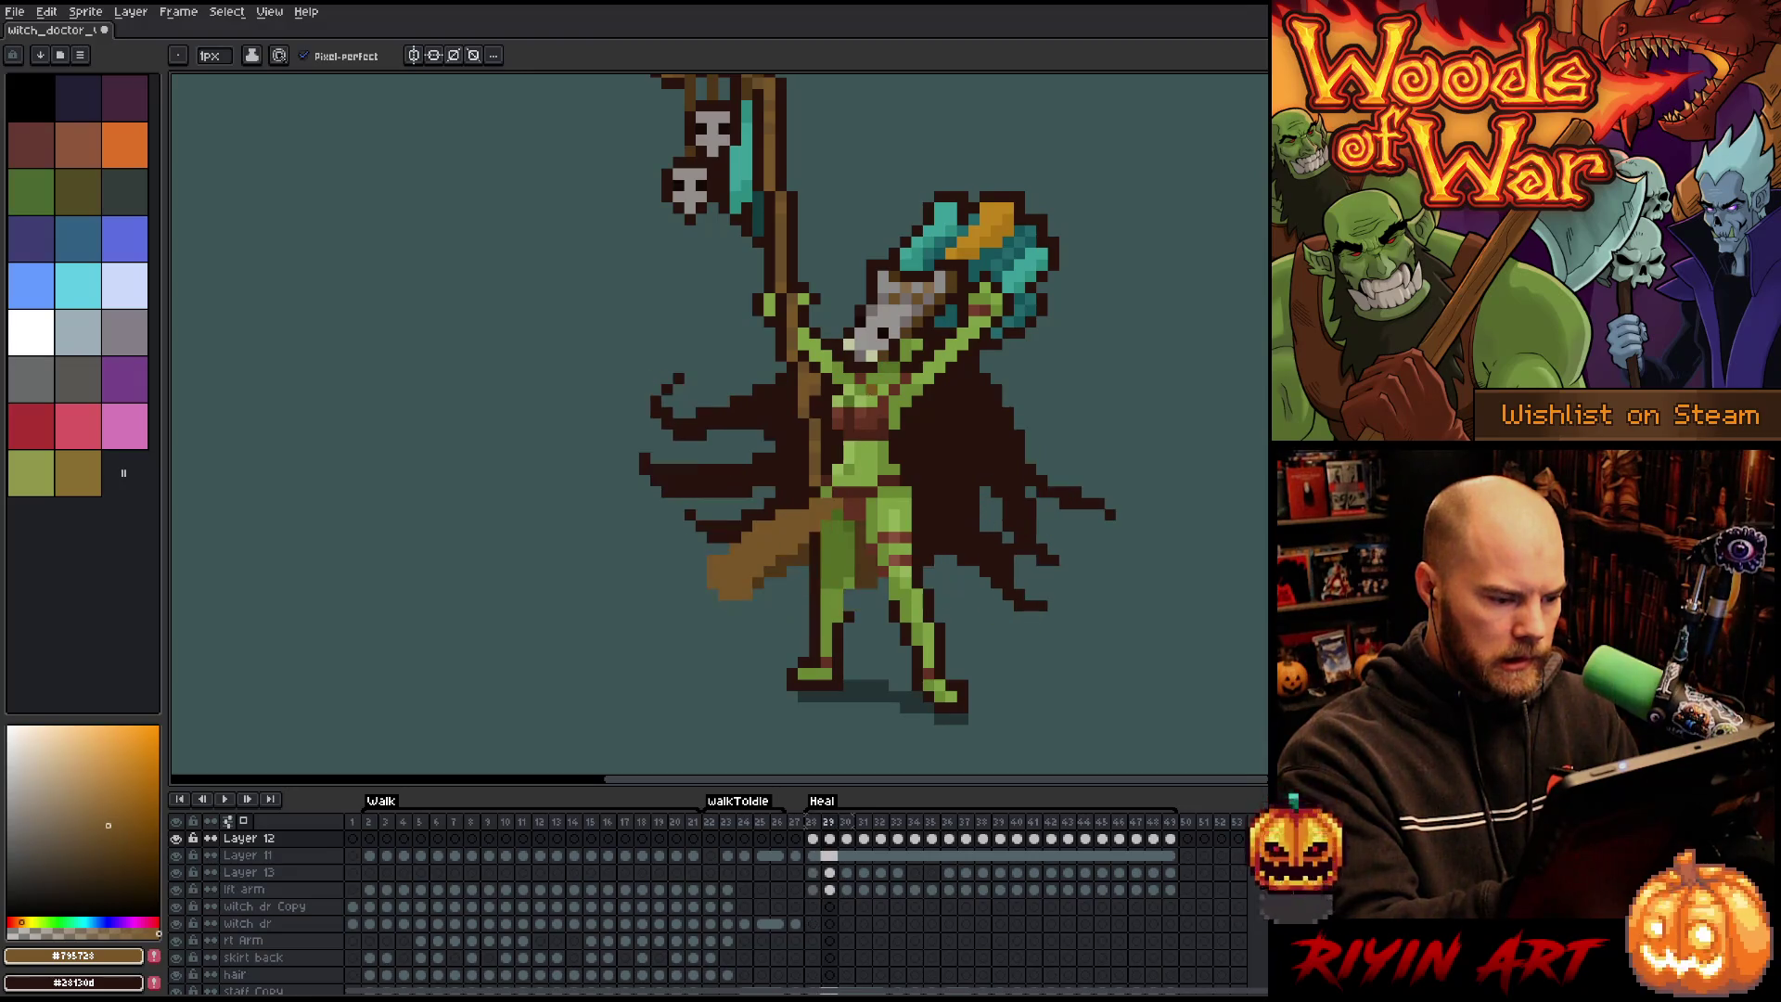
key(period)
key(period)
key(period)
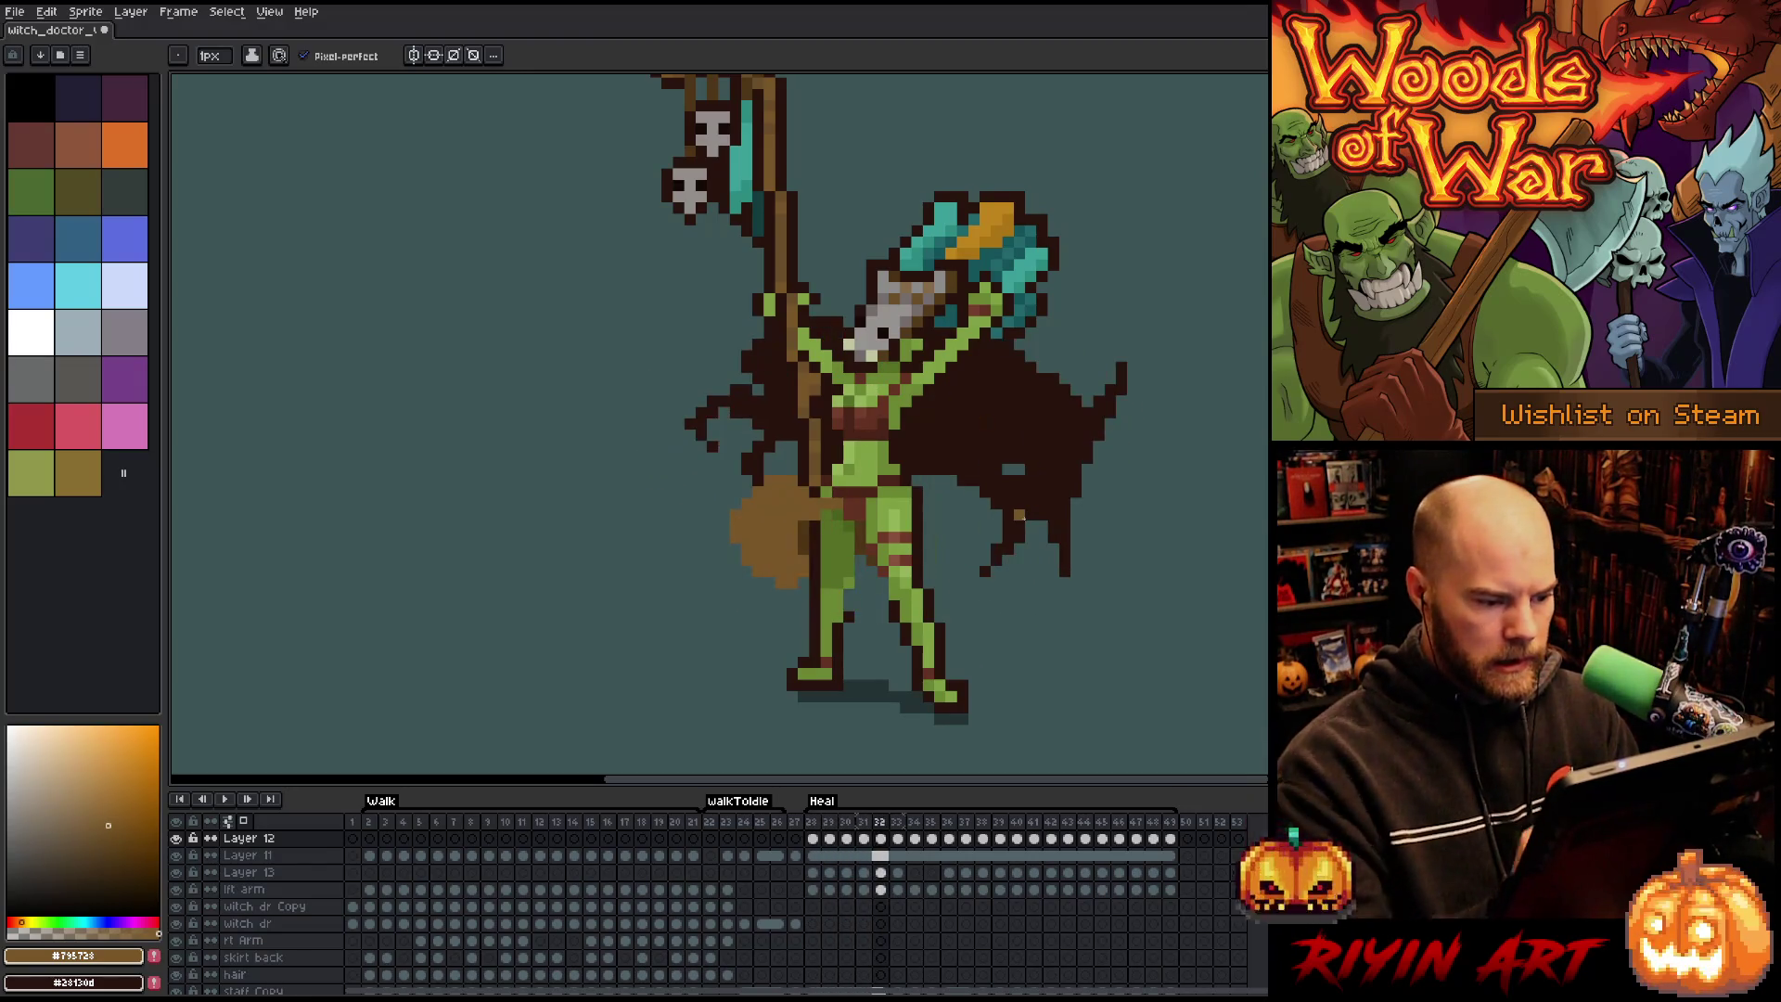
key(b)
key(Return)
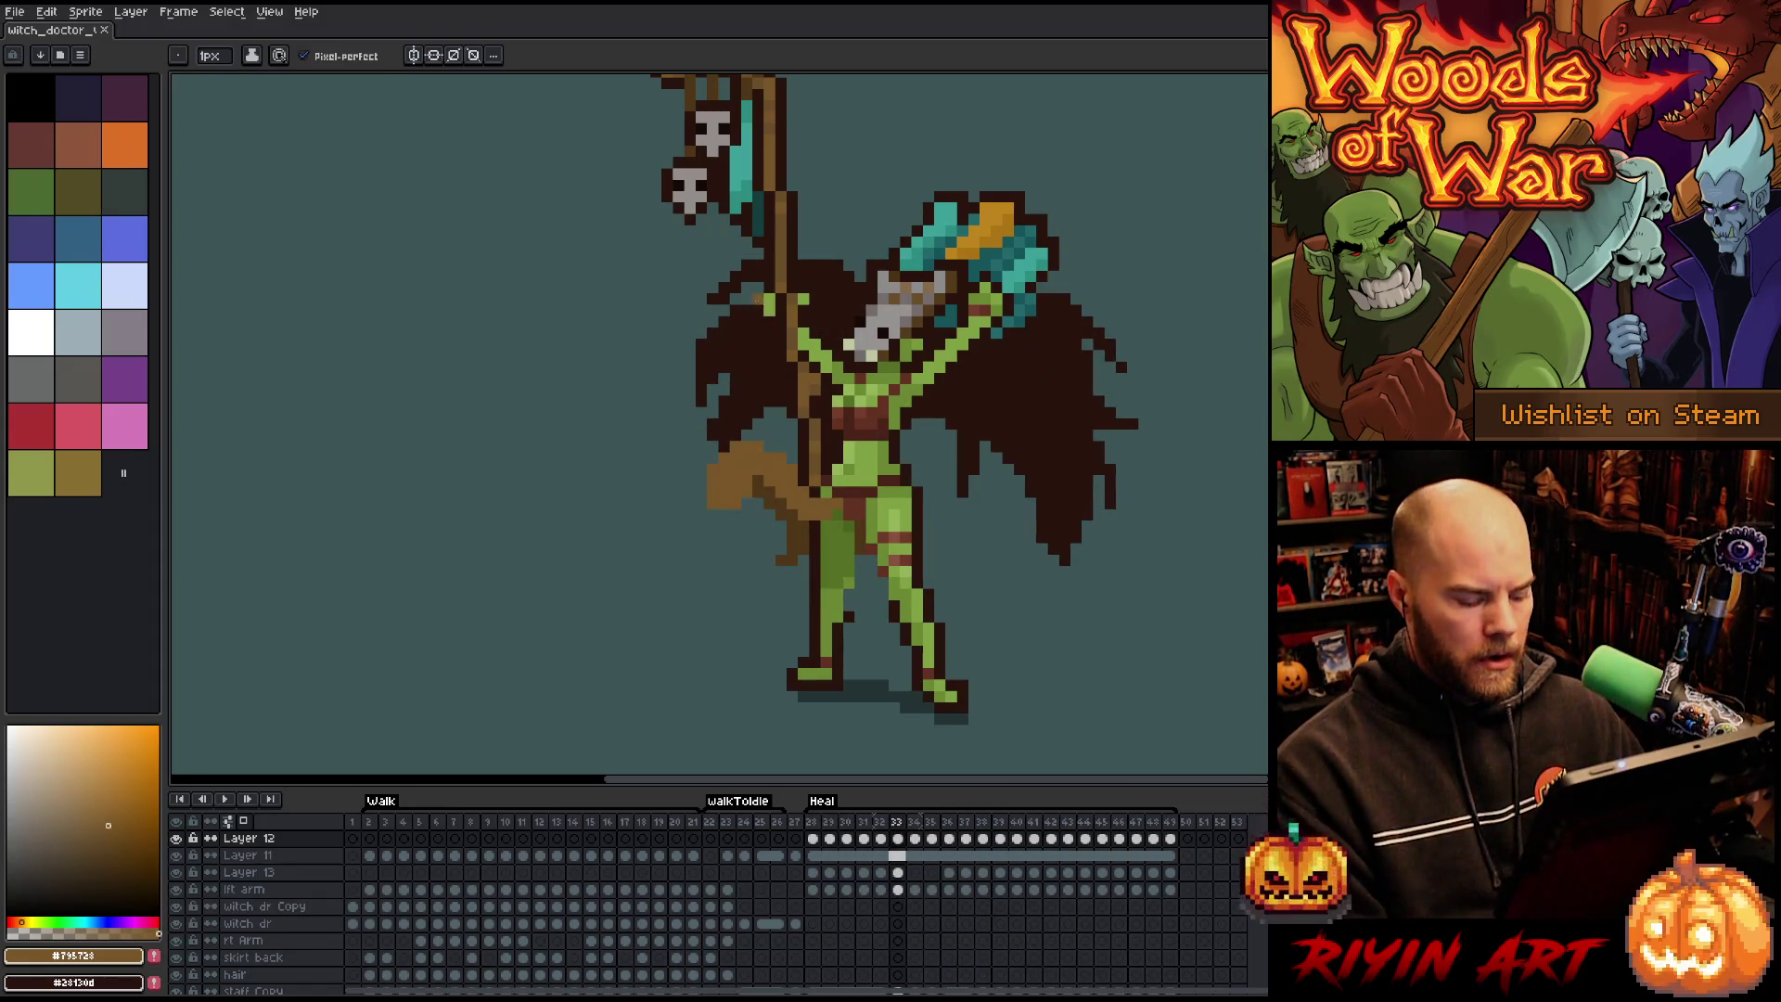
Box-select the upper torso area, then clear the selection.
key(m)
drag(753, 305, 1014, 239)
key(ctrl+d)
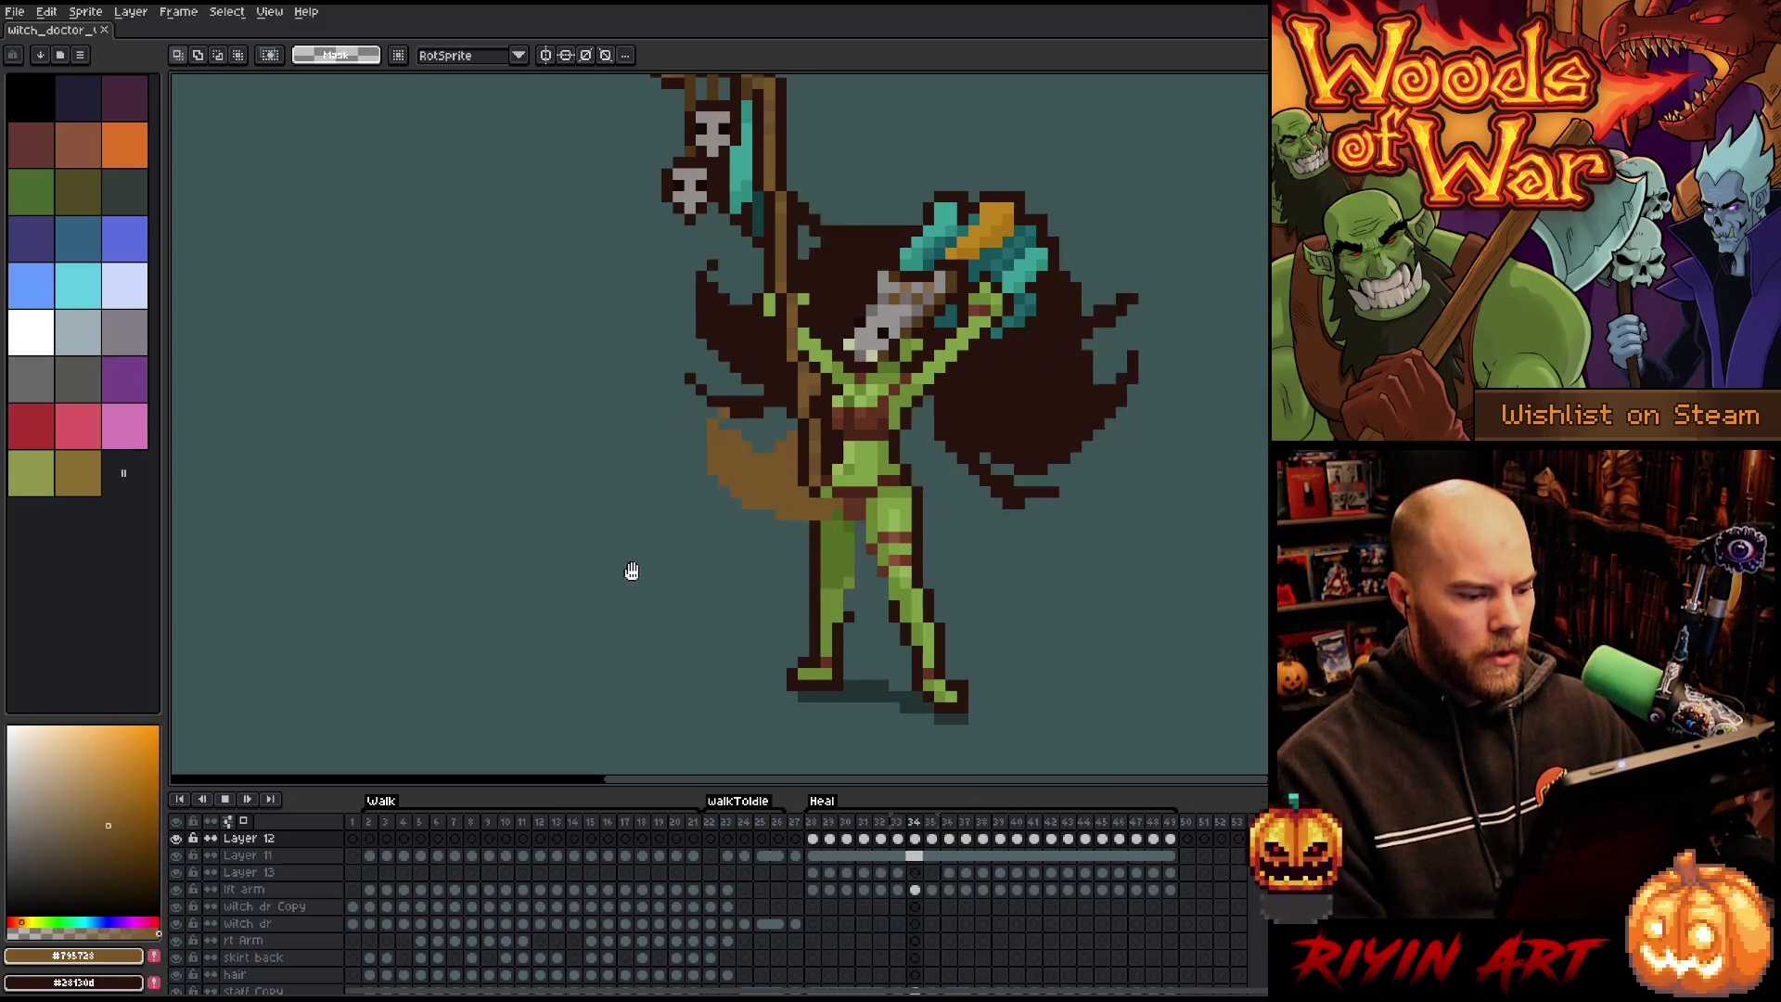
Select both staff layers' cels for frames 28–49 and link them with Link Cels.
scroll(668, 477, down, 3)
scroll(676, 462, up, 2)
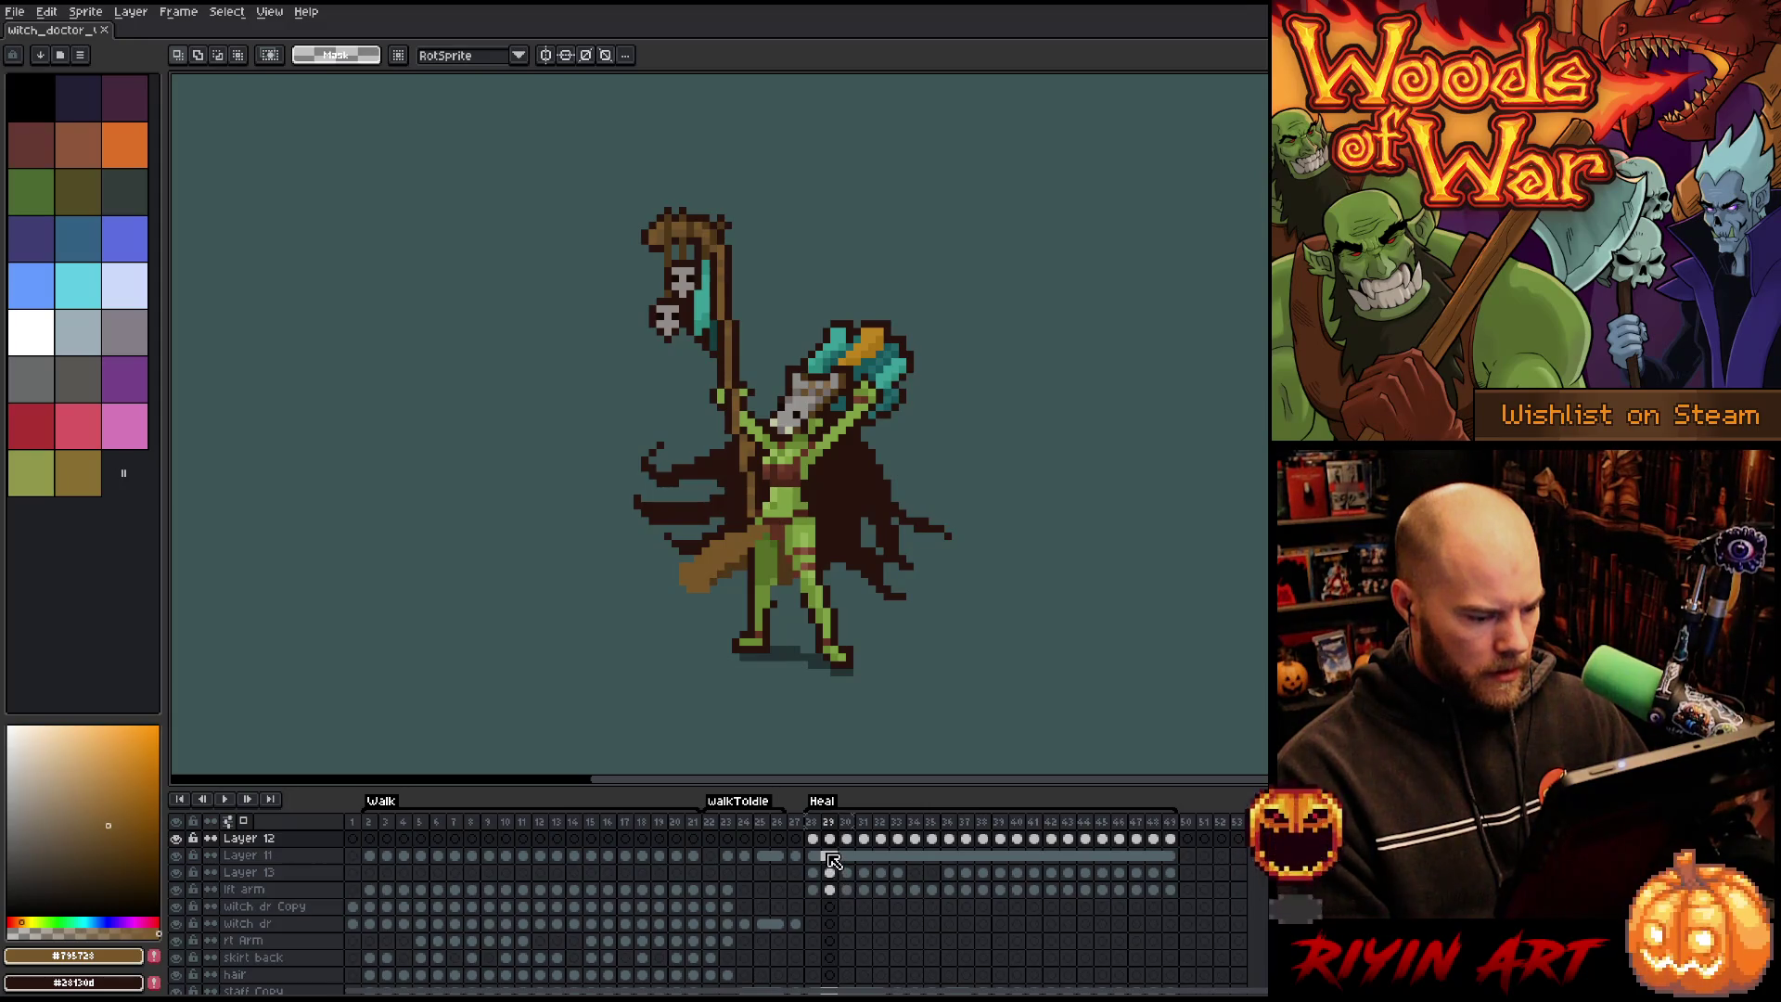
key(v)
click(723, 258)
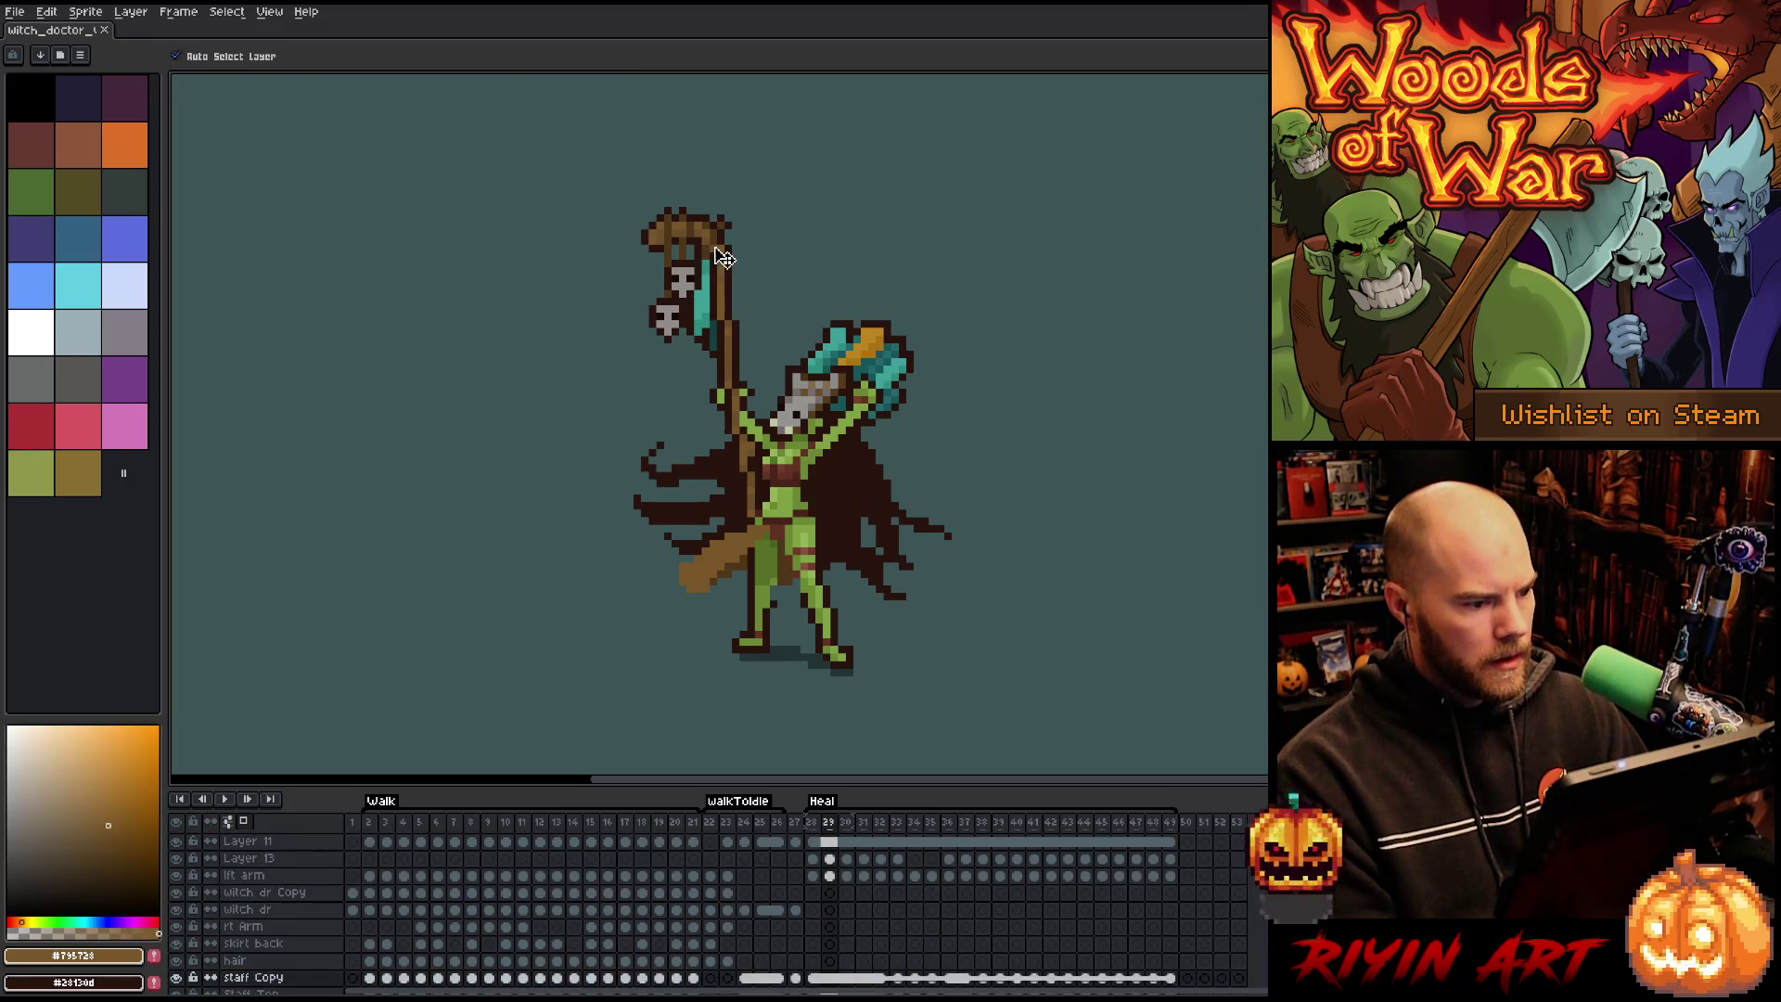
scroll(795, 942, down, 3)
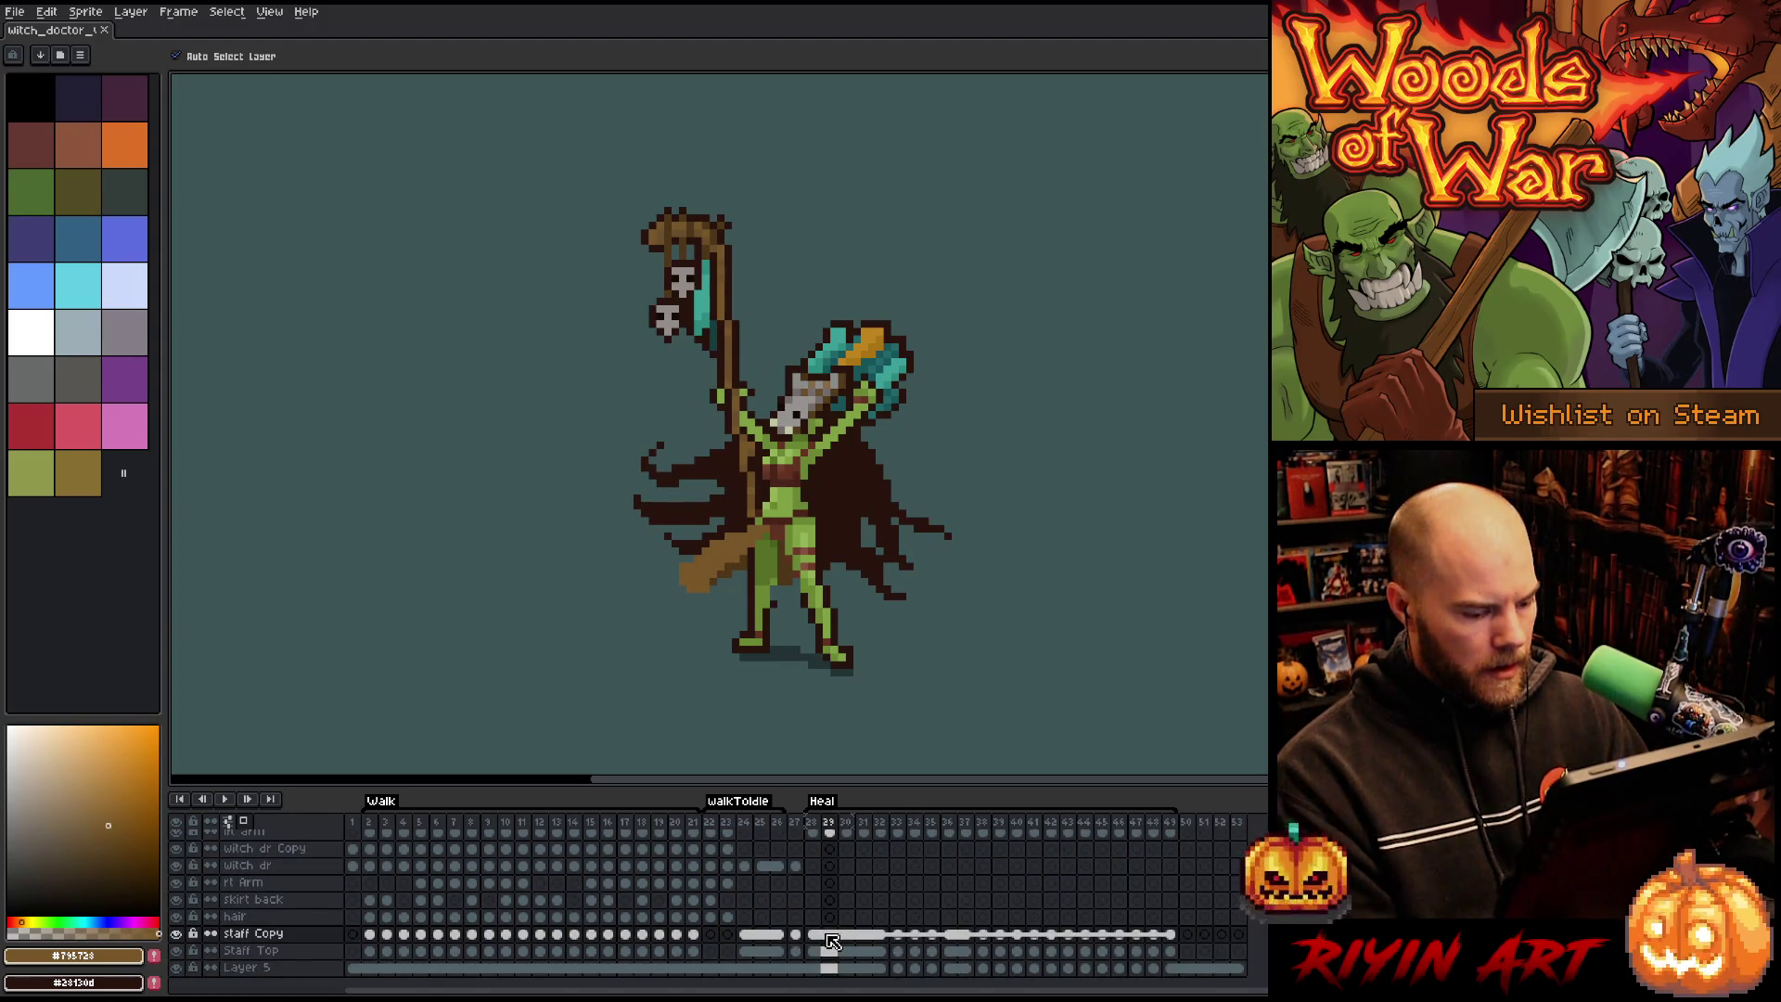
drag(820, 937, 1175, 960)
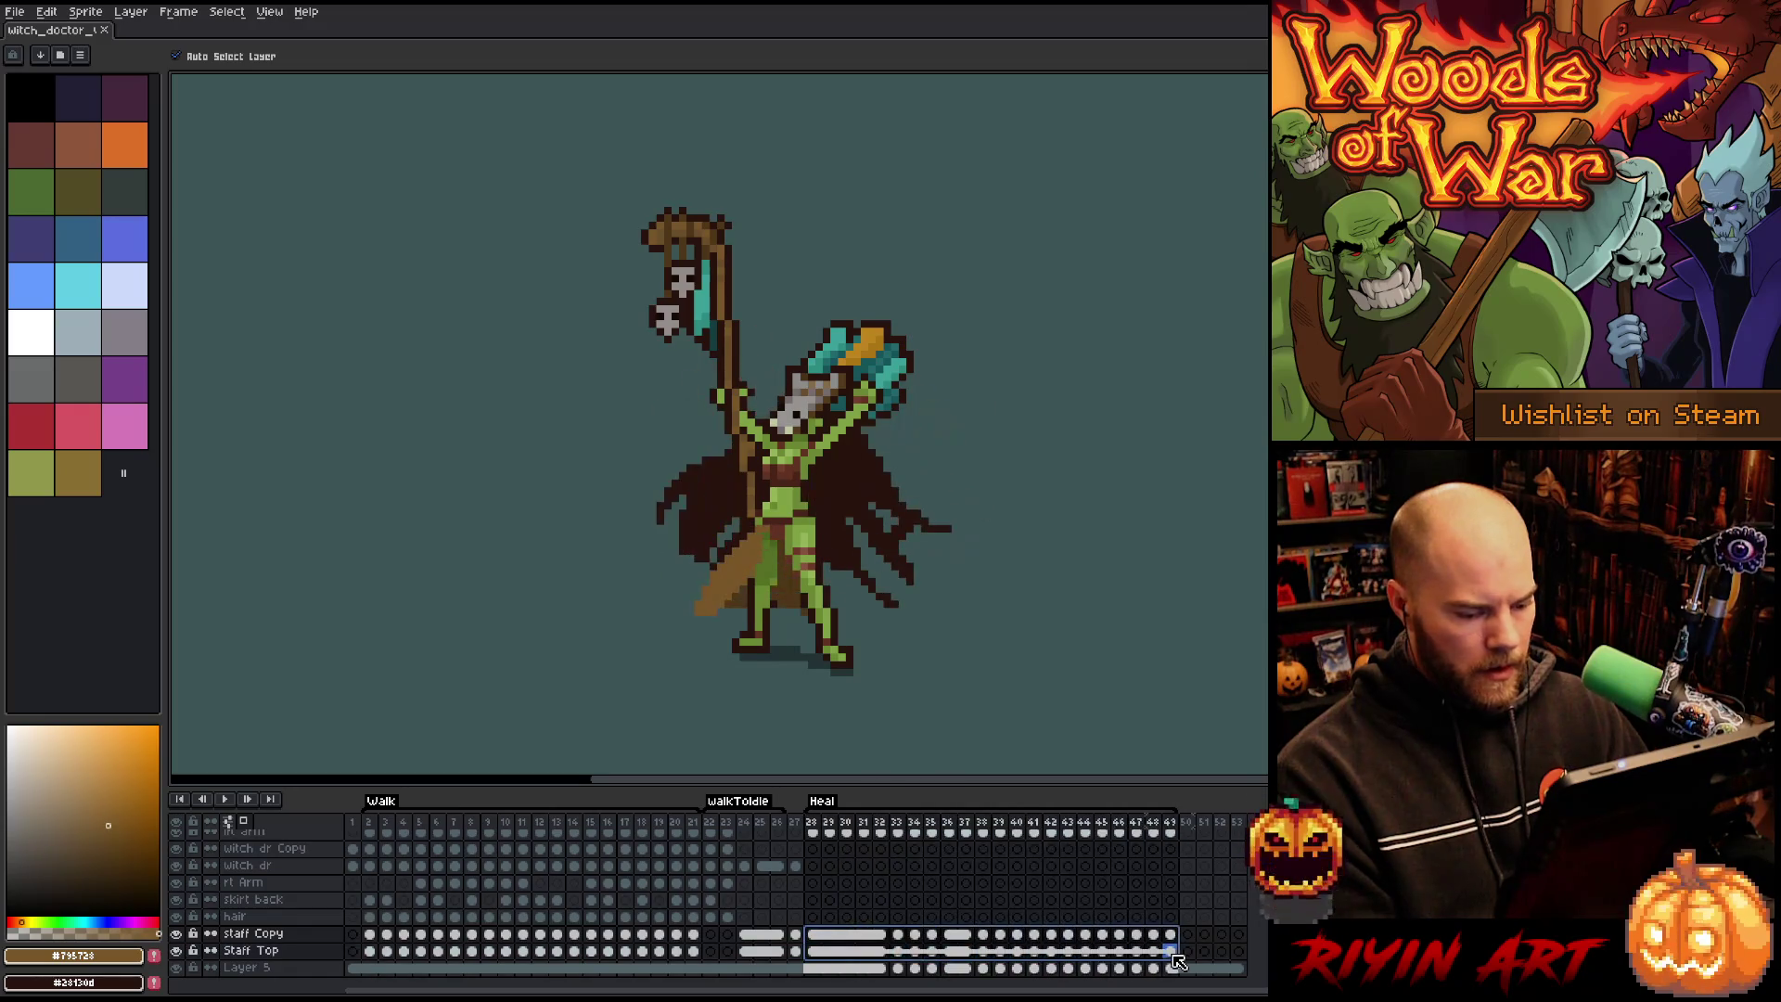
right_click(1176, 960)
click(1191, 967)
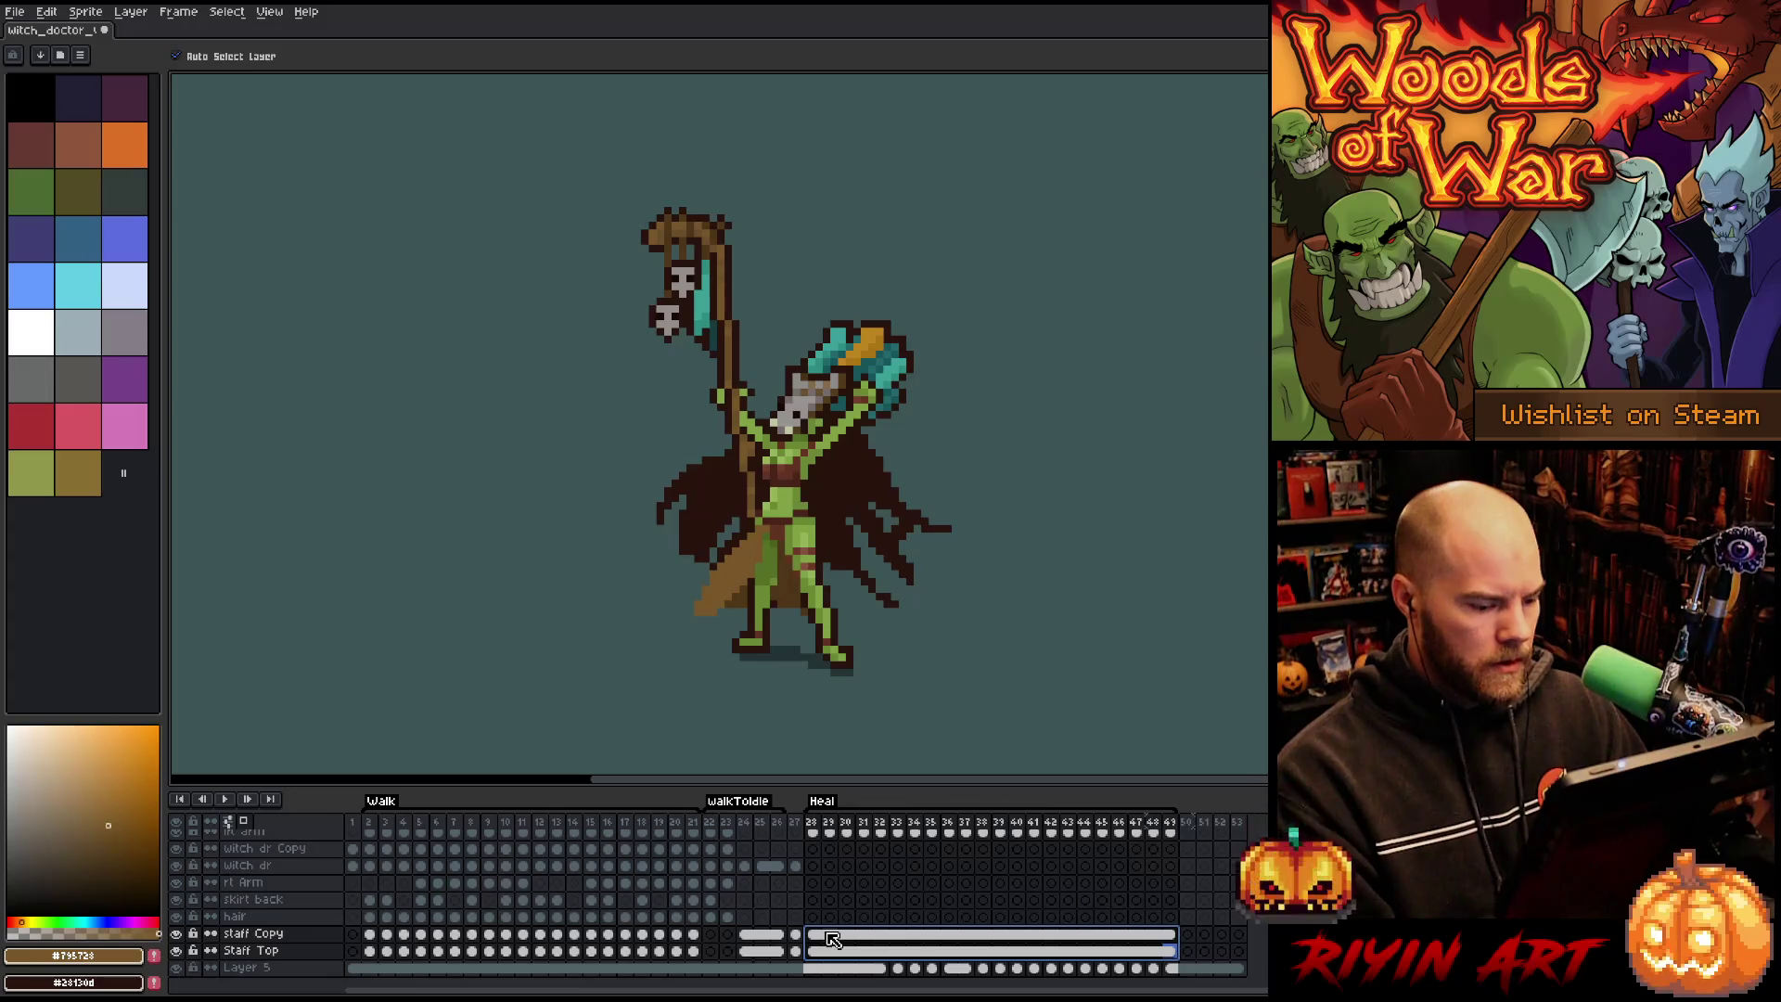
Reselect the frames 28–49 staff cels and drag them to the top of the layer stack.
scroll(832, 939, up, 3)
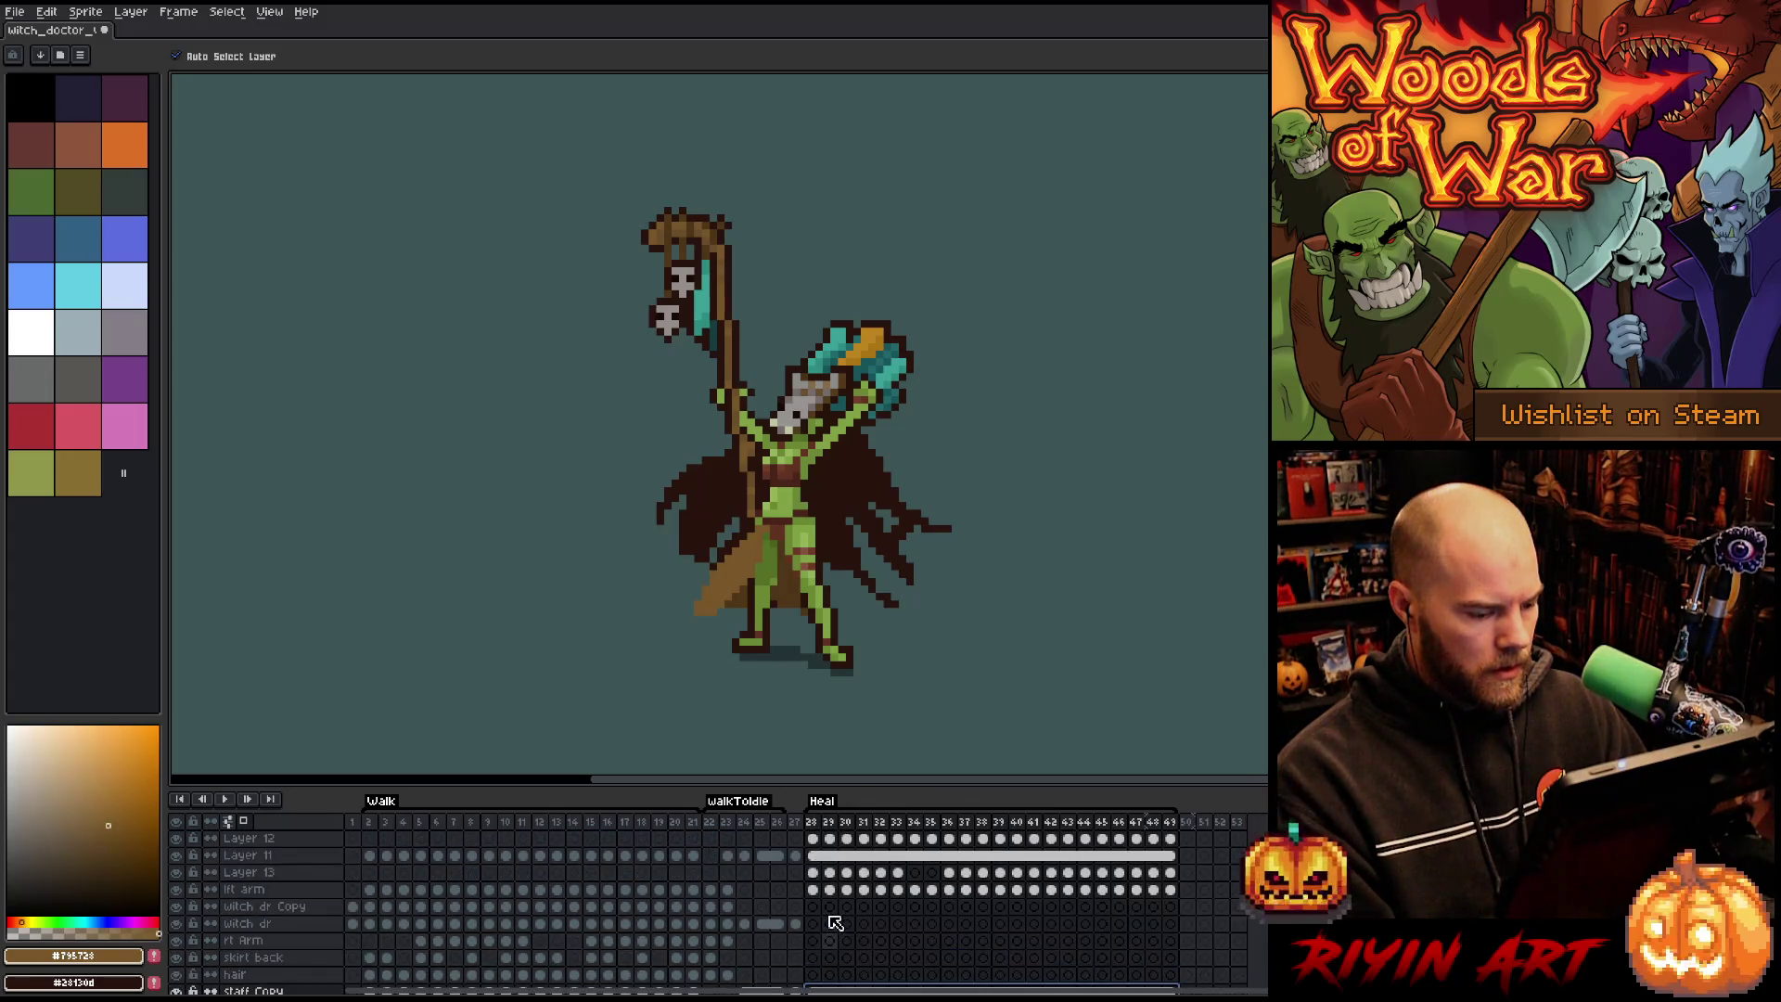
click(298, 838)
scroll(692, 858, down, 3)
mouse_move(812, 949)
mouse_down()
mouse_move(1186, 955)
mouse_move(1170, 934)
mouse_up()
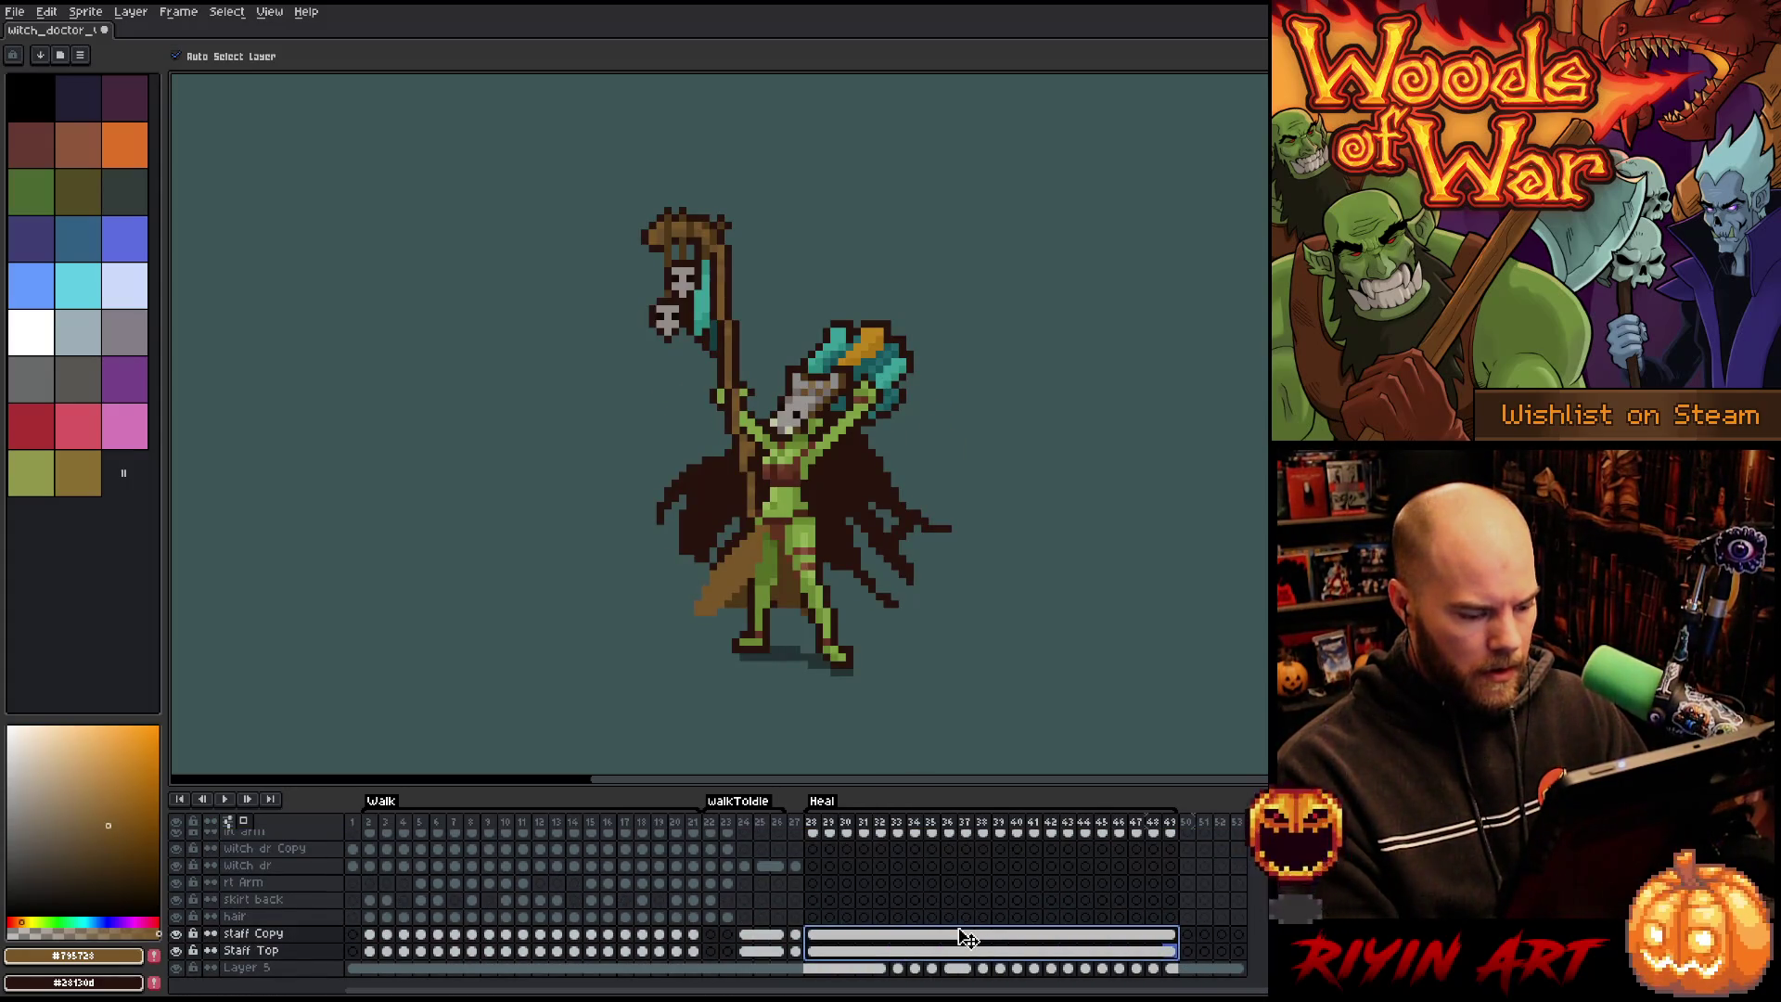
mouse_move(965, 935)
mouse_down()
mouse_move(974, 826)
mouse_move(955, 827)
mouse_up()
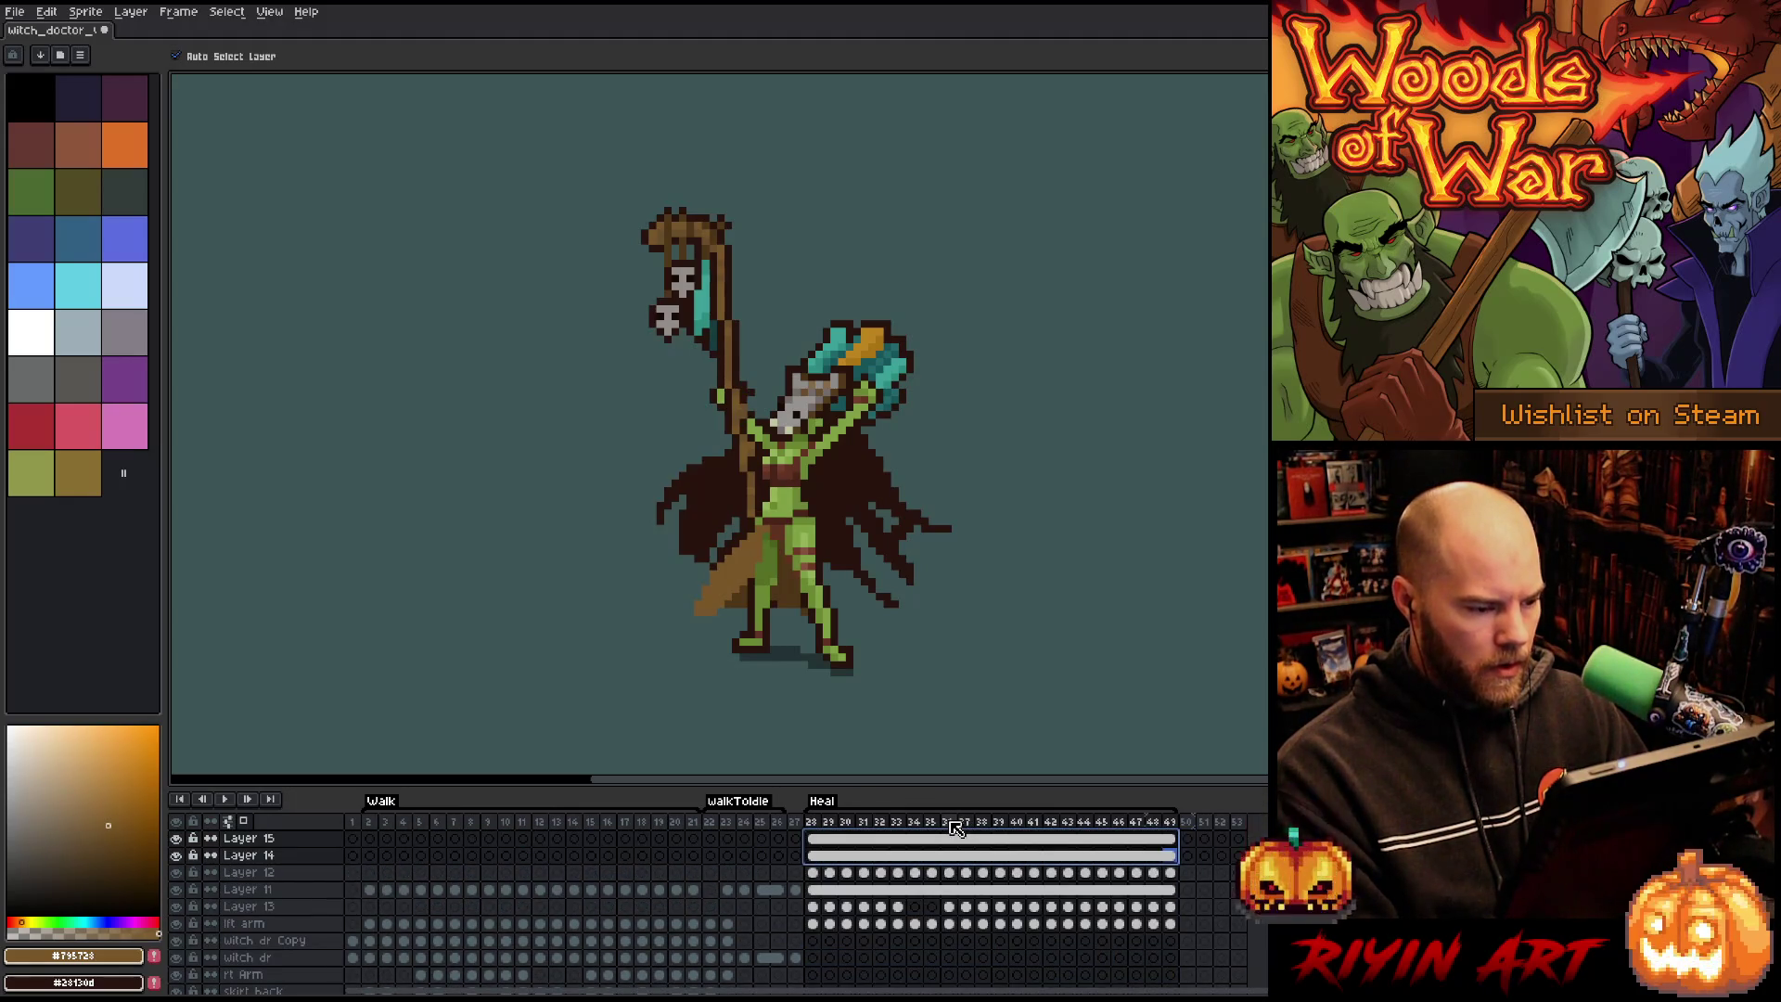
Select Layer 15's first Heal cel and preview the animation playback.
click(812, 838)
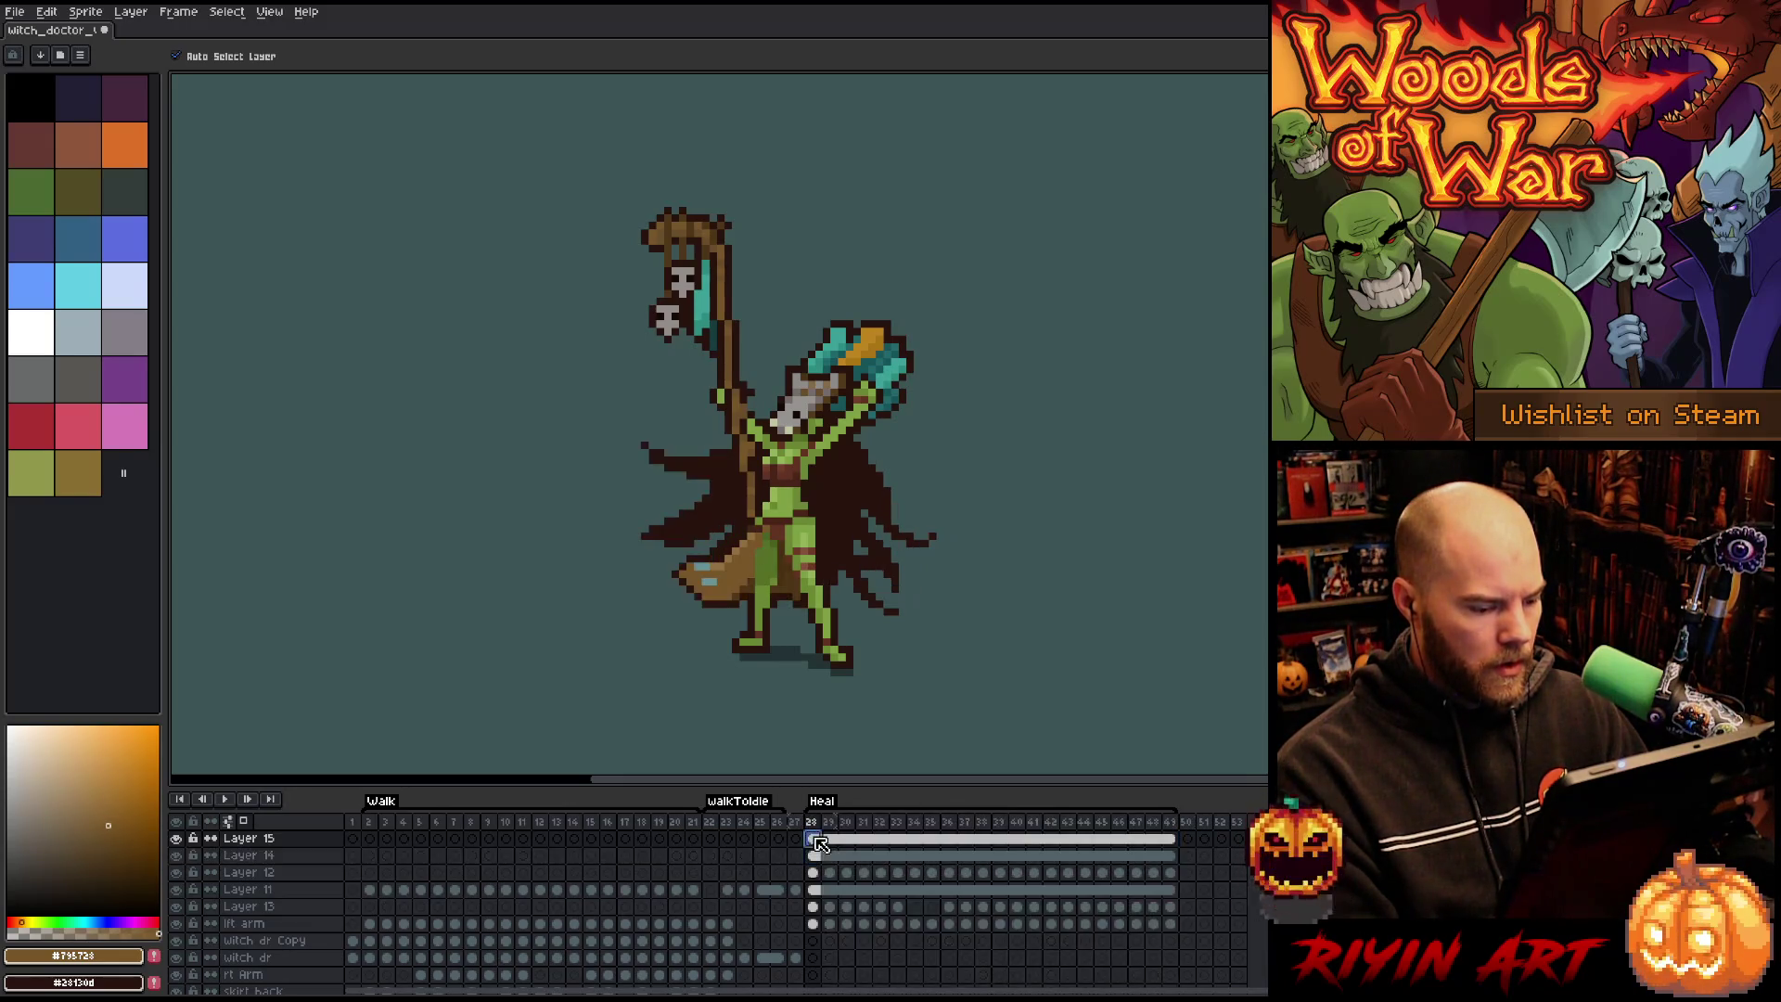
scroll(720, 436, up, 2)
scroll(720, 436, down, 1)
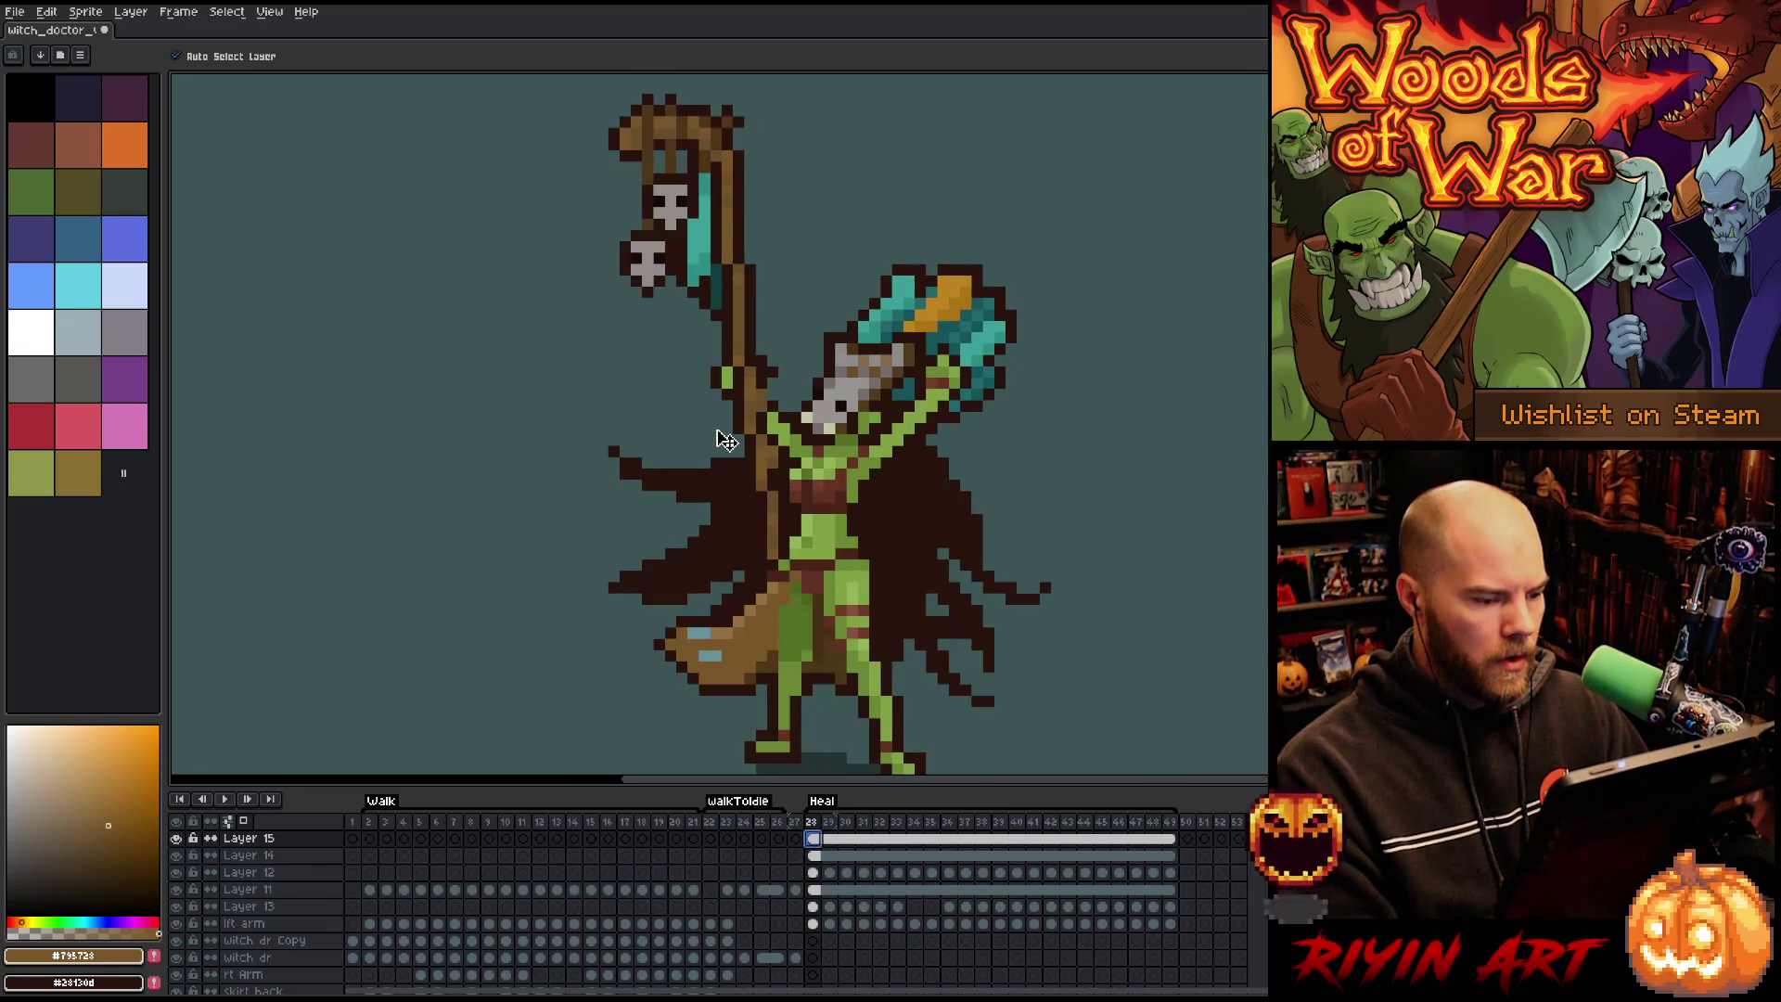
key(b)
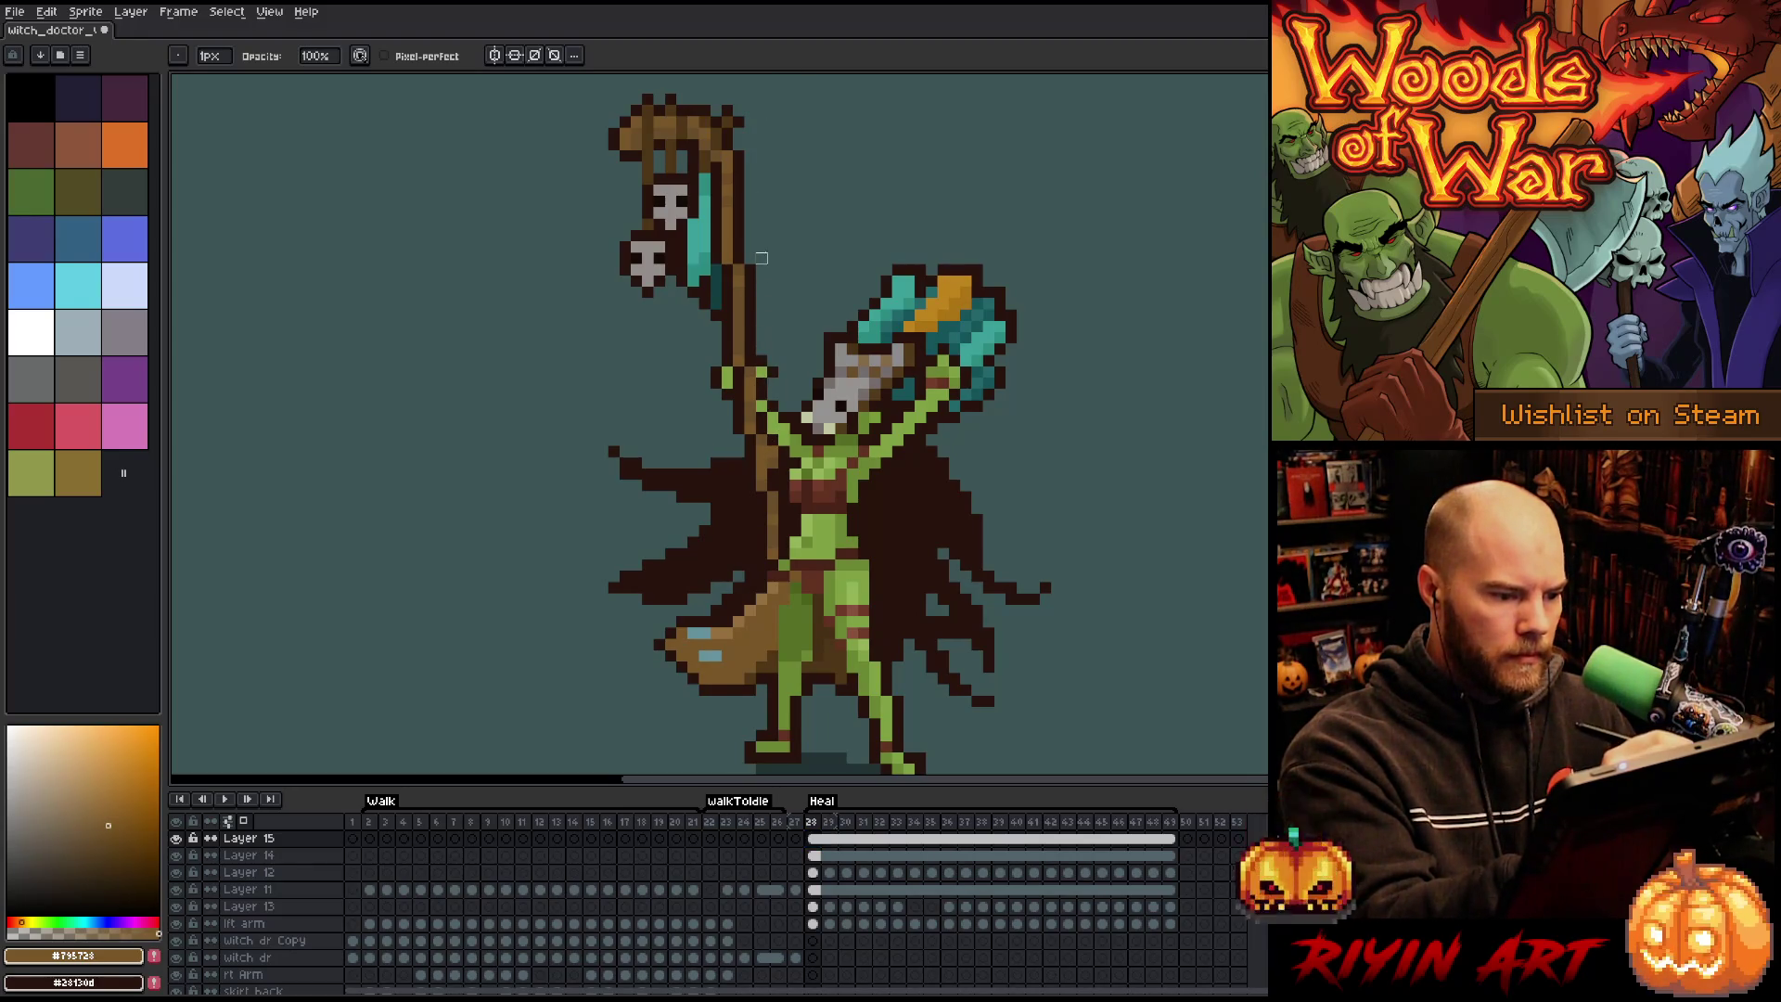
key(Return)
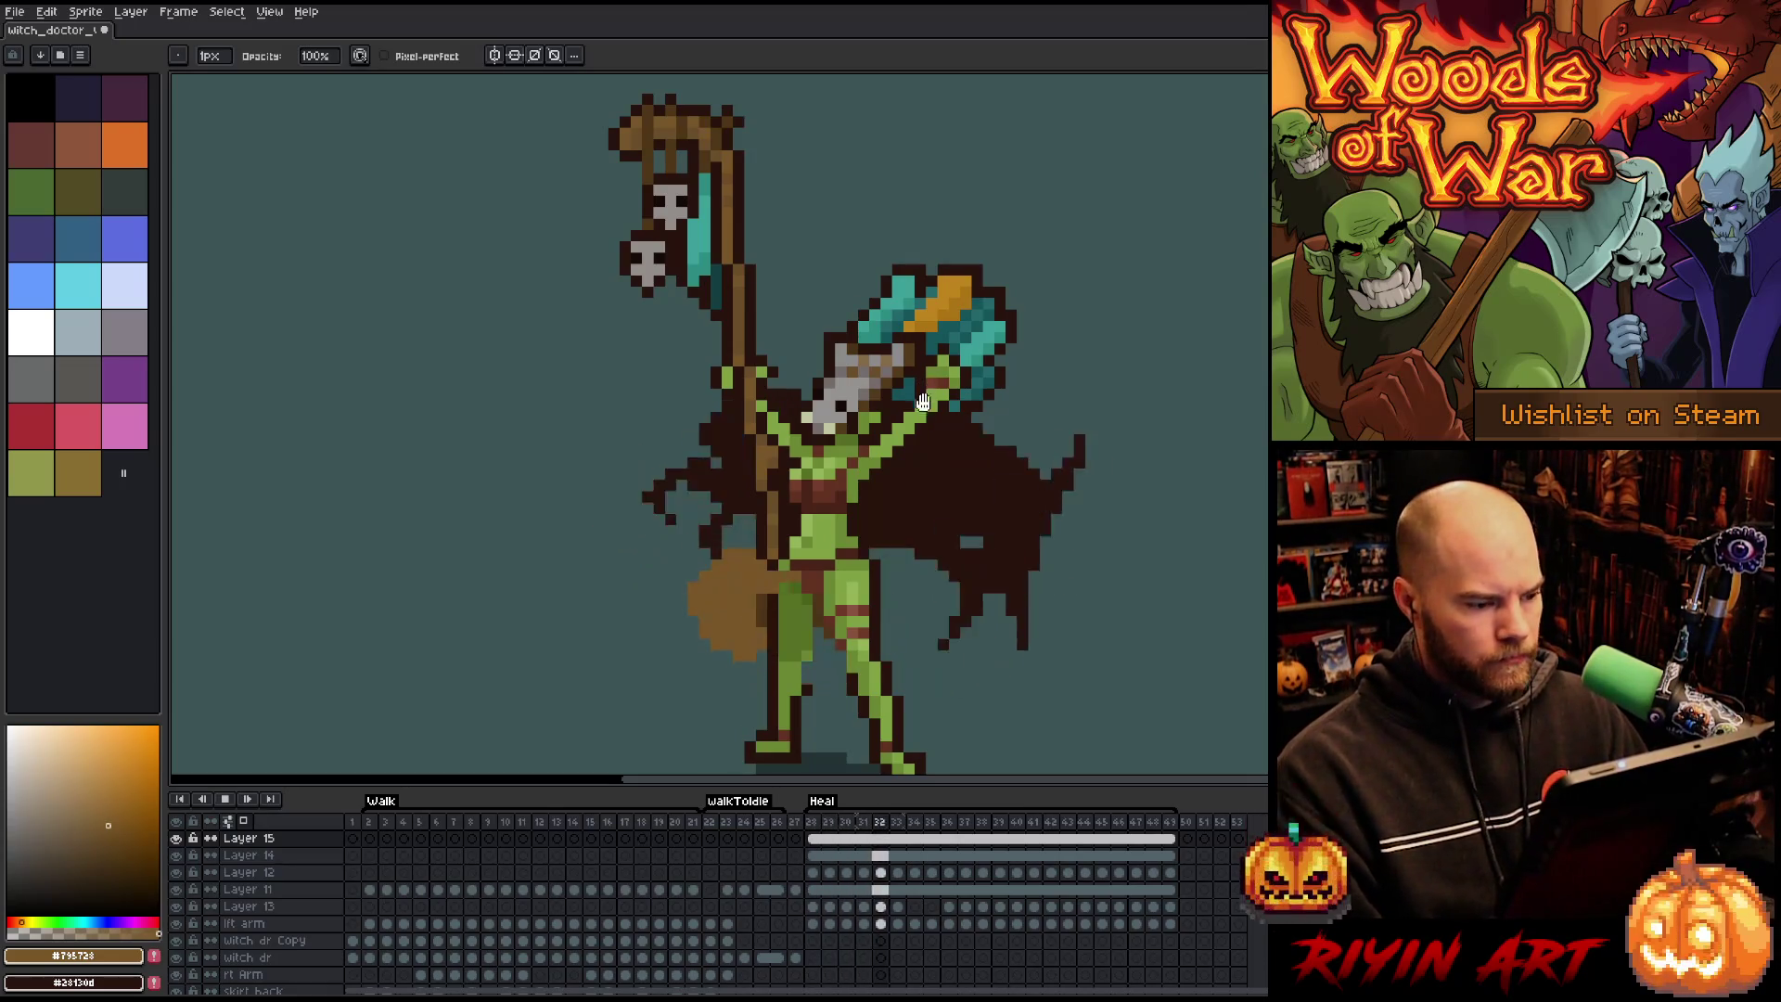
scroll(816, 594, down, 4)
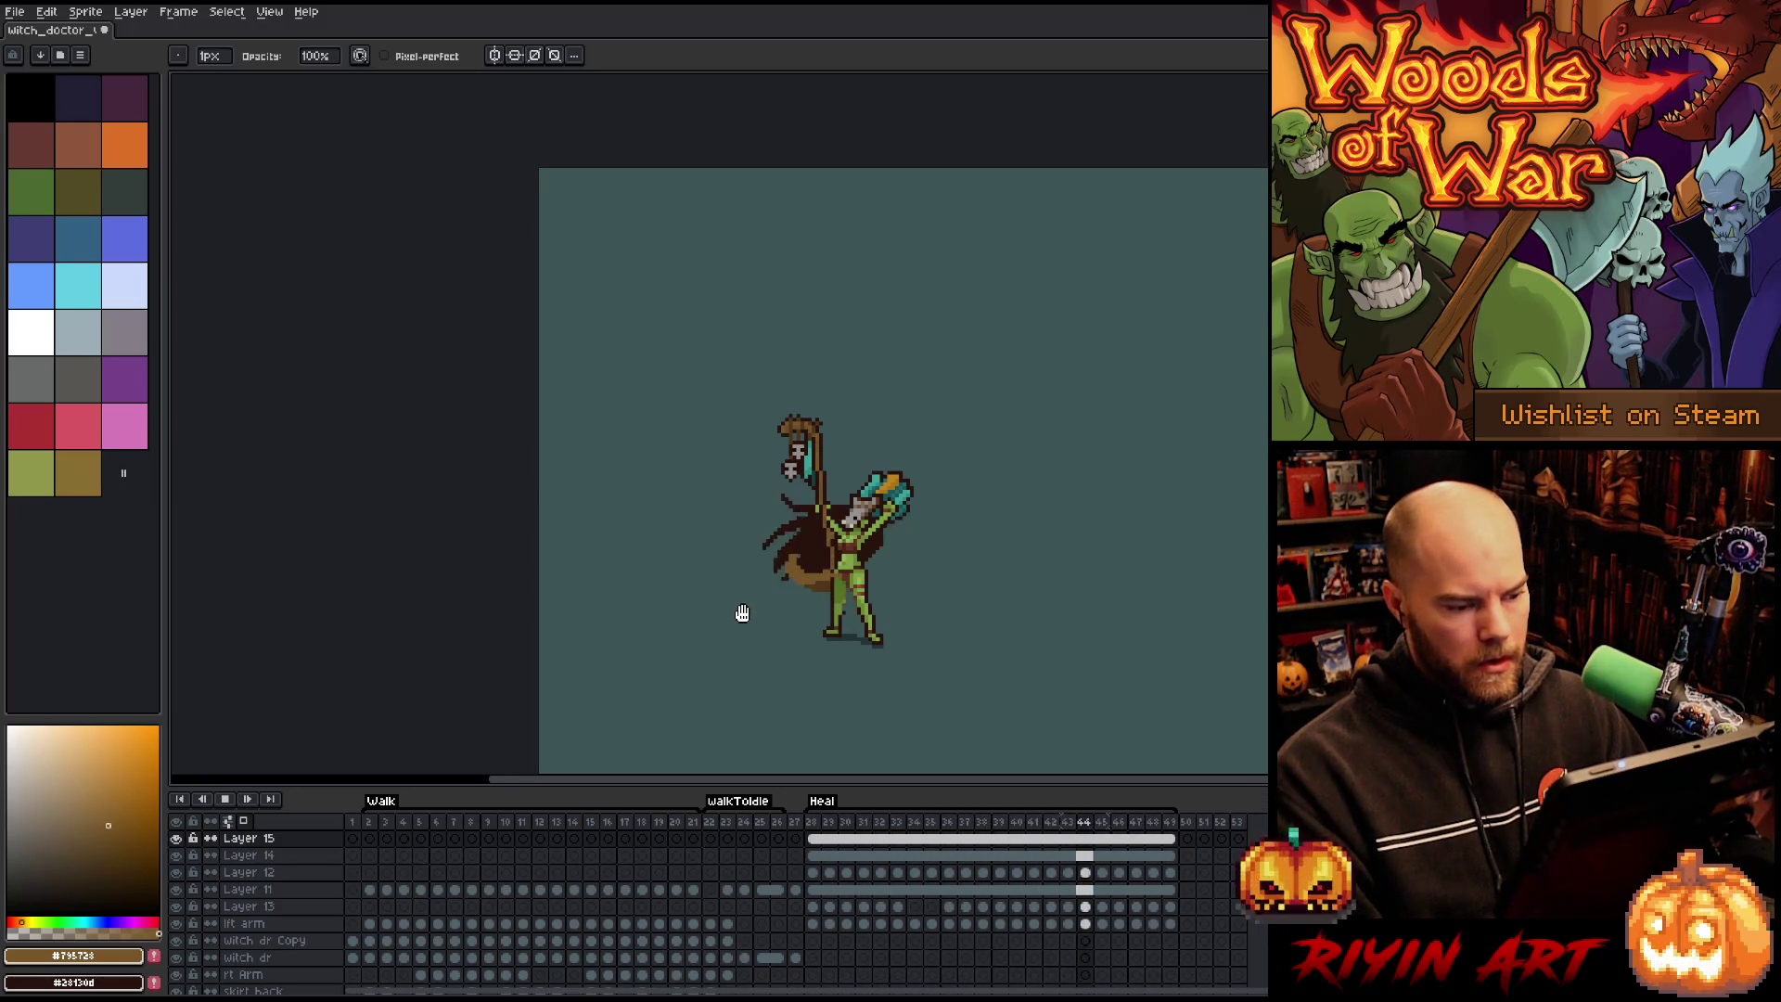
scroll(862, 593, up, 1)
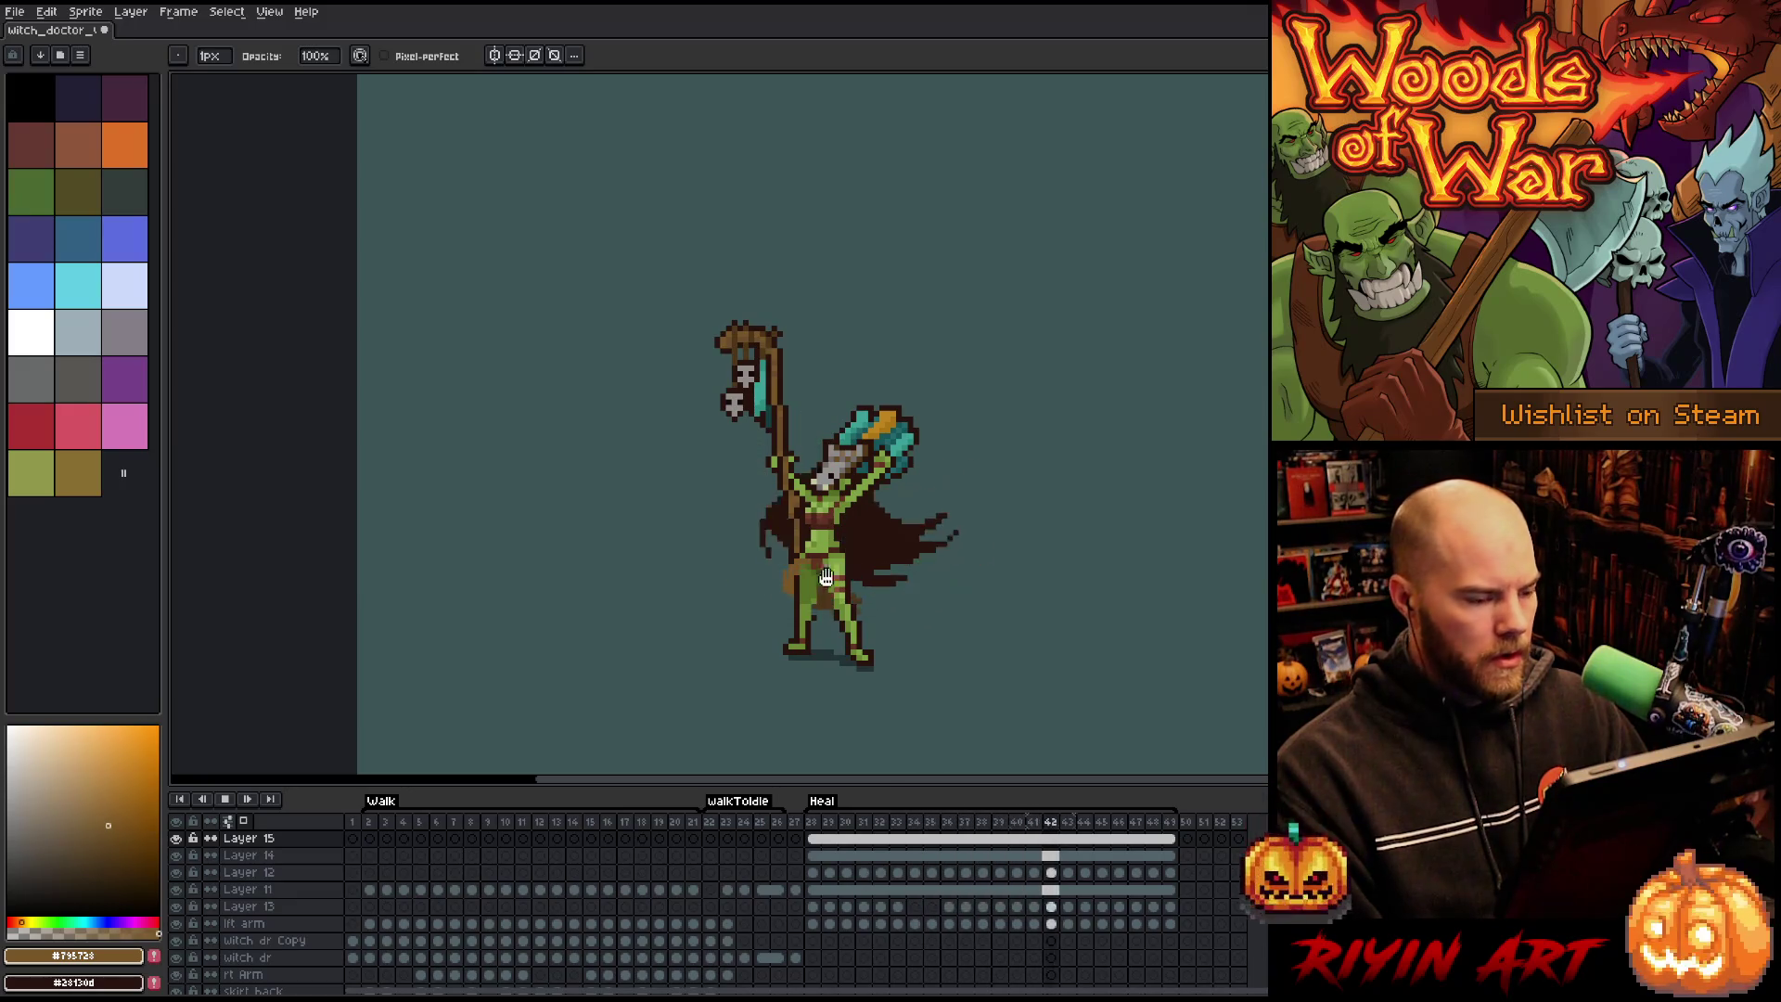
key(Return)
Unlink Layer 15's cels across Heal frames 28–49, then go to frame 29.
drag(818, 850, 1180, 852)
right_click(1180, 851)
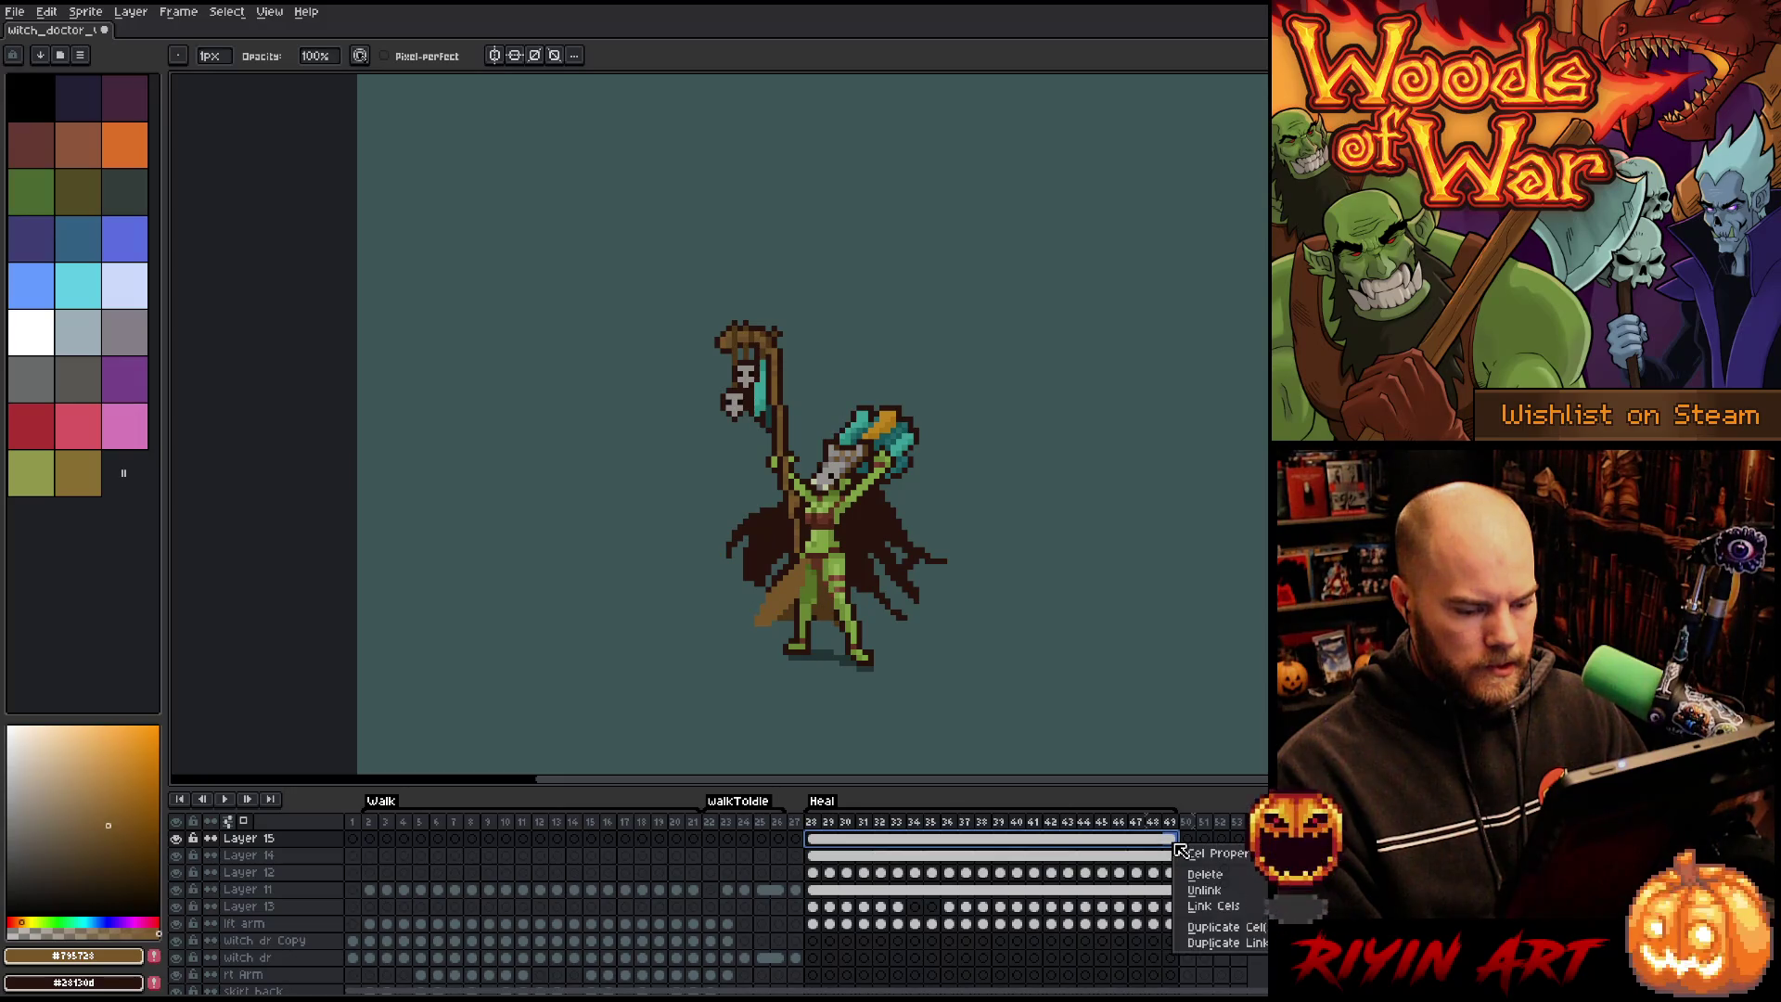
click(1204, 891)
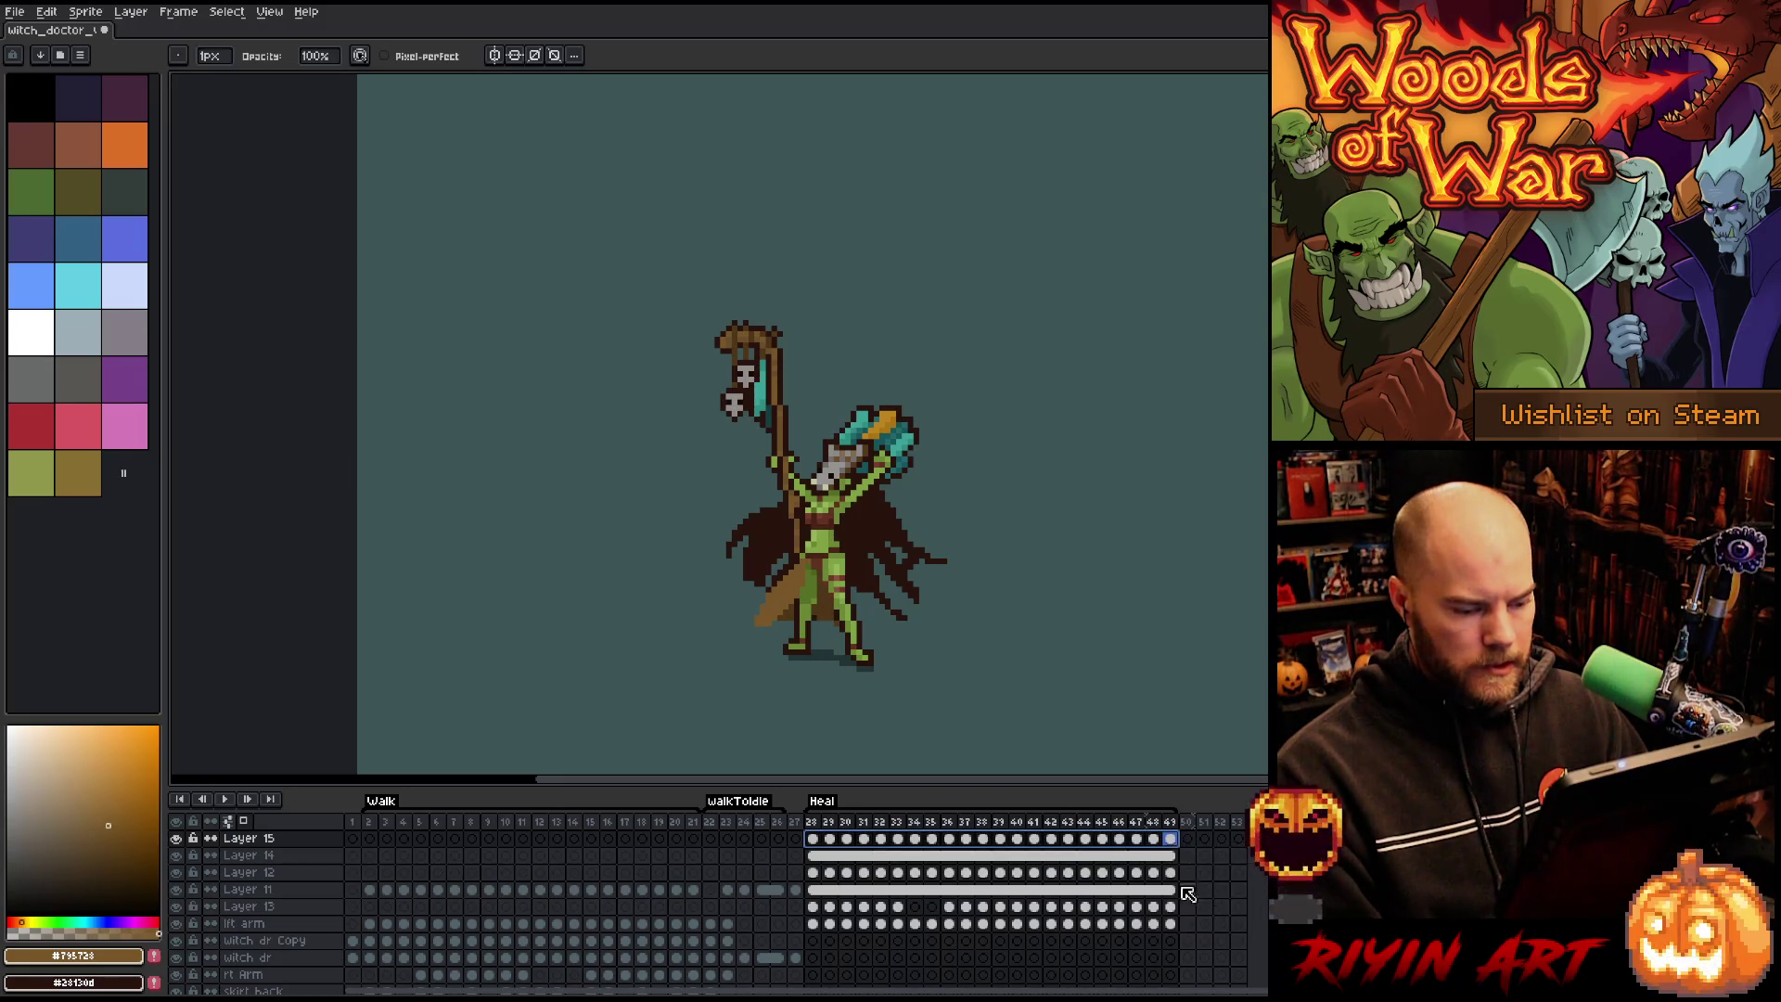
click(813, 839)
click(830, 839)
key(ctrl+v)
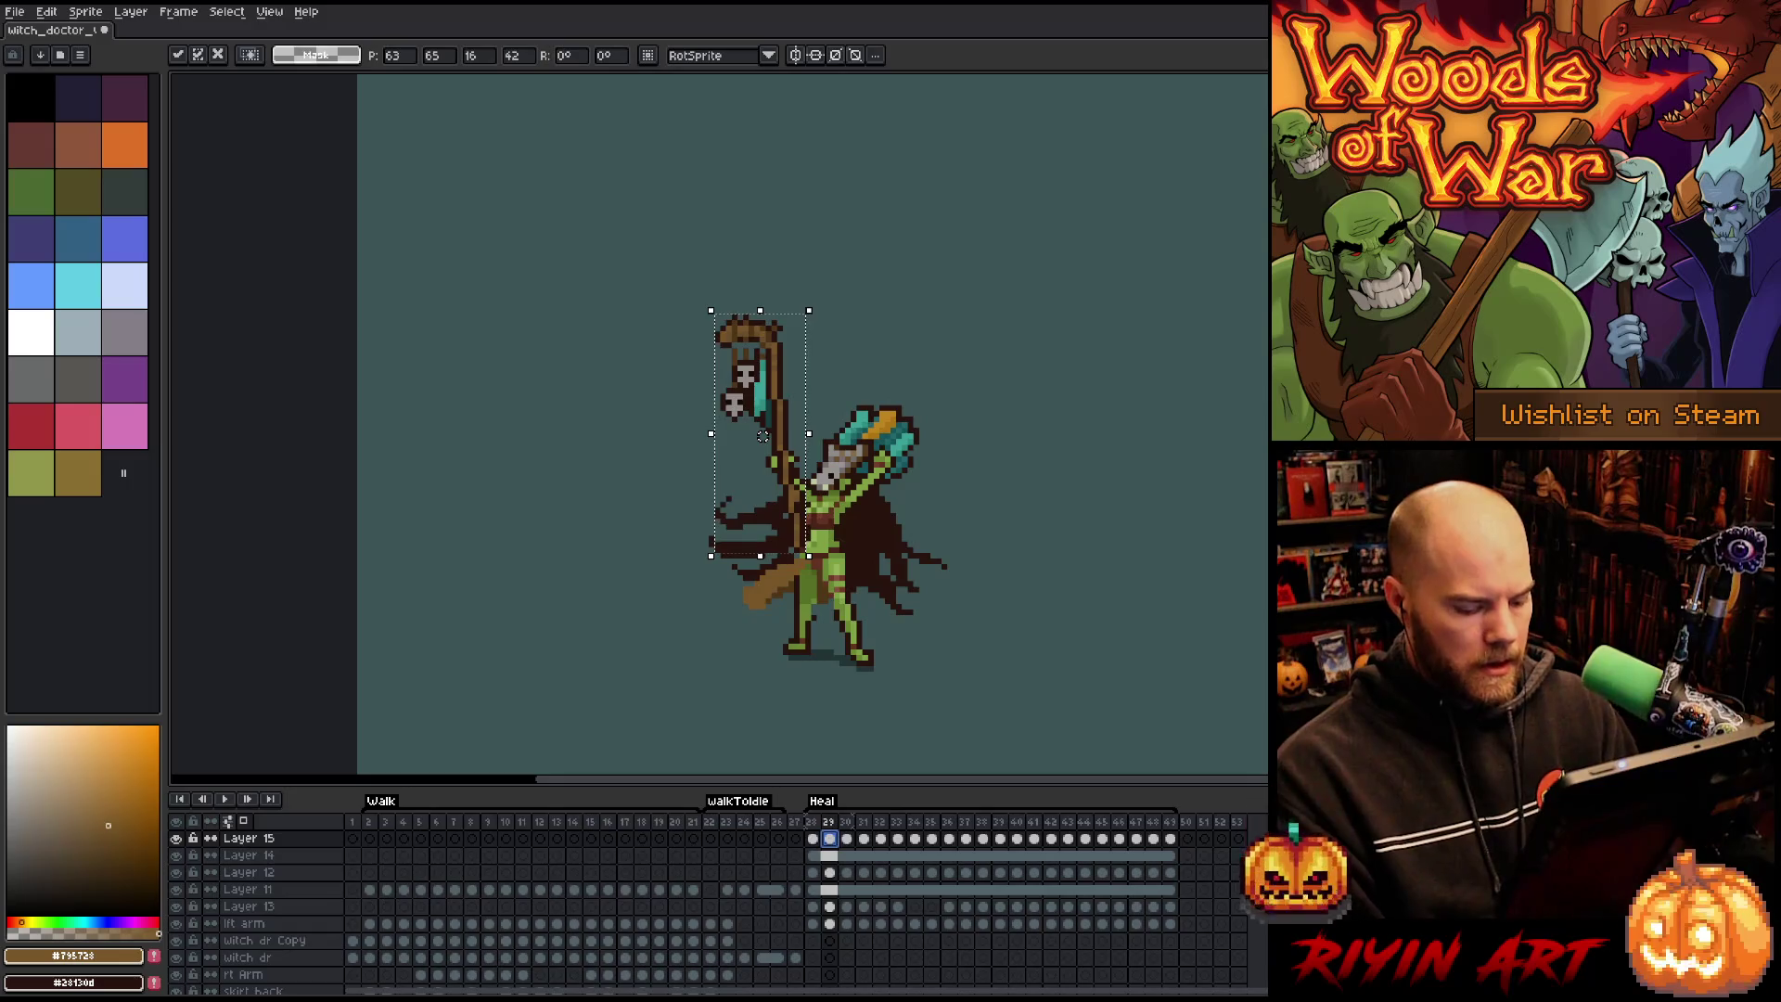
Raise the skull staff a little on Heal frames 30, 31 and 32.
key(period)
drag(763, 441, 762, 436)
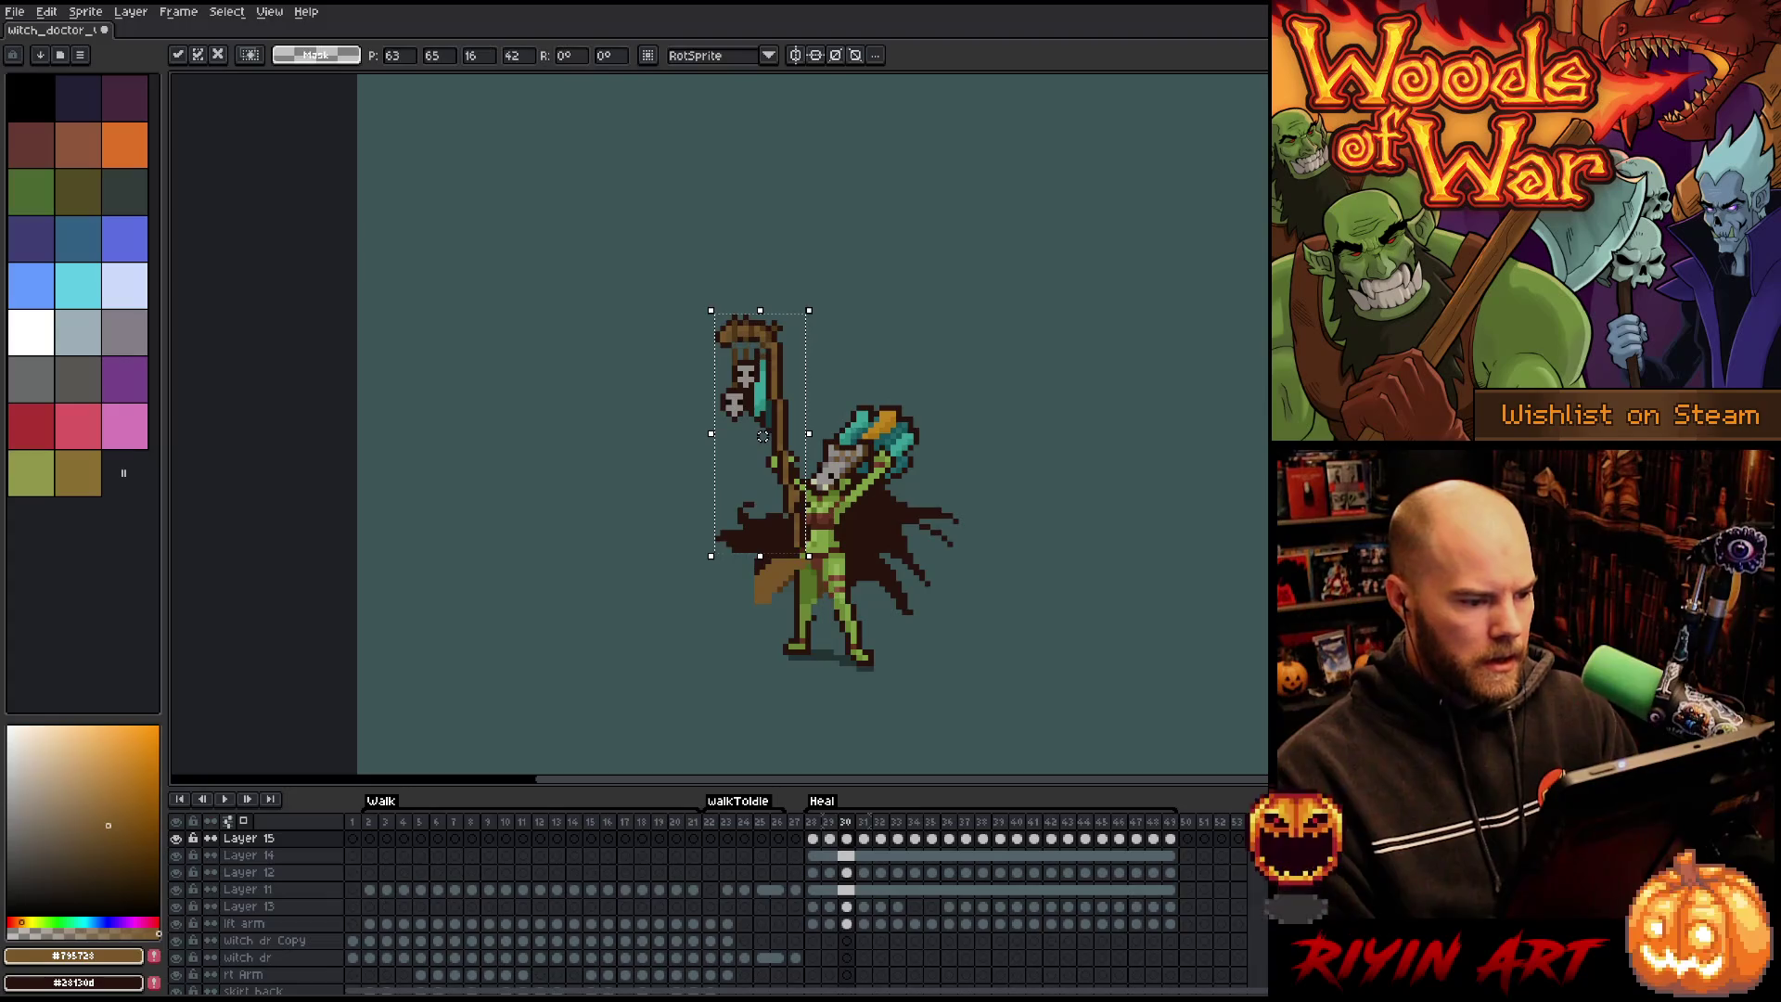
key(period)
drag(762, 442, 762, 431)
key(period)
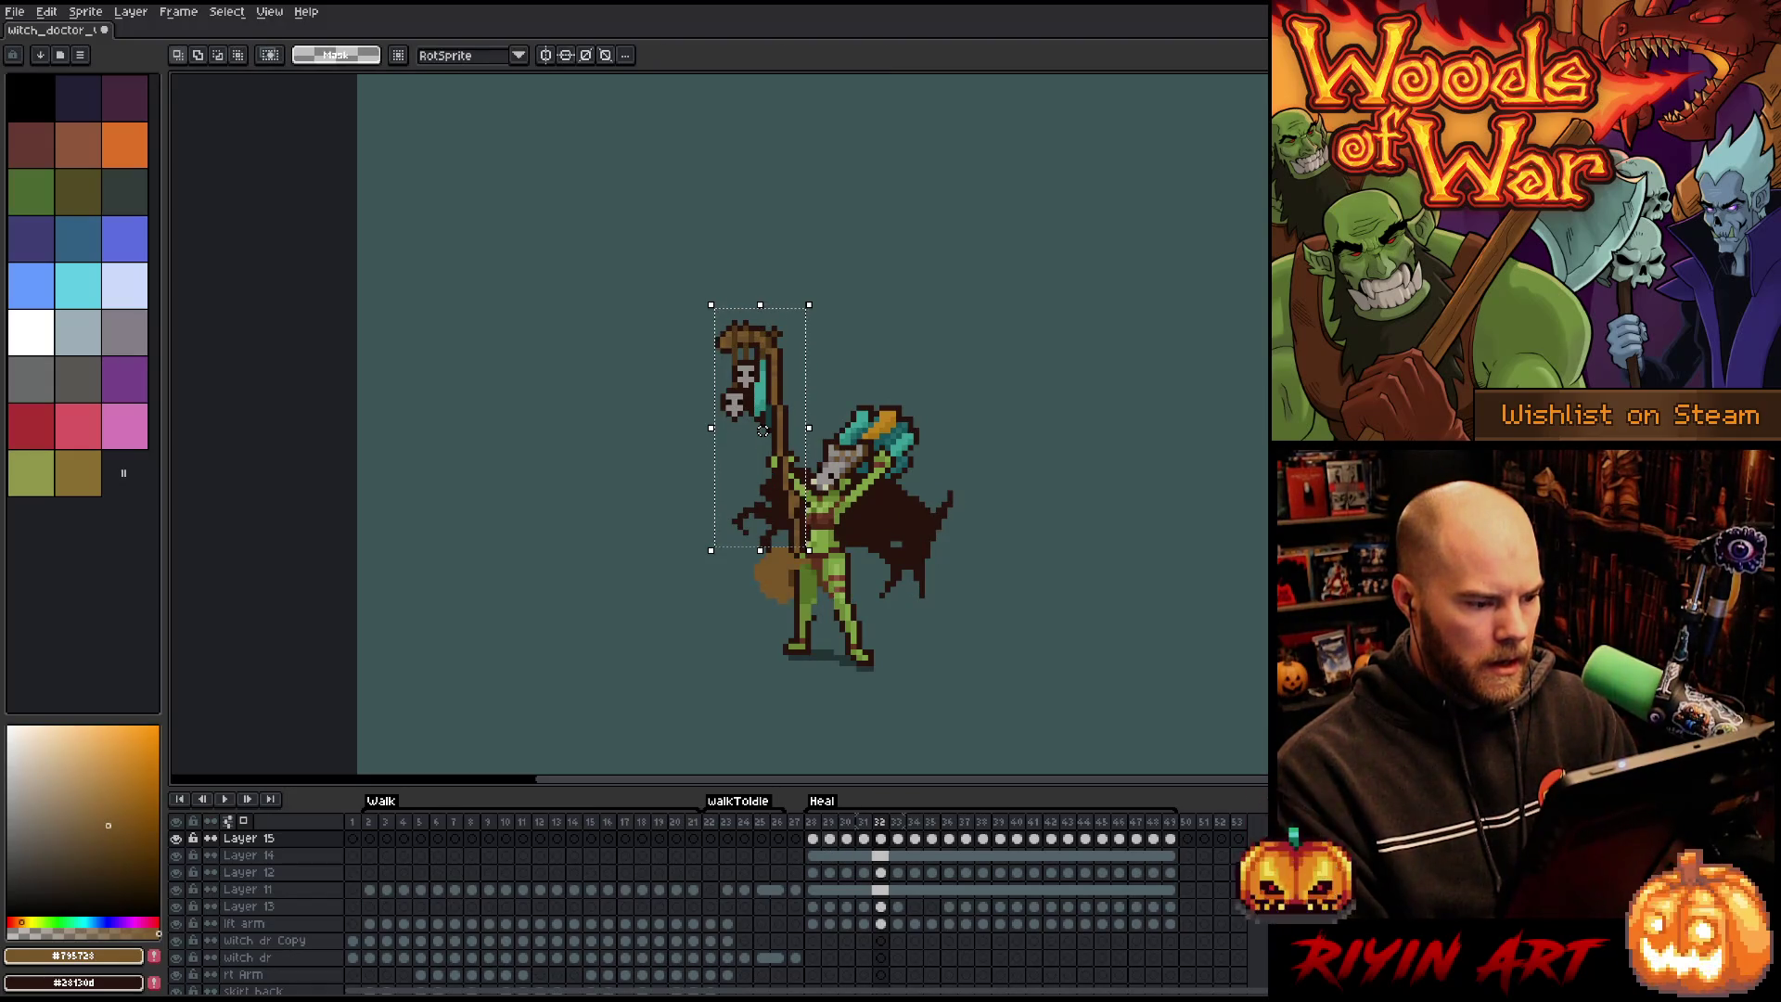
drag(762, 441, 763, 436)
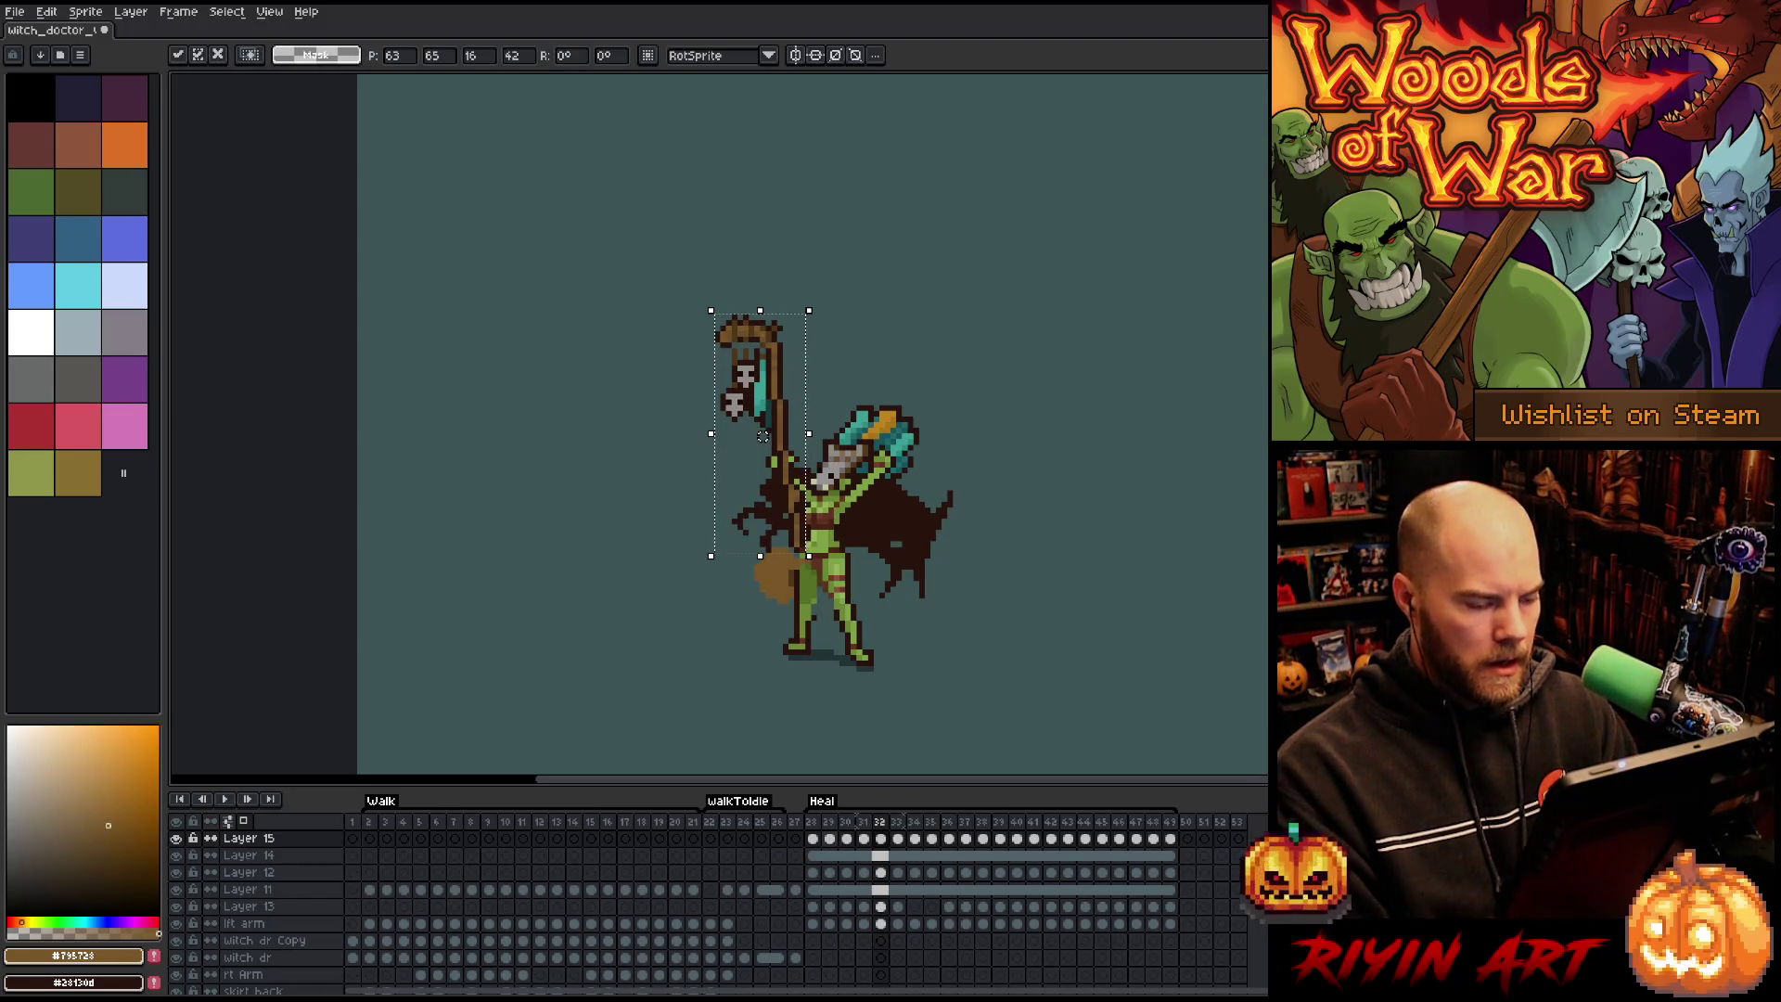
key(Return)
Lower the staff one pixel on frame 35, raise it on frame 38, then return to frame 28.
key(period)
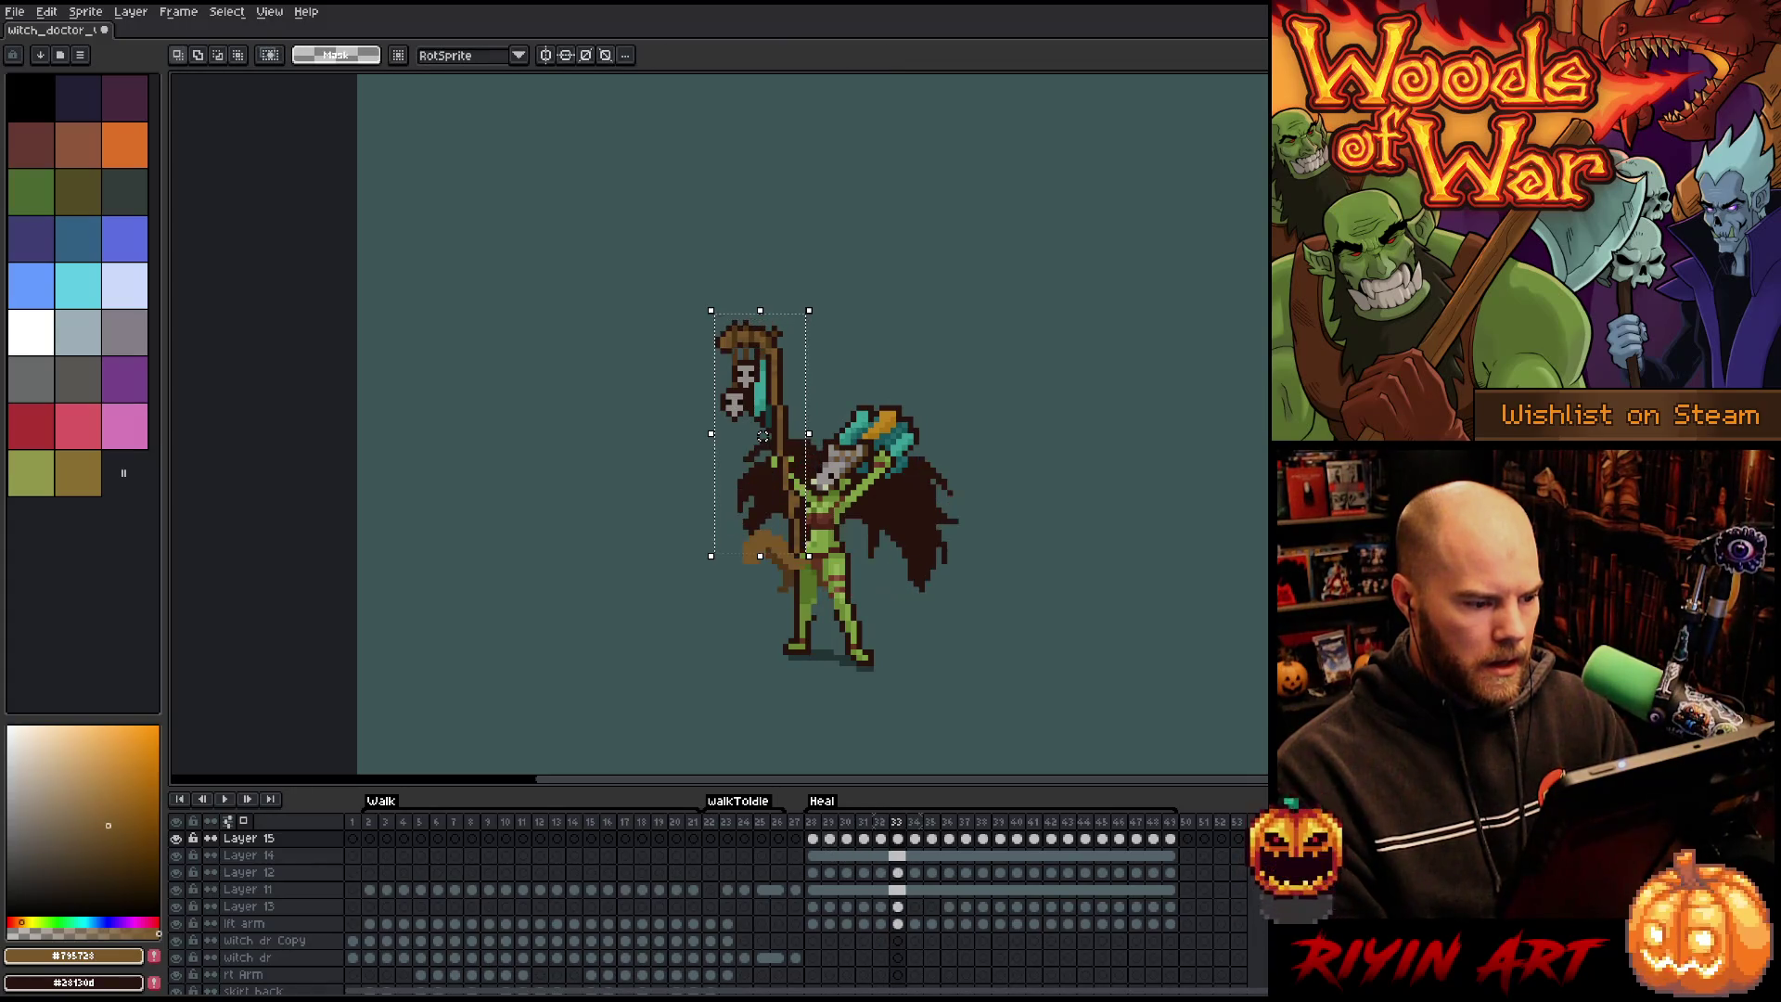
key(period)
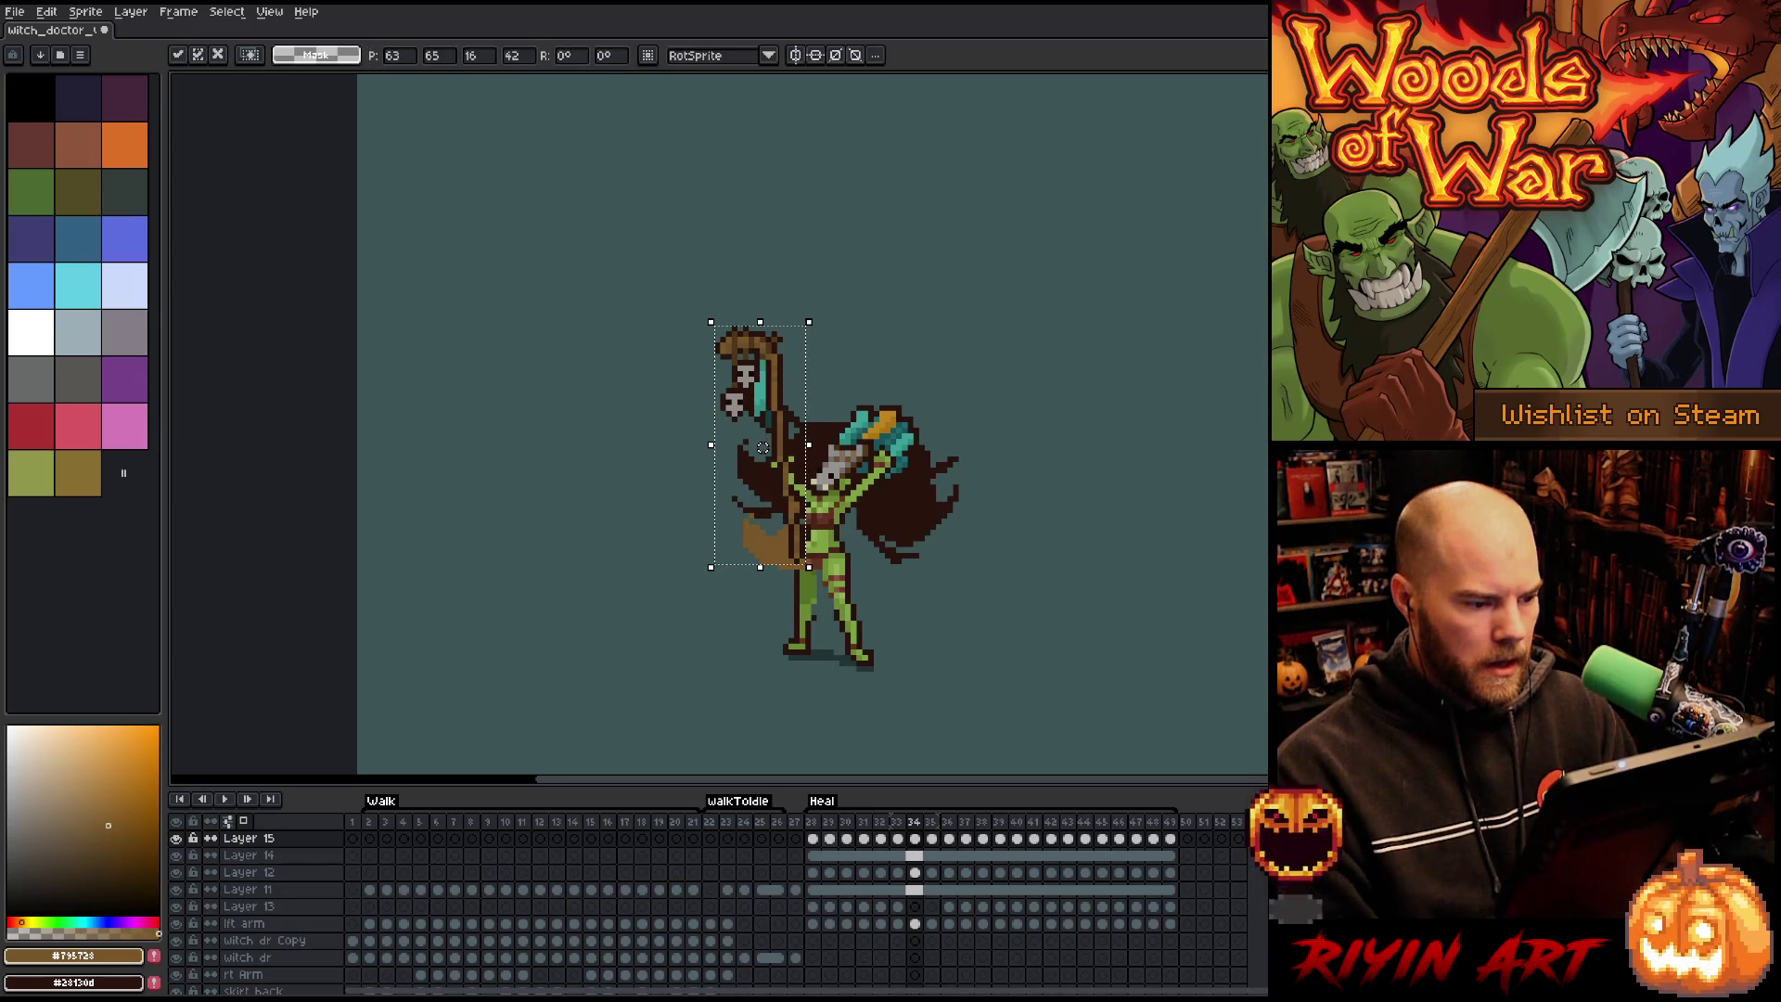
key(period)
drag(761, 442, 761, 448)
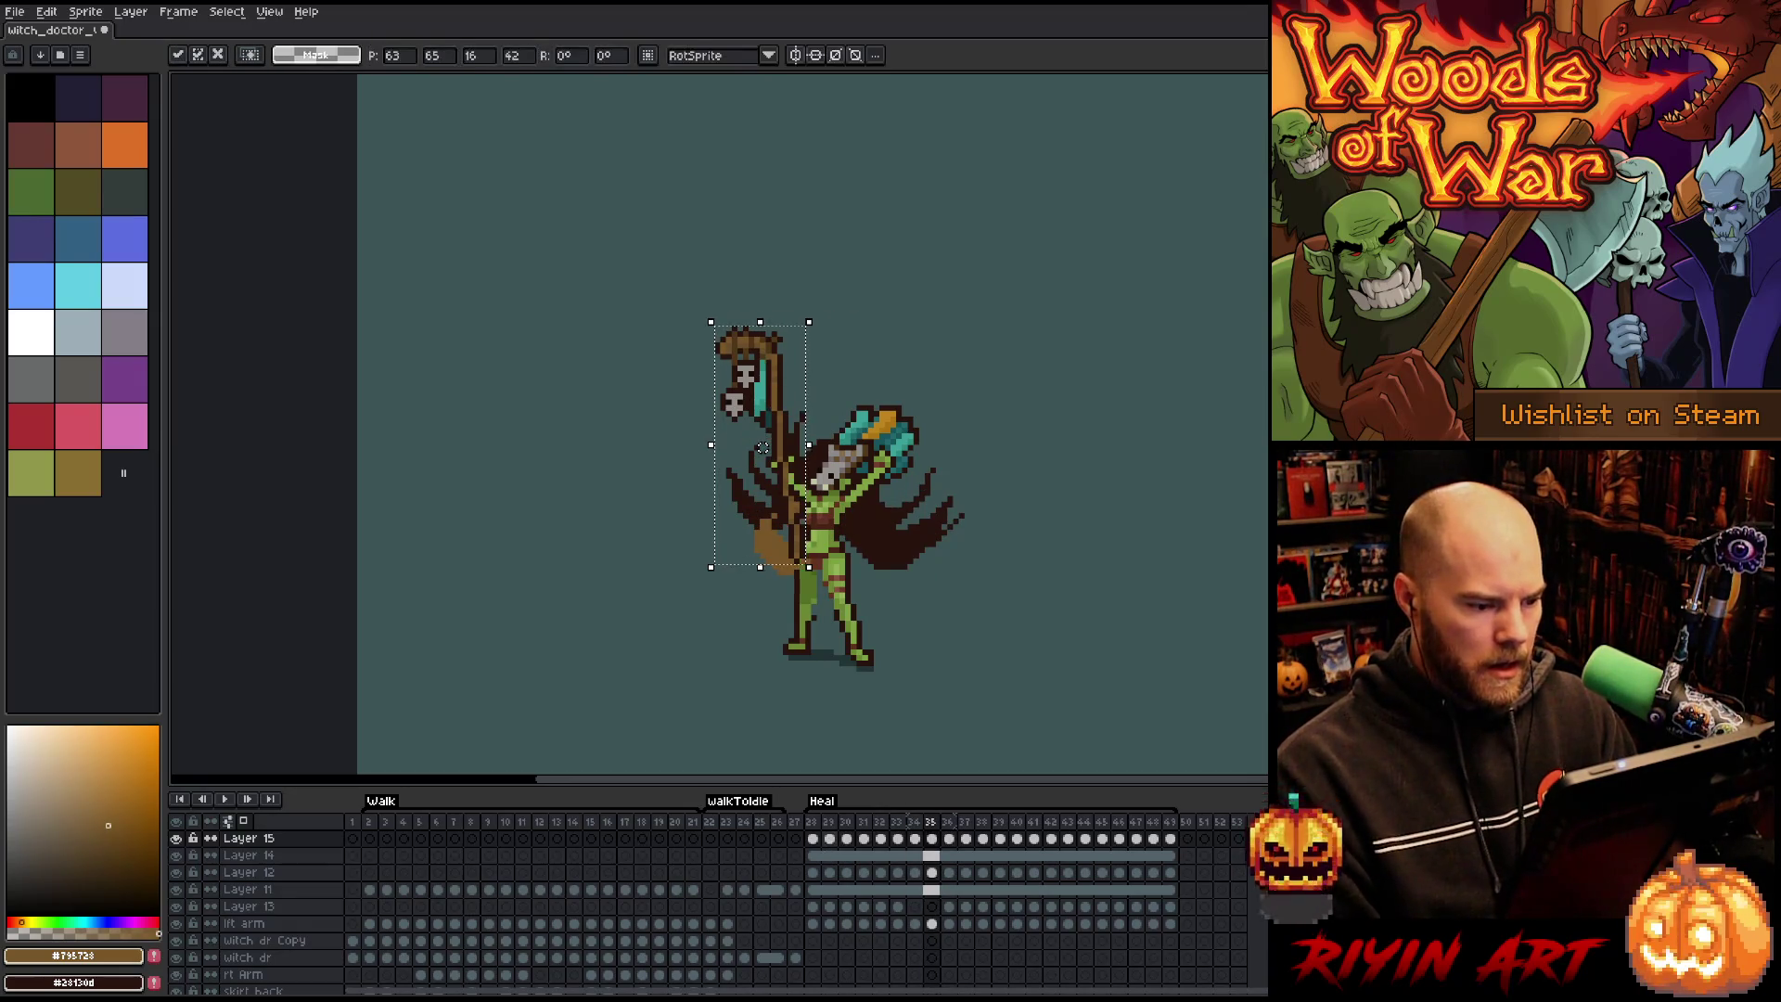
key(period)
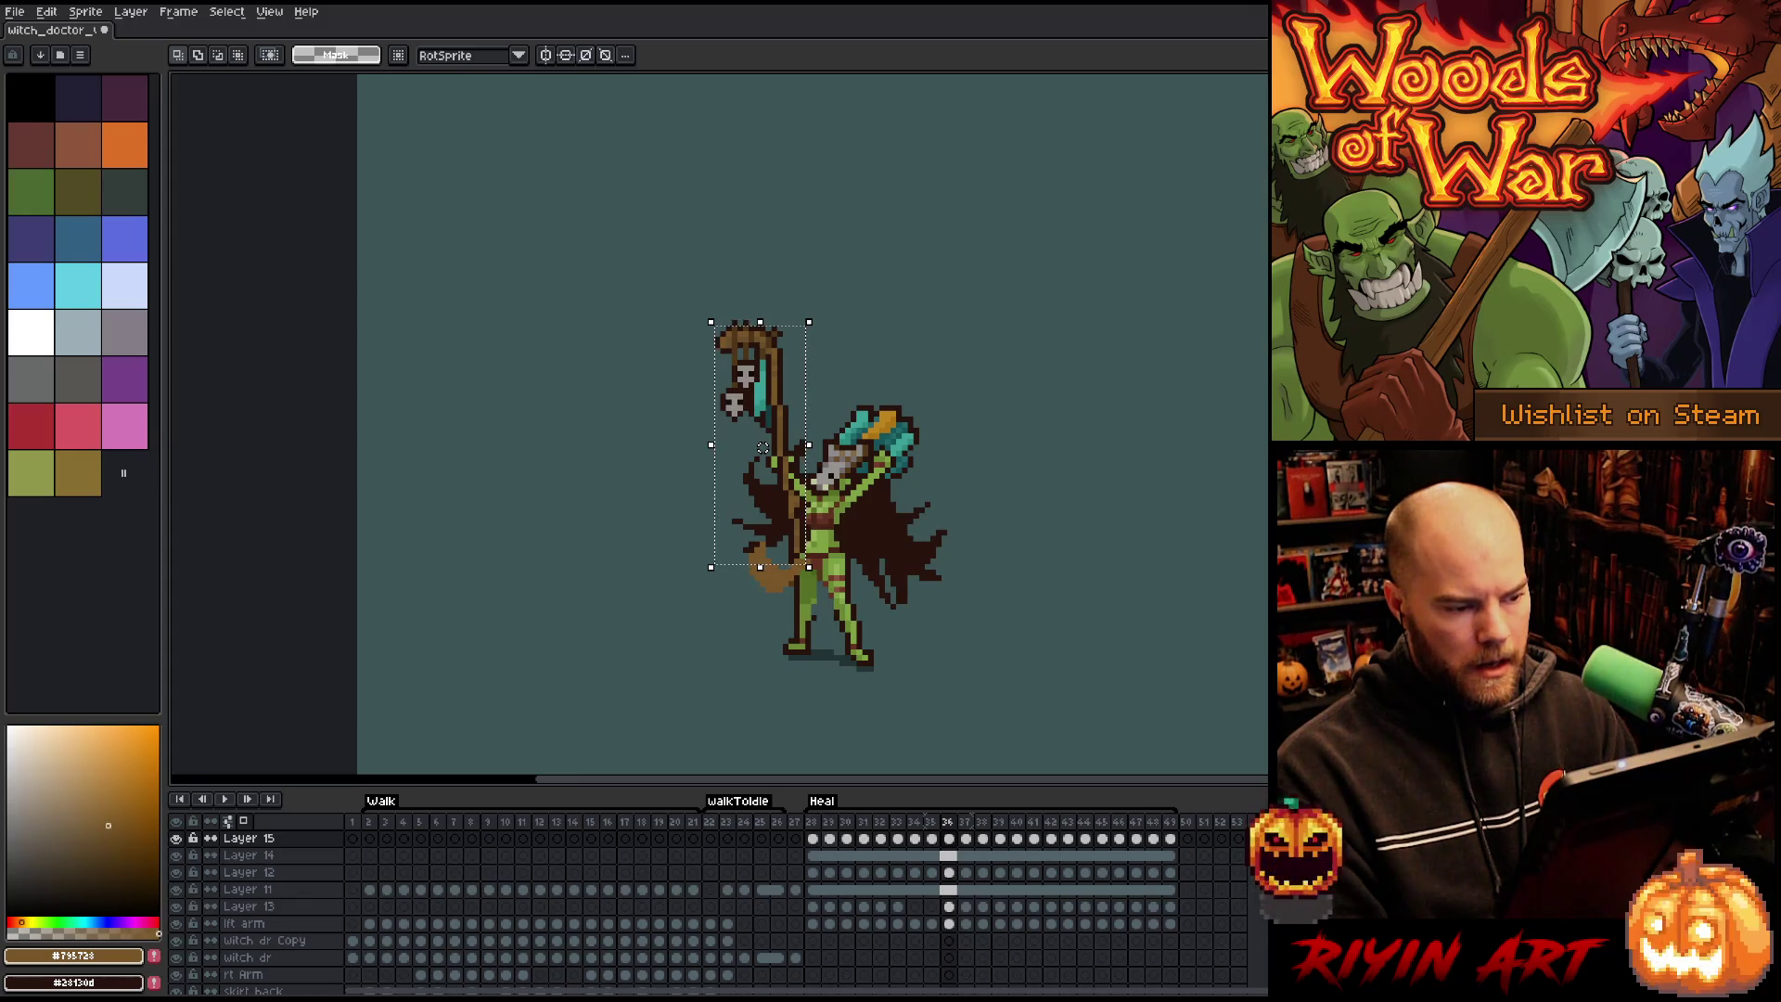
key(period)
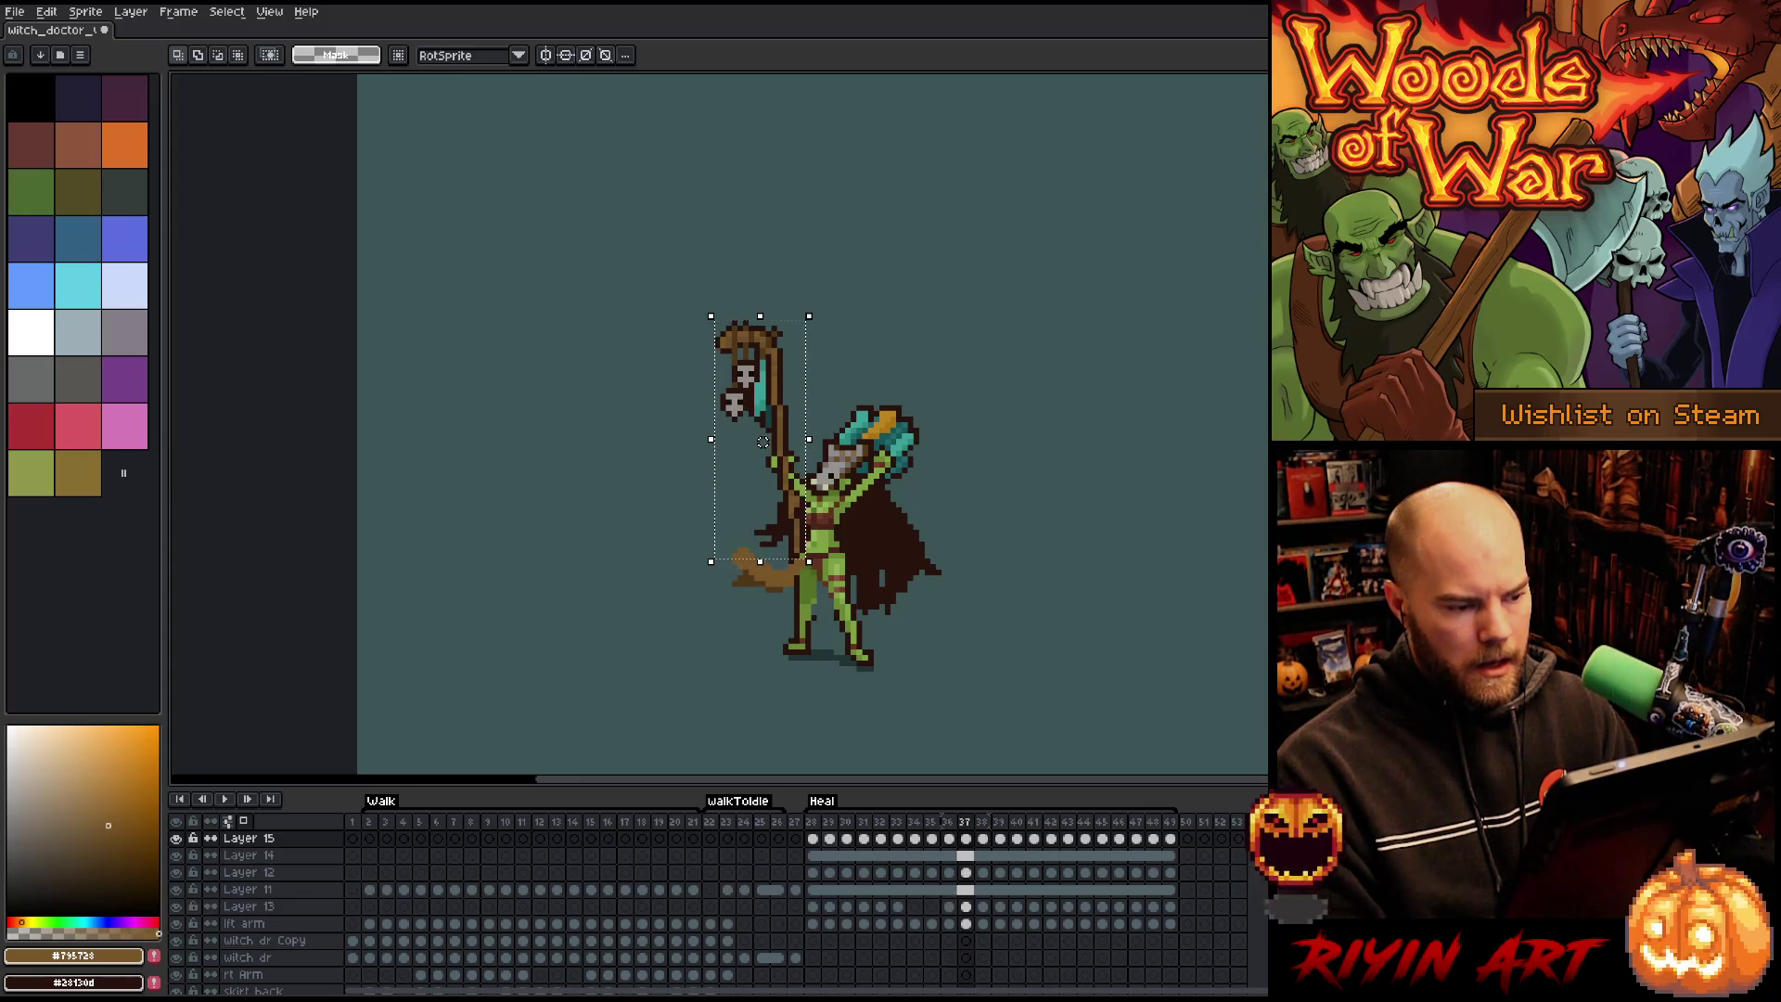
key(period)
drag(763, 442, 763, 430)
key(period)
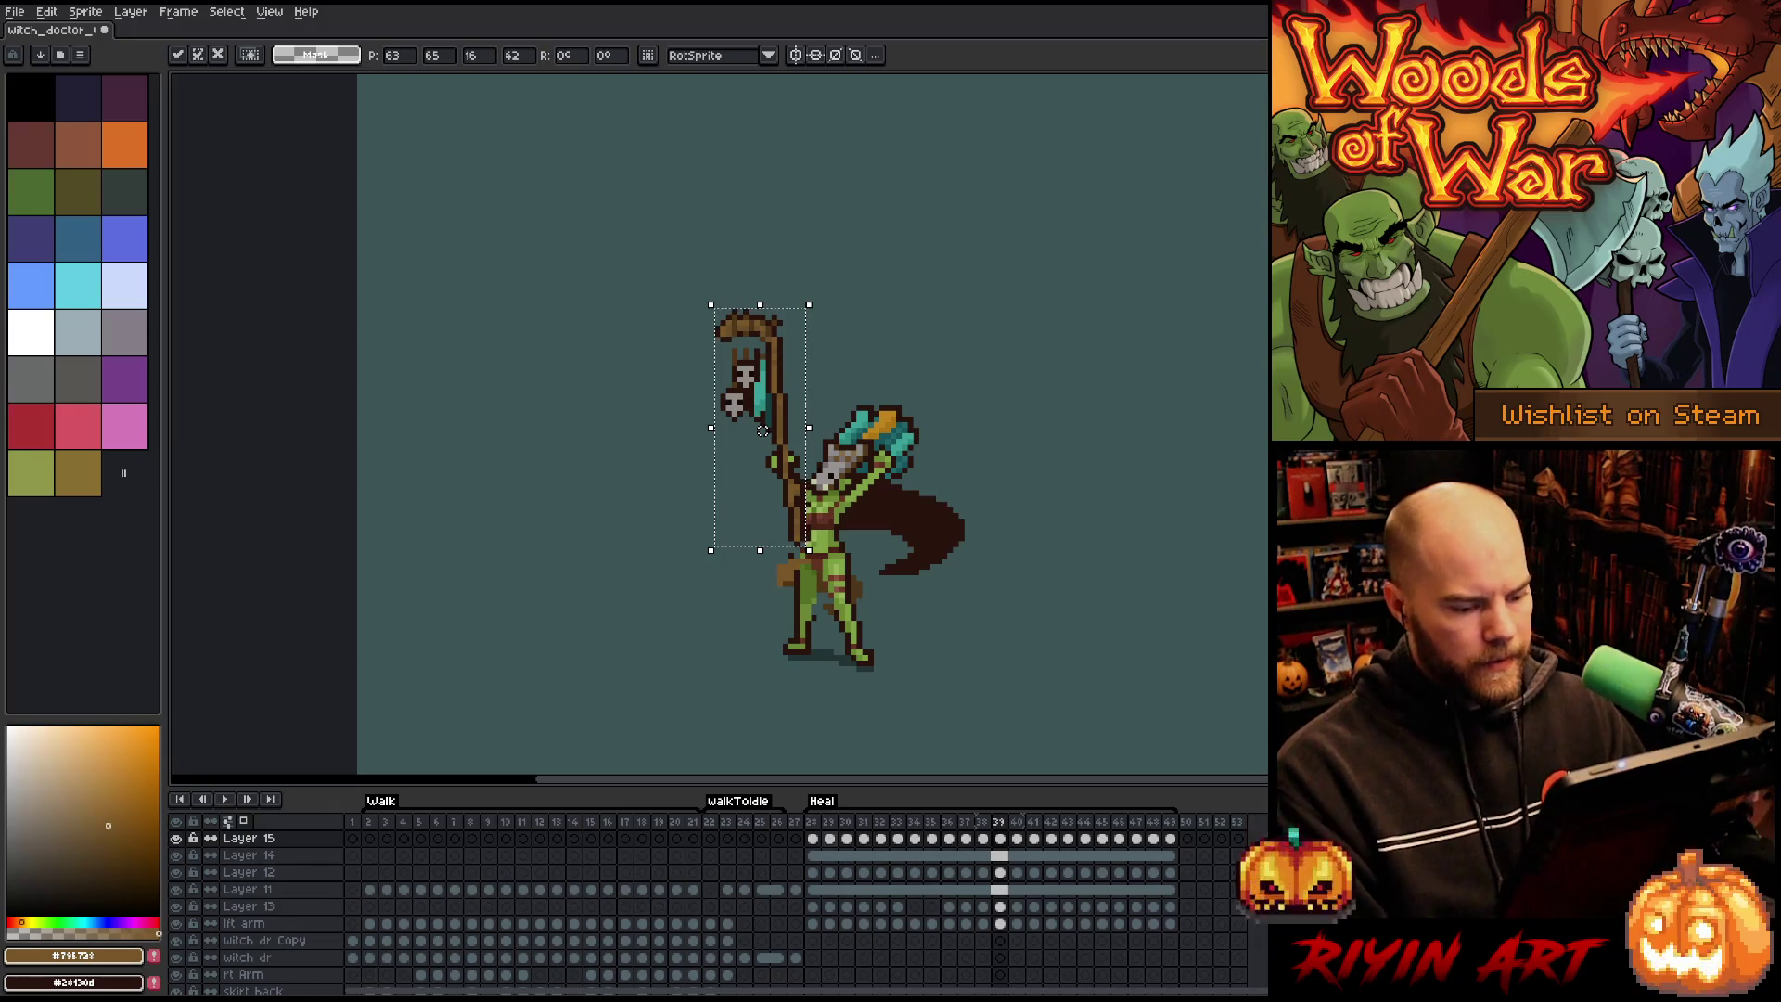
key(Home)
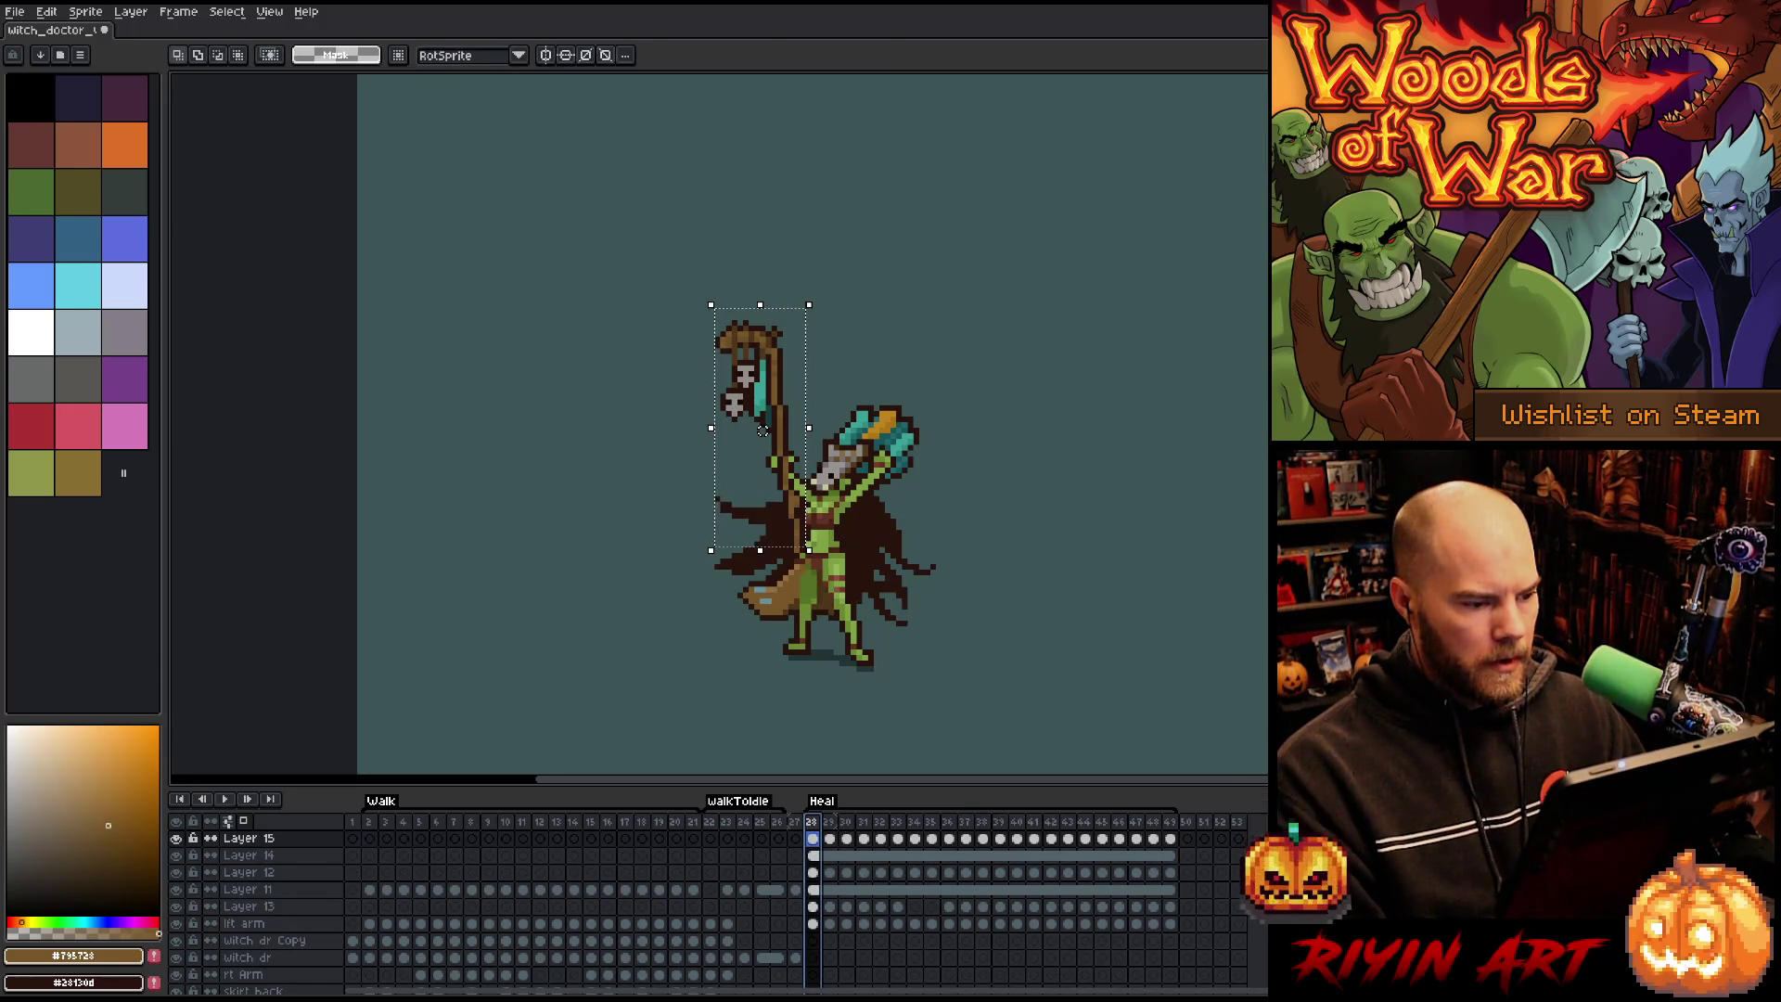
Step through the Heal frames up to frame 39 to review the staff bob.
key(period)
key(period)
key(period)
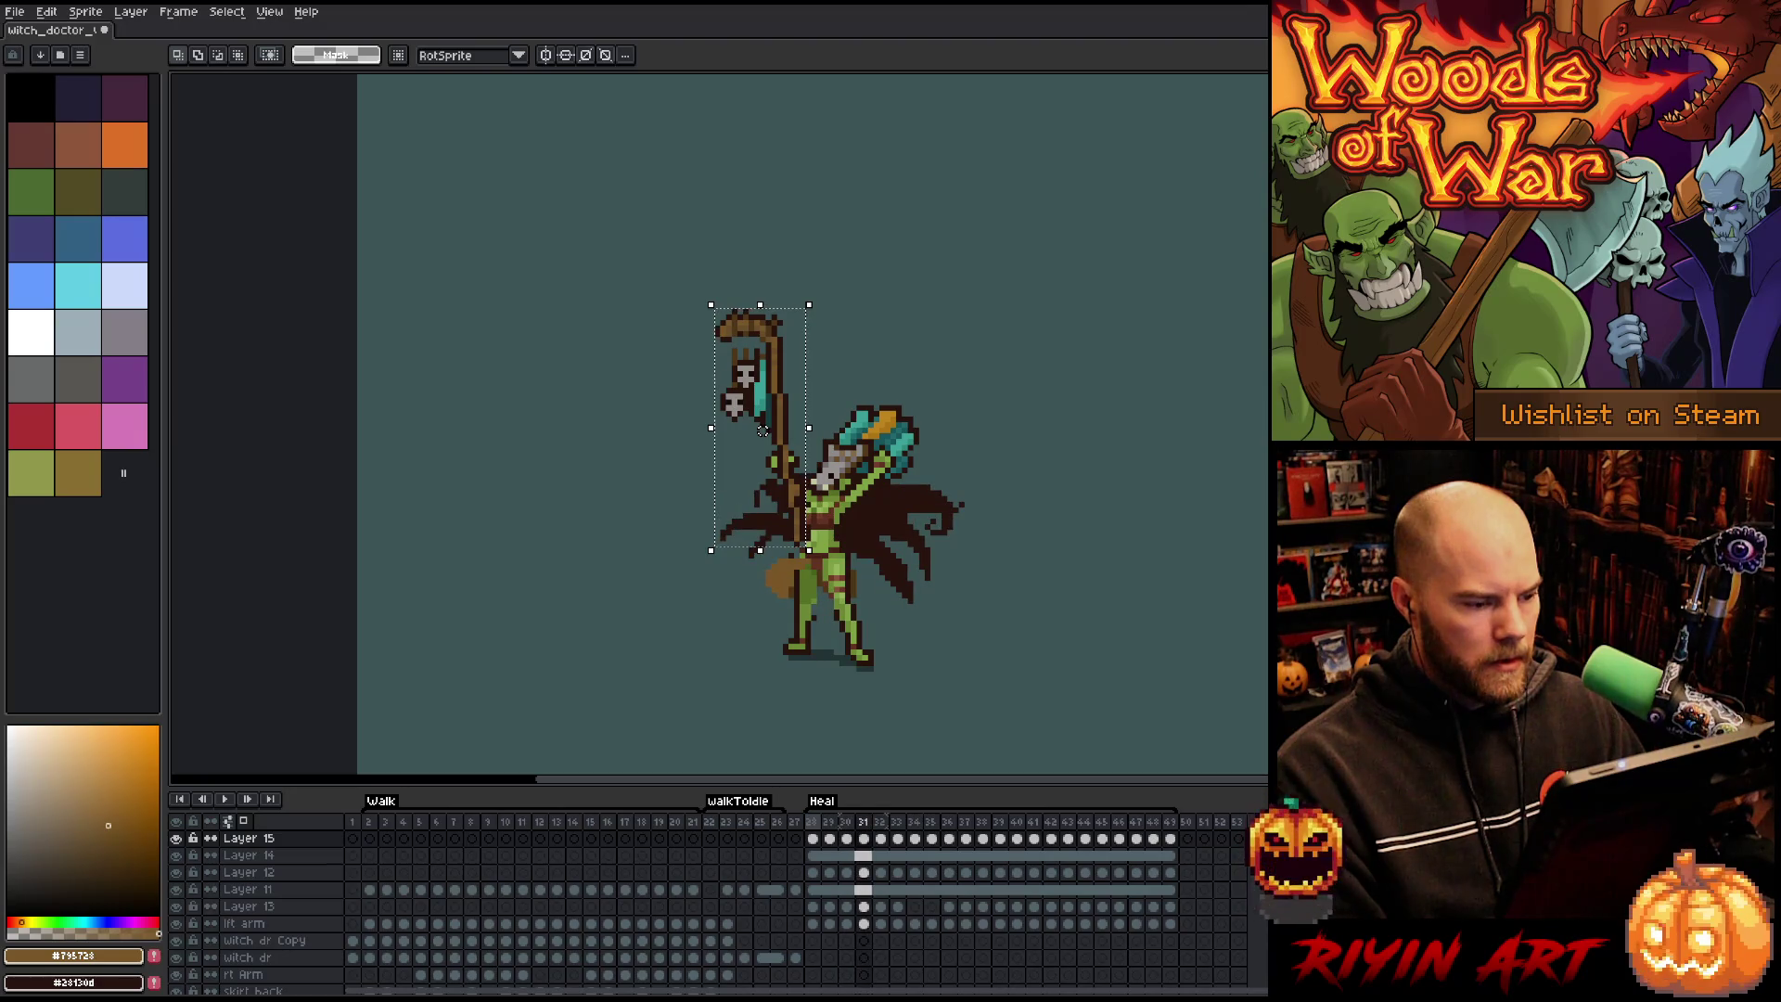
key(period)
key(period)
key(period)
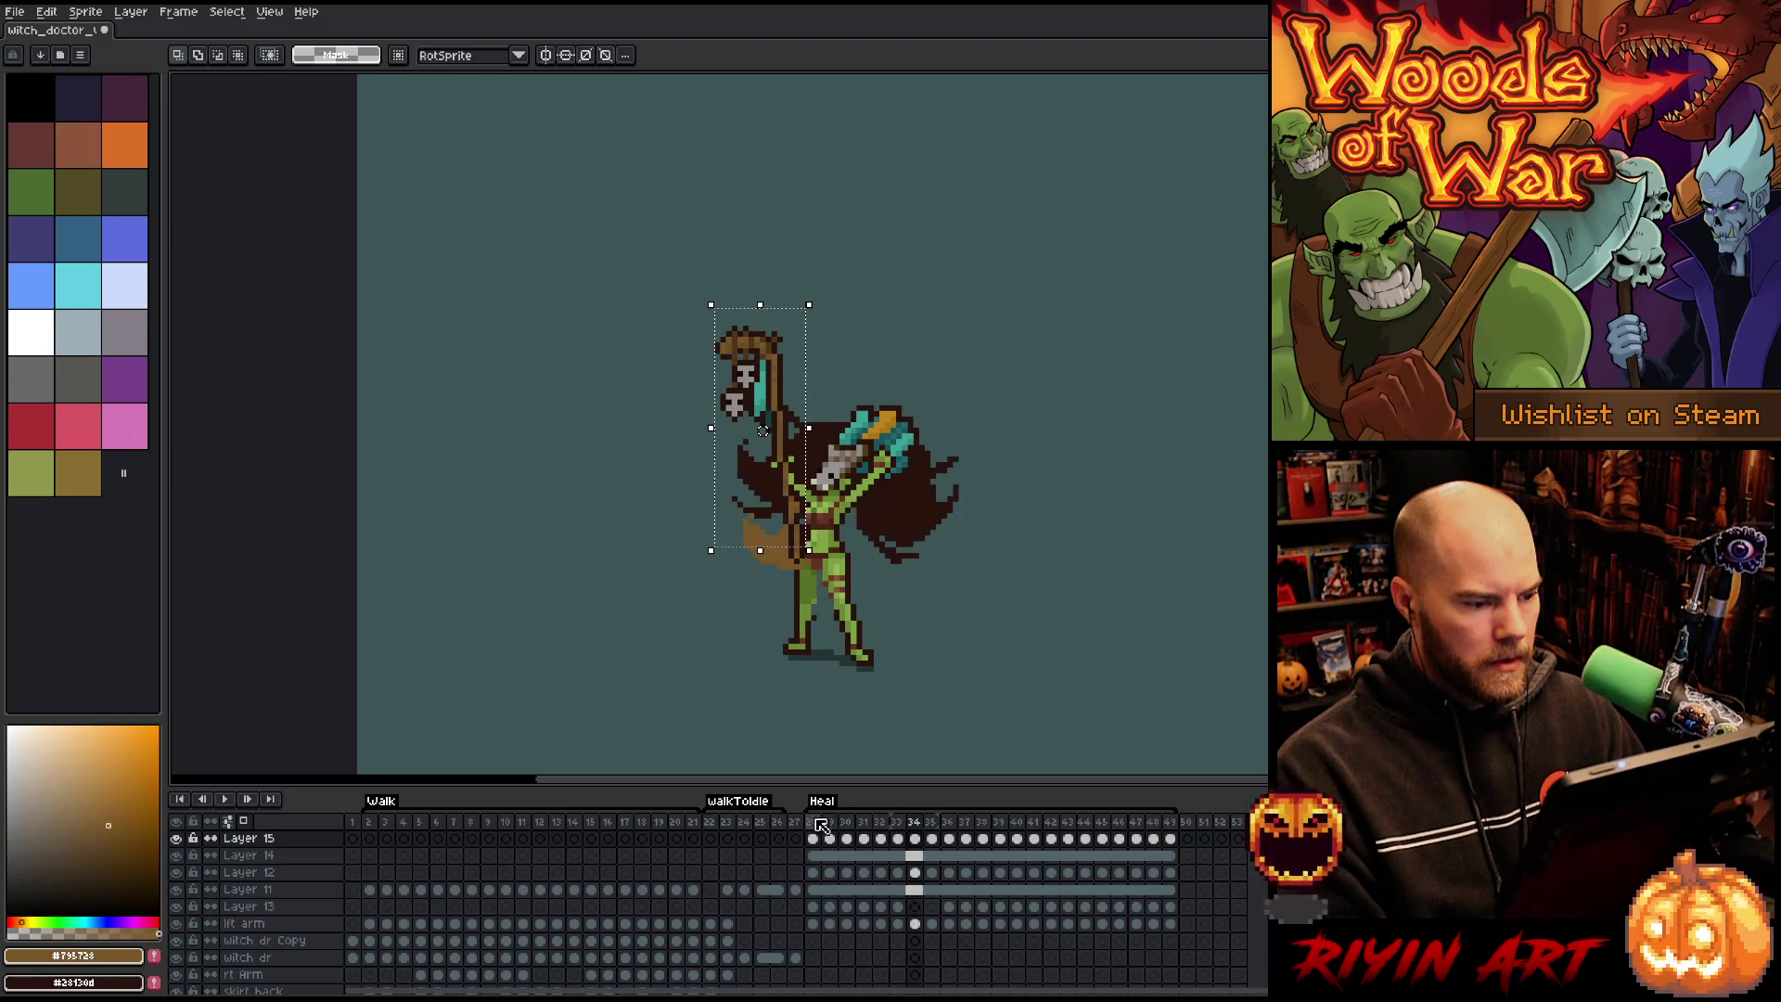
key(period)
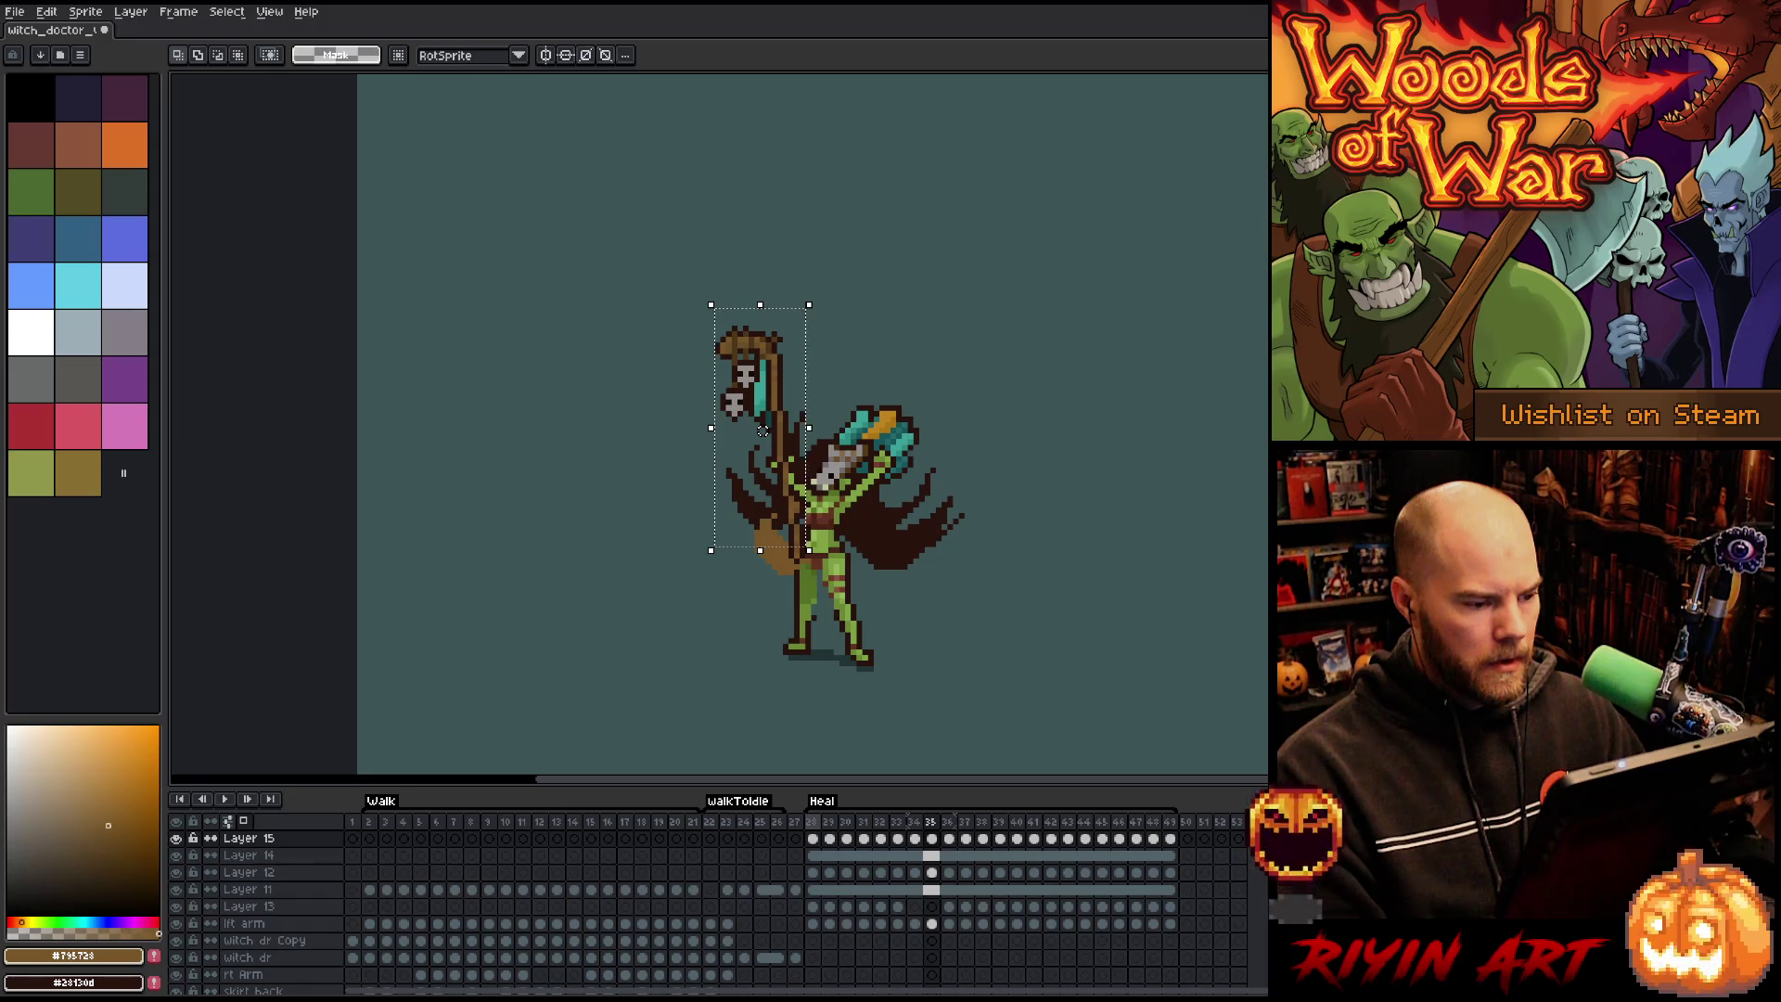
key(period)
key(period)
key(period)
key(Home)
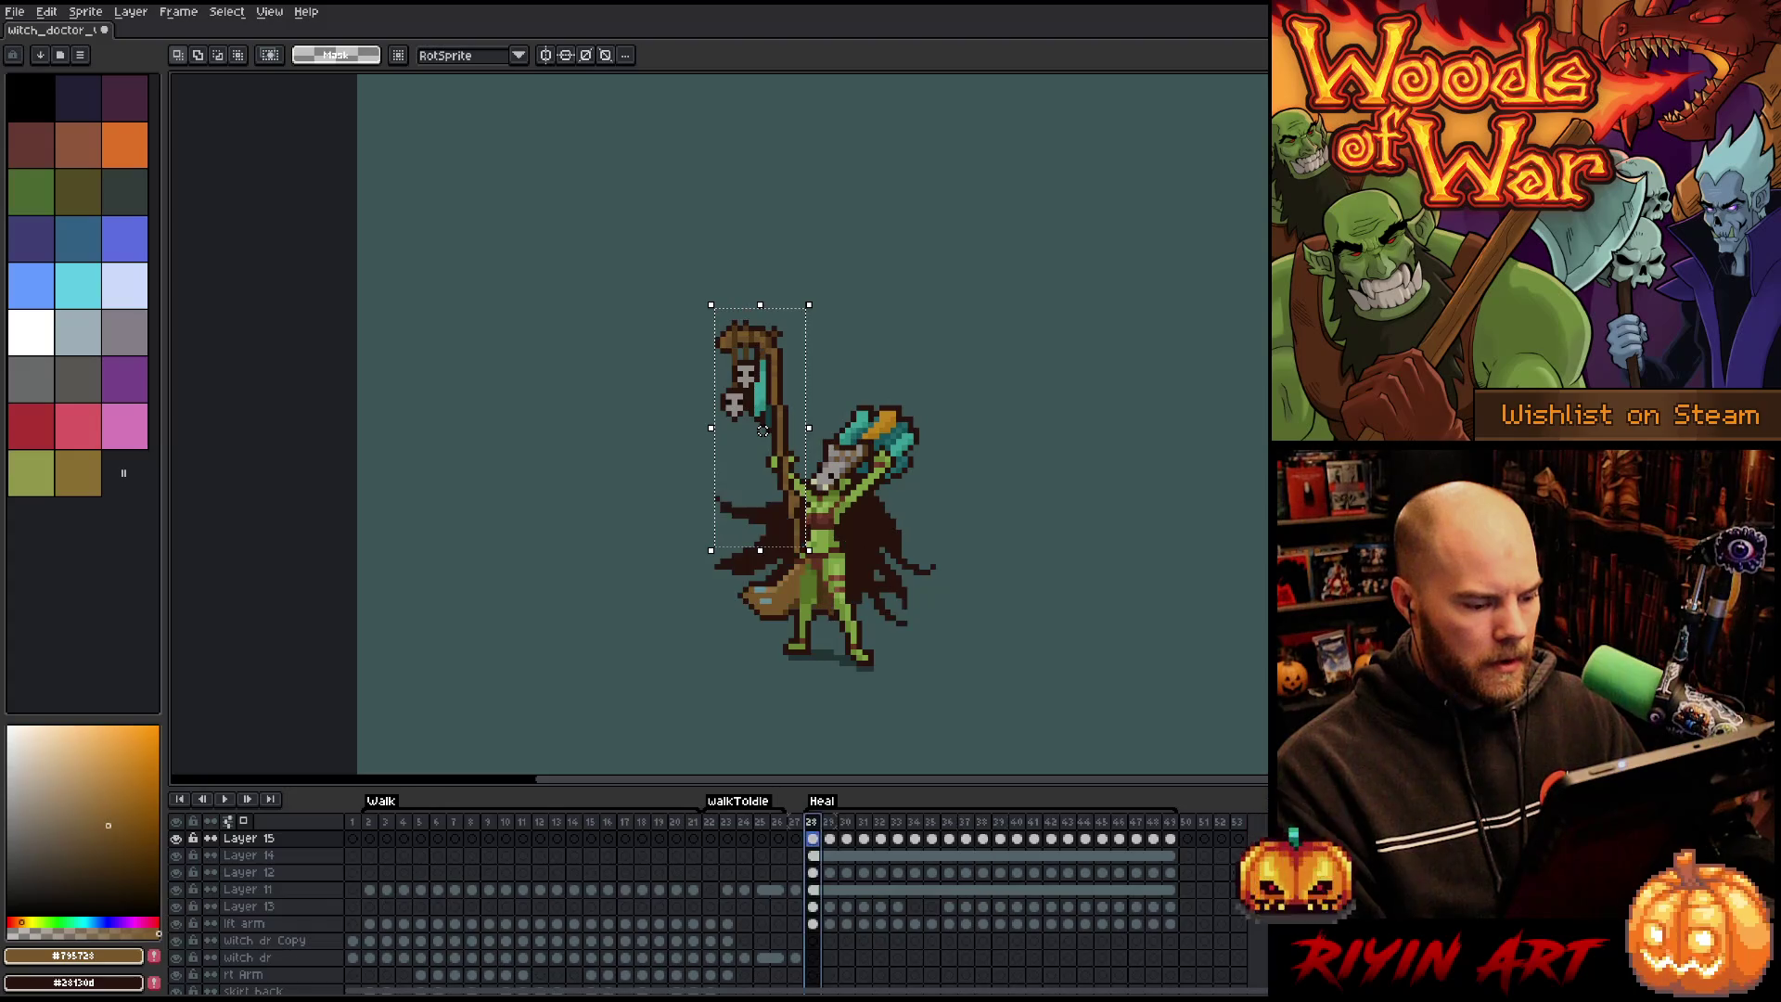
key(period)
key(period)
key(period)
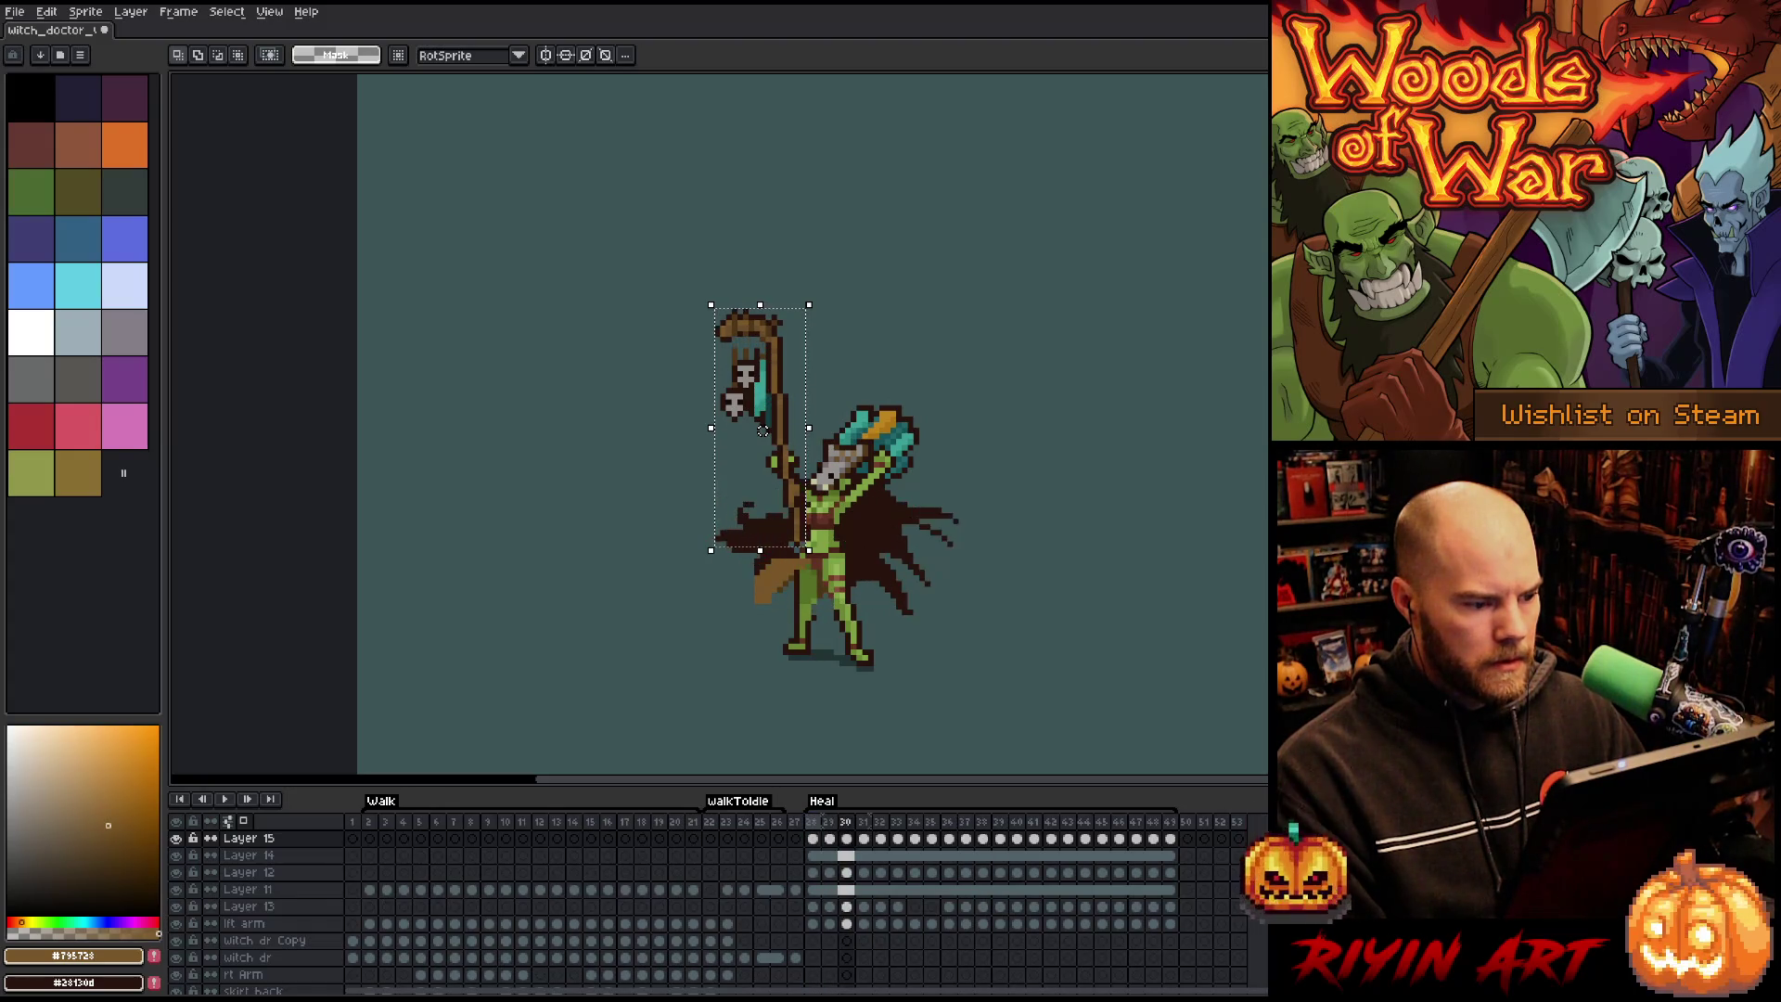
key(period)
key(period)
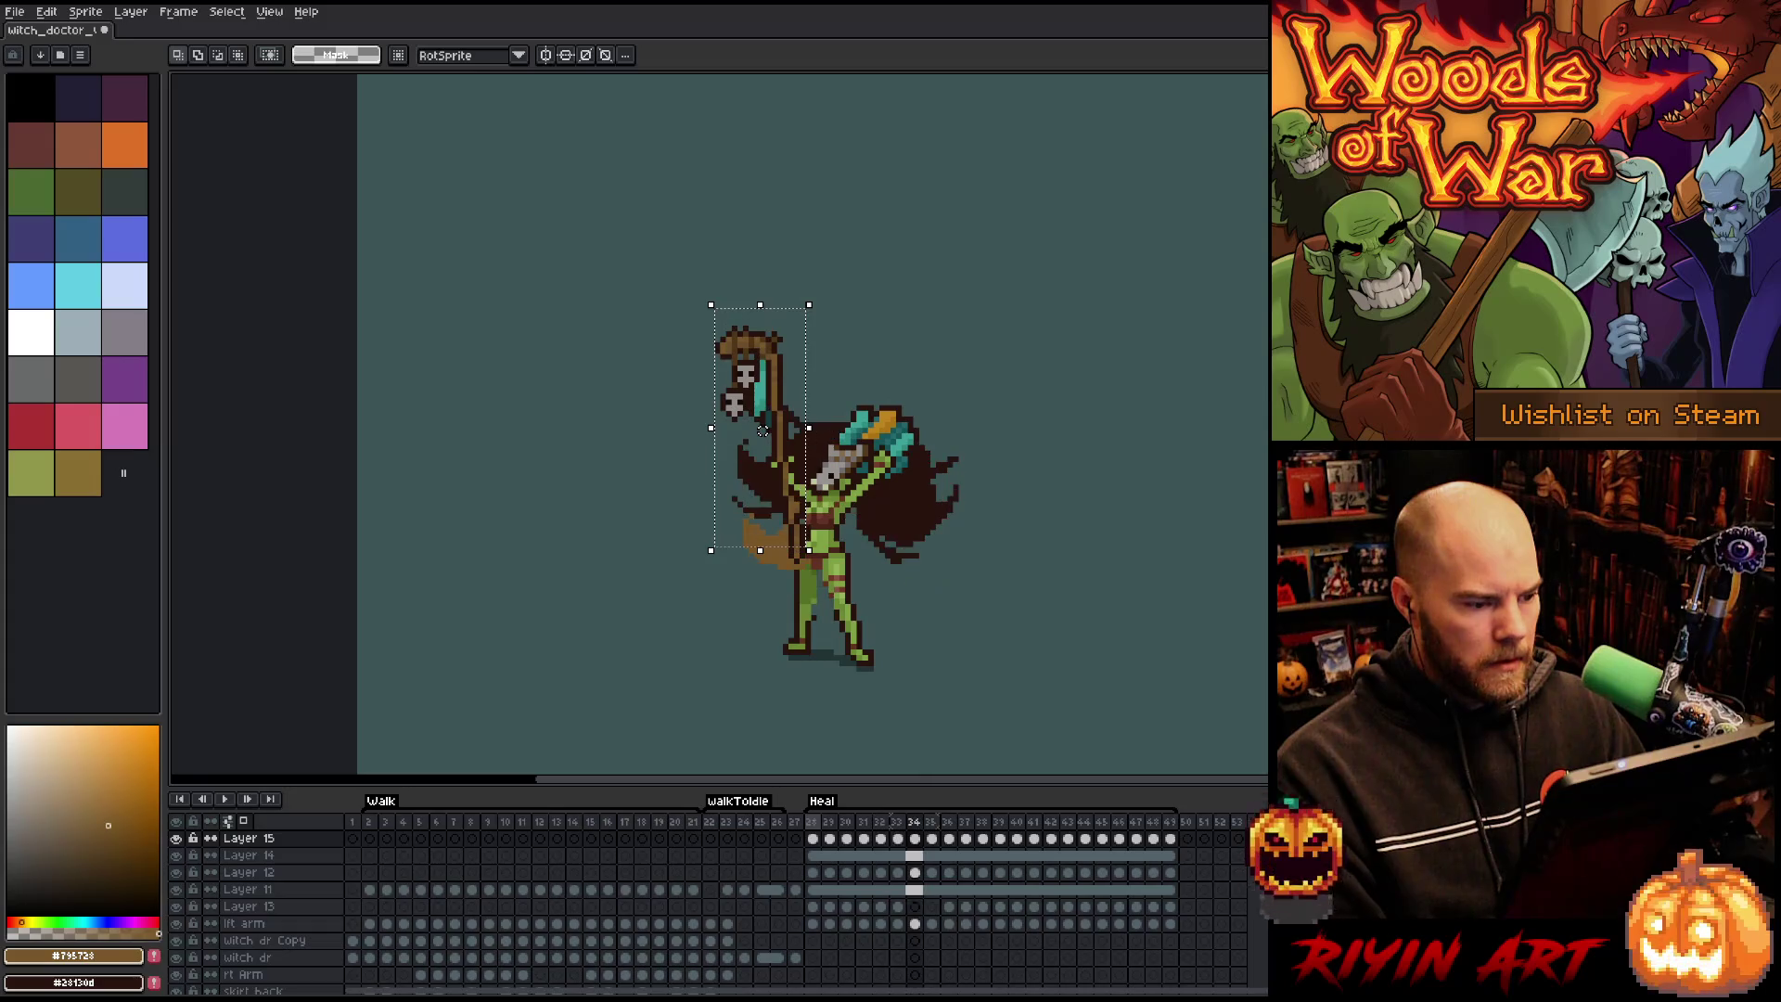
key(period)
key(period)
key(period)
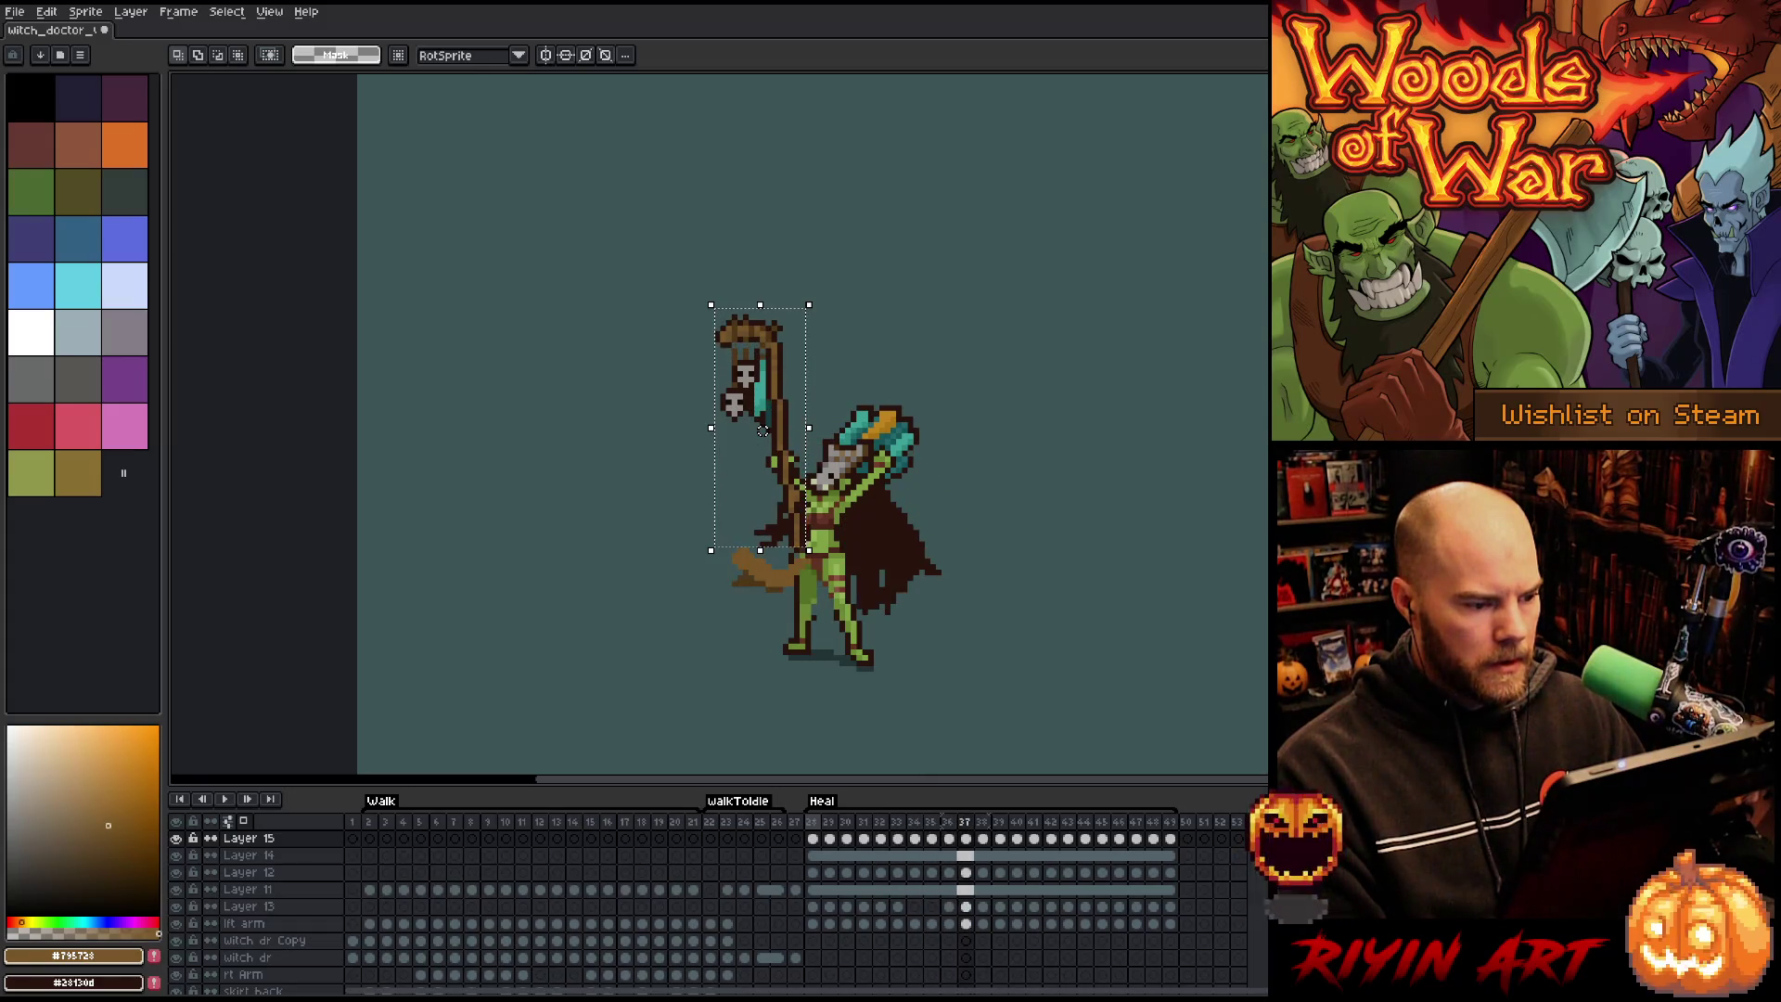
key(period)
key(period)
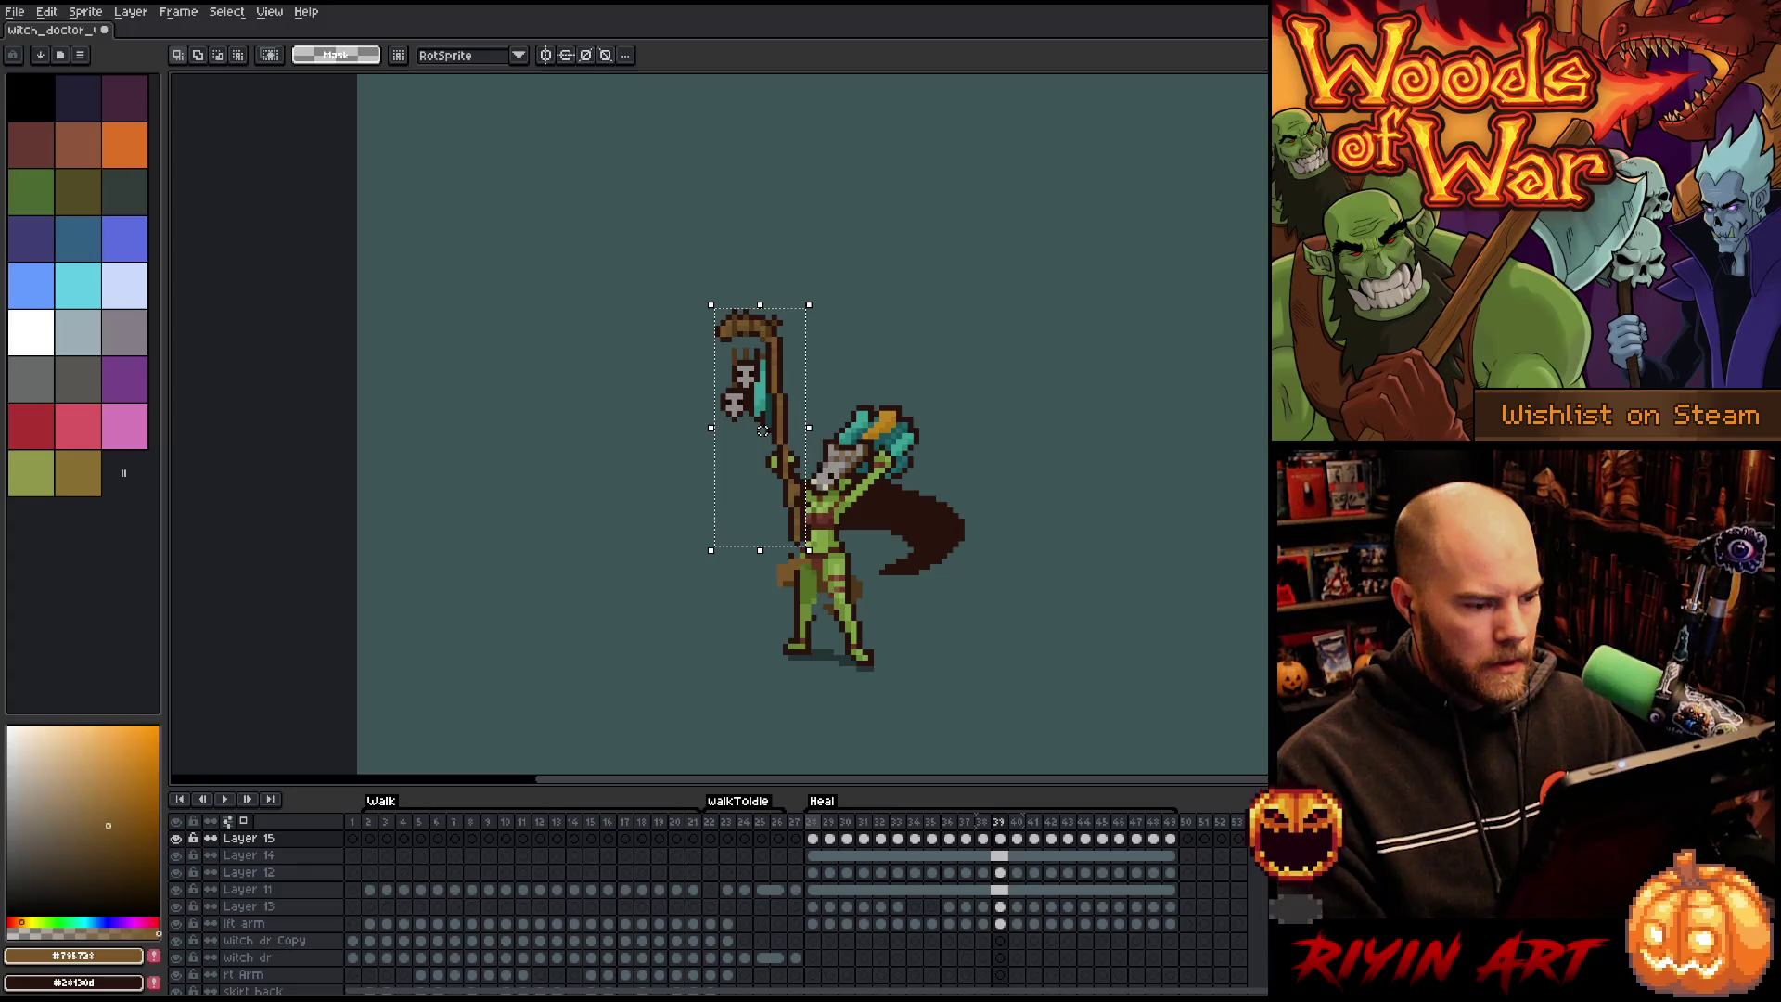
Adjust the staff height on frames 40–43, raising and lowering it a pixel.
key(period)
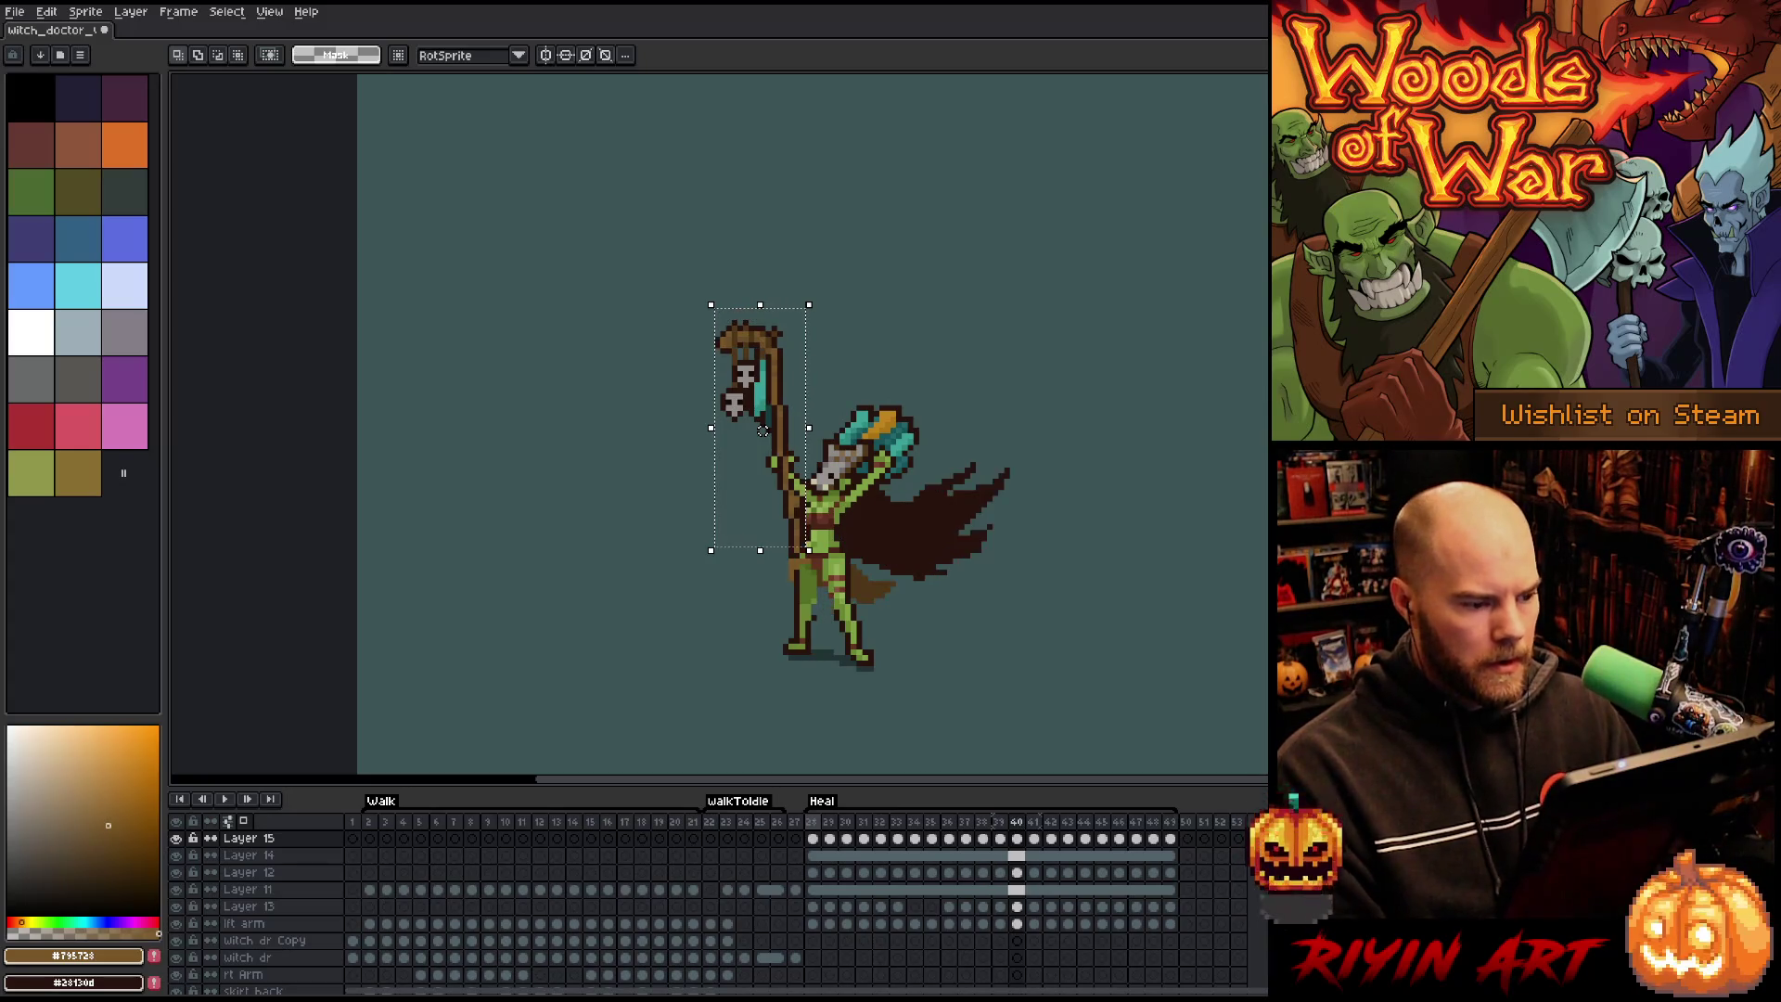
drag(763, 442, 762, 436)
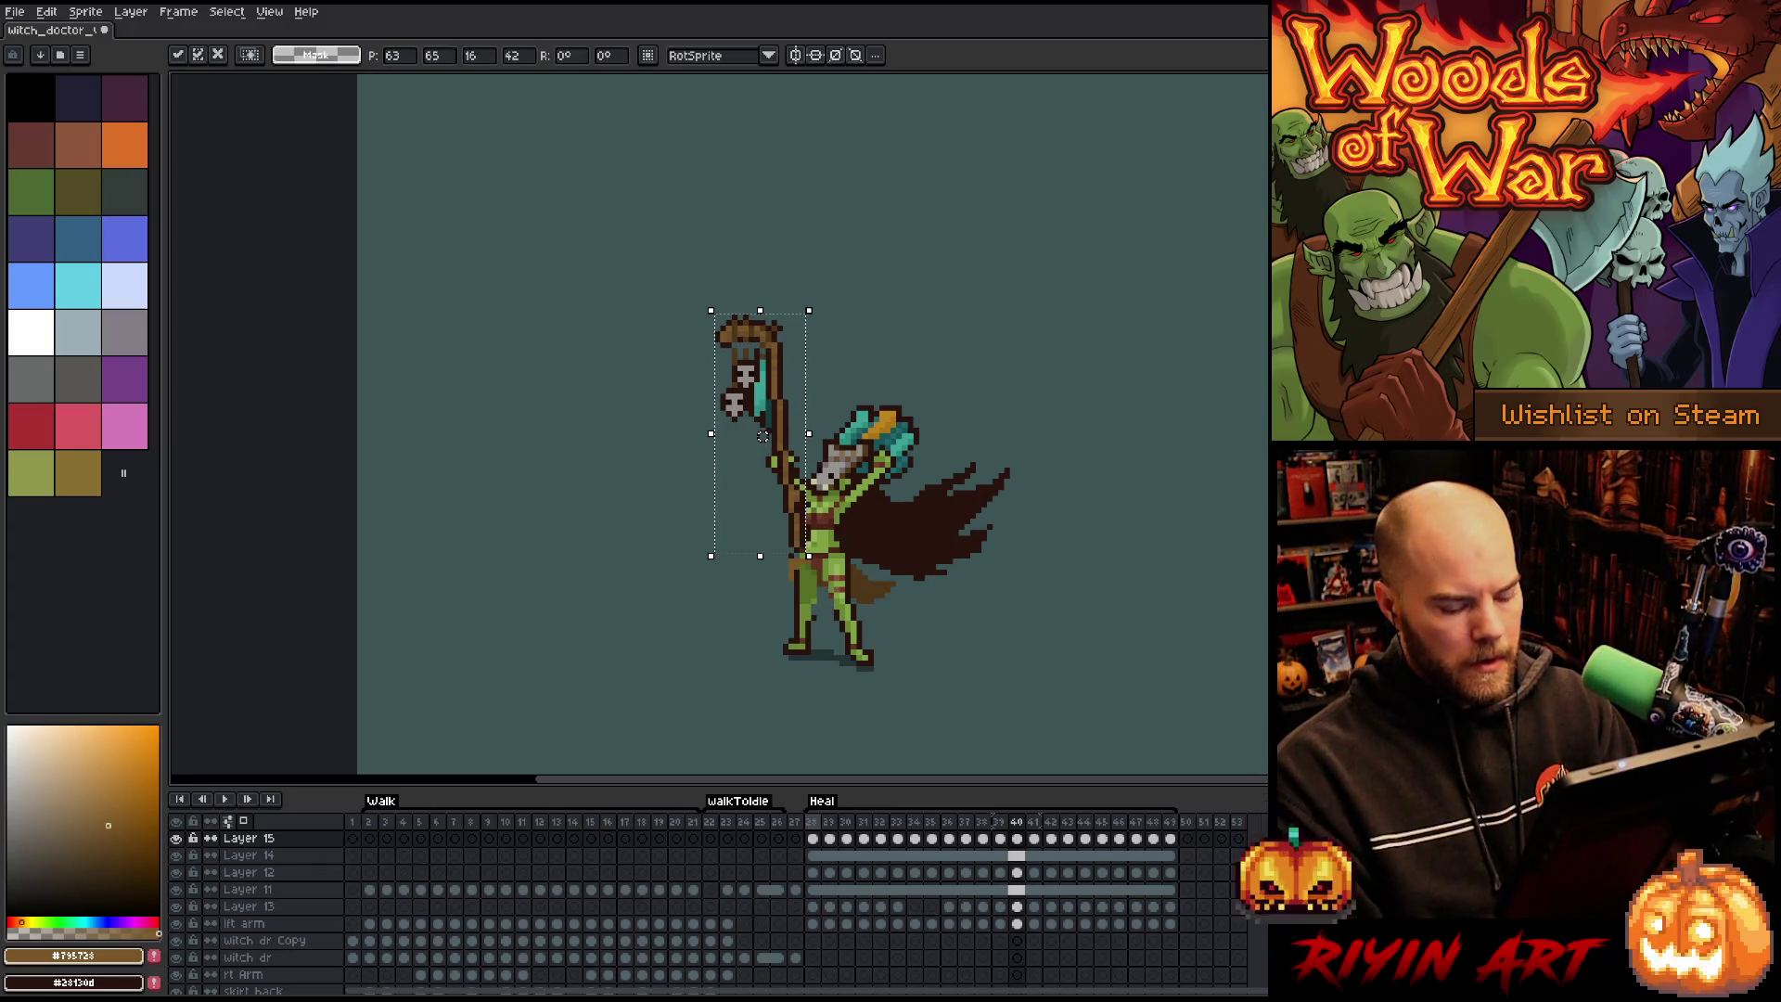
key(Return)
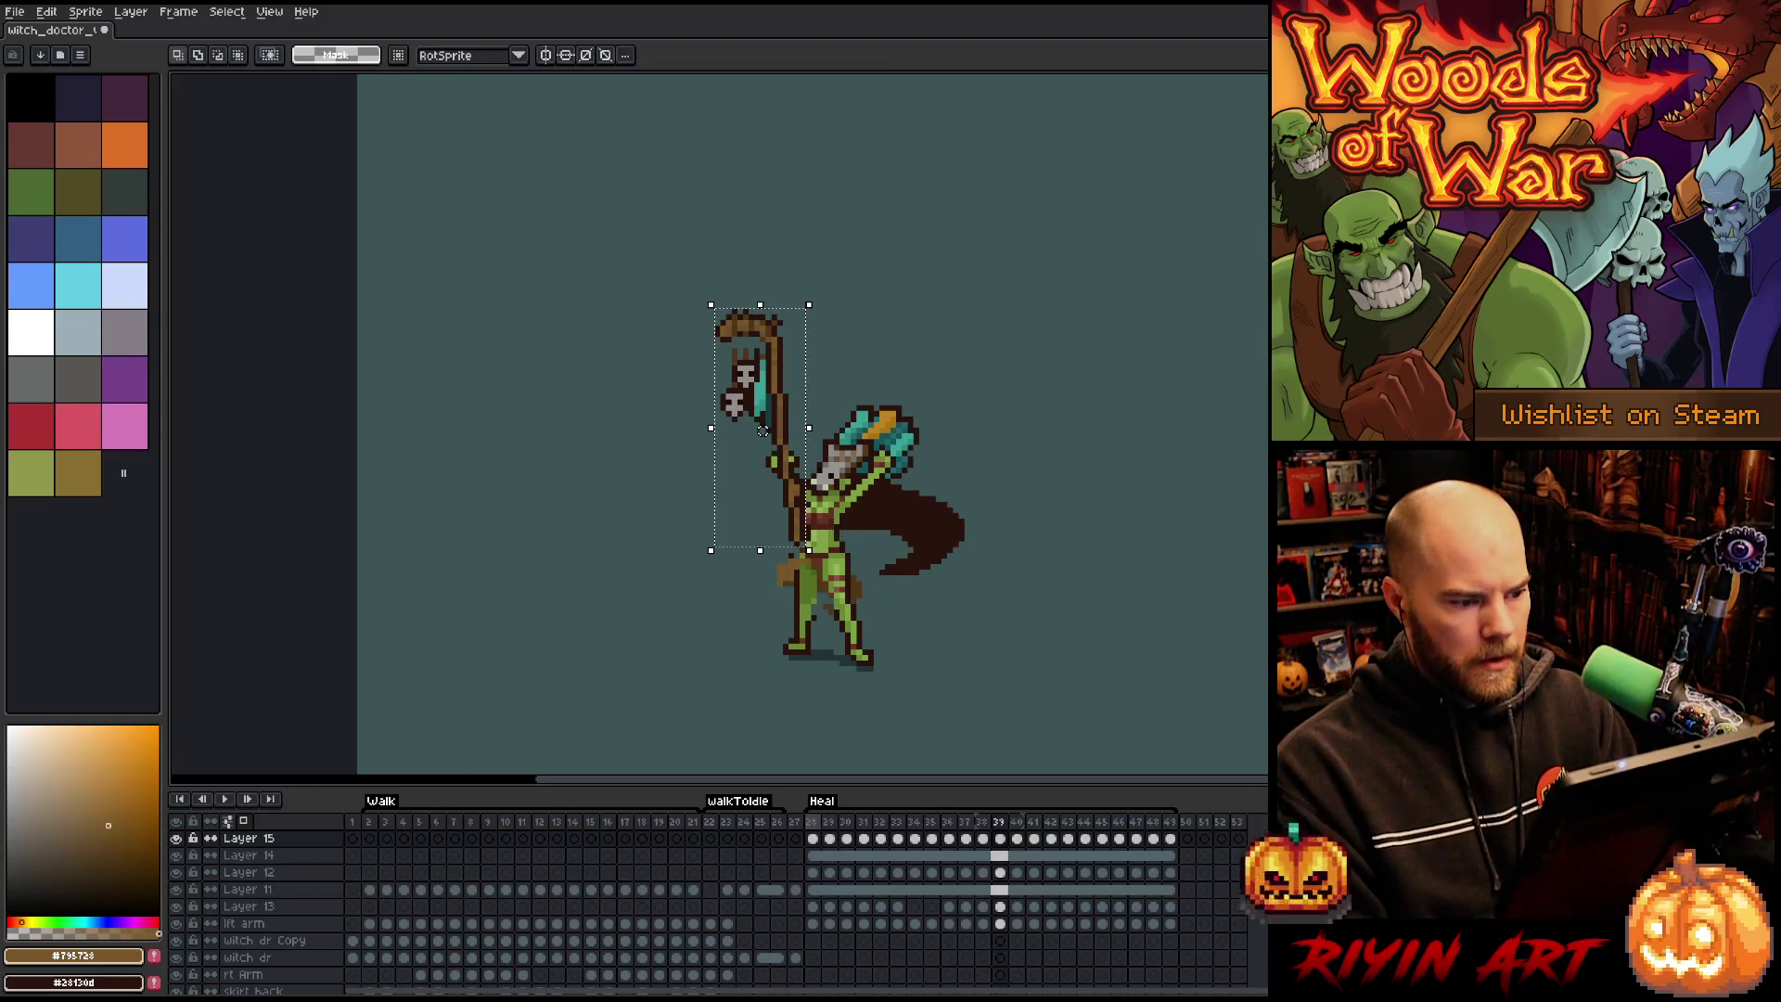
drag(763, 429, 762, 435)
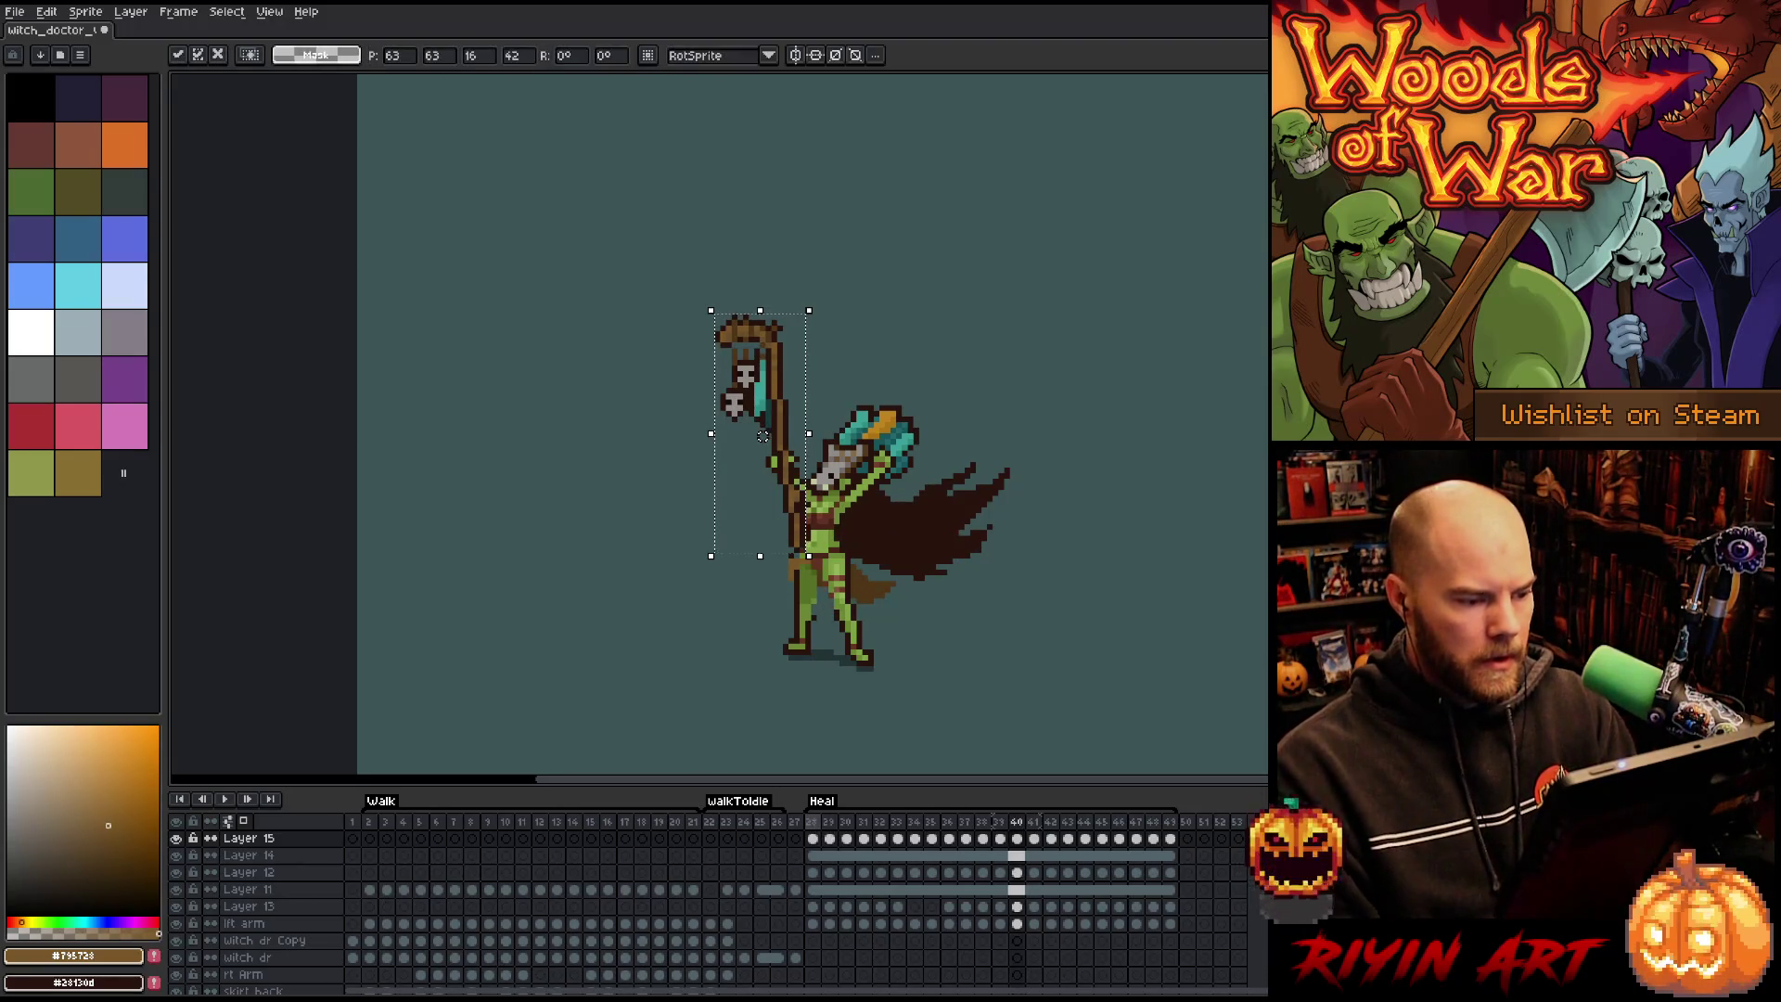
key(Return)
key(Right)
key(Right)
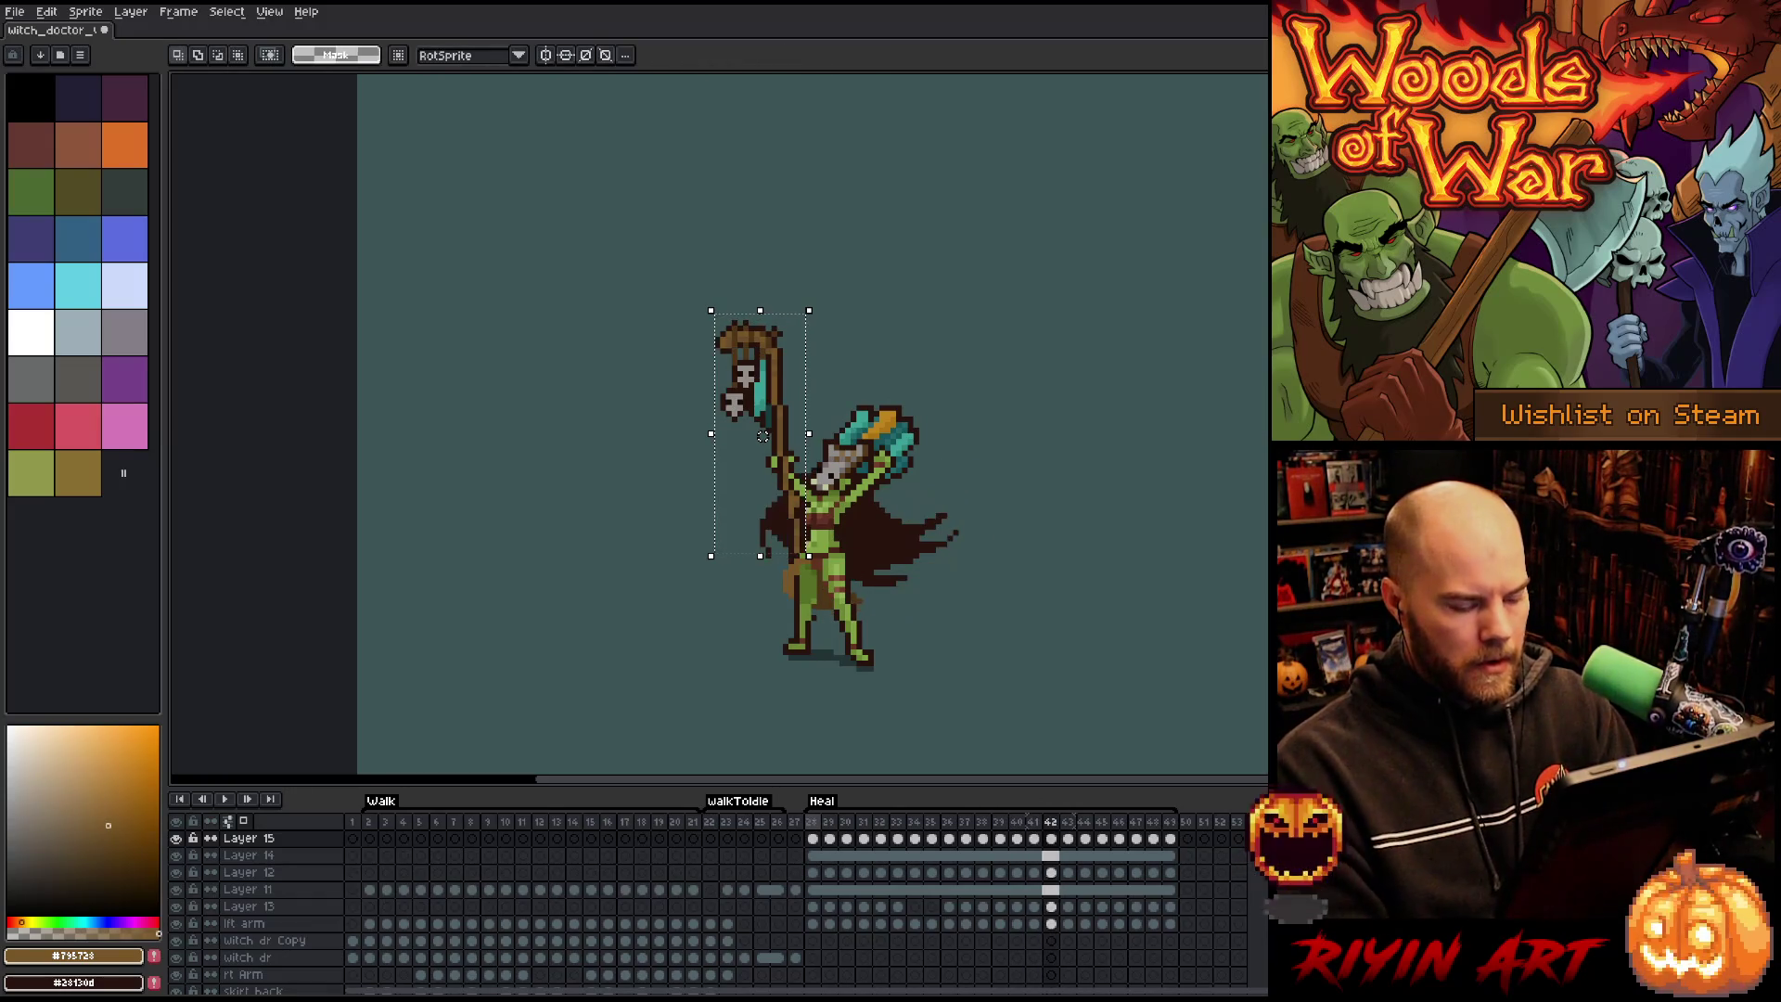
drag(763, 441, 762, 447)
key(Return)
key(Right)
key(Return)
key(Right)
key(Right)
key(Right)
key(Up)
key(Up)
key(period)
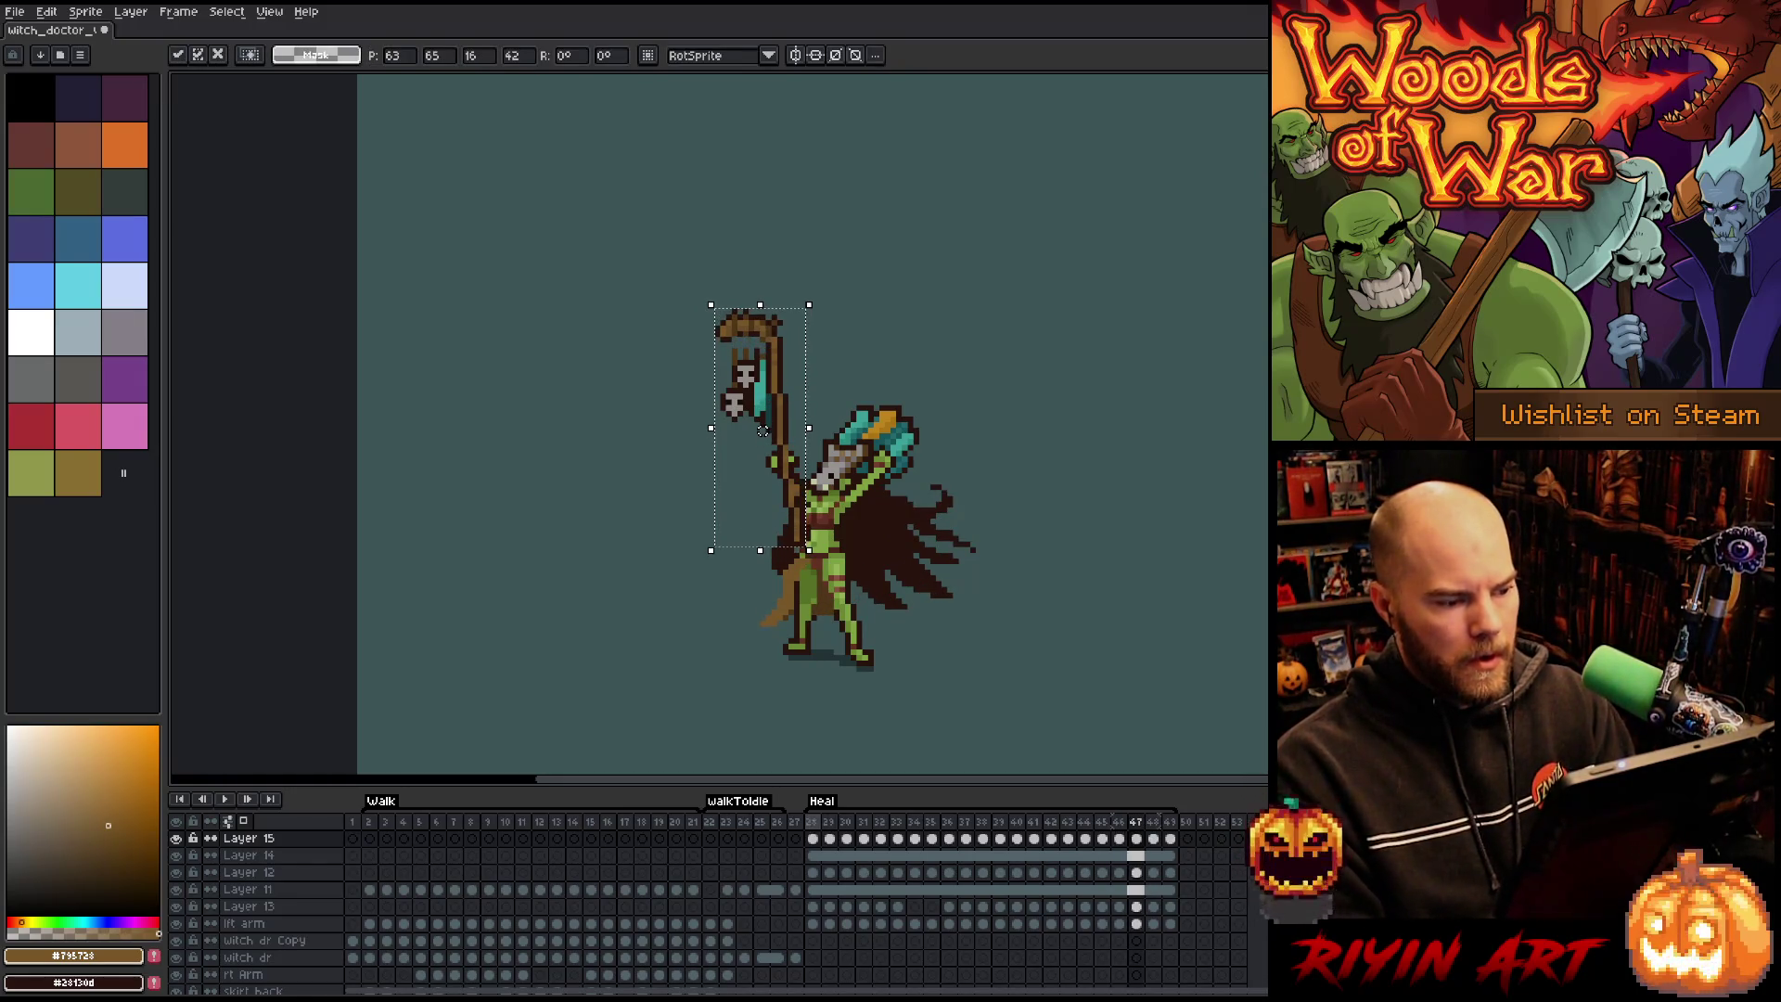
key(period)
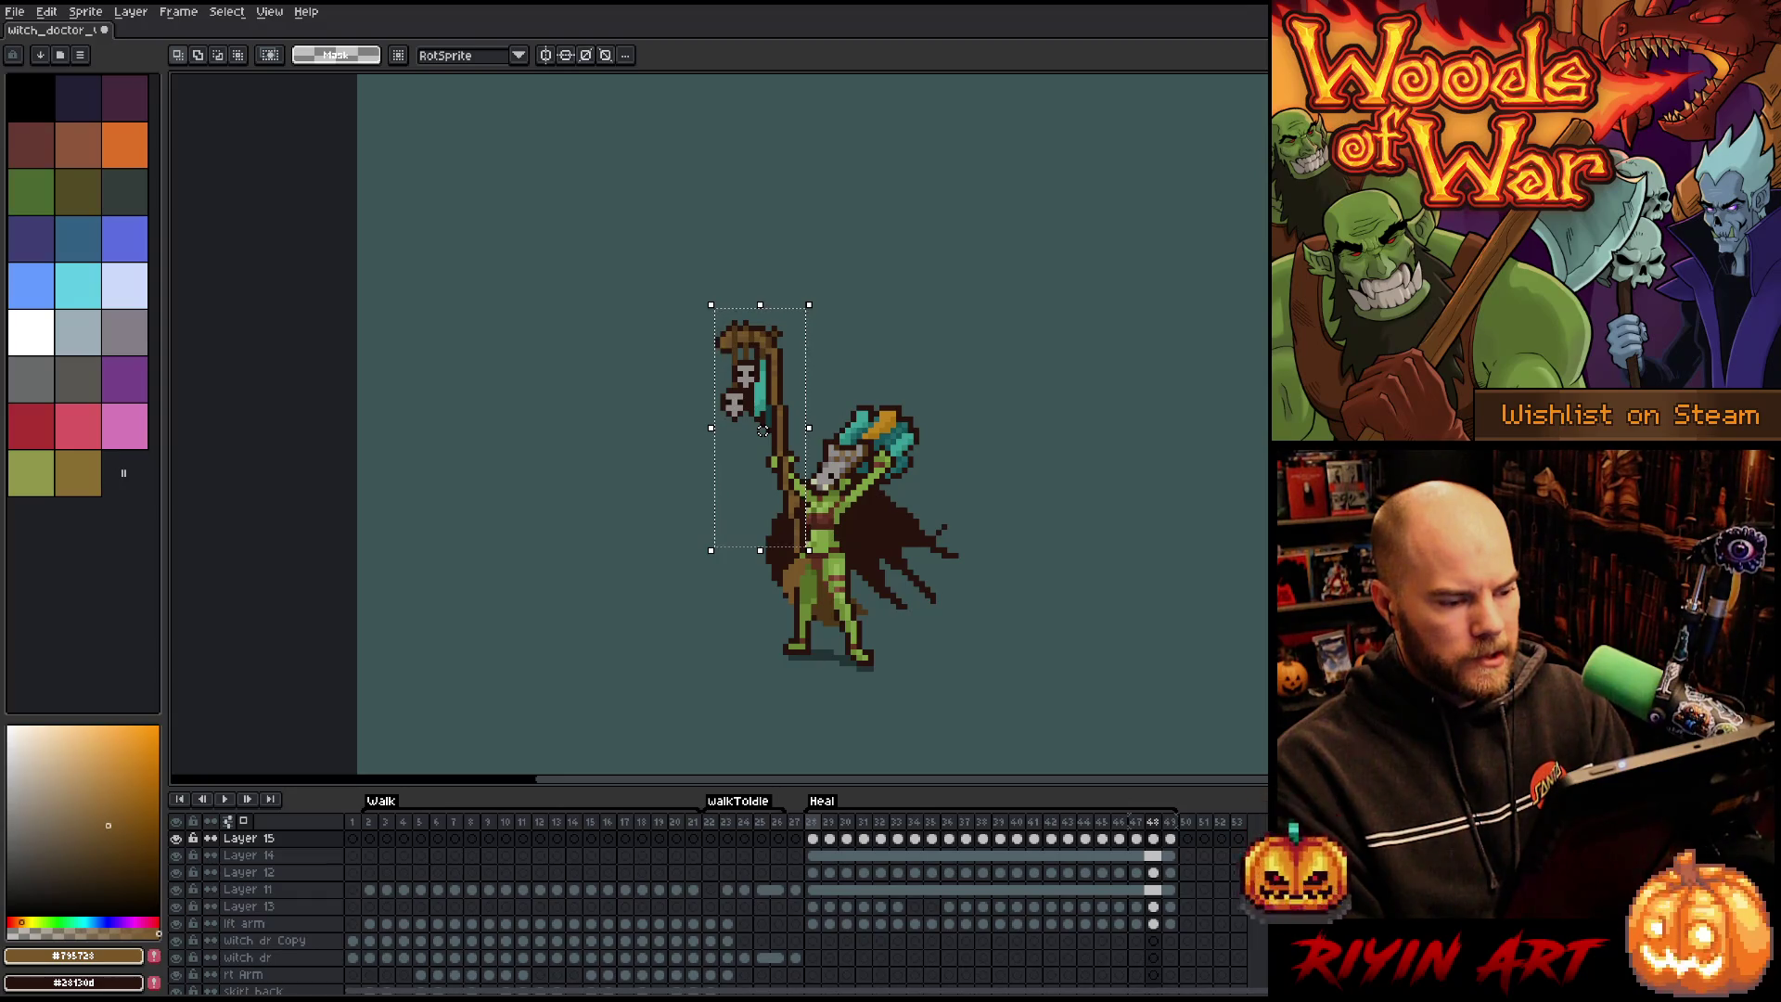
Raise the staff about 6 px on frame 48, compare with frame 47, and play the Heal animation.
key(Left)
key(Right)
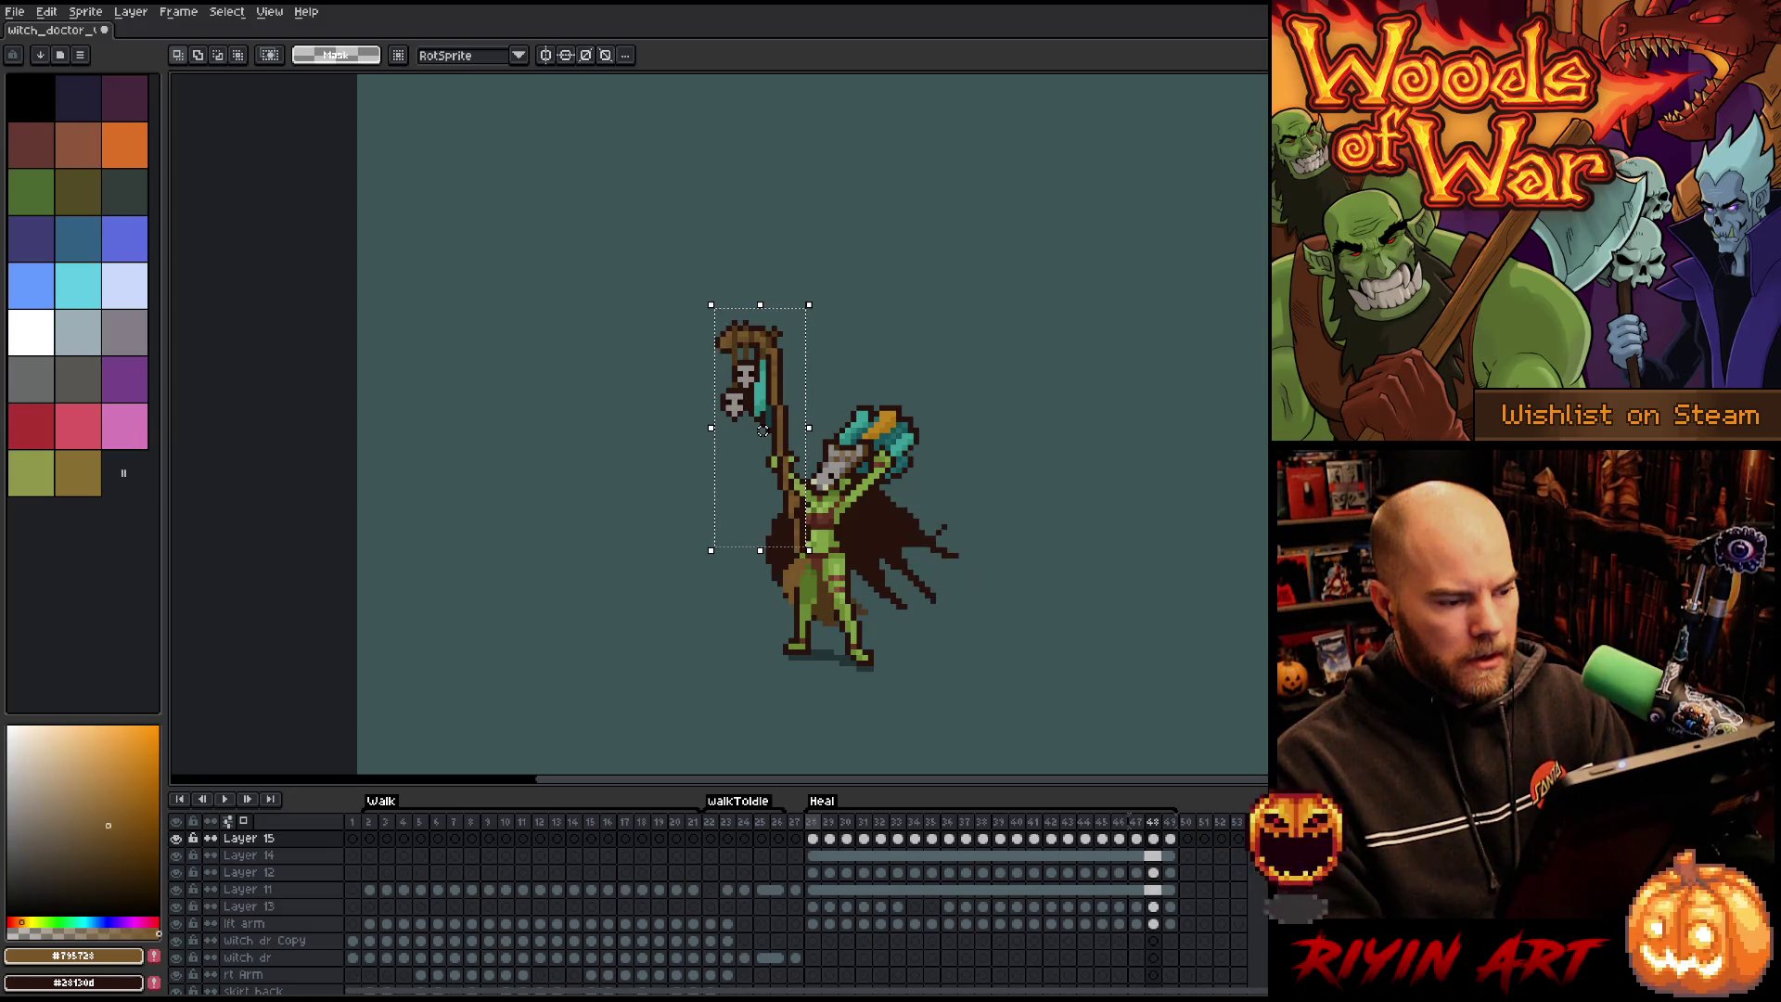
drag(763, 441, 762, 436)
key(Left)
key(Right)
key(Right)
key(Right)
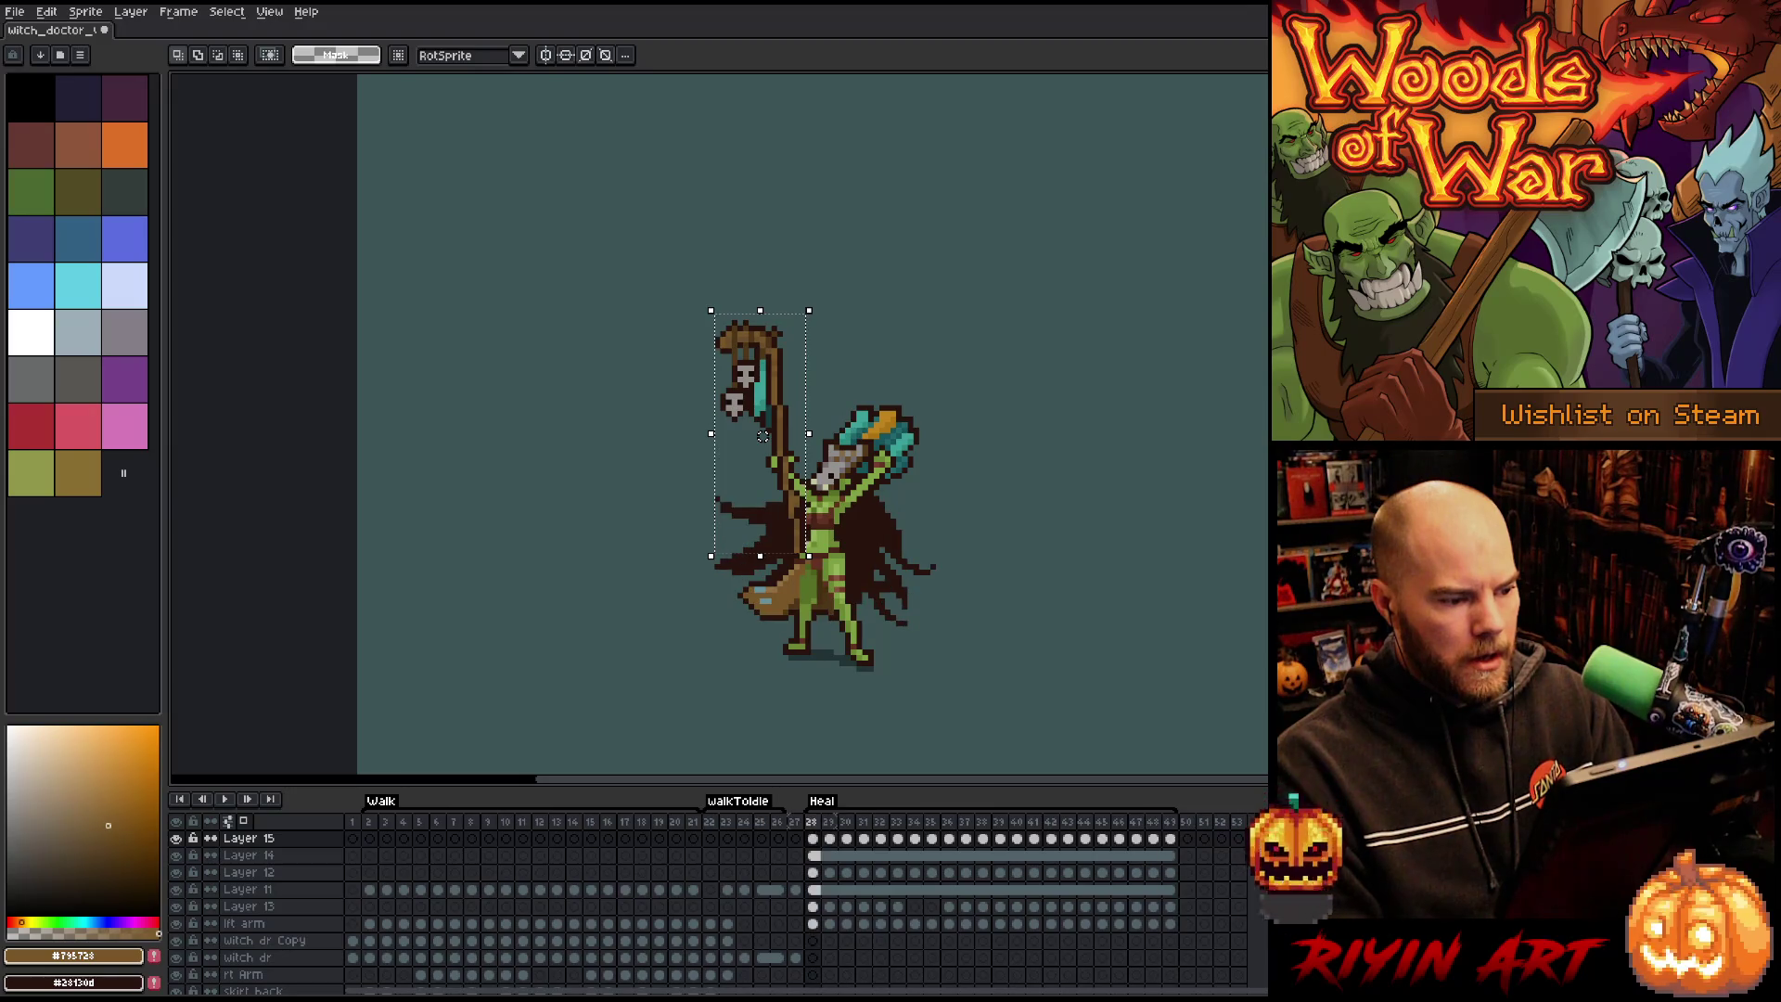
key(Return)
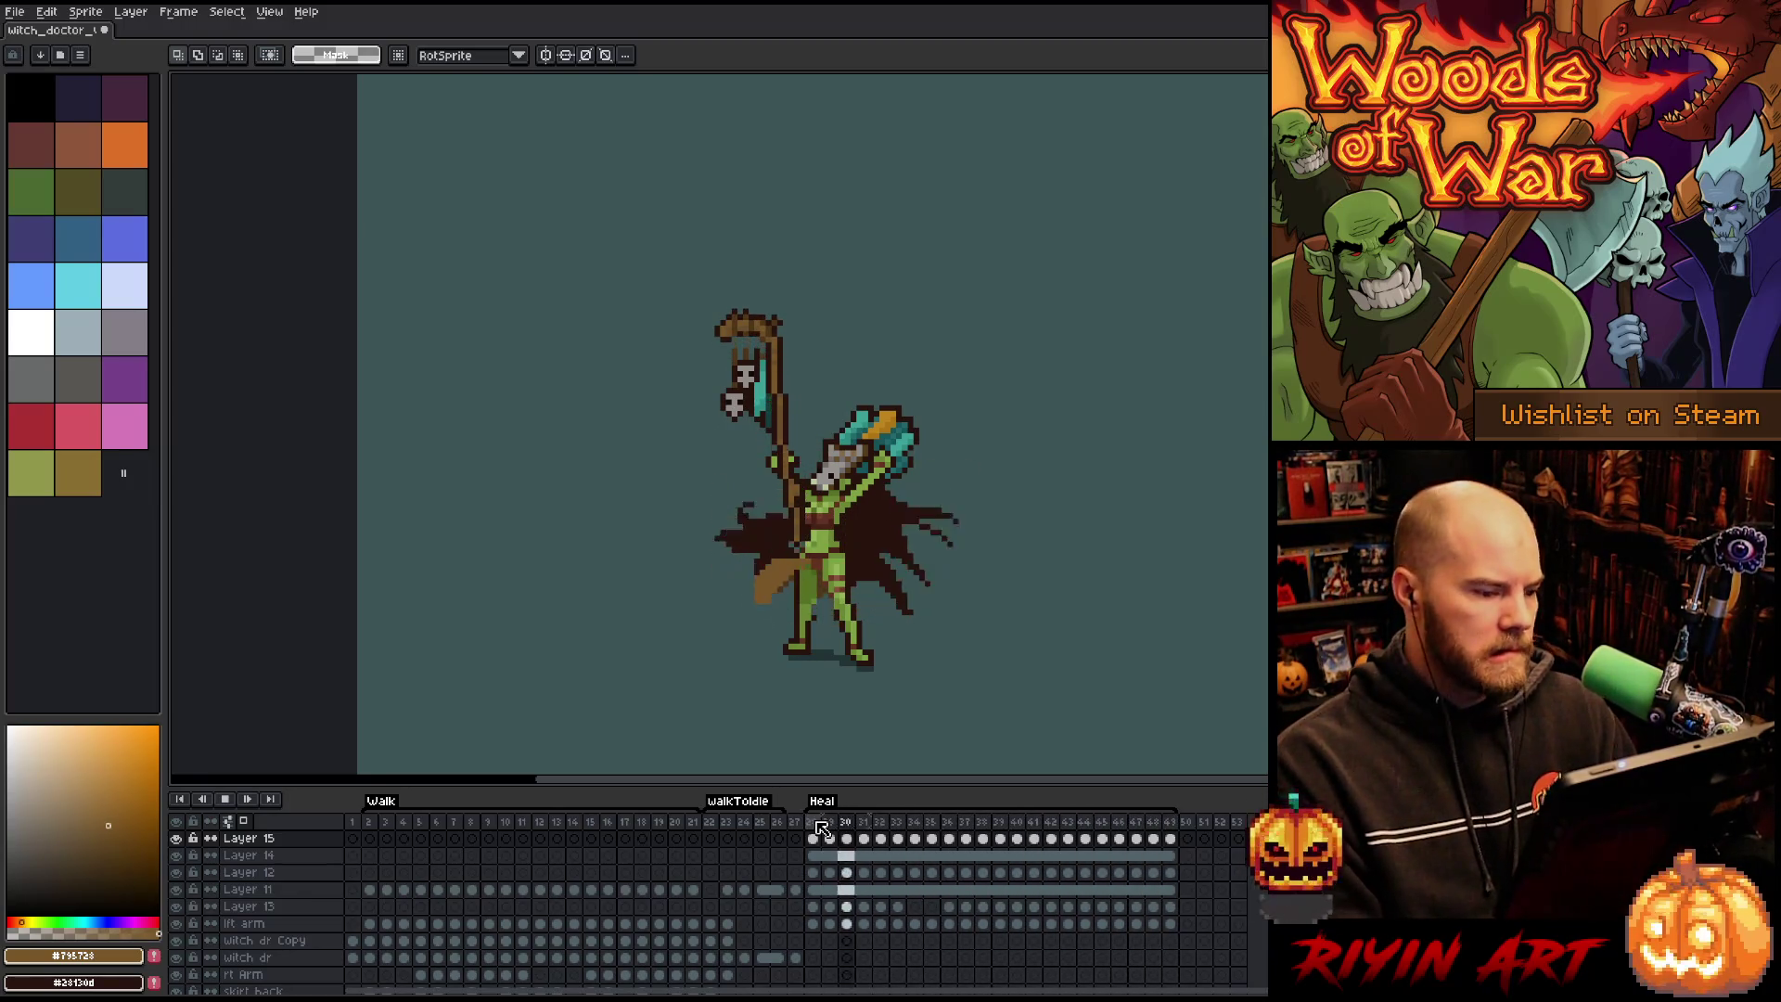
key(Return)
Unlink Layer 14's staff cels across Heal frames 28–49.
drag(822, 858, 1181, 854)
right_click(1196, 852)
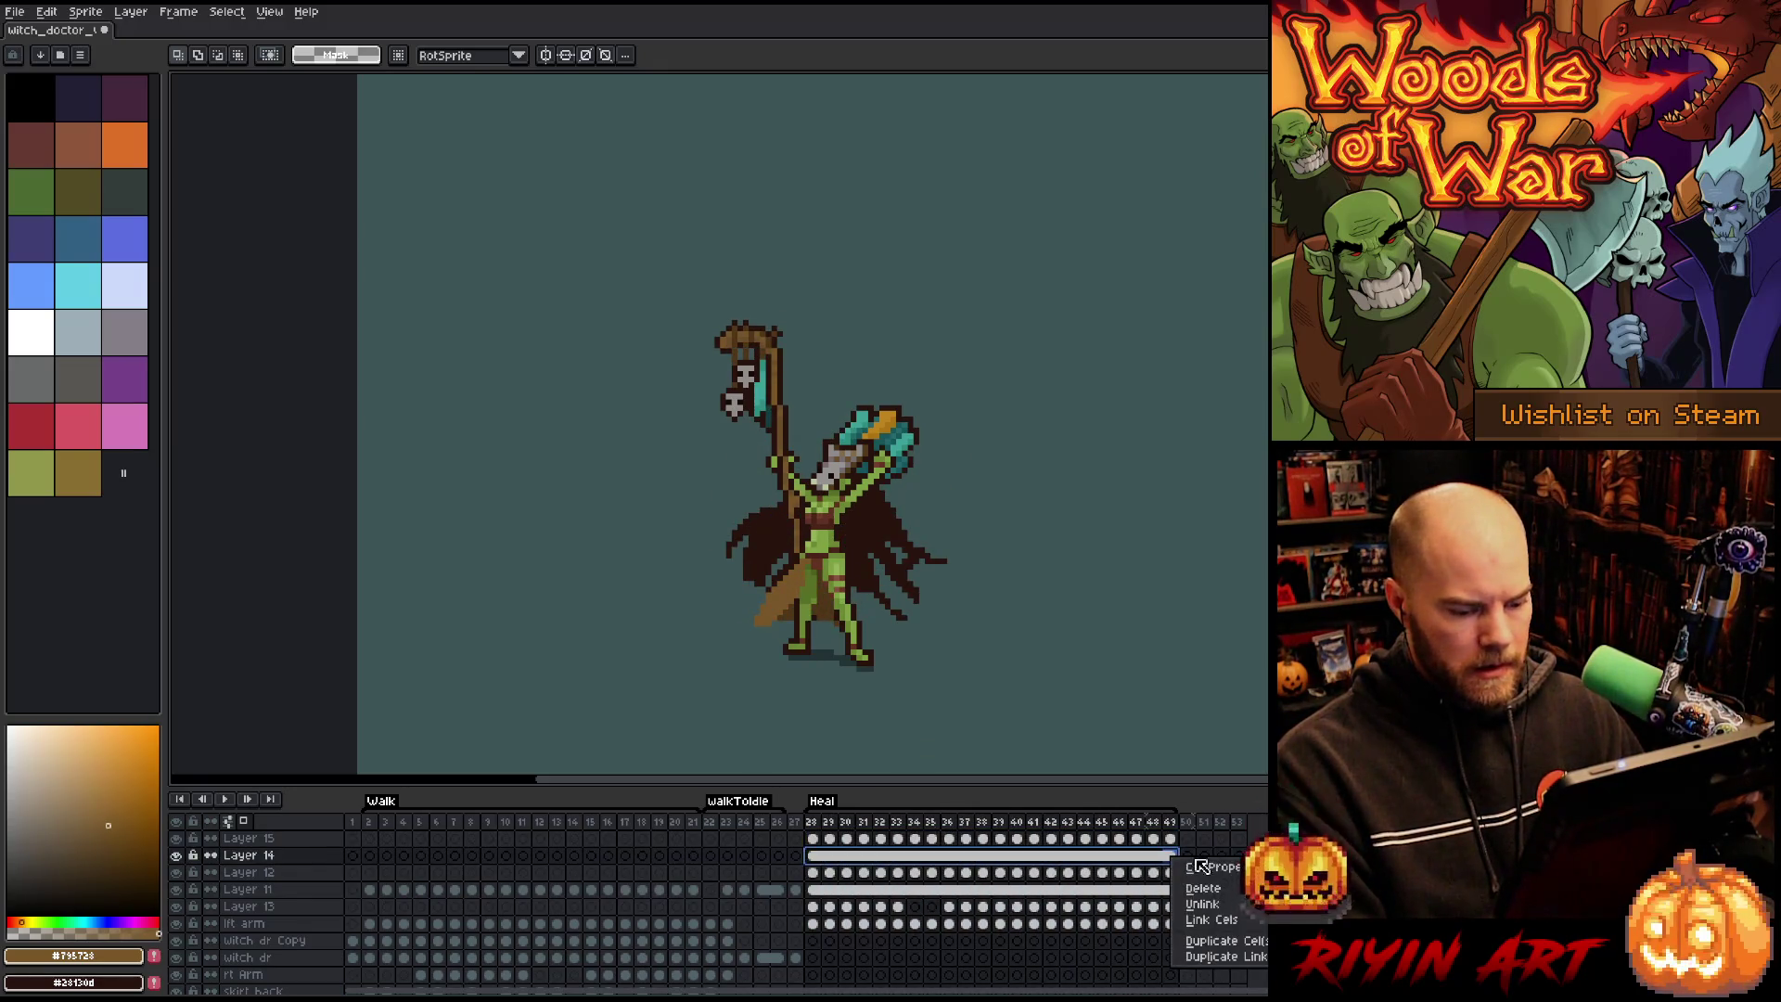
click(1203, 904)
click(814, 856)
Shift the staff slightly down or up on frames 32, 33, 38 and 43.
key(Right)
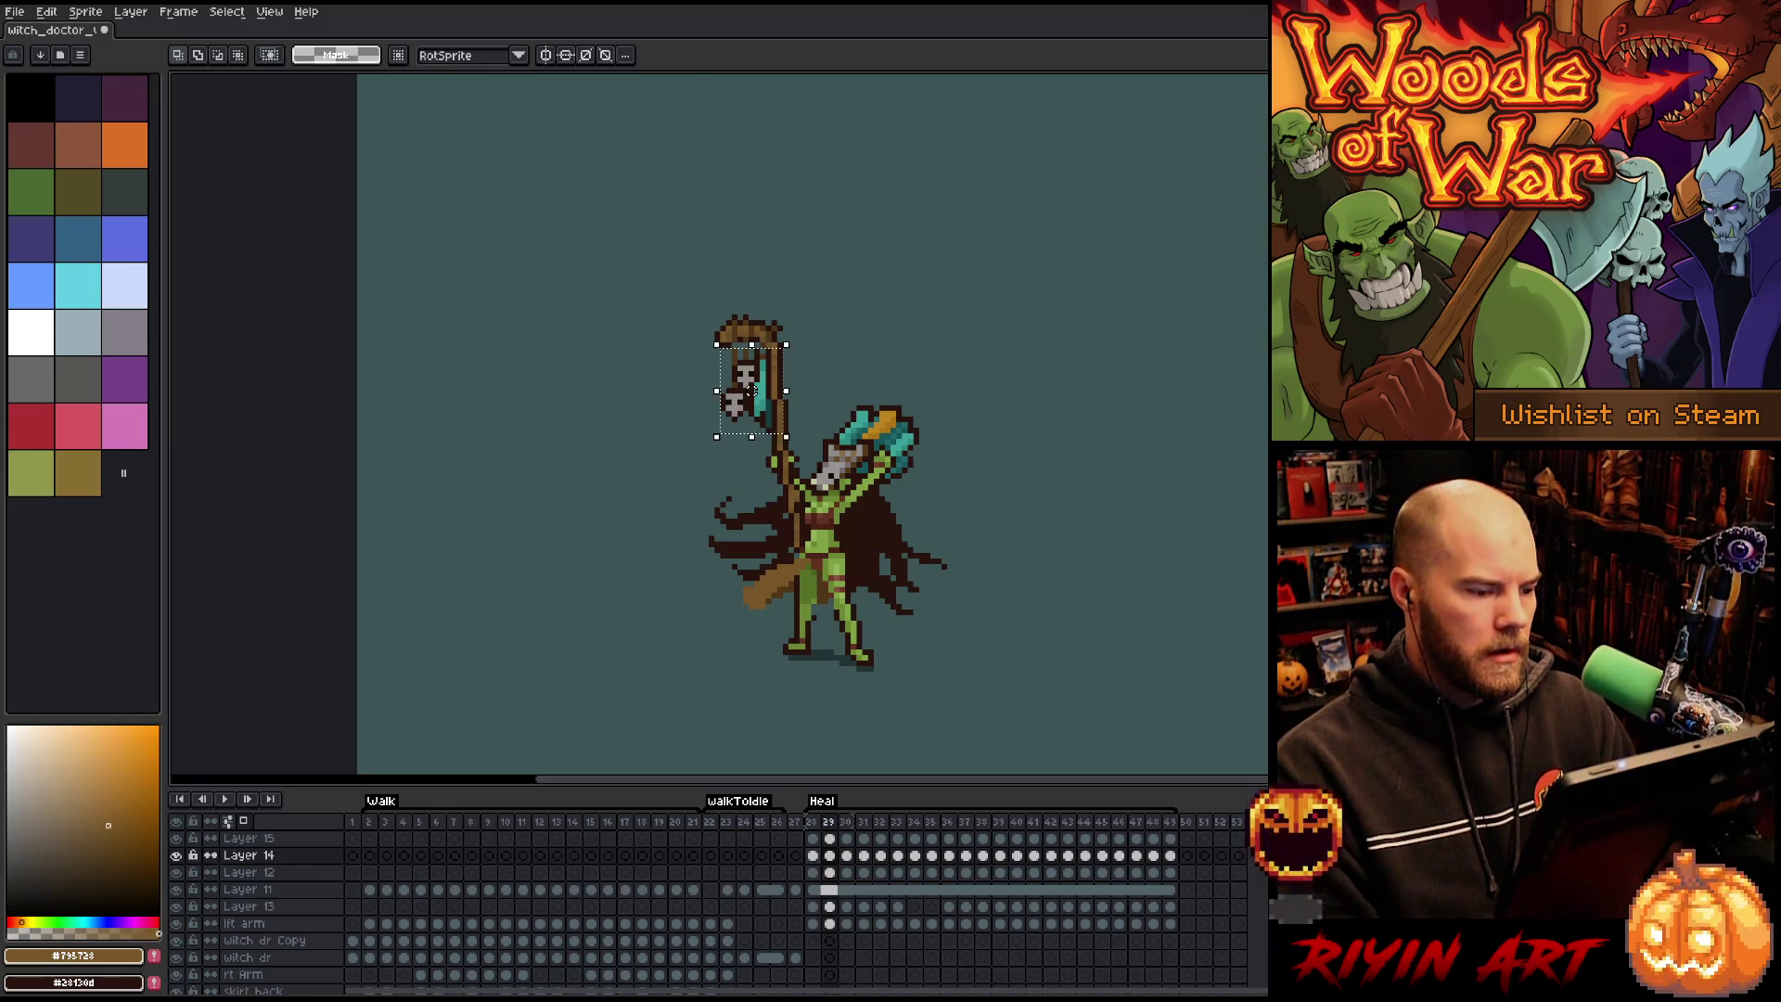
key(Right)
key(Right)
key(Right)
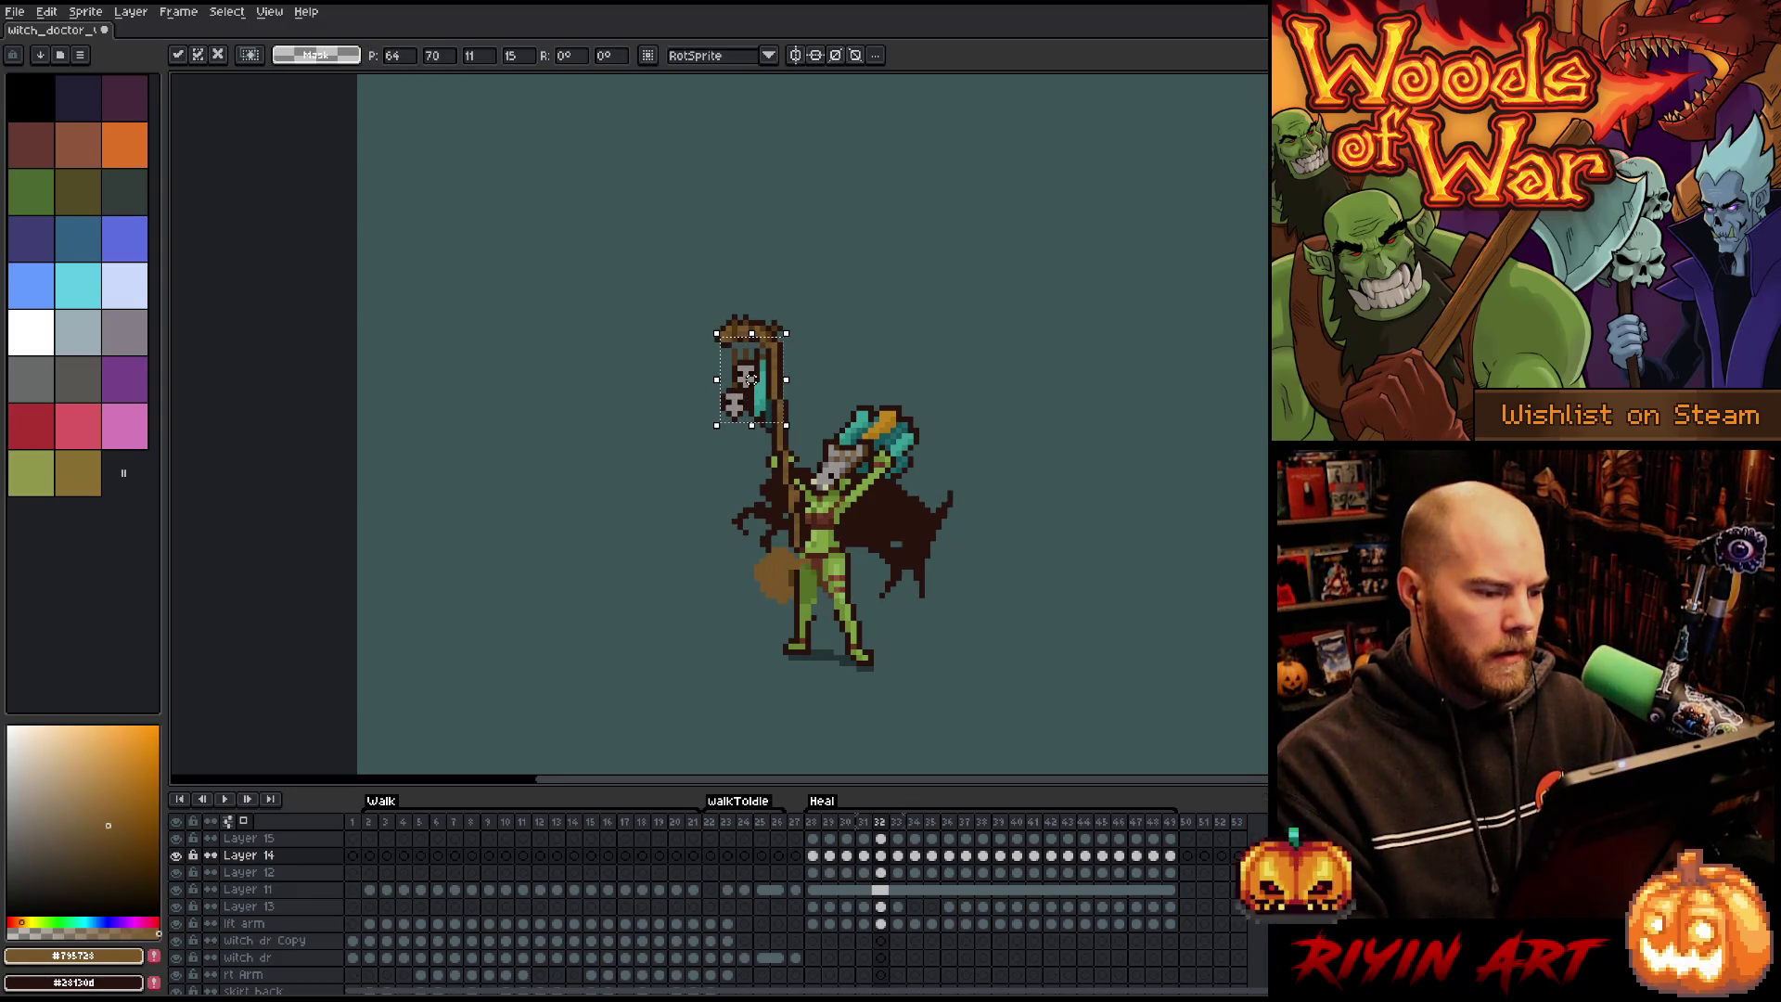
drag(750, 378, 752, 384)
key(Right)
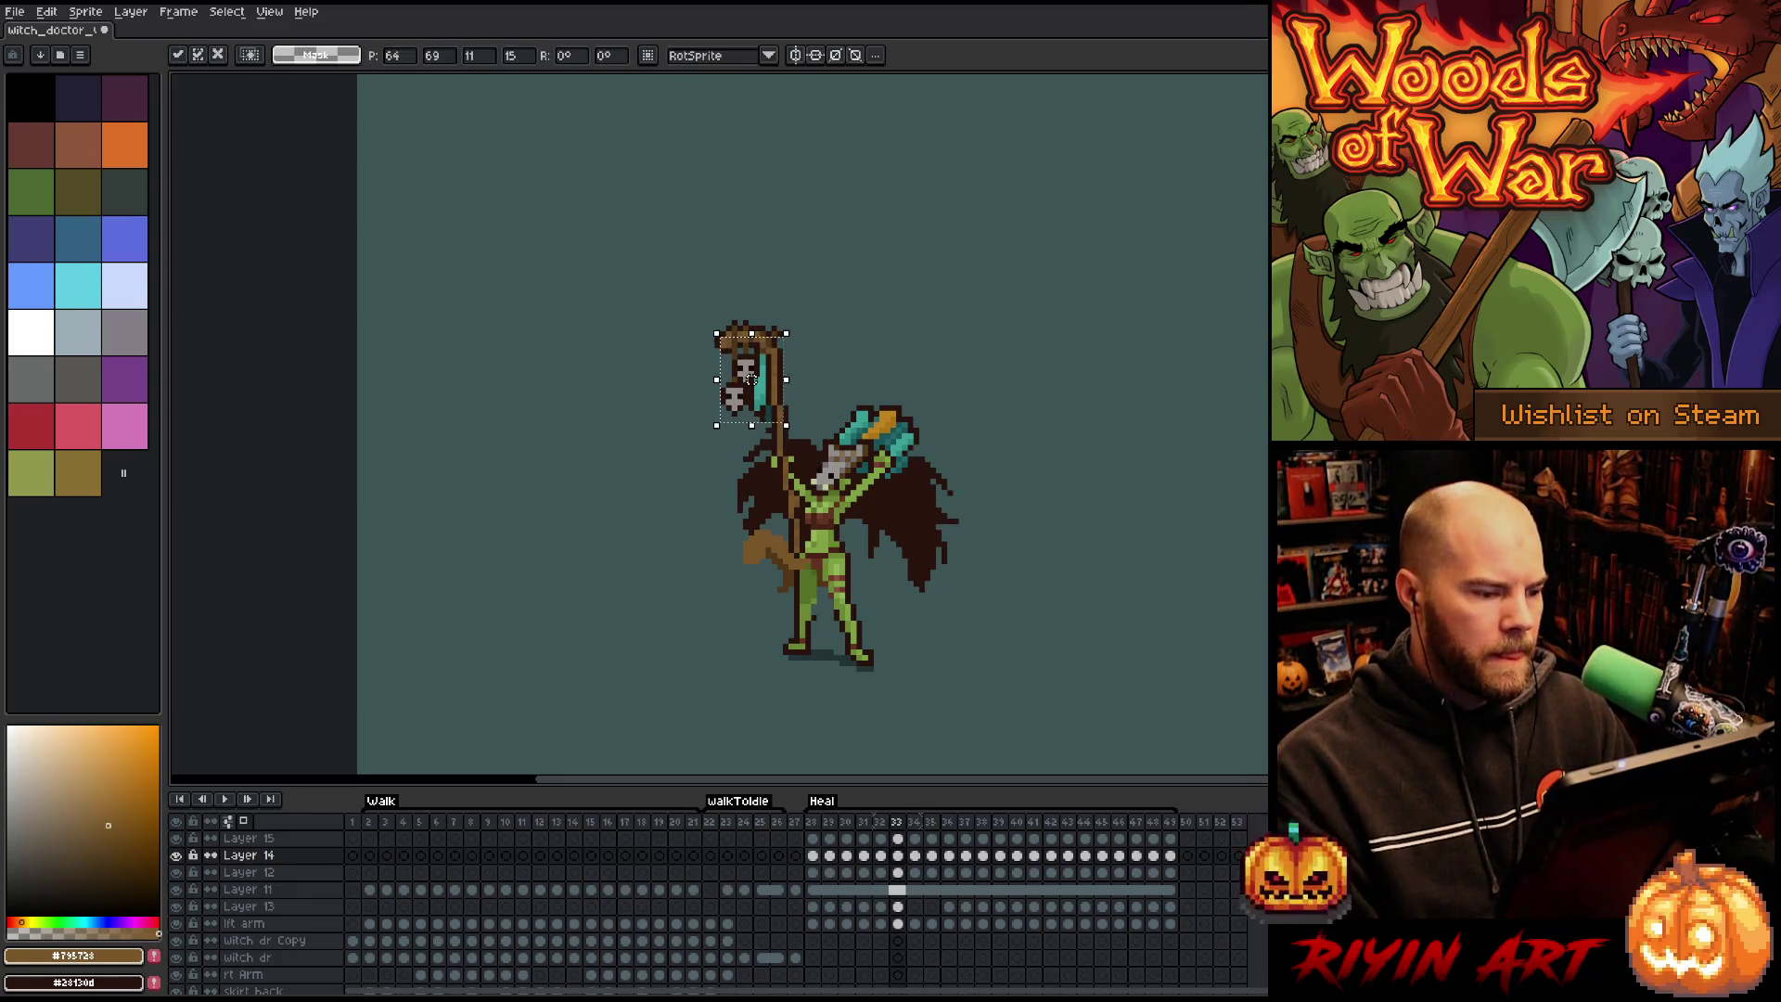
key(Right)
drag(750, 396, 750, 395)
key(Right)
key(Right)
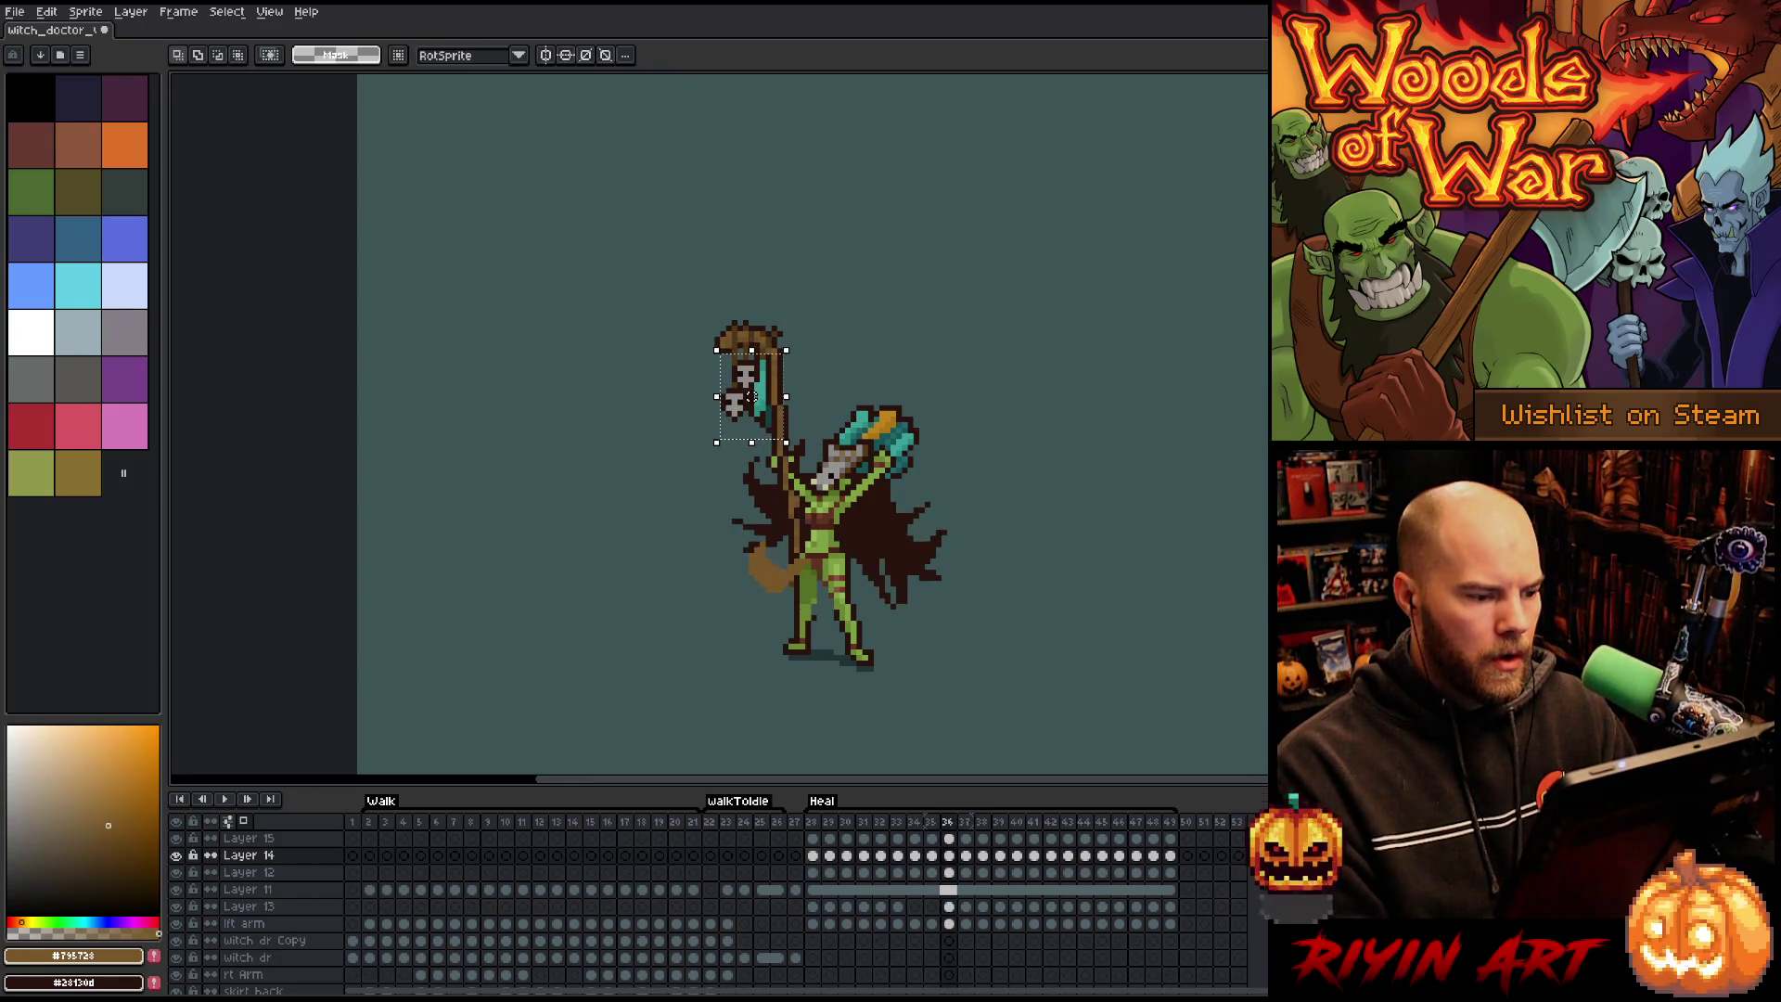
key(Right)
key(Right)
drag(749, 396, 749, 384)
key(Right)
key(Right)
key(Right)
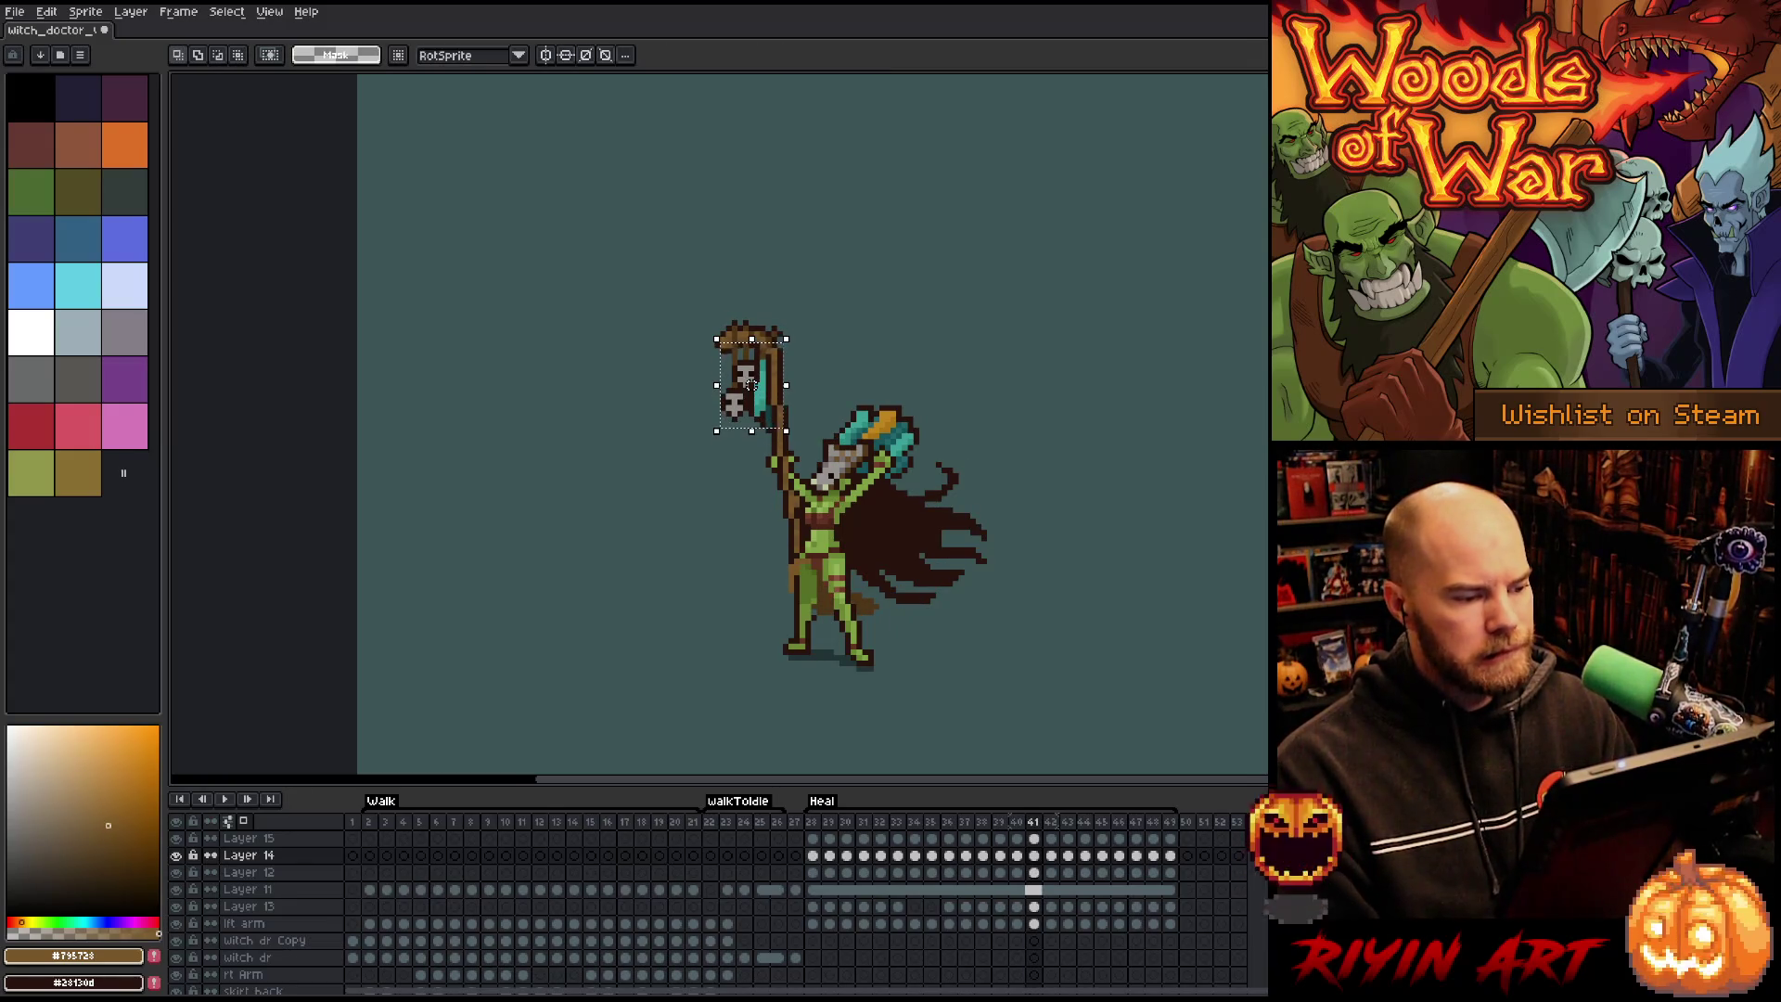
key(Right)
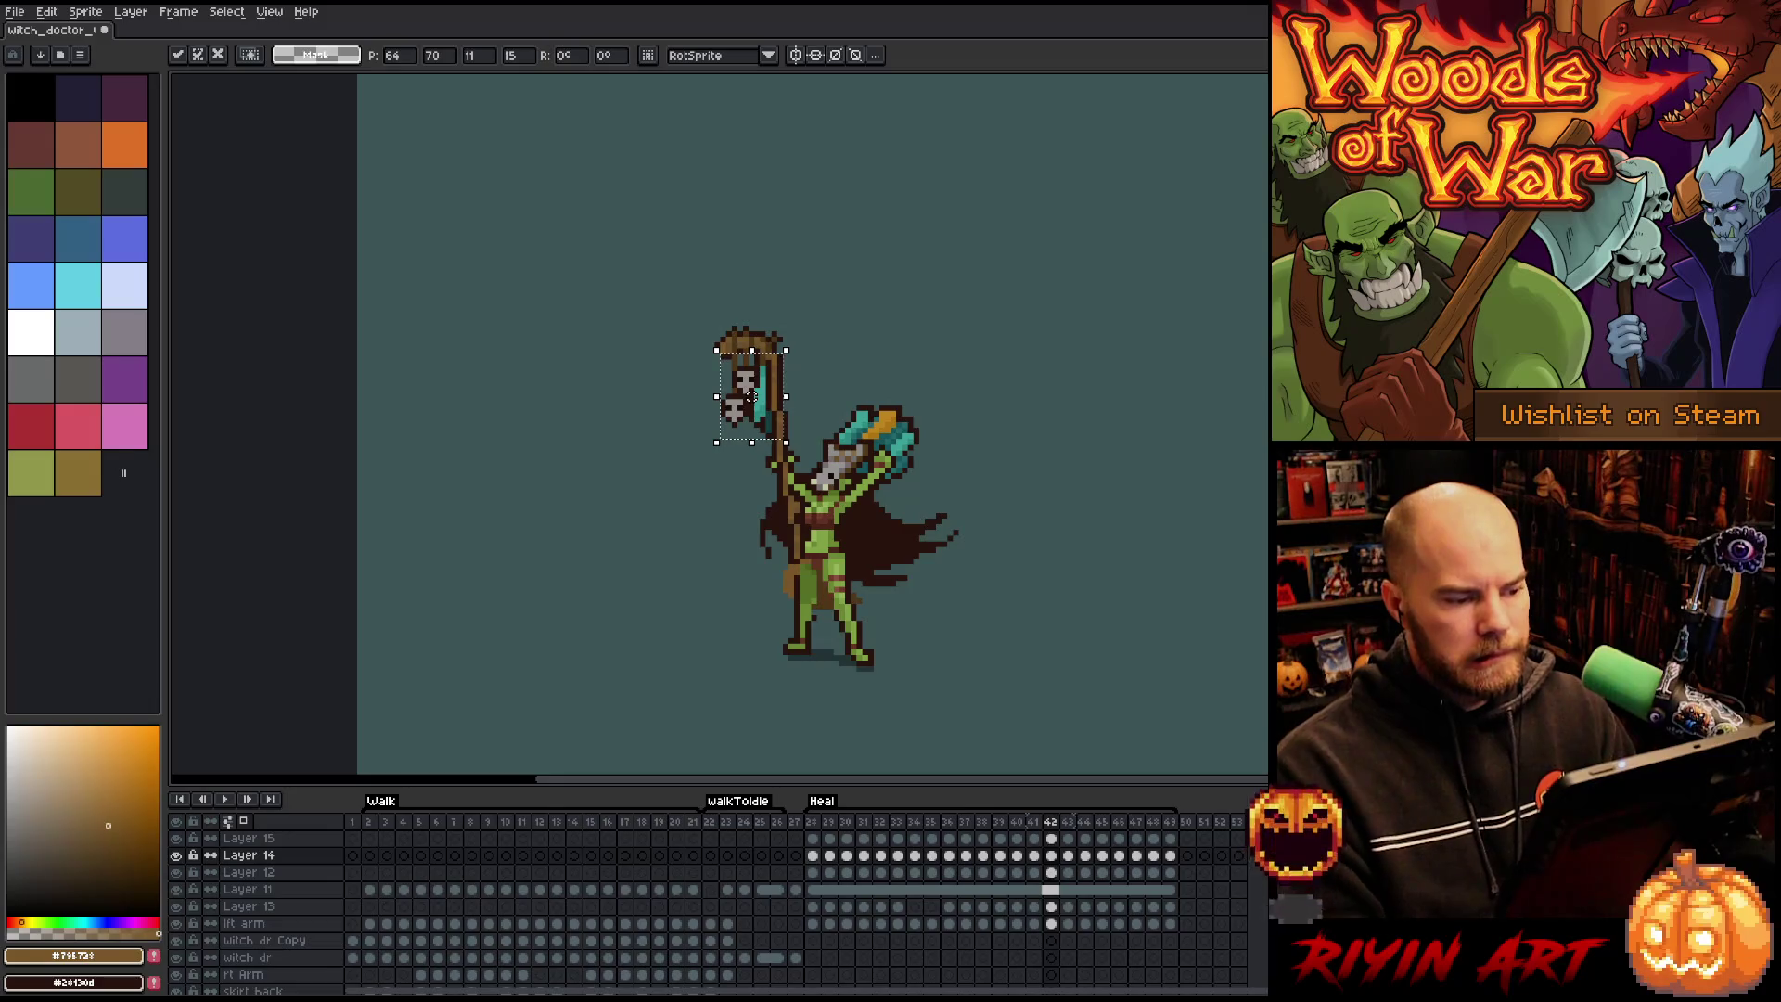
key(Right)
drag(752, 390, 752, 396)
key(Right)
key(Right)
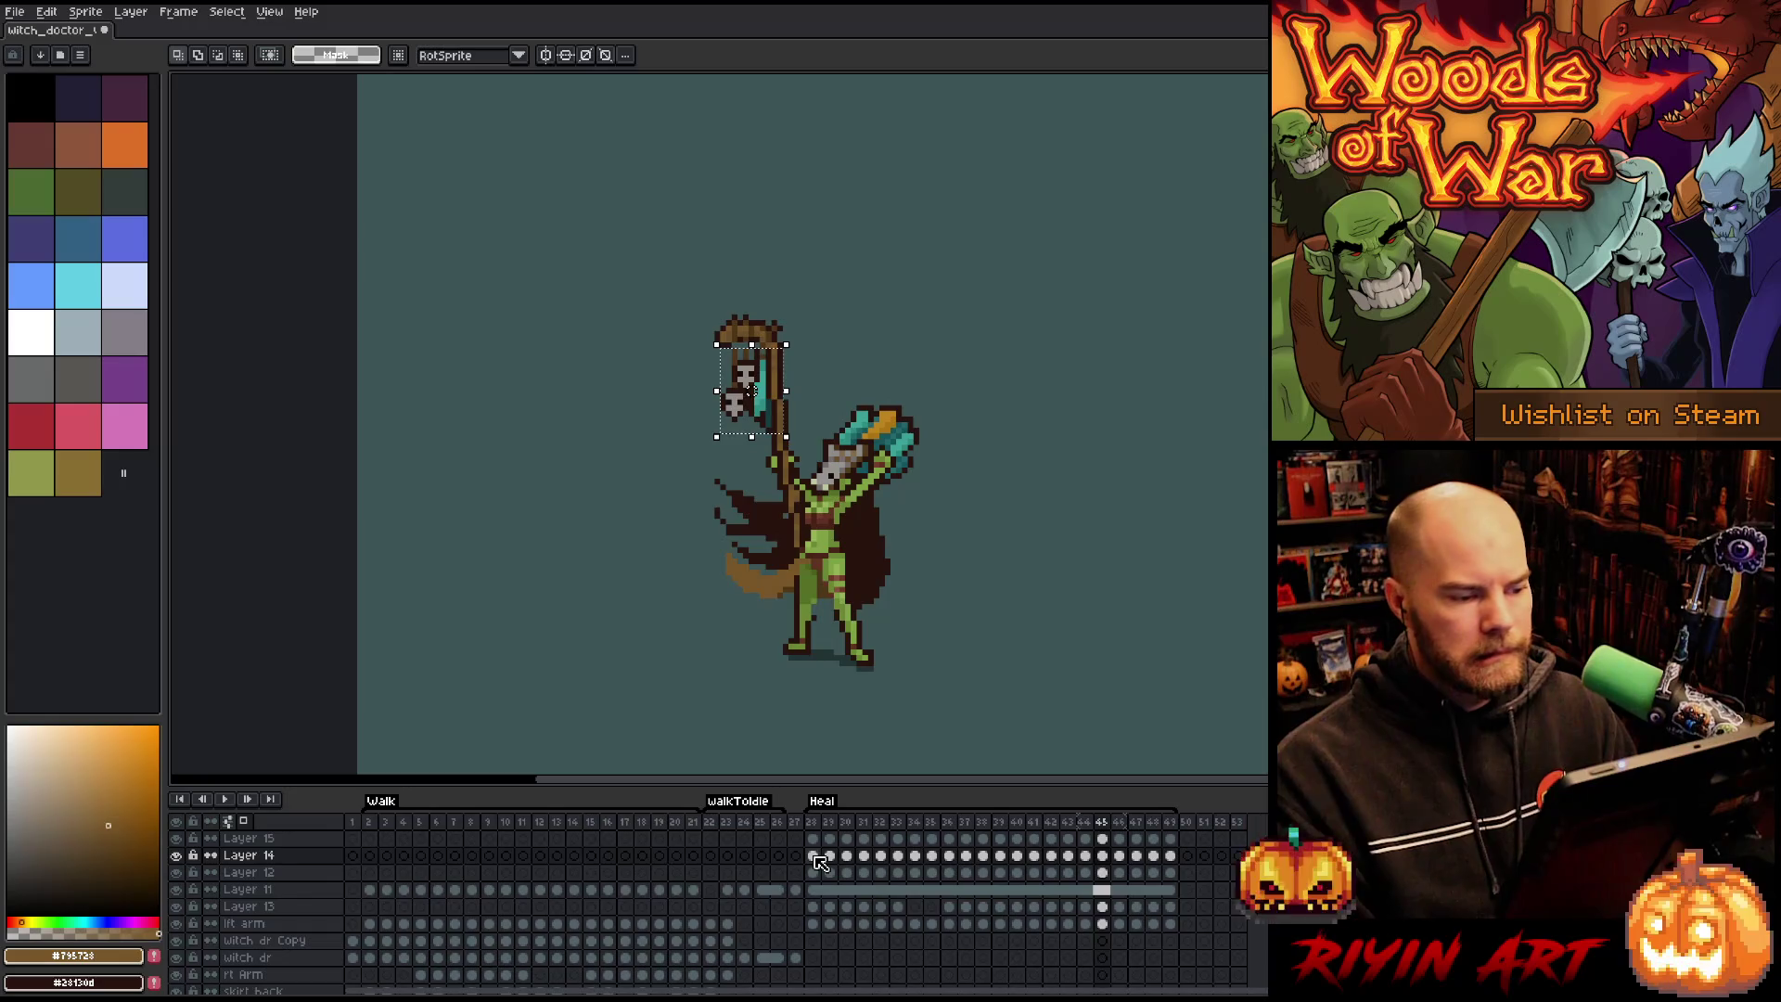
Nudge the staff up one pixel on frames 45–48, then play the Heal animation.
key(Right)
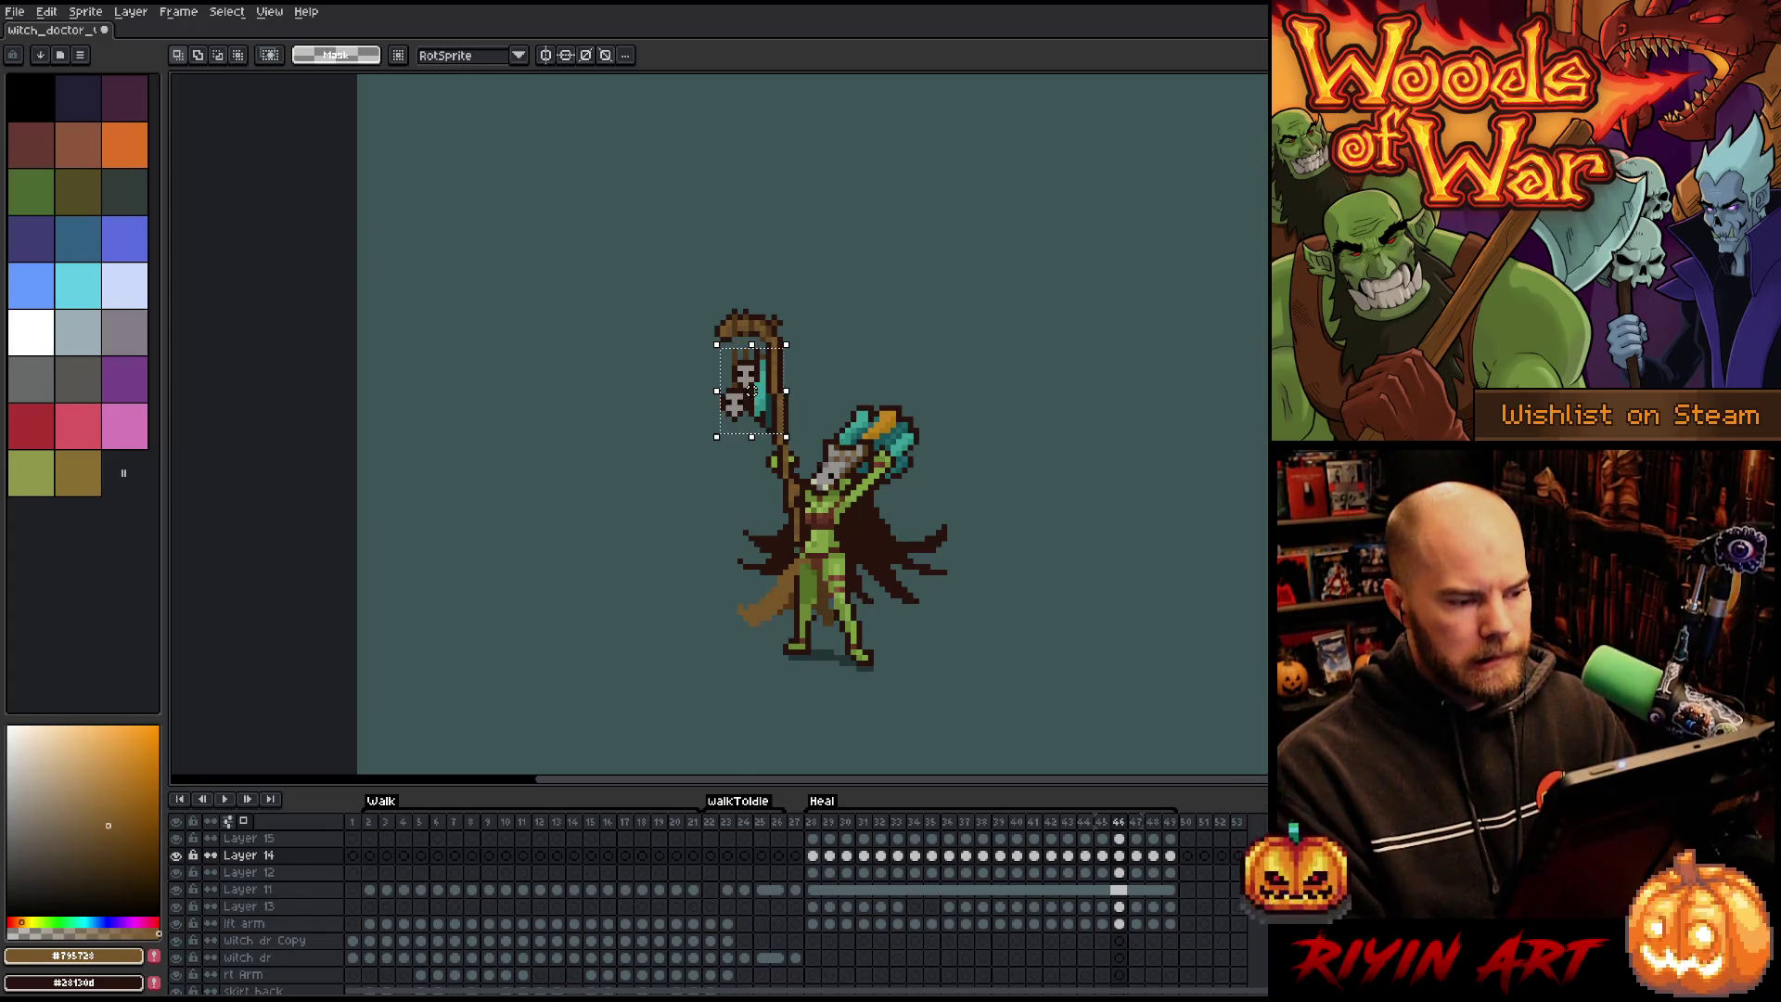
key(Left)
key(Left)
key(Left)
key(Right)
key(Right)
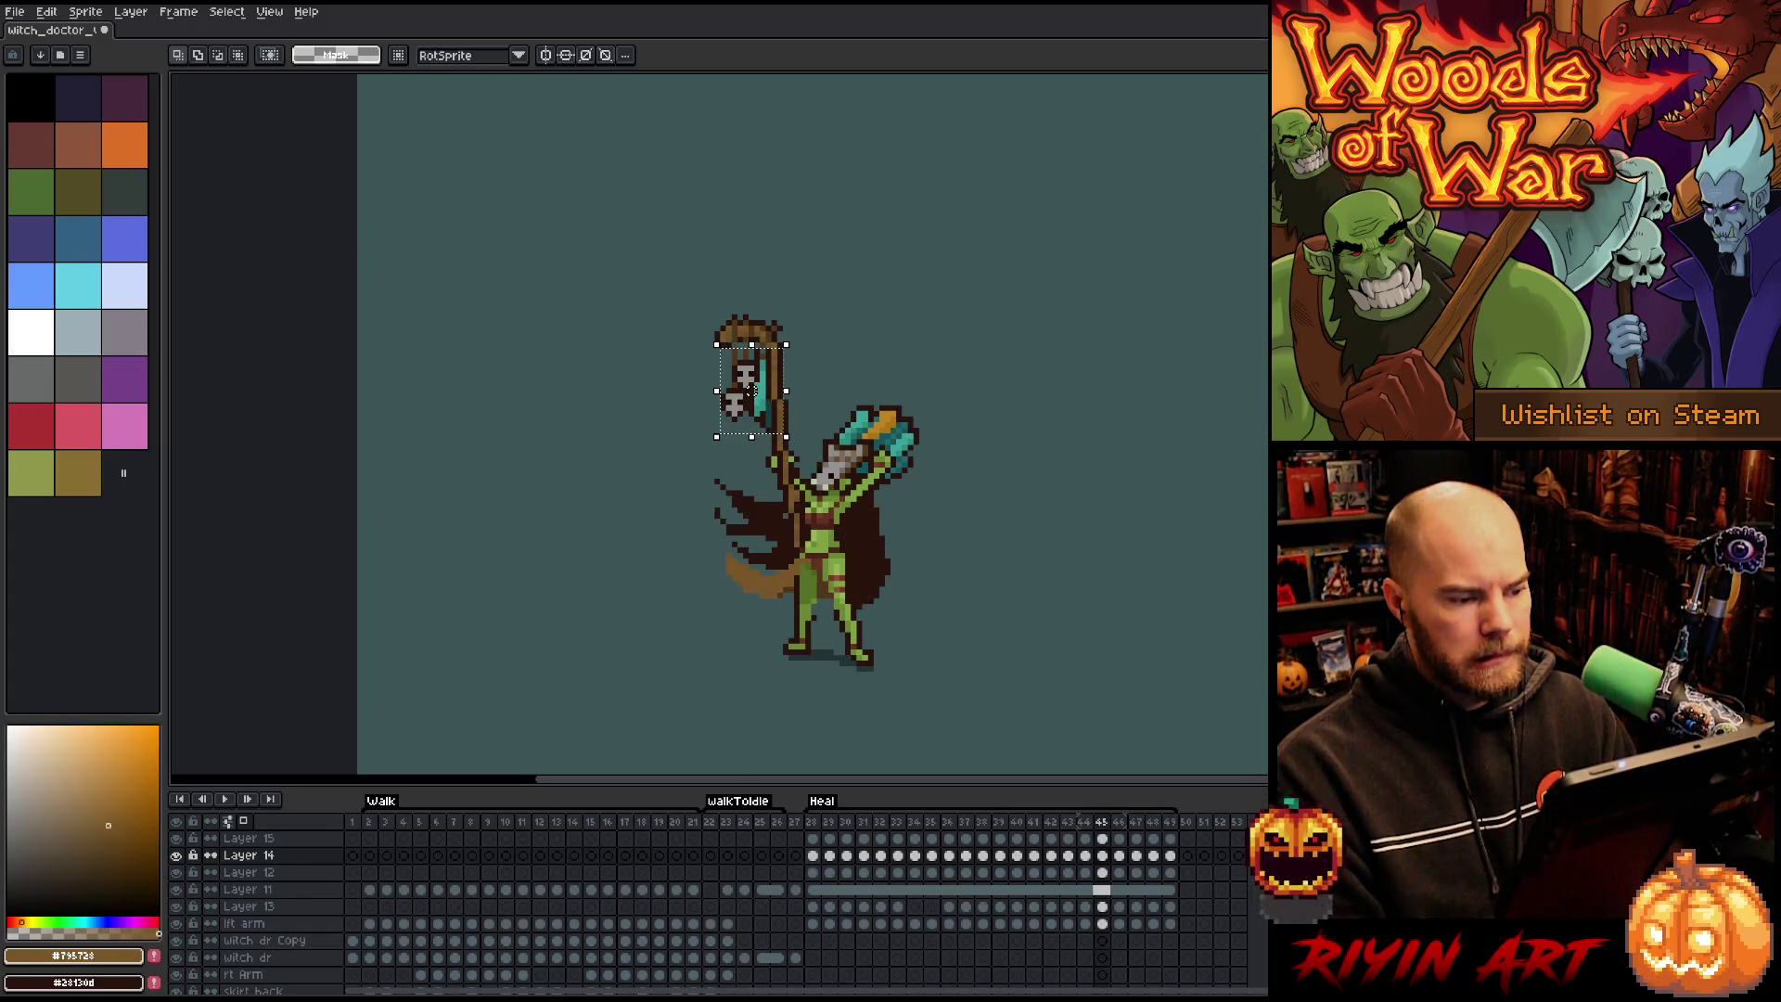
key(Up)
key(Right)
key(Up)
key(Right)
key(Up)
key(Right)
key(Up)
key(Right)
key(Right)
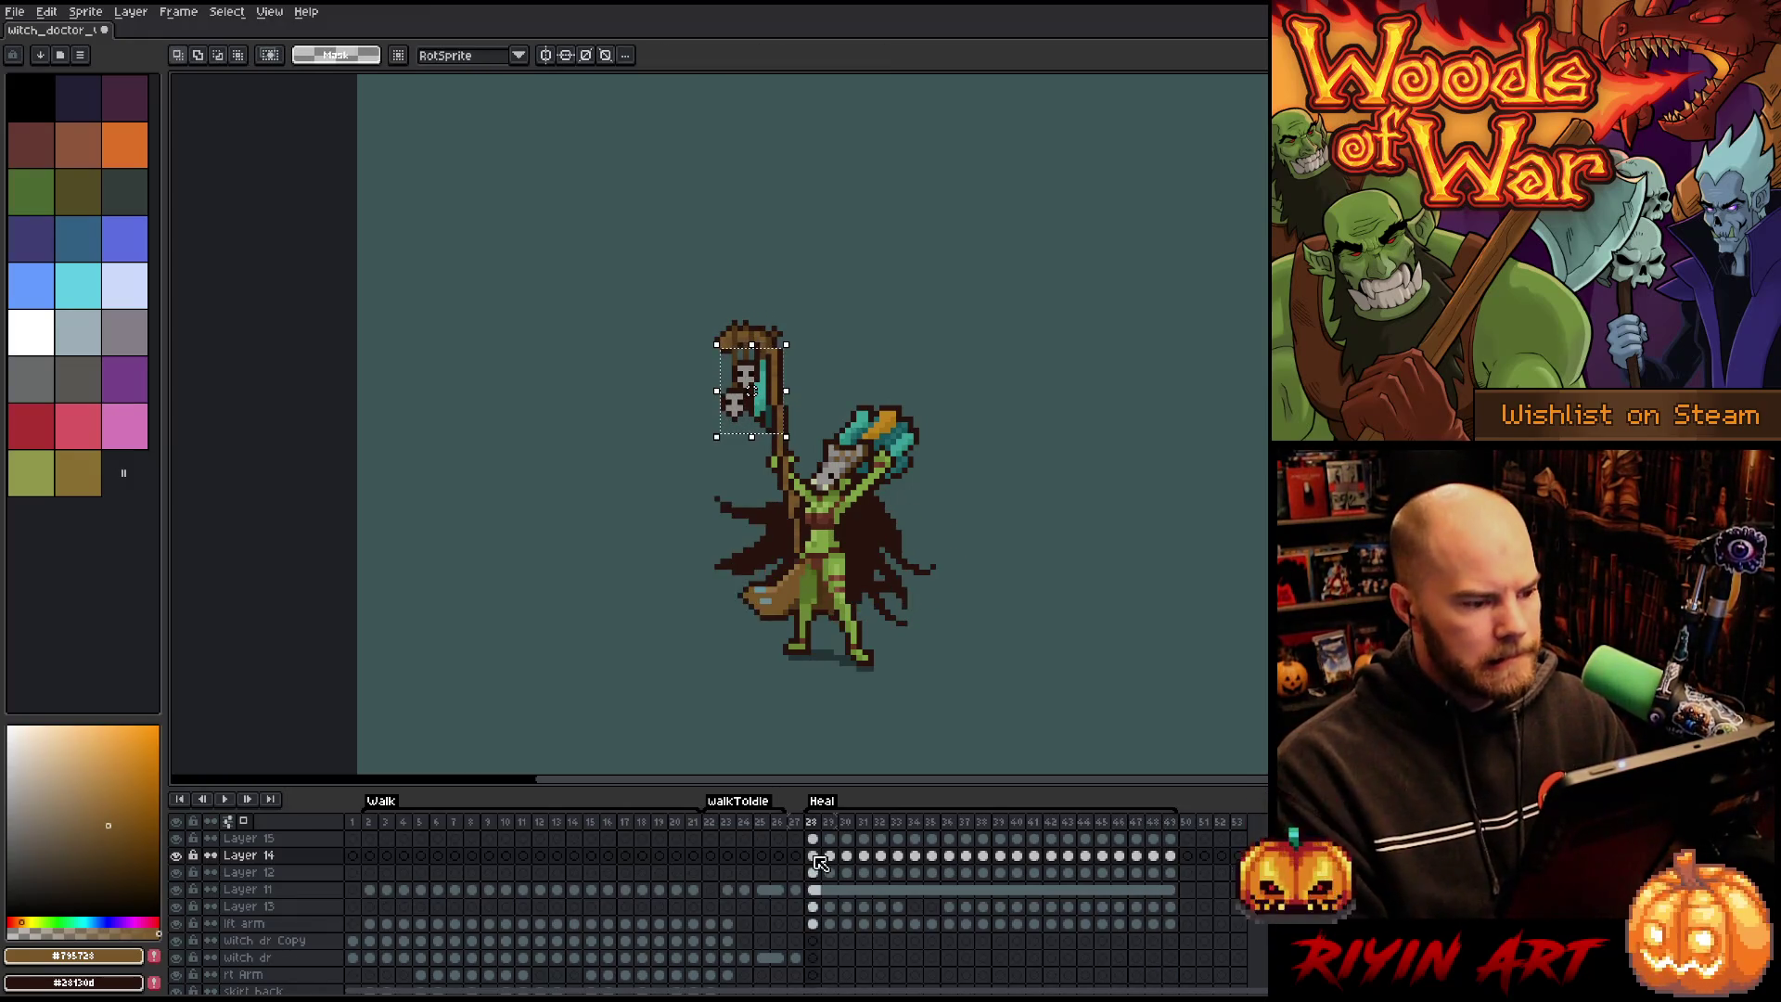
key(Right)
click(820, 857)
key(Return)
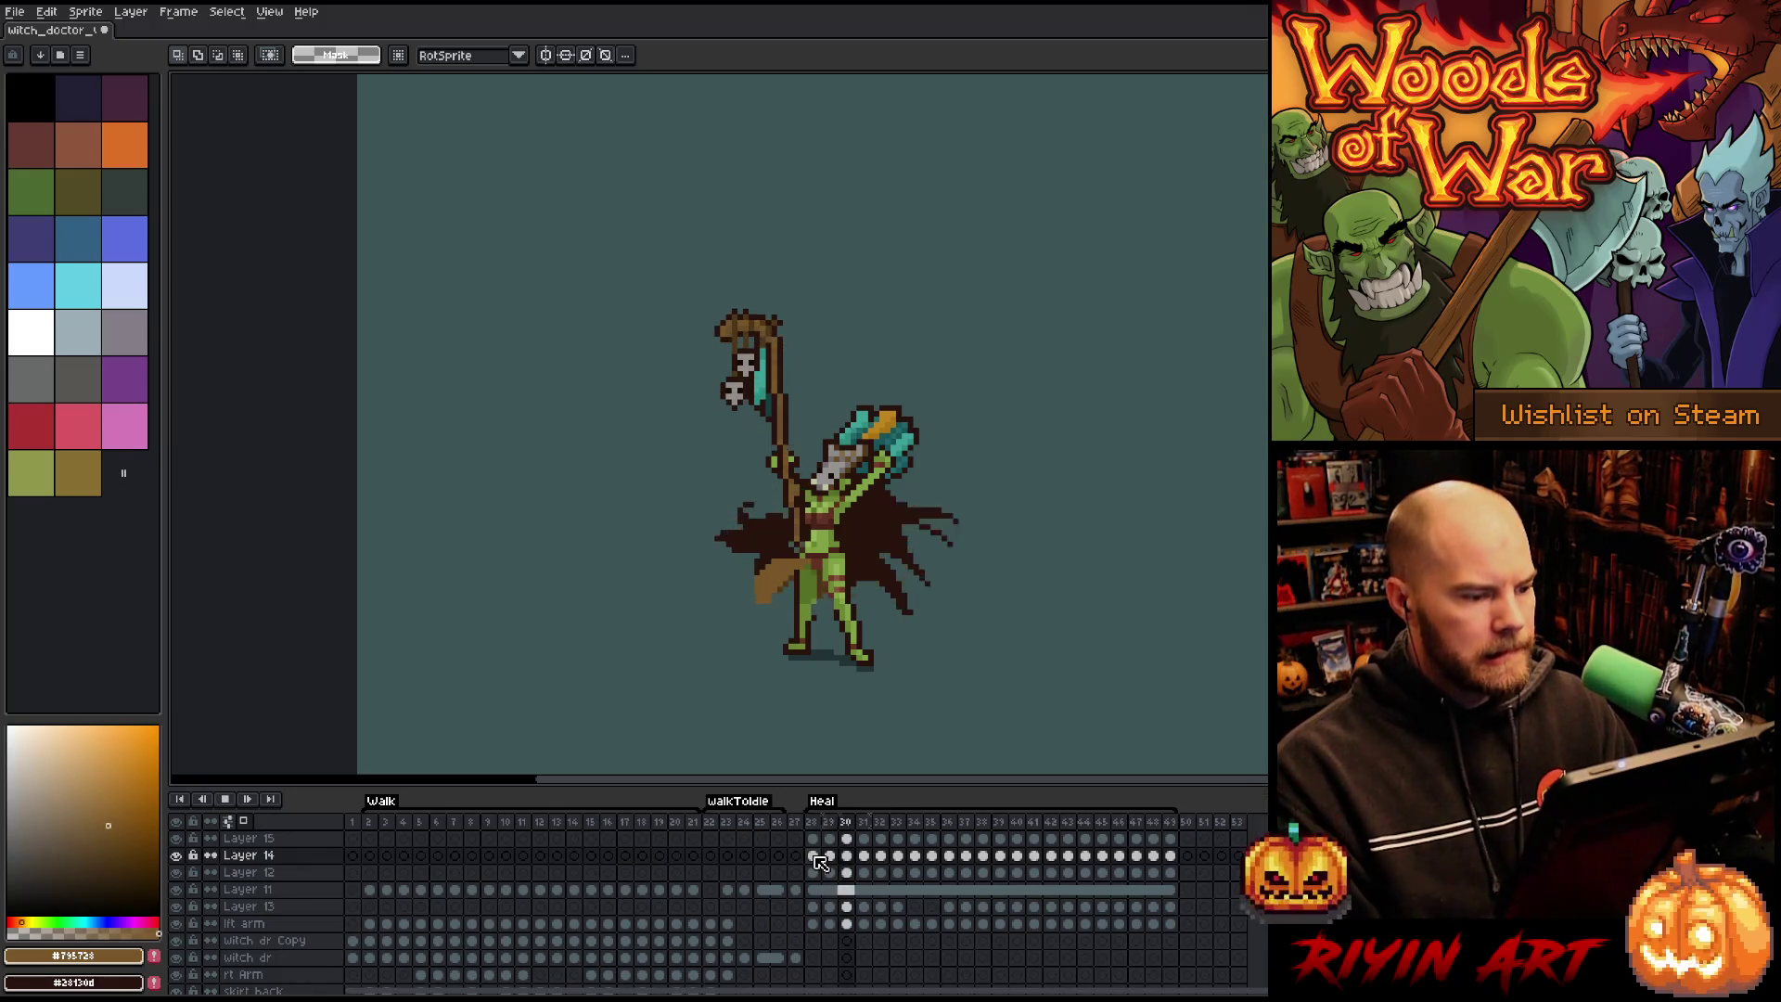
Delete the staff cels from frames 29 to 47.
key(Return)
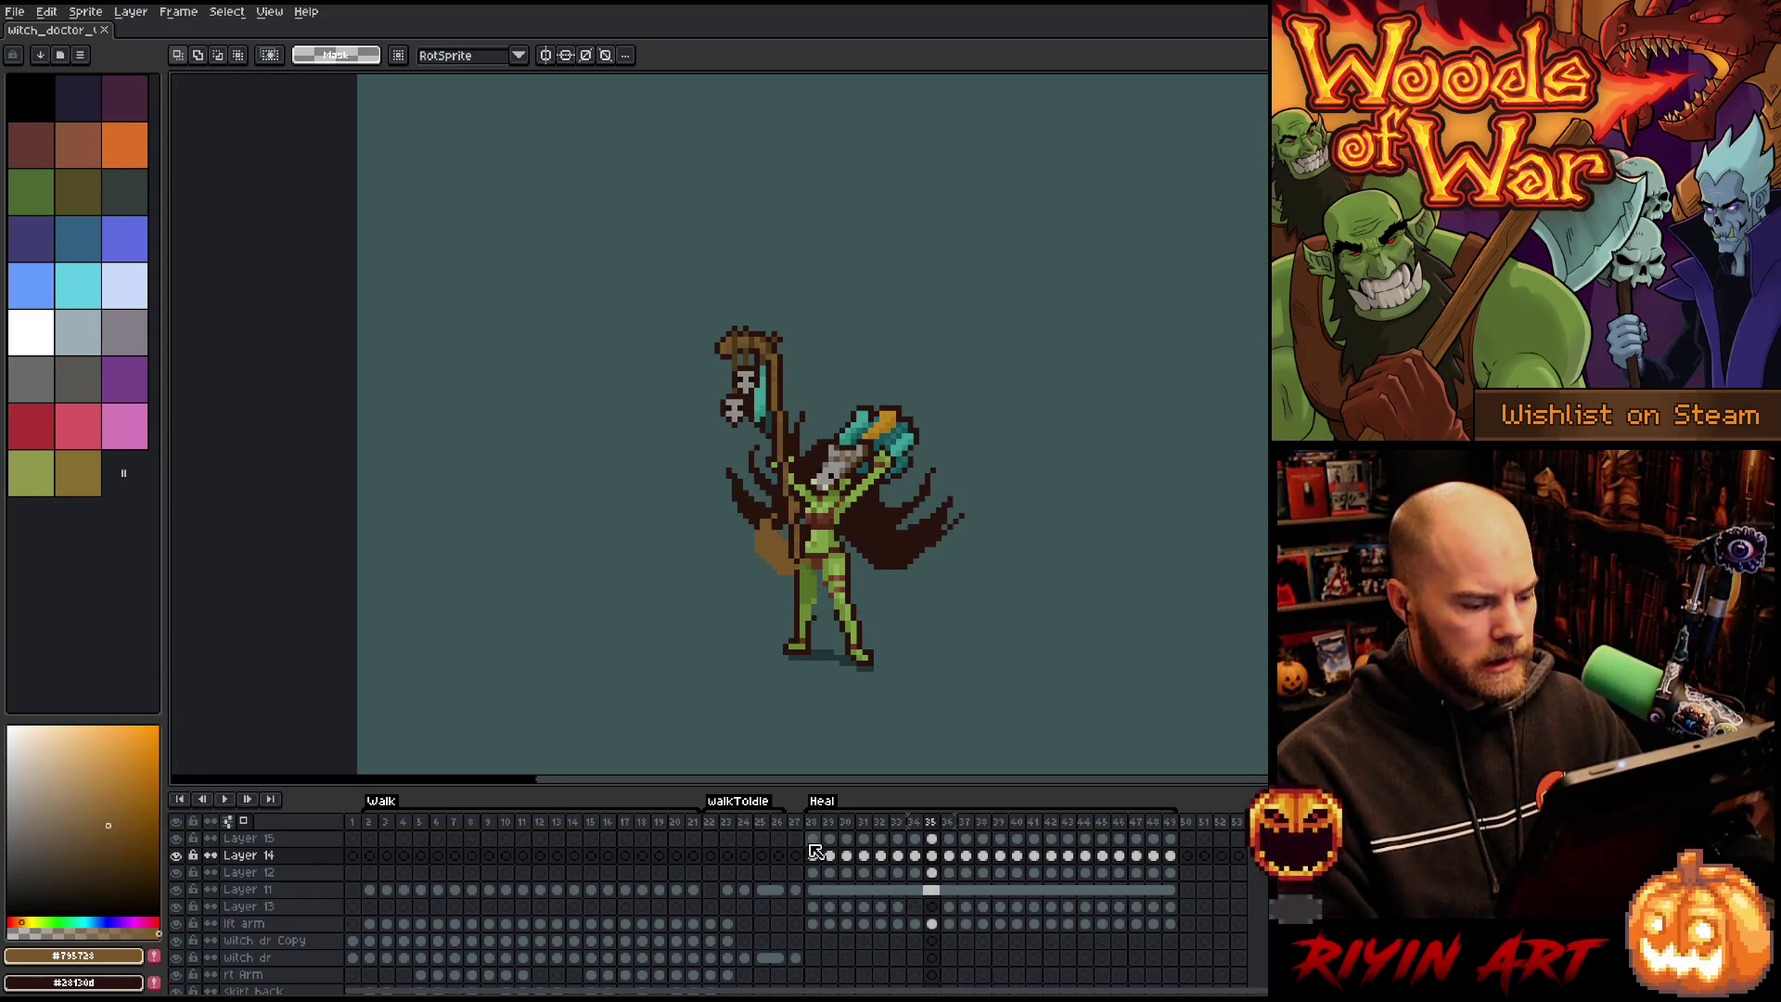
click(815, 839)
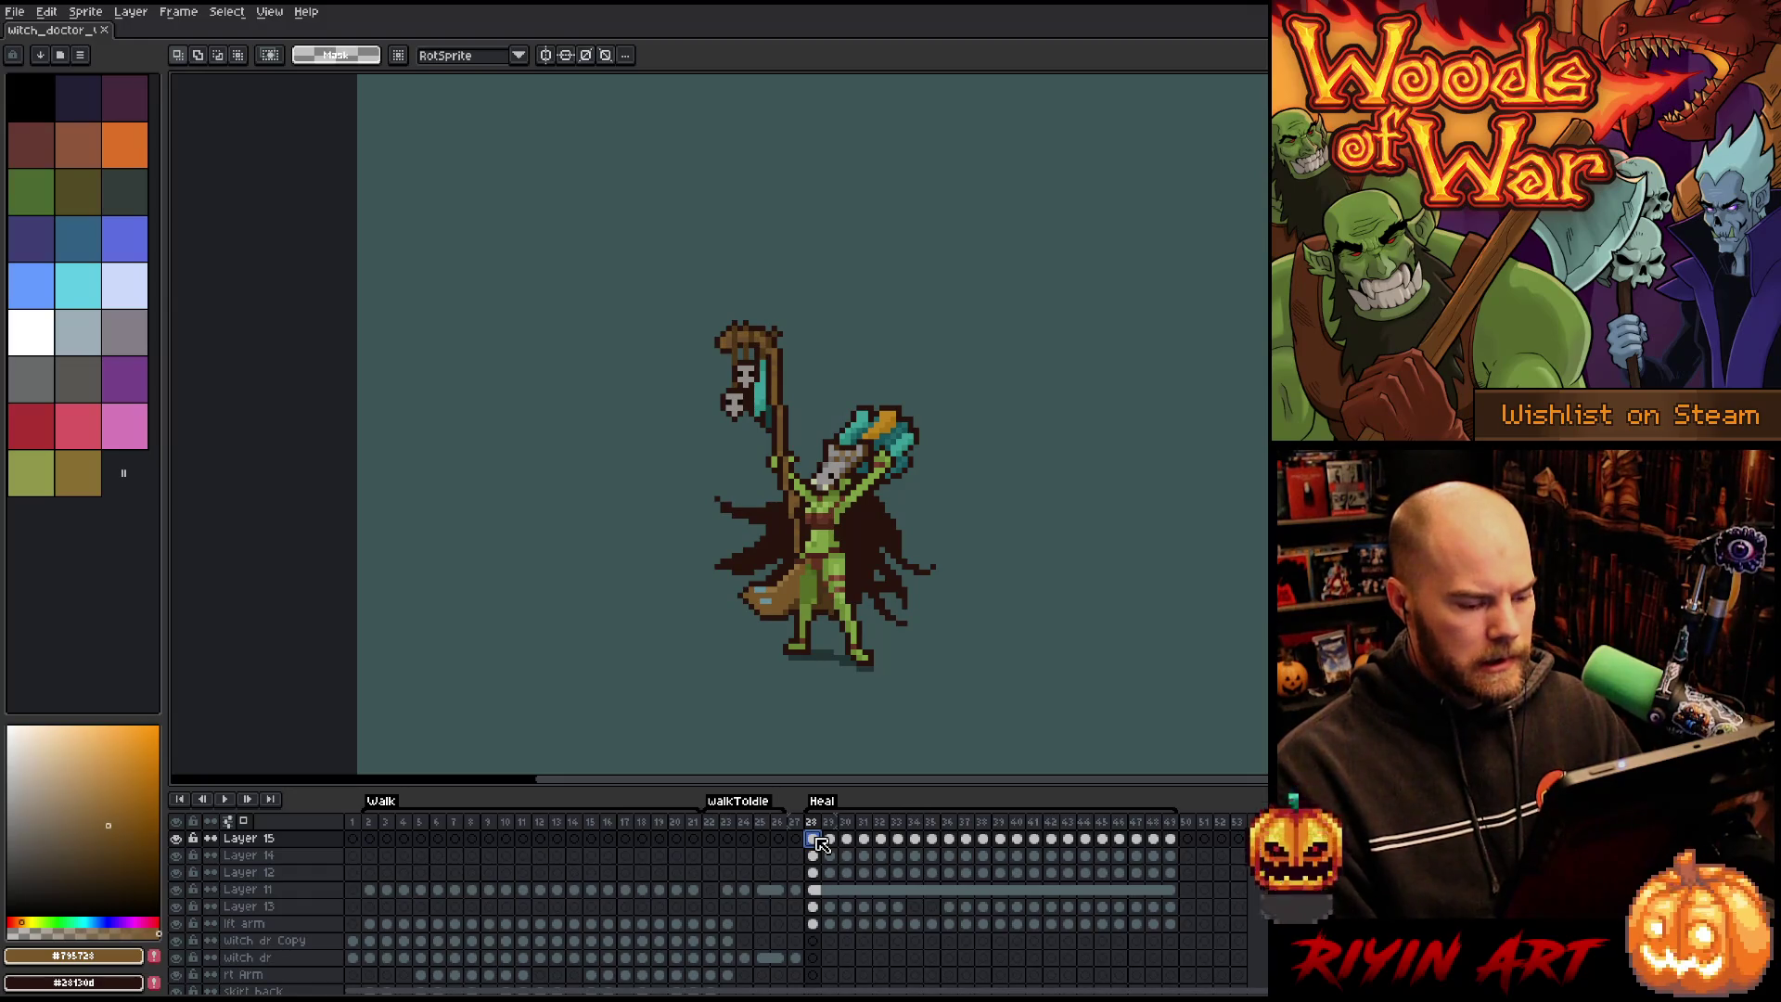
drag(828, 872, 1136, 838)
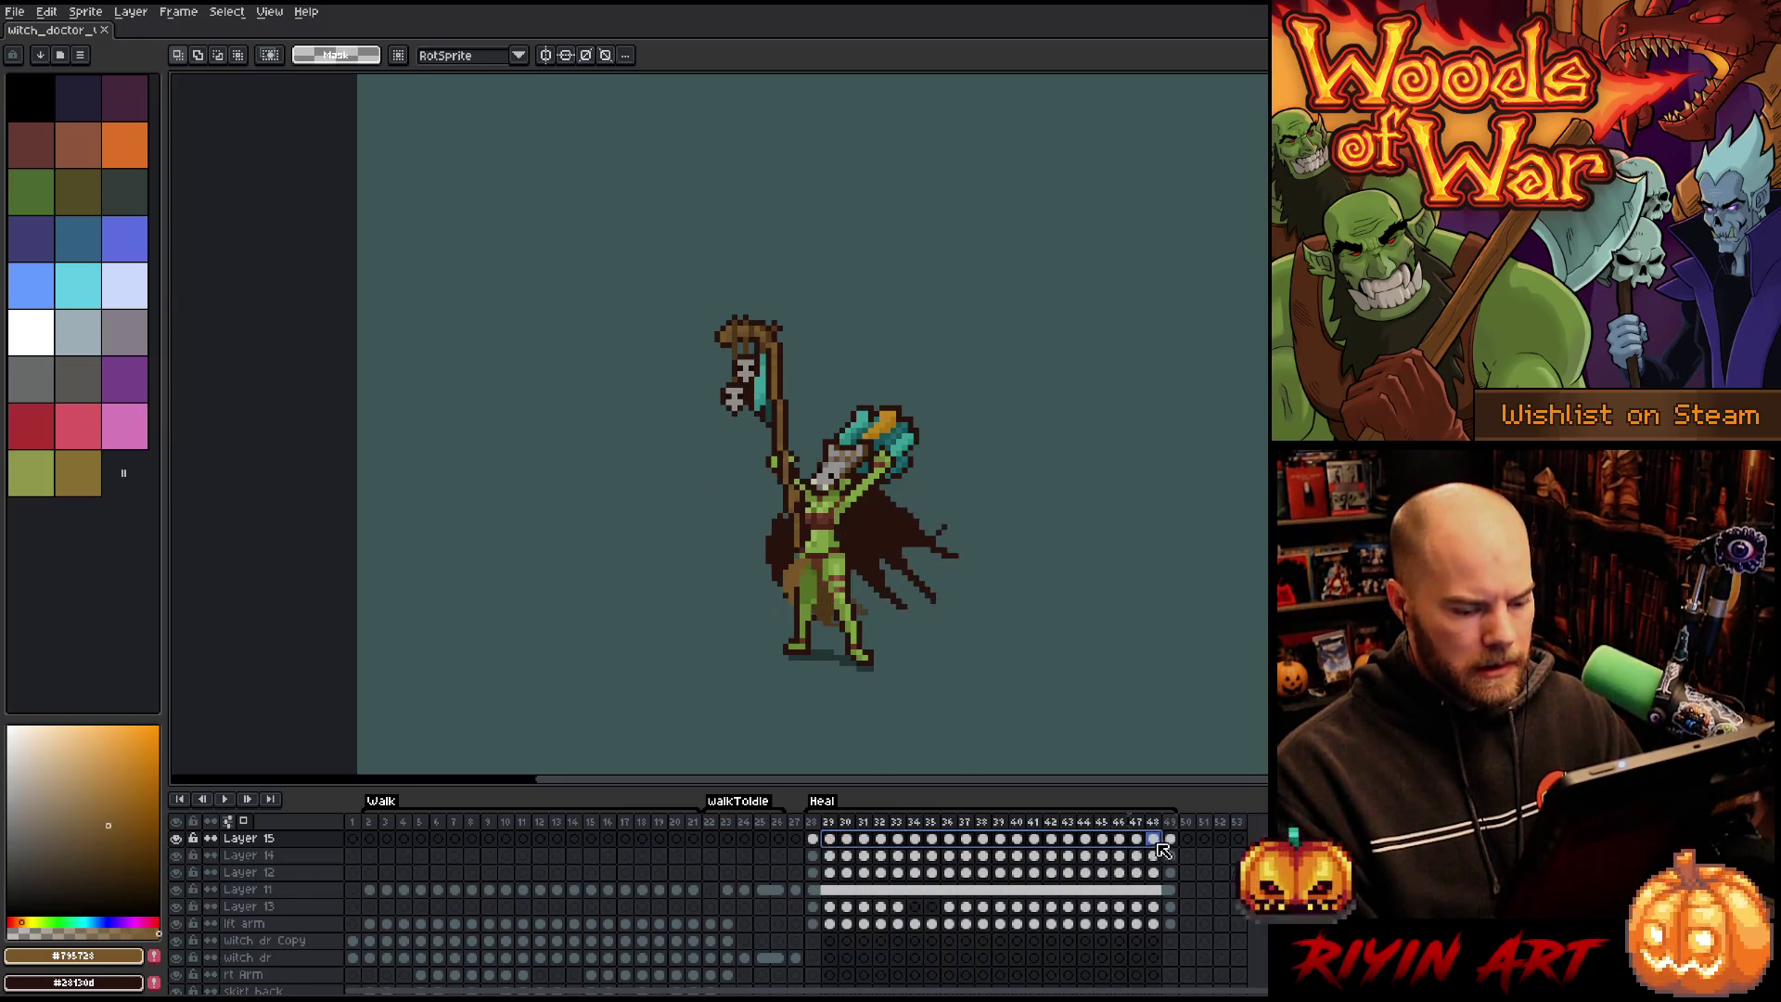
key(Delete)
Link both staff layers' cels across Heal frames 28–49 to frame 28.
mouse_move(813, 839)
mouse_down()
mouse_move(847, 855)
mouse_move(1167, 856)
mouse_up()
right_click(1170, 857)
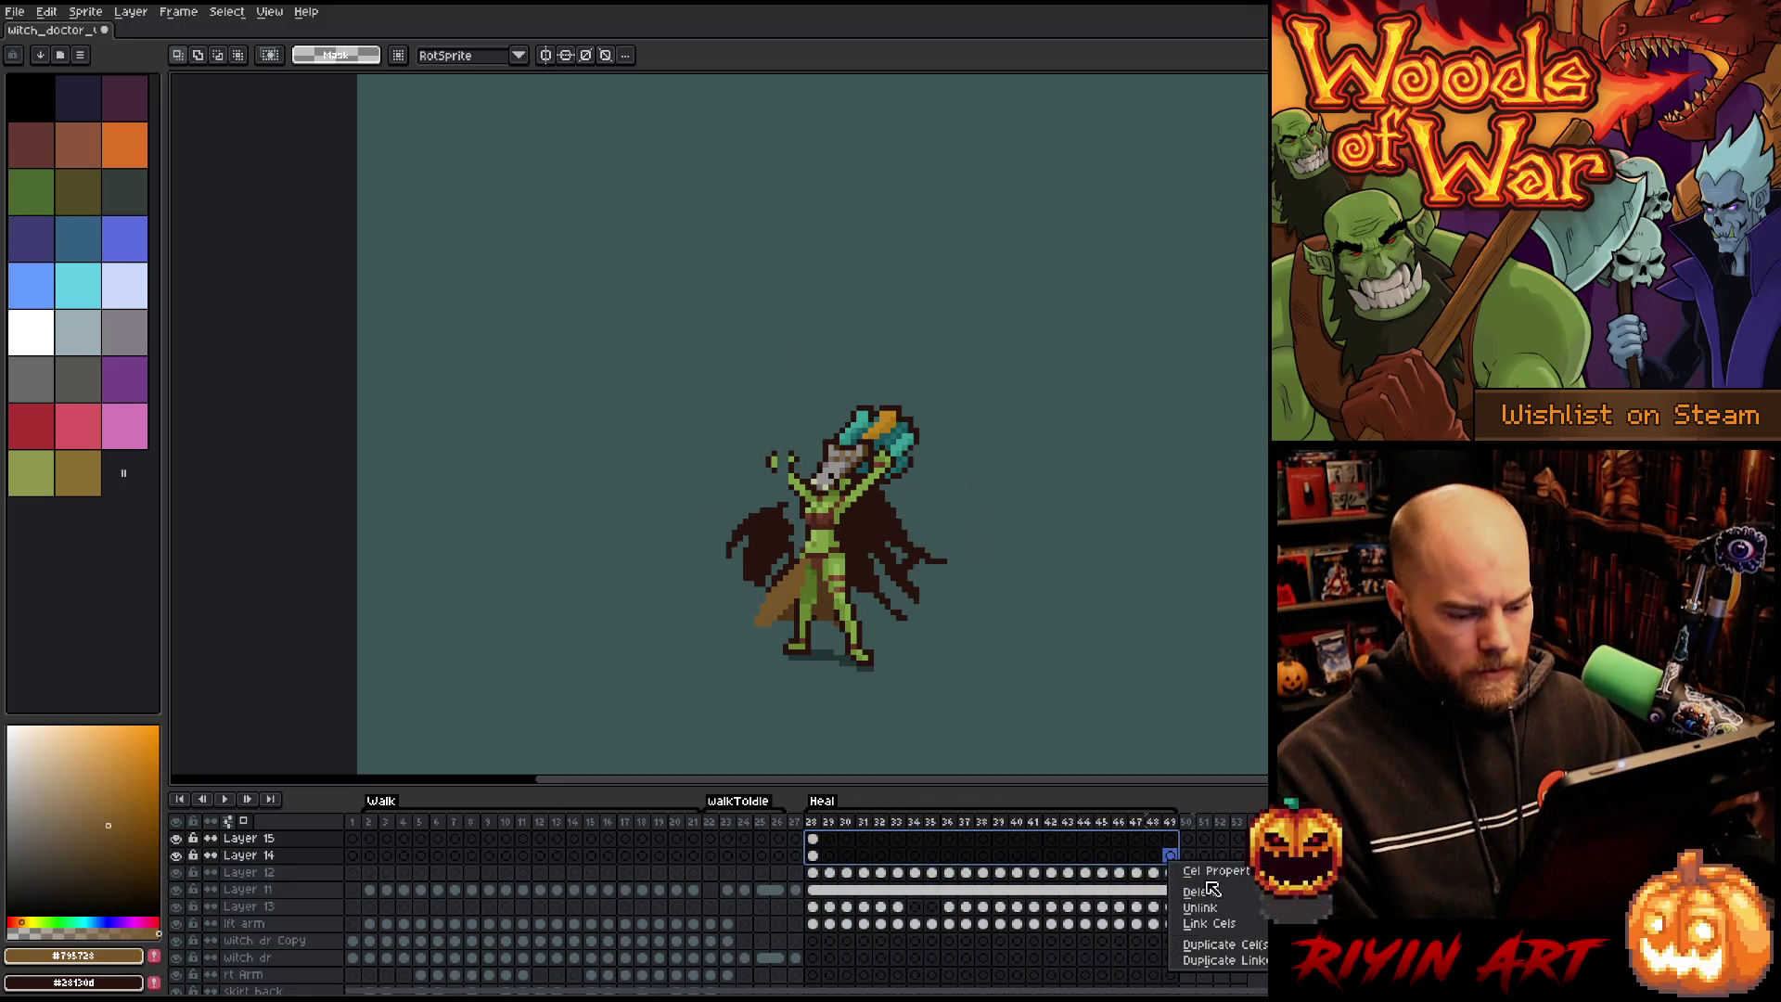
click(1223, 930)
right_click(1097, 846)
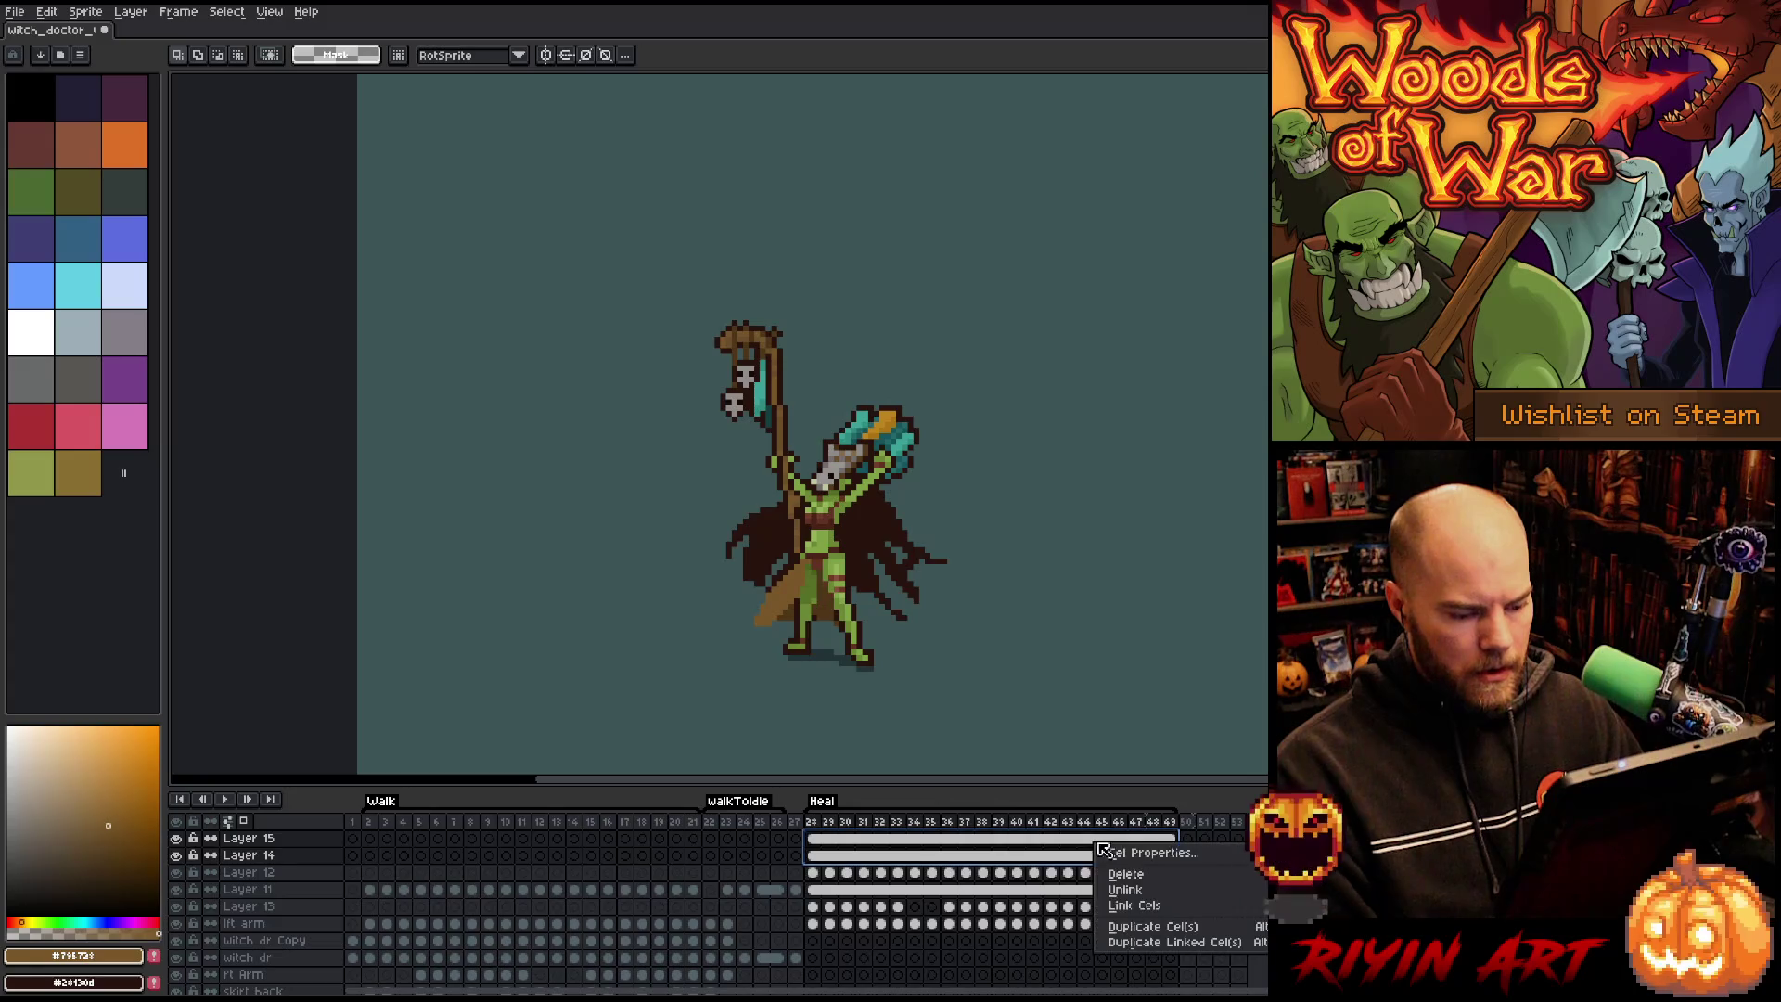
click(1138, 896)
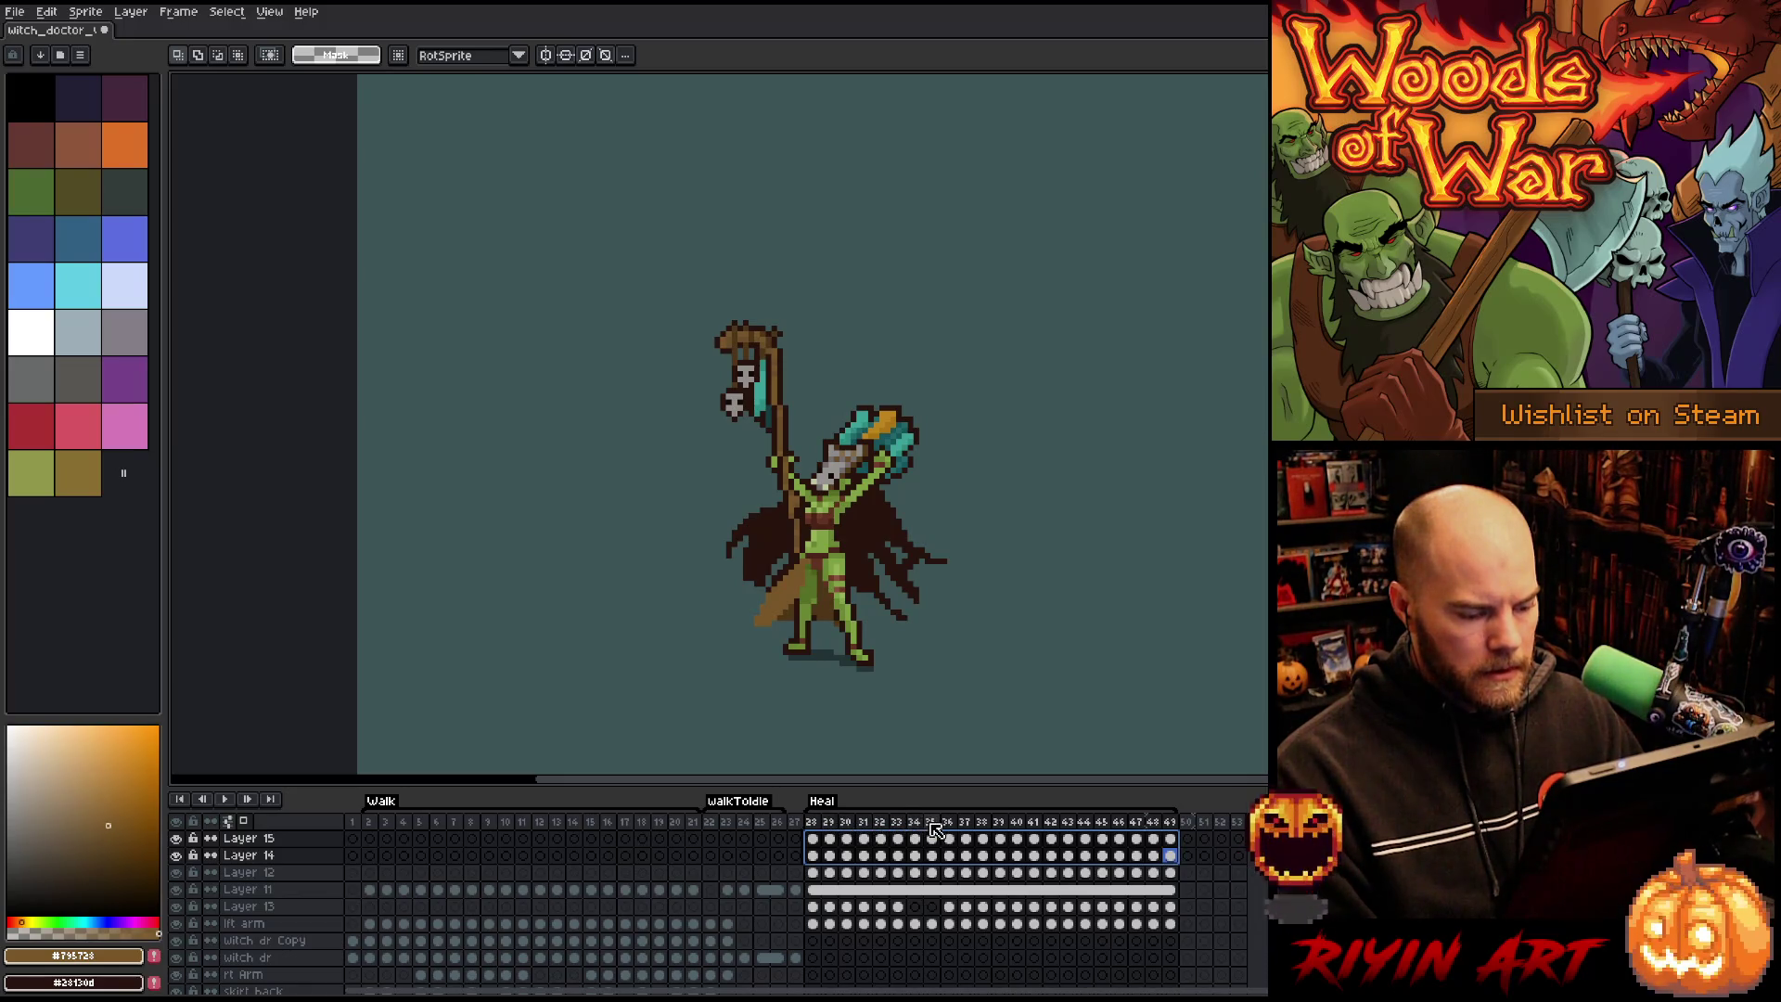
Clear the staff cels in frames 39–49.
mouse_move(1011, 840)
mouse_down()
mouse_move(1110, 865)
mouse_move(994, 839)
mouse_up()
mouse_move(1155, 848)
mouse_down()
mouse_move(1172, 849)
mouse_move(1009, 857)
mouse_up()
key(Delete)
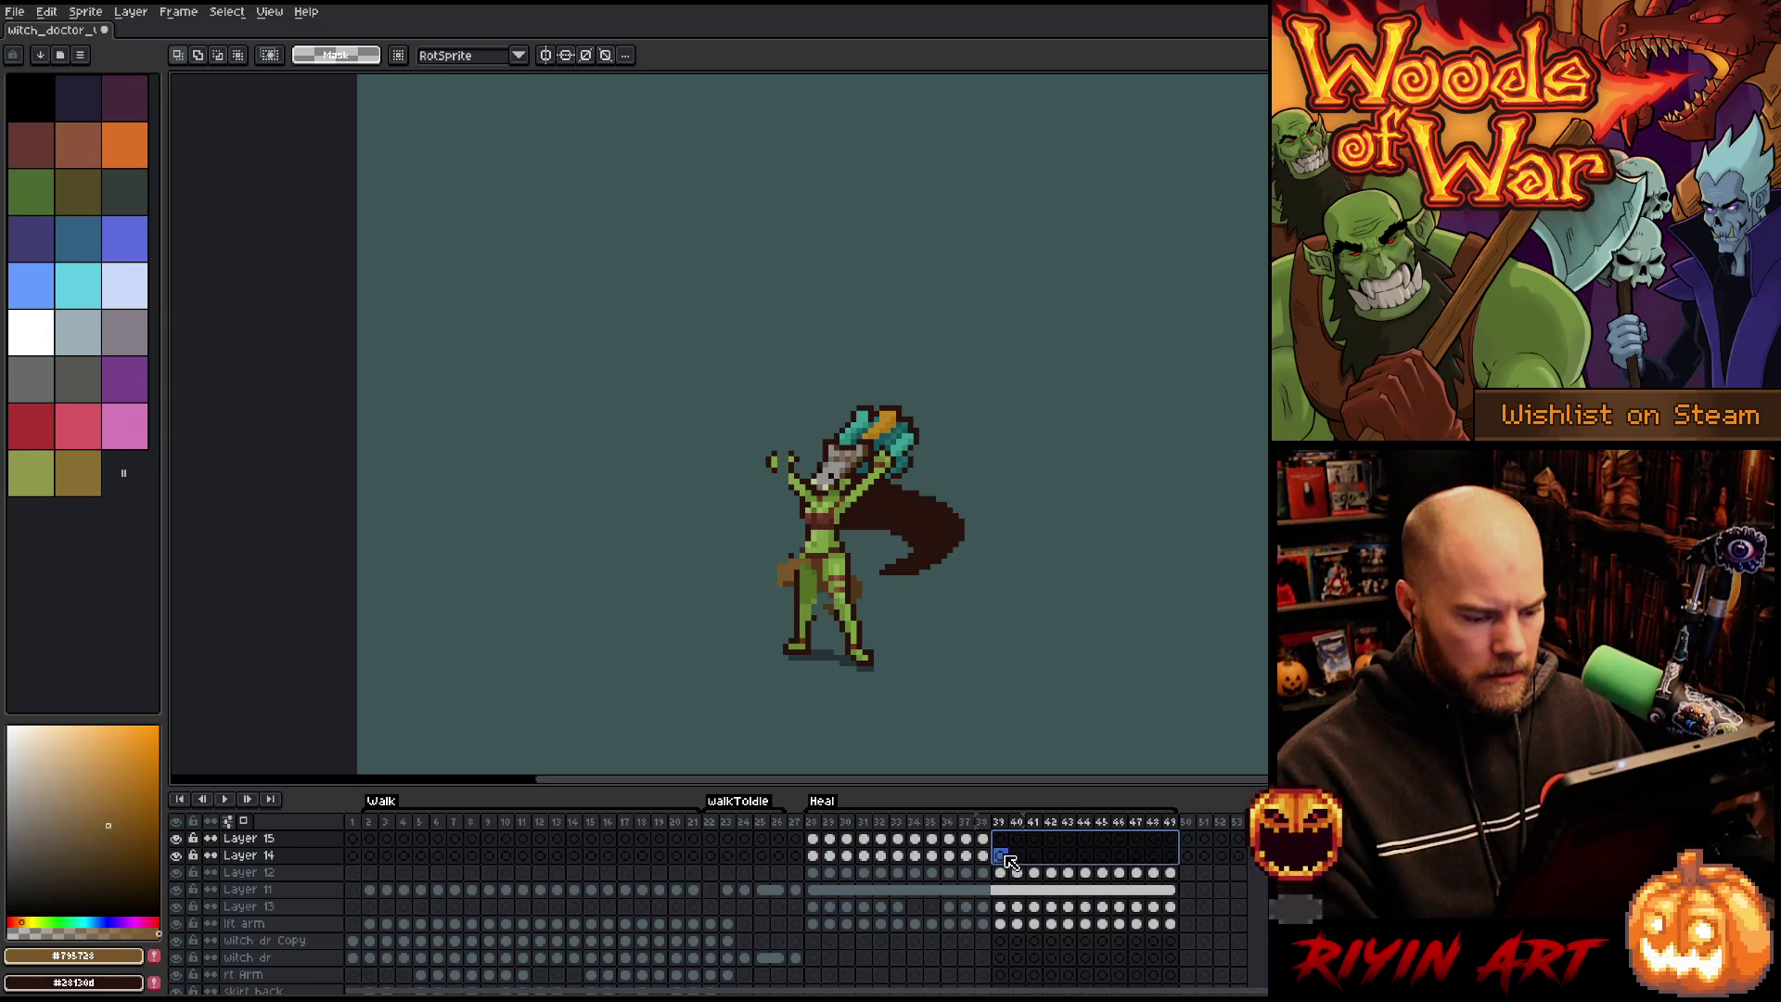
With auto-select off, raise the staff one pixel on frames 30, 31 and 32 across both staff layers.
click(812, 855)
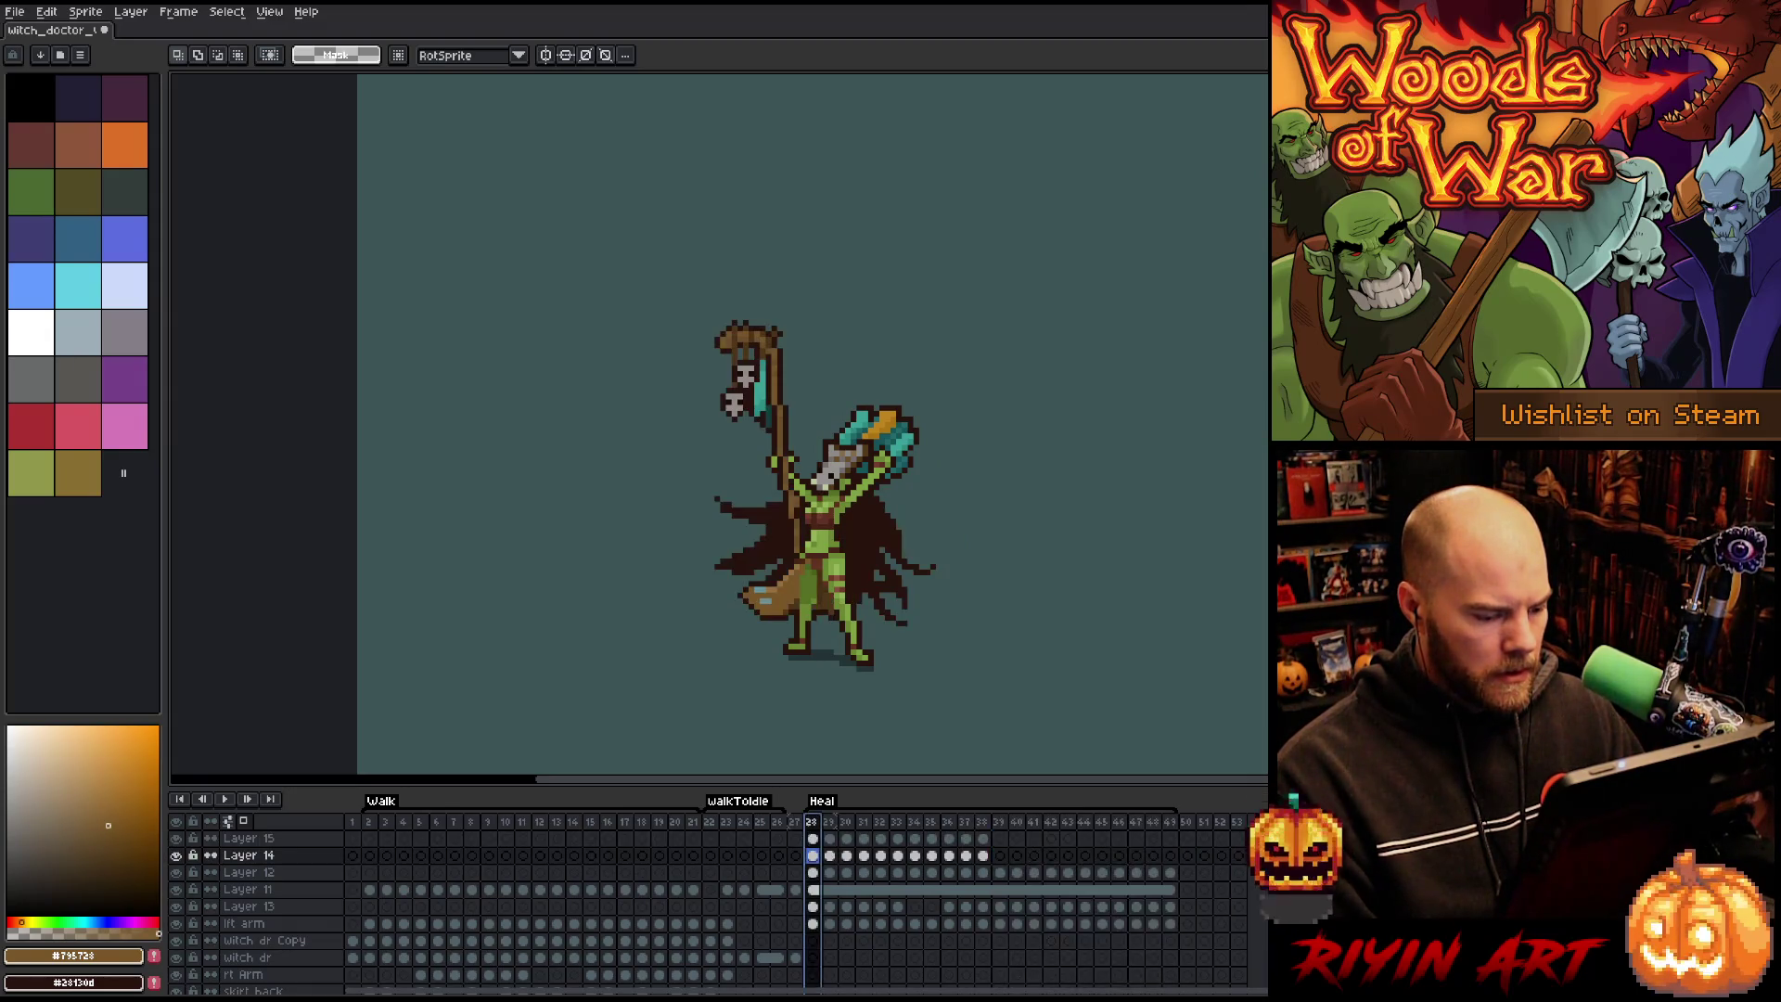
click(831, 824)
click(846, 823)
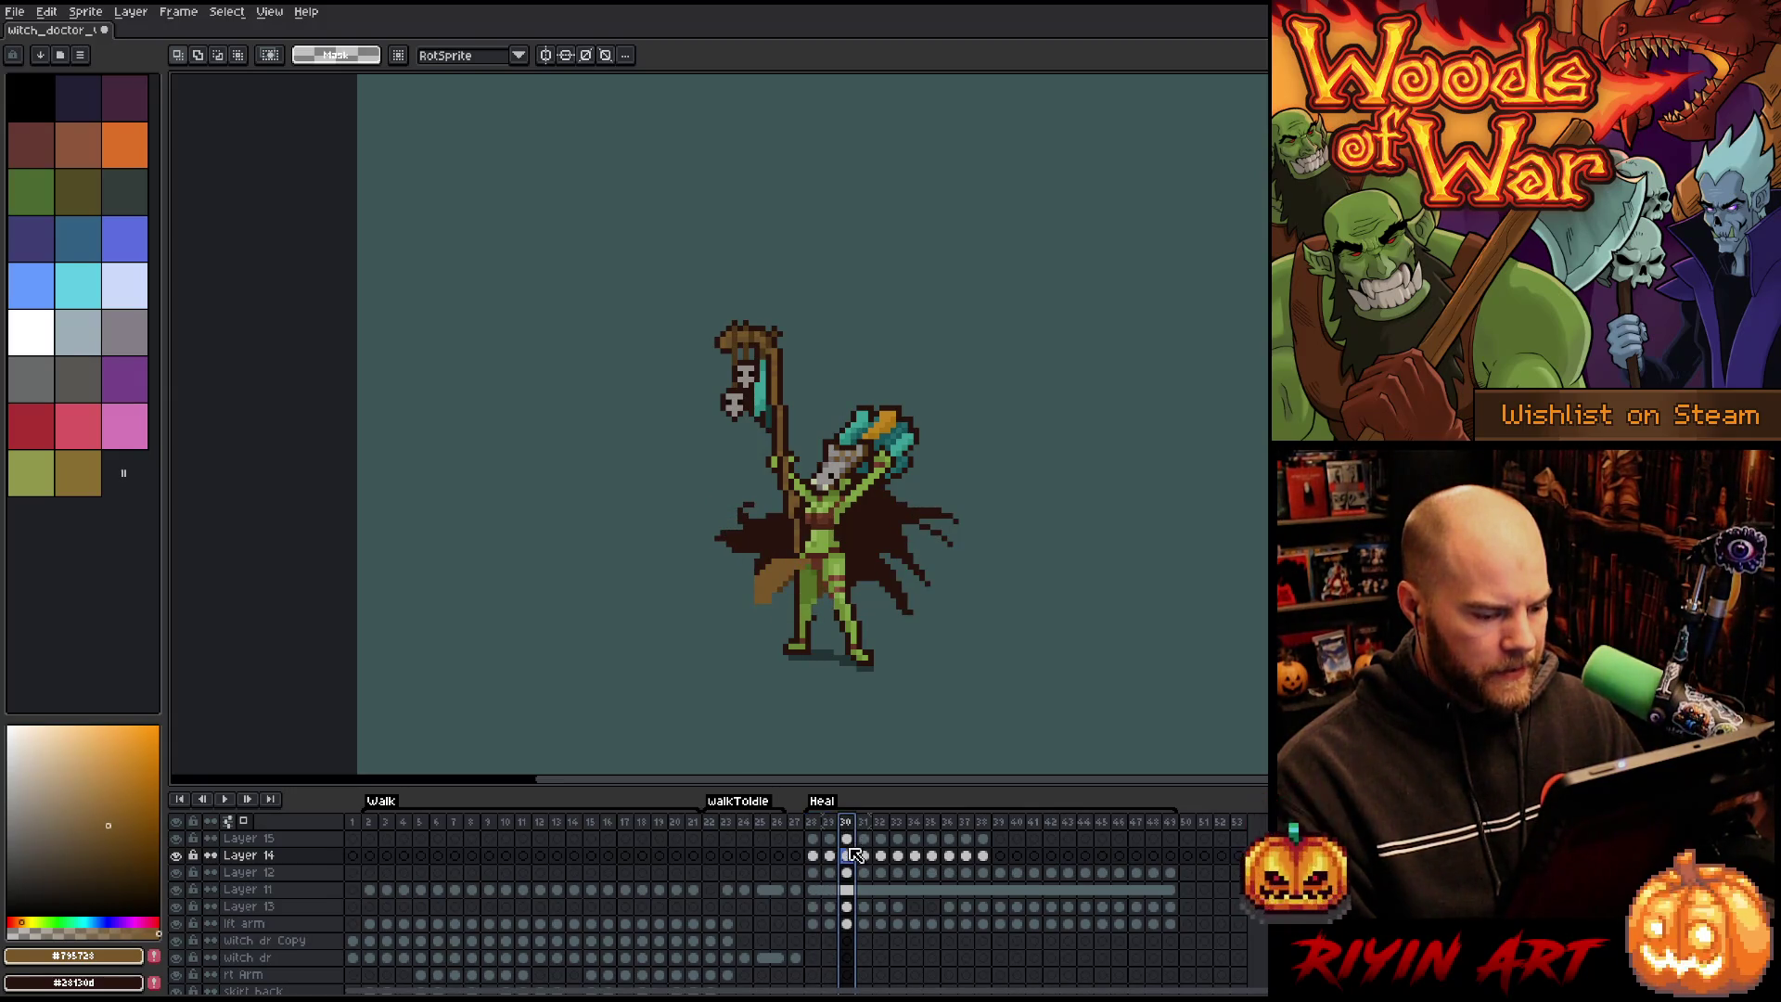
drag(854, 854, 846, 837)
key(v)
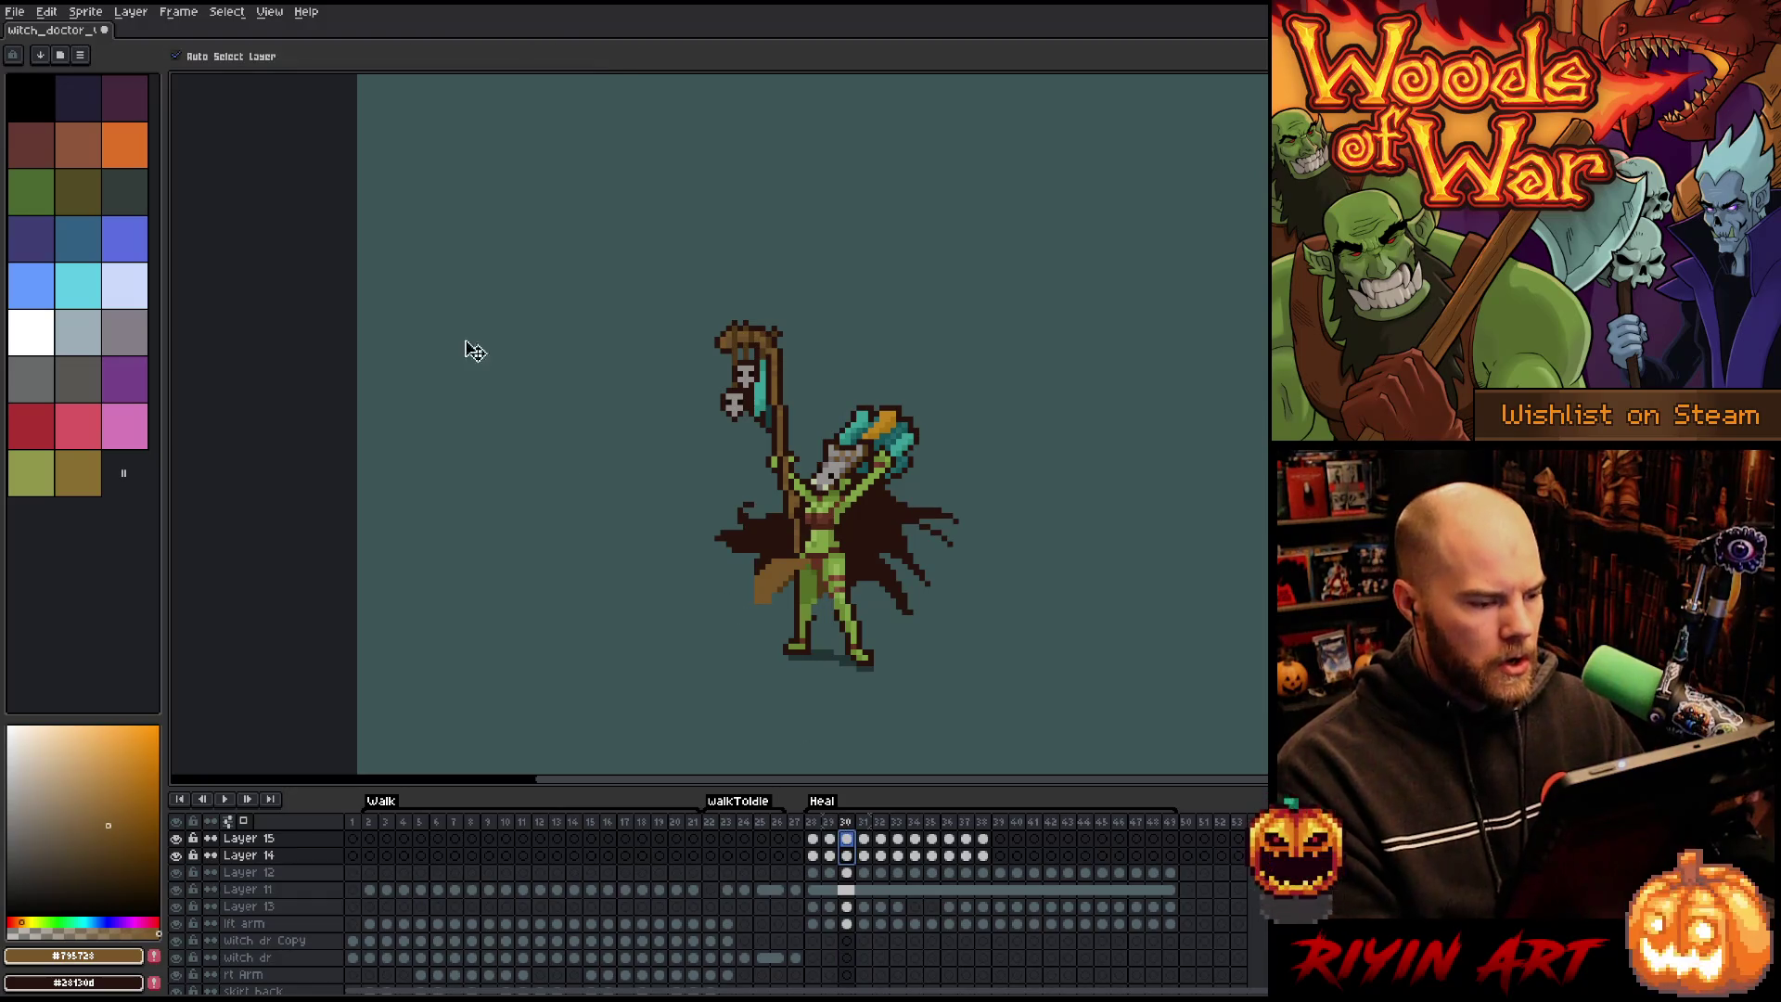
click(234, 58)
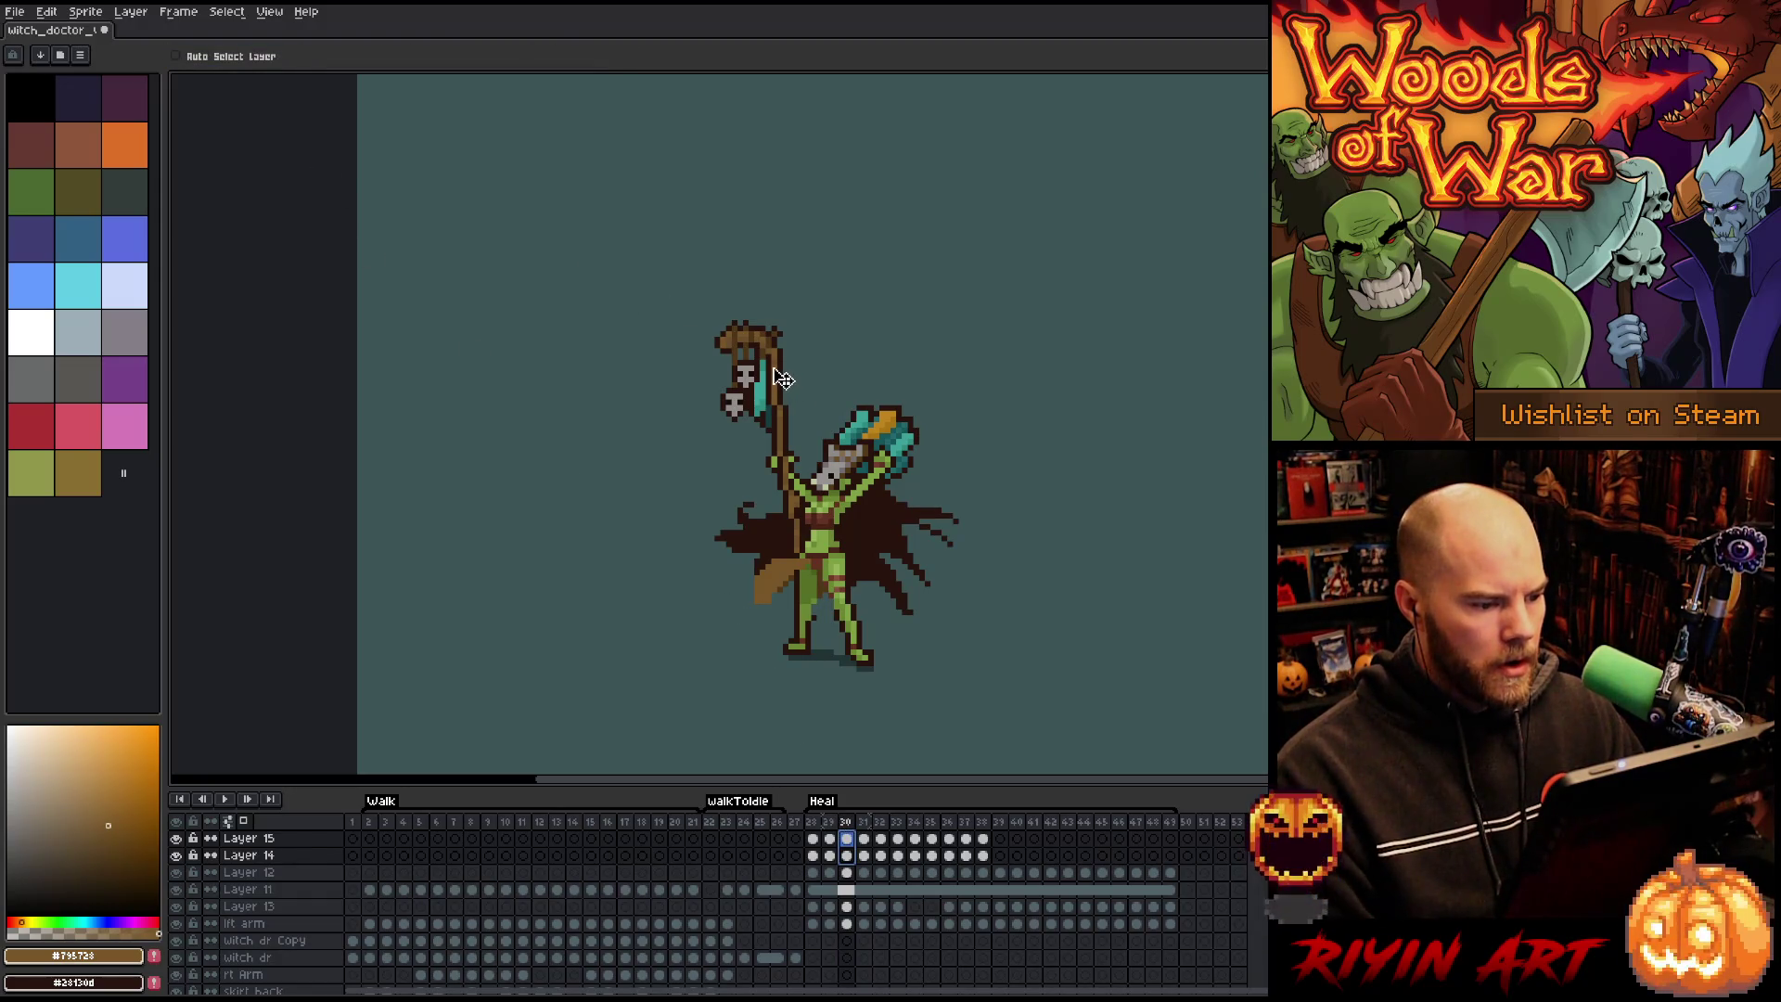
drag(782, 380, 782, 373)
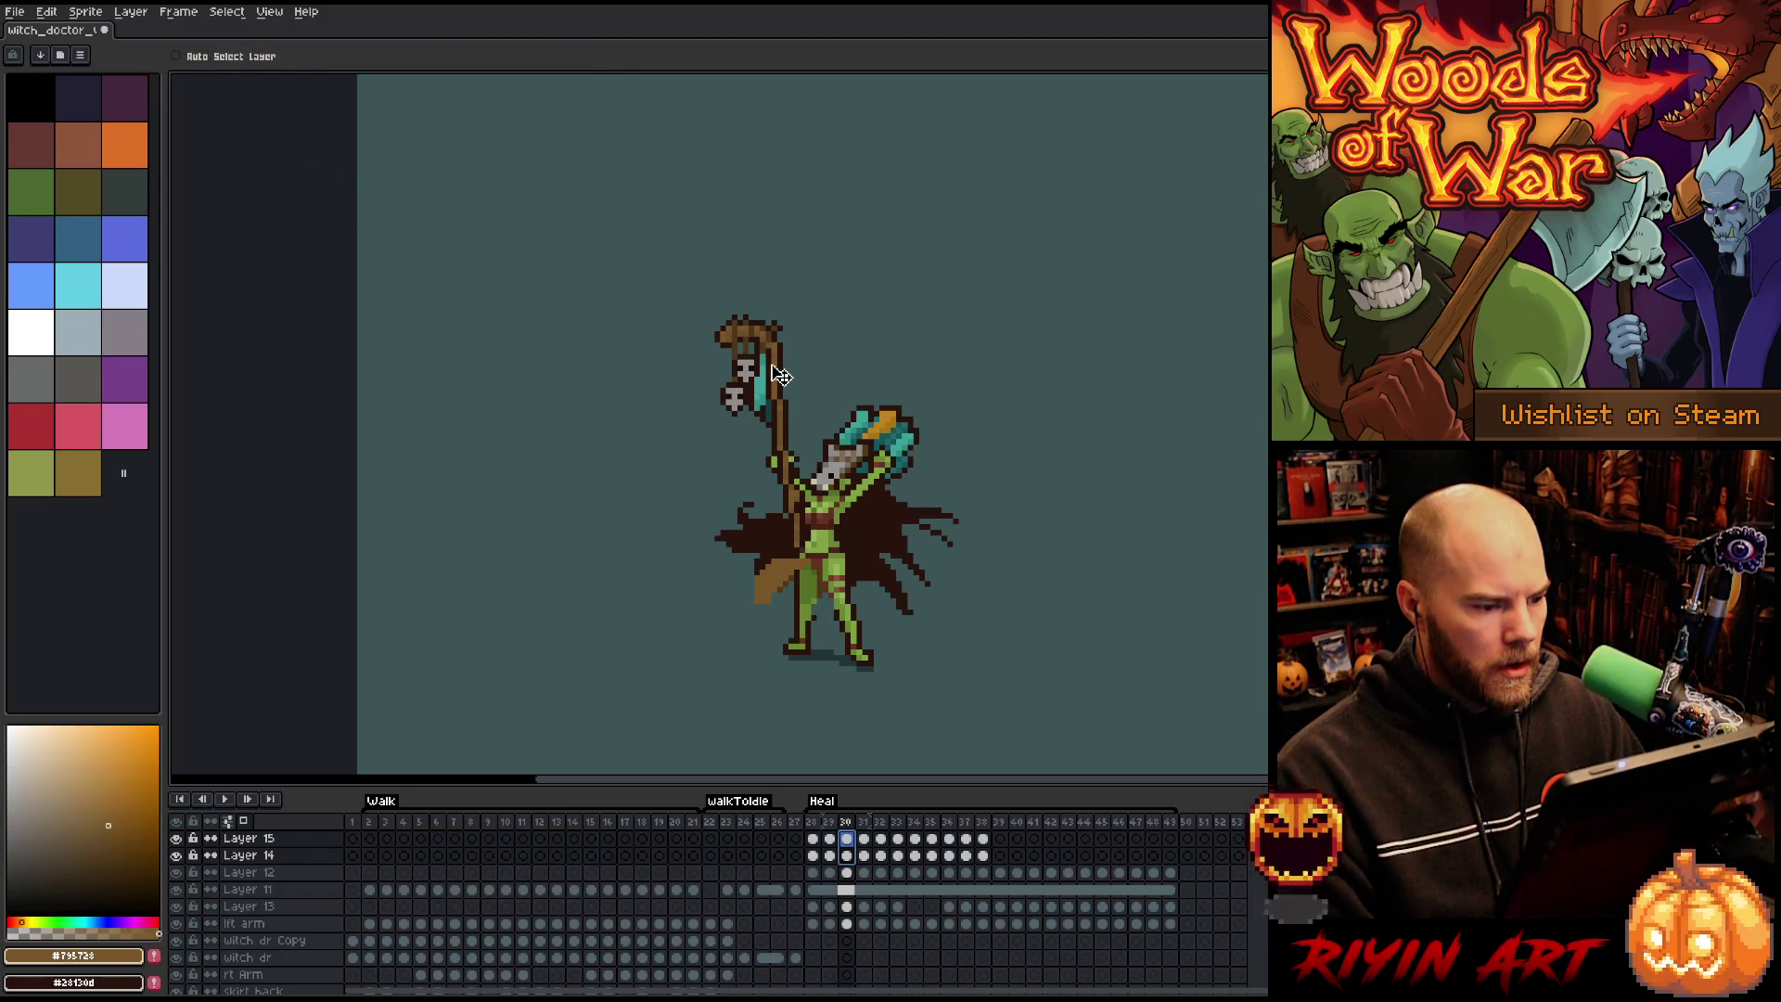
click(864, 855)
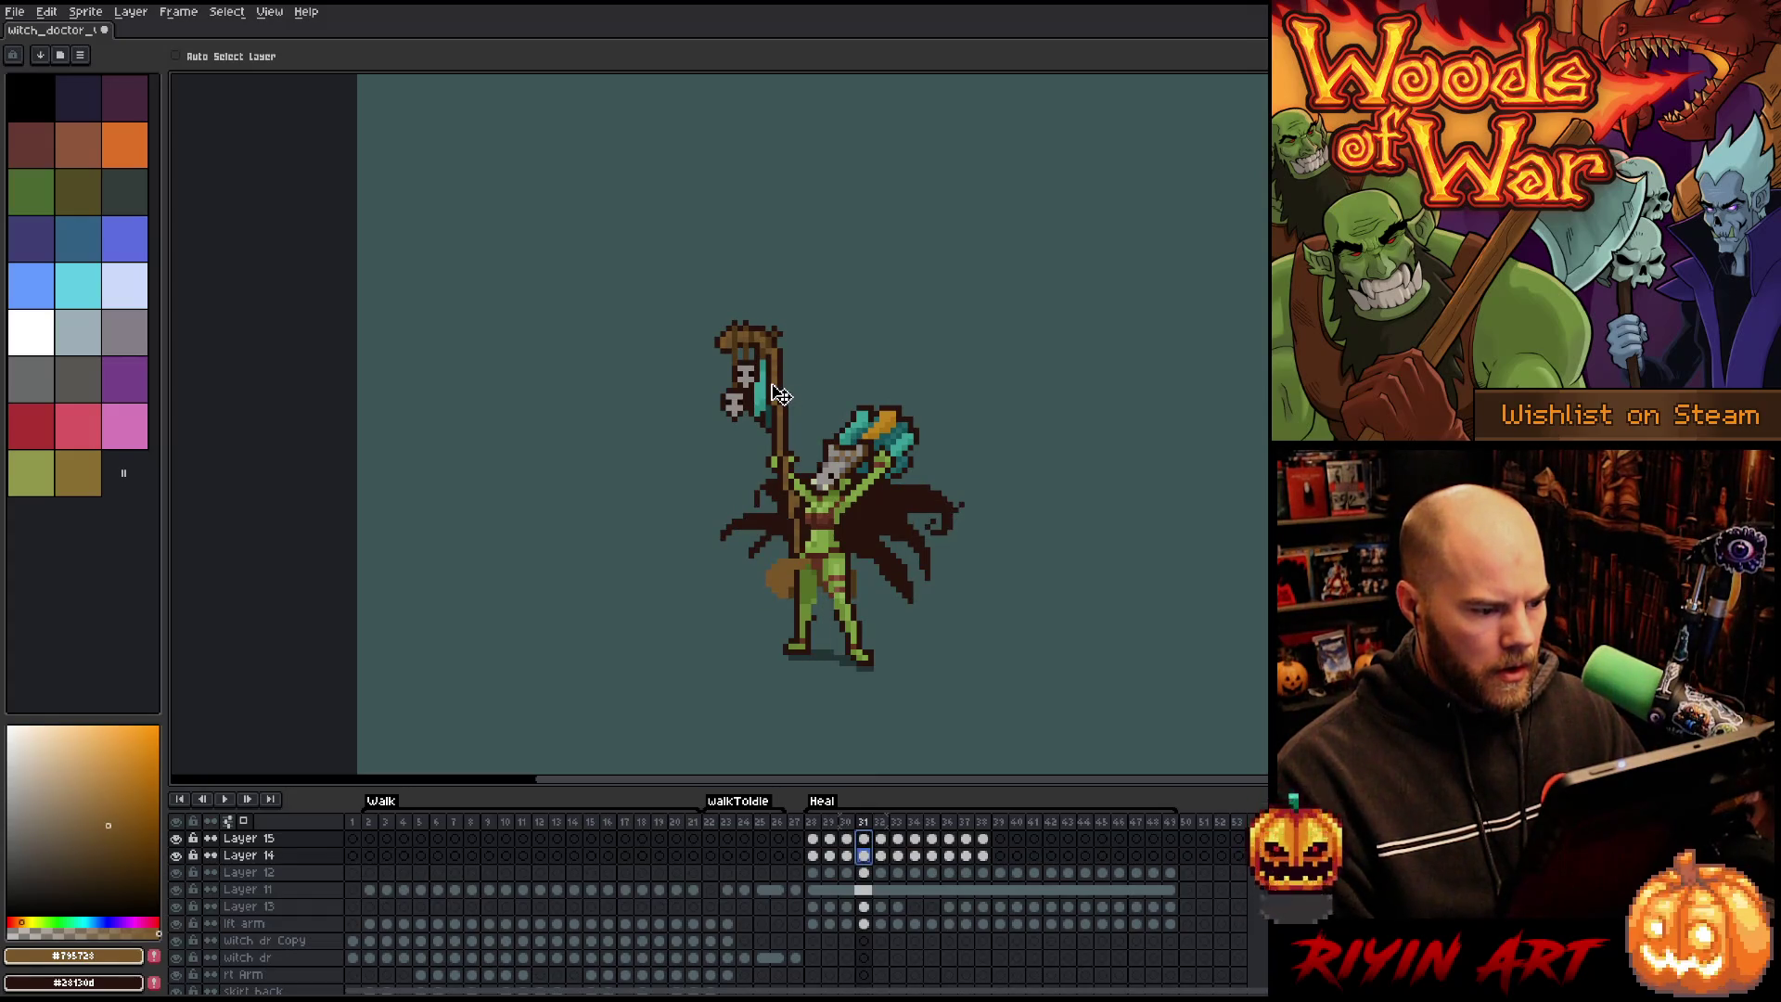
drag(782, 394, 782, 387)
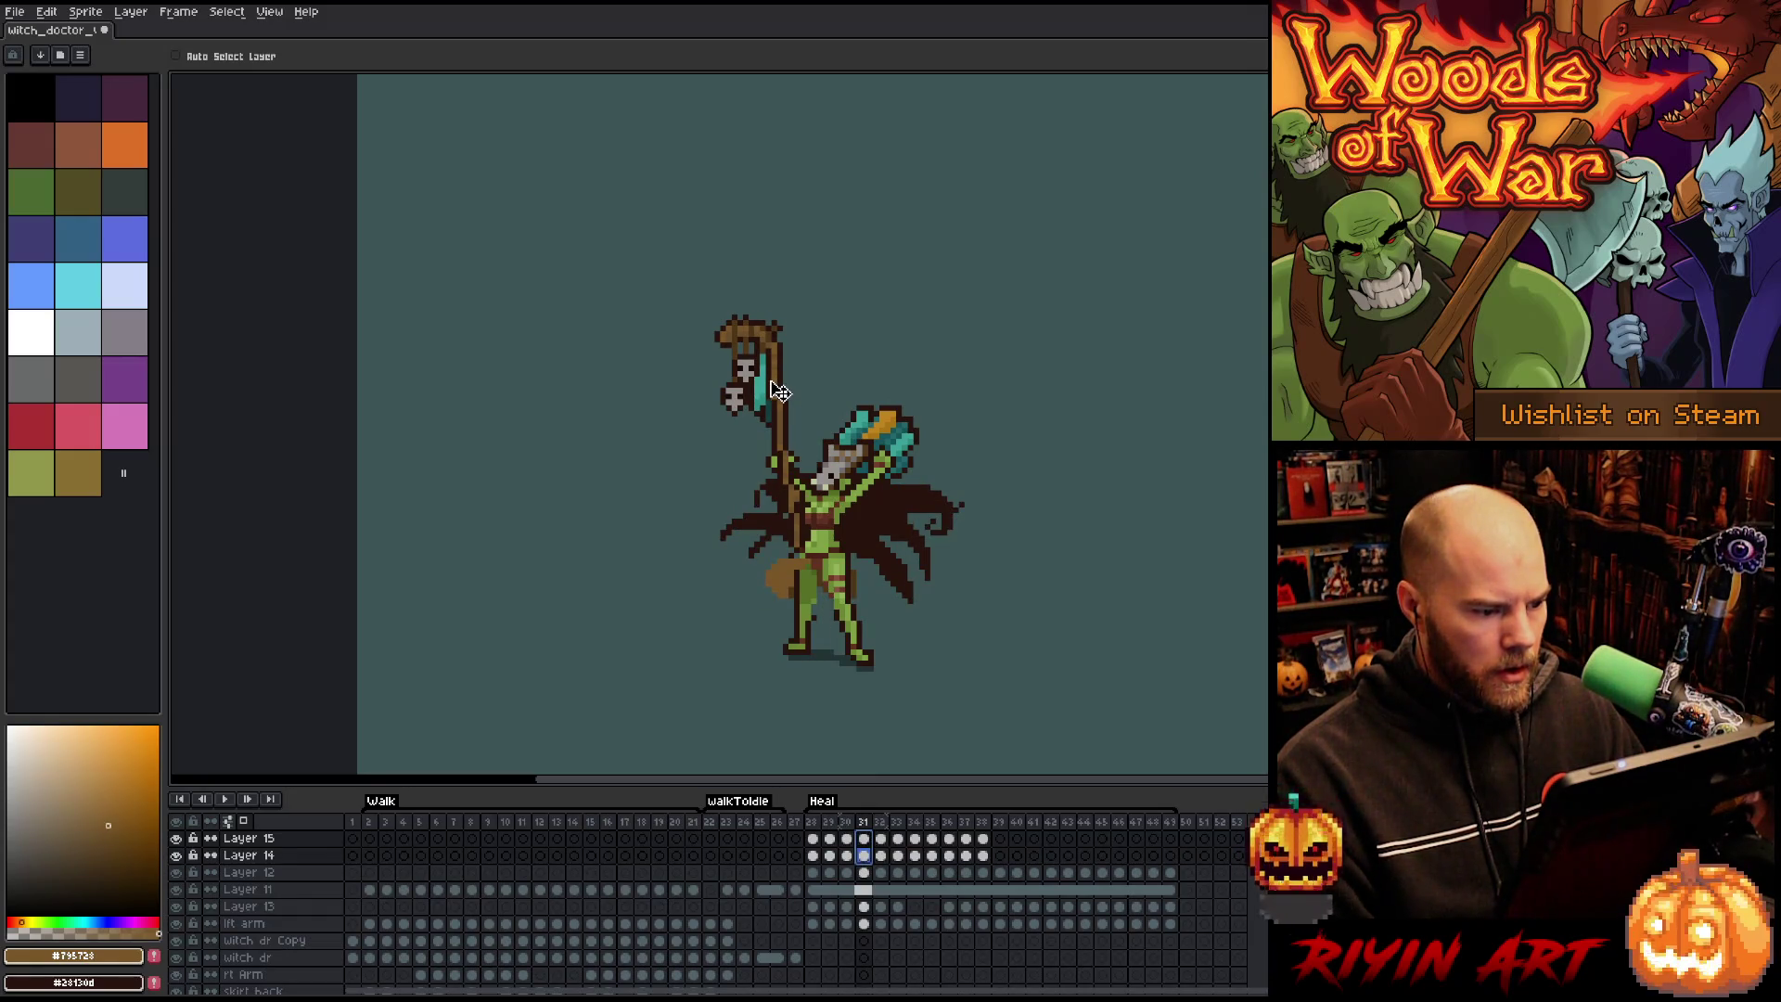
click(883, 838)
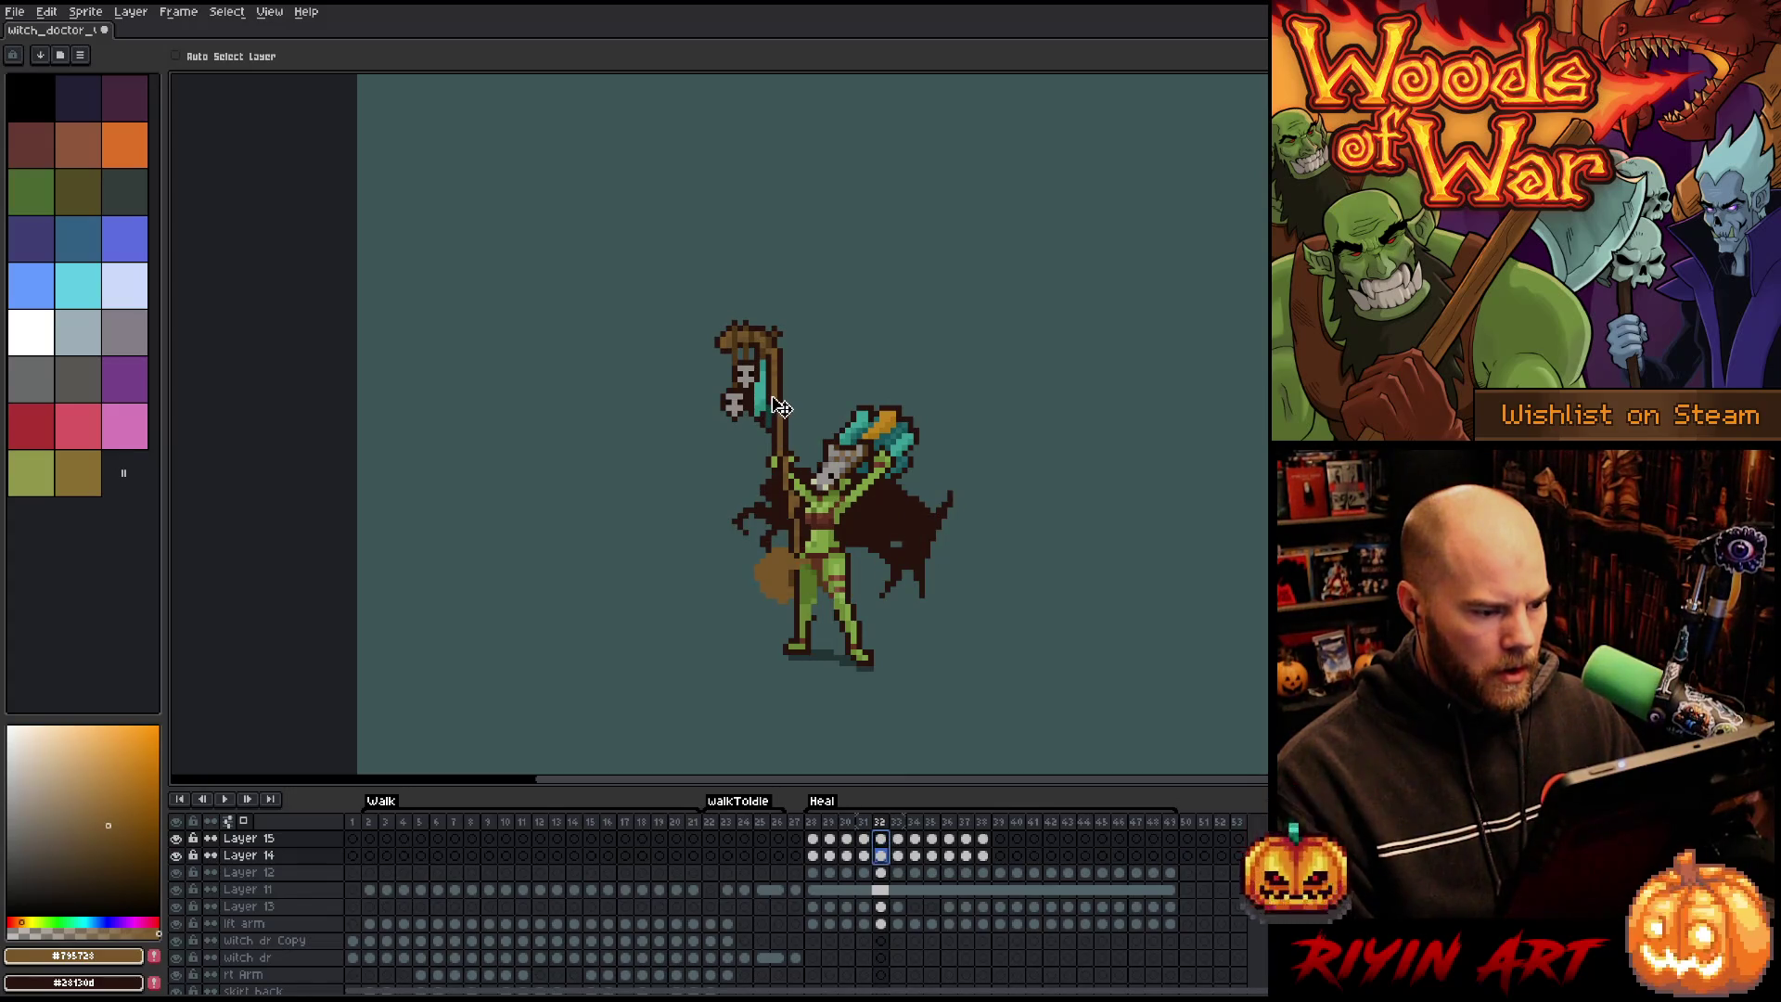
drag(781, 405, 782, 398)
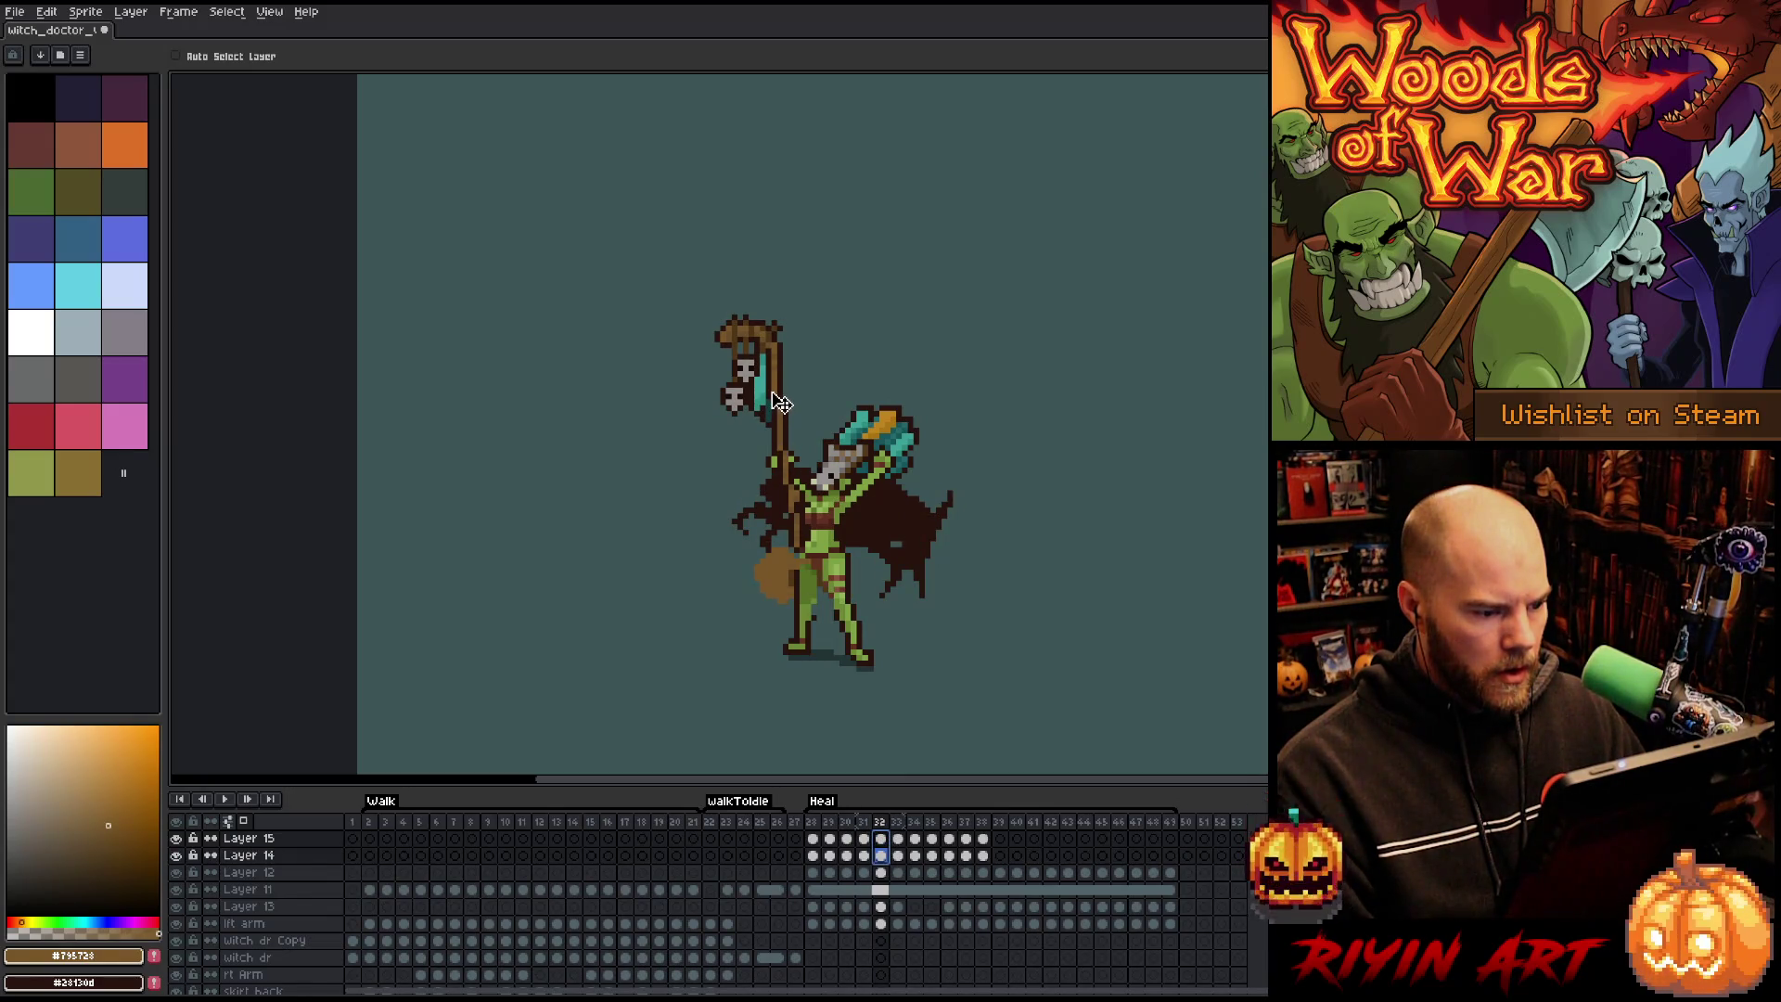
Raise the staff one pixel on frames 33–34, shift it left on 35–36, and preview 37–38.
click(900, 855)
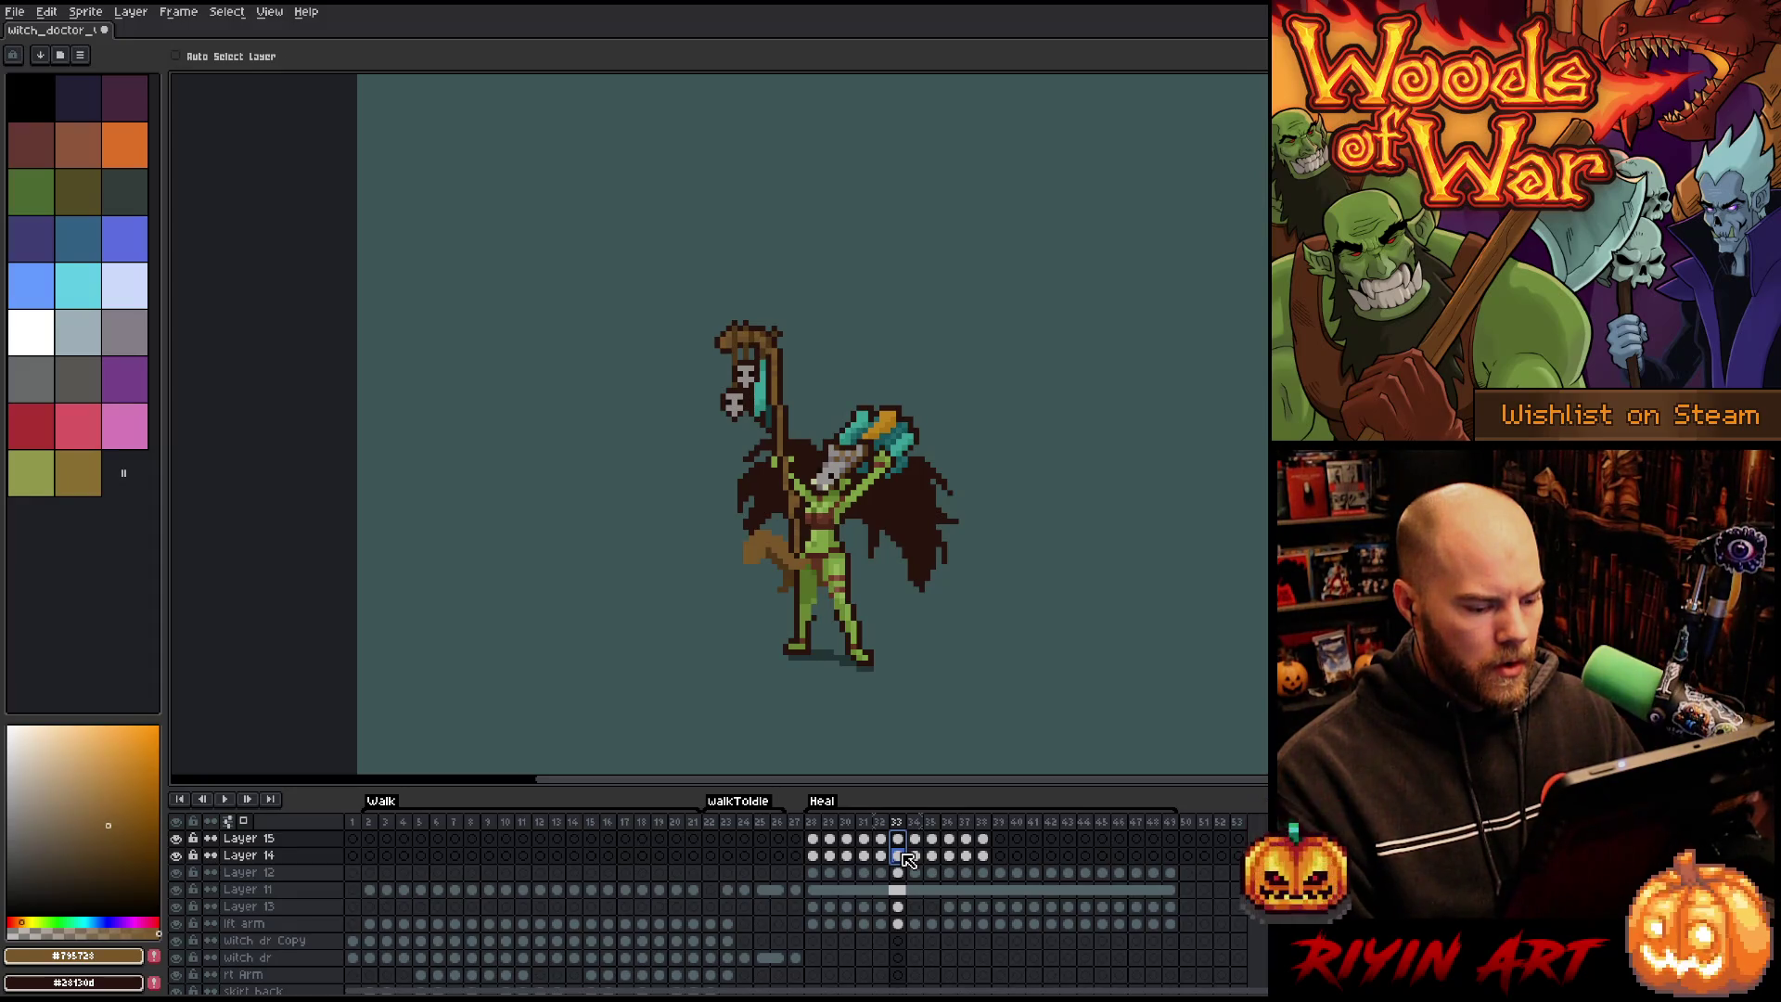
drag(902, 854, 914, 856)
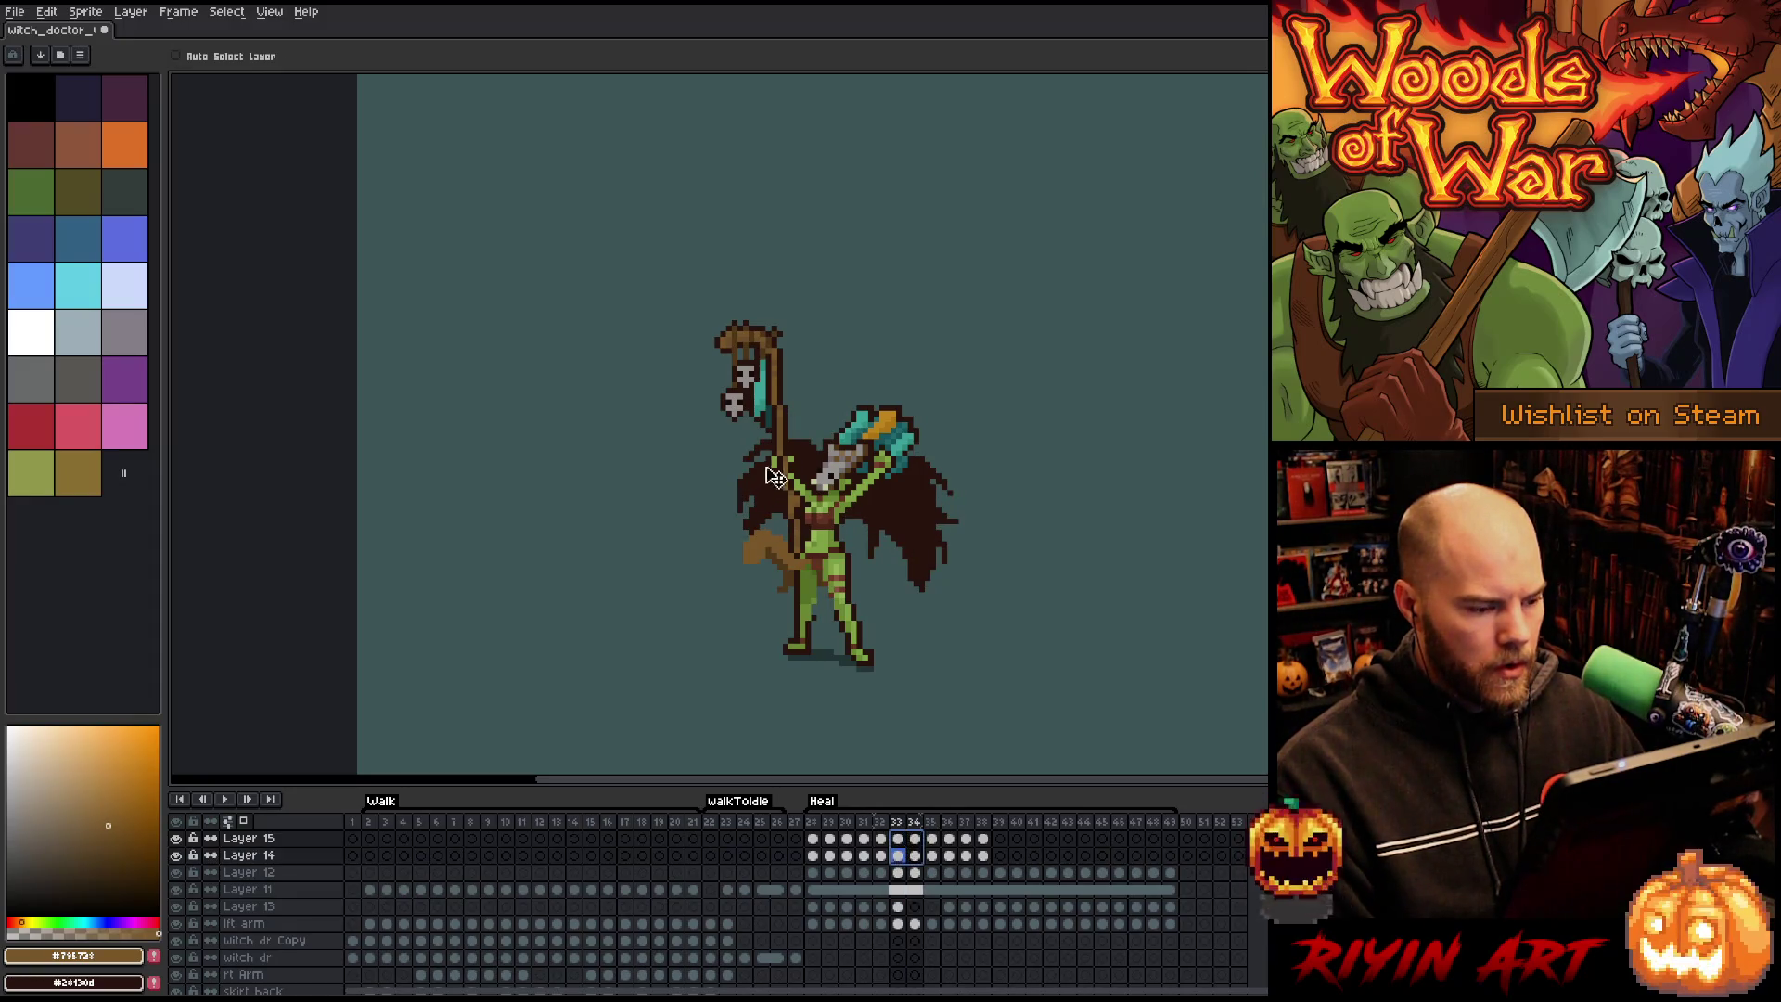
drag(794, 441, 781, 432)
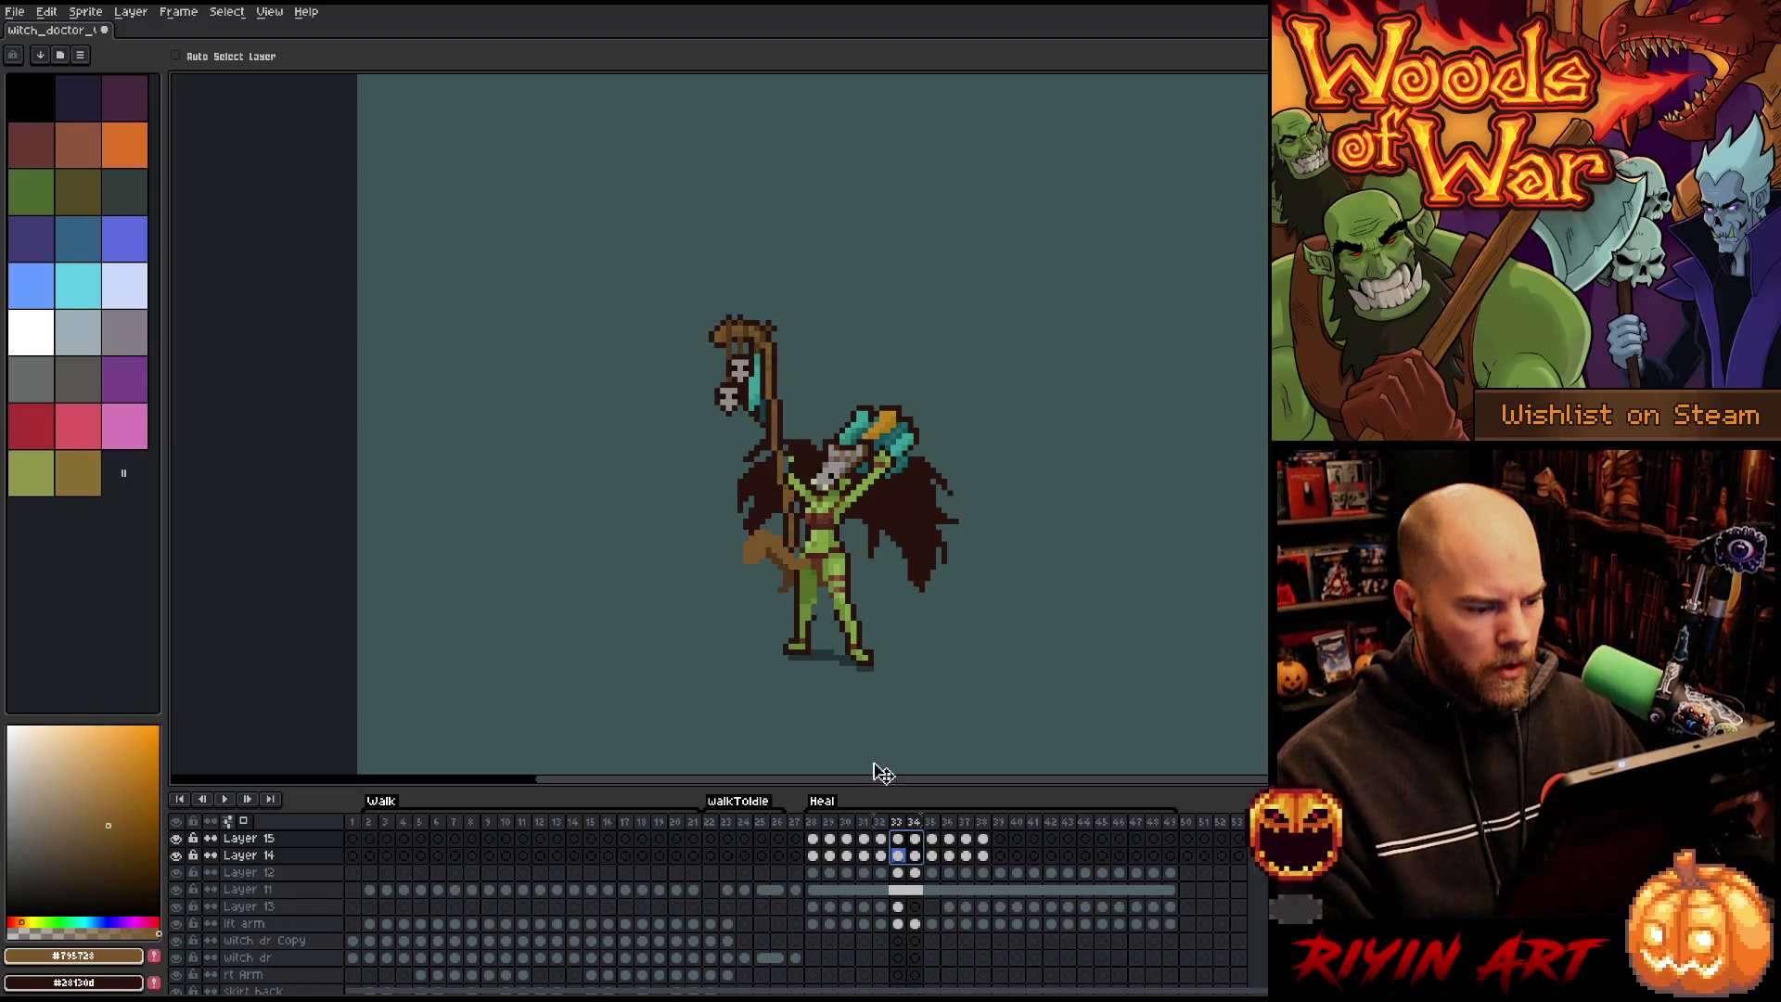
drag(936, 847, 947, 855)
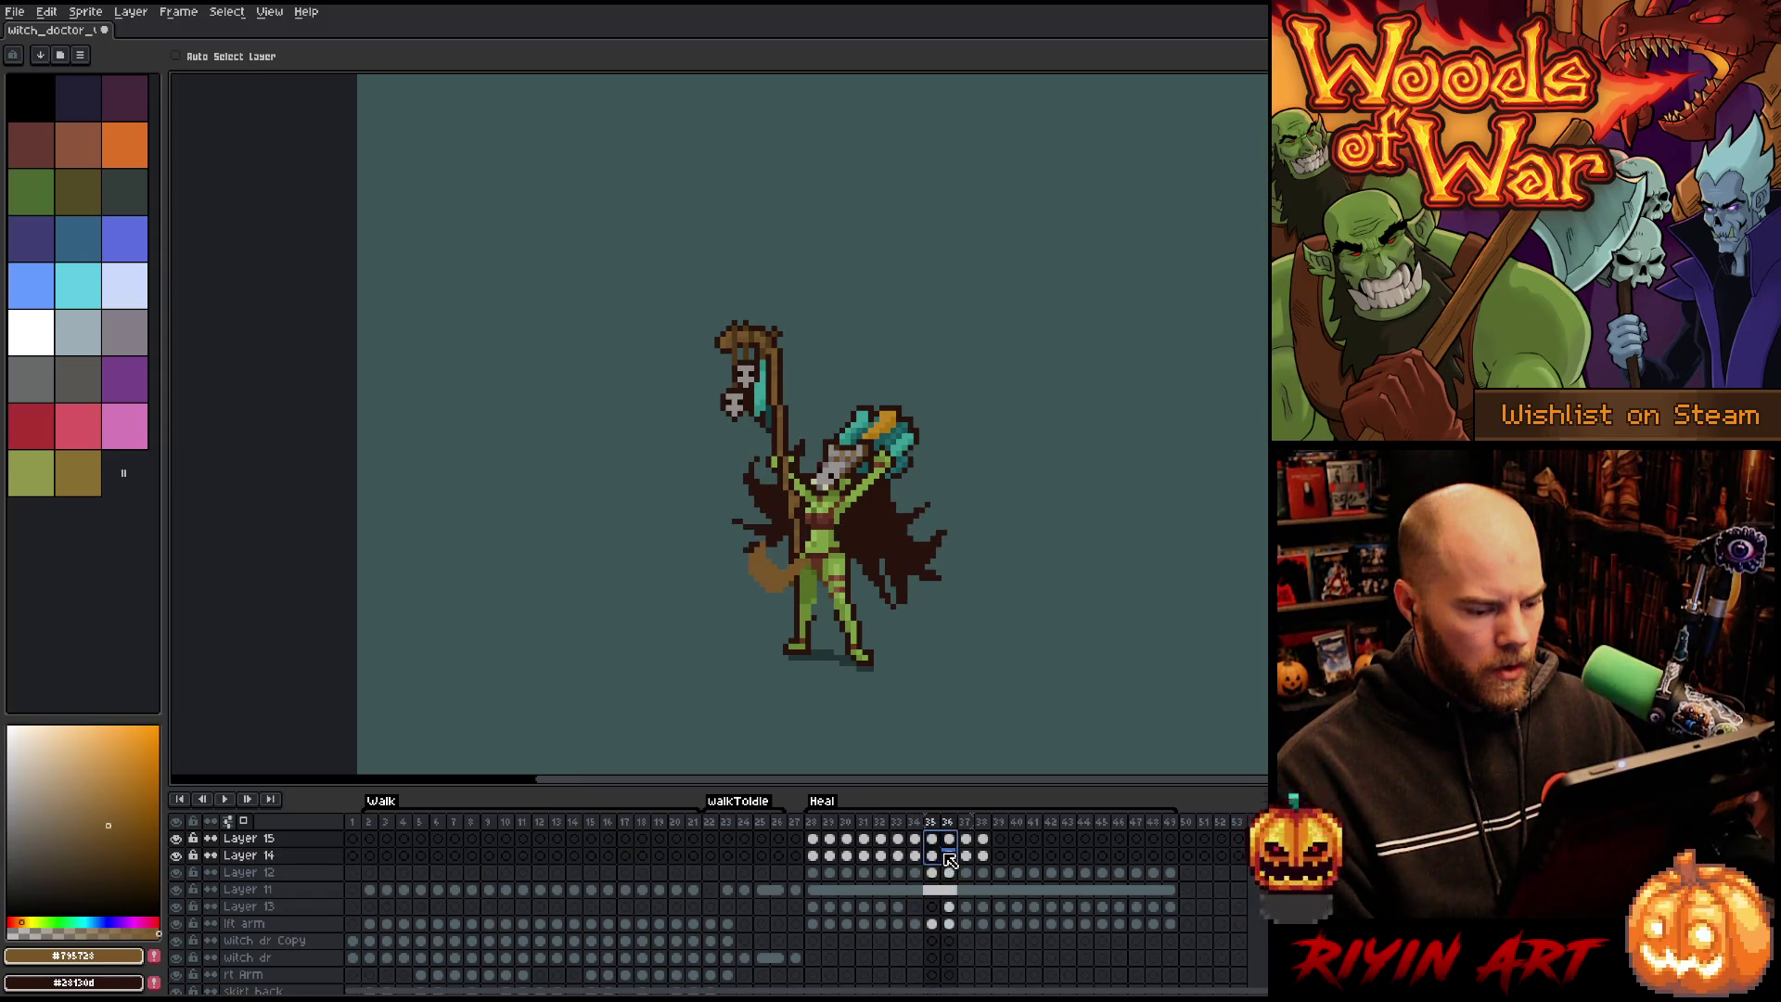
drag(784, 439, 781, 440)
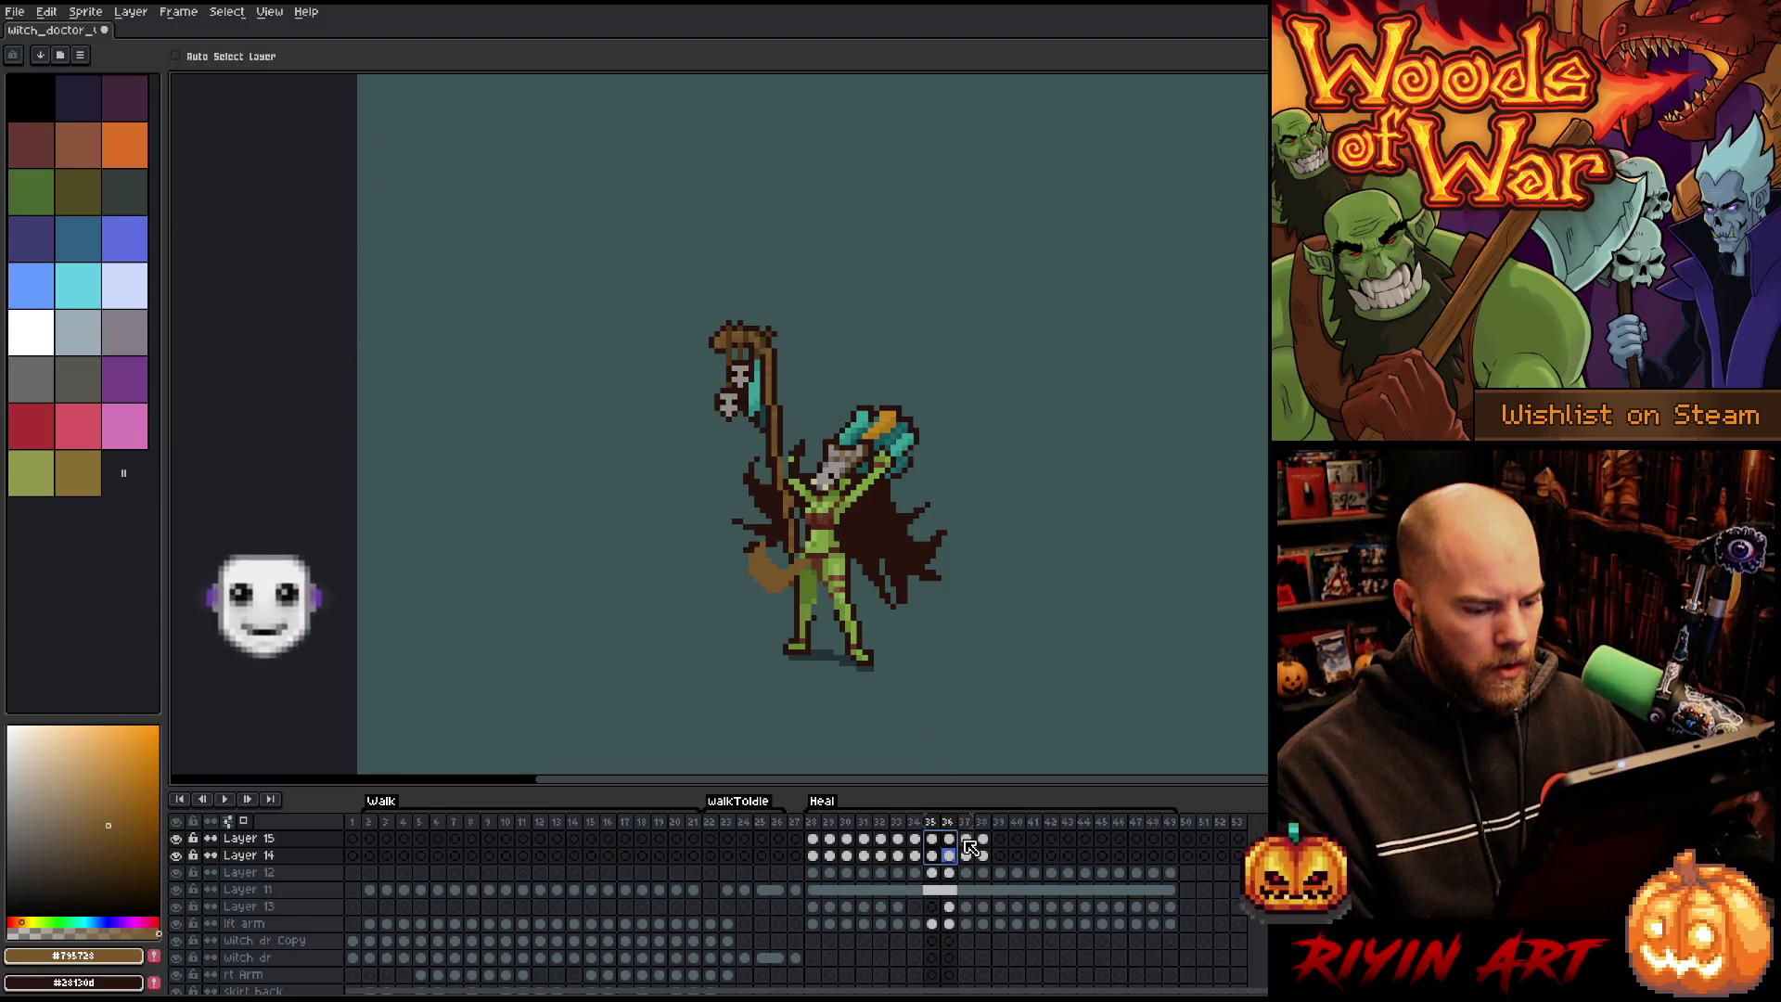
drag(966, 838, 984, 855)
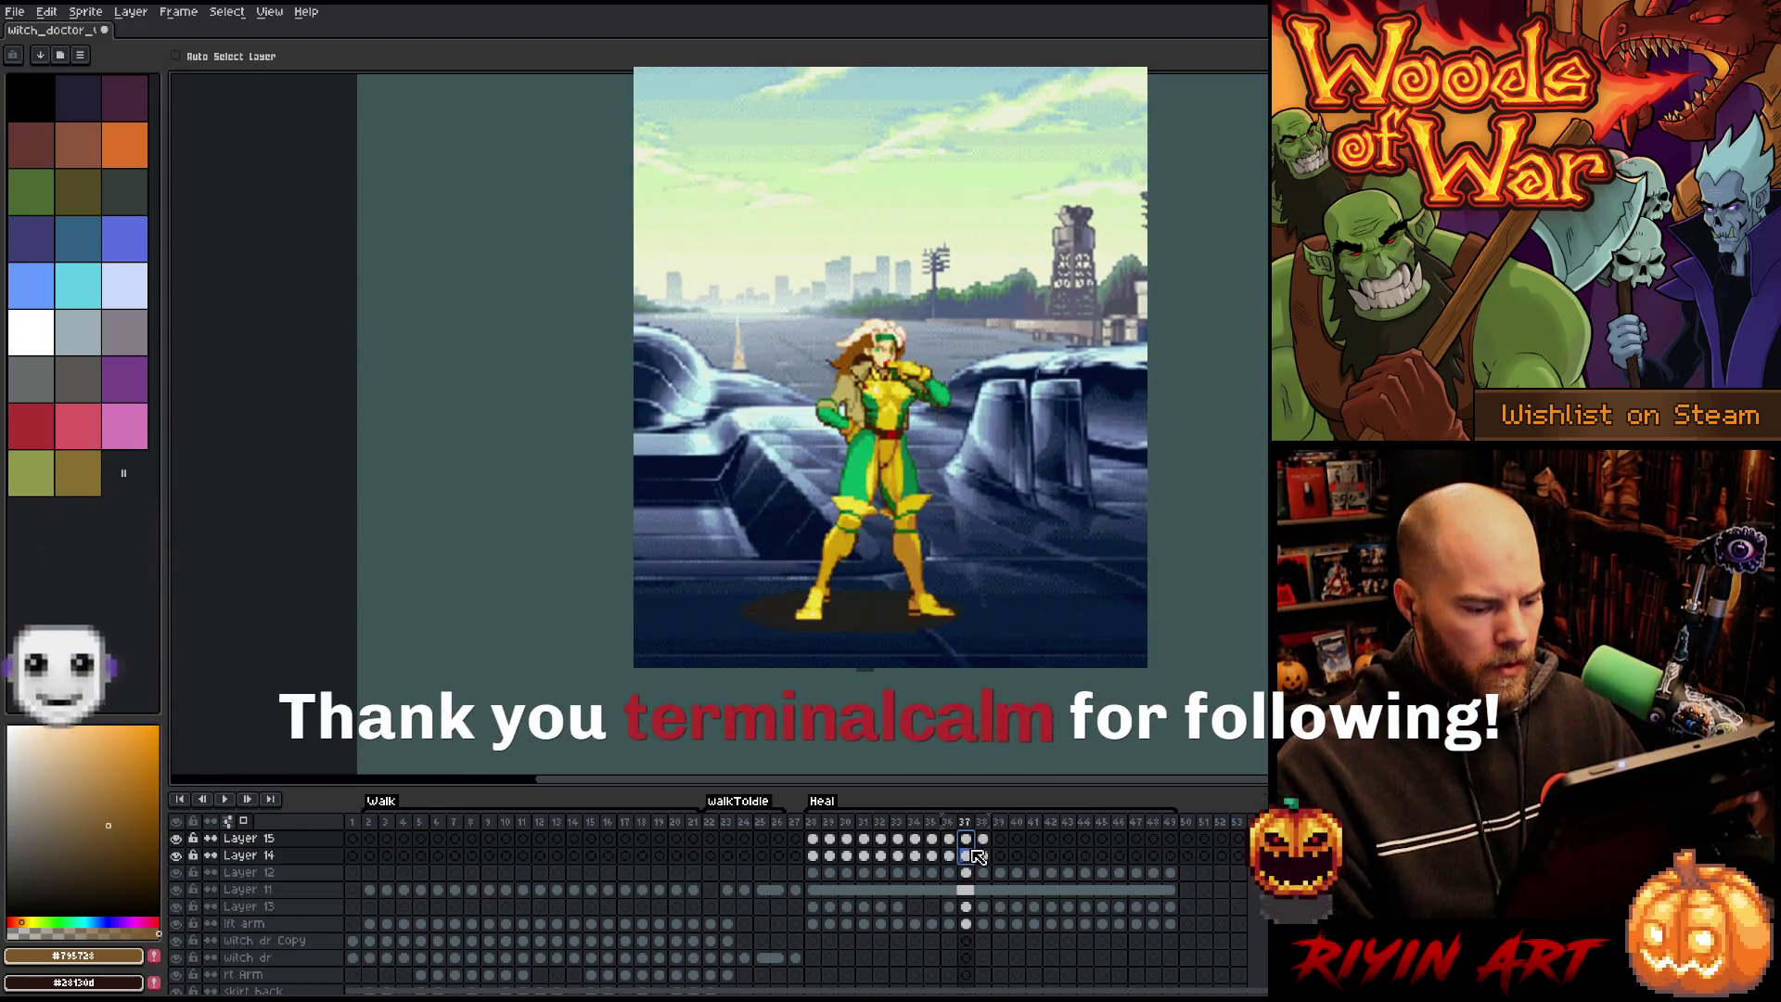
key(Return)
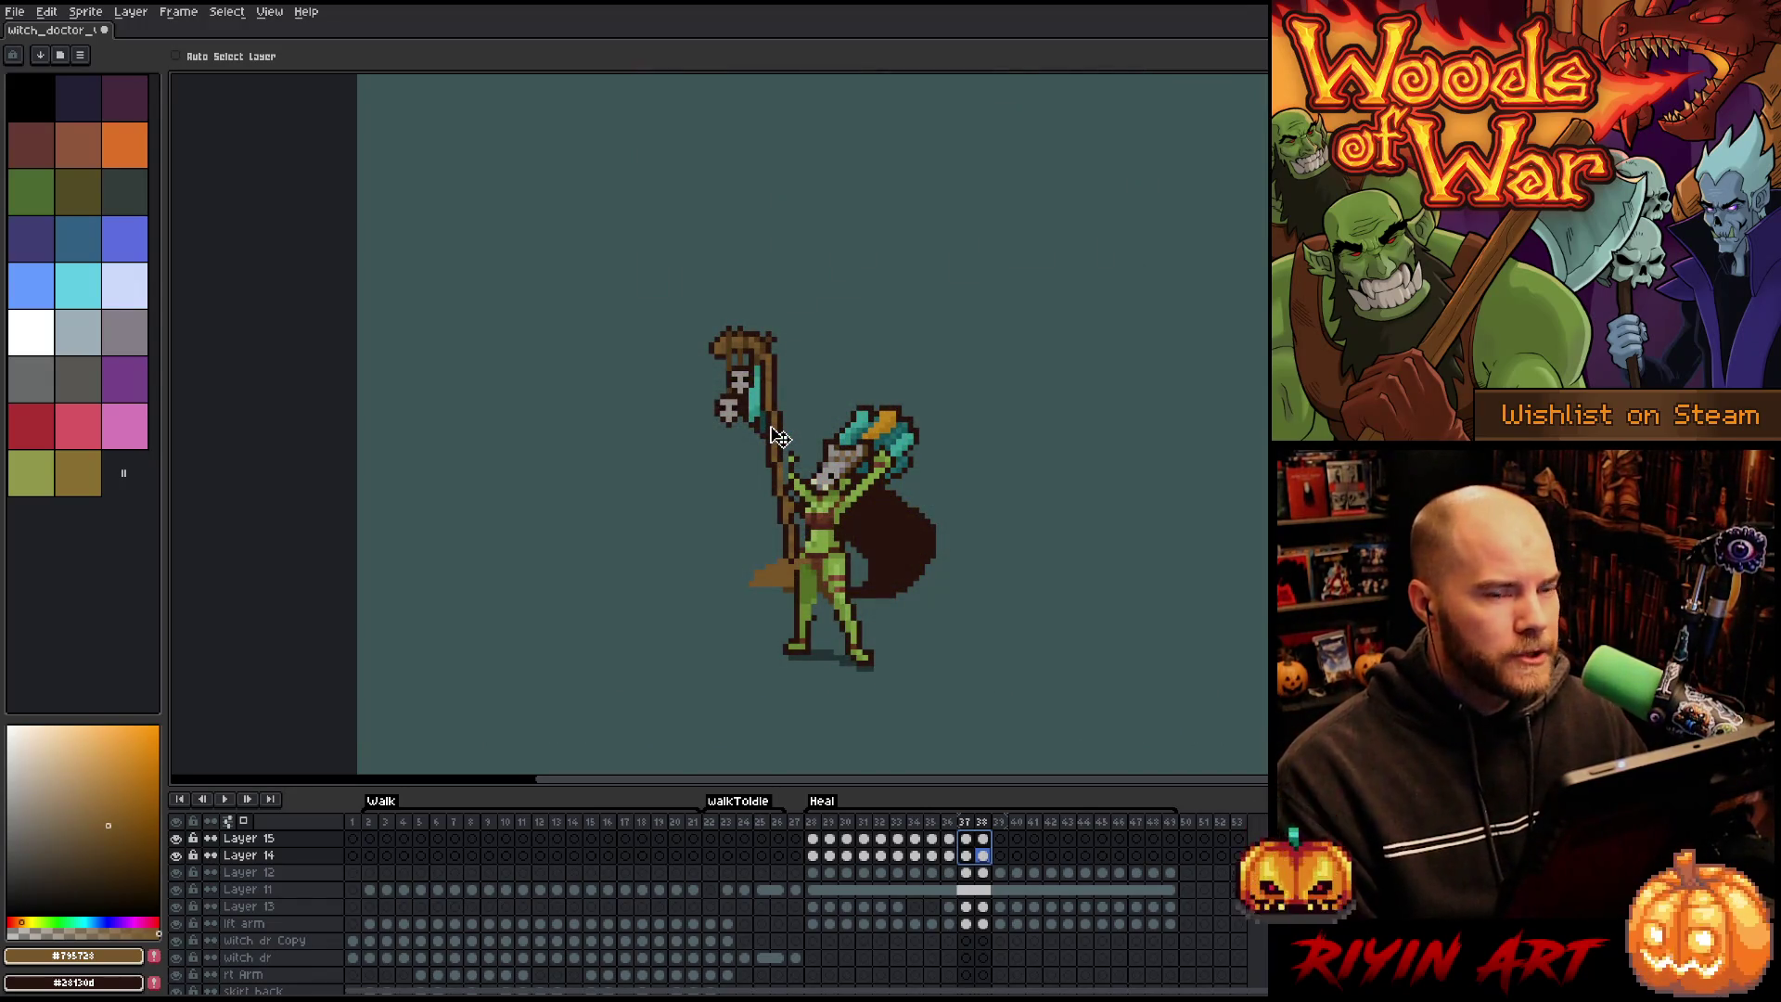
drag(813, 855, 989, 865)
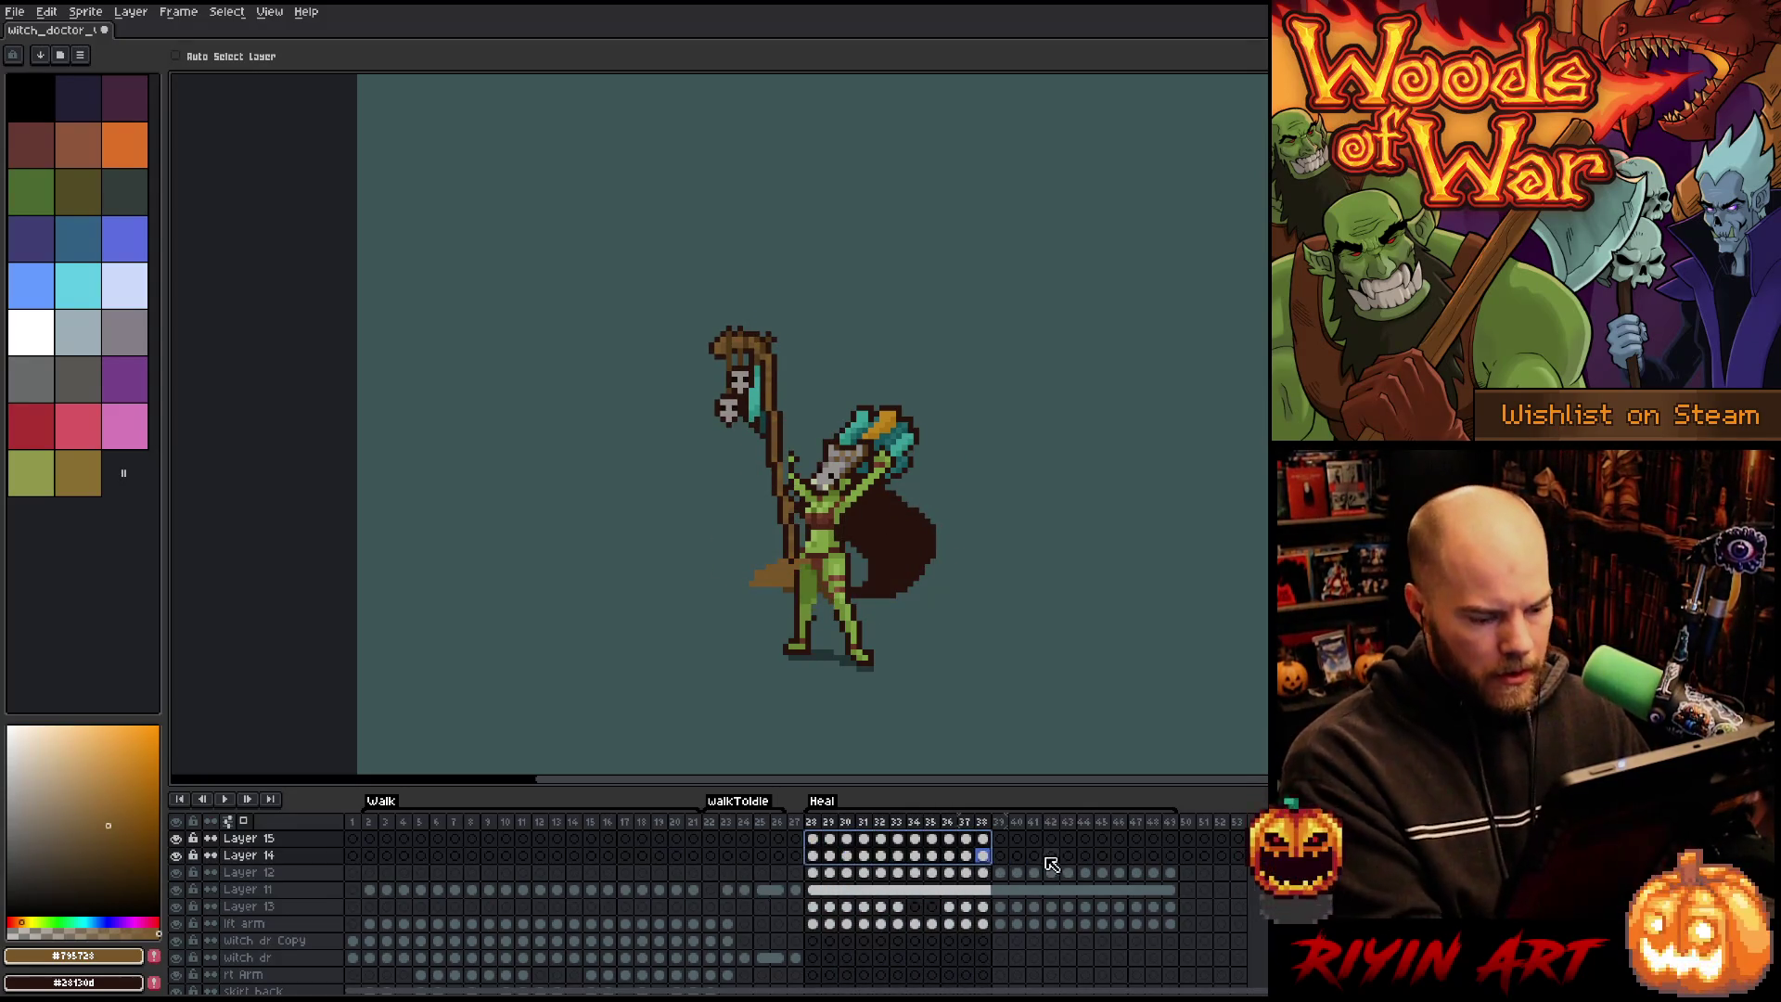
click(1000, 839)
Play the animation, save the witch doctor file, and zoom in on the character.
key(Return)
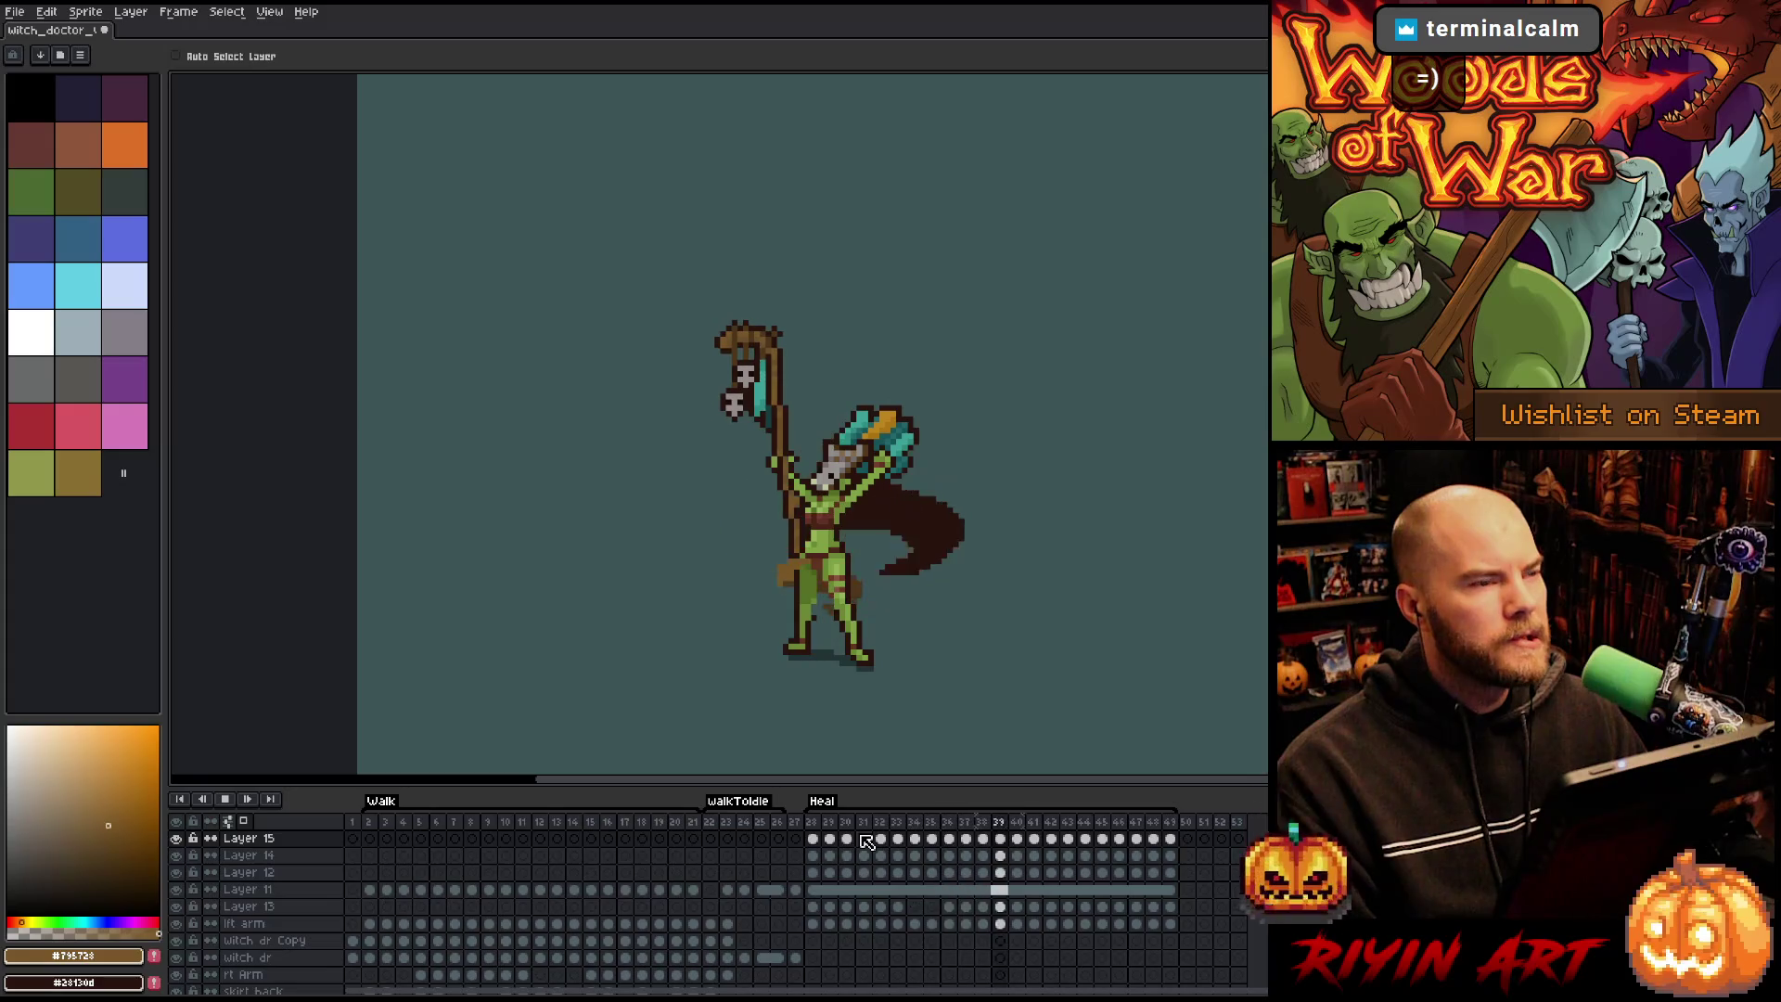
key(ctrl+s)
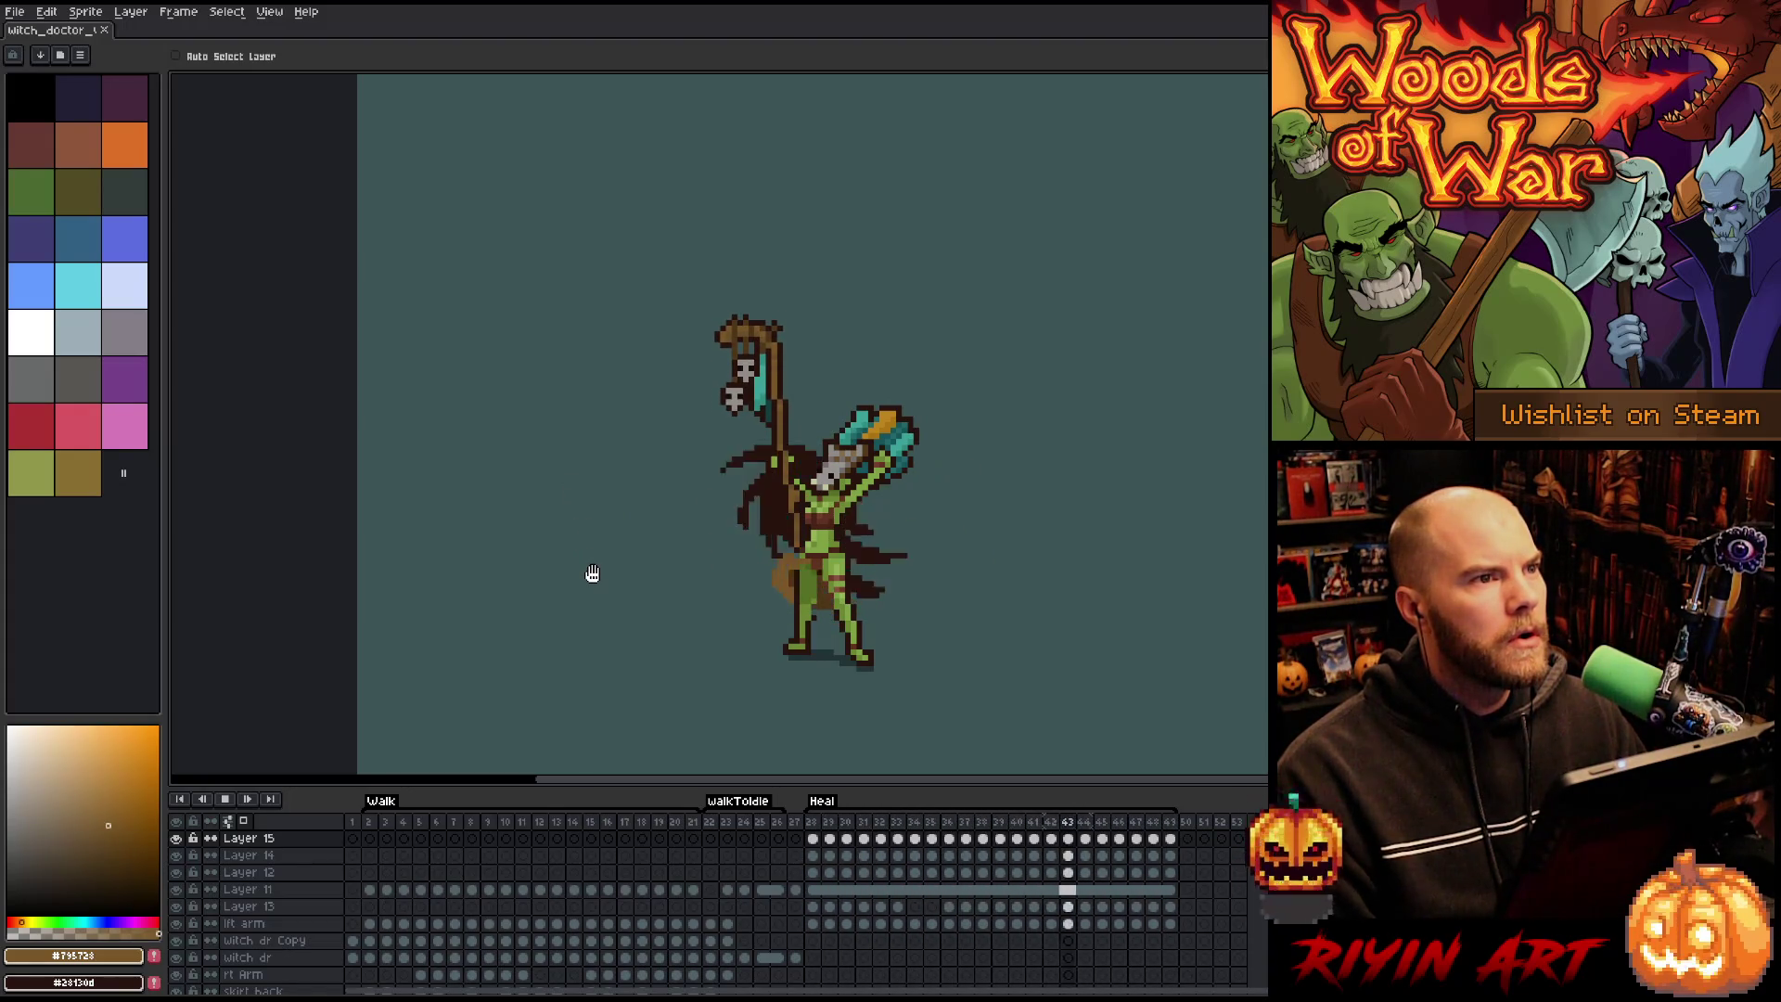
scroll(631, 589, up, 1)
key(h)
scroll(668, 594, up, 1)
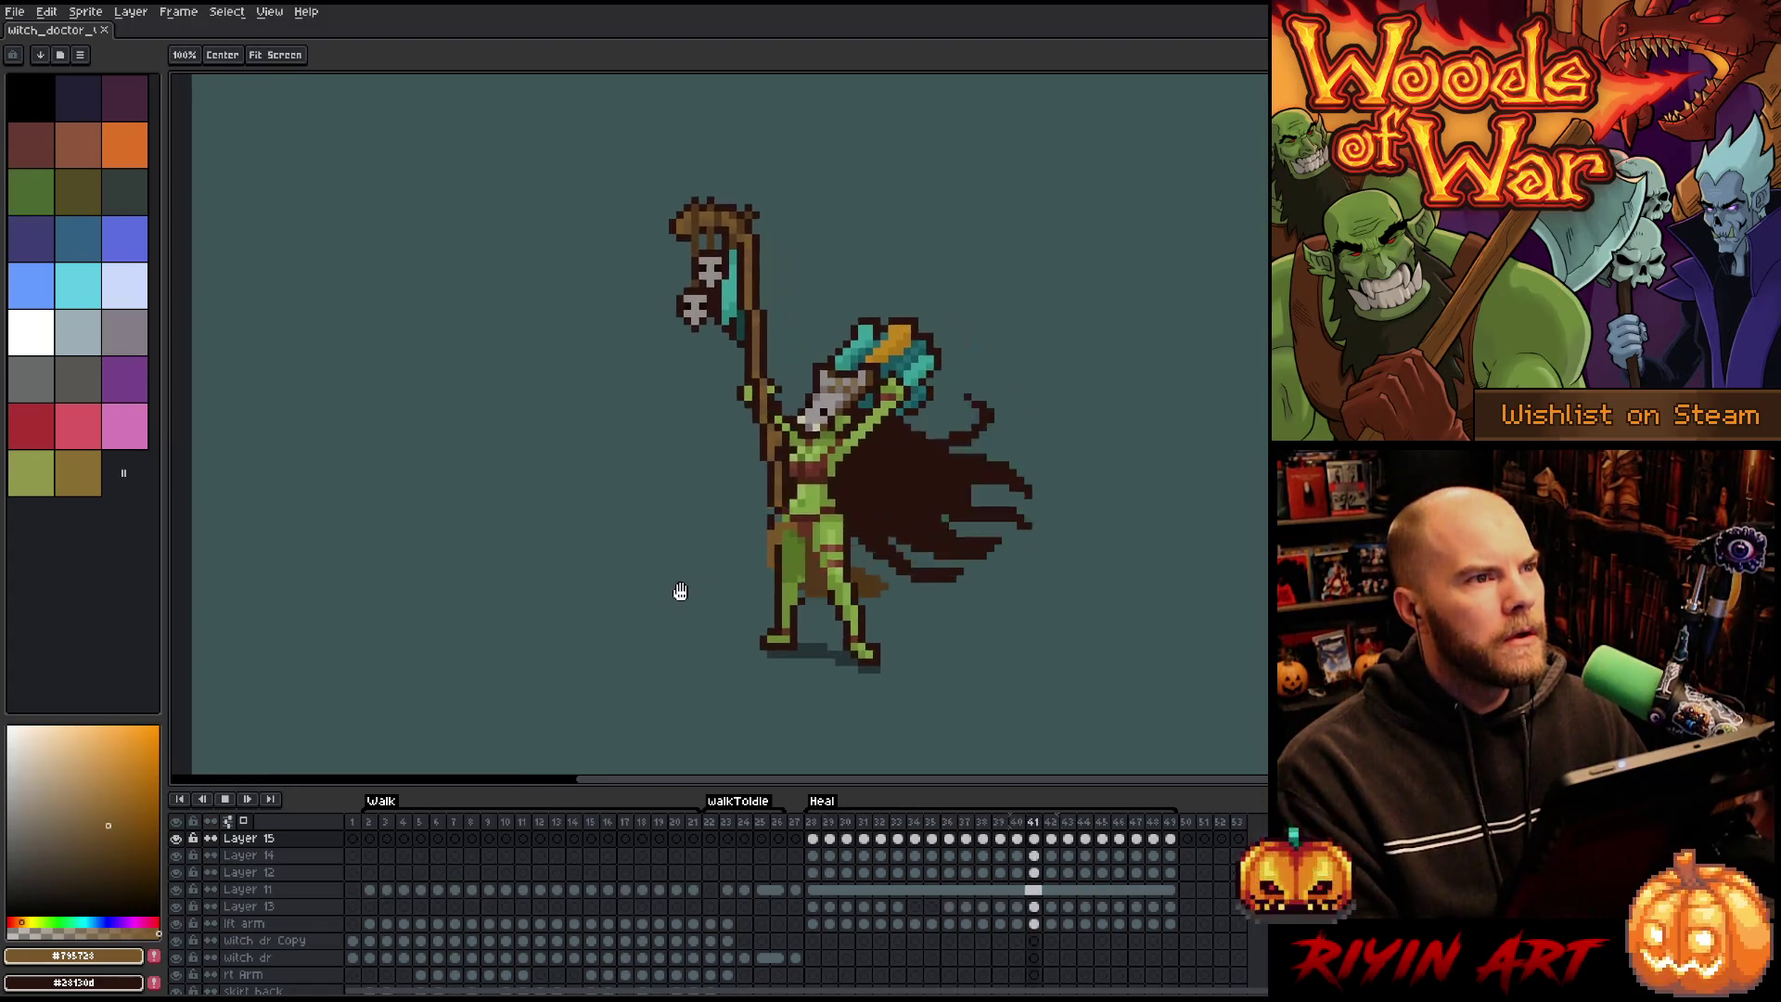
scroll(680, 591, up, 1)
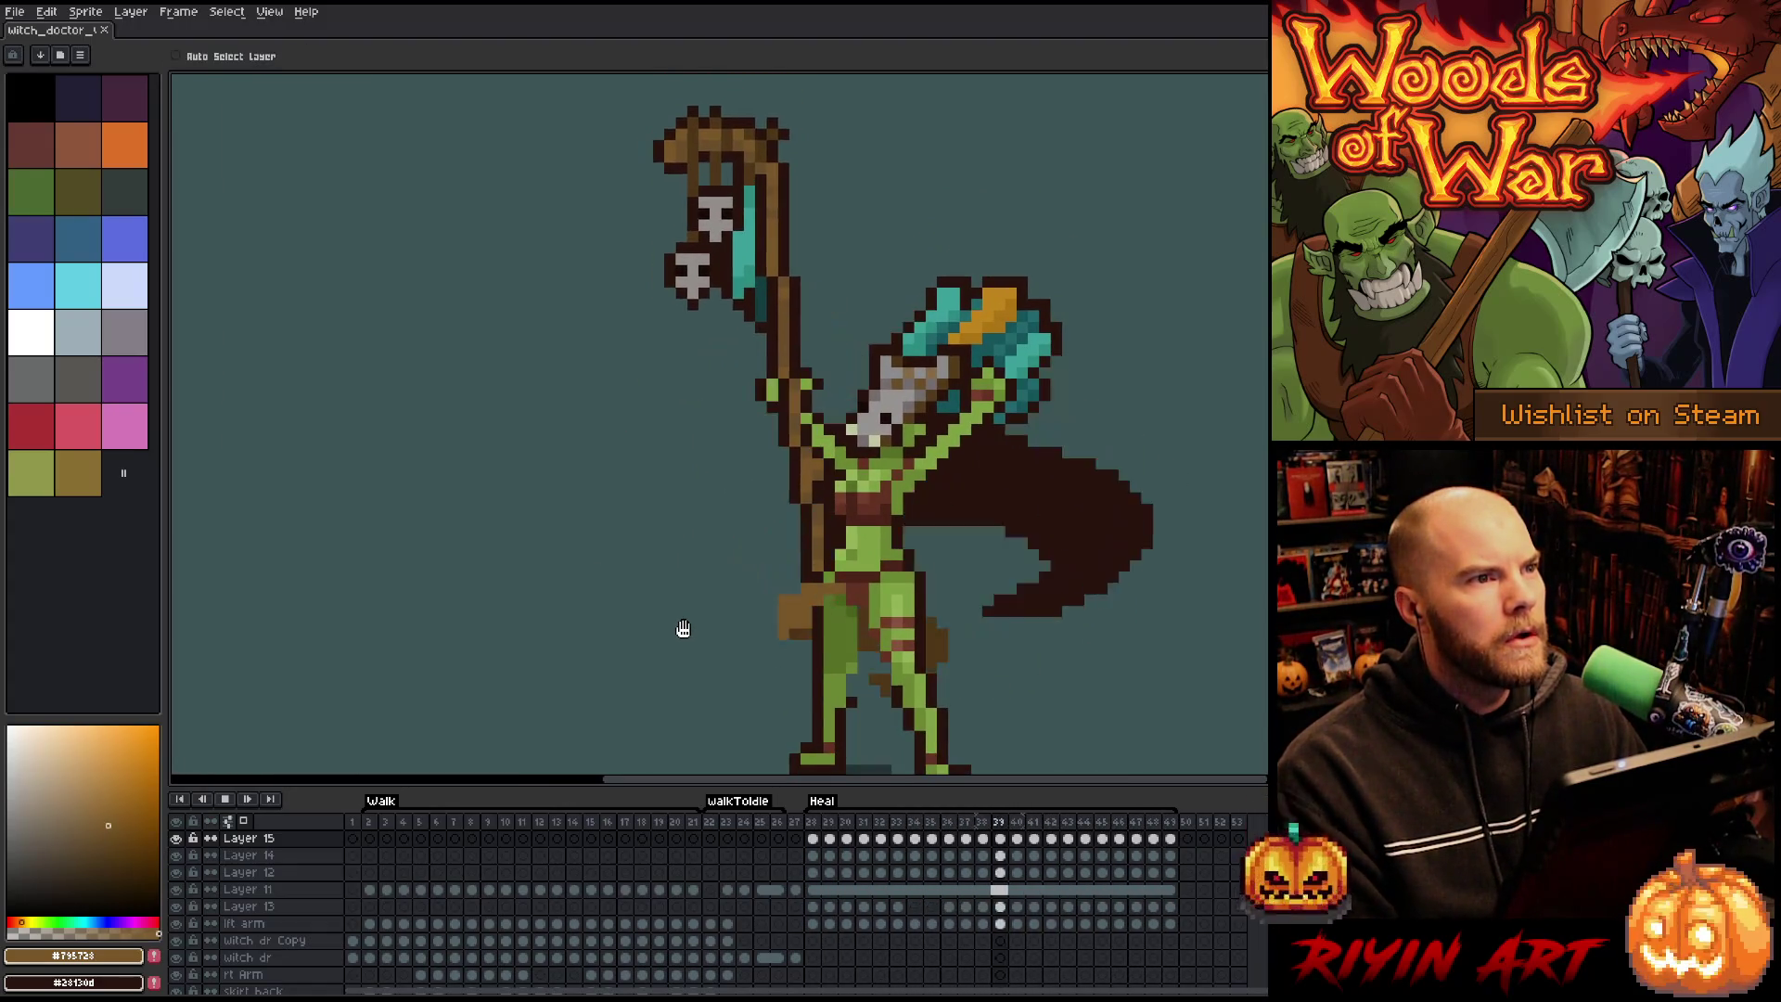
scroll(684, 629, down, 2)
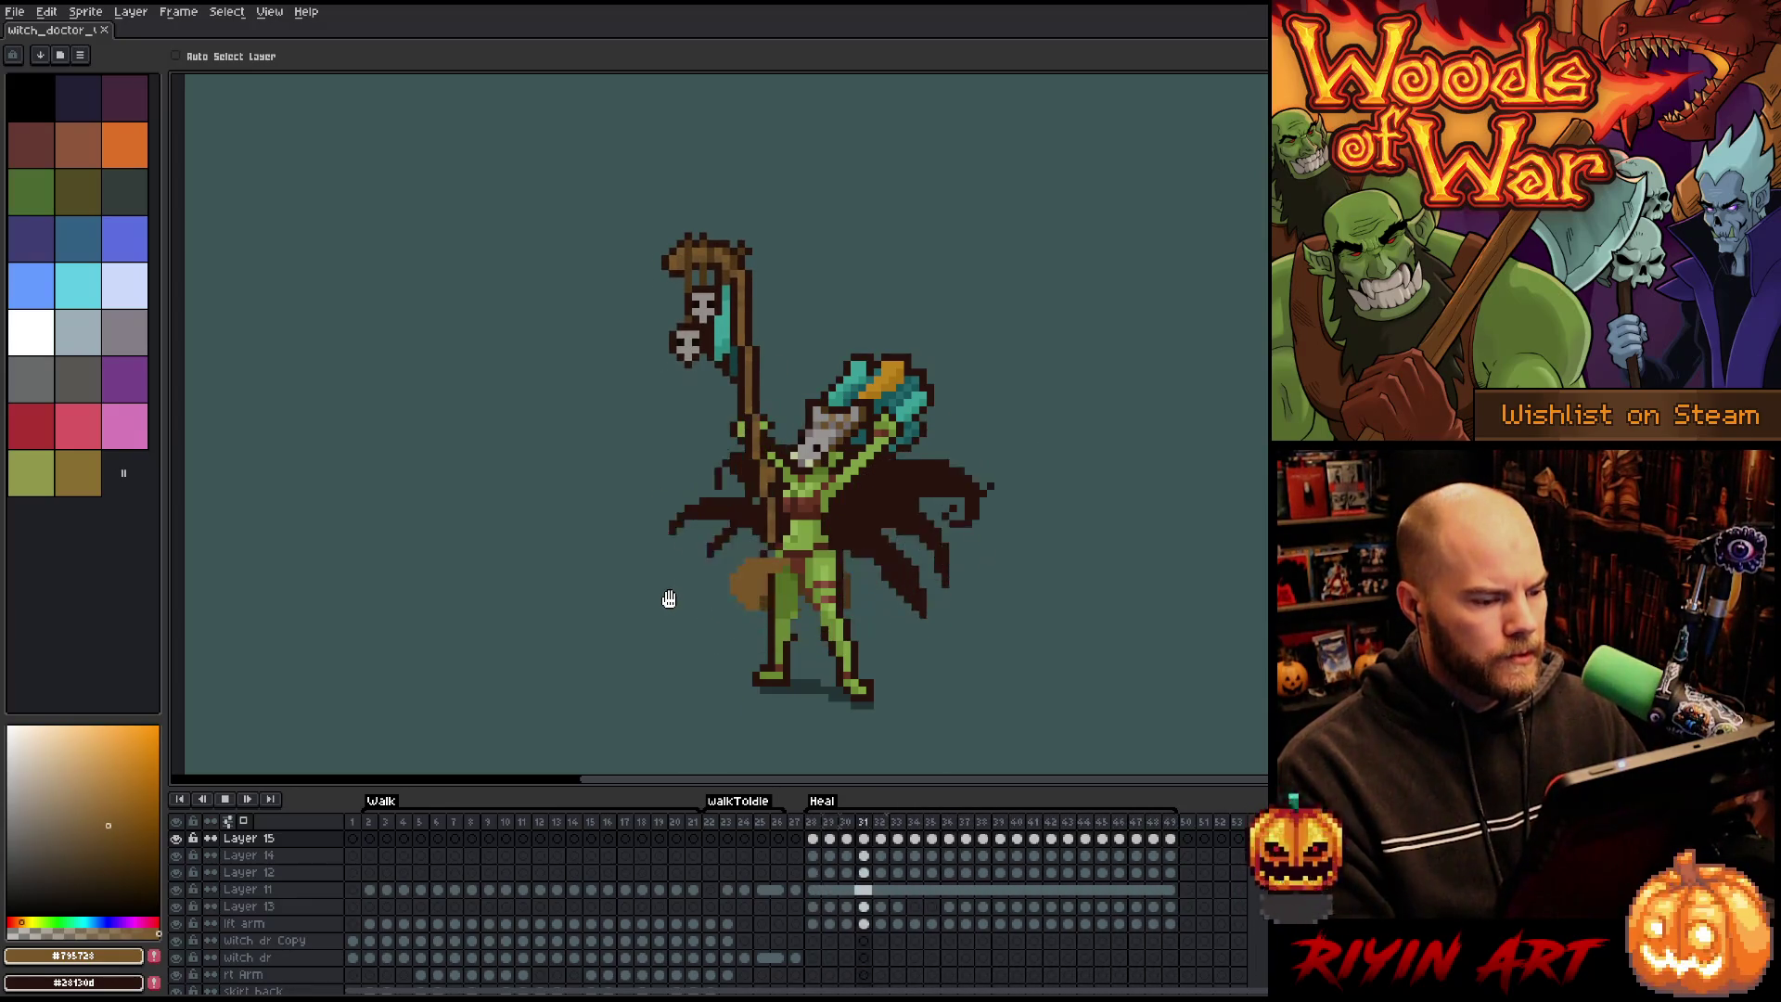
Stop playback, replay the Heal animation, and stop on frame 28.
key(F5)
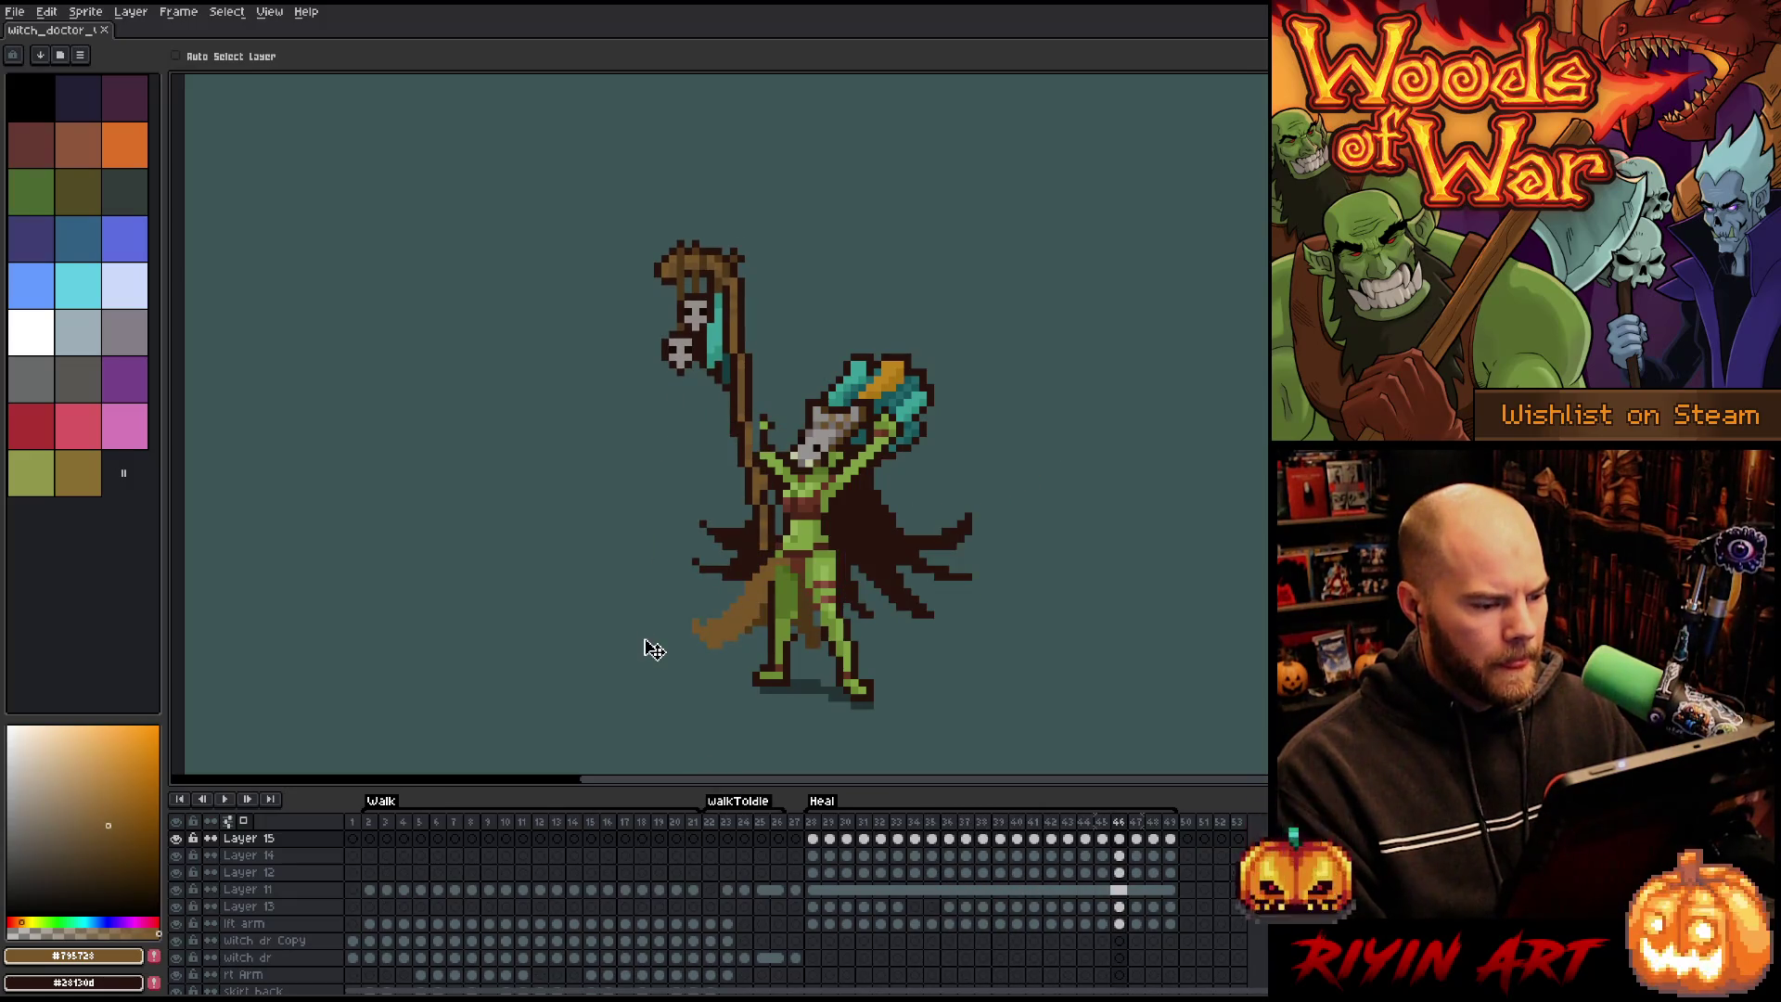
key(Left)
key(Left)
key(Left)
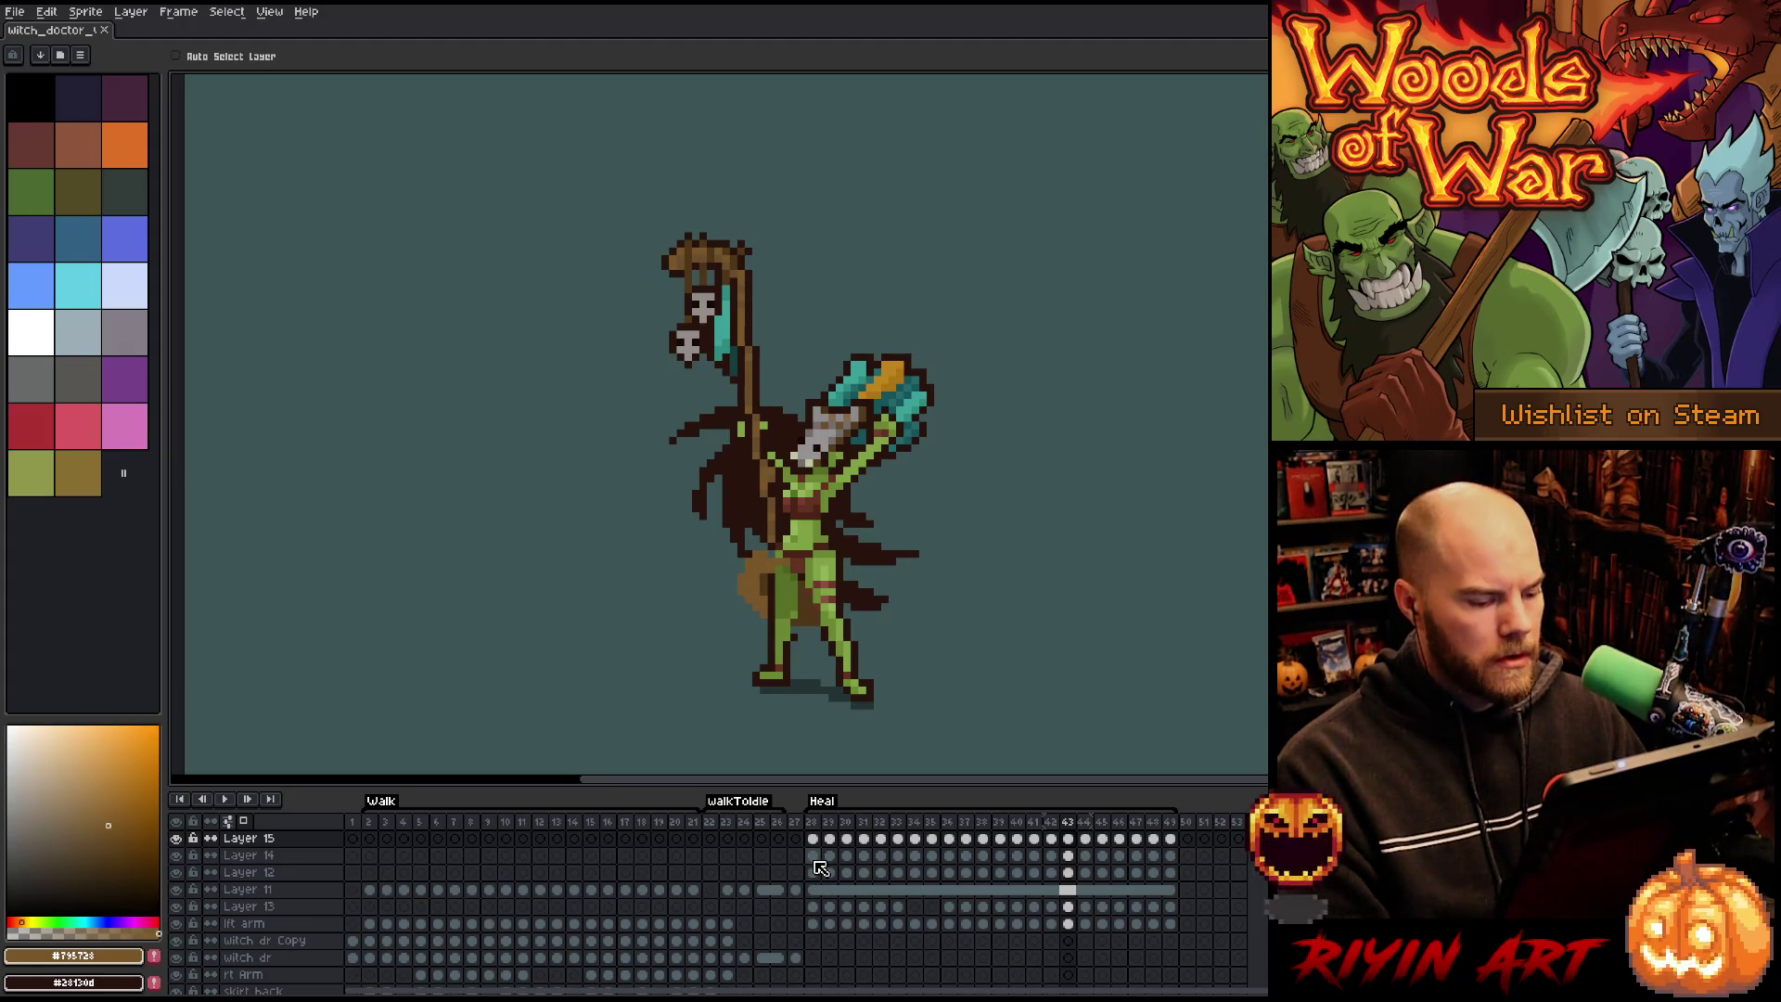
click(804, 872)
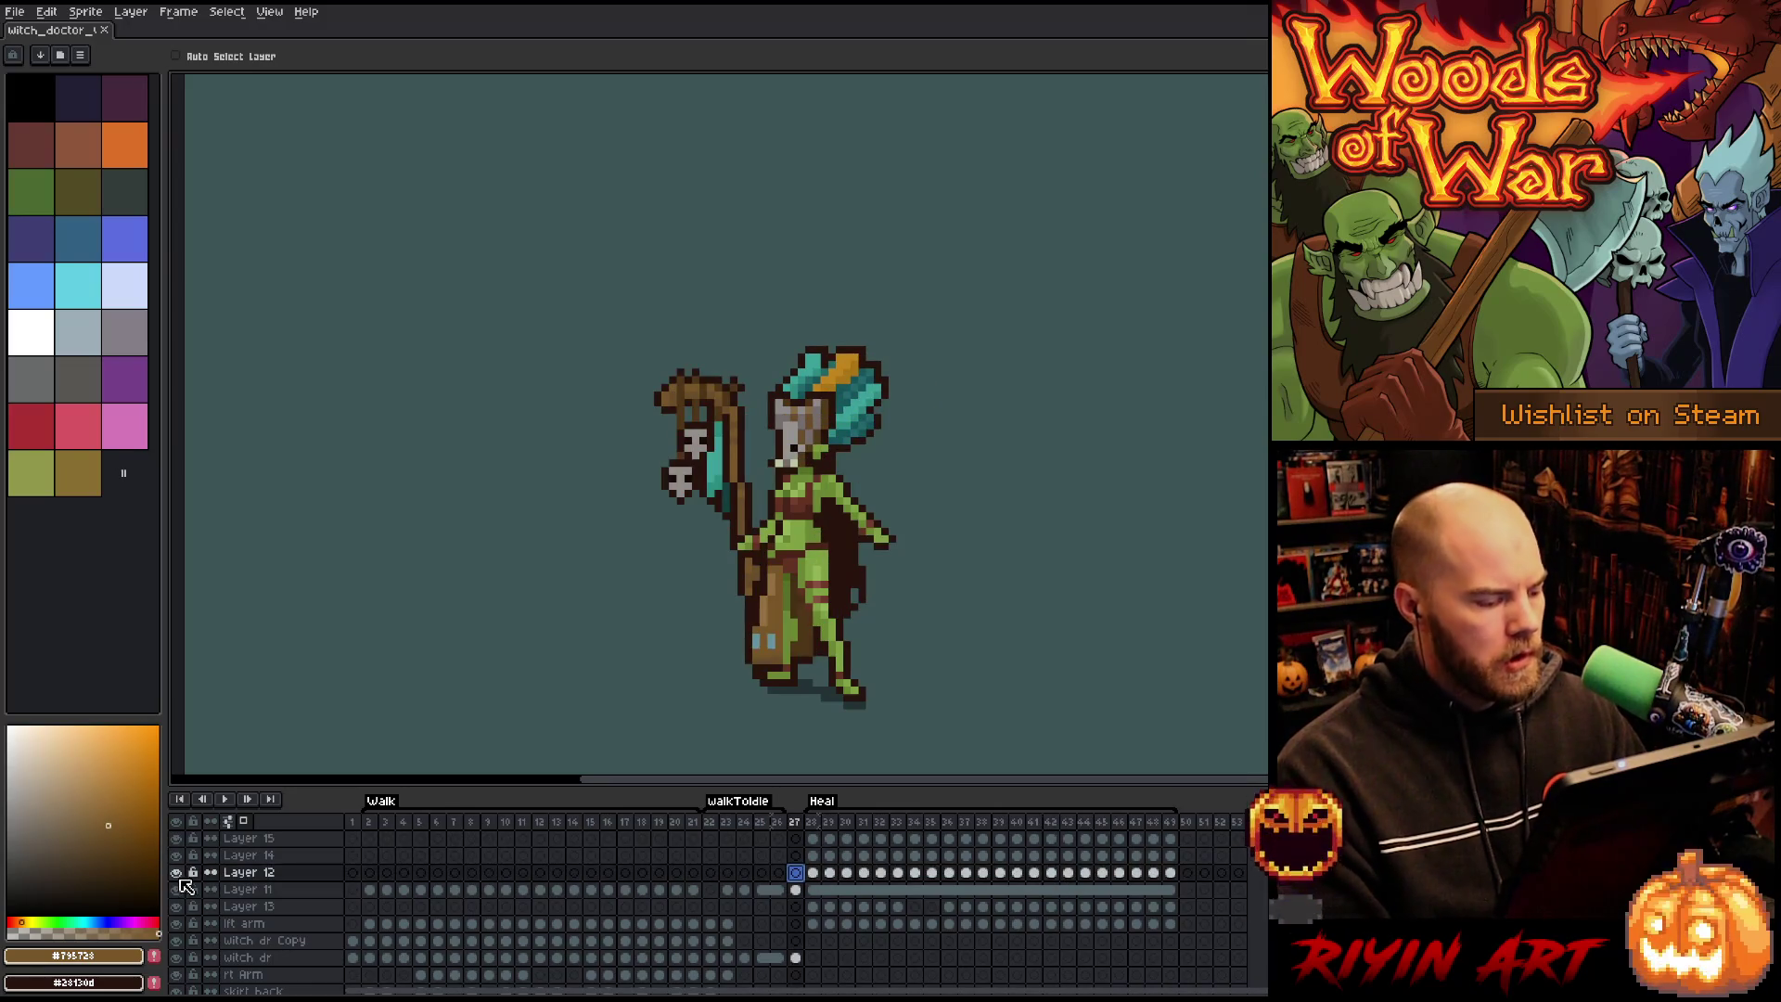
key(Left)
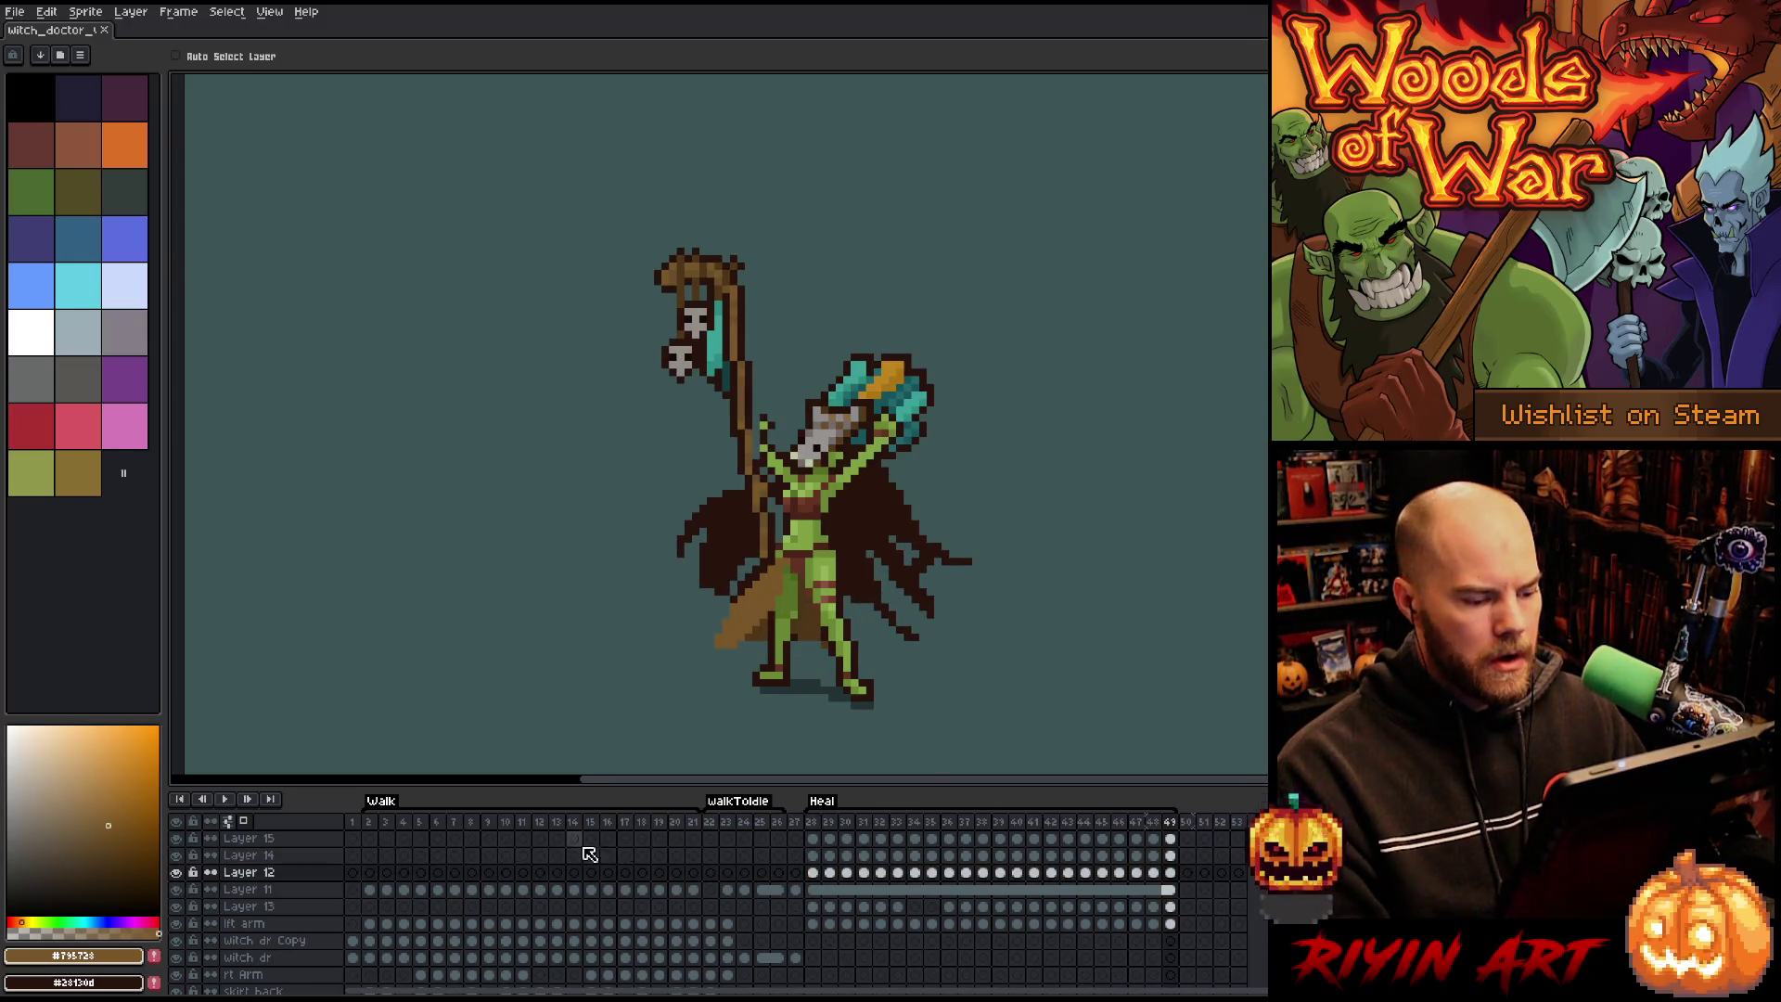
key(Return)
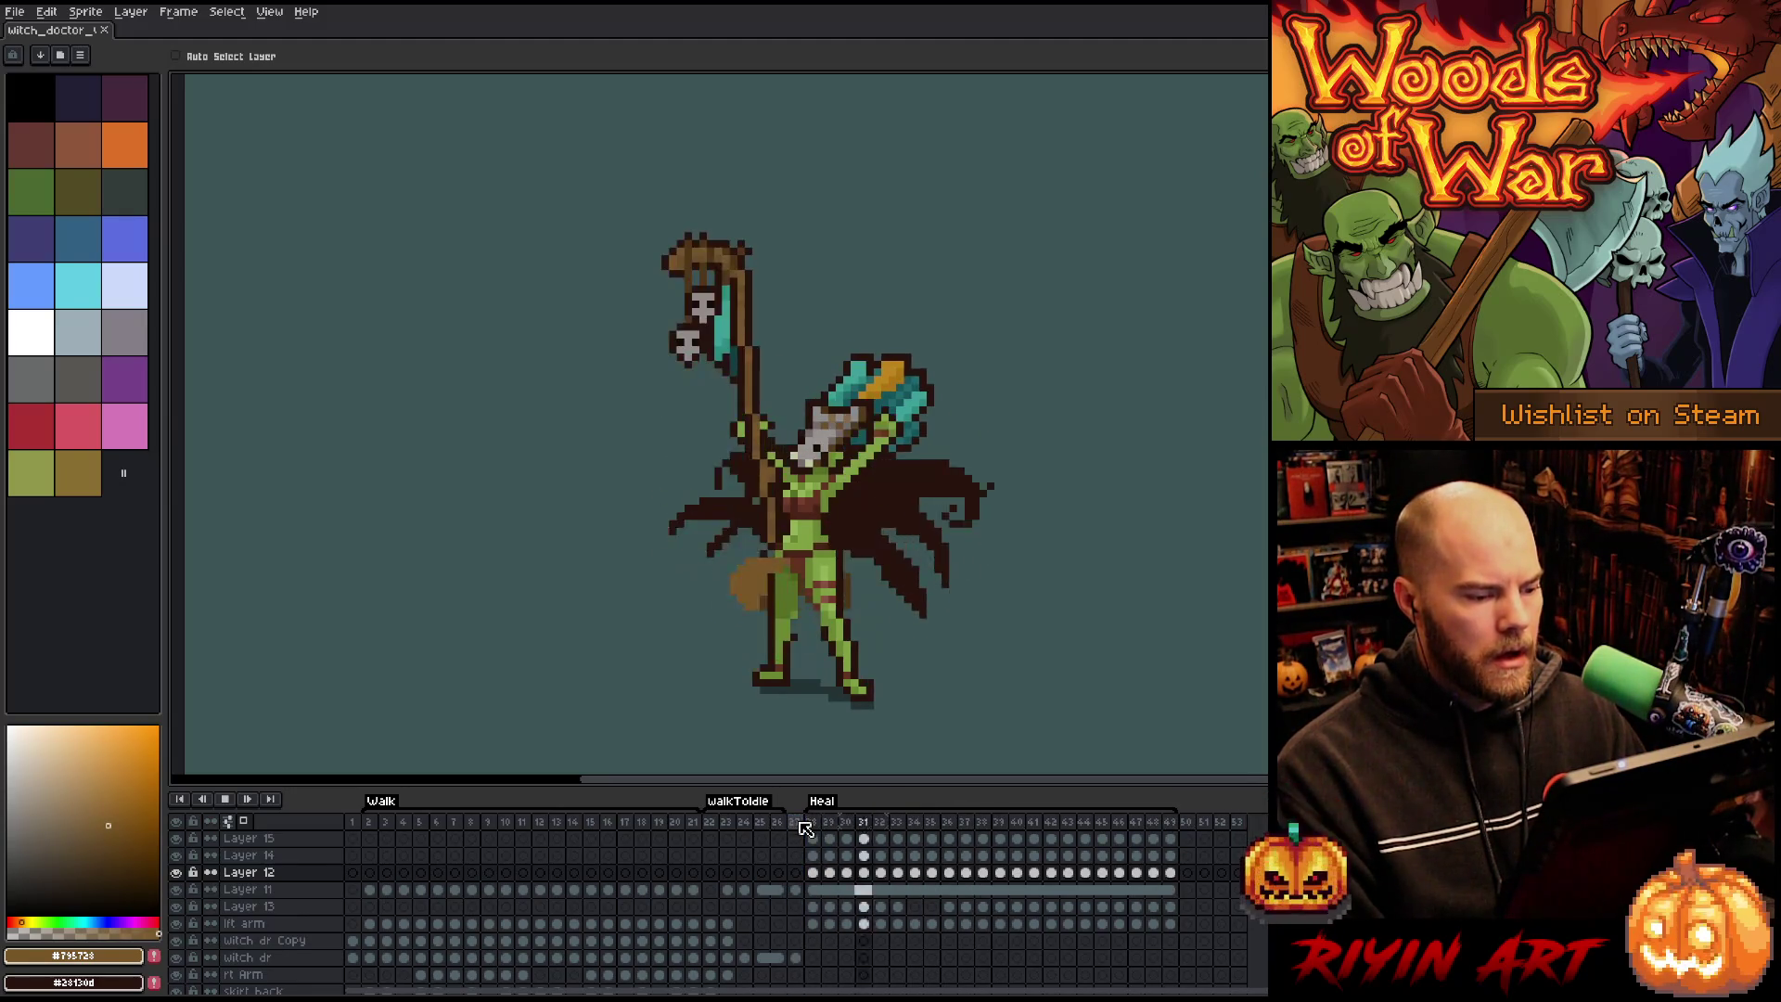
click(798, 823)
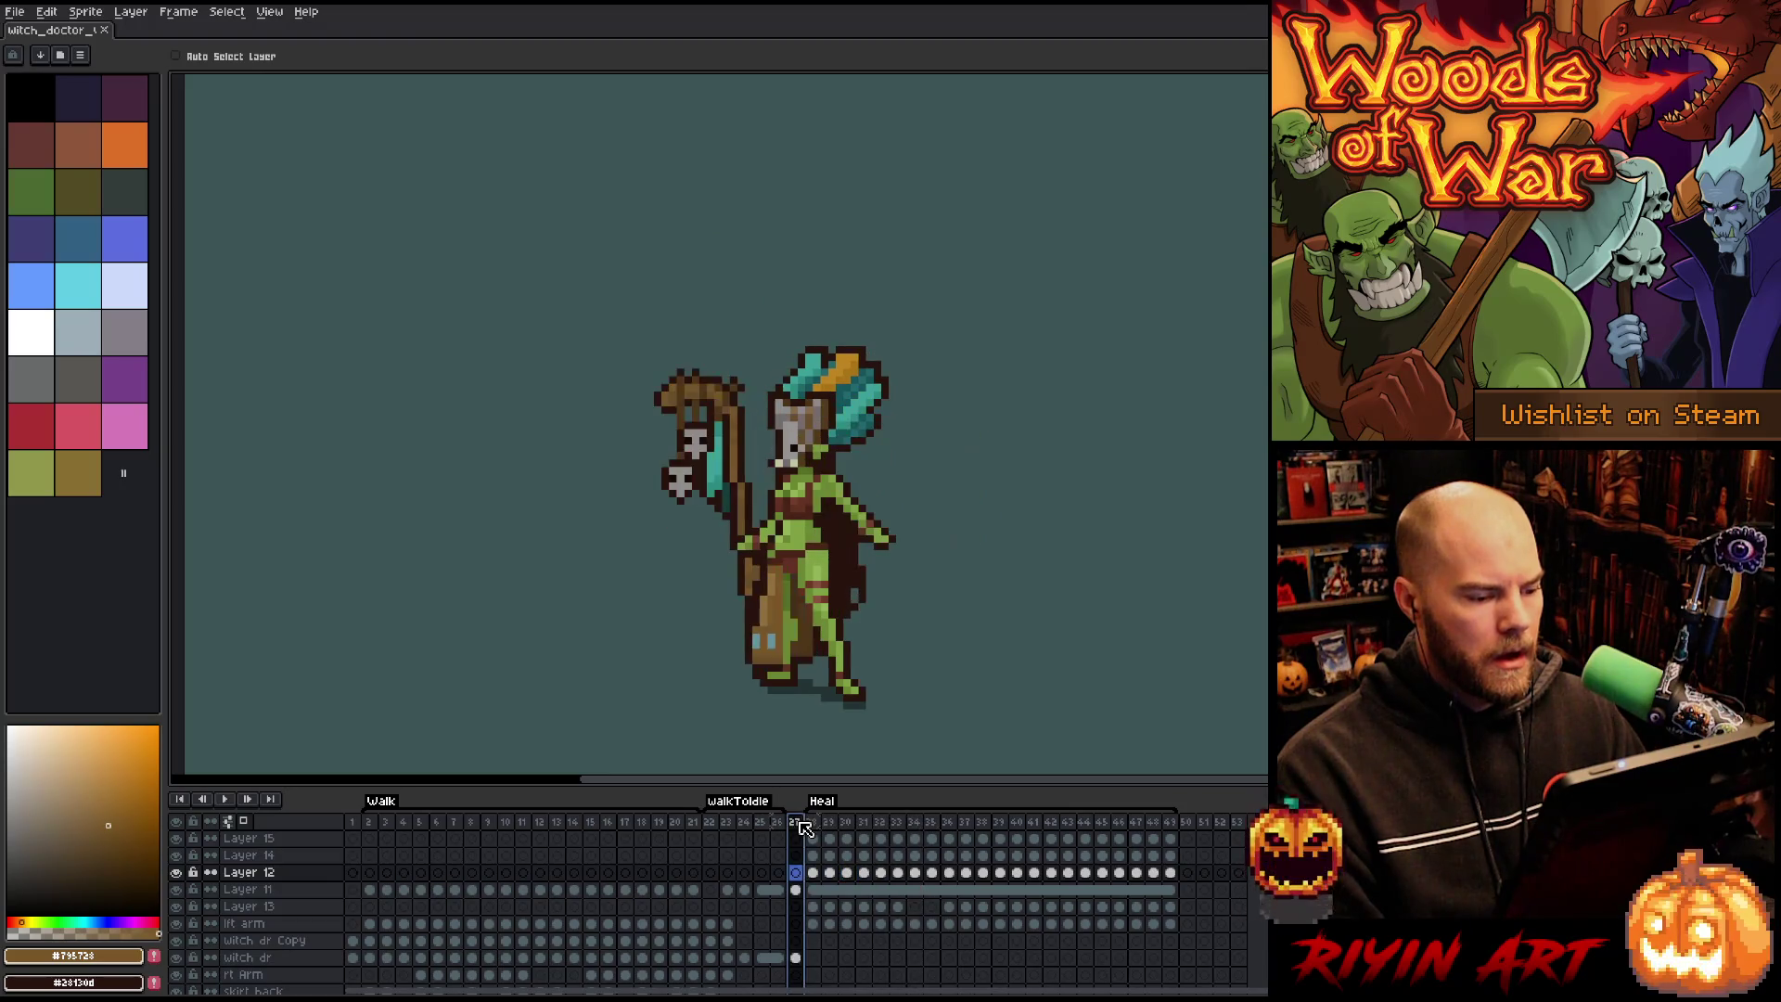
key(Return)
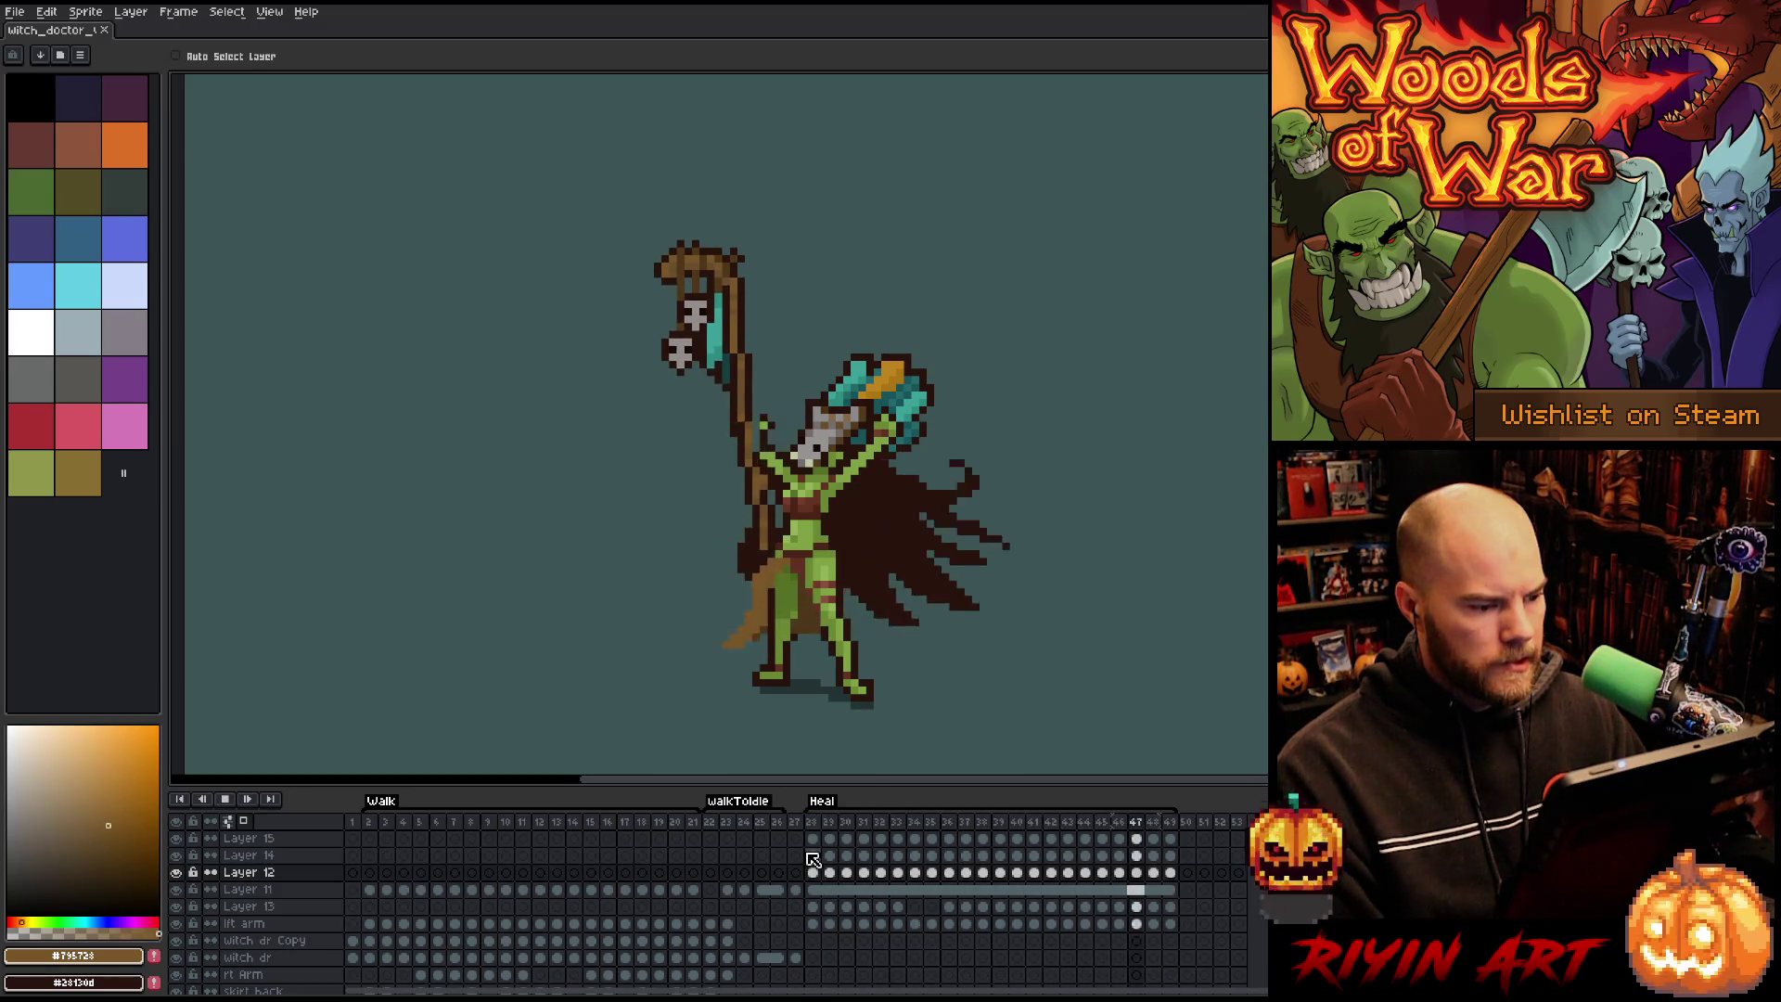
click(813, 823)
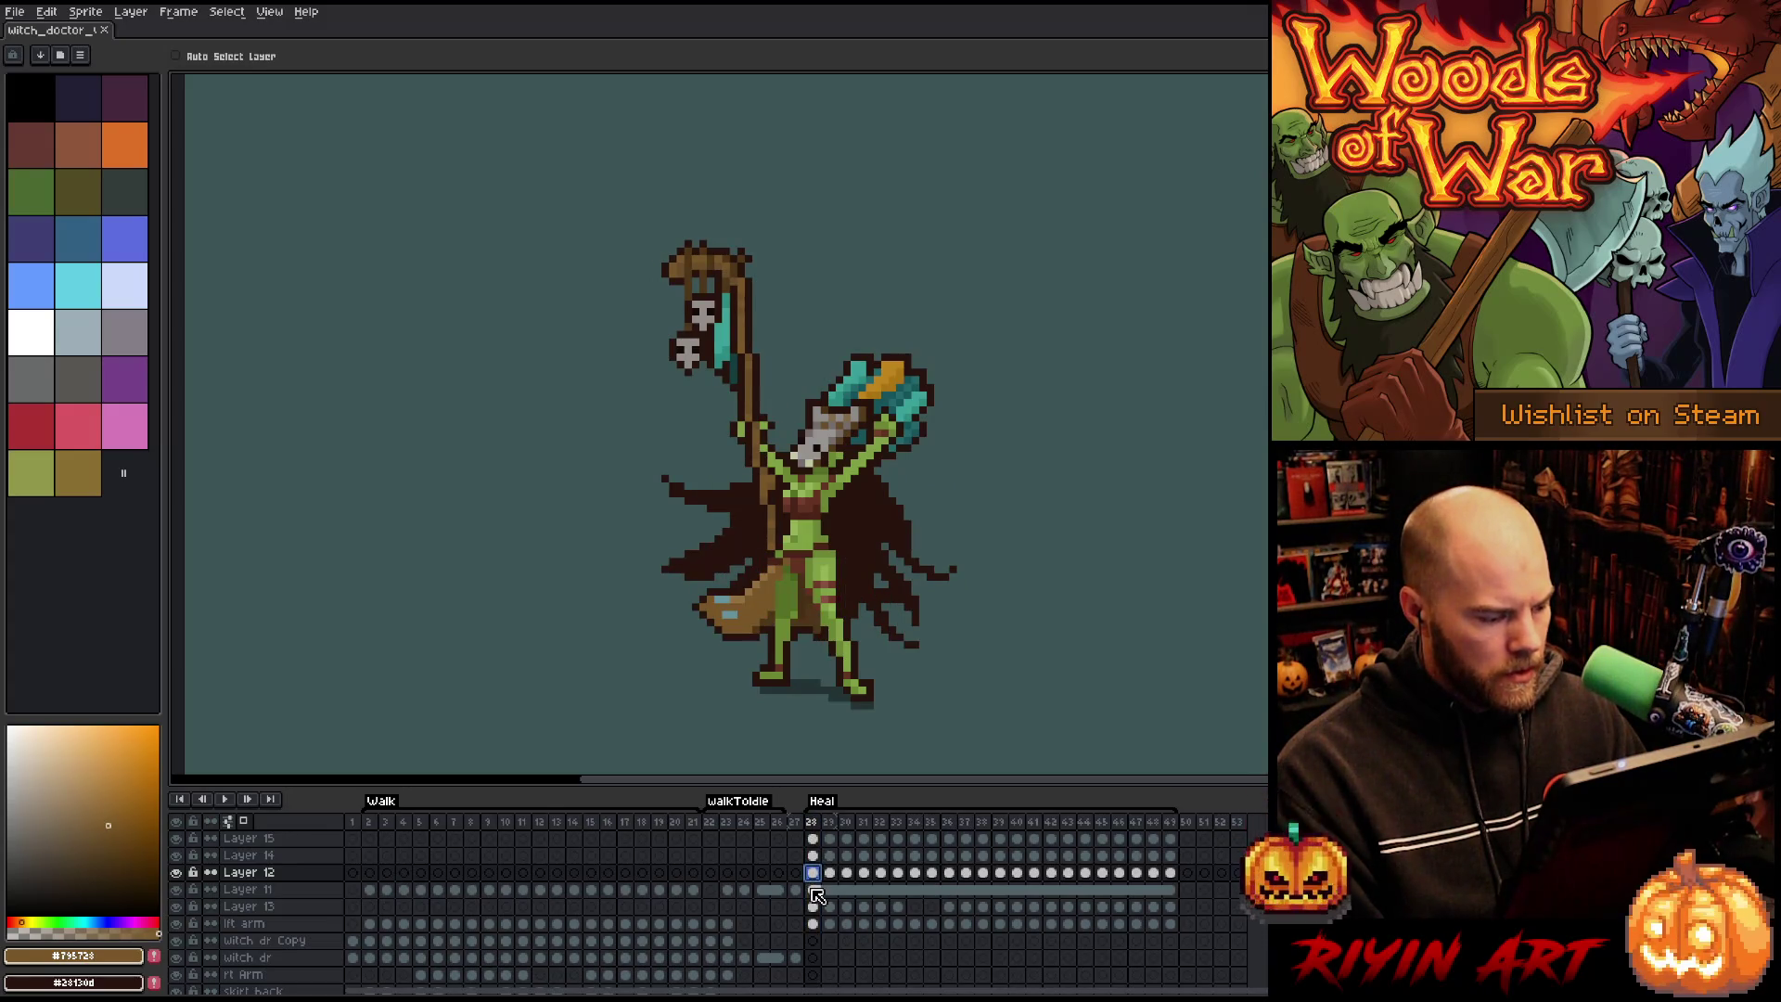
Hide and reshow Layer 12 to check the skirt, then make Layer 11 active on frame 28.
click(178, 873)
click(178, 873)
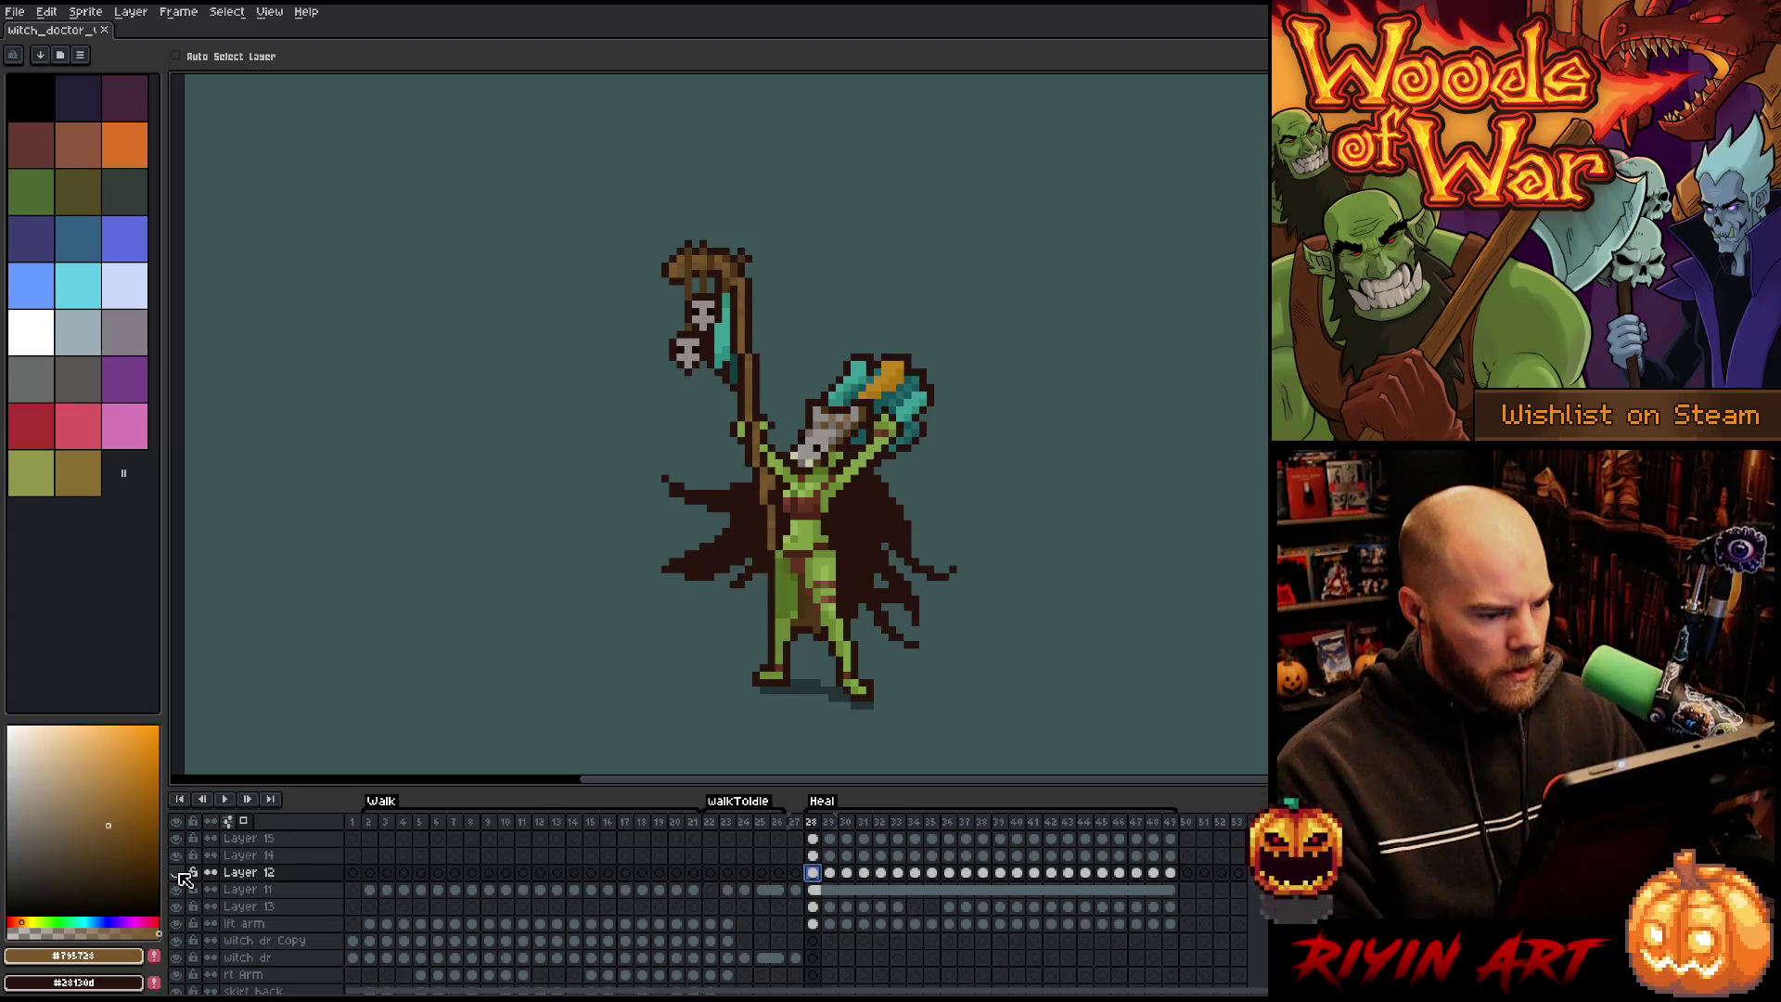
click(815, 892)
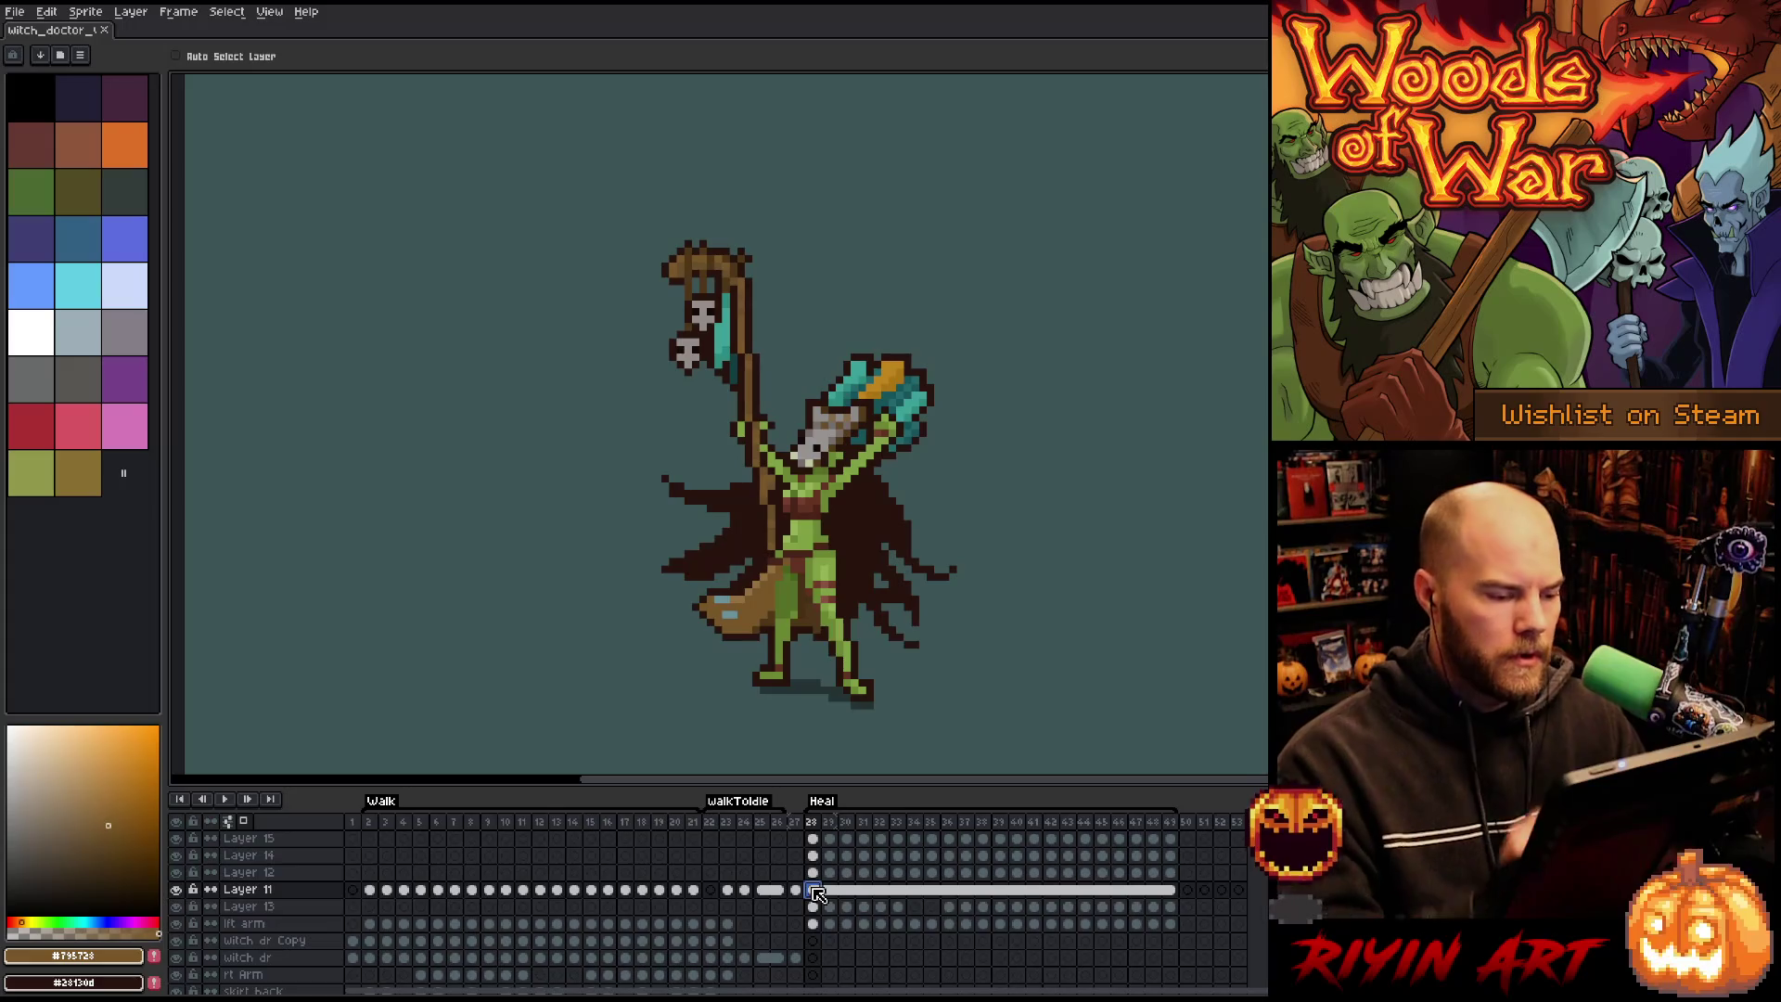
key(m)
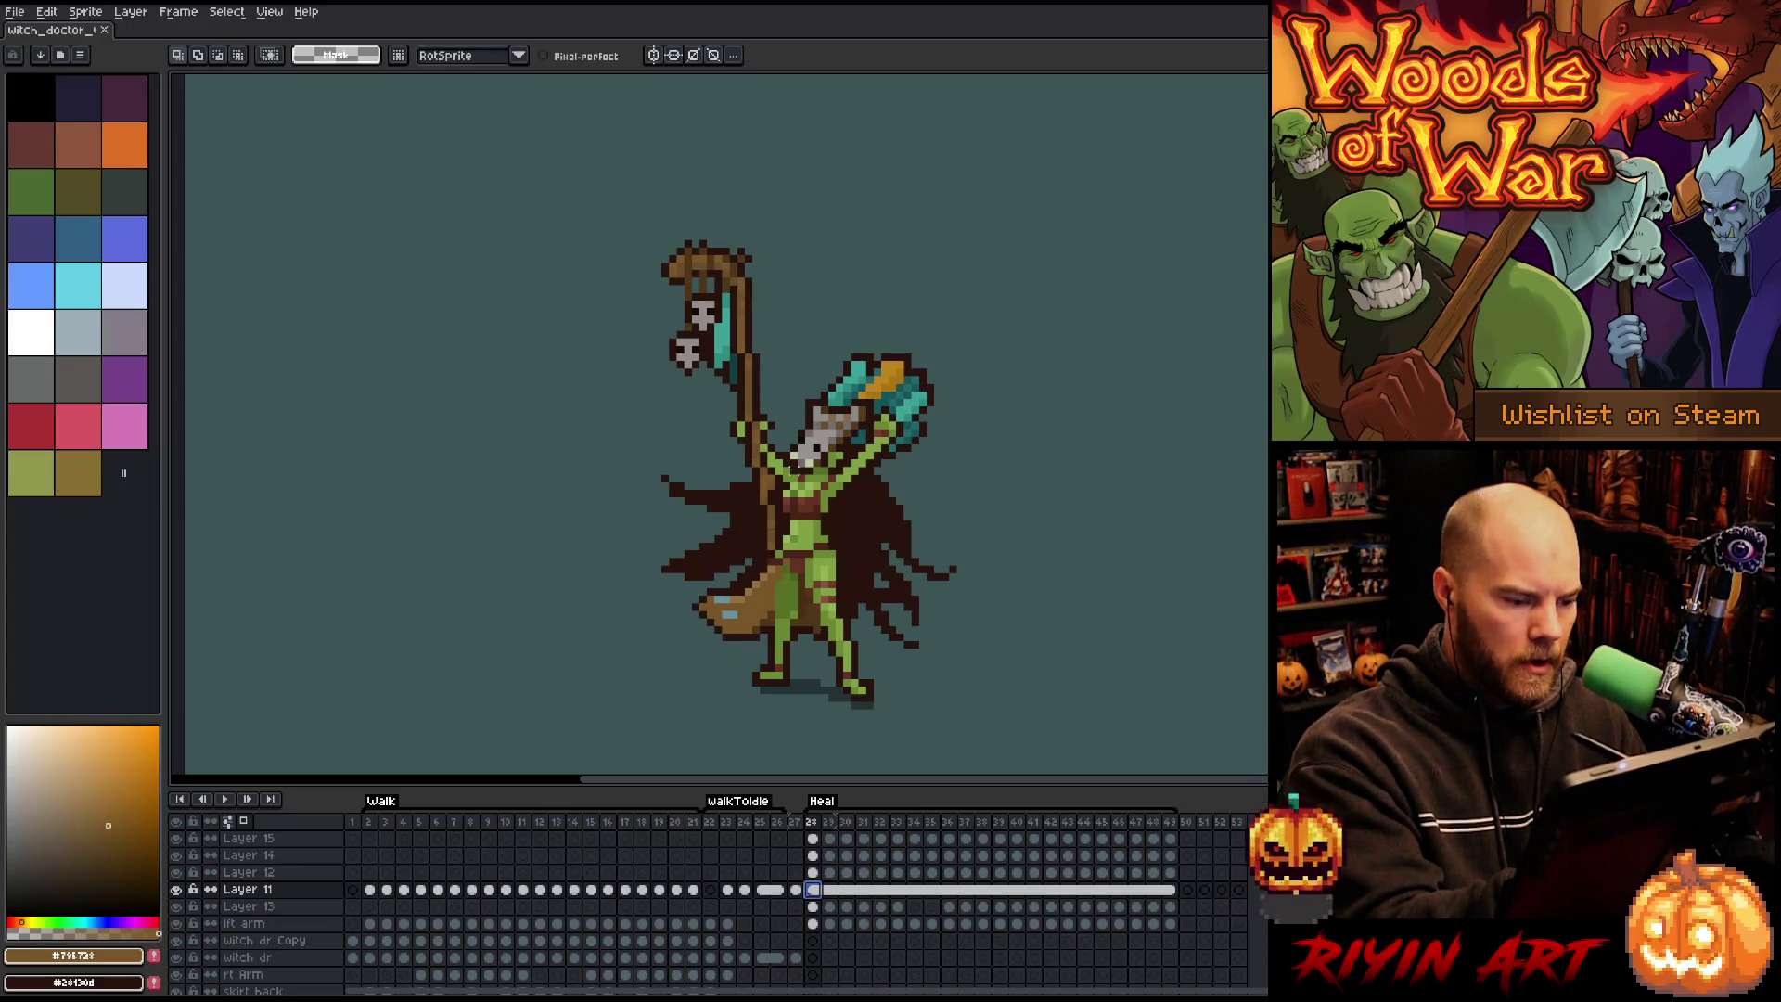
Lasso the raised arm and staff on Layer 11 and paste them onto a new Layer 16 above Layer 13.
mouse_move(789, 475)
mouse_down()
mouse_move(723, 399)
mouse_move(800, 436)
mouse_up()
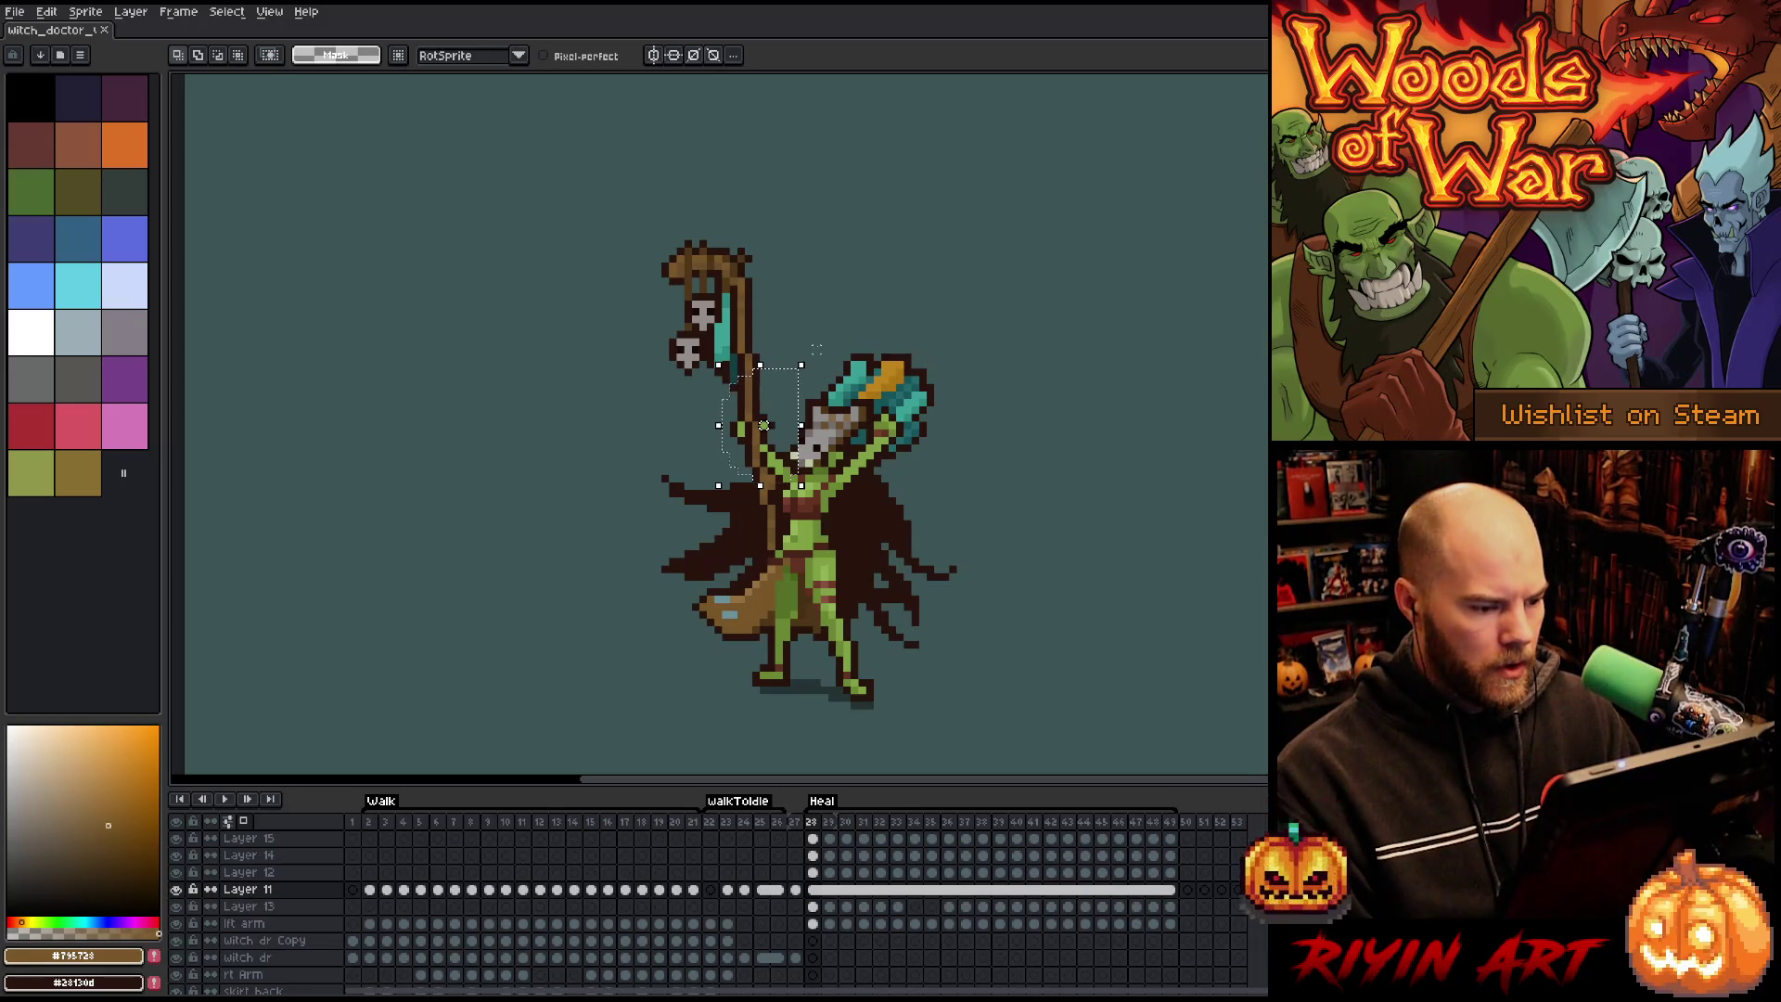
mouse_move(822, 334)
mouse_down()
mouse_move(795, 445)
mouse_move(862, 269)
mouse_move(849, 140)
mouse_up()
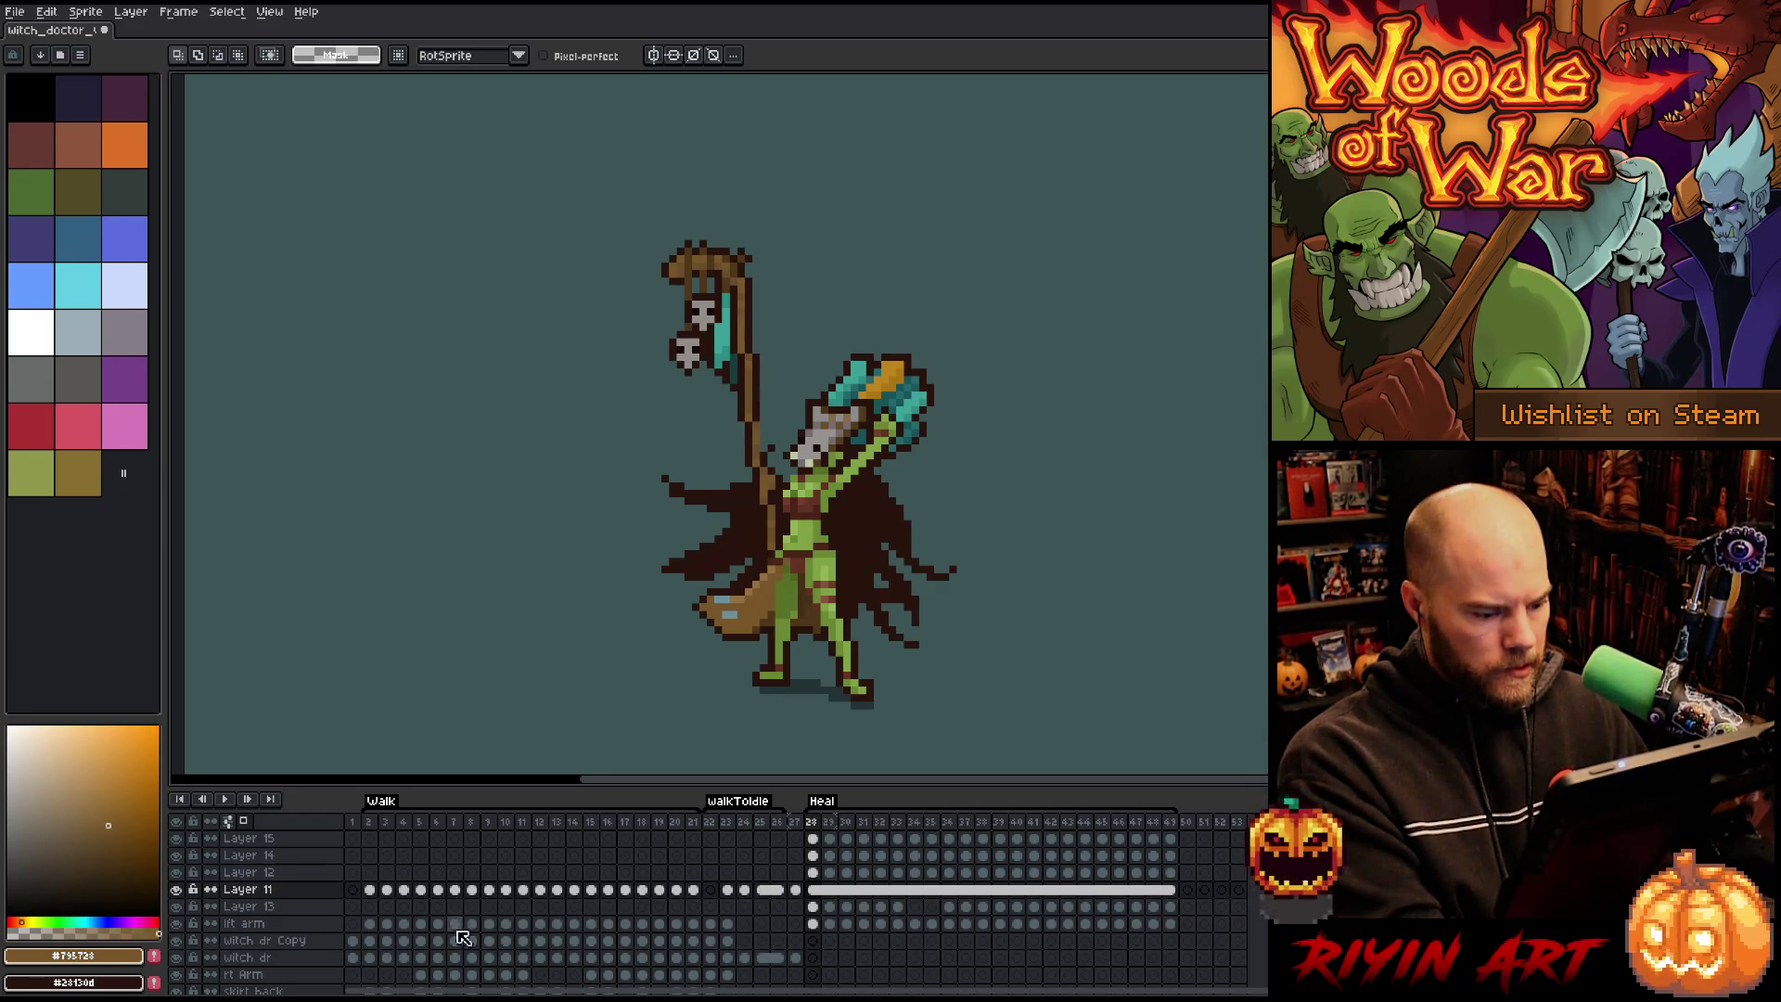
click(278, 906)
key(shift+n)
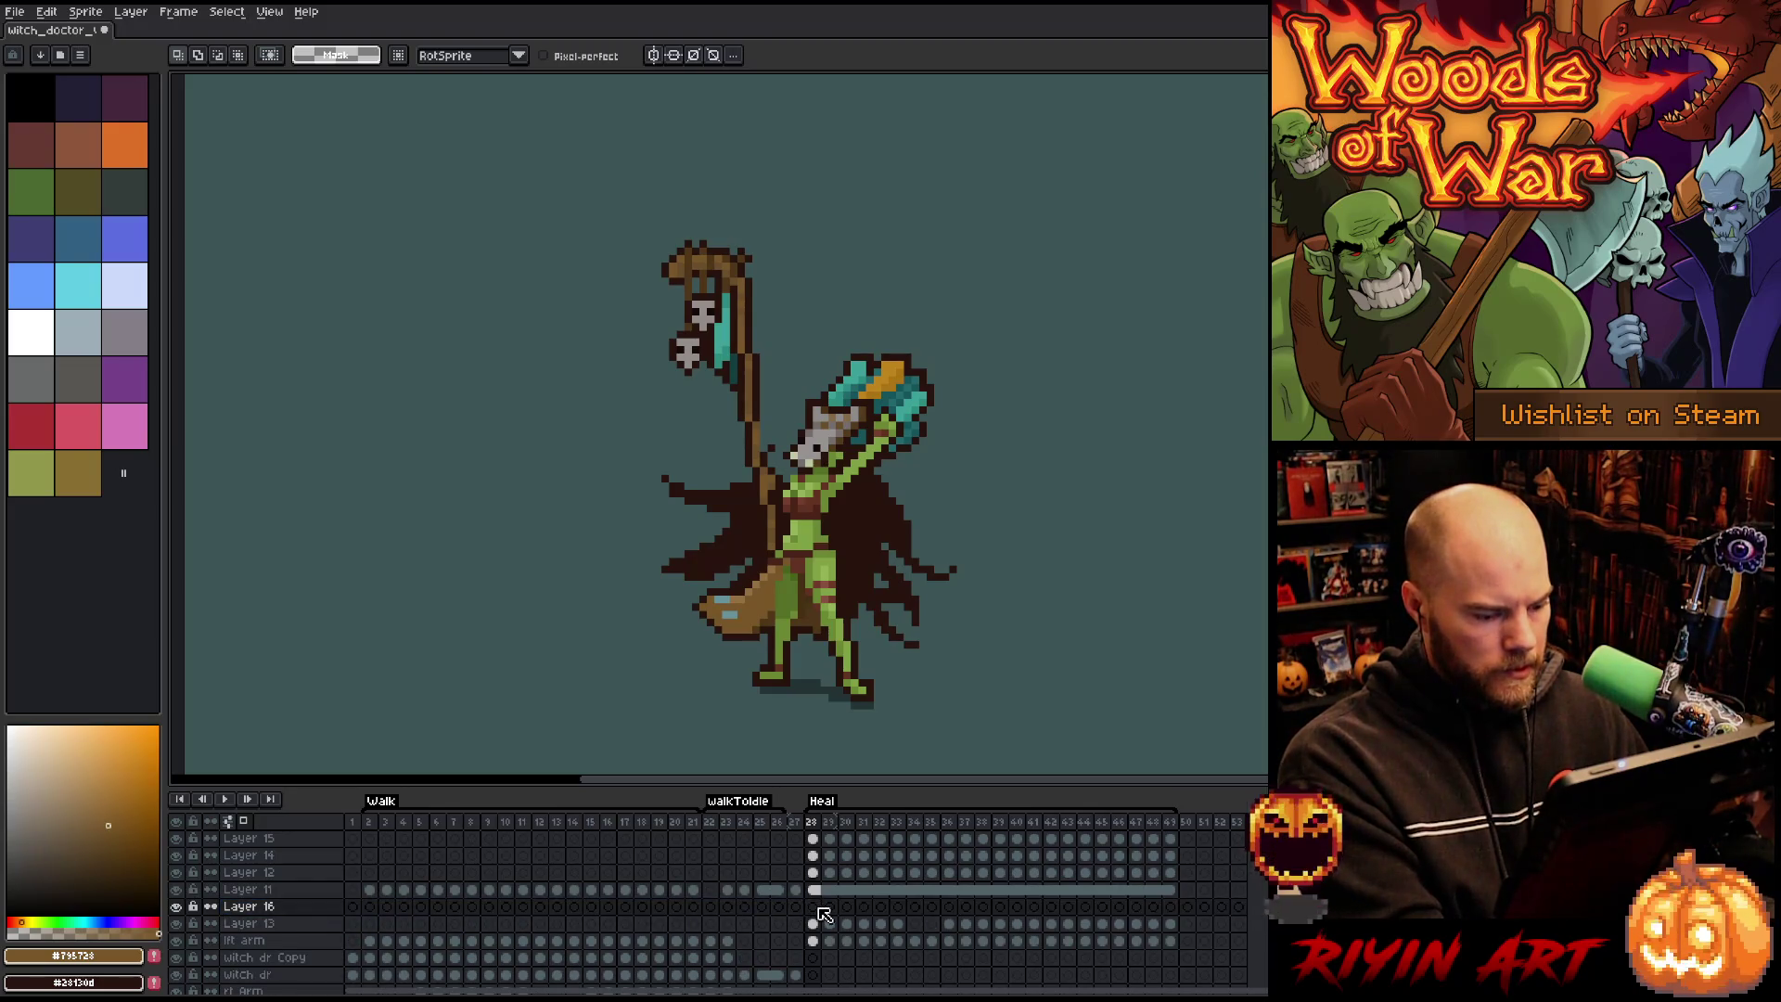
key(ctrl+v)
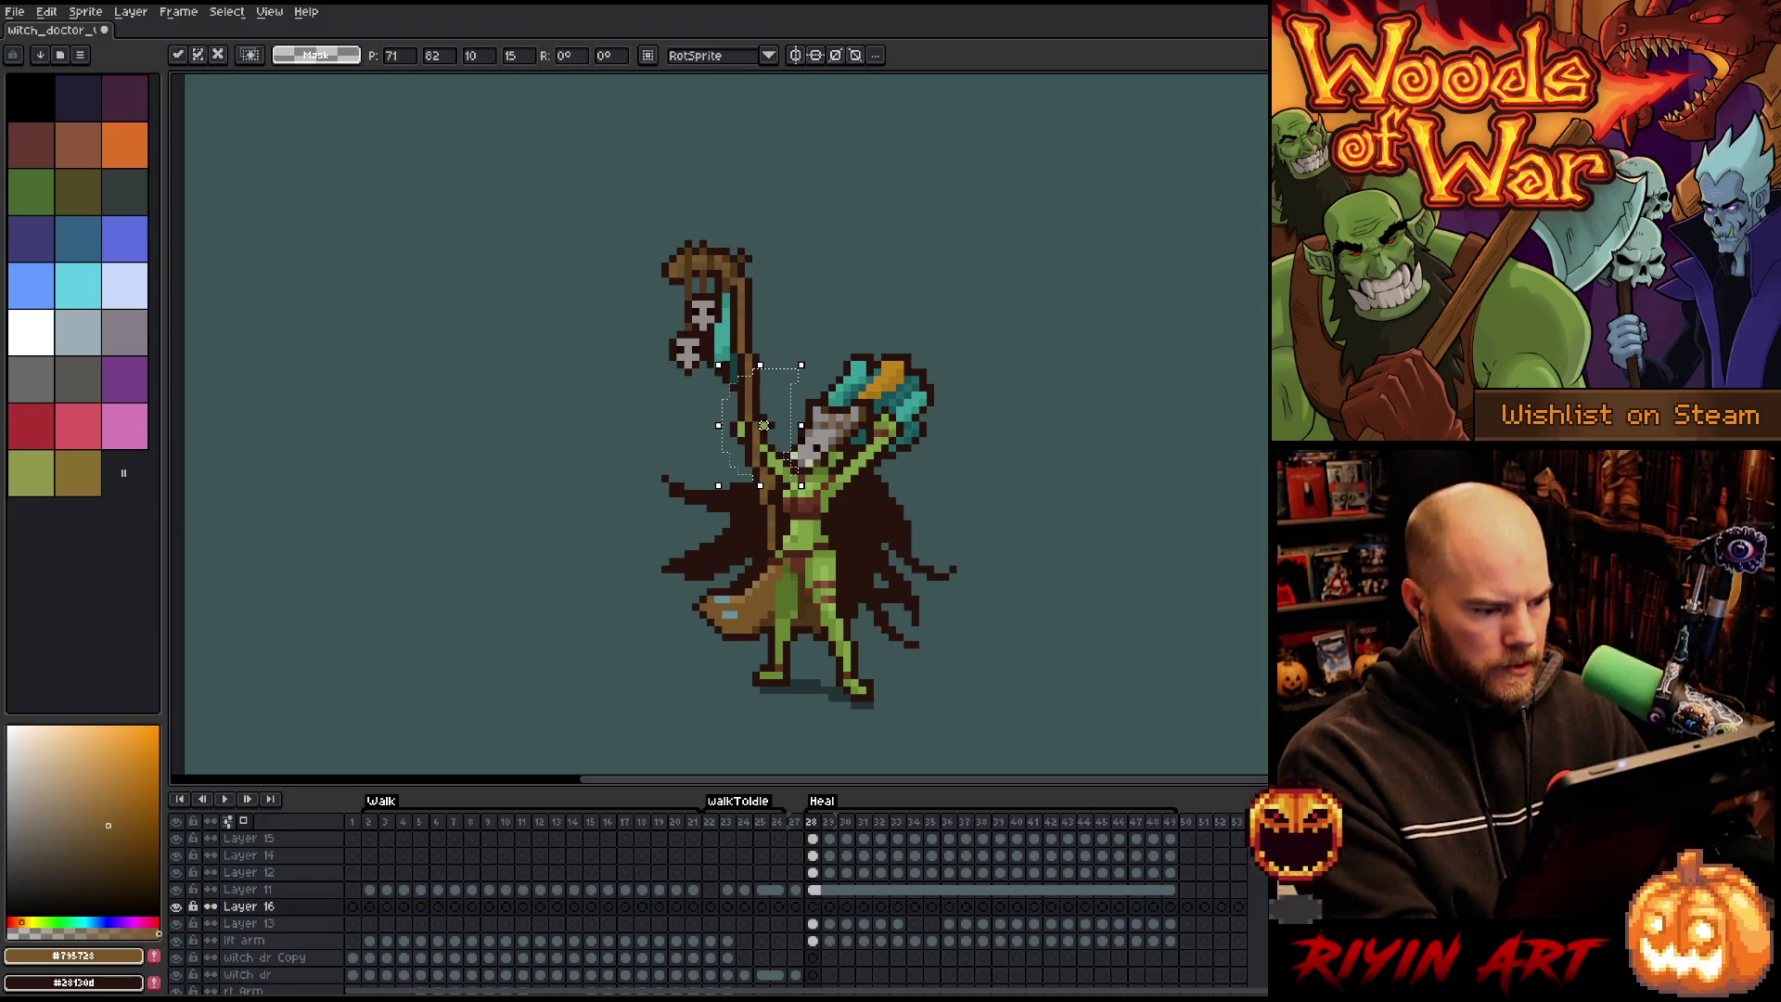
key(Return)
Link Layer 16's cels across frames 28–38, then unlink them into separate copies.
mouse_move(812, 907)
mouse_down()
mouse_move(1185, 910)
mouse_move(984, 908)
mouse_up()
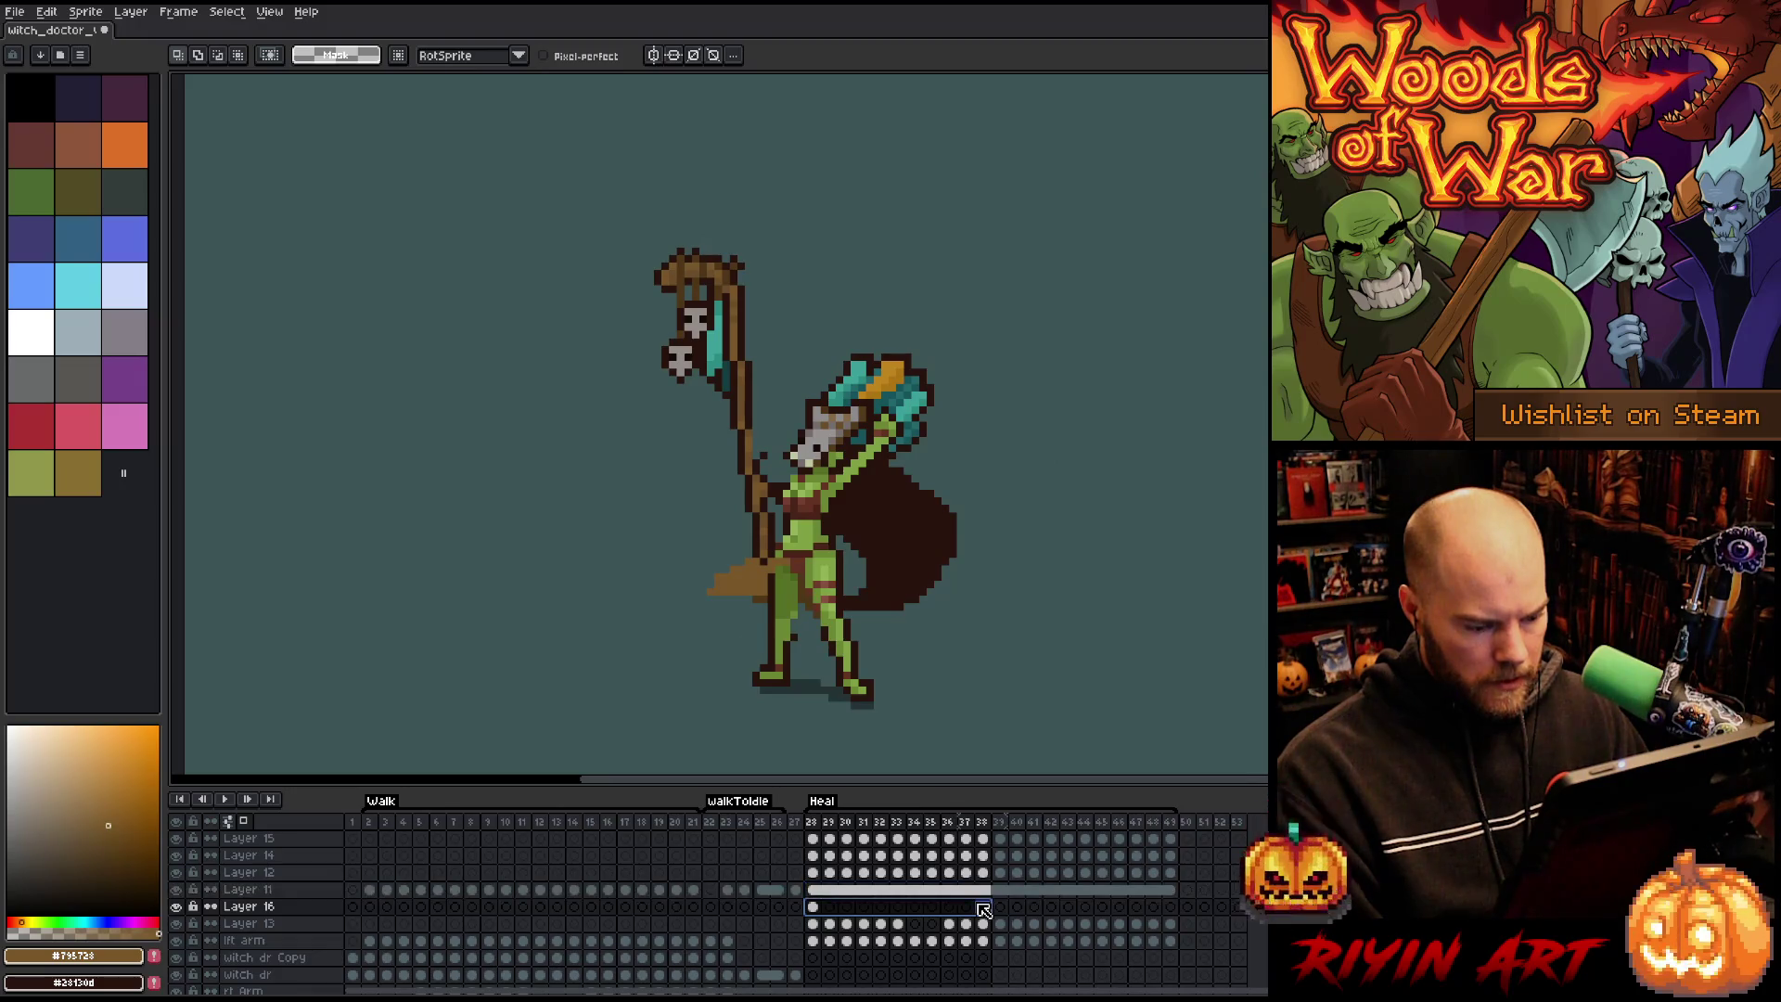
right_click(983, 908)
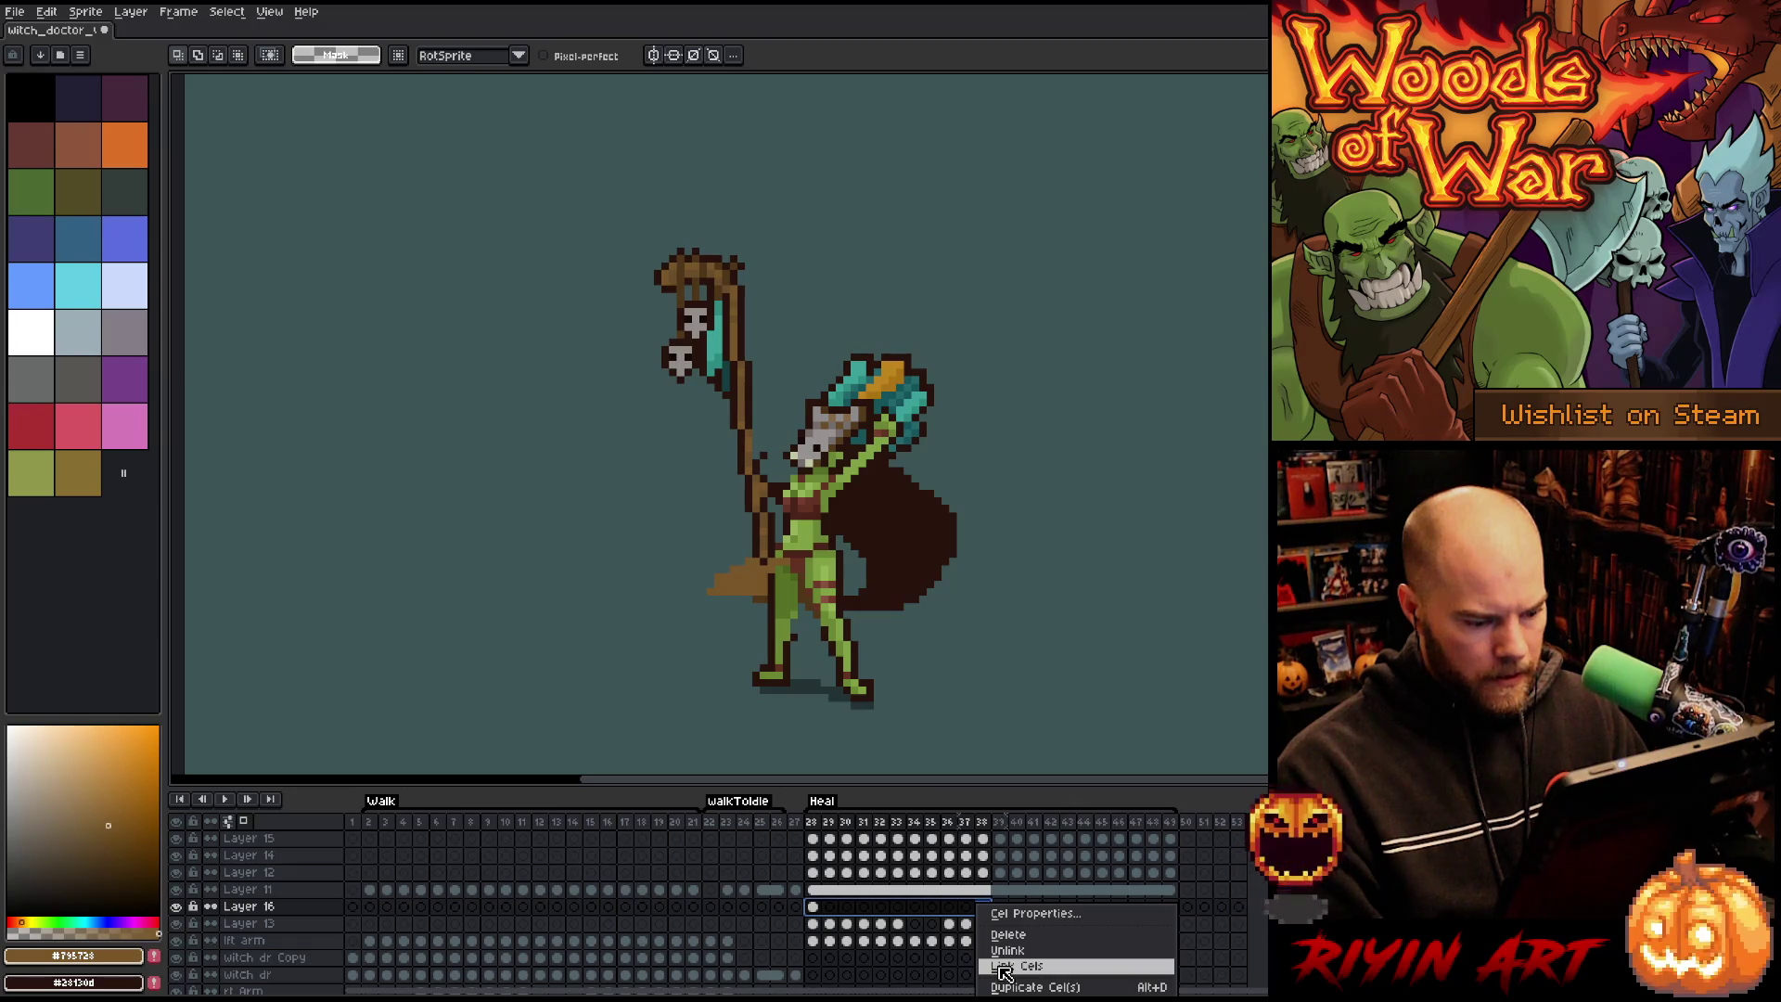
click(1005, 968)
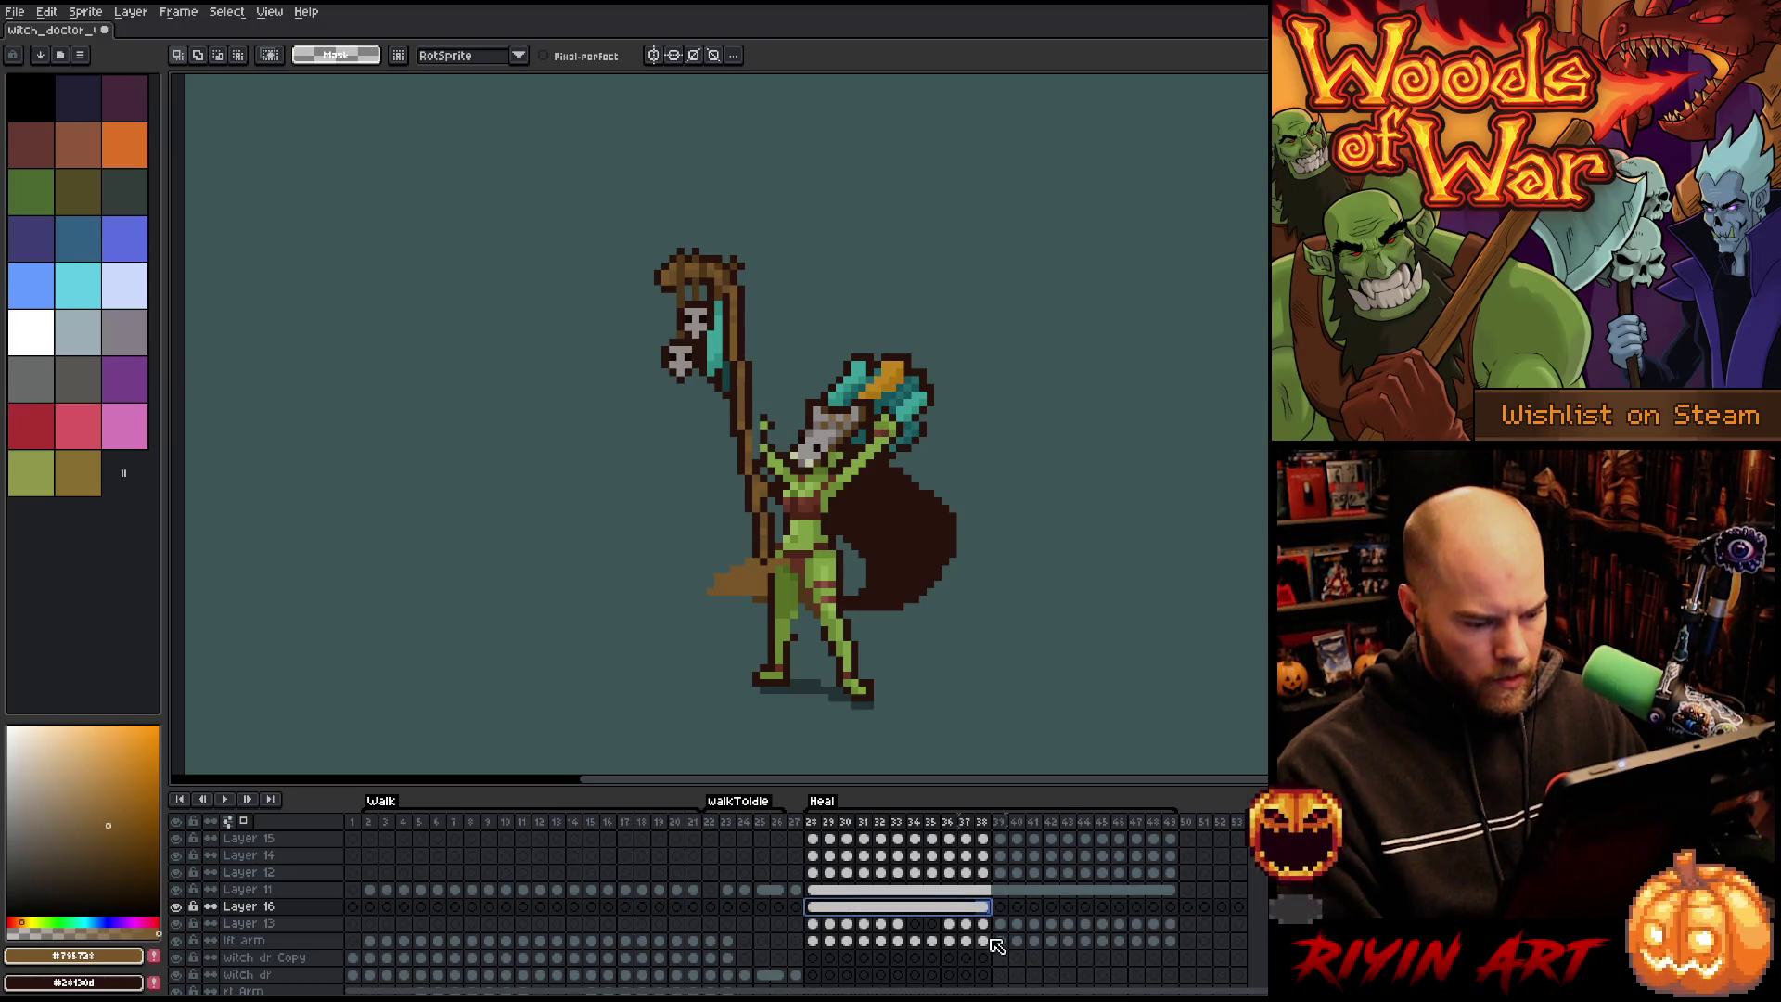
right_click(825, 907)
click(852, 951)
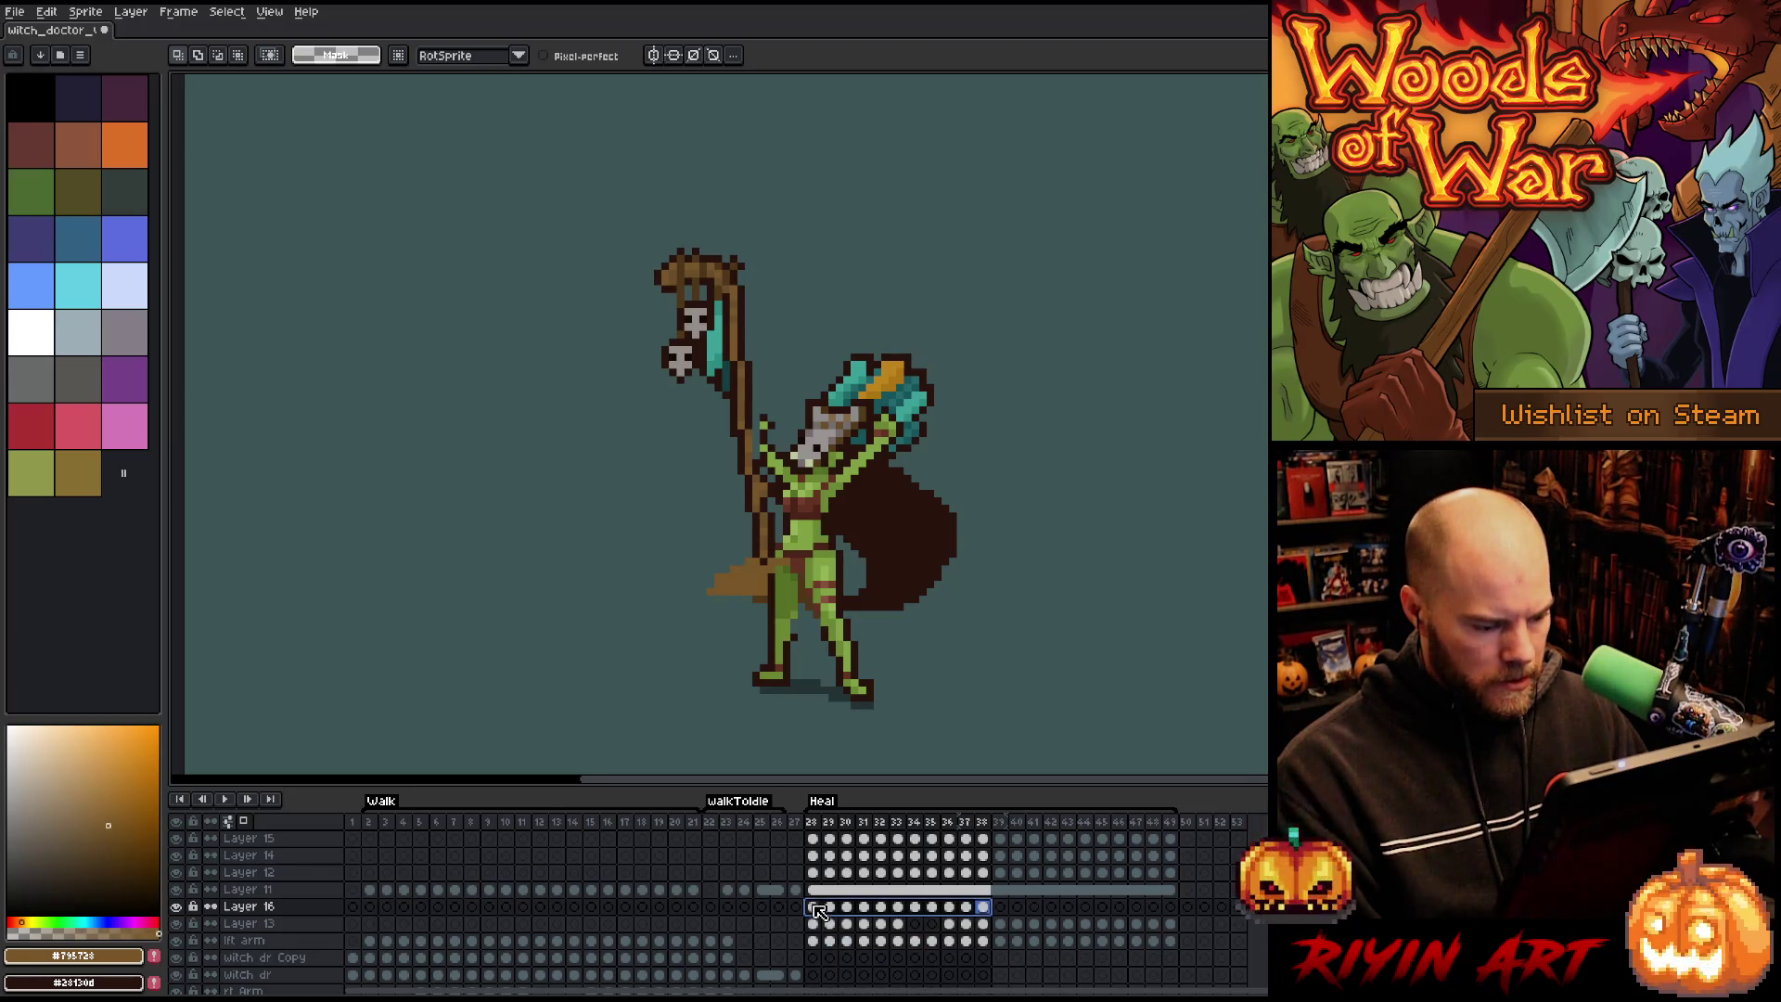
click(815, 907)
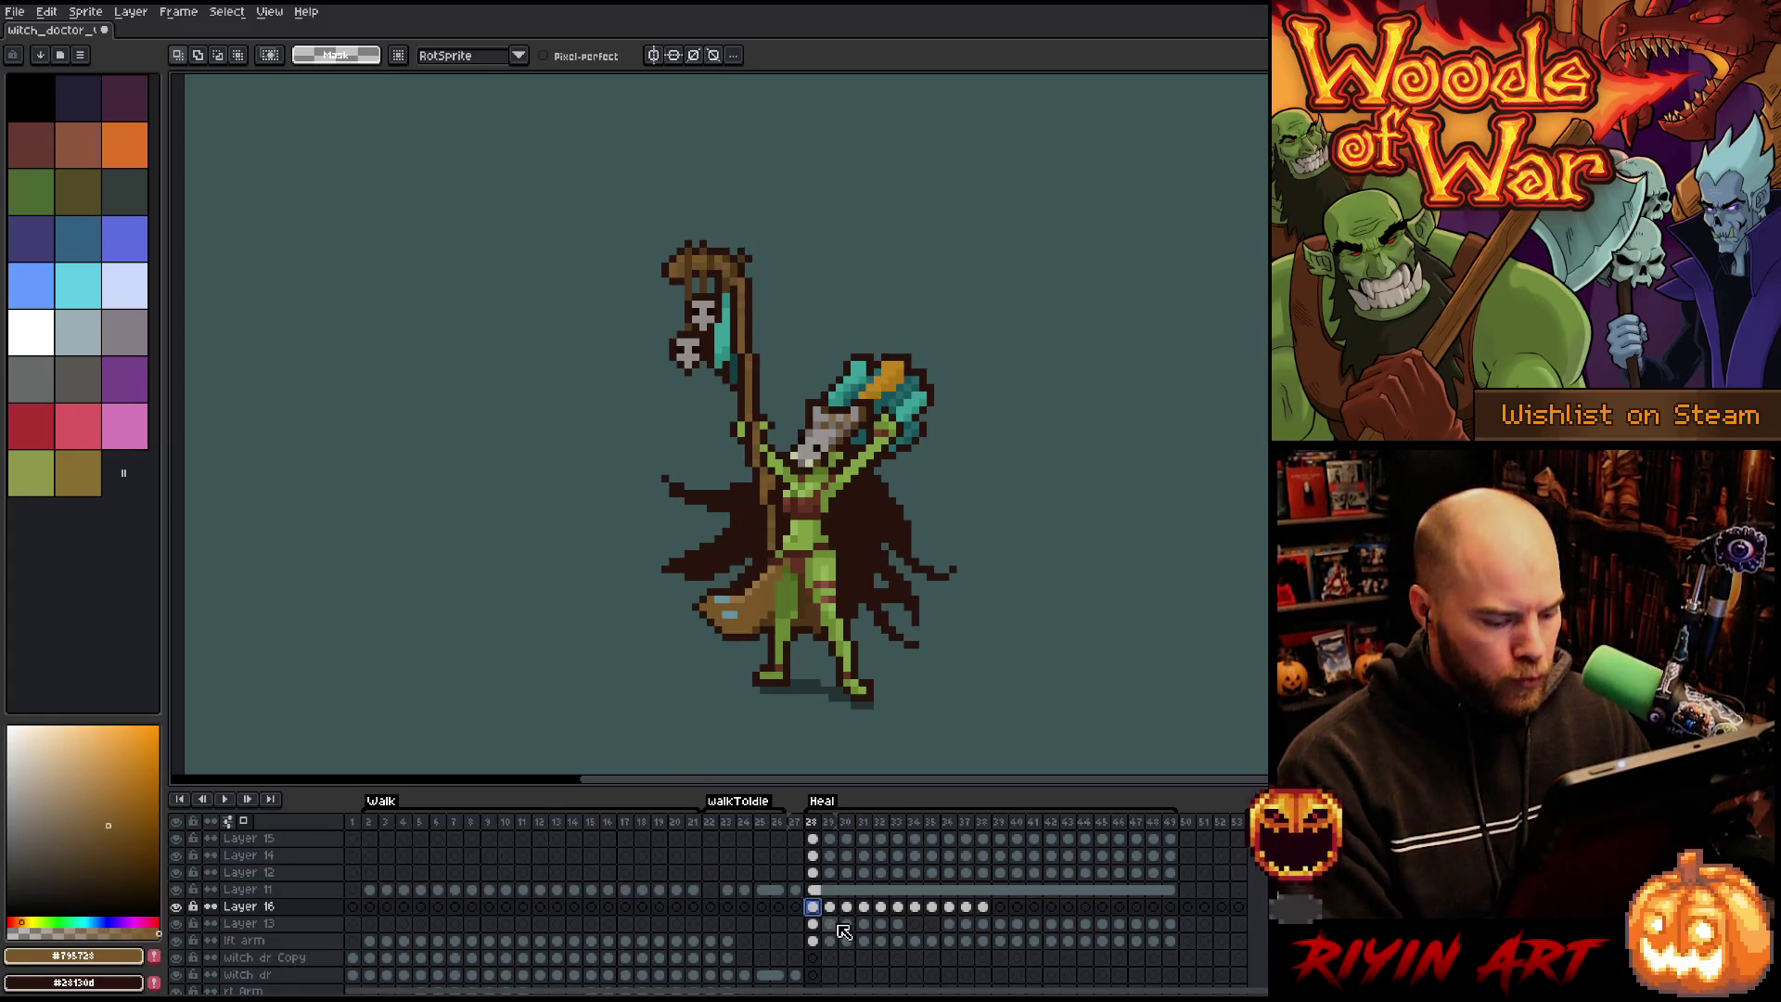
key(Right)
key(Right)
Compare the cape poses across Heal frames 29–32 on Layer 16.
click(862, 909)
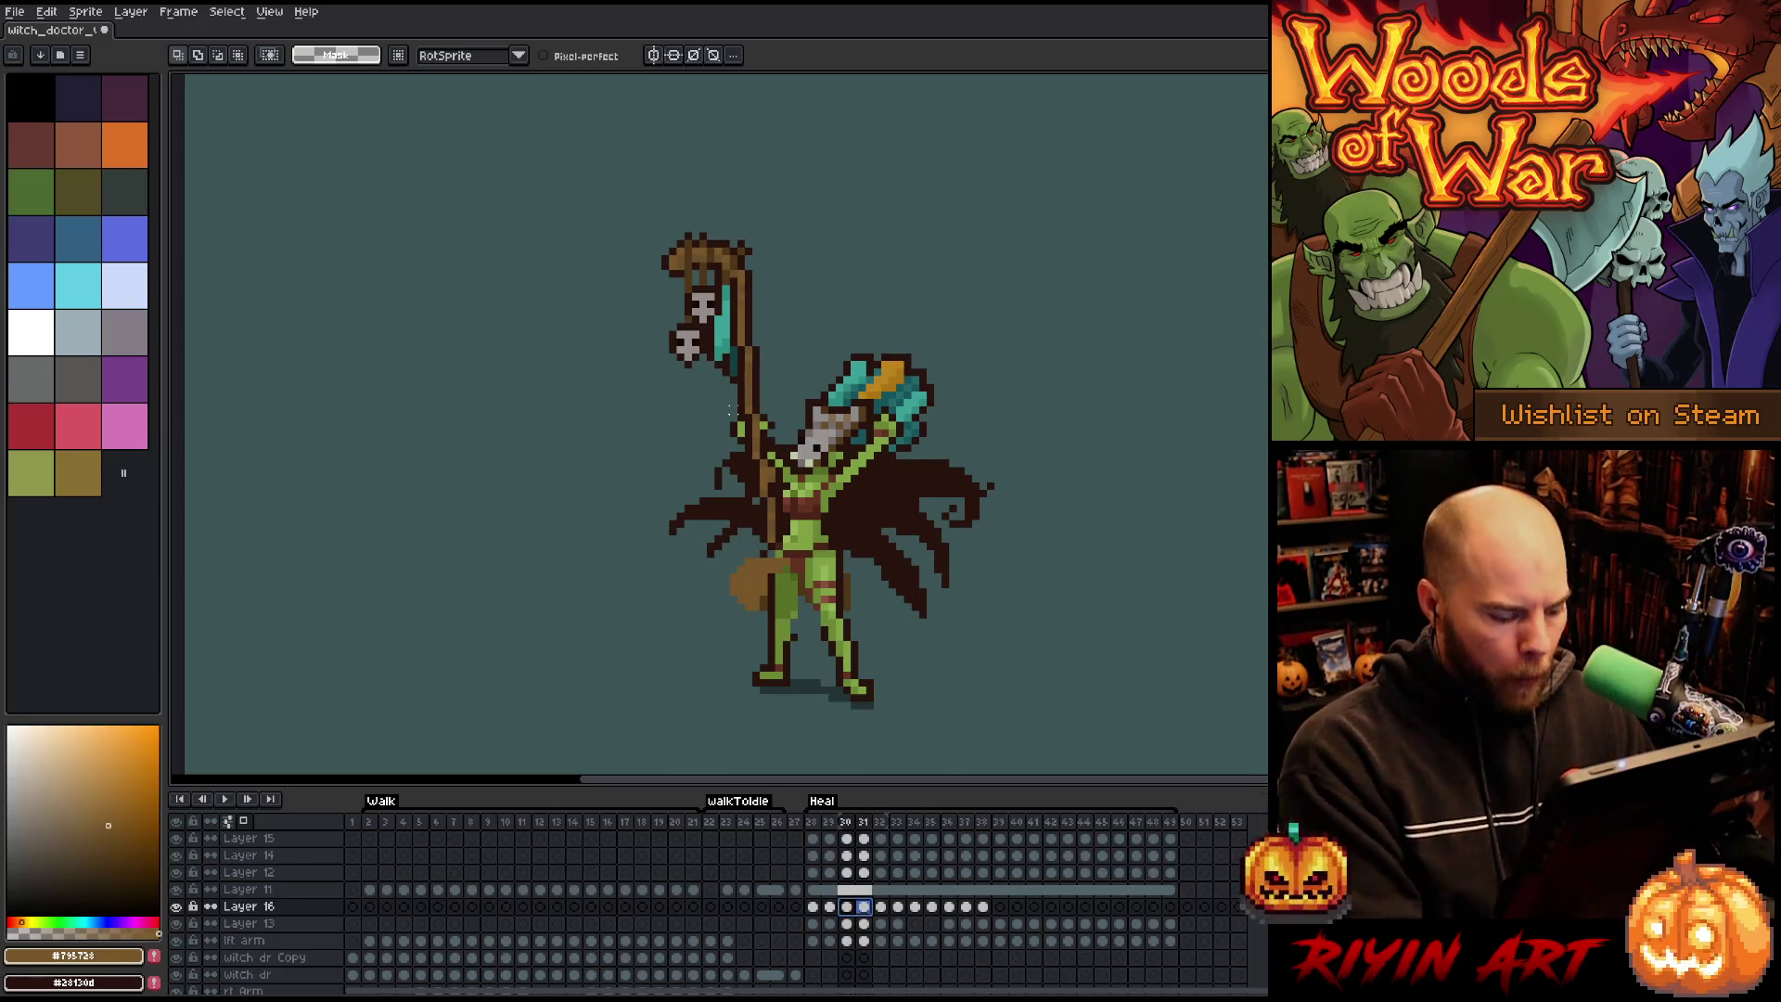
key(v)
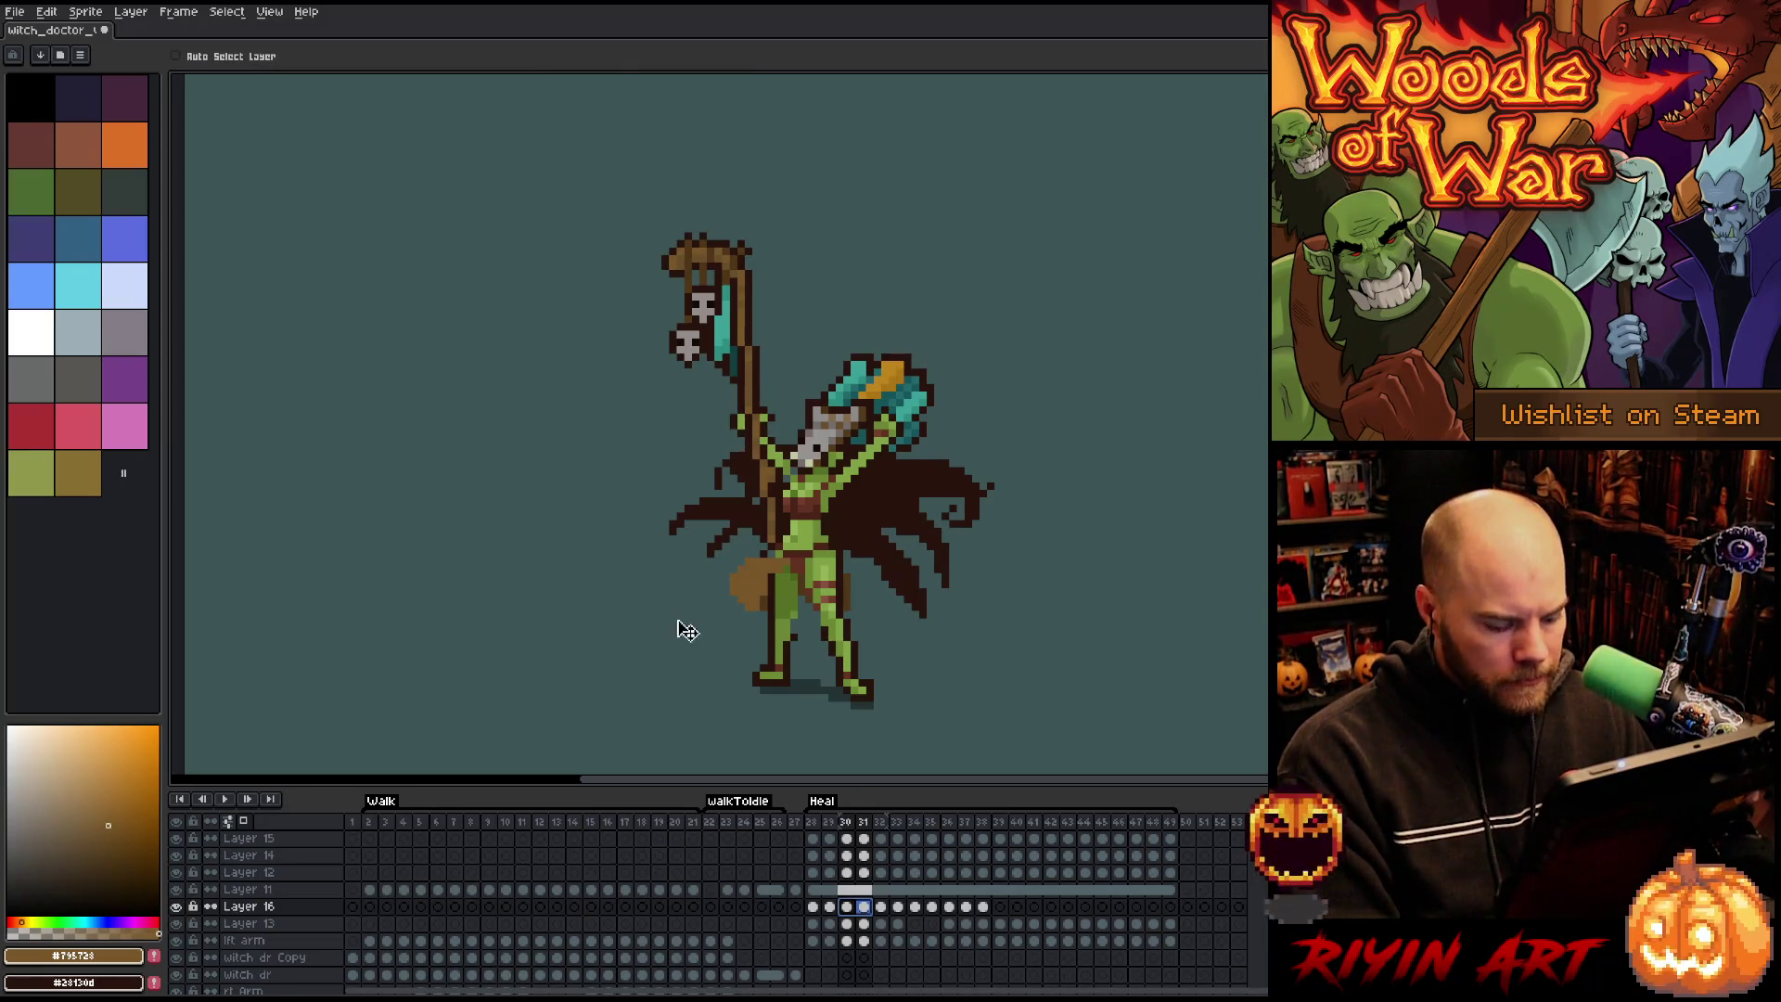
key(Left)
key(Left)
key(Right)
key(Left)
key(Right)
key(Left)
key(Right)
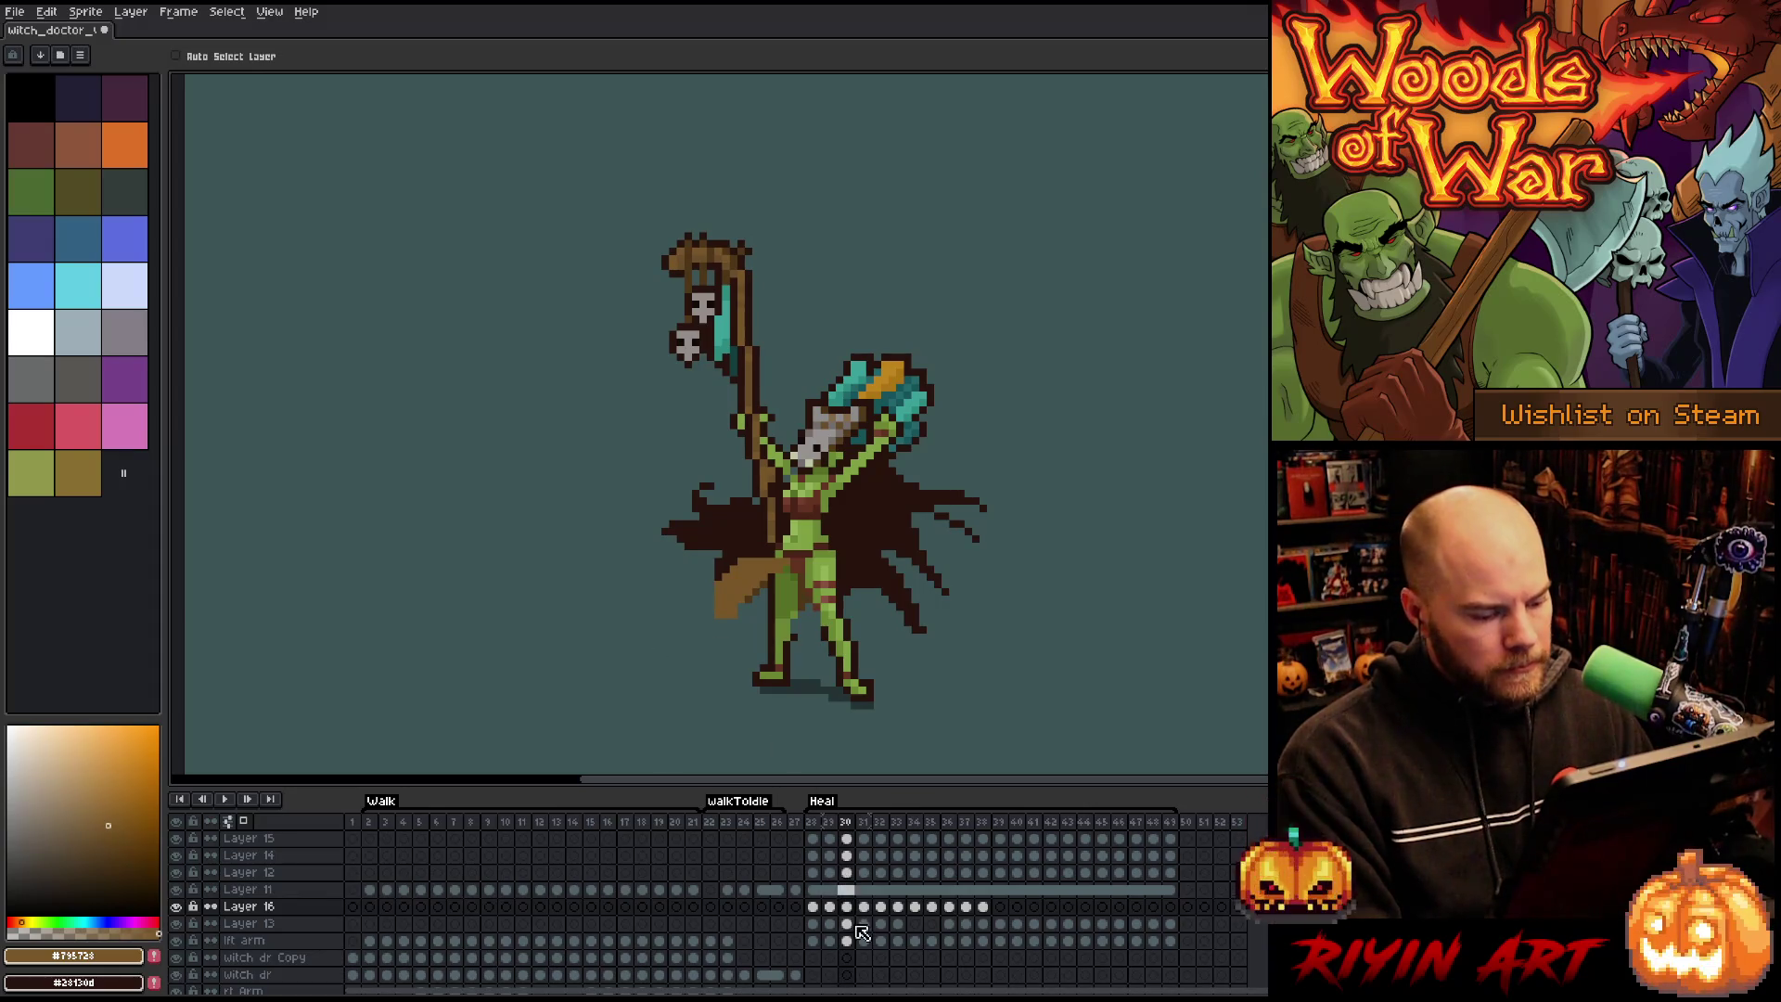
key(Right)
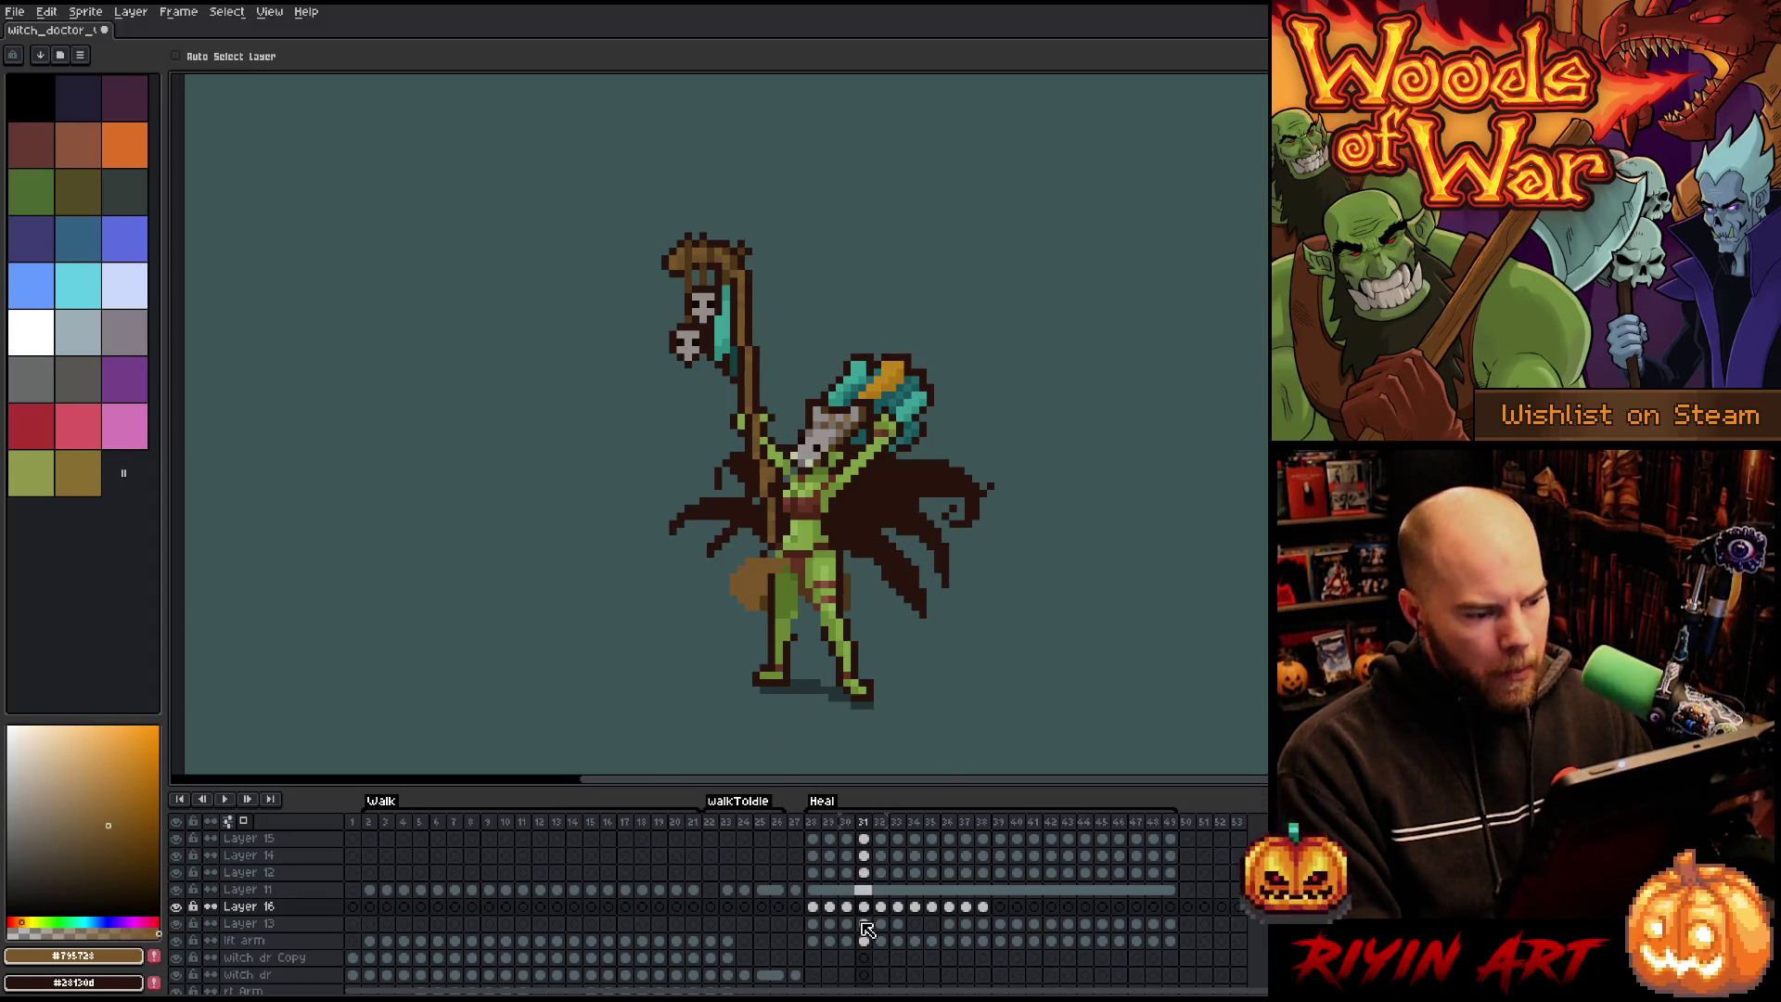
key(Right)
key(Left)
key(Left)
key(Right)
key(Right)
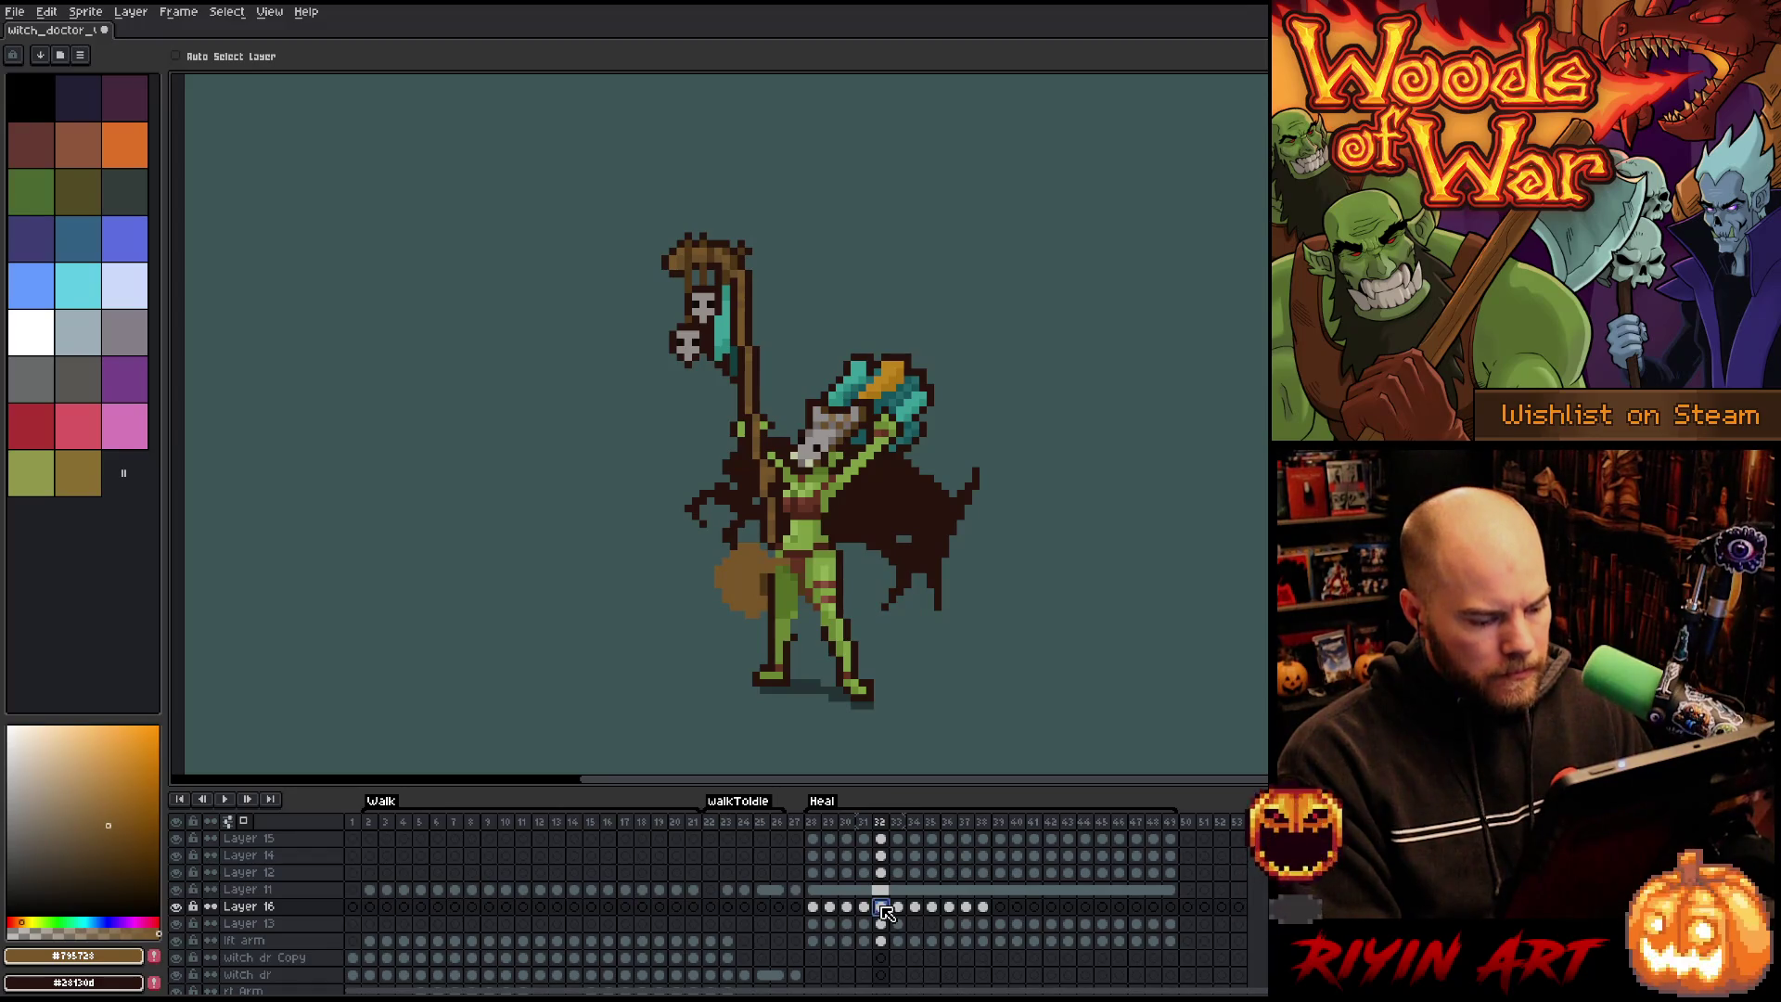
Marquee the staff-hand block and nudge it one pixel up and left on frame 33.
key(m)
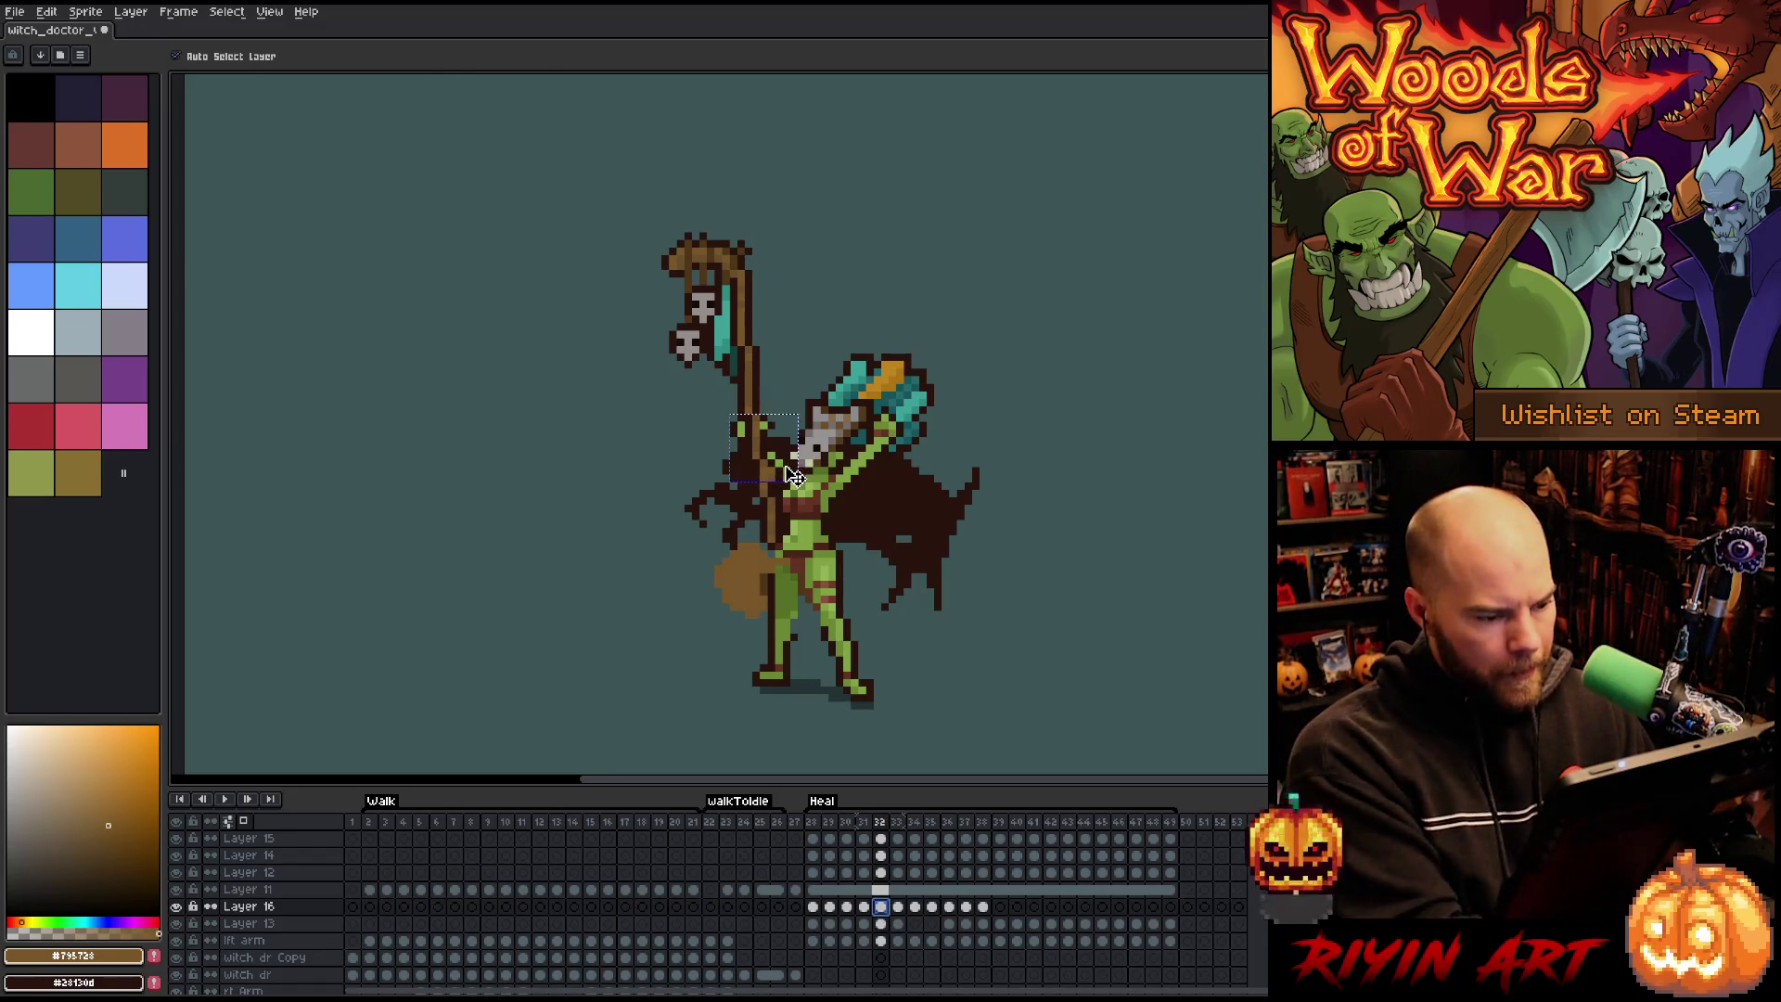
drag(800, 478, 725, 404)
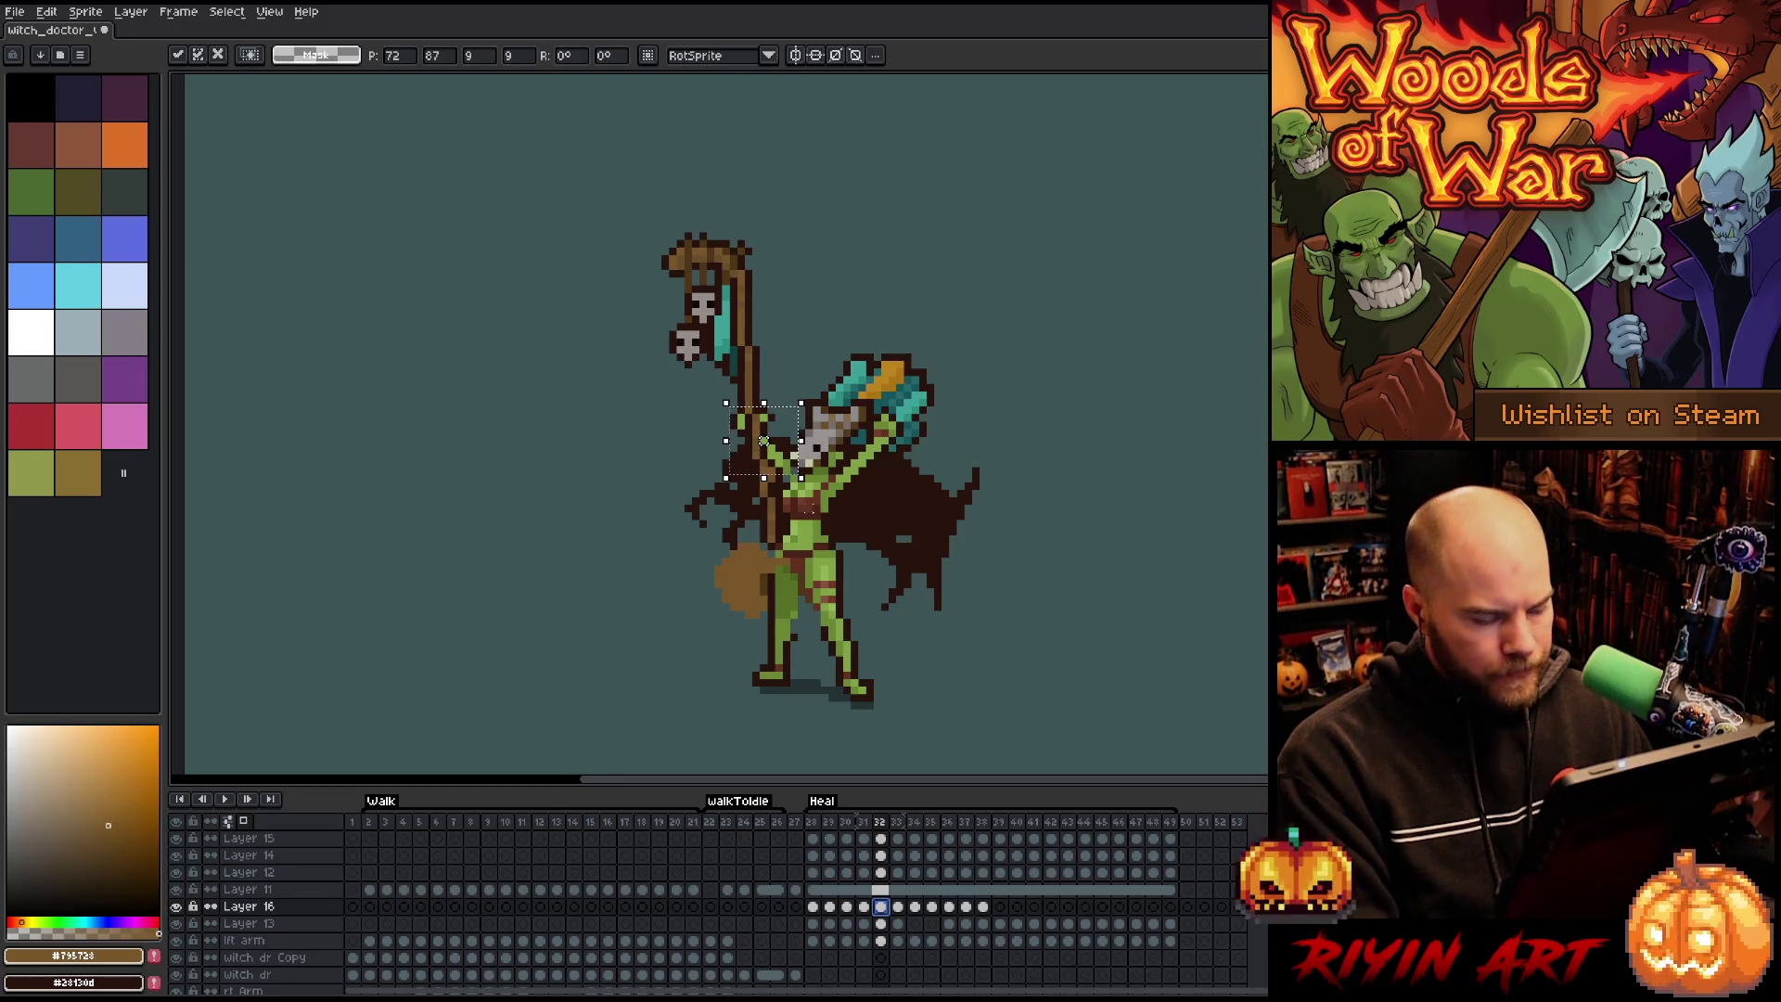
key(Right)
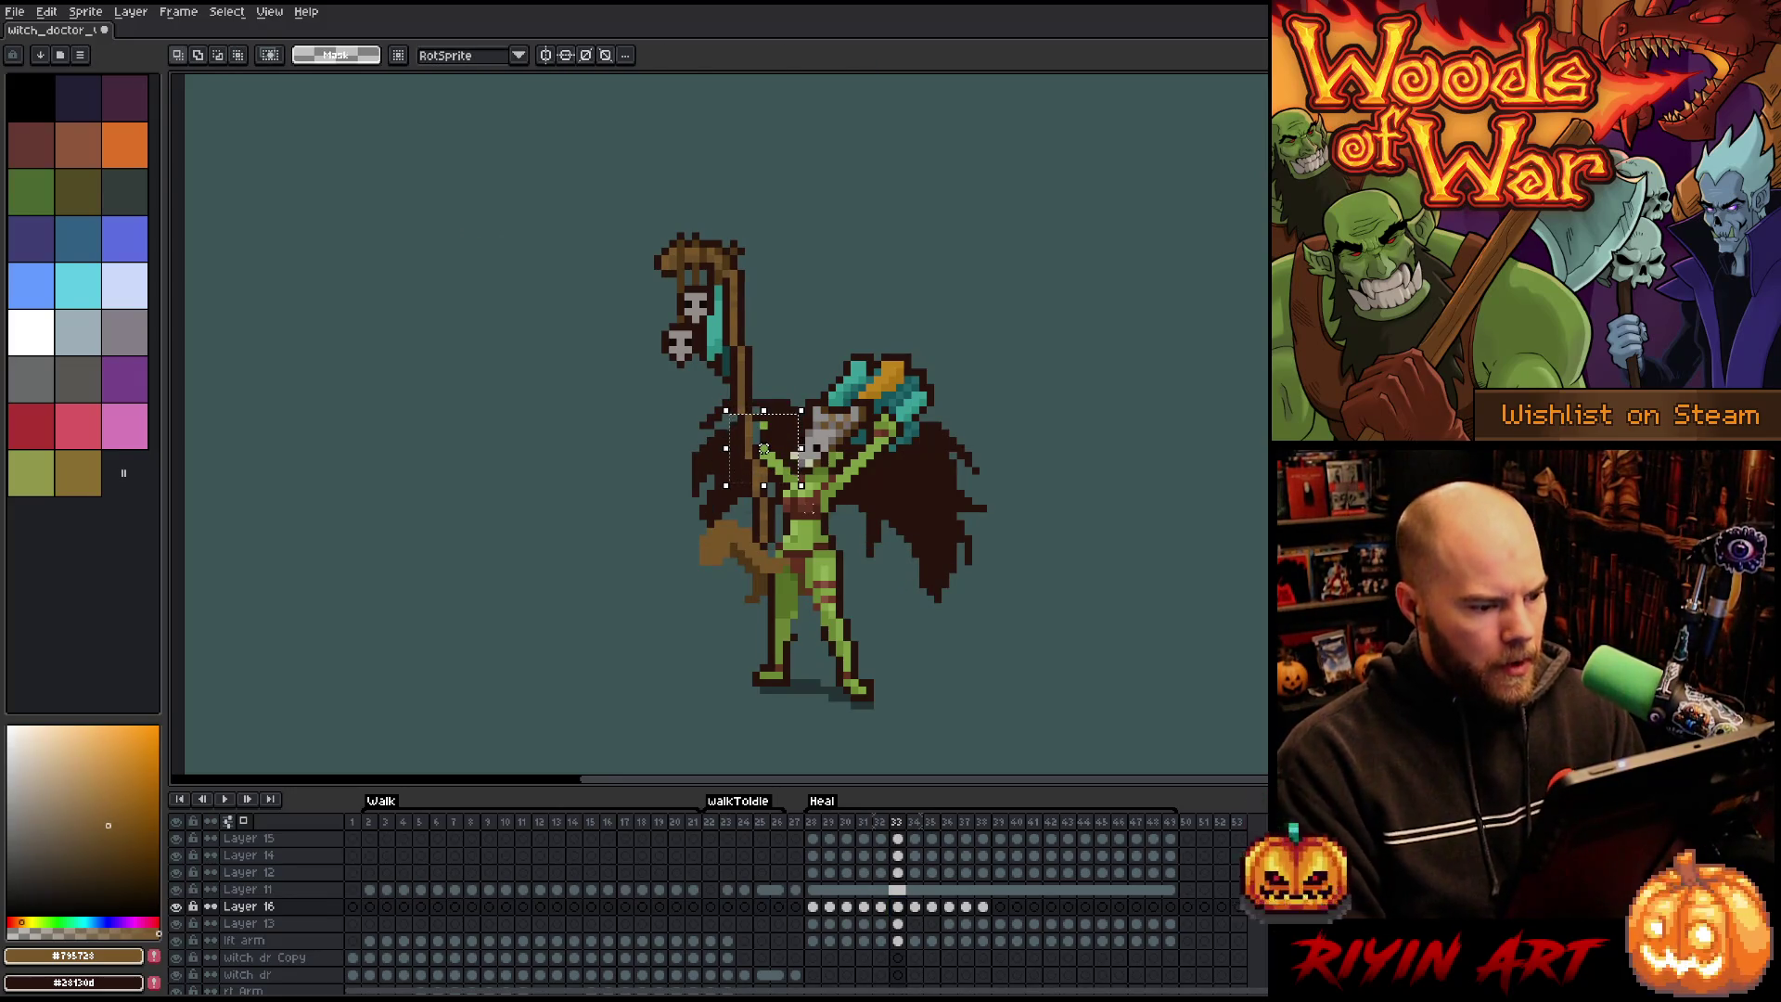
key(Up)
key(Left)
key(comma)
key(period)
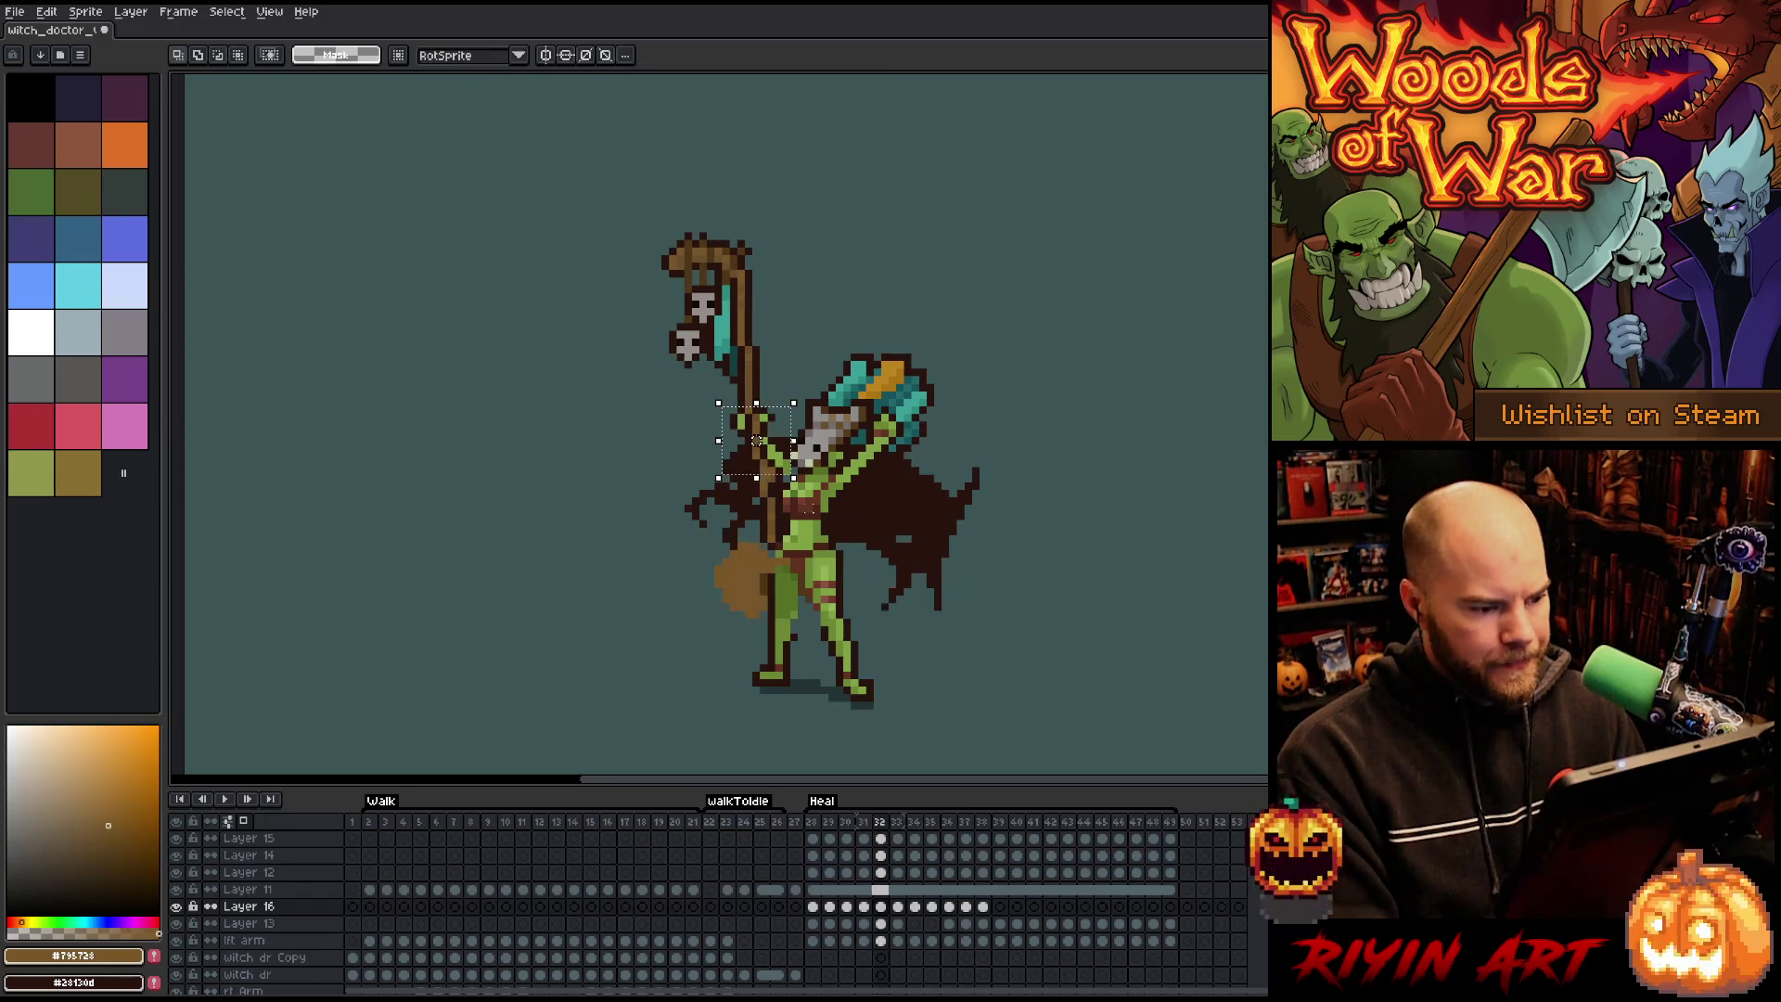
key(comma)
key(period)
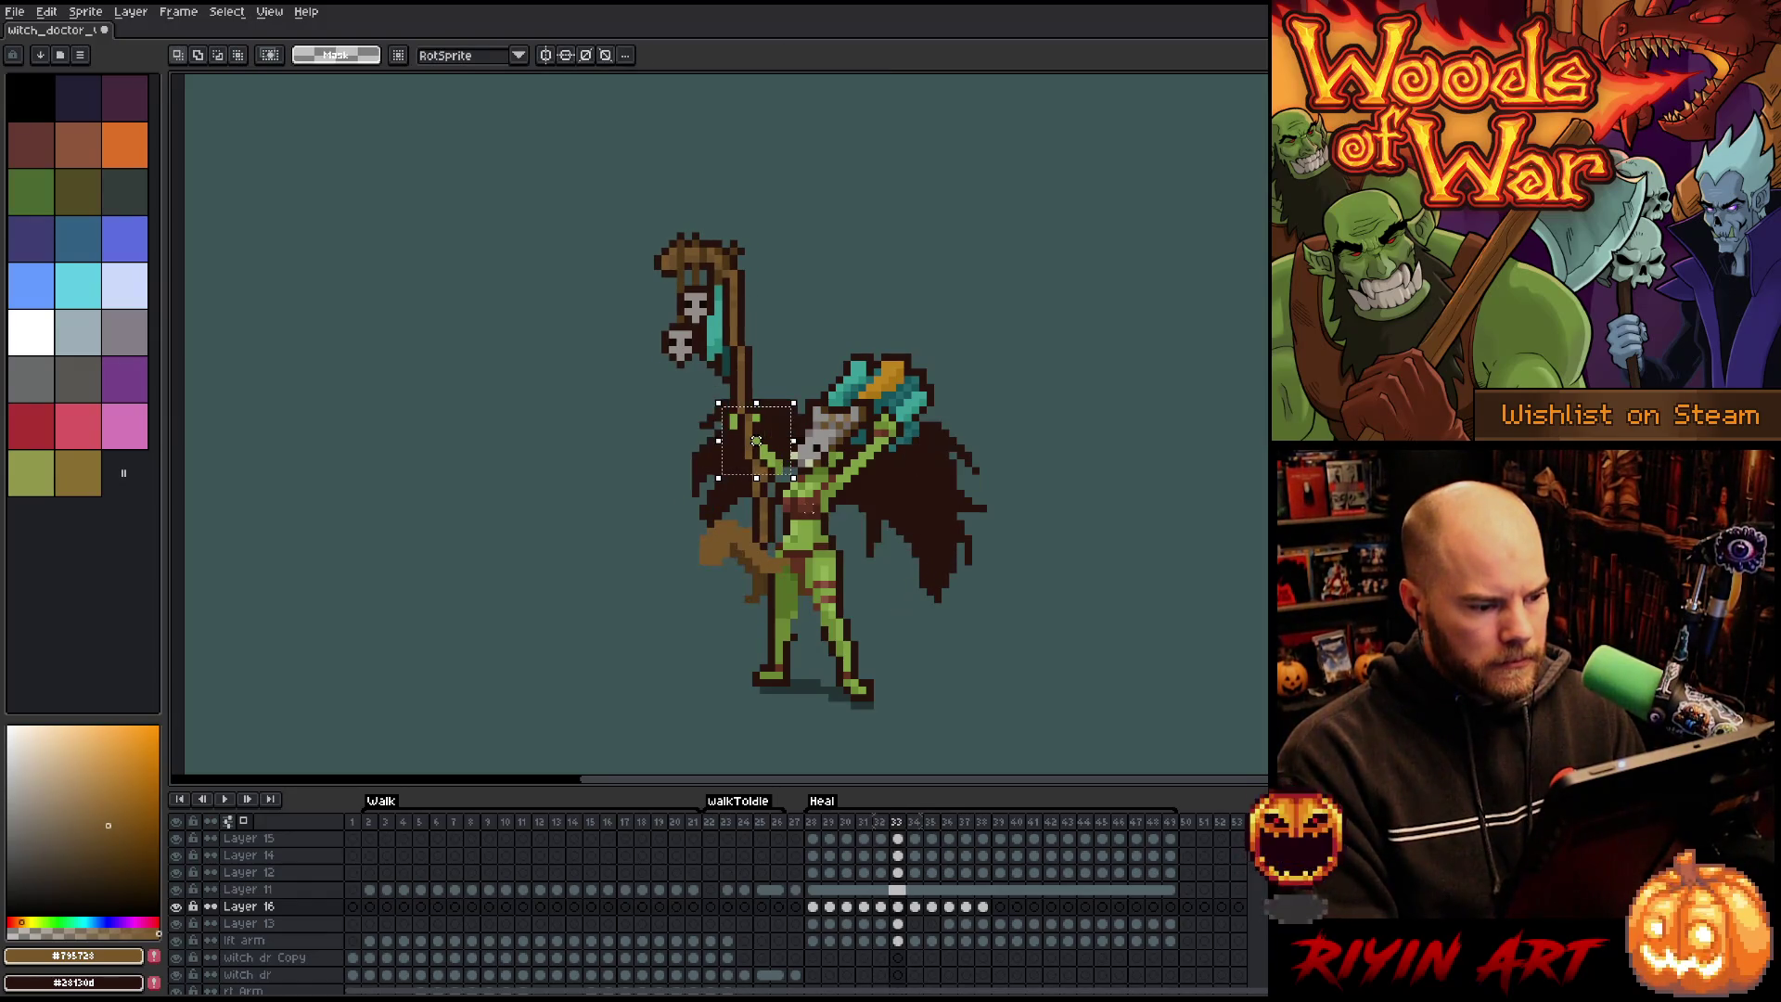
key(period)
Move the hand block up a pixel on frame 34 and up-left on frame 36.
drag(763, 449, 756, 441)
key(period)
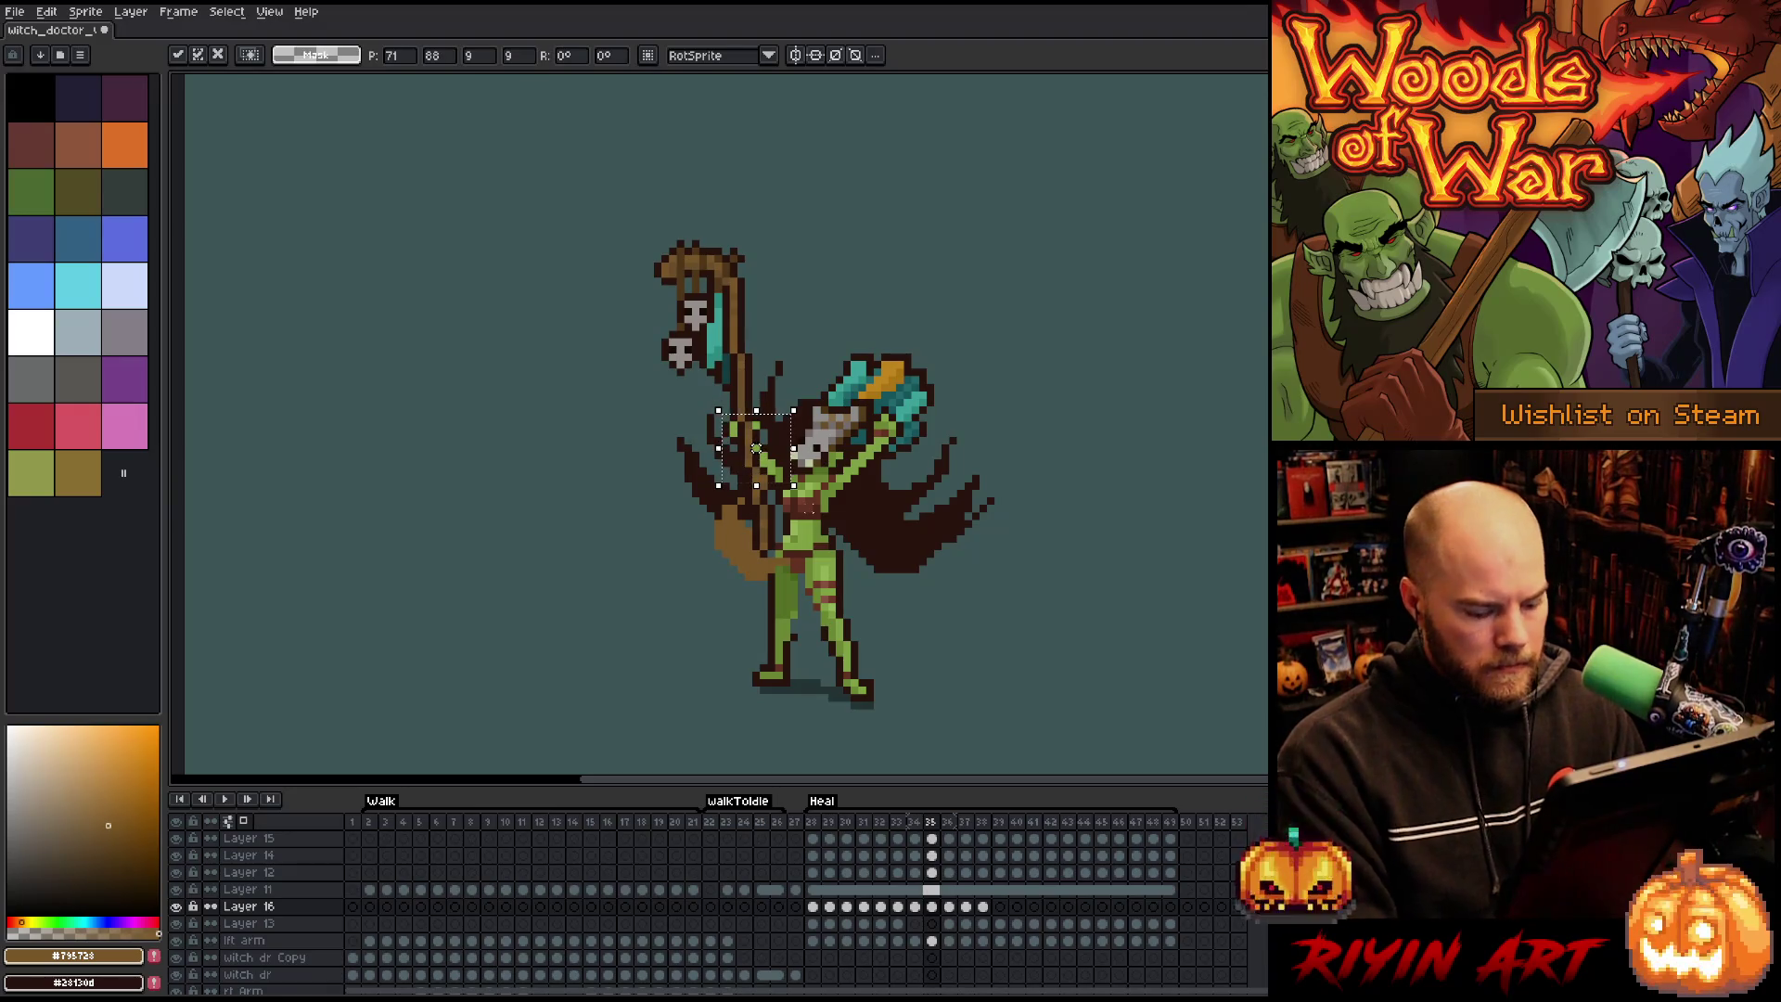
key(period)
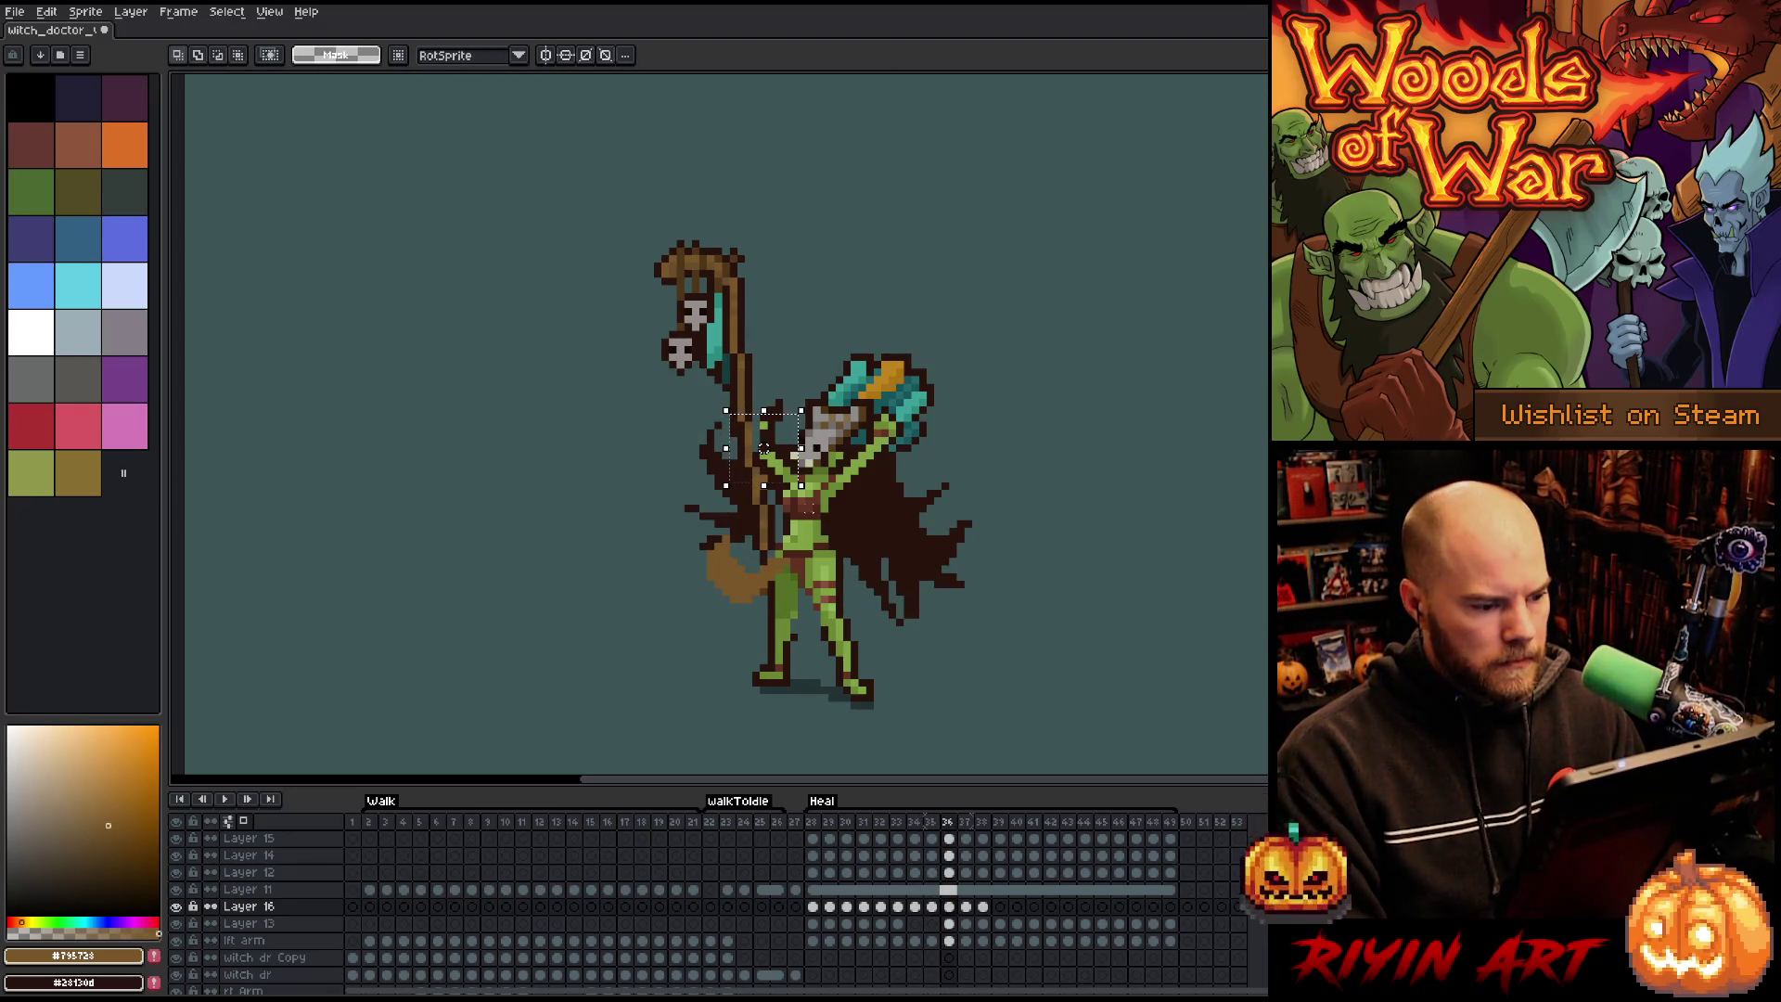
drag(764, 449, 756, 441)
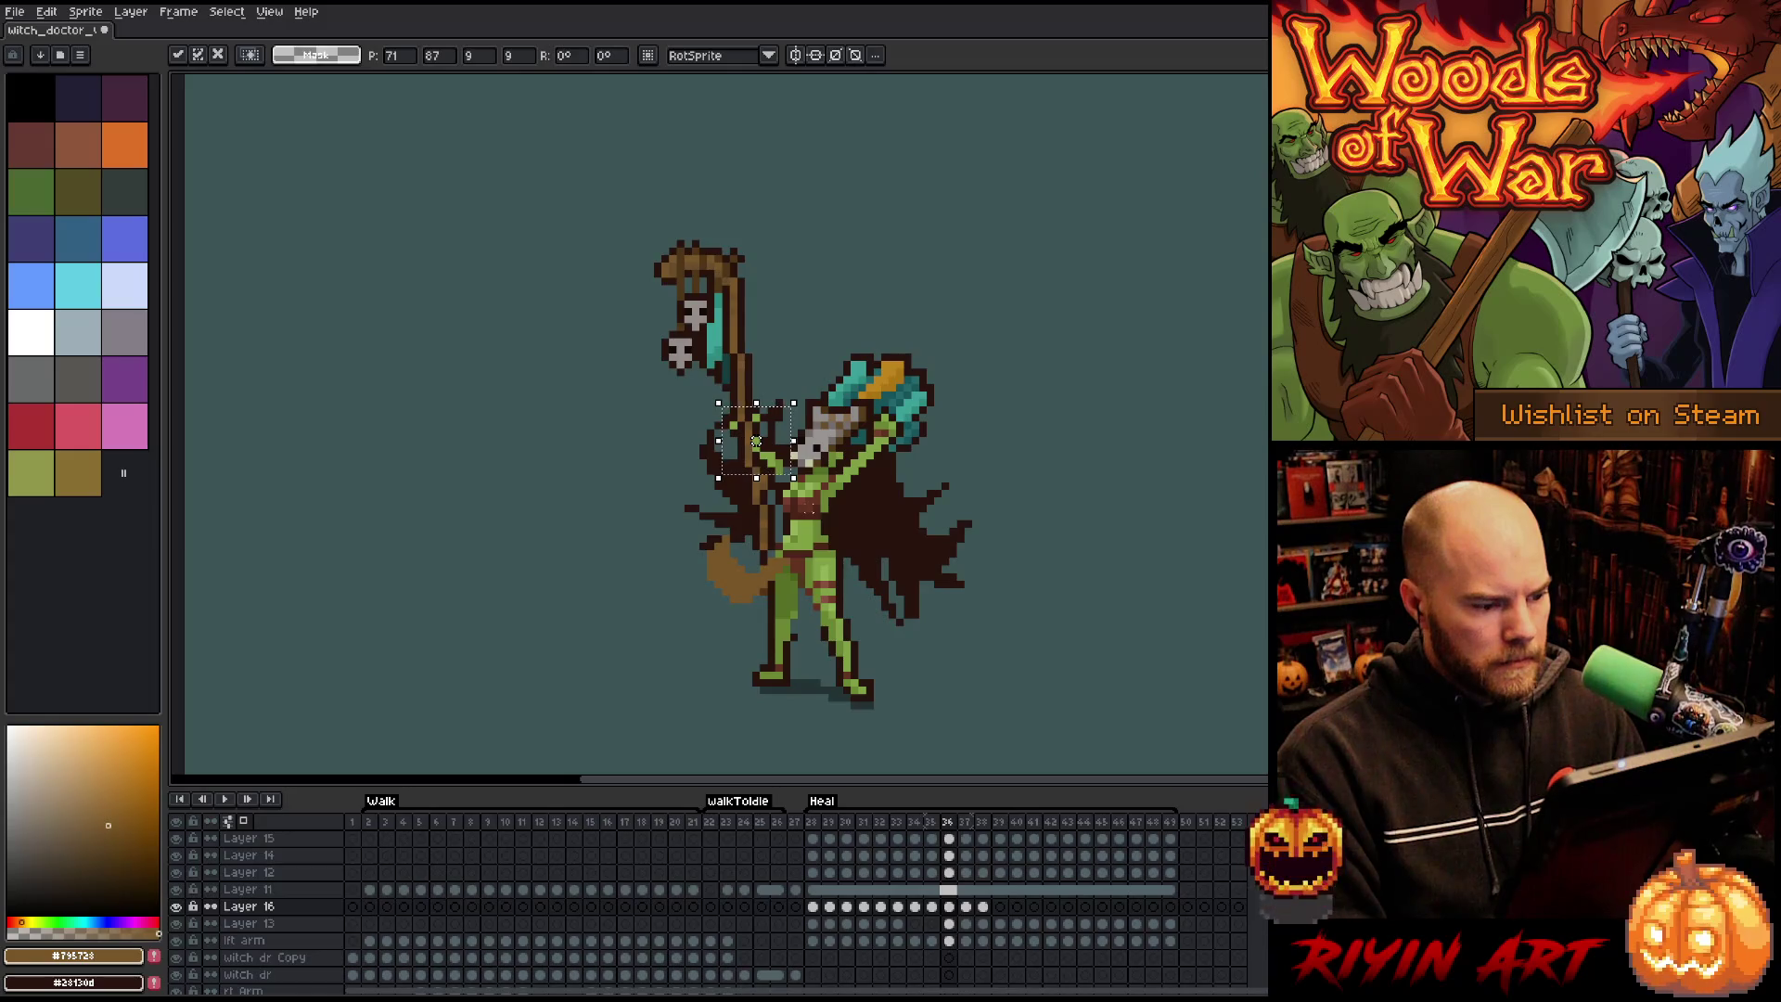
key(comma)
key(period)
key(period)
key(comma)
key(period)
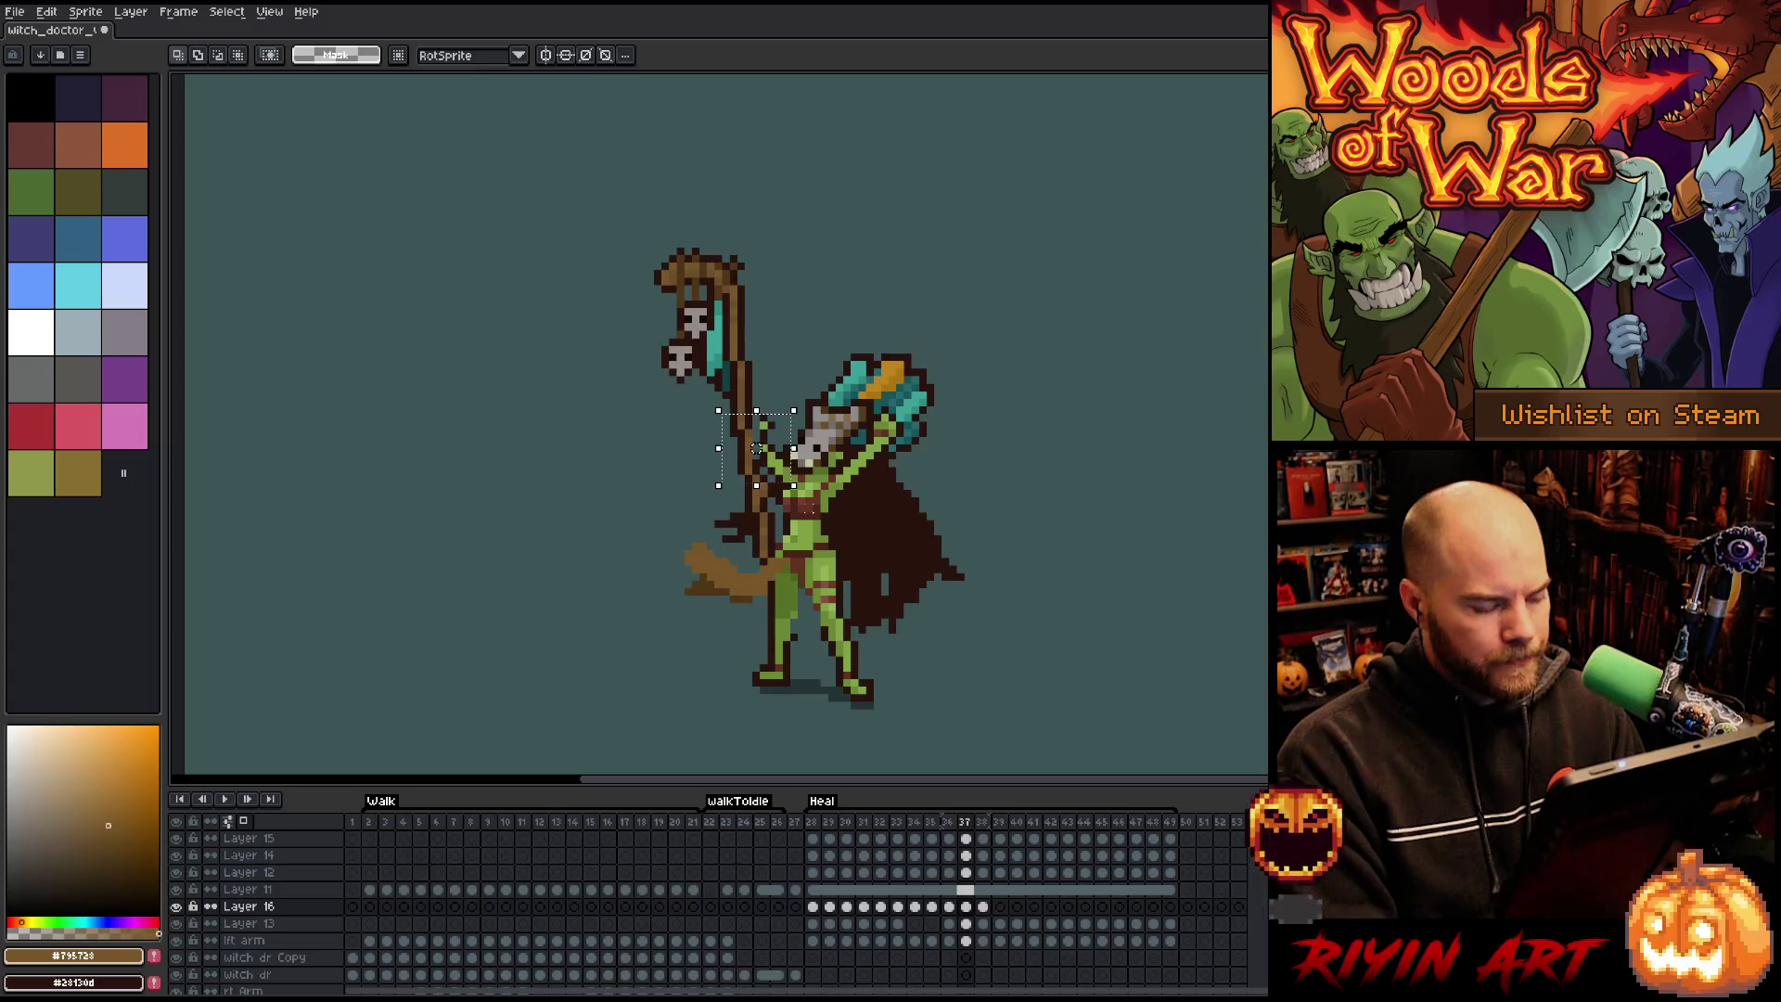
Shift the hand one pixel left on frames 37 and 38, reaching frame 39.
key(Left)
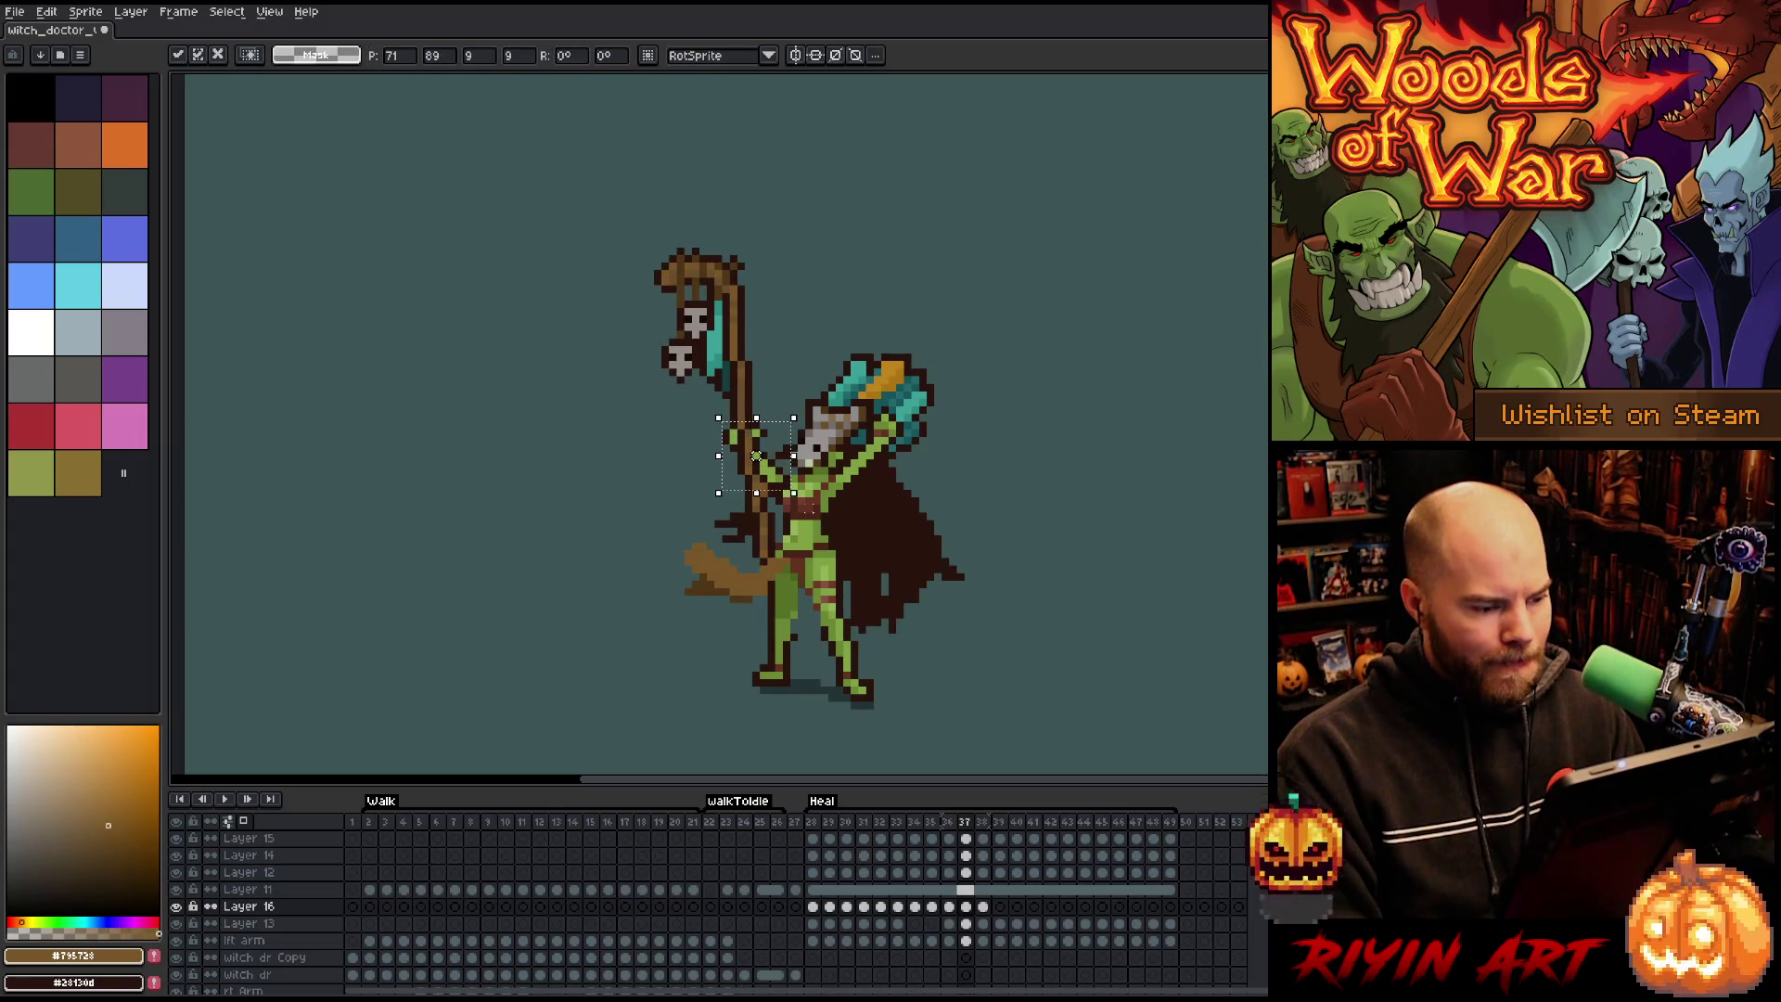
key(Return)
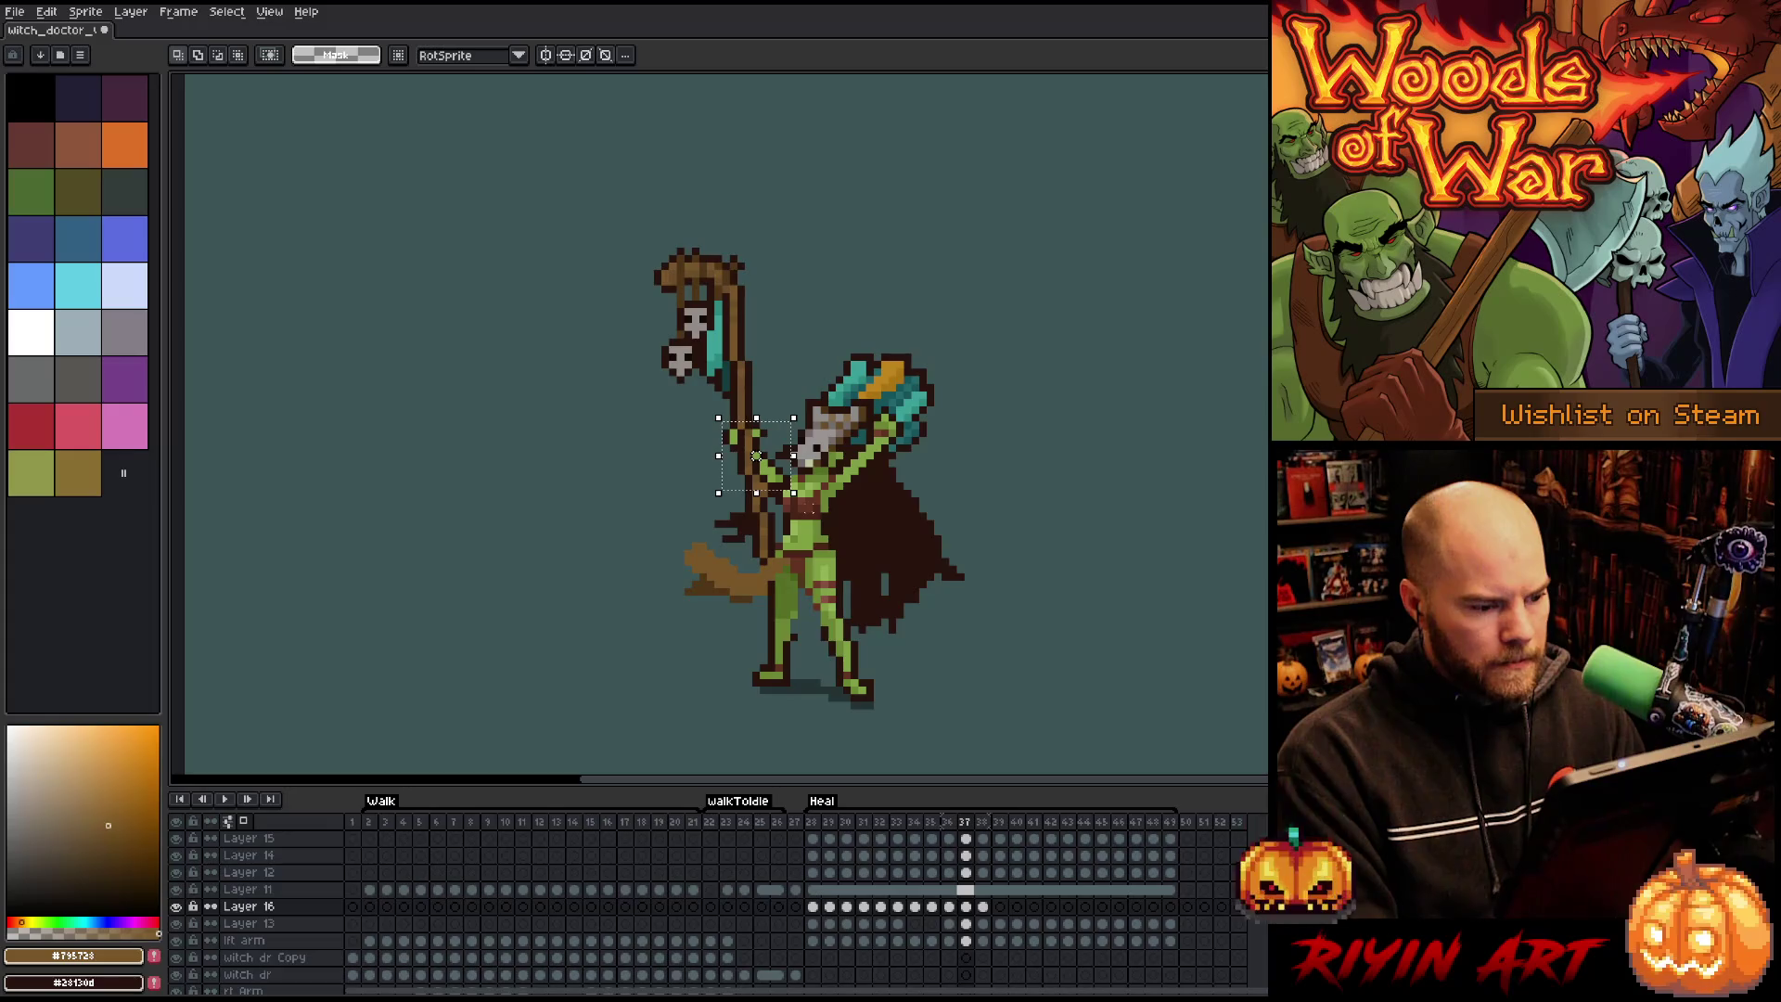
key(period)
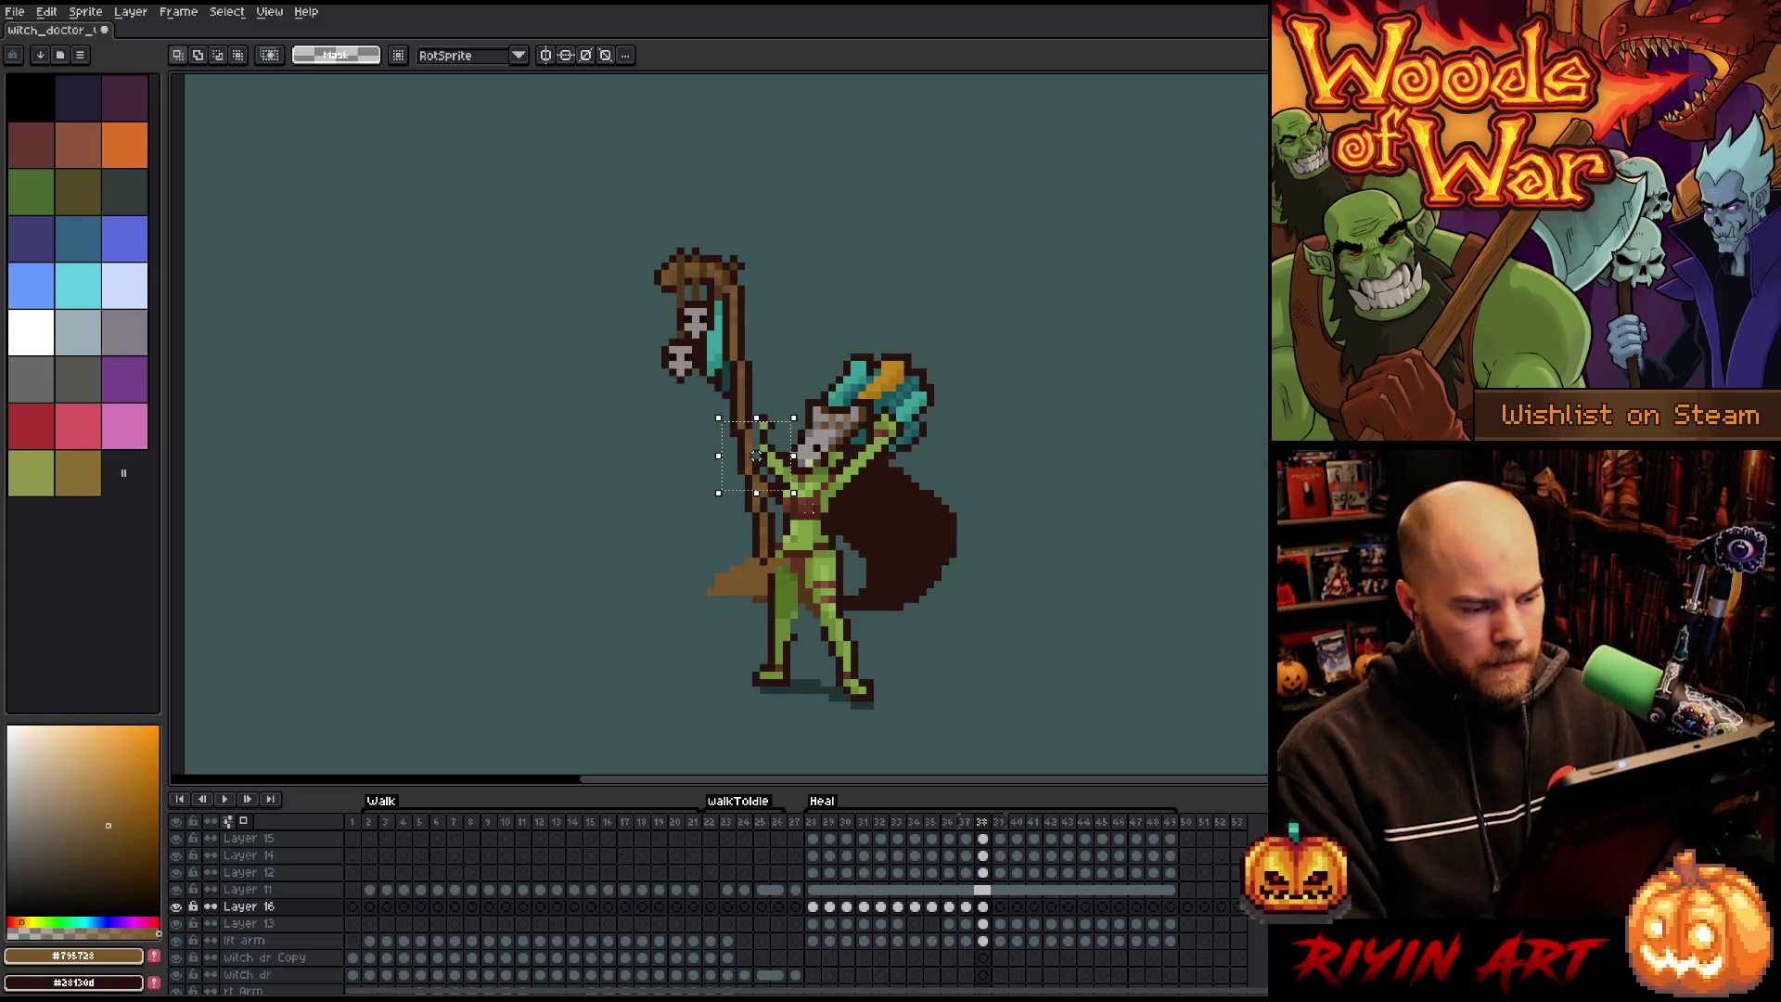
key(Left)
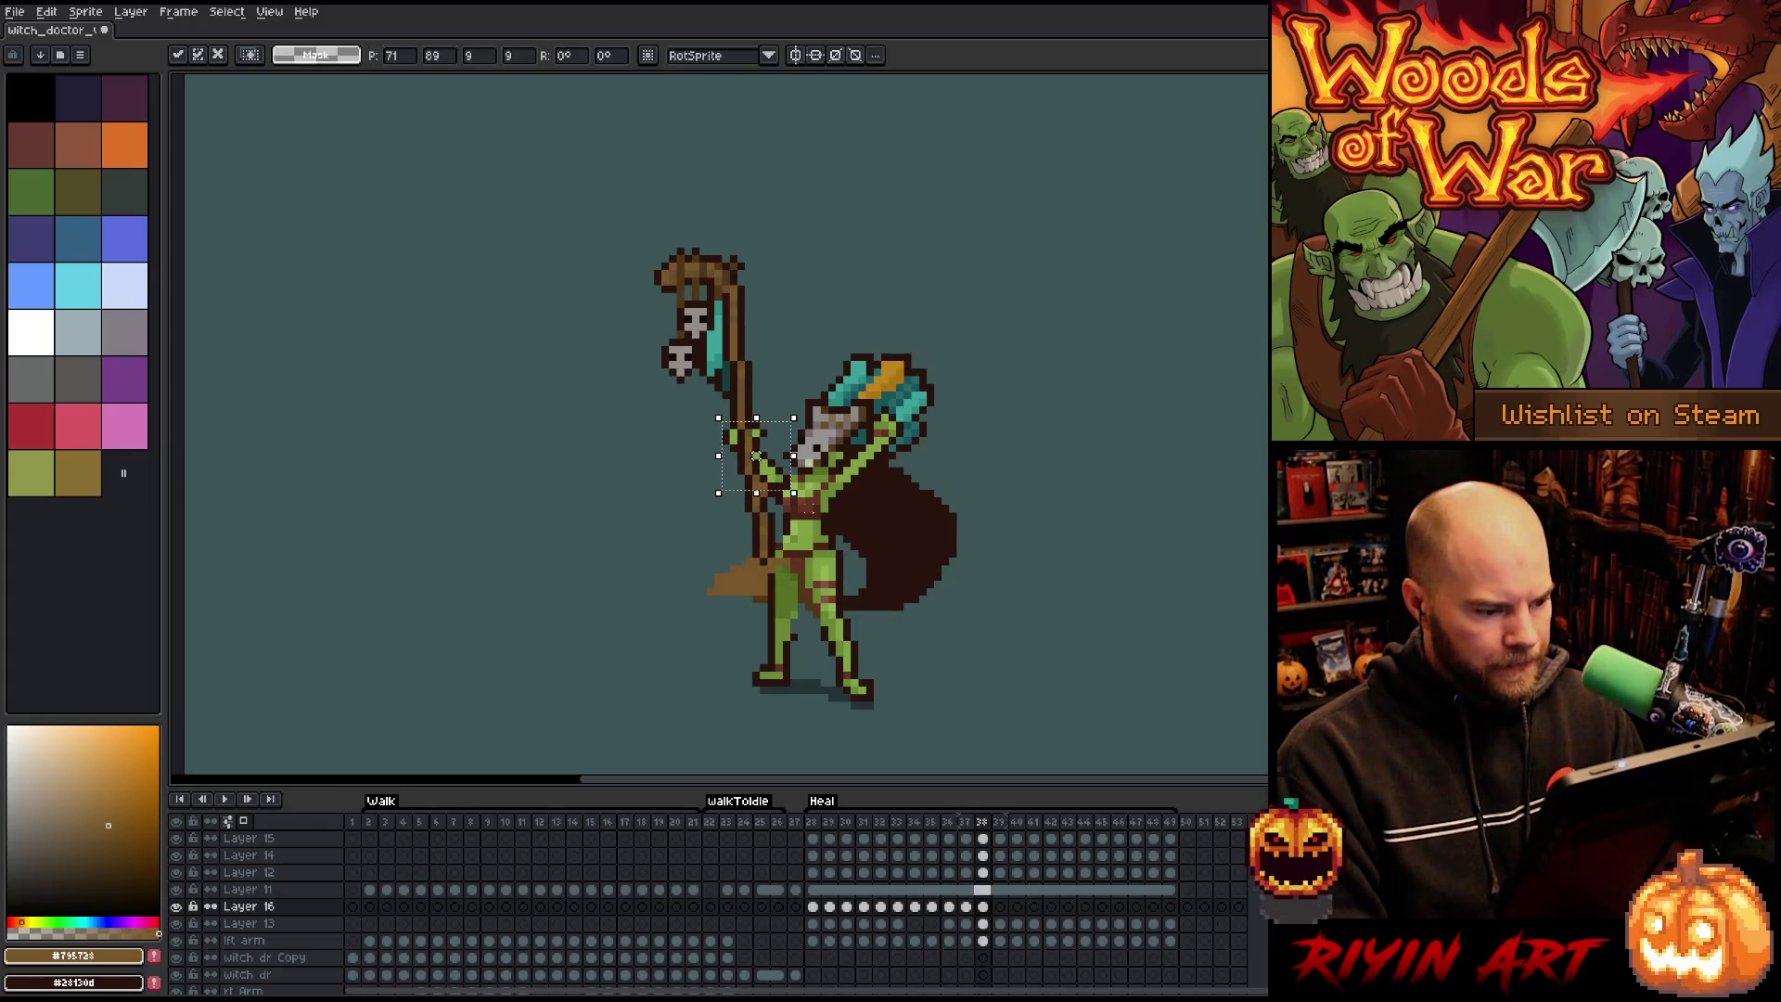
key(Return)
key(period)
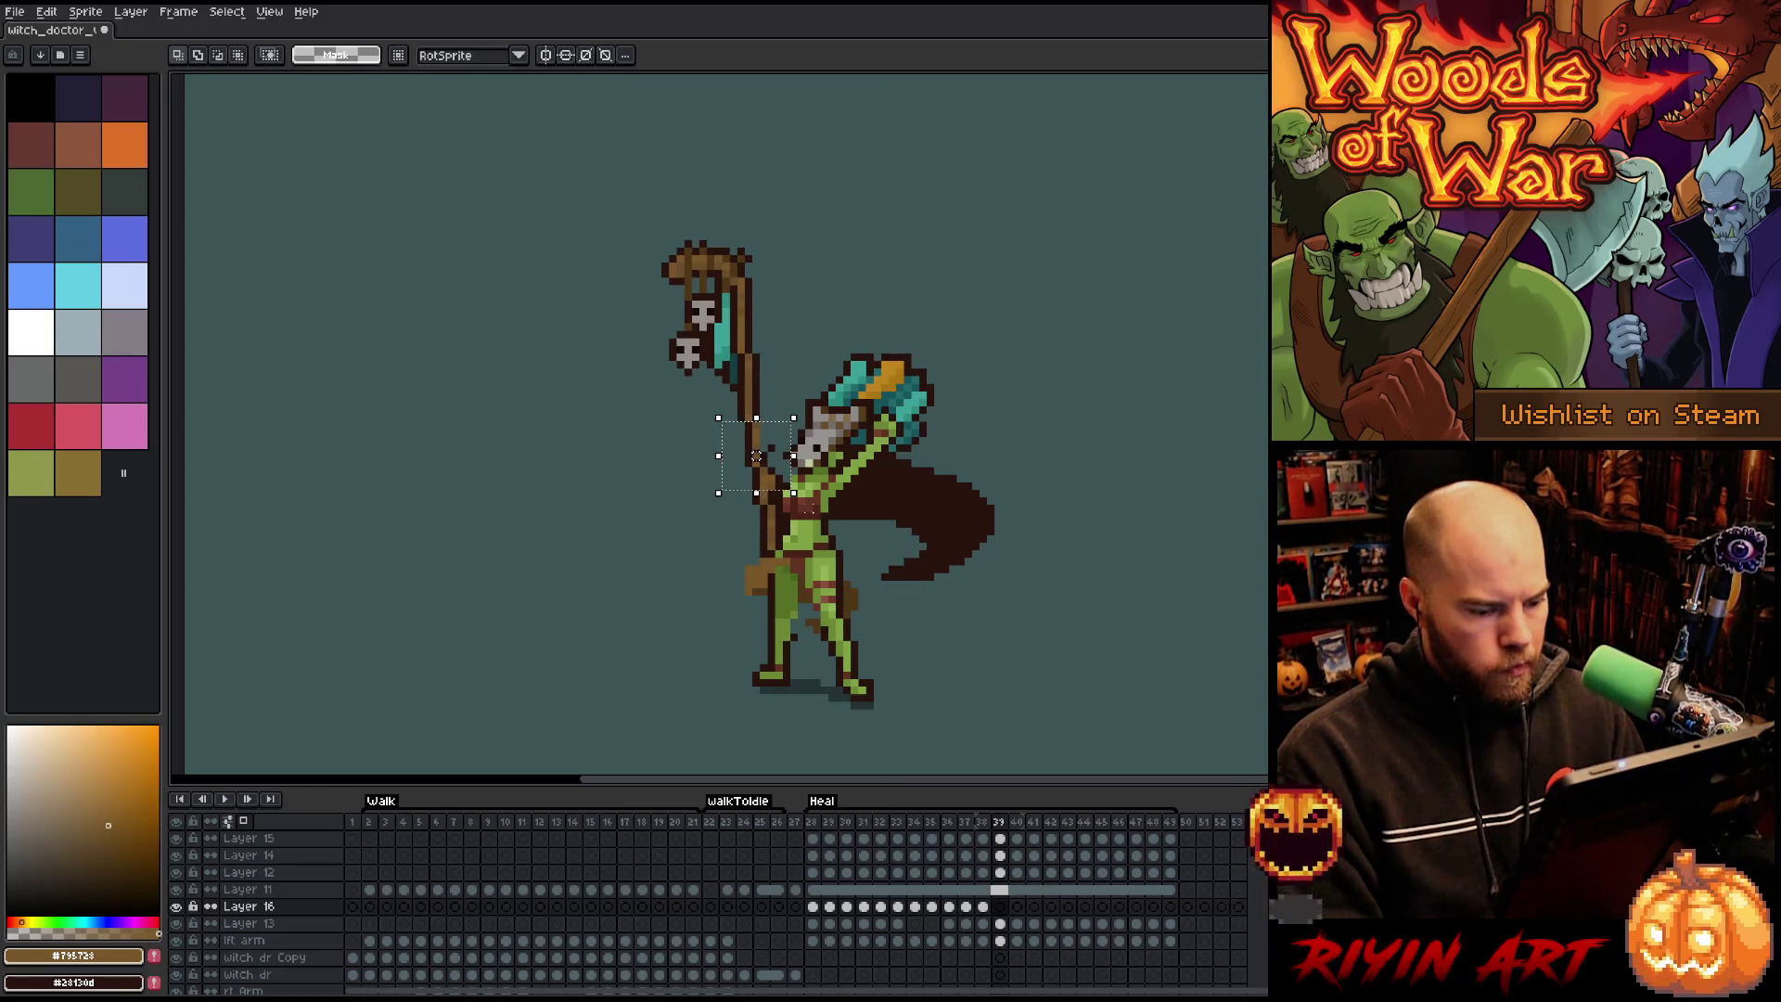
Select Layer 16's cels for frames 28–38 and add a new Layer 17 above it.
click(814, 908)
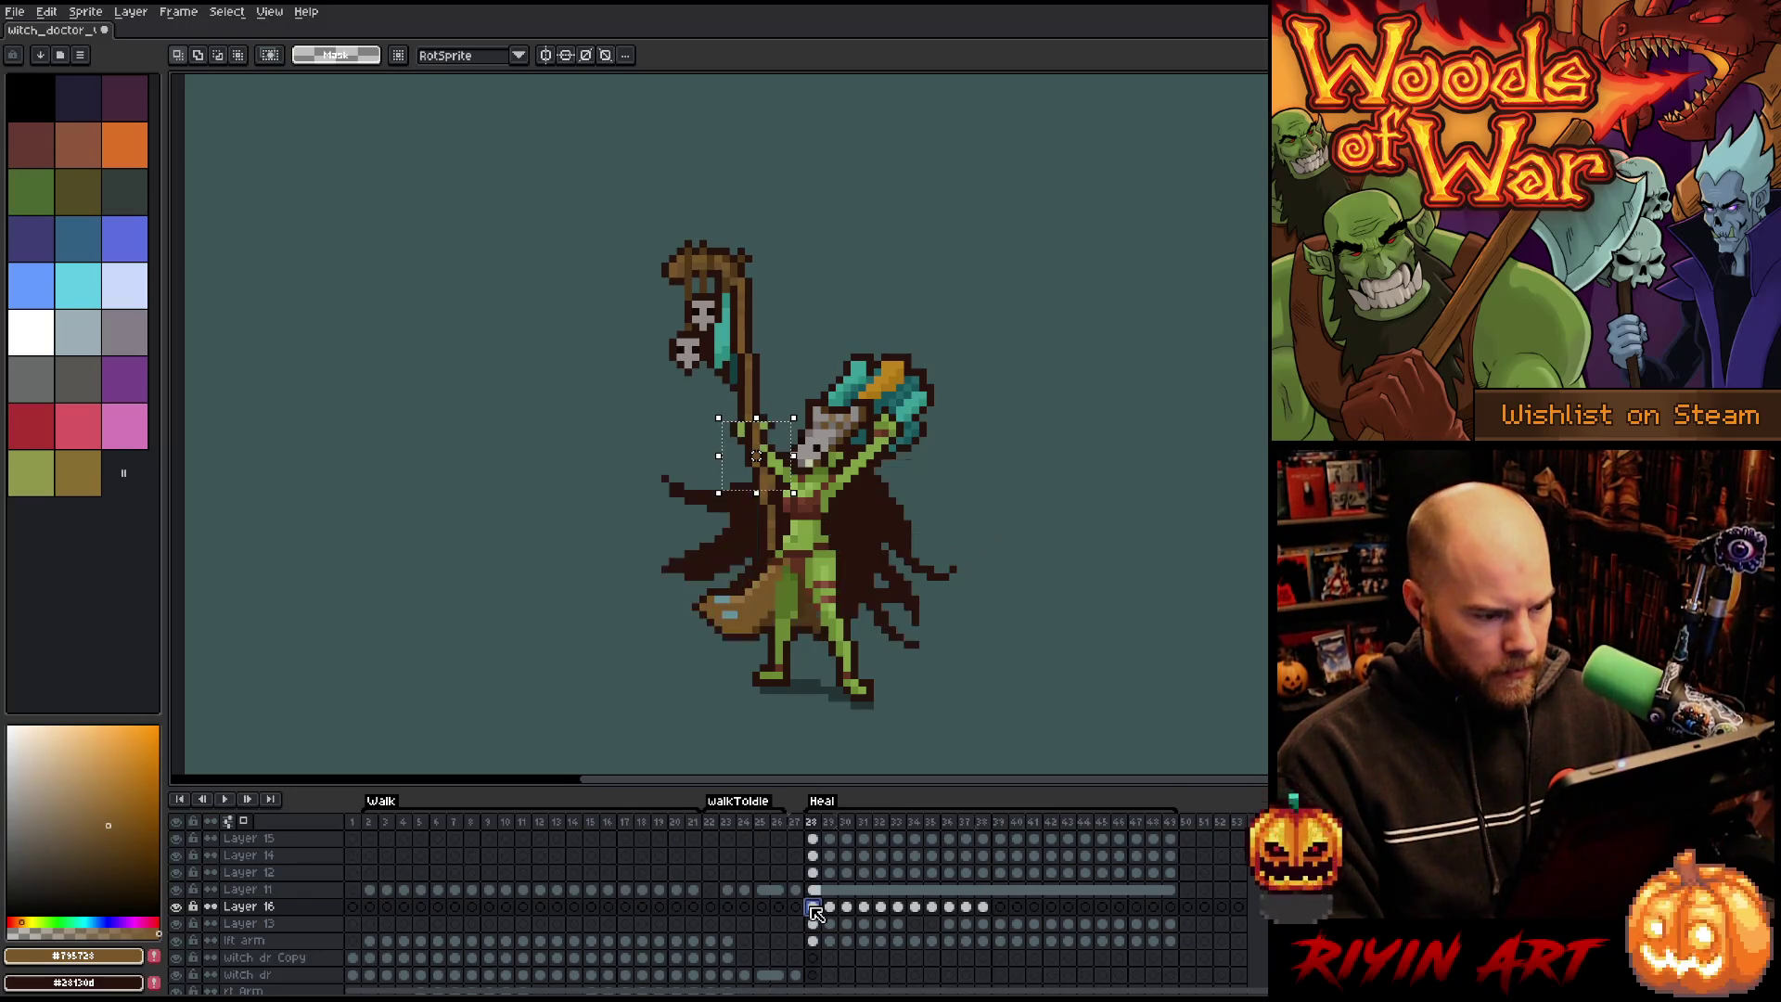
drag(986, 908, 818, 907)
click(815, 908)
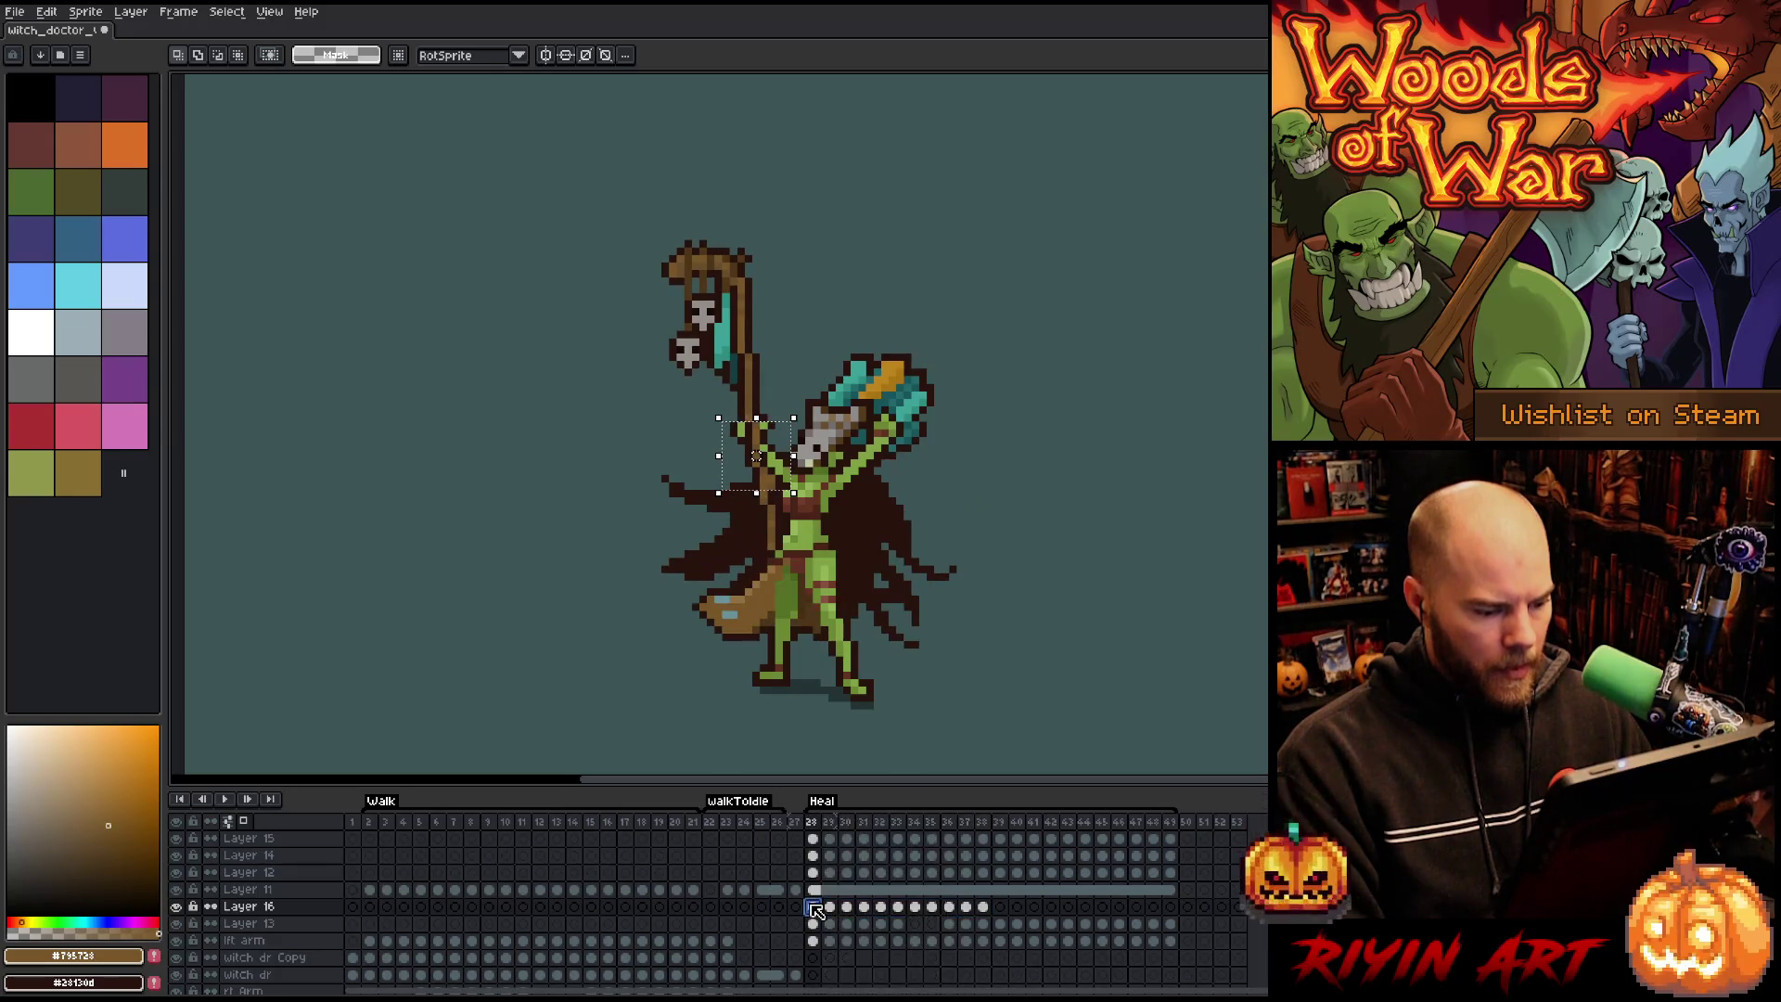
drag(814, 909, 993, 917)
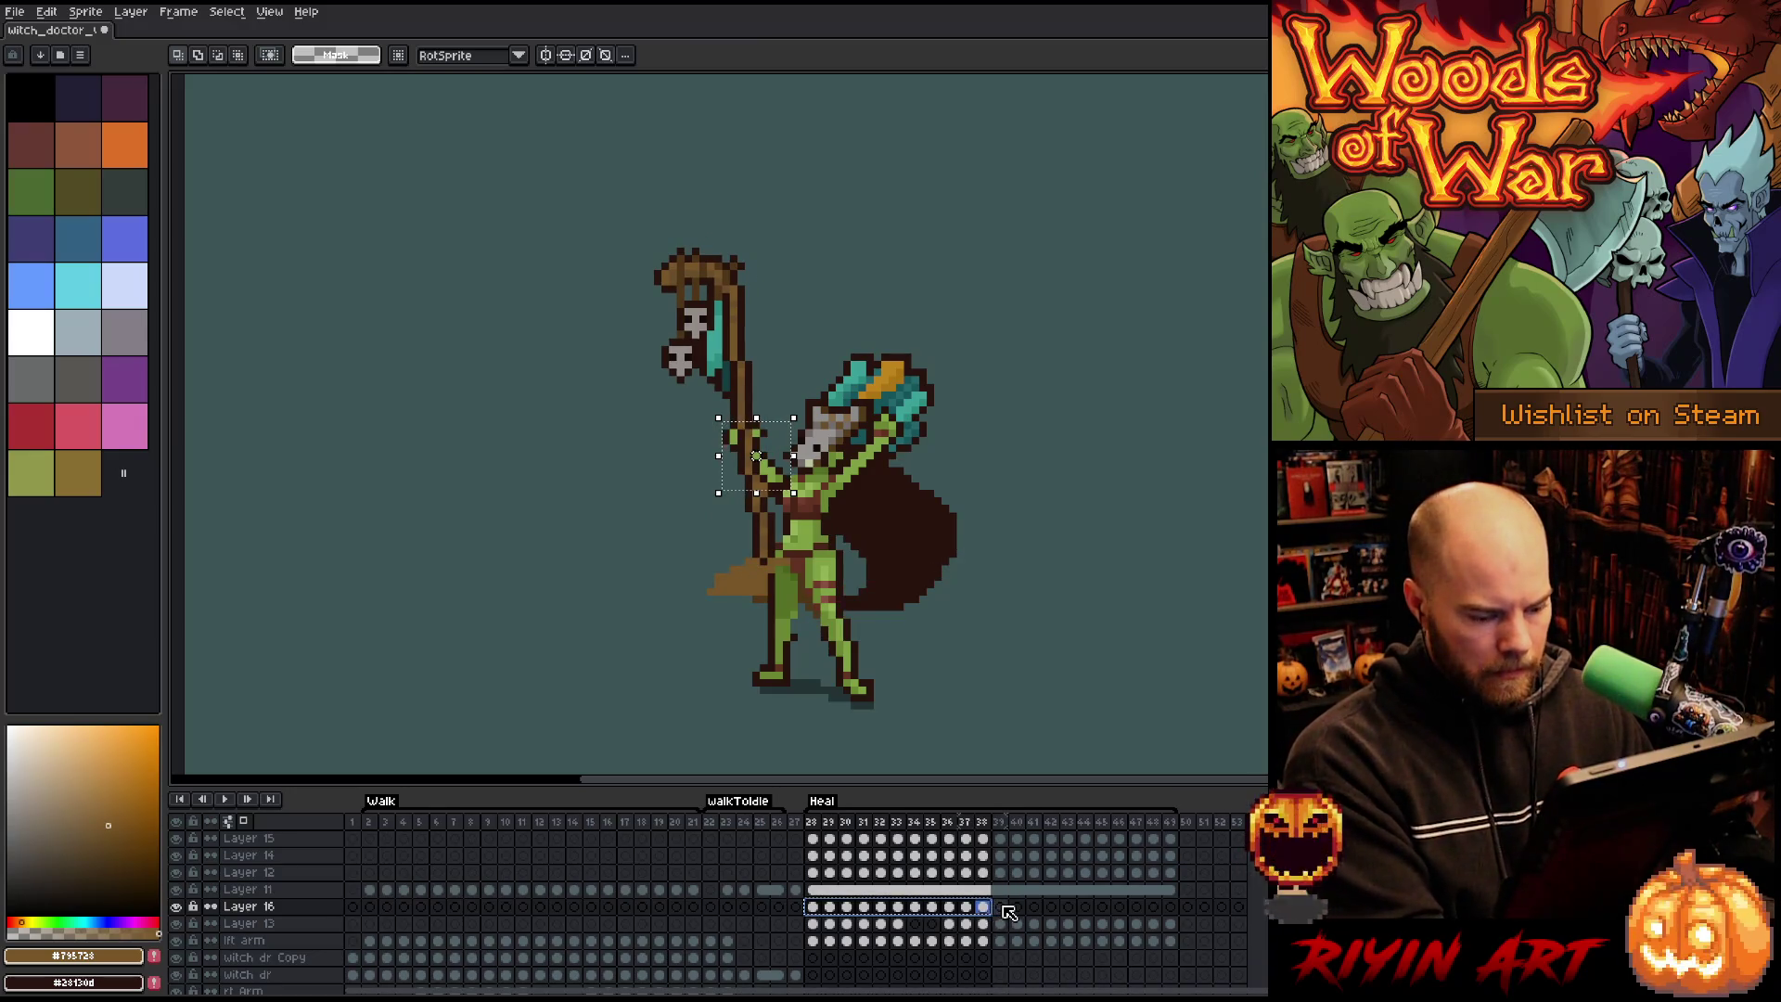
key(shift+n)
click(1002, 907)
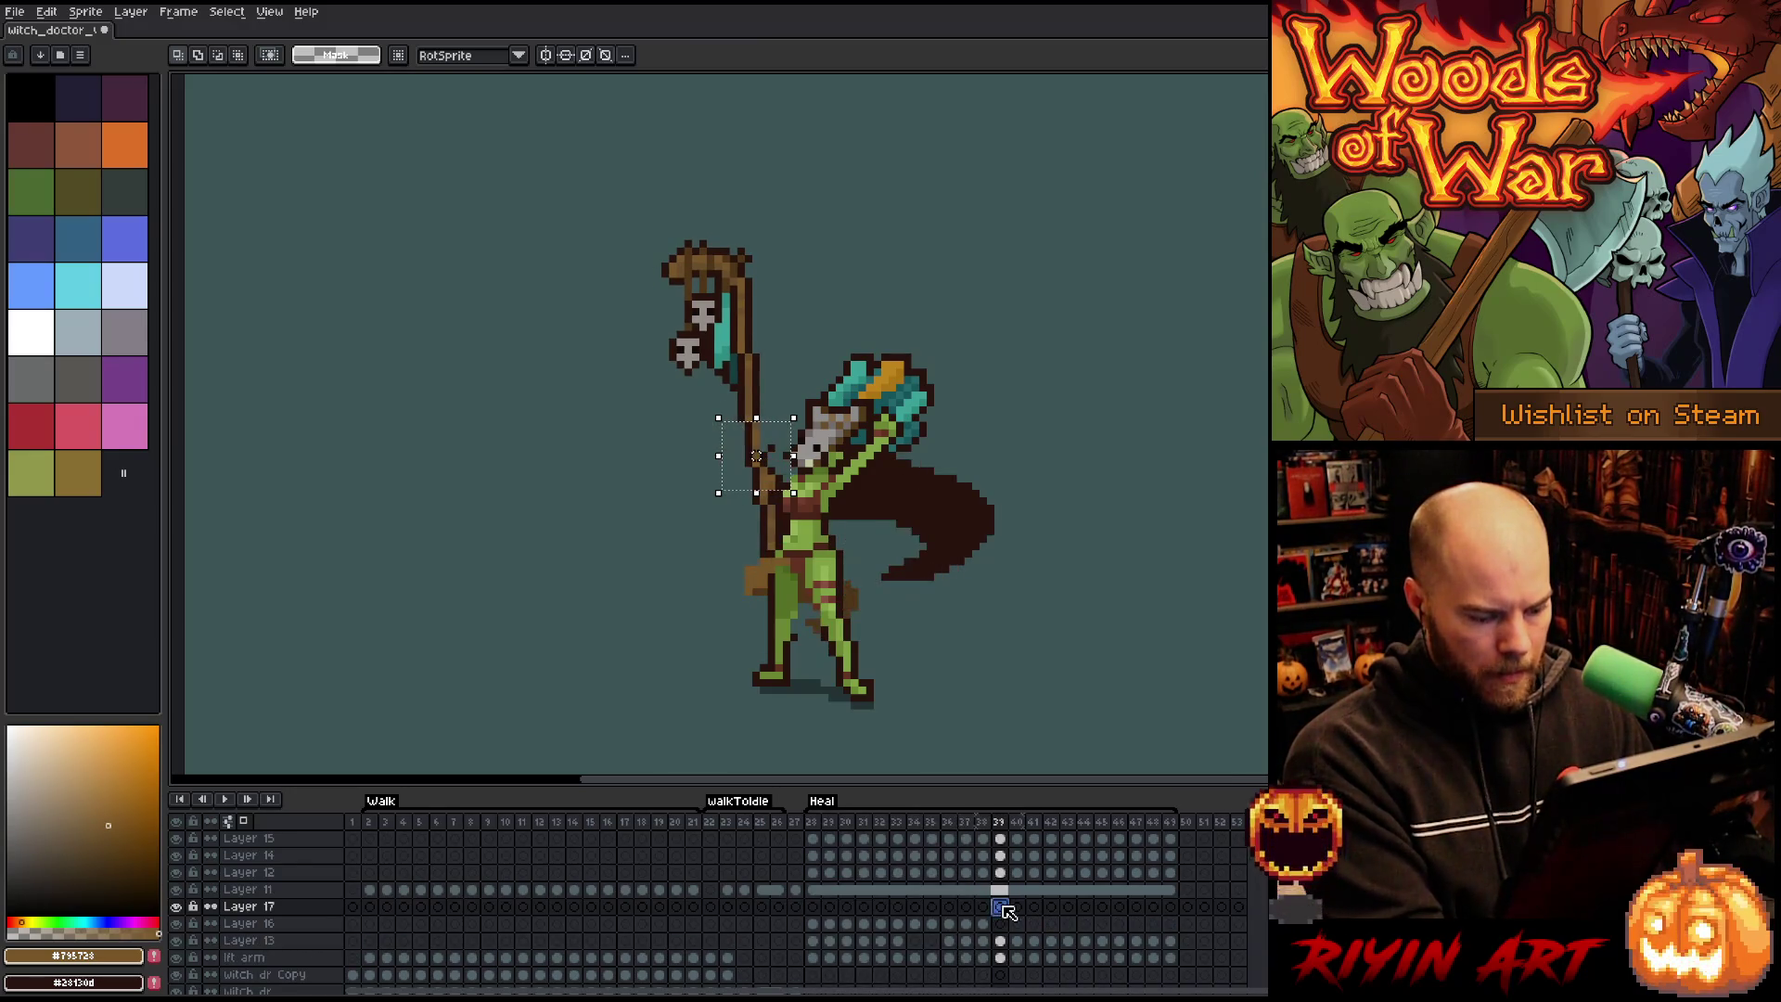
Copy the cels onto Layer 17 at frame 39, deselect, and play the animation.
mouse_move(984, 924)
mouse_down()
mouse_move(796, 924)
mouse_move(995, 926)
mouse_up()
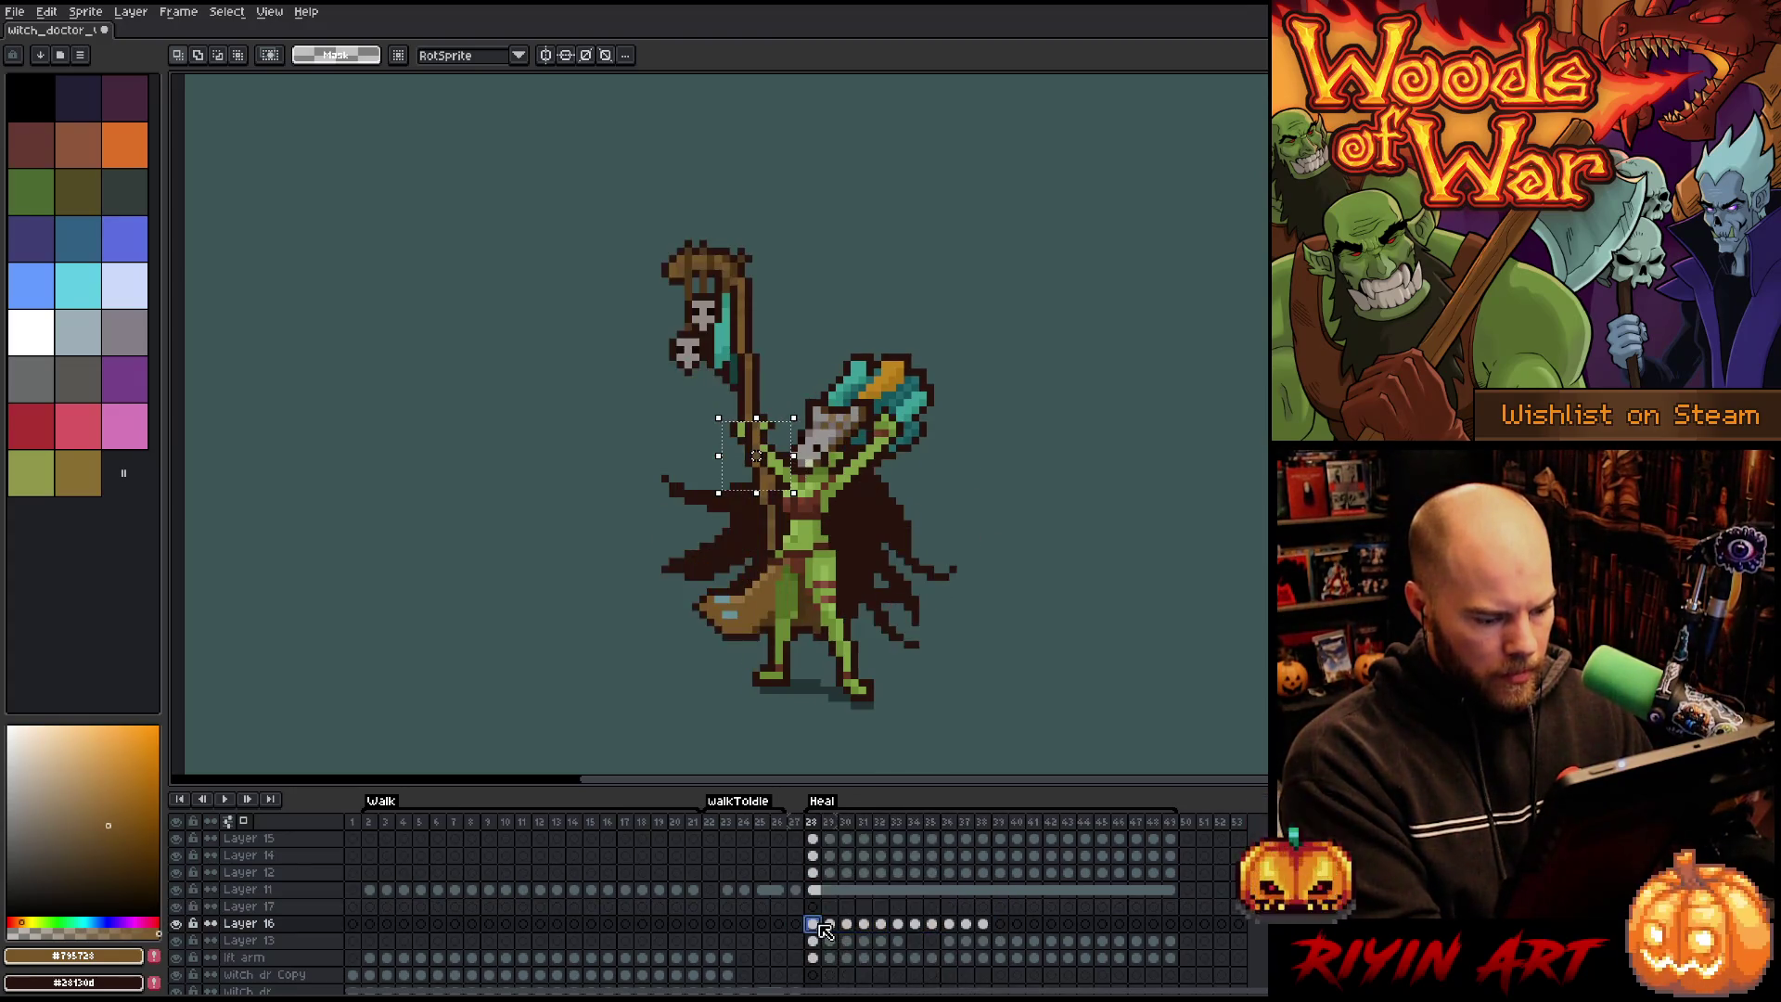
key(ctrl+c)
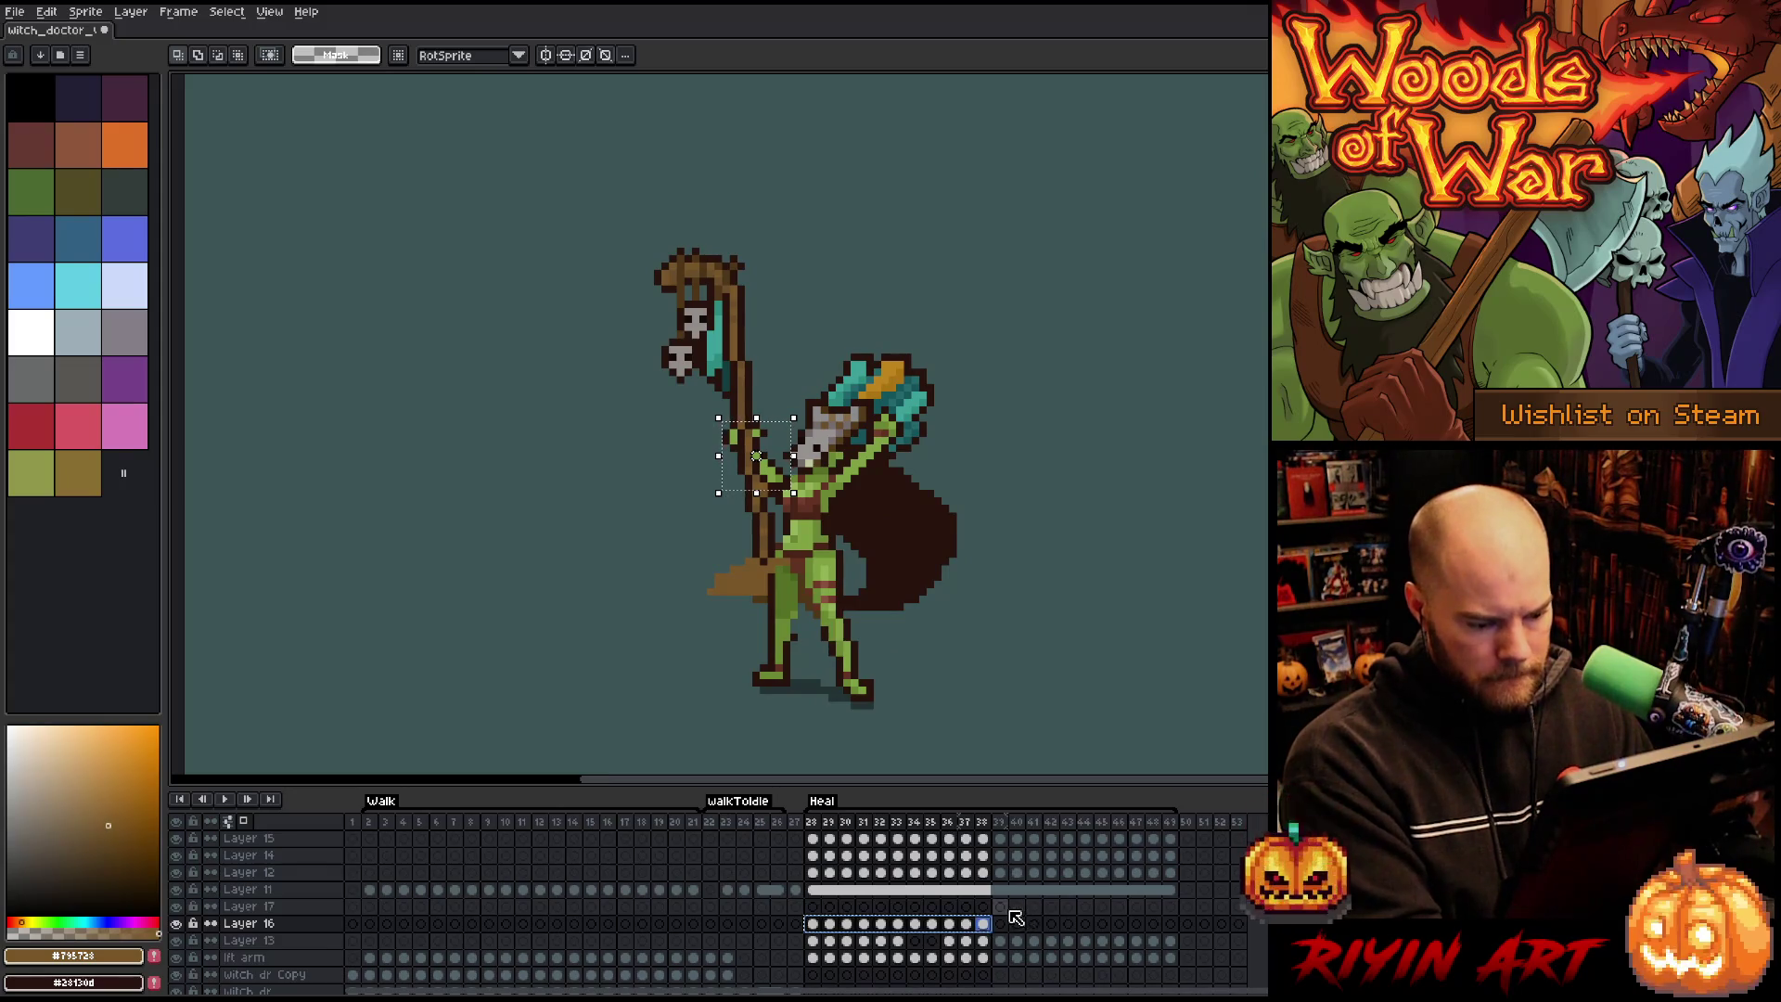
click(1007, 909)
key(ctrl+v)
click(815, 826)
key(ctrl+d)
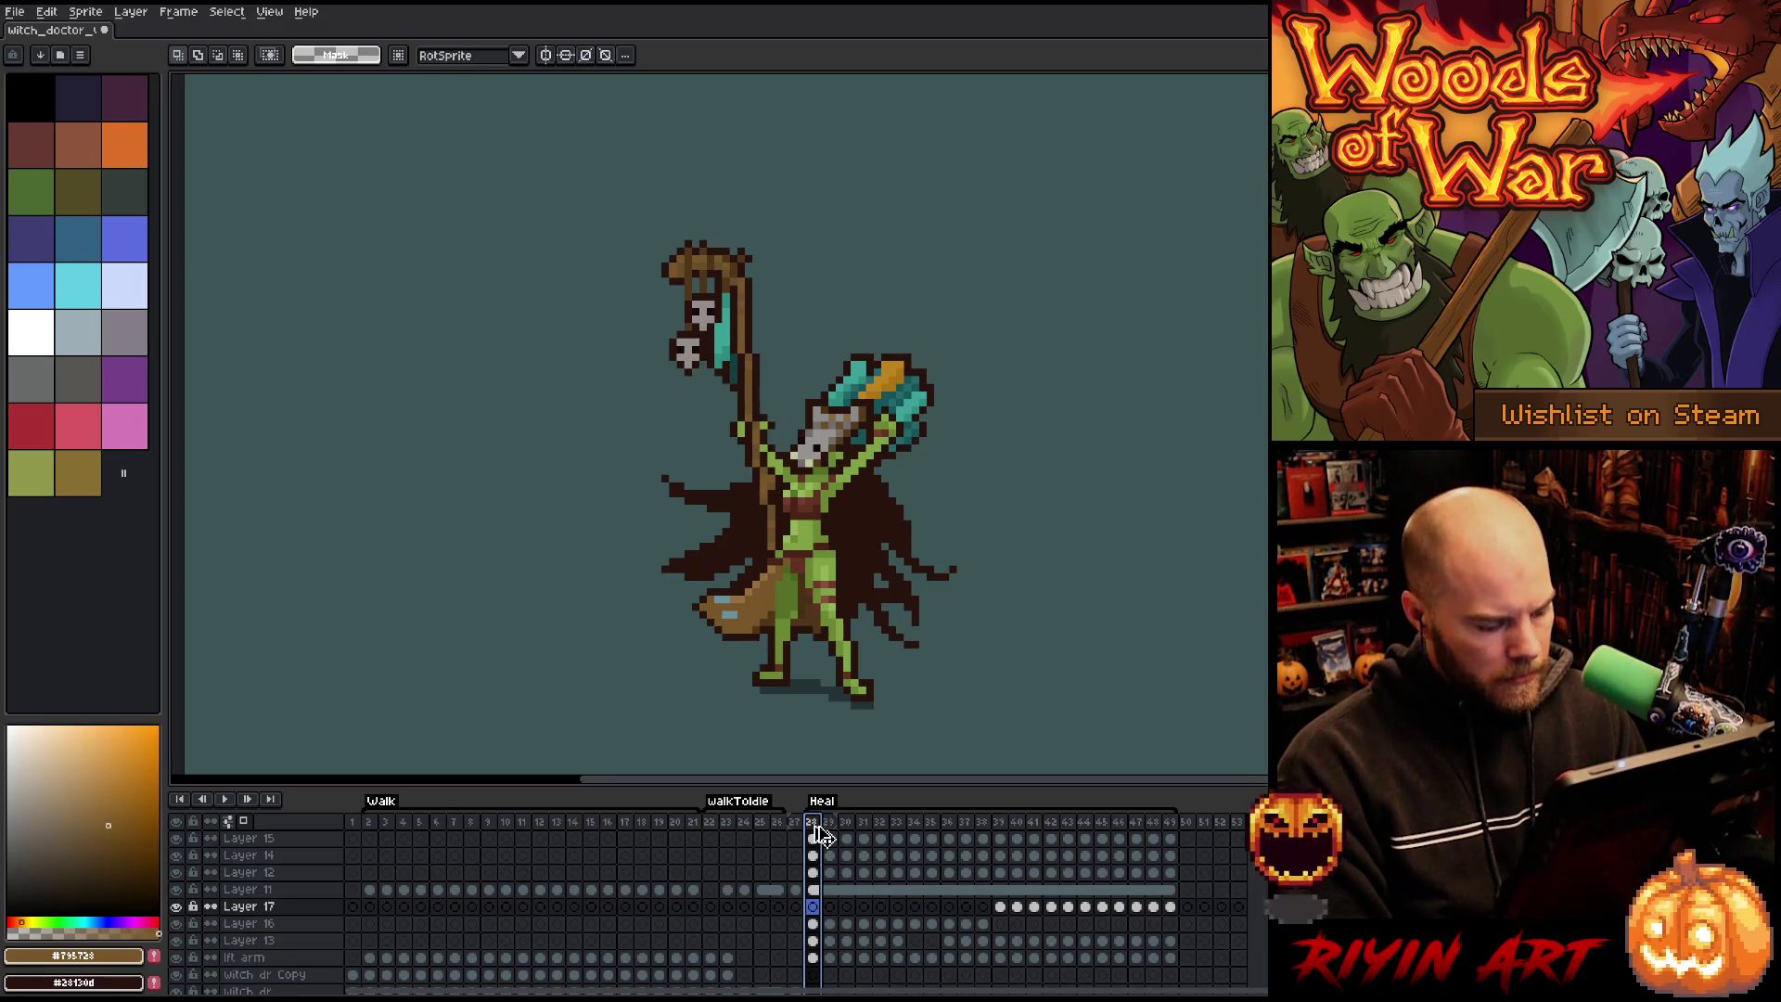
key(Return)
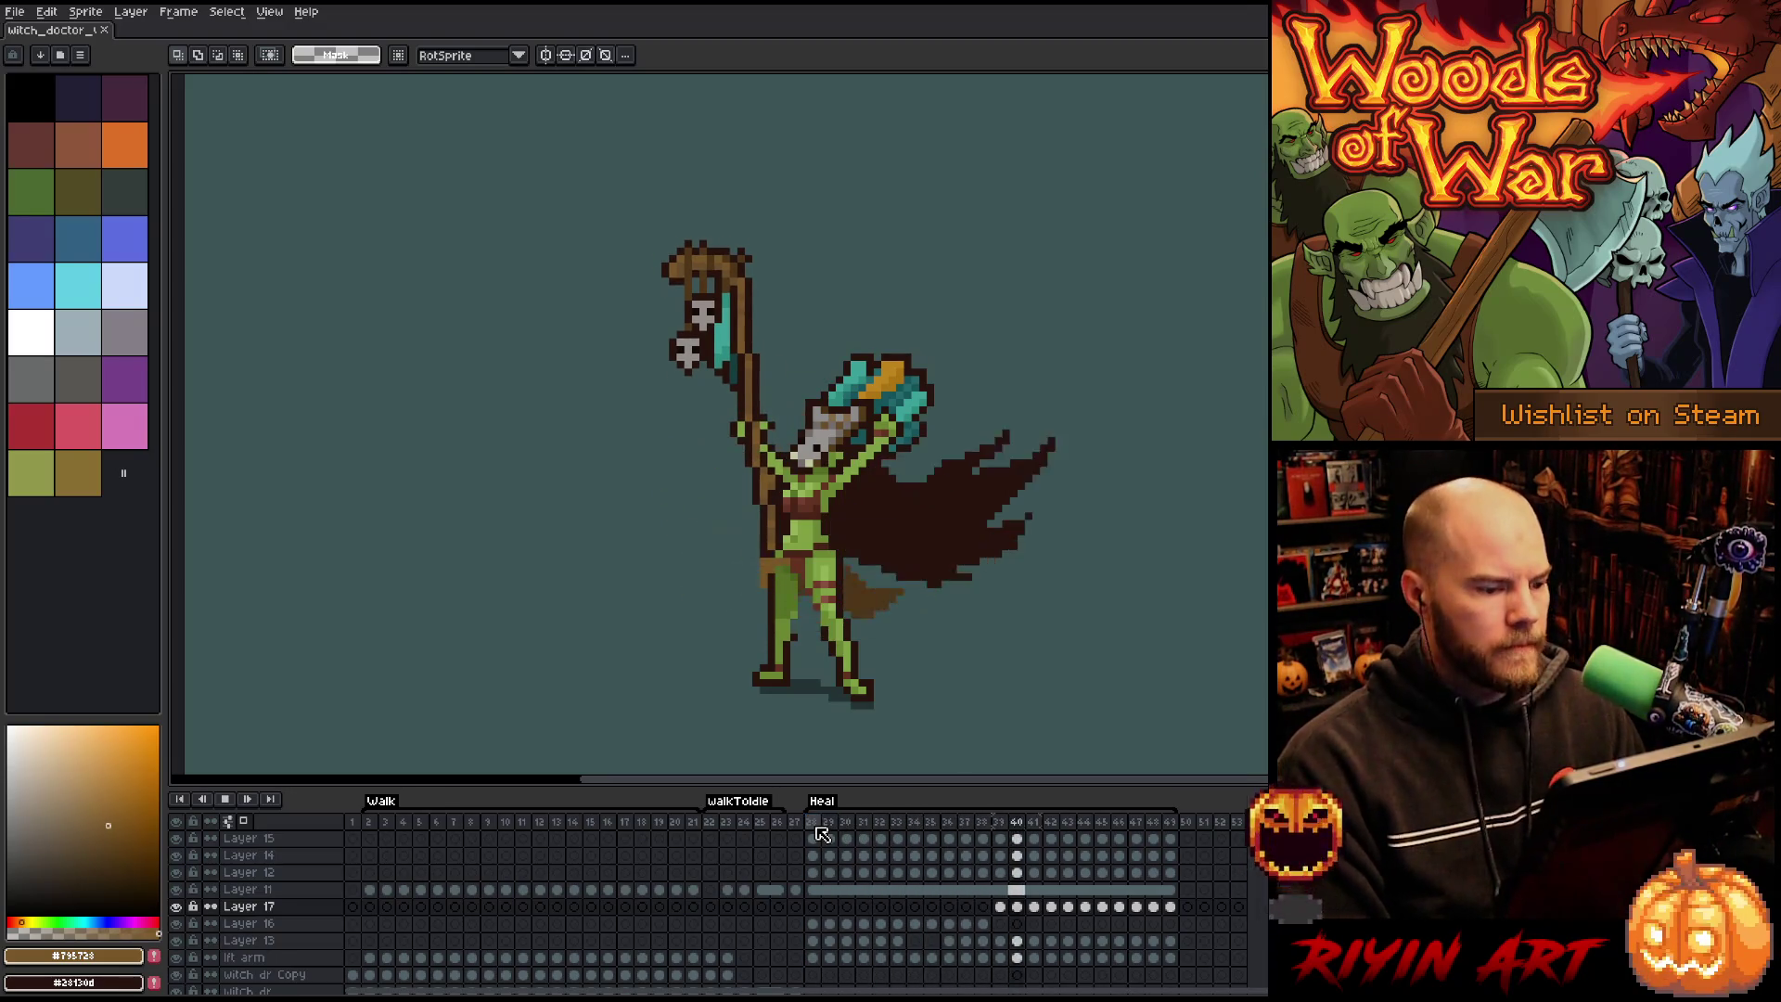
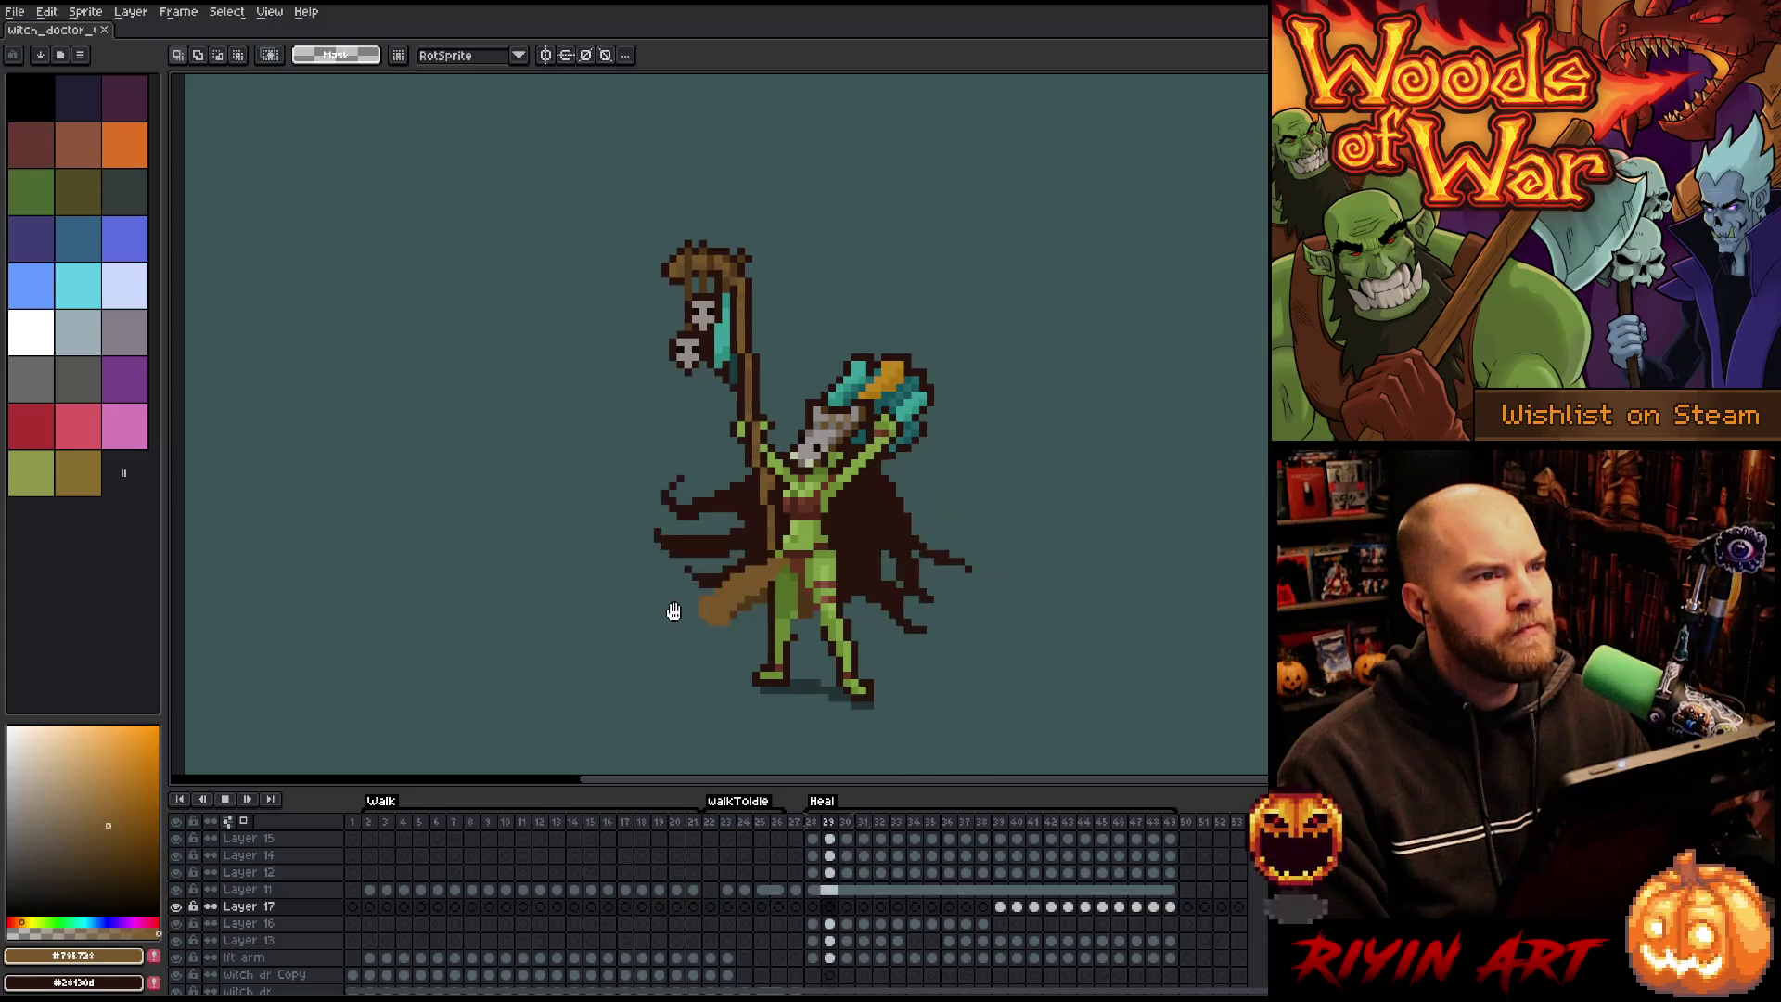
Link Layer 16's cels for frames 30–32 into one shared cel.
click(815, 925)
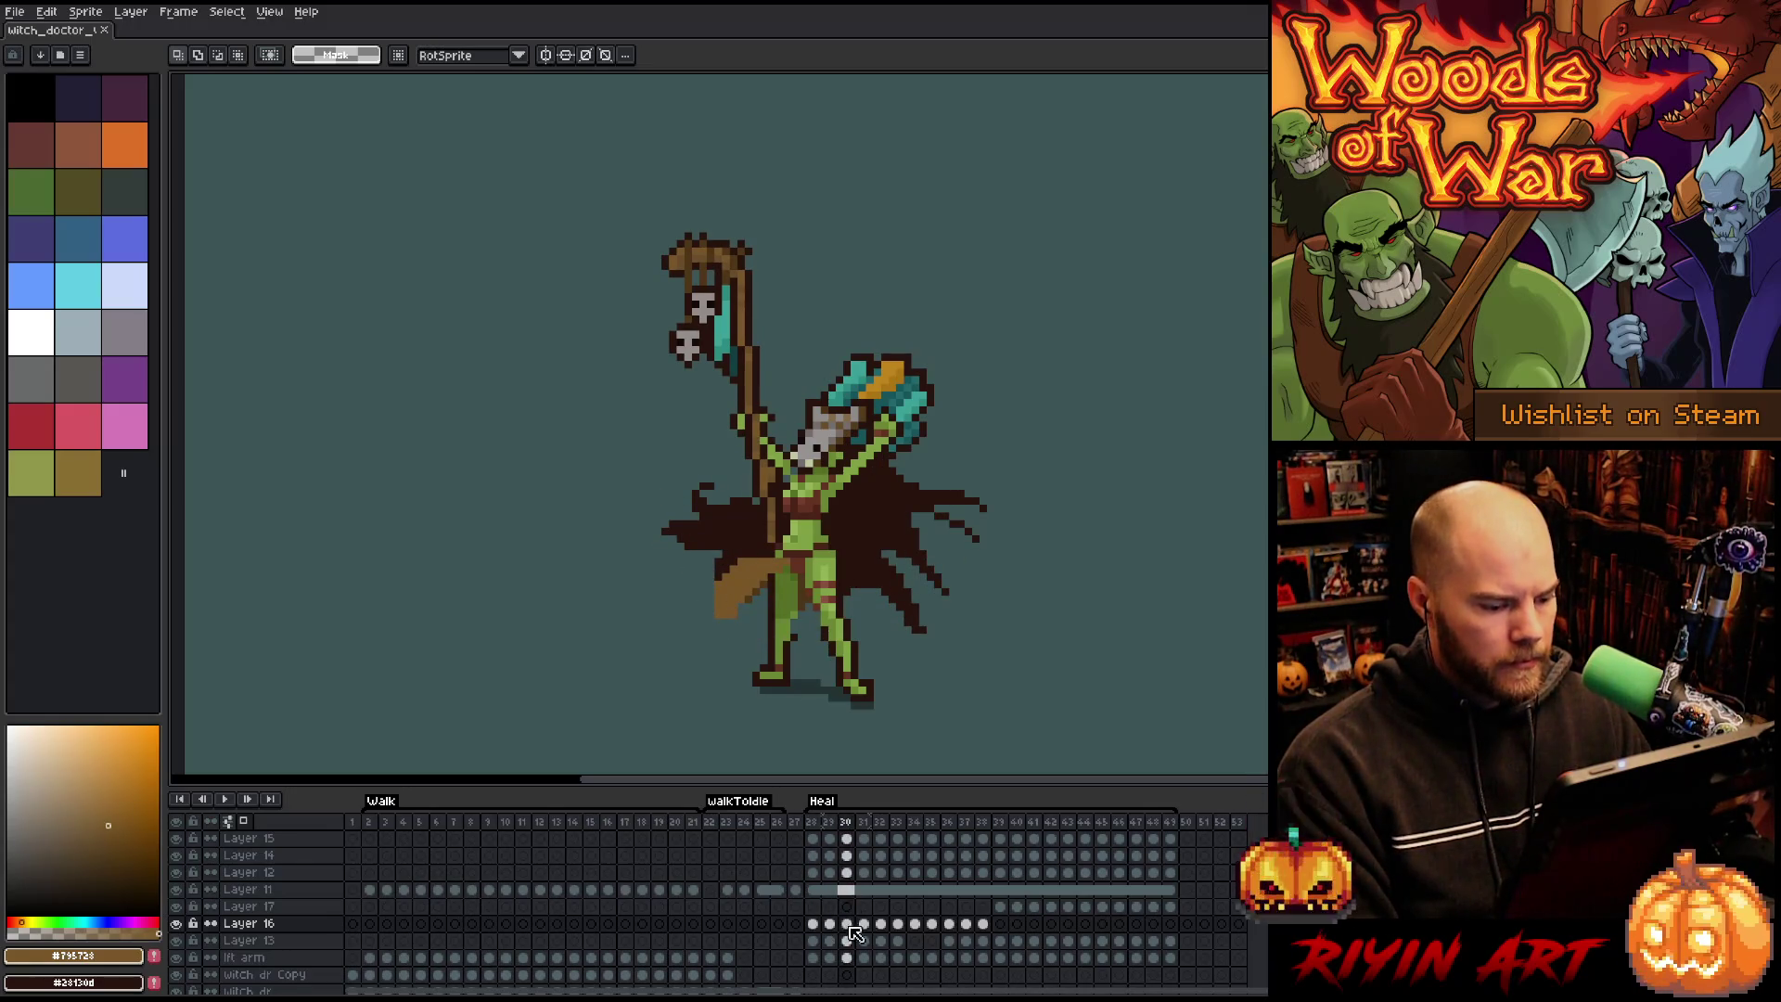
click(864, 925)
right_click(866, 924)
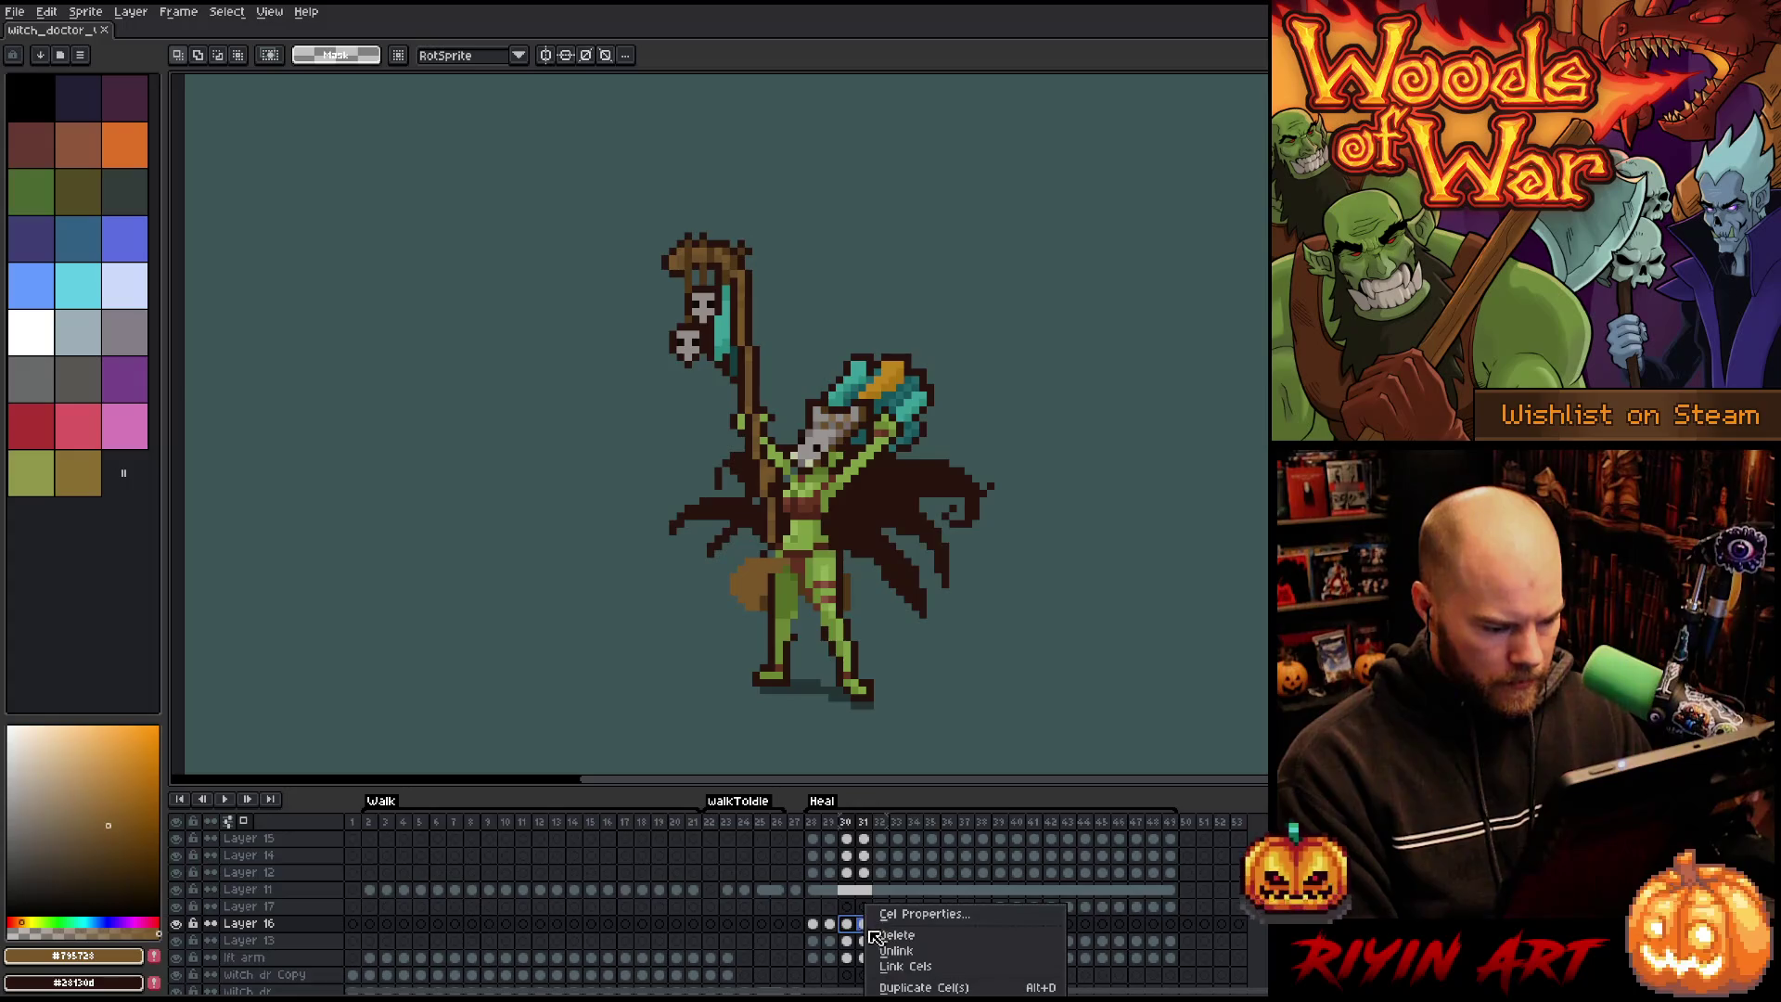
click(904, 965)
click(886, 927)
click(897, 925)
click(854, 925)
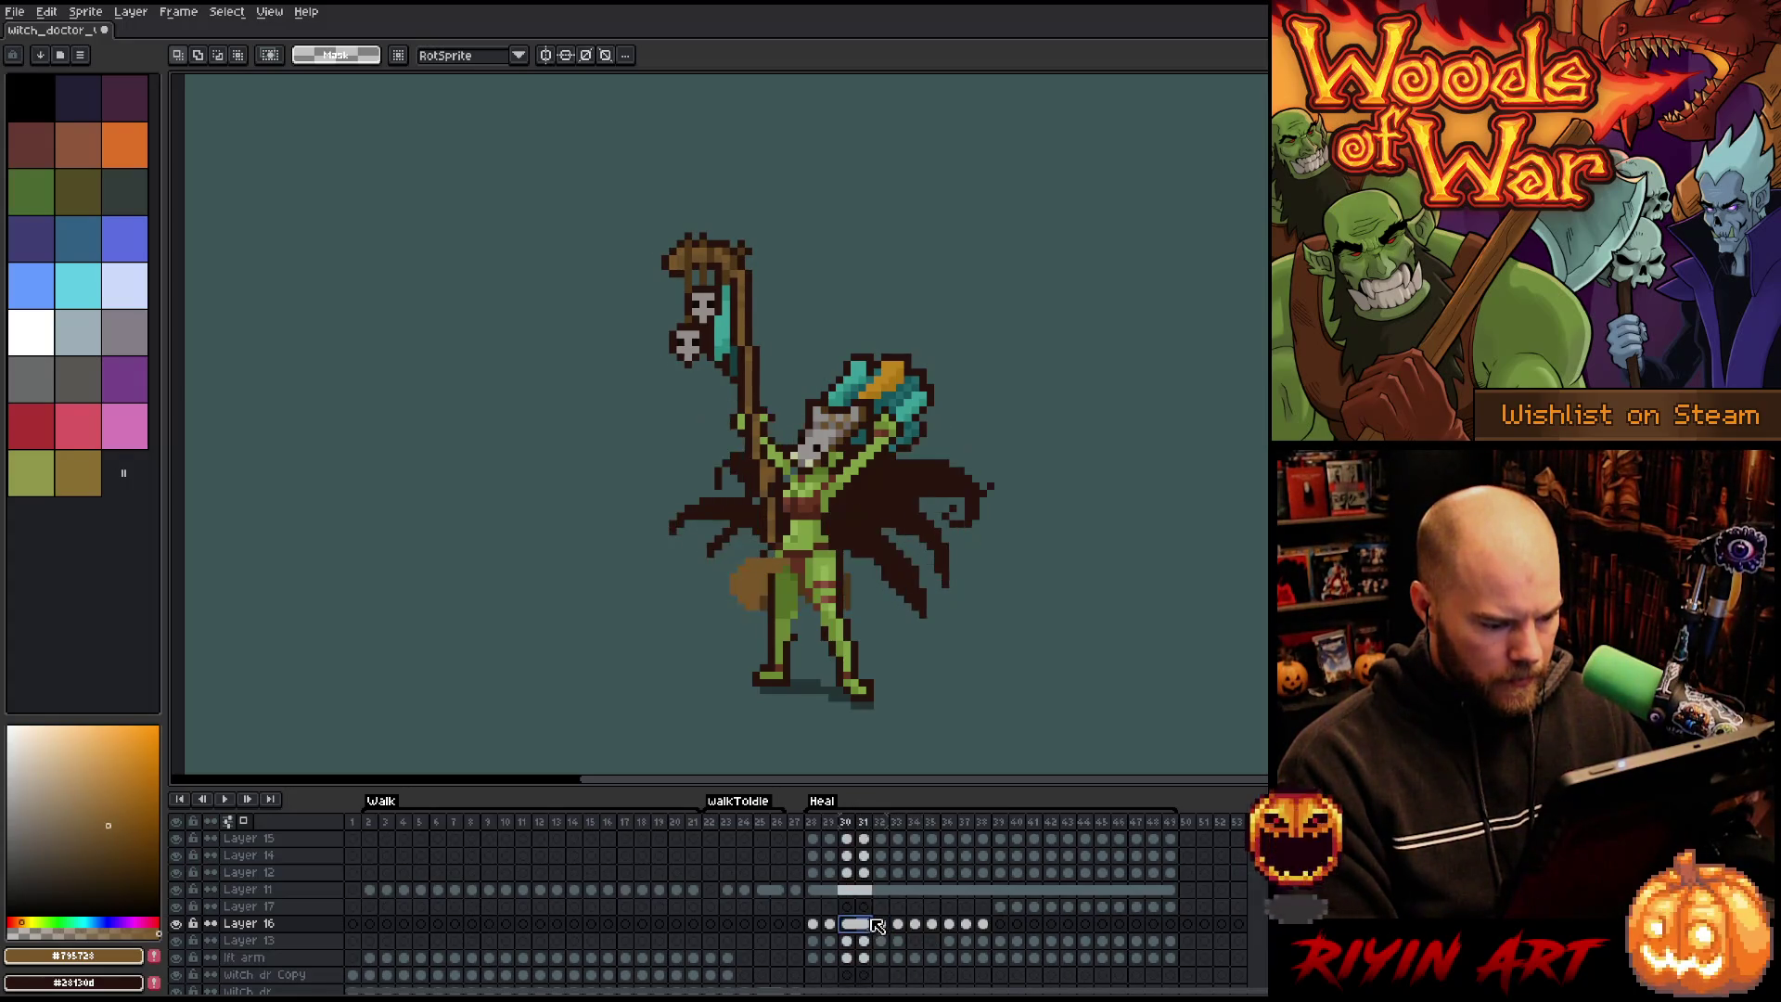
right_click(886, 928)
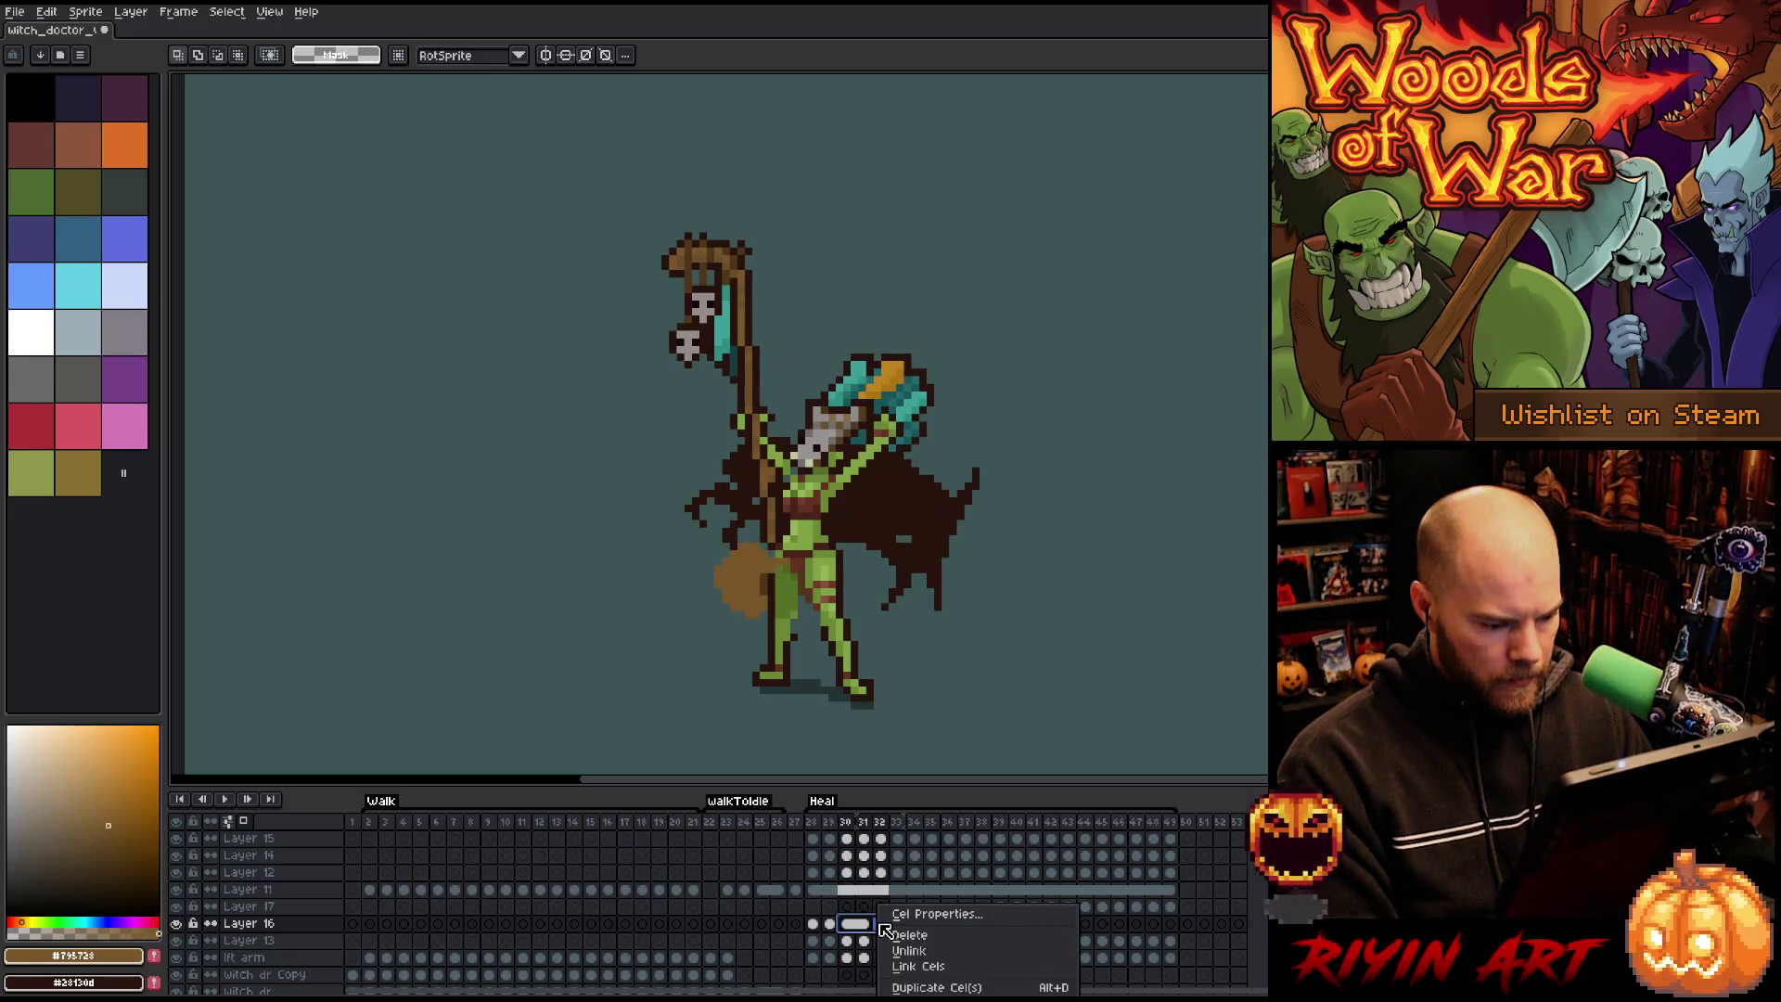
click(907, 965)
Link Layer 16's cels in pairs for frames 33–34, 35–36 and 37–38.
drag(897, 924, 916, 929)
right_click(917, 928)
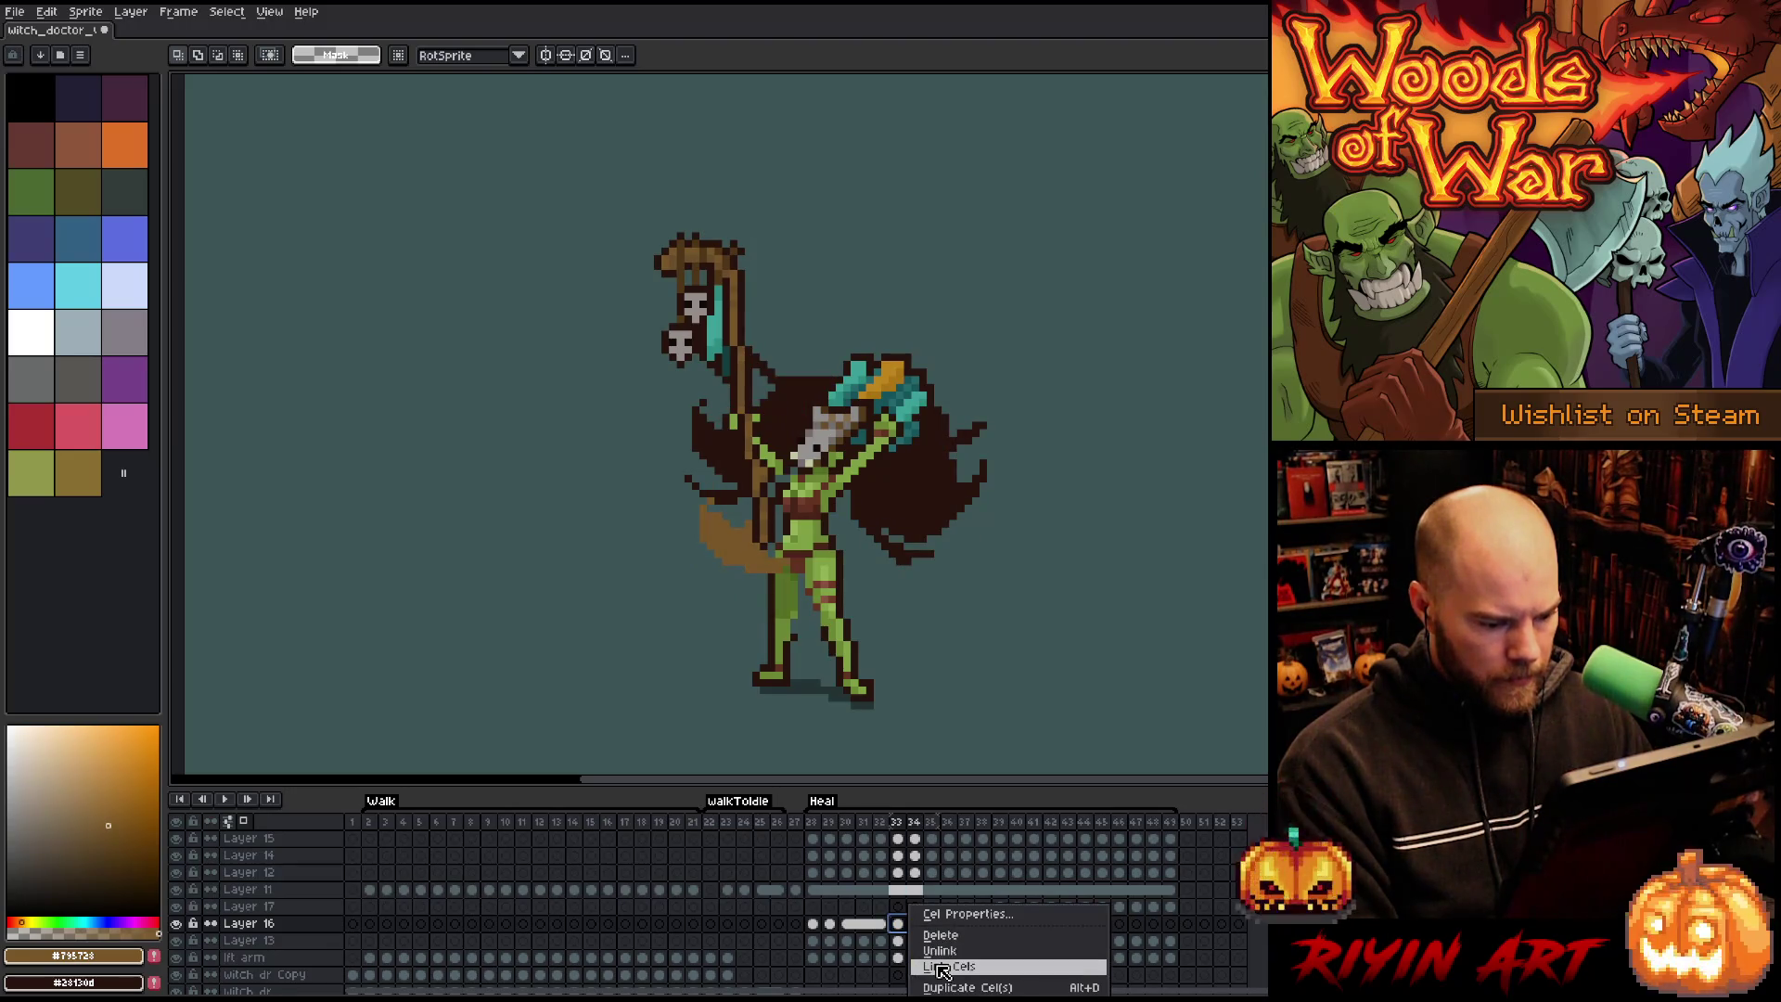
click(923, 965)
drag(933, 925, 949, 924)
right_click(950, 929)
click(970, 965)
click(974, 924)
drag(975, 924, 985, 925)
right_click(985, 928)
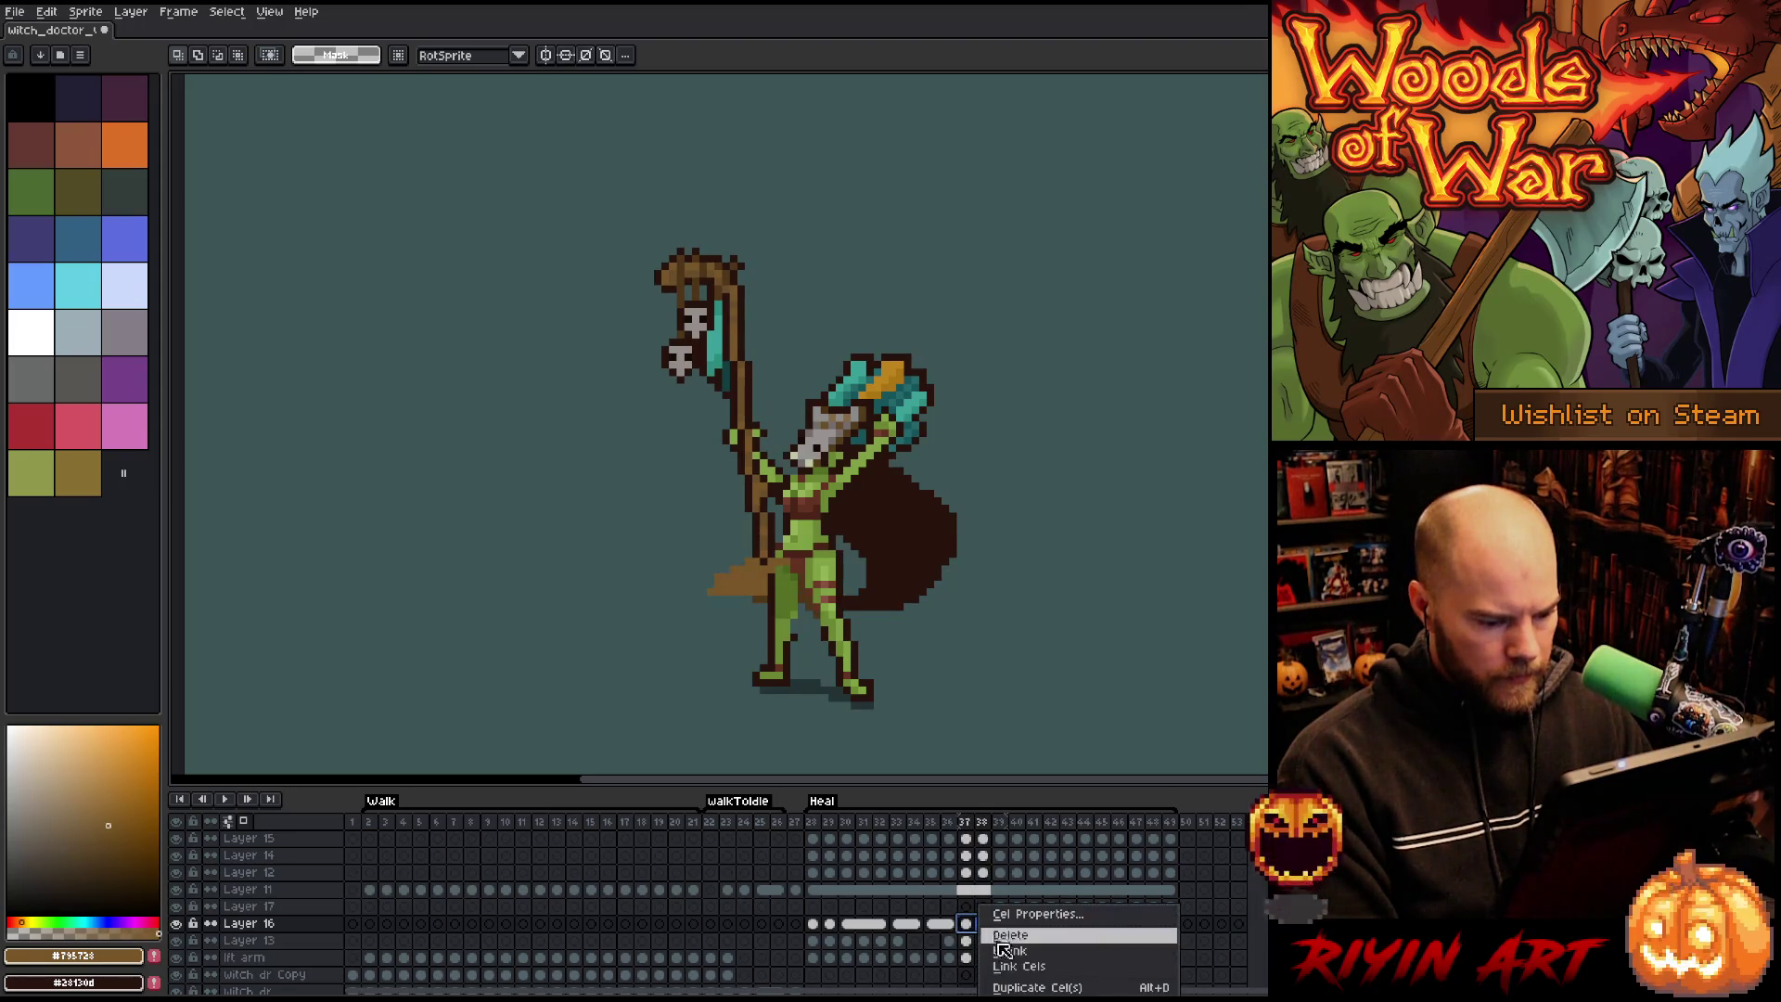
click(1006, 966)
click(847, 924)
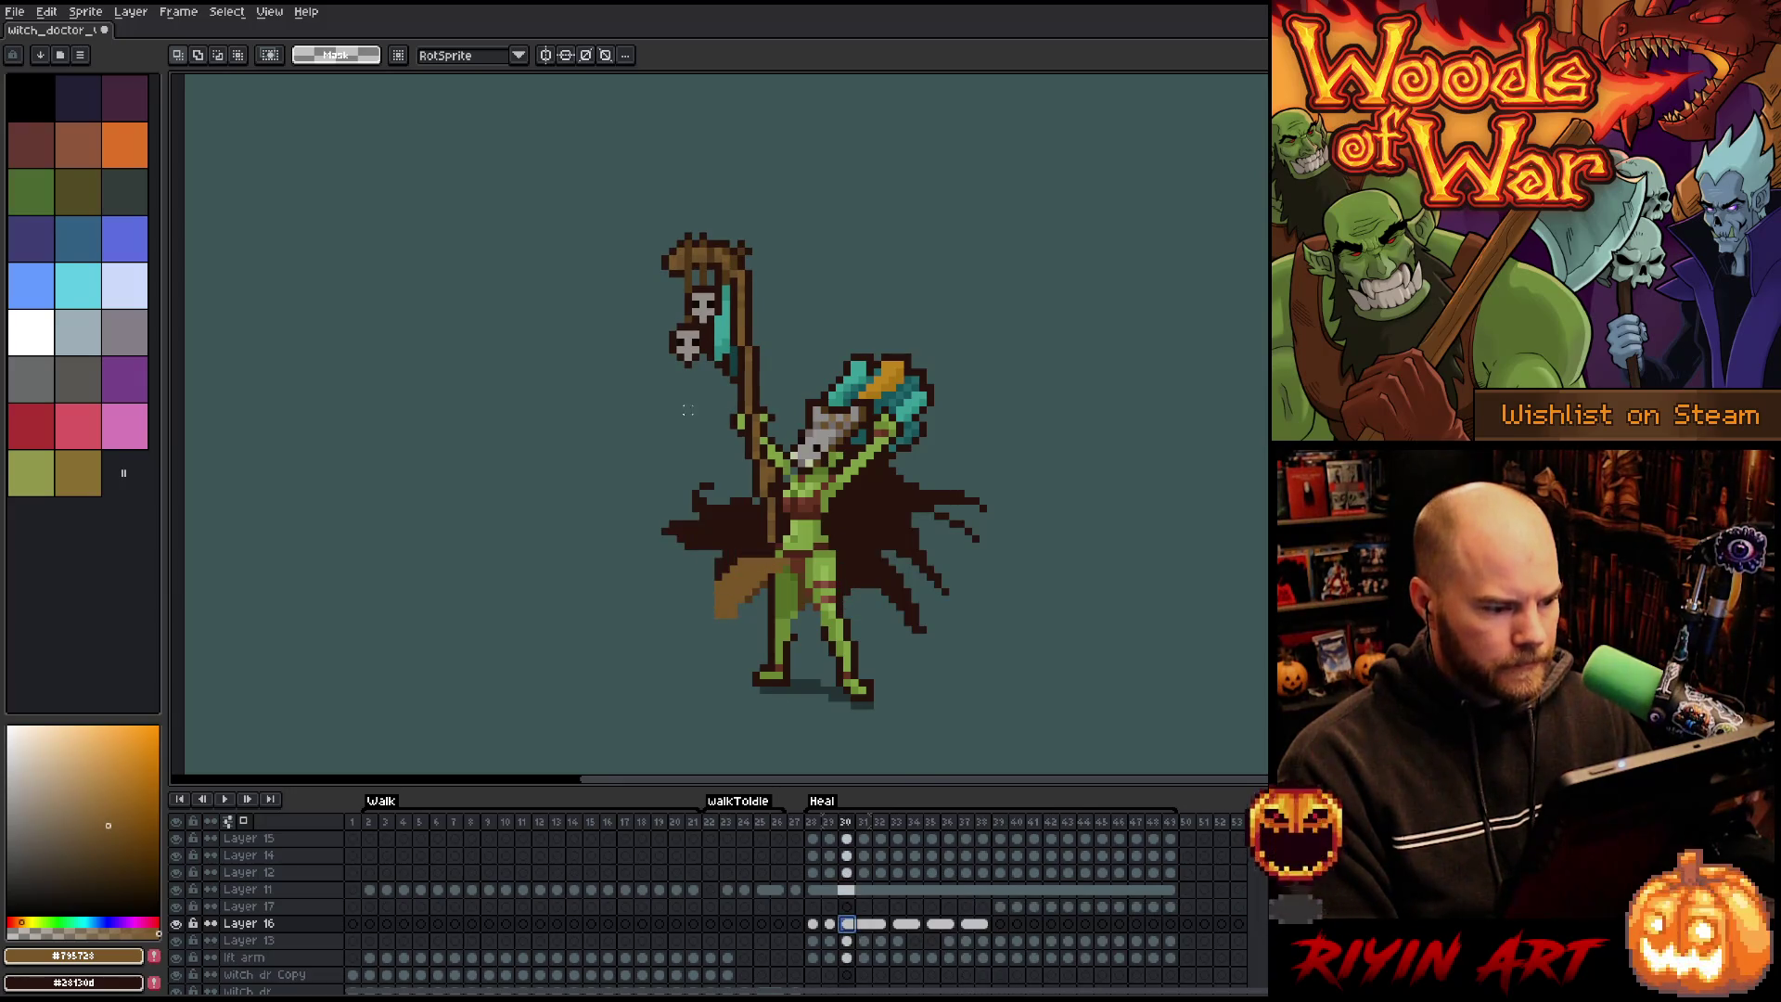
Zoom in on frame 30 and repaint a stray pixel in dark brown #28130d.
scroll(763, 473, up, 3)
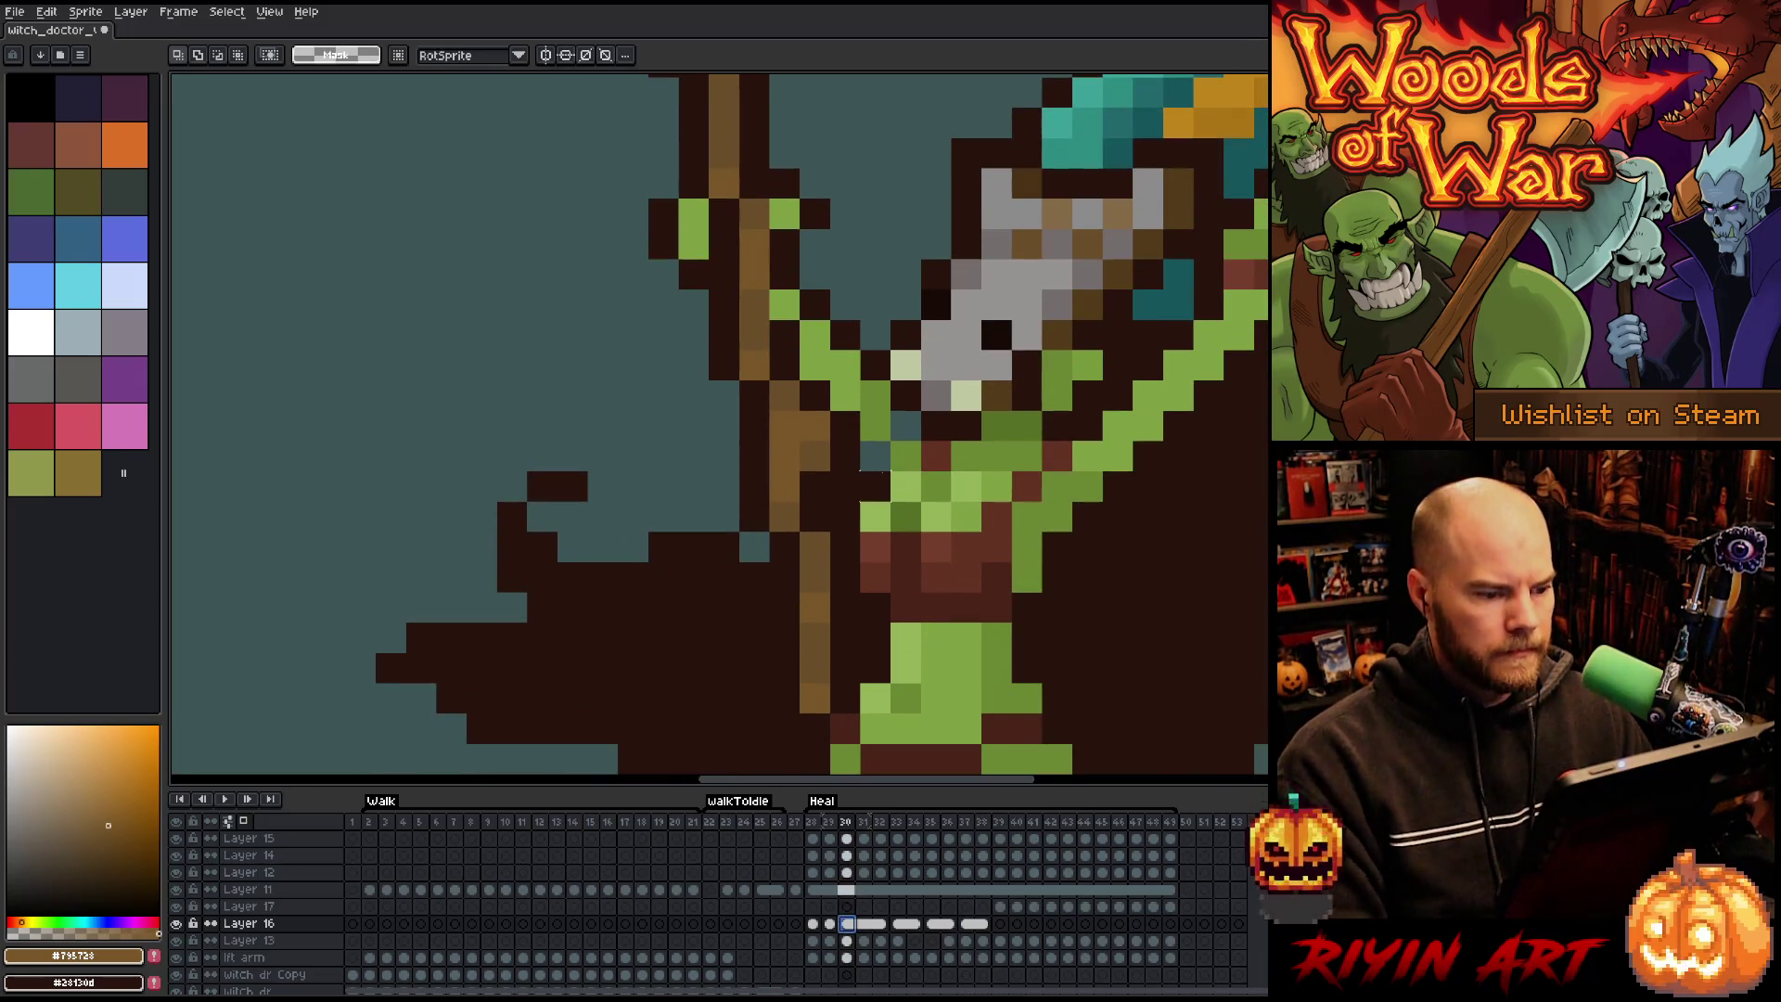
key(i)
click(861, 453)
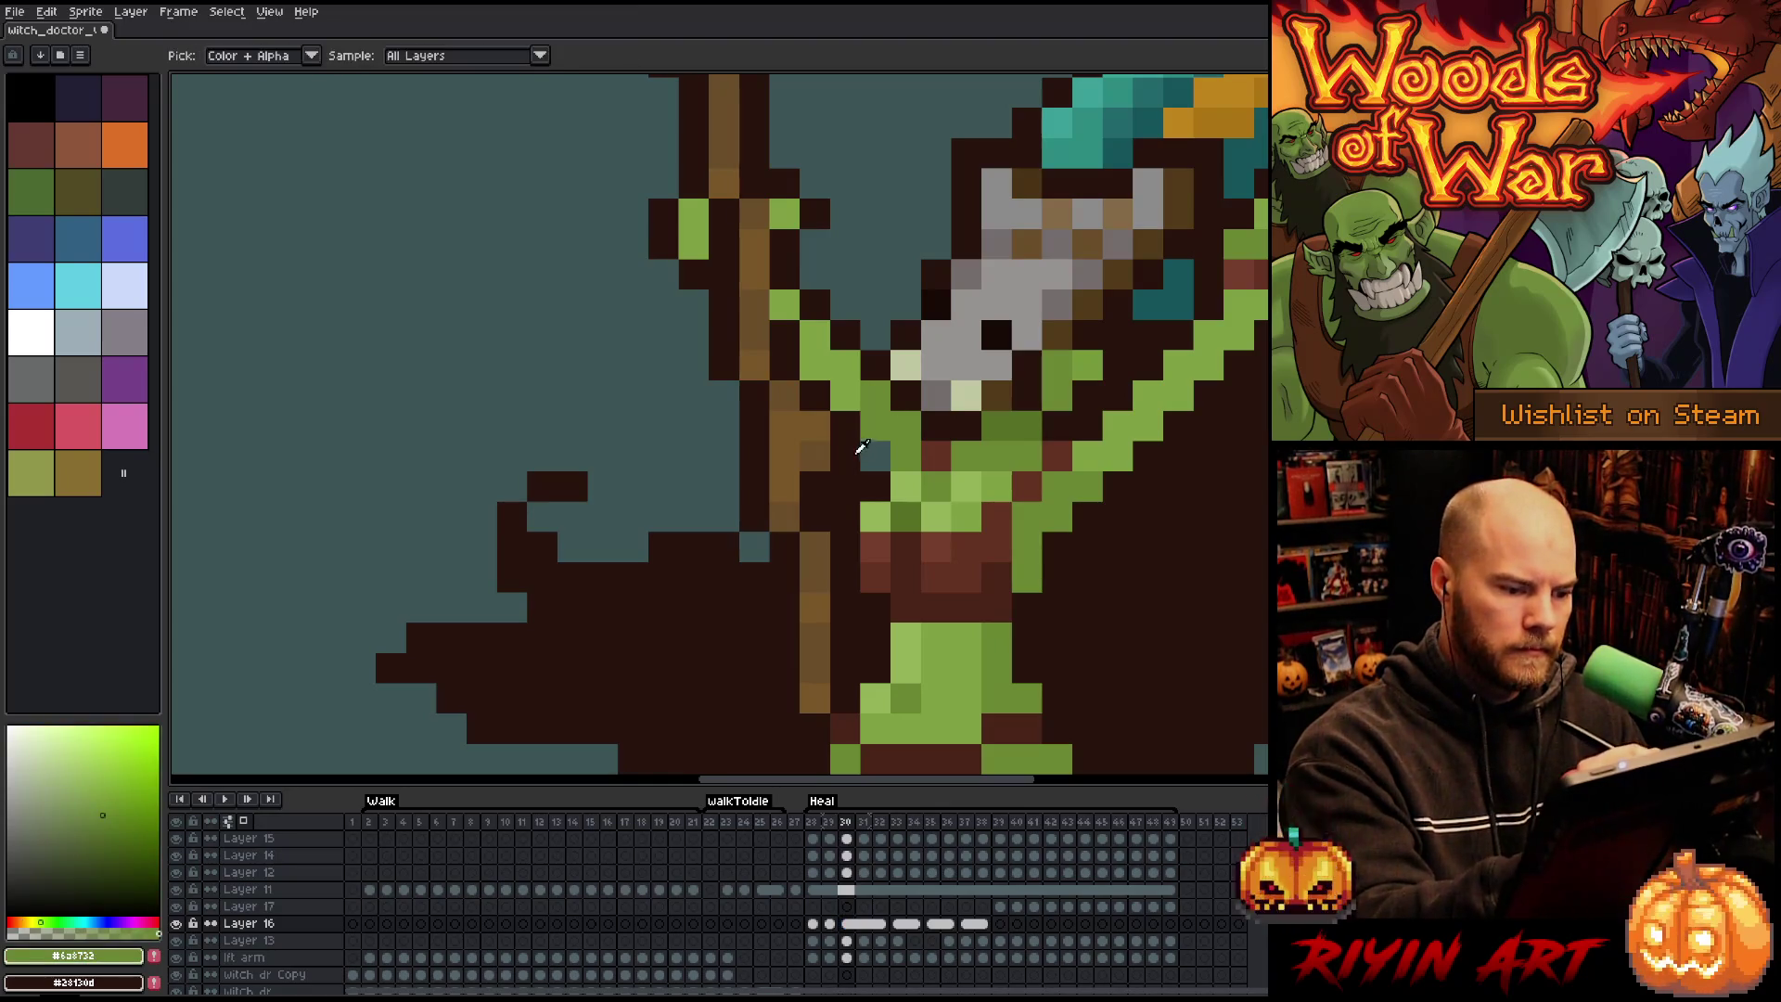
click(859, 452)
key(b)
click(949, 259)
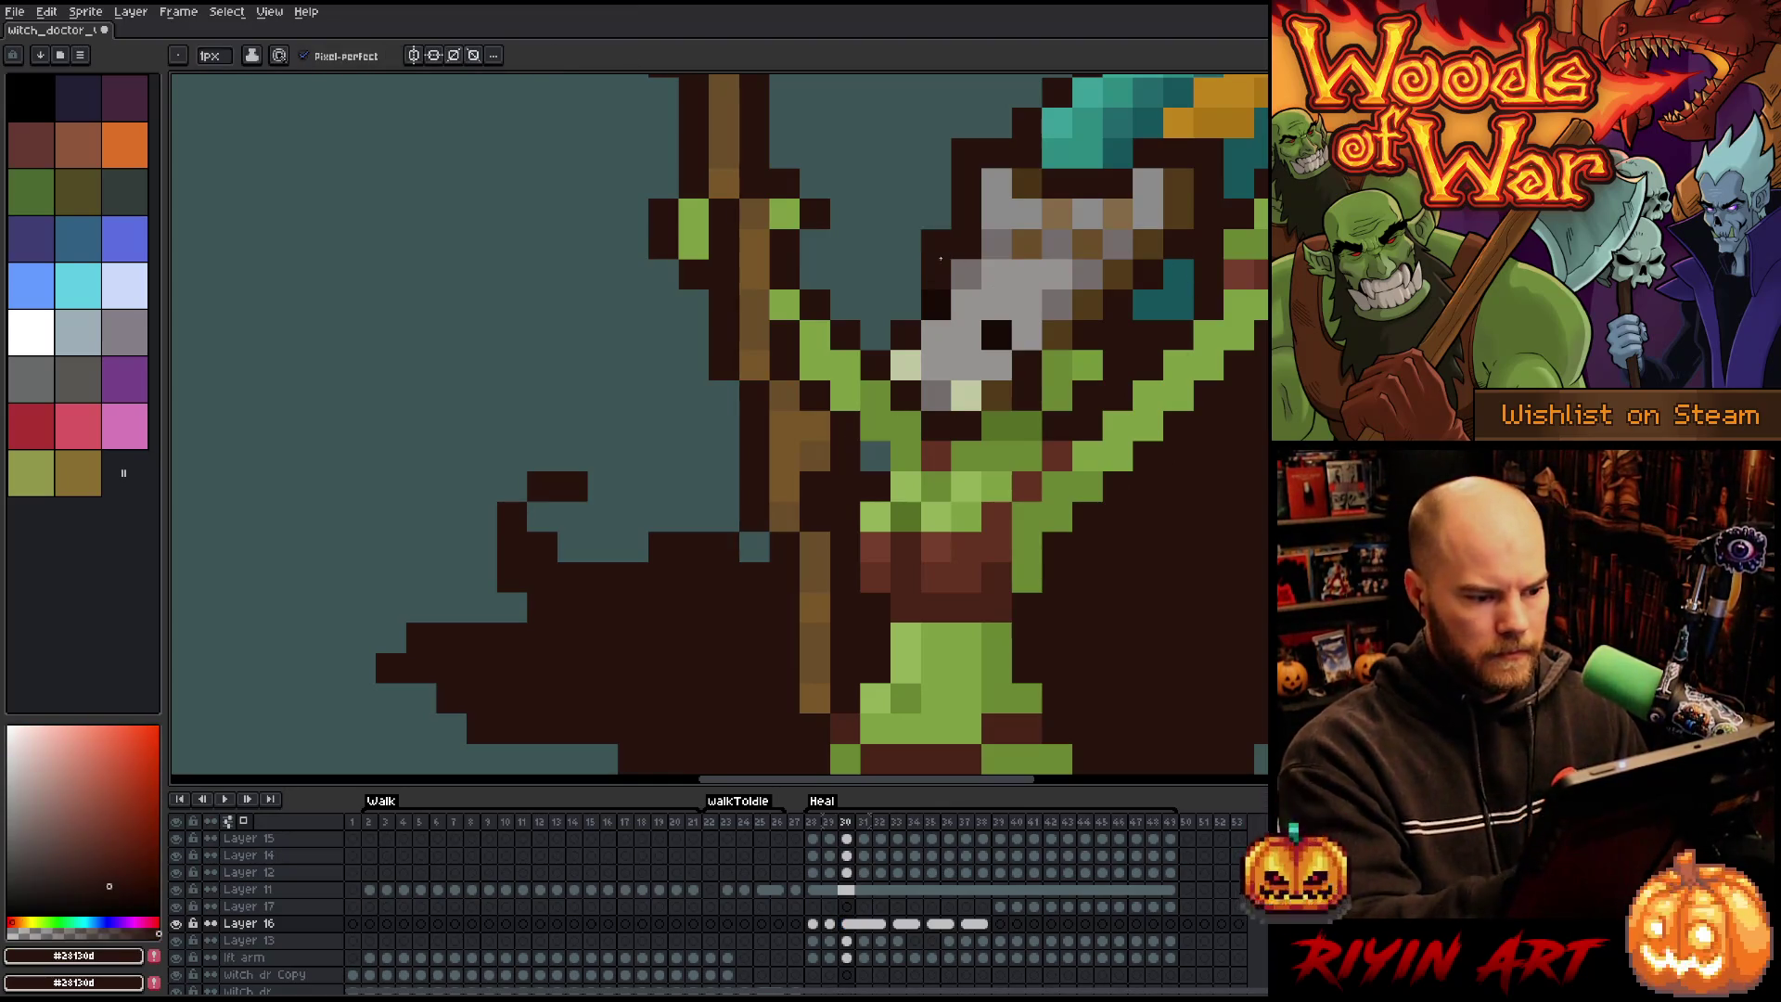
Repaint a green pixel near the raised arm dark brown, checking it against frame 29.
alt+click(882, 448)
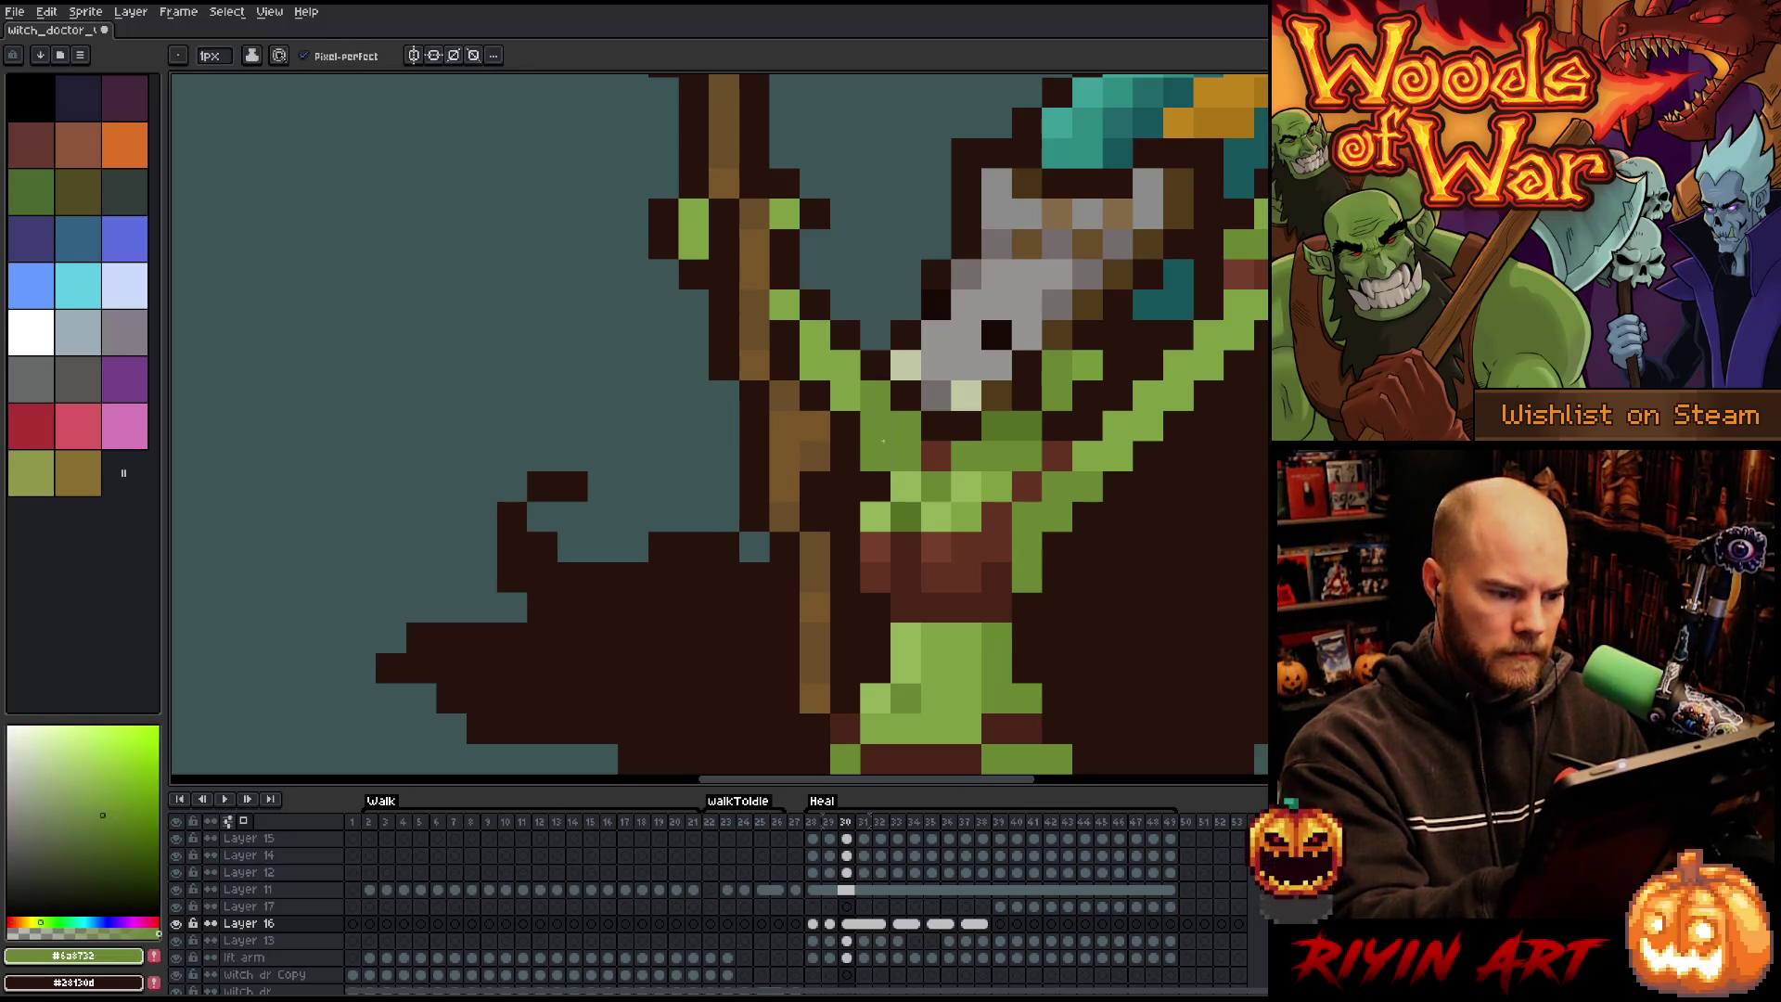
key(comma)
key(period)
alt+click(849, 424)
click(875, 455)
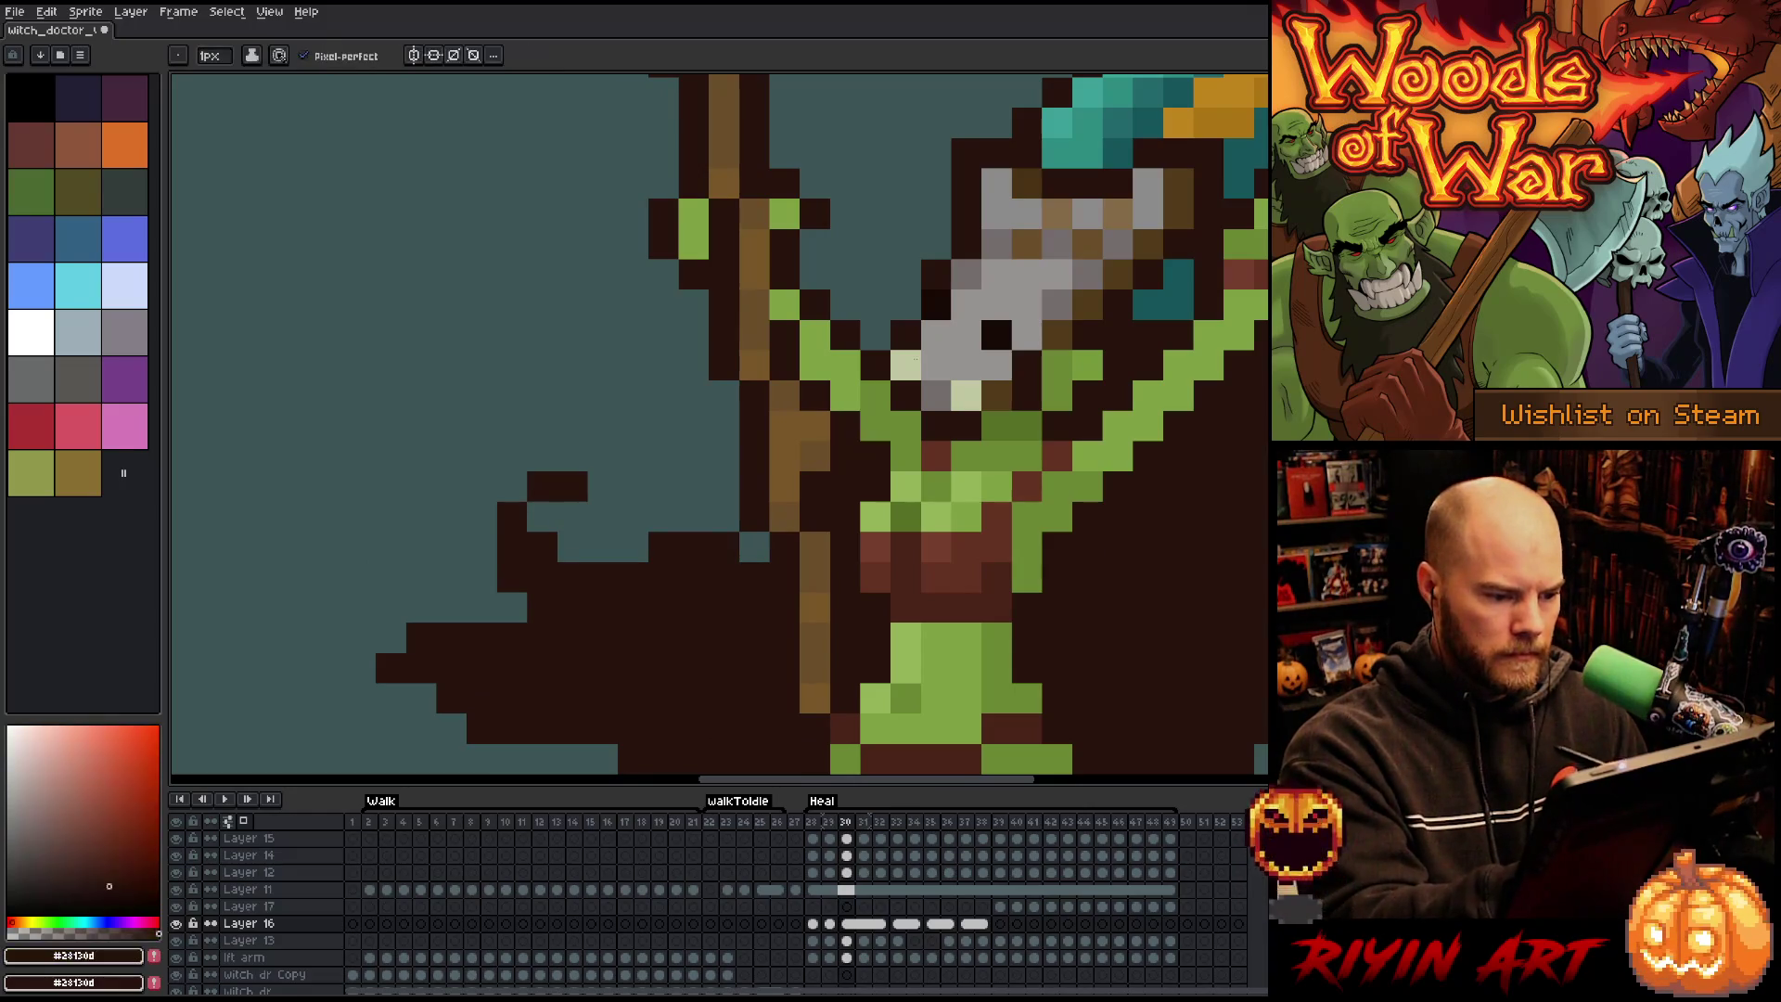
key(comma)
key(period)
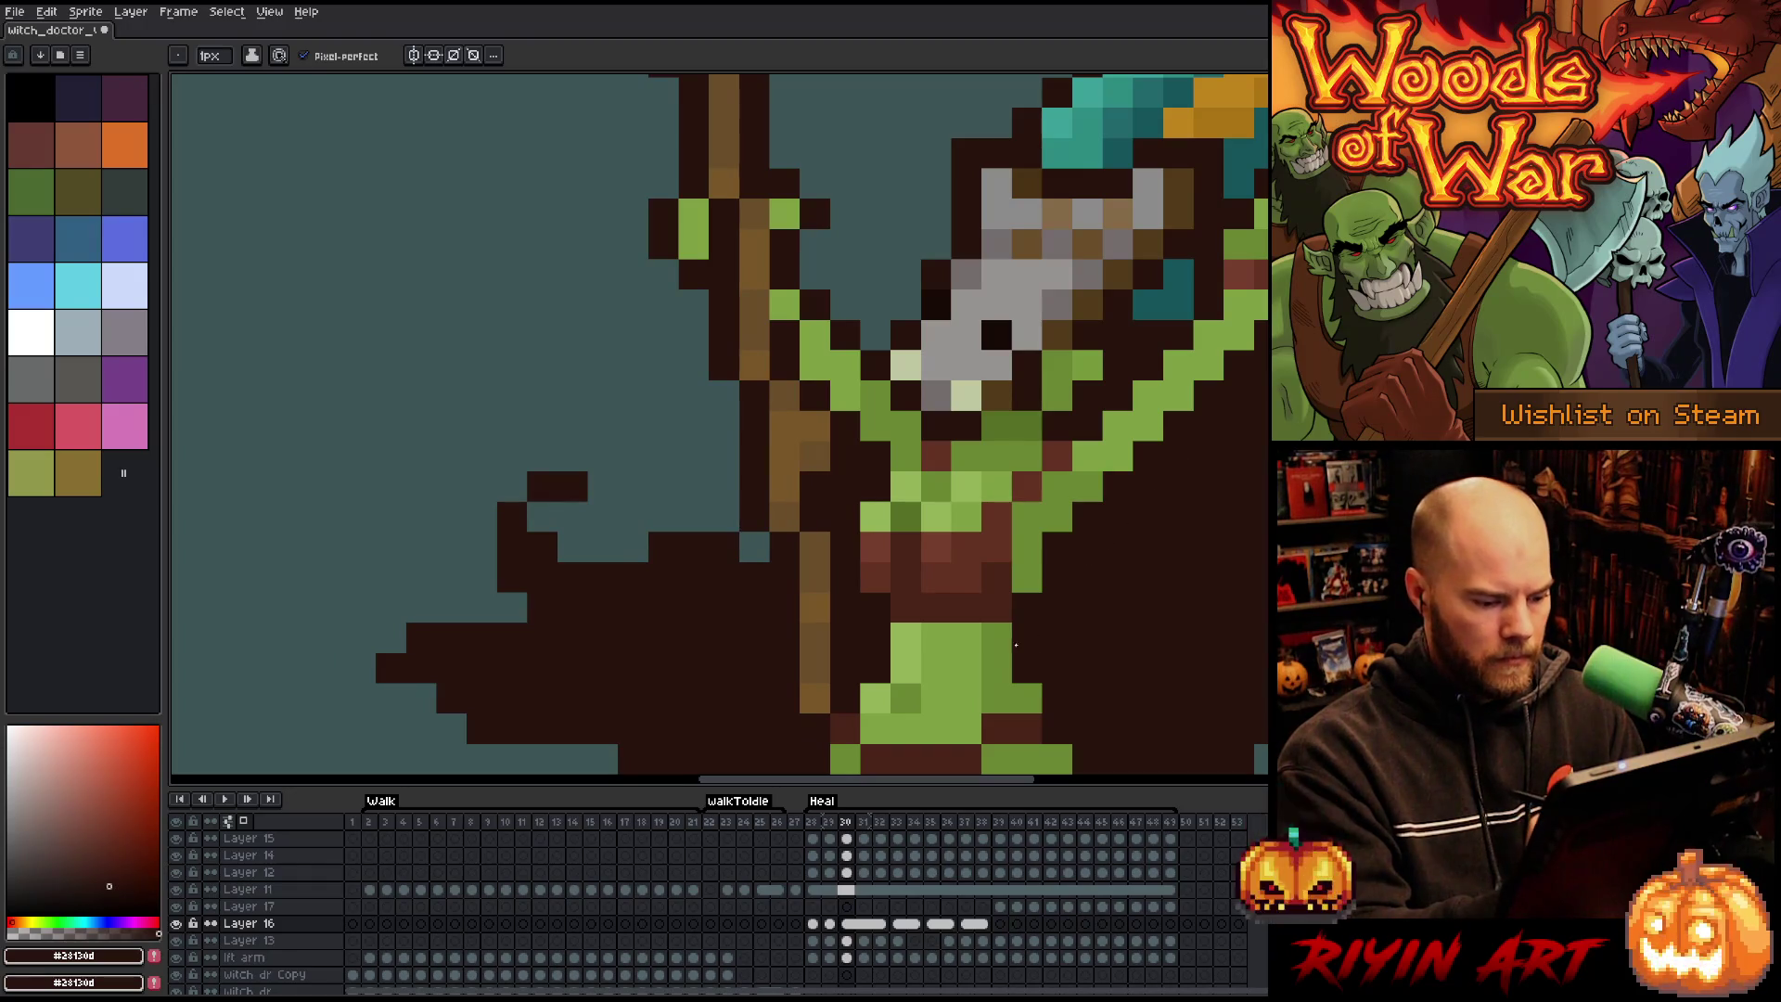
key(period)
key(period)
key(period)
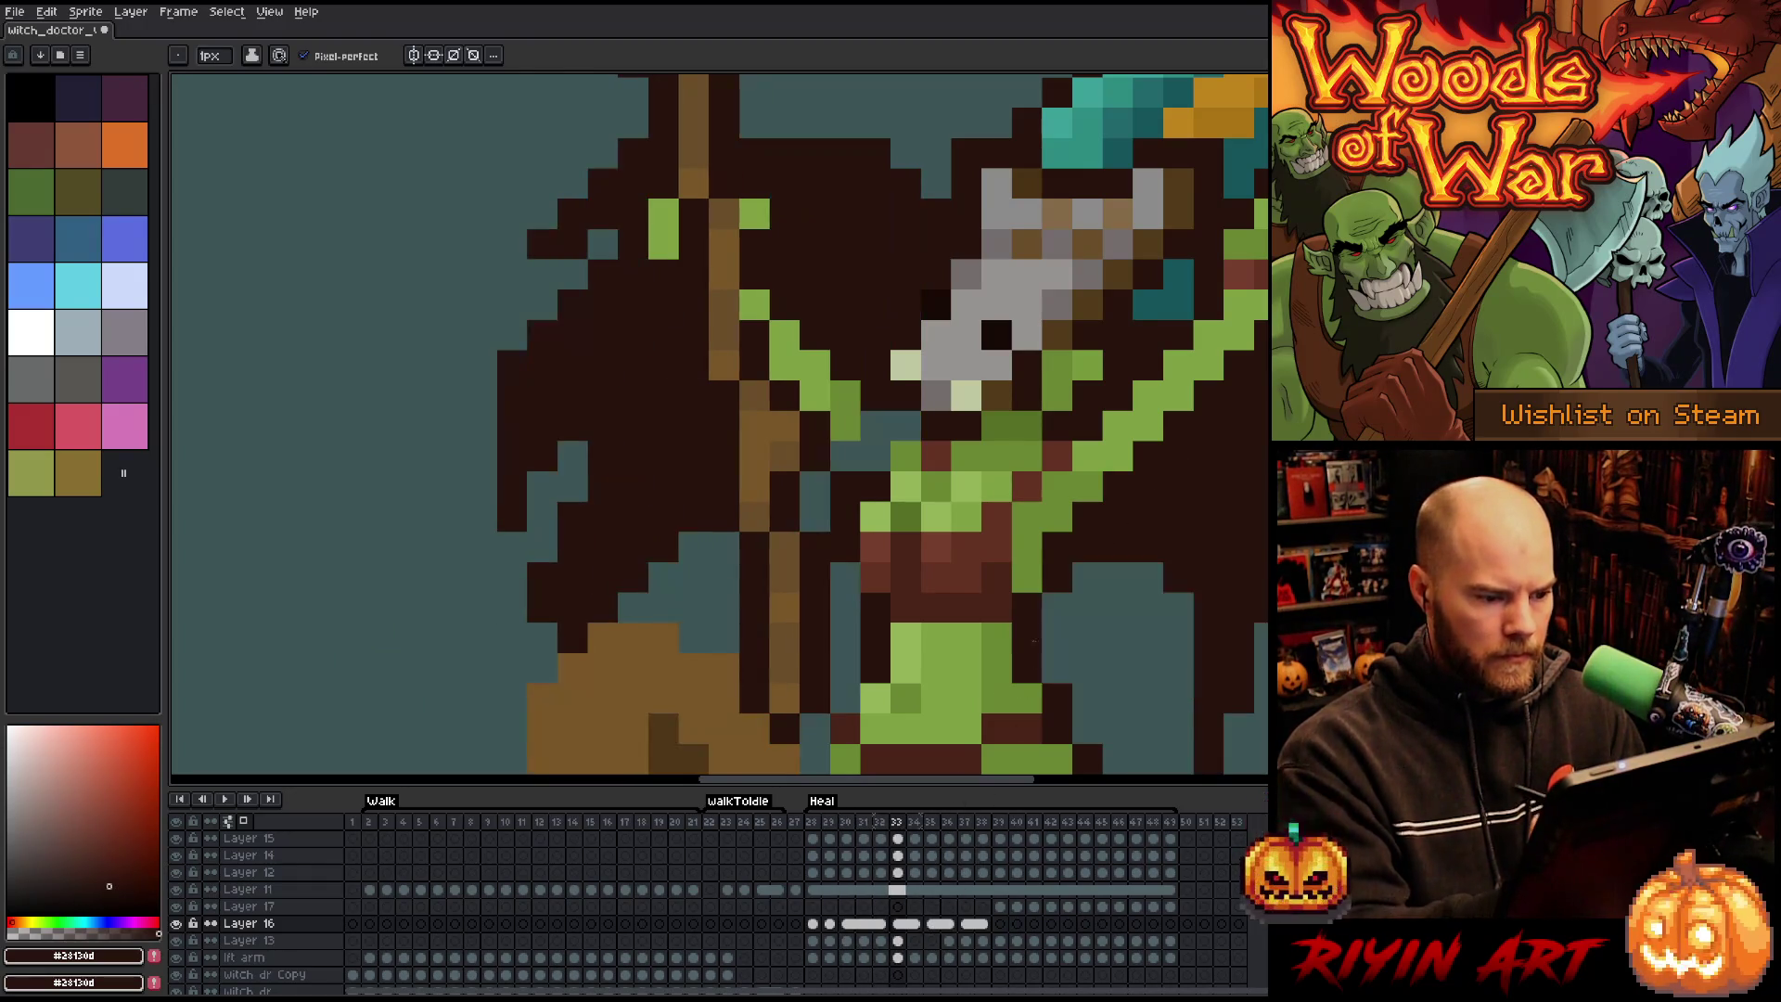
Repaint dark and teal pixels green and stray green pixels dark brown on frame 33.
alt+click(817, 364)
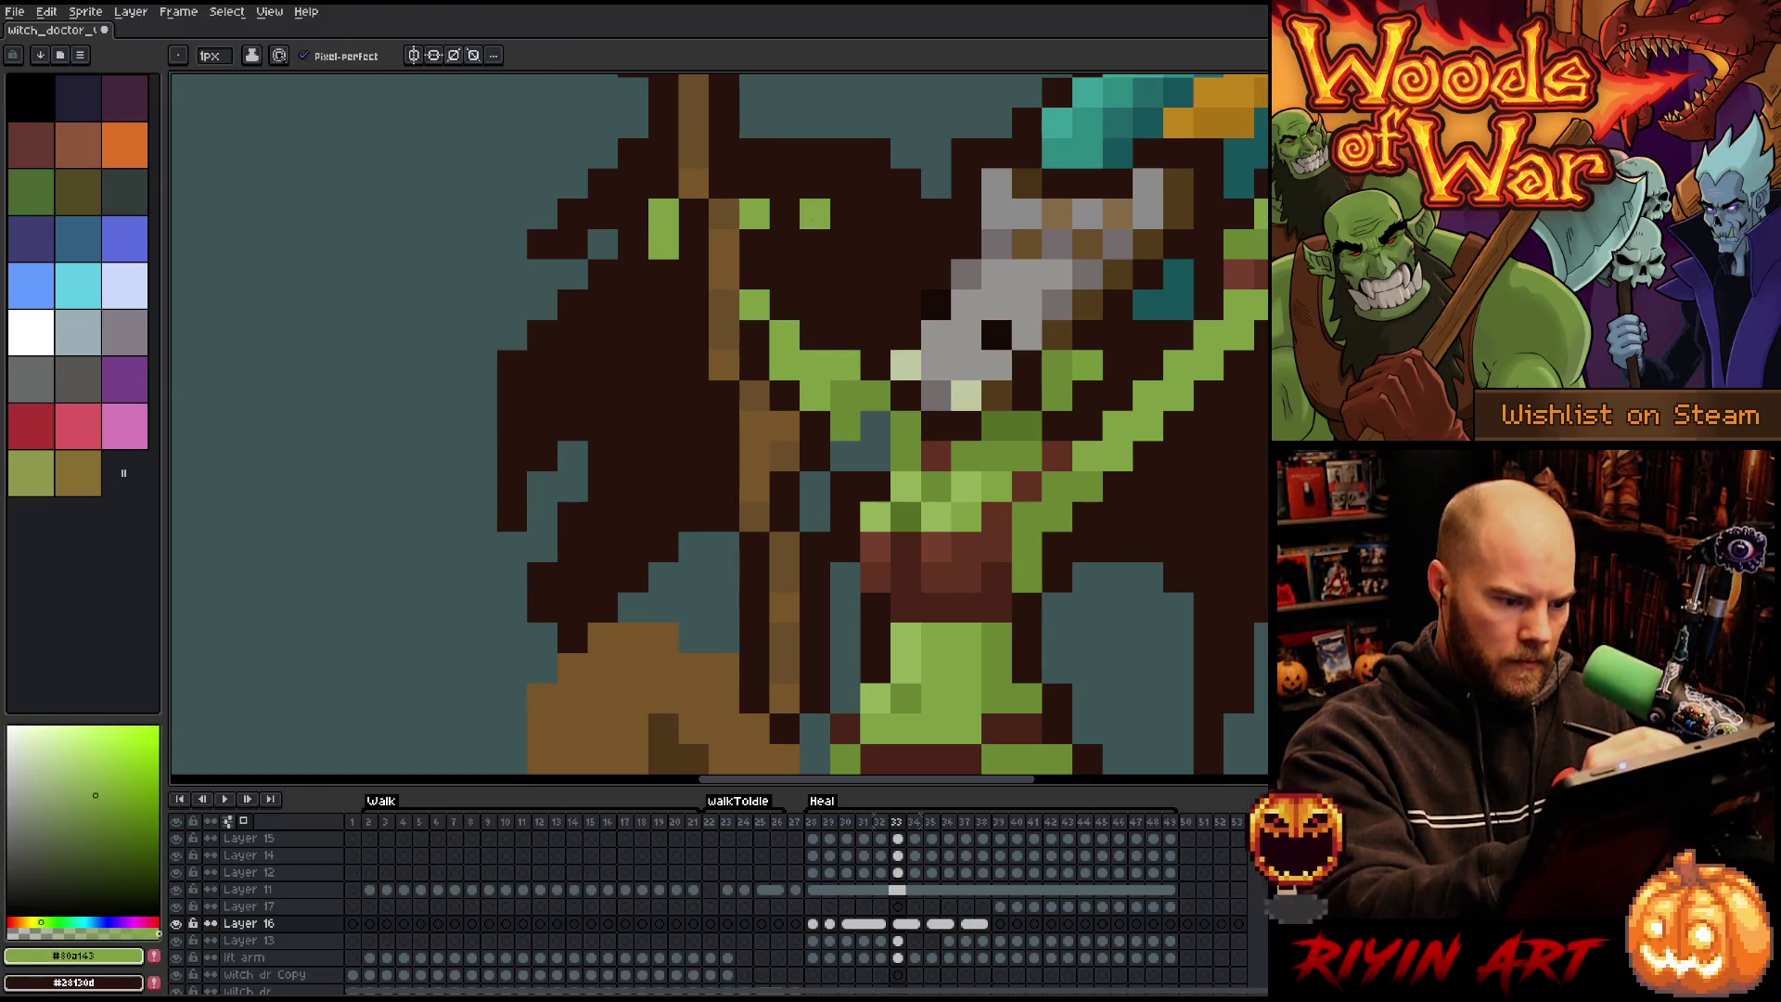
alt+click(861, 386)
click(841, 370)
click(875, 425)
alt+click(832, 439)
click(872, 456)
click(805, 401)
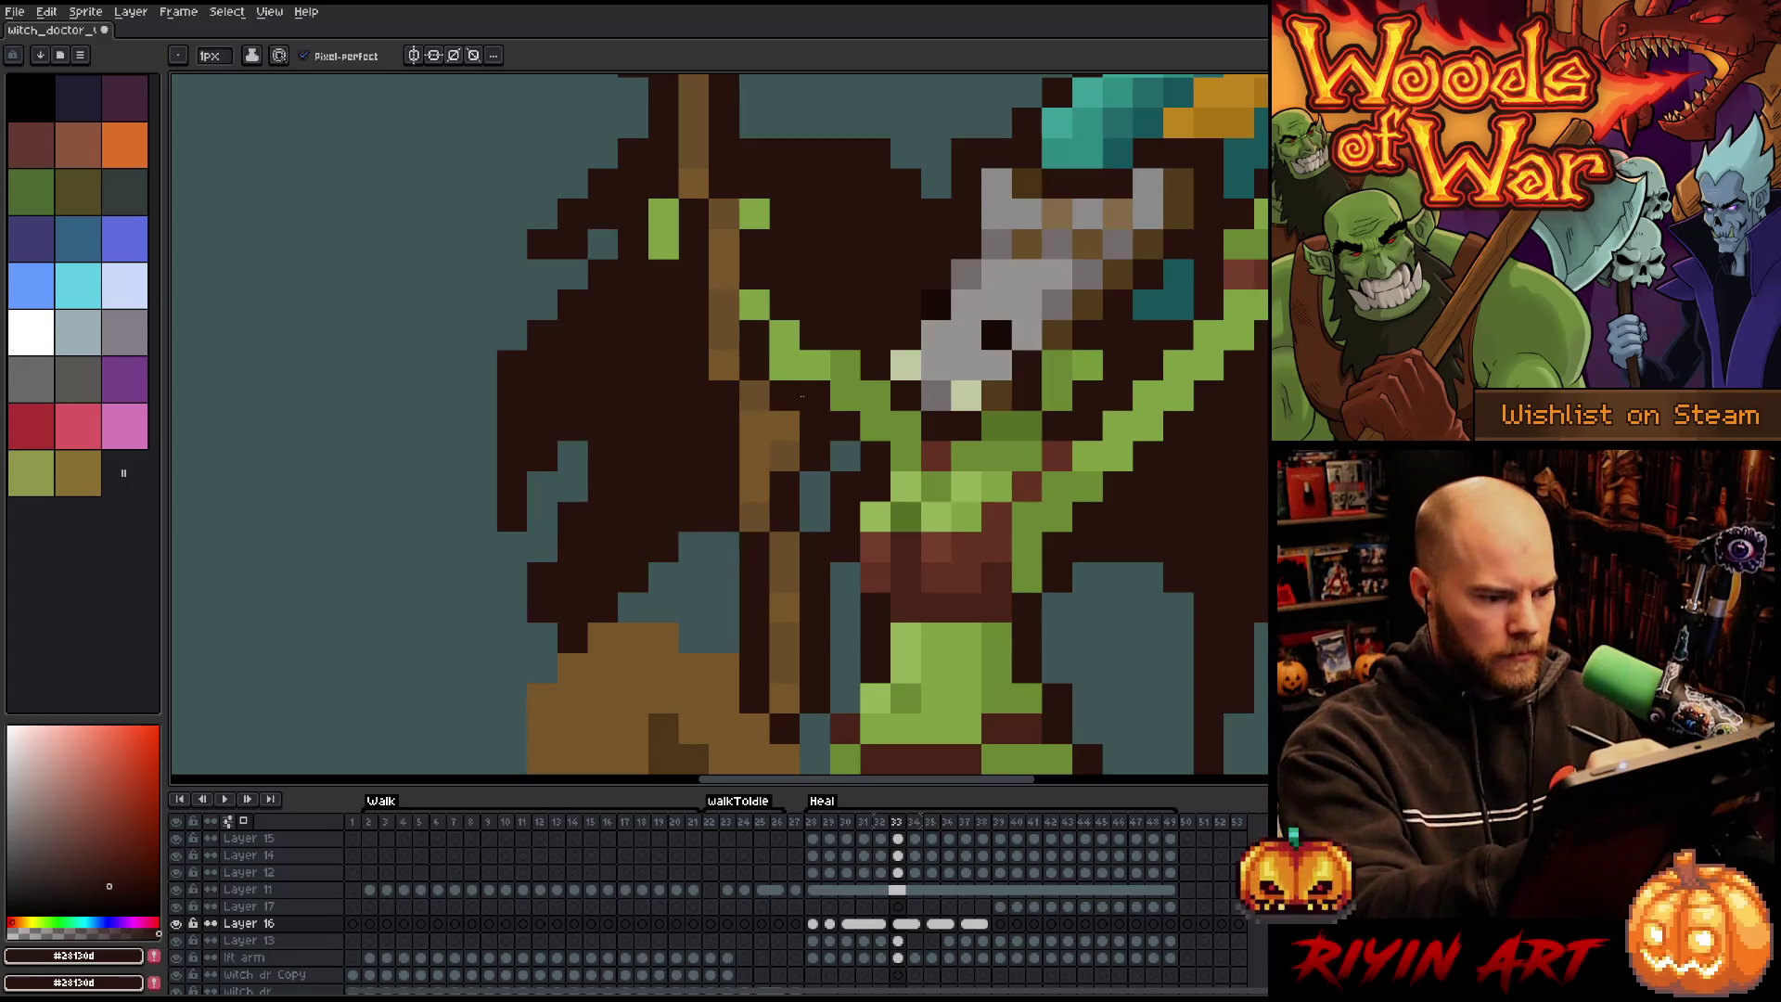
click(783, 367)
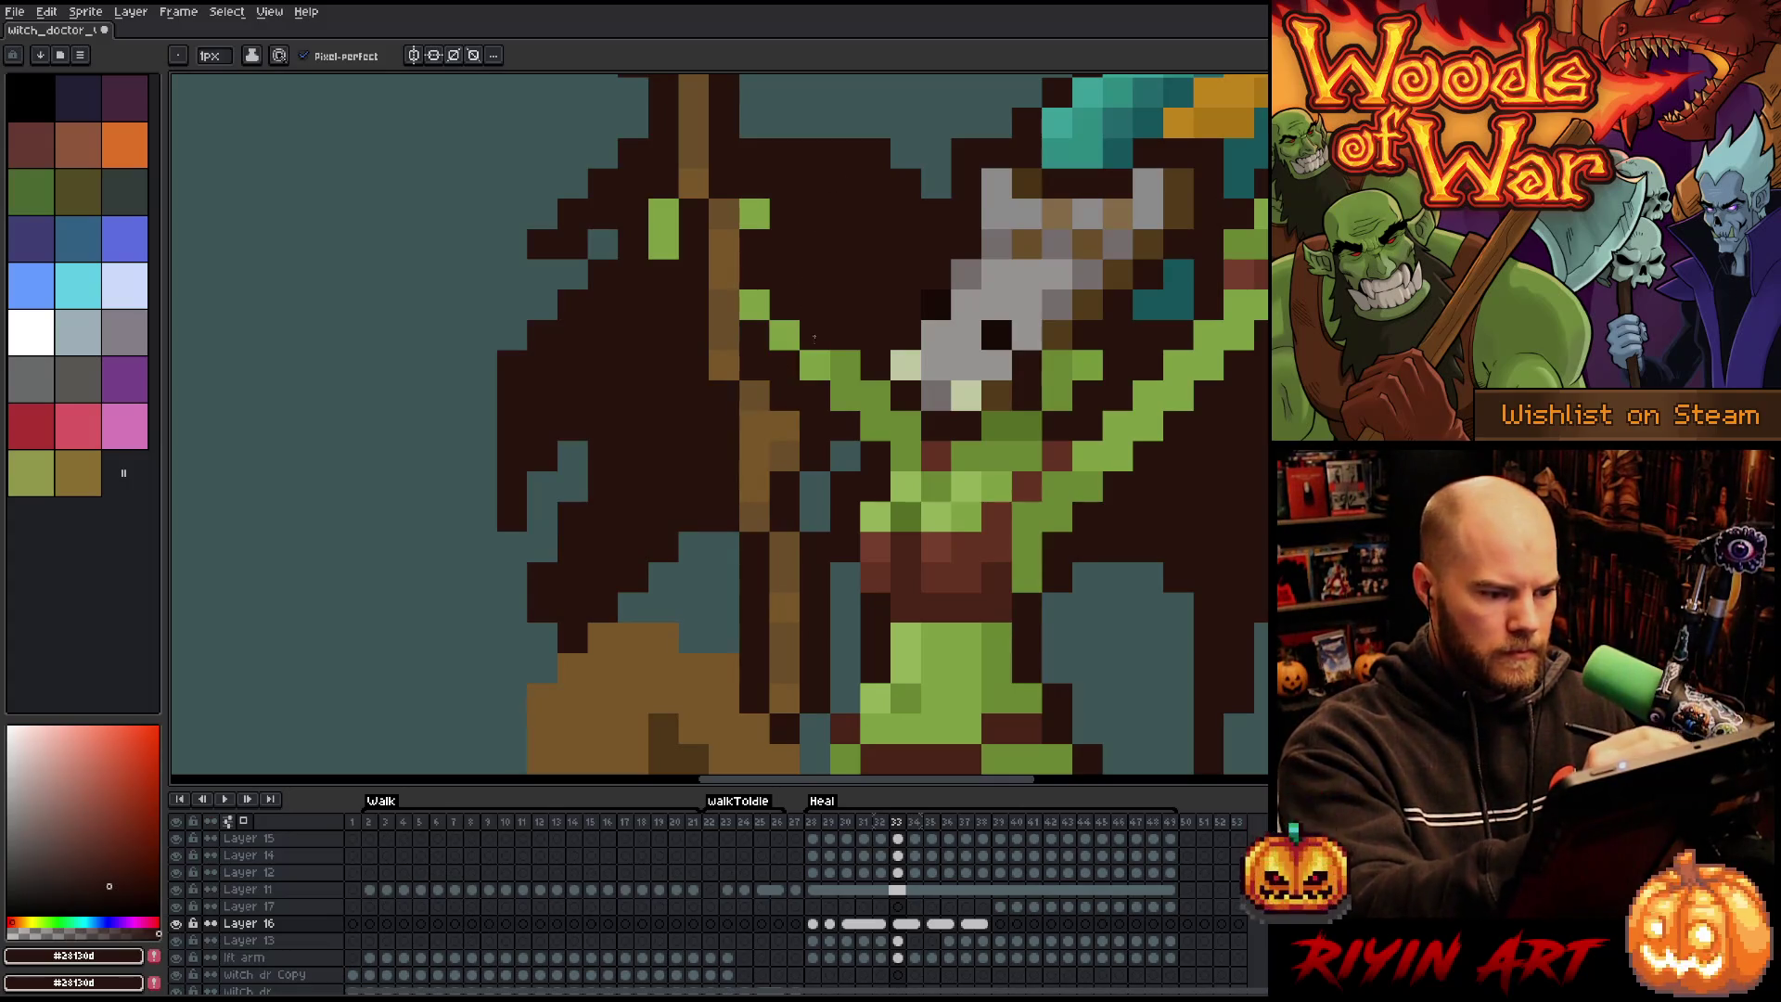
alt+click(784, 336)
click(815, 336)
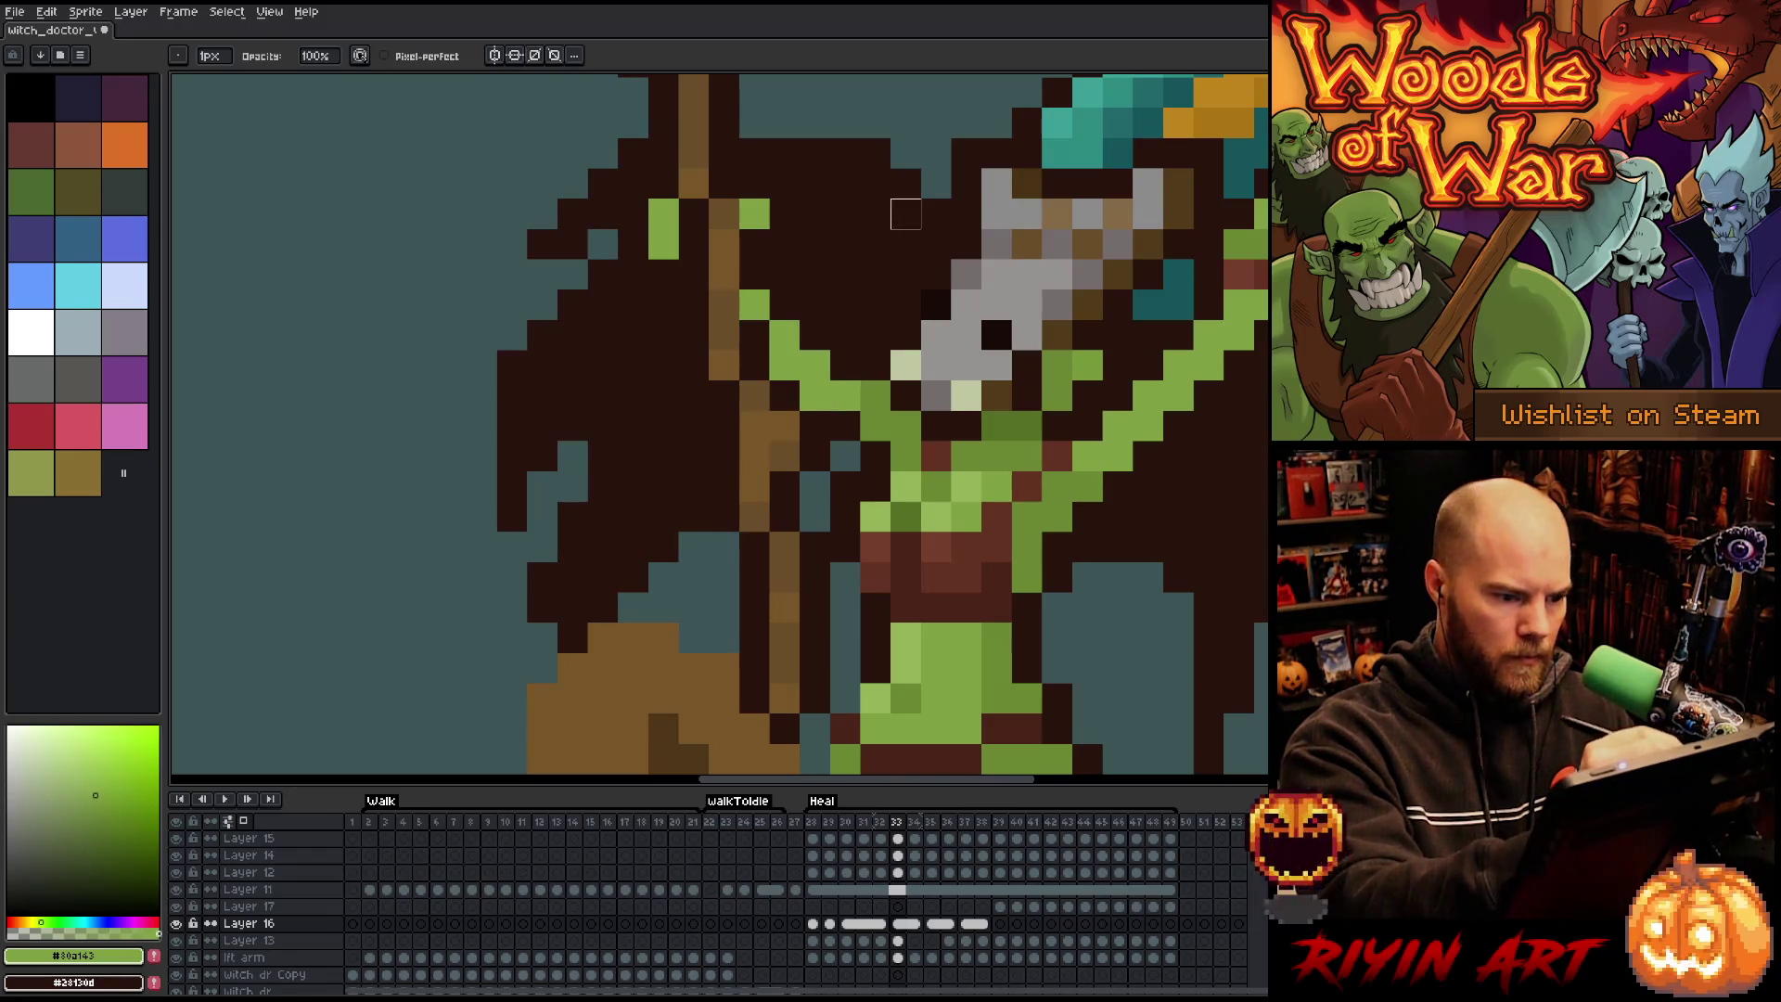
Repaint an arm pixel green, then sample darker green and dark brown from the sprite.
key(alt)
click(847, 397)
key(Left)
key(Right)
key(Left)
key(Right)
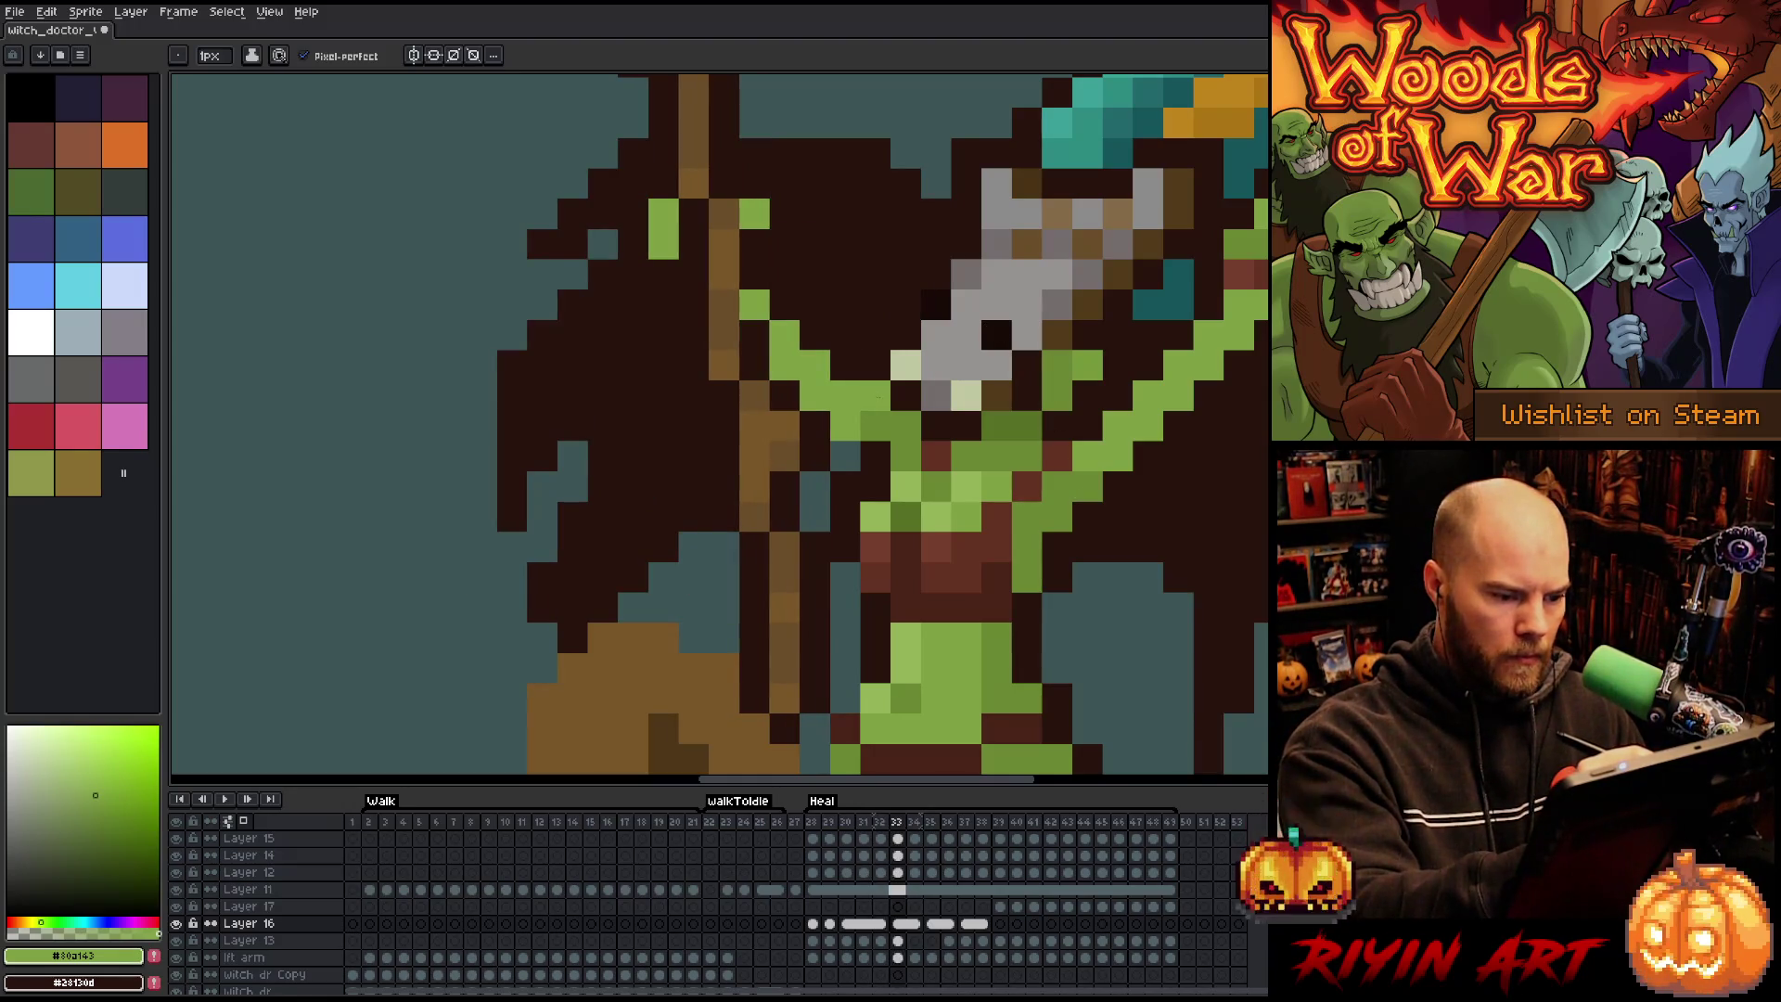
alt+click(875, 448)
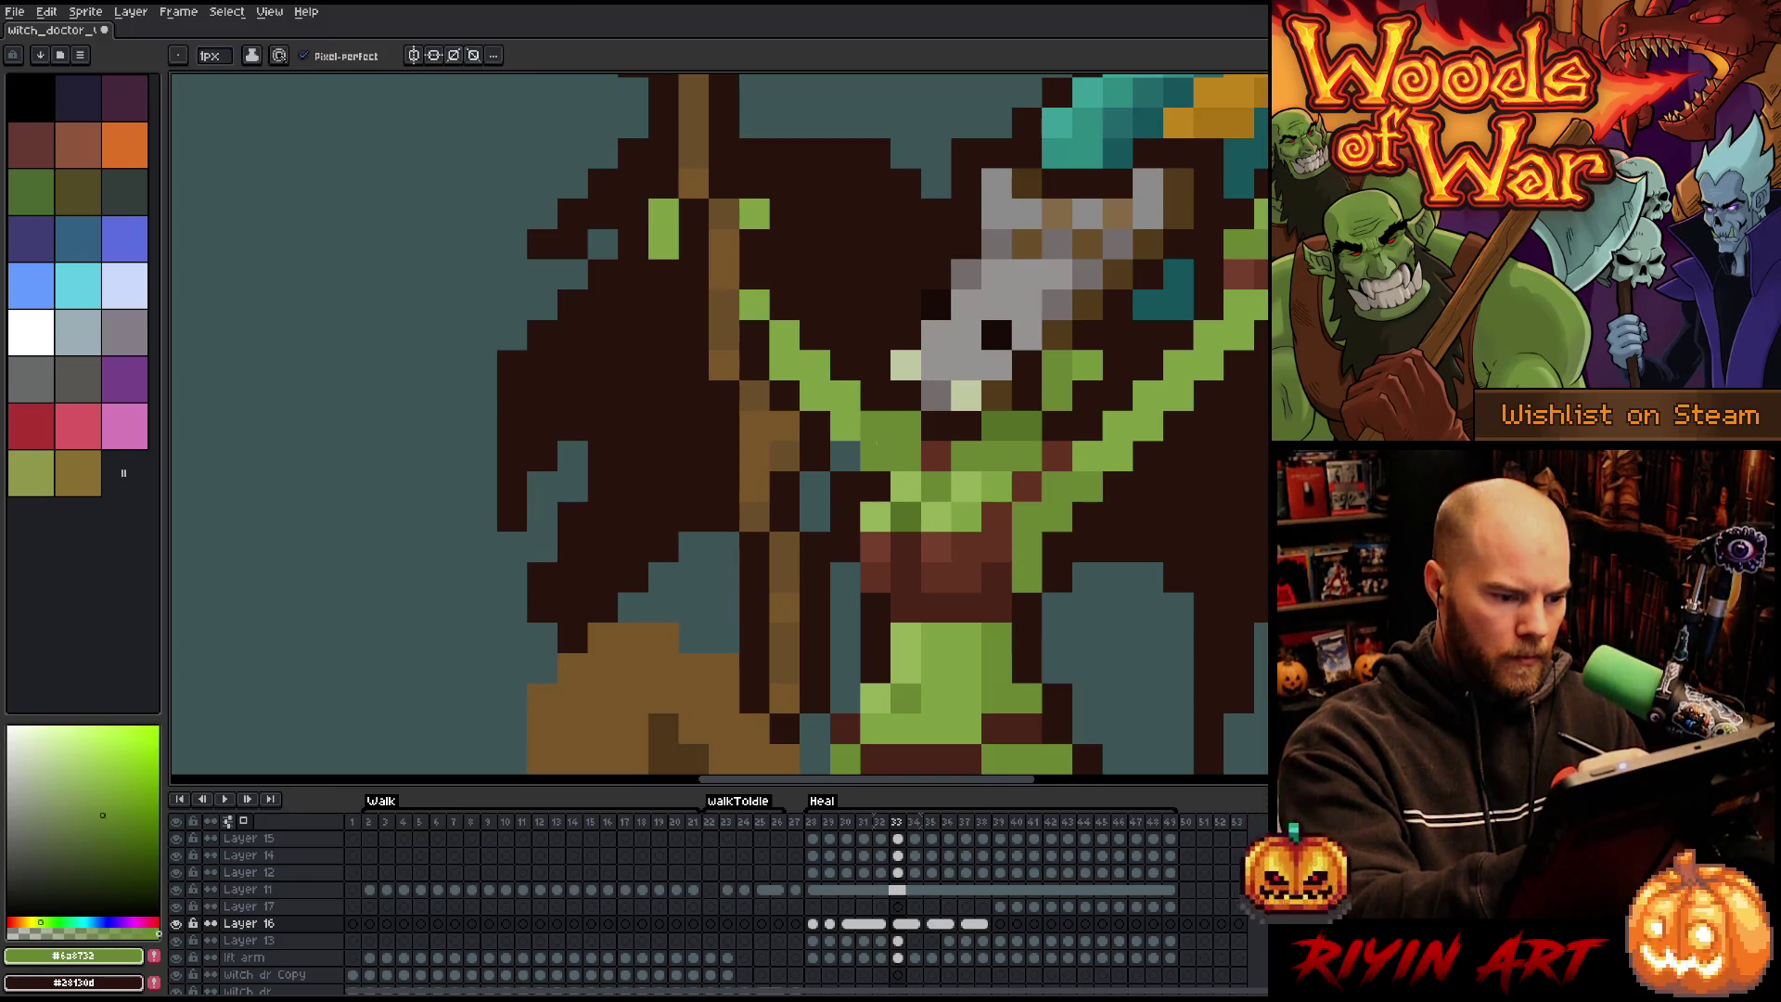
key(Left)
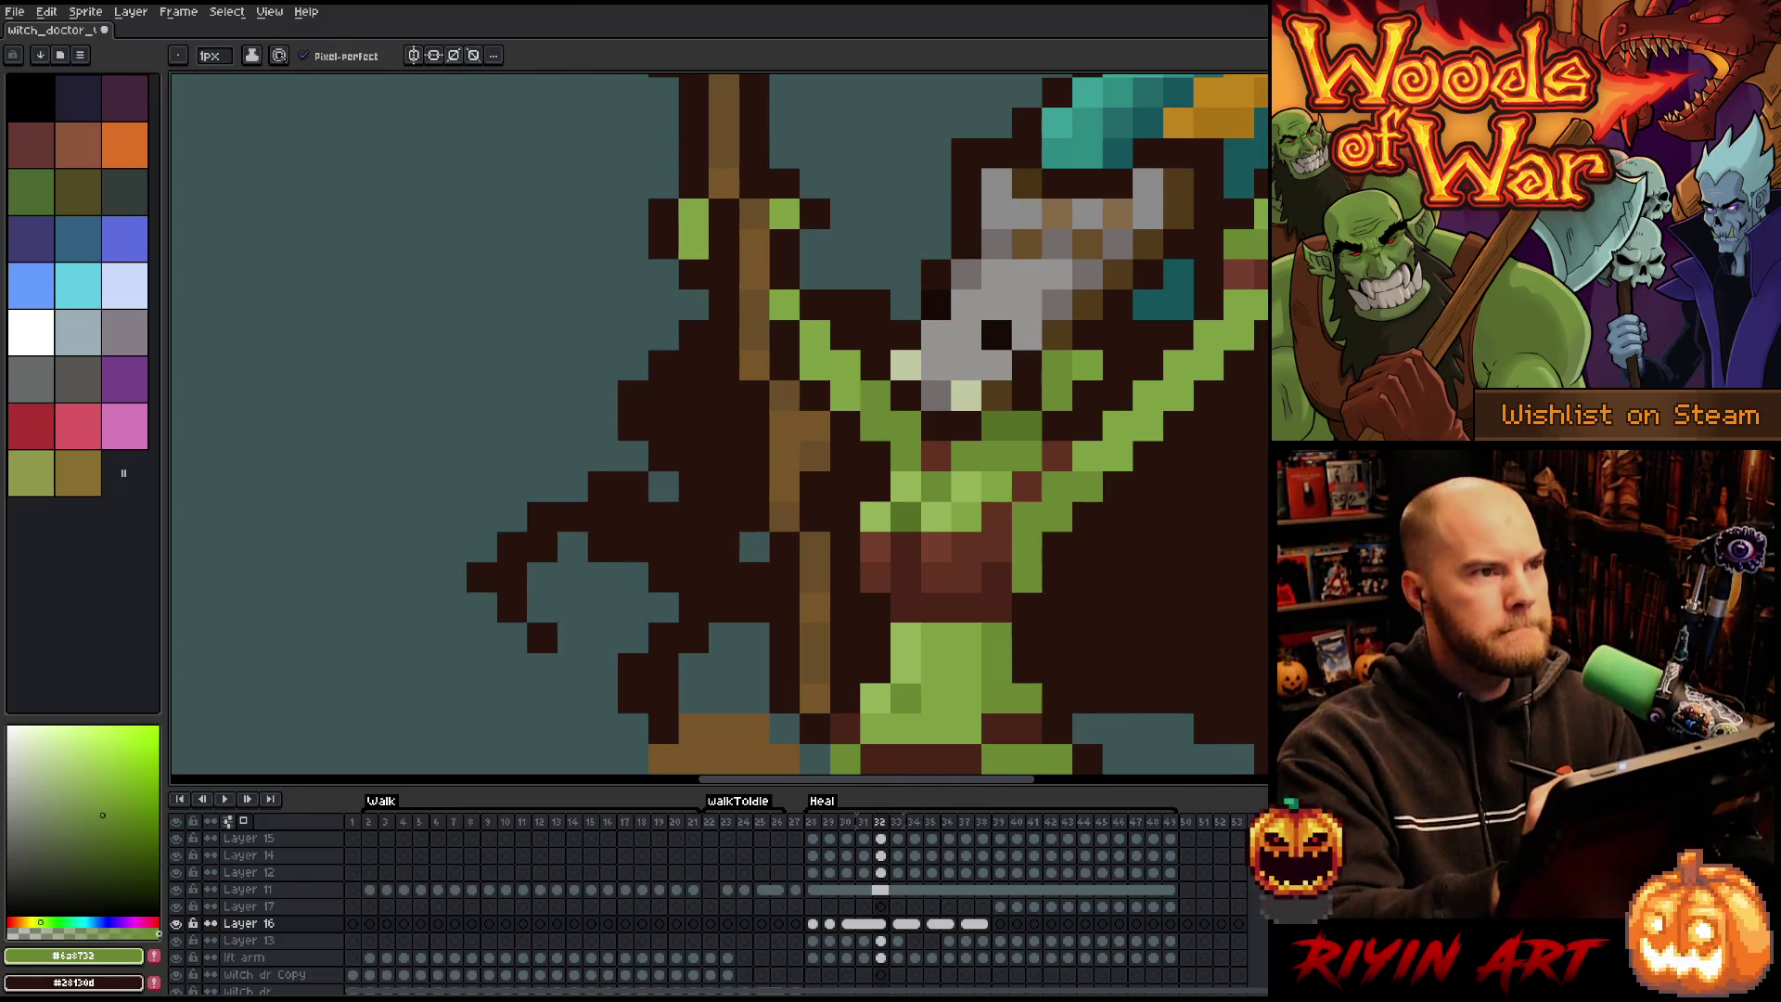
key(Right)
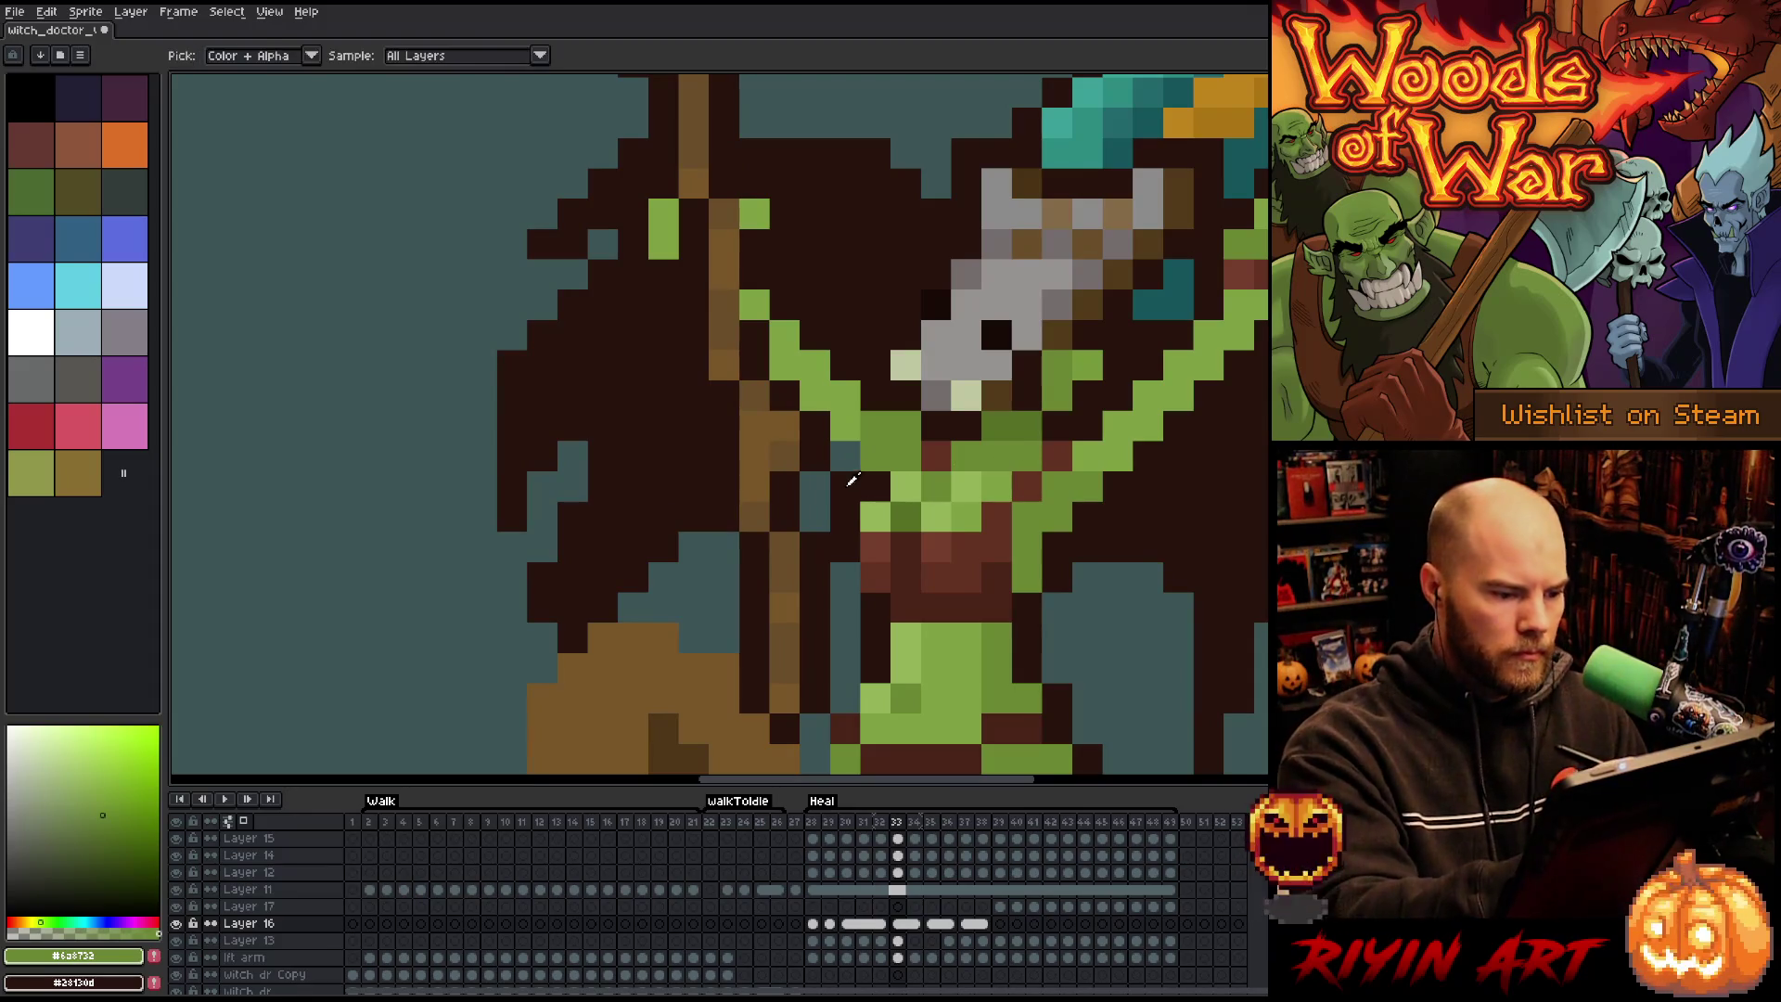
alt+click(849, 460)
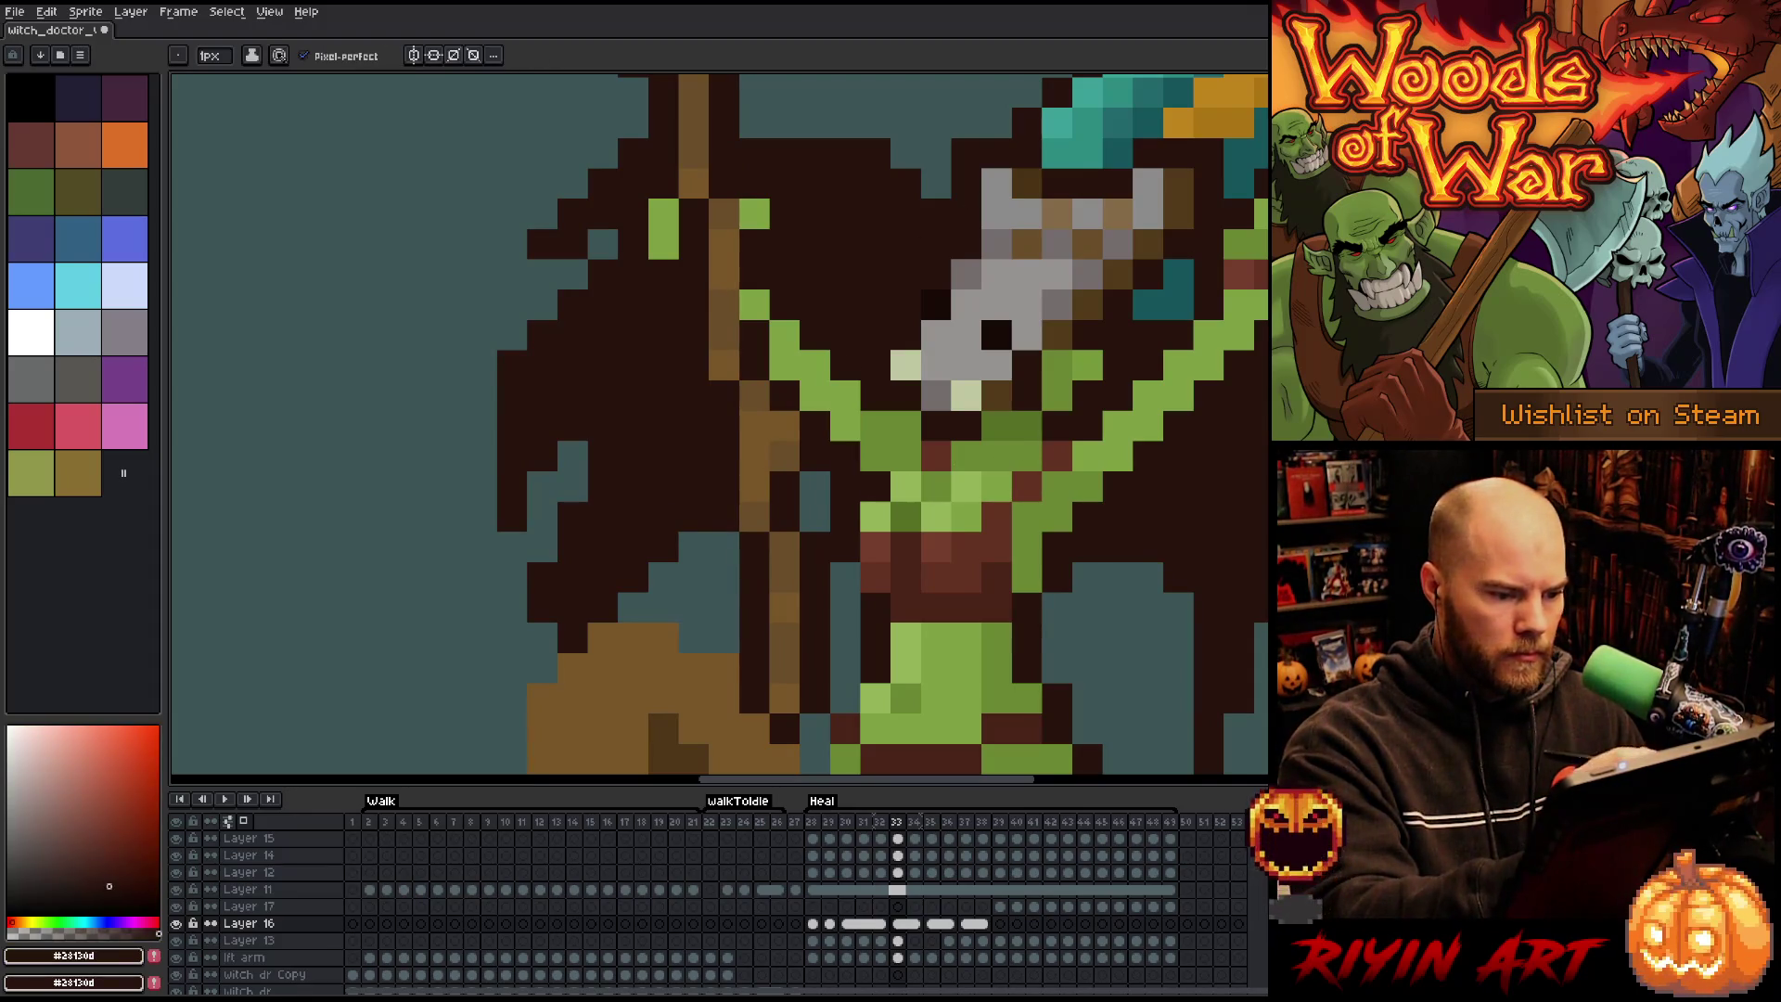
Paint a dark brown pixel on the cape edge on frame 32, then zoom out to frame 34.
key(Left)
click(1053, 93)
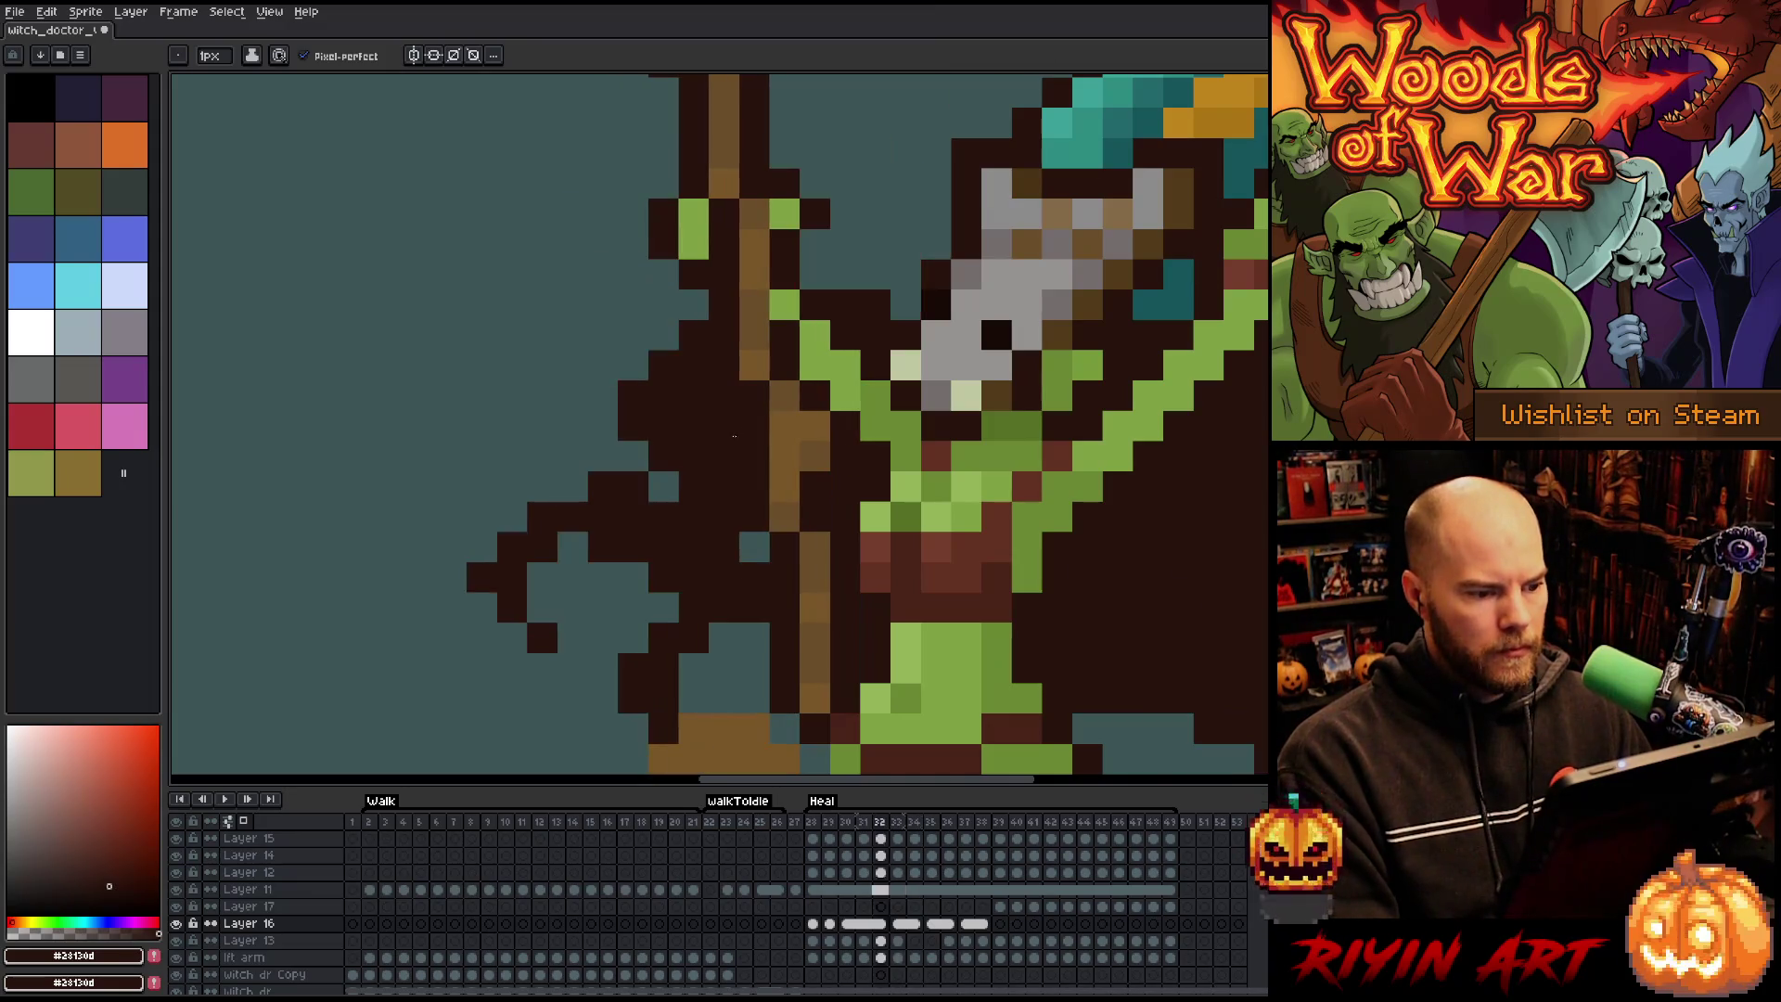
scroll(744, 407, down, 5)
key(Right)
key(Left)
key(Right)
key(Right)
key(Right)
key(Left)
key(Right)
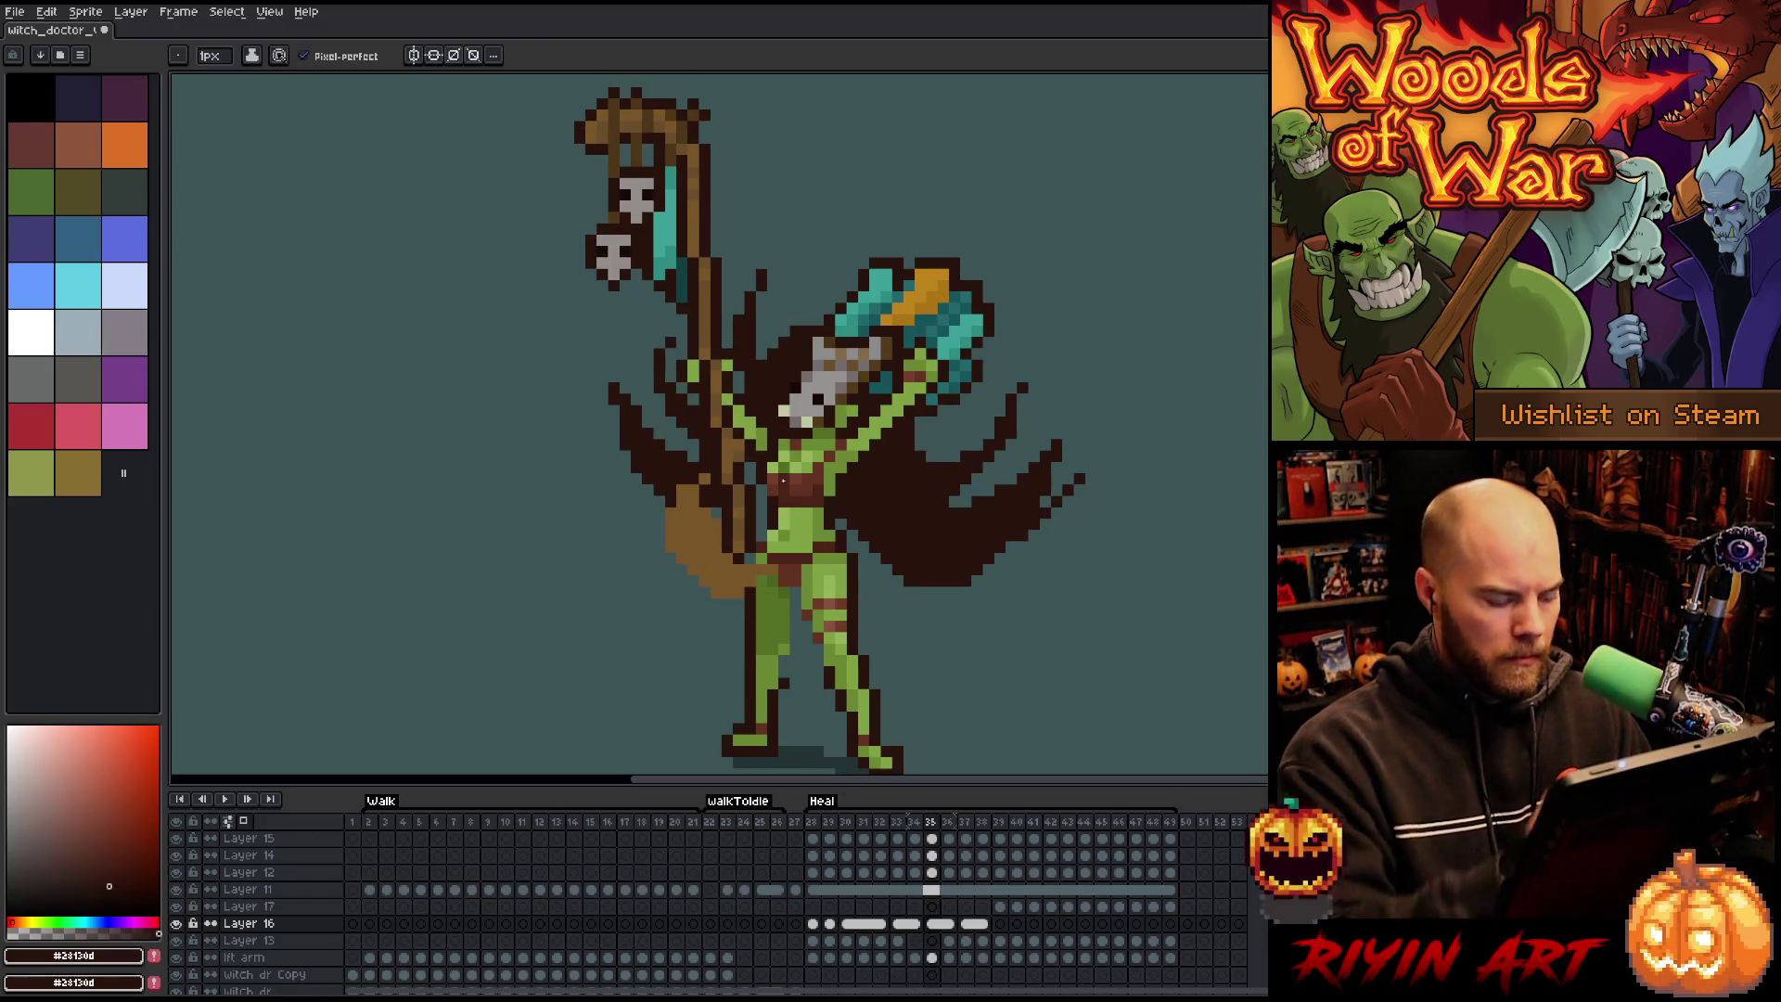
Add a lighter-green highlight pixel to the right wing on frame 35, then go to frame 37.
alt+click(766, 423)
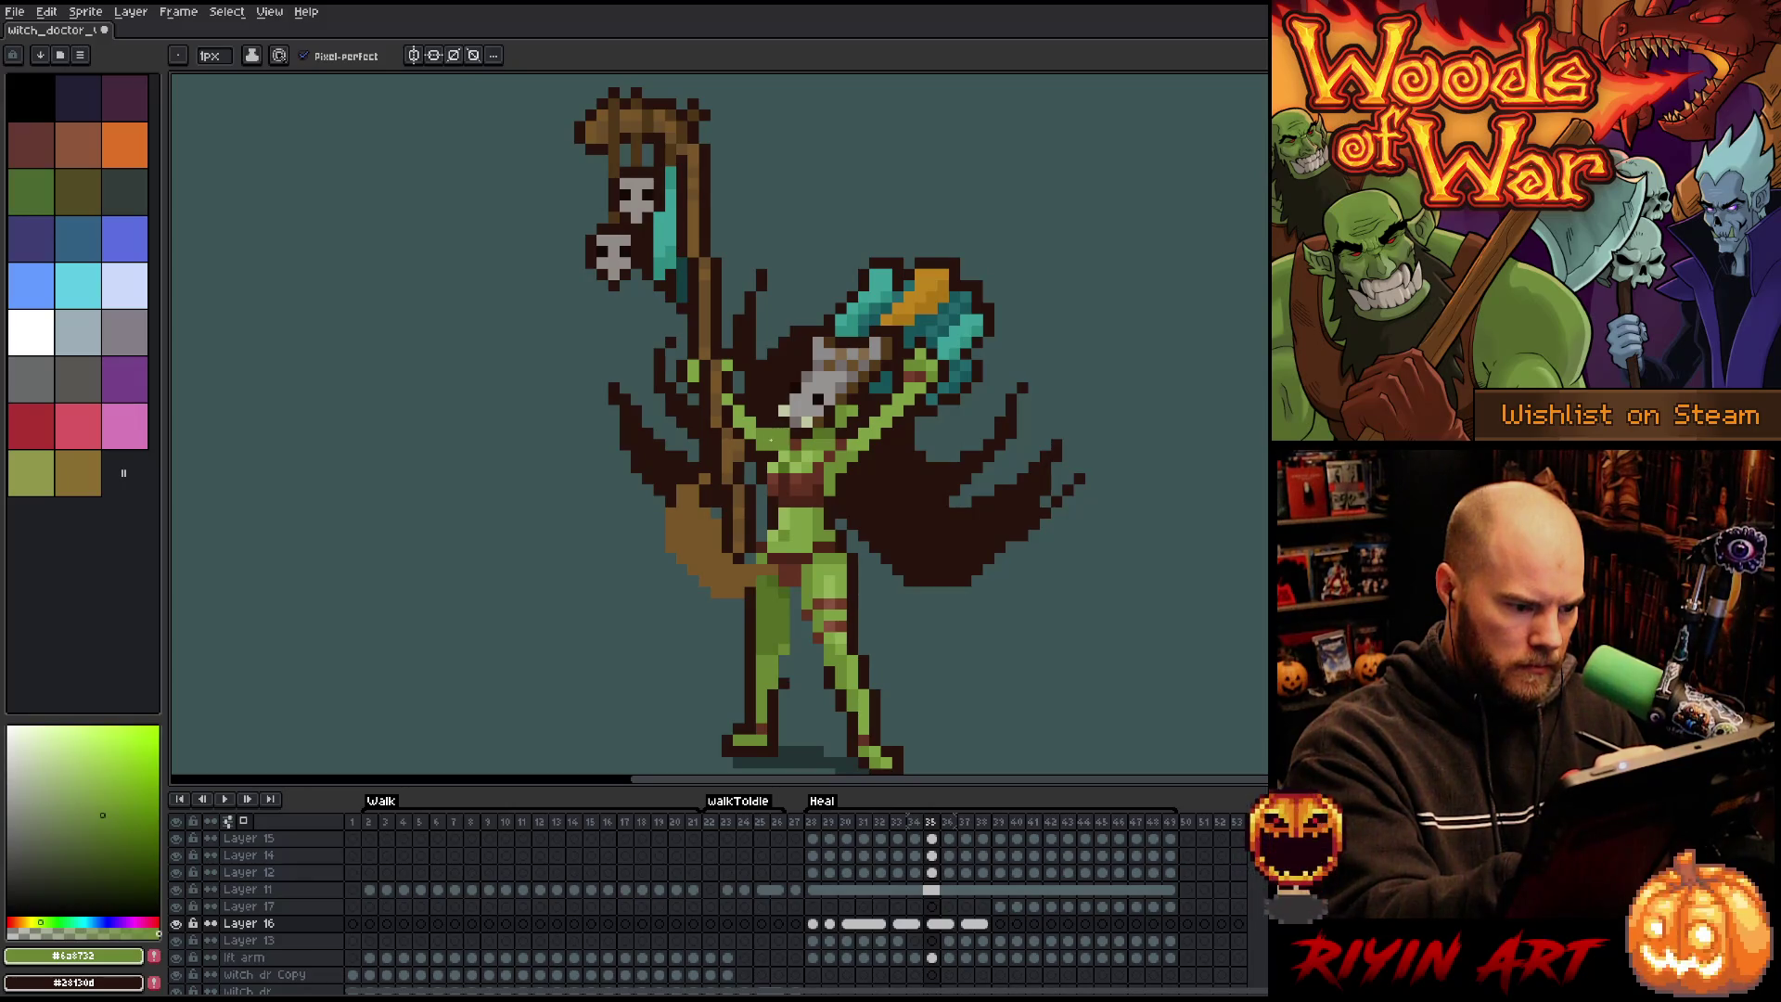
key(Left)
key(Right)
key(Left)
key(Right)
click(95, 794)
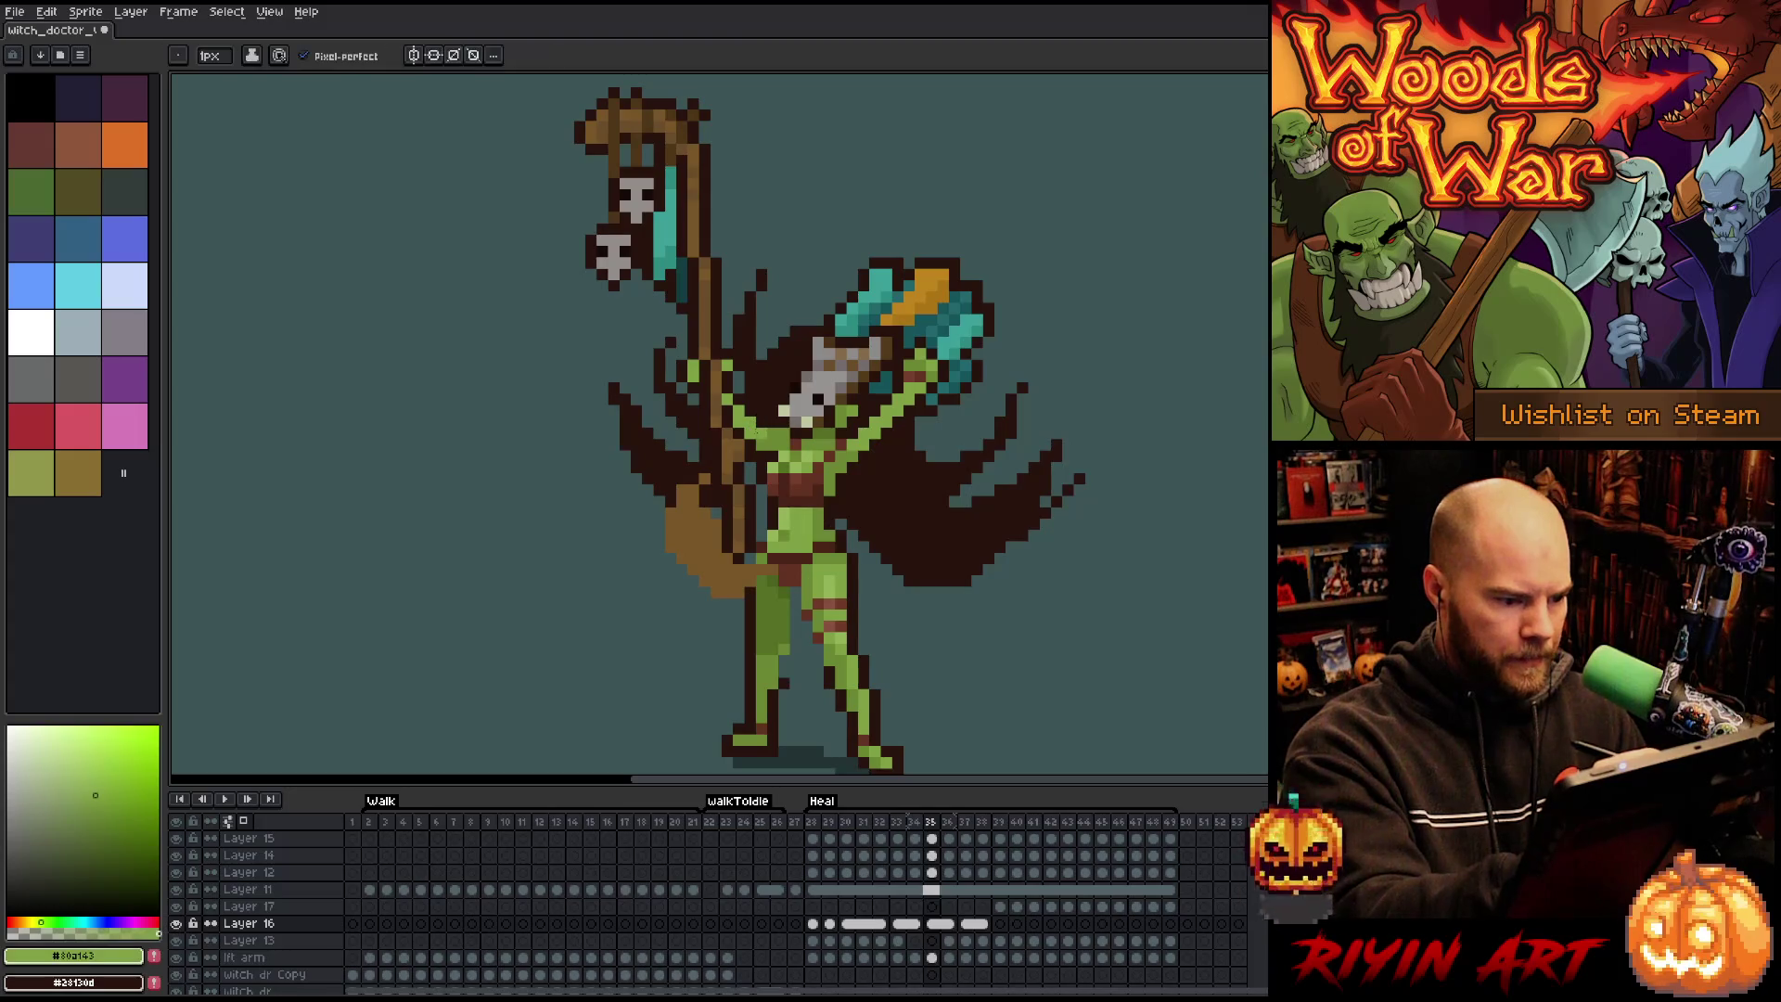
click(1033, 466)
key(Left)
key(Right)
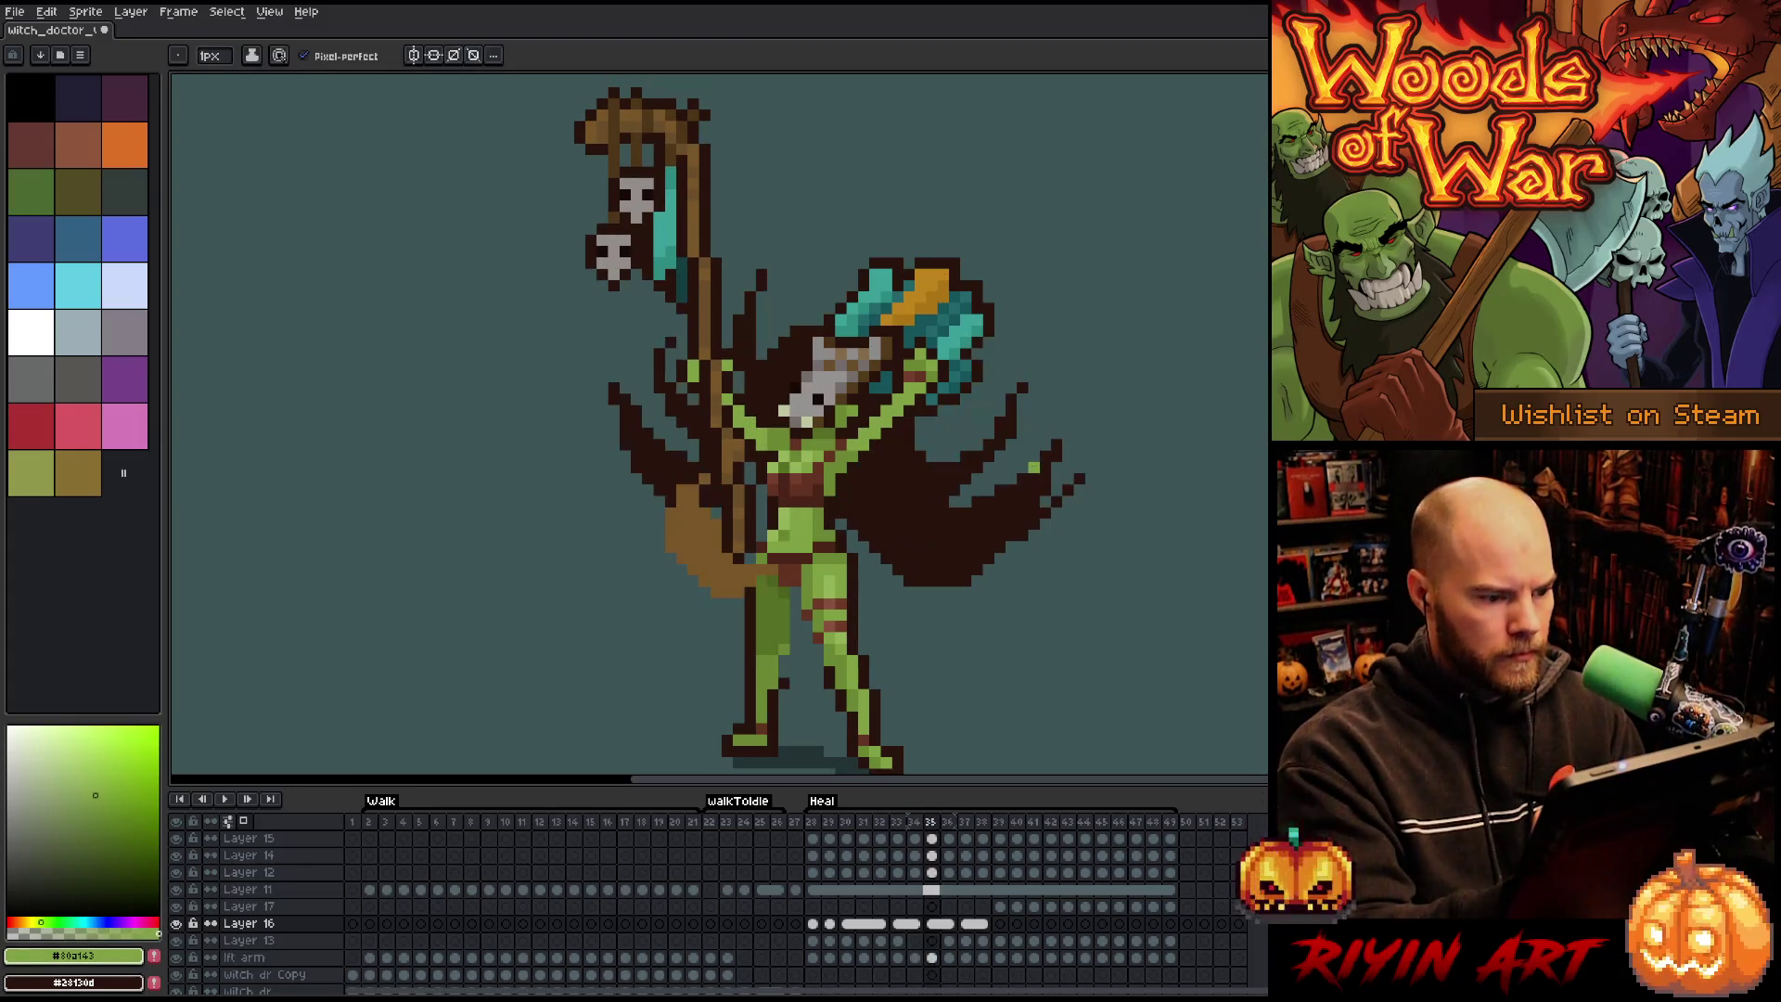
key(Right)
key(Right)
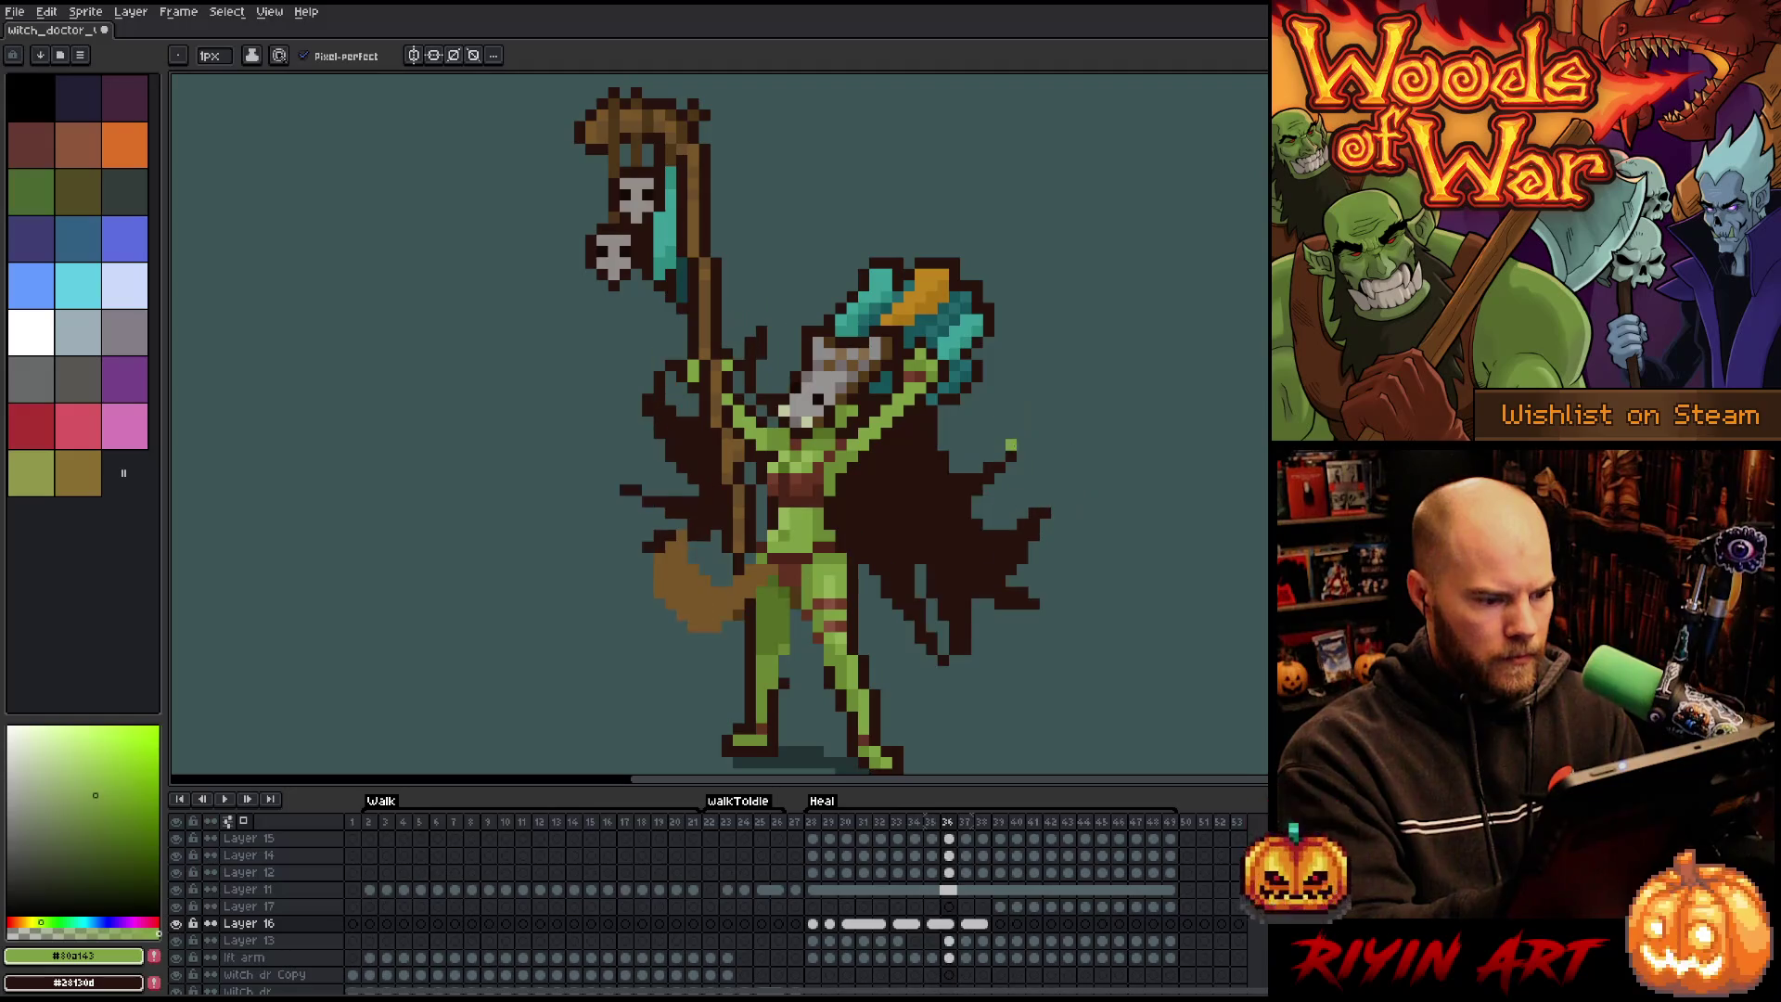
alt+click(773, 438)
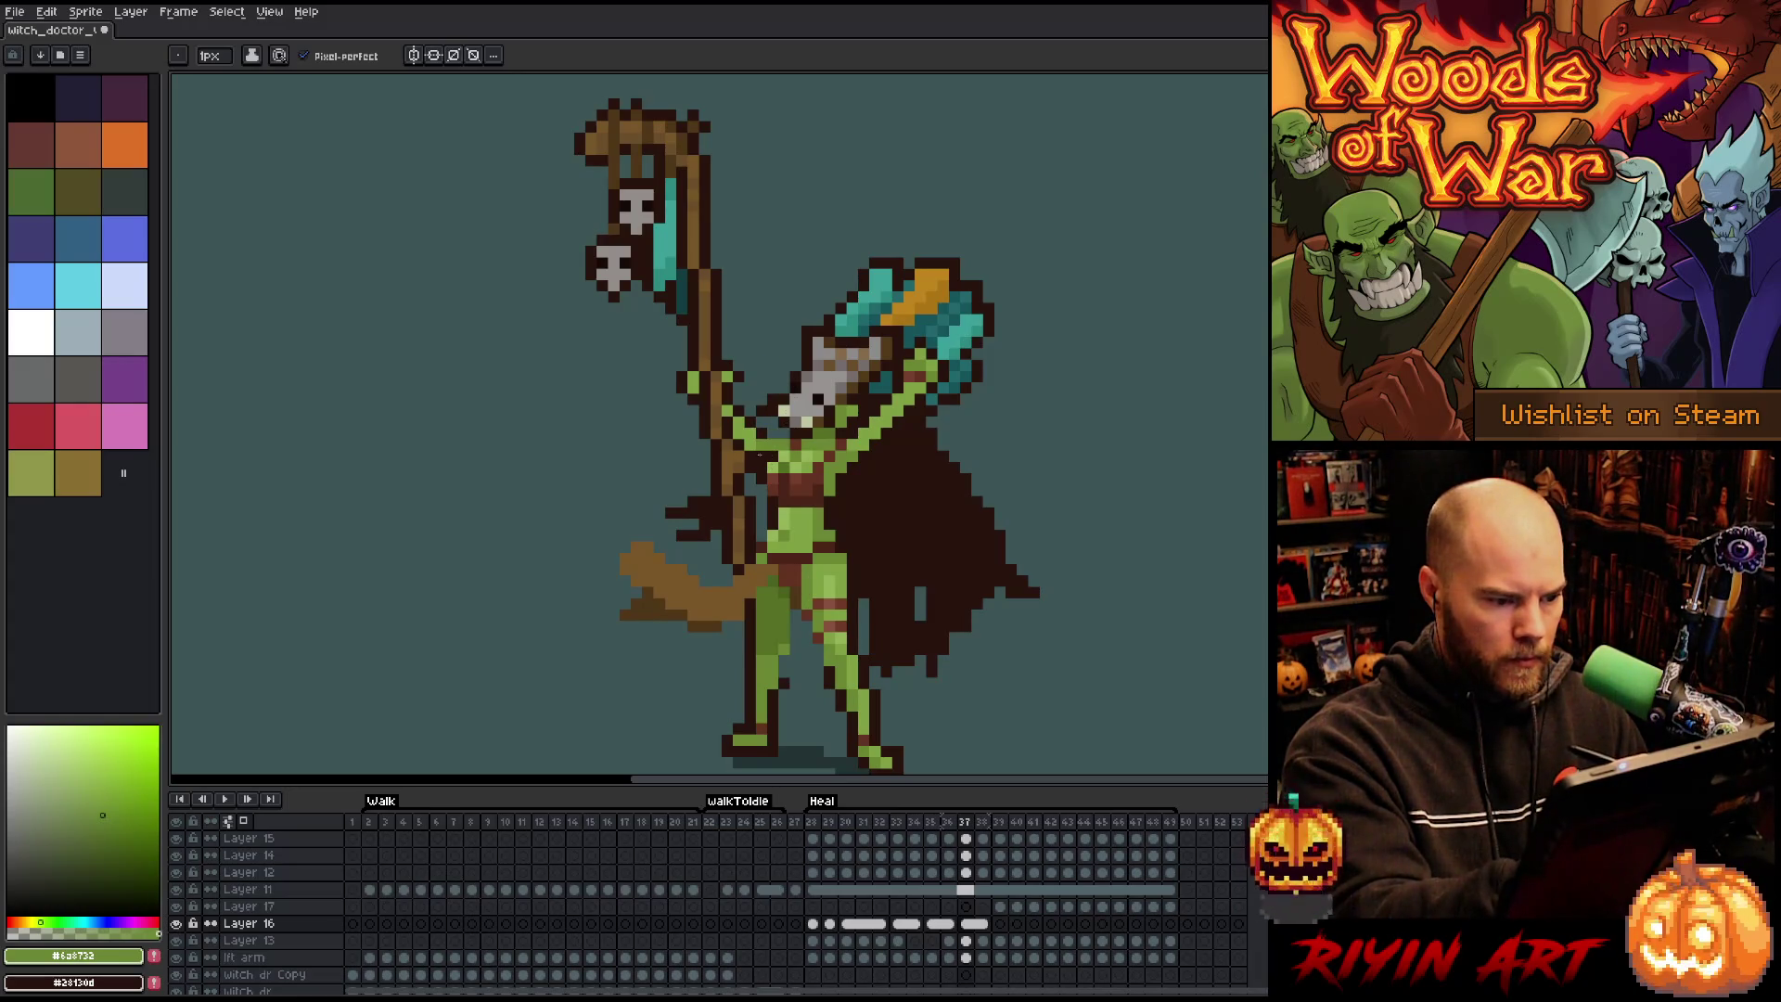
Identify Layer 11 and Layer 12 in the sprite, briefly hiding Layer 12 to check its contents.
key(v)
key(b)
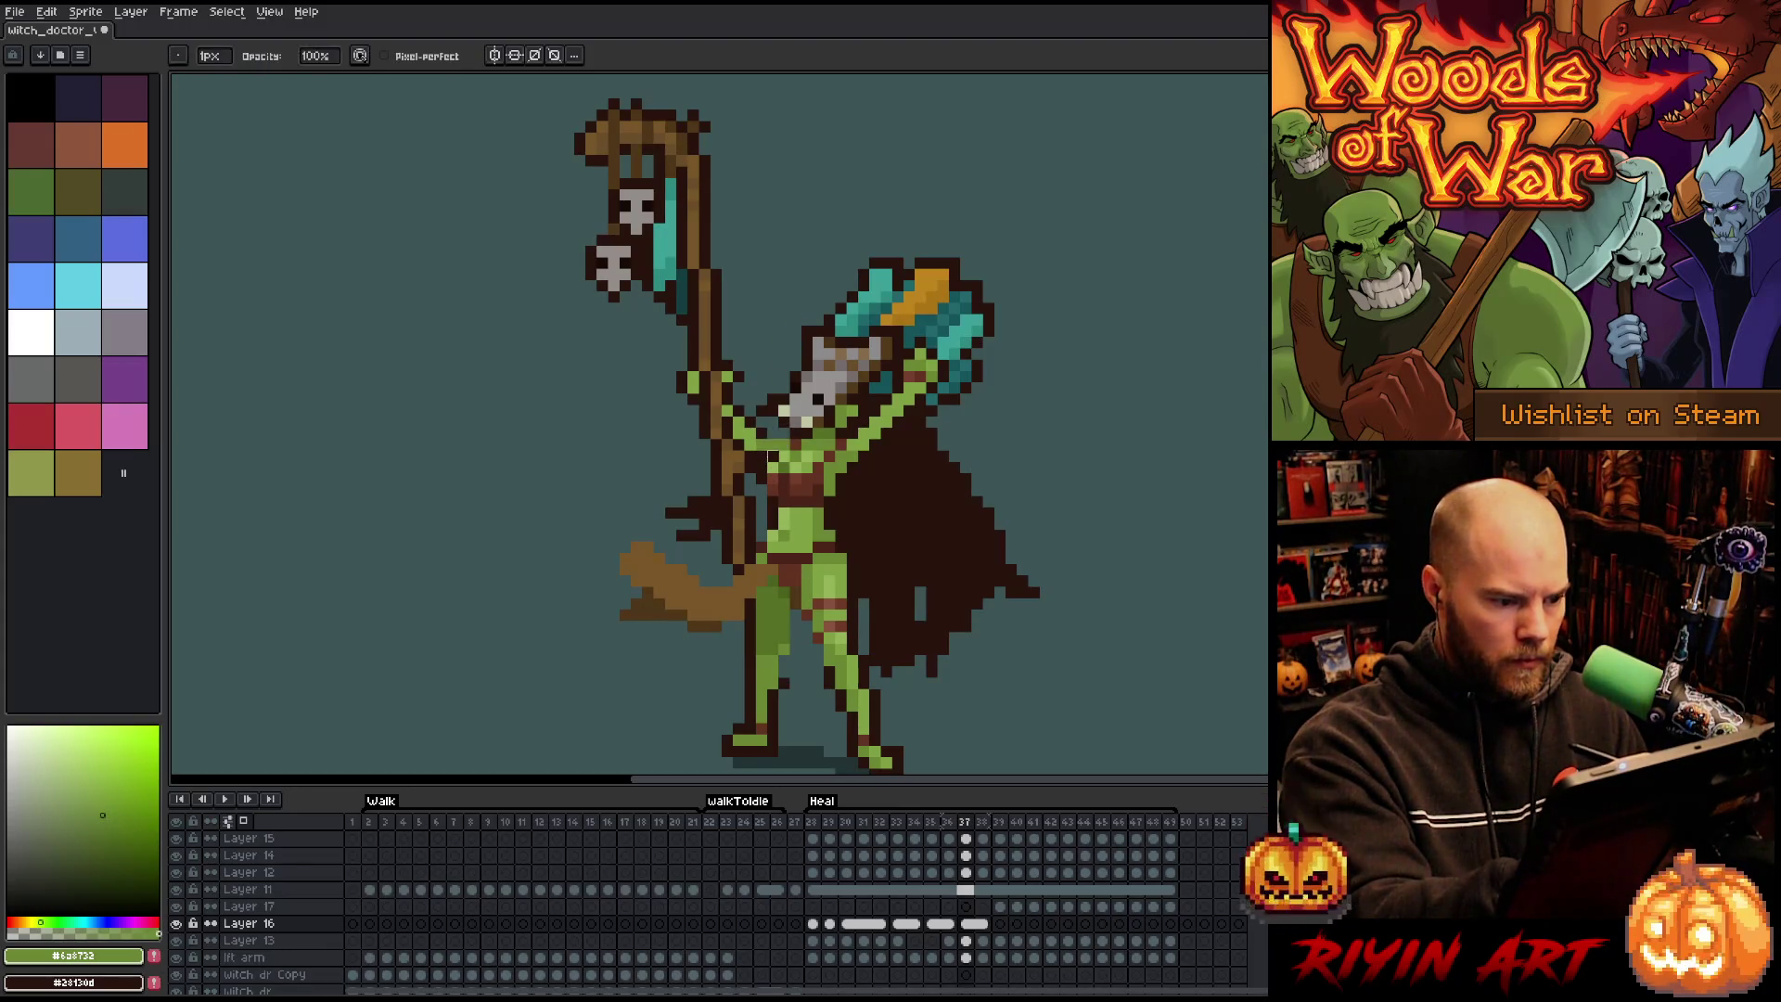
key(v)
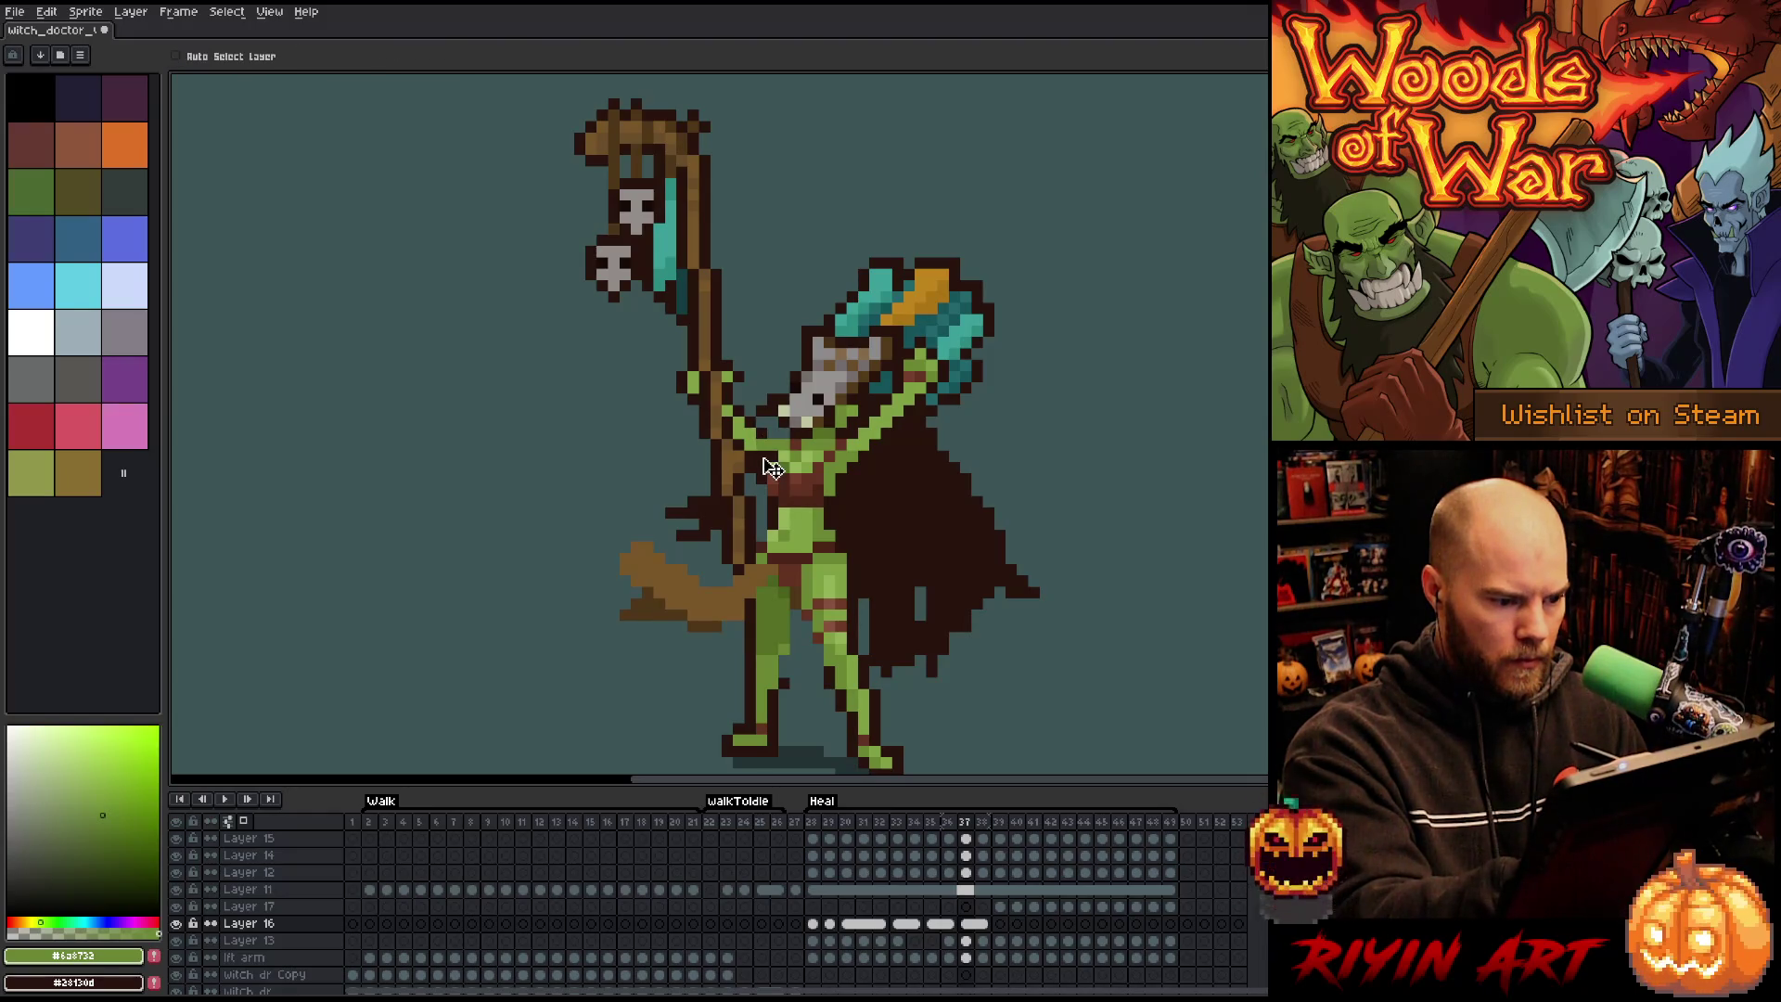
click(966, 889)
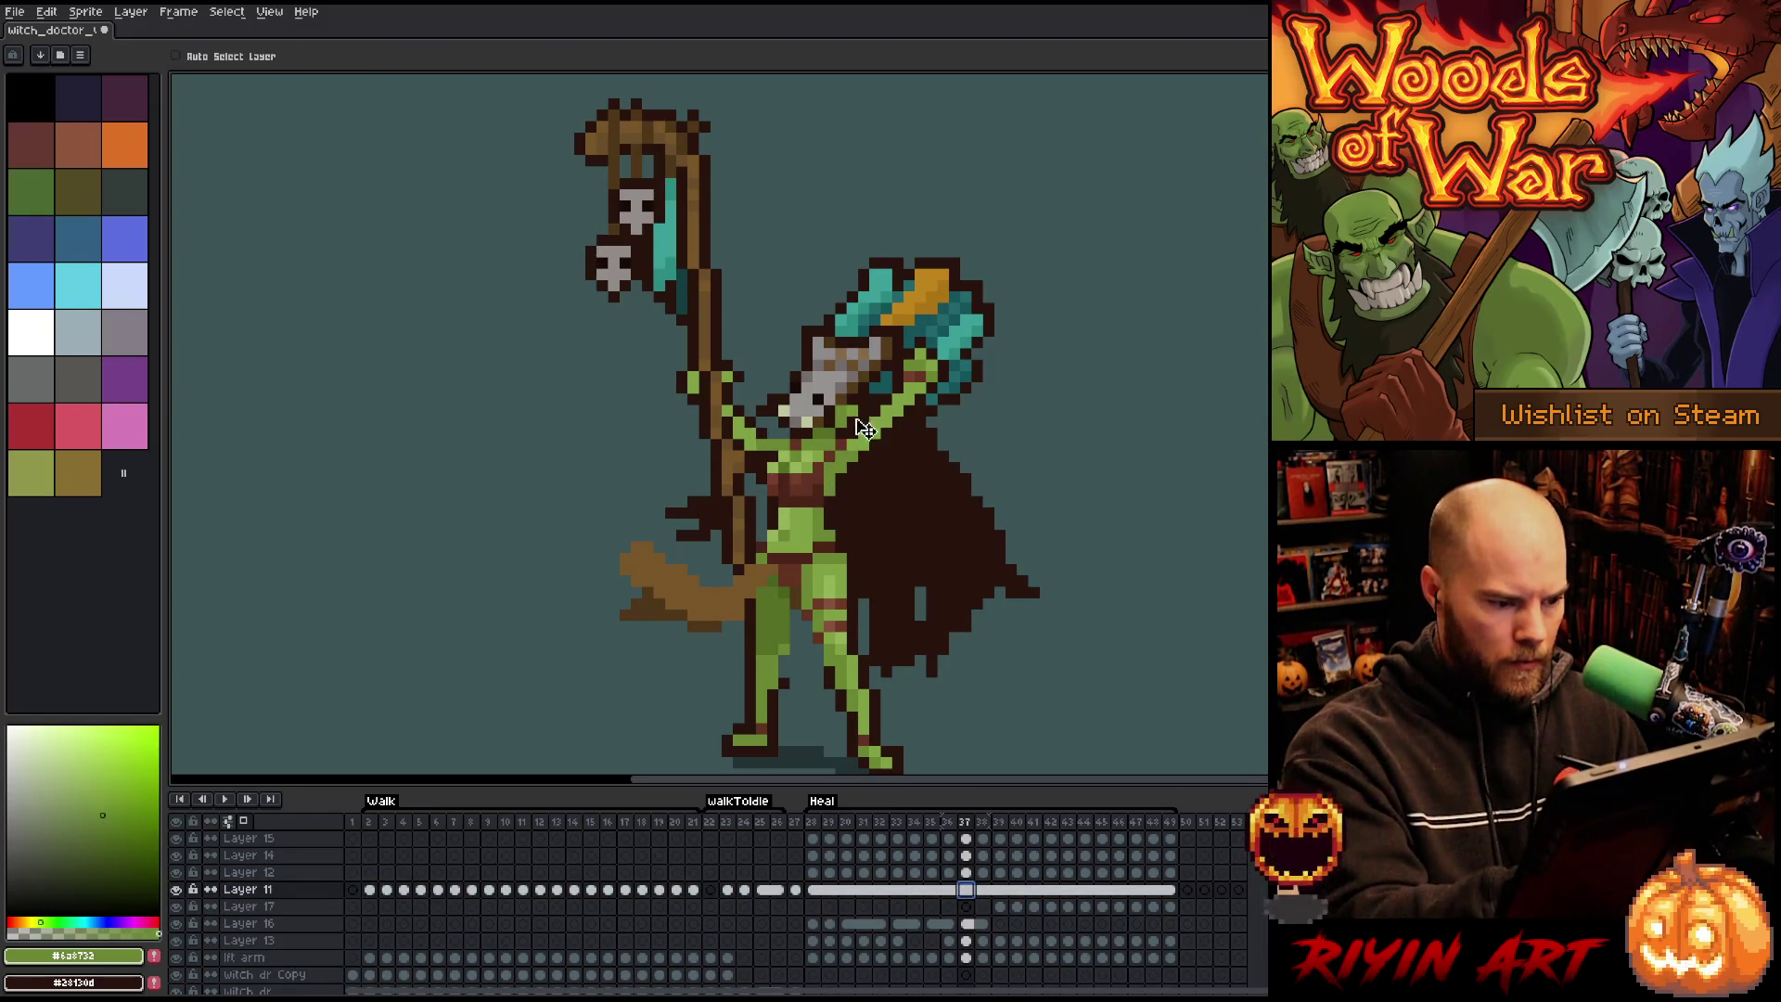
click(966, 873)
key(b)
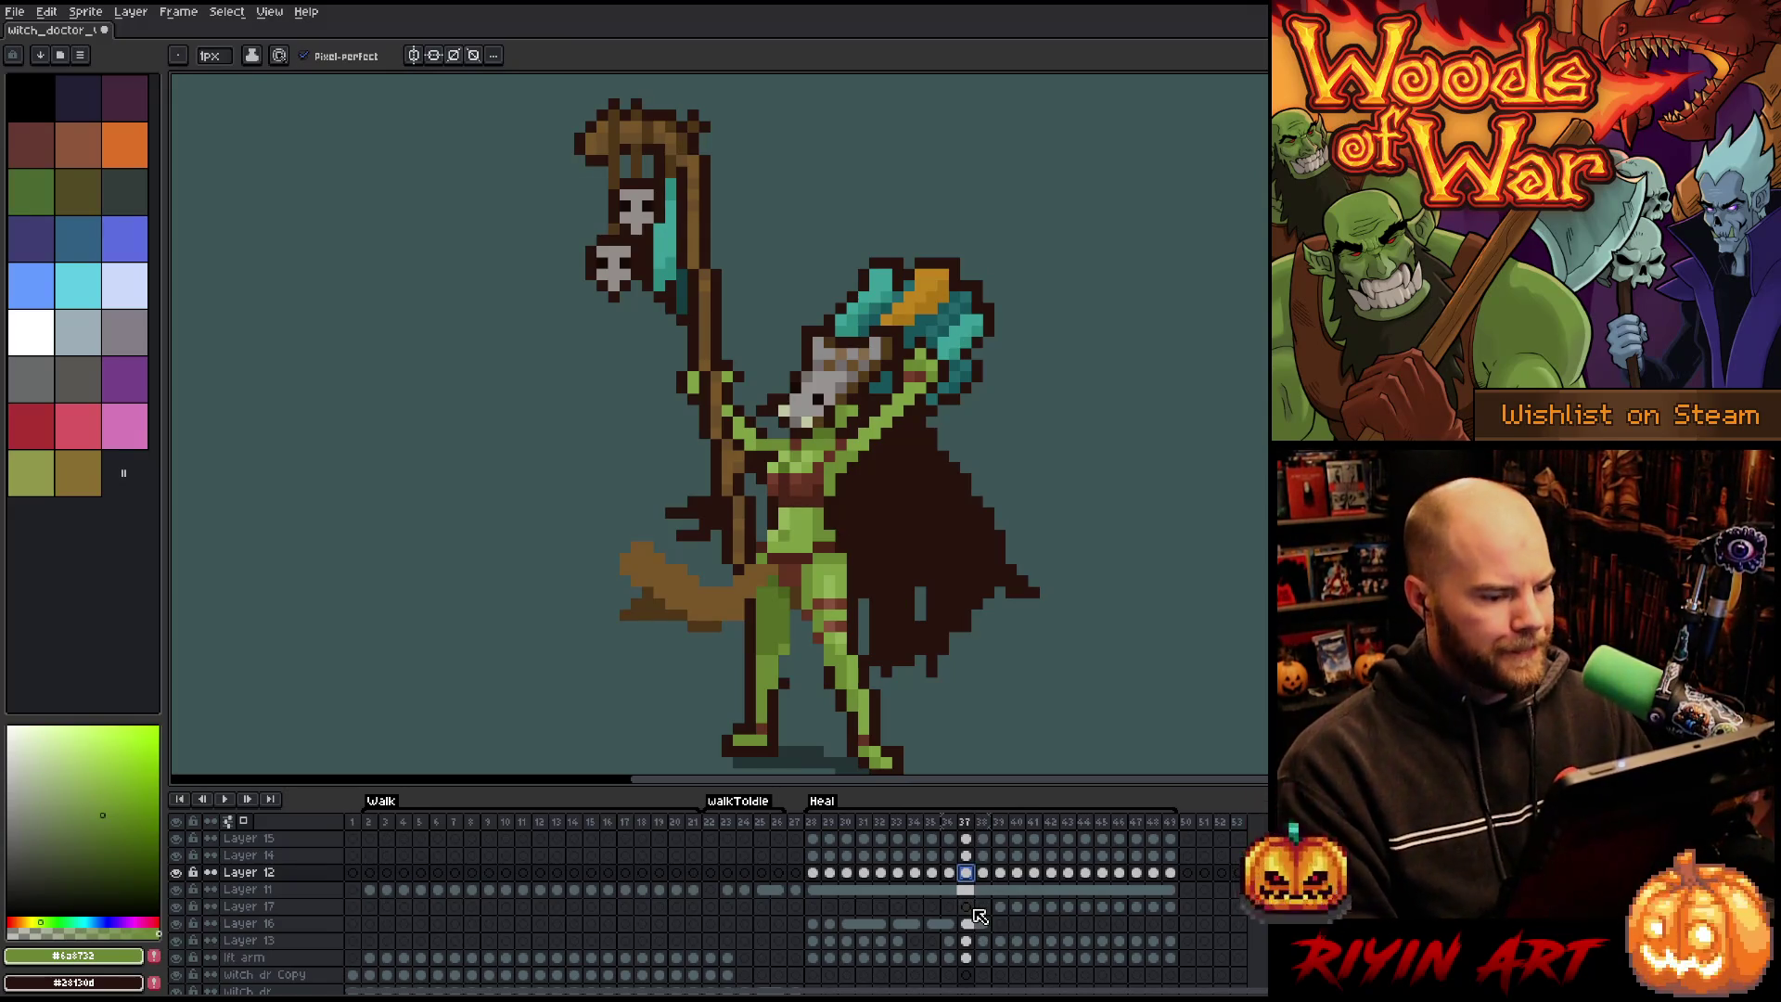
key(Left)
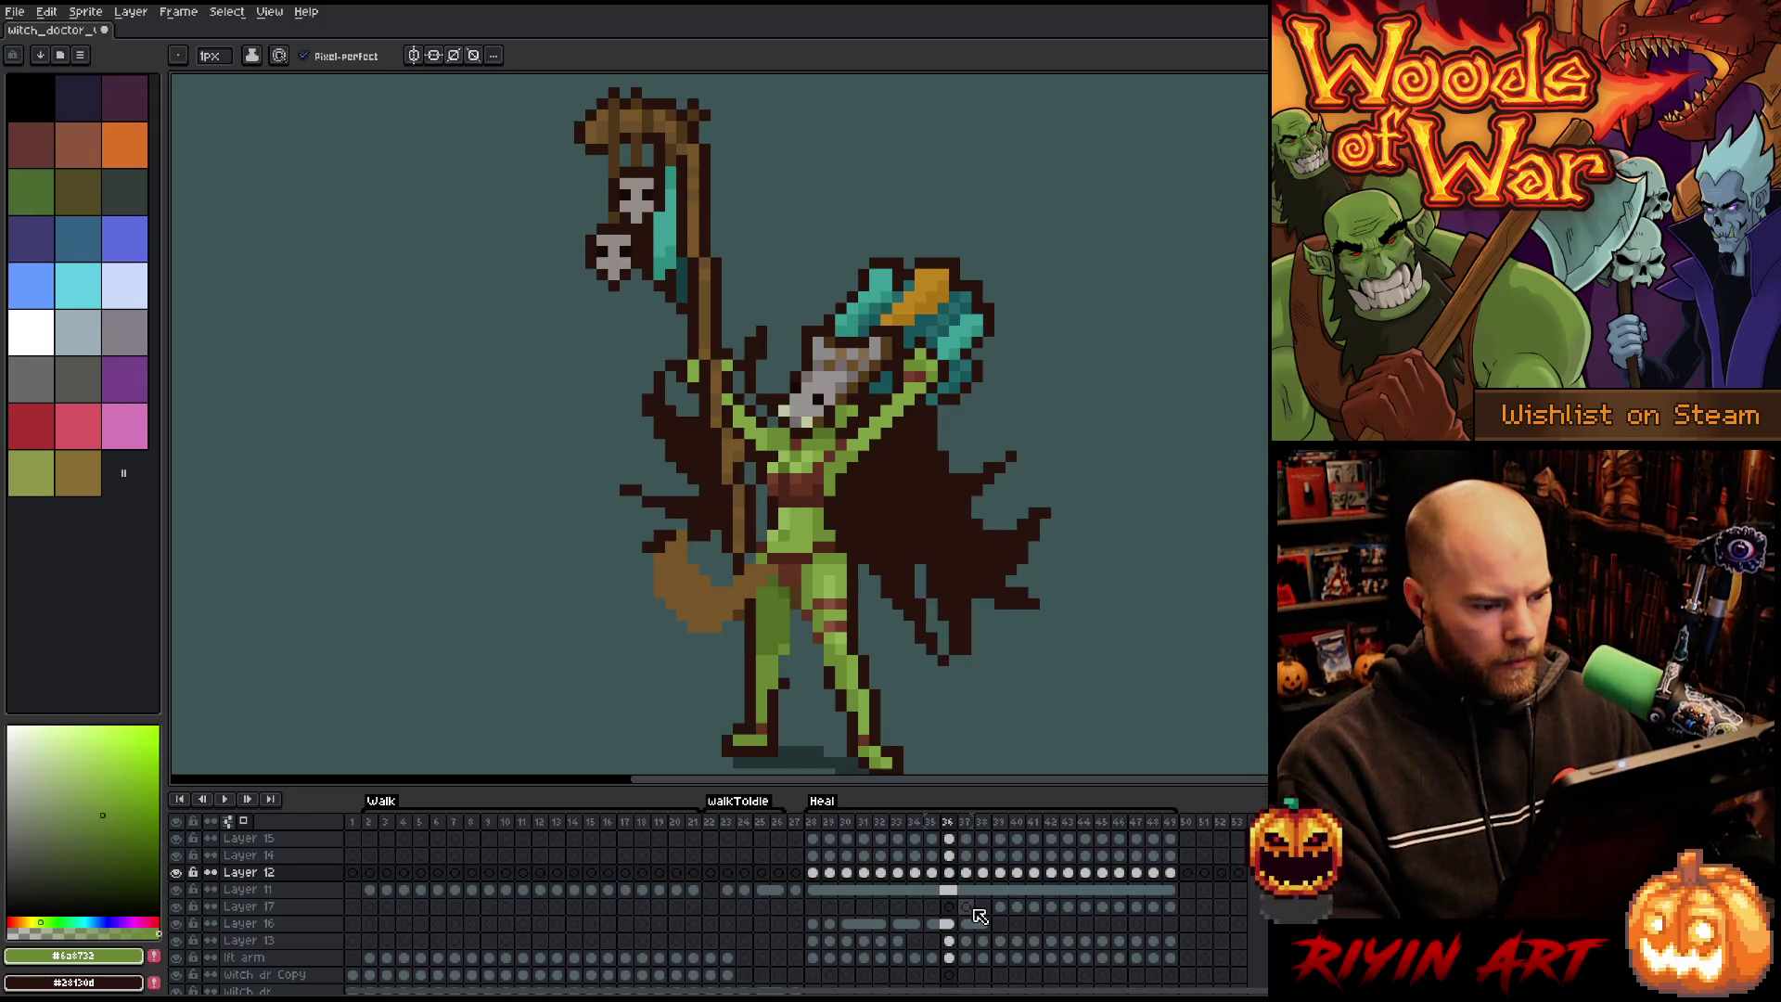
click(178, 873)
click(178, 873)
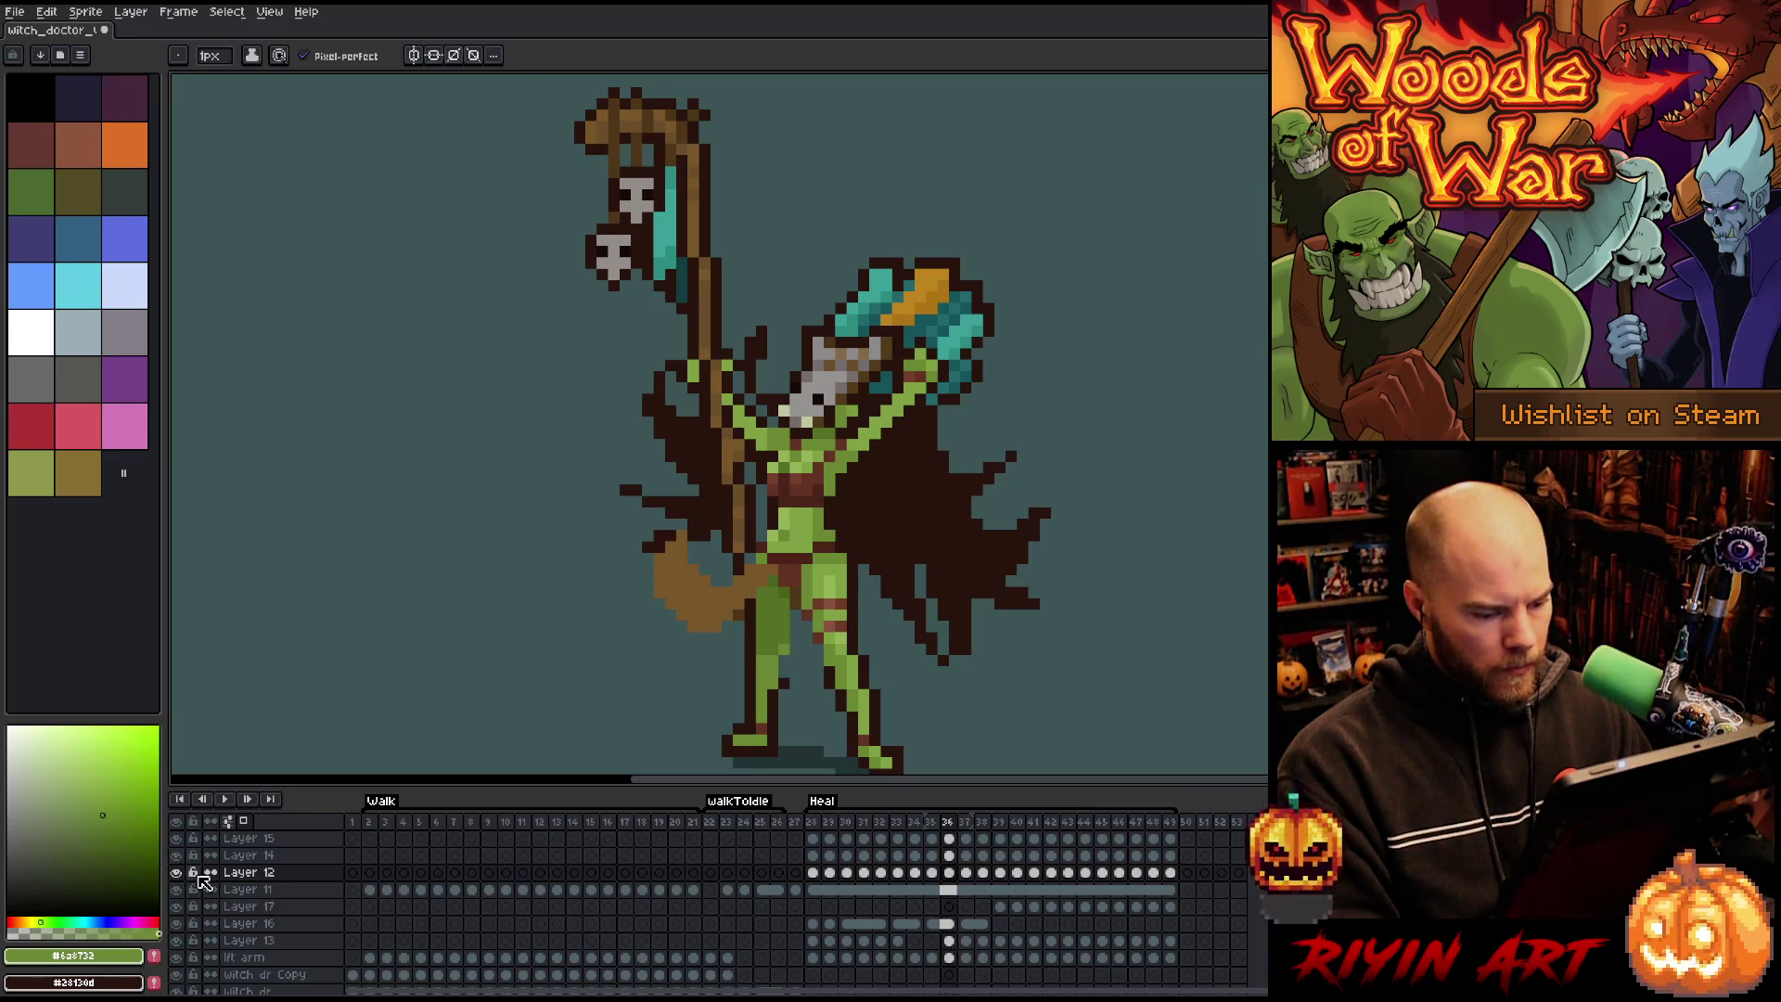
Drag Layer 16 up the stack to sit between Layer 12 and Layer 11.
click(293, 925)
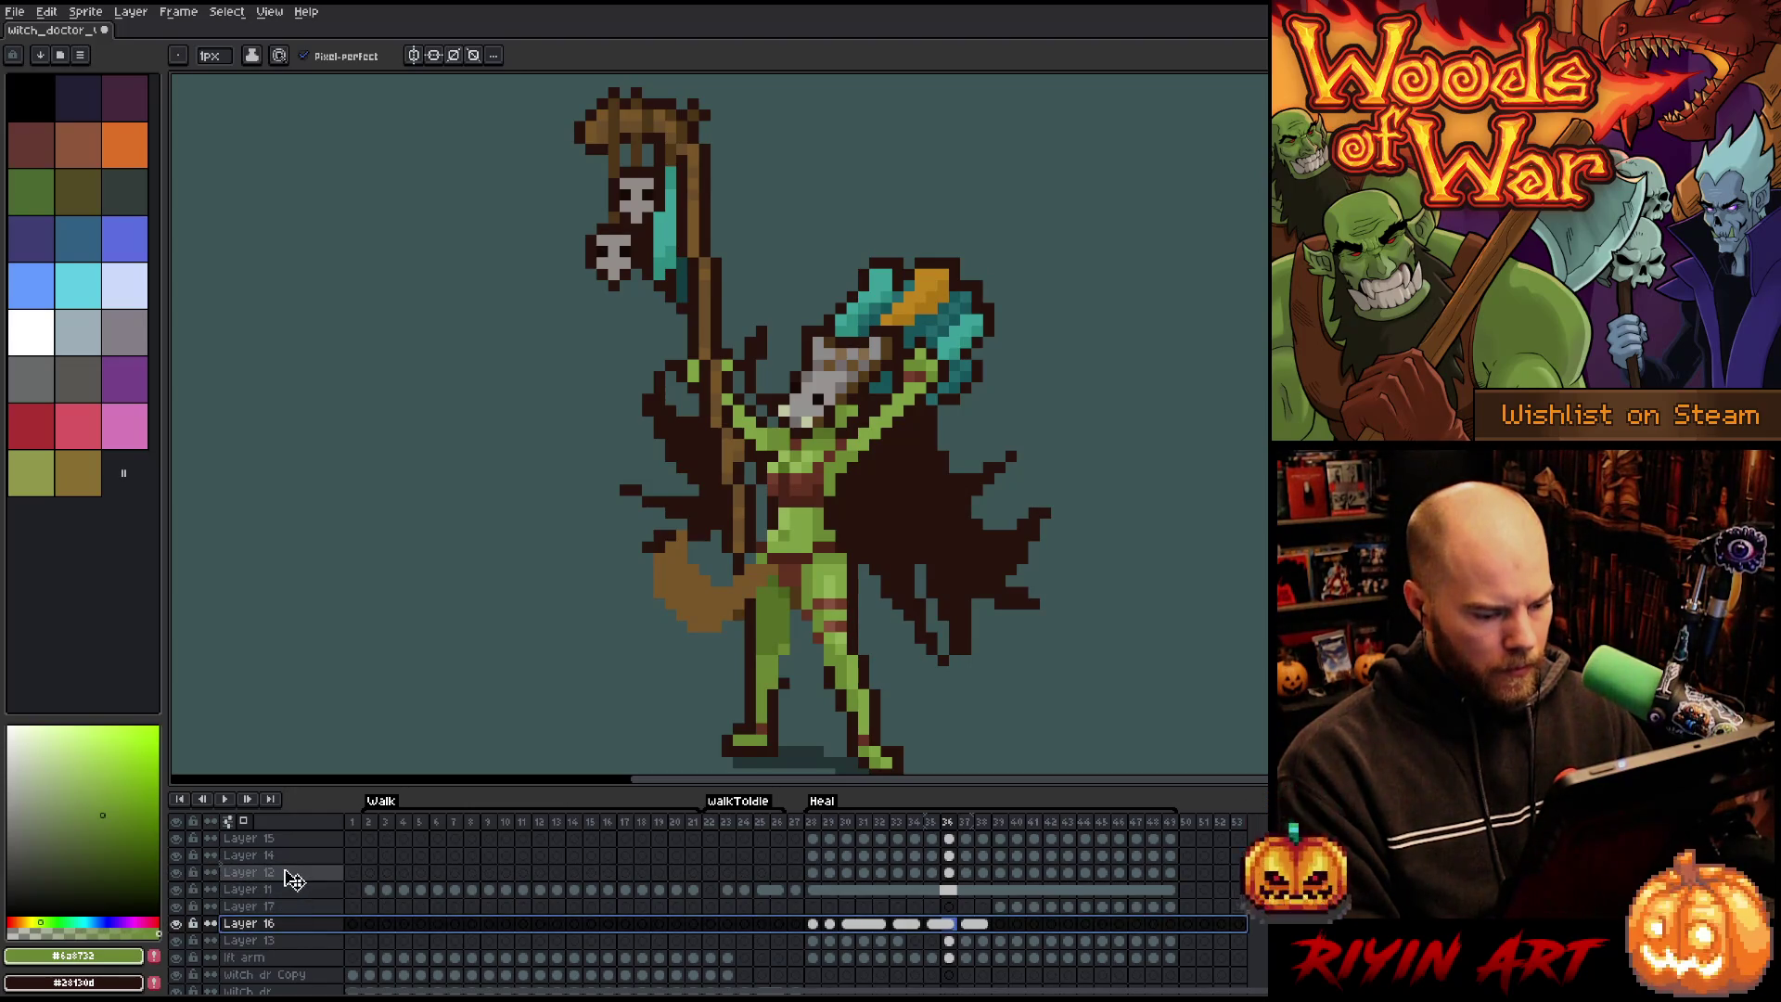
drag(294, 888, 293, 881)
click(898, 940)
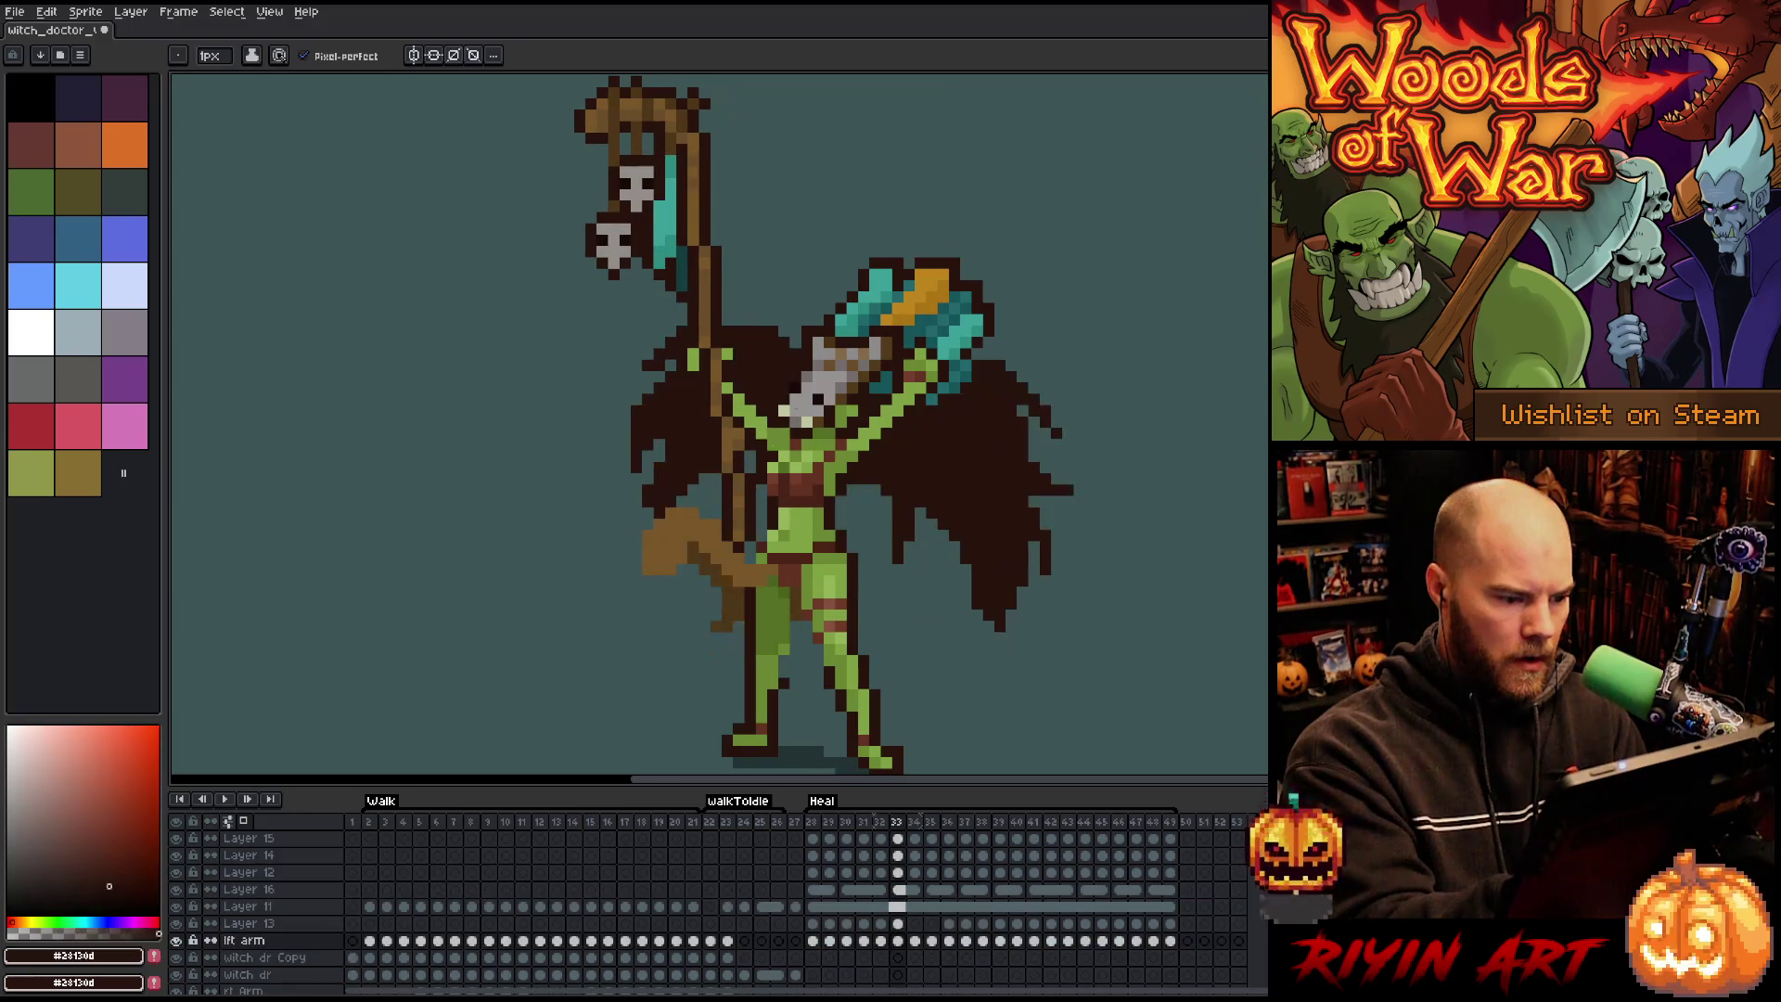